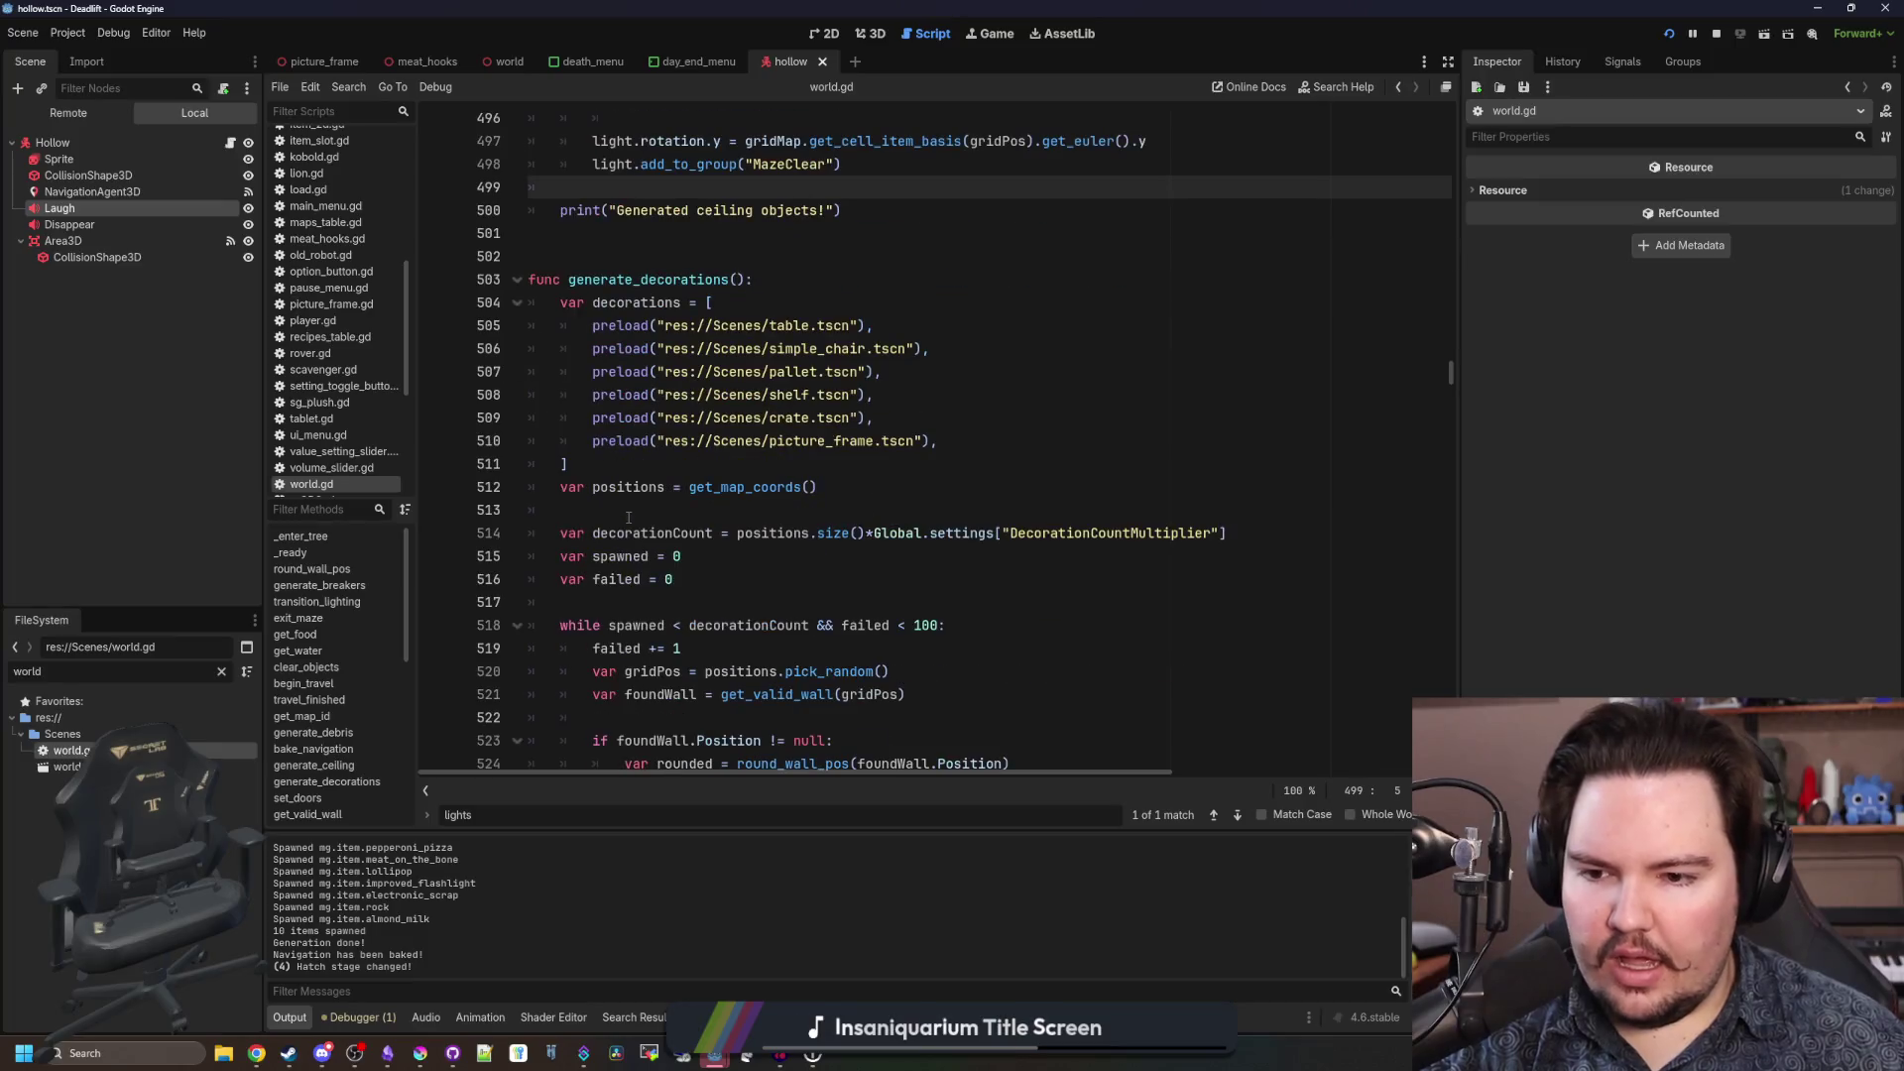
Inspect the corridor_light entry, adding and then removing a blank line after it.
{"action": "left_click", "coordinate": [727, 314]}
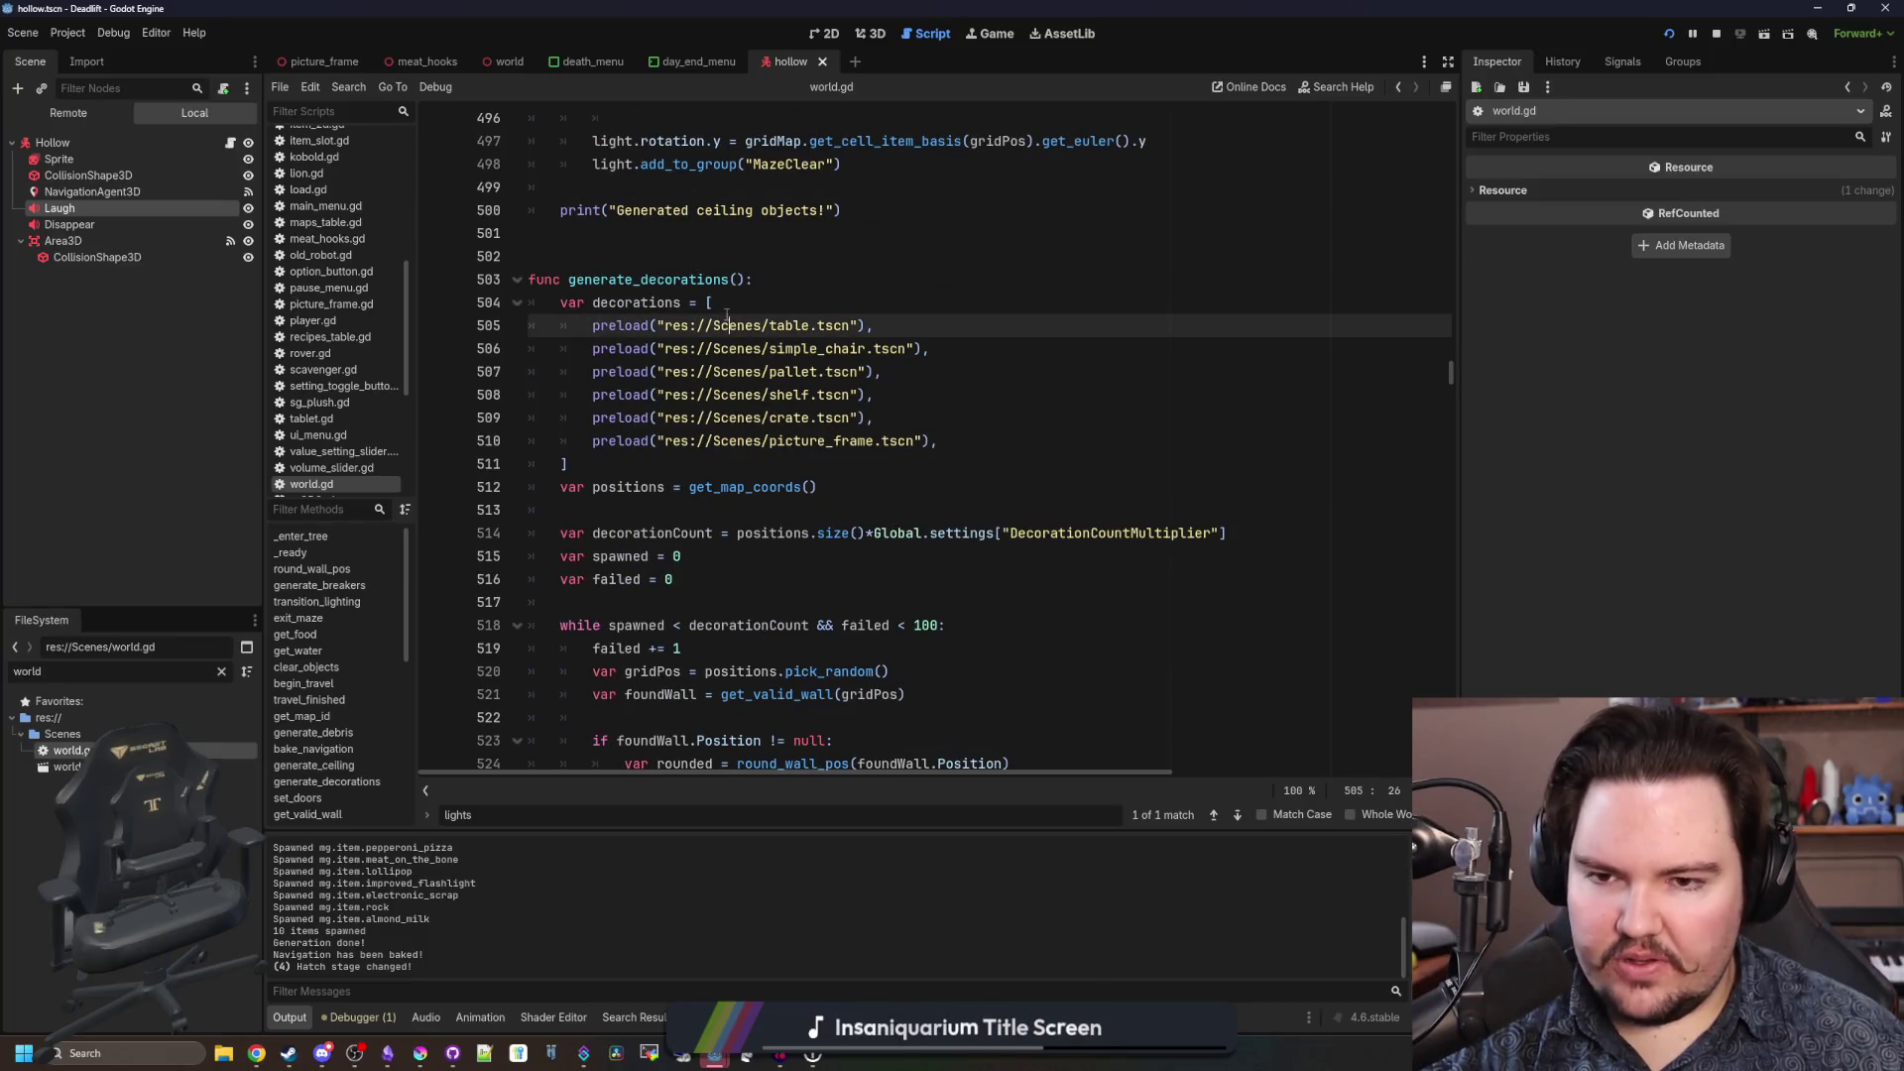
{"action": "left_click", "coordinate": [739, 310]}
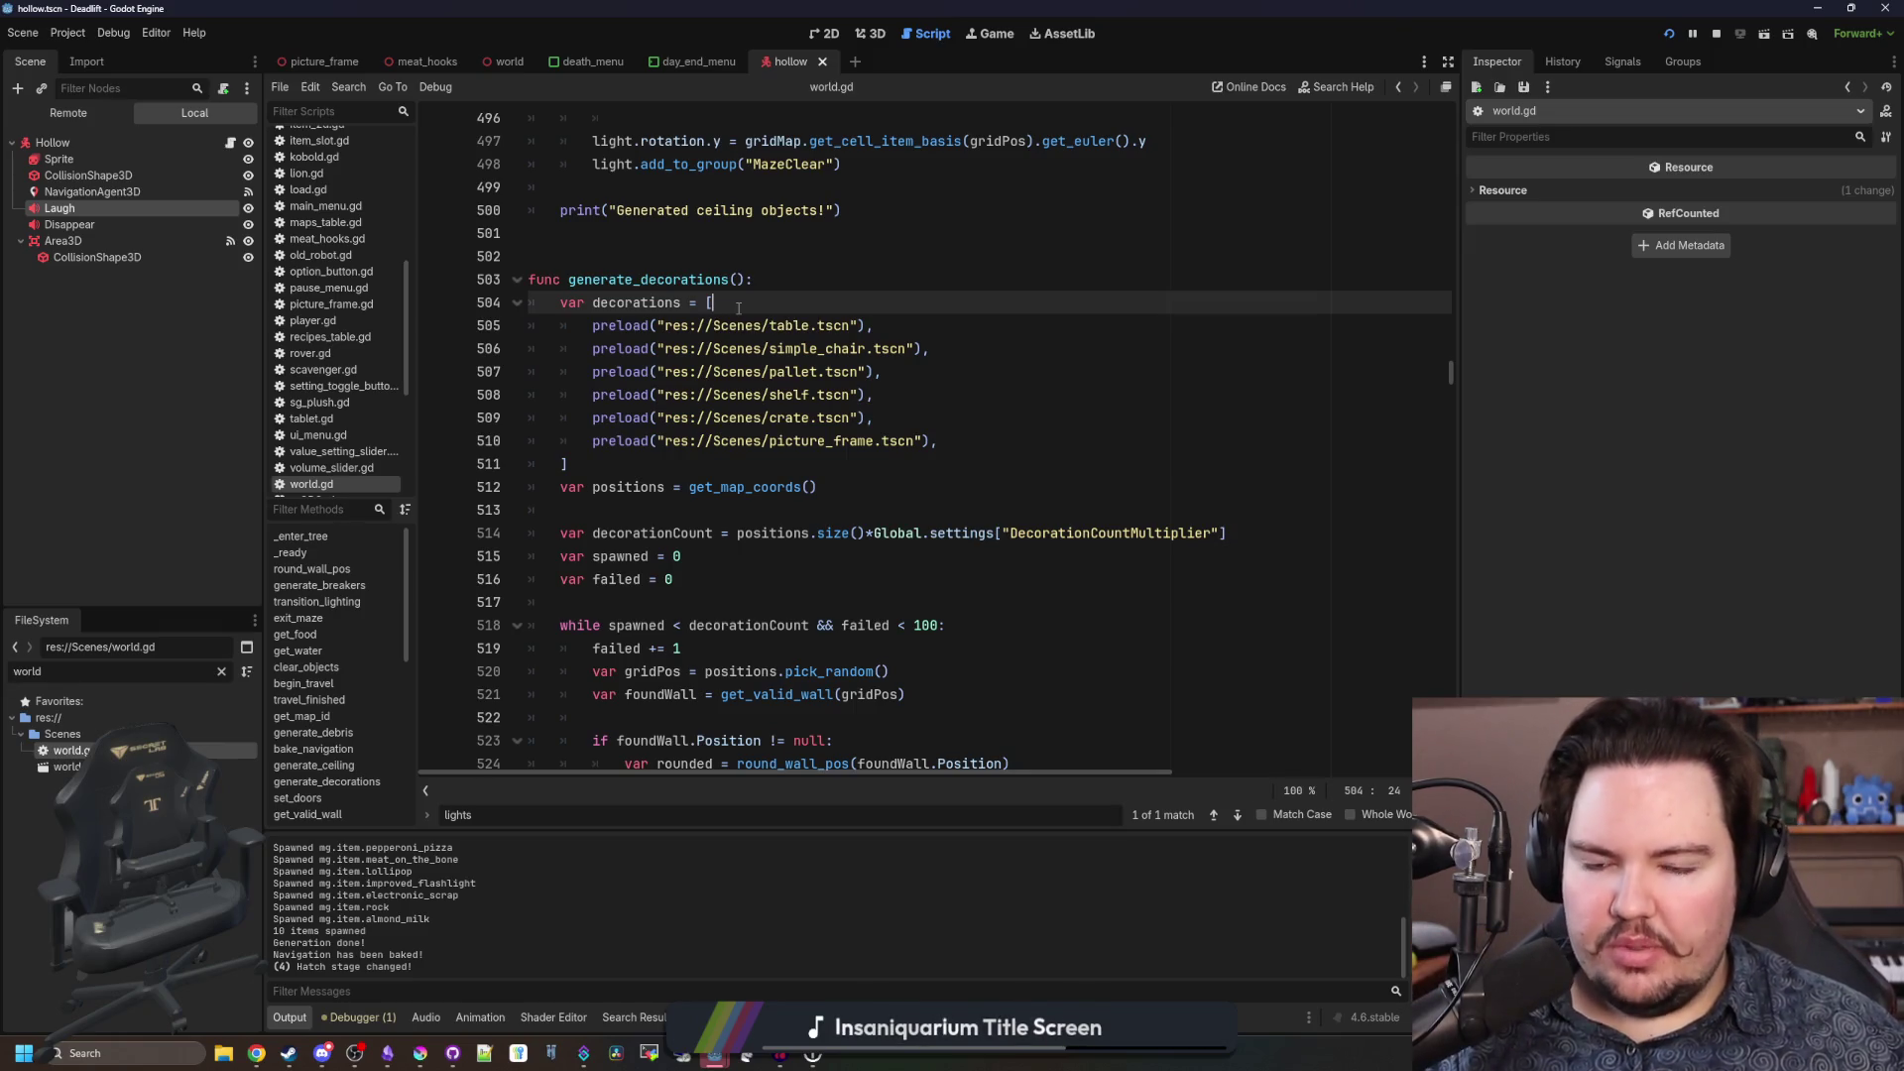
{"action": "scroll", "coordinate": [767, 394], "scroll_direction": "up", "scroll_amount": 10}
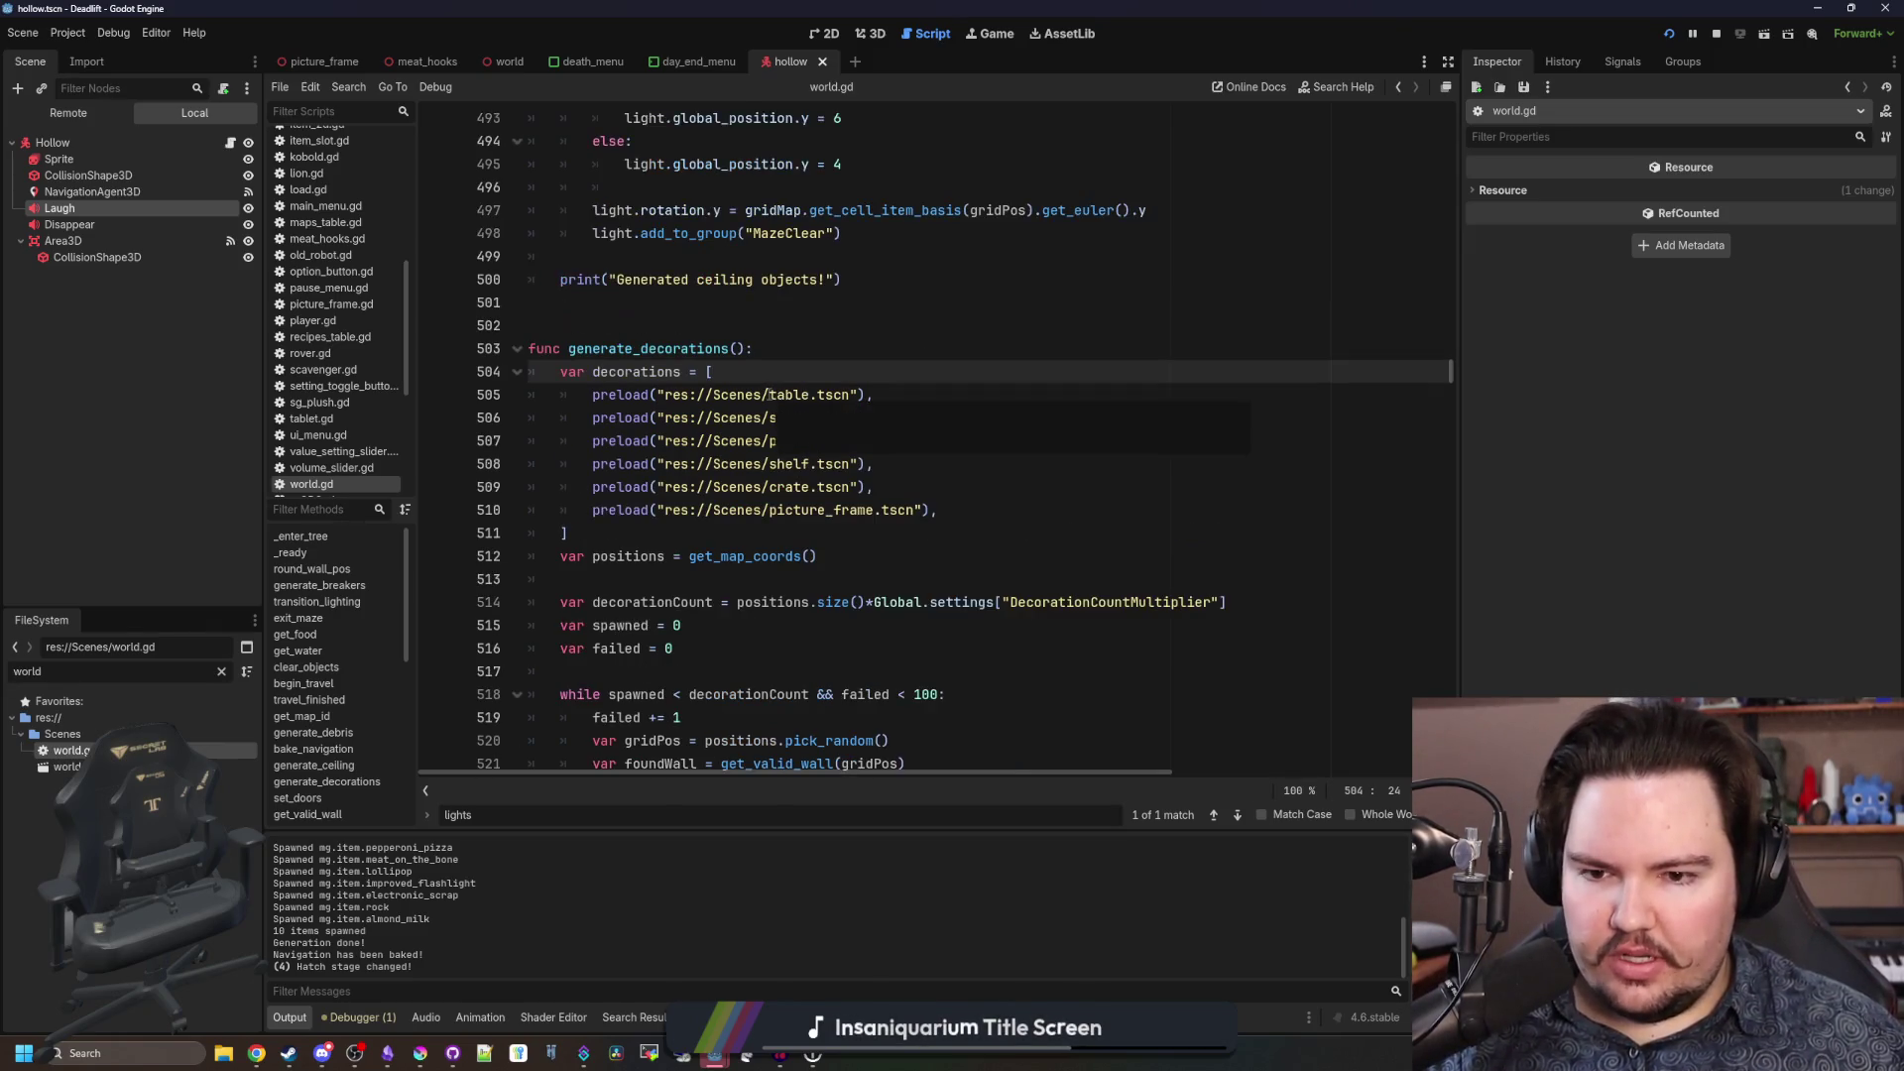
{"action": "scroll", "coordinate": [773, 397], "scroll_direction": "up", "scroll_amount": 1}
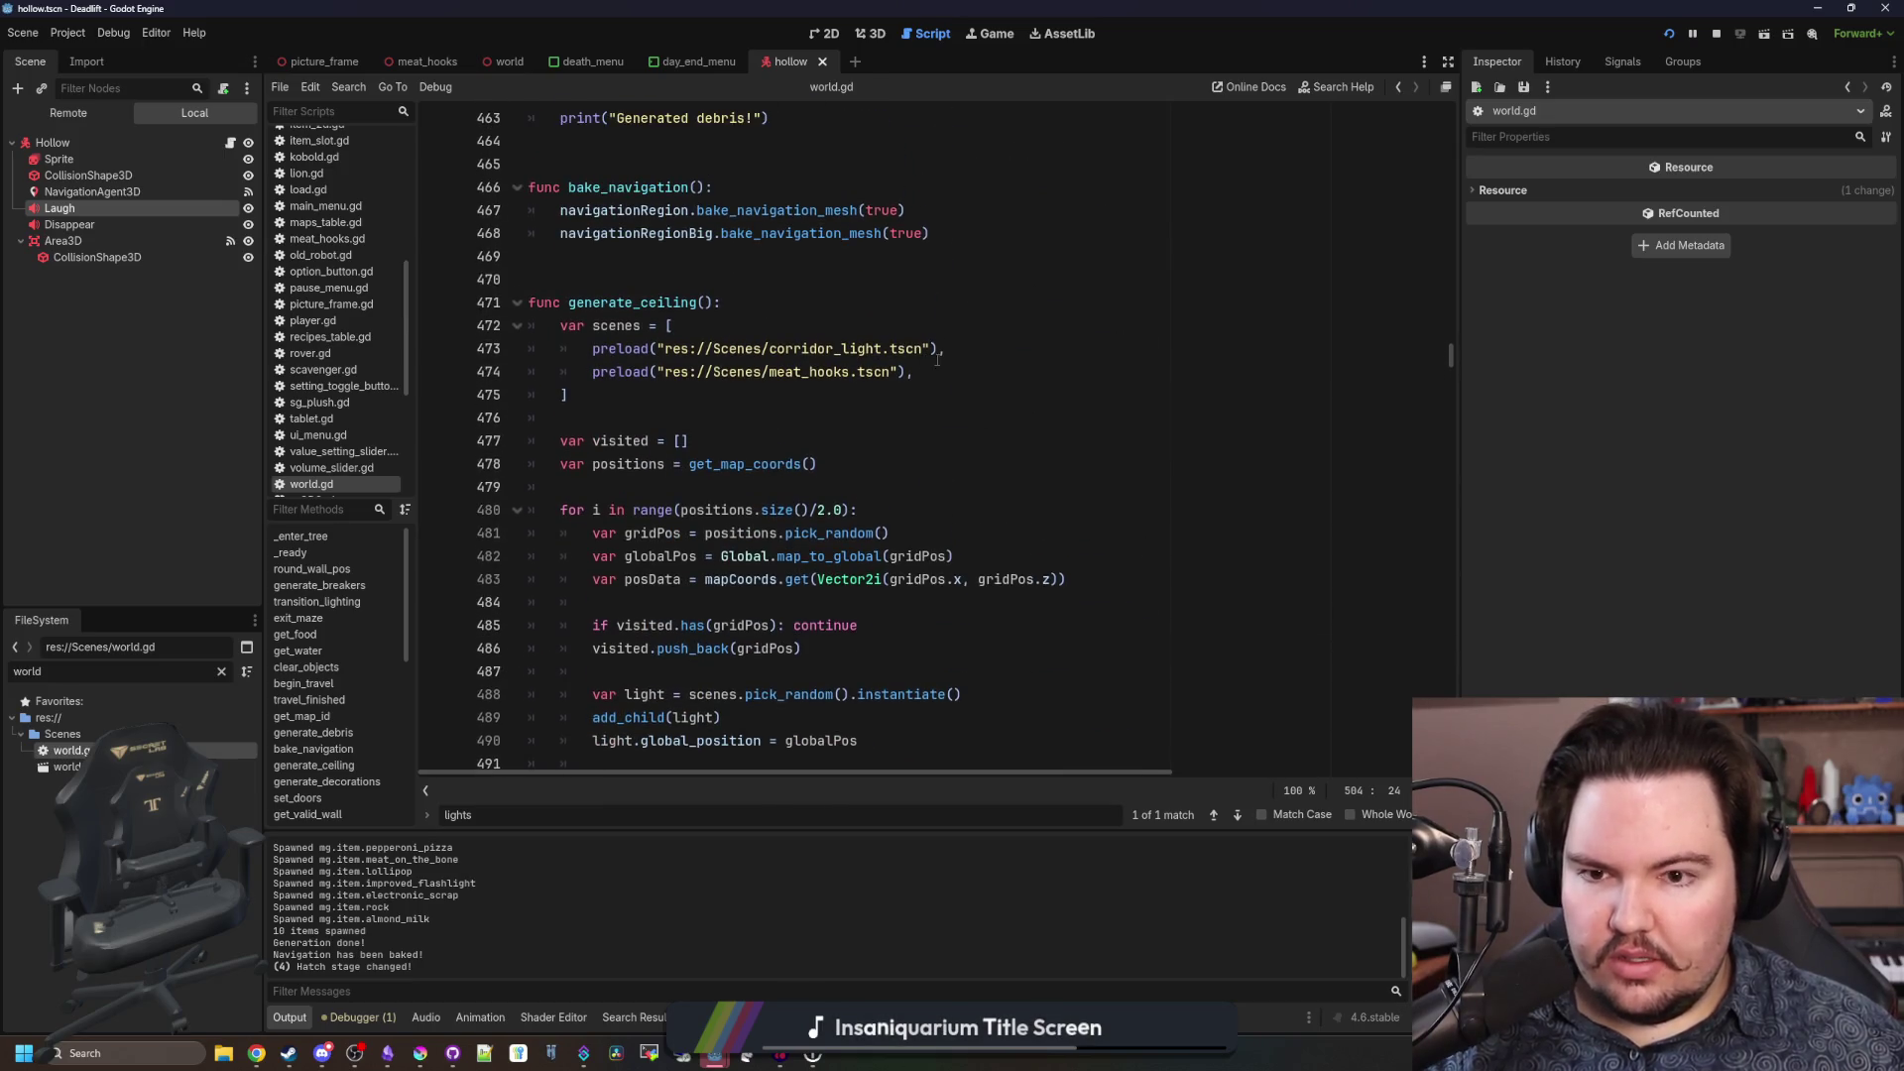
{"action": "left_click", "coordinate": [995, 355]}
{"action": "key", "text": "Return"}
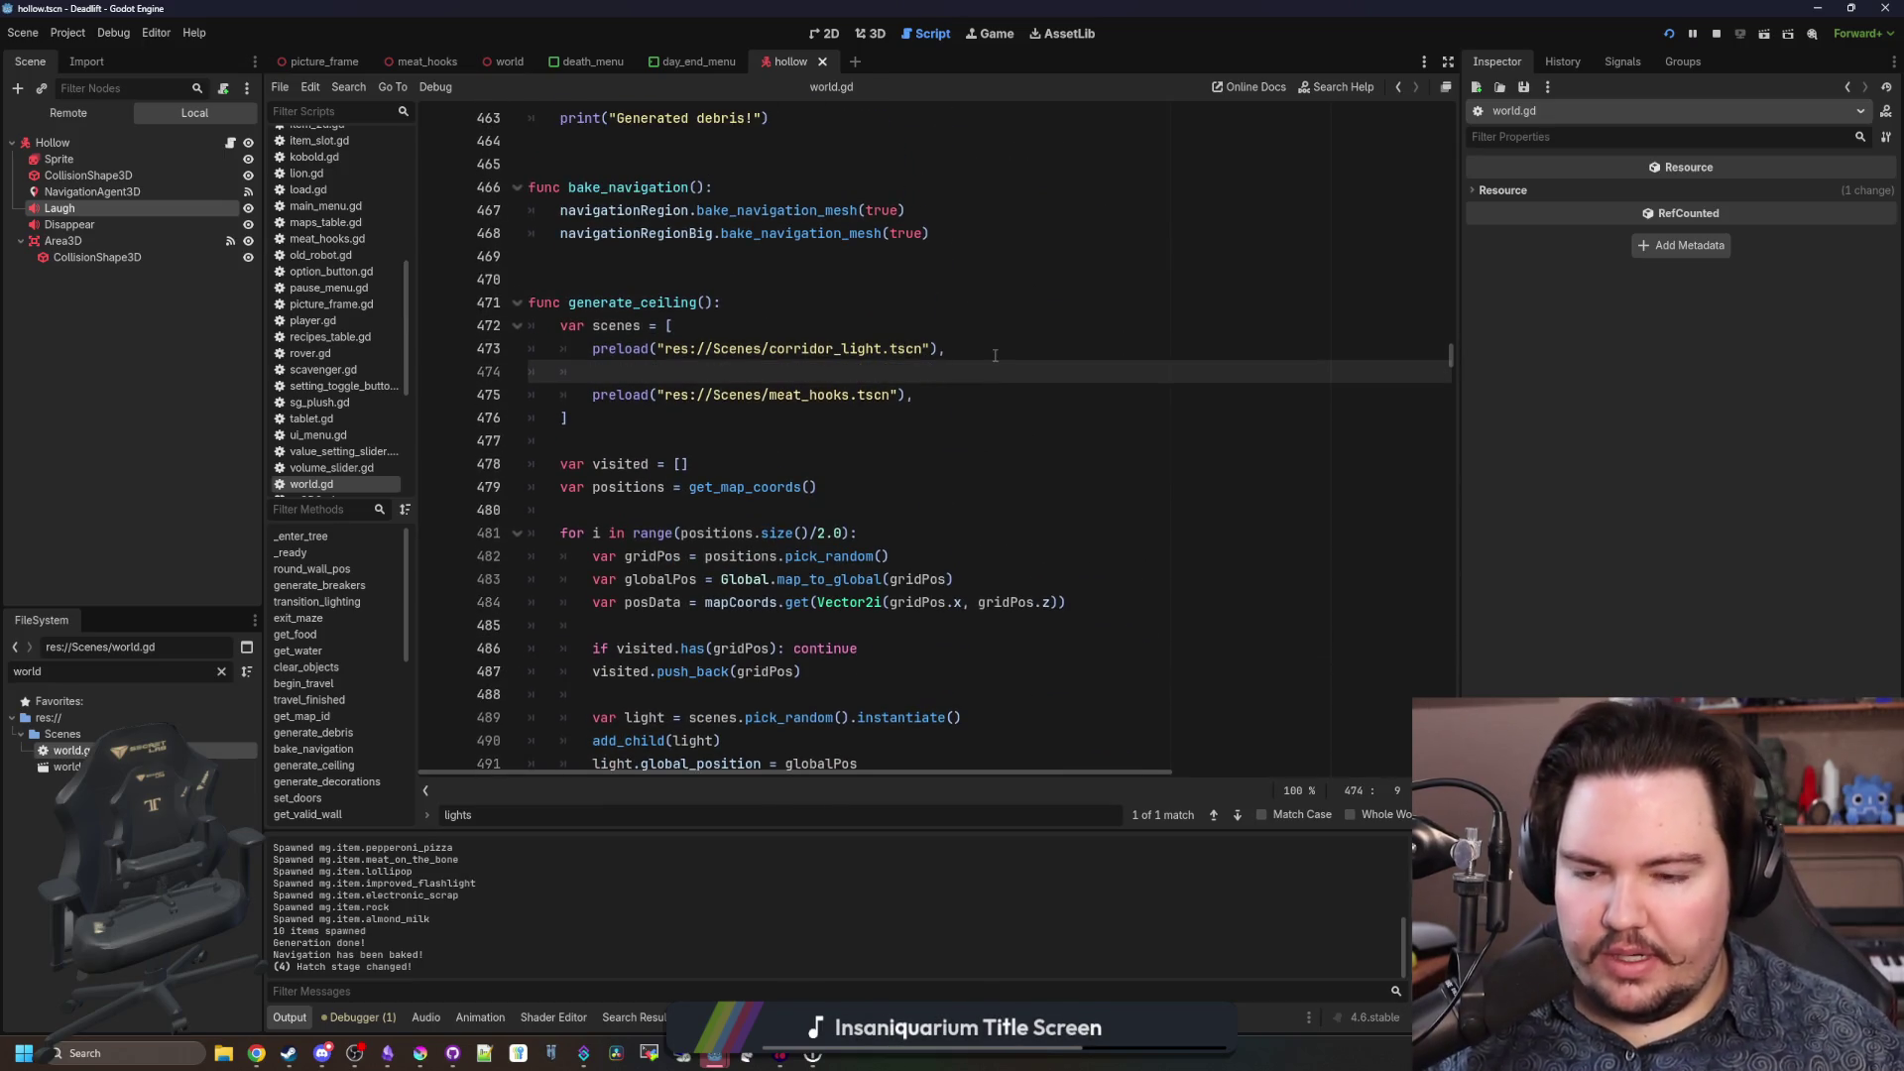
{"action": "scroll", "coordinate": [731, 458], "scroll_direction": "down", "scroll_amount": 2}
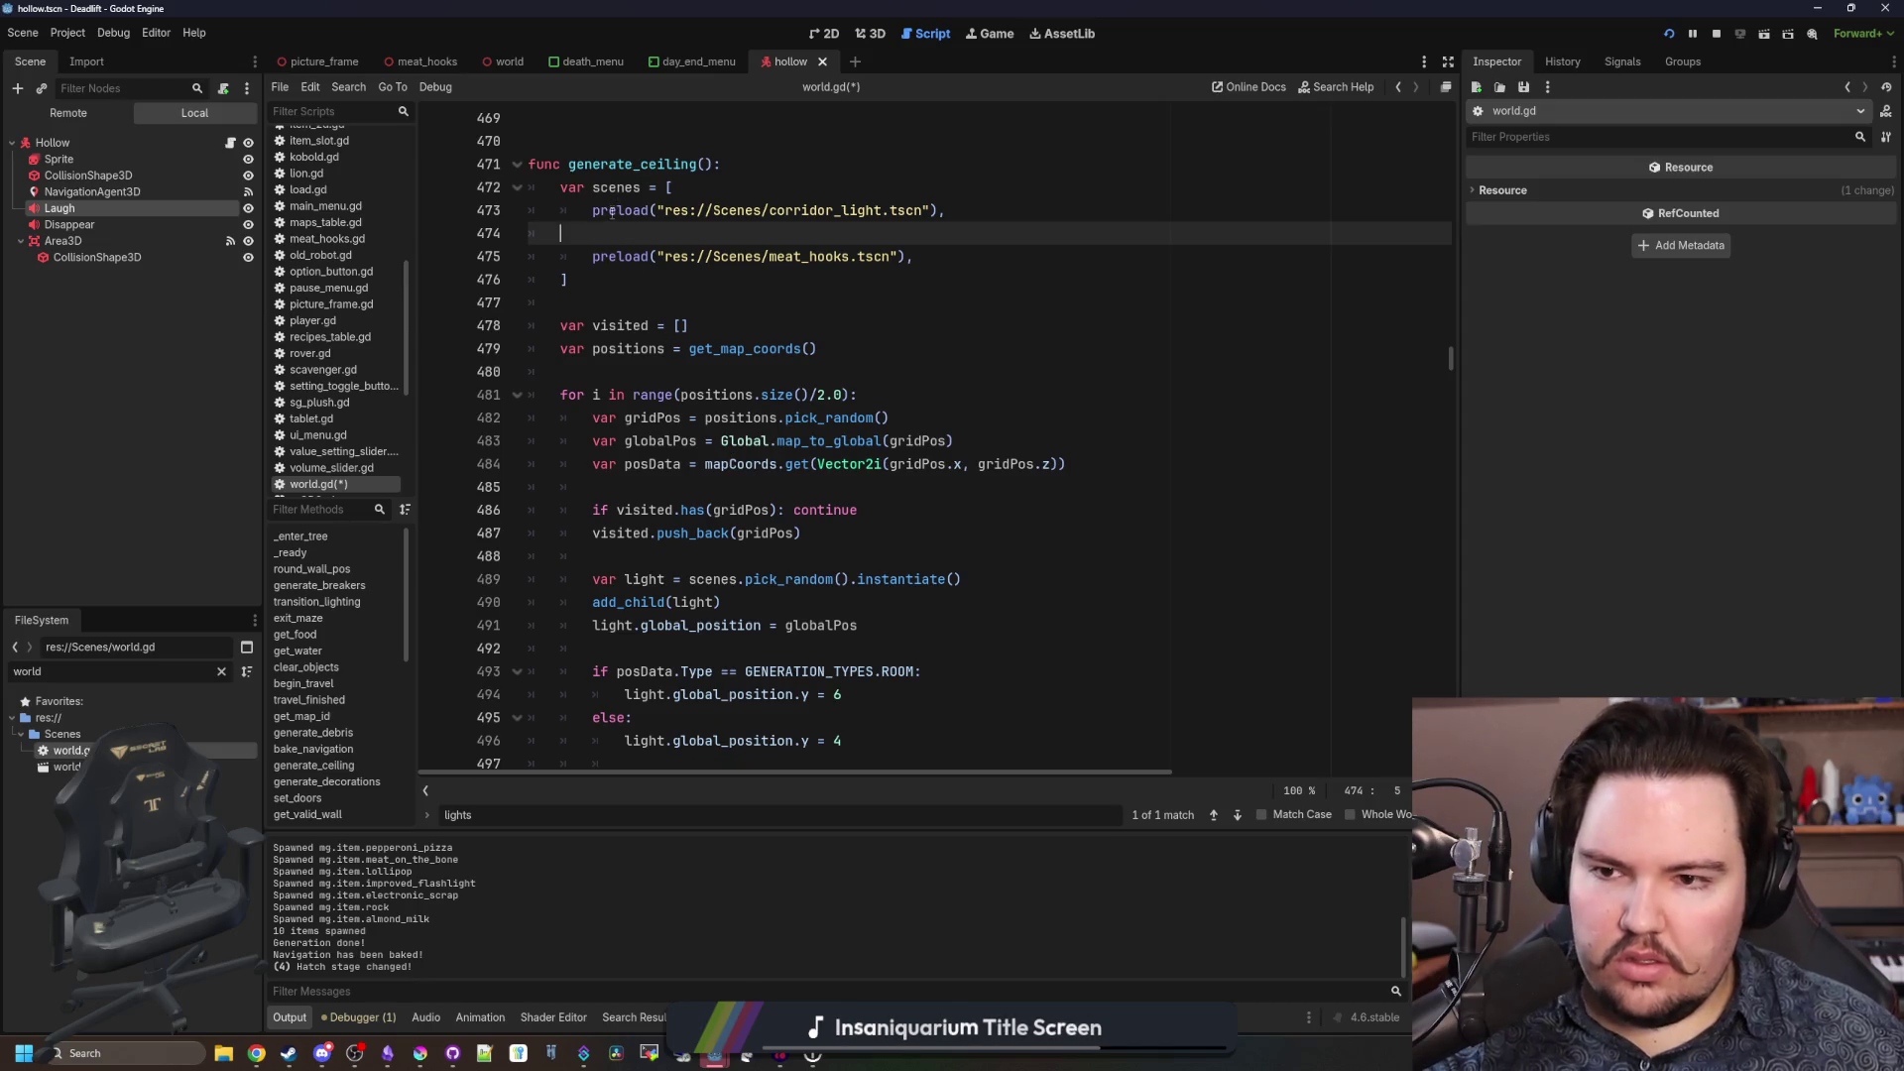
{"action": "key", "text": "BackSpace"}
{"action": "key", "text": "BackSpace"}
Look over the random grid-position and ceiling scene preload lines, then save the open script.
{"action": "left_click", "coordinate": [664, 261]}
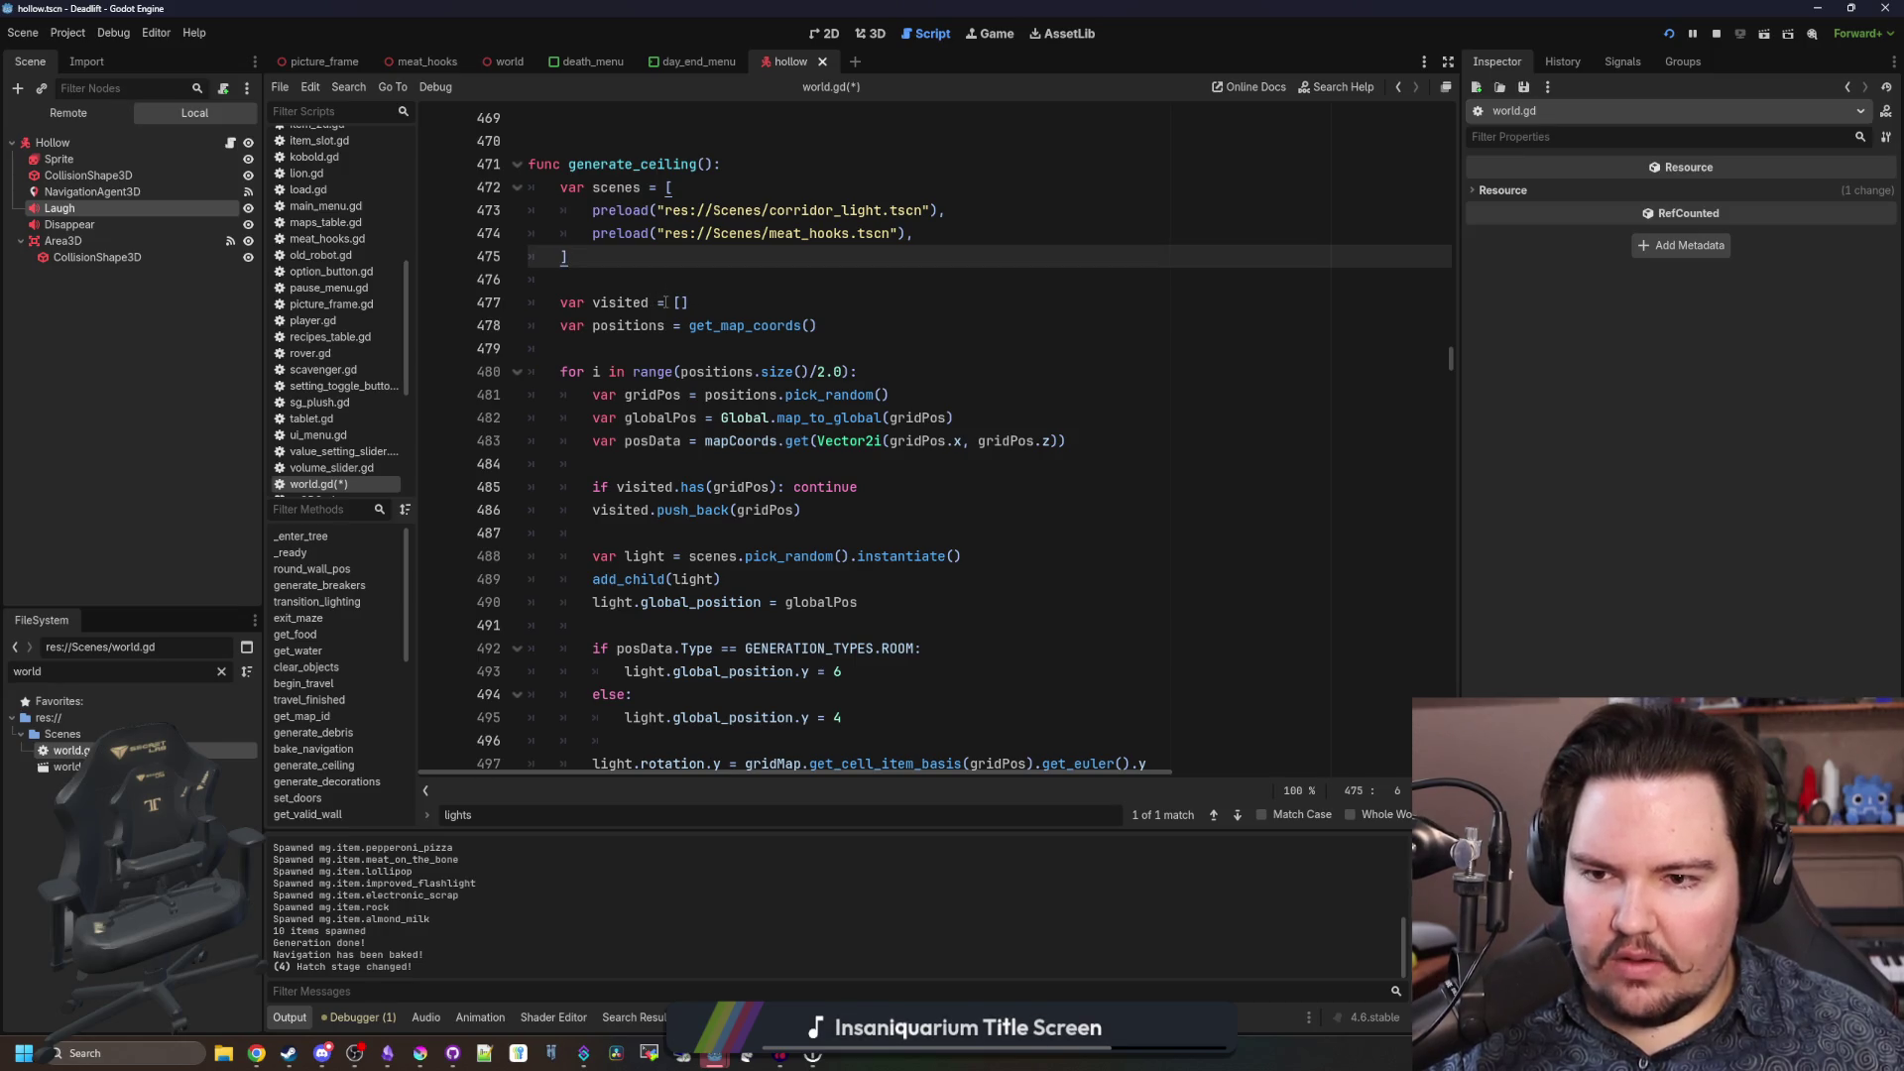
{"action": "scroll", "coordinate": [600, 413], "scroll_direction": "up", "scroll_amount": 1}
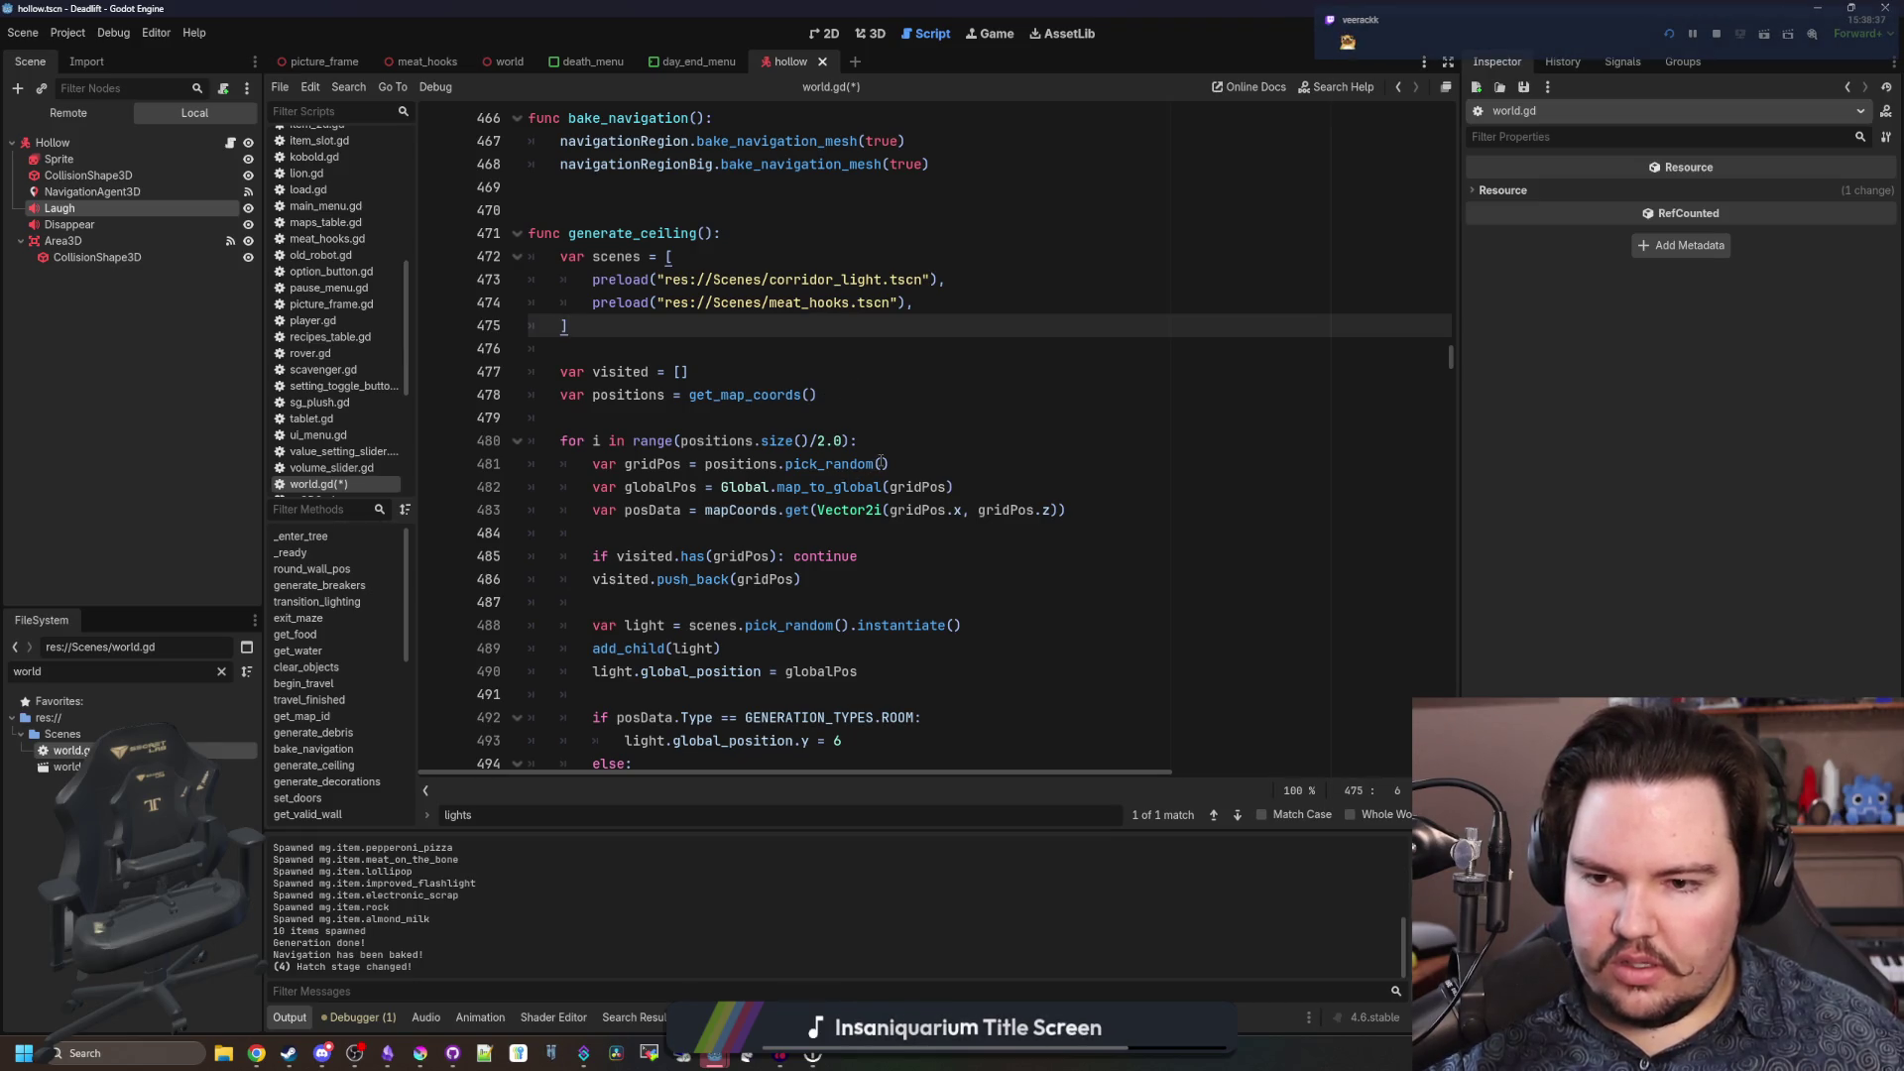
{"action": "left_click_drag", "start_coordinate": [902, 461], "coordinate": [594, 462]}
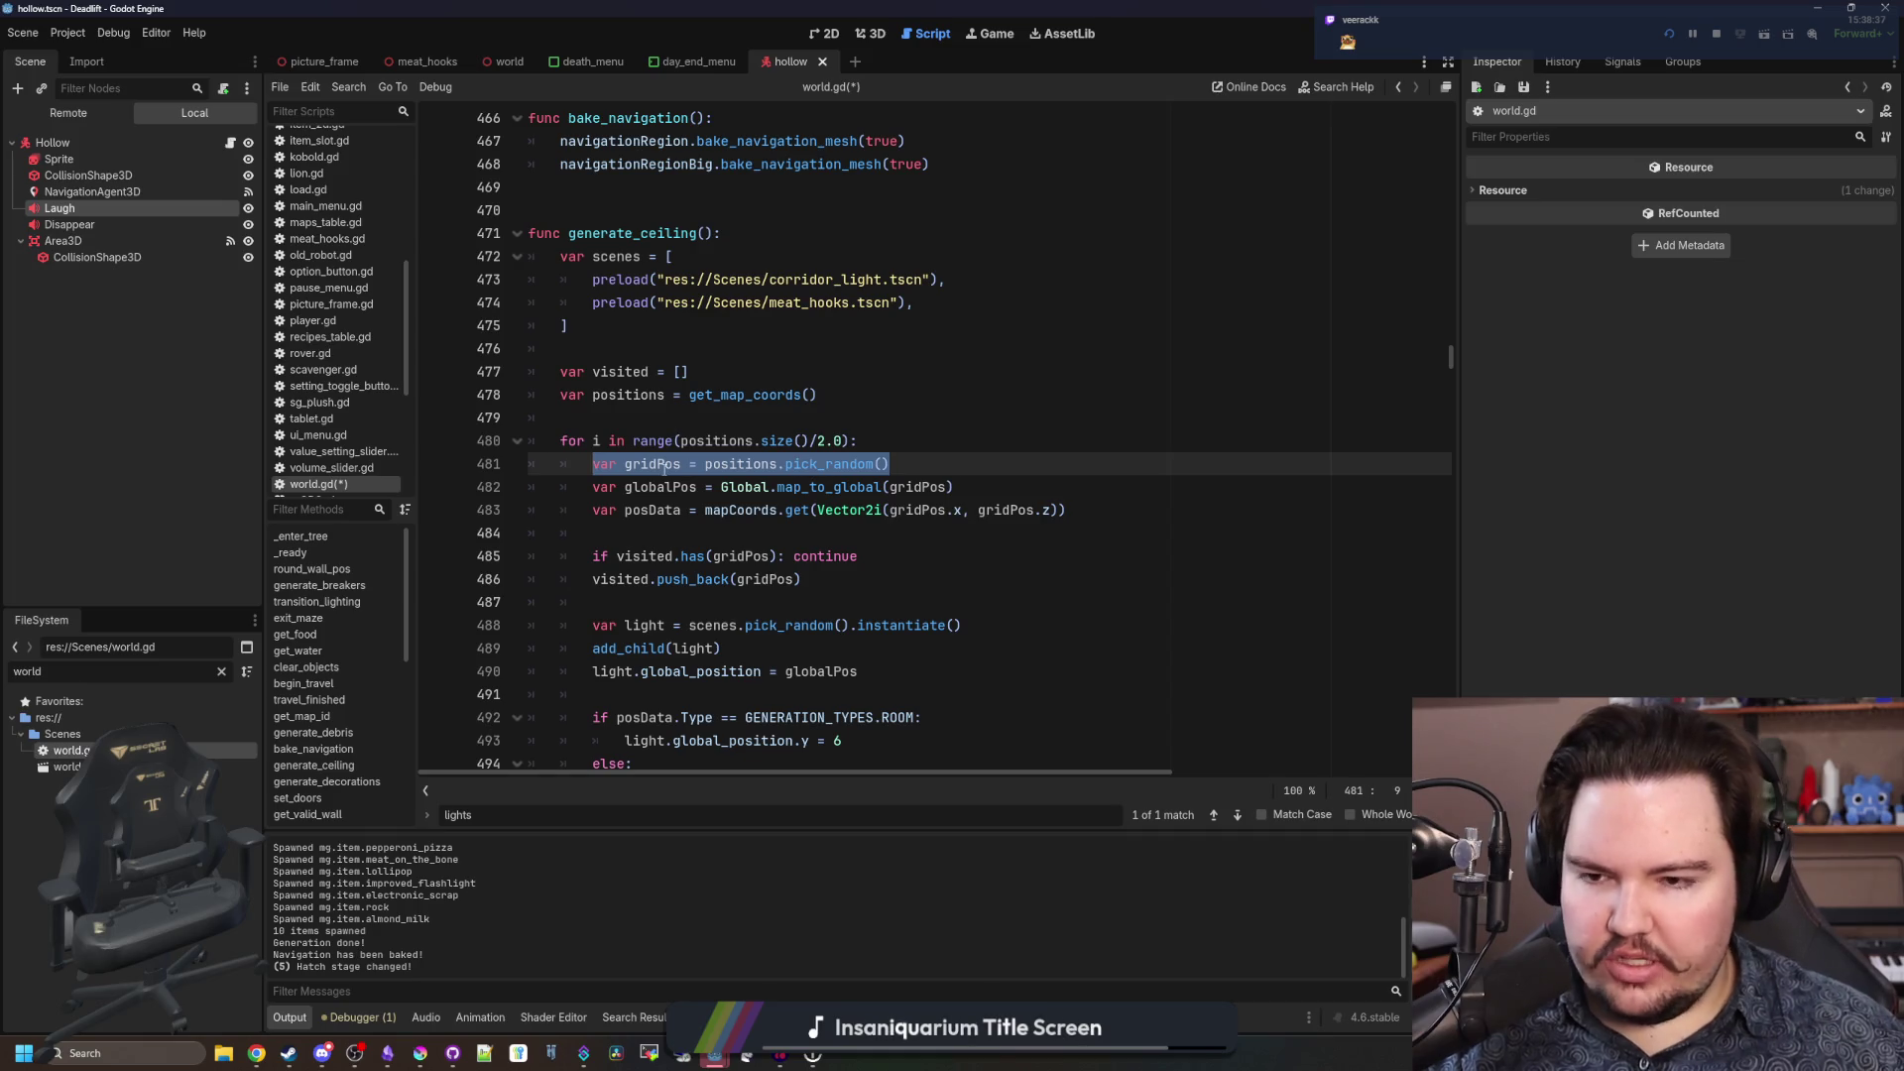
{"action": "scroll", "coordinate": [675, 429], "scroll_direction": "up", "scroll_amount": 2}
{"action": "left_click", "coordinate": [677, 474]}
{"action": "mouse_move", "coordinate": [915, 440]}
{"action": "left_mouse_down"}
{"action": "mouse_move", "coordinate": [627, 441]}
{"action": "mouse_move", "coordinate": [528, 418]}
{"action": "left_mouse_up"}
{"action": "left_click", "coordinate": [633, 463]}
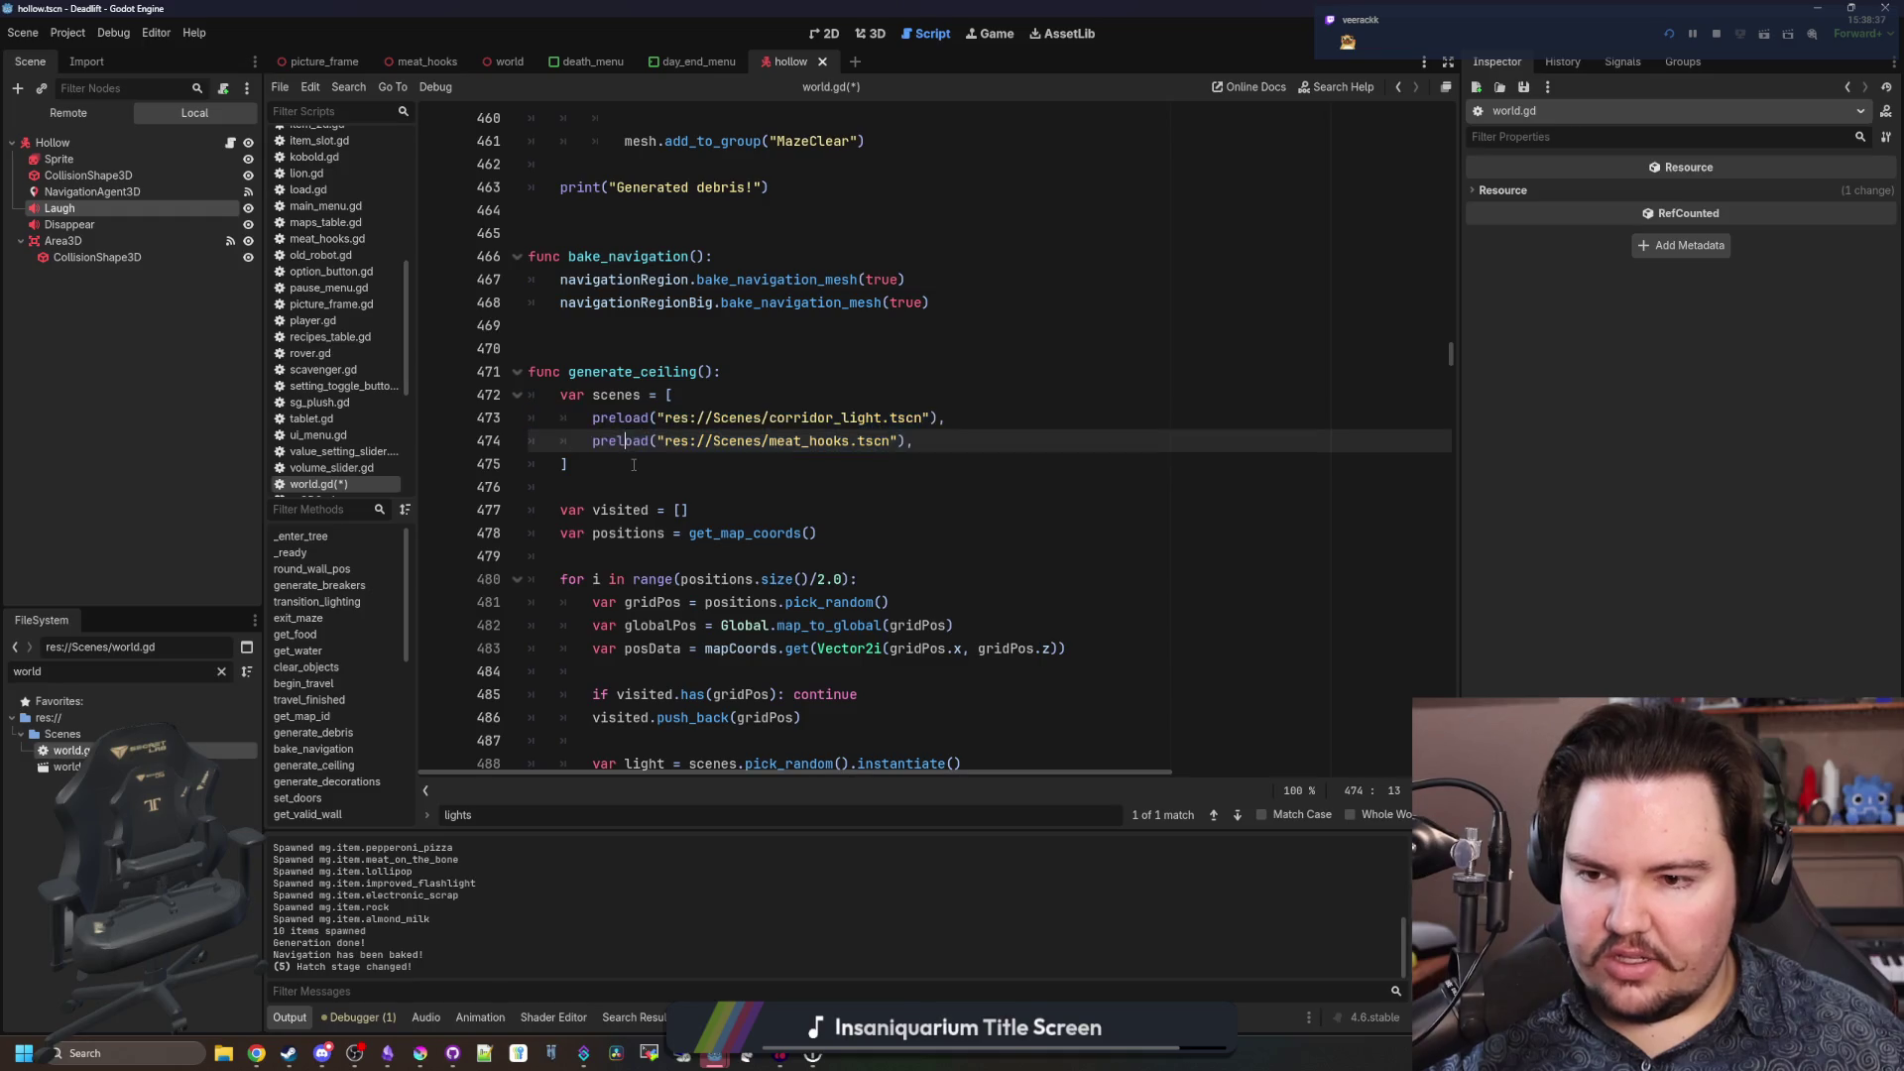
{"action": "key", "text": "ctrl+s"}
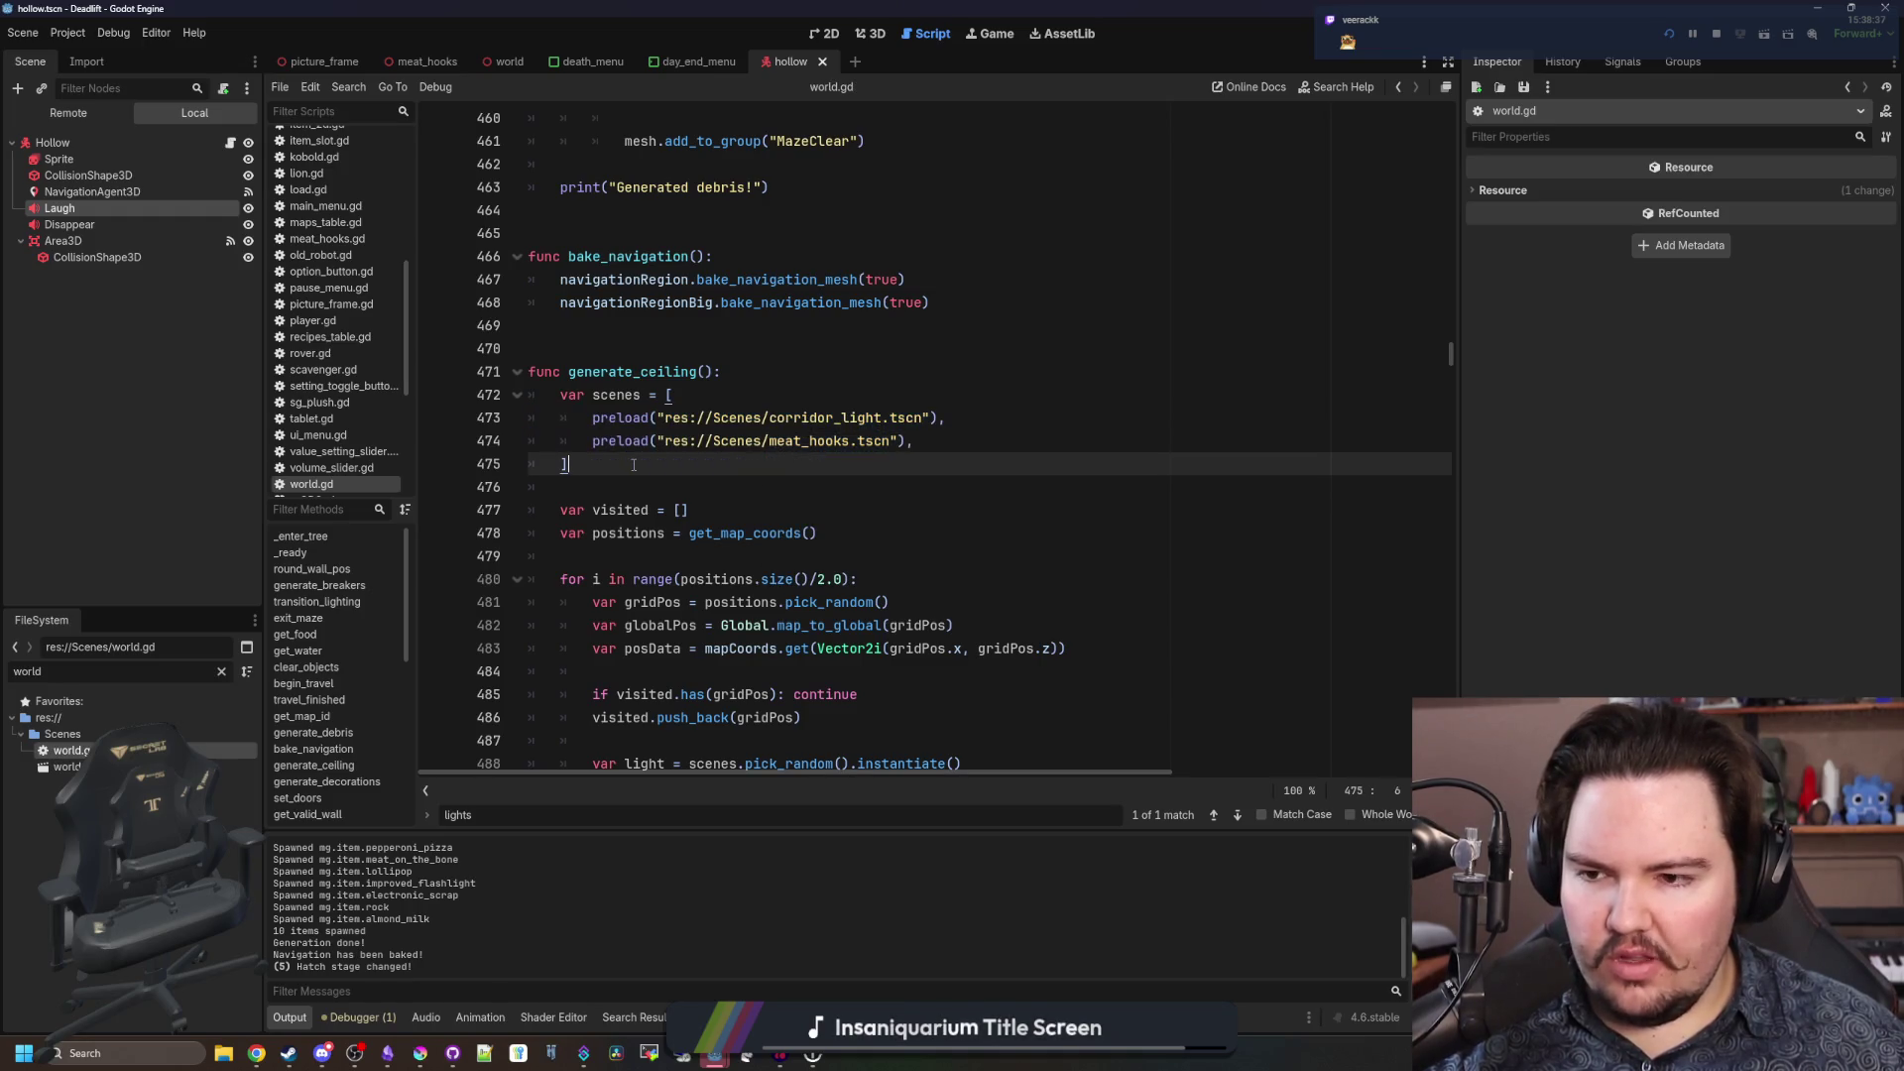
Filter FileSystem for 'reg', open regions_table.gd, and go to the breakroom Color line.
{"action": "left_click", "coordinate": [221, 671]}
{"action": "type", "text": "reg"}
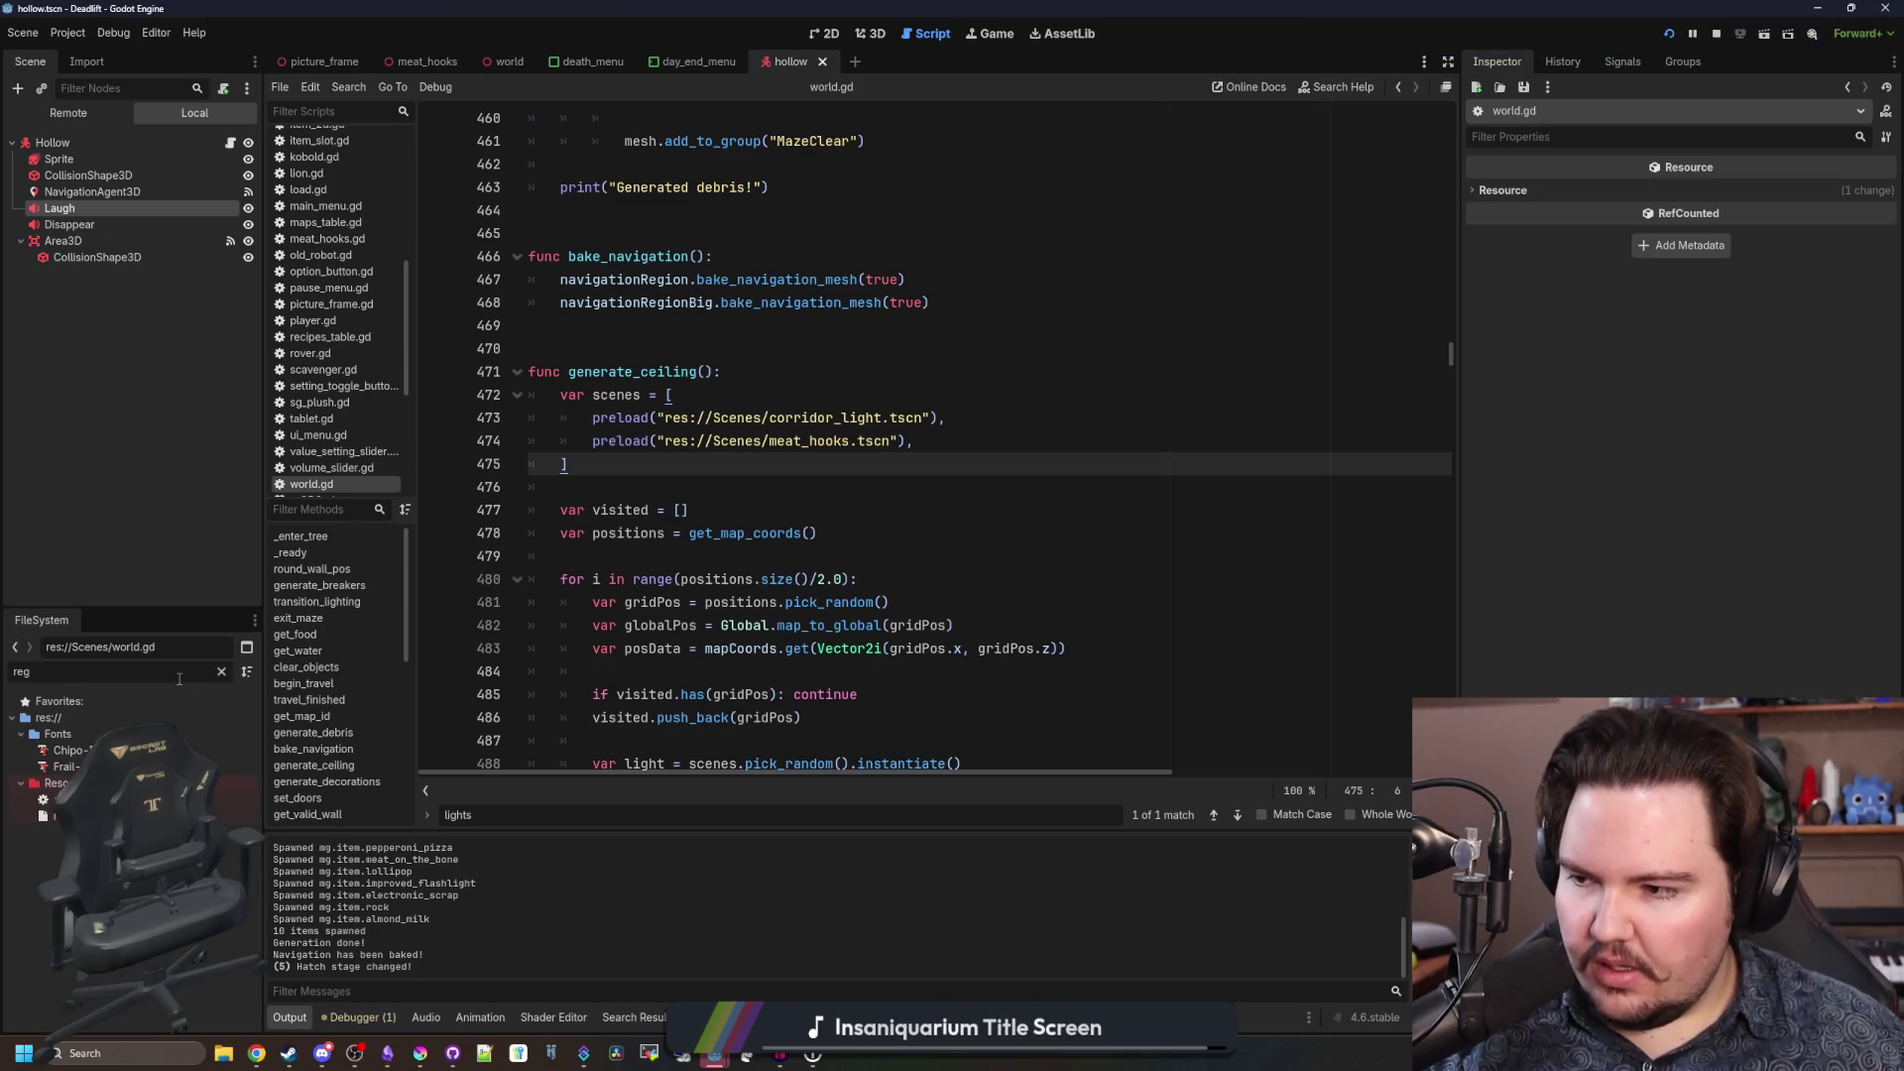
{"action": "double_click", "coordinate": [60, 799]}
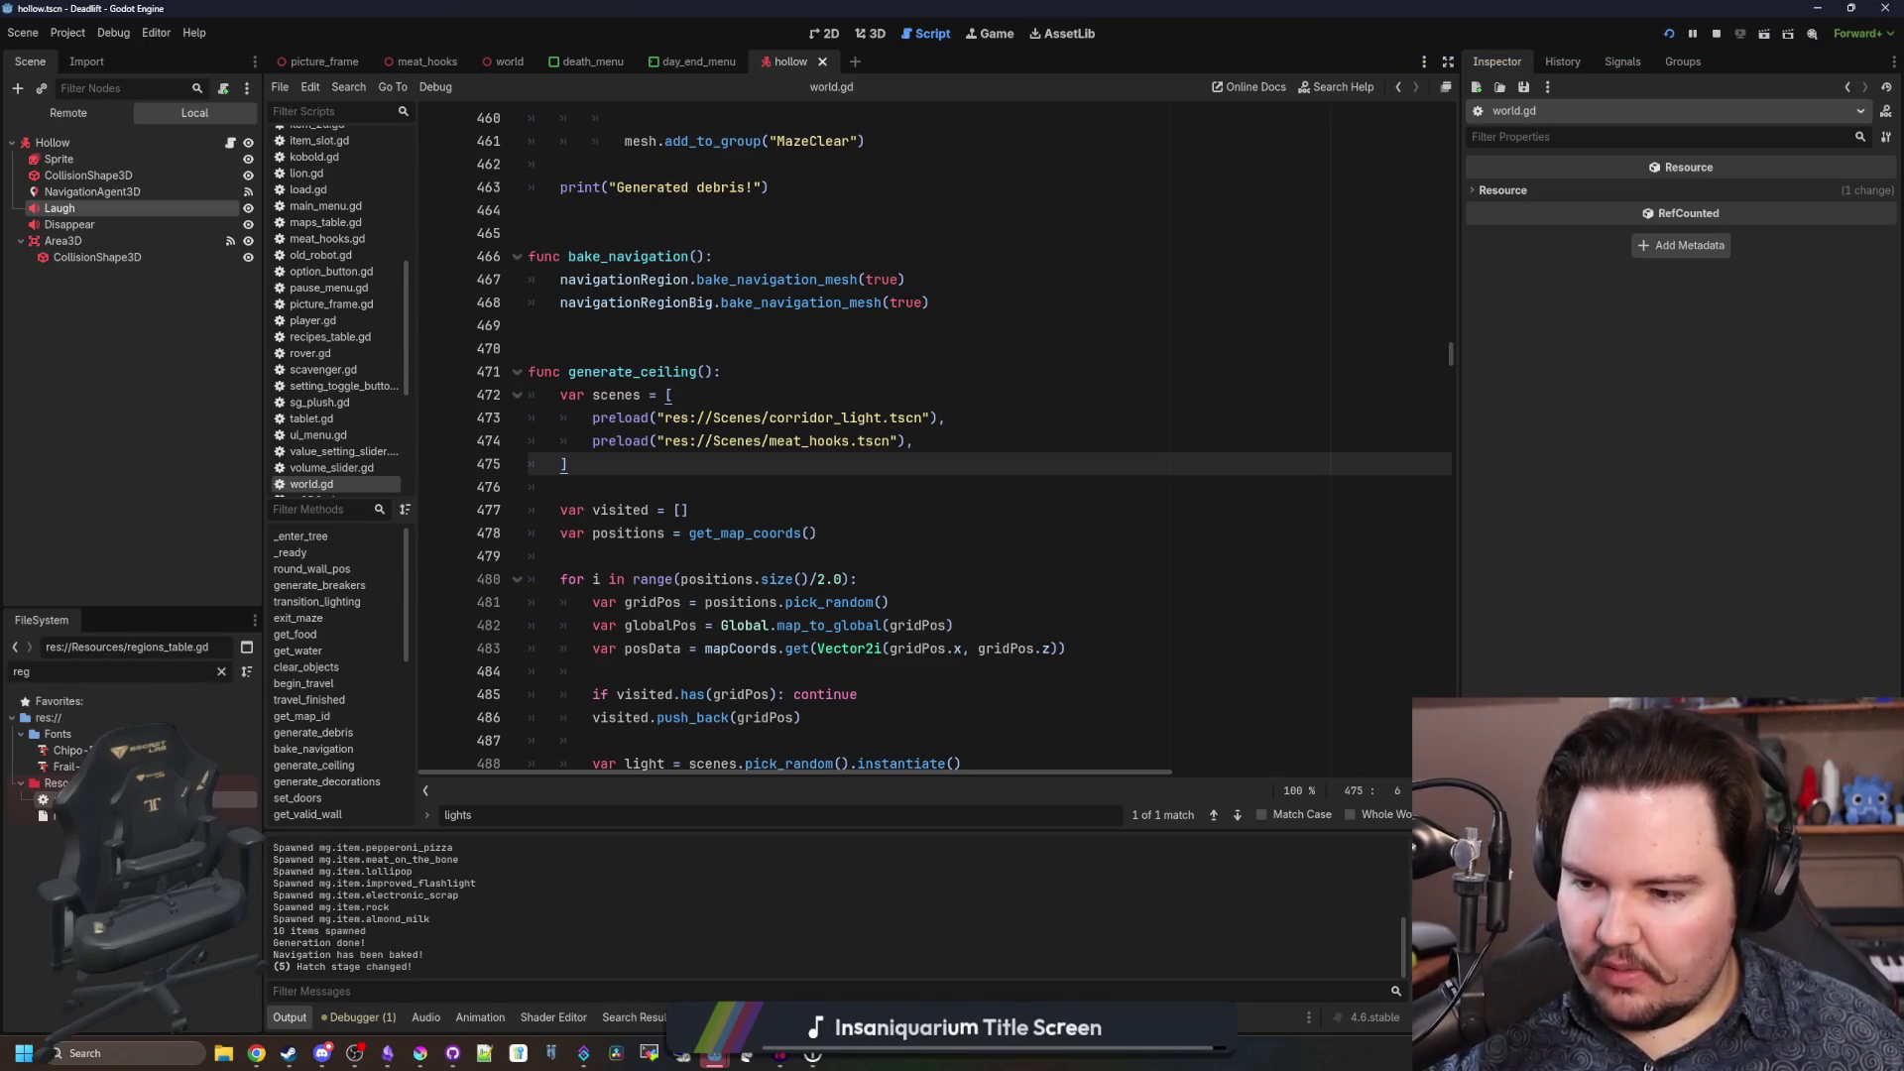
{"action": "left_click", "coordinate": [694, 418]}
{"action": "scroll", "coordinate": [656, 456], "scroll_direction": "down", "scroll_amount": 4}
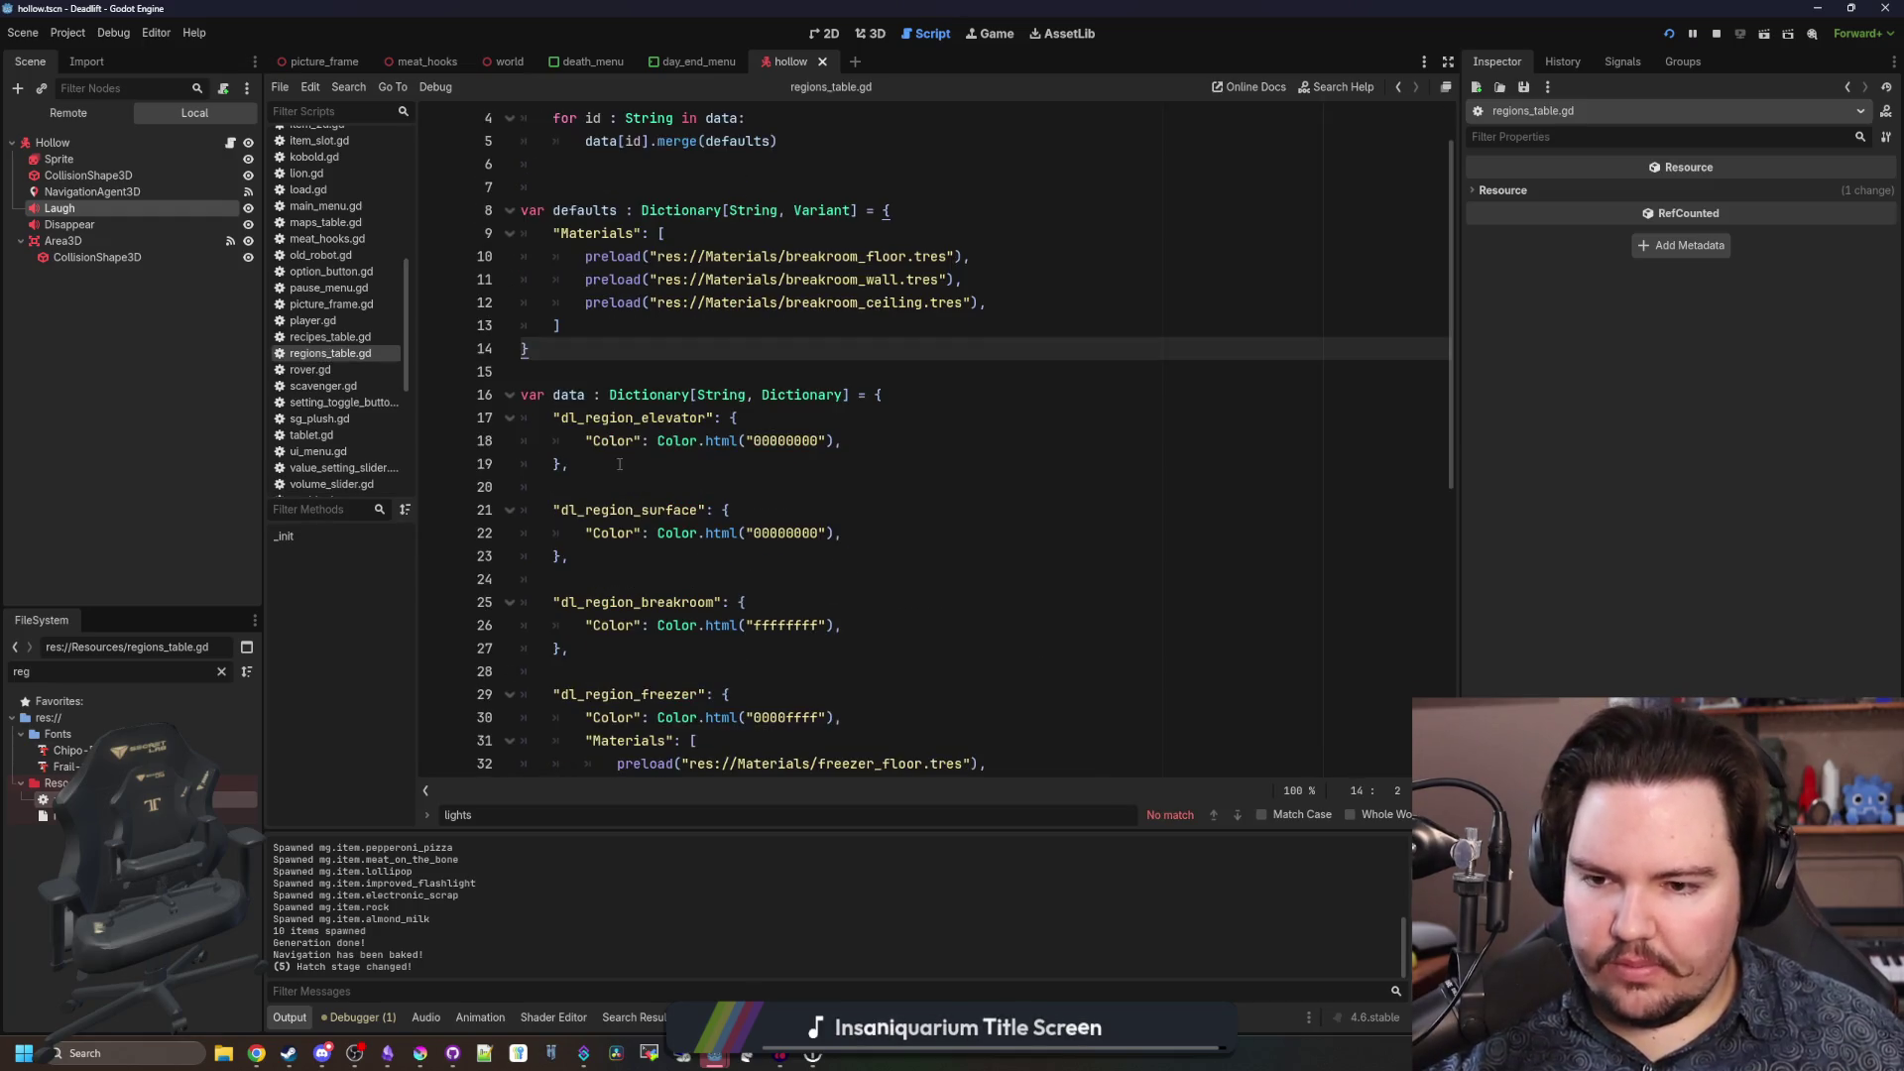
{"action": "left_click", "coordinate": [784, 463]}
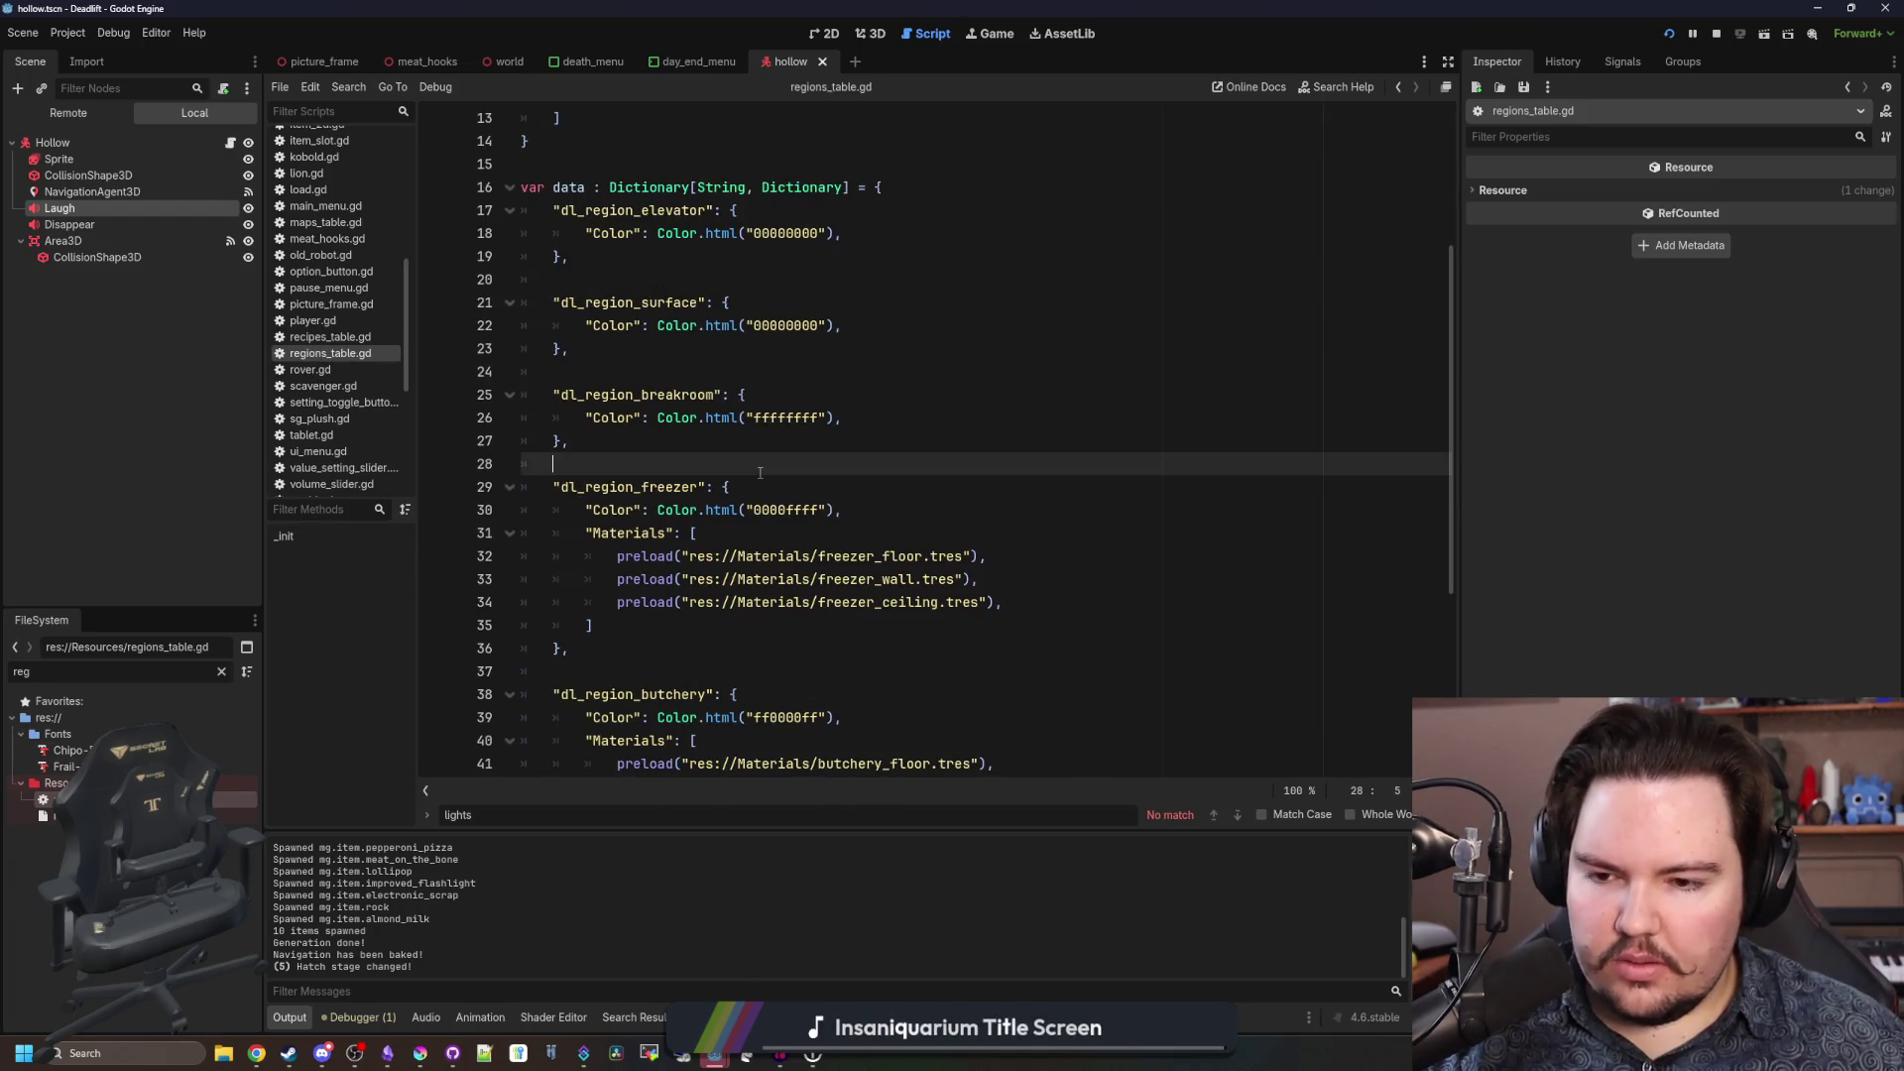
{"action": "scroll", "coordinate": [764, 471], "scroll_direction": "down", "scroll_amount": 3}
{"action": "scroll", "coordinate": [760, 473], "scroll_direction": "down", "scroll_amount": 1}
{"action": "scroll", "coordinate": [761, 473], "scroll_direction": "up", "scroll_amount": 4}
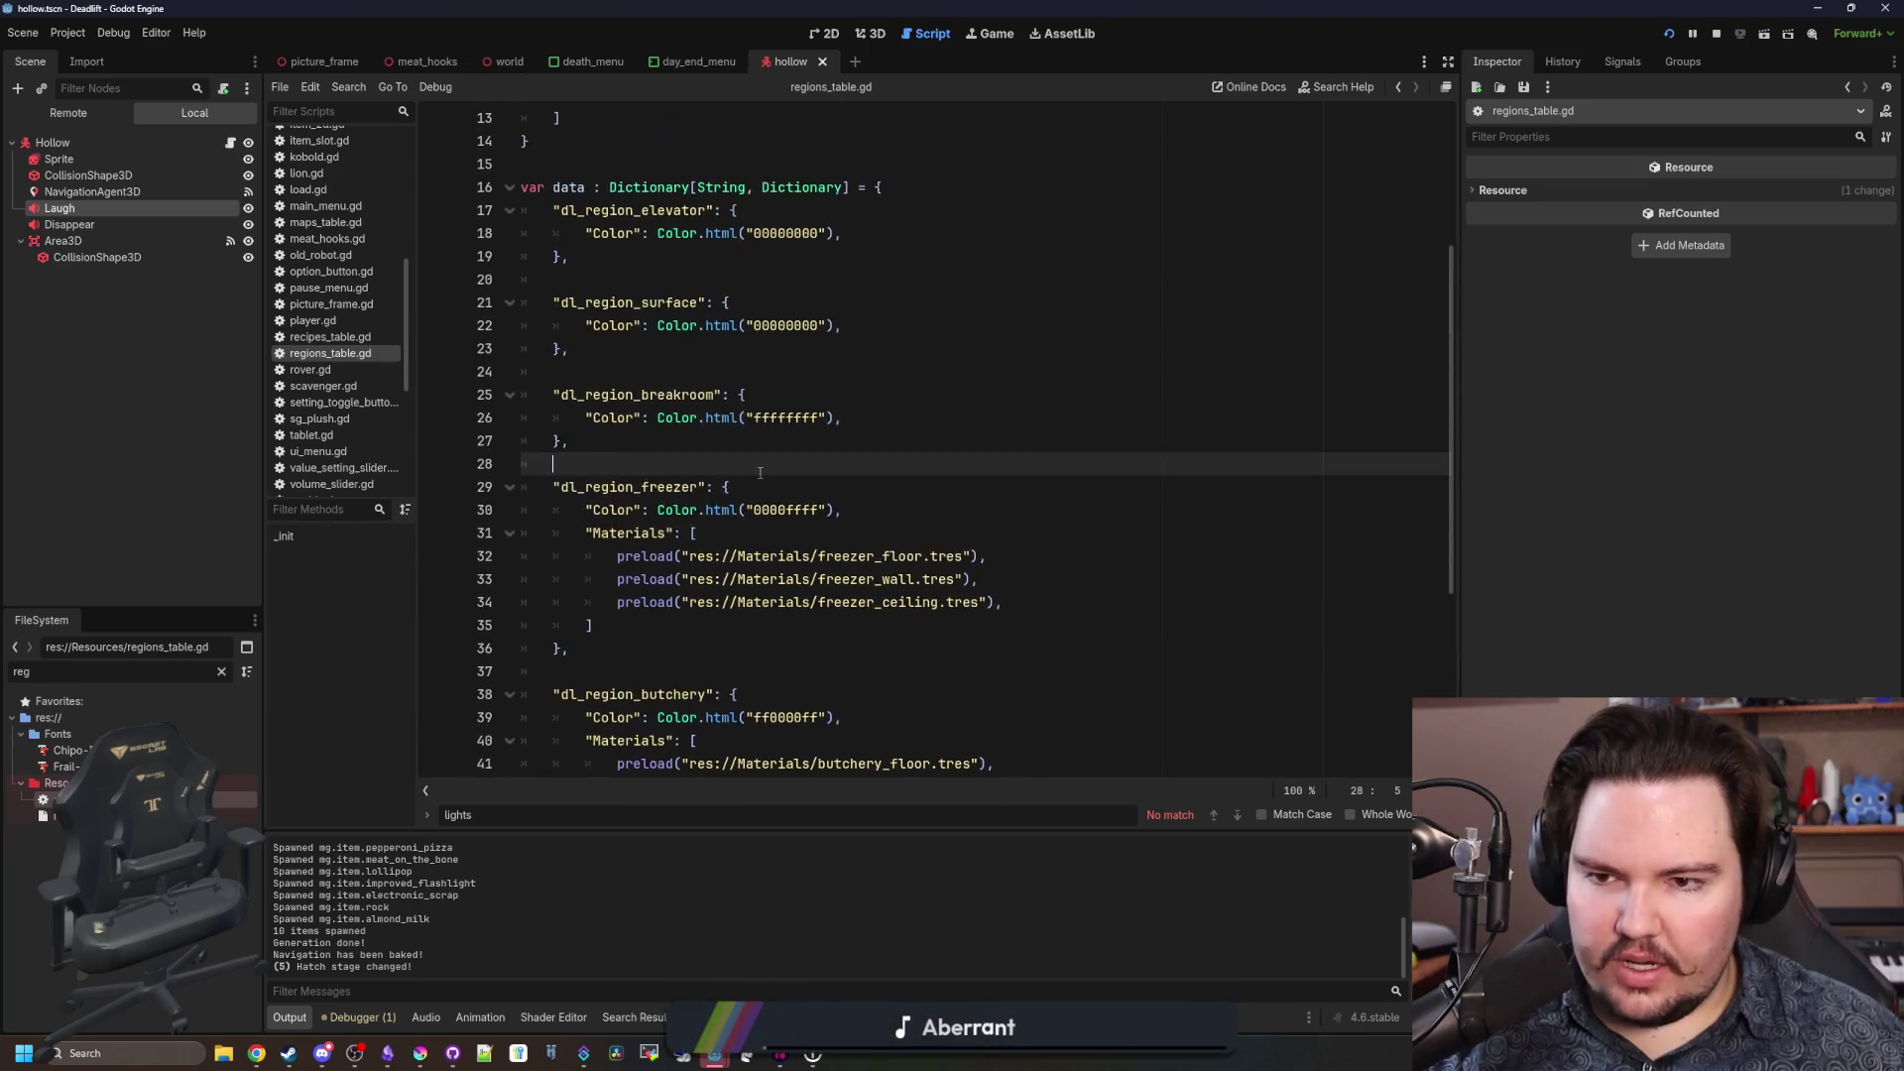
{"action": "left_click", "coordinate": [880, 417]}
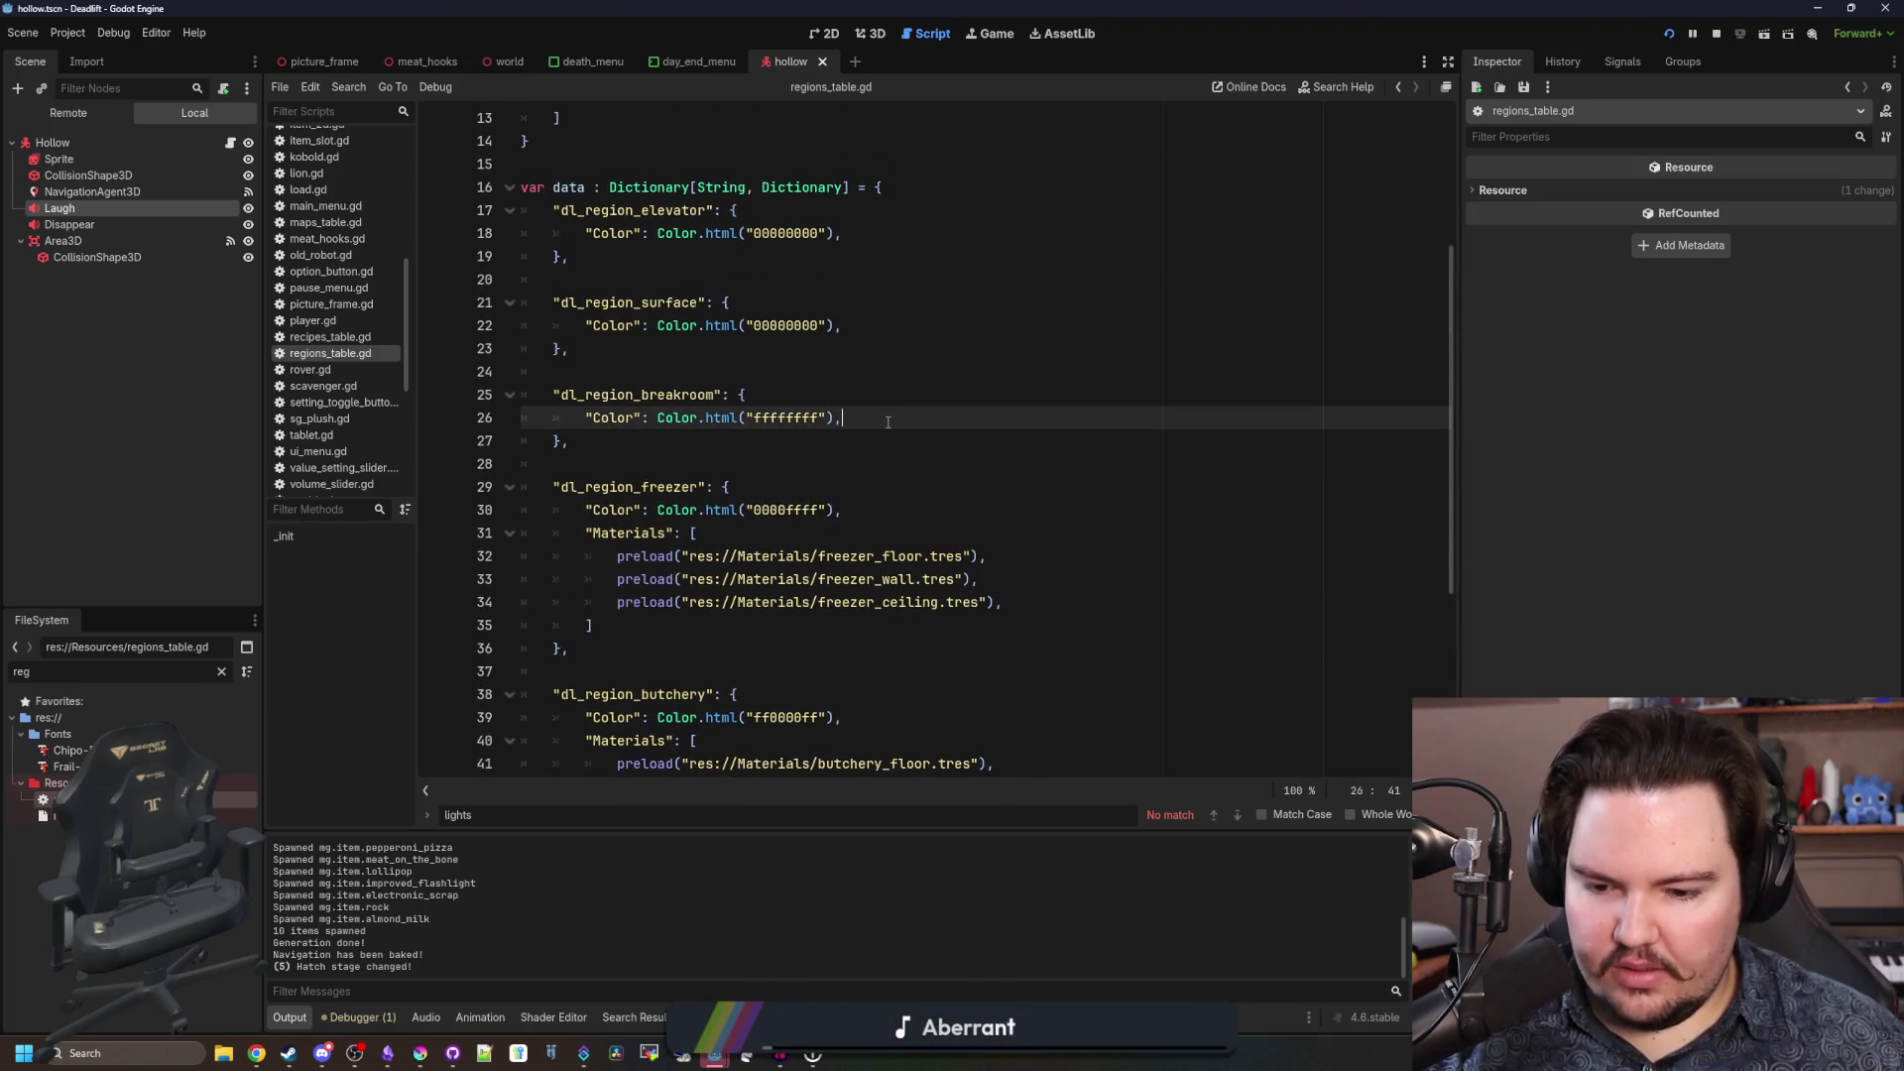
Add empty "Decorations": [] and "Ceiling": [] lists under the breakroom Color.
{"action": "key", "text": "Return"}
{"action": "type", "text": "\""}
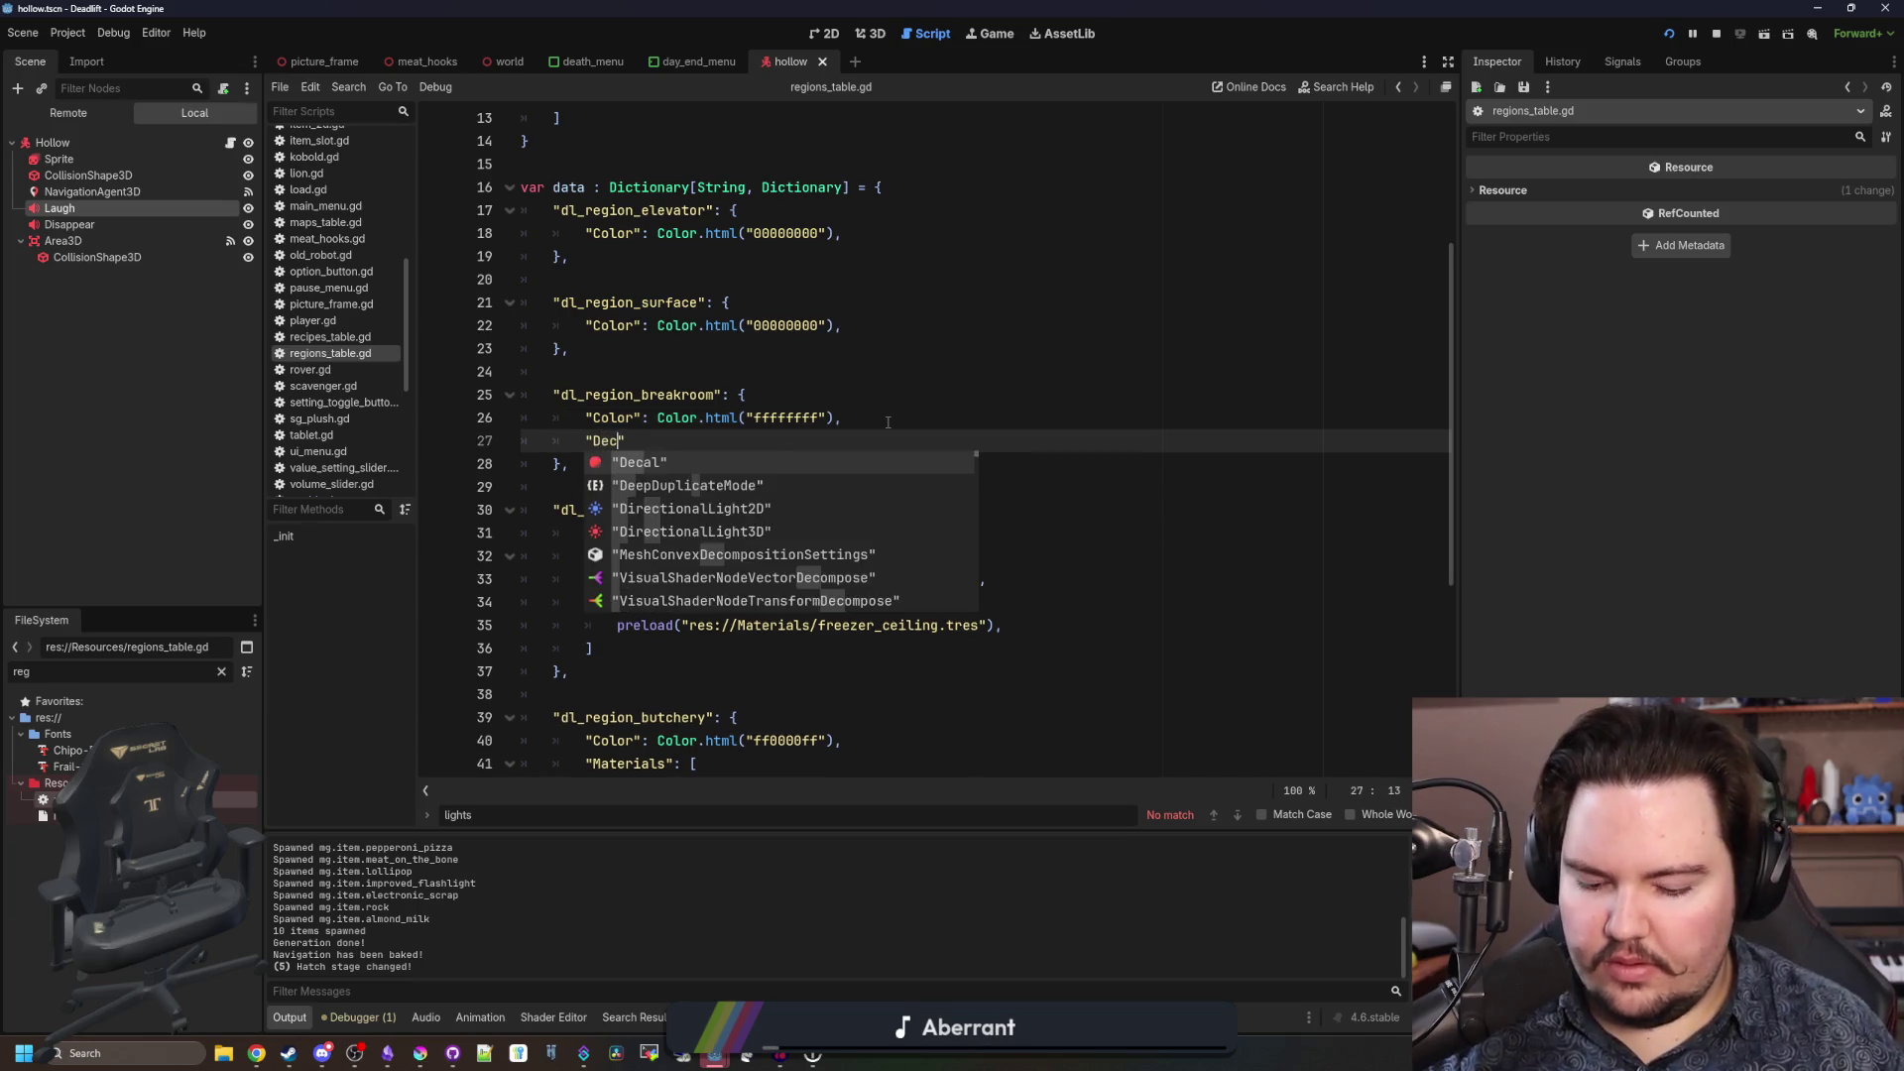
{"action": "type", "text": "Decorations"}
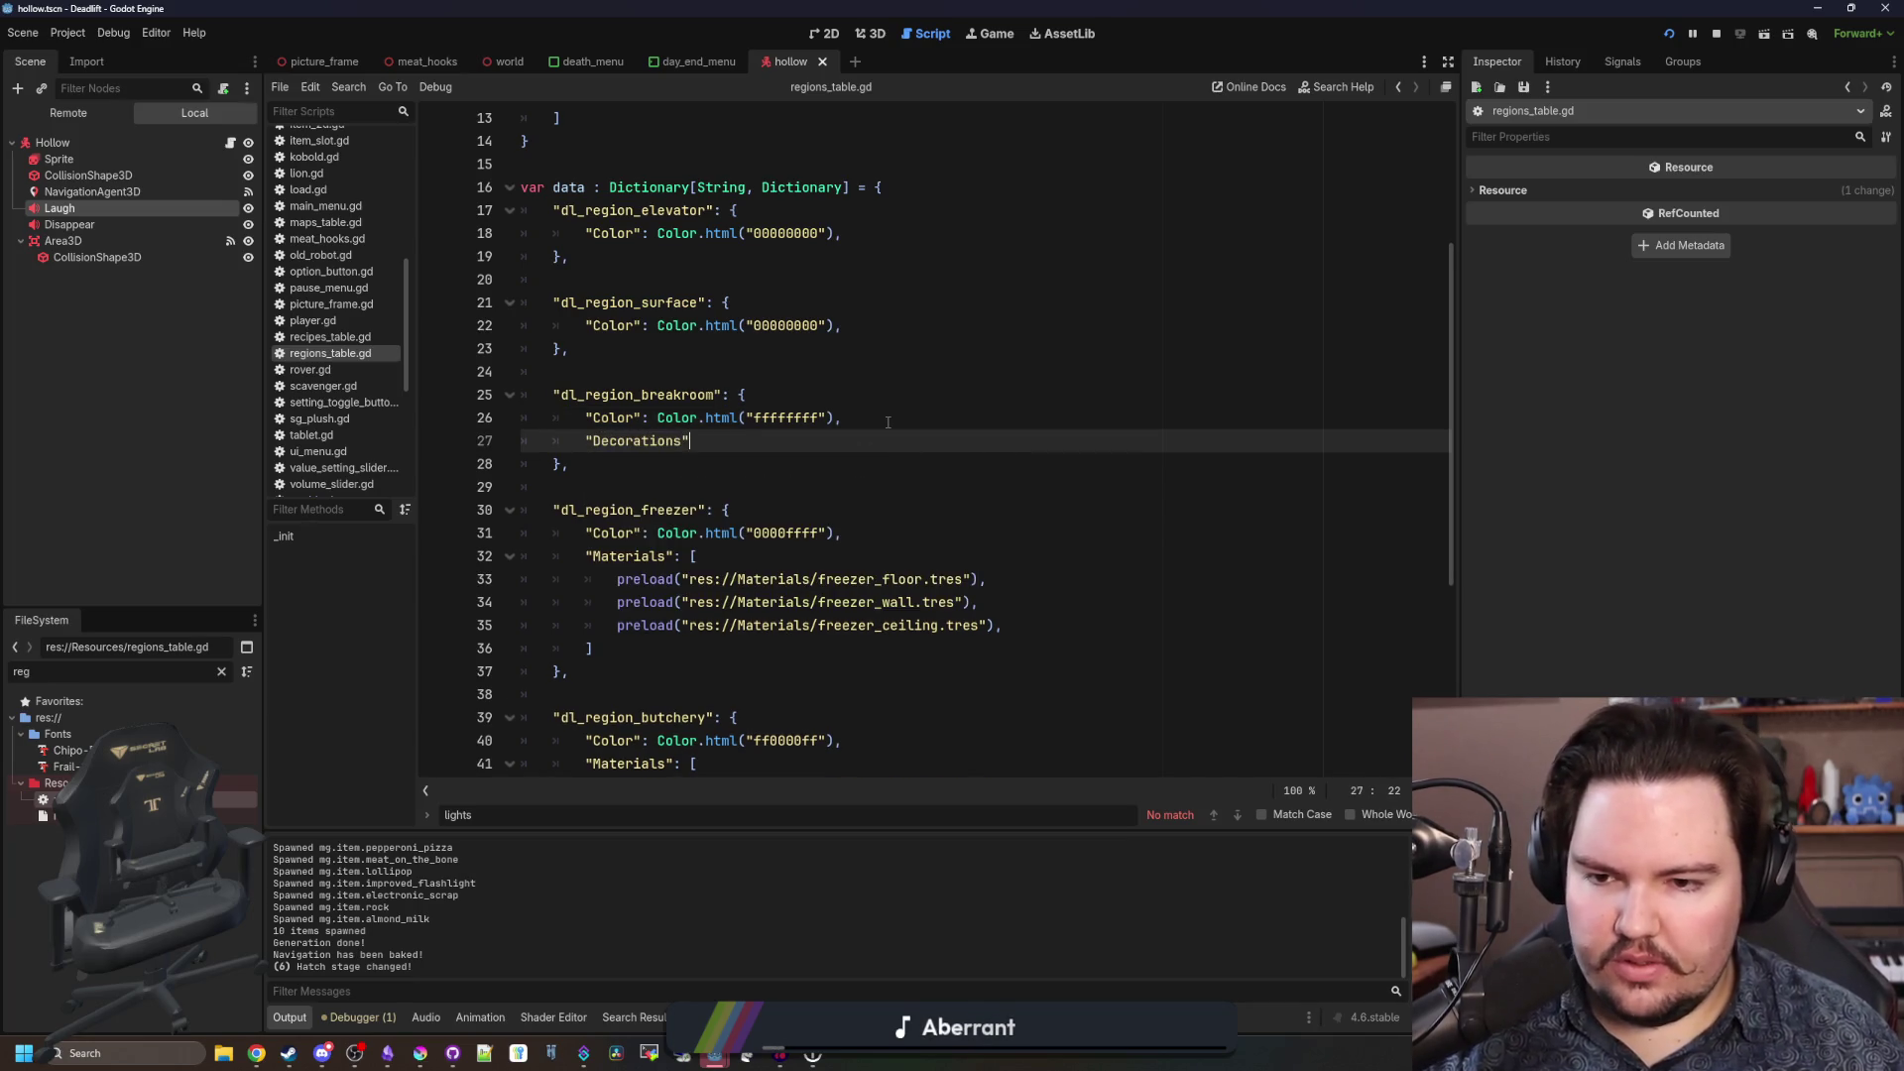
{"action": "key", "text": "Return"}
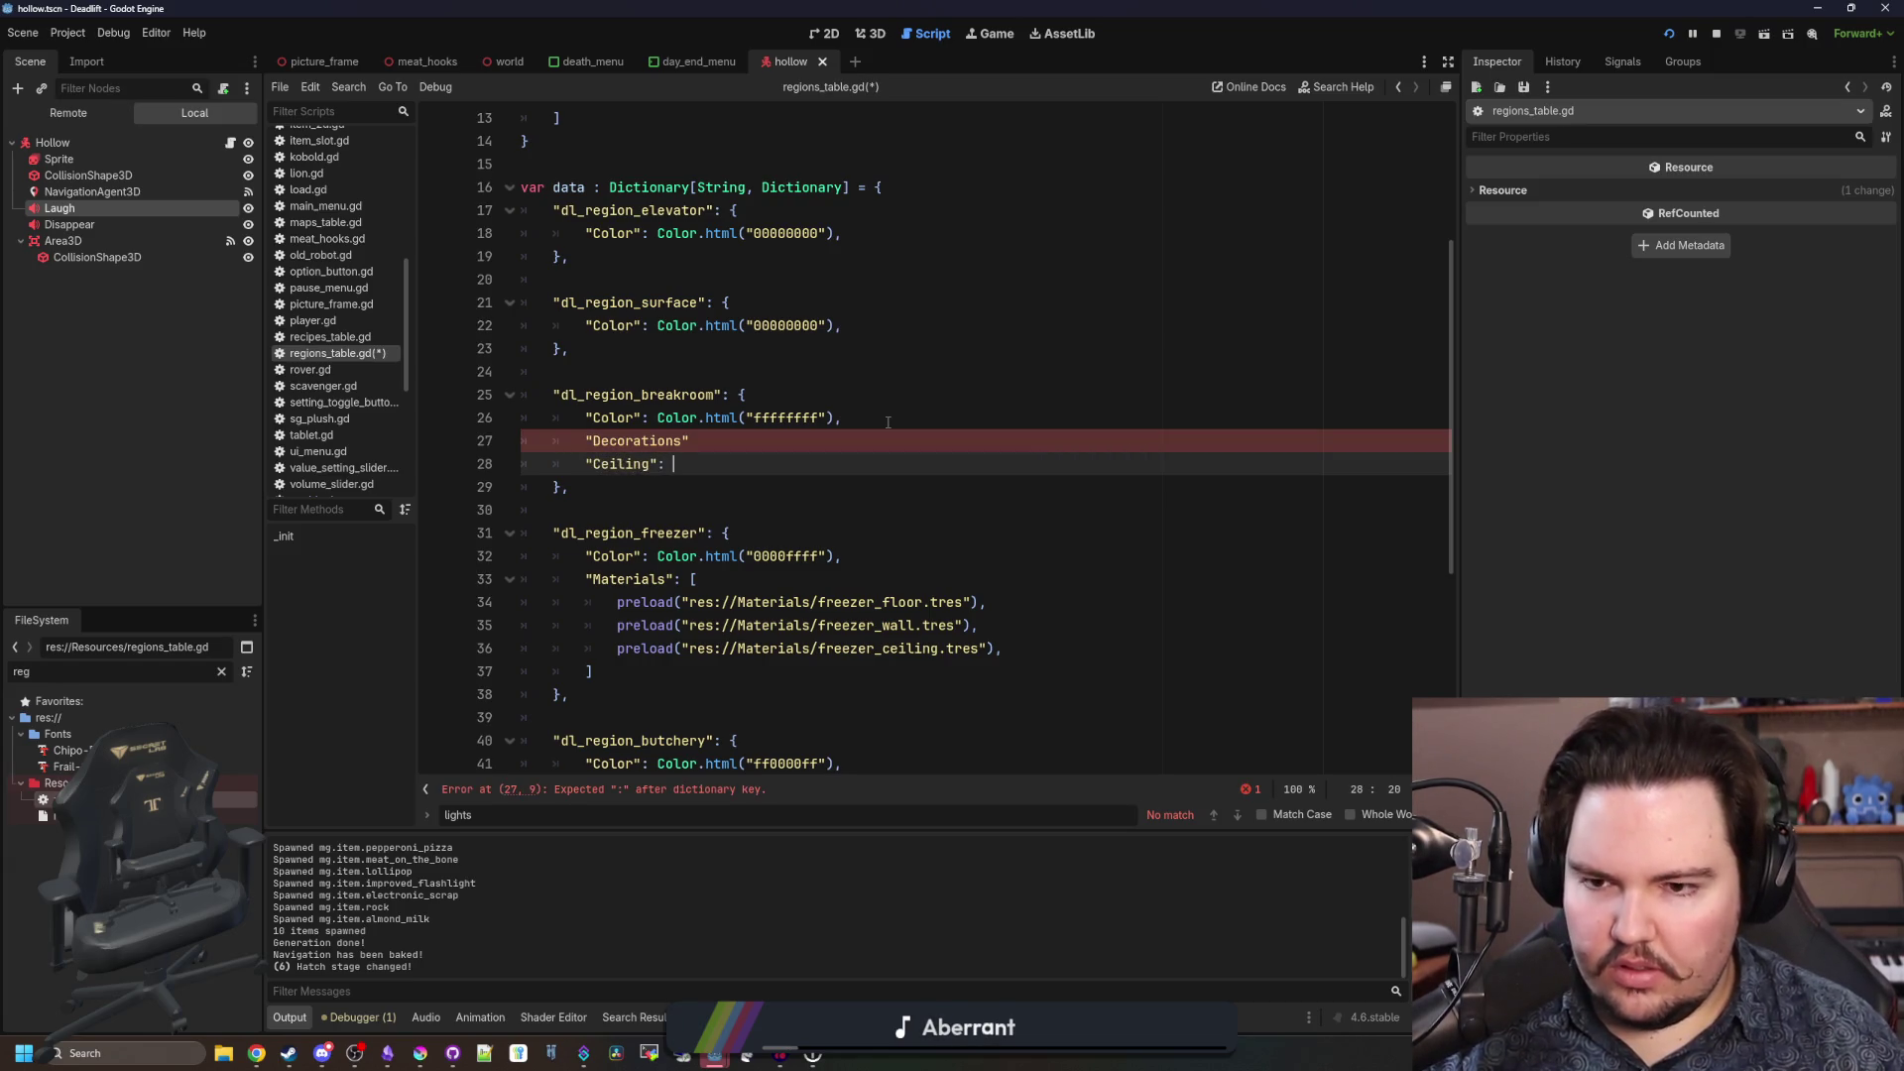
{"action": "type", "text": "["}
{"action": "key", "text": "Return"}
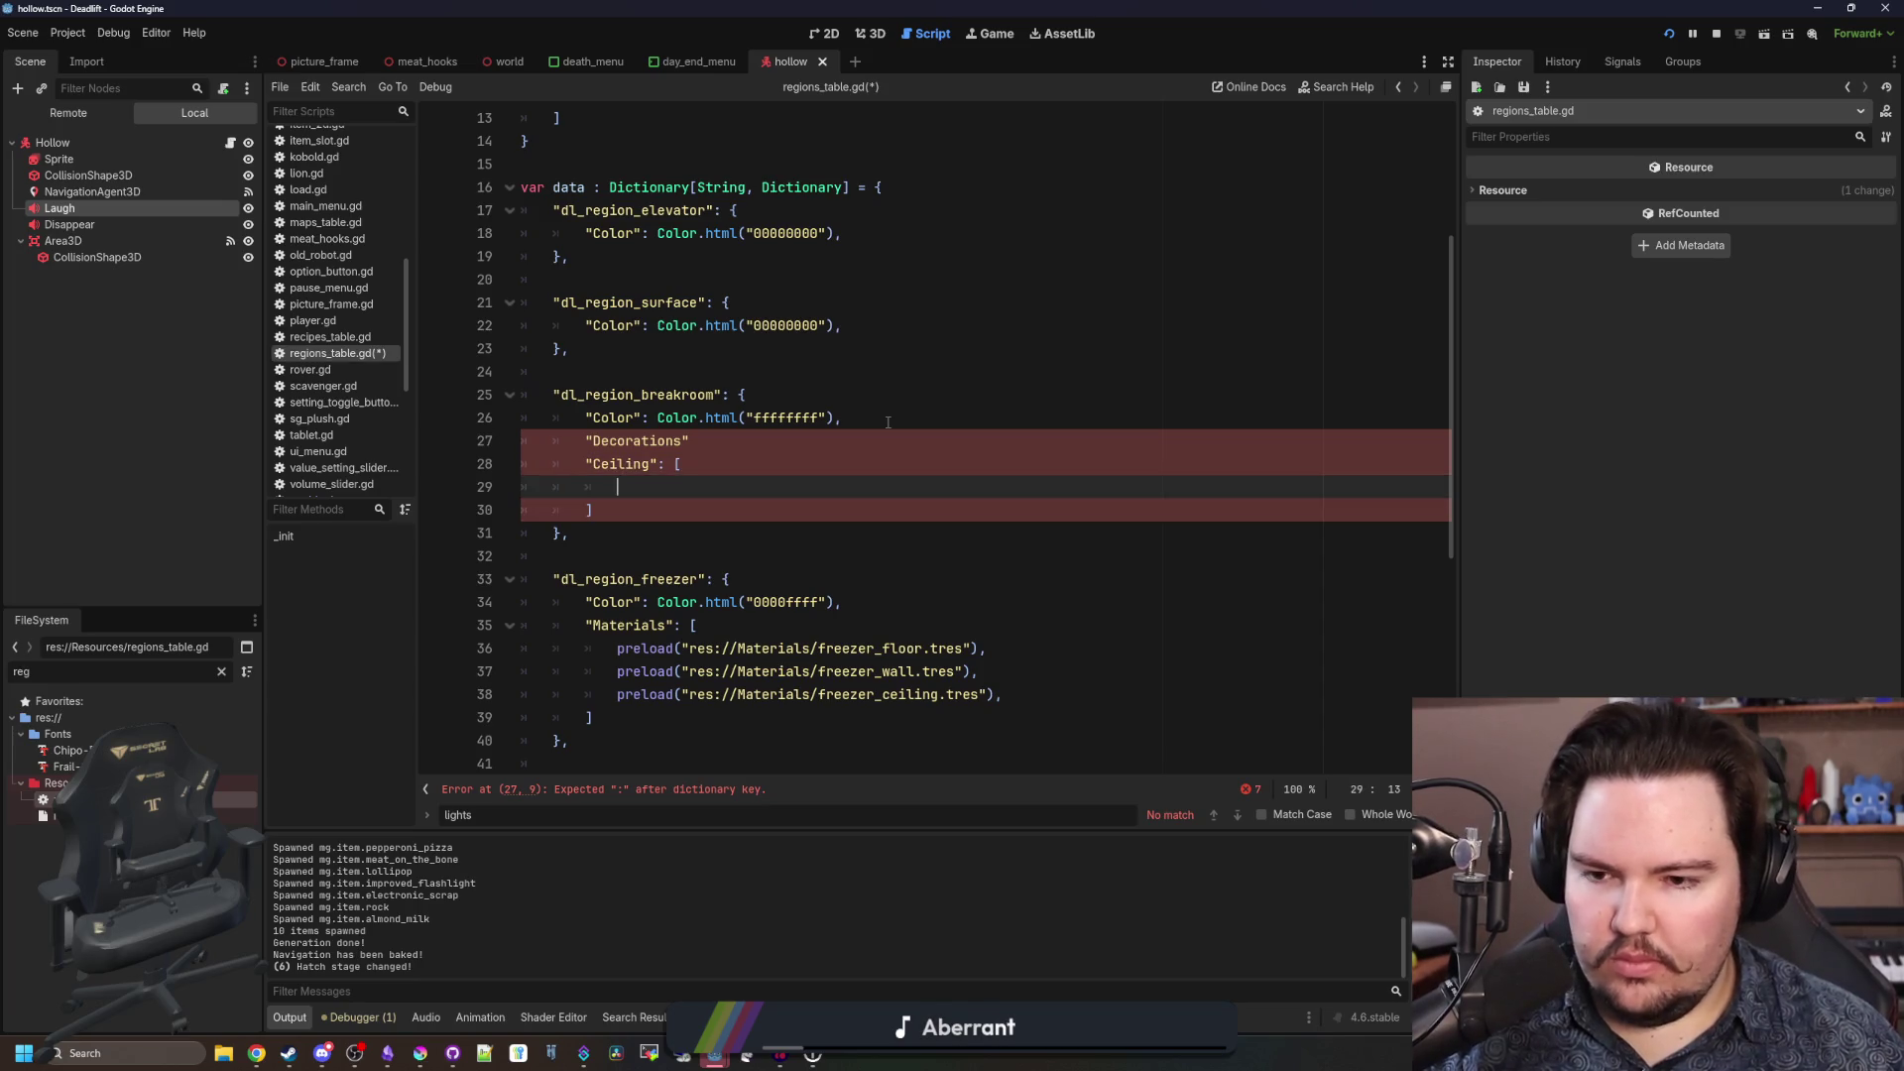
{"action": "key", "text": "Up"}
{"action": "key", "text": "Up"}
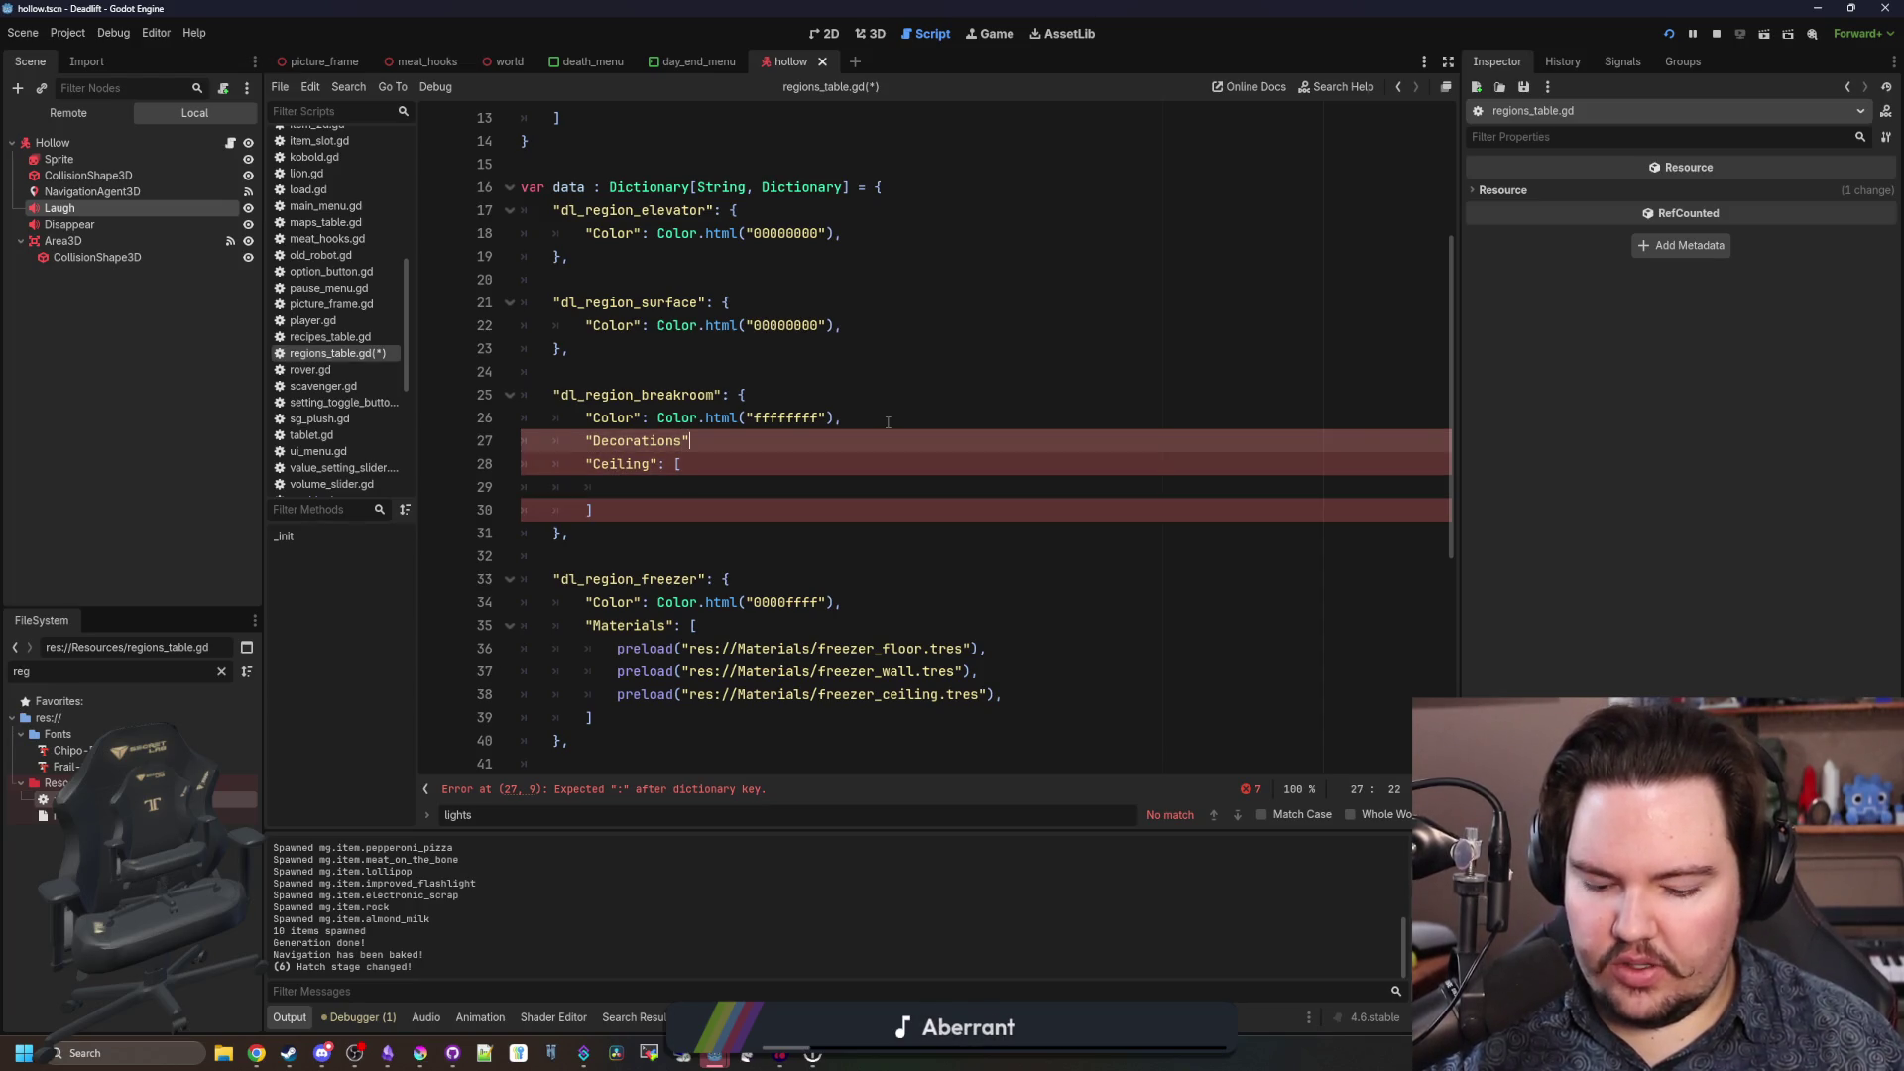
{"action": "type", "text": ": ["}
{"action": "key", "text": "Return"}
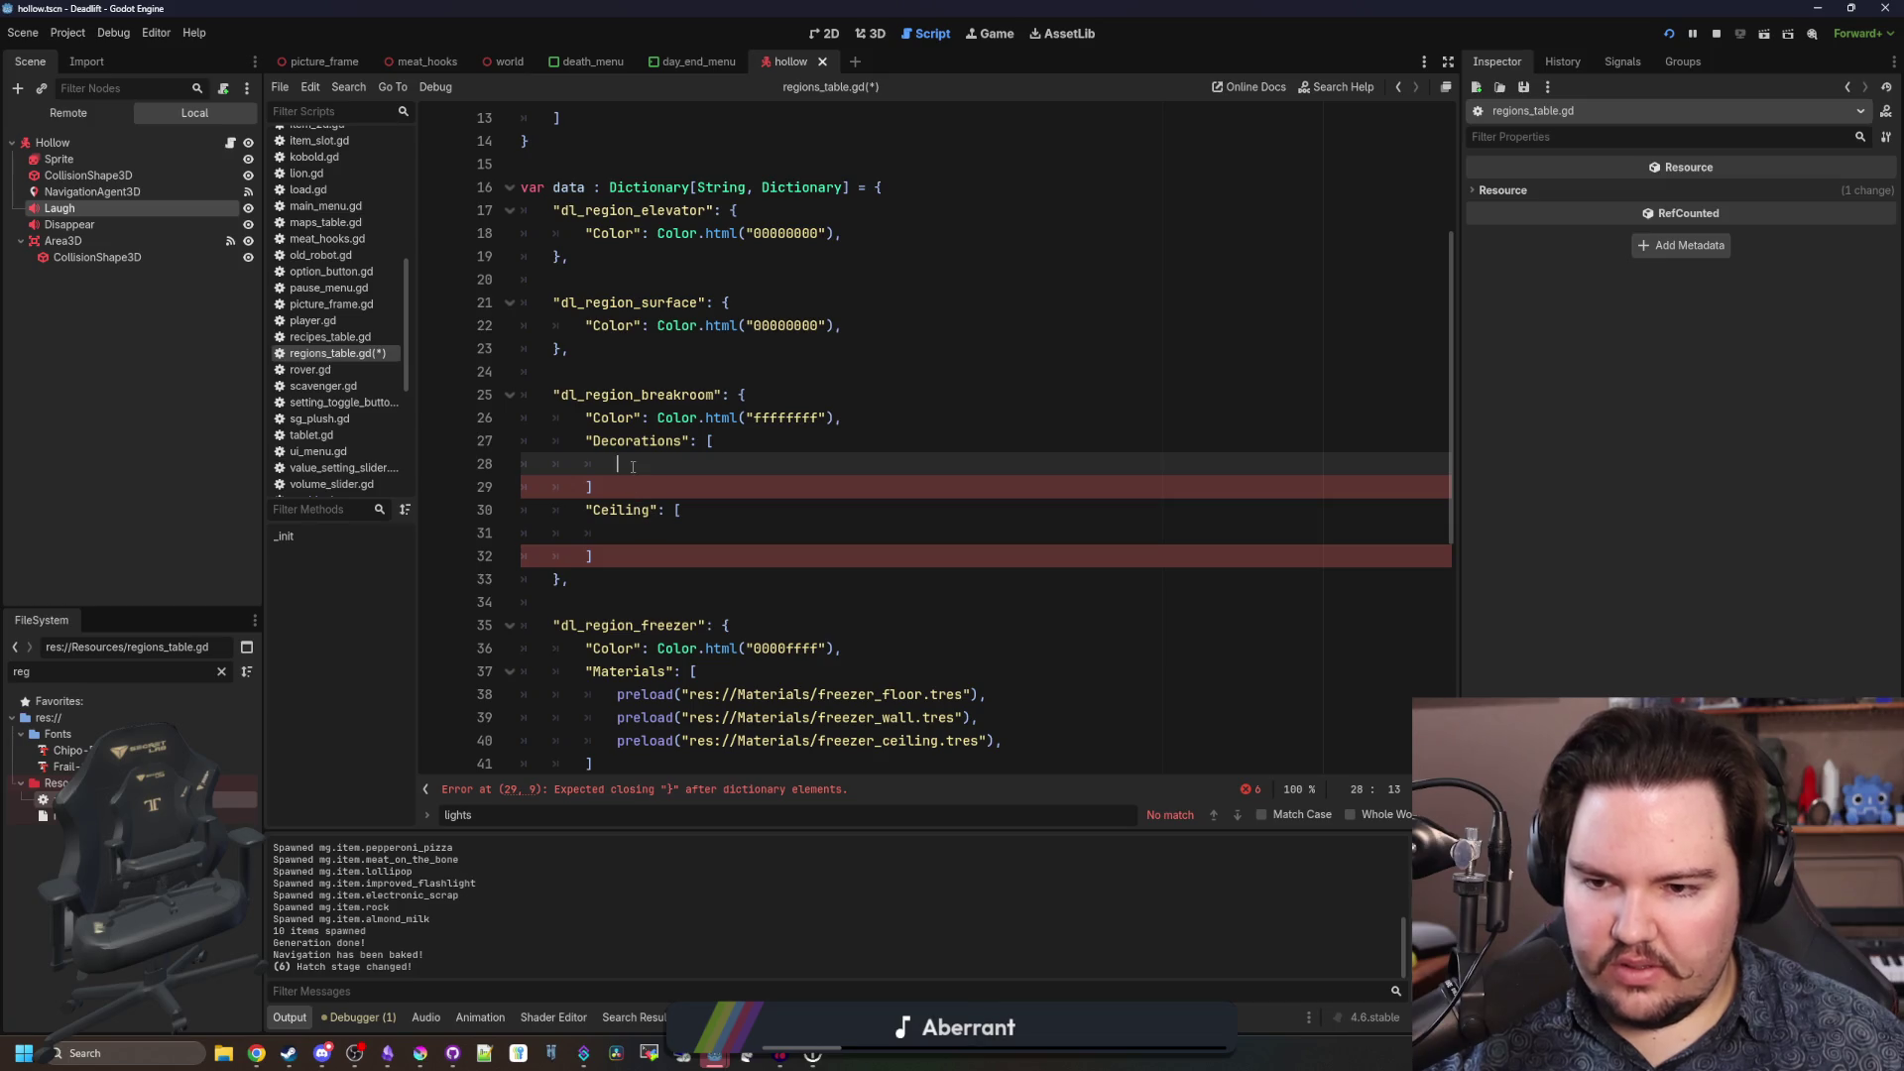
{"action": "left_click", "coordinate": [642, 483]}
{"action": "type", "text": ","}
{"action": "left_click", "coordinate": [632, 556]}
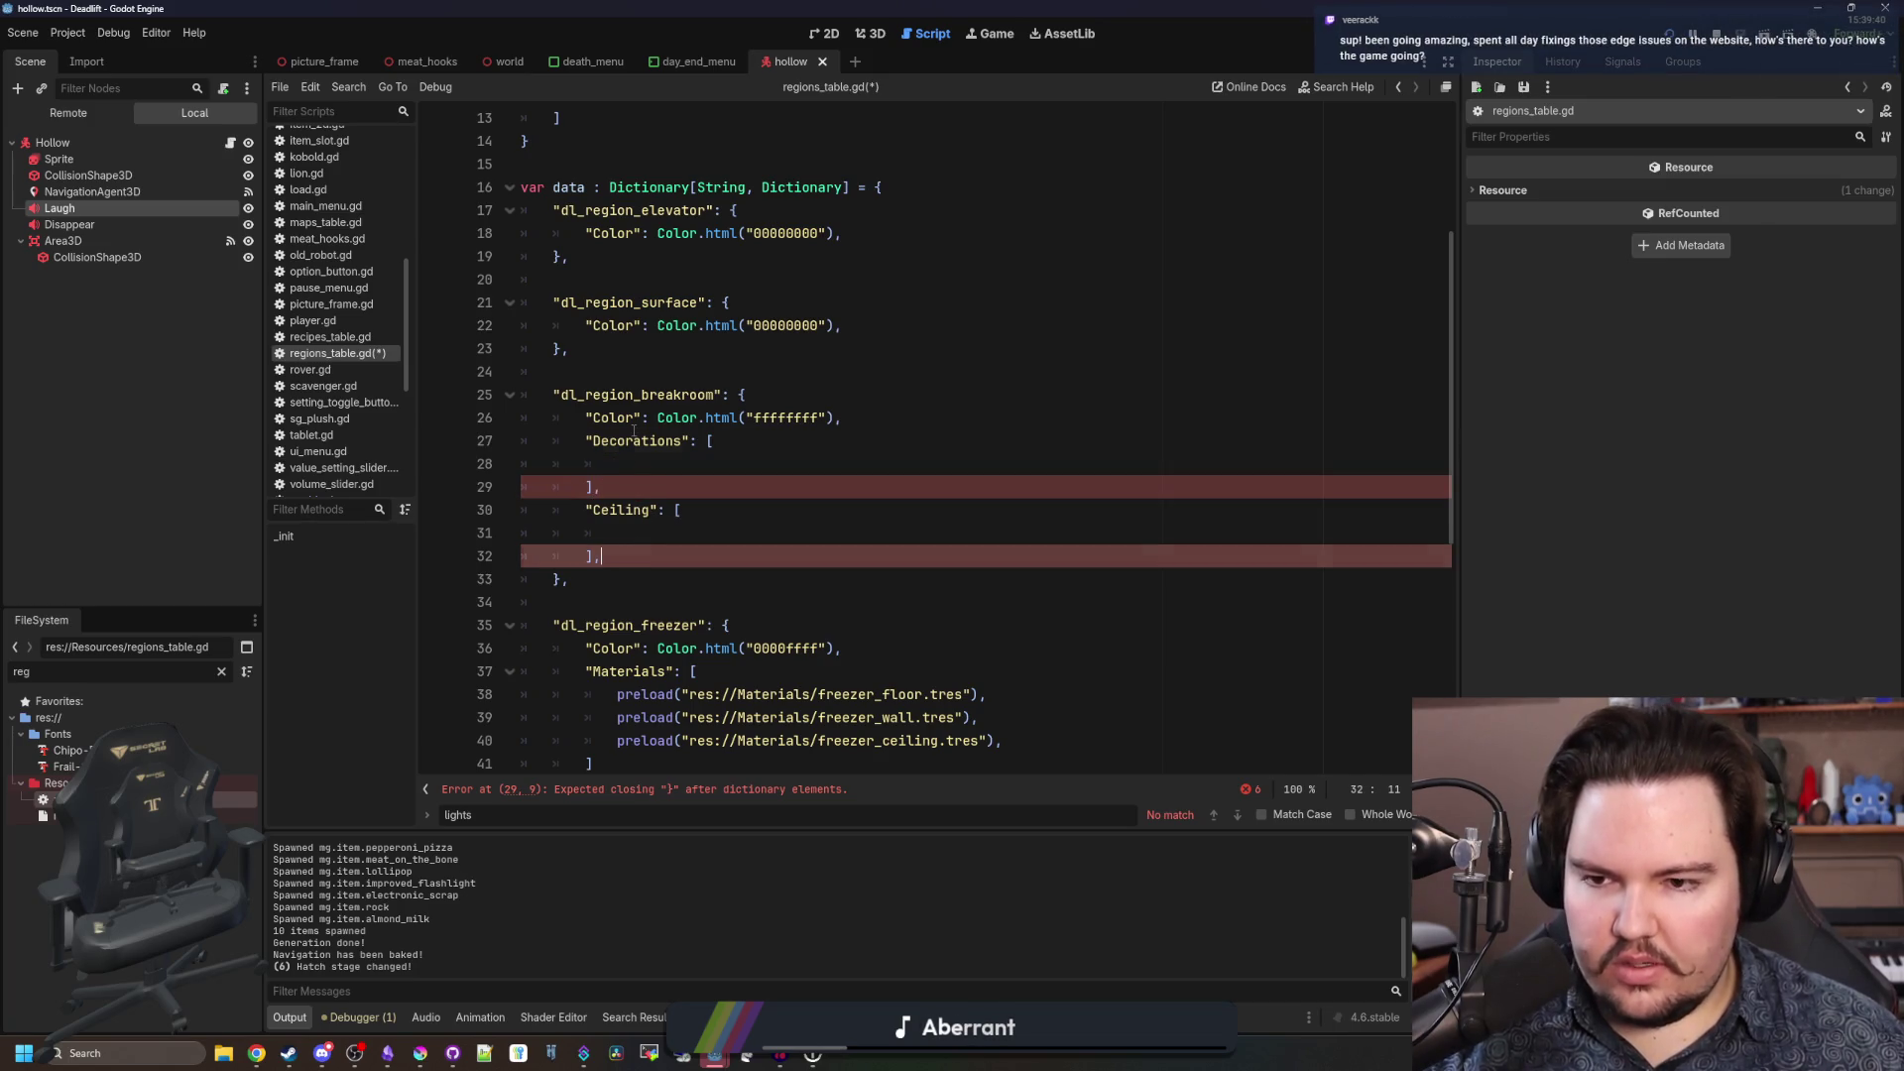
{"action": "left_click", "coordinate": [656, 464]}
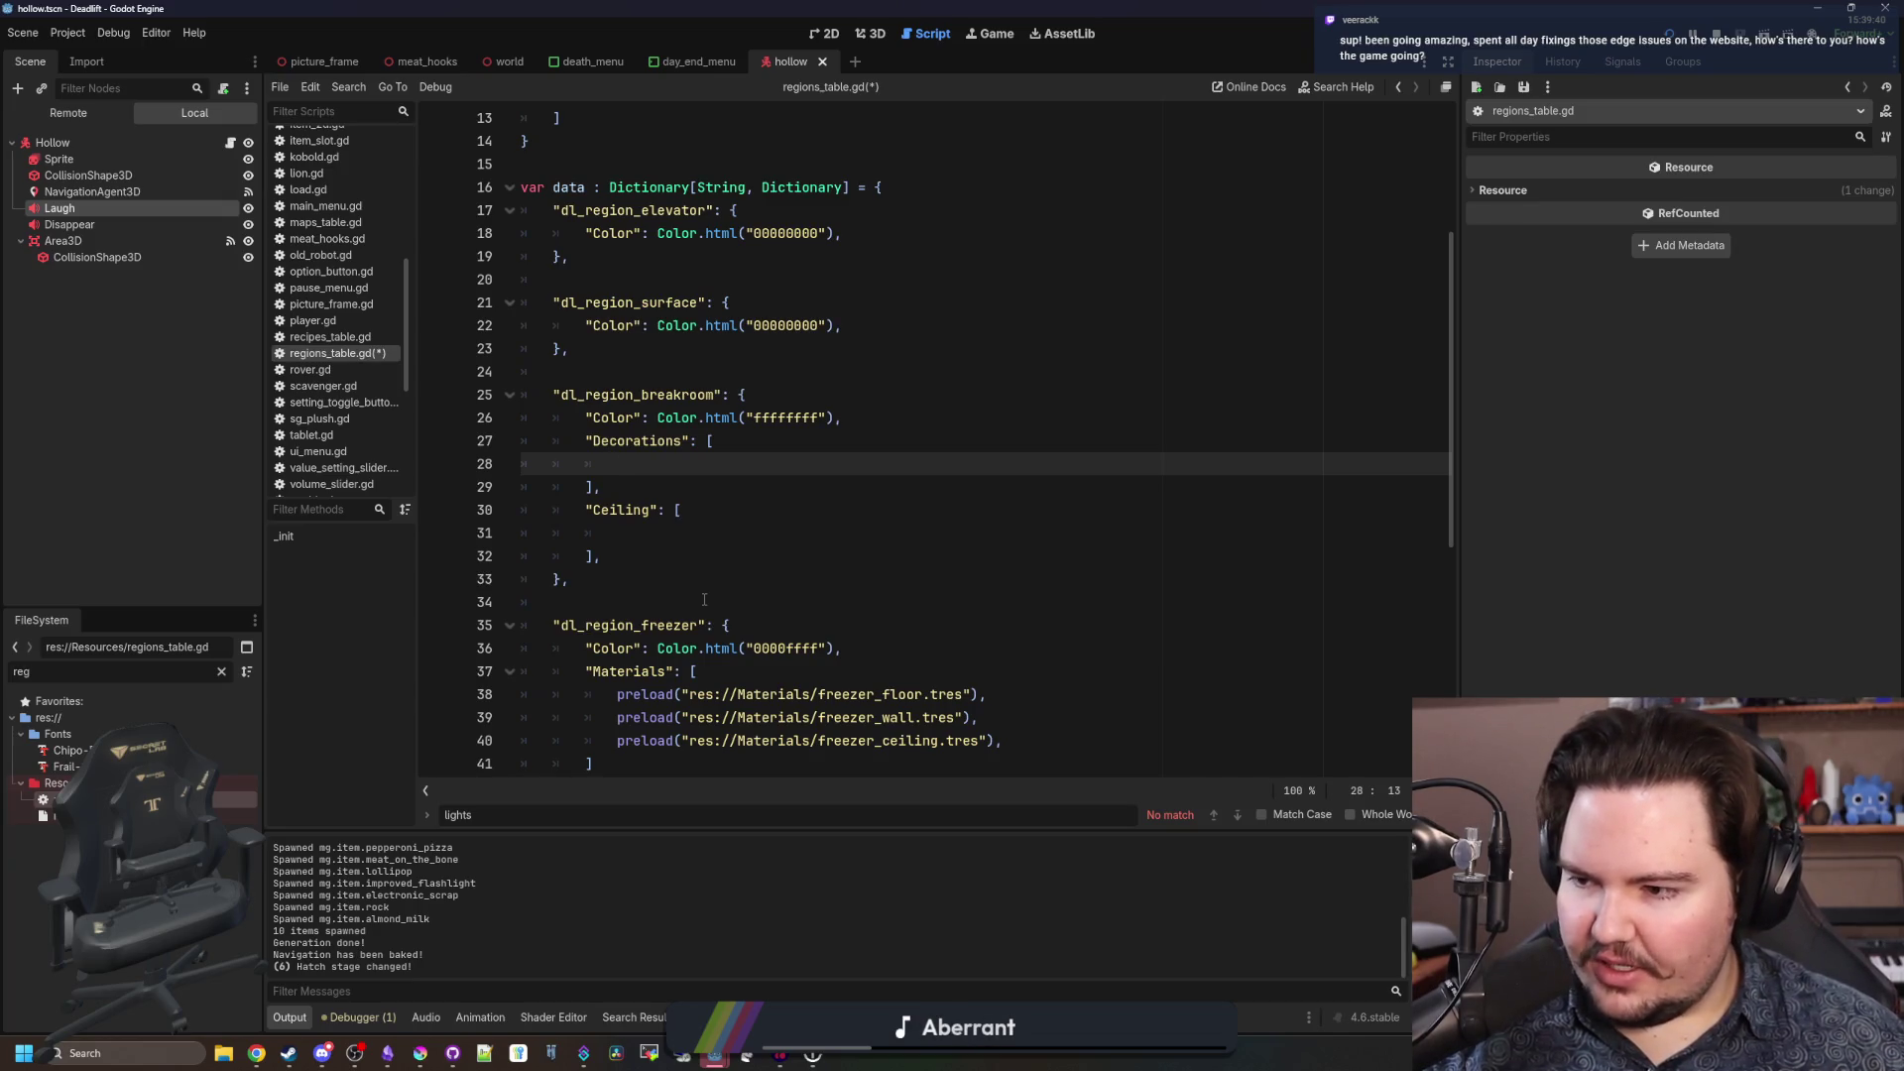
{"action": "left_click", "coordinate": [636, 510]}
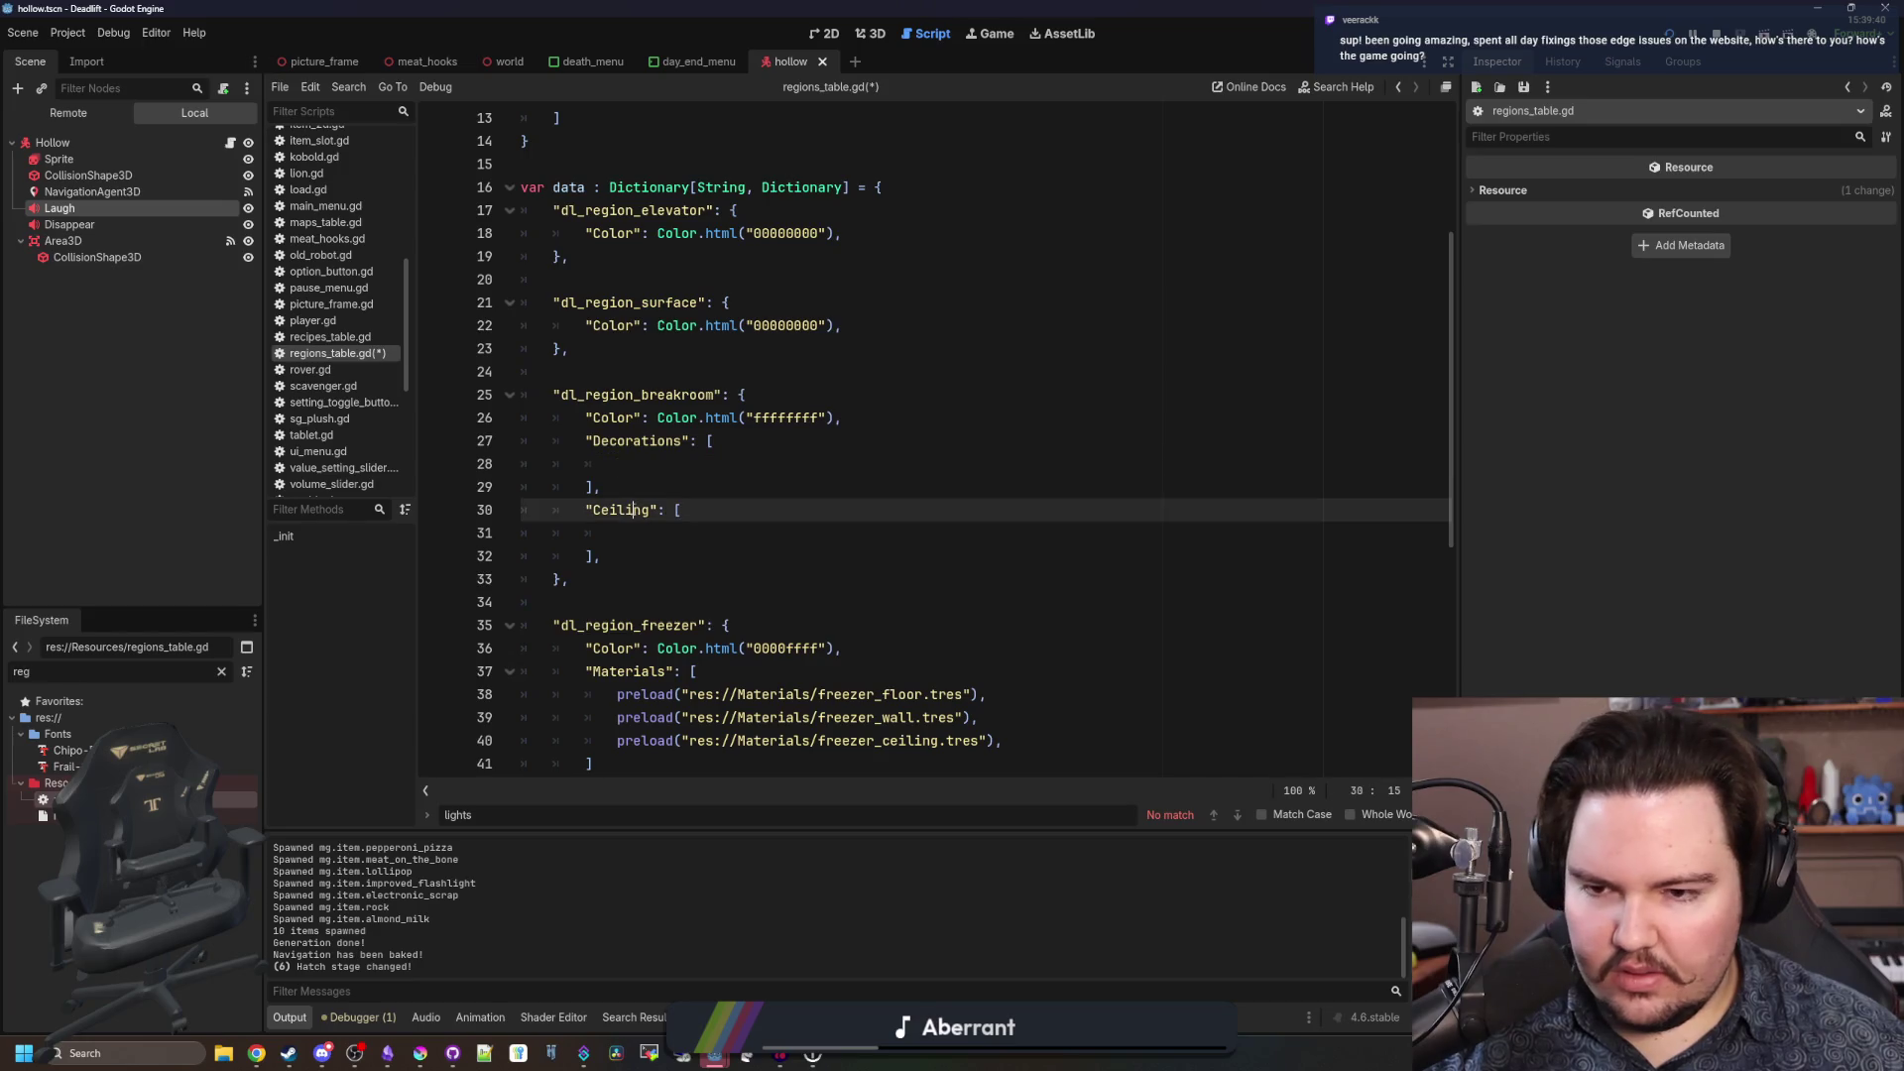
{"action": "left_click", "coordinate": [654, 541]}
Check the new Decorations and Ceiling entries and save regions_table.gd.
{"action": "mouse_move", "coordinate": [599, 559]}
{"action": "left_mouse_down"}
{"action": "mouse_move", "coordinate": [587, 487]}
{"action": "mouse_move", "coordinate": [448, 437]}
{"action": "left_mouse_up"}
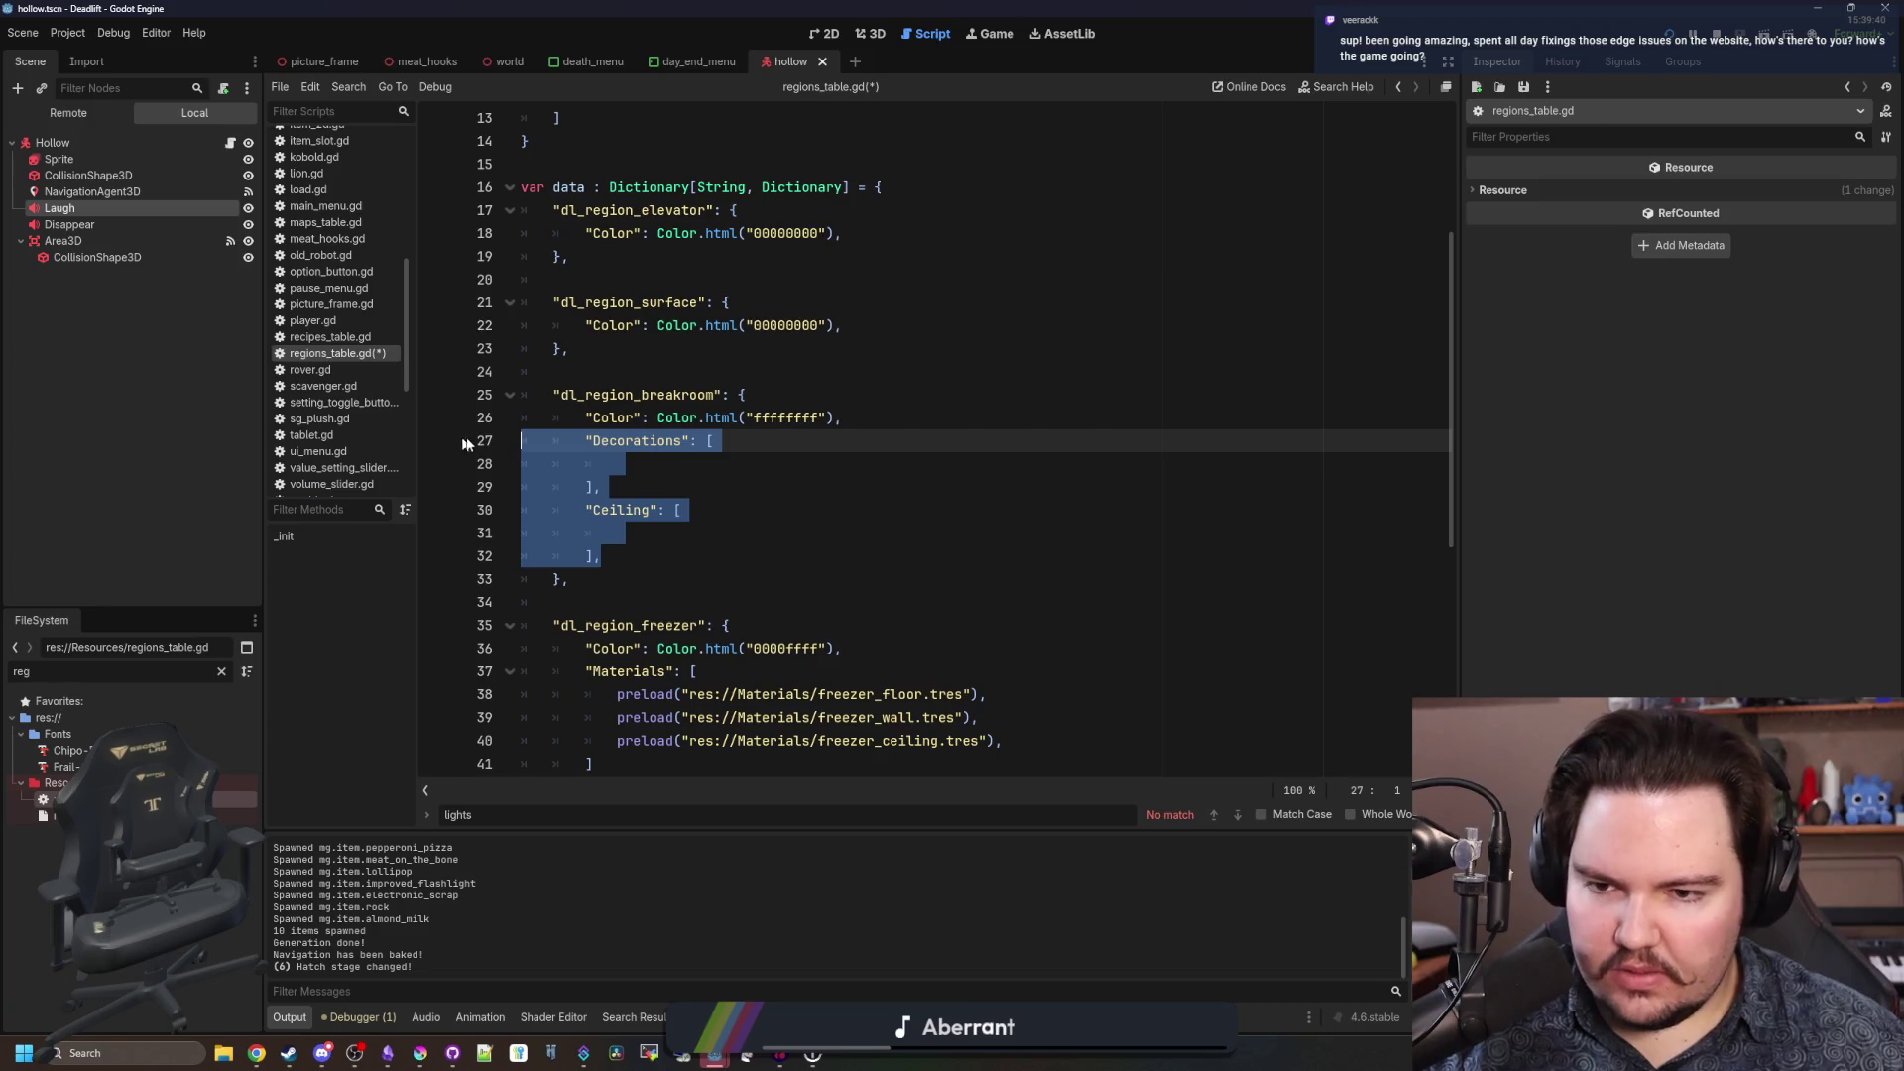
{"action": "left_click", "coordinate": [592, 509]}
{"action": "left_click_drag", "start_coordinate": [600, 557], "coordinate": [421, 434]}
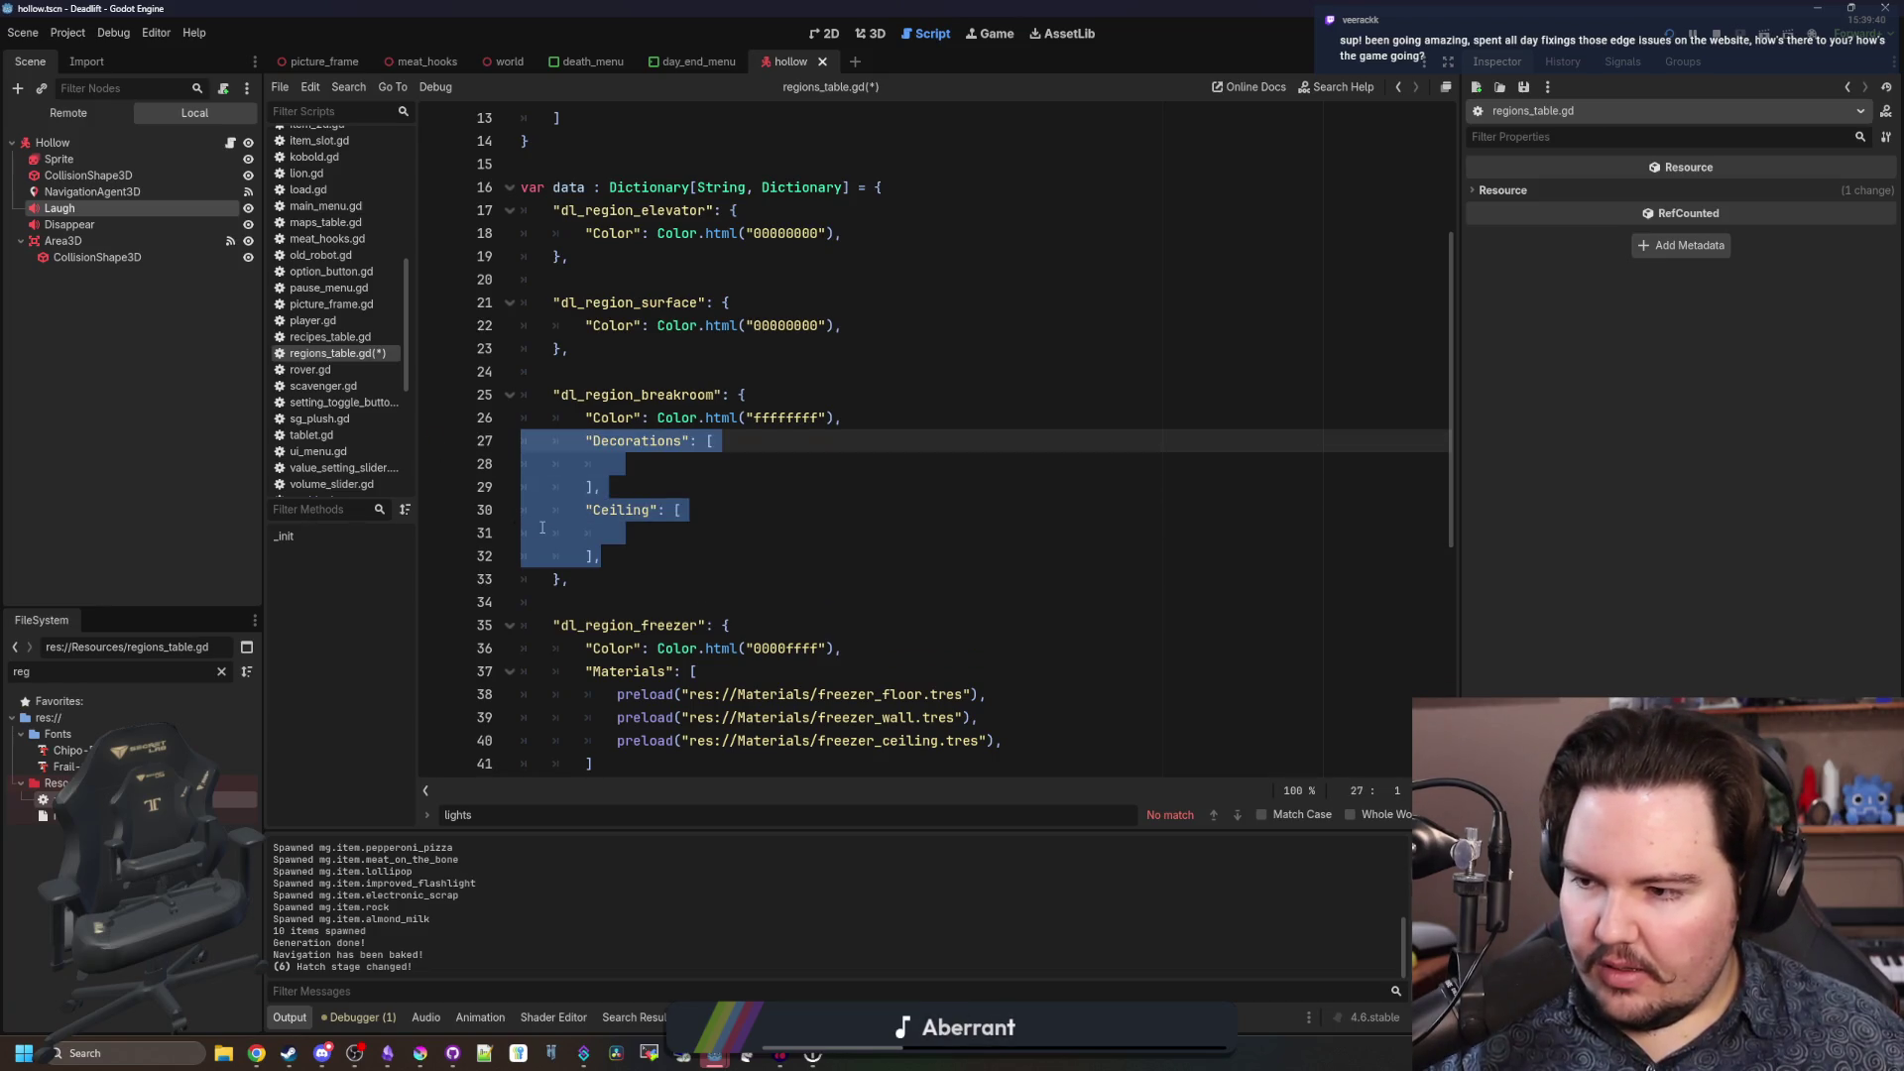
{"action": "left_click", "coordinate": [603, 543]}
{"action": "left_click_drag", "start_coordinate": [600, 556], "coordinate": [486, 442]}
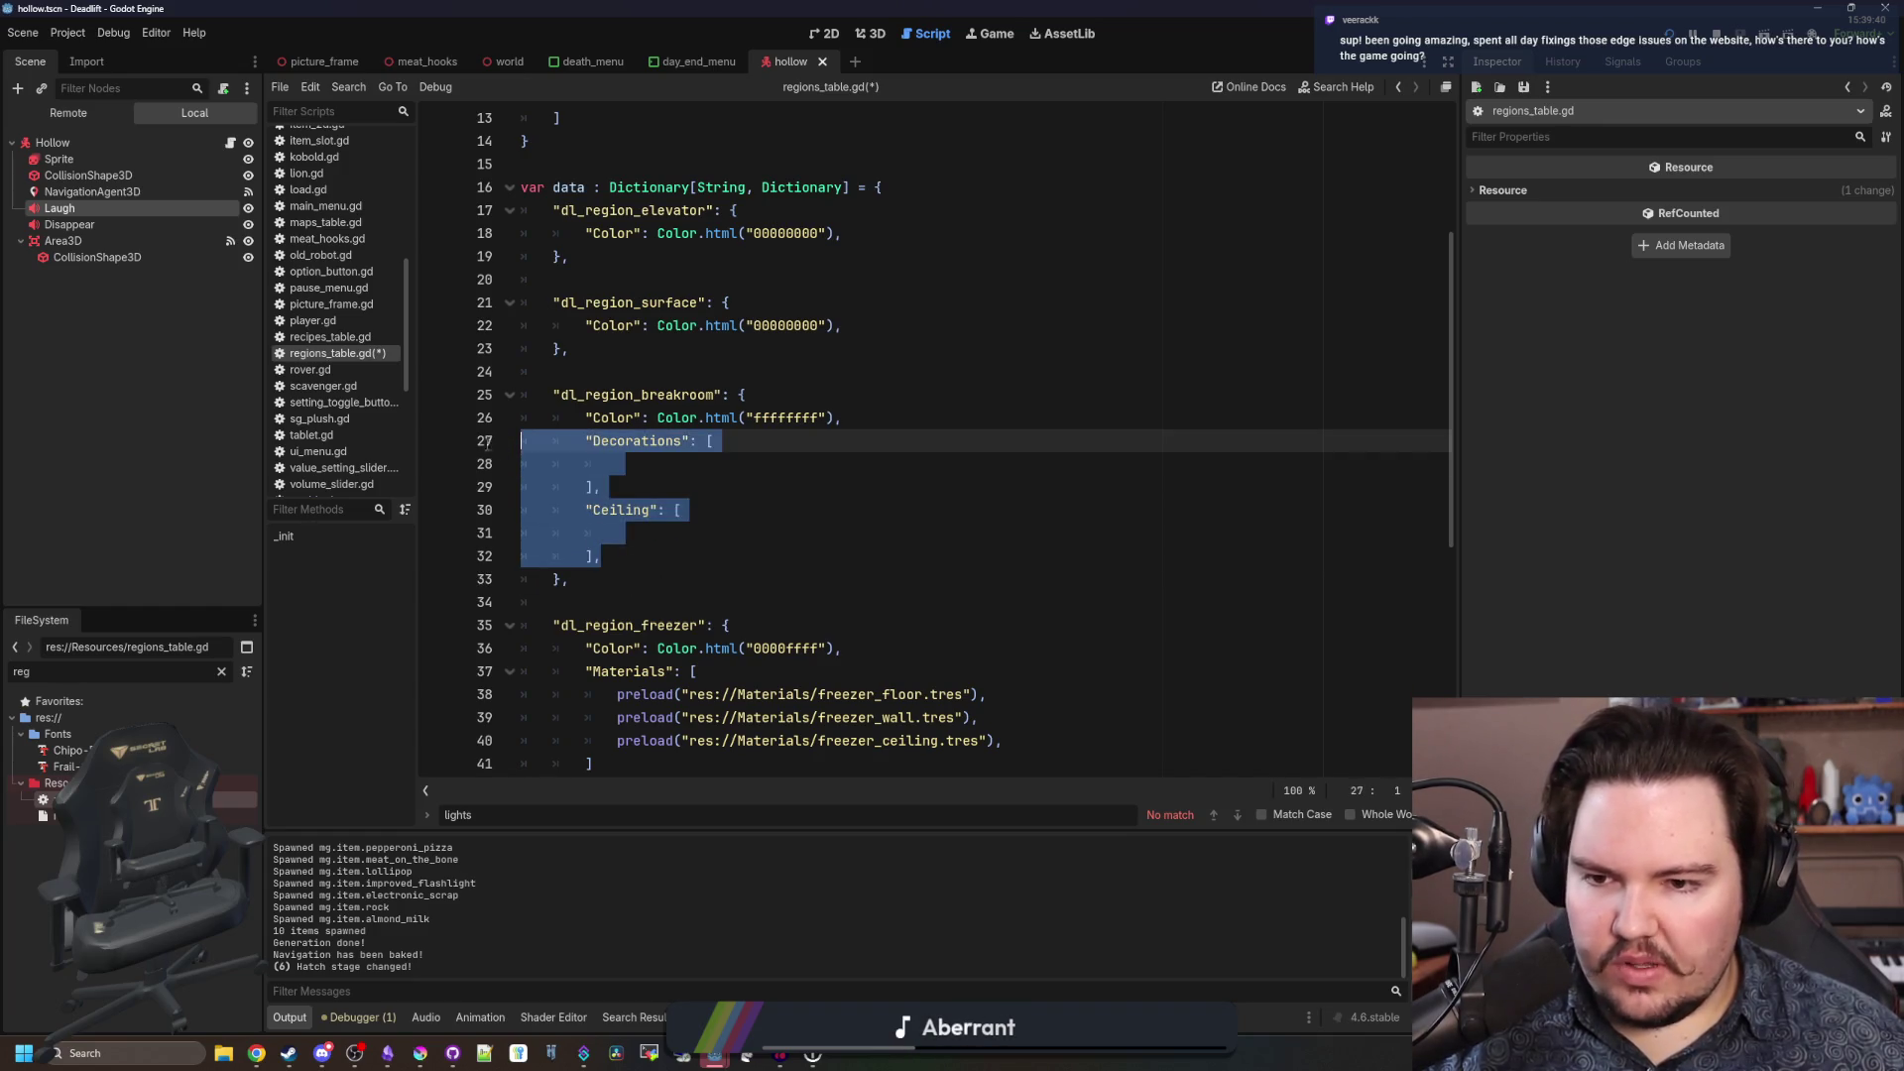
{"action": "left_click", "coordinate": [595, 533]}
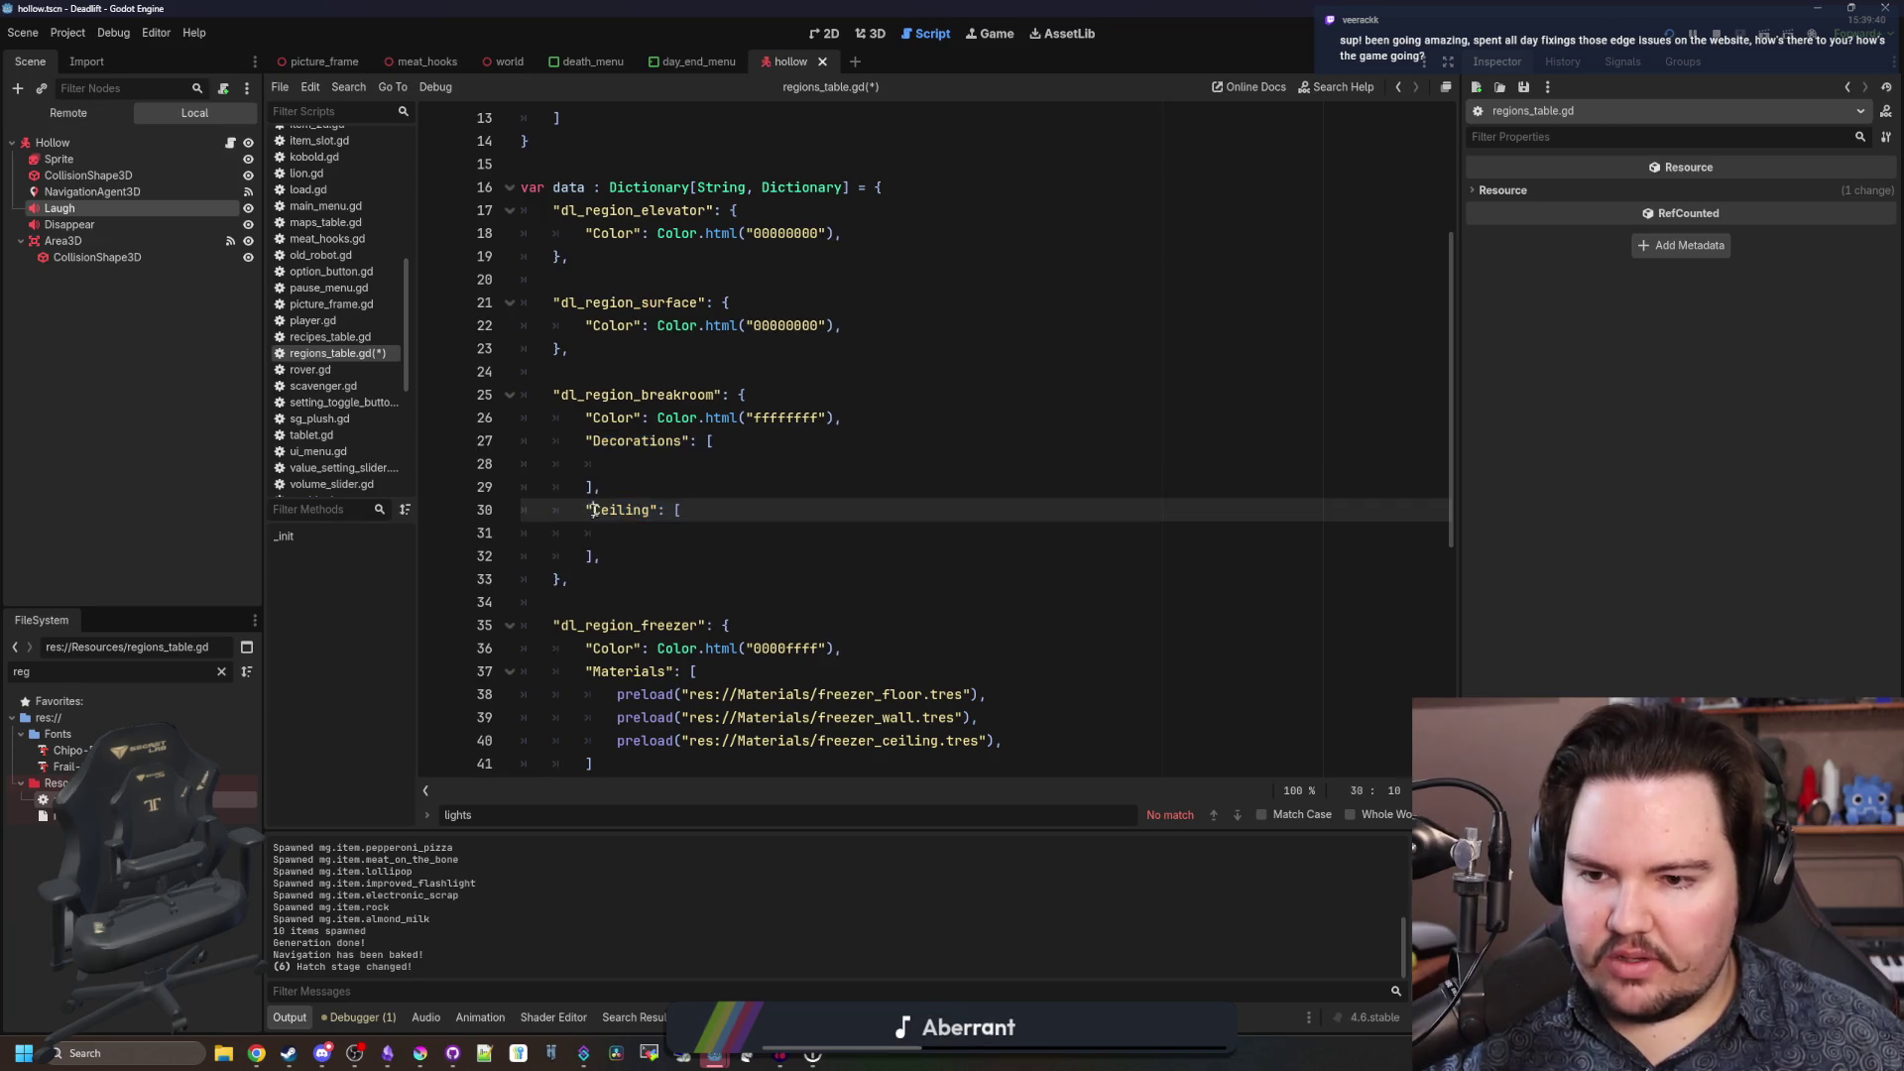
{"action": "key", "text": "ctrl+s"}
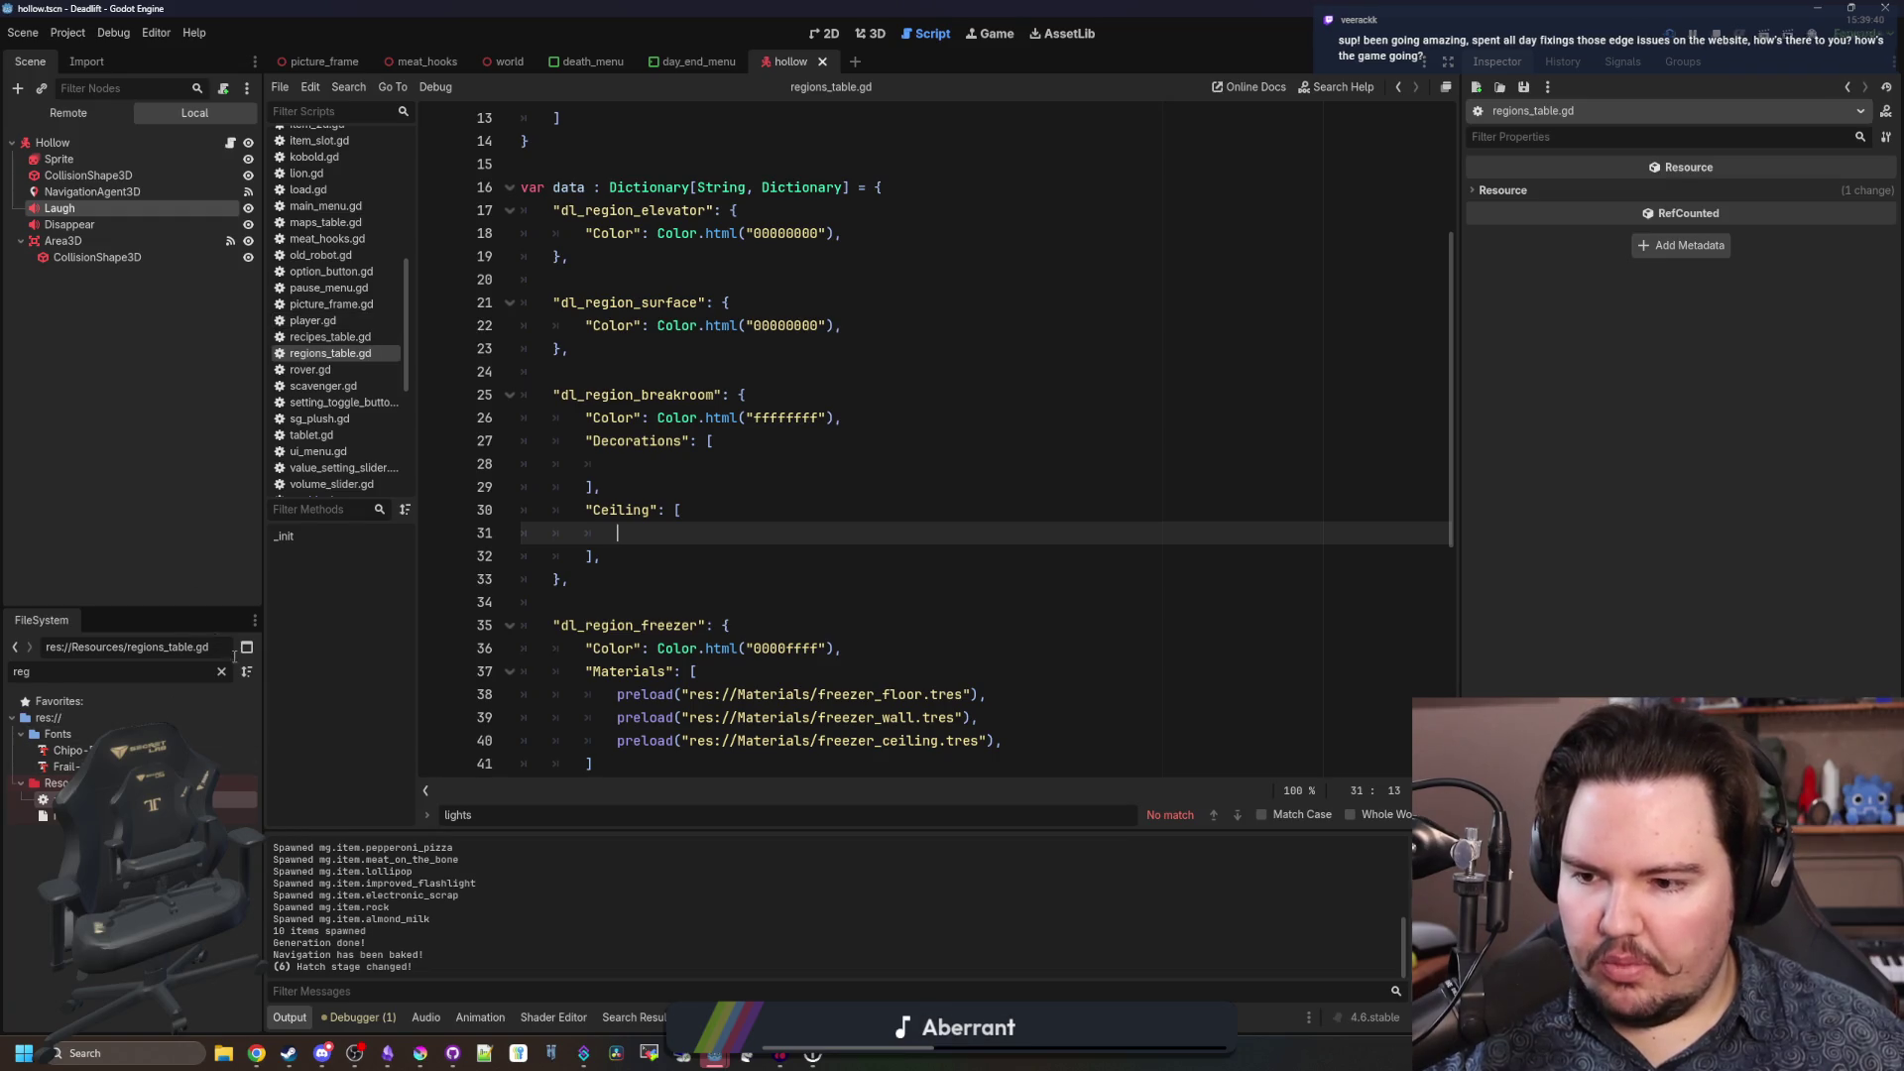
In the running game, walk from the overgrown tree through the corridor and breakroom.
{"action": "left_click", "coordinate": [974, 31]}
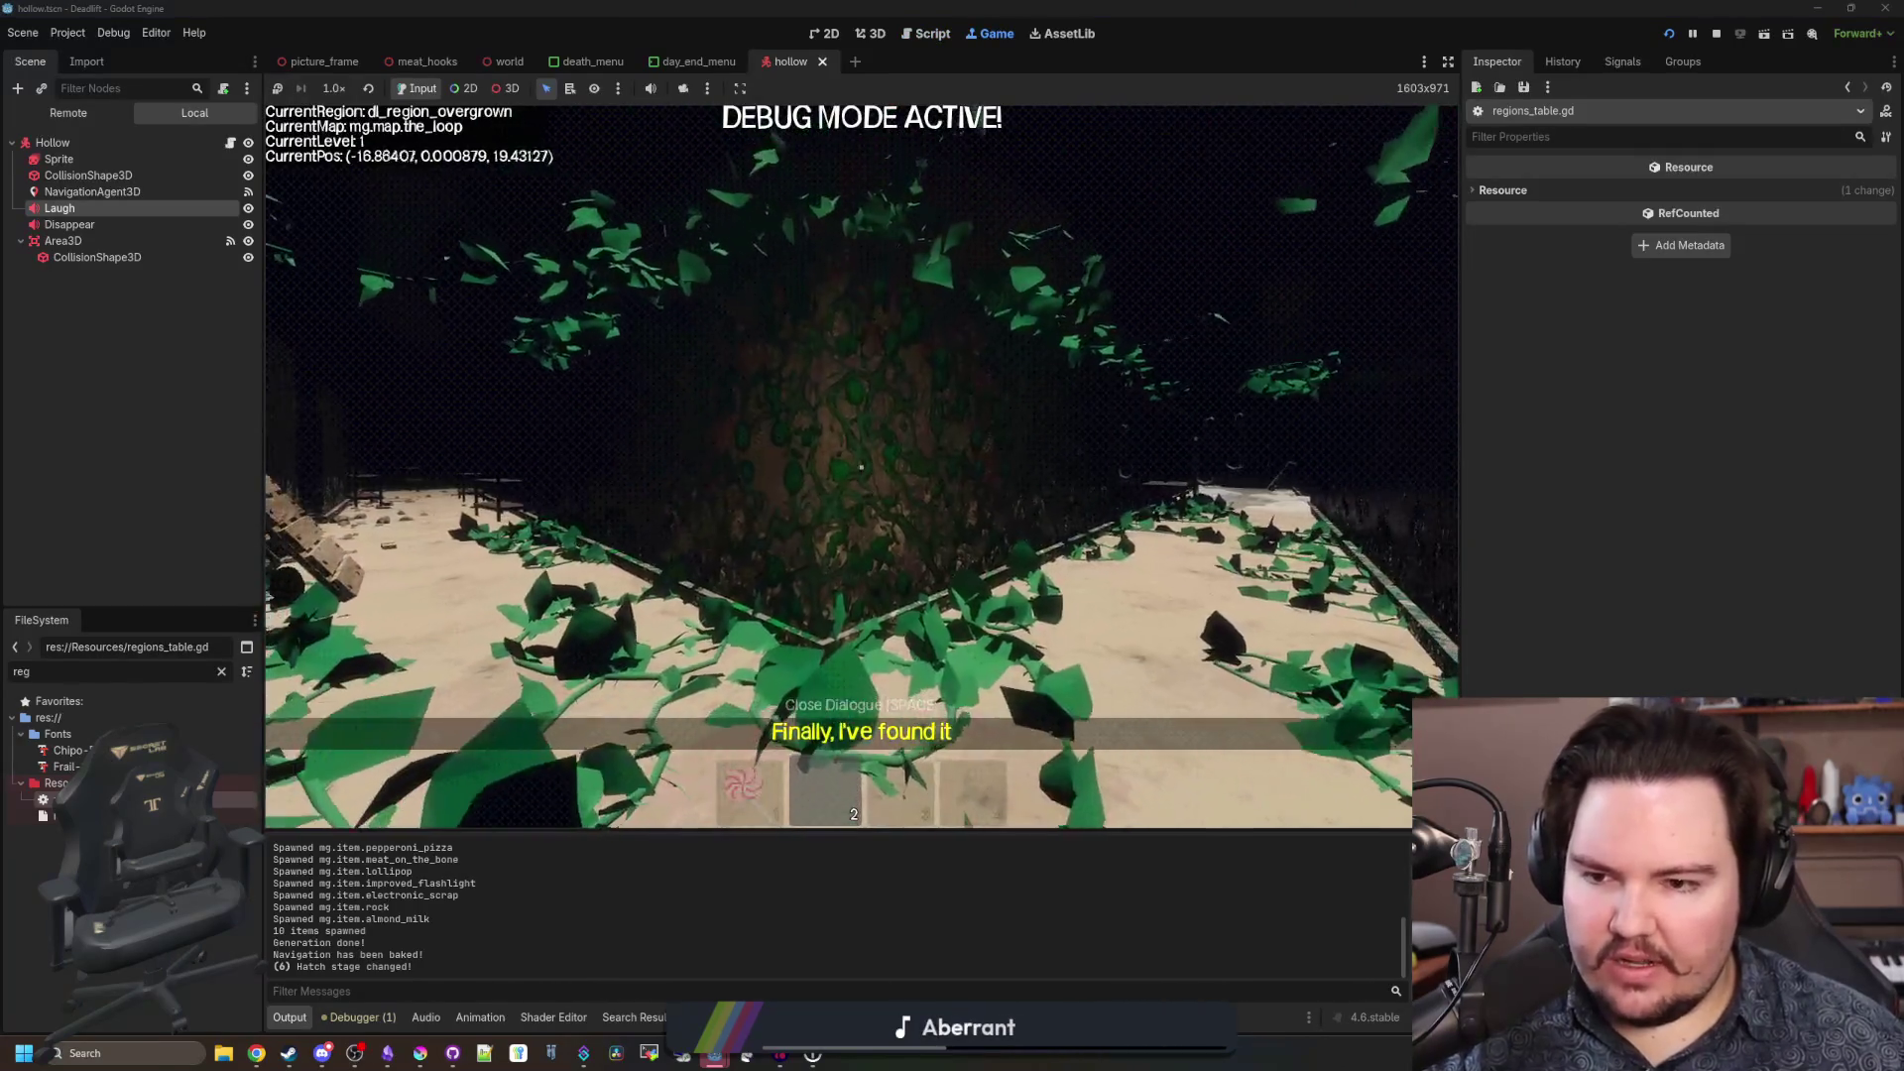
{"action": "key", "text": "w"}
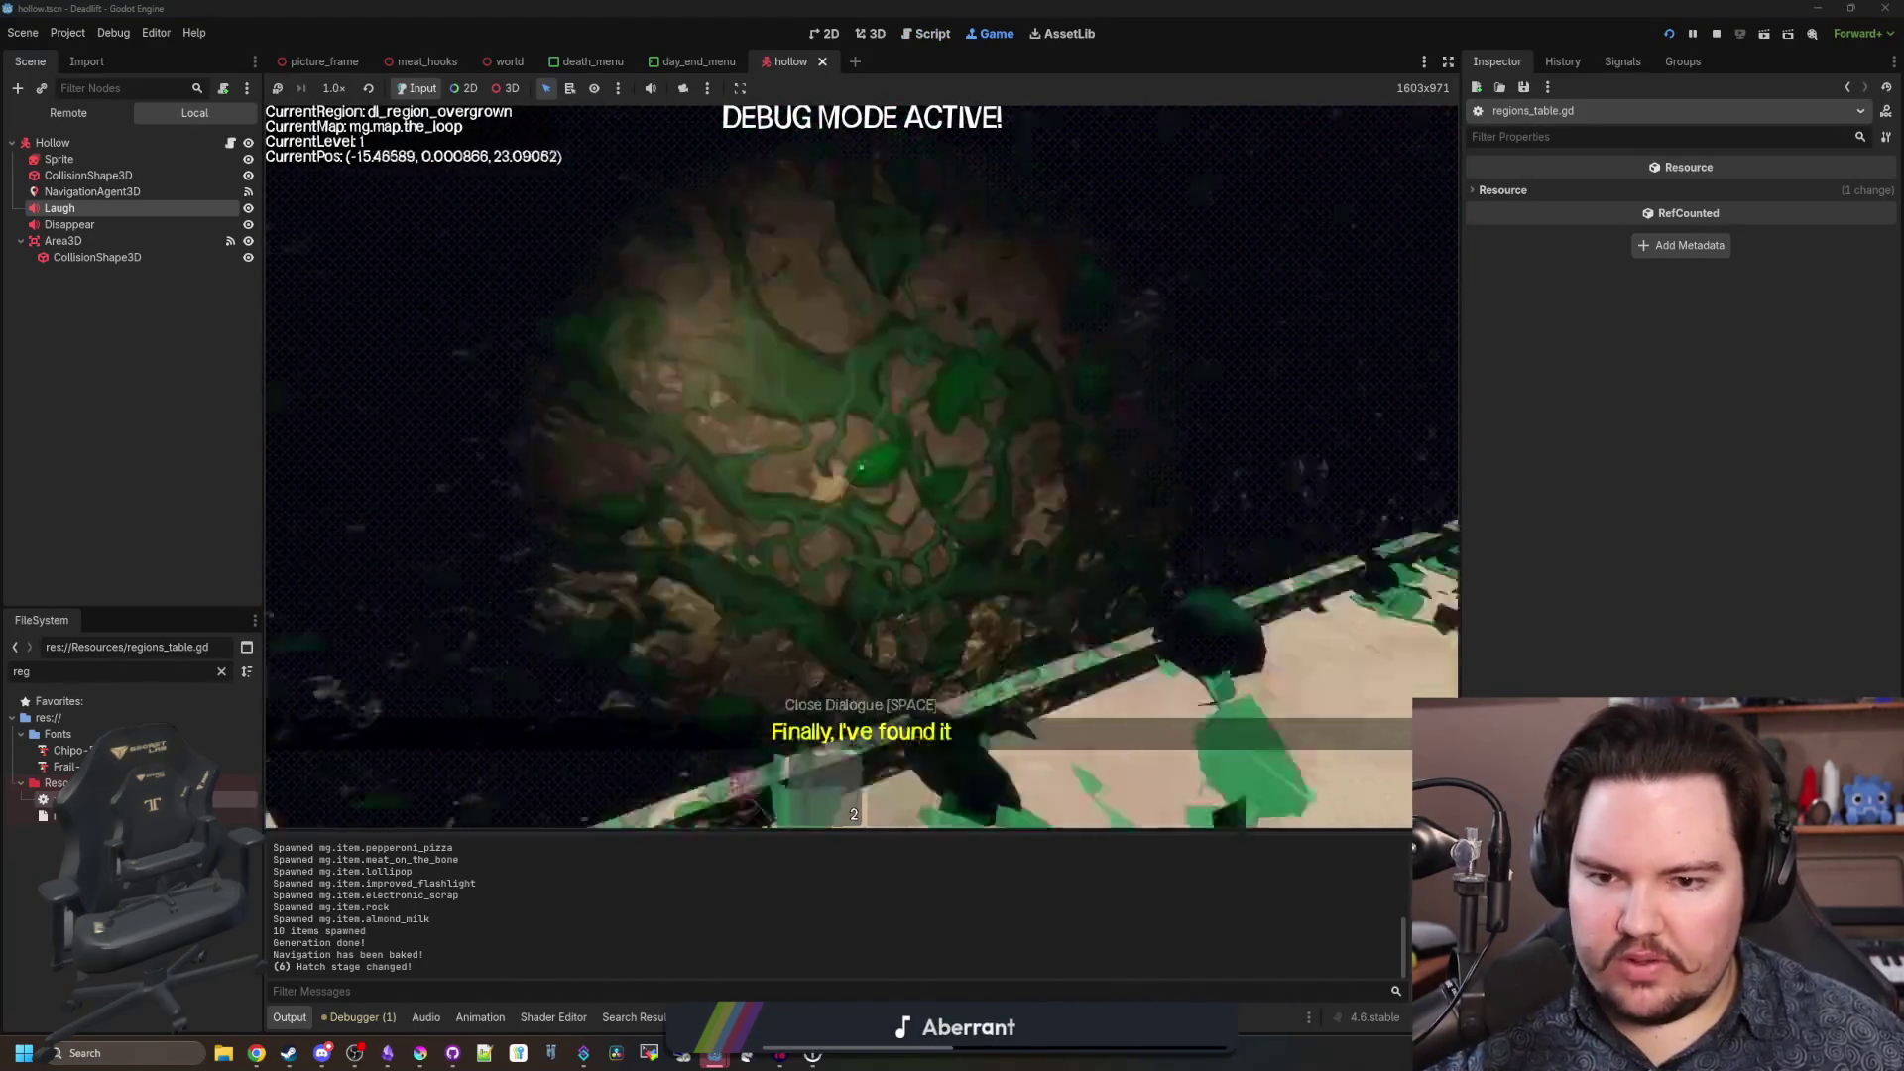
{"action": "key", "text": "w"}
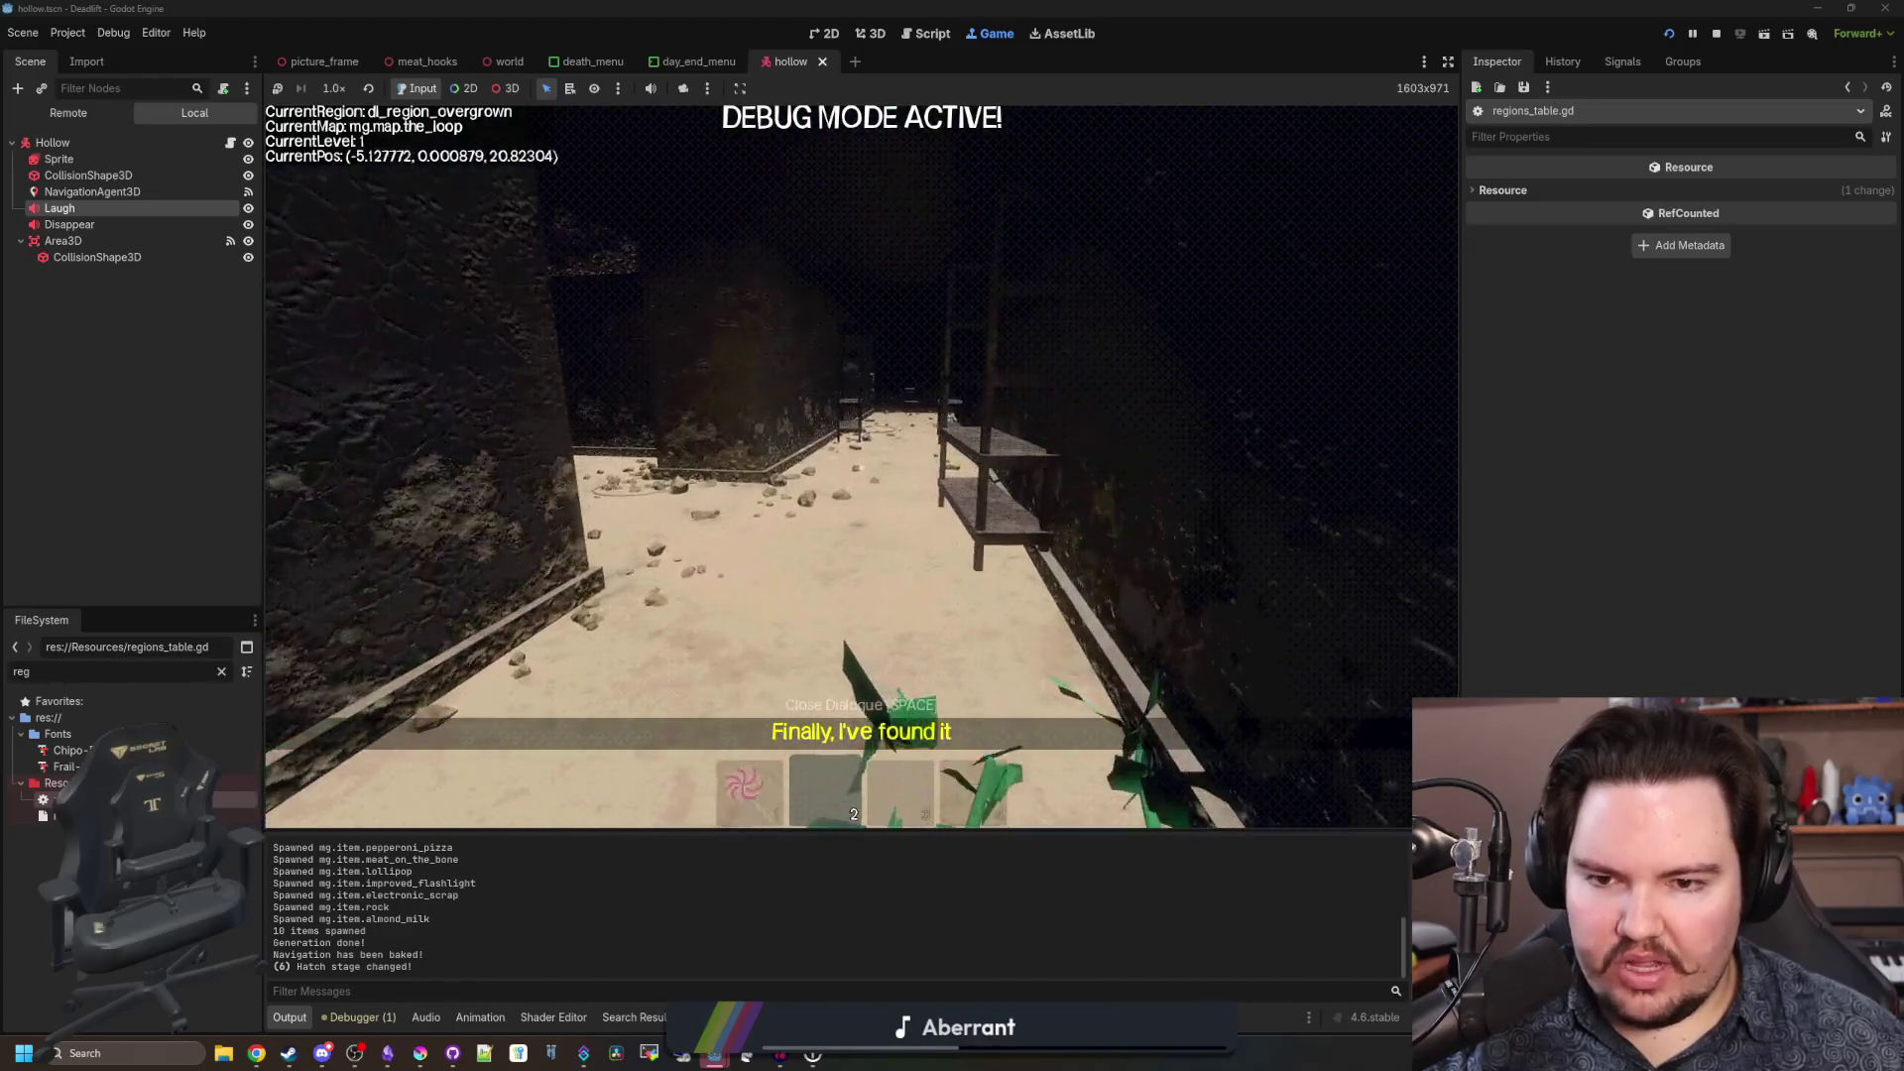
{"action": "key", "text": "w"}
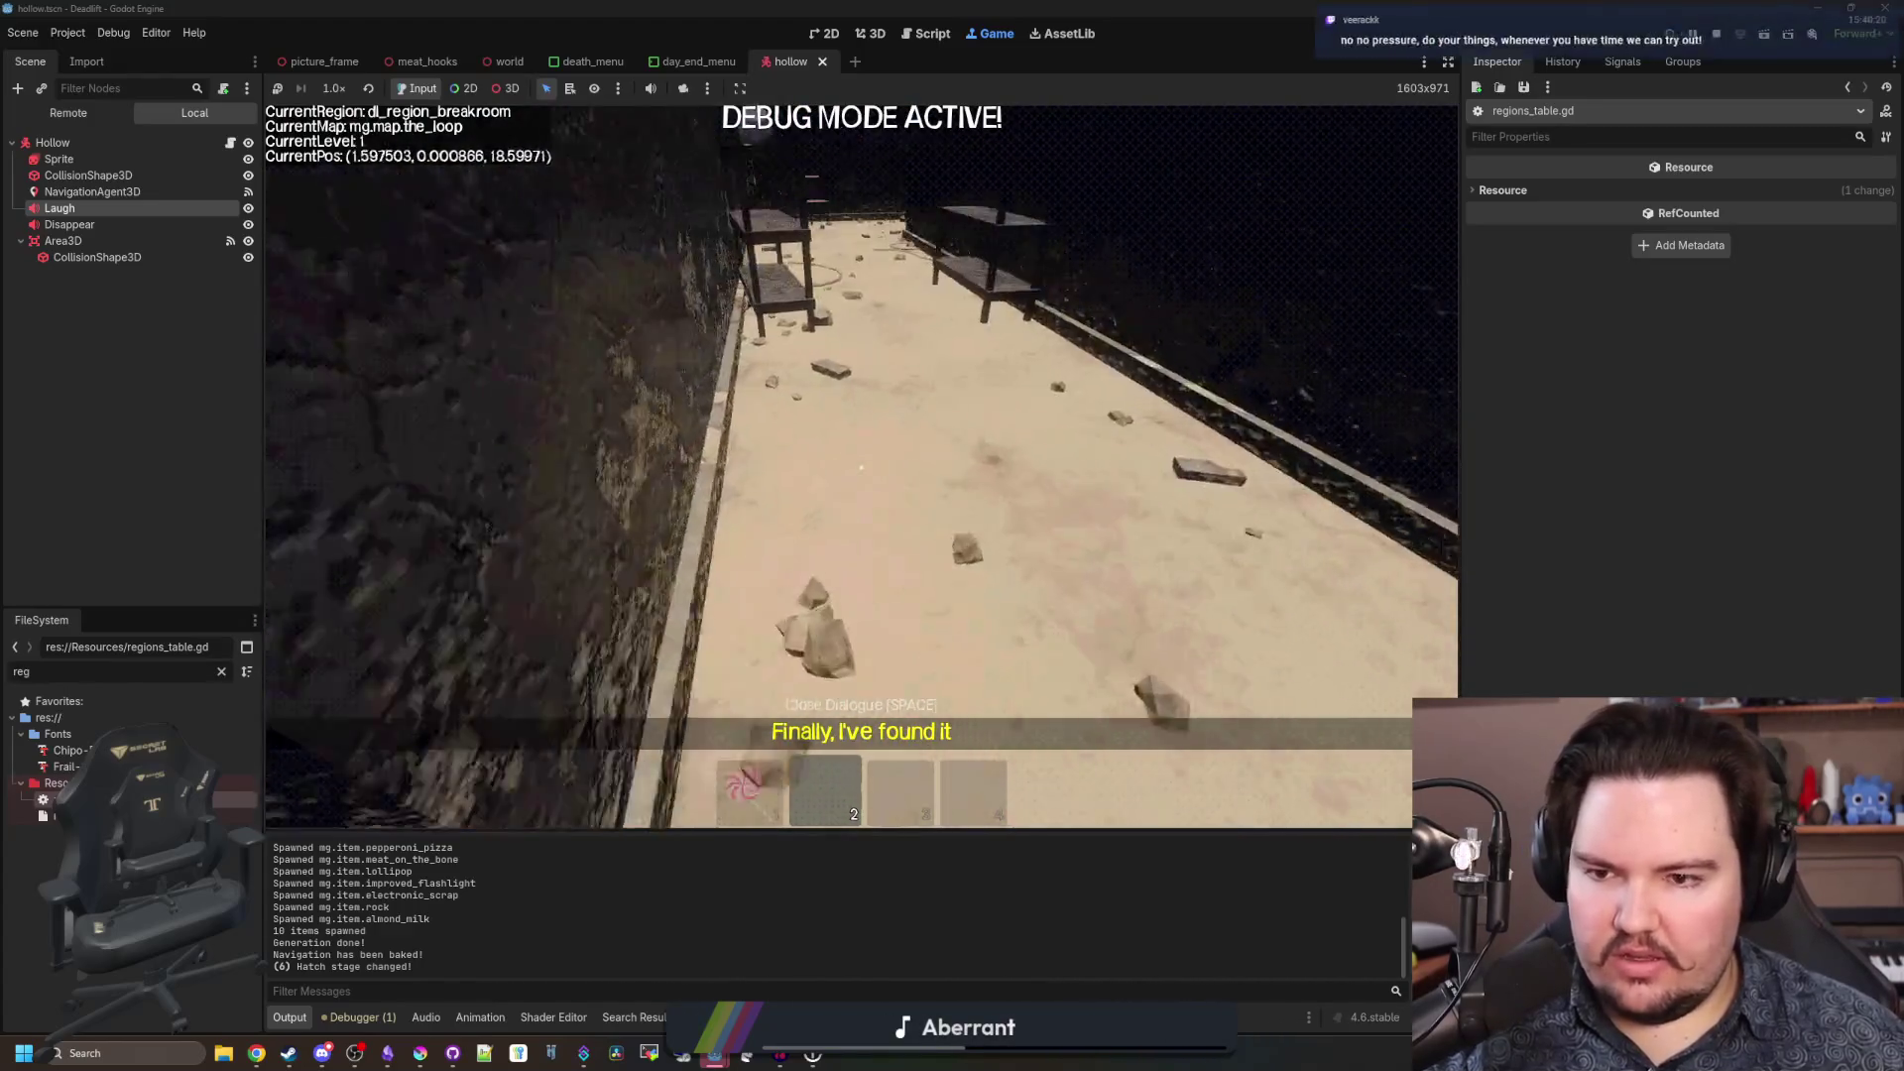
{"action": "key", "text": "w"}
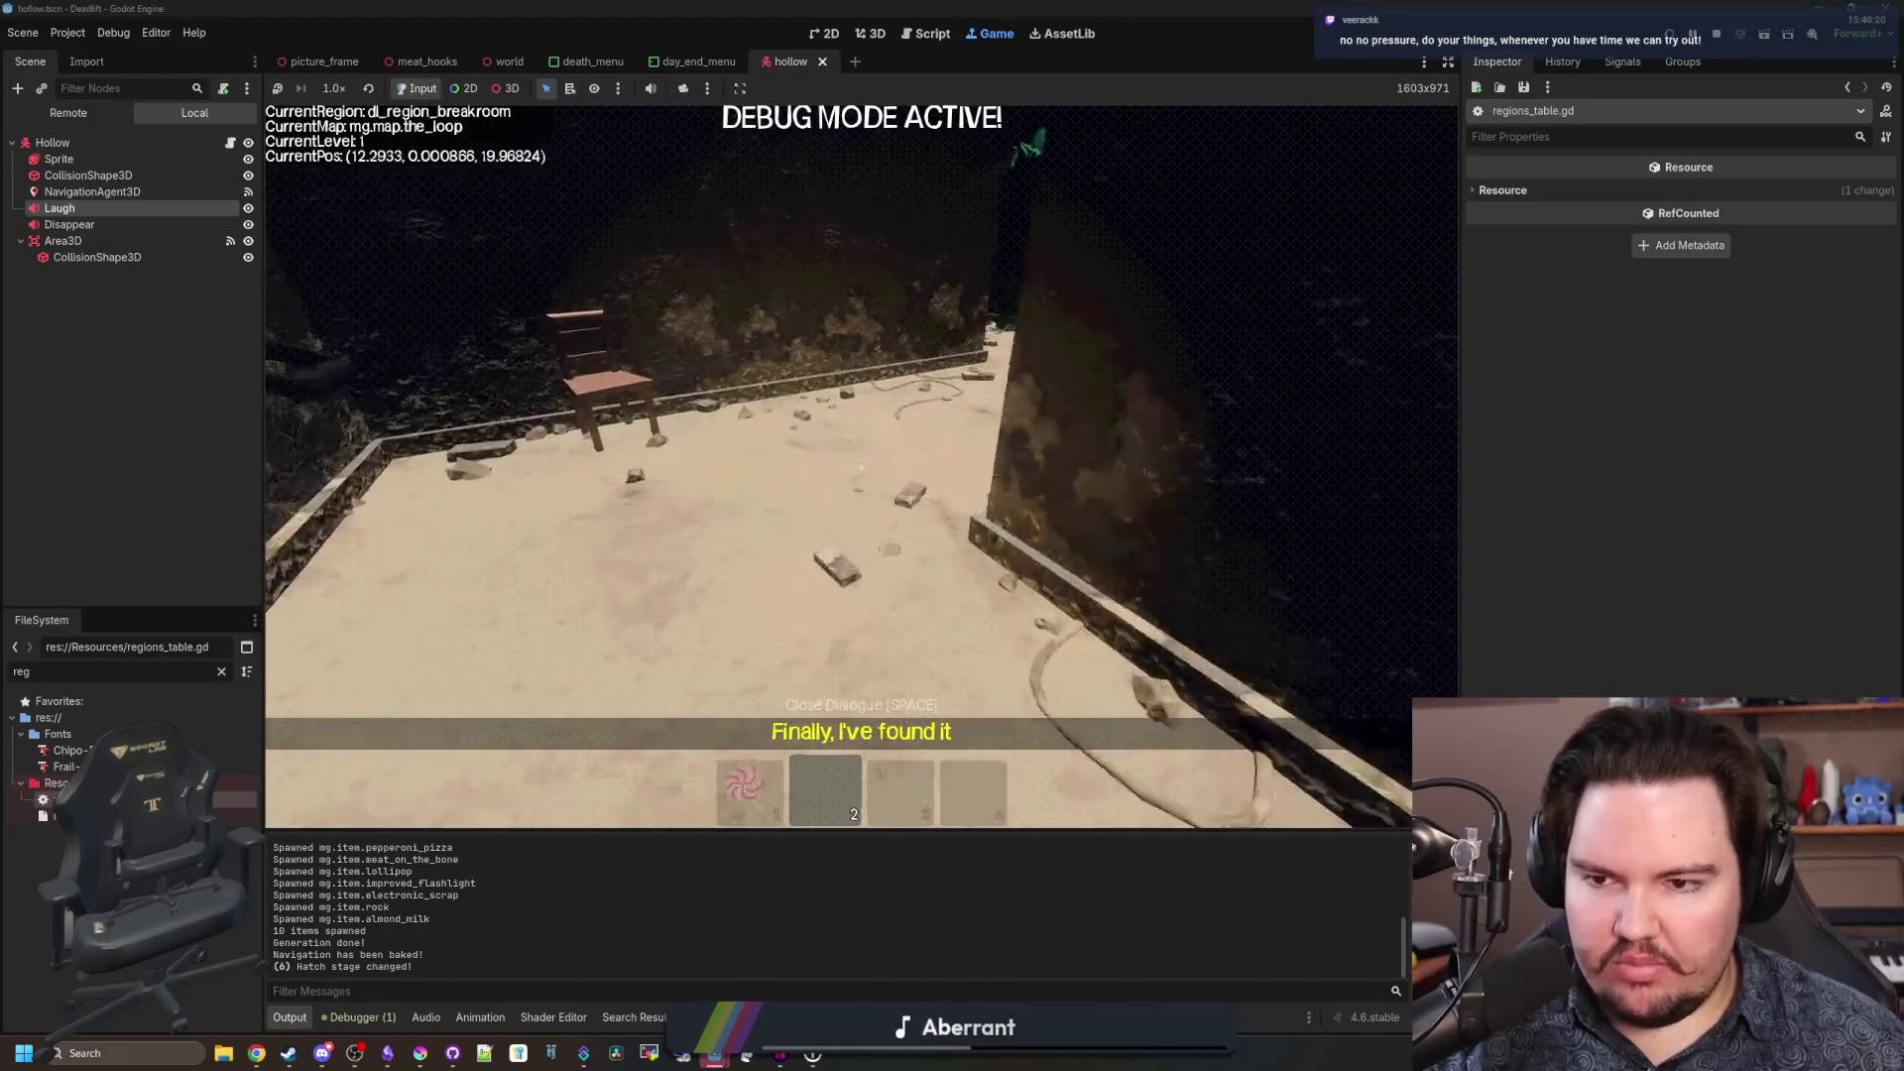
{"action": "key", "text": "w"}
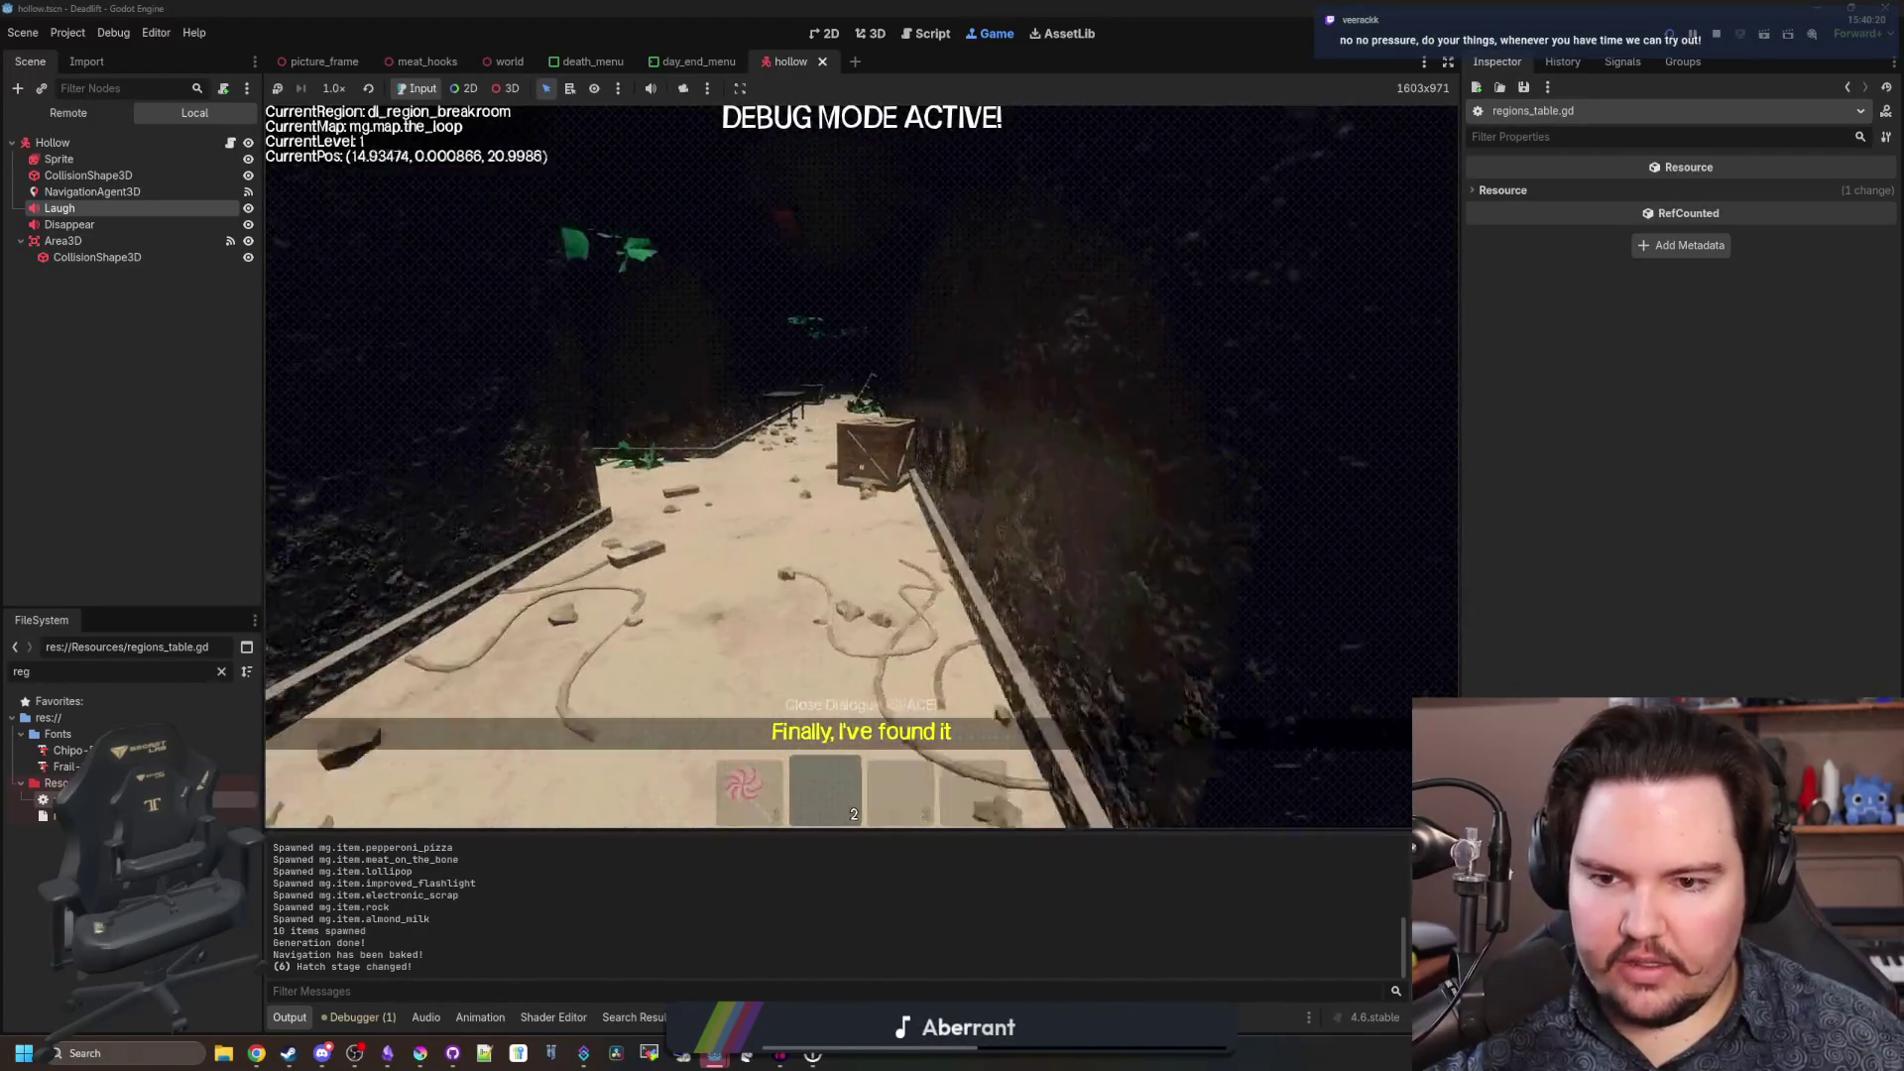
{"action": "key", "text": "w"}
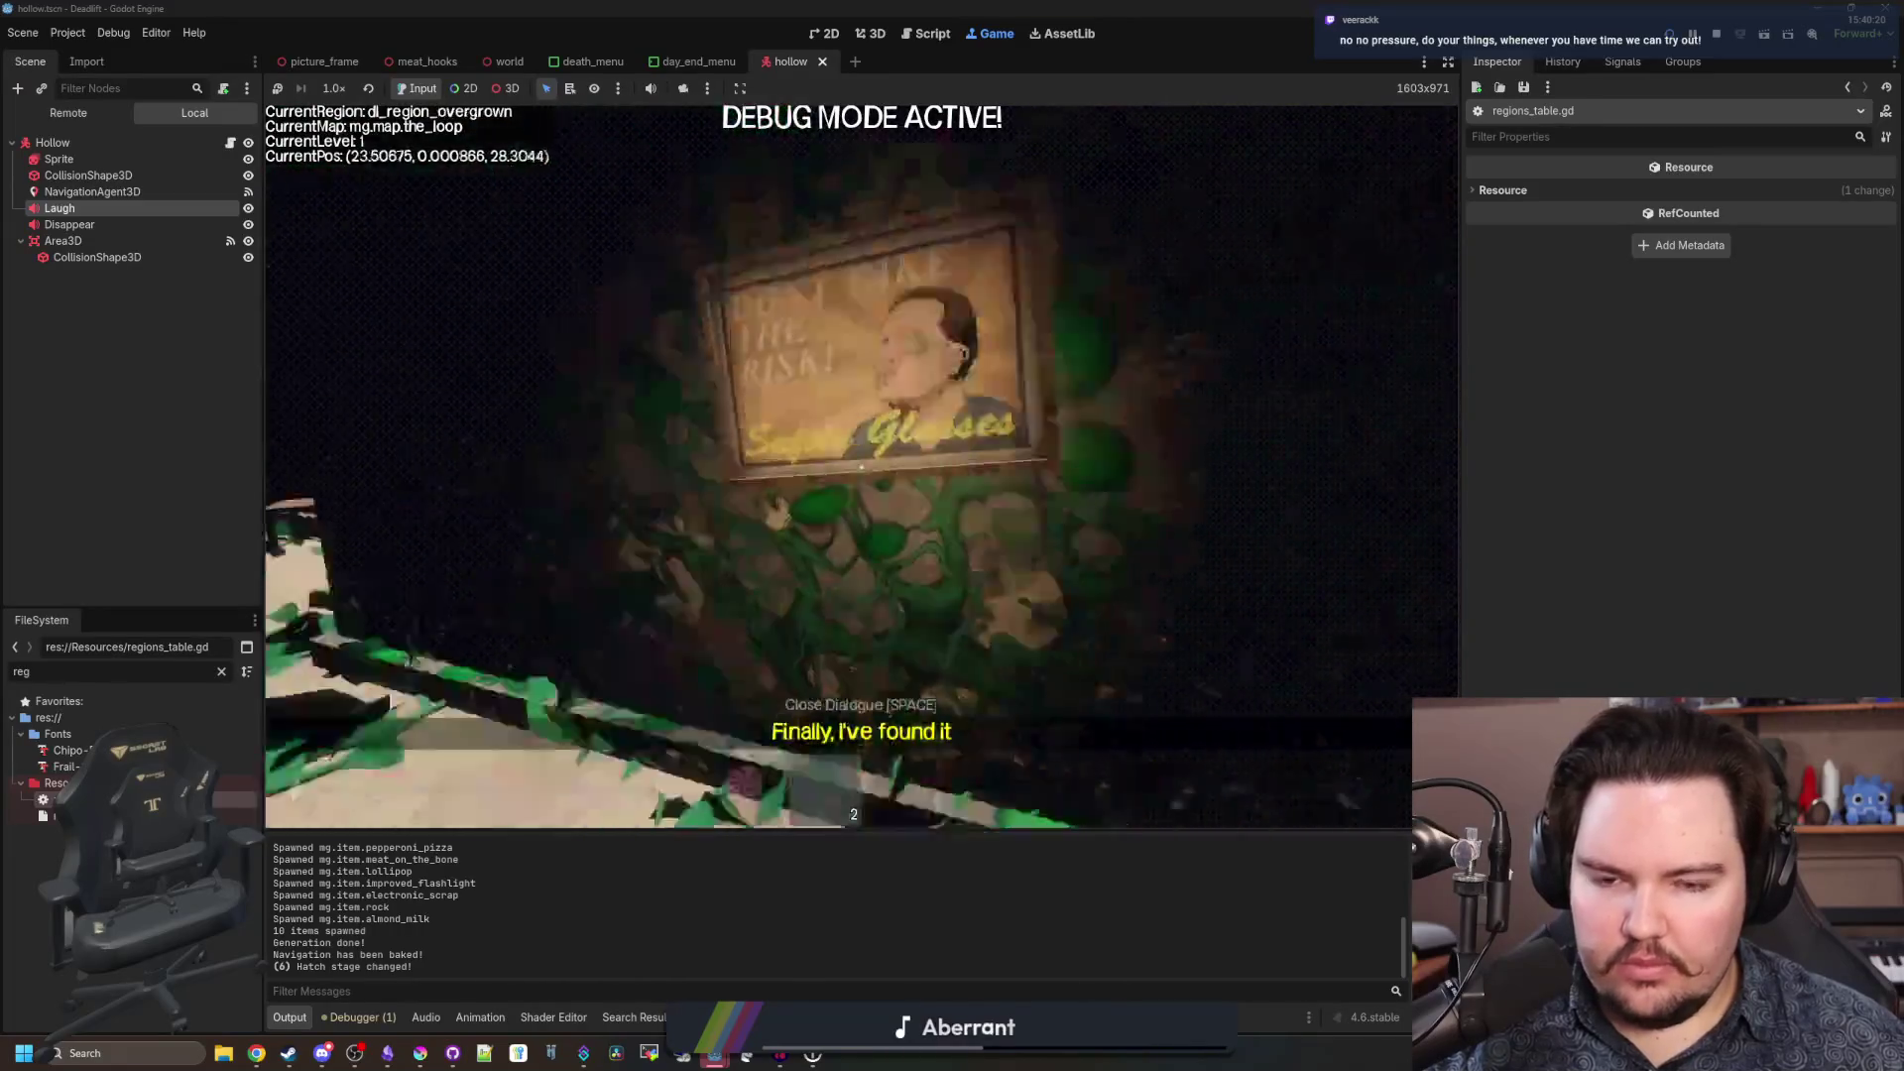
{"action": "key", "text": "w"}
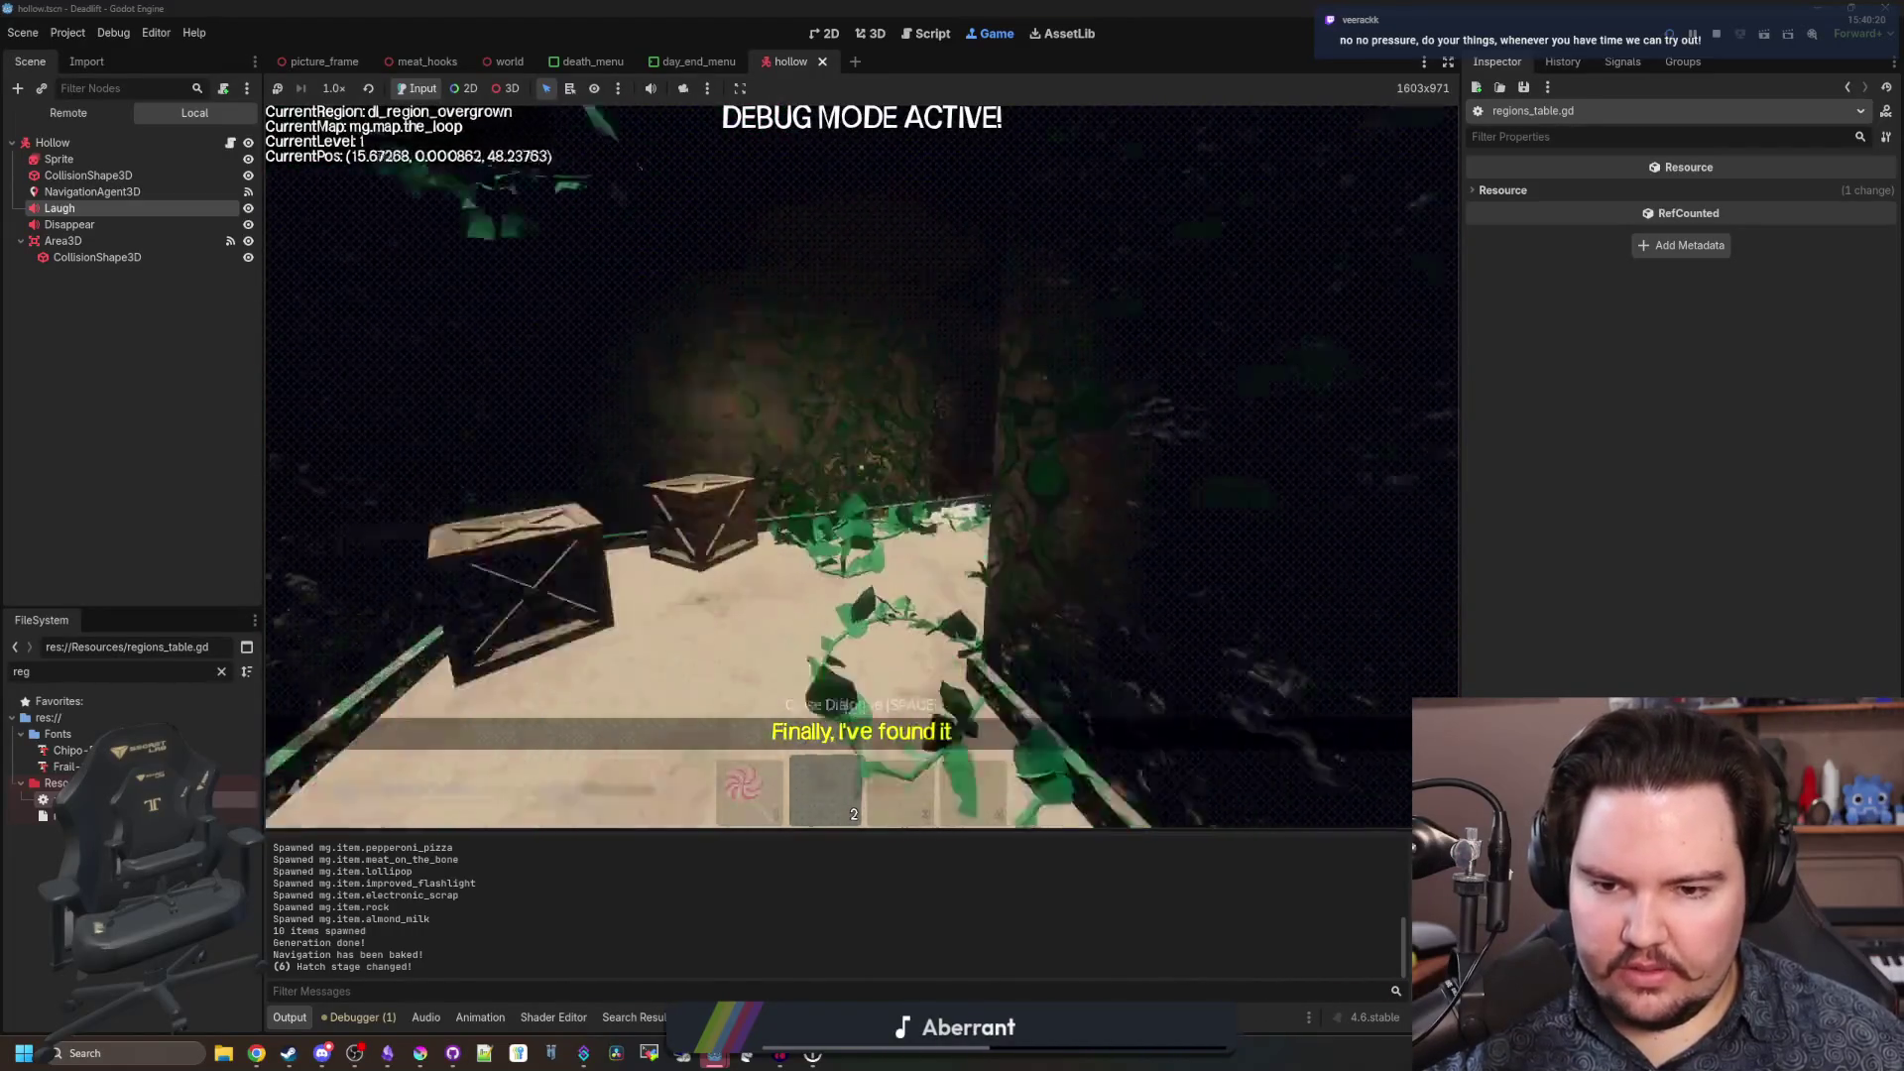
Walk through the freezer region's crate corridors, platform and swing room.
{"action": "key", "text": "w"}
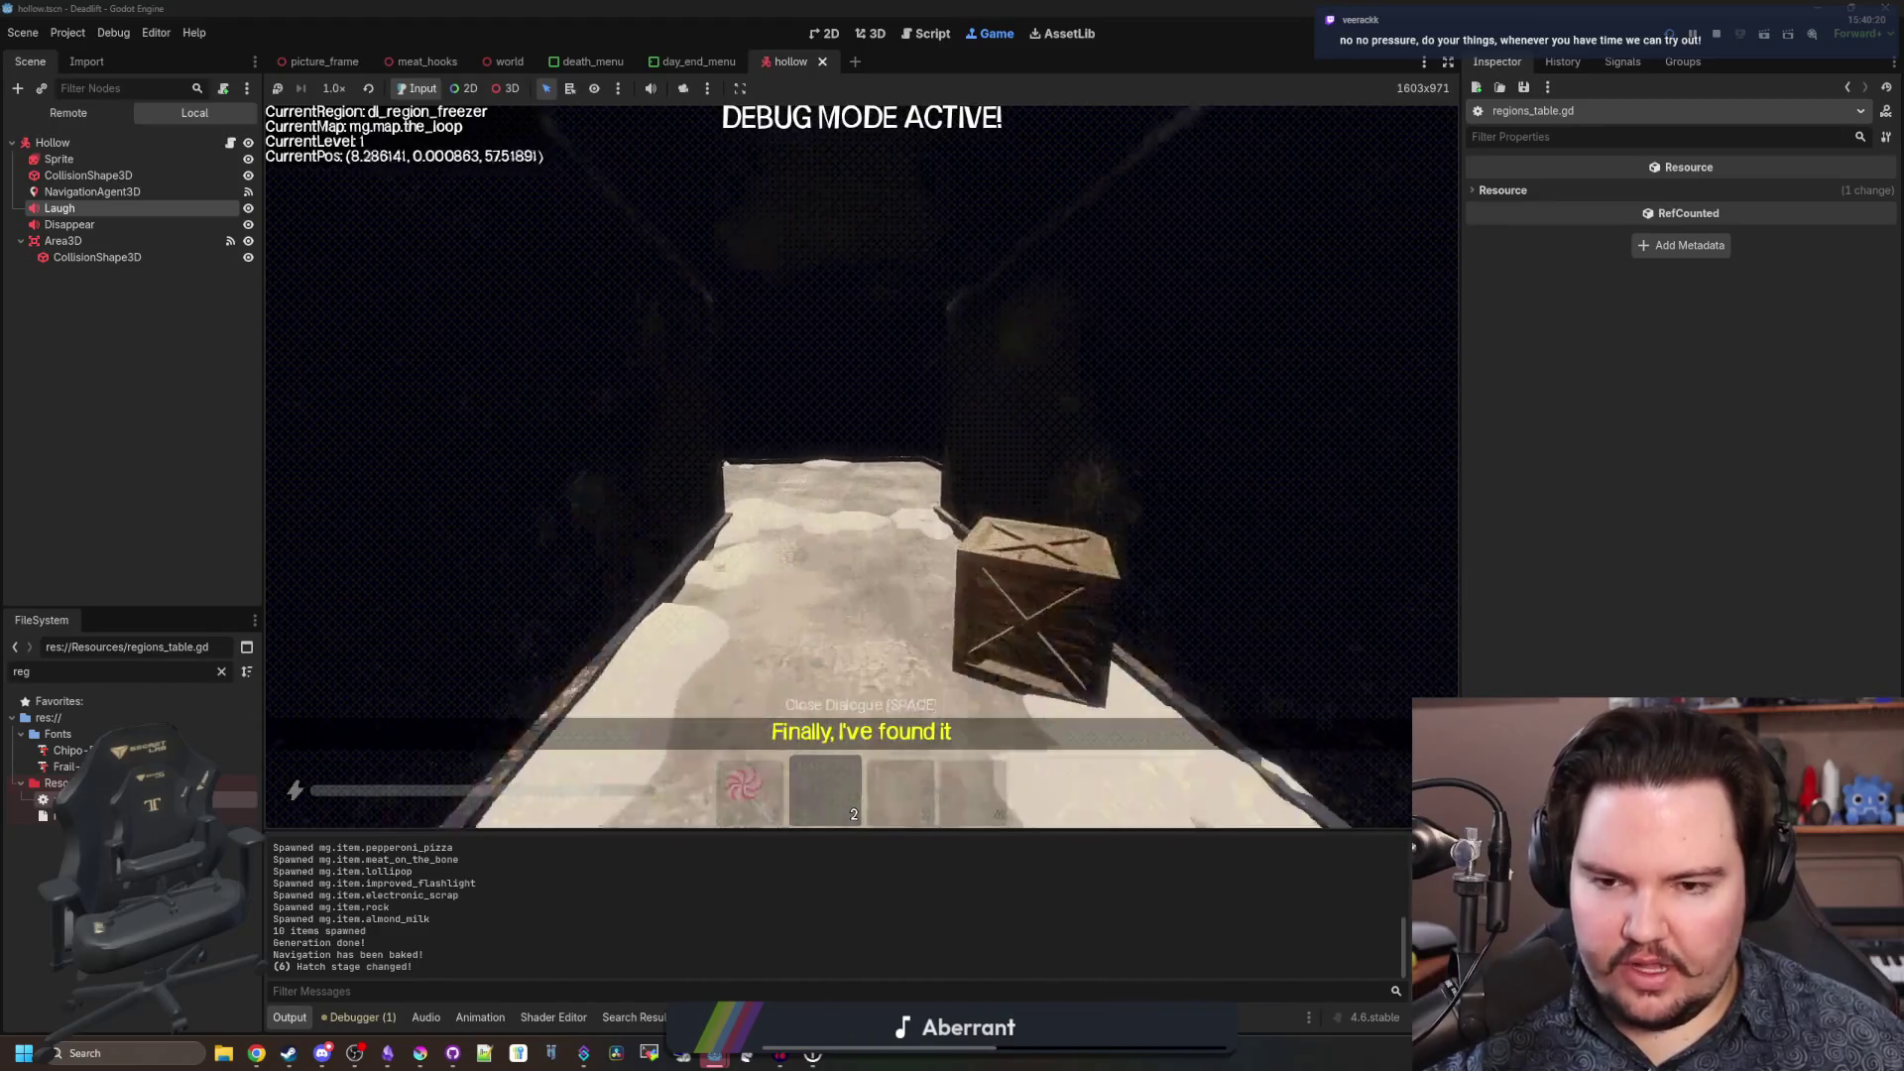
{"action": "key", "text": "w"}
{"action": "key", "text": "w"}
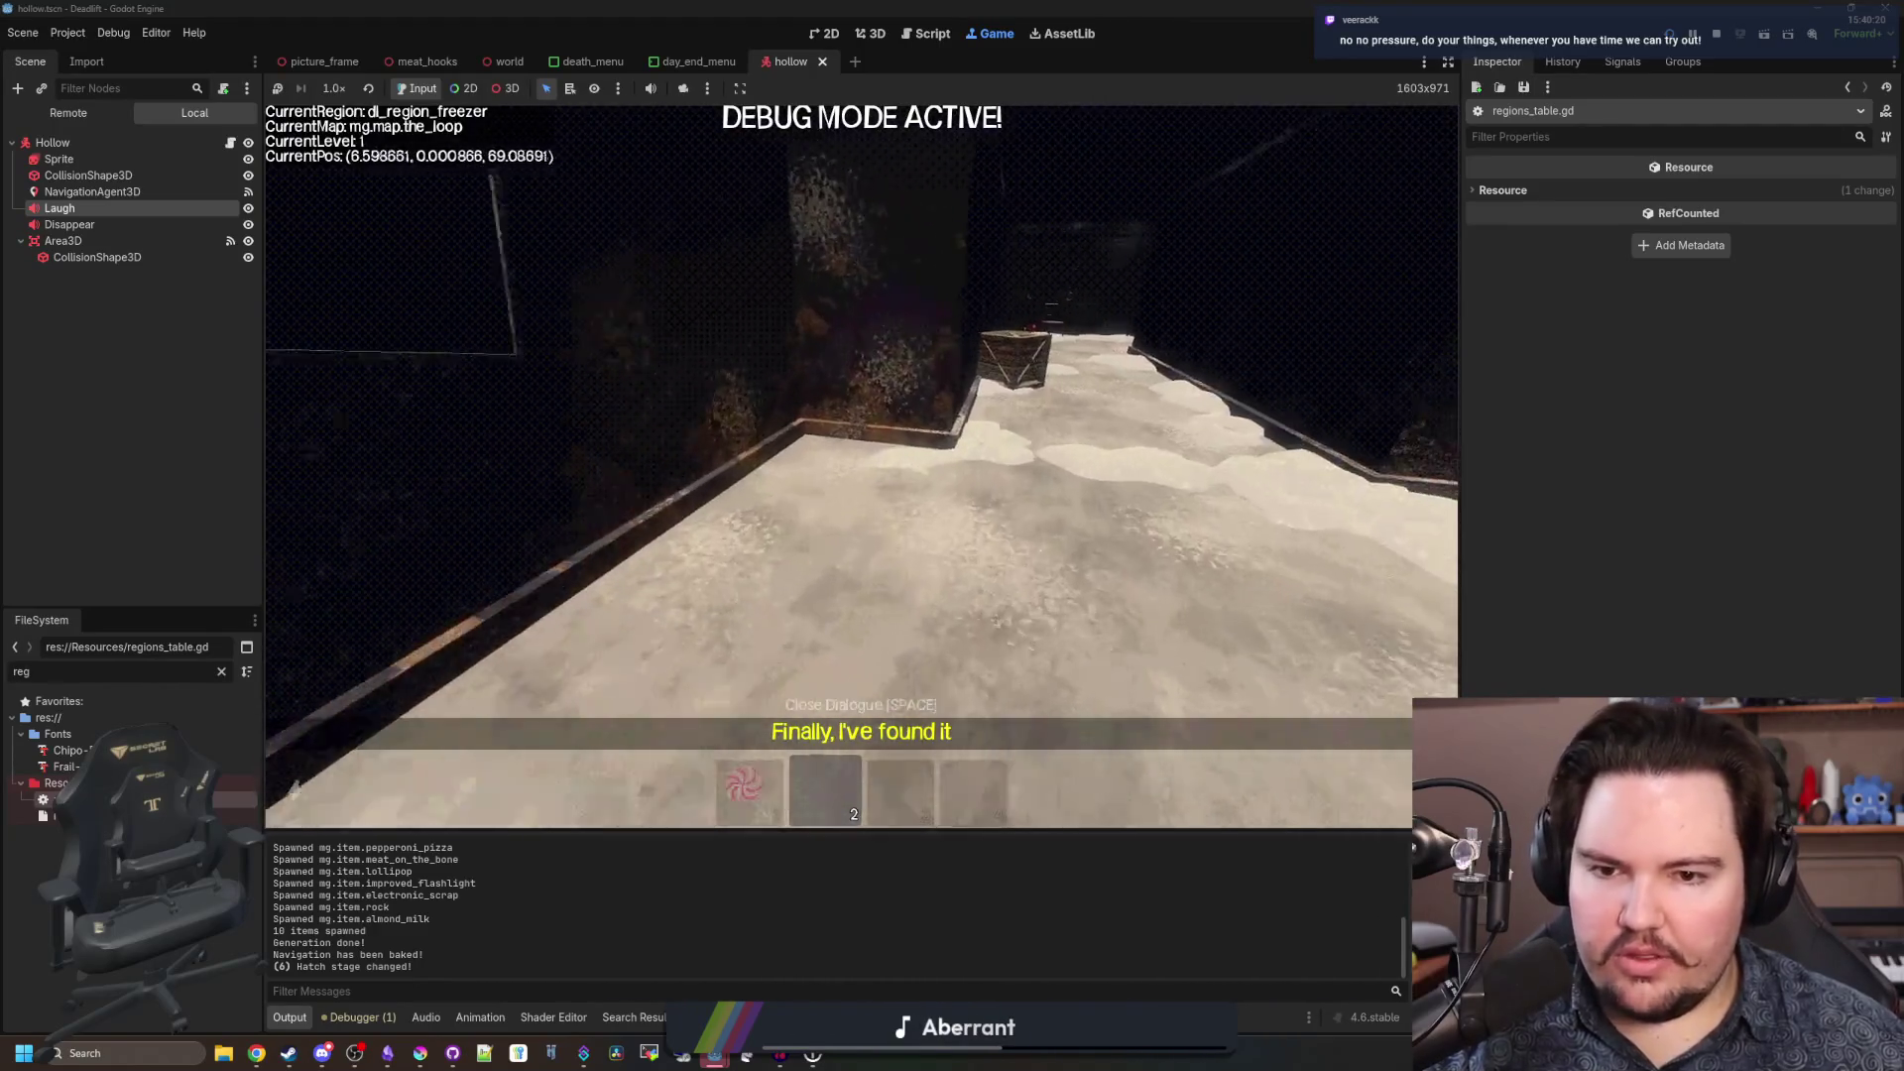
{"action": "key", "text": "w"}
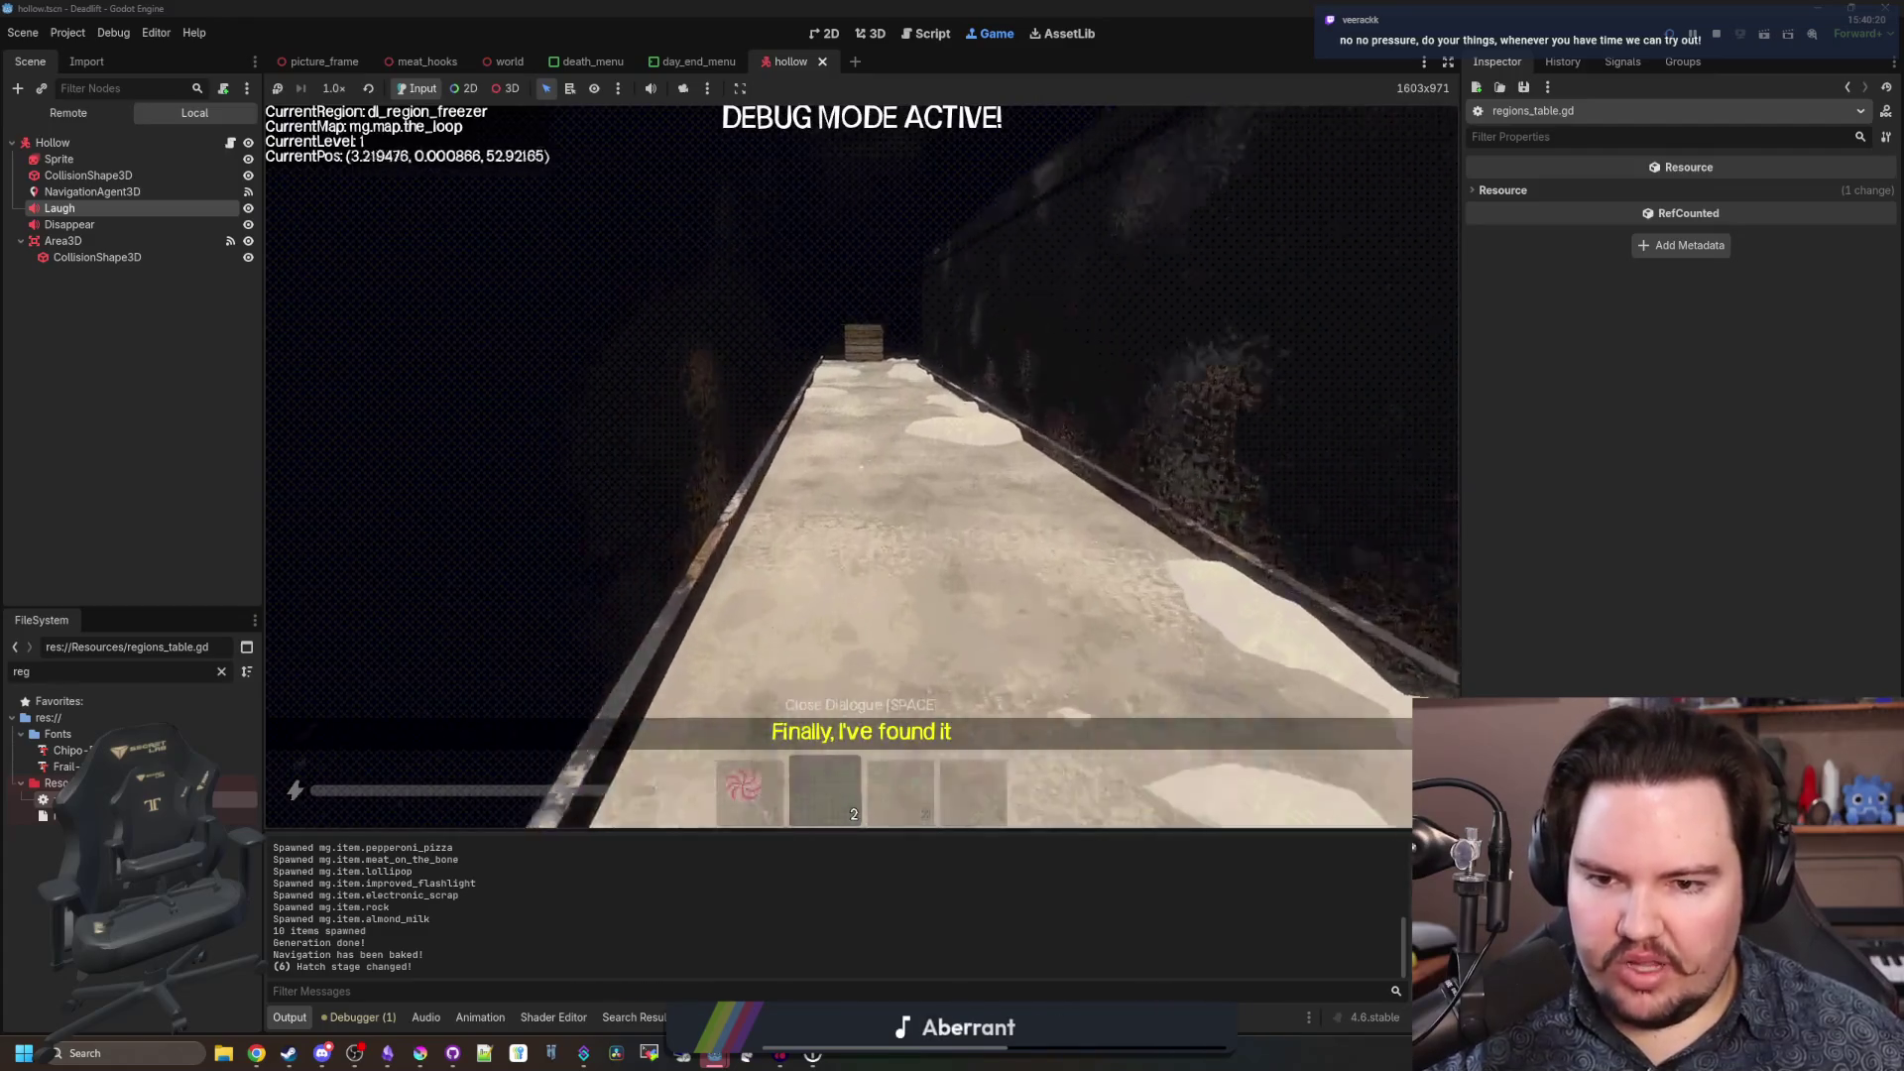
{"action": "key", "text": "w"}
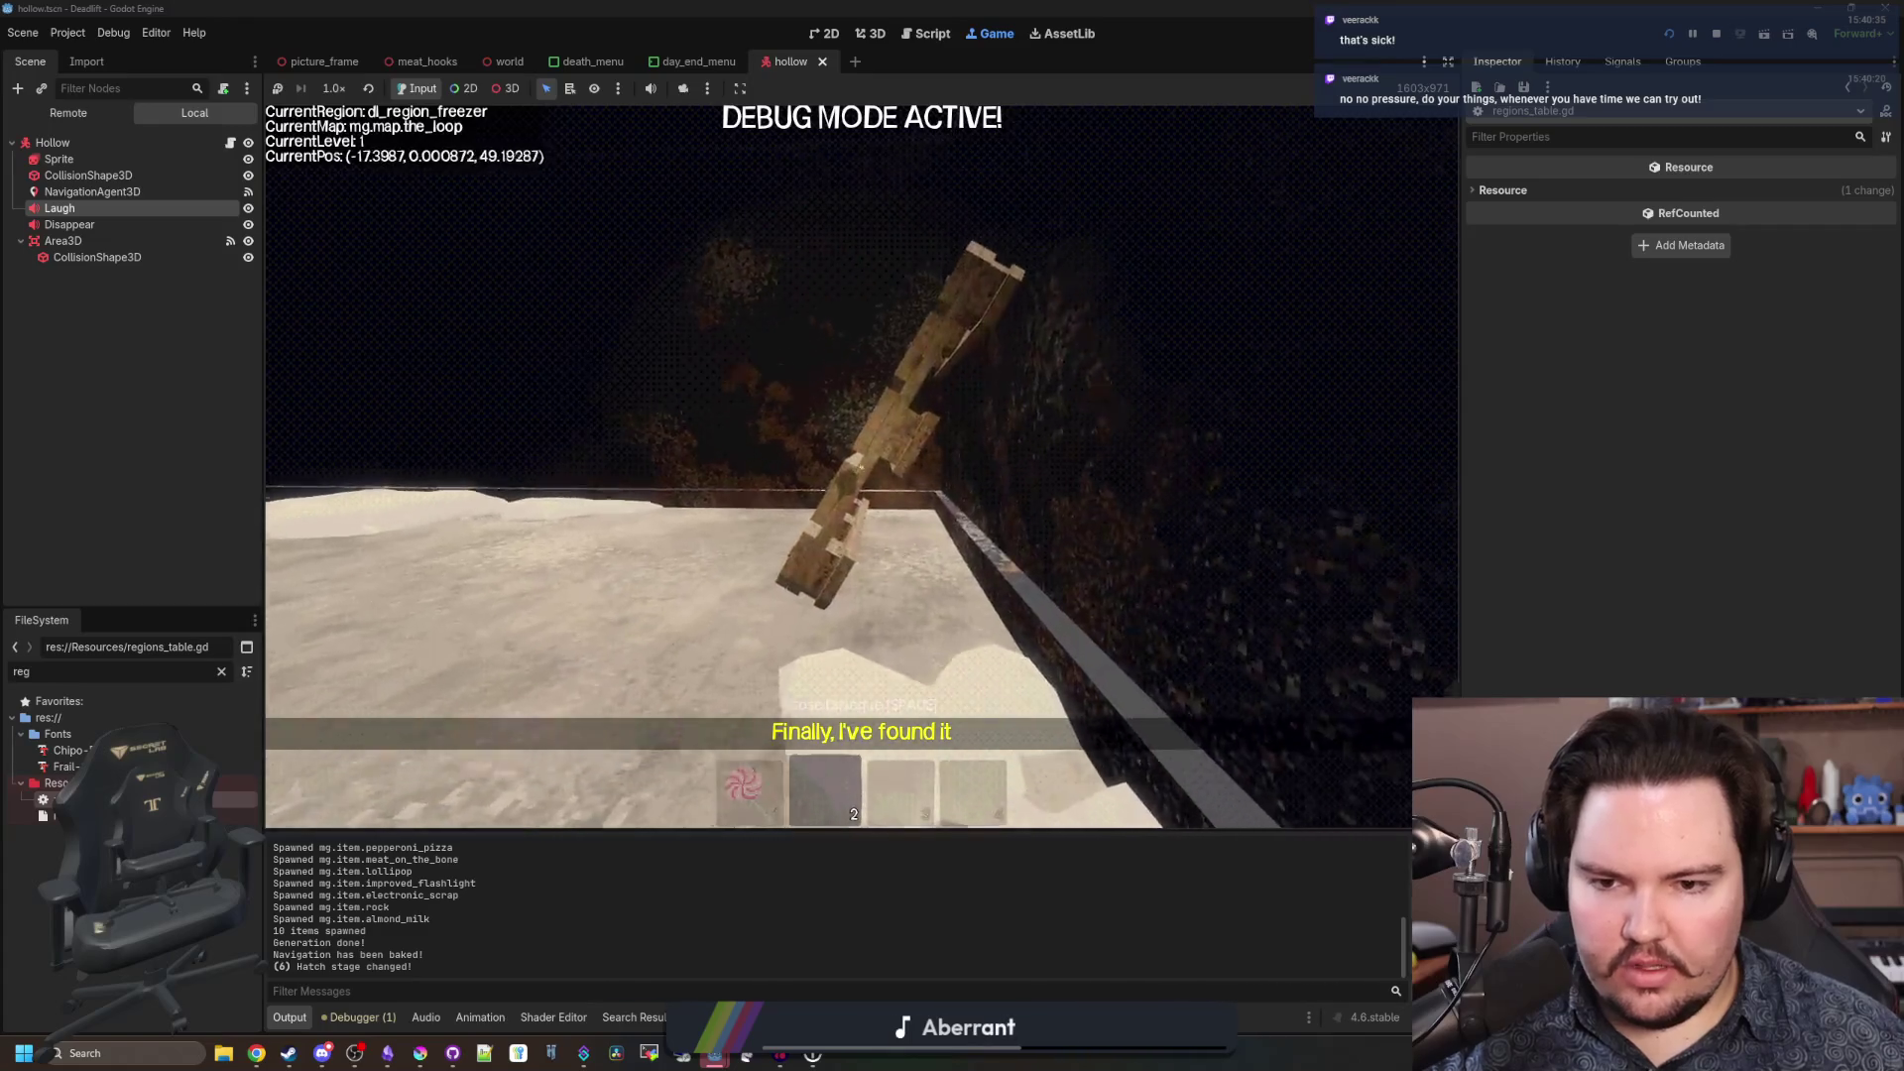
{"action": "key", "text": "w"}
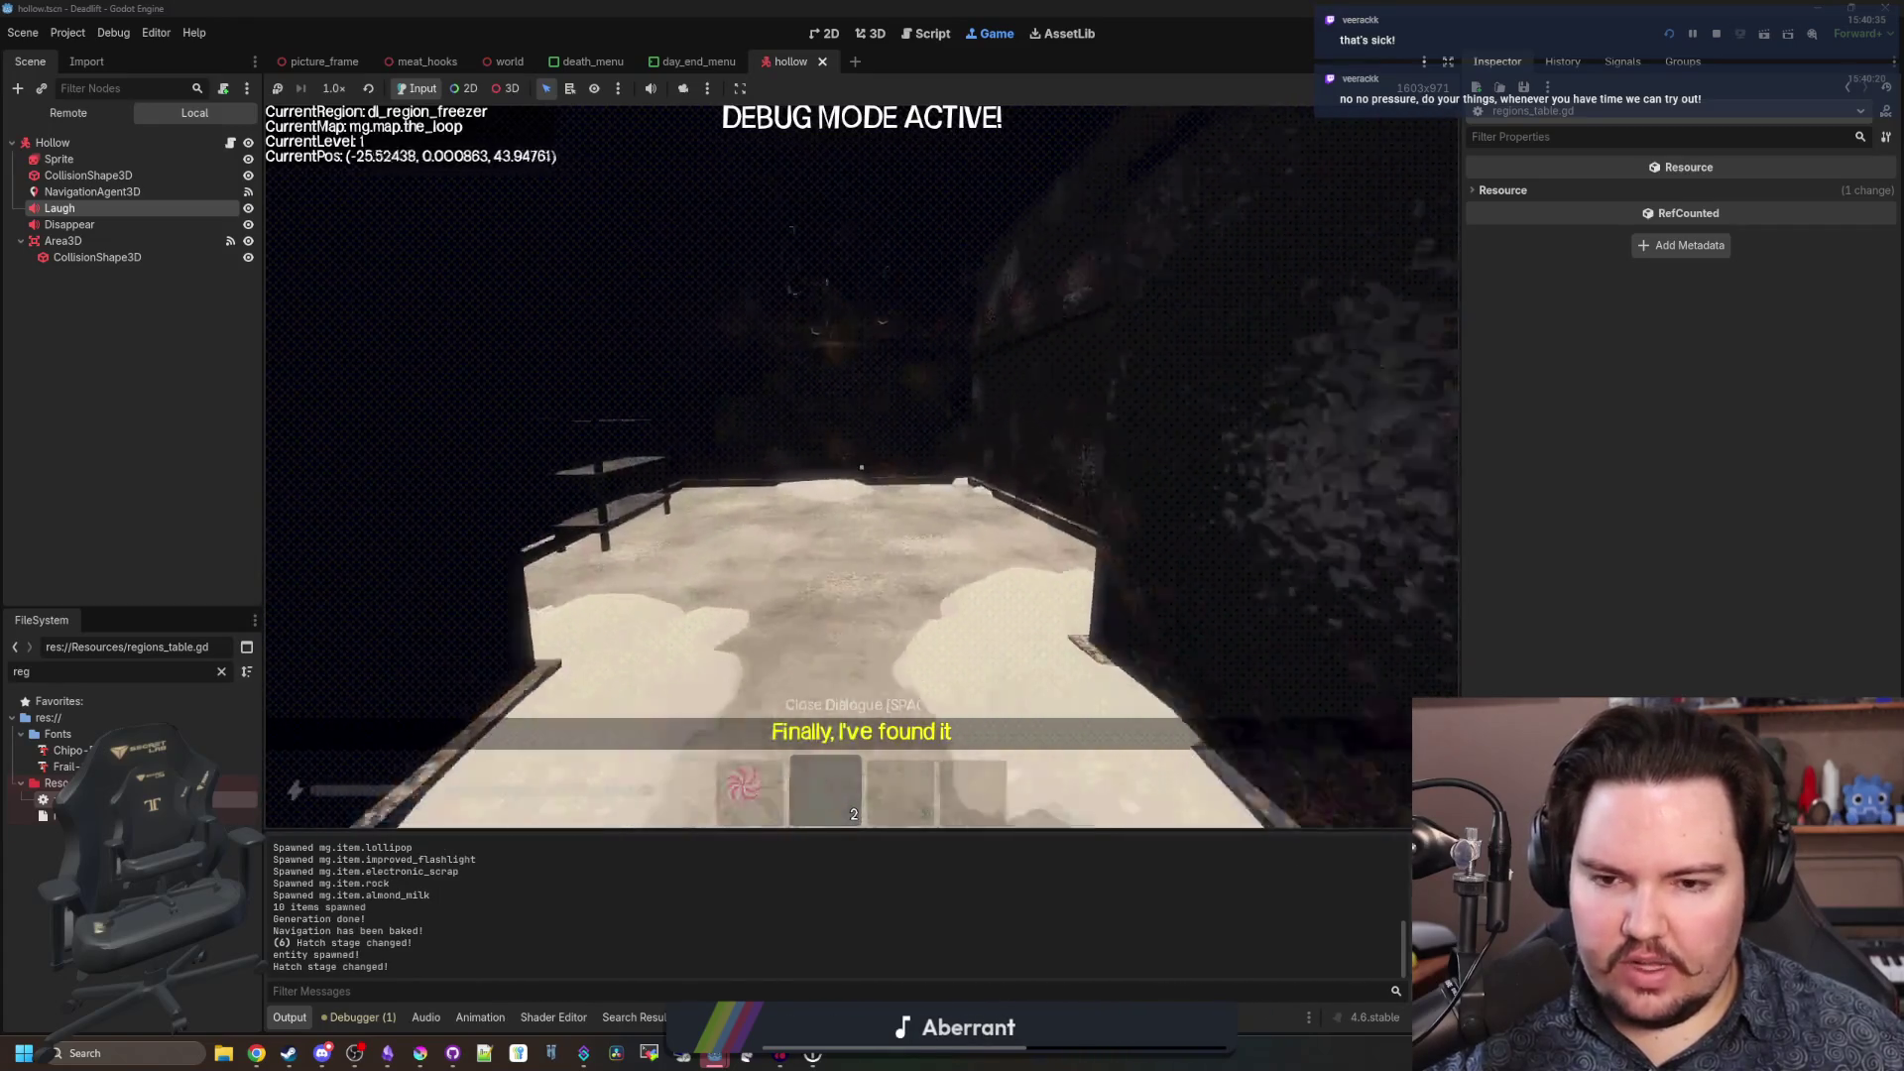
{"action": "key", "text": "w"}
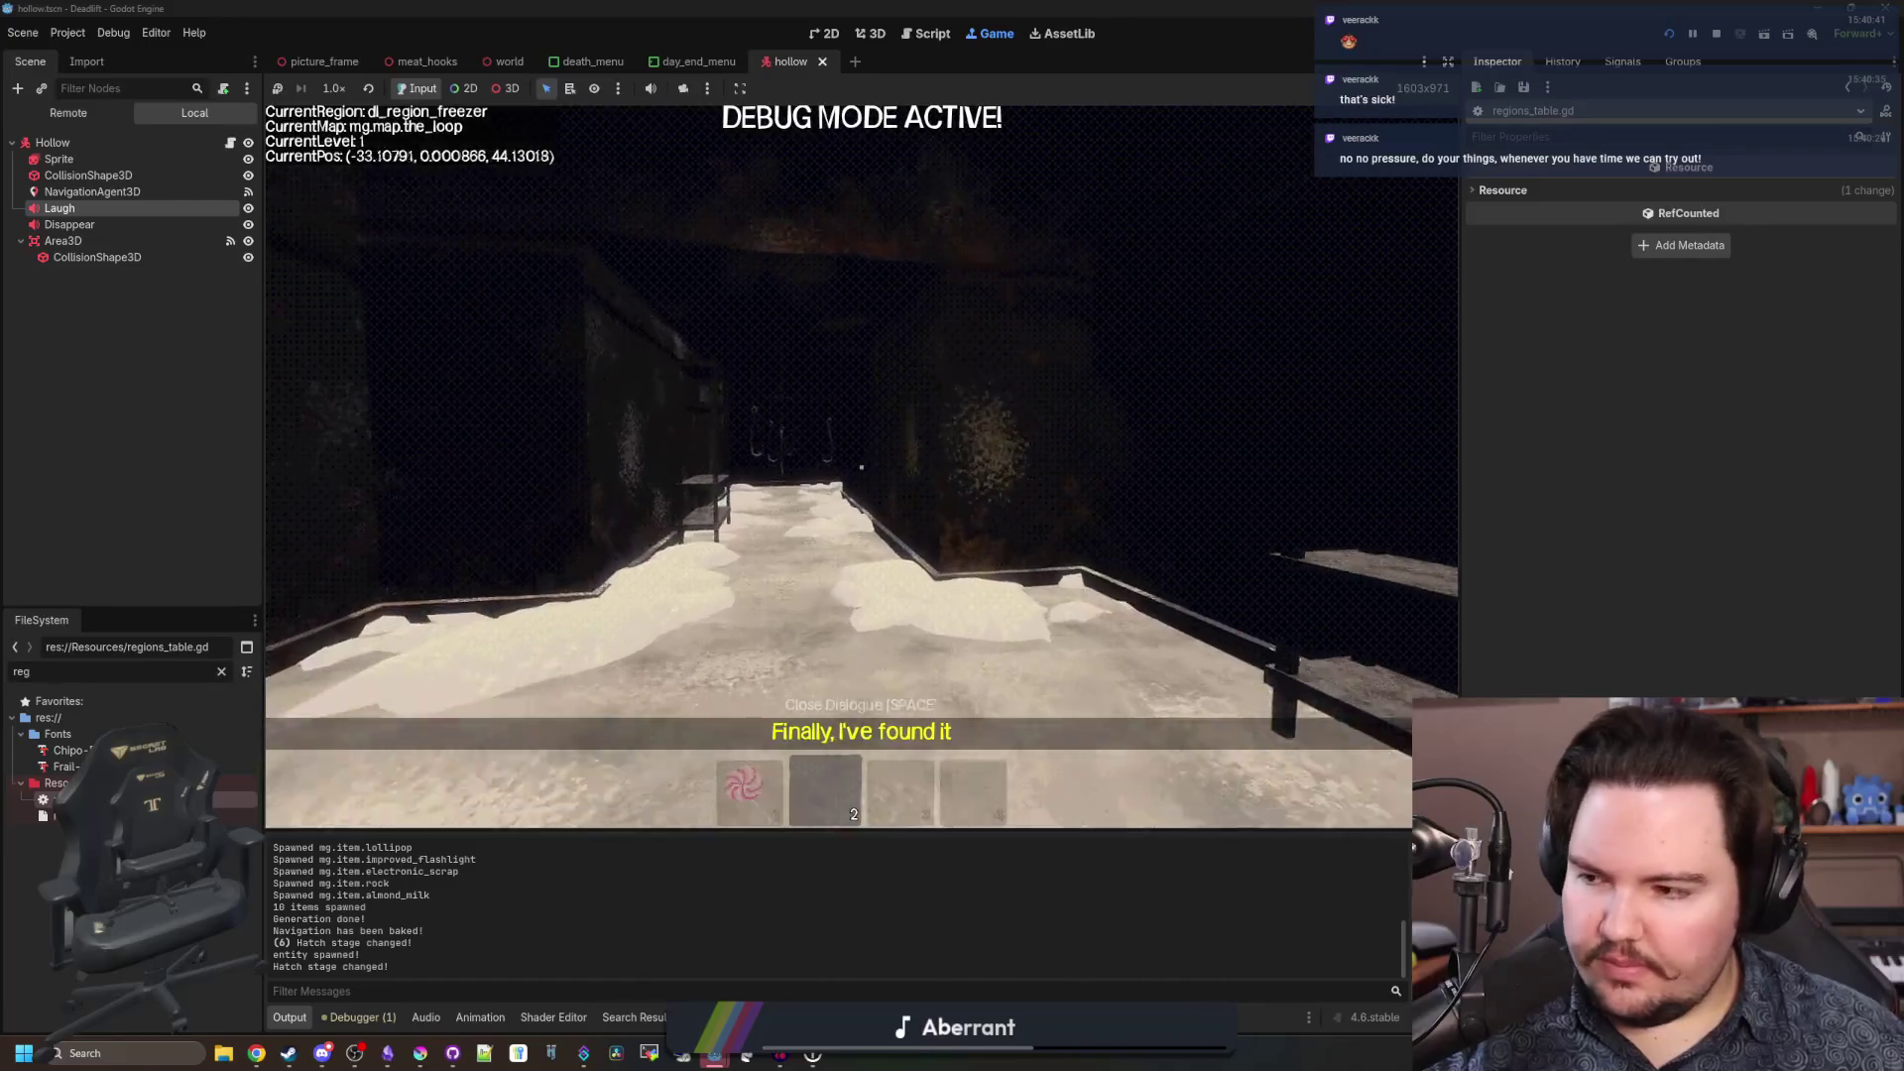
{"action": "key", "text": "shift+w"}
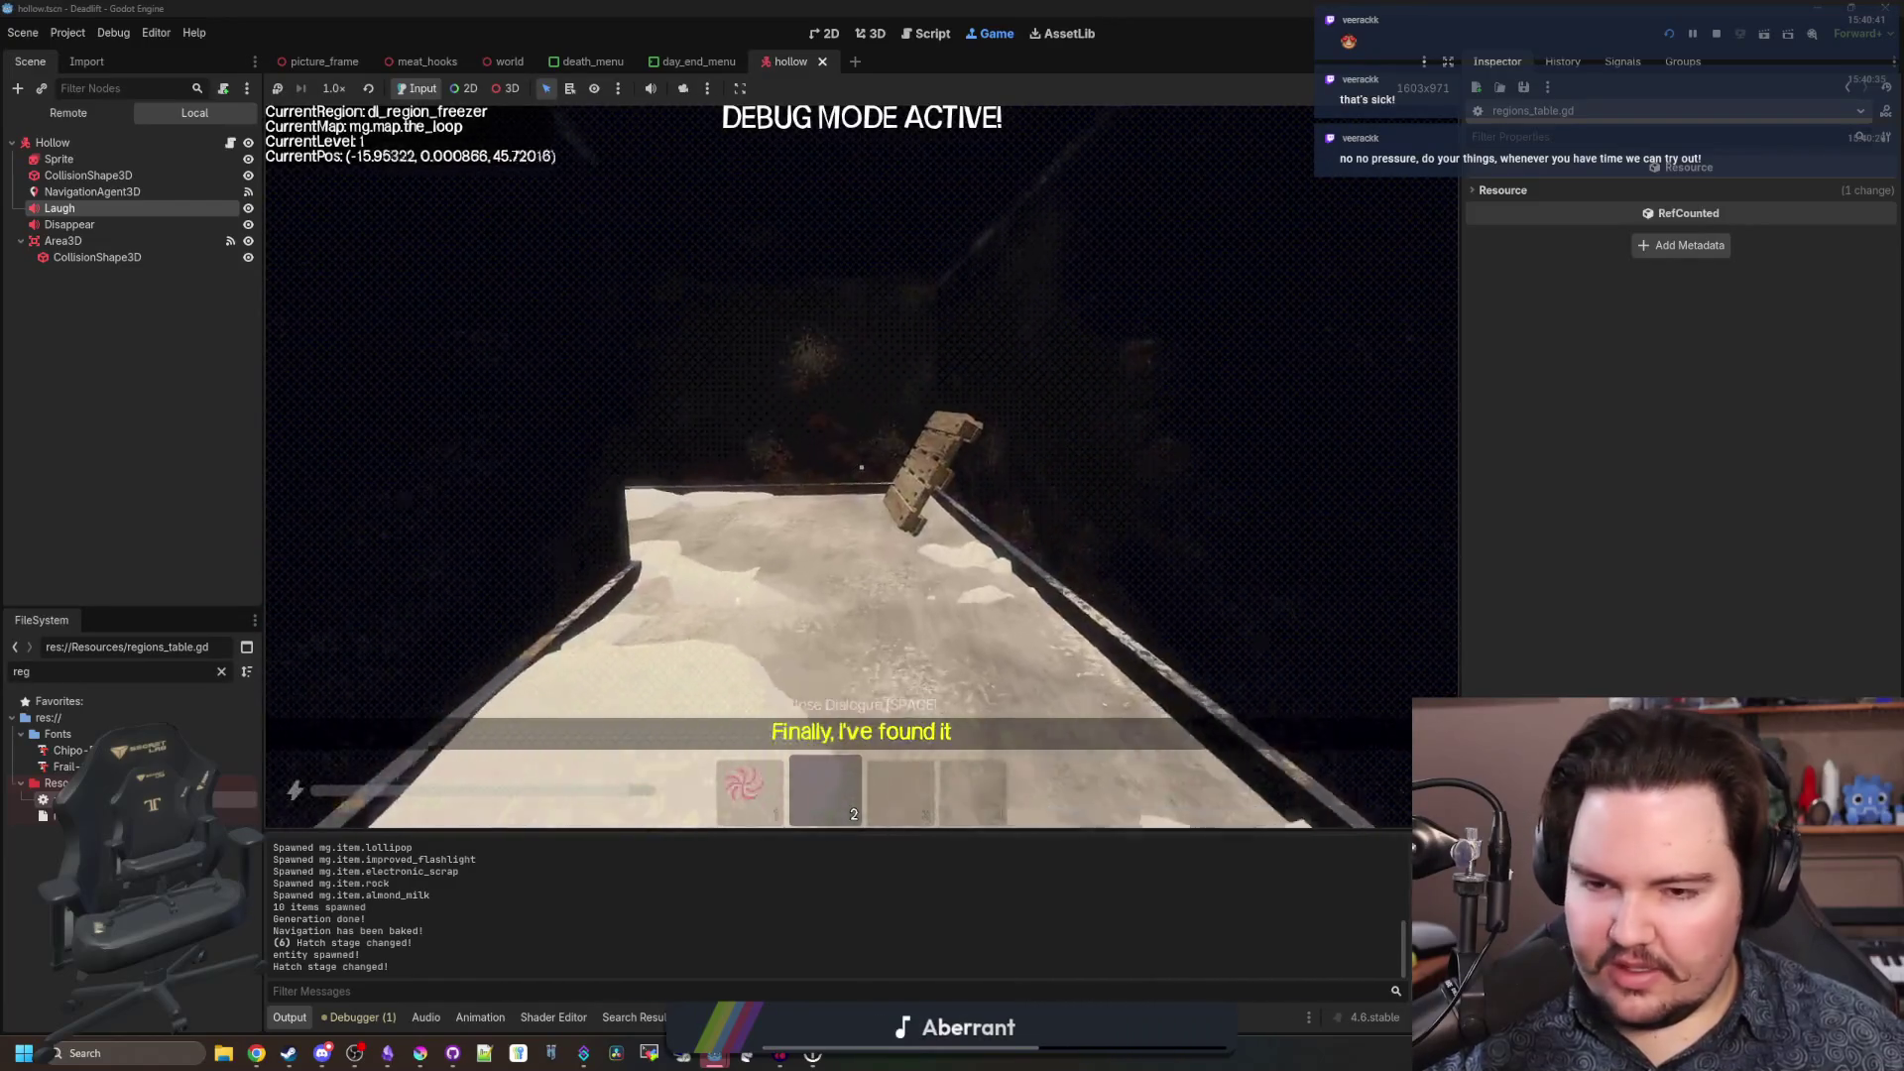
{"action": "key", "text": "w"}
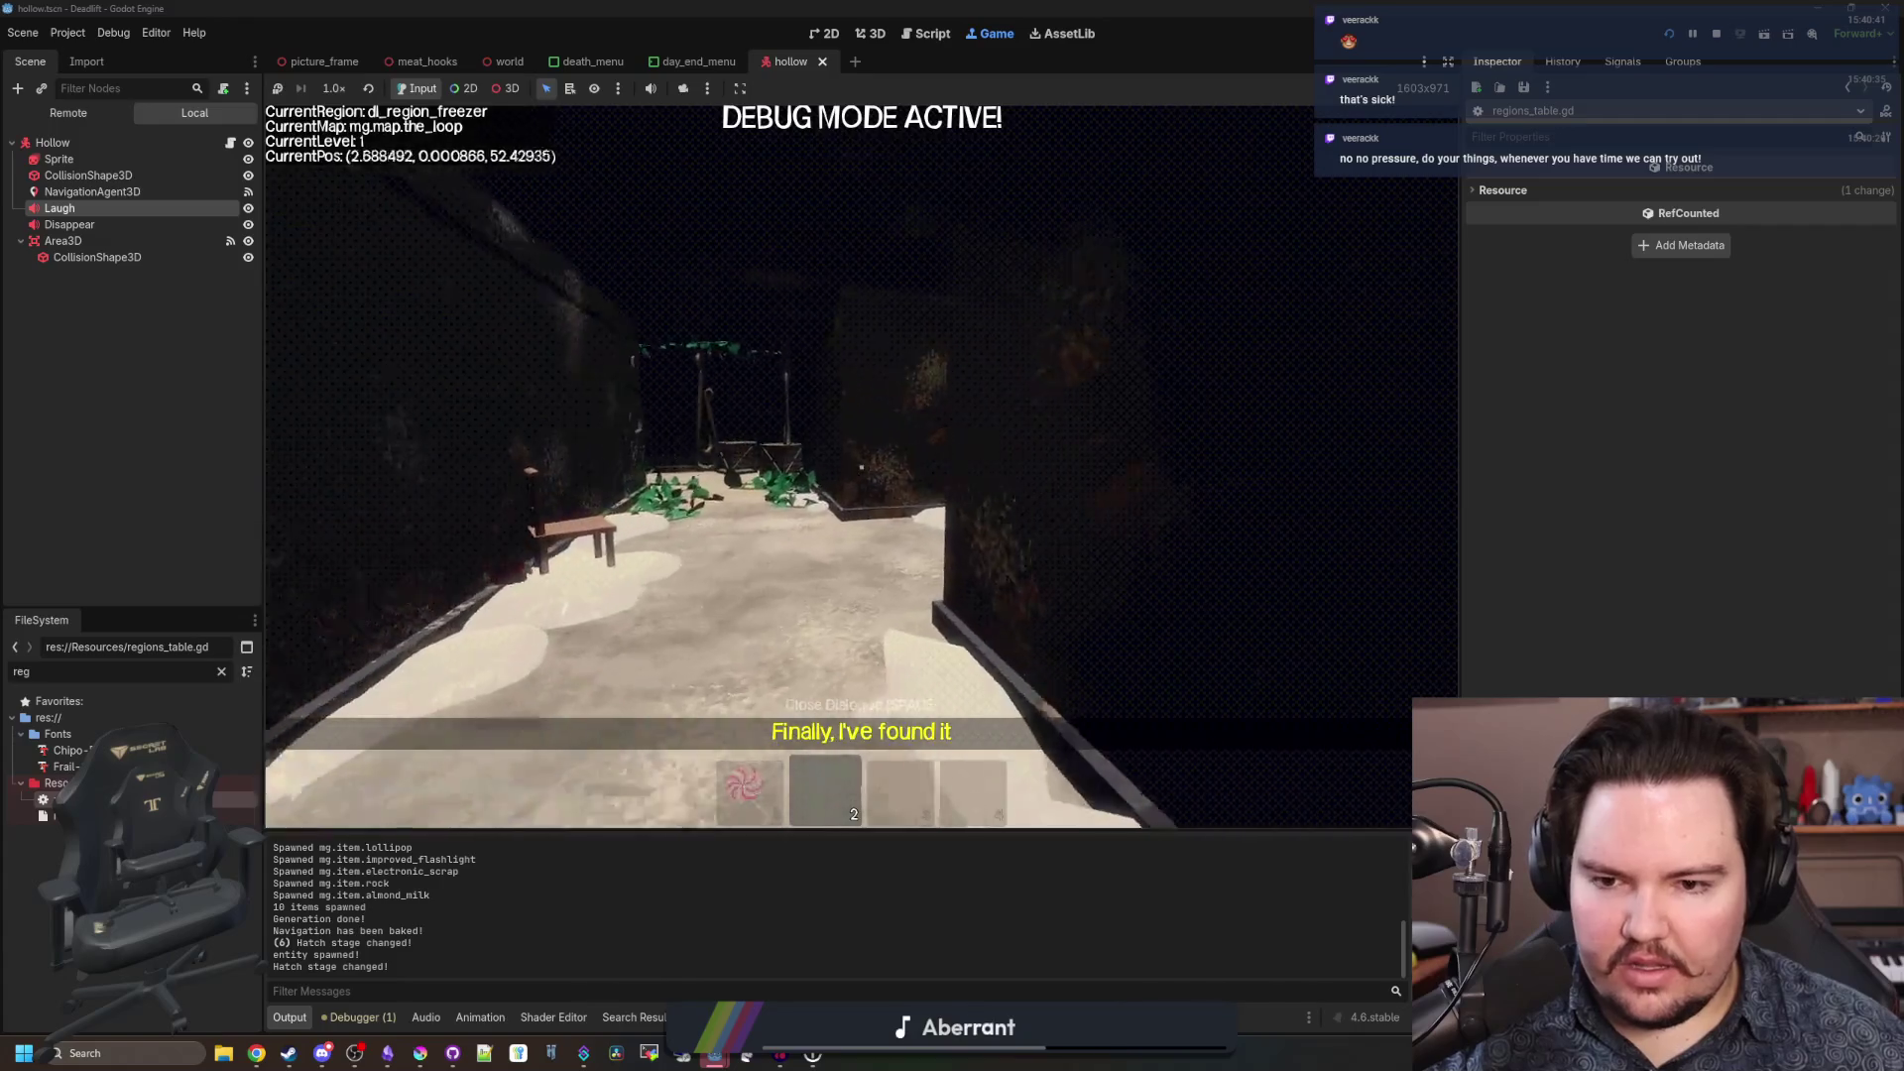
{"action": "key", "text": "w"}
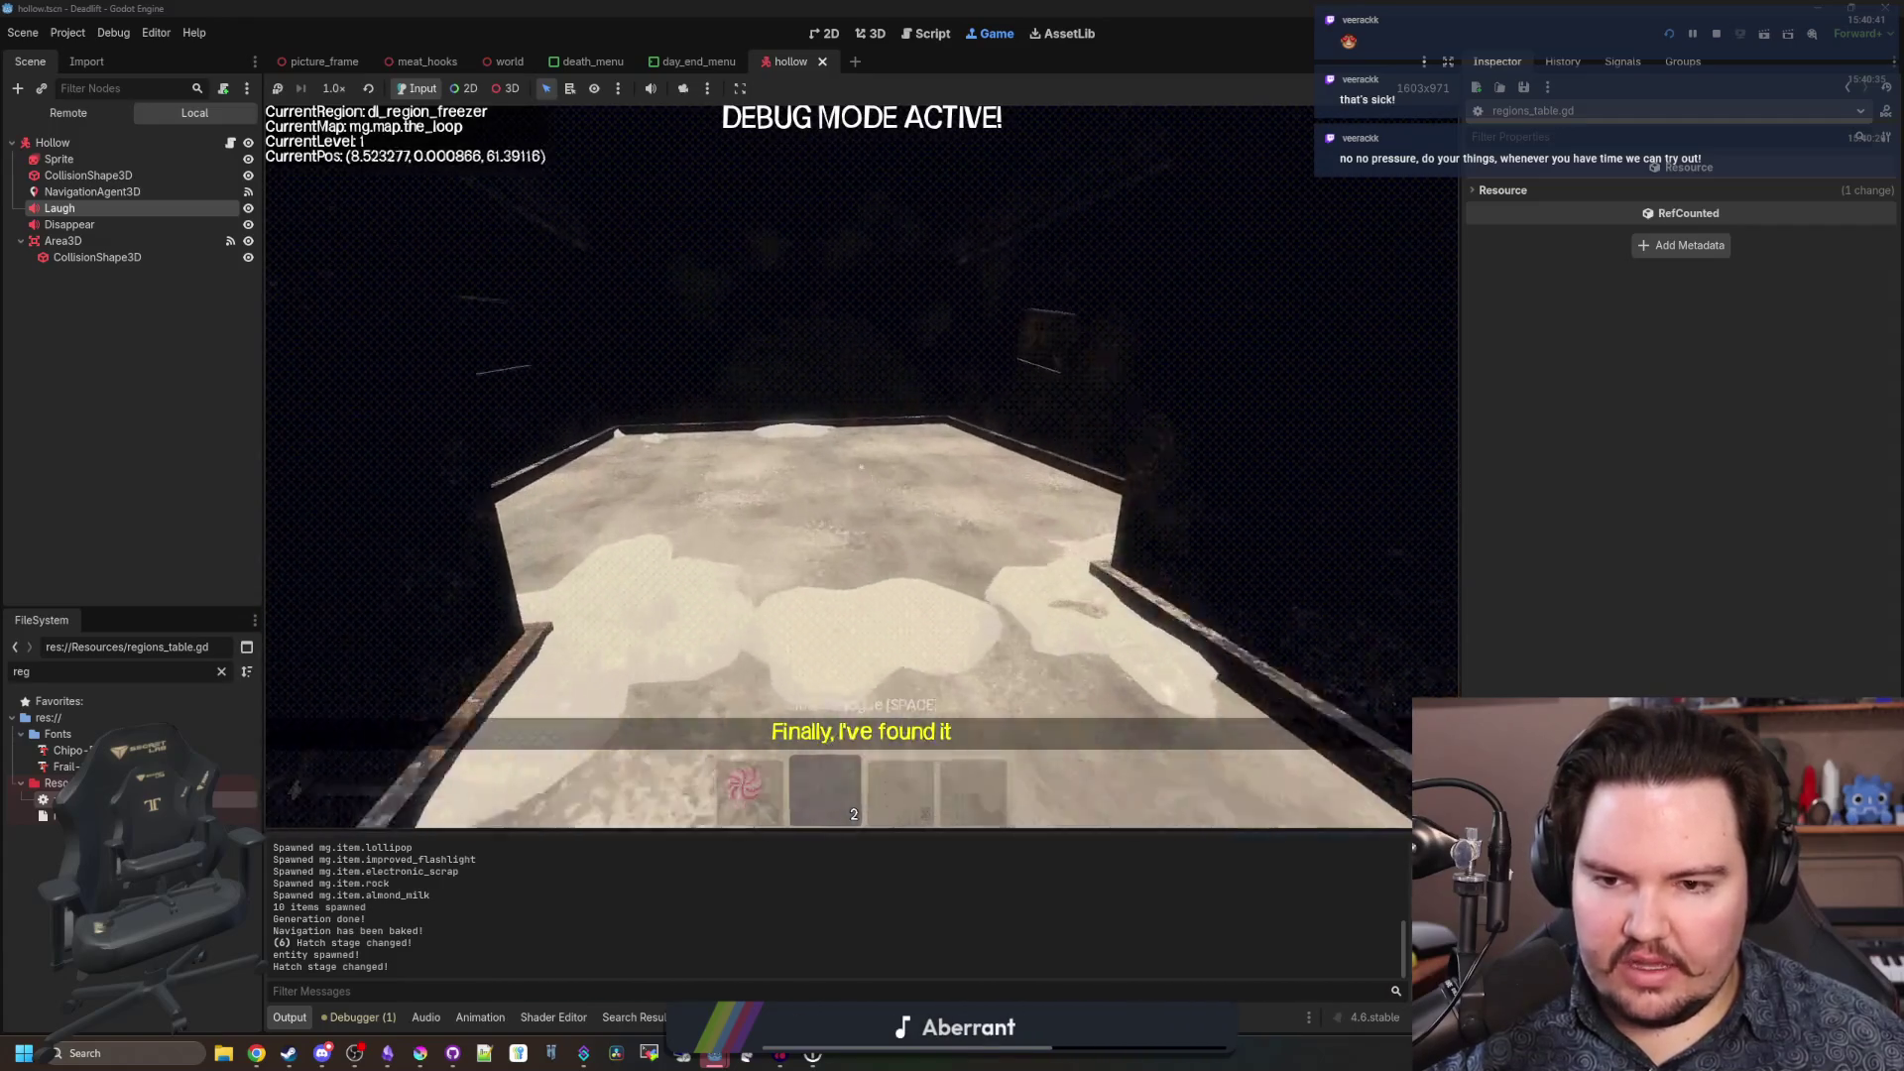
{"action": "key", "text": "w"}
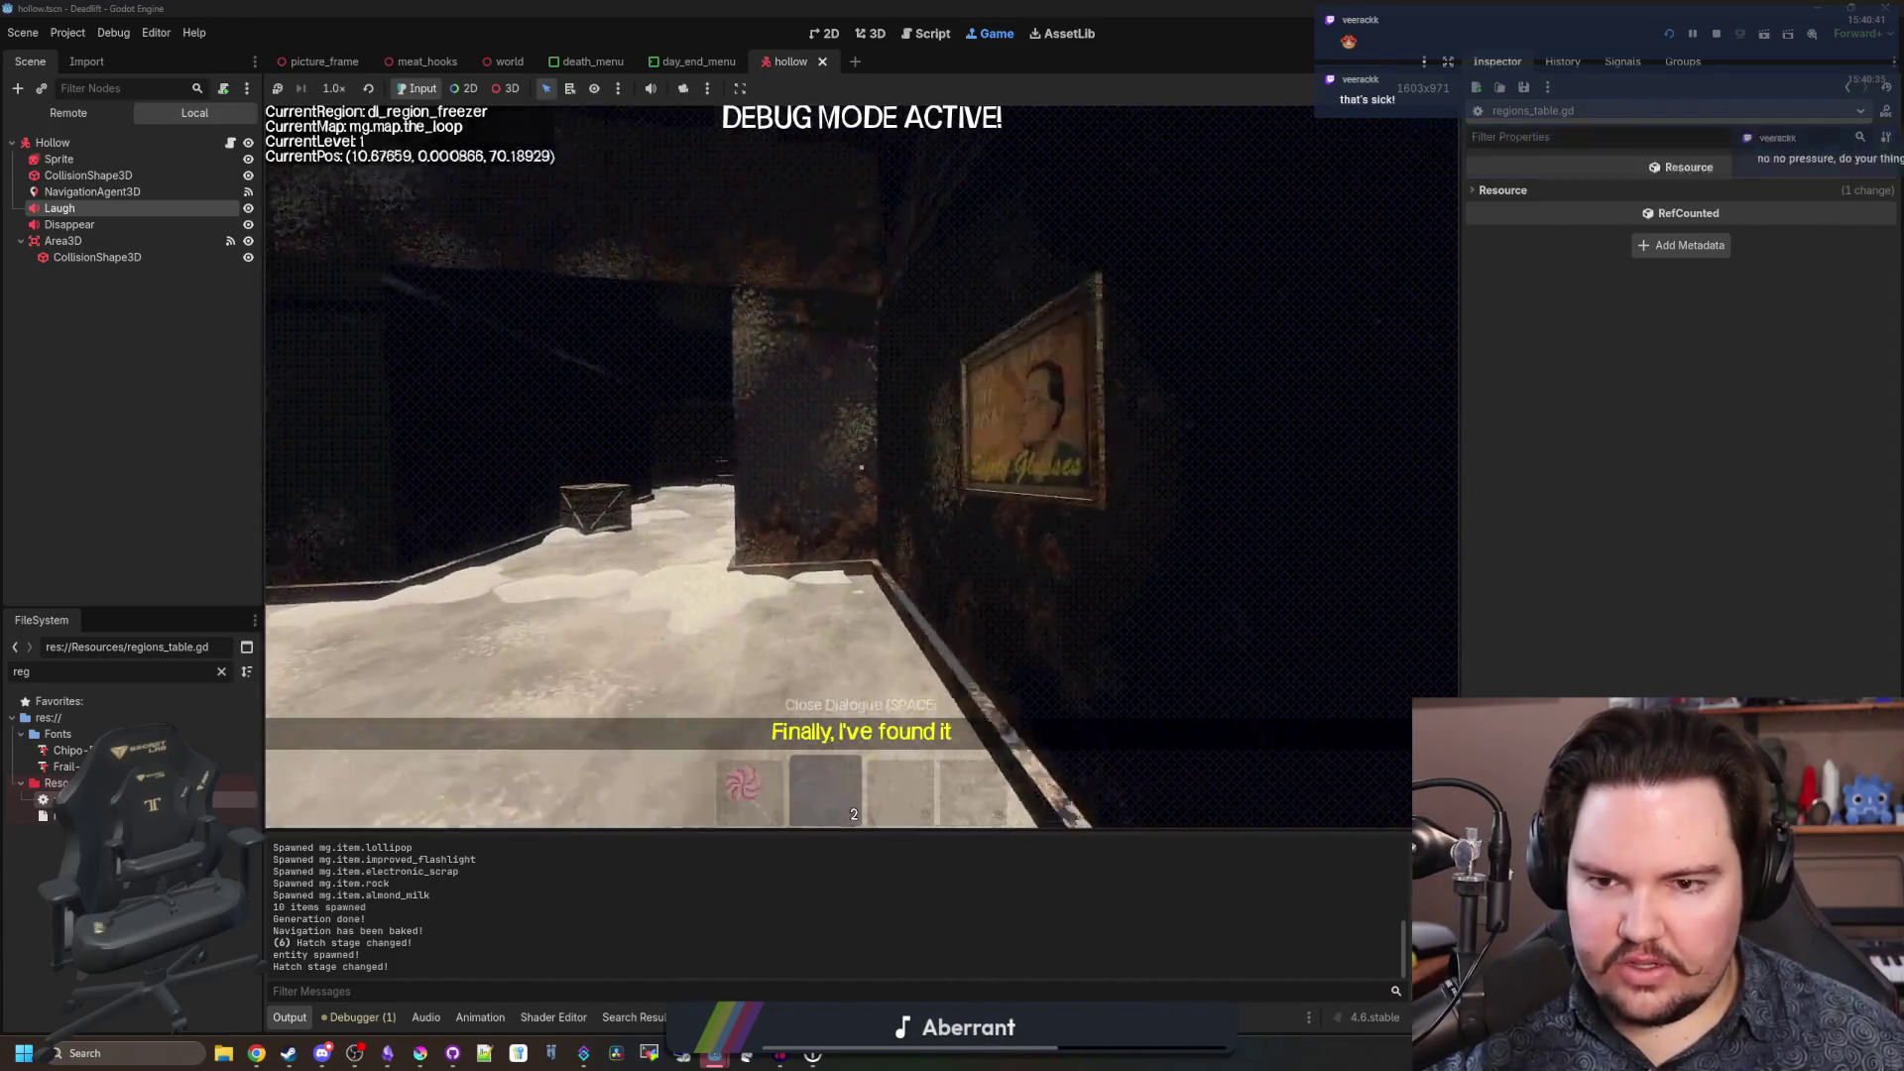
{"action": "key", "text": "w"}
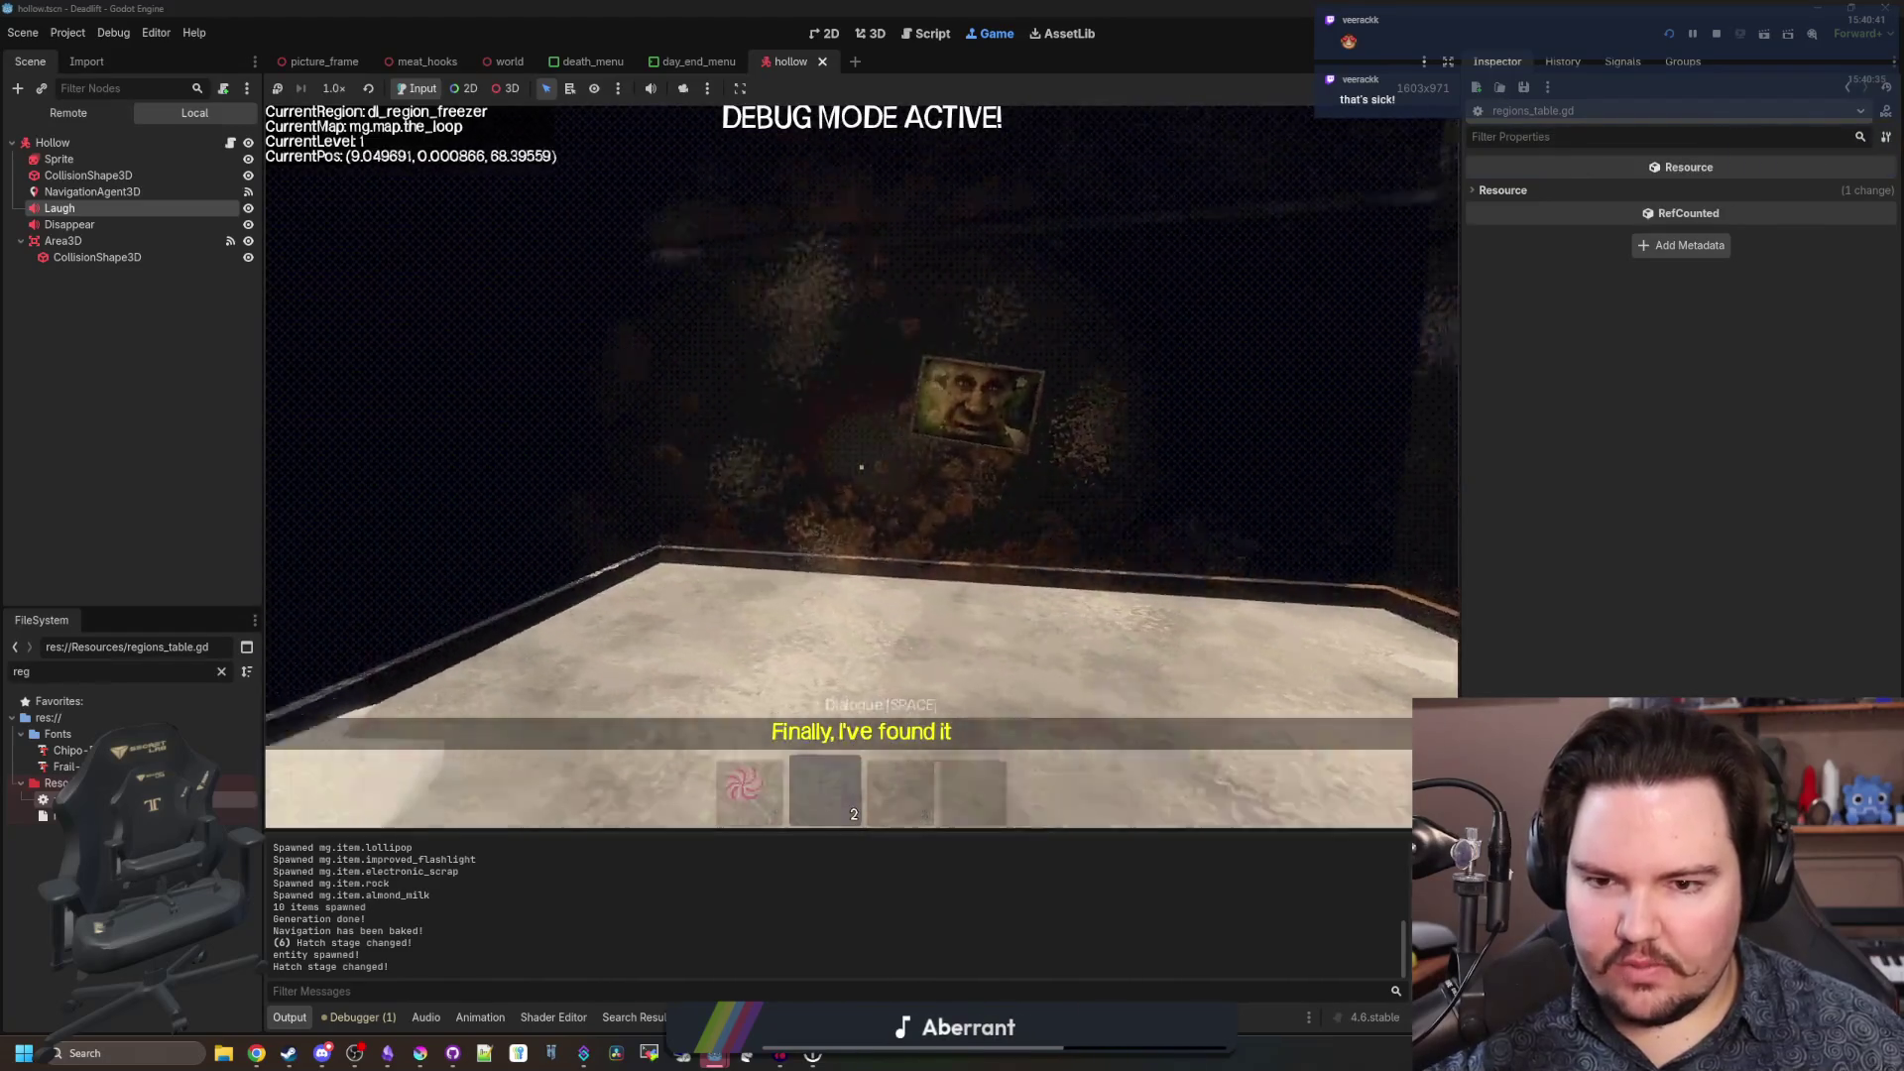
{"action": "key", "text": "w"}
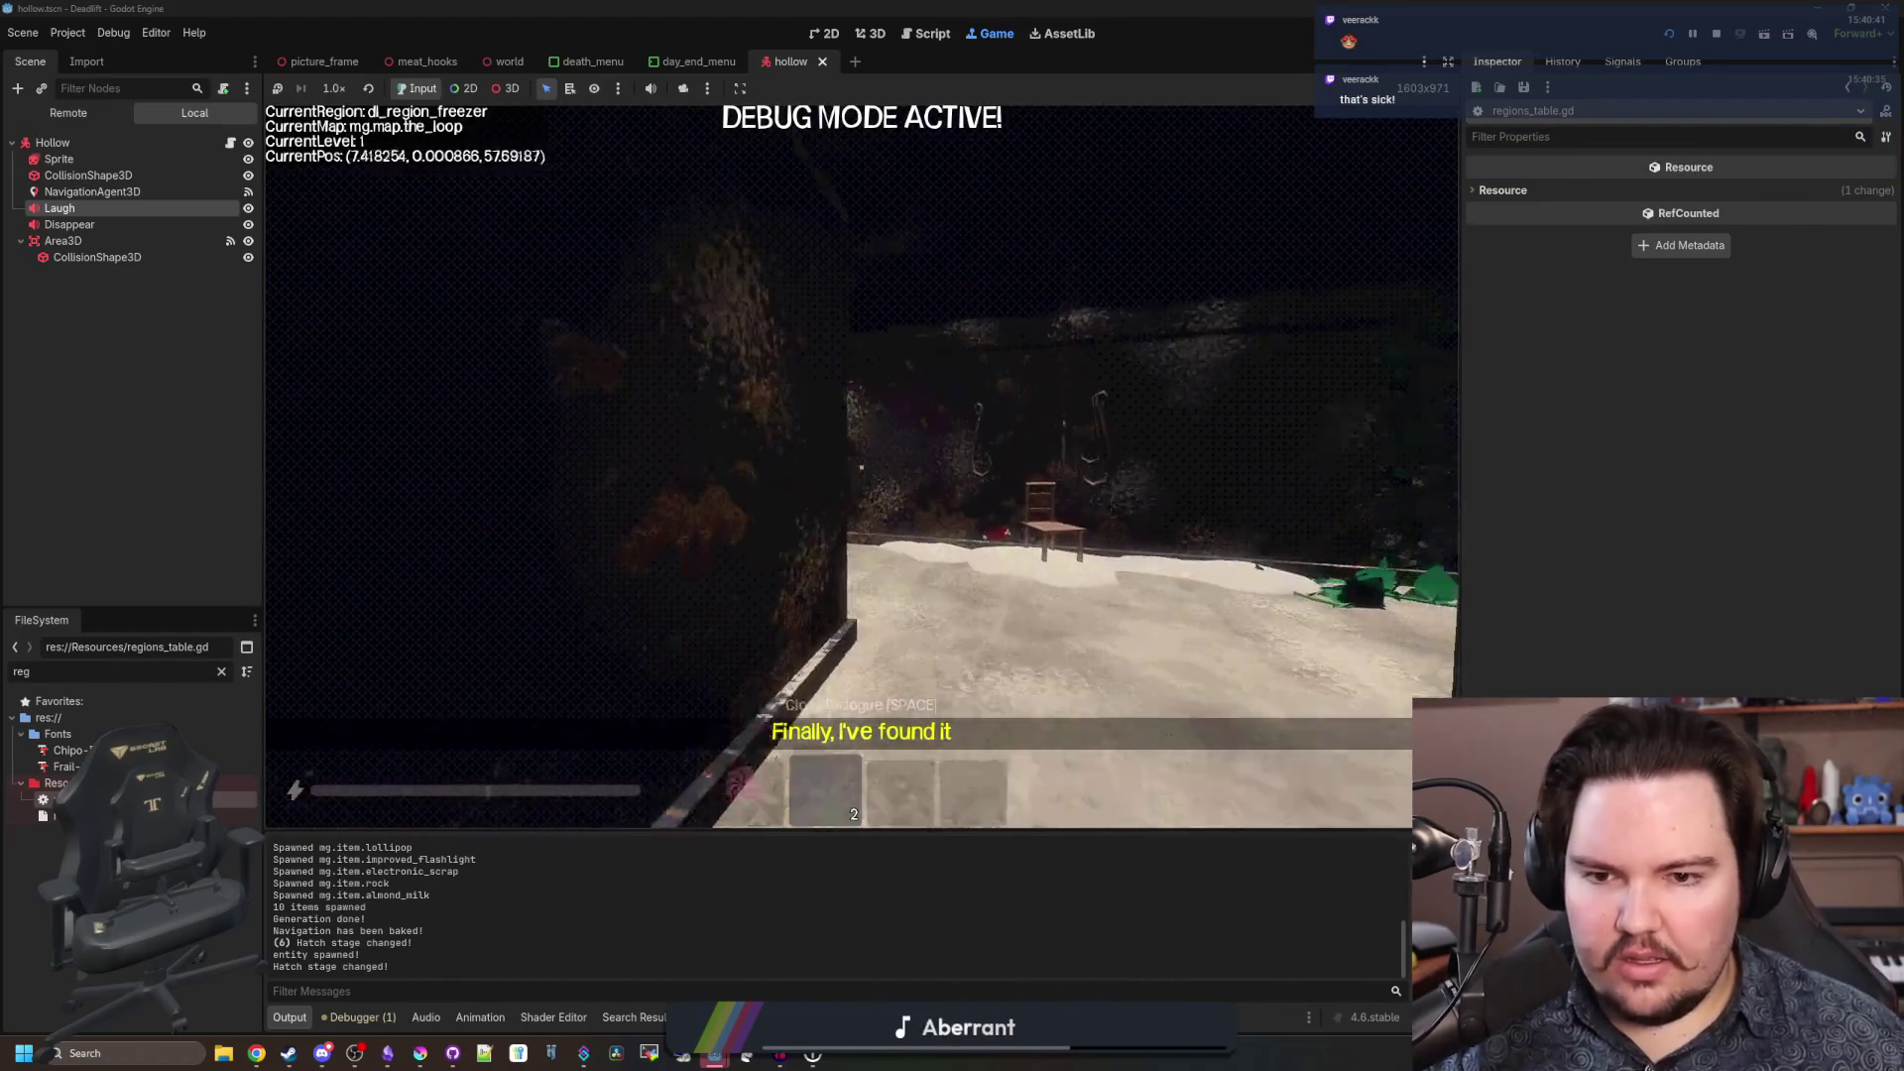
{"action": "key", "text": "w"}
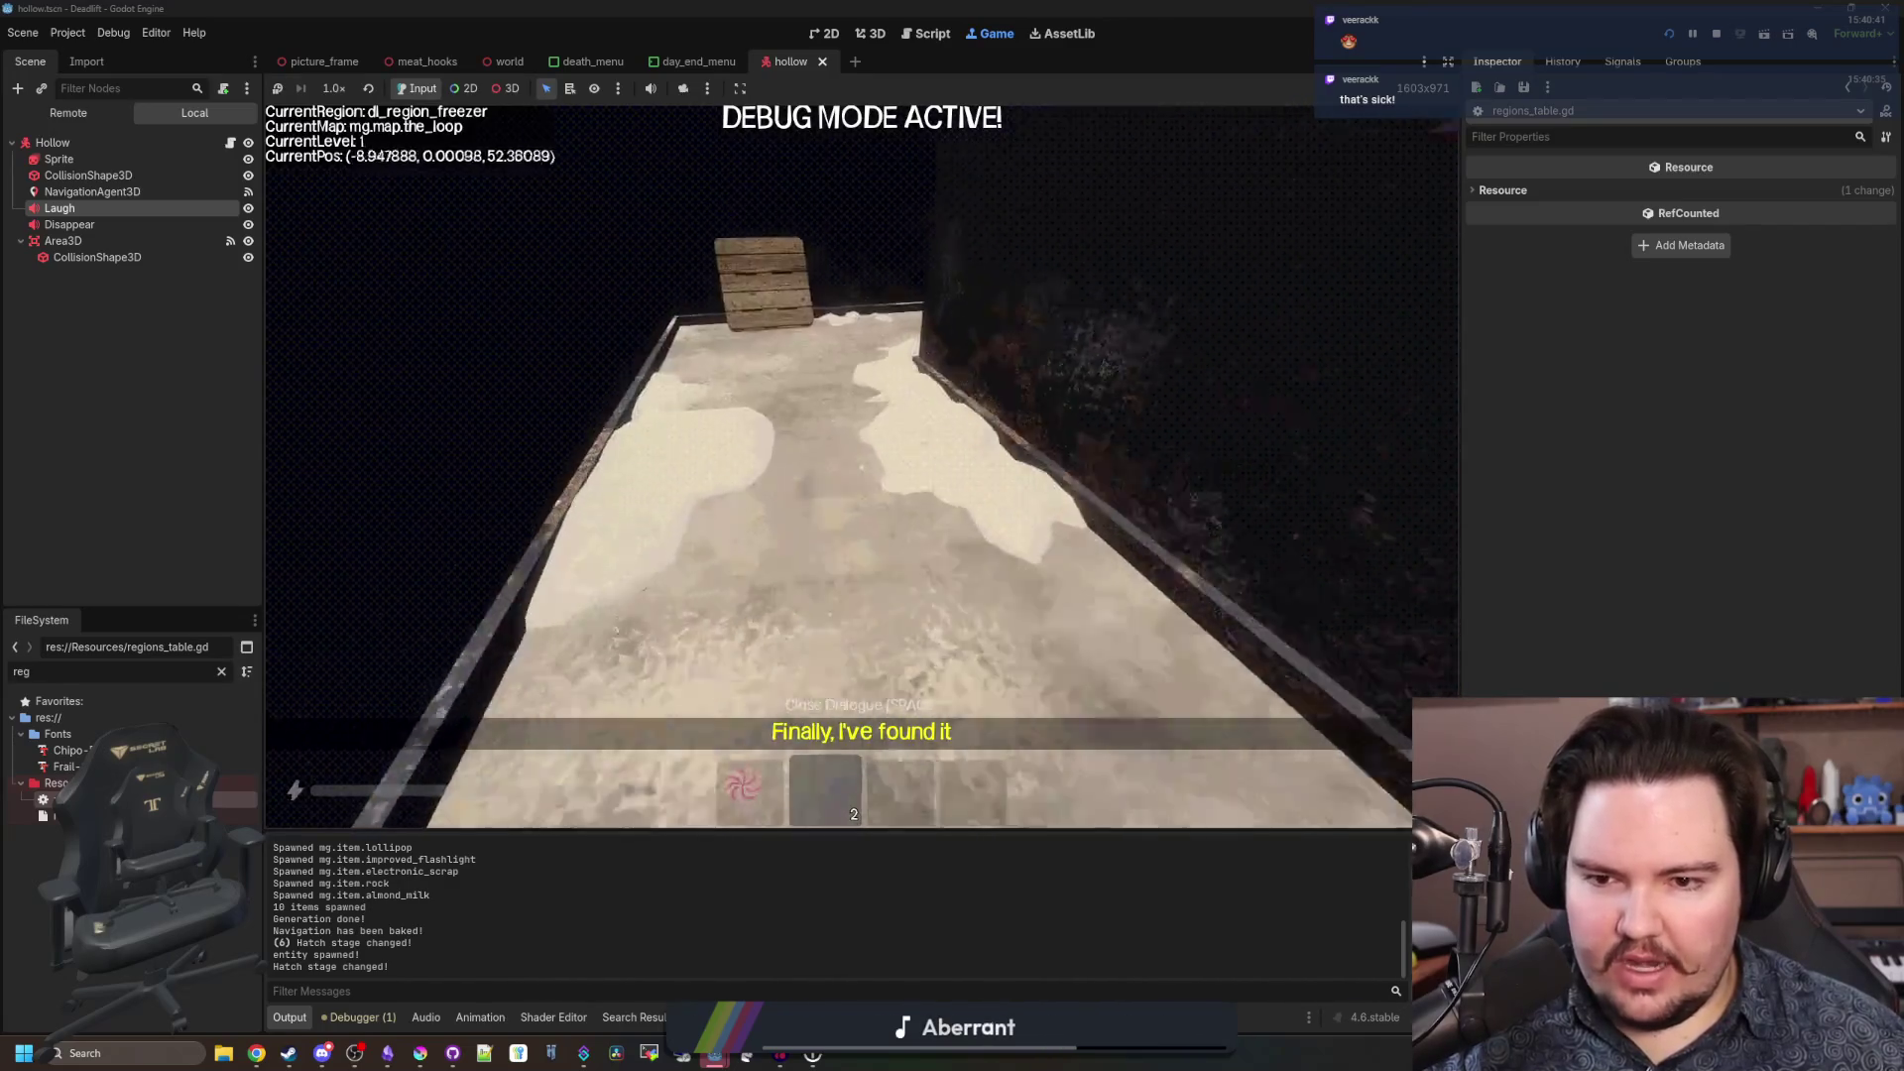
Walk the freezer walkway past the pallet, then back through the crate corridor to the benches.
{"action": "key", "text": "w"}
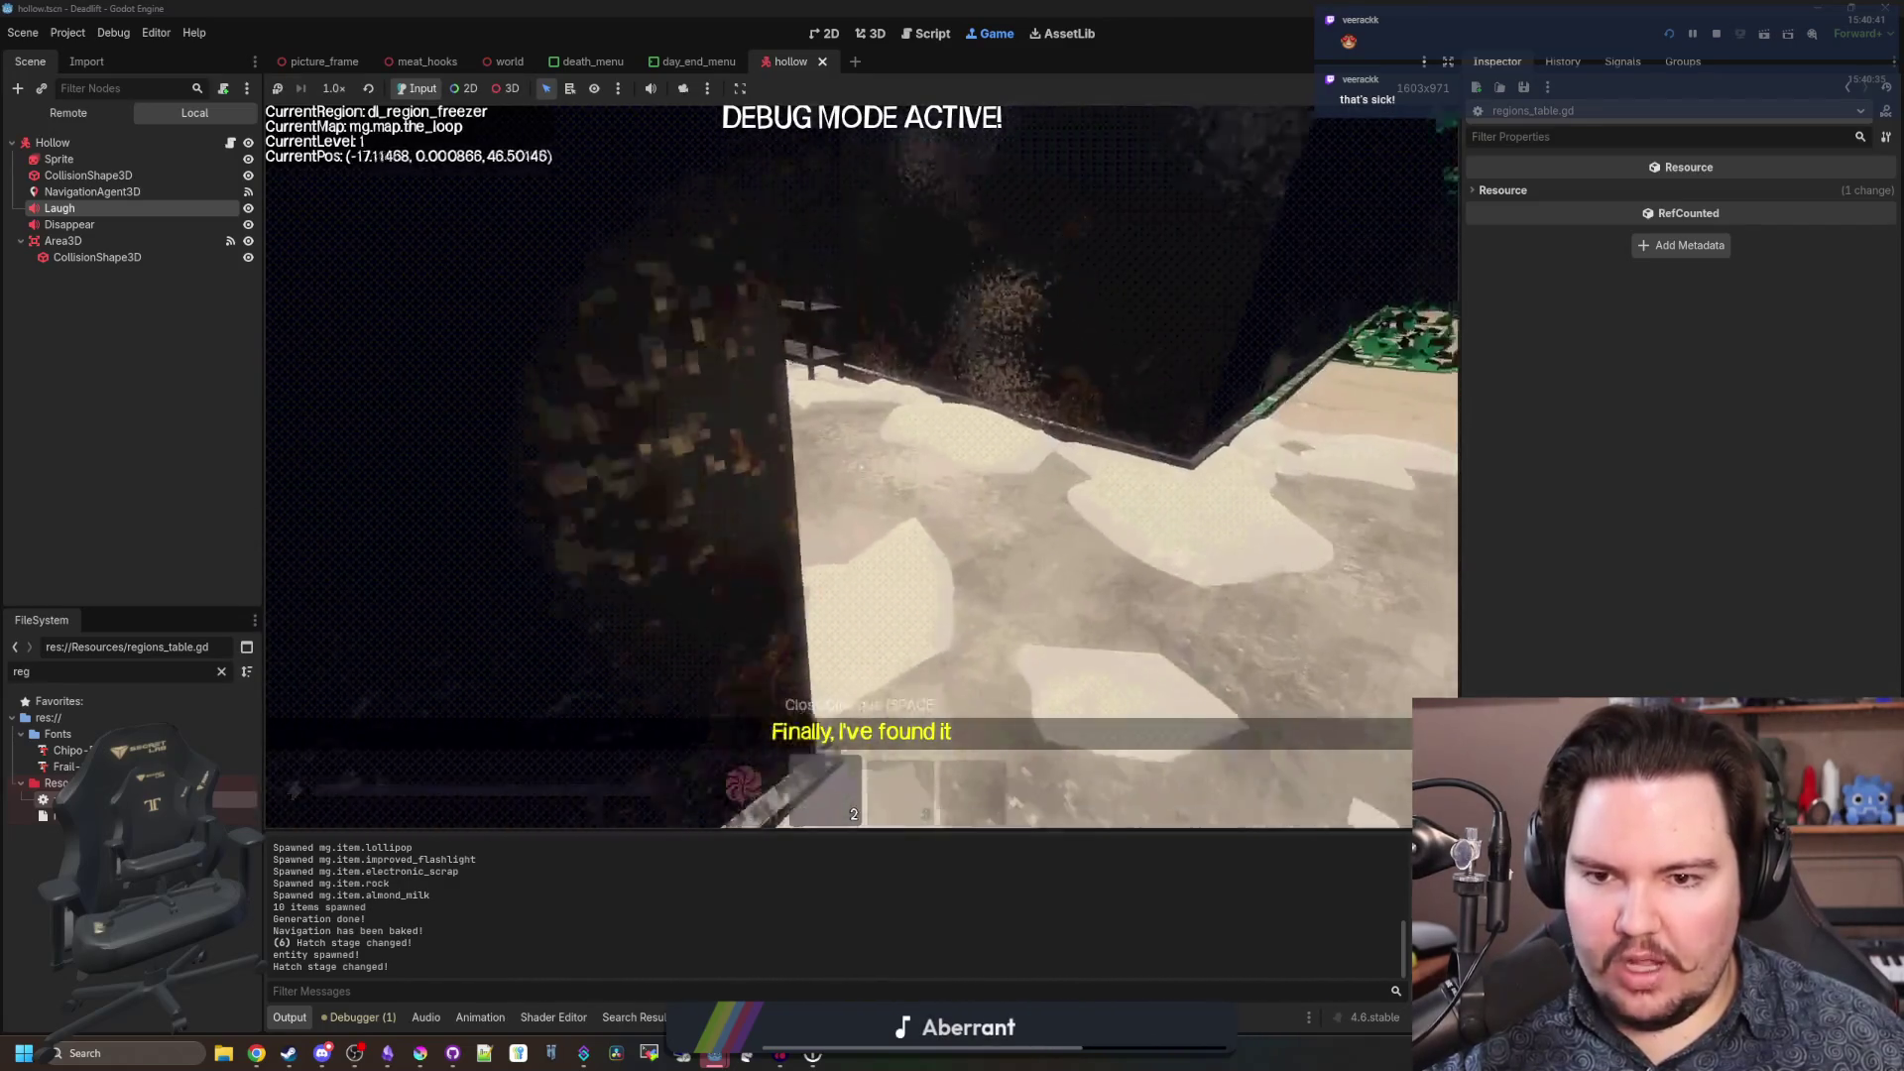
{"action": "key", "text": "w"}
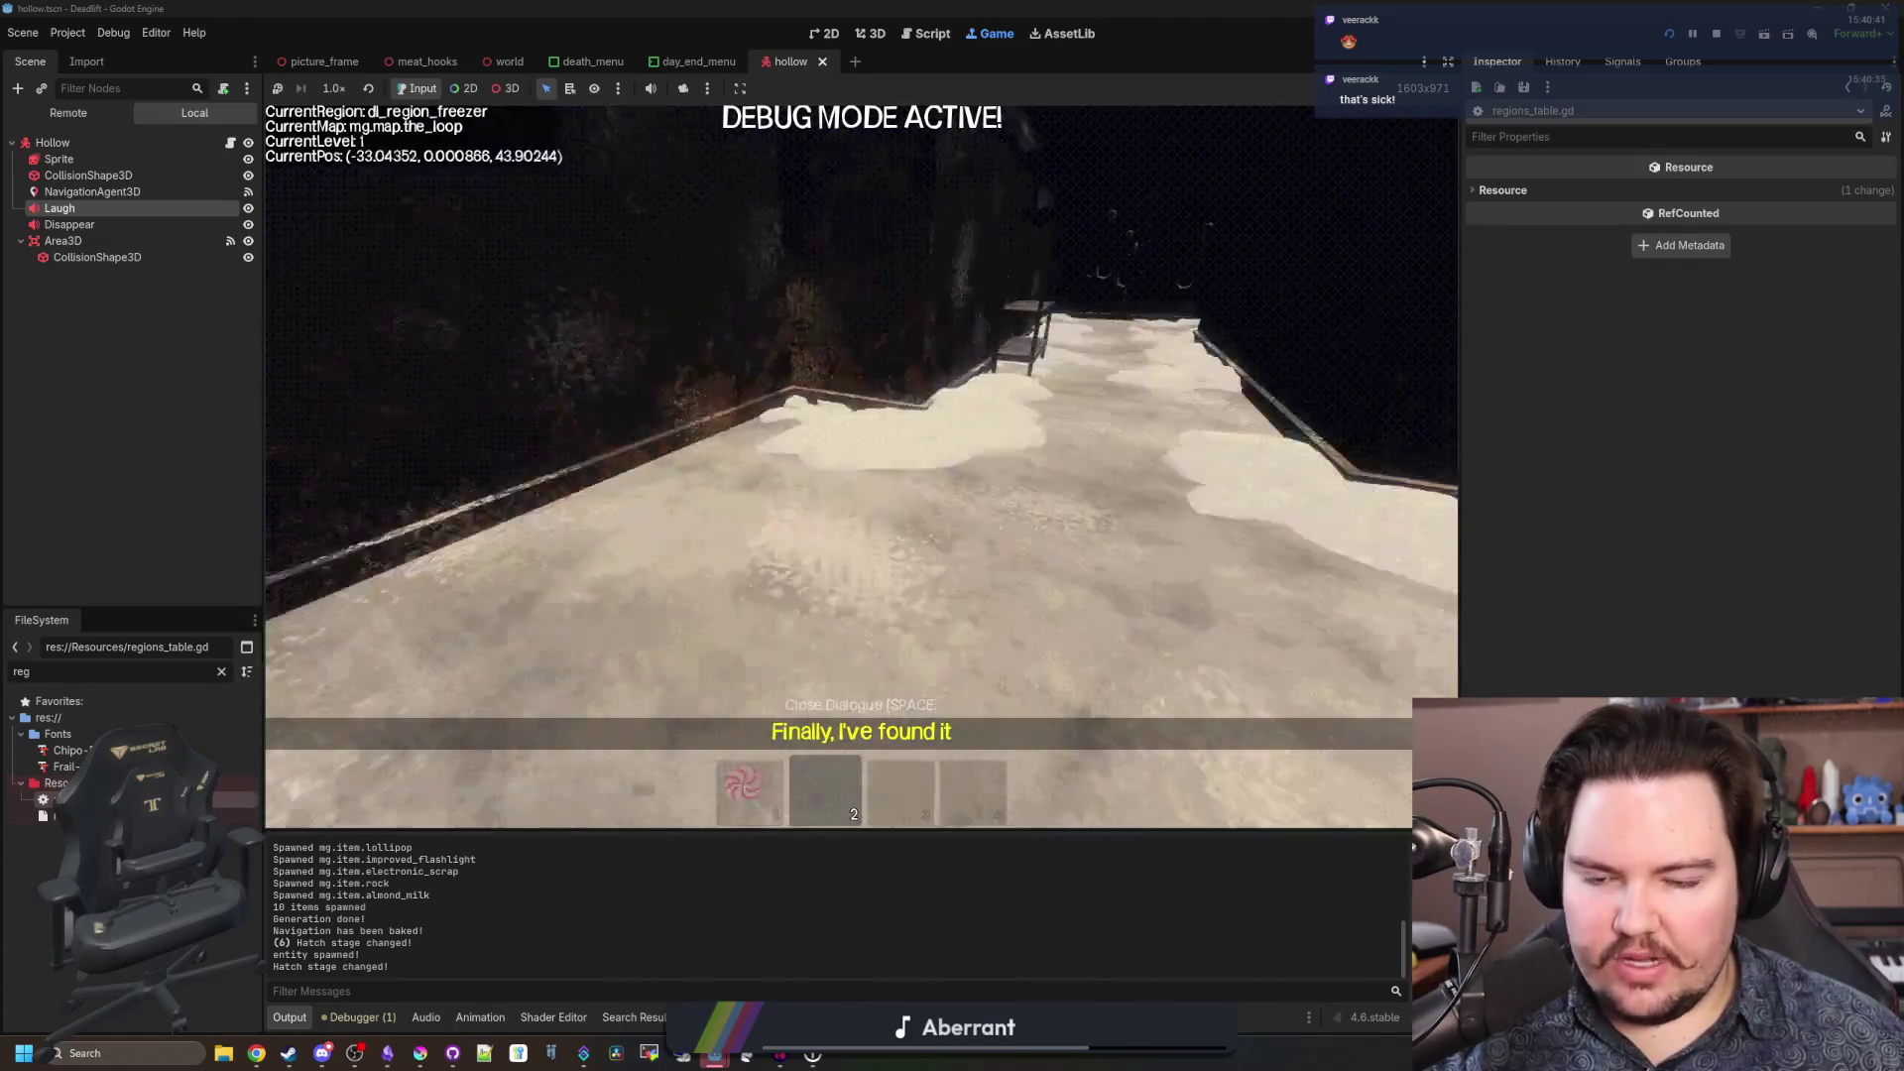
{"action": "key", "text": "w"}
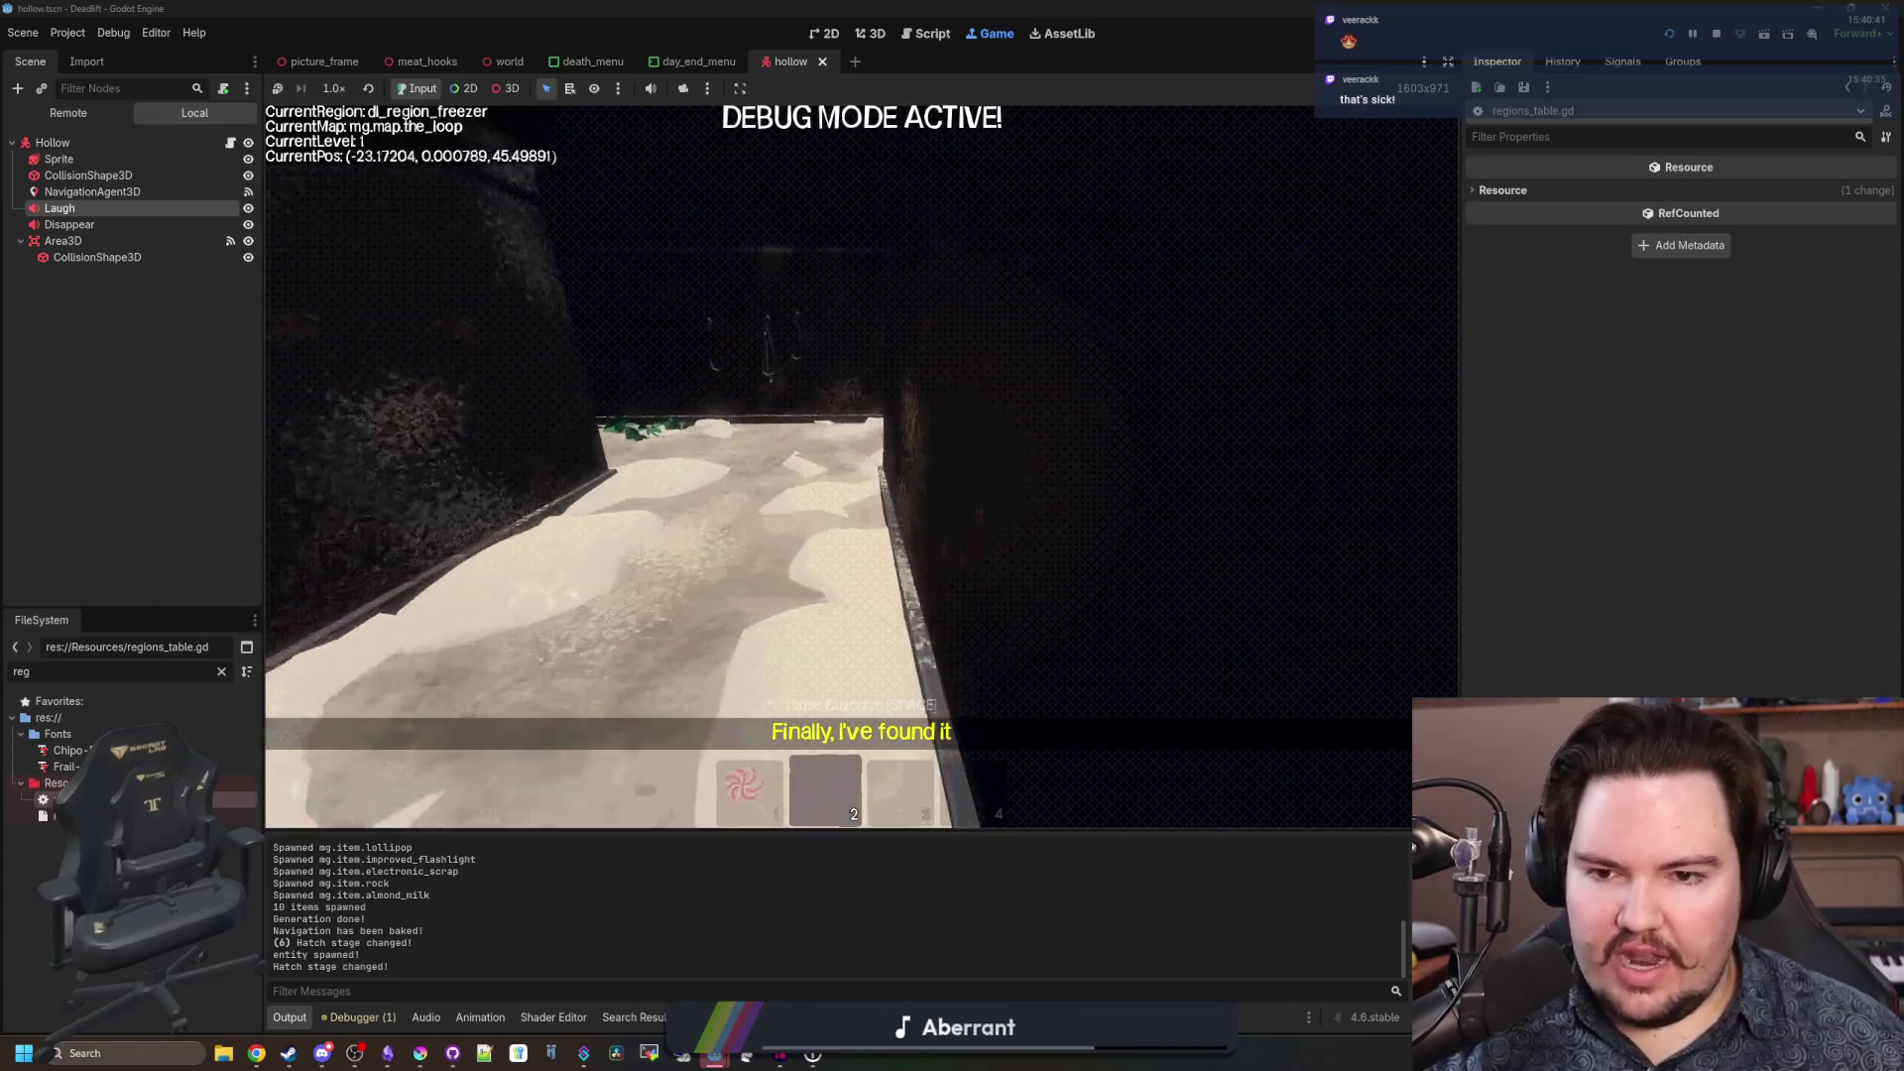
{"action": "key", "text": "w"}
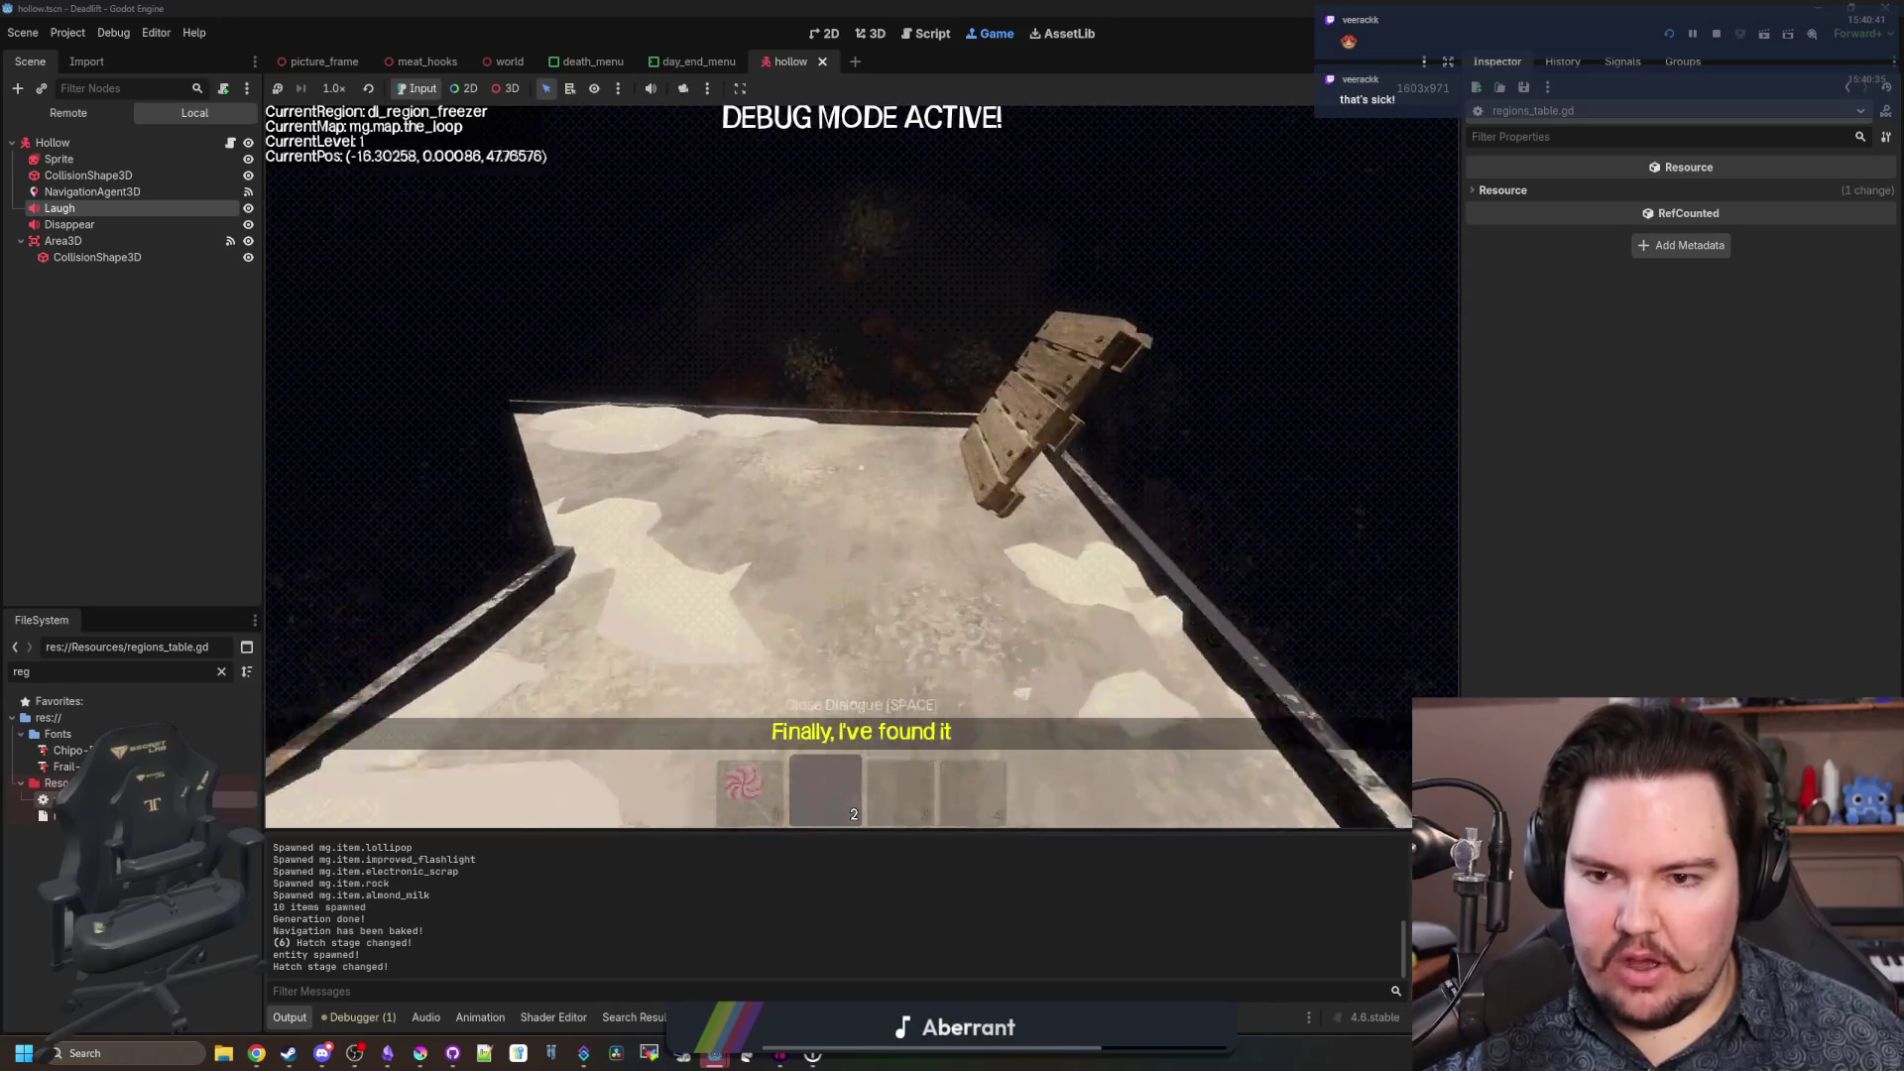
{"action": "key", "text": "w"}
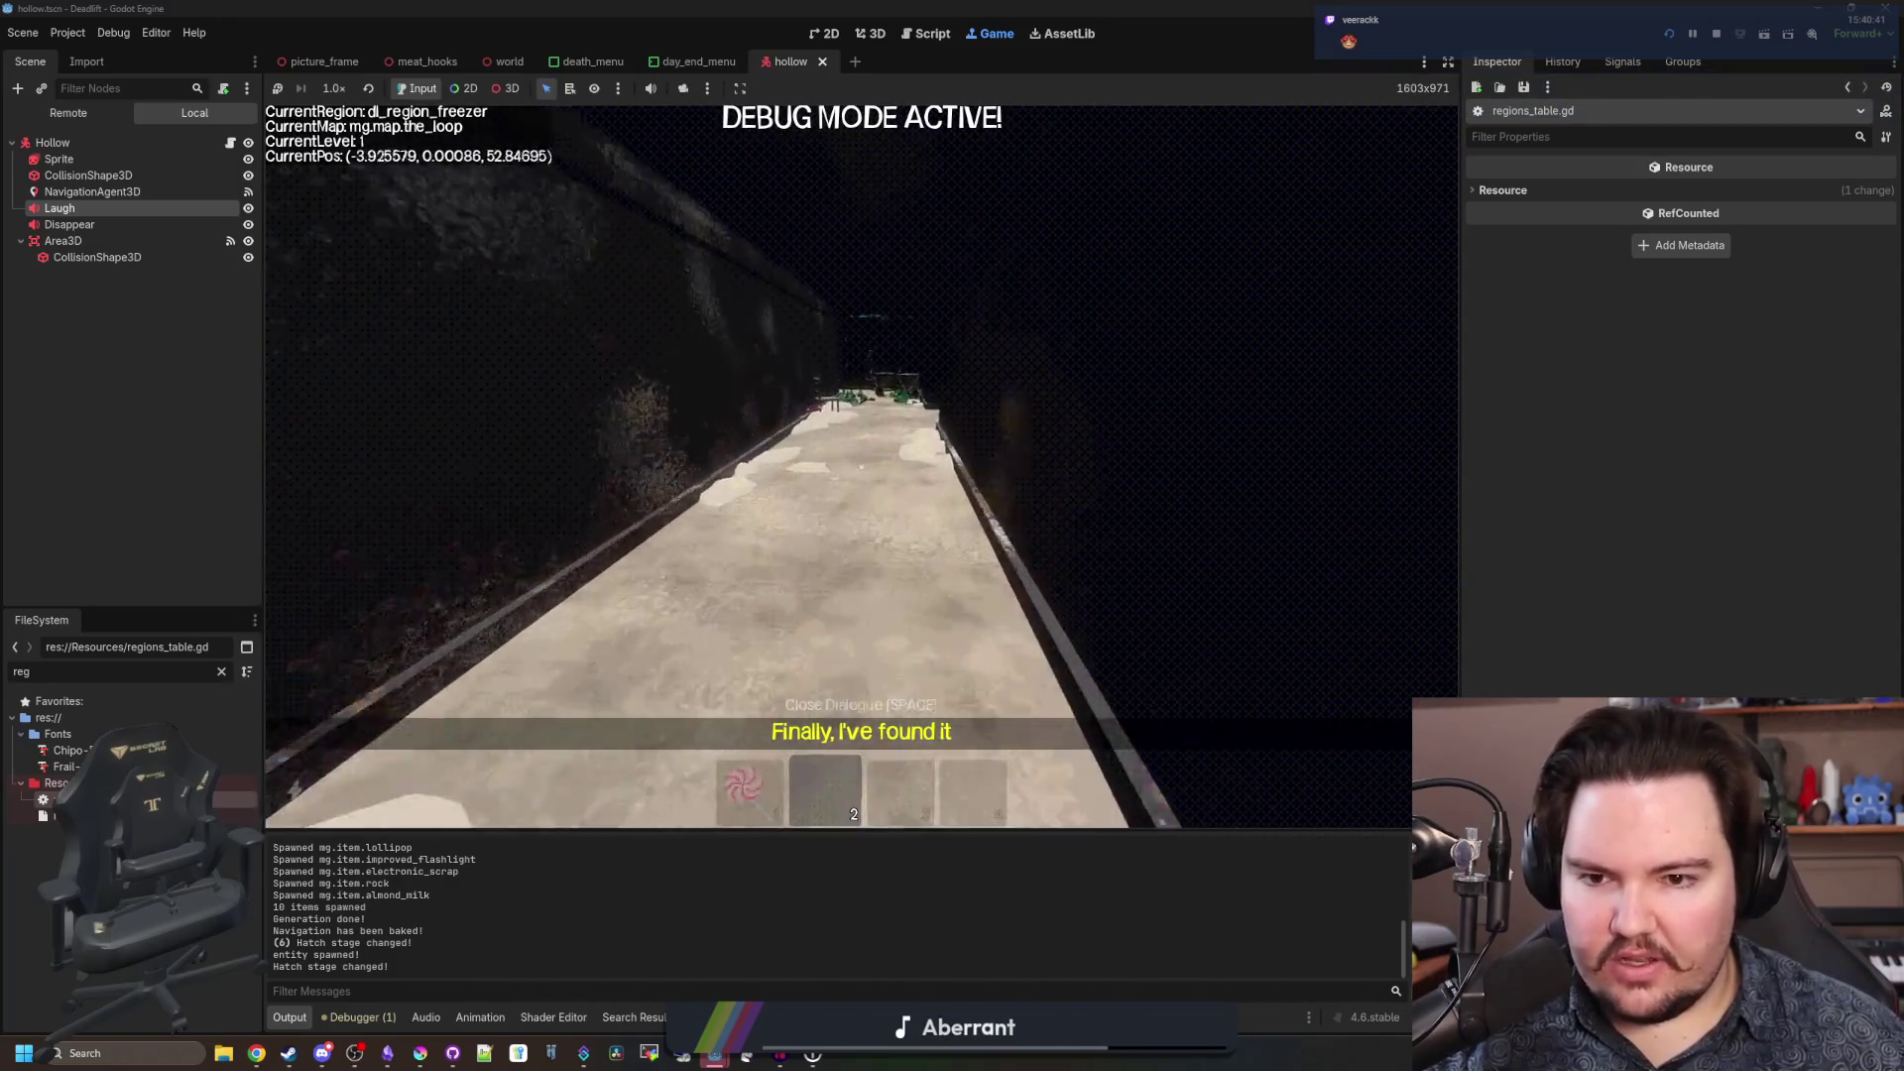
{"action": "key", "text": "w"}
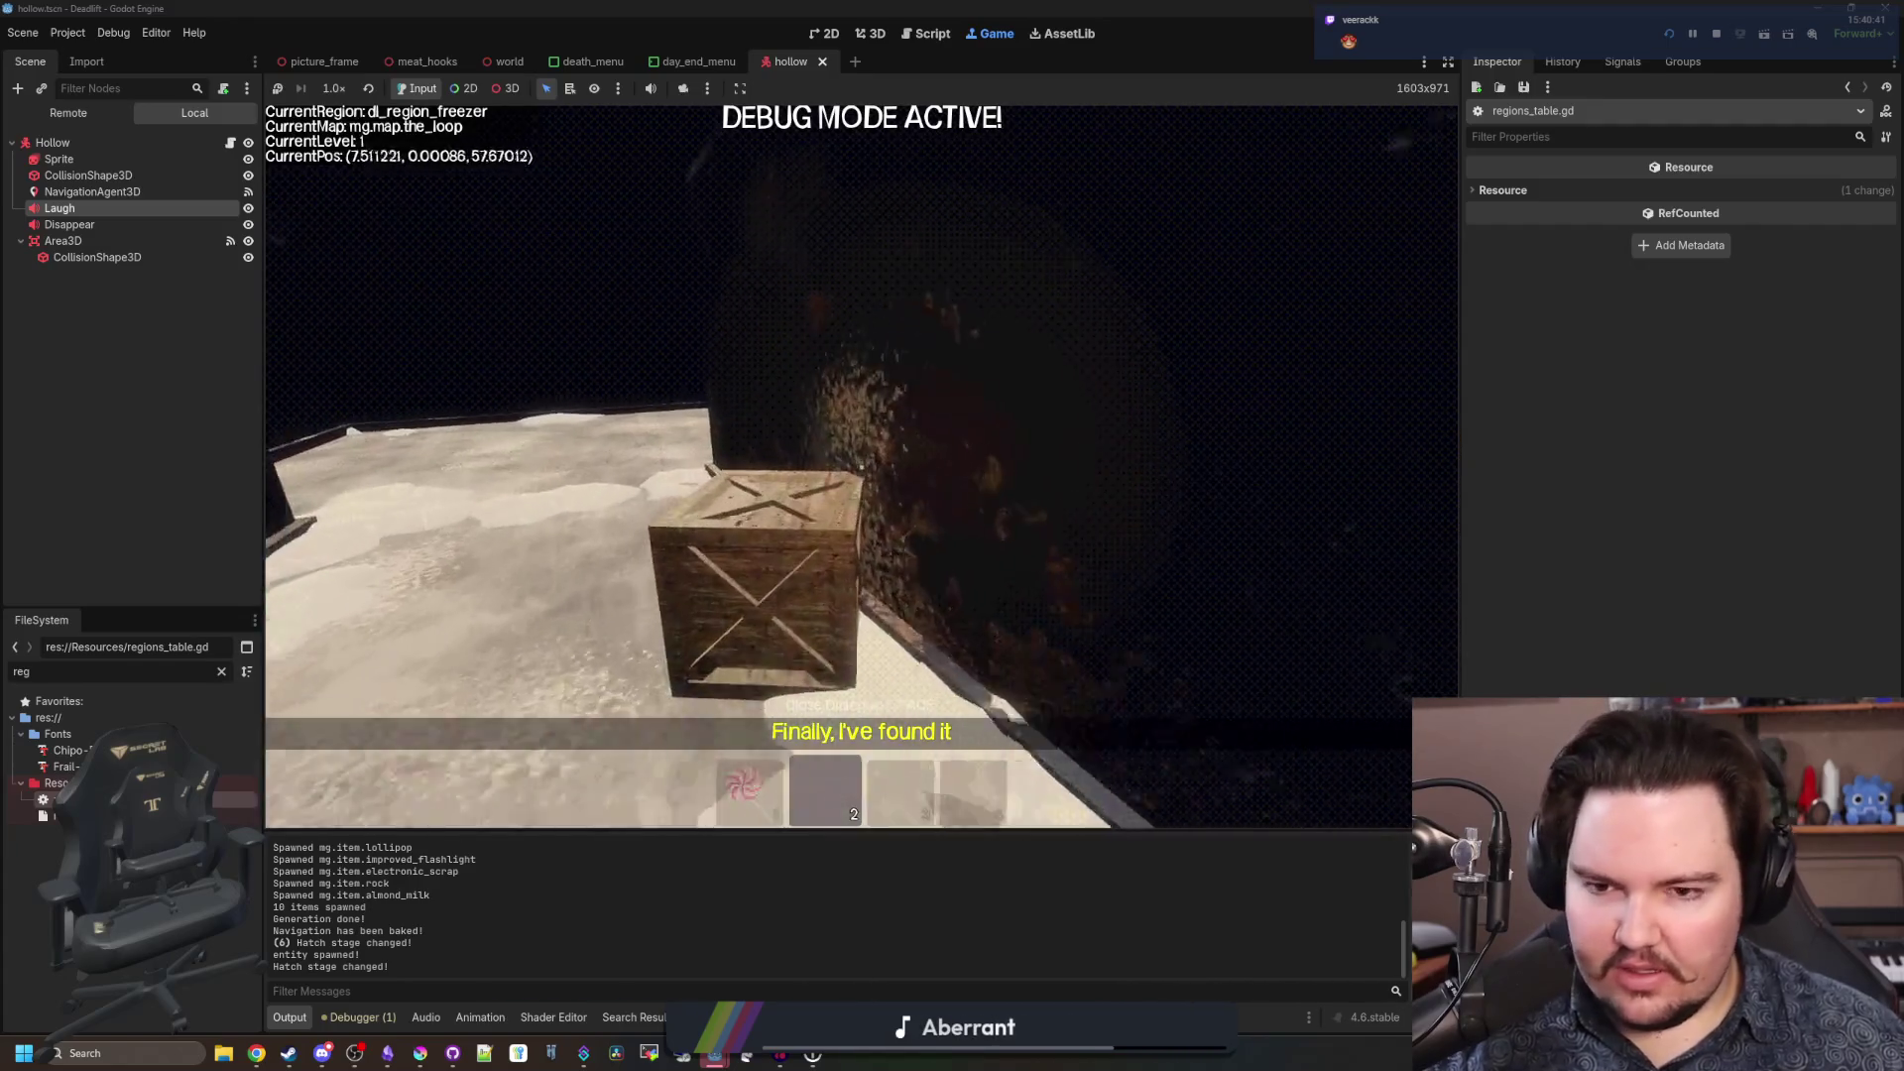
{"action": "key", "text": "w"}
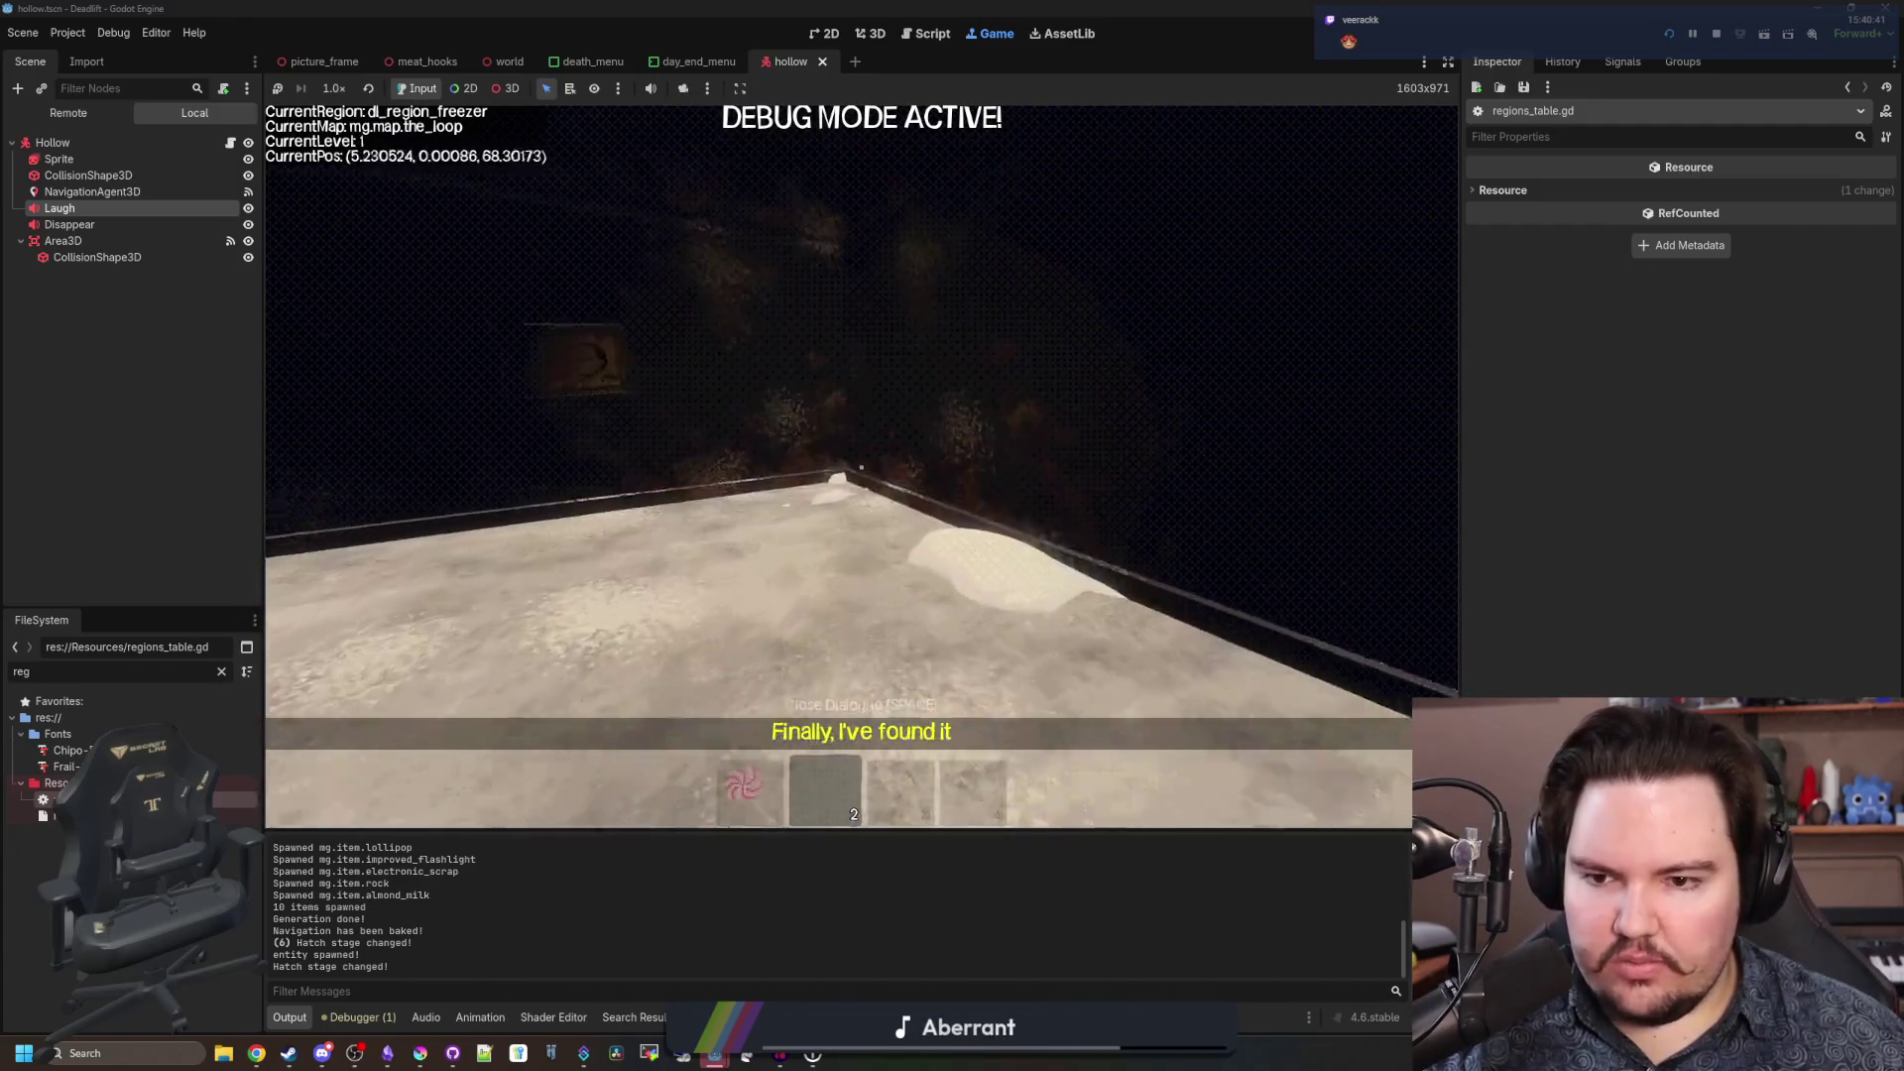
{"action": "key", "text": "w"}
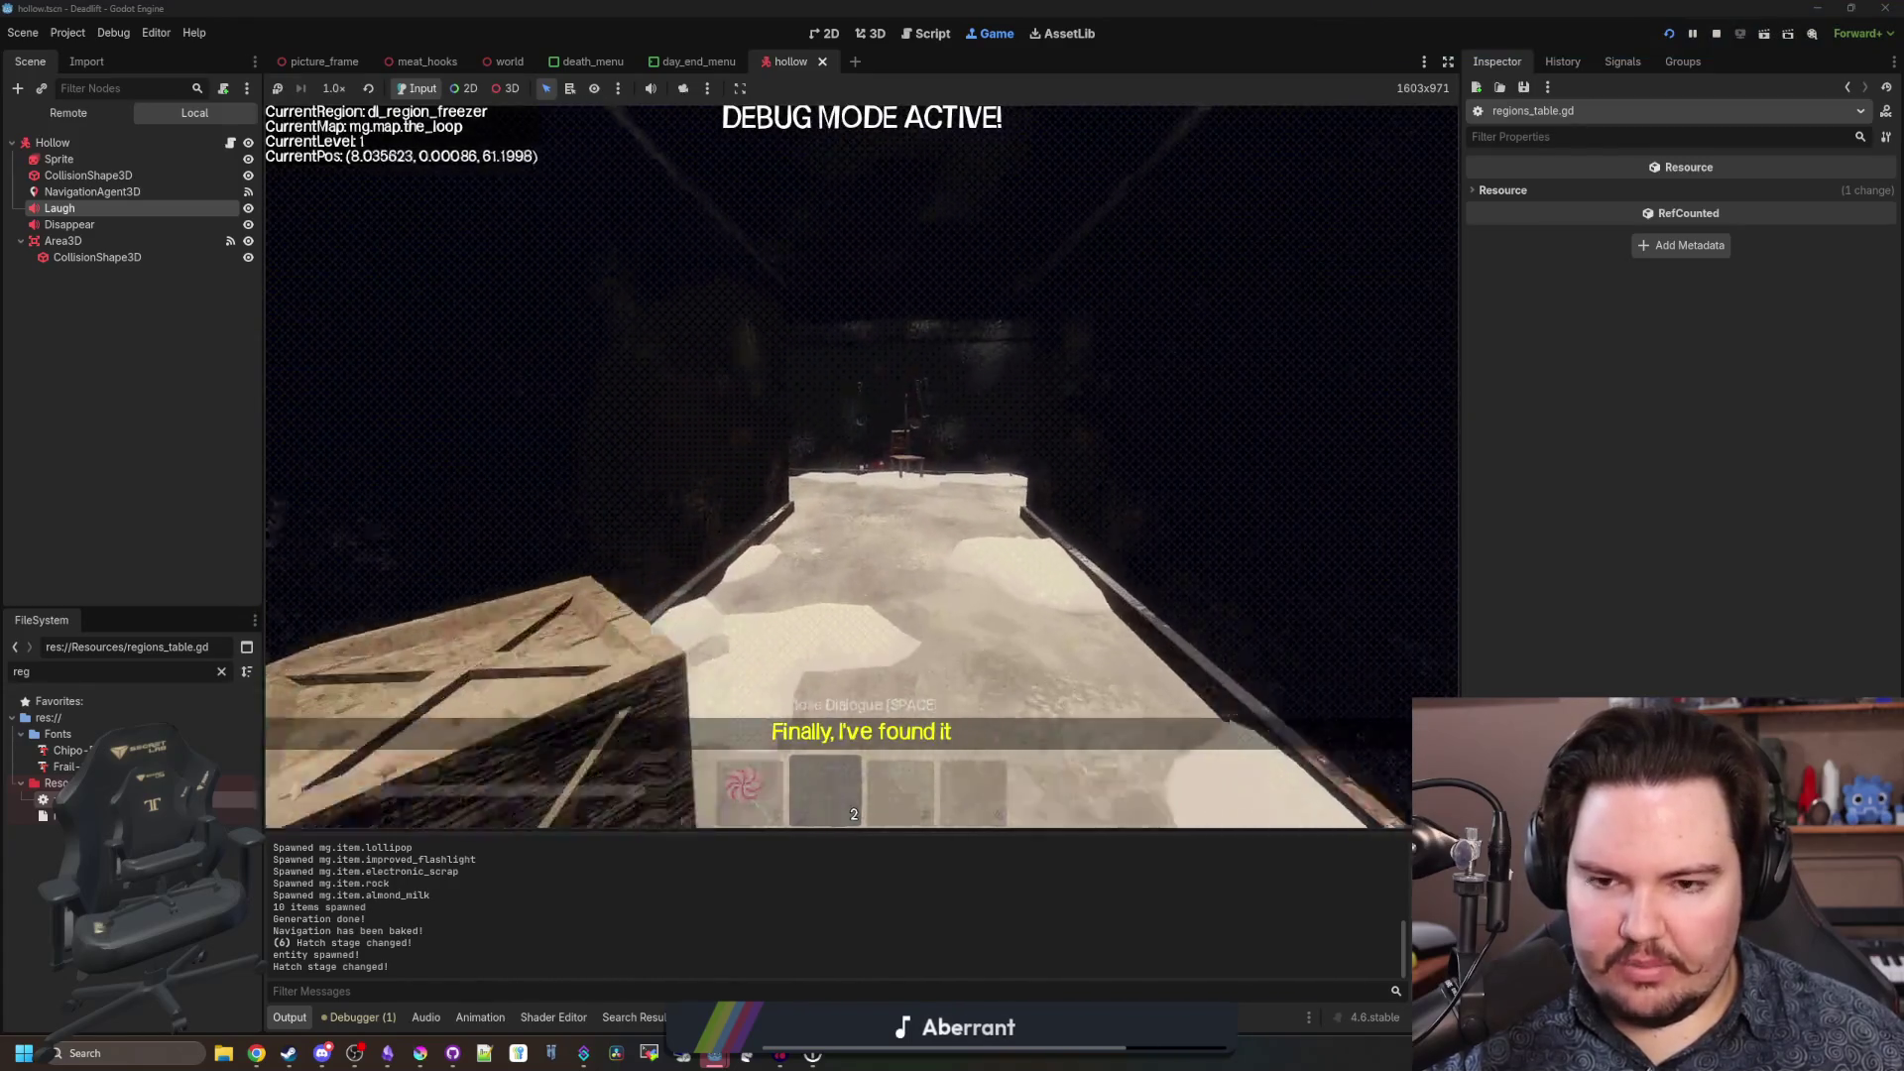
{"action": "key", "text": "w"}
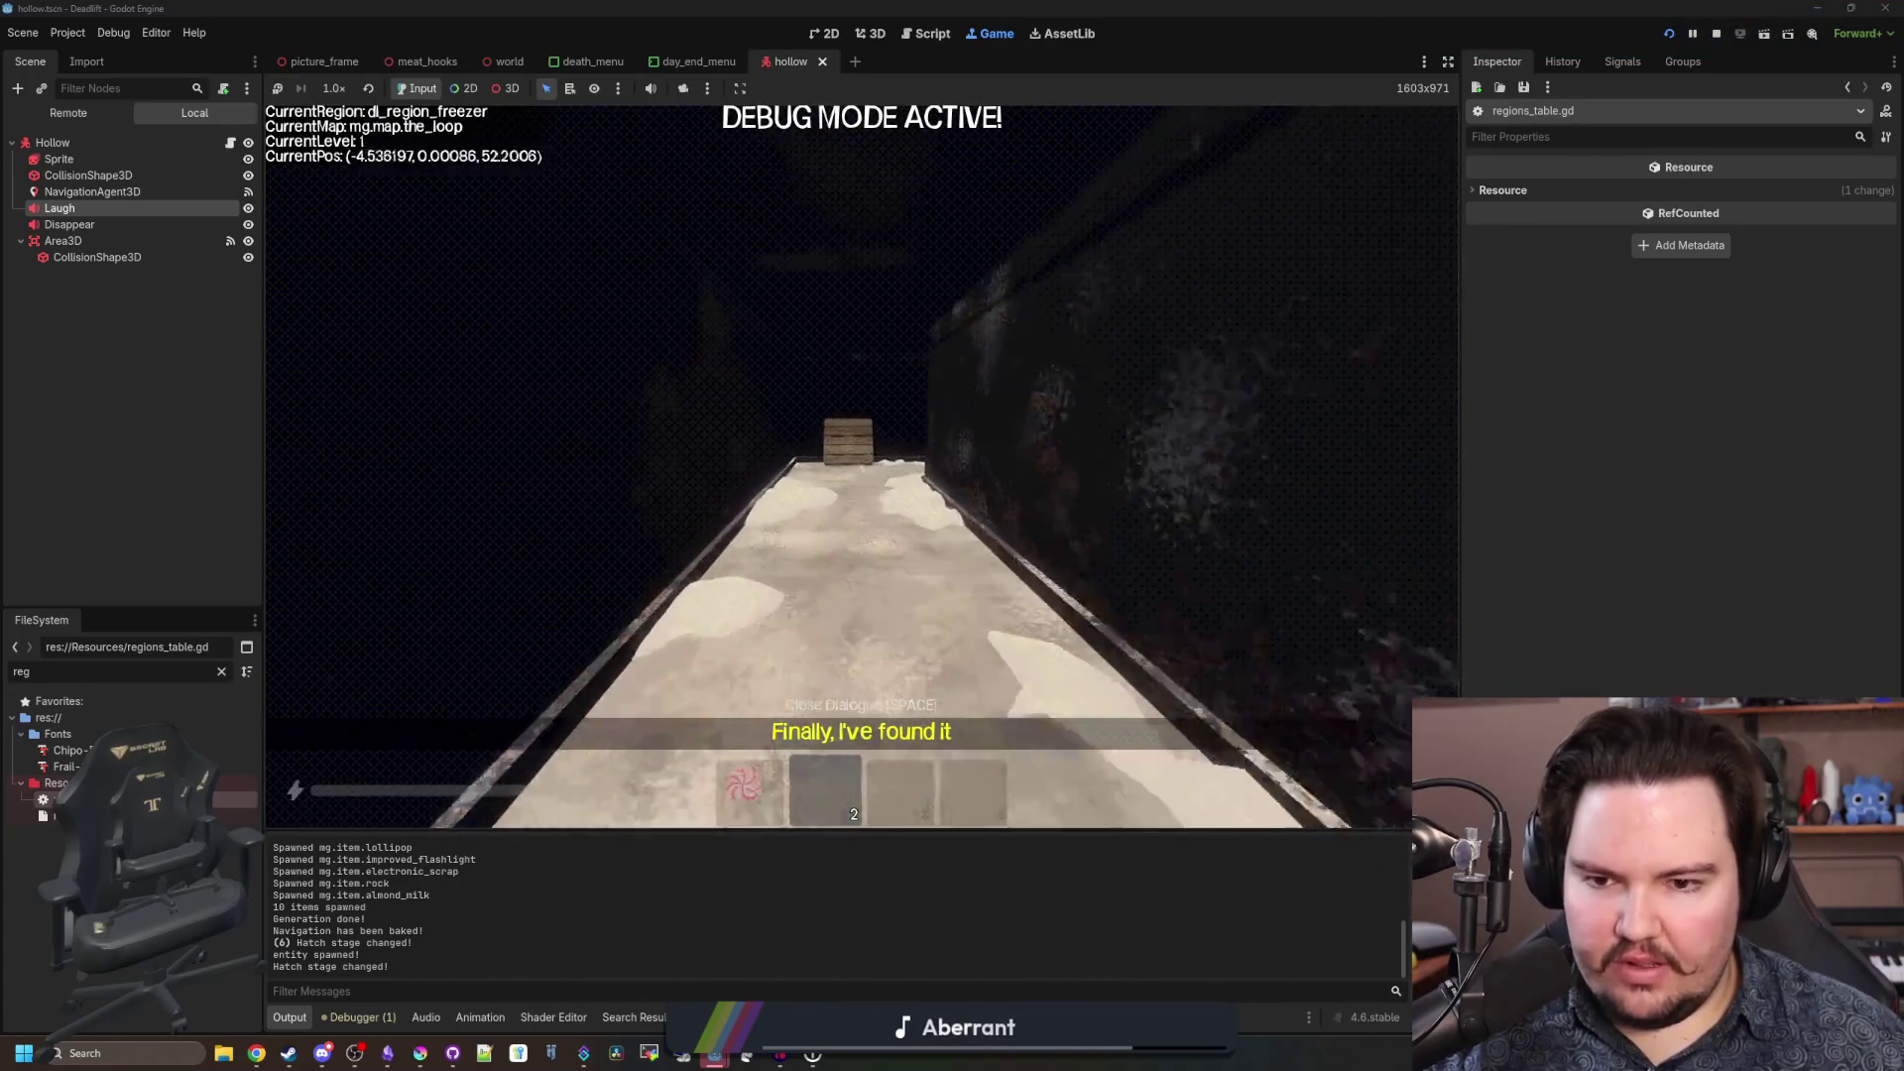
{"action": "key", "text": "w"}
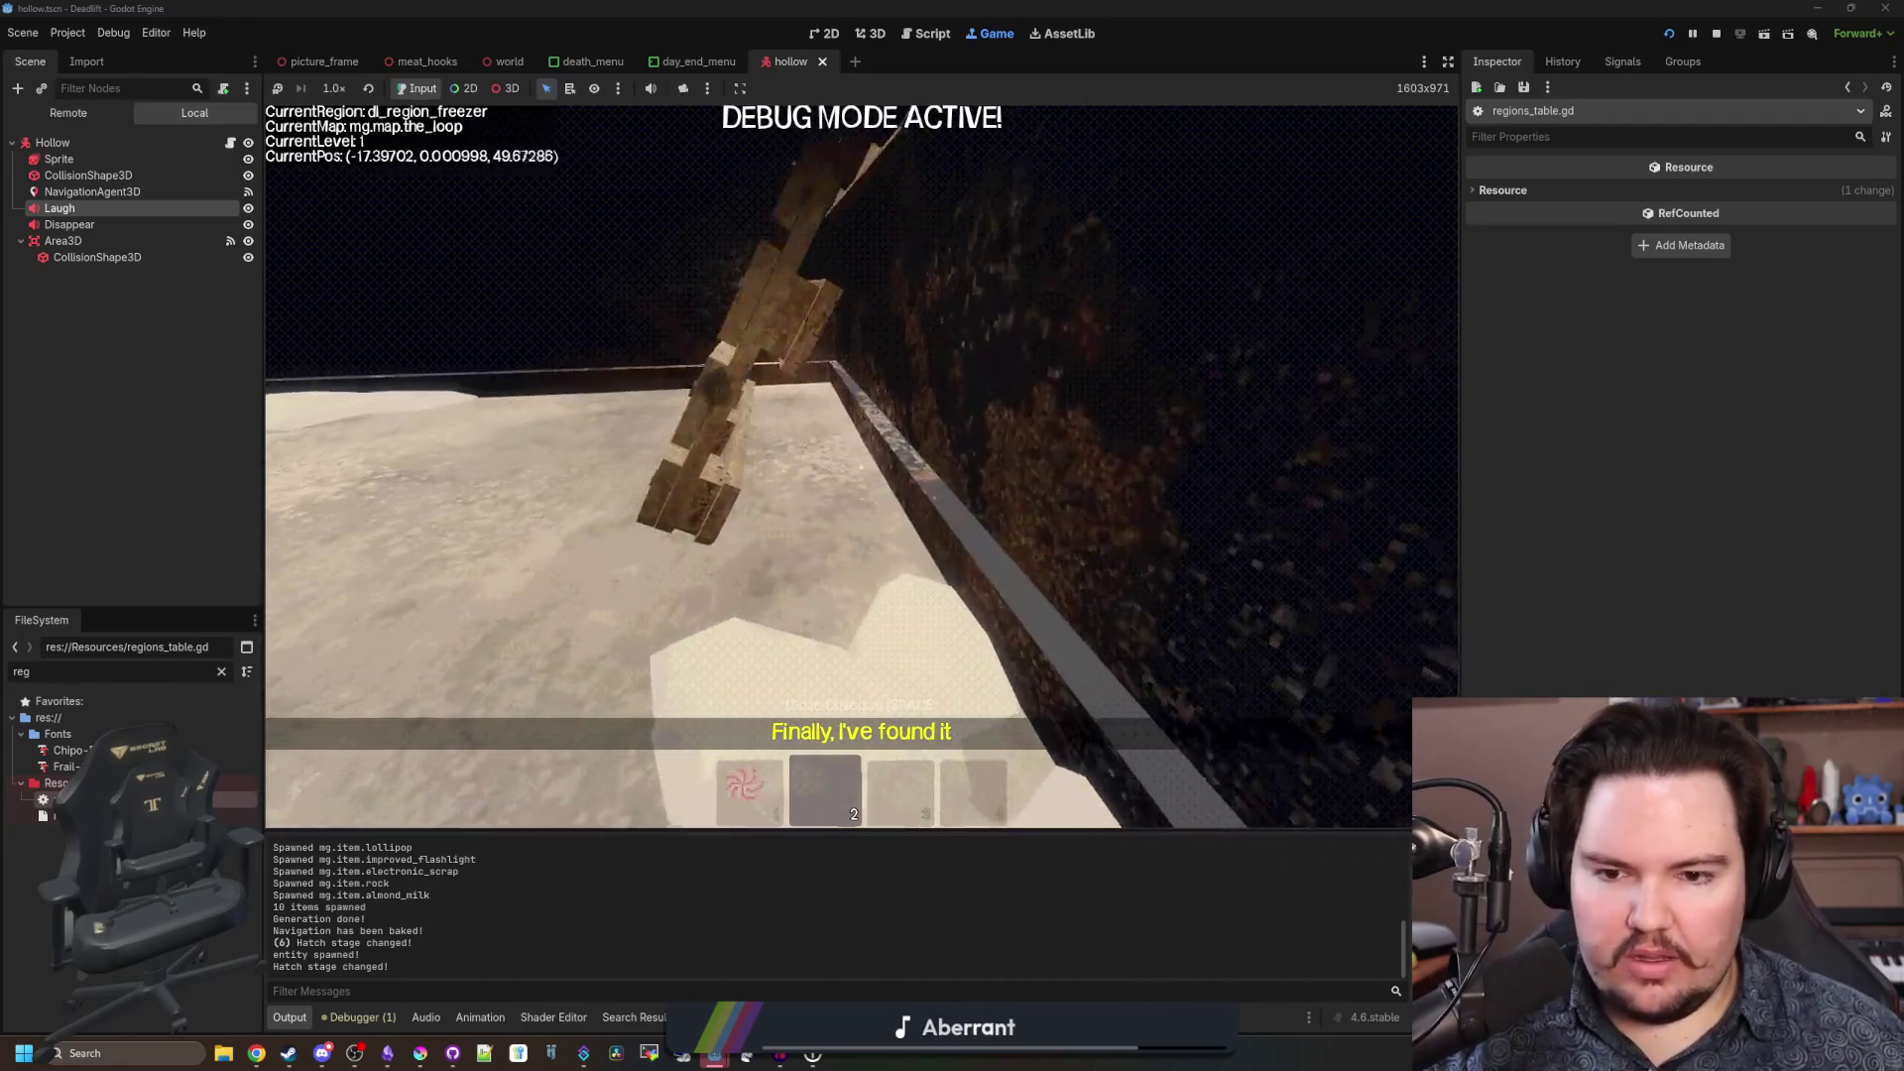
{"action": "key", "text": "w"}
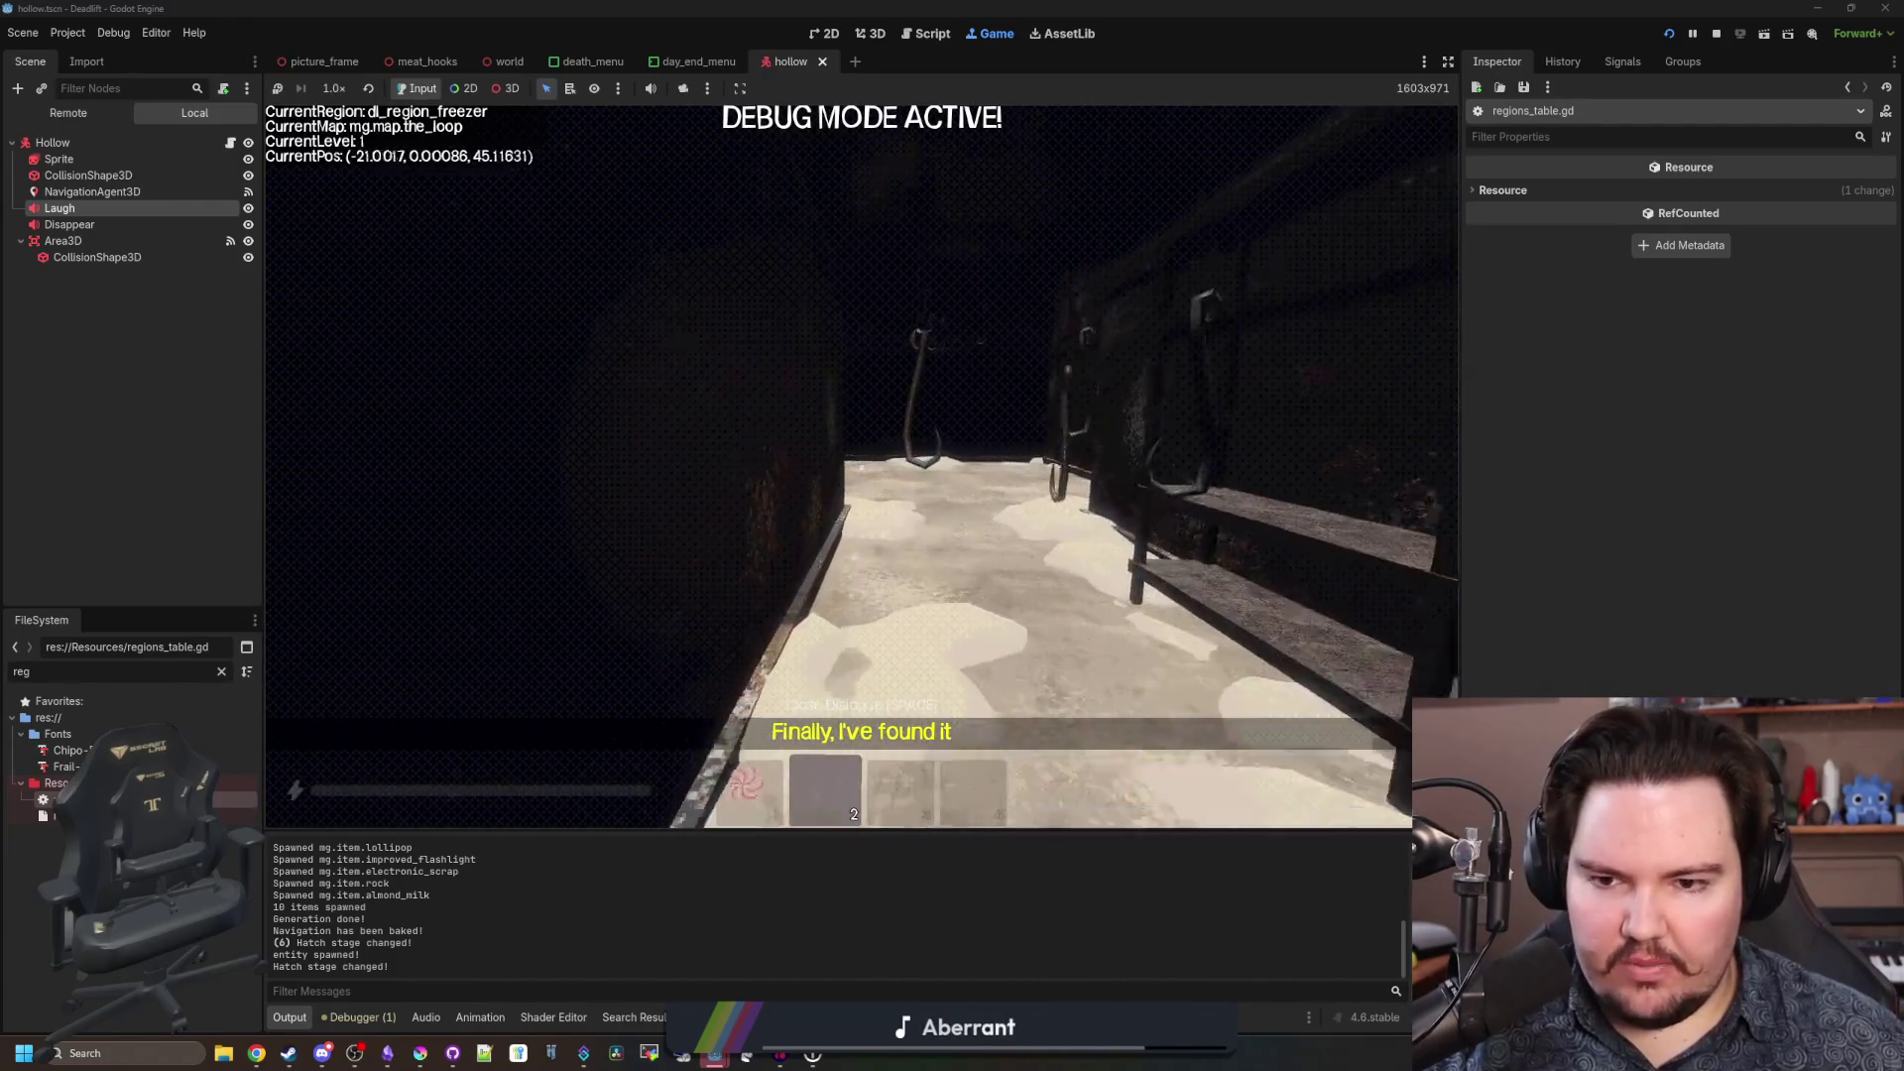
{"action": "key", "text": "w"}
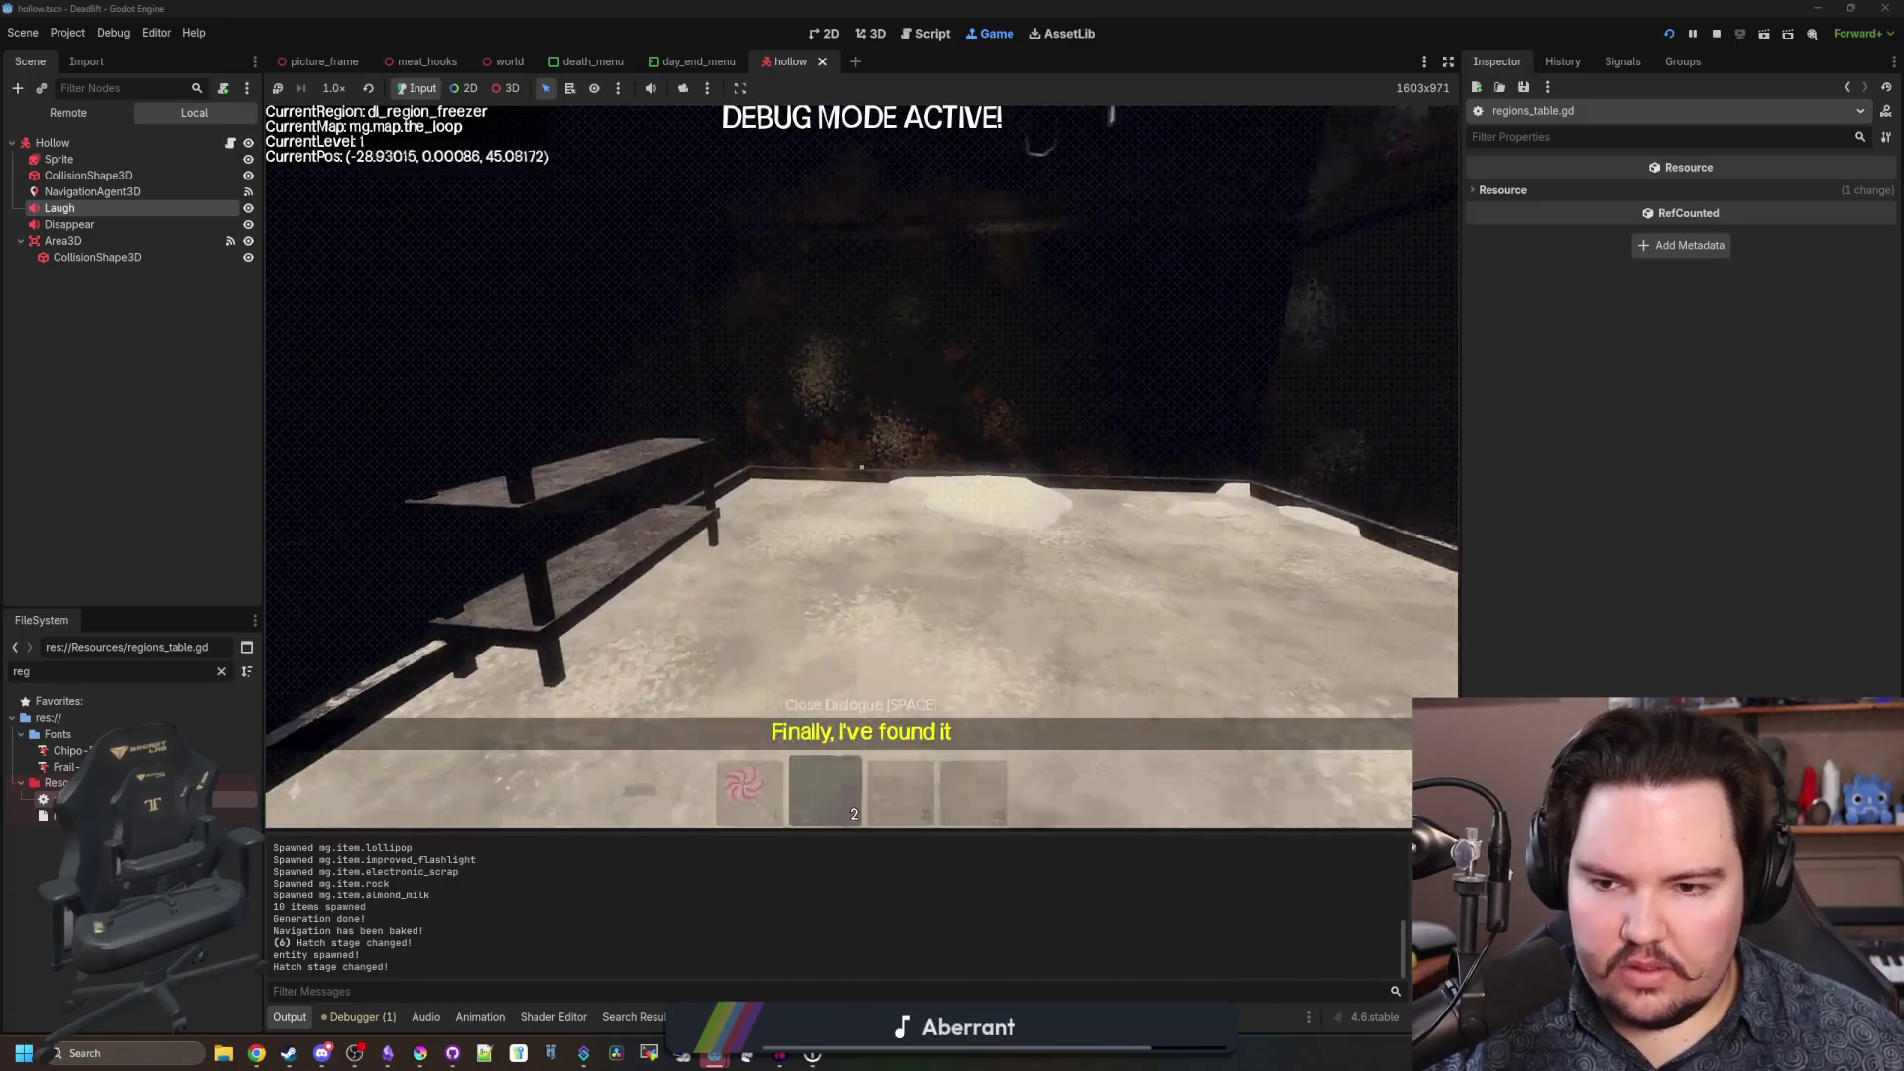
Equip the lollipop, pause the game with Escape, and return to the regions_table script.
{"action": "key", "text": "1"}
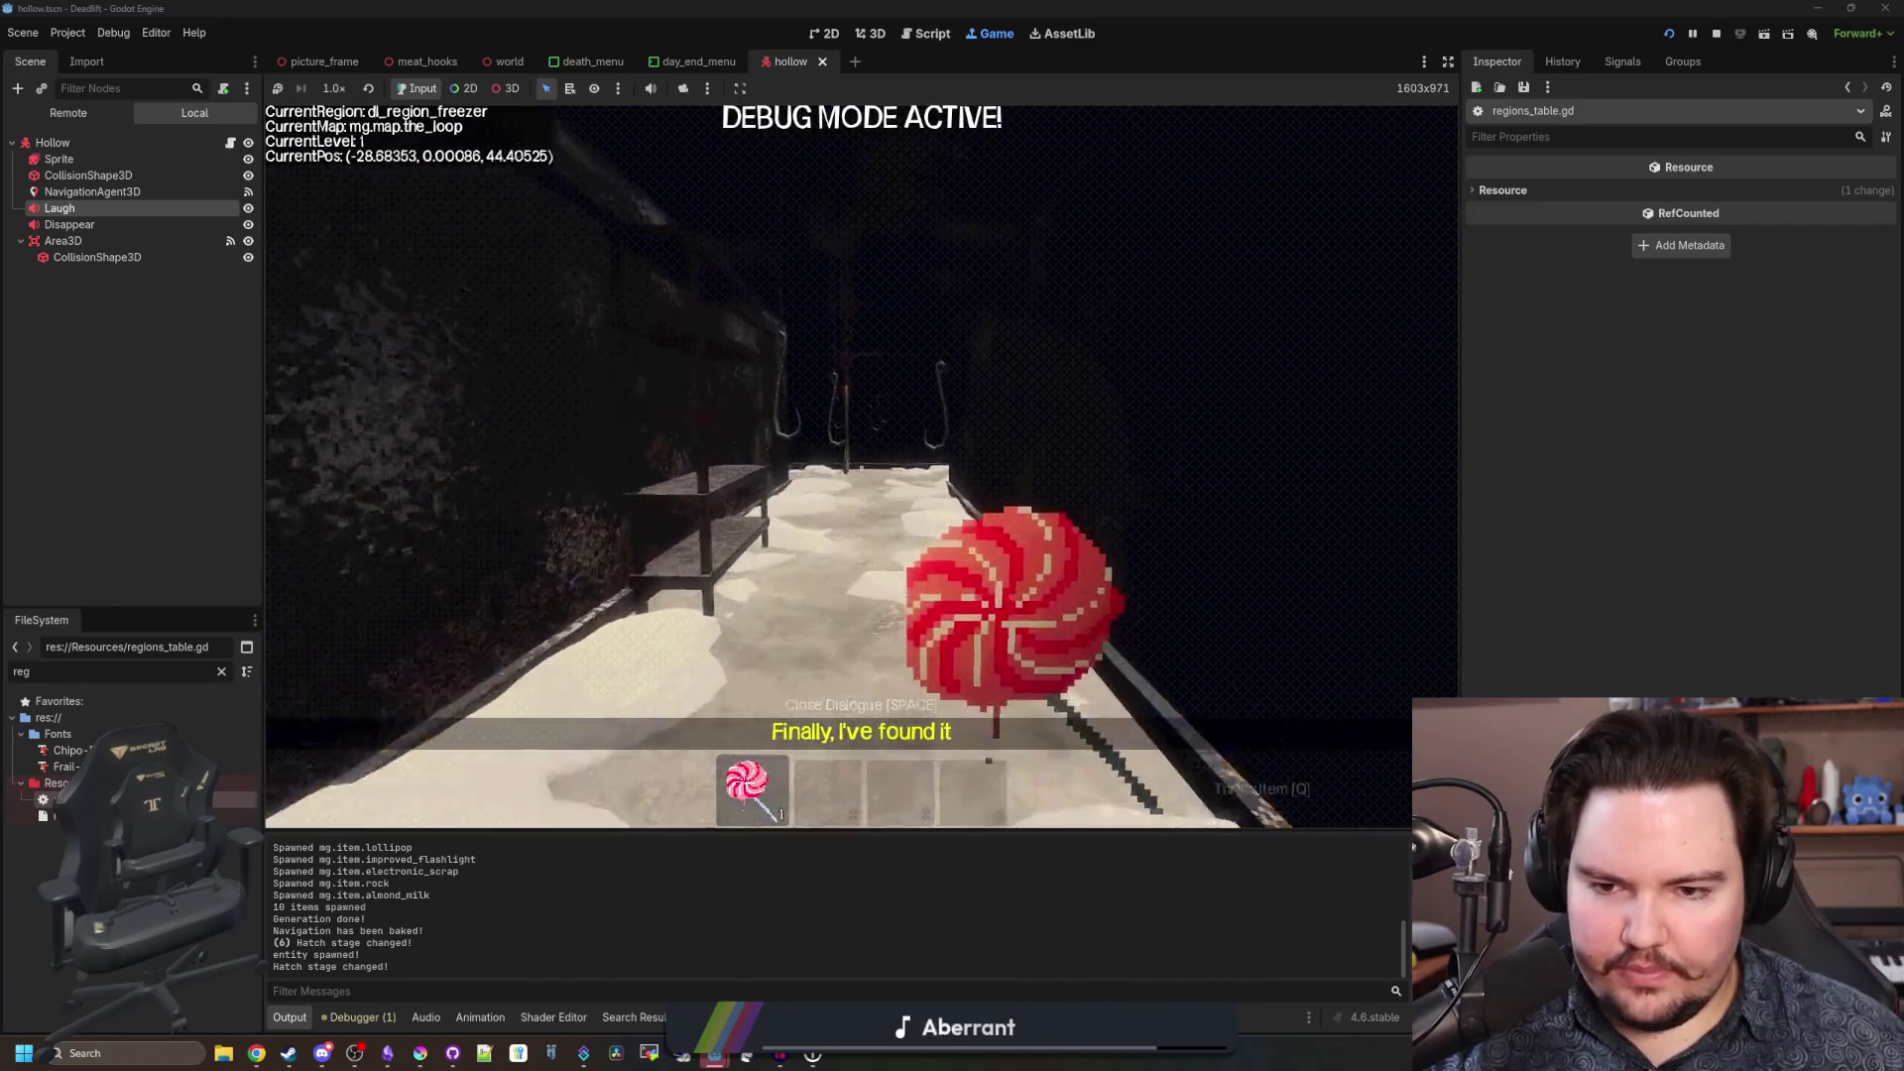
{"action": "key", "text": "w"}
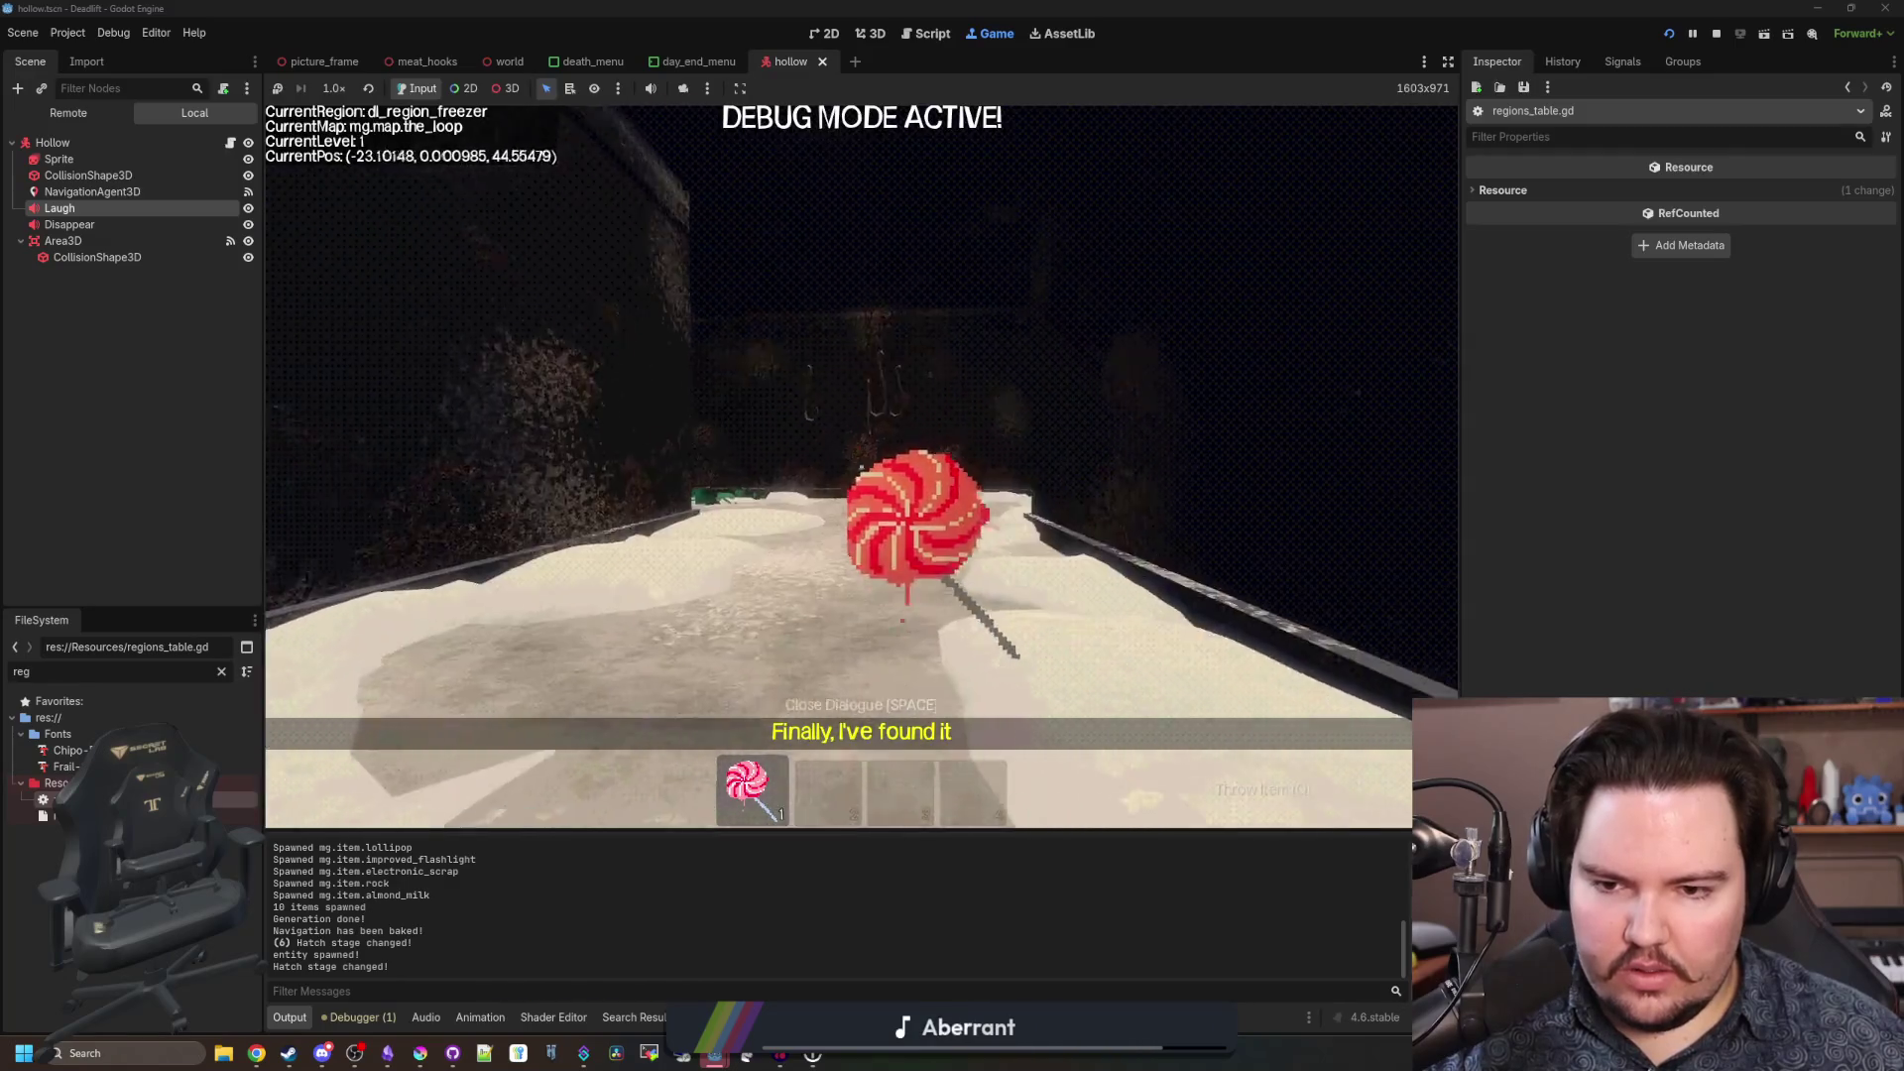
{"action": "key", "text": "w"}
{"action": "key", "text": "Escape"}
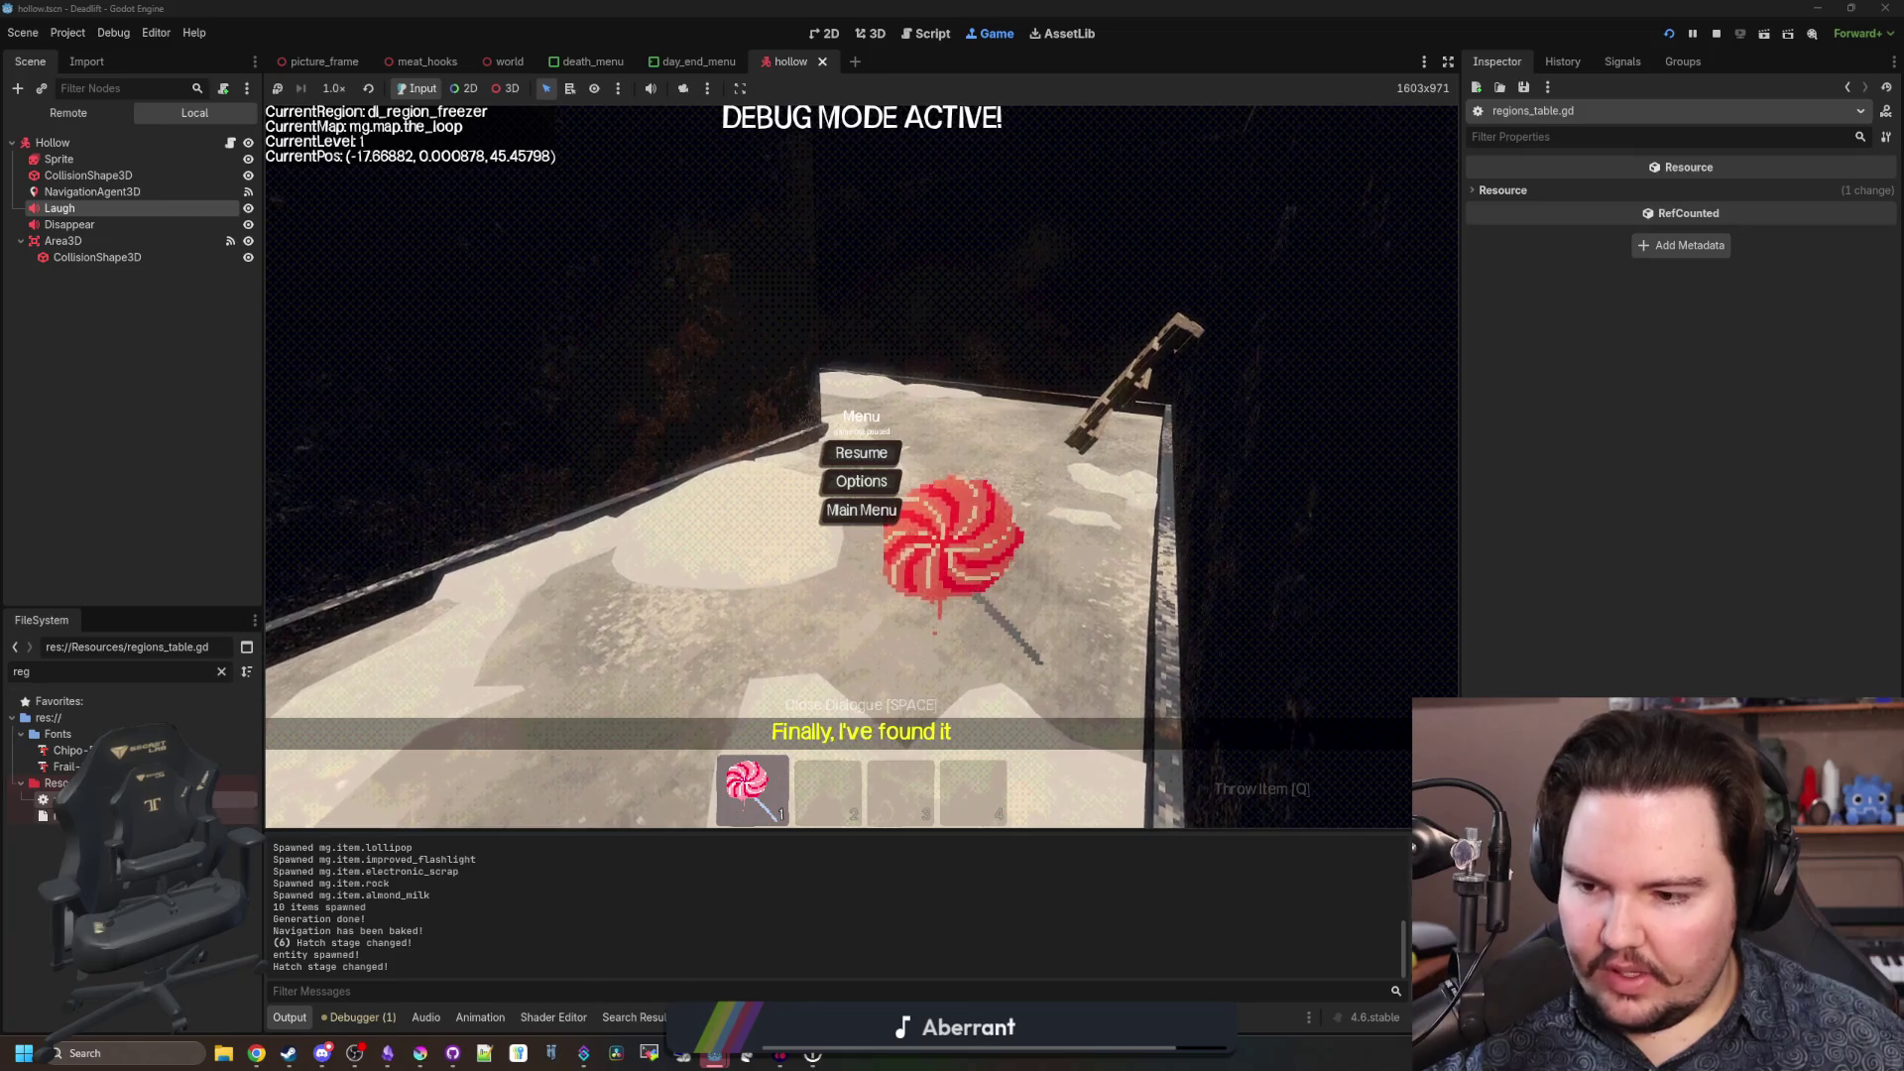
{"action": "key", "text": "ctrl+F3"}
Enter "dl_furniture_chair" as the first breakroom Decorations entry.
{"action": "mouse_move", "coordinate": [729, 553]}
{"action": "left_mouse_down"}
{"action": "mouse_move", "coordinate": [560, 466]}
{"action": "mouse_move", "coordinate": [531, 417]}
{"action": "mouse_move", "coordinate": [523, 441]}
{"action": "left_mouse_up"}
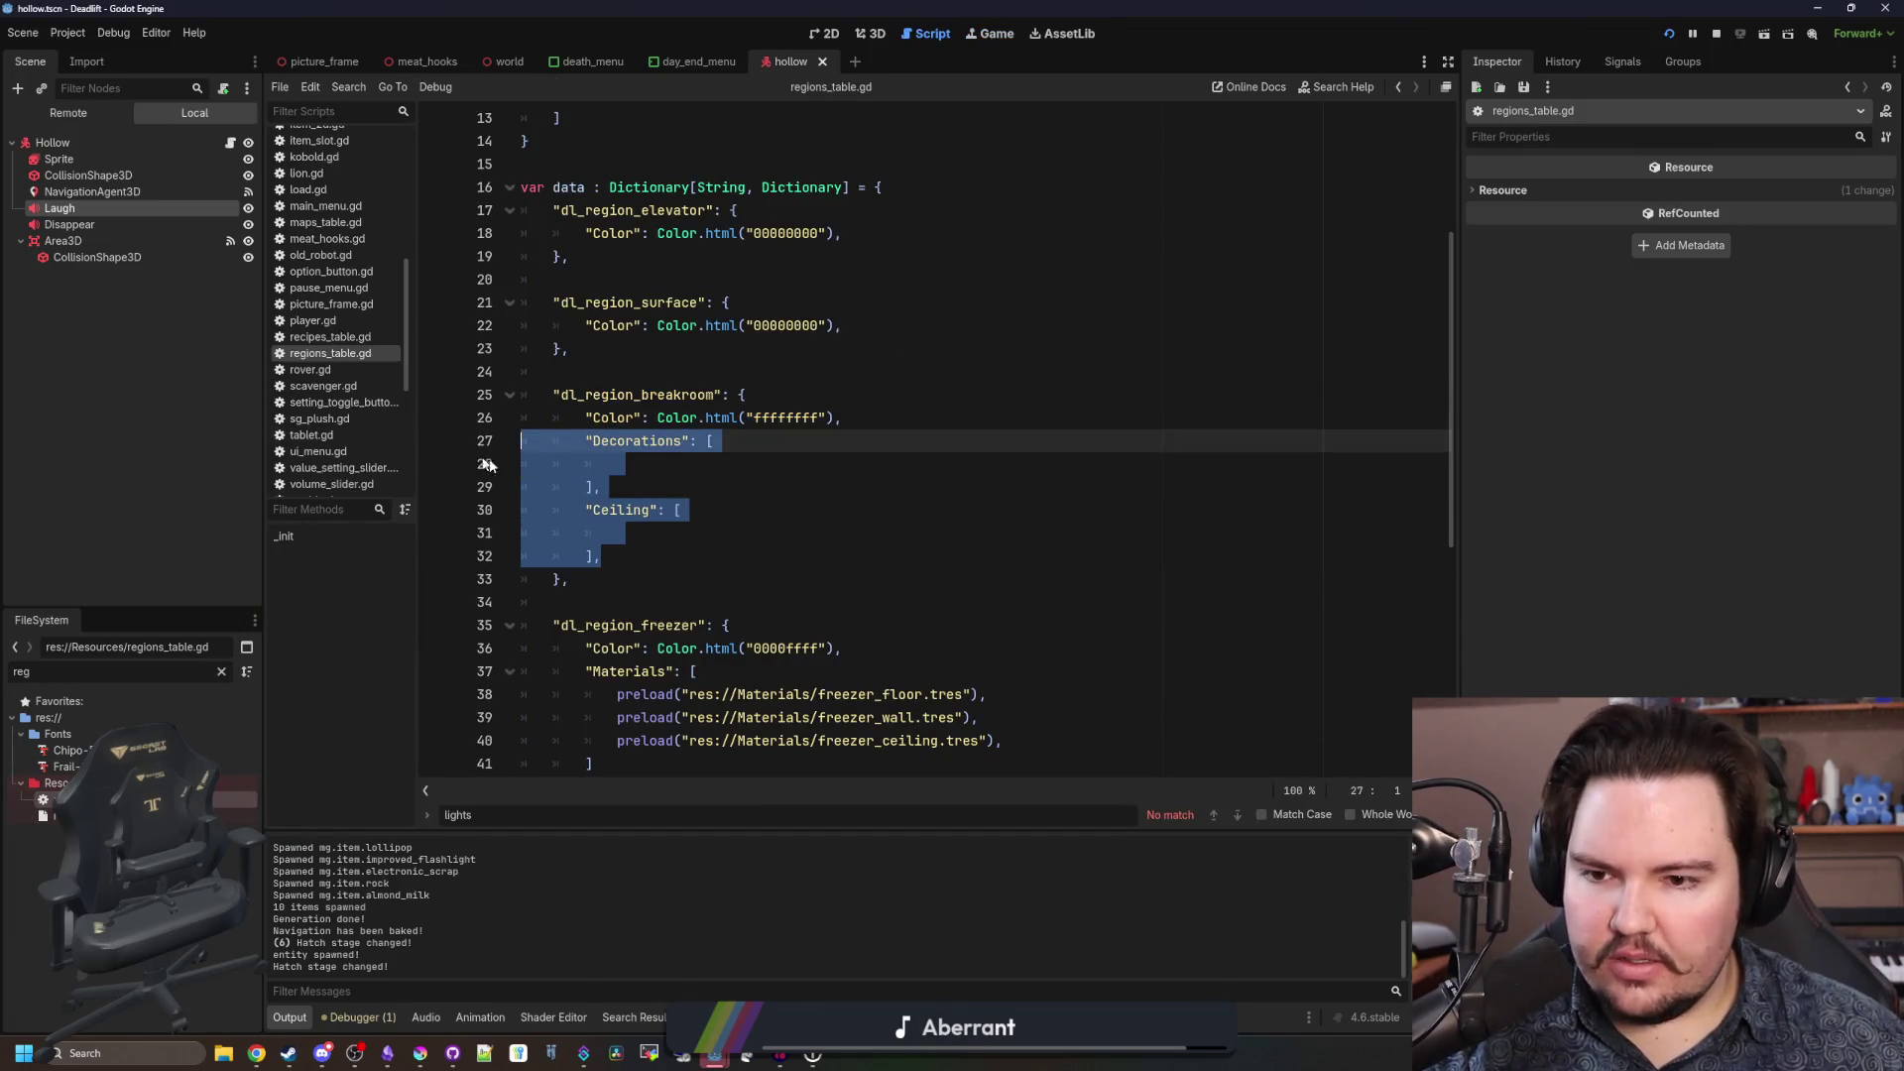
{"action": "right_click", "coordinate": [567, 478]}
{"action": "left_click", "coordinate": [627, 464]}
{"action": "type", "text": "\""}
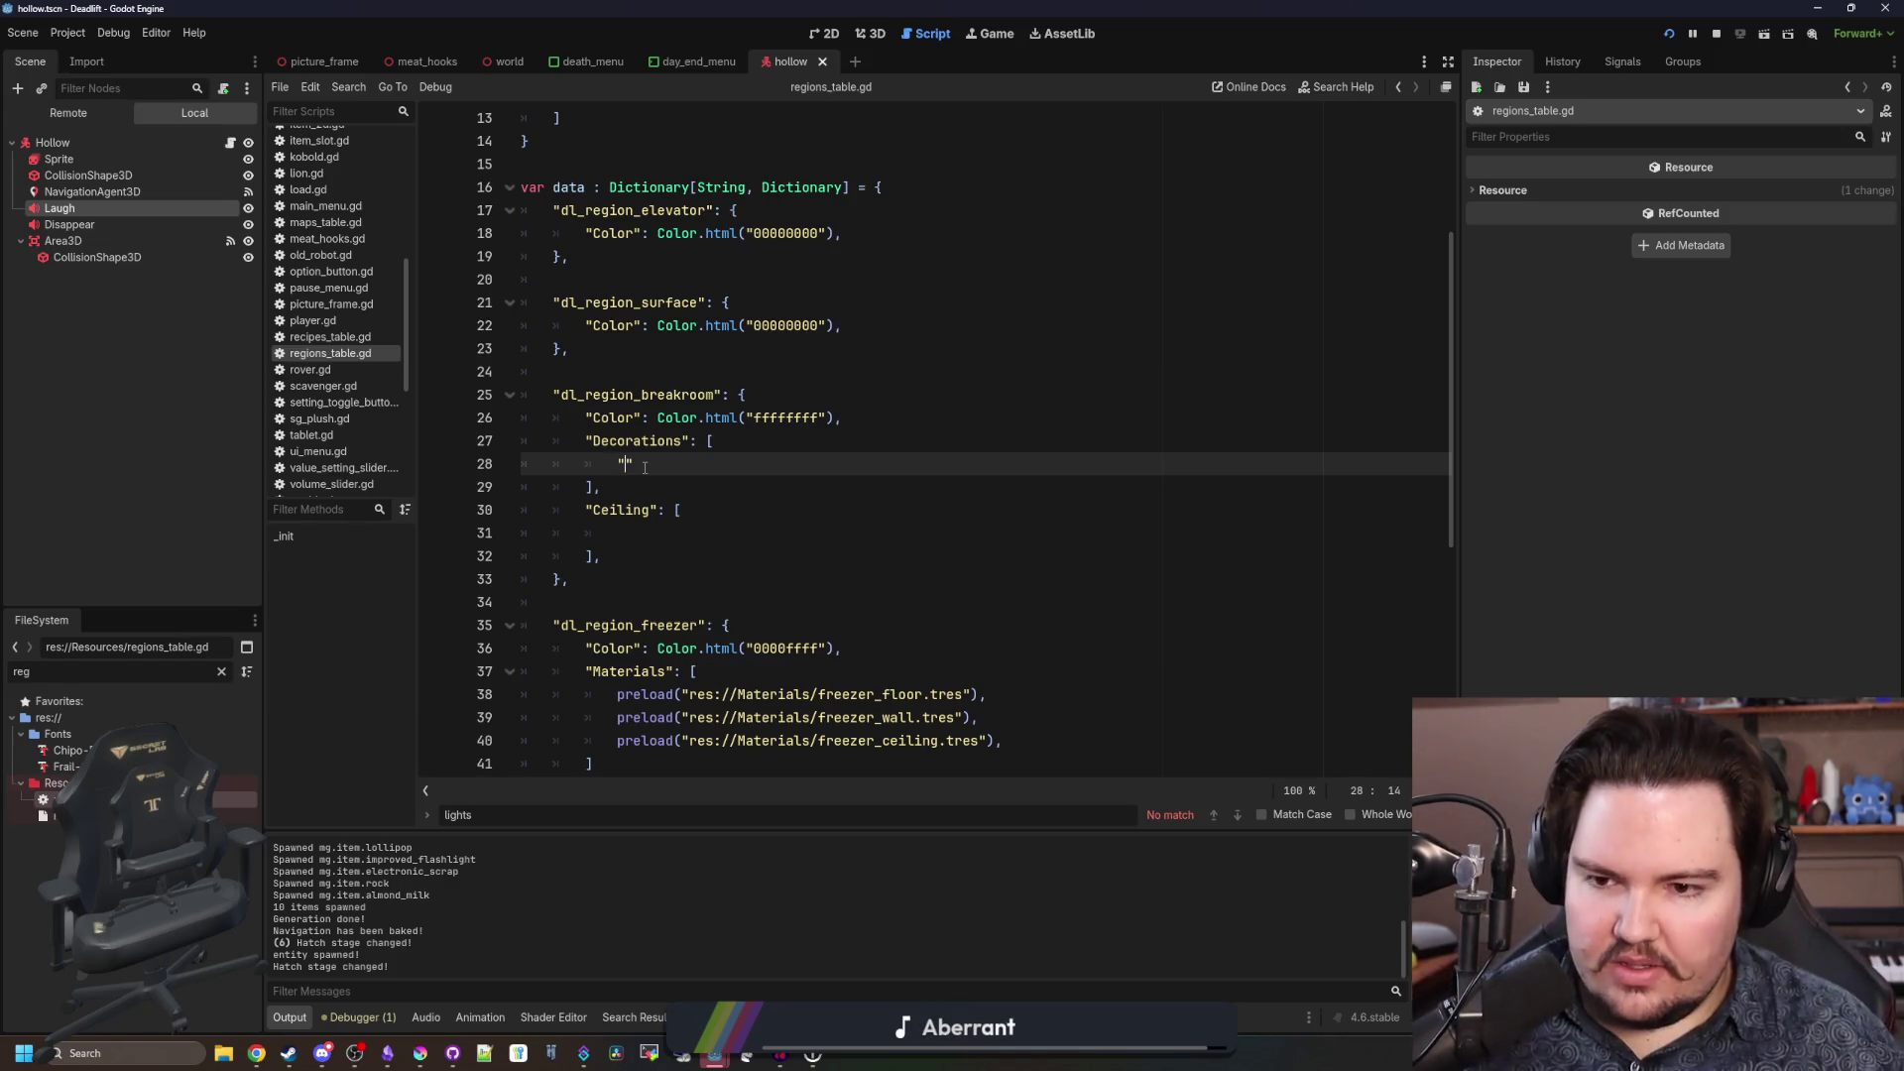
{"action": "type", "text": "dl_f"}
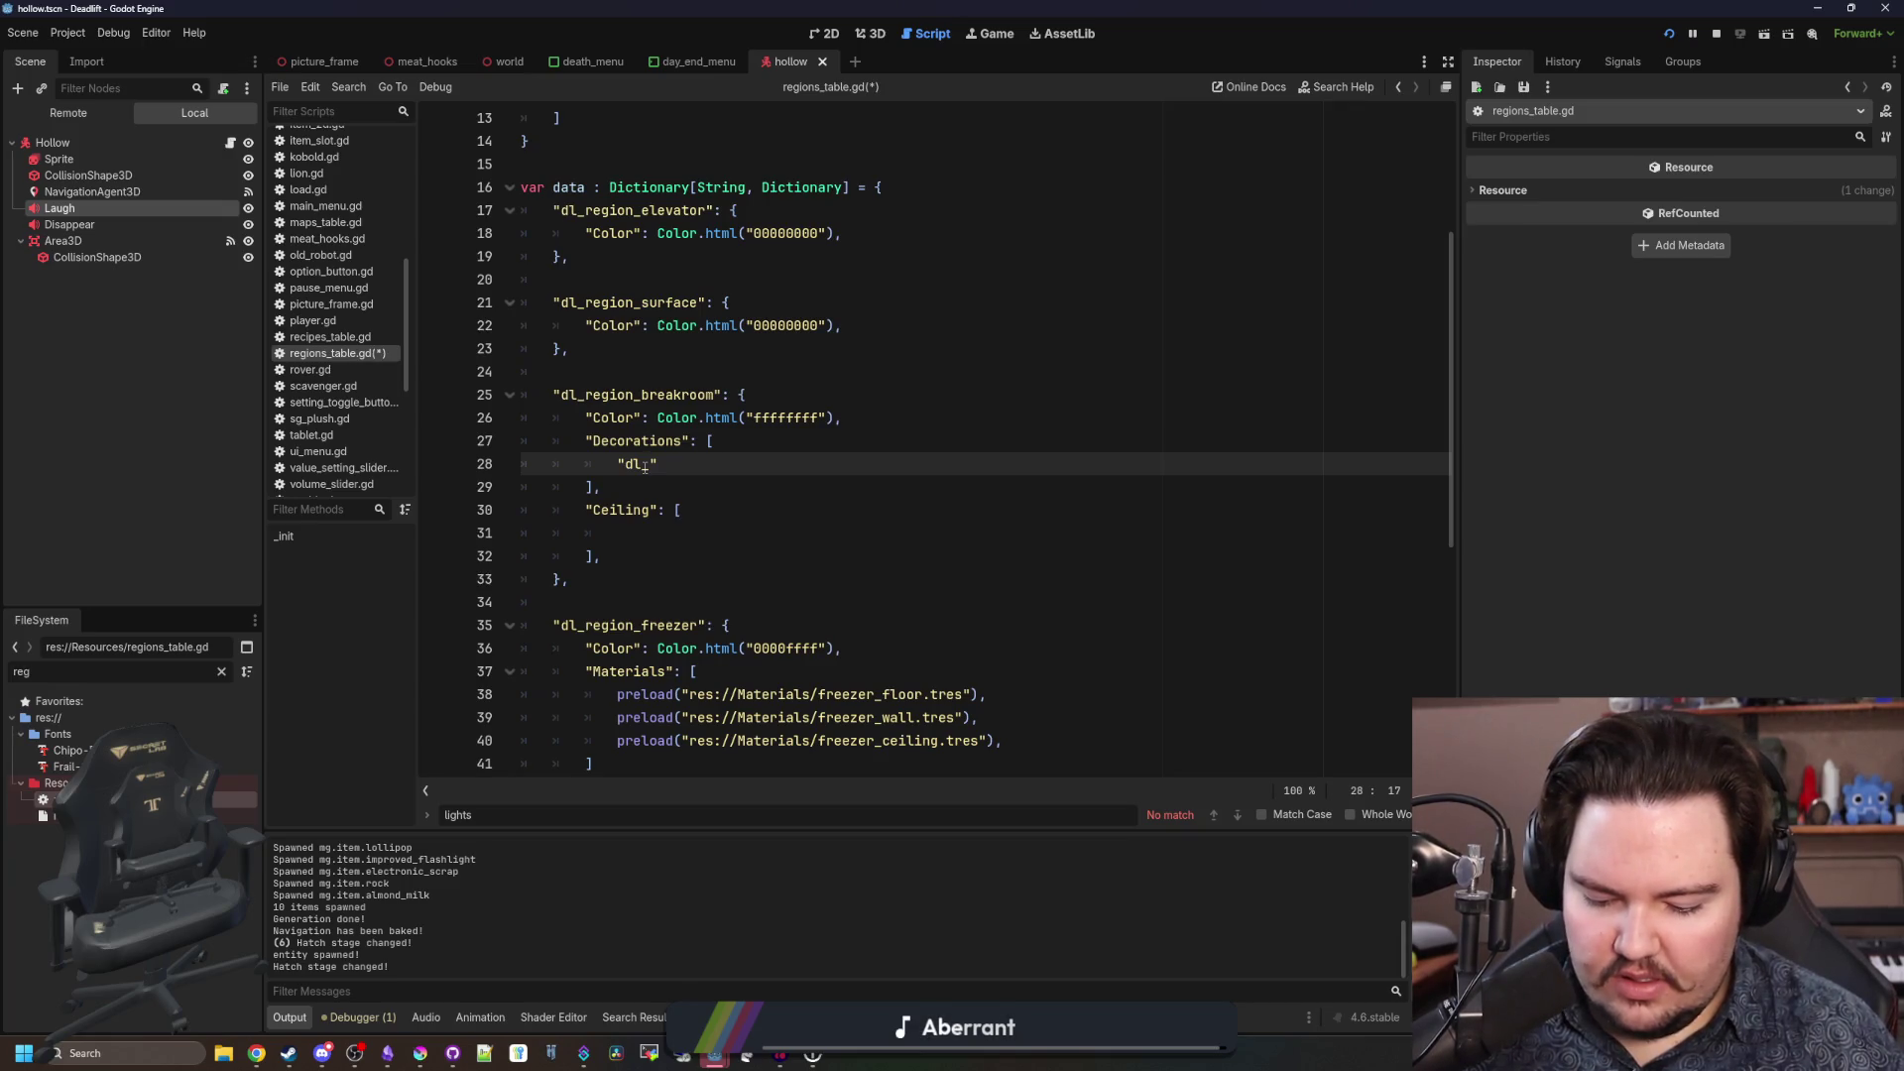
{"action": "type", "text": "urn"}
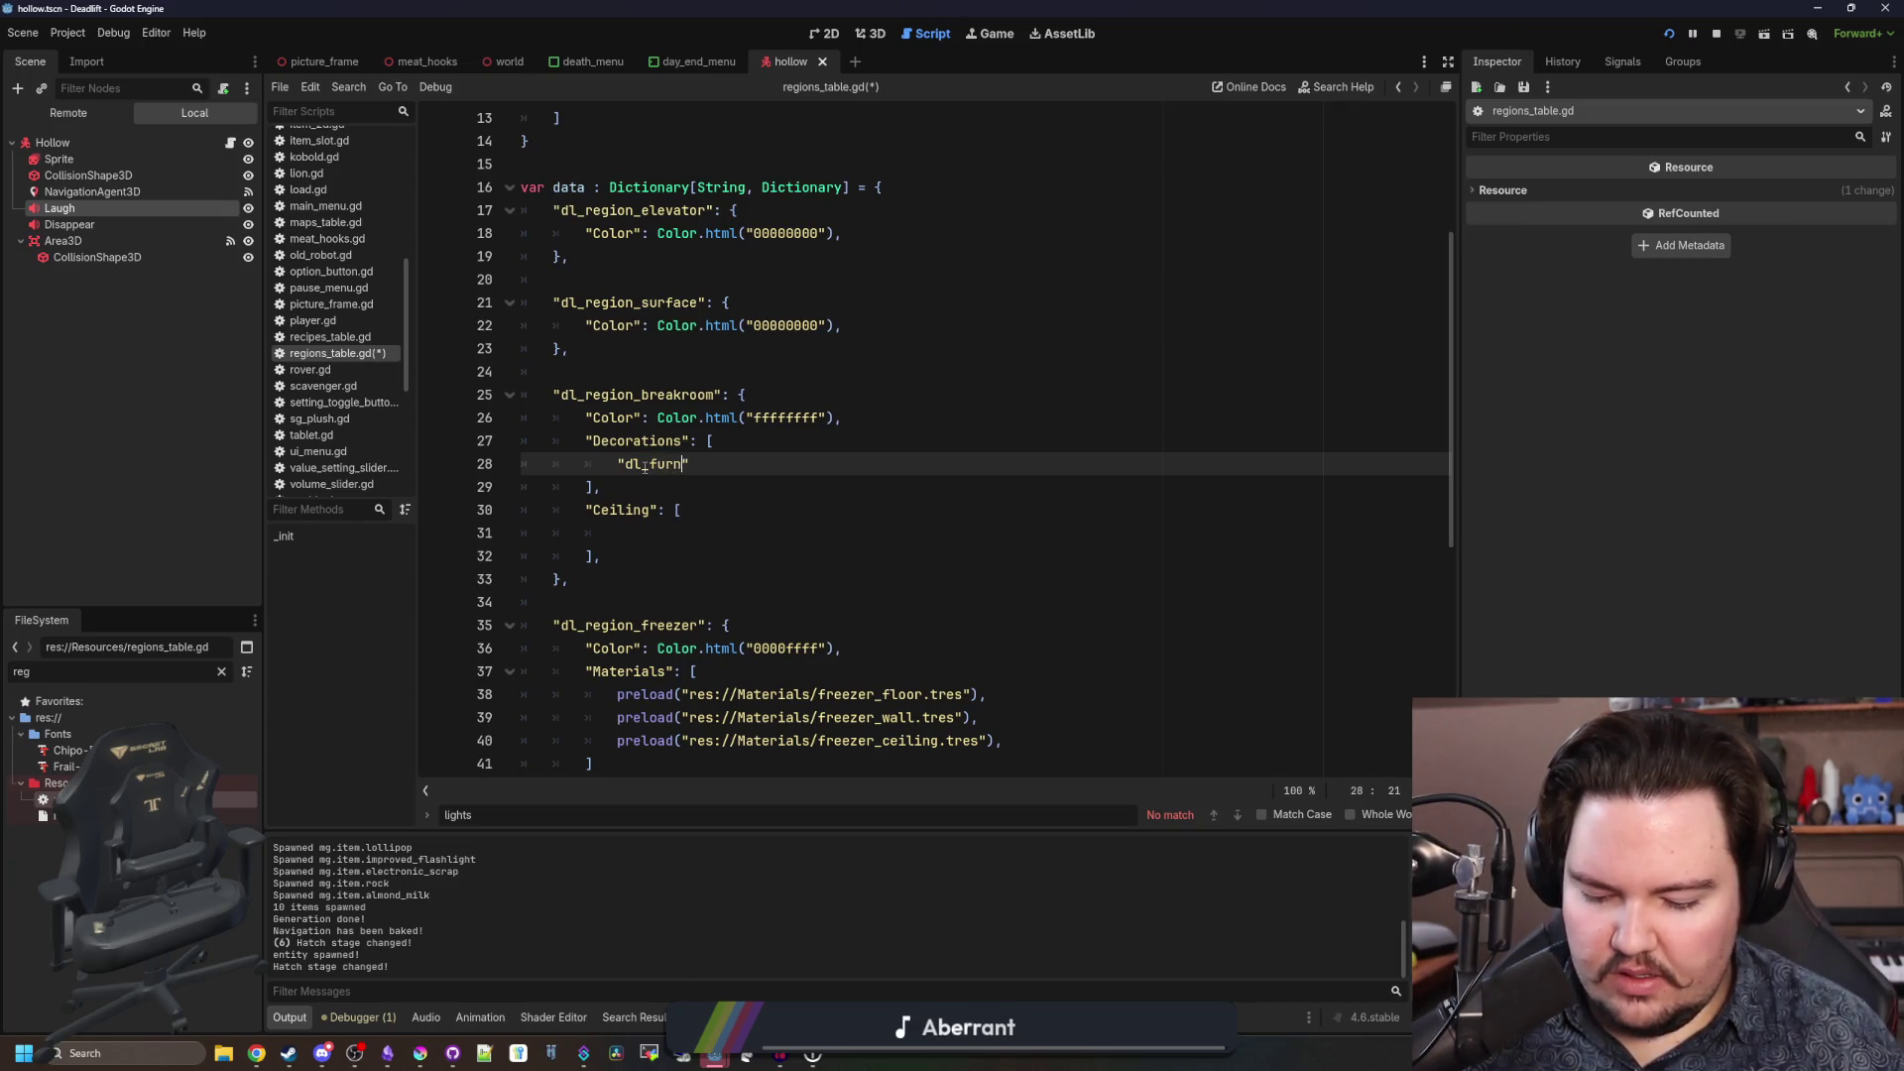
{"action": "type", "text": "iture_"}
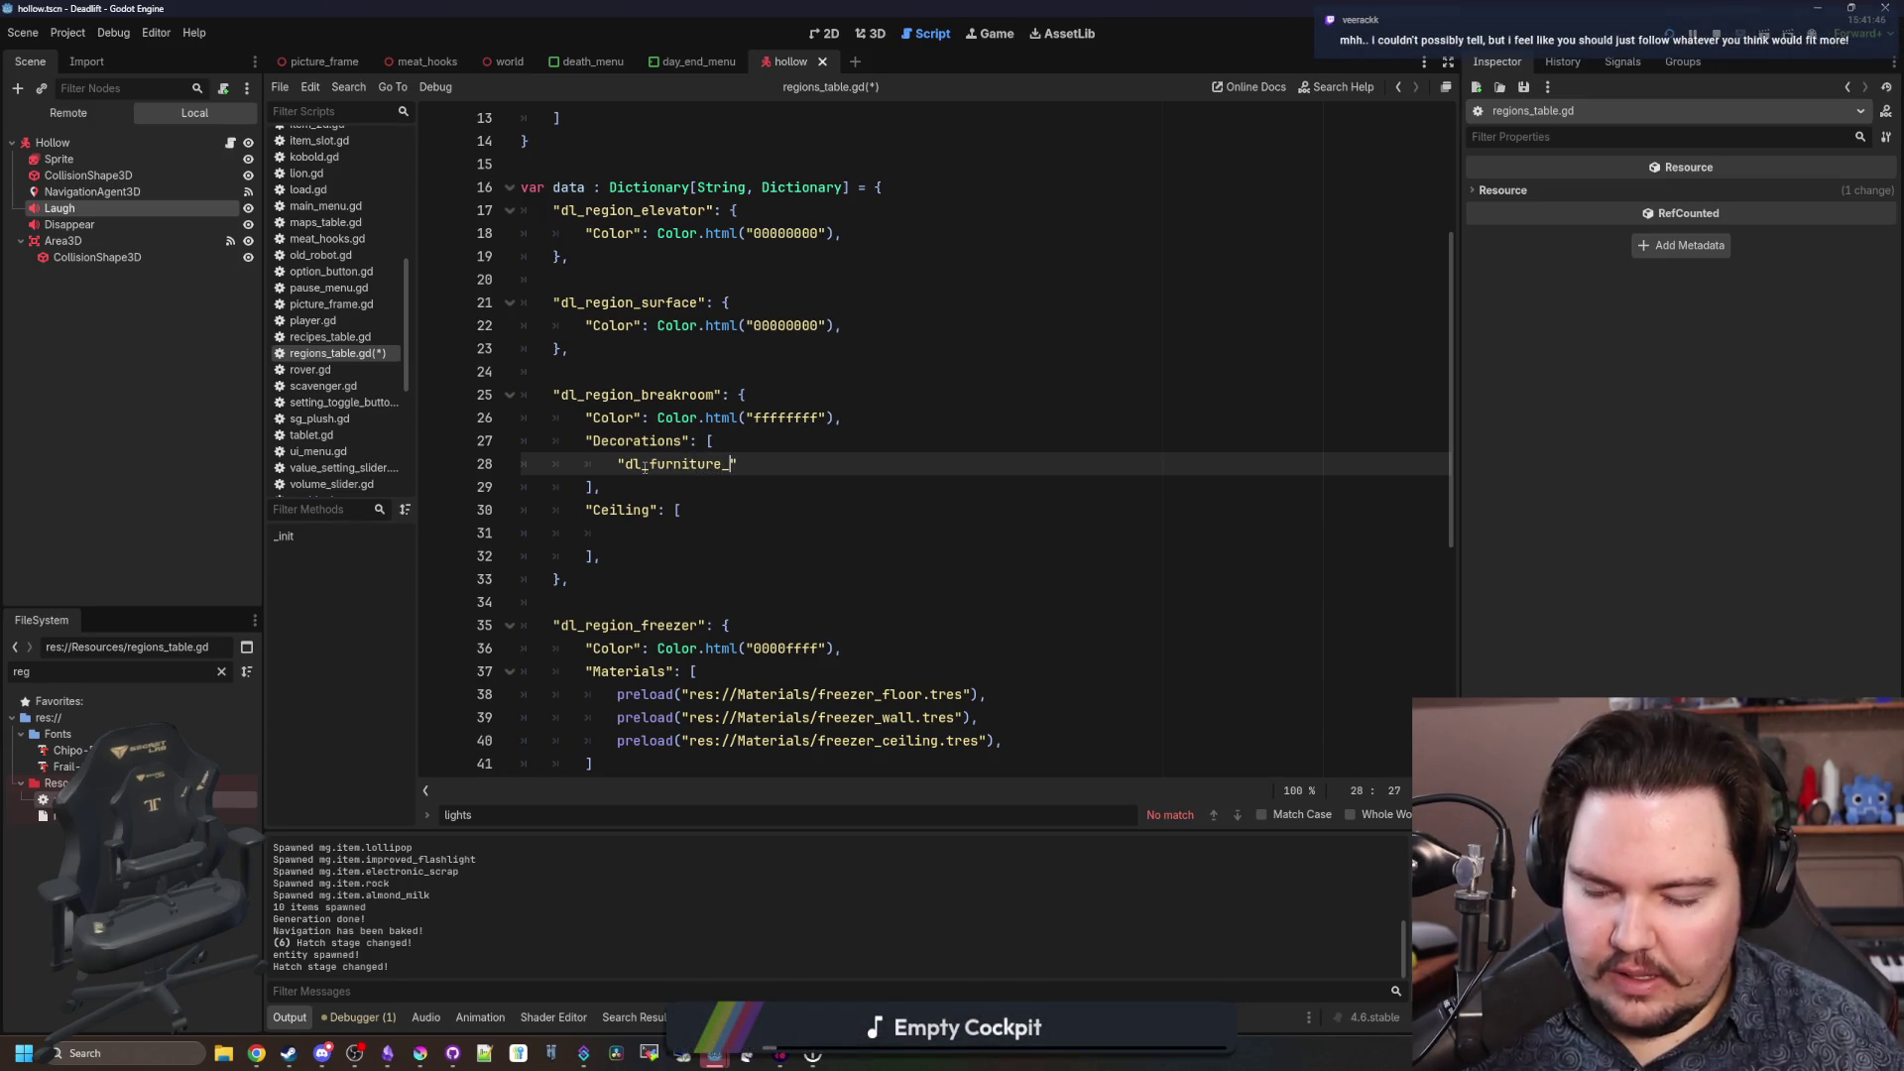
{"action": "type", "text": "crate"}
{"action": "key", "text": "BackSpace"}
{"action": "key", "text": "BackSpace"}
{"action": "key", "text": "BackSpace"}
{"action": "type", "text": "chair"}
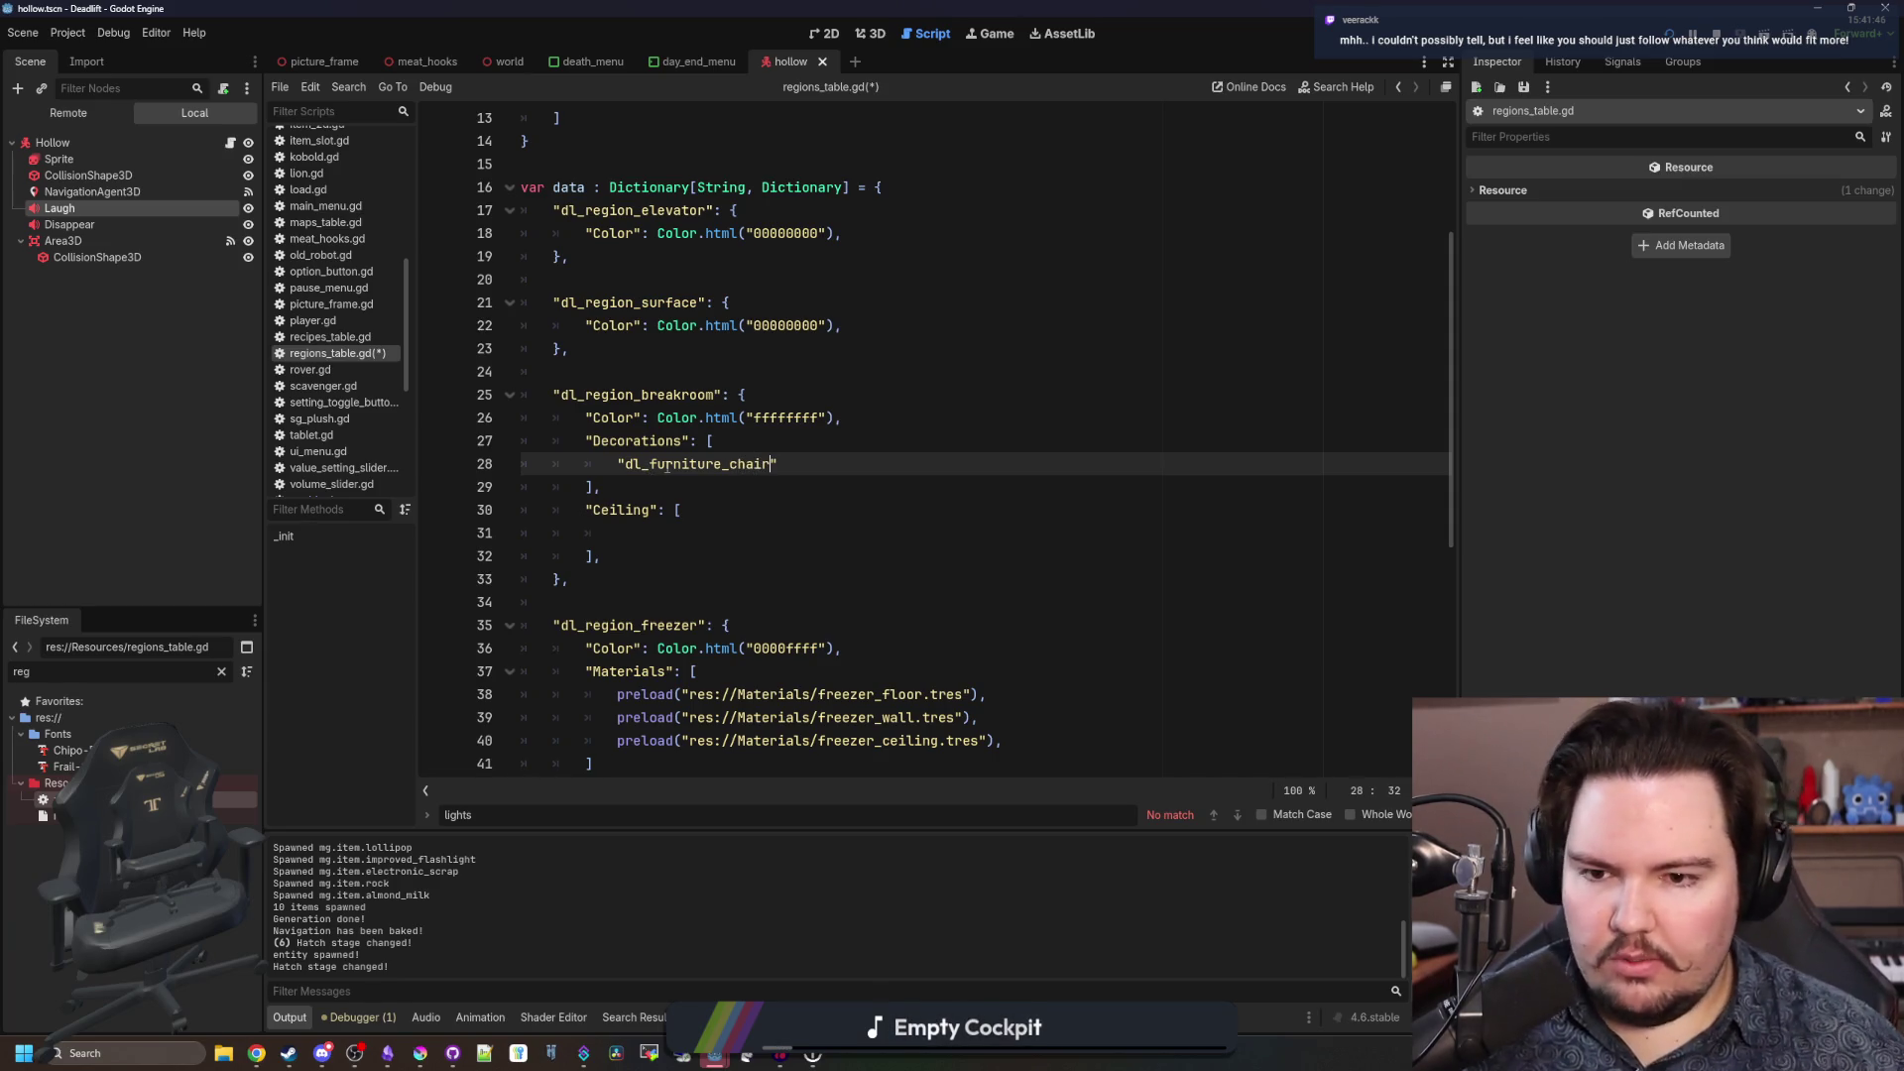
{"action": "key", "text": "Left"}
{"action": "key", "text": "Left"}
{"action": "left_click_drag", "start_coordinate": [777, 464], "coordinate": [615, 464]}
{"action": "left_click", "coordinate": [827, 461]}
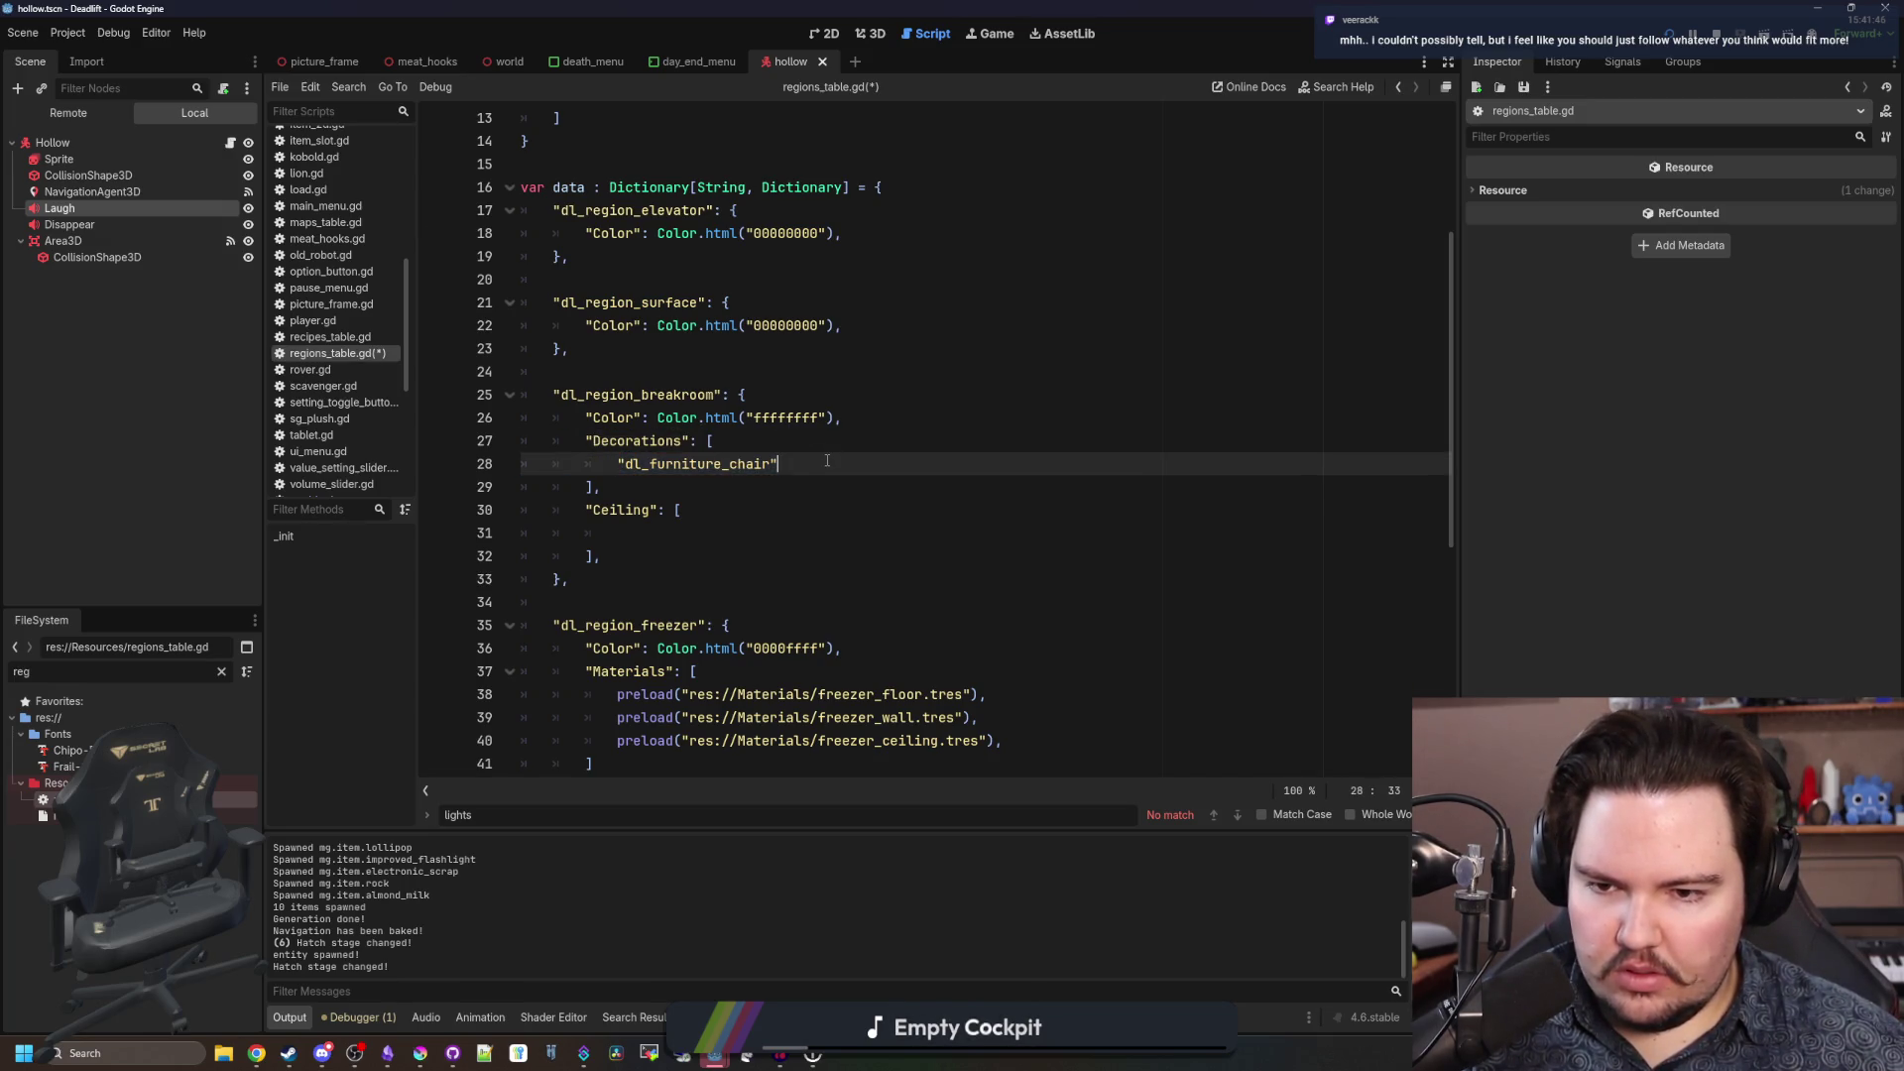
{"action": "type", "text": ","}
{"action": "key", "text": "Return"}
Add dl_furniture_picture_frame and dl_furniture_table entries below the chair.
{"action": "key", "text": "ctrl+v"}
{"action": "key", "text": "BackSpace"}
{"action": "key", "text": "BackSpace"}
{"action": "key", "text": "BackSpace"}
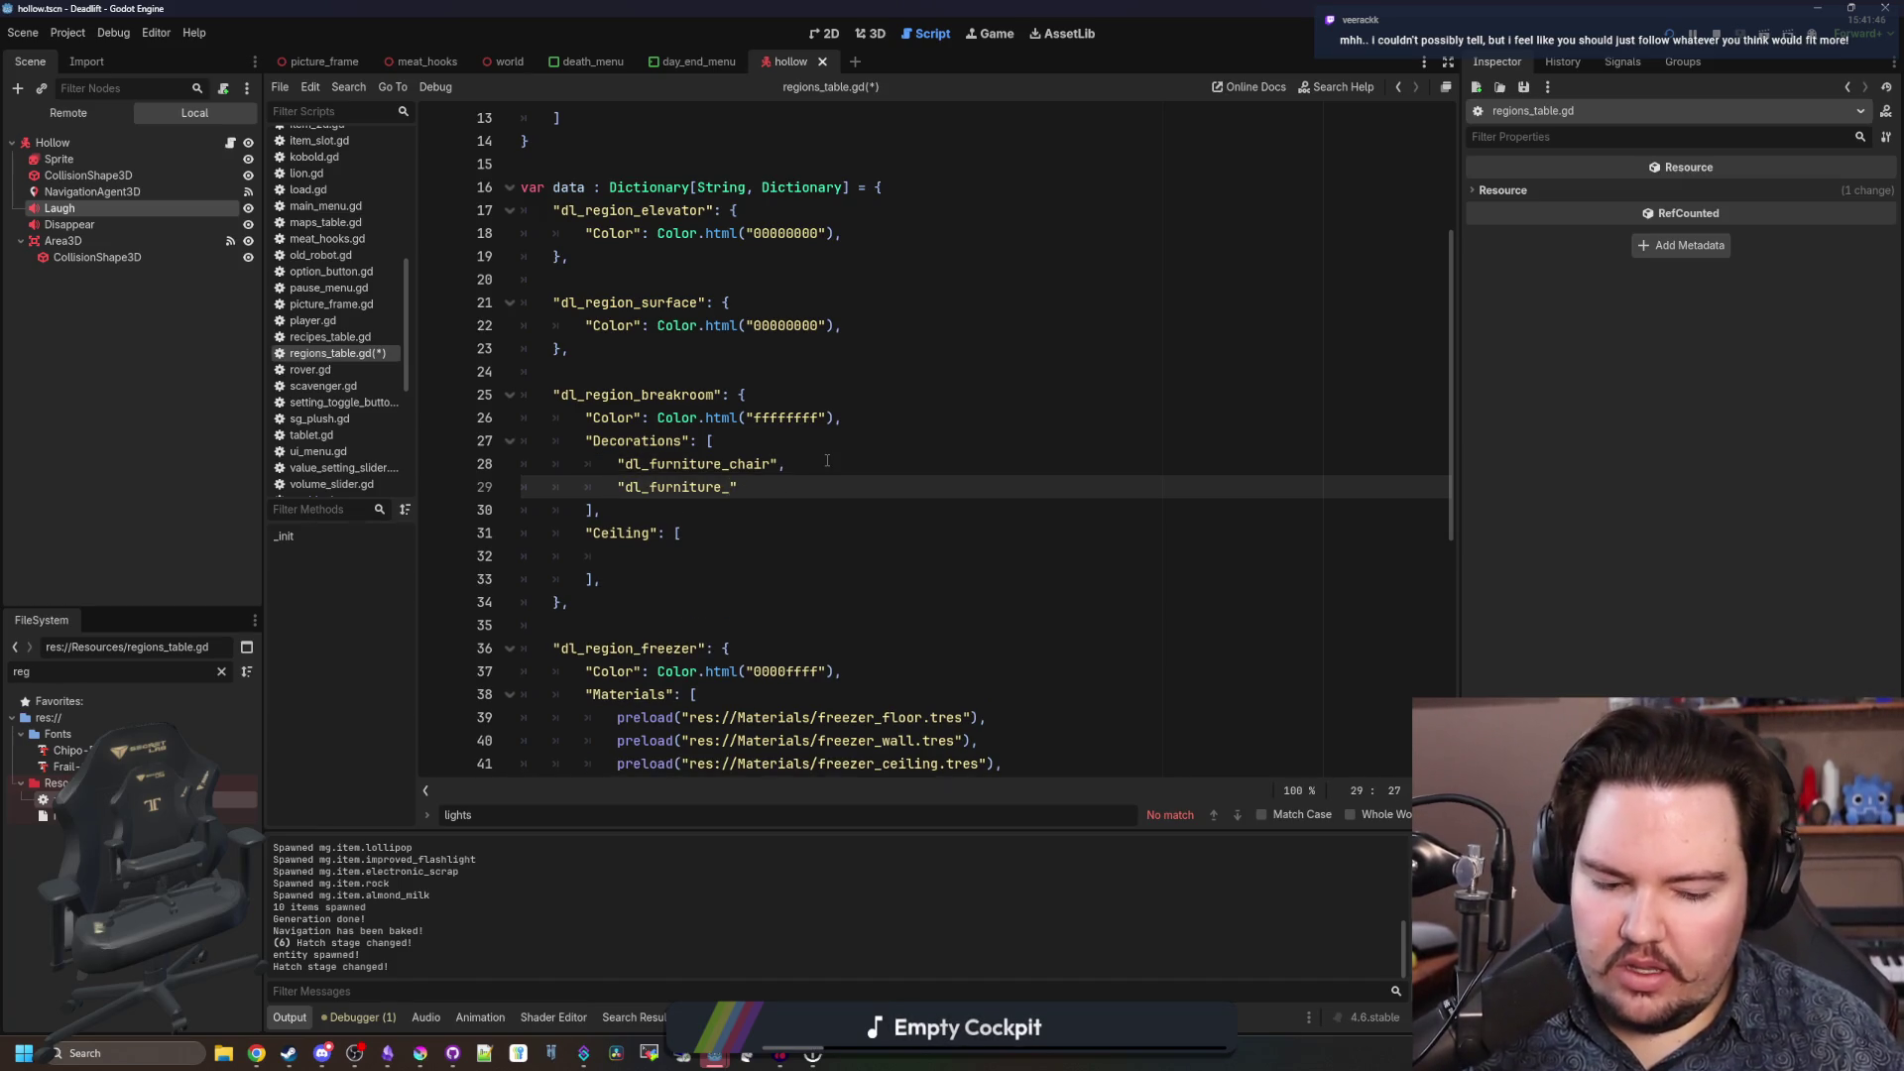
{"action": "type", "text": "picture_frame\","}
{"action": "key", "text": "Return"}
{"action": "type", "text": "\"dl_furniture_chair\""}
{"action": "key", "text": "BackSpace"}
{"action": "key", "text": "BackSpace"}
{"action": "key", "text": "BackSpace"}
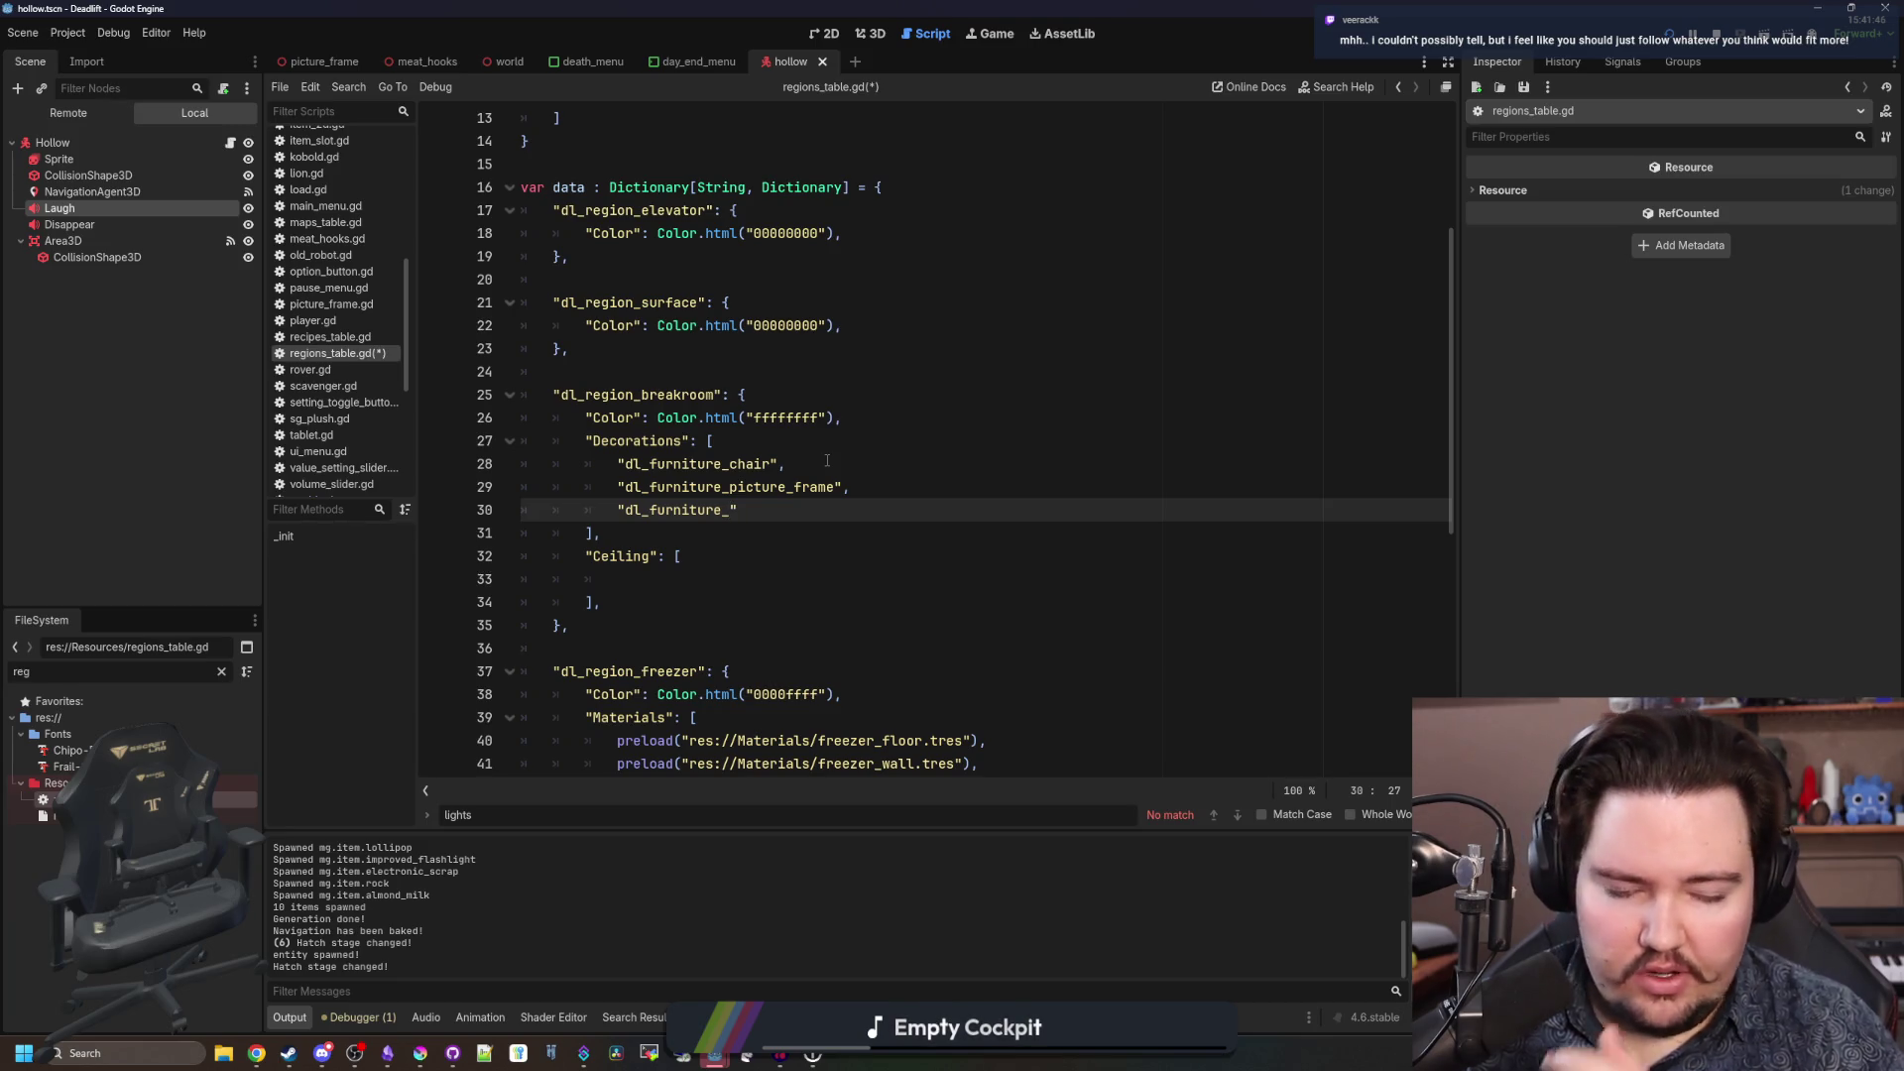
{"action": "type", "text": "table"}
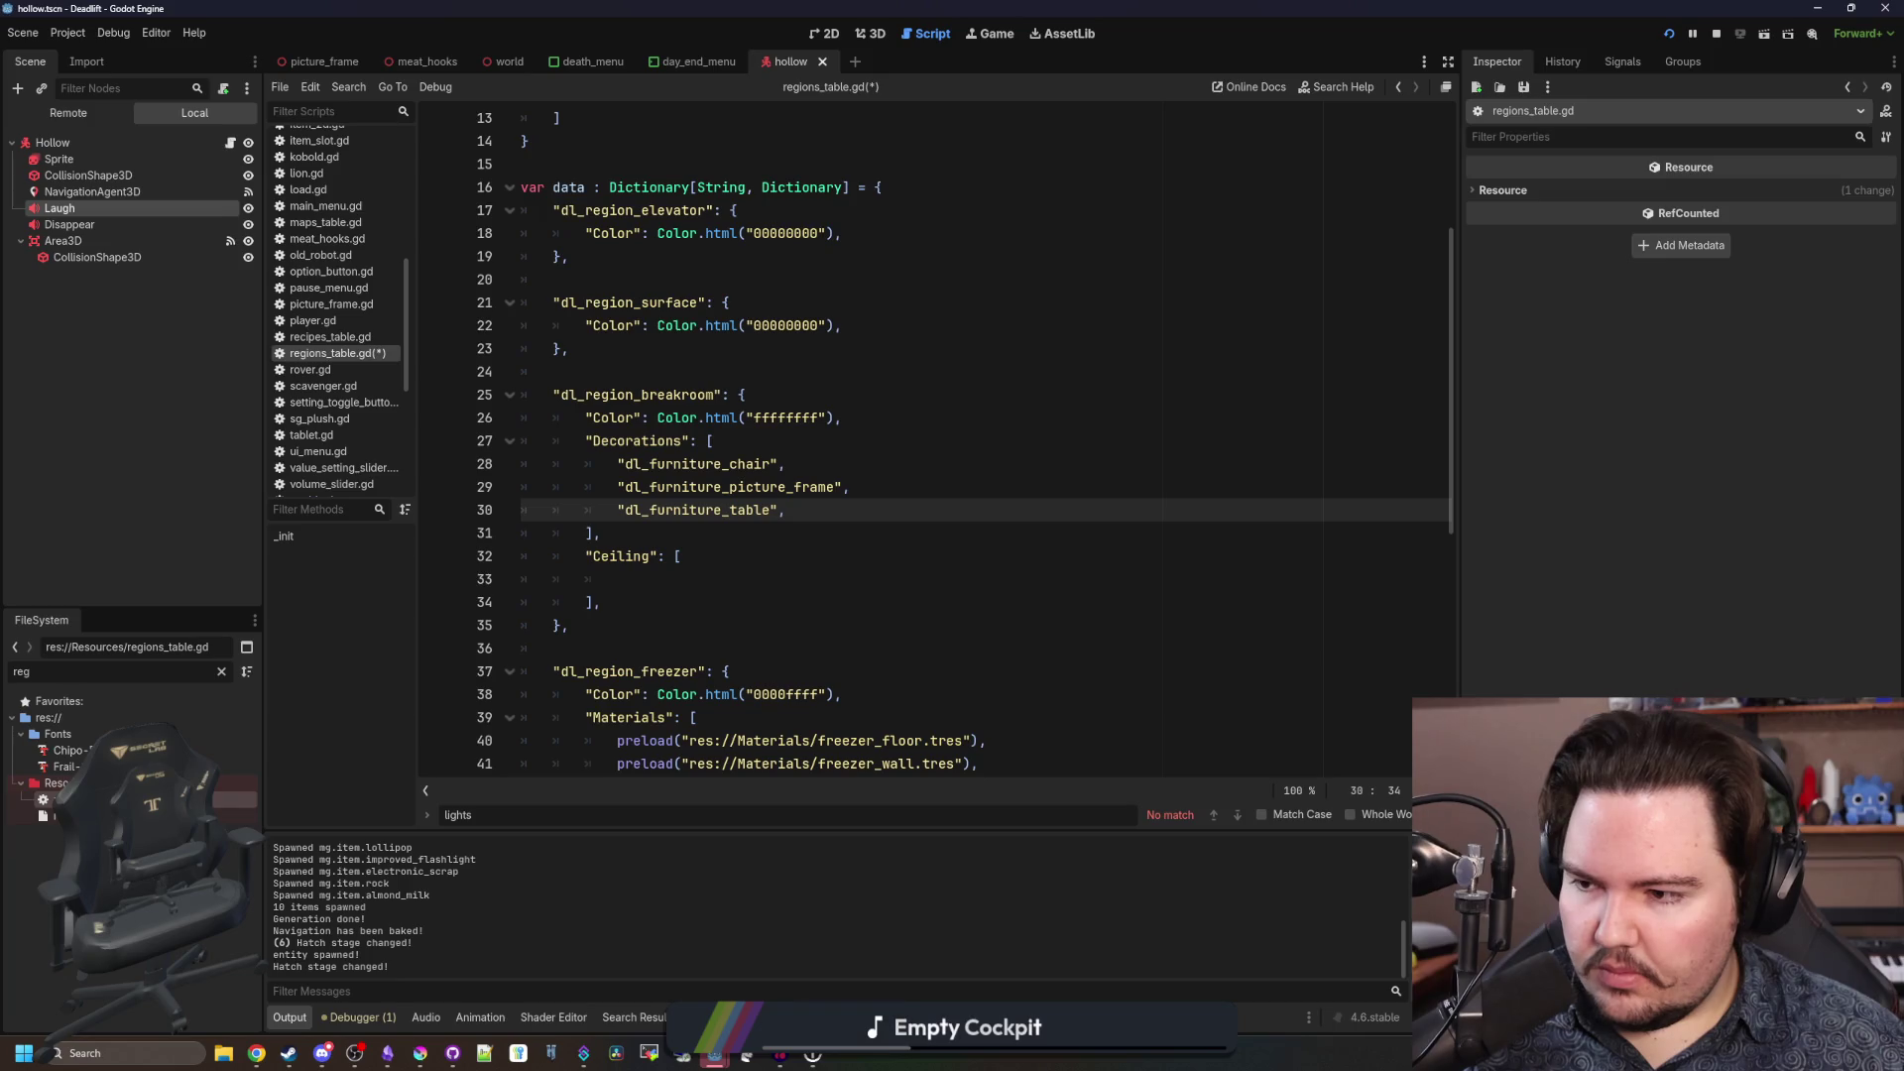
Select and review the three furniture entries in the Decorations list.
{"action": "key", "text": "Up"}
{"action": "left_click", "coordinate": [834, 513]}
{"action": "key", "text": "shift+Up"}
{"action": "key", "text": "shift+Up"}
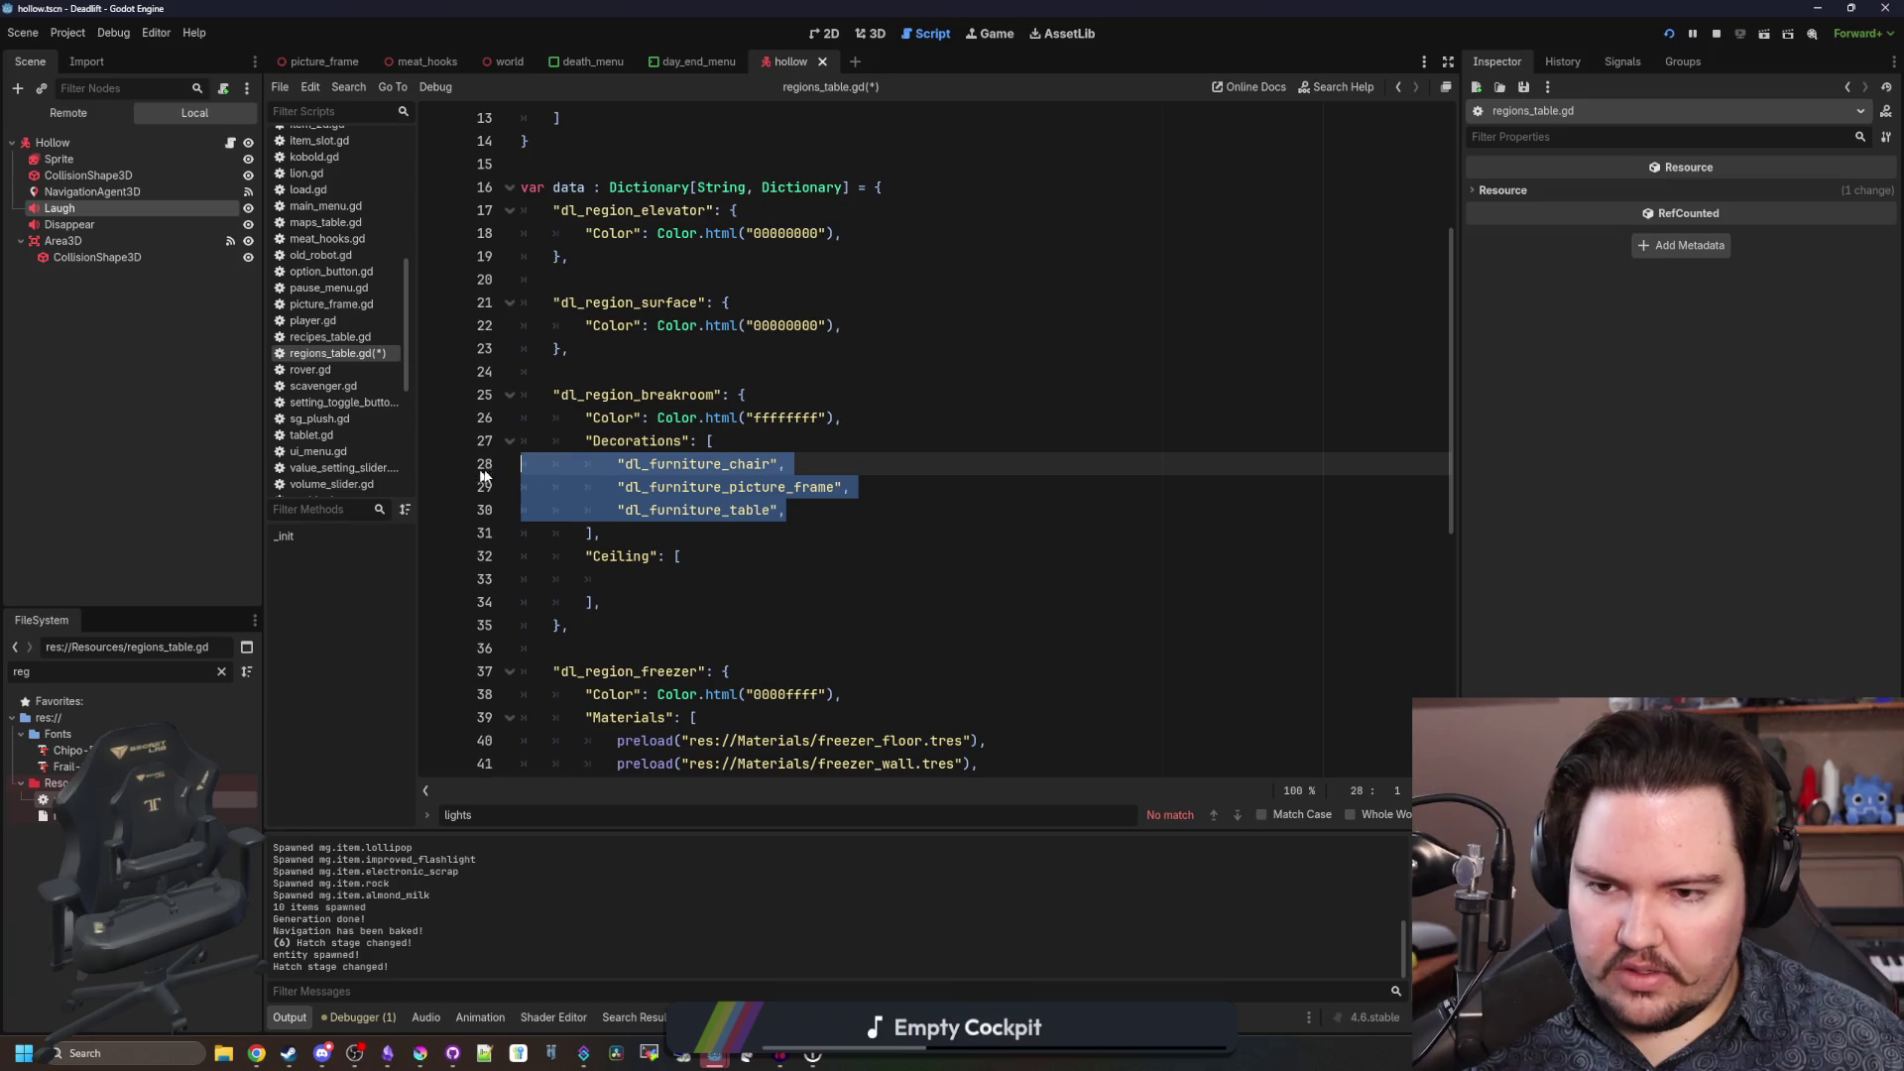
{"action": "left_click", "coordinate": [700, 512]}
{"action": "key", "text": "shift+Up"}
{"action": "key", "text": "shift+Up"}
{"action": "key", "text": "shift+Up"}
{"action": "key", "text": "shift+Down"}
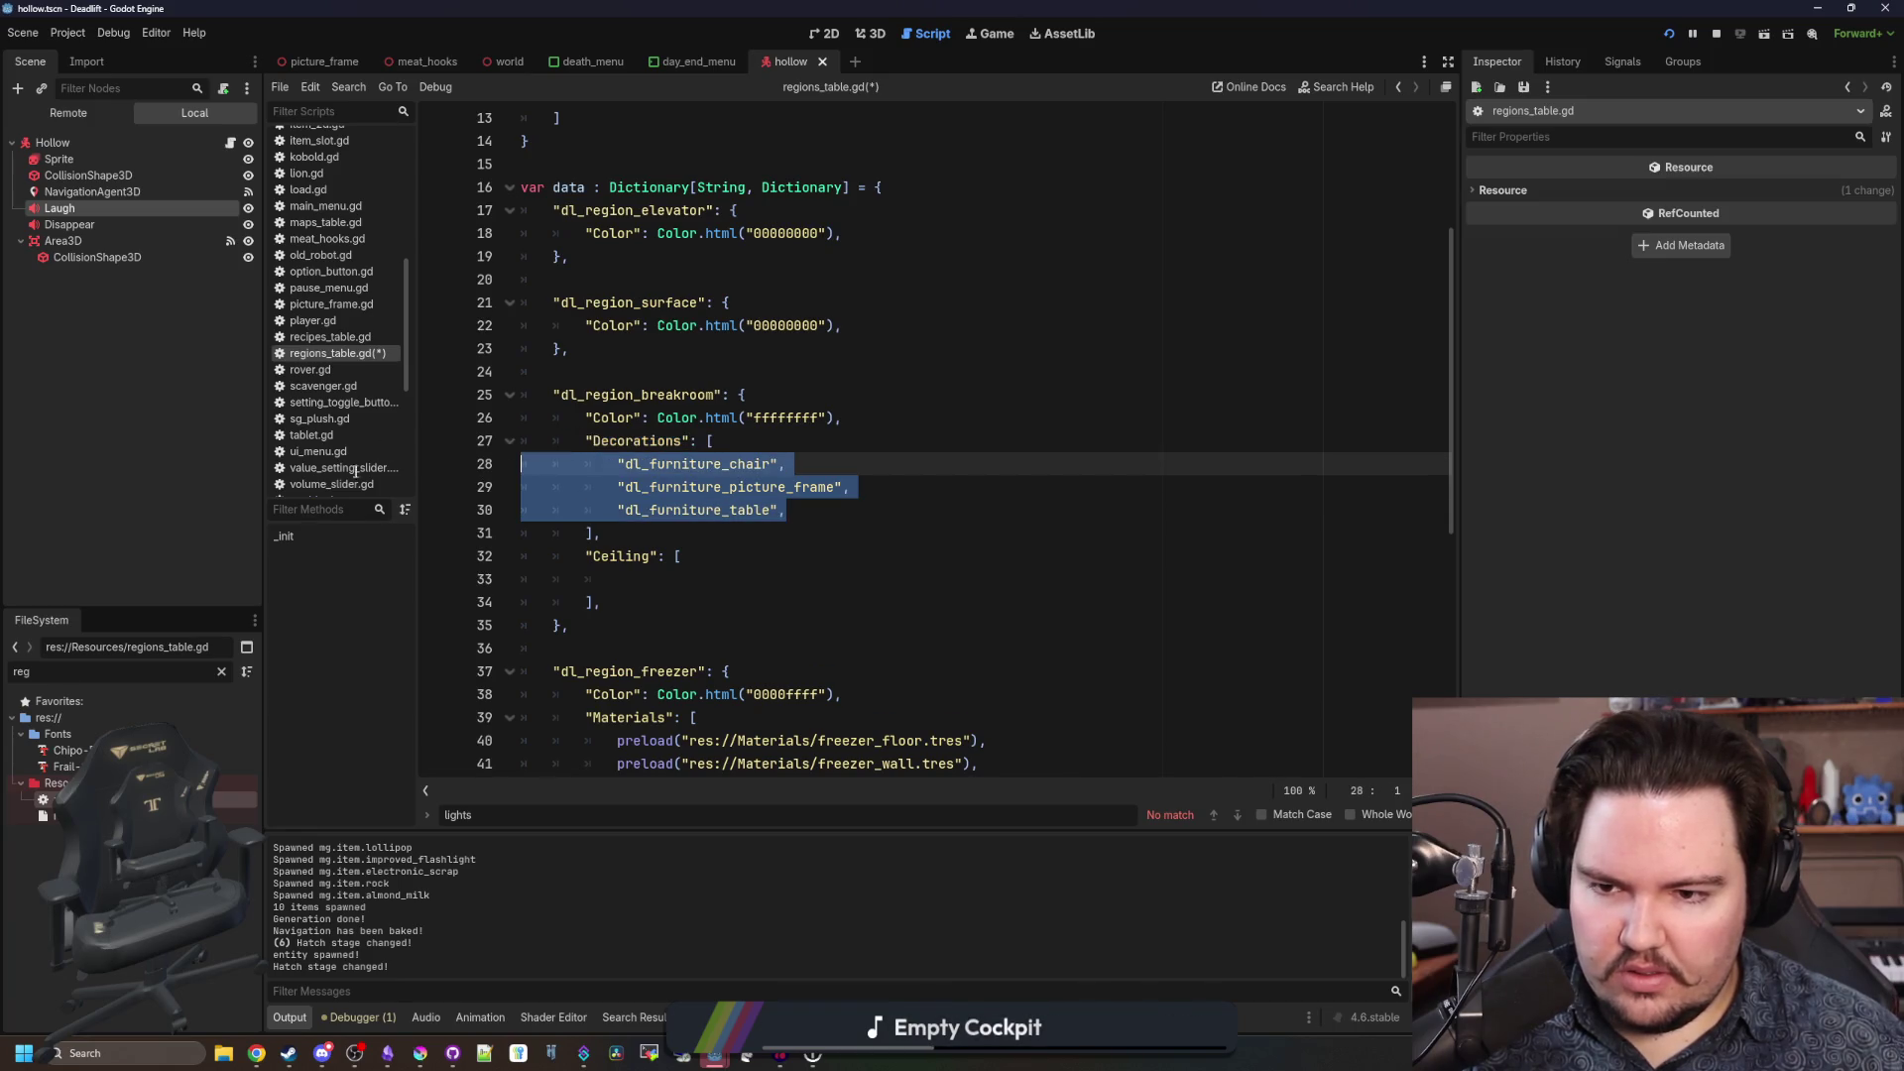
{"action": "left_click", "coordinate": [652, 487]}
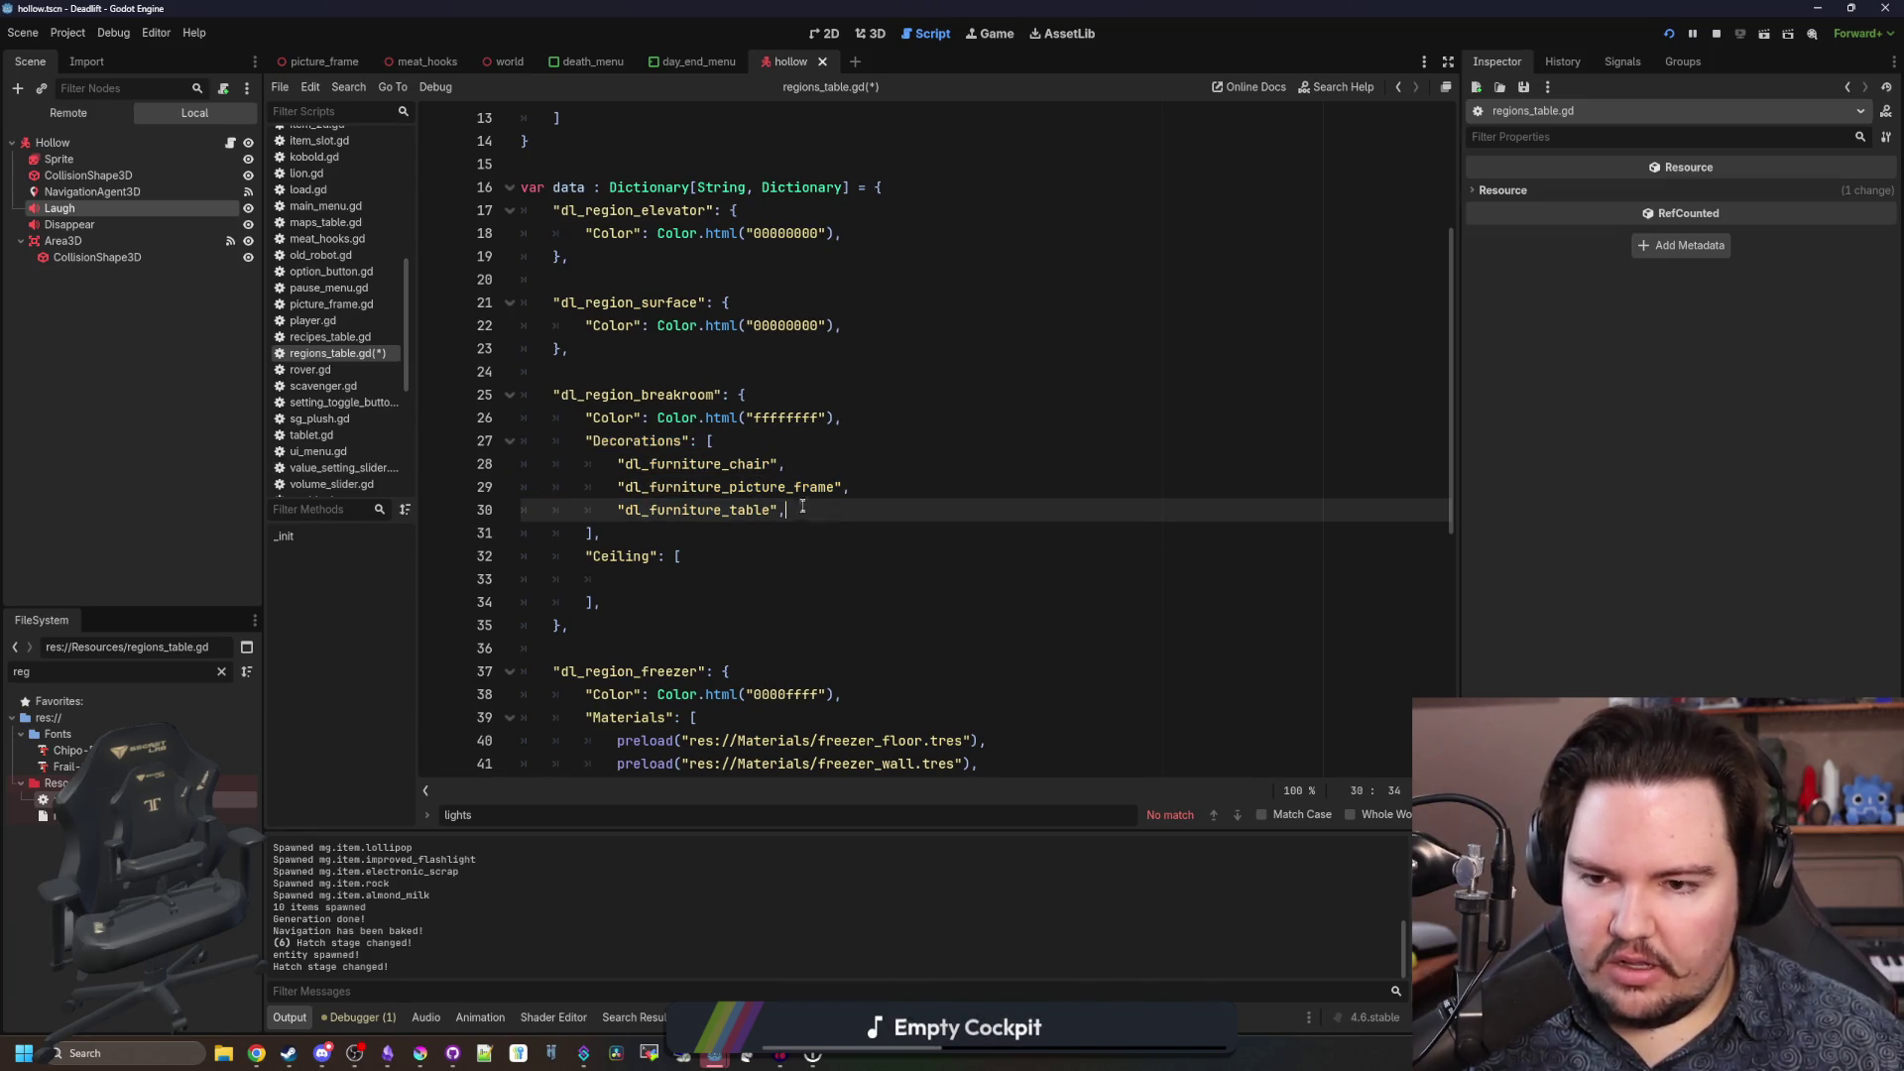
{"action": "left_click", "coordinate": [717, 368]}
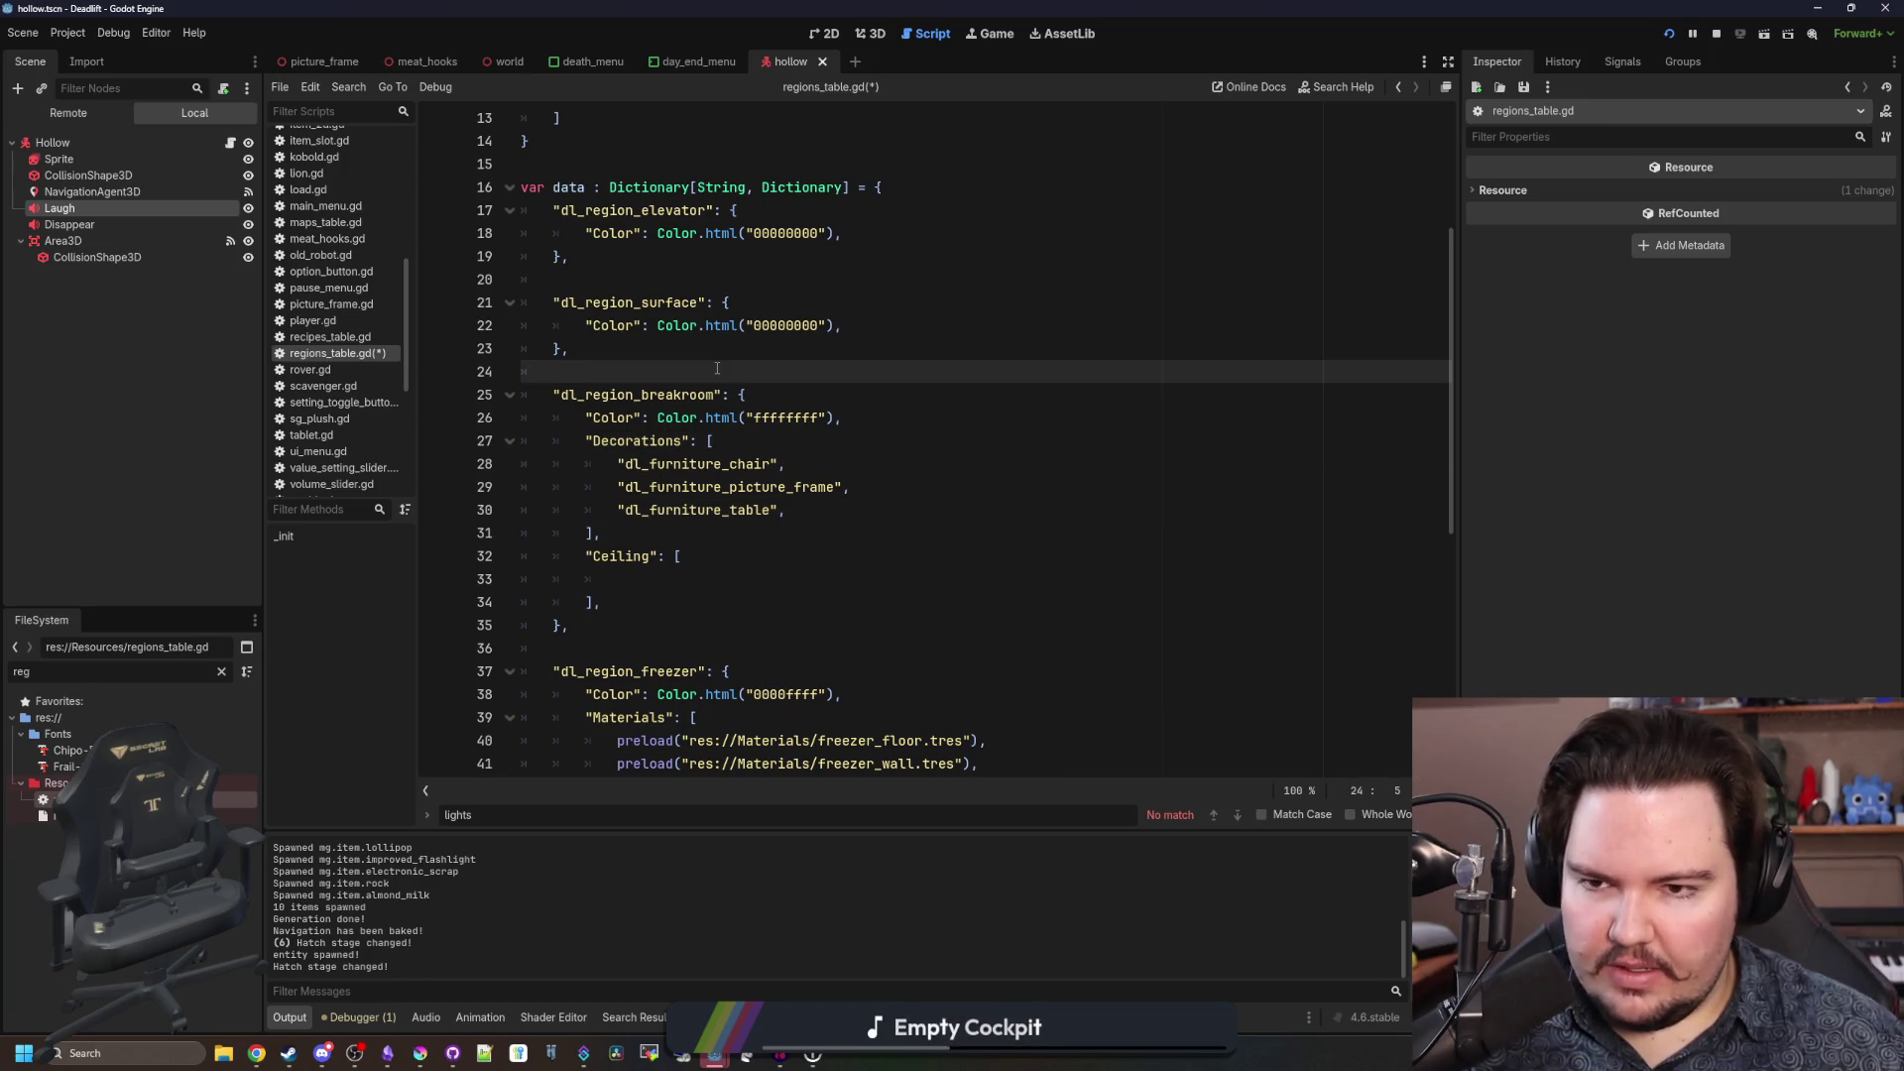
Save regions_table.gd with the breakroom furniture lists.
{"action": "scroll", "coordinate": [717, 368], "scroll_direction": "up", "scroll_amount": 4}
{"action": "left_click", "coordinate": [718, 418]}
{"action": "scroll", "coordinate": [718, 427], "scroll_direction": "down", "scroll_amount": 8}
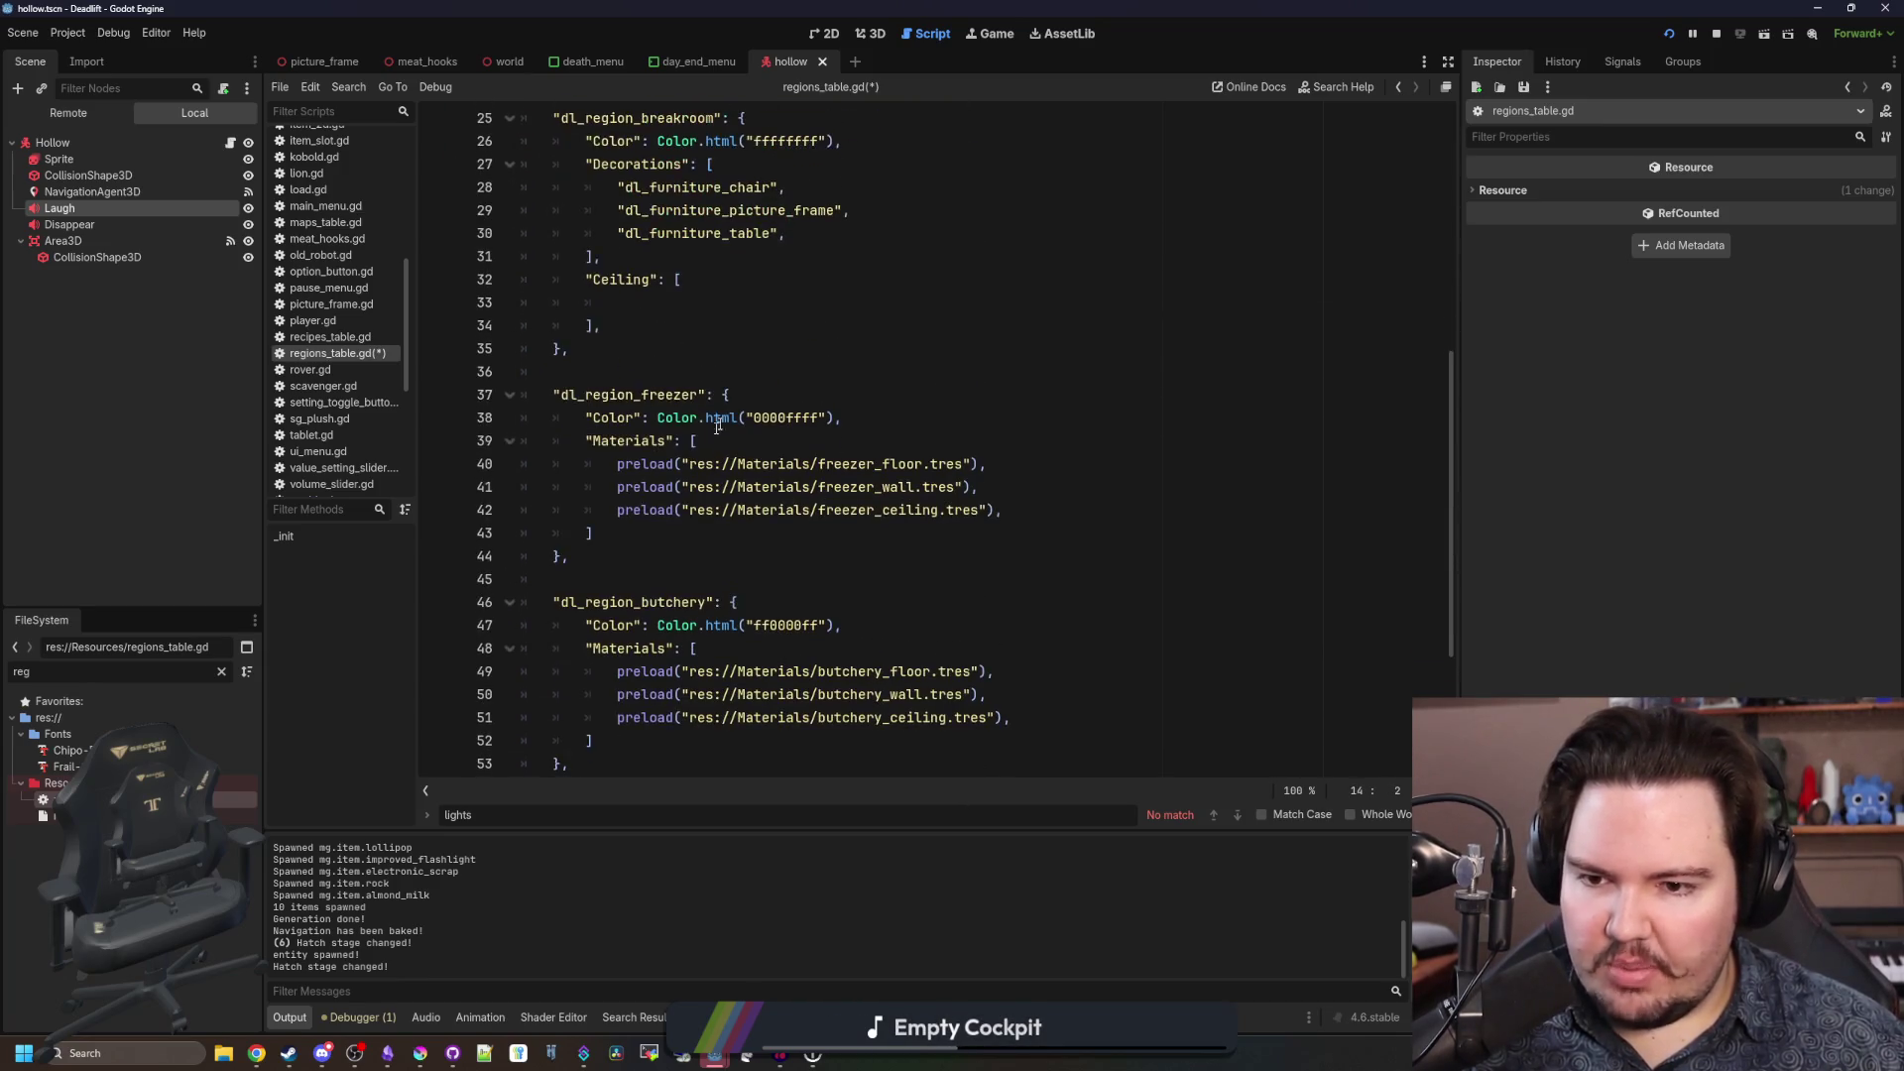
{"action": "left_click", "coordinate": [714, 372]}
{"action": "key", "text": "ctrl+s"}
Clear the FileSystem filter and bring up the file actions for Resources/items_table.gd.
{"action": "scroll", "coordinate": [758, 416], "scroll_direction": "up", "scroll_amount": 4}
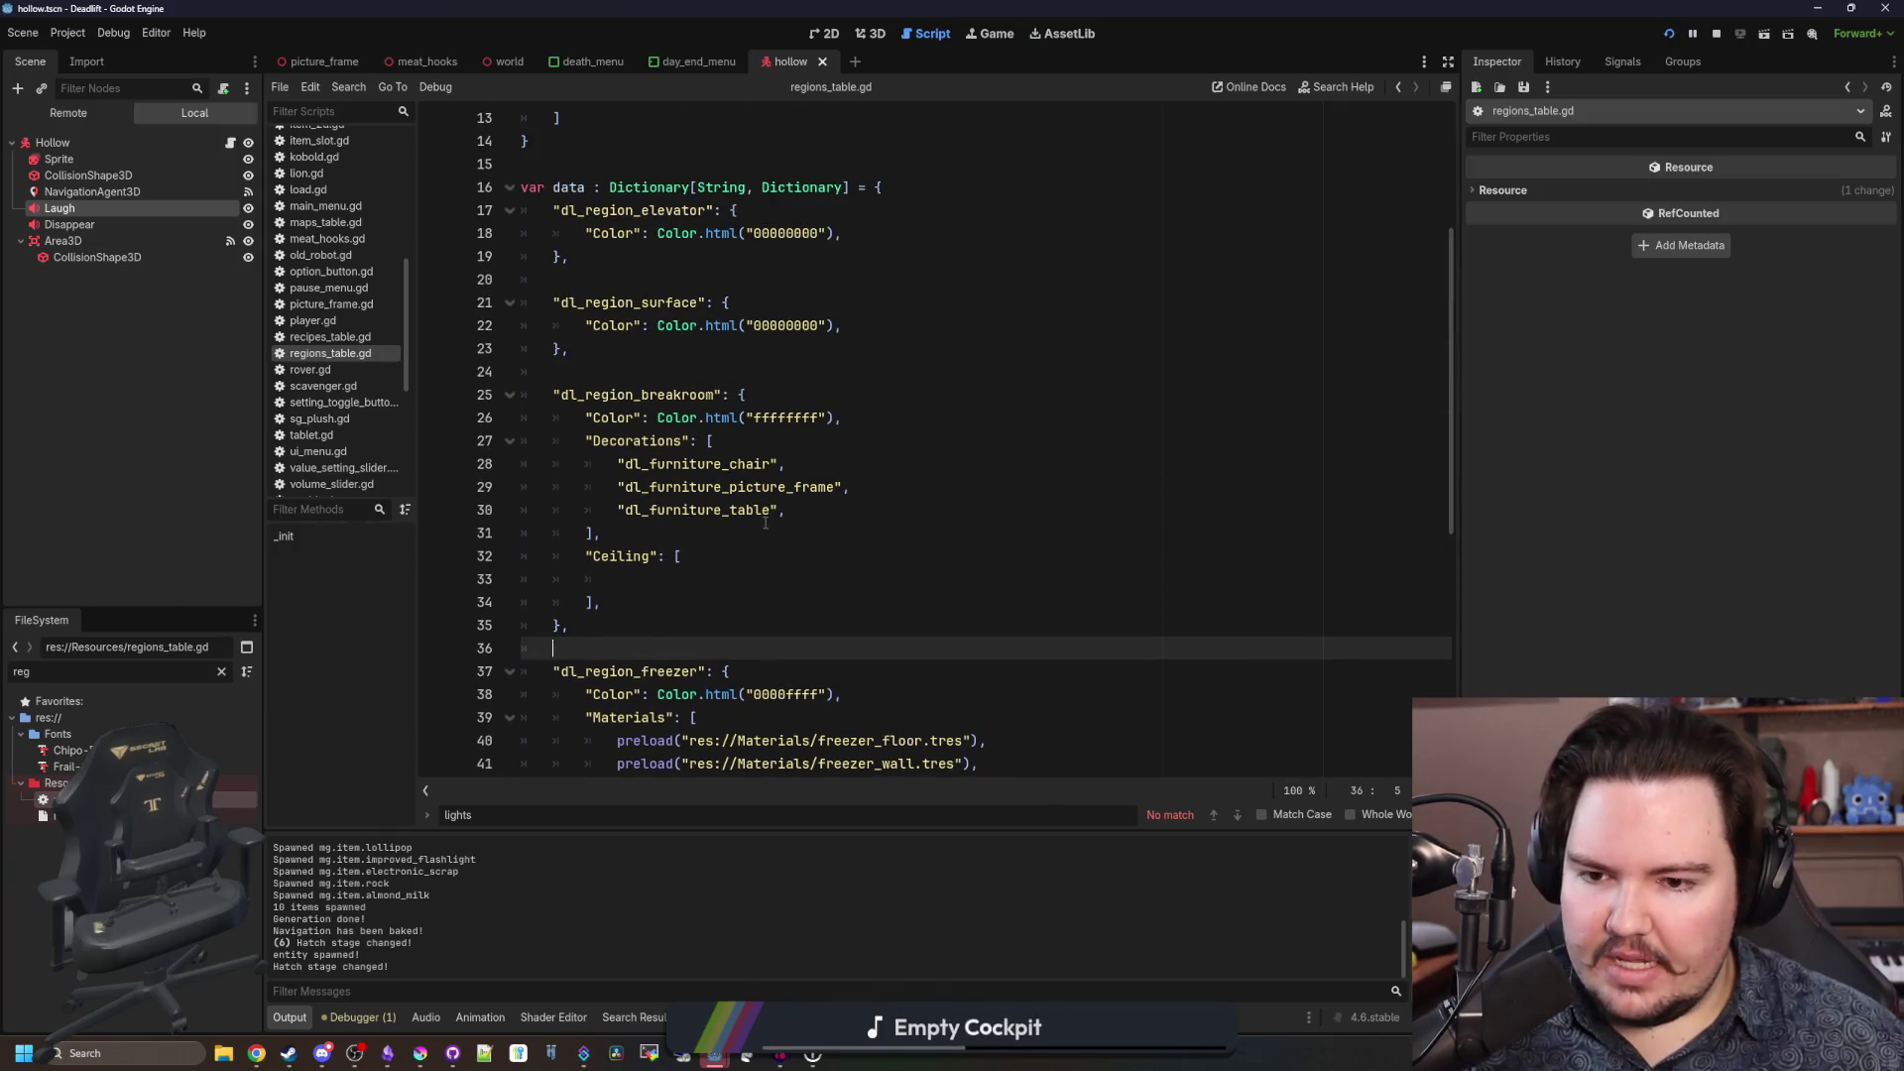
{"action": "left_click", "coordinate": [222, 671]}
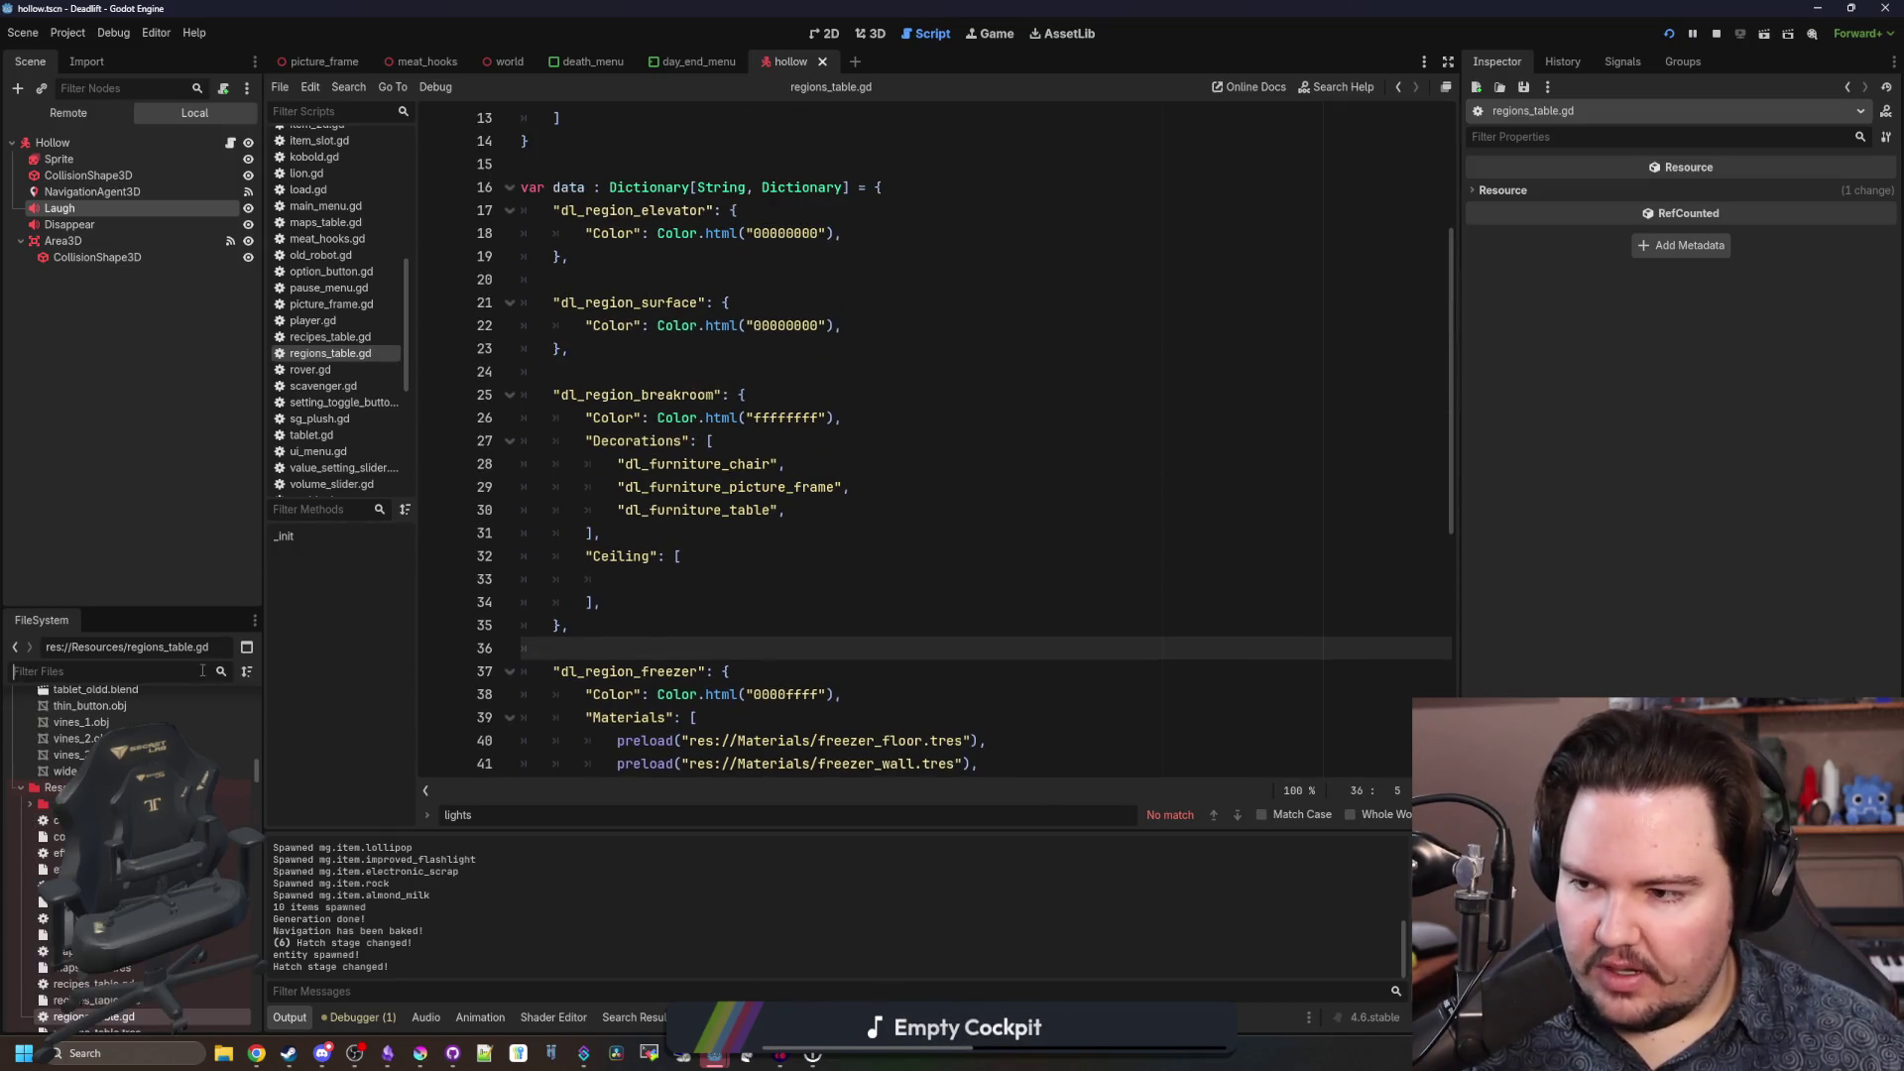
{"action": "scroll", "coordinate": [129, 853], "scroll_direction": "up", "scroll_amount": 2}
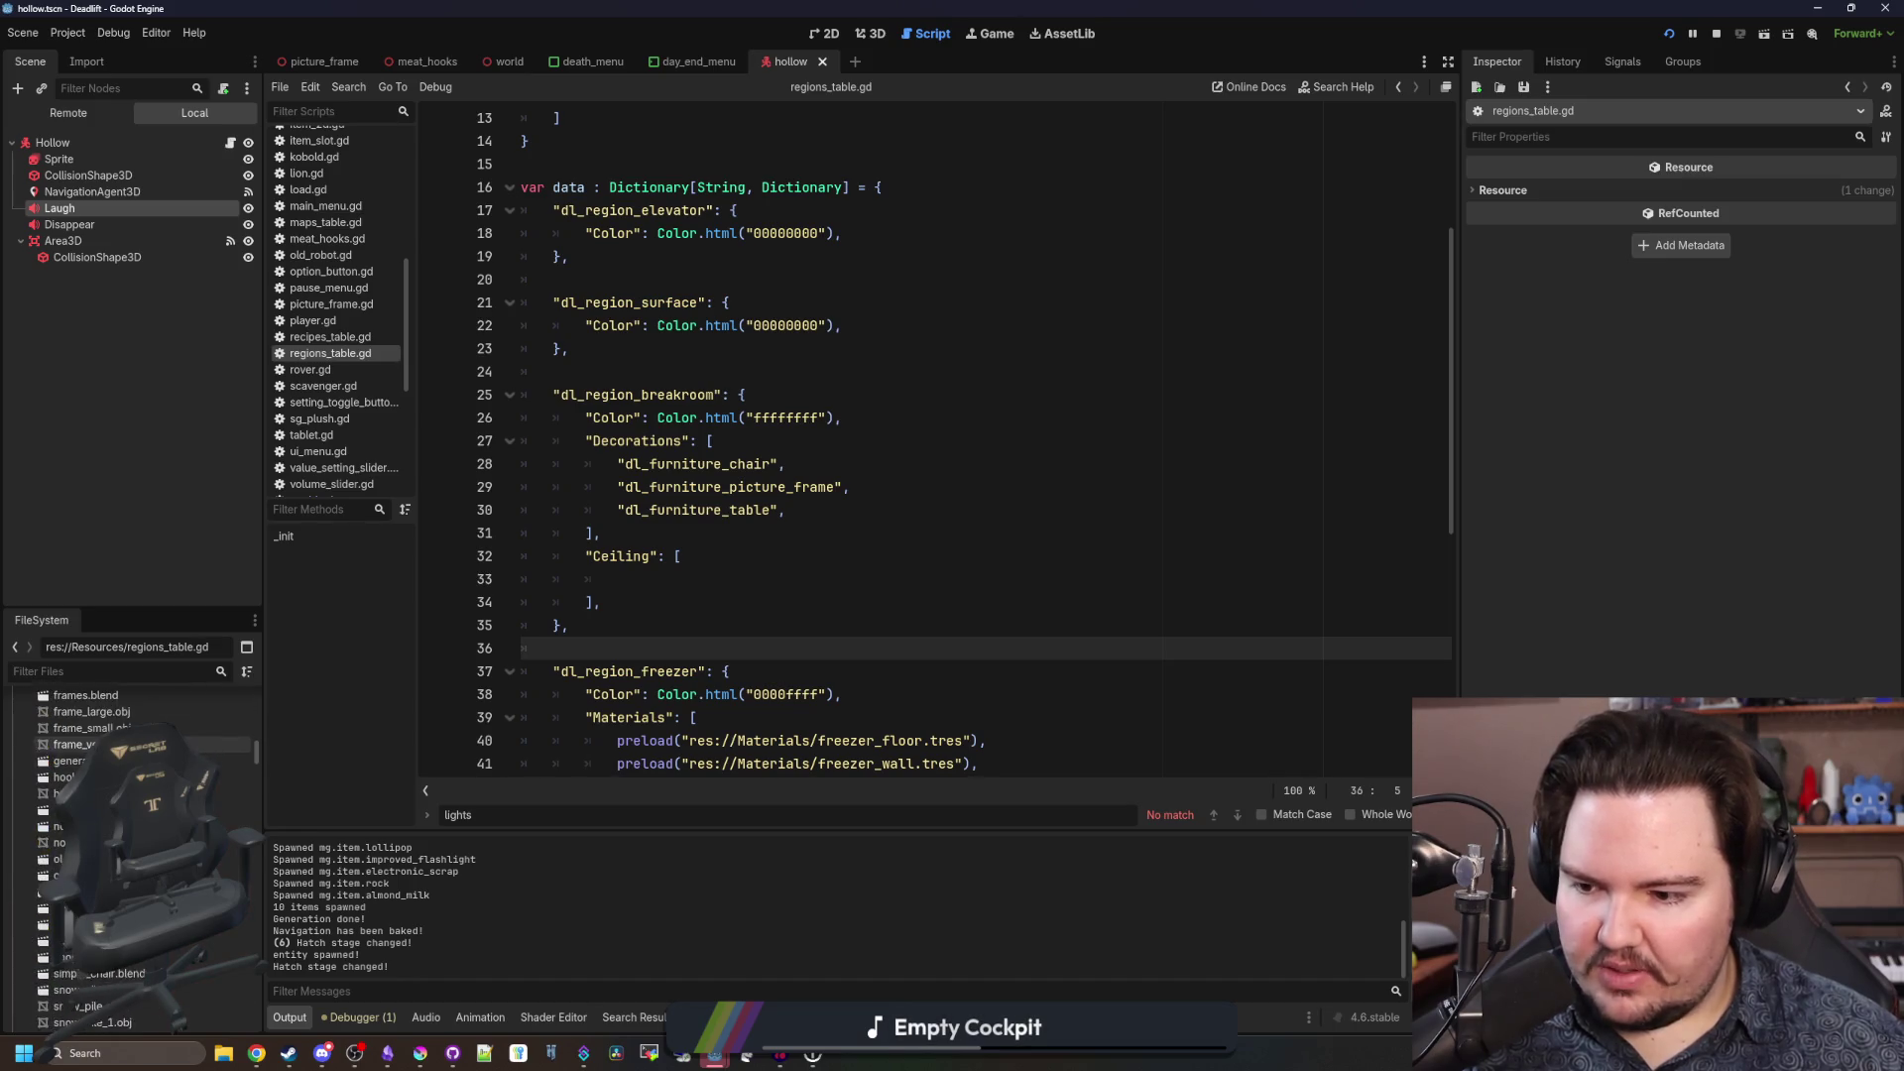
{"action": "scroll", "coordinate": [129, 853], "scroll_direction": "down", "scroll_amount": 5}
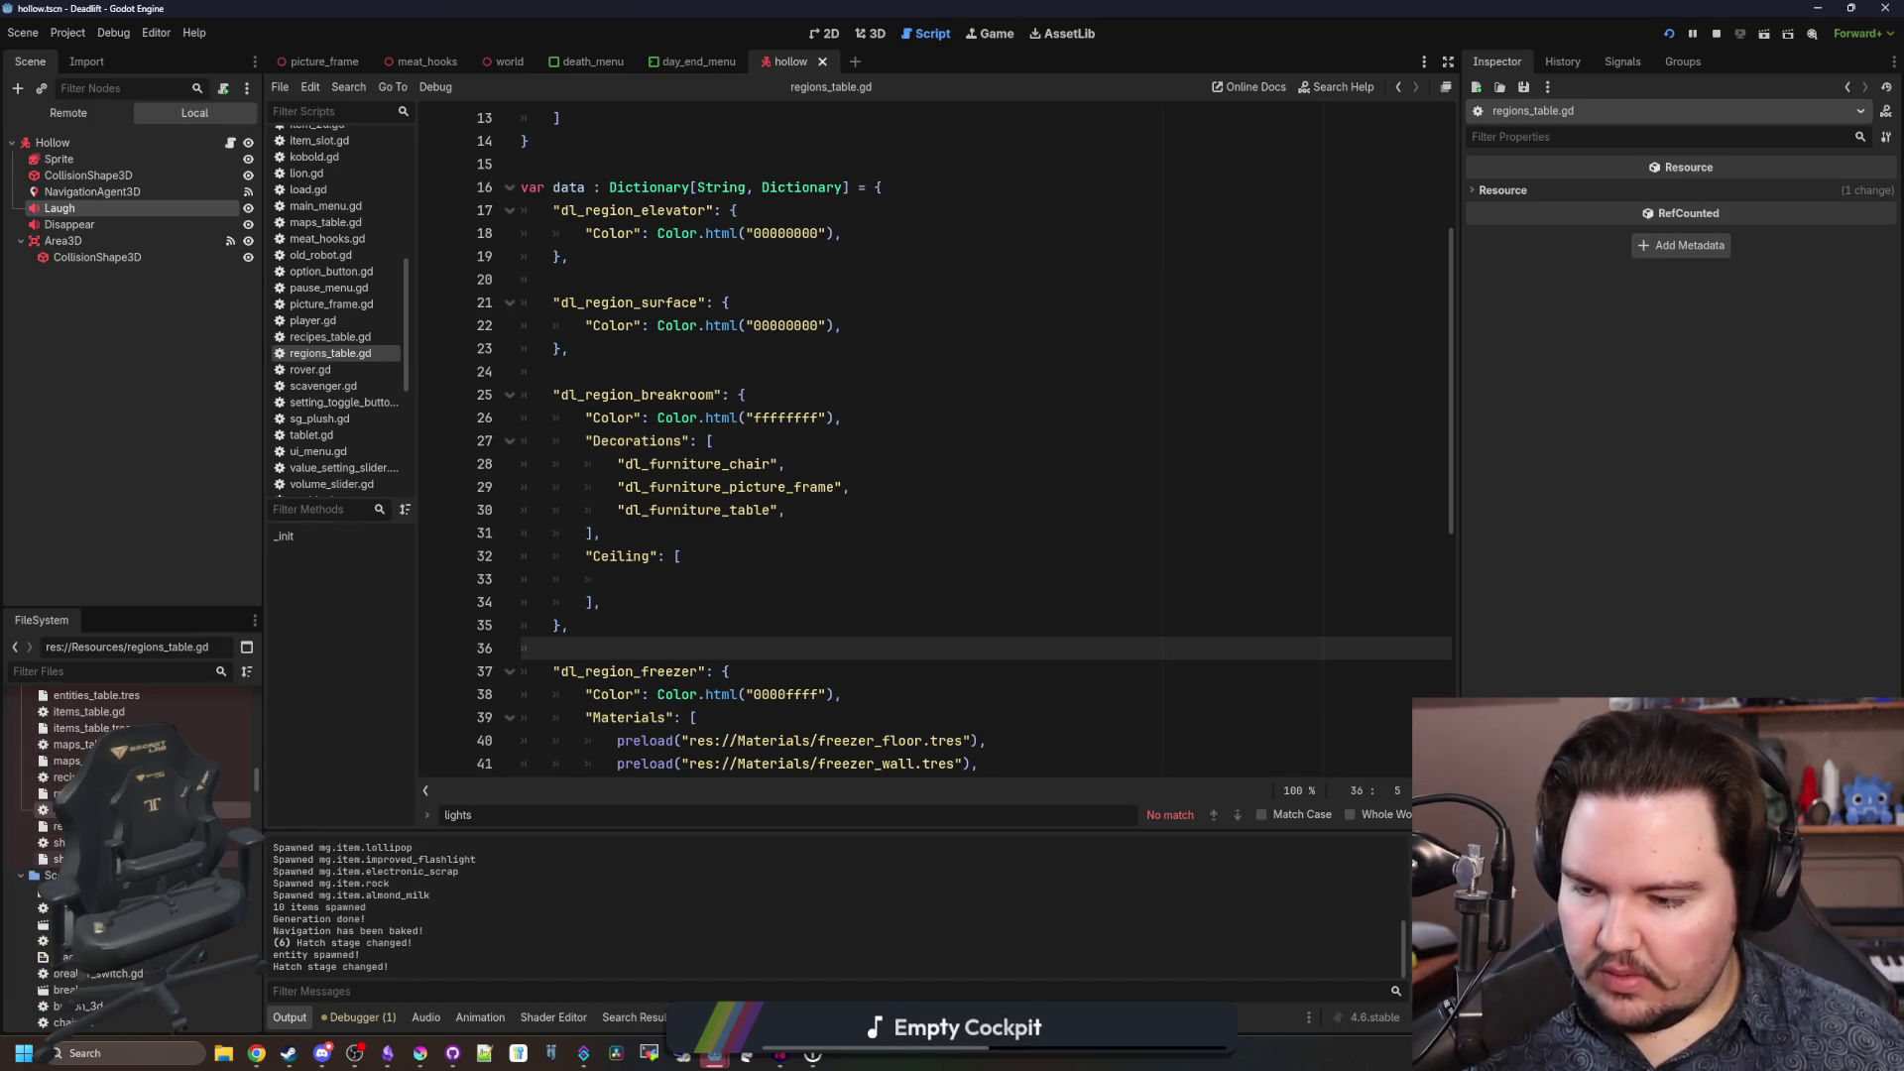
{"action": "scroll", "coordinate": [129, 794], "scroll_direction": "up", "scroll_amount": 3}
{"action": "left_click", "coordinate": [60, 836]}
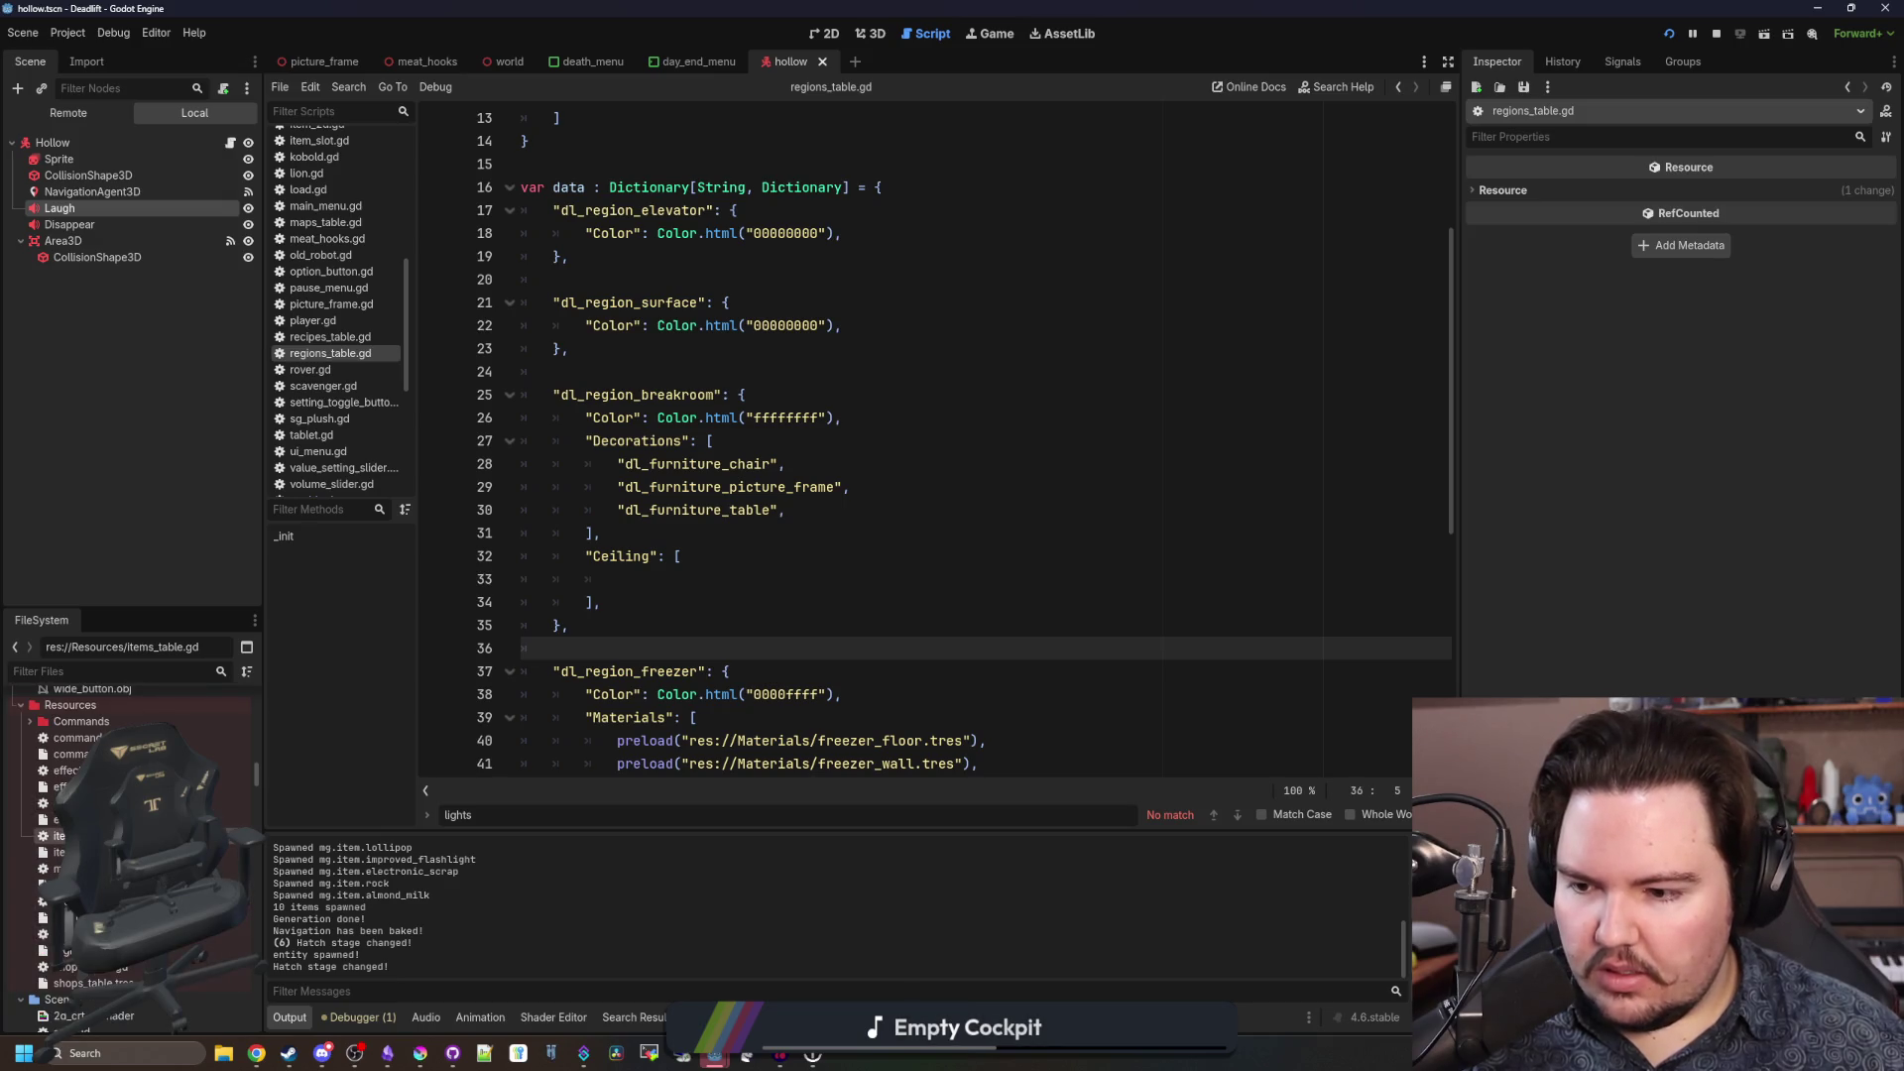
{"action": "right_click", "coordinate": [59, 836]}
Duplicate items_table.gd as furniture_table.gd and select the new file.
{"action": "left_click", "coordinate": [298, 902]}
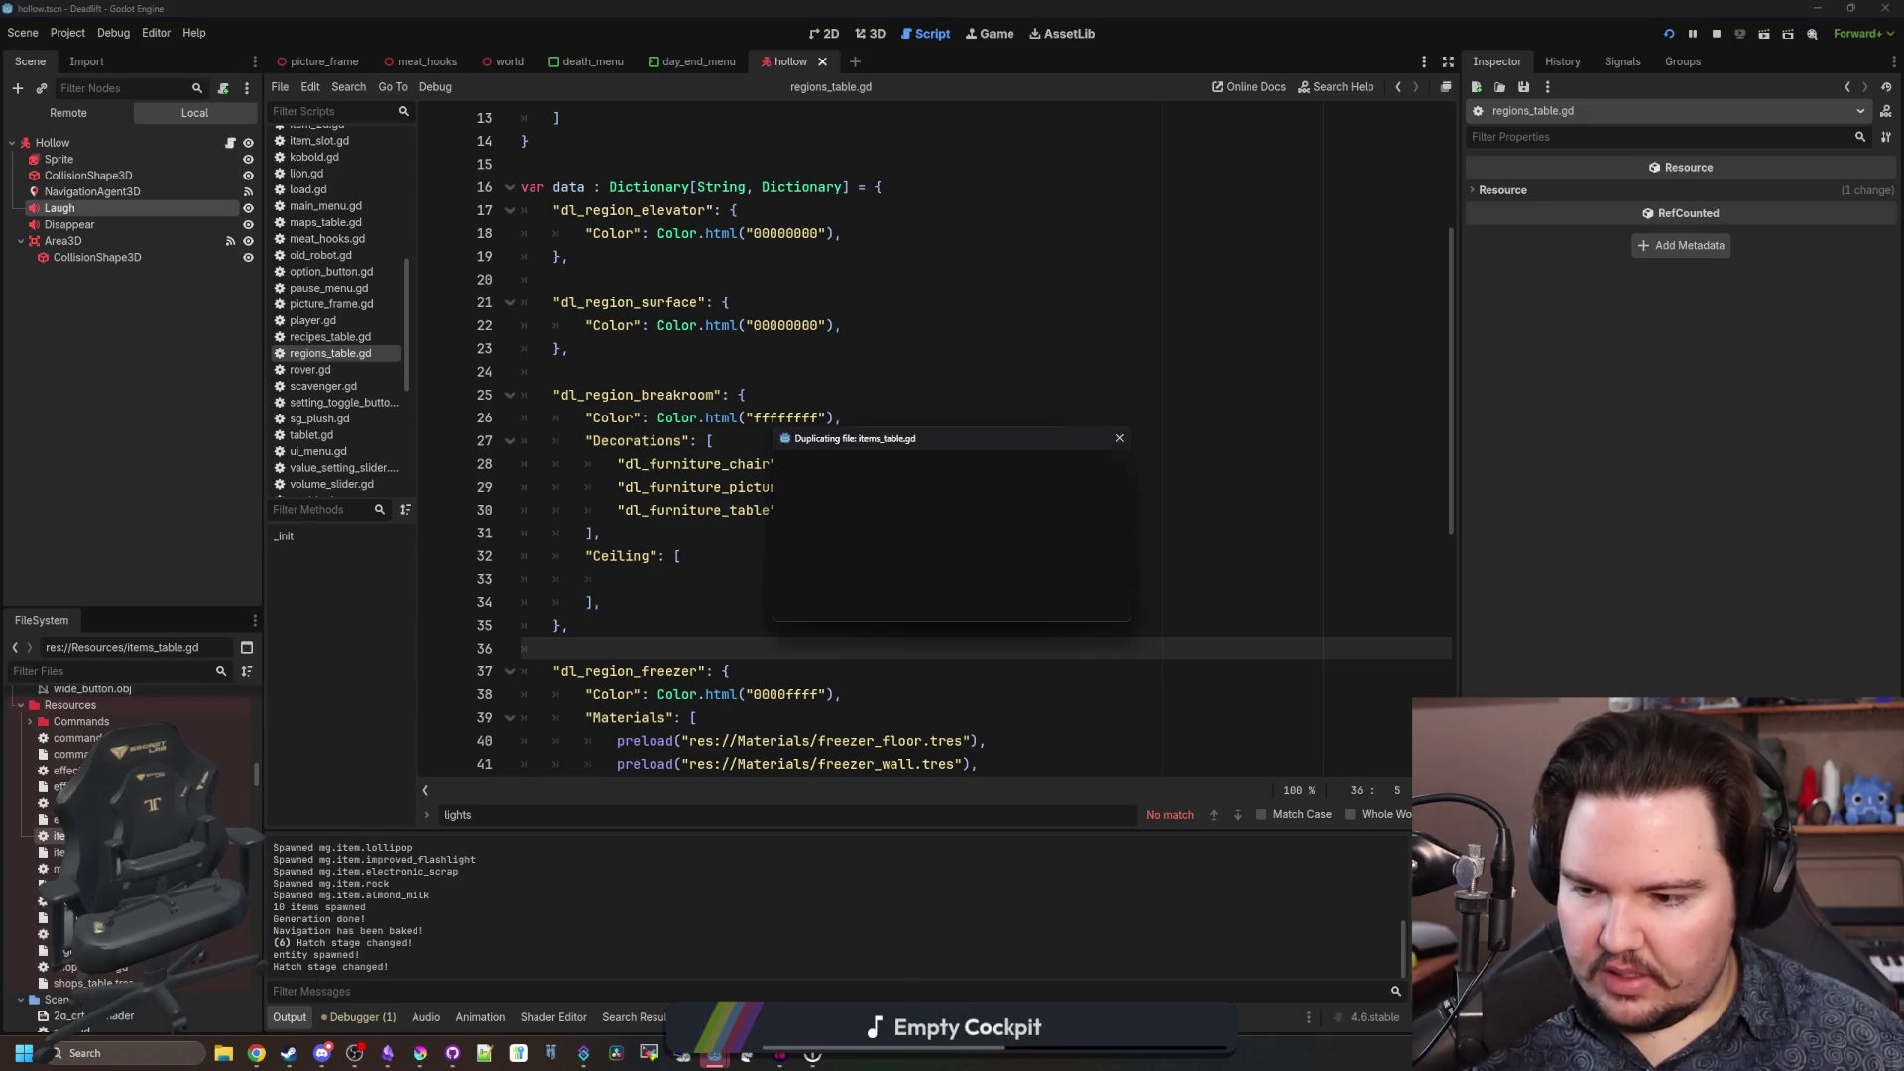
{"action": "type", "text": "furn"}
{"action": "key", "text": "BackSpace"}
{"action": "key", "text": "BackSpace"}
{"action": "type", "text": "re_tabl.gd"}
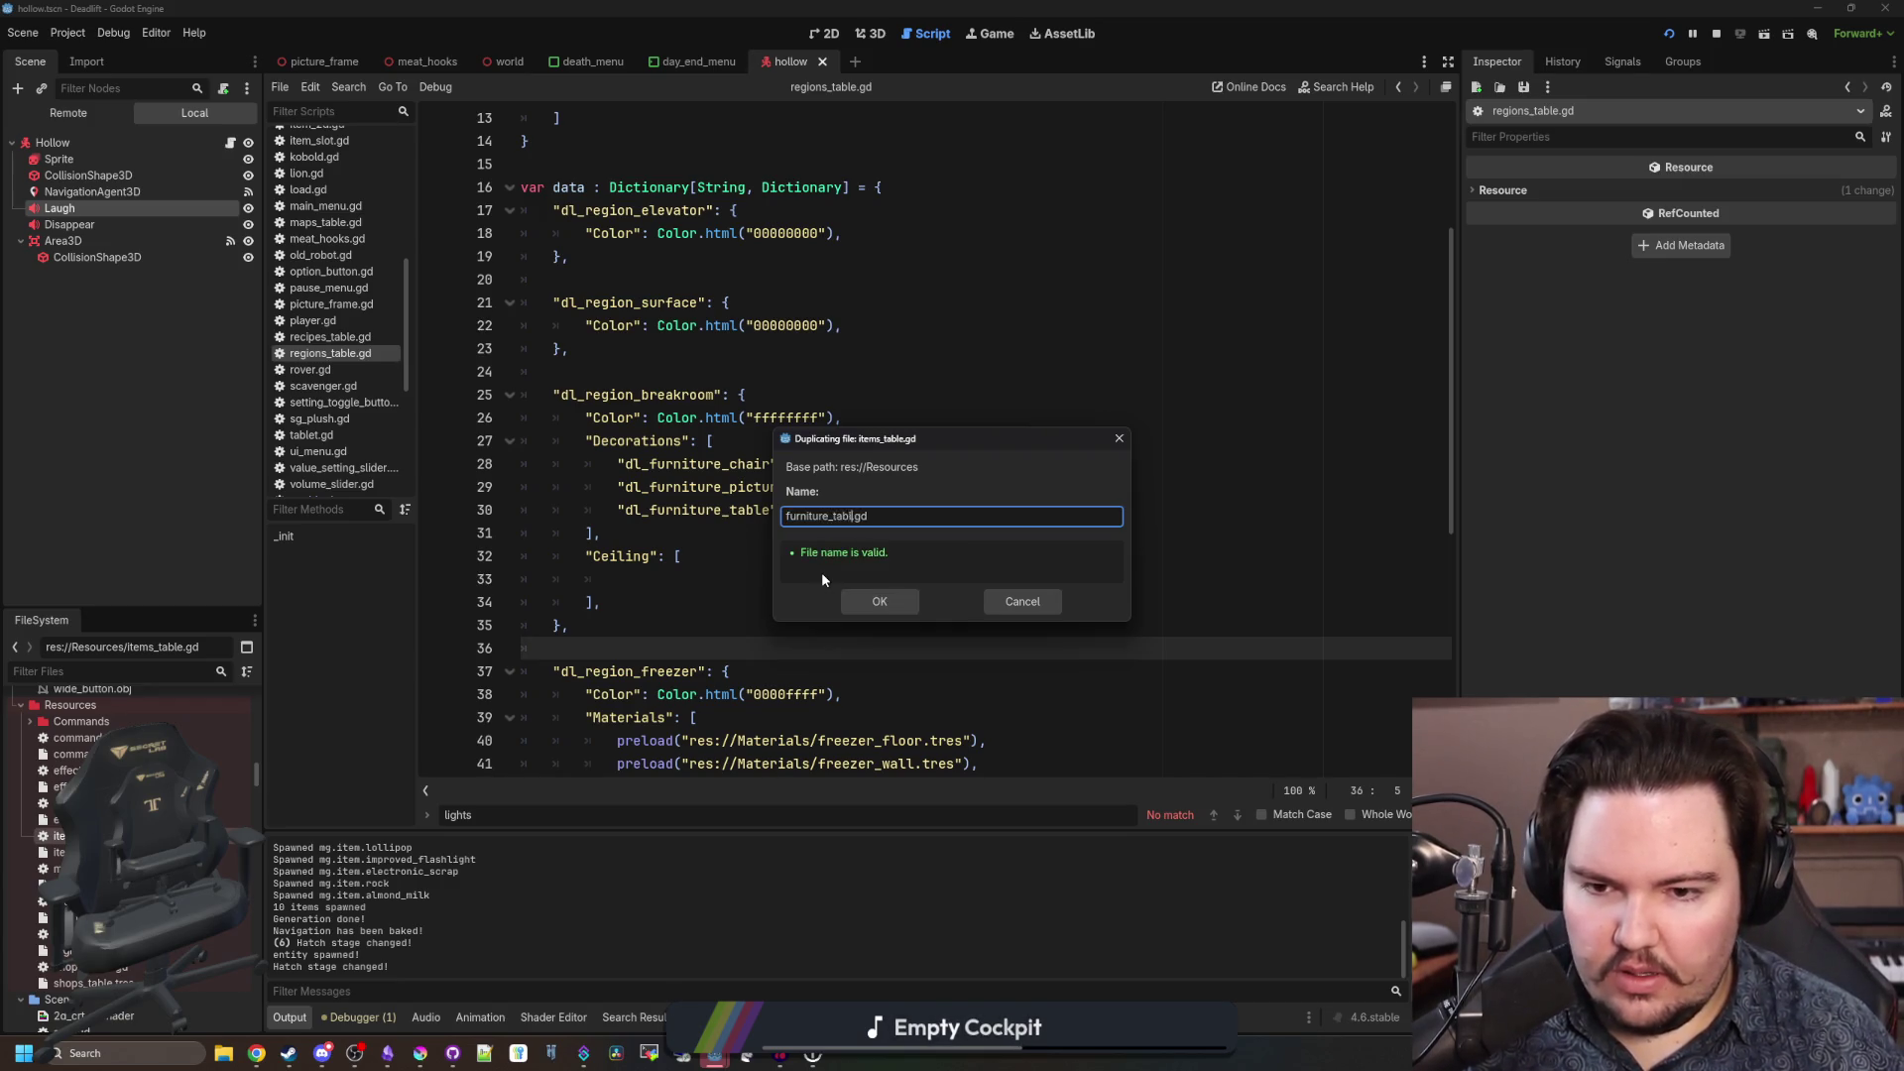
{"action": "key", "text": "Return"}
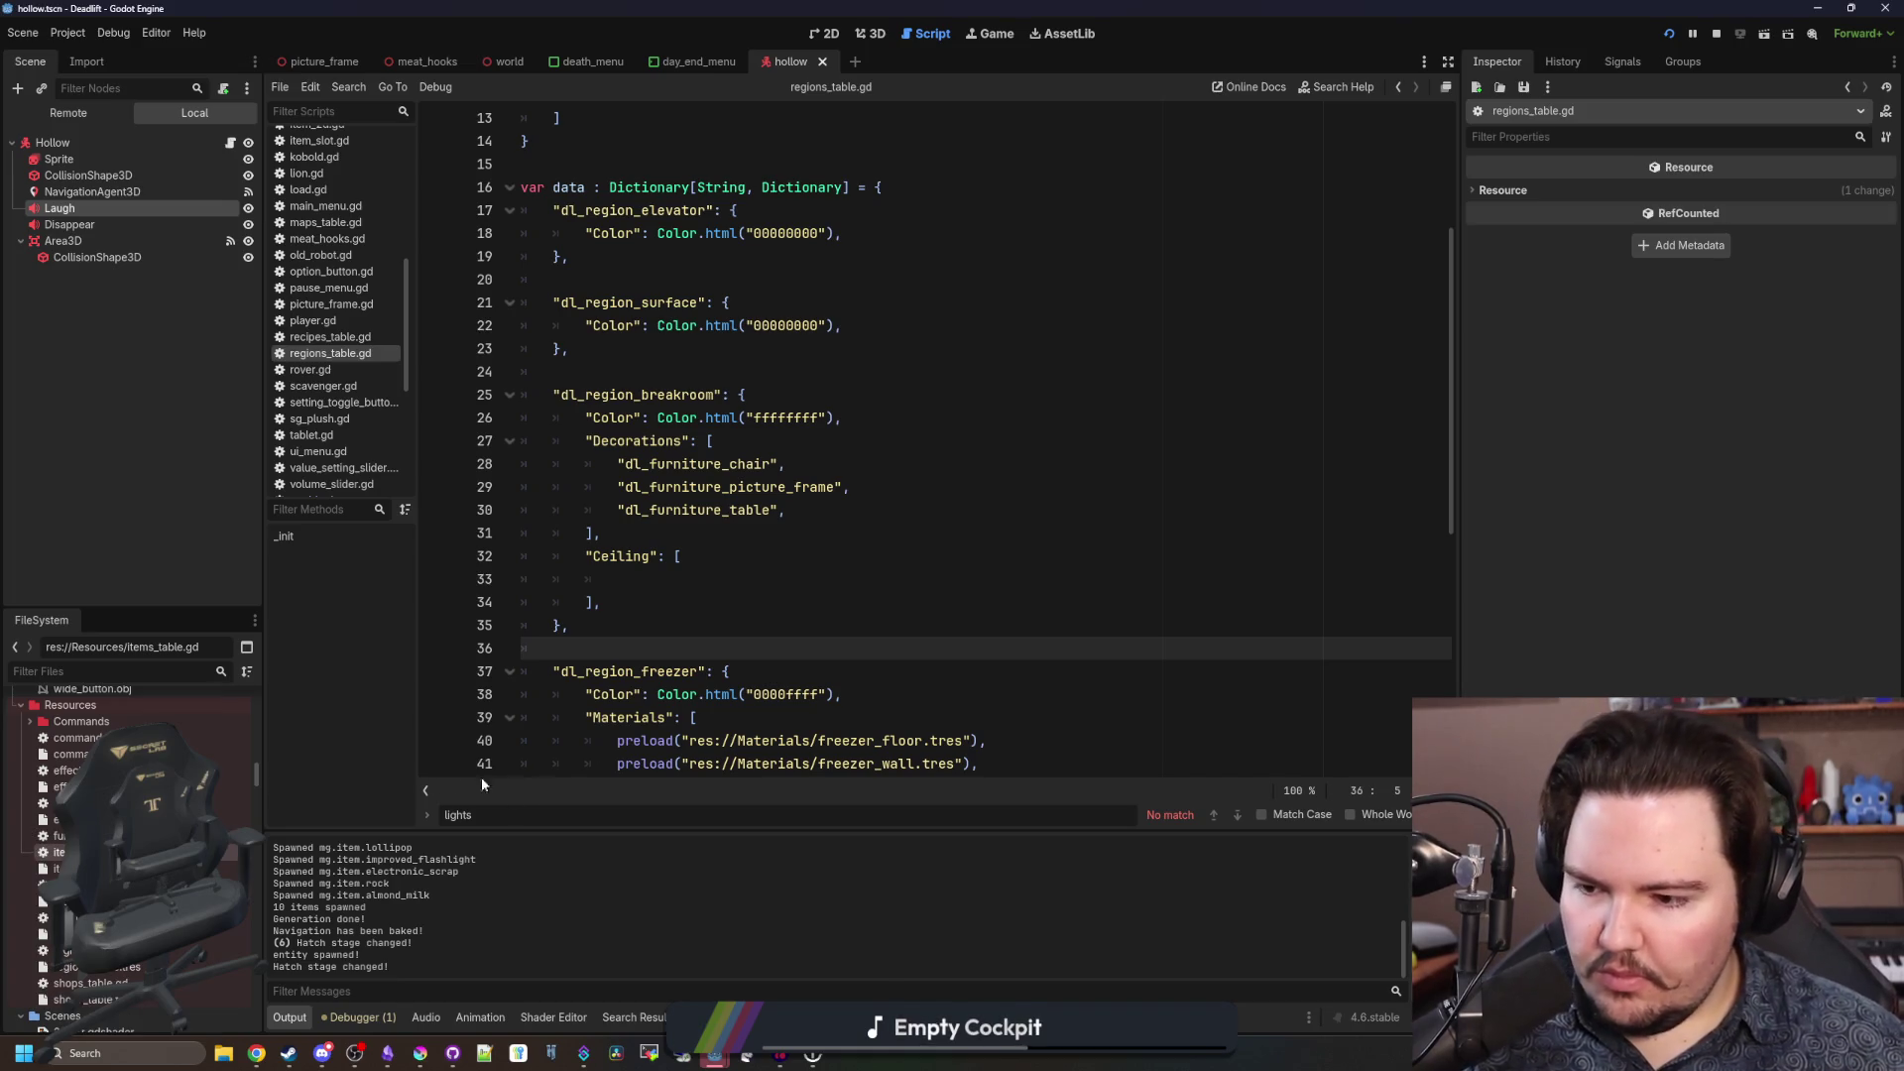
{"action": "left_click", "coordinate": [50, 836]}
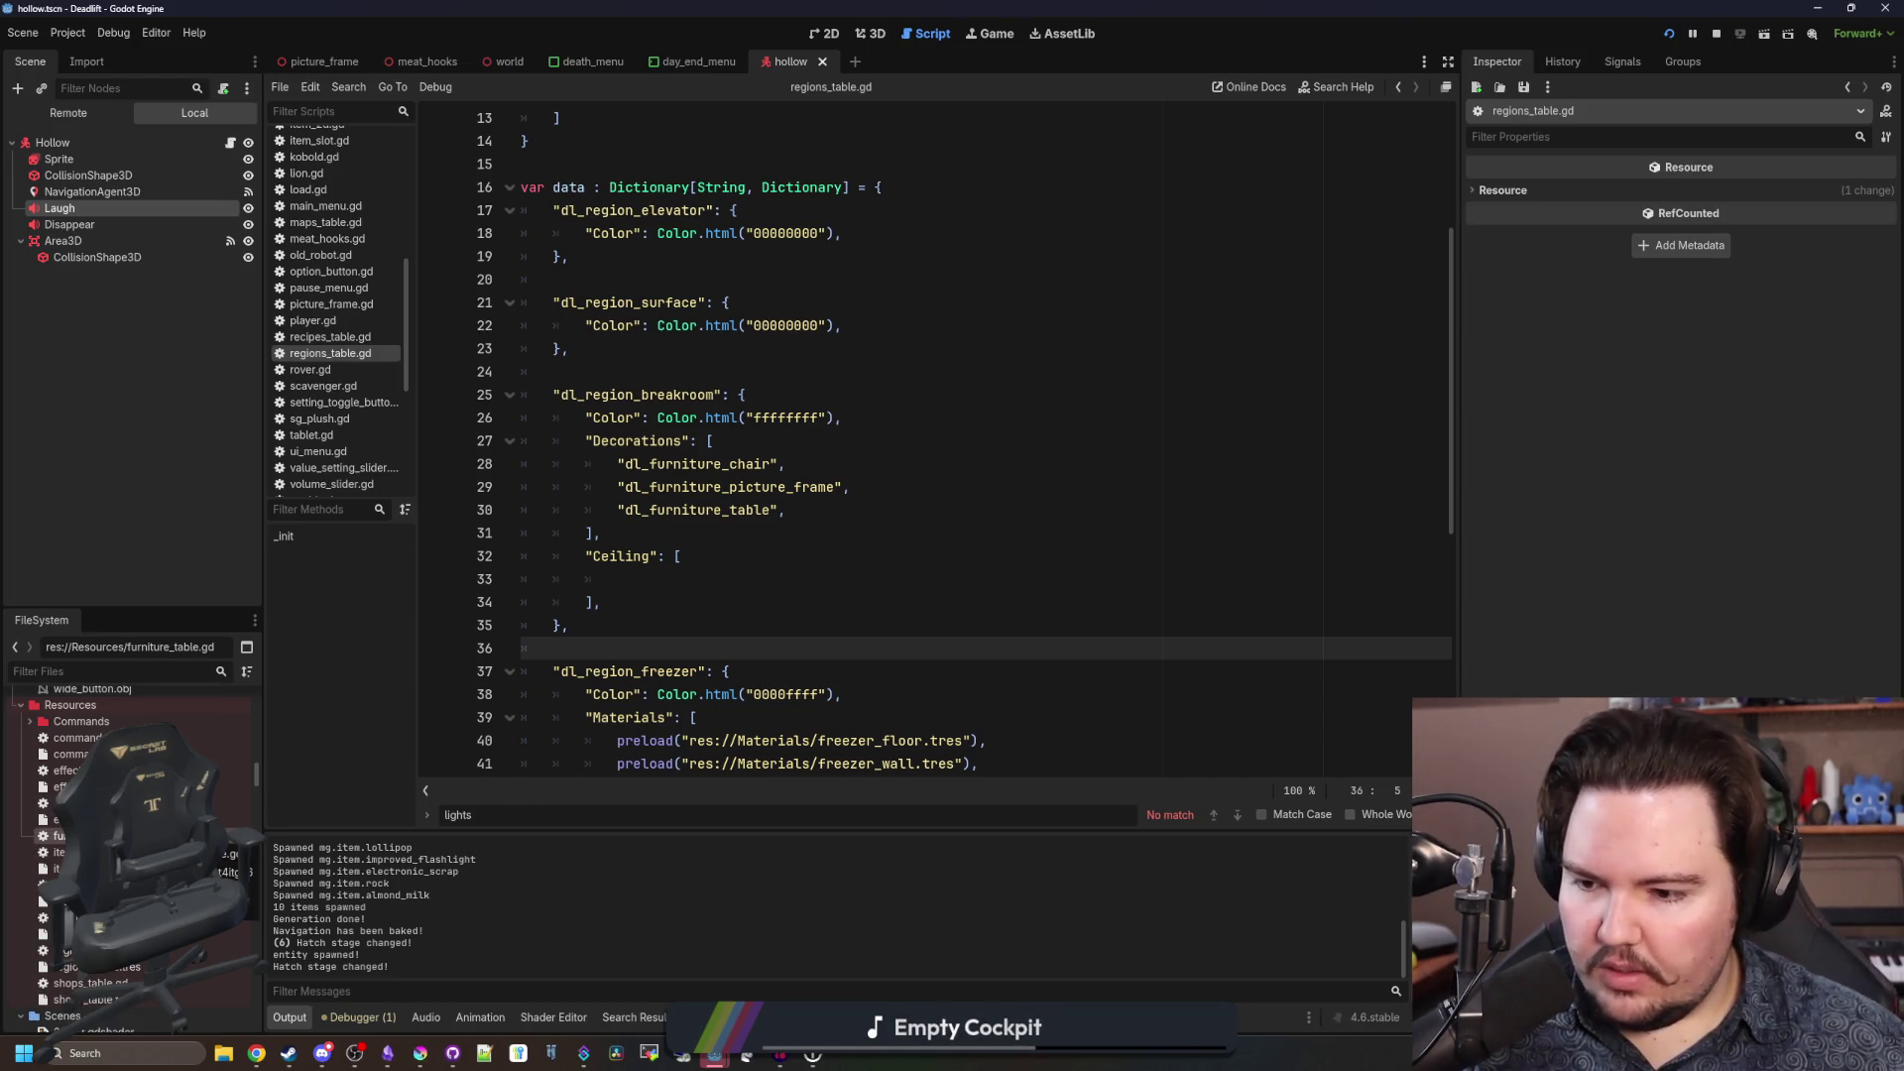
Open furniture_table.gd and select the copied item entries following the tablet entry.
{"action": "double_click", "coordinate": [59, 836]}
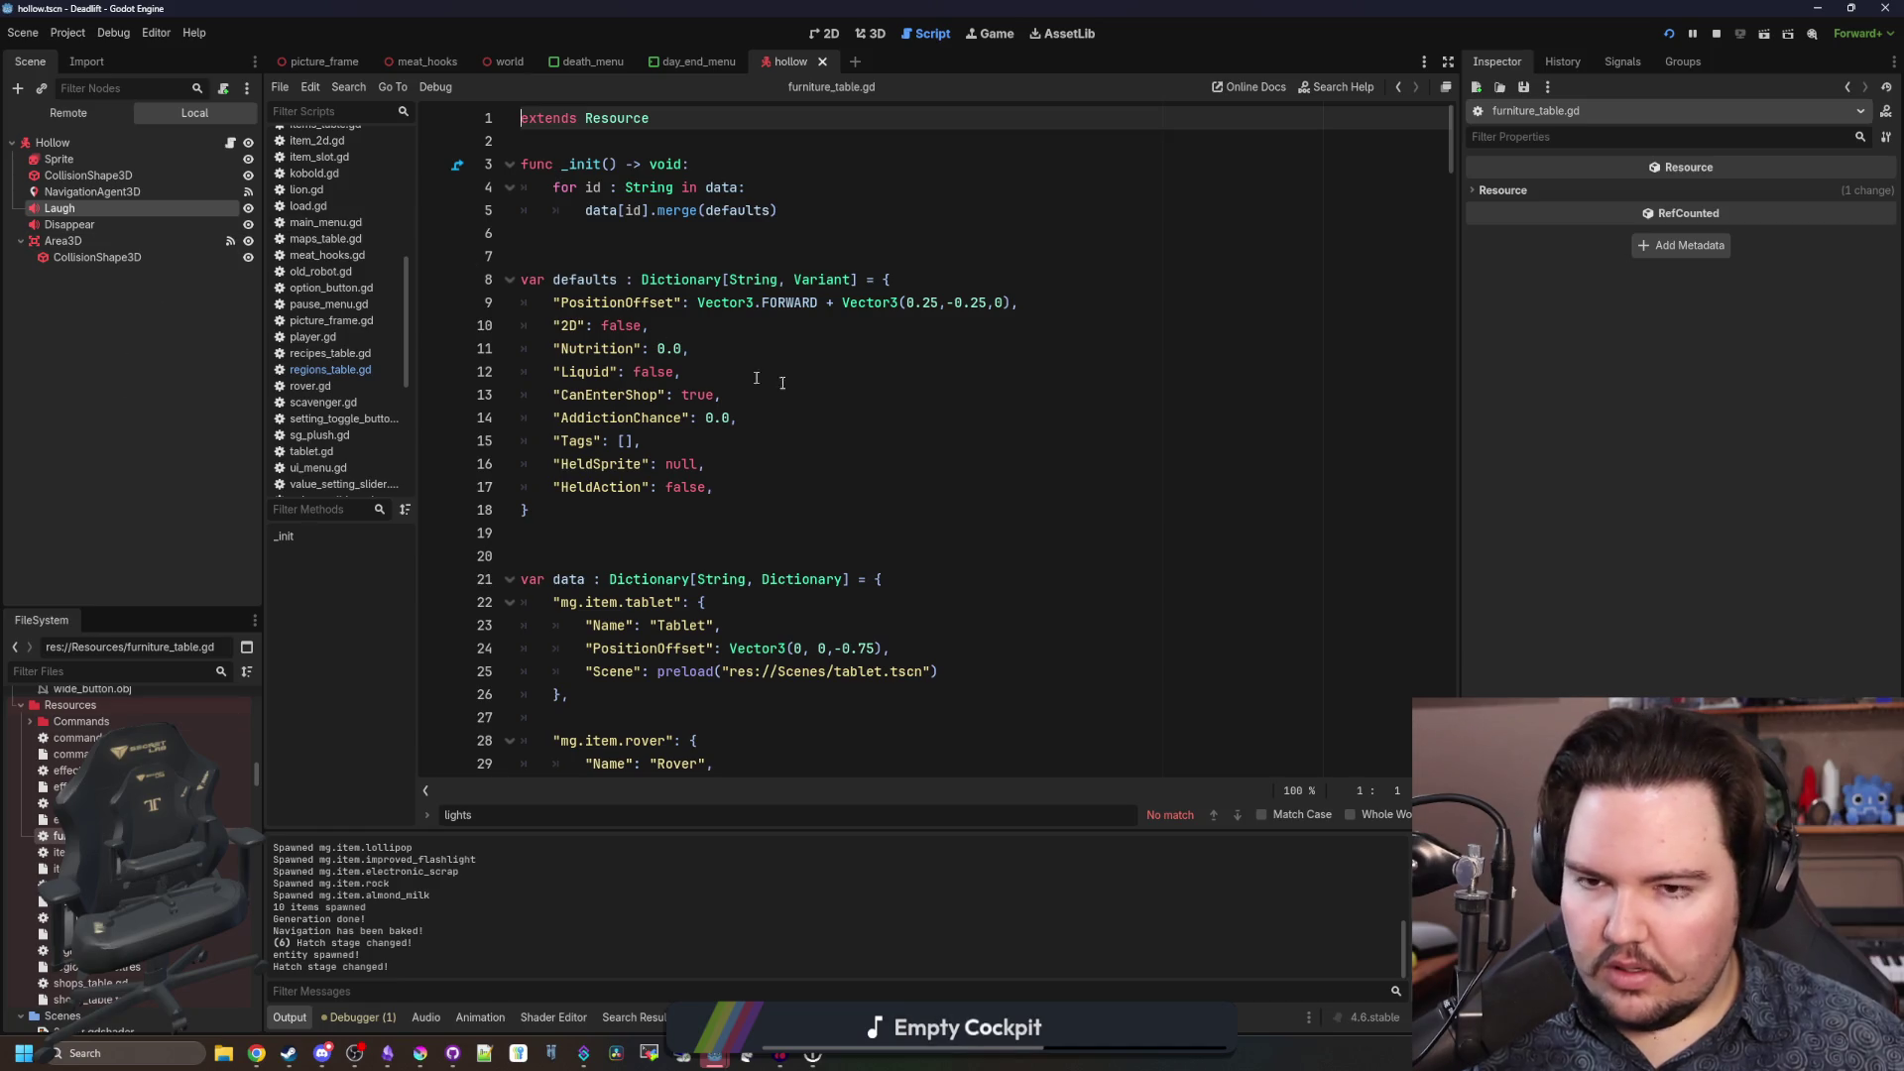
{"action": "left_click", "coordinate": [833, 478]}
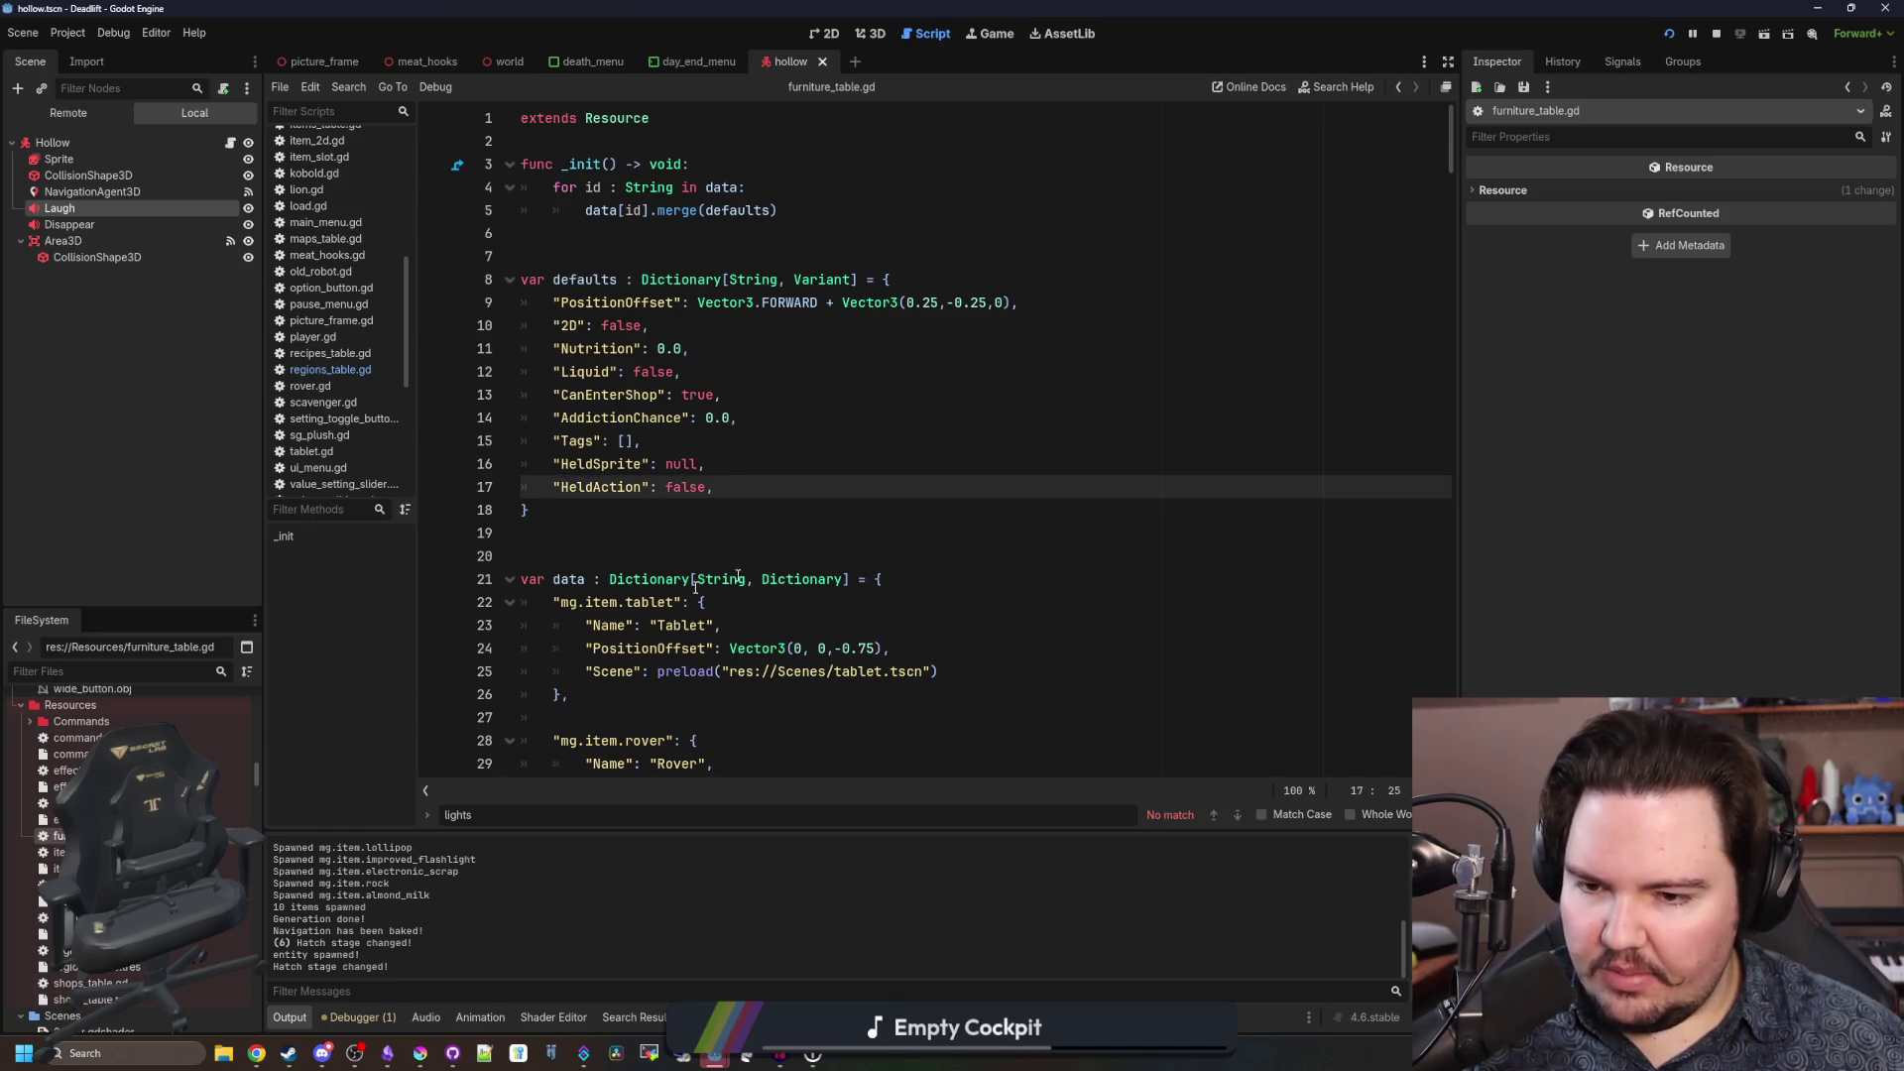
{"action": "scroll", "coordinate": [738, 576], "scroll_direction": "down", "scroll_amount": 20}
{"action": "scroll", "coordinate": [708, 523], "scroll_direction": "down", "scroll_amount": 20}
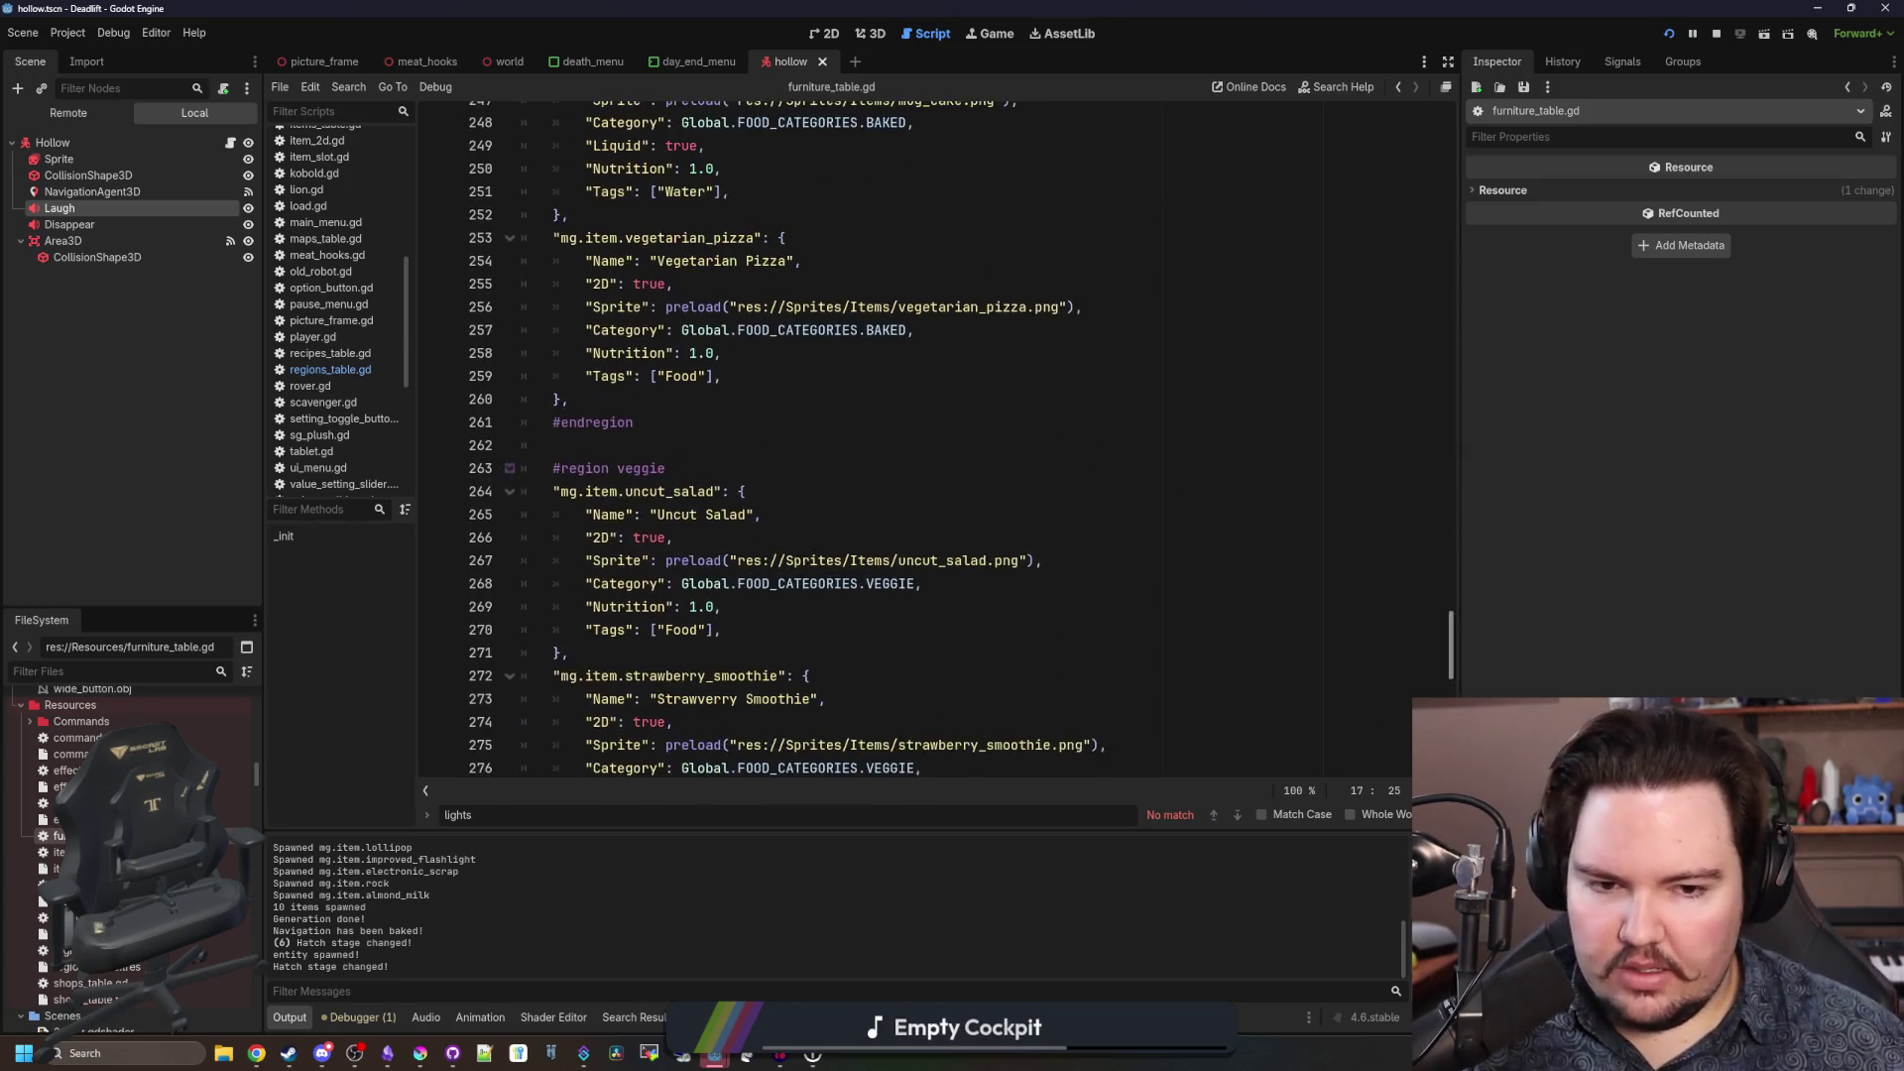
{"action": "mouse_move", "coordinate": [1454, 654]}
{"action": "left_mouse_down"}
{"action": "mouse_move", "coordinate": [1436, 264]}
{"action": "mouse_move", "coordinate": [1452, 151]}
{"action": "left_mouse_up"}
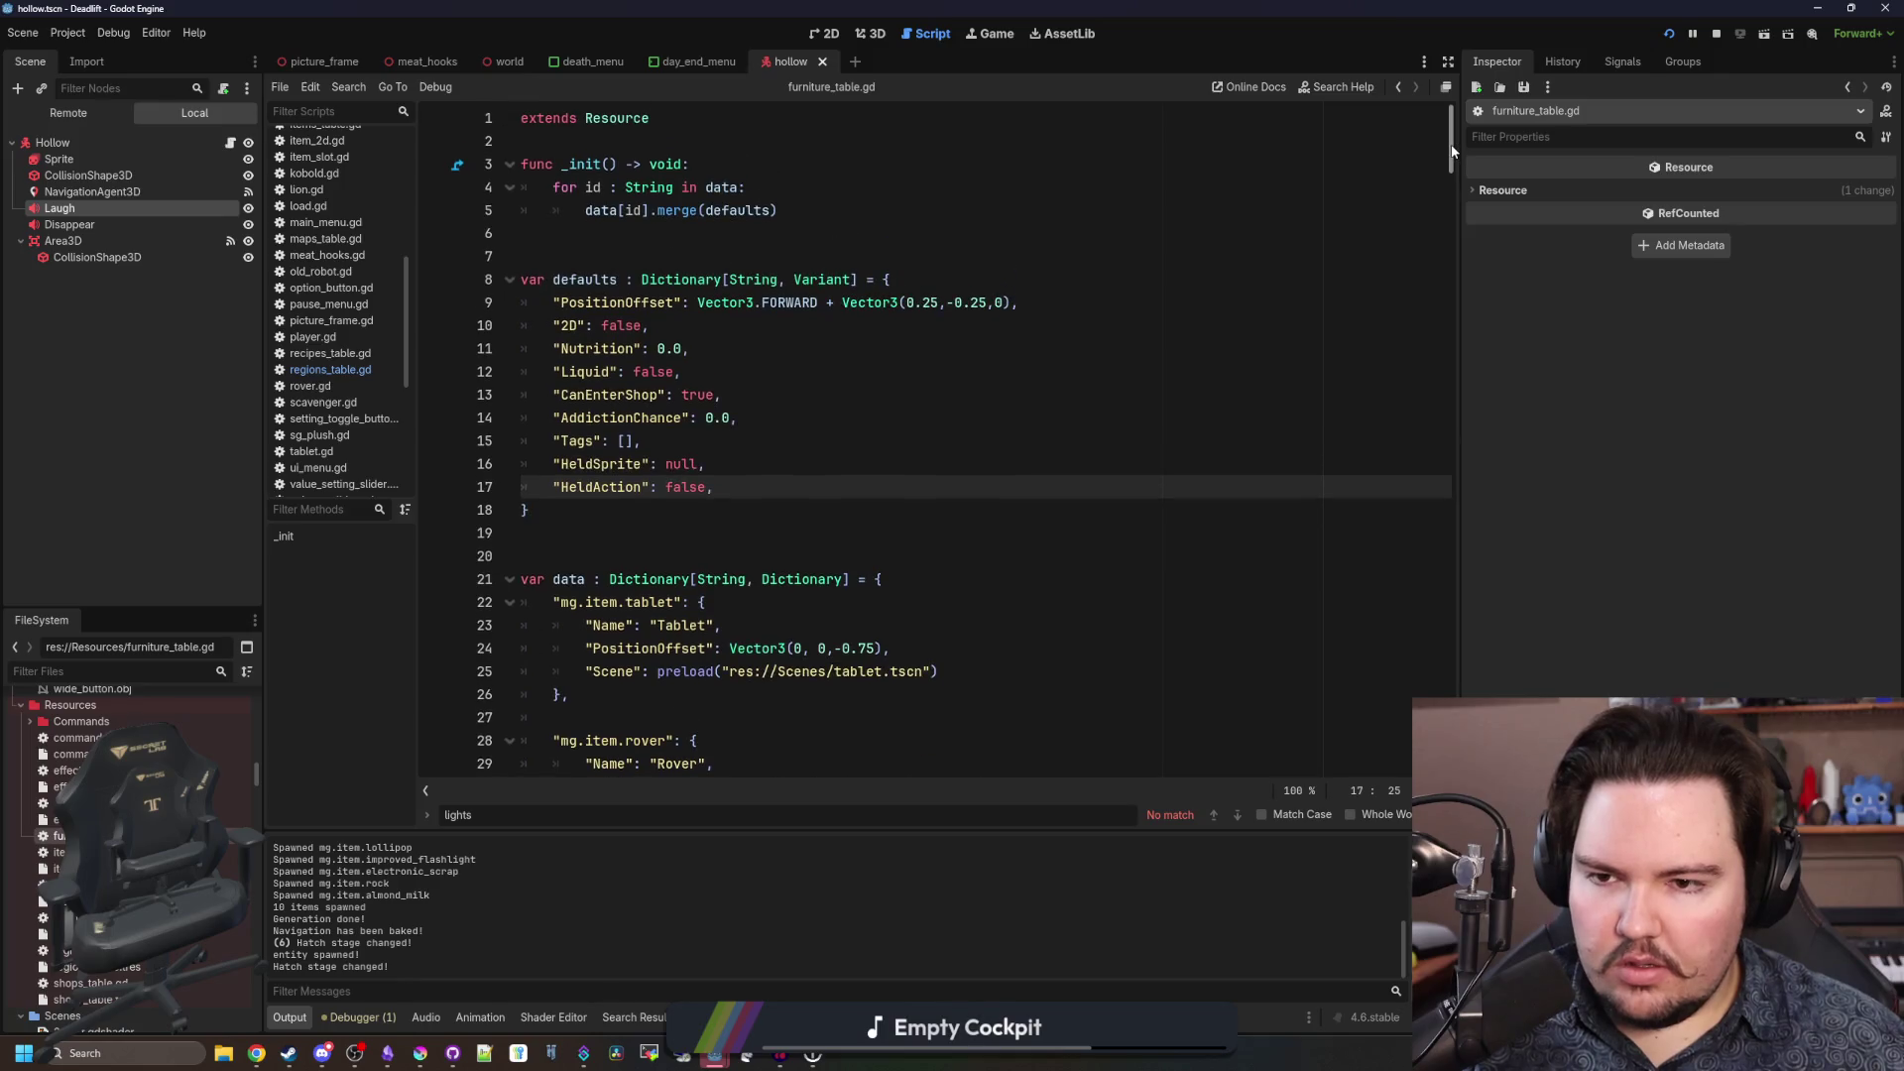
{"action": "scroll", "coordinate": [1439, 173], "scroll_direction": "down", "scroll_amount": 8}
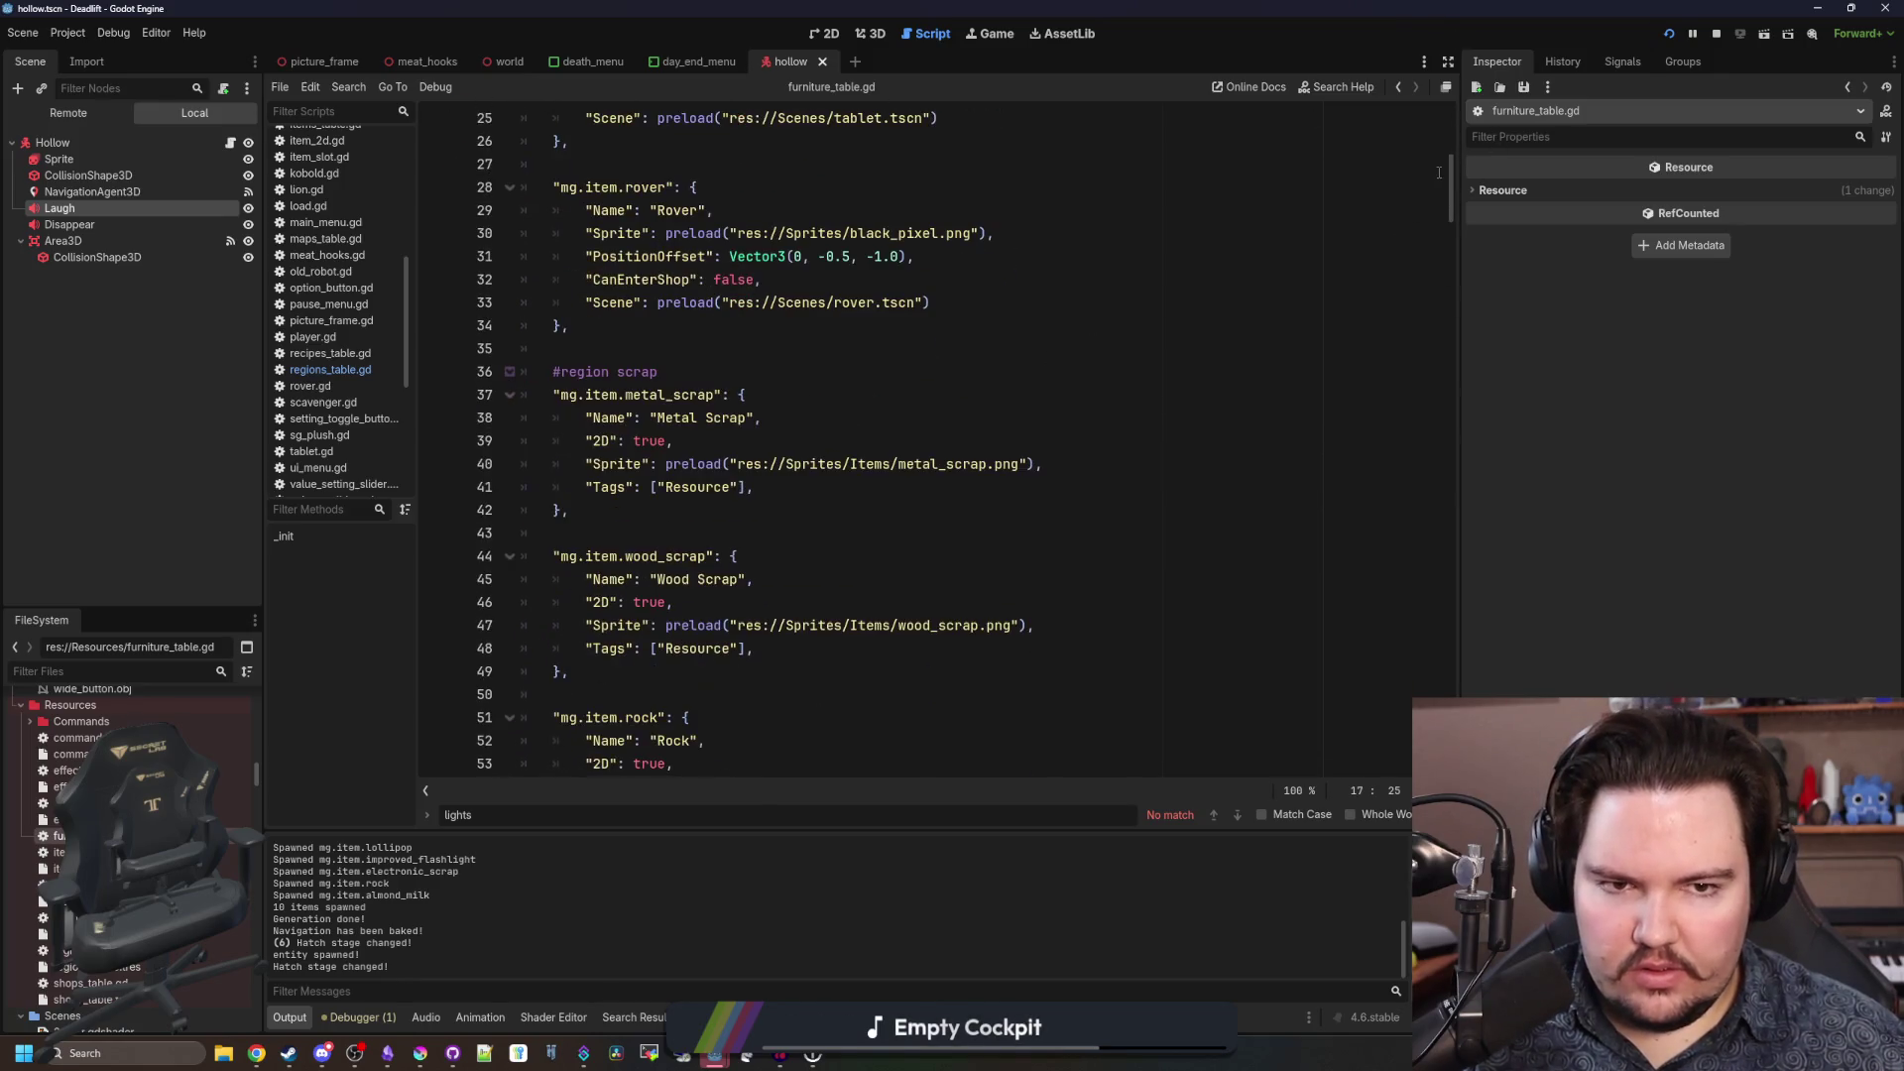
{"action": "mouse_move", "coordinate": [1454, 165]}
{"action": "left_mouse_down"}
{"action": "mouse_move", "coordinate": [1401, 432]}
{"action": "mouse_move", "coordinate": [1429, 754]}
{"action": "left_mouse_up"}
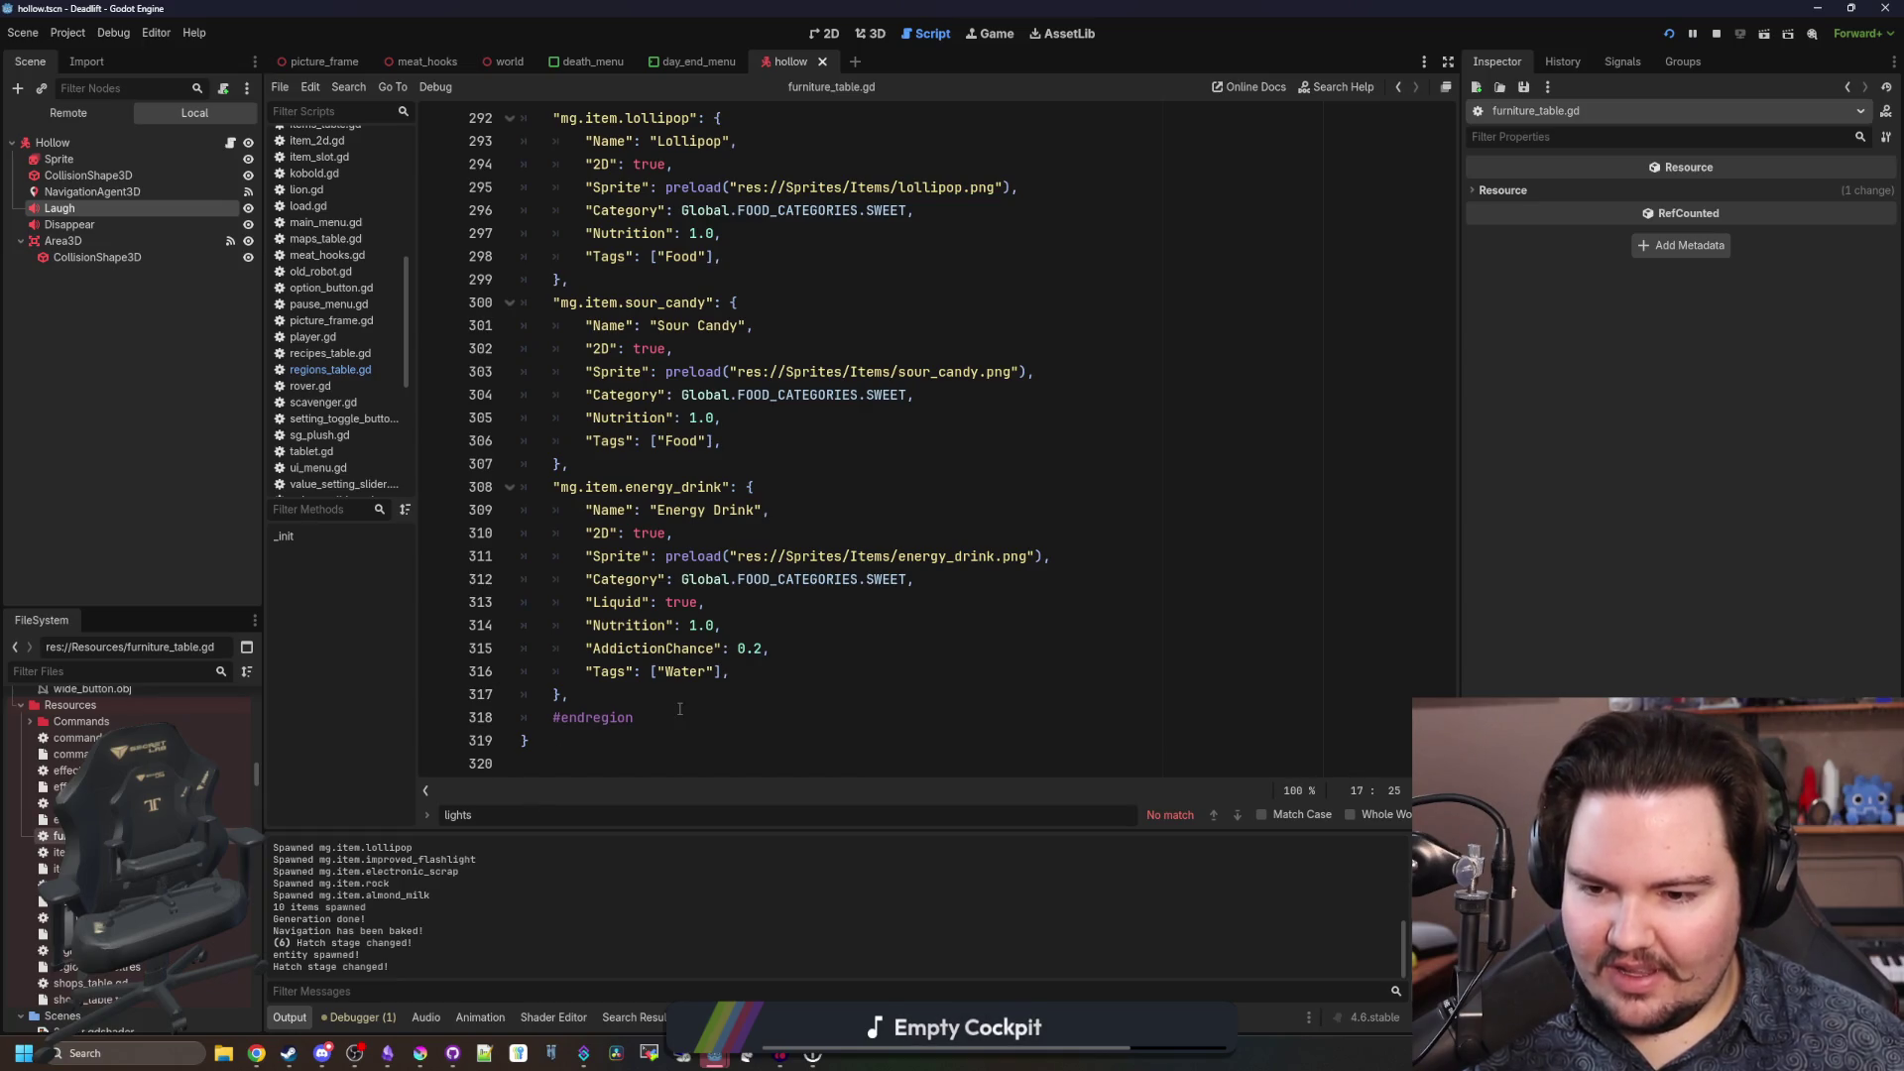
{"action": "mouse_move", "coordinate": [682, 706]}
{"action": "left_mouse_down"}
{"action": "mouse_move", "coordinate": [525, 3]}
{"action": "mouse_move", "coordinate": [523, 556]}
{"action": "left_mouse_up"}
{"action": "scroll", "coordinate": [617, 607], "scroll_direction": "down", "scroll_amount": 6}
{"action": "left_click", "coordinate": [523, 330], "text": "shift"}
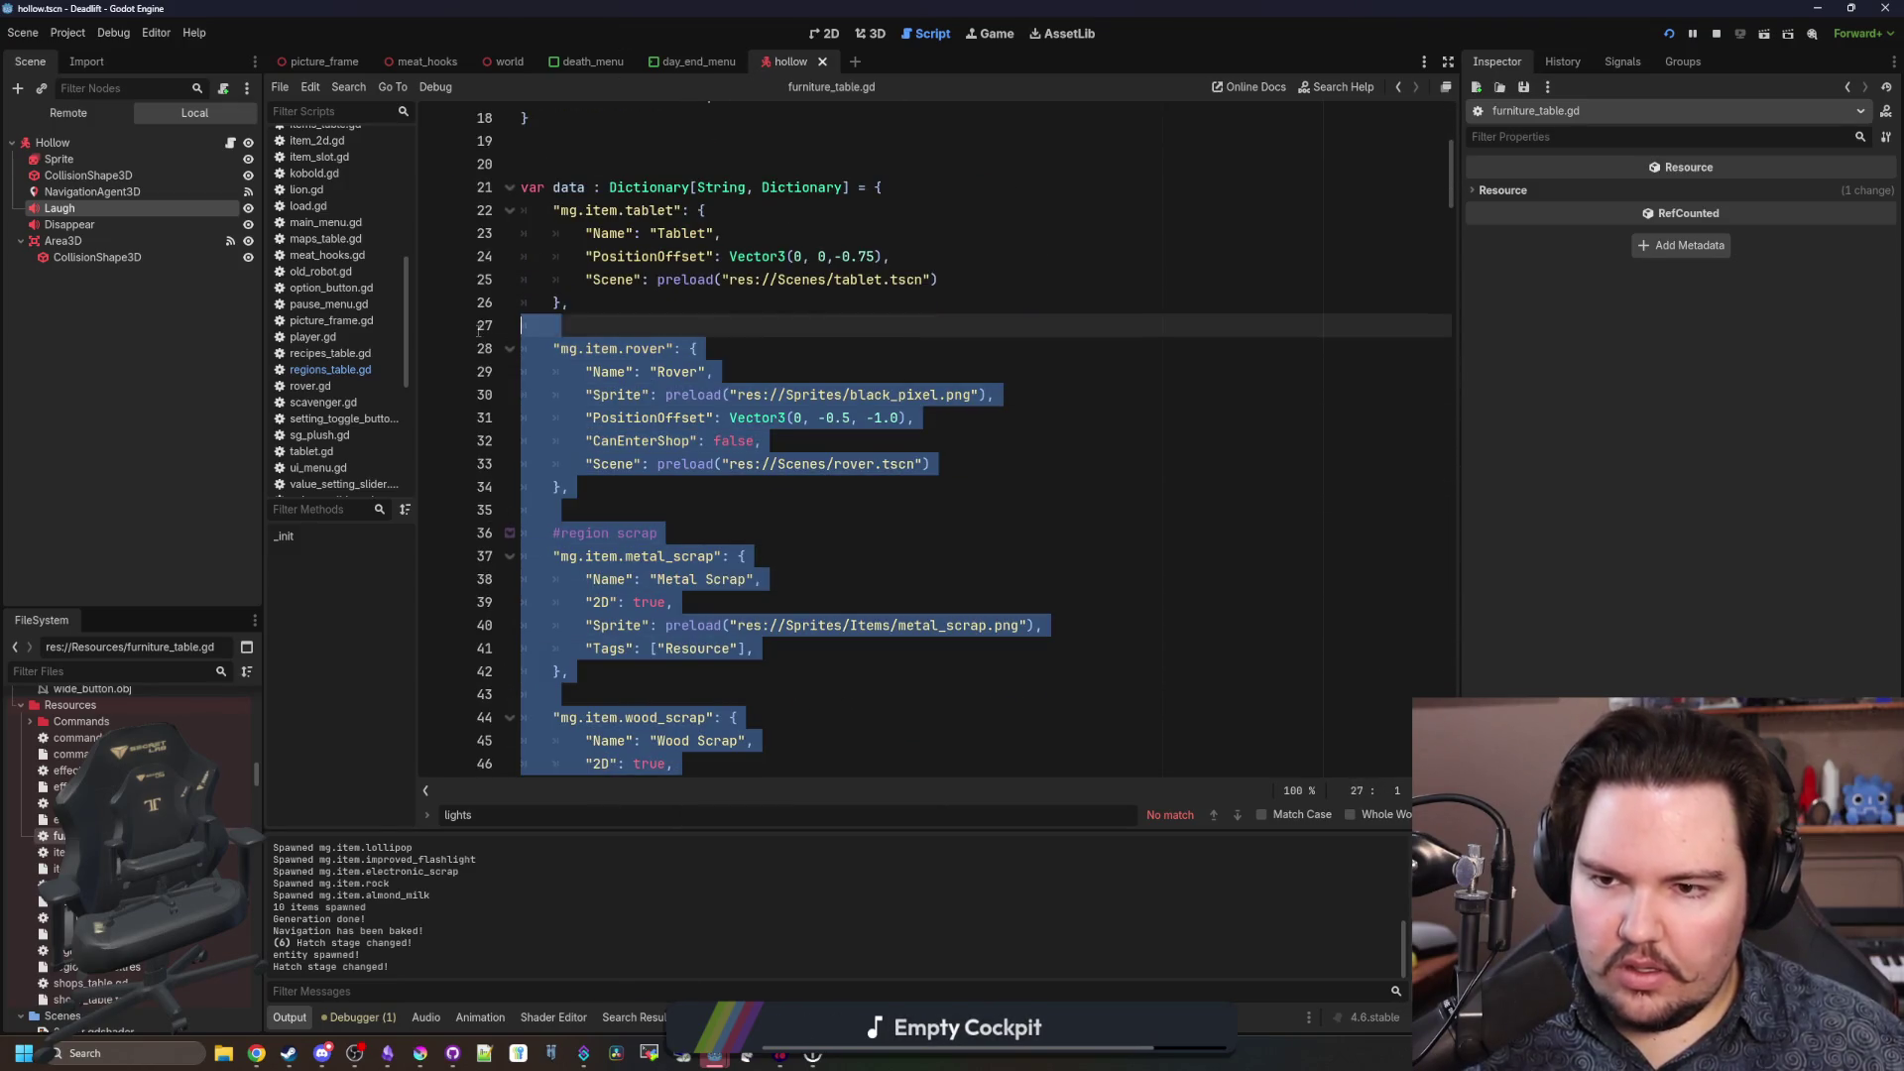
Remove the extra item entries and rename the remaining key to dl_furniture_table.
{"action": "key", "text": "Delete"}
{"action": "key", "text": "BackSpace"}
{"action": "left_click_drag", "start_coordinate": [674, 625], "coordinate": [676, 609]}
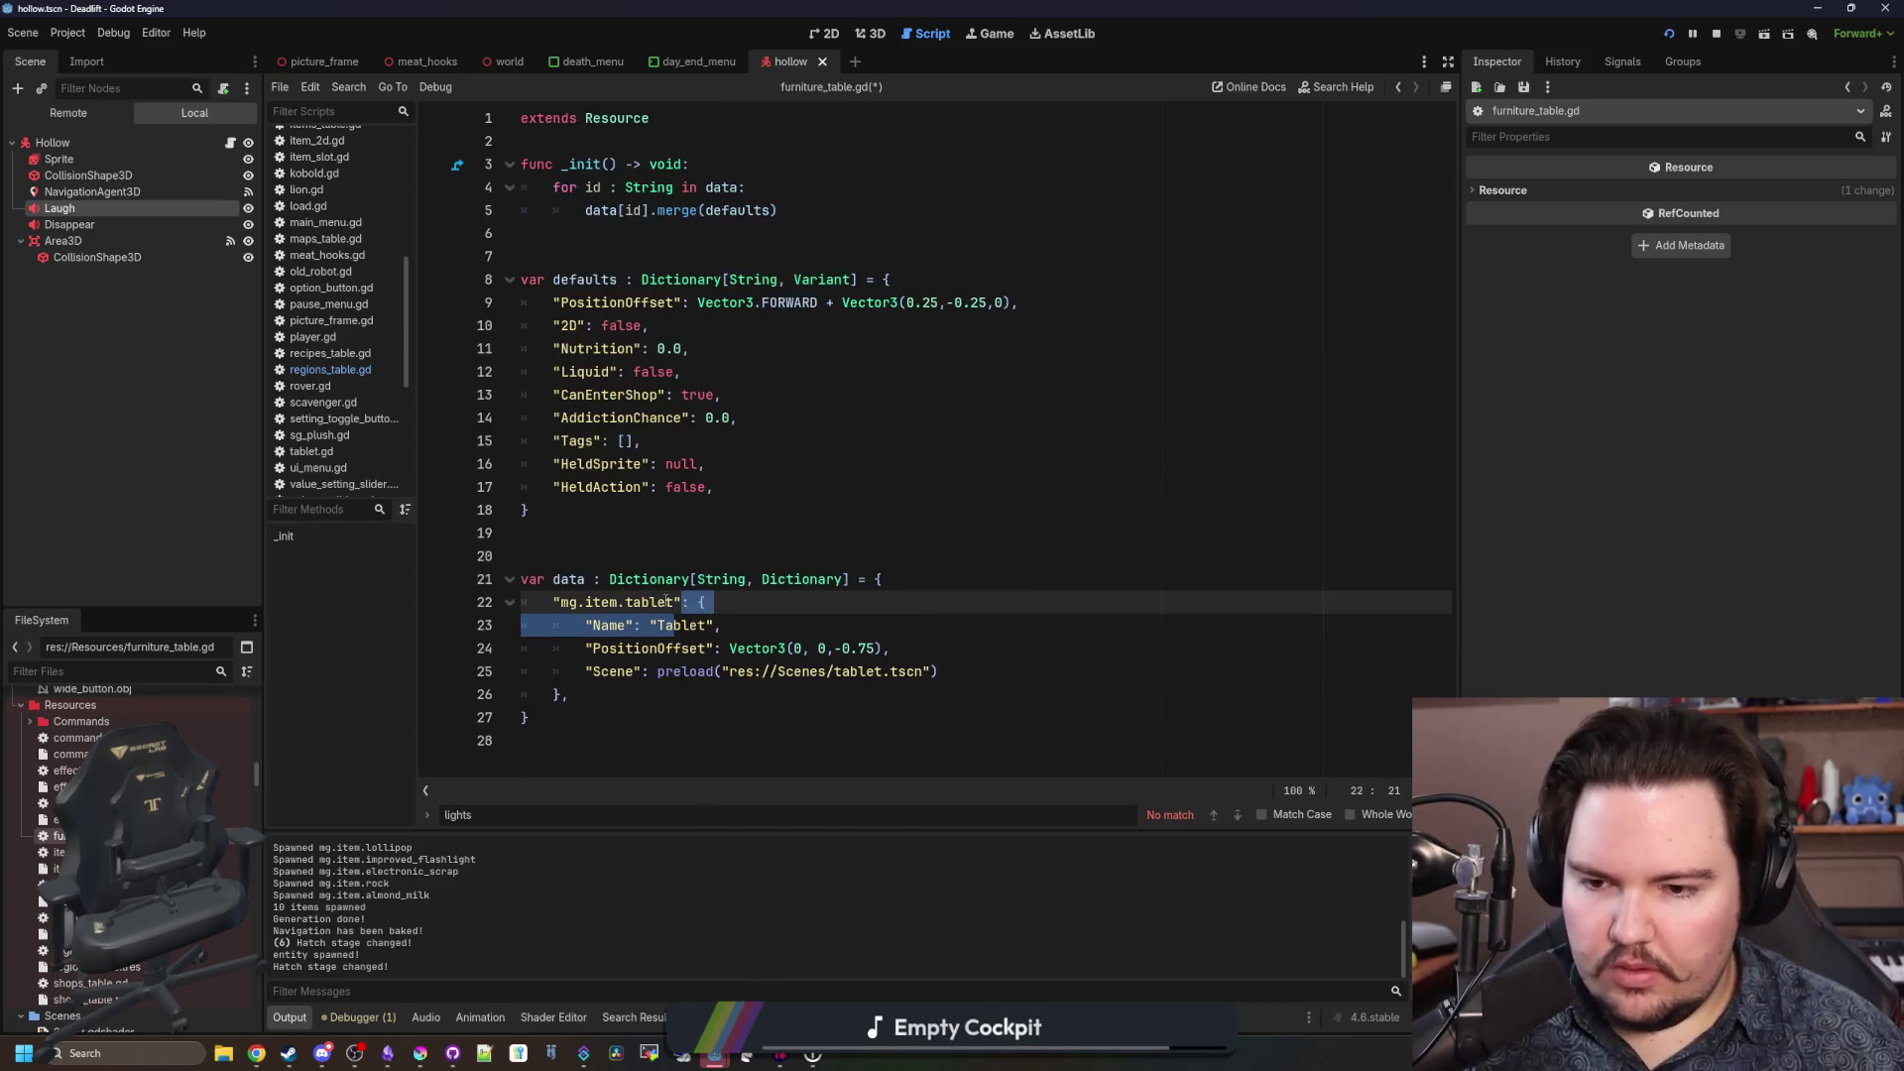
{"action": "key", "text": "Left"}
{"action": "key", "text": "Left"}
{"action": "key", "text": "BackSpace"}
{"action": "key", "text": "BackSpace"}
{"action": "key", "text": "BackSpace"}
{"action": "type", "text": "dl_"}
{"action": "type", "text": "furniture"}
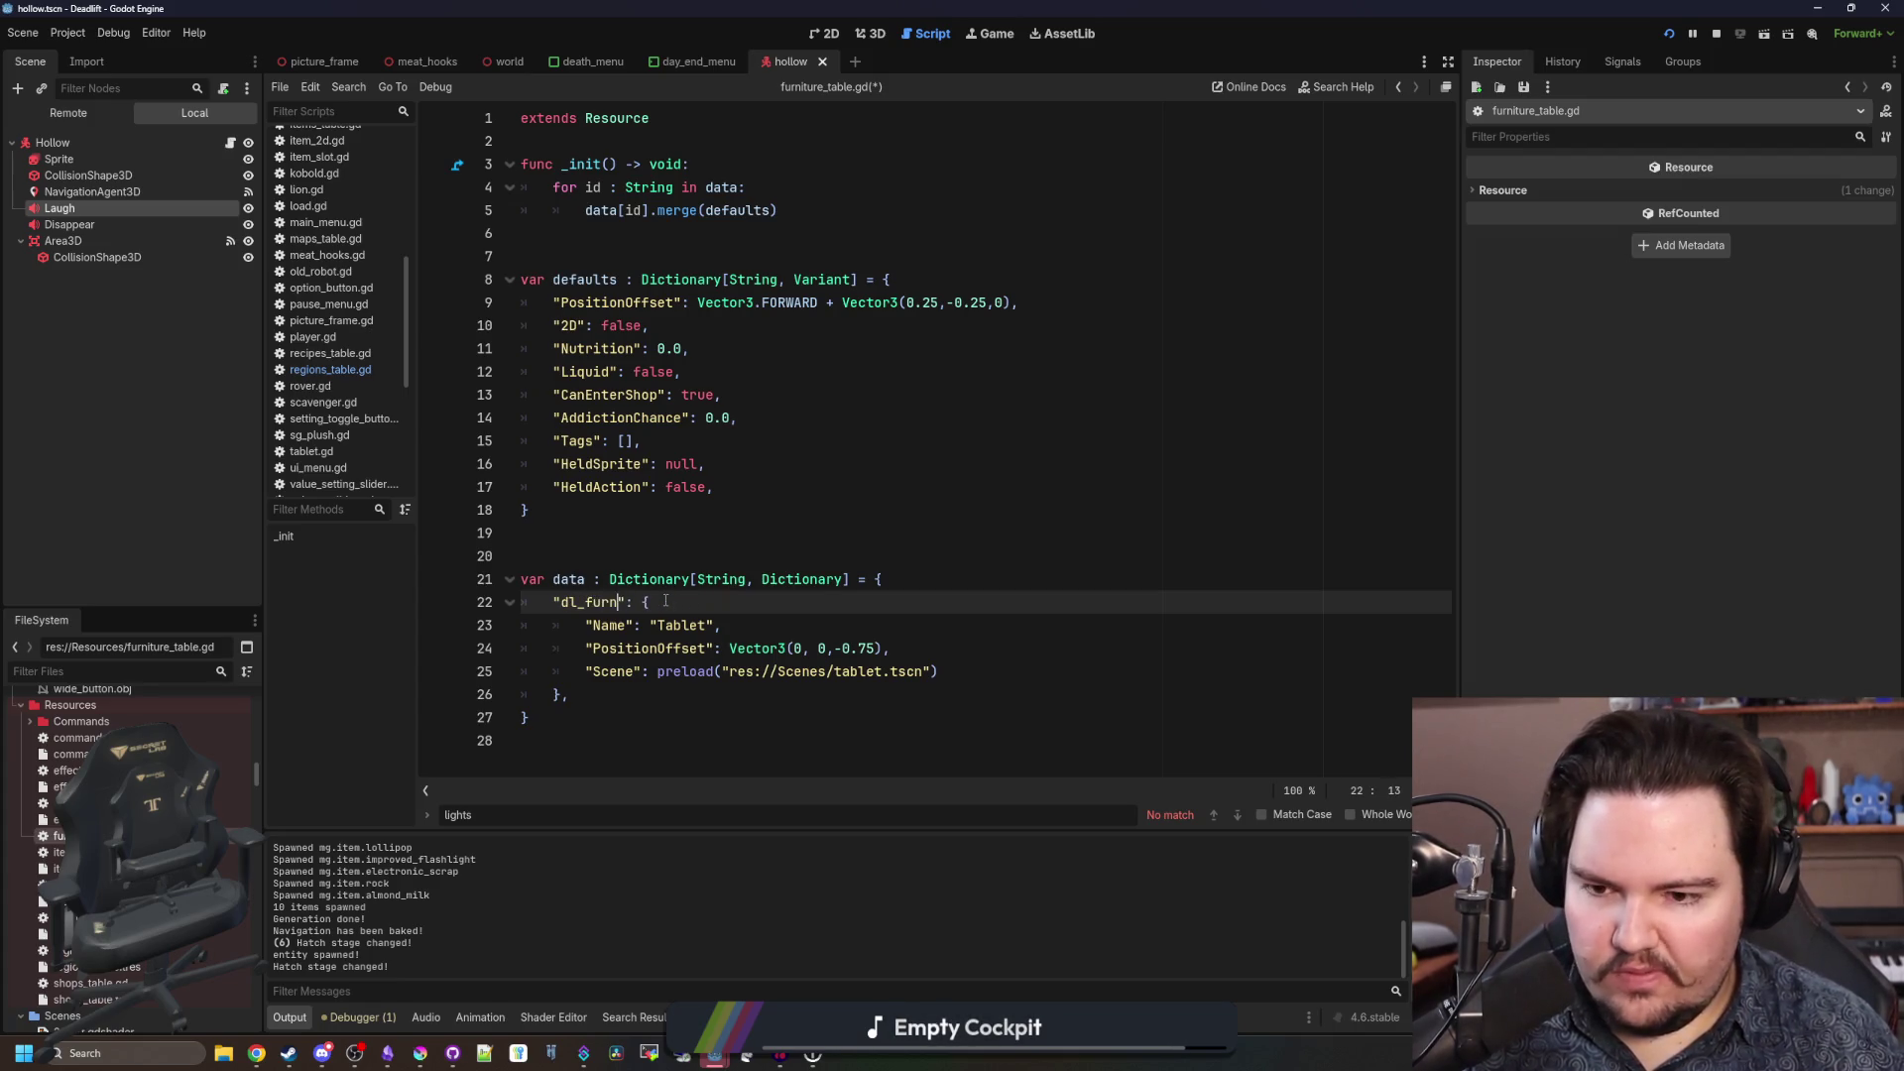
{"action": "type", "text": "_"}
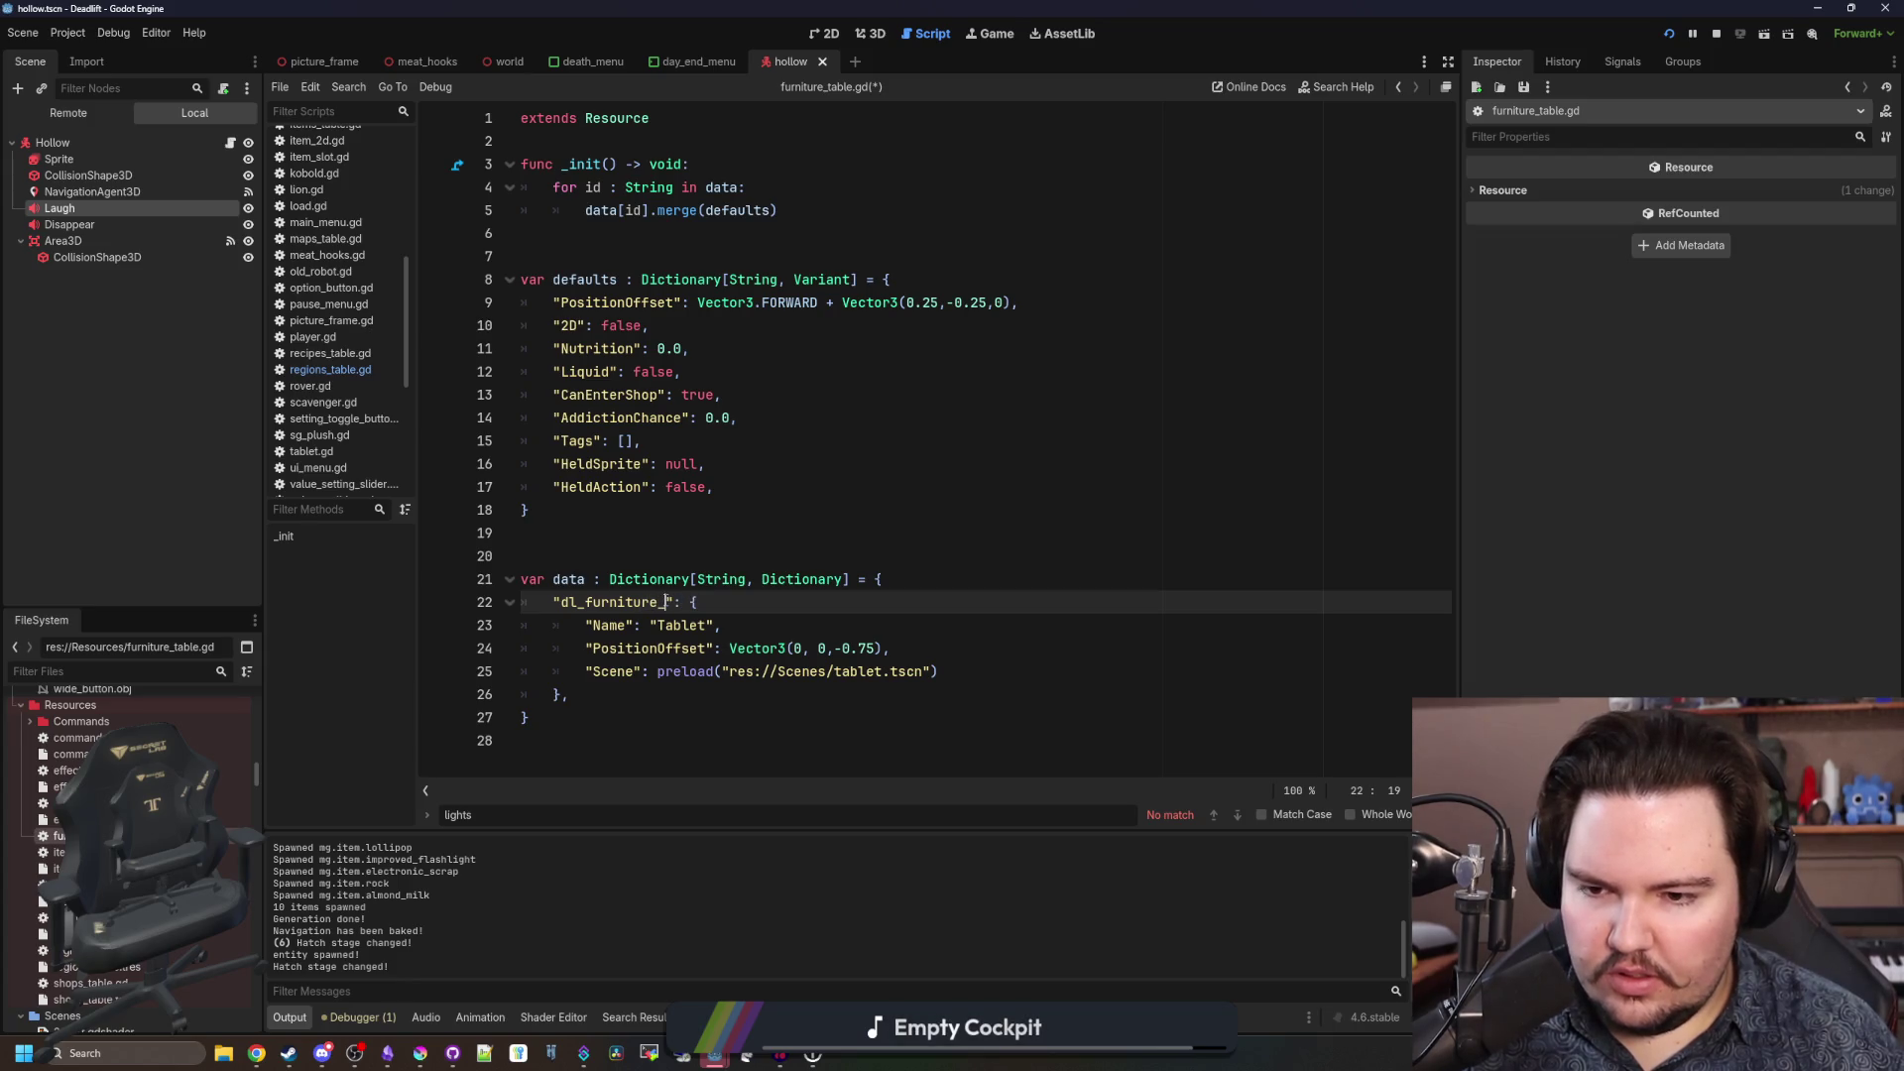
{"action": "type", "text": "table"}
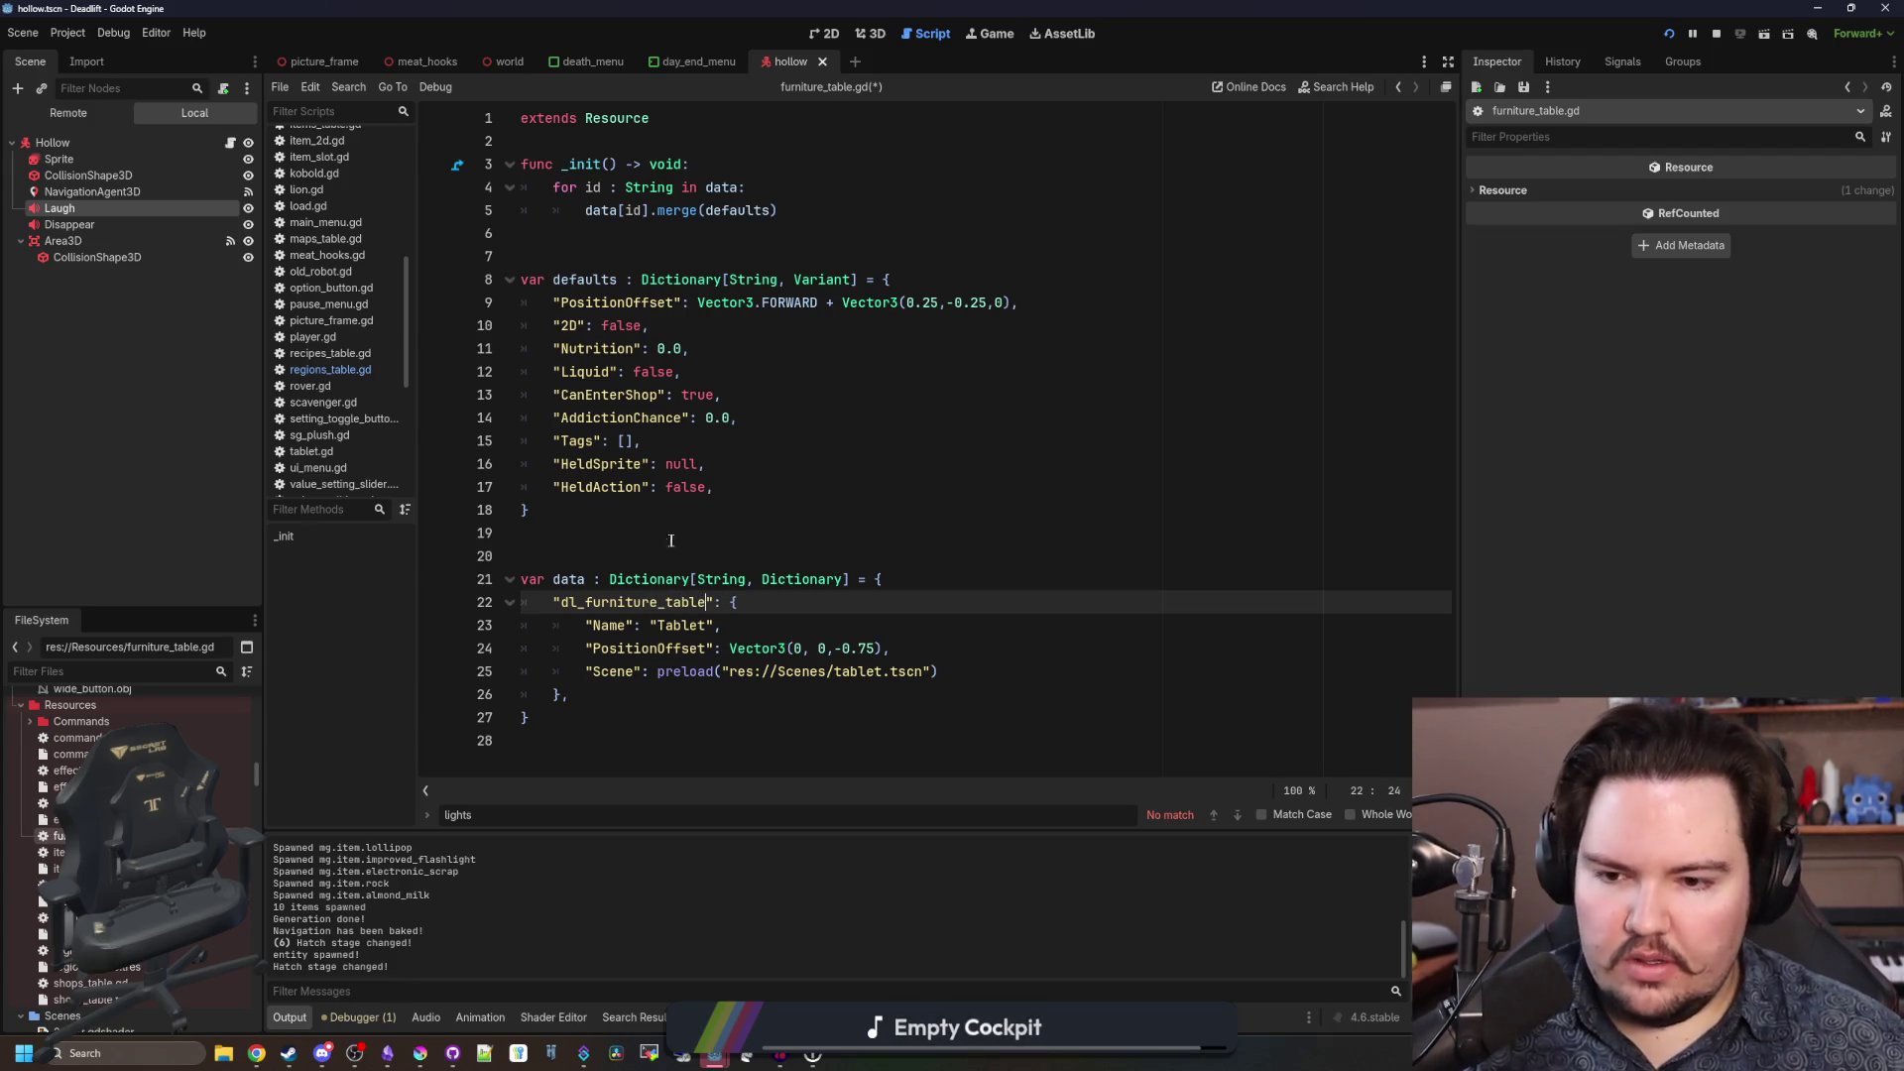
Set the entry's Name to "Table" and add a Scene preload of res://Scenes/table.tscn.
{"action": "double_click", "coordinate": [666, 626]}
{"action": "type", "text": "TABLE"}
{"action": "key", "text": "BackSpace"}
{"action": "key", "text": "BackSpace"}
{"action": "key", "text": "BackSpace"}
{"action": "type", "text": "able"}
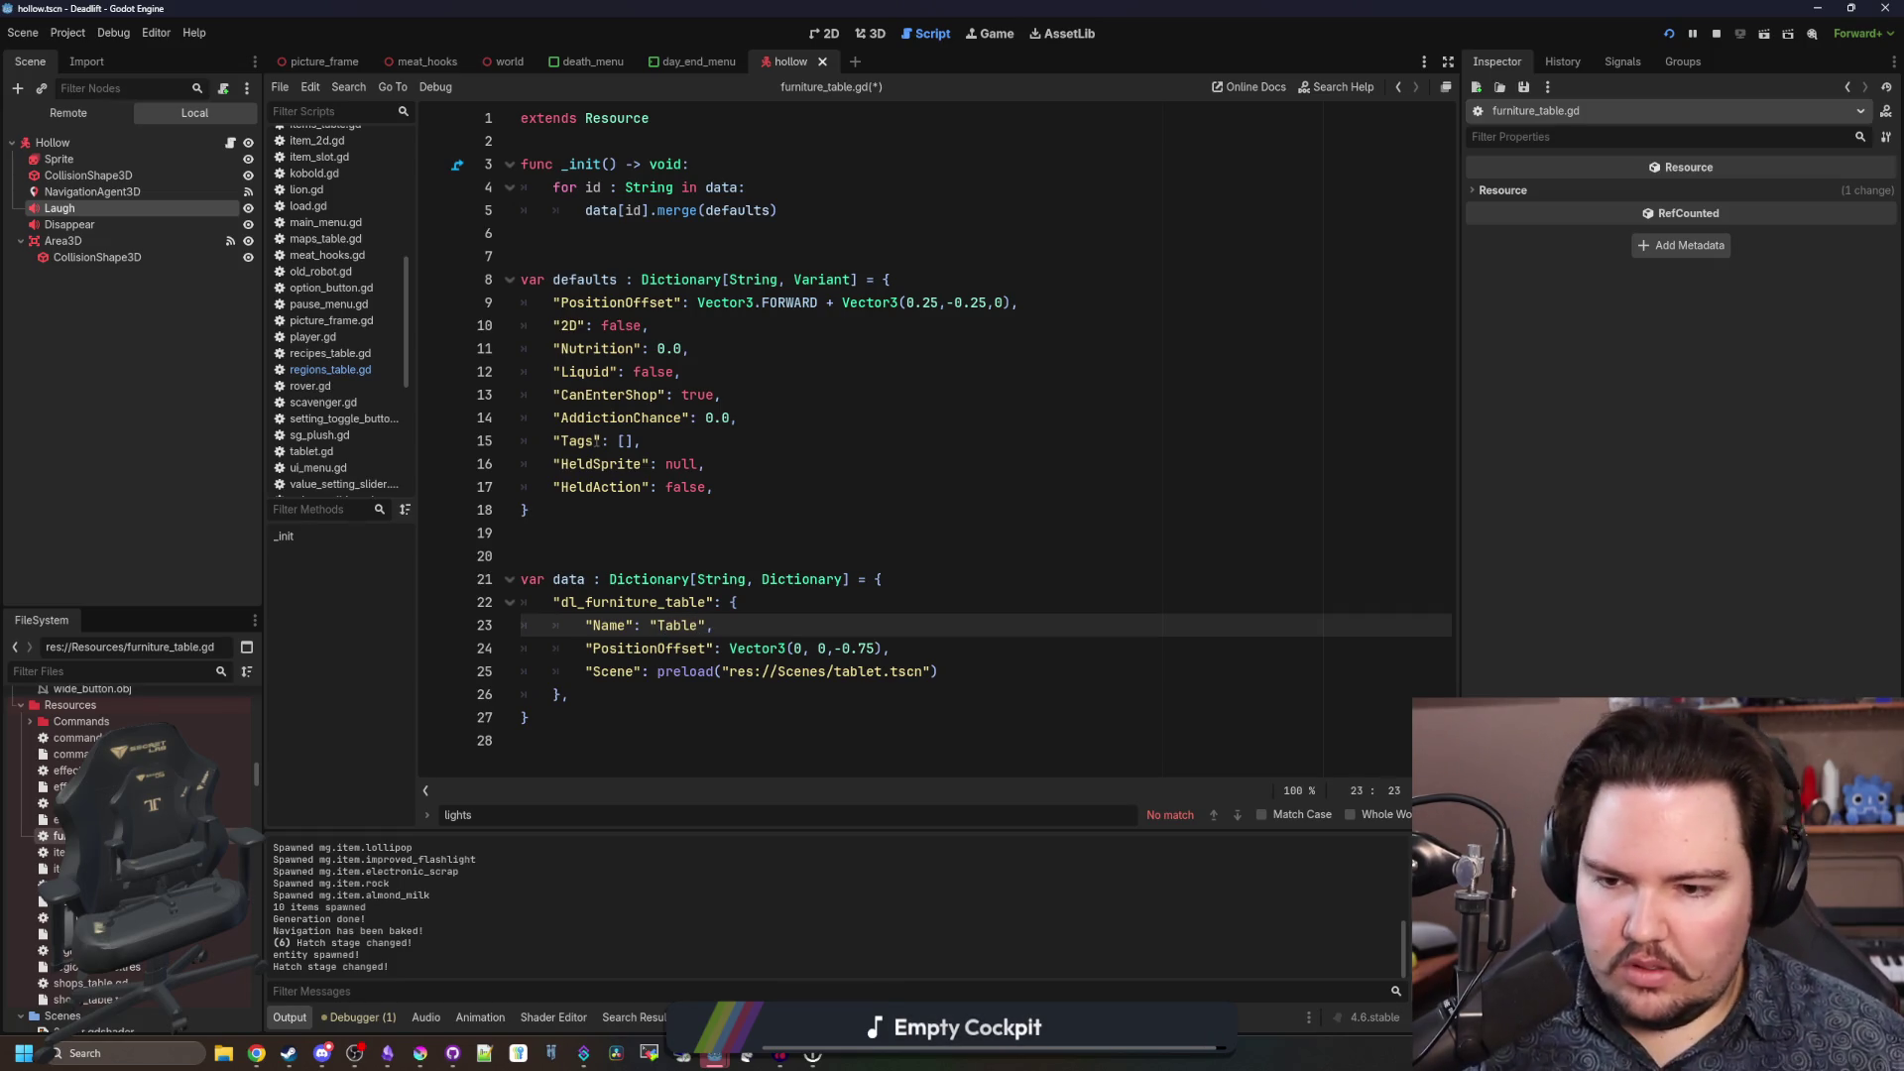
{"action": "key", "text": "Return"}
{"action": "type", "text": "\""}
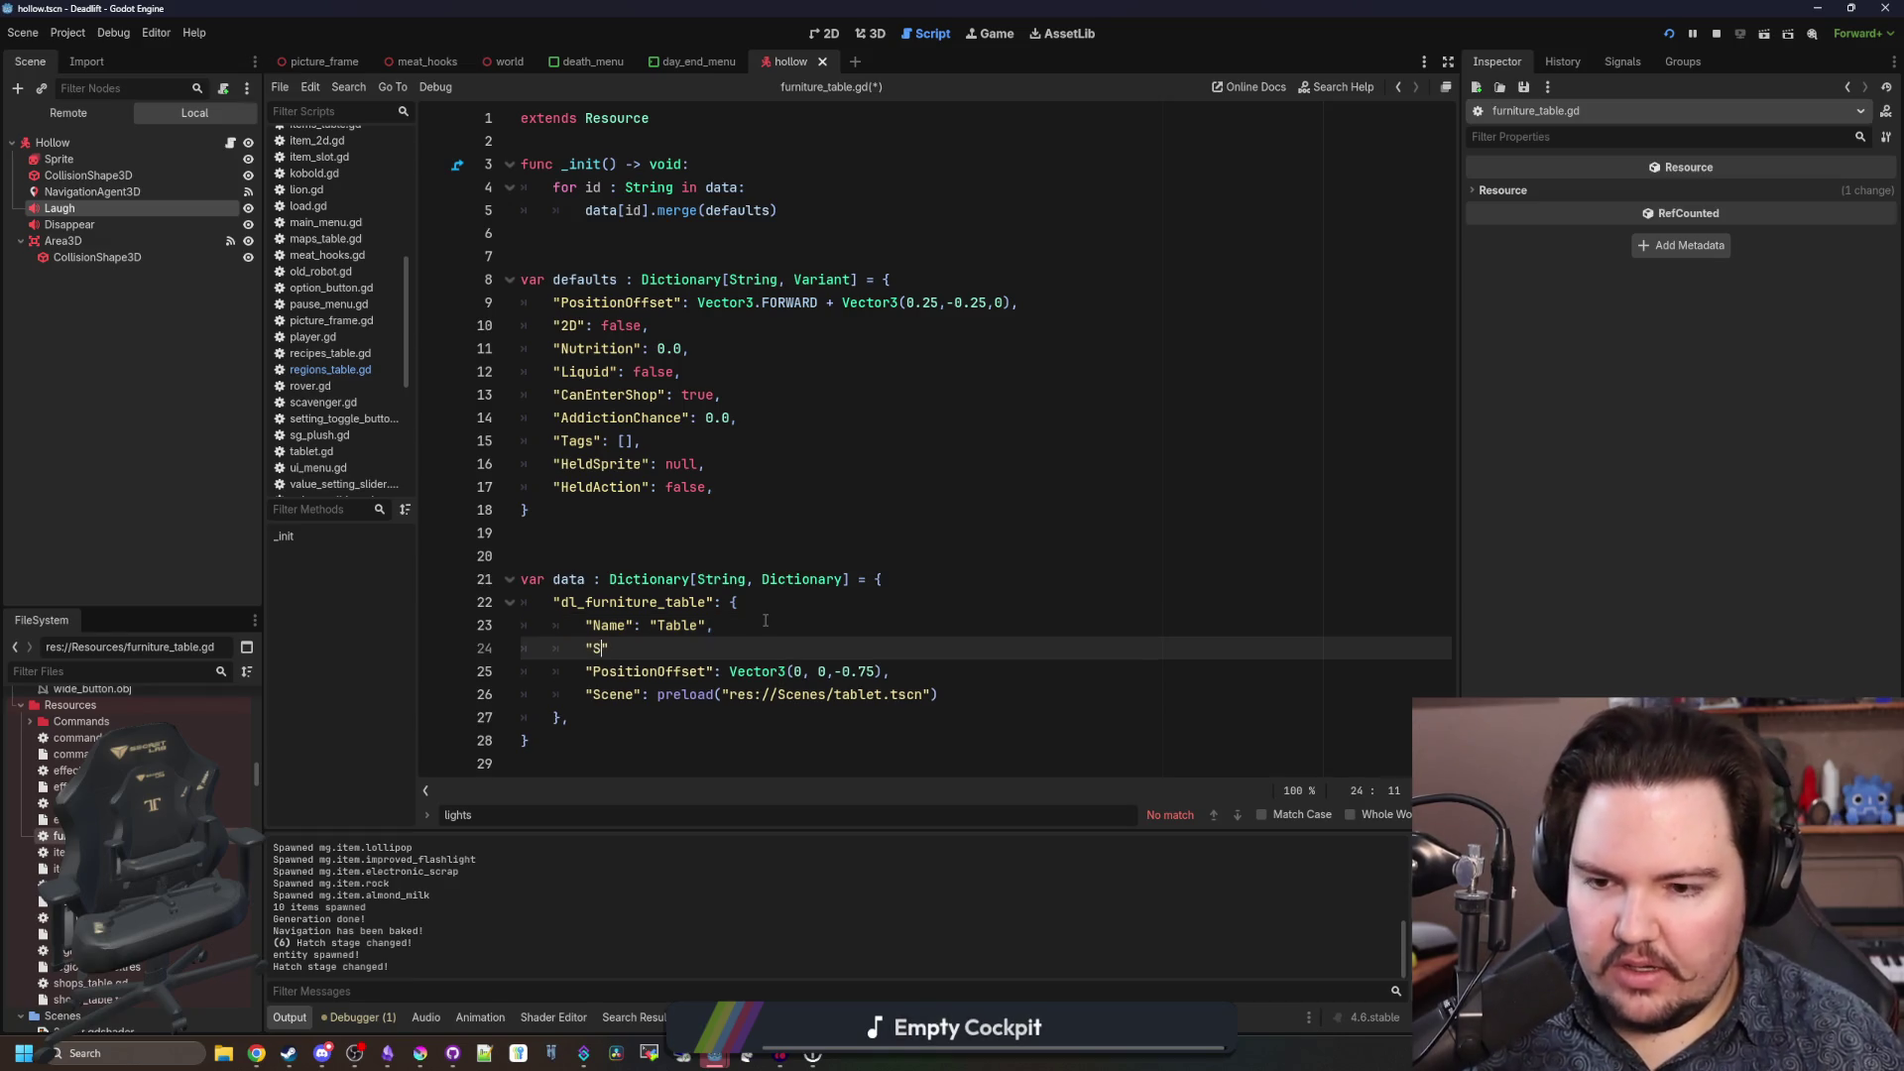
{"action": "type", "text": "Scene\": preload"}
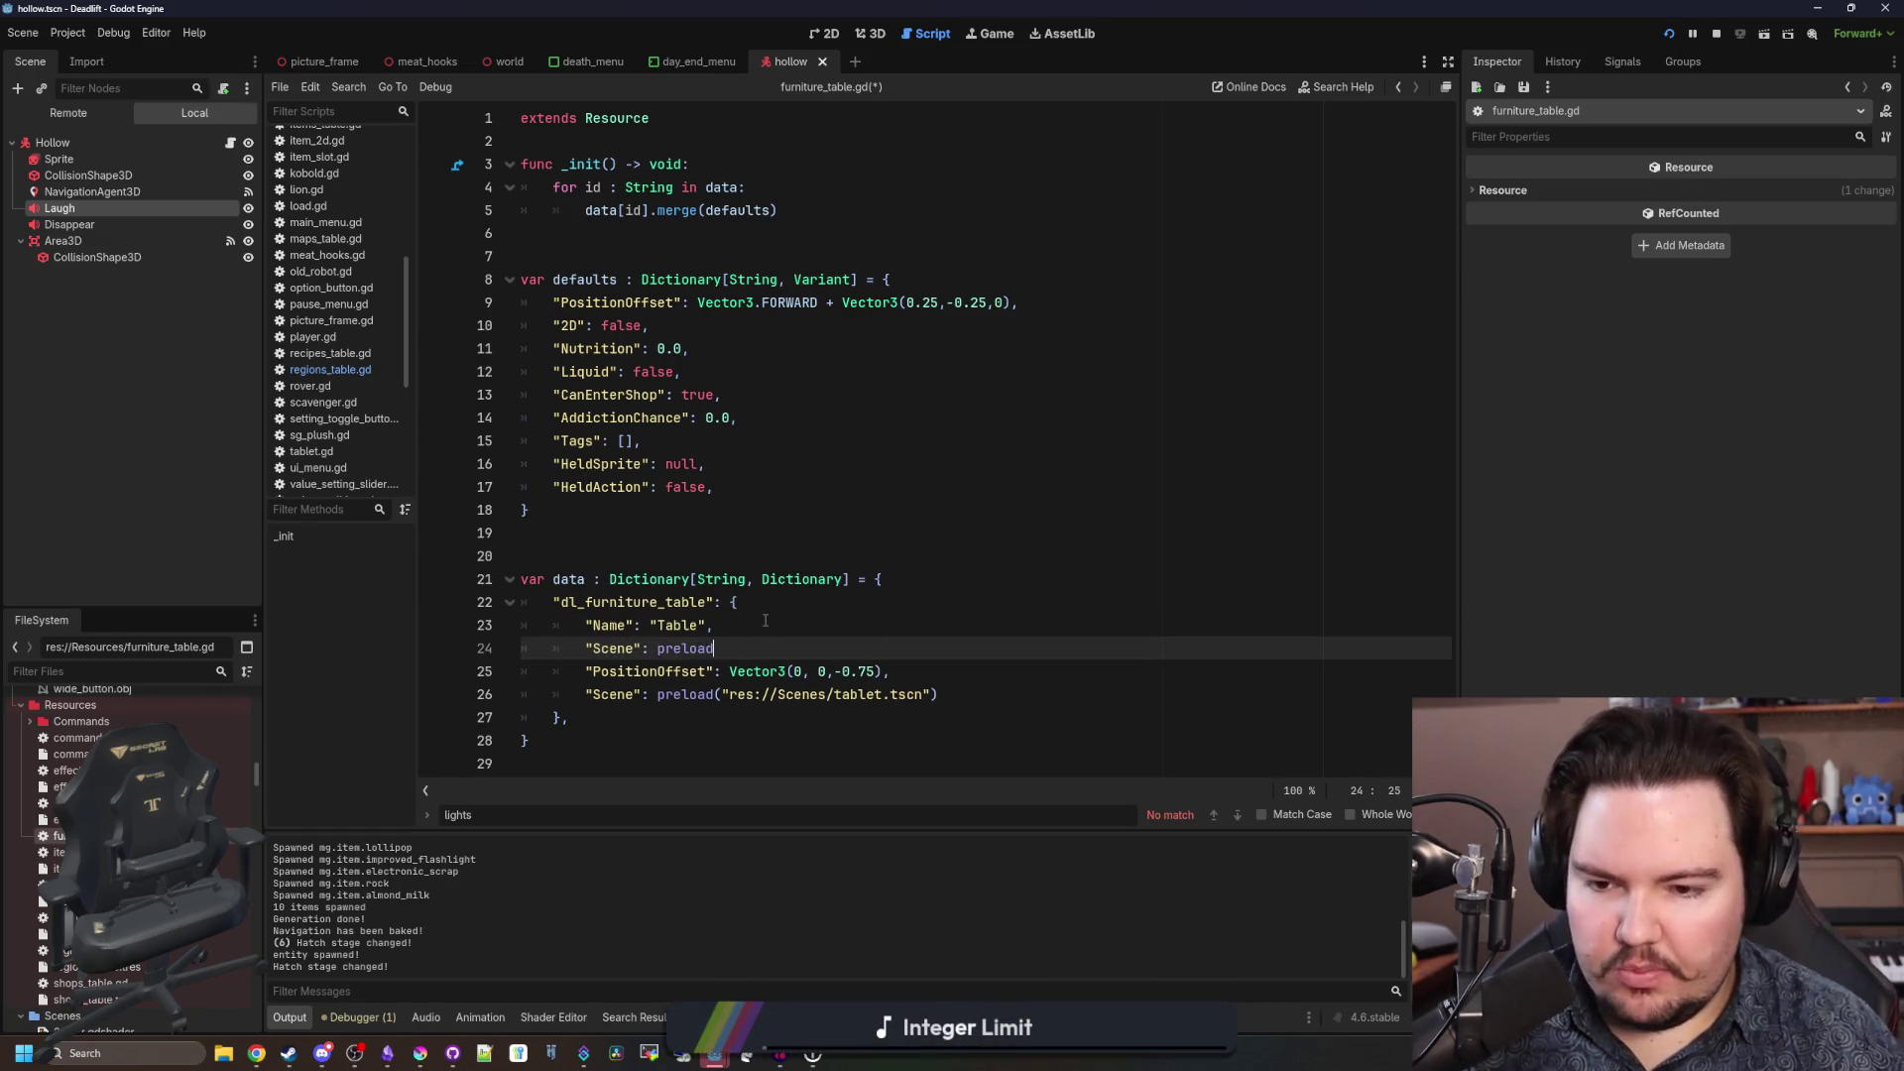
{"action": "type", "text": "(\"table"}
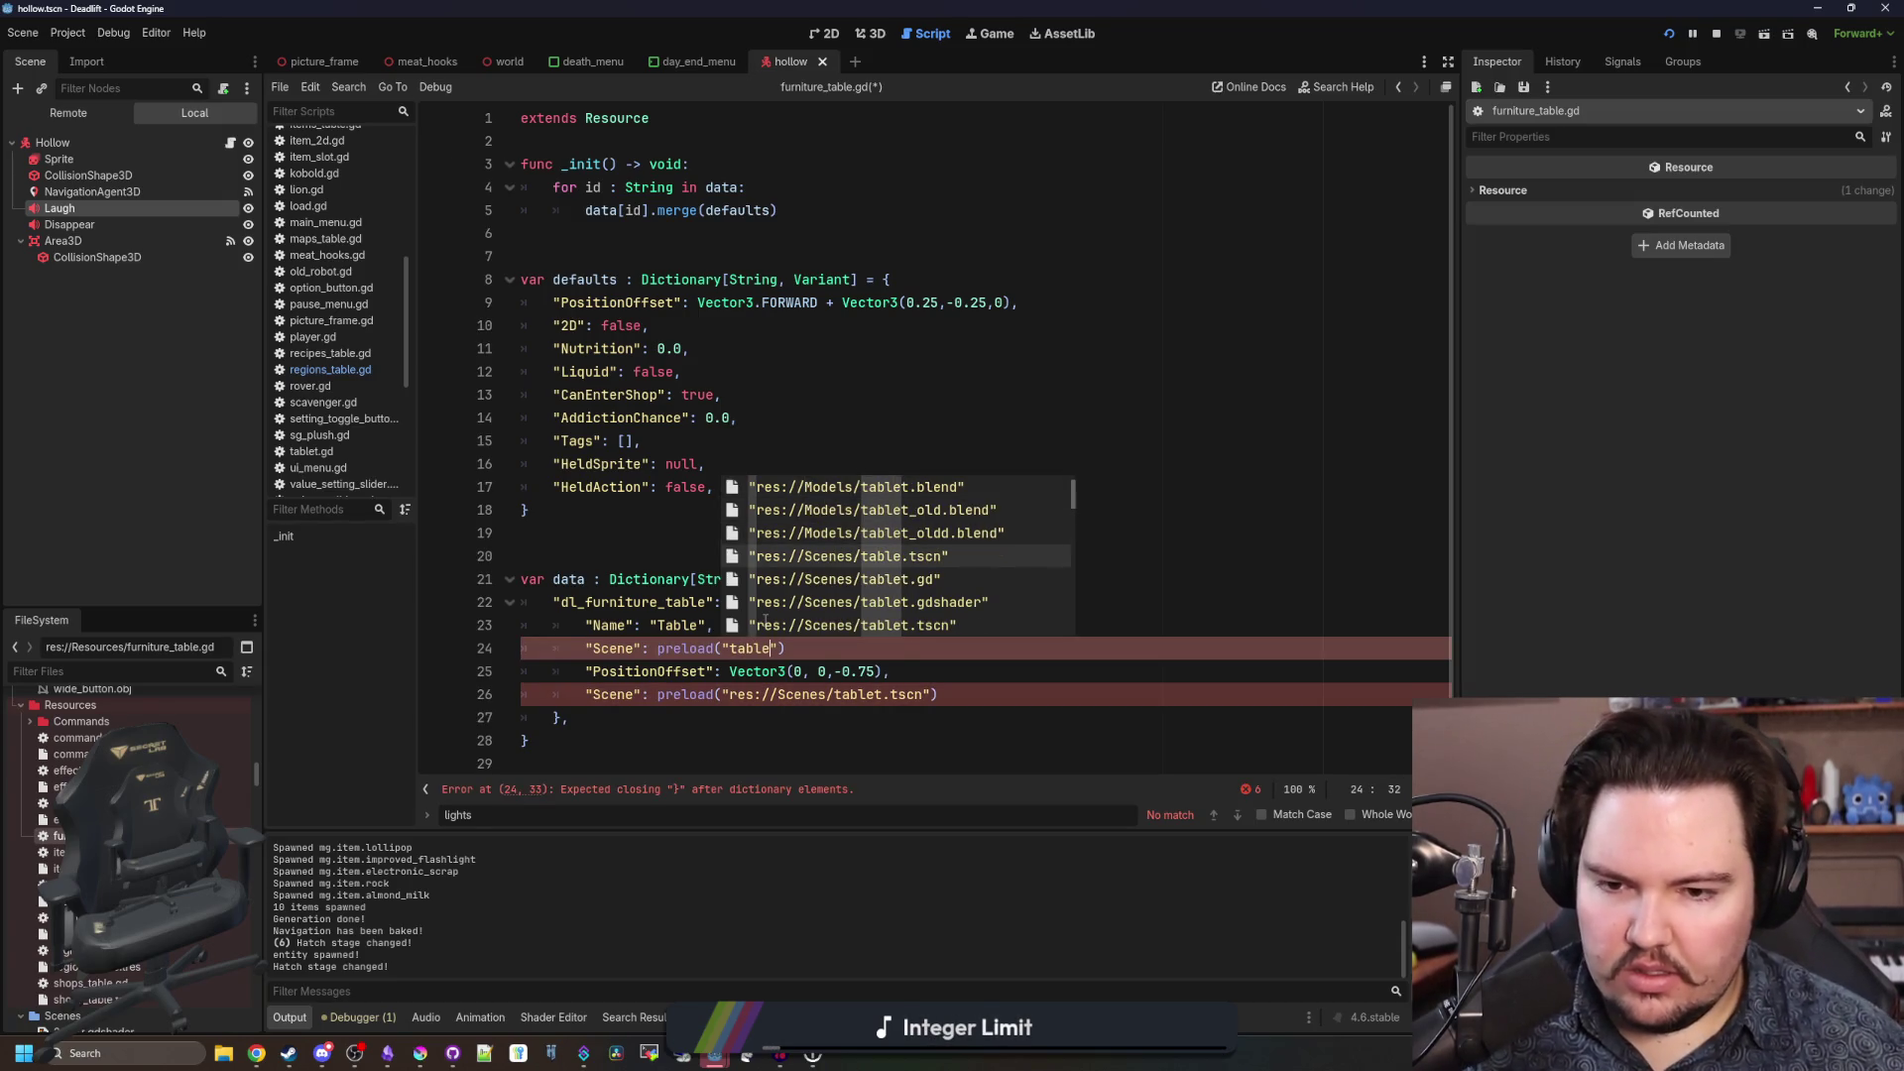
{"action": "key", "text": "Return"}
Delete the leftover PositionOffset line and the old tablet Scene line.
{"action": "mouse_move", "coordinate": [921, 678]}
{"action": "left_mouse_down"}
{"action": "mouse_move", "coordinate": [526, 695]}
{"action": "mouse_move", "coordinate": [497, 667]}
{"action": "left_mouse_up"}
{"action": "key", "text": "BackSpace"}
{"action": "left_click_drag", "start_coordinate": [992, 694], "coordinate": [1006, 645]}
{"action": "key", "text": "BackSpace"}
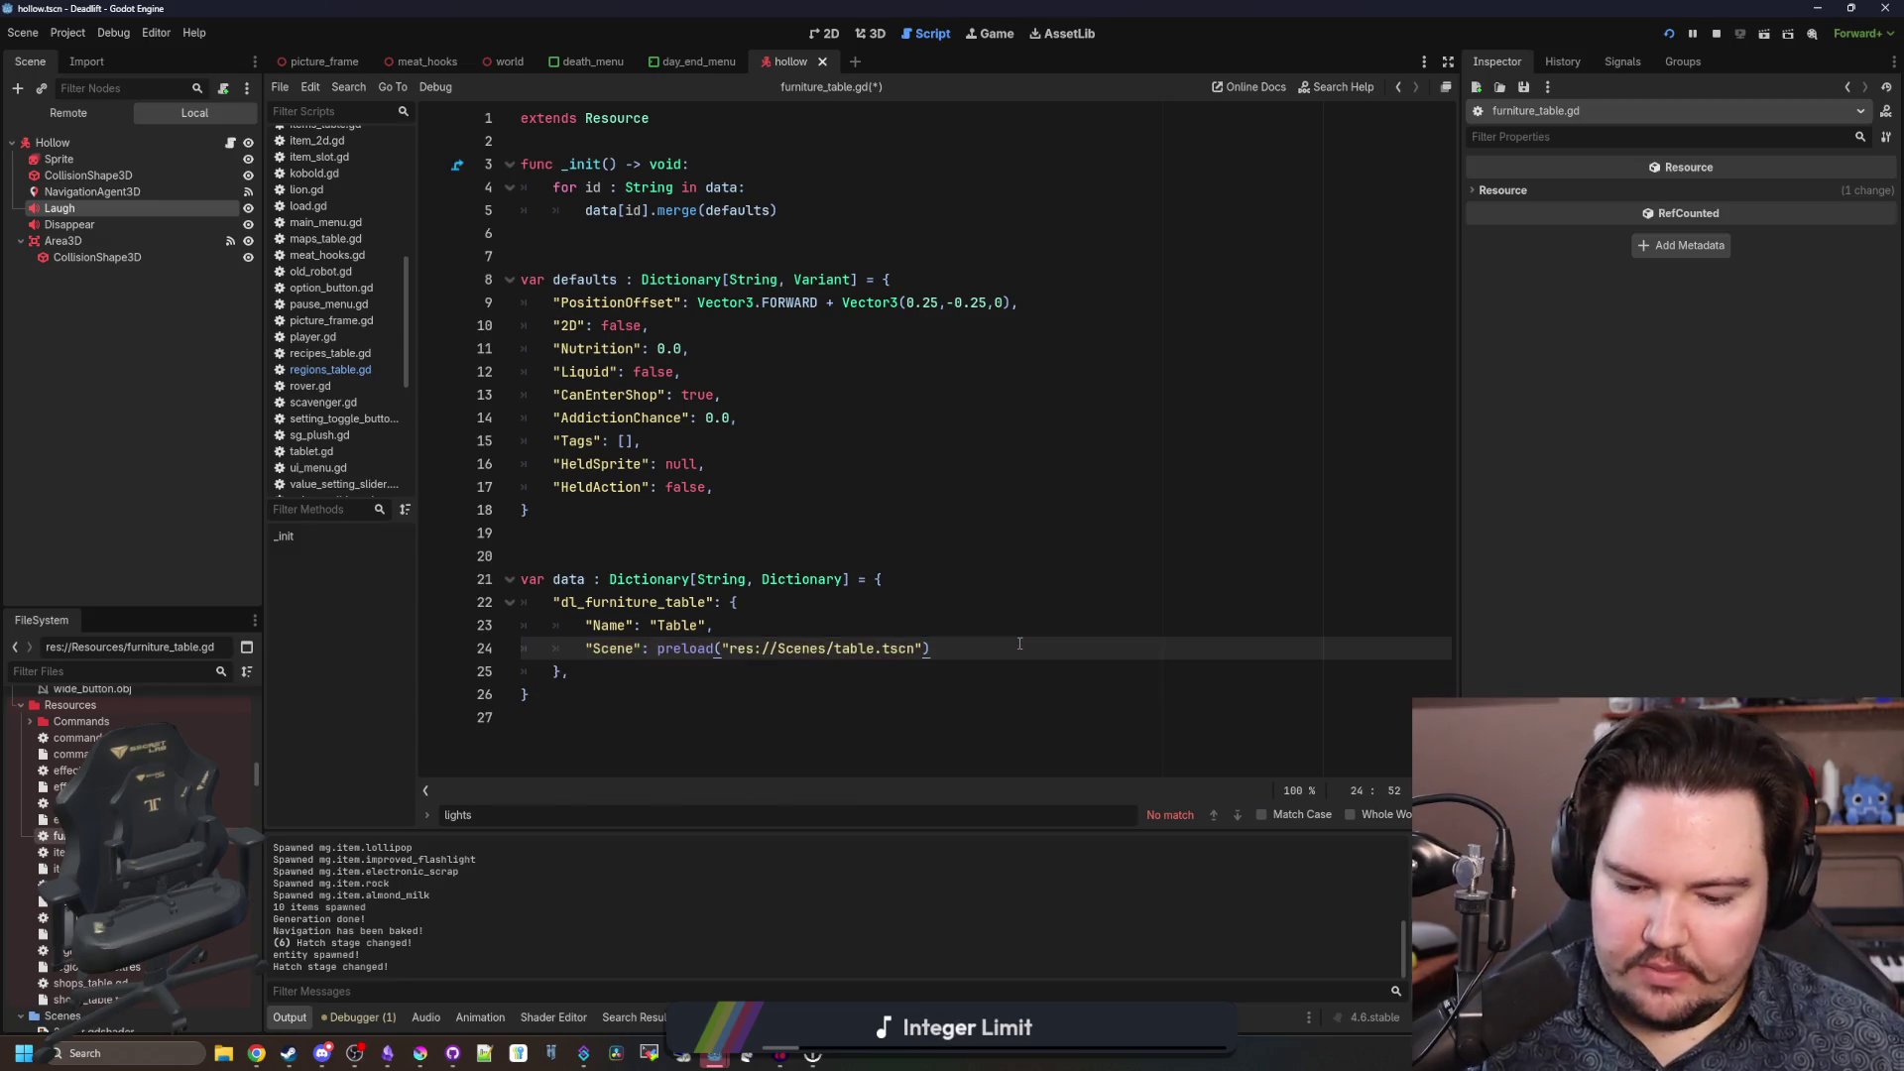
{"action": "left_click", "coordinate": [712, 511]}
{"action": "mouse_move", "coordinate": [754, 488]}
{"action": "left_mouse_down"}
{"action": "mouse_move", "coordinate": [724, 466]}
{"action": "mouse_move", "coordinate": [700, 341]}
{"action": "mouse_move", "coordinate": [512, 325]}
{"action": "mouse_move", "coordinate": [488, 293]}
{"action": "left_mouse_up"}
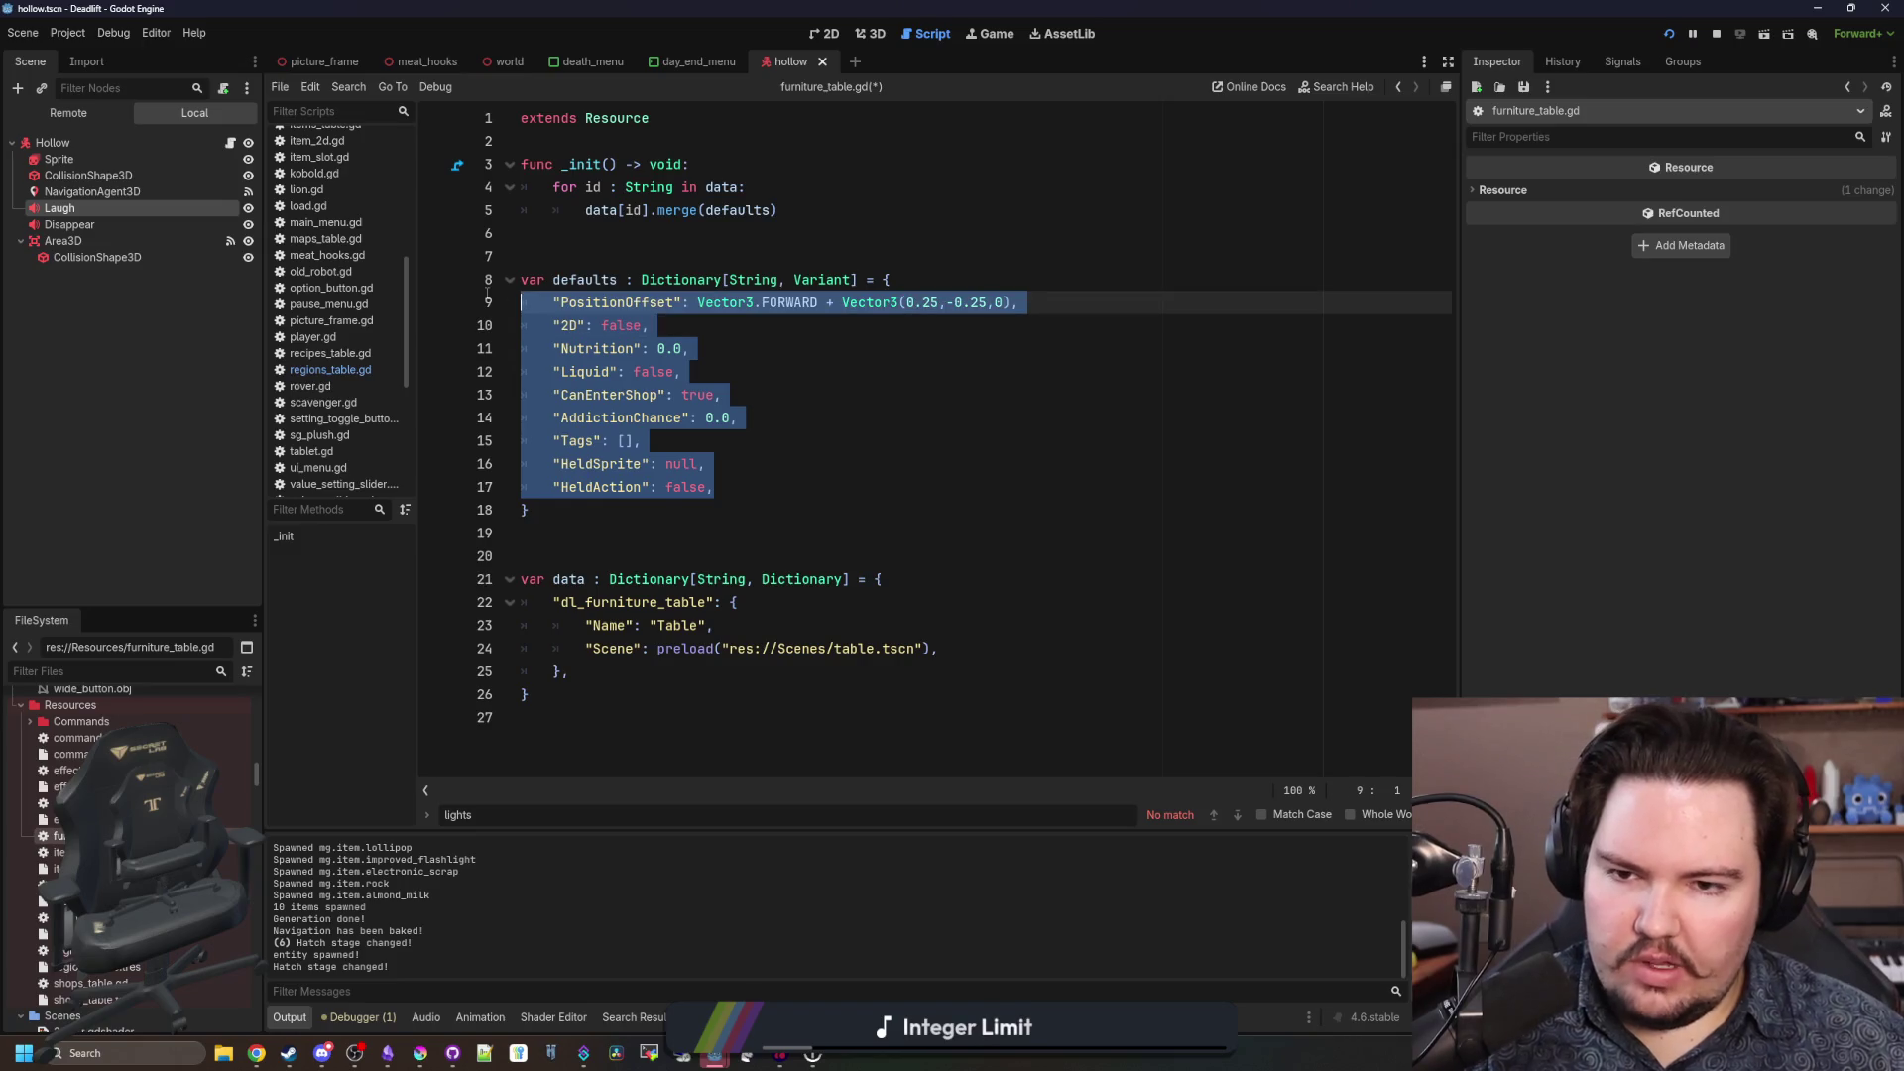
Delete the default property entries, leaving the defaults dictionary as {}.
{"action": "key", "text": "Delete"}
{"action": "key", "text": "BackSpace"}
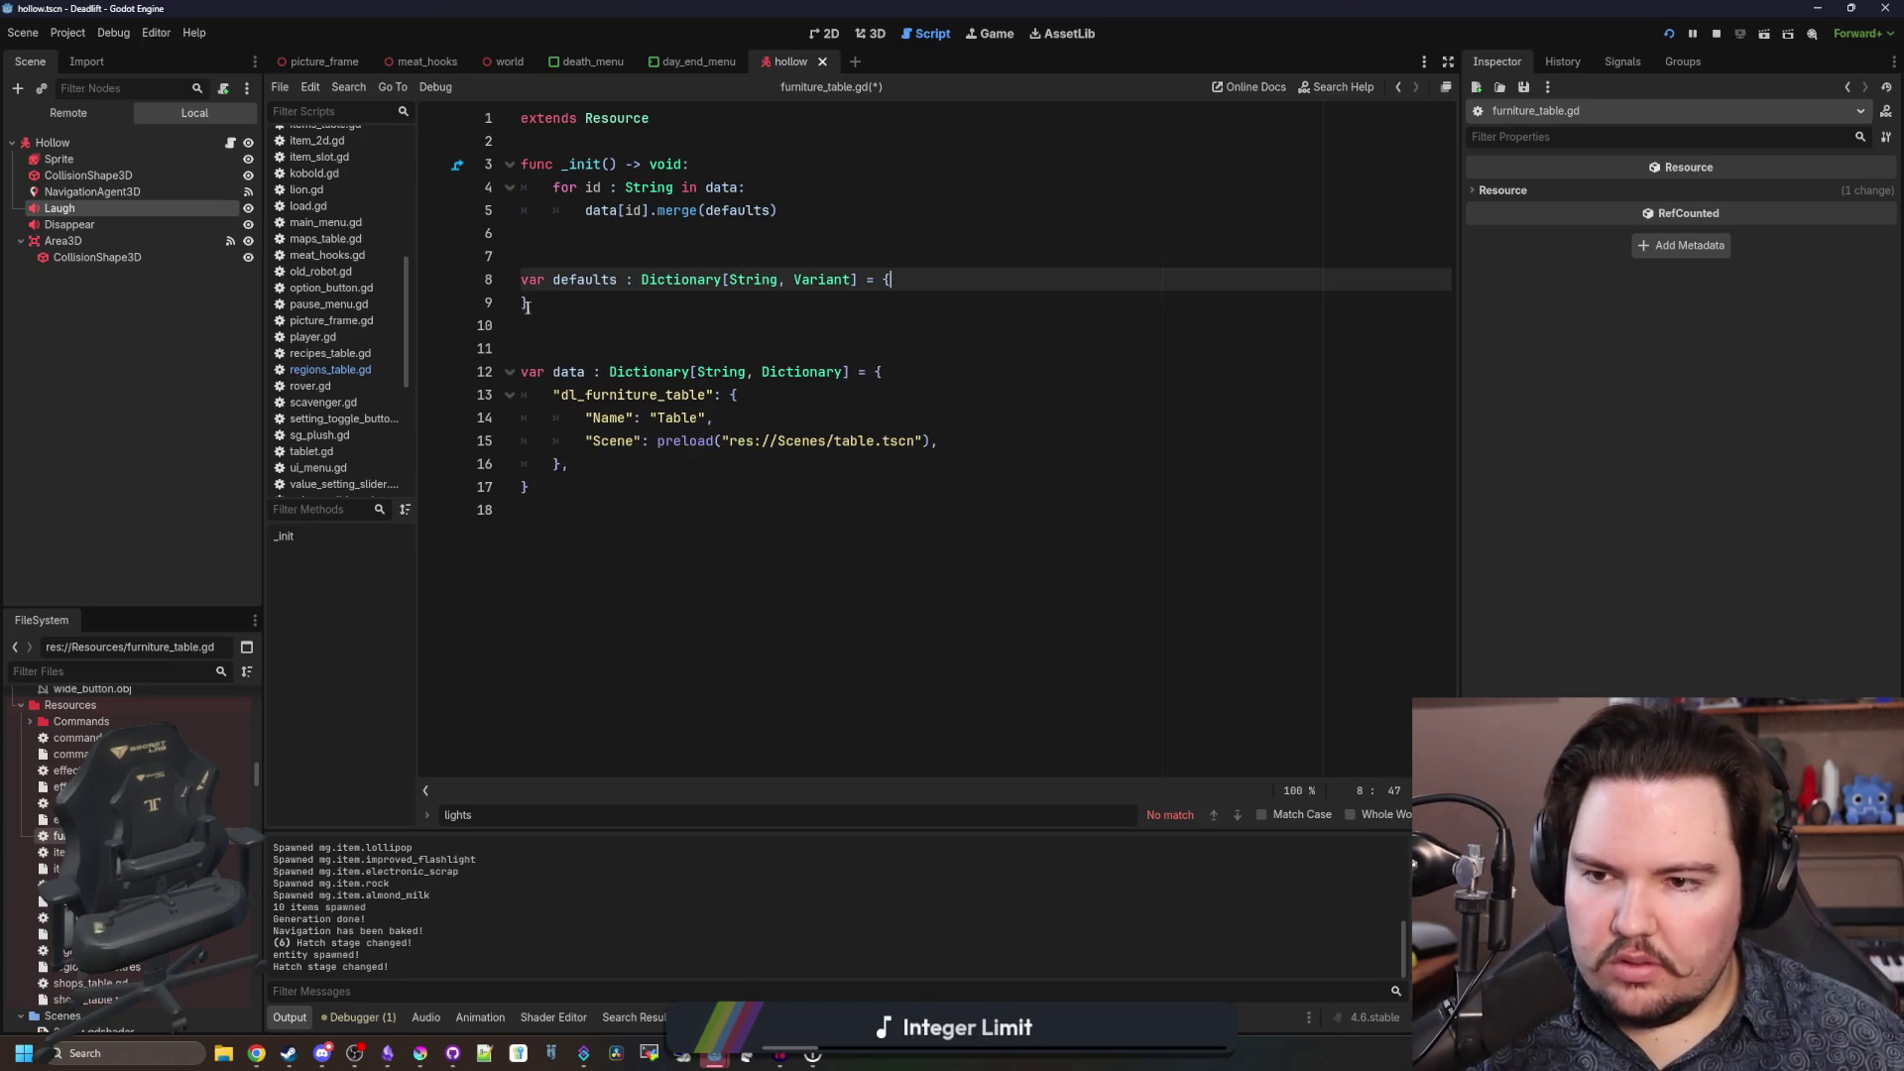
{"action": "left_click", "coordinate": [529, 302]}
{"action": "key", "text": "BackSpace"}
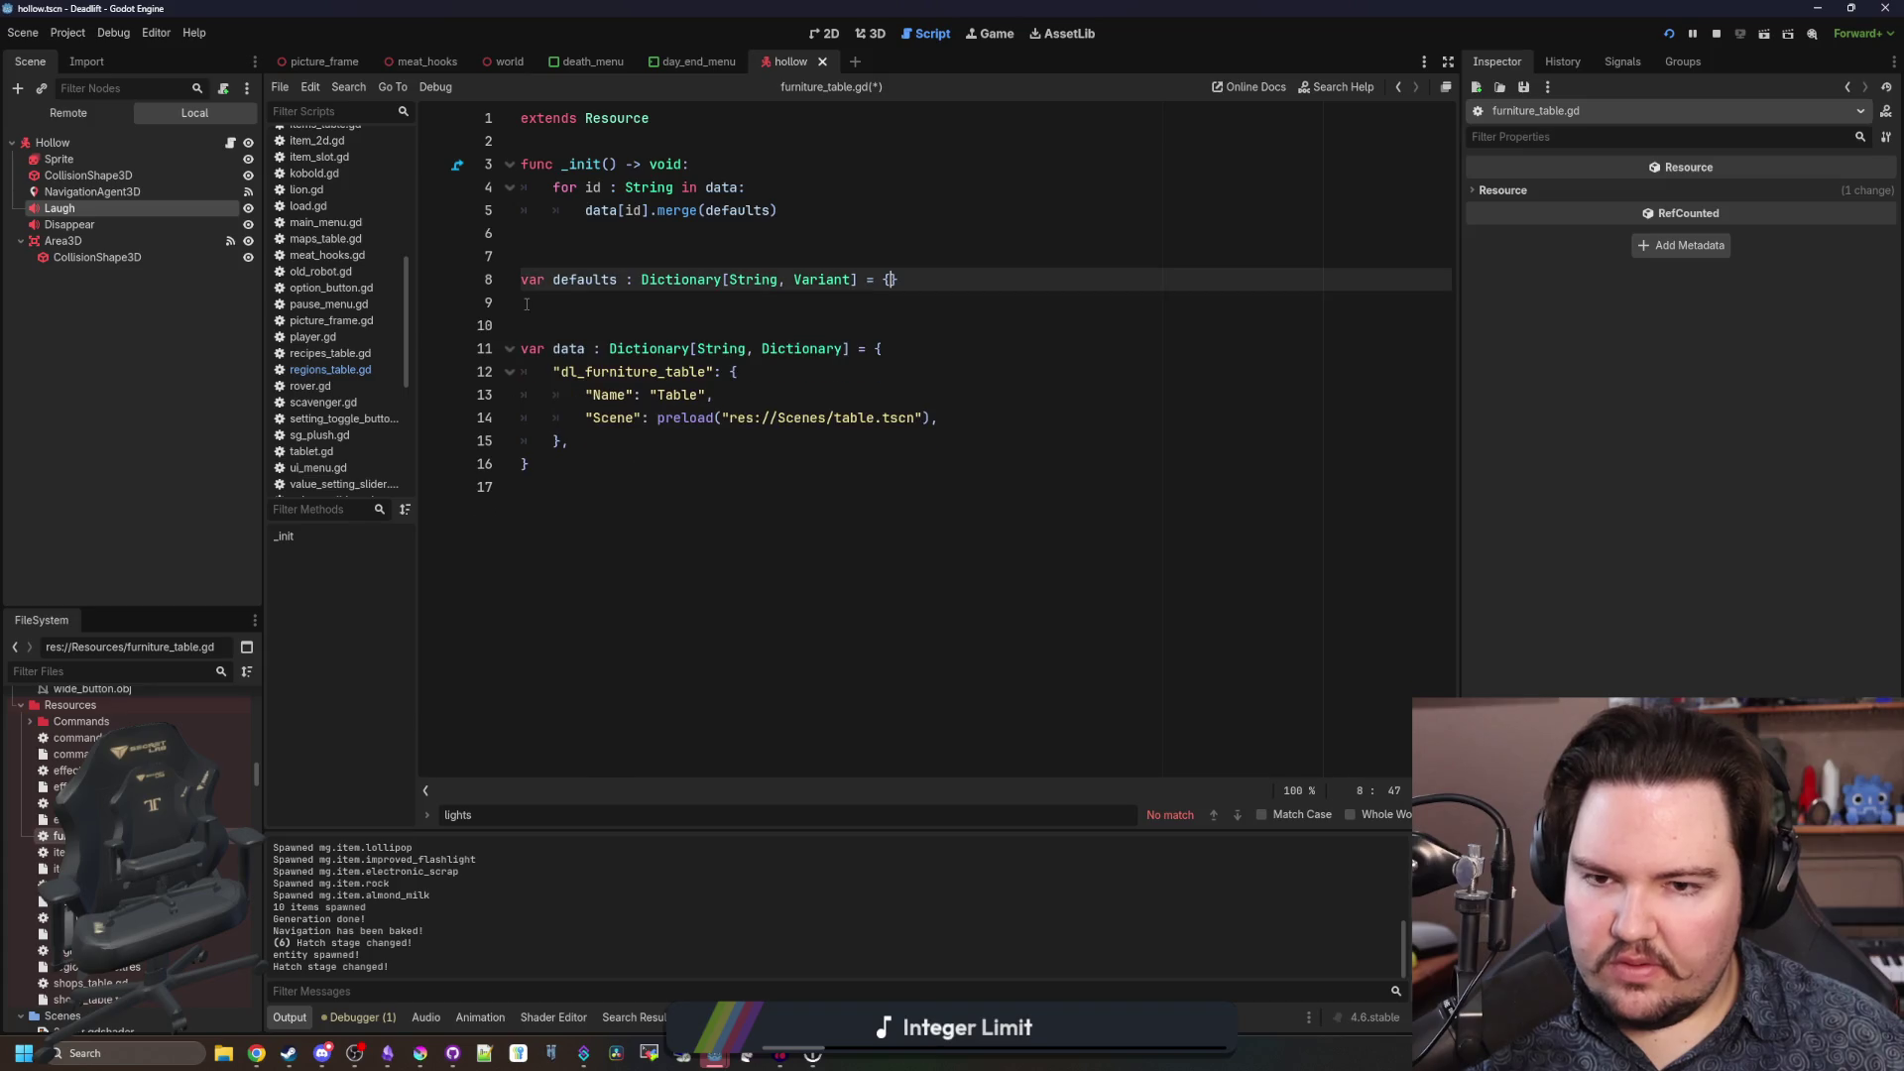
Check the dl_furniture_table entry and save furniture_table.gd.
{"action": "left_click", "coordinate": [645, 250]}
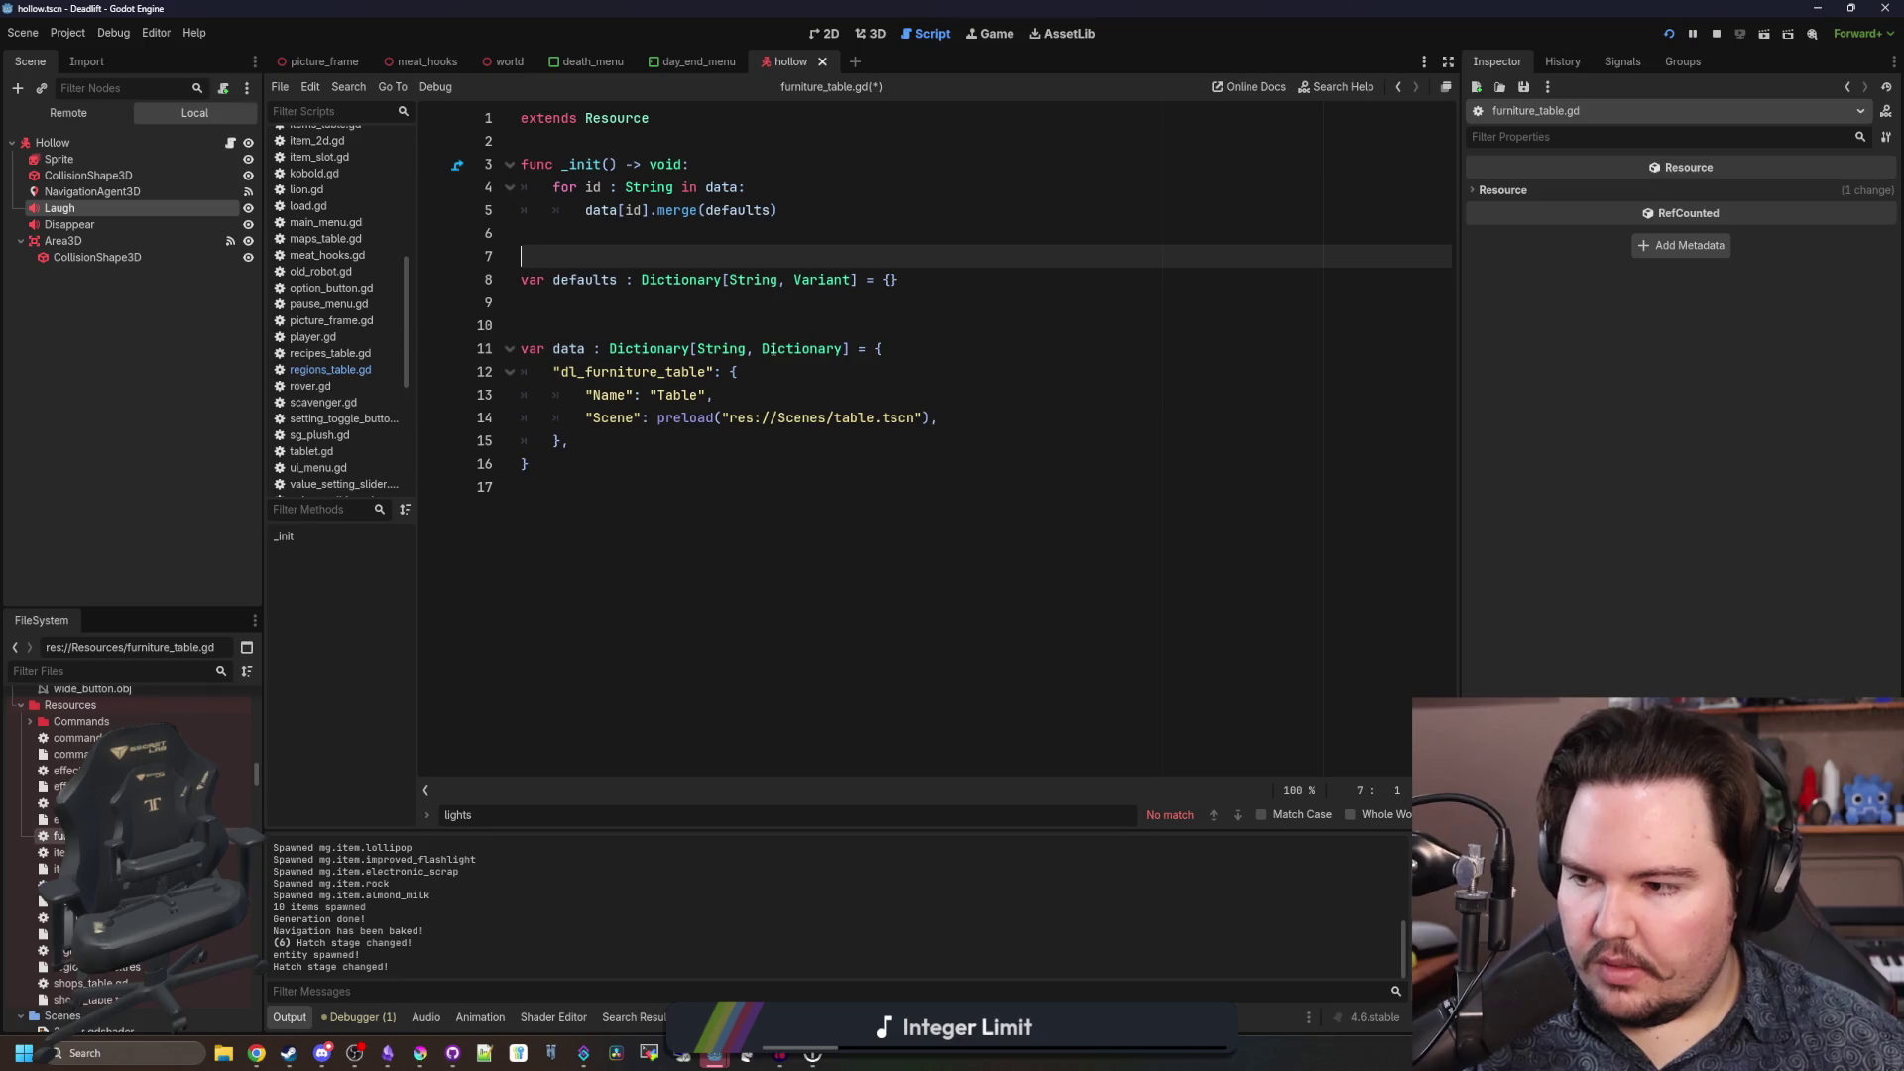
{"action": "left_click", "coordinate": [616, 457]}
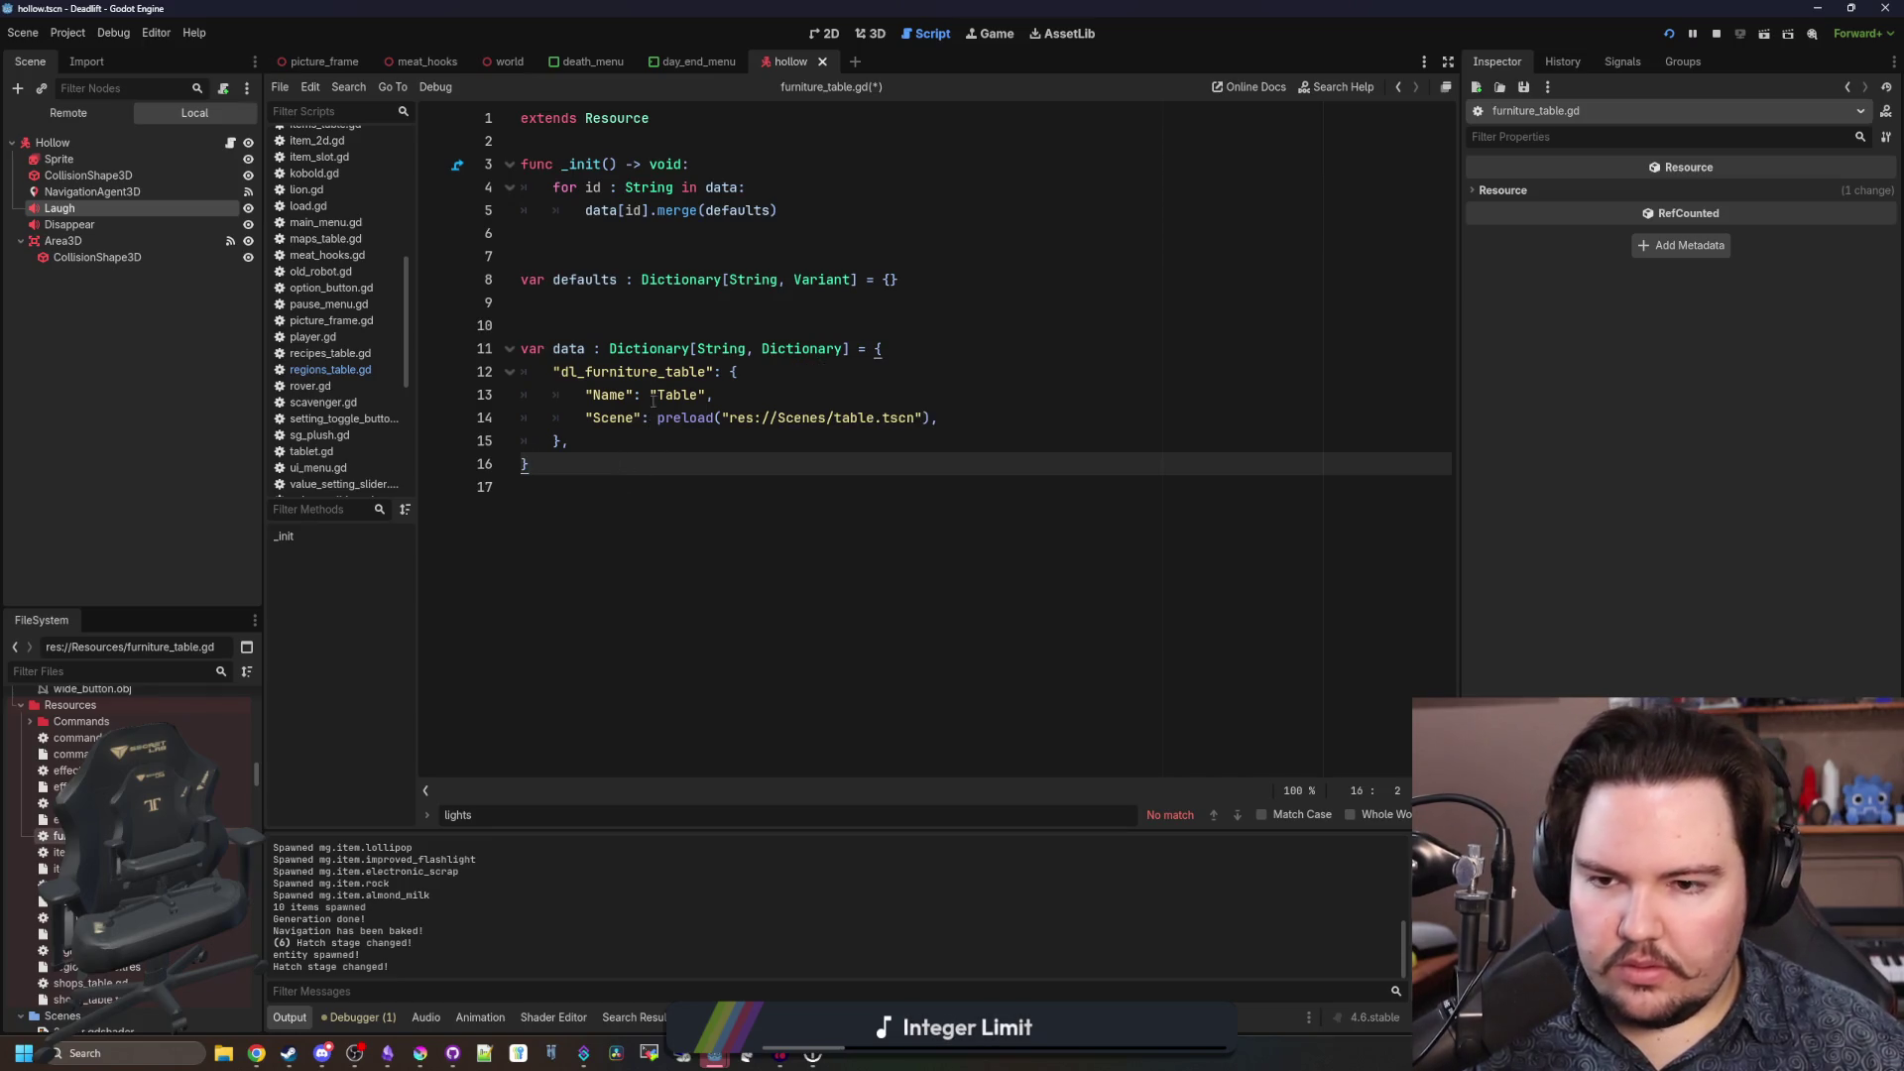
{"action": "left_click", "coordinate": [681, 315]}
{"action": "mouse_move", "coordinate": [613, 445]}
{"action": "left_mouse_down"}
{"action": "mouse_move", "coordinate": [379, 397]}
{"action": "mouse_move", "coordinate": [375, 377]}
{"action": "left_mouse_up"}
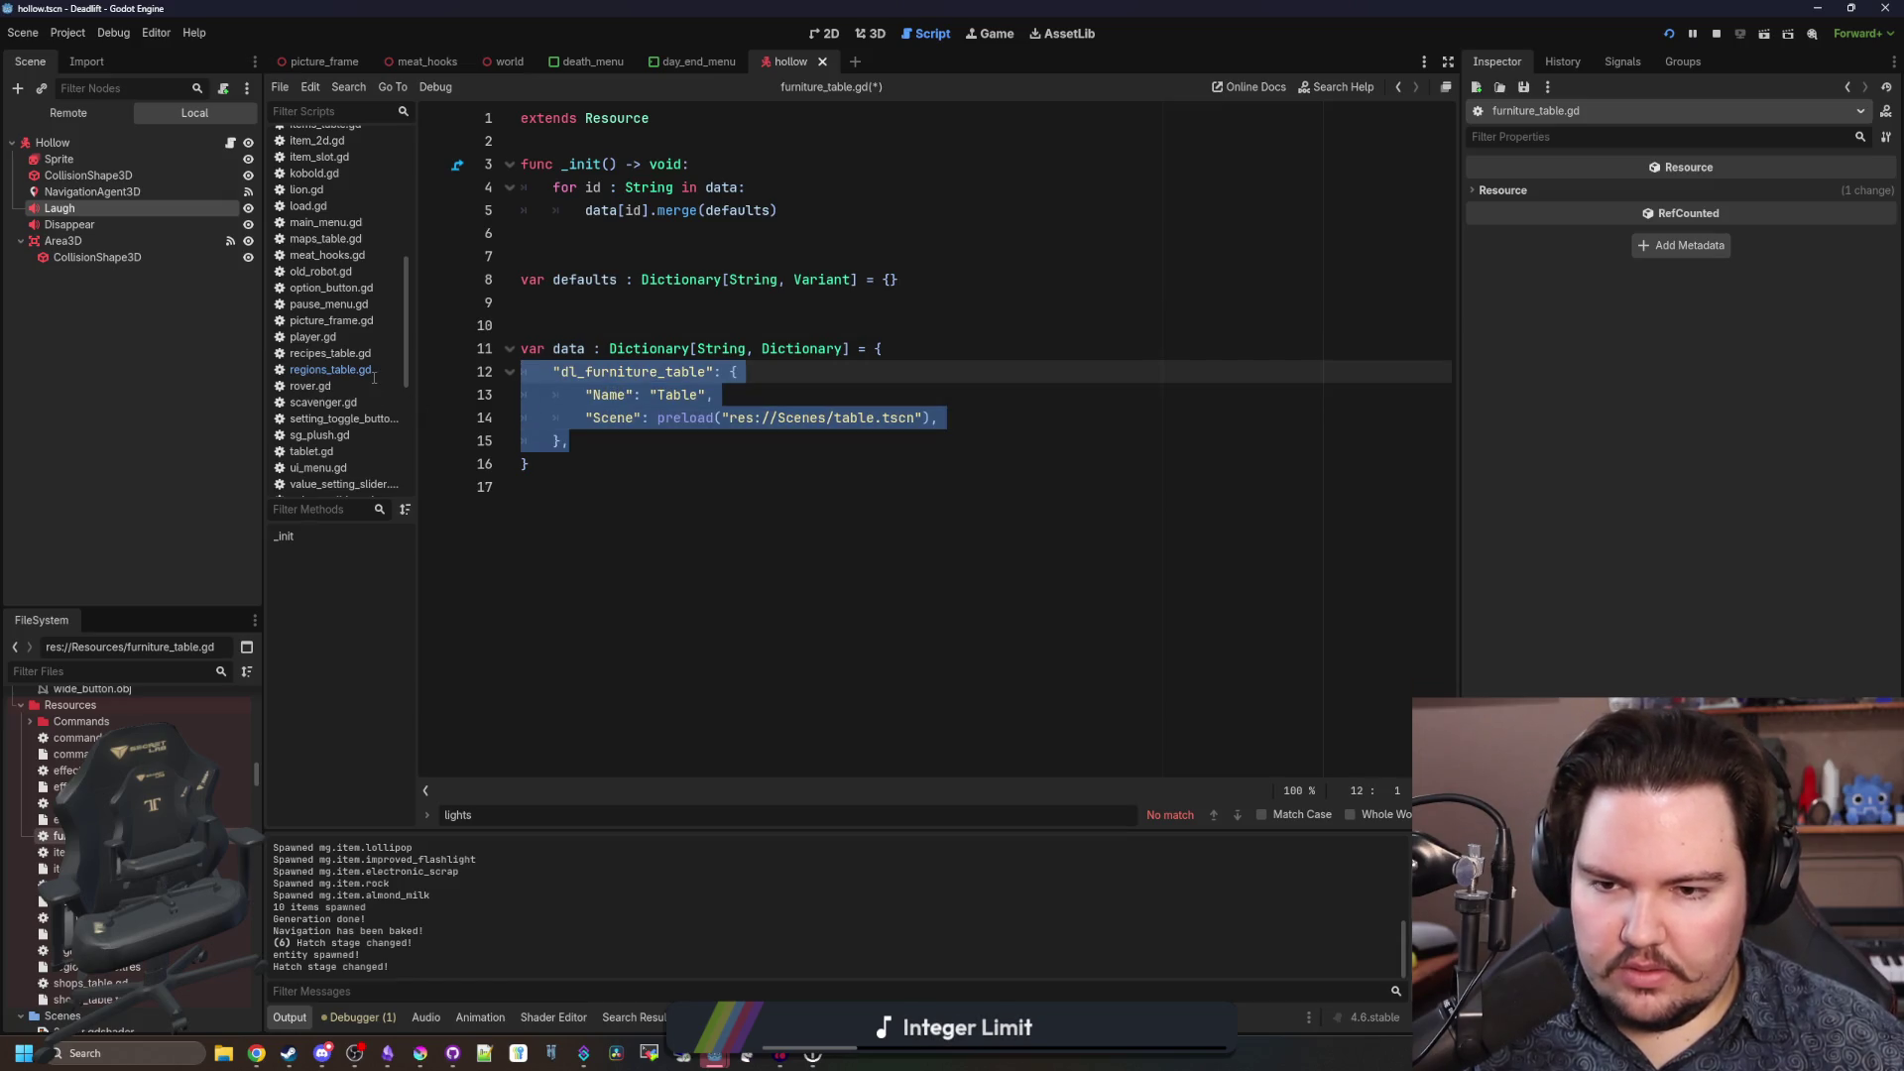
{"action": "left_click", "coordinate": [640, 302]}
{"action": "key", "text": "ctrl+s"}
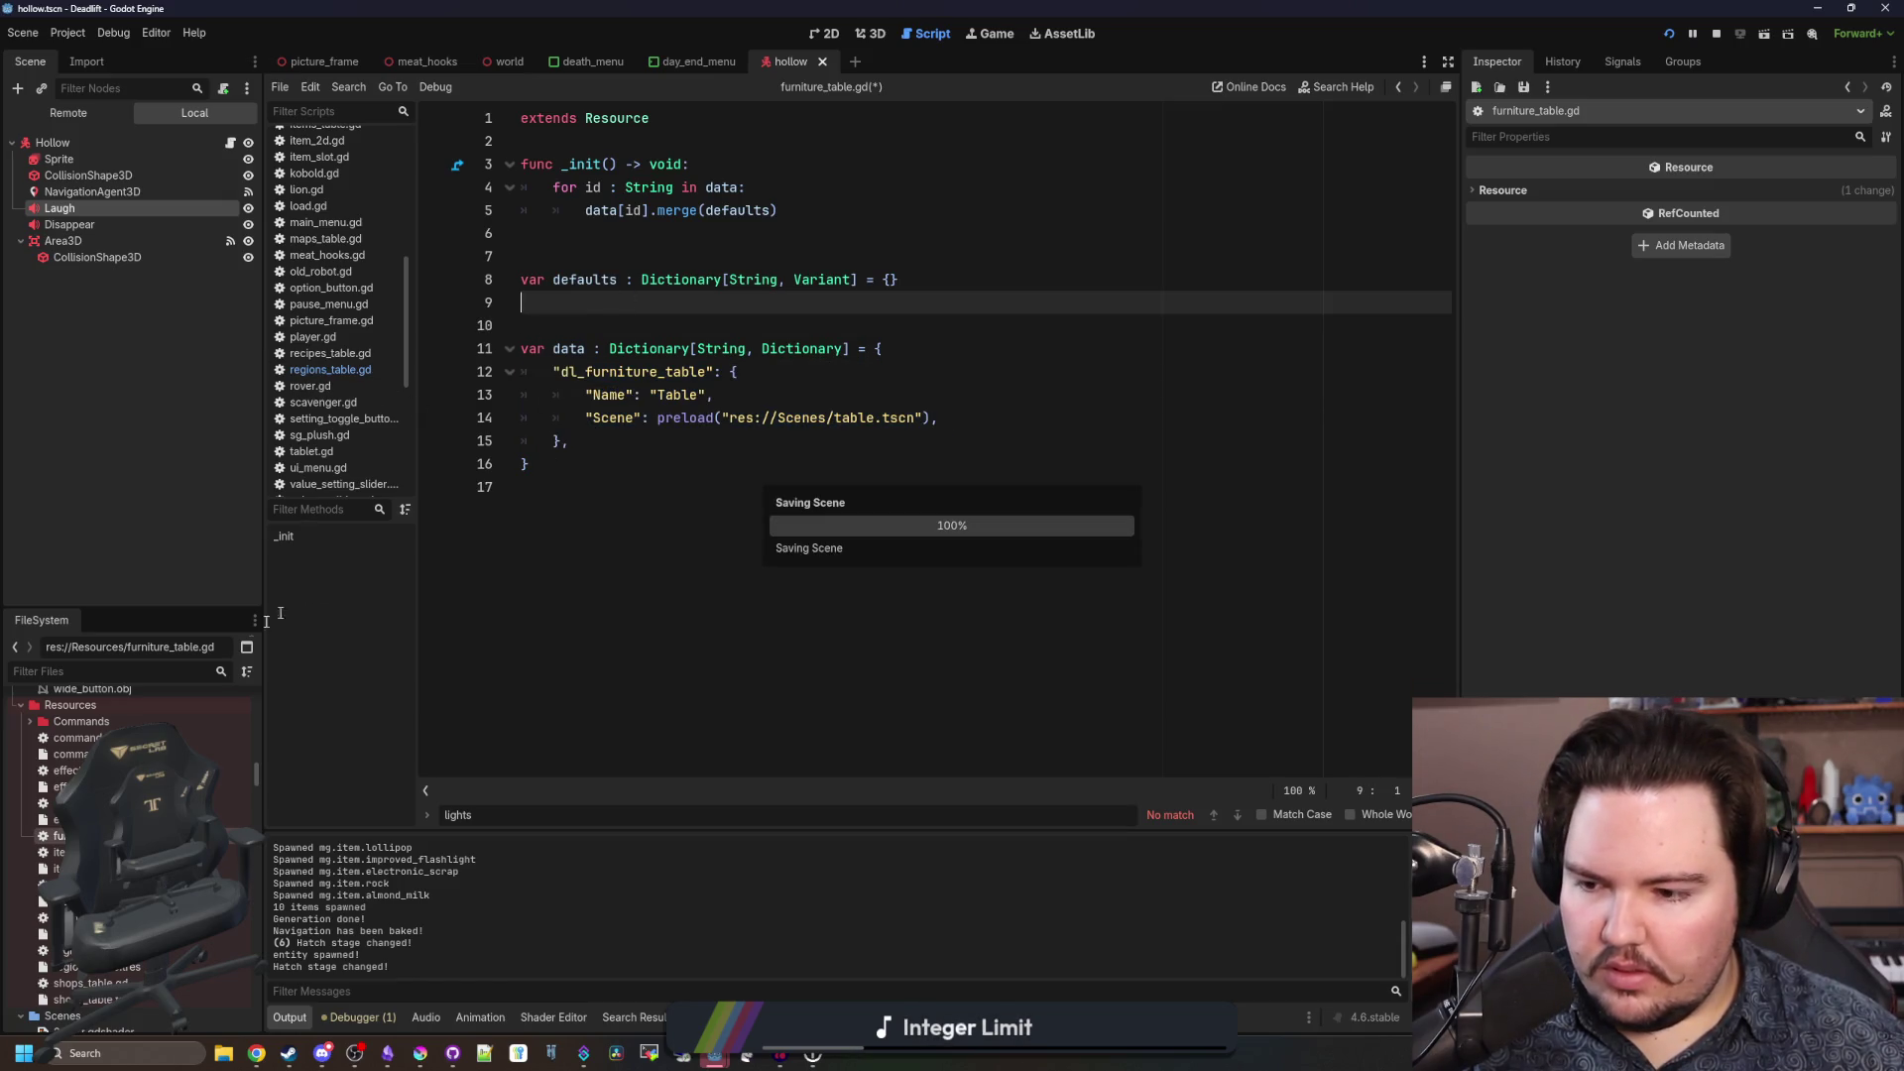
Duplicate items_table.tres as furniture_table.tres.
{"action": "right_click", "coordinate": [179, 868]}
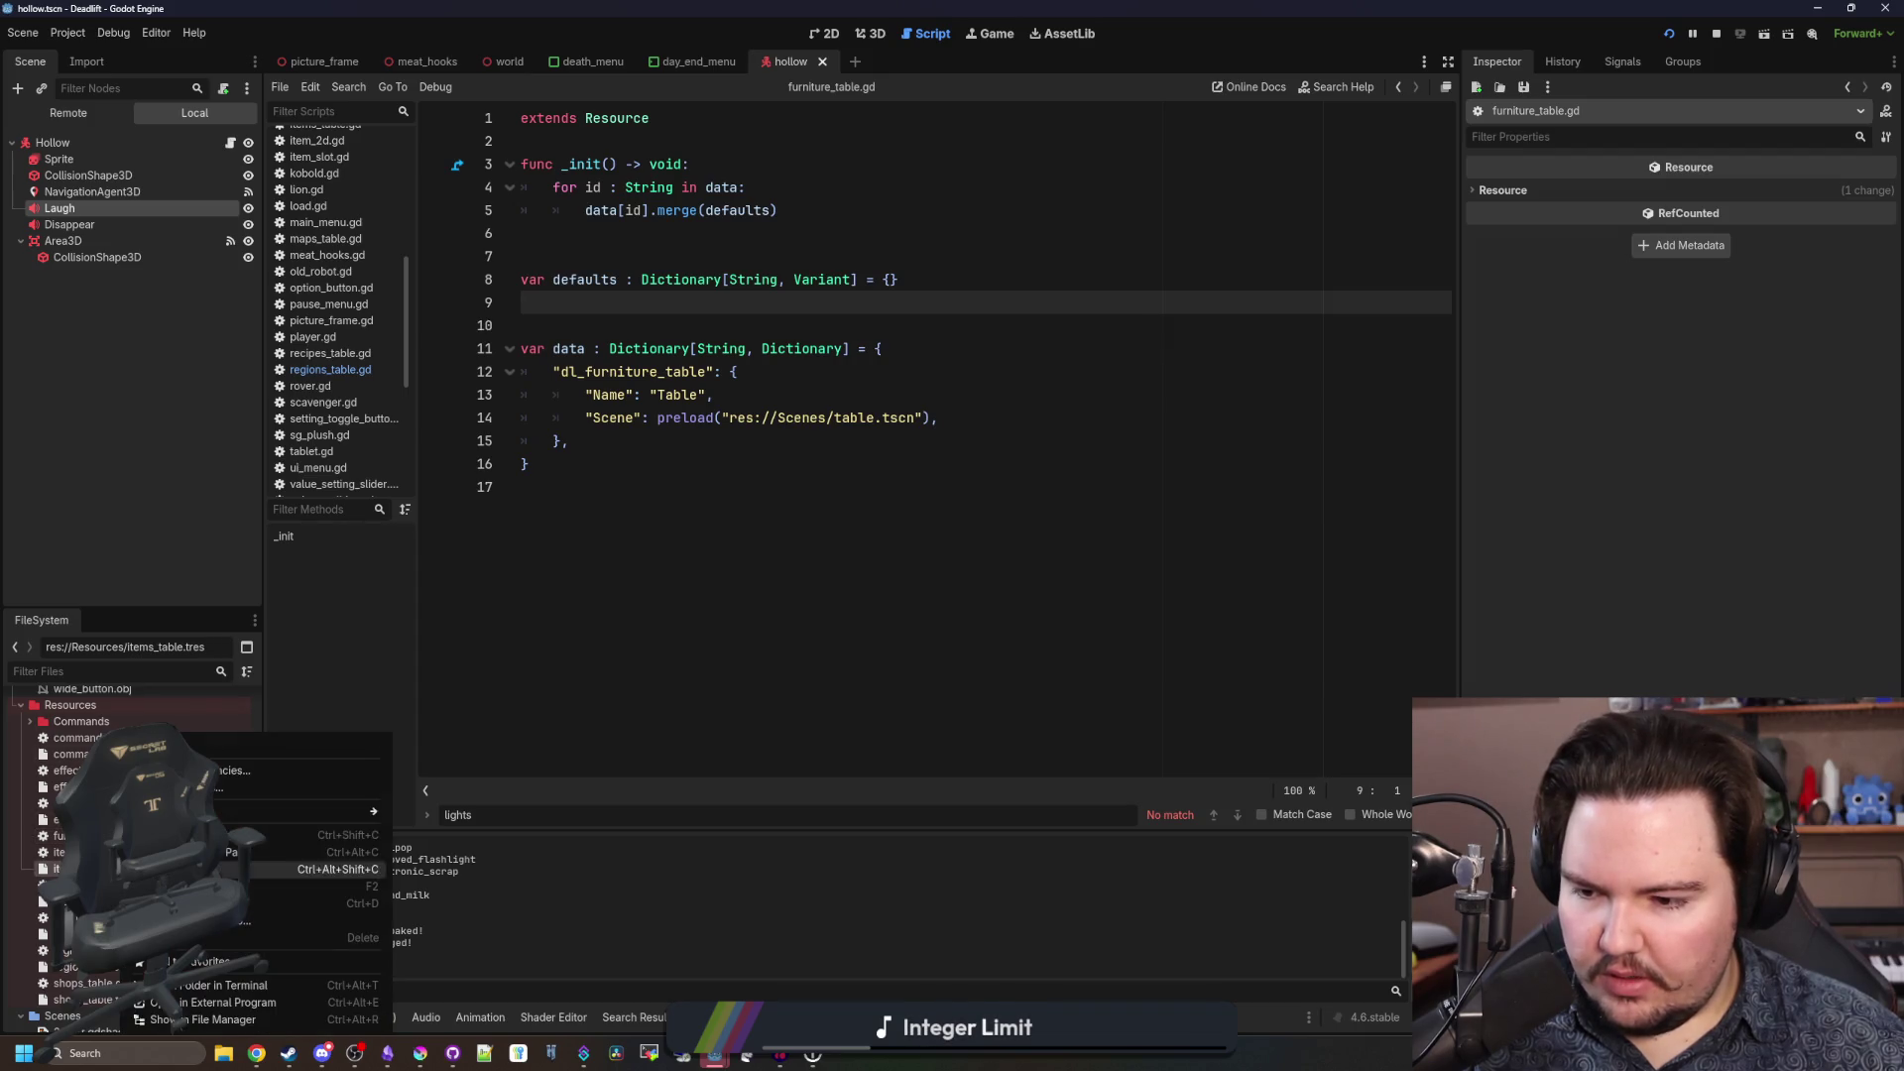
{"action": "left_click", "coordinate": [298, 904]}
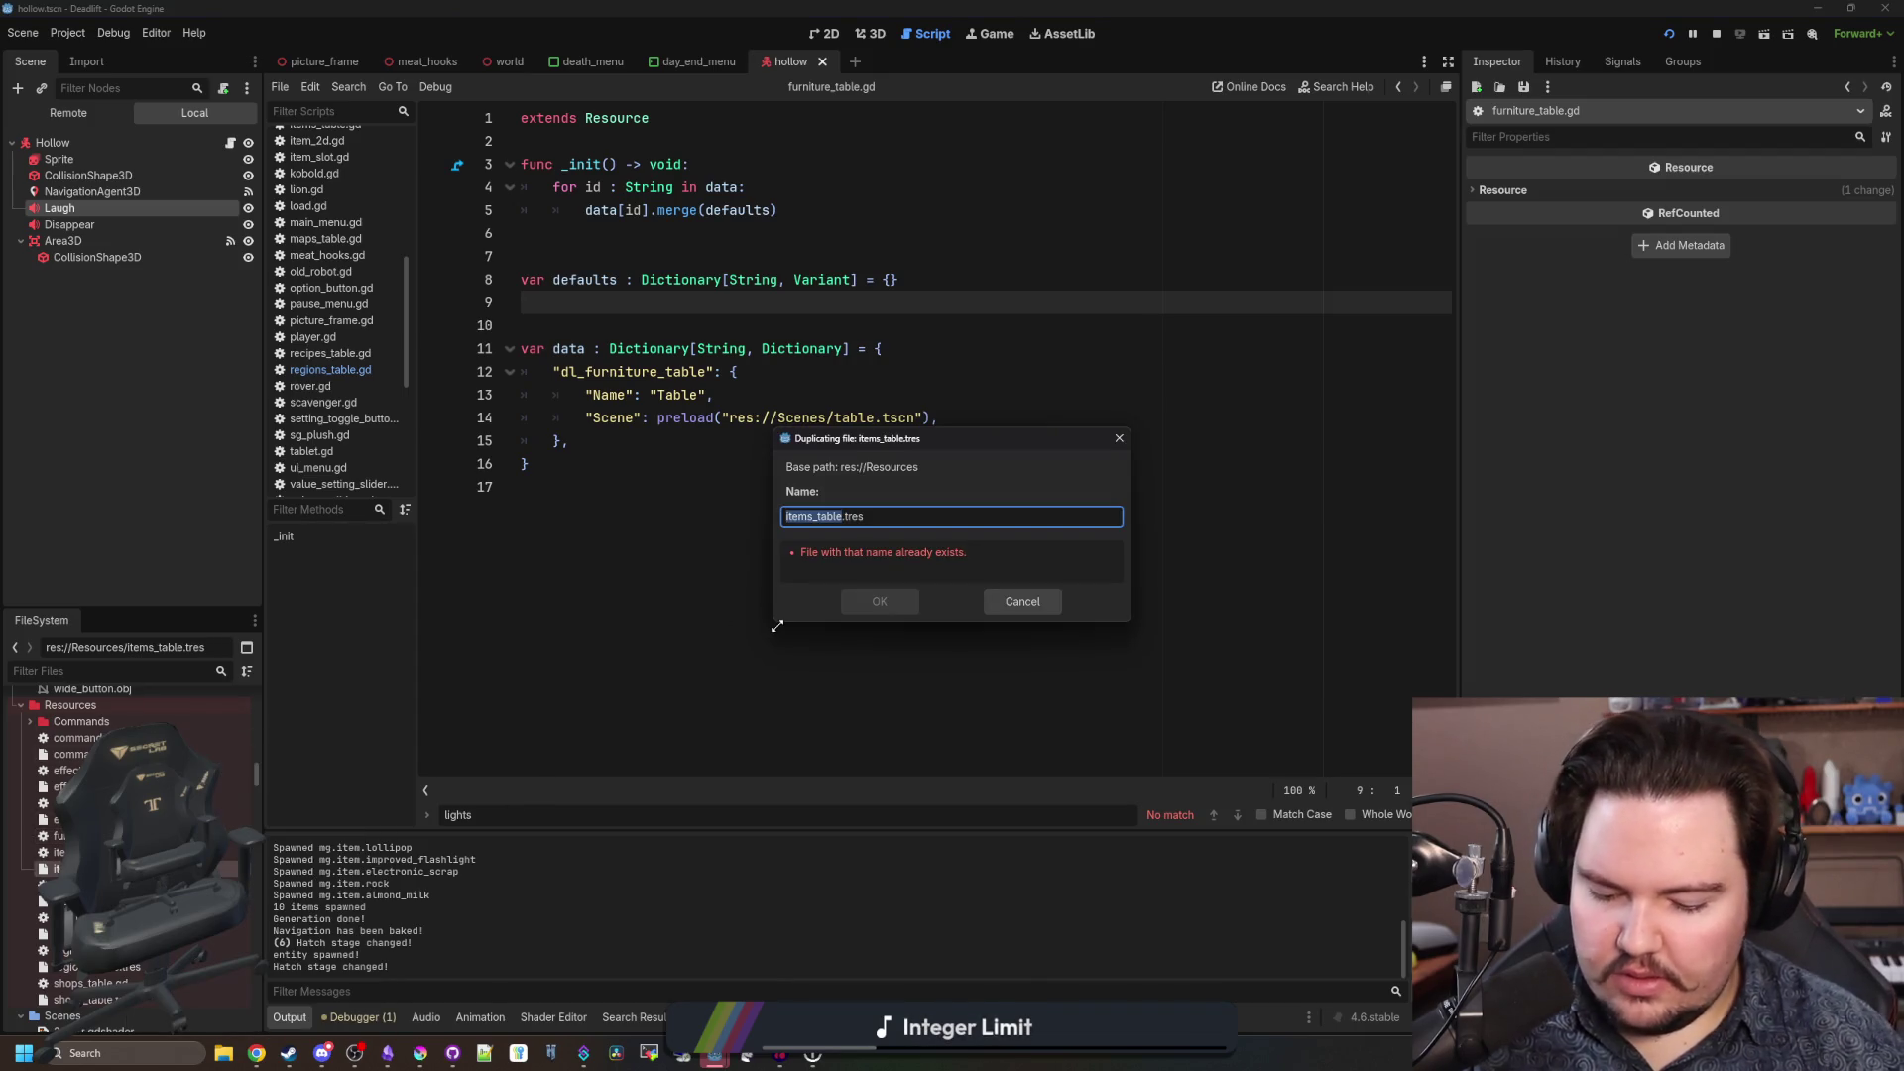
{"action": "type", "text": "furnitur"}
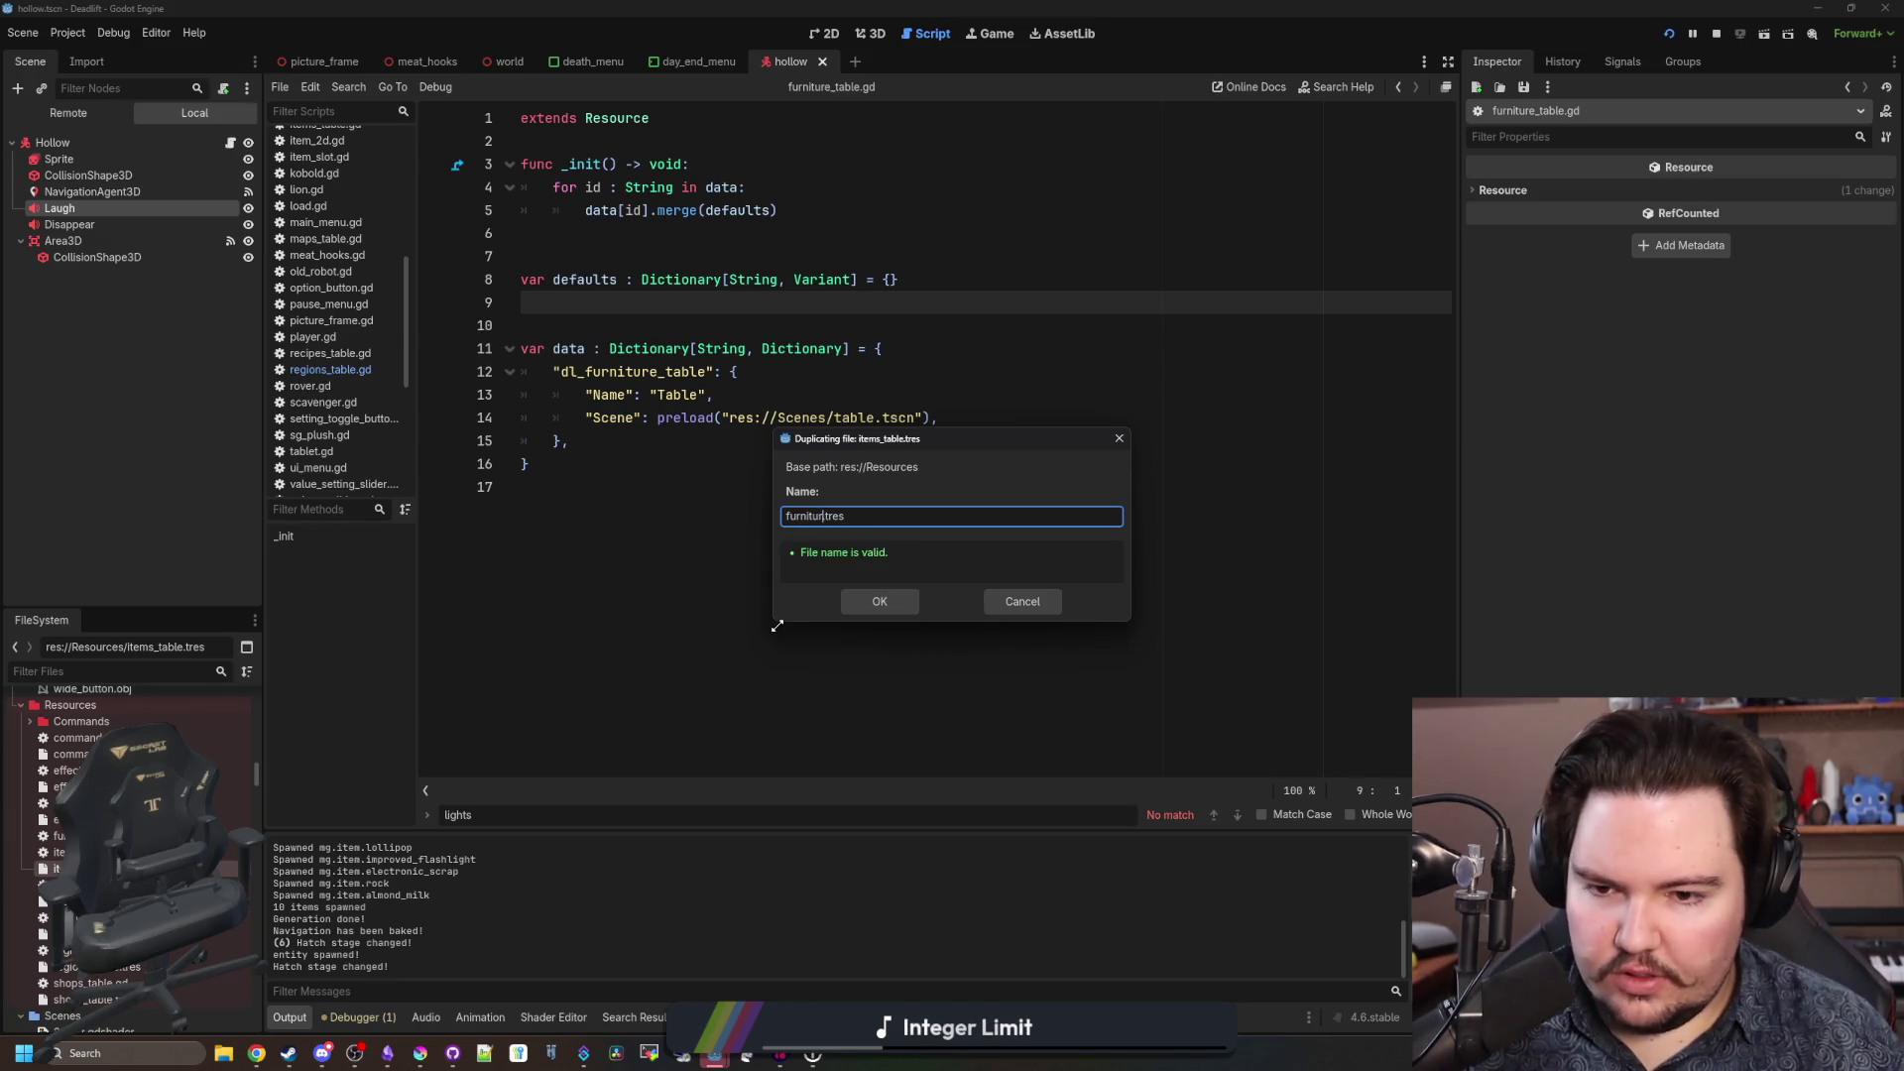
{"action": "type", "text": "e_table"}
{"action": "key", "text": "Return"}
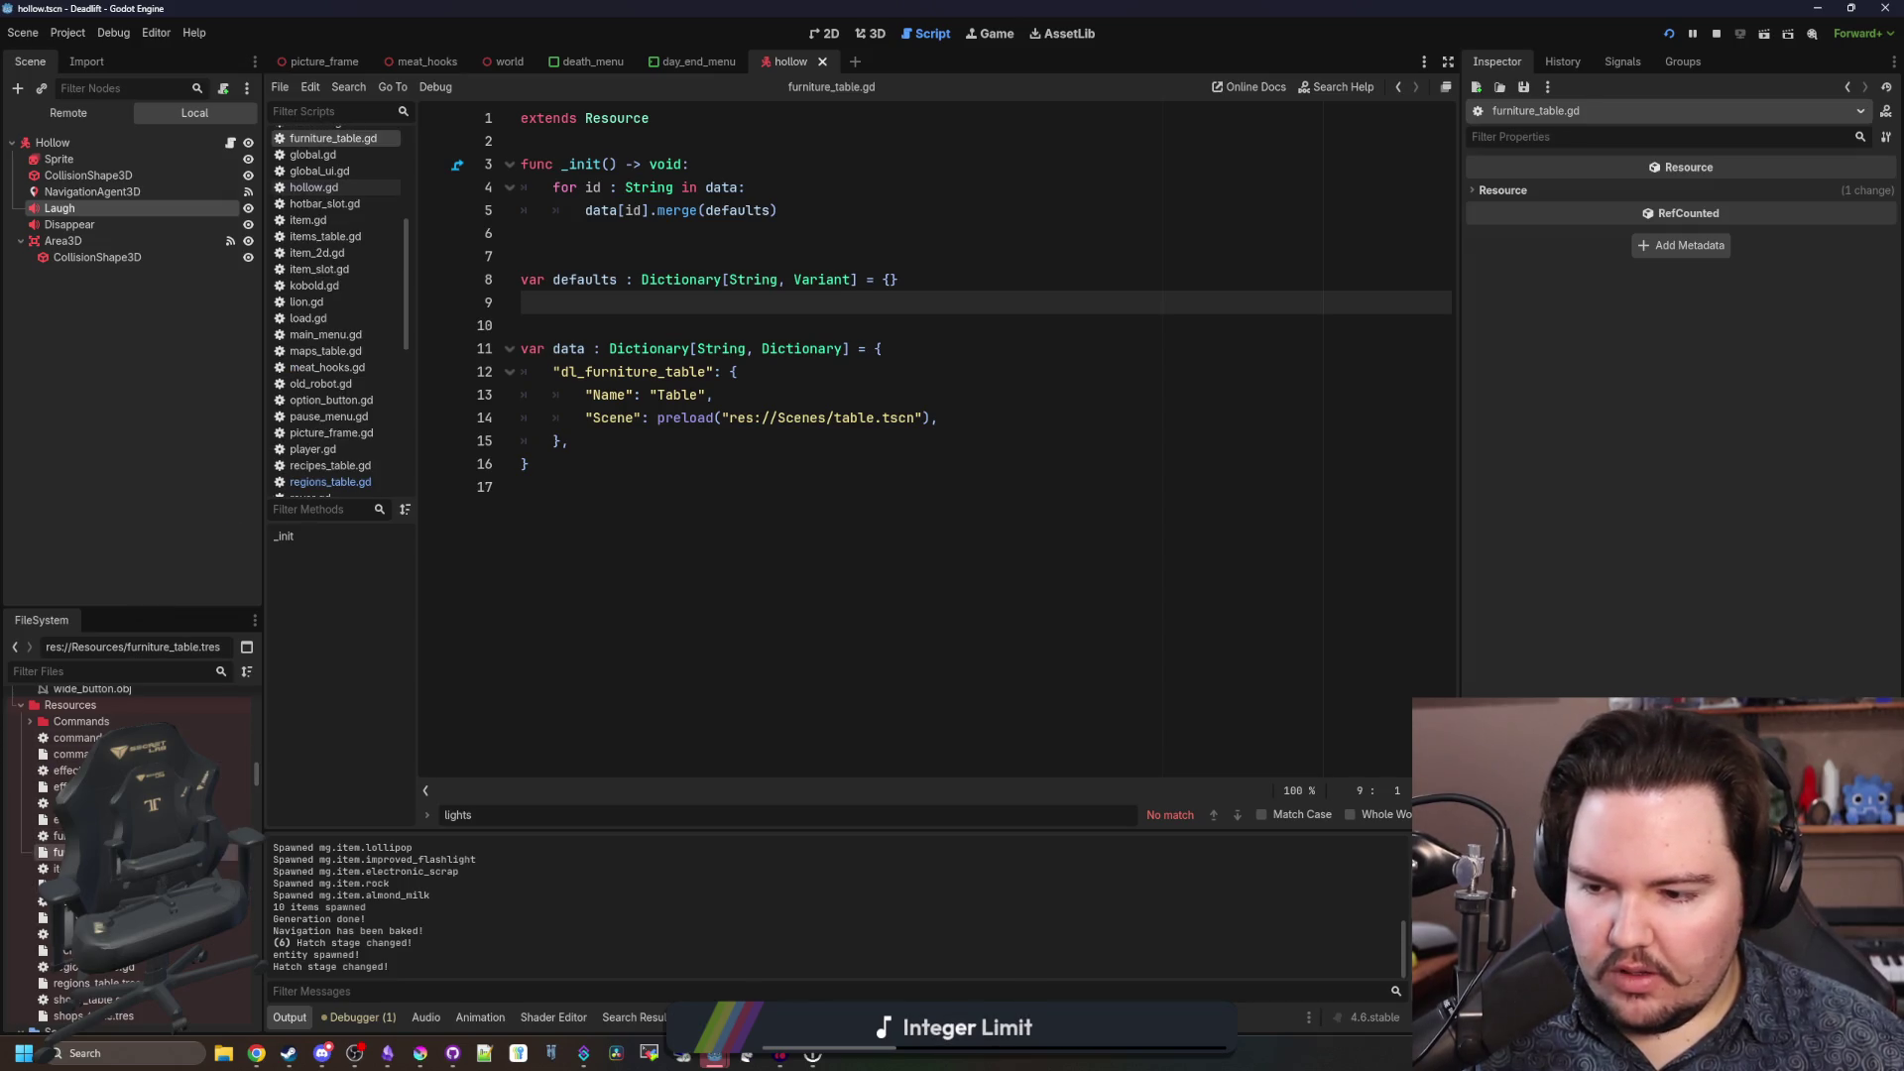
Assign furniture_table.gd as the new resource's script and save.
{"action": "left_click", "coordinate": [60, 852]}
{"action": "mouse_move", "coordinate": [58, 836]}
{"action": "left_mouse_down"}
{"action": "mouse_move", "coordinate": [1371, 440]}
{"action": "mouse_move", "coordinate": [1775, 238]}
{"action": "left_mouse_up"}
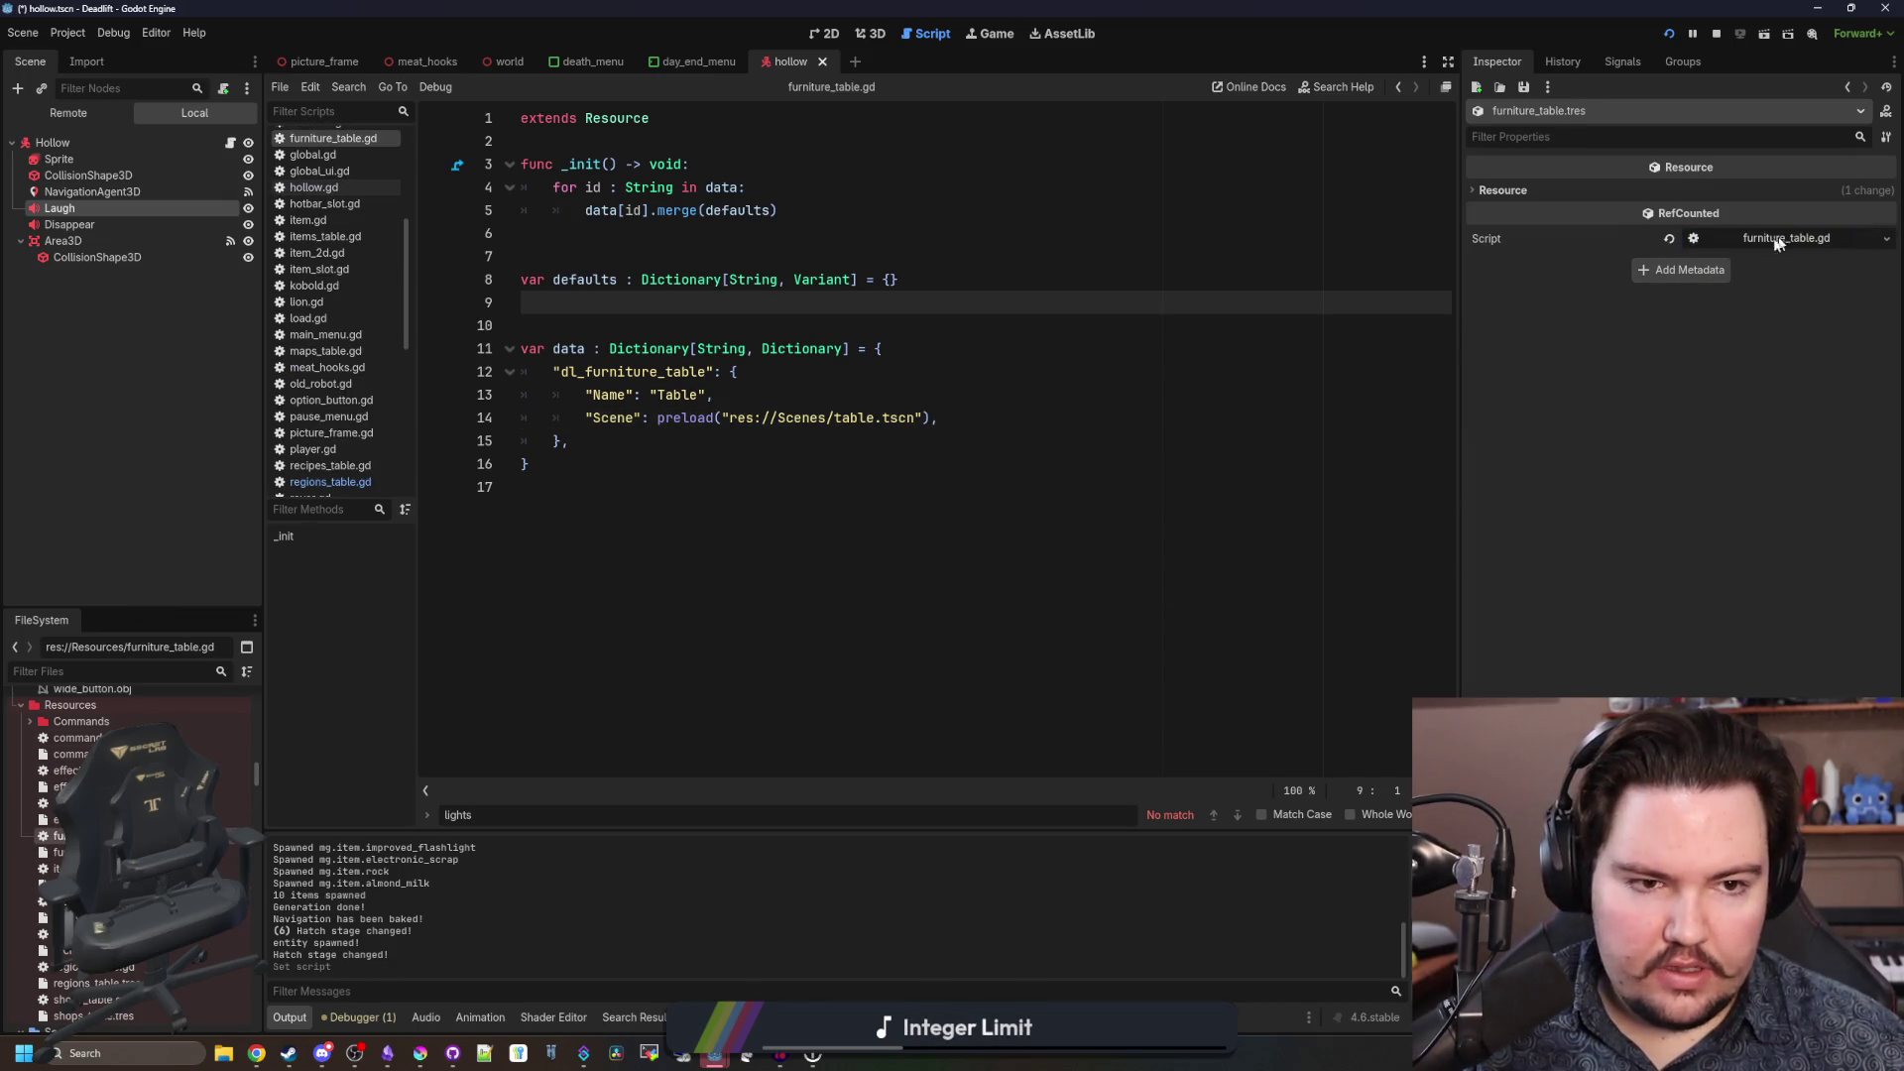
{"action": "left_click", "coordinate": [1024, 330]}
{"action": "key", "text": "ctrl+s"}
{"action": "scroll", "coordinate": [337, 347], "scroll_direction": "up", "scroll_amount": 5}
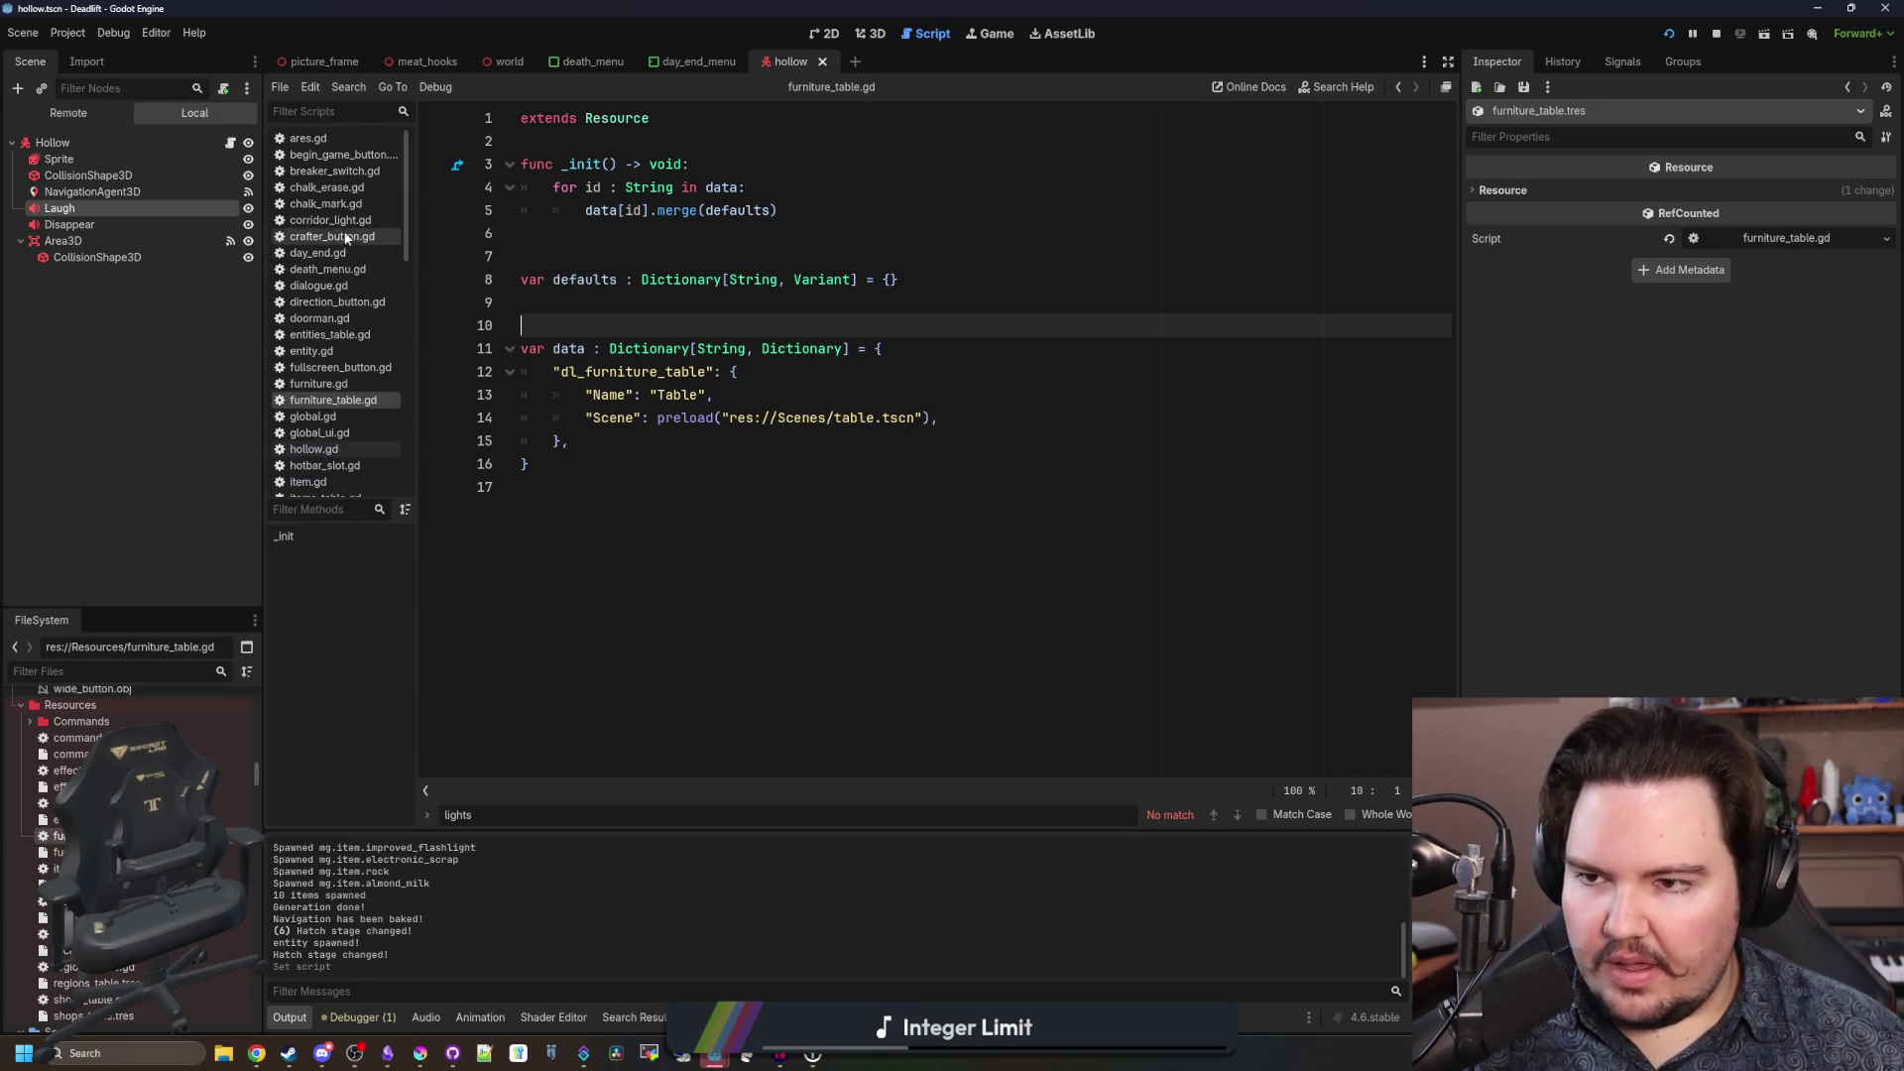
Filter the FileSystem for 'glob' and open global.gd.
{"action": "type", "text": "glob"}
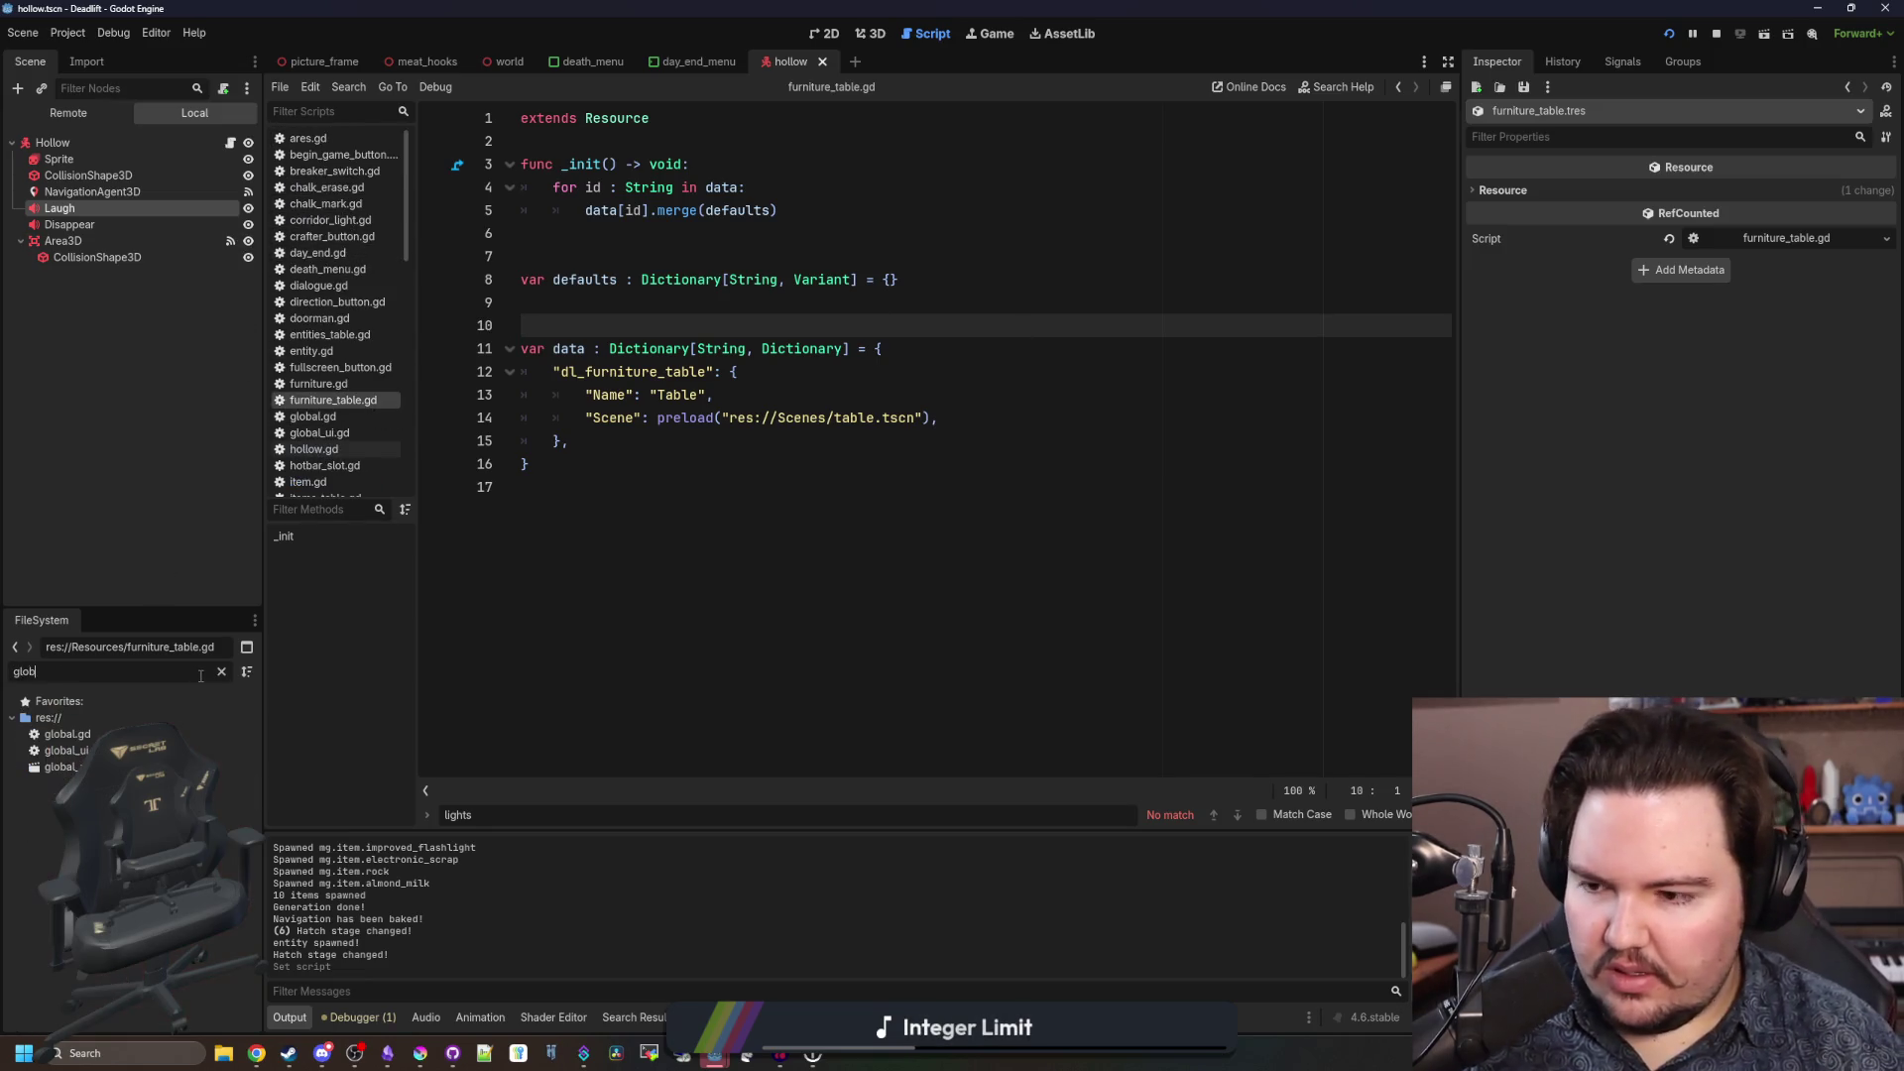
{"action": "double_click", "coordinate": [68, 734]}
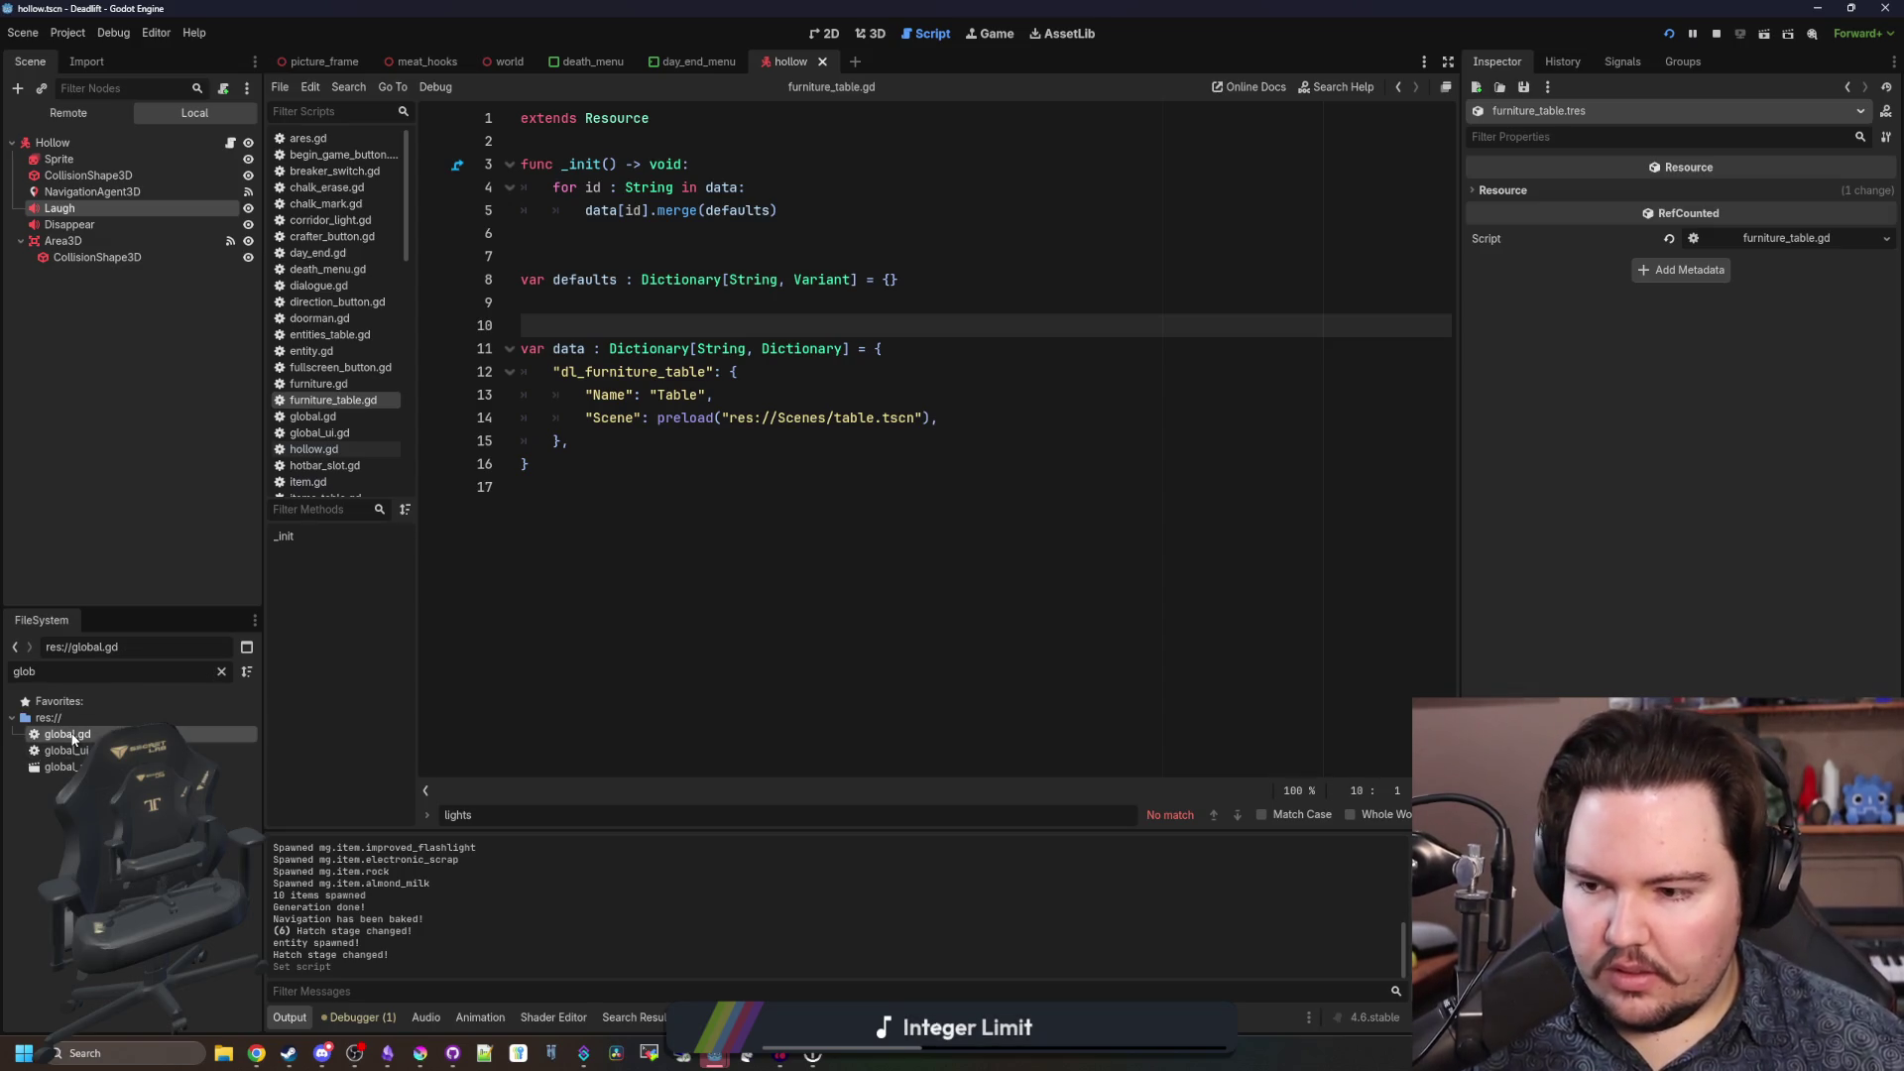
{"action": "scroll", "coordinate": [711, 525], "scroll_direction": "up", "scroll_amount": 10}
{"action": "scroll", "coordinate": [783, 421], "scroll_direction": "up", "scroll_amount": 20}
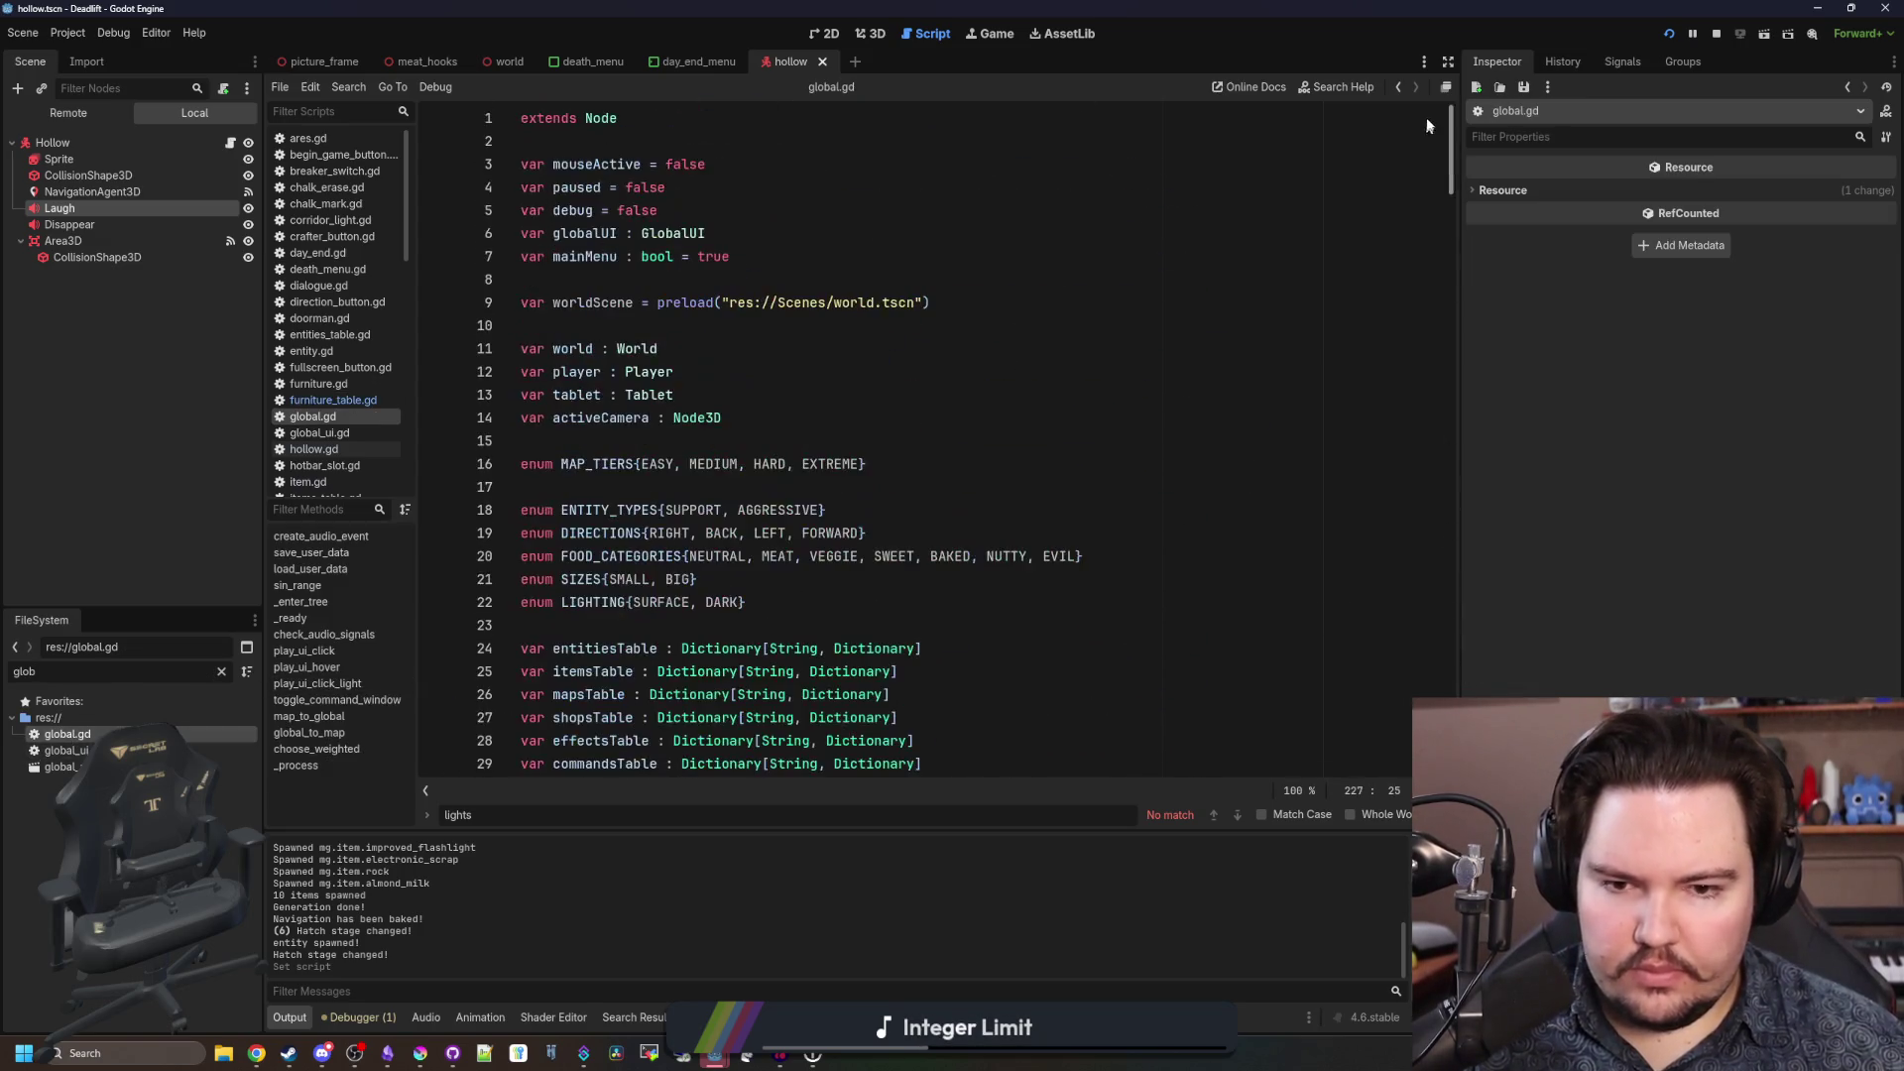
{"action": "scroll", "coordinate": [718, 428], "scroll_direction": "down", "scroll_amount": 4}
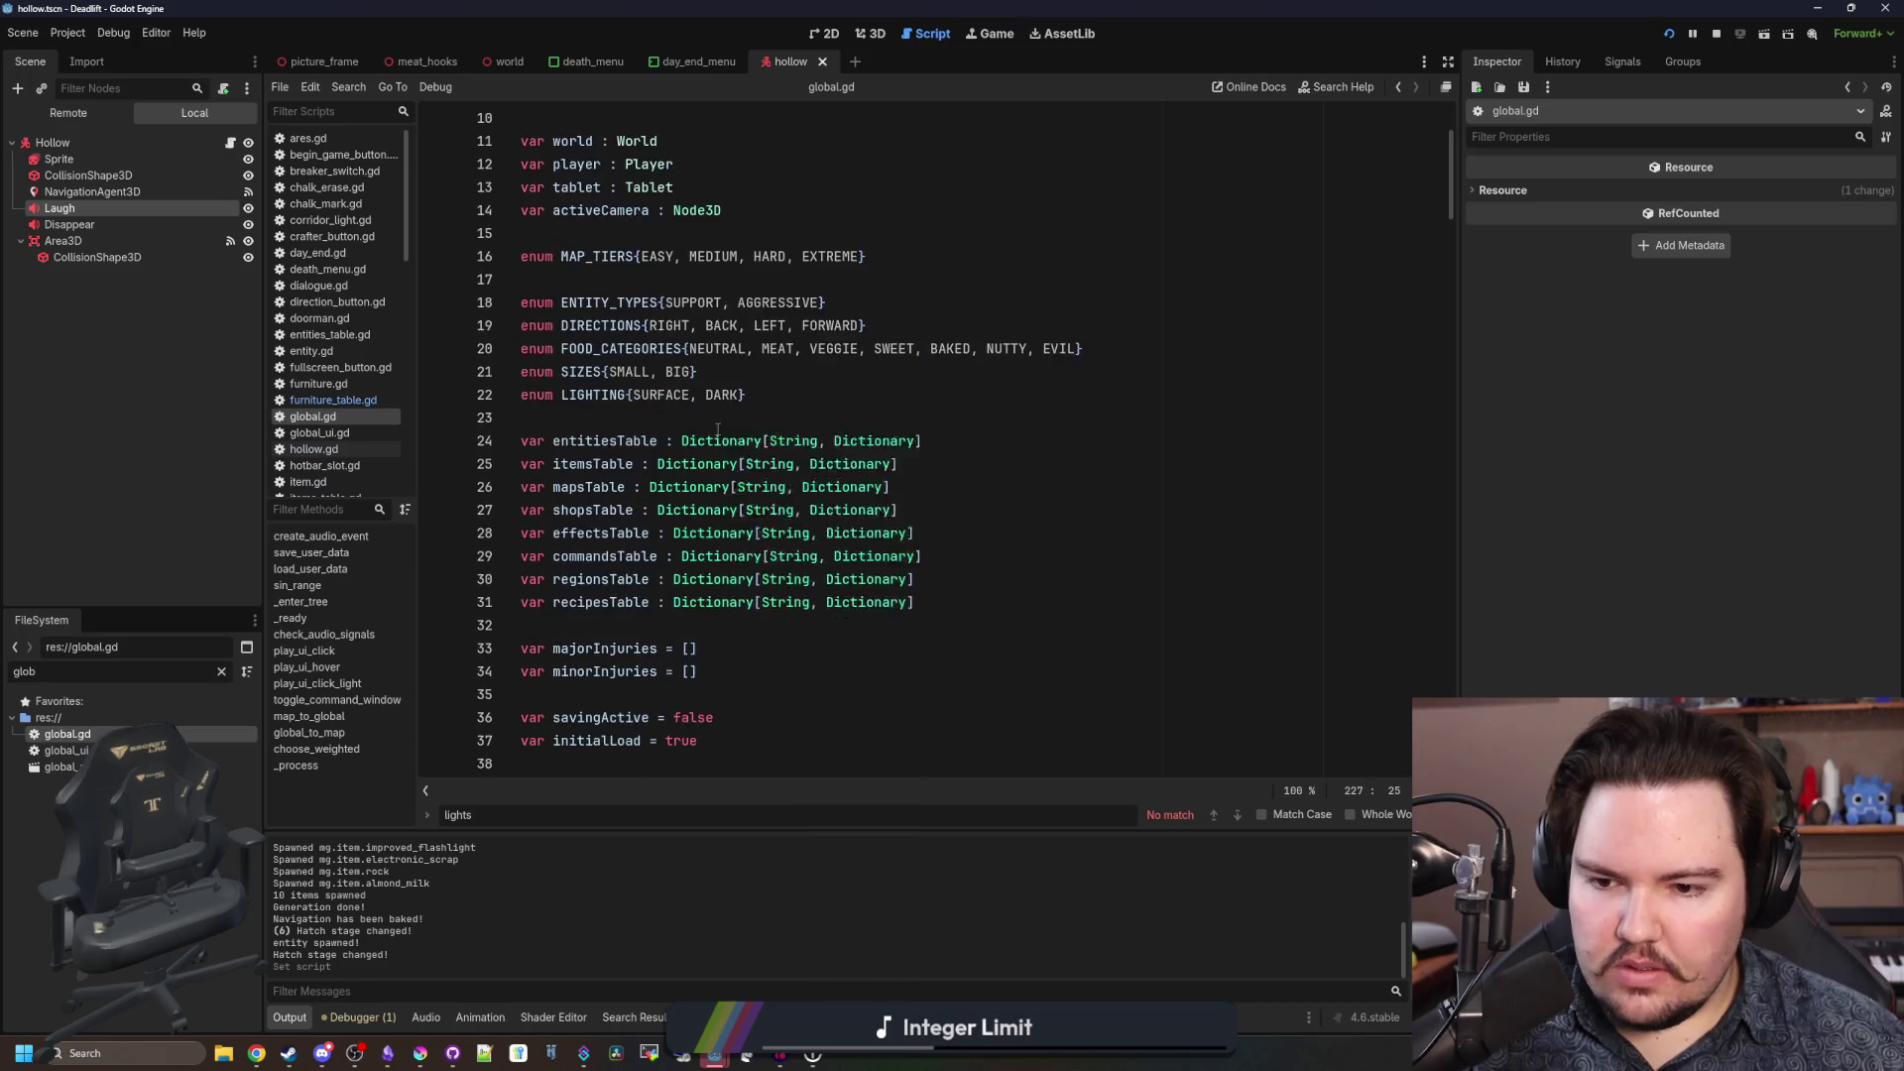
Add var furnitureTable : Dictionary[String, Dictionary] below the recipesTable declaration.
{"action": "left_click", "coordinate": [1000, 533]}
{"action": "key", "text": "Return"}
{"action": "type", "text": "var furnitureTable : D"}
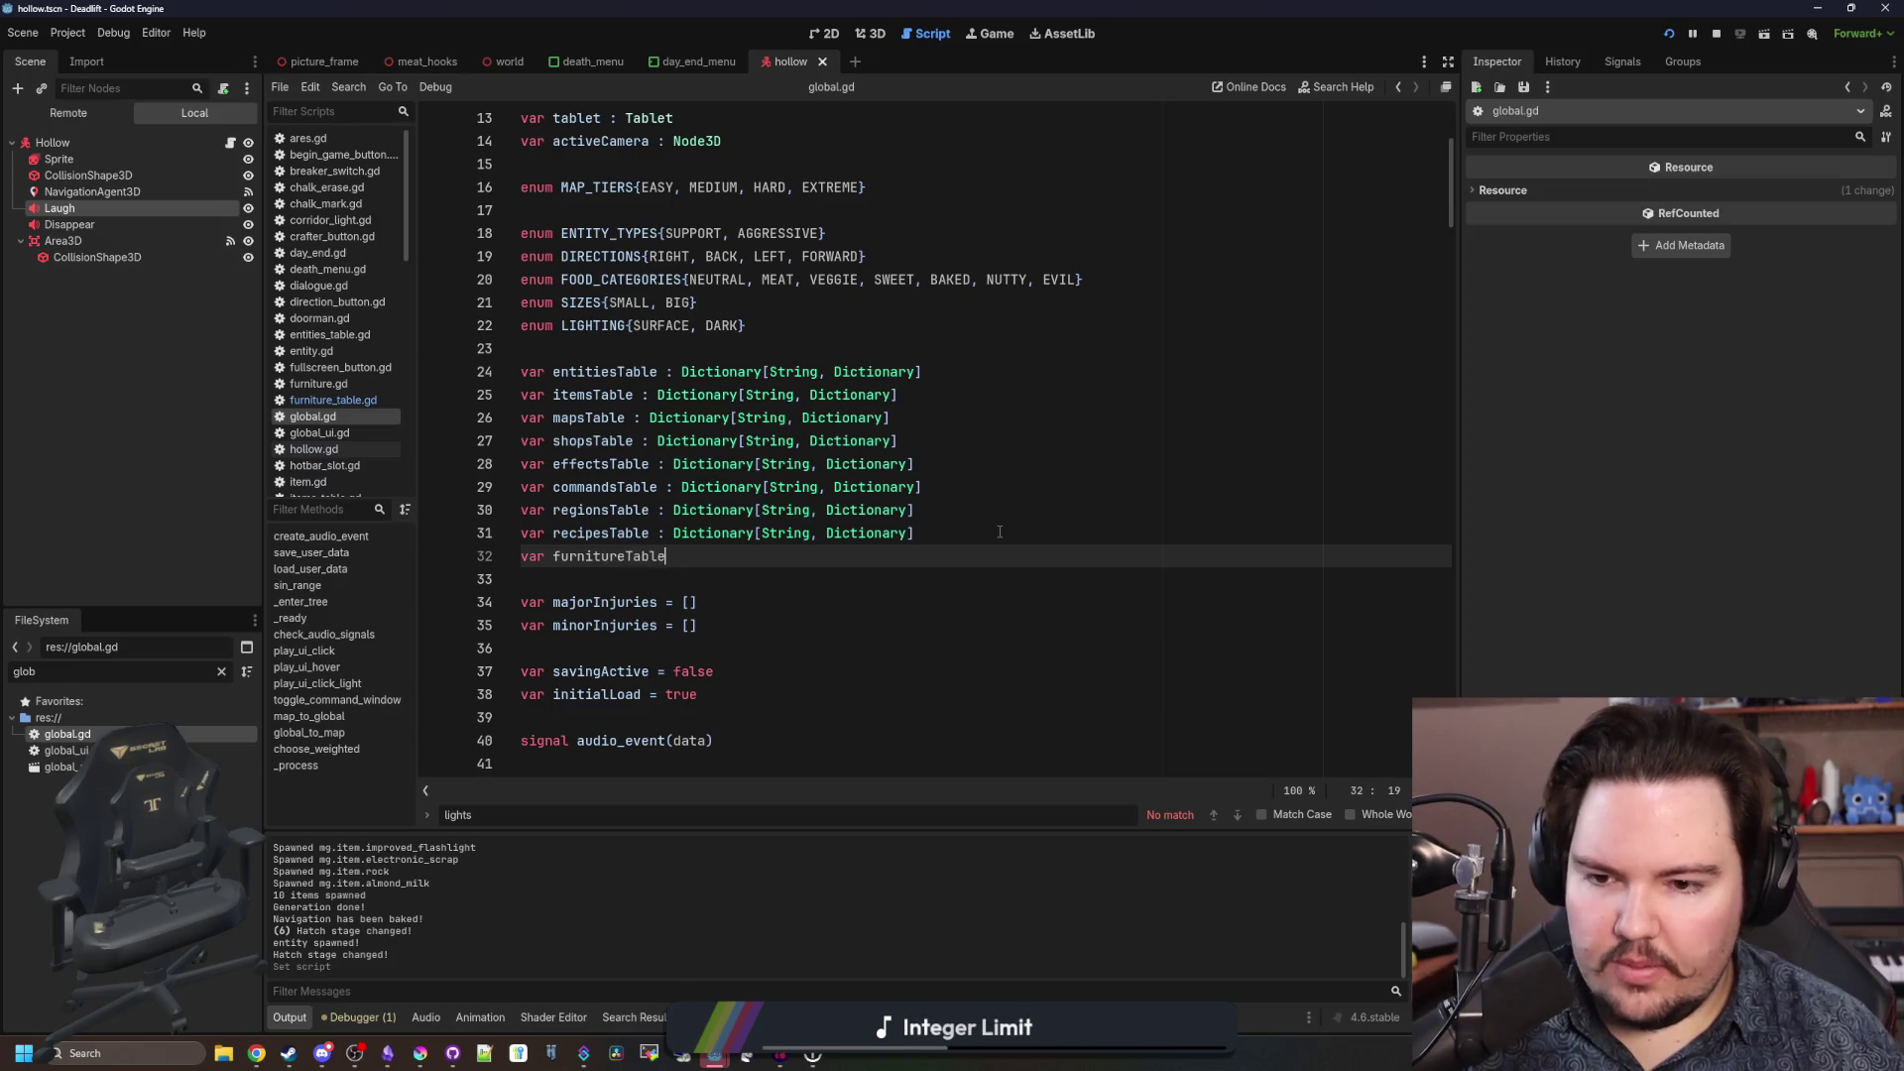
{"action": "type", "text": "ictionary["}
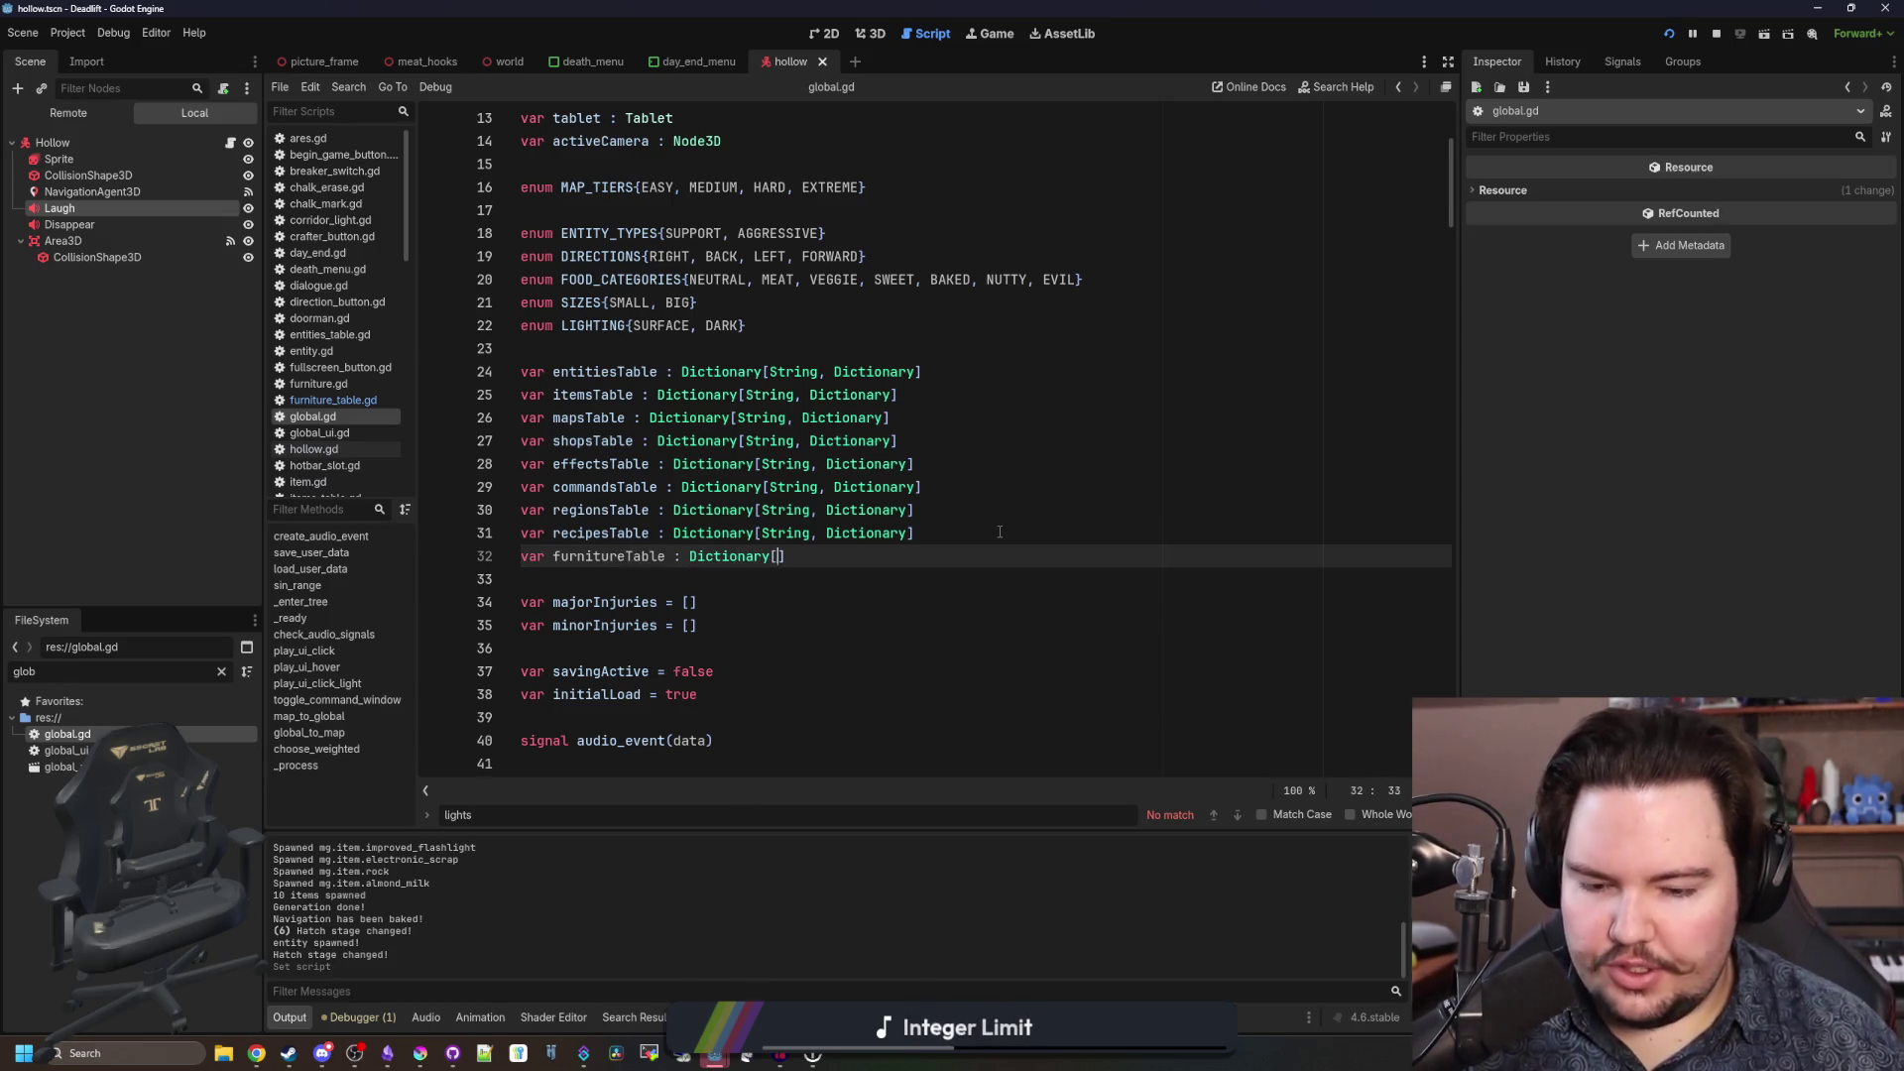
{"action": "type", "text": "String, Dictiona"}
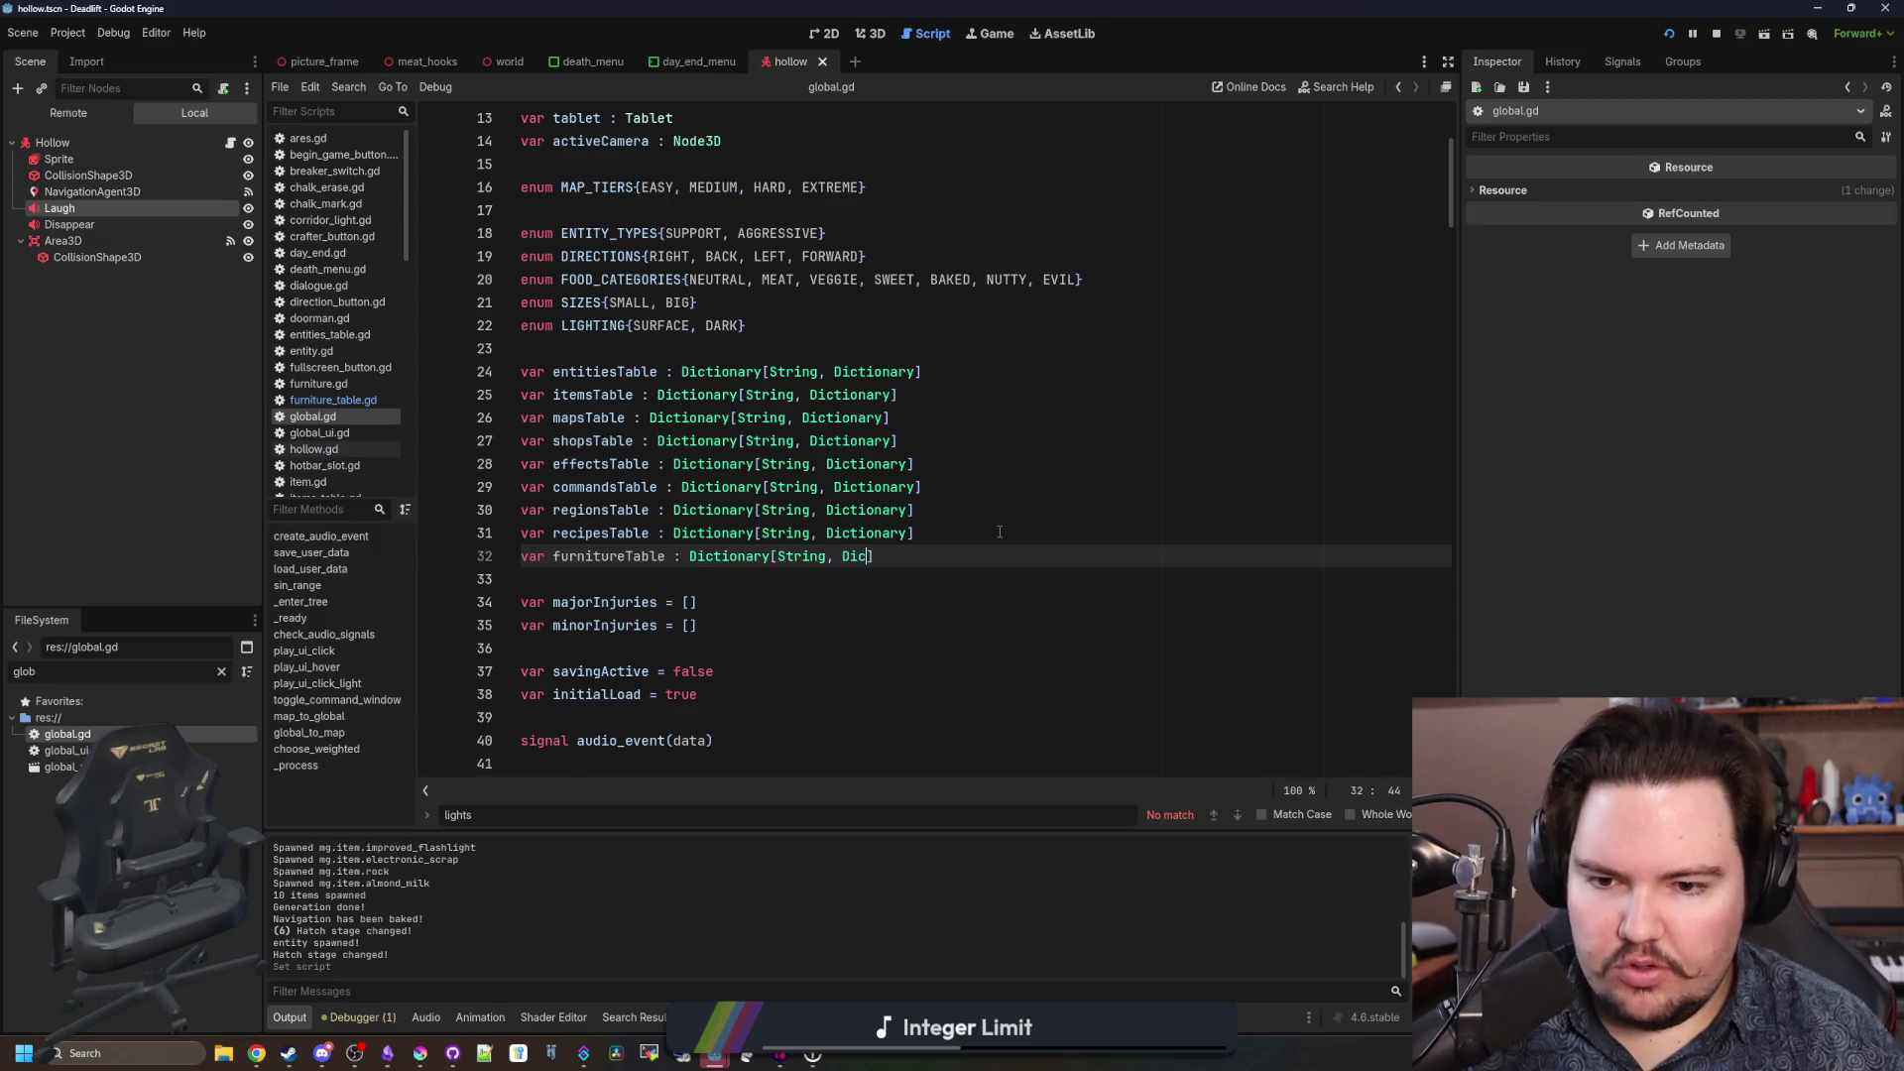
{"action": "type", "text": "ry"}
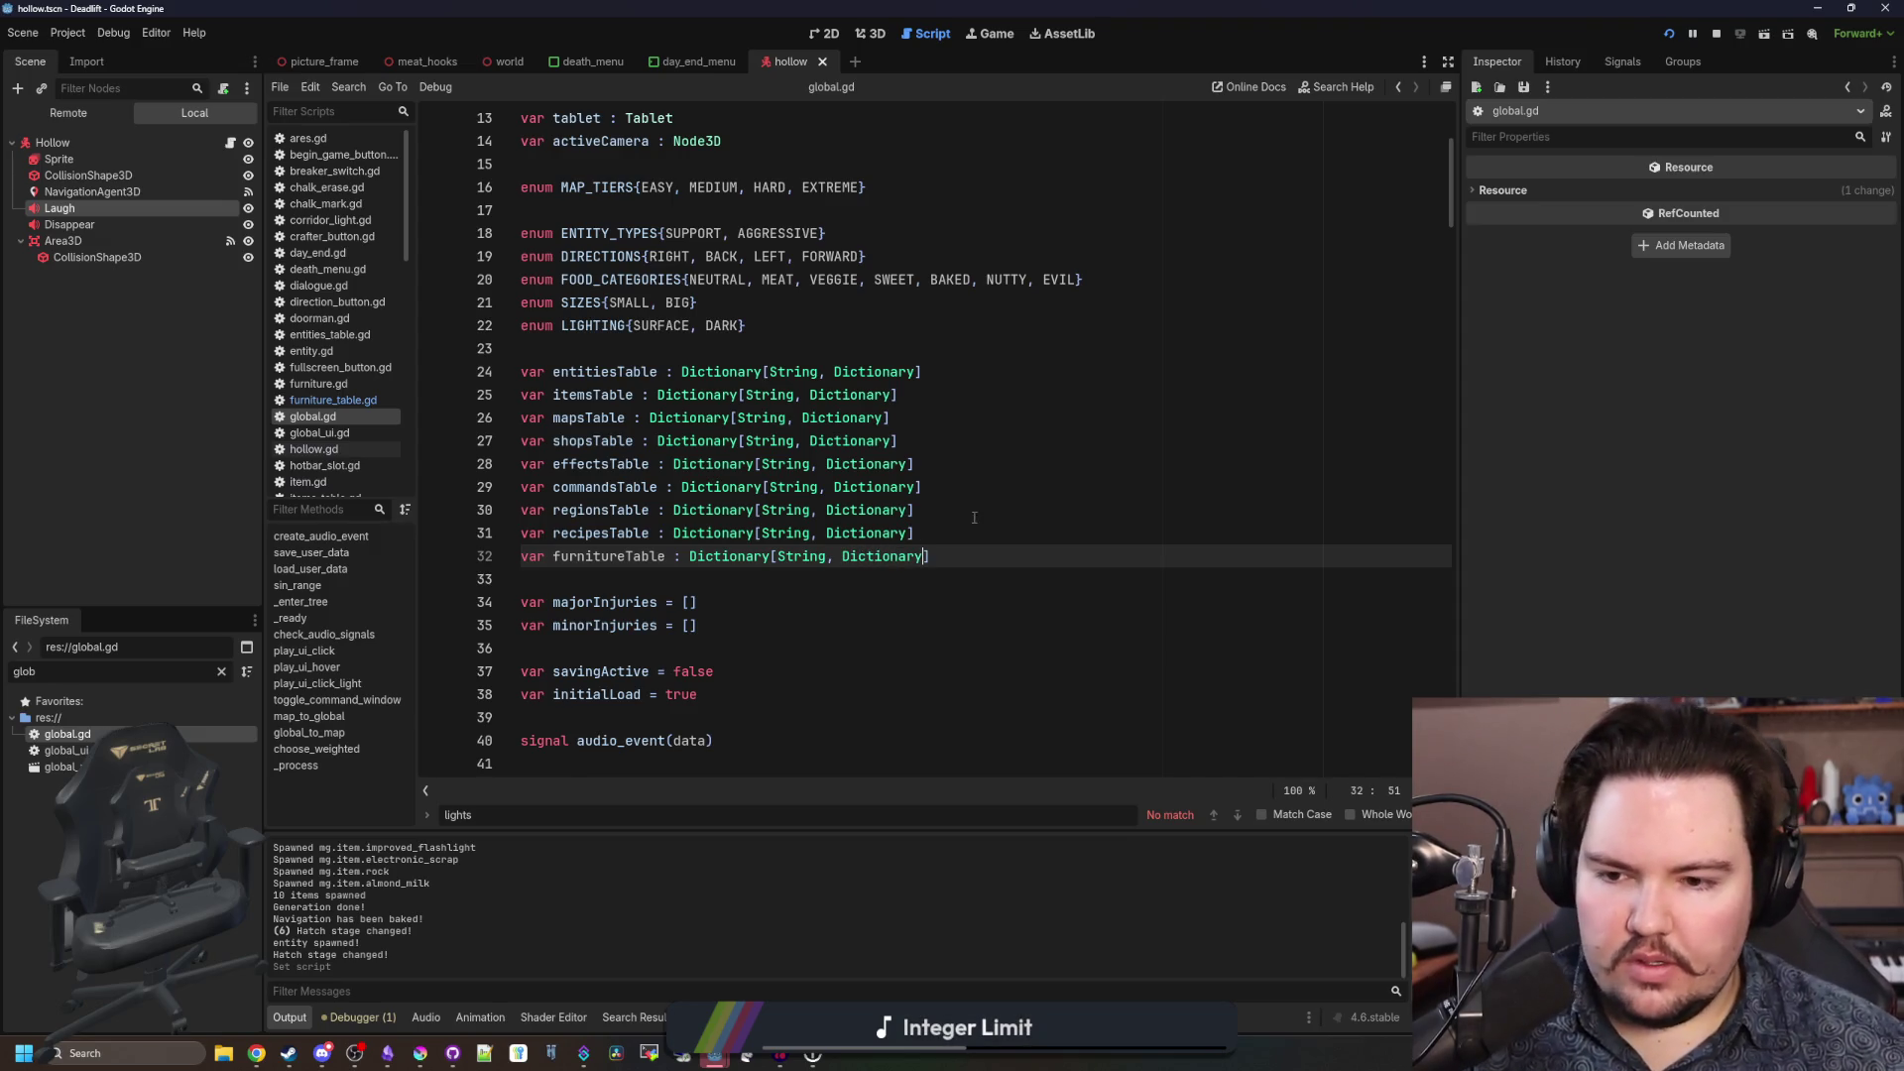
{"action": "double_click", "coordinate": [626, 556]}
{"action": "scroll", "coordinate": [863, 526], "scroll_direction": "down", "scroll_amount": 1}
{"action": "scroll", "coordinate": [928, 497], "scroll_direction": "down", "scroll_amount": 10}
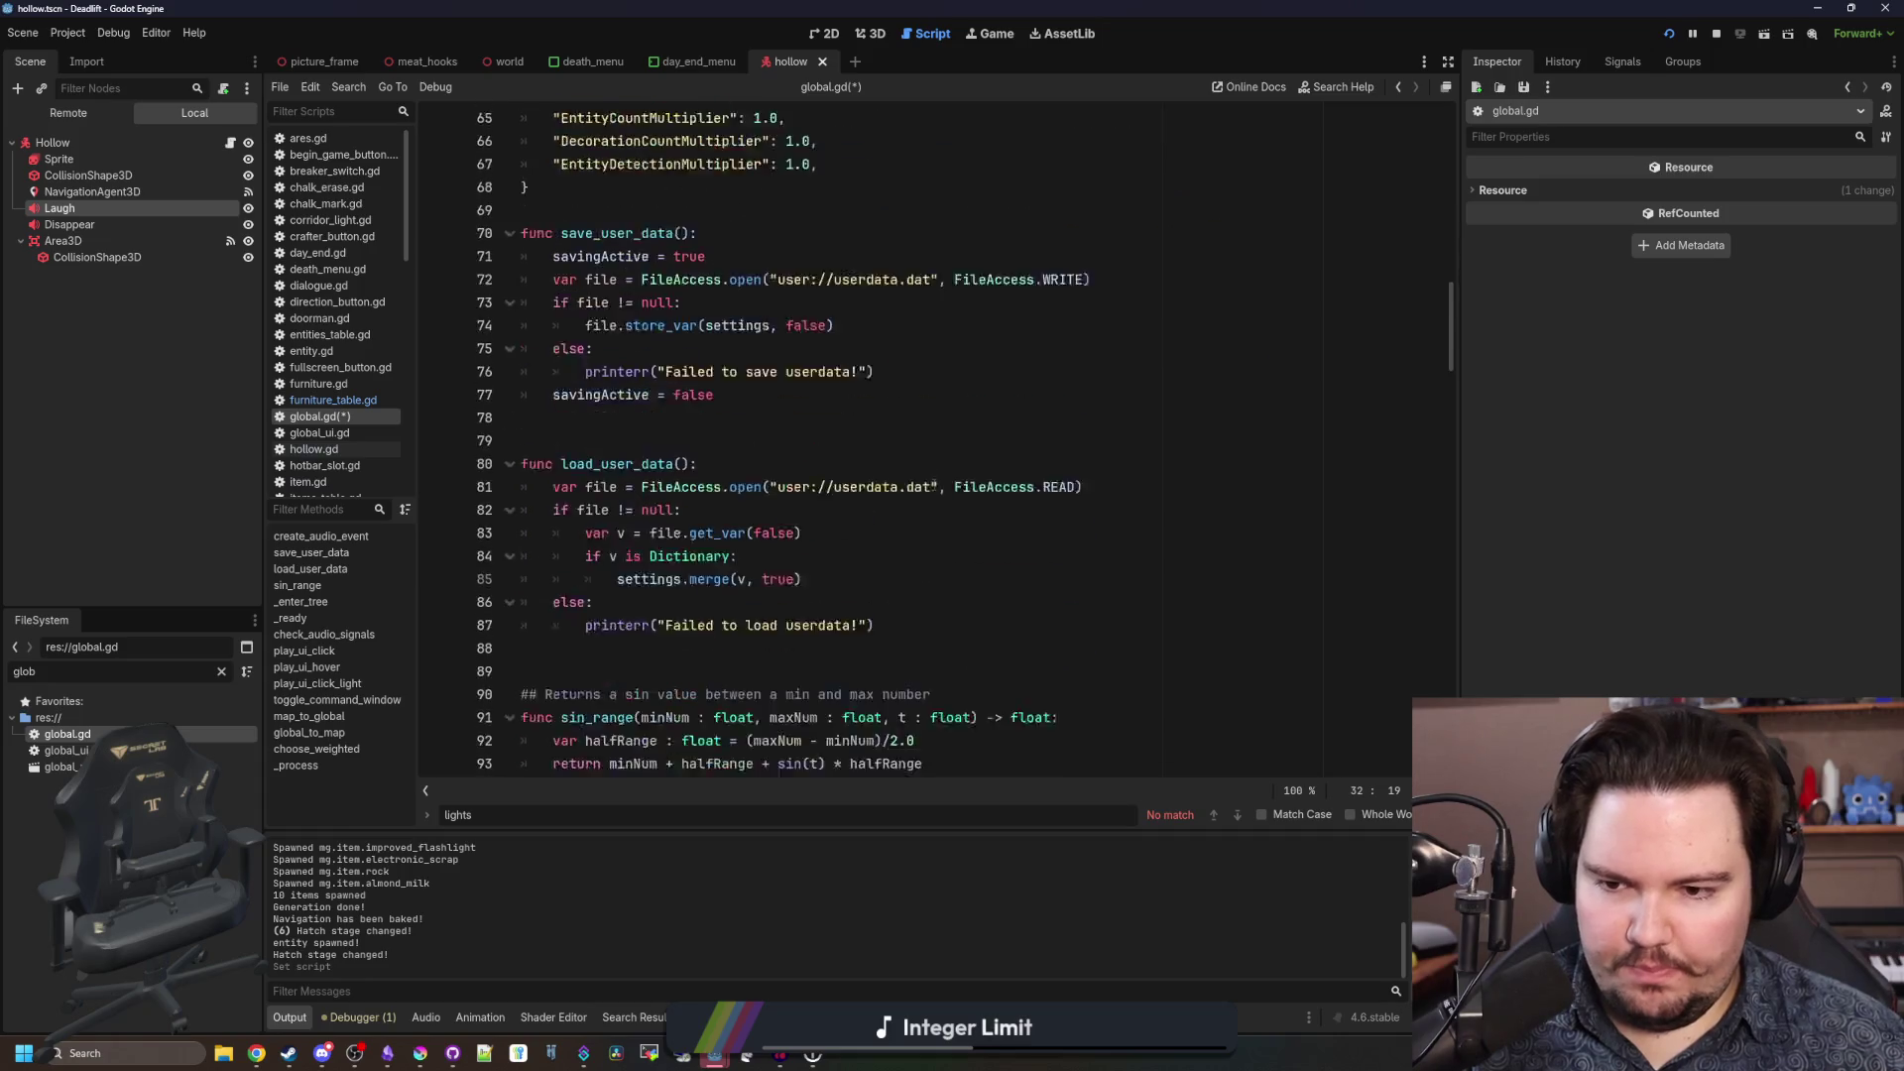
{"action": "left_click", "coordinate": [954, 467]}
{"action": "key", "text": "ctrl+f"}
Find _ready and duplicate the recipesTable preload line beneath itself.
{"action": "type", "text": "_ready"}
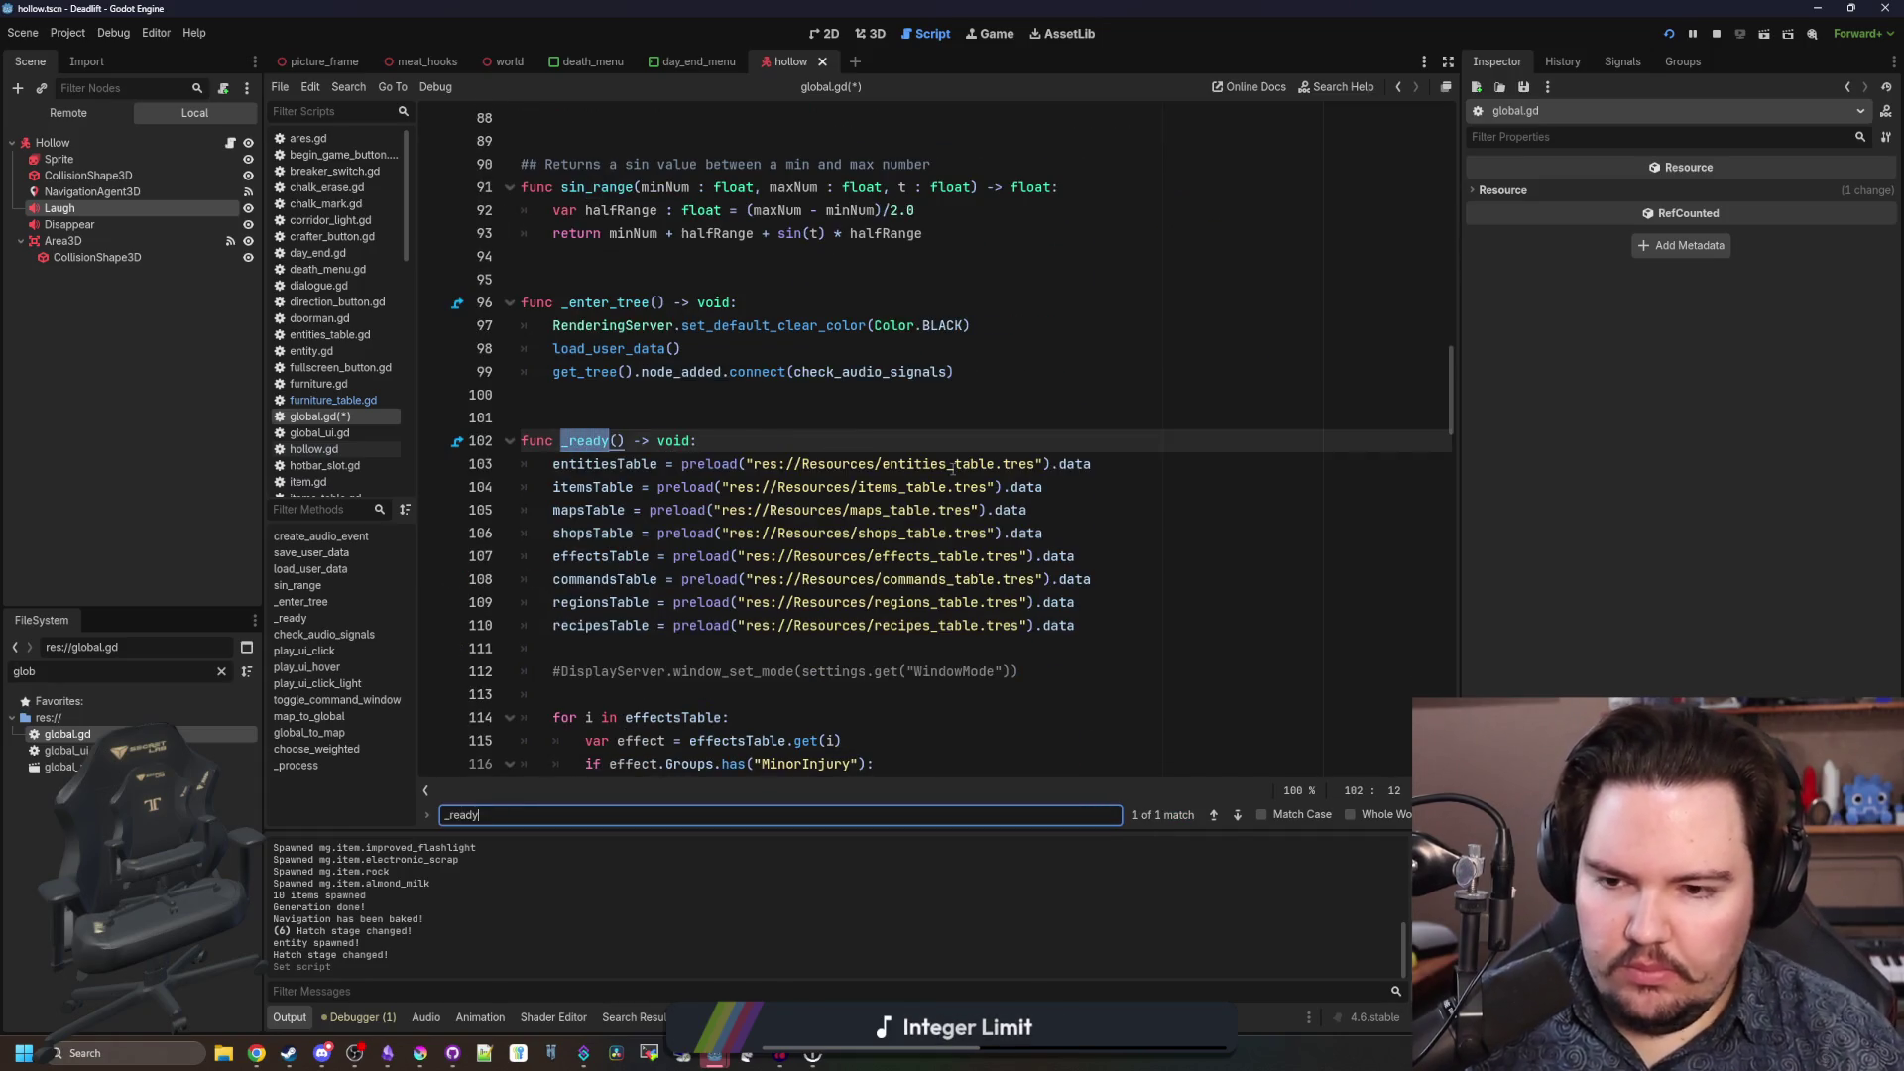
{"action": "mouse_move", "coordinate": [1076, 625]}
{"action": "left_mouse_down"}
{"action": "mouse_move", "coordinate": [694, 603]}
{"action": "mouse_move", "coordinate": [547, 616]}
{"action": "left_mouse_up"}
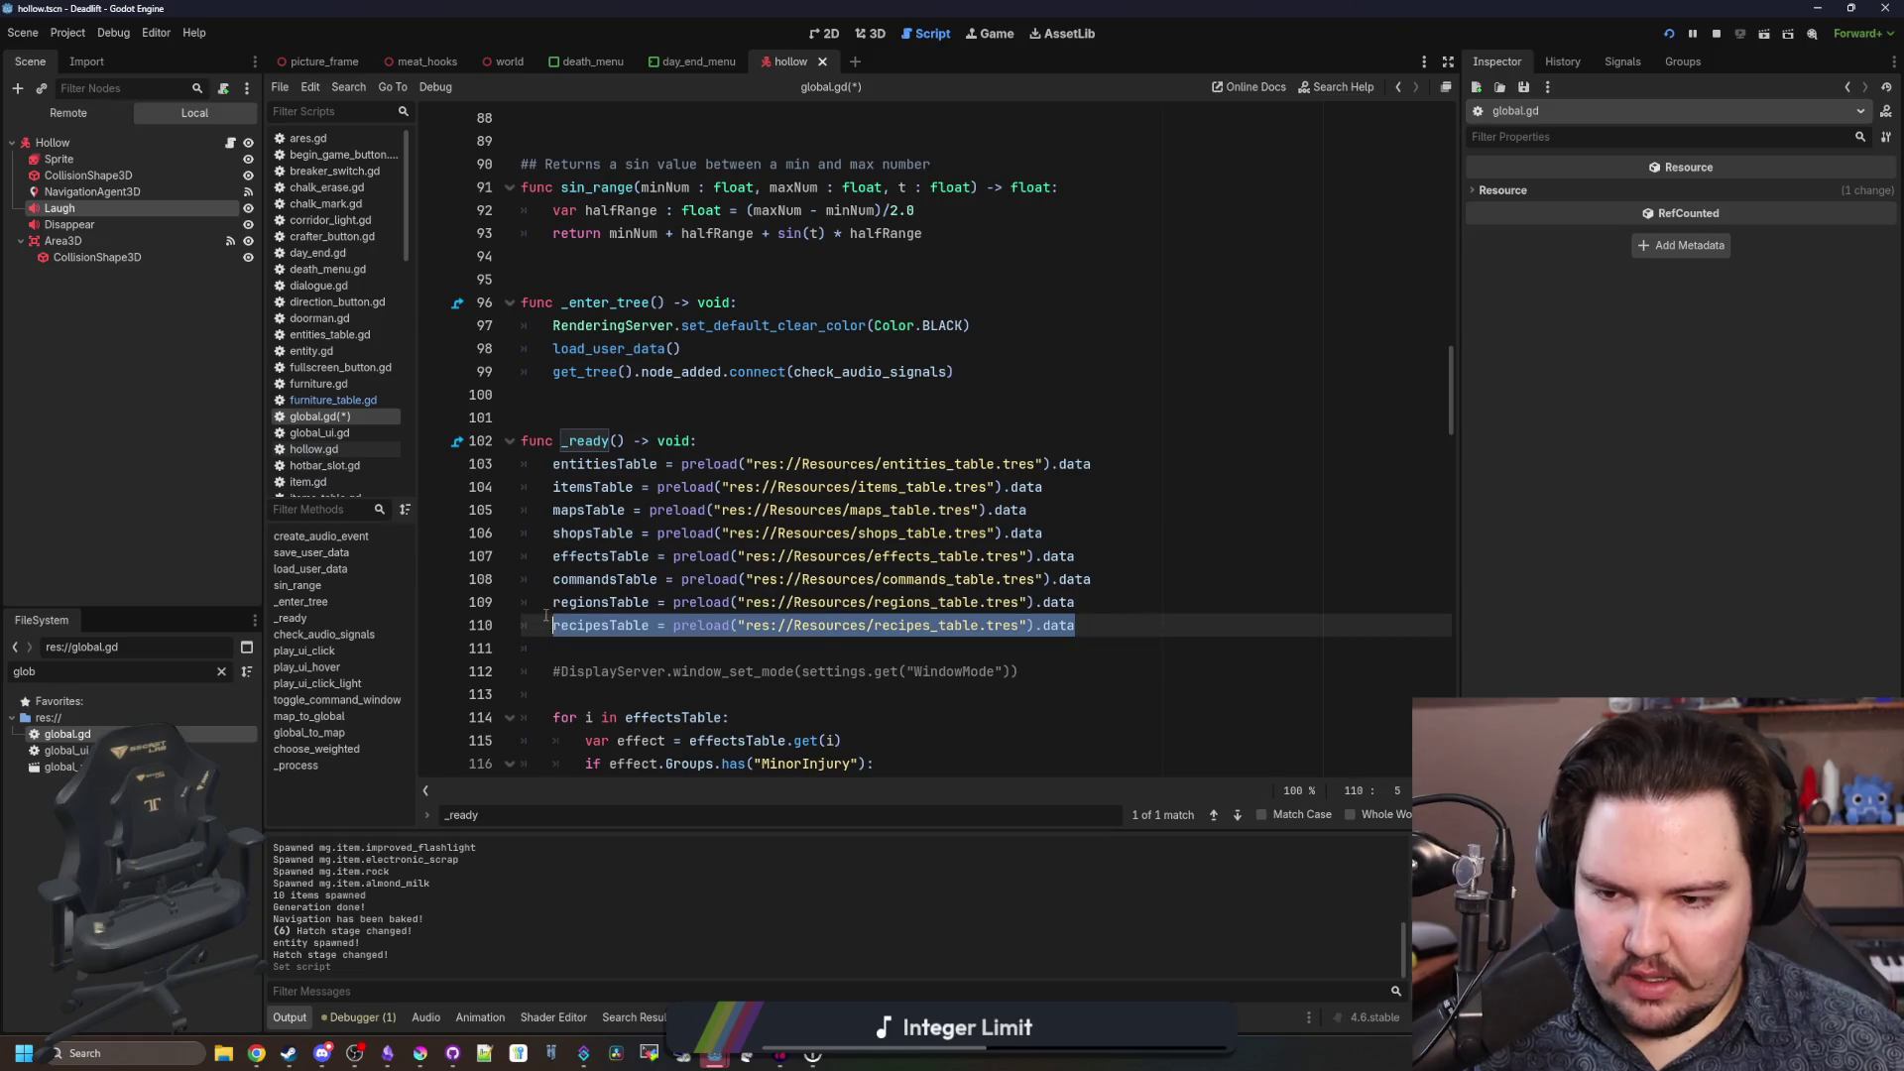
{"action": "key", "text": "ctrl+c"}
{"action": "key", "text": "End"}
{"action": "key", "text": "Return"}
{"action": "key", "text": "ctrl+v"}
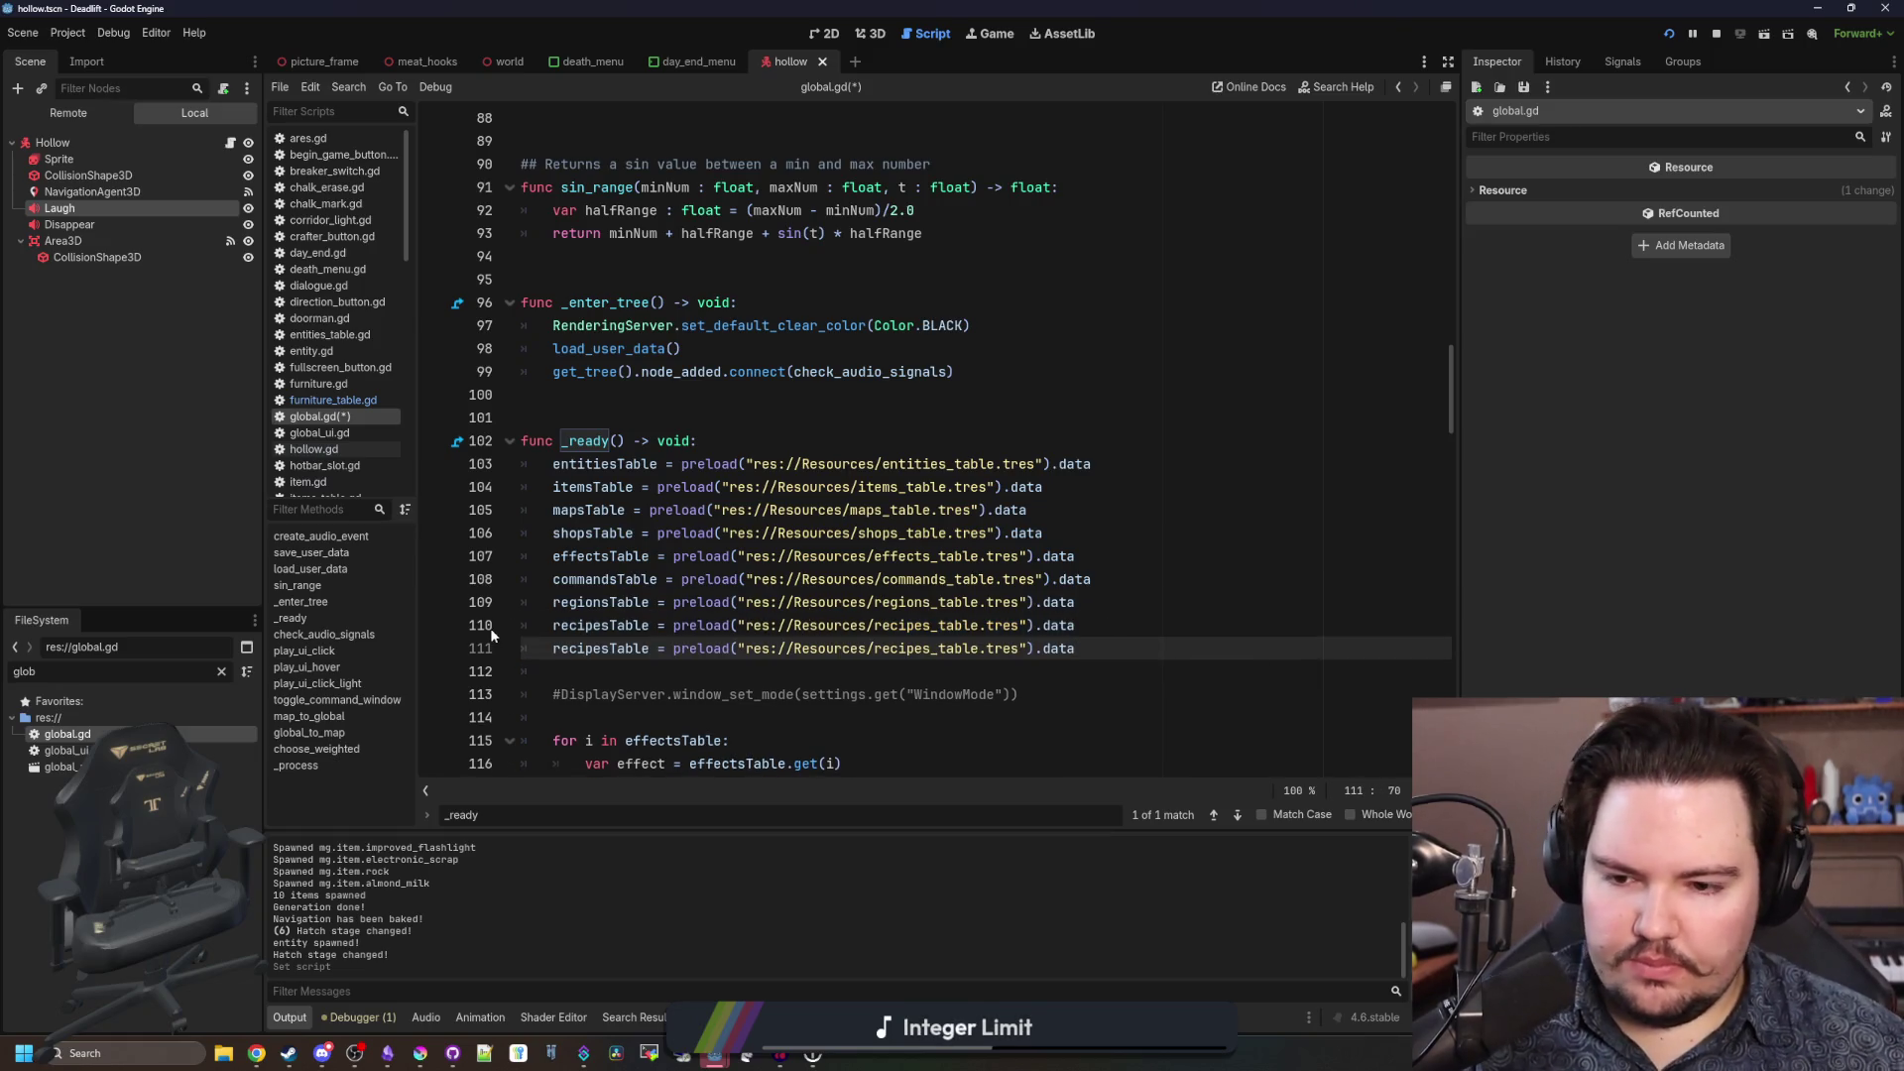
Change the copy to load res://Resources/furniture_table.tres into furnitureTable.
{"action": "double_click", "coordinate": [595, 649]}
{"action": "type", "text": "furn"}
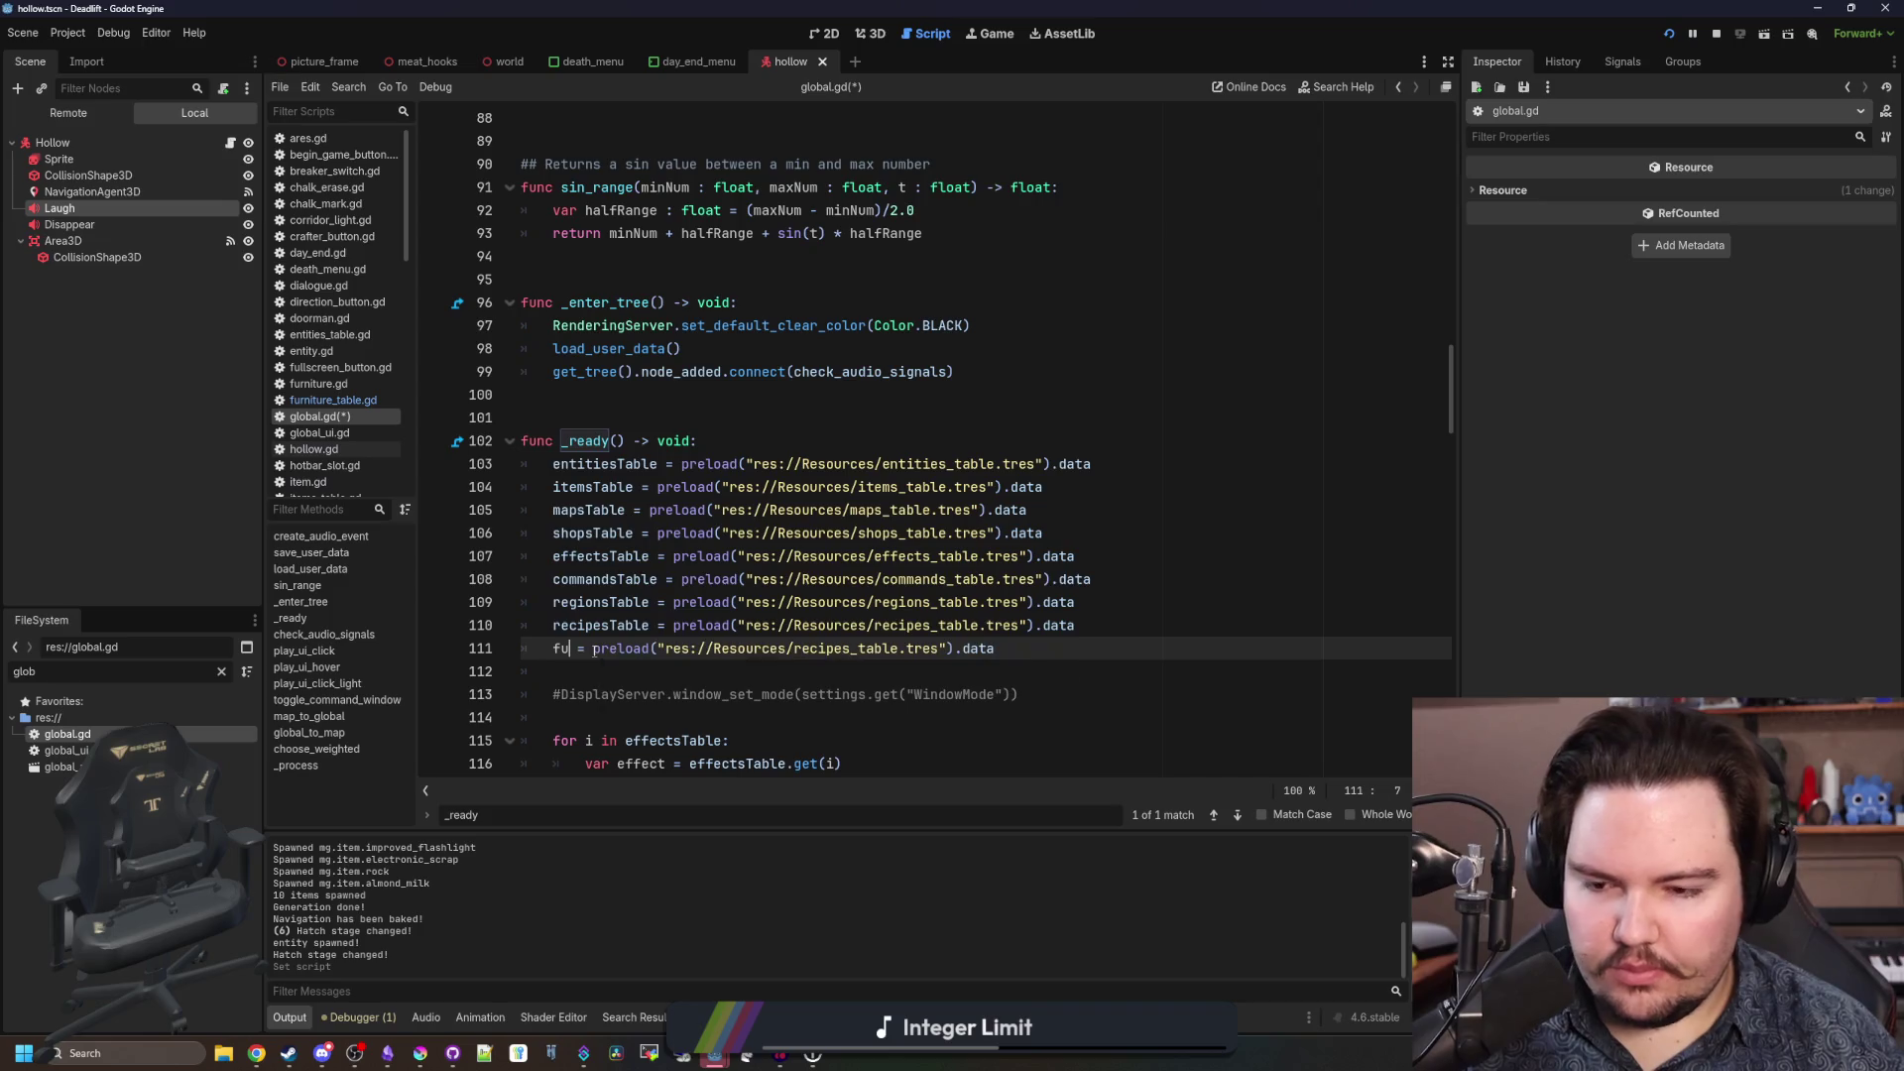
{"action": "key", "text": "Return"}
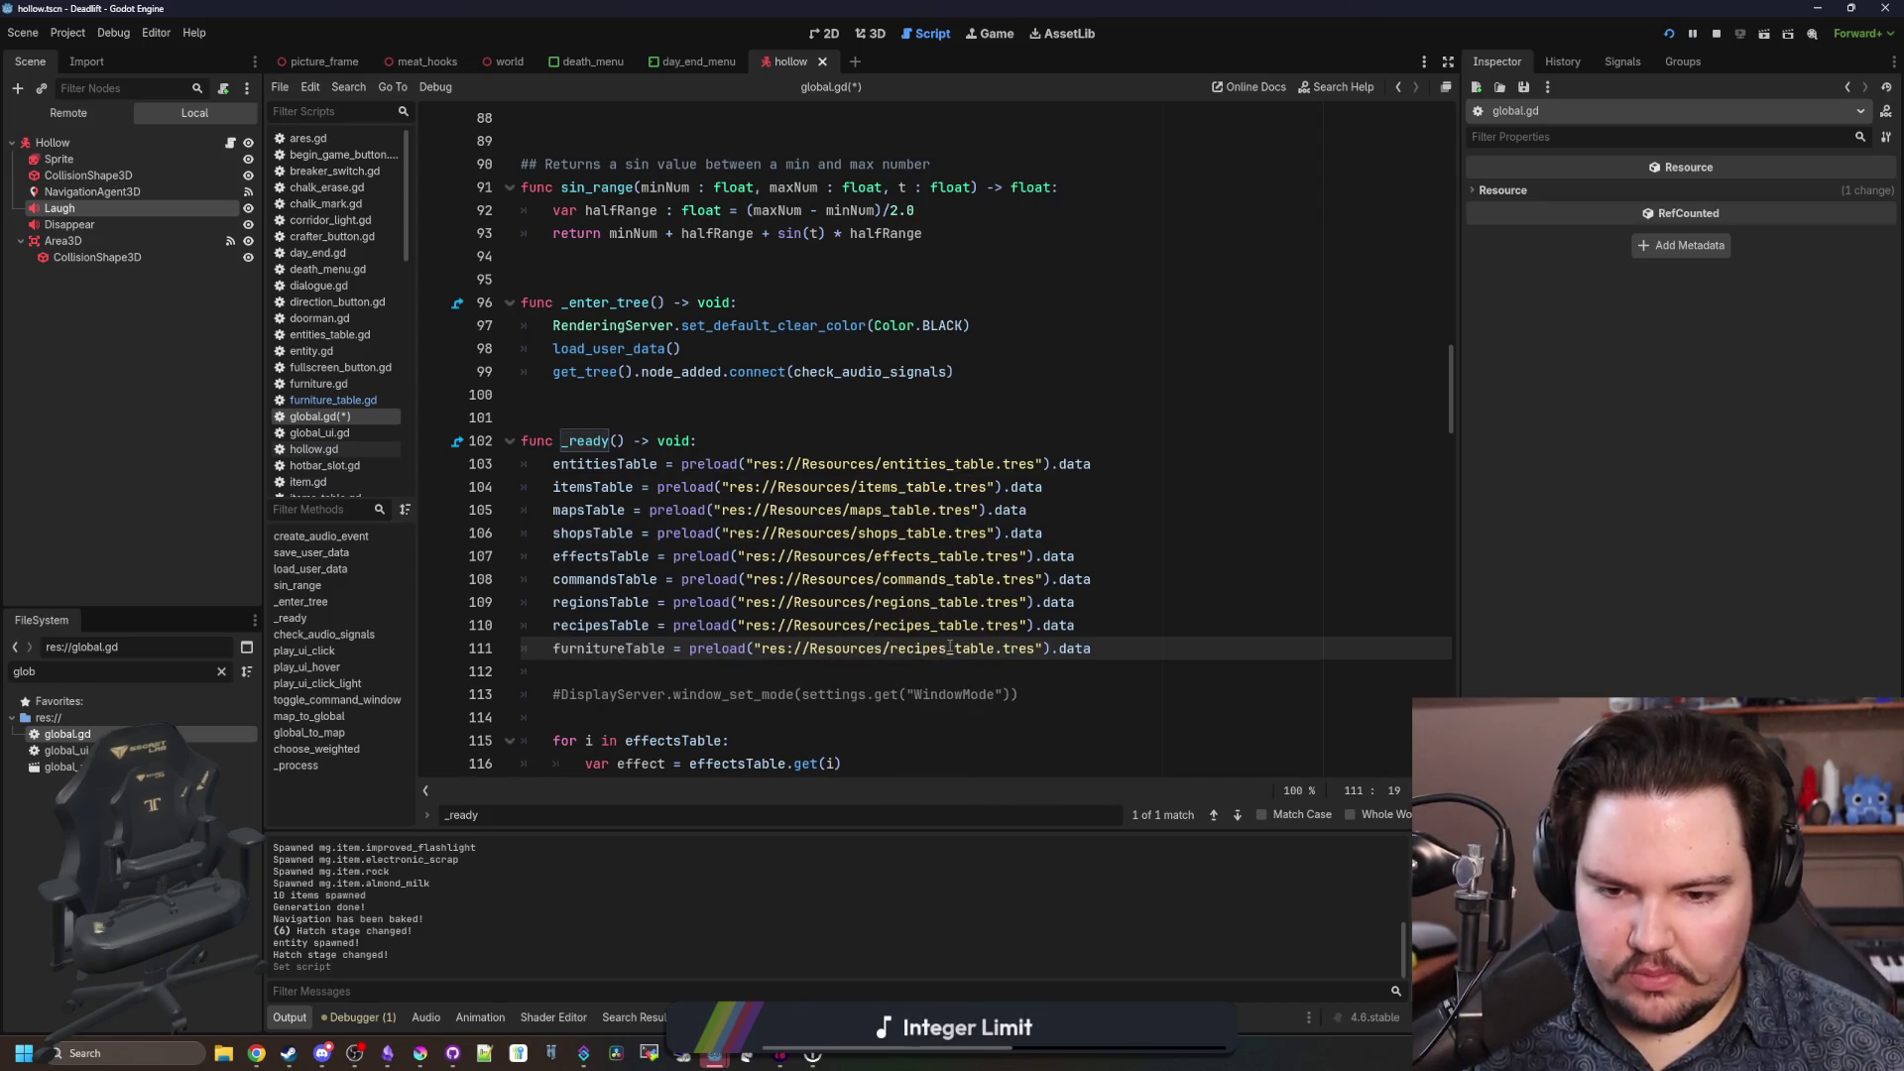
{"action": "key", "text": "BackSpace"}
{"action": "key", "text": "BackSpace"}
{"action": "key", "text": "BackSpace"}
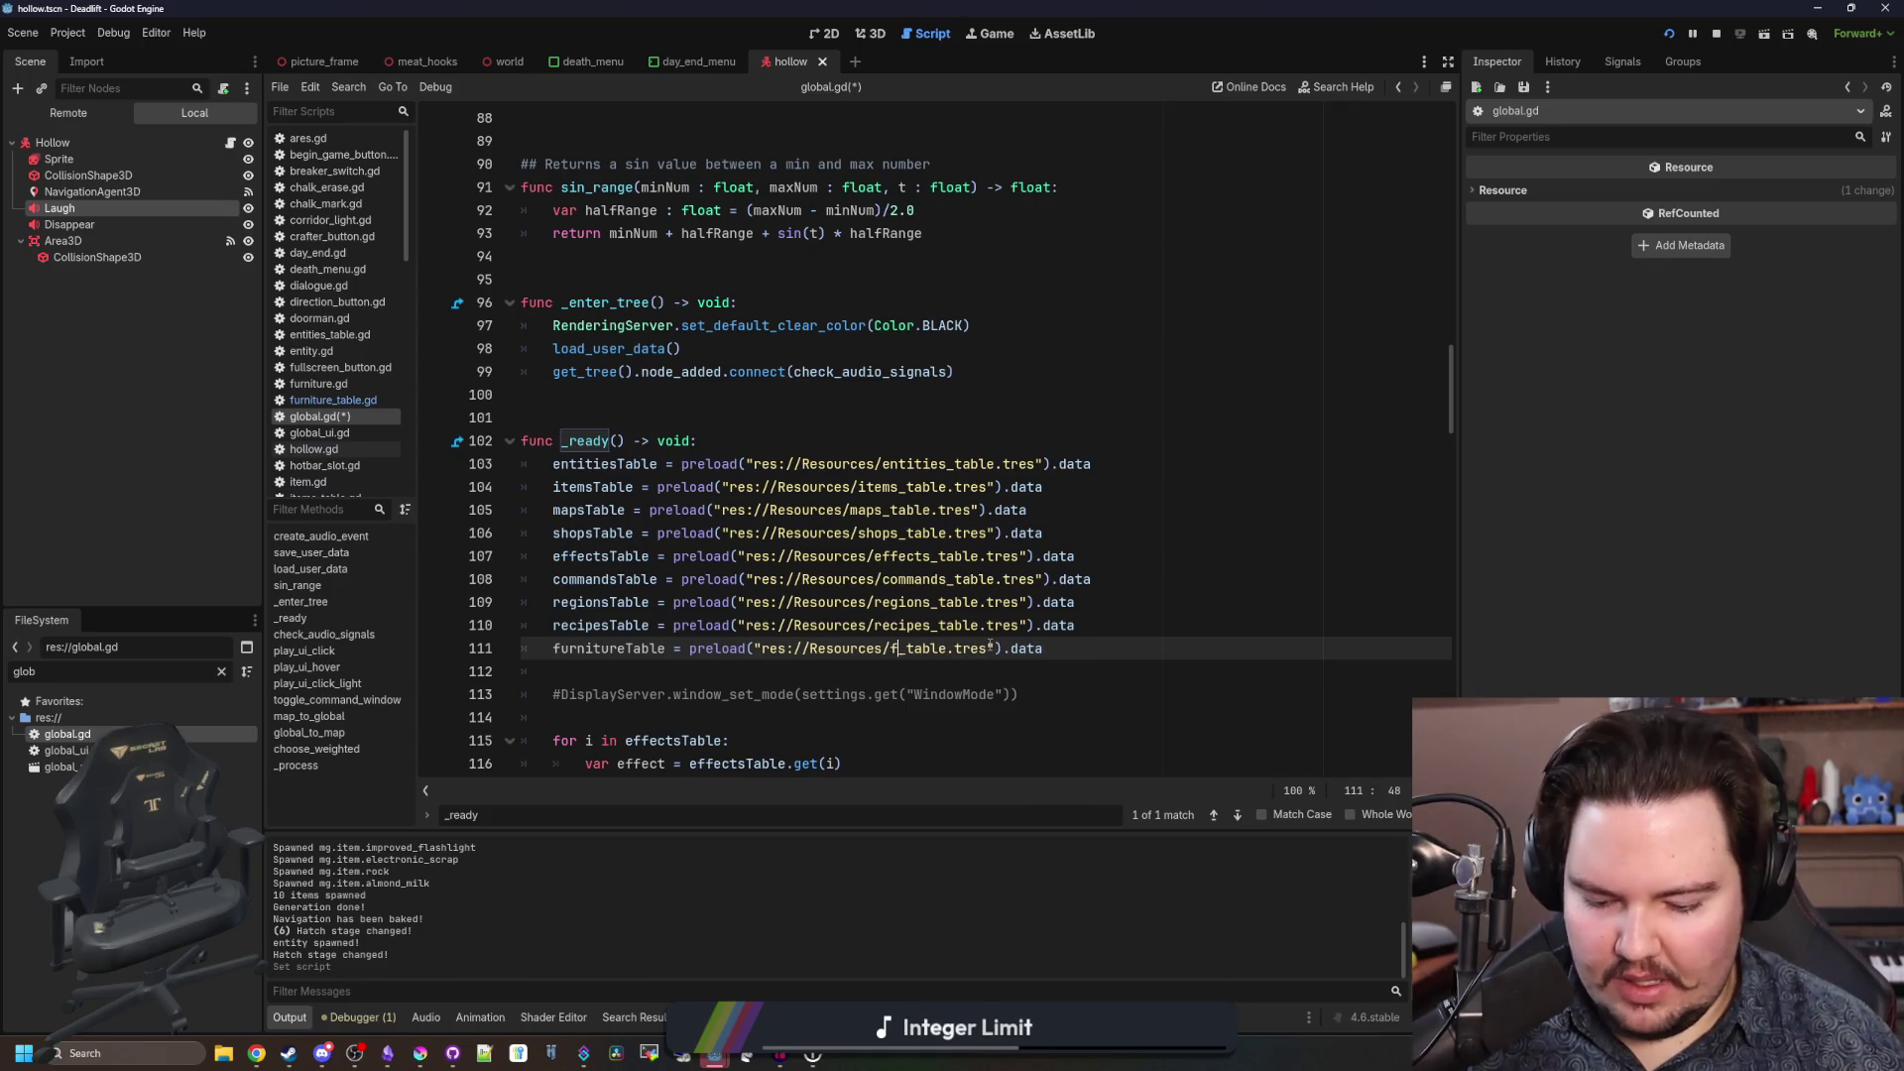
{"action": "type", "text": "furn"}
{"action": "key", "text": "Down"}
{"action": "key", "text": "Return"}
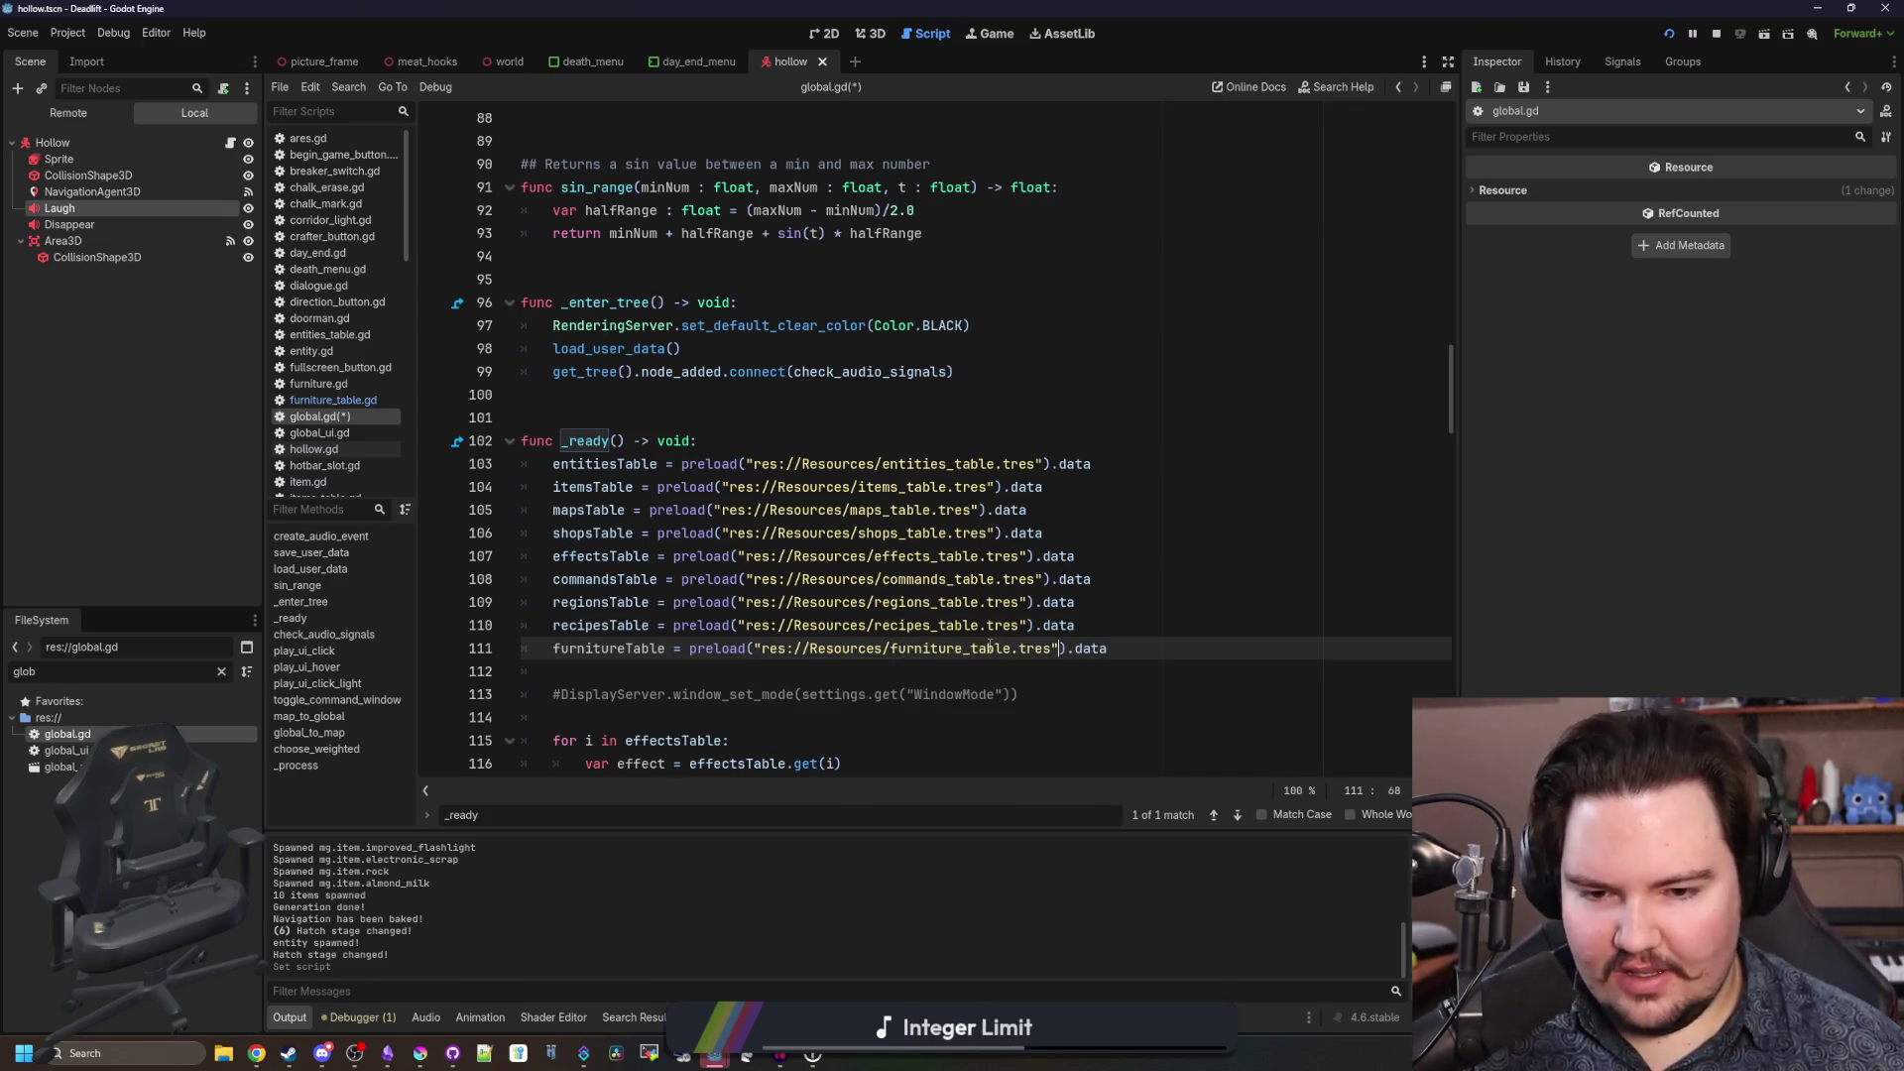
Adjust the new furnitureTable preload line in the script editor.
{"action": "scroll", "coordinate": [1098, 621], "scroll_direction": "down", "scroll_amount": 2}
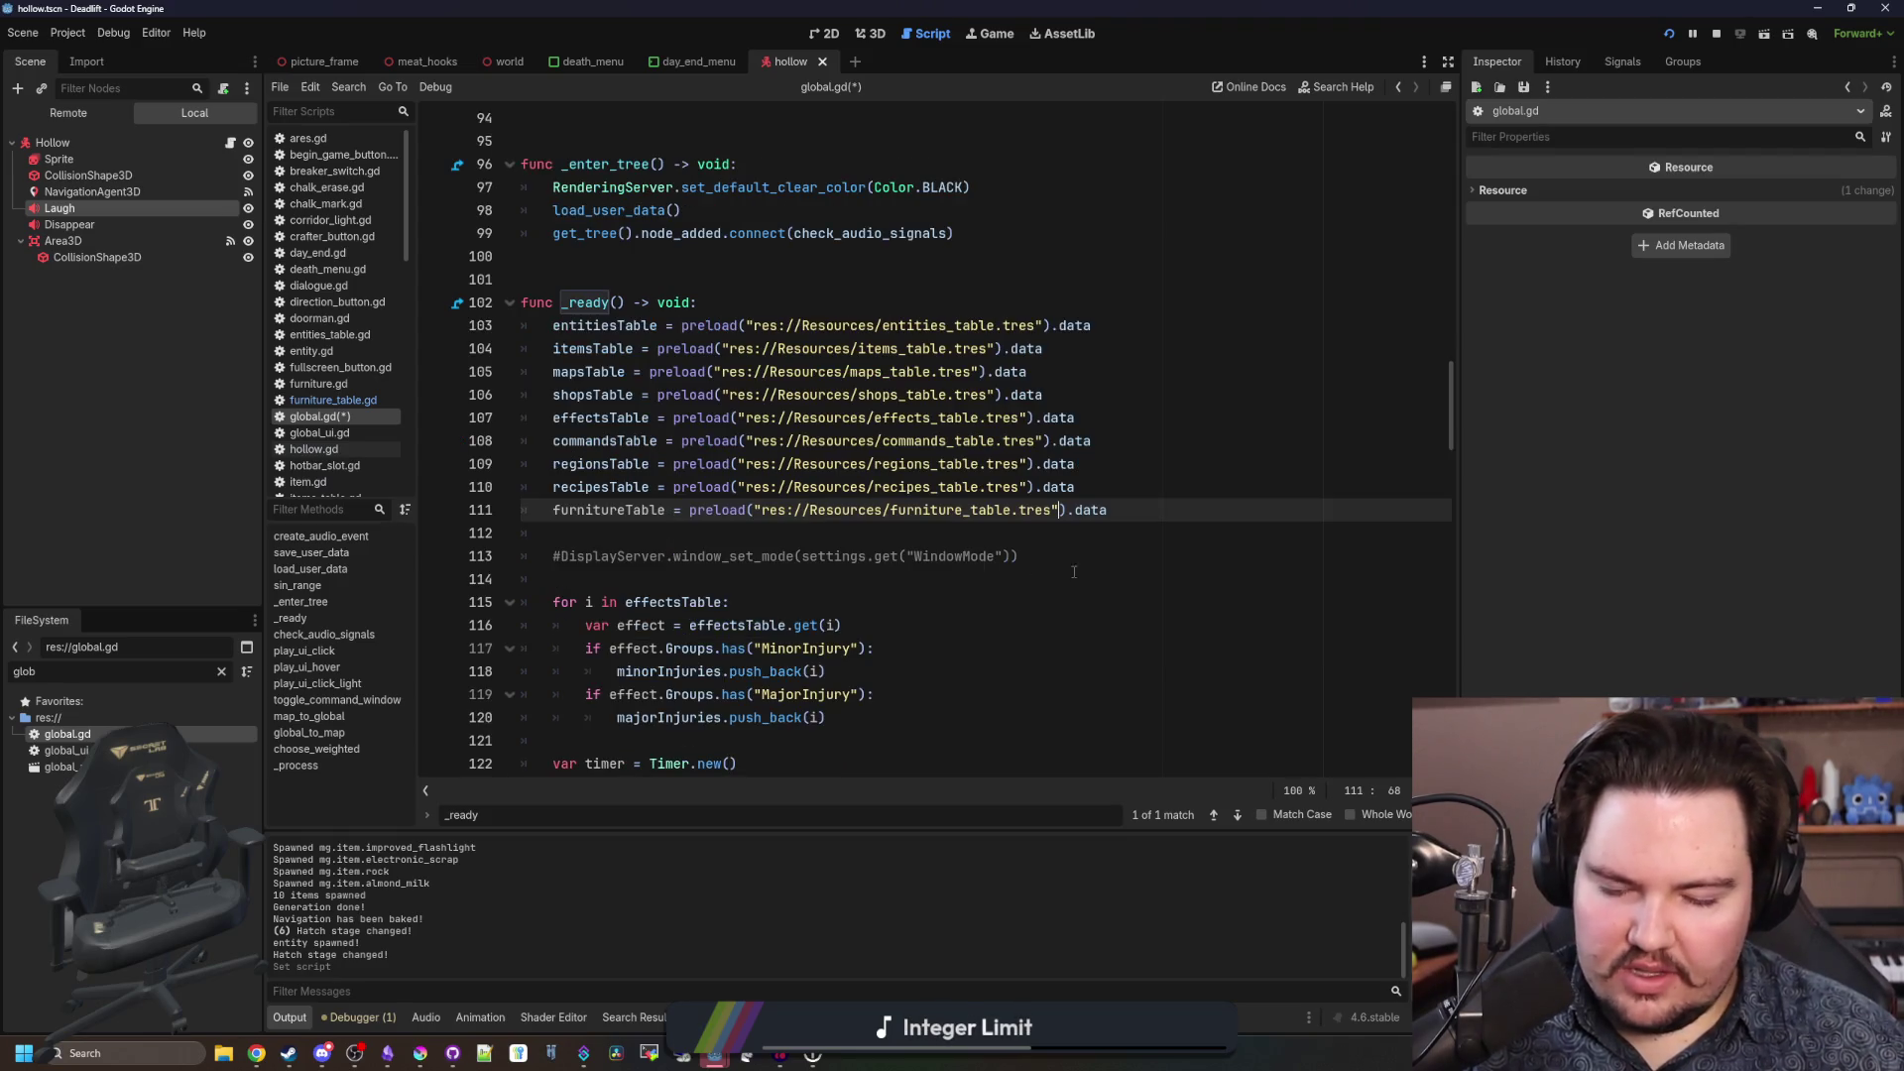
{"action": "middle_click", "coordinate": [715, 574]}
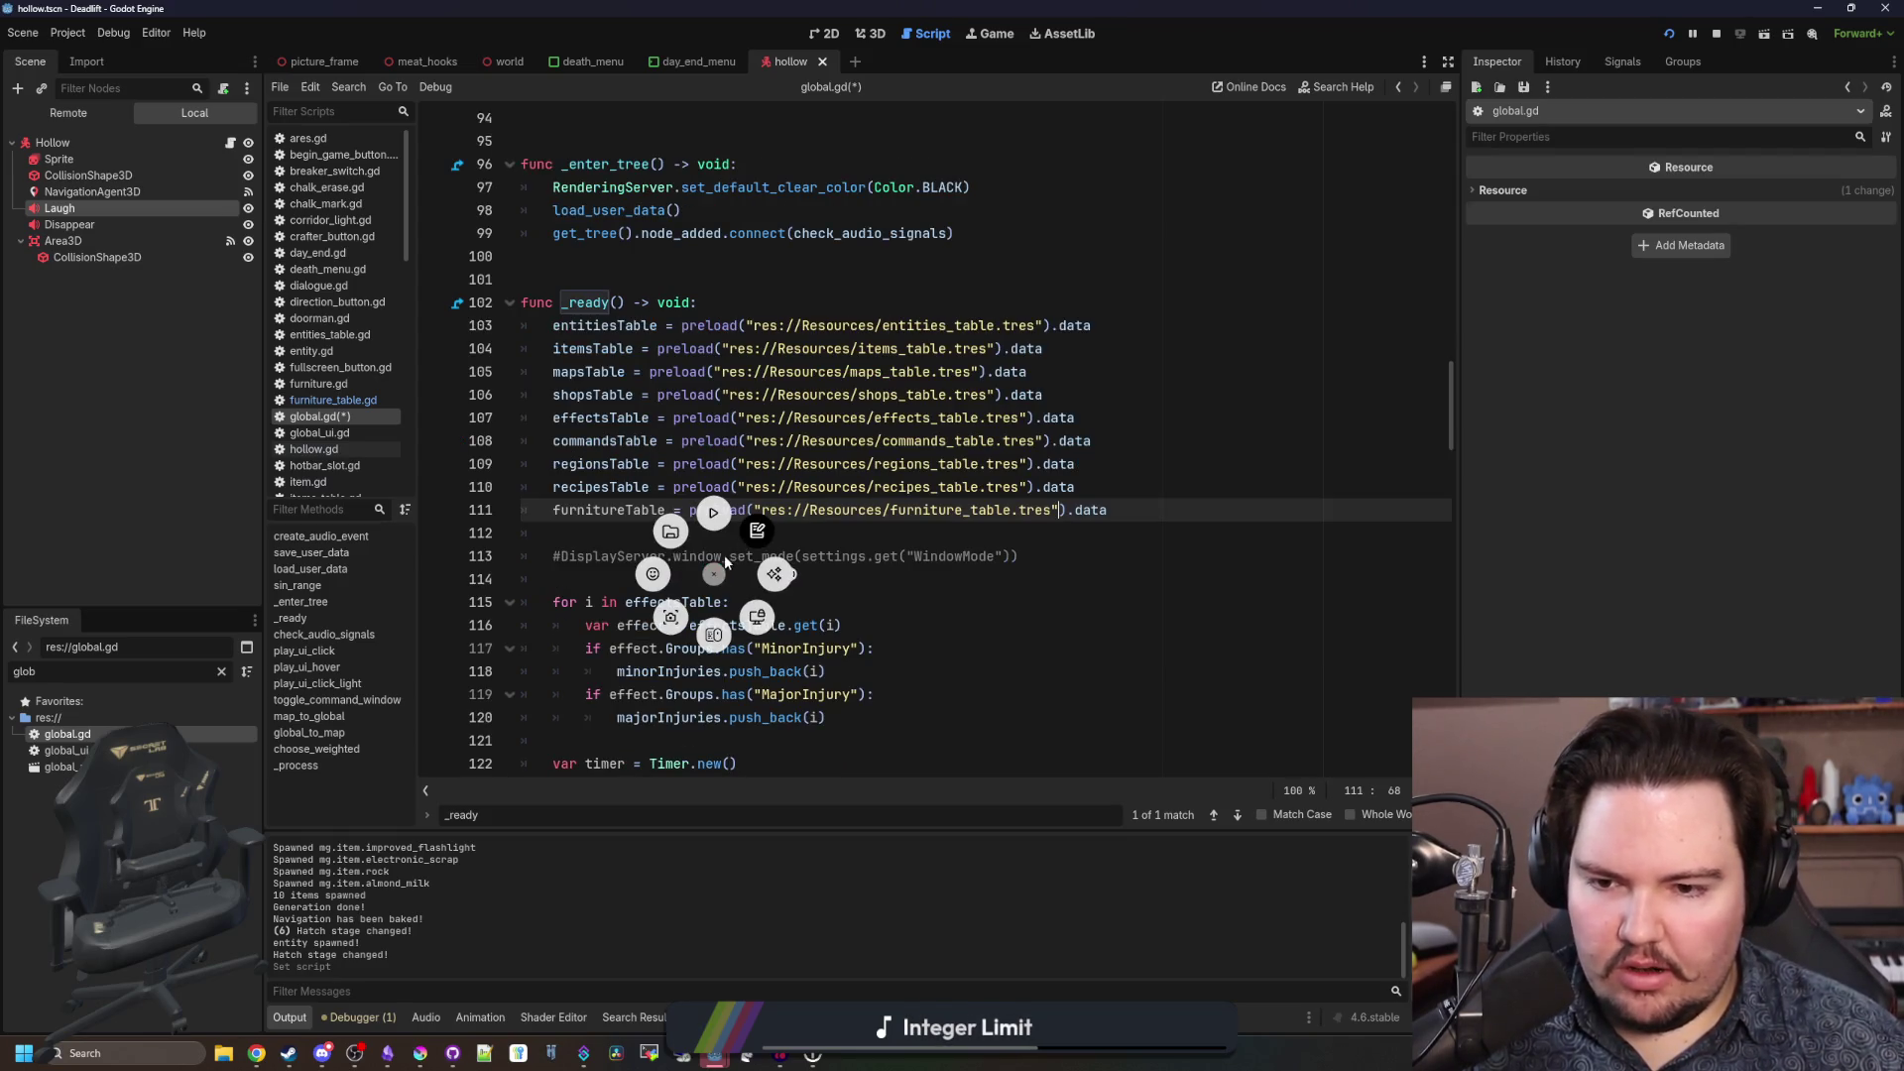
{"action": "left_click", "coordinate": [715, 574]}
{"action": "middle_click", "coordinate": [719, 573]}
{"action": "left_click", "coordinate": [719, 573]}
{"action": "middle_click", "coordinate": [720, 574]}
{"action": "left_click", "coordinate": [719, 577]}
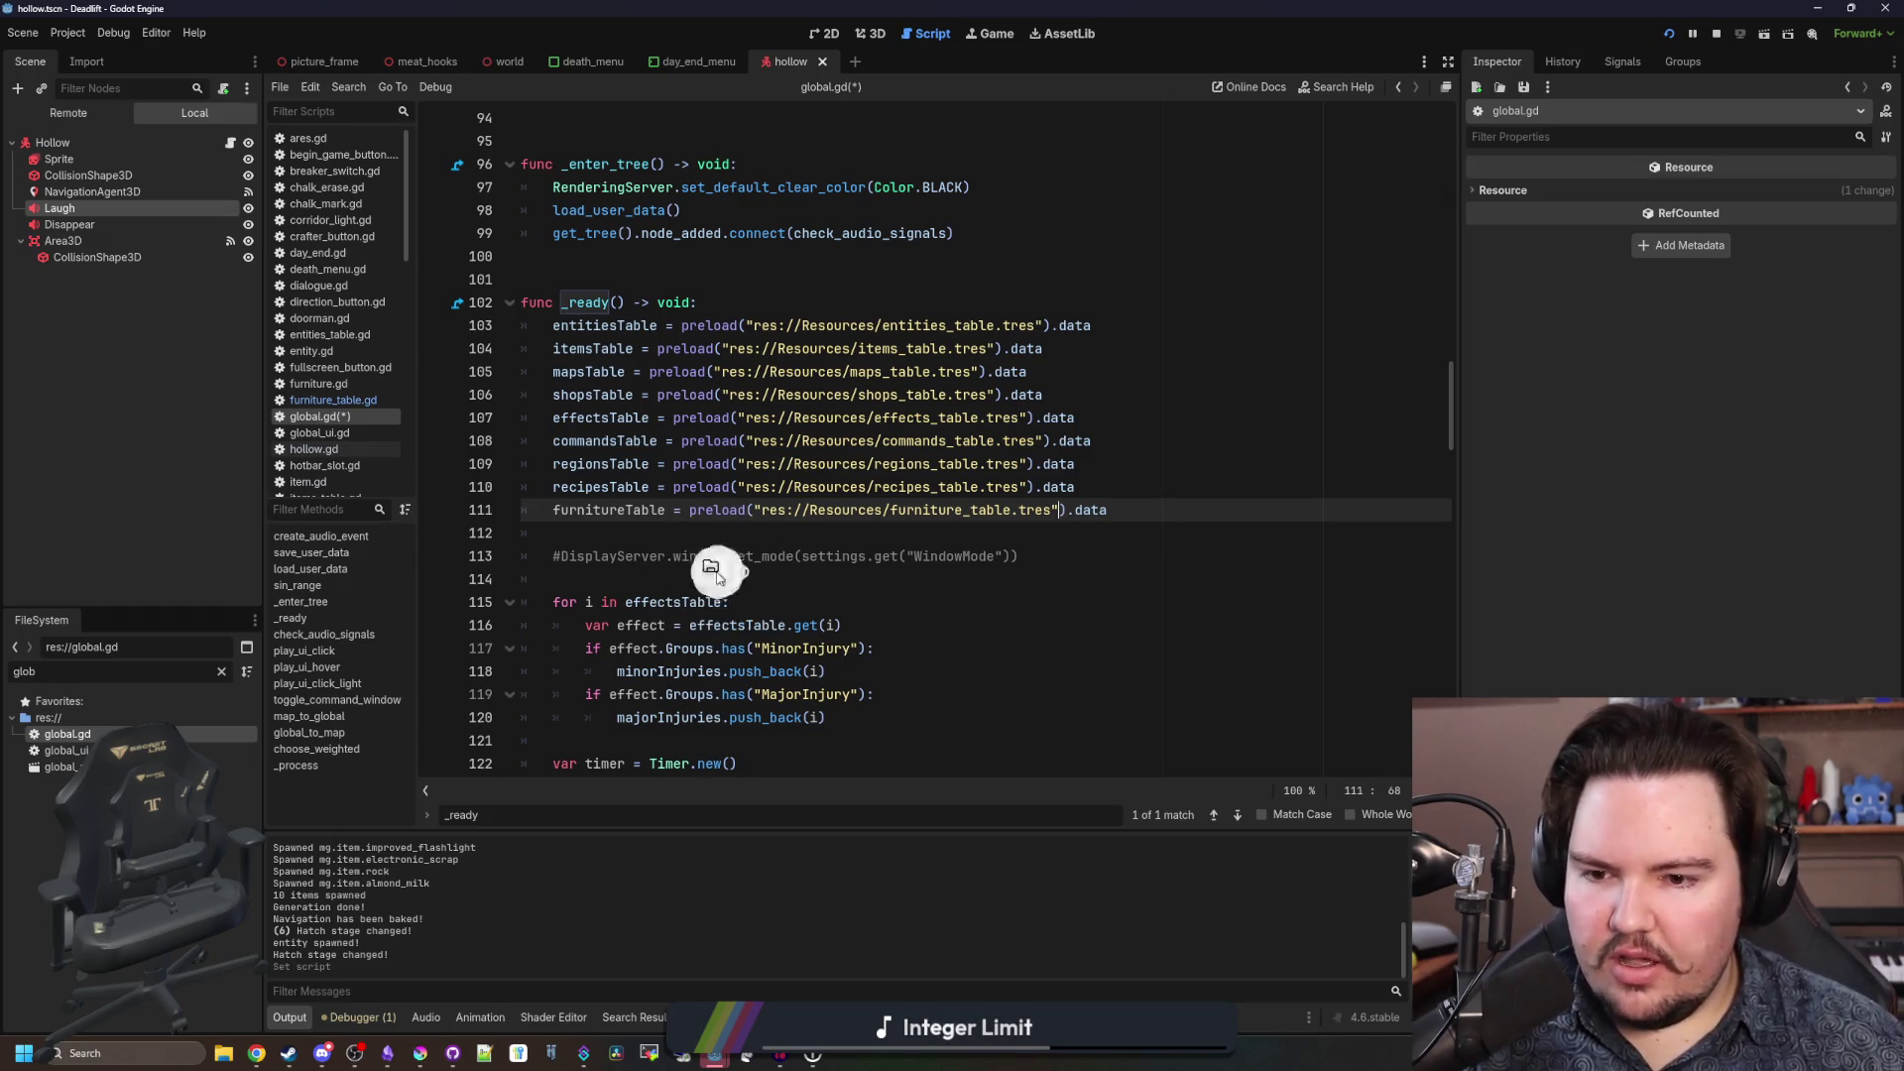
{"action": "middle_click", "coordinate": [980, 481]}
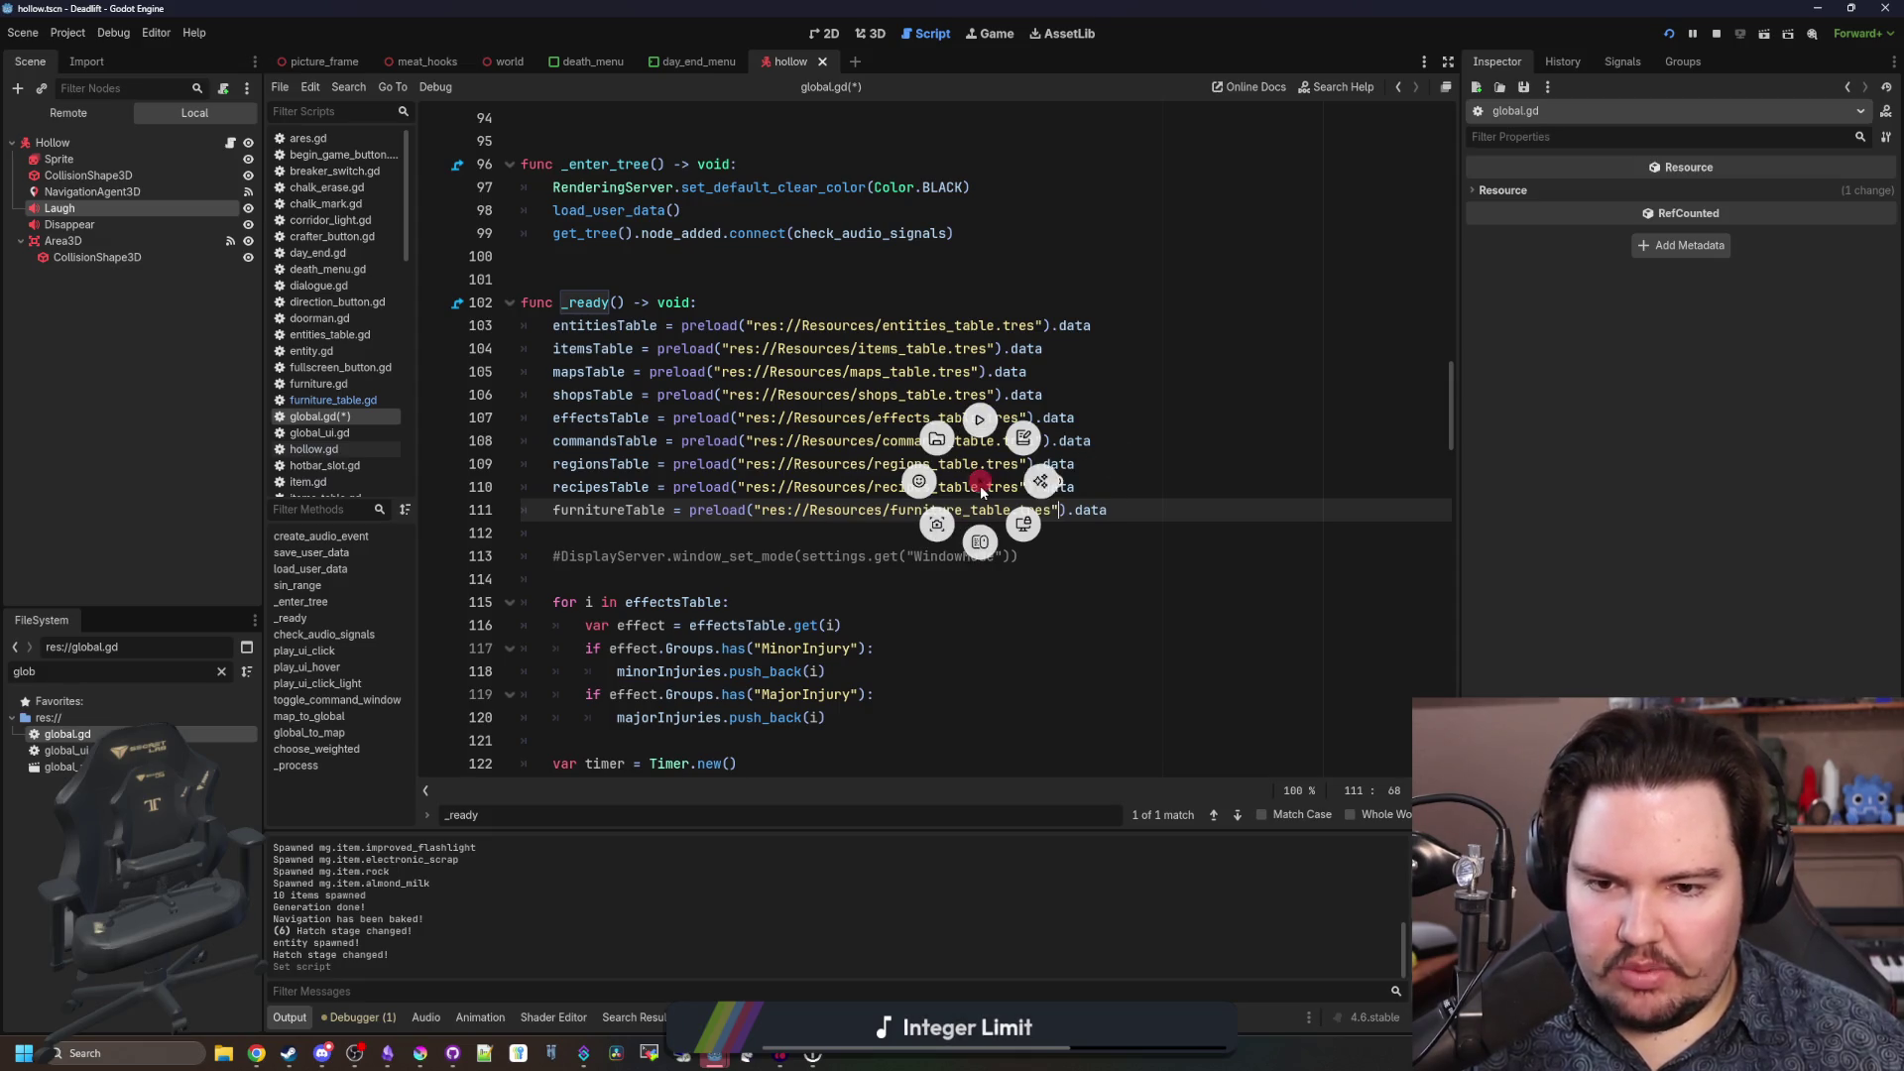
{"action": "left_click", "coordinate": [915, 533]}
Save global.gd and clear the FileSystem filter.
{"action": "double_click", "coordinate": [596, 510]}
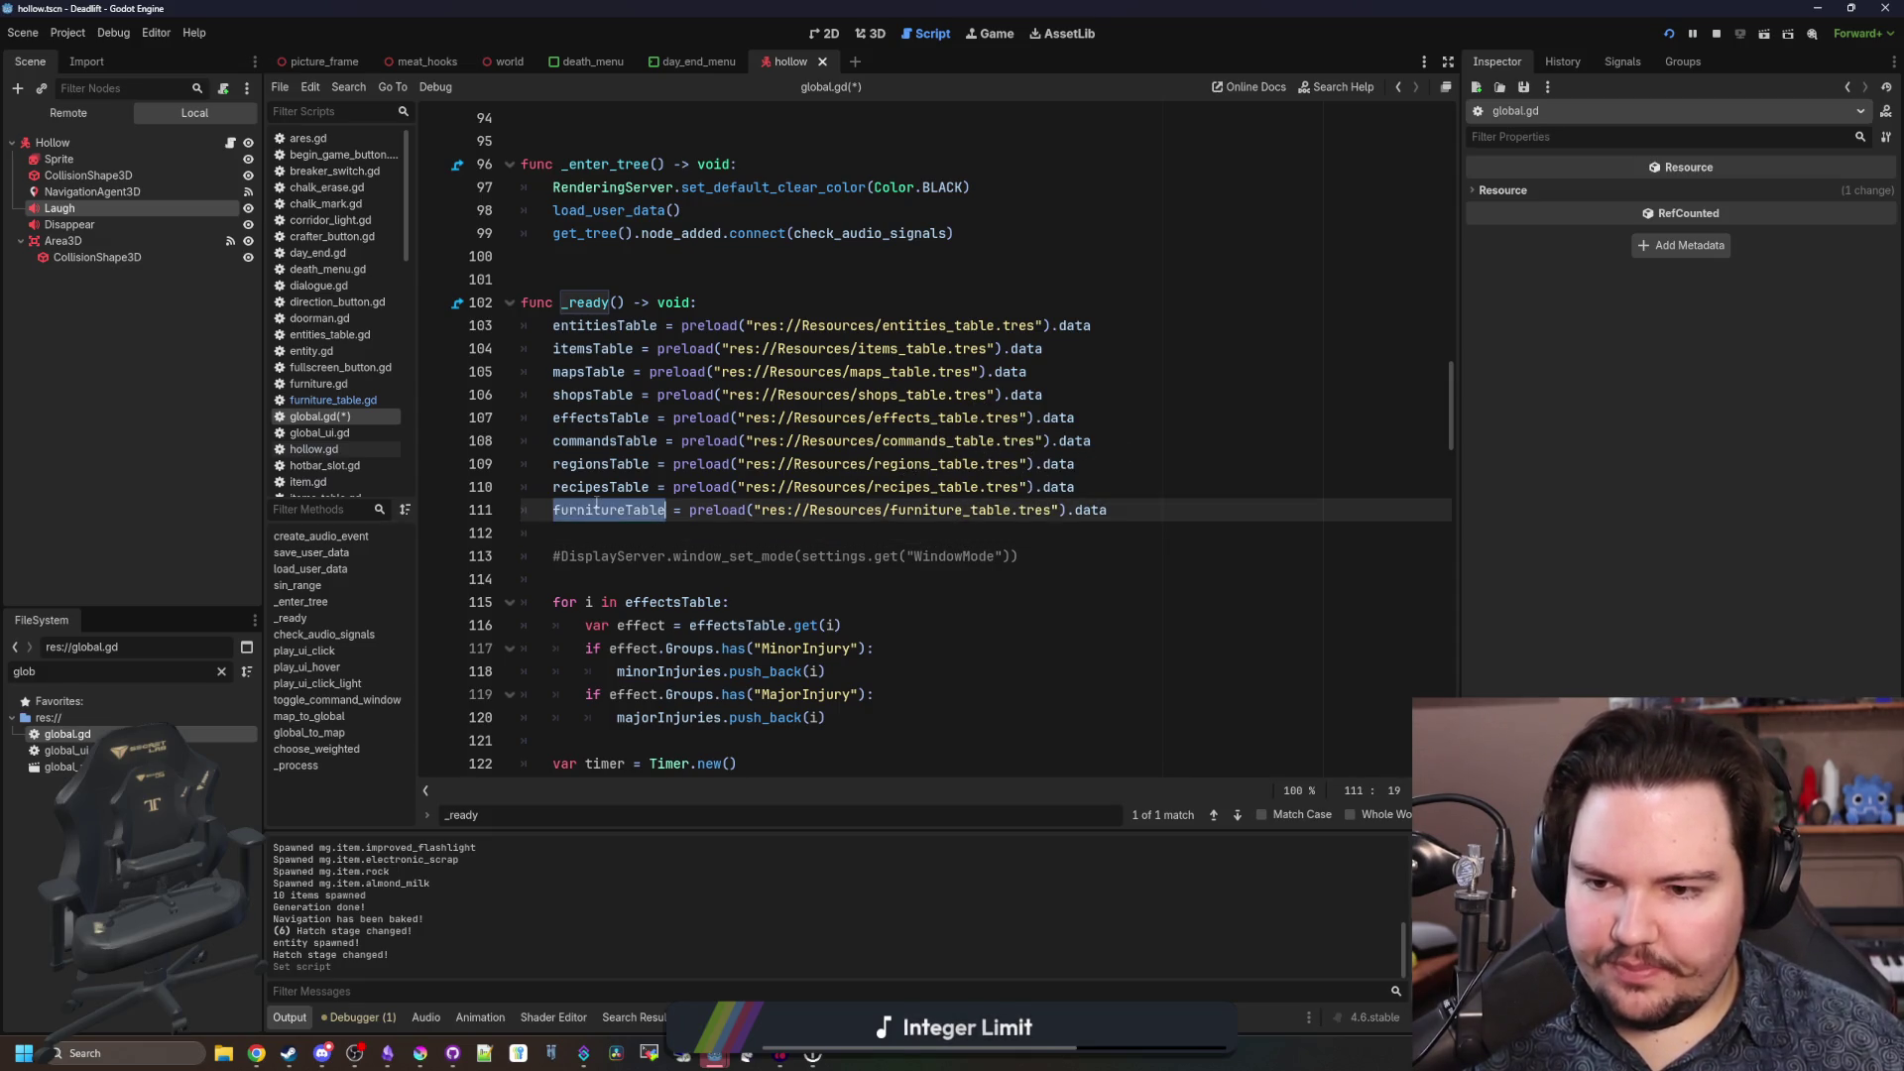
{"action": "scroll", "coordinate": [635, 511], "scroll_direction": "down", "scroll_amount": 1}
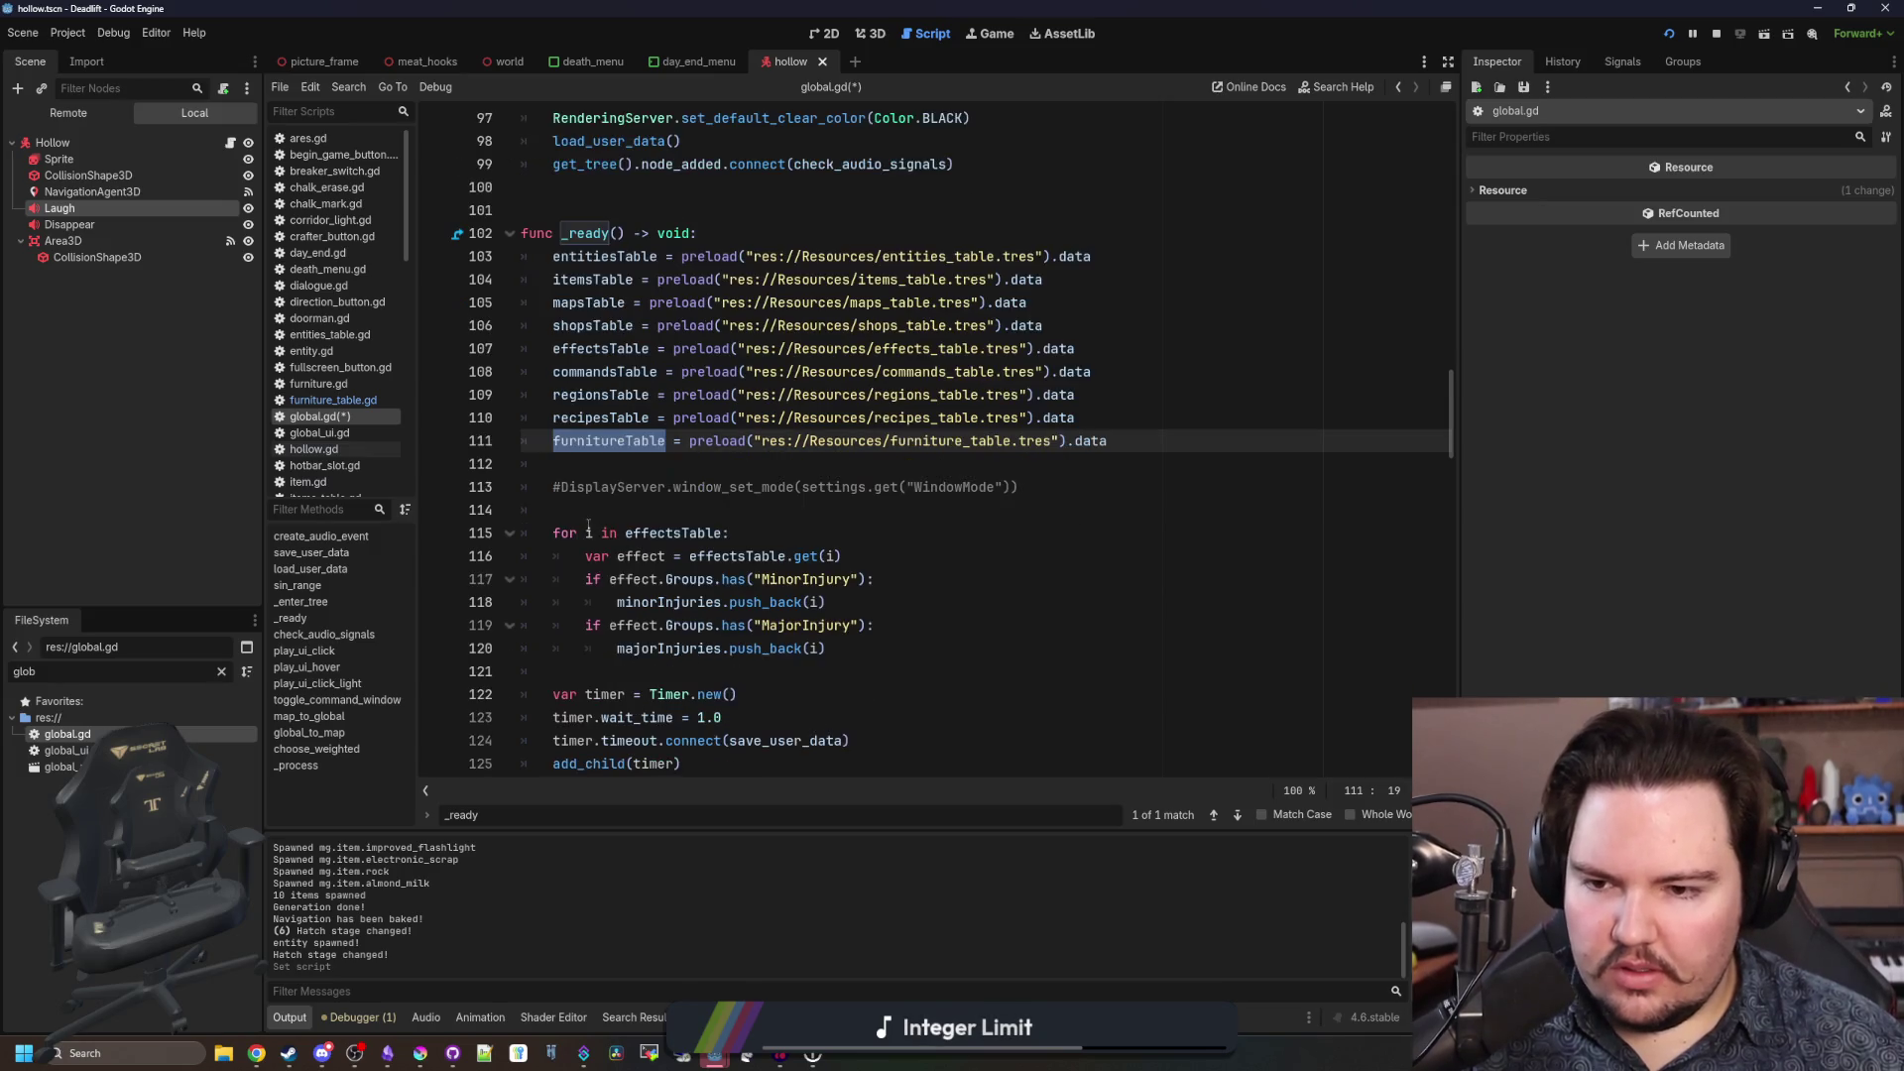
{"action": "left_click", "coordinate": [576, 487]}
{"action": "double_click", "coordinate": [601, 438]}
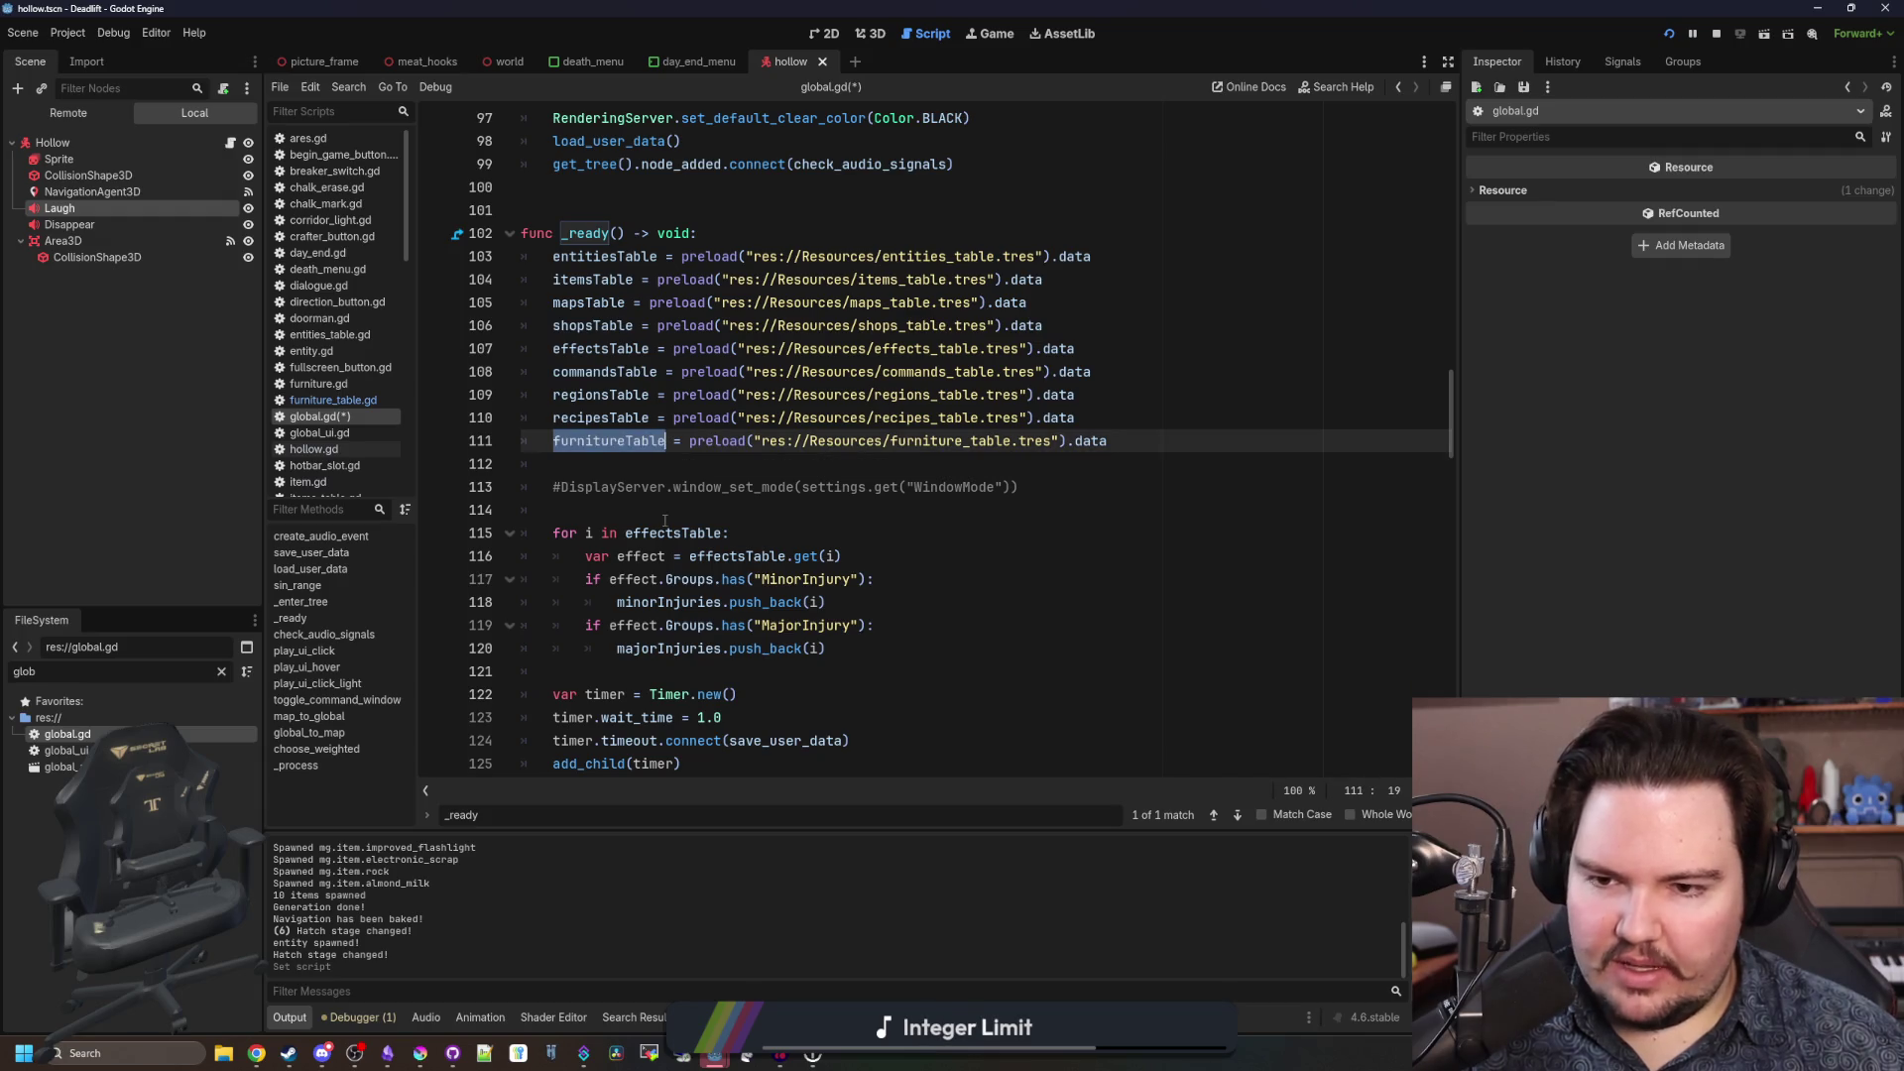
{"action": "scroll", "coordinate": [727, 466], "scroll_direction": "down", "scroll_amount": 14}
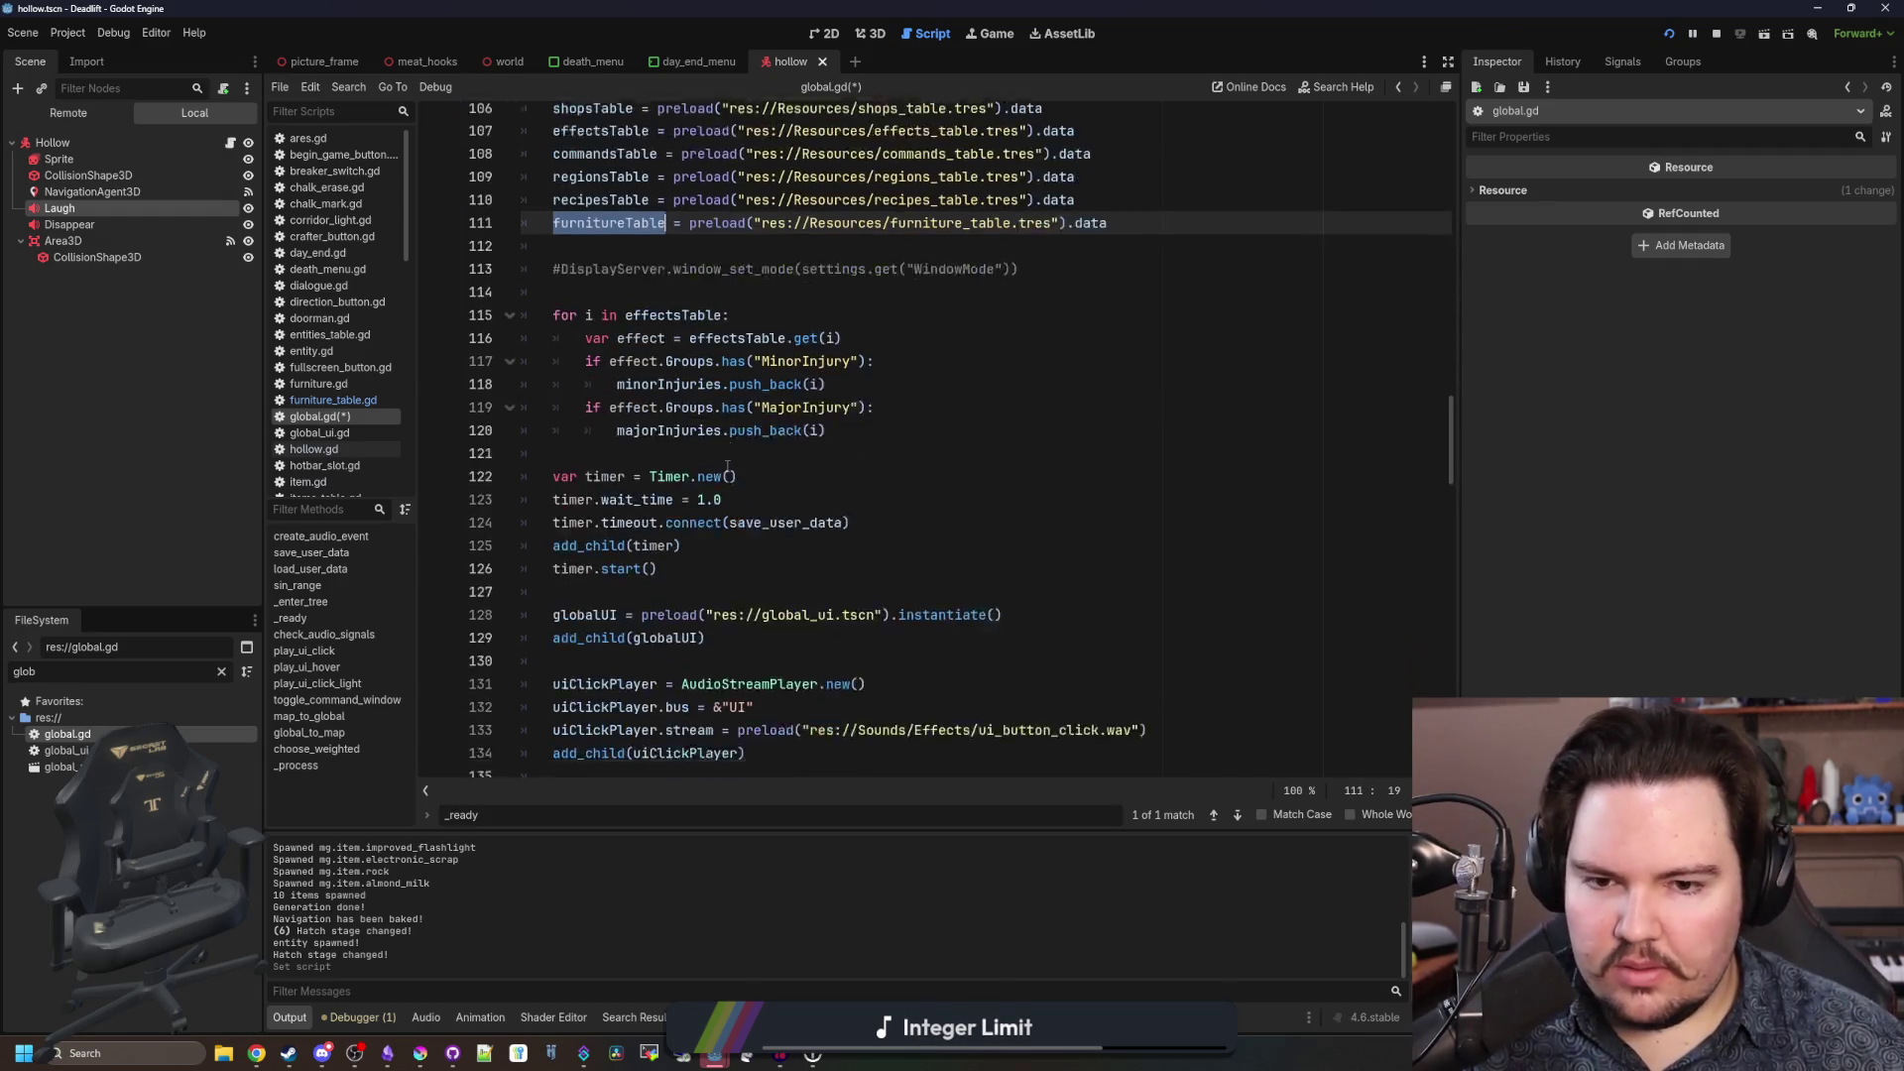
{"action": "left_click", "coordinate": [833, 349]}
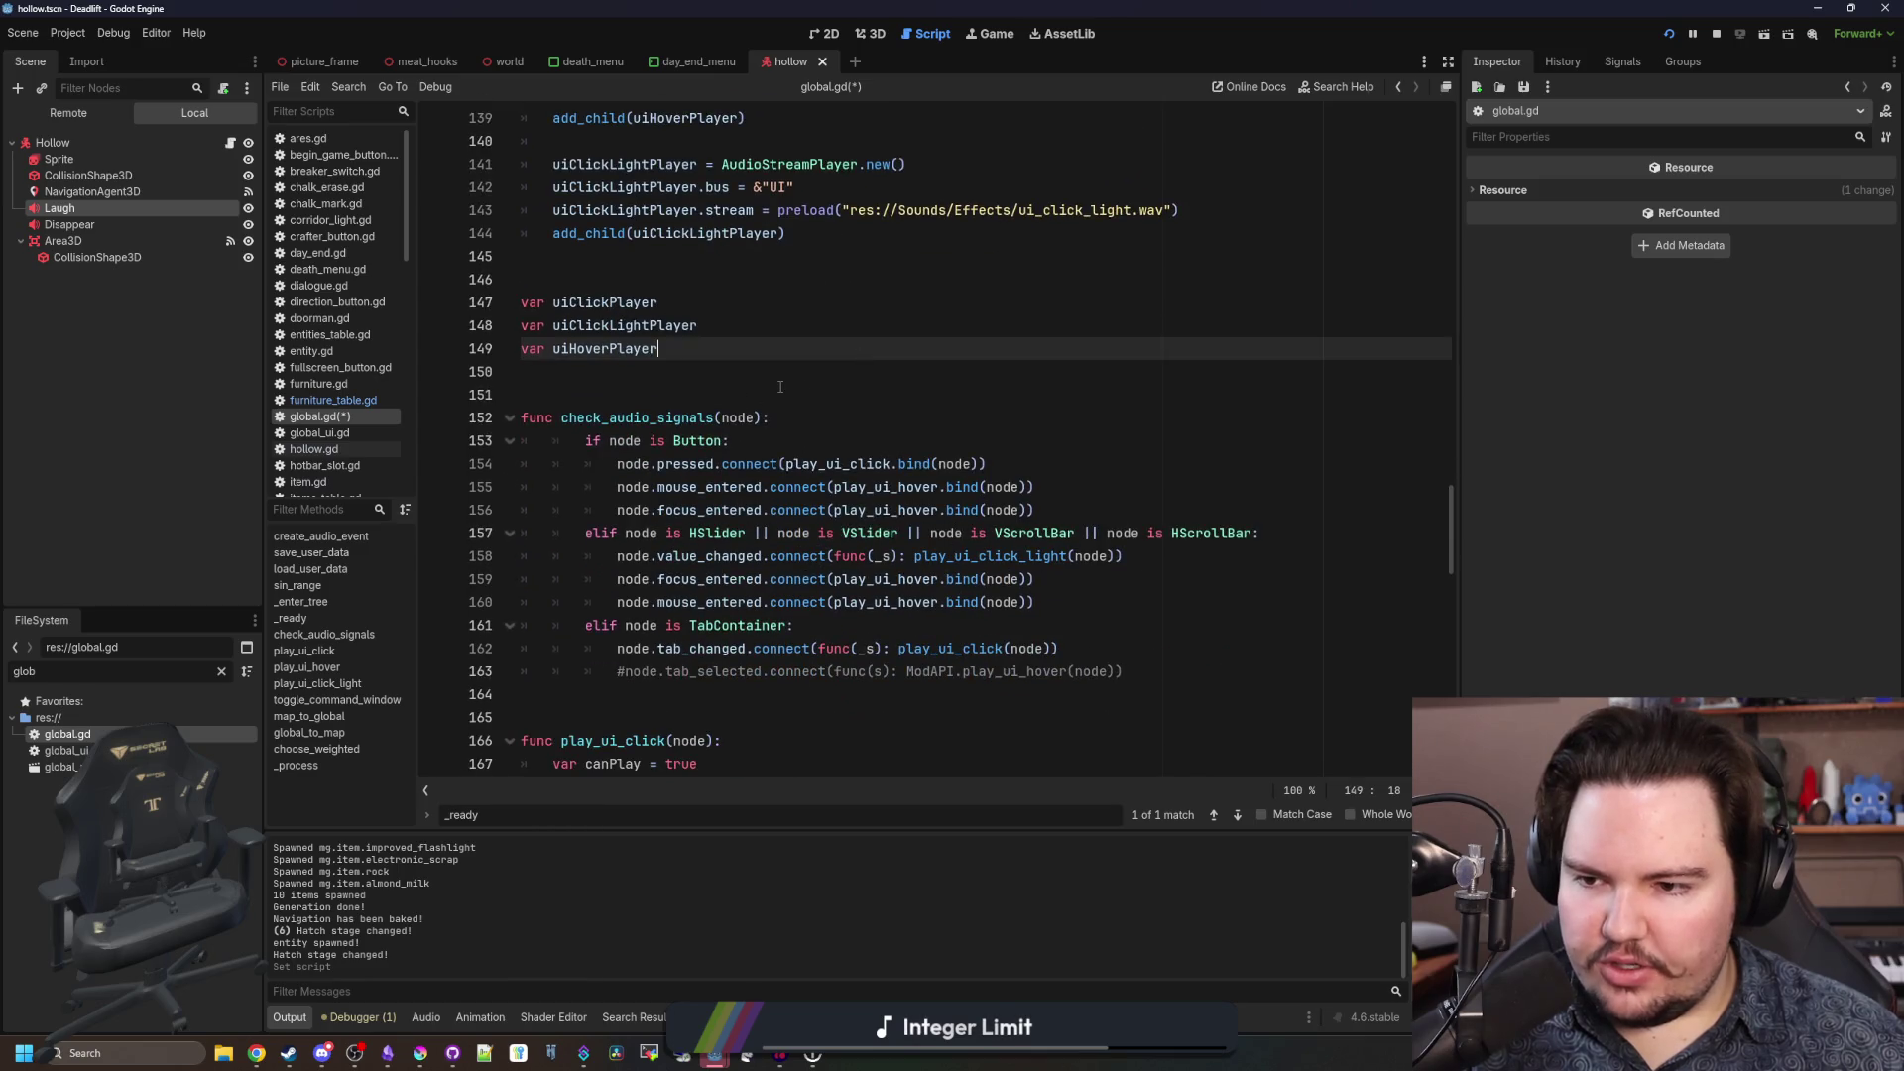
{"action": "key", "text": "ctrl+s"}
{"action": "scroll", "coordinate": [582, 439], "scroll_direction": "down", "scroll_amount": 5}
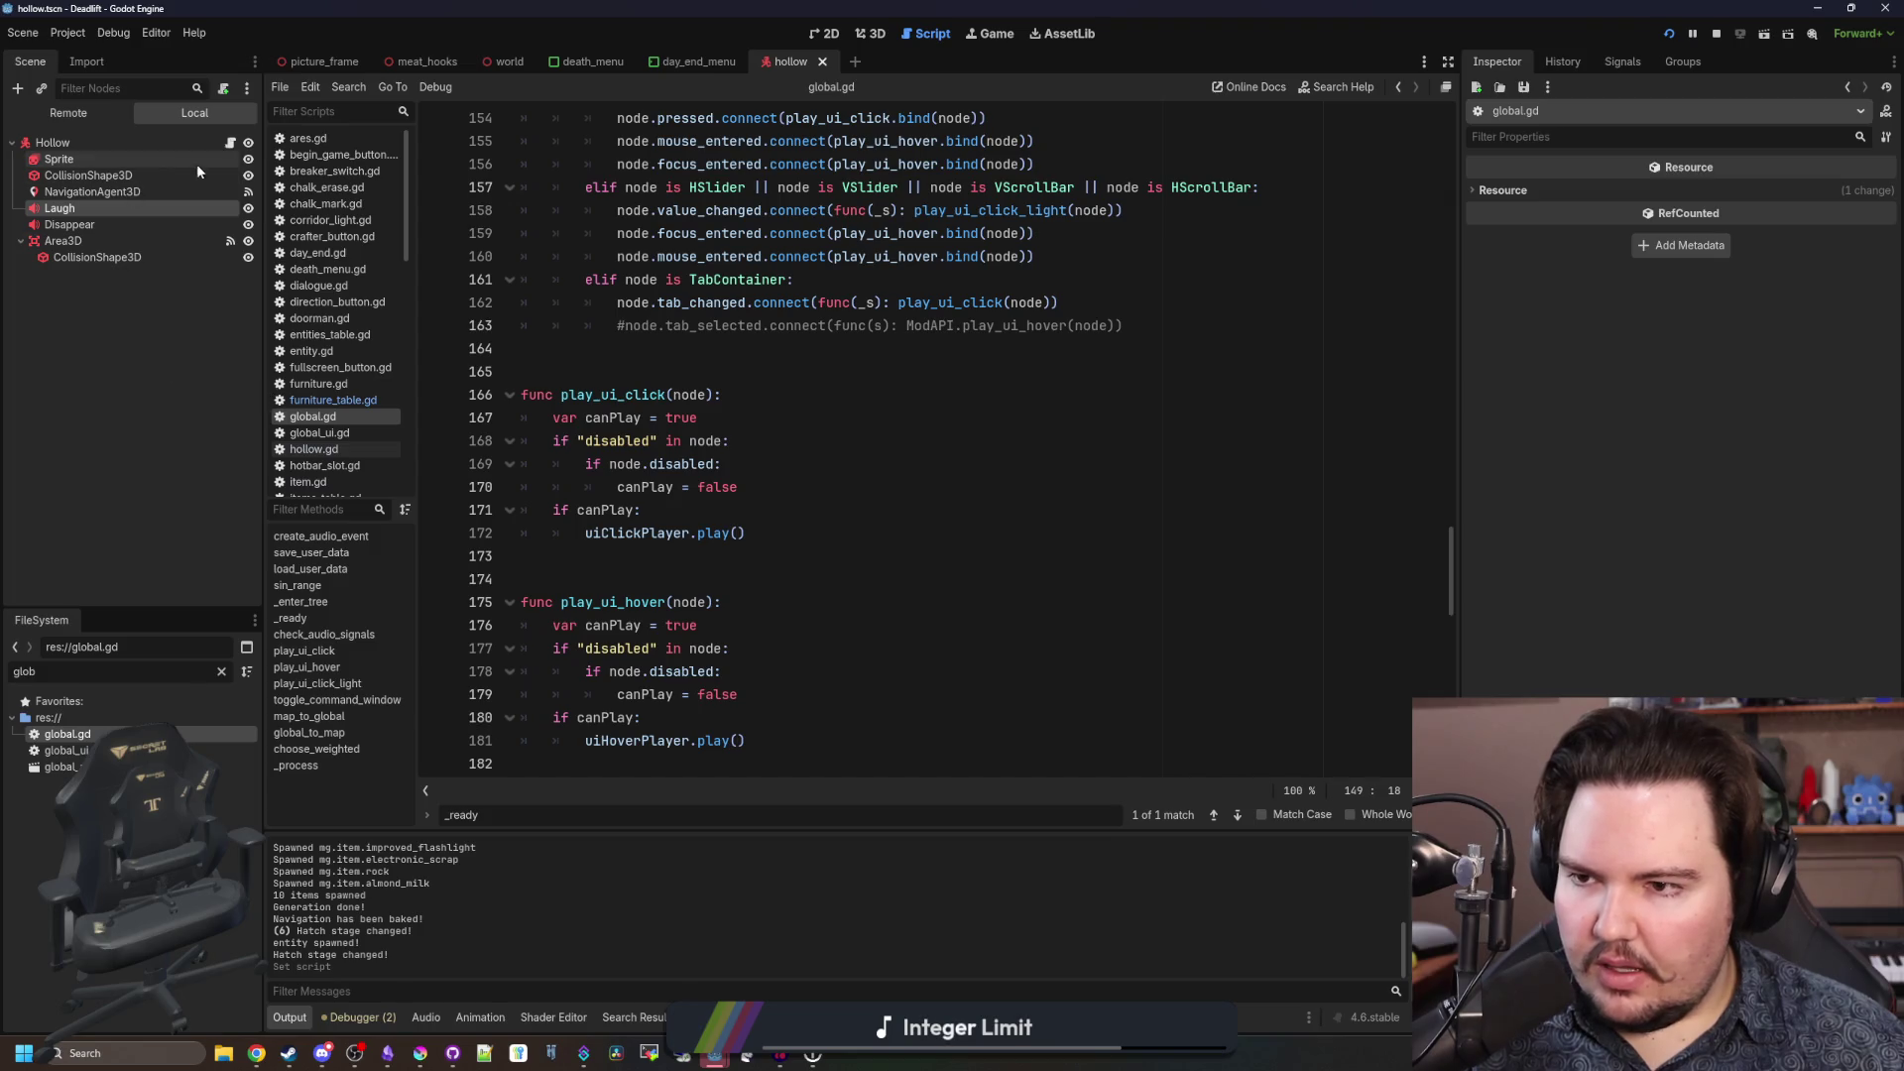
{"action": "left_click", "coordinate": [221, 672]}
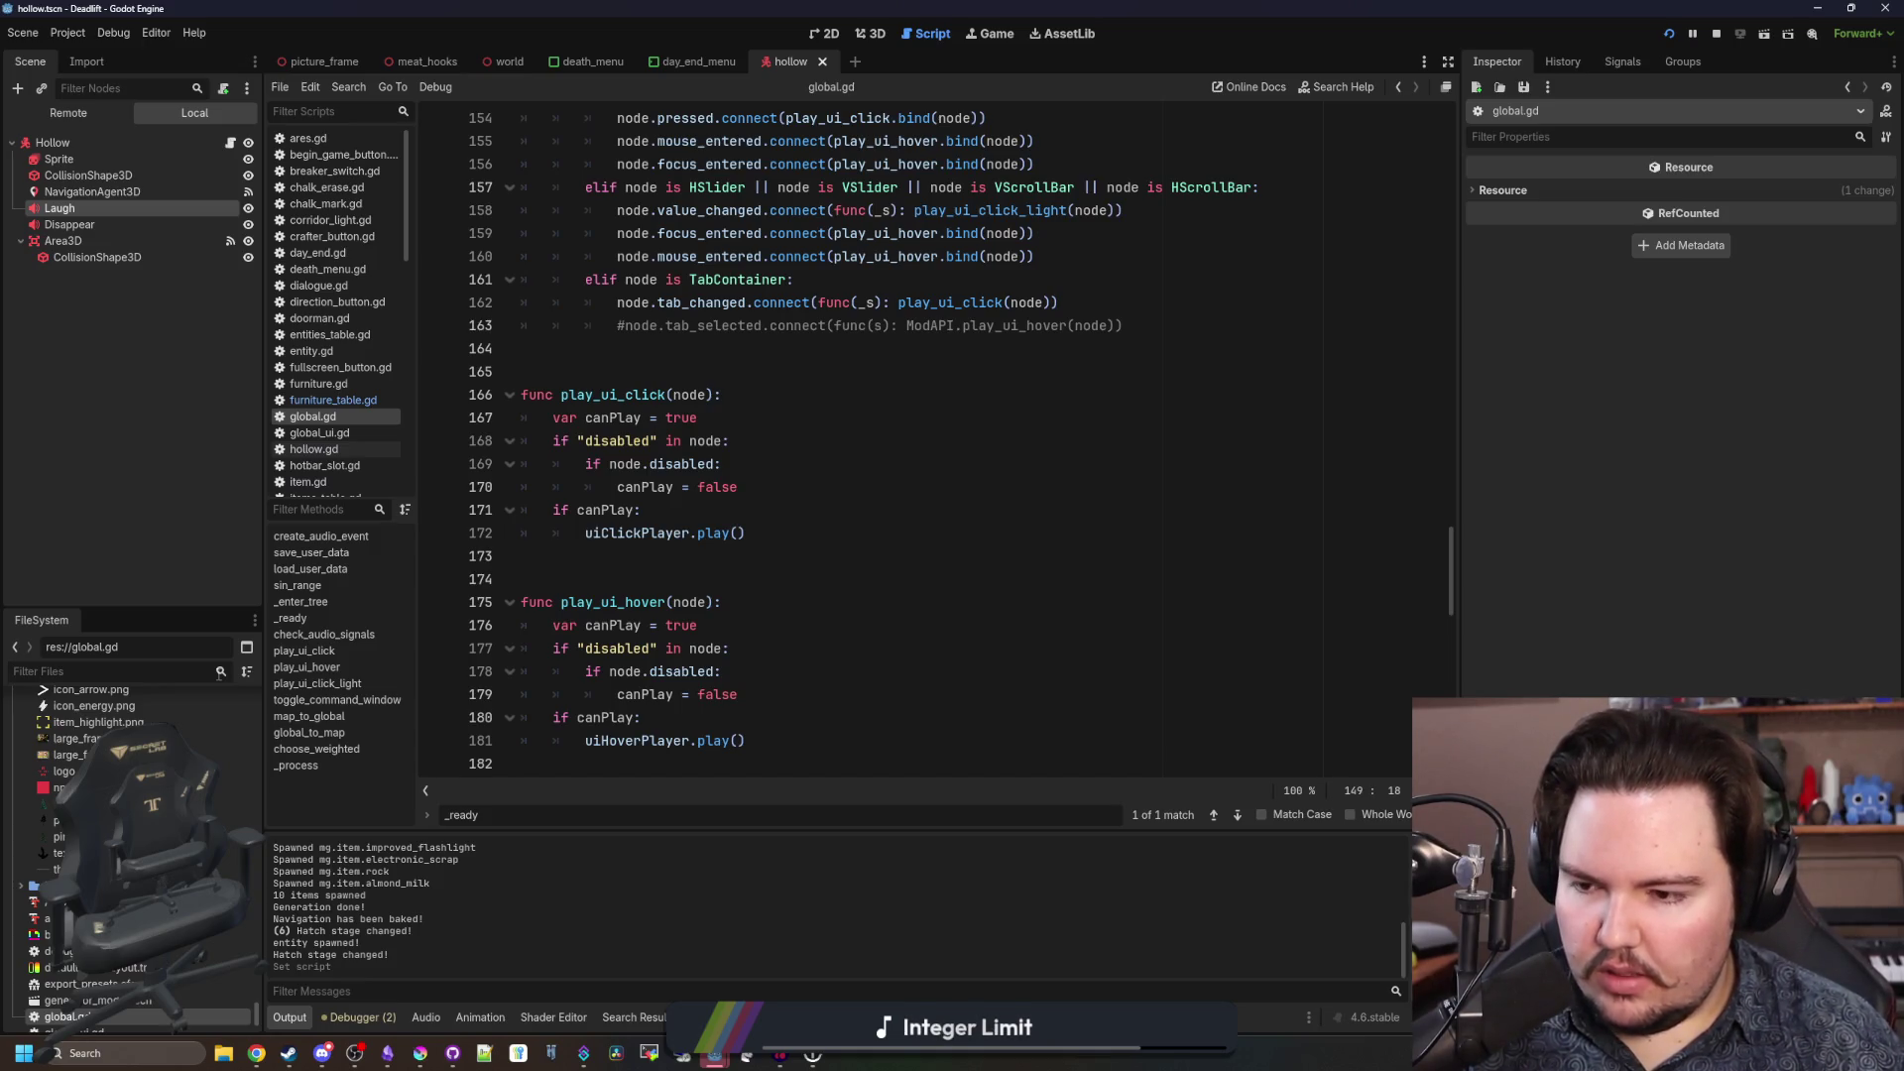
In furniture_table.gd, paste four copies of the dl_furniture_table entry after it.
{"action": "left_click", "coordinate": [333, 399]}
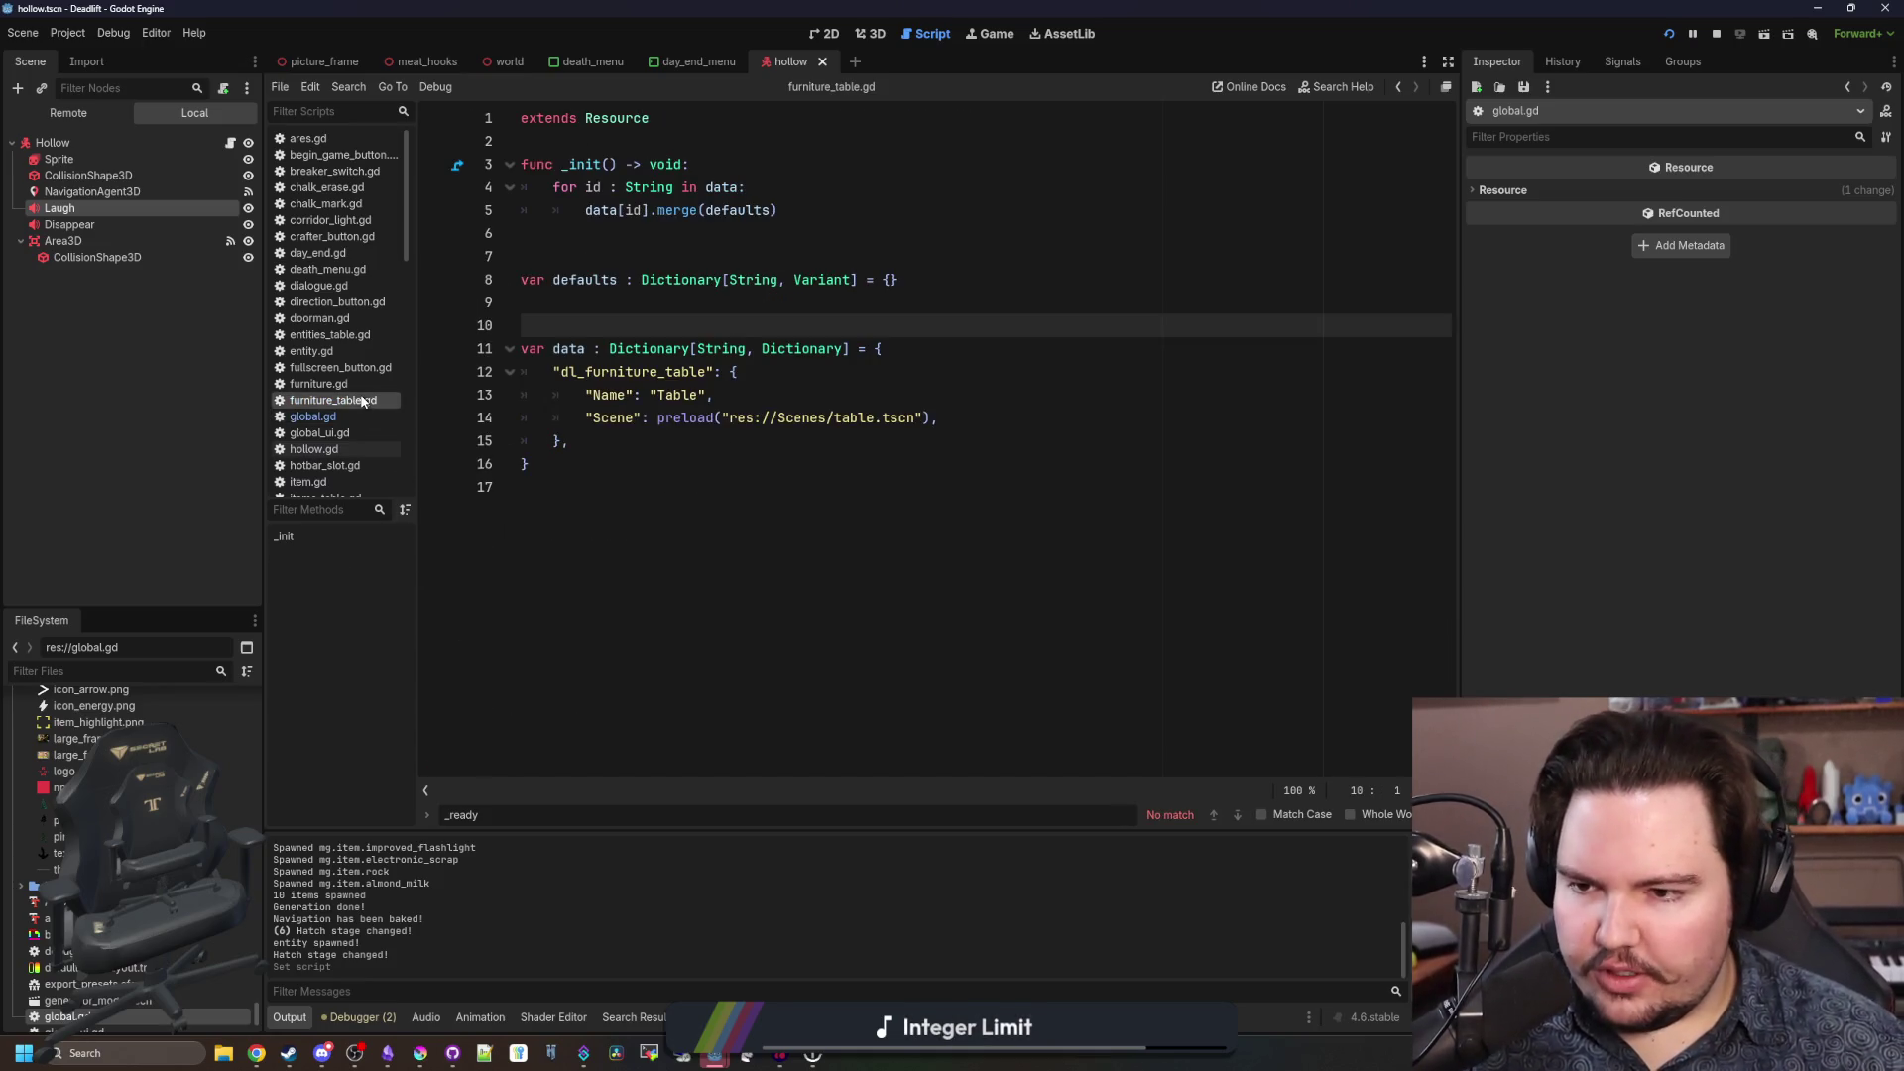
{"action": "left_click", "coordinate": [662, 446]}
{"action": "left_click_drag", "start_coordinate": [661, 446], "coordinate": [520, 349]}
{"action": "left_click", "coordinate": [635, 447]}
{"action": "left_click_drag", "start_coordinate": [635, 446], "coordinate": [406, 369]}
{"action": "left_click", "coordinate": [650, 448]}
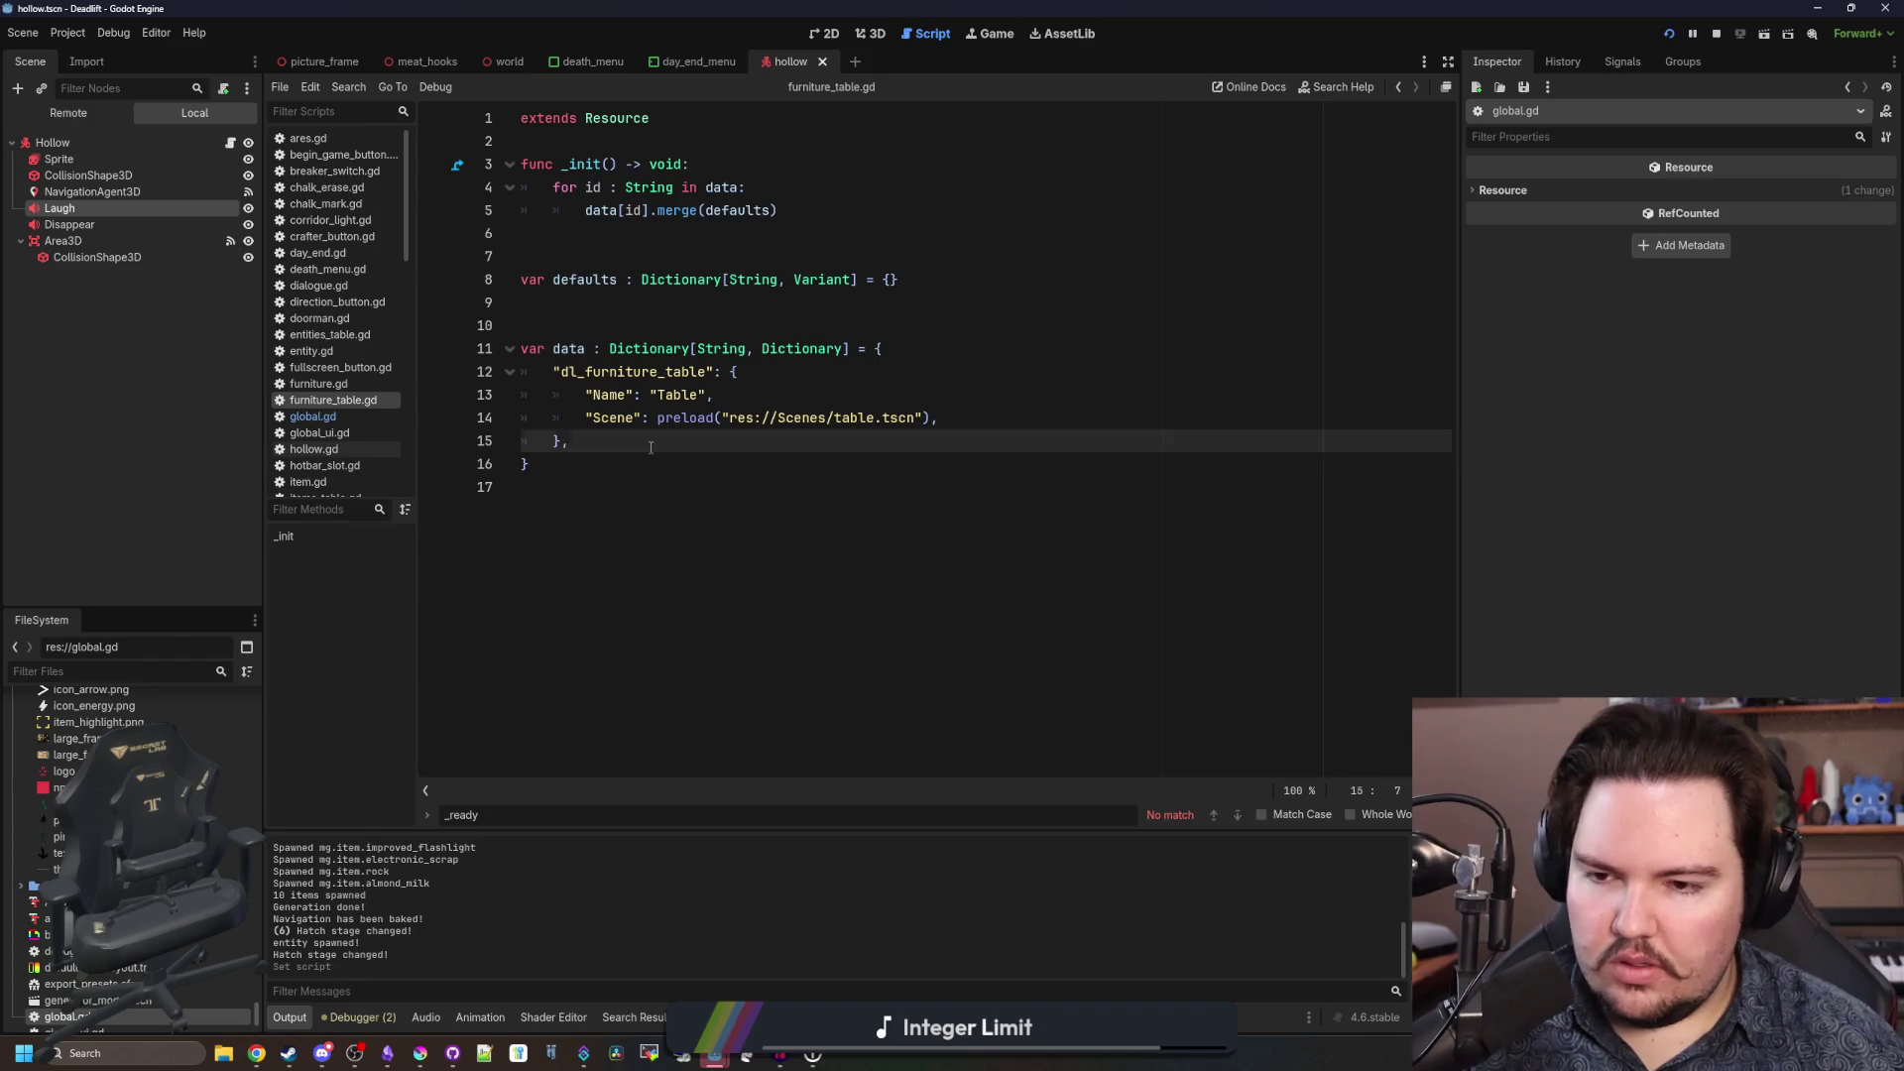
{"action": "key", "text": "ctrl+v"}
{"action": "key", "text": "ctrl+v"}
{"action": "key", "text": "ctrl+v"}
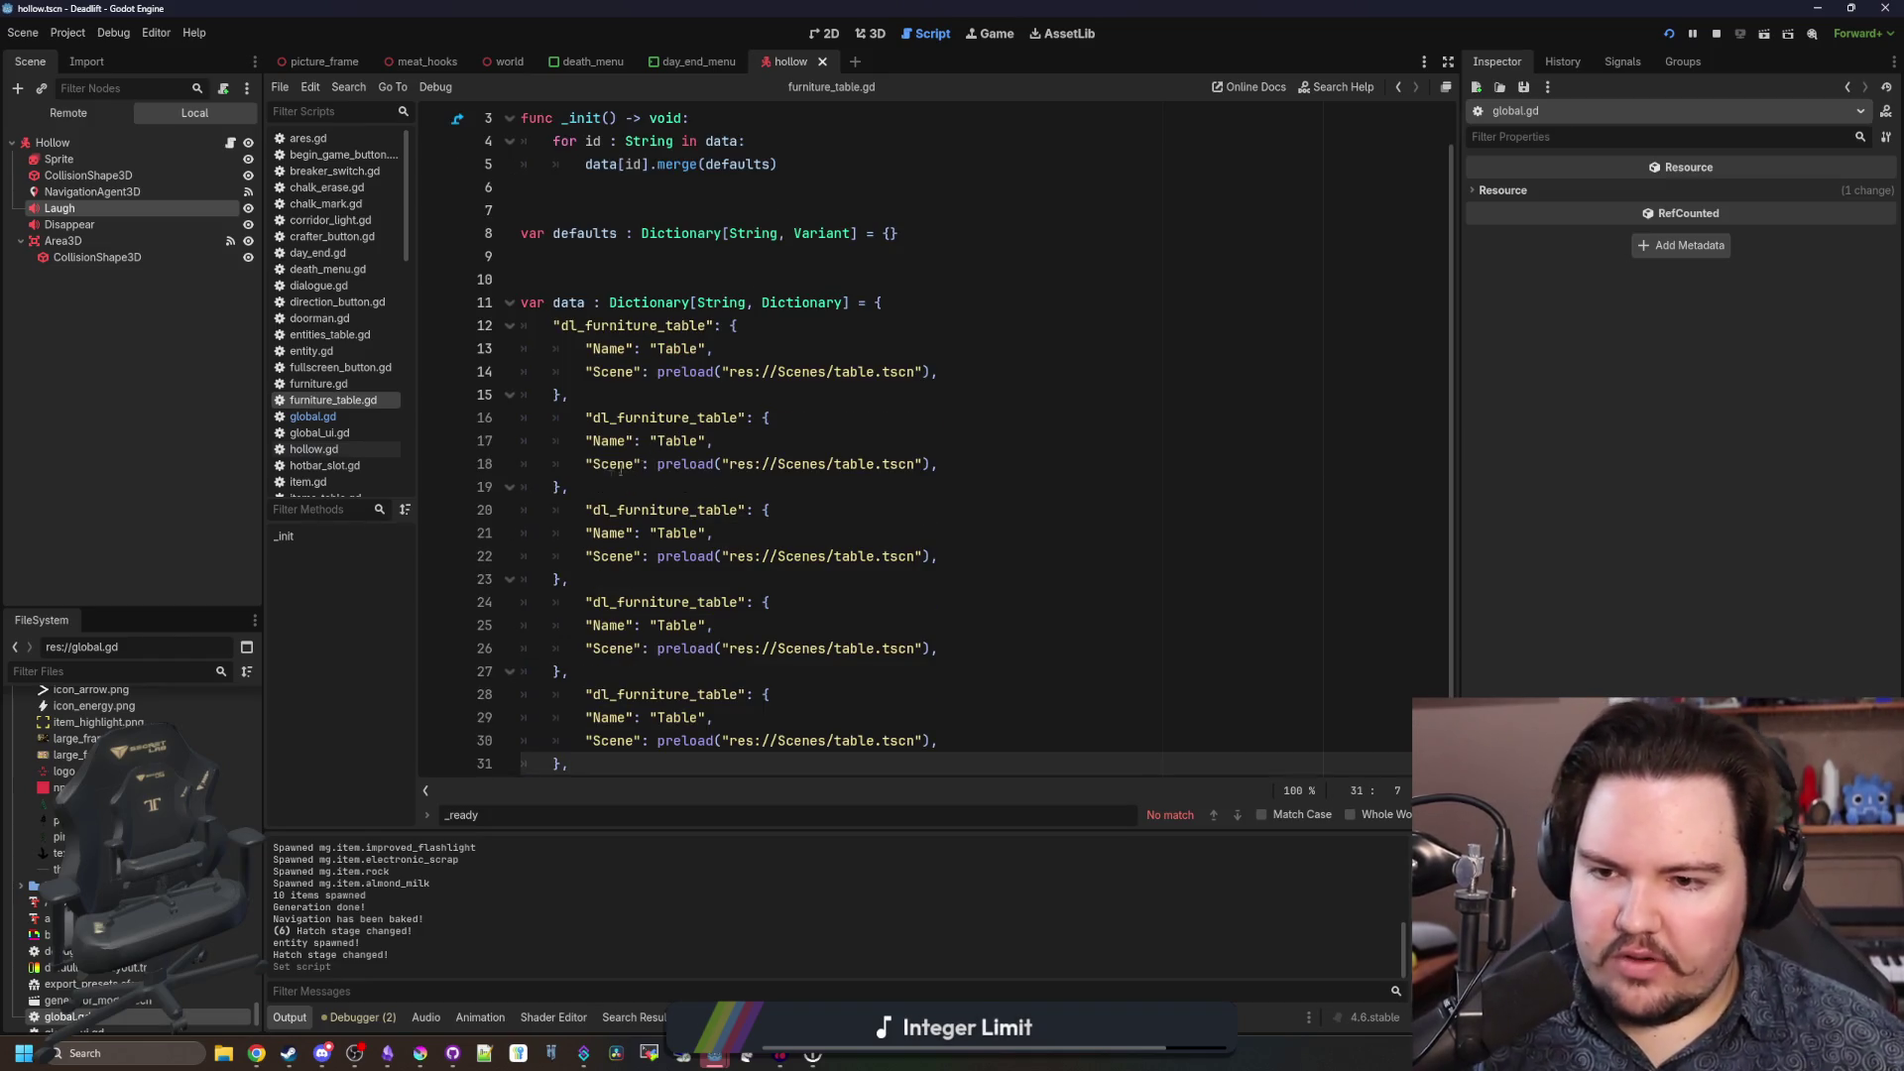
Remove the extra indentation from the four pasted entry keys.
{"action": "left_click", "coordinate": [584, 417]}
{"action": "key", "text": "BackSpace"}
{"action": "left_click", "coordinate": [585, 509]}
{"action": "key", "text": "BackSpace"}
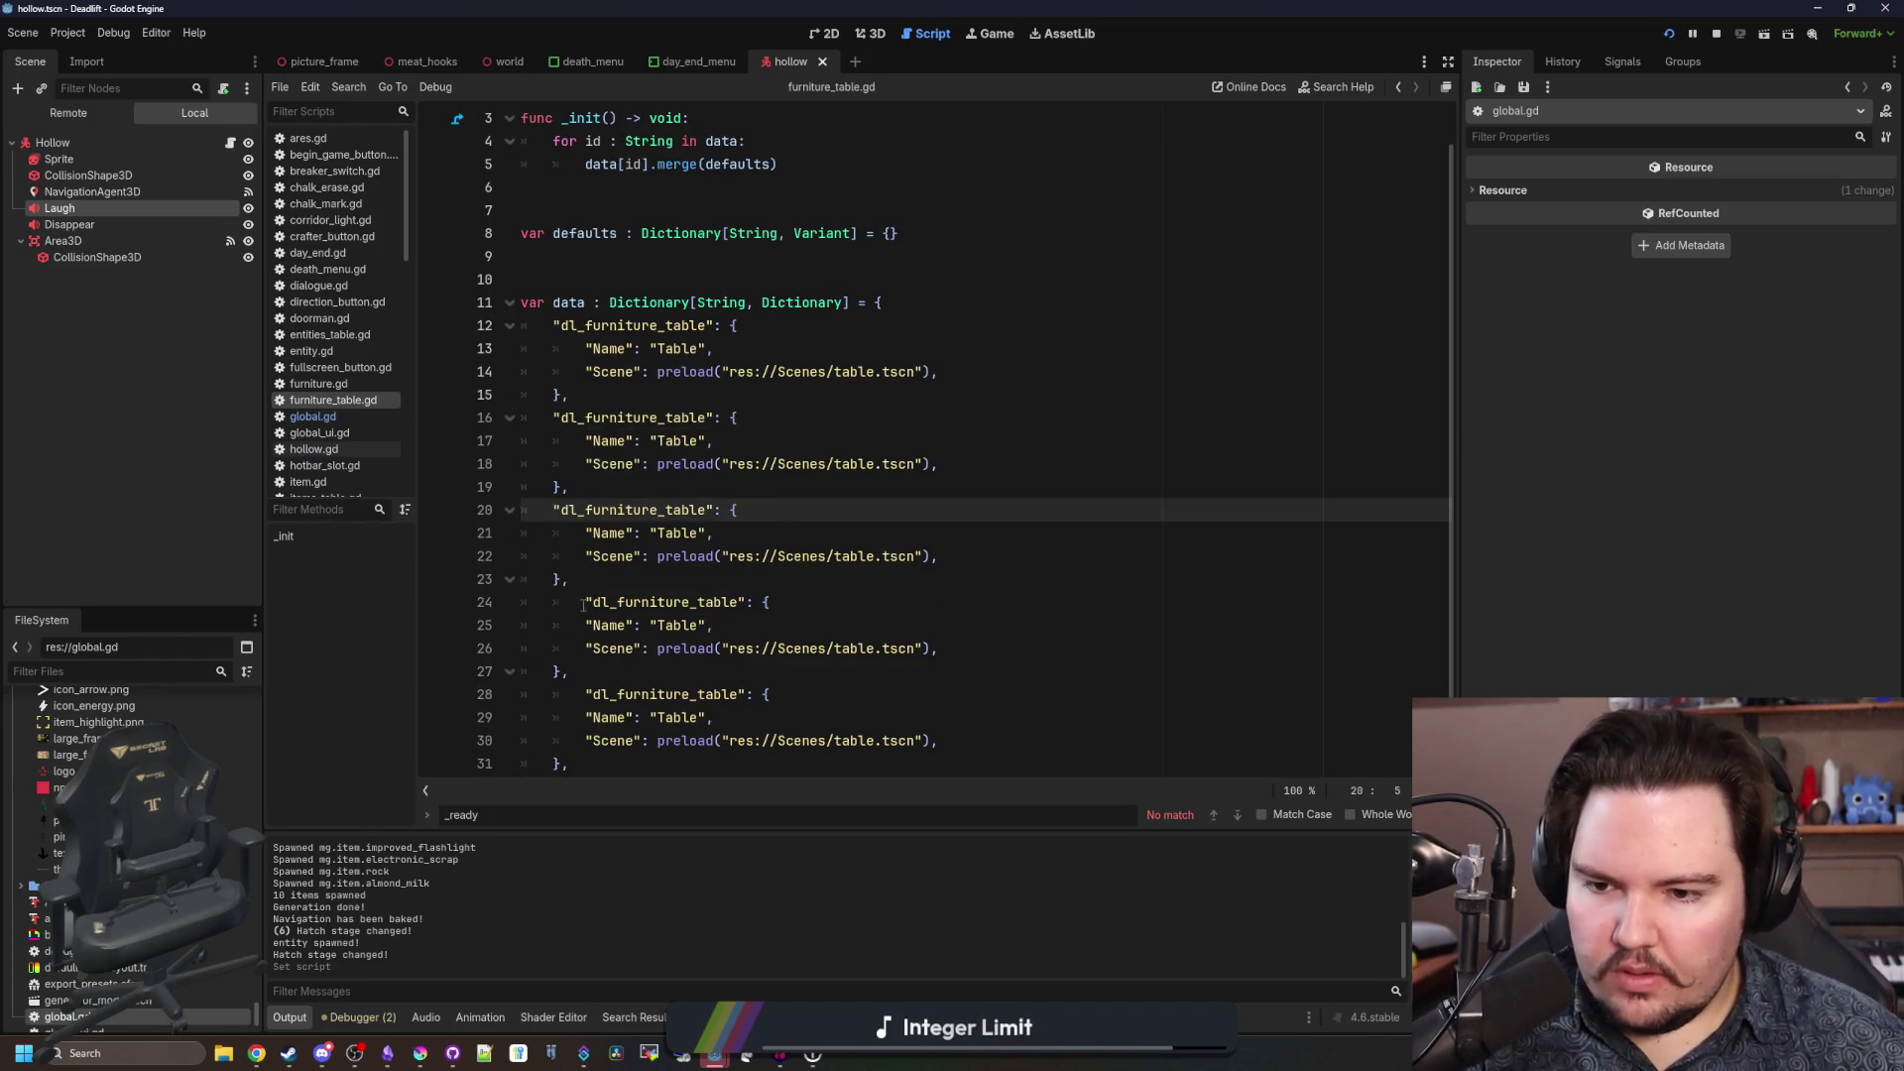
{"action": "left_click", "coordinate": [585, 602]}
{"action": "key", "text": "BackSpace"}
{"action": "left_click", "coordinate": [586, 694]}
{"action": "key", "text": "BackSpace"}
Turn the second entry into dl_furniture_chair, Name "Chair", loading simple_chair.tscn.
{"action": "double_click", "coordinate": [689, 417]}
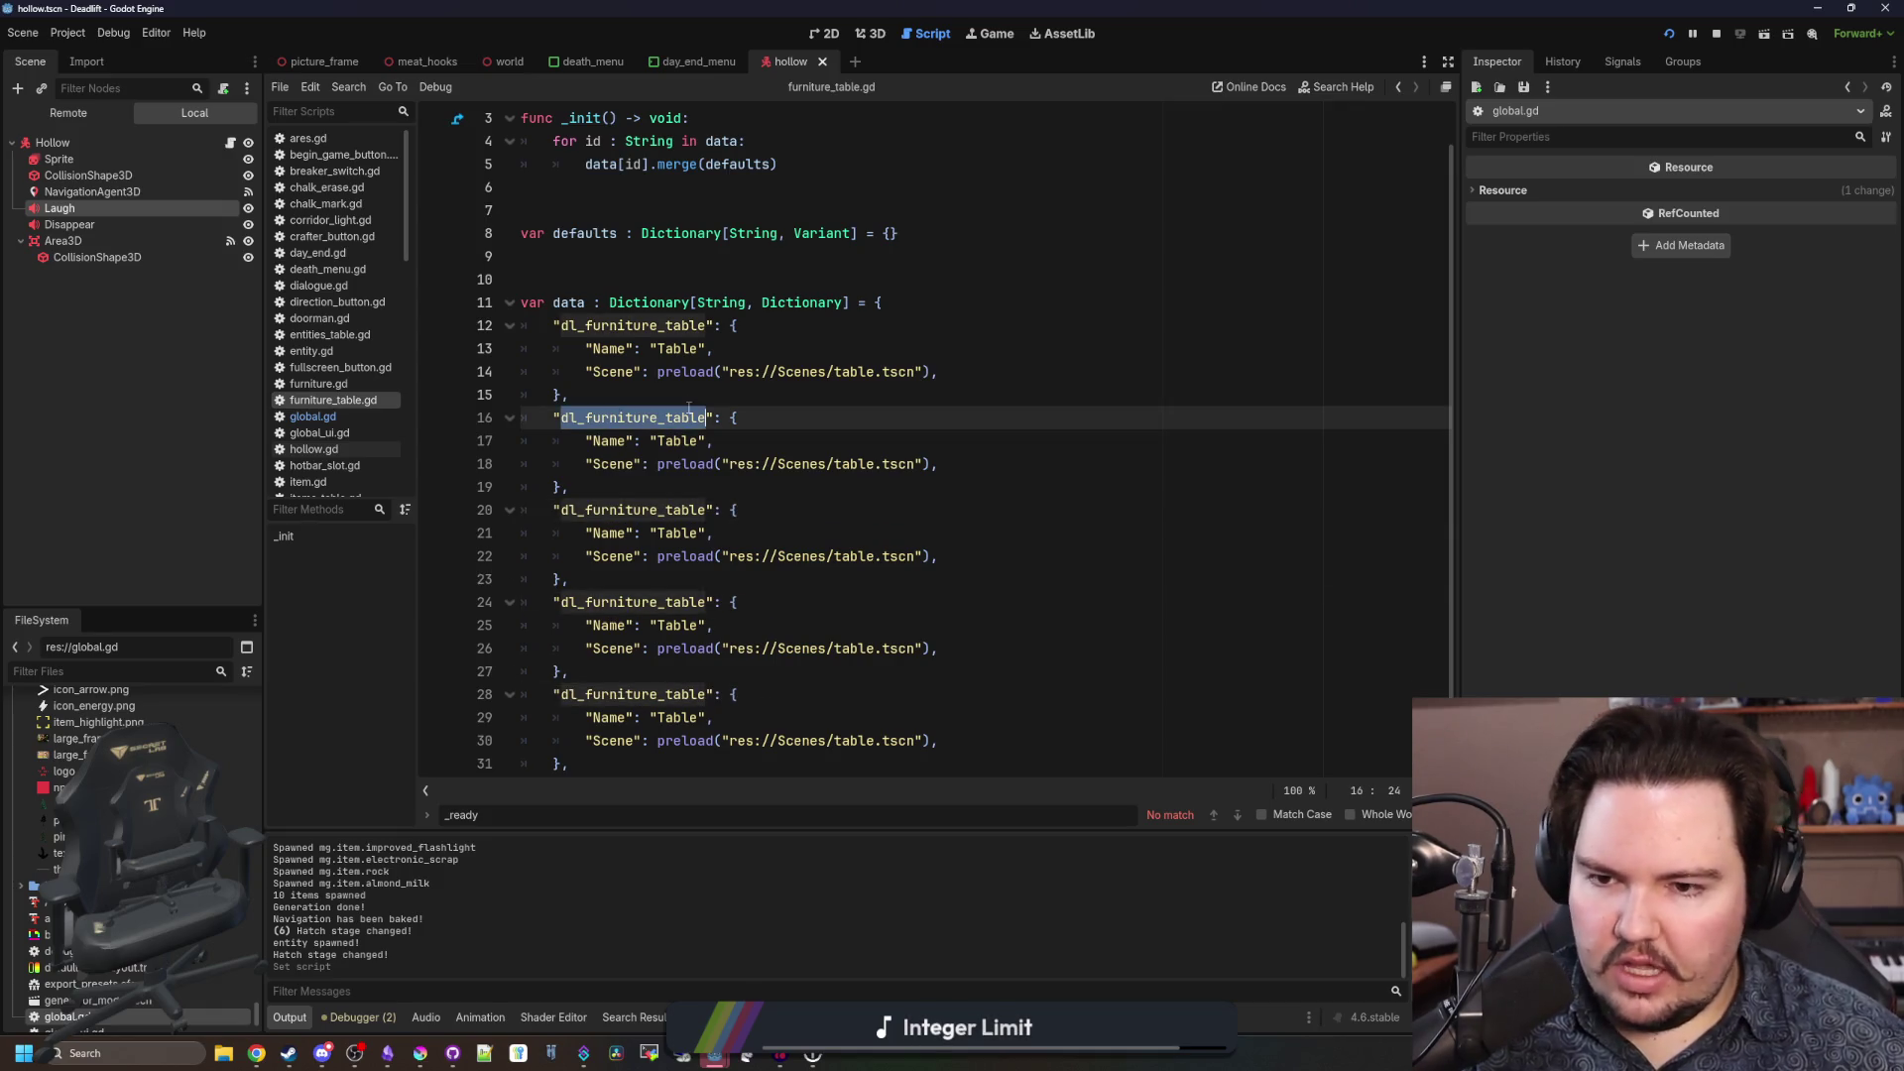
{"action": "left_click", "coordinate": [708, 417]}
{"action": "key", "text": "BackSpace"}
{"action": "key", "text": "BackSpace"}
{"action": "key", "text": "BackSpace"}
{"action": "type", "text": "chair"}
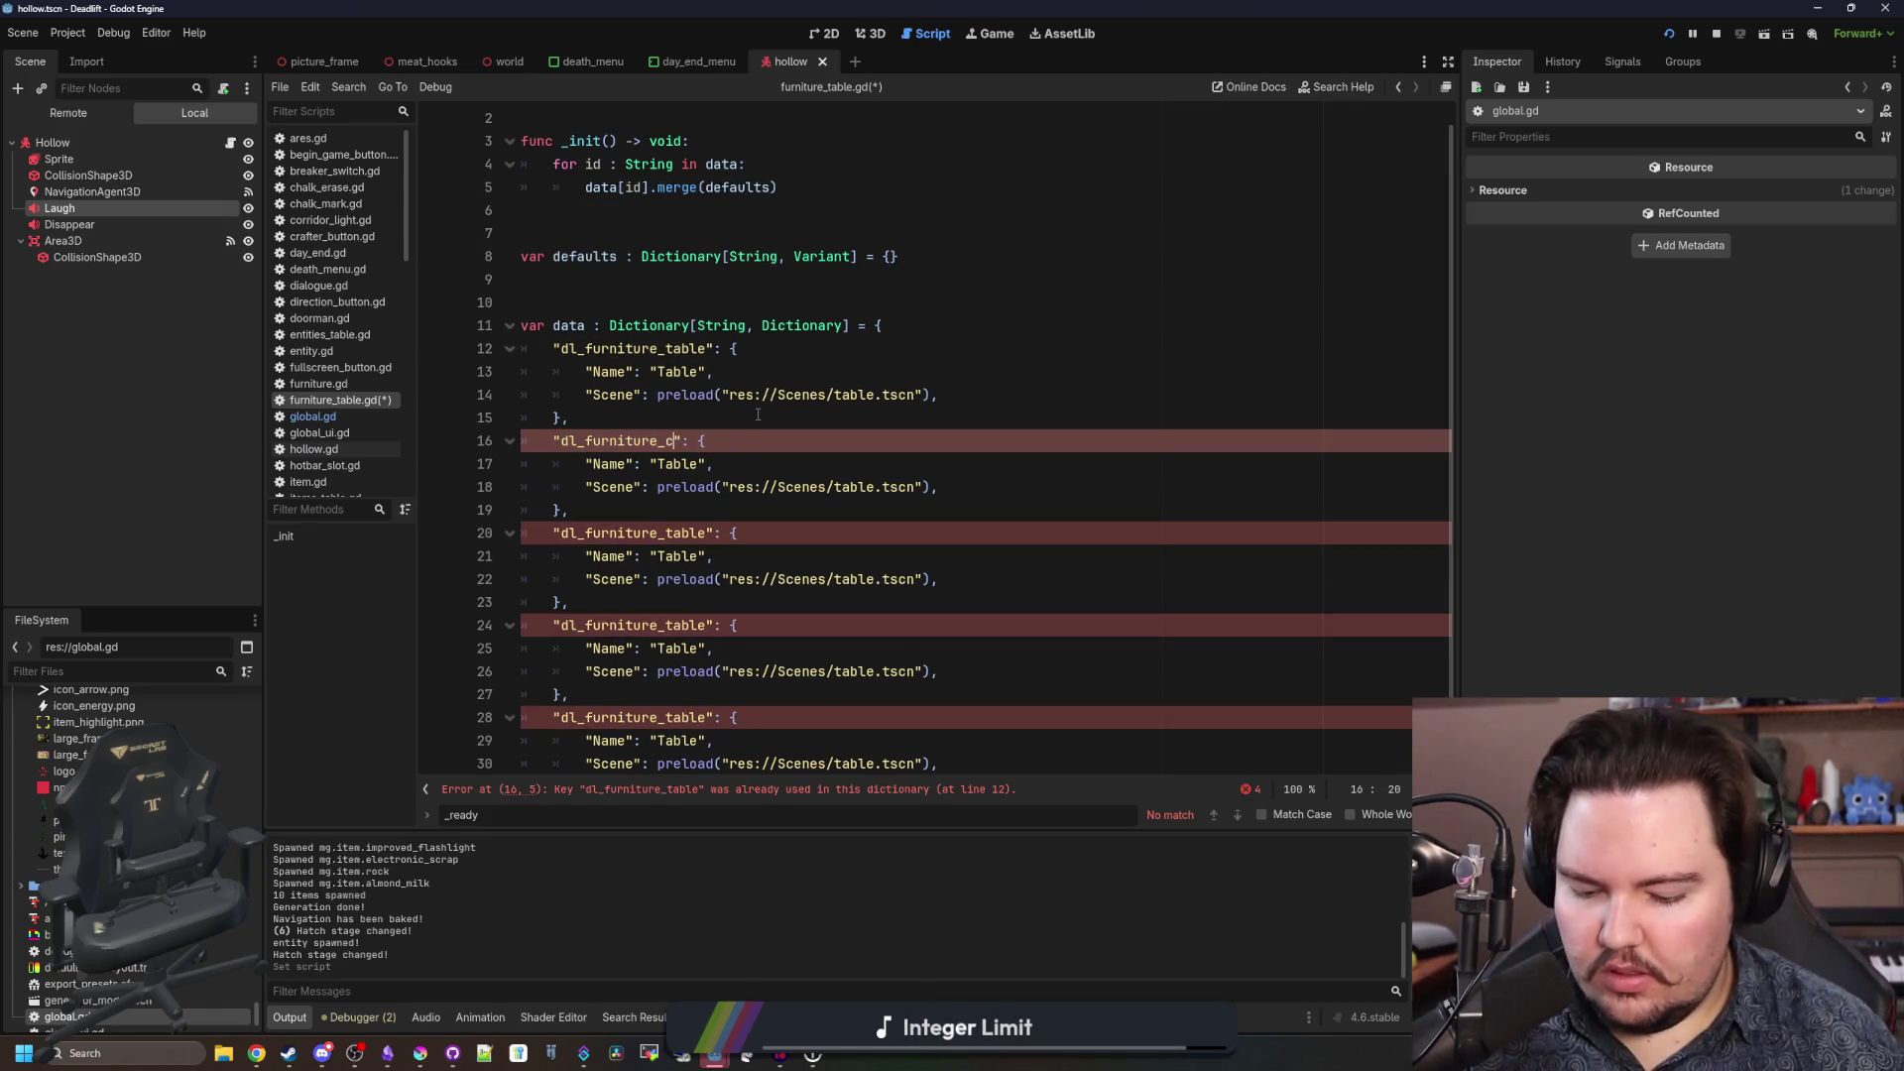
{"action": "double_click", "coordinate": [678, 464]}
{"action": "type", "text": "Chair"}
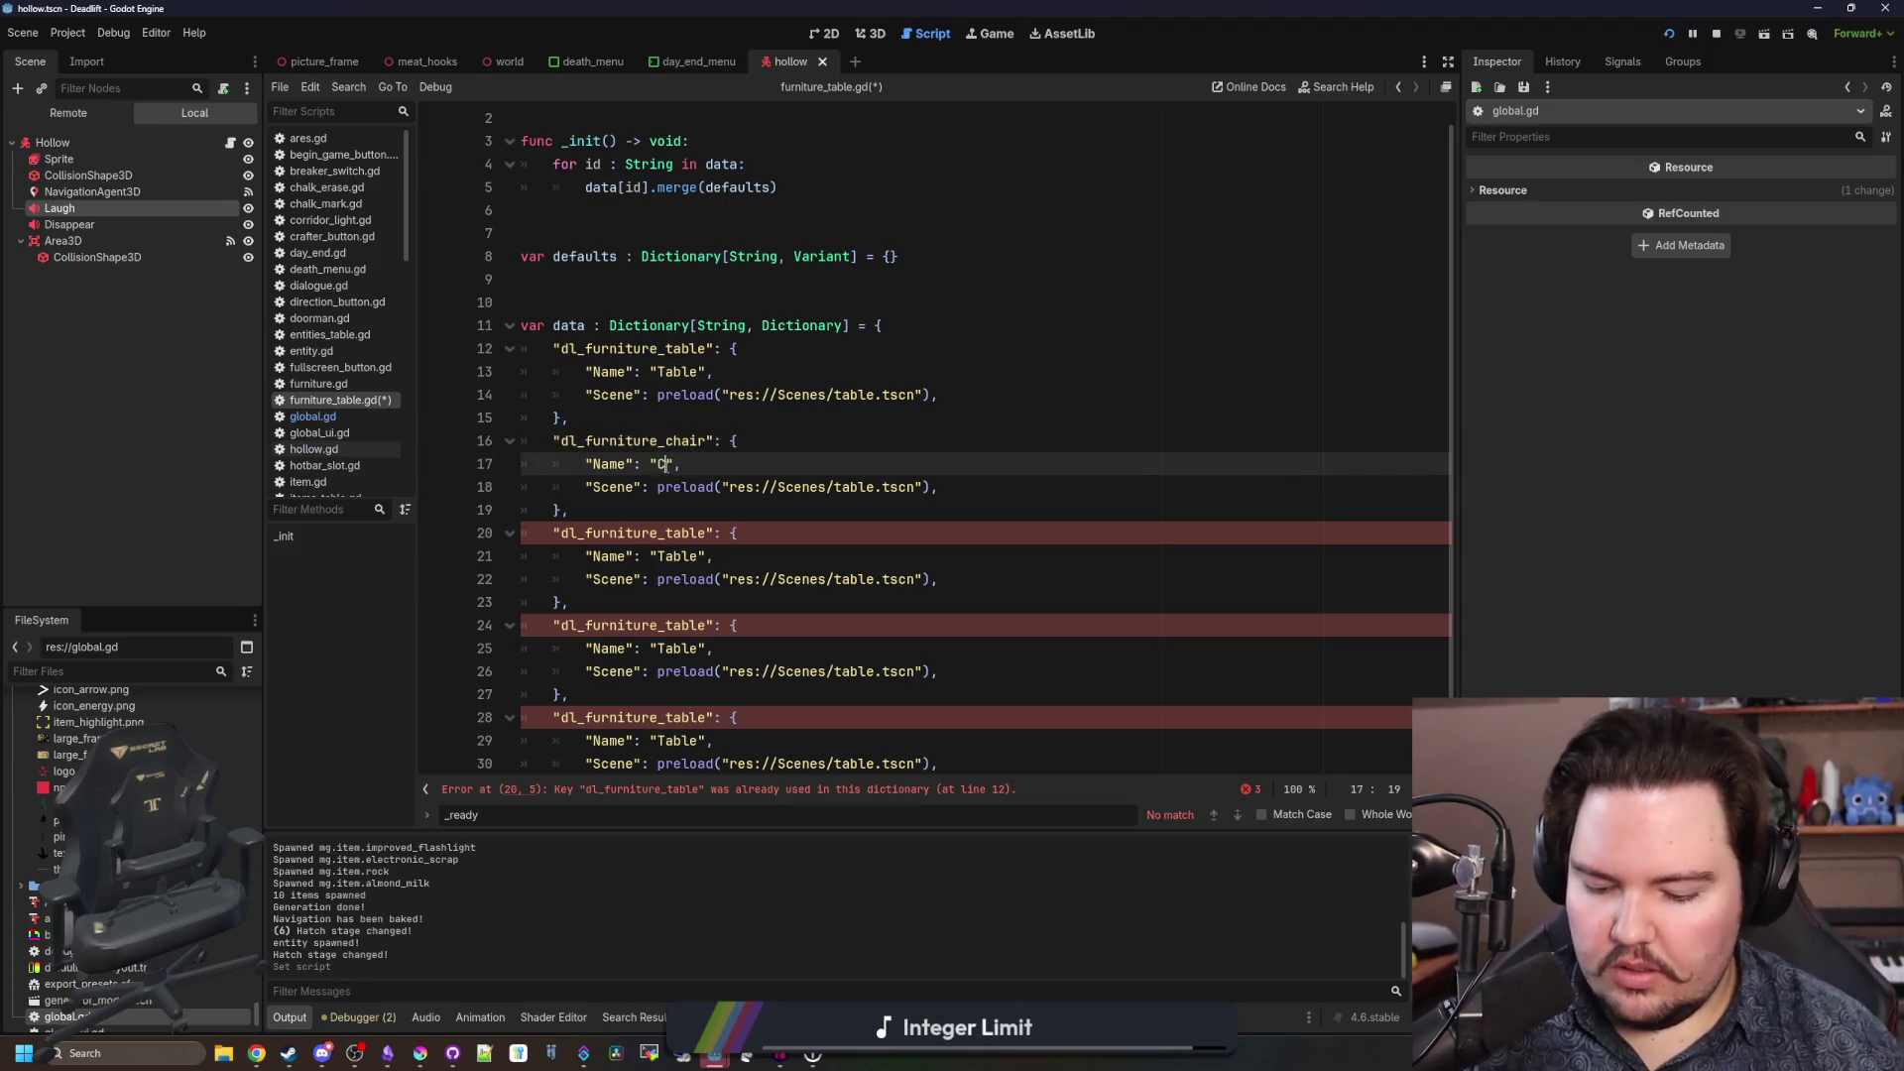
{"action": "double_click", "coordinate": [856, 485]}
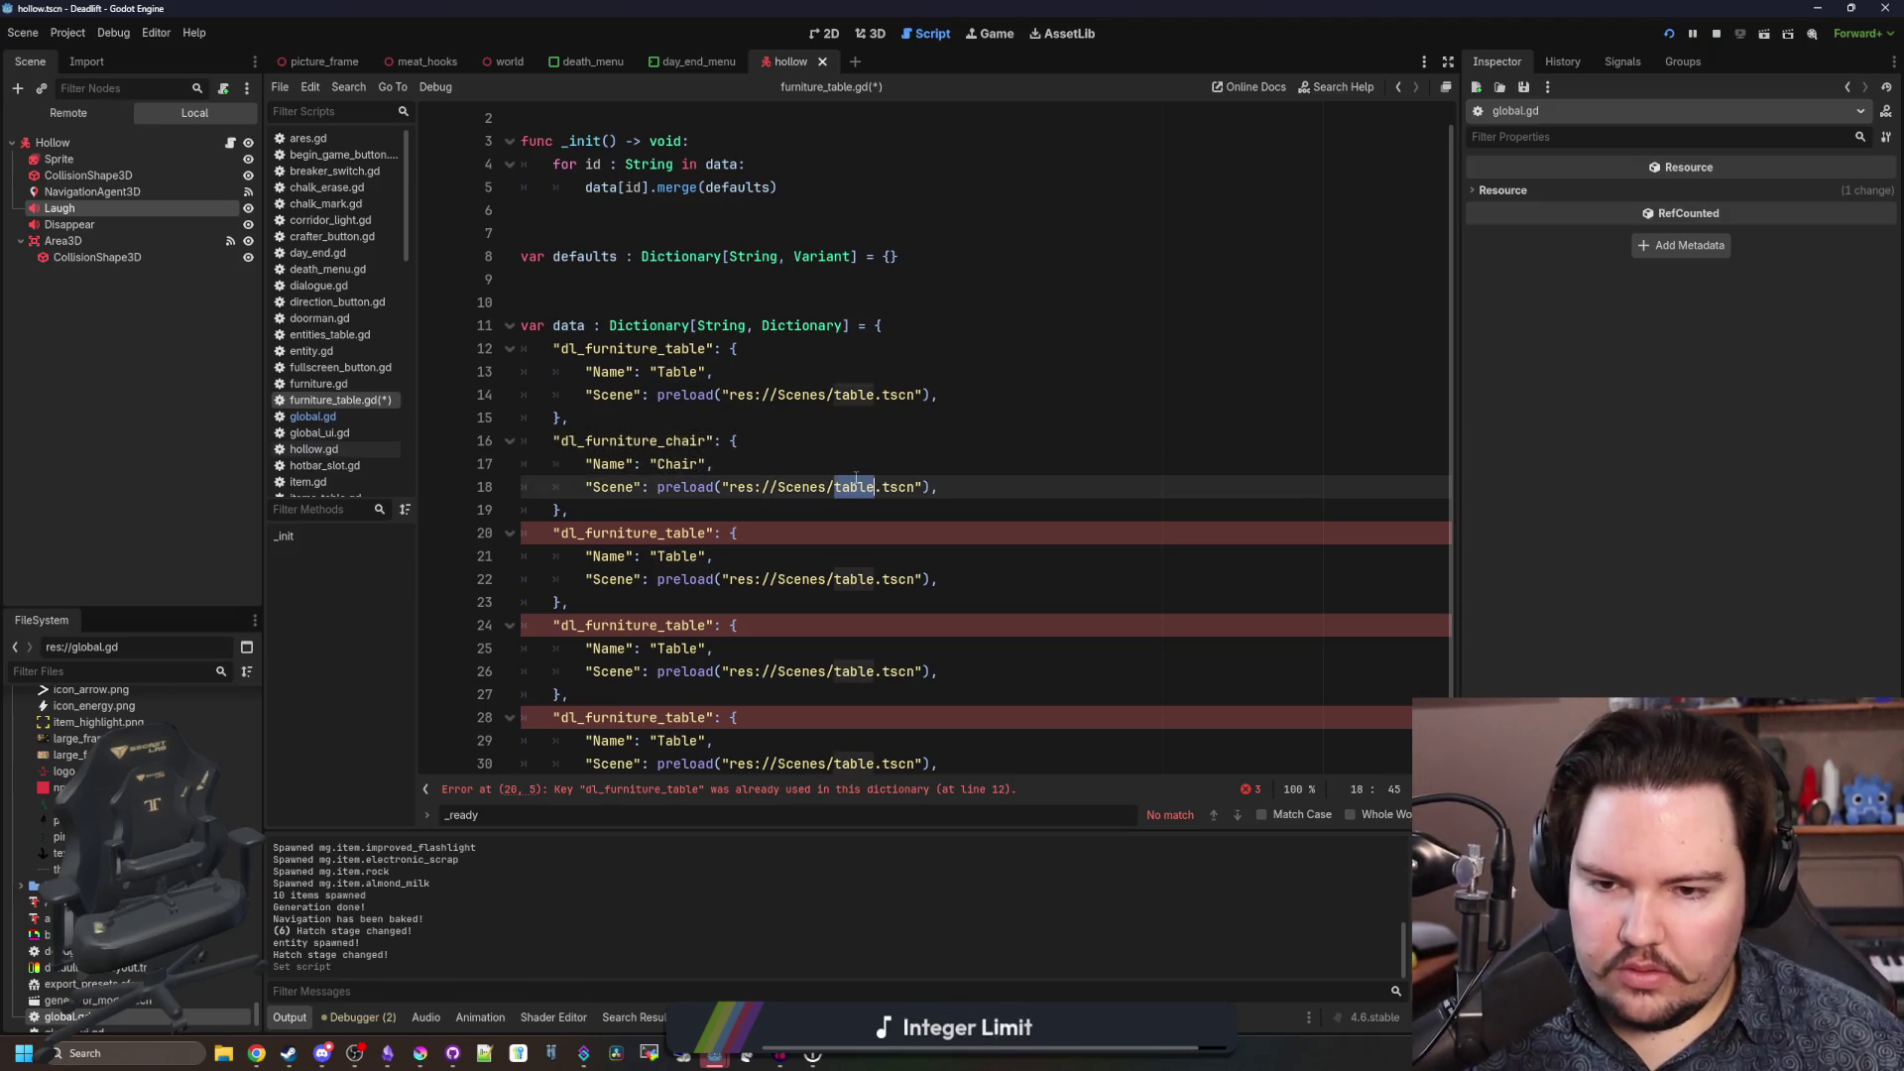
{"action": "type", "text": "chair"}
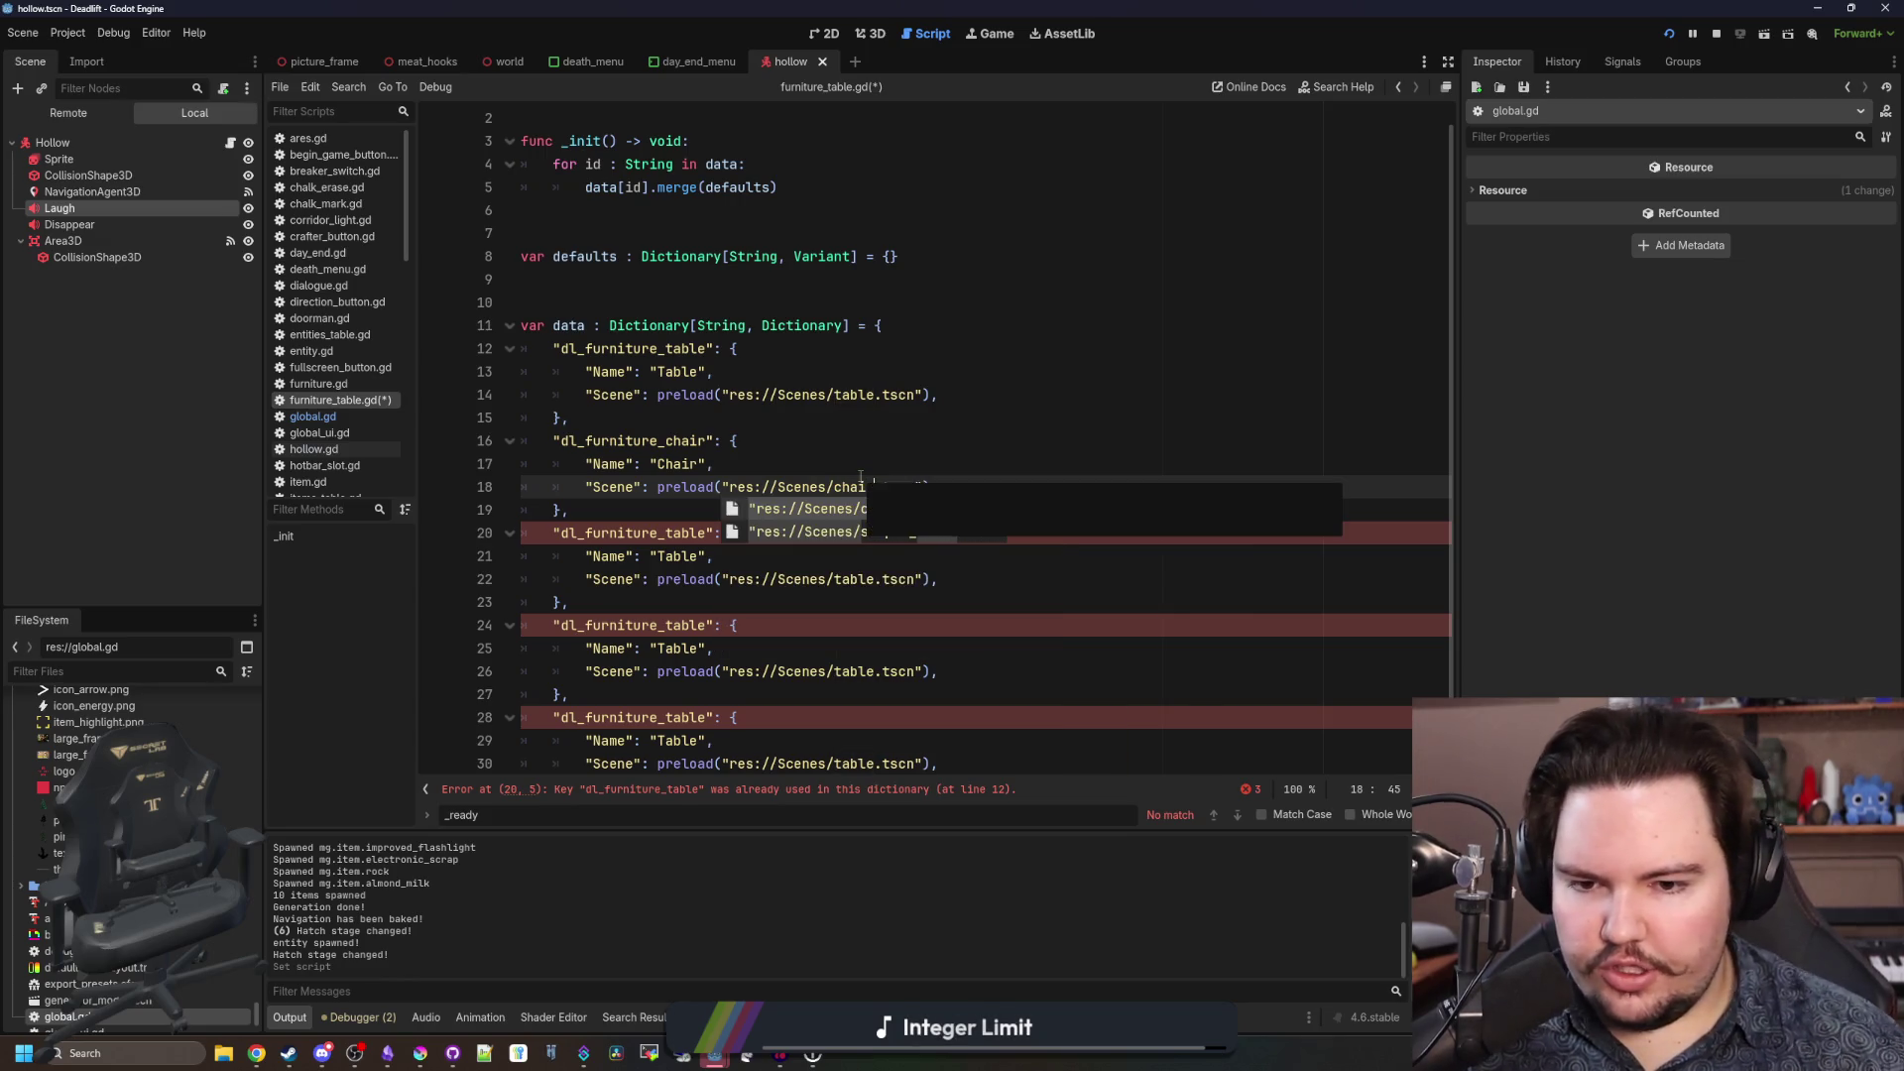
{"action": "left_click", "coordinate": [848, 536]}
{"action": "left_click", "coordinate": [1024, 487]}
{"action": "key", "text": "BackSpace"}
{"action": "key", "text": "BackSpace"}
{"action": "key", "text": "BackSpace"}
Rename the third entry's key to dl_furniture_crate with Name "Crate".
{"action": "key", "text": "BackSpace"}
{"action": "left_click", "coordinate": [707, 518]}
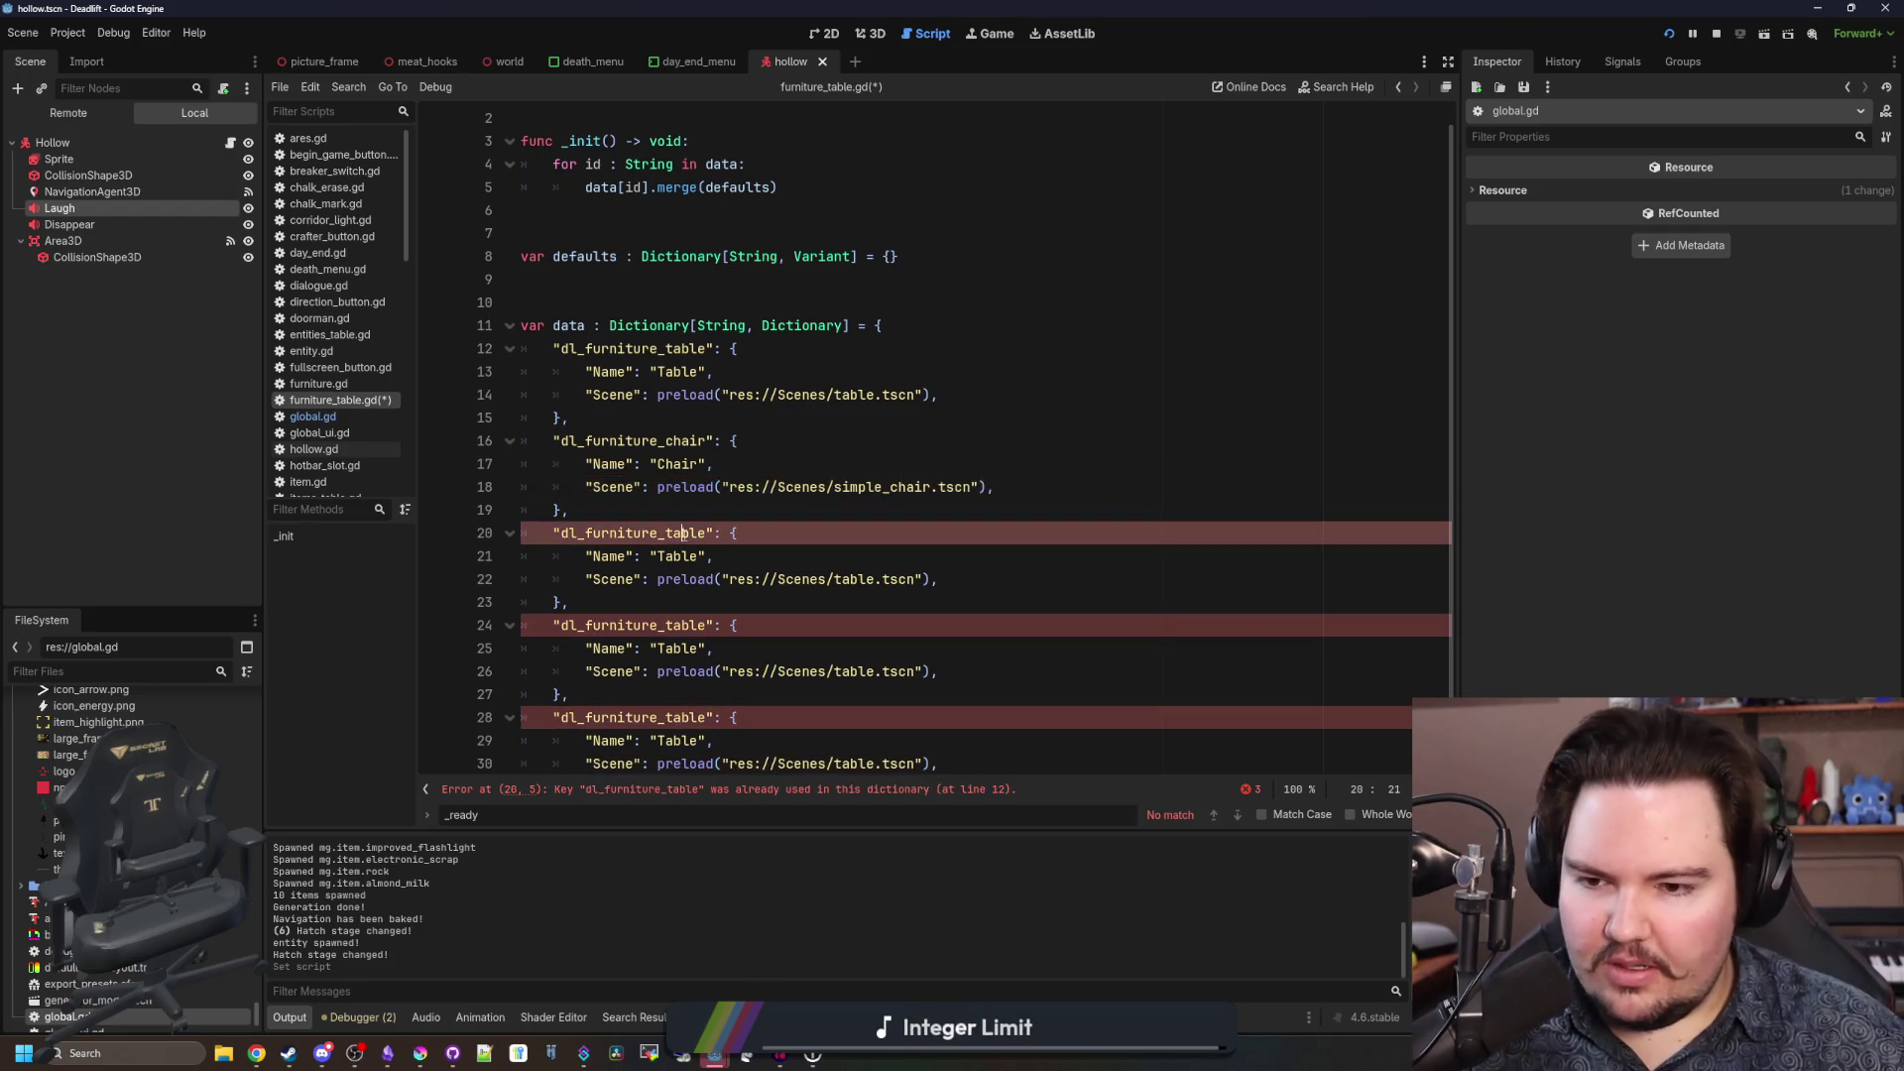
{"action": "left_click", "coordinate": [707, 533]}
{"action": "key", "text": "BackSpace"}
{"action": "key", "text": "BackSpace"}
{"action": "key", "text": "BackSpace"}
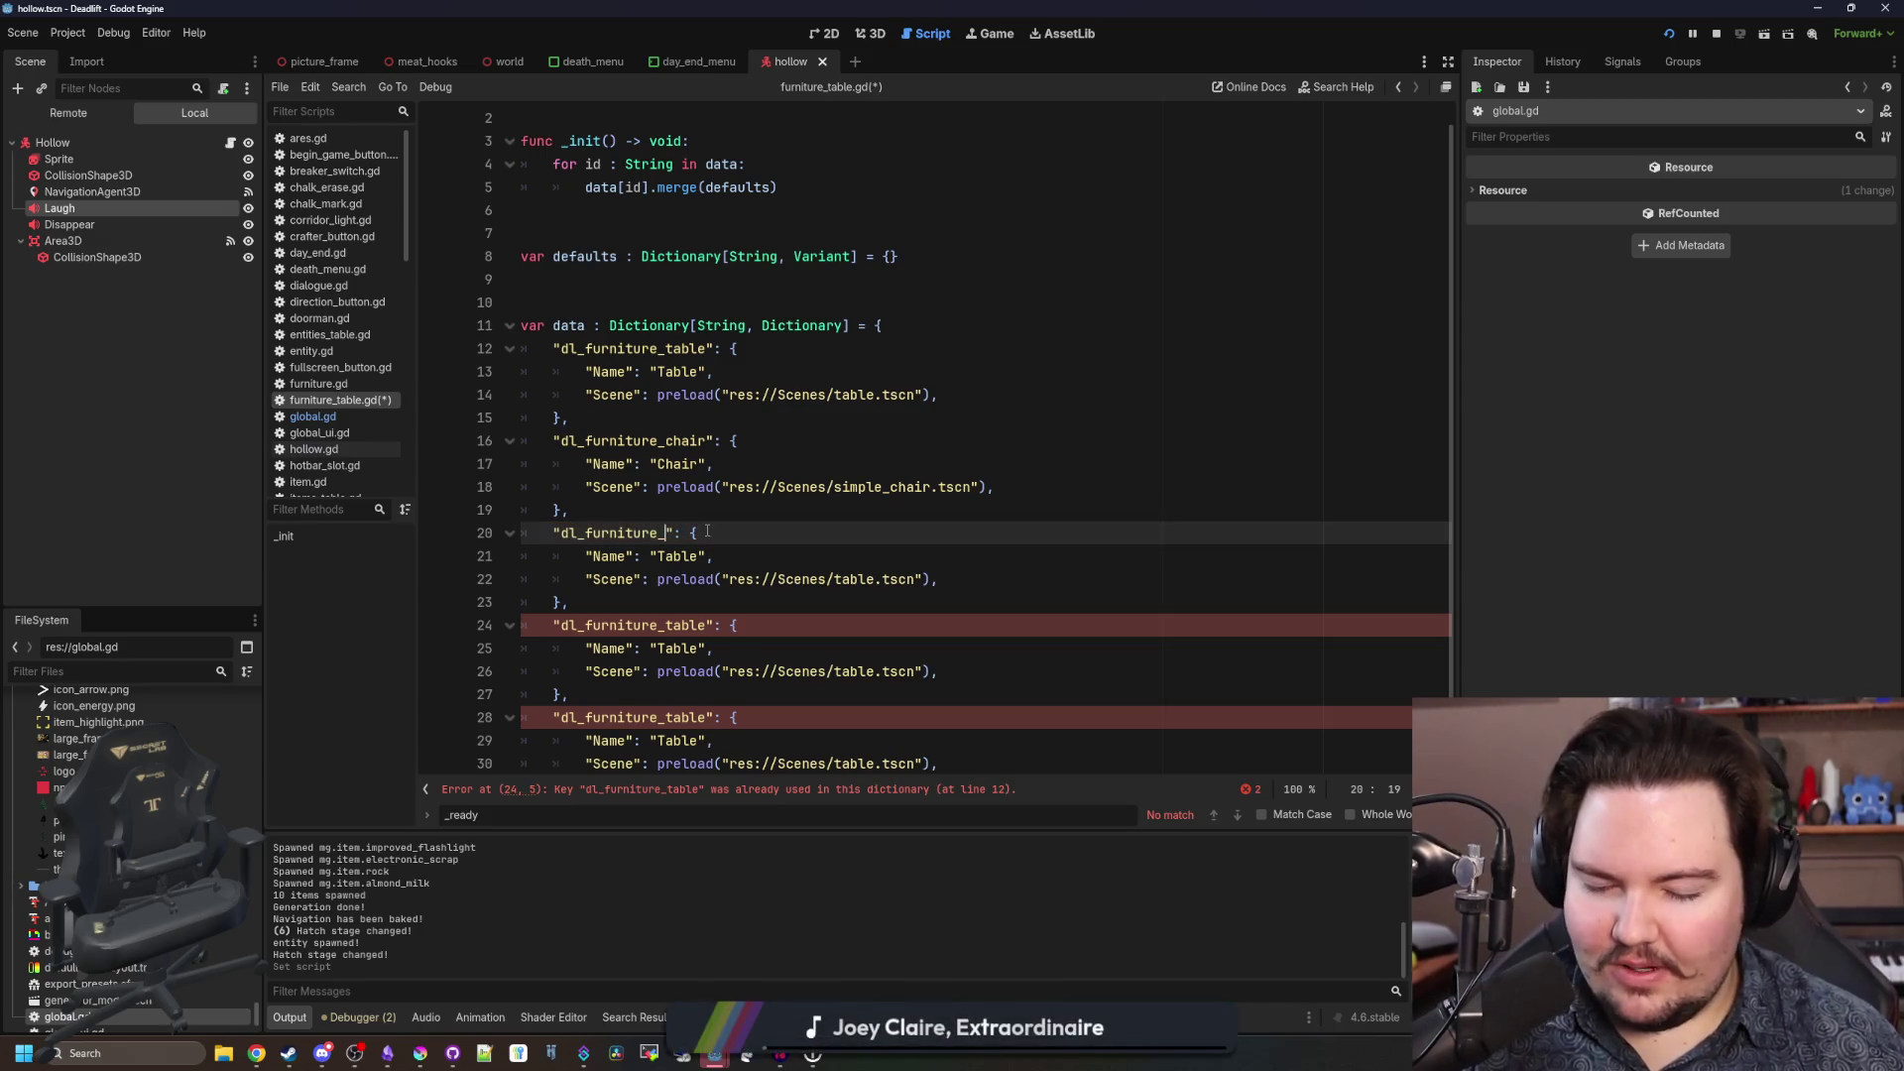
{"action": "type", "text": "crate"}
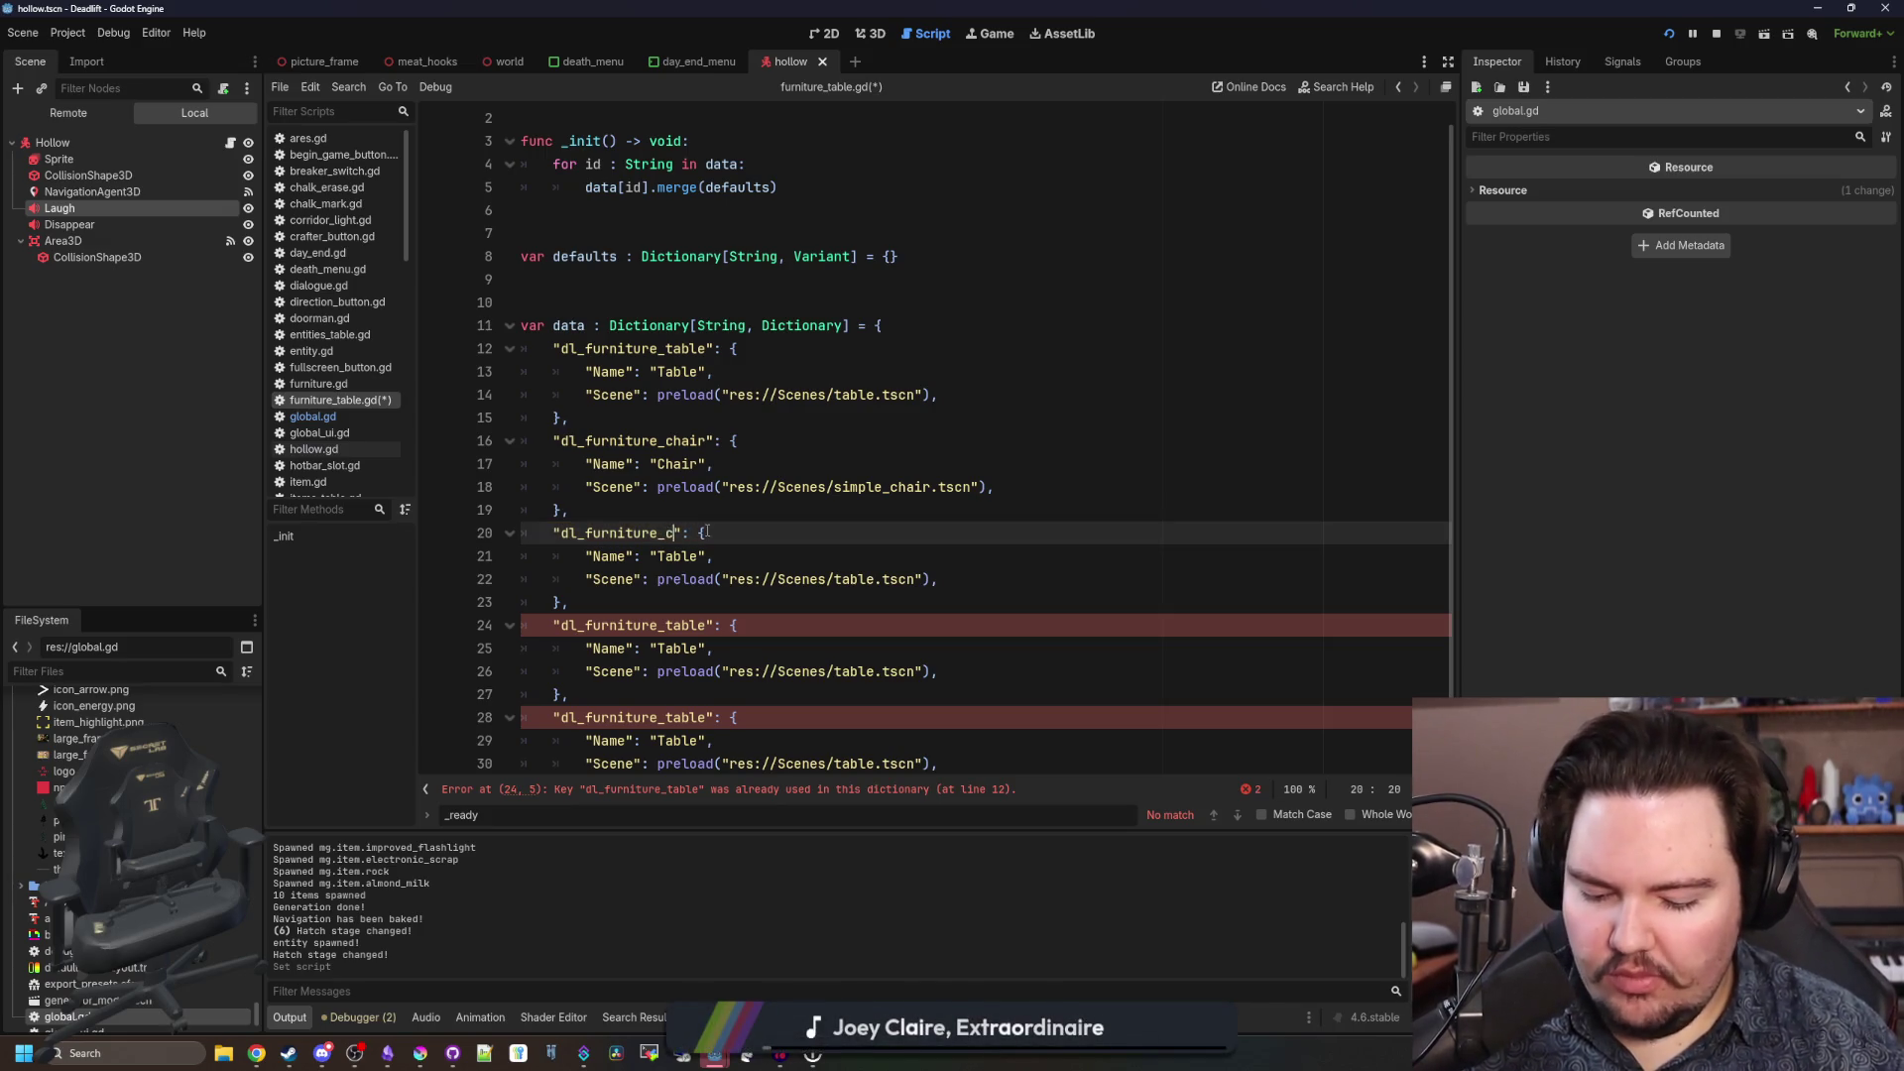
{"action": "double_click", "coordinate": [680, 556]}
{"action": "type", "text": "Crate"}
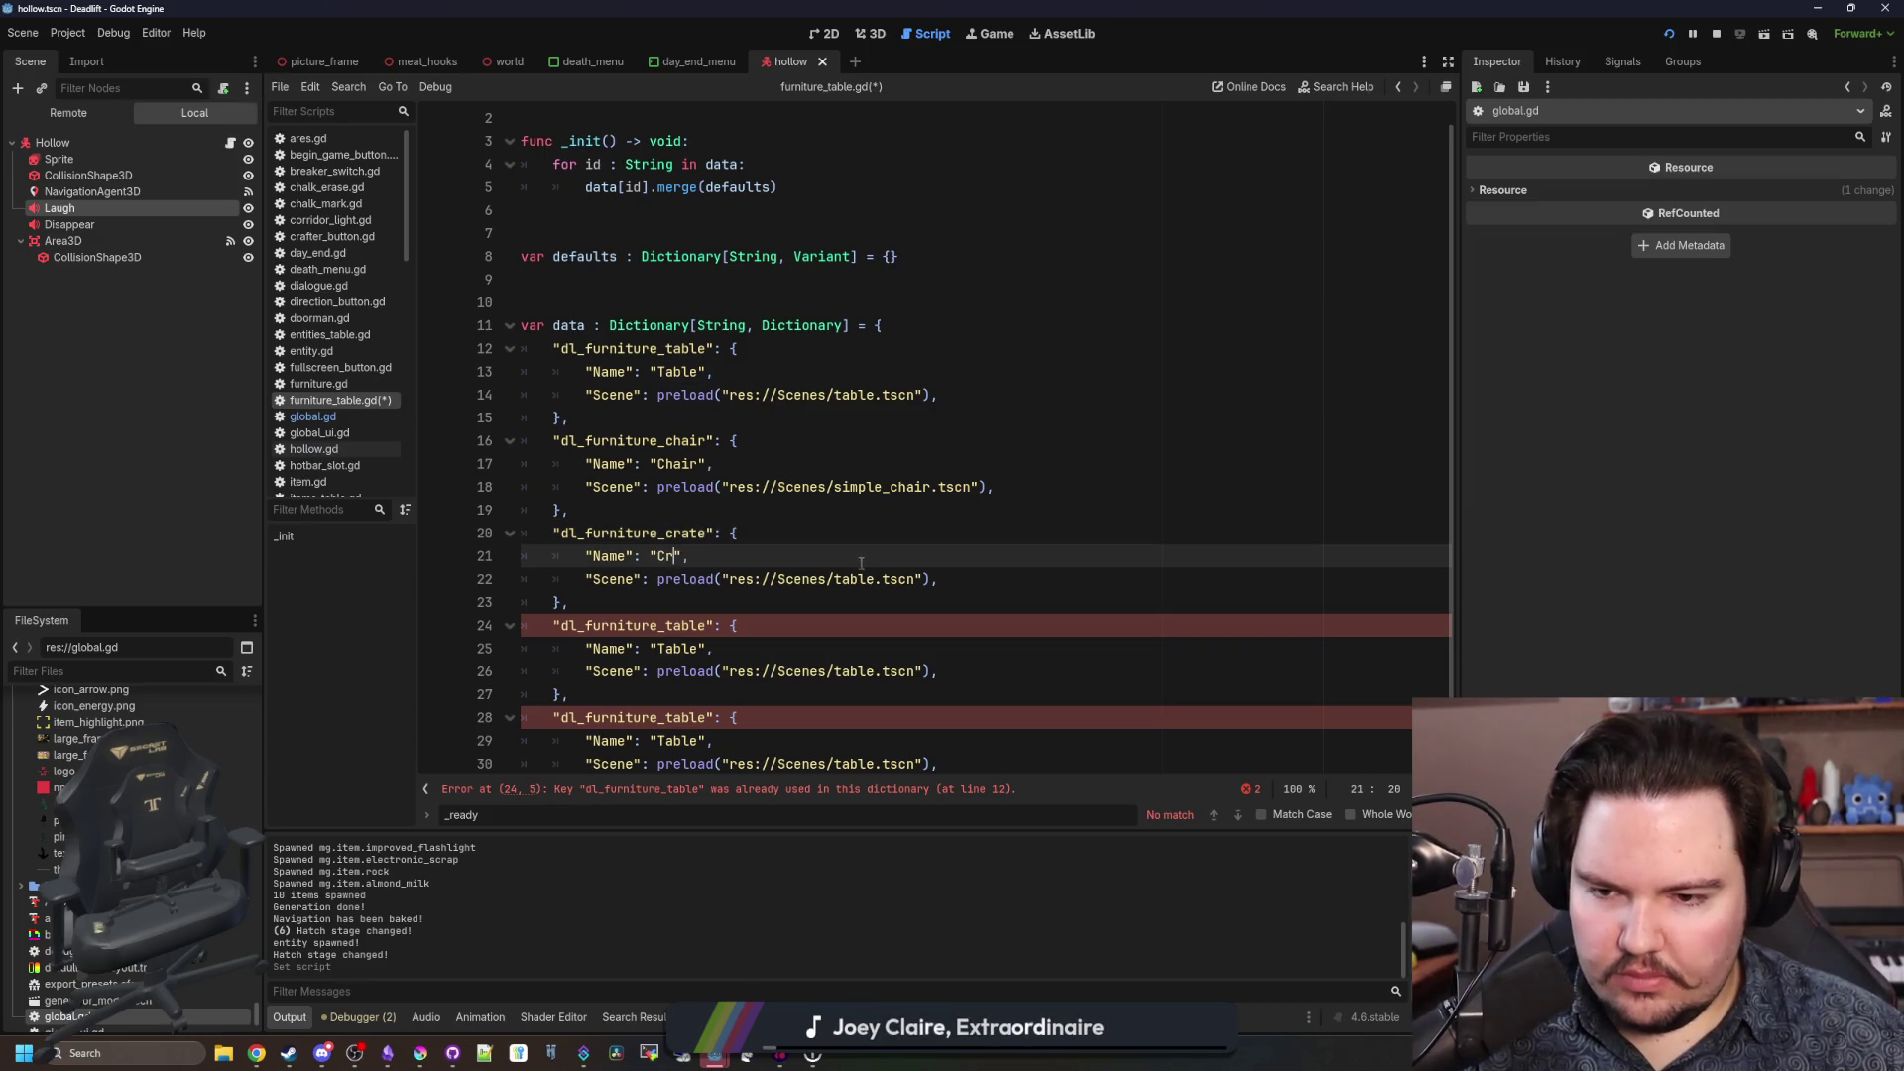
{"action": "double_click", "coordinate": [877, 579]}
Point the crate entry at crate.tscn and make the fourth entry dl_furniture_pallet, "Pallet", pallet.tscn.
{"action": "type", "text": "crate"}
{"action": "scroll", "coordinate": [972, 549], "scroll_direction": "down", "scroll_amount": 1}
{"action": "left_click_drag", "start_coordinate": [708, 557], "coordinate": [664, 557]}
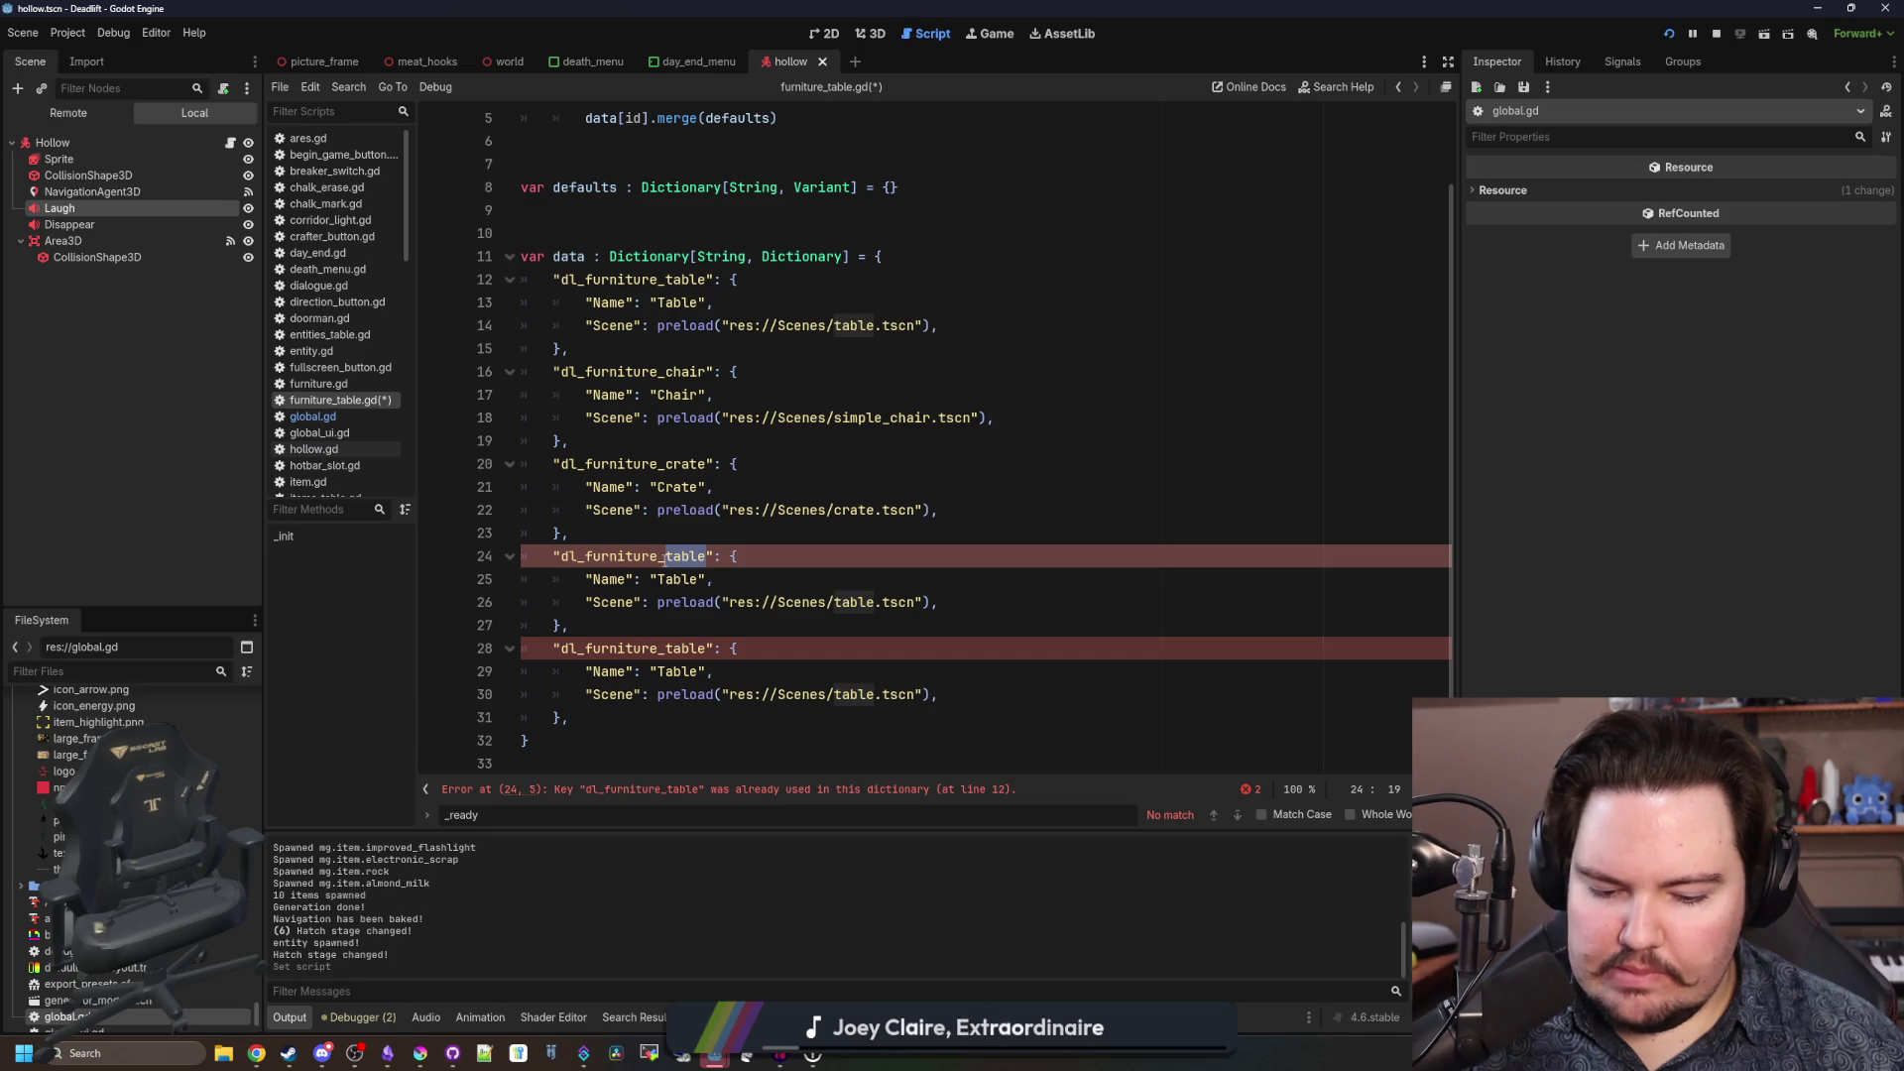
{"action": "type", "text": "pallet"}
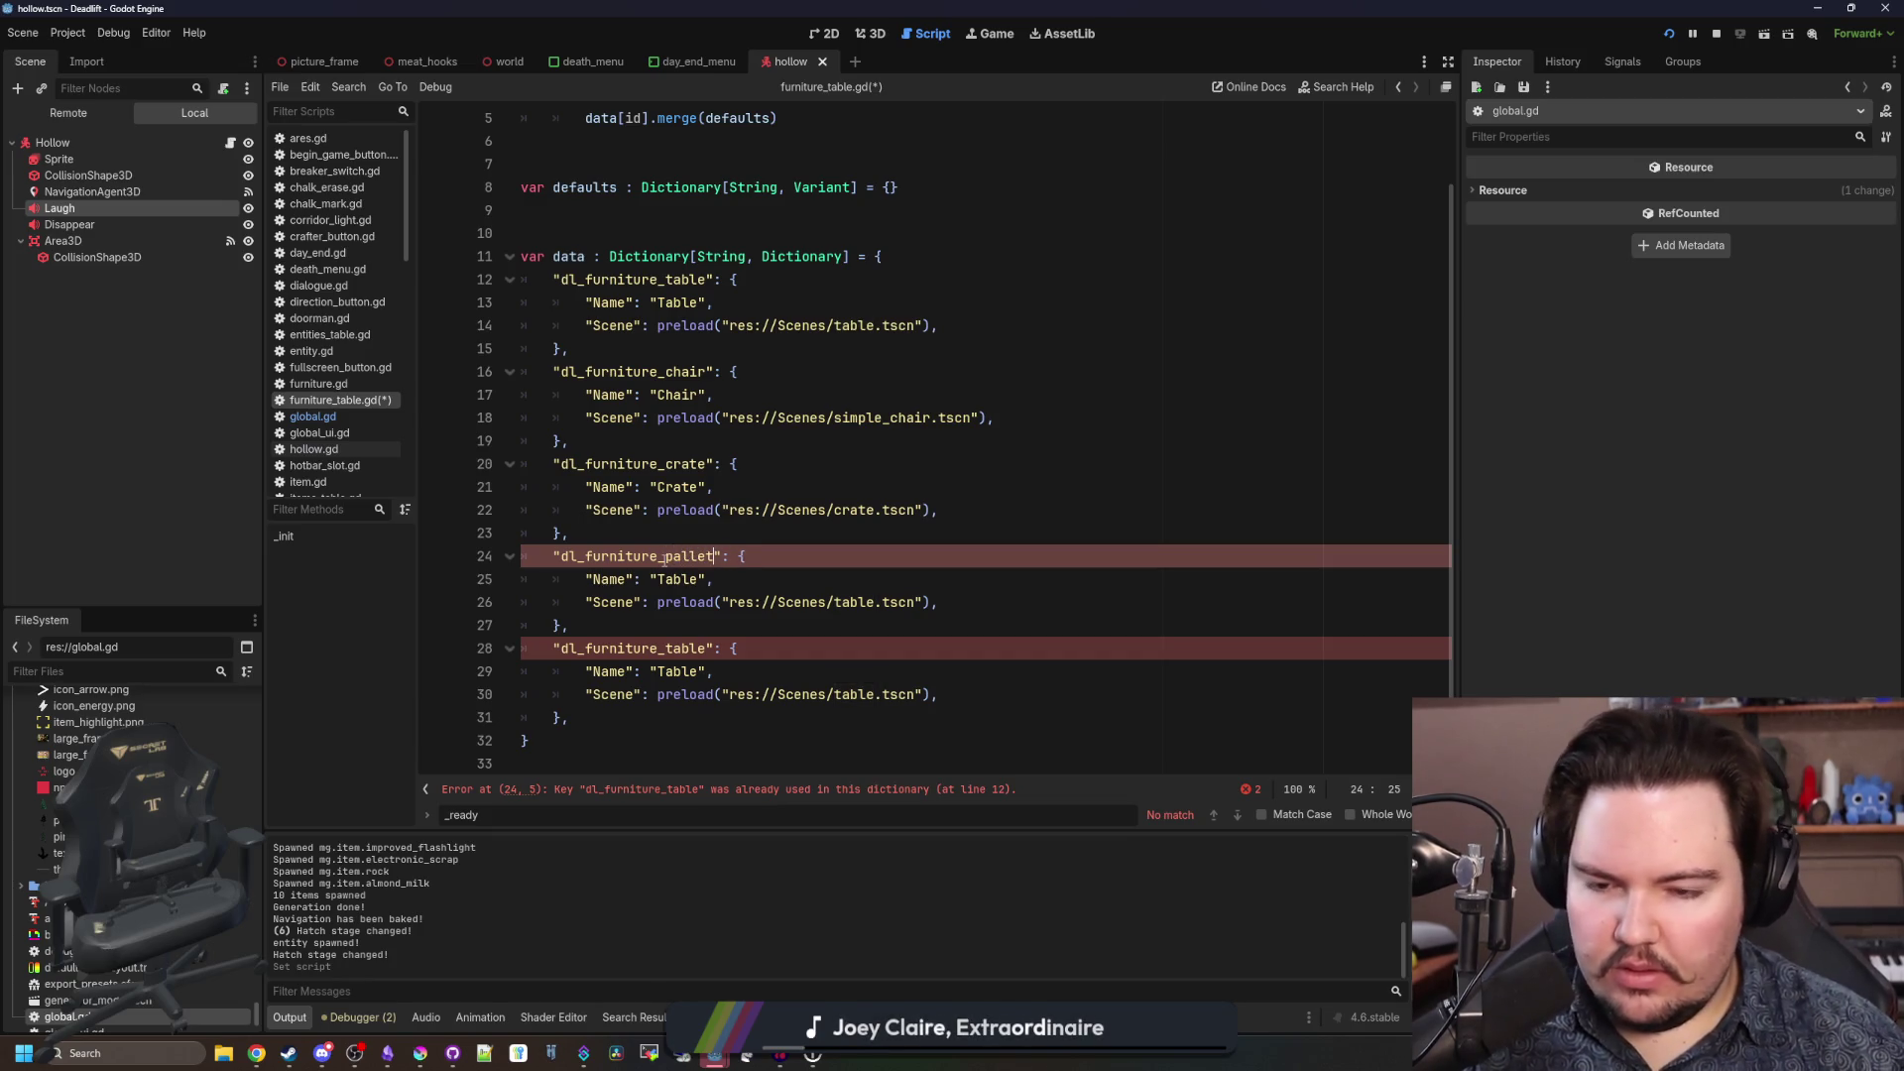
{"action": "double_click", "coordinate": [675, 579]}
{"action": "type", "text": "Pallet"}
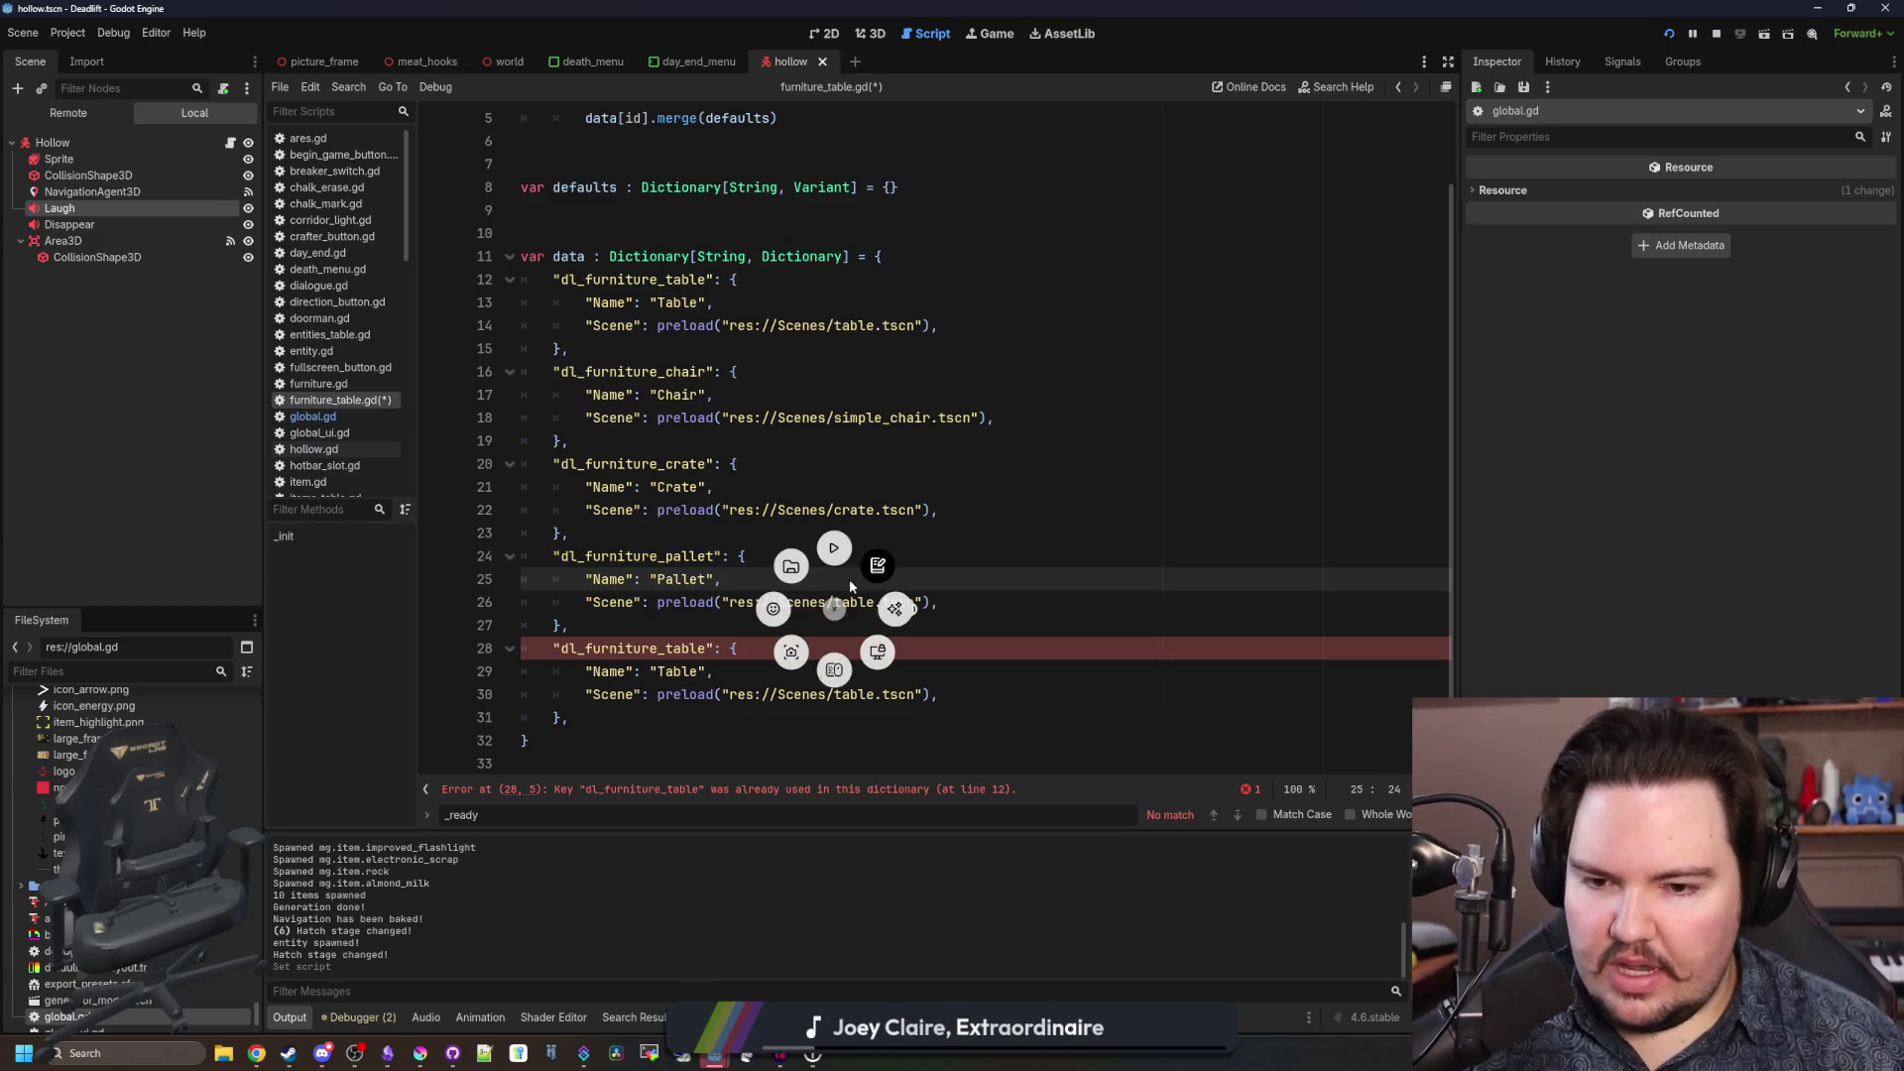
{"action": "double_click", "coordinate": [873, 603]}
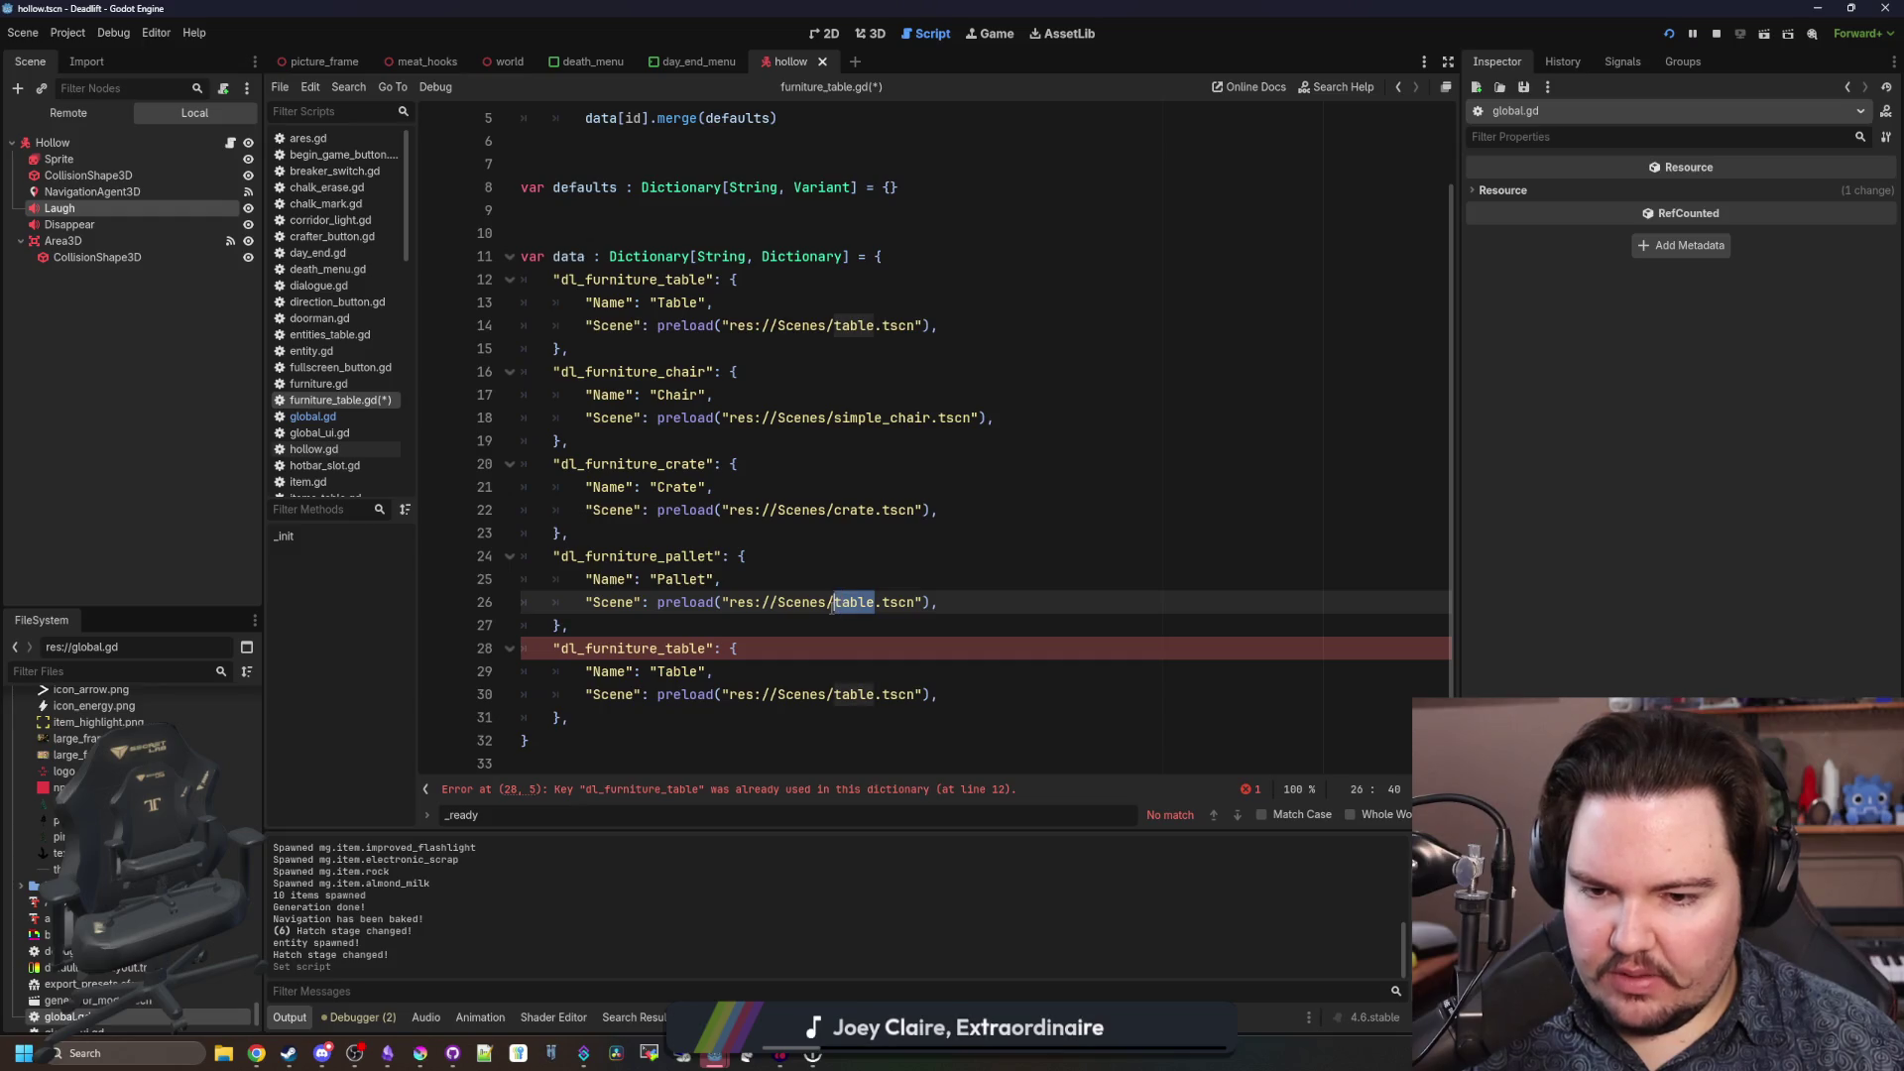
{"action": "type", "text": "pallet"}
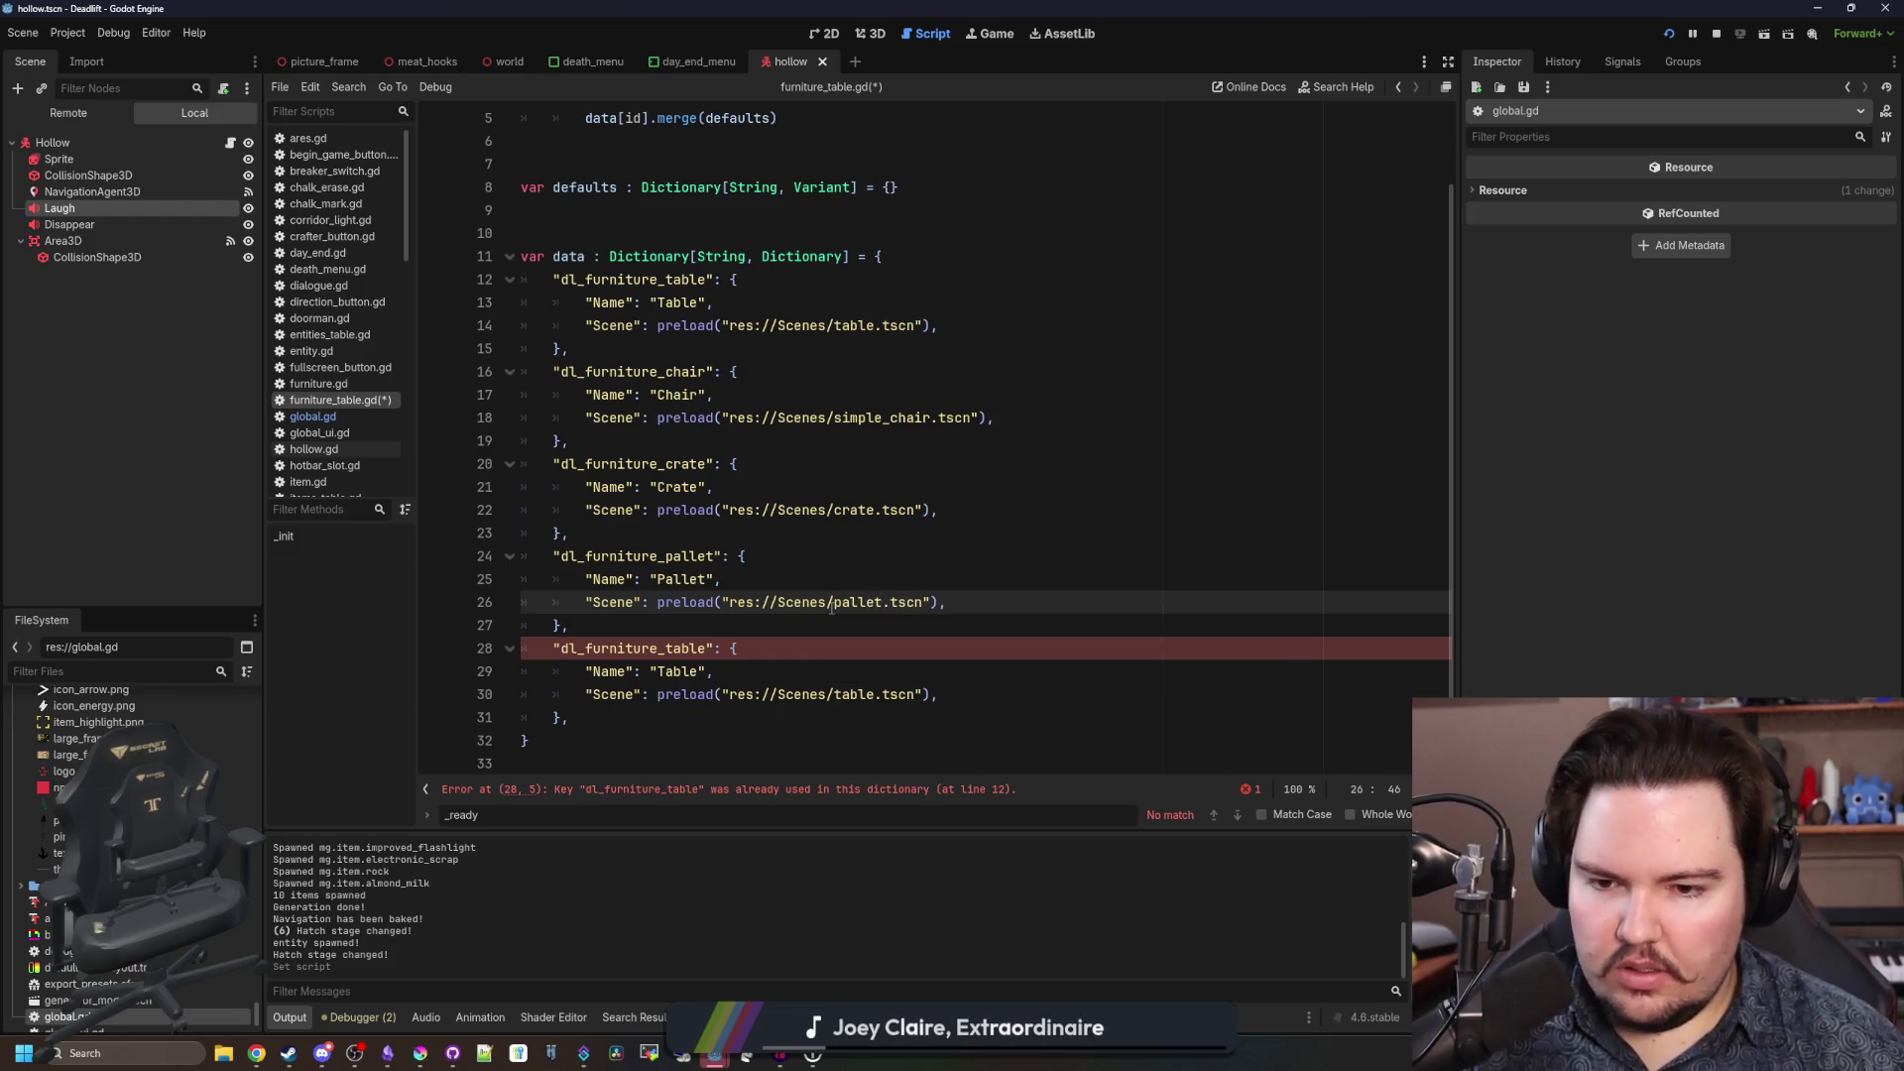
Turn the last entry into dl_furniture_shelf, Name "Shelf", loading shelf.tscn.
{"action": "double_click", "coordinate": [696, 650]}
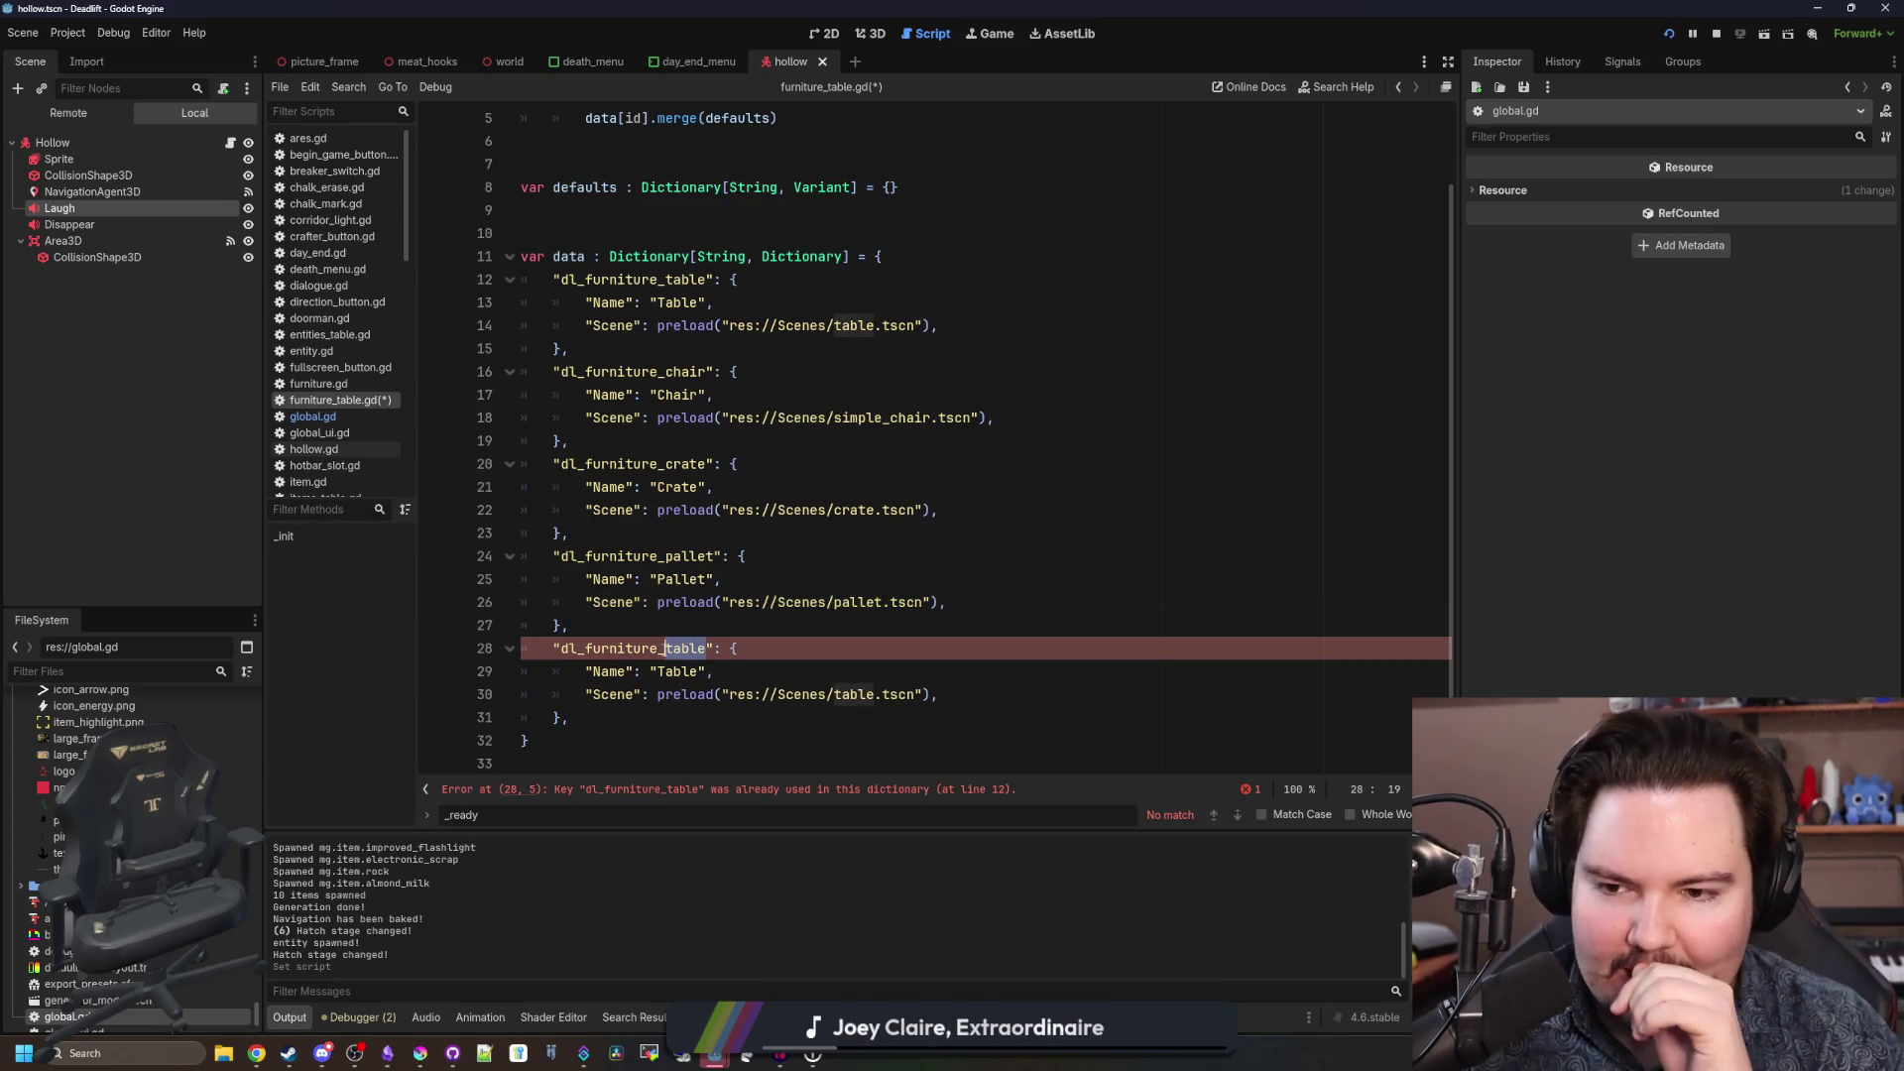
{"action": "type", "text": "shelf"}
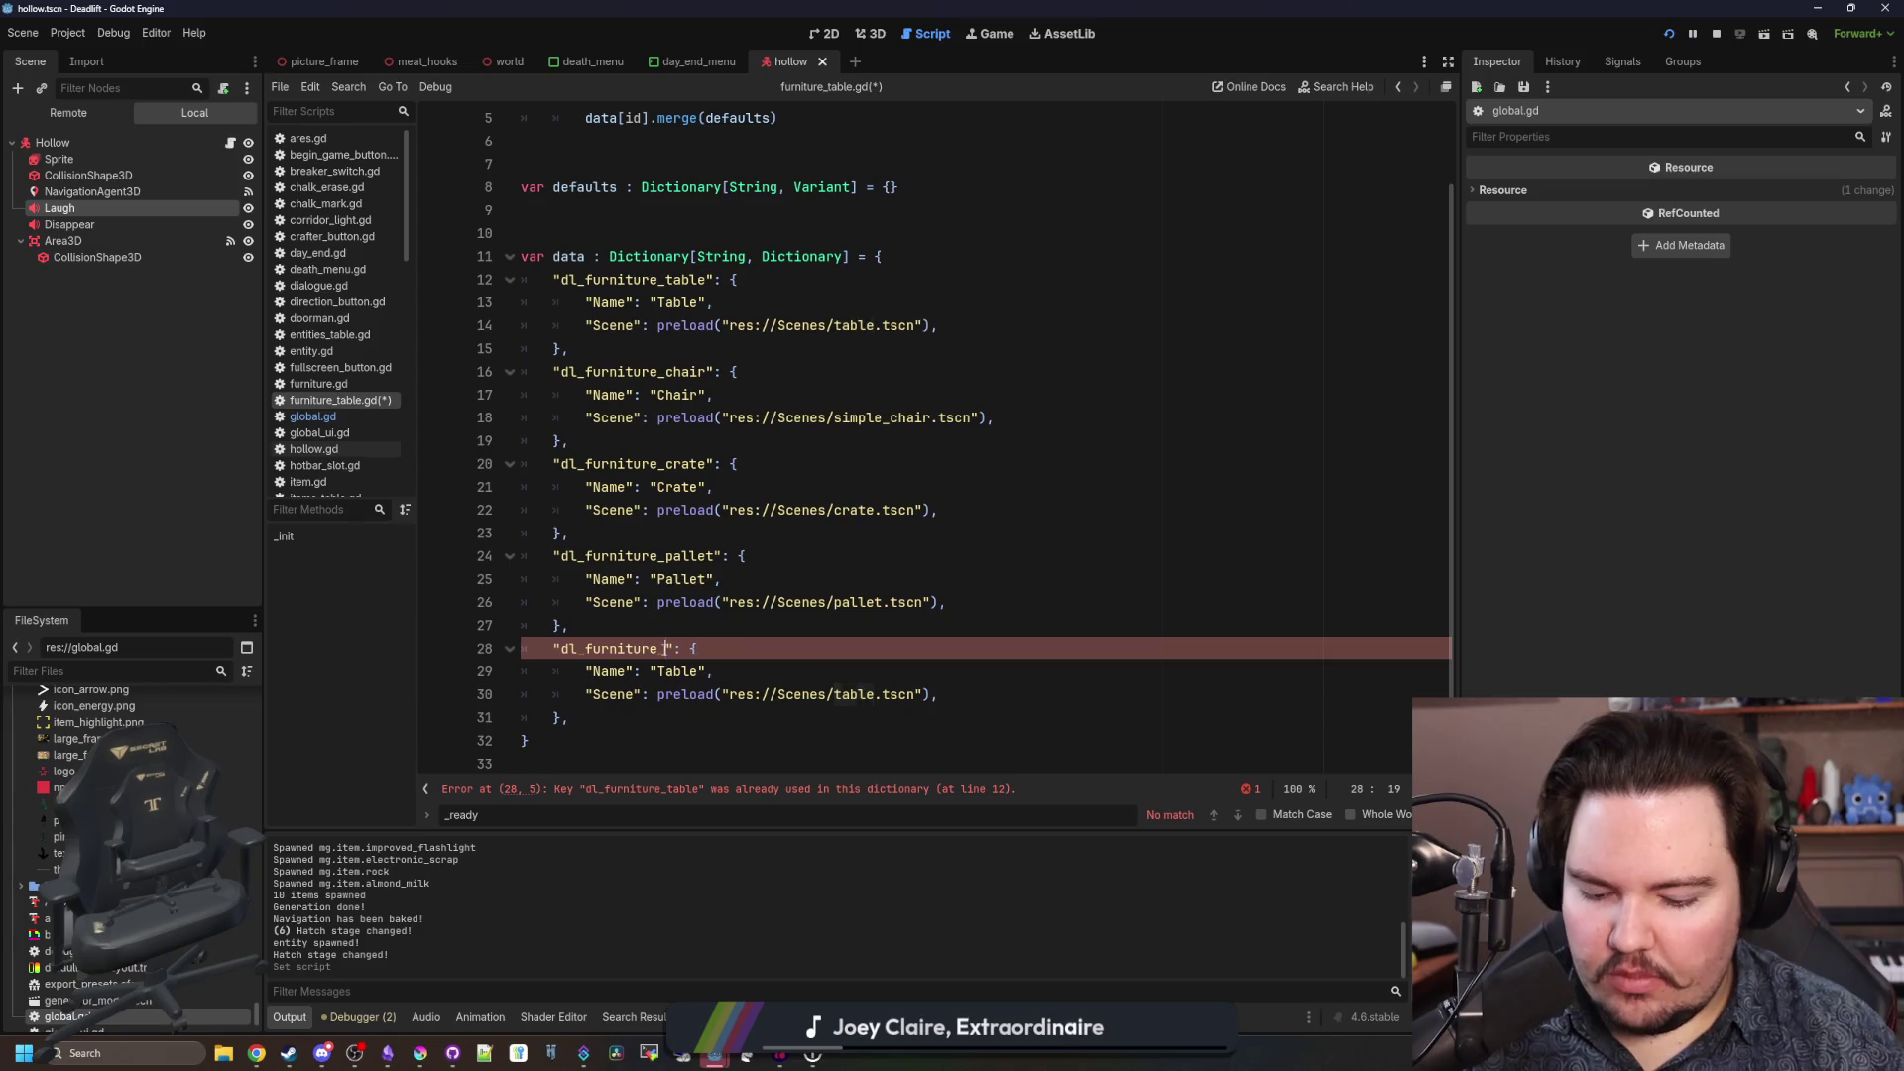
{"action": "double_click", "coordinate": [691, 674]}
{"action": "type", "text": "Shelf"}
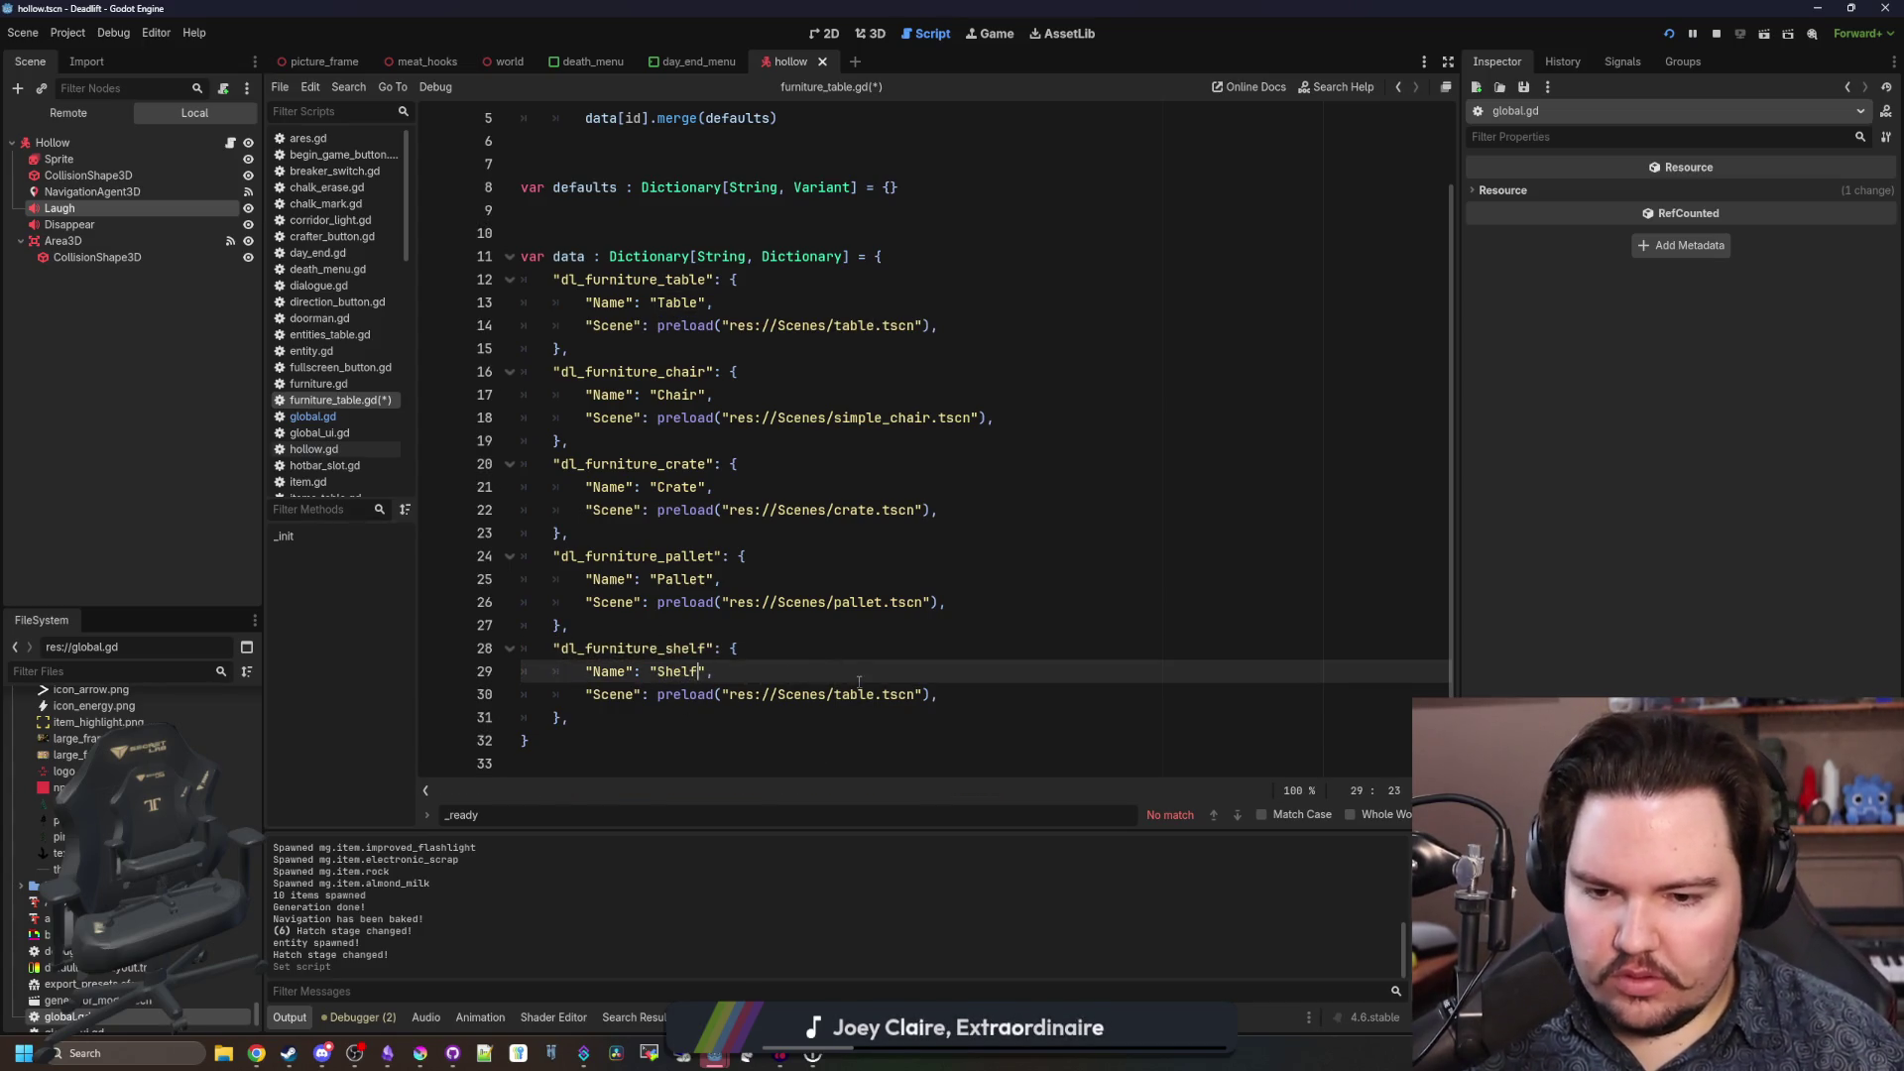
{"action": "double_click", "coordinate": [859, 694]}
{"action": "type", "text": "shelkf"}
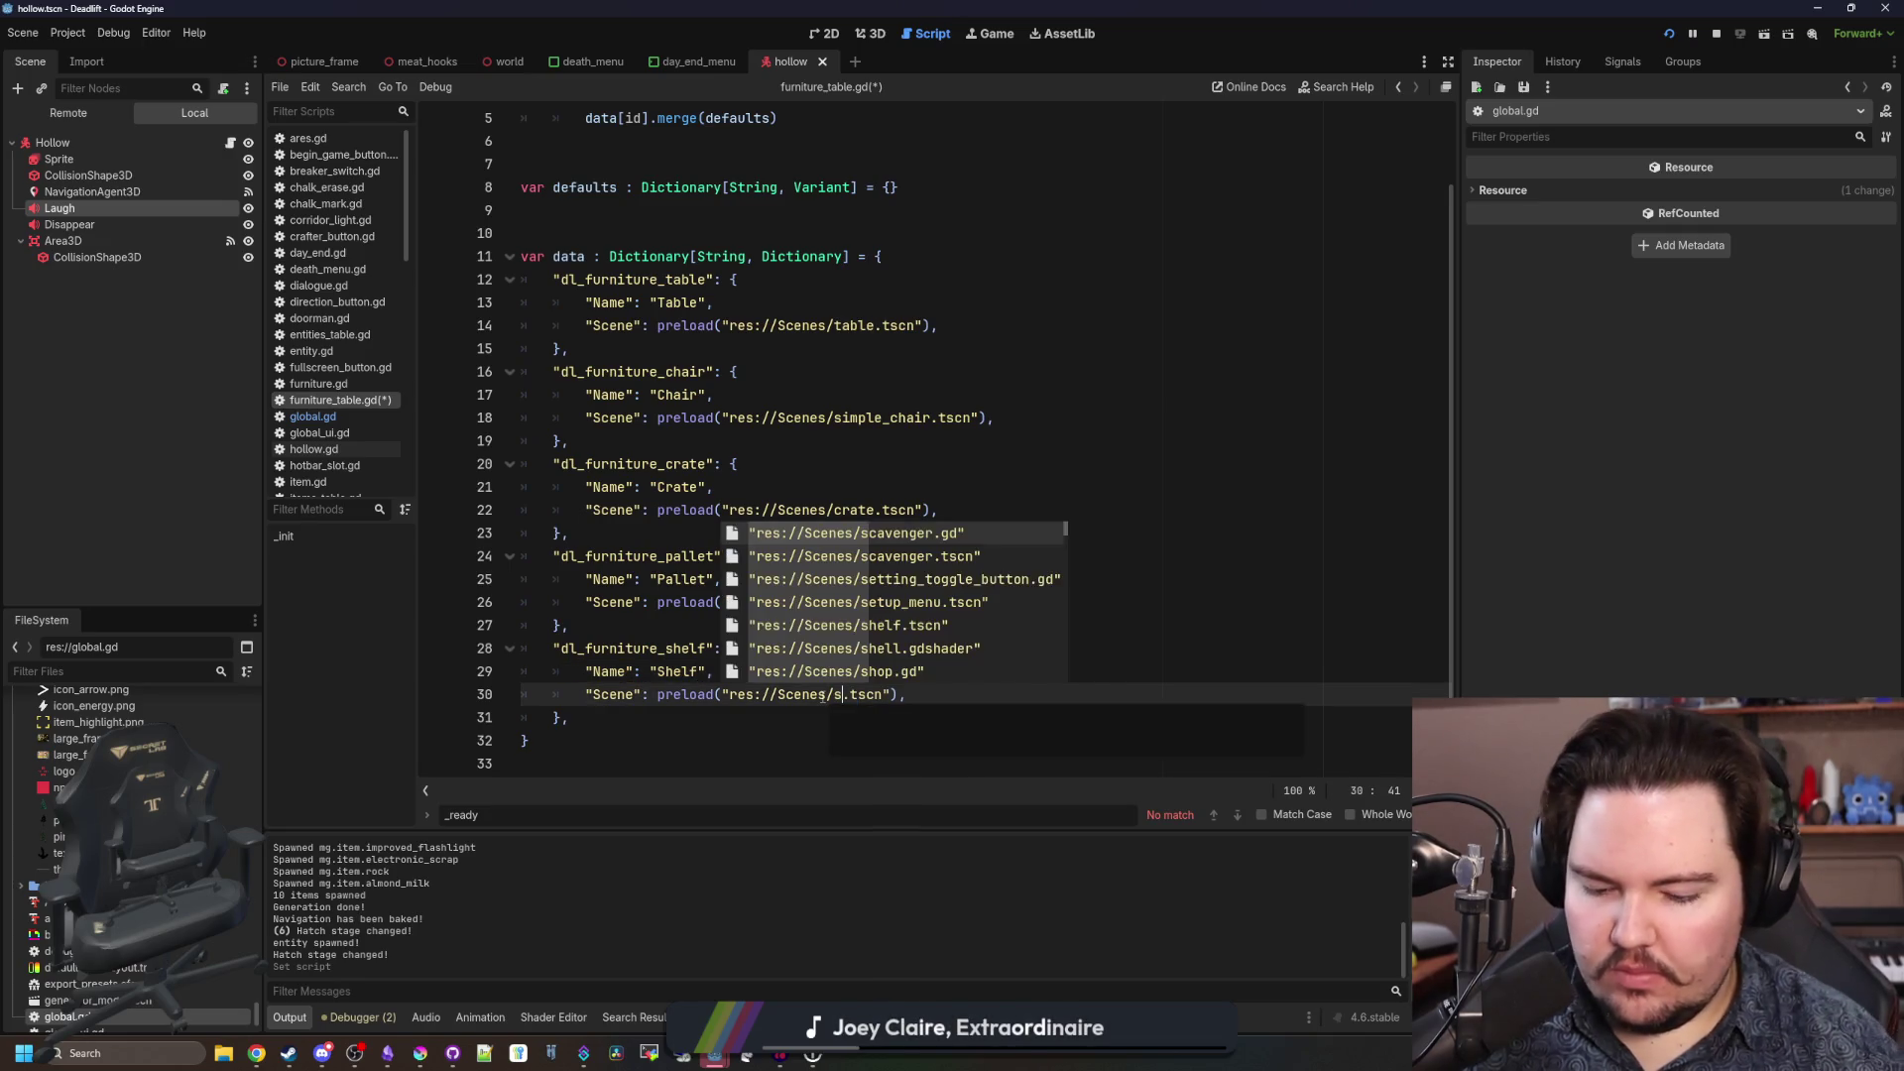
{"action": "key", "text": "BackSpace"}
{"action": "key", "text": "BackSpace"}
{"action": "type", "text": "f"}
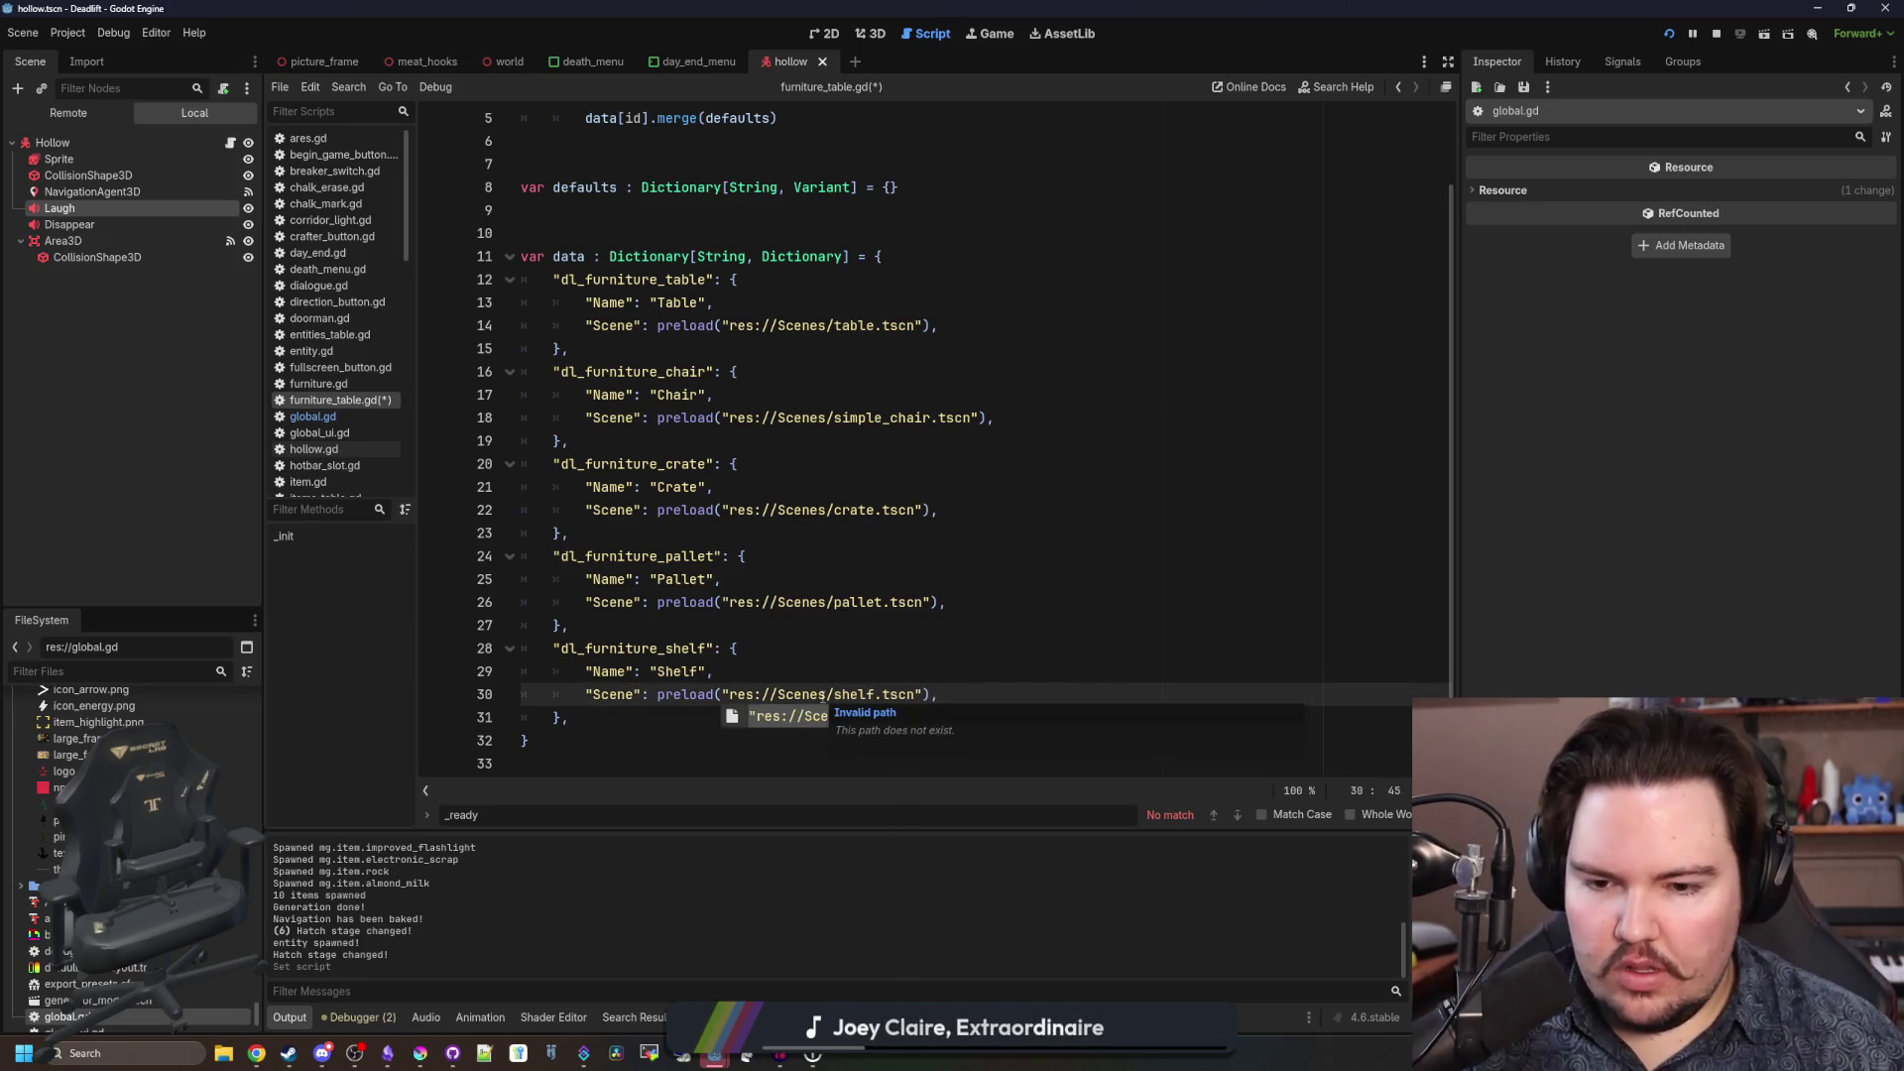
Copy the shelf entry and paste a duplicate below it, fixing its indentation.
{"action": "left_click", "coordinate": [578, 719]}
{"action": "key", "text": "shift+Up"}
{"action": "key", "text": "shift+Up"}
{"action": "key", "text": "shift+Up"}
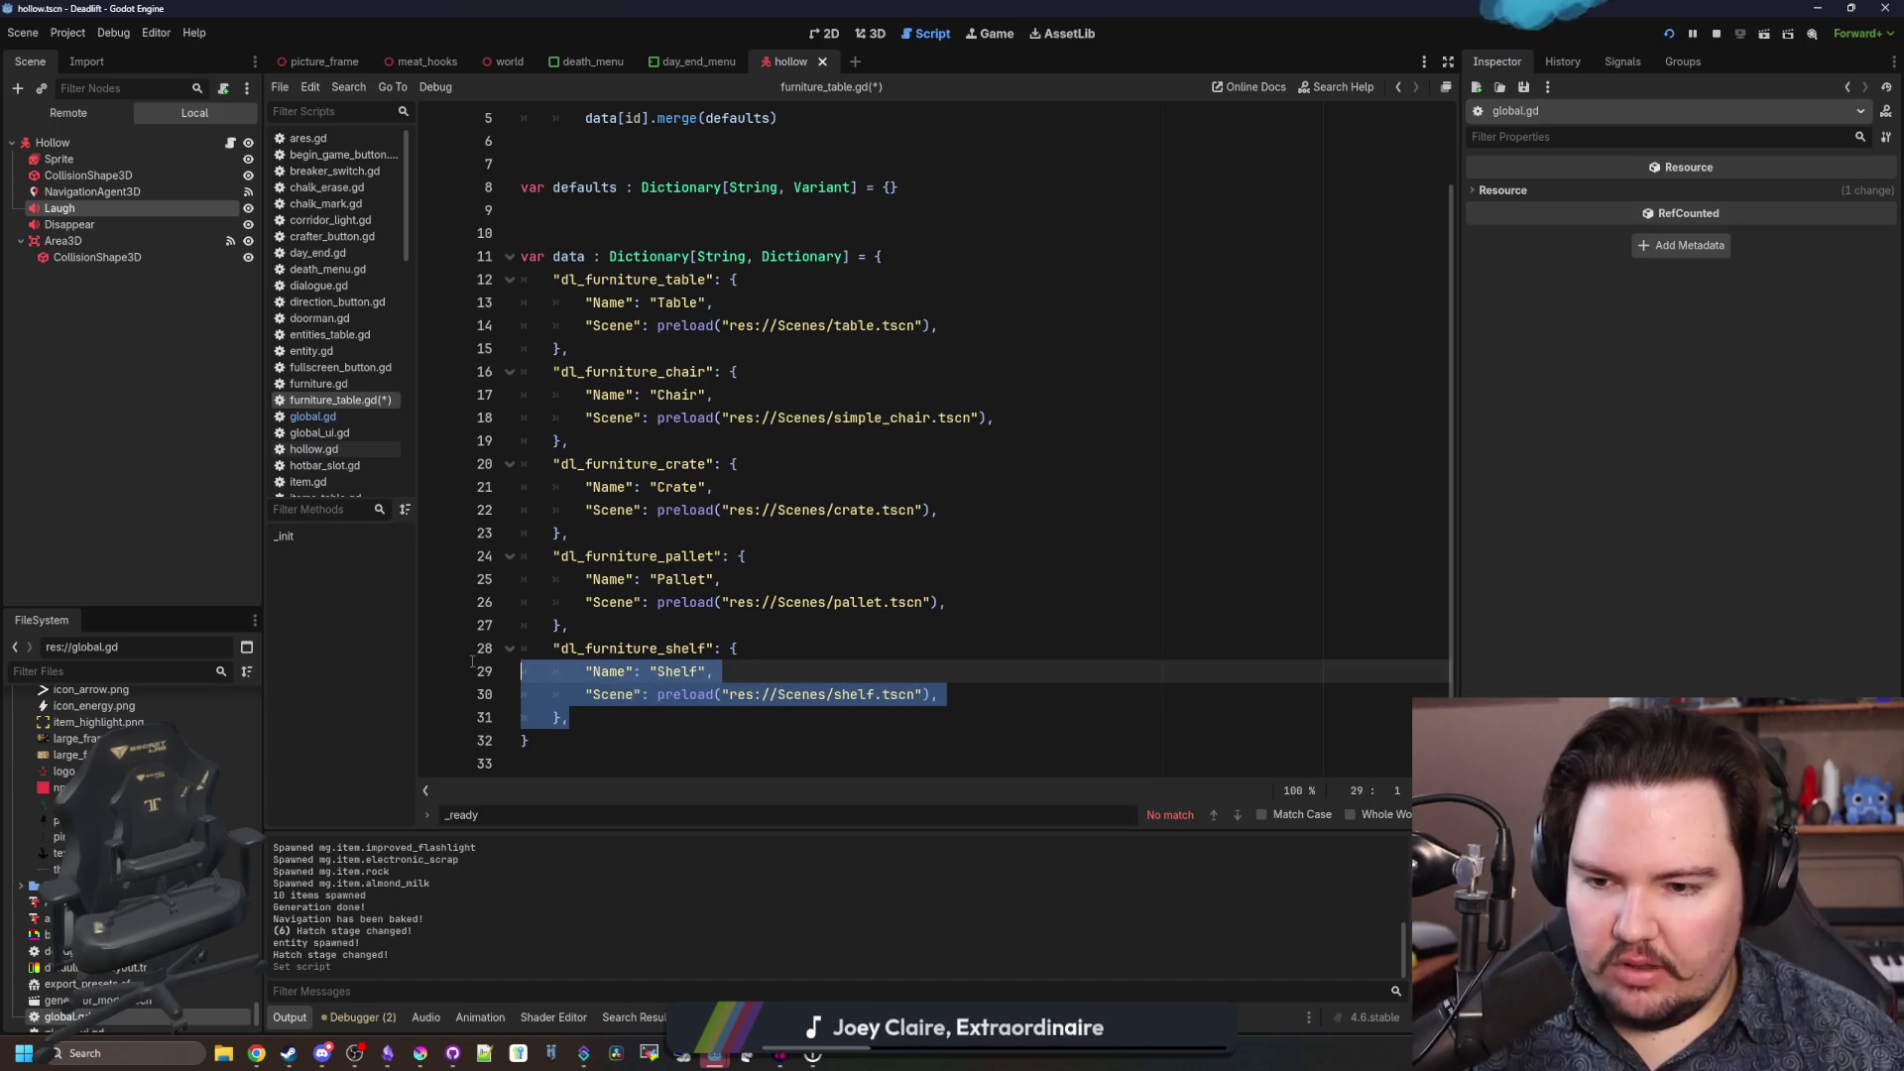
{"action": "key", "text": "shift+Home"}
{"action": "key", "text": "ctrl+c"}
{"action": "left_click", "coordinate": [577, 719]}
{"action": "key", "text": "Return"}
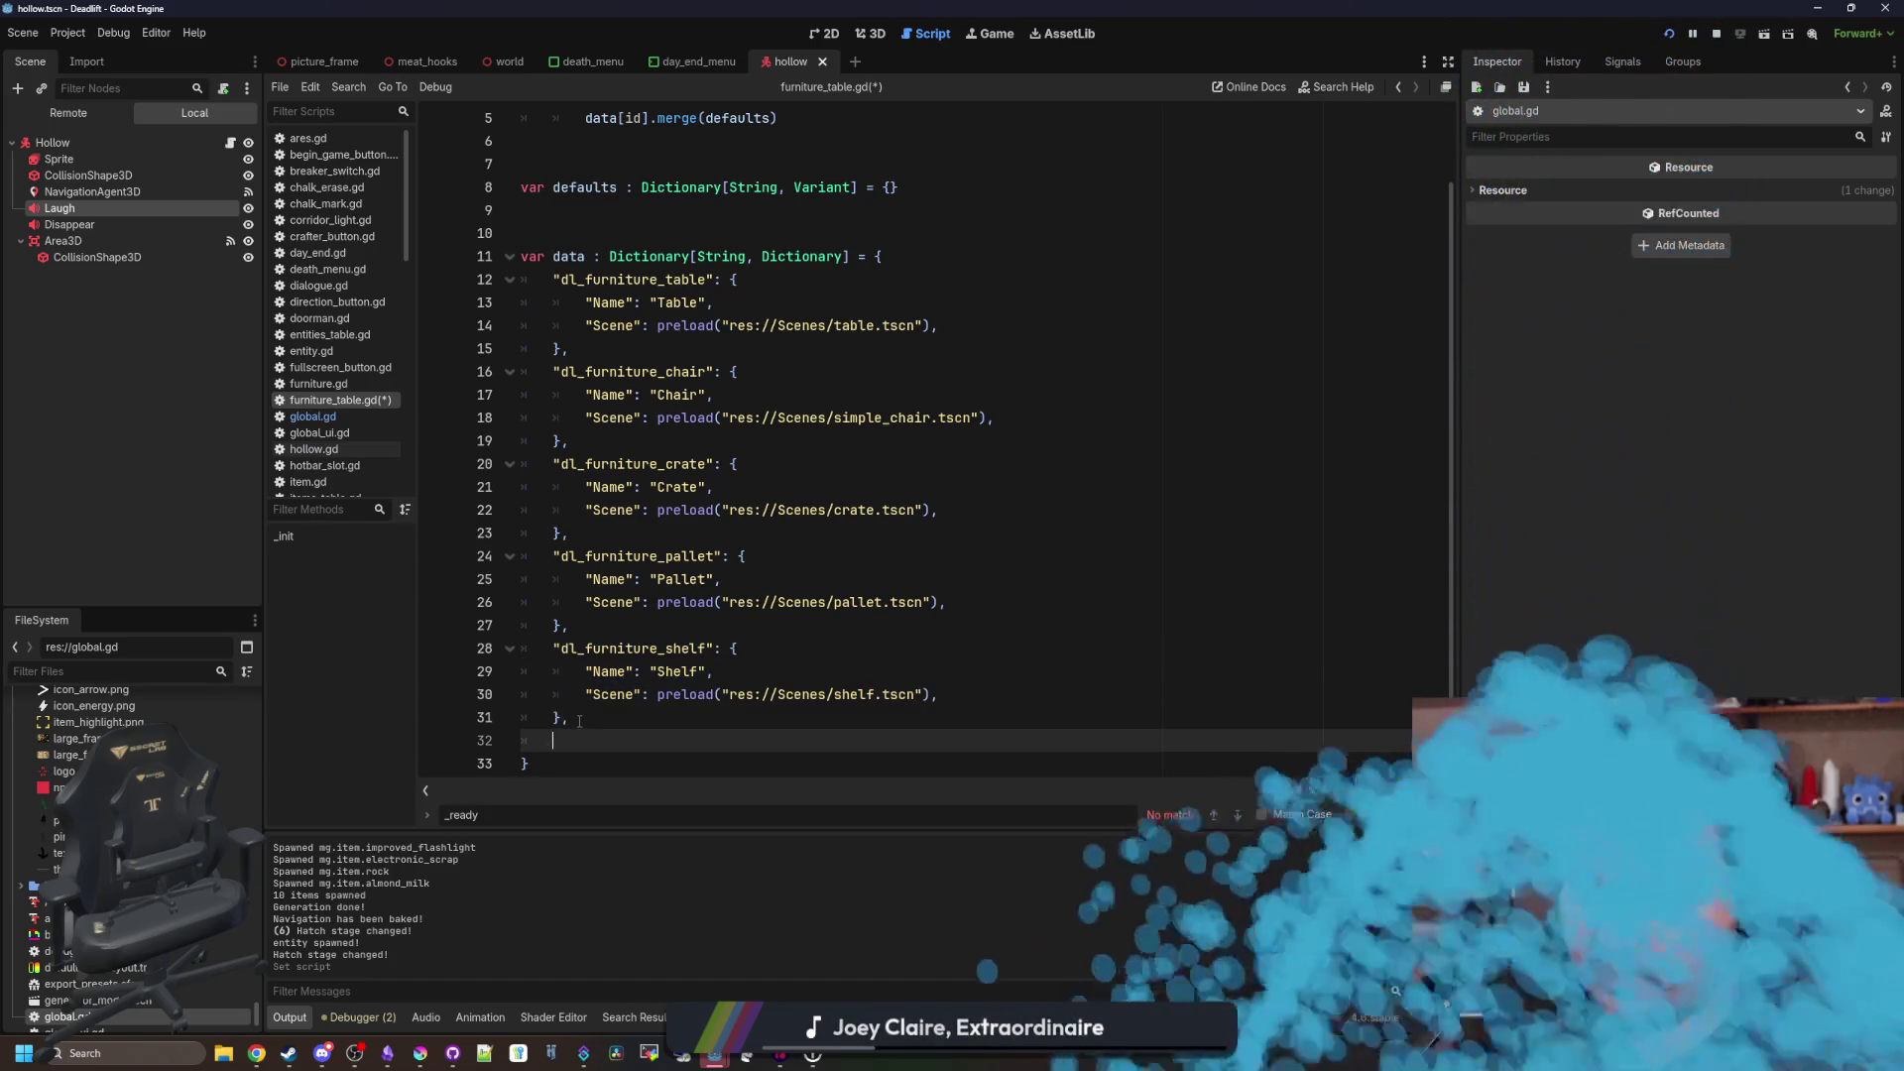
{"action": "key", "text": "ctrl+v"}
{"action": "left_click", "coordinate": [585, 694]}
{"action": "key", "text": "BackSpace"}
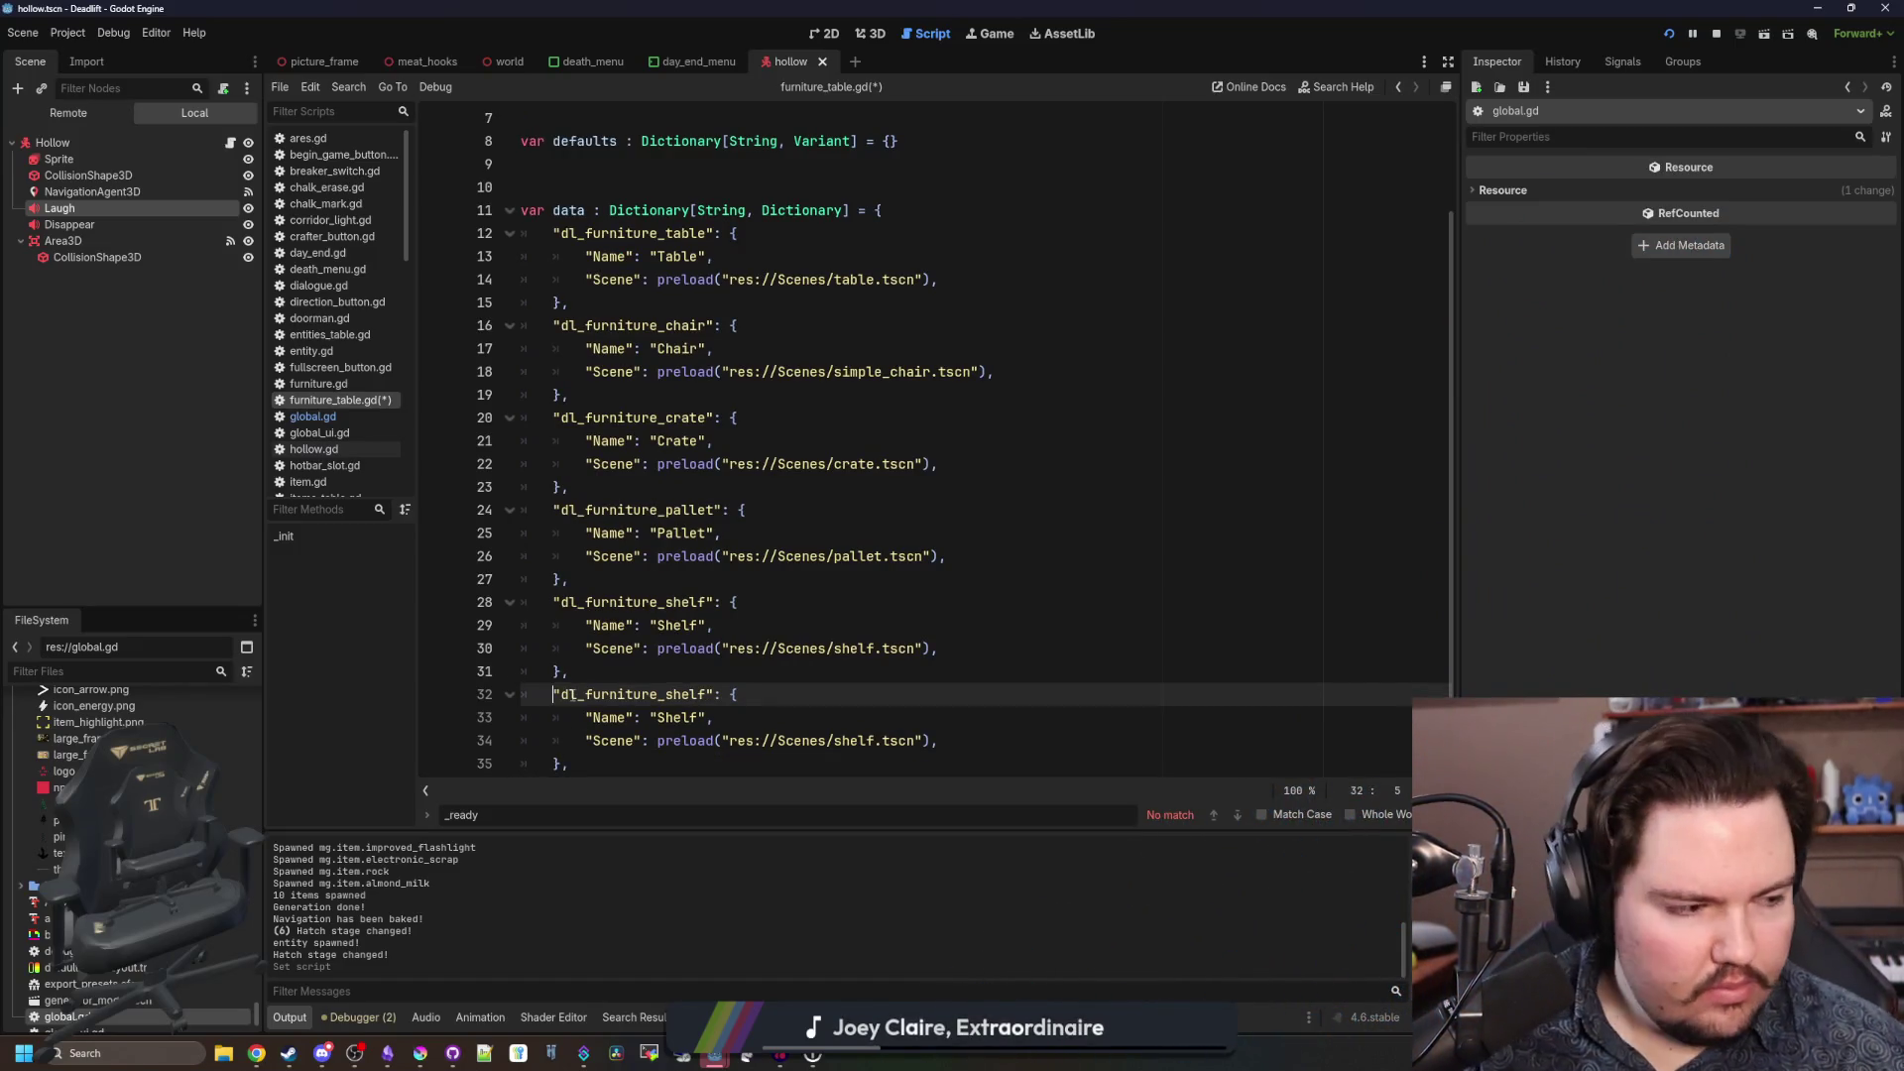
Rename the duplicated shelf entry's key to dl_furniture_light.
{"action": "scroll", "coordinate": [573, 695], "scroll_direction": "up", "scroll_amount": 1}
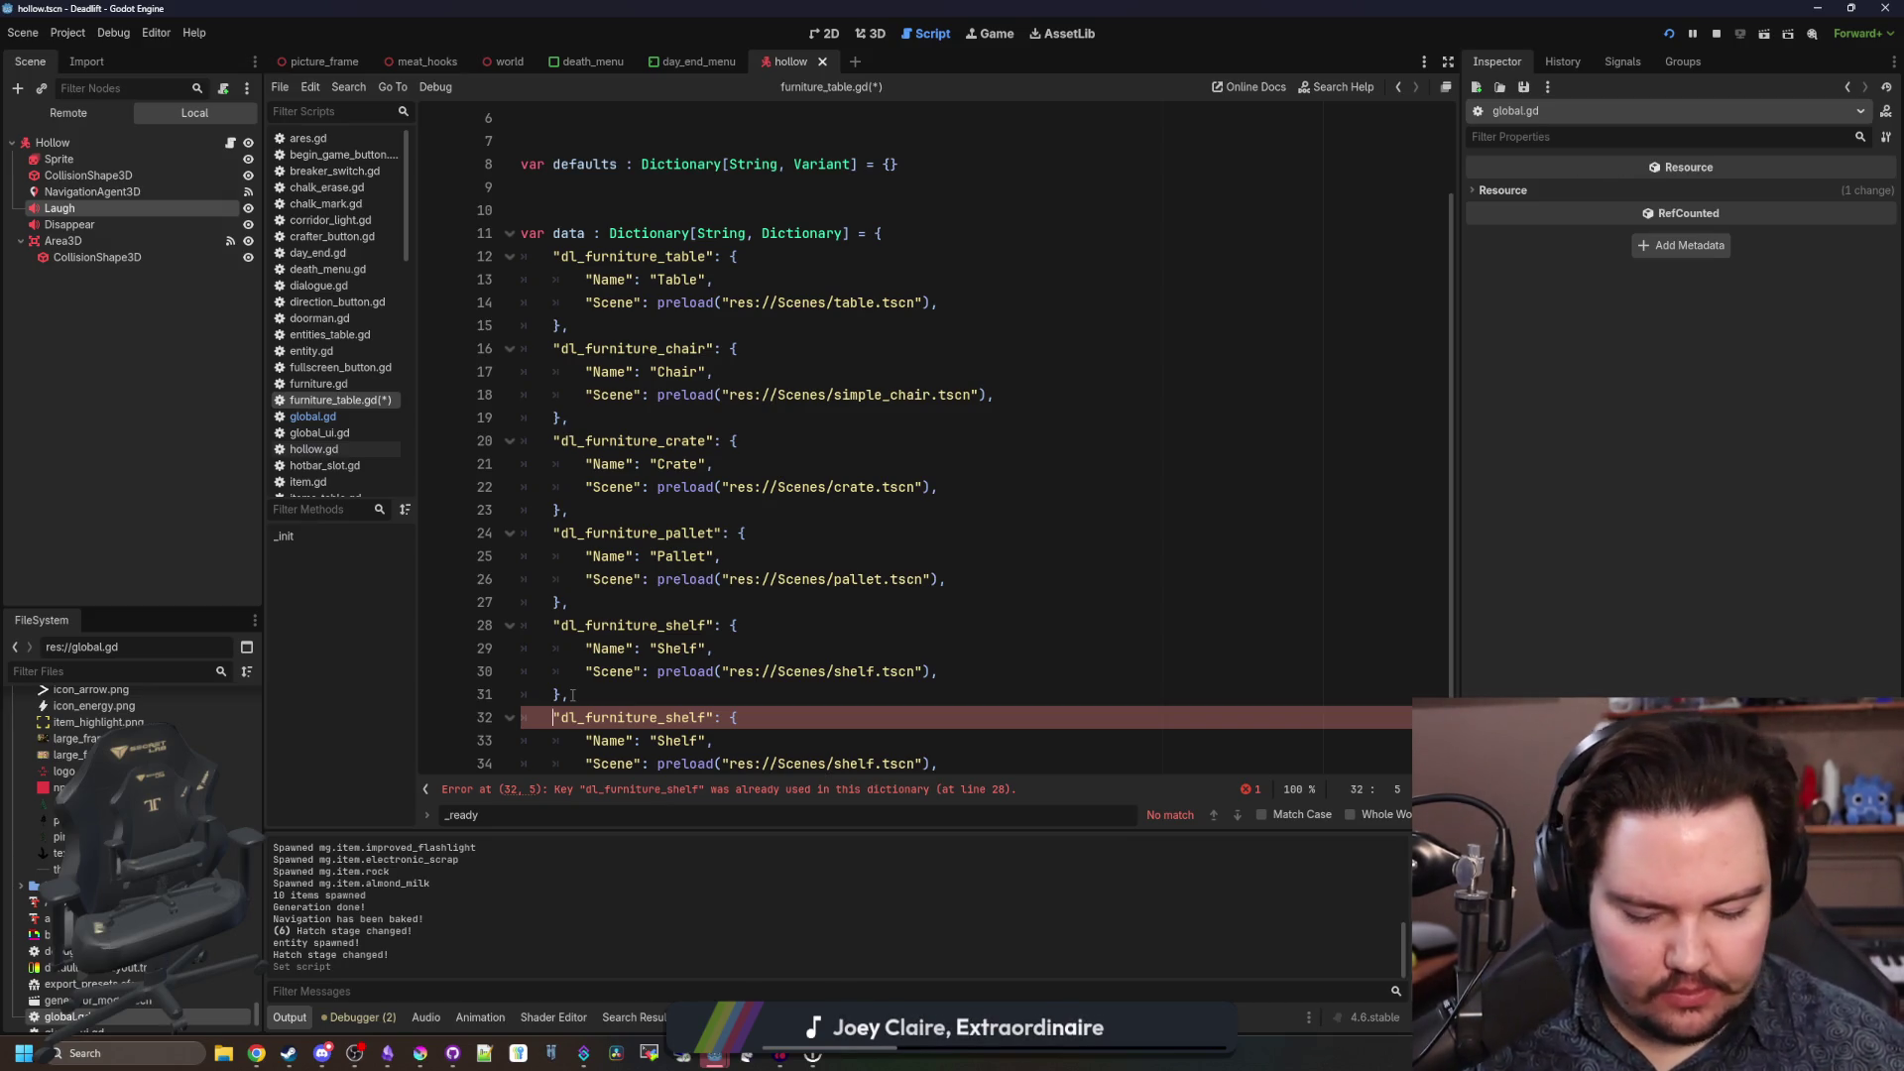
{"action": "scroll", "coordinate": [801, 579], "scroll_direction": "down", "scroll_amount": 1}
{"action": "left_click", "coordinate": [711, 635]}
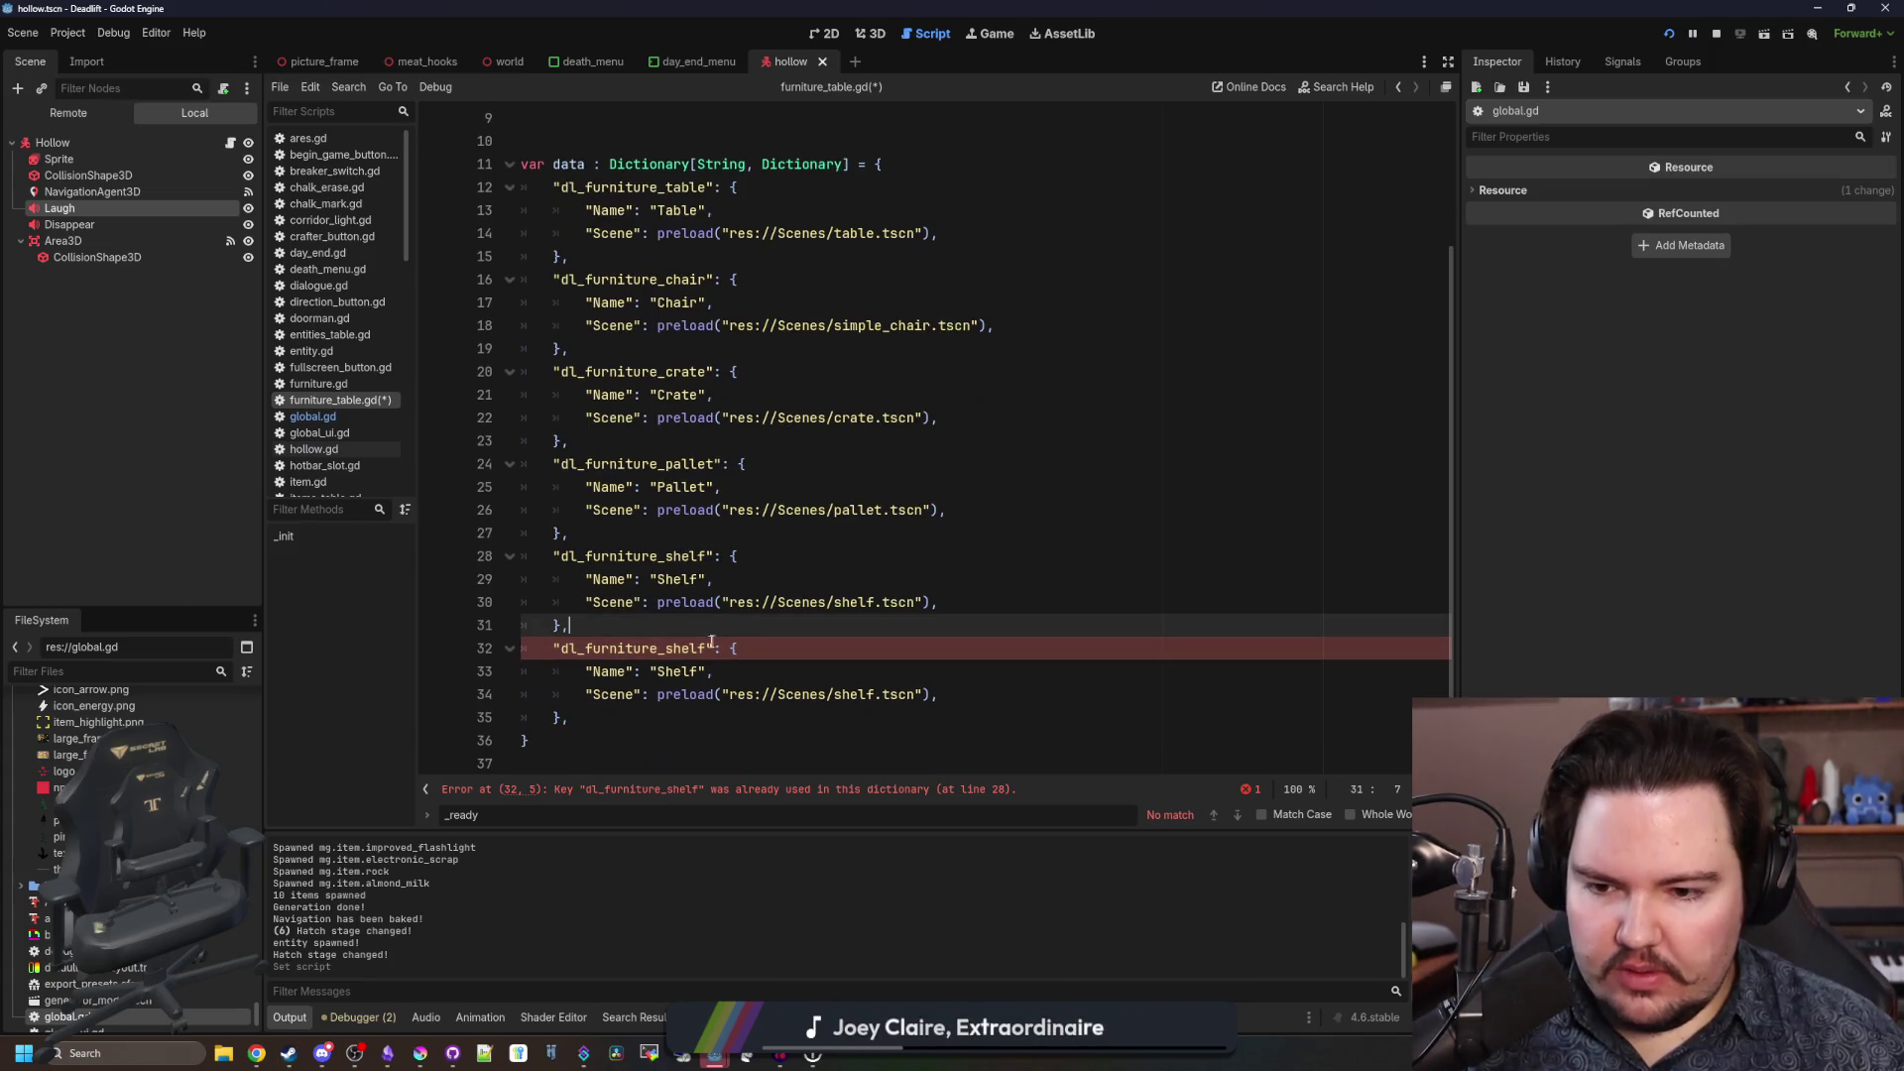
{"action": "left_click", "coordinate": [691, 669]}
{"action": "left_click", "coordinate": [705, 625]}
{"action": "left_click_drag", "start_coordinate": [714, 649], "coordinate": [675, 649]}
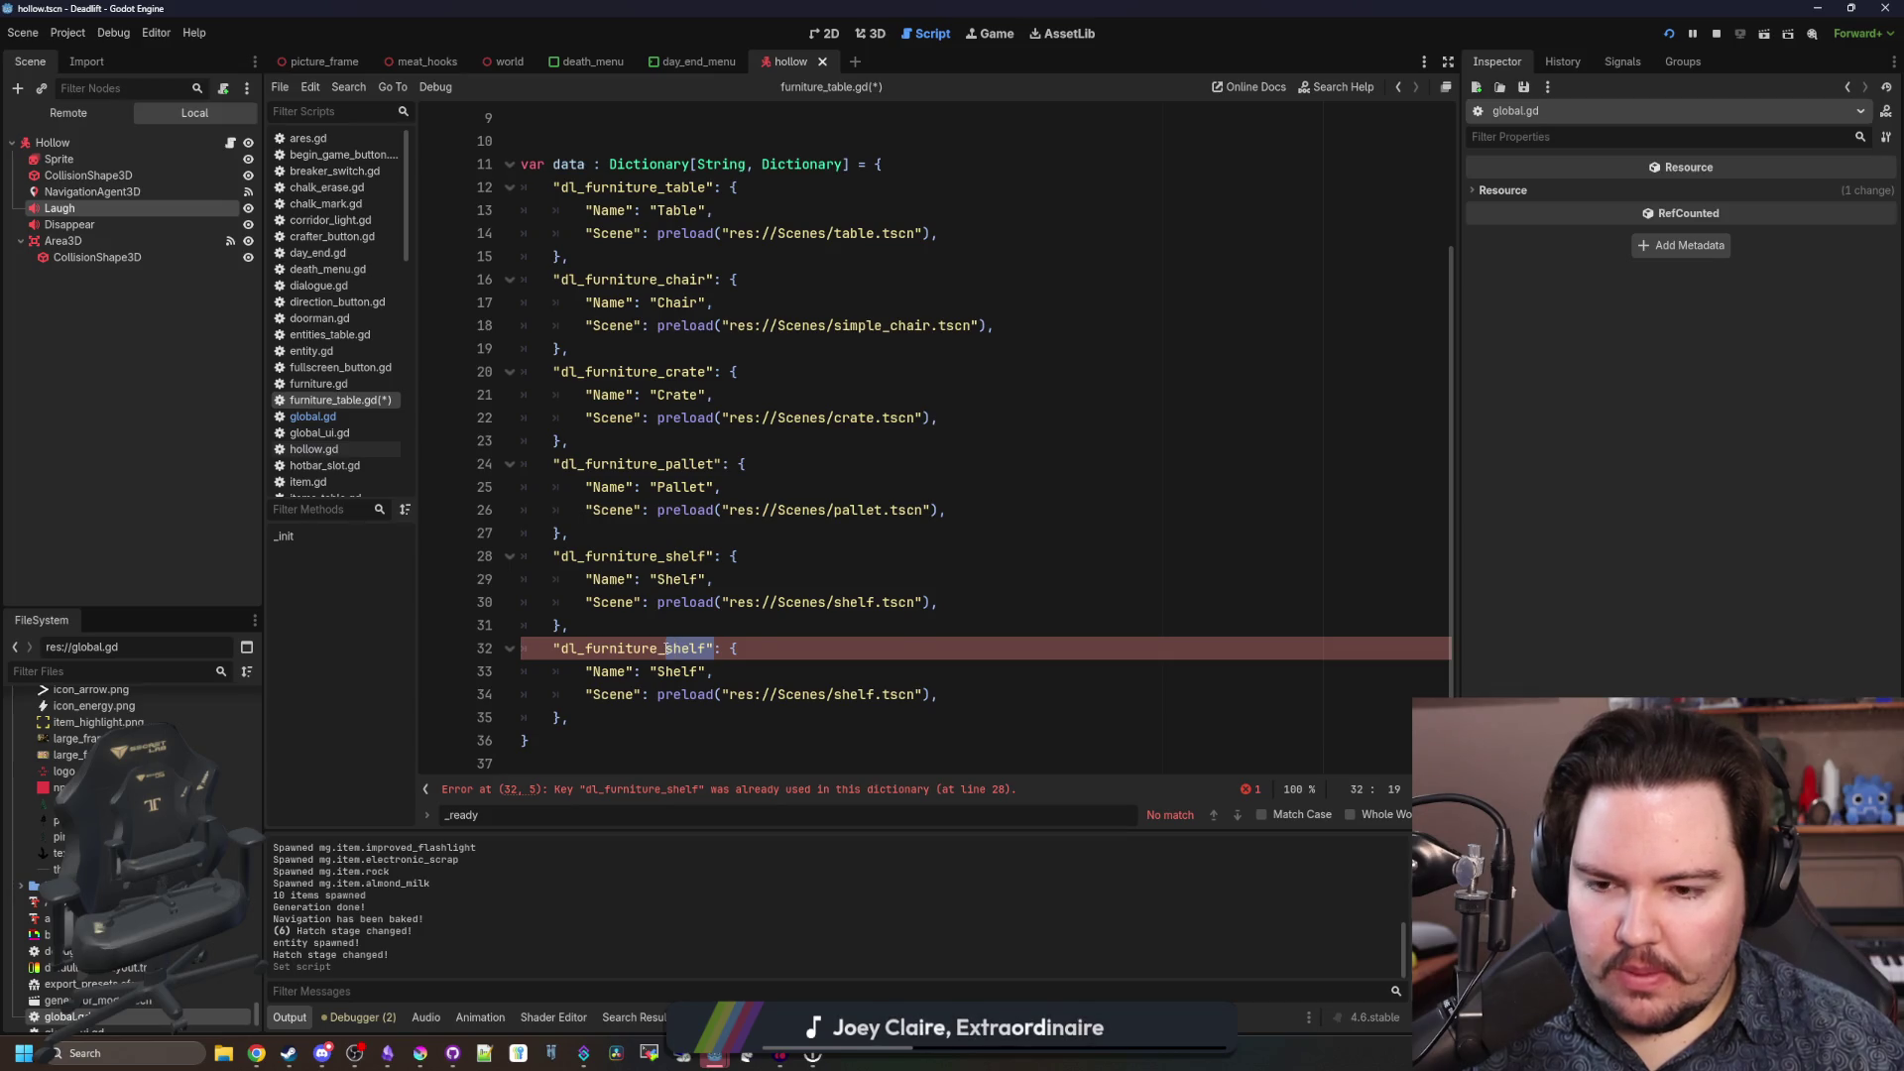
{"action": "left_click", "coordinate": [685, 630]}
{"action": "left_click_drag", "start_coordinate": [707, 649], "coordinate": [668, 646]}
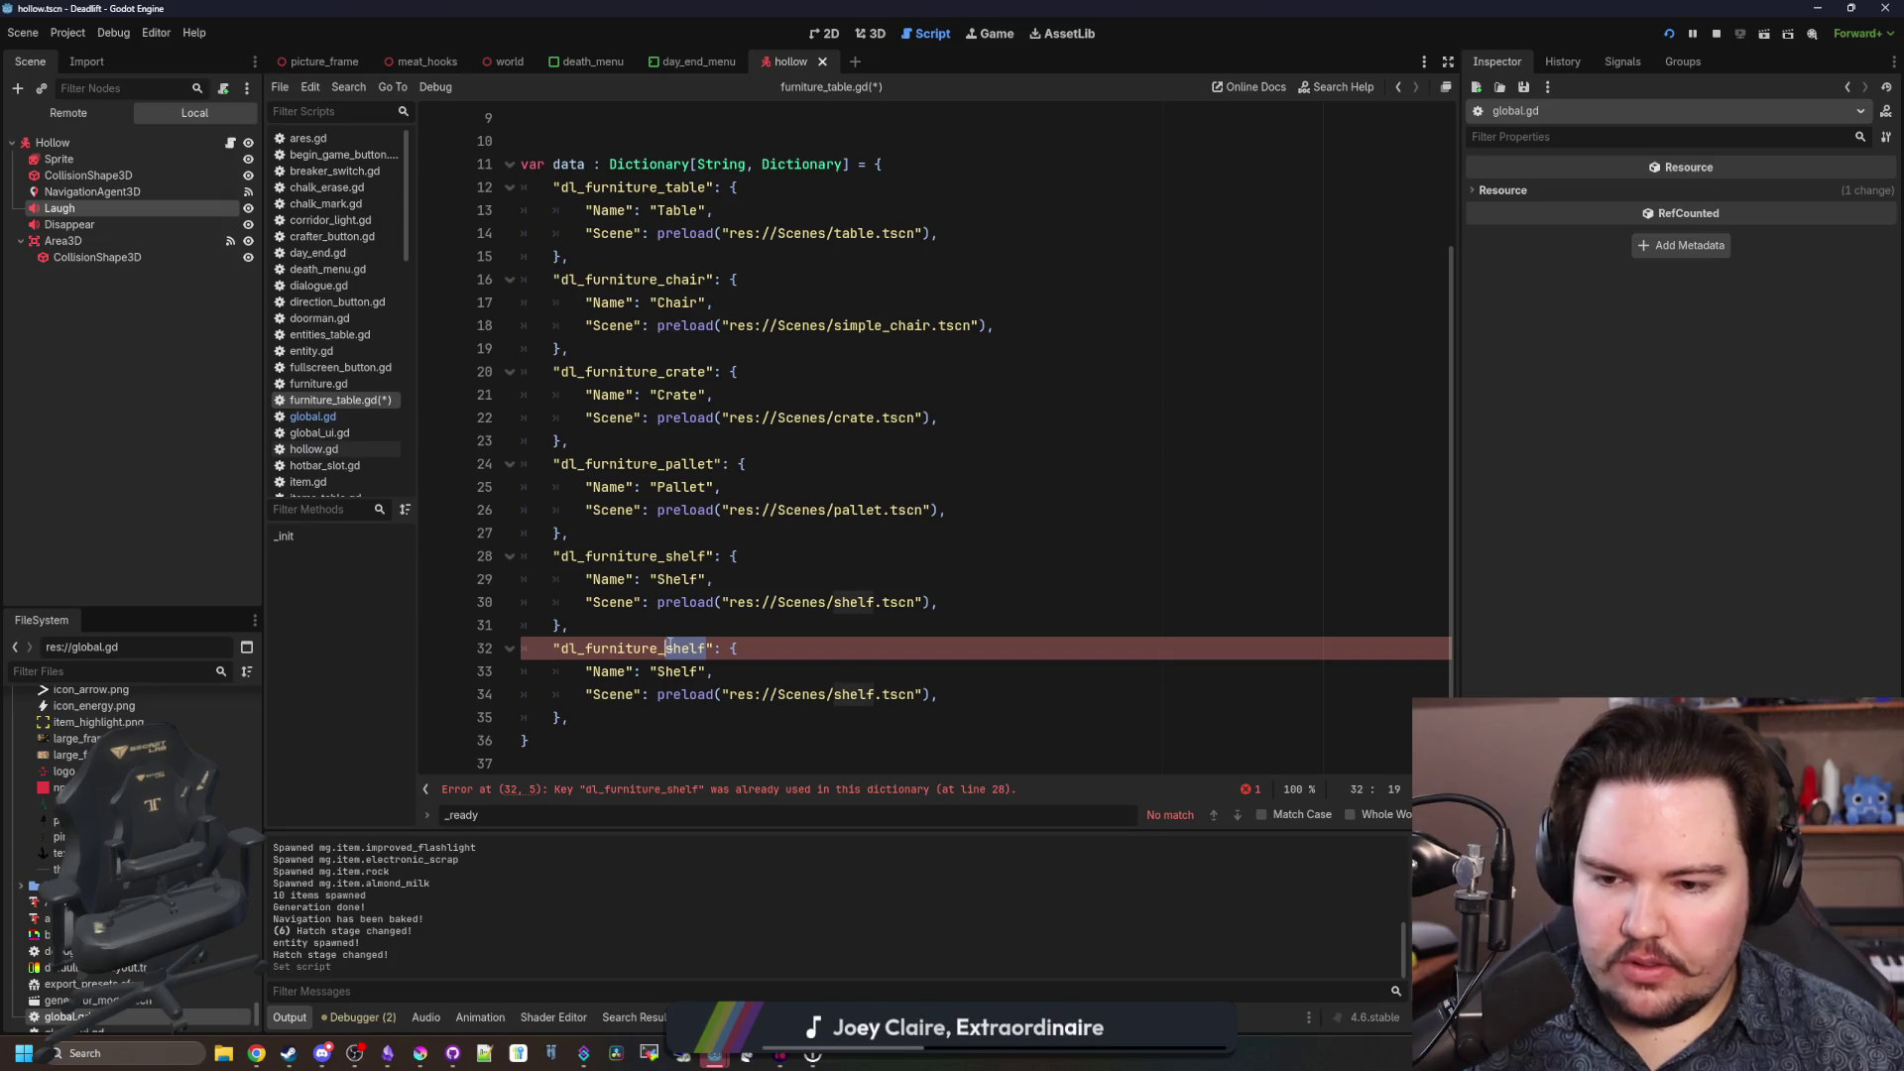
{"action": "type", "text": "light"}
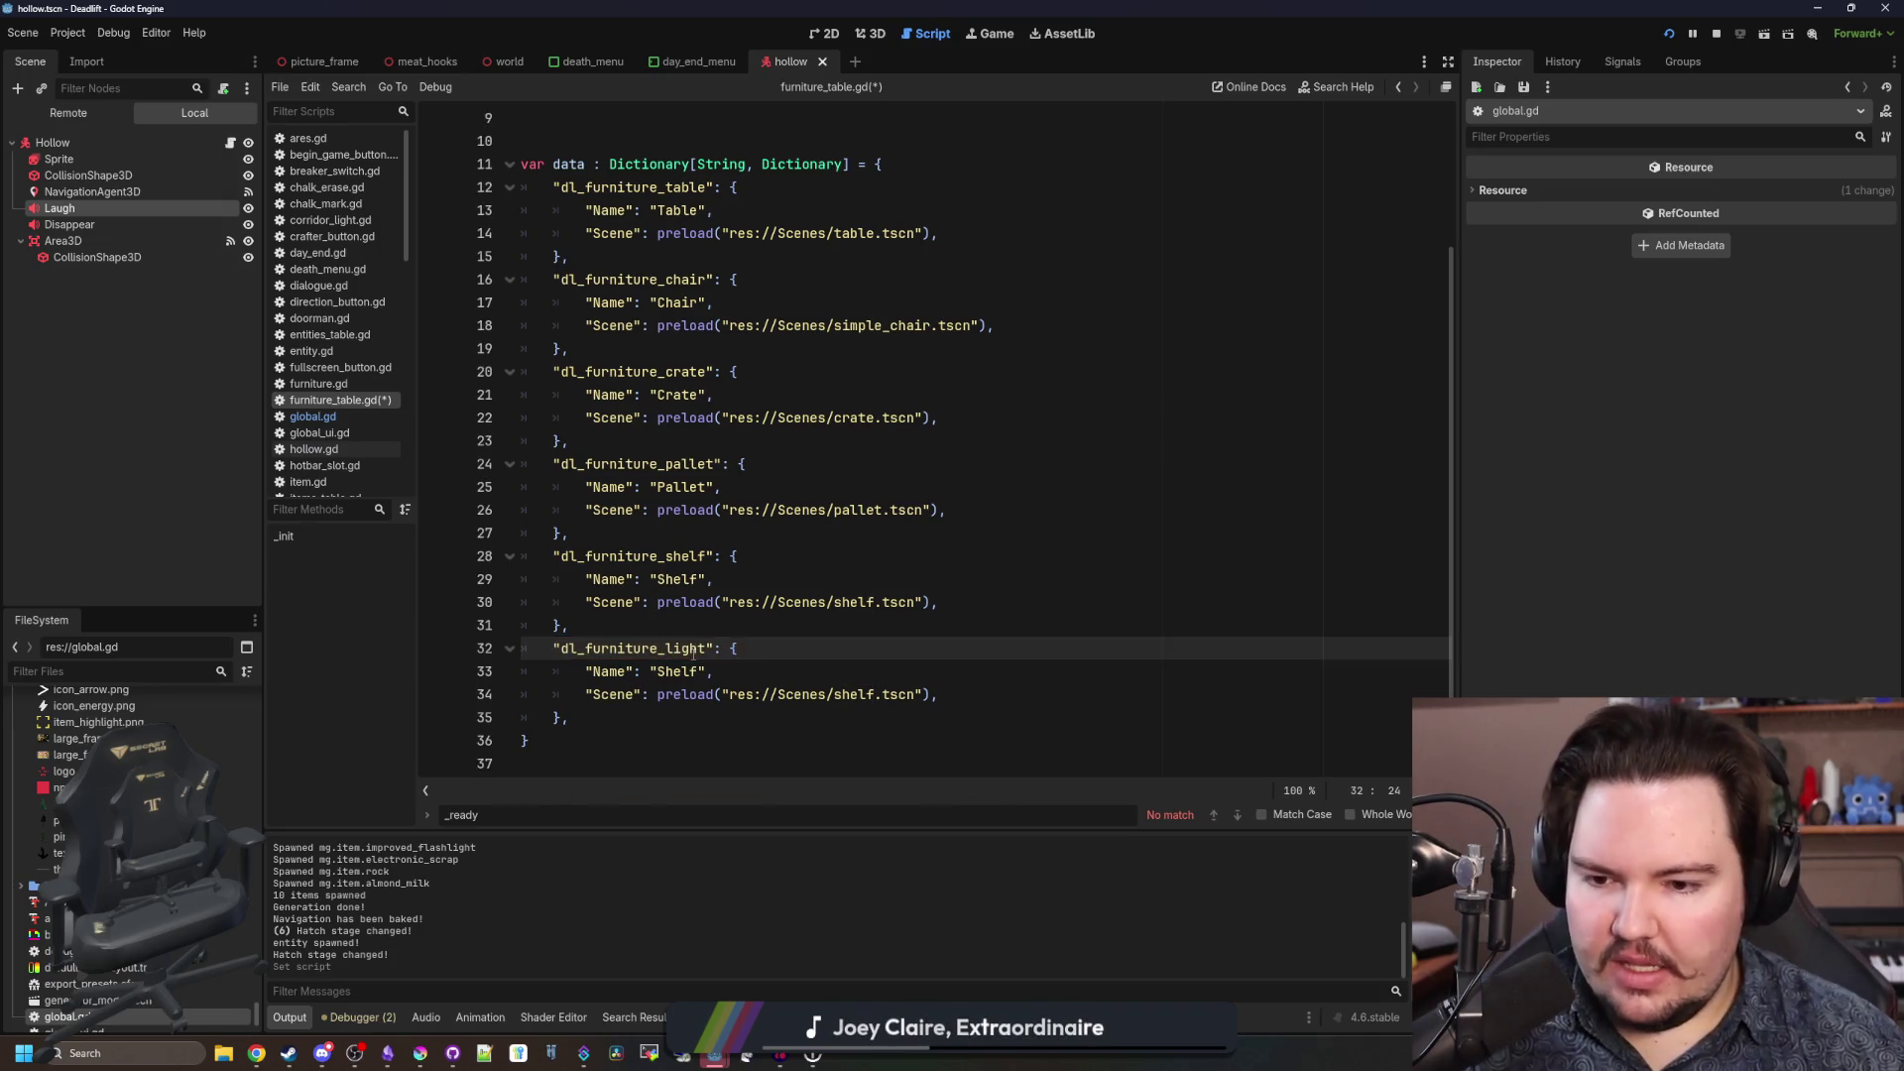
Set its Name to Light and path to res://Scenes/light.tscn, then try opening that missing scene.
{"action": "double_click", "coordinate": [684, 694]}
{"action": "double_click", "coordinate": [682, 674]}
{"action": "type", "text": "Light"}
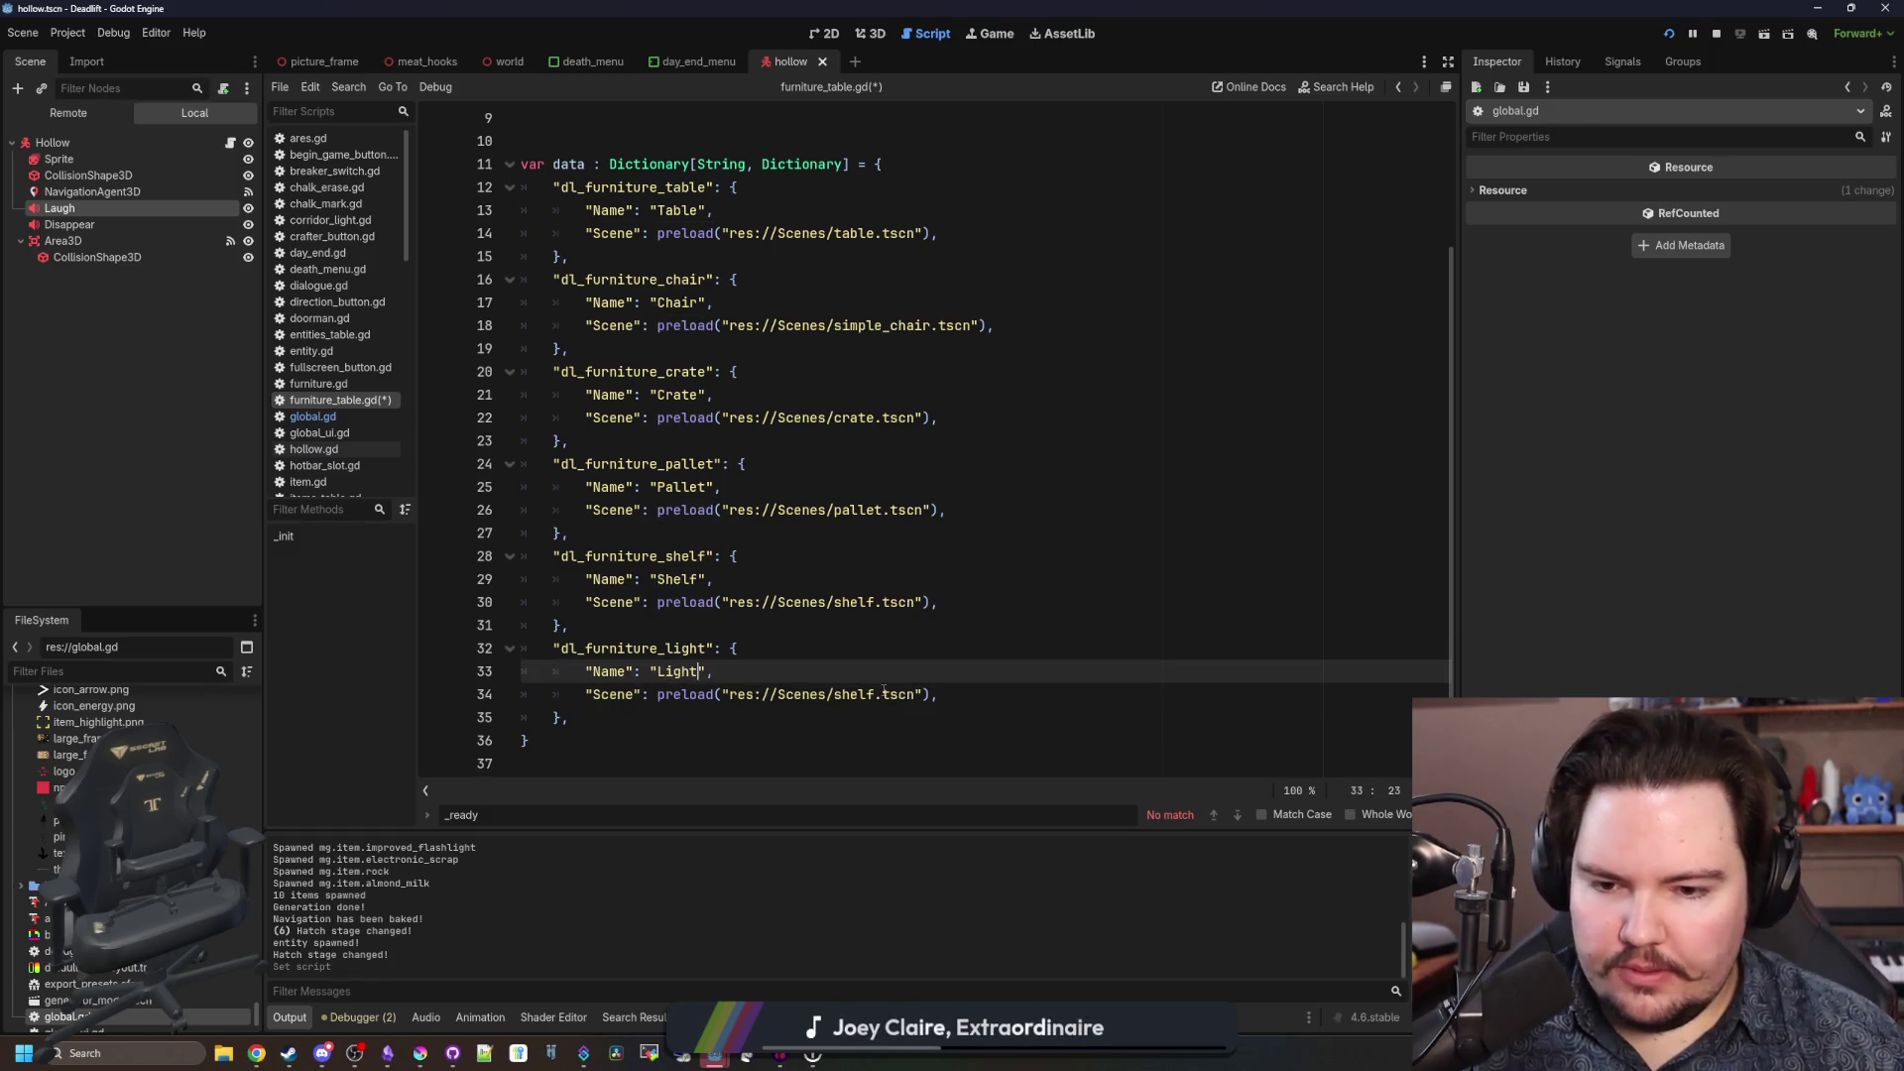
{"action": "double_click", "coordinate": [837, 694]}
{"action": "type", "text": "light"}
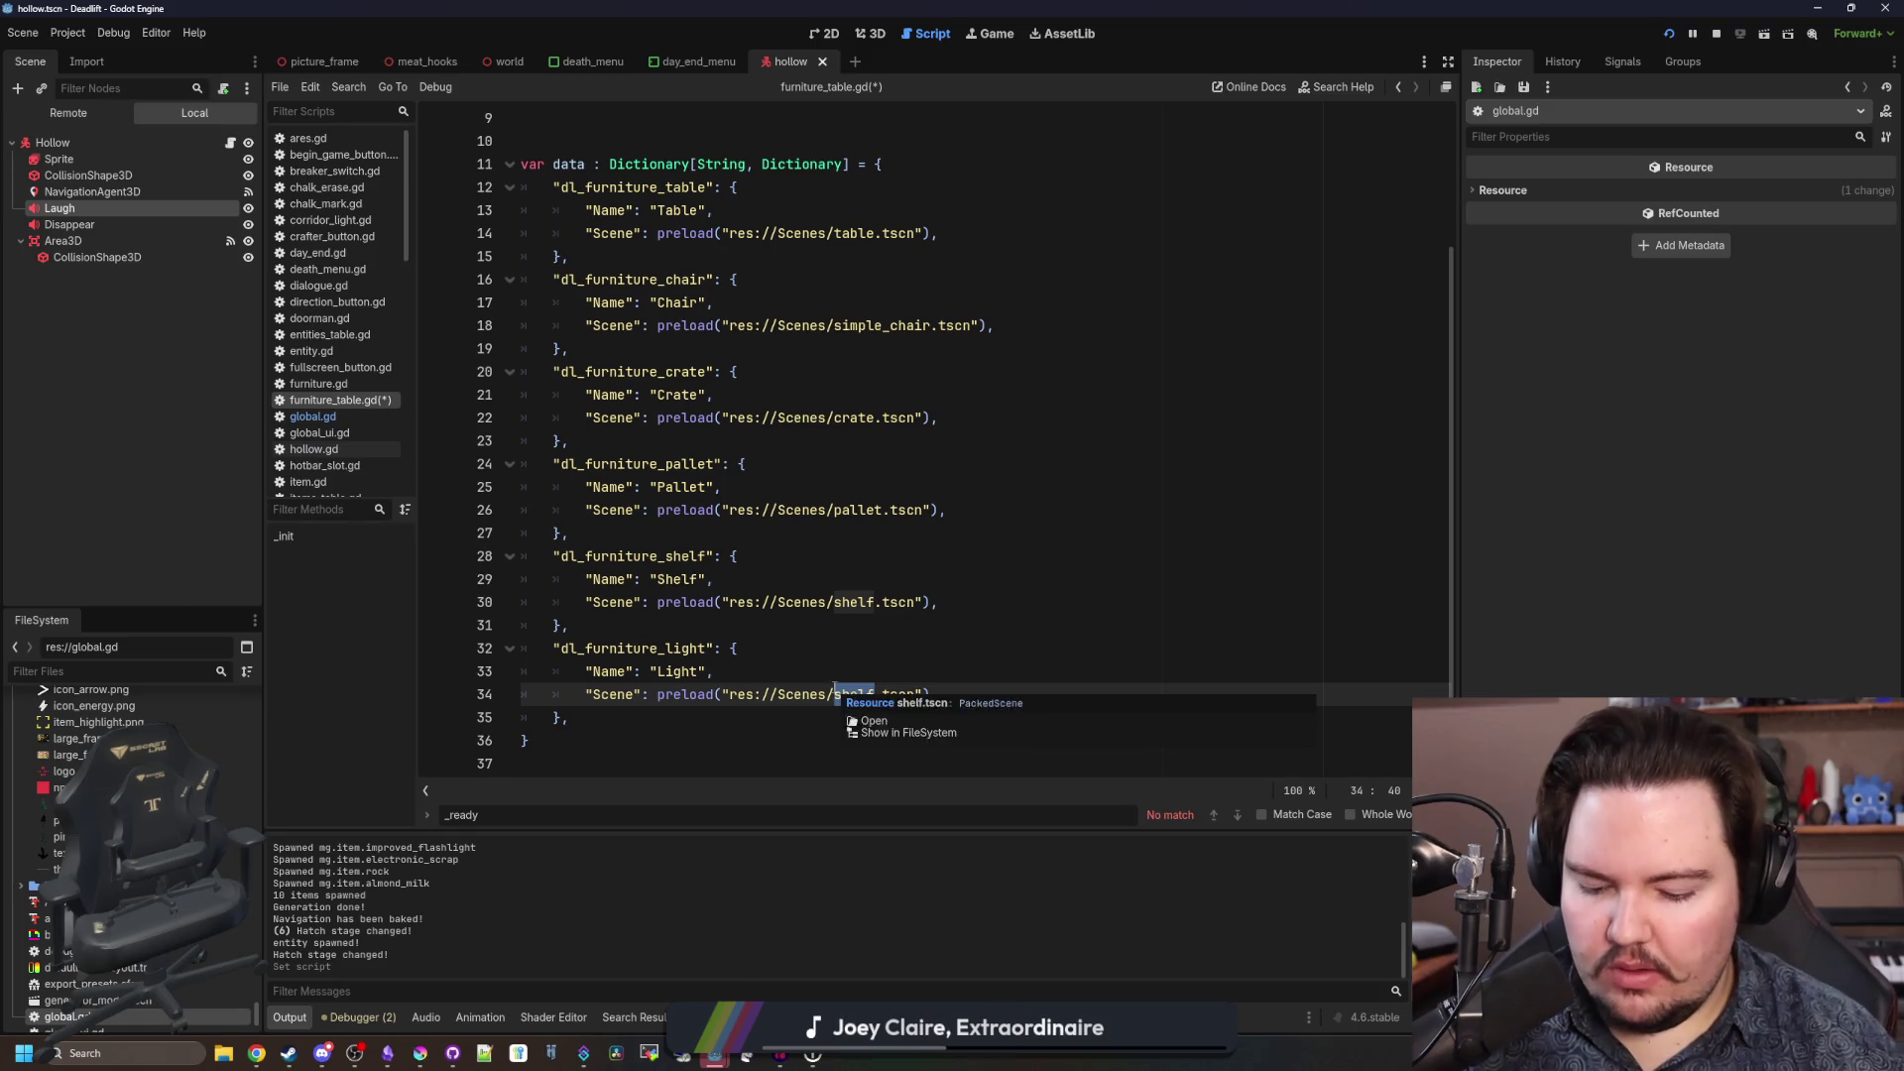
{"action": "left_click", "coordinate": [599, 716]}
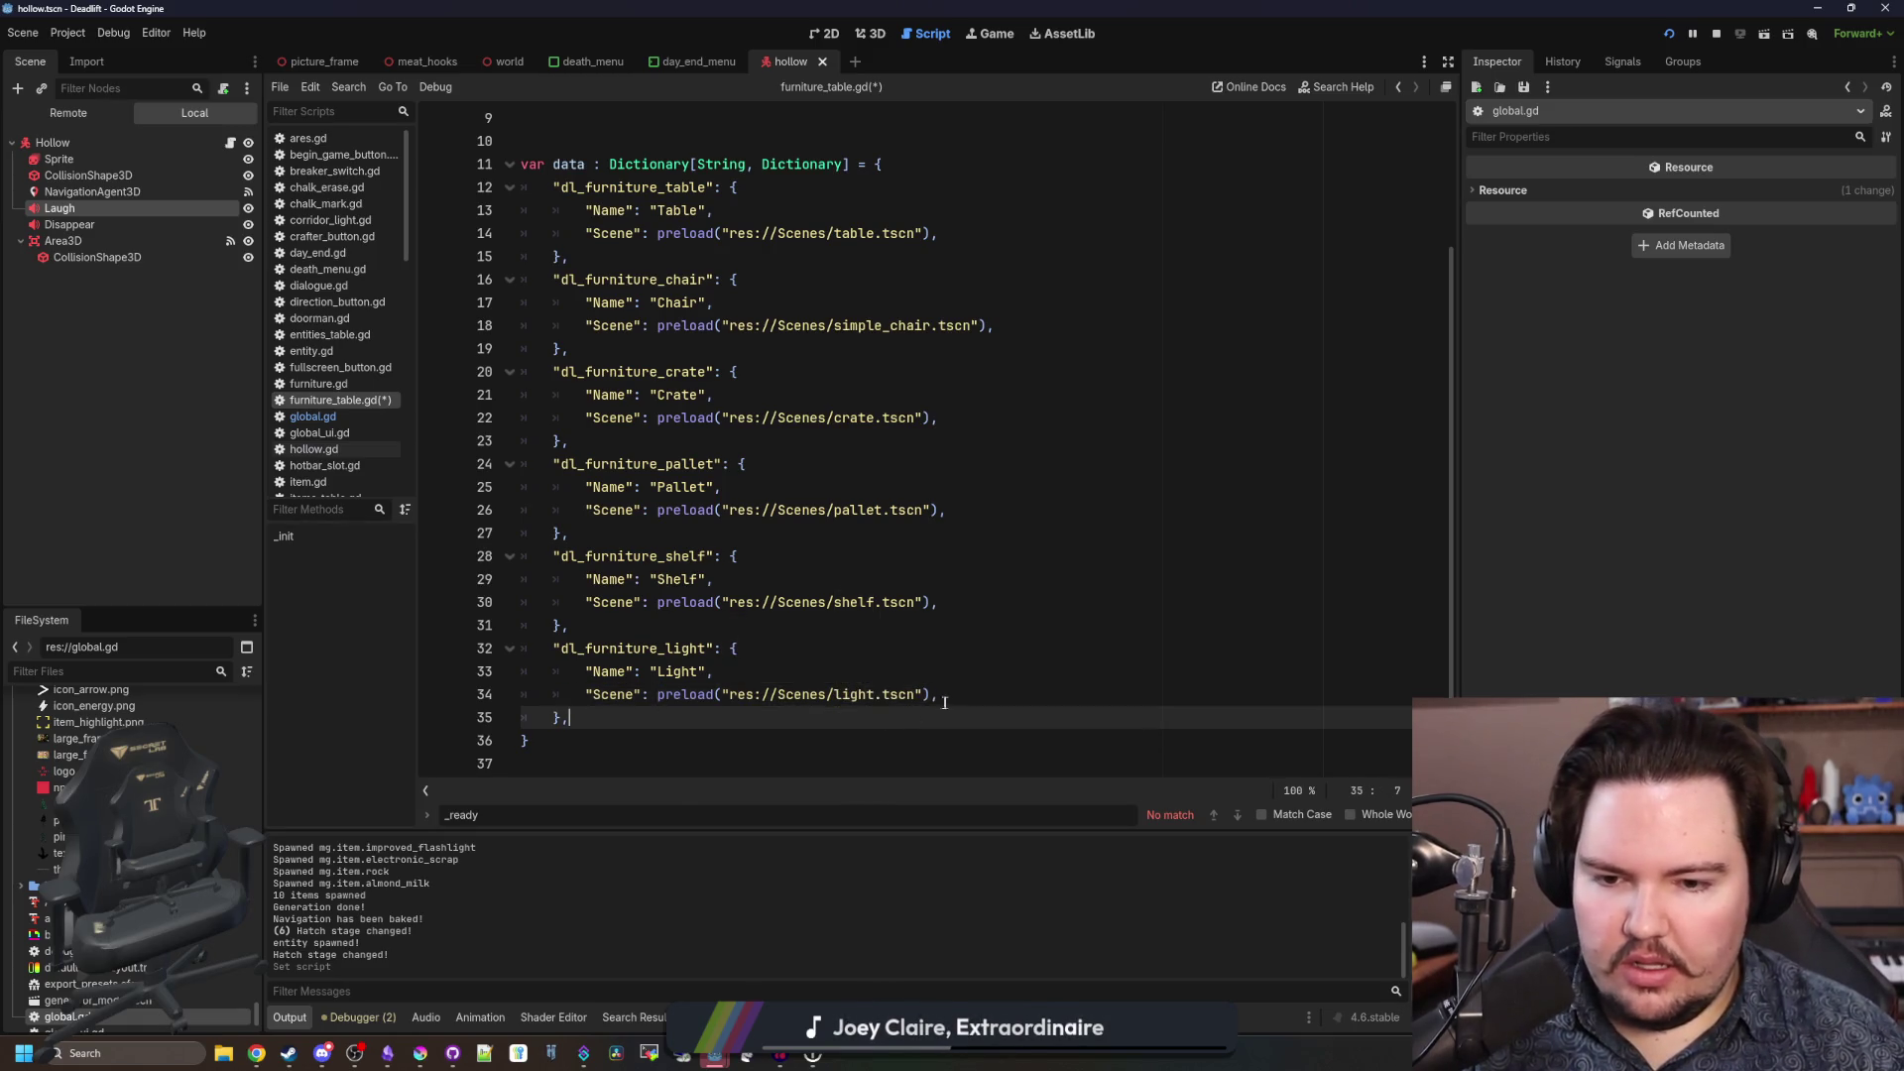
{"action": "left_click", "coordinate": [853, 694], "text": "ctrl"}
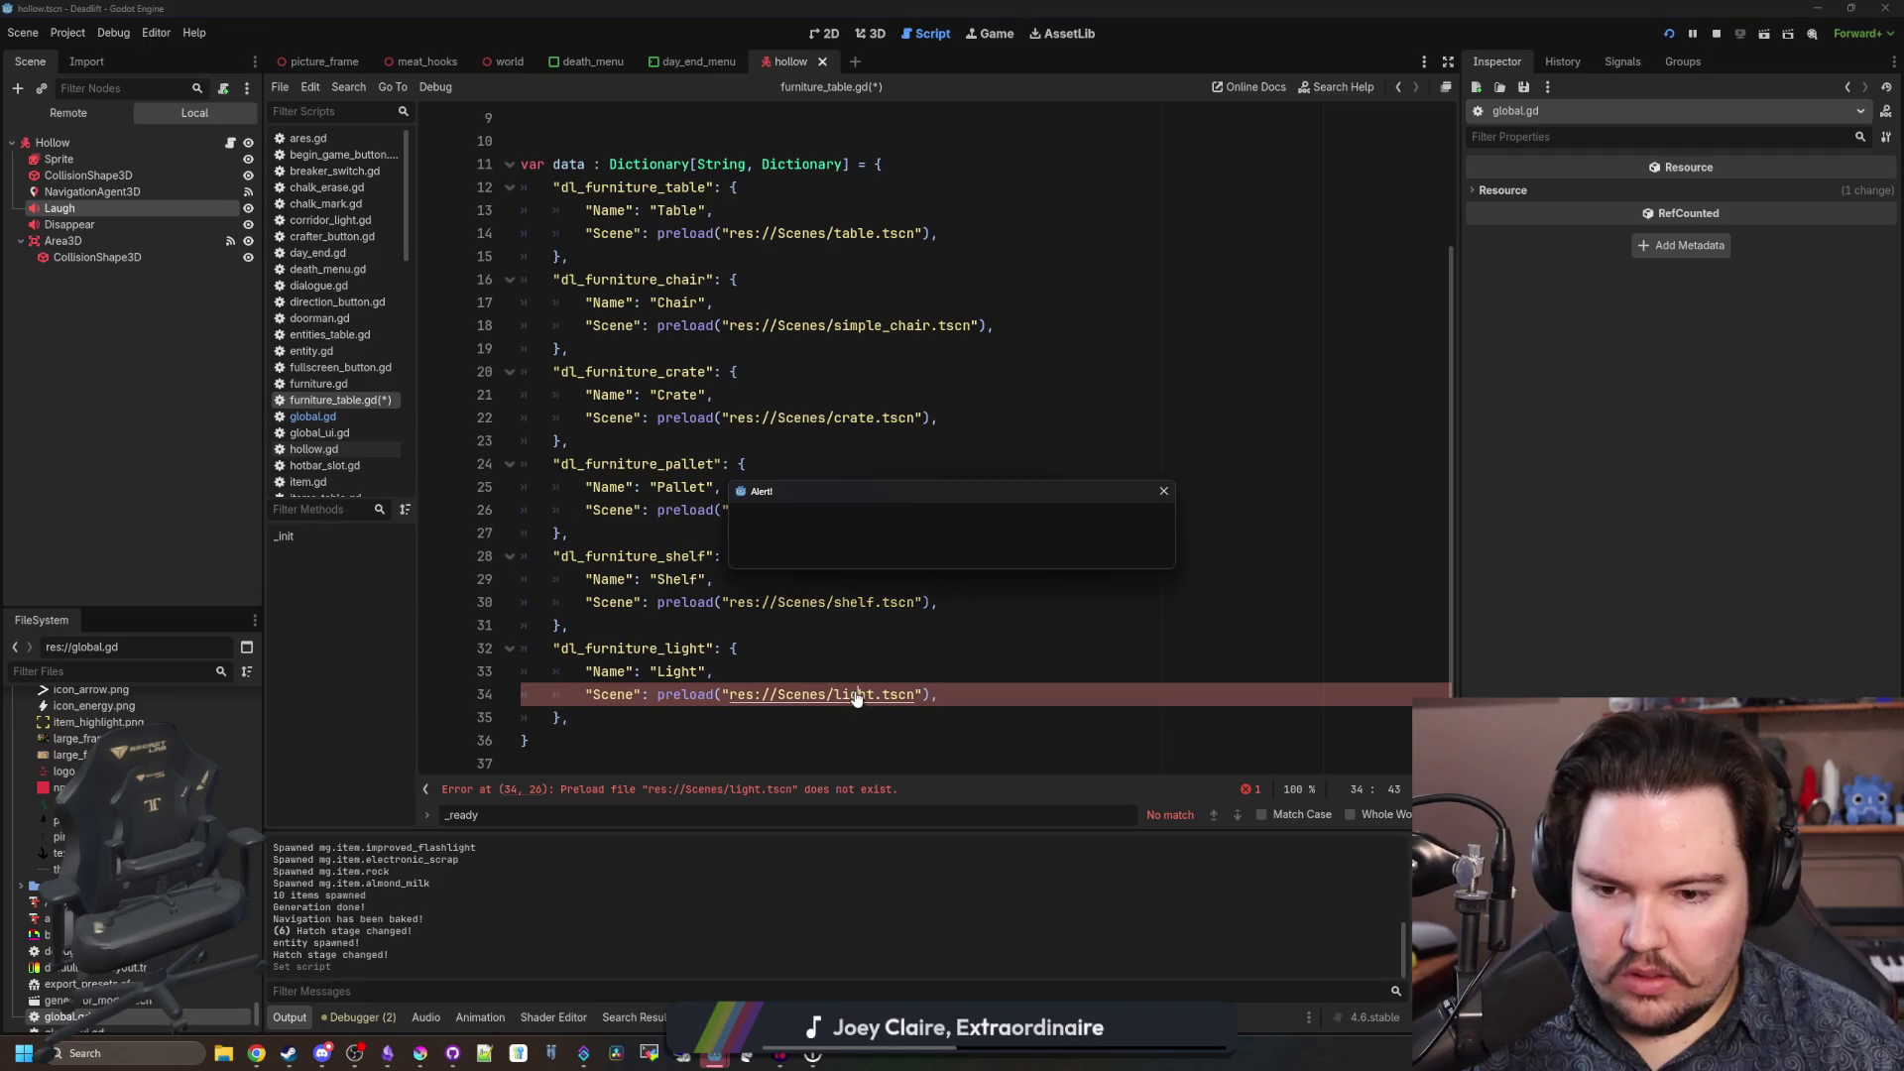
Dismiss the missing-file alert and filter the project files for ceiling, then light.
{"action": "left_click", "coordinate": [958, 549]}
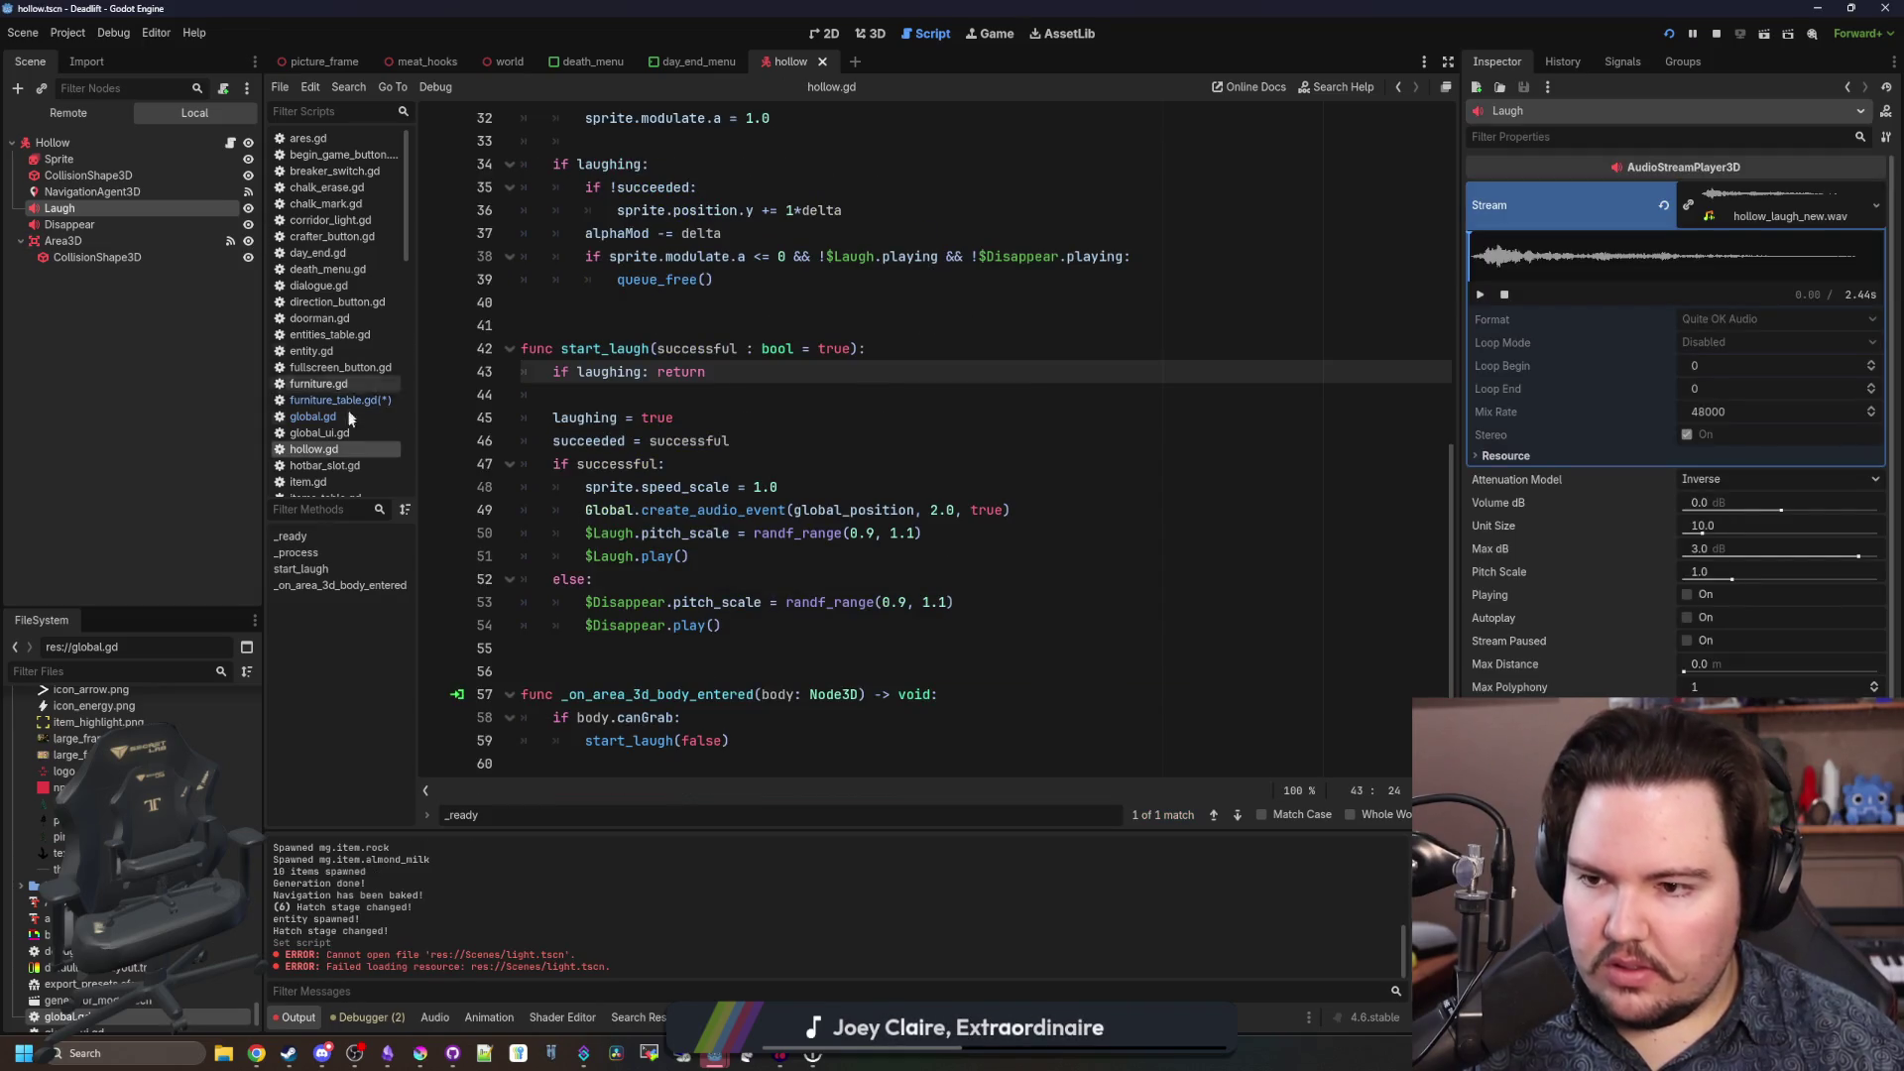
{"action": "left_click", "coordinate": [313, 417]}
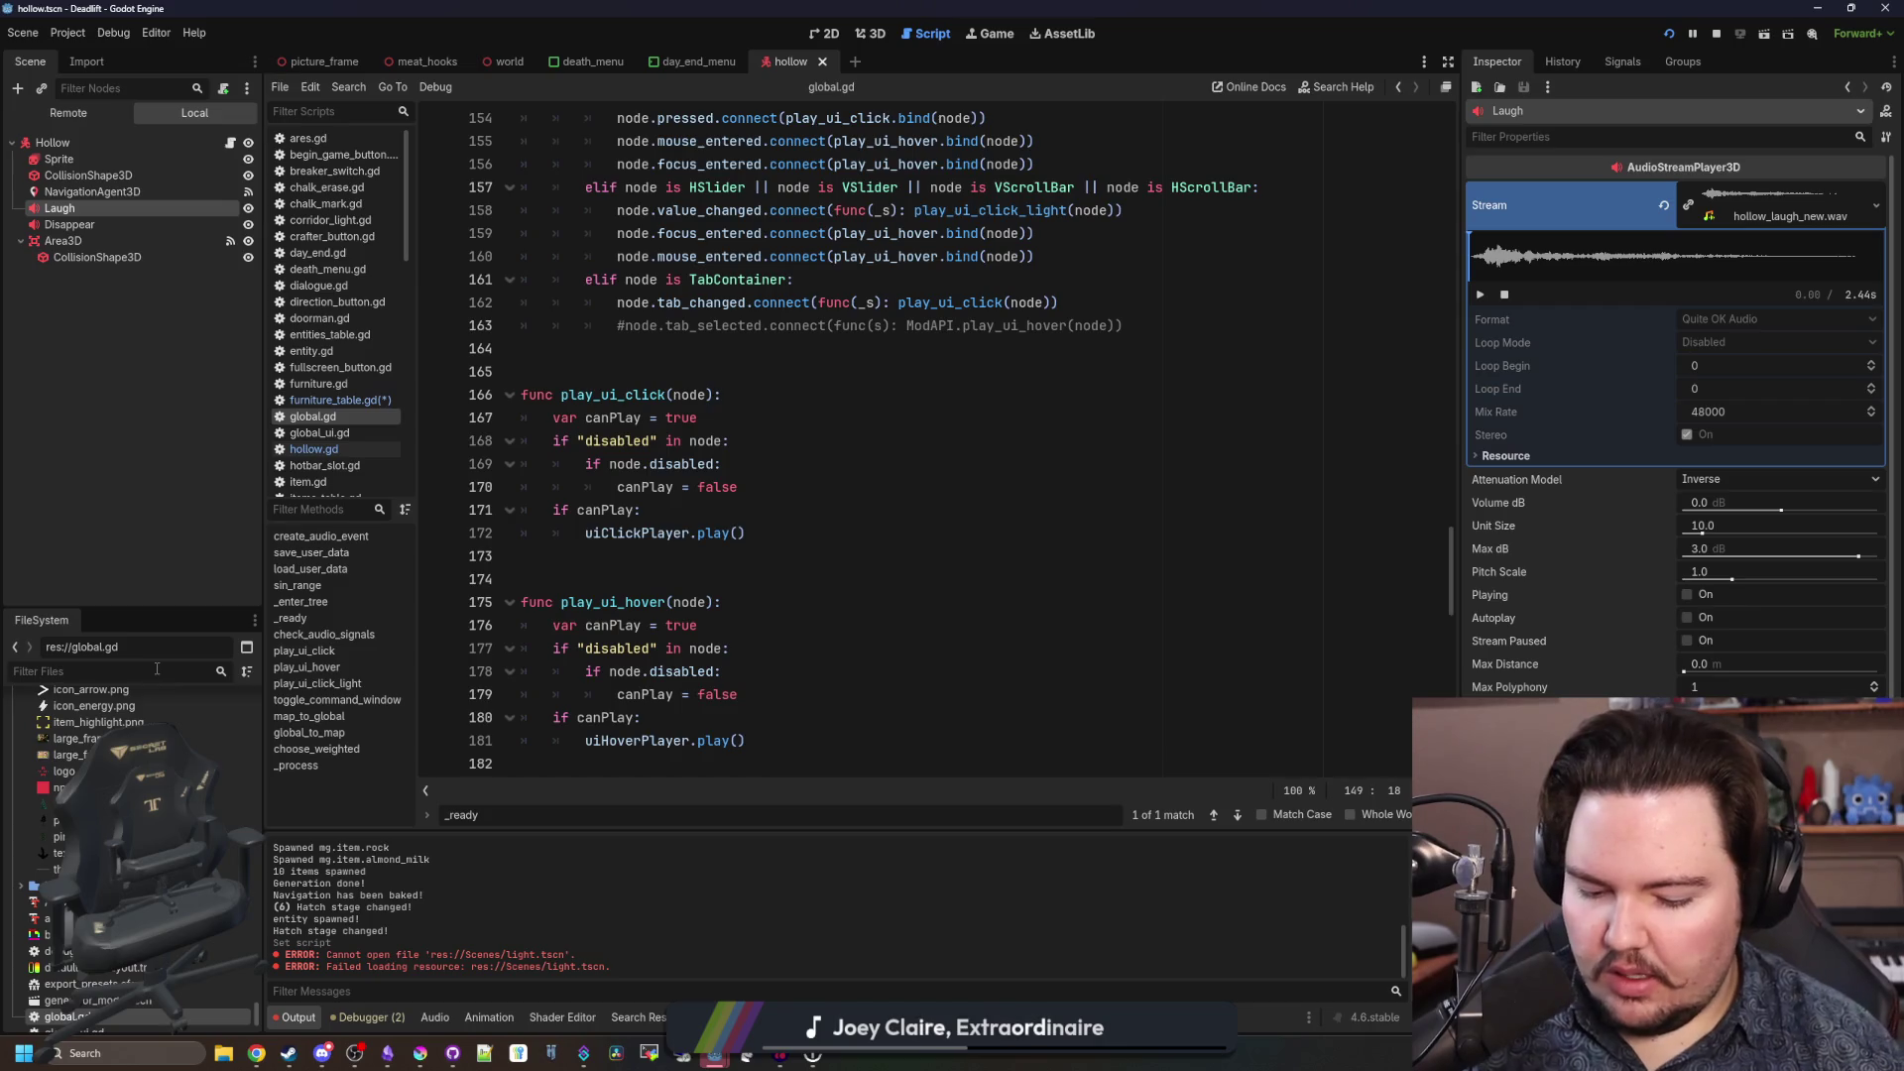
{"action": "left_click", "coordinate": [156, 670]}
{"action": "type", "text": "ceiling"}
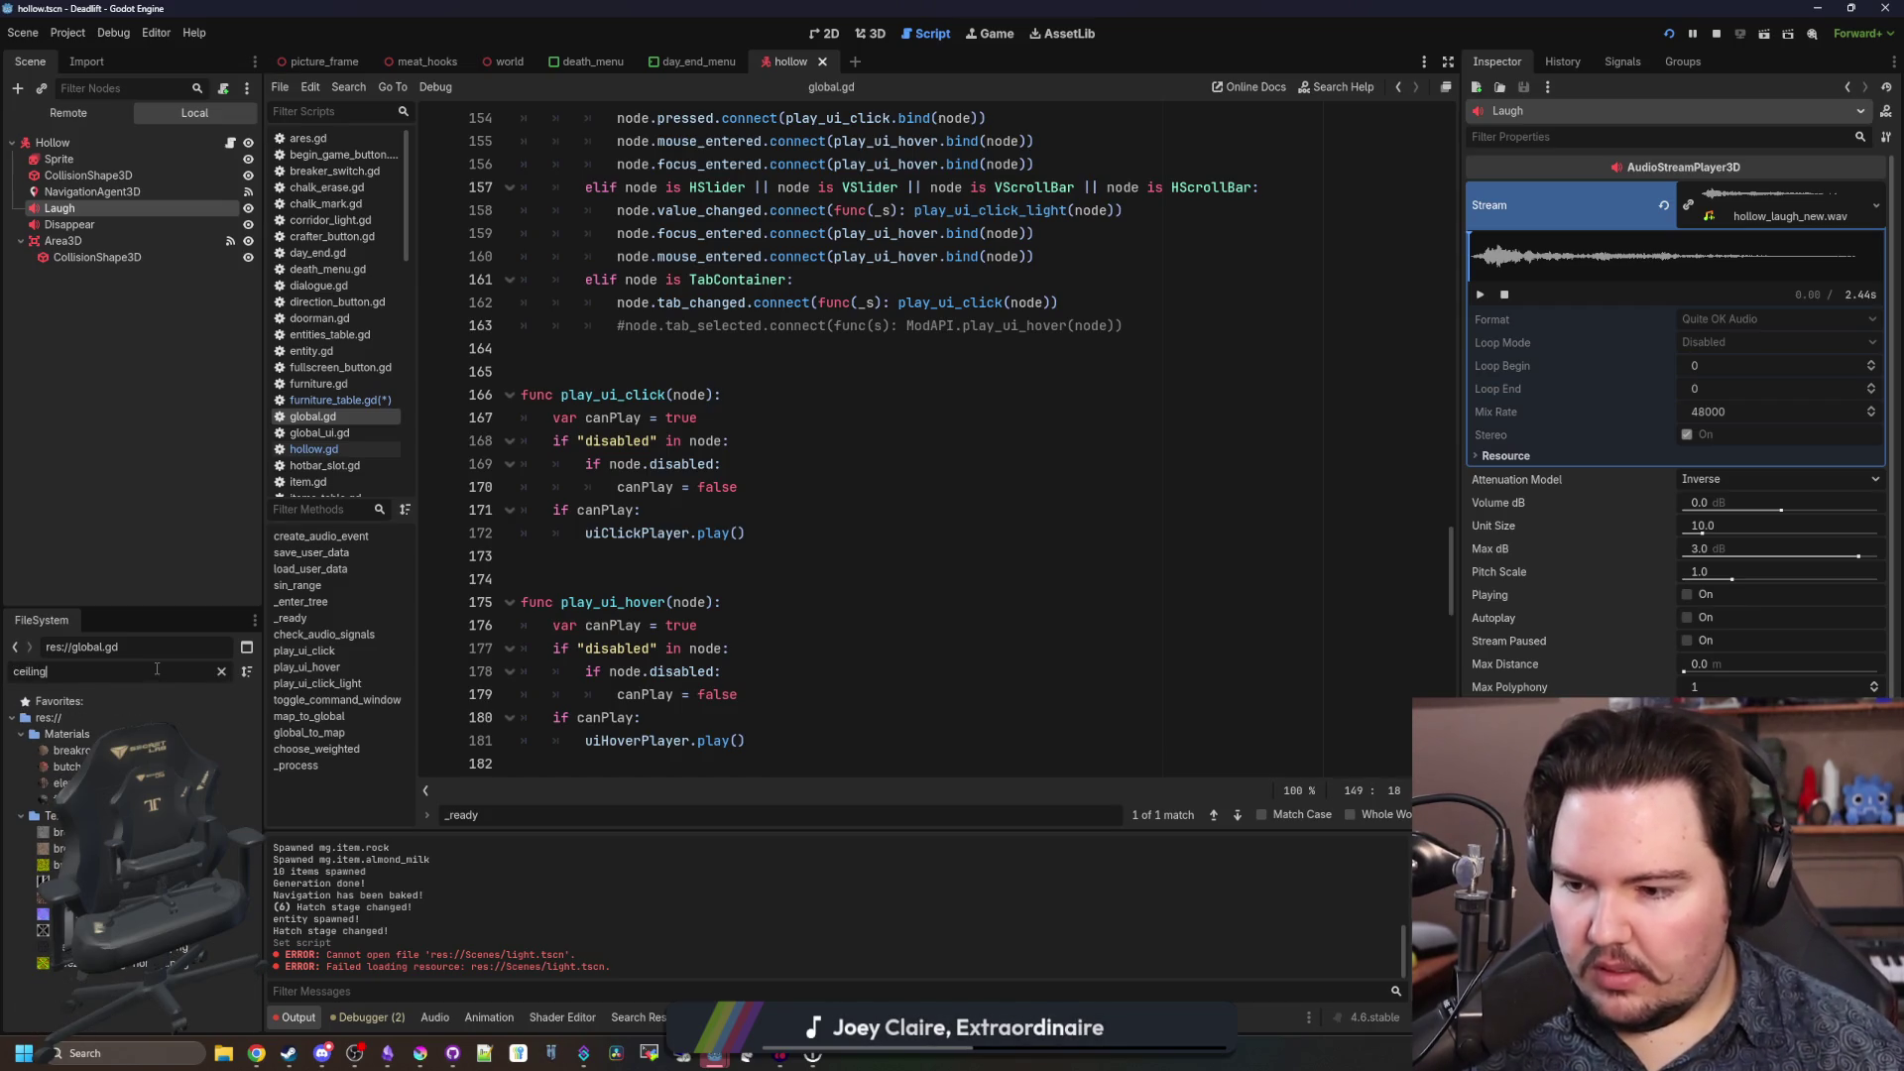
{"action": "left_click", "coordinate": [223, 671]}
{"action": "type", "text": "light"}
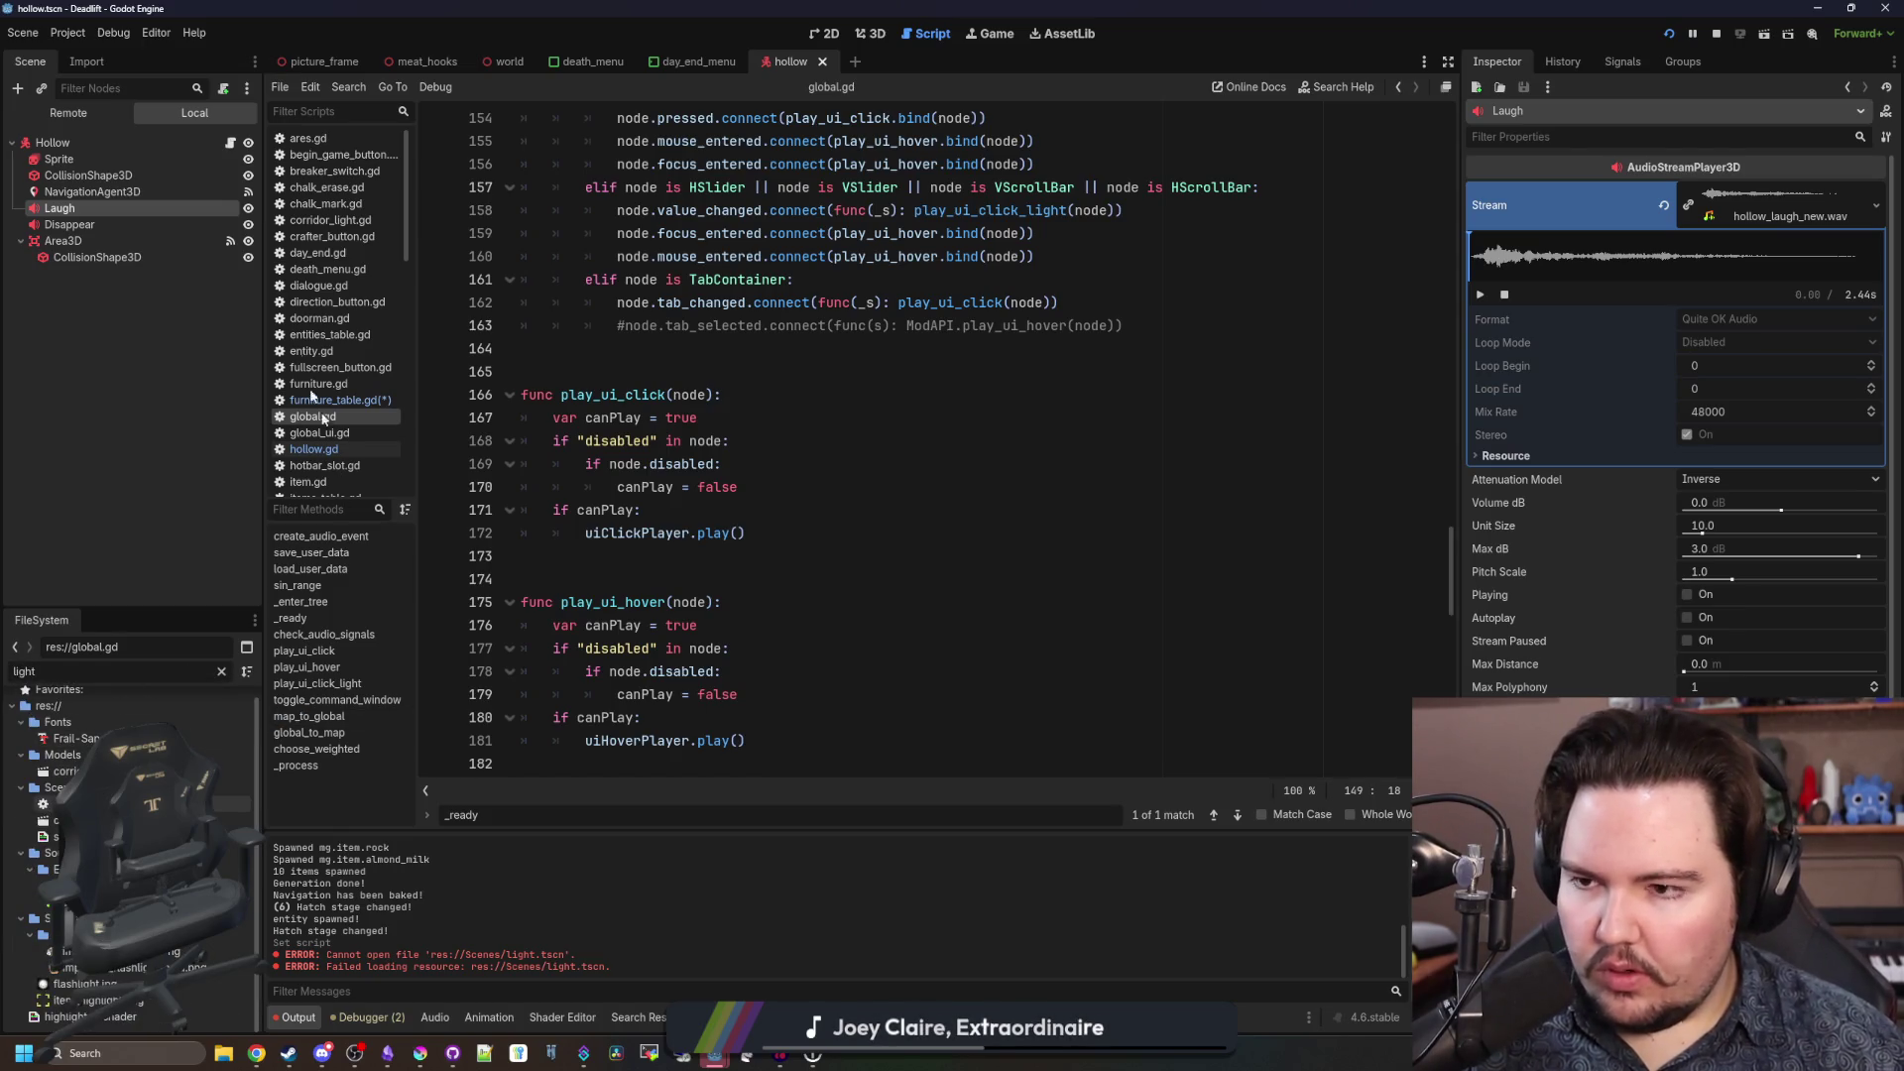
Open furniture_table.gd and place the cursor at the end of the dl_furniture_light key.
{"action": "left_click", "coordinate": [333, 400]}
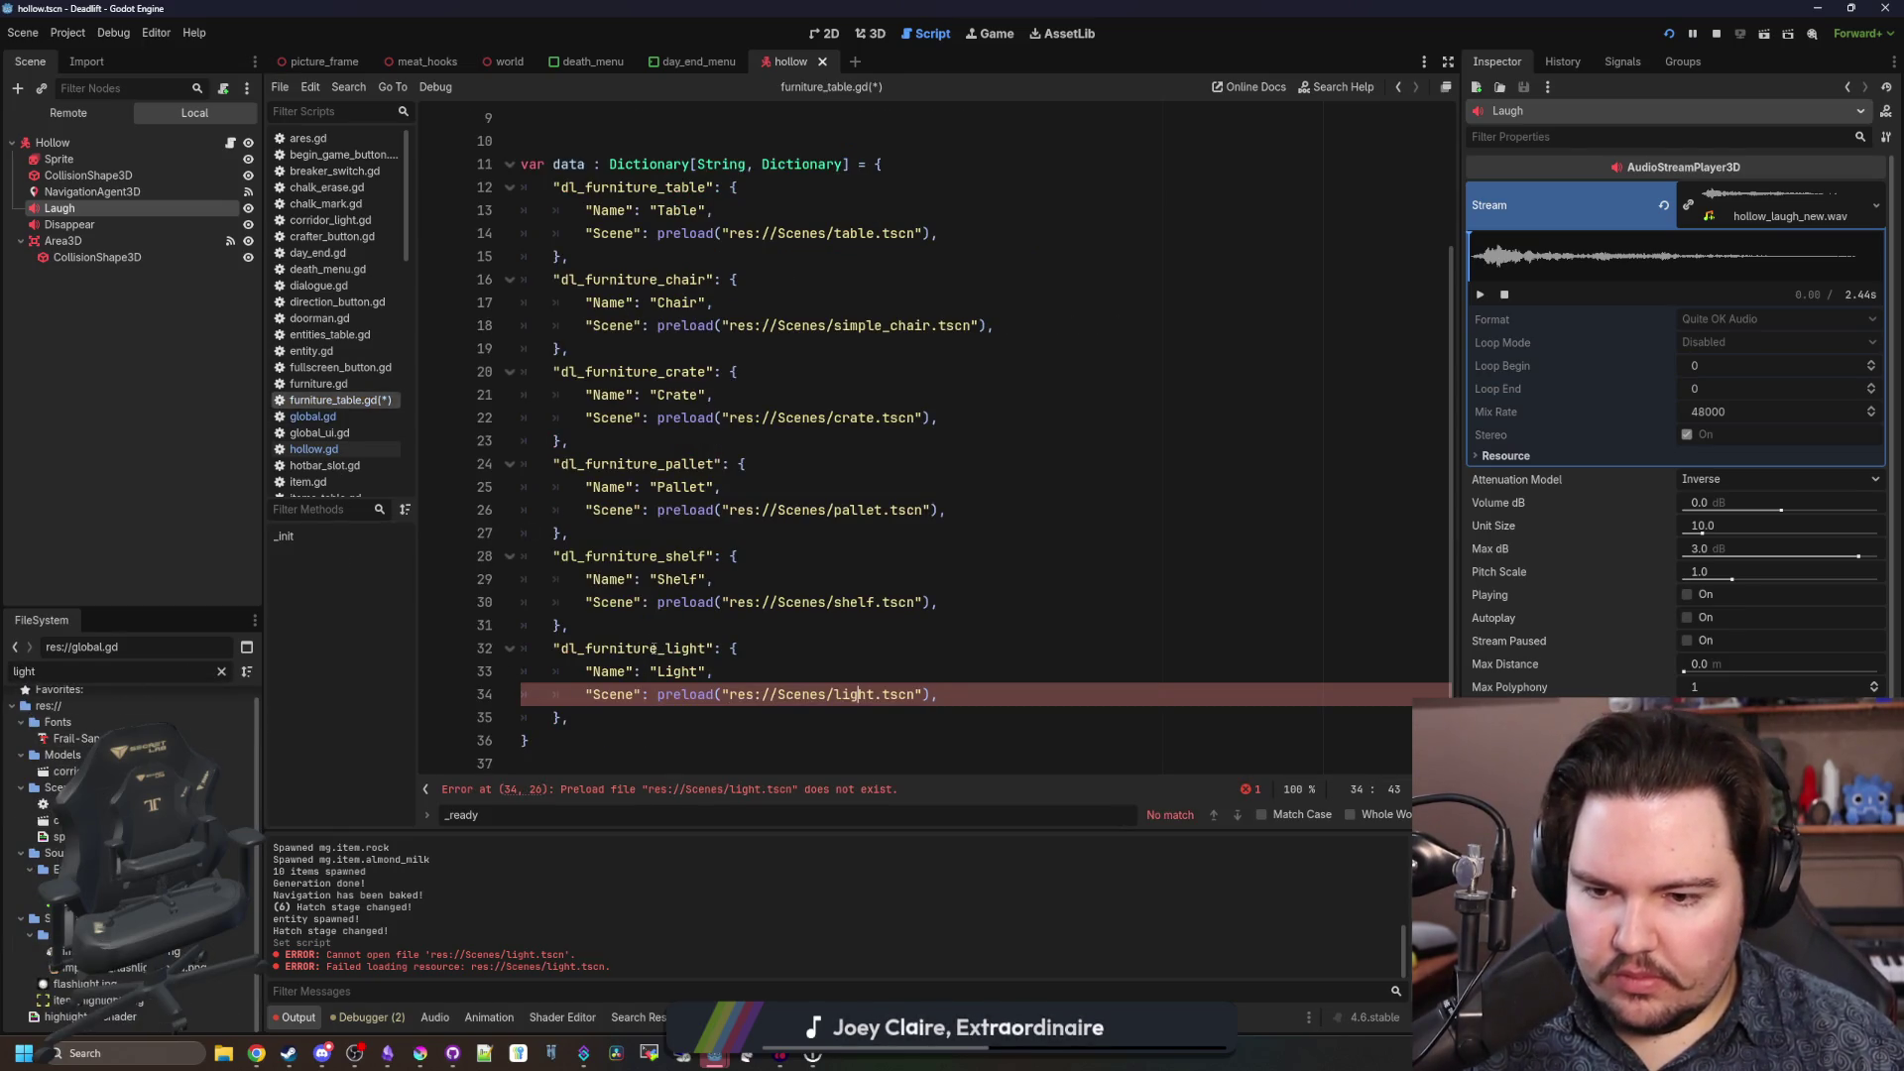
{"action": "double_click", "coordinate": [659, 649]}
{"action": "left_click", "coordinate": [702, 649]}
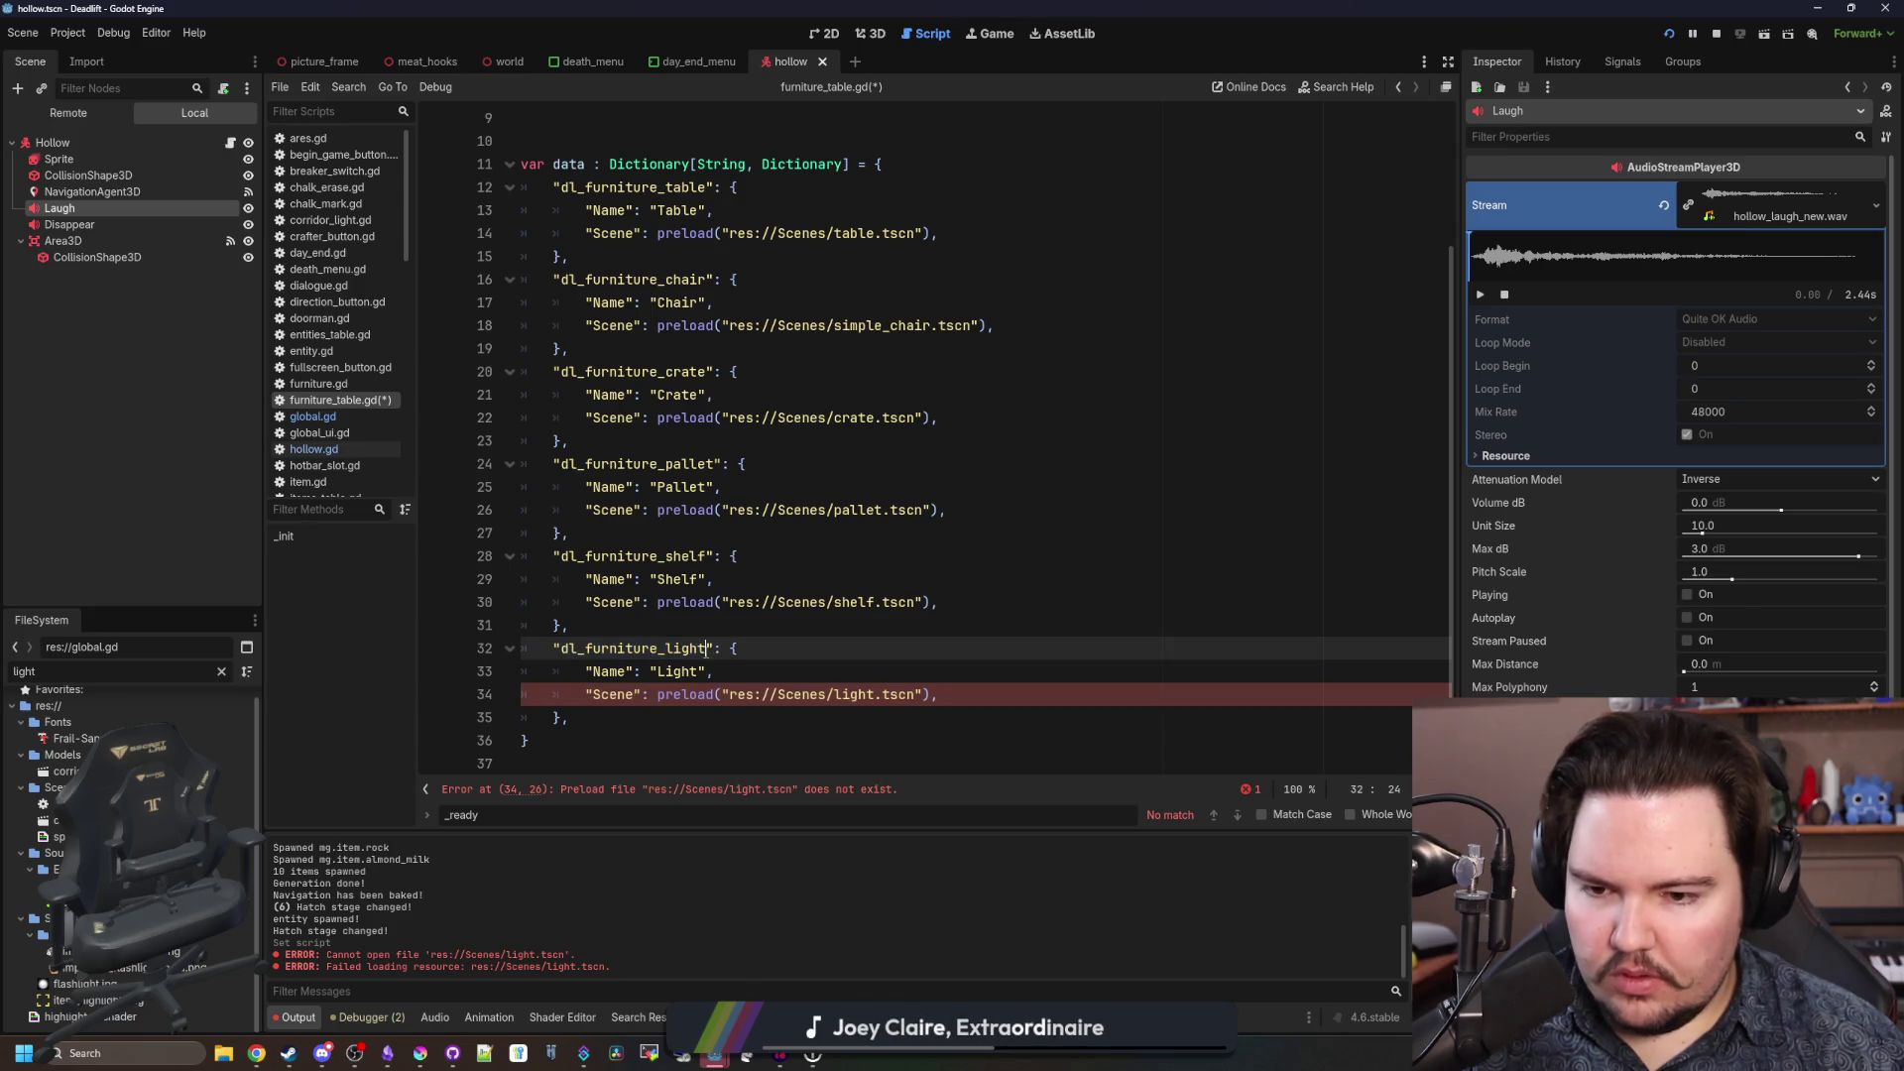
Rename the light entry to dl_furniture_corridor_light, Name 'Corridor Light', path corridor_light.tscn.
{"action": "key", "text": "BackSpace"}
{"action": "key", "text": "BackSpace"}
{"action": "key", "text": "BackSpace"}
{"action": "type", "text": "corridor_li"}
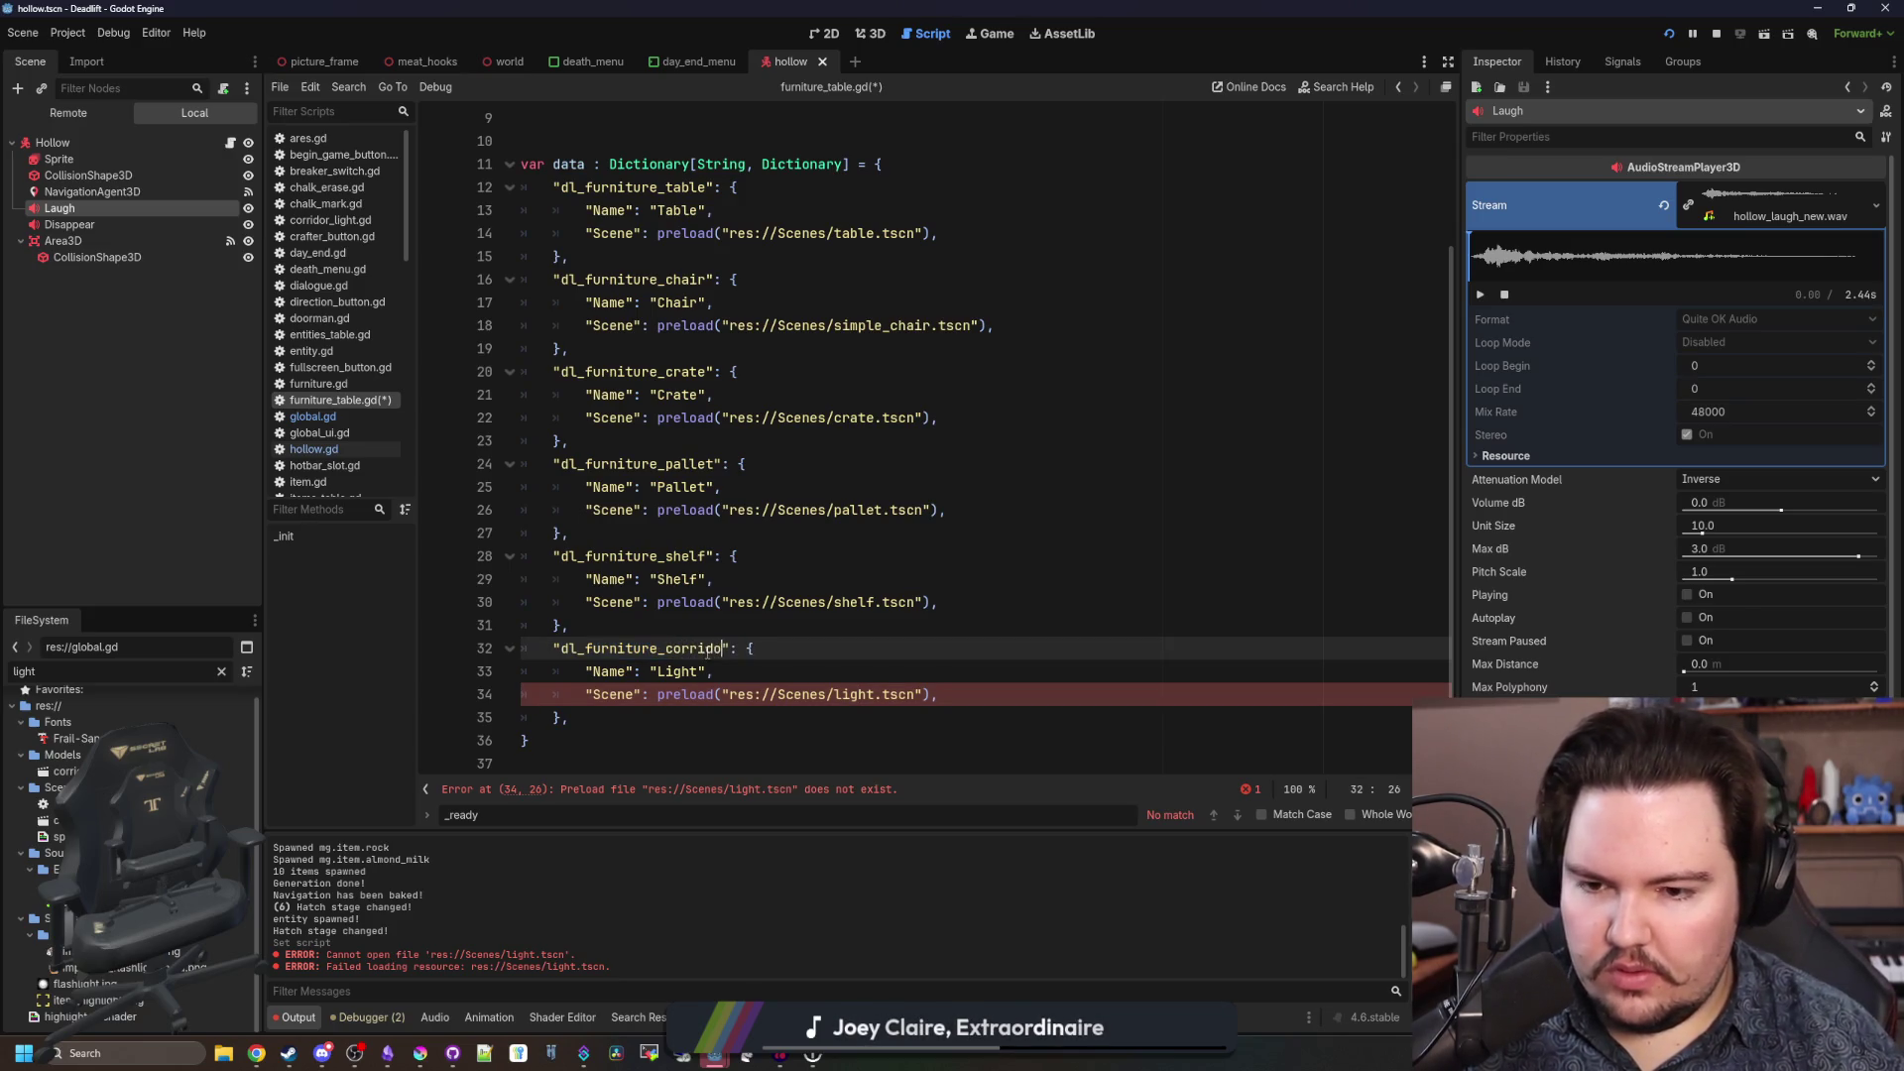
{"action": "type", "text": "ght"}
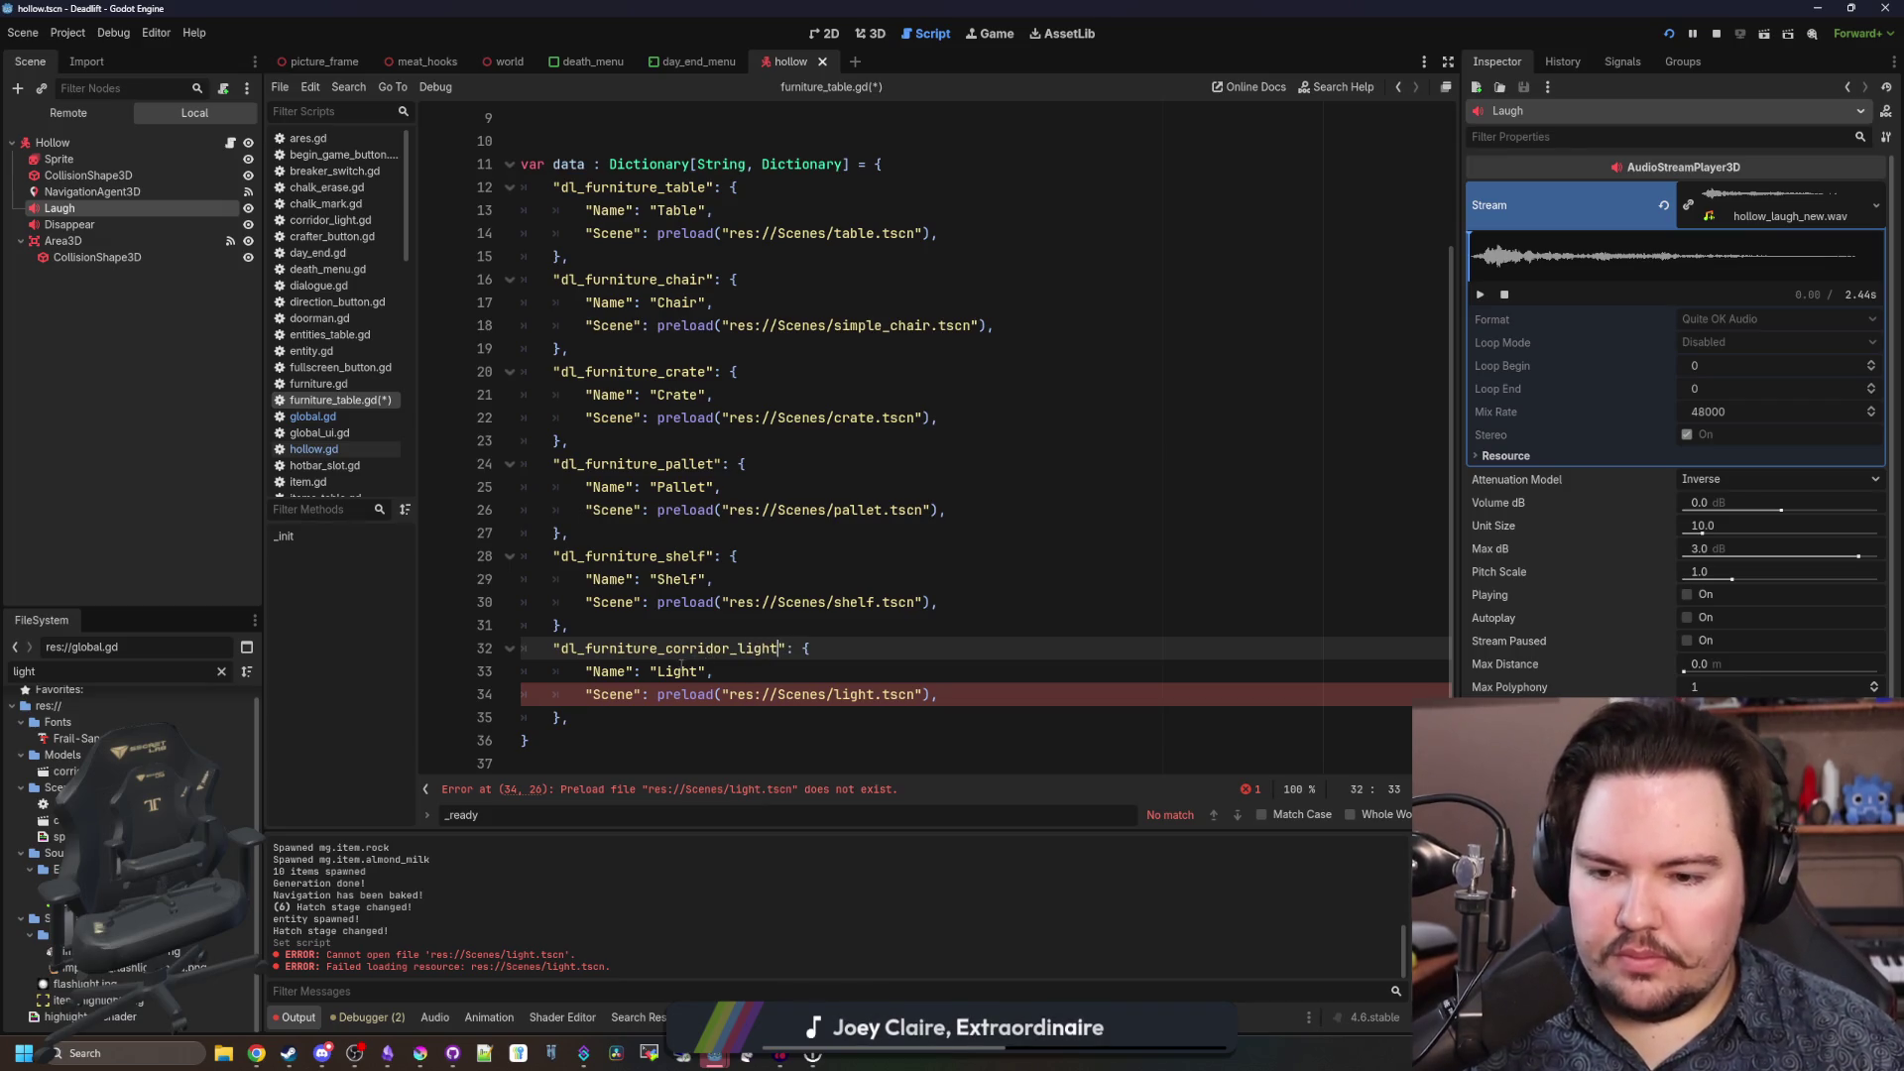
{"action": "double_click", "coordinate": [681, 670]}
{"action": "type", "text": "Corridor"}
{"action": "type", "text": " Light"}
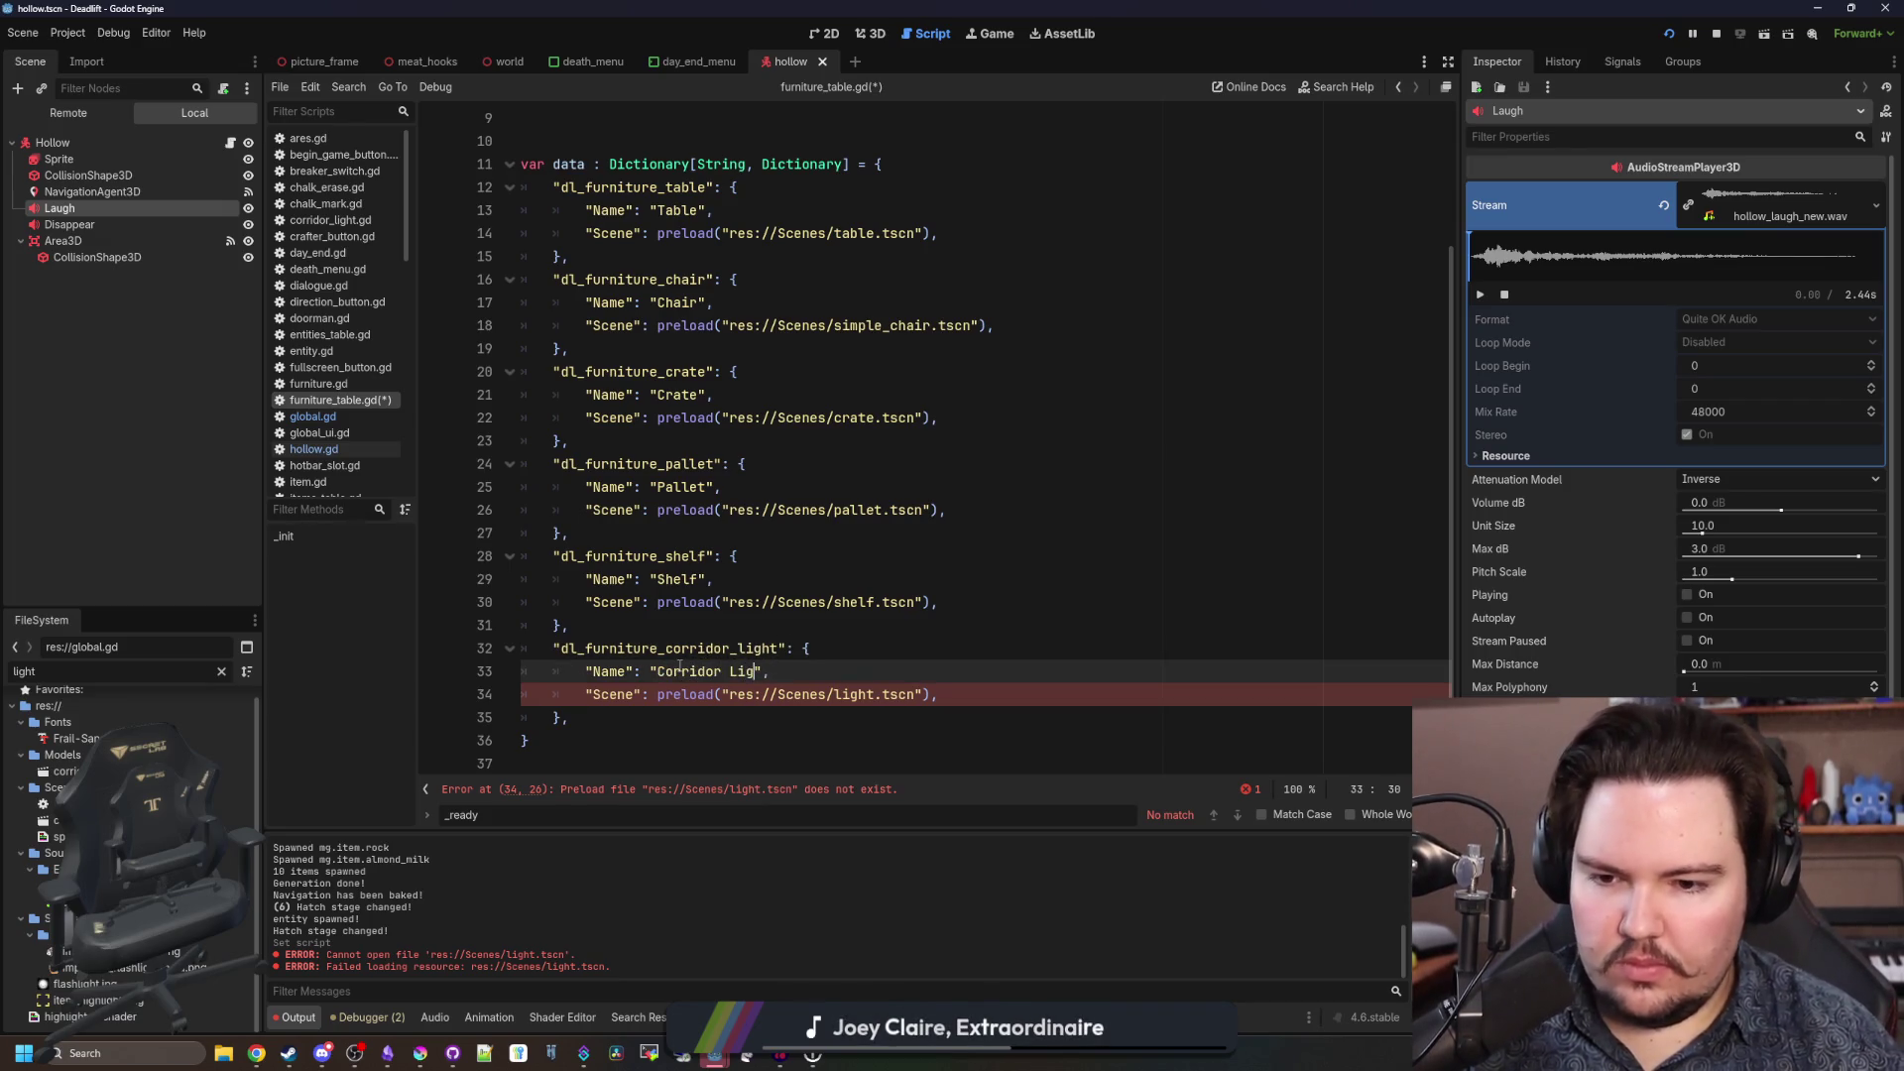
{"action": "left_click", "coordinate": [836, 697]}
{"action": "type", "text": "corridor_"}
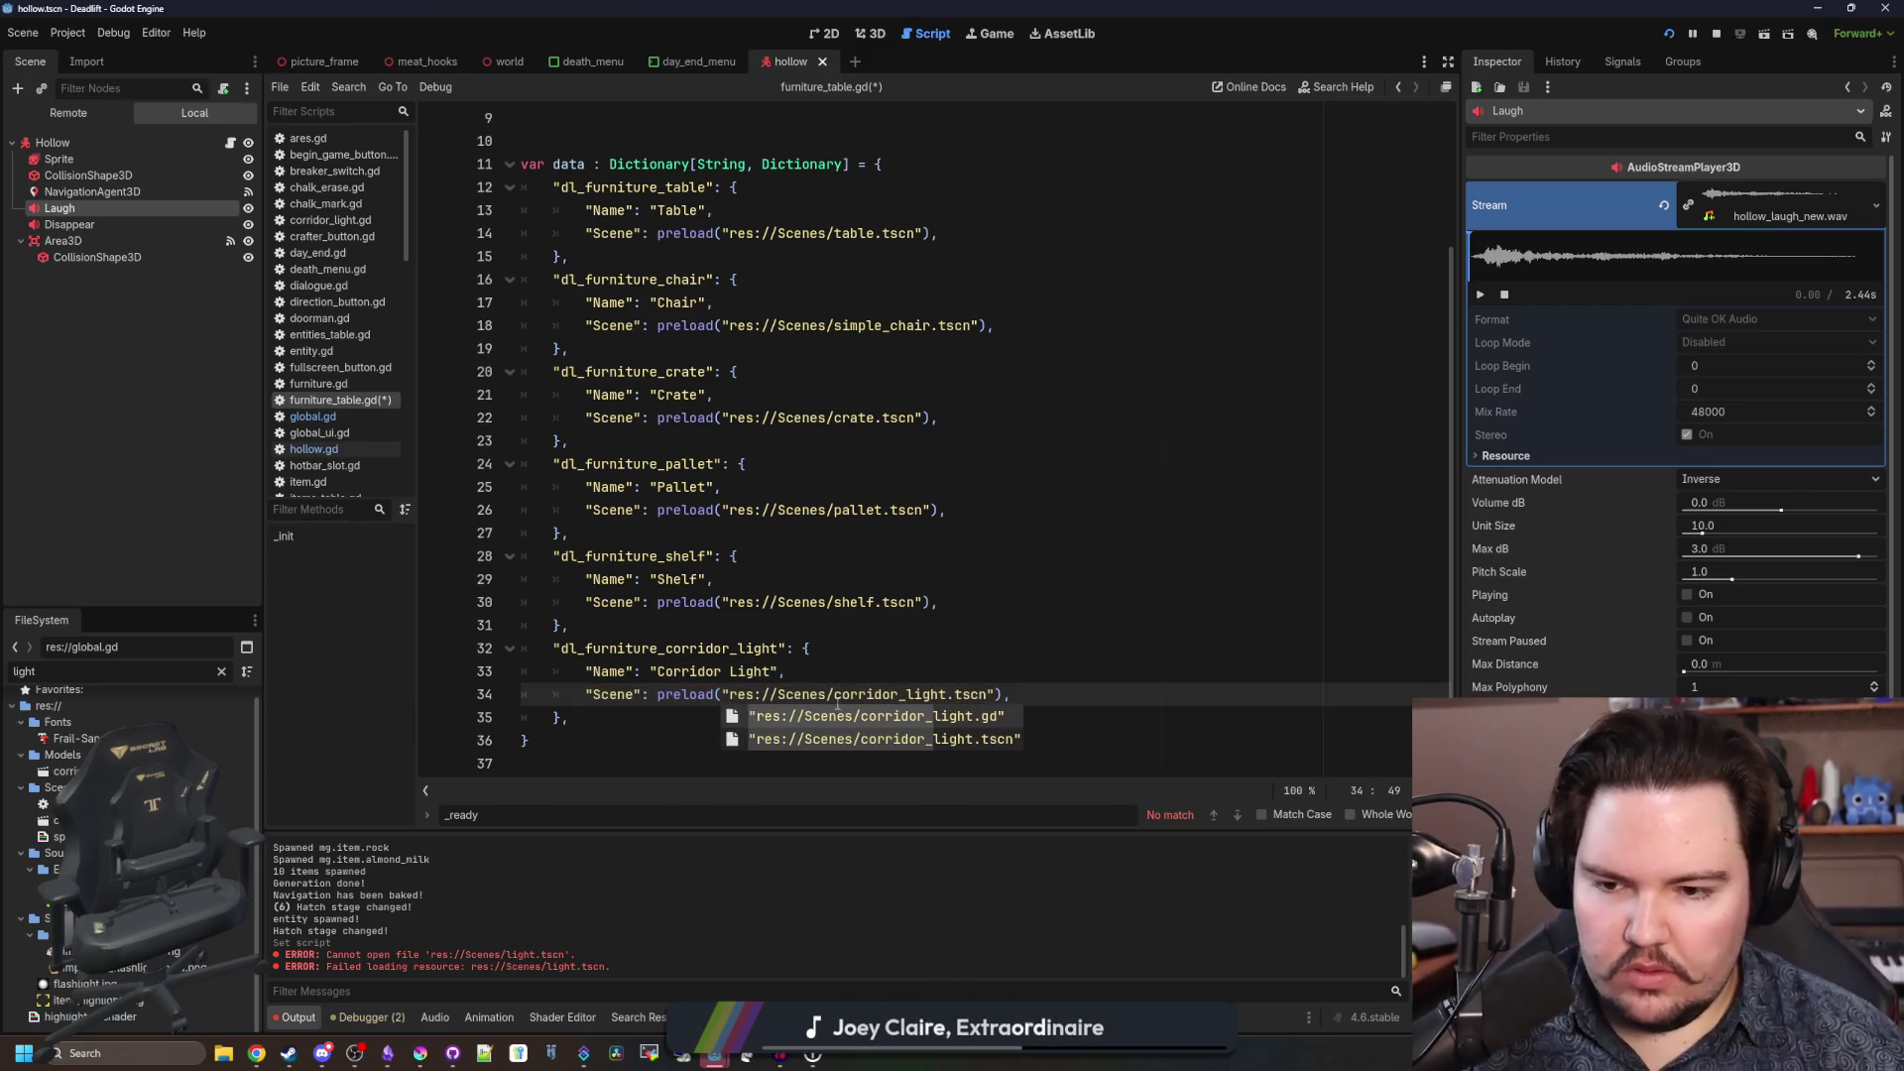
{"action": "left_click", "coordinate": [800, 631]}
Duplicate the corridor_light entry below and rename the copy's key to dl_furniture_meat_hooks.
{"action": "mouse_move", "coordinate": [589, 718]}
{"action": "left_mouse_down"}
{"action": "mouse_move", "coordinate": [522, 672]}
{"action": "mouse_move", "coordinate": [552, 648]}
{"action": "left_mouse_up"}
{"action": "key", "text": "ctrl+c"}
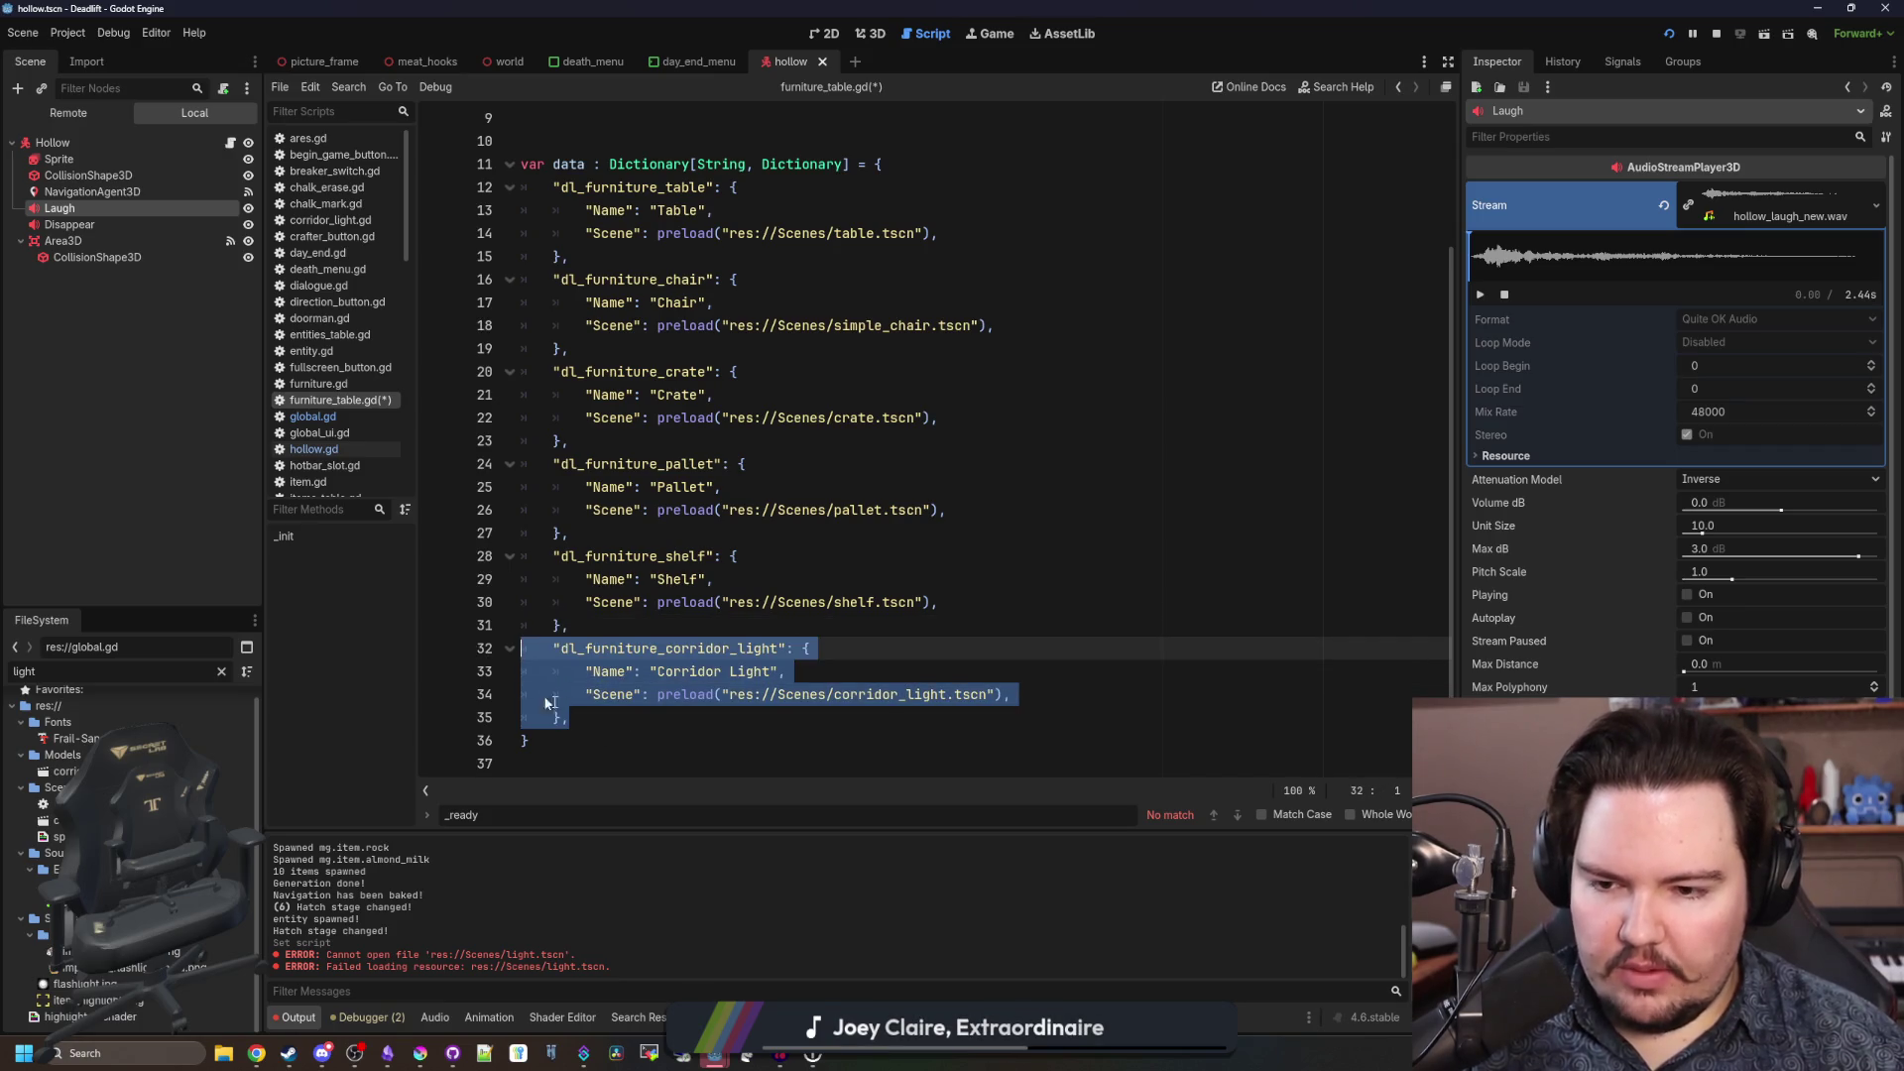
{"action": "left_click", "coordinate": [589, 722]}
{"action": "key", "text": "Return"}
{"action": "key", "text": "ctrl+v"}
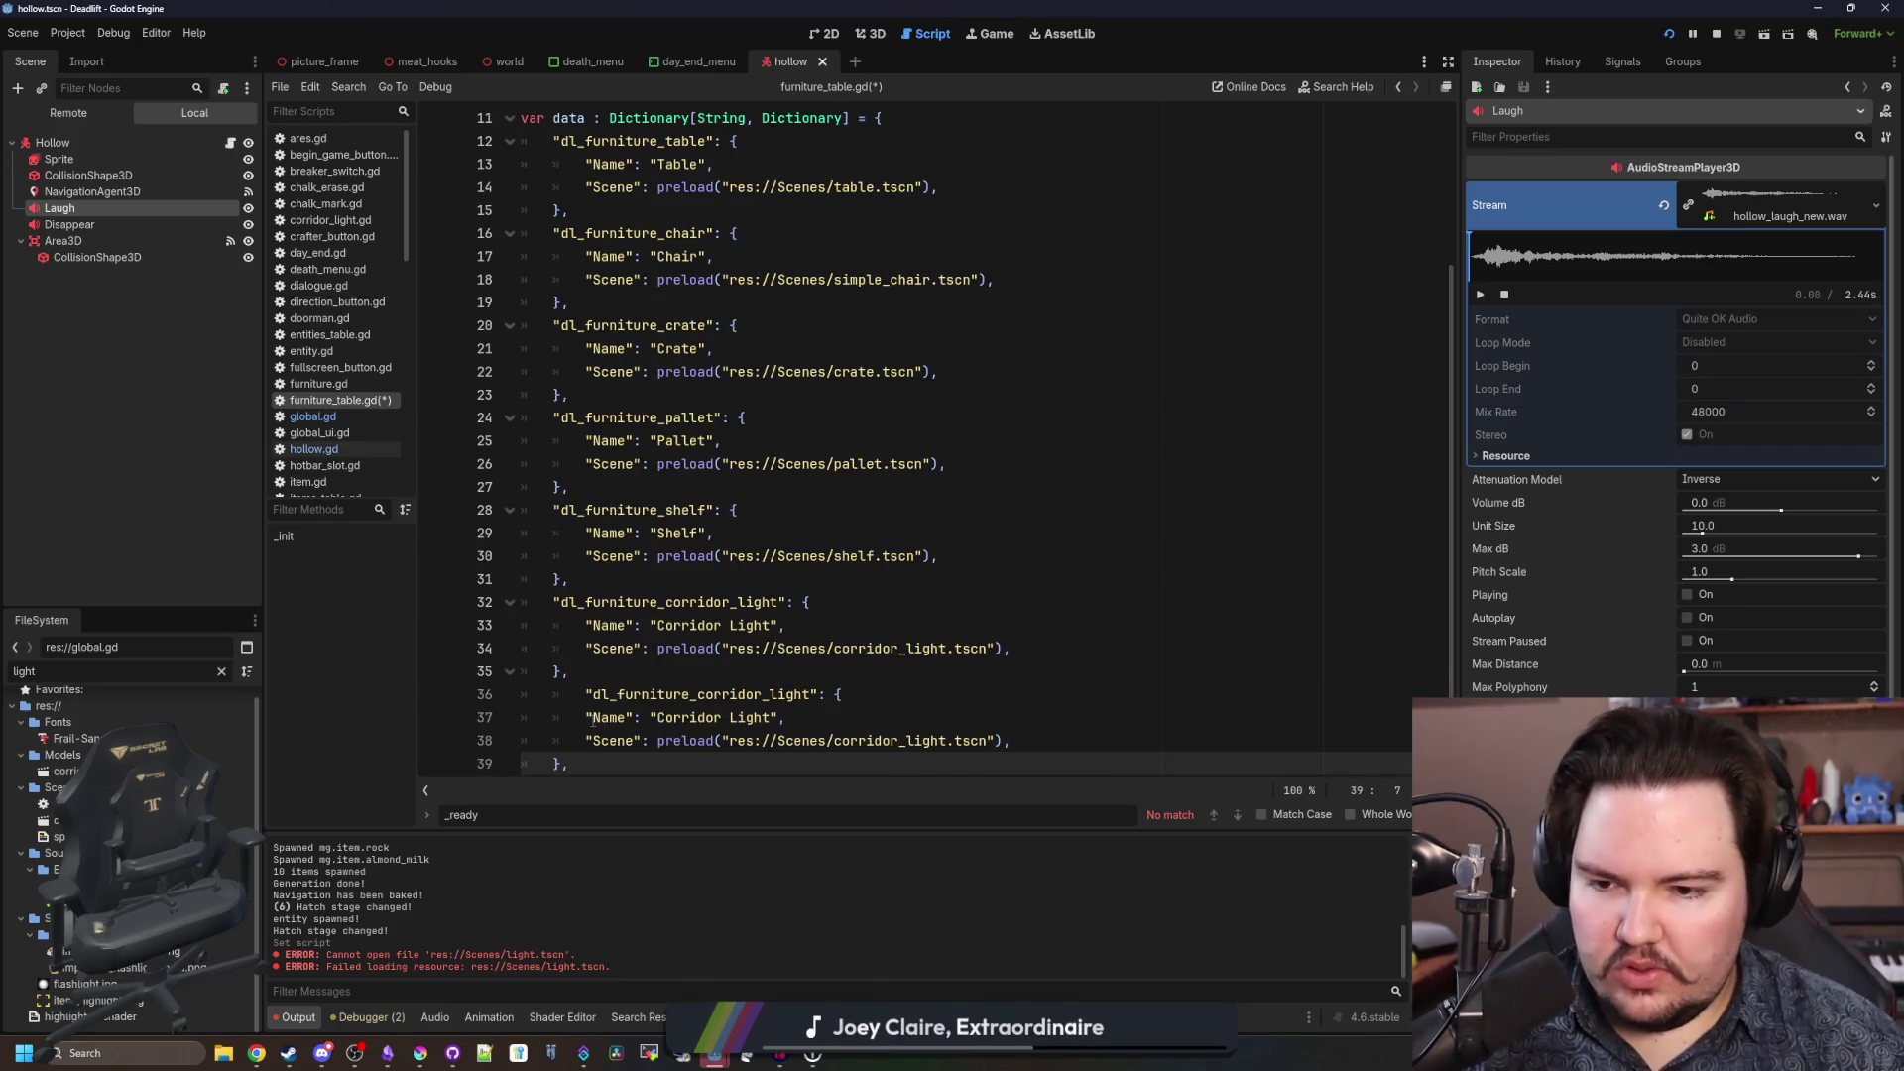
{"action": "left_click", "coordinate": [585, 694]}
{"action": "key", "text": "BackSpace"}
{"action": "key", "text": "BackSpace"}
{"action": "key", "text": "BackSpace"}
{"action": "key", "text": "BackSpace"}
{"action": "type", "text": "meat_hooks"}
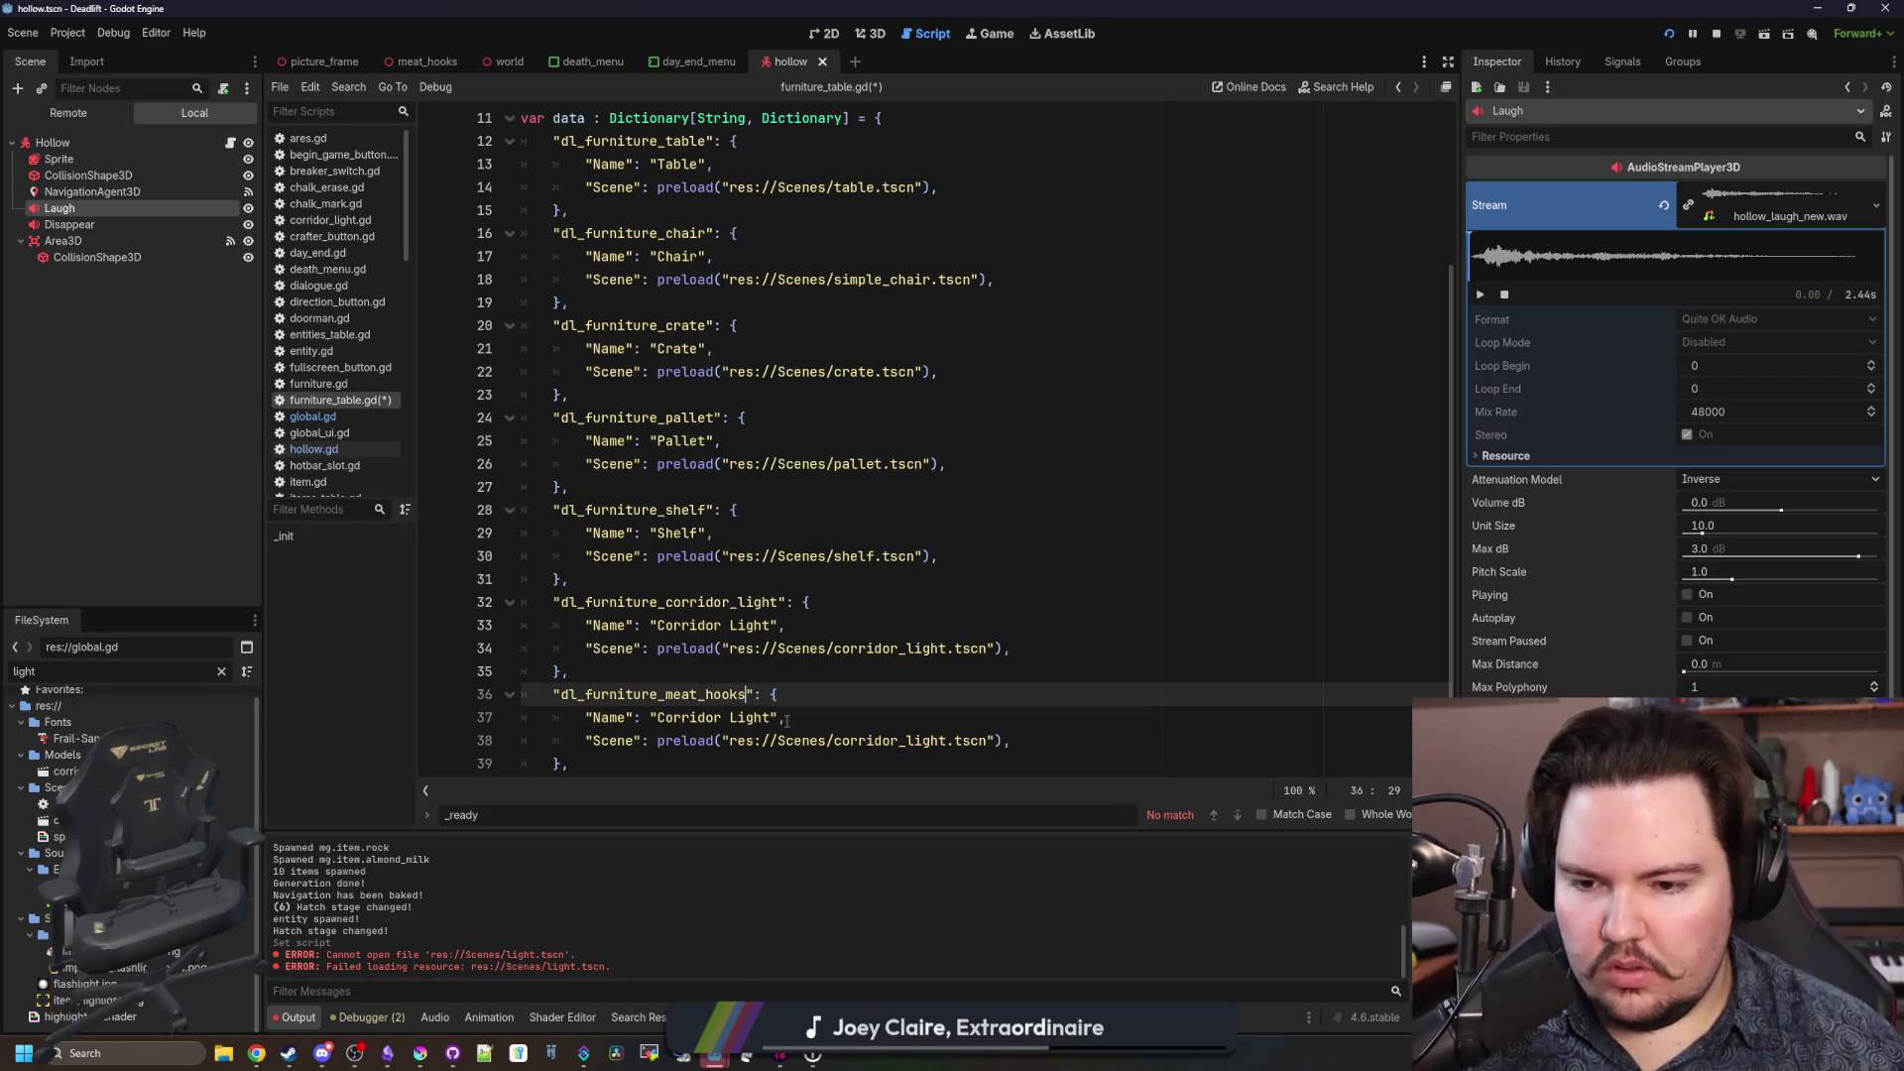
Give the copy the Name 'Meat Hooks' and the scene path meat_hooks.tscn.
{"action": "double_click", "coordinate": [746, 717]}
{"action": "key", "text": "BackSpace"}
{"action": "key", "text": "BackSpace"}
{"action": "key", "text": "BackSpace"}
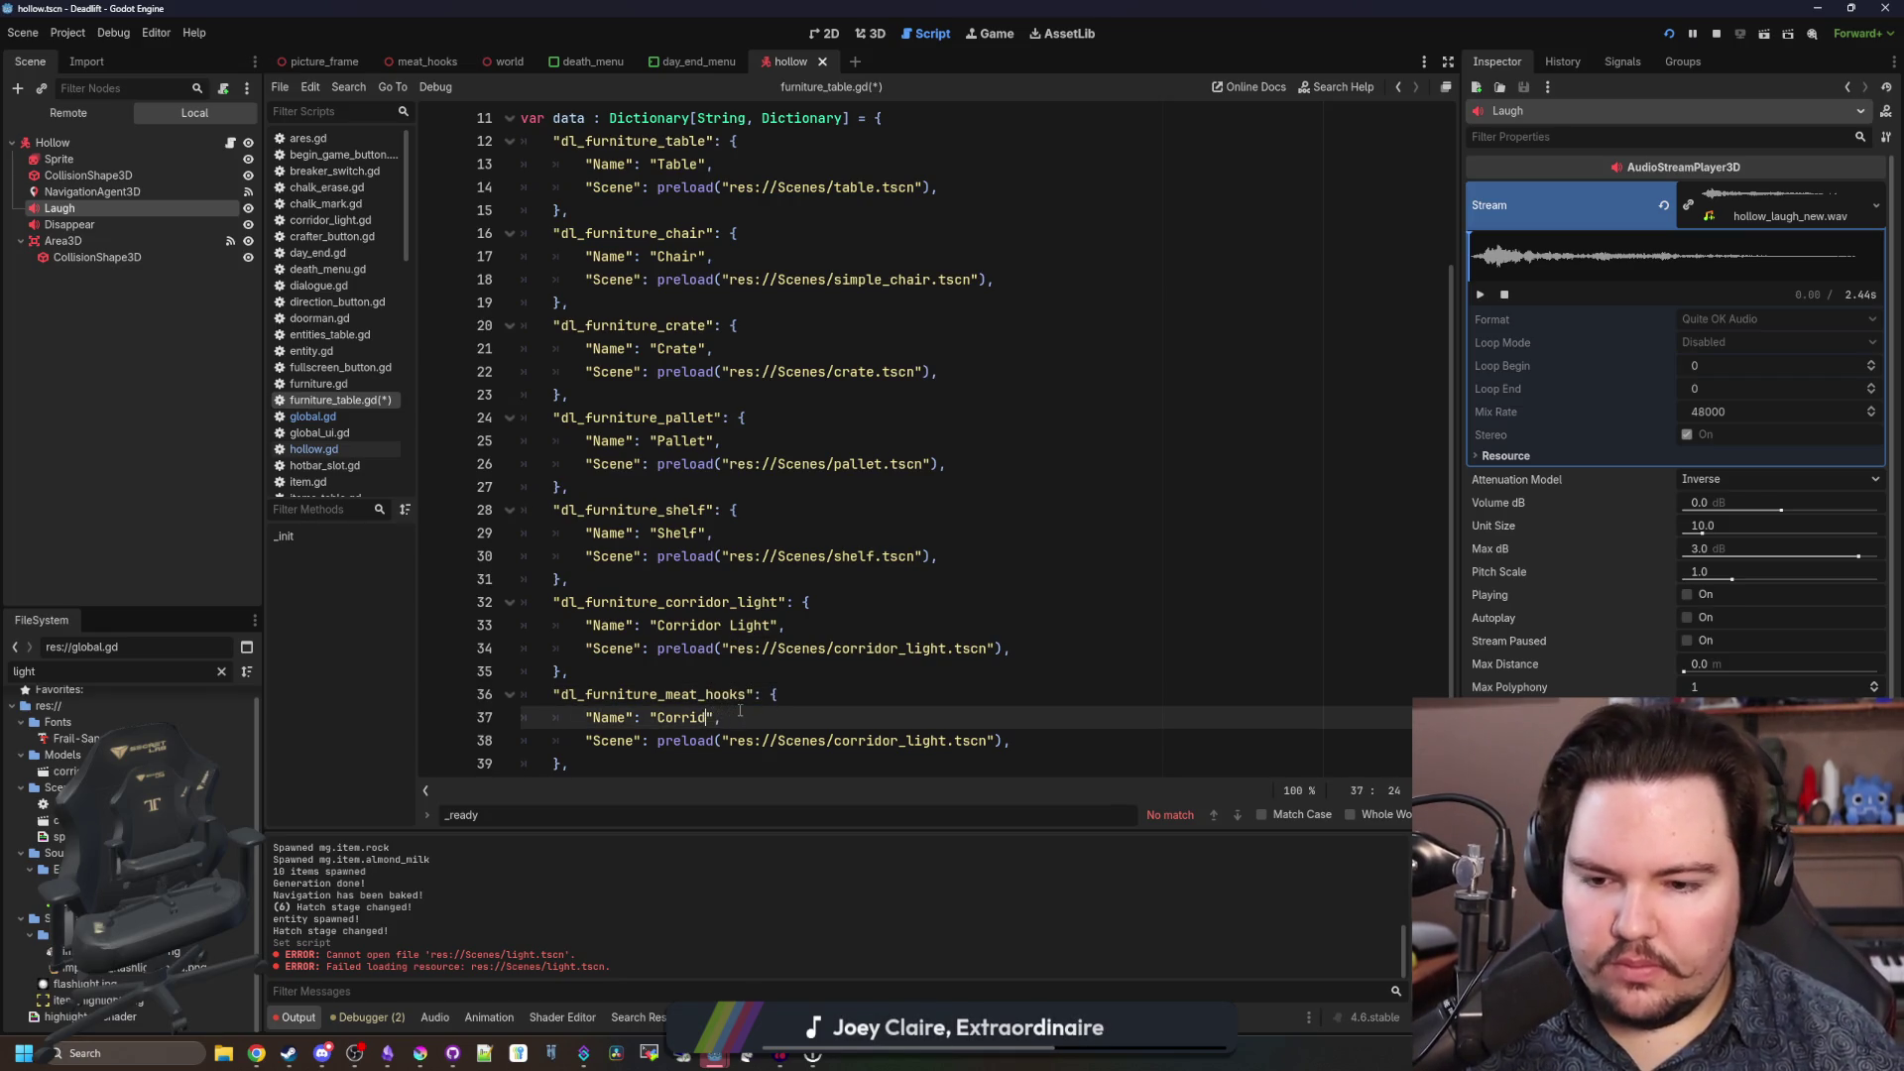
{"action": "type", "text": "Meat Hoks"}
{"action": "left_click", "coordinate": [955, 742]}
{"action": "key", "text": "BackSpace"}
{"action": "key", "text": "BackSpace"}
{"action": "key", "text": "BackSpace"}
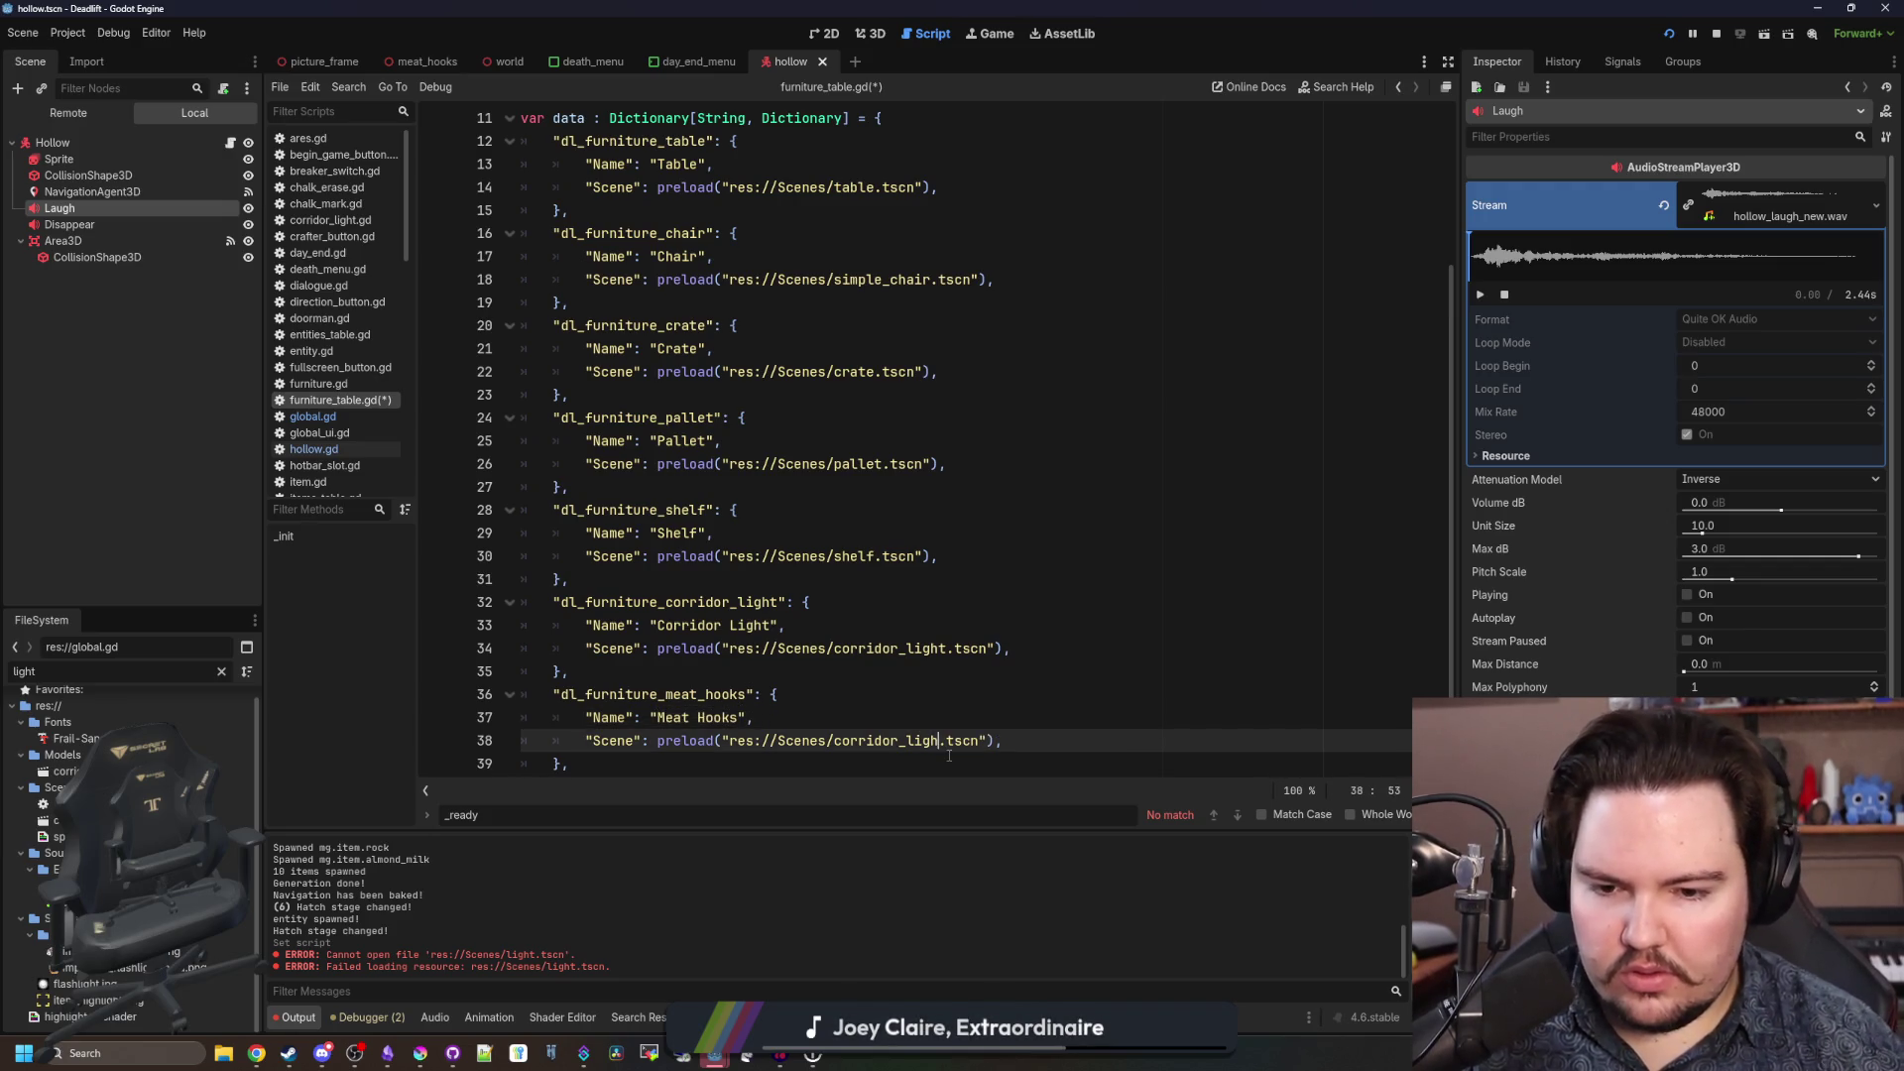
{"action": "key", "text": "BackSpace"}
{"action": "type", "text": "meat_h"}
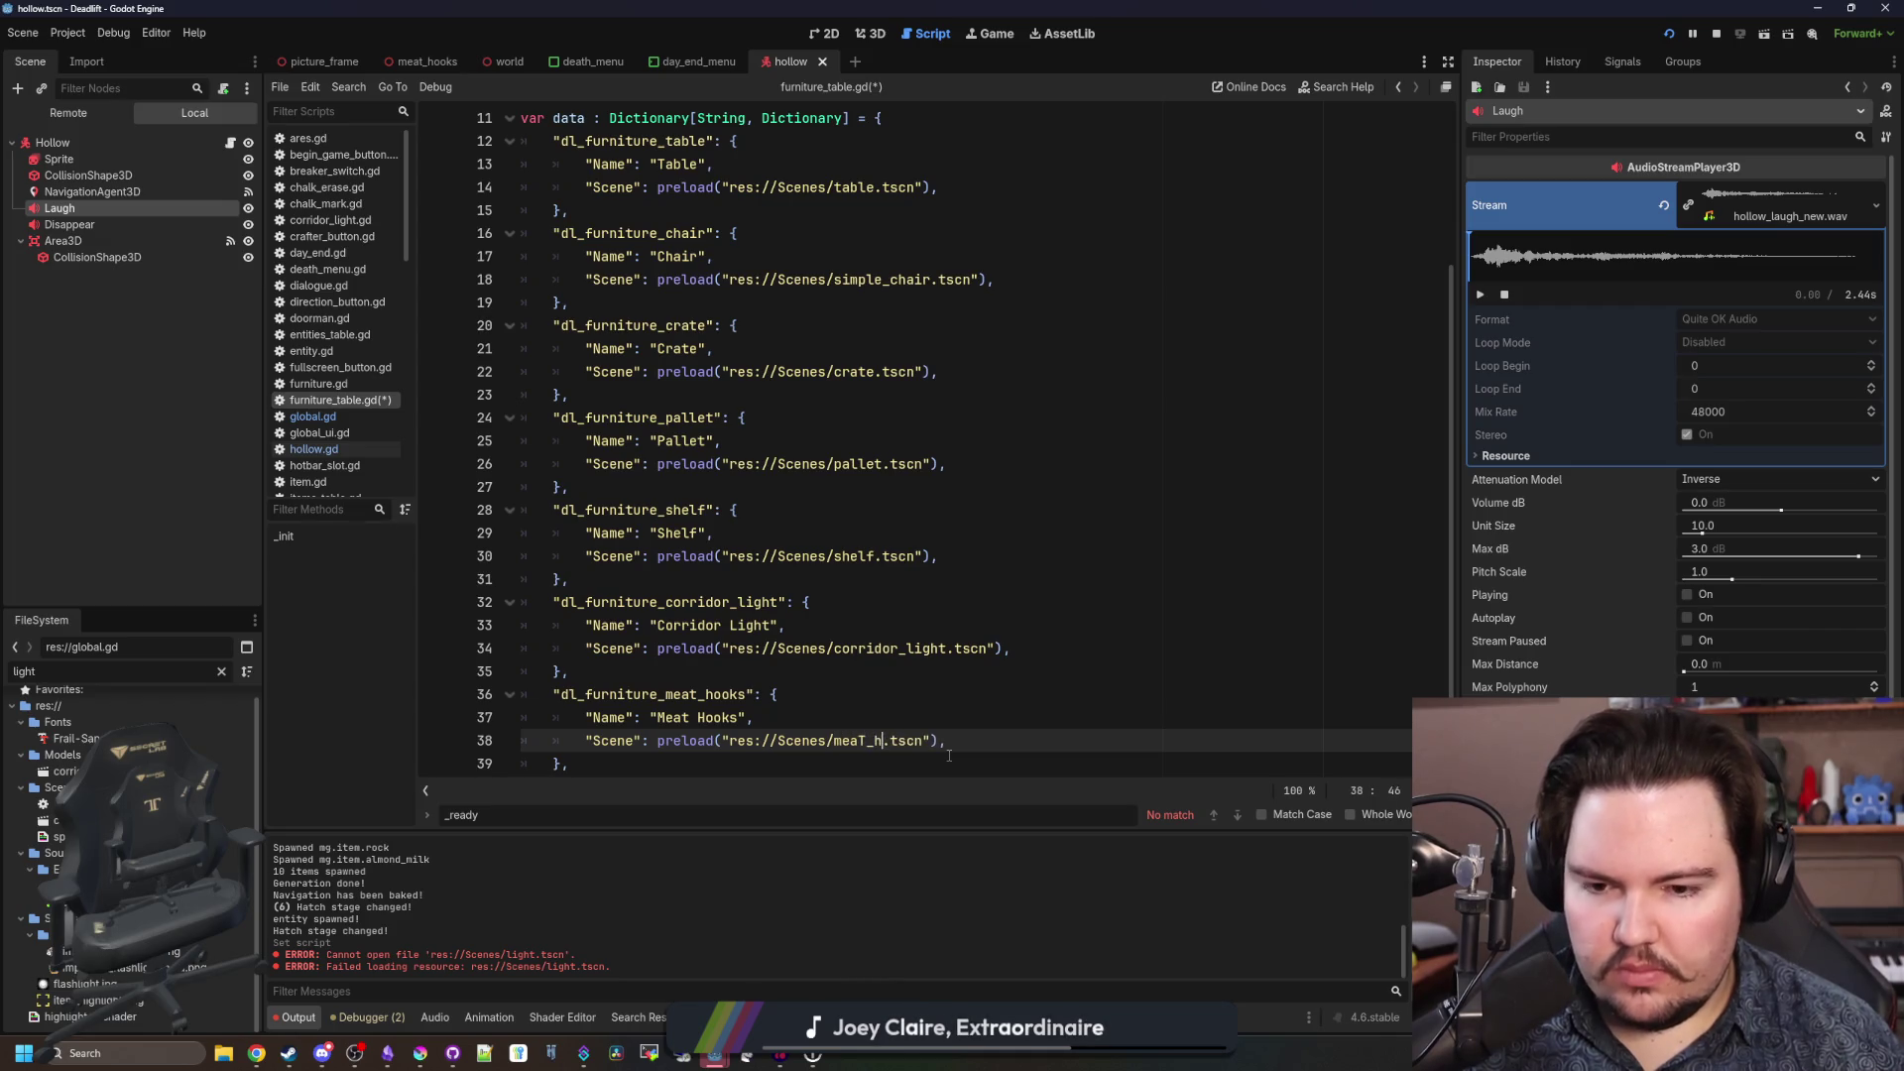
{"action": "type", "text": "ooks"}
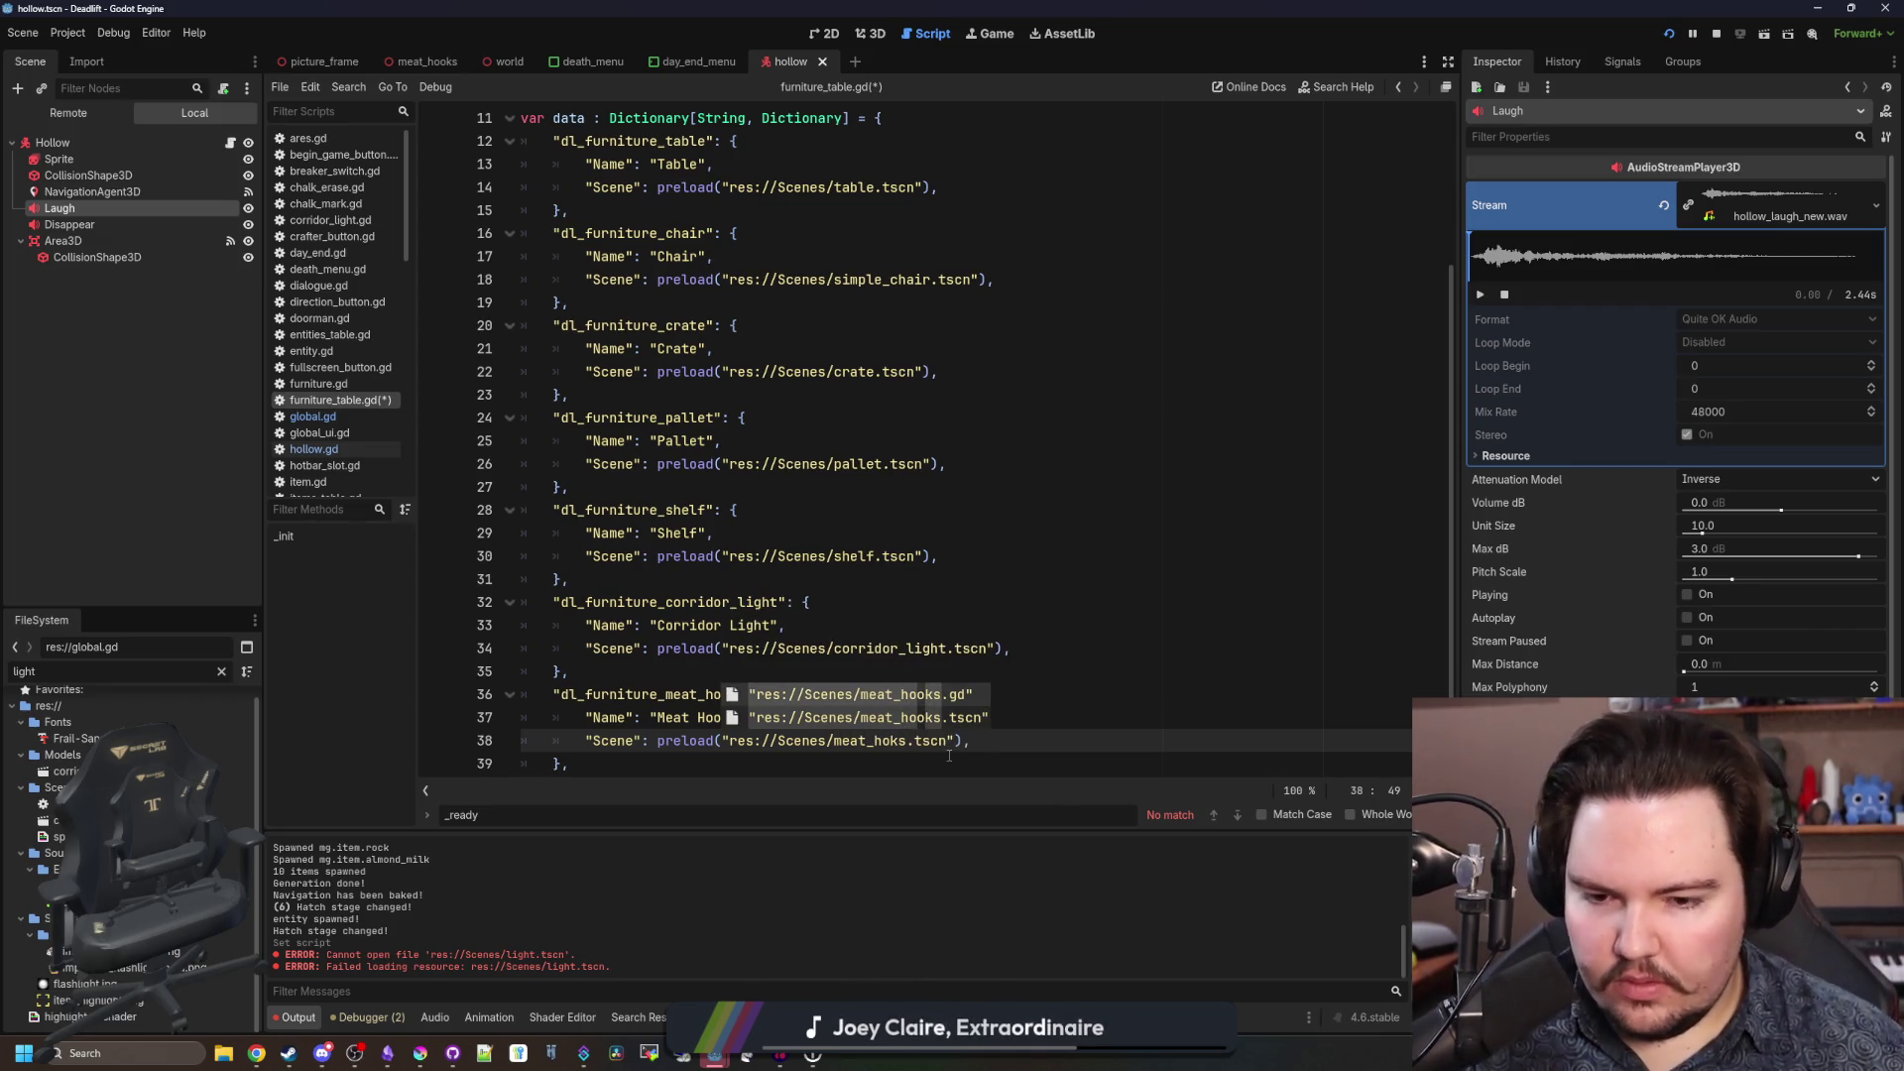
{"action": "key", "text": "Down"}
{"action": "key", "text": "Return"}
{"action": "scroll", "coordinate": [794, 694], "scroll_direction": "down", "scroll_amount": 1}
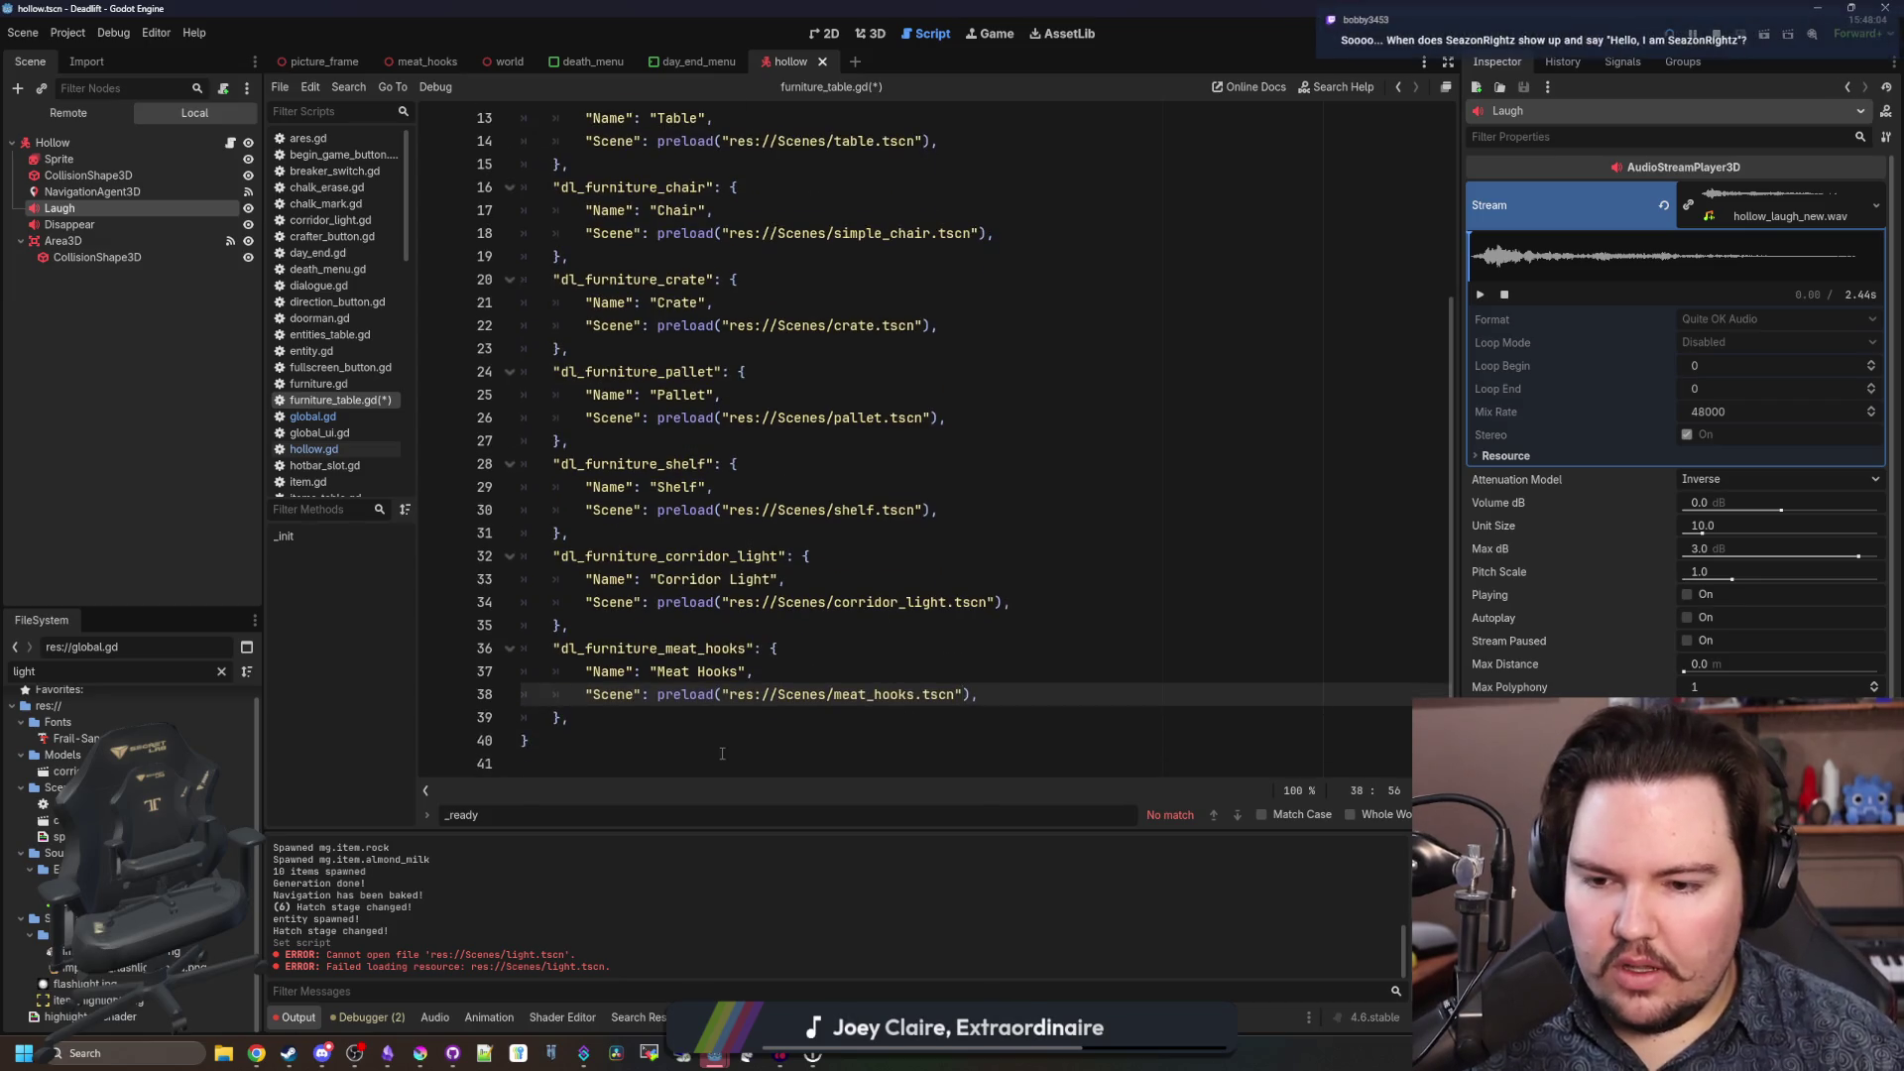
{"action": "left_click", "coordinate": [692, 743]}
Save furniture_table.gd and clear the FileSystem filter, briefly filtering for models.
{"action": "key", "text": "ctrl+s"}
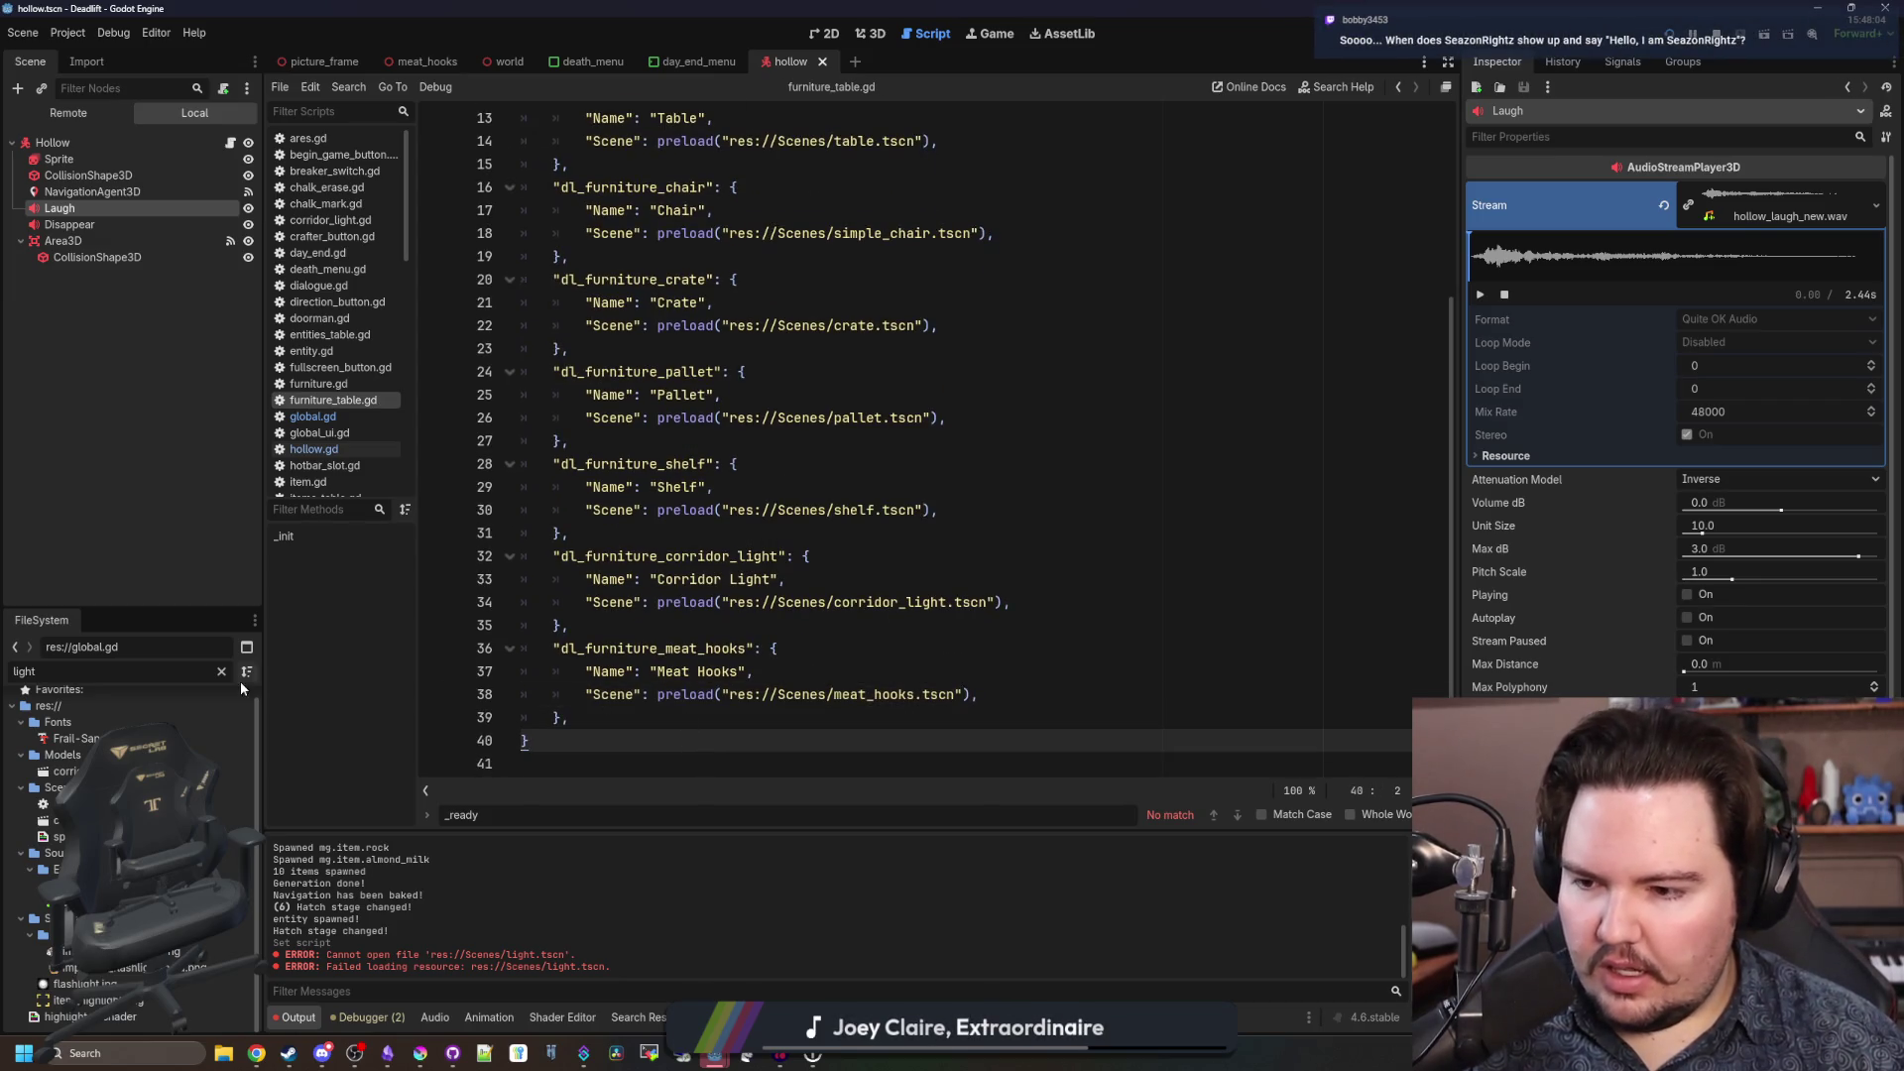
{"action": "scroll", "coordinate": [129, 853], "scroll_direction": "up", "scroll_amount": 1}
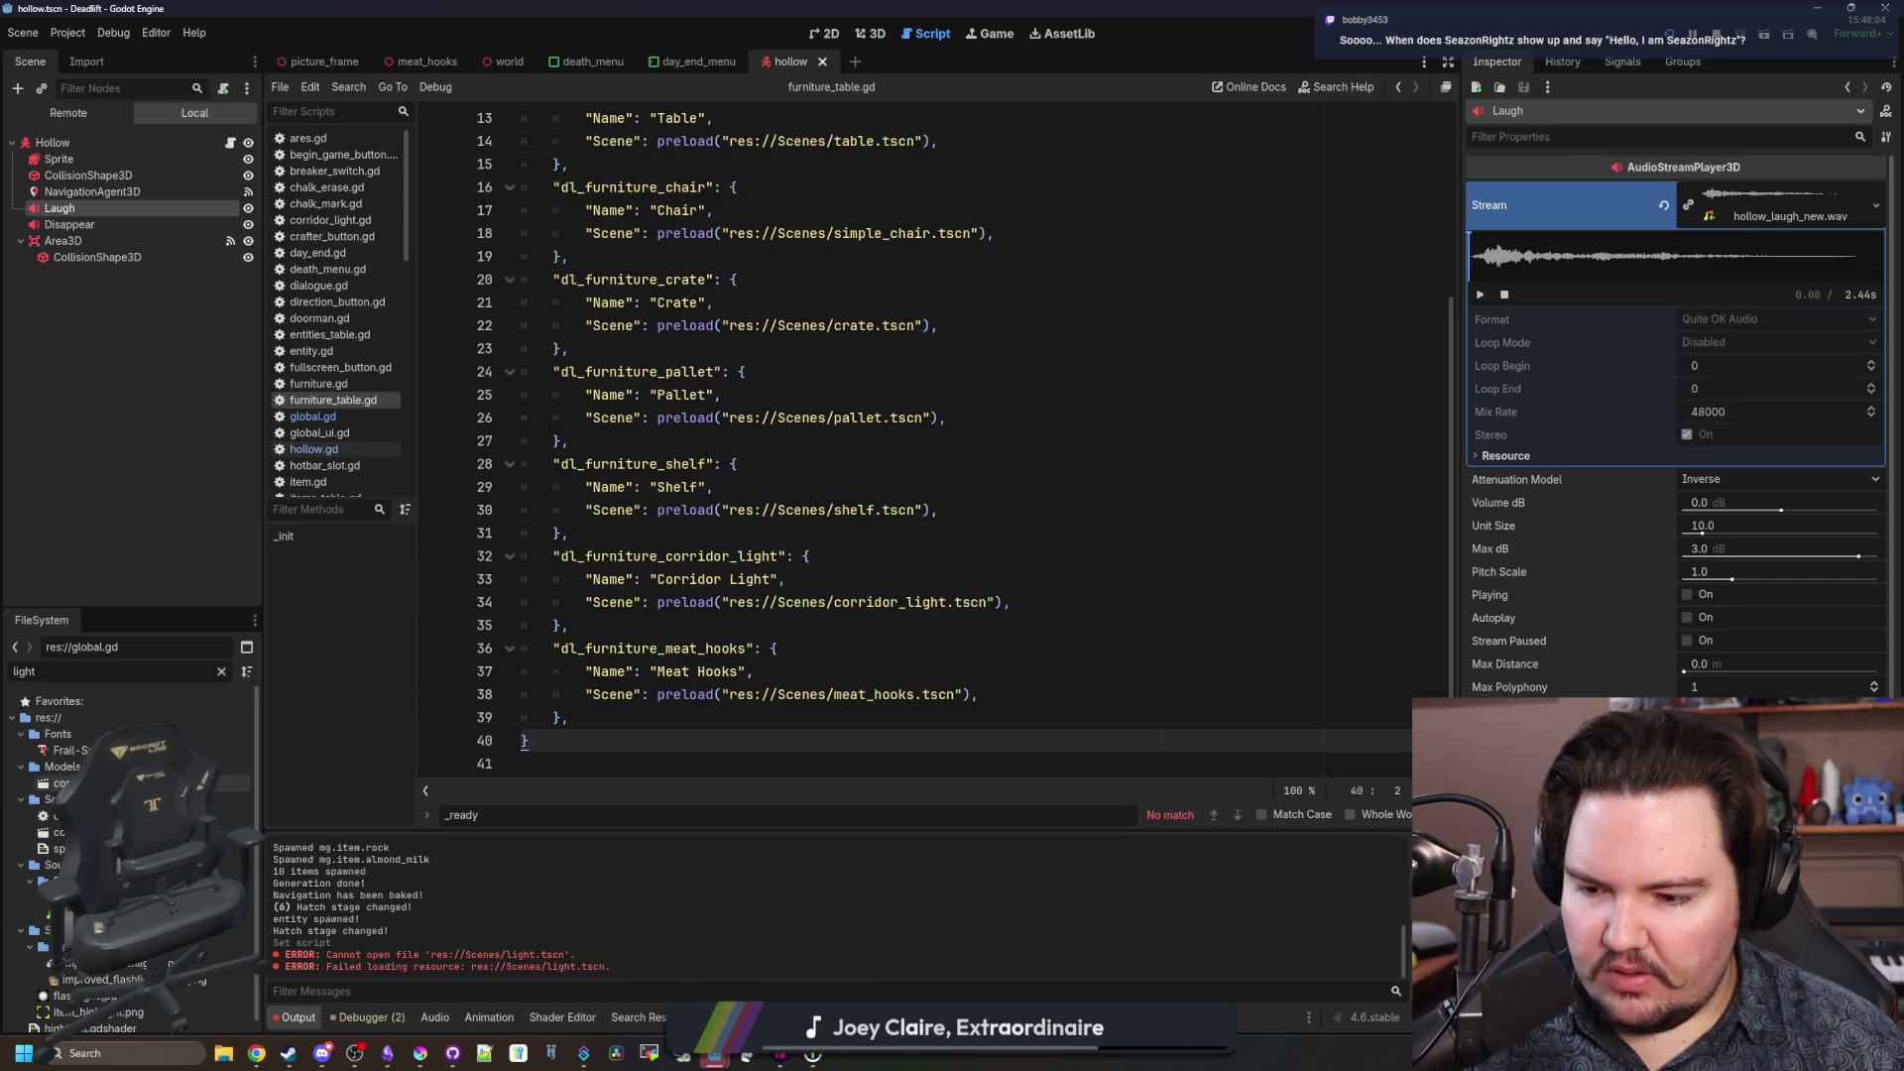
{"action": "left_click", "coordinate": [221, 672]}
{"action": "left_click", "coordinate": [692, 717]}
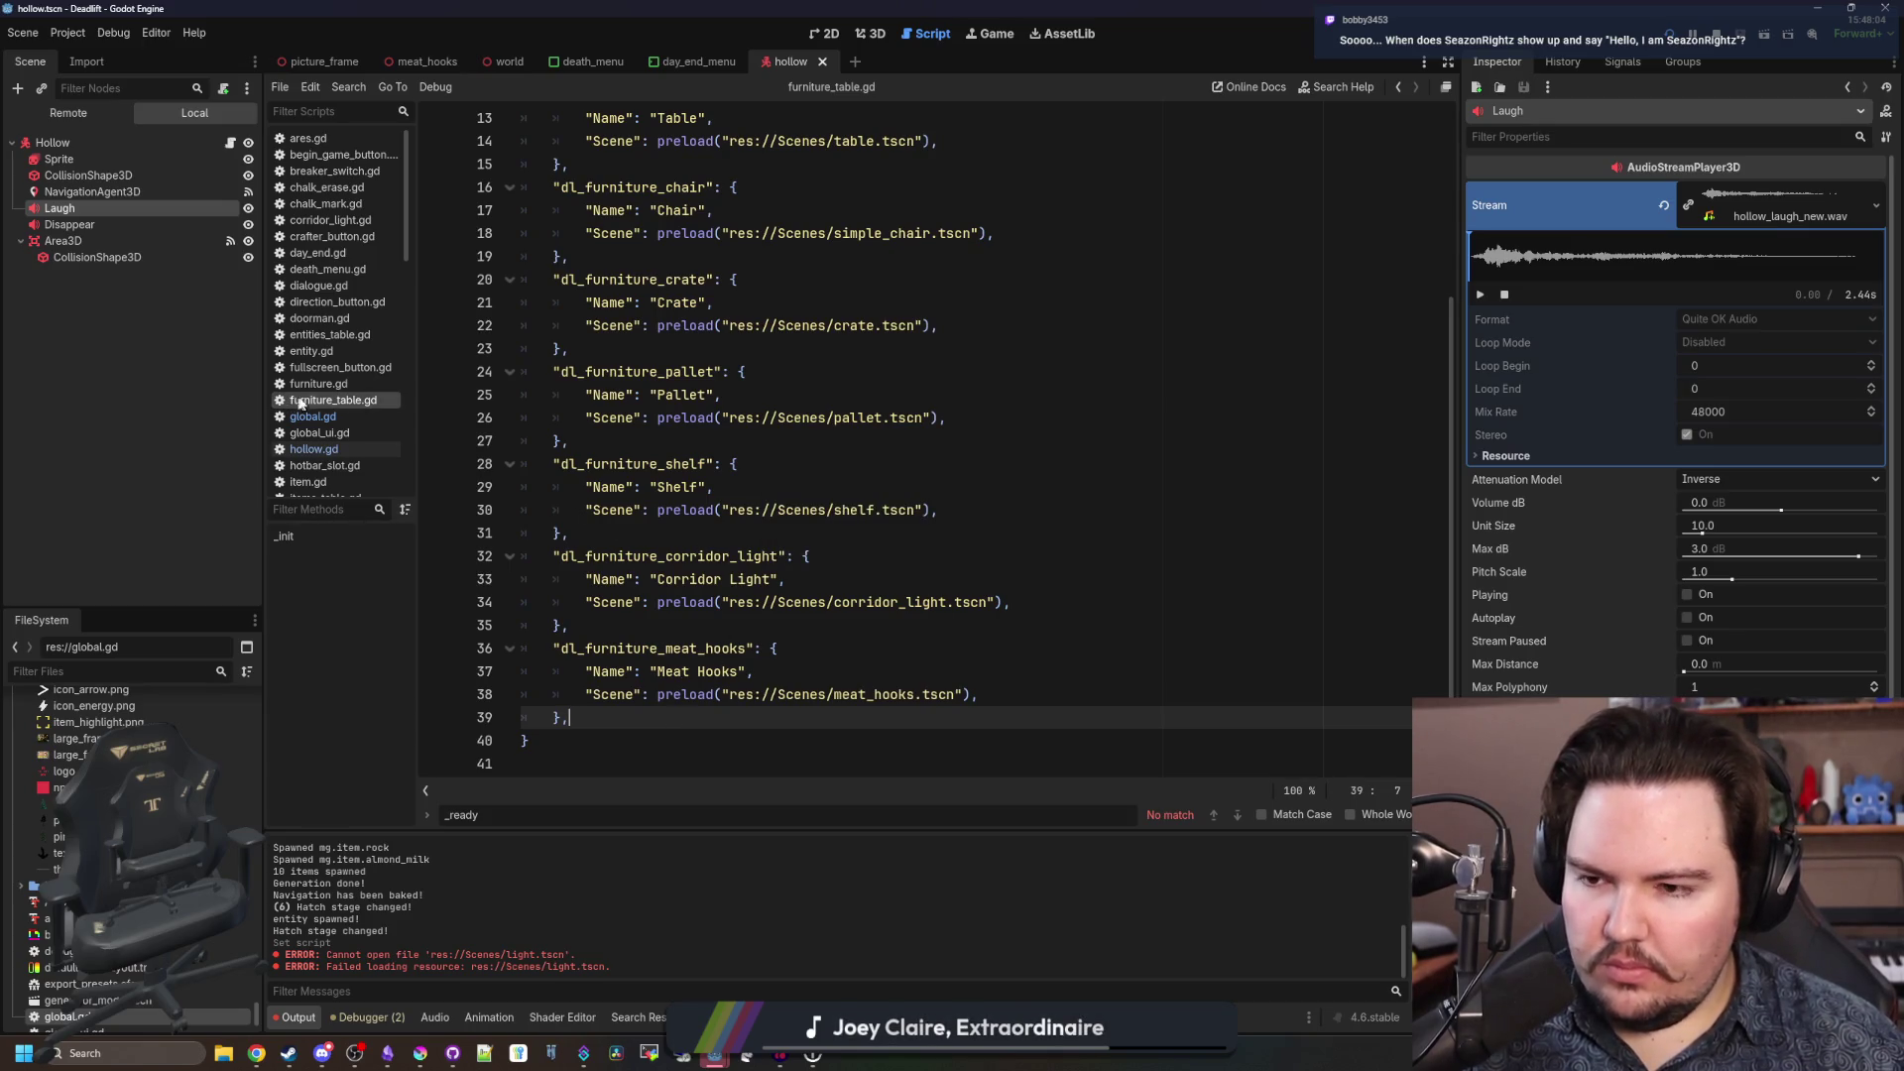
{"action": "left_click", "coordinate": [190, 663]}
{"action": "type", "text": "model"}
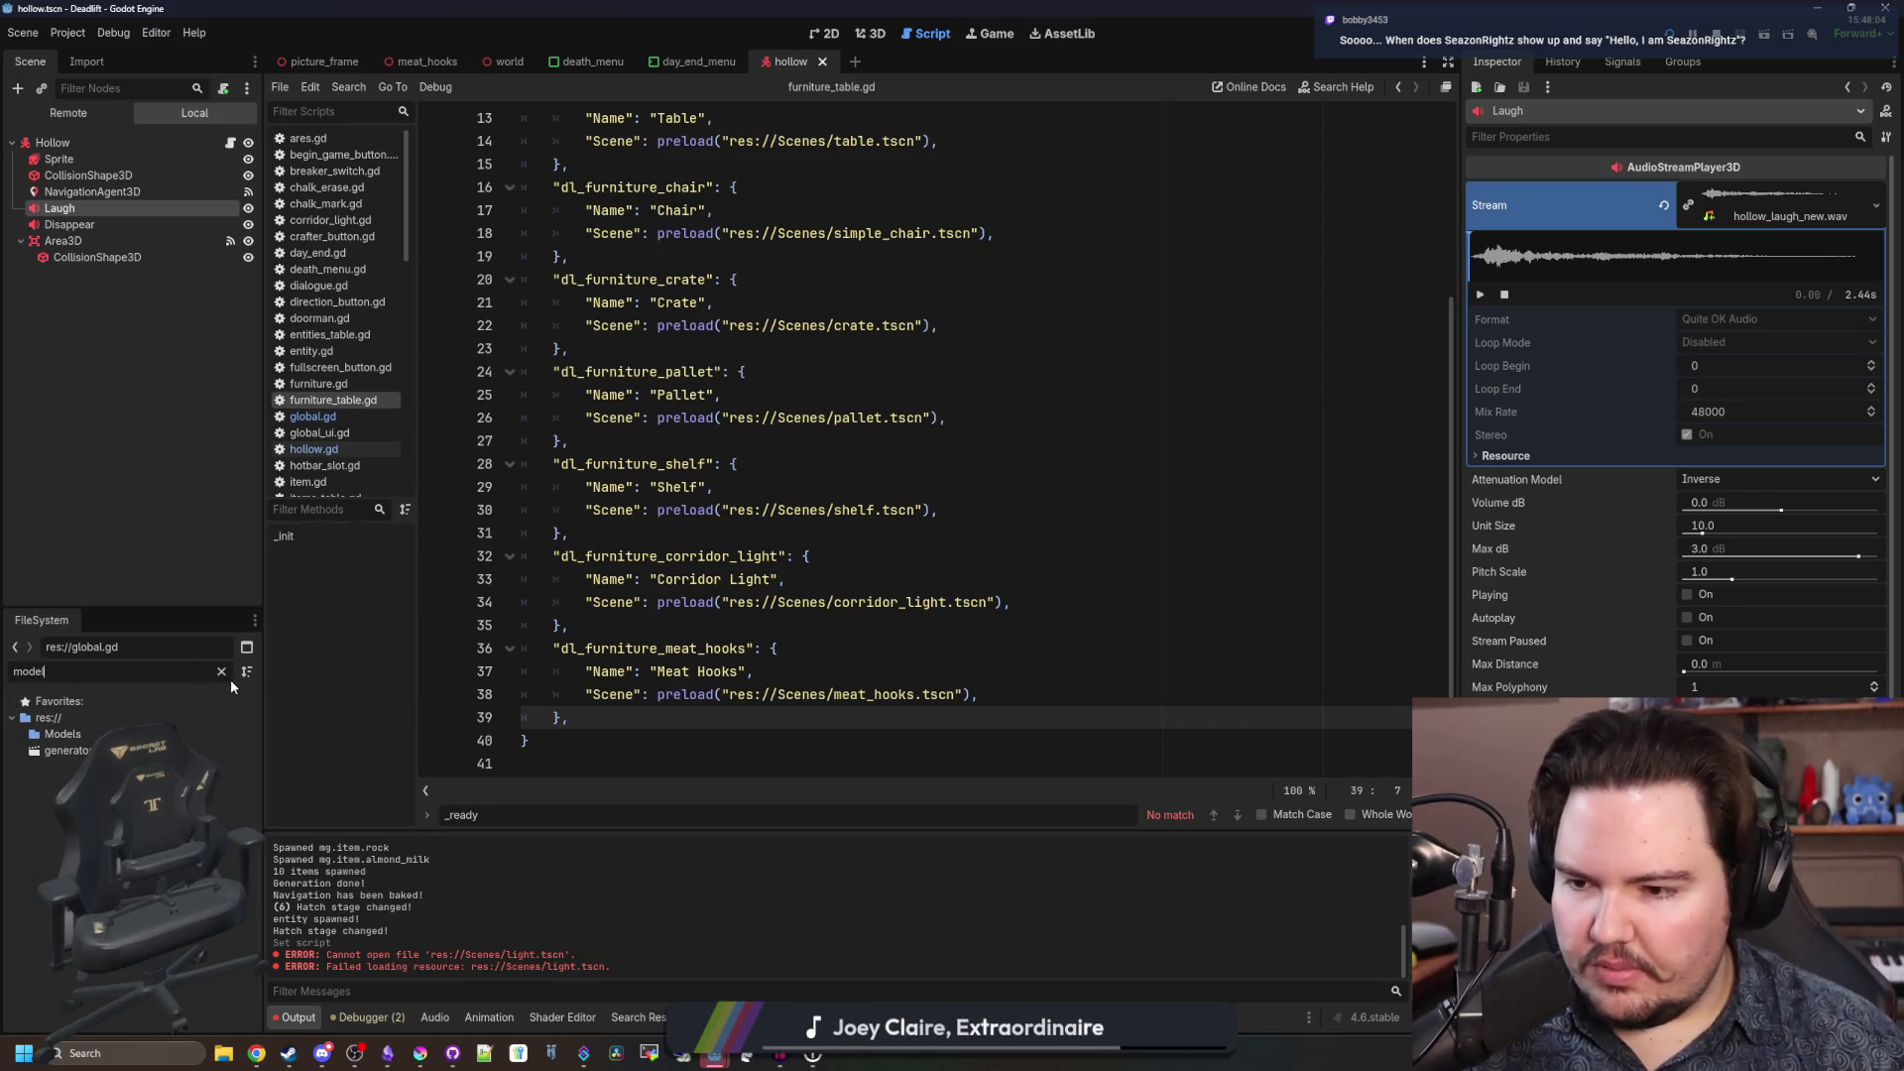
{"action": "left_click", "coordinate": [222, 672]}
{"action": "left_click", "coordinate": [801, 573]}
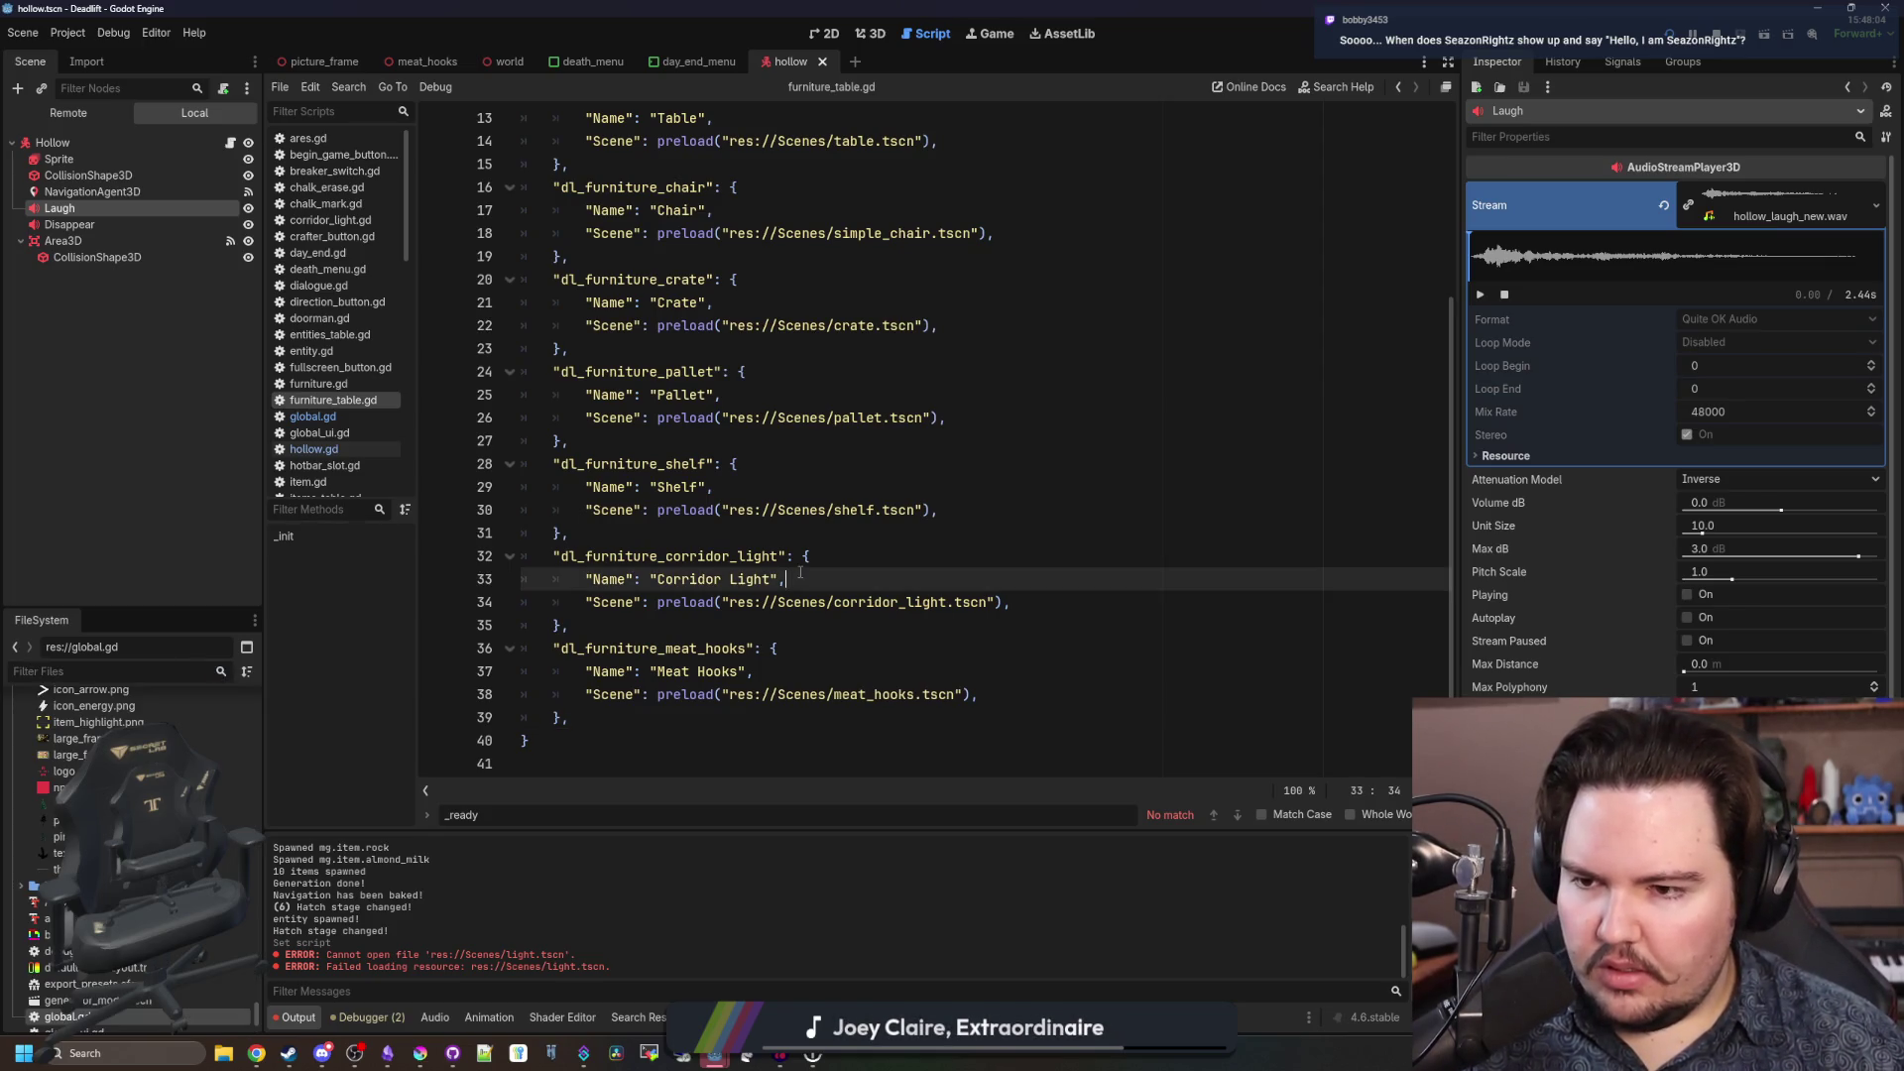
Open global.gd and search it for generate_decor, which finds no match.
{"action": "left_click", "coordinate": [337, 410]}
{"action": "left_click", "coordinate": [990, 549]}
{"action": "key", "text": "ctrl+f"}
{"action": "type", "text": "generate_decor"}
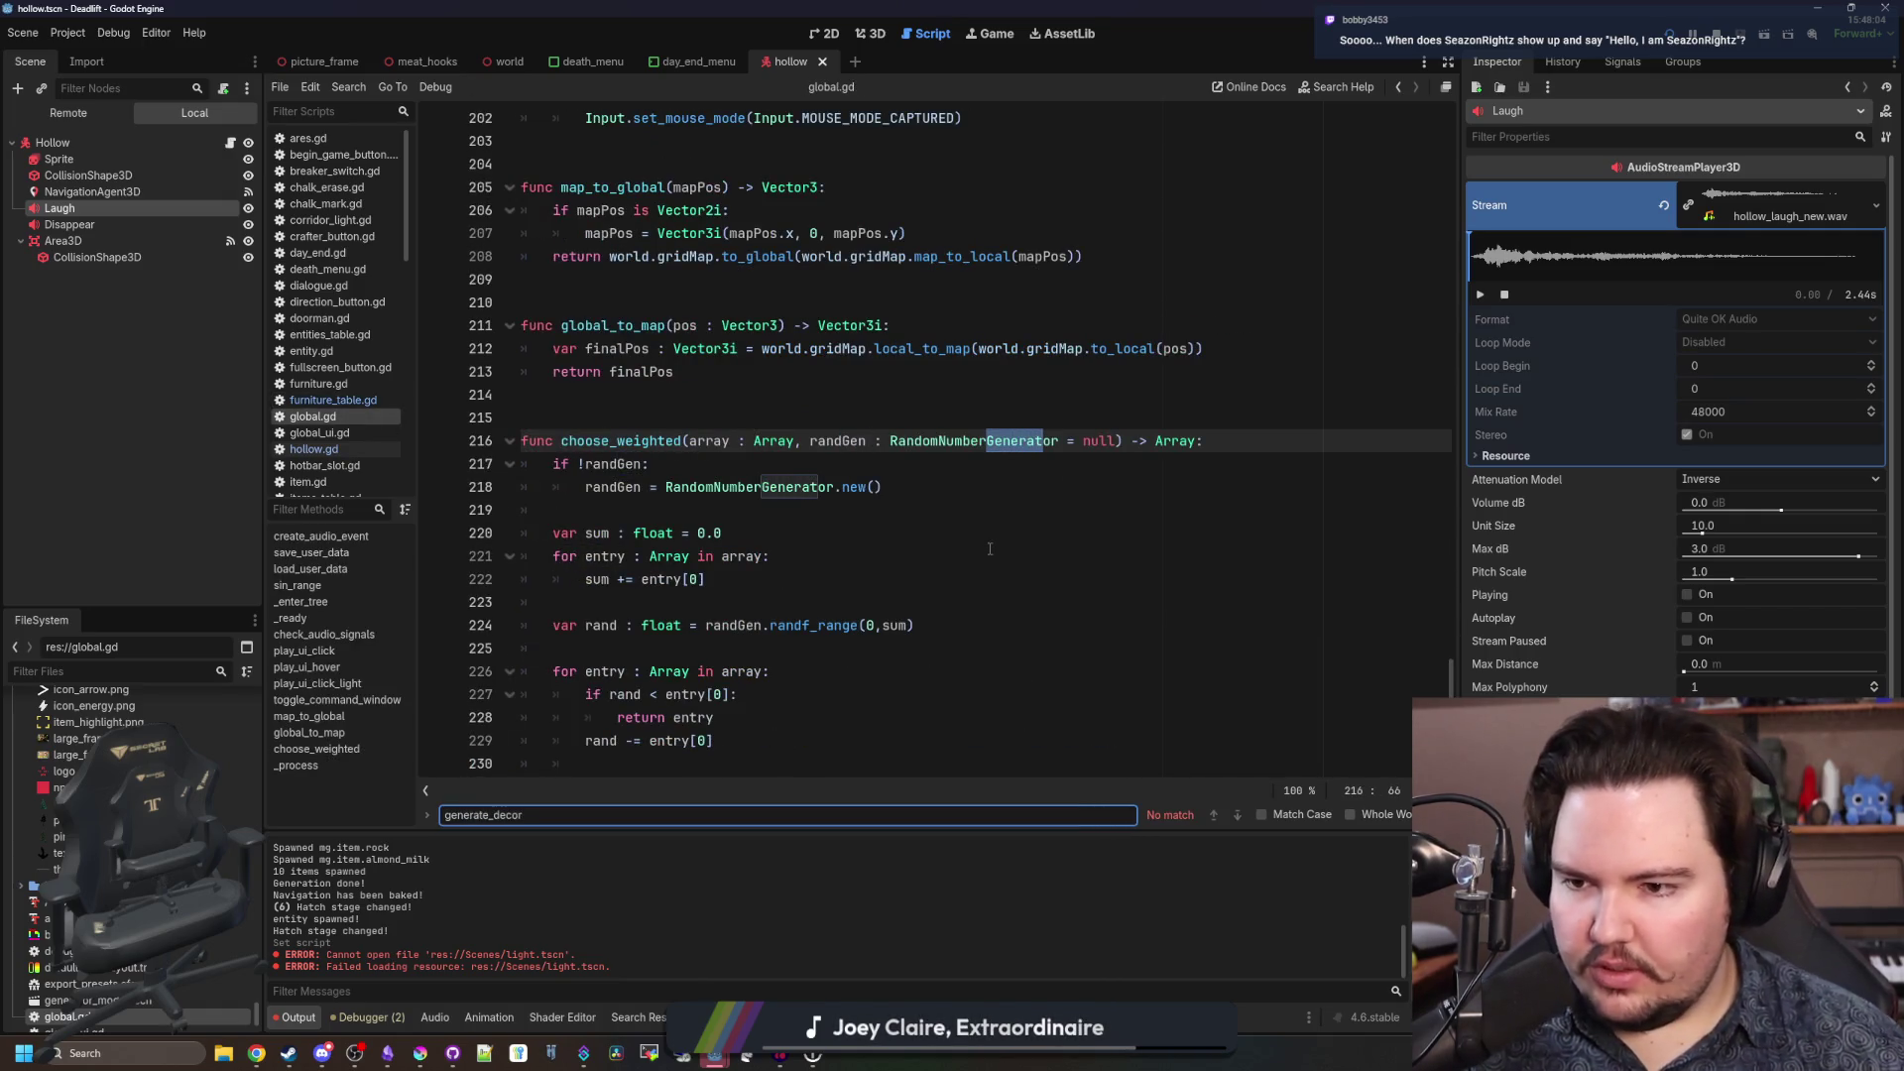
Open world.gd via a 'world' file filter and search it for generate_decor.
{"action": "left_click", "coordinate": [204, 676]}
{"action": "type", "text": "world"}
{"action": "double_click", "coordinate": [70, 751]}
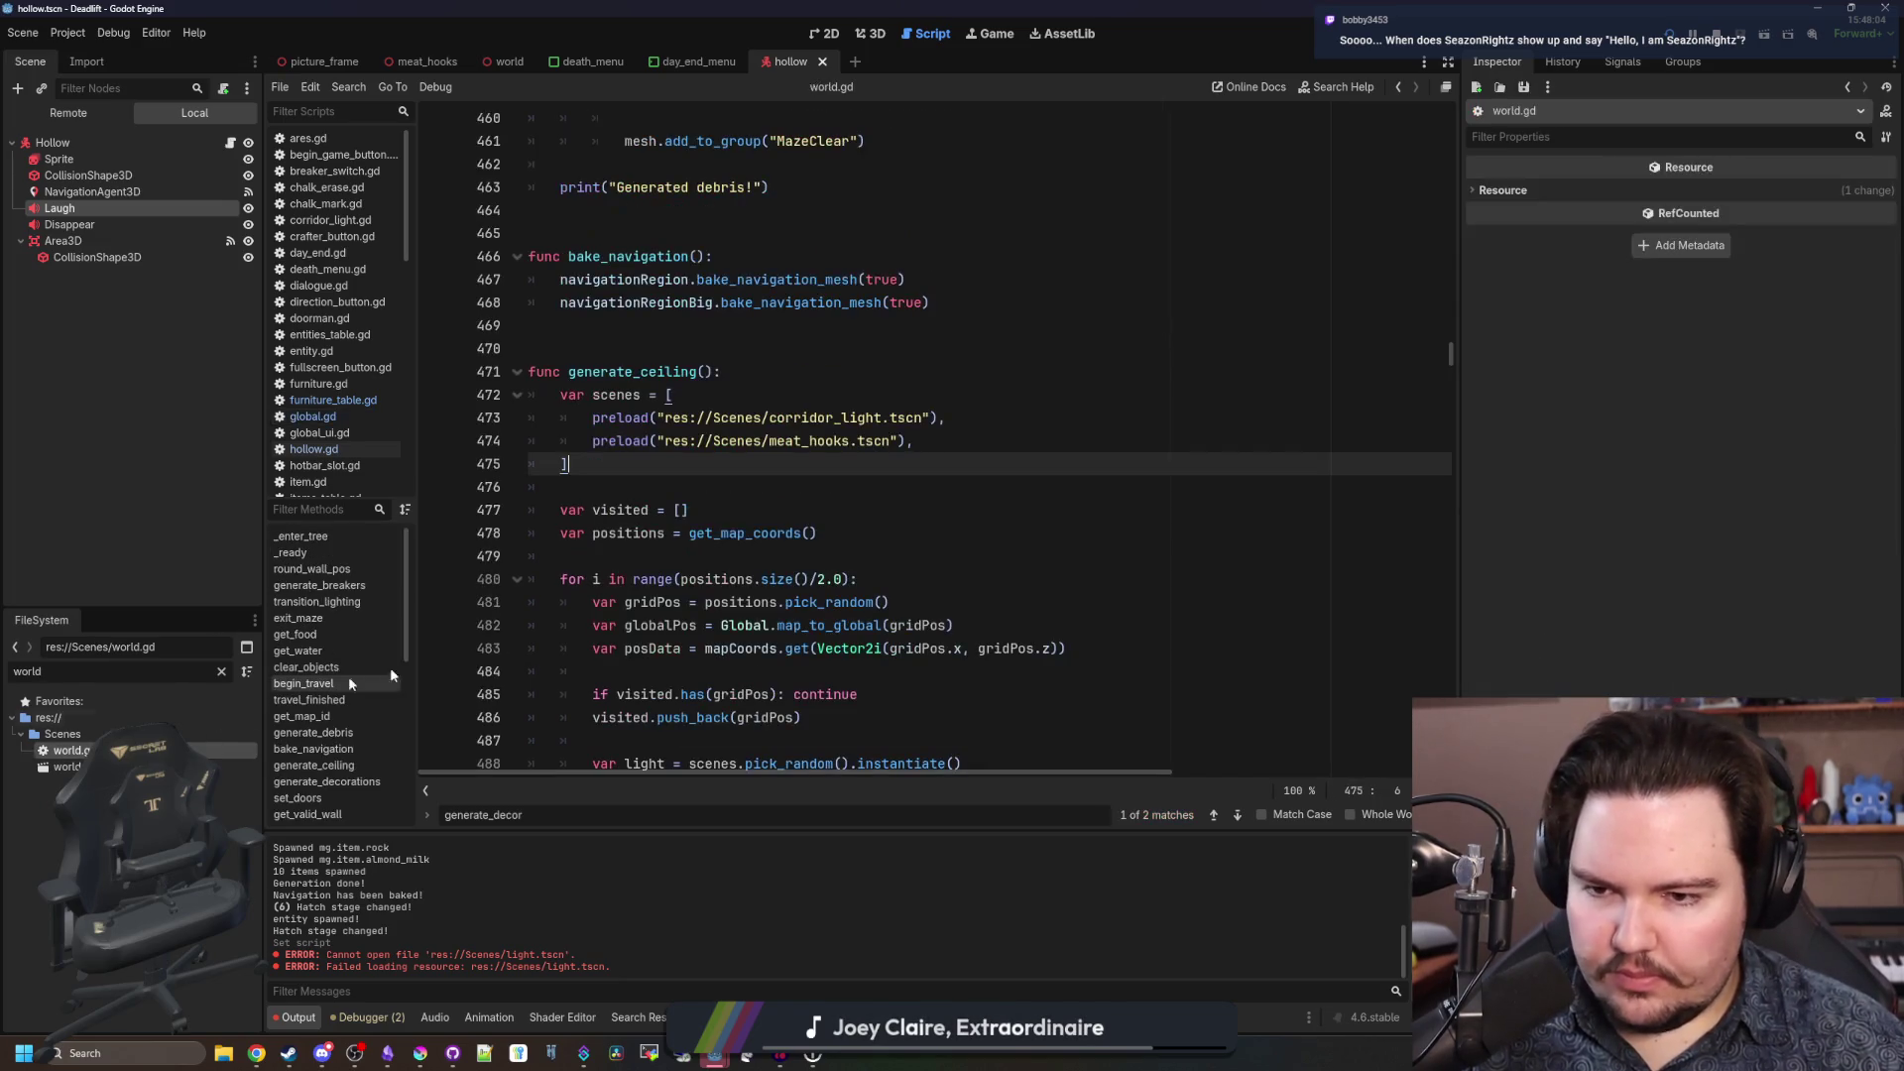
{"action": "left_click", "coordinate": [826, 532]}
{"action": "key", "text": "ctrl+f"}
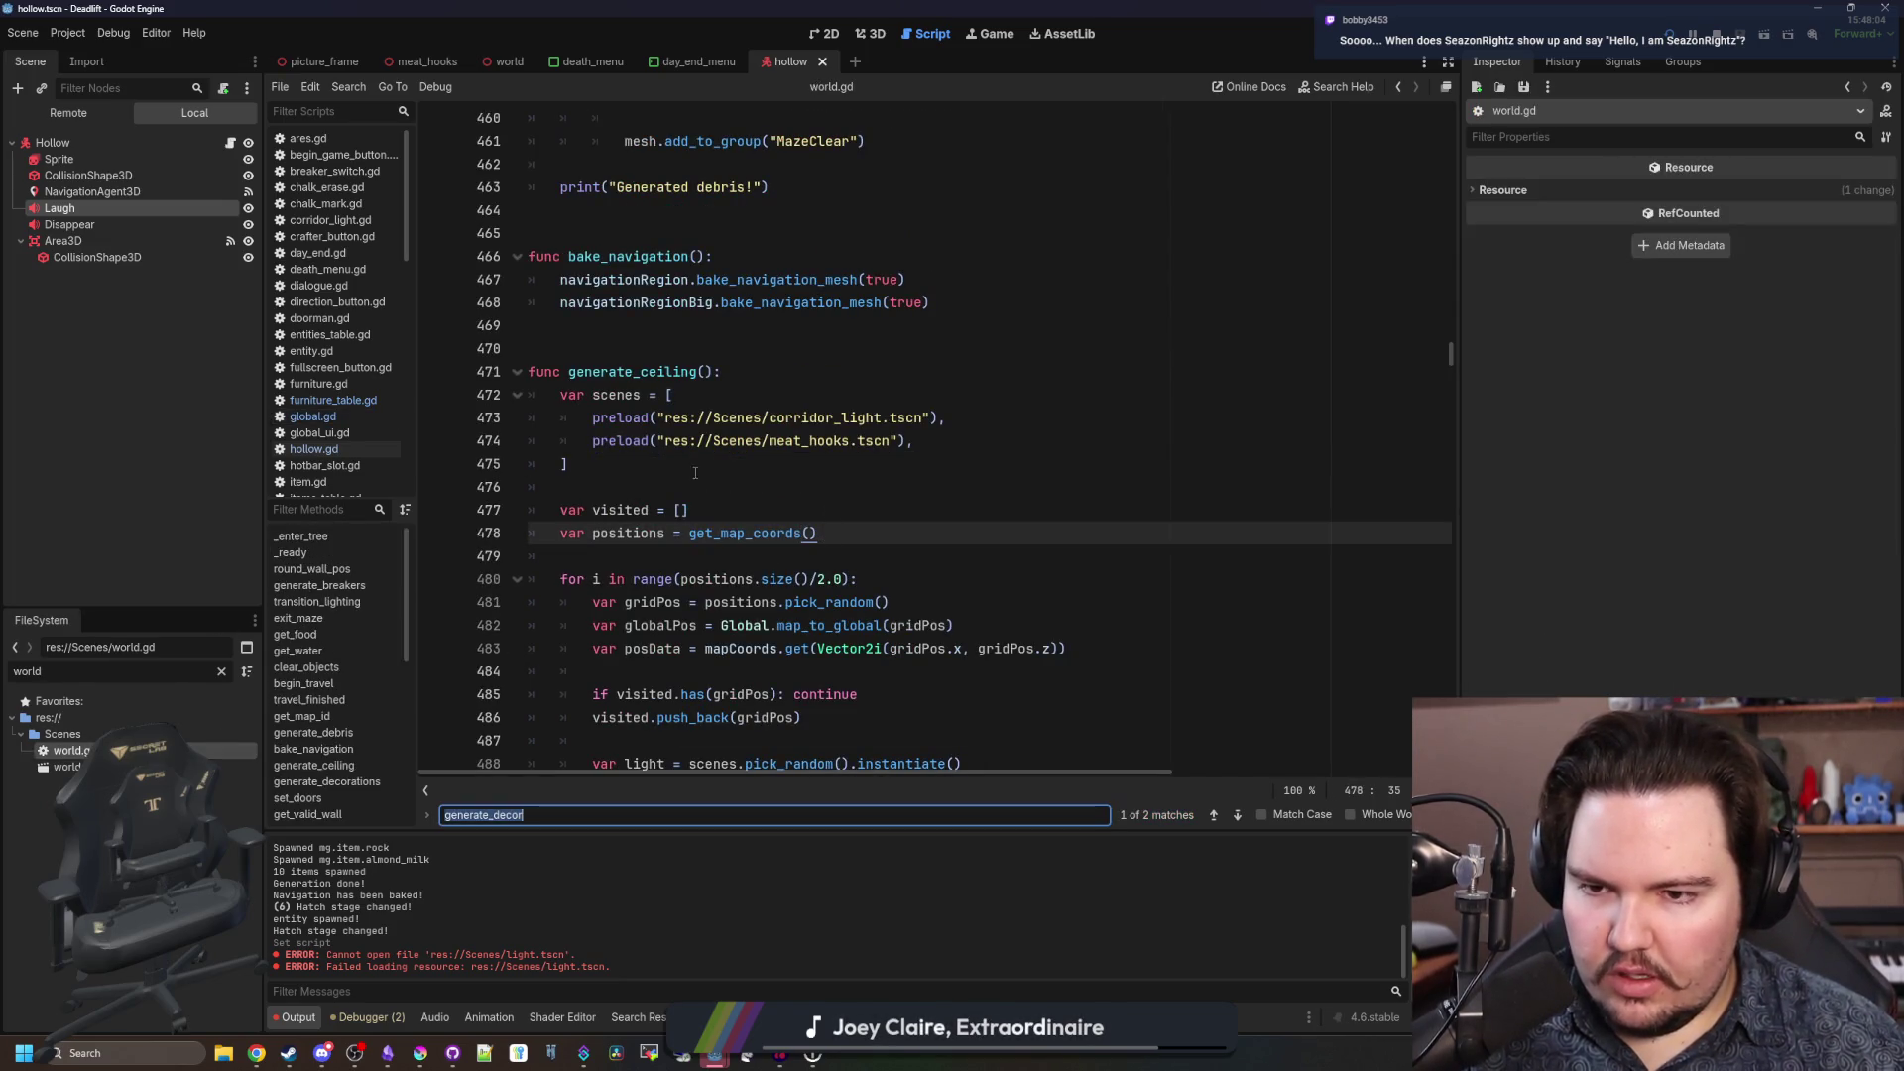
Delete the hard-coded scenes array from generate_ceiling.
{"action": "left_click", "coordinate": [645, 467]}
{"action": "left_click_drag", "start_coordinate": [616, 461], "coordinate": [530, 395]}
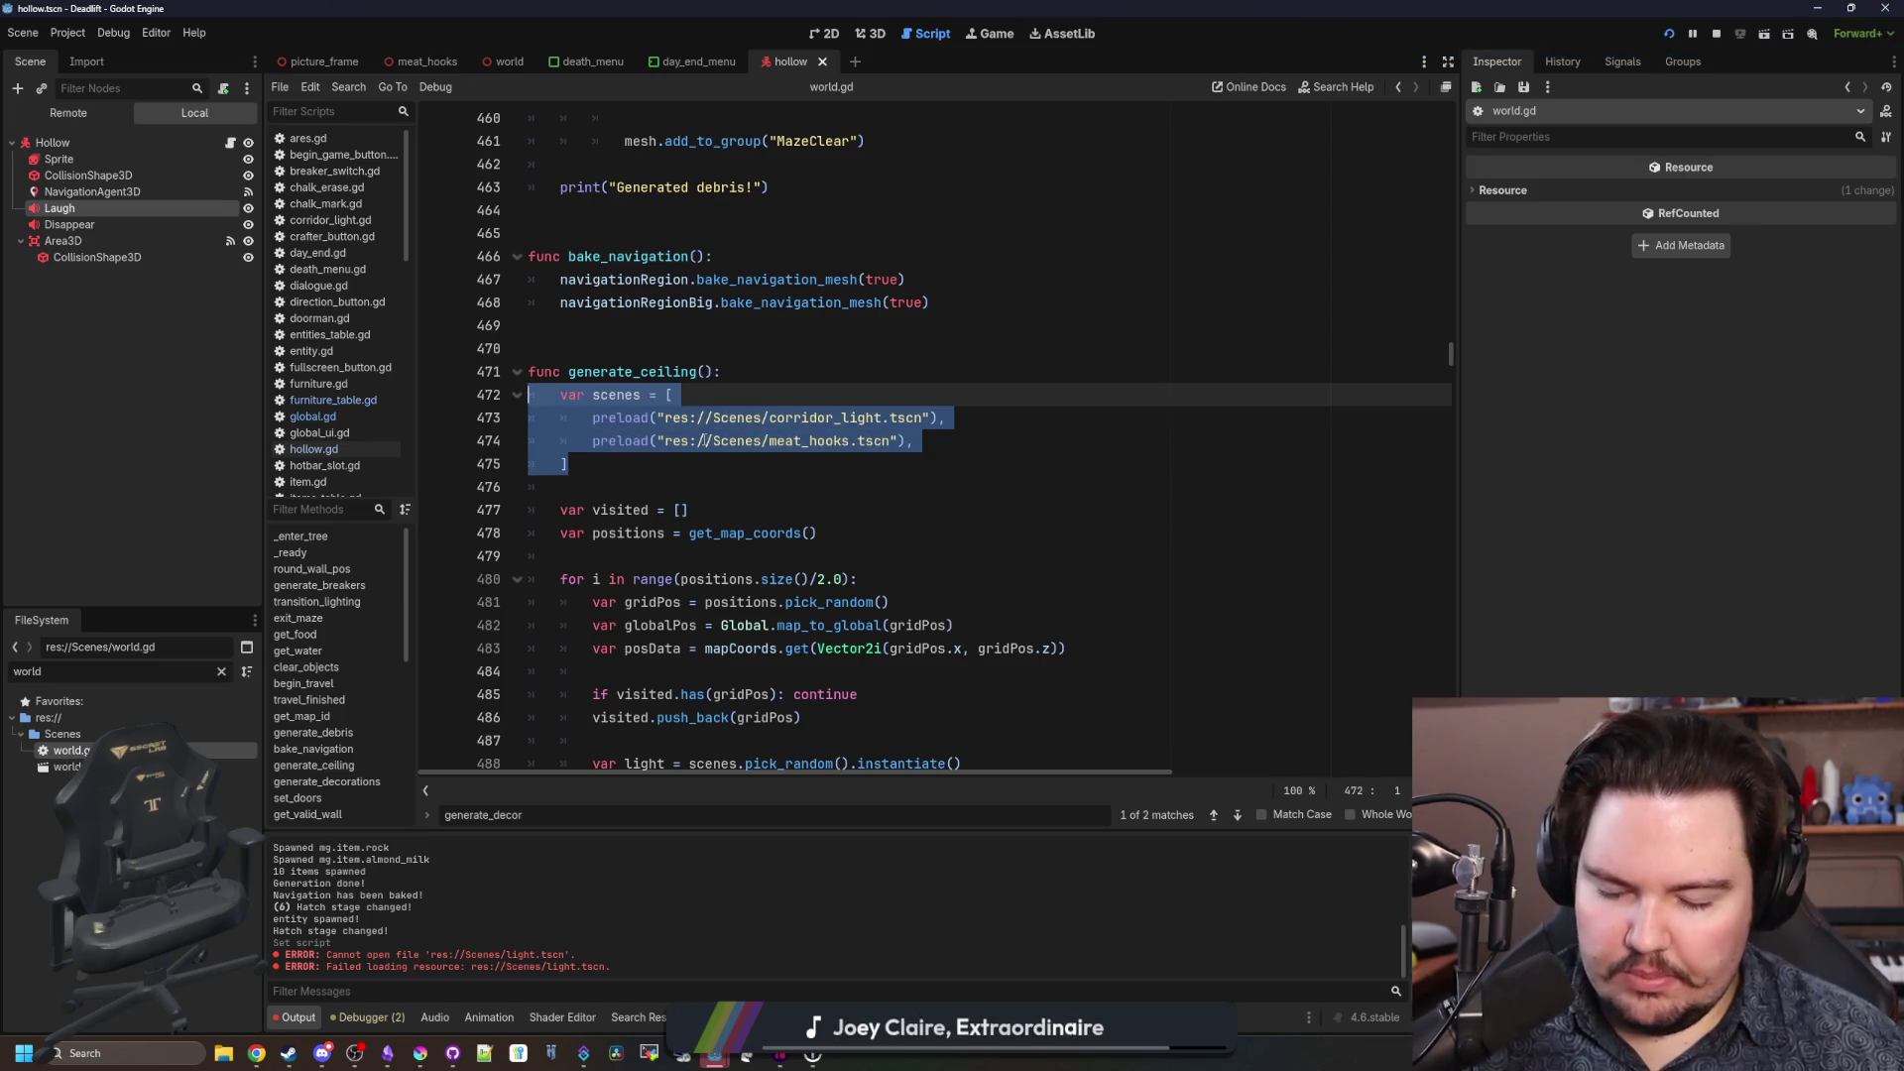
{"action": "key", "text": "ctrl+x"}
{"action": "key", "text": "BackSpace"}
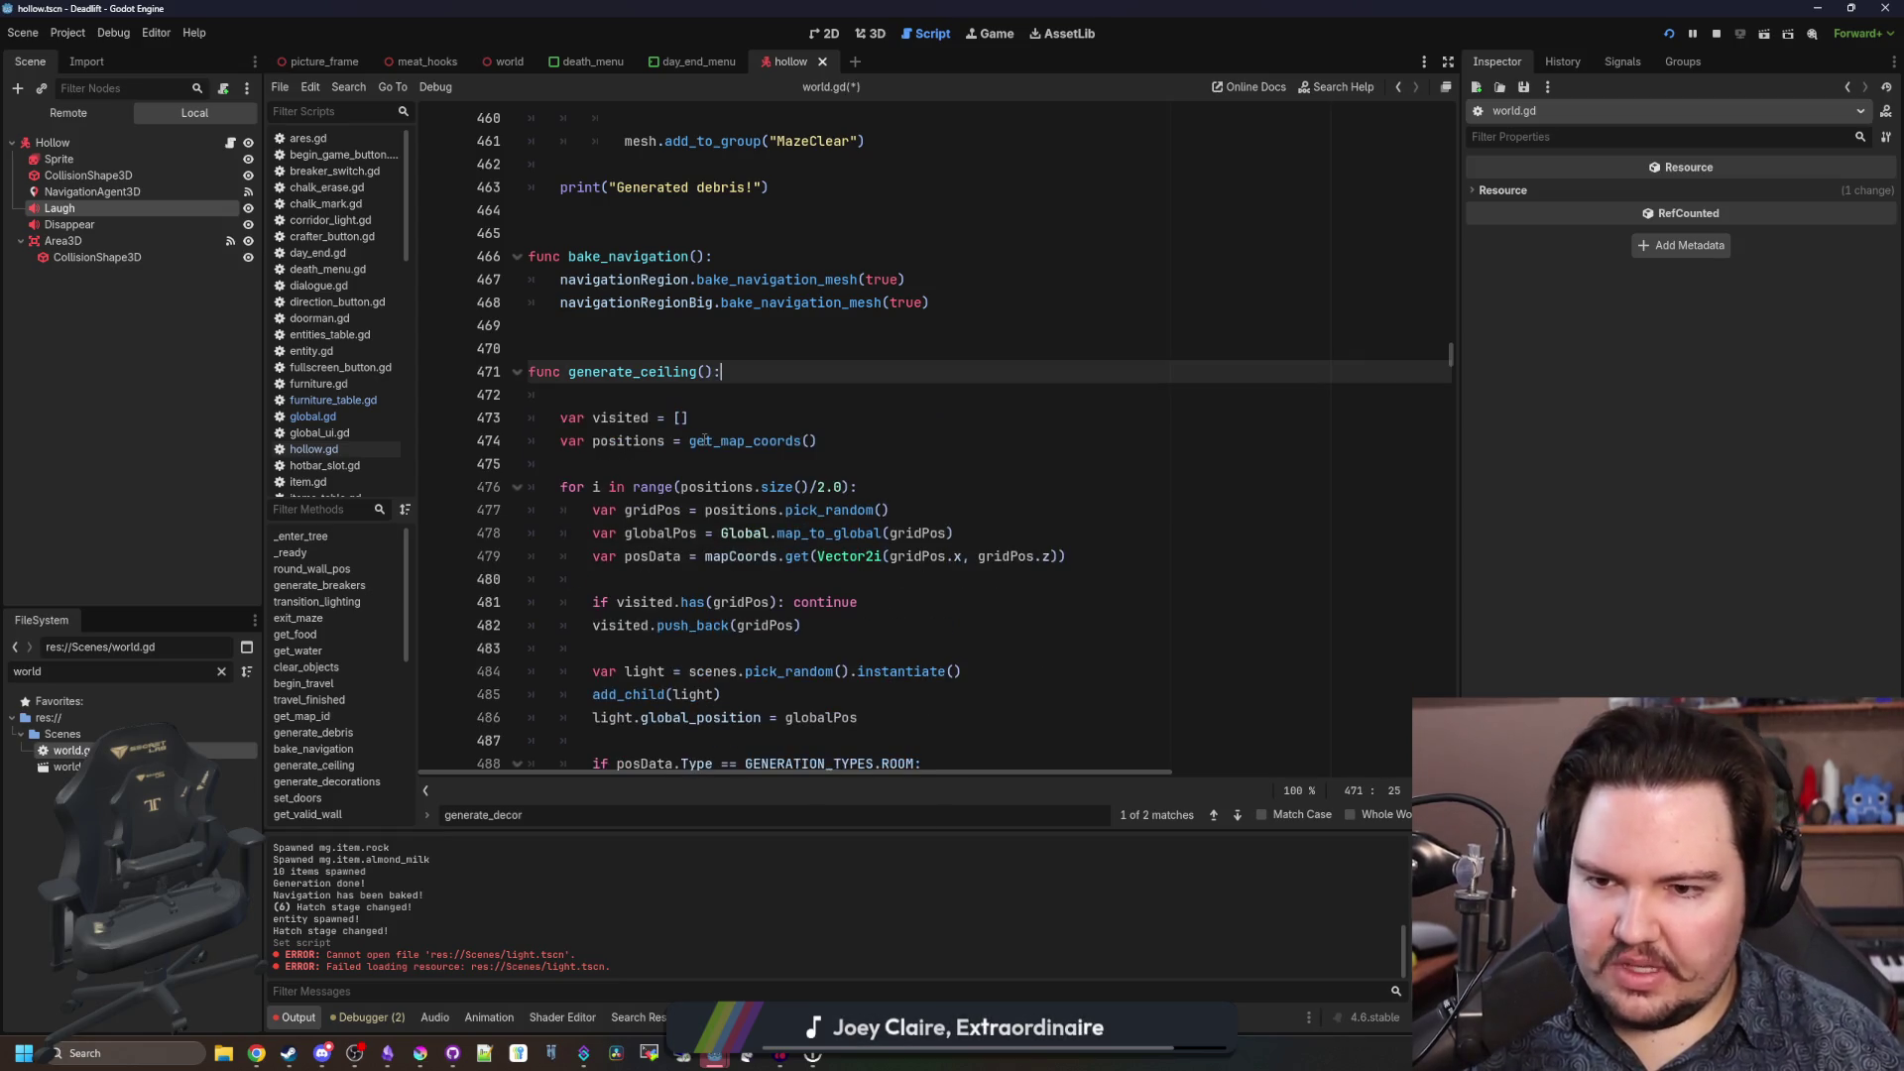
{"action": "key", "text": "Delete"}
Find generate_decorations, select its picture_frame preload line, and return to furniture_table.gd.
{"action": "scroll", "coordinate": [520, 759], "scroll_direction": "right", "scroll_amount": 2}
{"action": "left_click", "coordinate": [550, 814]}
{"action": "key", "text": "Return"}
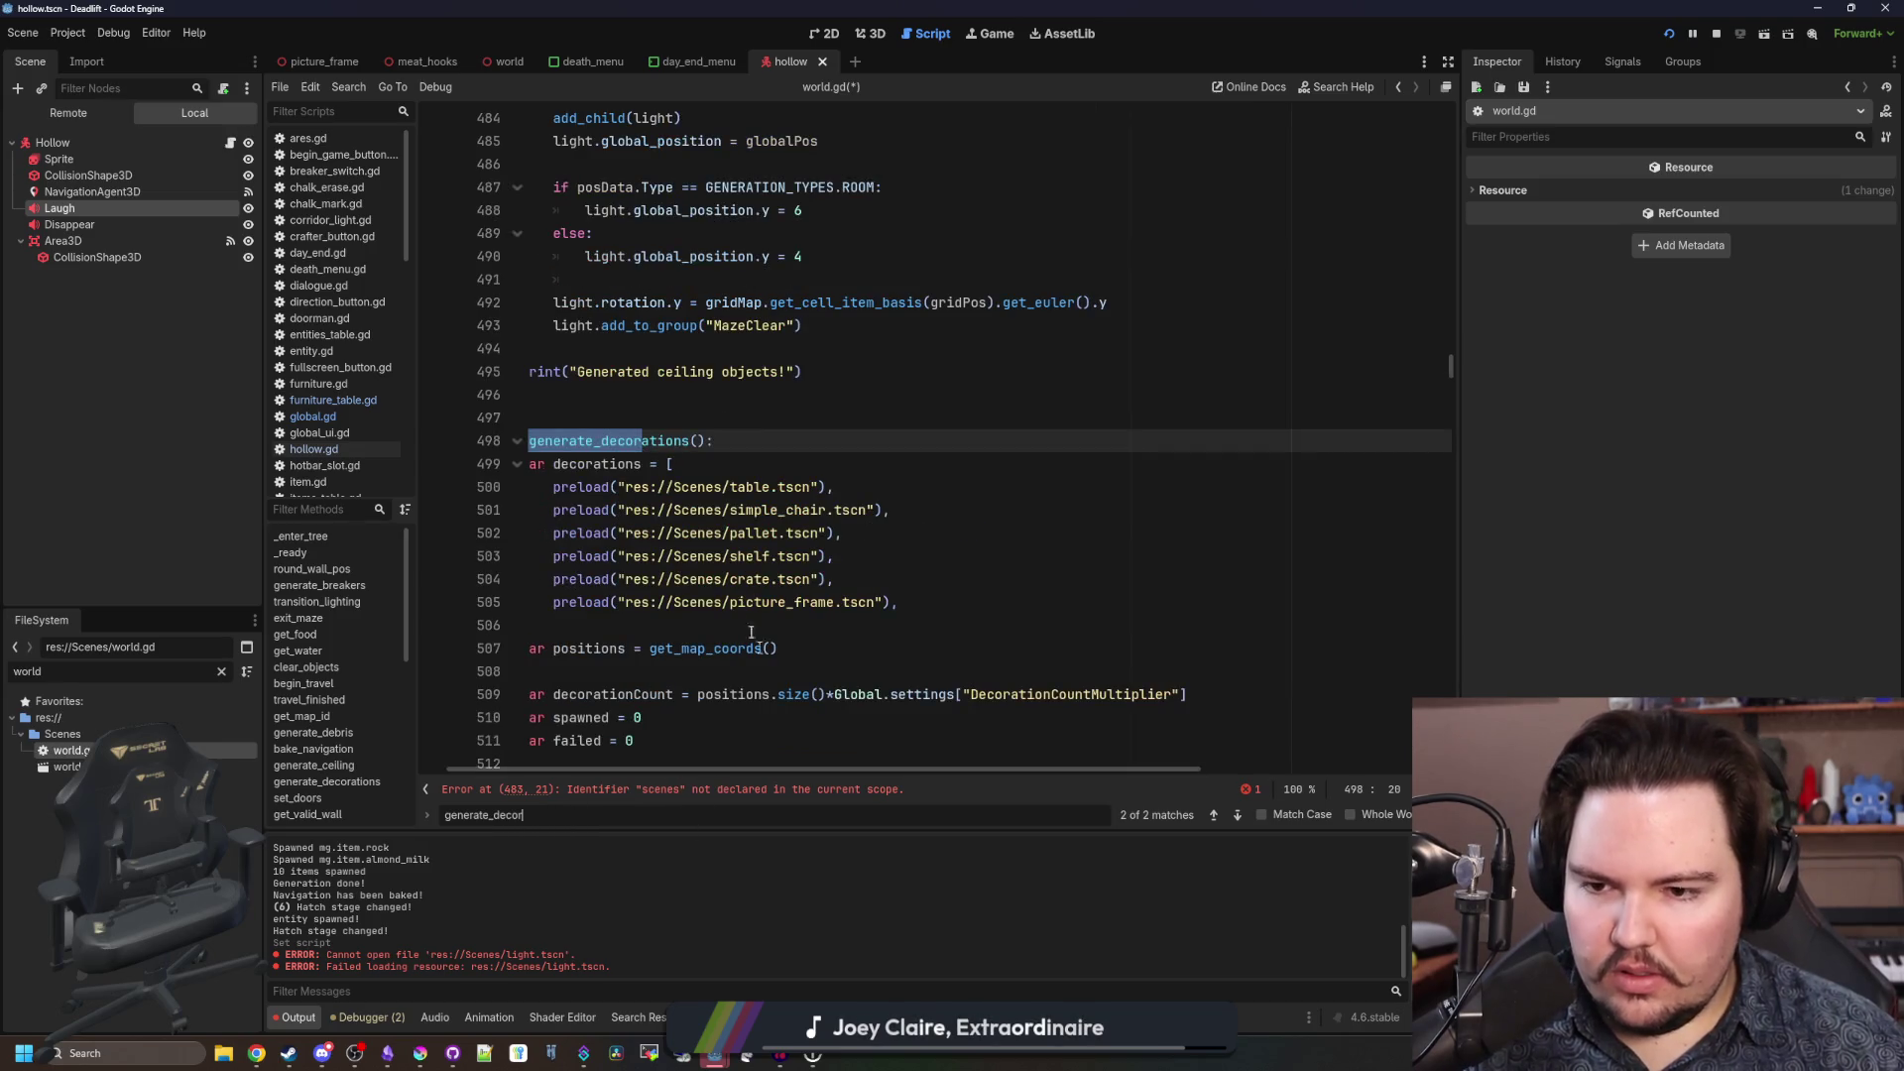
{"action": "scroll", "coordinate": [737, 596], "scroll_direction": "down", "scroll_amount": 1}
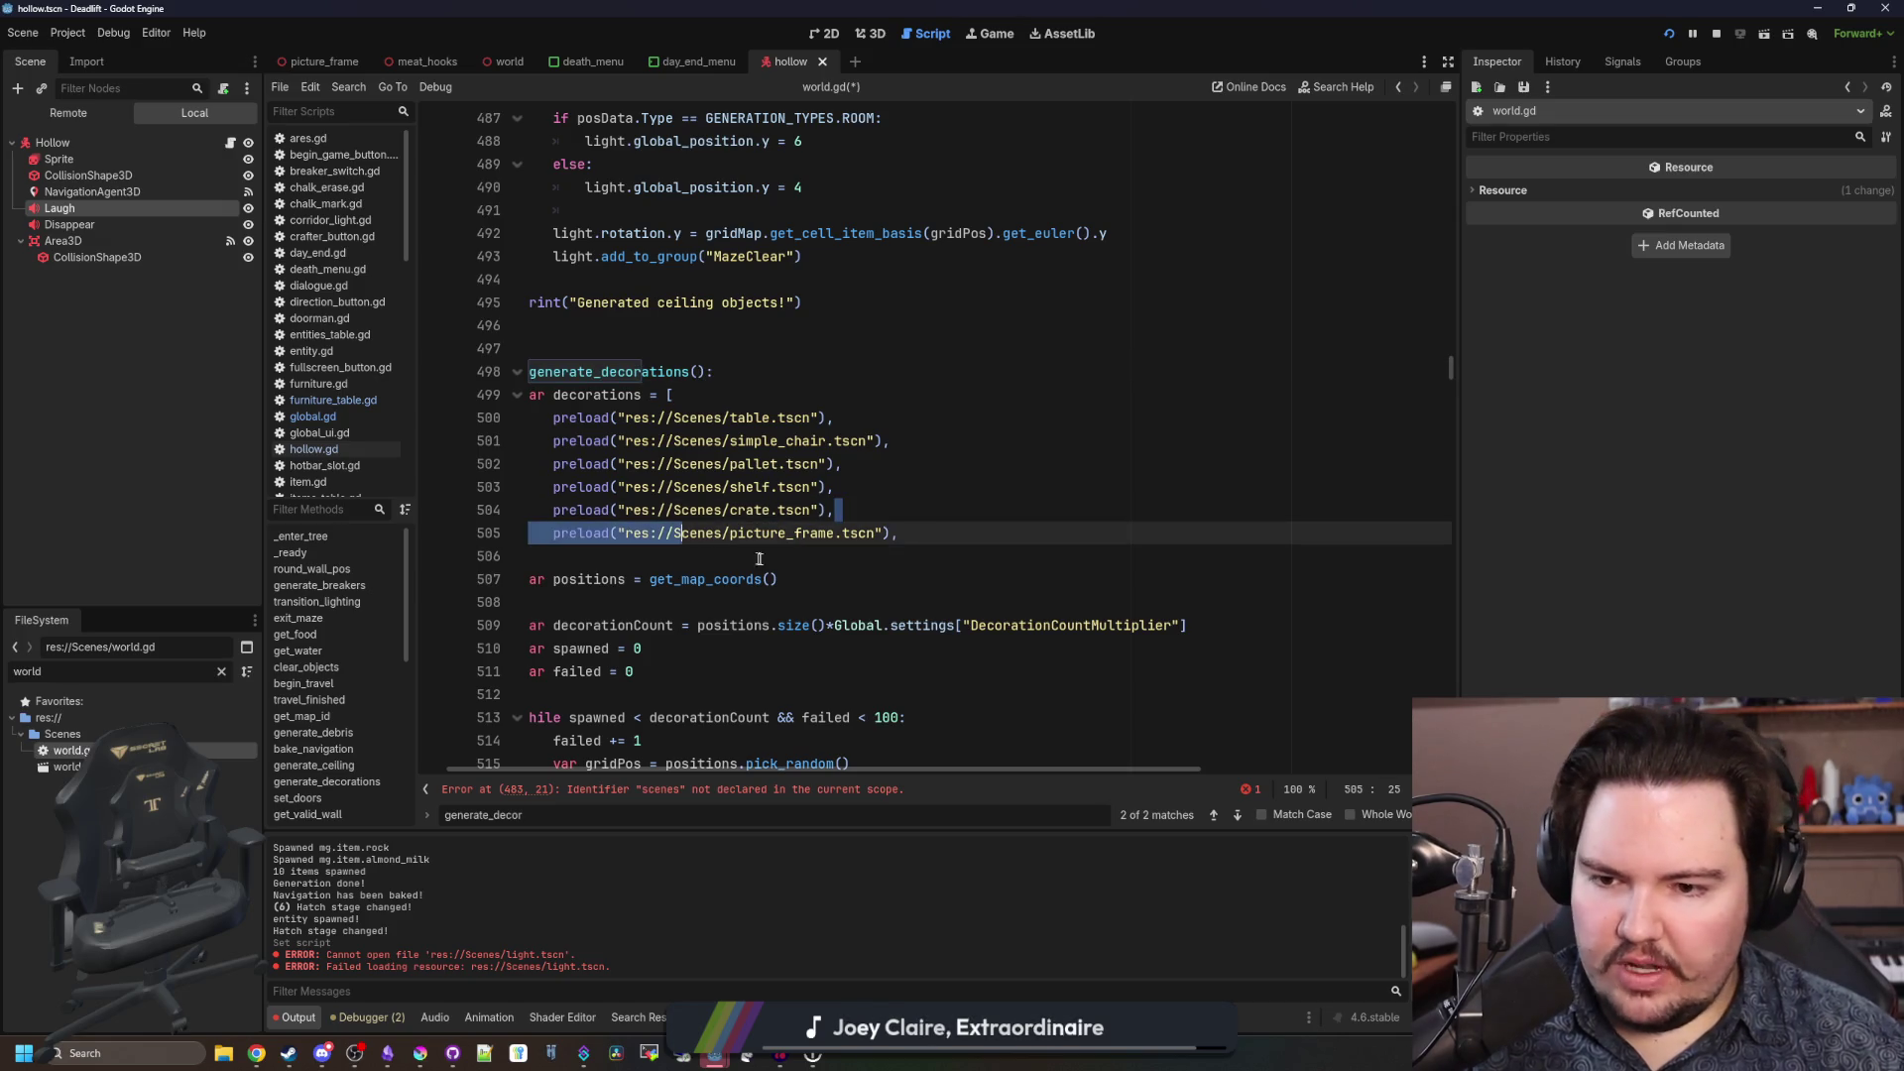
{"action": "left_click_drag", "start_coordinate": [899, 532], "coordinate": [551, 539]}
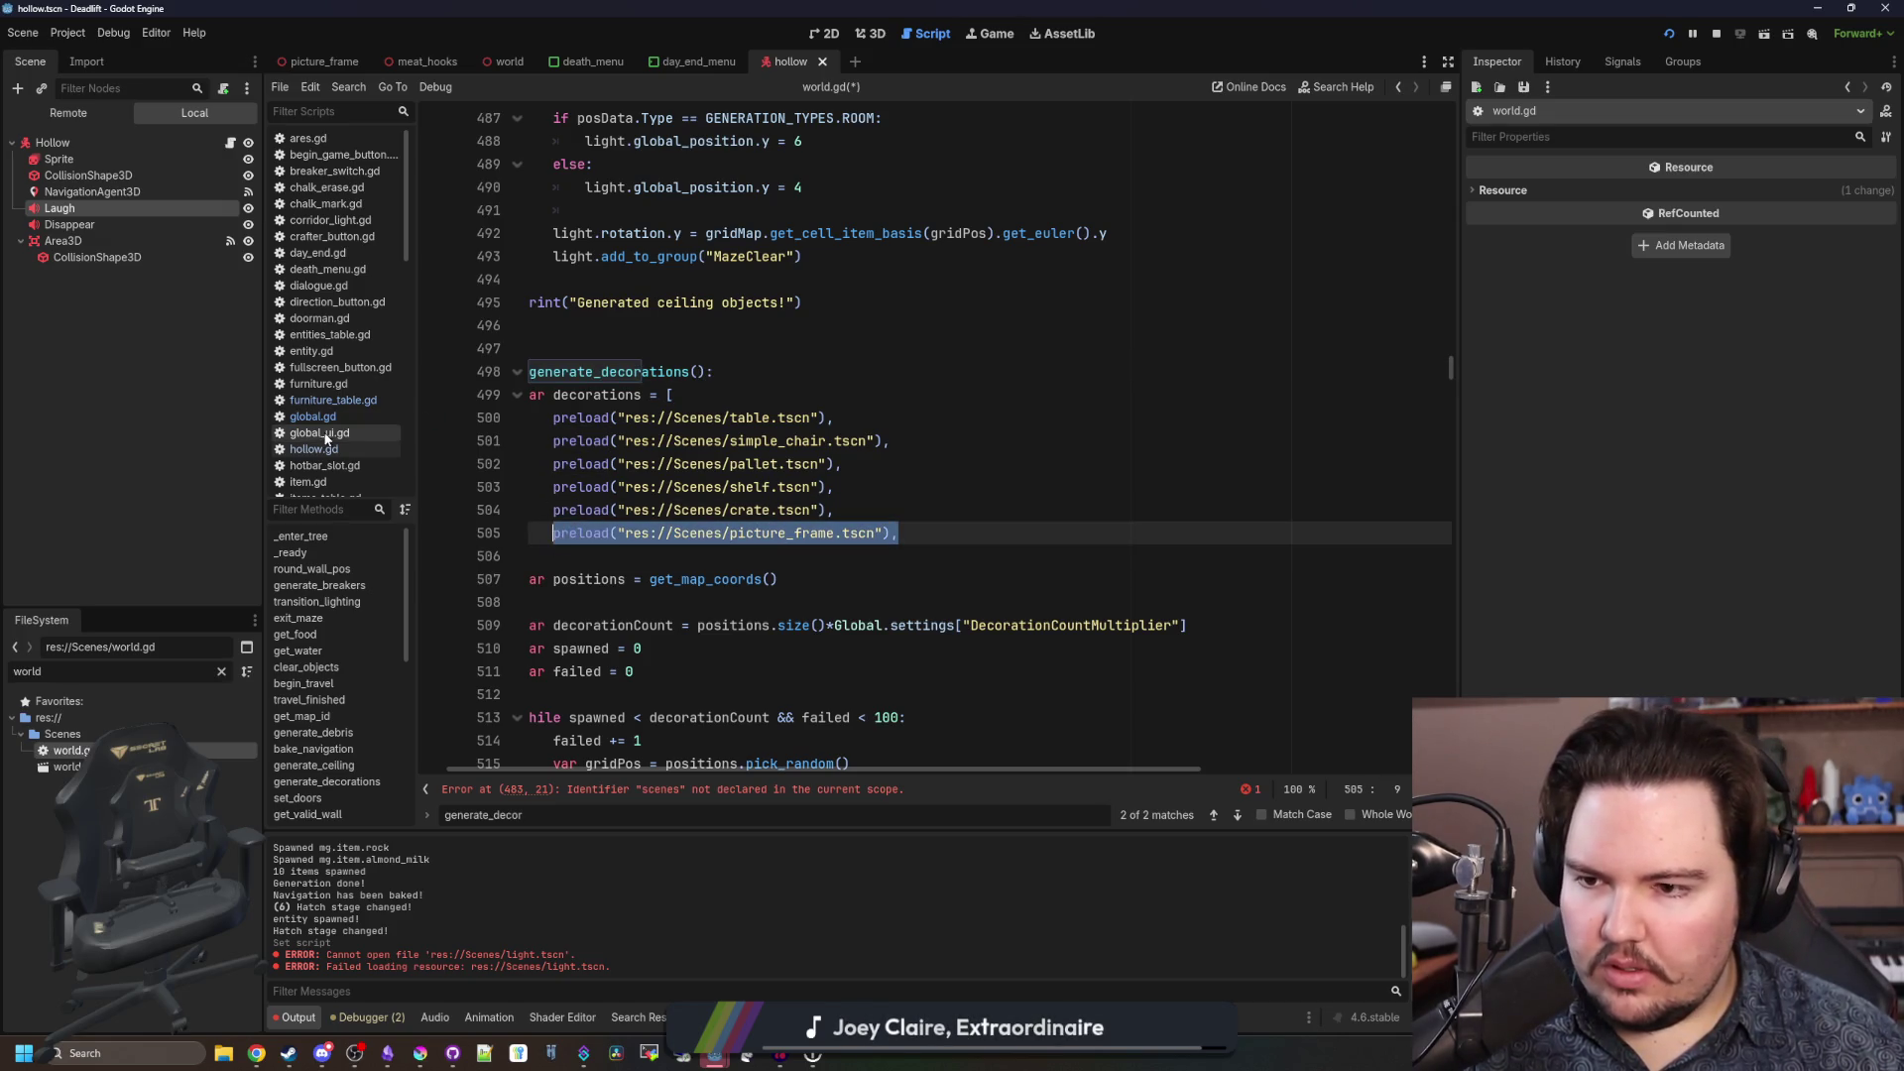
{"action": "left_click", "coordinate": [333, 399]}
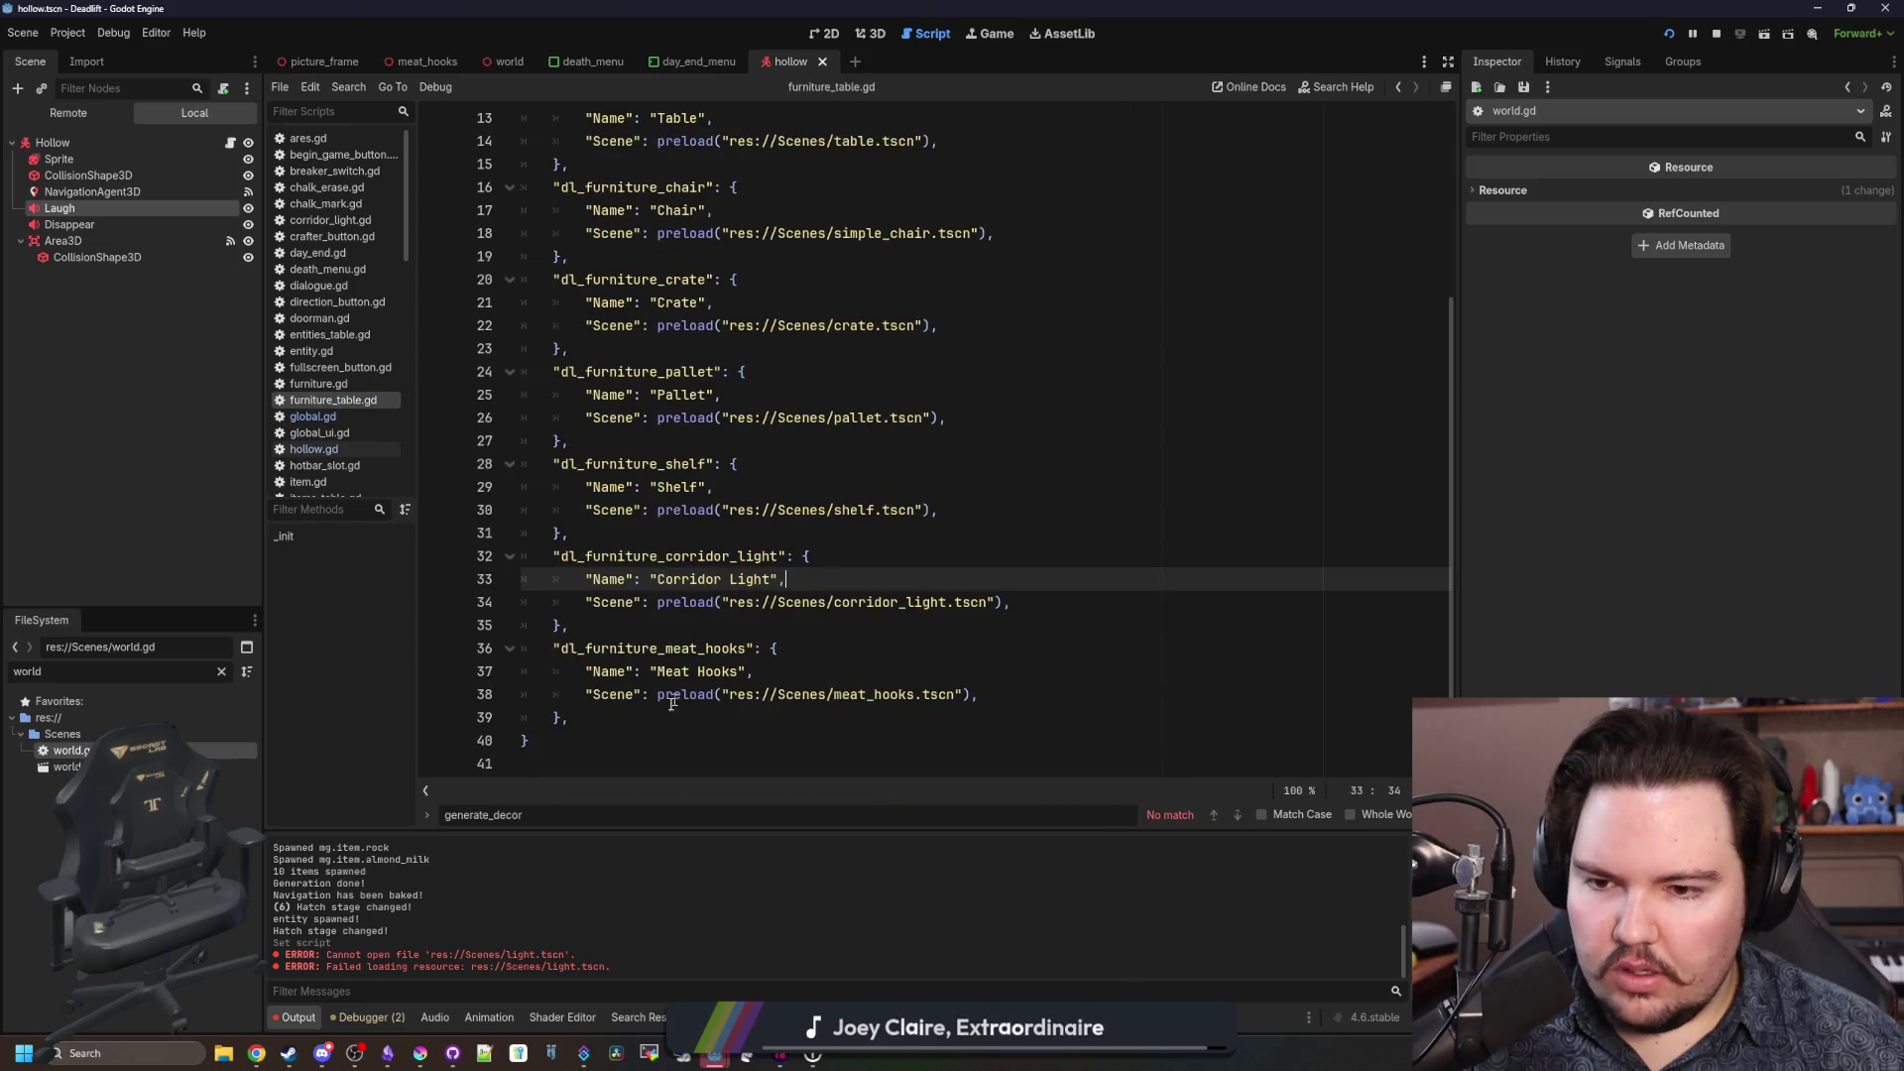
Paste a duplicate of the Meat Hooks entry at the end of the table.
{"action": "left_click", "coordinate": [611, 735]}
{"action": "scroll", "coordinate": [611, 712], "scroll_direction": "up", "scroll_amount": 3}
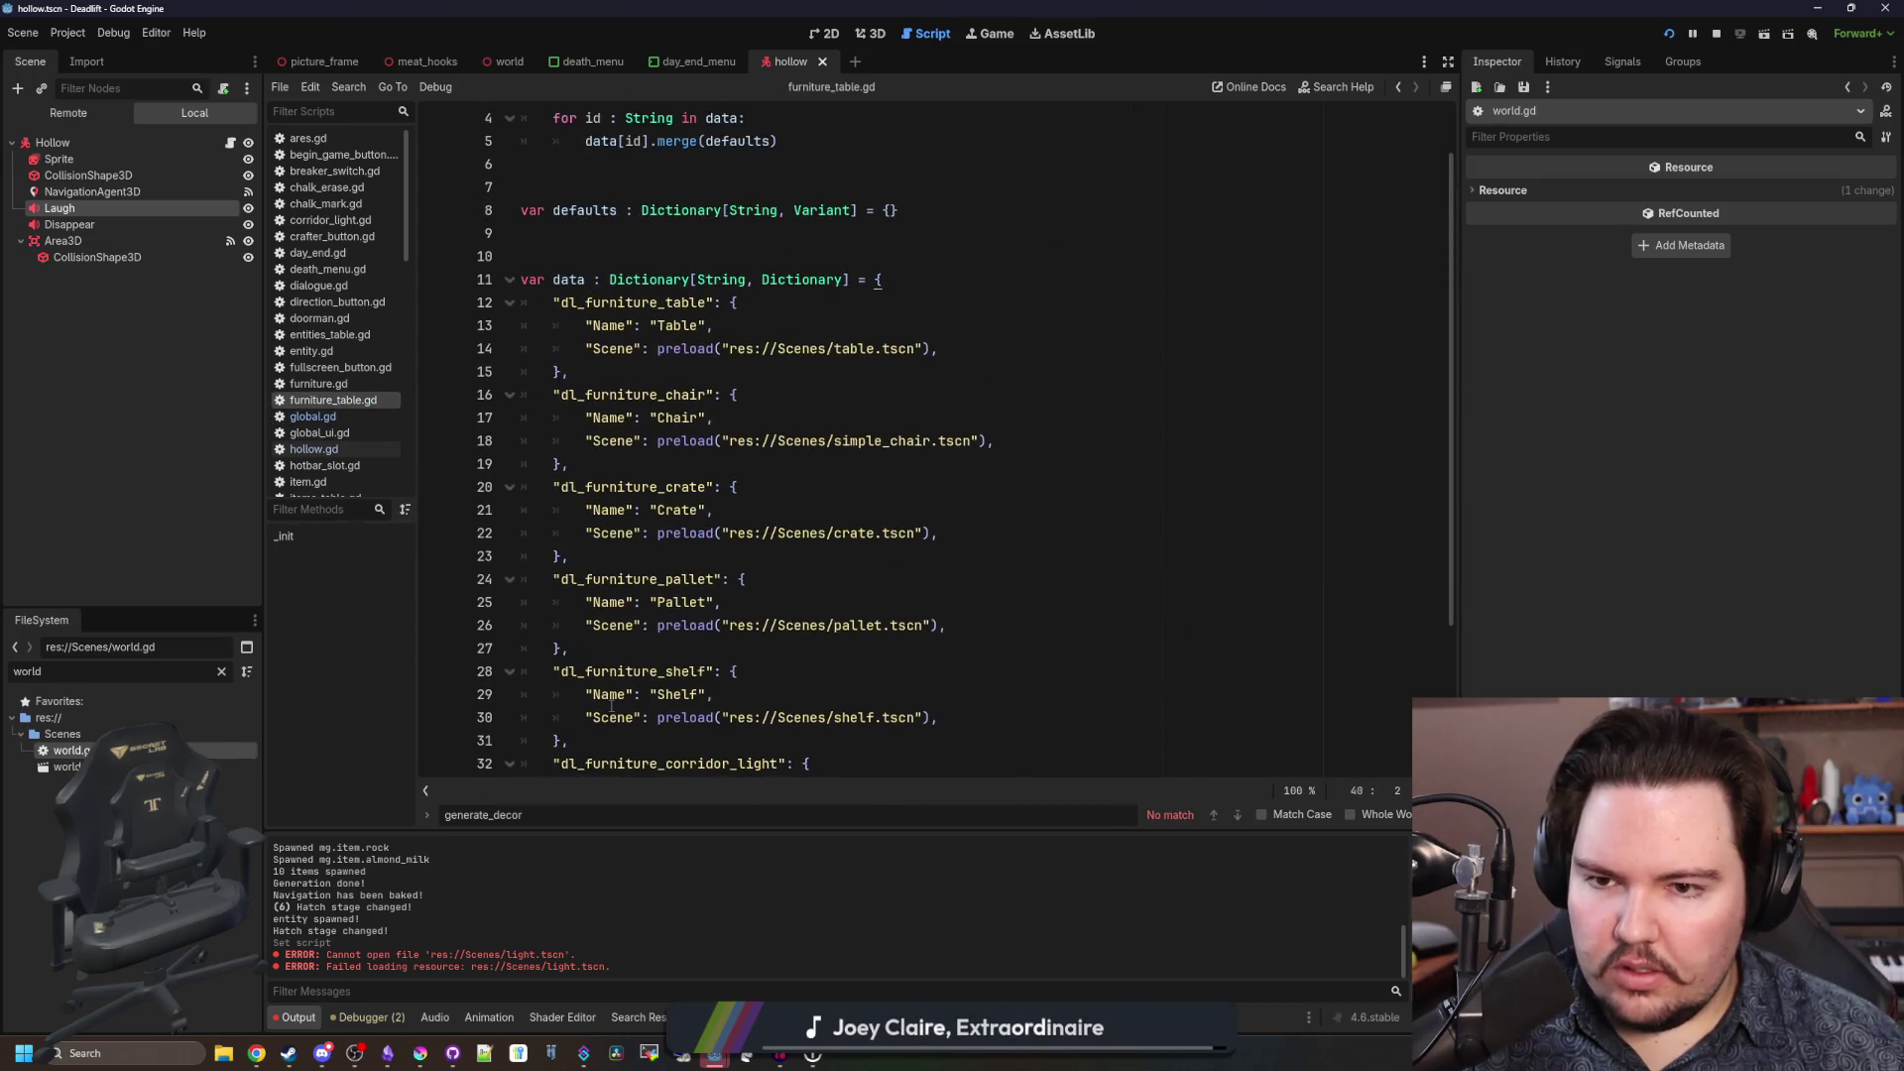
{"action": "scroll", "coordinate": [595, 711], "scroll_direction": "down", "scroll_amount": 3}
{"action": "key", "text": "shift+Up"}
{"action": "key", "text": "shift+Up"}
{"action": "key", "text": "shift+Up"}
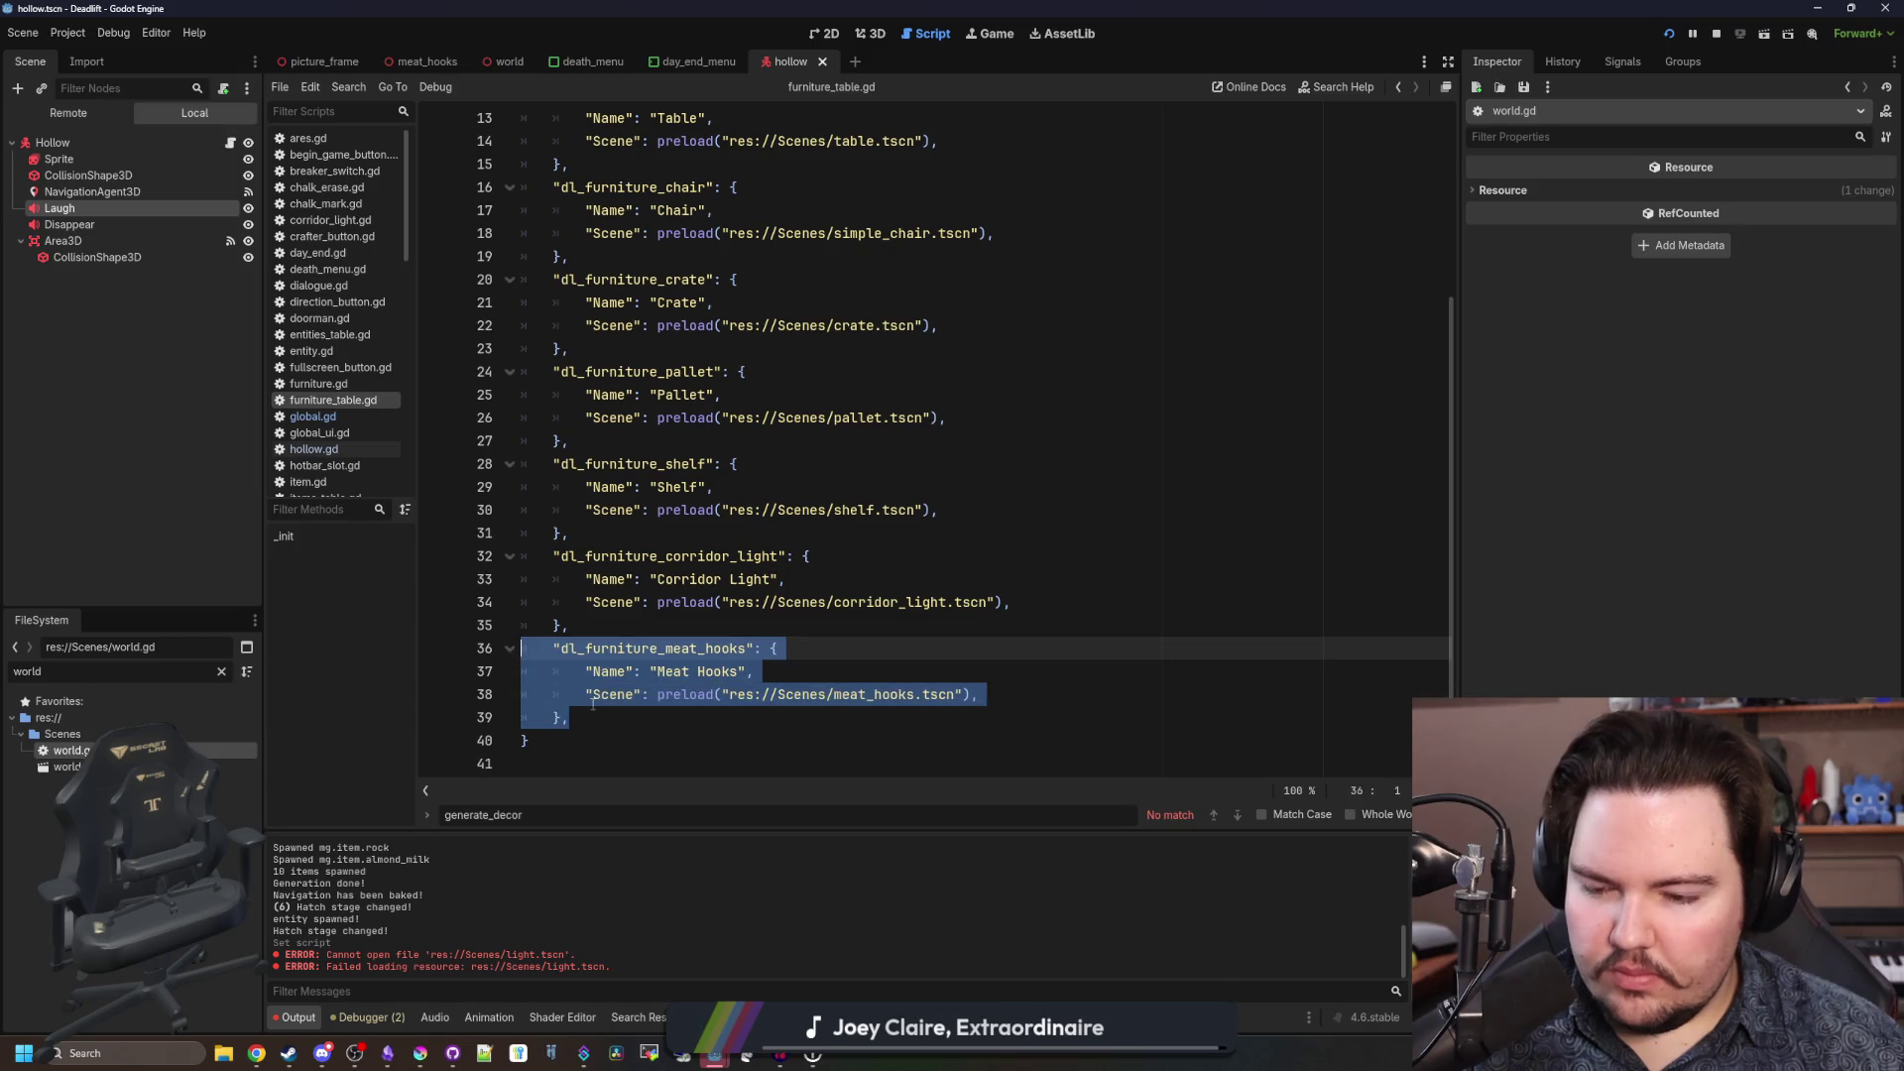
{"action": "left_click", "coordinate": [616, 719]}
{"action": "key", "text": "Return"}
{"action": "type", "text": "\"dl_furniture_meat_hooks\": { \t\t\"Name\": \"Meat Hooks\", \t\t\"Scene\": preload(\"res://Scenes/meat_hooks.tscn\"), \t},"}
Rename the copy to dl_furniture_picture_frame with the Name 'Picture Frame'.
{"action": "key", "text": "Up"}
{"action": "key", "text": "Up"}
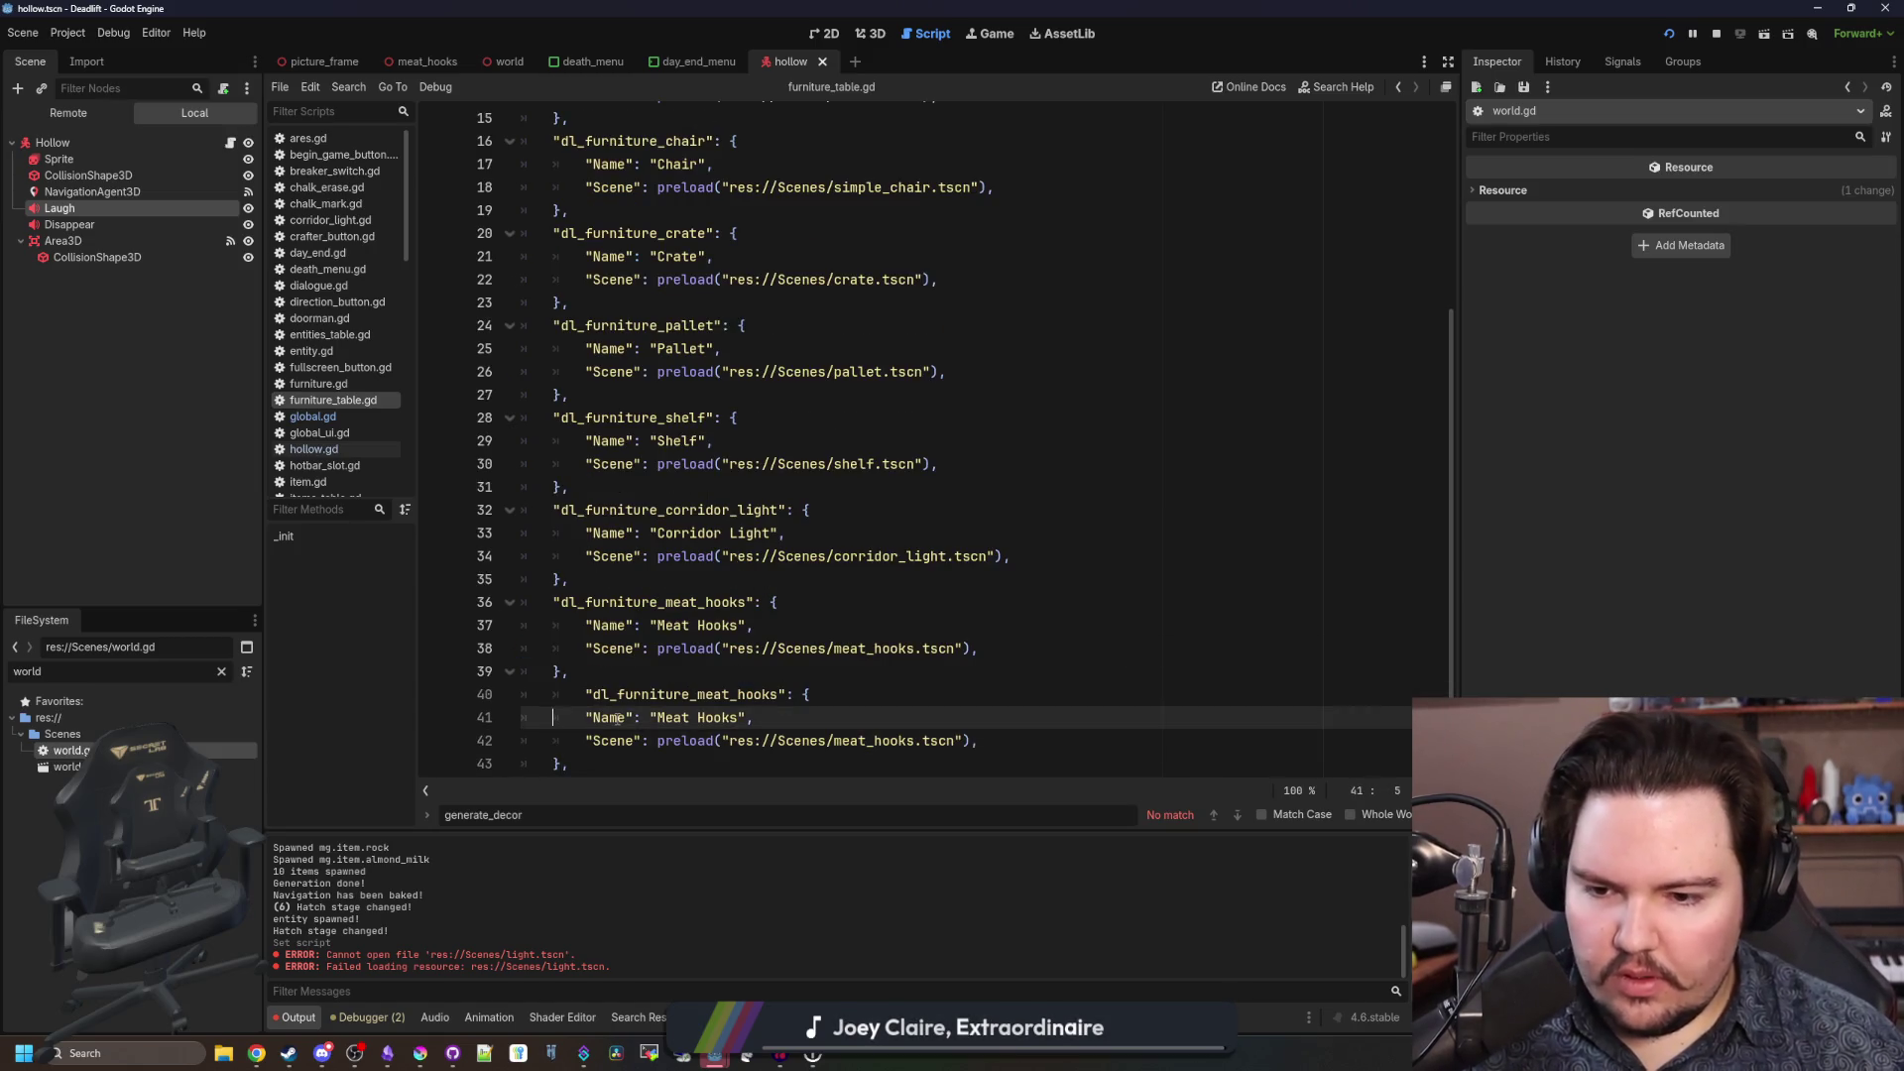
{"action": "key", "text": "ctrl+Right"}
{"action": "key", "text": "ctrl+Right"}
{"action": "key", "text": "ctrl+Right"}
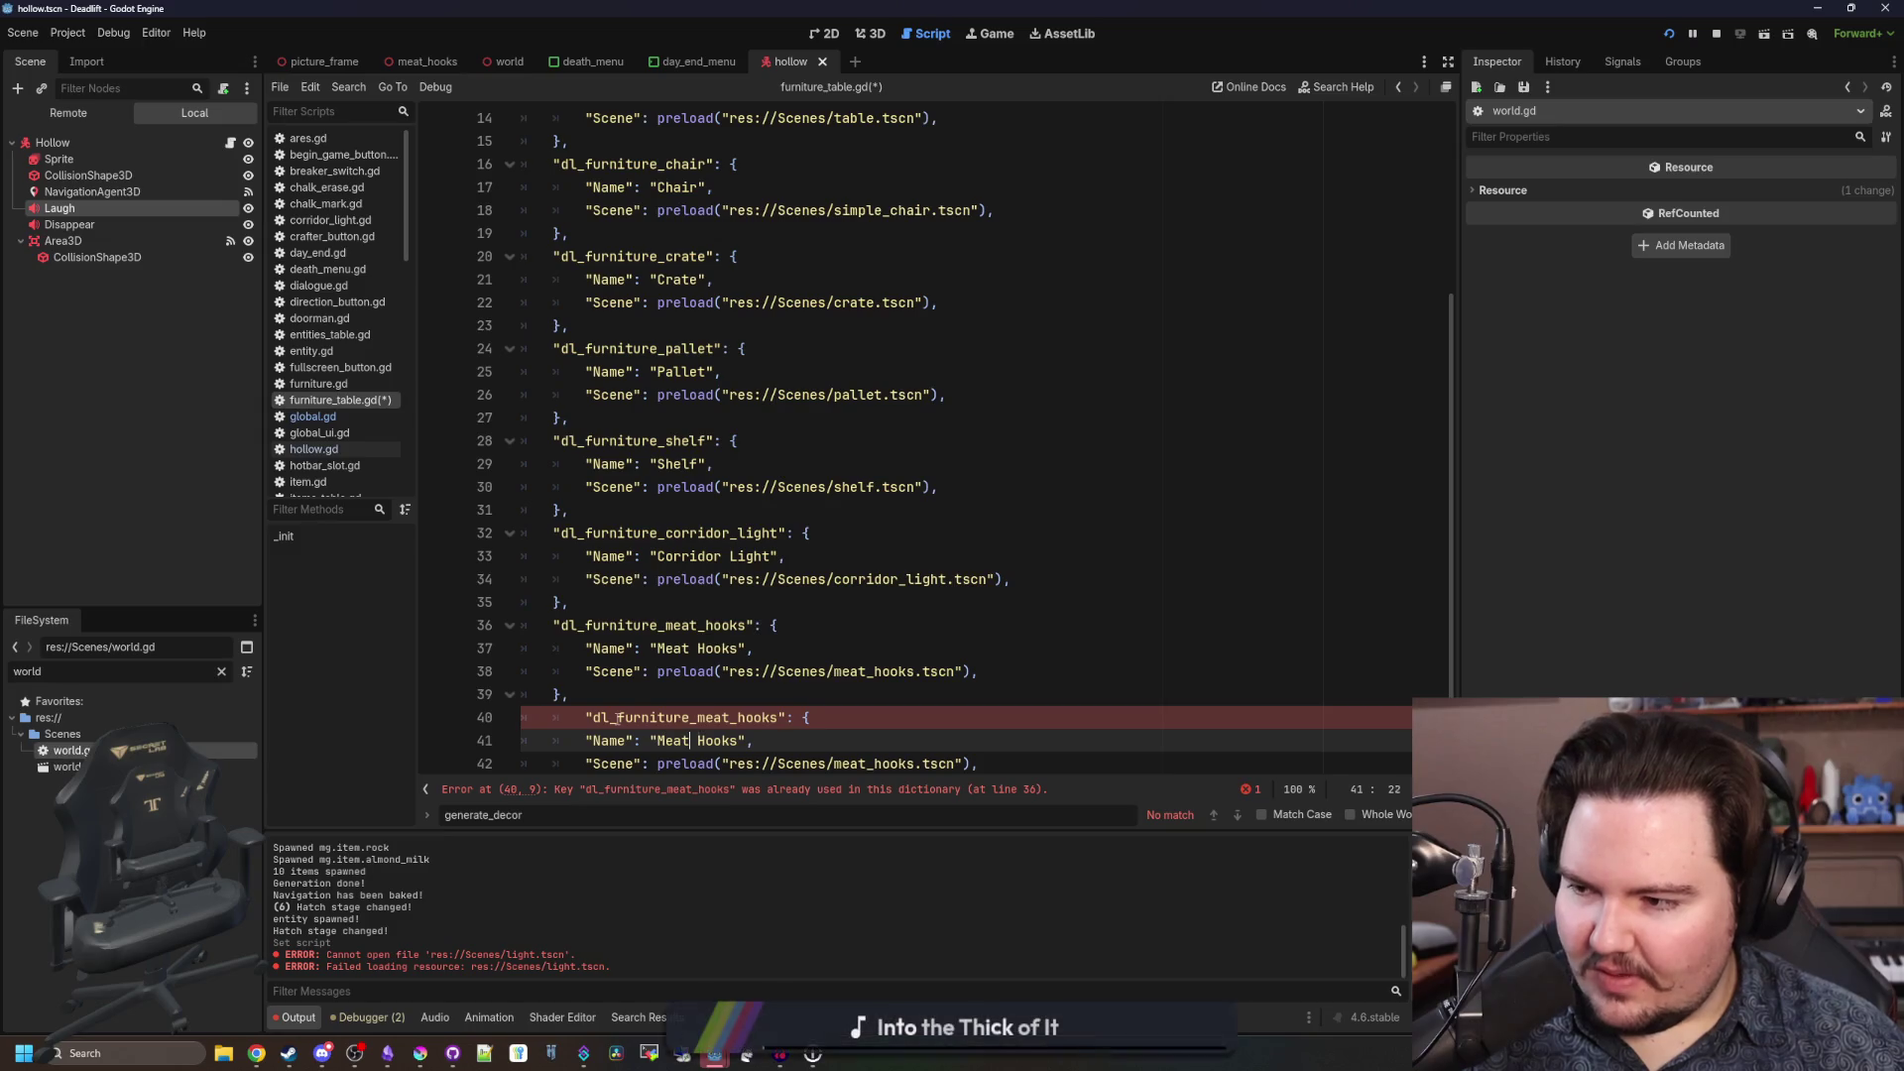
{"action": "key", "text": "Down"}
{"action": "key", "text": "Home"}
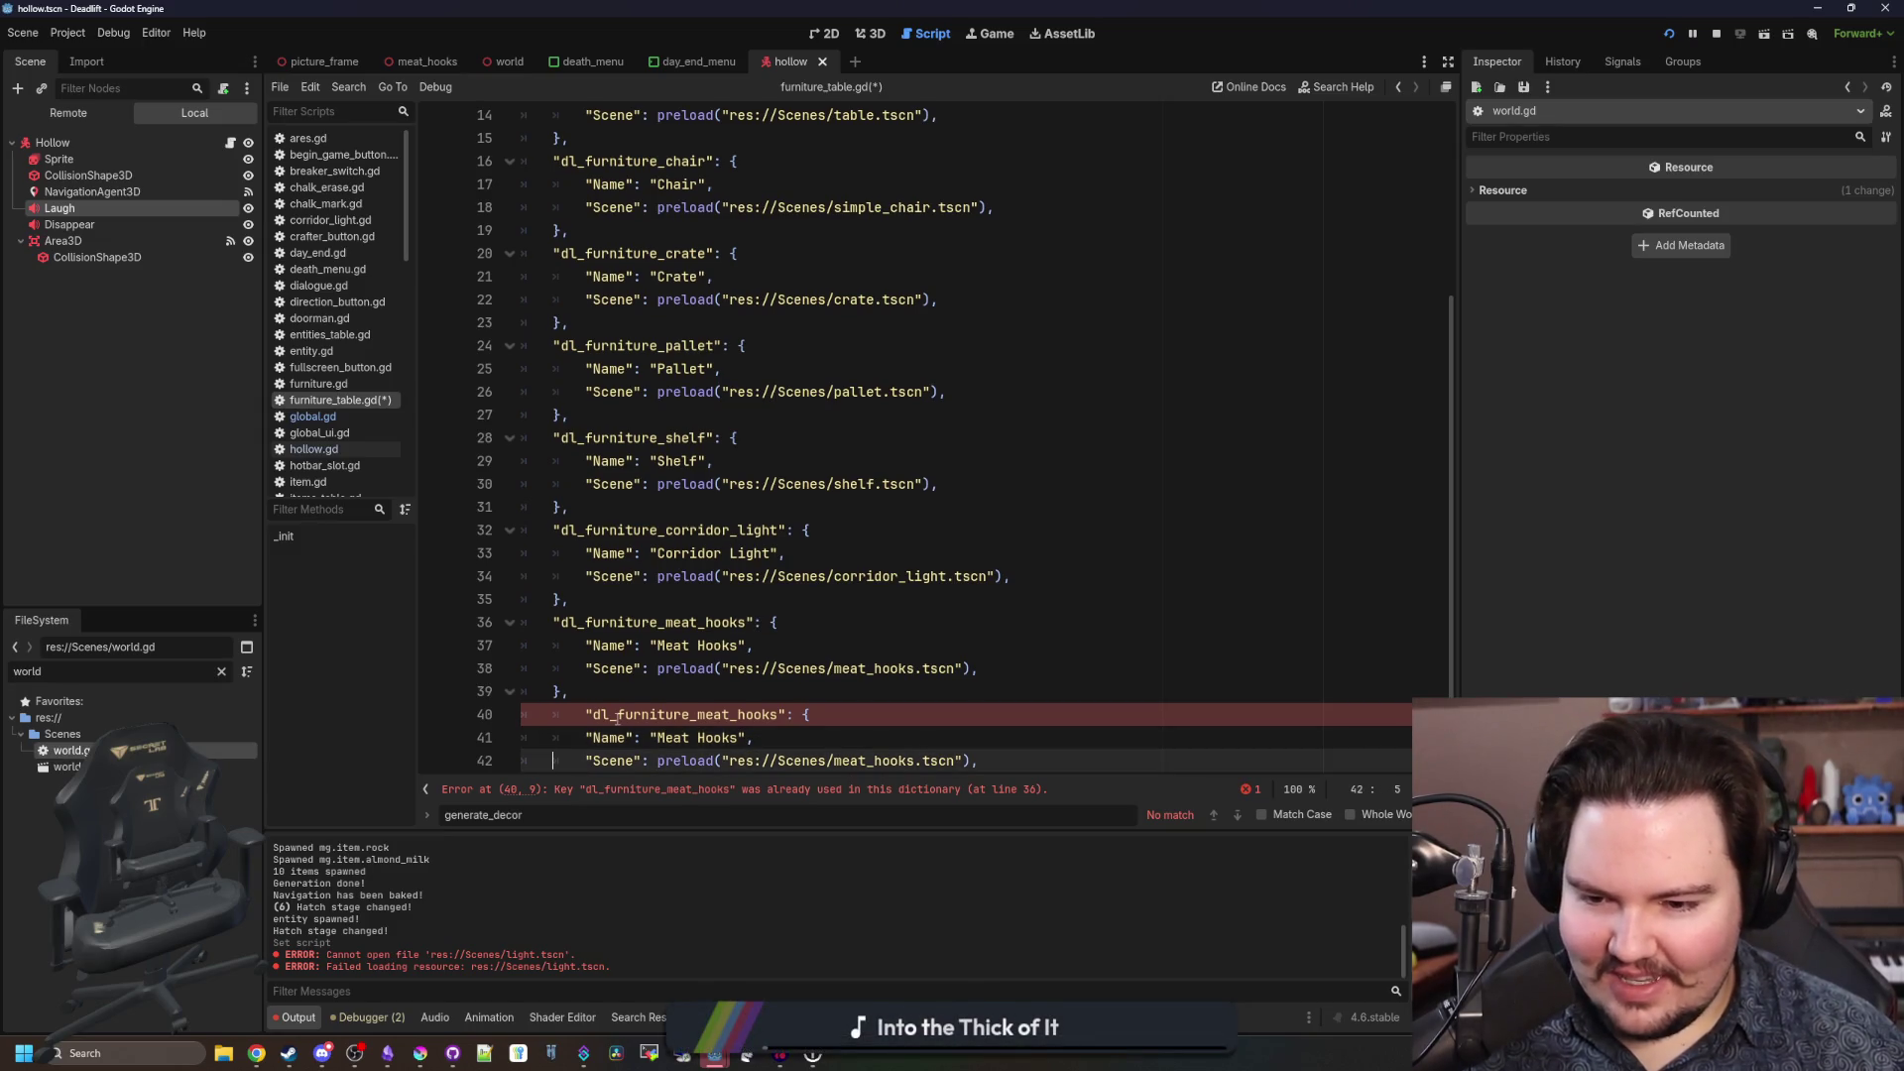
{"action": "key", "text": "Up"}
{"action": "key", "text": "BackSpace"}
{"action": "key", "text": "BackSpace"}
{"action": "key", "text": "BackSpace"}
{"action": "type", "text": "Picture Frame"}
{"action": "key", "text": "Up"}
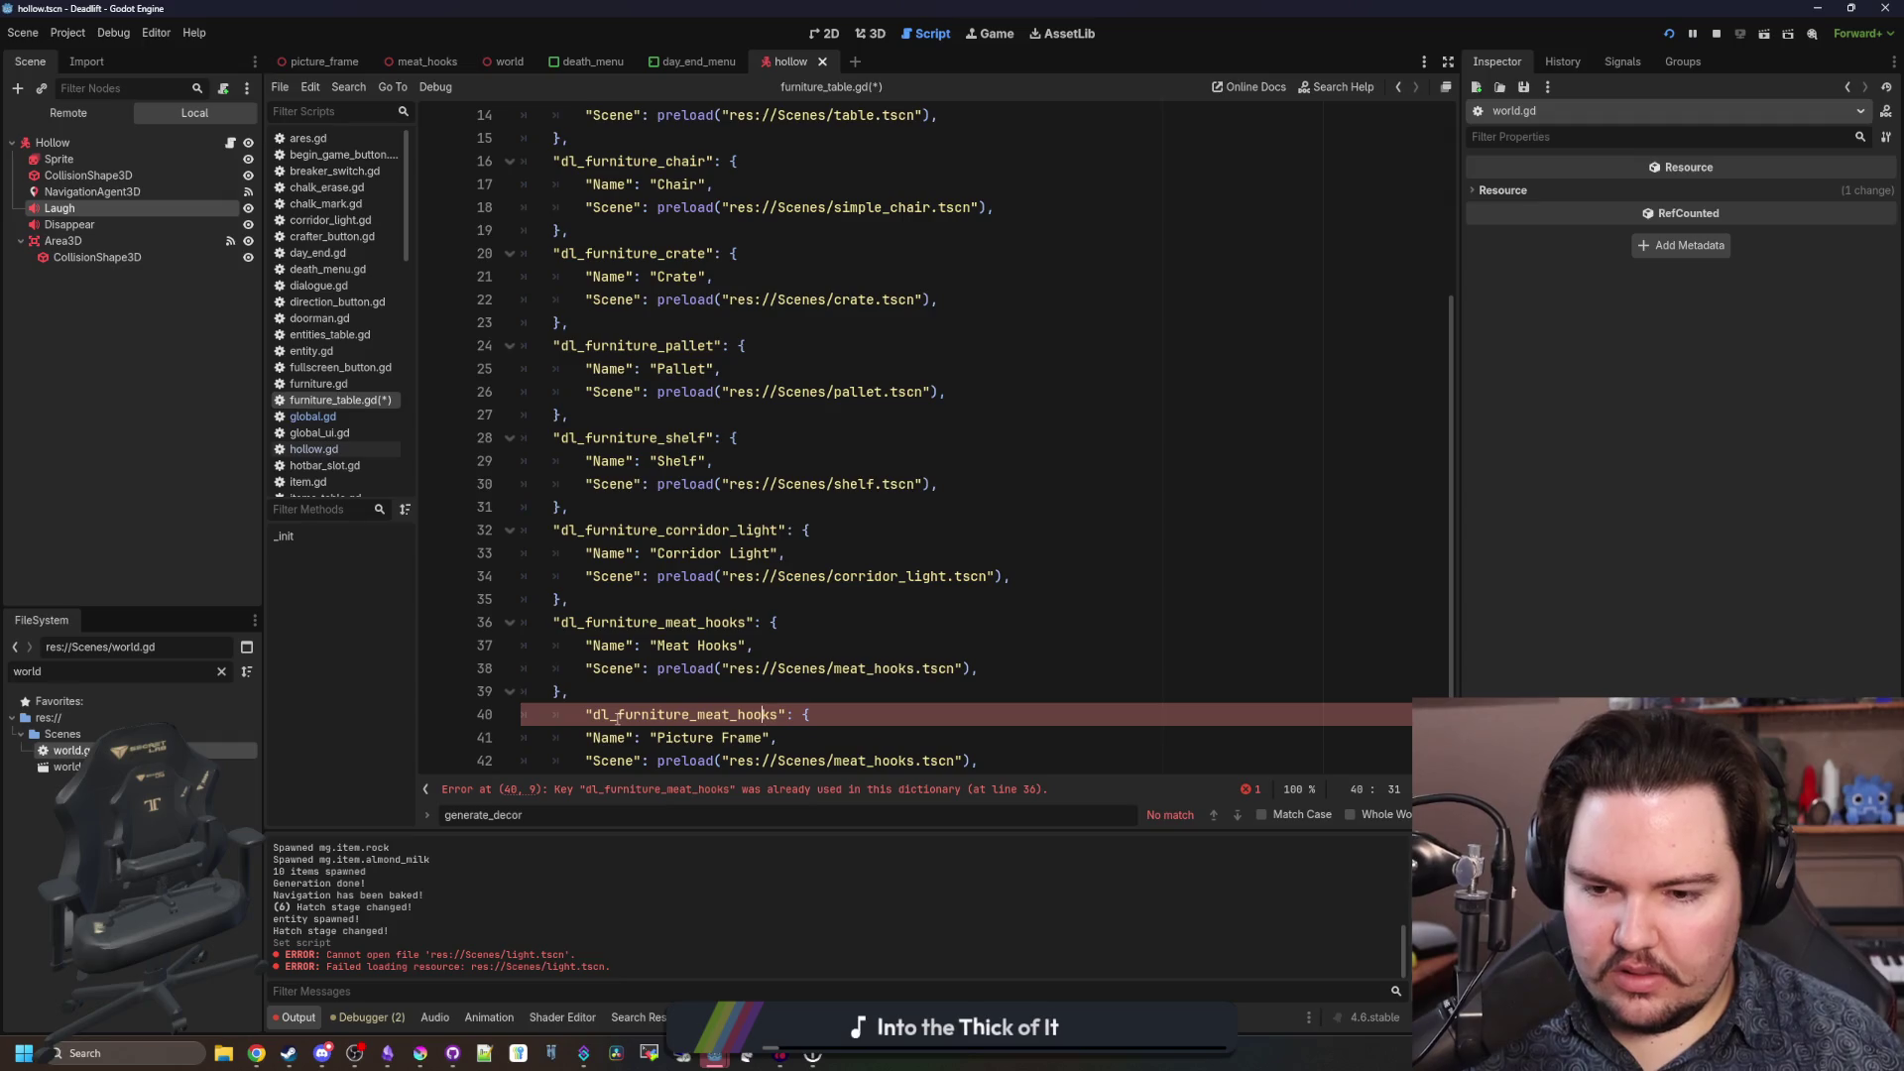
{"action": "key", "text": "Delete"}
{"action": "key", "text": "Delete"}
{"action": "key", "text": "BackSpace"}
{"action": "key", "text": "BackSpace"}
{"action": "key", "text": "BackSpace"}
{"action": "type", "text": "_picture_frame"}
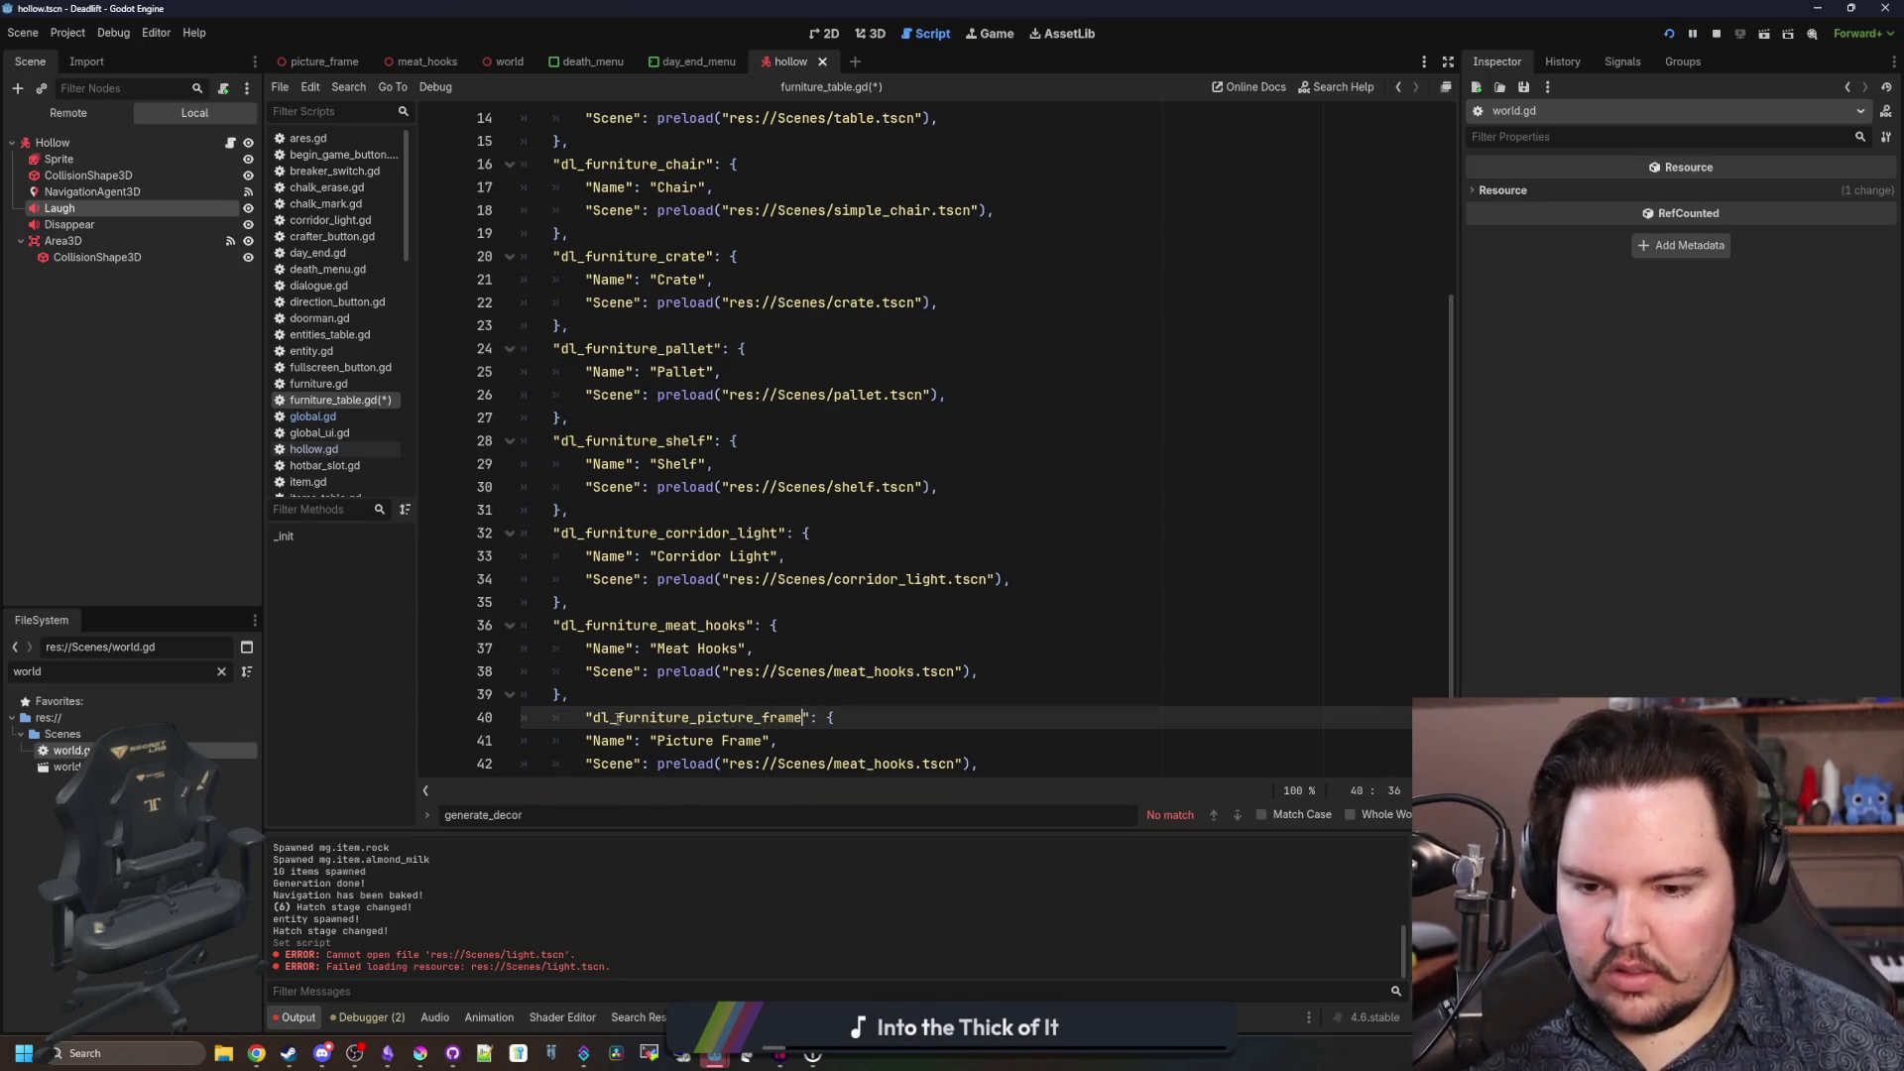
Change its scene path to picture_frame.tscn and remove the extra indentation before the key.
{"action": "left_click", "coordinate": [916, 764]}
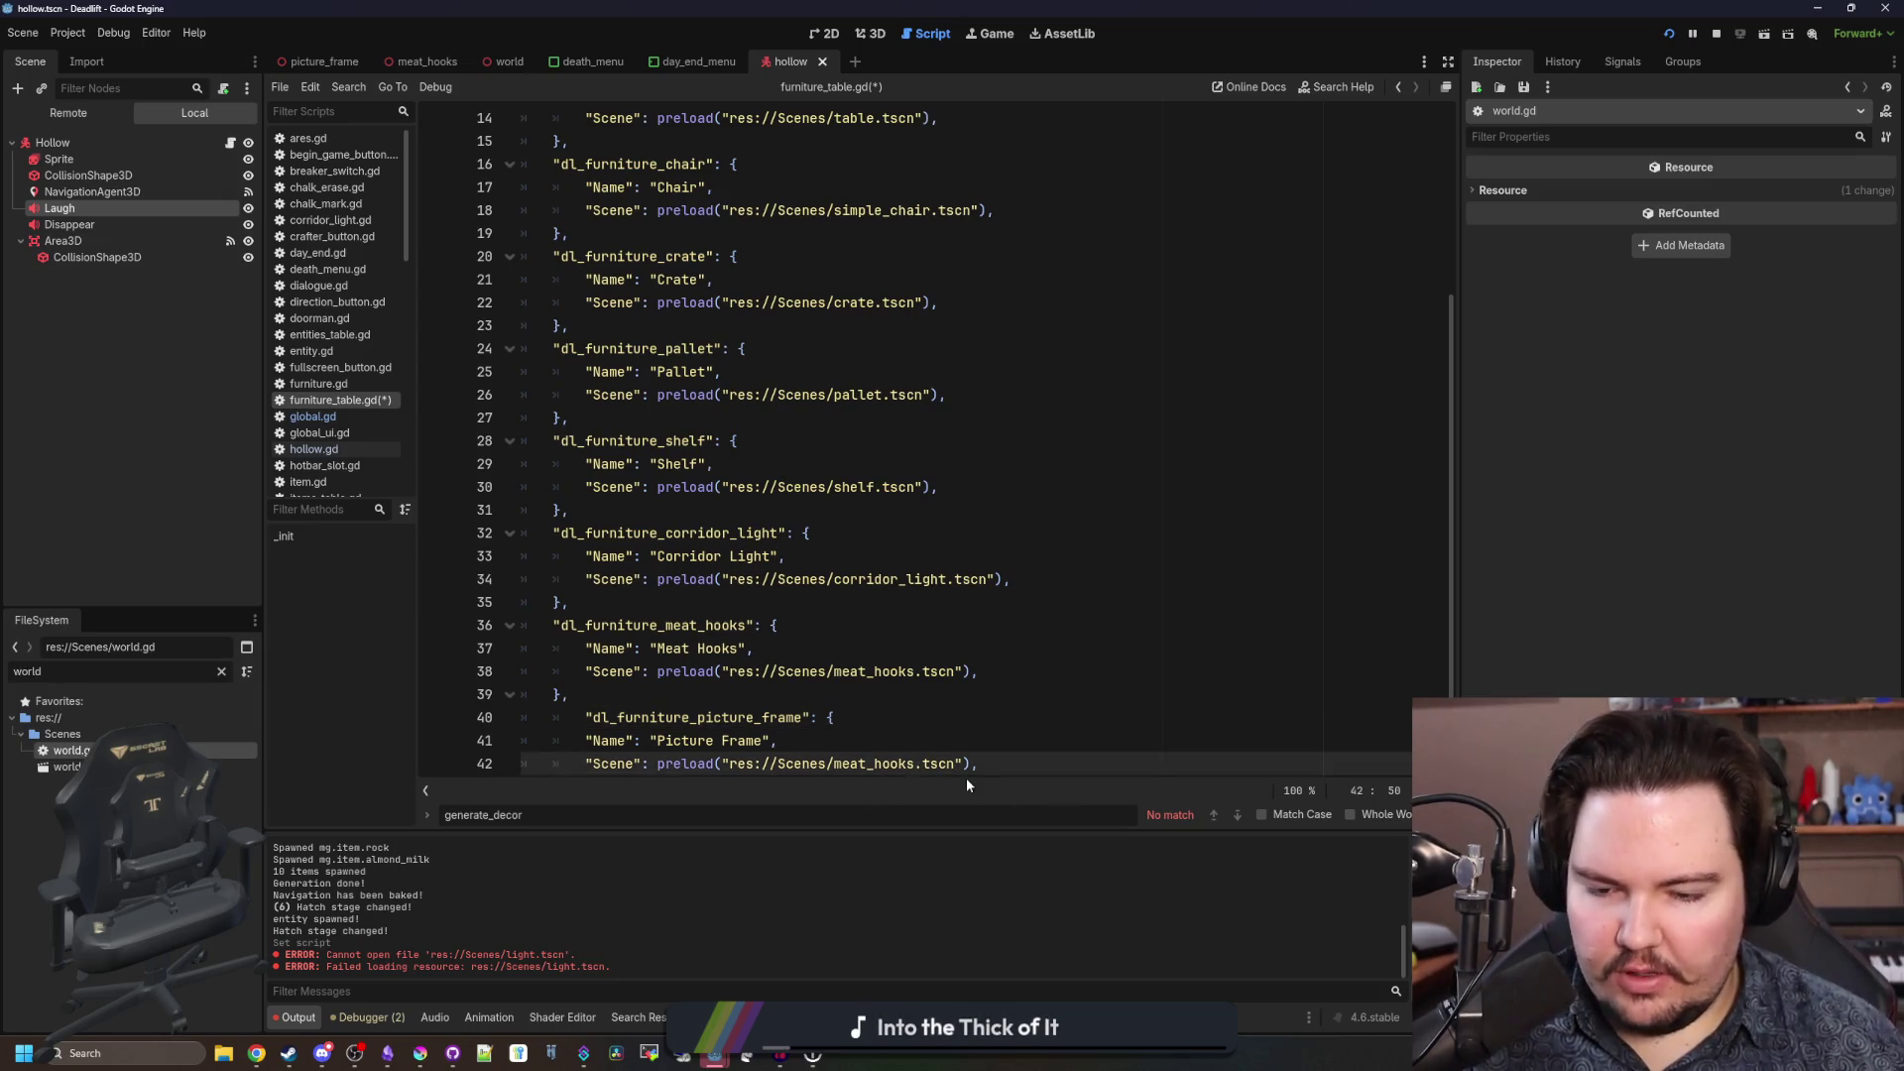
{"action": "key", "text": "BackSpace"}
{"action": "key", "text": "BackSpace"}
{"action": "key", "text": "BackSpace"}
{"action": "type", "text": "poc"}
{"action": "key", "text": "BackSpace"}
{"action": "key", "text": "BackSpace"}
{"action": "type", "text": "ict"}
{"action": "key", "text": "Return"}
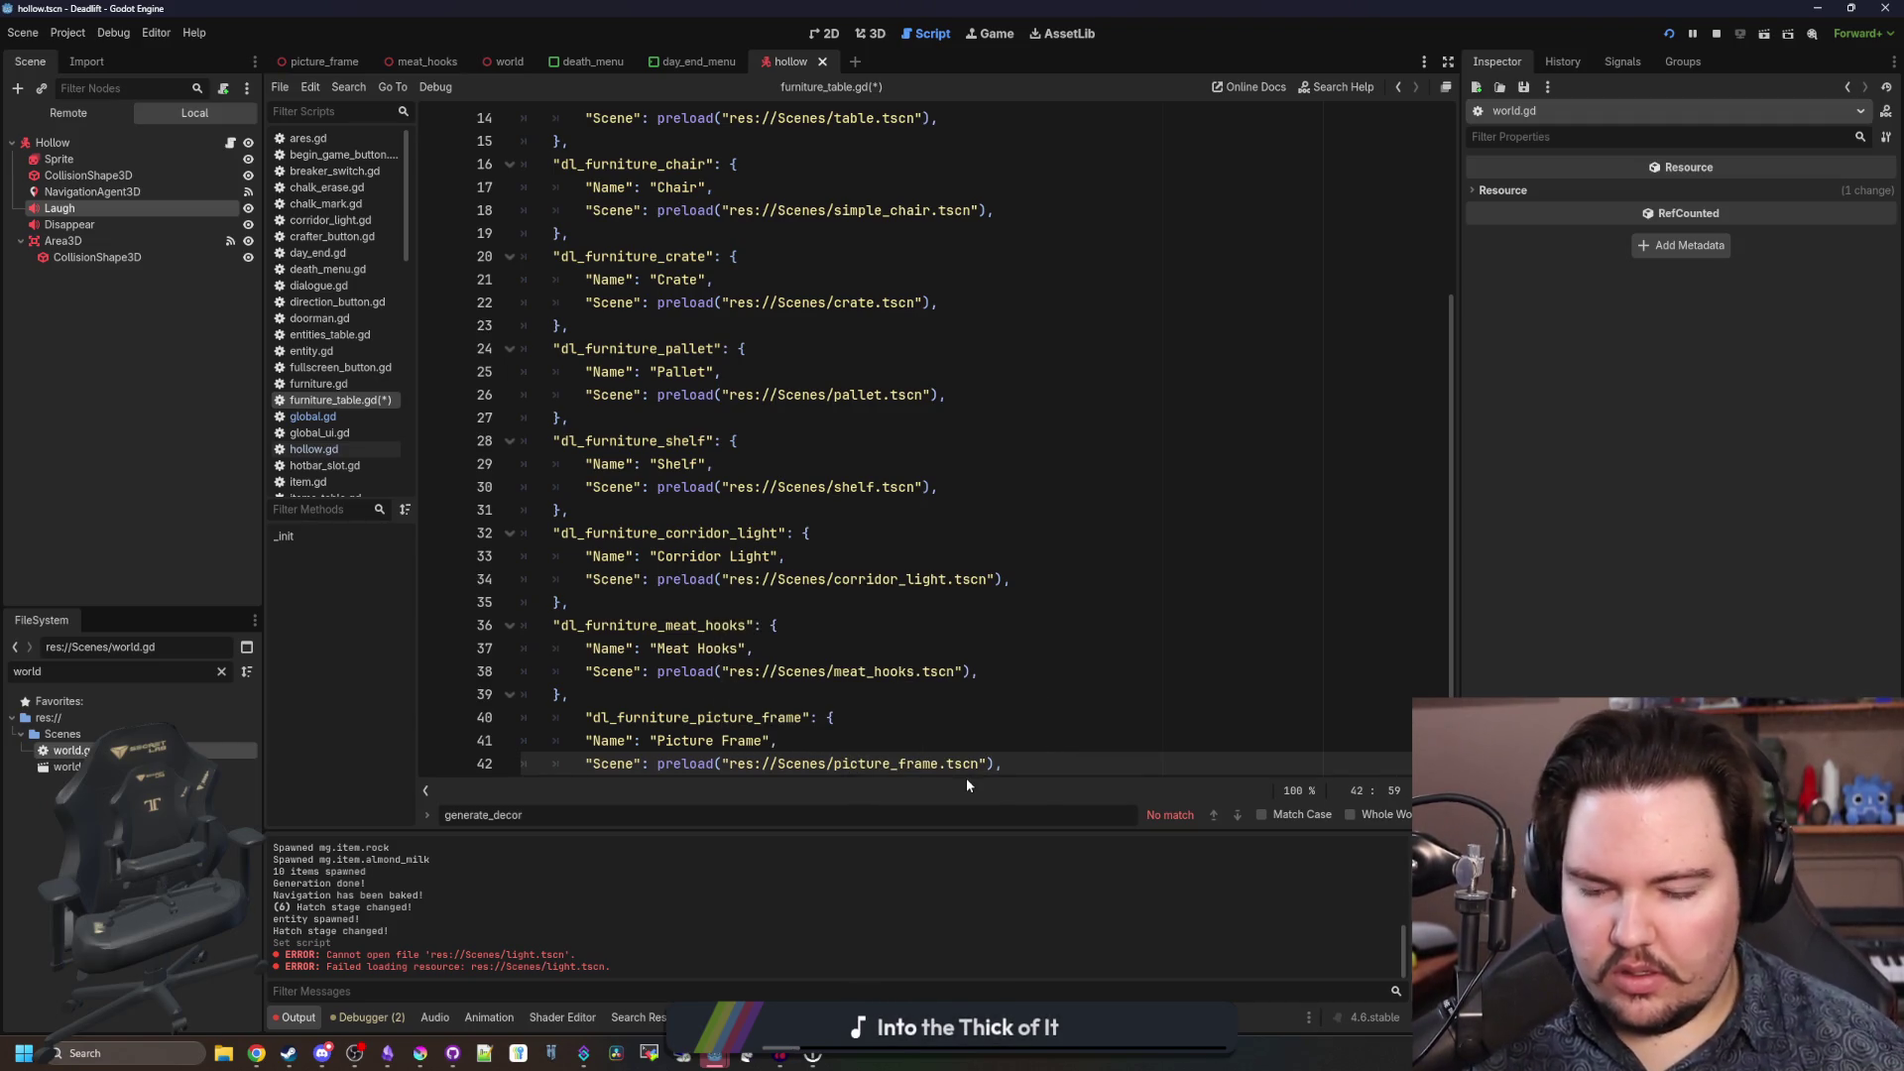
{"action": "scroll", "coordinate": [609, 726], "scroll_direction": "down", "scroll_amount": 1}
{"action": "left_click", "coordinate": [583, 648]}
{"action": "key", "text": "BackSpace"}
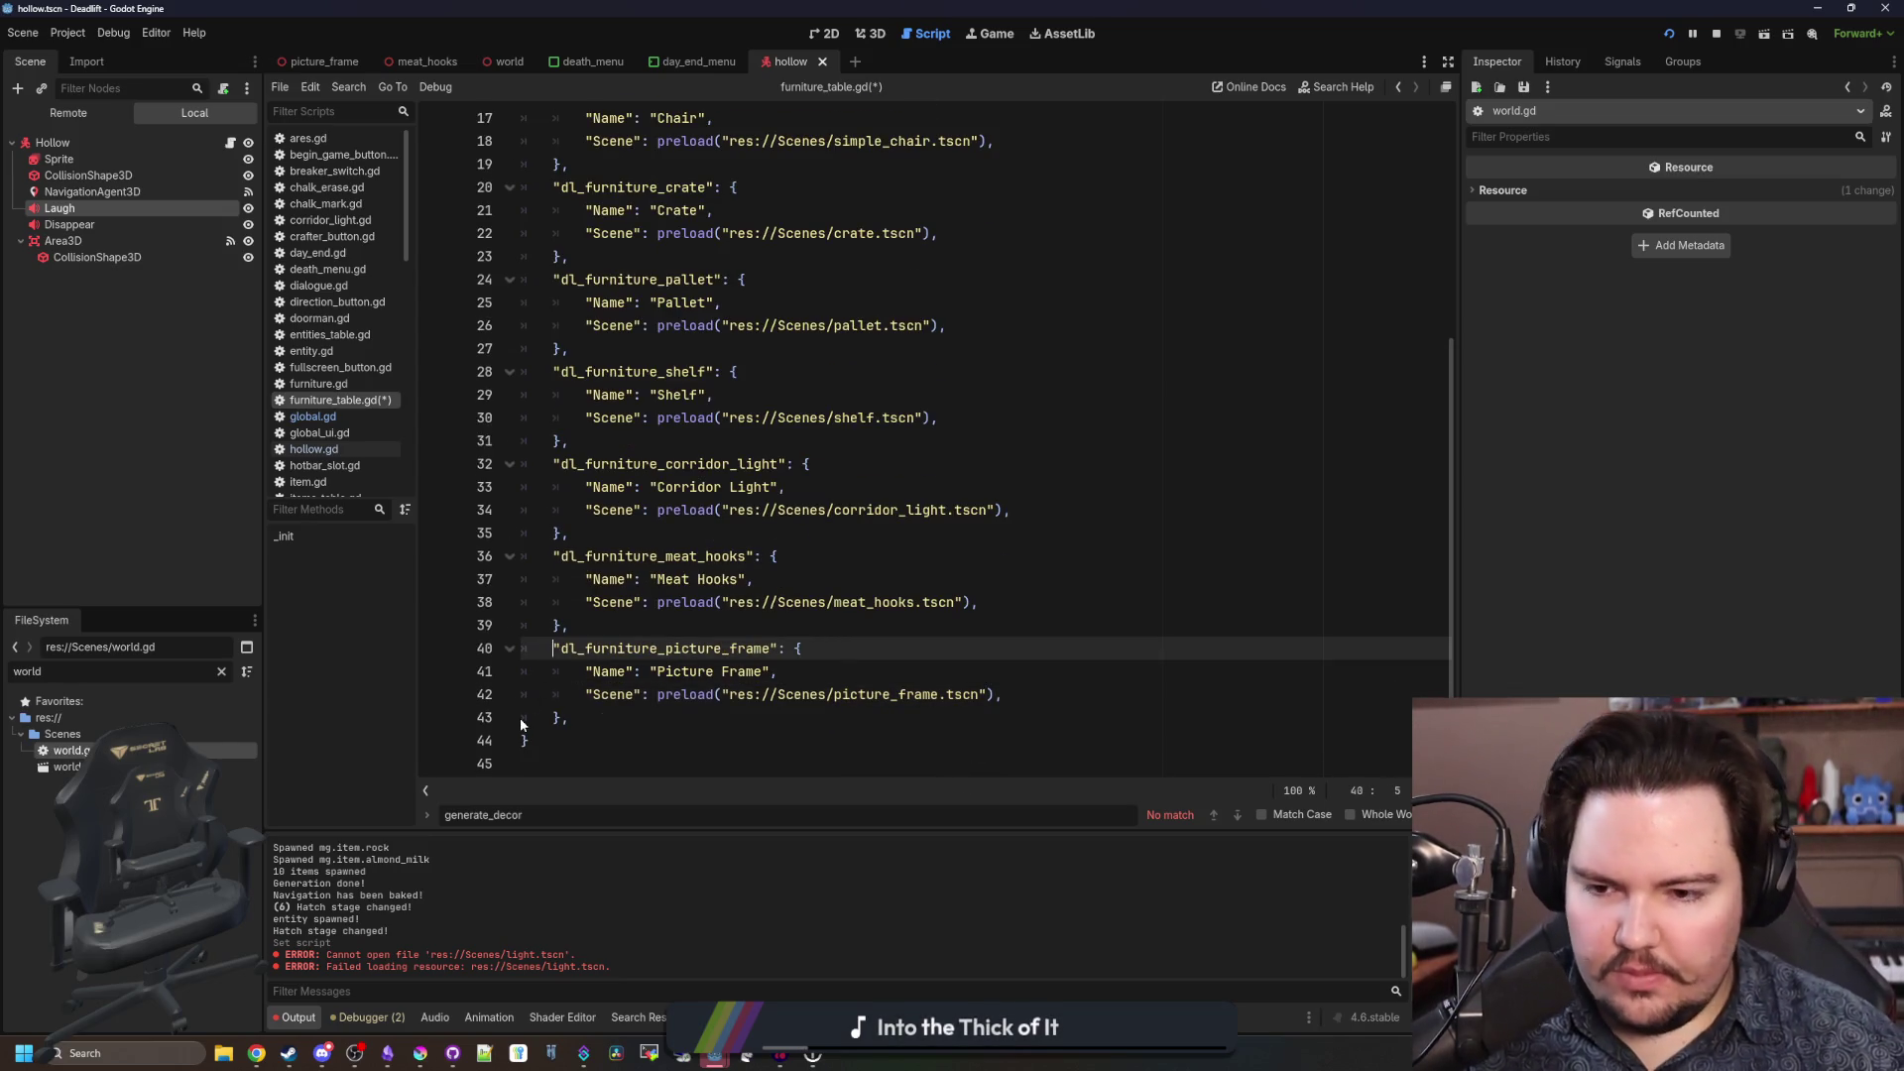
{"action": "left_click", "coordinate": [697, 635]}
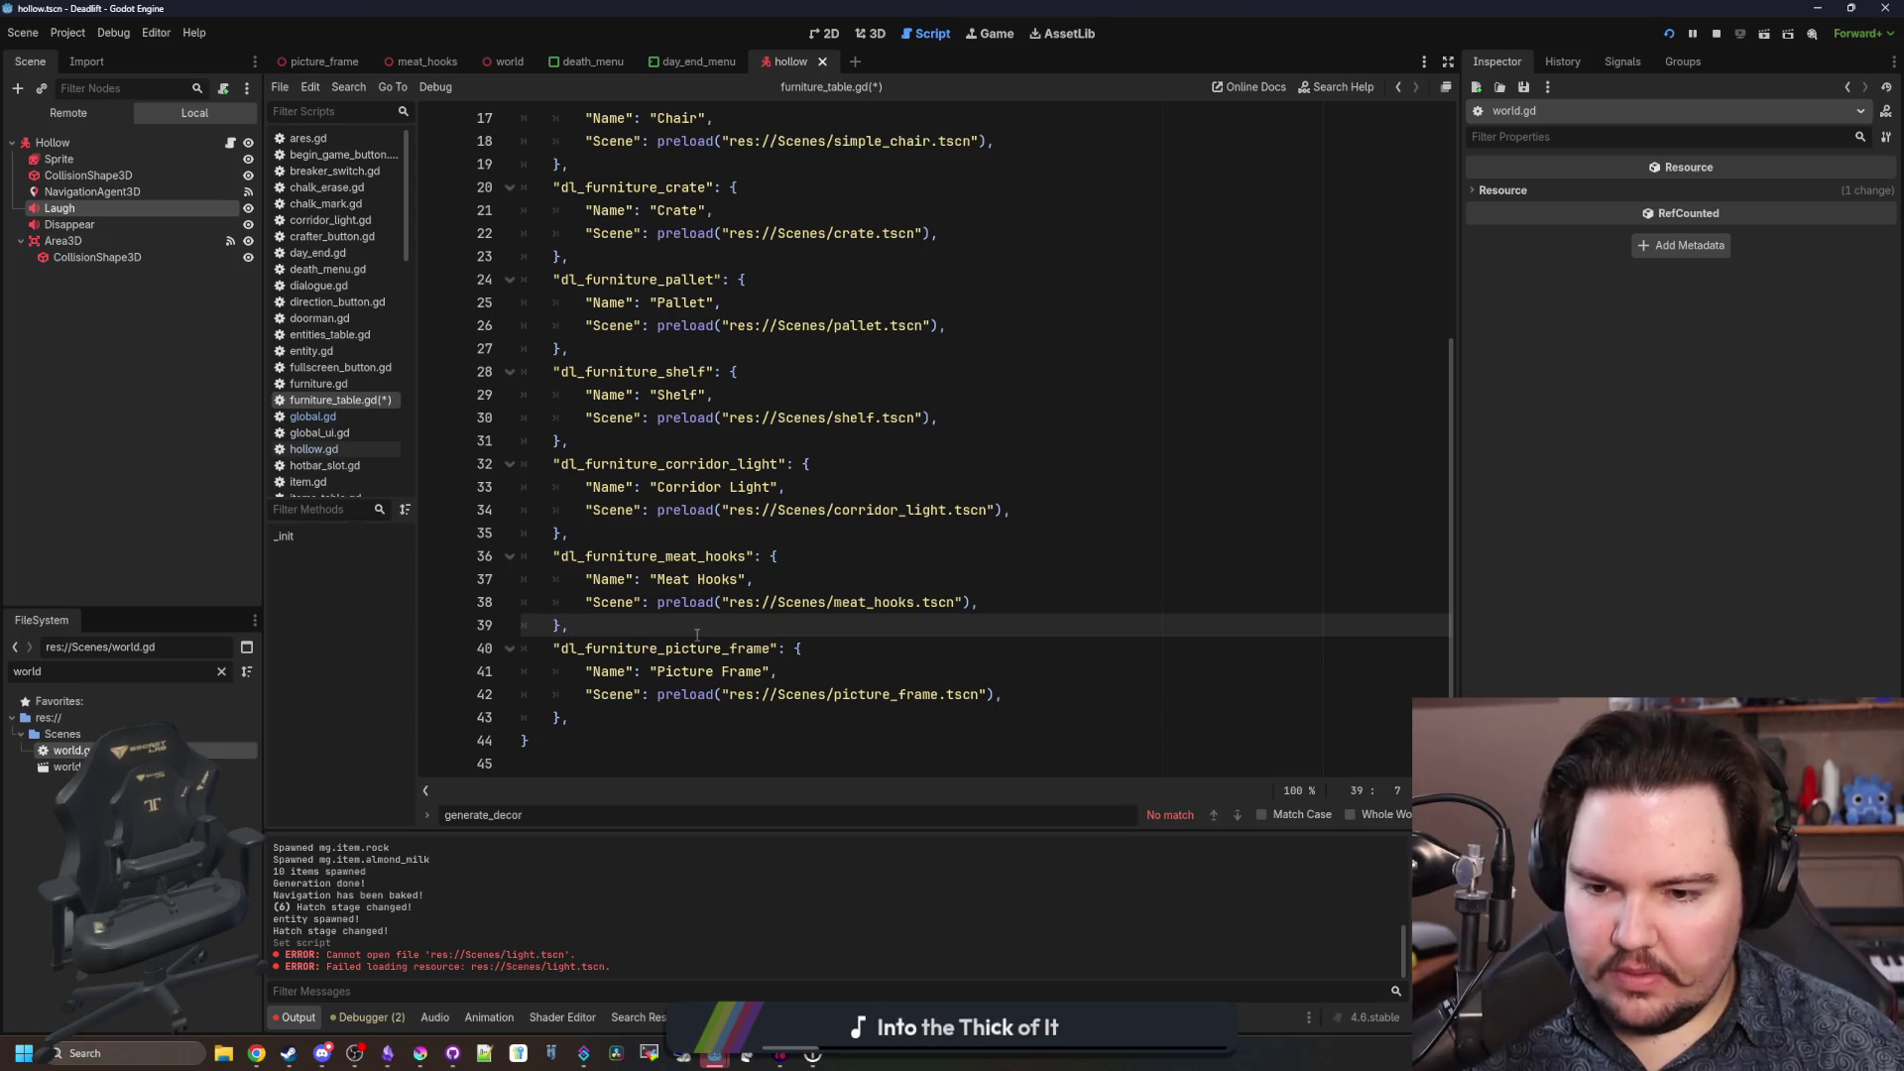
Save furniture_table.gd and open regions_table.gd from a 'reg' file filter.
{"action": "key", "text": "ctrl+s"}
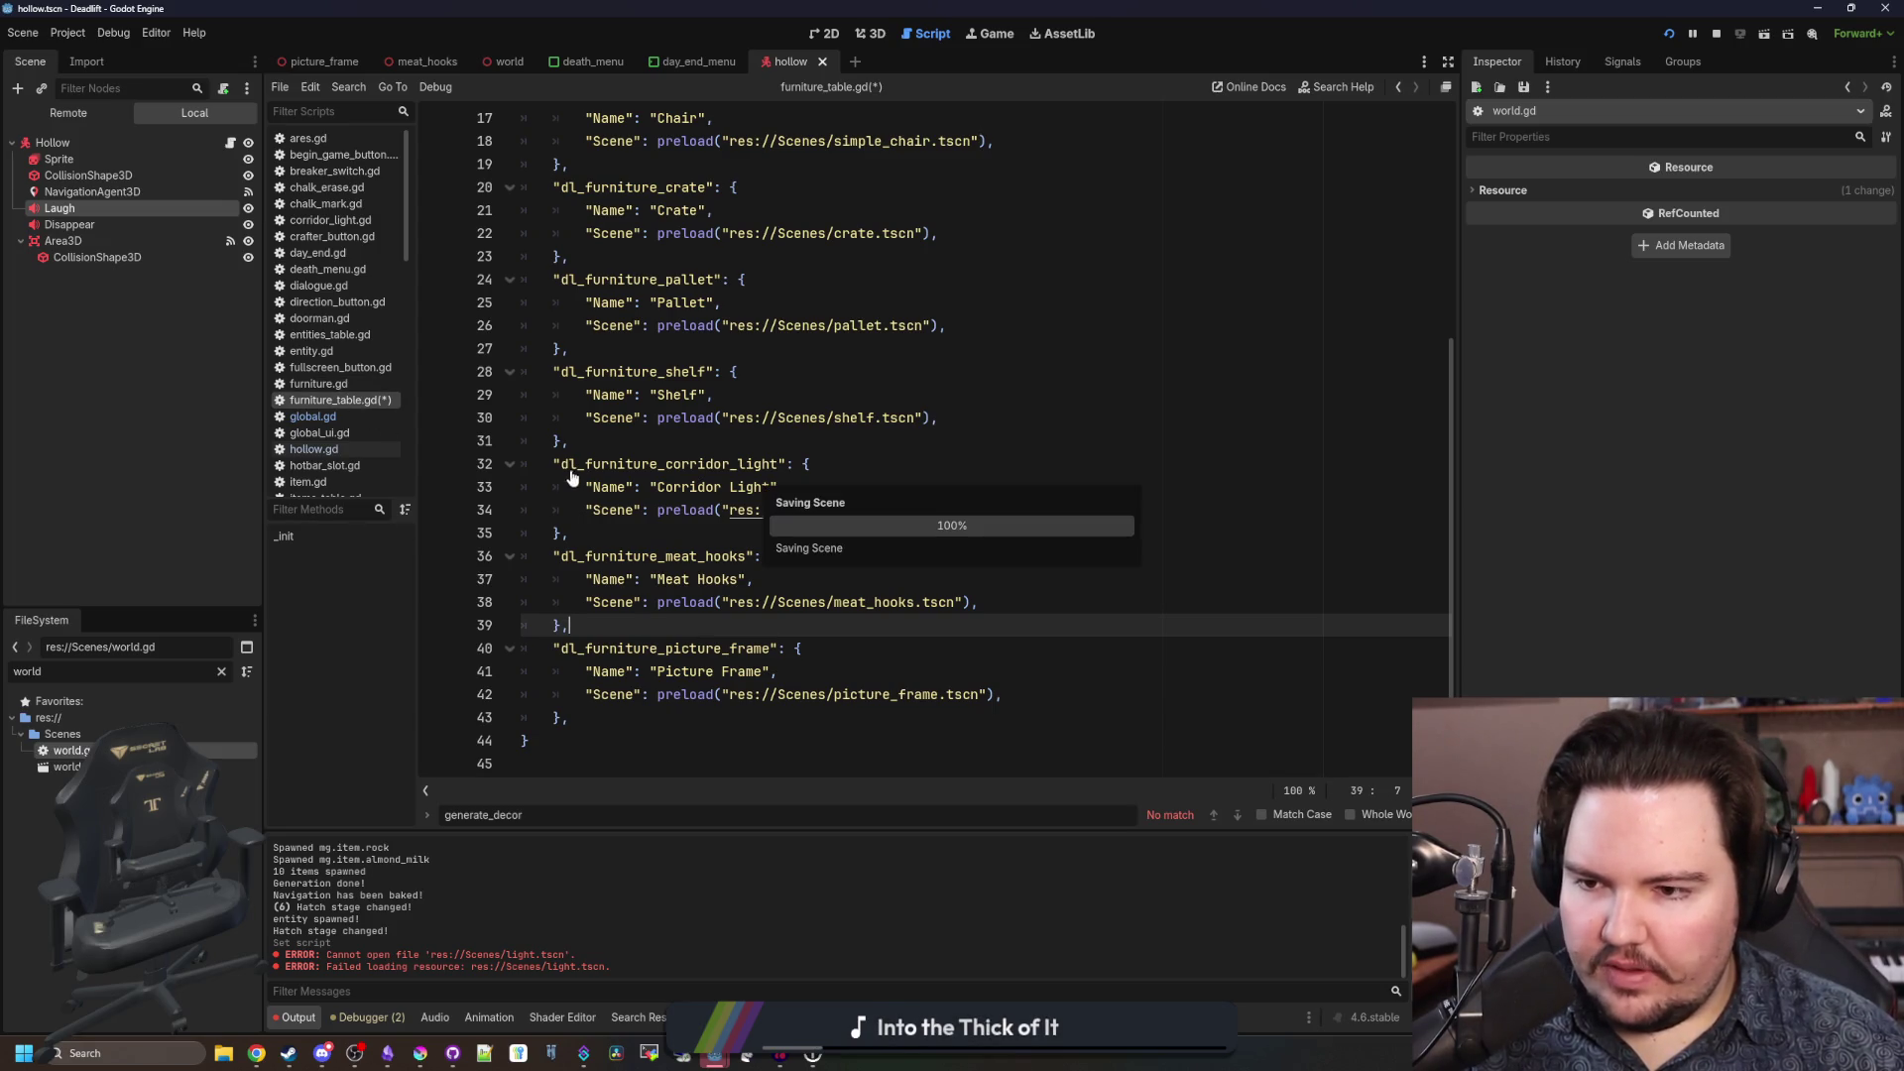
{"action": "left_click", "coordinate": [221, 672]}
{"action": "type", "text": "reg"}
{"action": "double_click", "coordinate": [235, 800]}
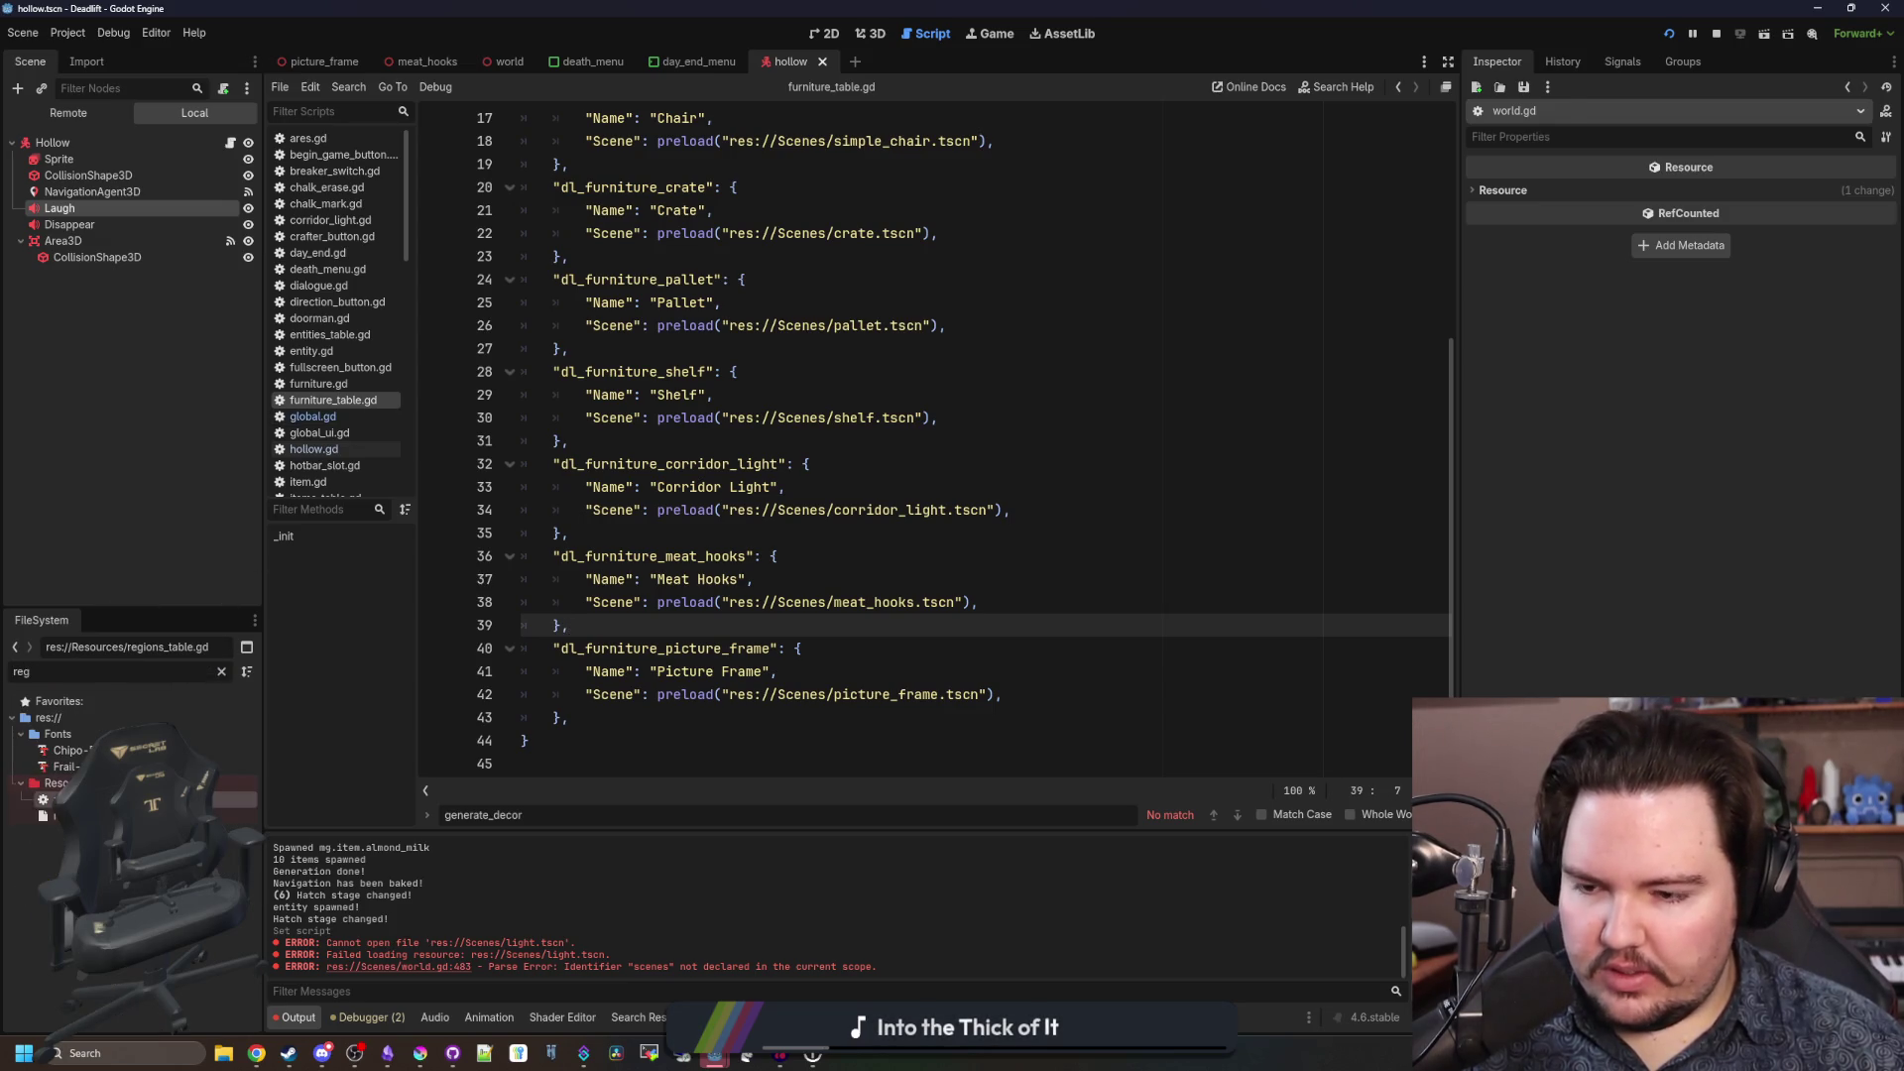
Add "dl_furniture_corridor_light" to the breakroom region's empty Ceiling list.
{"action": "left_click", "coordinate": [751, 532]}
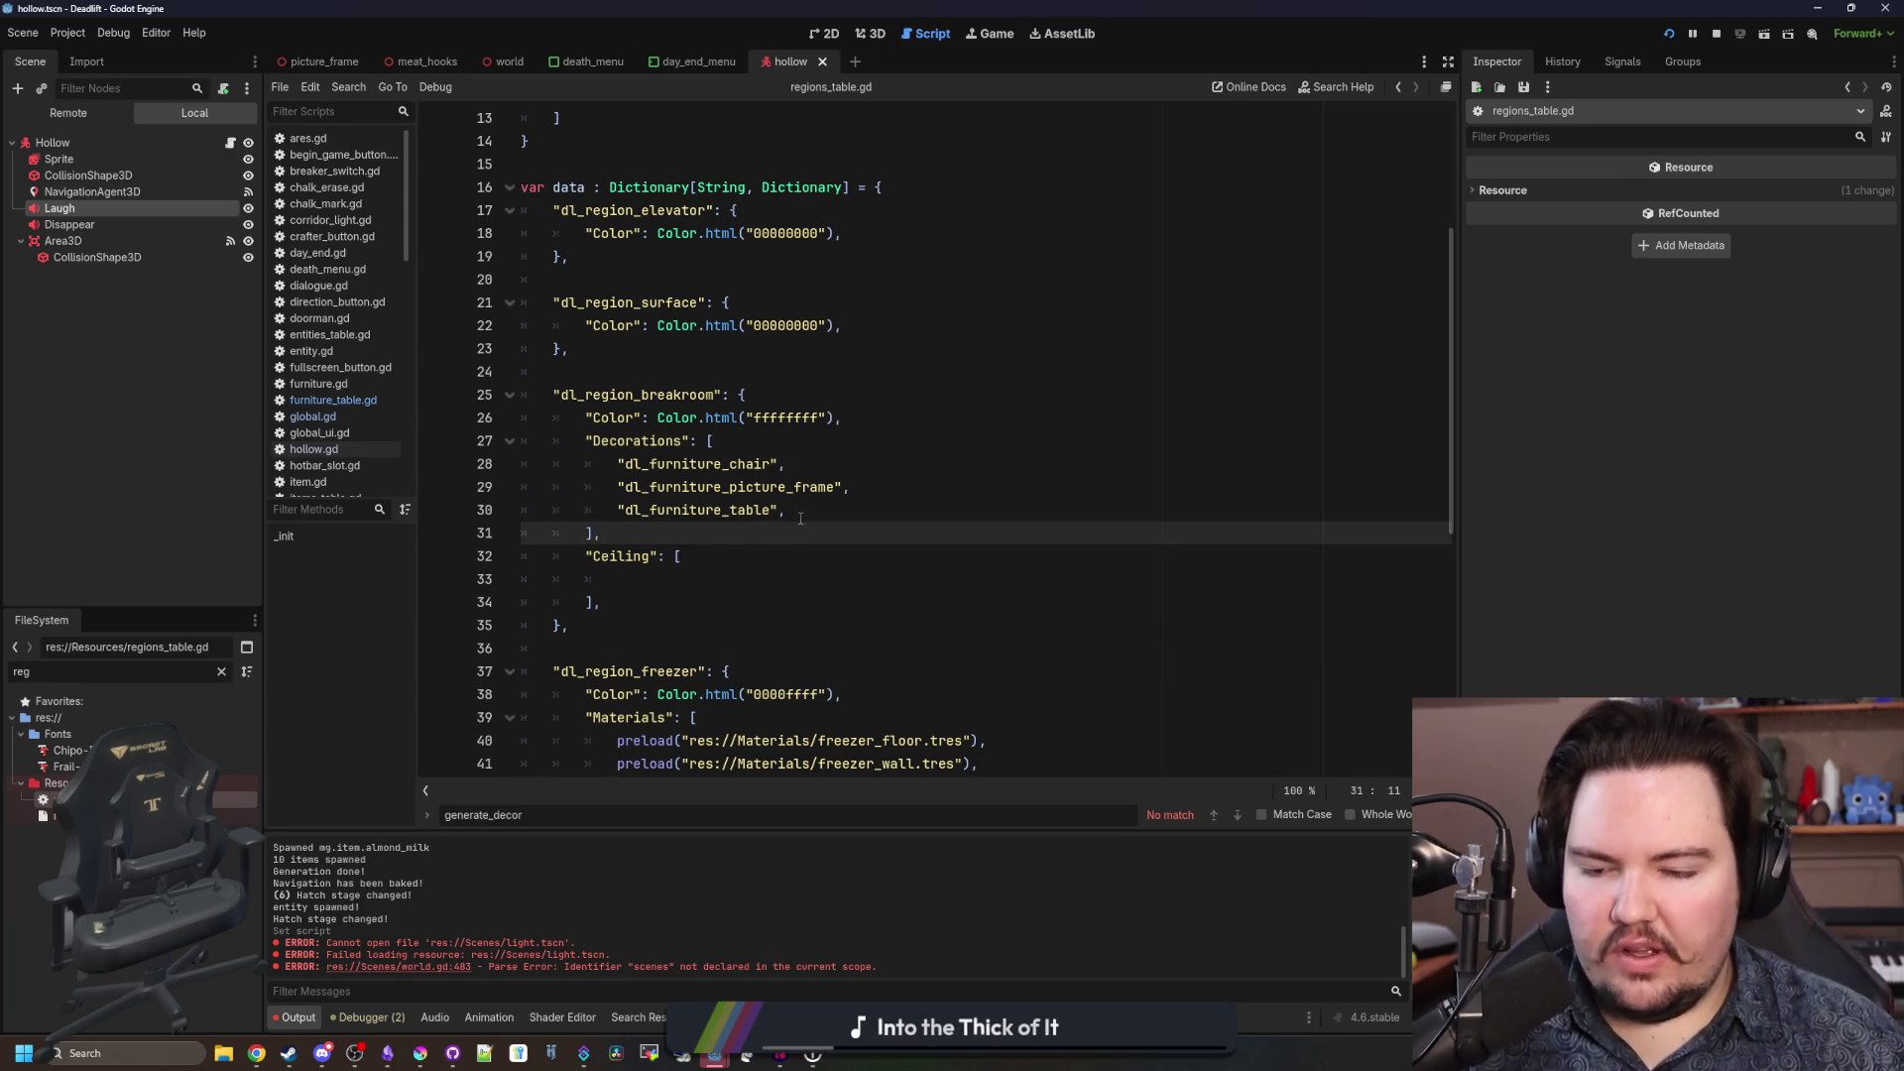
{"action": "left_click", "coordinate": [708, 598]}
{"action": "left_click", "coordinate": [715, 583]}
{"action": "type", "text": "\"dl_furniture_corridor_light"}
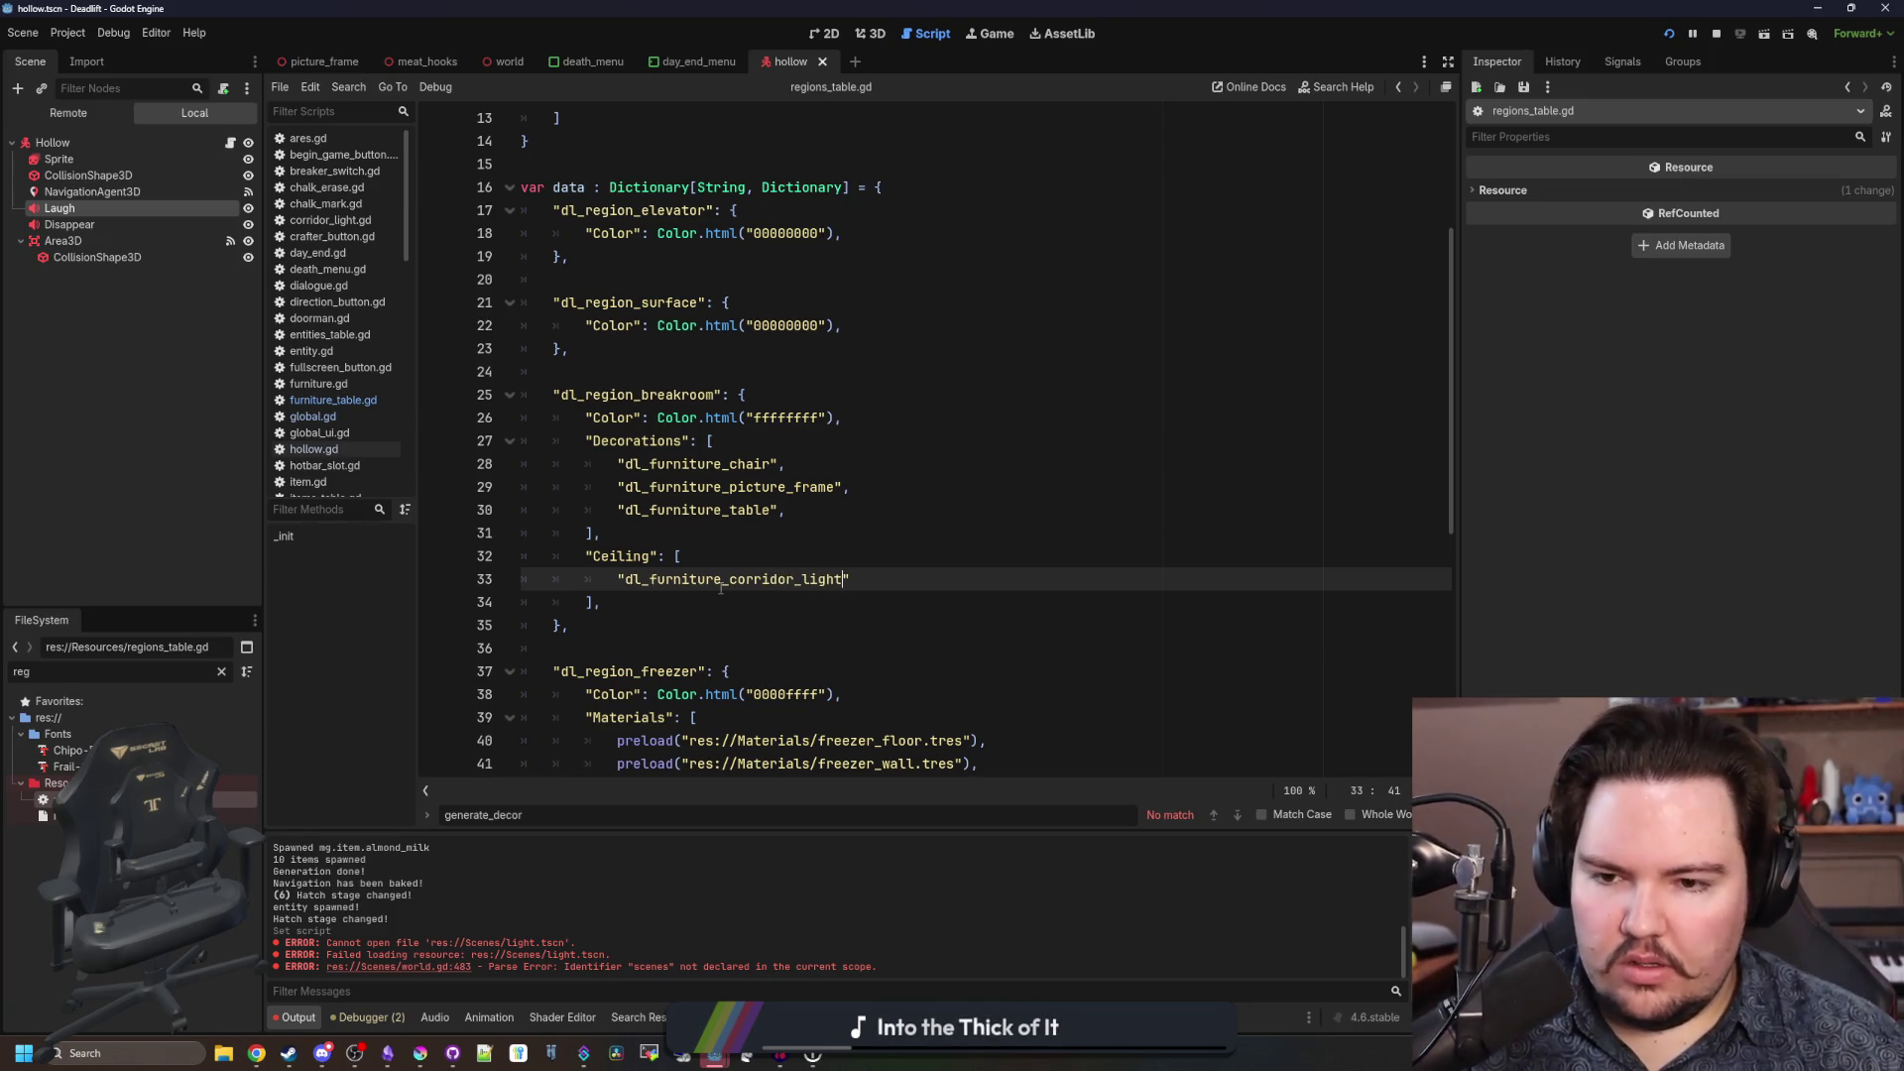
Start then discard a new Decorations entry, and select the breakroom Decorations and Ceiling lists.
{"action": "scroll", "coordinate": [664, 523], "scroll_direction": "down", "scroll_amount": 1}
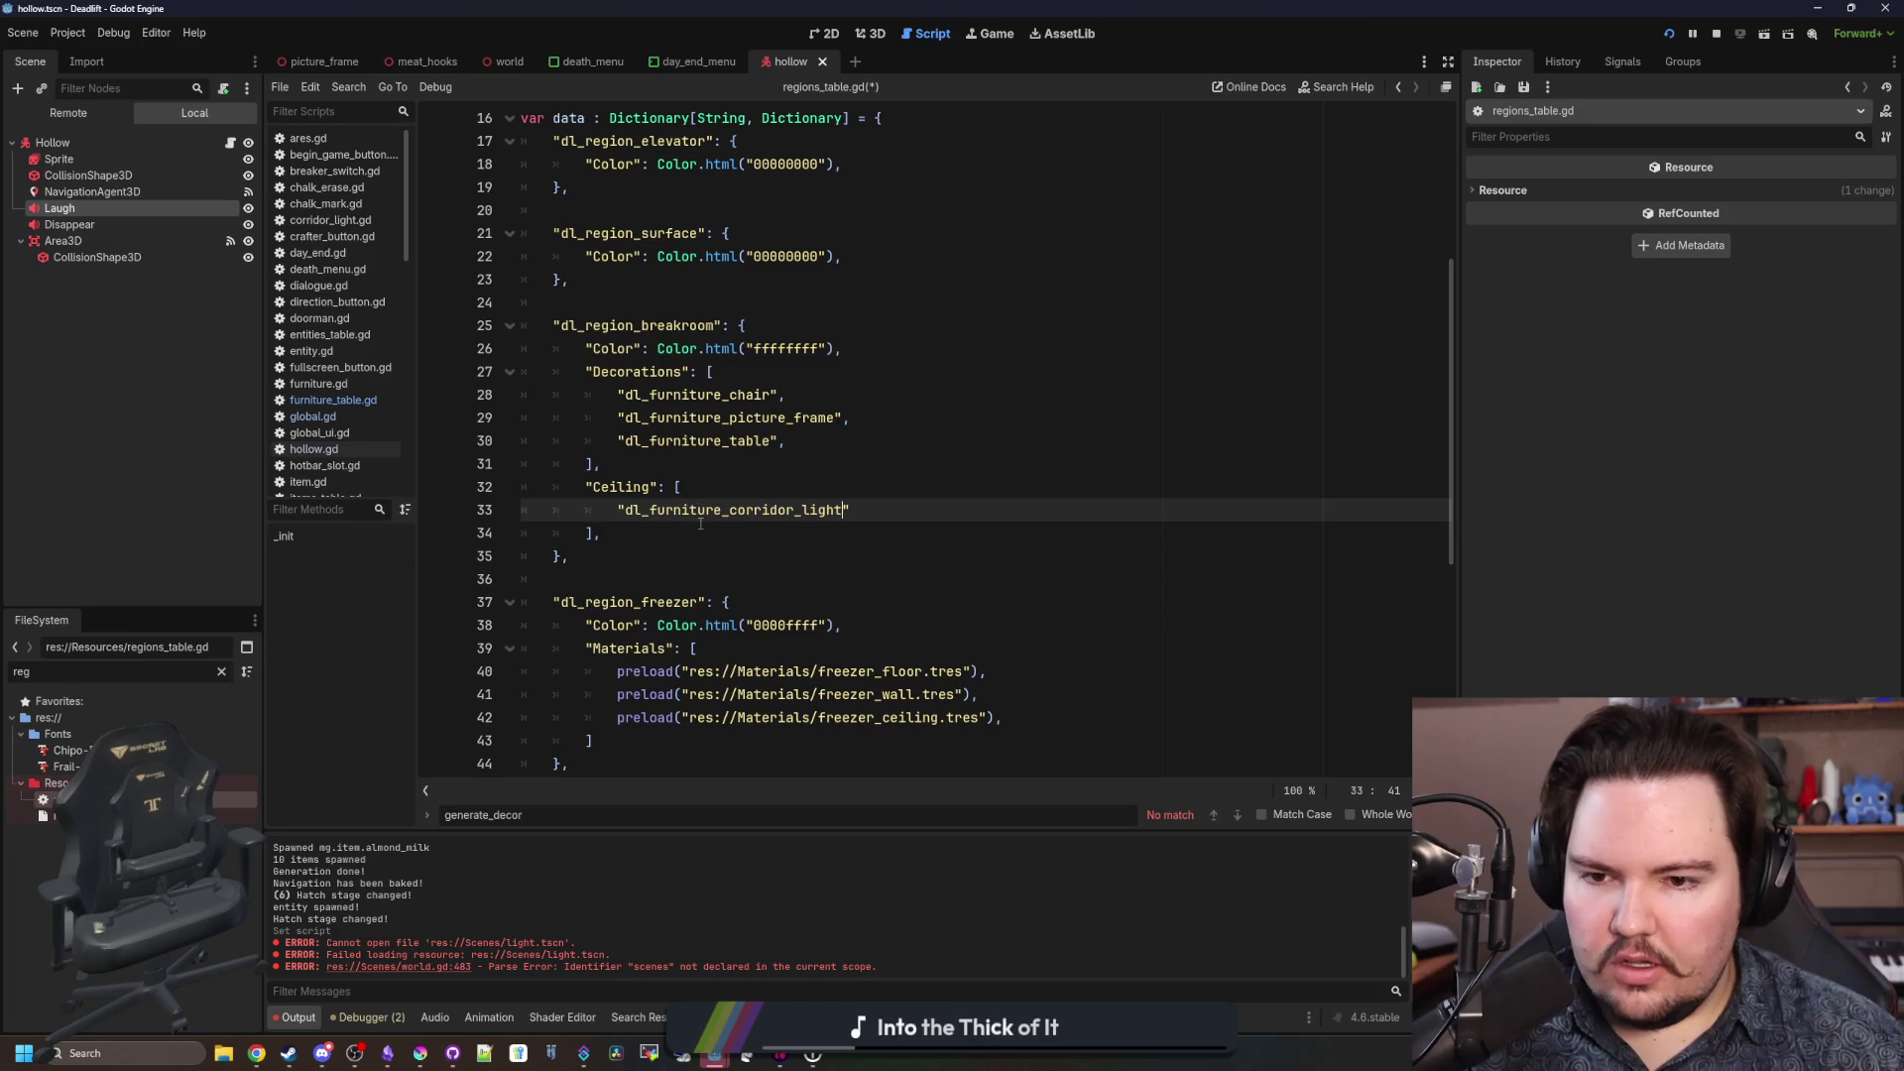
{"action": "left_click", "coordinate": [835, 448]}
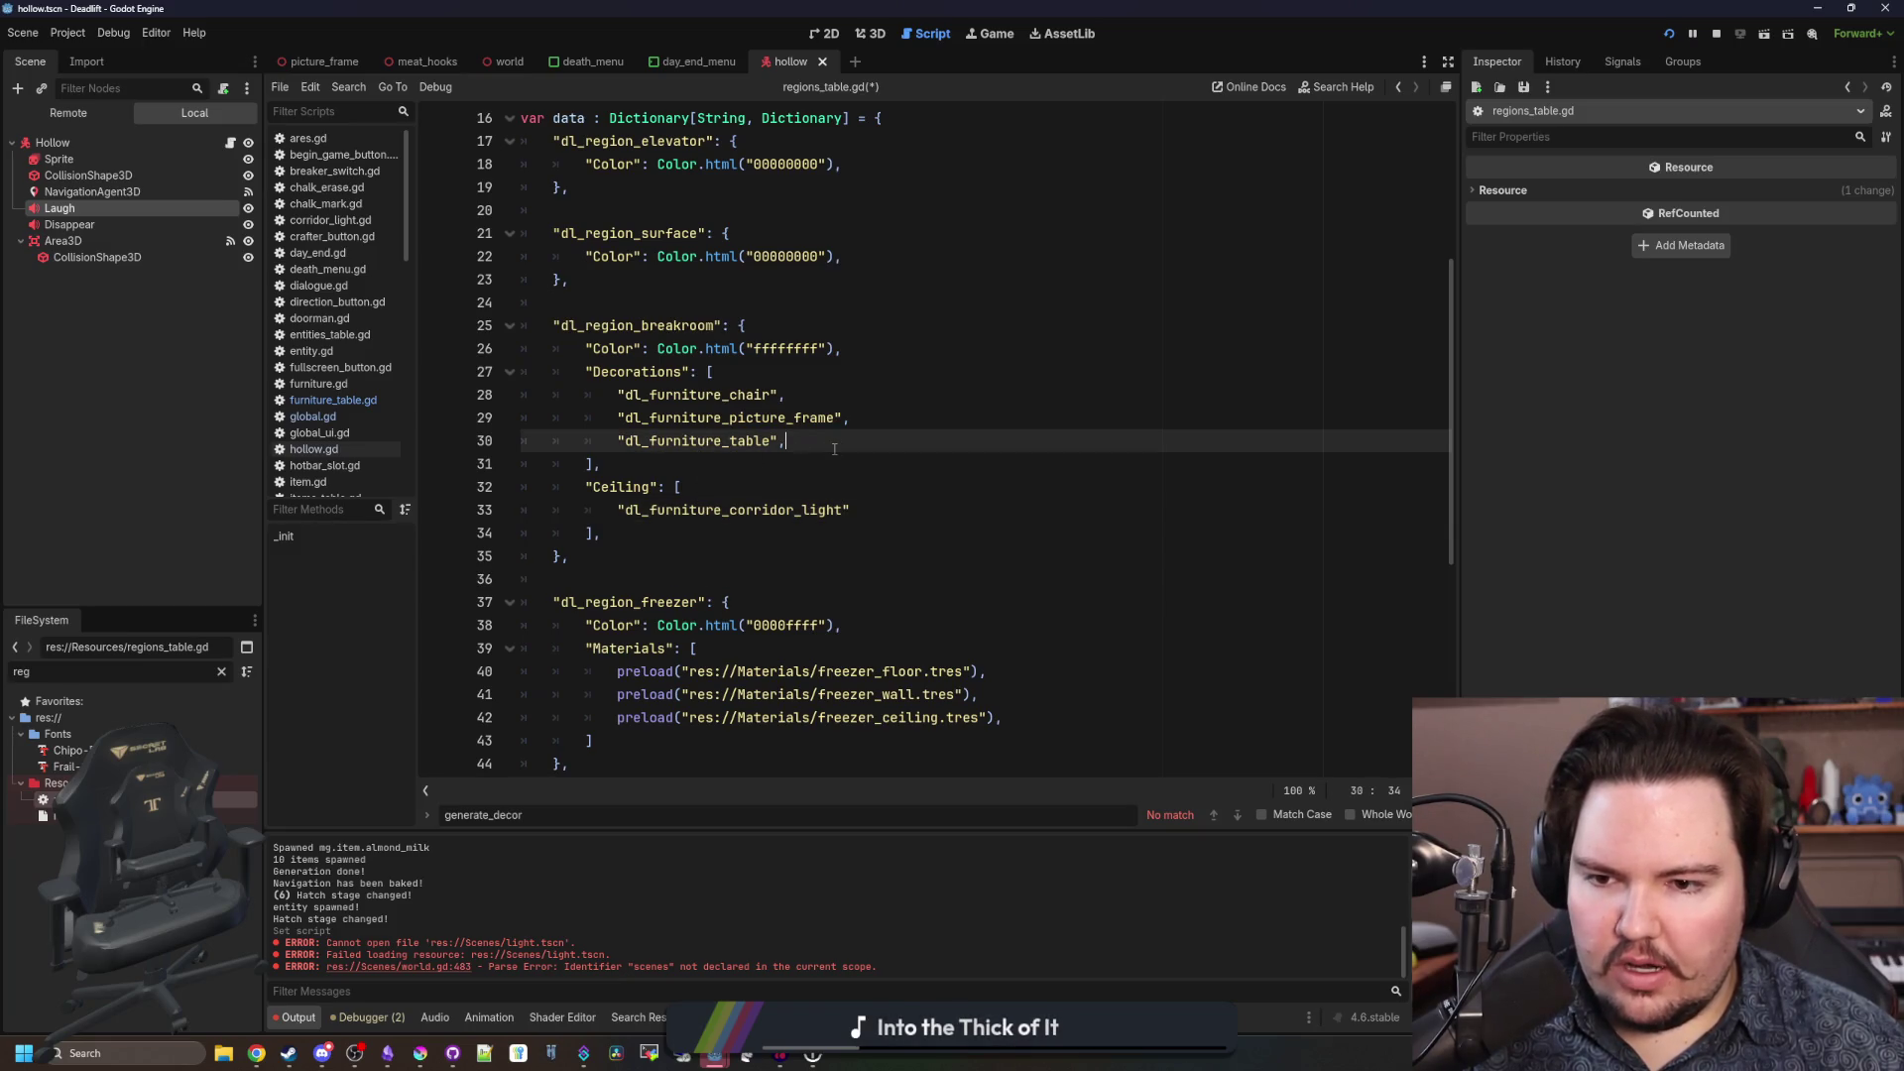
{"action": "key", "text": "Return"}
{"action": "type", "text": "\"dl_"}
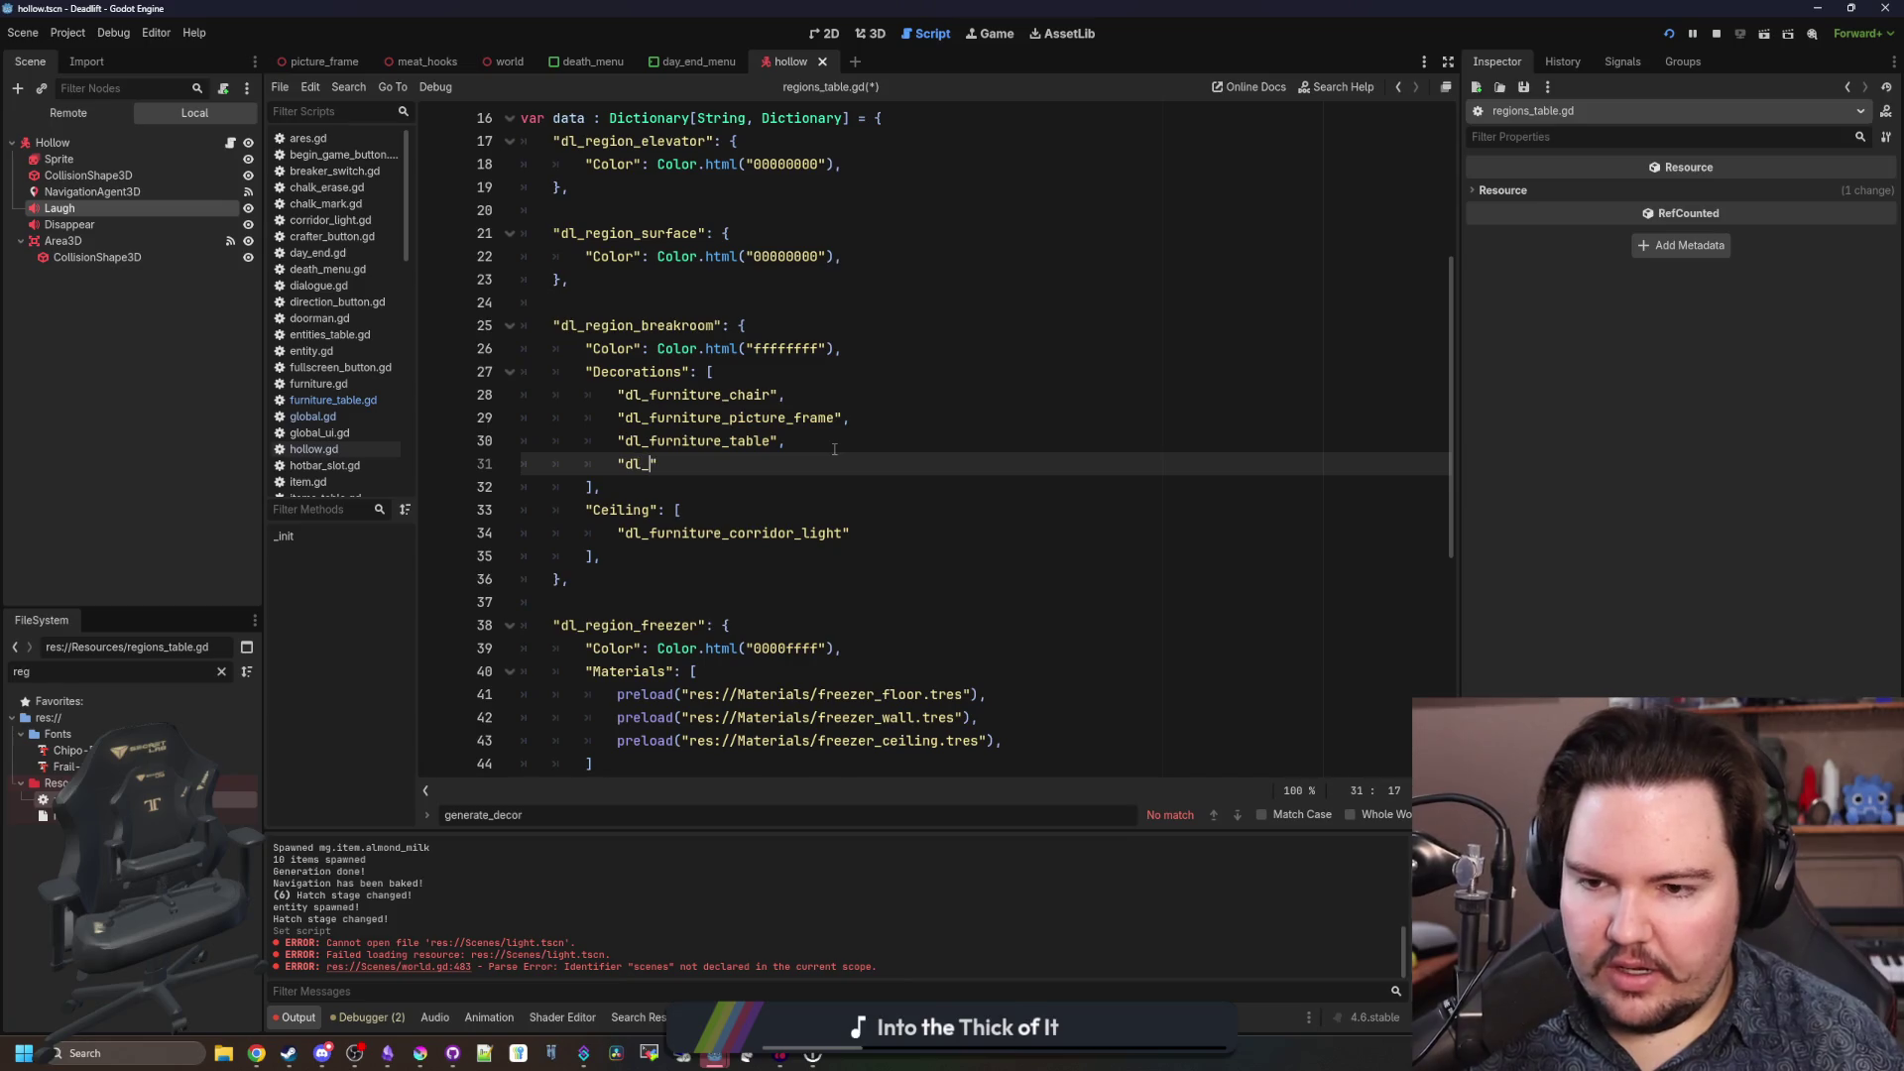
{"action": "type", "text": "furnitur"}
{"action": "key", "text": "BackSpace"}
{"action": "key", "text": "BackSpace"}
{"action": "key", "text": "BackSpace"}
{"action": "key", "text": "BackSpace"}
{"action": "key", "text": "BackSpace"}
{"action": "key", "text": "BackSpace"}
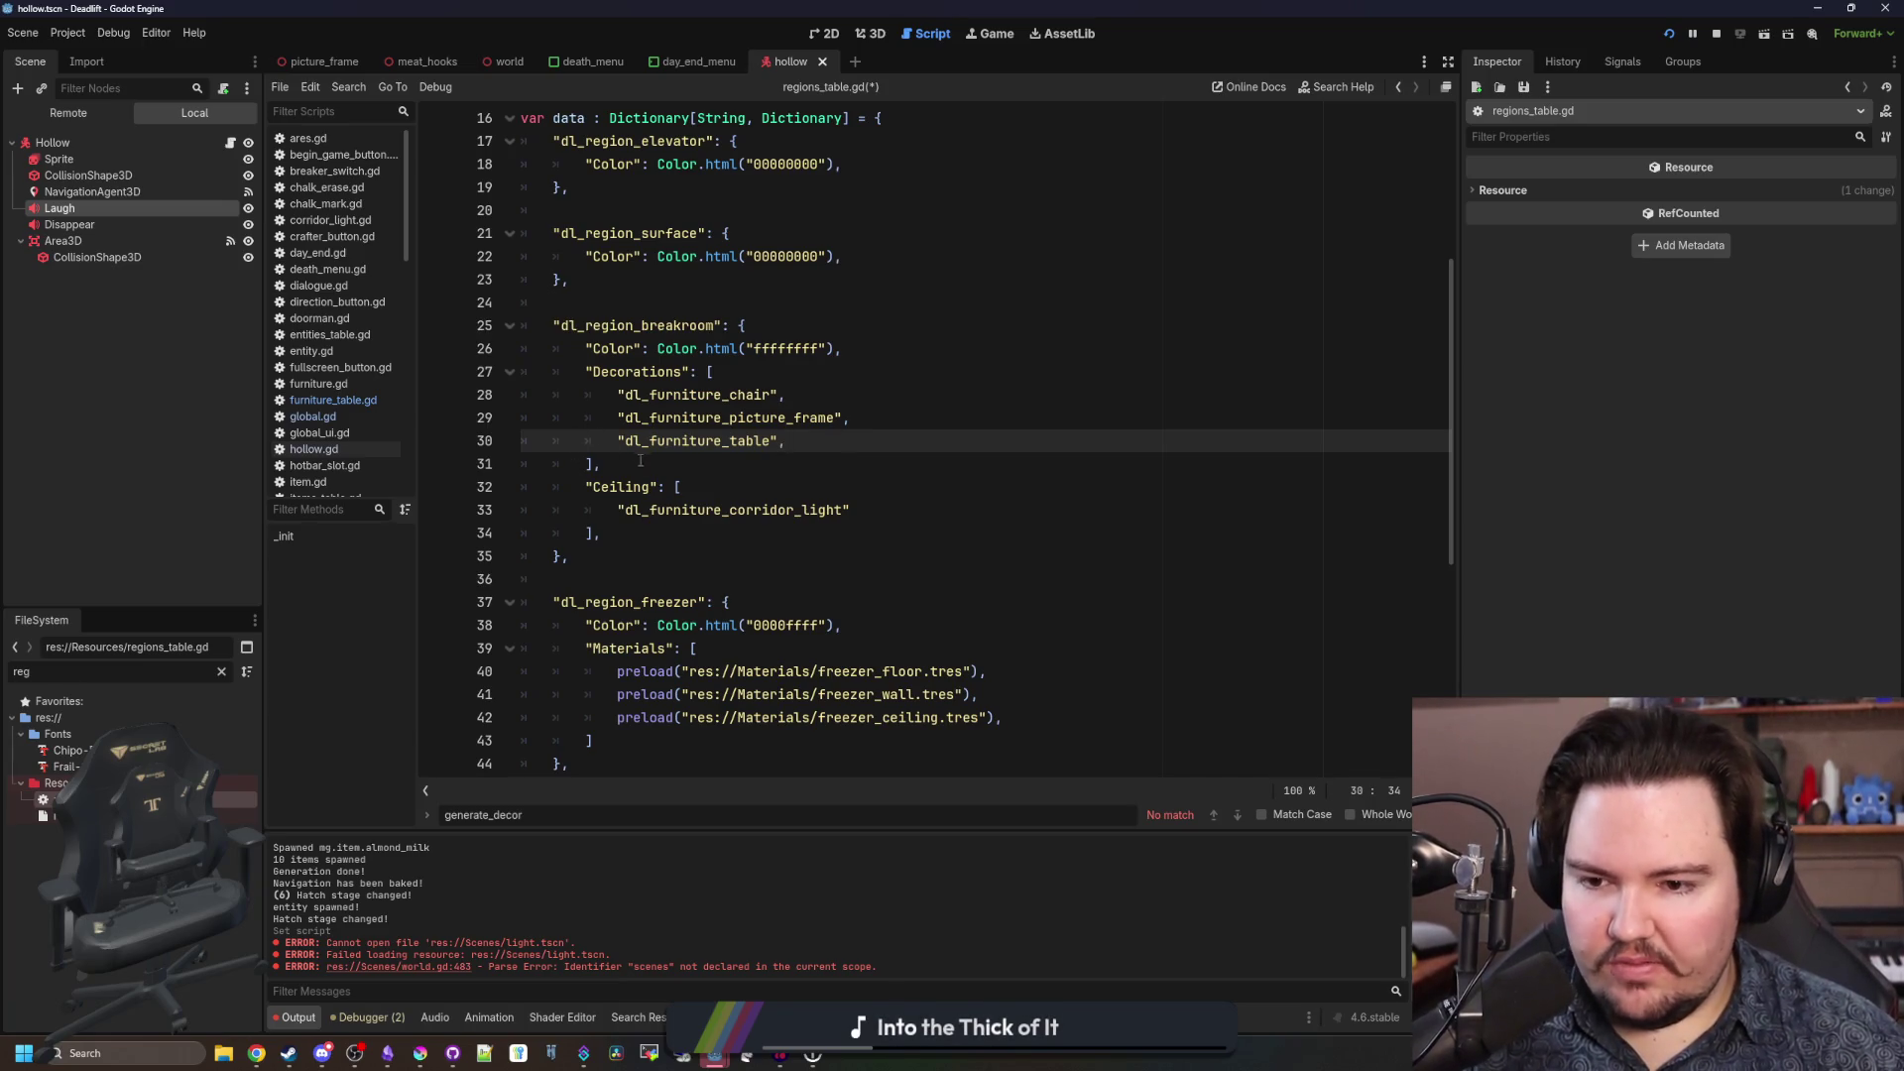
{"action": "scroll", "coordinate": [691, 324], "scroll_direction": "down", "scroll_amount": 3}
{"action": "scroll", "coordinate": [691, 324], "scroll_direction": "up", "scroll_amount": 1}
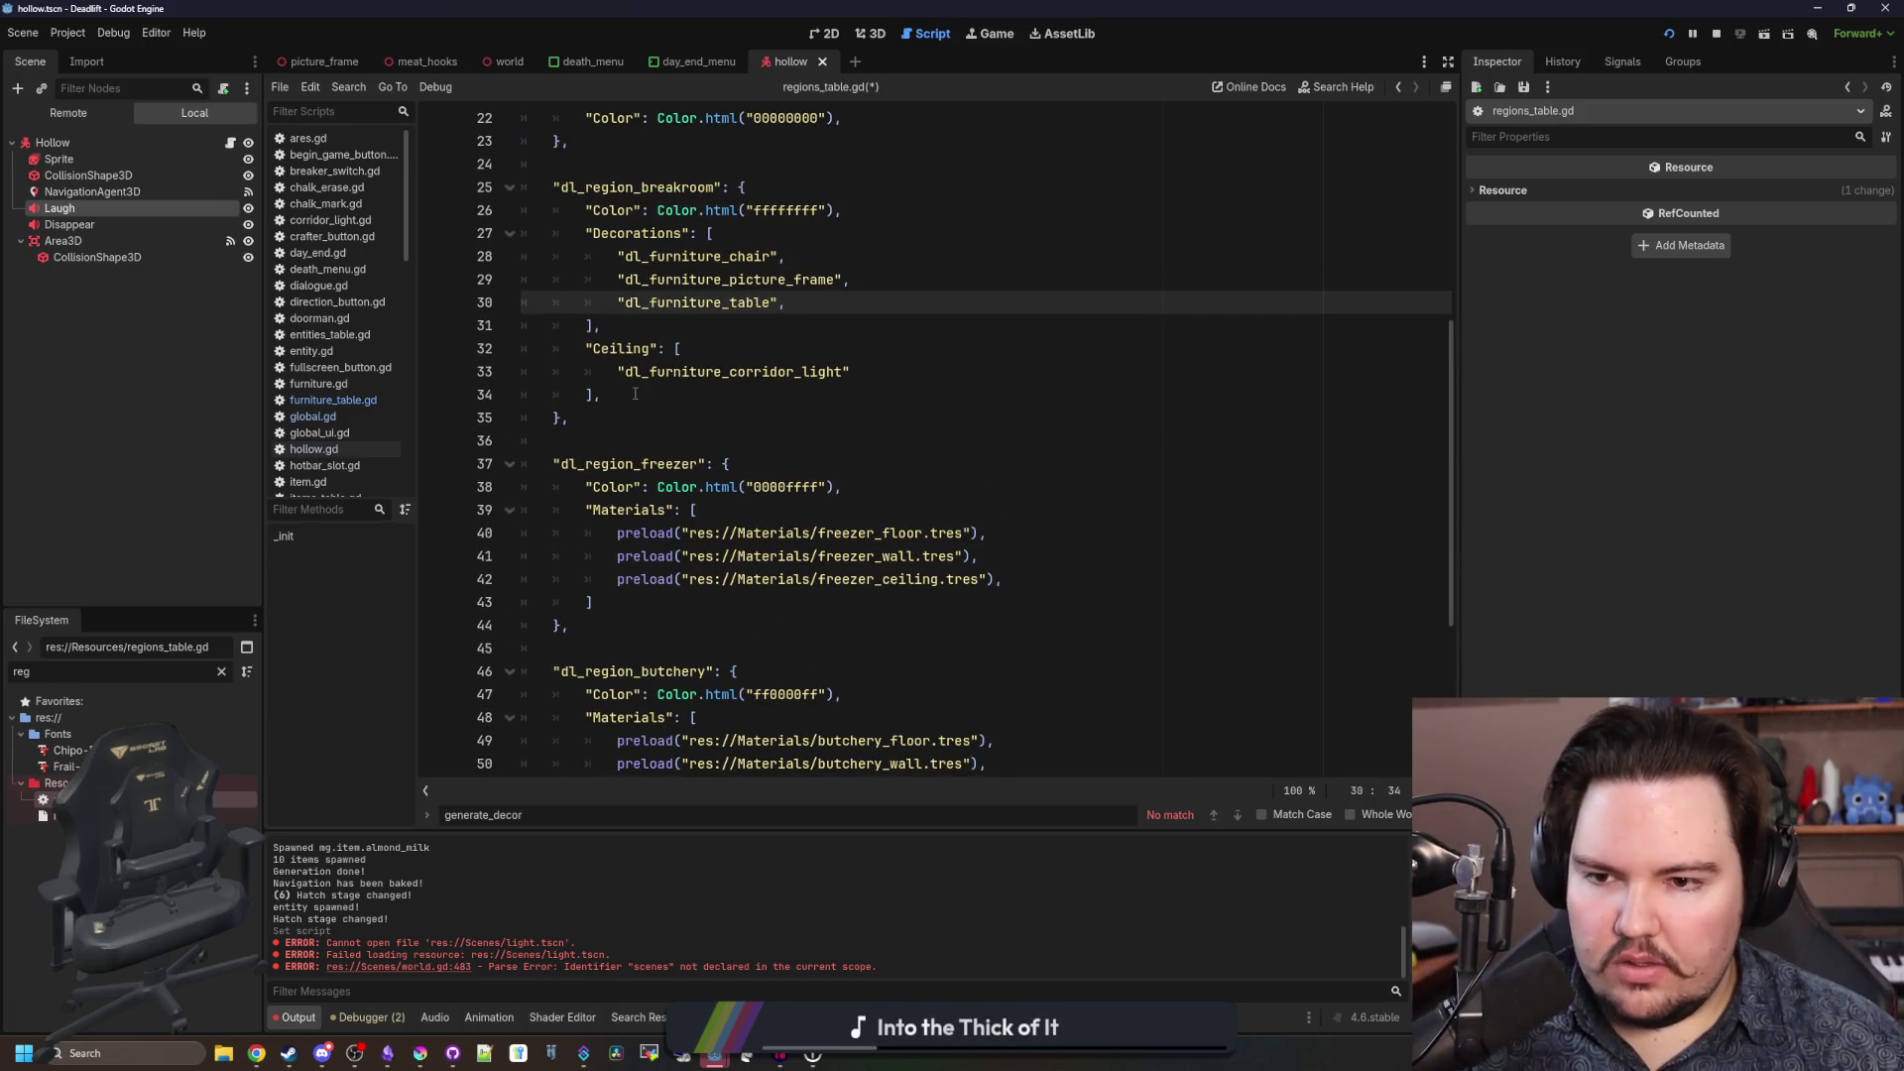
{"action": "left_click_drag", "start_coordinate": [635, 393], "coordinate": [434, 235]}
{"action": "key", "text": "ctrl+c"}
{"action": "left_click", "coordinate": [674, 599]}
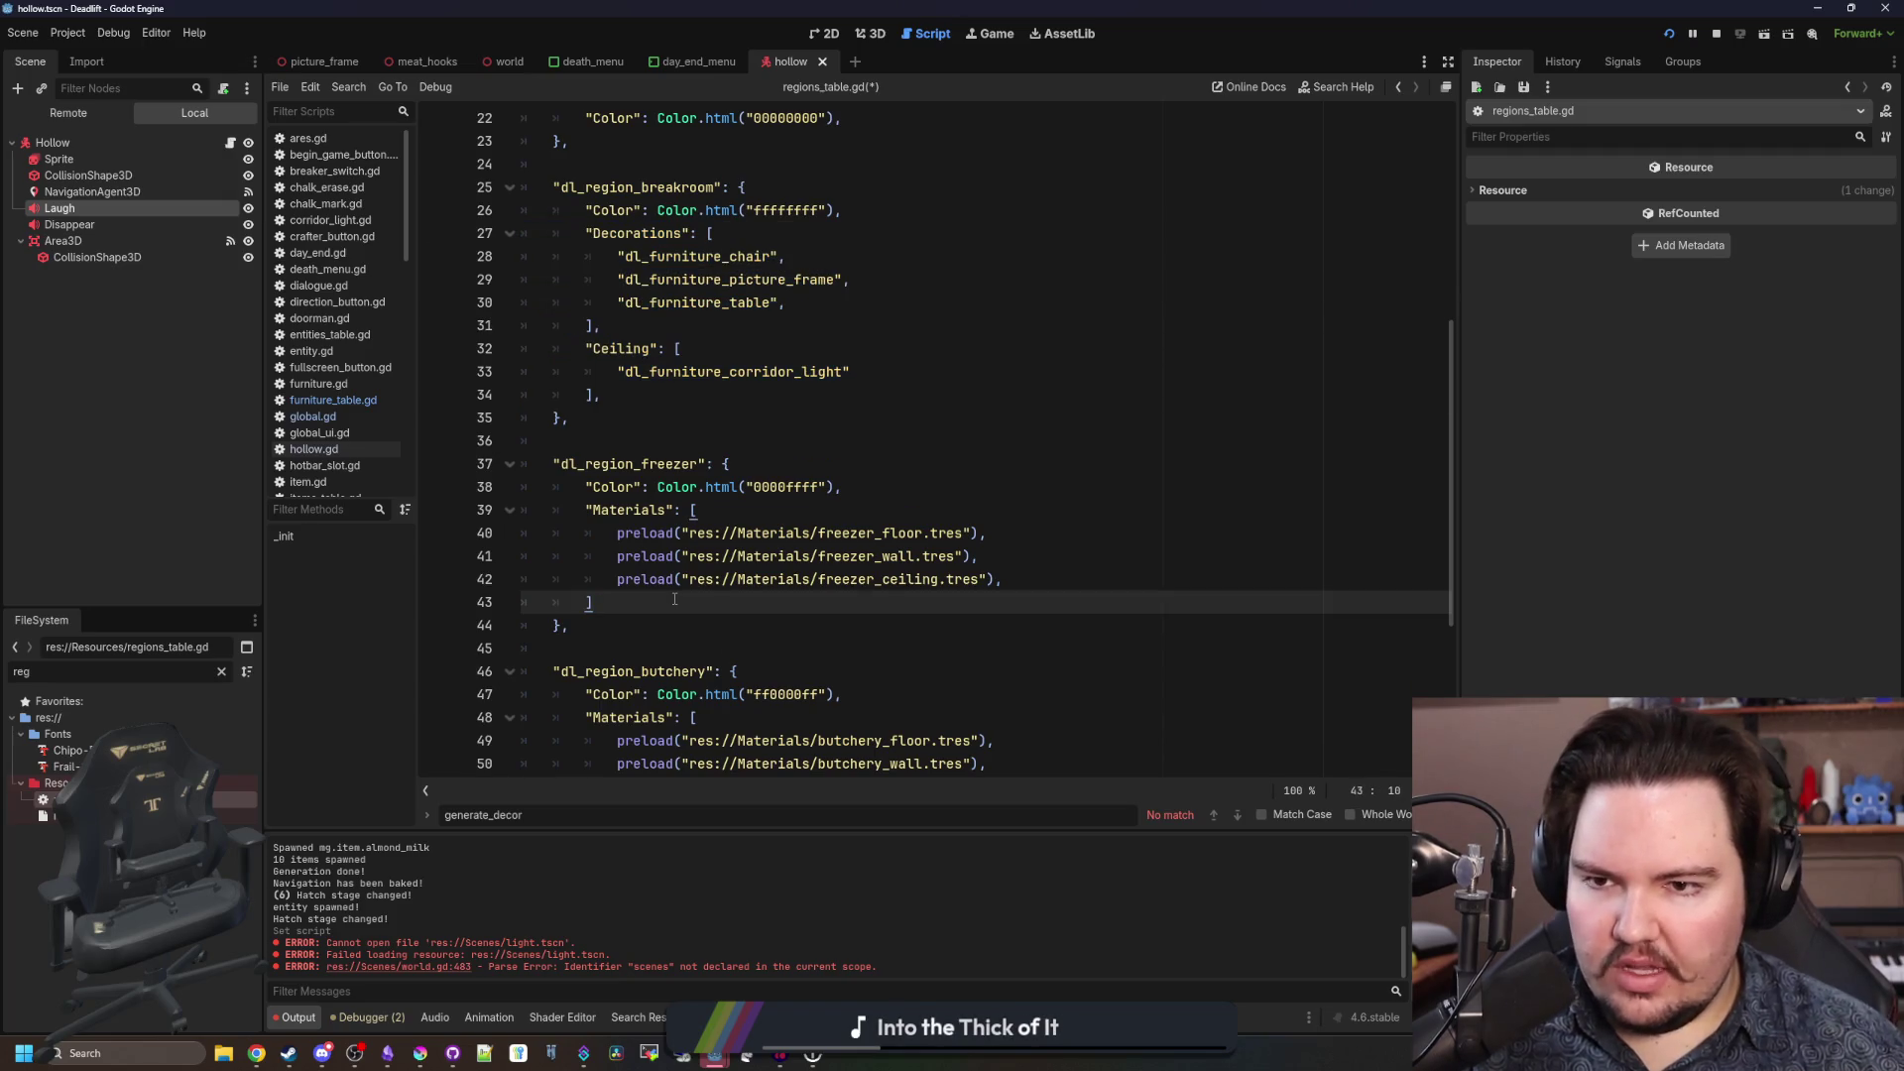
Paste the Decorations and Ceiling lists after the freezer's Materials, fixing the indent and adding a comma.
{"action": "key", "text": "Return"}
{"action": "key", "text": "ctrl+v"}
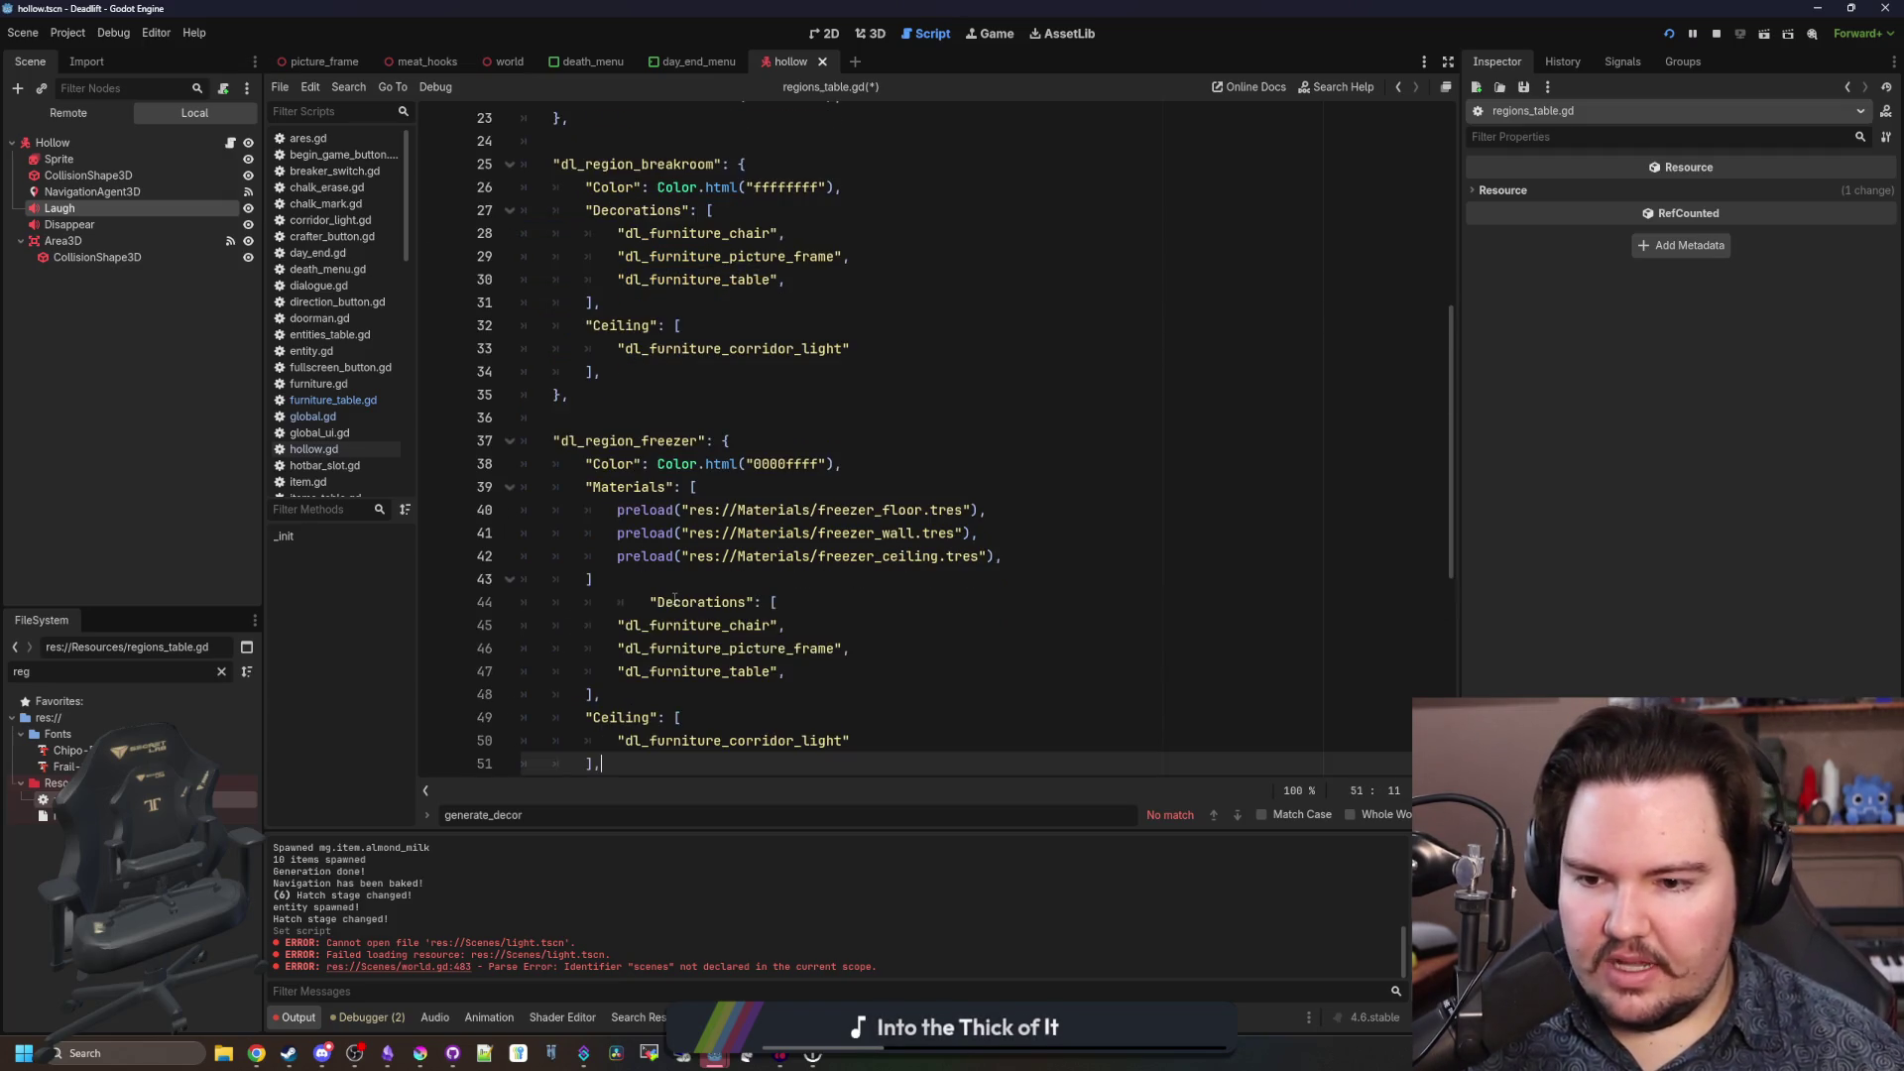
{"action": "left_click", "coordinate": [618, 596]}
{"action": "key", "text": "BackSpace"}
{"action": "scroll", "coordinate": [720, 551], "scroll_direction": "down", "scroll_amount": 2}
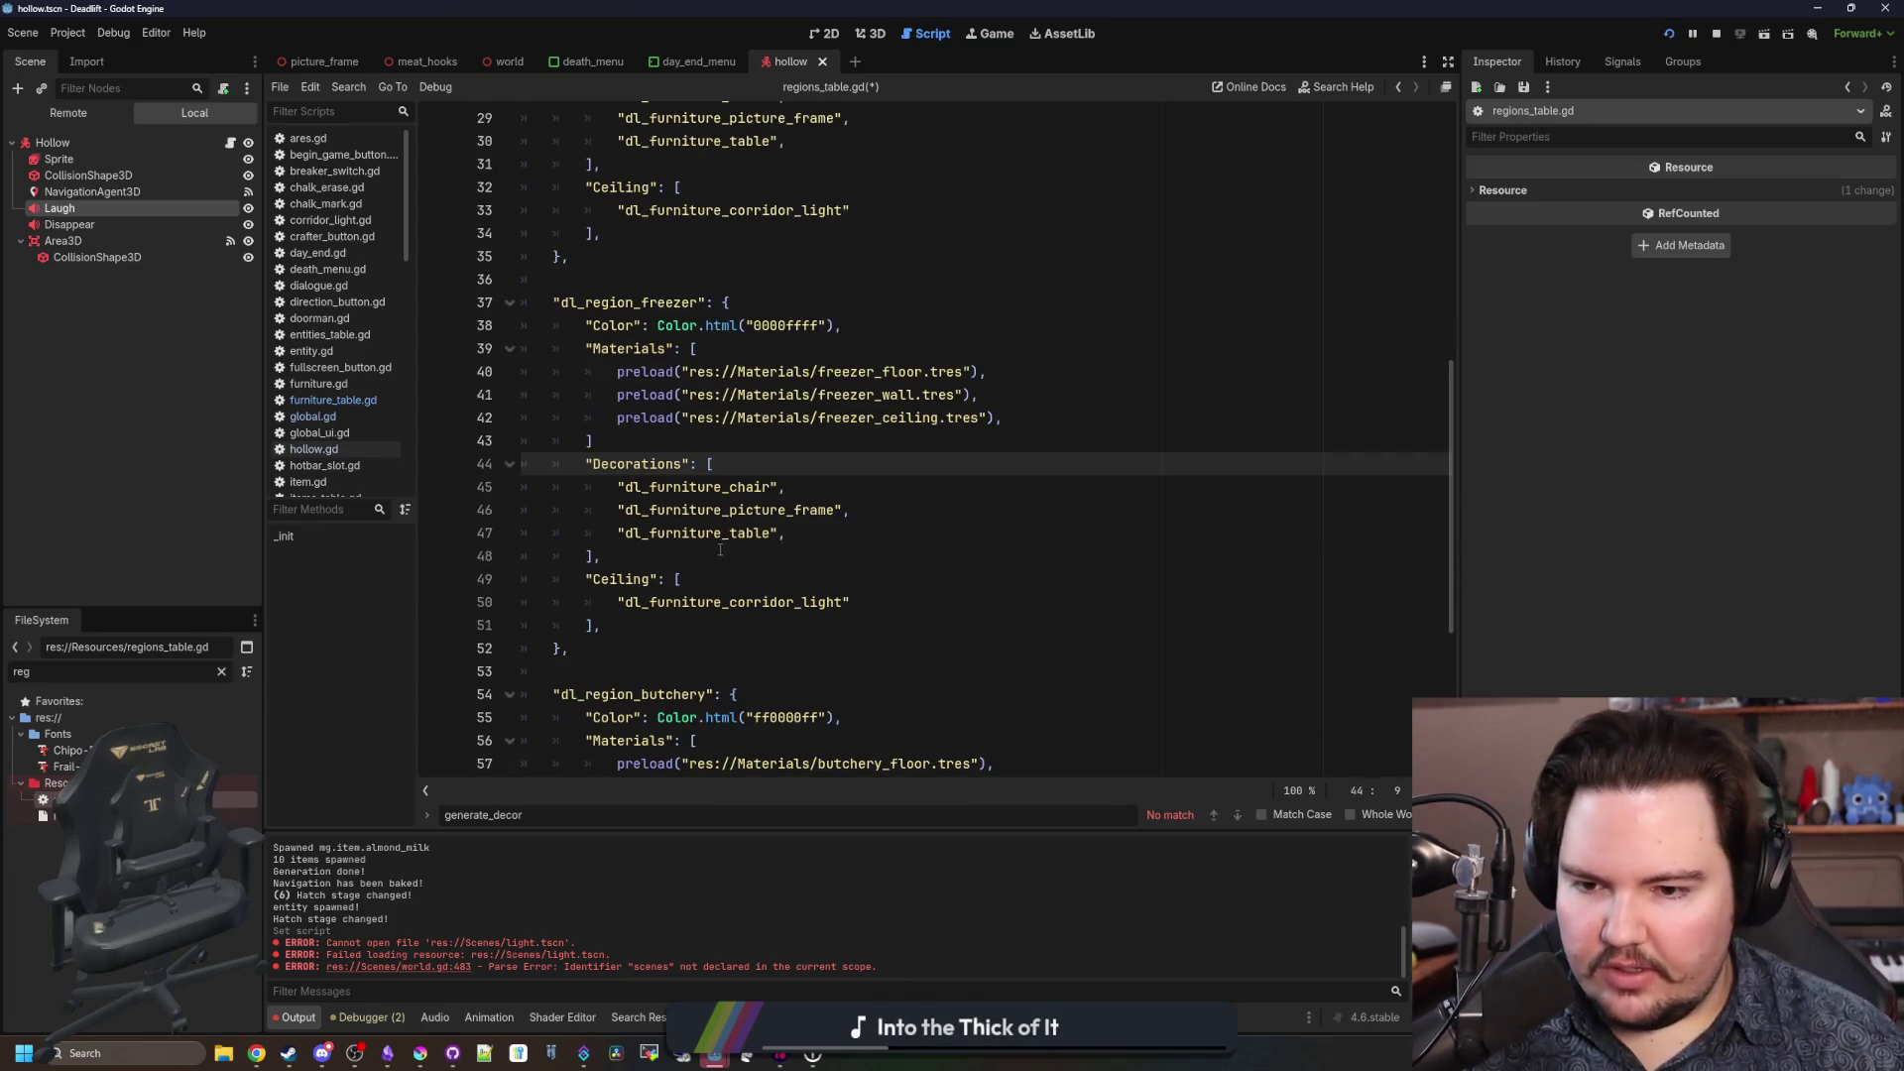
{"action": "scroll", "coordinate": [814, 541], "scroll_direction": "up", "scroll_amount": 1}
{"action": "left_click", "coordinate": [646, 471]}
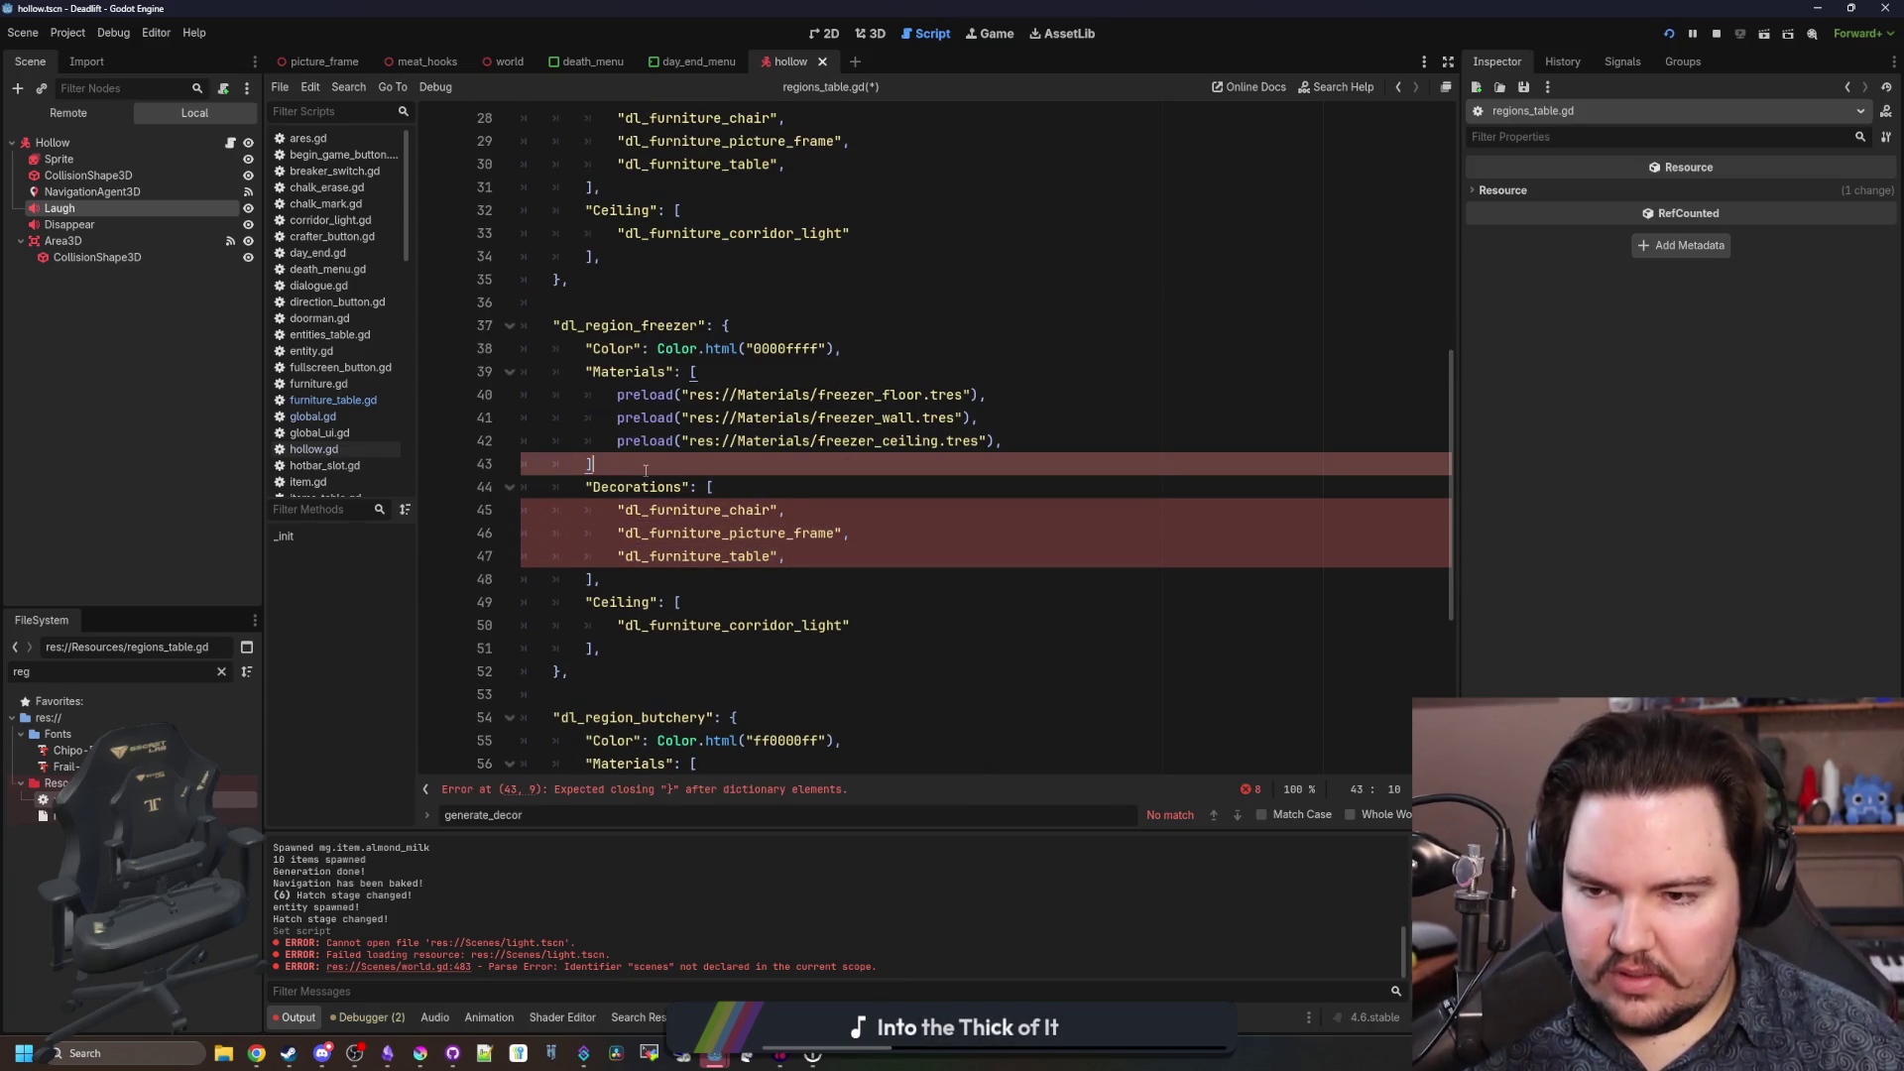
{"action": "type", "text": ","}
Delete the chair and table entries from the freezer's pasted Decorations list.
{"action": "left_click", "coordinate": [766, 649]}
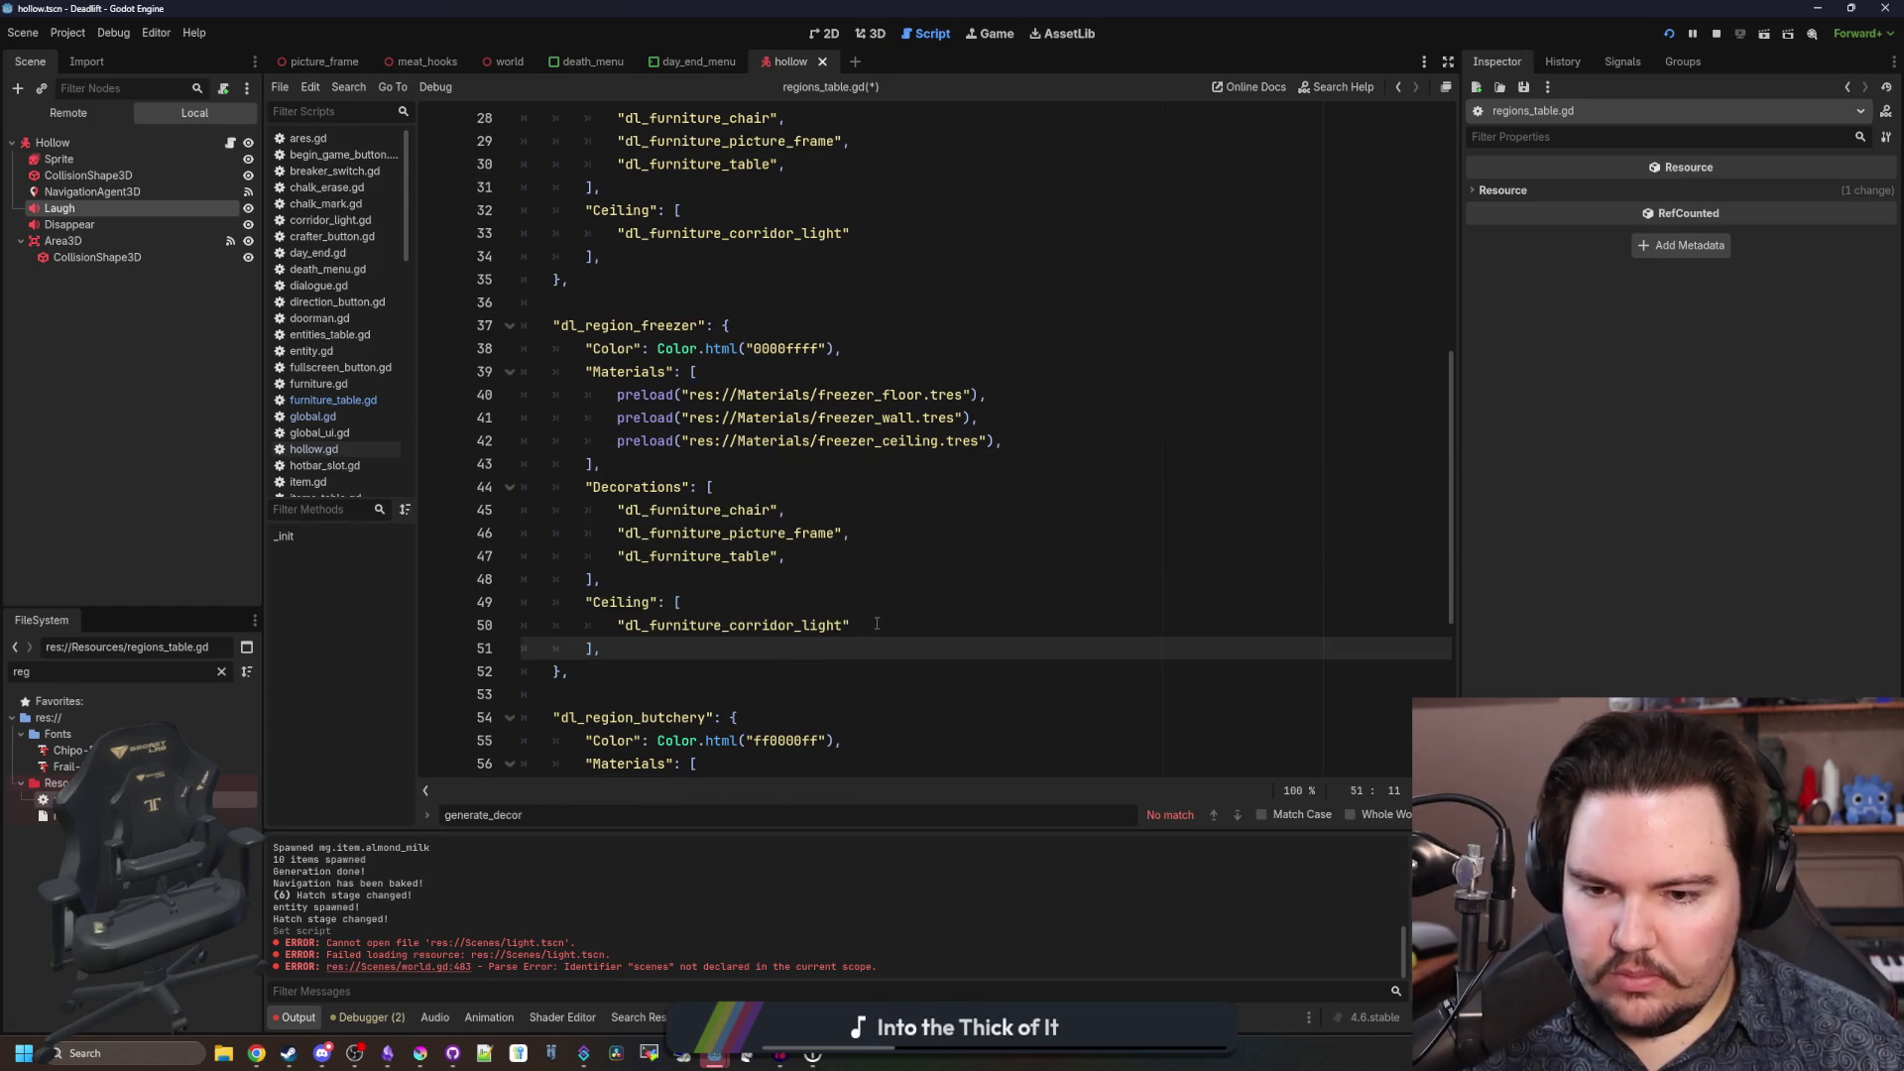
{"action": "left_click", "coordinate": [876, 624]}
{"action": "mouse_move", "coordinate": [813, 554]}
{"action": "left_mouse_down"}
{"action": "mouse_move", "coordinate": [435, 540]}
{"action": "mouse_move", "coordinate": [406, 557]}
{"action": "left_mouse_up"}
{"action": "key", "text": "BackSpace"}
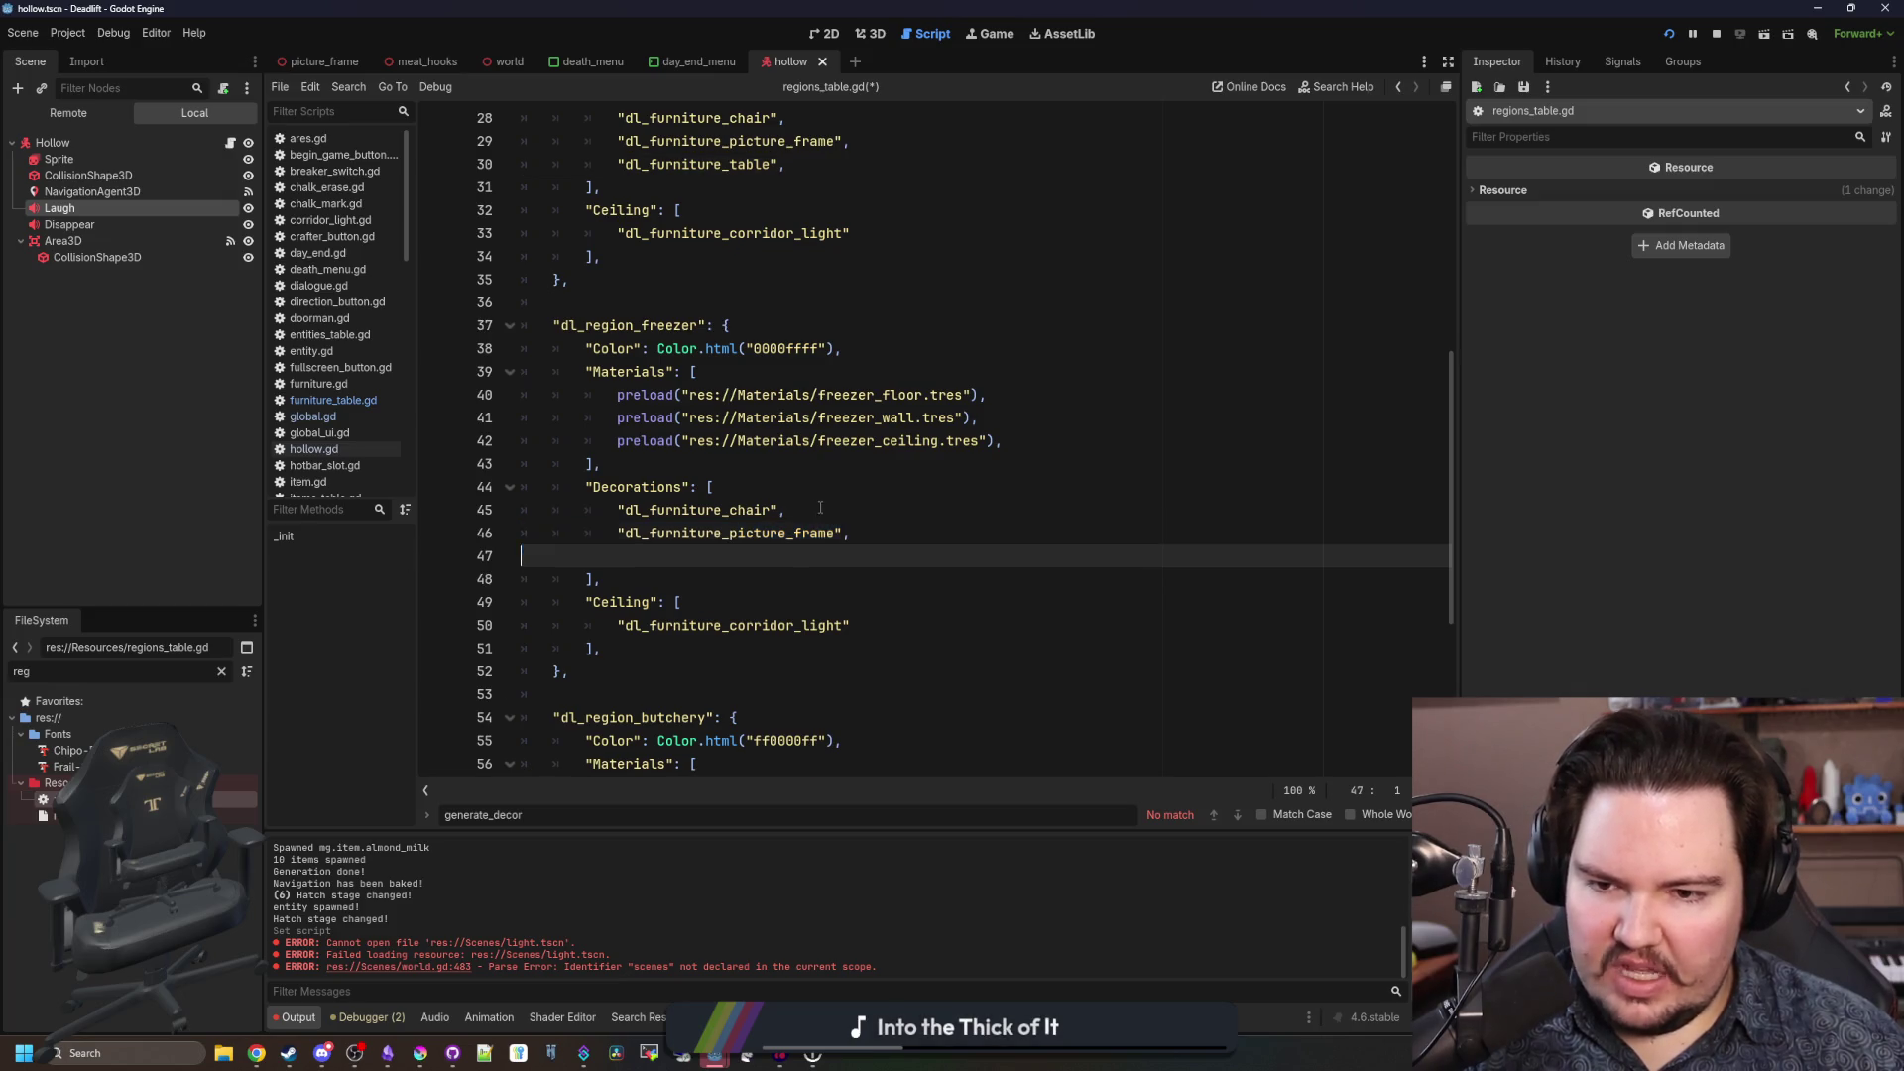
{"action": "key", "text": "BackSpace"}
{"action": "left_click_drag", "start_coordinate": [785, 510], "coordinate": [427, 516]}
{"action": "key", "text": "BackSpace"}
{"action": "key", "text": "BackSpace"}
{"action": "key", "text": "Down"}
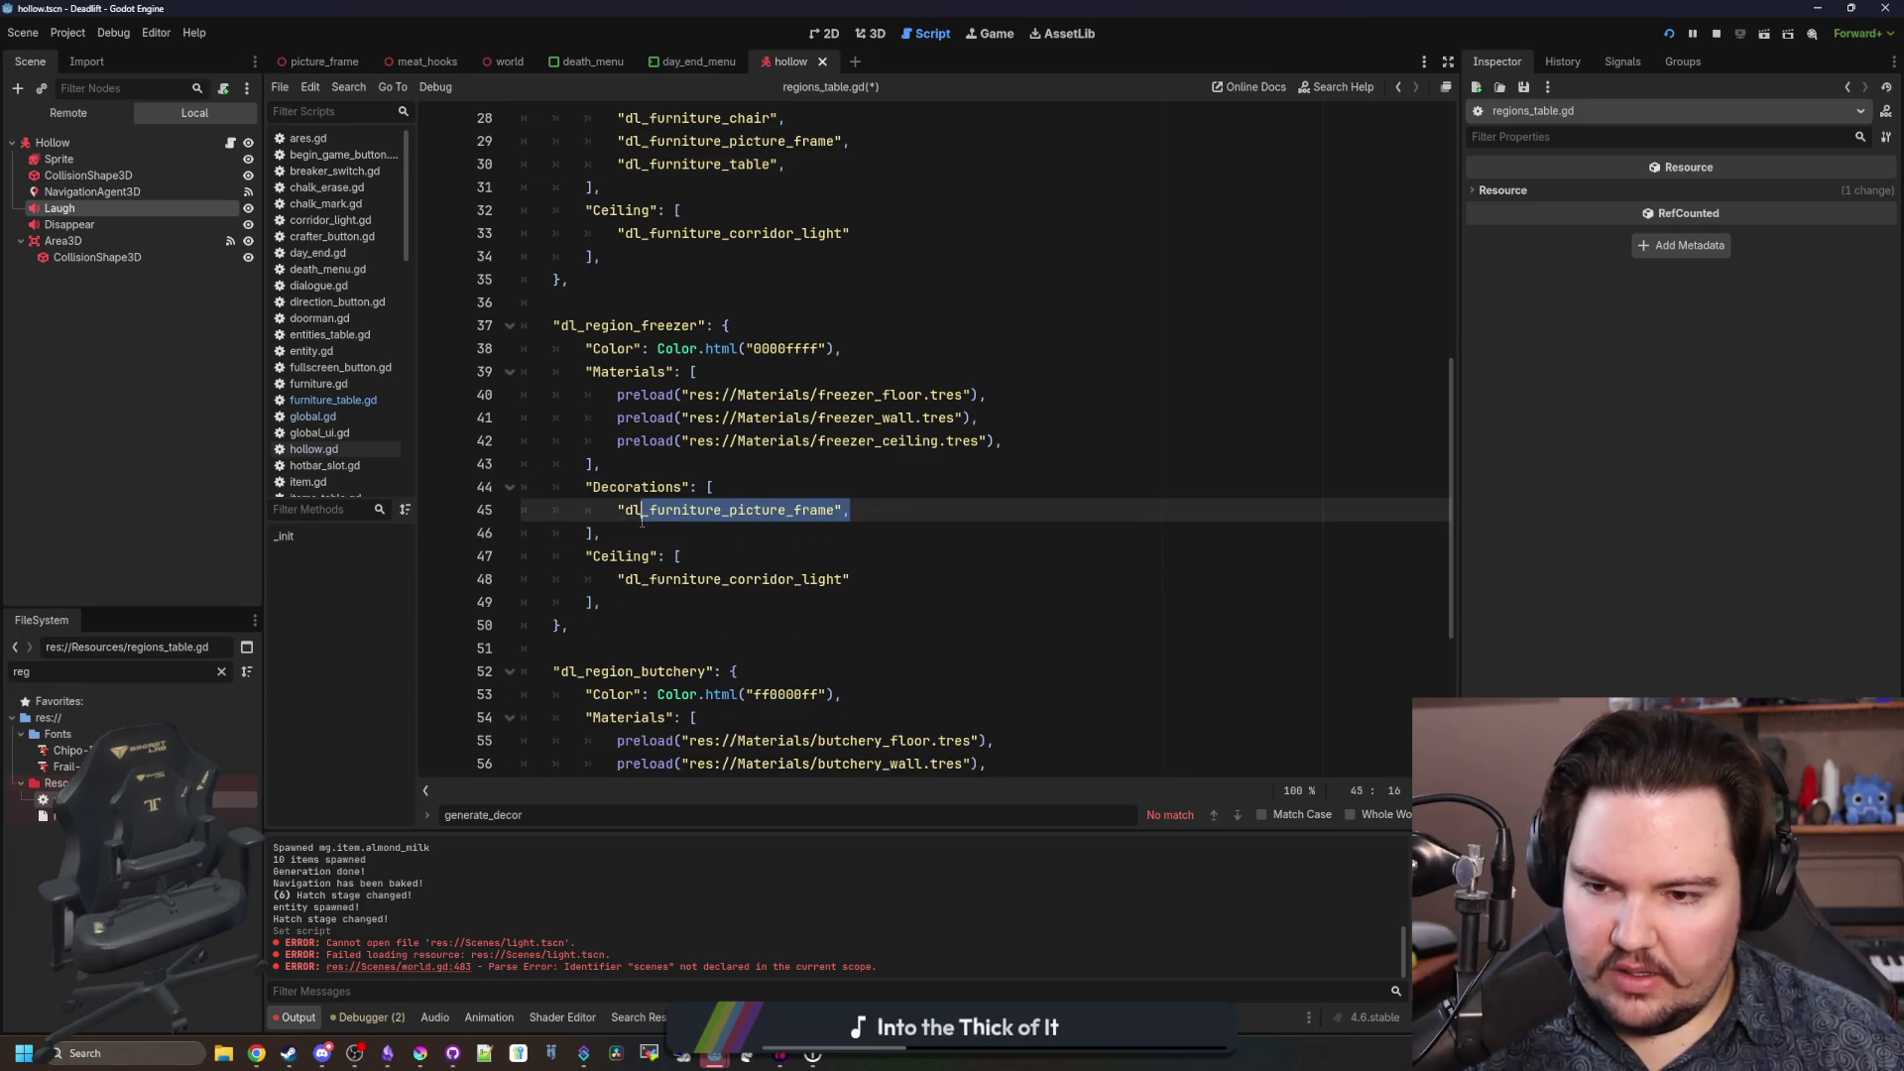
Rename the remaining picture frame entry to dl_furniture_shelf and copy it.
{"action": "key", "text": "ctrl+shift+Left"}
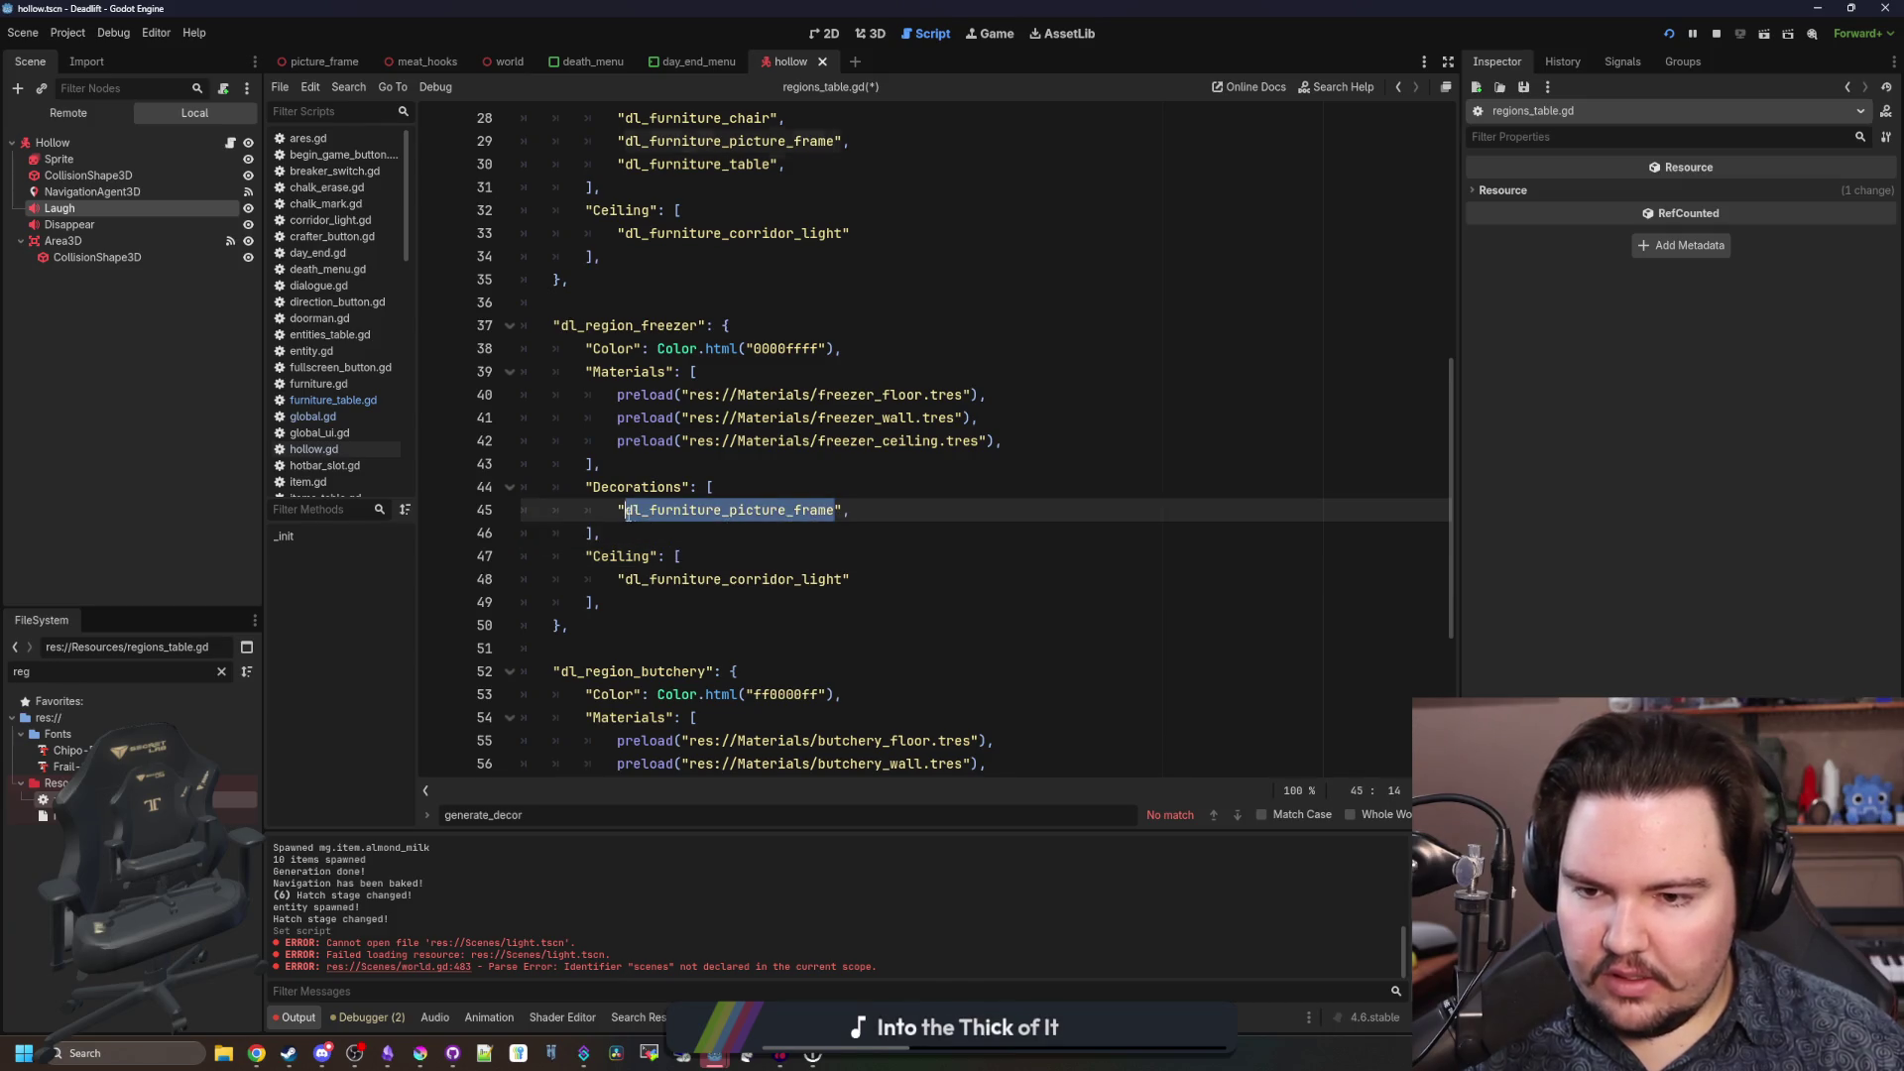
{"action": "key", "text": "BackSpace"}
{"action": "type", "text": "shel"}
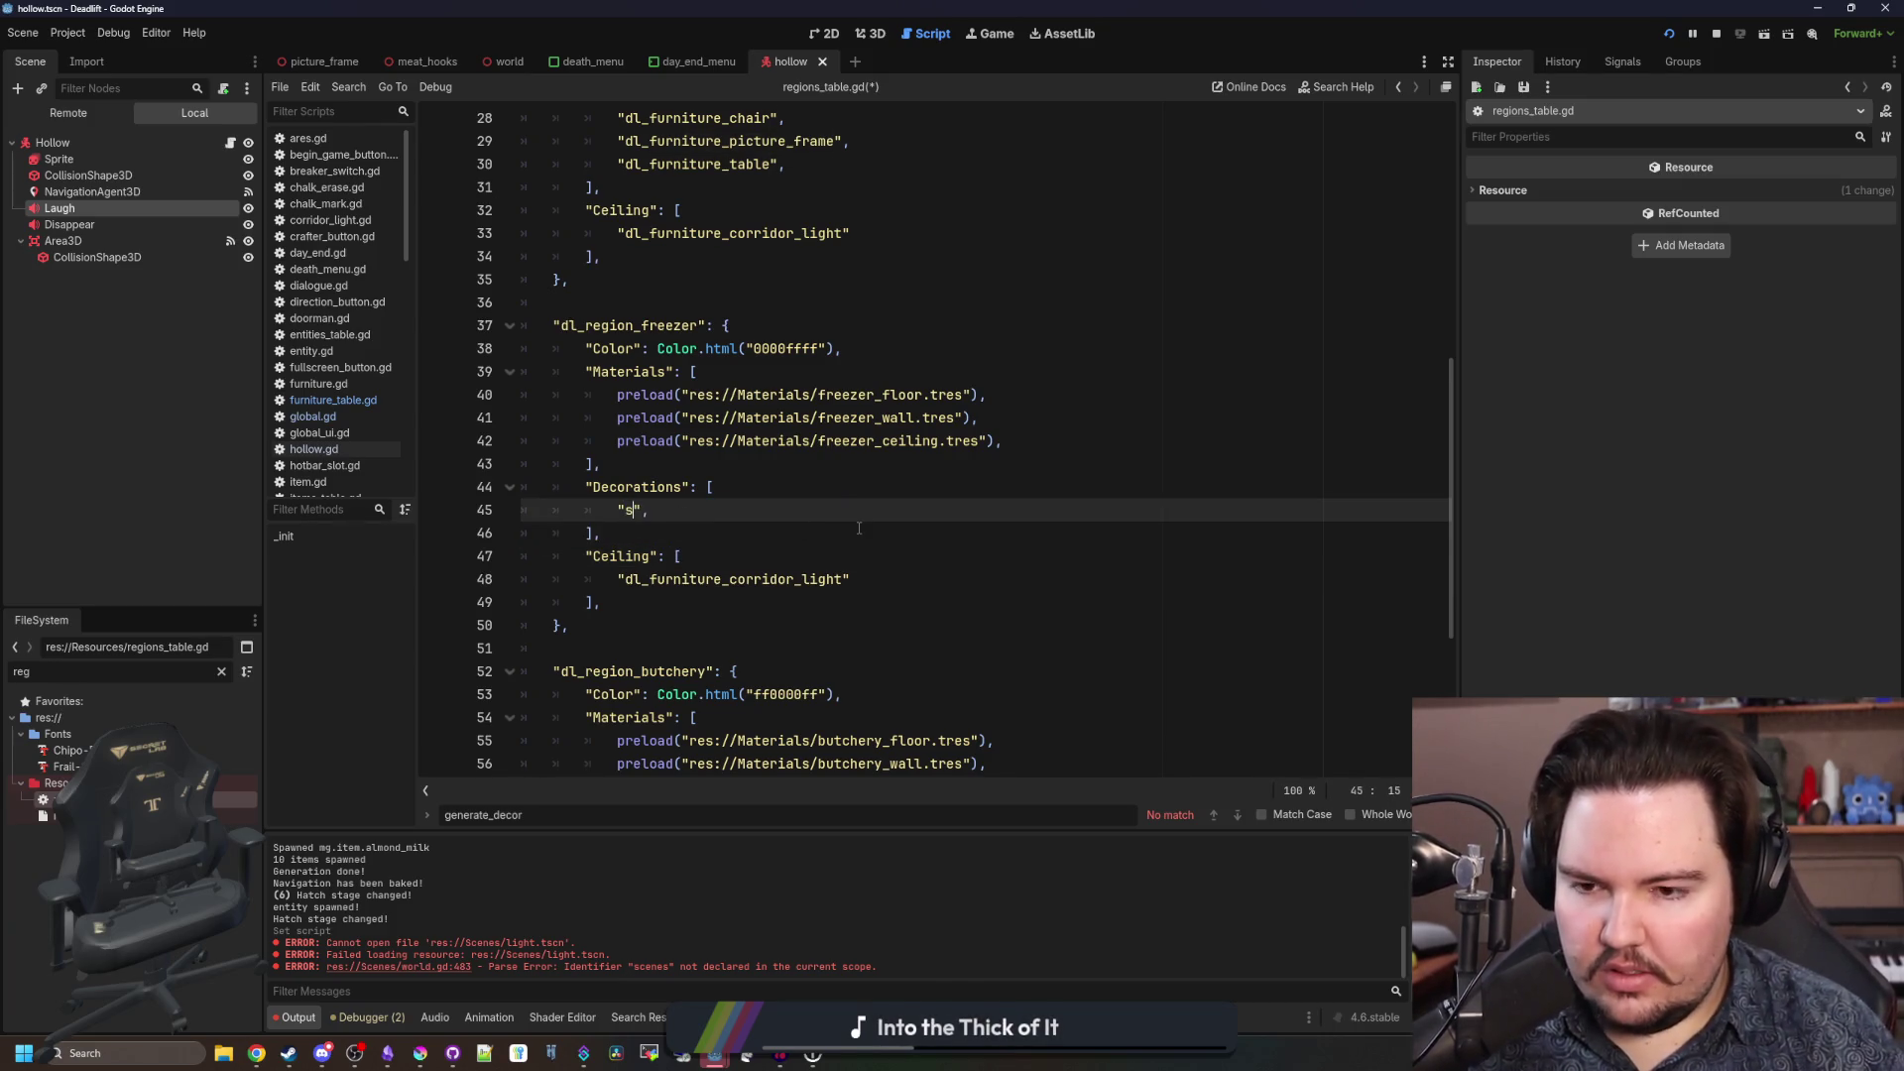
{"action": "key", "text": "BackSpace"}
{"action": "key", "text": "BackSpace"}
{"action": "key", "text": "BackSpace"}
{"action": "type", "text": "dl_furnitur"}
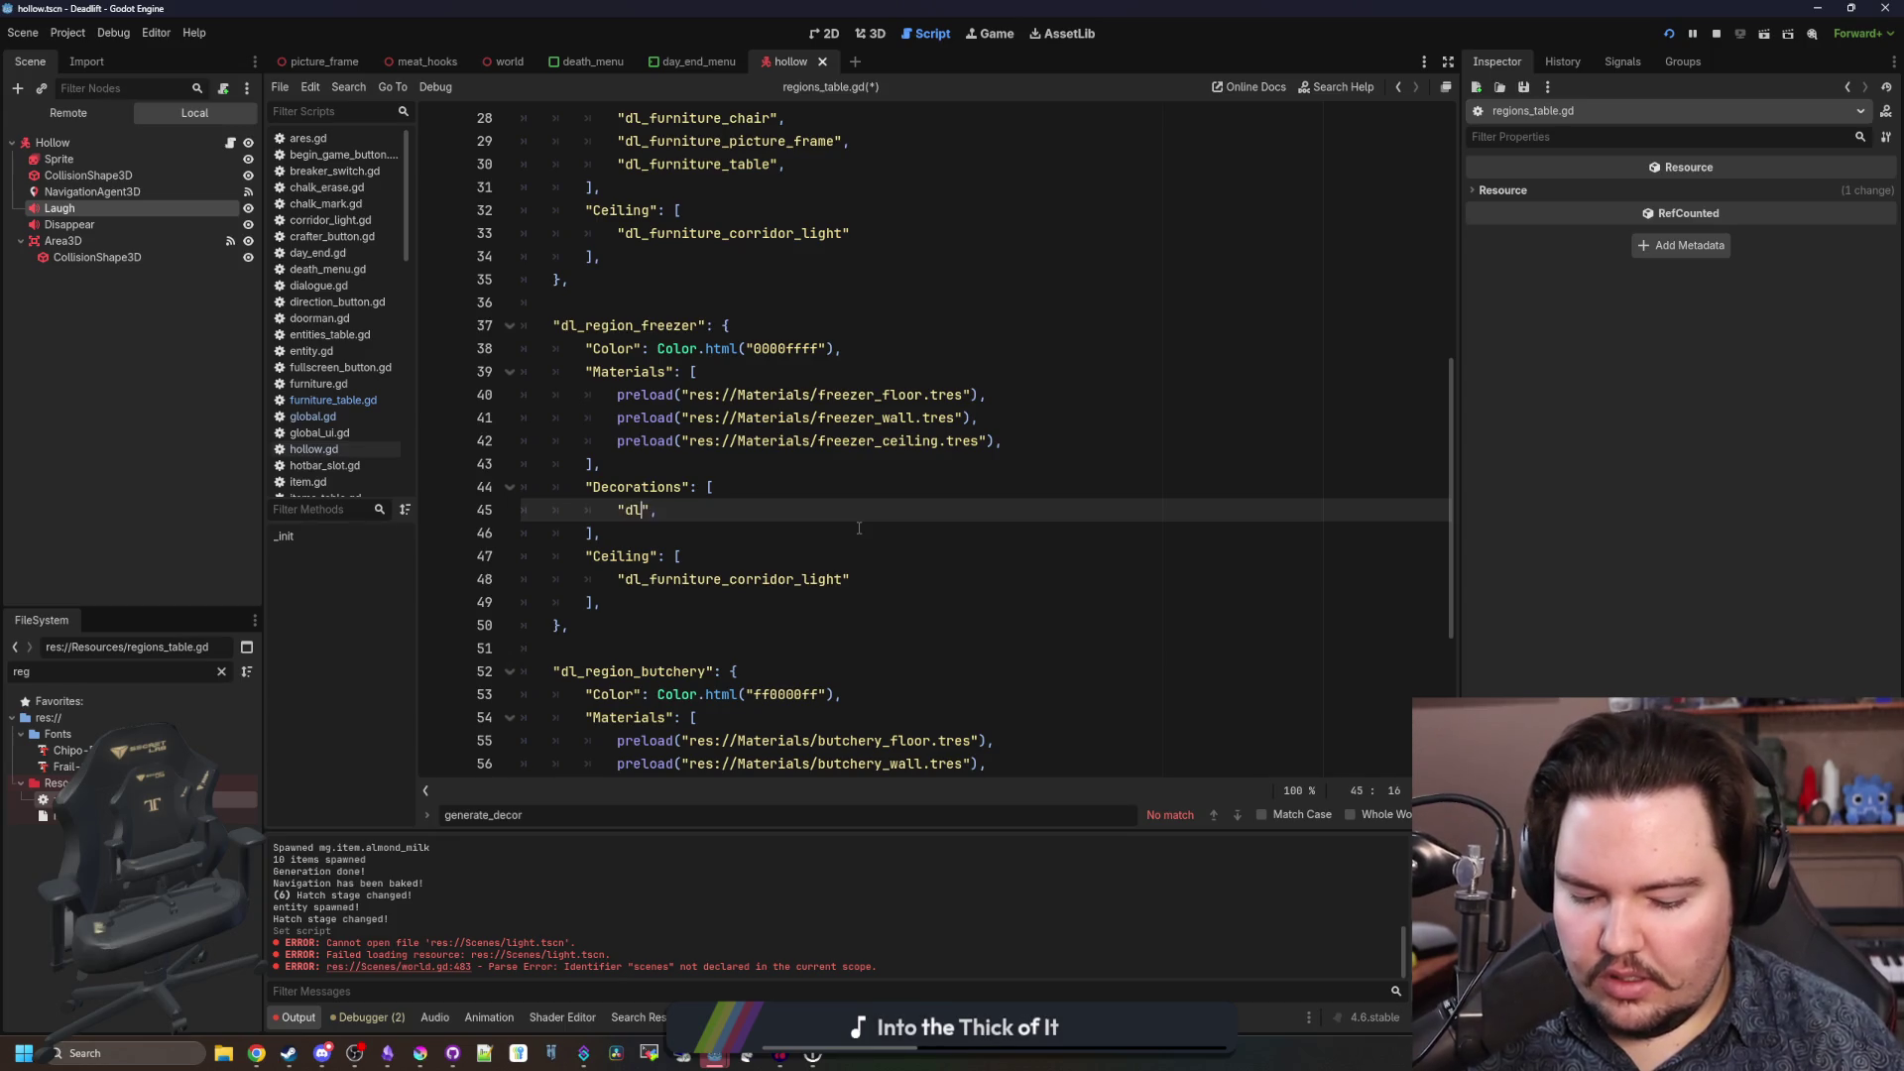
{"action": "type", "text": "e_sheld"}
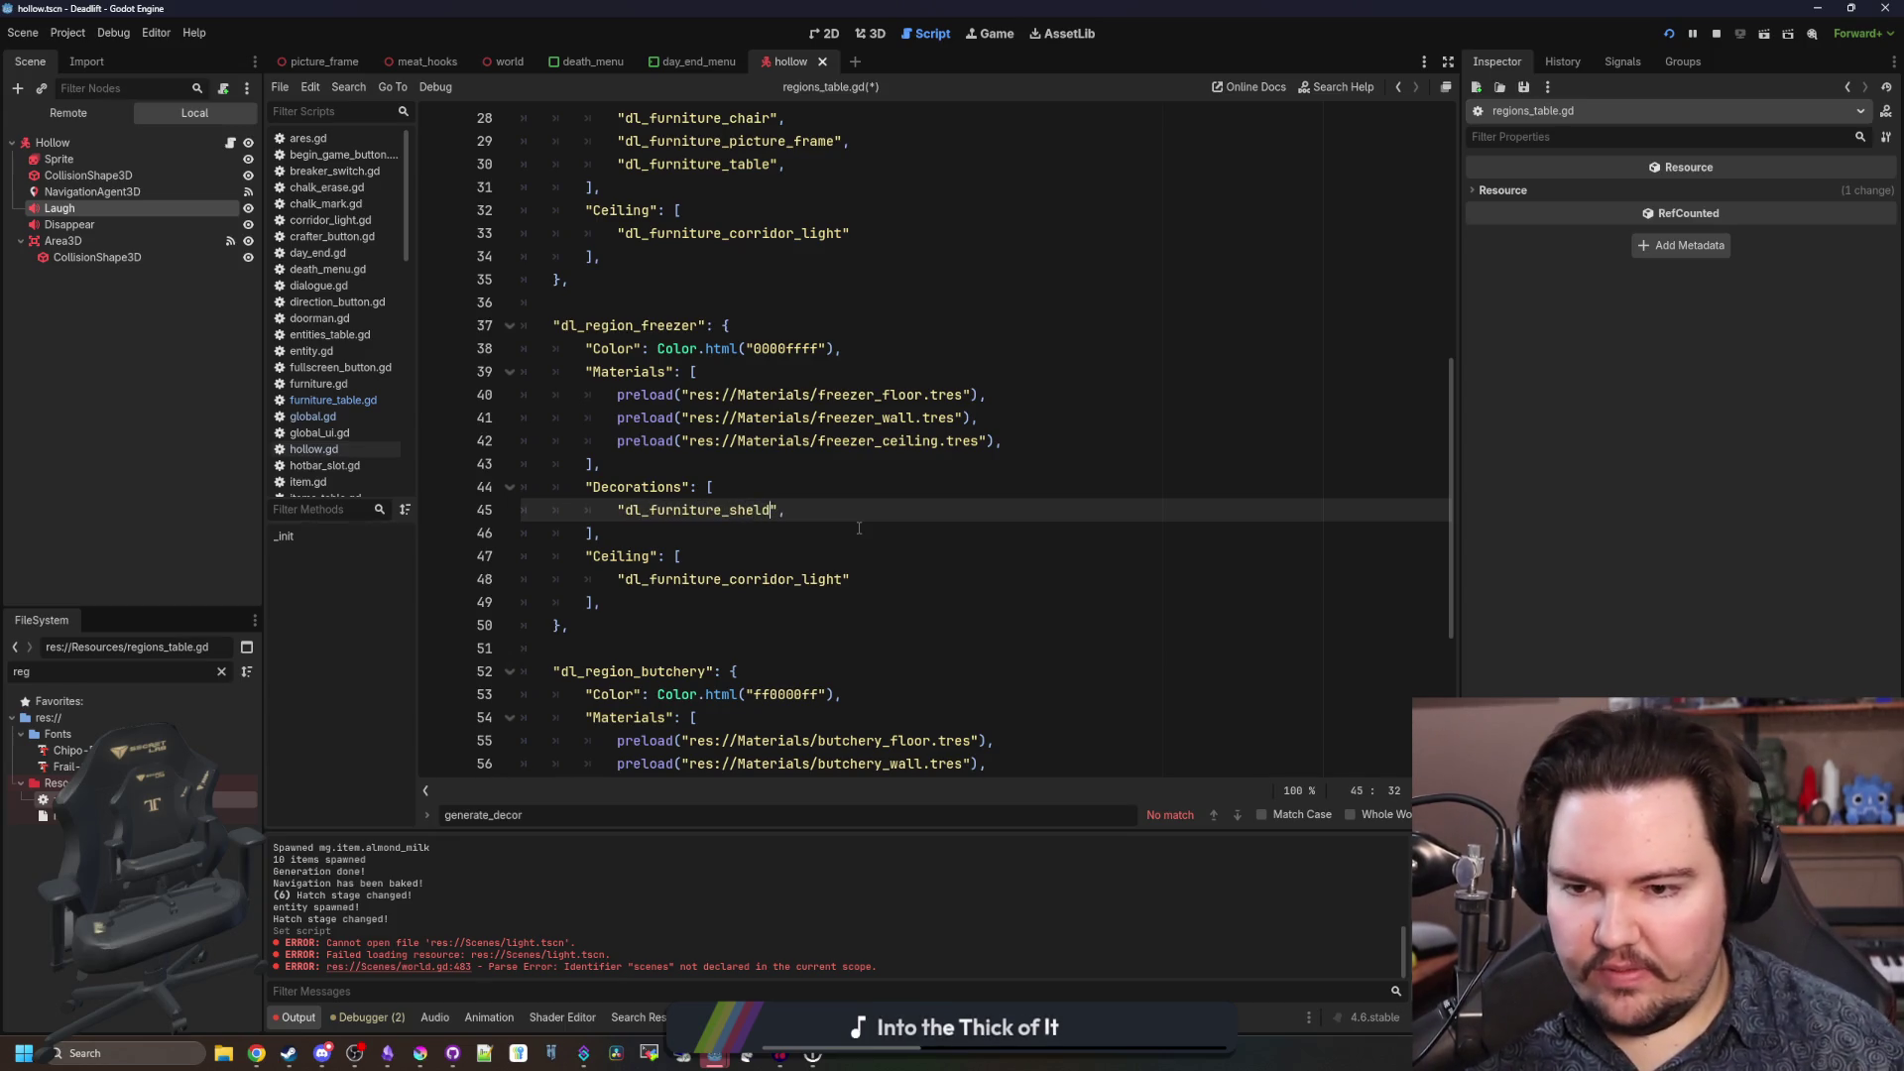
{"action": "left_click", "coordinate": [775, 508]}
{"action": "mouse_move", "coordinate": [786, 510]}
{"action": "left_mouse_down"}
{"action": "mouse_move", "coordinate": [552, 510]}
{"action": "mouse_move", "coordinate": [617, 510]}
{"action": "left_mouse_up"}
{"action": "key", "text": "ctrl+c"}
Duplicate the shelf entry twice and rename the copies to crate and pallet.
{"action": "left_click", "coordinate": [804, 505]}
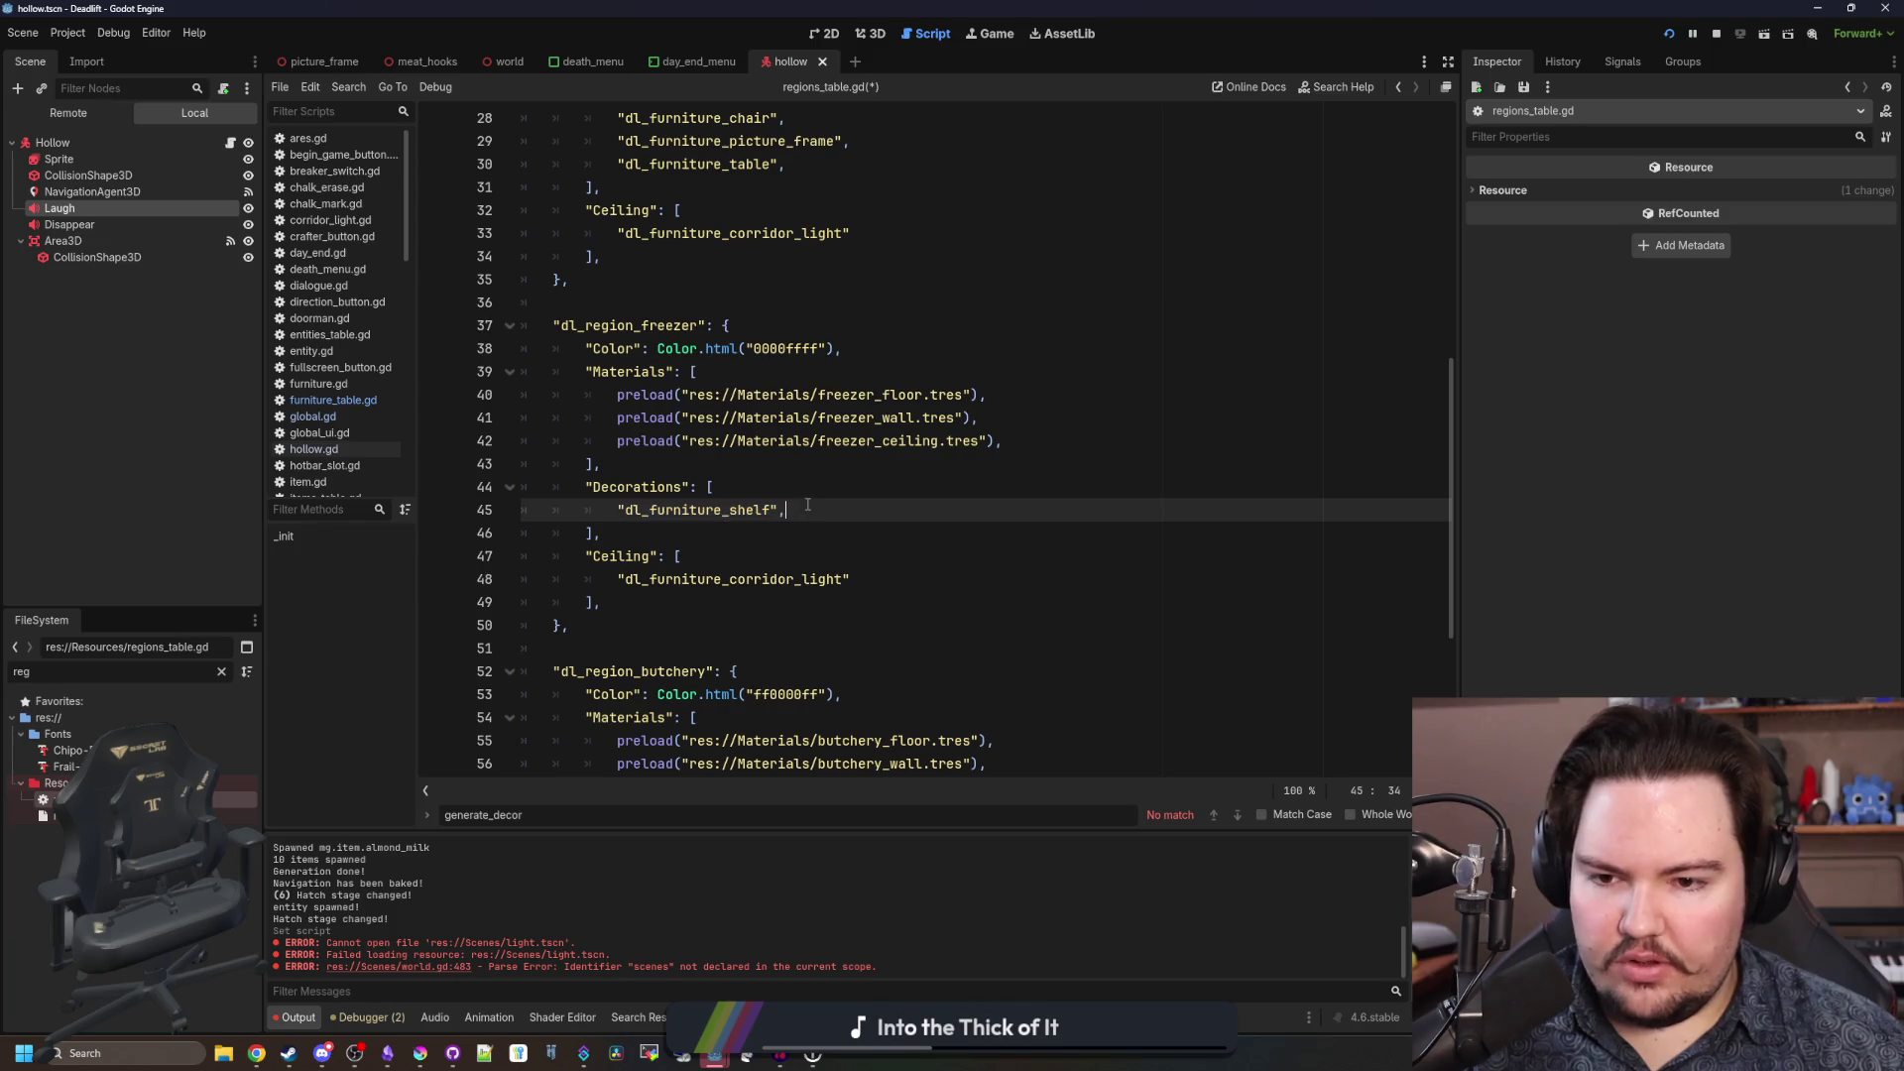
{"action": "key", "text": "Return"}
{"action": "key", "text": "ctrl+v"}
{"action": "key", "text": "Return"}
{"action": "key", "text": "ctrl+v"}
{"action": "key", "text": "Up"}
{"action": "key", "text": "Left"}
{"action": "key", "text": "Left"}
{"action": "key", "text": "BackSpace"}
{"action": "key", "text": "BackSpace"}
{"action": "key", "text": "BackSpace"}
{"action": "type", "text": "crate"}
{"action": "key", "text": "Down"}
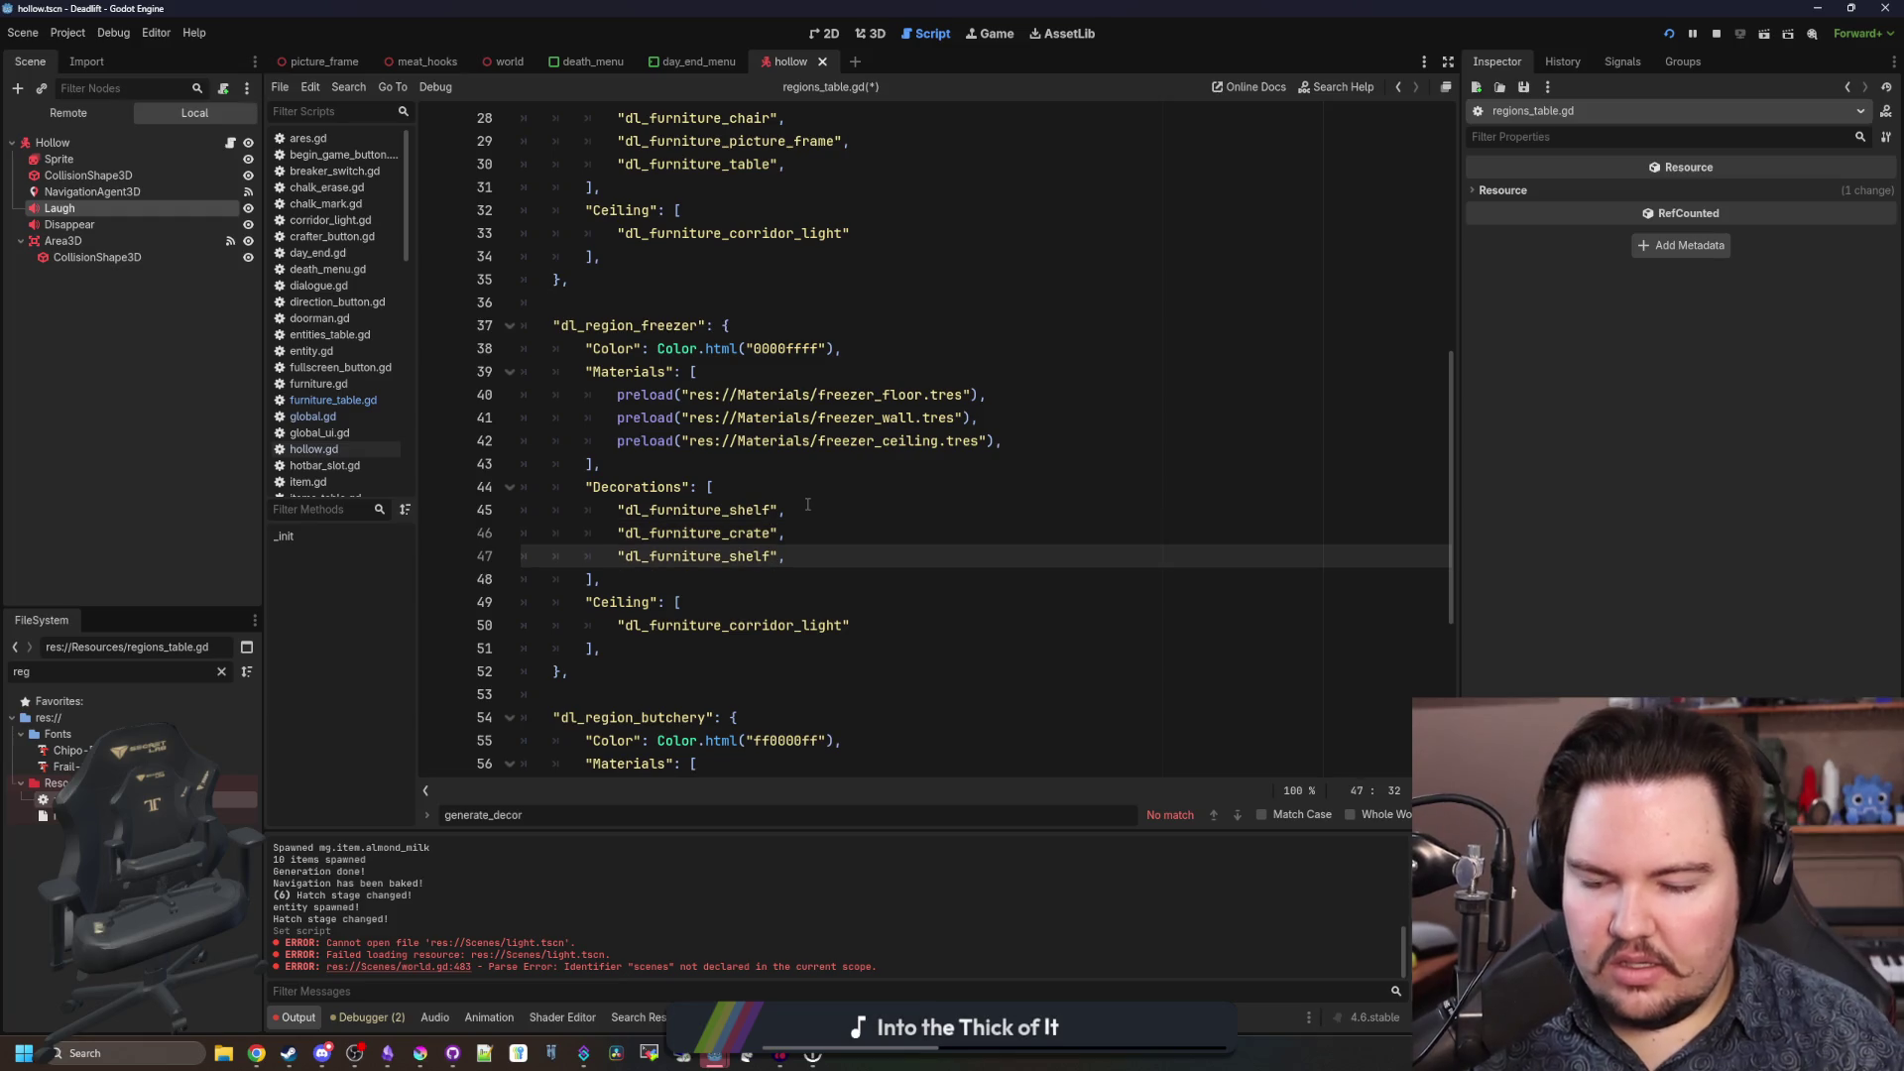
{"action": "key", "text": "BackSpace"}
{"action": "key", "text": "BackSpace"}
{"action": "key", "text": "BackSpace"}
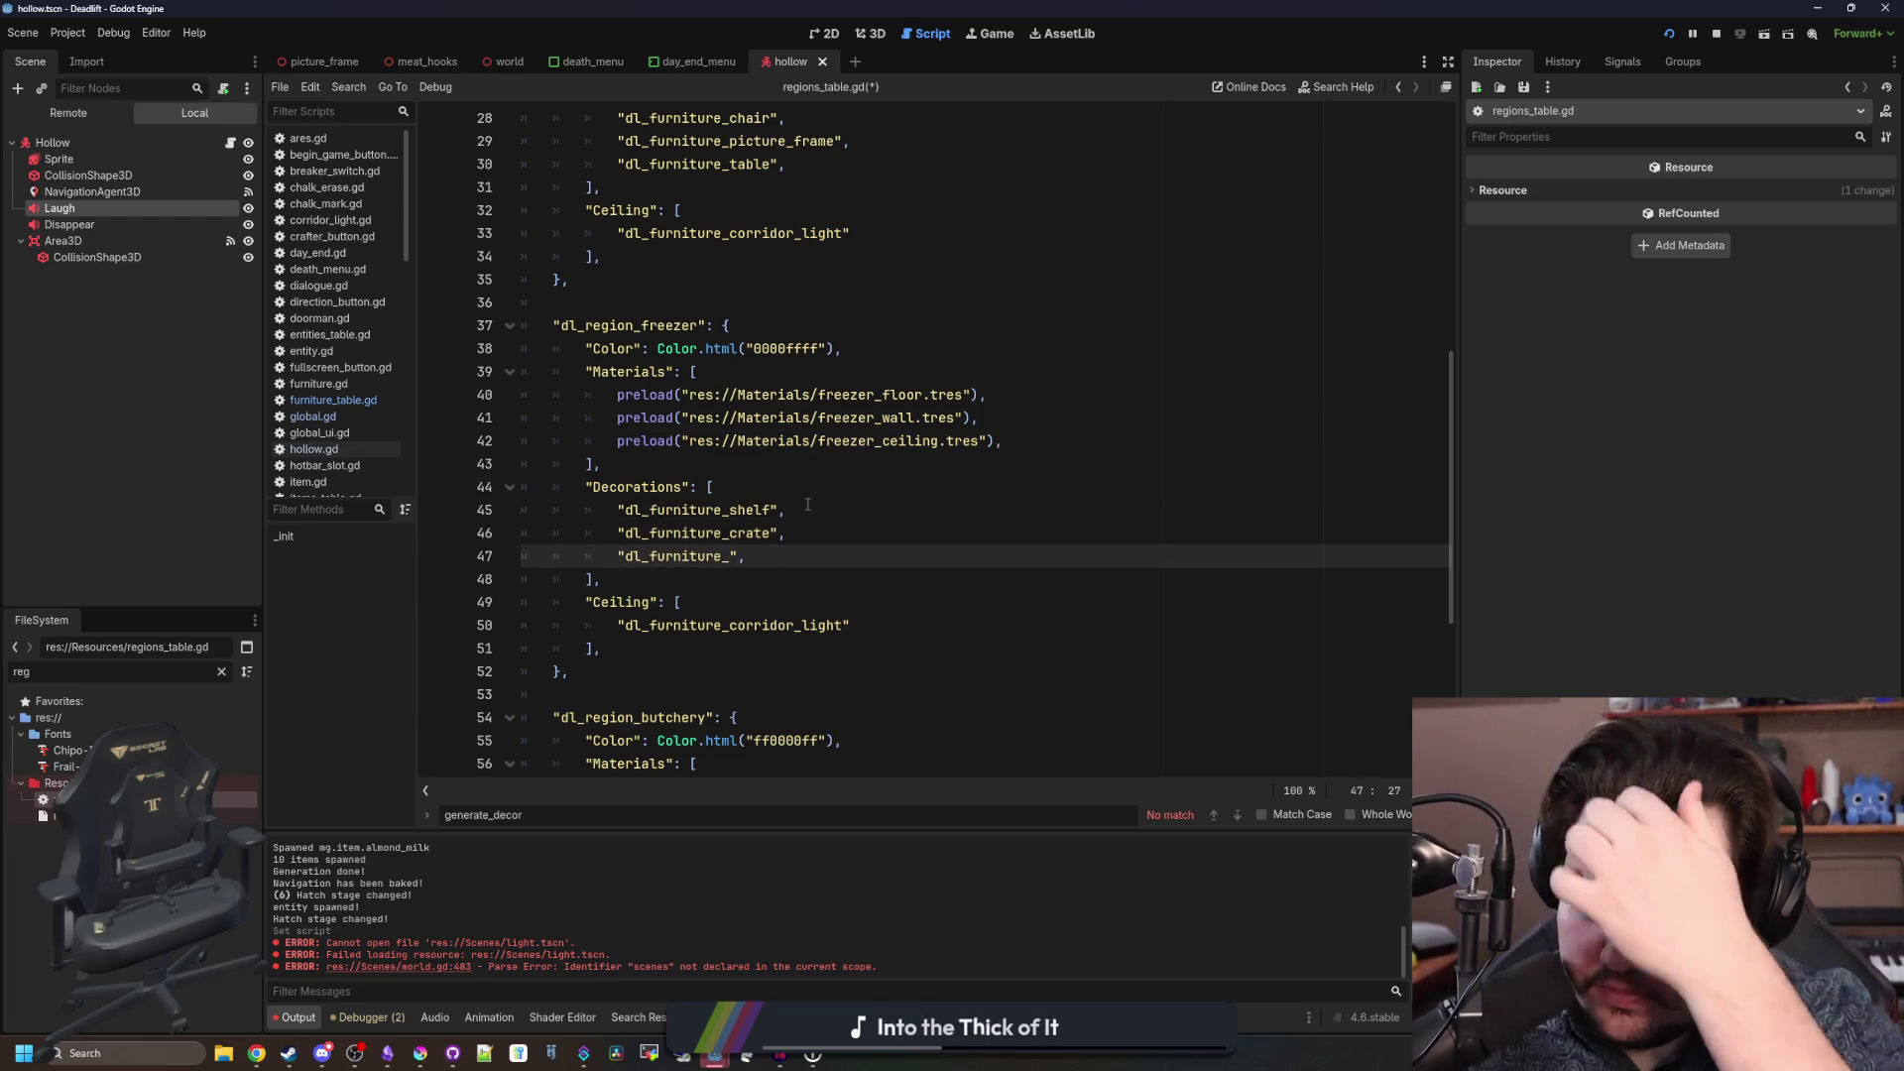
{"action": "type", "text": "pallet"}
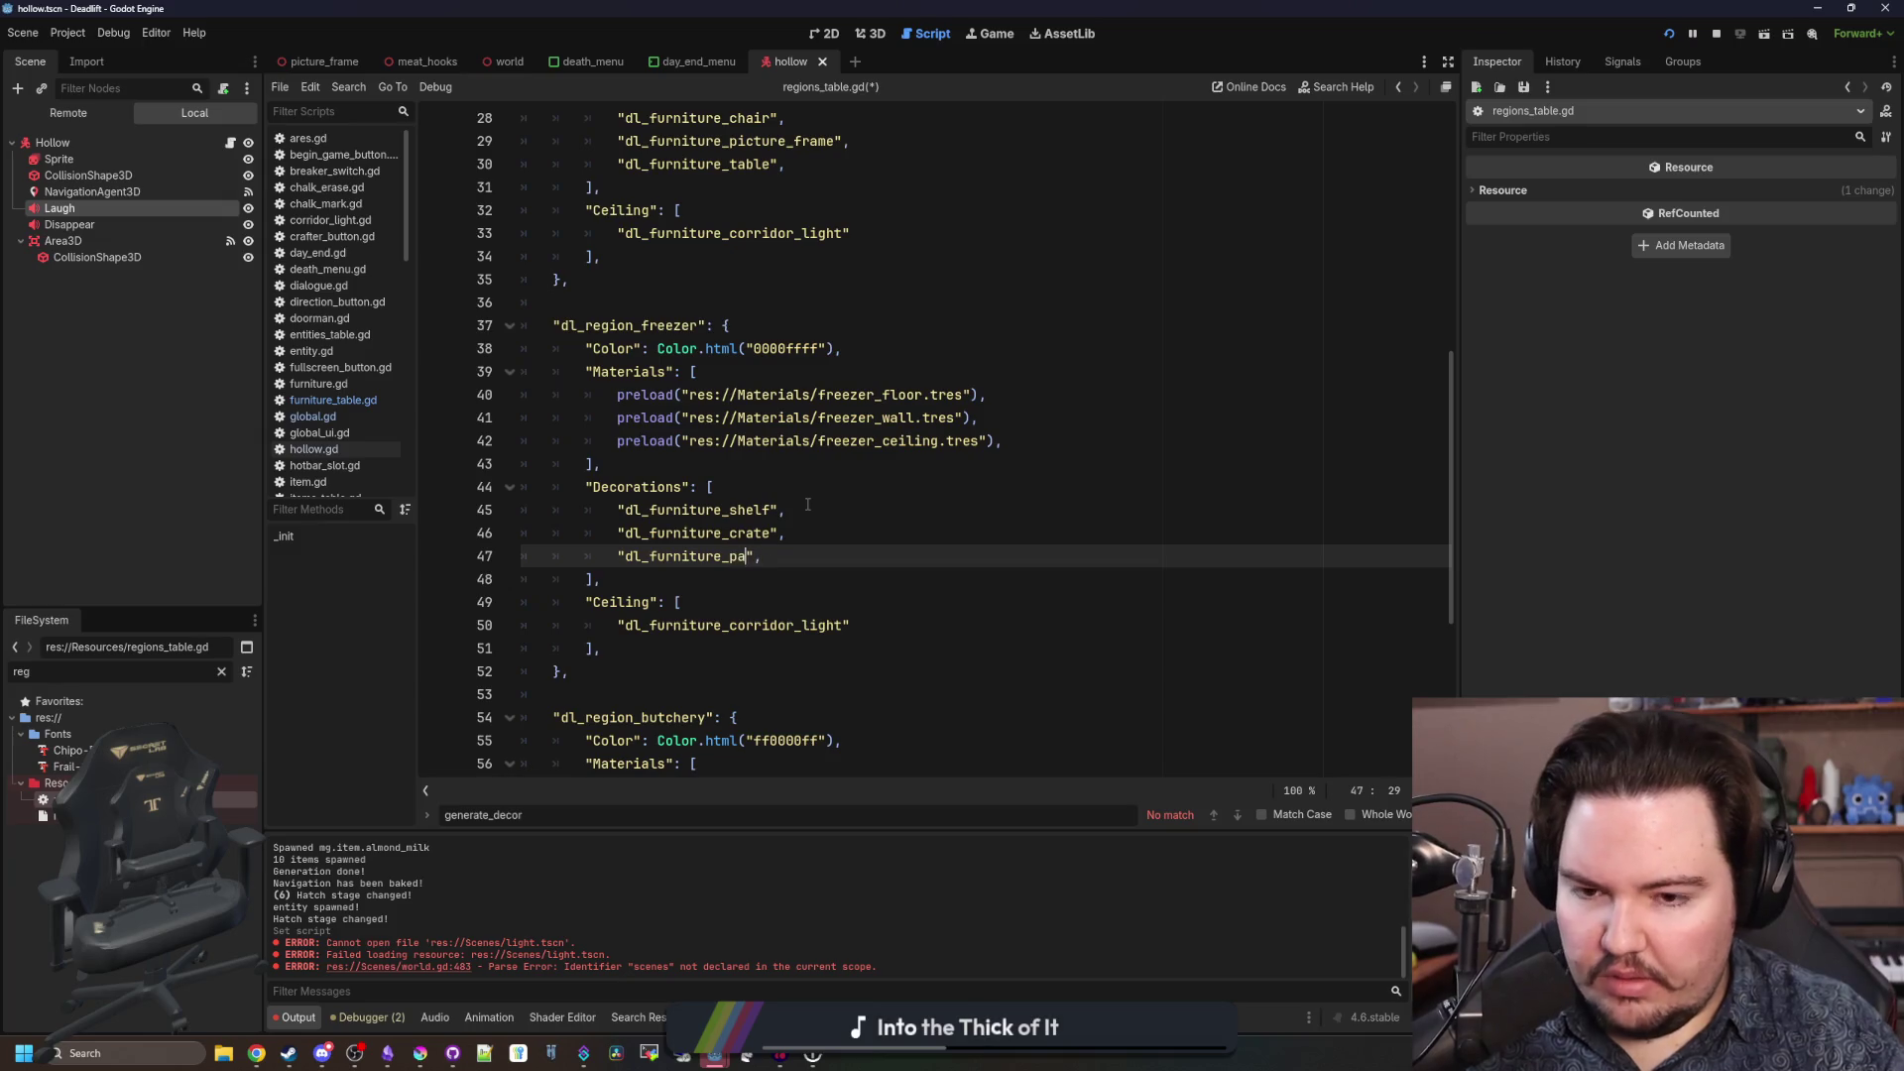
Select the freezer's Decorations and Ceiling lines for copying.
{"action": "left_click", "coordinate": [807, 505]}
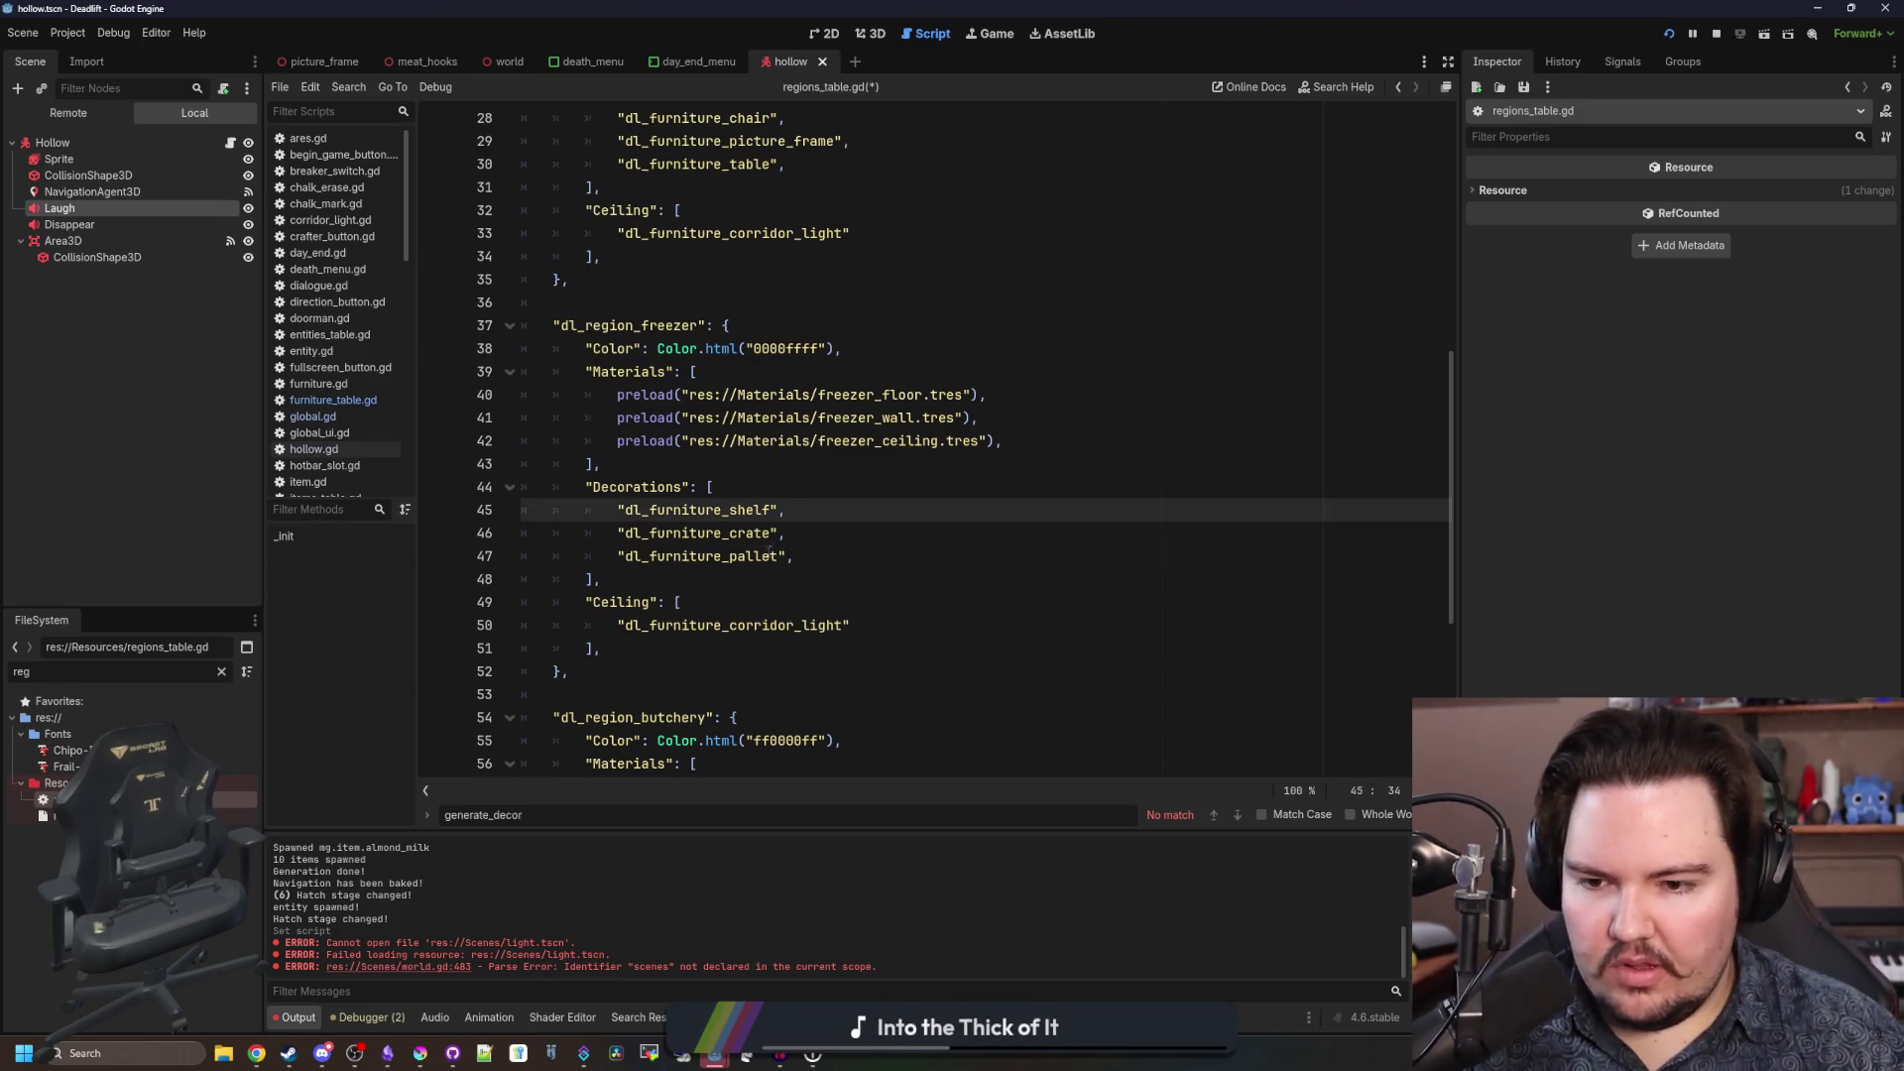
{"action": "scroll", "coordinate": [731, 612], "scroll_direction": "down", "scroll_amount": 1}
{"action": "left_click_drag", "start_coordinate": [632, 577], "coordinate": [409, 426]}
{"action": "scroll", "coordinate": [770, 532], "scroll_direction": "down", "scroll_amount": 5}
Paste the Decorations and Ceiling block after the butchery Materials, fixing the indent and comma.
{"action": "left_click", "coordinate": [664, 490]}
{"action": "key", "text": "Return"}
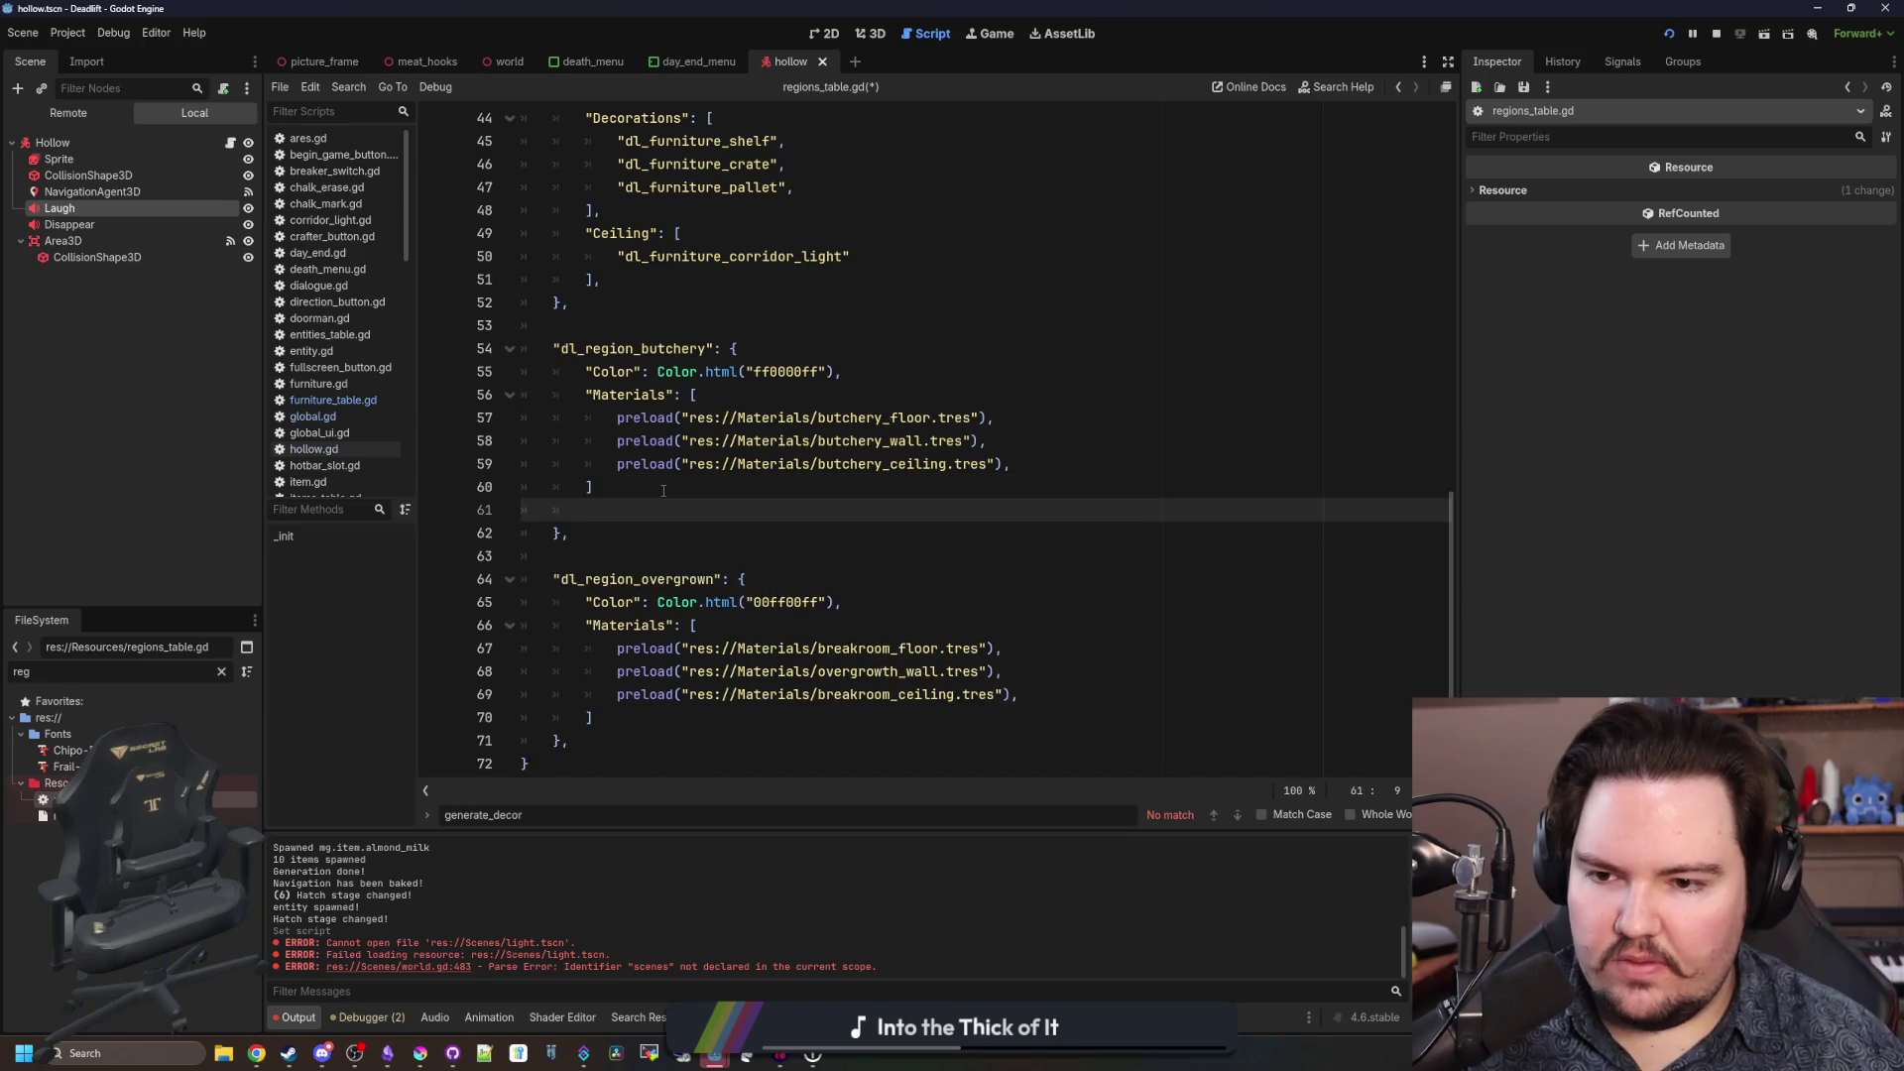
{"action": "type", "text": "\"Decorations\": [ \t\t\t\"dl_furniture_shelf\", \t\t\t\"dl_furniture_crate\", \t\t\t\"dl_furniture_pallet\", \t\t], \t\t\"Ceiling\": [ \t\t\t\"dl_furniture_corridor_light\" \t\t],"}
{"action": "left_click", "coordinate": [645, 501]}
{"action": "key", "text": "BackSpace"}
{"action": "key", "text": "BackSpace"}
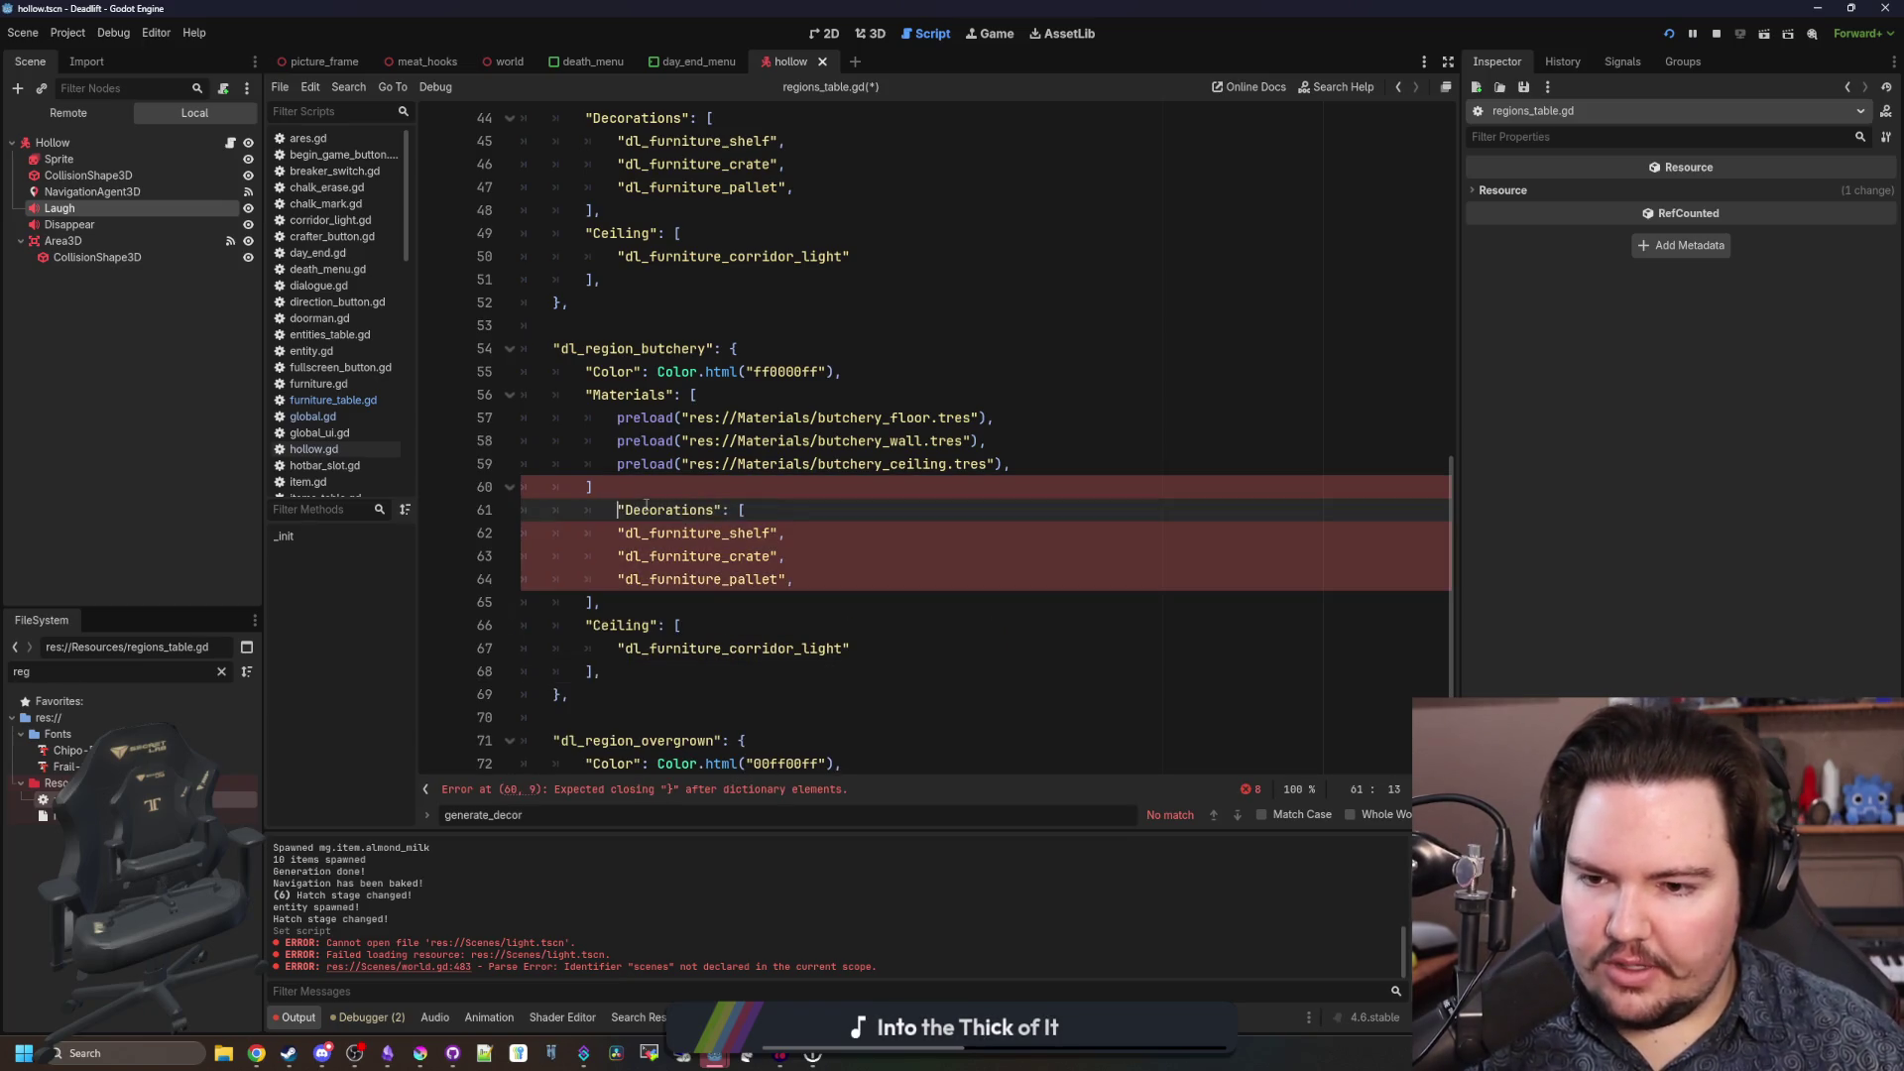
{"action": "left_click", "coordinate": [659, 494]}
{"action": "type", "text": ","}
{"action": "key", "text": "Escape"}
Replace the butchery's first decoration with dl_furniture_table and add a shelf entry after pallet.
{"action": "double_click", "coordinate": [731, 534]}
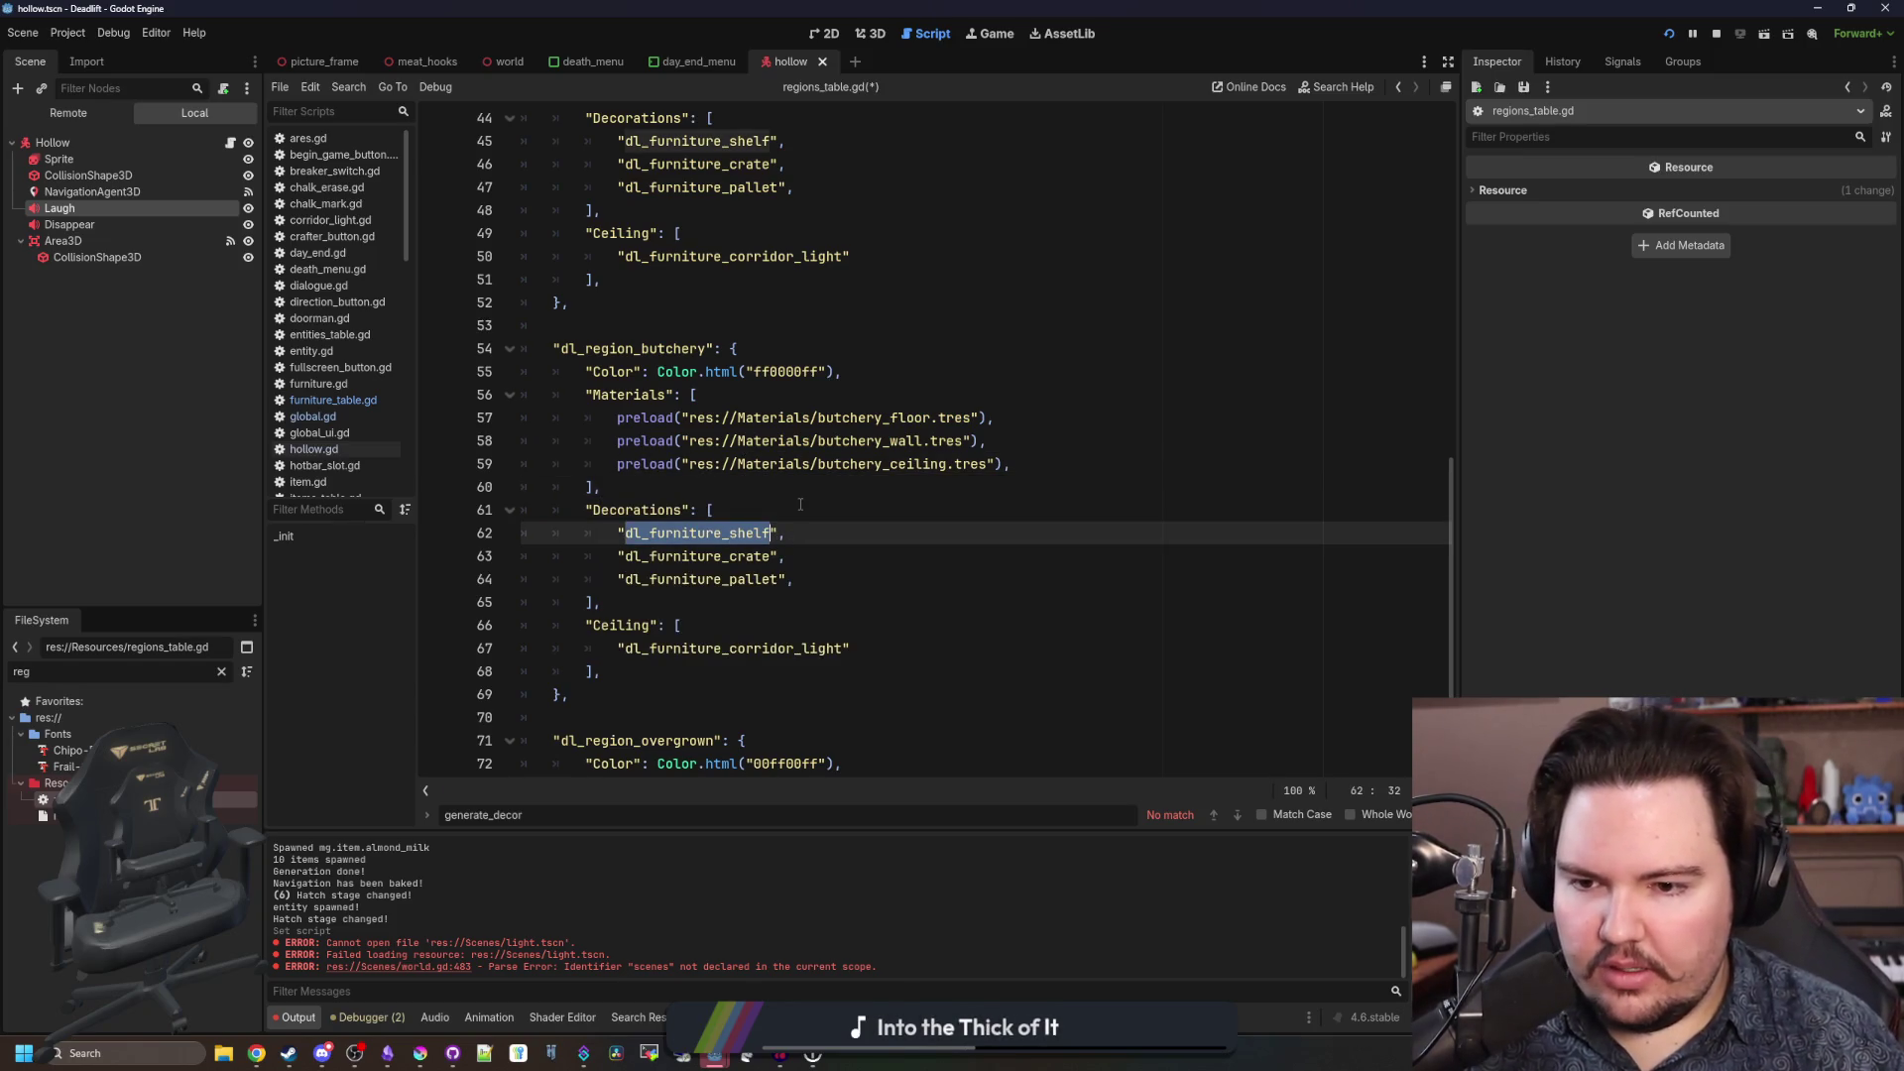
{"action": "type", "text": "dl_fu"}
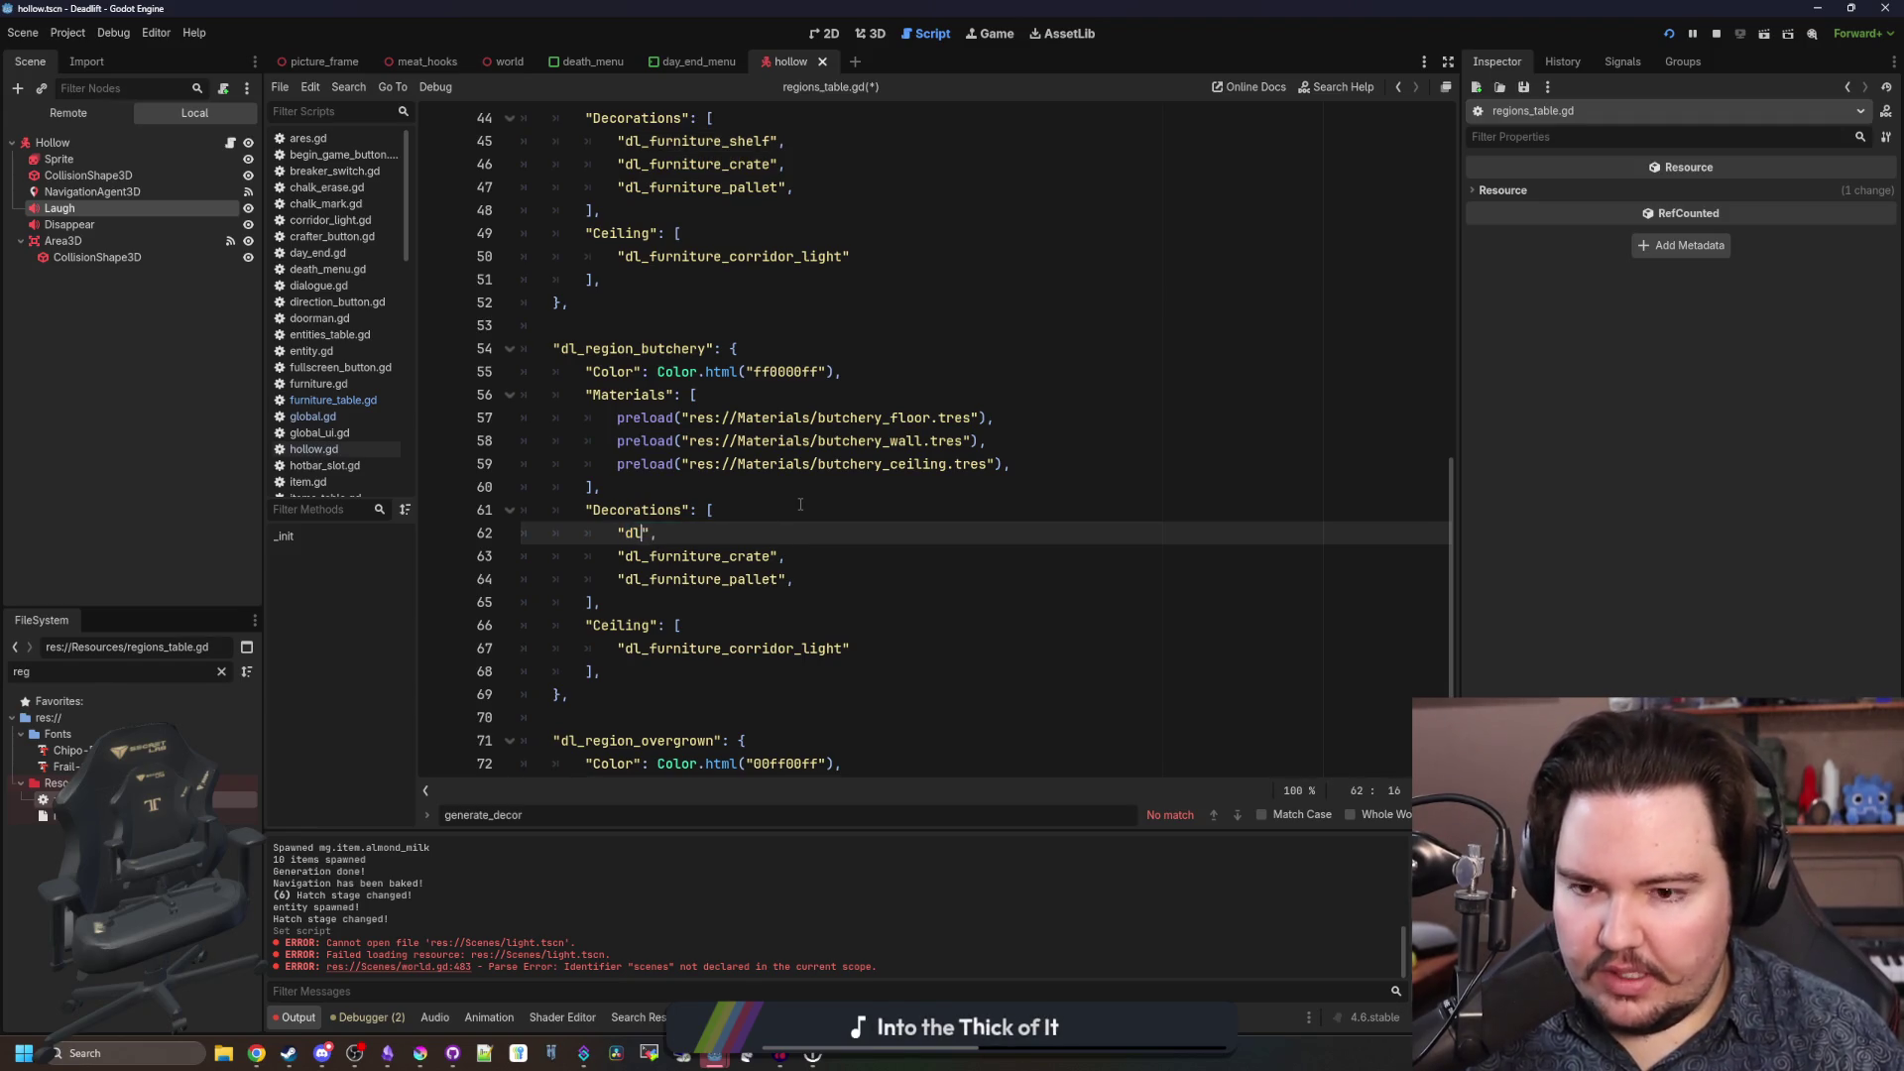
{"action": "type", "text": "rniture_"}
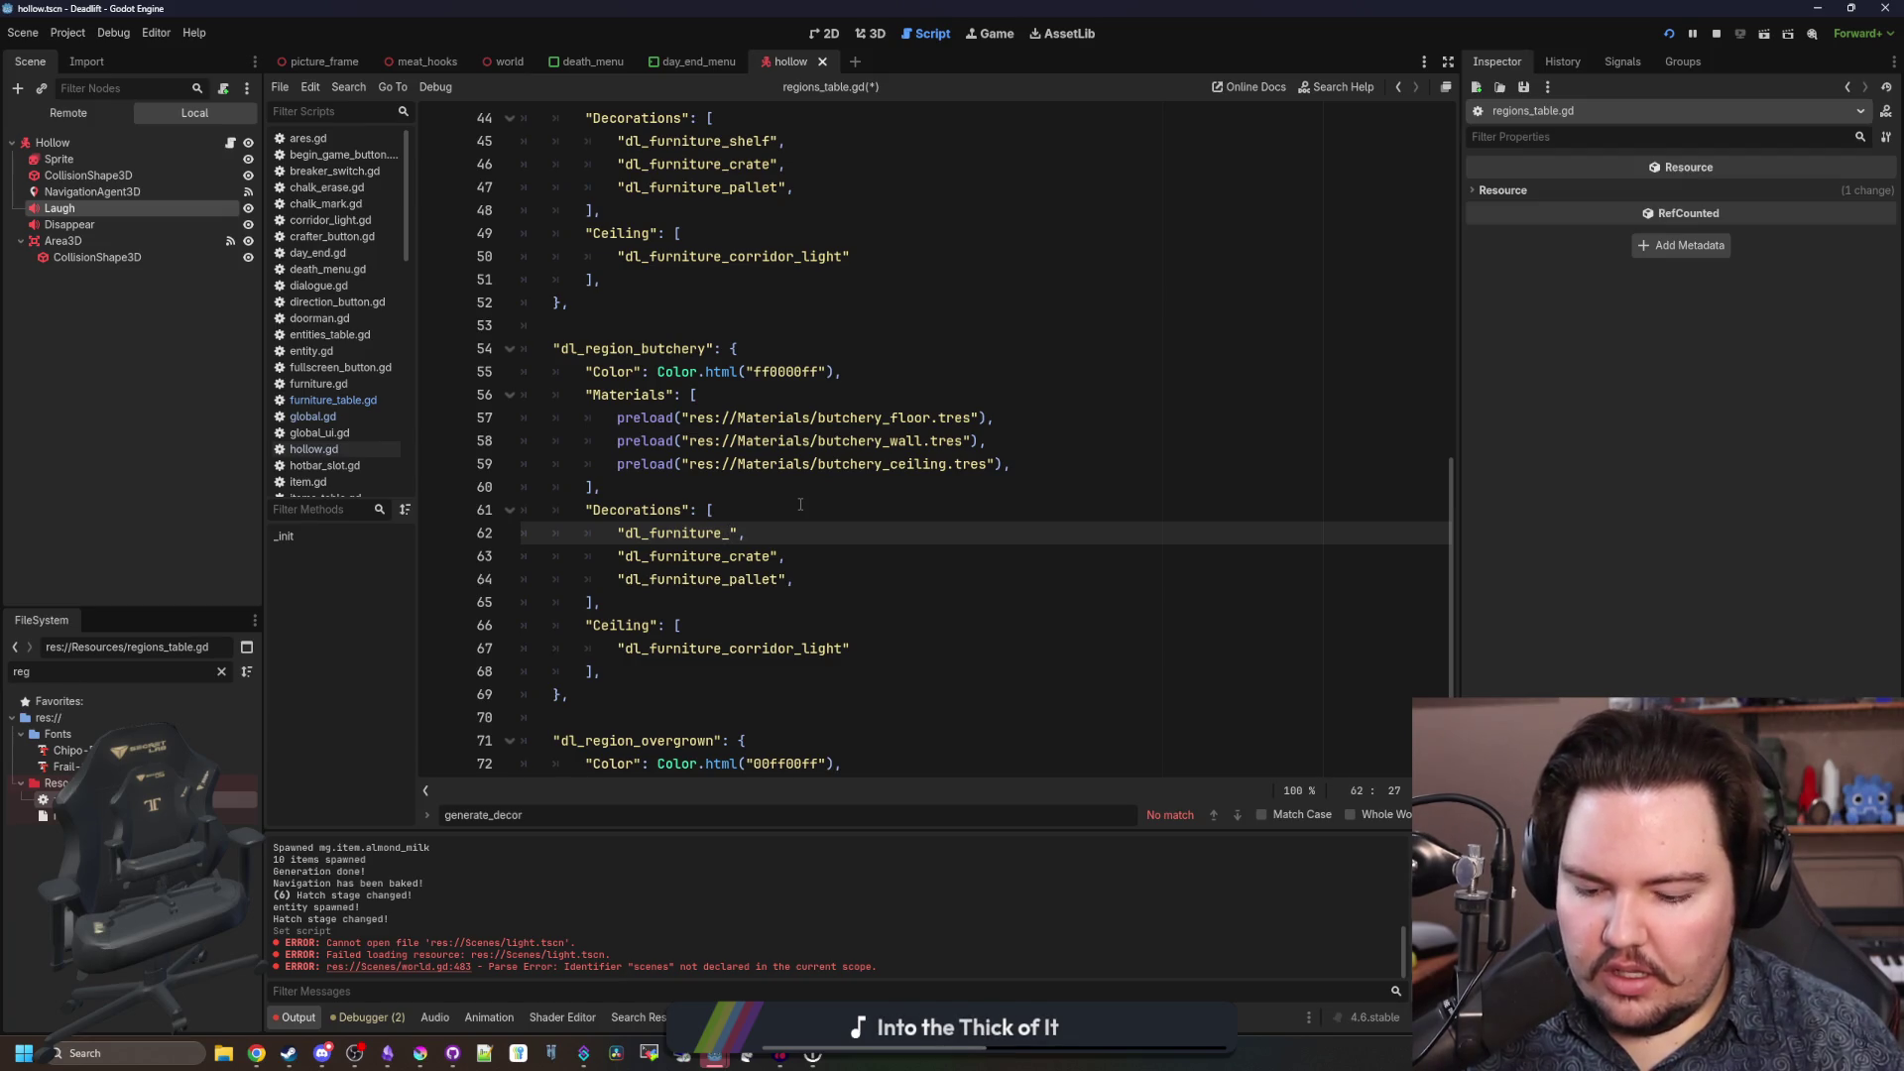
{"action": "type", "text": "table"}
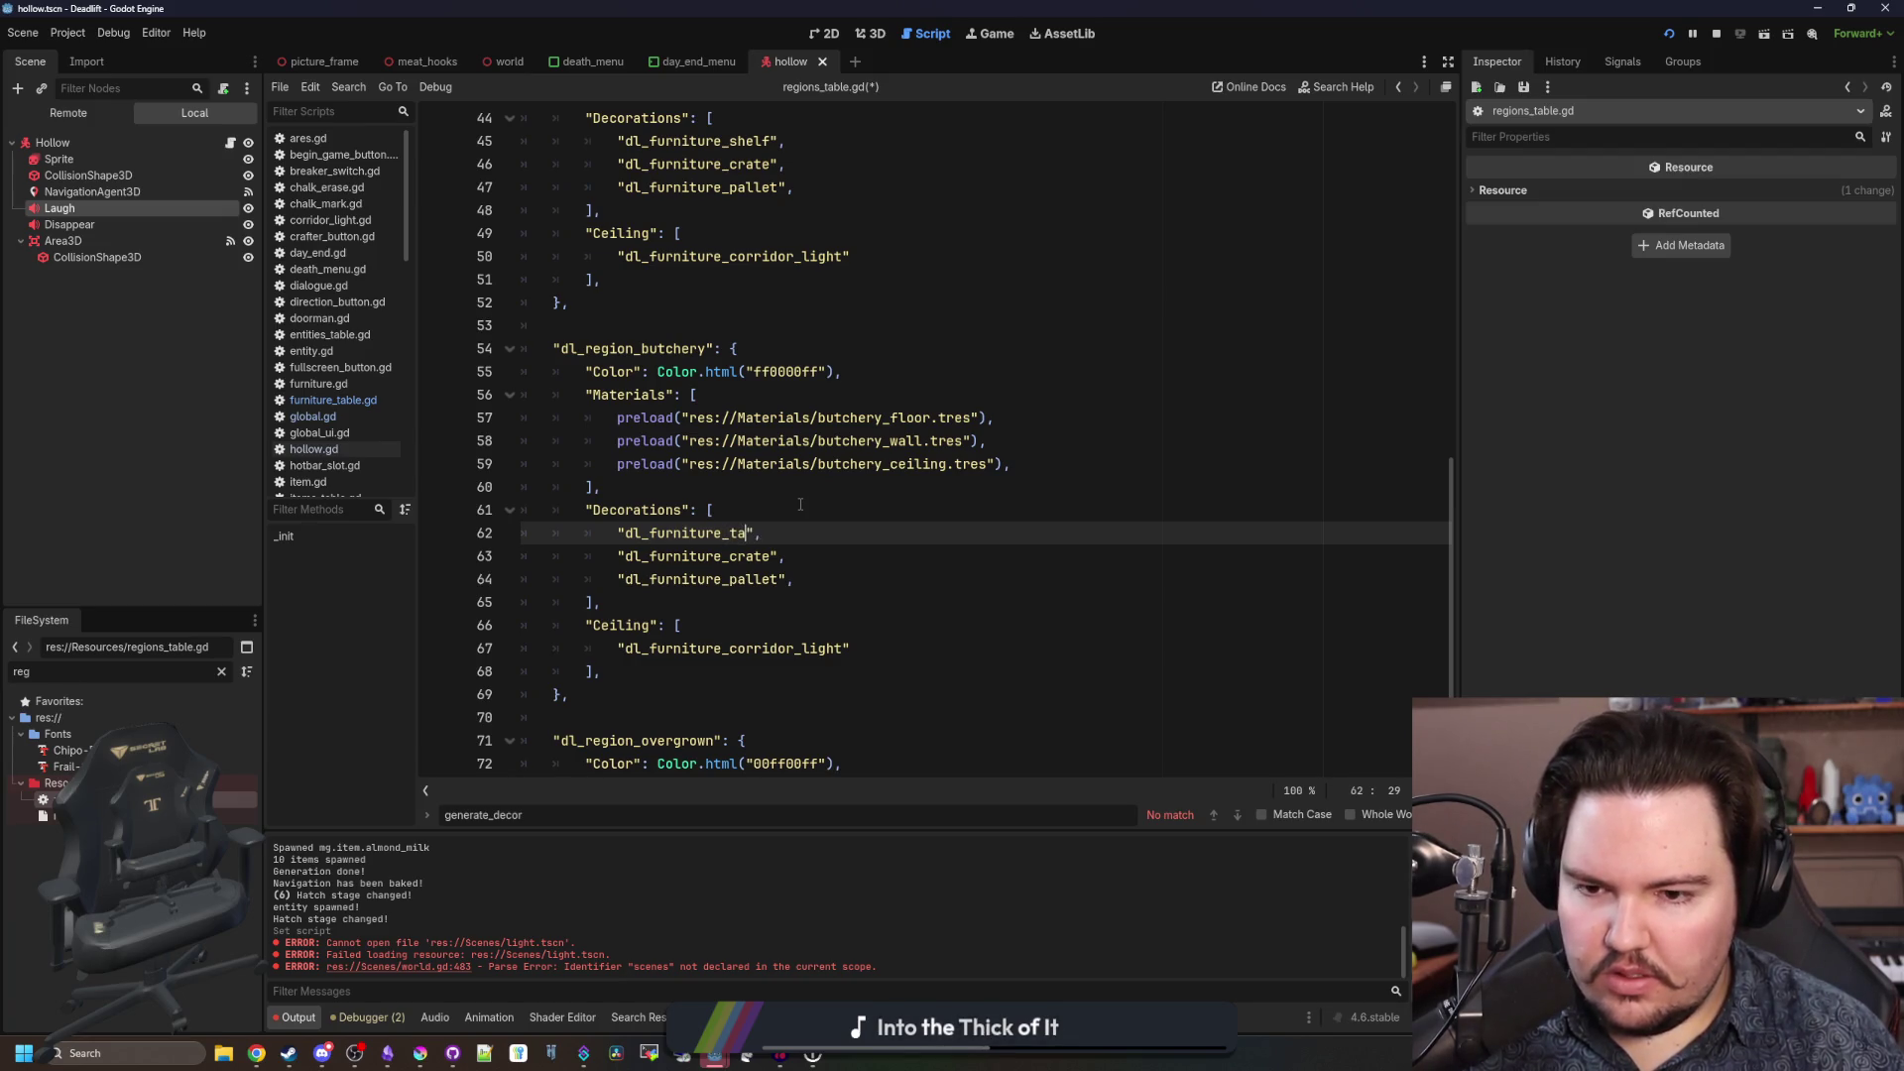
{"action": "scroll", "coordinate": [741, 503], "scroll_direction": "down", "scroll_amount": 1}
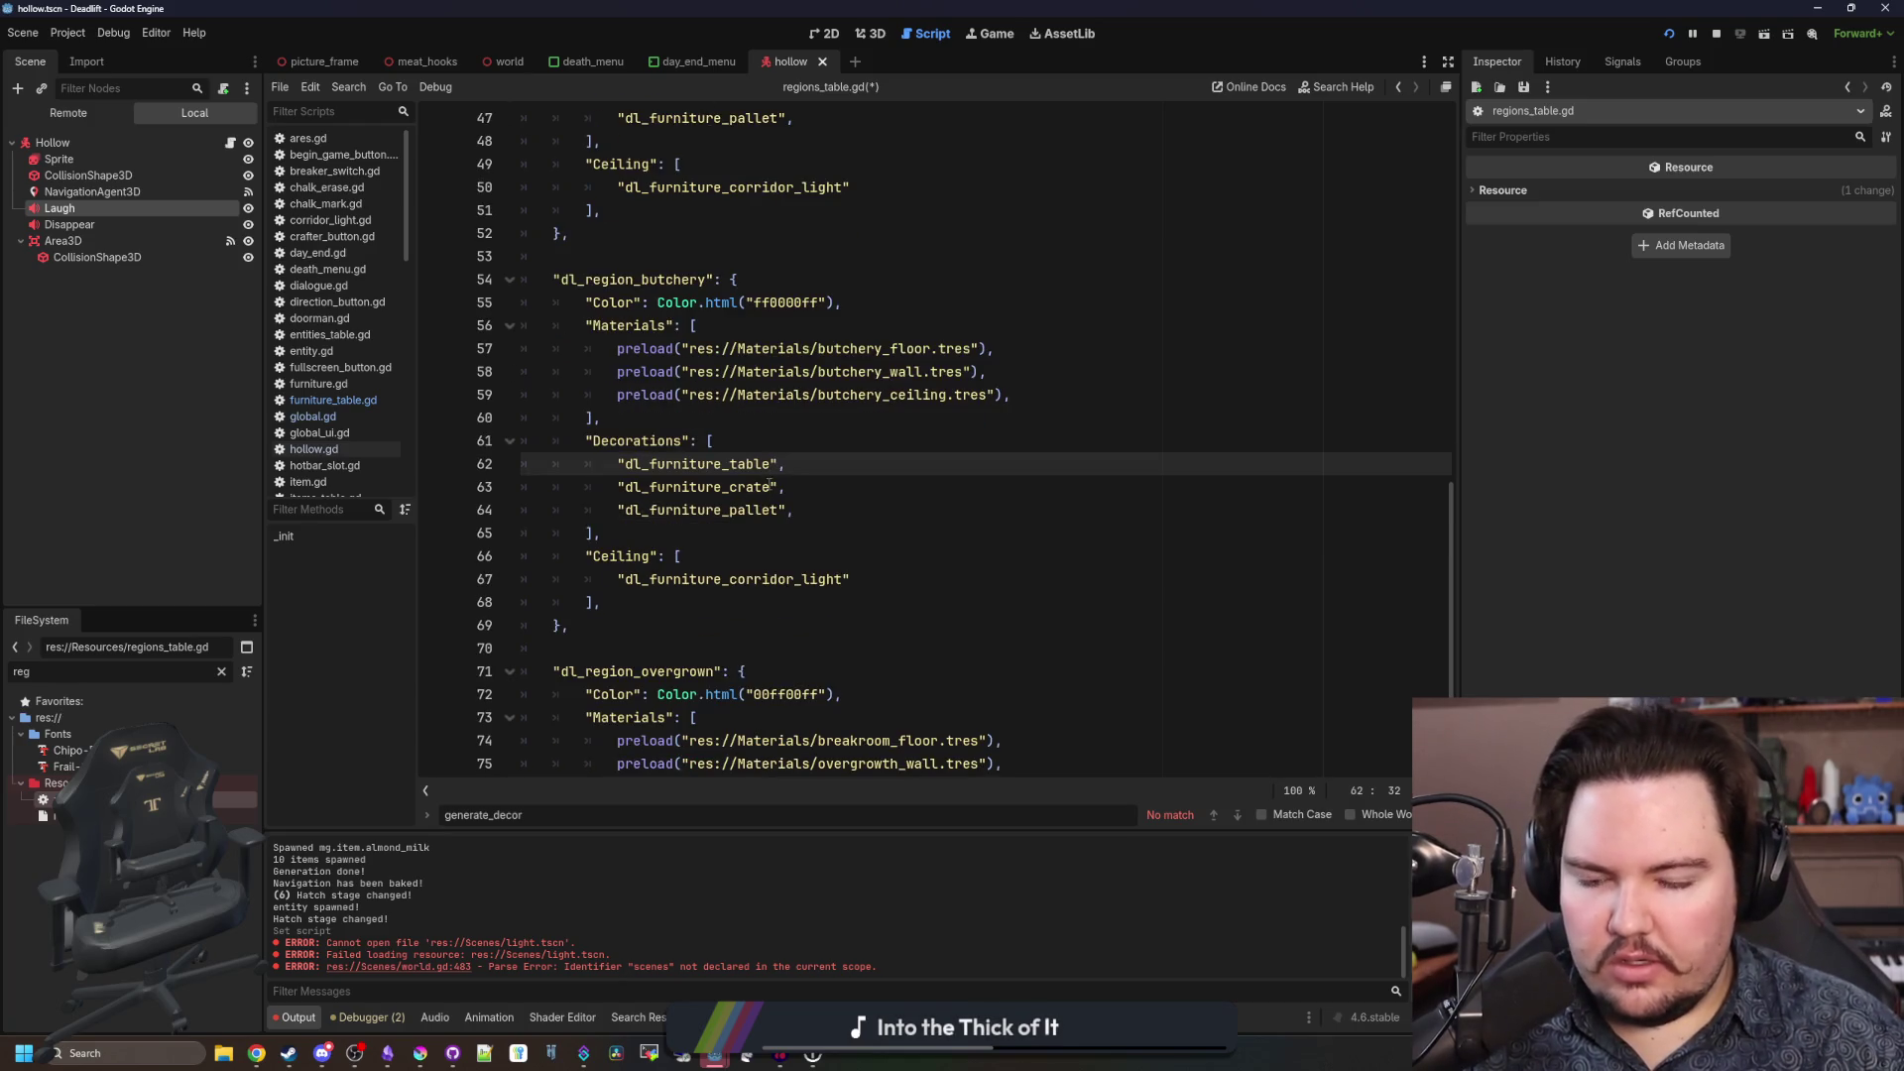
{"action": "triple_click", "coordinate": [811, 510]}
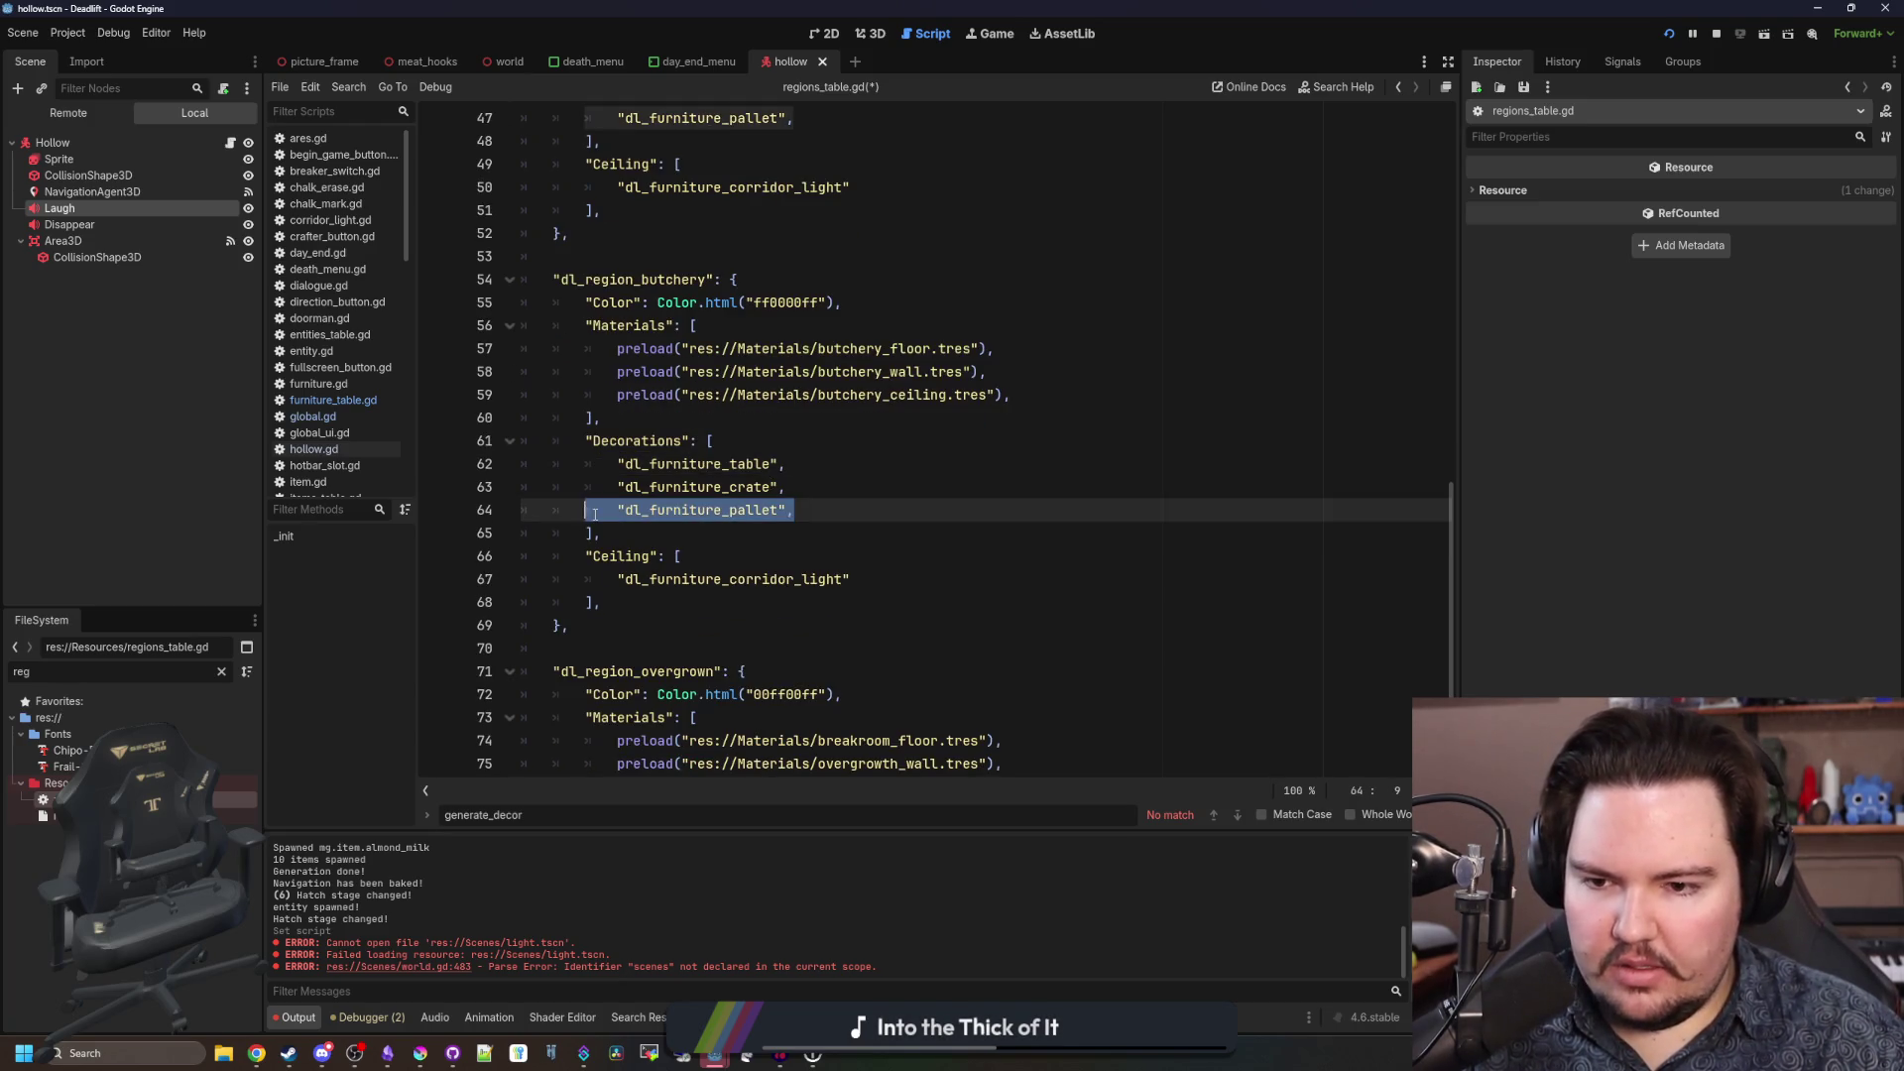
{"action": "left_click", "coordinate": [857, 507]}
{"action": "key", "text": "Return"}
{"action": "type", "text": "\"dl_furniture_pallet\","}
{"action": "key", "text": "Left"}
{"action": "key", "text": "Left"}
{"action": "key", "text": "BackSpace"}
{"action": "key", "text": "BackSpace"}
{"action": "key", "text": "BackSpace"}
{"action": "key", "text": "BackSpace"}
{"action": "type", "text": "shelf"}
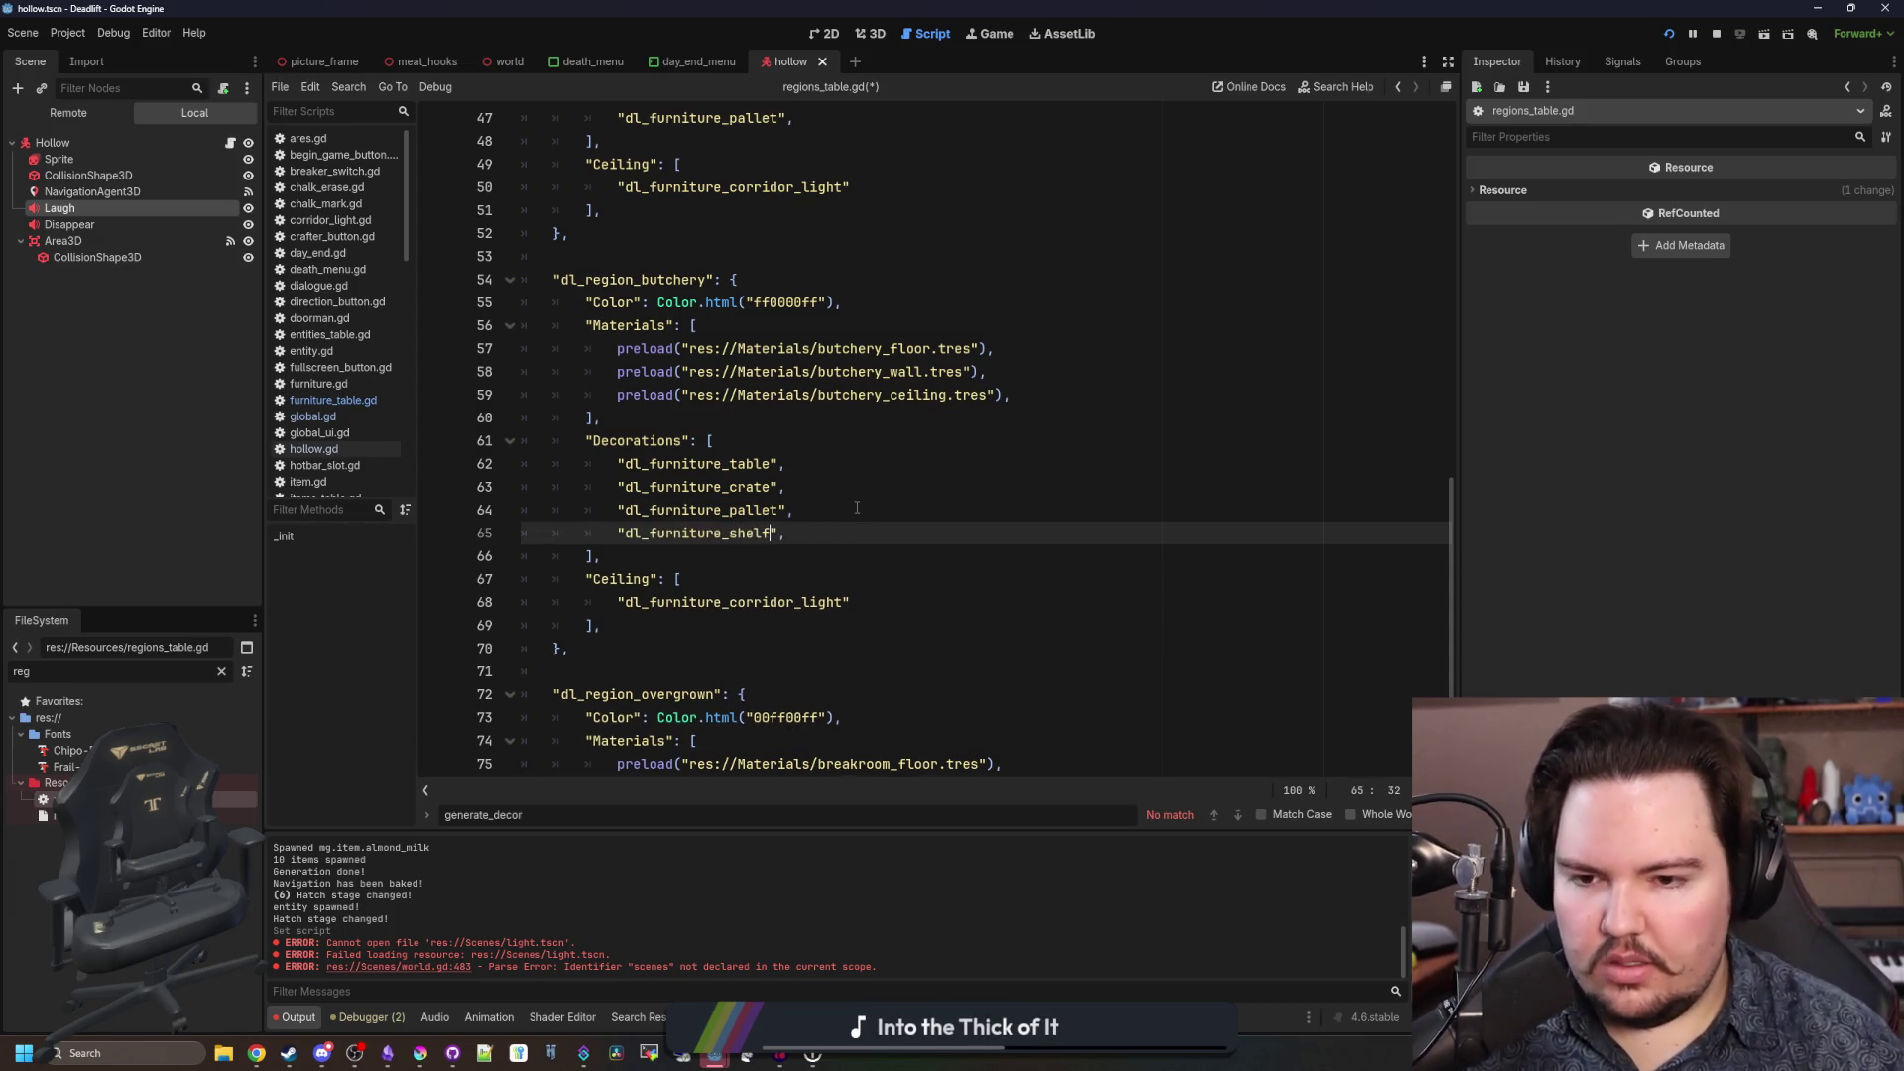
Add a dl_furniture_meat_hooks Ceiling entry below the butchery's corridor light.
{"action": "scroll", "coordinate": [769, 519], "scroll_direction": "up", "scroll_amount": 5}
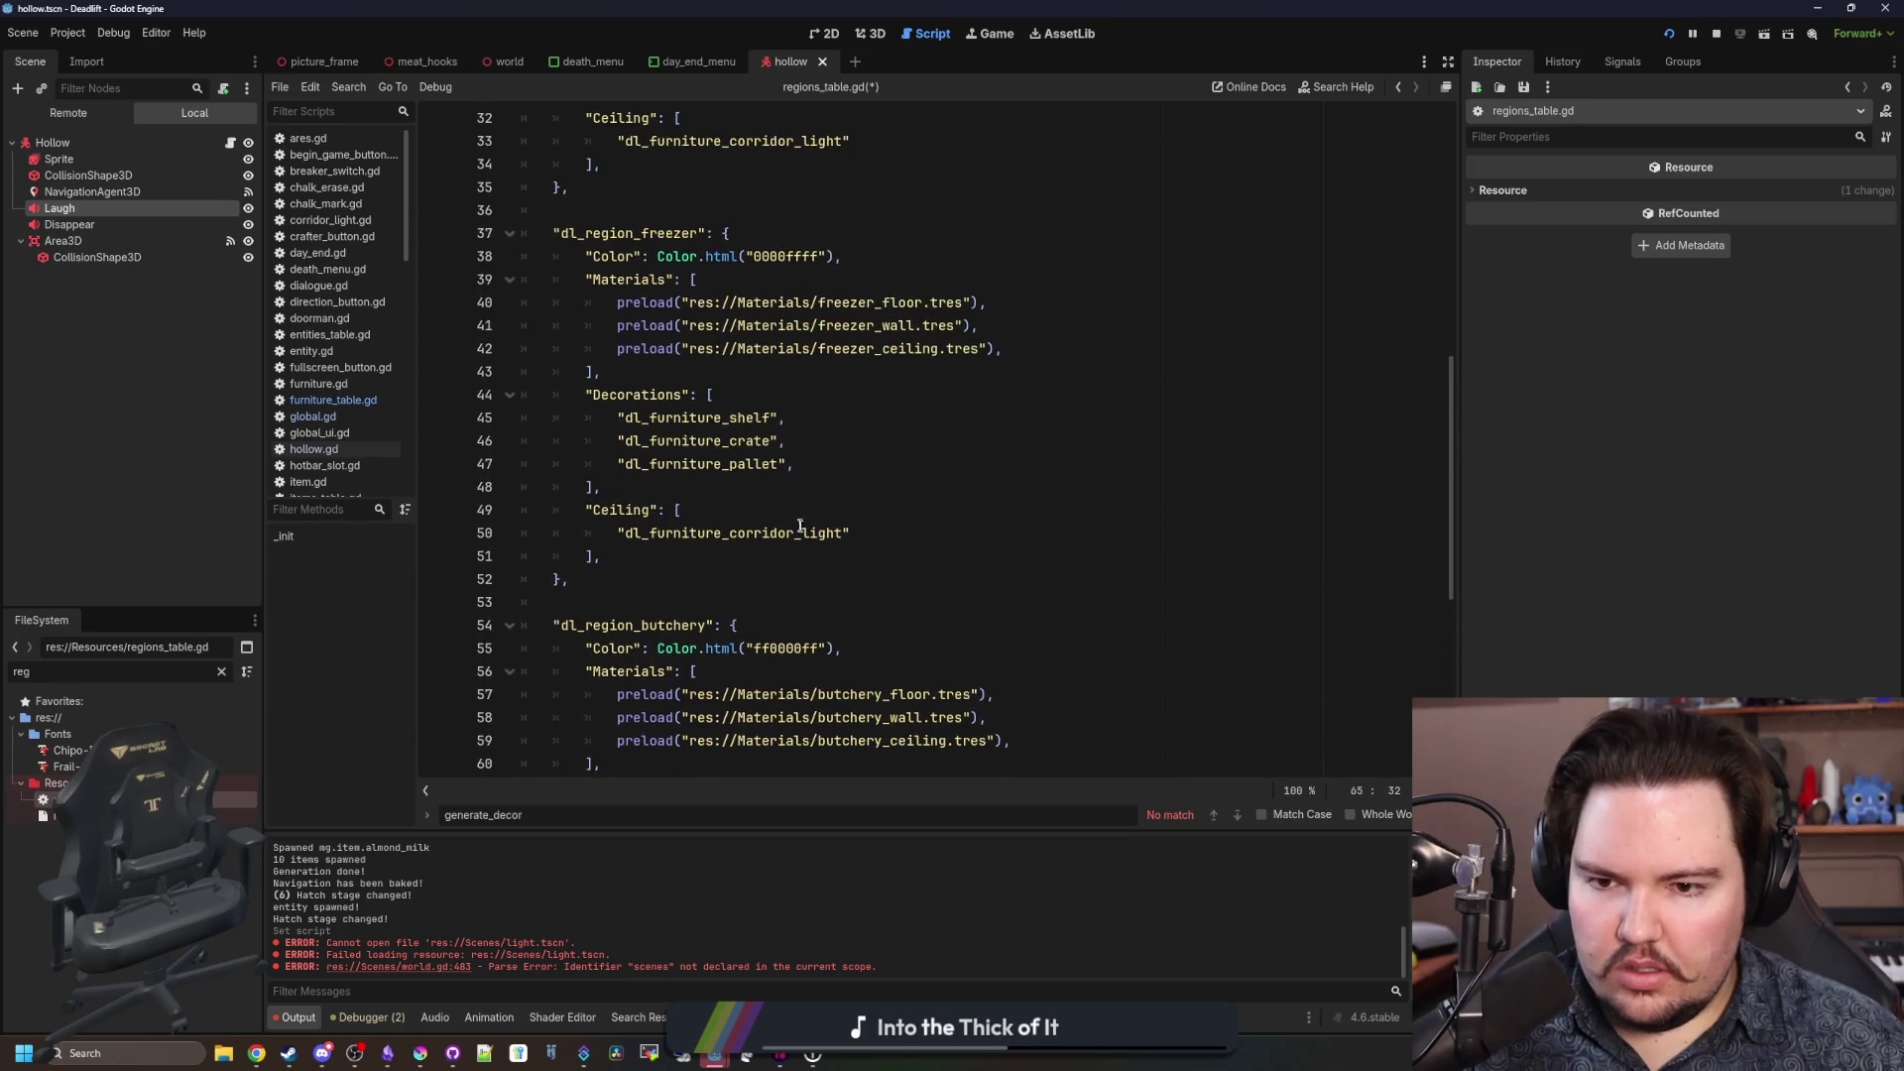
{"action": "scroll", "coordinate": [787, 511], "scroll_direction": "up", "scroll_amount": 4}
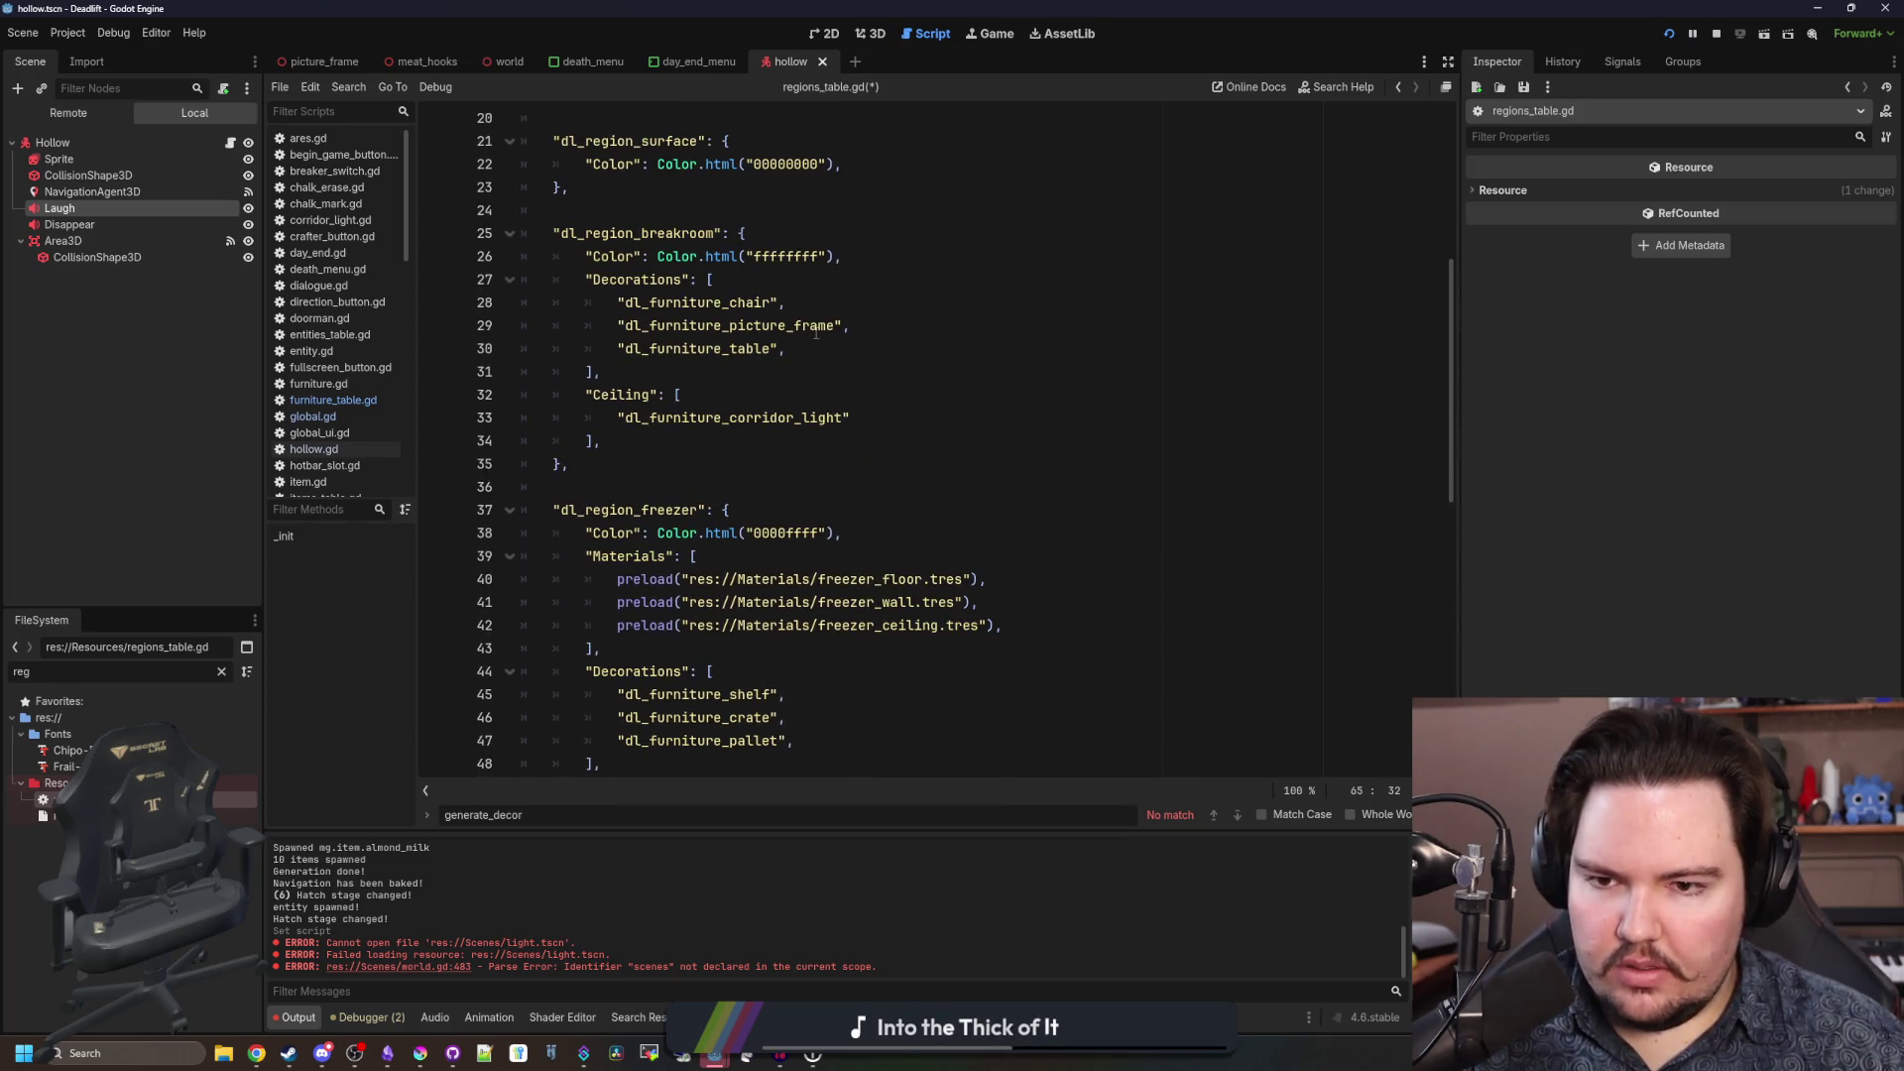
{"action": "scroll", "coordinate": [808, 514], "scroll_direction": "down", "scroll_amount": 3}
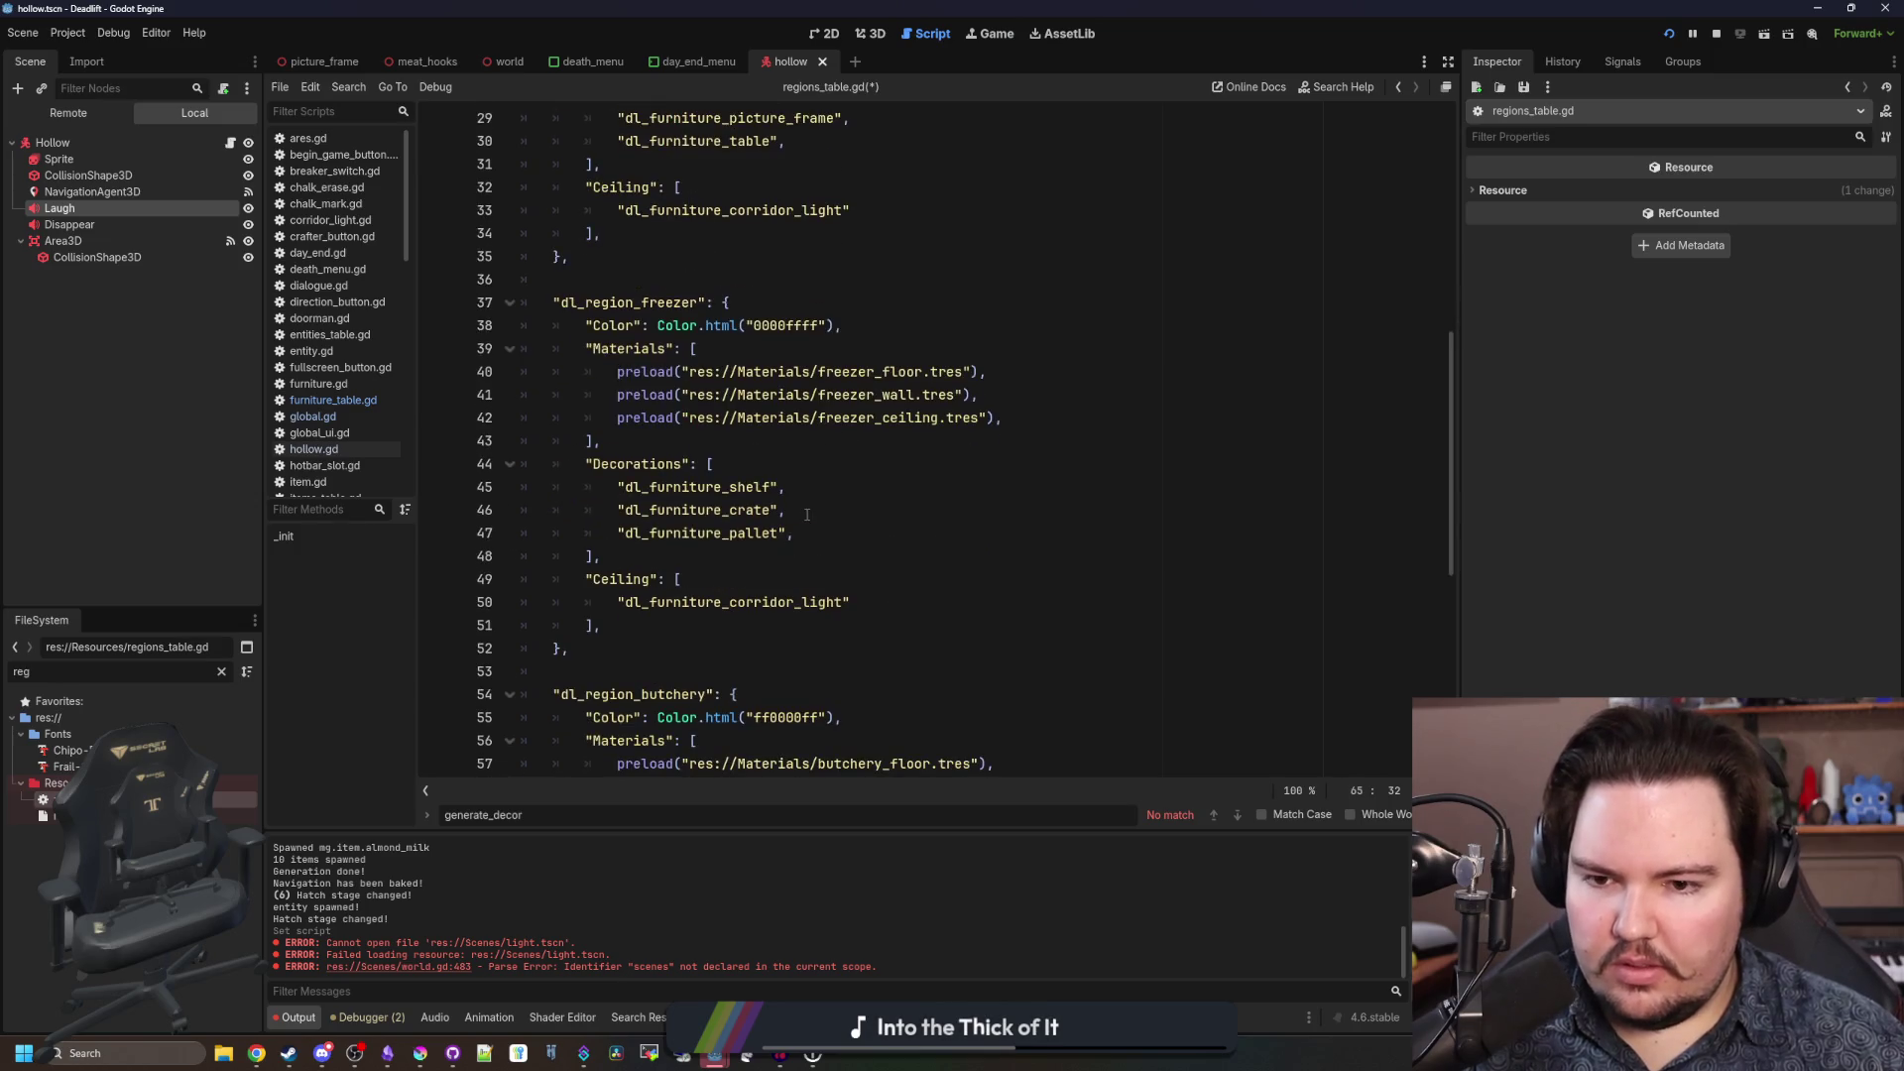
{"action": "scroll", "coordinate": [779, 402], "scroll_direction": "down", "scroll_amount": 7}
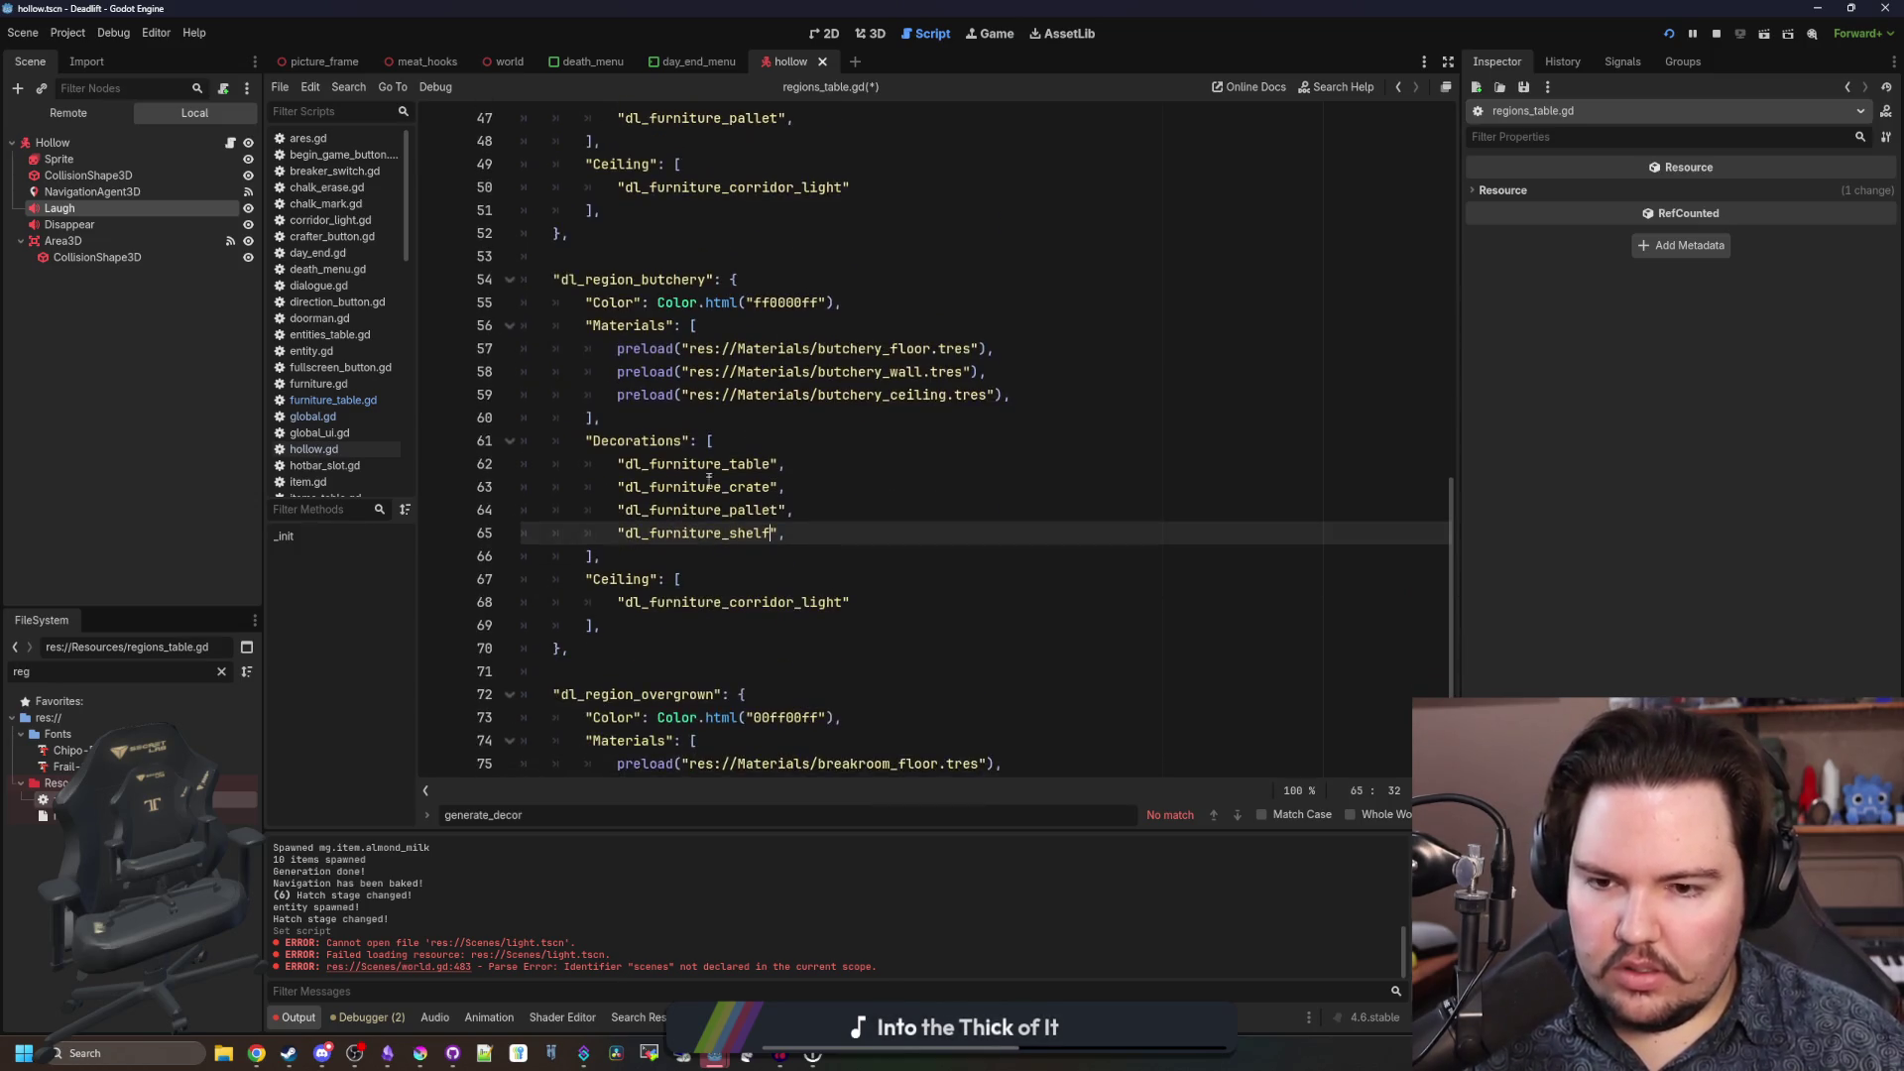
{"action": "left_click_drag", "start_coordinate": [850, 533], "coordinate": [611, 537]}
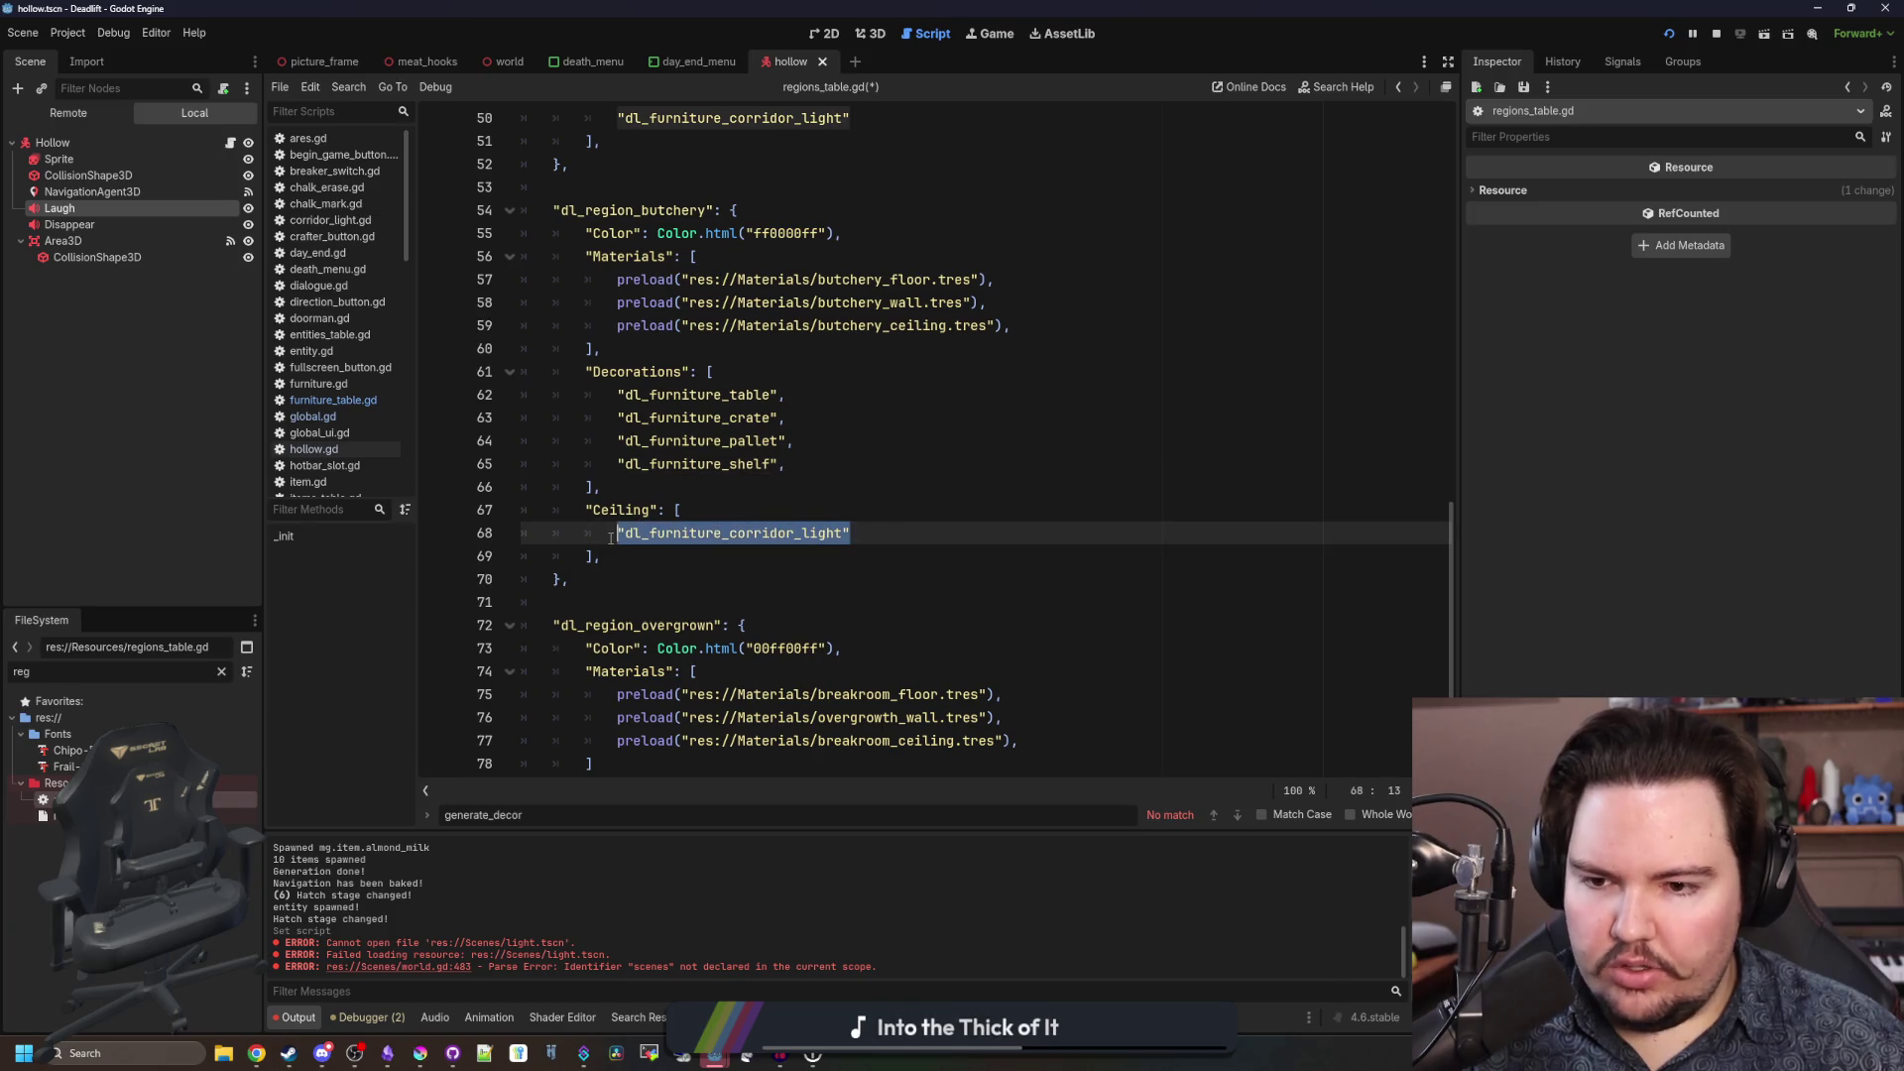
{"action": "key", "text": "ctrl+c"}
{"action": "key", "text": "End"}
{"action": "key", "text": "Return"}
{"action": "key", "text": "ctrl+v"}
{"action": "key", "text": "Left"}
{"action": "key", "text": "BackSpace"}
{"action": "key", "text": "BackSpace"}
{"action": "key", "text": "BackSpace"}
{"action": "key", "text": "BackSpace"}
{"action": "type", "text": "meat_"}
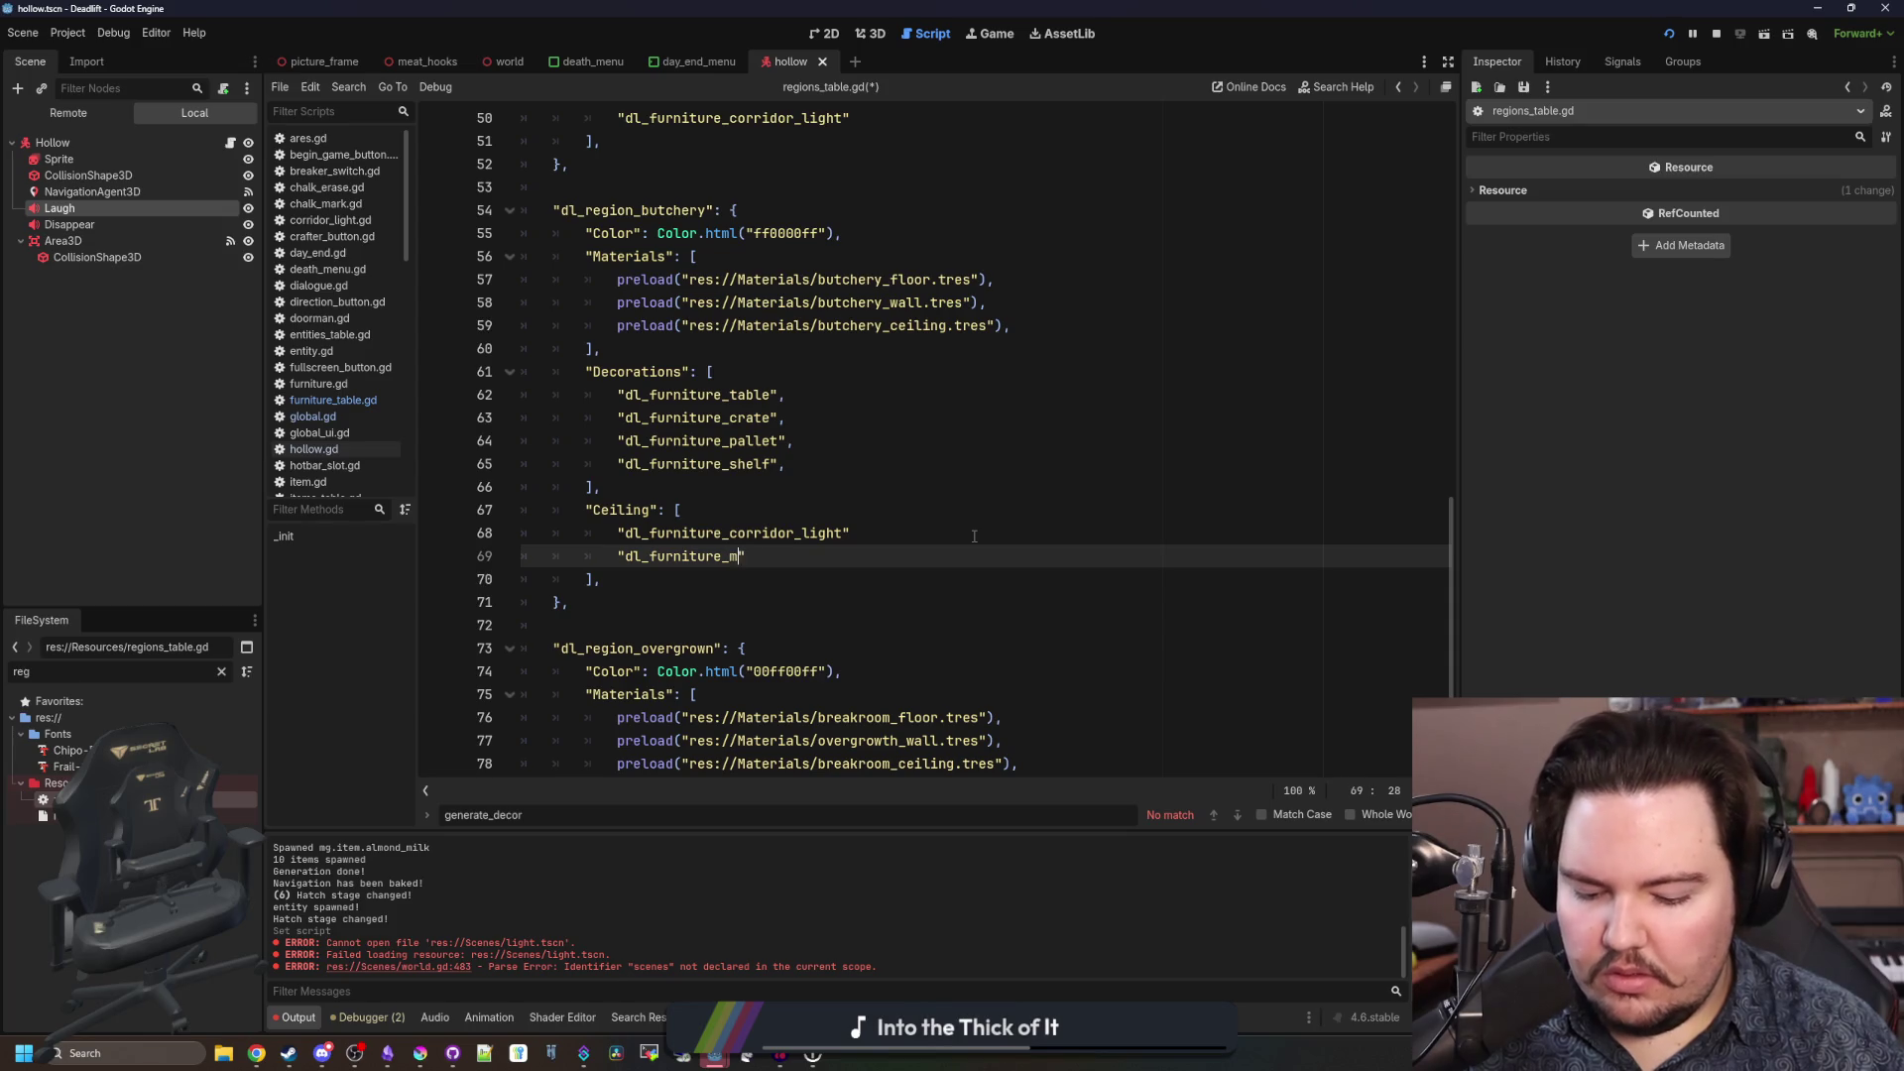
{"action": "type", "text": "hooks"}
Add trailing commas after the butchery Ceiling entries and the freezer's corridor_light.
{"action": "left_click", "coordinate": [975, 536]}
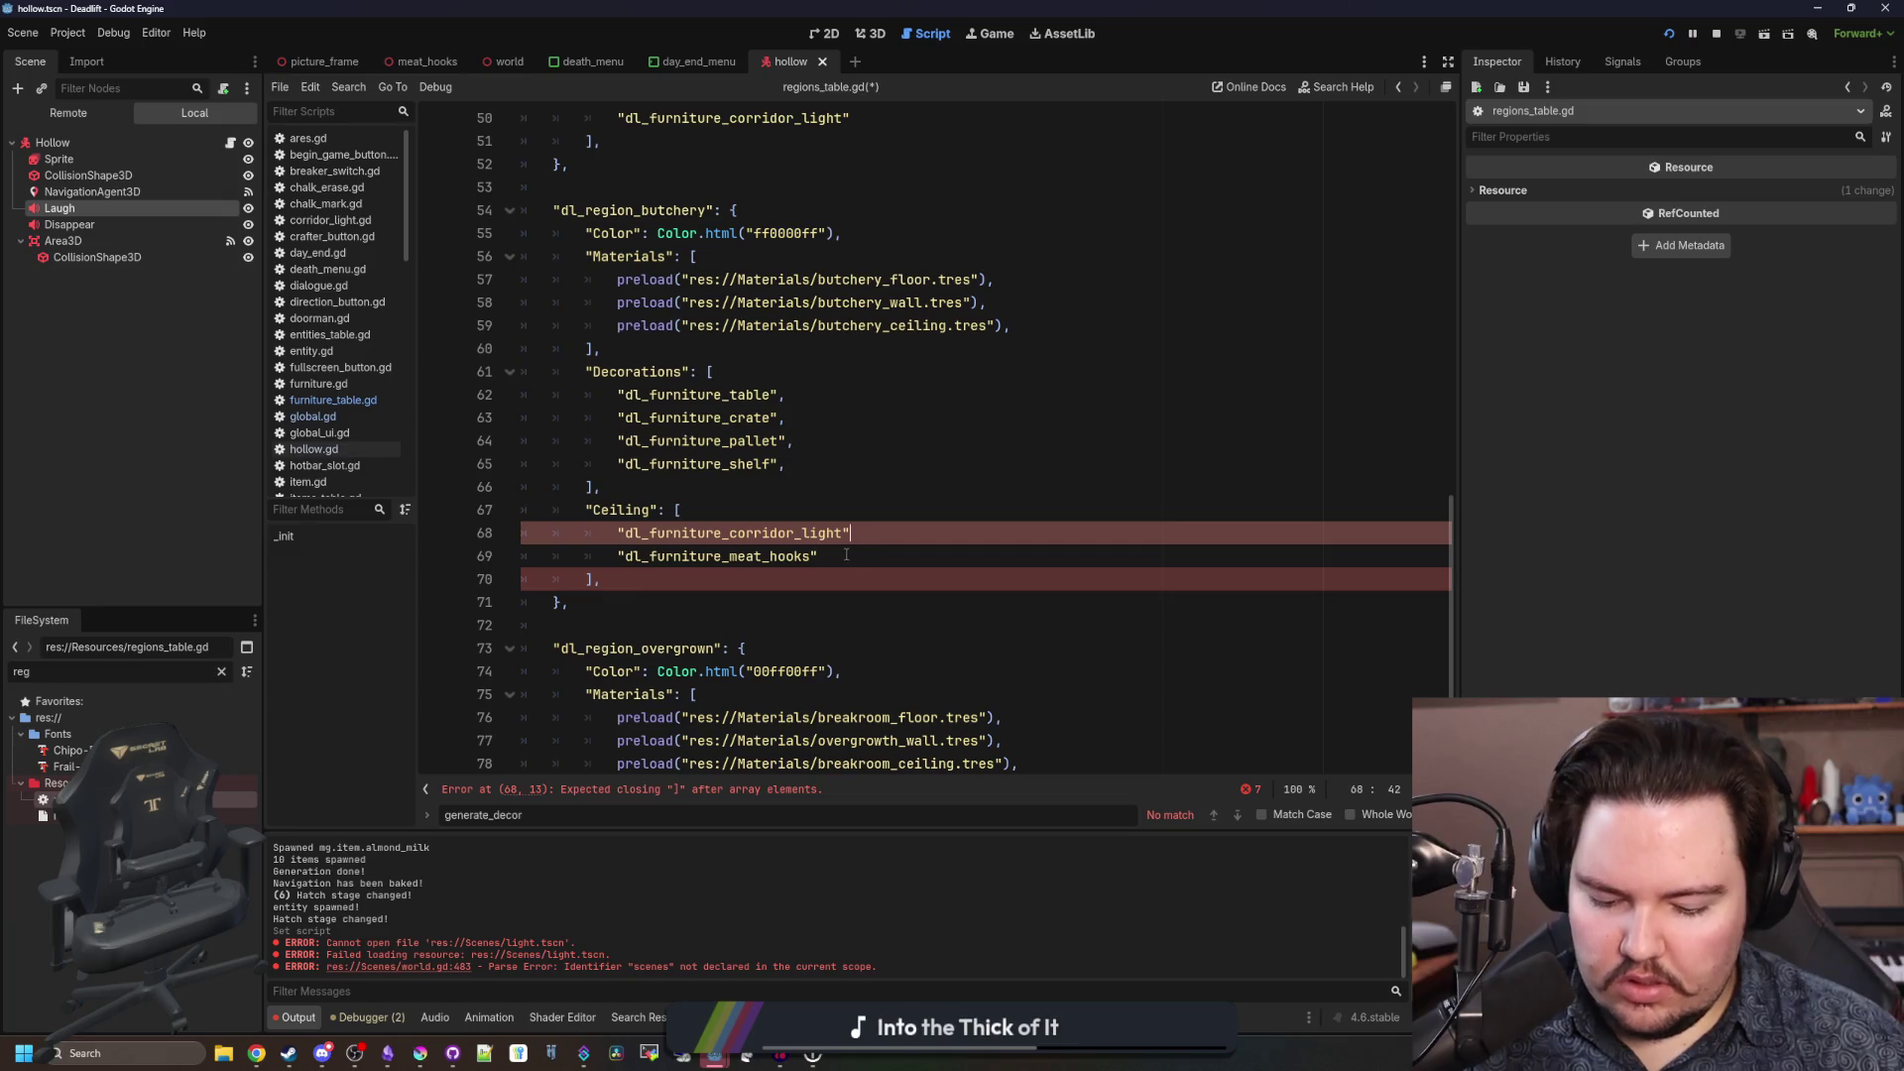
{"action": "type", "text": ","}
{"action": "key", "text": "Down"}
{"action": "type", "text": ","}
{"action": "key", "text": "Up"}
{"action": "key", "text": "Up"}
{"action": "key", "text": "Up"}
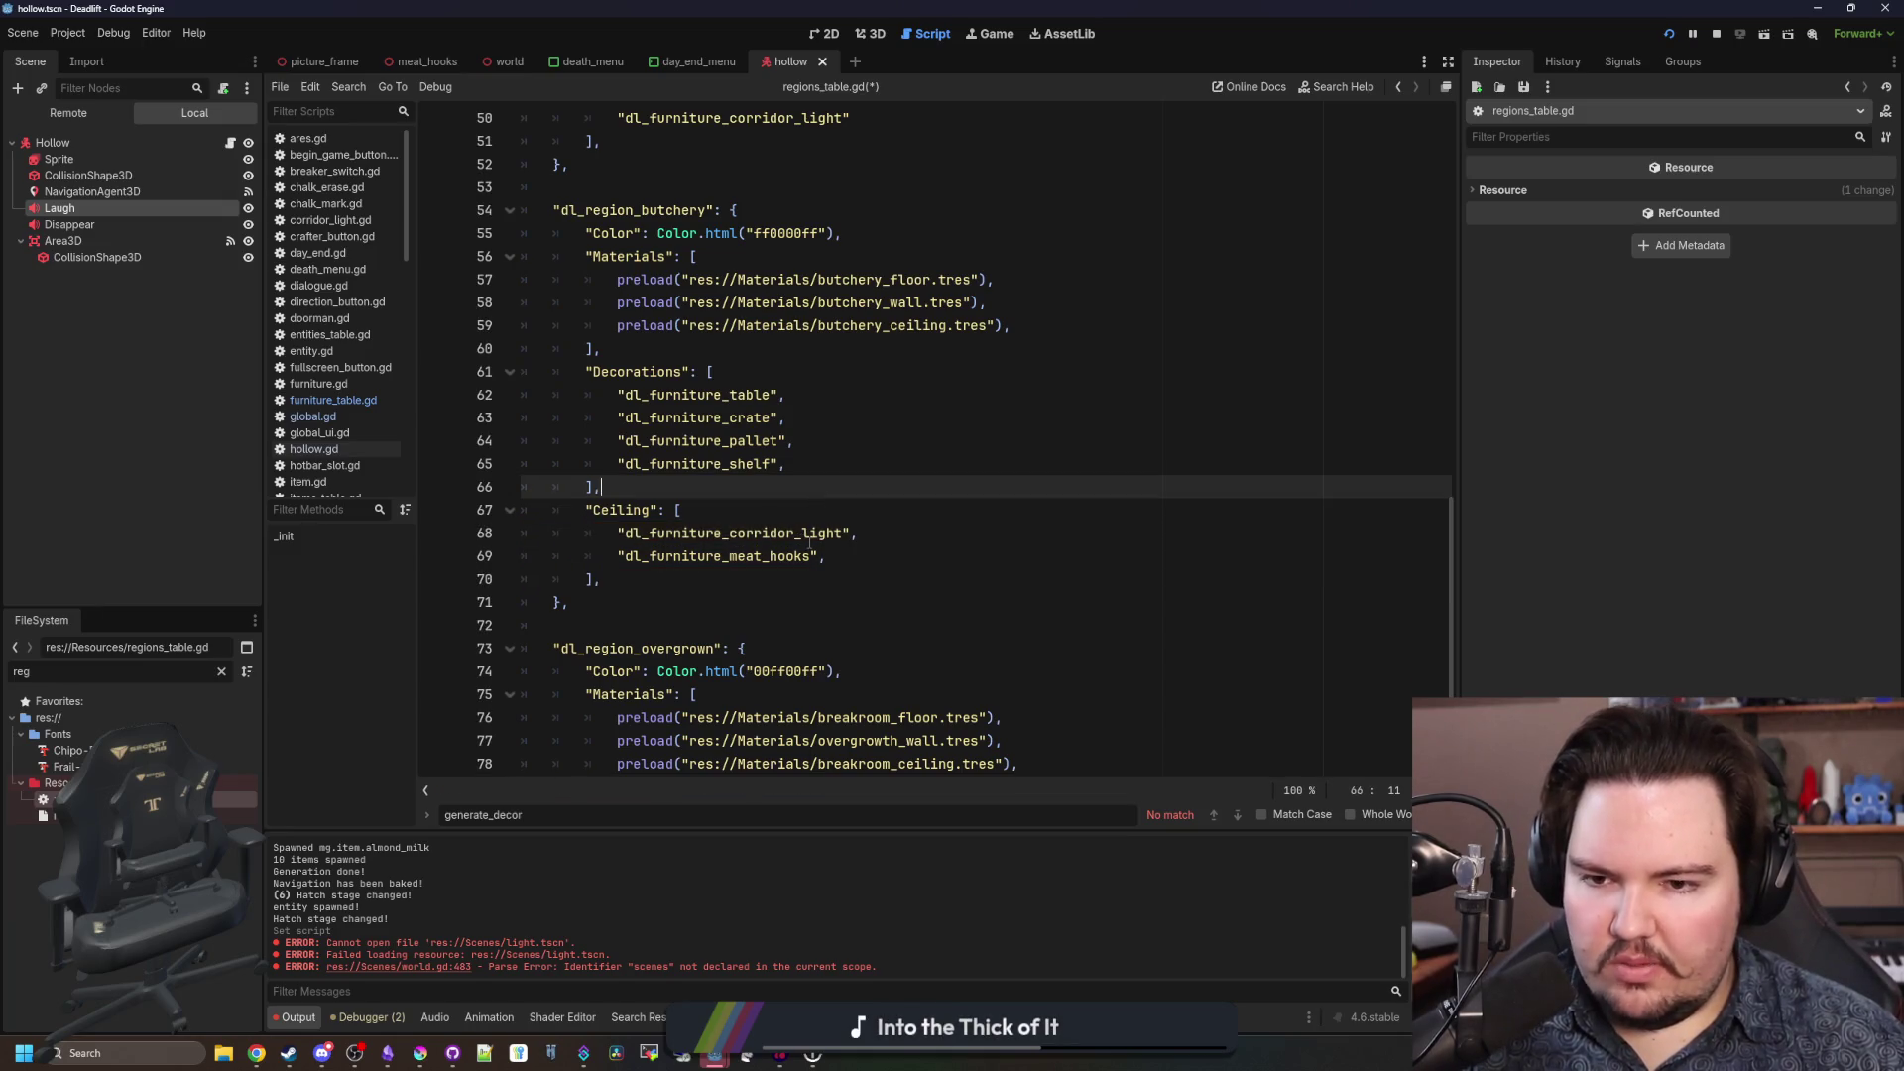
{"action": "scroll", "coordinate": [809, 543], "scroll_direction": "up", "scroll_amount": 5}
{"action": "left_click", "coordinate": [860, 388]}
{"action": "key", "text": "Down"}
{"action": "key", "text": "Down"}
{"action": "key", "text": "Down"}
{"action": "key", "text": "End"}
{"action": "type", "text": ","}
{"action": "scroll", "coordinate": [820, 341], "scroll_direction": "up", "scroll_amount": 3}
Add a trailing comma after the breakroom's corridor_light entry on line 33.
{"action": "left_click", "coordinate": [859, 280]}
{"action": "type", "text": ","}
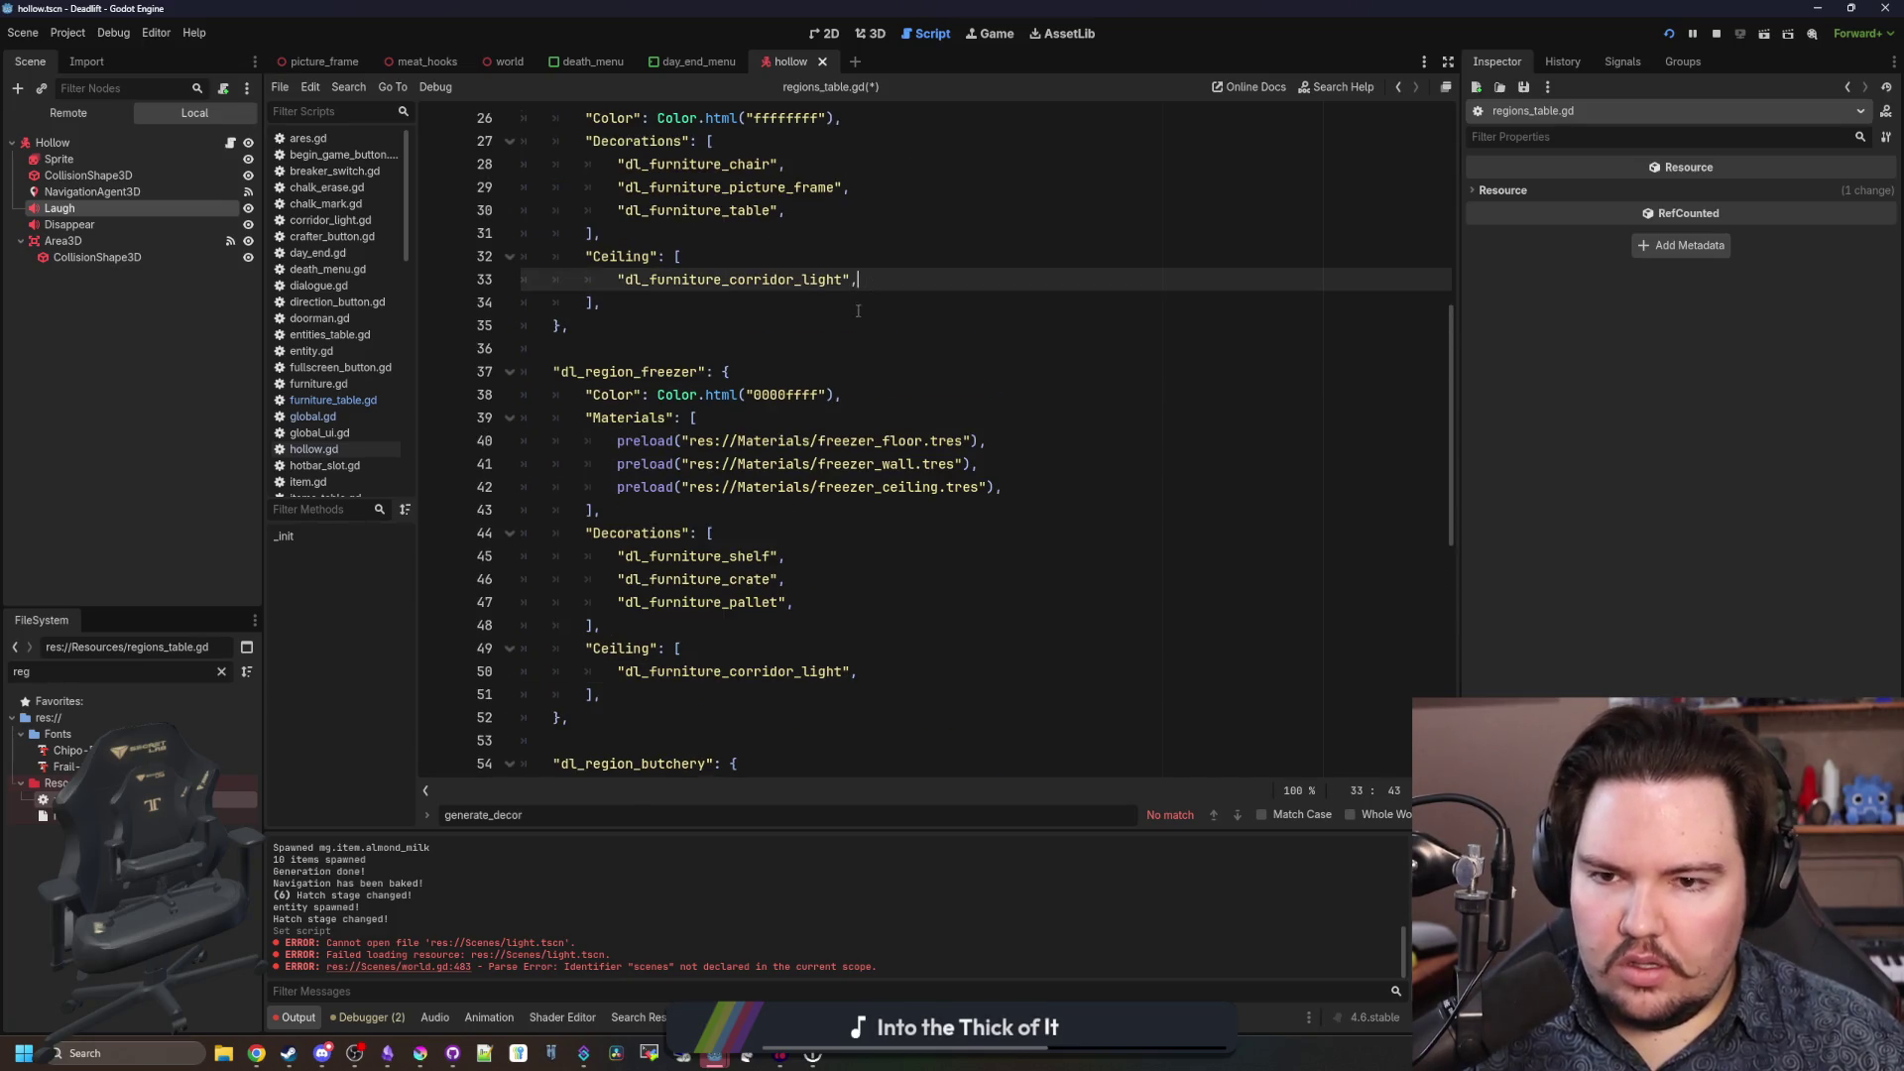
{"action": "scroll", "coordinate": [859, 310], "scroll_direction": "up", "scroll_amount": 3}
{"action": "left_click", "coordinate": [772, 440]}
{"action": "scroll", "coordinate": [695, 476], "scroll_direction": "down", "scroll_amount": 12}
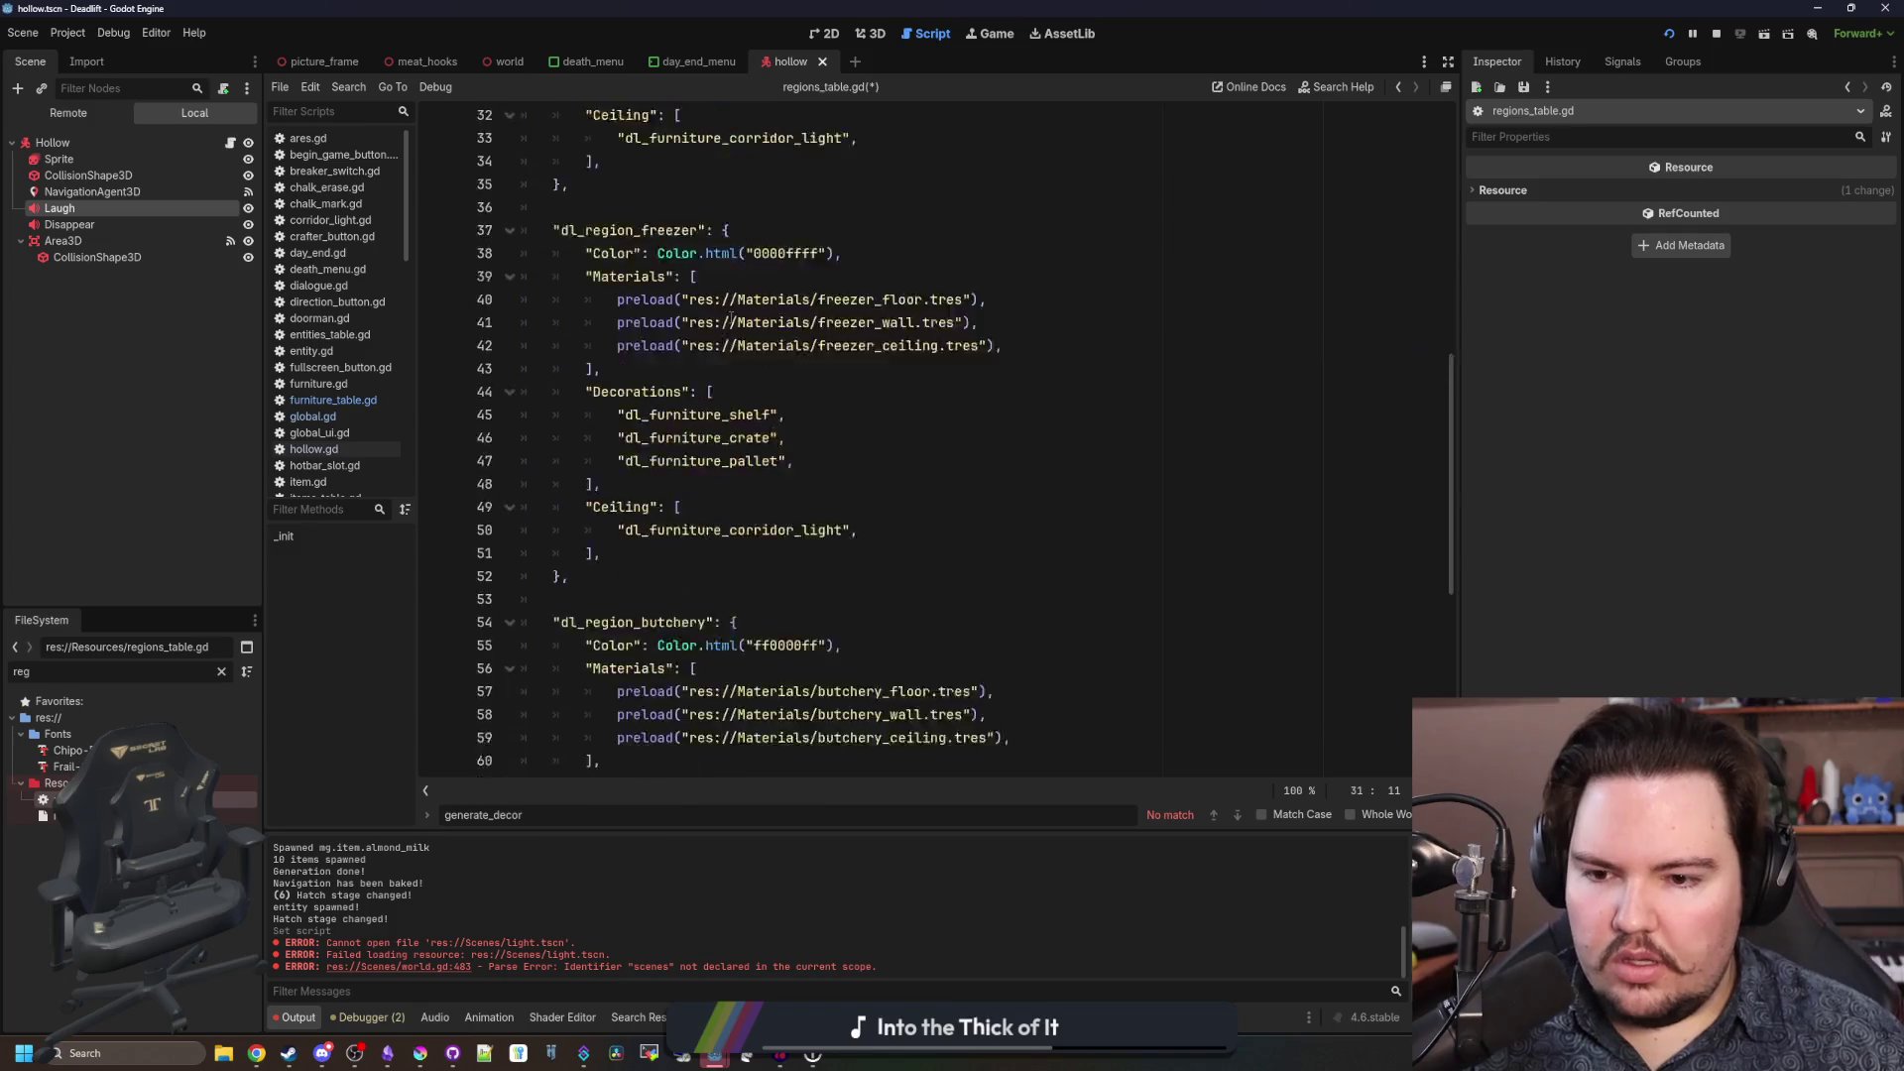
Review the other regions, then select the breakroom's Decorations and Ceiling lines 27–35.
{"action": "left_click", "coordinate": [636, 694]}
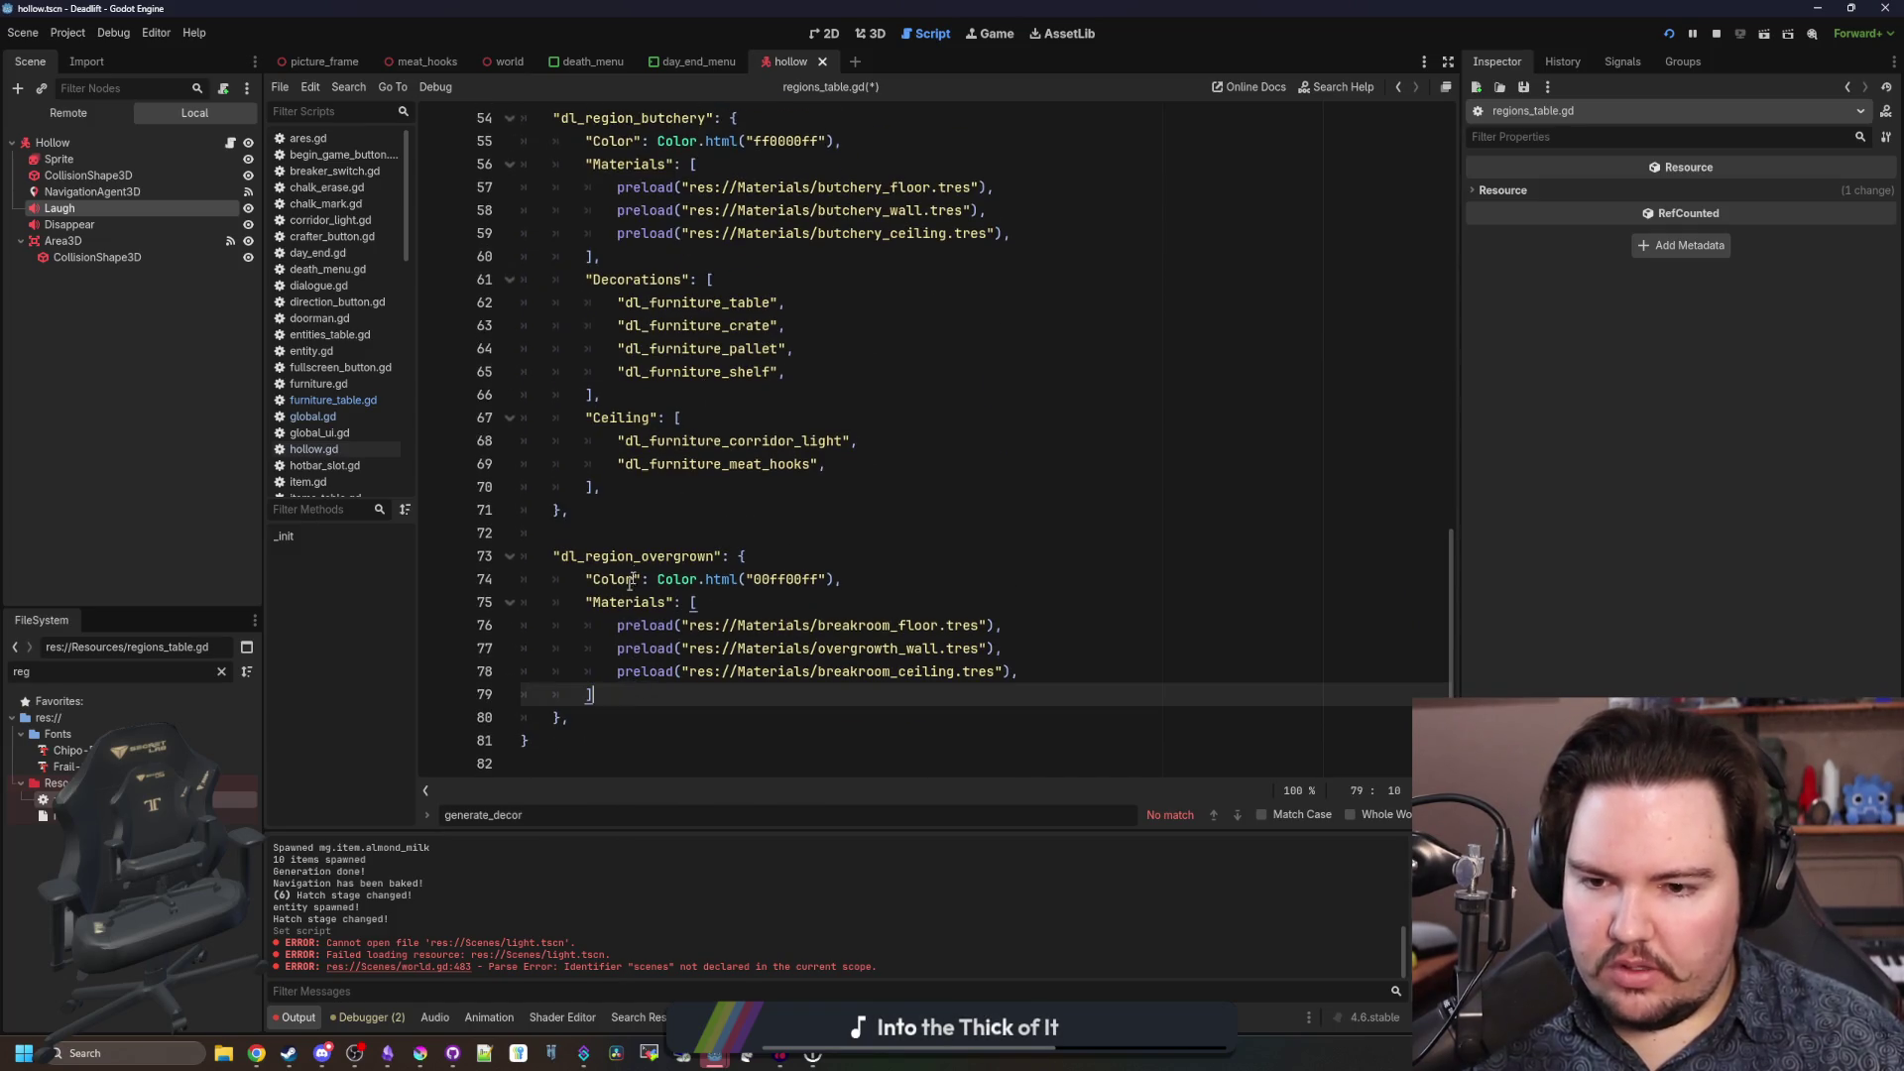
{"action": "left_click", "coordinate": [695, 557]}
{"action": "left_click", "coordinate": [656, 509]}
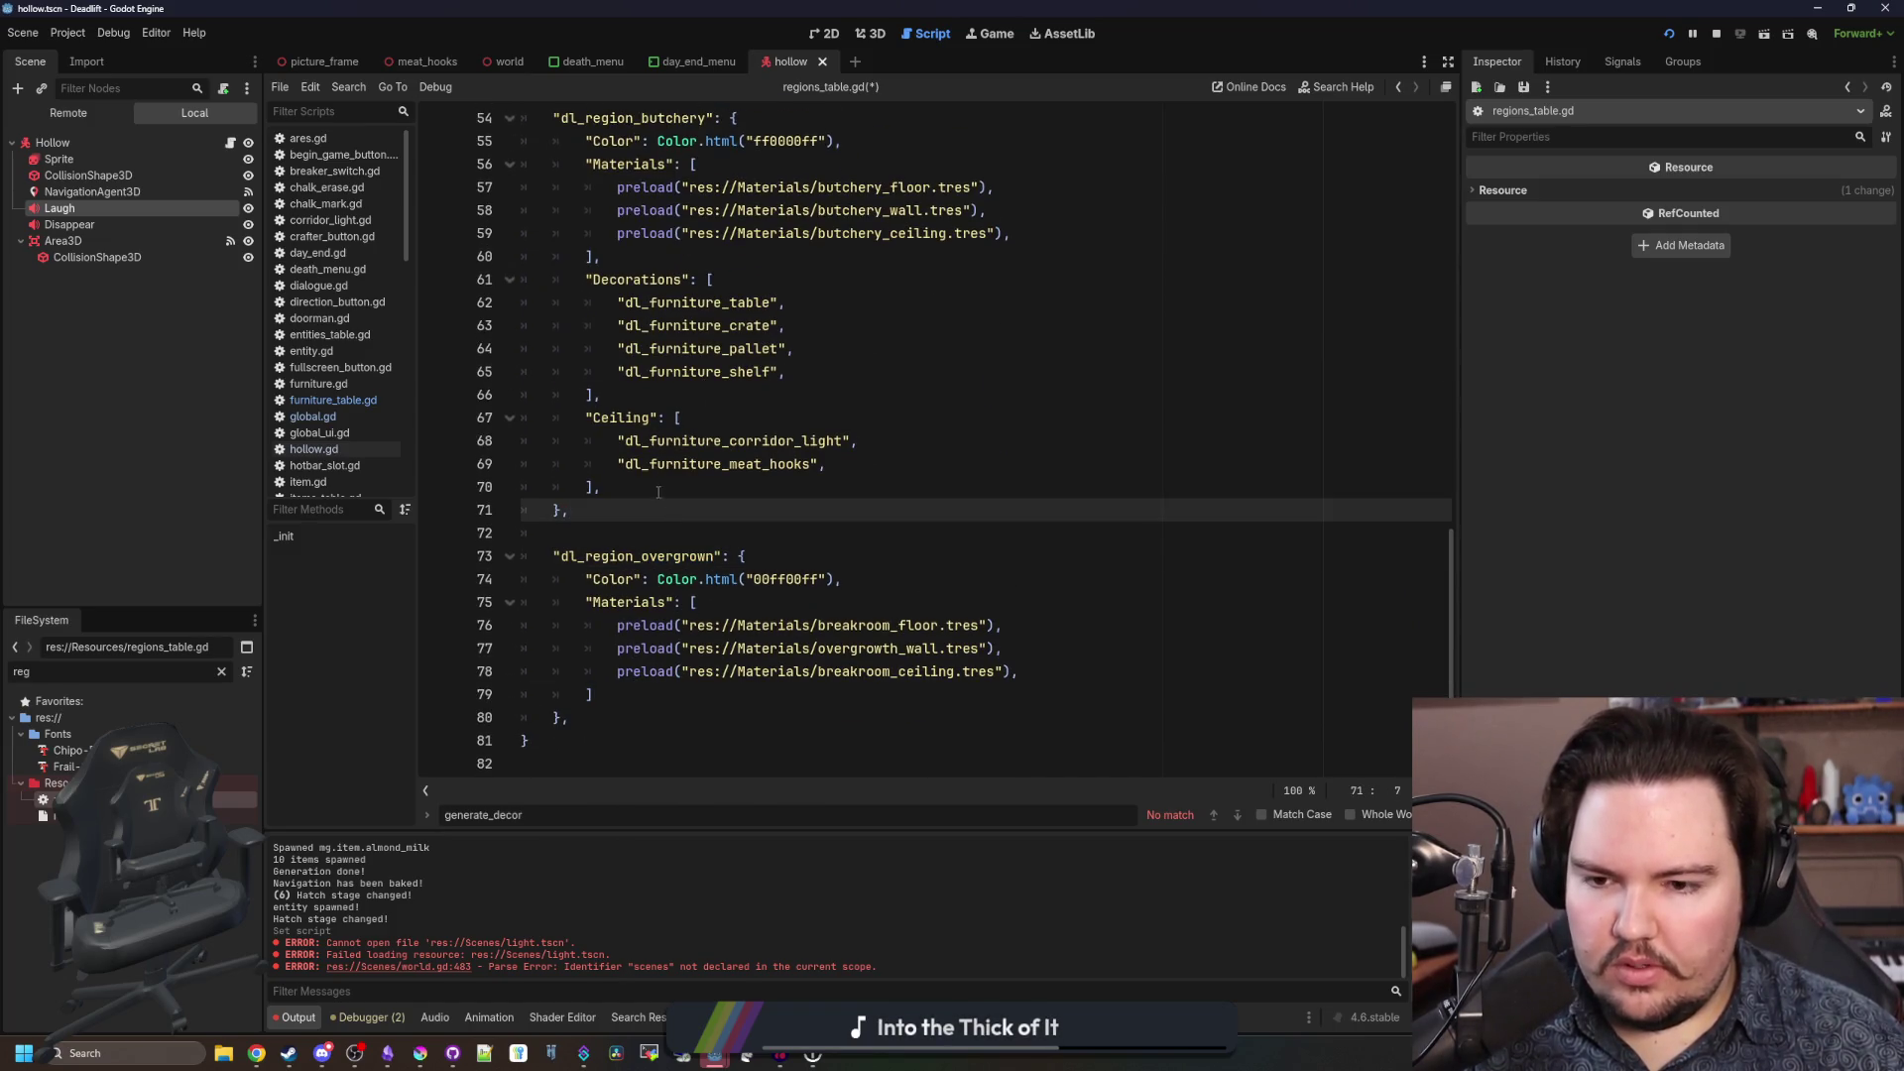
{"action": "left_click", "coordinate": [726, 480]}
{"action": "scroll", "coordinate": [634, 526], "scroll_direction": "up", "scroll_amount": 1}
{"action": "left_click_drag", "start_coordinate": [634, 549], "coordinate": [615, 359]}
{"action": "scroll", "coordinate": [654, 467], "scroll_direction": "up", "scroll_amount": 5}
{"action": "left_click", "coordinate": [672, 484]}
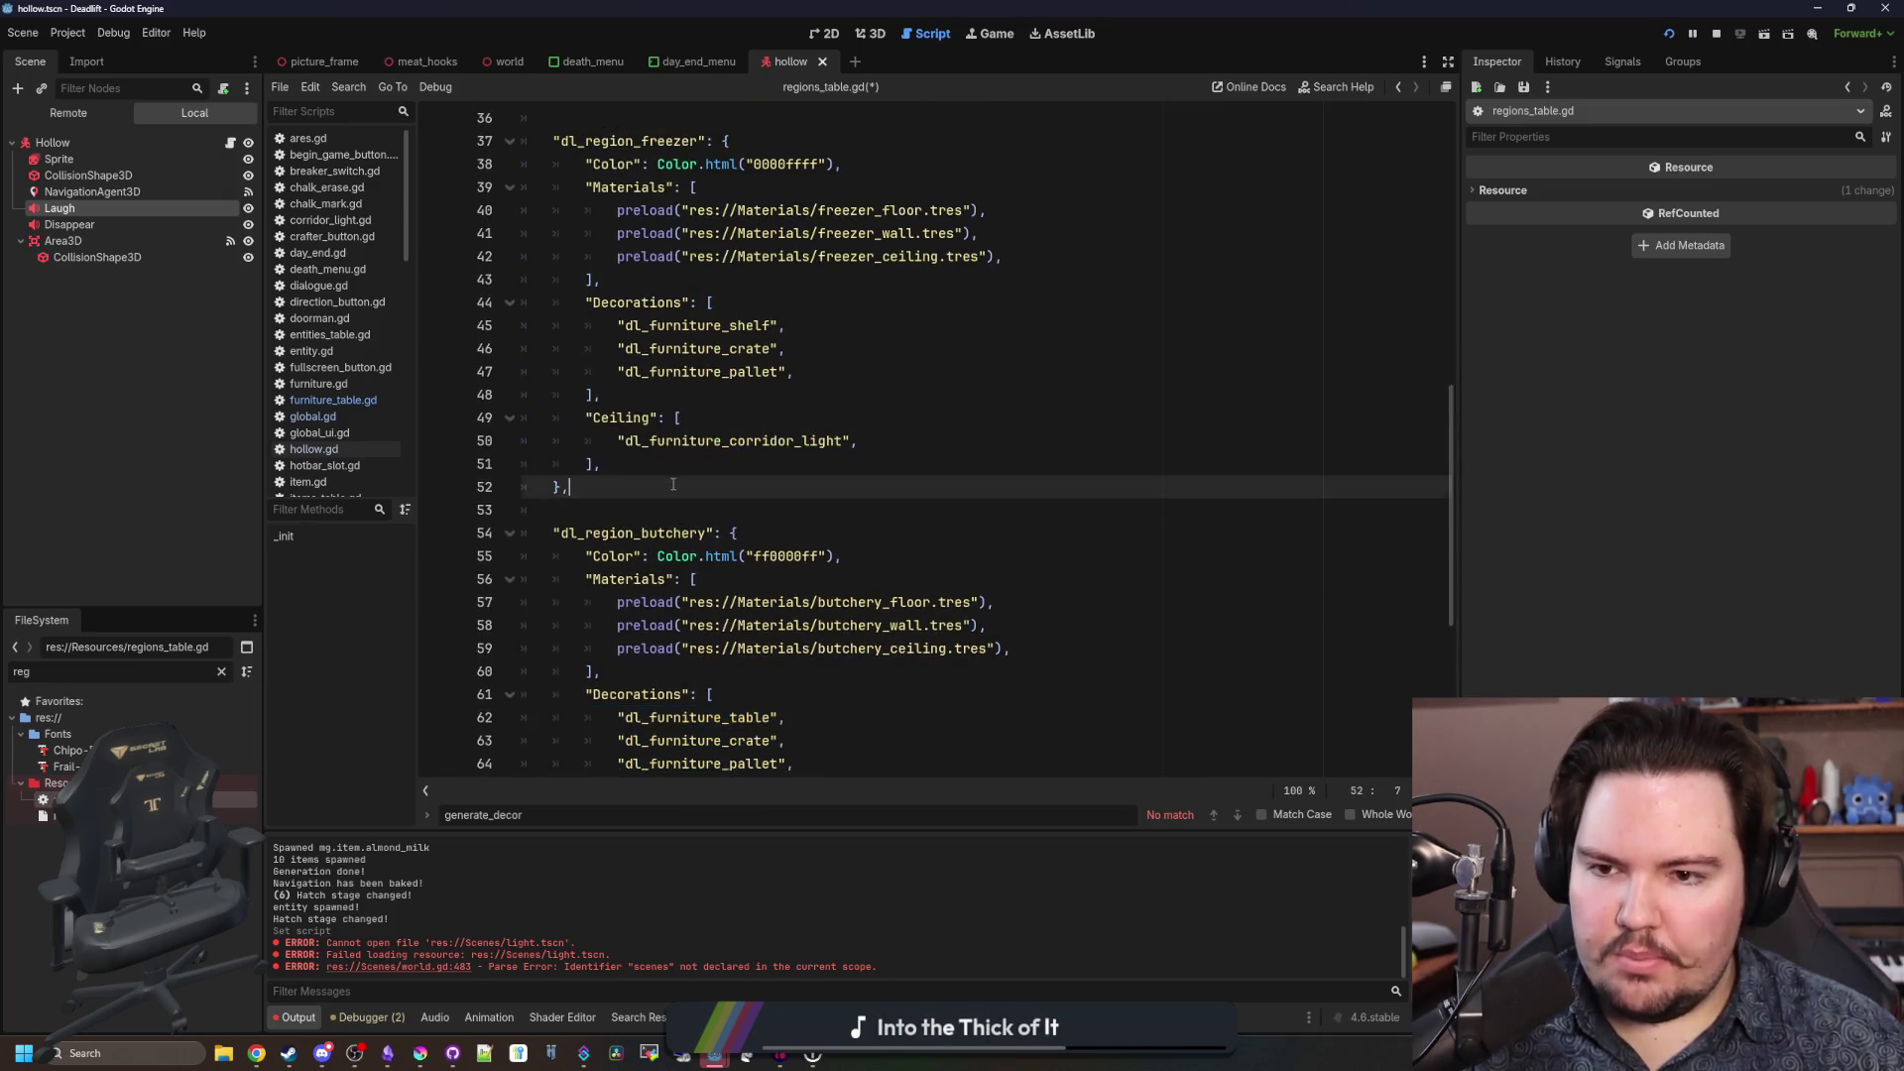
{"action": "scroll", "coordinate": [673, 484], "scroll_direction": "up", "scroll_amount": 5}
{"action": "left_click_drag", "start_coordinate": [563, 439], "coordinate": [526, 256]}
{"action": "key", "text": "ctrl+c"}
{"action": "scroll", "coordinate": [691, 591], "scroll_direction": "down", "scroll_amount": 7}
{"action": "scroll", "coordinate": [691, 592], "scroll_direction": "down", "scroll_amount": 4}
Paste the breakroom block after overgrown's Materials, remove the extra indent and add a comma after ].
{"action": "left_click", "coordinate": [644, 691]}
{"action": "key", "text": "ctrl+v"}
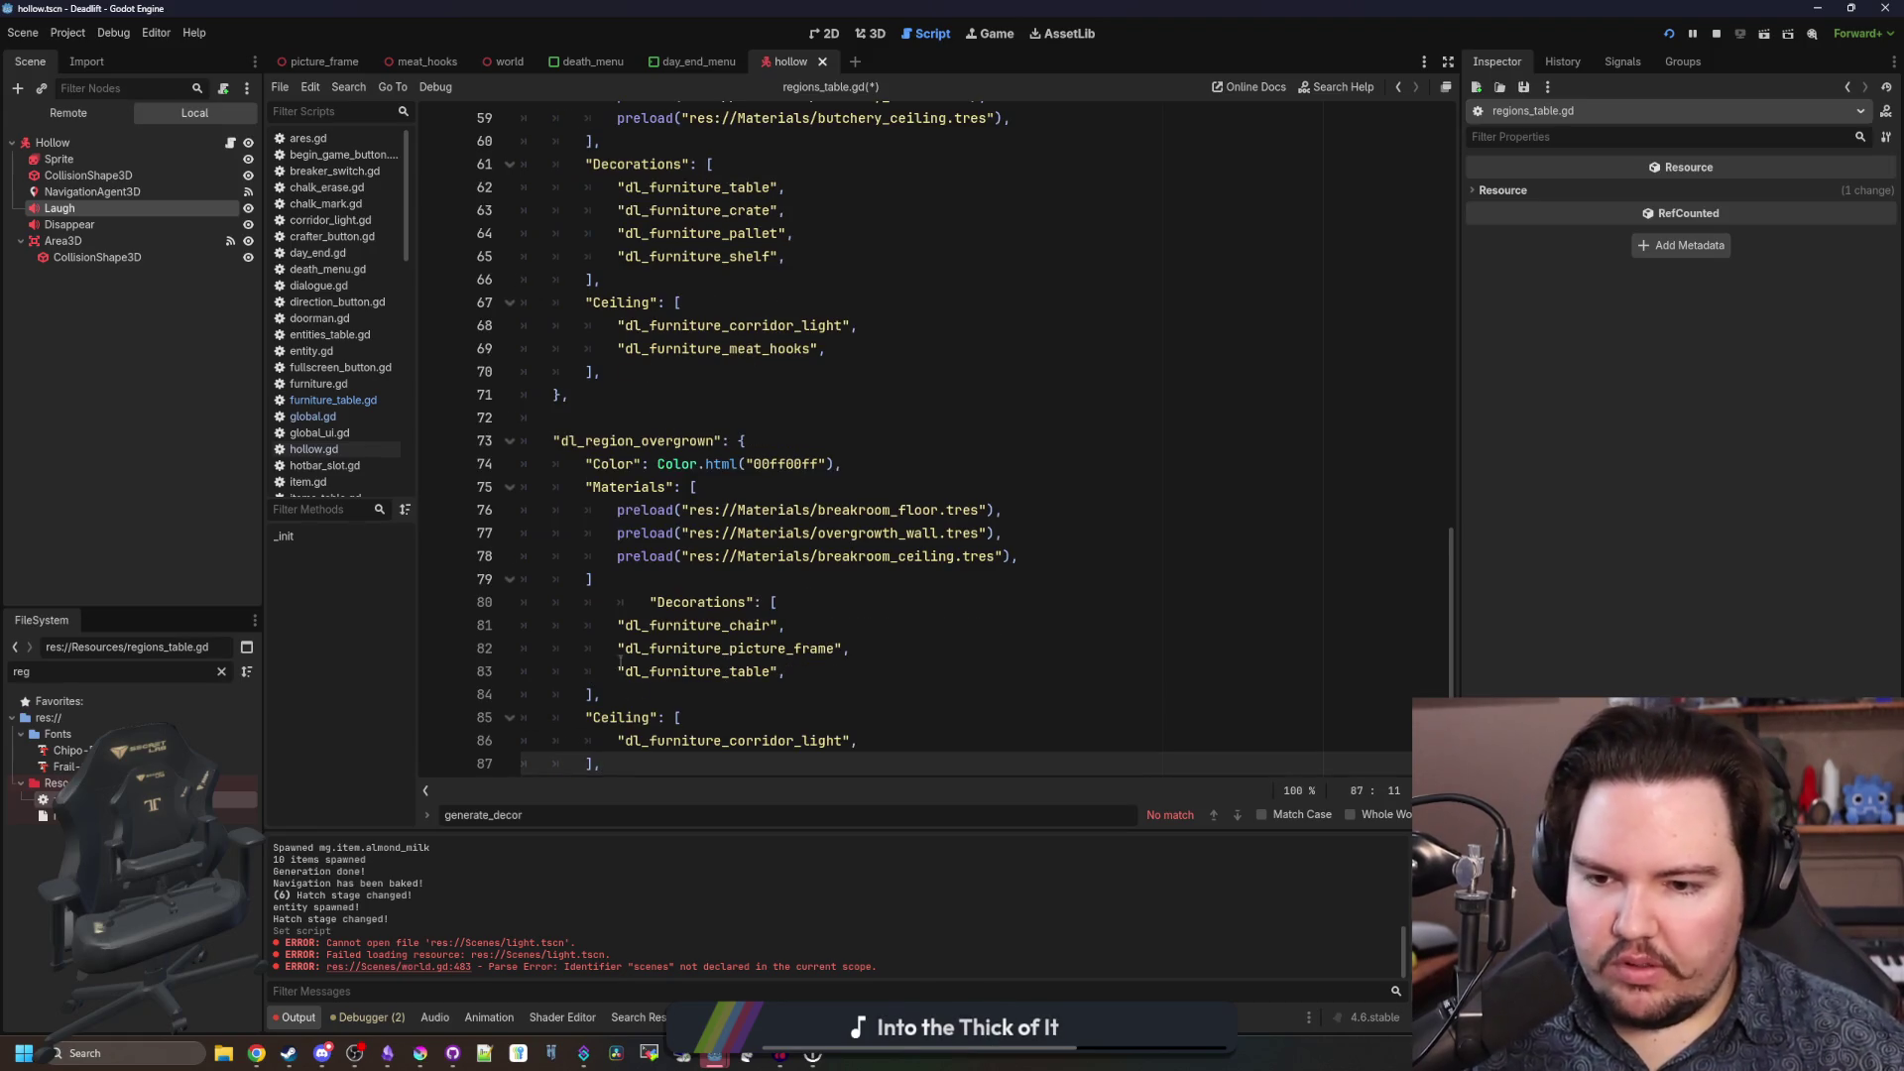
{"action": "left_click", "coordinate": [649, 602]}
{"action": "key", "text": "BackSpace"}
{"action": "scroll", "coordinate": [822, 602], "scroll_direction": "down", "scroll_amount": 1}
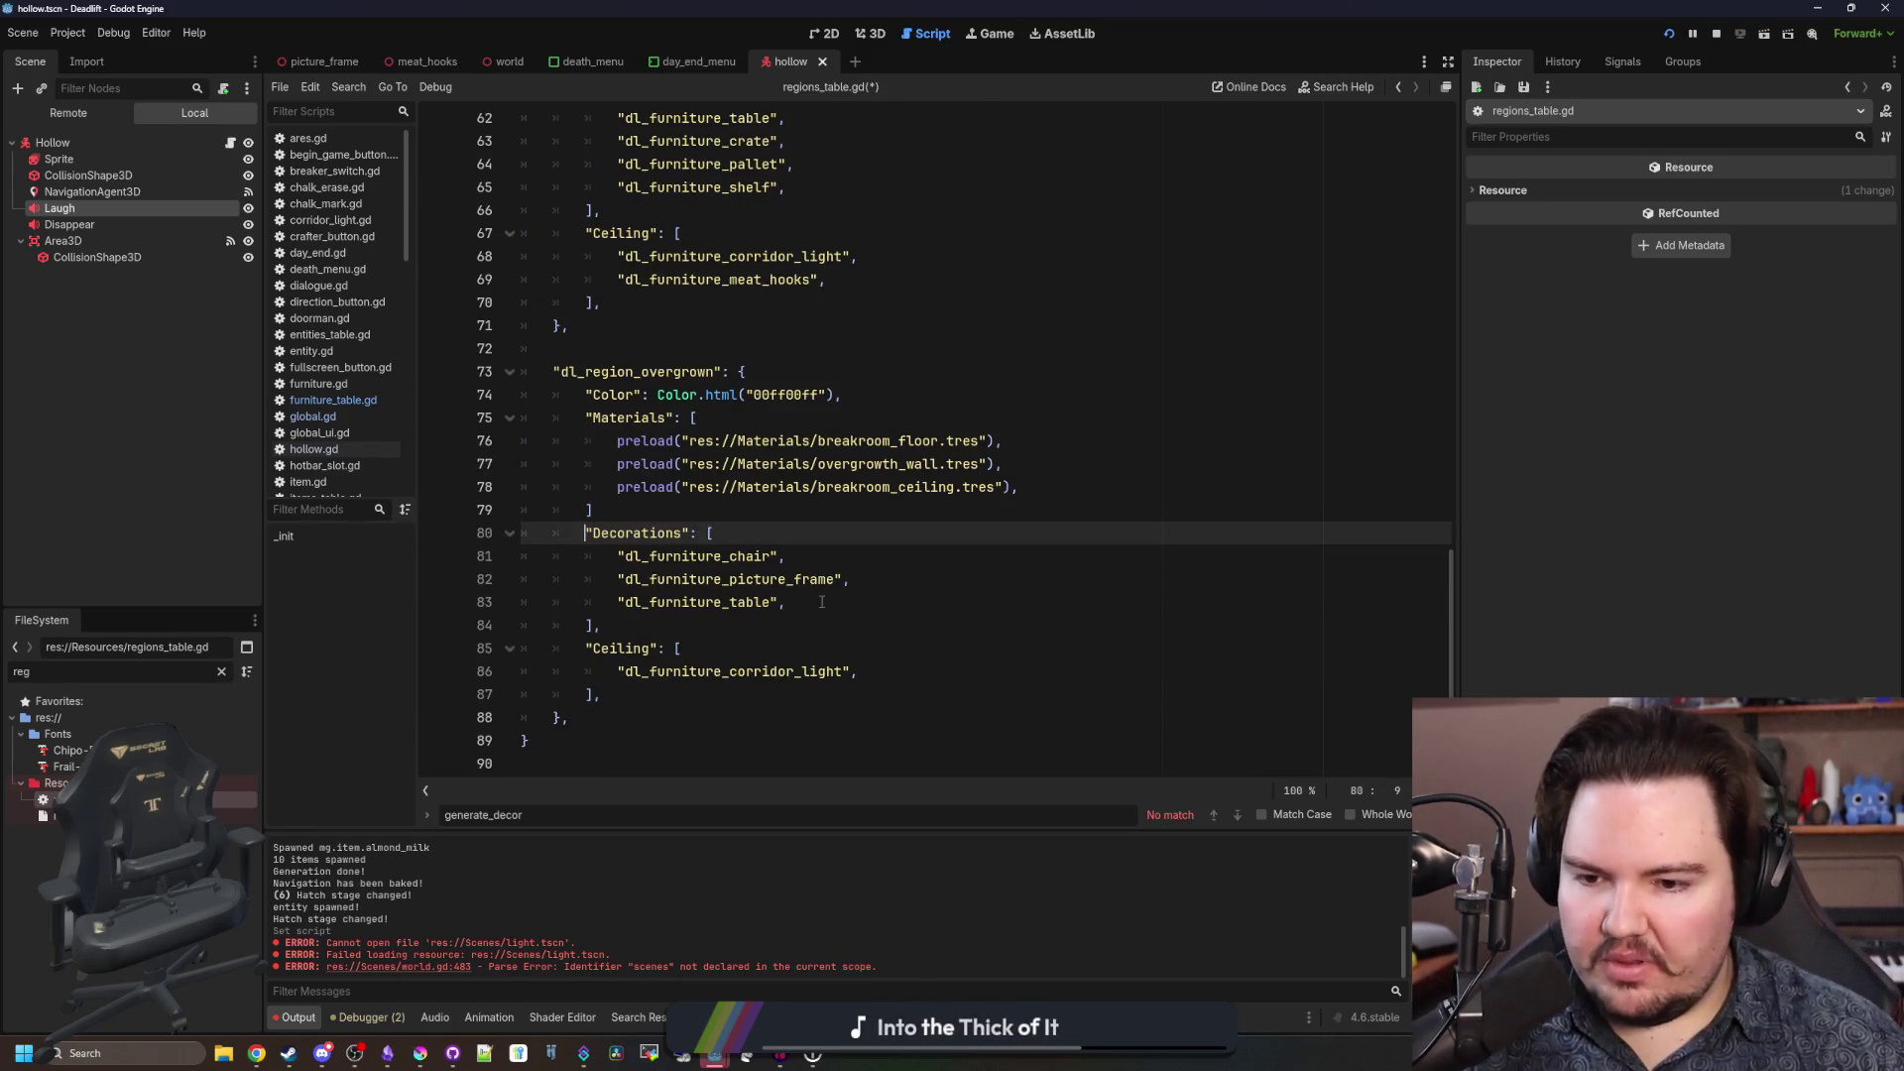
{"action": "left_click", "coordinate": [599, 511]}
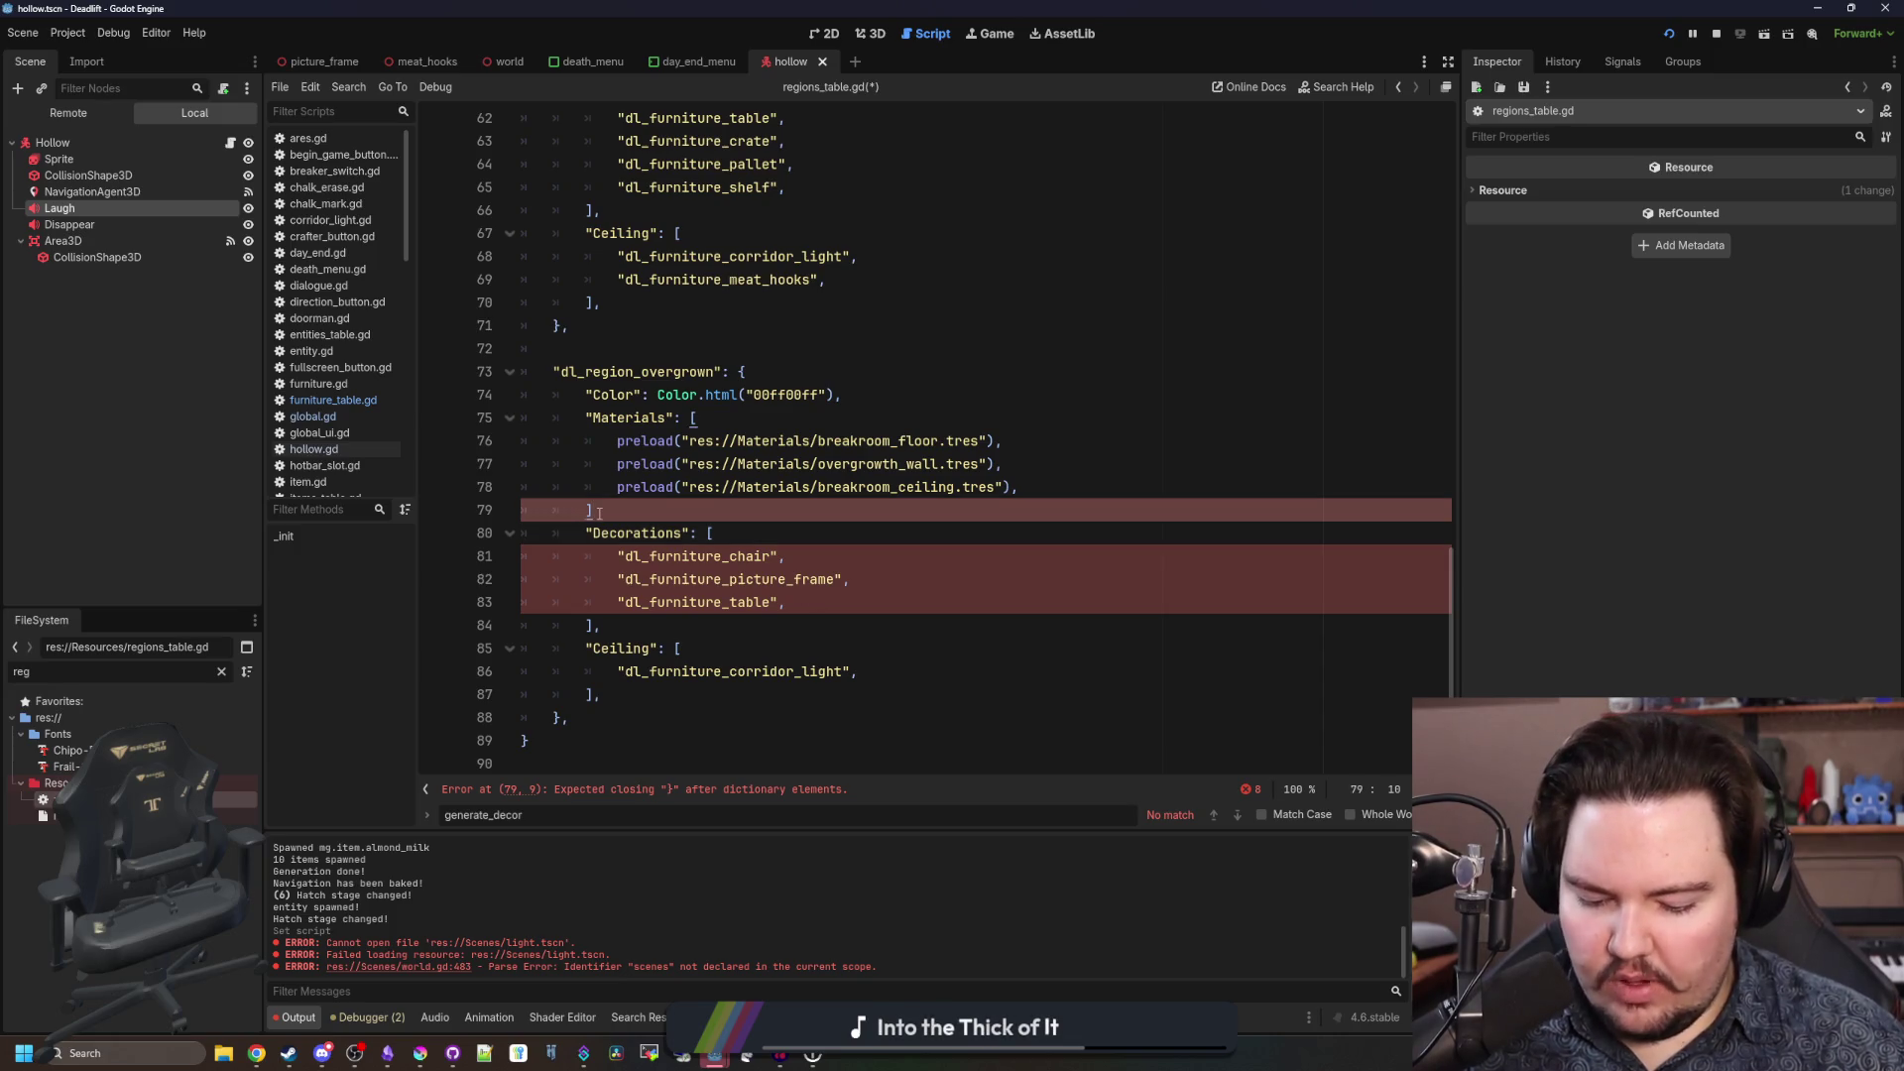
{"action": "type", "text": ","}
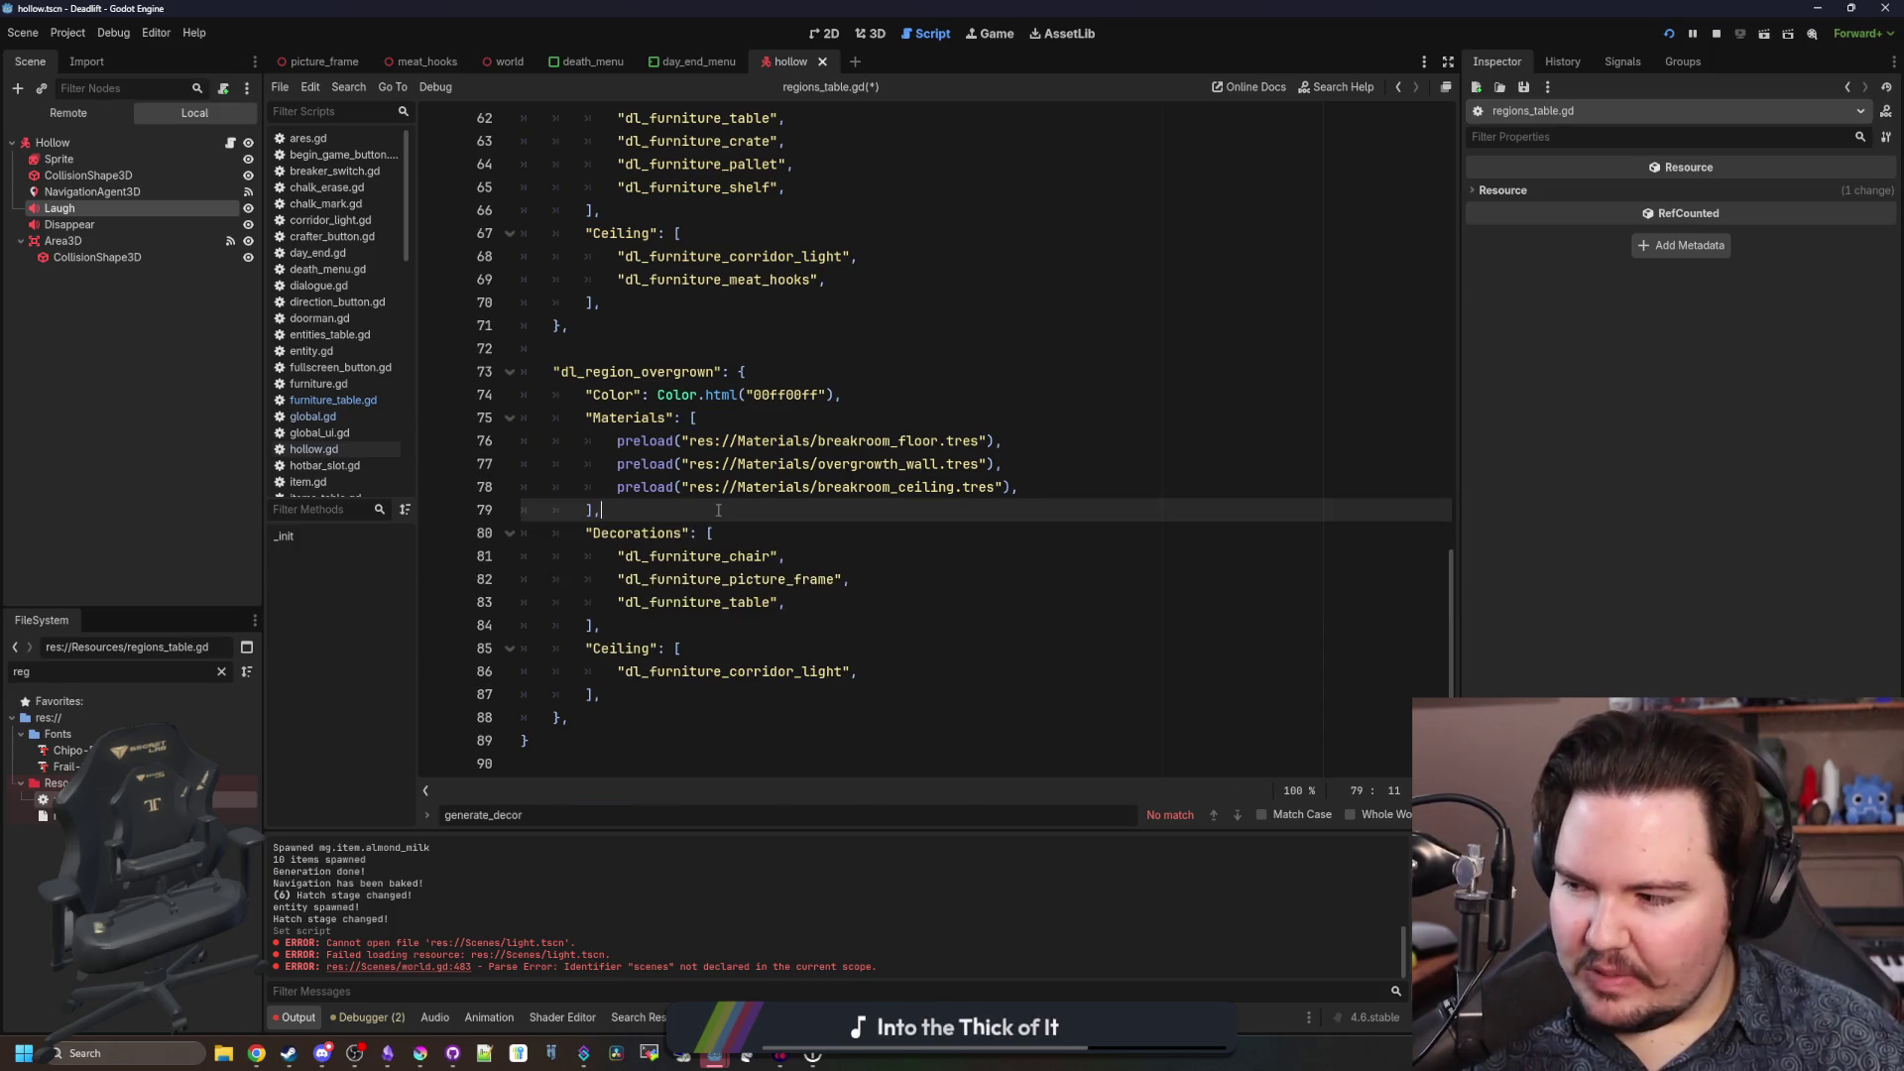
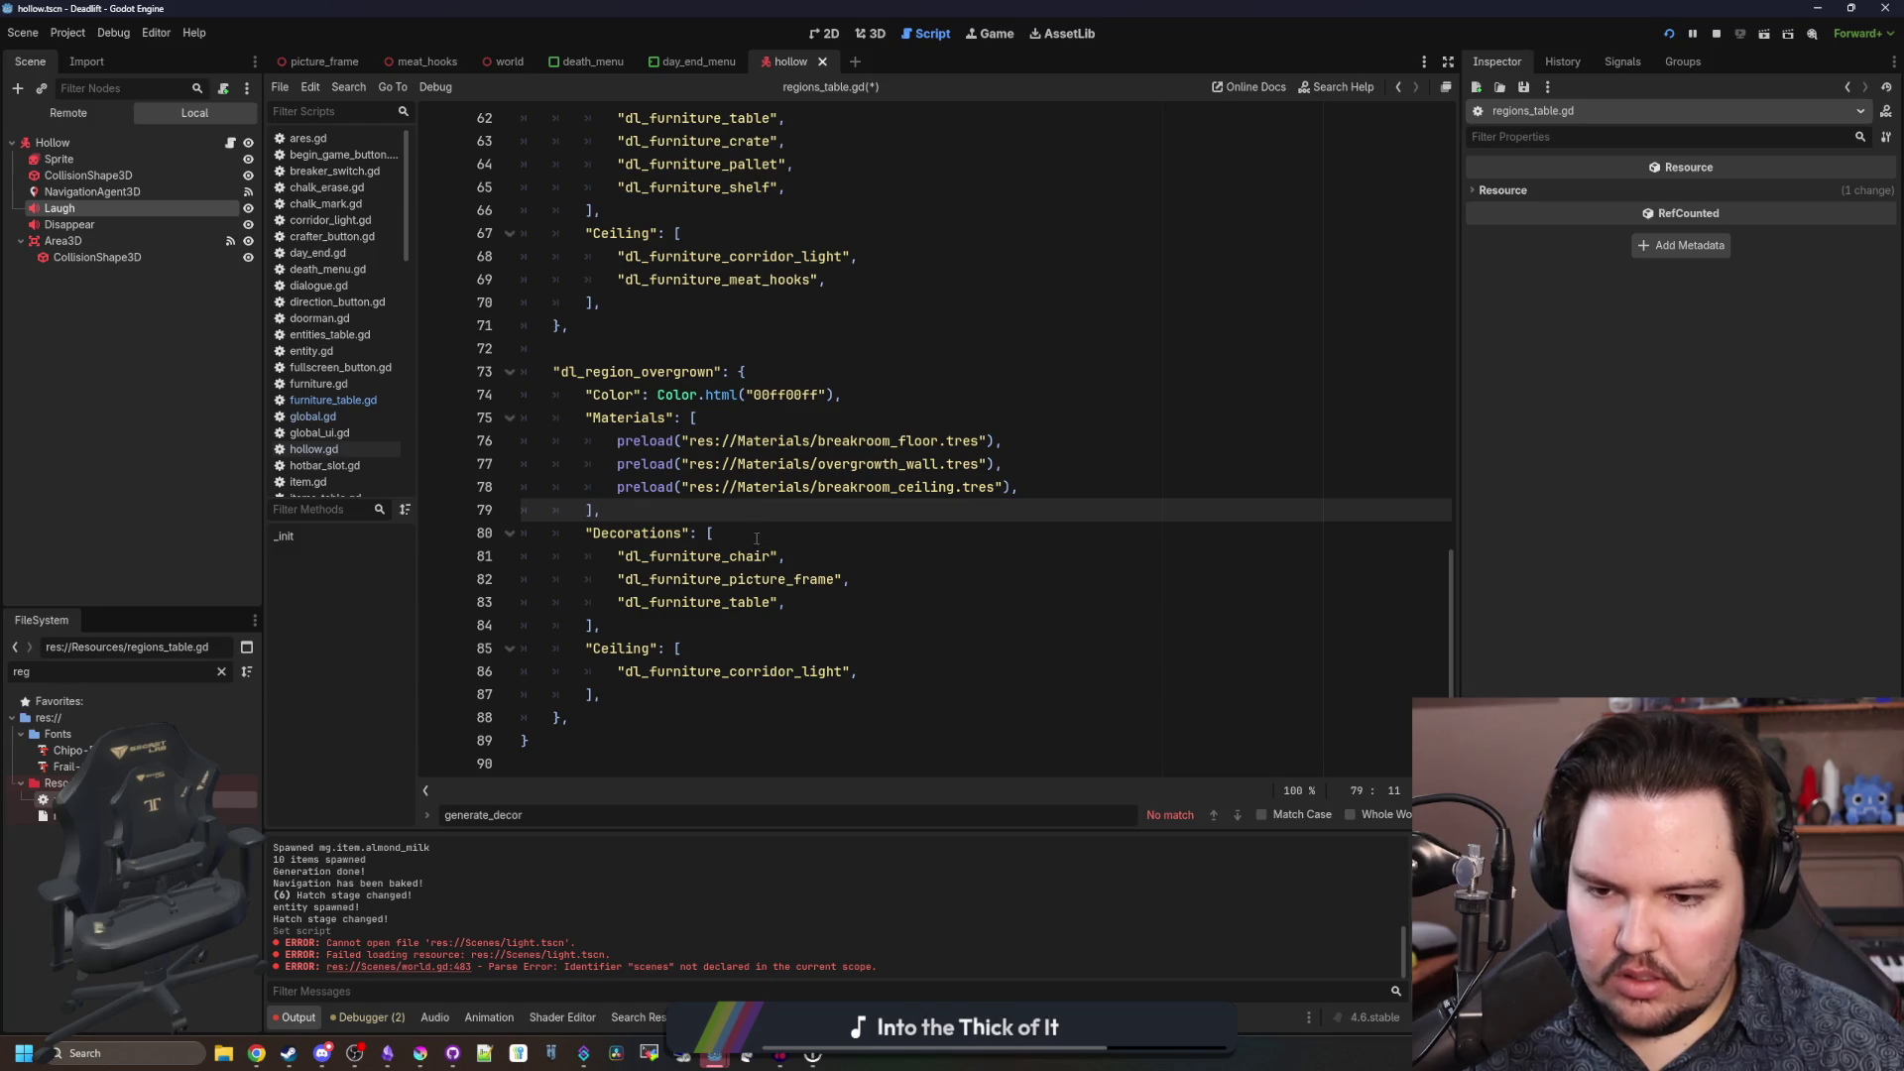
Save regions_table.gd and rename the breakroom Decorations key to Furniture.
{"action": "key", "text": "ctrl+s"}
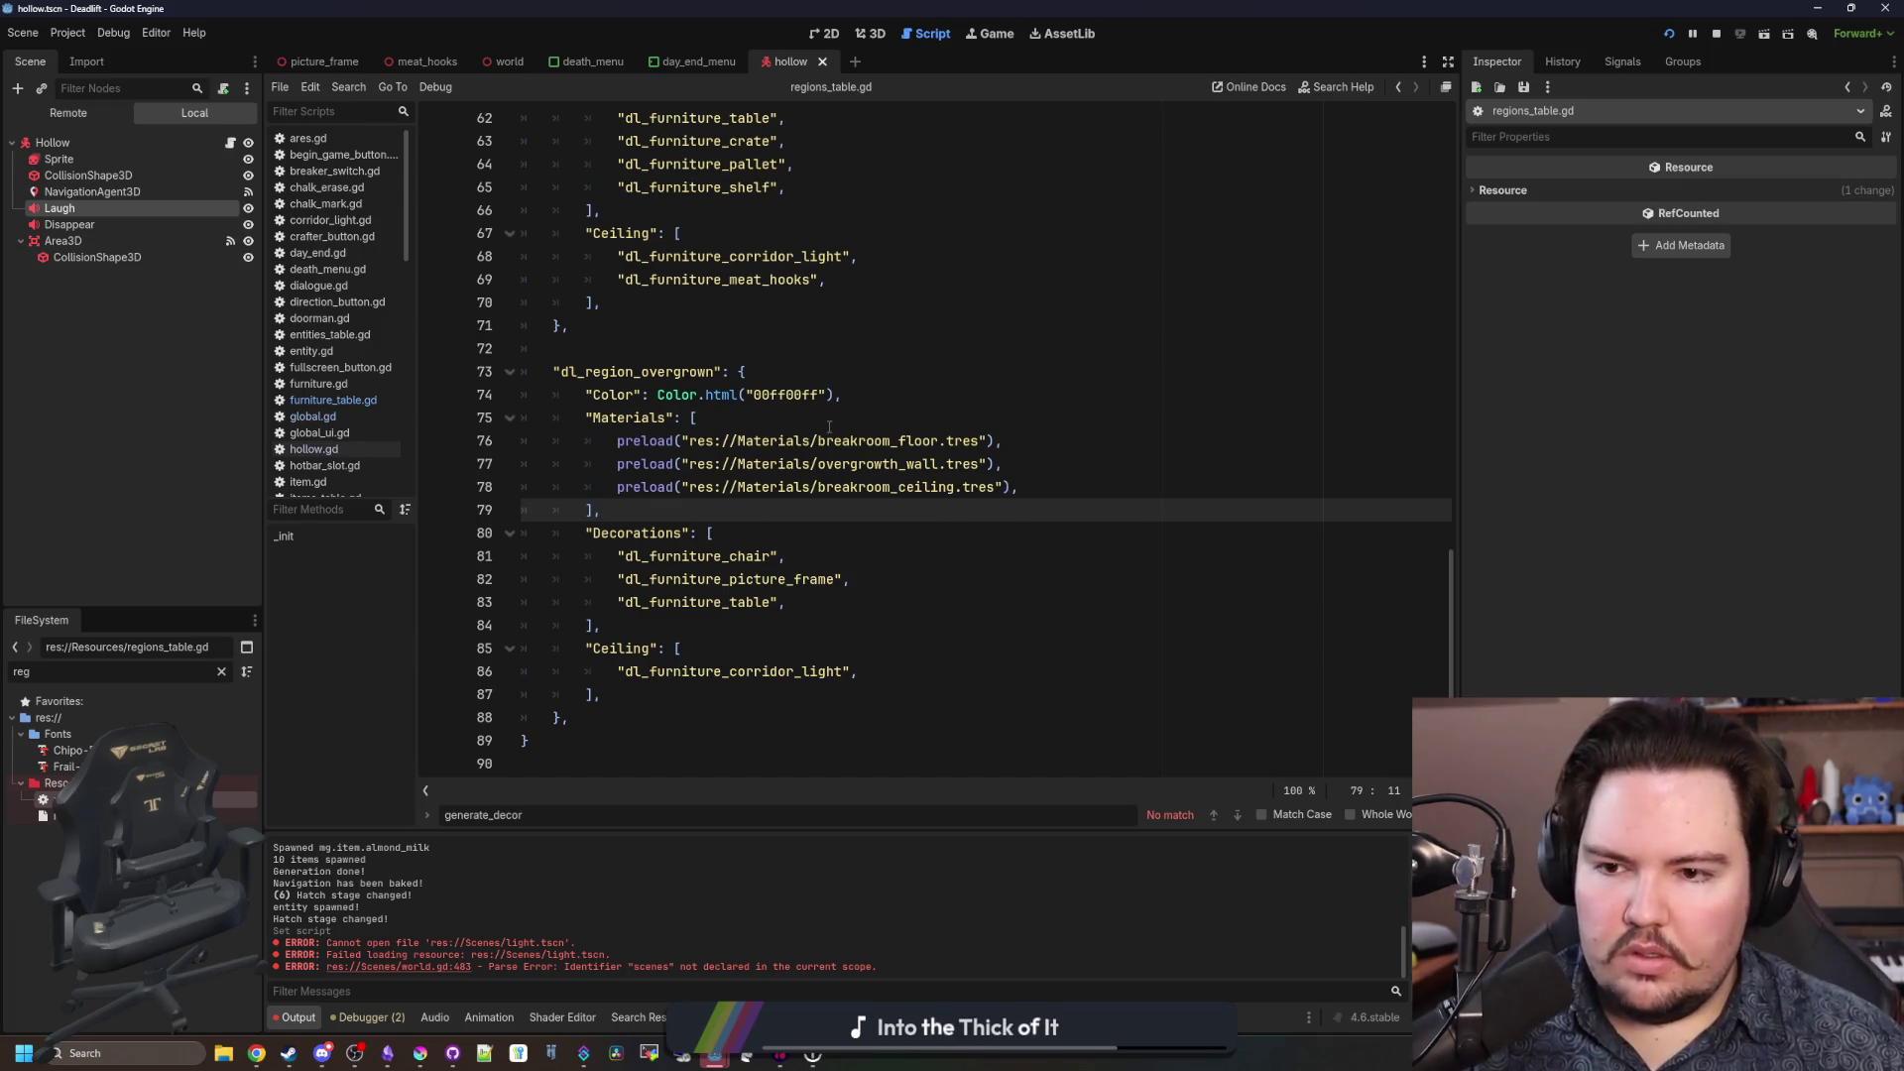
{"action": "scroll", "coordinate": [829, 426], "scroll_direction": "up", "scroll_amount": 5}
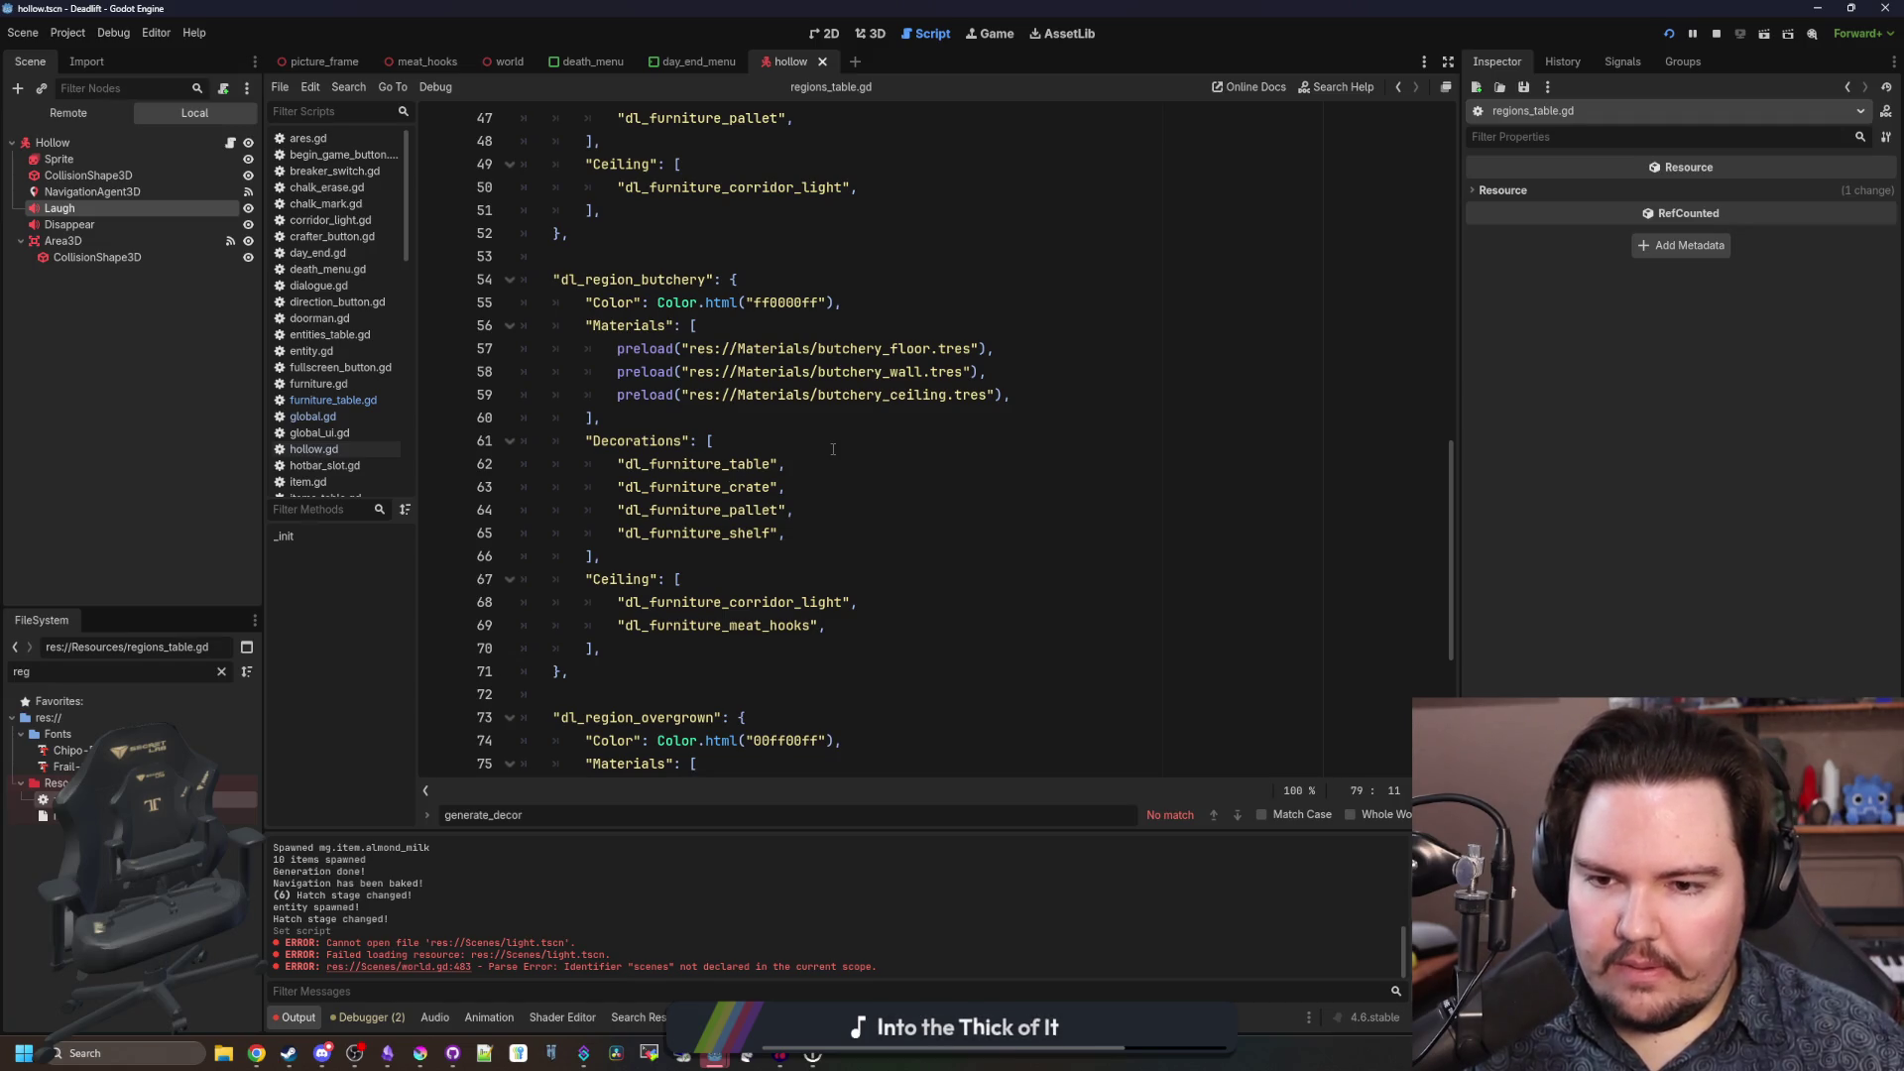
{"action": "scroll", "coordinate": [833, 449], "scroll_direction": "up", "scroll_amount": 11}
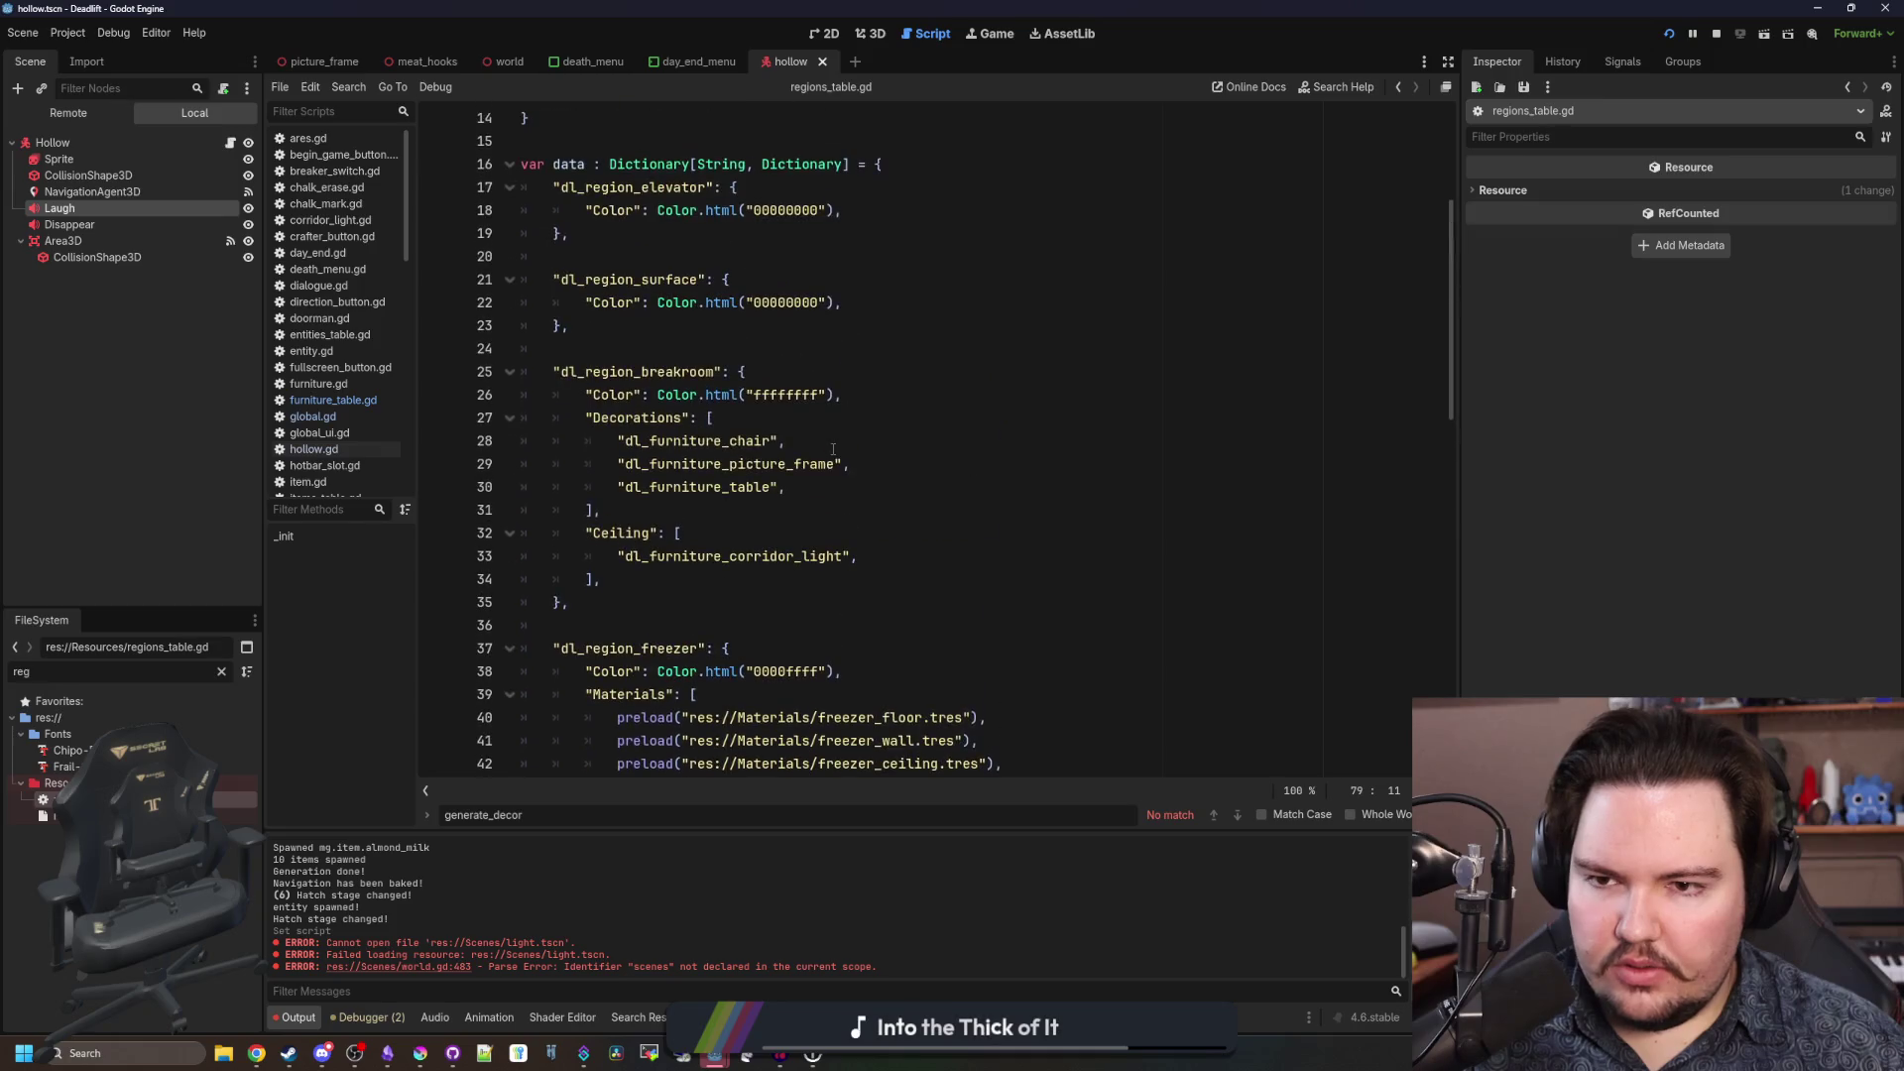
{"action": "double_click", "coordinate": [645, 418]}
{"action": "type", "text": "Furniture"}
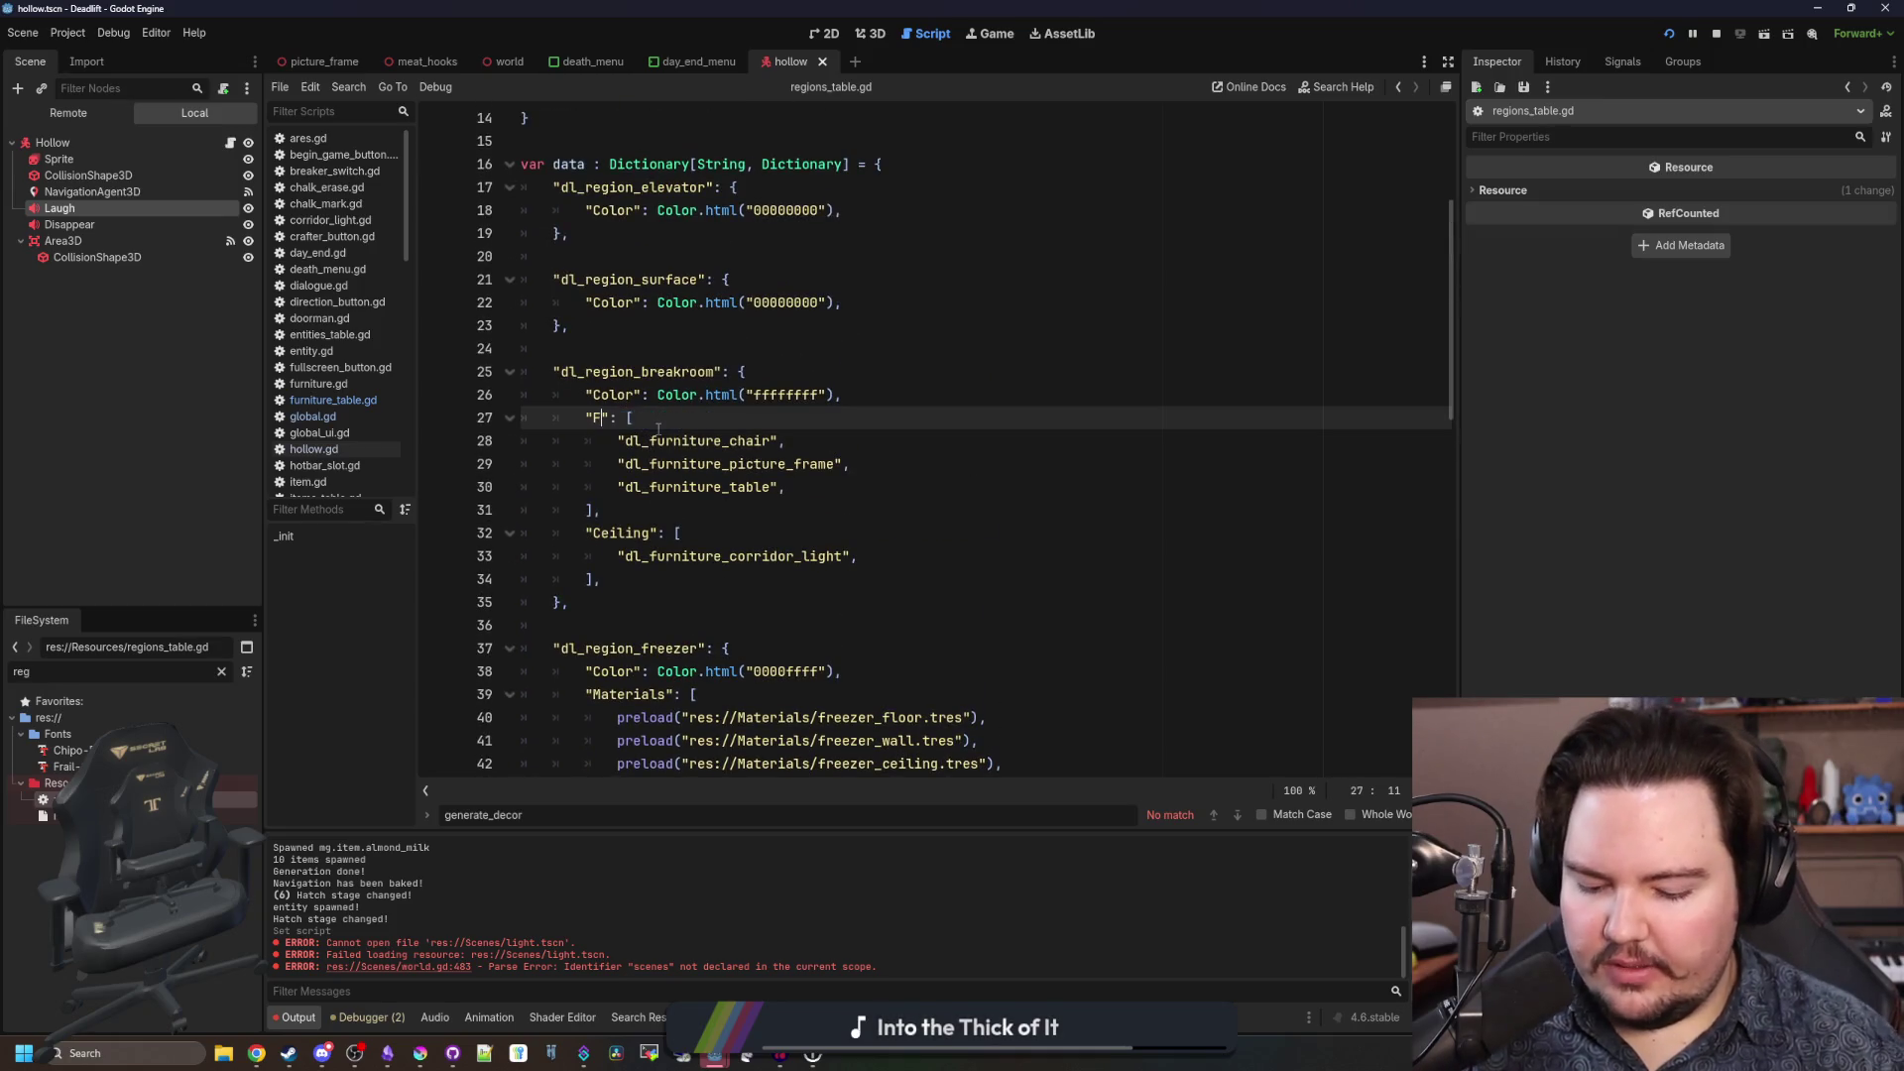
{"action": "type", "text": "e"}
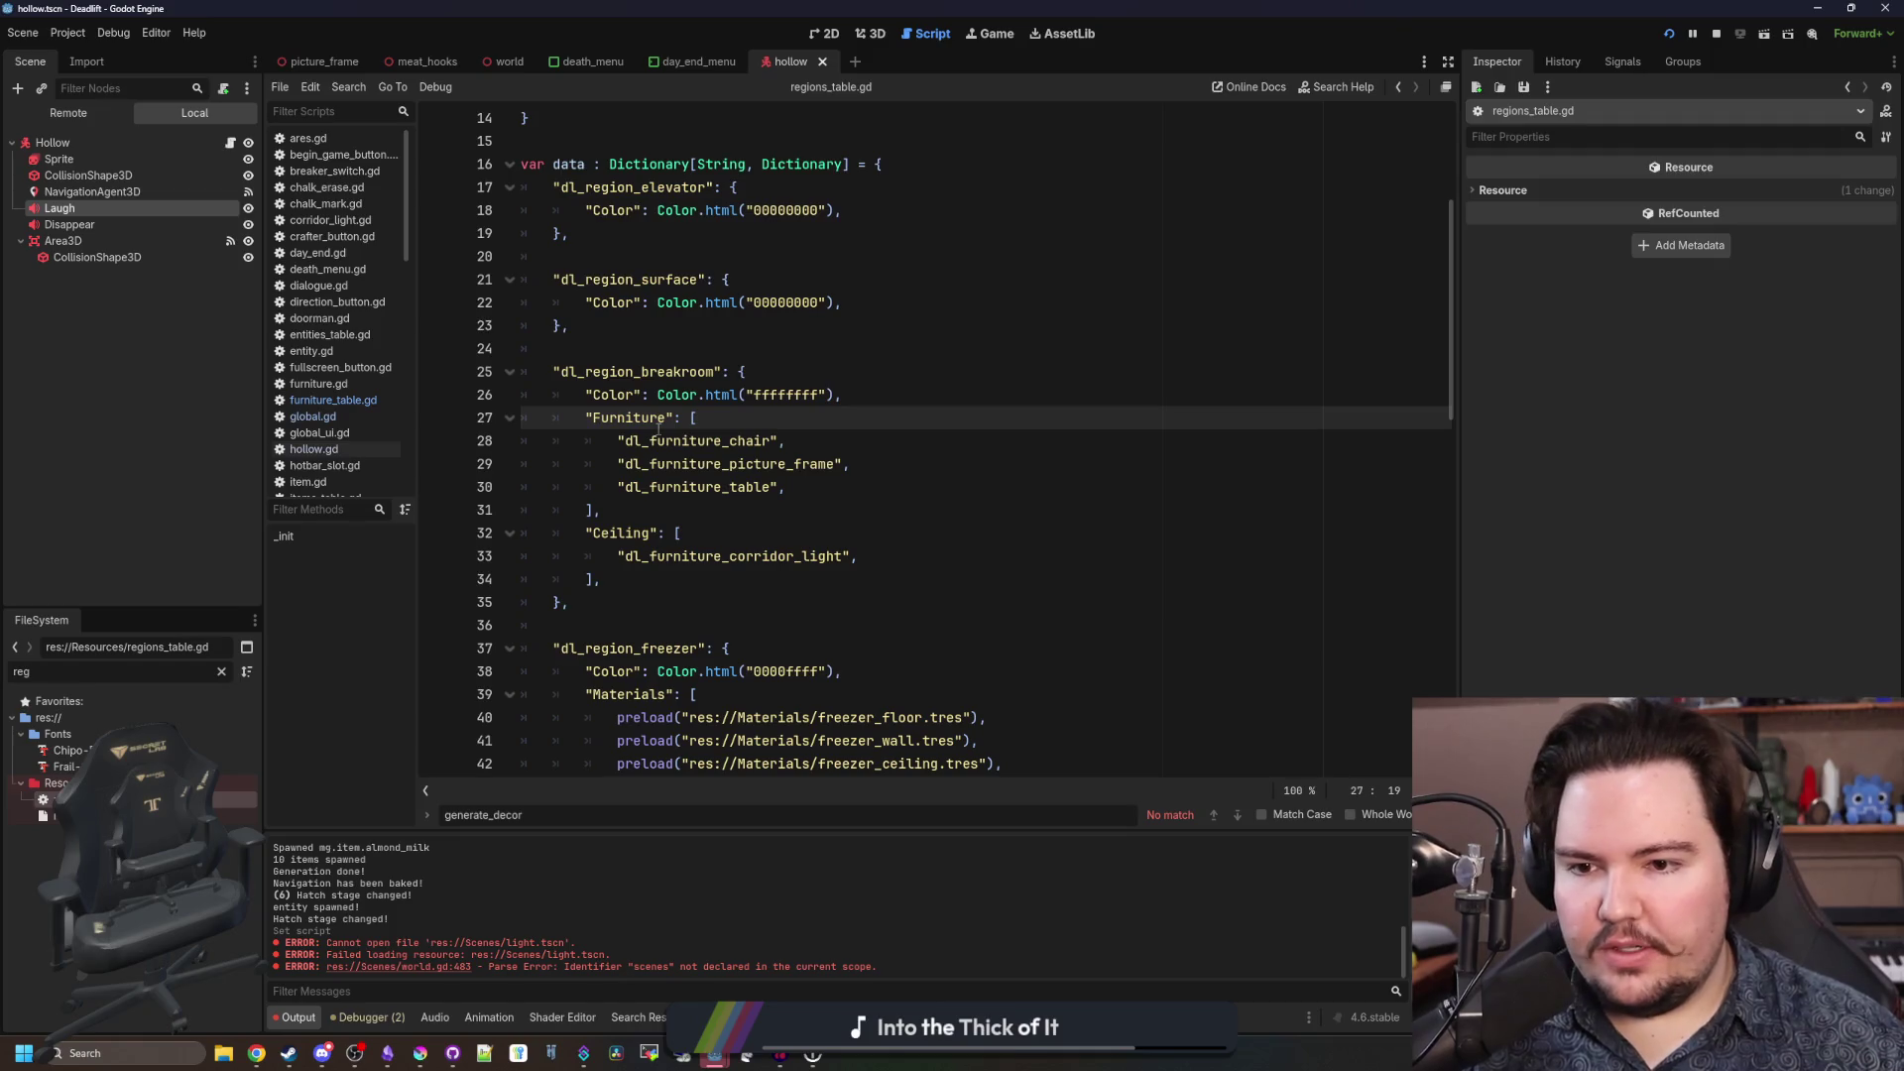
{"action": "double_click", "coordinate": [658, 421]}
{"action": "key", "text": "ctrl+c"}
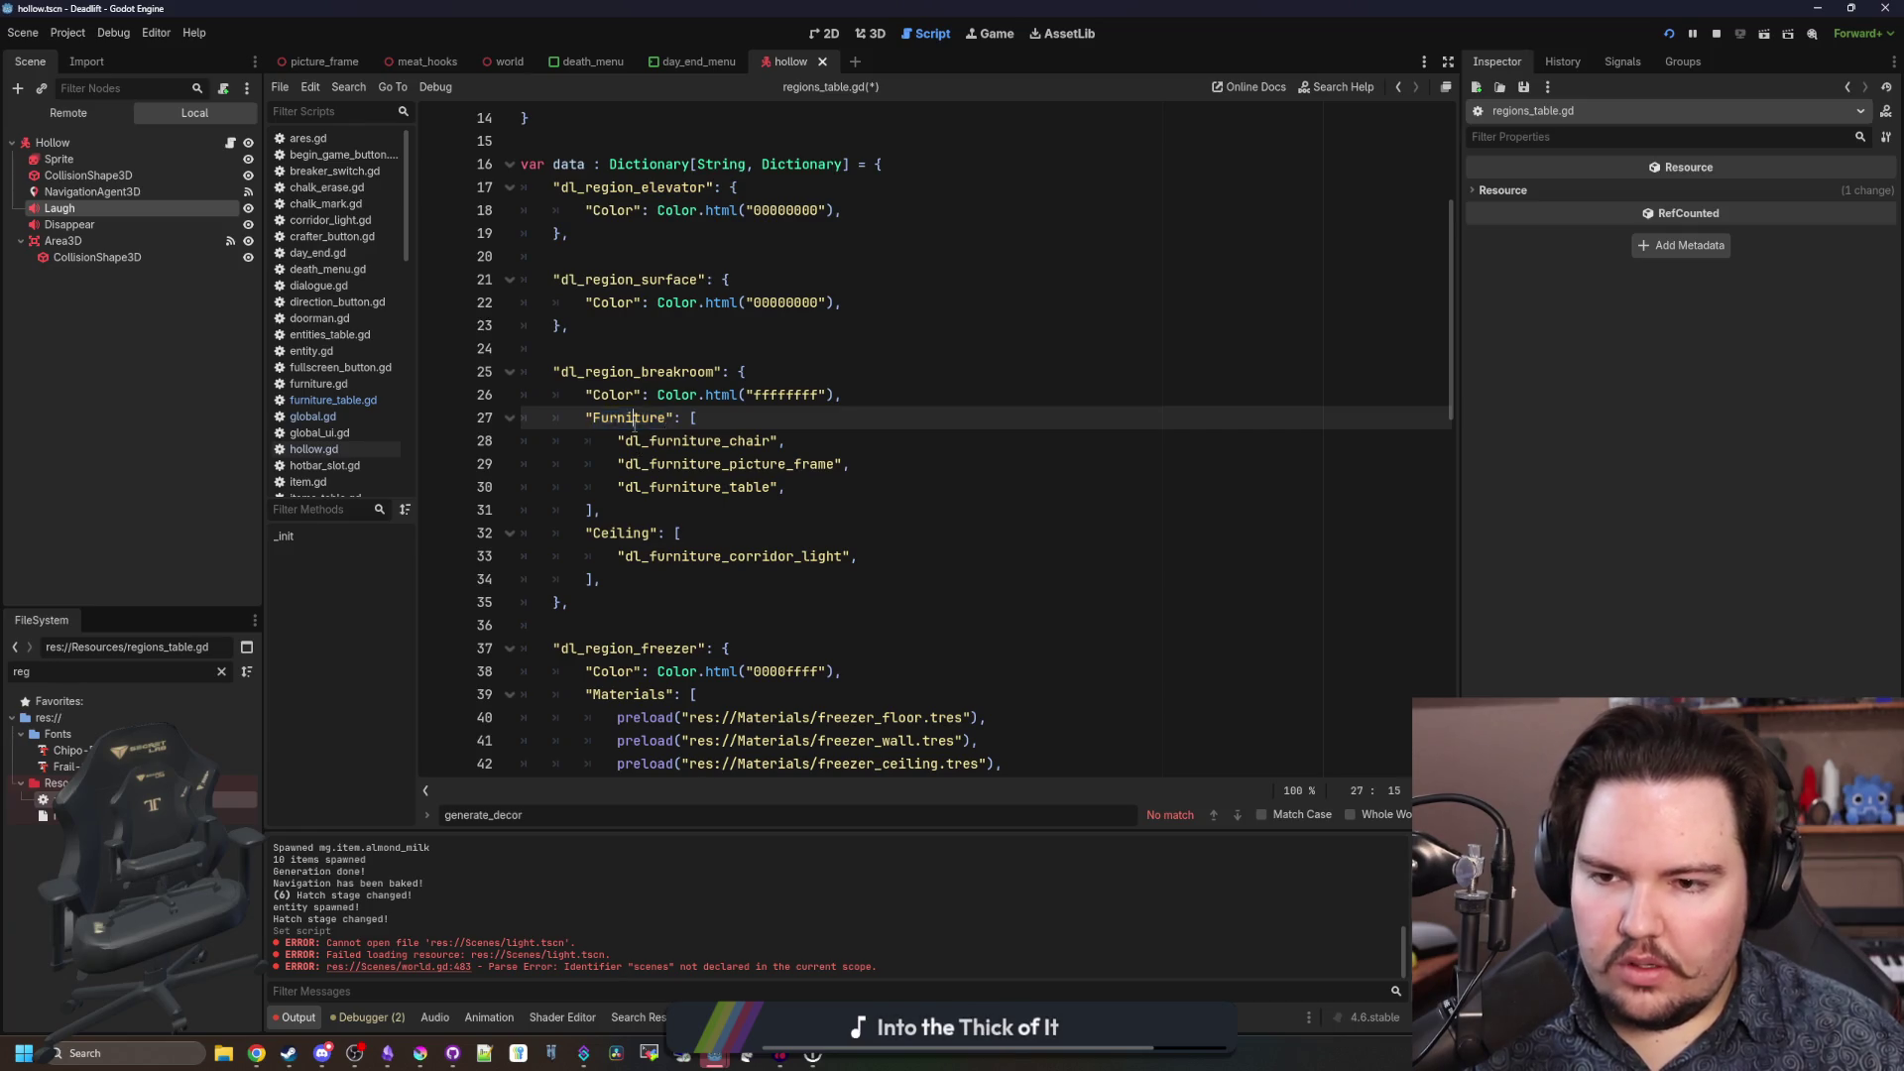
Replace the freezer, butchery and overgrown Decorations keys with Furniture.
{"action": "scroll", "coordinate": [644, 535], "scroll_direction": "down", "scroll_amount": 5}
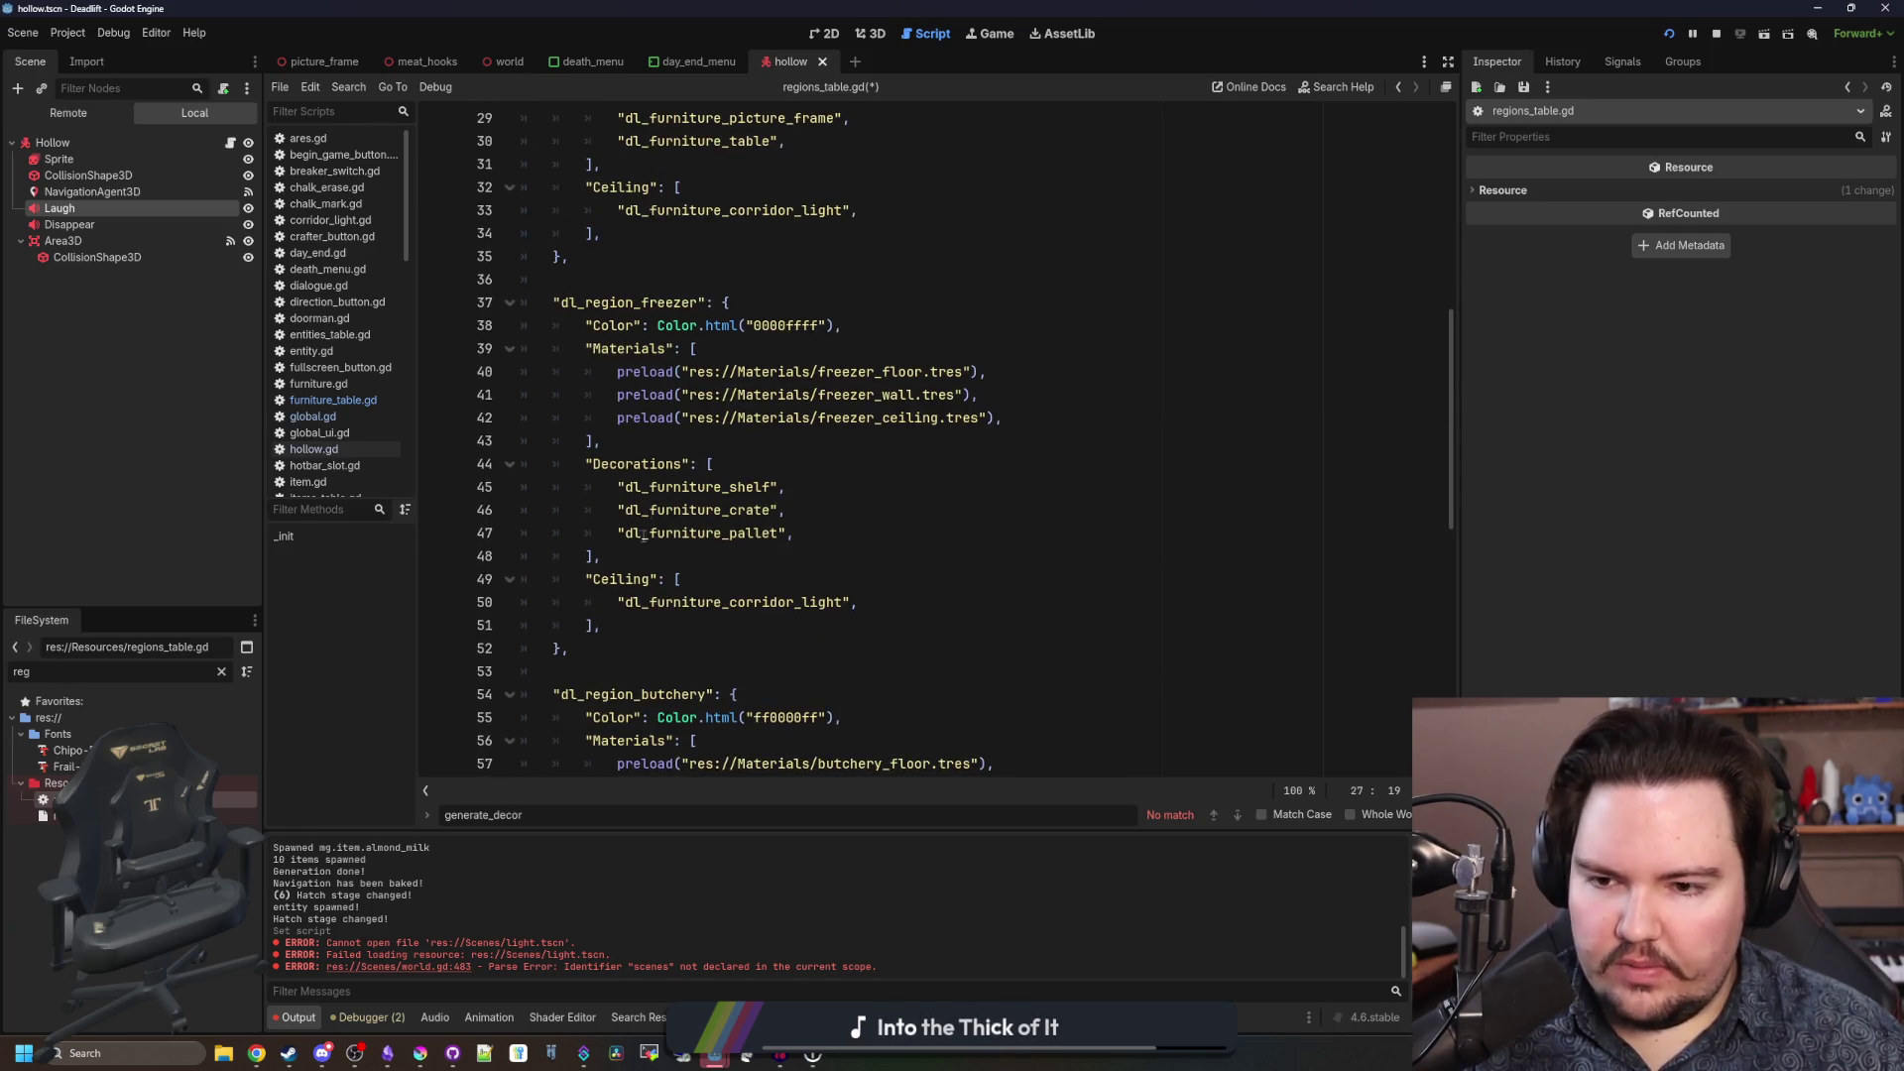
{"action": "double_click", "coordinate": [638, 464]}
{"action": "key", "text": "ctrl+v"}
{"action": "scroll", "coordinate": [645, 476], "scroll_direction": "down", "scroll_amount": 5}
{"action": "left_click", "coordinate": [650, 509]}
{"action": "double_click", "coordinate": [650, 510]}
{"action": "key", "text": "ctrl+v"}
{"action": "scroll", "coordinate": [649, 513], "scroll_direction": "down", "scroll_amount": 5}
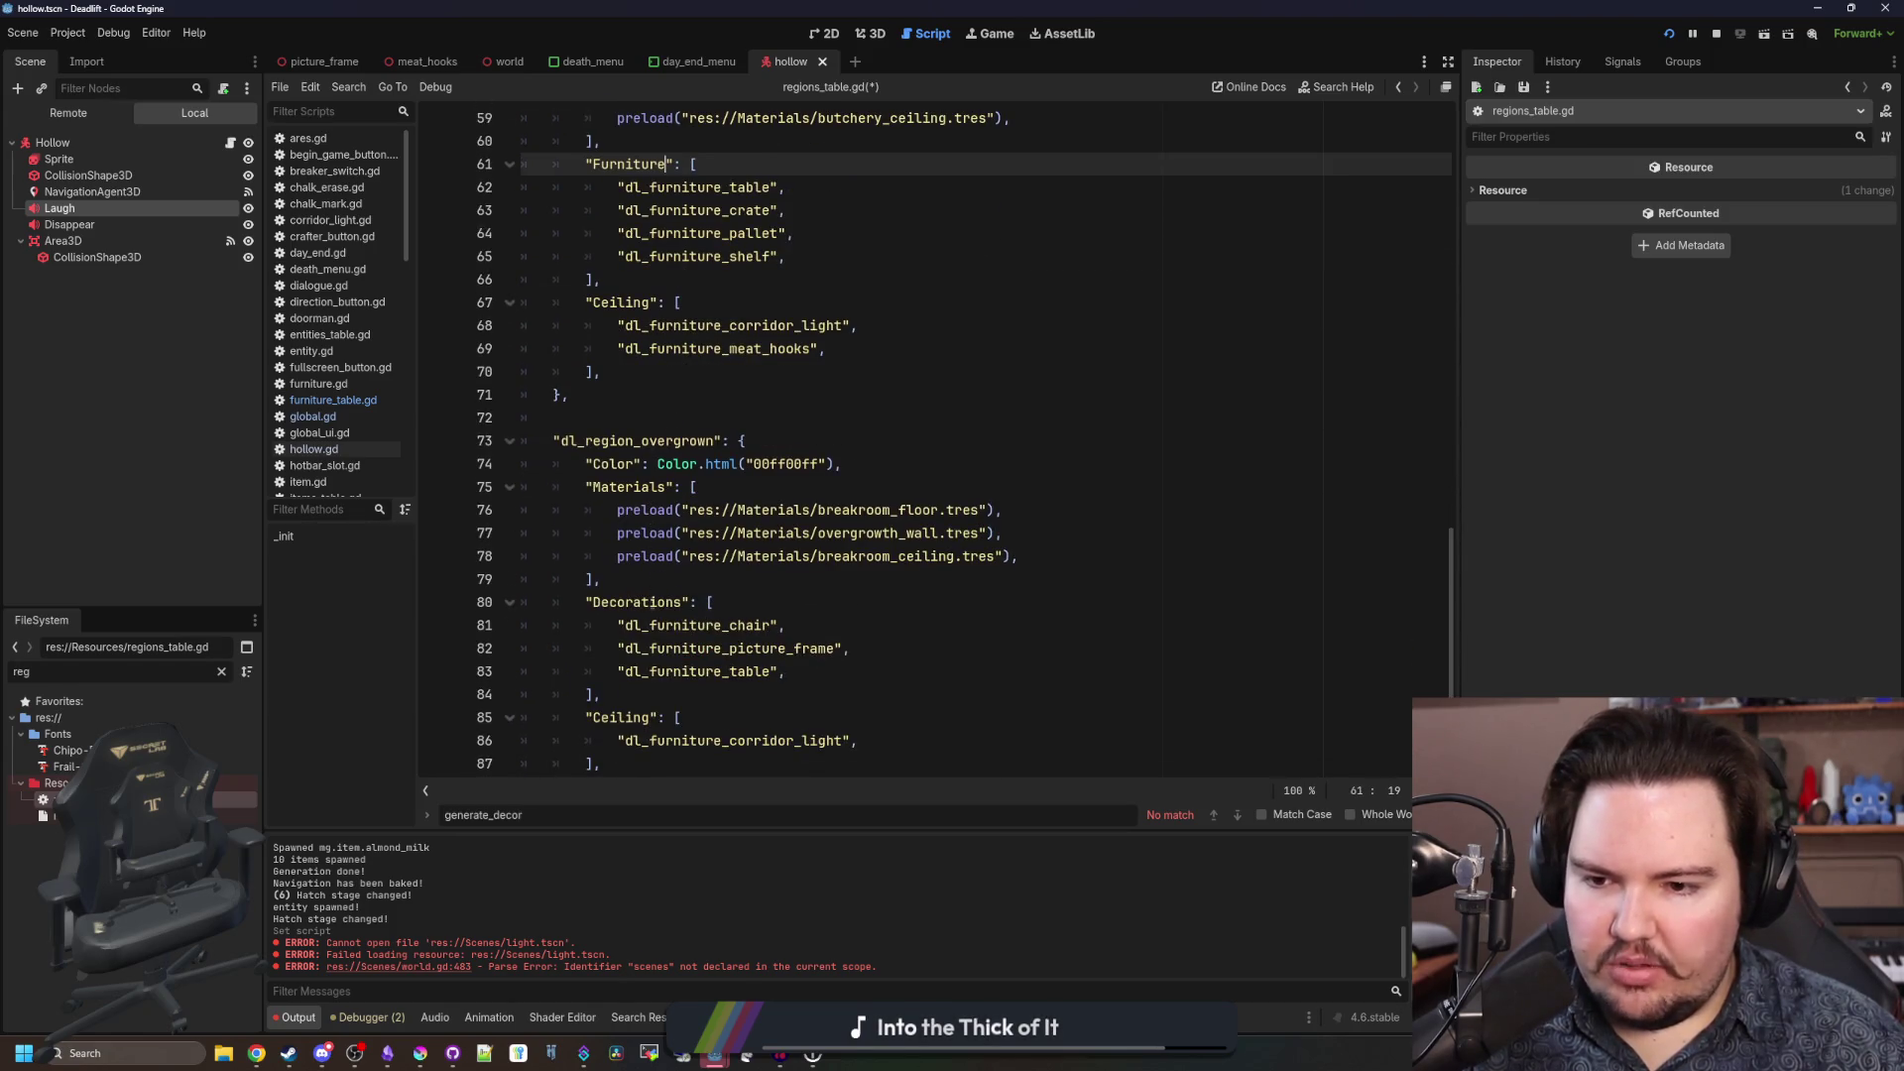
{"action": "double_click", "coordinate": [649, 602]}
{"action": "key", "text": "ctrl+v"}
Save regions_table.gd and review the renamed region entries.
{"action": "scroll", "coordinate": [666, 523], "scroll_direction": "down", "scroll_amount": 5}
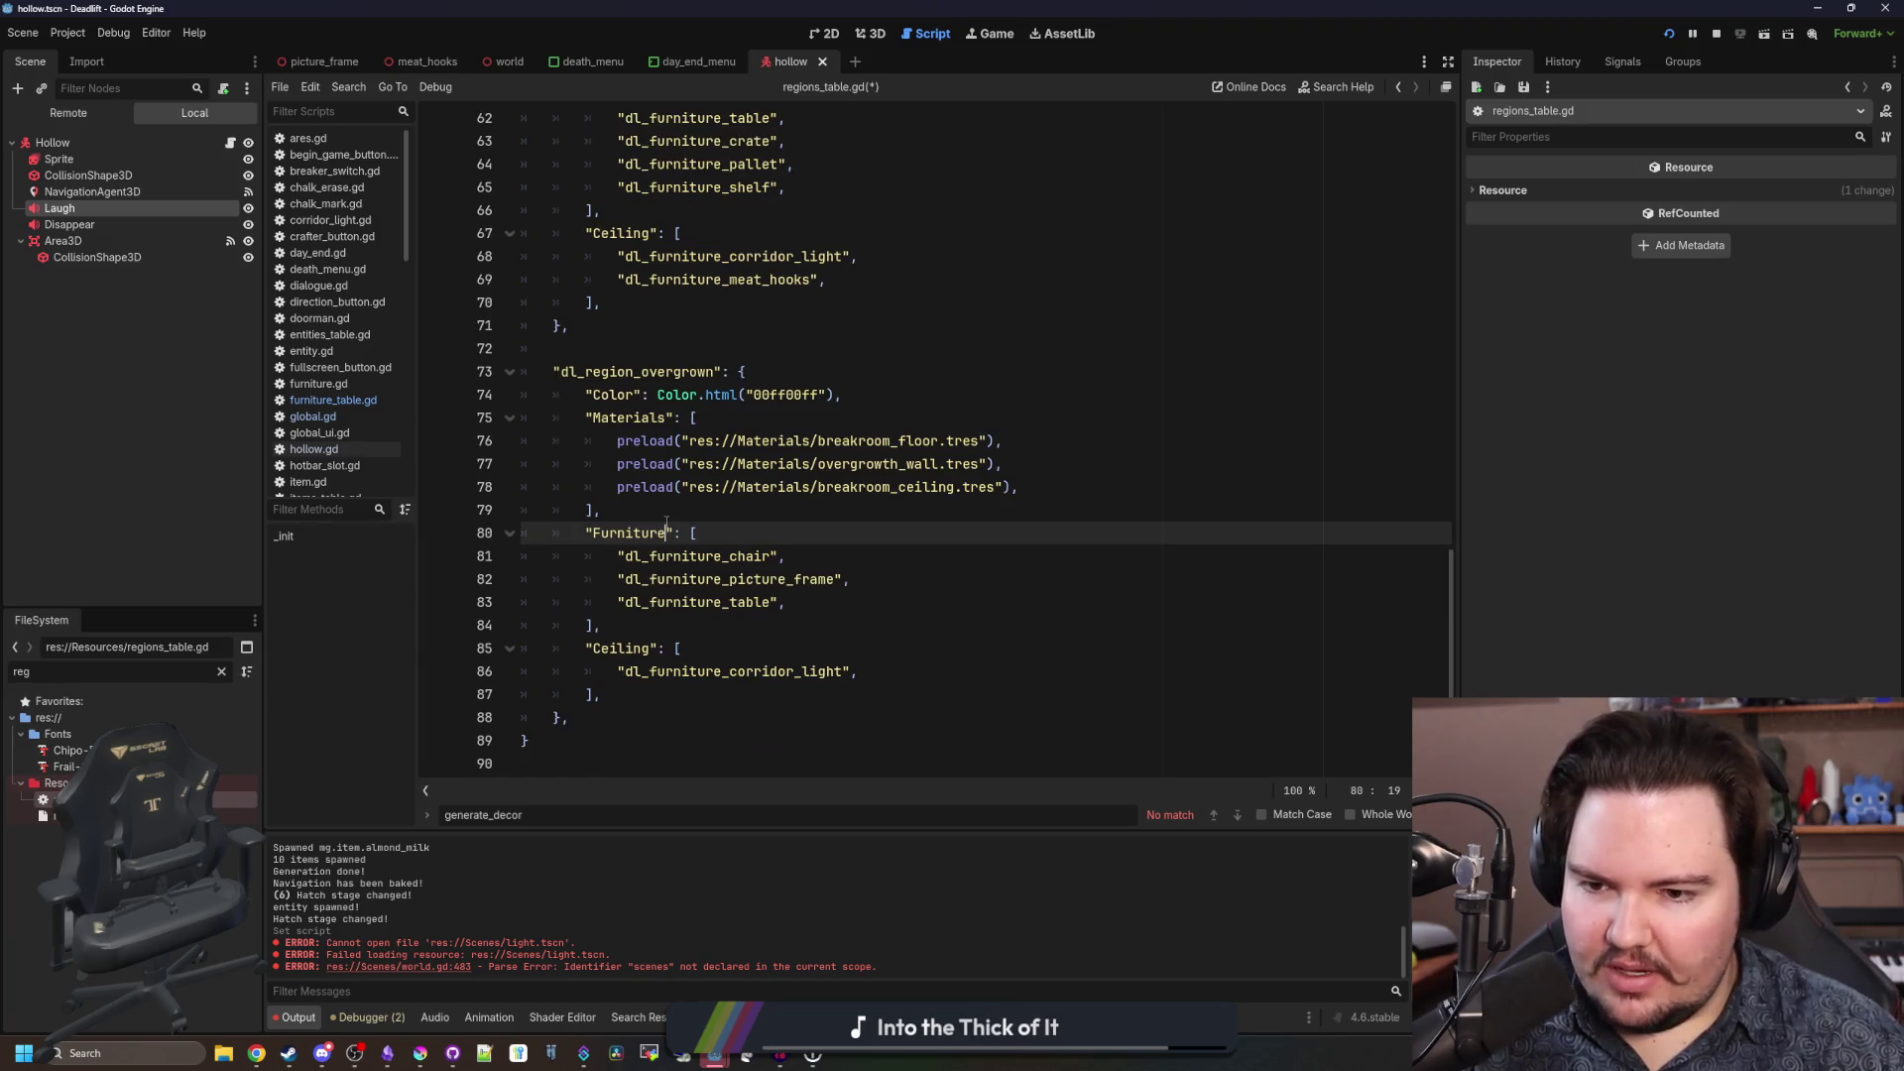
{"action": "left_click", "coordinate": [669, 511]}
{"action": "key", "text": "ctrl+s"}
{"action": "scroll", "coordinate": [662, 457], "scroll_direction": "up", "scroll_amount": 3}
{"action": "scroll", "coordinate": [667, 455], "scroll_direction": "up", "scroll_amount": 10}
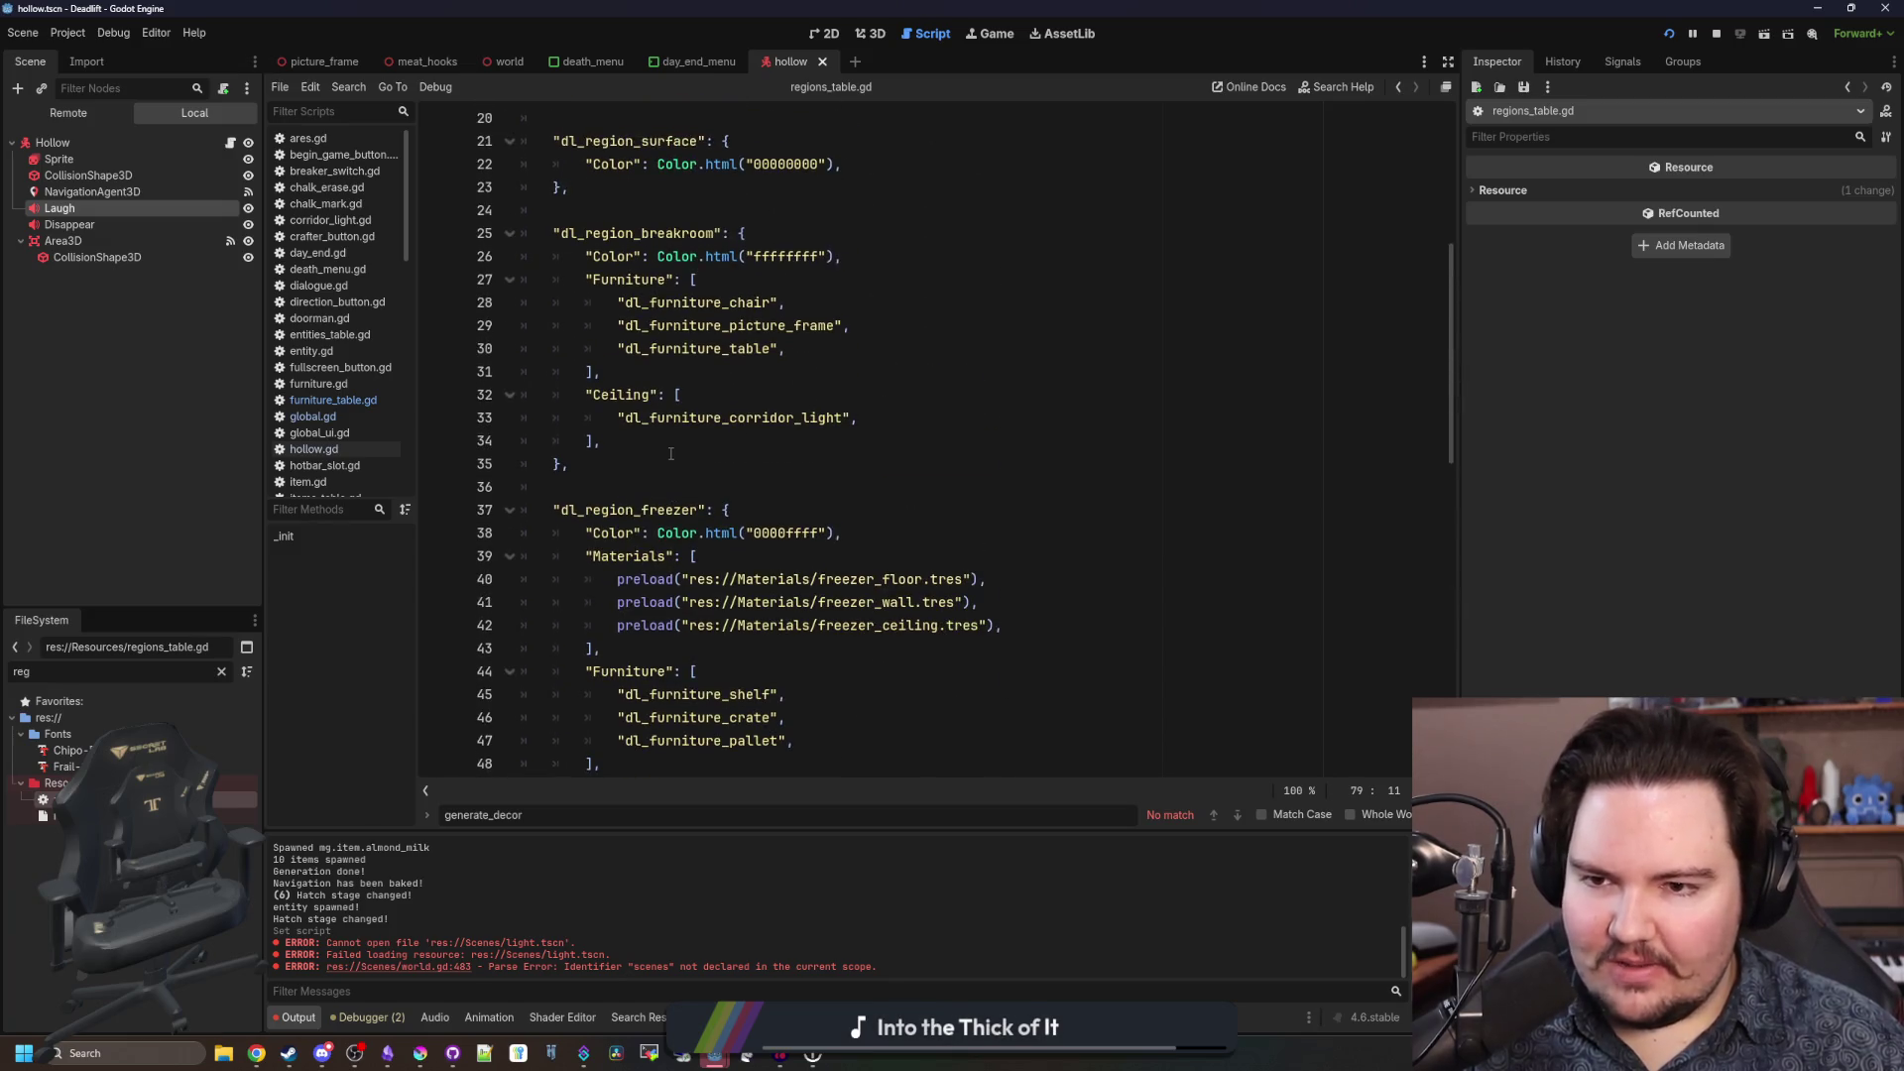
{"action": "scroll", "coordinate": [671, 454], "scroll_direction": "up", "scroll_amount": 3}
{"action": "left_click", "coordinate": [686, 417]}
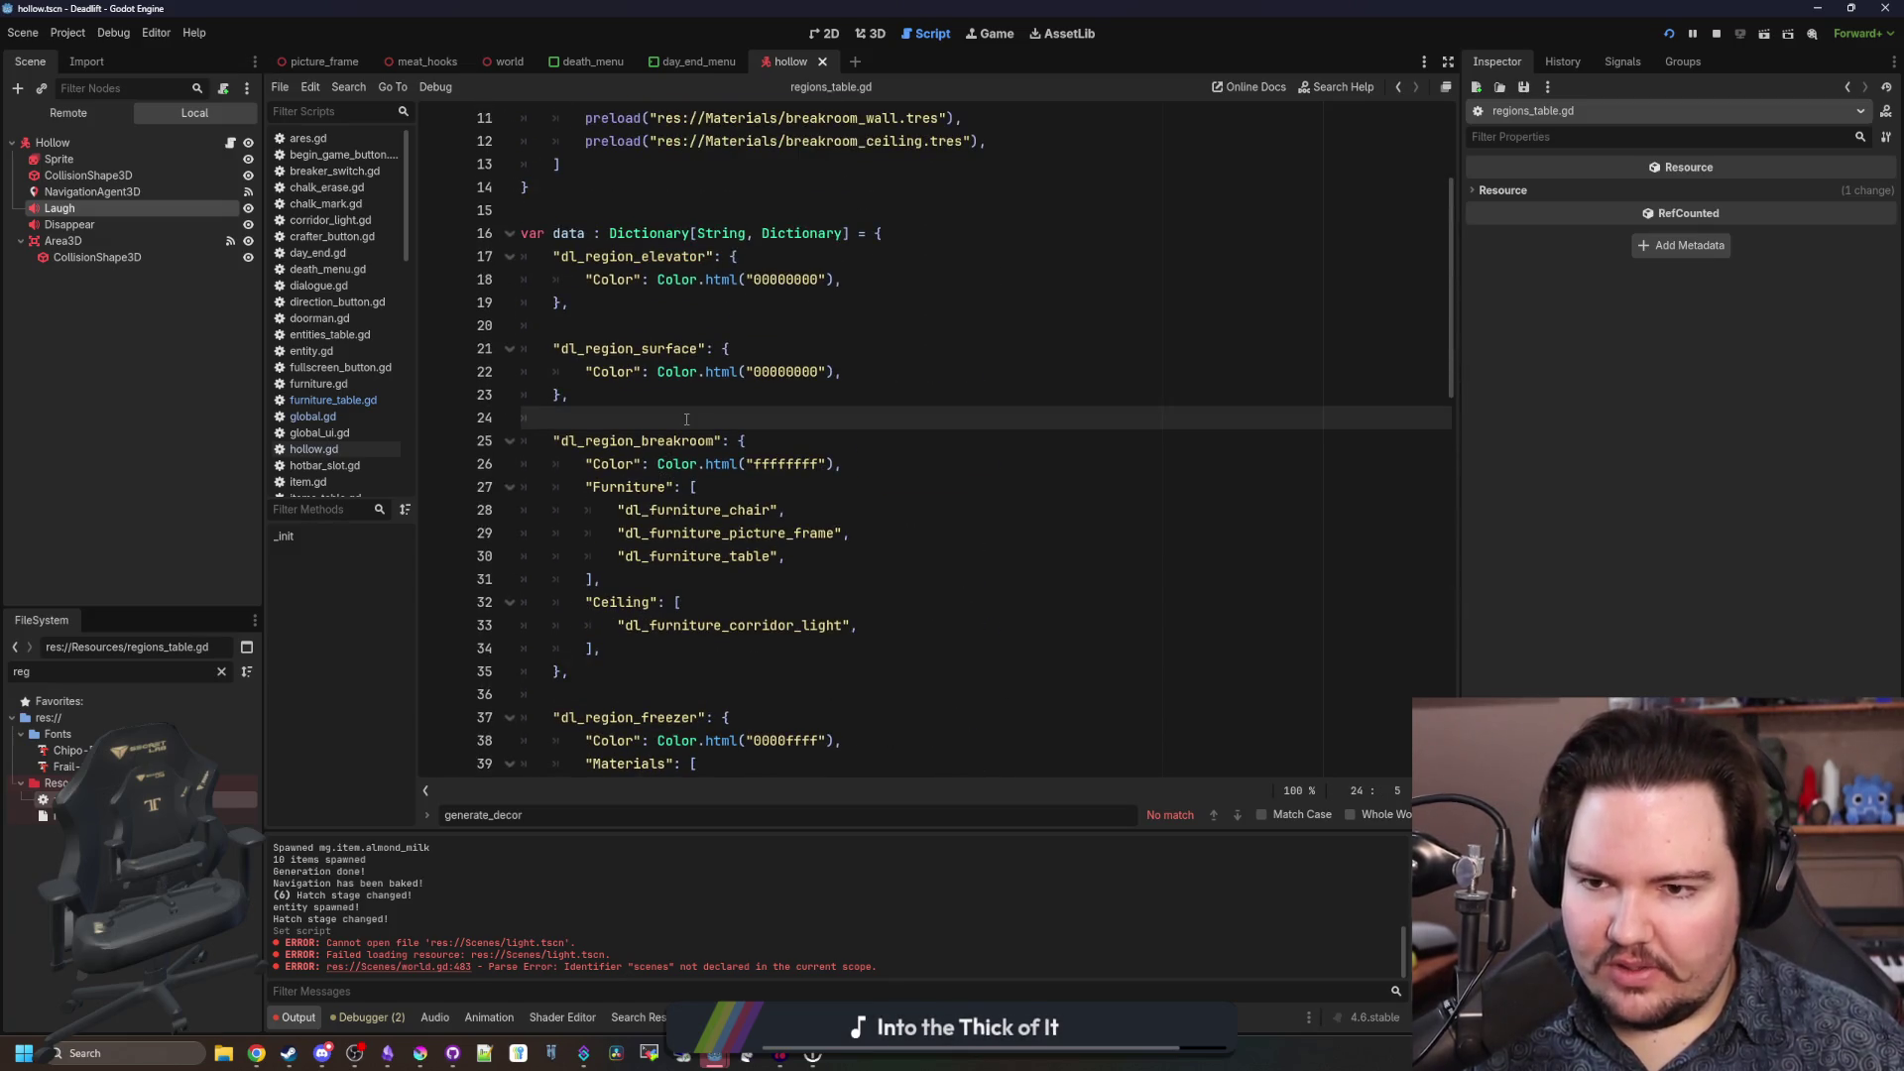
{"action": "scroll", "coordinate": [686, 418], "scroll_direction": "up", "scroll_amount": 3}
{"action": "scroll", "coordinate": [686, 419], "scroll_direction": "down", "scroll_amount": 5}
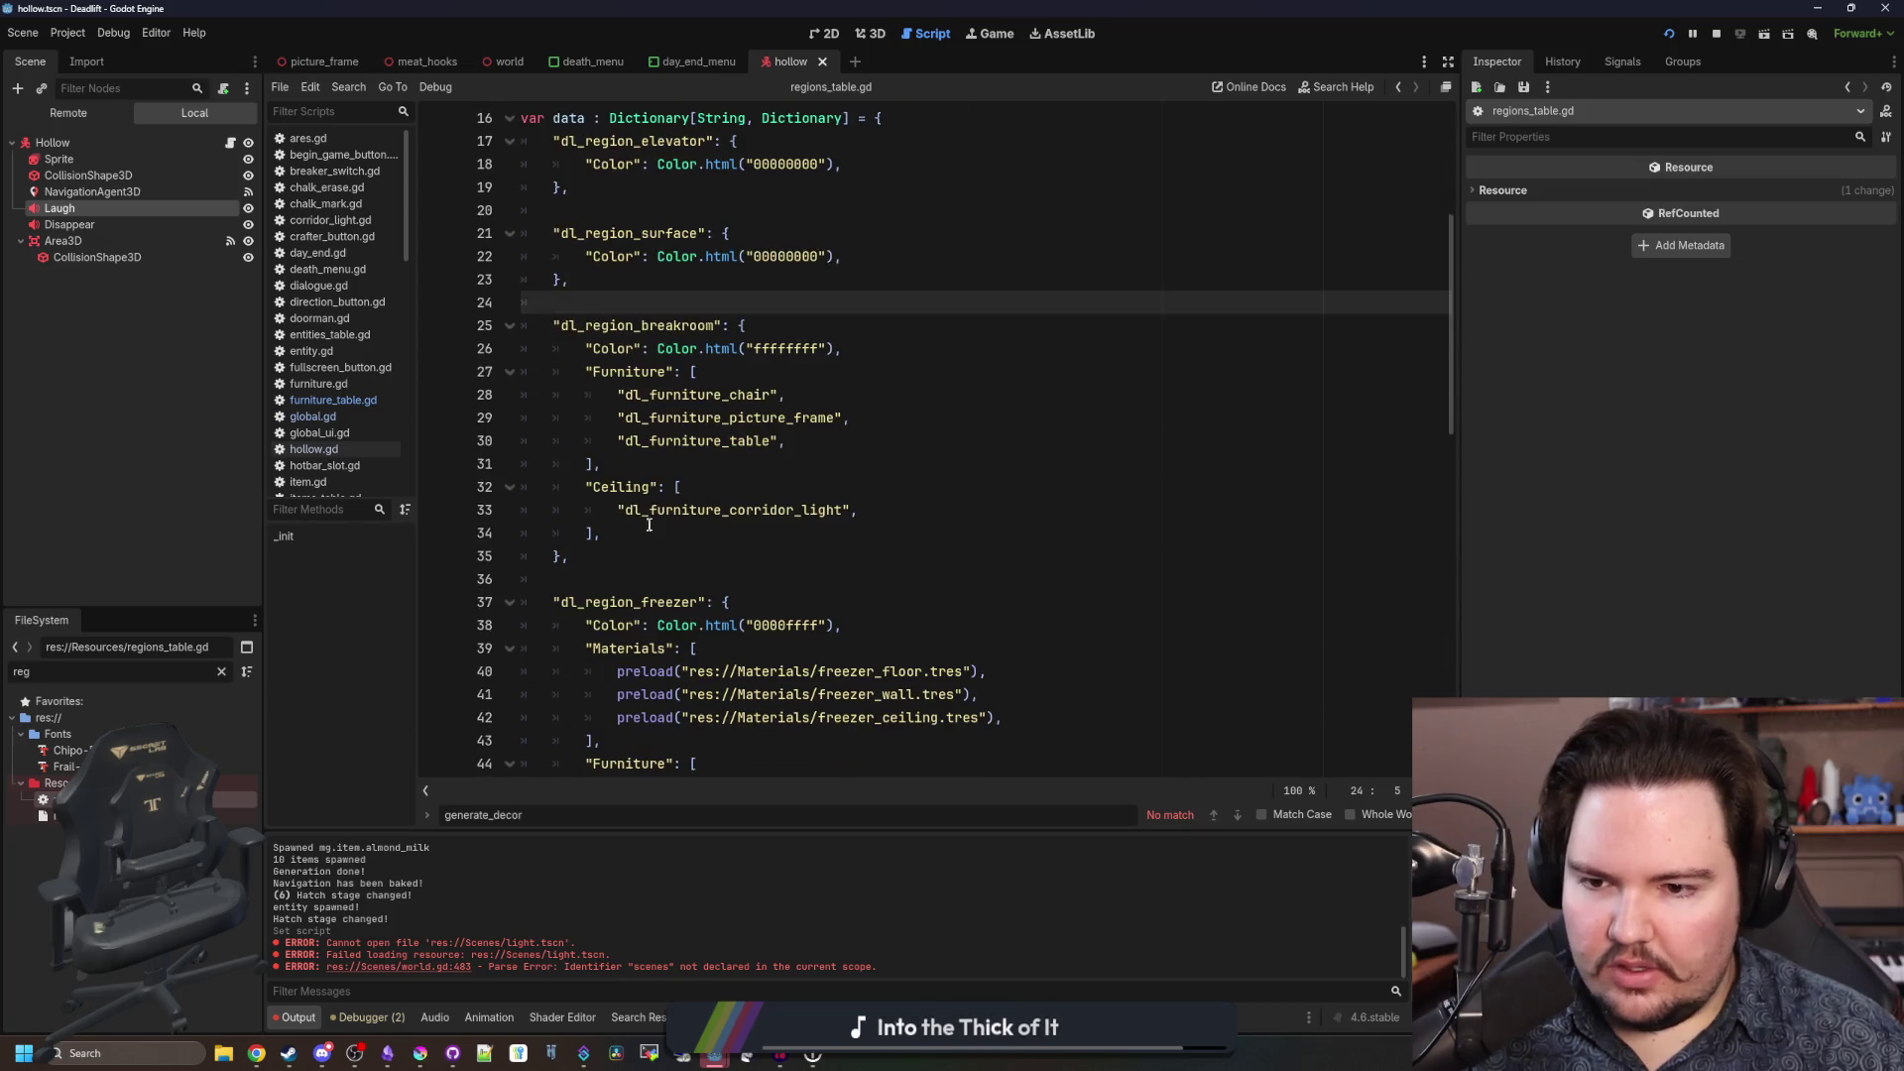
{"action": "left_click", "coordinate": [585, 487]}
{"action": "scroll", "coordinate": [656, 428], "scroll_direction": "up", "scroll_amount": 5}
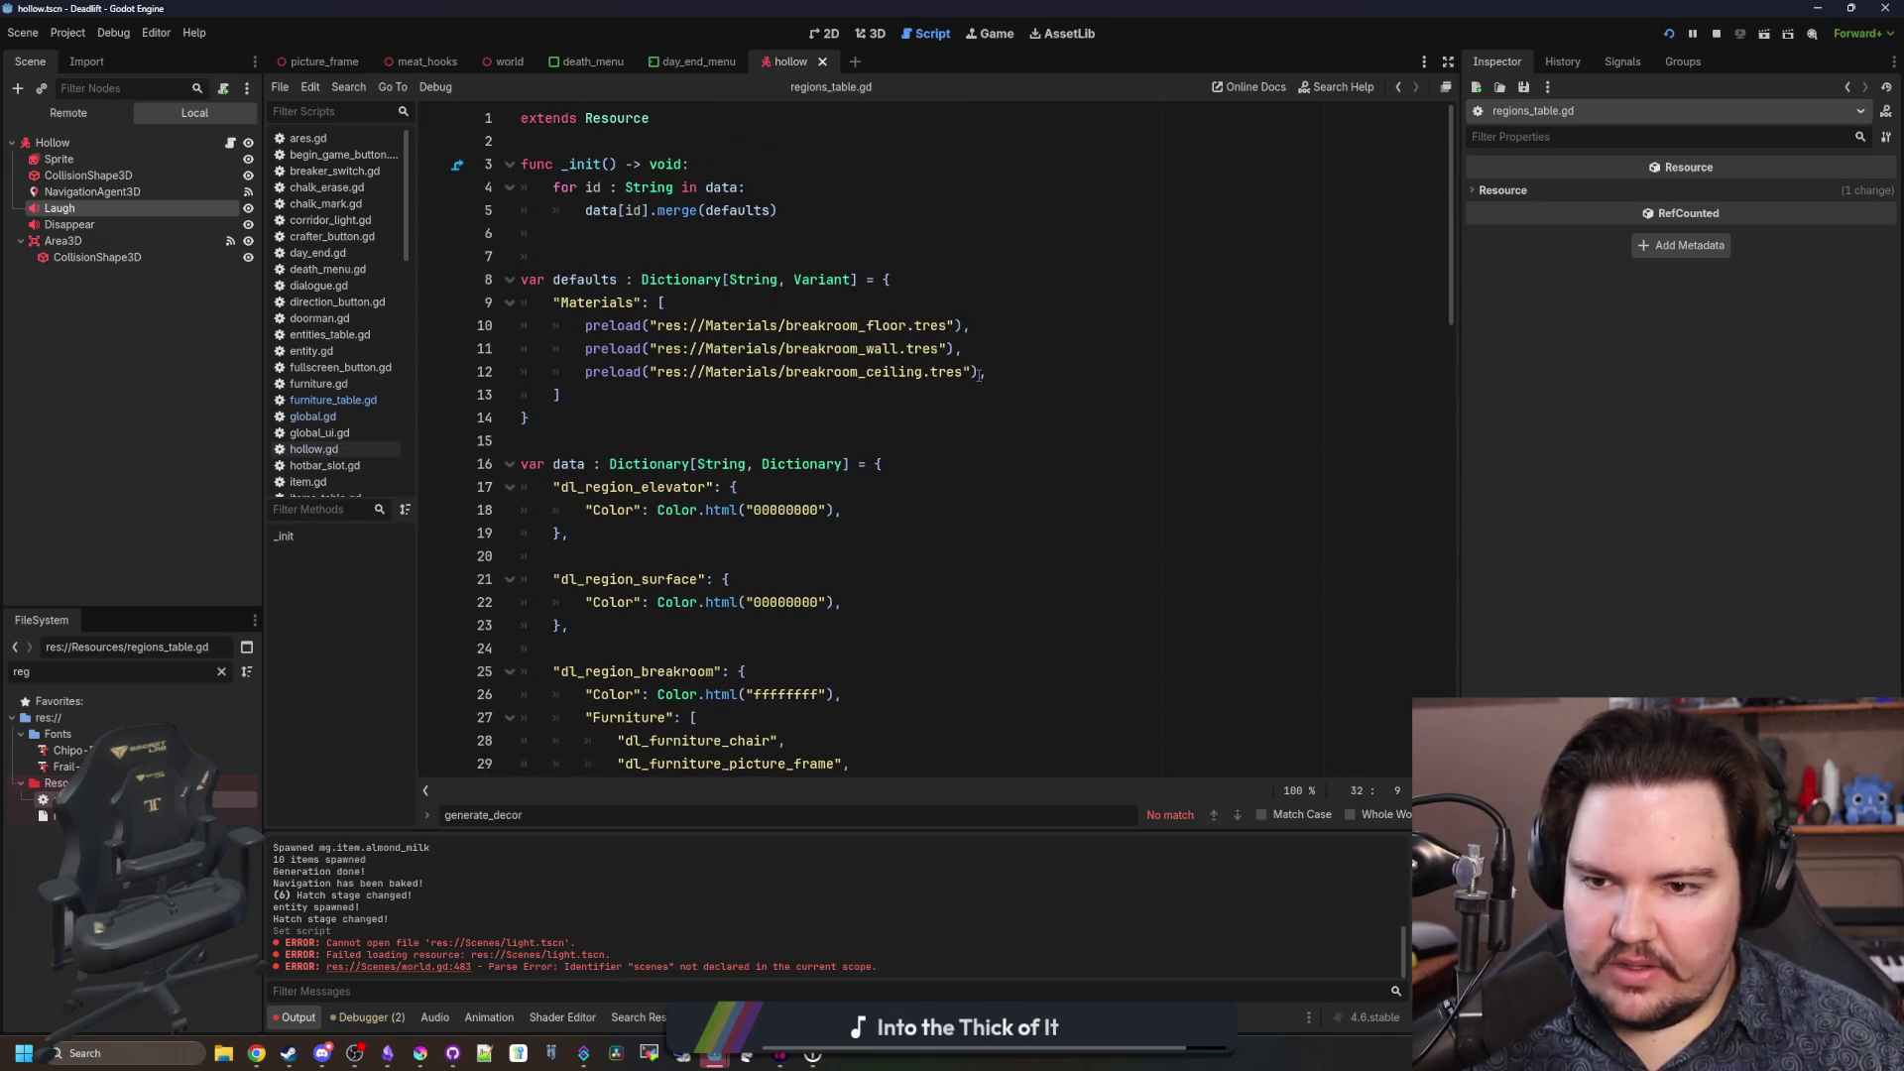
Paste an empty Ceiling list under Materials in the defaults dictionary.
{"action": "left_click", "coordinate": [703, 397]}
{"action": "key", "text": "Return"}
{"action": "type", "text": "\"Ceiling\": ["}
{"action": "left_click", "coordinate": [703, 400]}
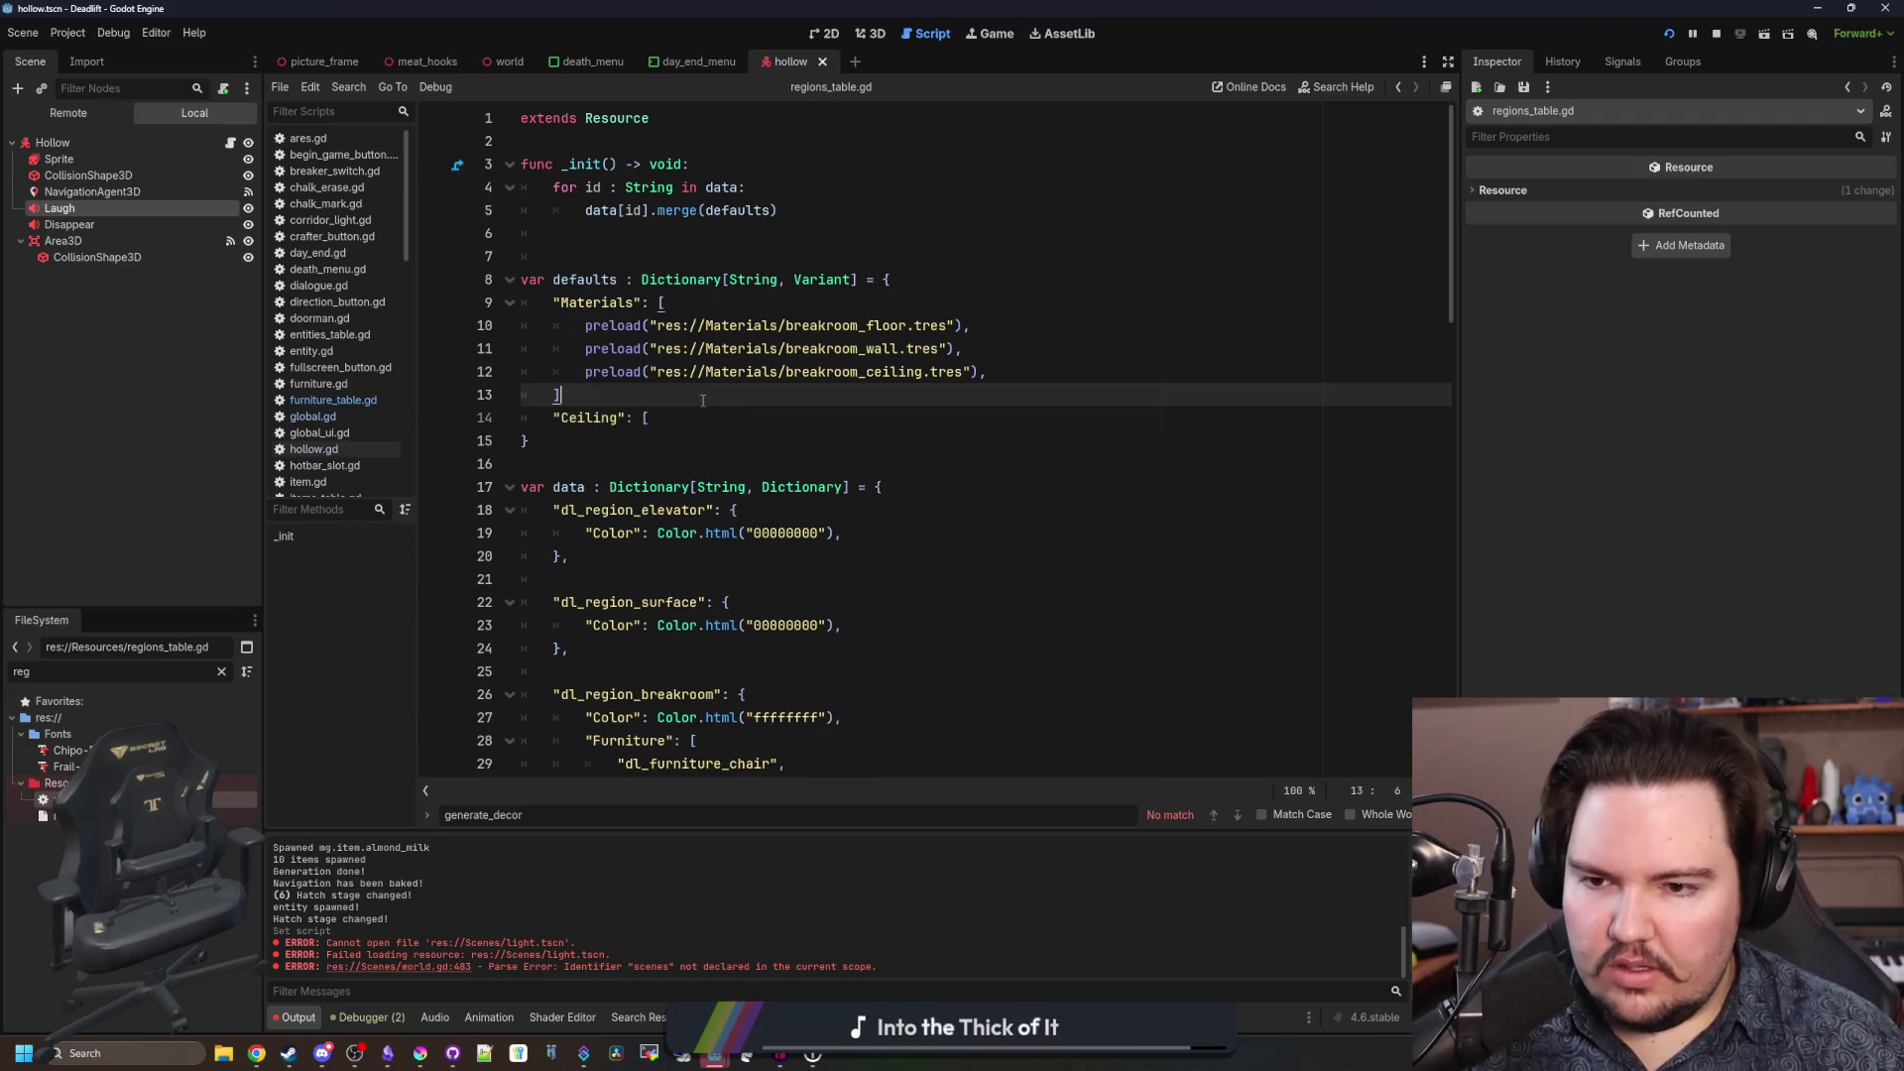
{"action": "key", "text": "Return"}
{"action": "scroll", "coordinate": [703, 401], "scroll_direction": "down", "scroll_amount": 2}
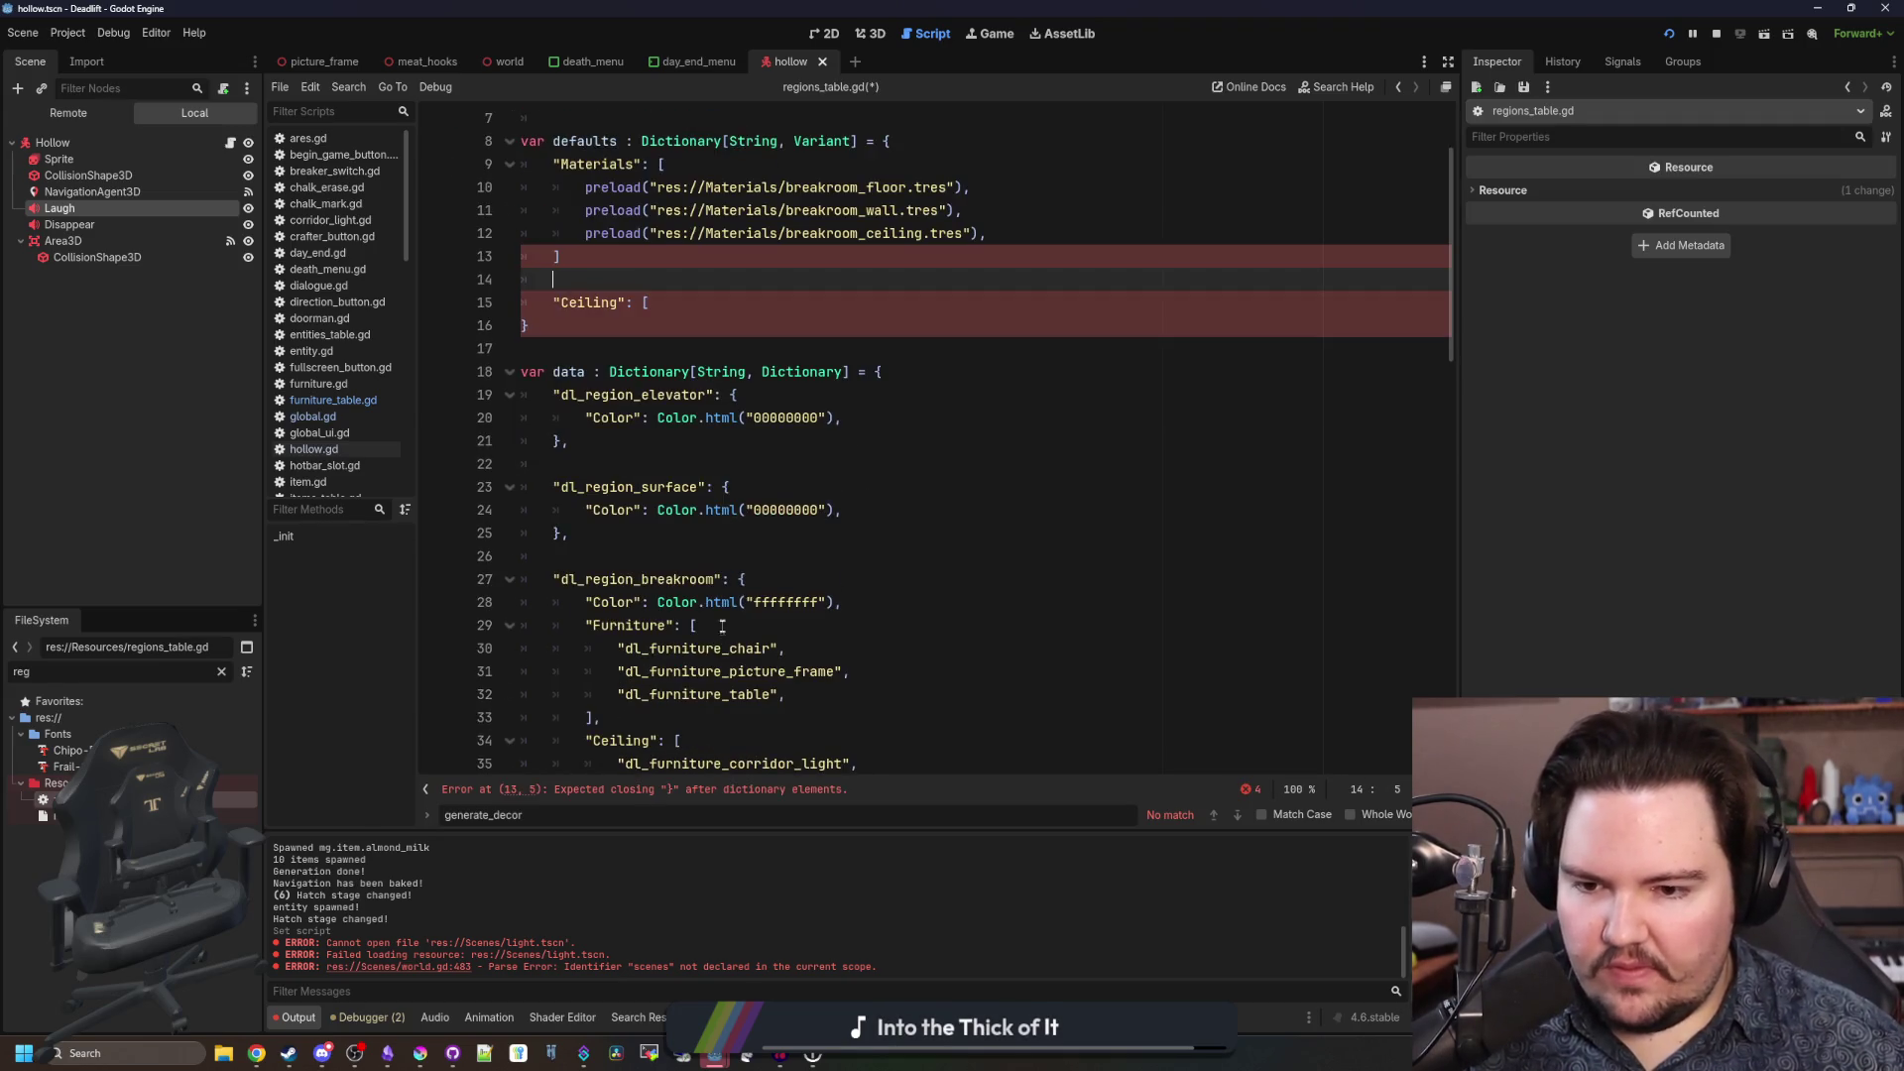
Add an empty Furniture list to the defaults and insert the missing commas.
{"action": "left_click", "coordinate": [587, 625]}
{"action": "key", "text": "ctrl+c"}
{"action": "left_click", "coordinate": [713, 286]}
{"action": "key", "text": "ctrl+v"}
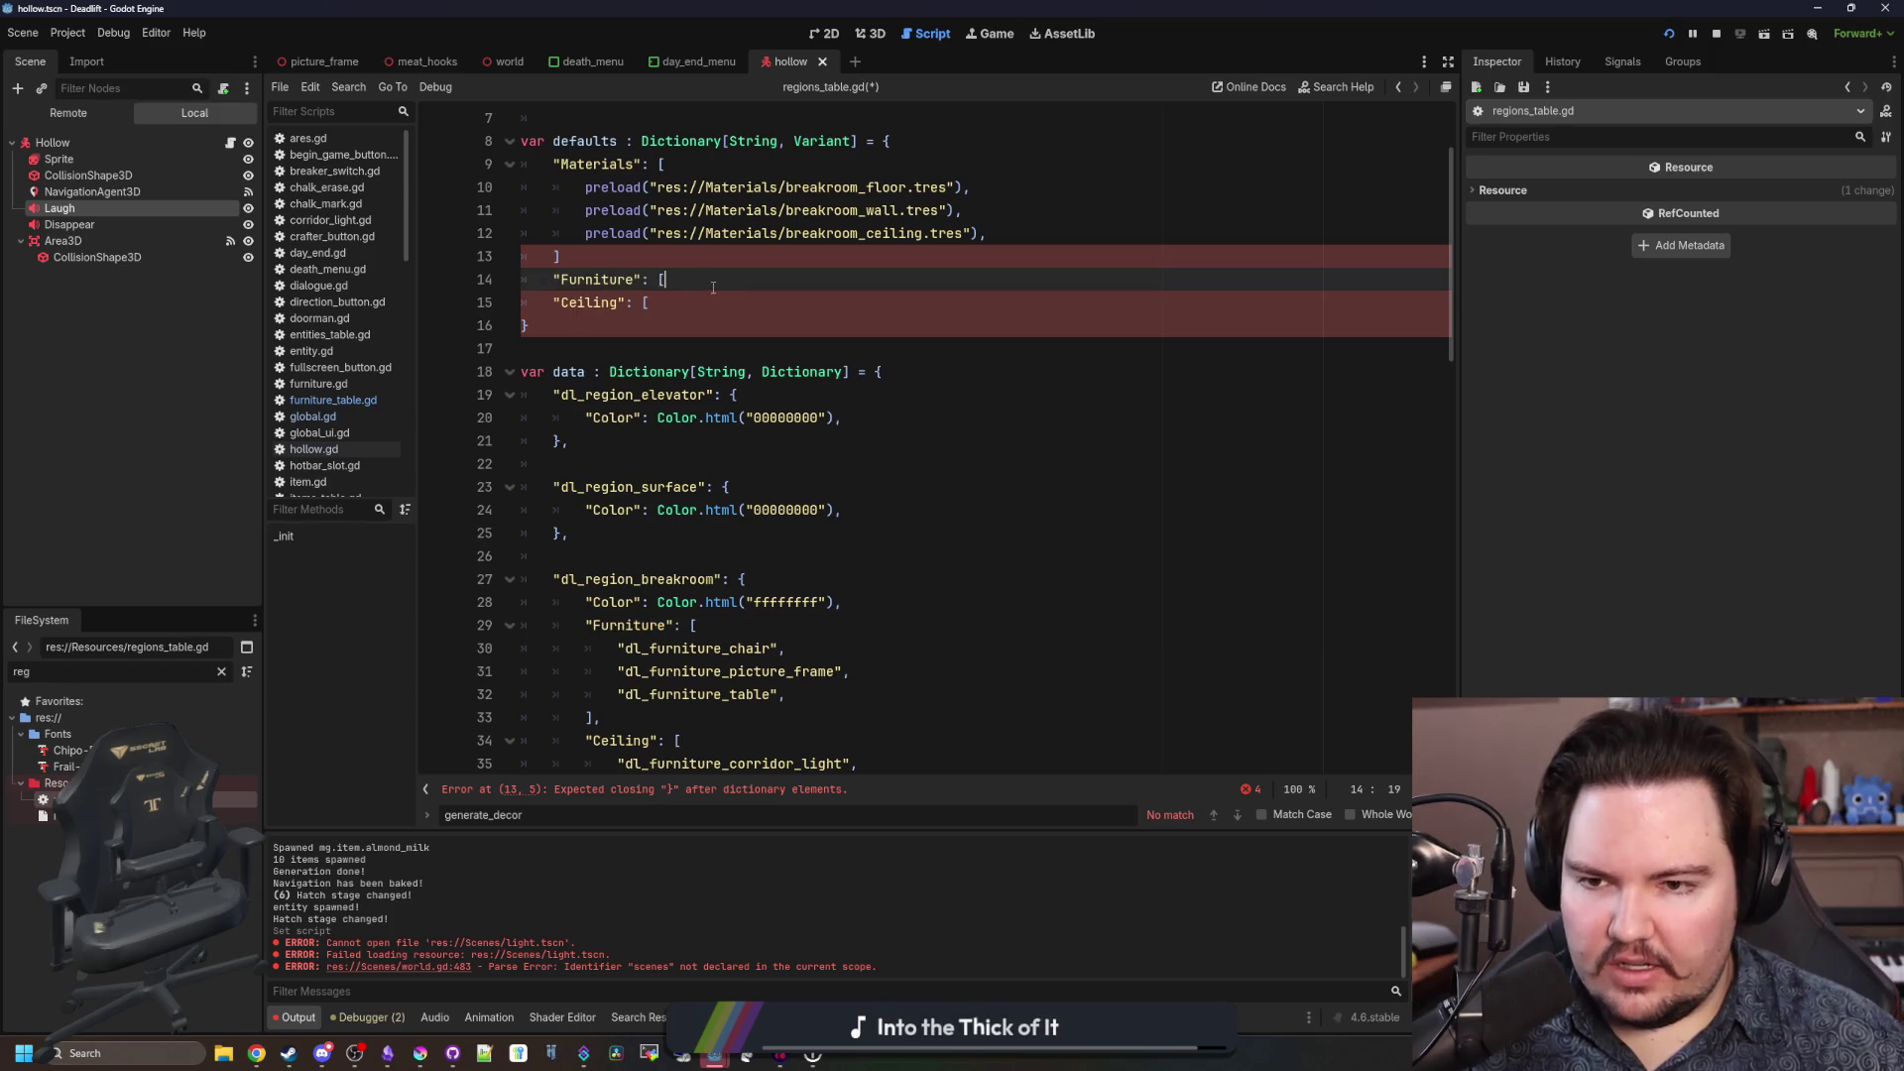
{"action": "type", "text": "]"}
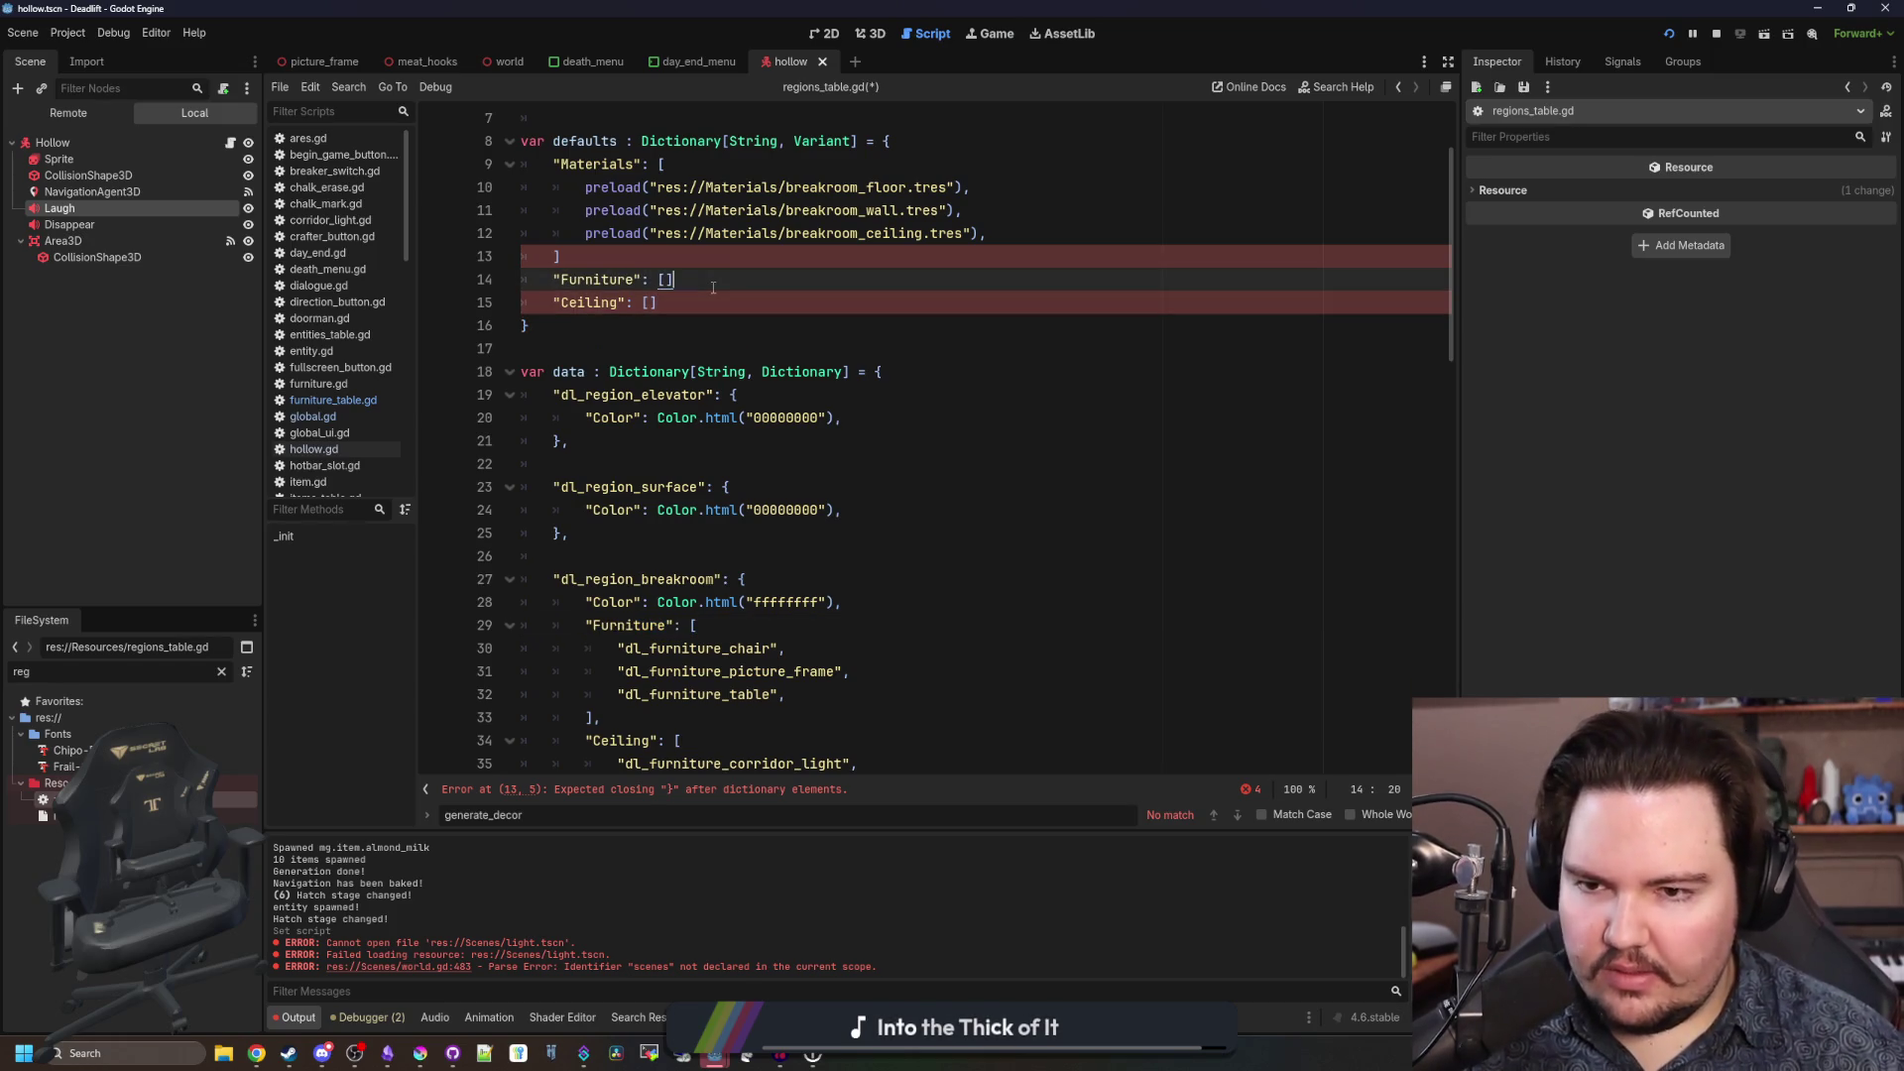
{"action": "type", "text": ","}
{"action": "left_click", "coordinate": [694, 303]}
{"action": "type", "text": ","}
{"action": "left_click", "coordinate": [687, 260]}
{"action": "type", "text": ","}
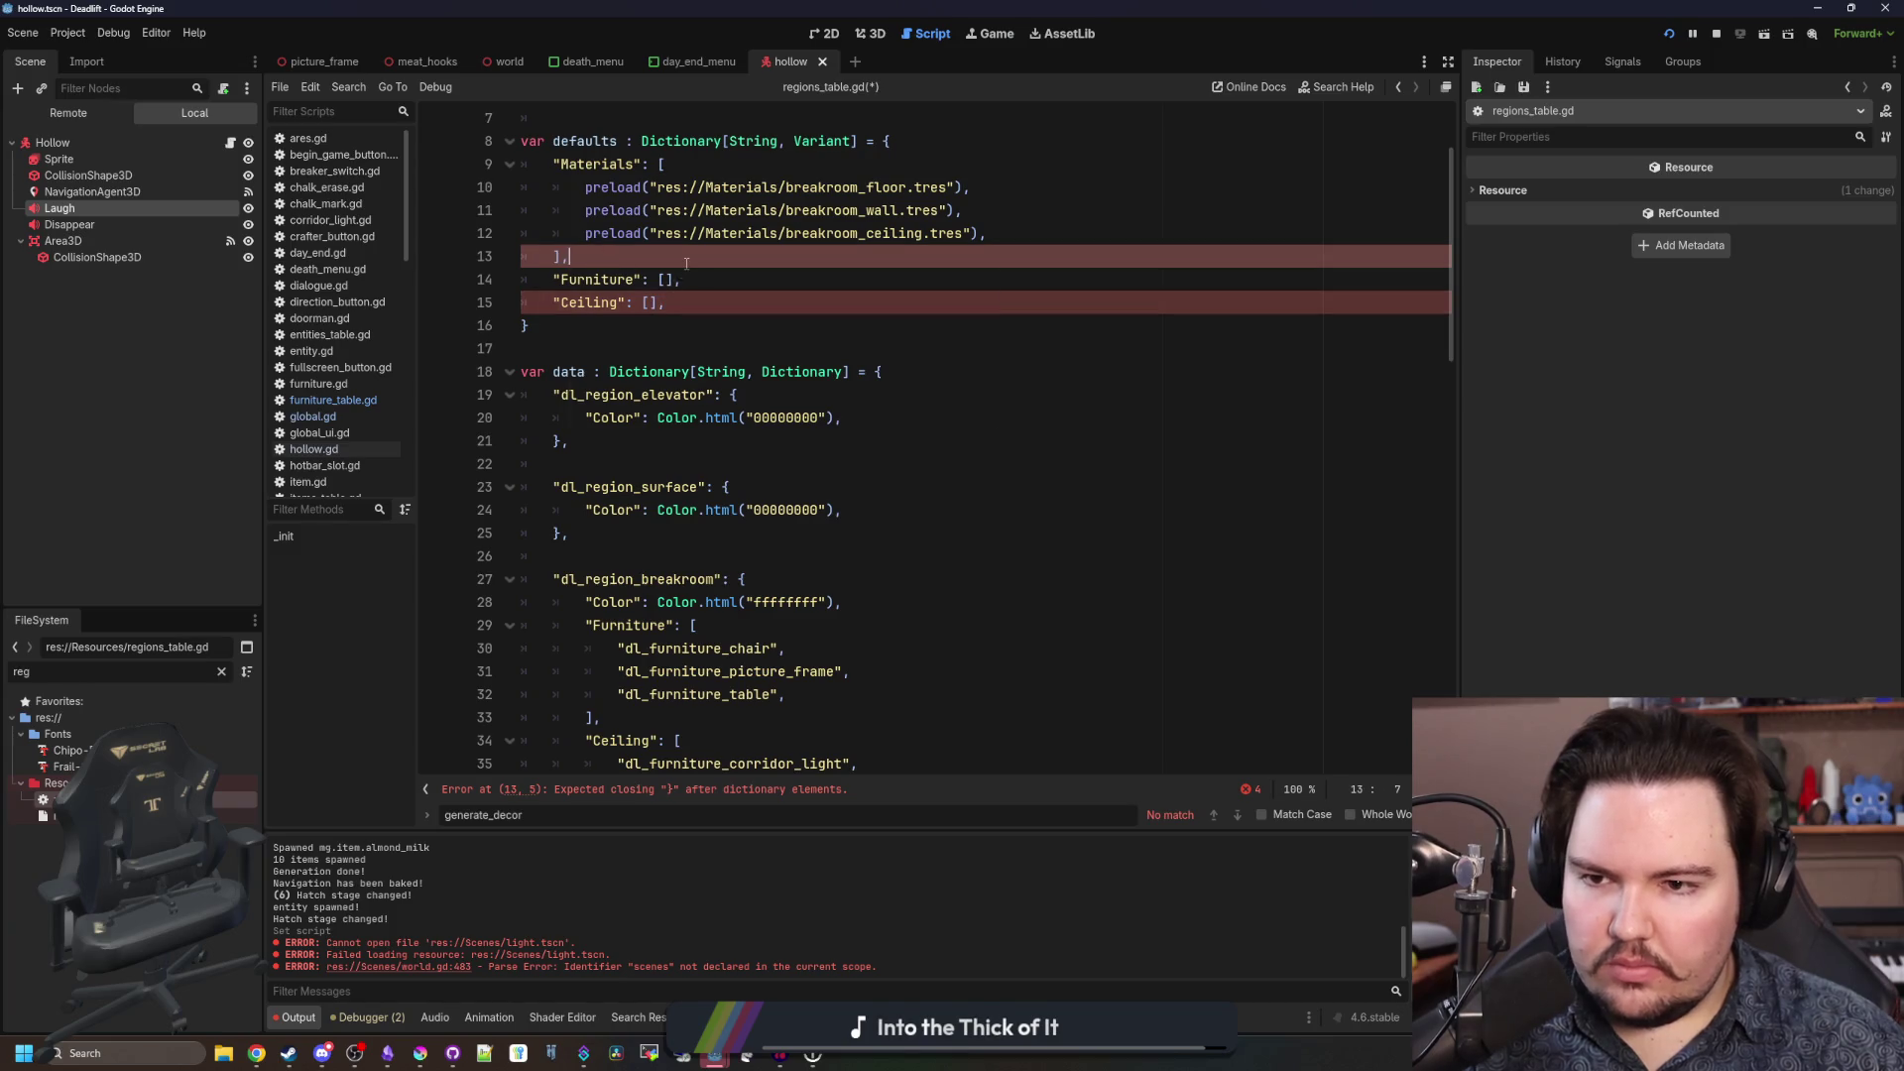
Save the updated regions_table.gd script.
{"action": "scroll", "coordinate": [664, 298], "scroll_direction": "down", "scroll_amount": 2}
{"action": "left_click", "coordinate": [644, 323]}
{"action": "scroll", "coordinate": [644, 320], "scroll_direction": "down", "scroll_amount": 7}
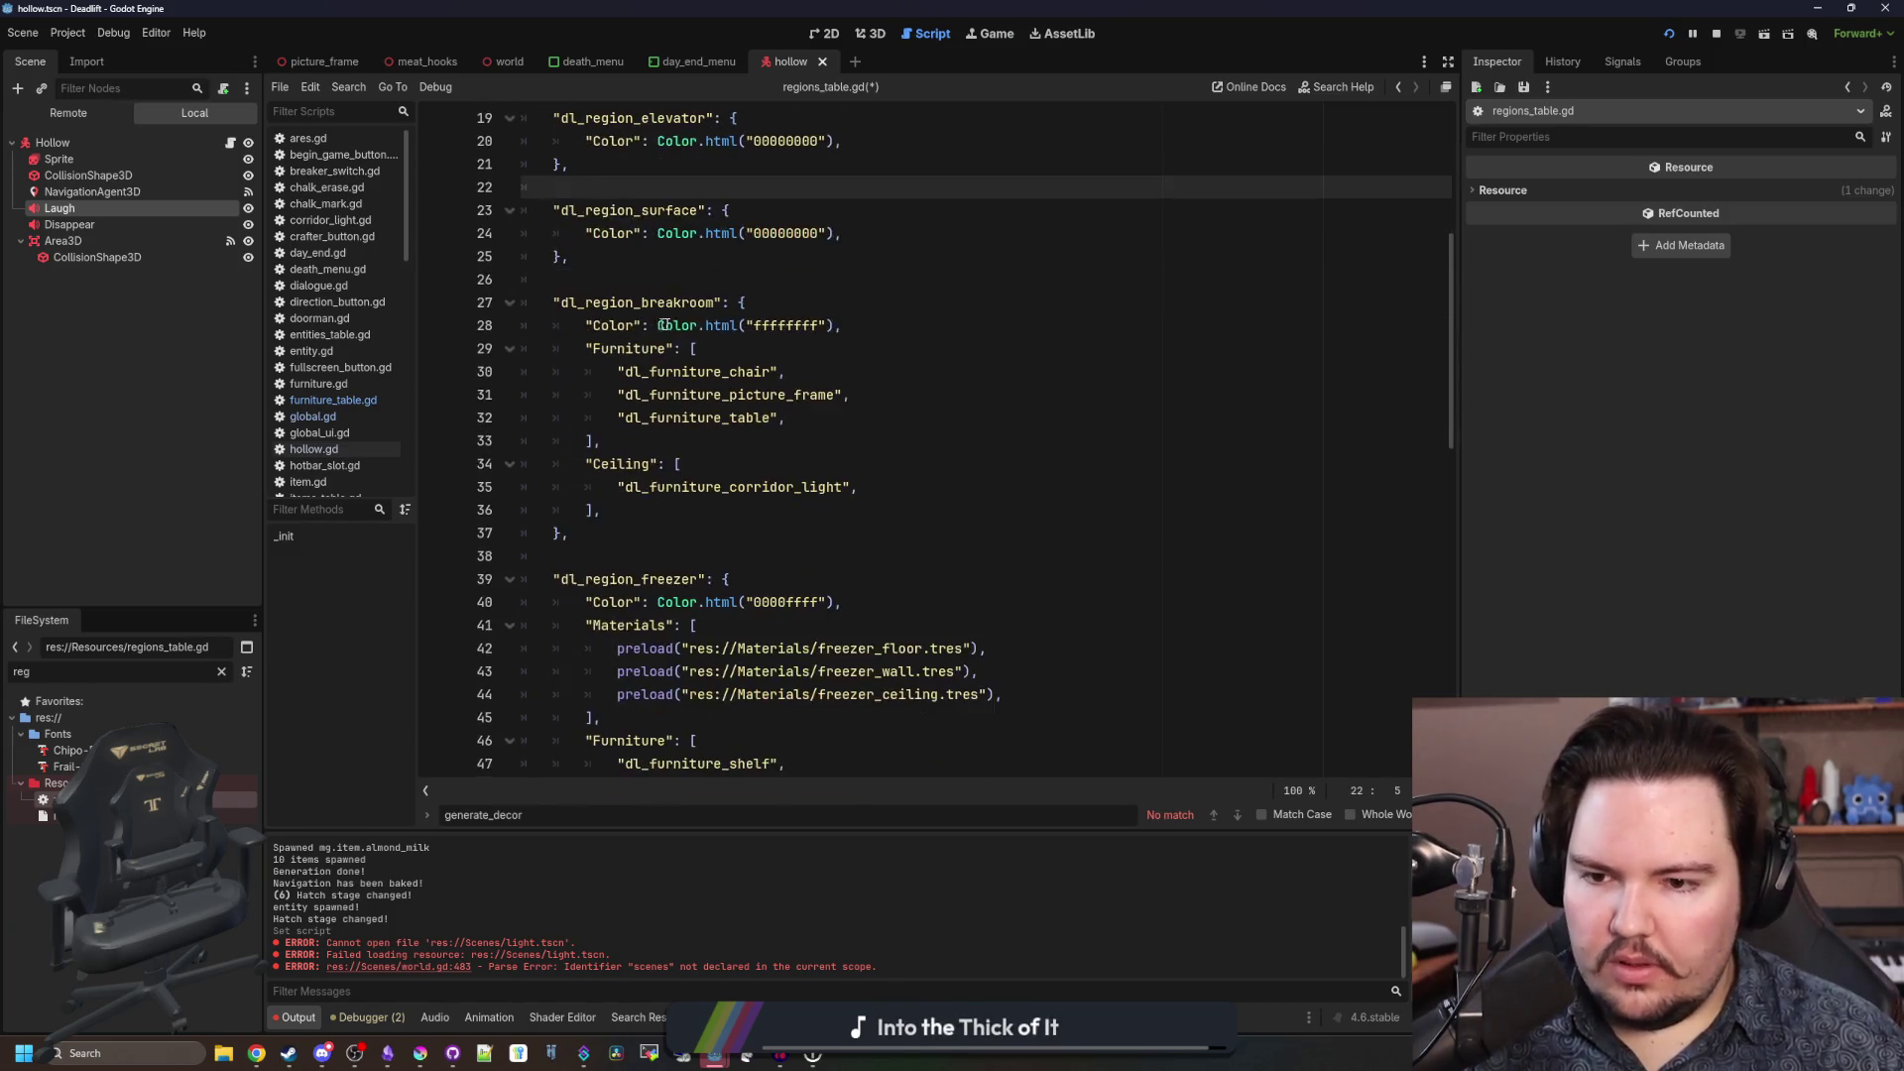
{"action": "scroll", "coordinate": [645, 320], "scroll_direction": "down", "scroll_amount": 10}
{"action": "left_click", "coordinate": [699, 348]}
{"action": "key", "text": "ctrl+s"}
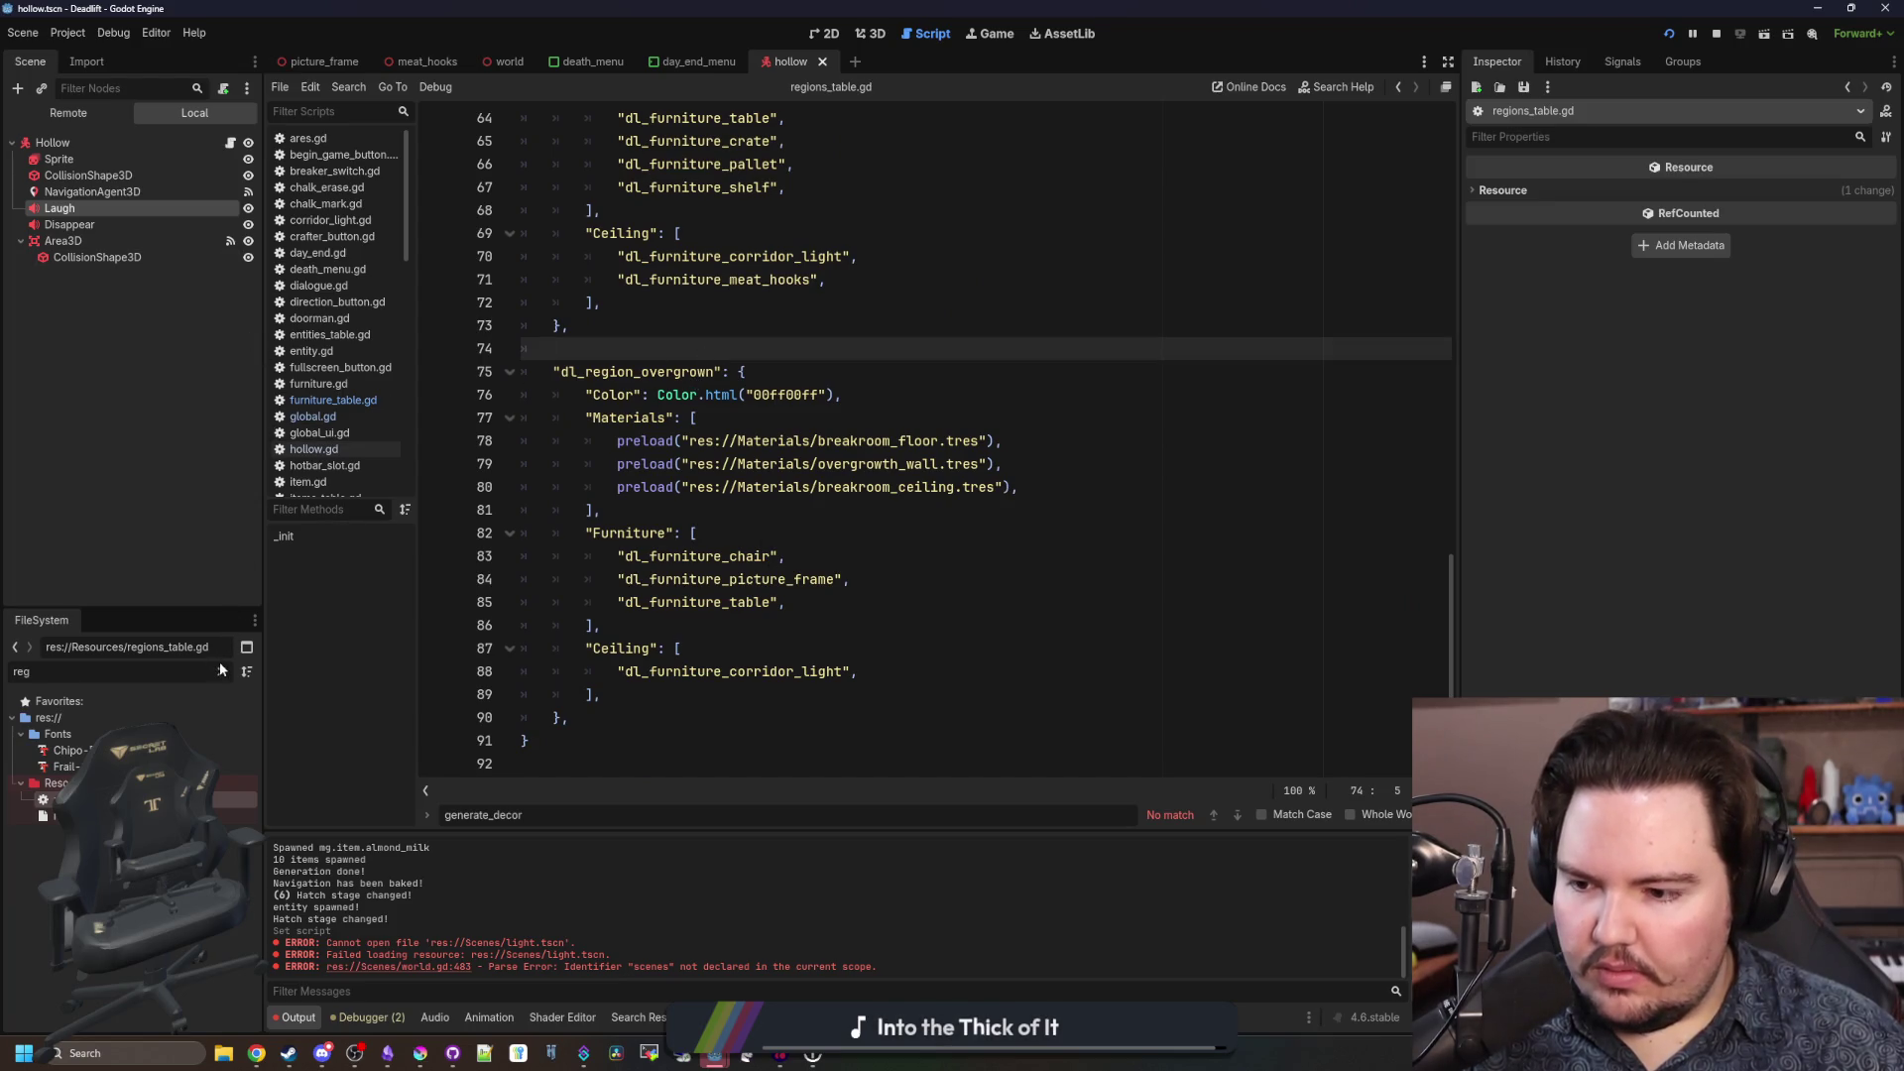
Open world.gd and jump to the parse-error line in generate_ceiling.
{"action": "left_click", "coordinate": [220, 671]}
{"action": "type", "text": "world"}
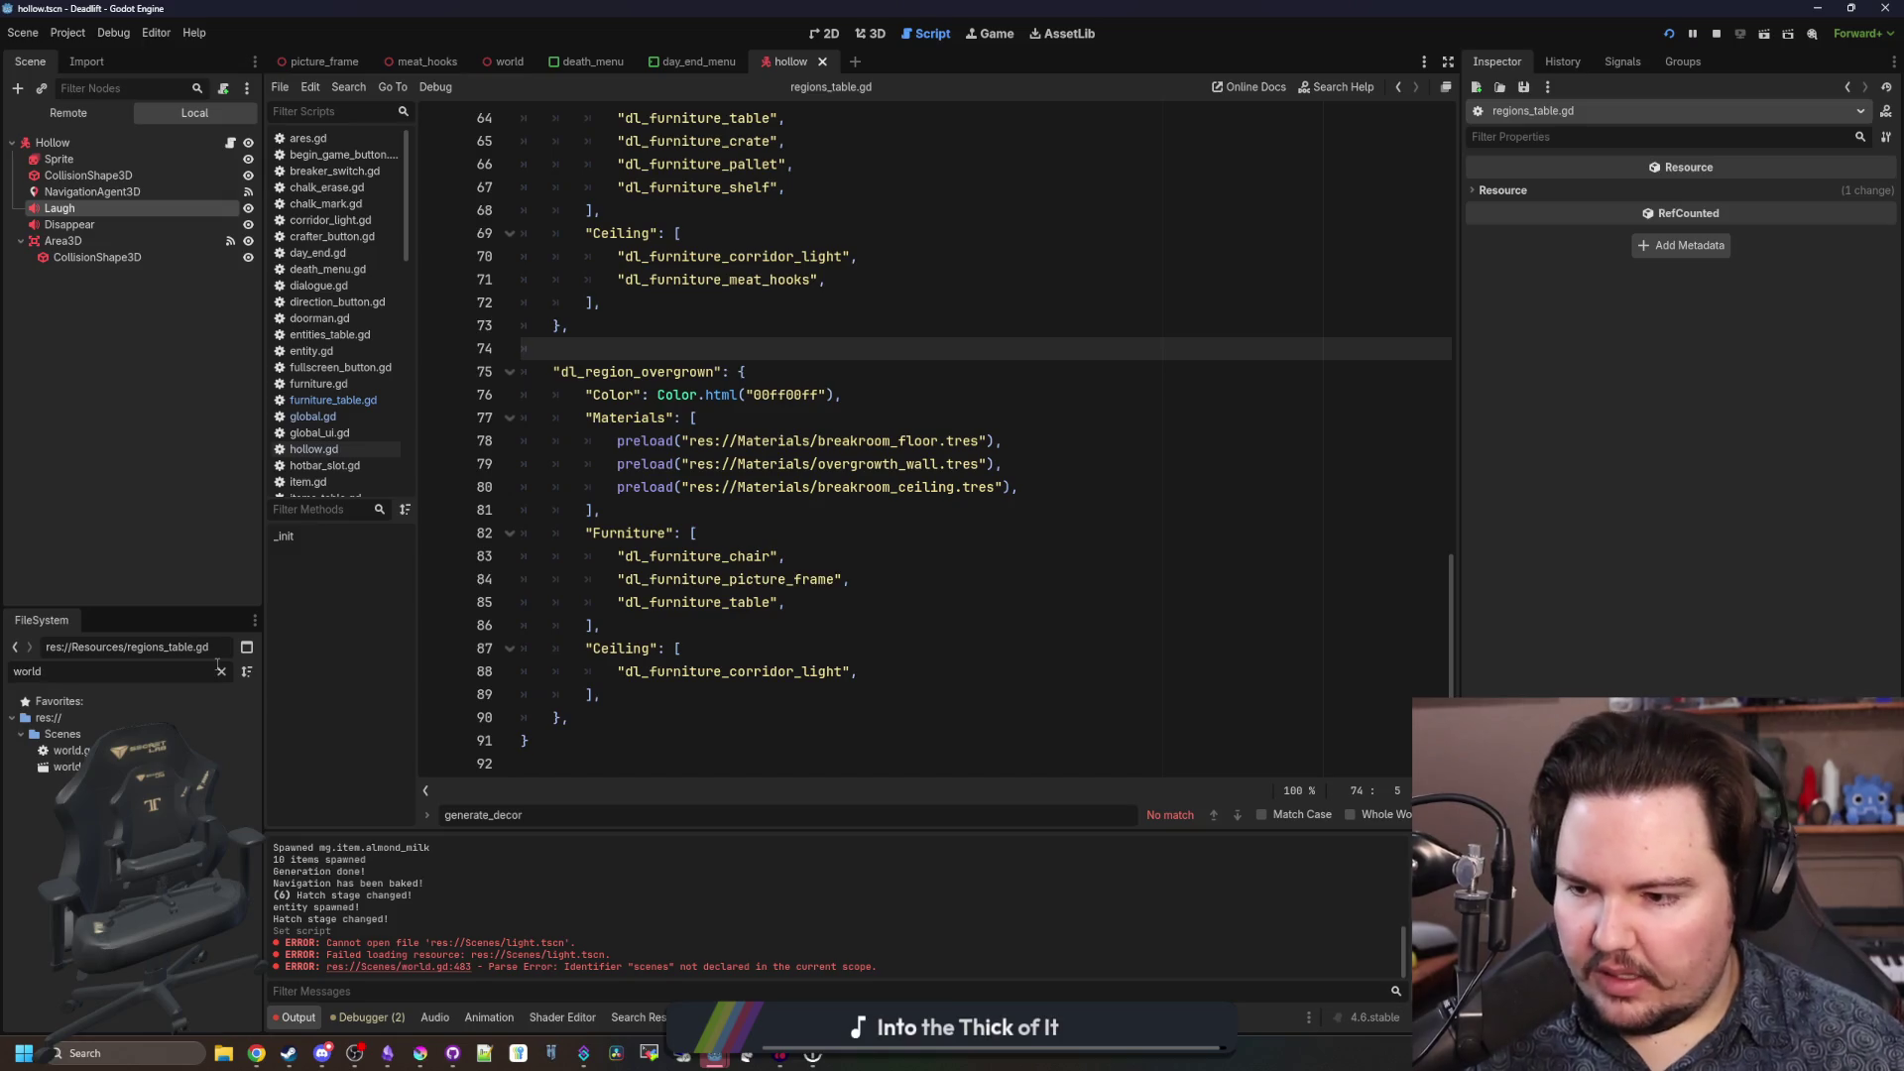
{"action": "double_click", "coordinate": [70, 751]}
{"action": "left_click", "coordinate": [593, 579]}
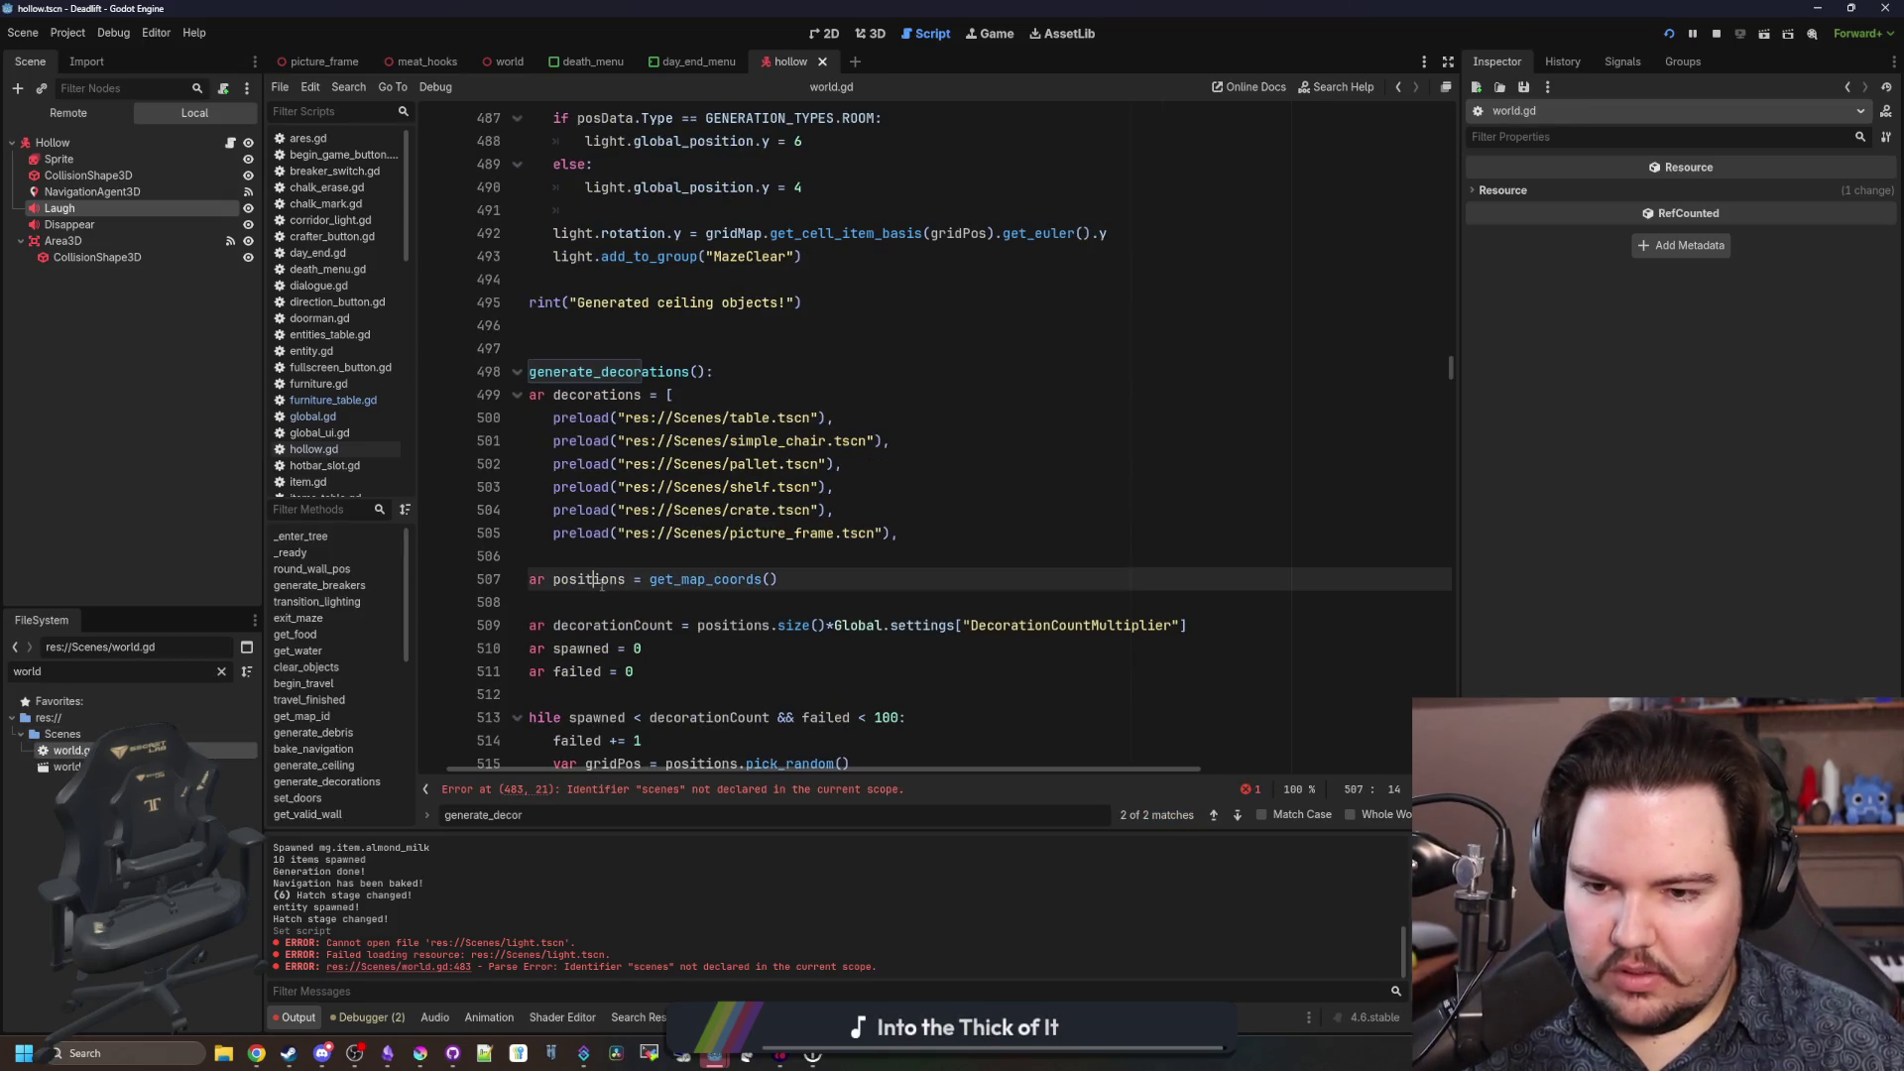
{"action": "left_click", "coordinate": [692, 789]}
{"action": "left_click", "coordinate": [724, 424]}
{"action": "scroll", "coordinate": [754, 515], "scroll_direction": "left", "scroll_amount": 2}
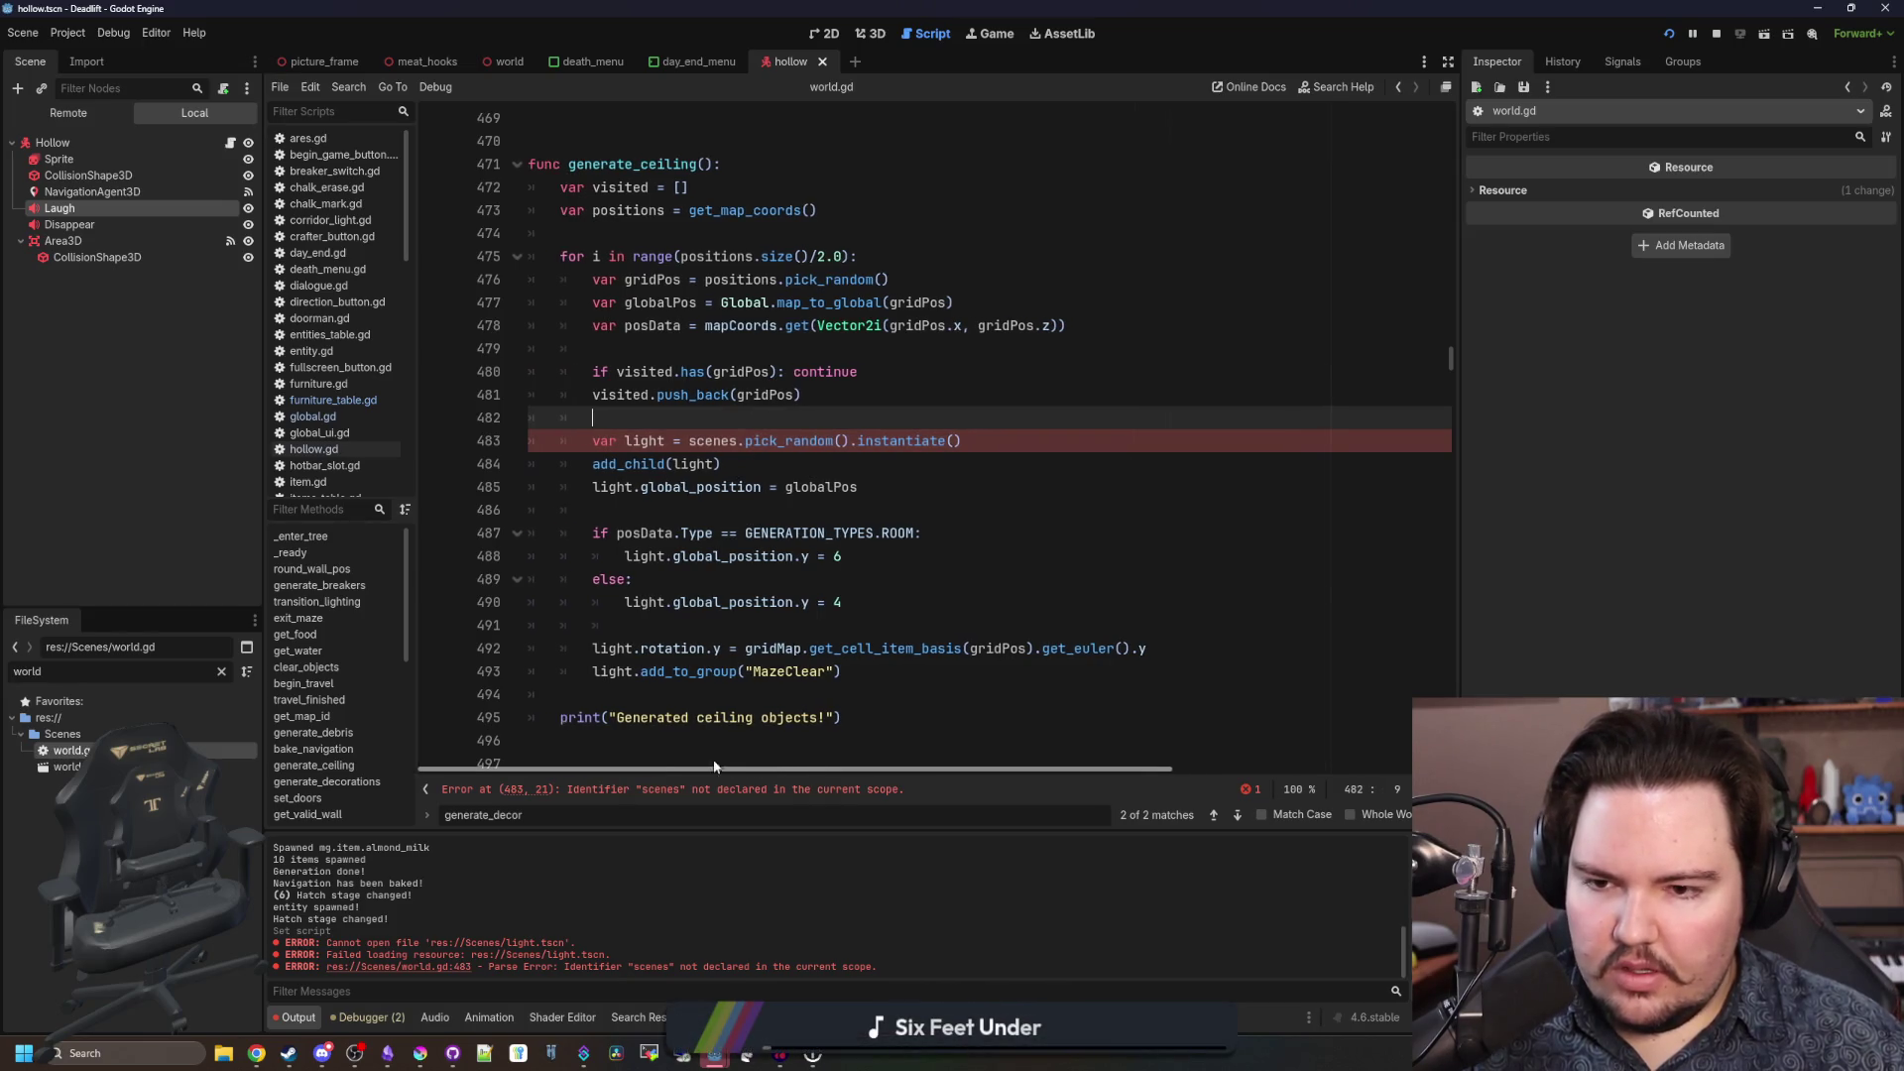
{"action": "scroll", "coordinate": [879, 488], "scroll_direction": "up", "scroll_amount": 1}
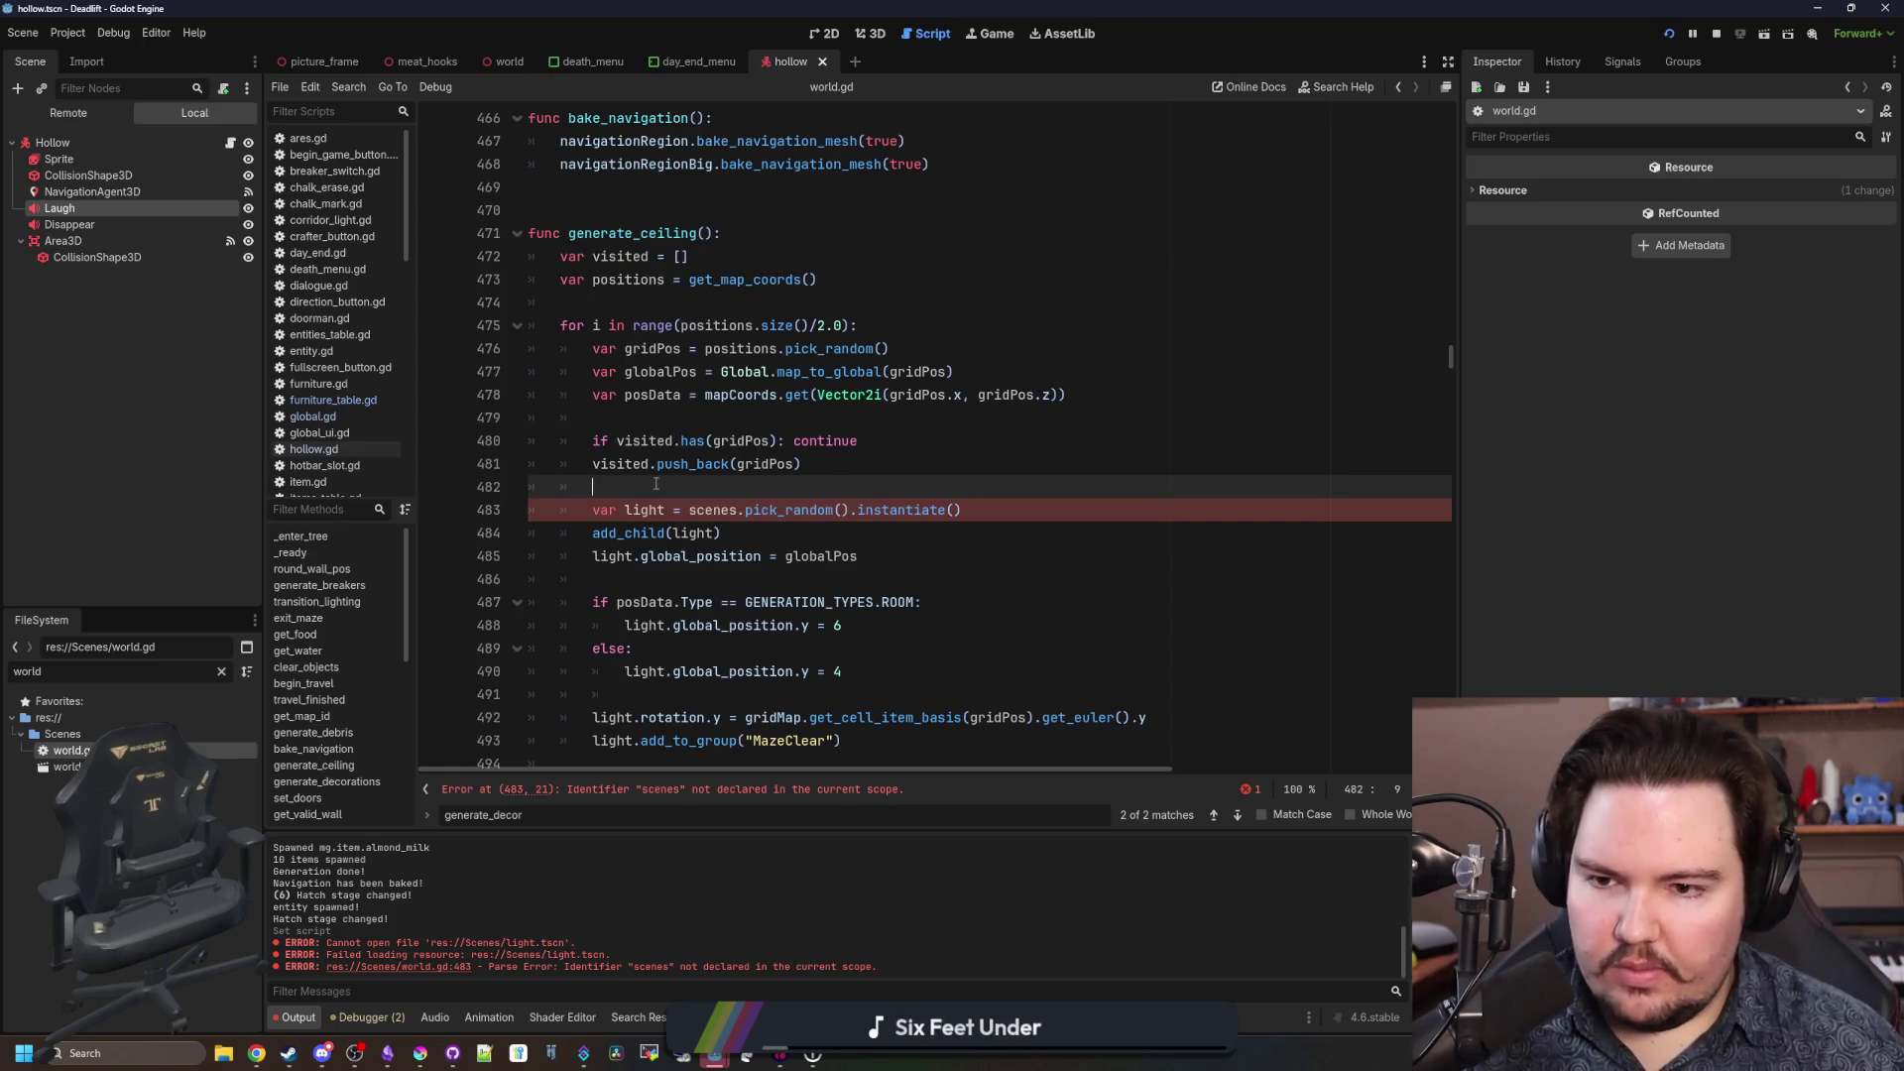
Add a commented-out '#posData.' line above the light code, then focus the find bar.
{"action": "key", "text": "Return"}
{"action": "key", "text": "Return"}
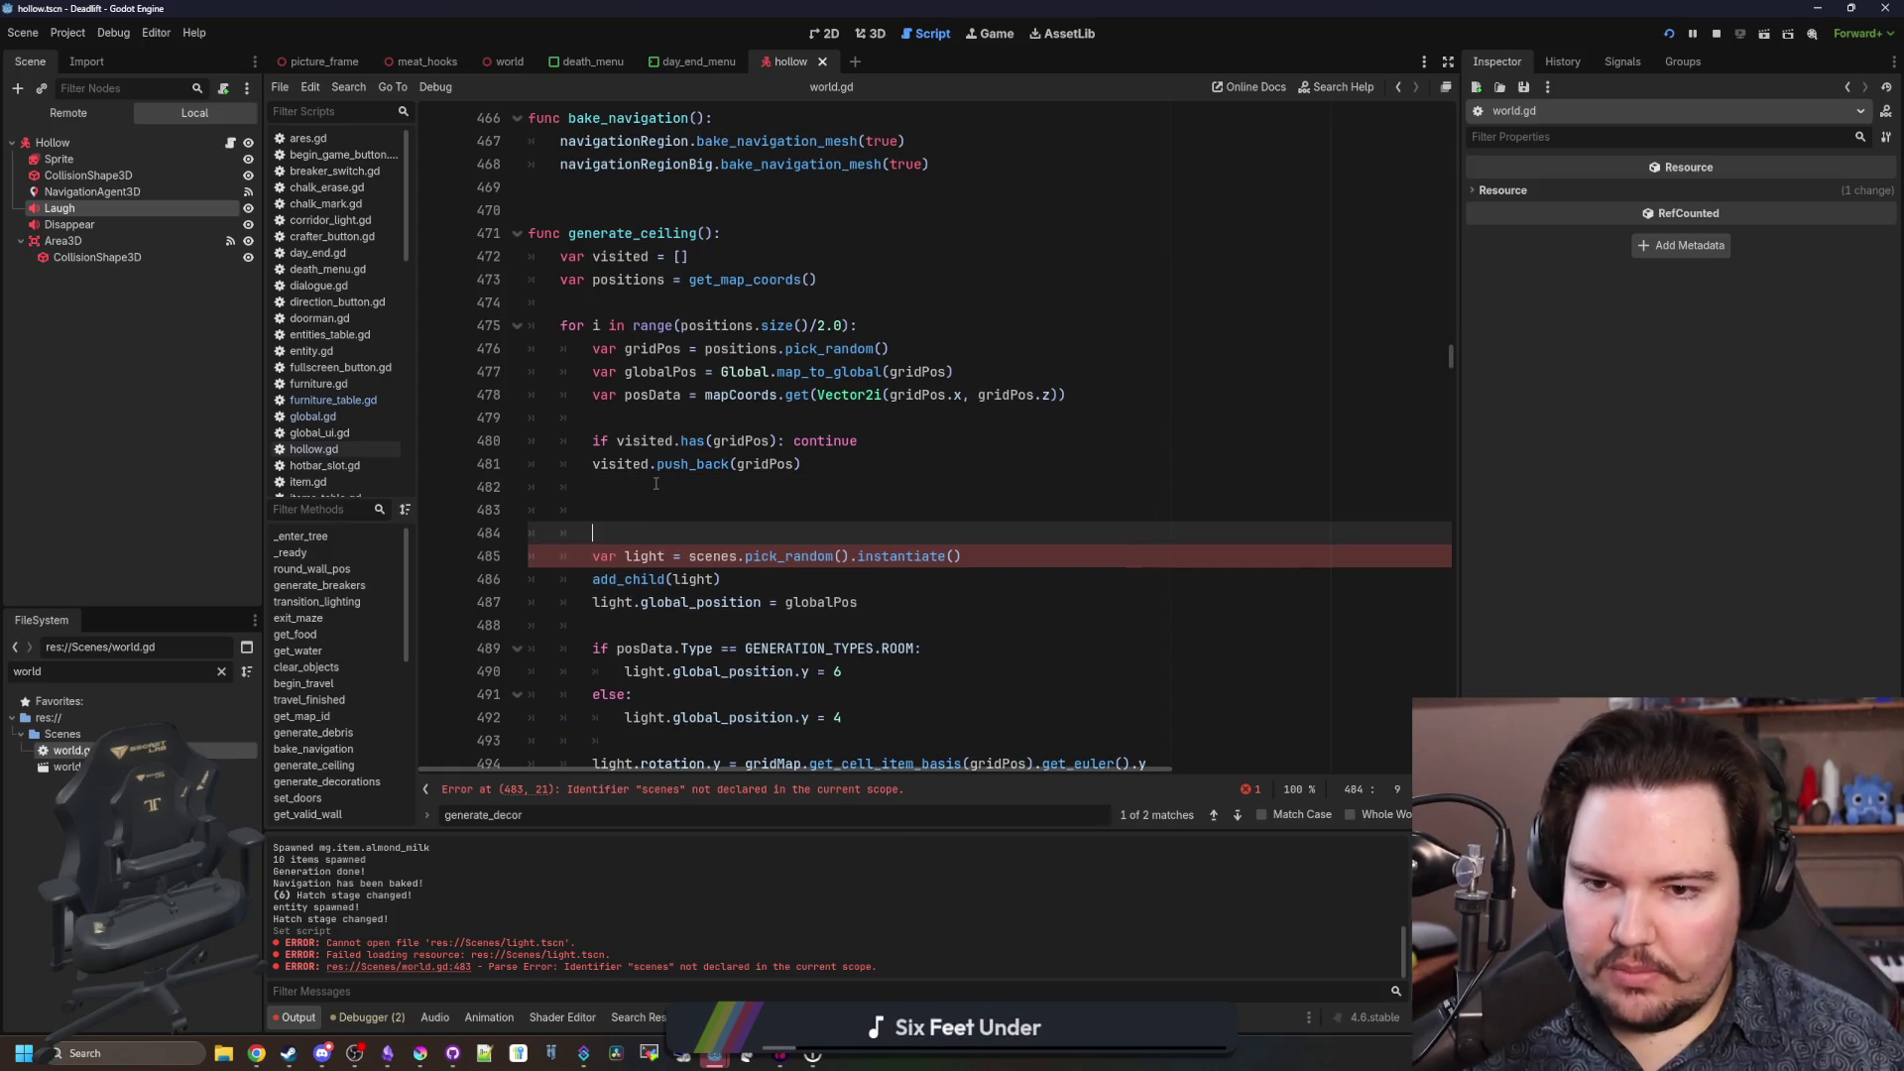
{"action": "key", "text": "Up"}
{"action": "type", "text": "a"}
{"action": "key", "text": "BackSpace"}
{"action": "type", "text": "mapCoords"}
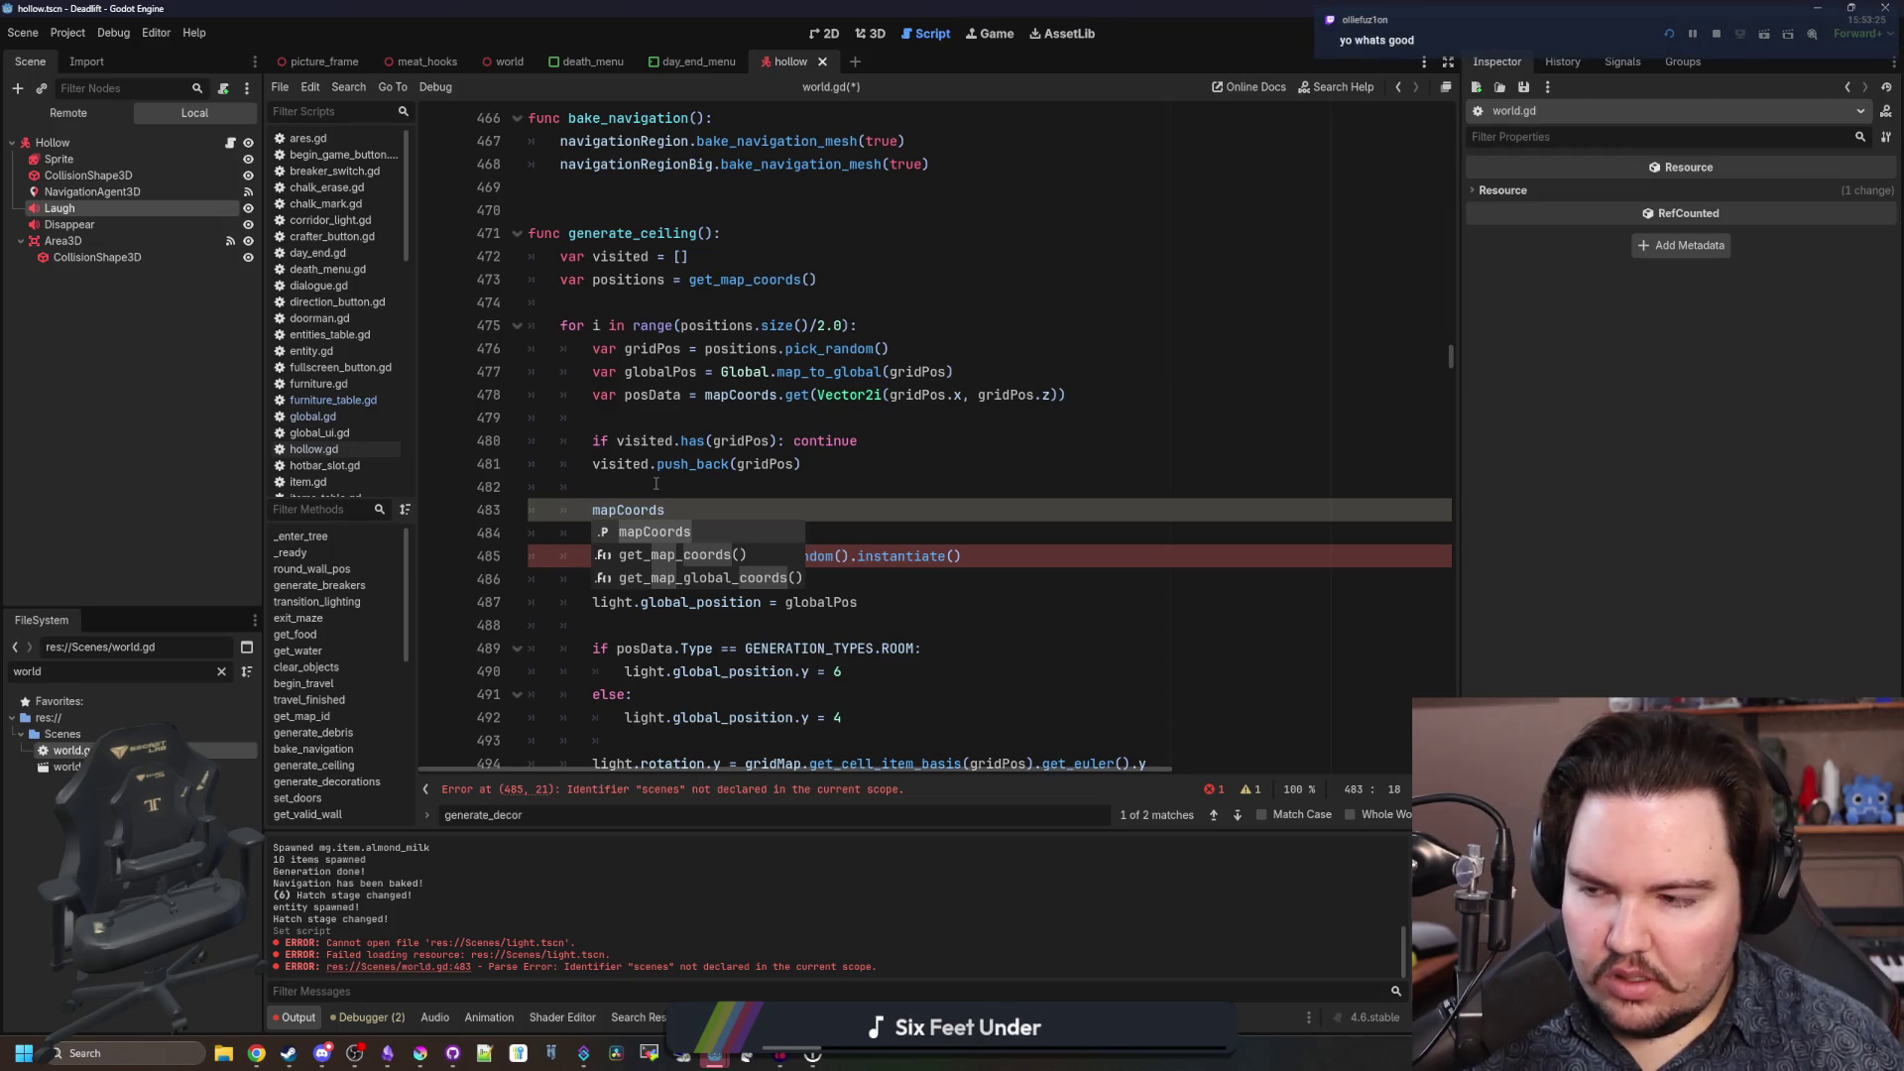
{"action": "type", "text": "["}
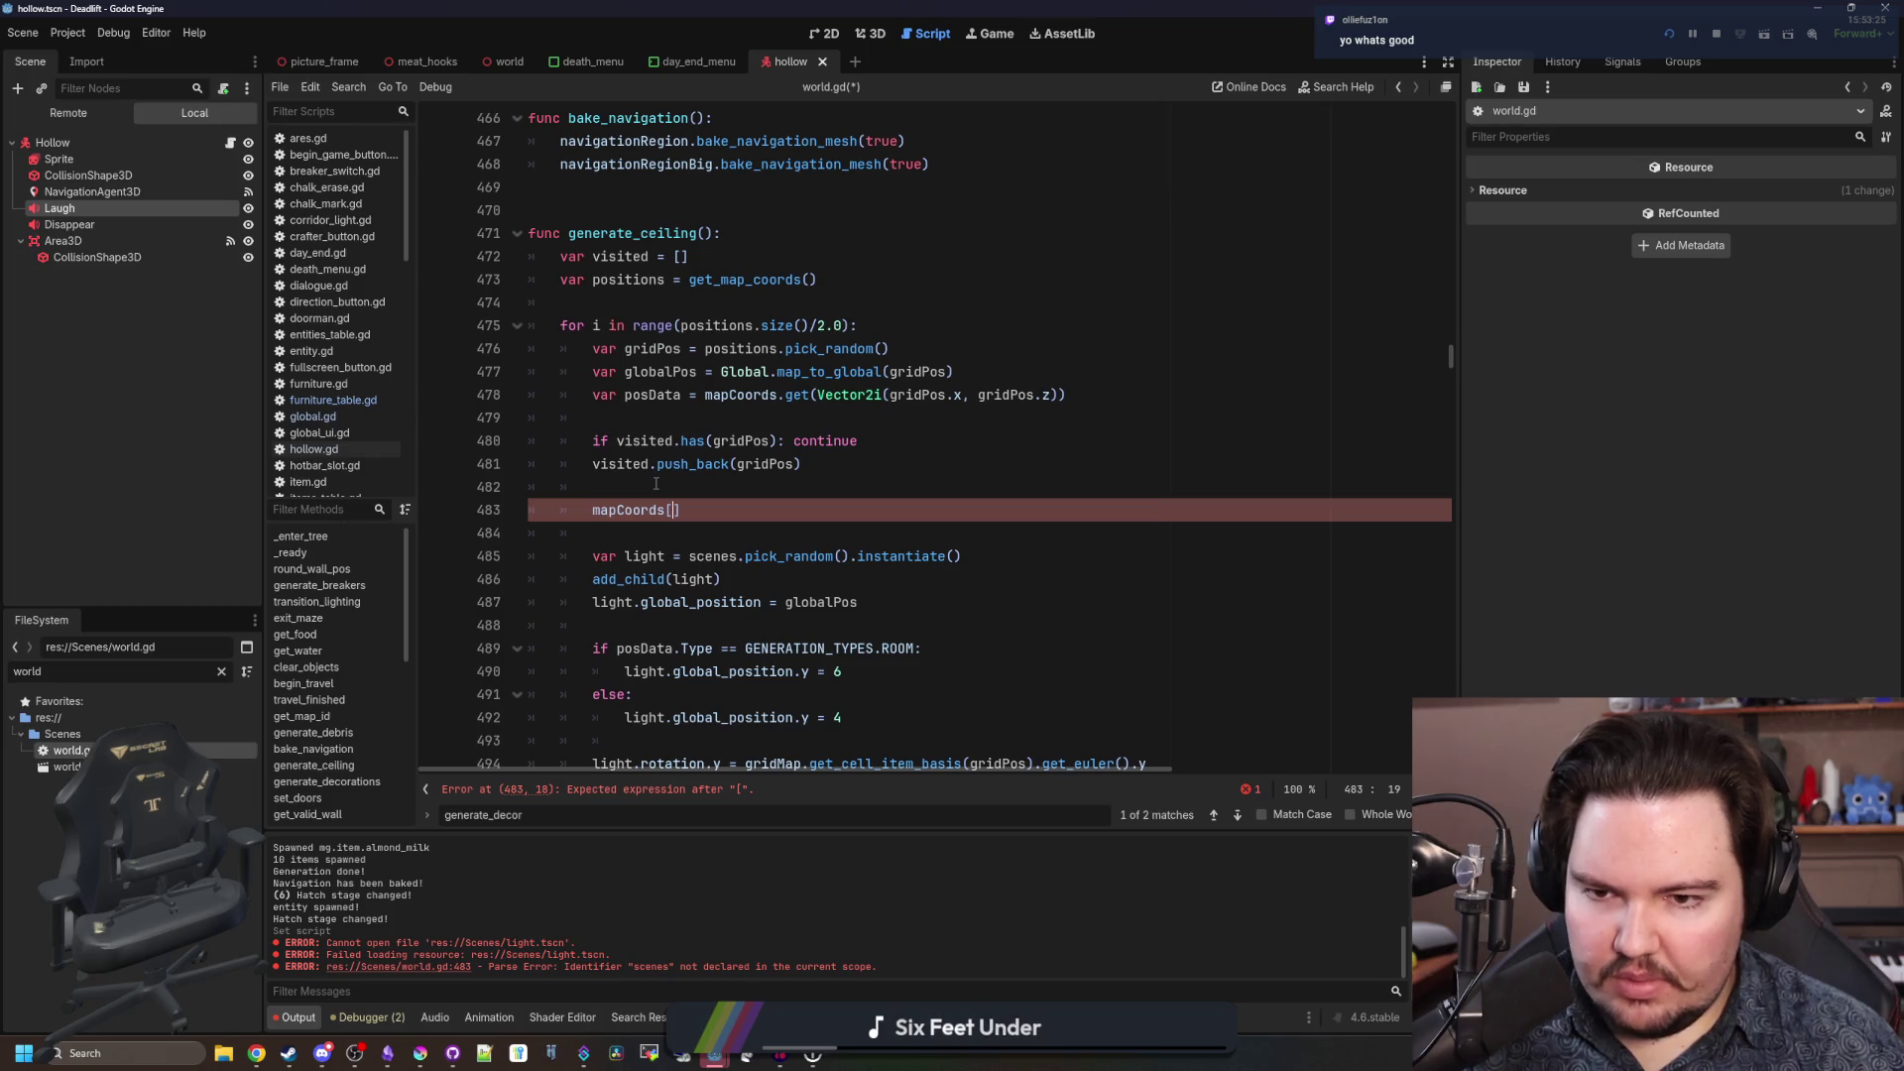
{"action": "key", "text": "BackSpace"}
{"action": "key", "text": "BackSpace"}
{"action": "key", "text": "BackSpace"}
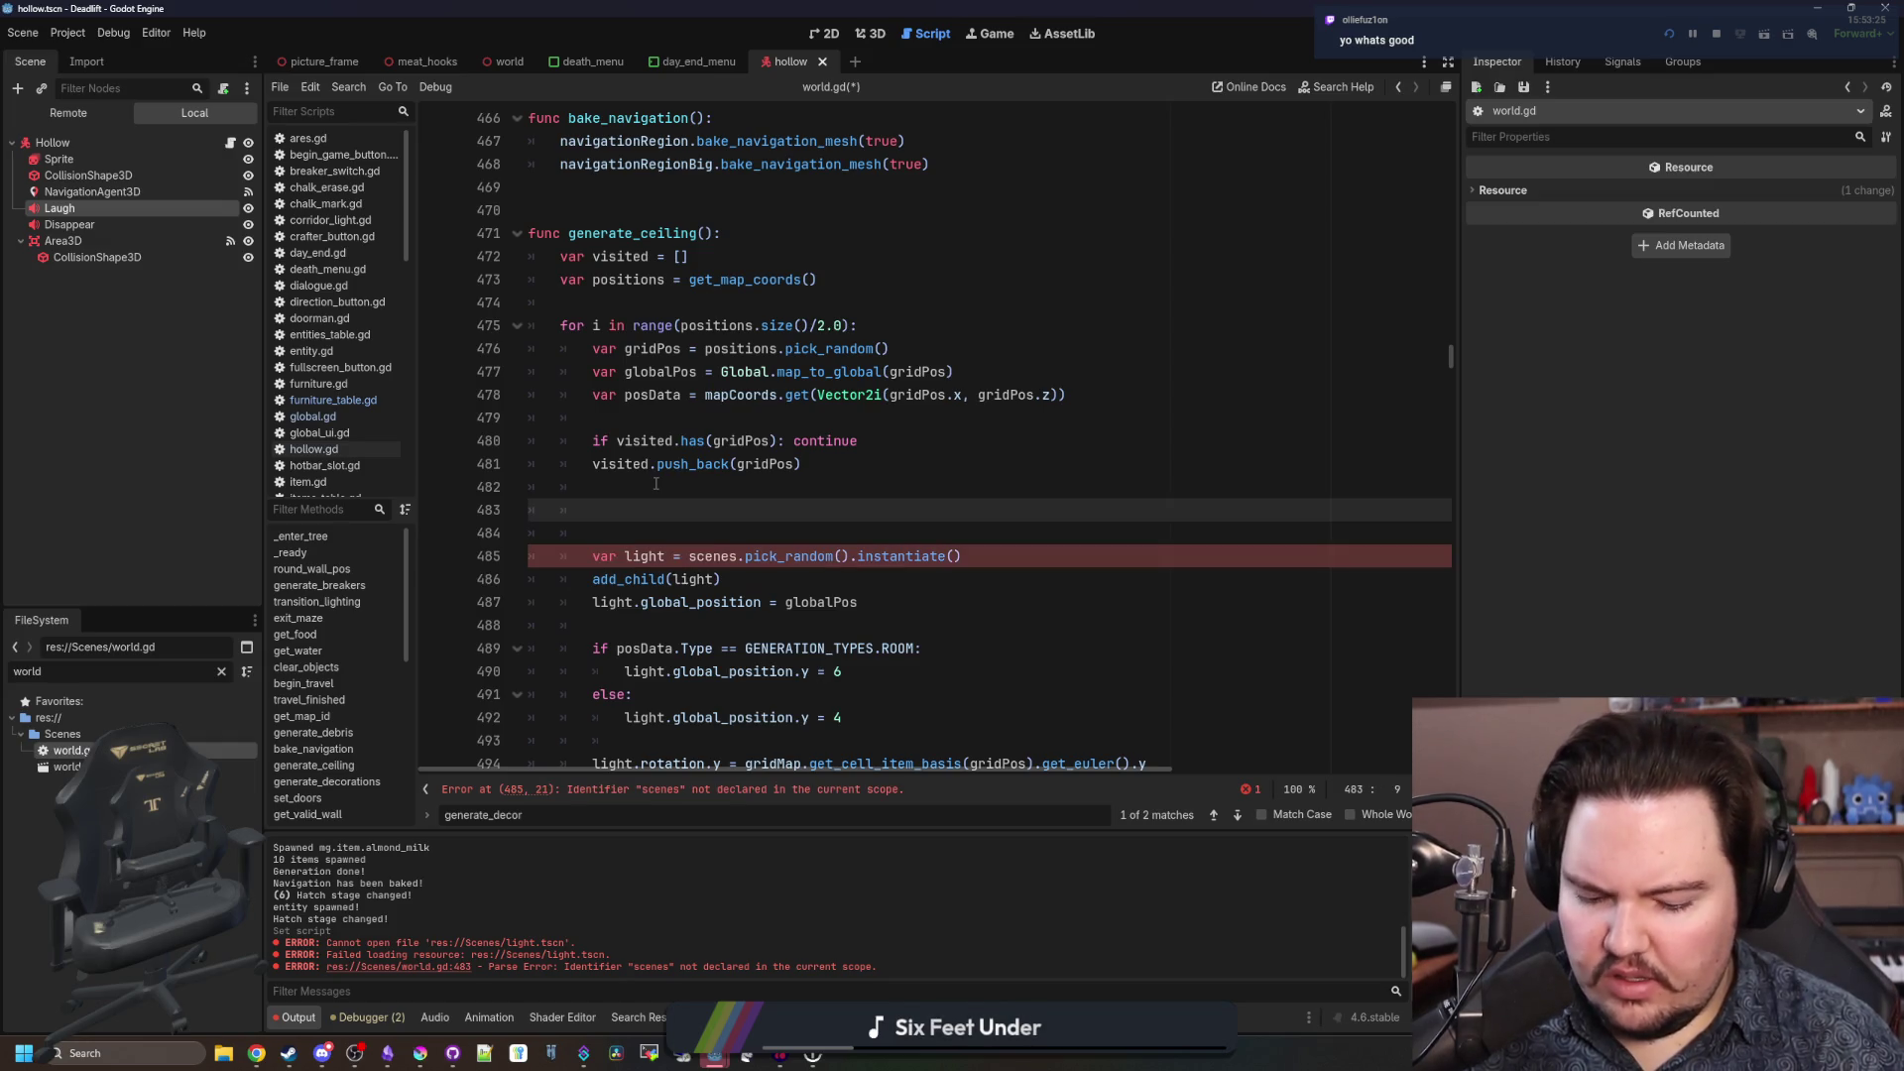
{"action": "type", "text": "posData."}
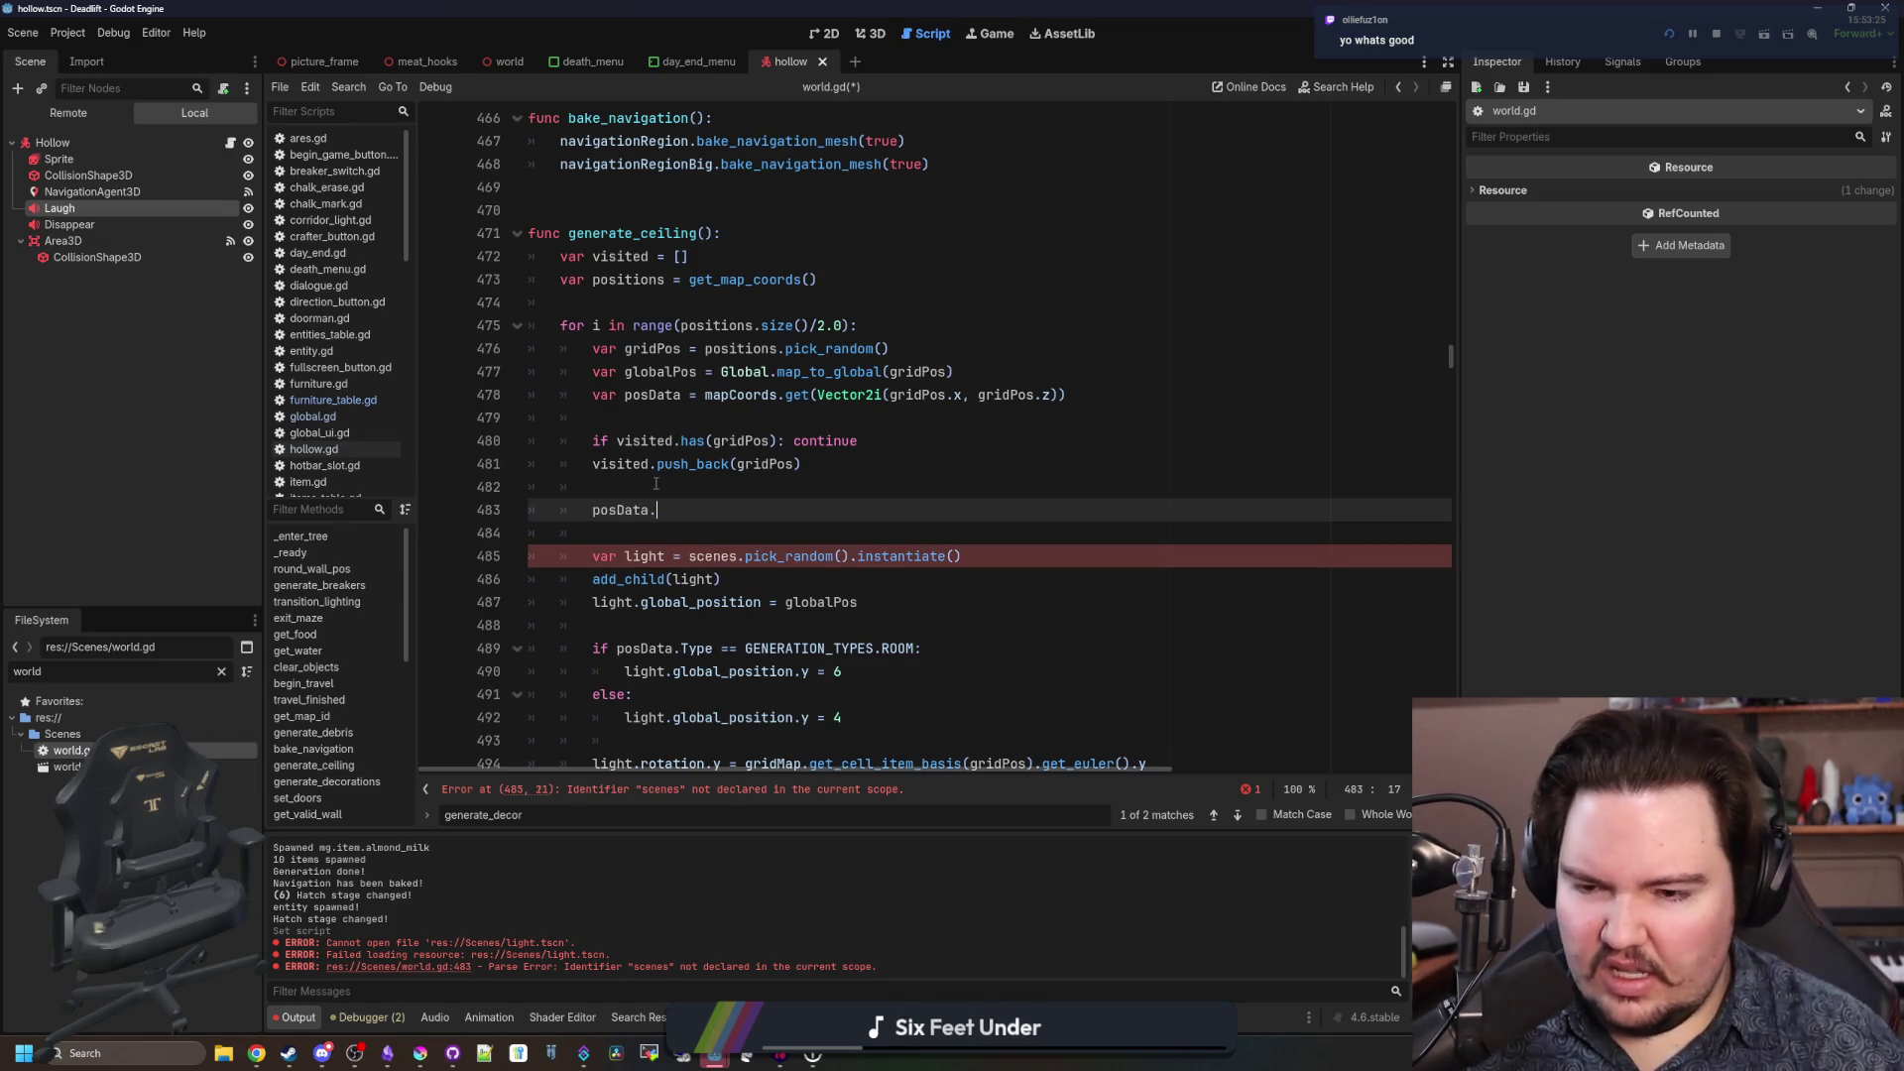
{"action": "key", "text": "ctrl+k"}
{"action": "left_click", "coordinate": [650, 486]}
{"action": "key", "text": "ctrl+f"}
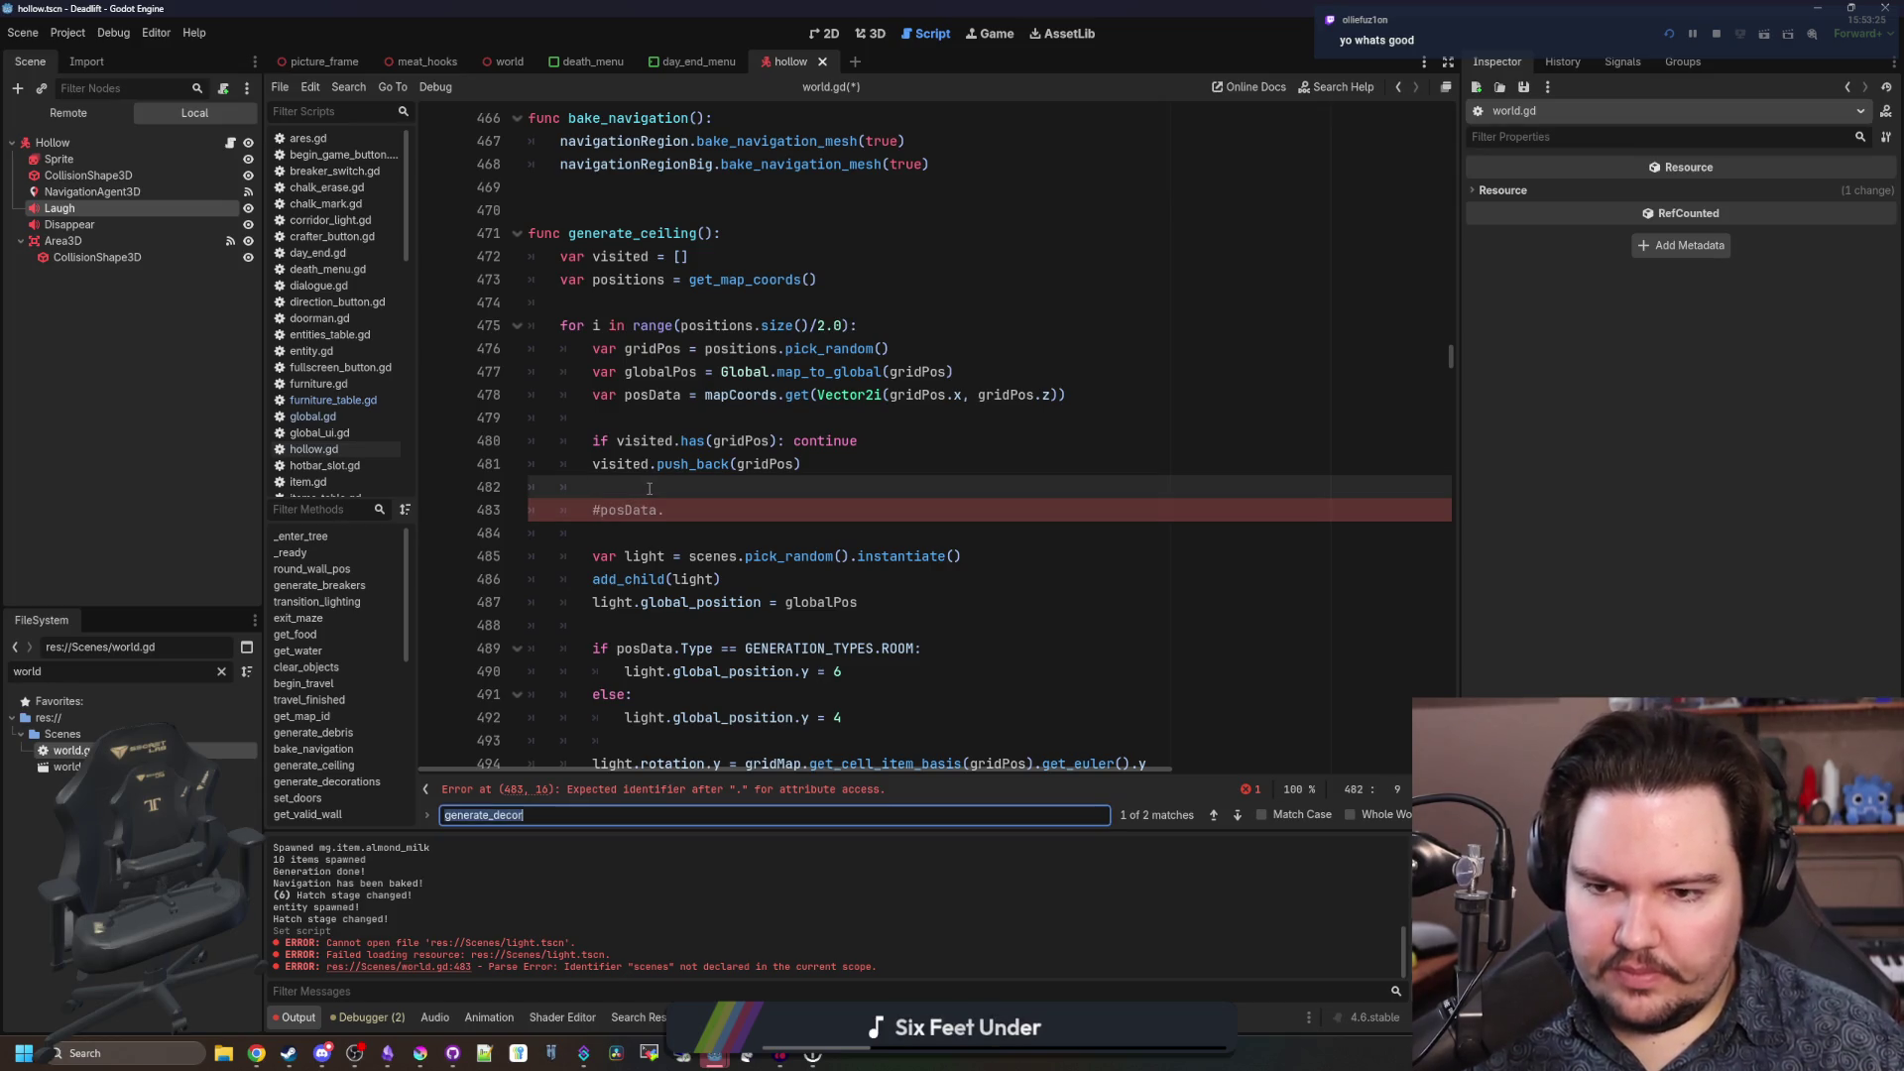
{"action": "type", "text": "mapCoords"}
{"action": "key", "text": "Return"}
{"action": "key", "text": "Return"}
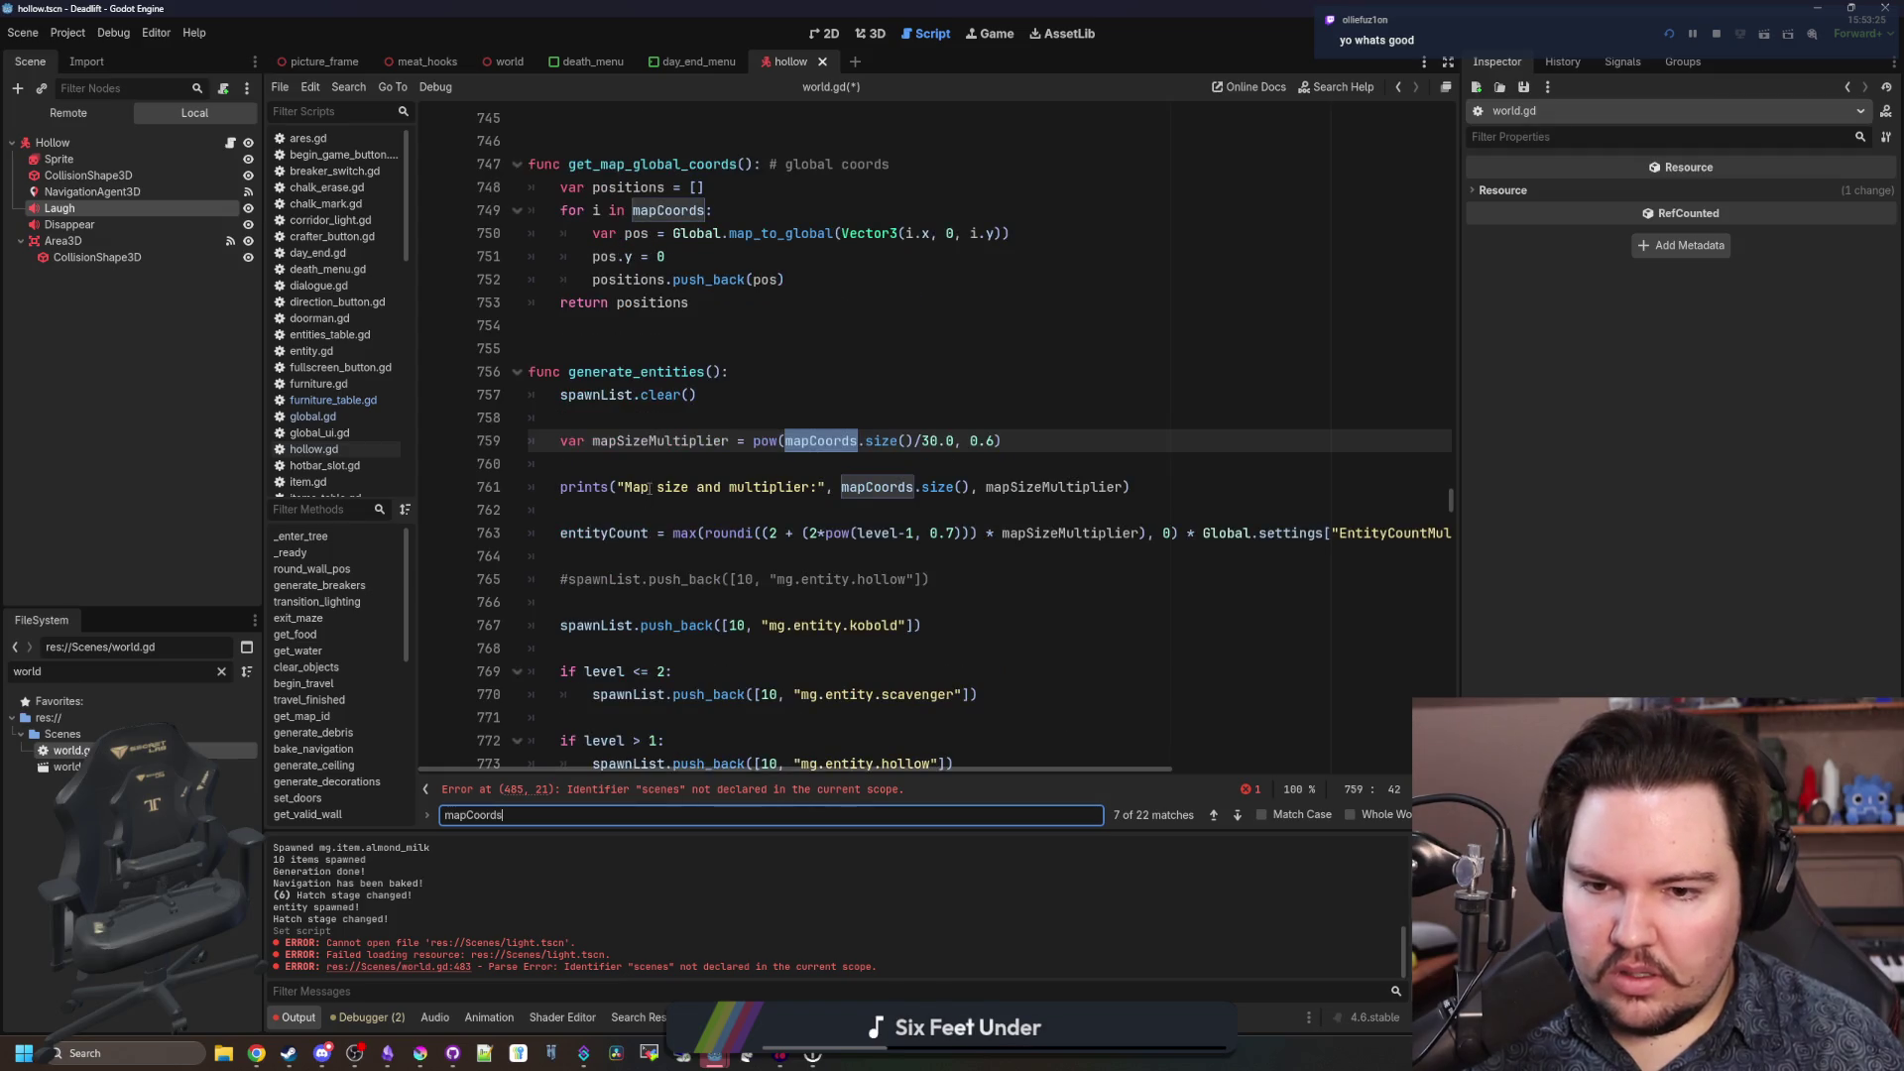
{"action": "key", "text": "Return"}
{"action": "key", "text": "Return"}
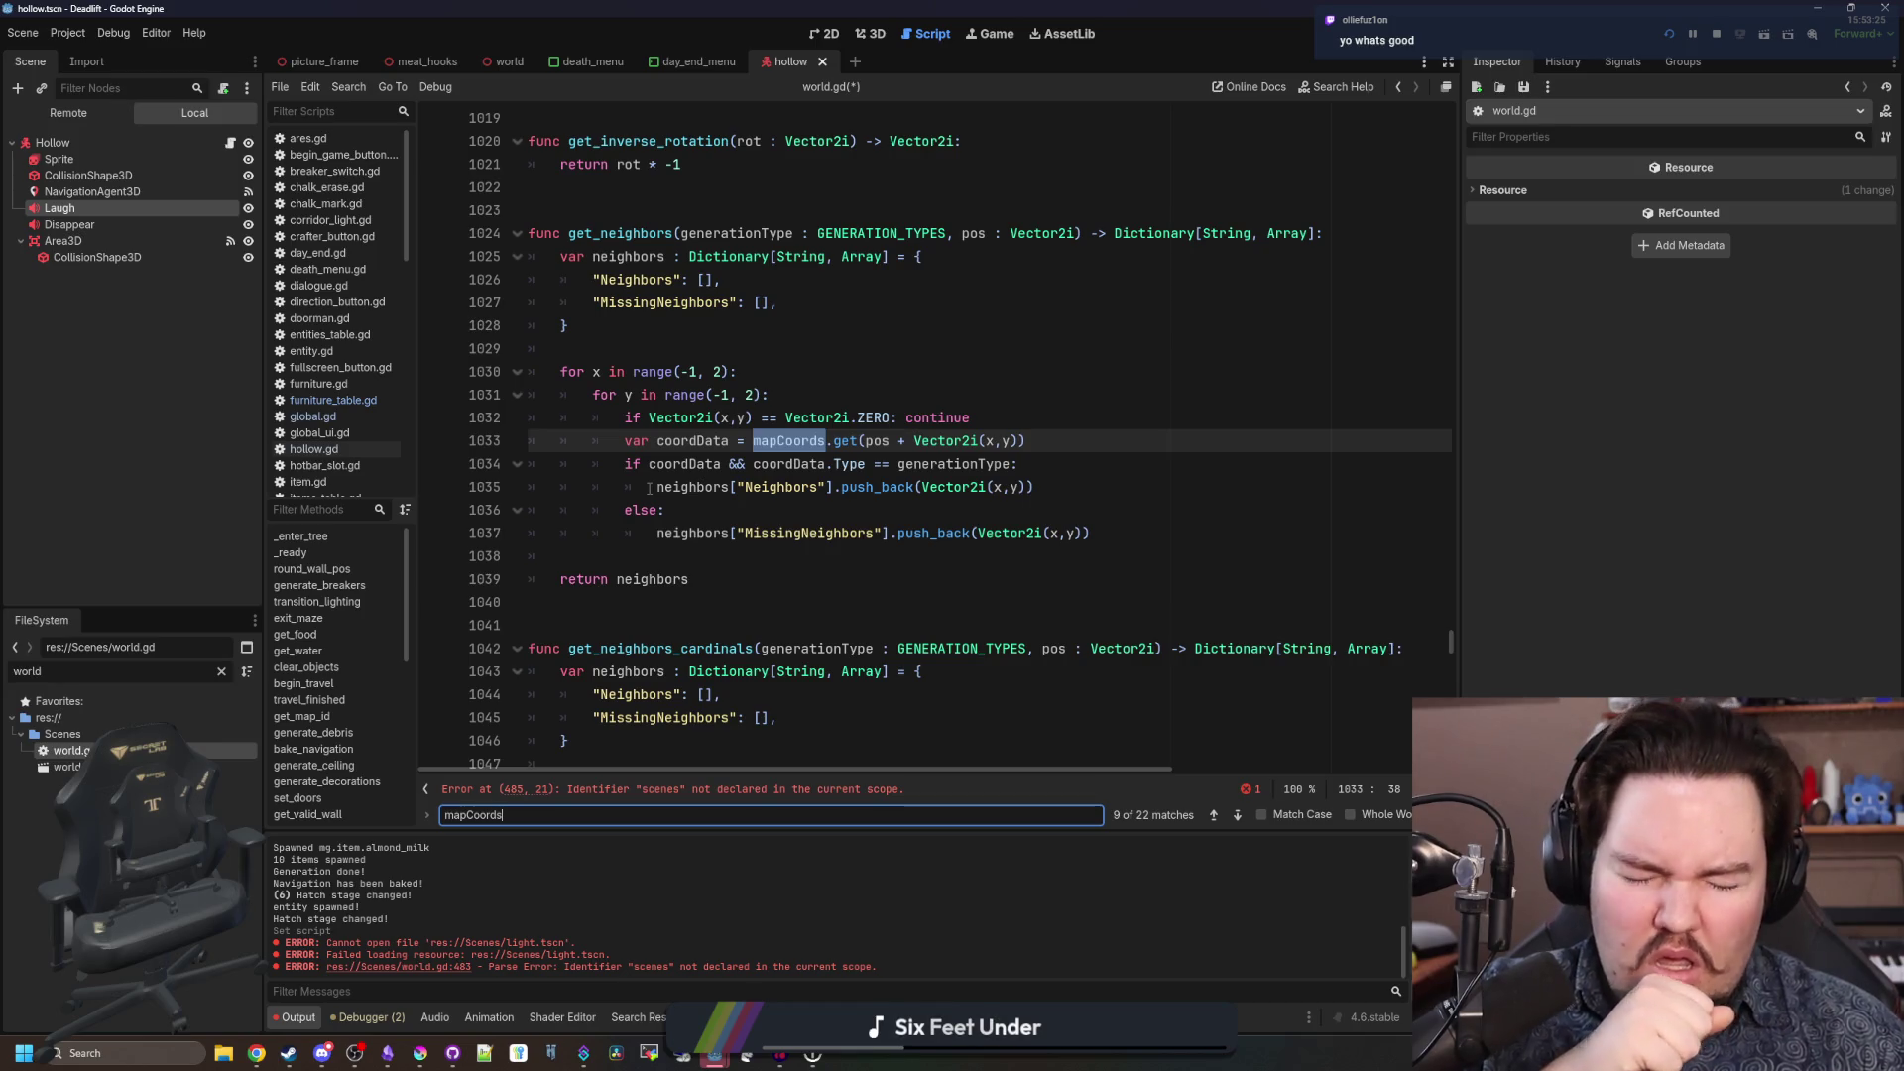
{"action": "key", "text": "Return"}
{"action": "key", "text": "Return"}
{"action": "key", "text": "Return"}
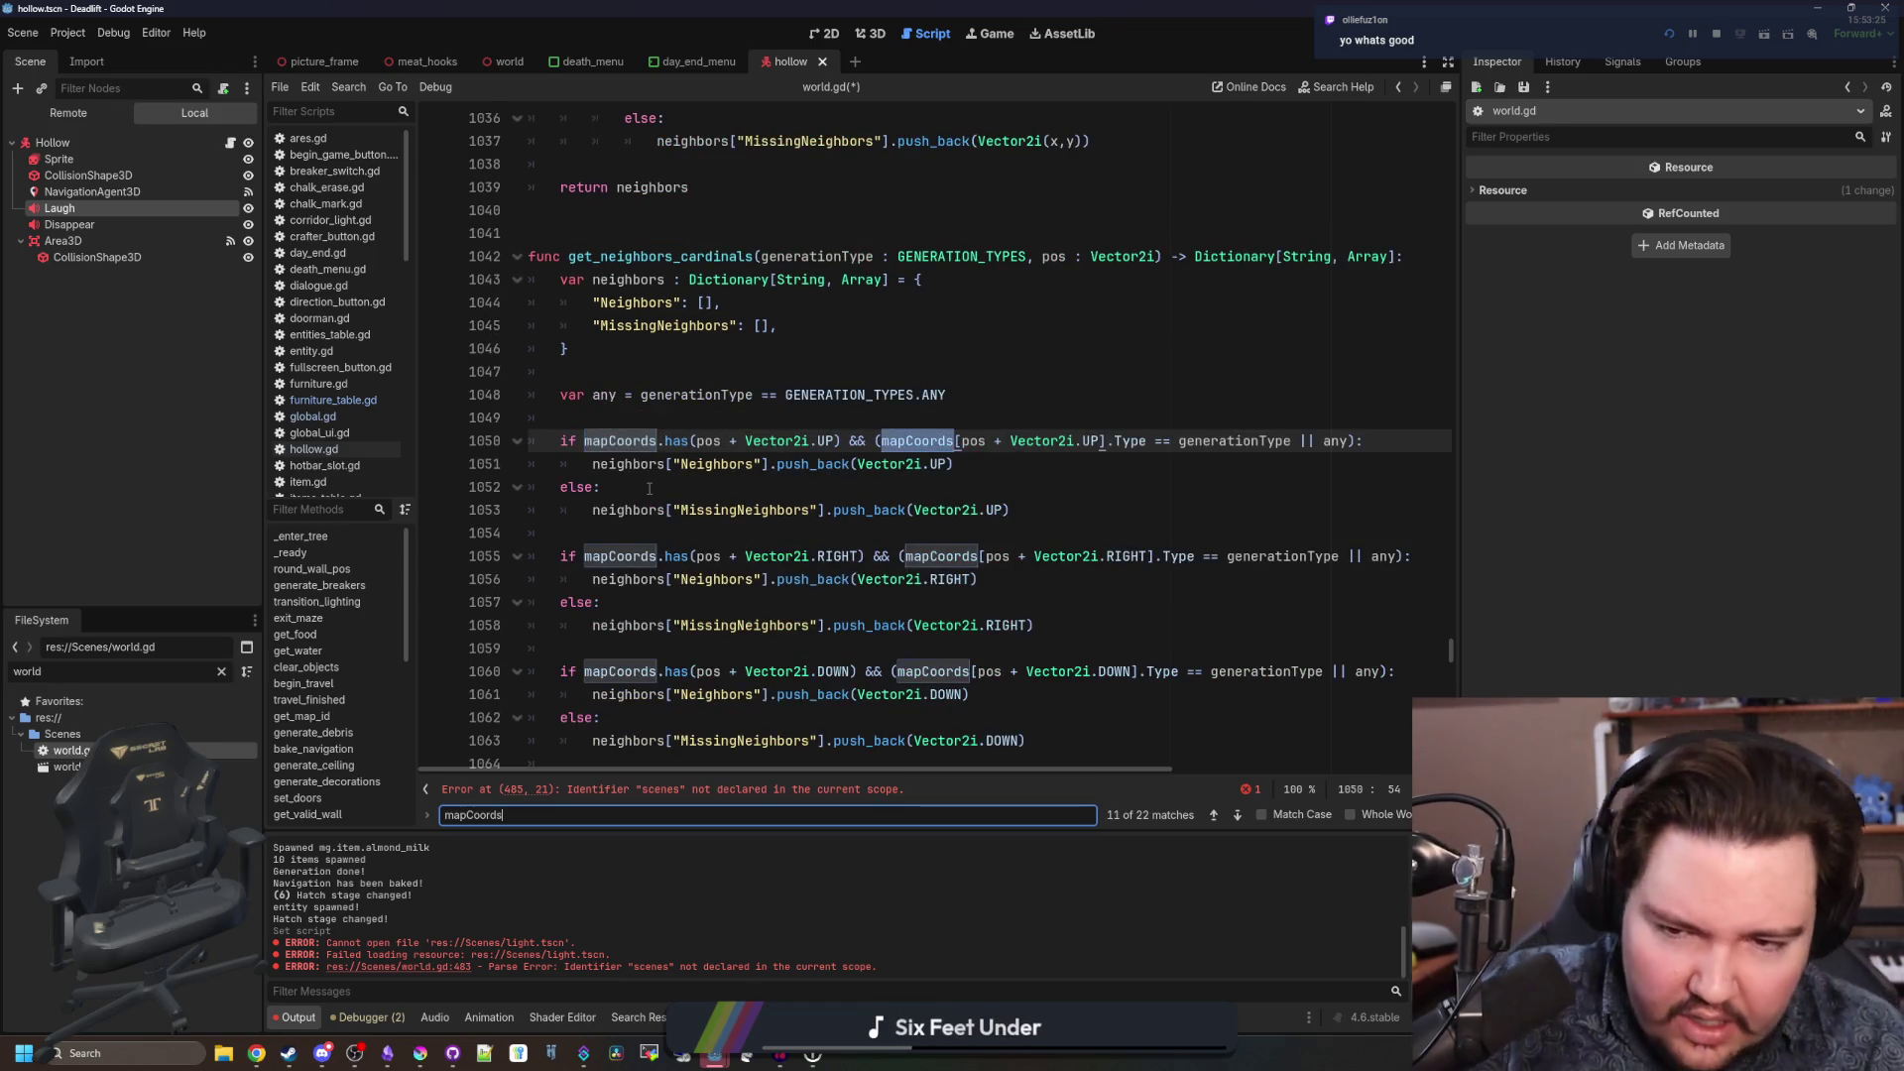
{"action": "key", "text": "Return"}
{"action": "key", "text": "Return"}
{"action": "key", "text": "Return"}
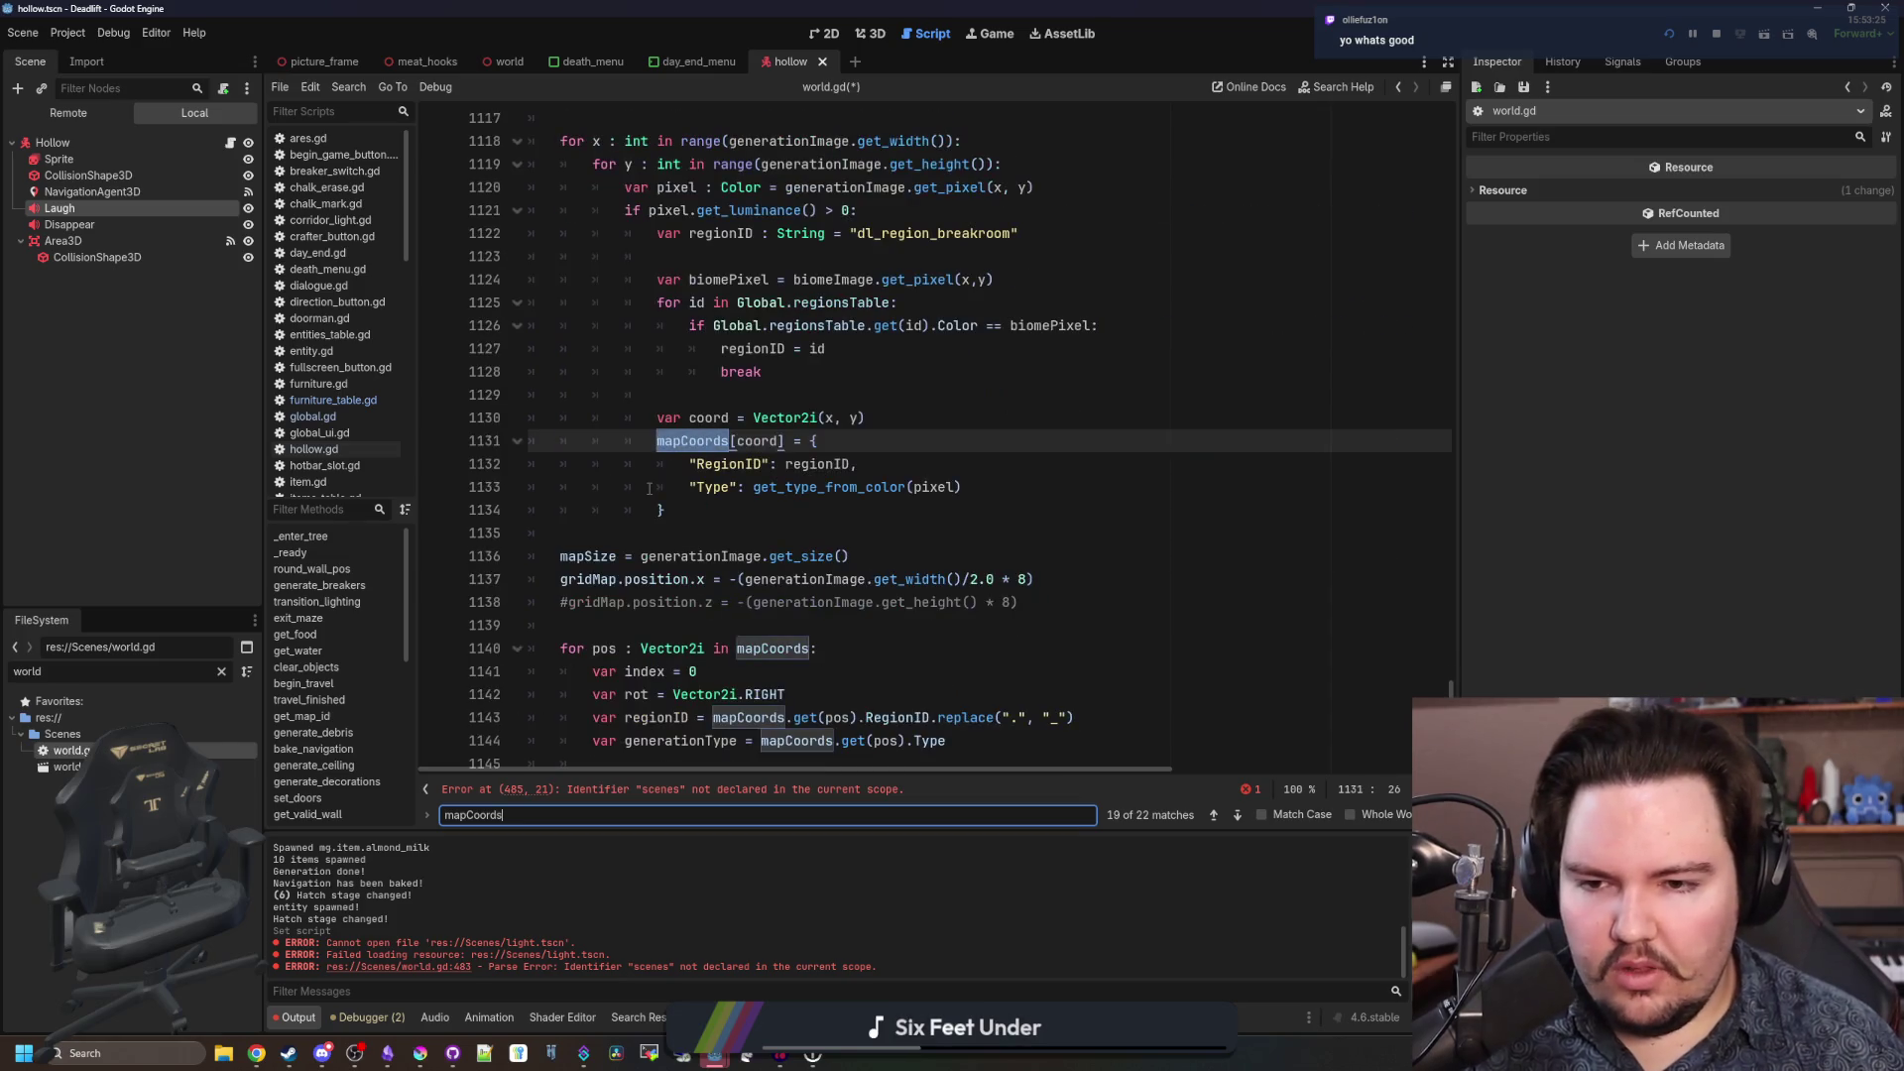
{"action": "left_click", "coordinate": [778, 790]}
{"action": "left_click", "coordinate": [613, 396]}
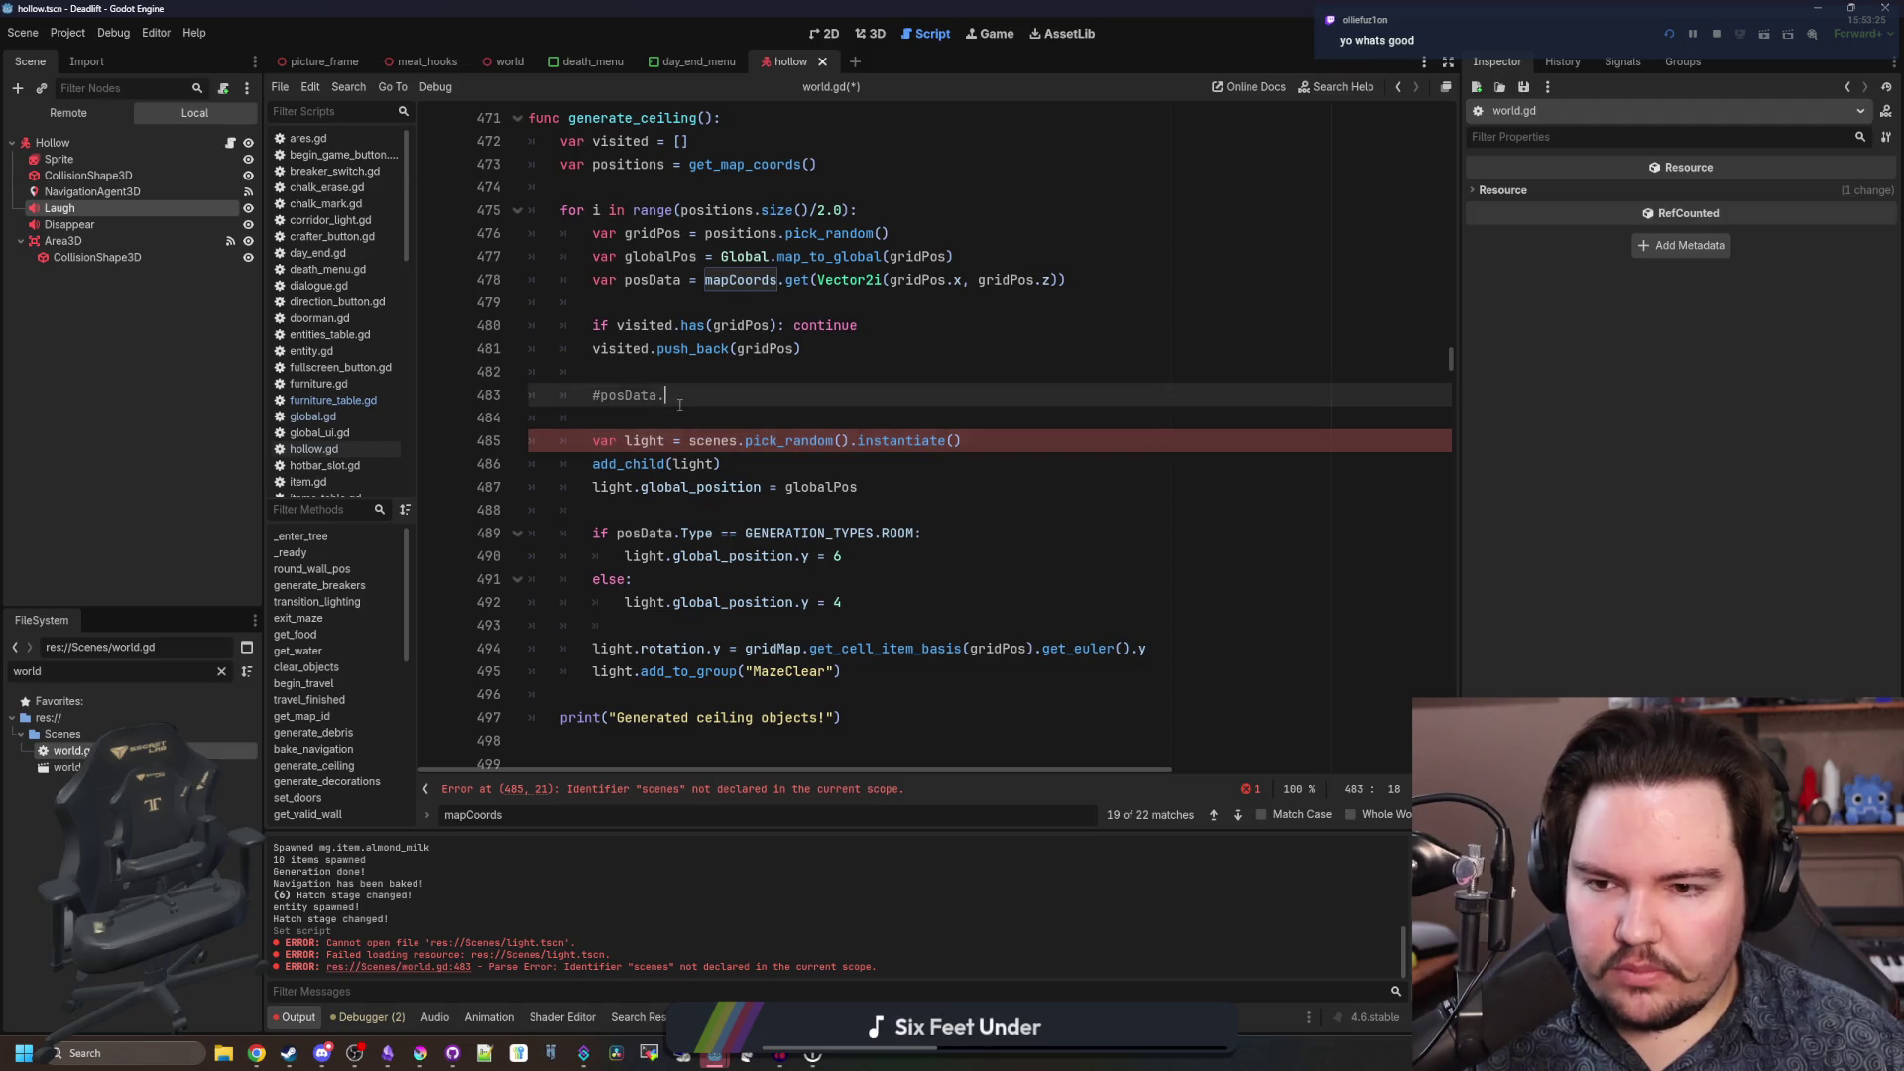
Replace the posData line with 'var regionID = posData.RegionID'.
{"action": "key", "text": "Home"}
{"action": "key", "text": "Delete"}
{"action": "left_click", "coordinate": [657, 396]}
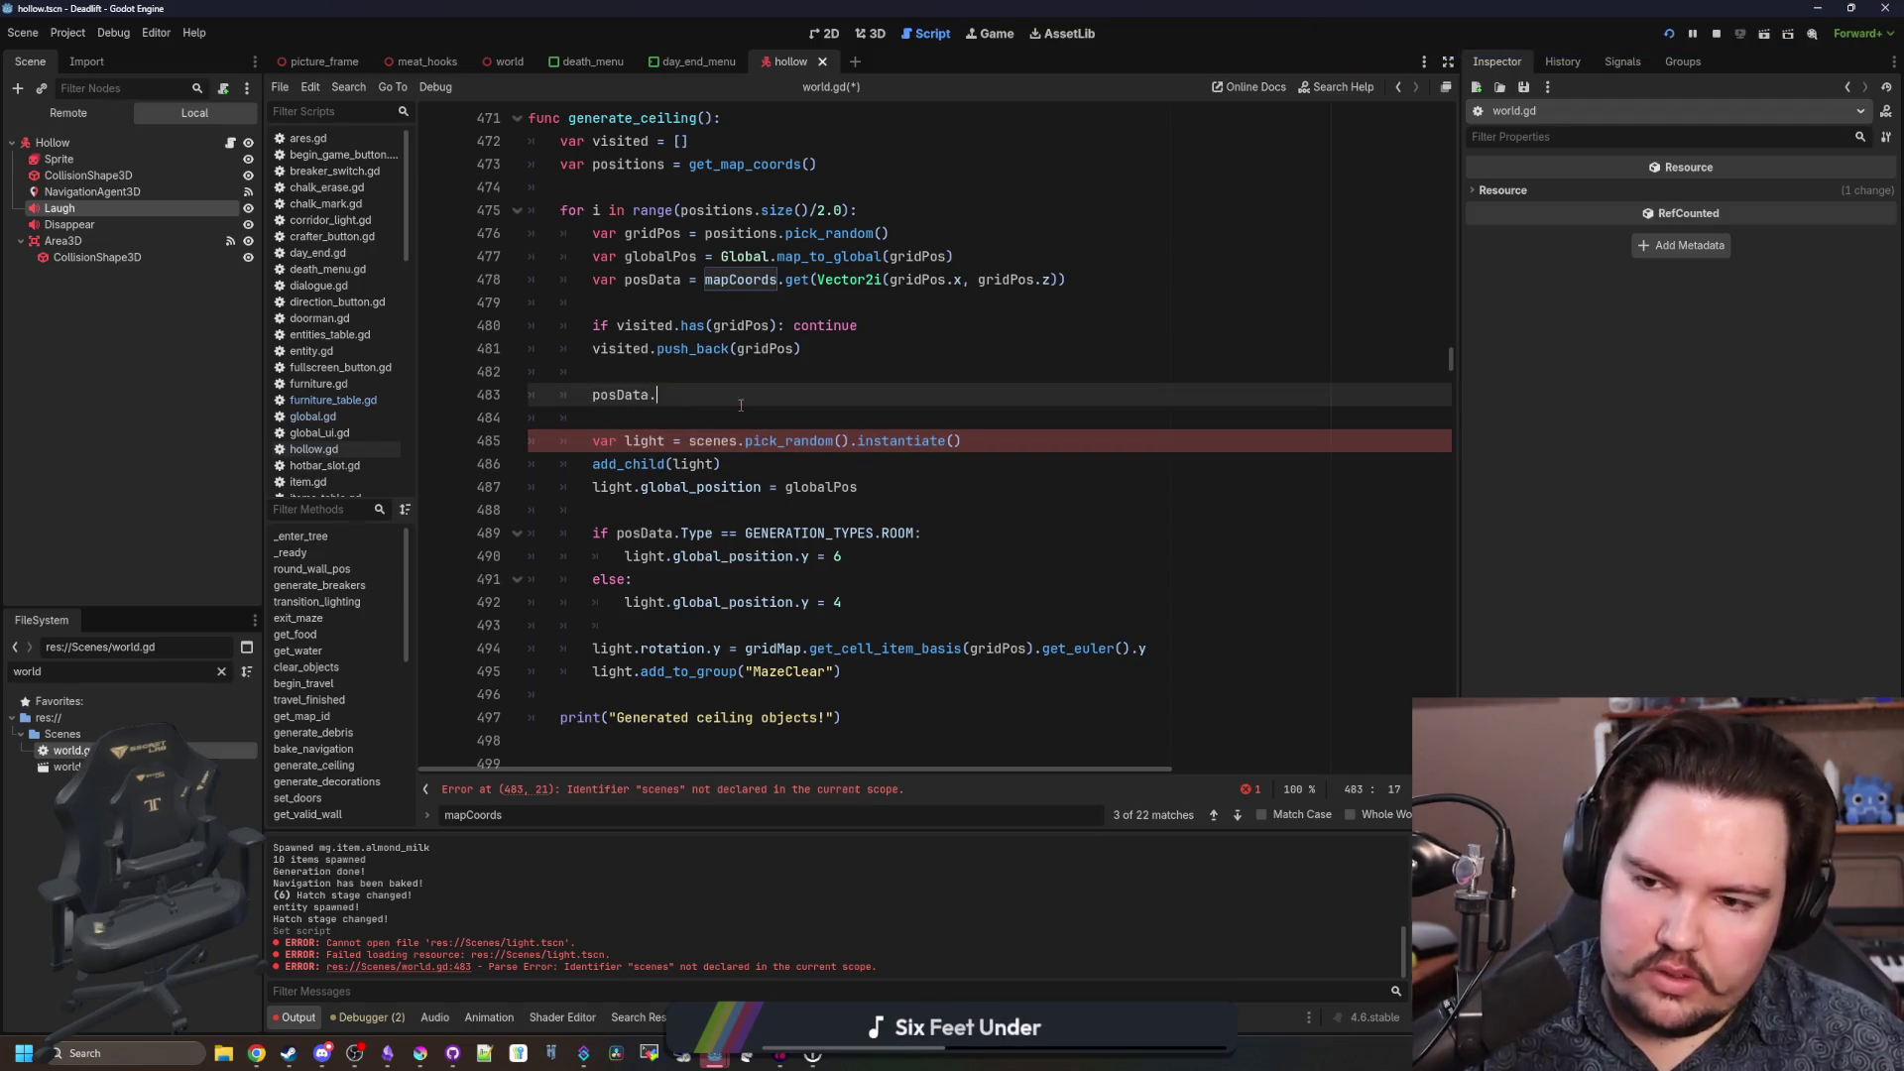
{"action": "type", "text": "..r"}
{"action": "key", "text": "BackSpace"}
{"action": "key", "text": "BackSpace"}
{"action": "type", "text": "RegionID"}
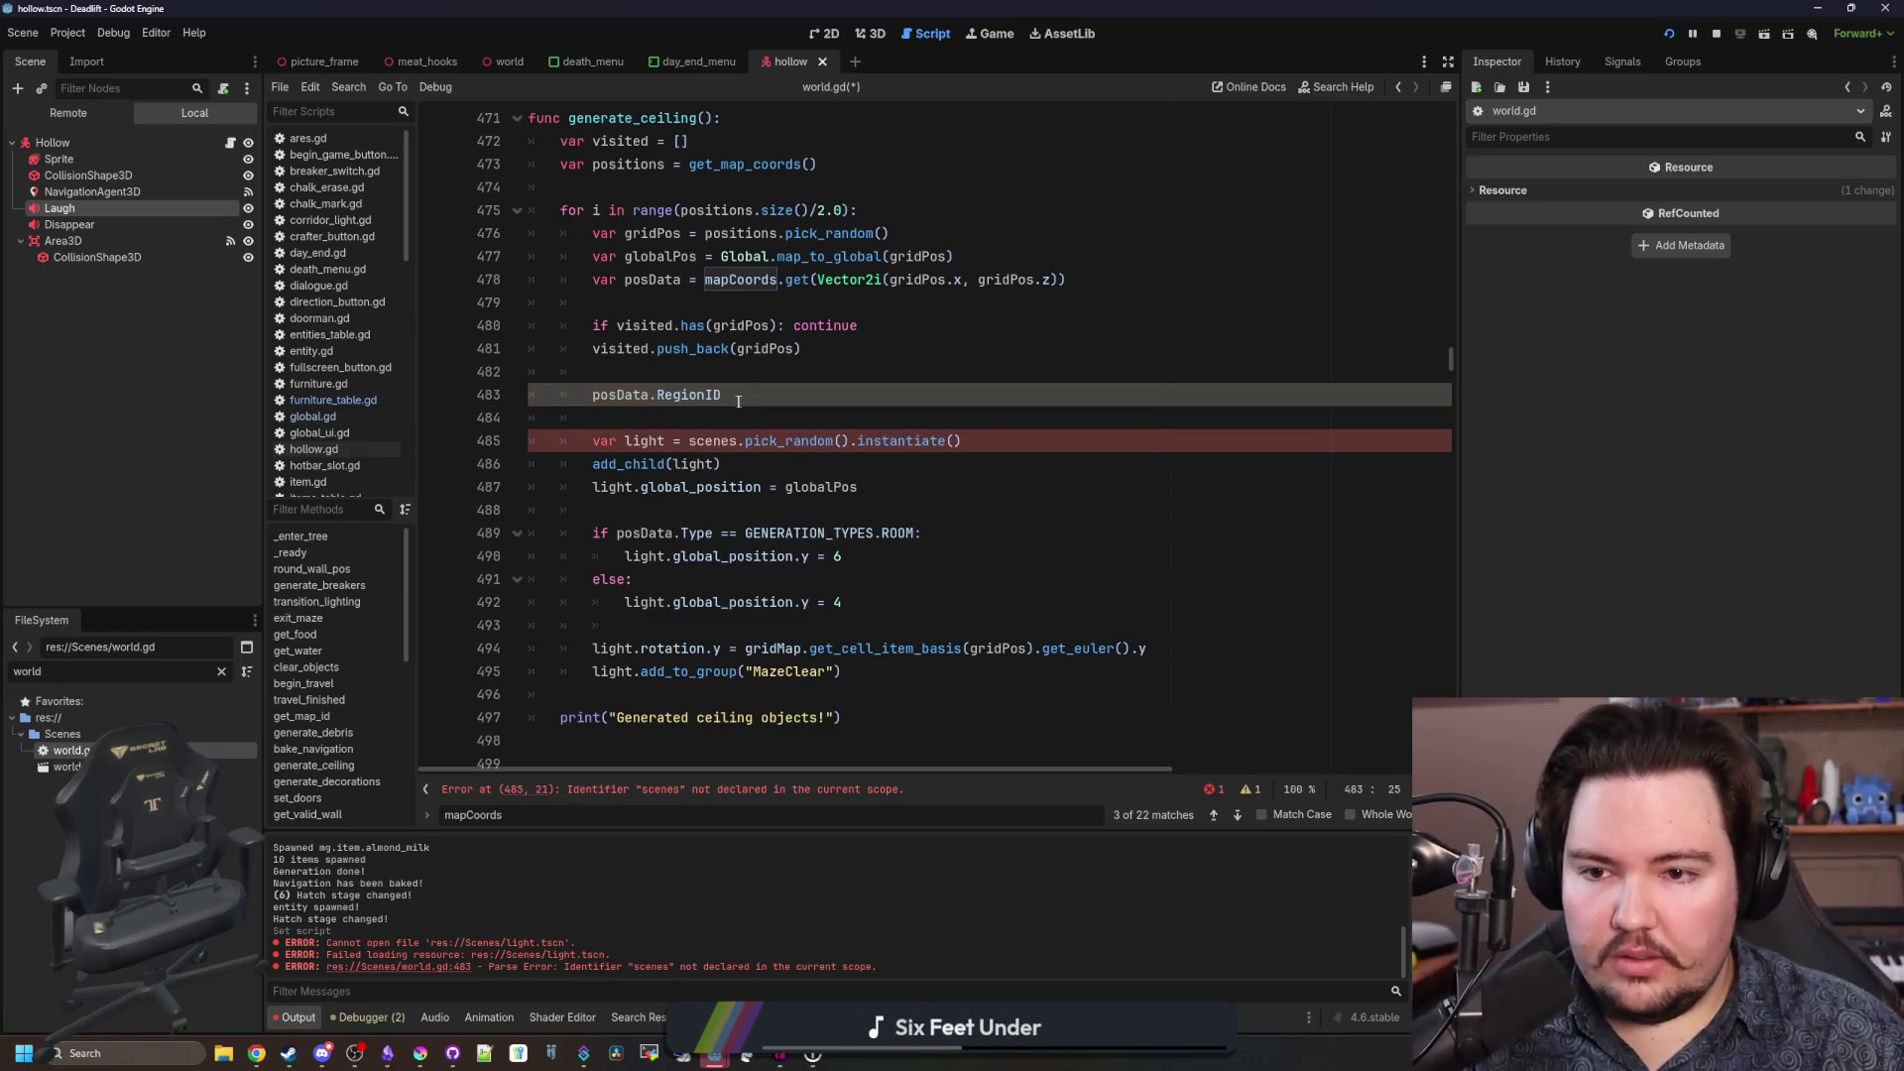
{"action": "key", "text": "shift+Home"}
{"action": "key", "text": "shift+Home"}
{"action": "key", "text": "shift+Home"}
{"action": "key", "text": "BackSpace"}
{"action": "left_click", "coordinate": [631, 311]}
{"action": "type", "text": "var regionID = posData.RegionID"}
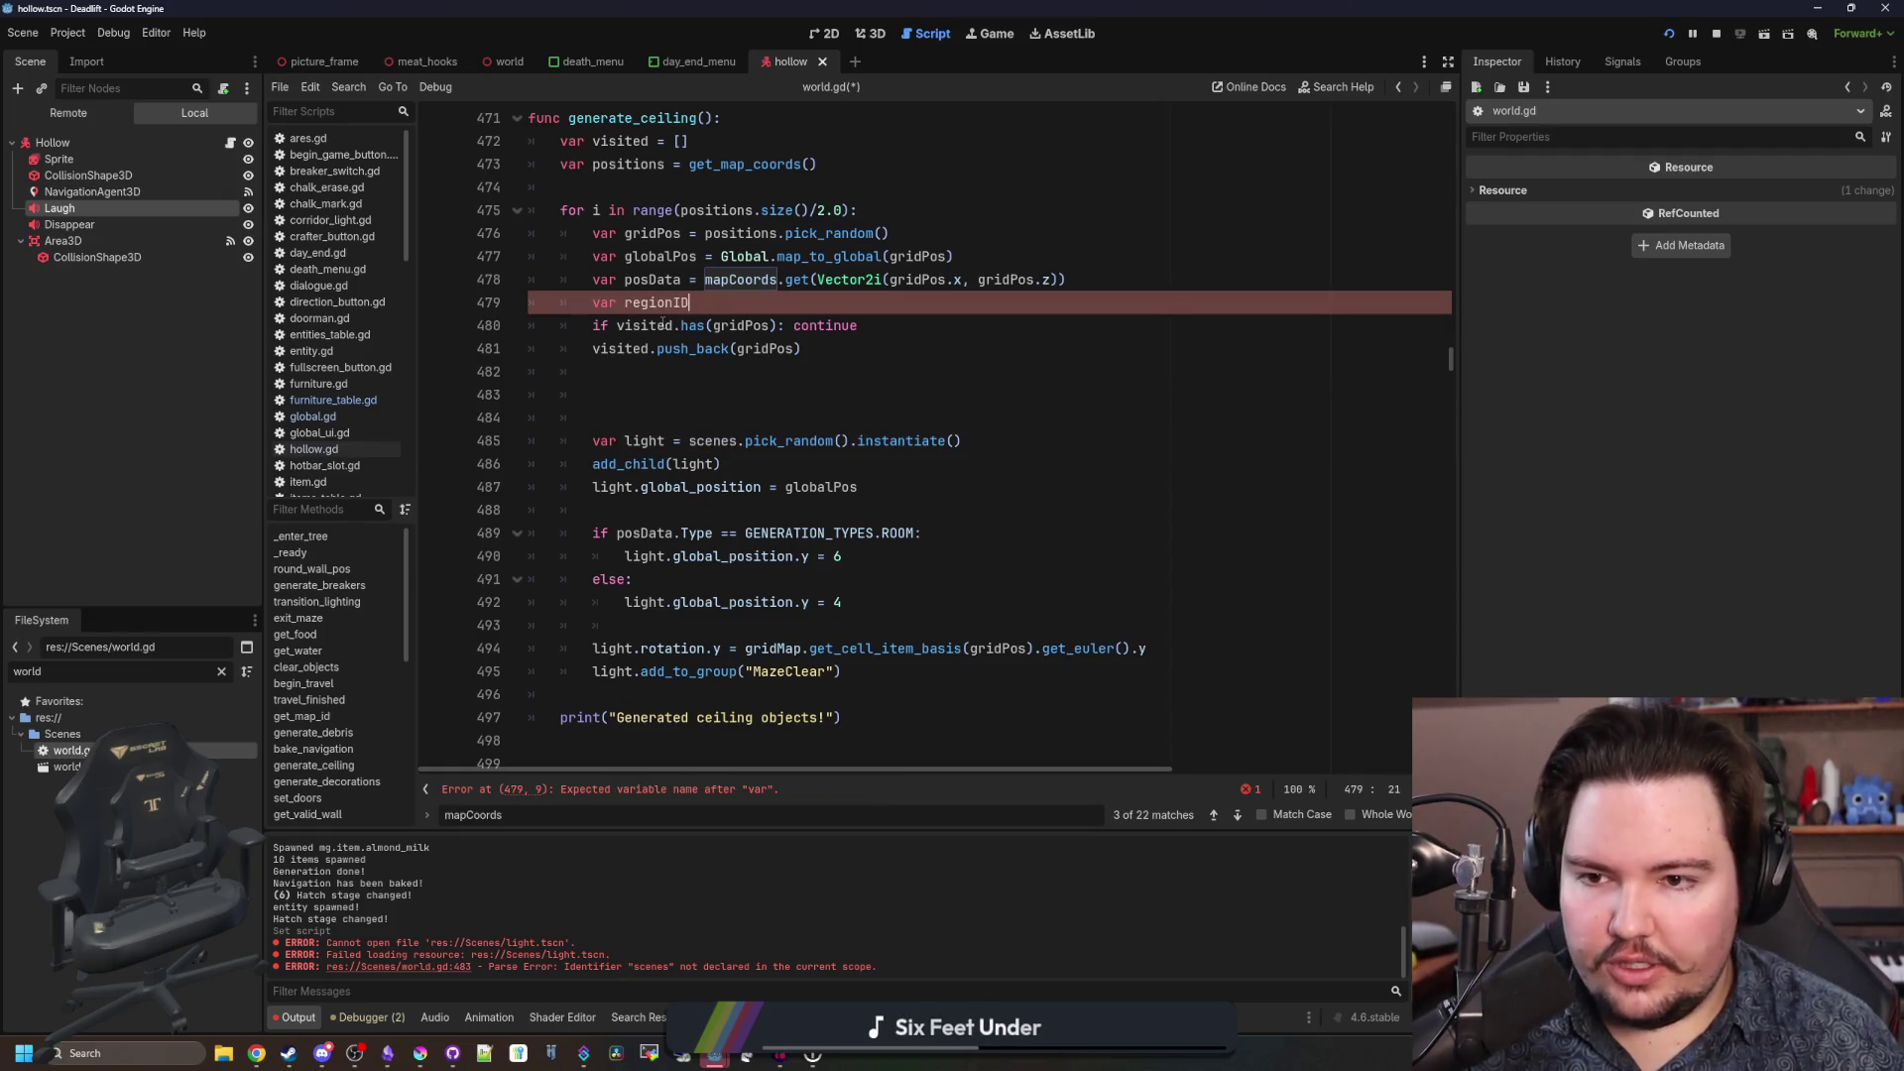
{"action": "key", "text": "Return"}
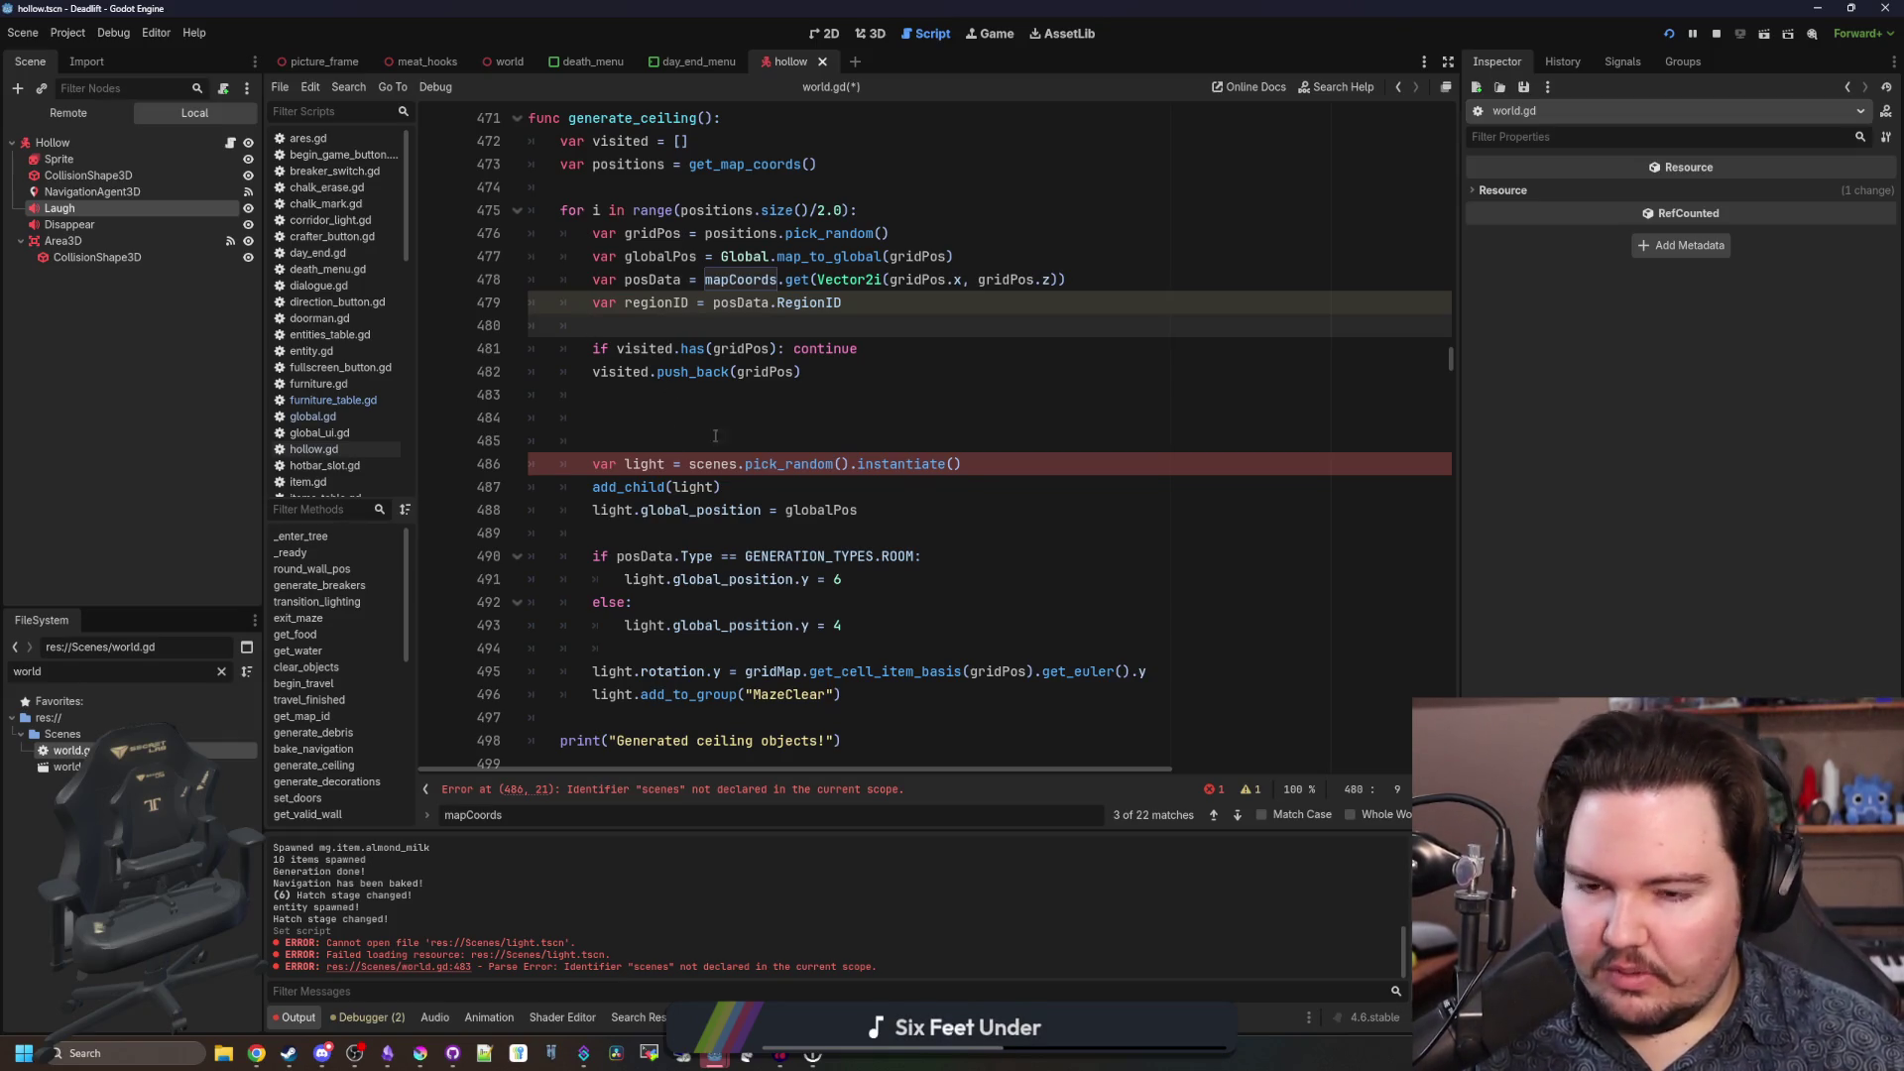
Replace the light scene lookup with Global.regionsTable.Ceiling[regionID].
{"action": "left_click", "coordinate": [682, 402]}
{"action": "left_click", "coordinate": [751, 337]}
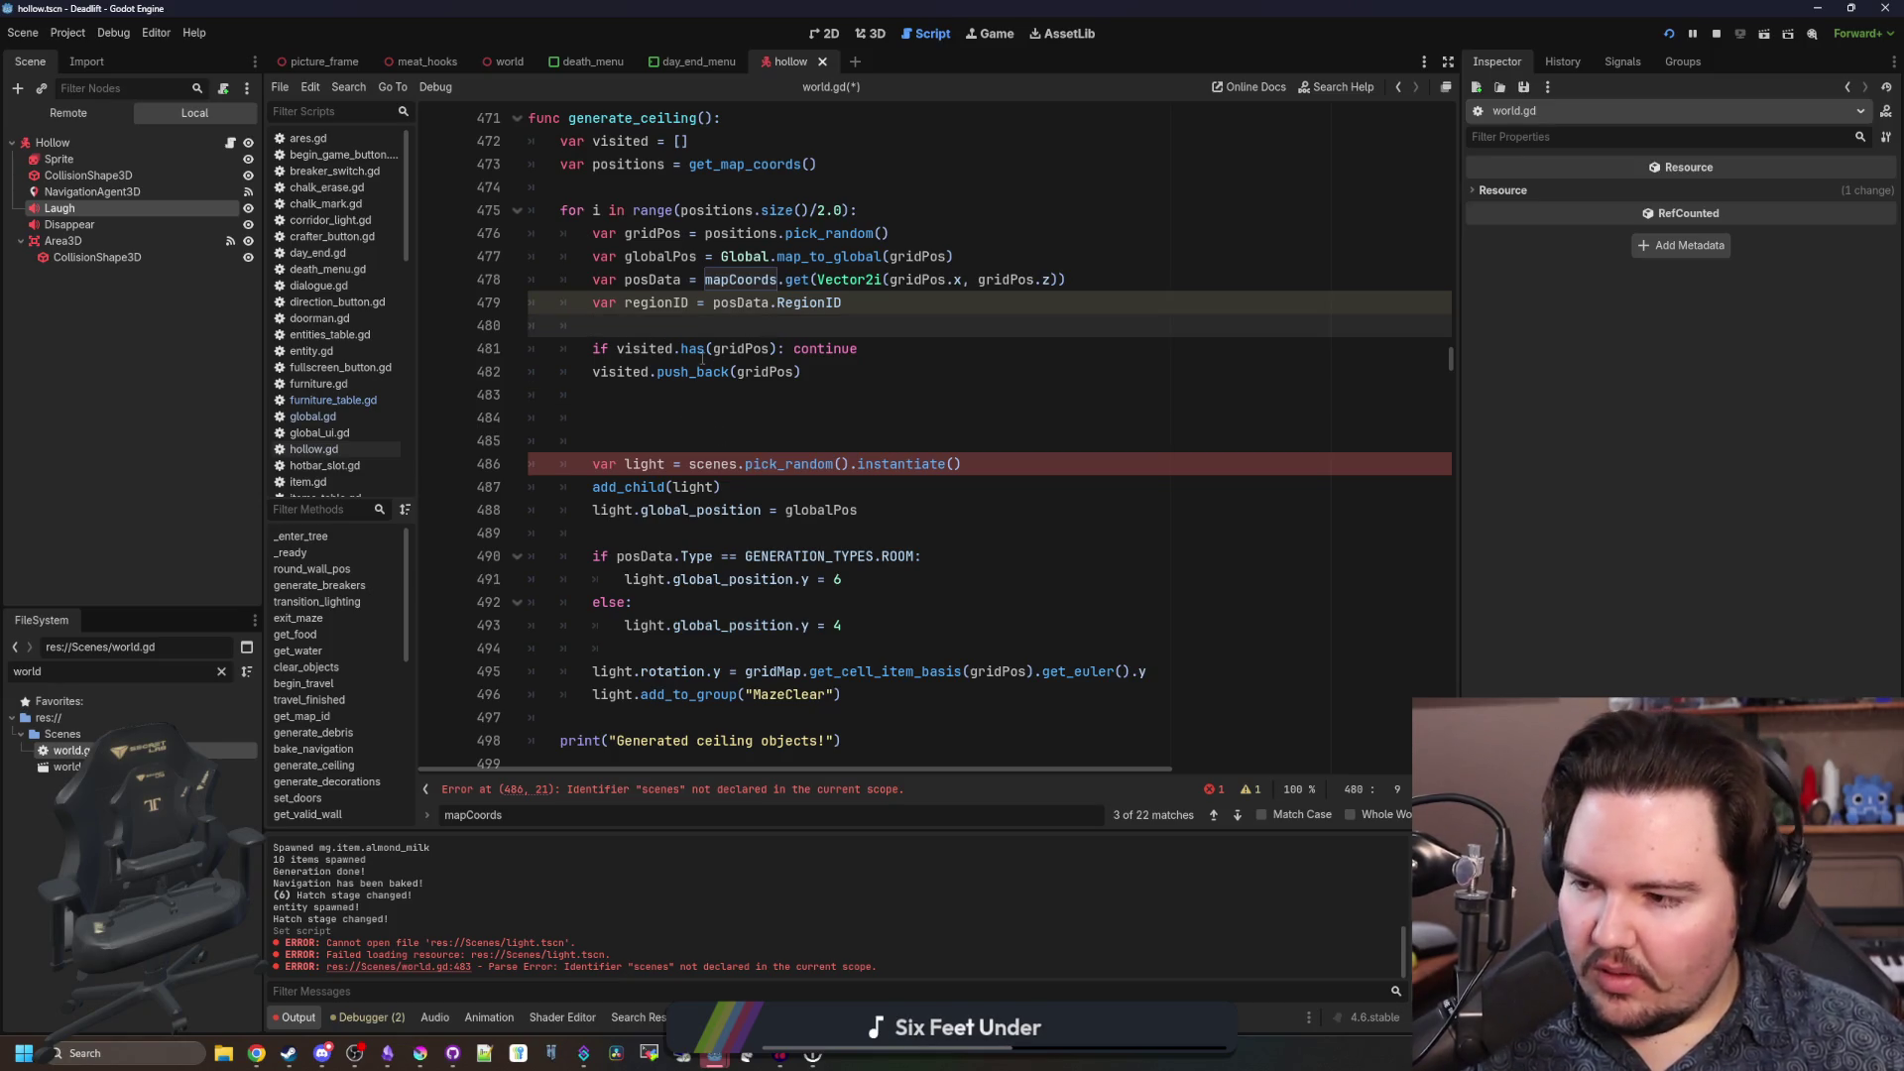
{"action": "left_click", "coordinate": [658, 420]}
{"action": "mouse_move", "coordinate": [976, 463]}
{"action": "left_mouse_down"}
{"action": "mouse_move", "coordinate": [816, 463]}
{"action": "mouse_move", "coordinate": [850, 465]}
{"action": "left_mouse_up"}
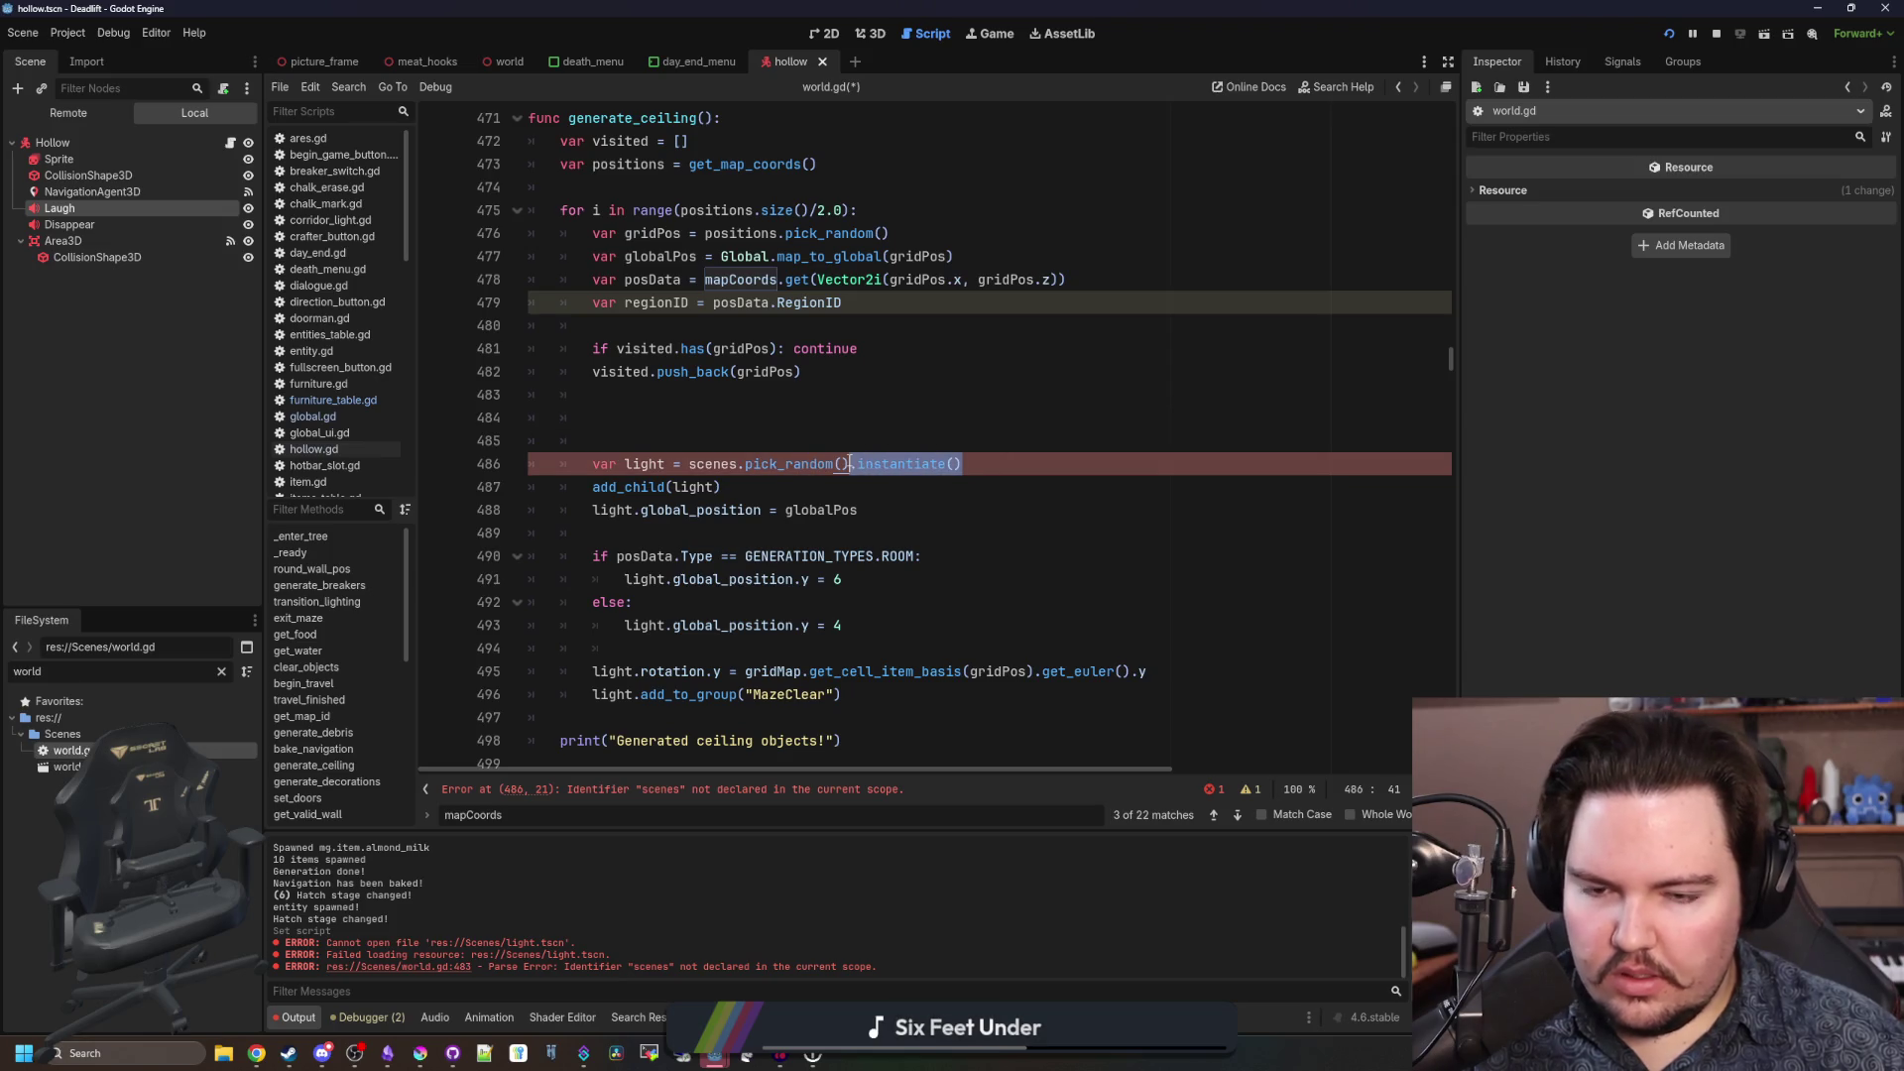
{"action": "left_click", "coordinate": [704, 444]}
{"action": "left_click_drag", "start_coordinate": [592, 463], "coordinate": [739, 463]}
{"action": "key", "text": "BackSpace"}
{"action": "type", "text": "Global.region"}
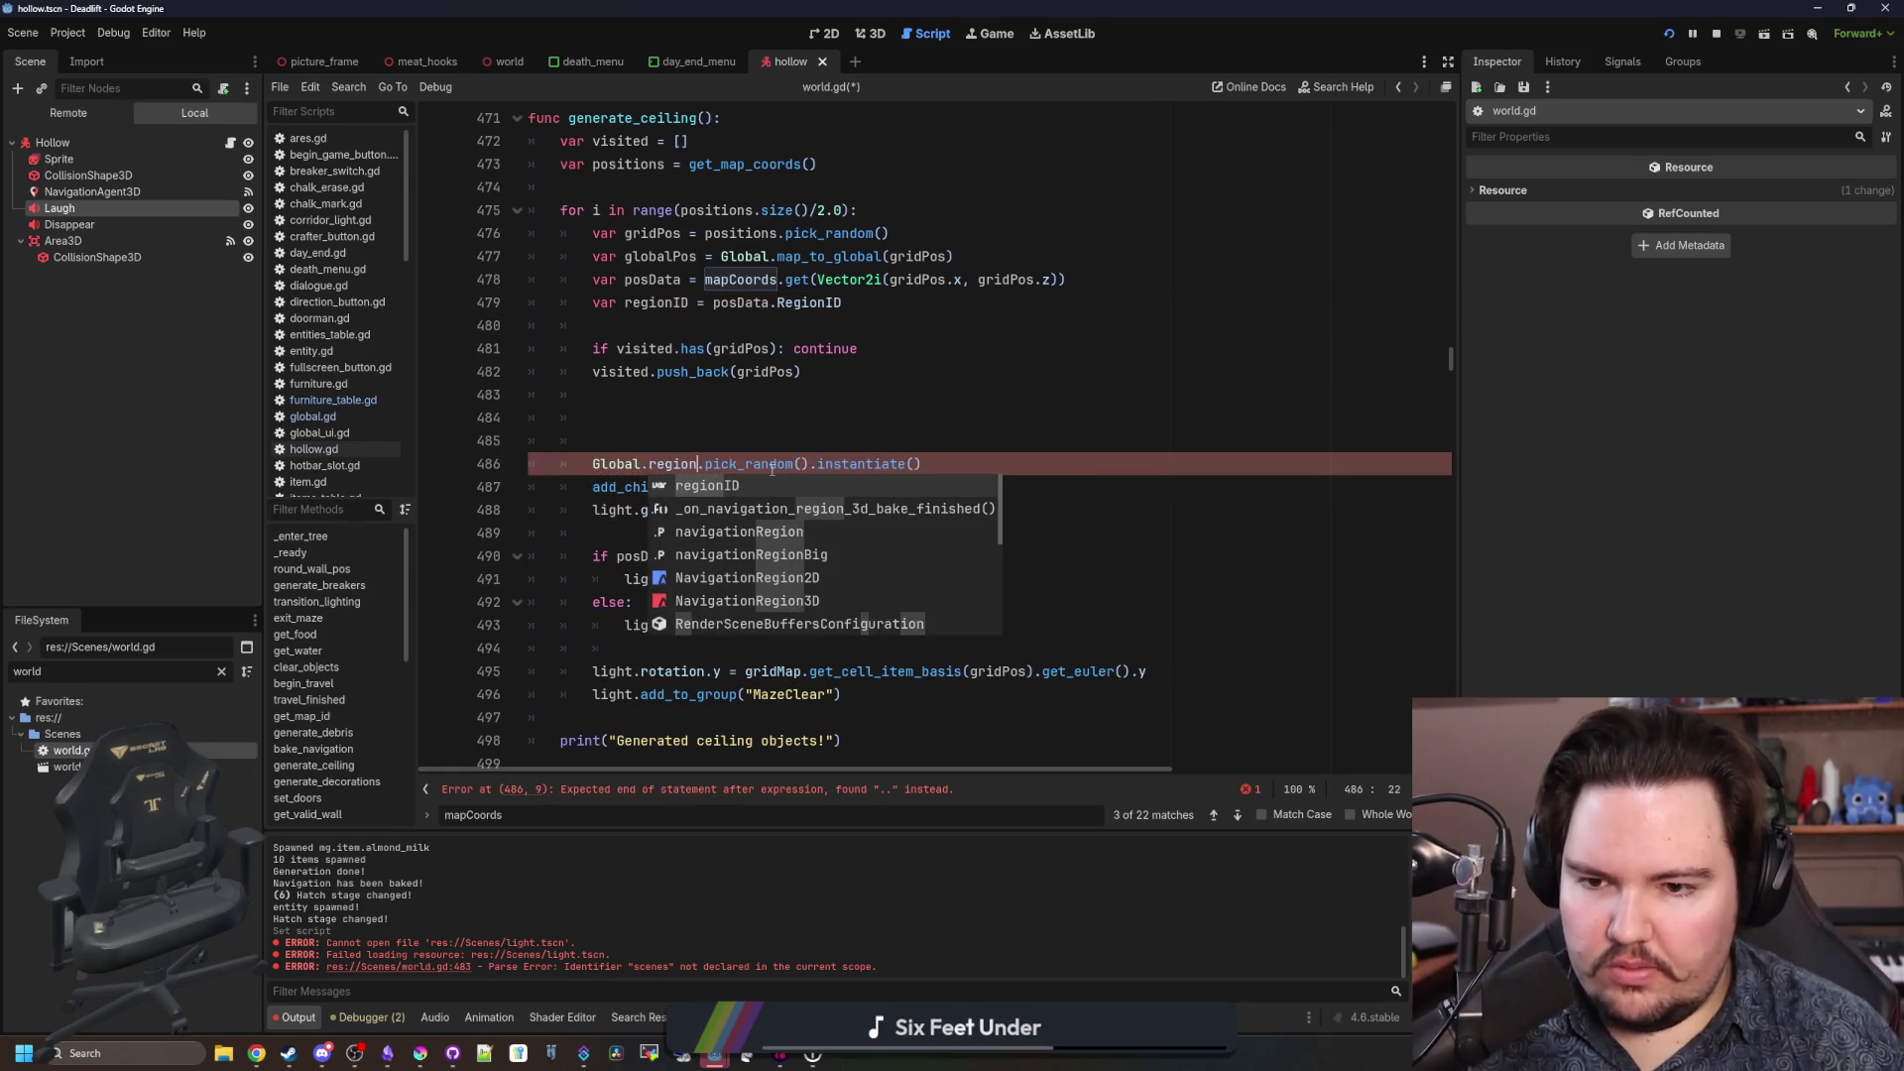
{"action": "type", "text": "sTable"}
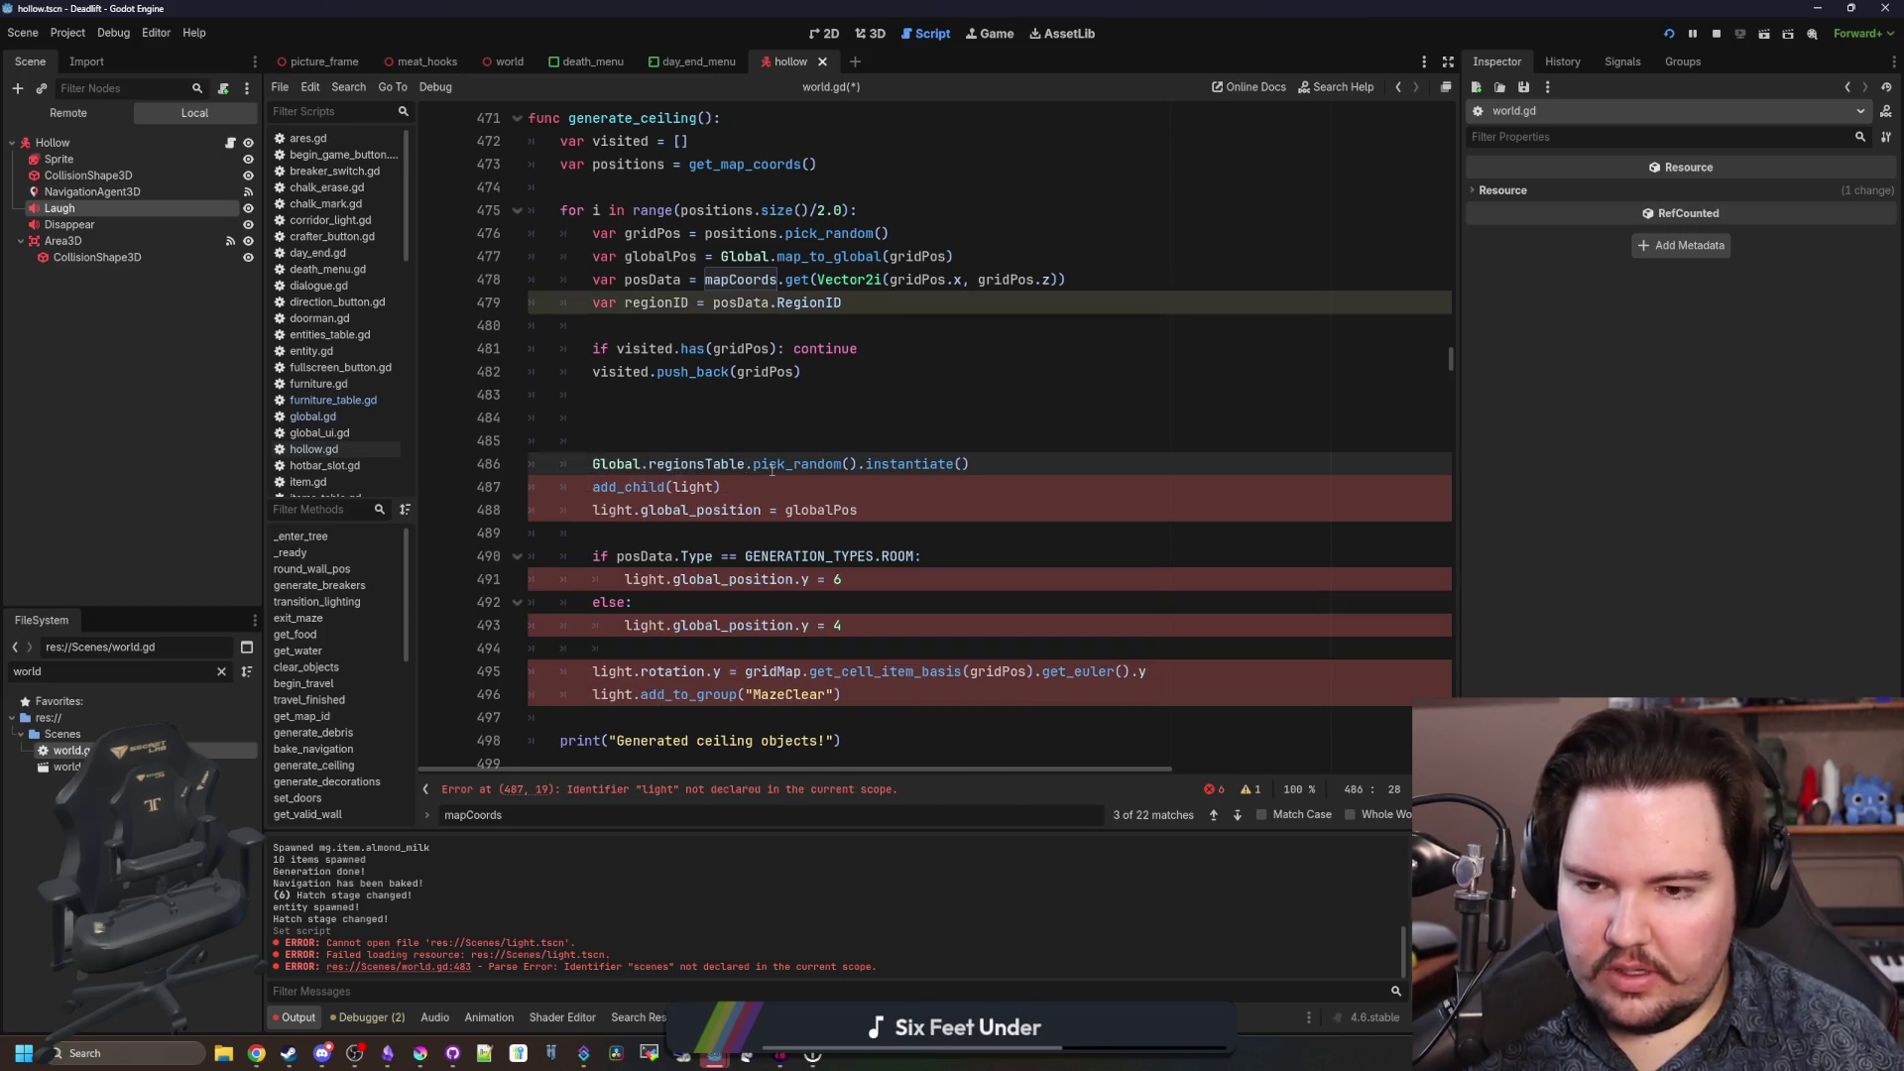
{"action": "type", "text": "."}
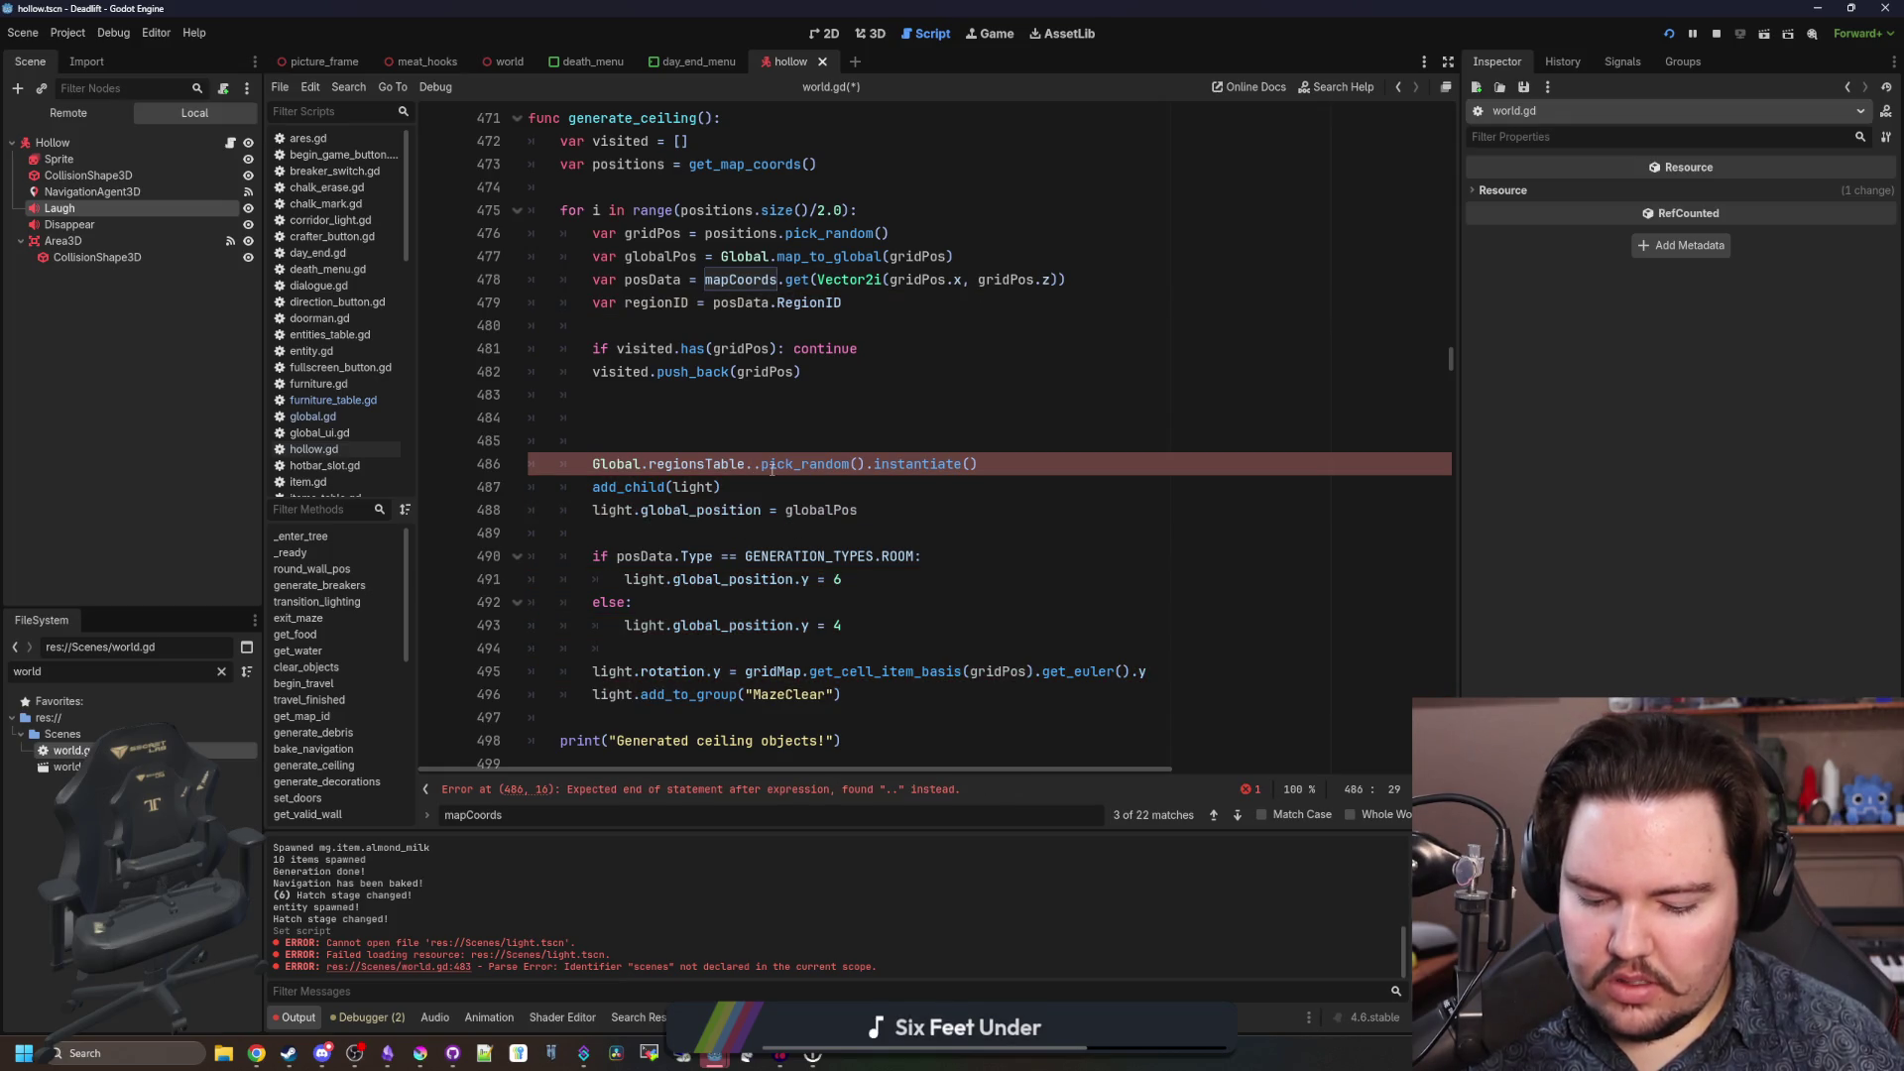
{"action": "type", "text": "Ceiling"}
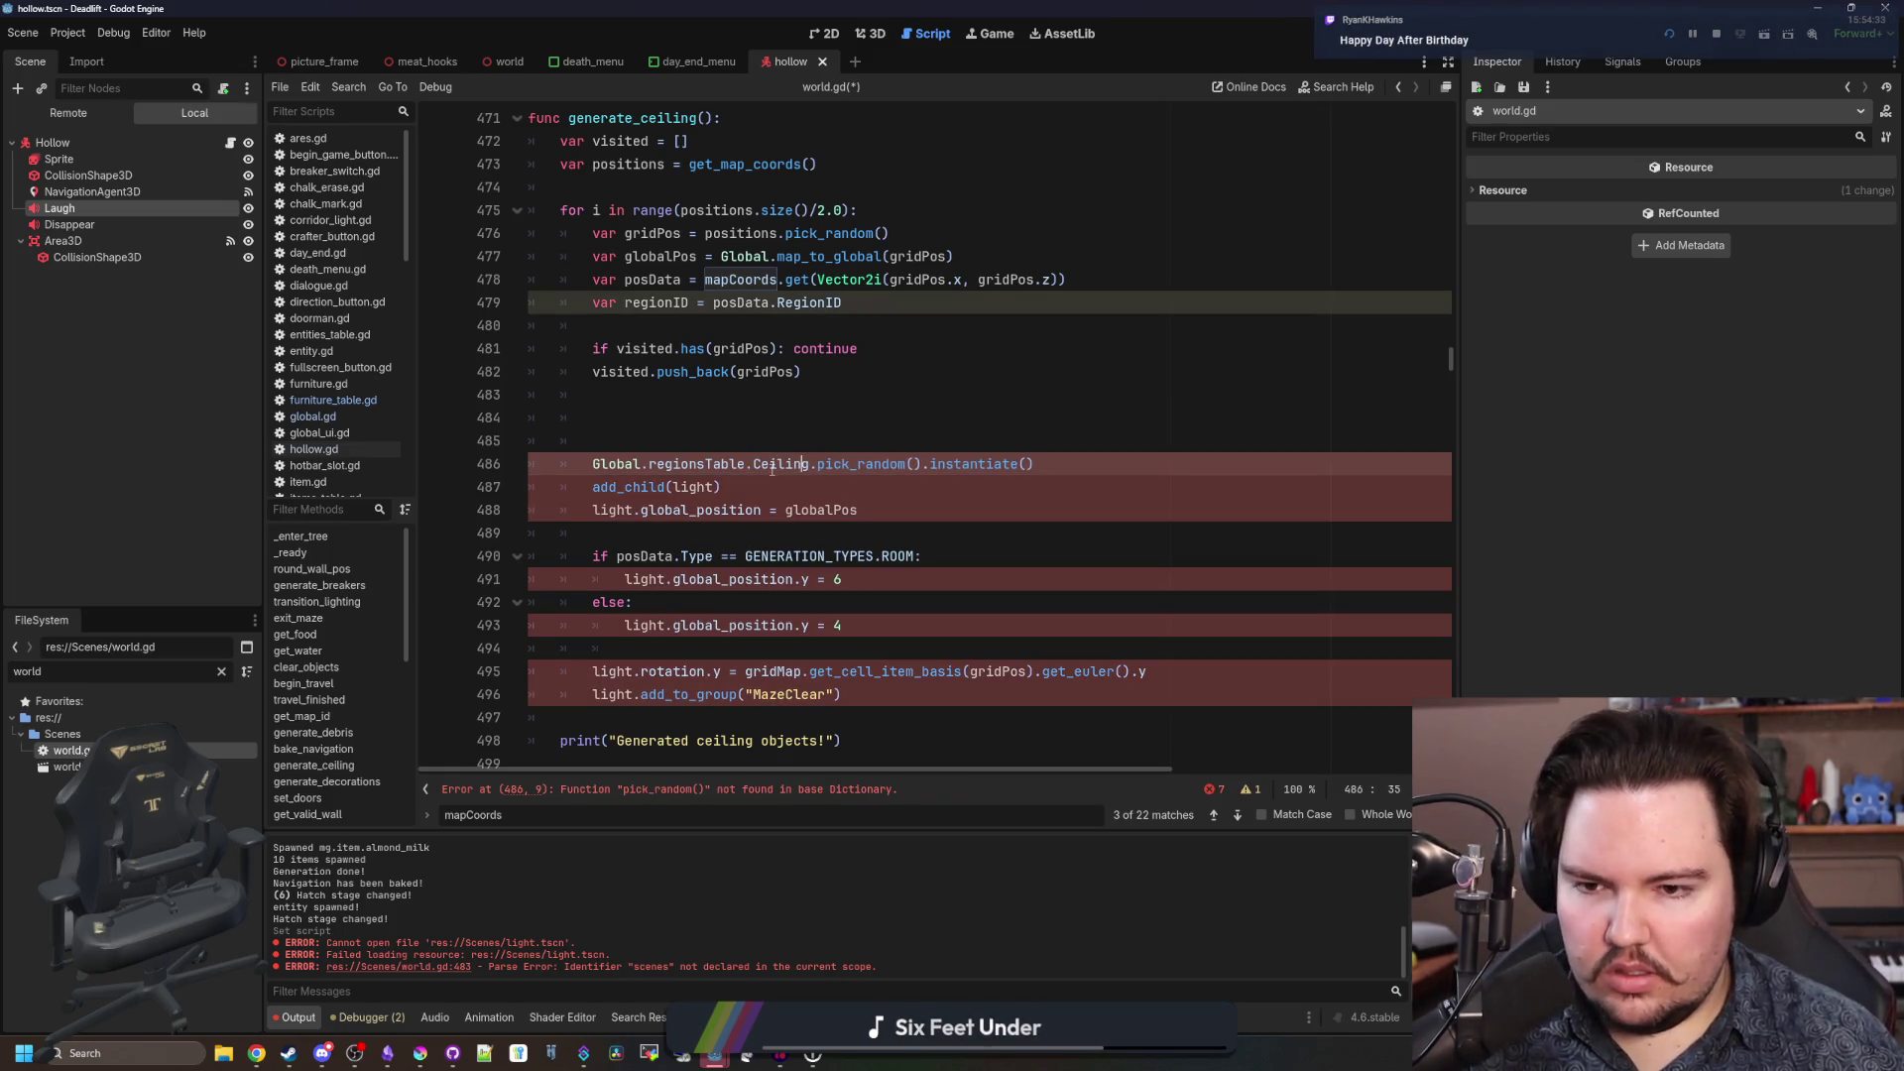
{"action": "key", "text": "Left"}
{"action": "key", "text": "Left"}
{"action": "key", "text": "Left"}
{"action": "type", "text": "[regionID]"}
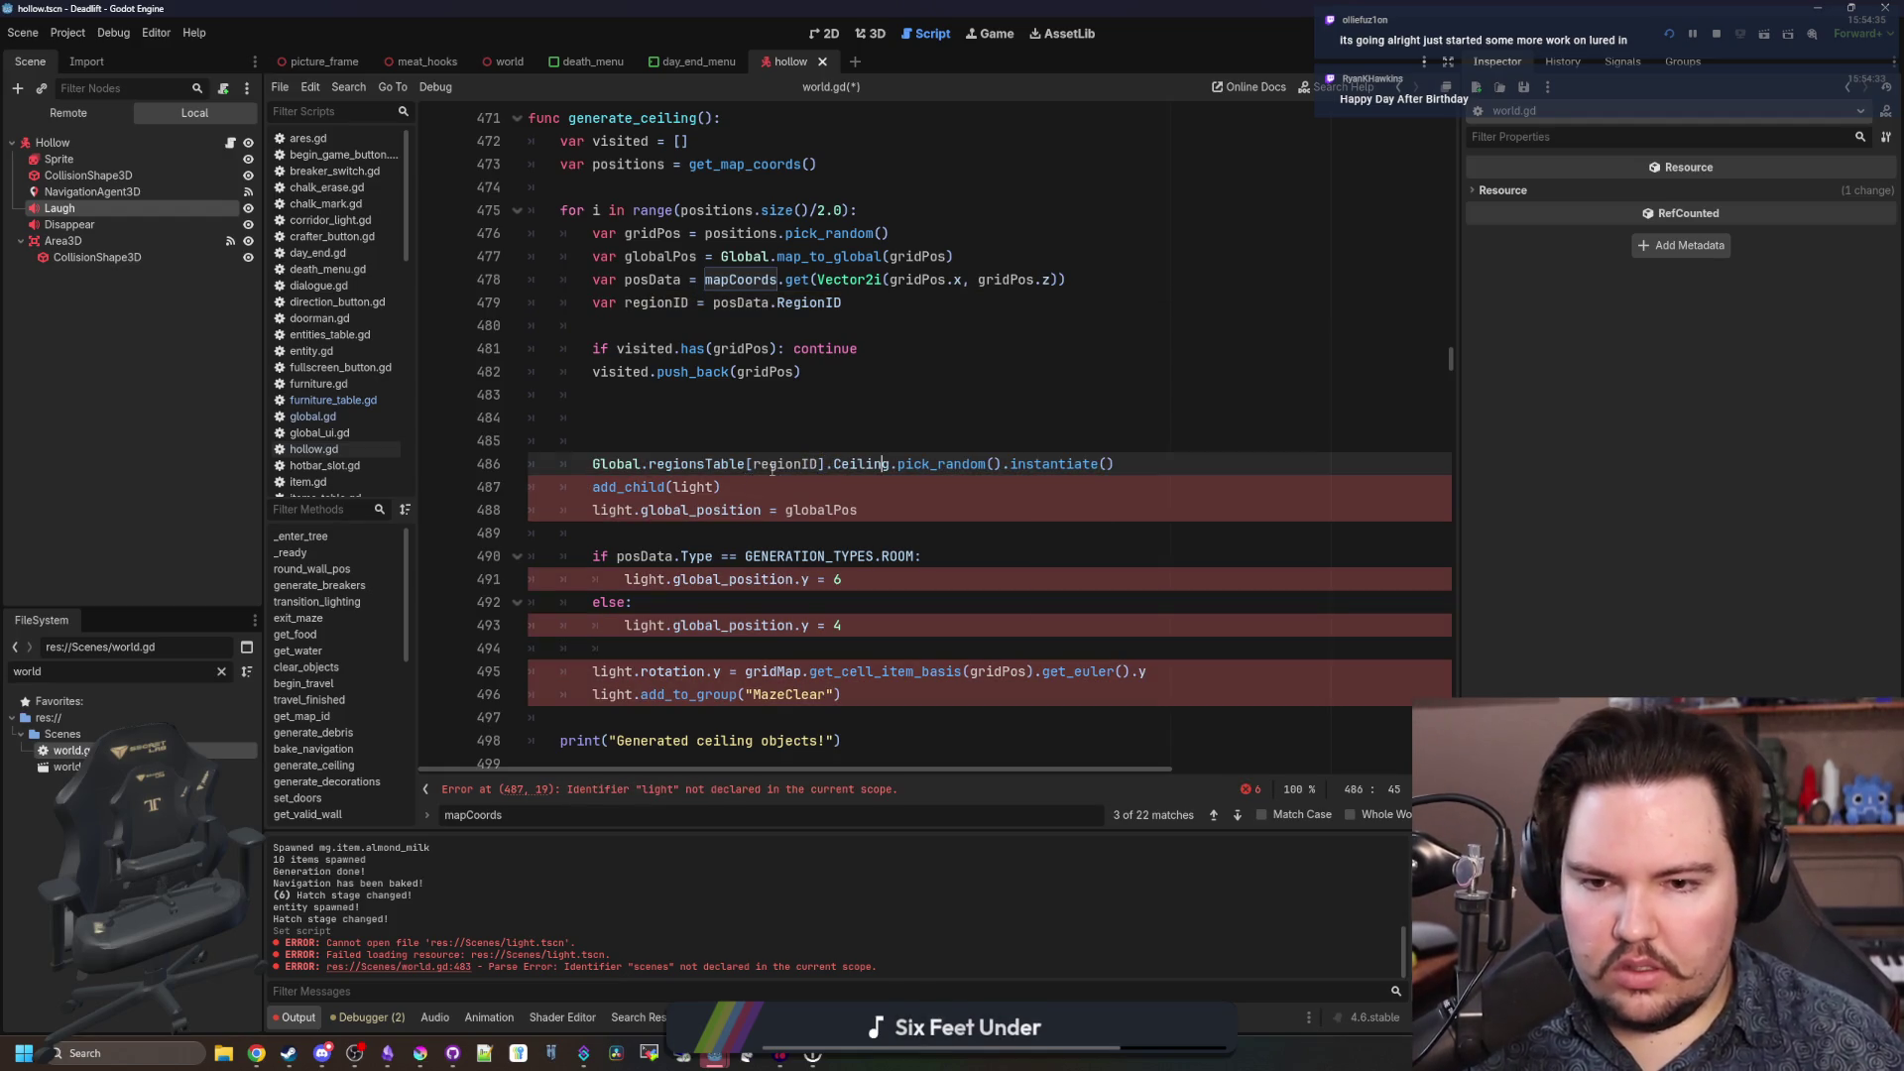
{"action": "key", "text": "Right"}
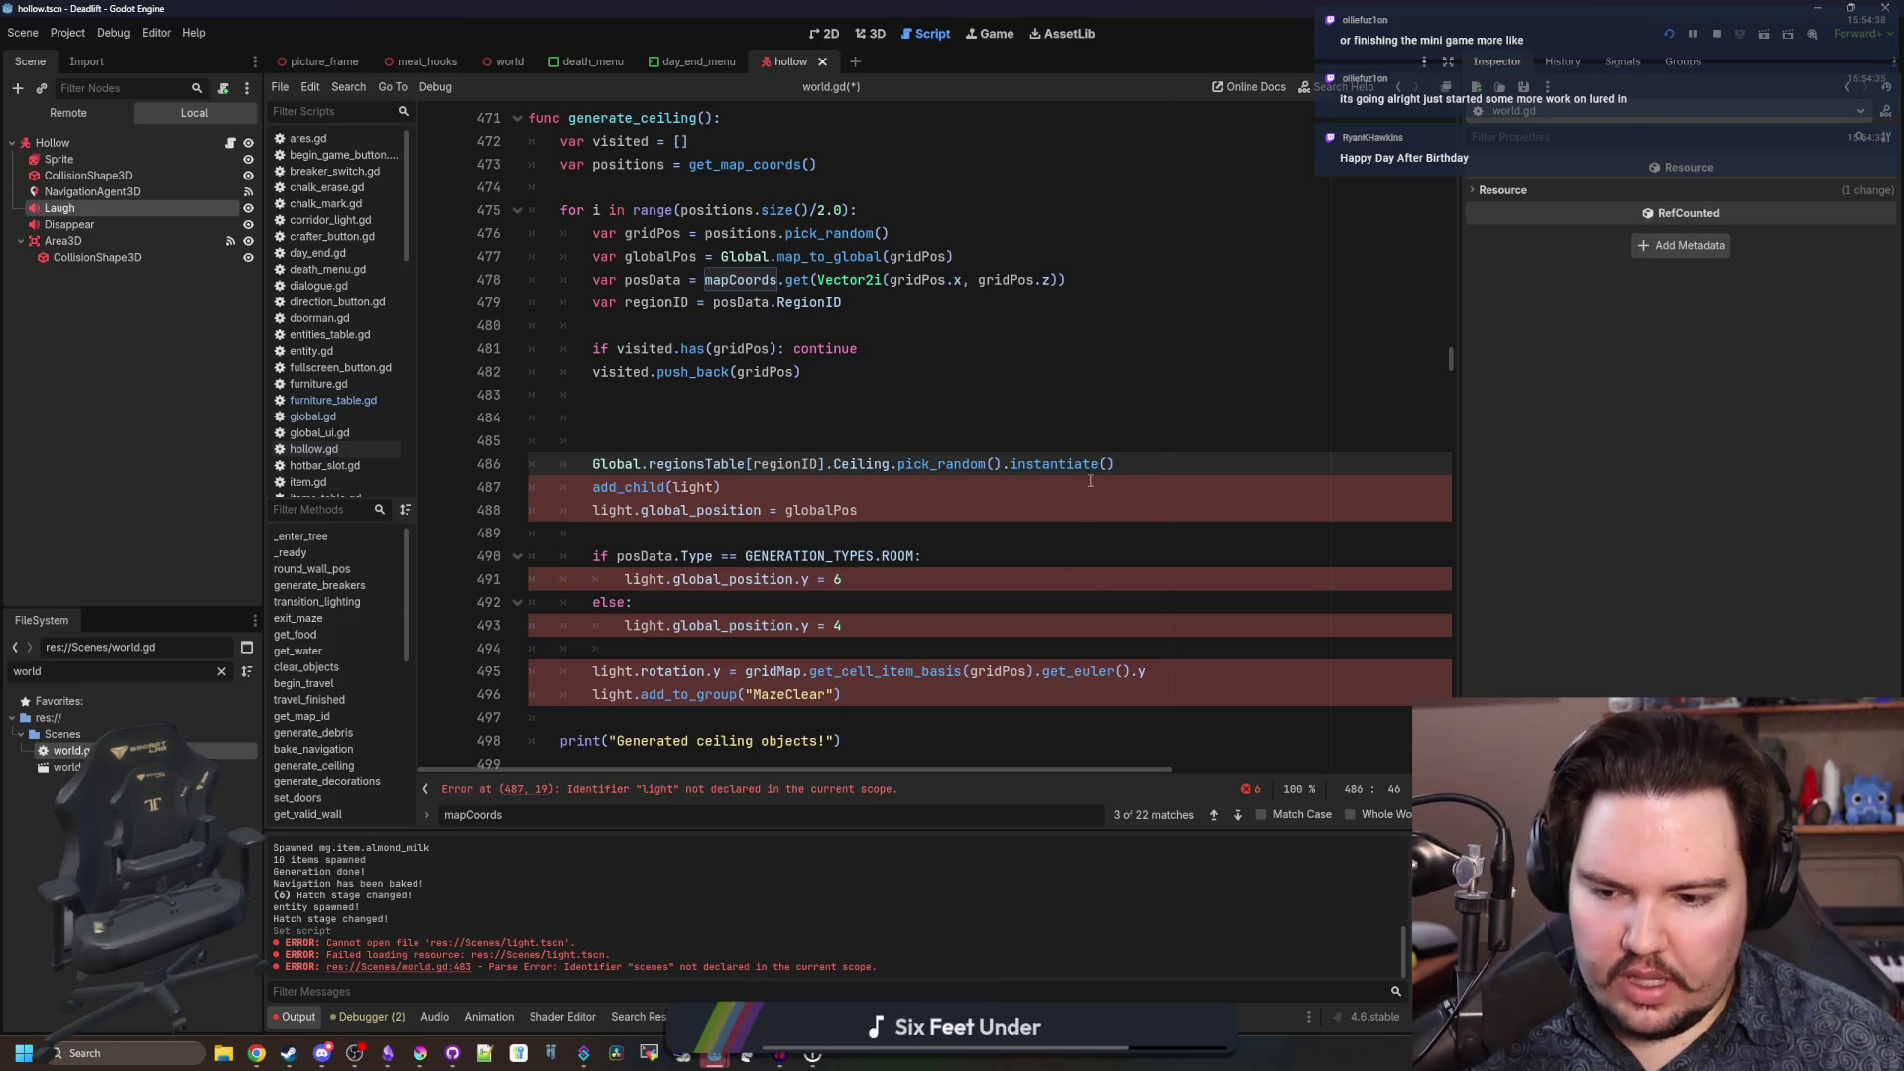
{"action": "left_click", "coordinate": [1144, 462]}
Store the pick as objectID and instantiate the object via get(objectID).Scene.instantiate().
{"action": "key", "text": "Return"}
{"action": "key", "text": "Return"}
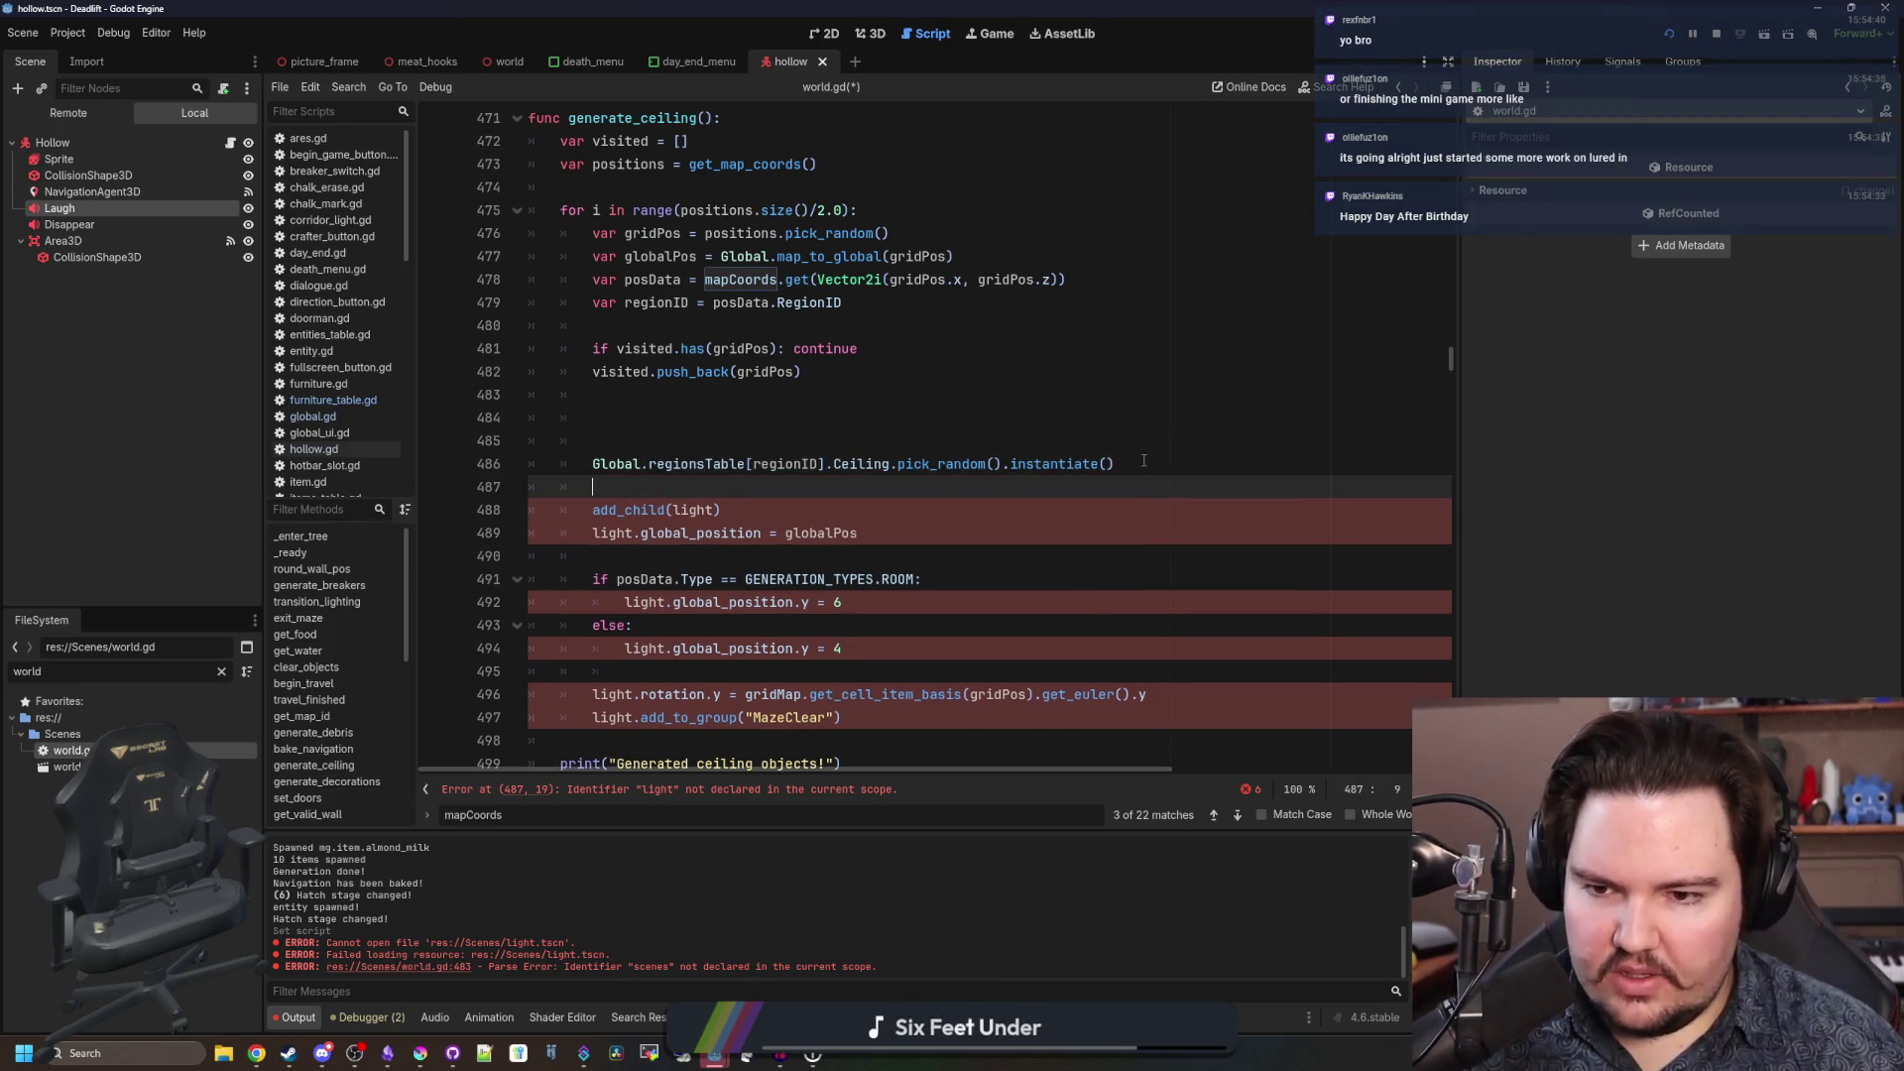
{"action": "type", "text": "var object = "}
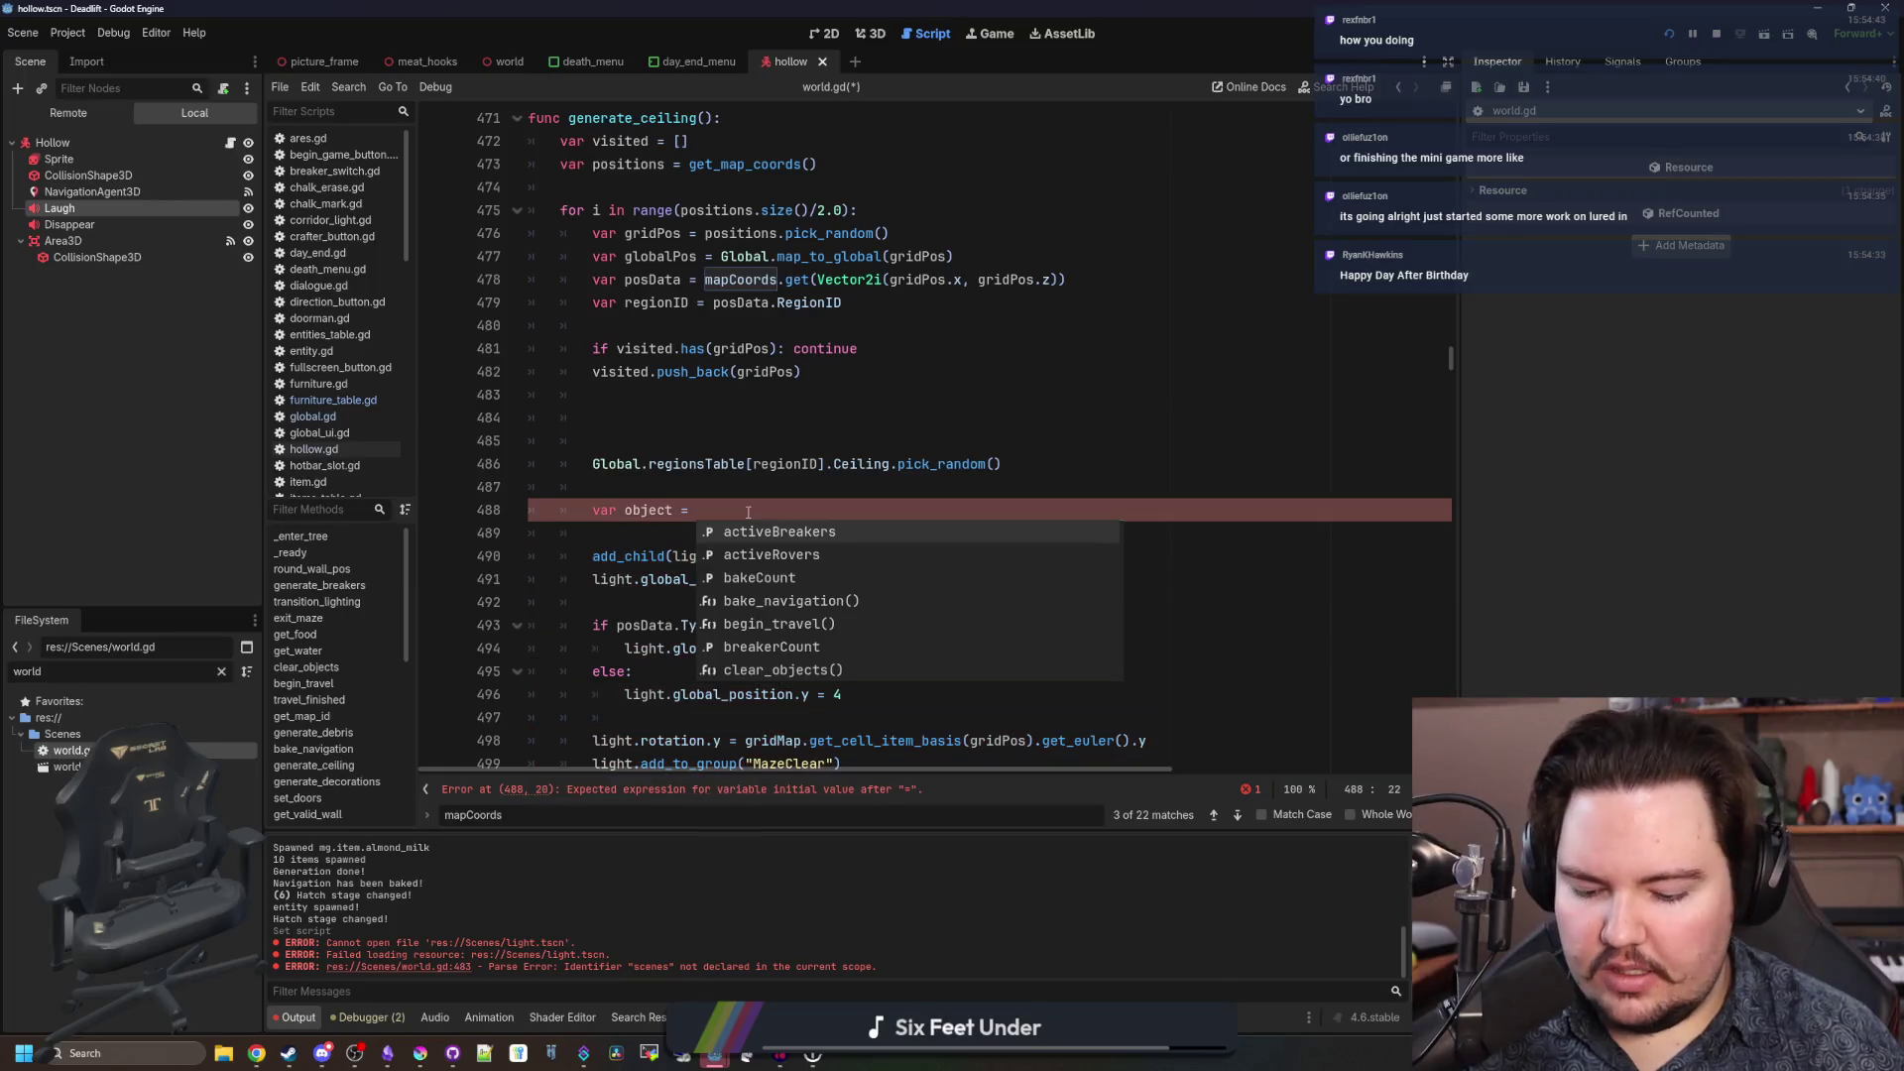
{"action": "type", "text": "Global."}
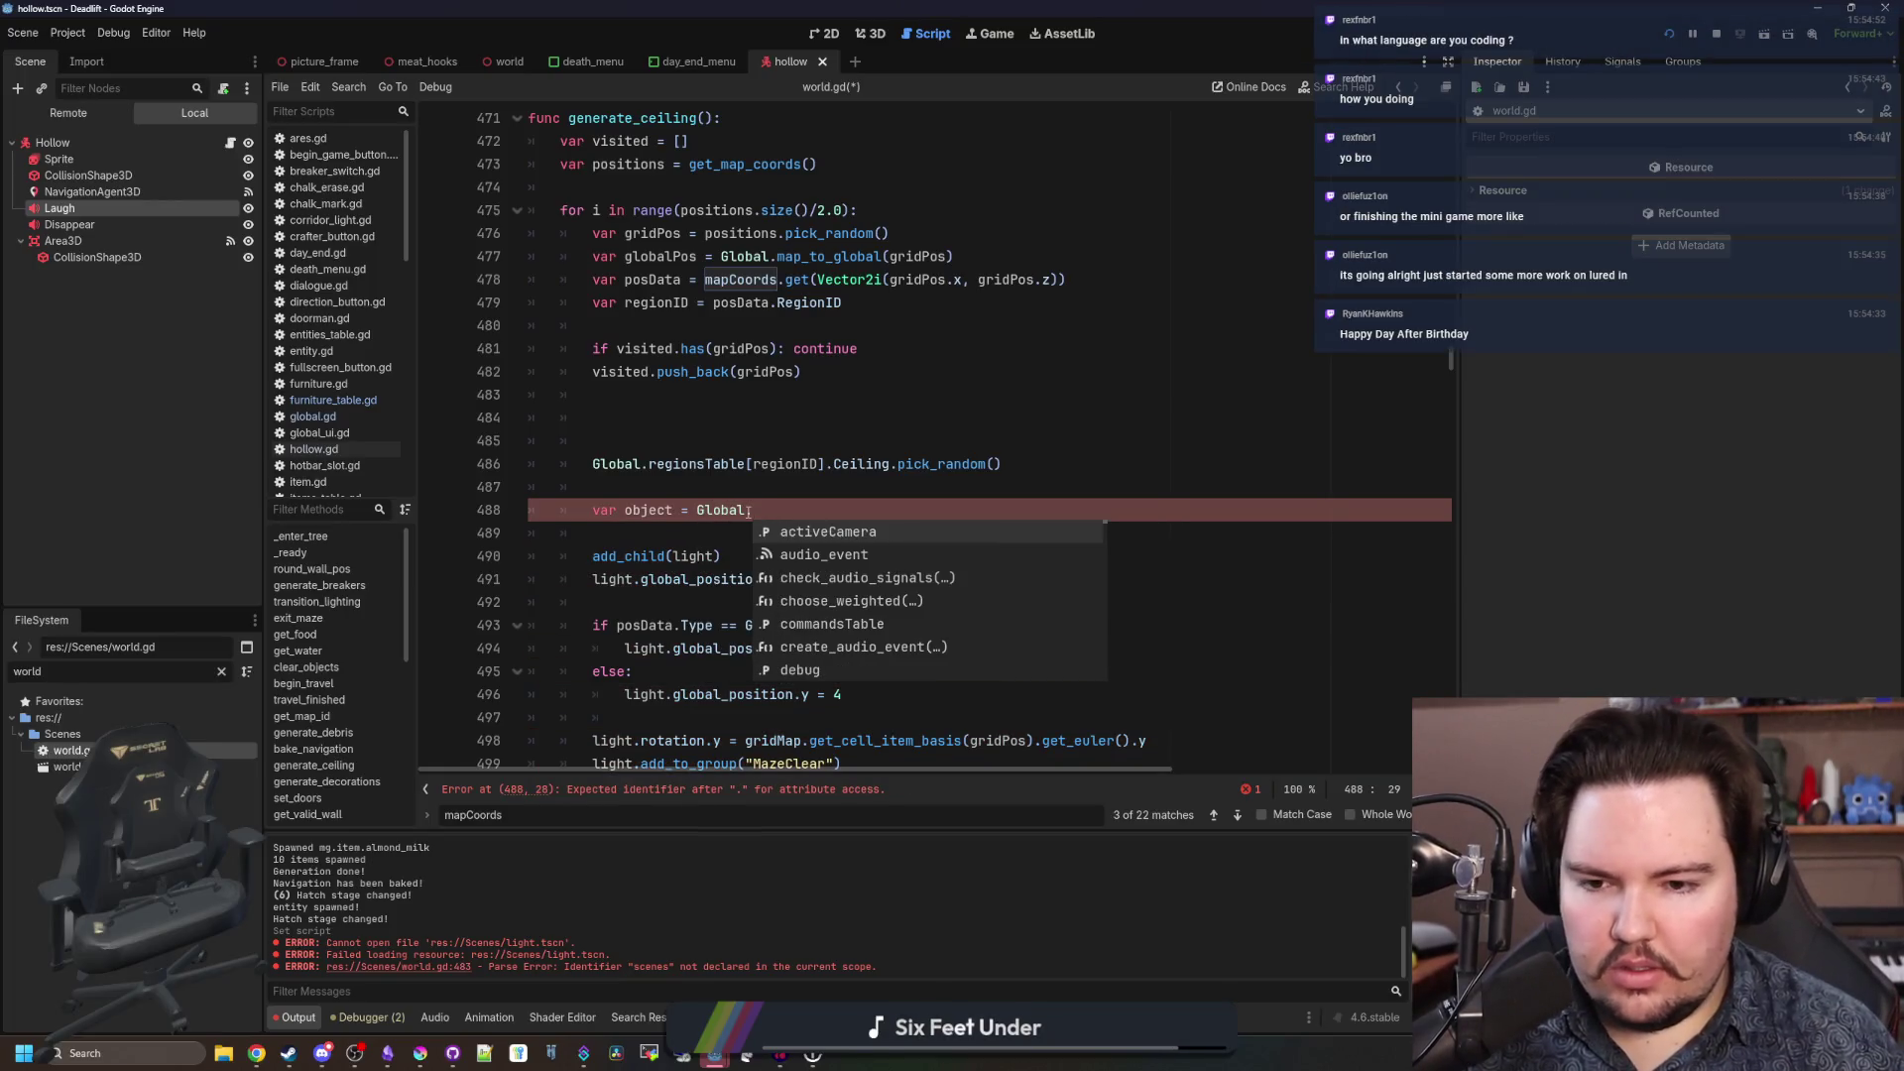
{"action": "type", "text": "furnitureTable."}
{"action": "type", "text": "get("}
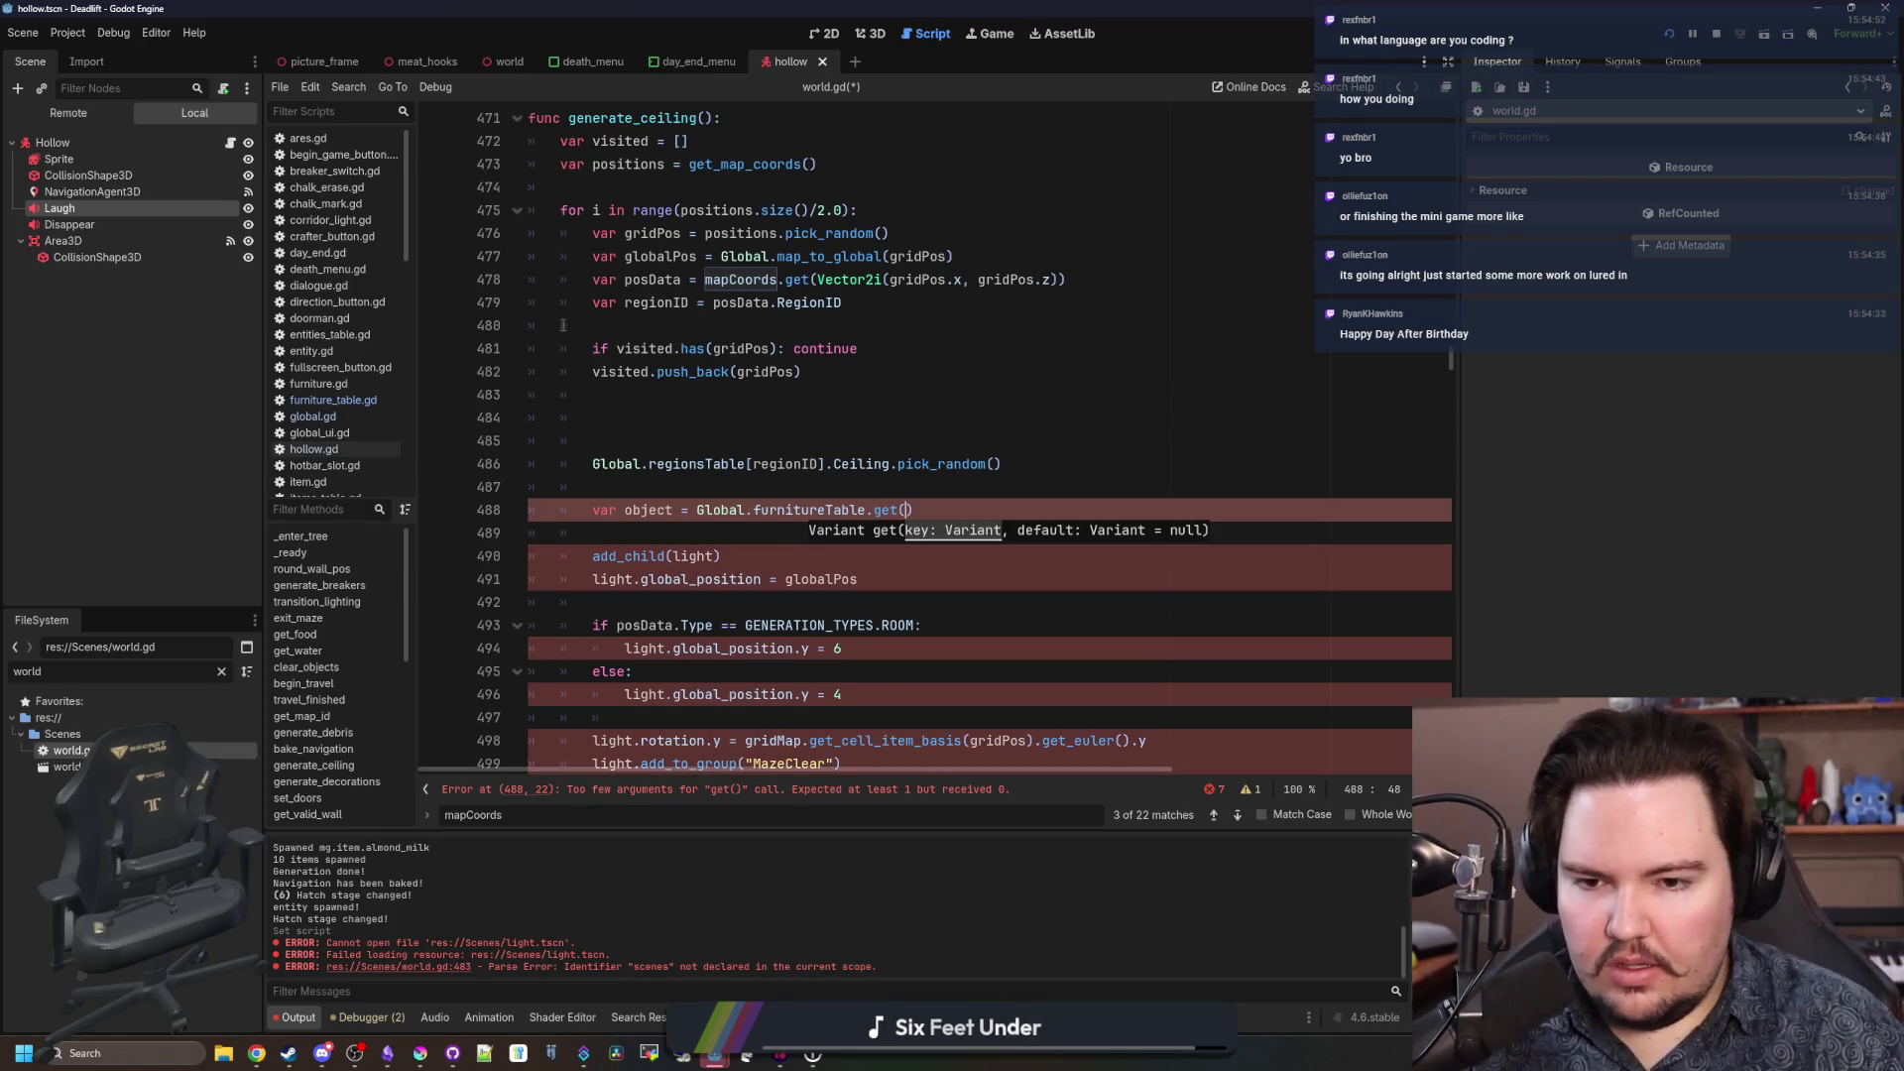
{"action": "left_click", "coordinate": [594, 464]}
{"action": "type", "text": "var ob"}
{"action": "type", "text": "jectID ="}
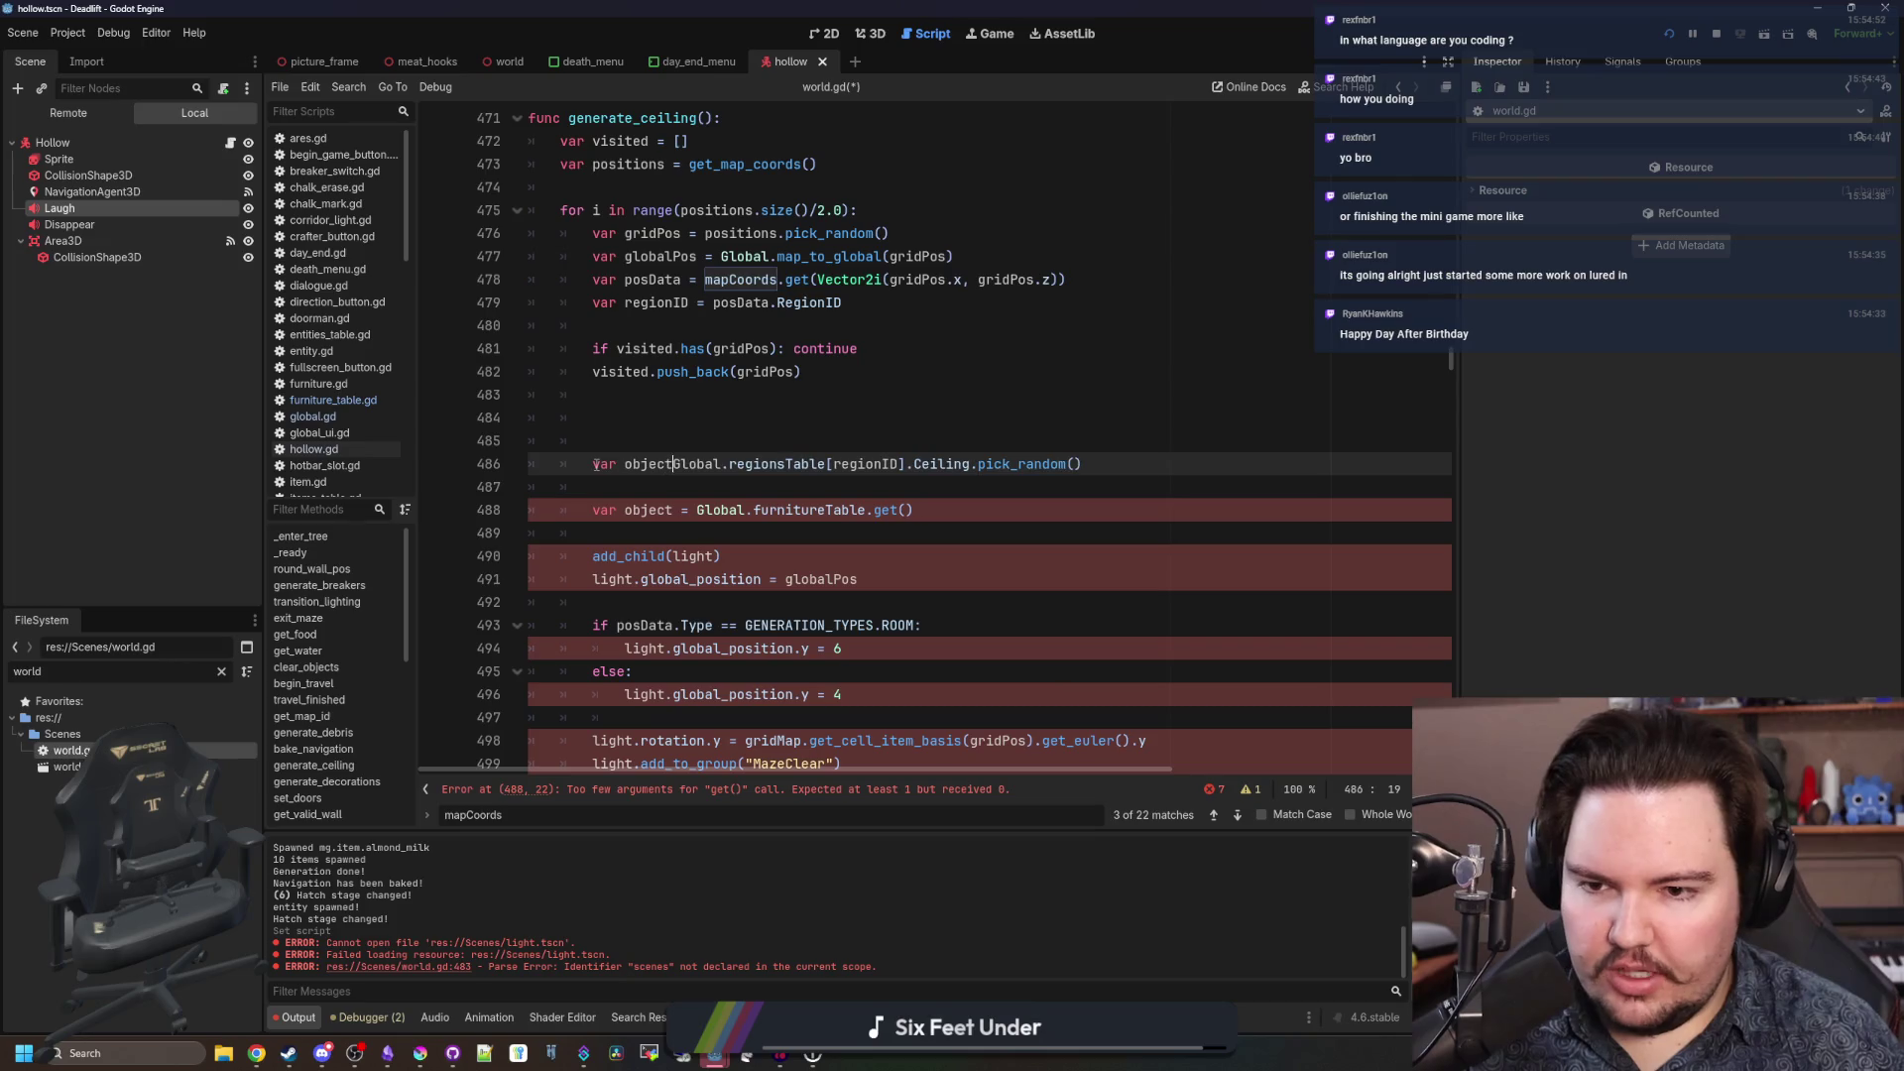
{"action": "left_click", "coordinate": [890, 417]}
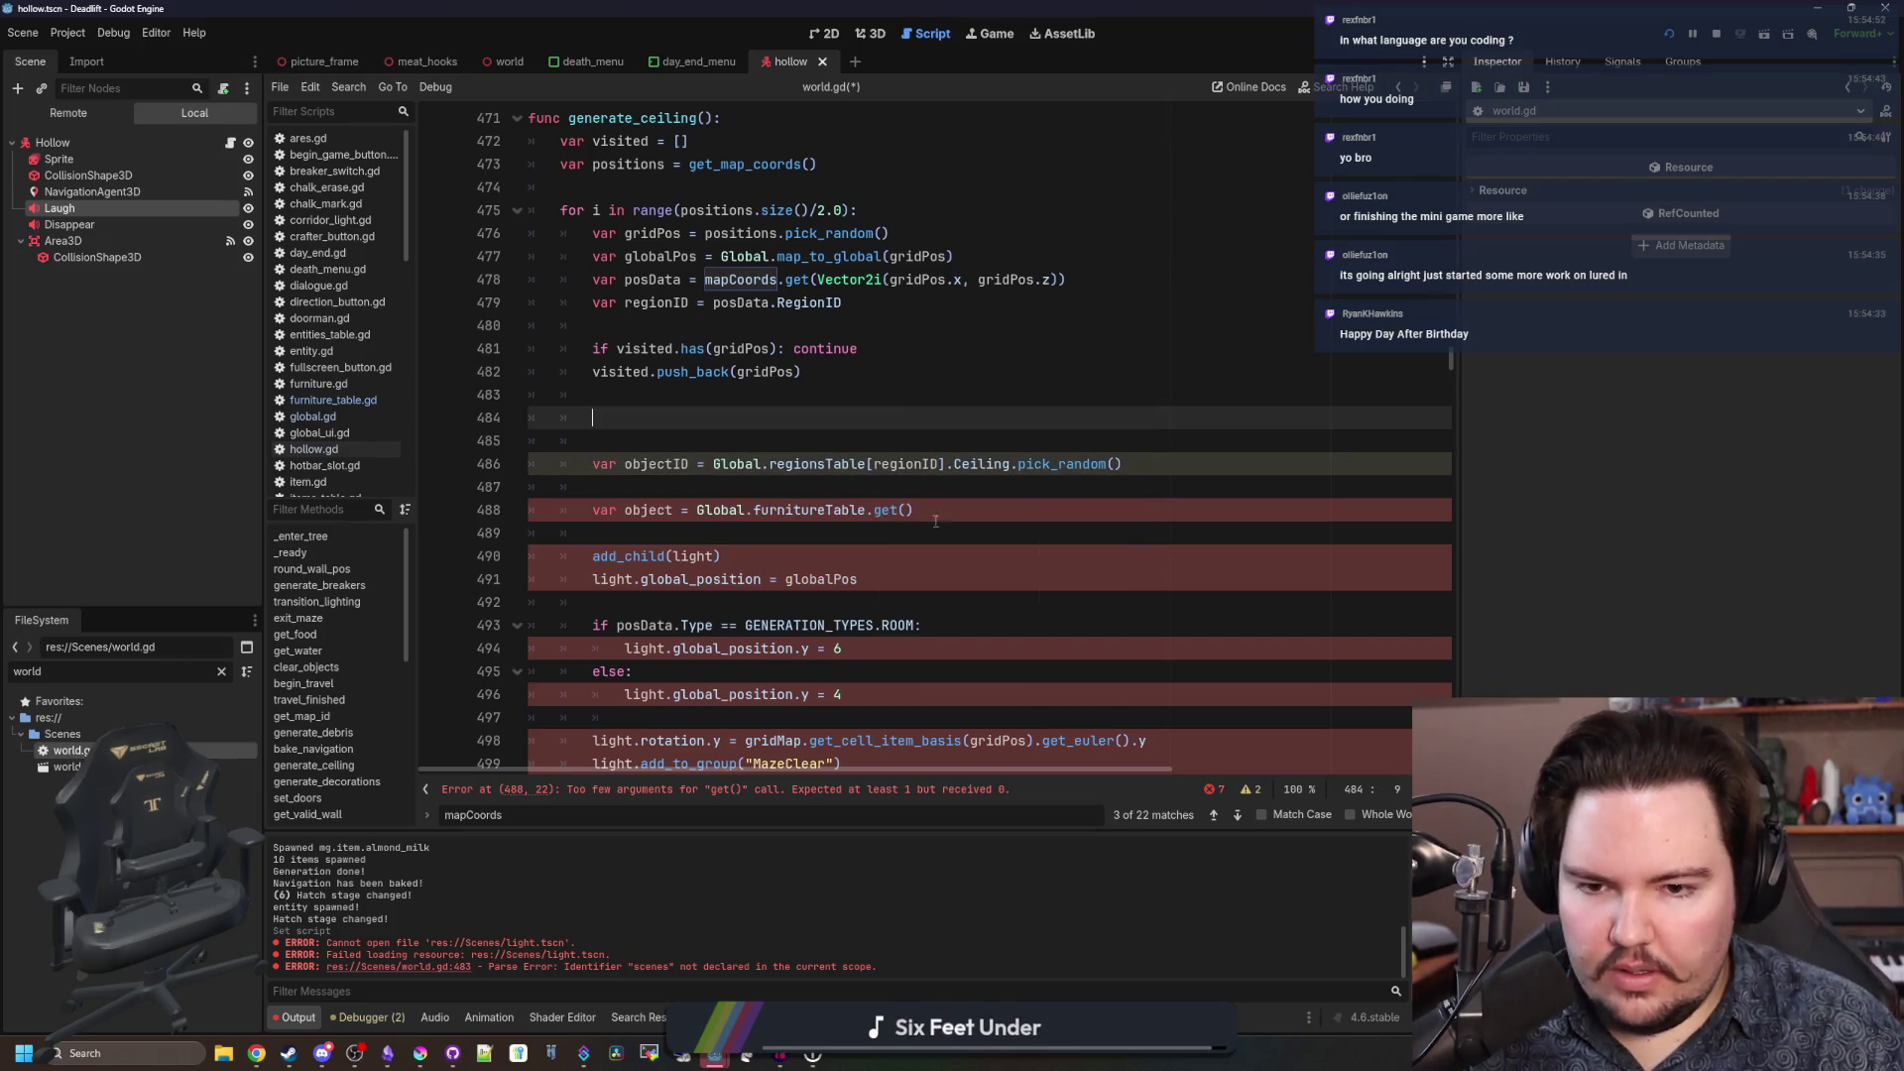
{"action": "left_click", "coordinate": [904, 509]}
{"action": "type", "text": "oib"}
{"action": "key", "text": "BackSpace"}
{"action": "key", "text": "BackSpace"}
{"action": "type", "text": "bjectIOD"}
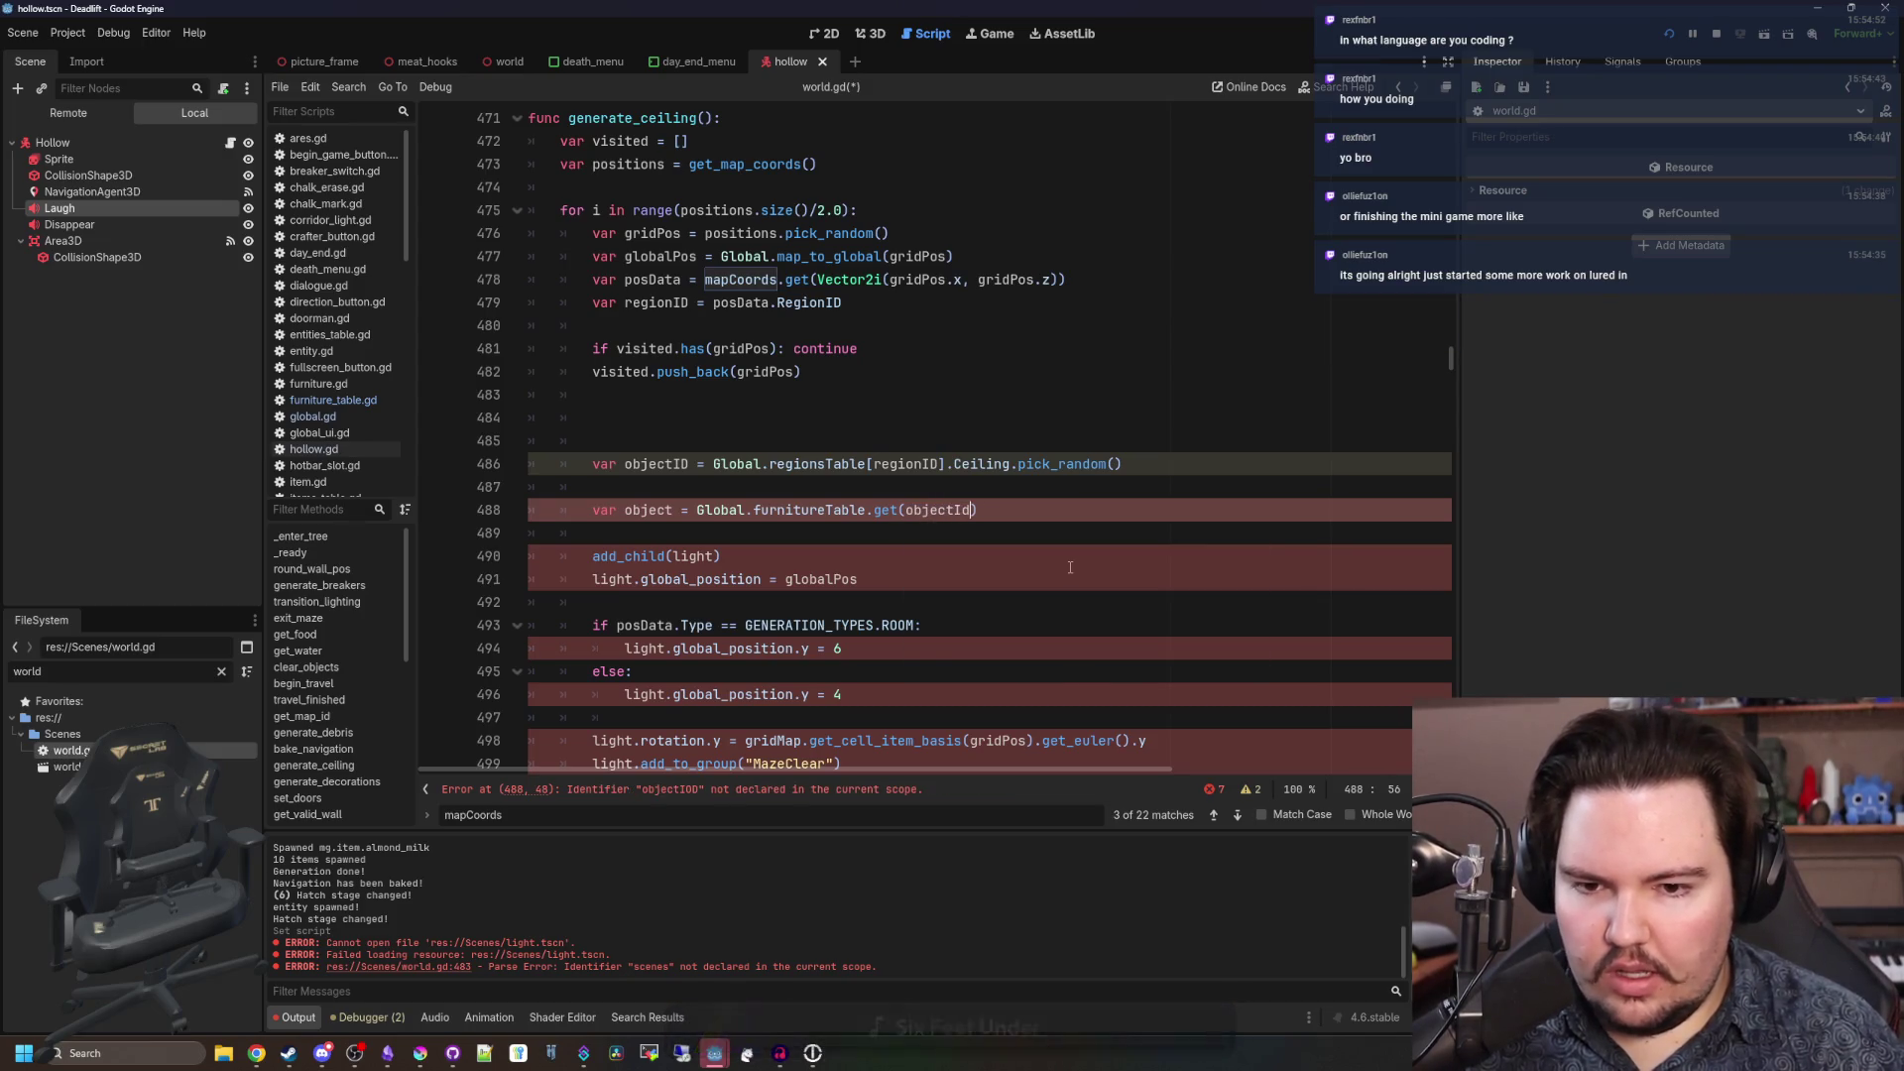
{"action": "key", "text": "BackSpace"}
{"action": "key", "text": "BackSpace"}
{"action": "type", "text": "D).Sce"}
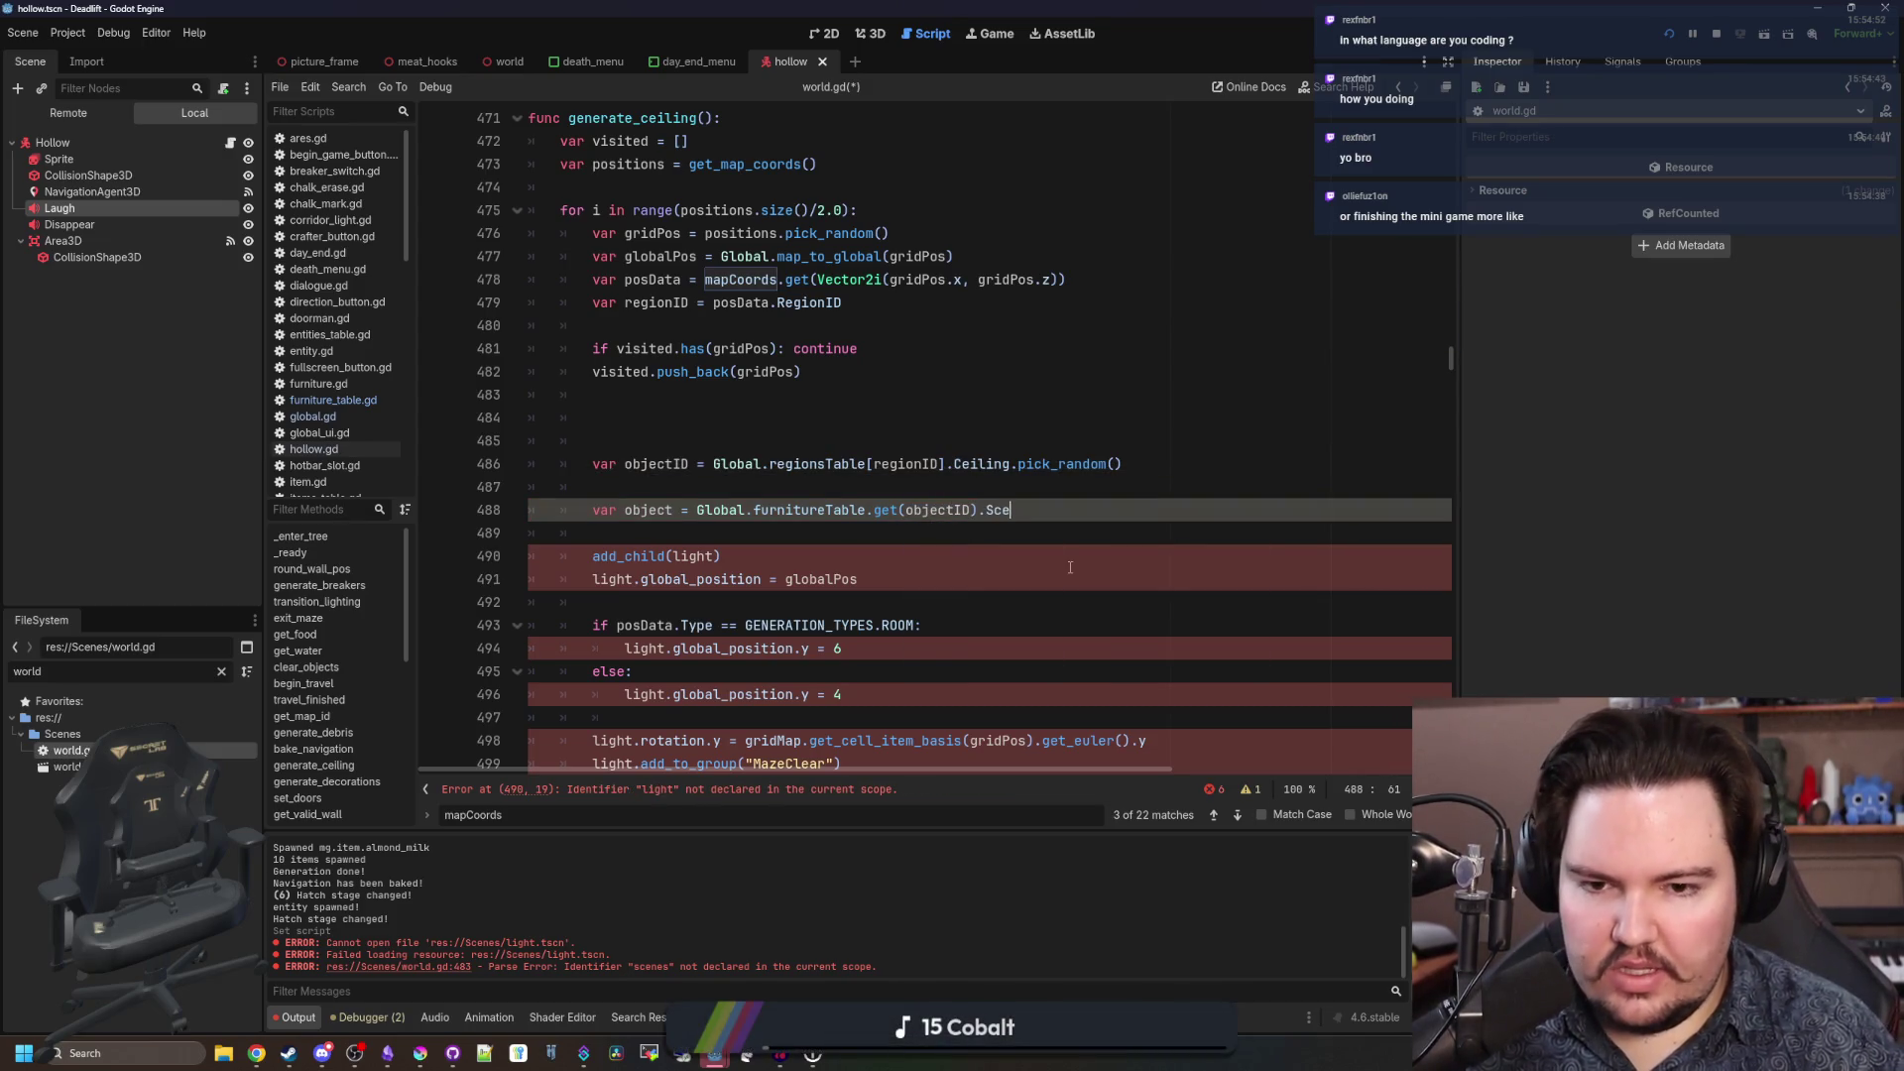
{"action": "type", "text": "ne.i"}
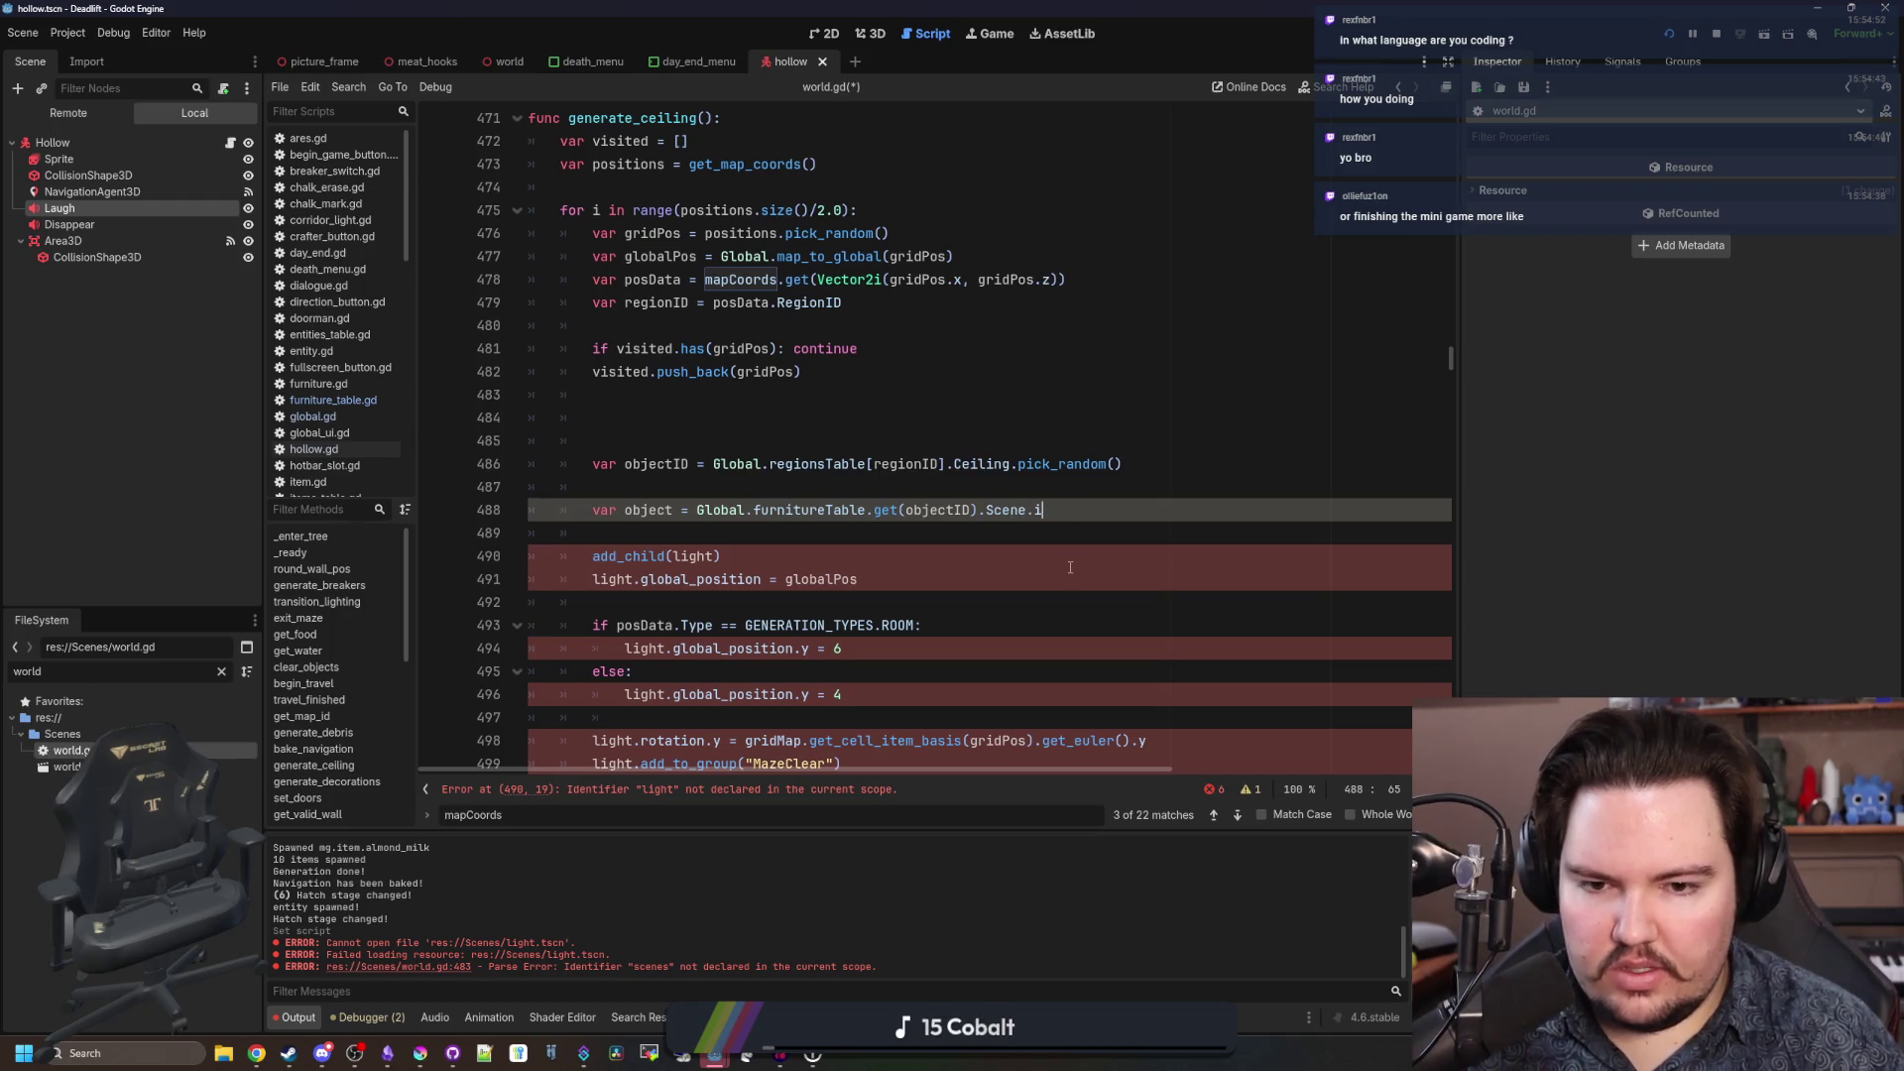
{"action": "type", "text": "nstantiate()"}
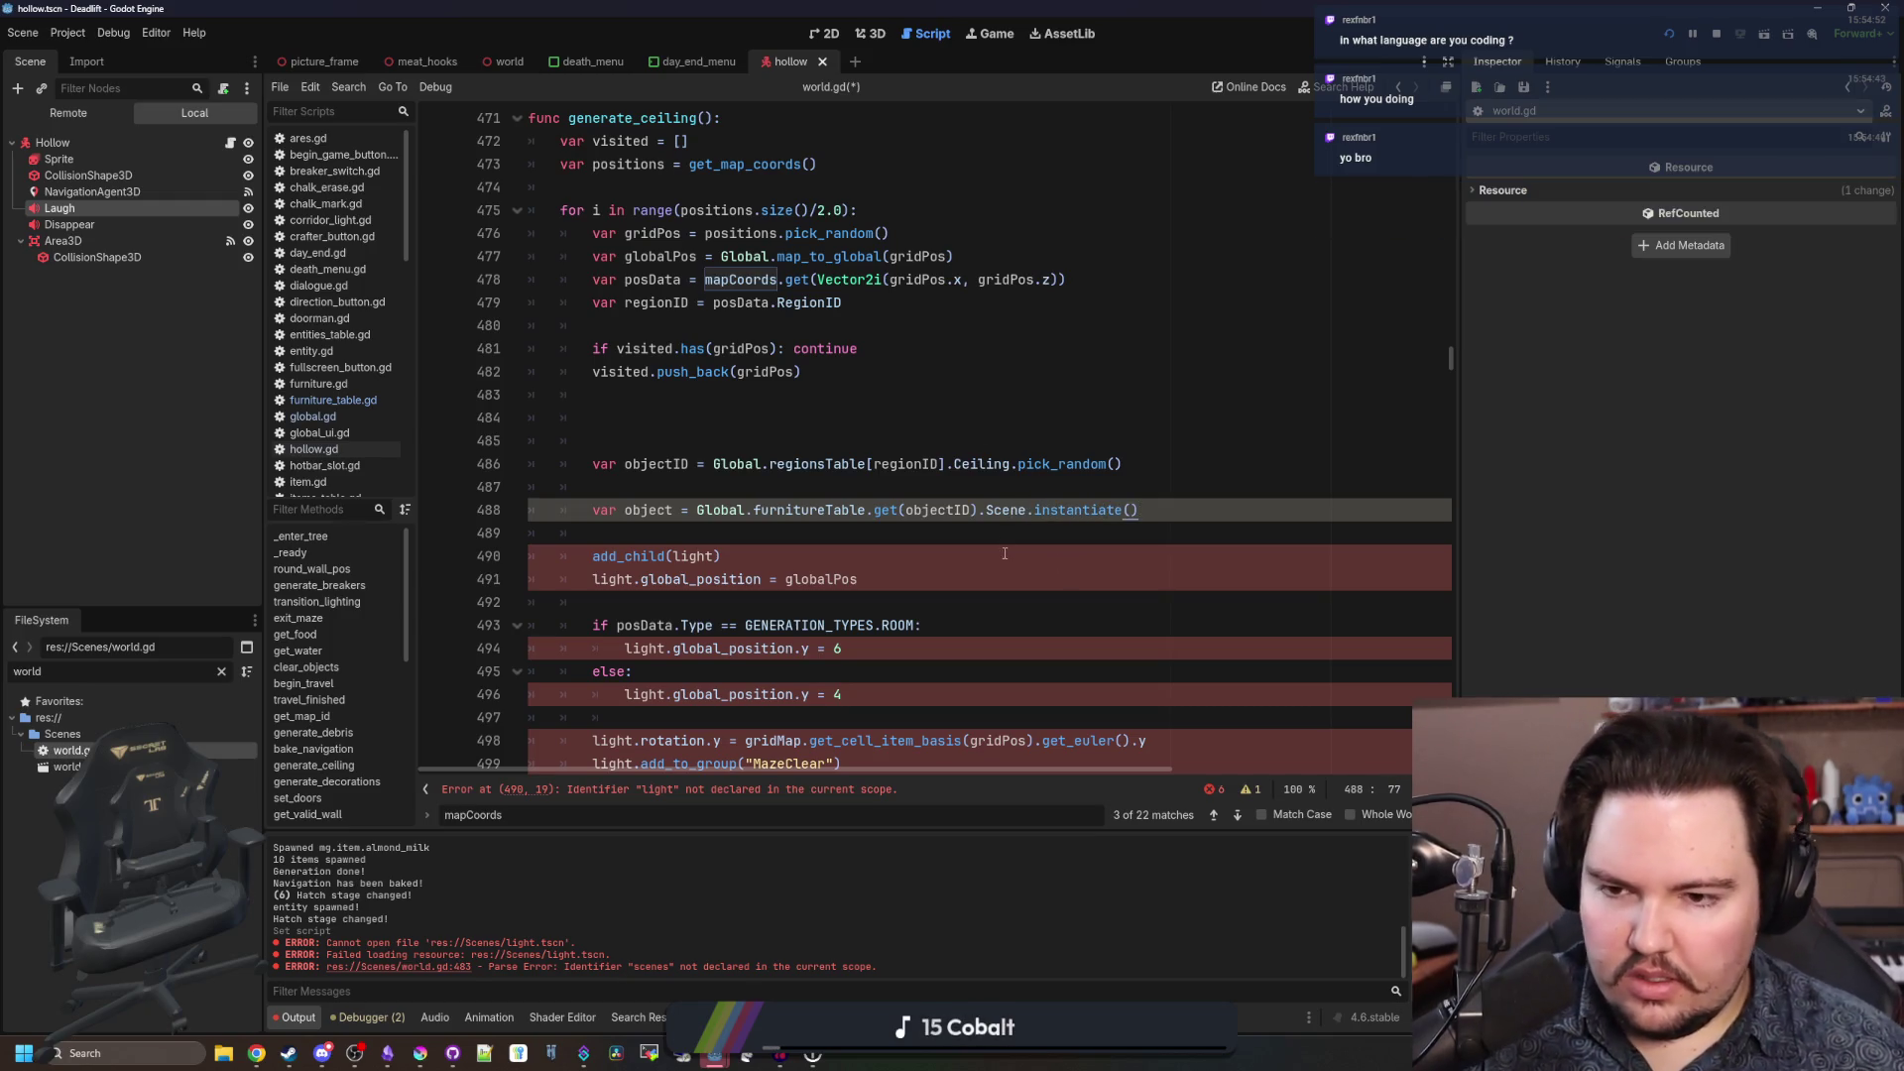
Delete the extra blank lines below the object lines.
{"action": "left_click", "coordinate": [584, 489]}
{"action": "key", "text": "BackSpace"}
{"action": "key", "text": "BackSpace"}
{"action": "left_click", "coordinate": [680, 440]}
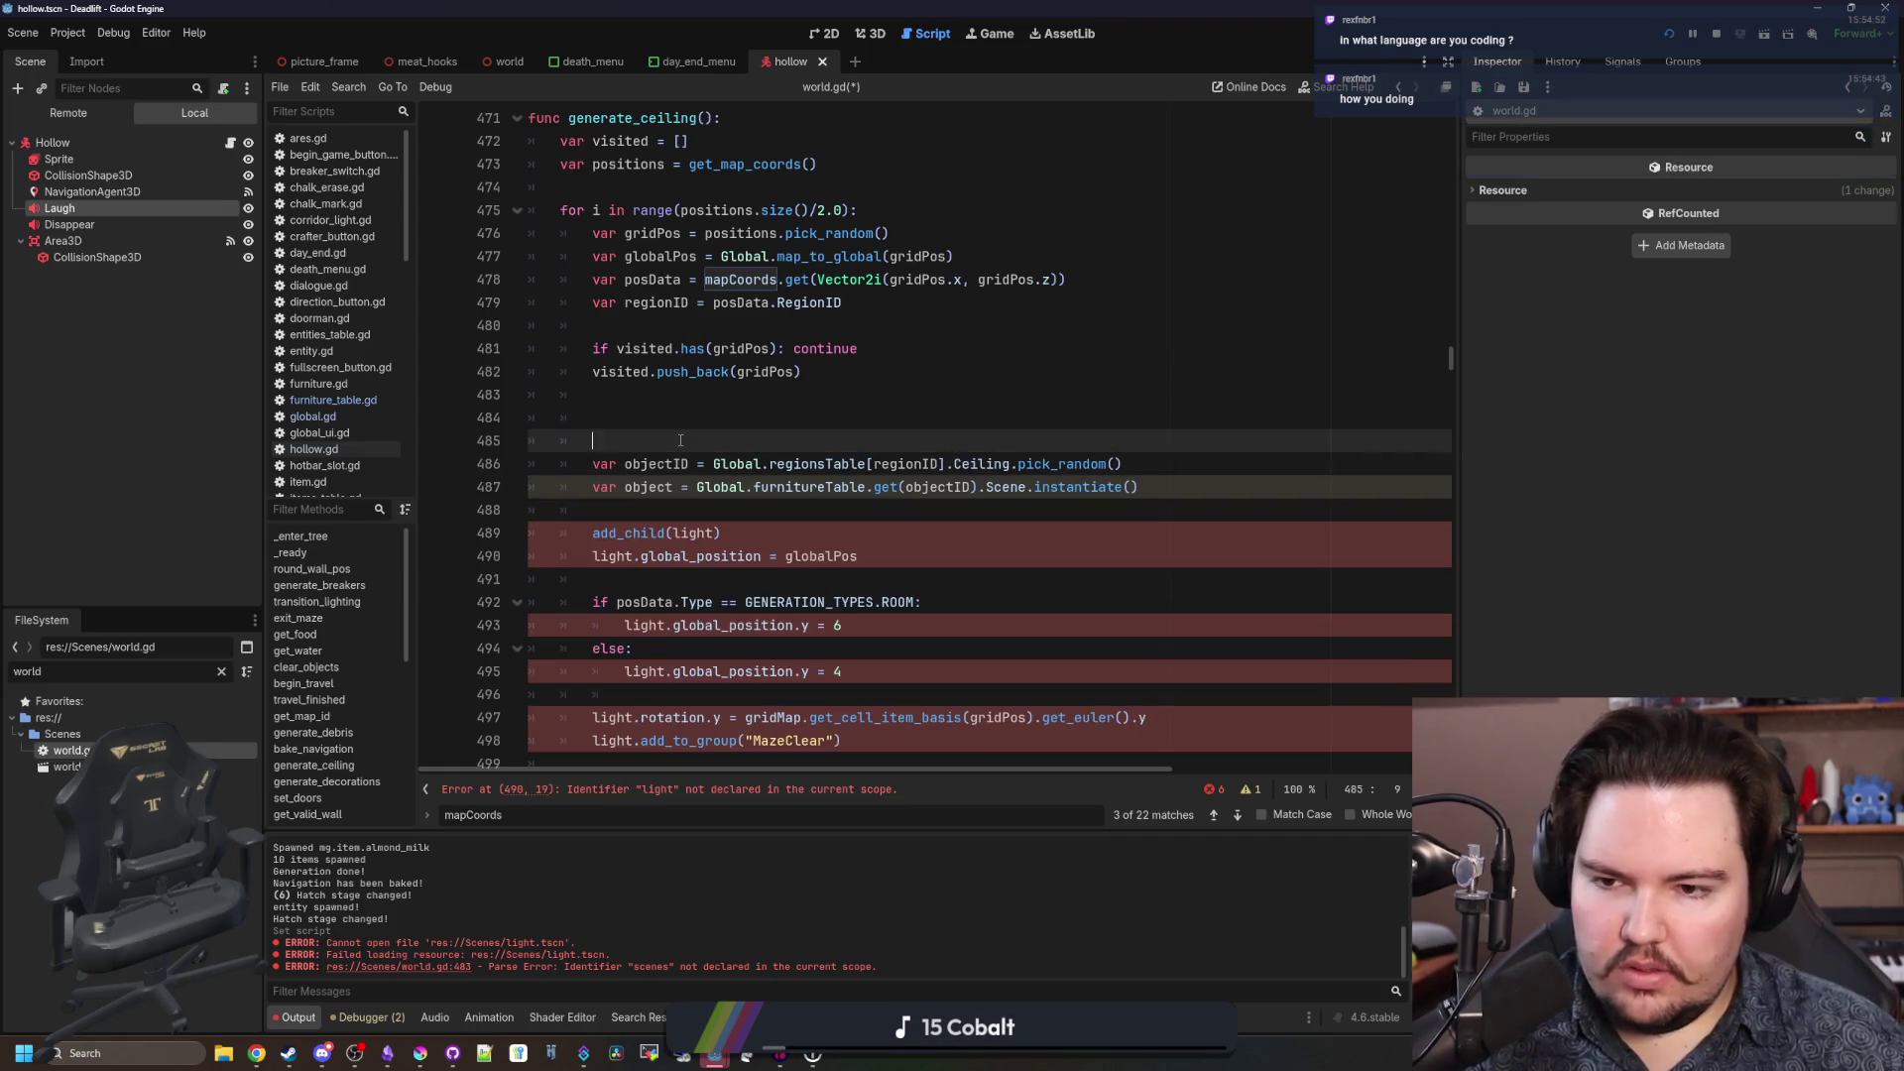
{"action": "key", "text": "BackSpace"}
{"action": "key", "text": "BackSpace"}
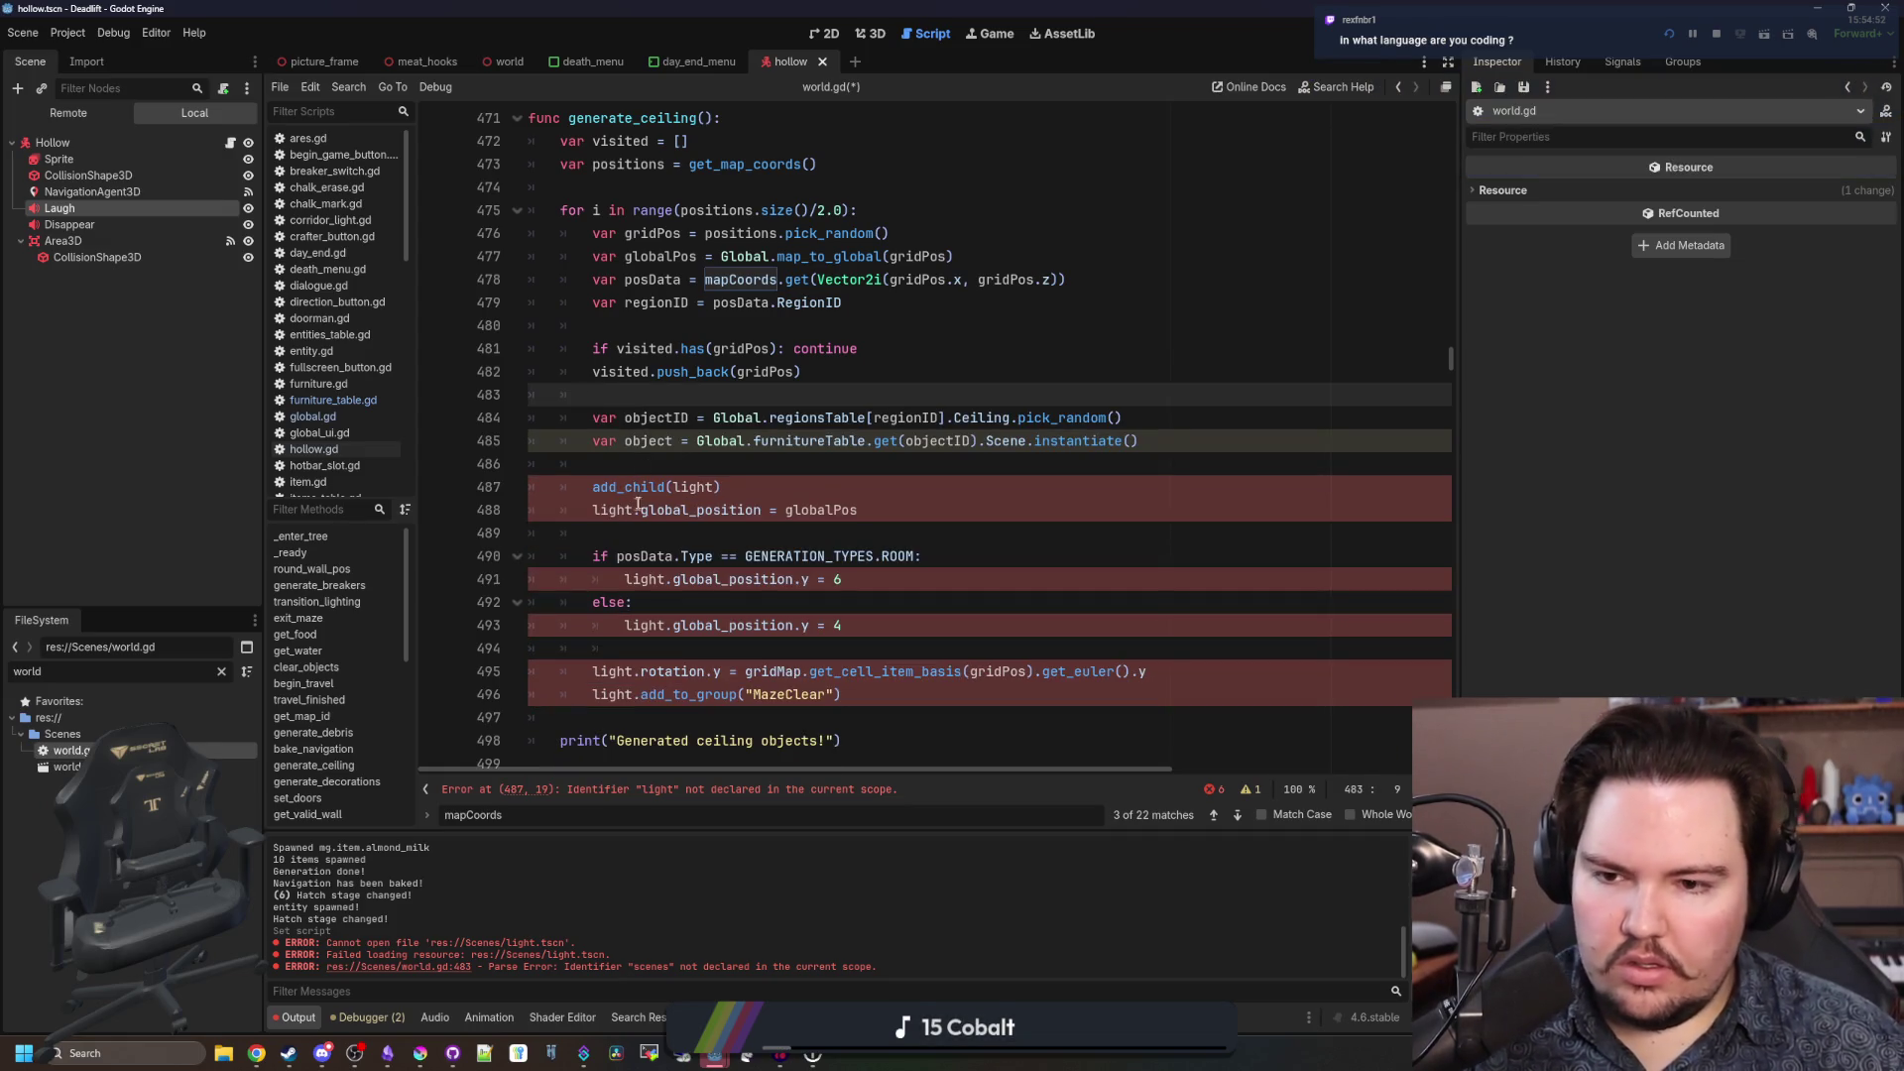
Replace light with object in the add_child, height, rotation and add_to_group lines.
{"action": "double_click", "coordinate": [657, 441]}
{"action": "key", "text": "ctrl+c"}
{"action": "double_click", "coordinate": [705, 487]}
{"action": "key", "text": "ctrl+v"}
{"action": "double_click", "coordinate": [612, 509]}
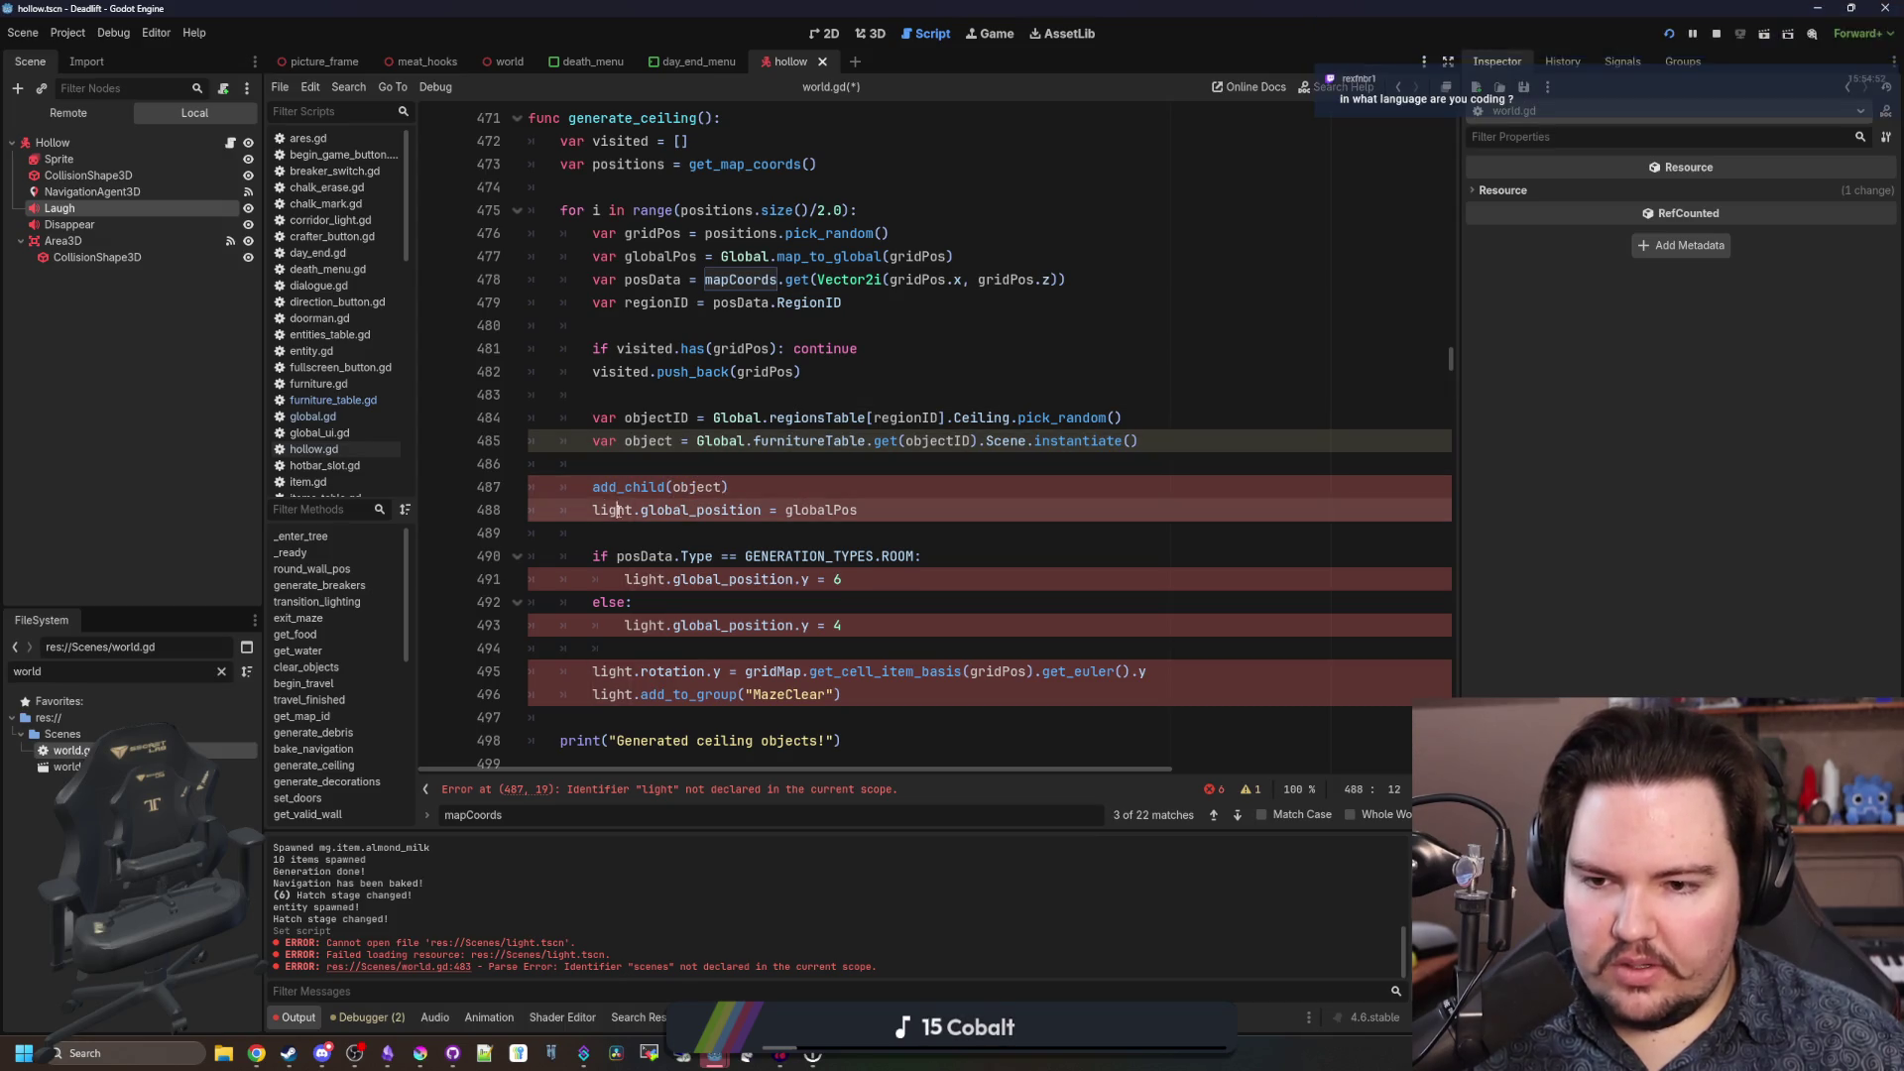
{"action": "key", "text": "ctrl+v"}
{"action": "double_click", "coordinate": [645, 579]}
{"action": "key", "text": "ctrl+v"}
{"action": "double_click", "coordinate": [642, 624]}
{"action": "key", "text": "ctrl+v"}
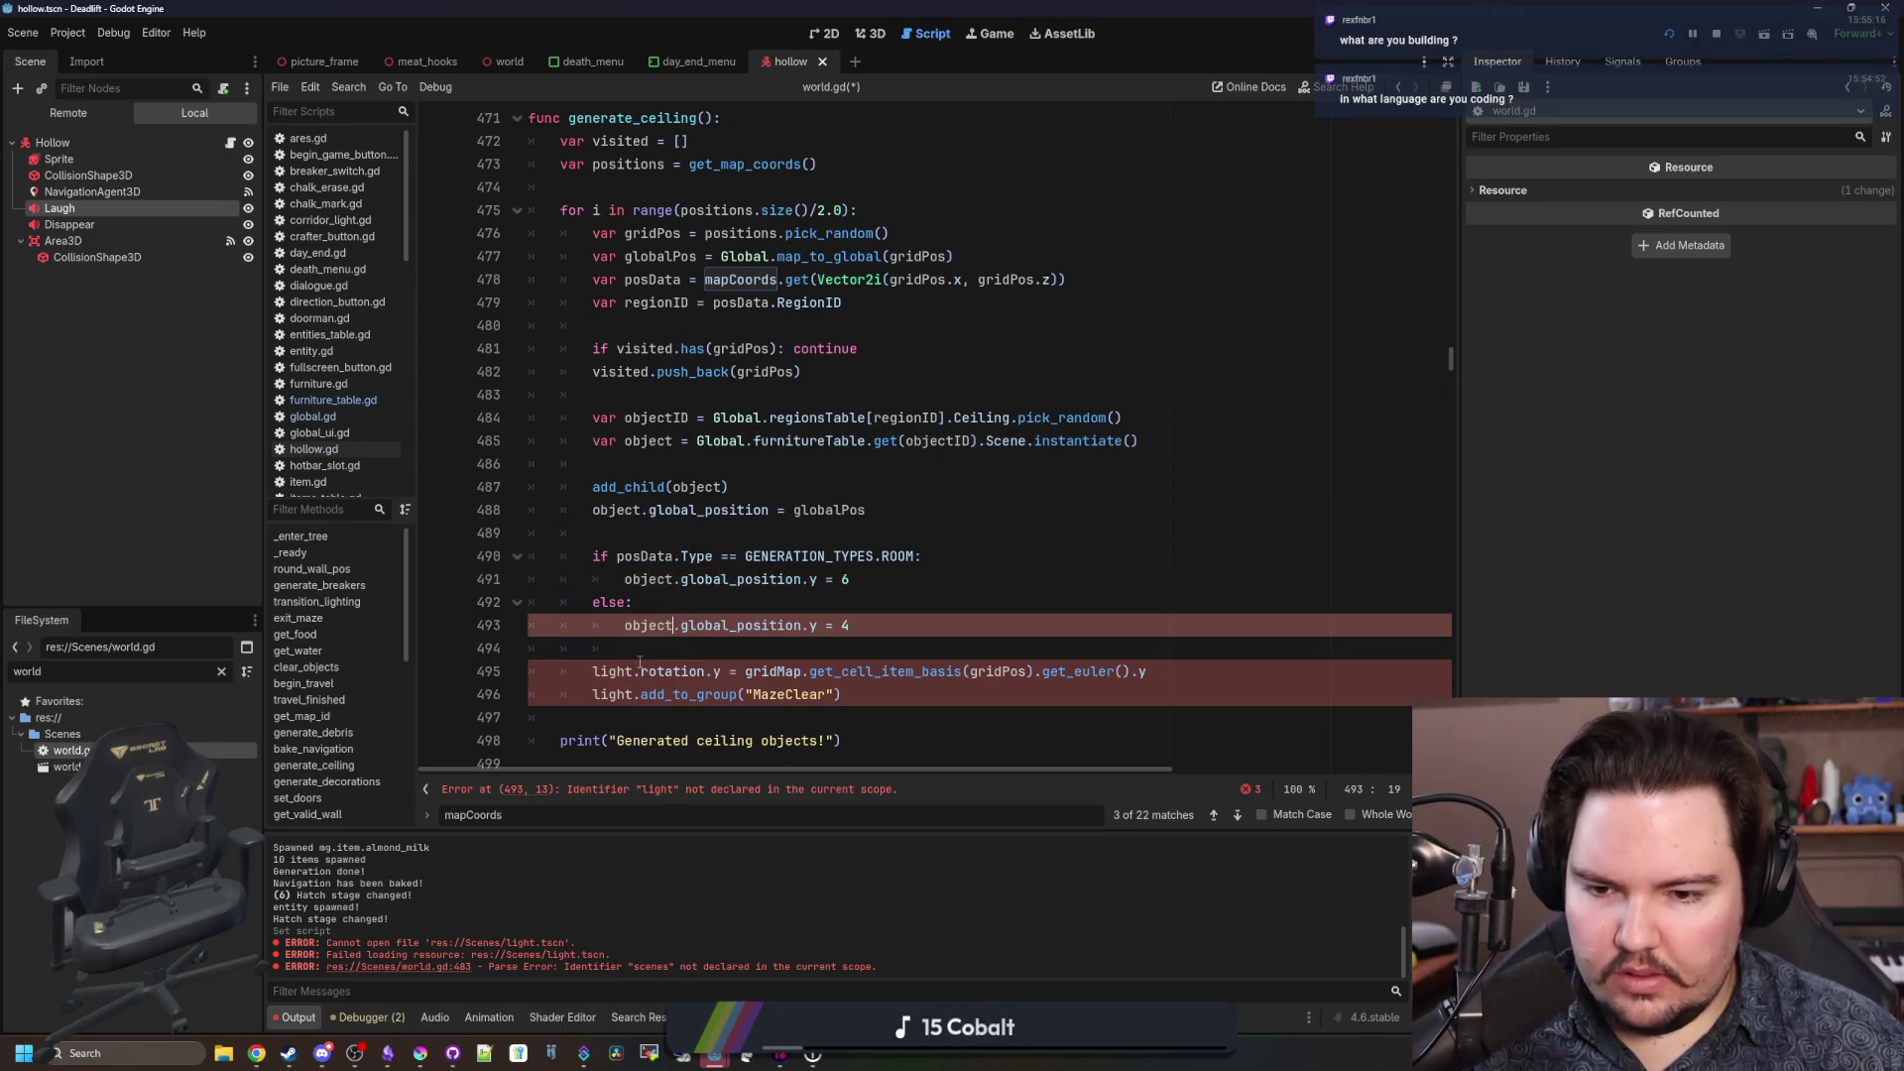
{"action": "double_click", "coordinate": [612, 671]}
{"action": "key", "text": "ctrl+v"}
{"action": "double_click", "coordinate": [612, 694]}
{"action": "key", "text": "ctrl+v"}
{"action": "left_click", "coordinate": [857, 650]}
{"action": "scroll", "coordinate": [857, 658], "scroll_direction": "down", "scroll_amount": 3}
{"action": "scroll", "coordinate": [843, 555], "scroll_direction": "up", "scroll_amount": 3}
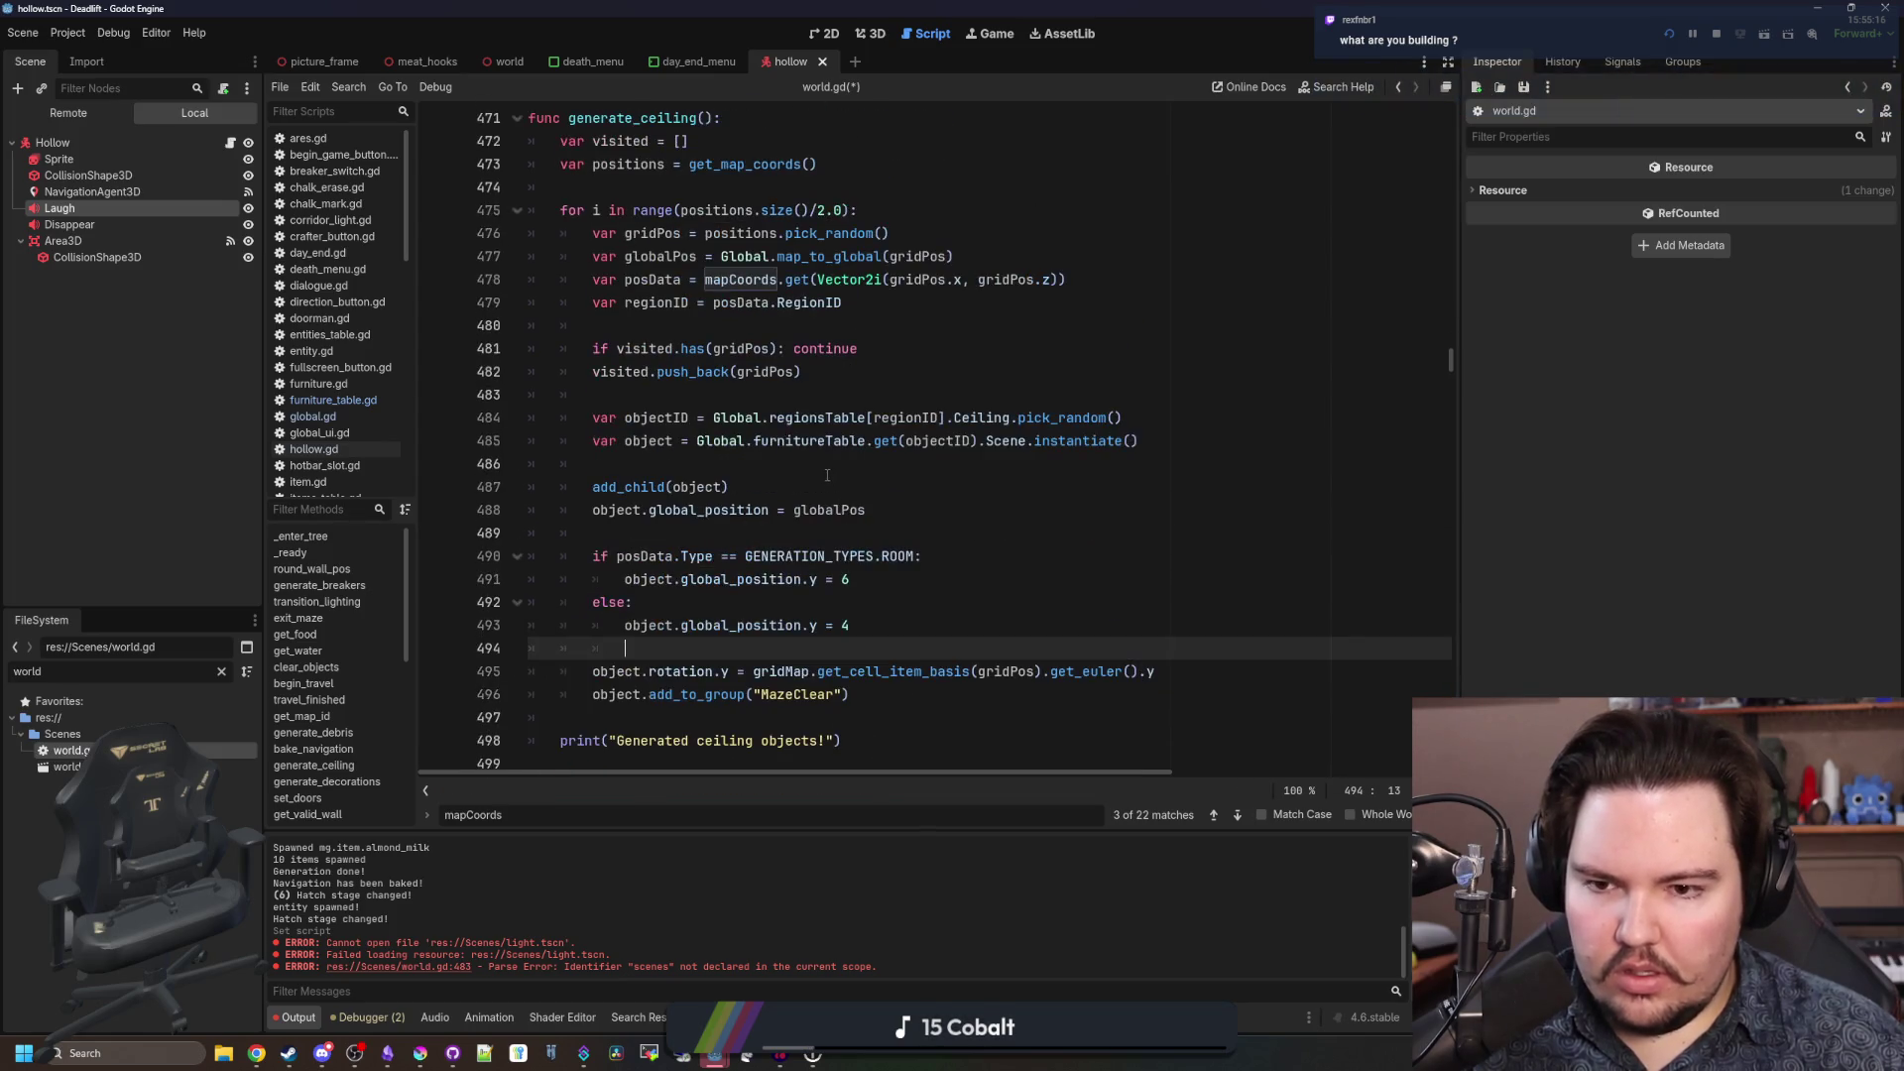
Select lines 484–485, the var objectID and var object lines, in generate_ceiling.
{"action": "left_click", "coordinate": [834, 472]}
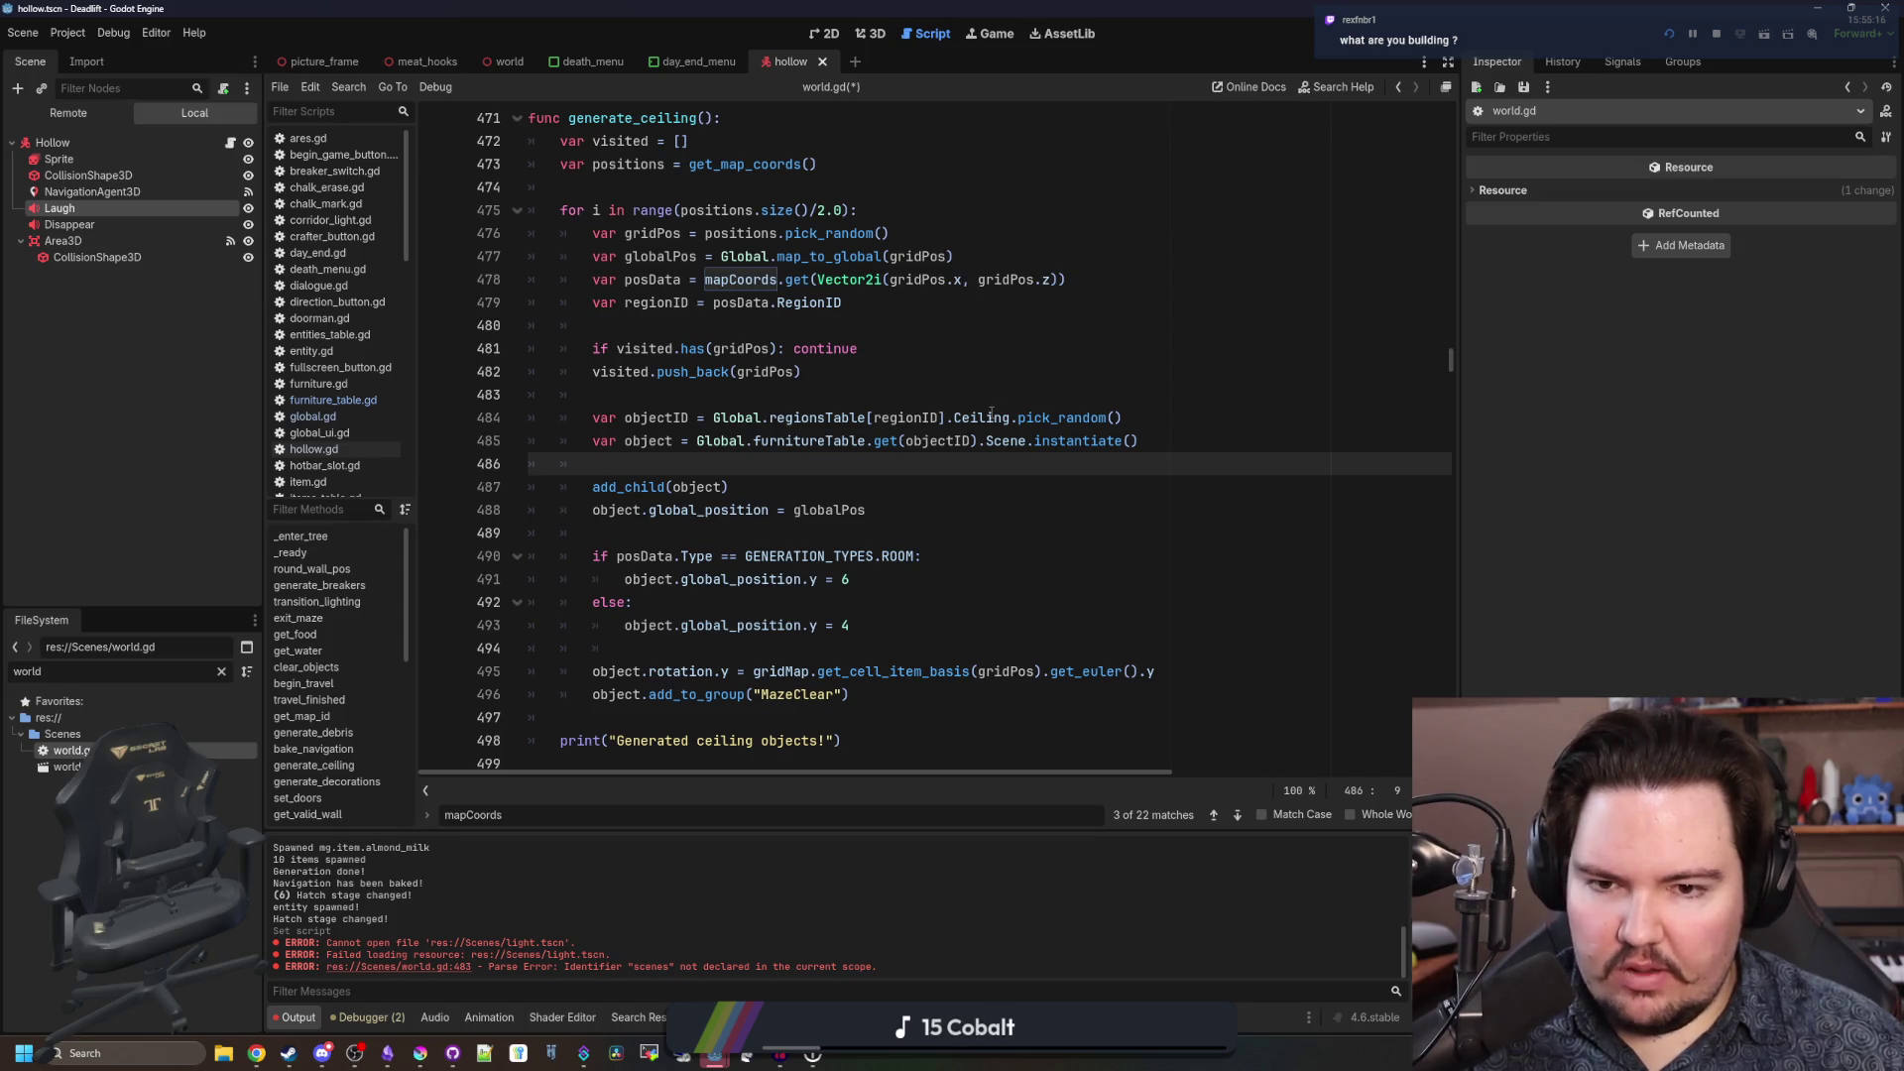
{"action": "left_click", "coordinate": [945, 397]}
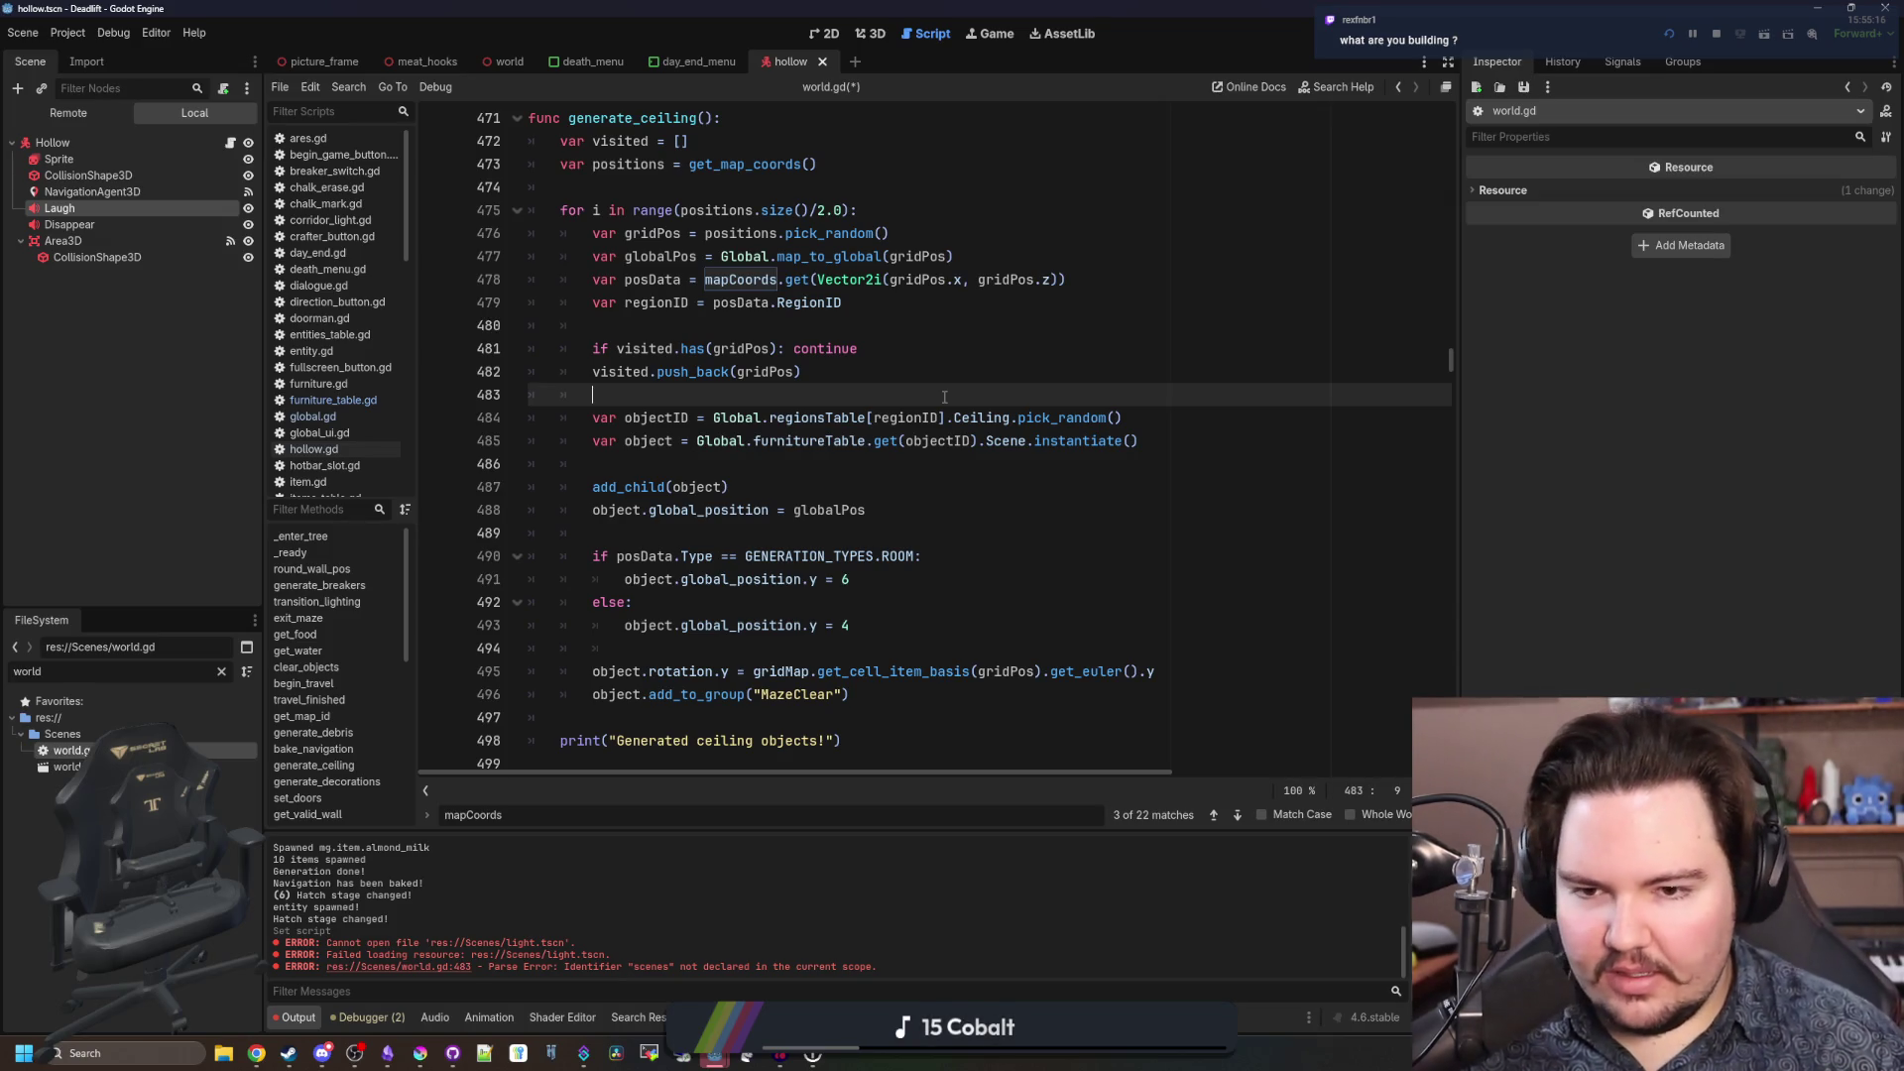
{"action": "scroll", "coordinate": [929, 534], "scroll_direction": "up", "scroll_amount": 2}
{"action": "scroll", "coordinate": [682, 543], "scroll_direction": "down", "scroll_amount": 2}
{"action": "left_click", "coordinate": [1111, 463]}
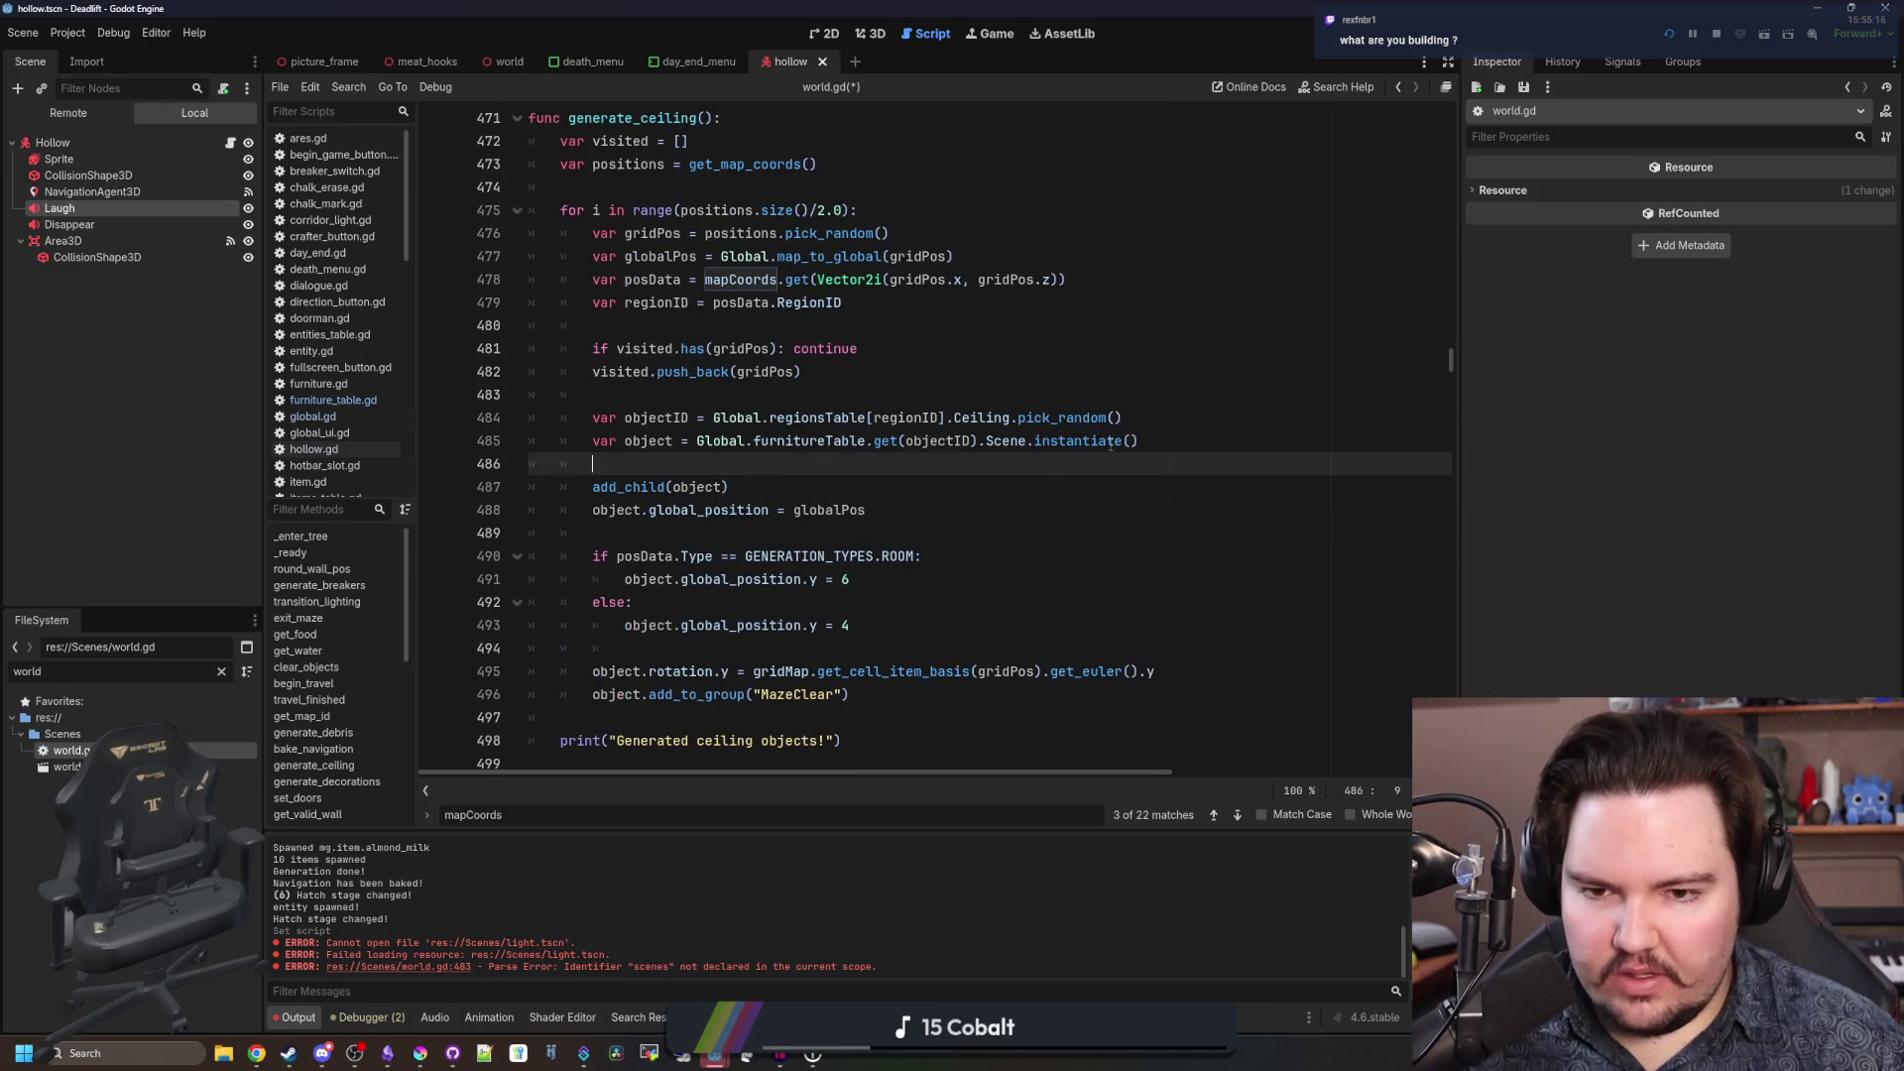
{"action": "mouse_move", "coordinate": [1191, 439]}
{"action": "left_mouse_down"}
{"action": "mouse_move", "coordinate": [530, 441]}
{"action": "mouse_move", "coordinate": [531, 418]}
{"action": "left_mouse_up"}
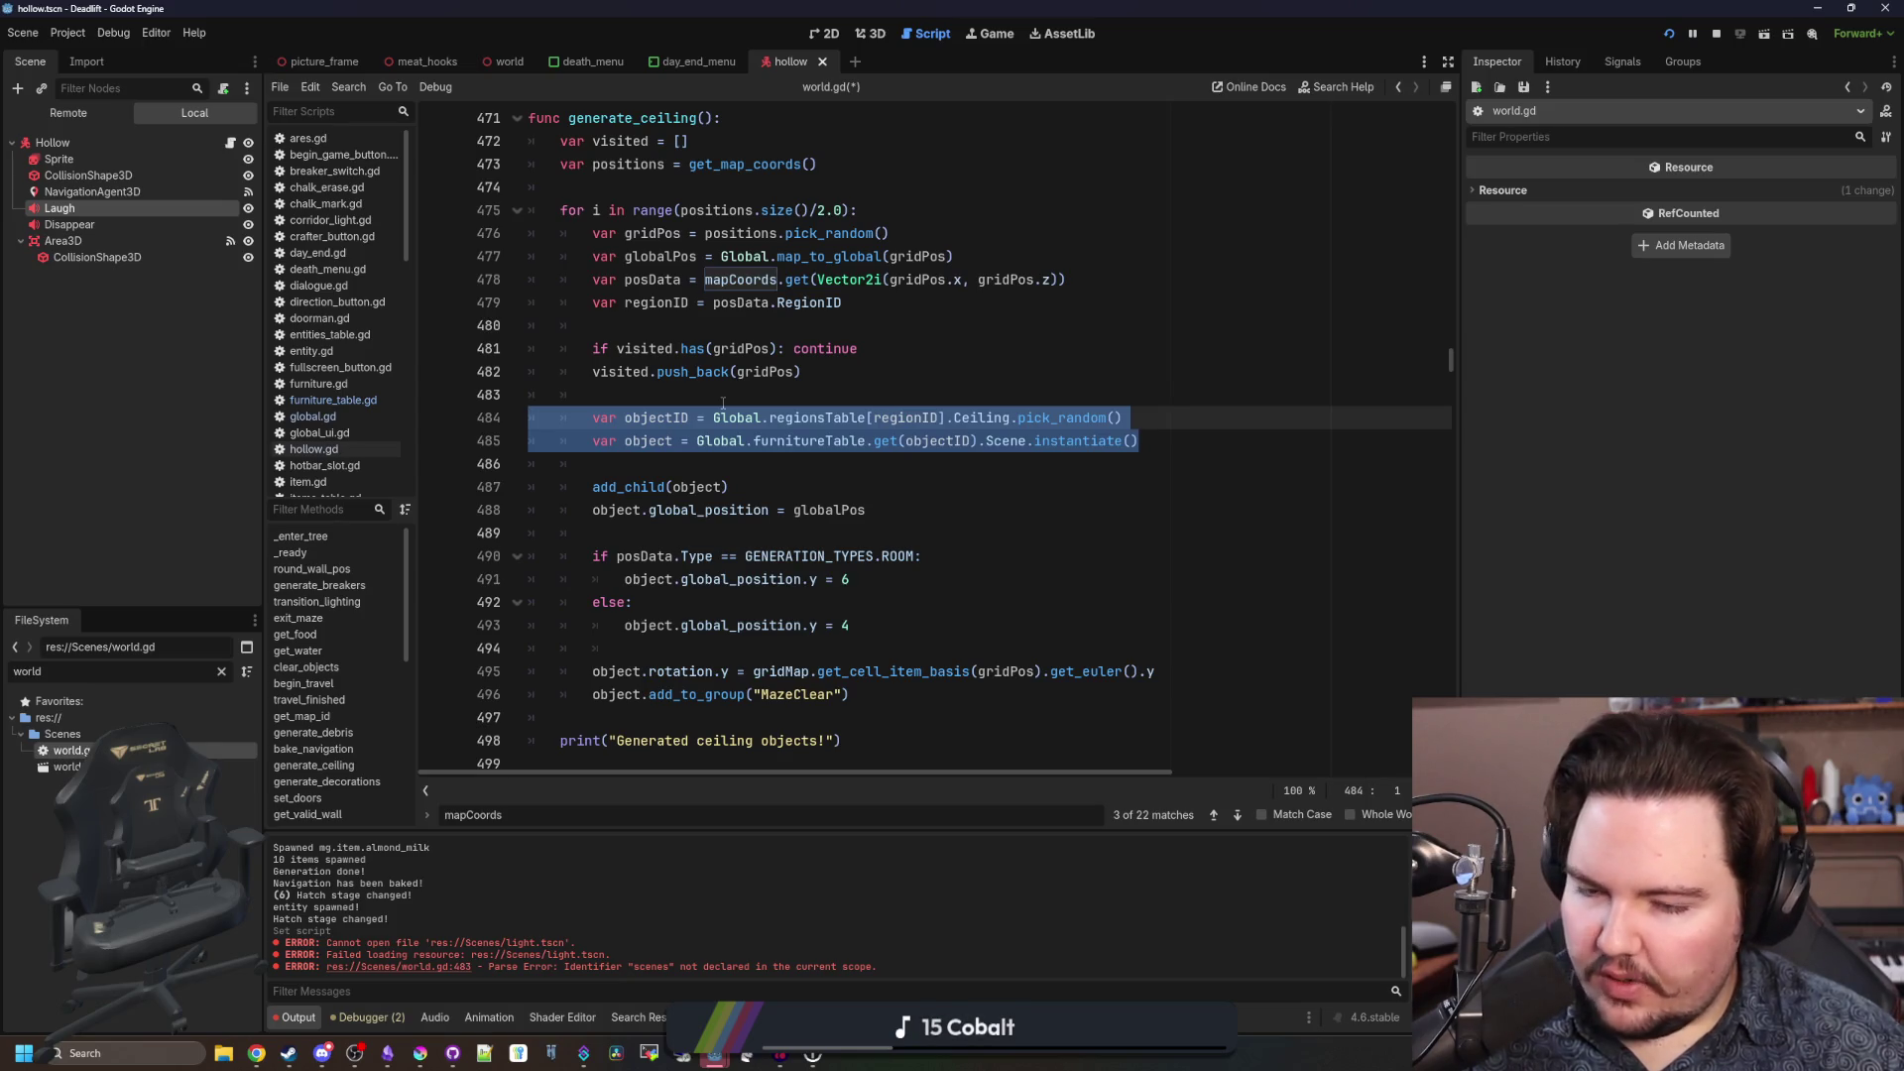
{"action": "left_click_drag", "start_coordinate": [1139, 440], "coordinate": [445, 440]}
{"action": "key", "text": "shift+Up"}
{"action": "key", "text": "ctrl+c"}
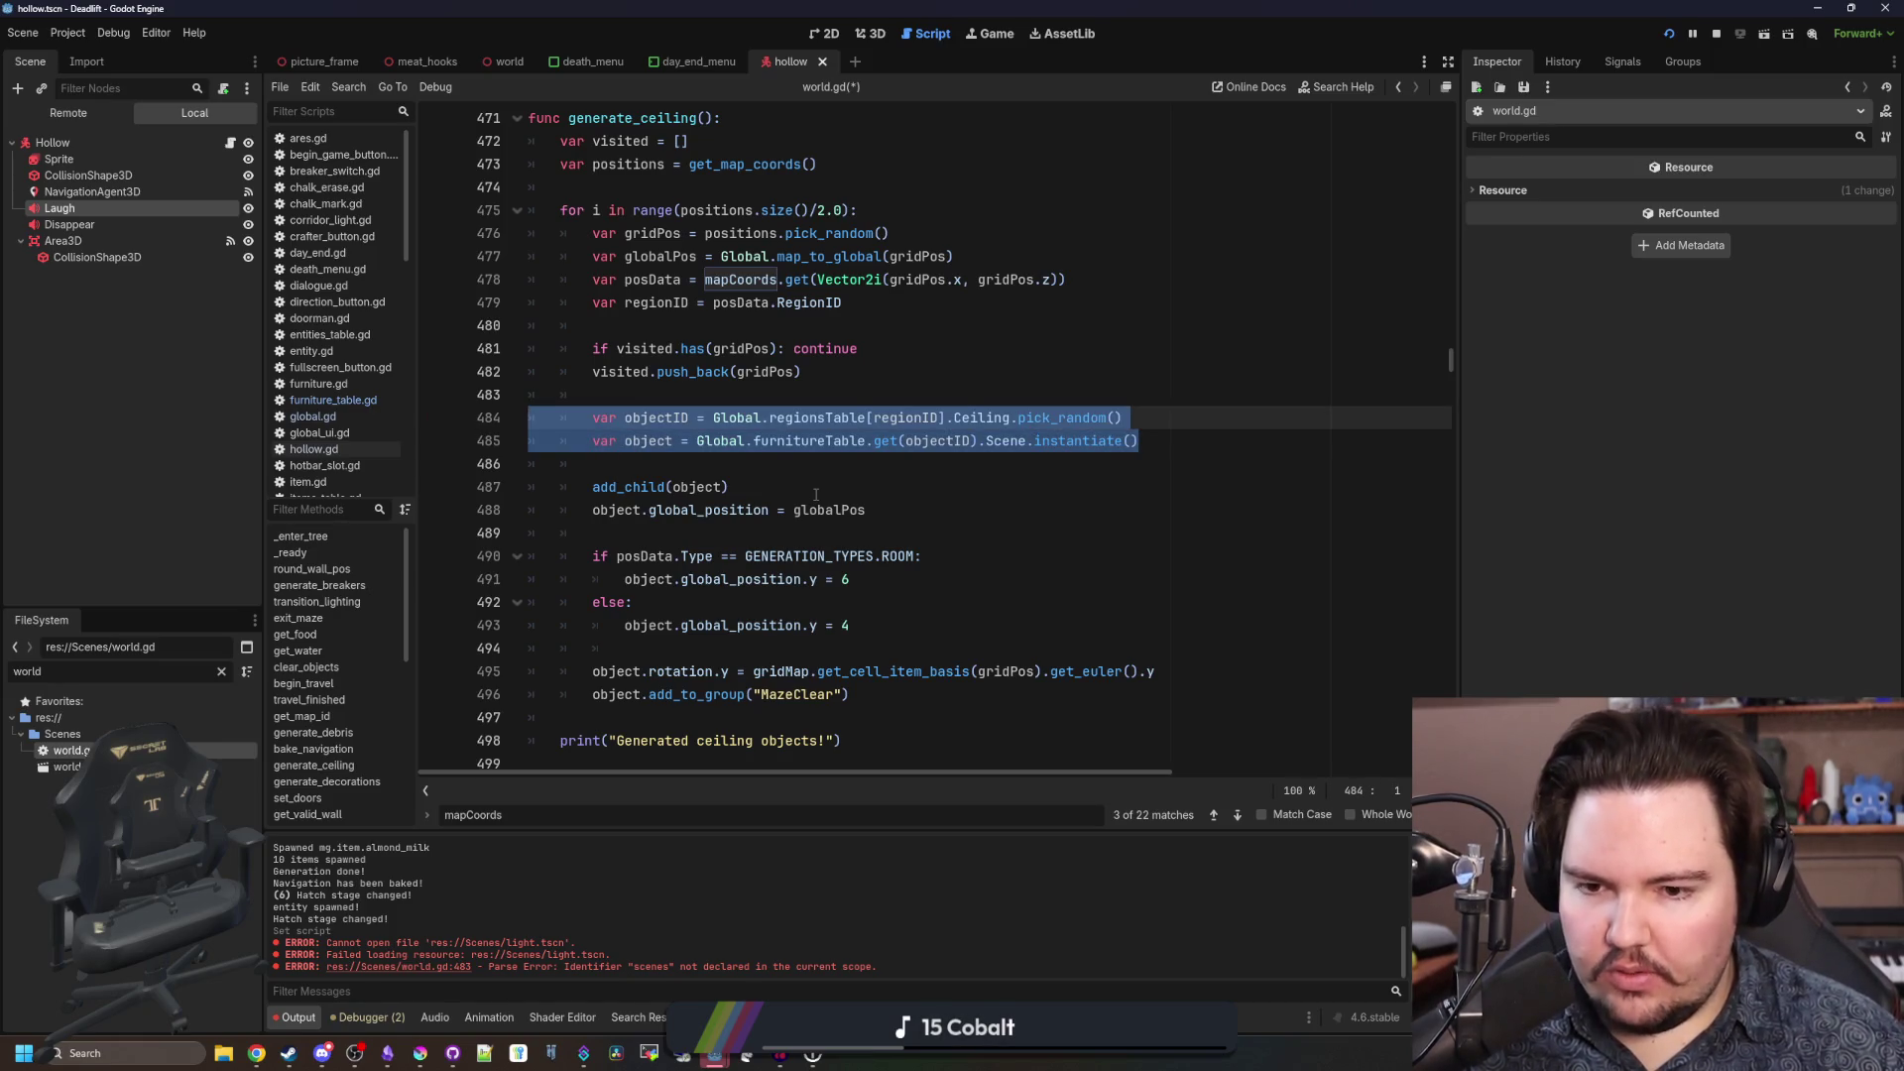
{"action": "scroll", "coordinate": [815, 494], "scroll_direction": "down", "scroll_amount": 4}
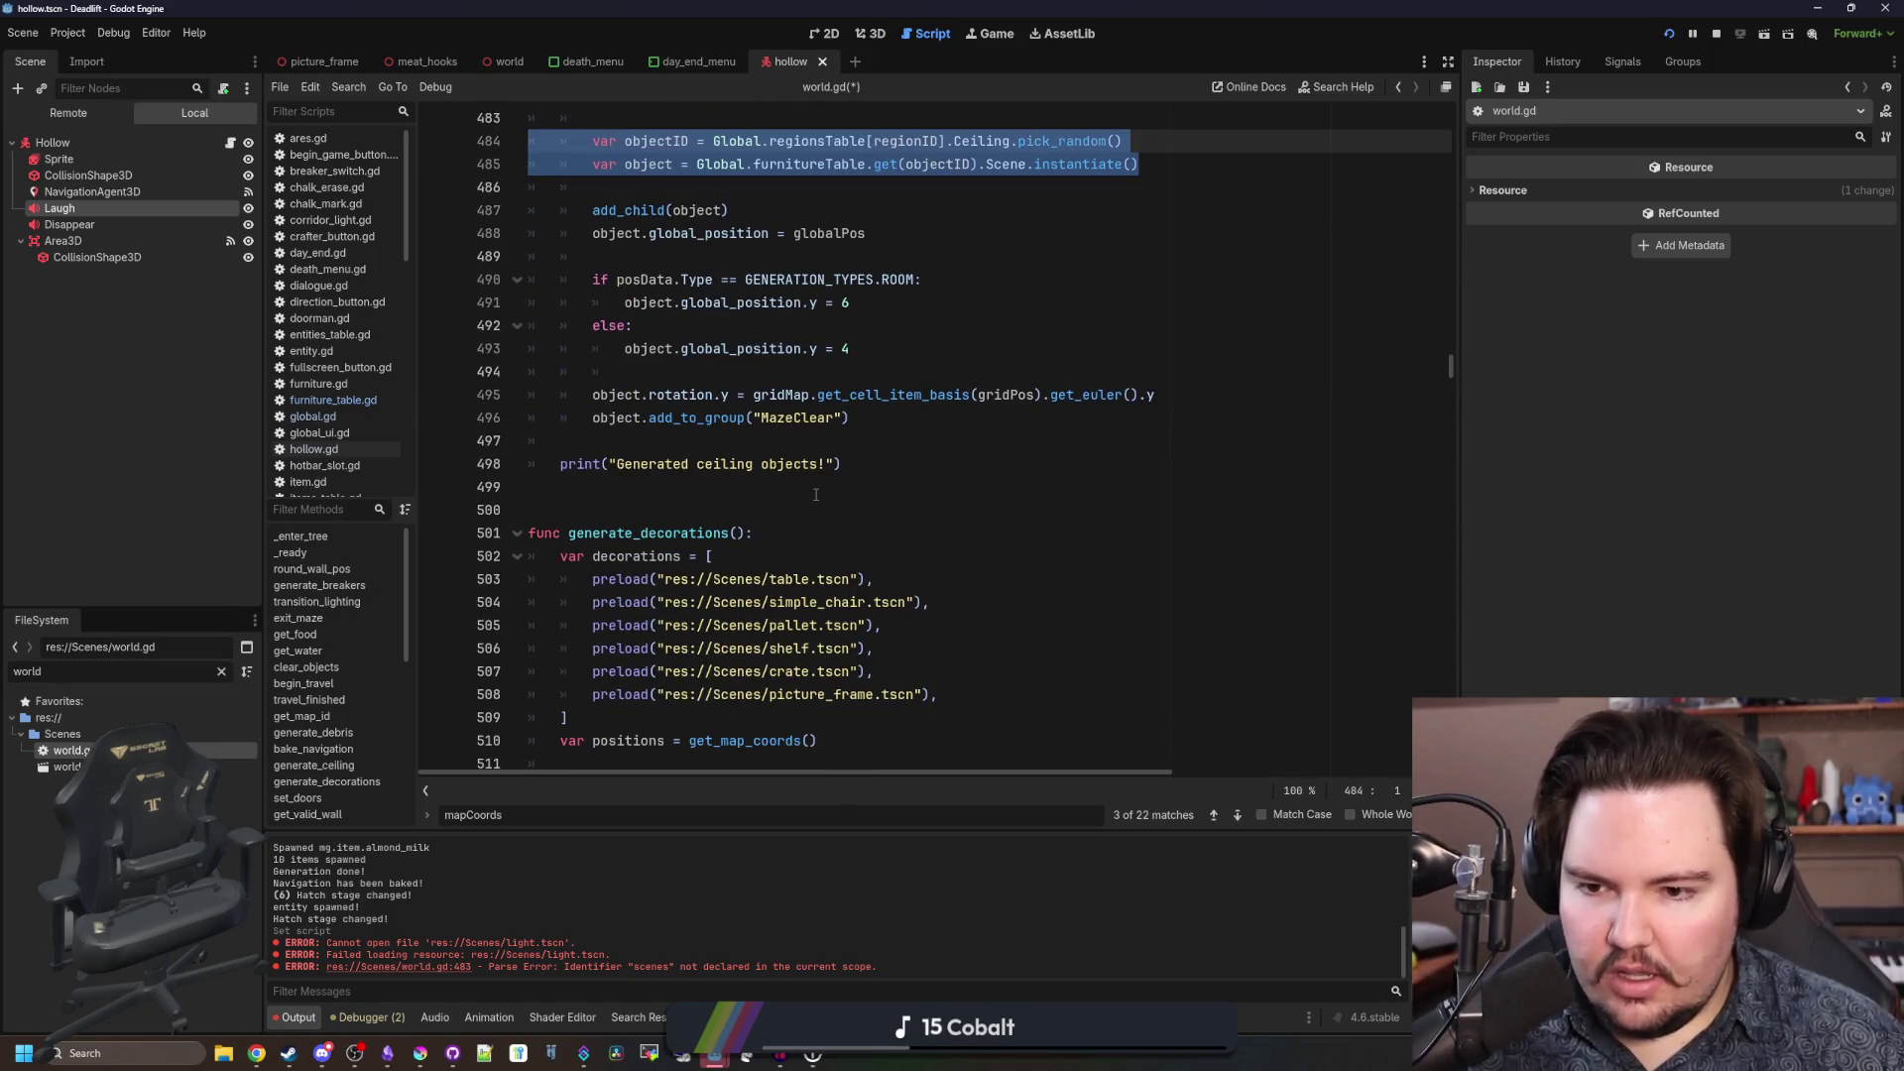
Paste the objectID and object lines below the decorations list and fix their indentation.
{"action": "scroll", "coordinate": [815, 494], "scroll_direction": "down", "scroll_amount": 3}
{"action": "left_click", "coordinate": [689, 515]}
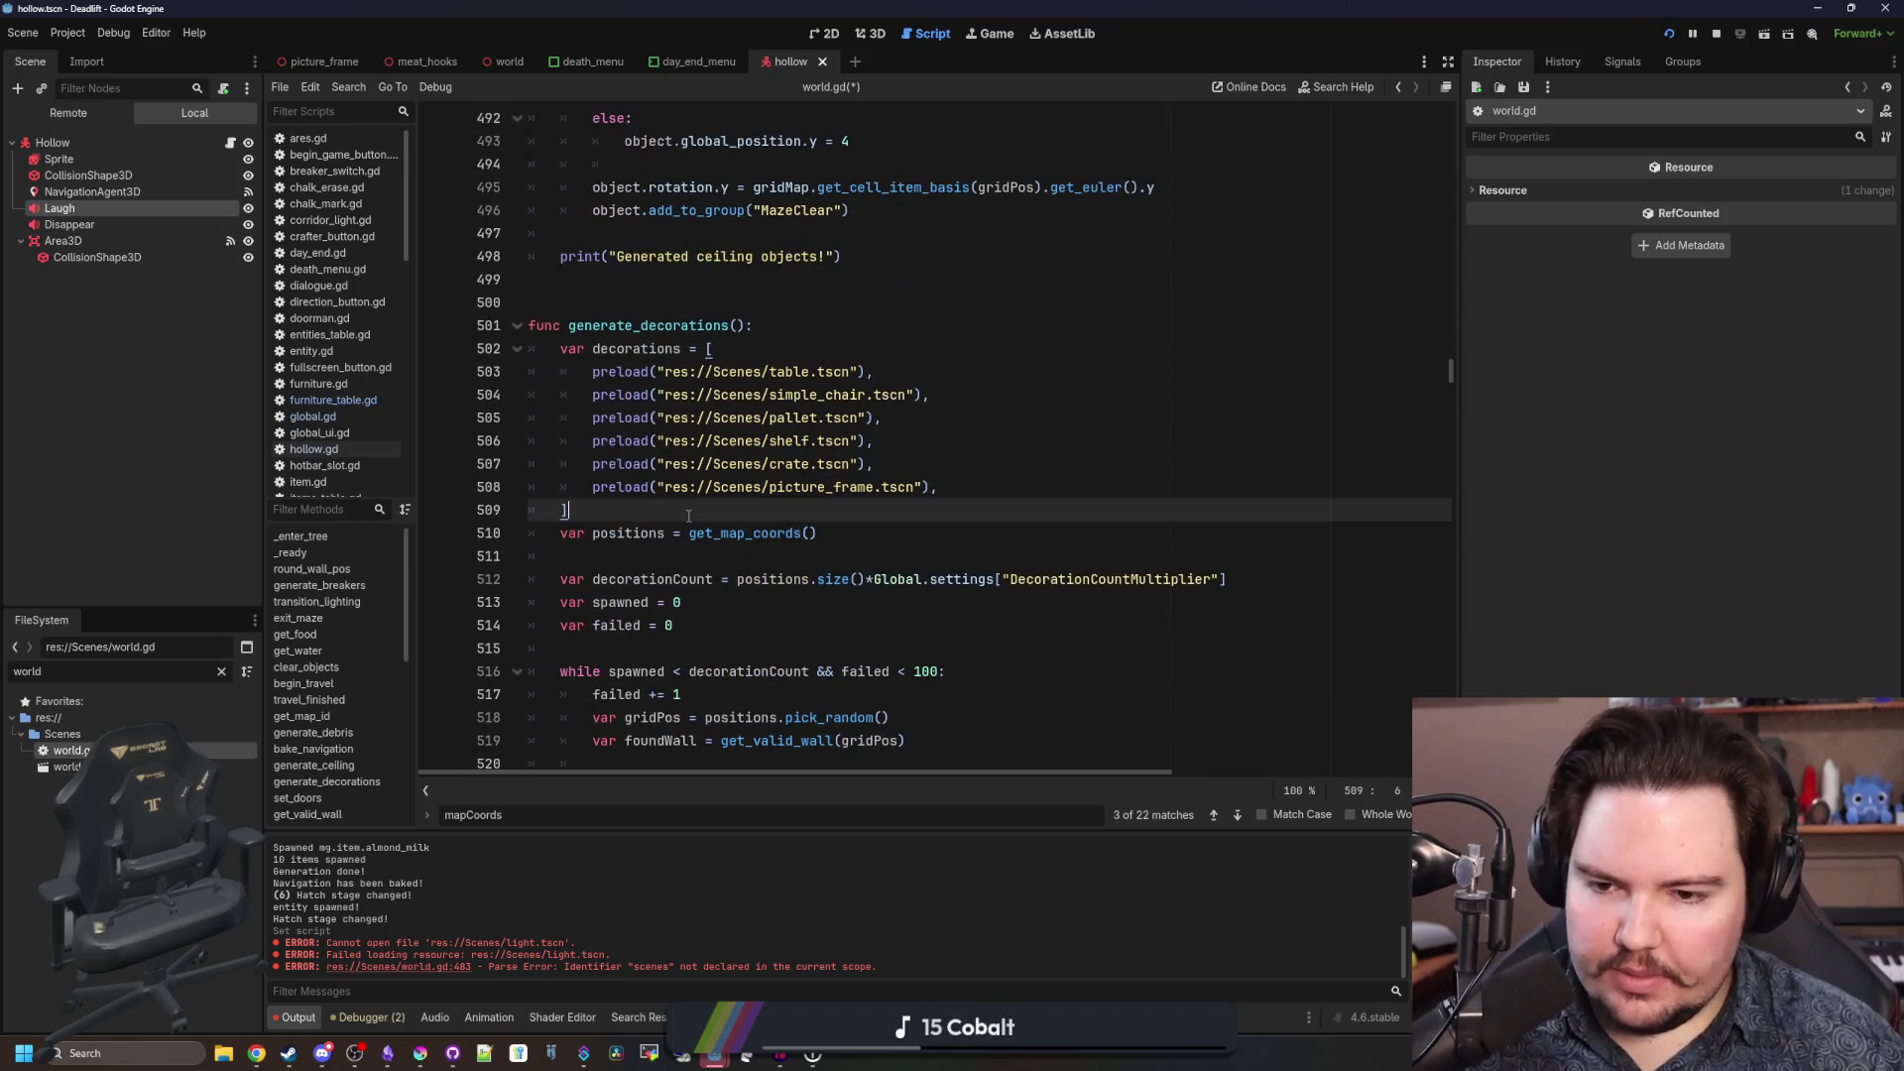
{"action": "key", "text": "Return"}
{"action": "key", "text": "Return"}
{"action": "key", "text": "Return"}
{"action": "key", "text": "Up"}
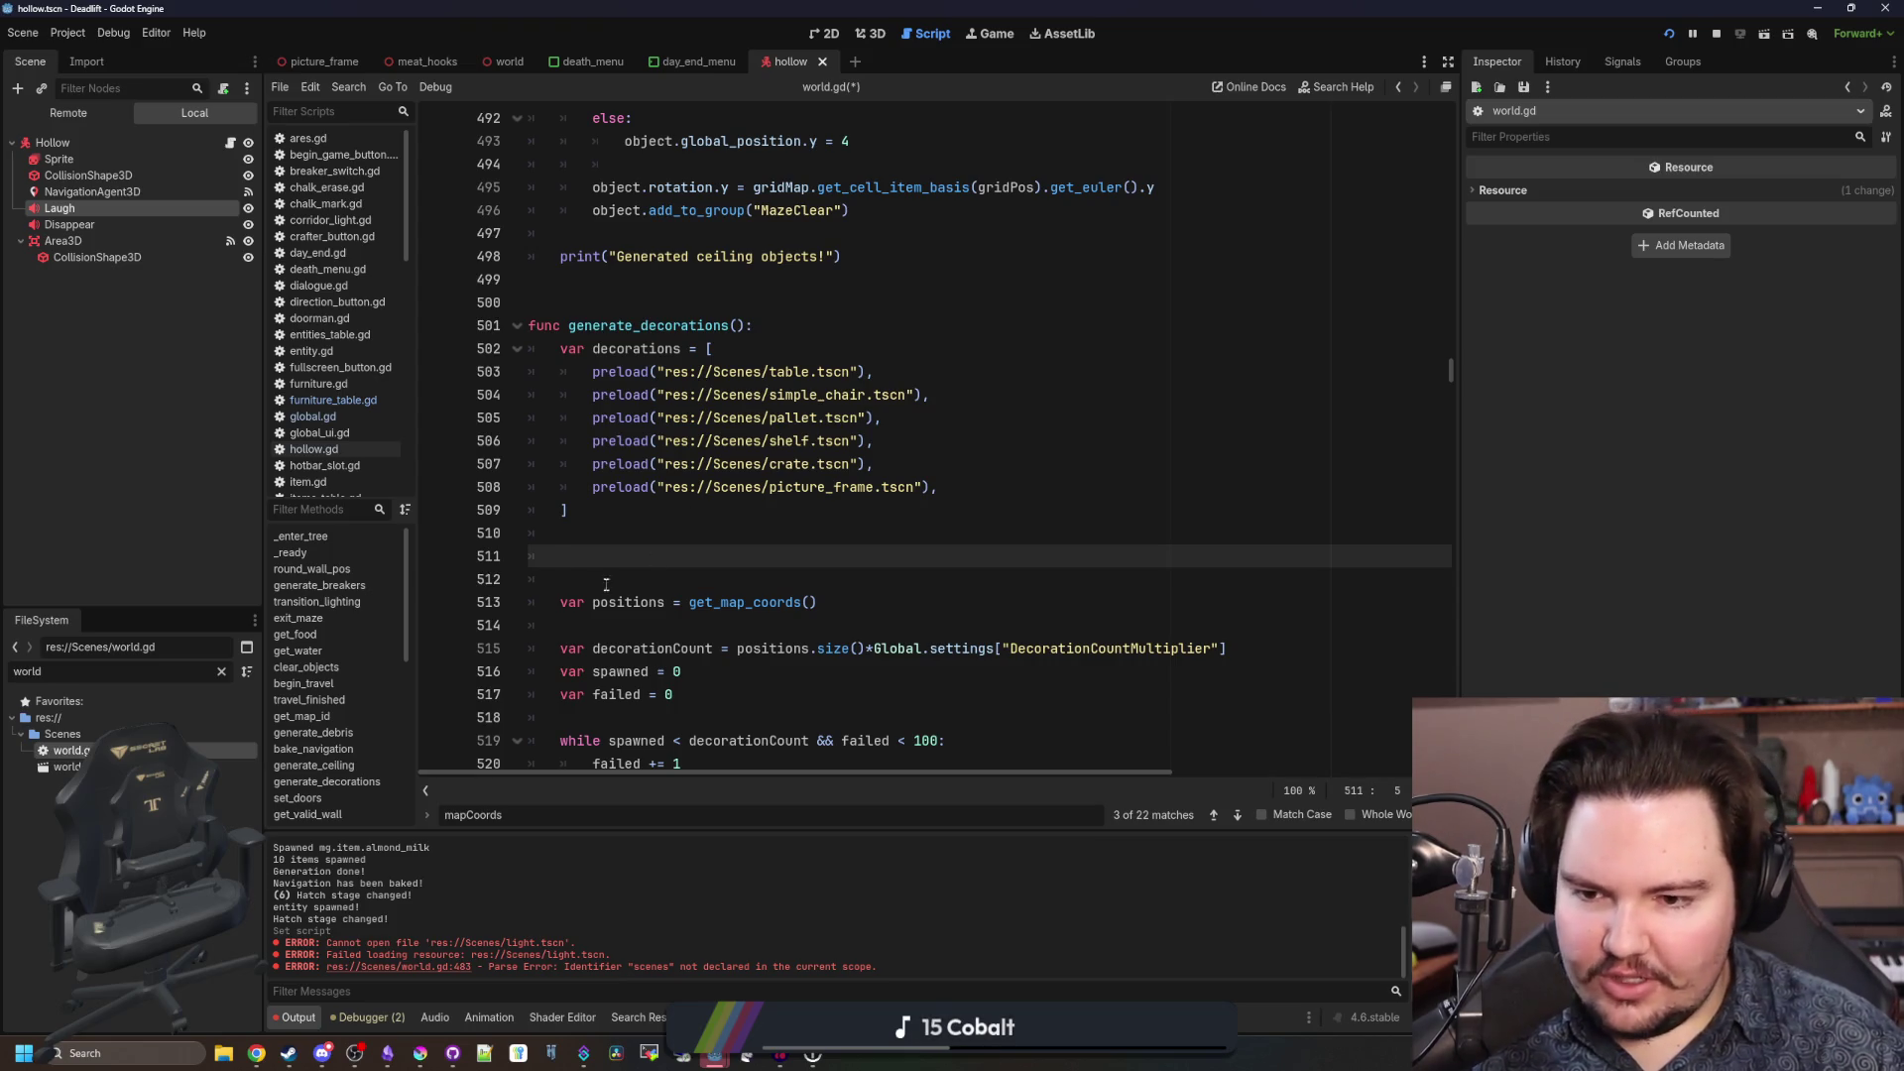
{"action": "key", "text": "ctrl+v"}
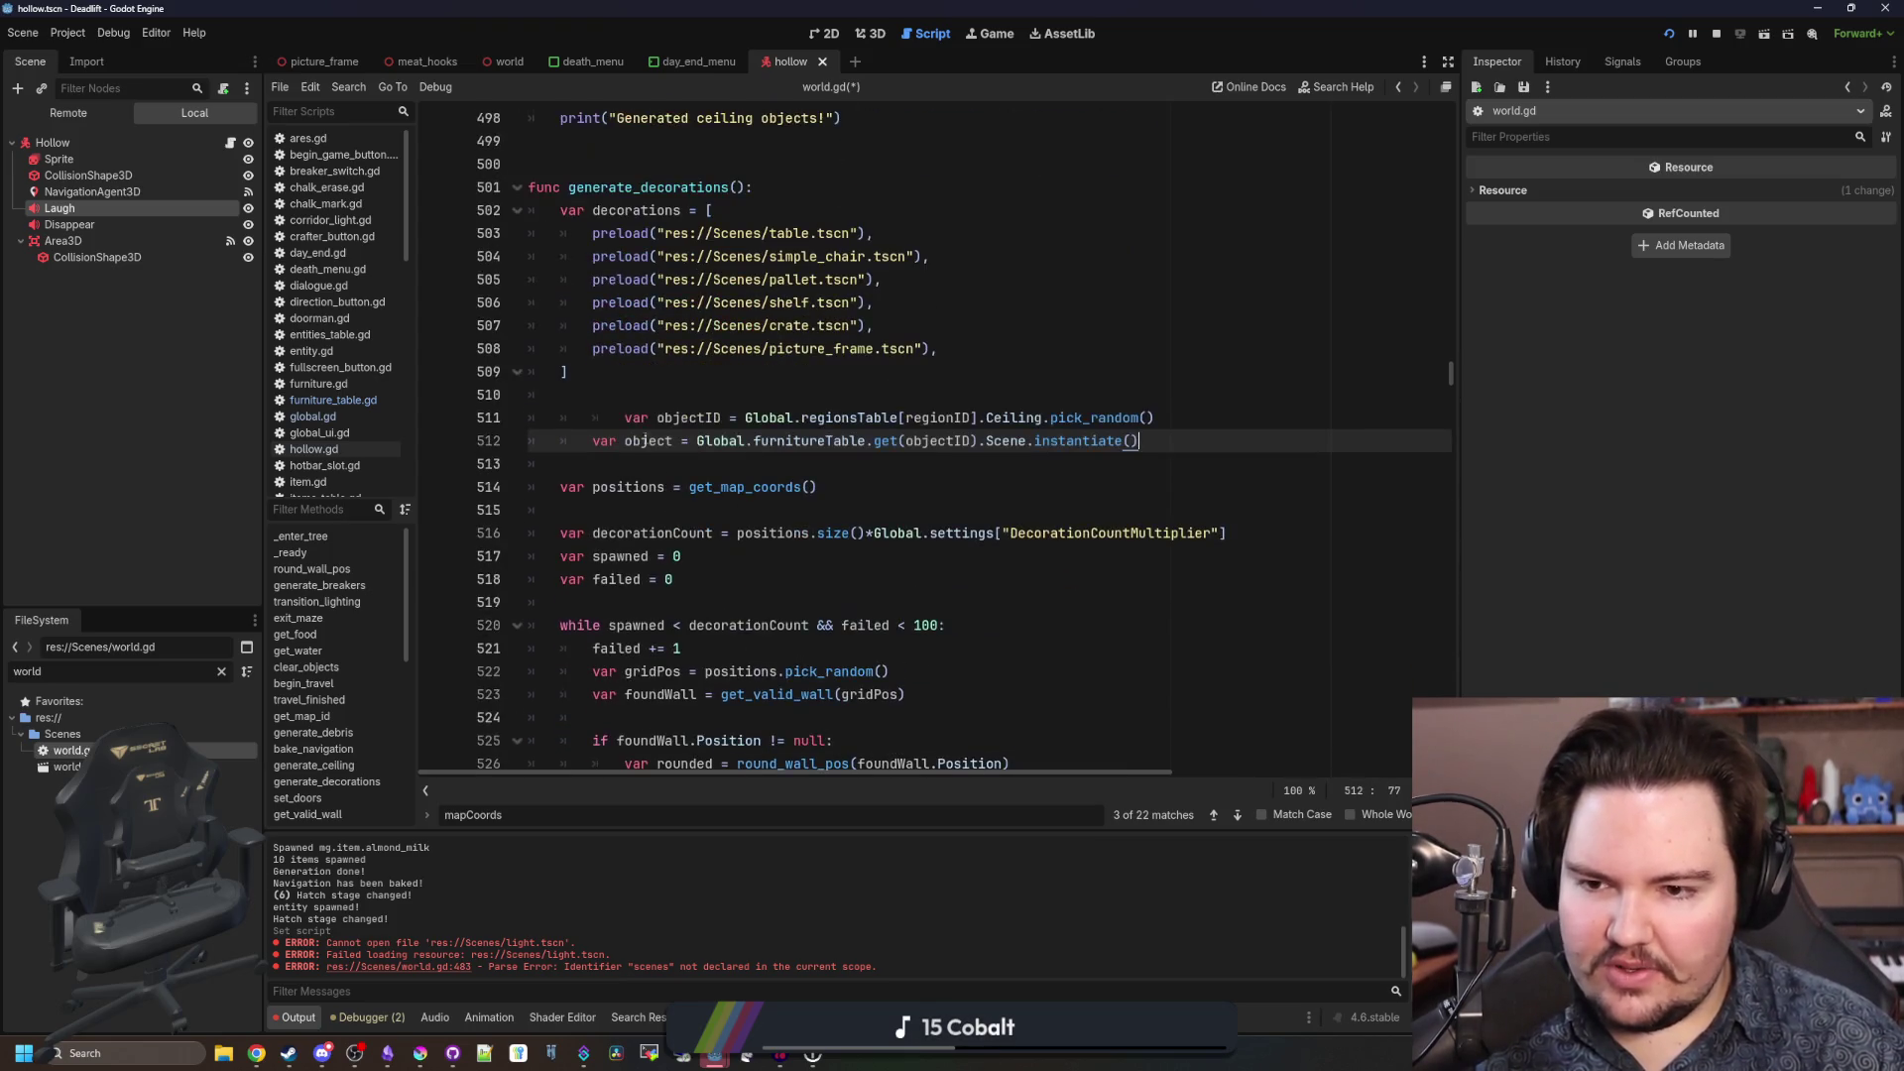
{"action": "left_click", "coordinate": [612, 418]}
{"action": "key", "text": "shift+Tab"}
{"action": "key", "text": "shift+Tab"}
{"action": "key", "text": "Down"}
{"action": "key", "text": "shift+Tab"}
Change Ceiling to Furniture in the pasted lines, then cut both lines out.
{"action": "scroll", "coordinate": [900, 496], "scroll_direction": "up", "scroll_amount": 2}
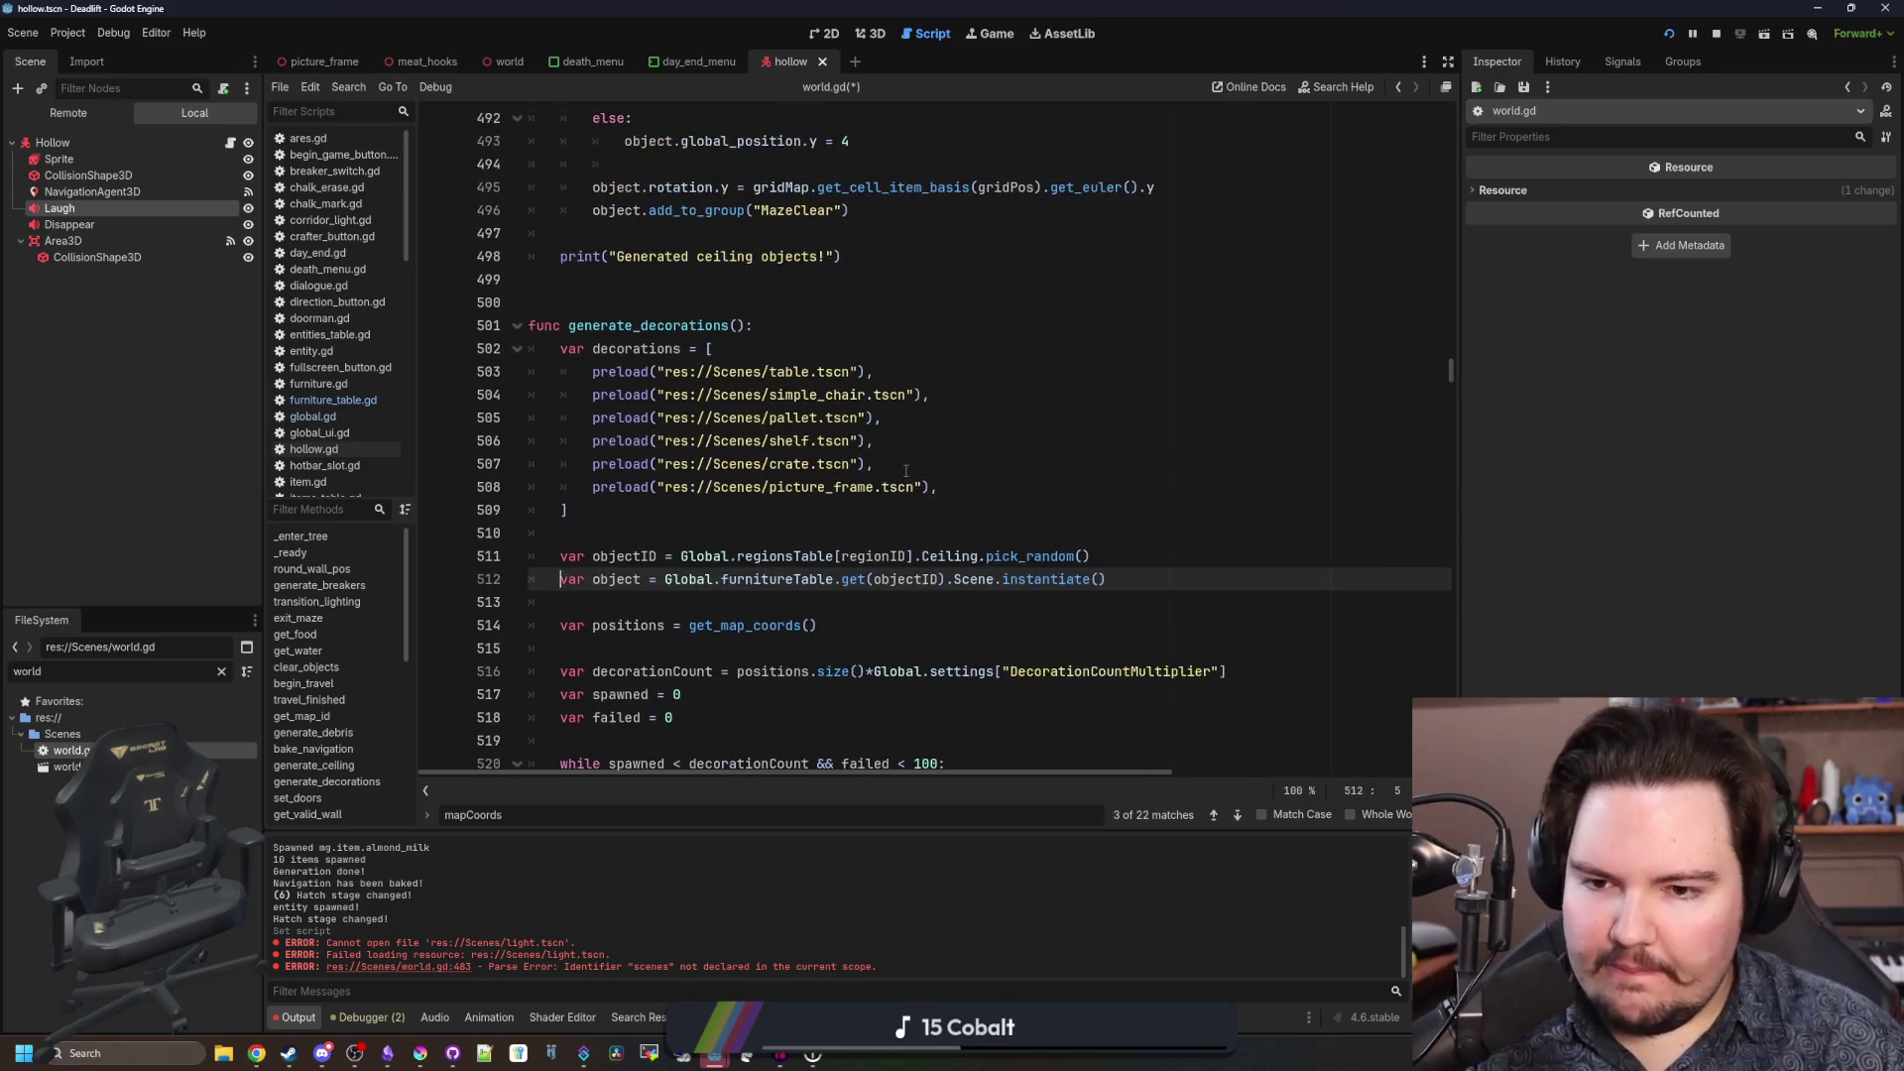
{"action": "left_click", "coordinate": [901, 517]}
{"action": "double_click", "coordinate": [947, 556]}
{"action": "type", "text": "Furniture"}
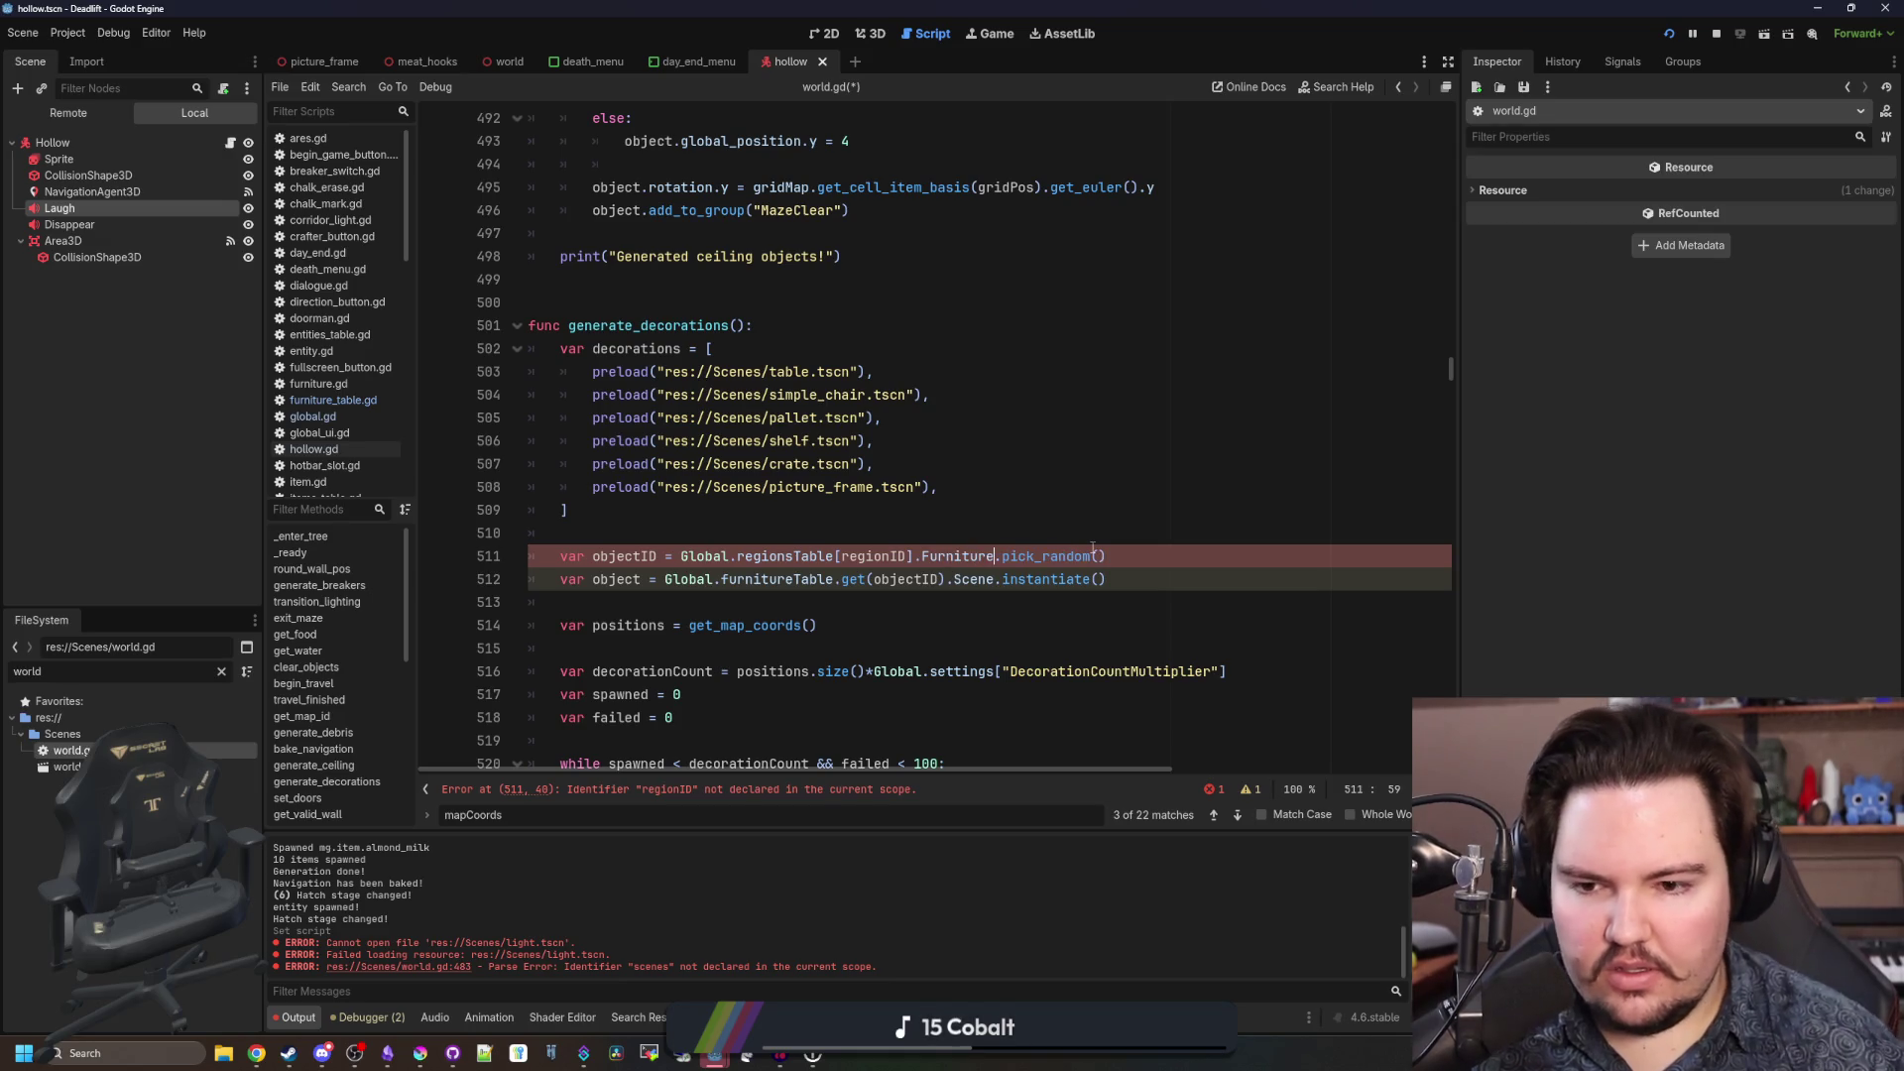
{"action": "scroll", "coordinate": [728, 525], "scroll_direction": "down", "scroll_amount": 2}
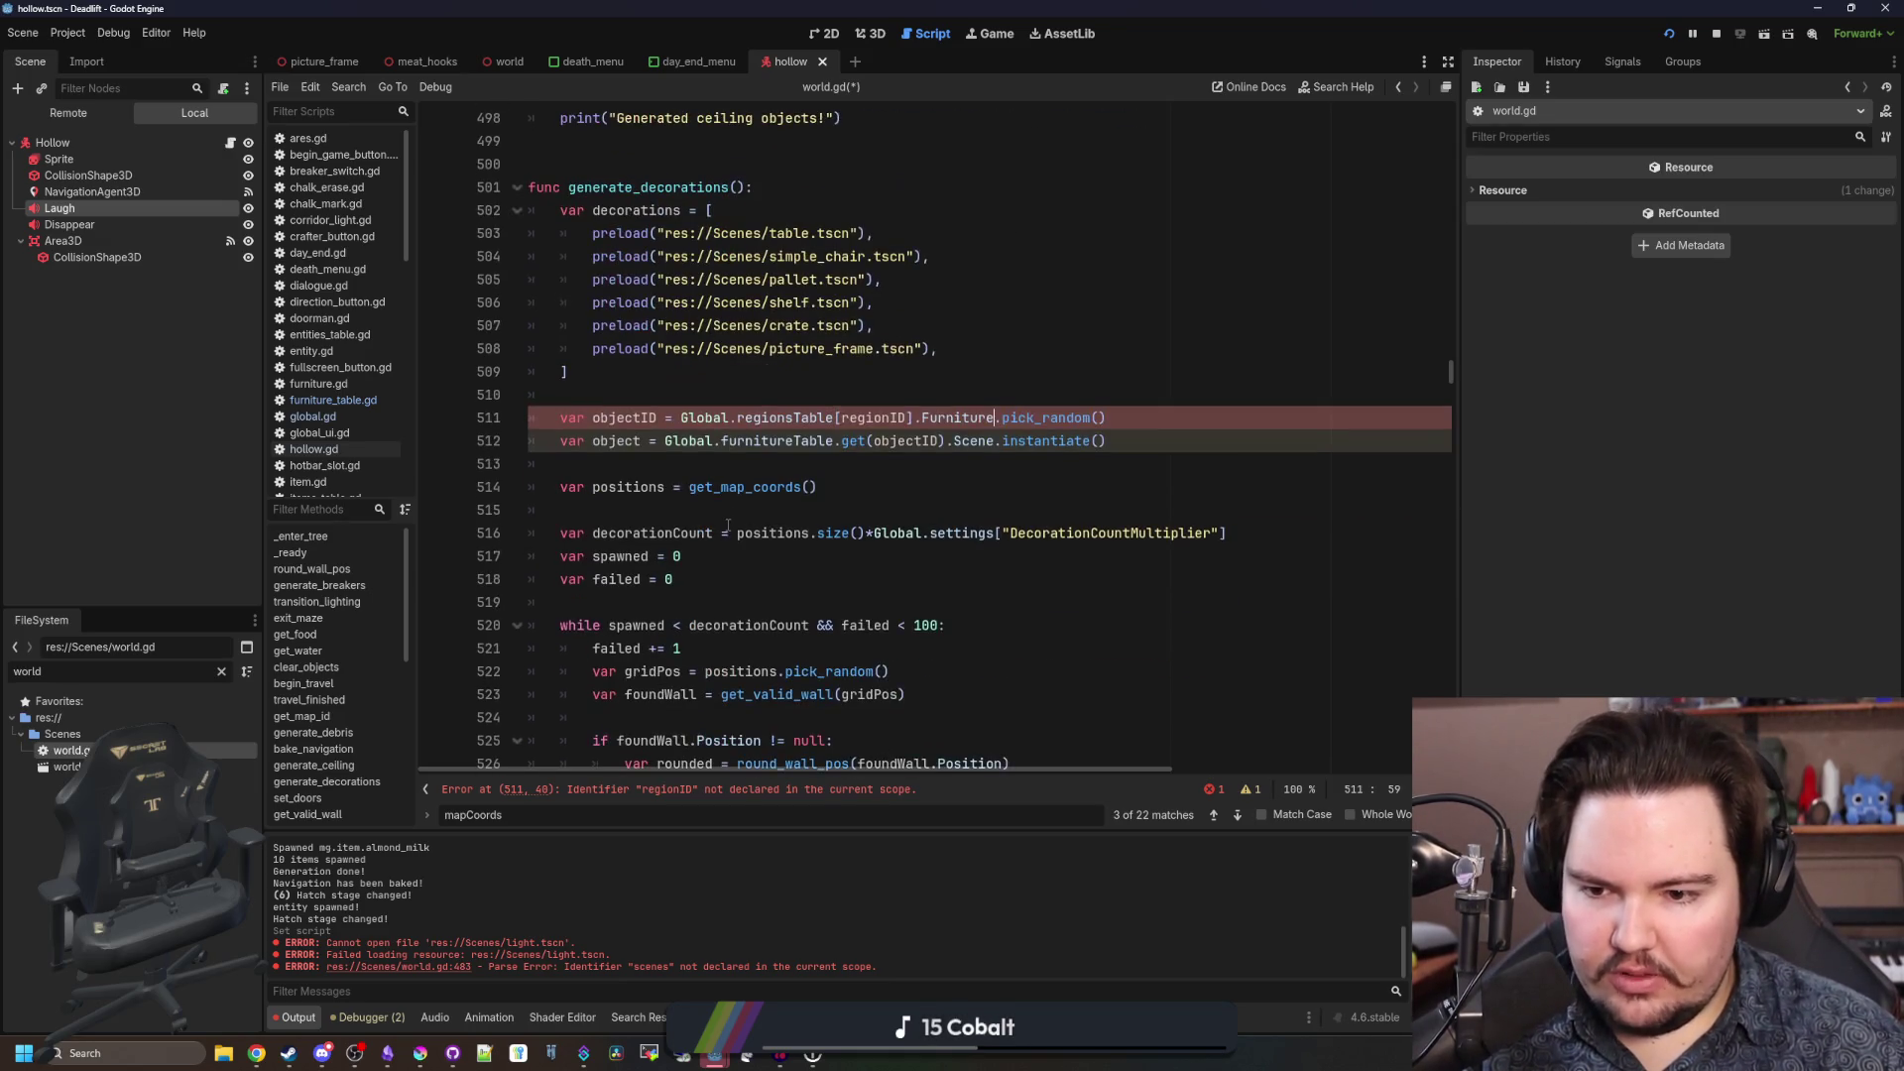
{"action": "left_click_drag", "start_coordinate": [1158, 431], "coordinate": [421, 452]}
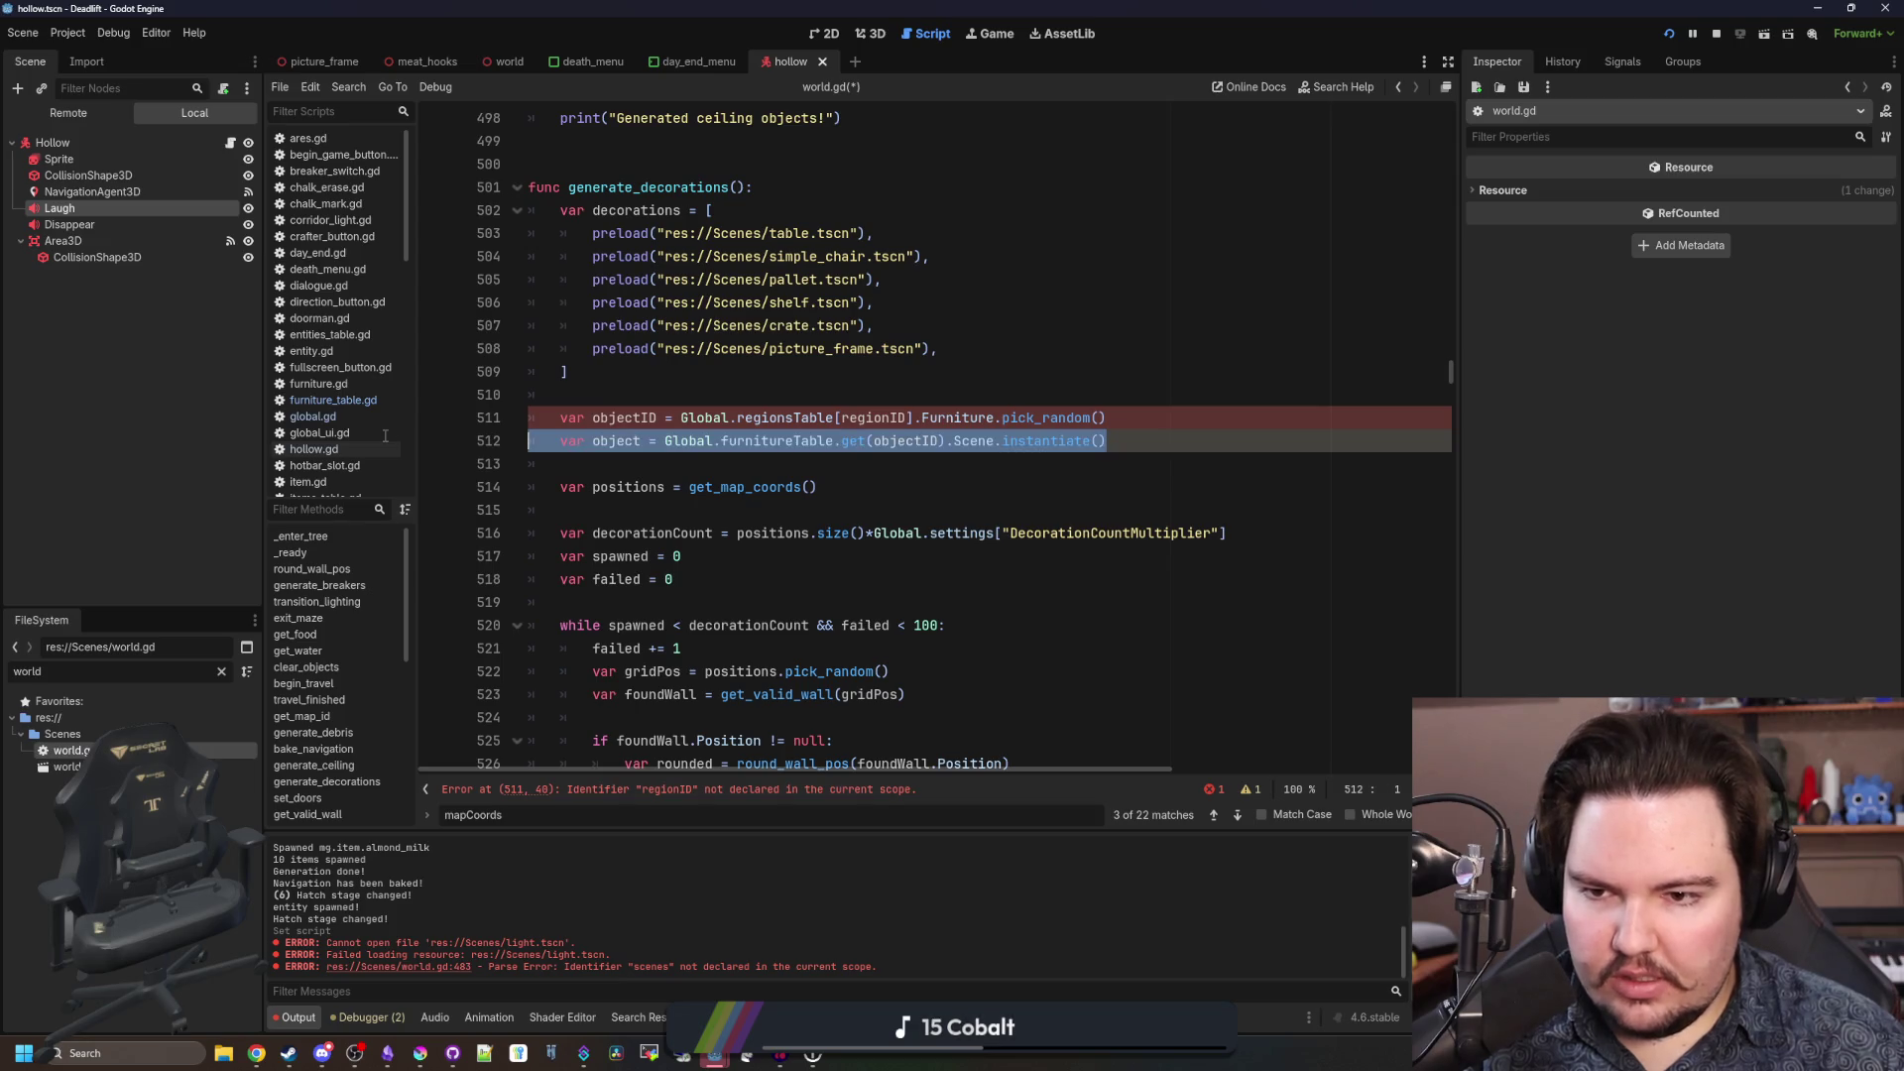
{"action": "key", "text": "BackSpace"}
{"action": "key", "text": "BackSpace"}
{"action": "key", "text": "BackSpace"}
Paste the Furniture-picking lines on a new line after globalPos in the loop.
{"action": "scroll", "coordinate": [757, 523], "scroll_direction": "down", "scroll_amount": 4}
{"action": "scroll", "coordinate": [855, 472], "scroll_direction": "down", "scroll_amount": 1}
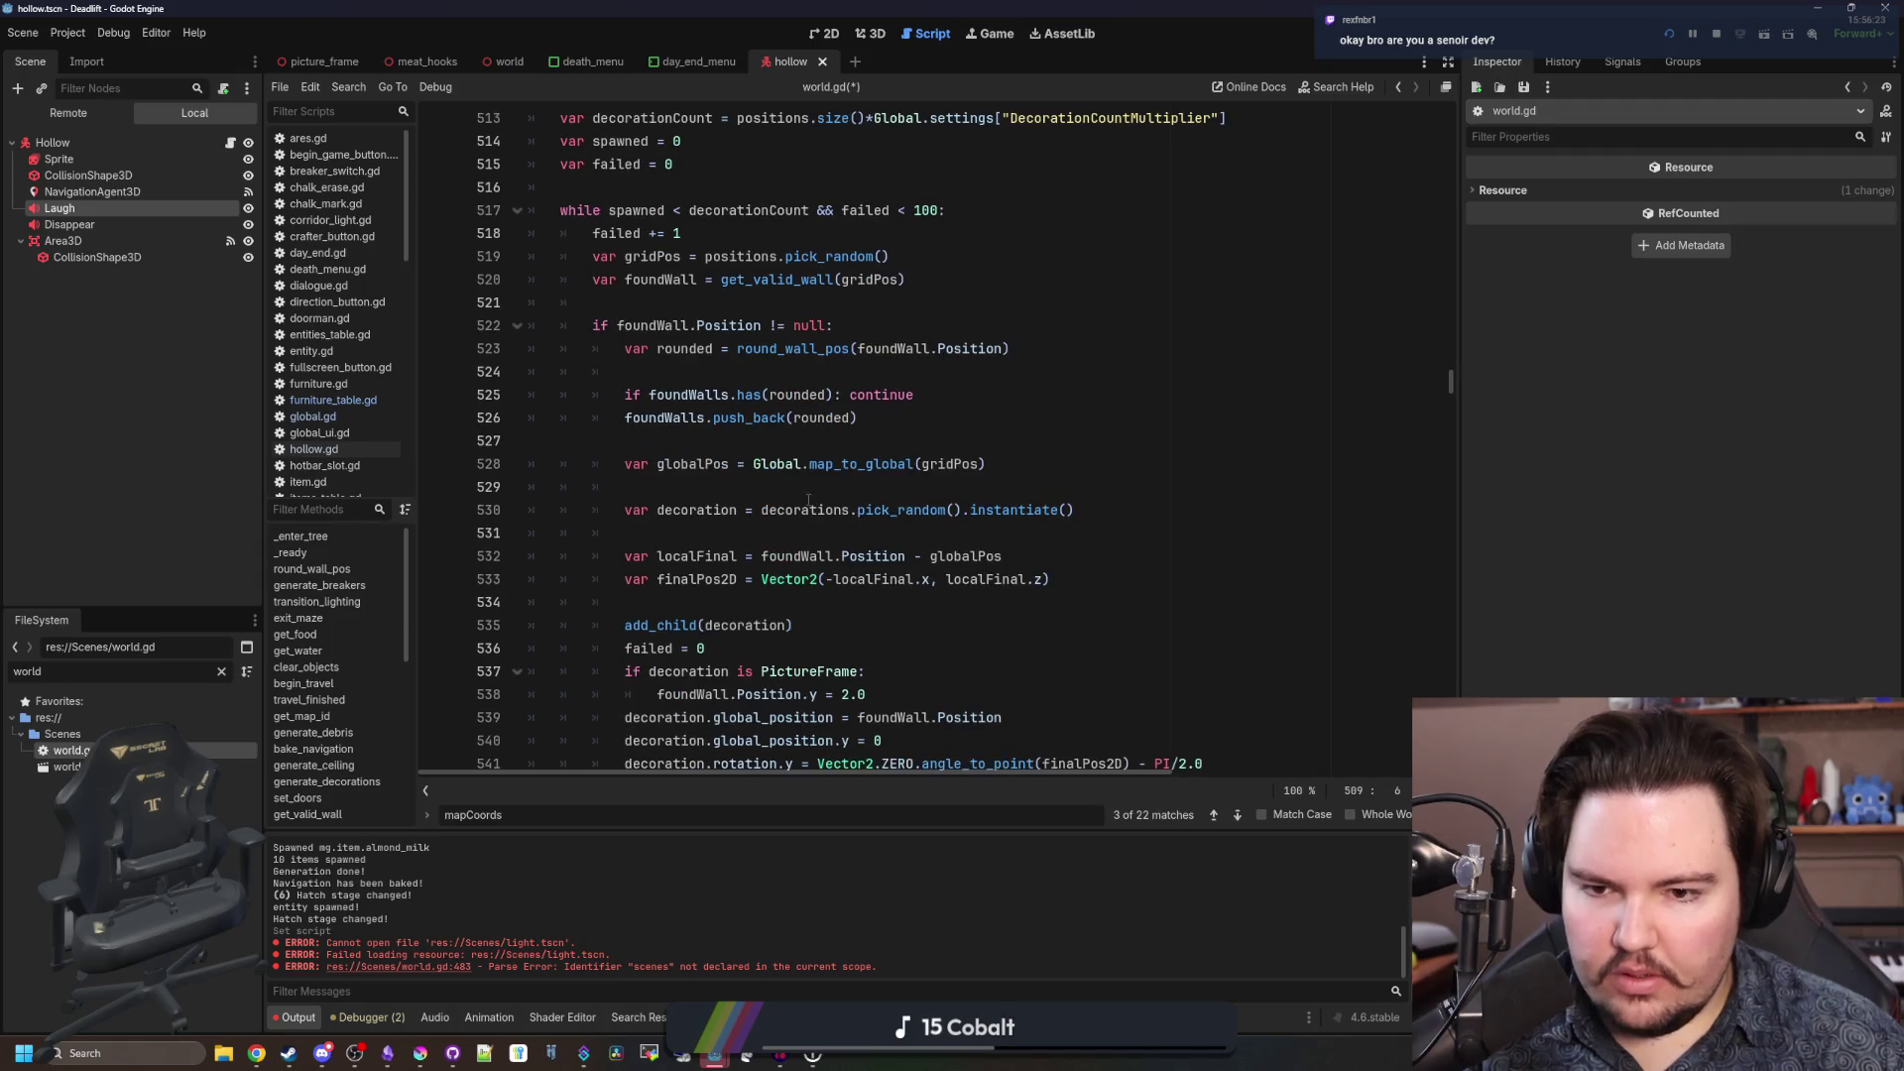
{"action": "left_click", "coordinate": [771, 489]}
{"action": "key", "text": "Return"}
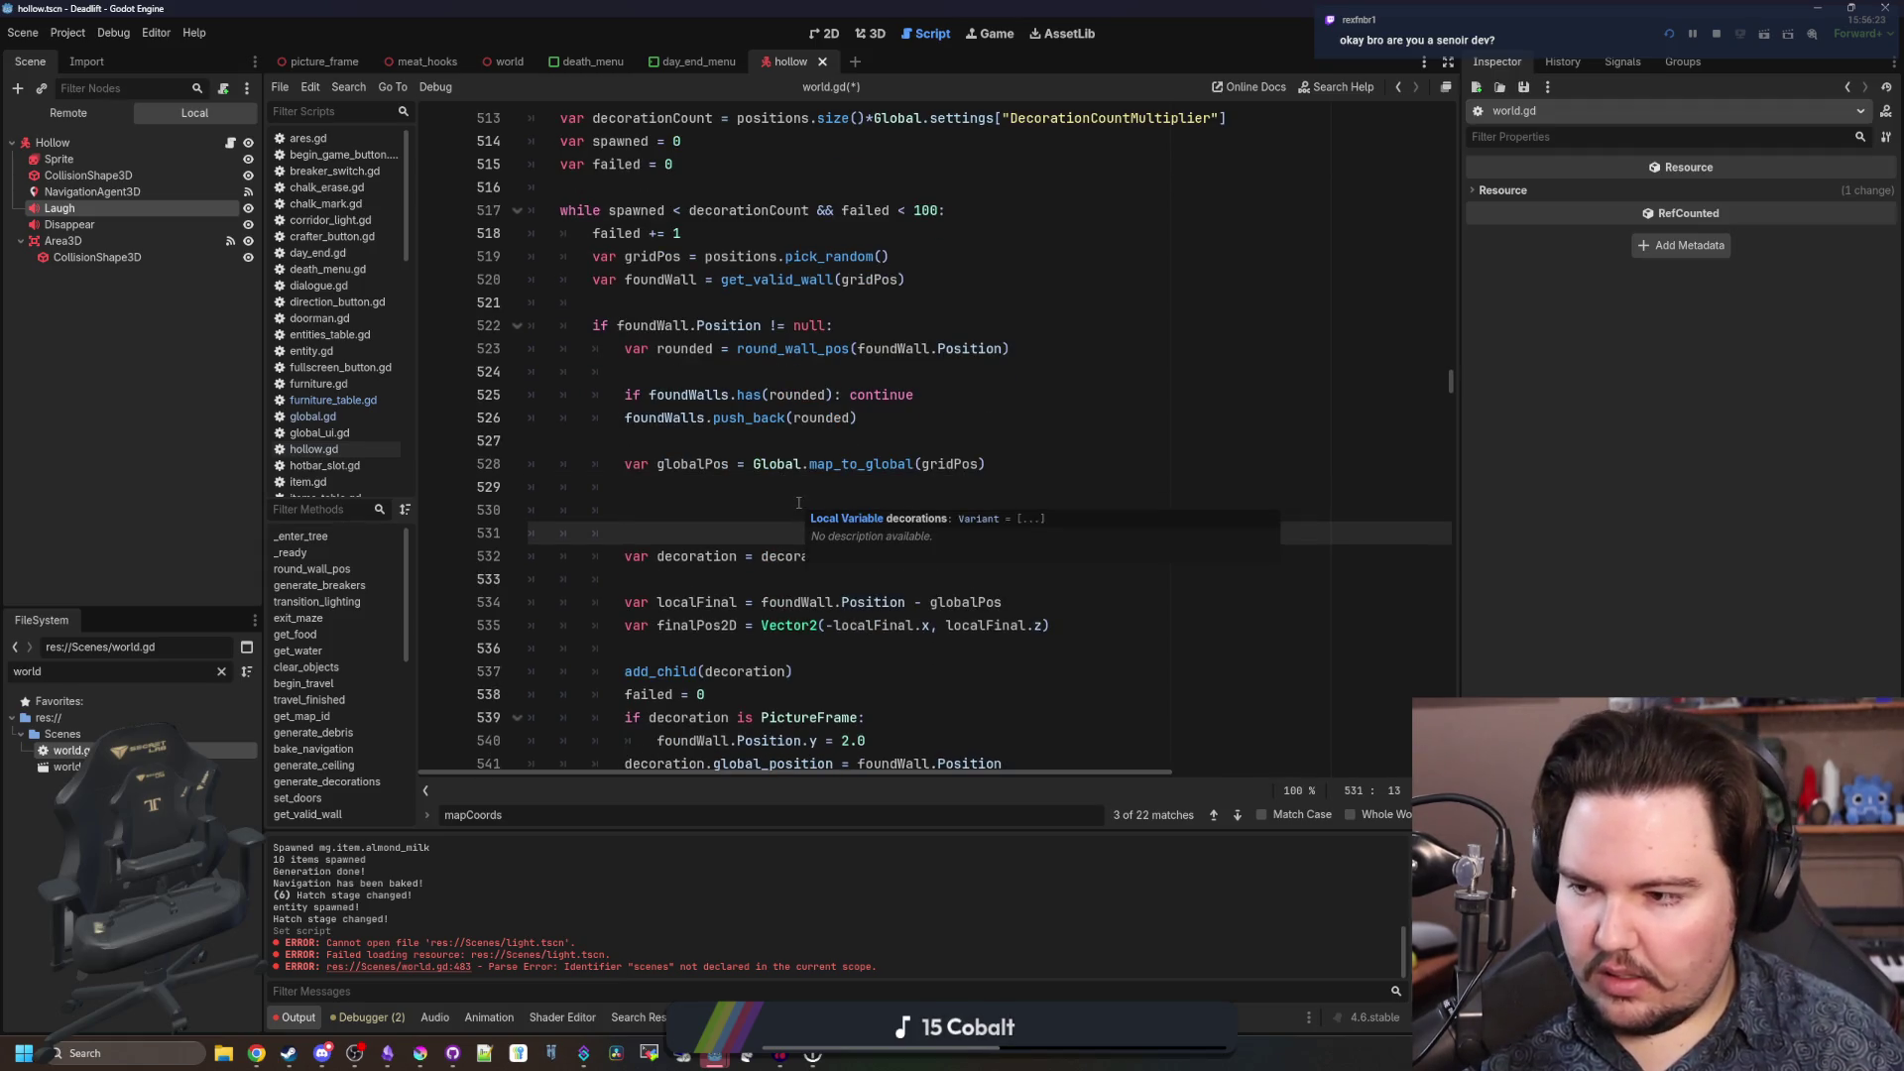
{"action": "type", "text": "var objectID = Global.regionsTable[regionID].Furniture.pick_random() \tvar object = Global.furnitureTable.get(objectID).Scene.instantiate()"}
Align the objectID and object lines' indentation, then open a new browser window.
{"action": "left_click", "coordinate": [653, 510]}
{"action": "key", "text": "BackSpace"}
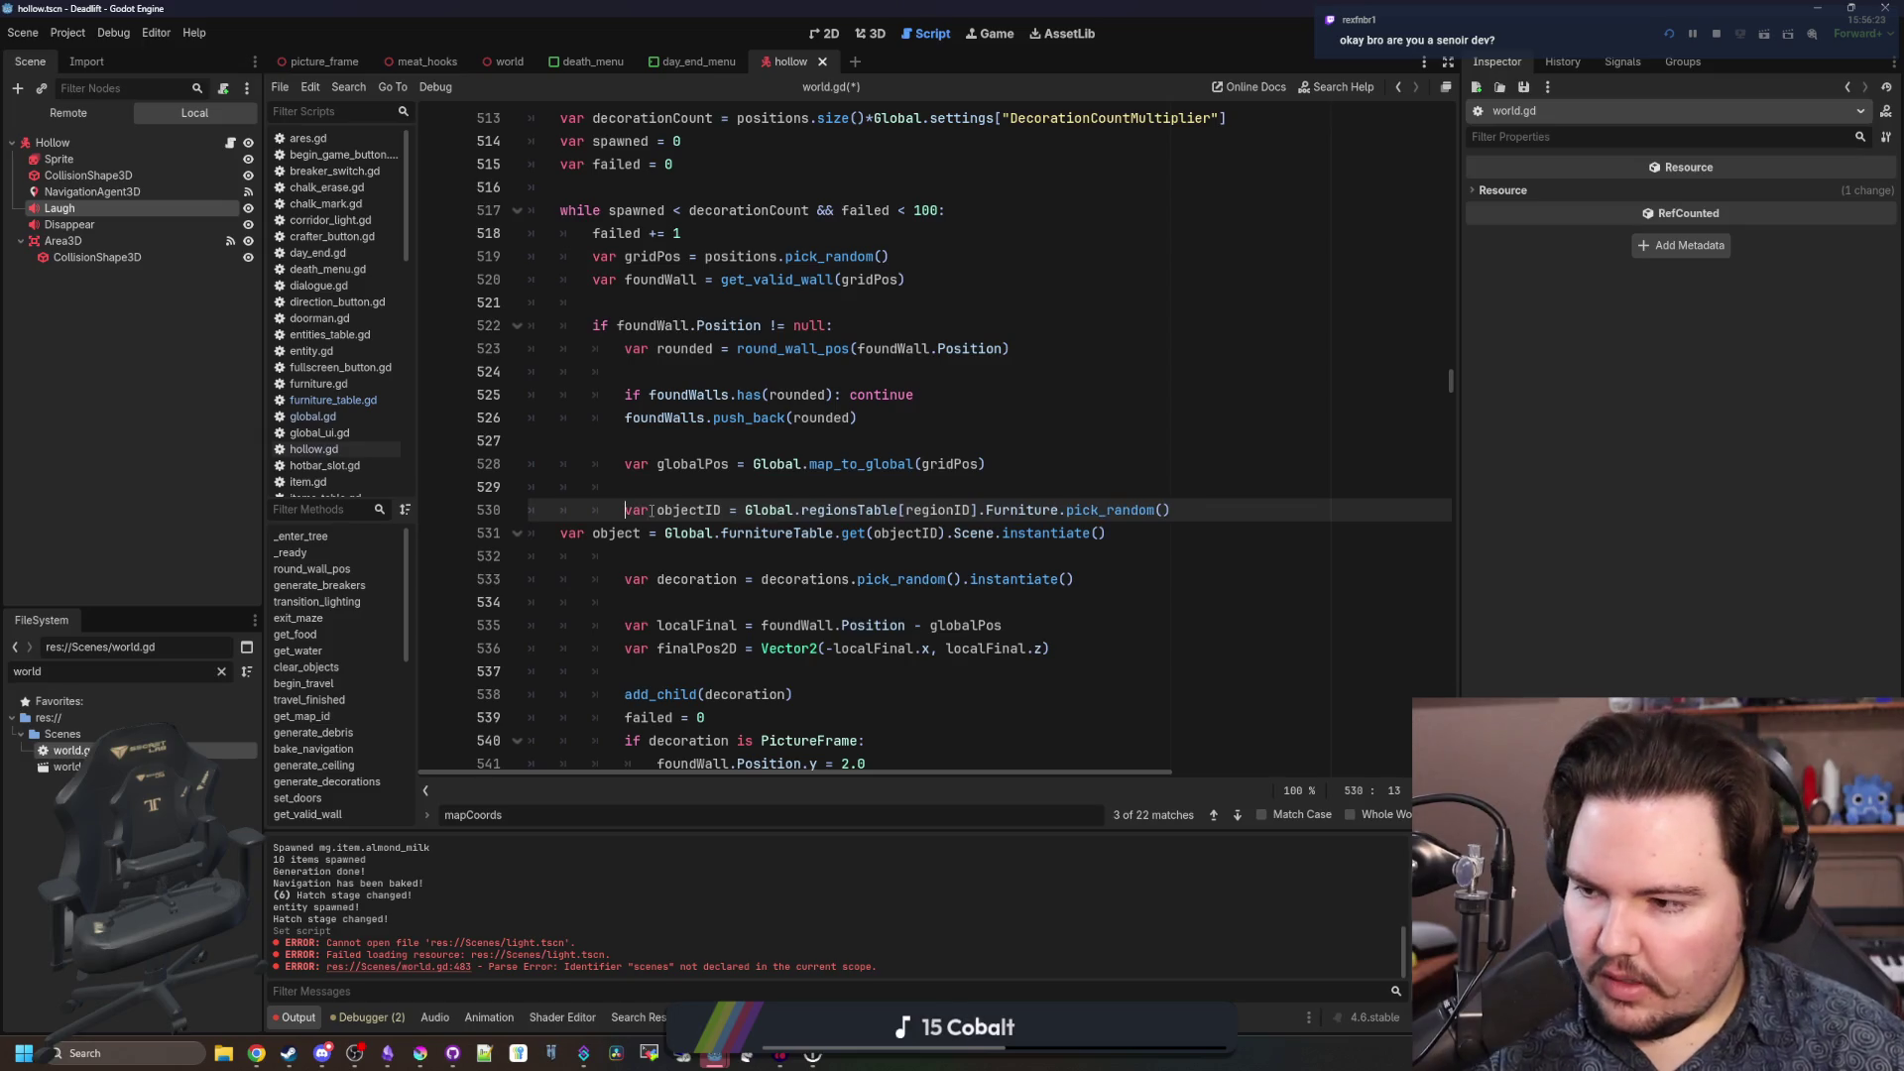
{"action": "left_click", "coordinate": [548, 533]}
{"action": "key", "text": "Tab"}
{"action": "key", "text": "Tab"}
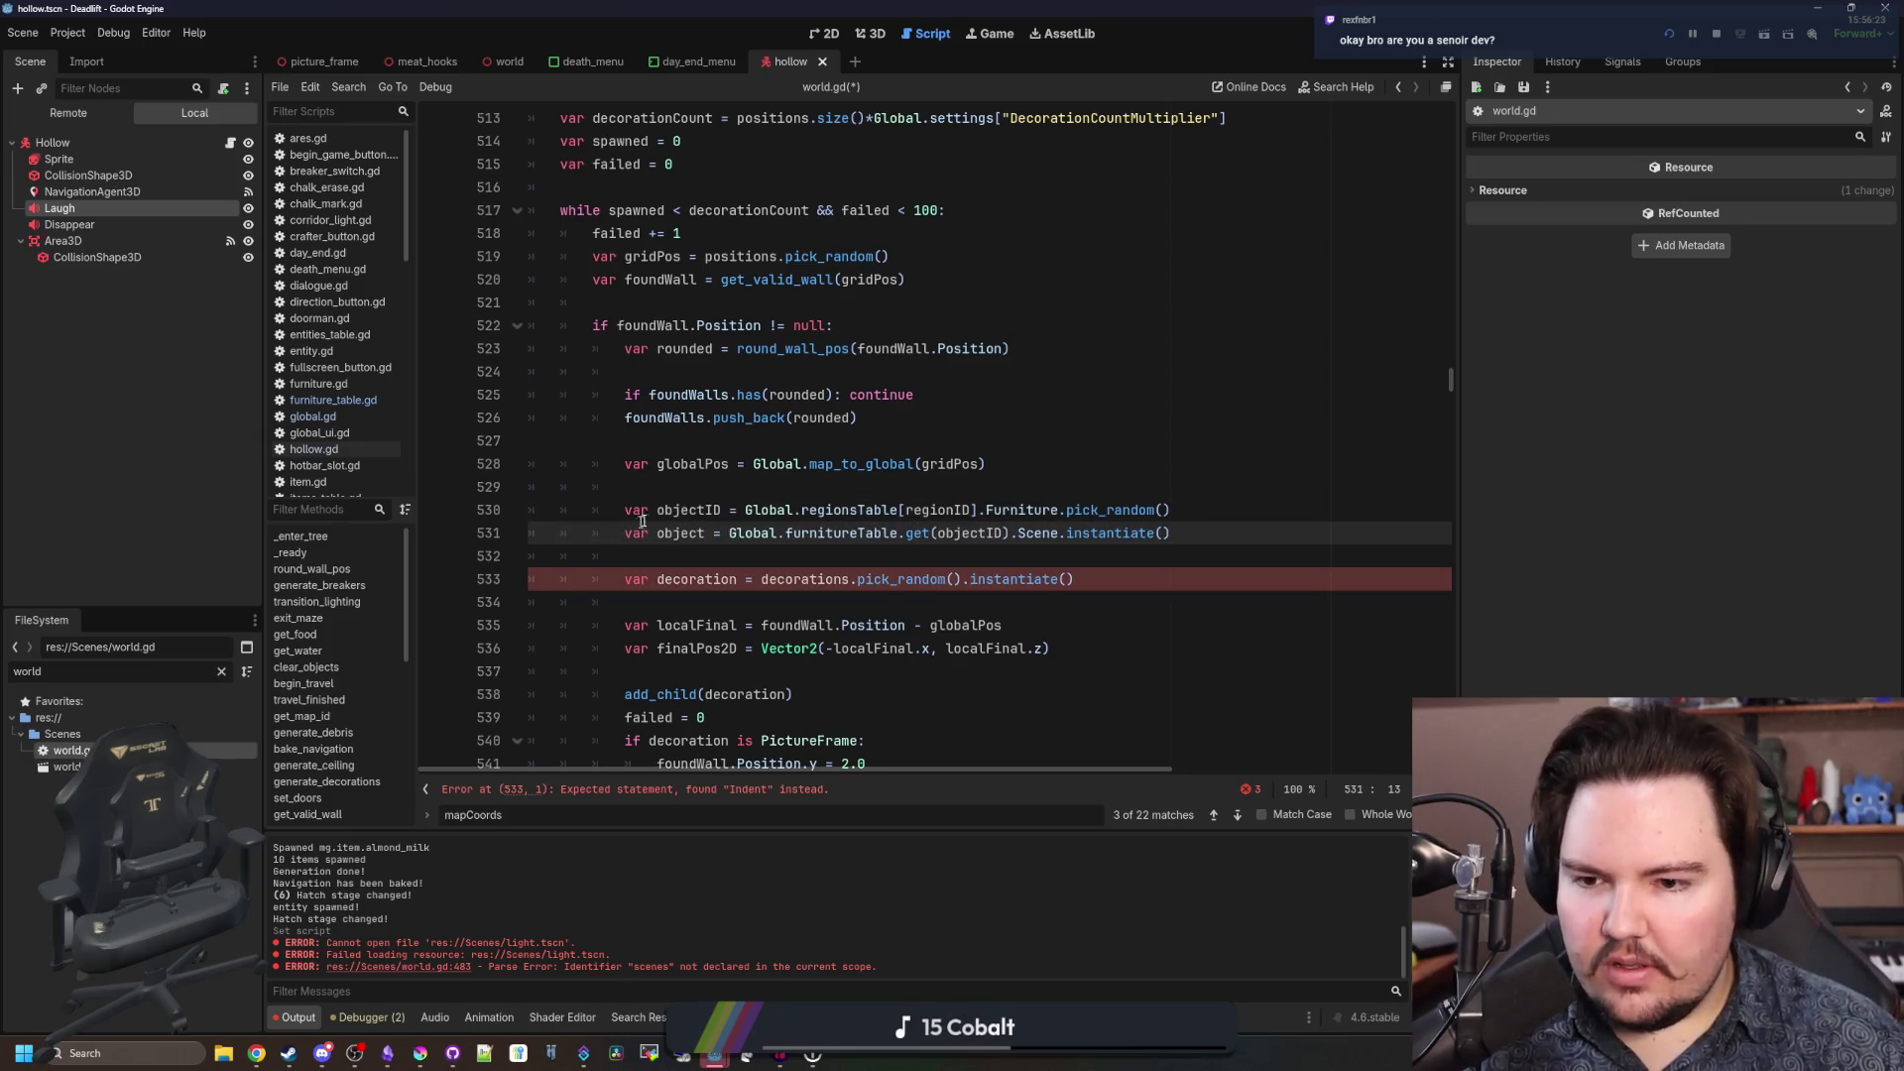
{"action": "left_click", "coordinate": [695, 487]}
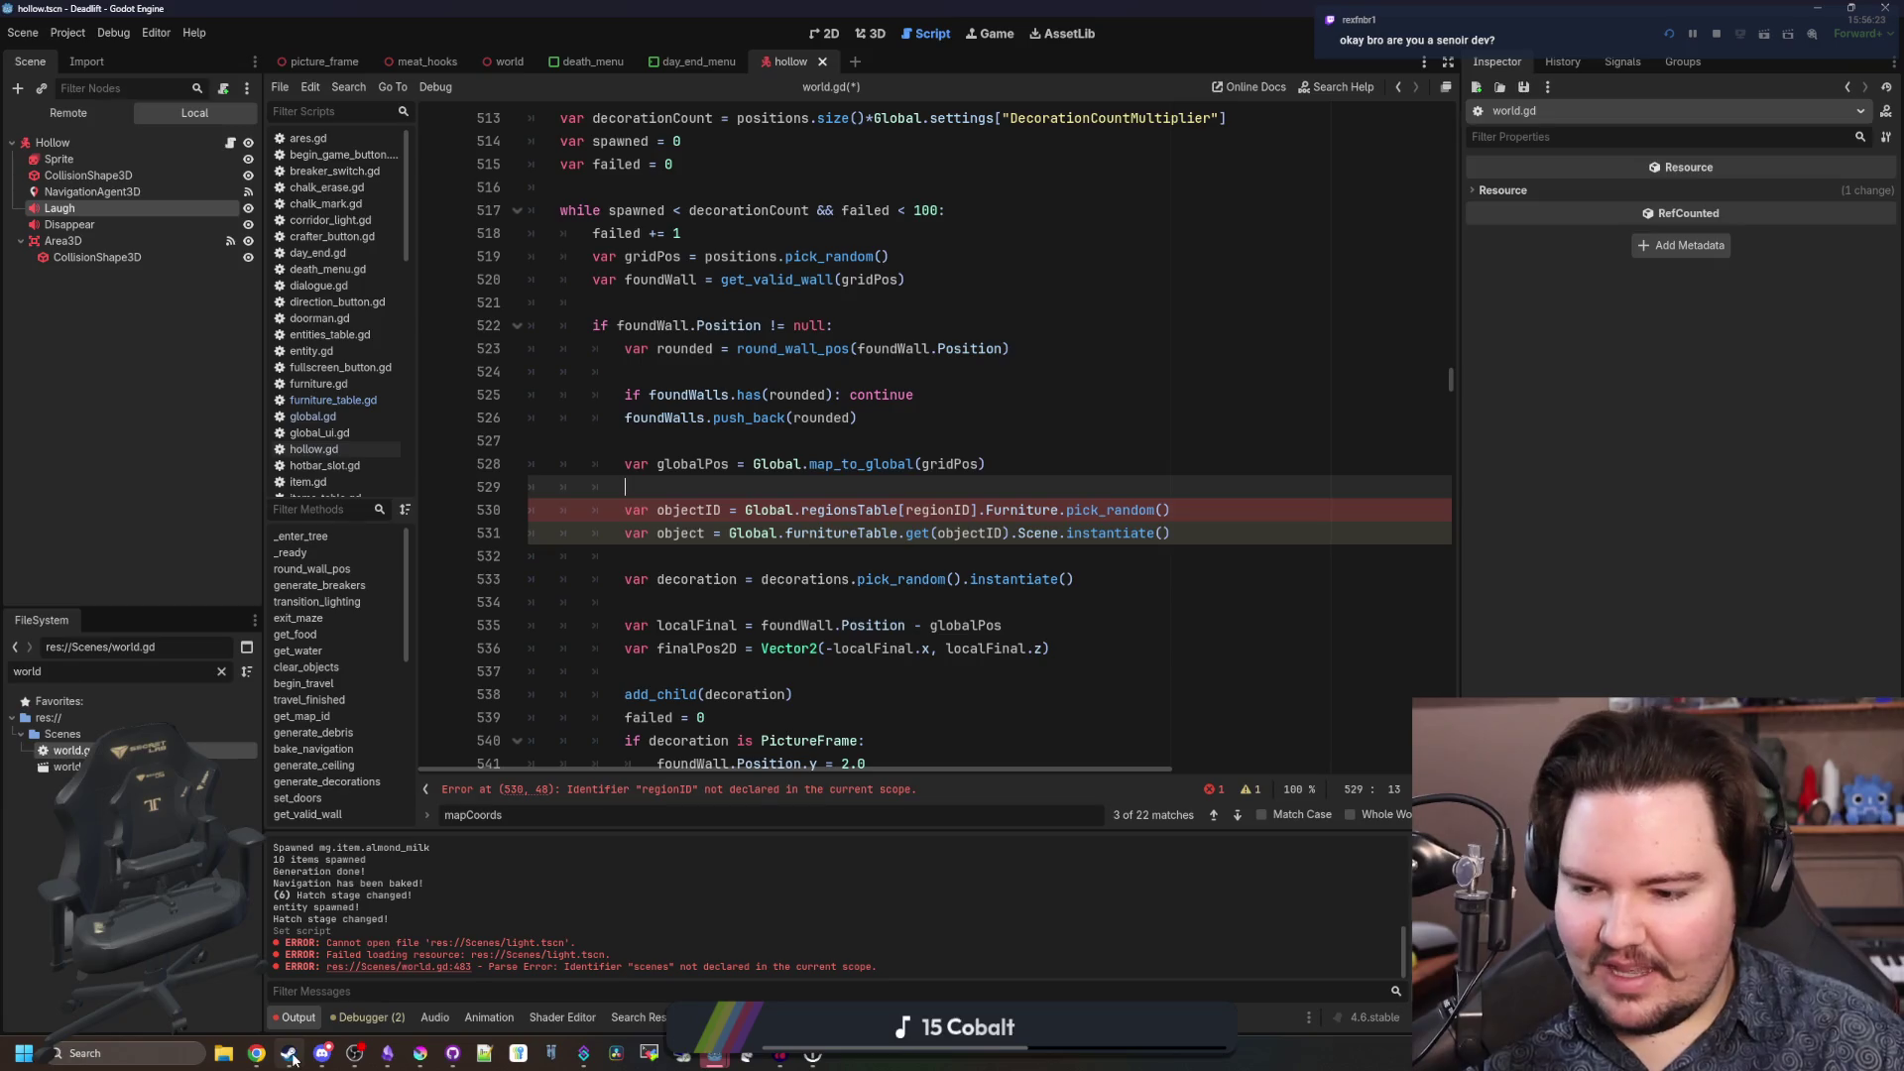
{"action": "mouse_move", "coordinate": [256, 1053]}
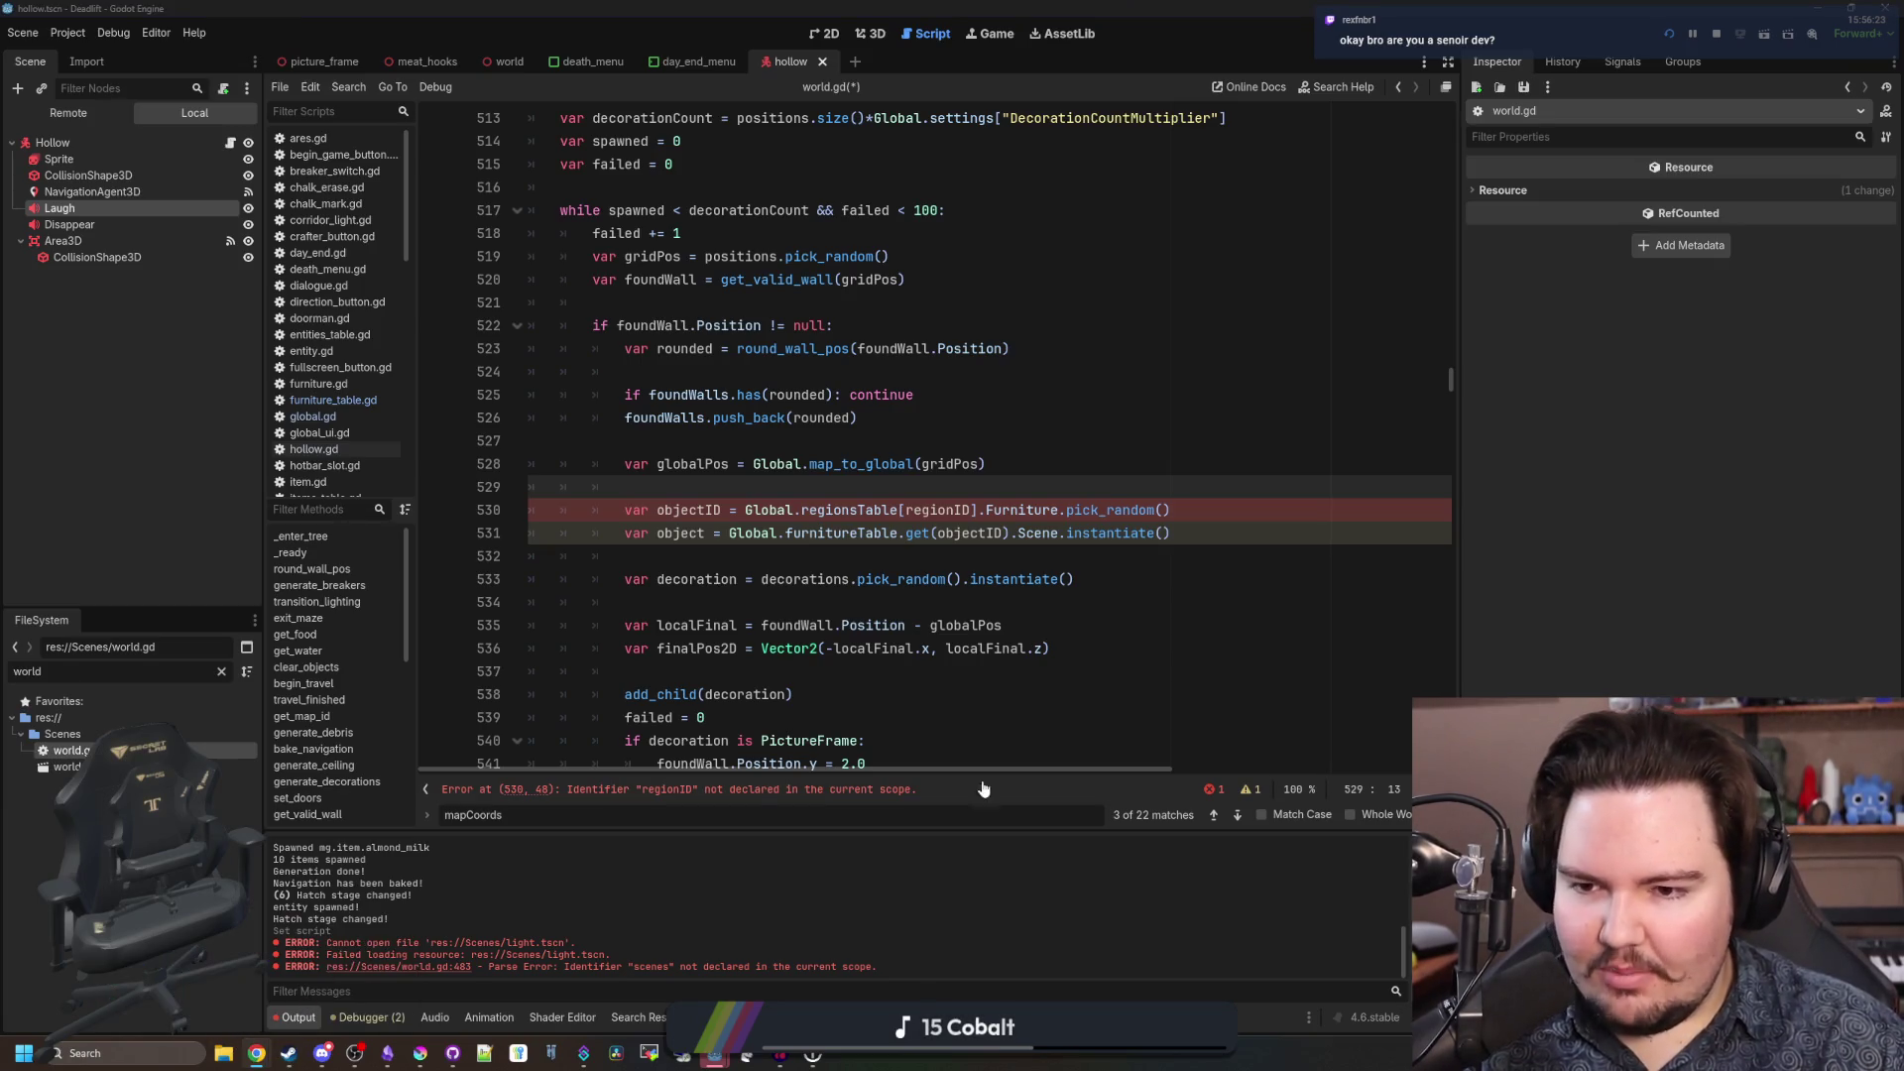
{"action": "key", "text": "super+shift+2"}
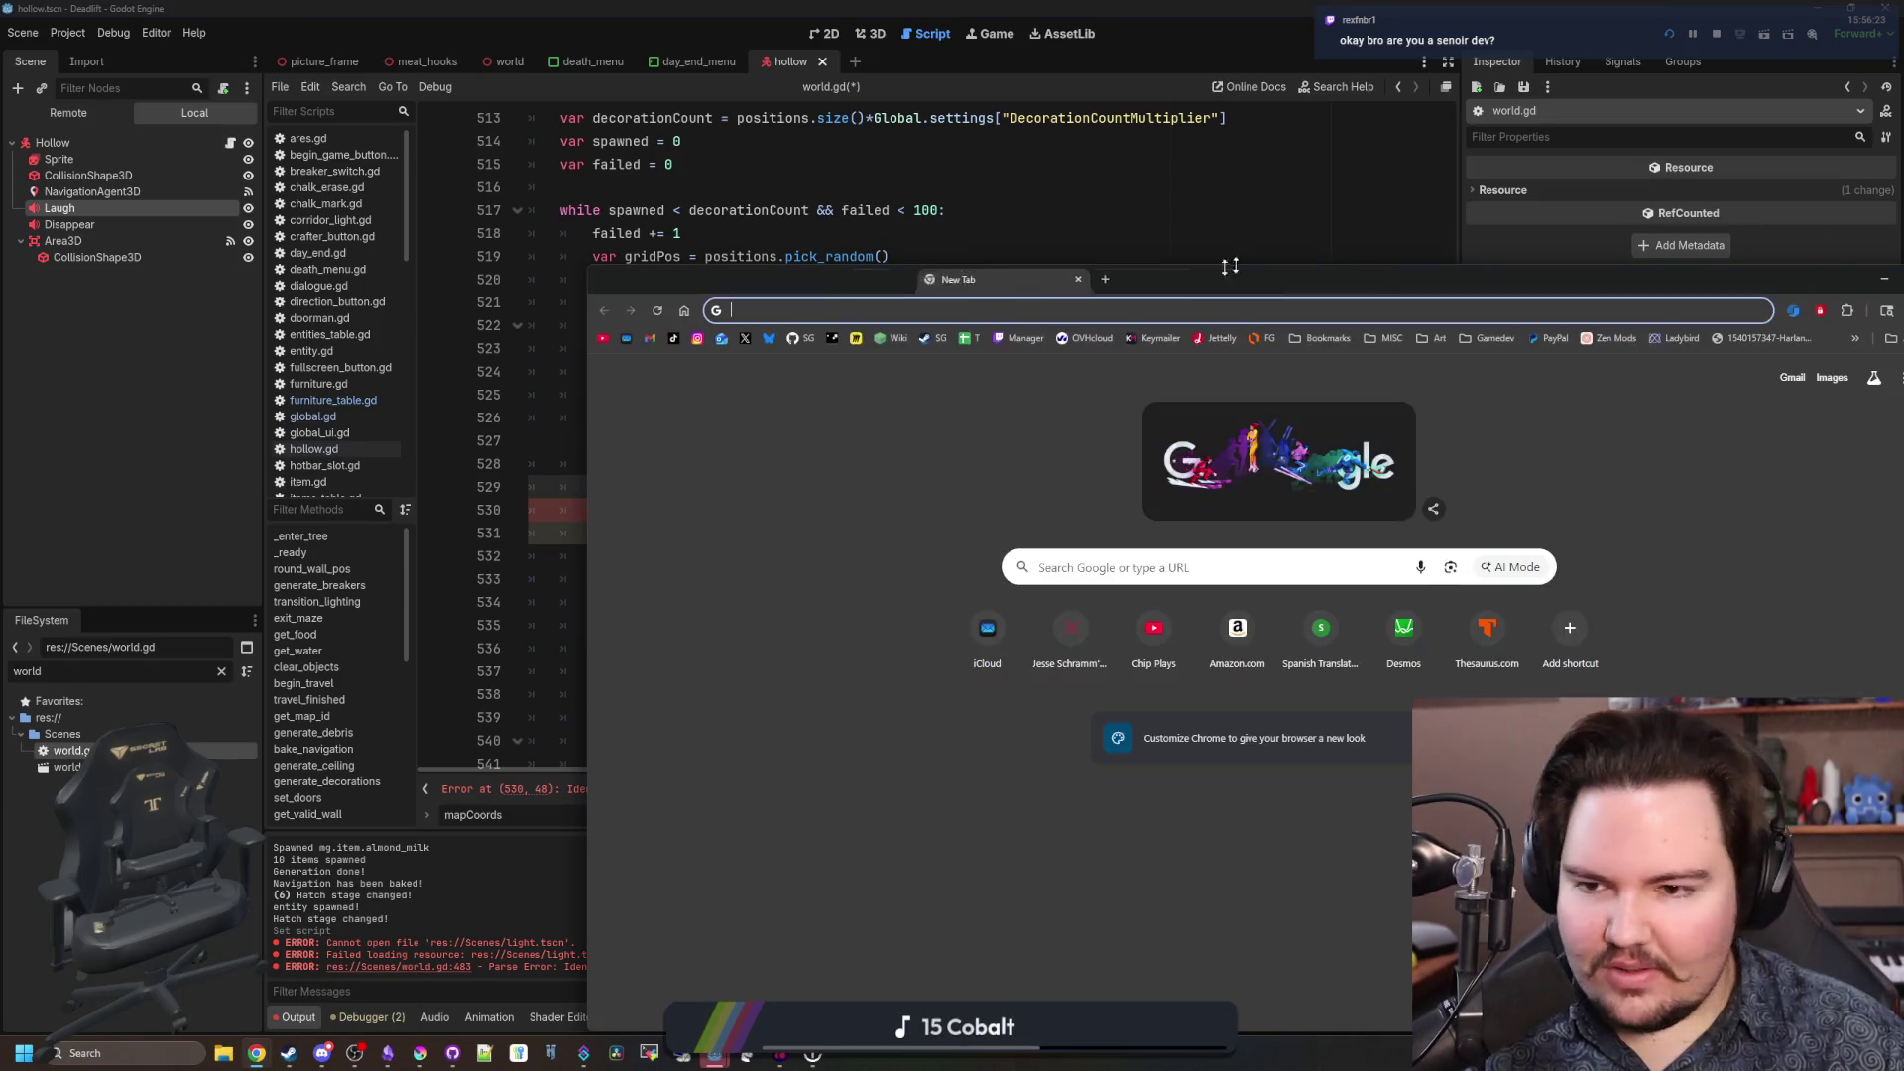
View the Starground Steam store page, then restore Chrome and return to Godot's world.gd.
{"action": "left_click", "coordinate": [926, 339]}
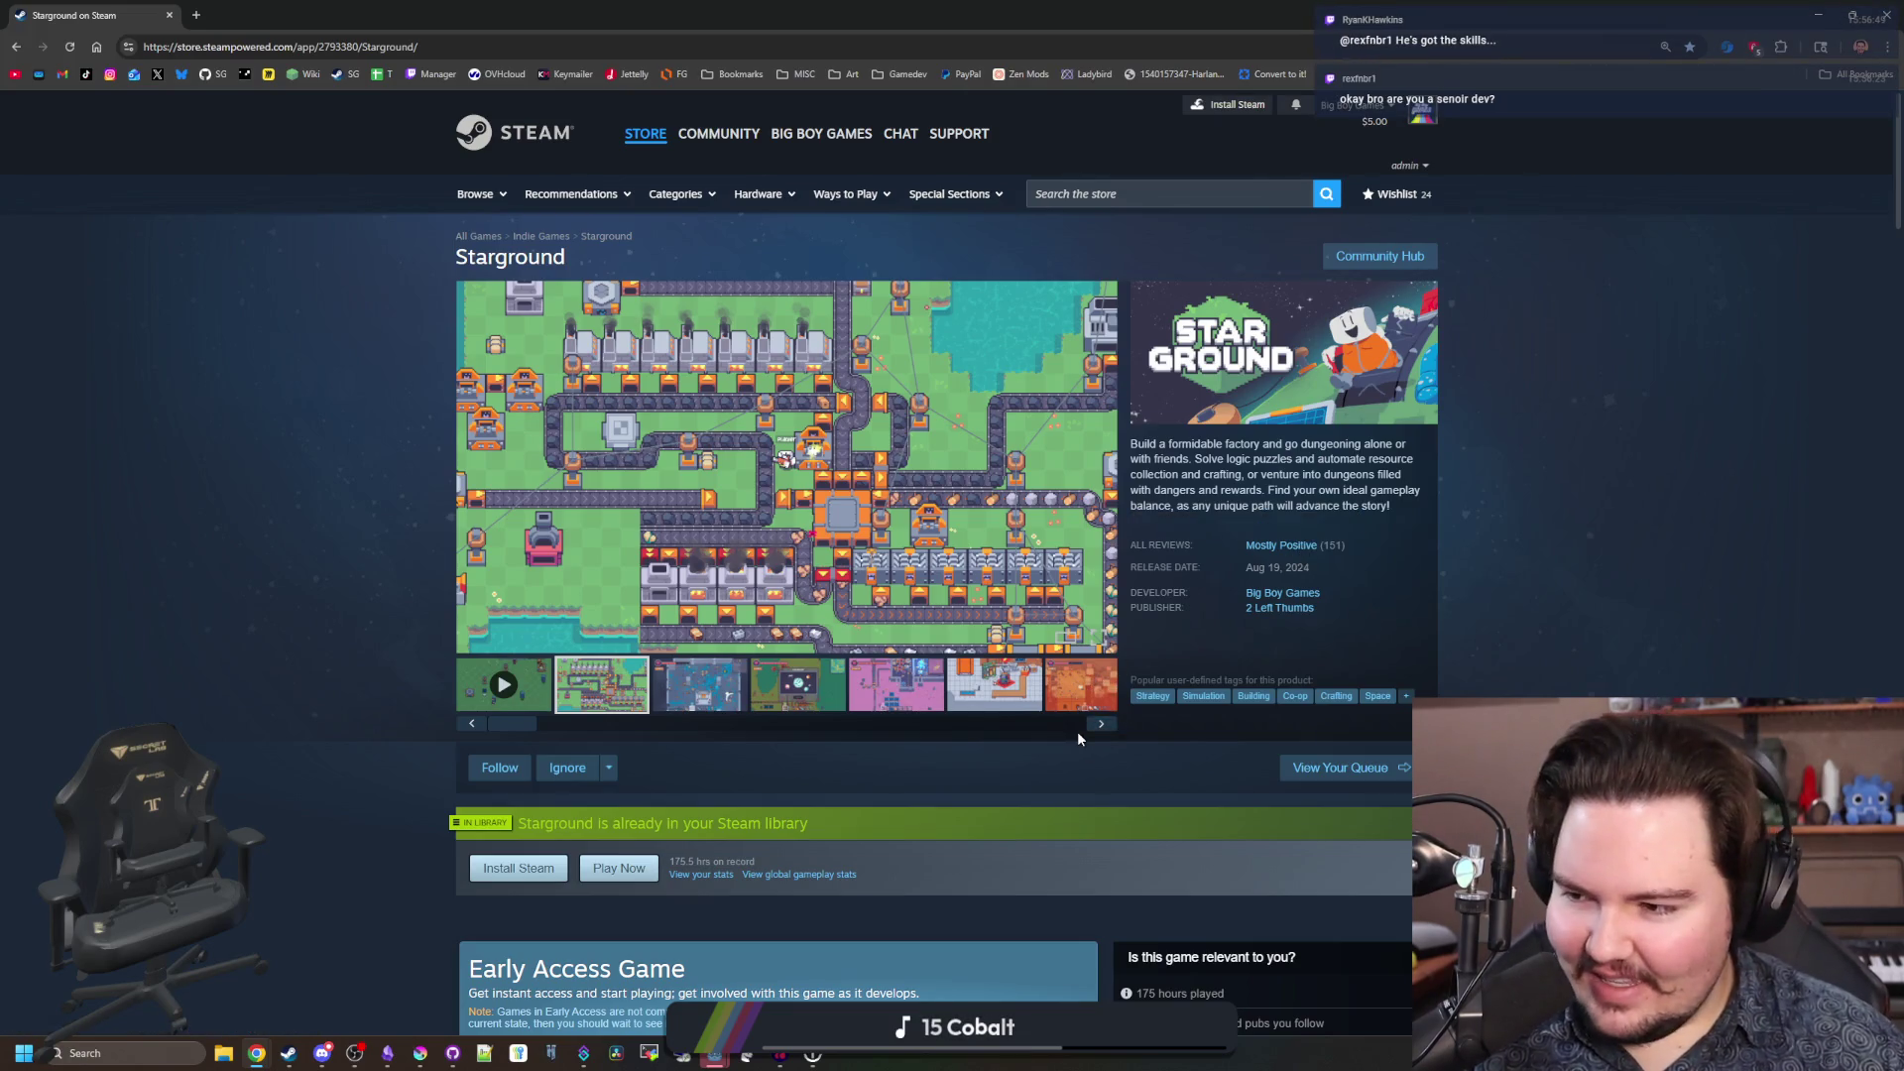
{"action": "double_click", "coordinate": [794, 7]}
{"action": "left_click", "coordinate": [704, 493]}
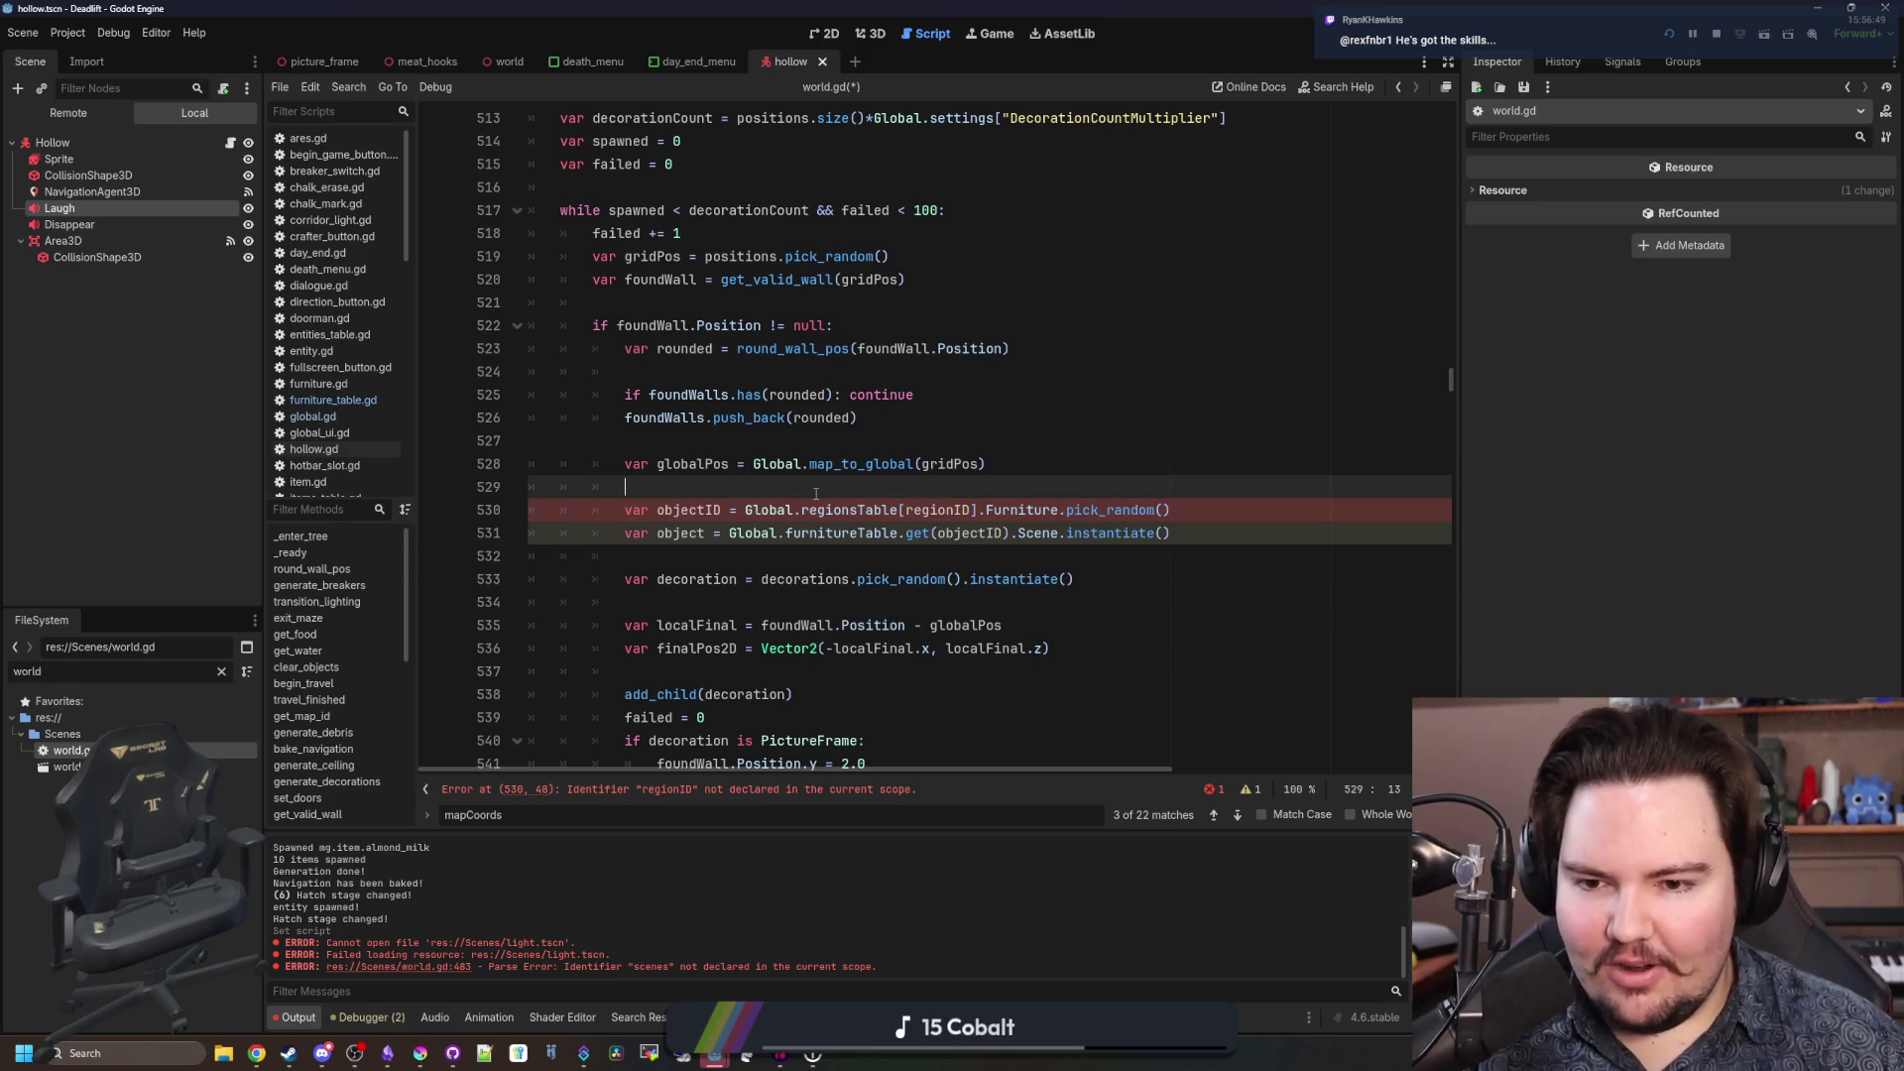
{"action": "mouse_move", "coordinate": [1236, 509]}
{"action": "left_mouse_down"}
{"action": "mouse_move", "coordinate": [833, 531]}
{"action": "mouse_move", "coordinate": [747, 510]}
{"action": "left_mouse_up"}
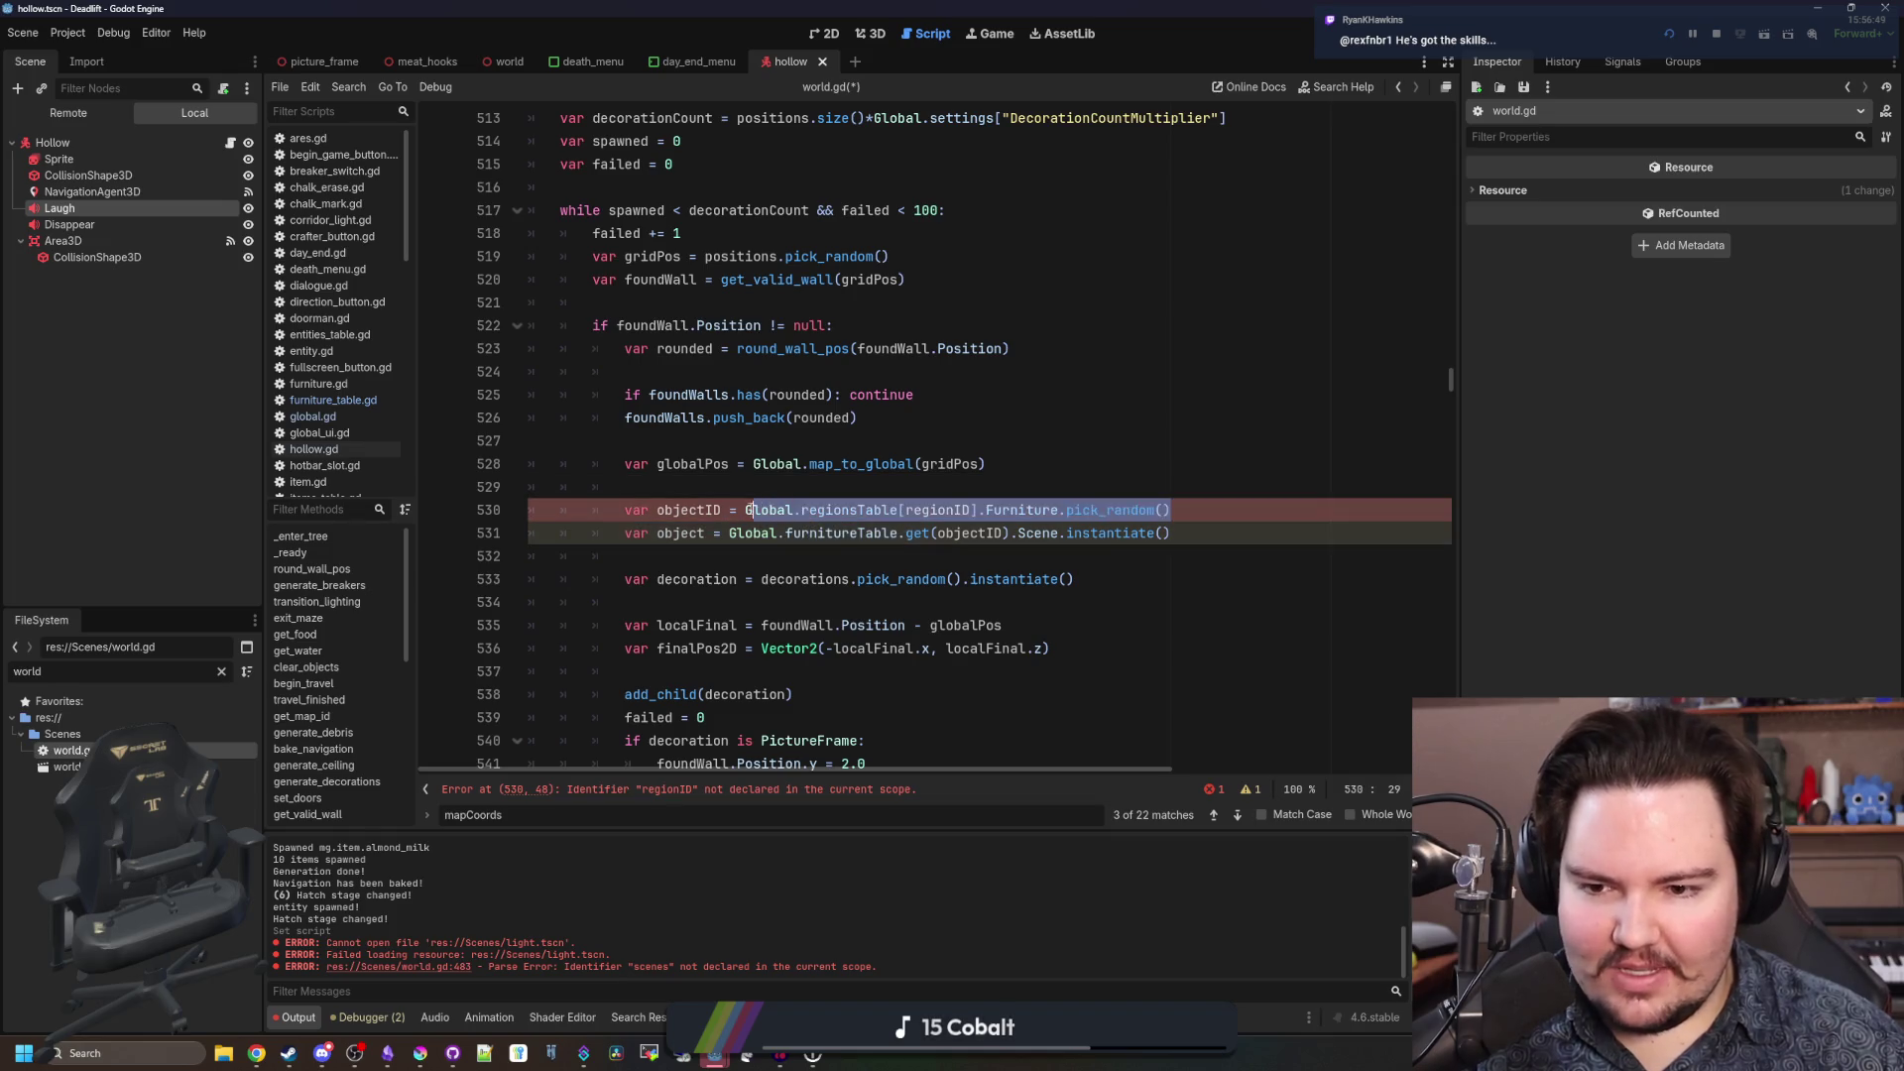
{"action": "left_click", "coordinate": [764, 493]}
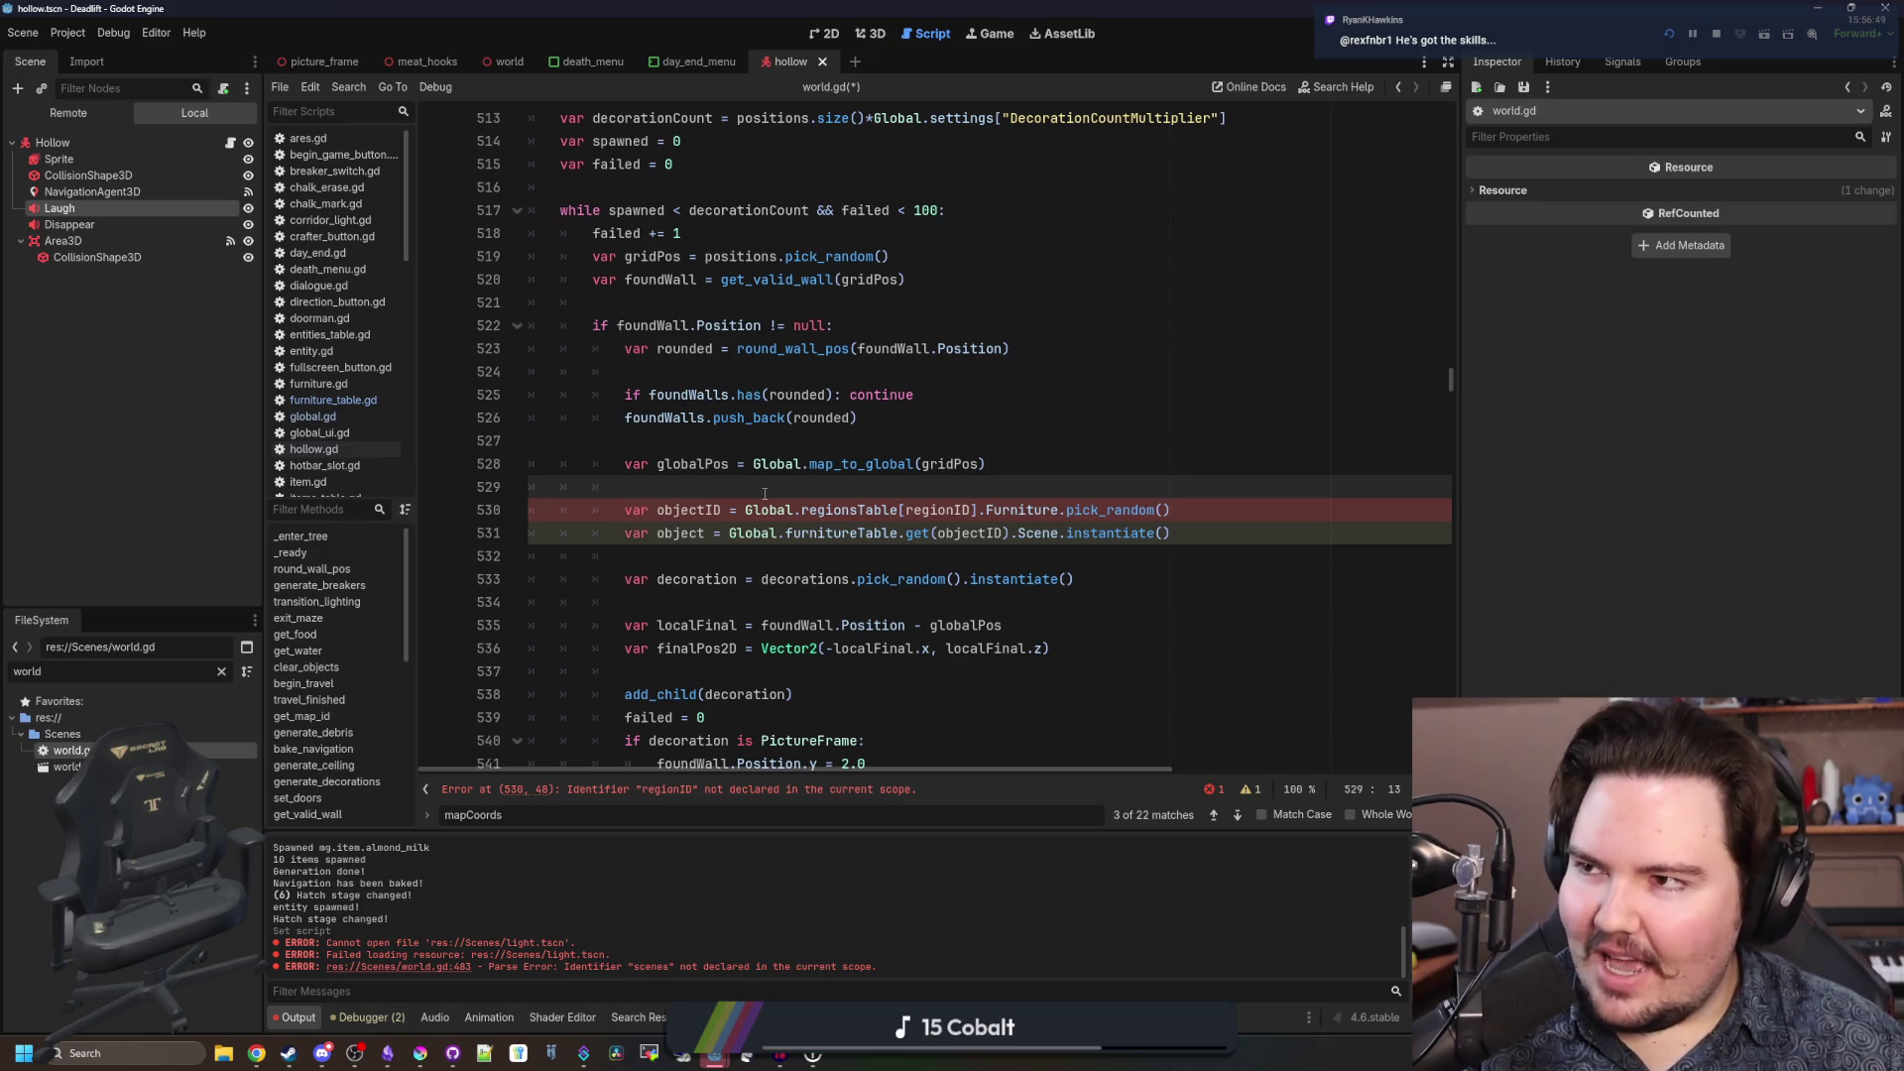
{"action": "scroll", "coordinate": [764, 493], "scroll_direction": "up", "scroll_amount": 1}
{"action": "scroll", "coordinate": [765, 493], "scroll_direction": "down", "scroll_amount": 3}
{"action": "scroll", "coordinate": [764, 493], "scroll_direction": "up", "scroll_amount": 3}
{"action": "scroll", "coordinate": [789, 558], "scroll_direction": "down", "scroll_amount": 1}
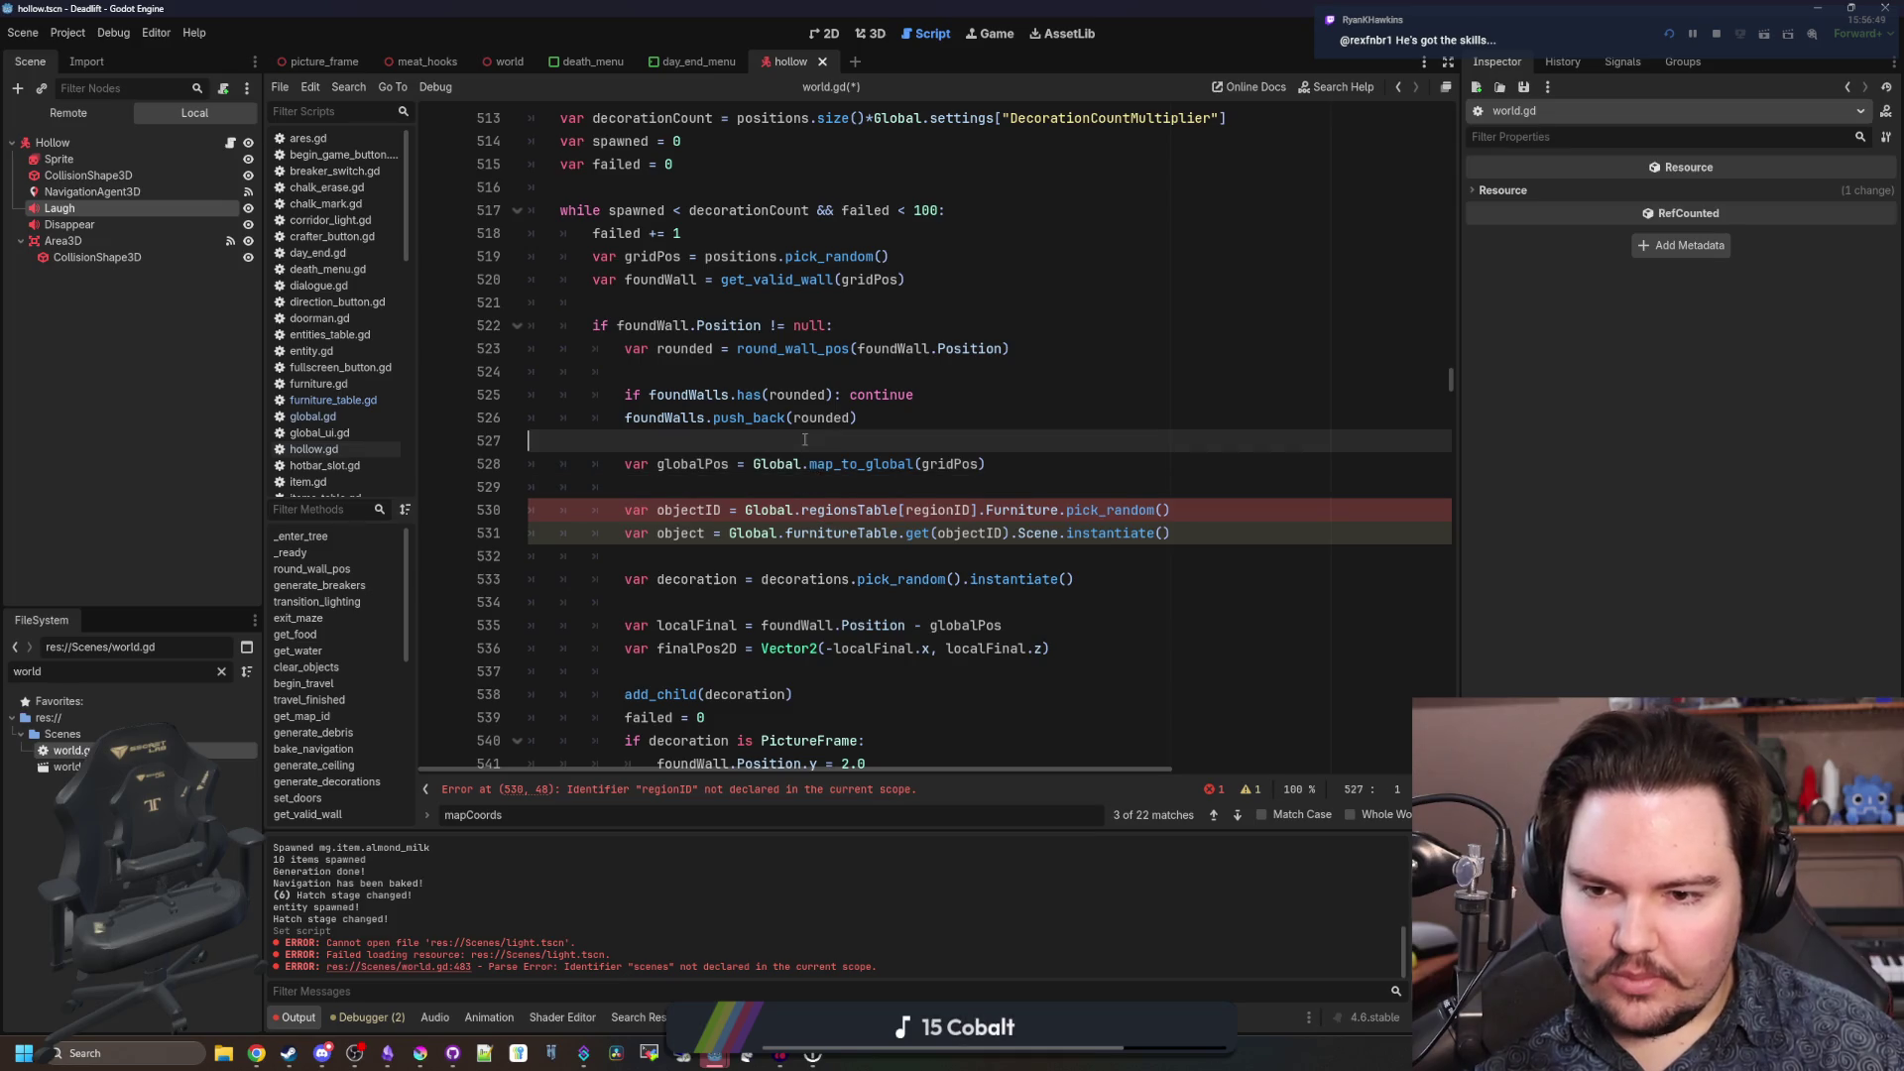
{"action": "left_click", "coordinate": [734, 556]}
{"action": "left_click", "coordinate": [701, 602]}
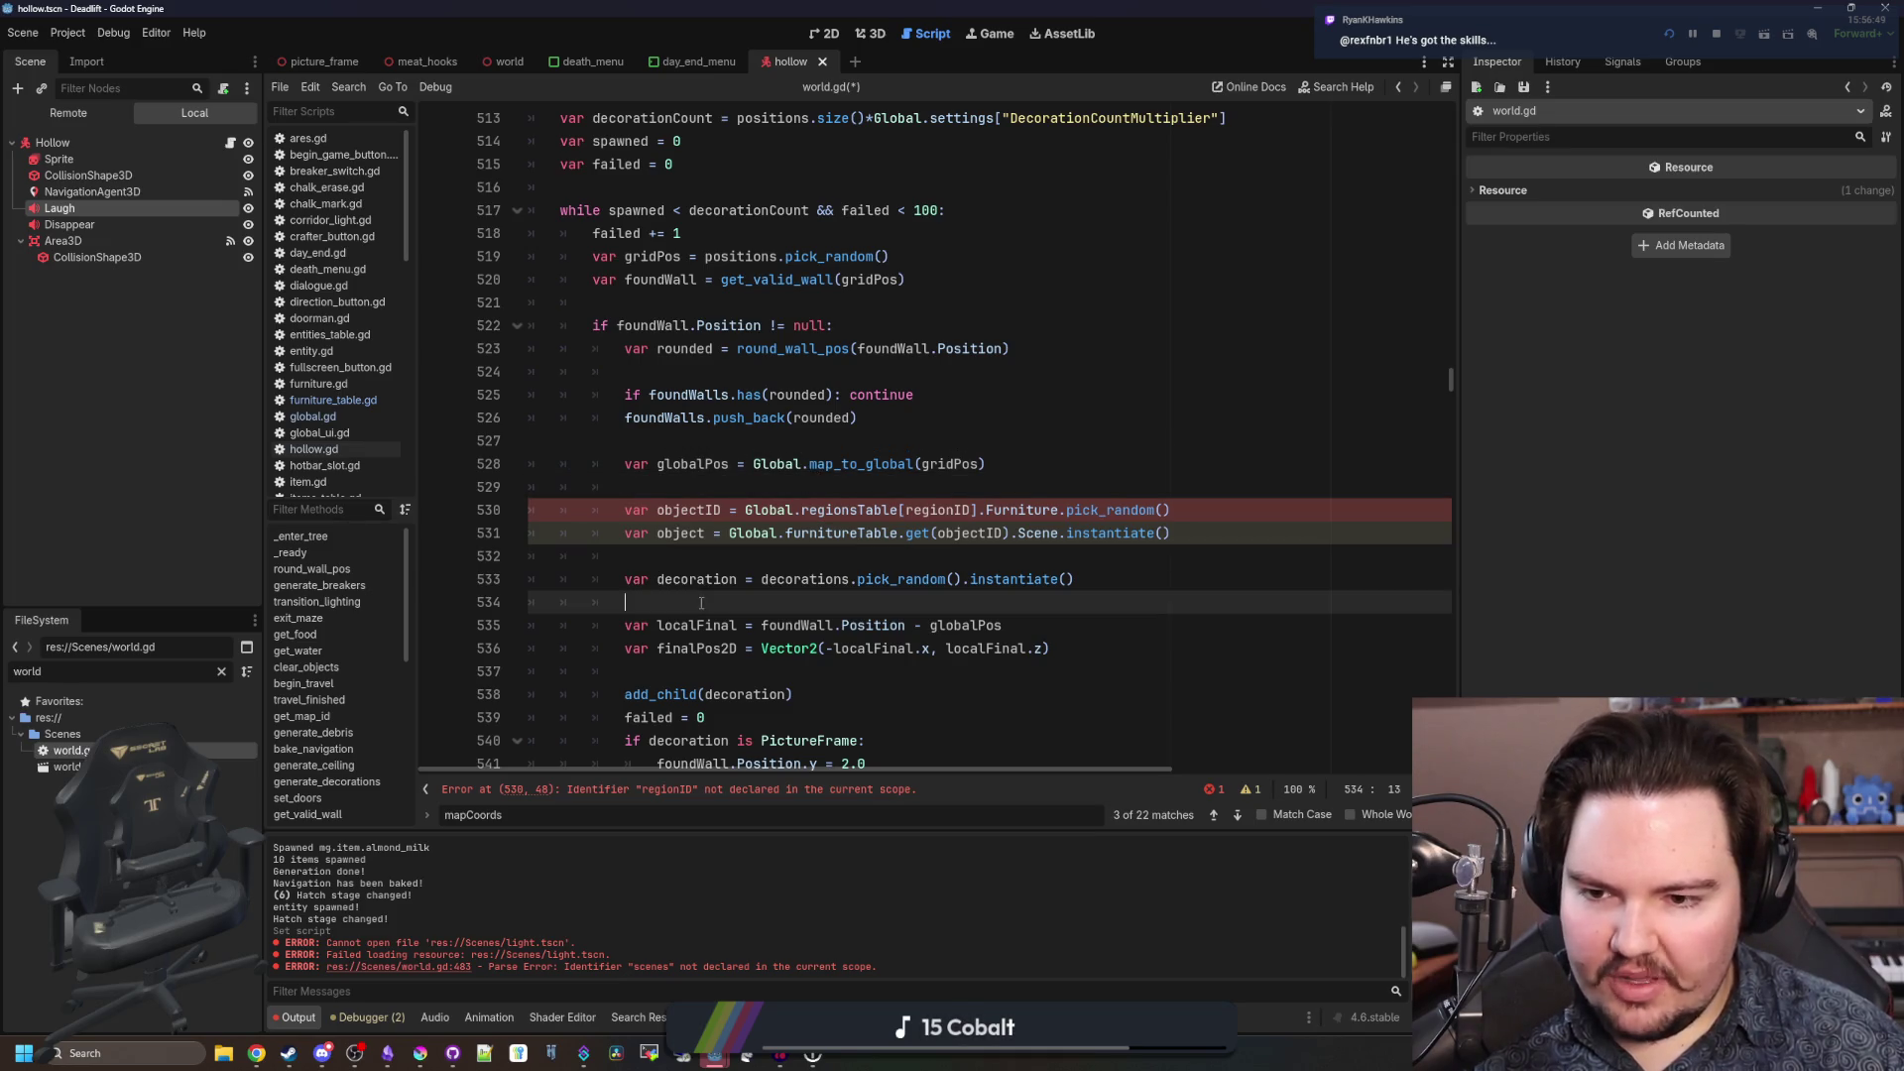
{"action": "left_click", "coordinate": [710, 487]}
{"action": "left_click", "coordinate": [717, 441]}
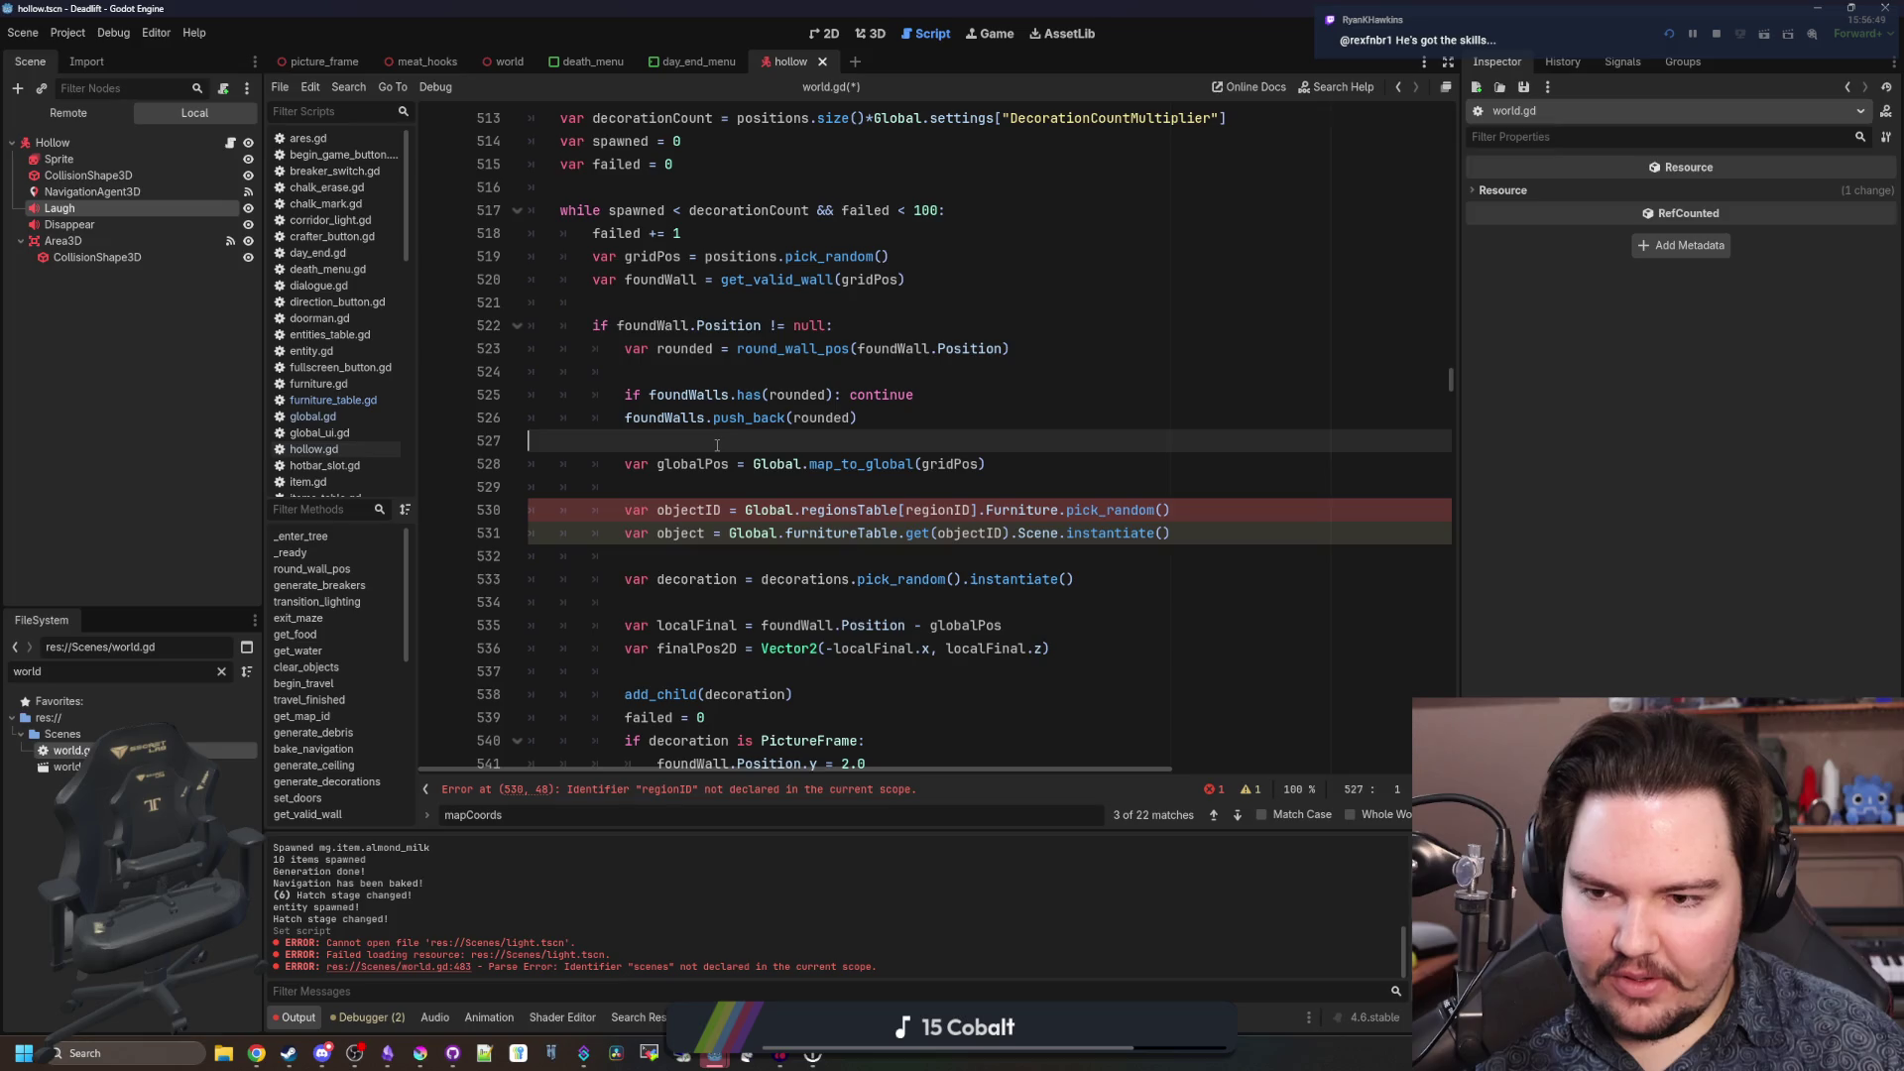
{"action": "left_click", "coordinate": [685, 486]}
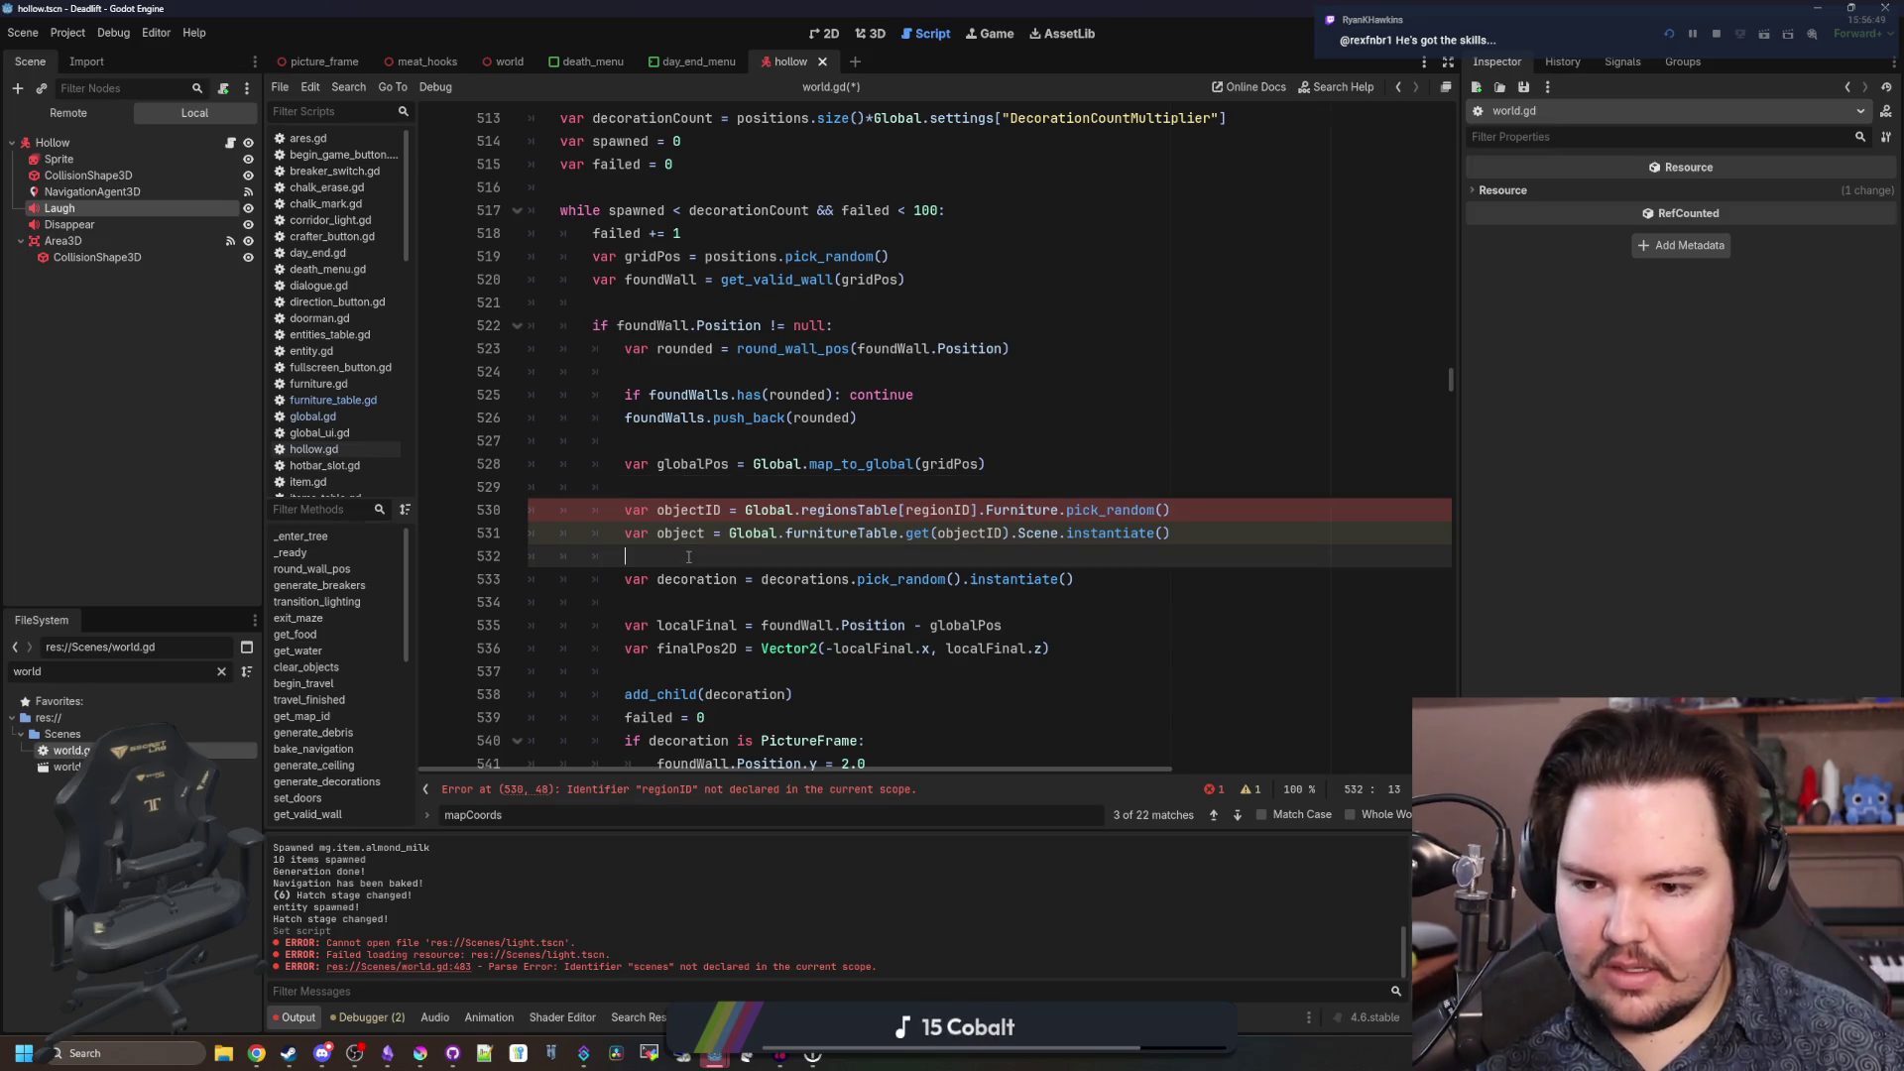
{"action": "scroll", "coordinate": [696, 516], "scroll_direction": "down", "scroll_amount": 1}
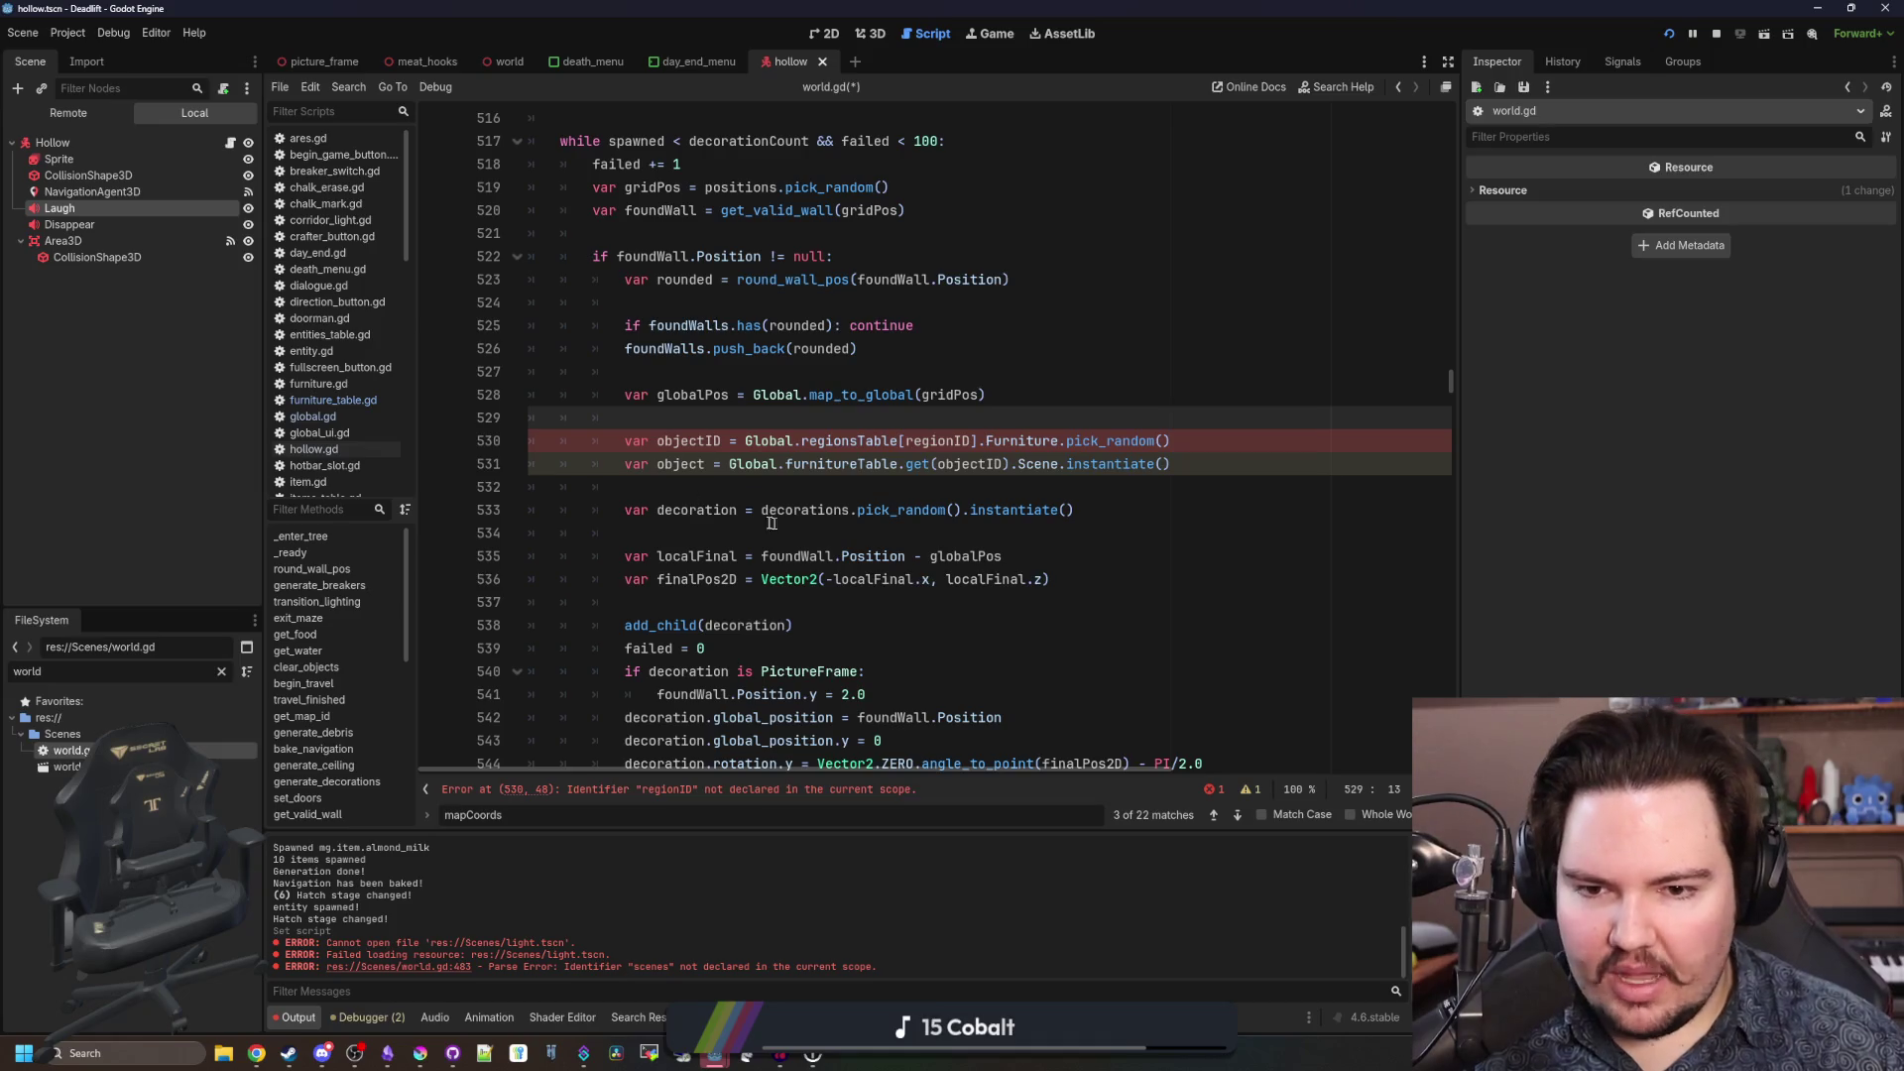
{"action": "left_click", "coordinate": [738, 486]}
{"action": "left_click", "coordinate": [722, 421]}
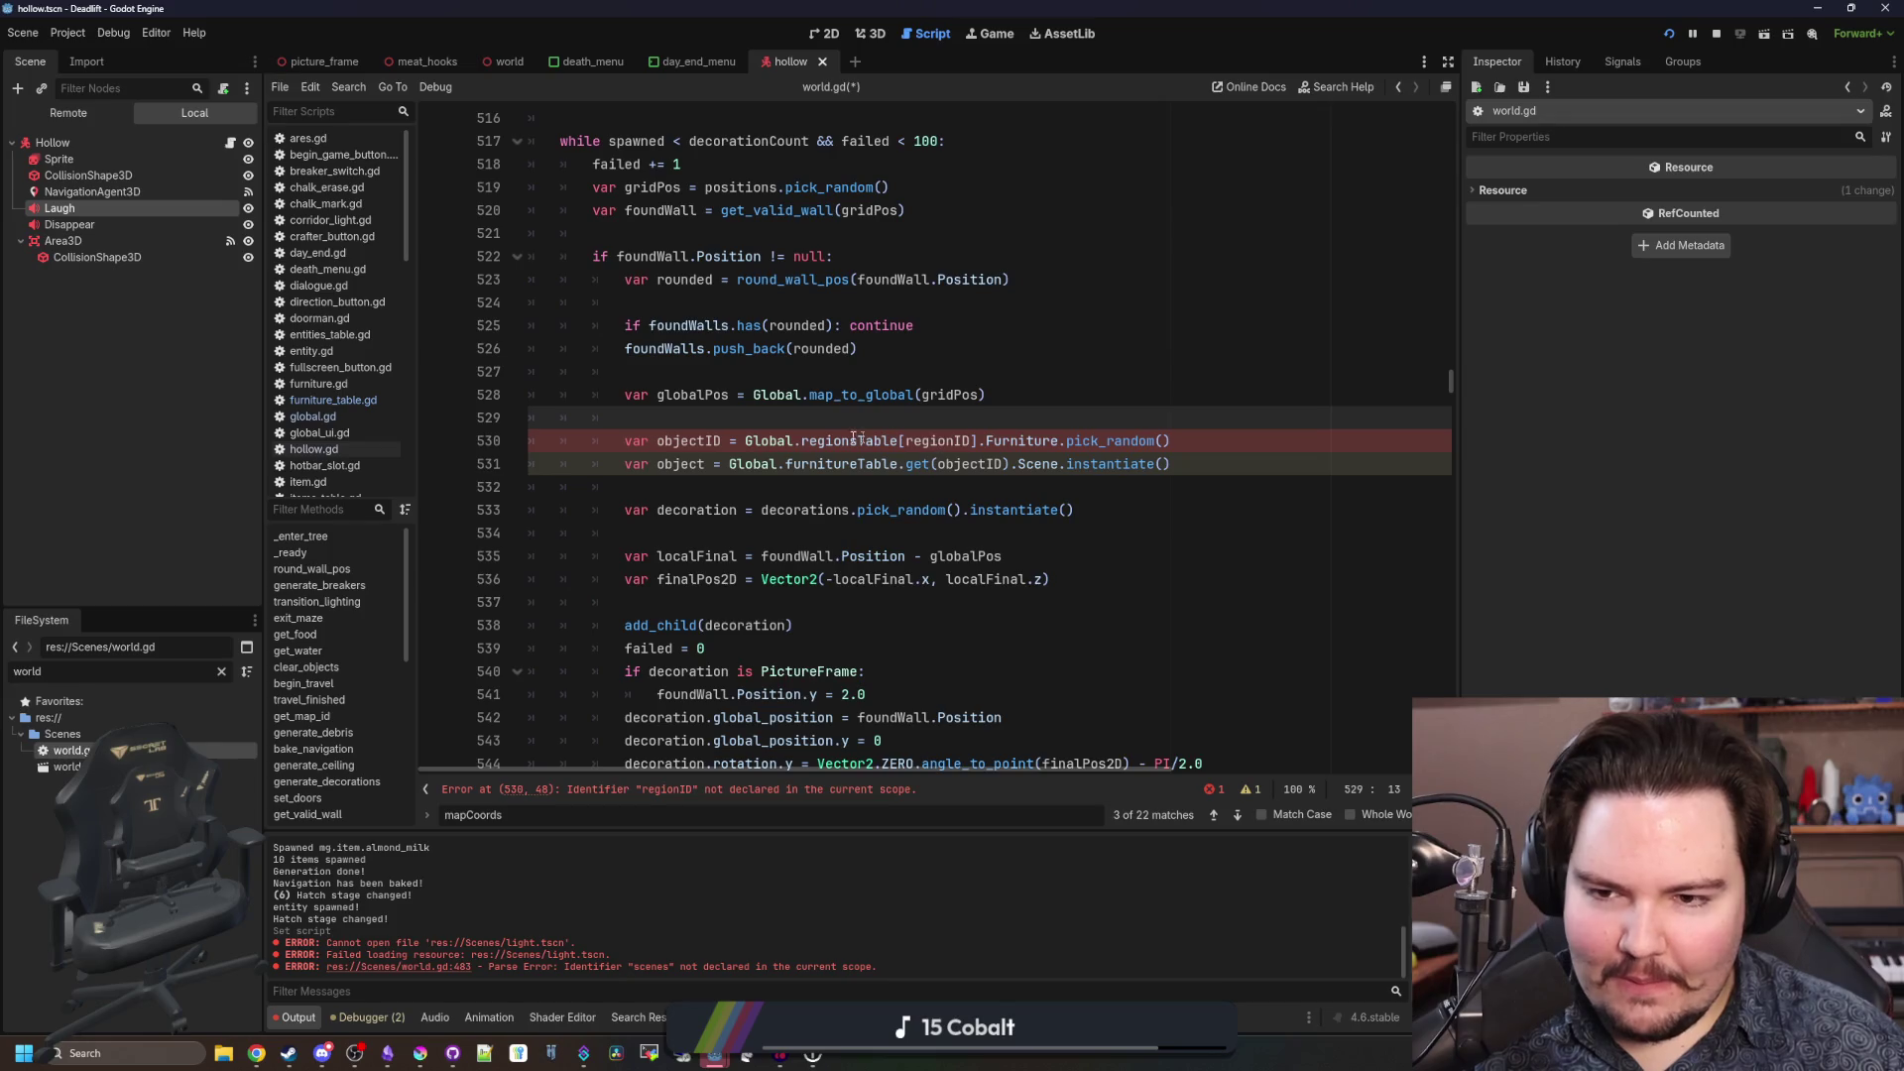
{"action": "scroll", "coordinate": [720, 434], "scroll_direction": "up", "scroll_amount": 12}
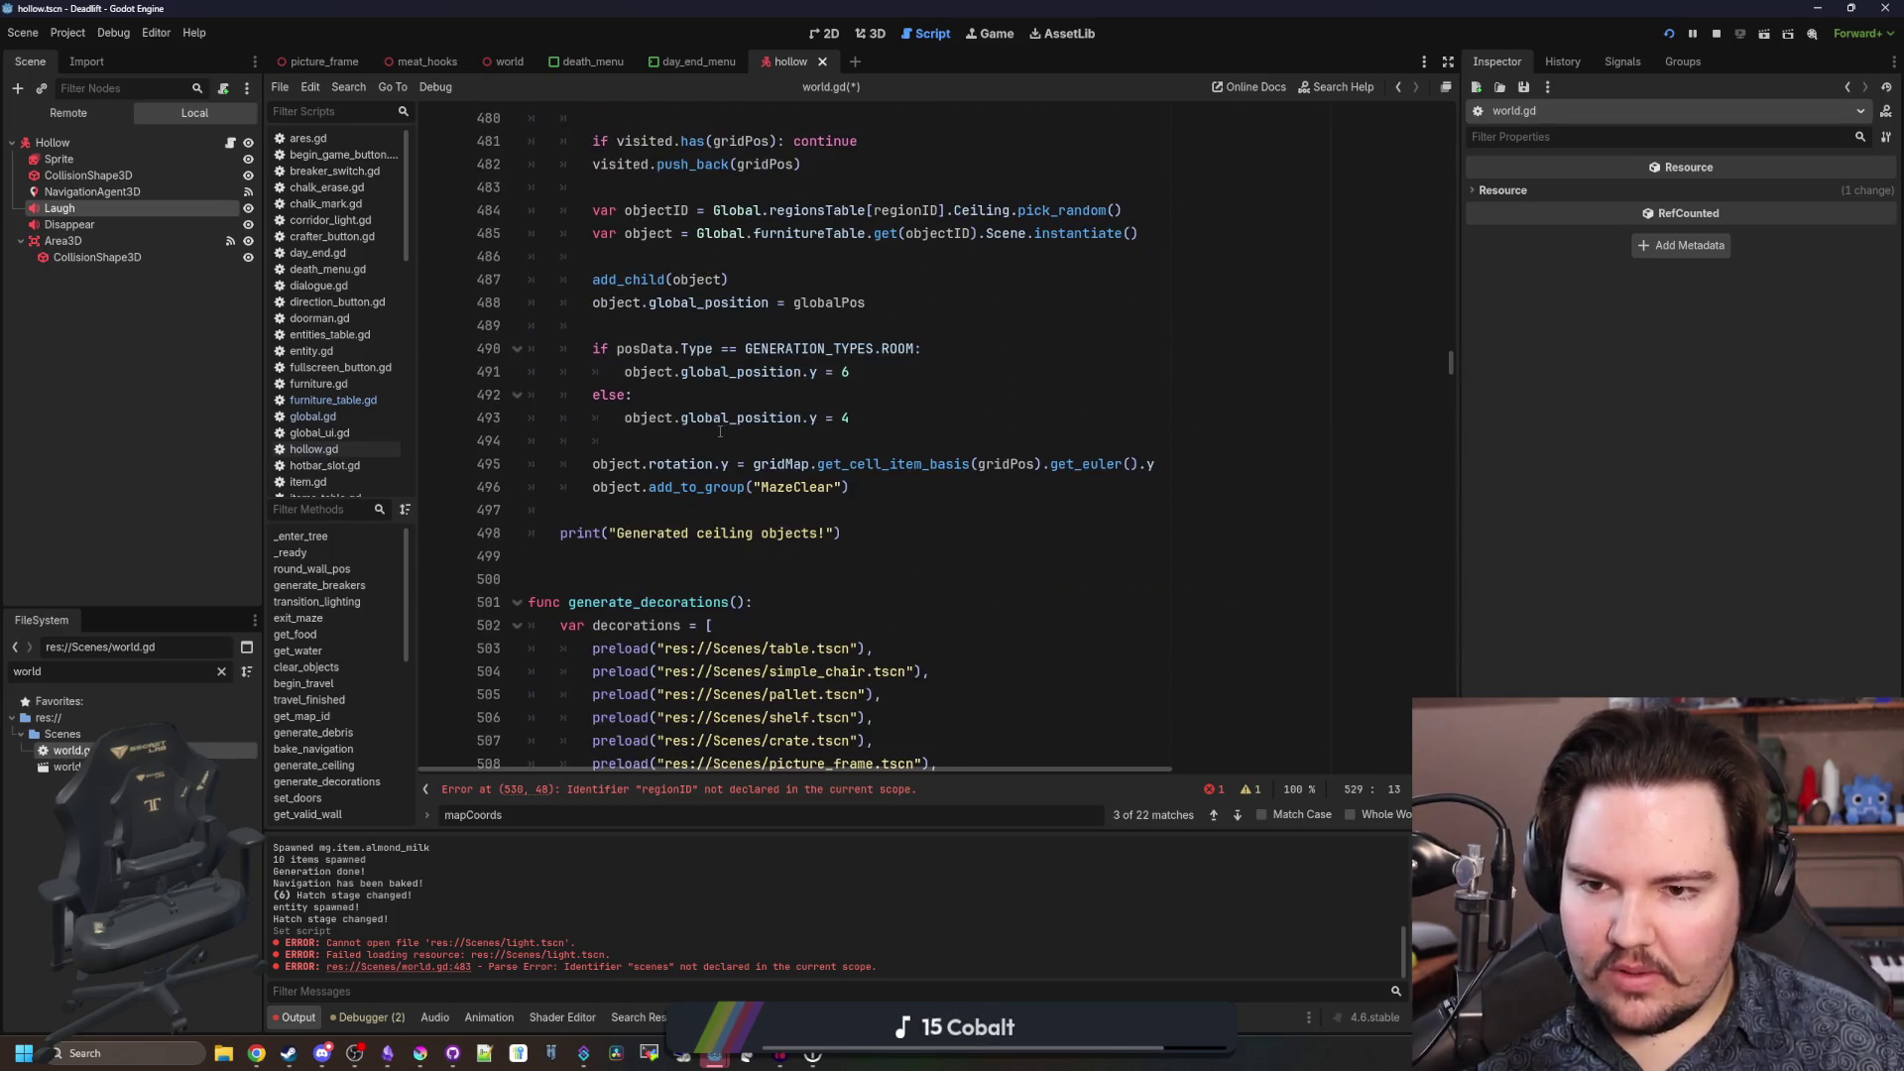
{"action": "scroll", "coordinate": [720, 432], "scroll_direction": "up", "scroll_amount": 1}
{"action": "scroll", "coordinate": [694, 437], "scroll_direction": "up", "scroll_amount": 2}
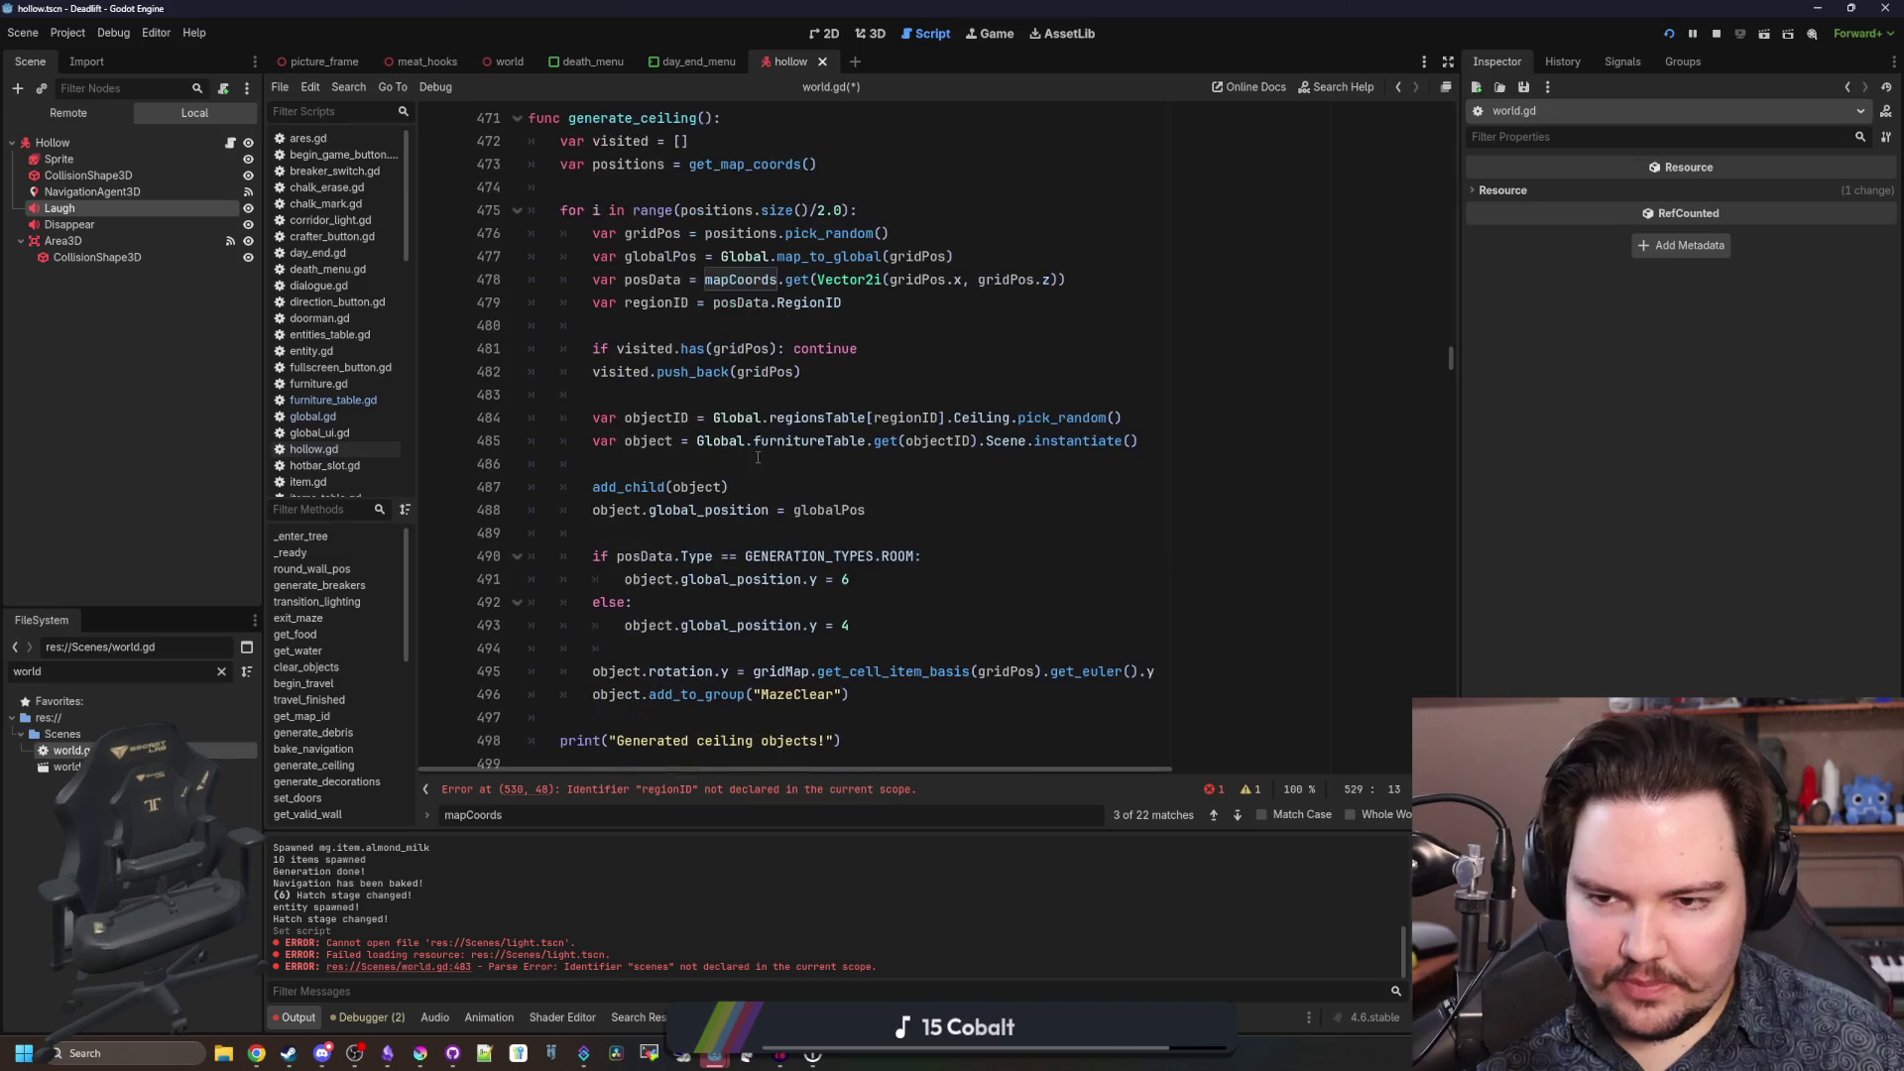
{"action": "left_click", "coordinate": [657, 440]}
{"action": "left_click", "coordinate": [657, 404]}
{"action": "mouse_move", "coordinate": [843, 303]}
{"action": "left_mouse_down"}
{"action": "mouse_move", "coordinate": [595, 327]}
{"action": "mouse_move", "coordinate": [593, 302]}
{"action": "left_mouse_up"}
{"action": "key", "text": "ctrl+c"}
{"action": "scroll", "coordinate": [826, 547], "scroll_direction": "down", "scroll_amount": 7}
{"action": "scroll", "coordinate": [827, 548], "scroll_direction": "down", "scroll_amount": 6}
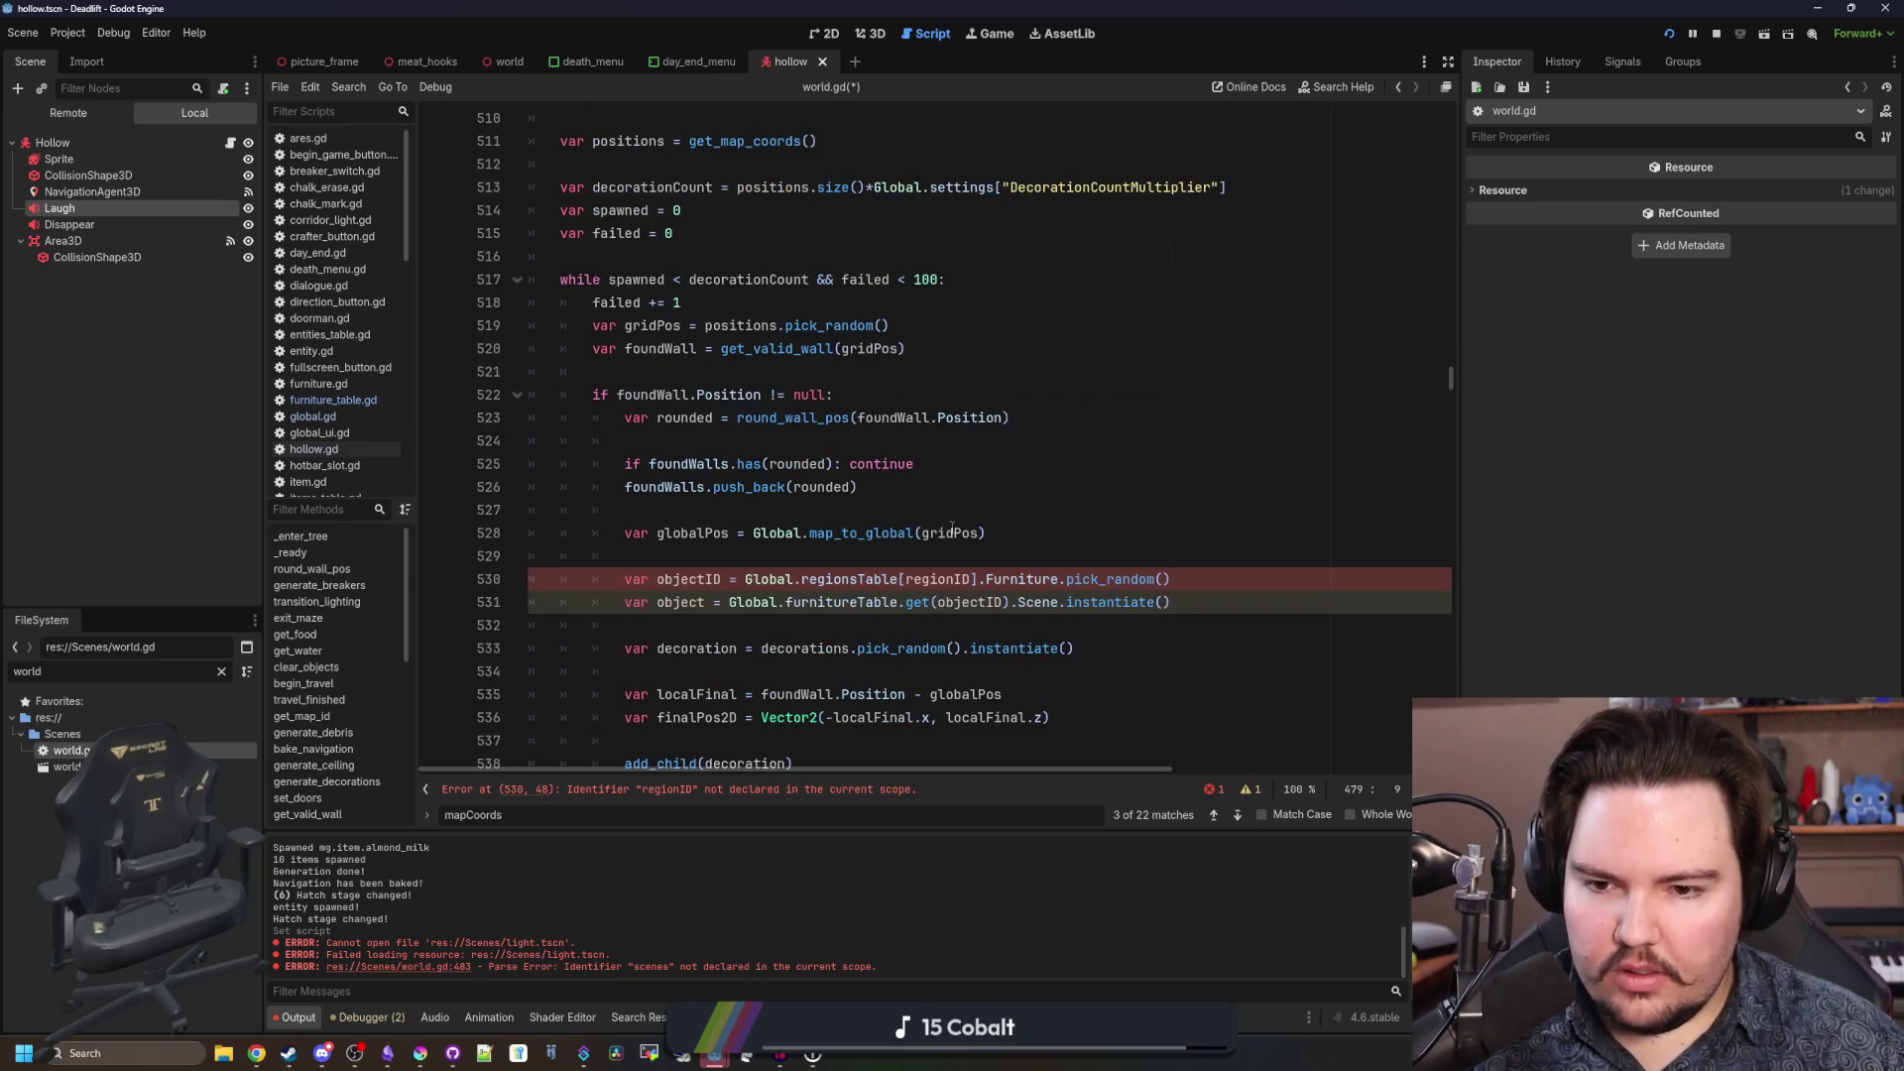
Paste the regionID lookup line on a new line below globalPos.
{"action": "left_click", "coordinate": [952, 533]}
{"action": "key", "text": "Return"}
{"action": "key", "text": "ctrl+v"}
{"action": "scroll", "coordinate": [713, 408], "scroll_direction": "right", "scroll_amount": 3}
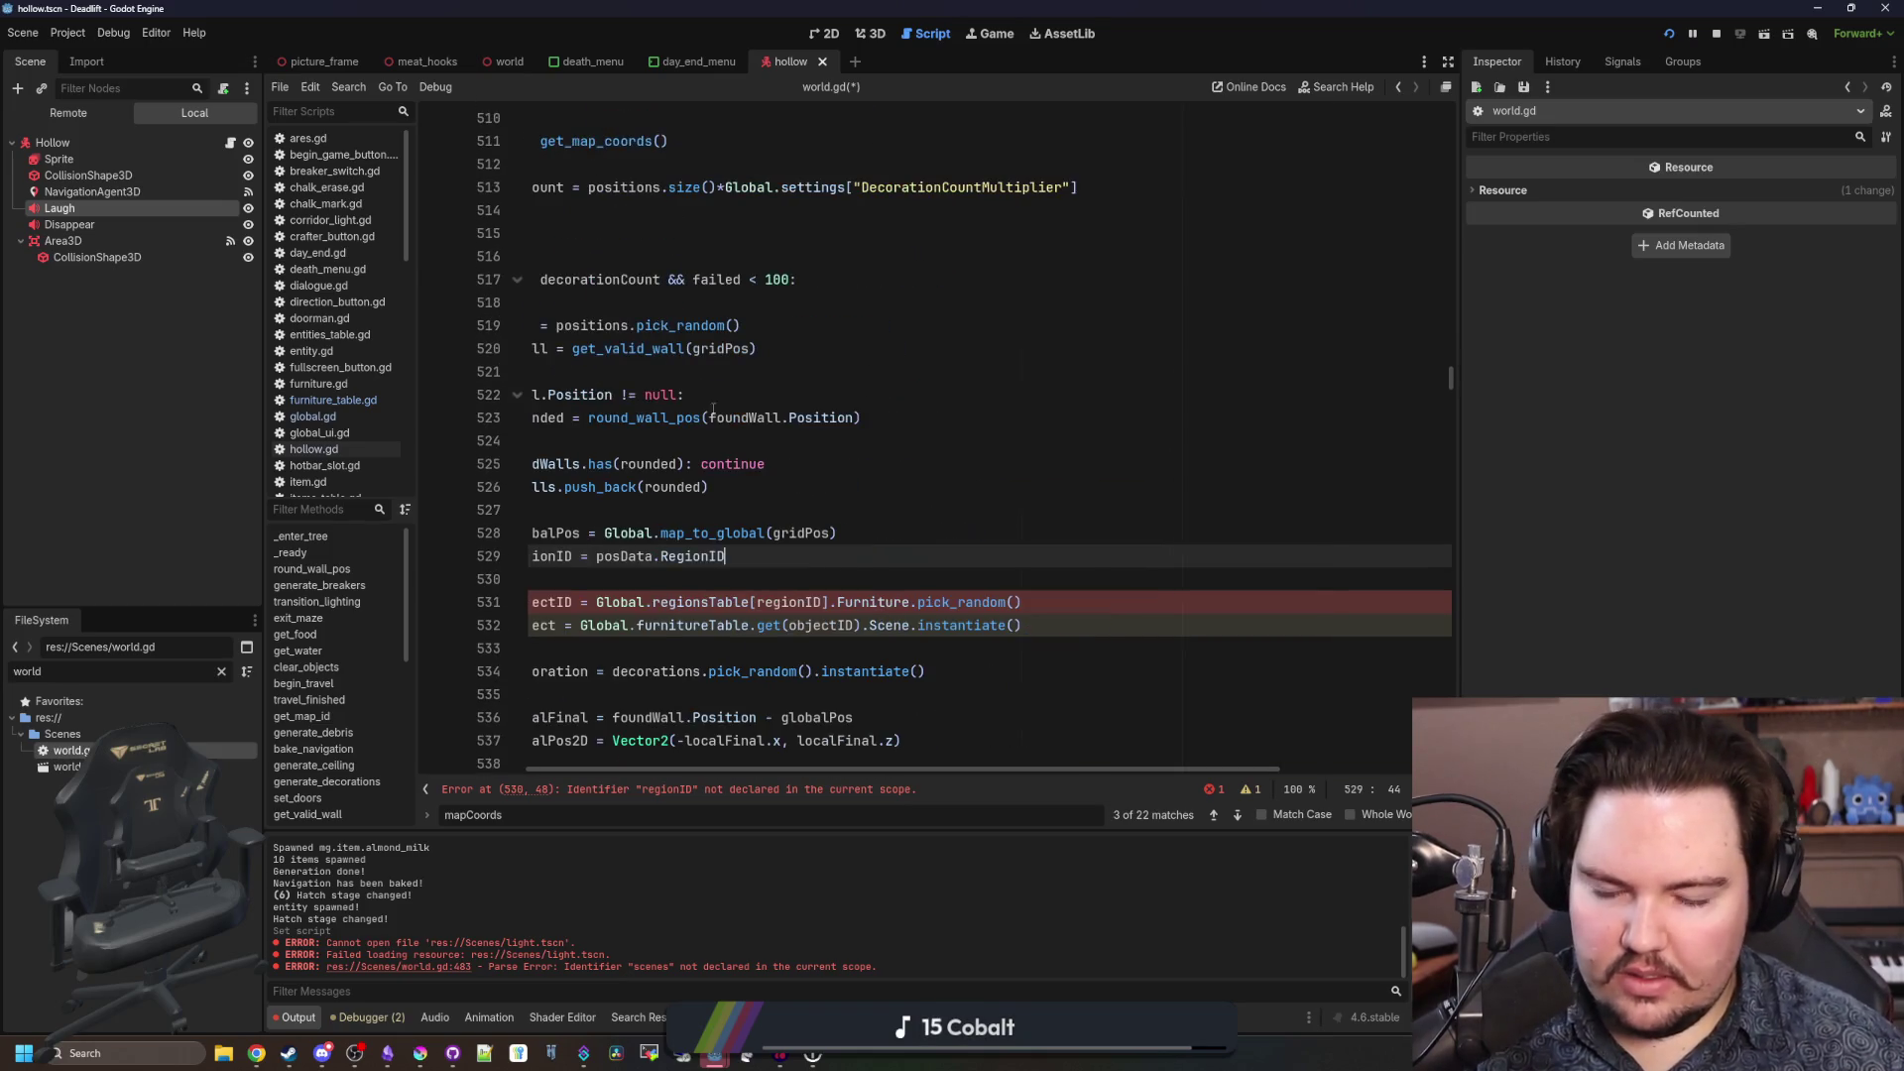
{"action": "scroll", "coordinate": [750, 770], "scroll_direction": "left", "scroll_amount": 3}
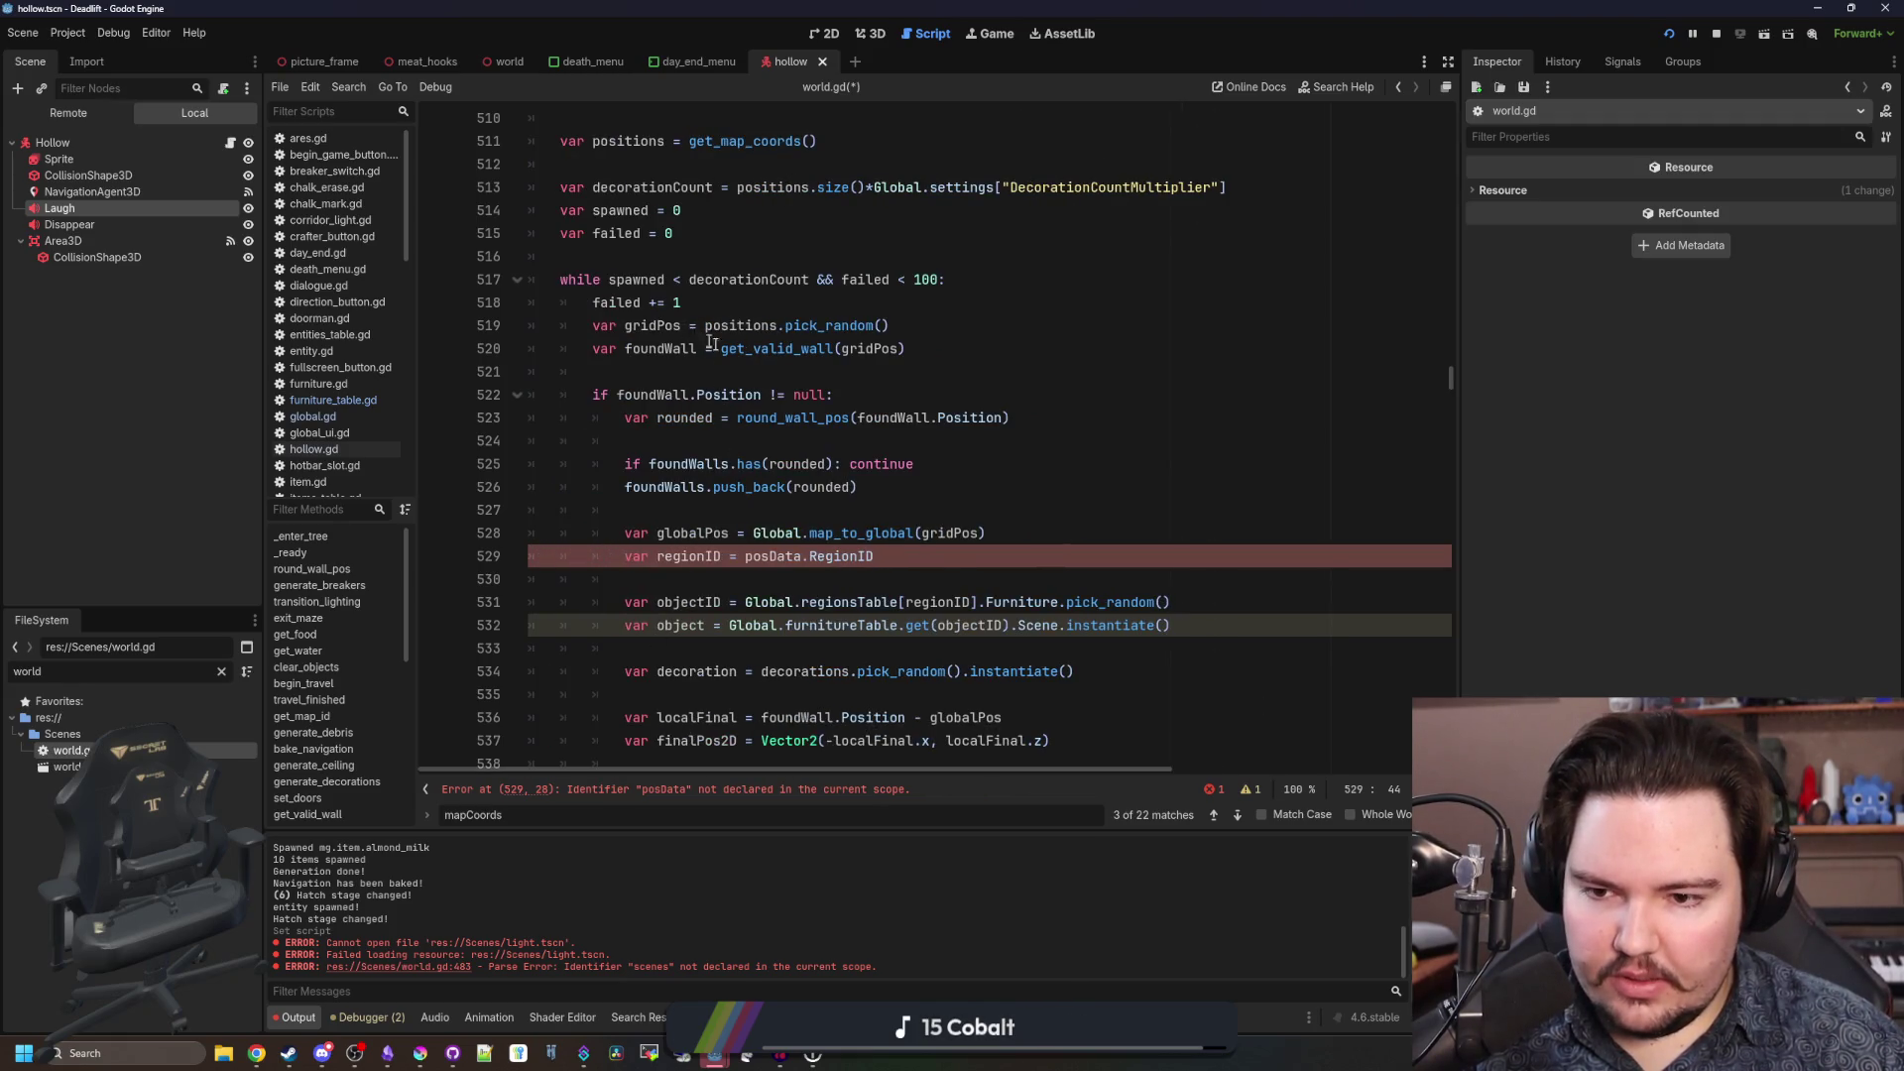
{"action": "scroll", "coordinate": [719, 348], "scroll_direction": "up", "scroll_amount": 15}
Copy generate_ceiling's posData = mapCoords.get(...) line and paste it above globalPos.
{"action": "left_click", "coordinate": [739, 448]}
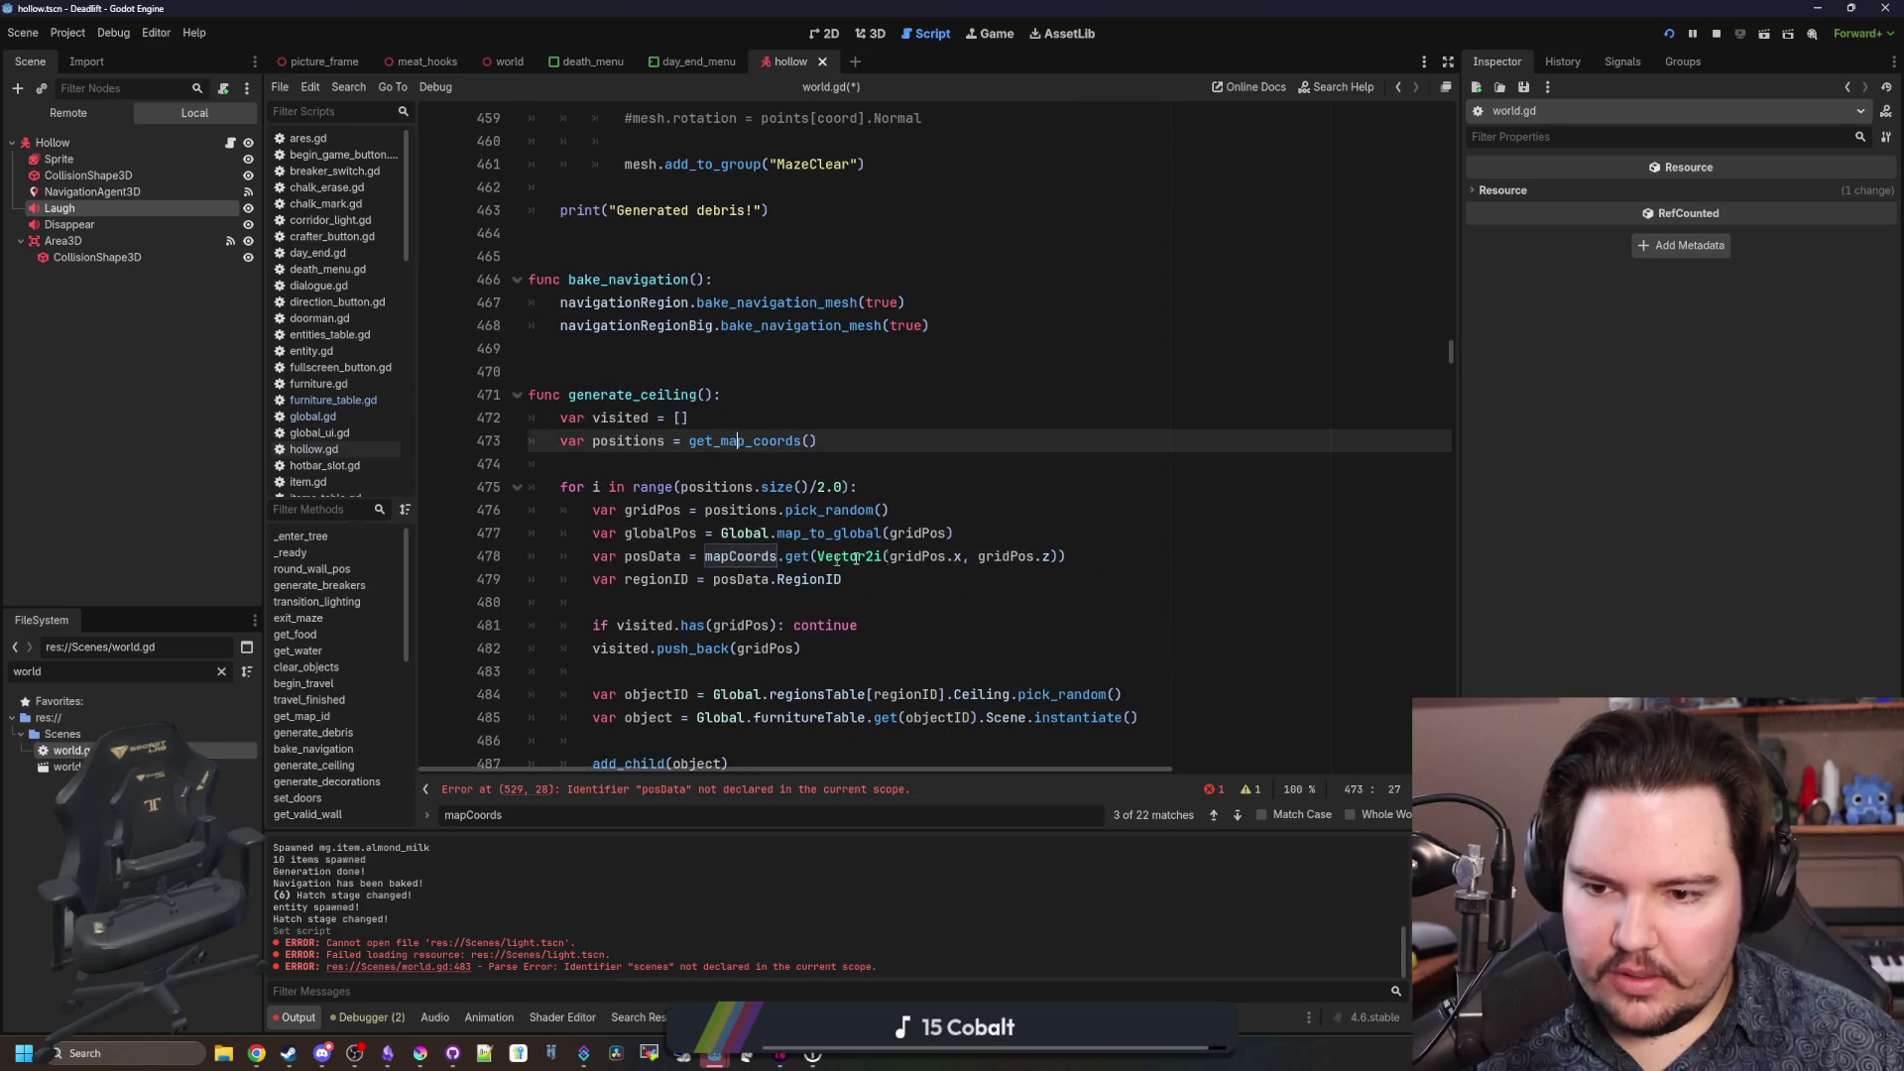
{"action": "left_click_drag", "start_coordinate": [1067, 556], "coordinate": [593, 556]}
{"action": "key", "text": "ctrl+c"}
{"action": "scroll", "coordinate": [745, 357], "scroll_direction": "down", "scroll_amount": 15}
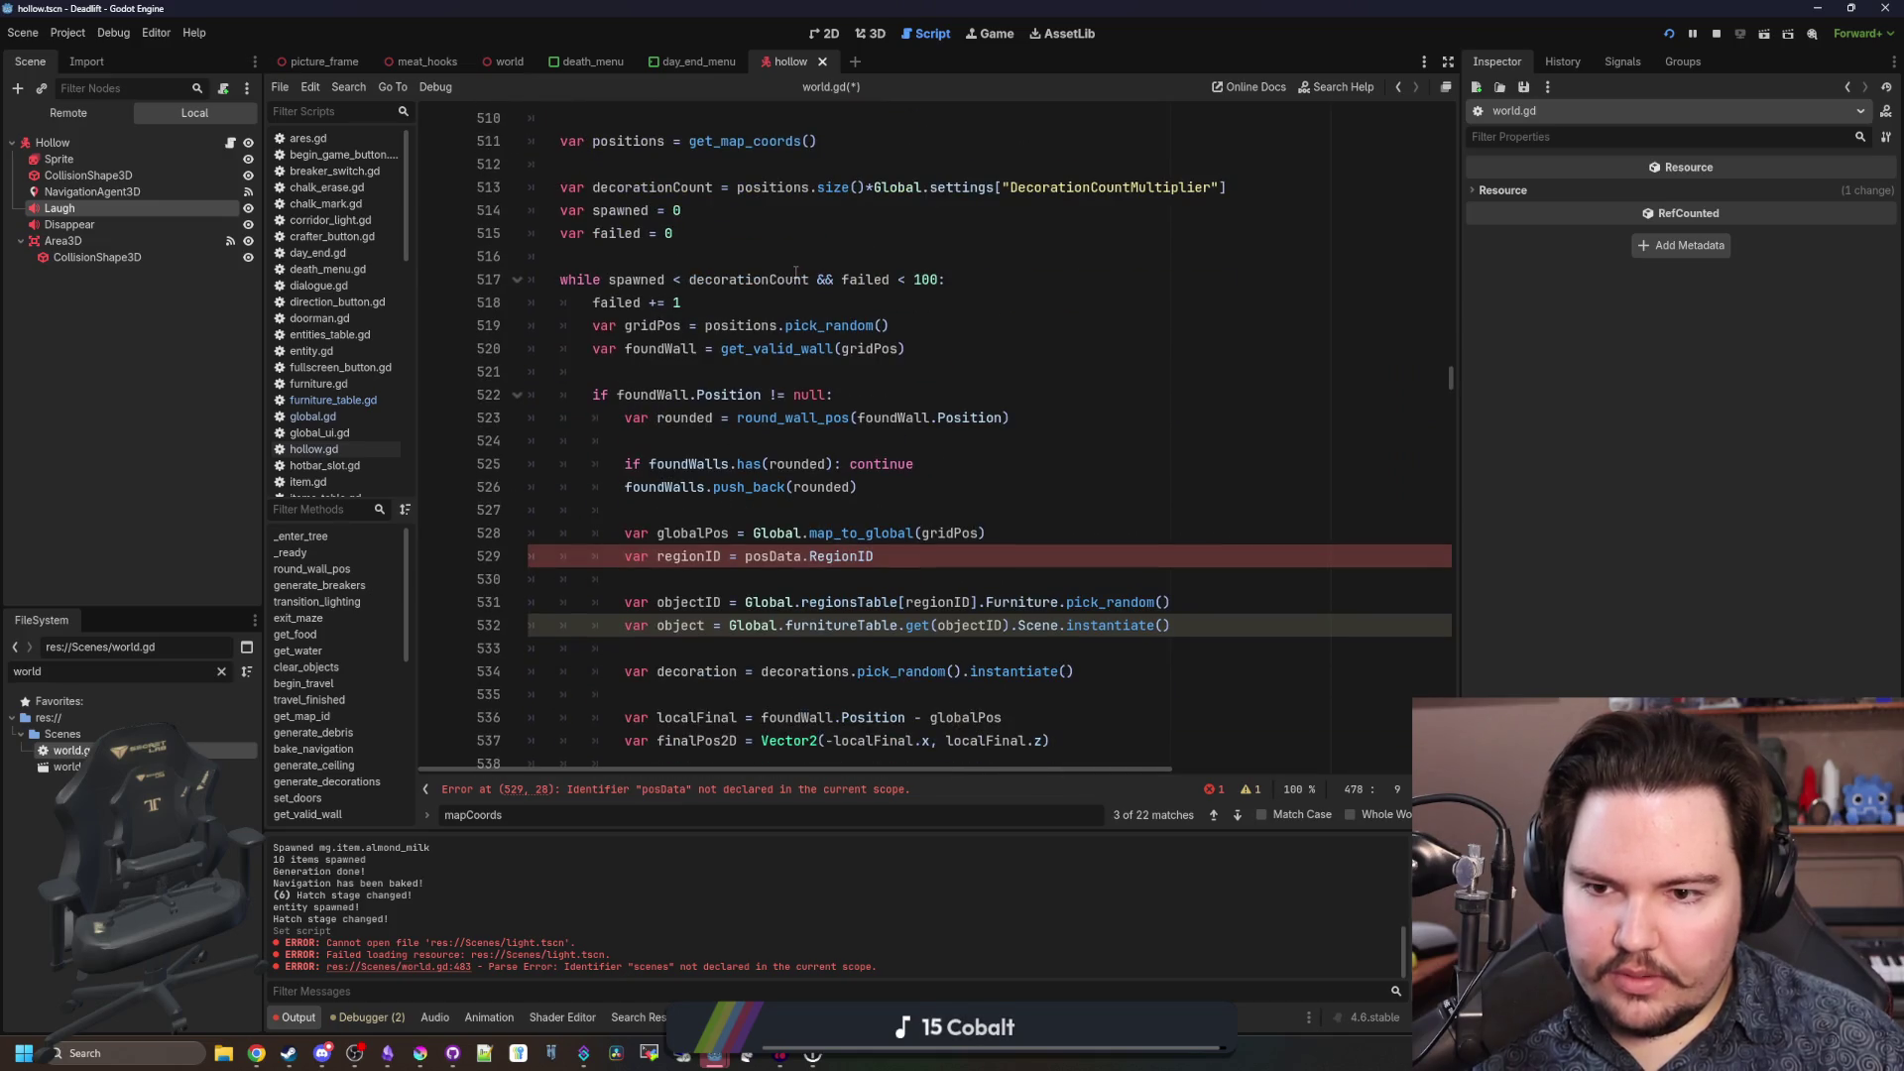
{"action": "left_click", "coordinate": [720, 507]}
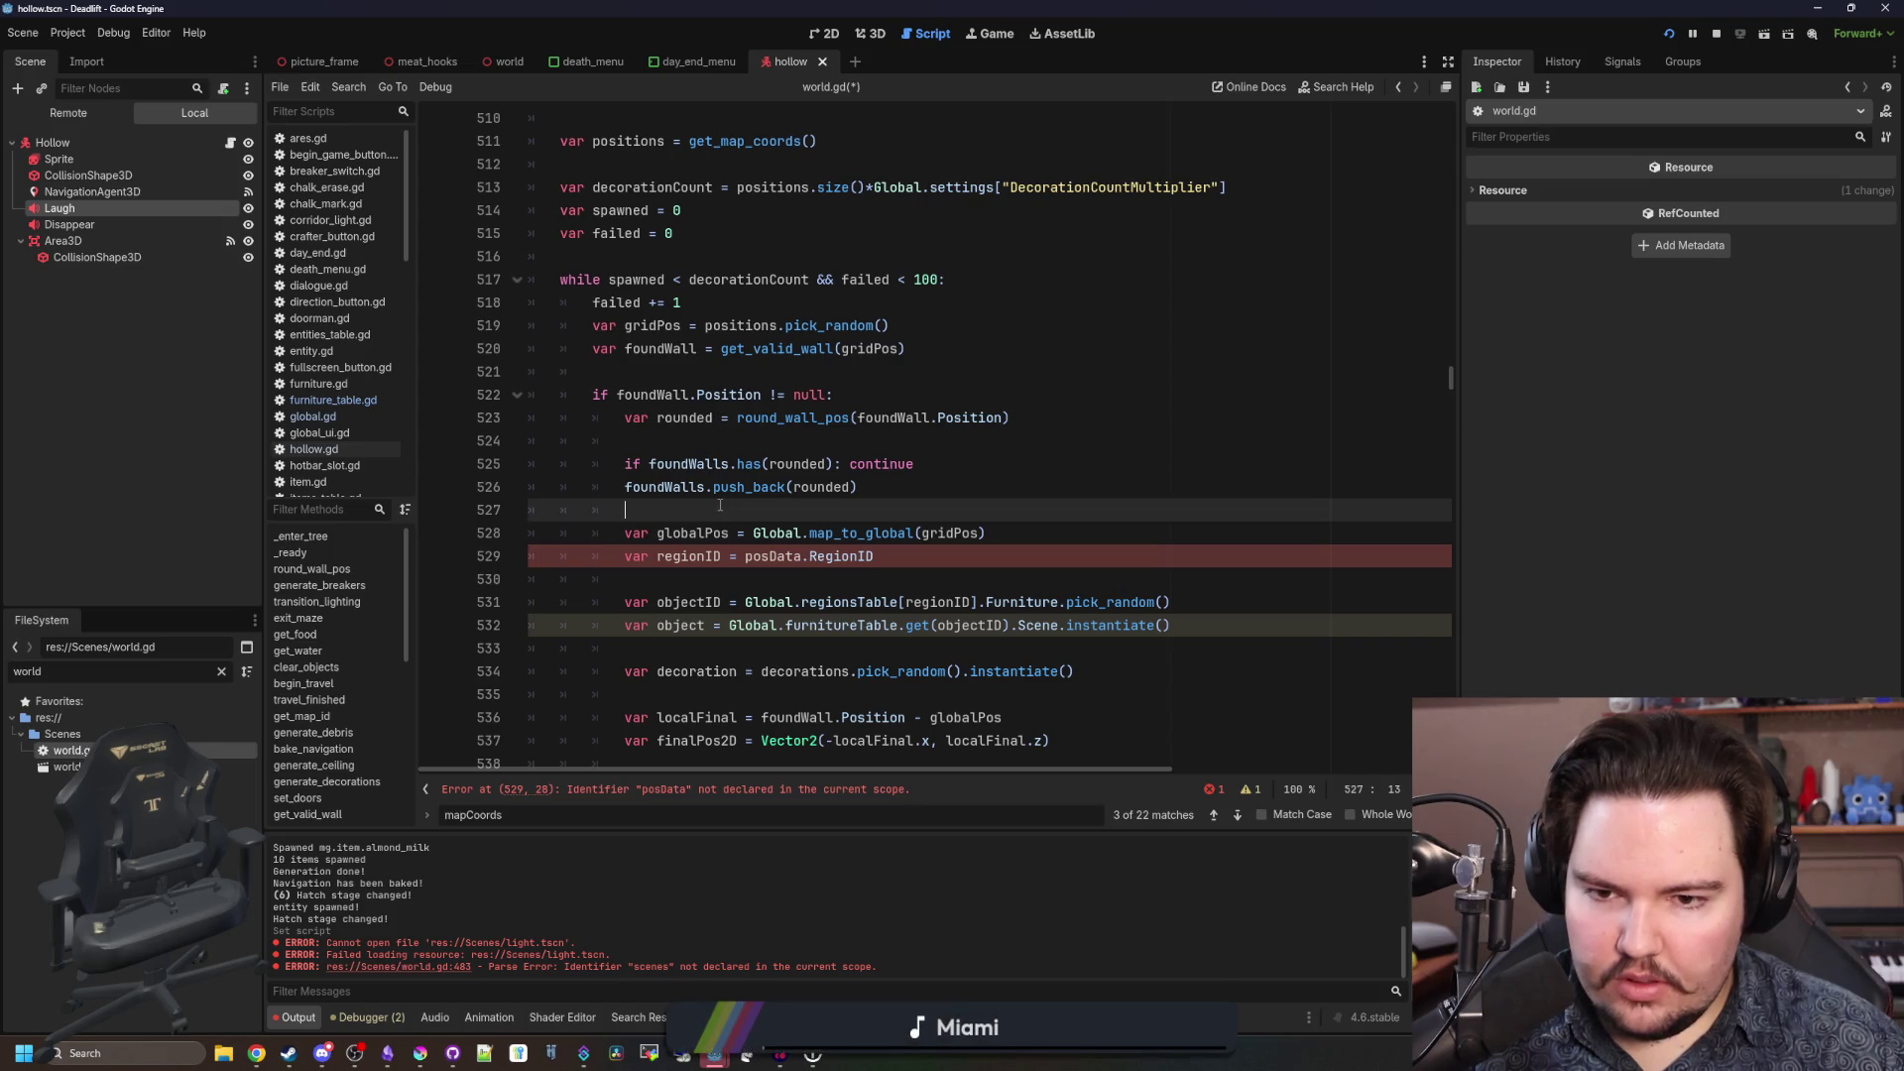
{"action": "key", "text": "Return"}
{"action": "key", "text": "Return"}
{"action": "key", "text": "Up"}
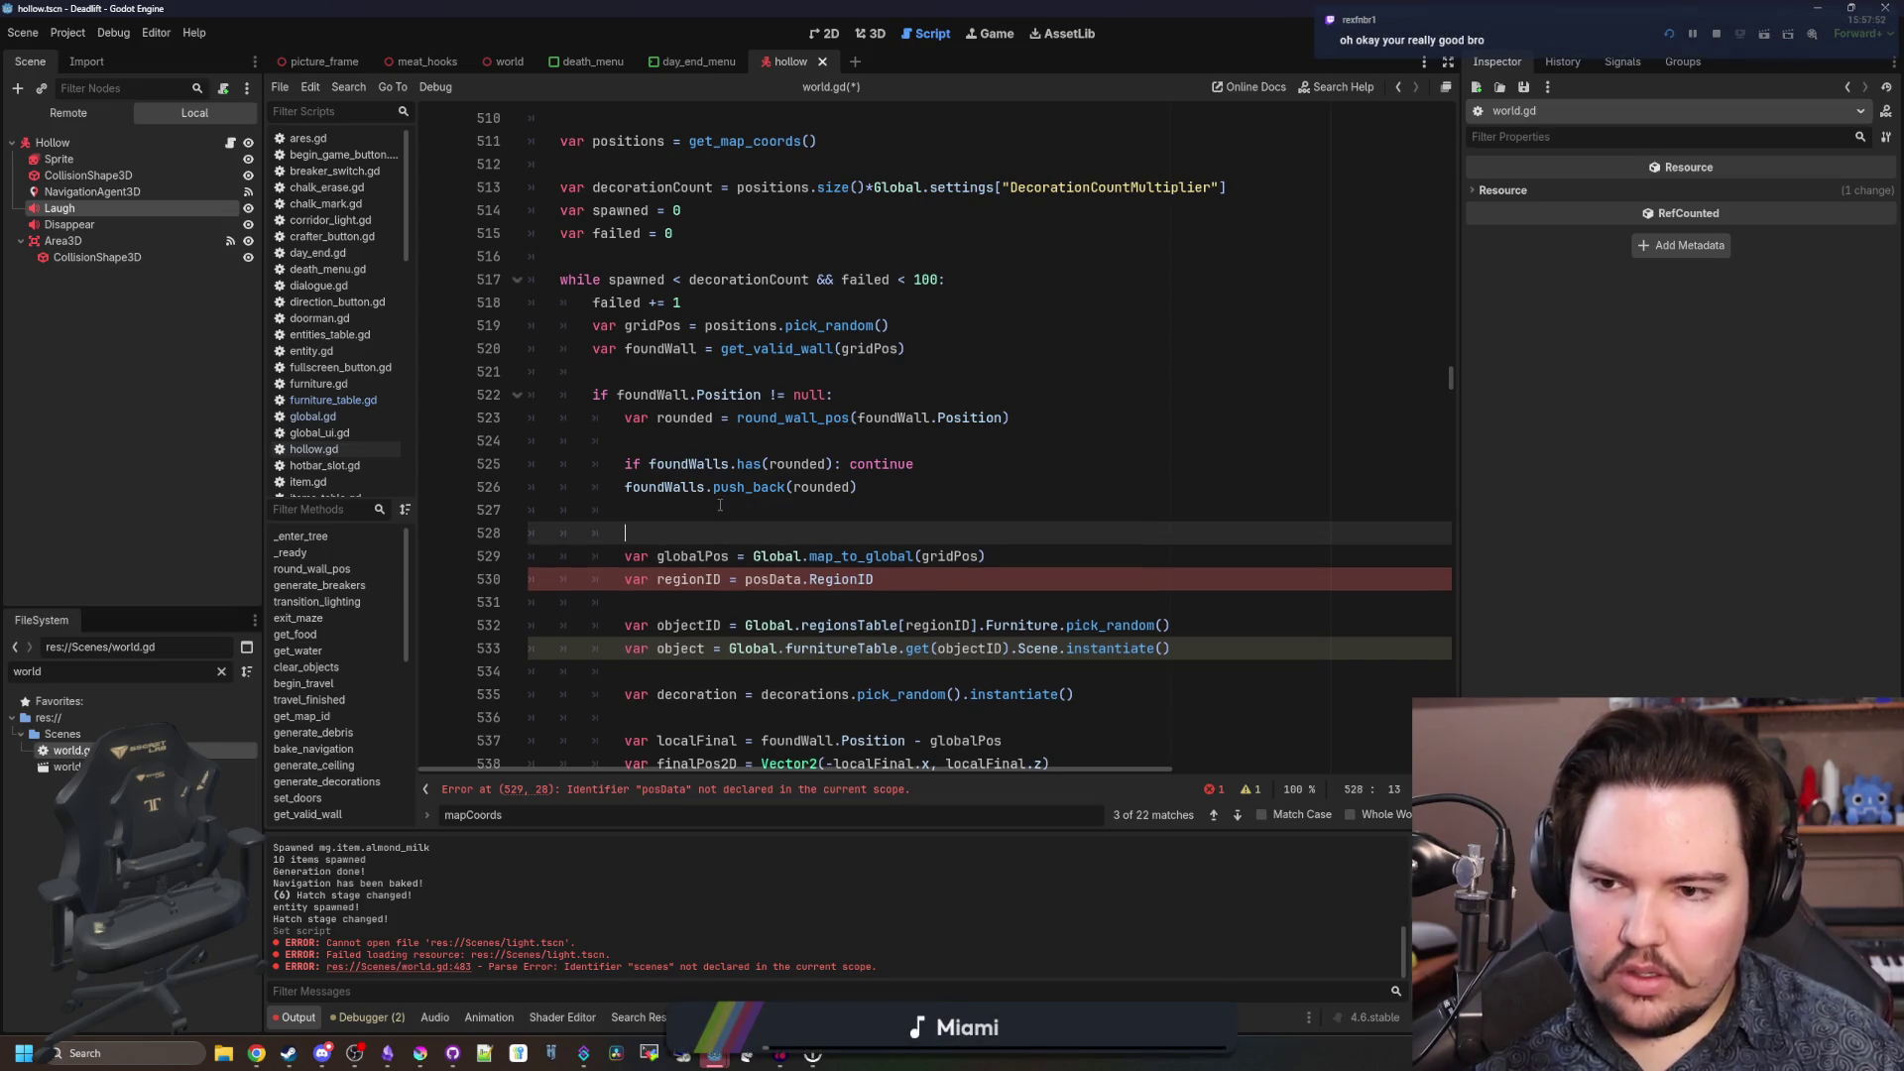
{"action": "key", "text": "ctrl+v"}
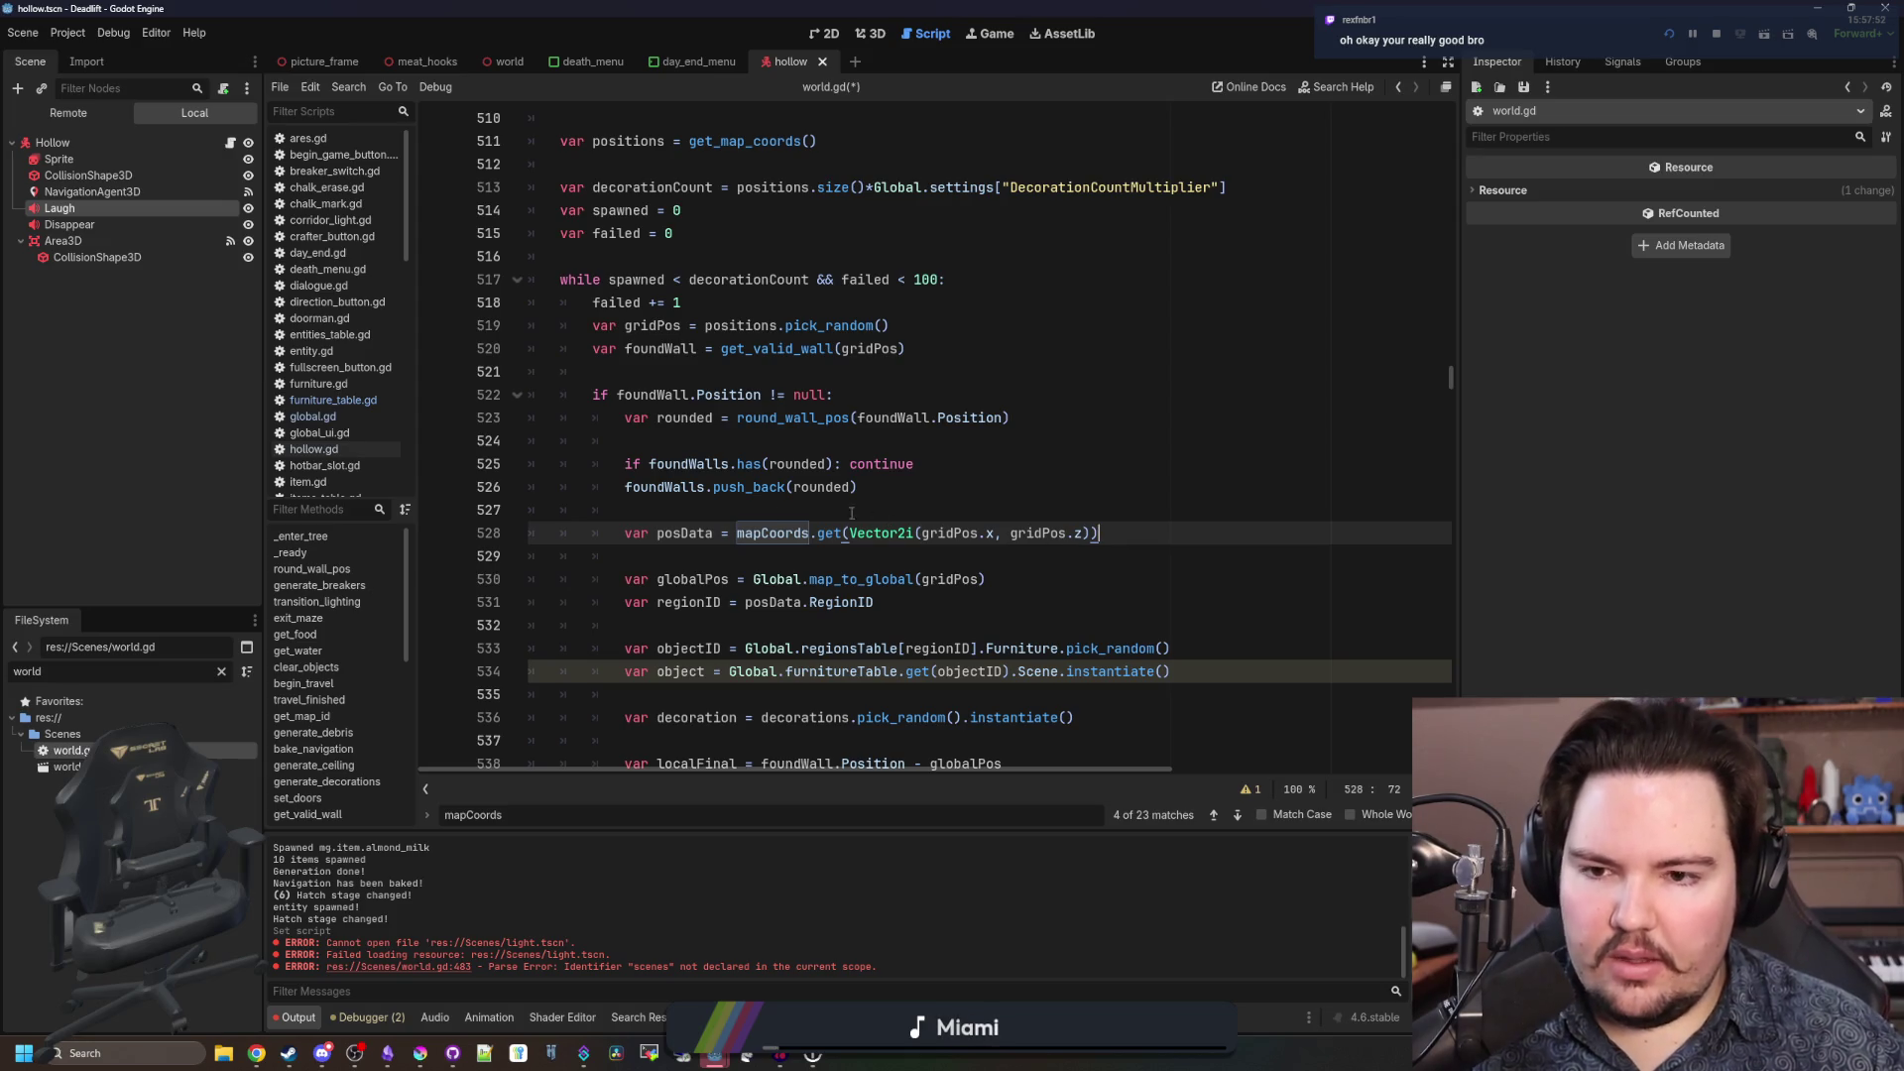
Move the regionID line directly under posData and delete the leftover blank line.
{"action": "scroll", "coordinate": [739, 427], "scroll_direction": "down", "scroll_amount": 2}
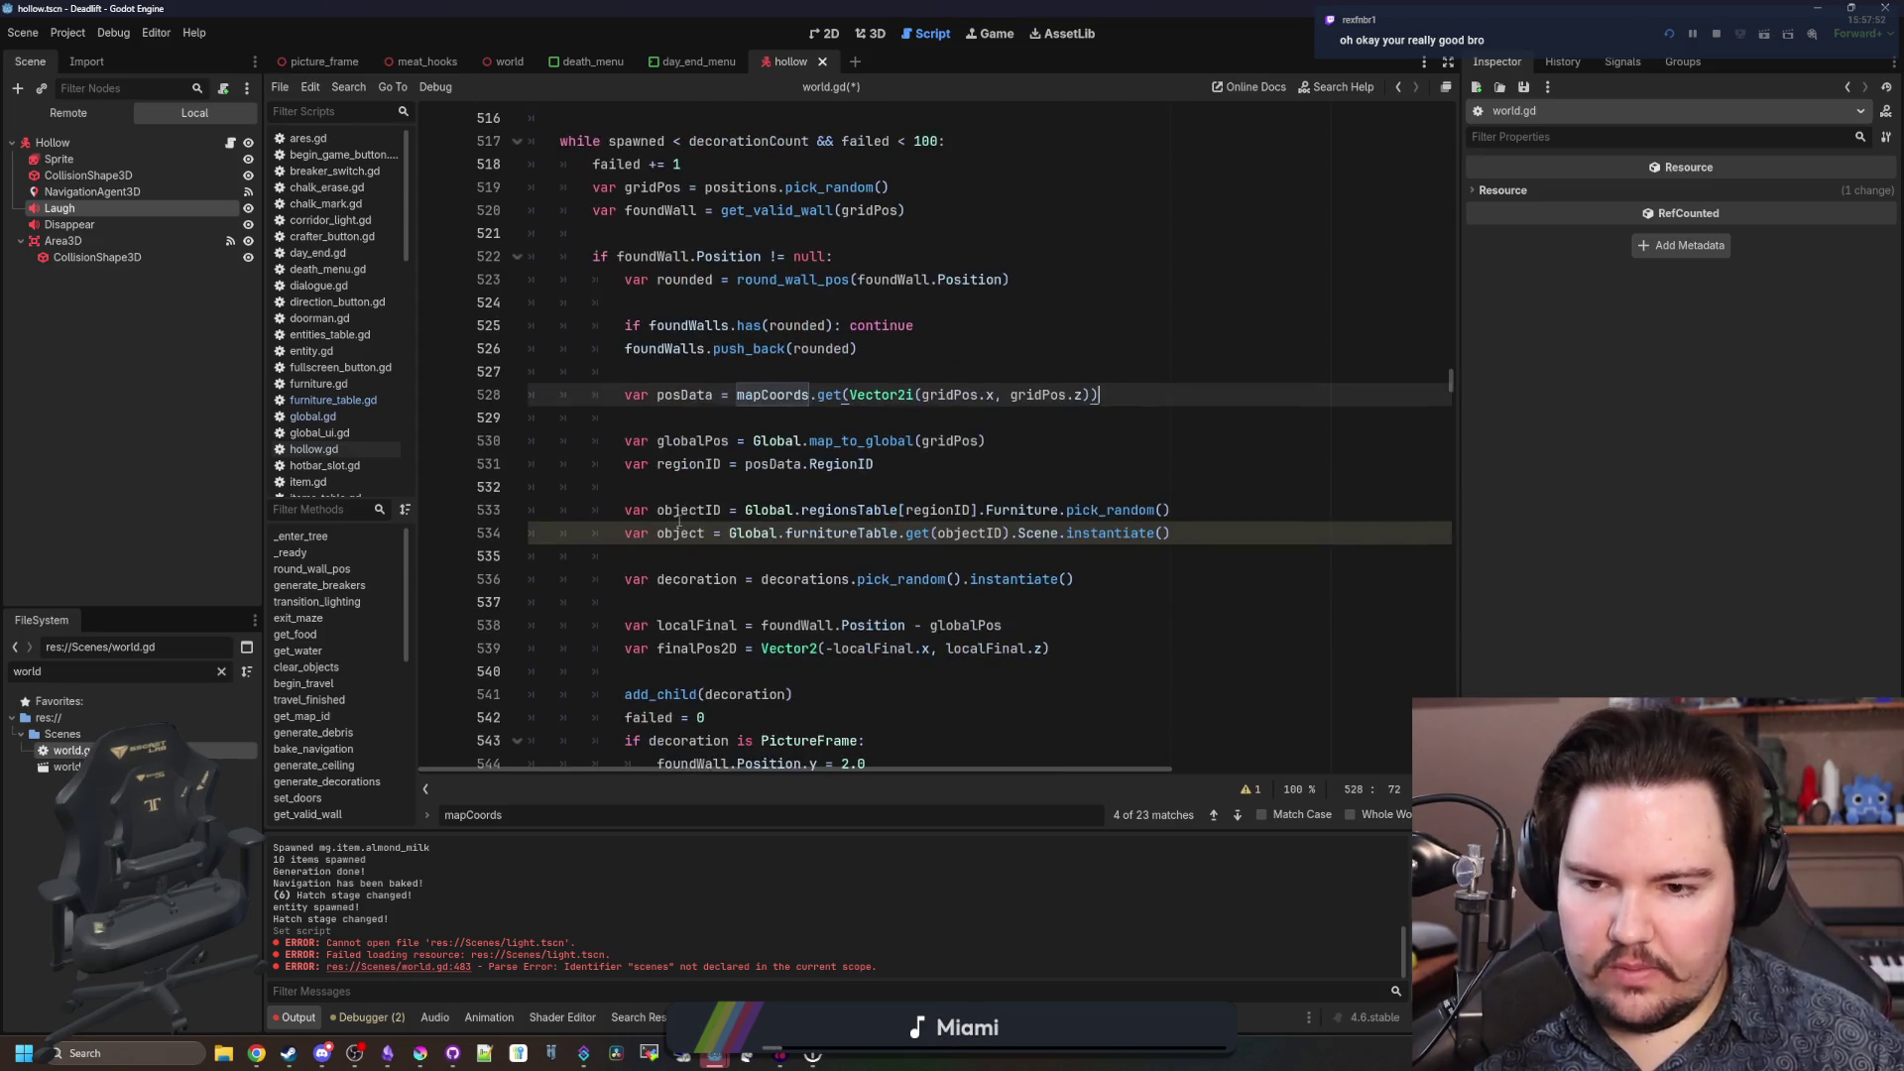
{"action": "left_click", "coordinate": [738, 413]}
{"action": "left_click_drag", "start_coordinate": [873, 464], "coordinate": [625, 464]}
{"action": "key", "text": "ctrl+c"}
{"action": "key", "text": "BackSpace"}
{"action": "left_click", "coordinate": [669, 422]}
{"action": "key", "text": "ctrl+v"}
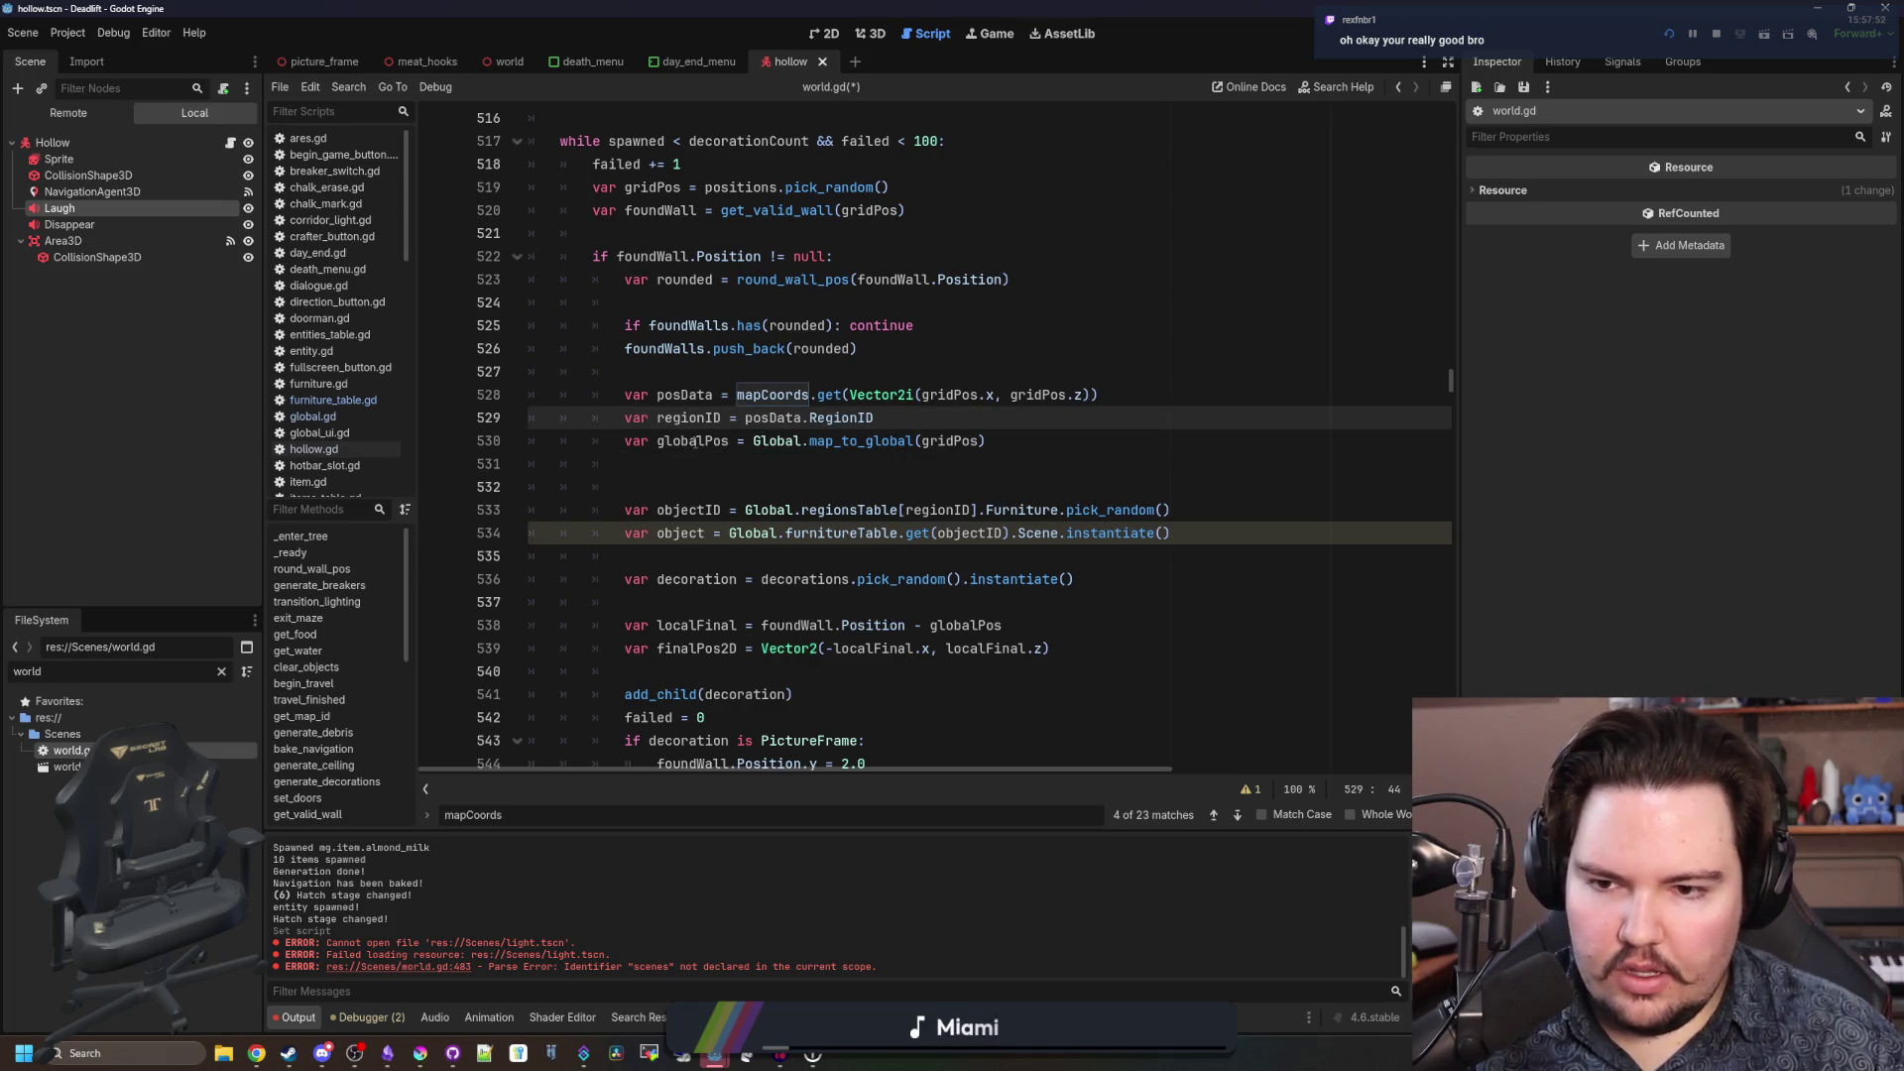
{"action": "left_click", "coordinate": [705, 473]}
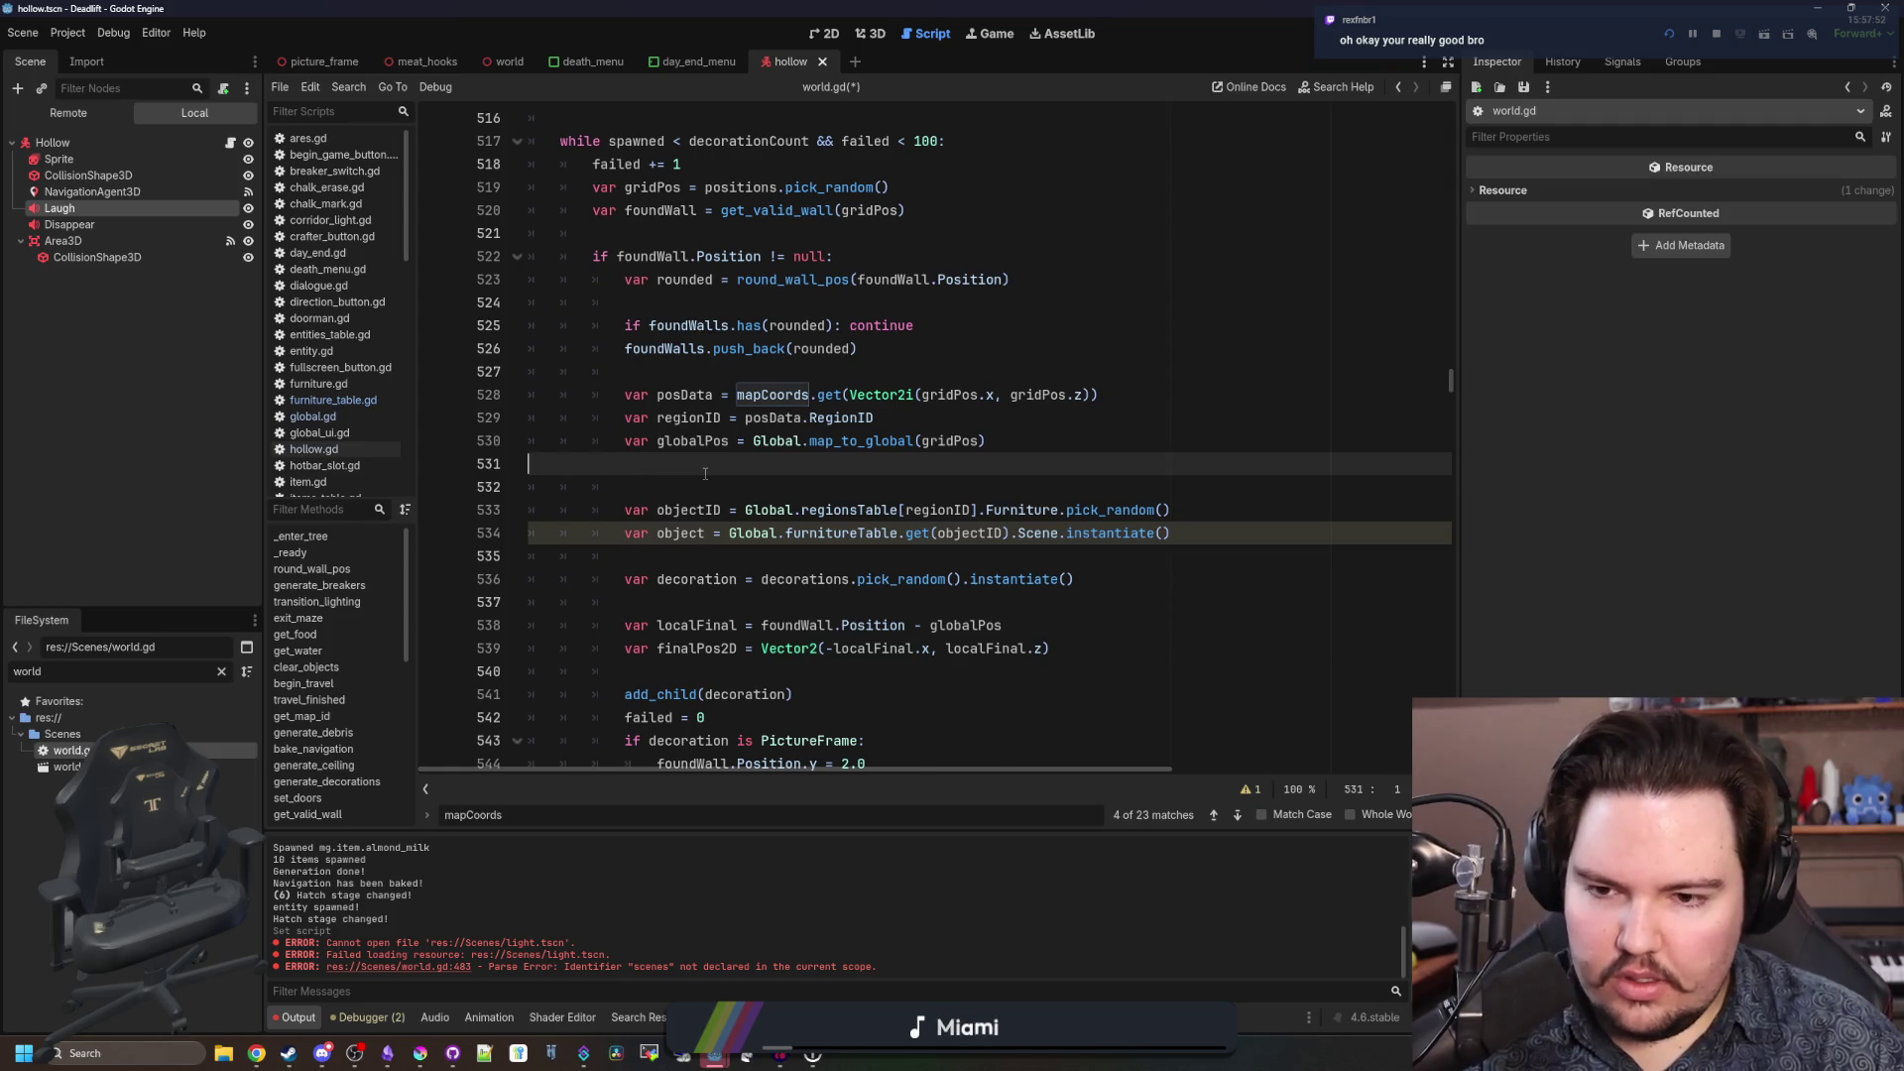
{"action": "key", "text": "BackSpace"}
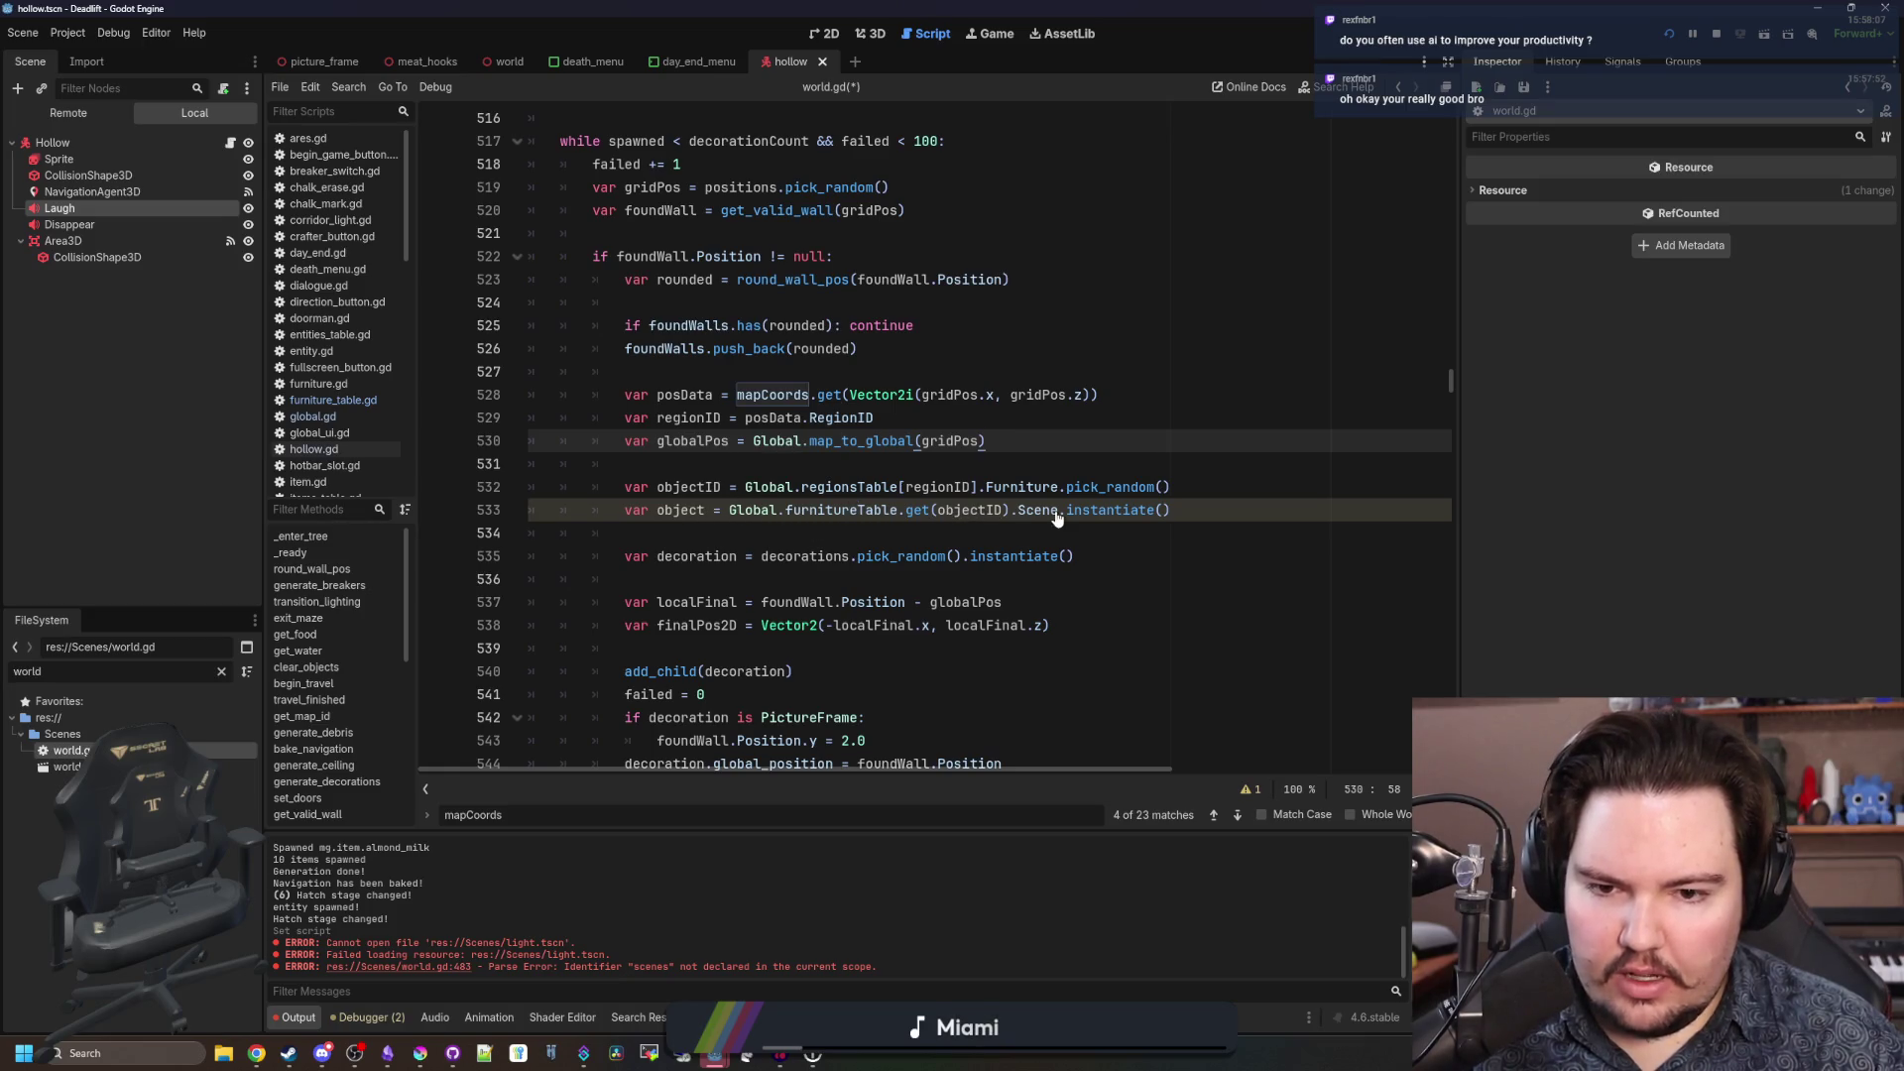
Delete the decorations.pick_random() instantiate line.
{"action": "left_click", "coordinate": [692, 510]}
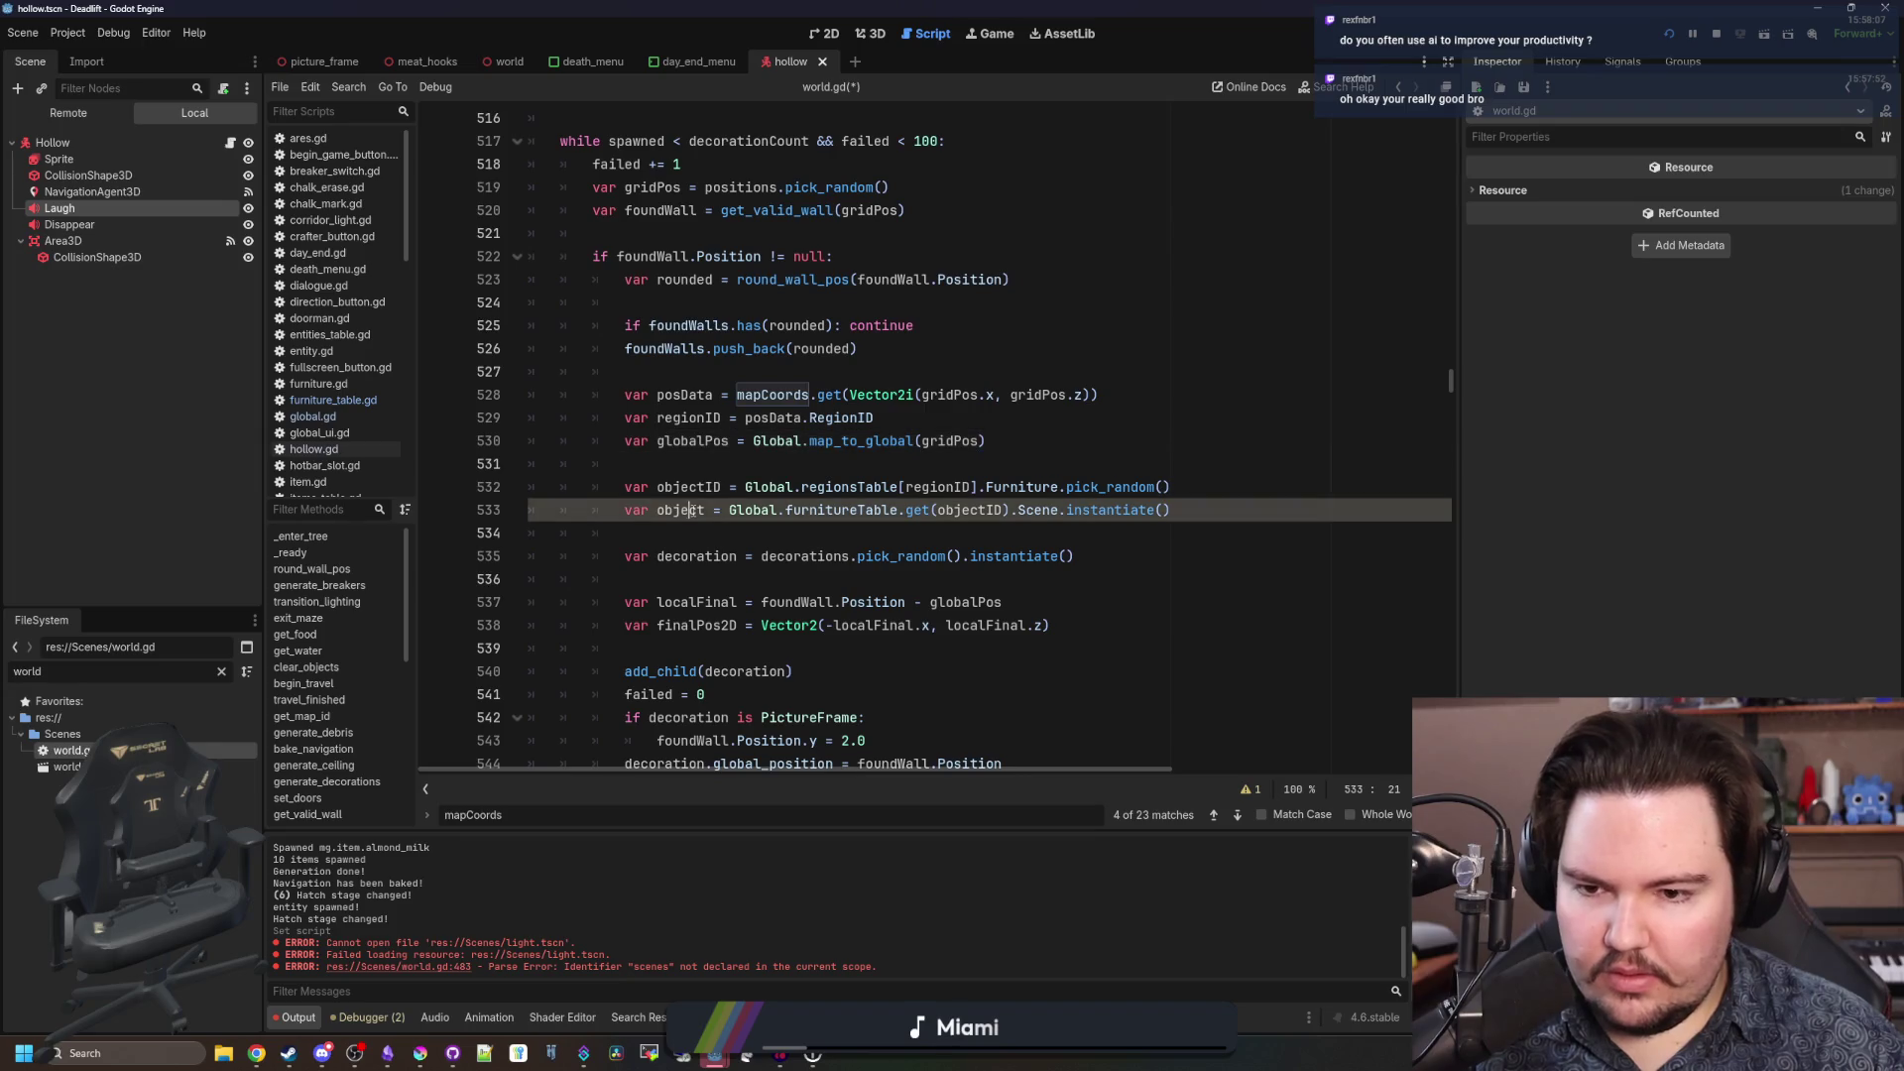
{"action": "left_click", "coordinate": [1074, 556]}
{"action": "key", "text": "shift+Up"}
{"action": "key", "text": "shift+Up"}
{"action": "key", "text": "BackSpace"}
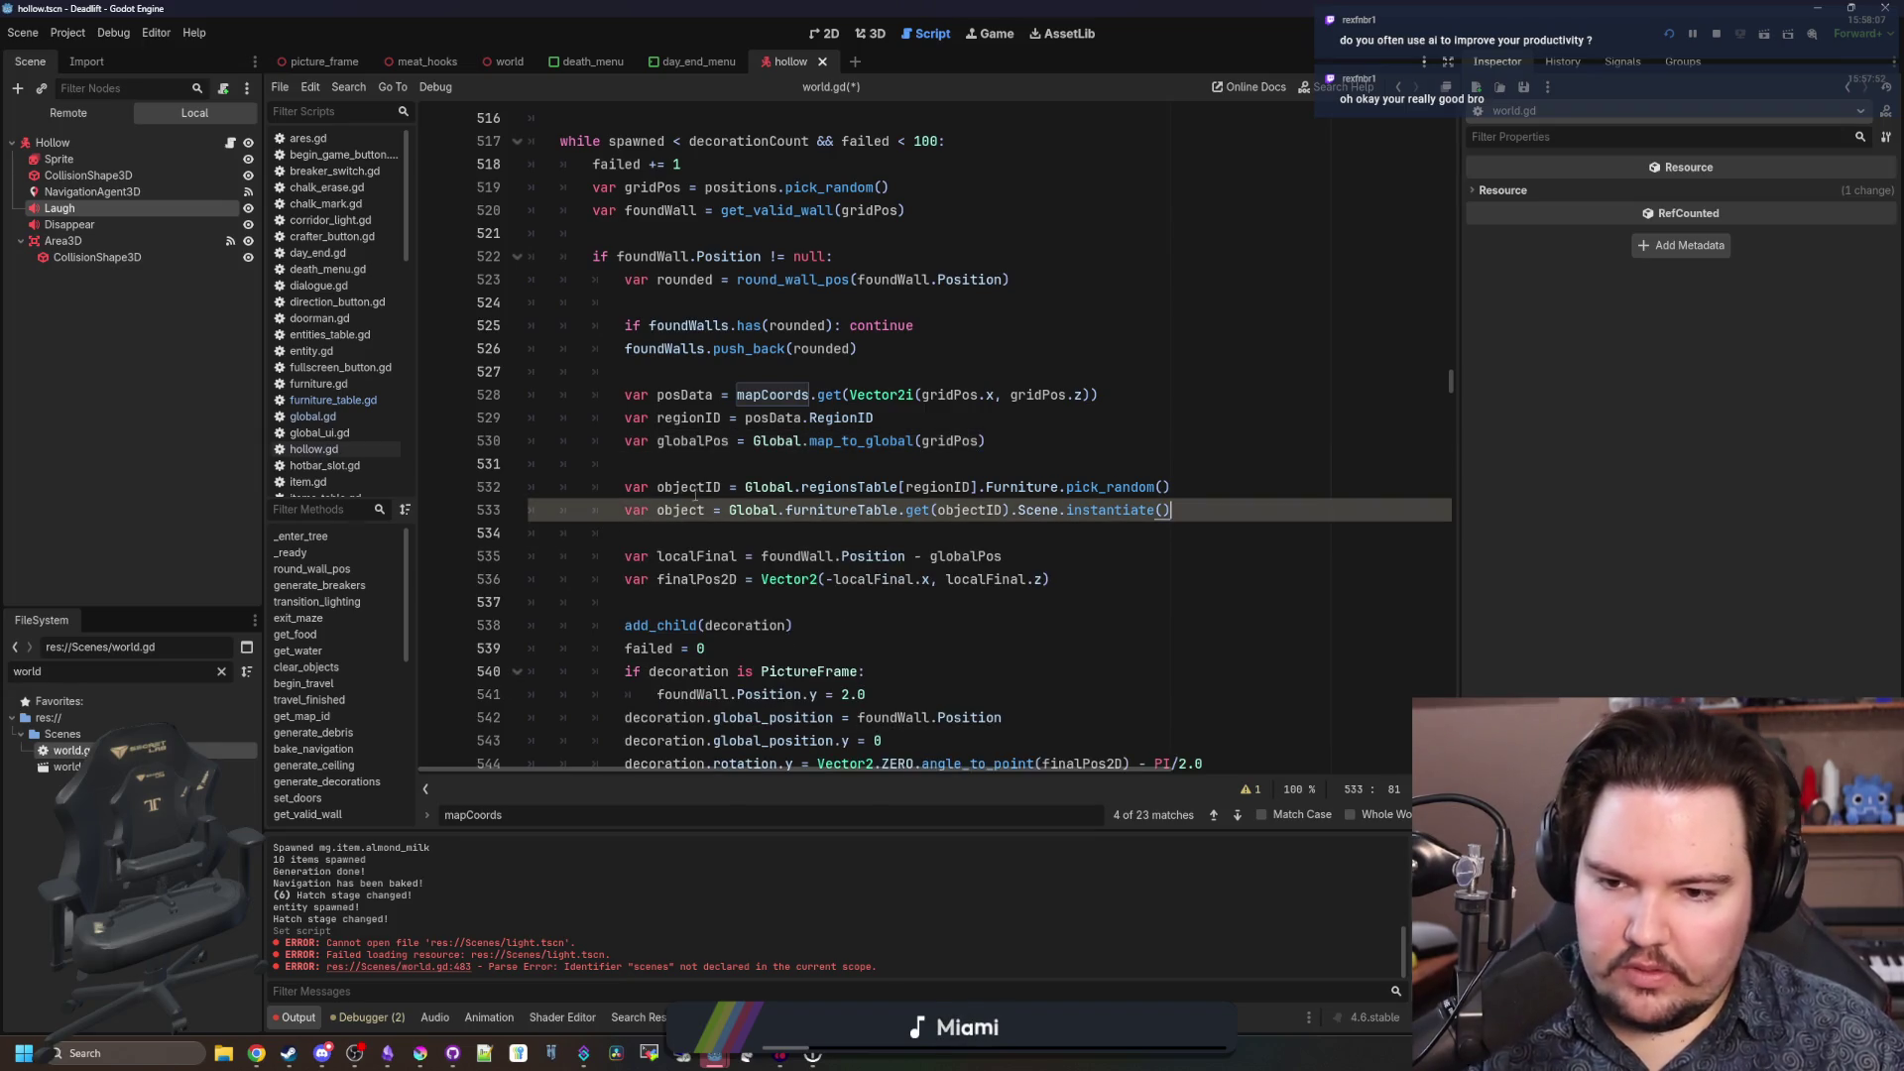
Replace every following 'decoration' reference, including add_child and add_to_group, with 'object'.
{"action": "scroll", "coordinate": [694, 516], "scroll_direction": "down", "scroll_amount": 2}
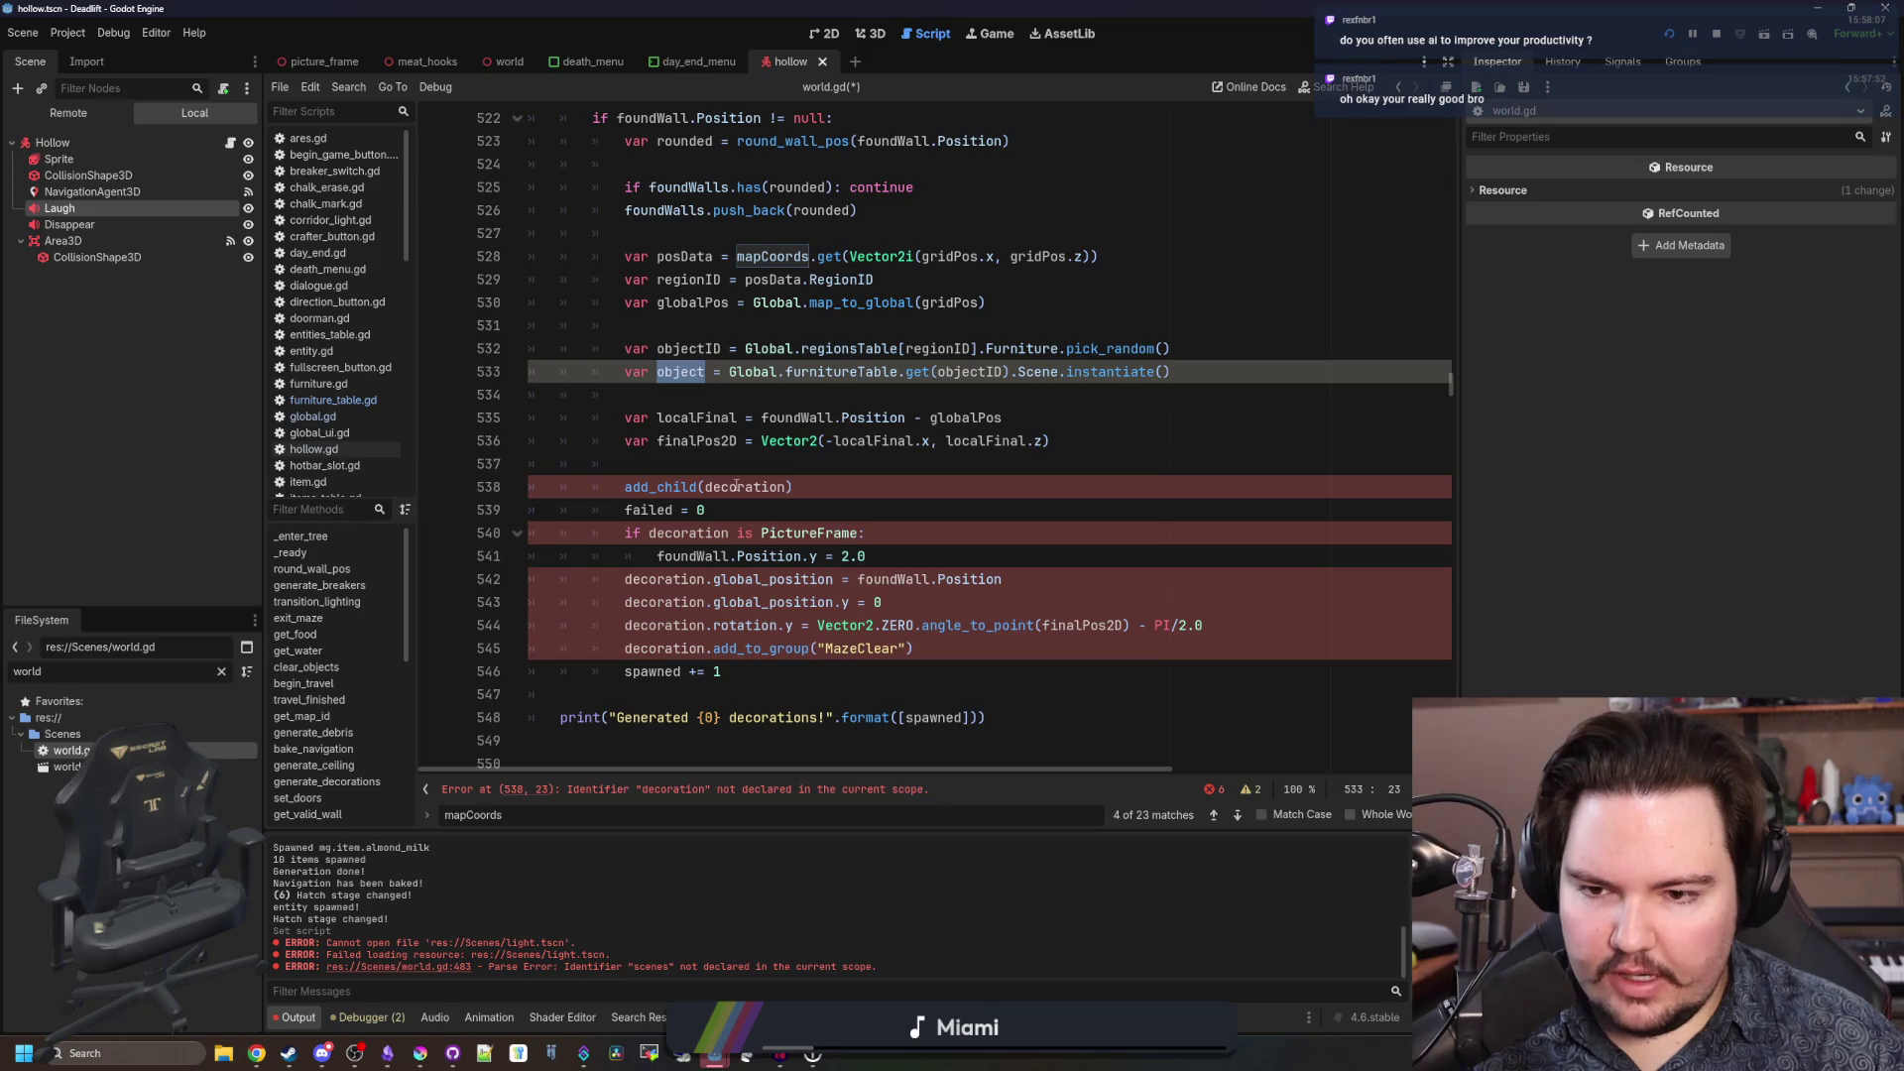
{"action": "double_click", "coordinate": [736, 486]}
{"action": "type", "text": "object"}
{"action": "double_click", "coordinate": [695, 533]}
{"action": "type", "text": "object"}
{"action": "double_click", "coordinate": [666, 580]}
{"action": "type", "text": "object"}
{"action": "double_click", "coordinate": [666, 602]}
{"action": "double_click", "coordinate": [667, 624]}
{"action": "type", "text": "object"}
{"action": "left_click", "coordinate": [663, 648]}
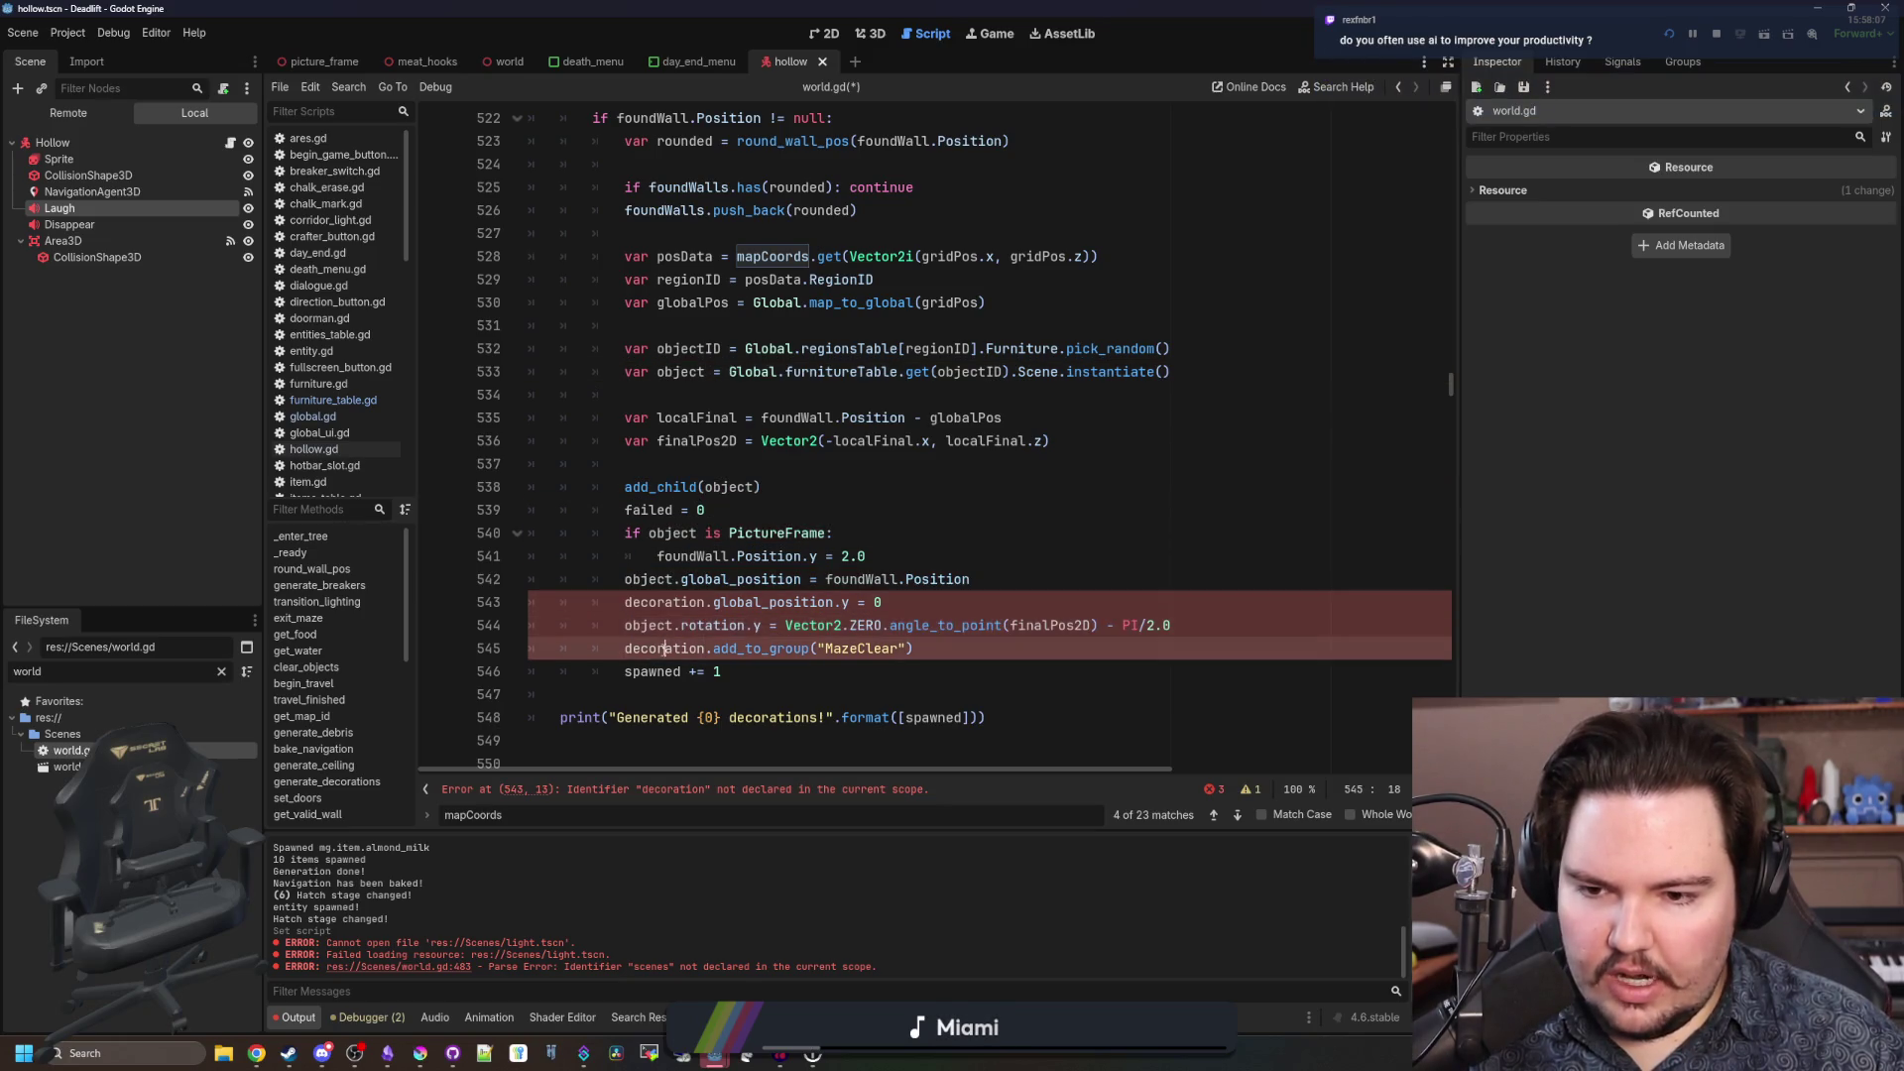
{"action": "double_click", "coordinate": [664, 648]}
{"action": "type", "text": "object"}
{"action": "double_click", "coordinate": [666, 602]}
{"action": "type", "text": "object"}
Save world.gd and run the game.
{"action": "left_click", "coordinate": [706, 510]}
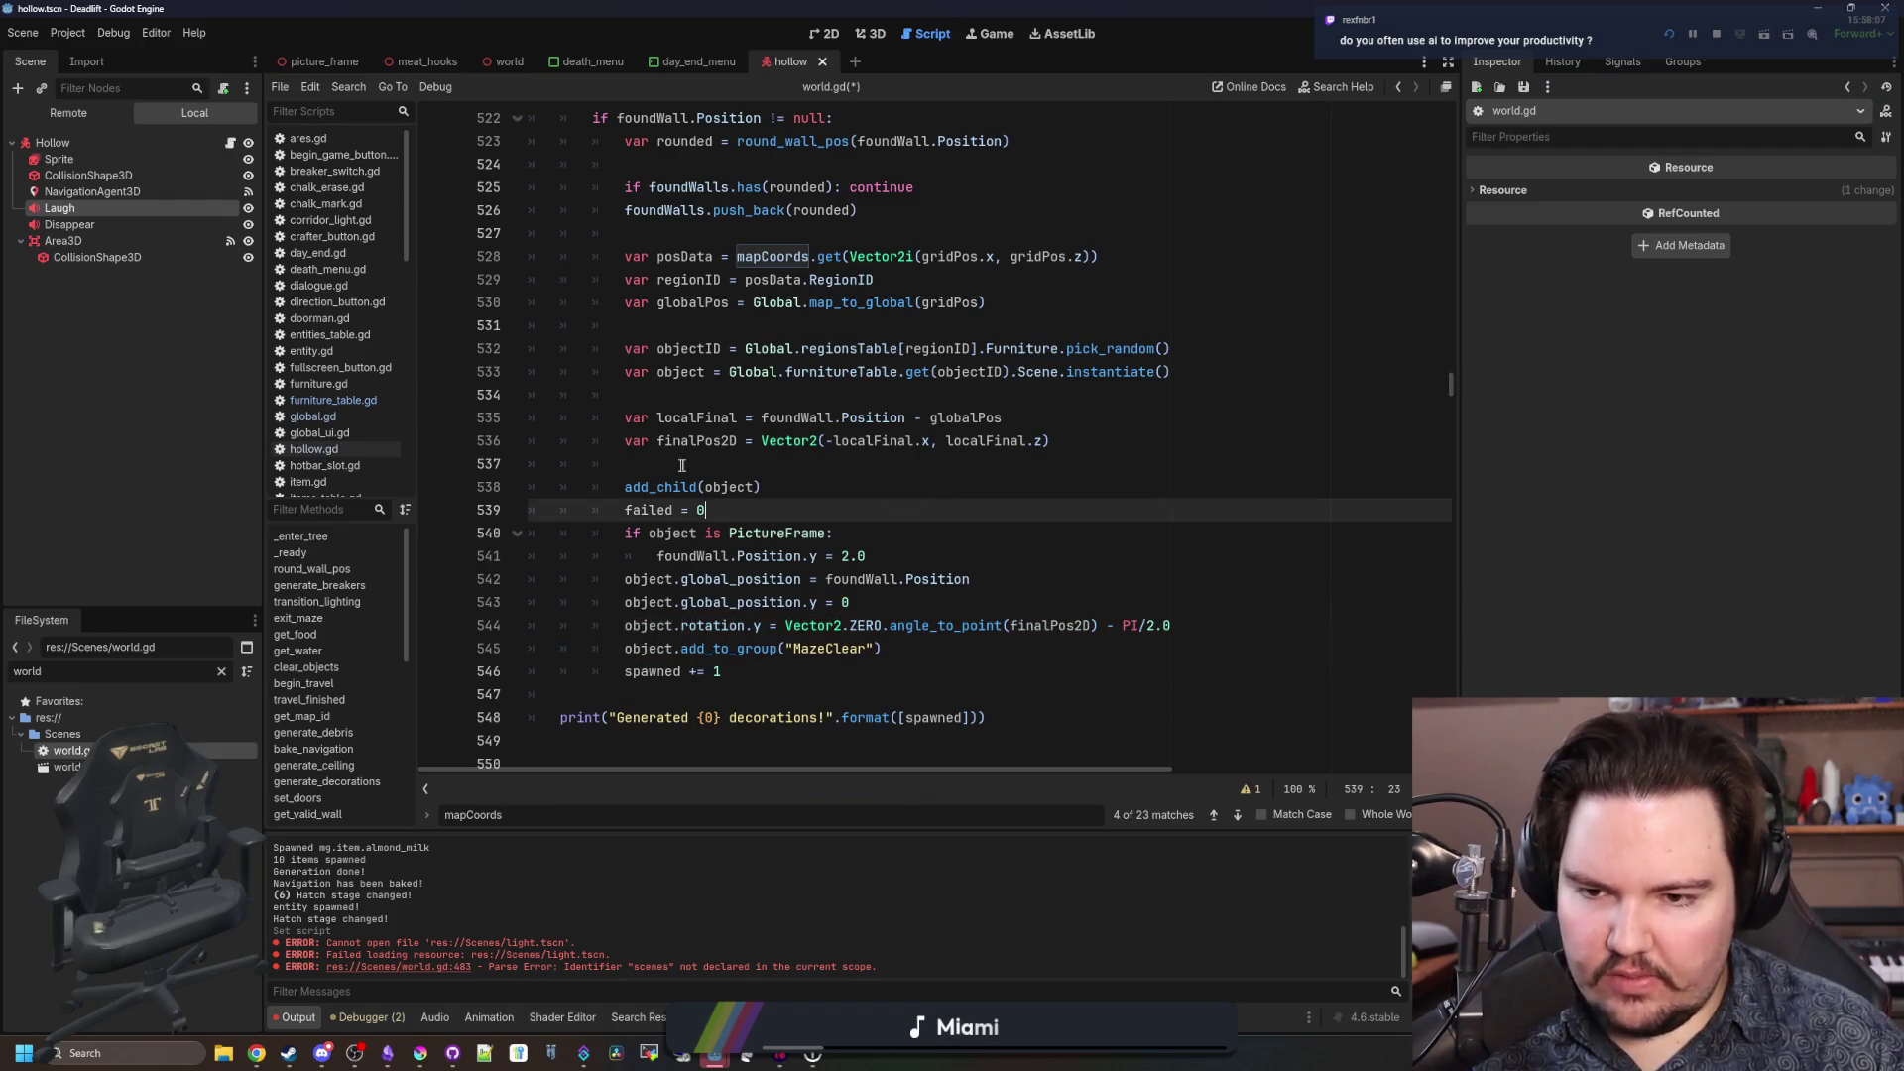
{"action": "left_click", "coordinate": [682, 465]}
{"action": "key", "text": "ctrl+s"}
{"action": "left_click", "coordinate": [1669, 33]}
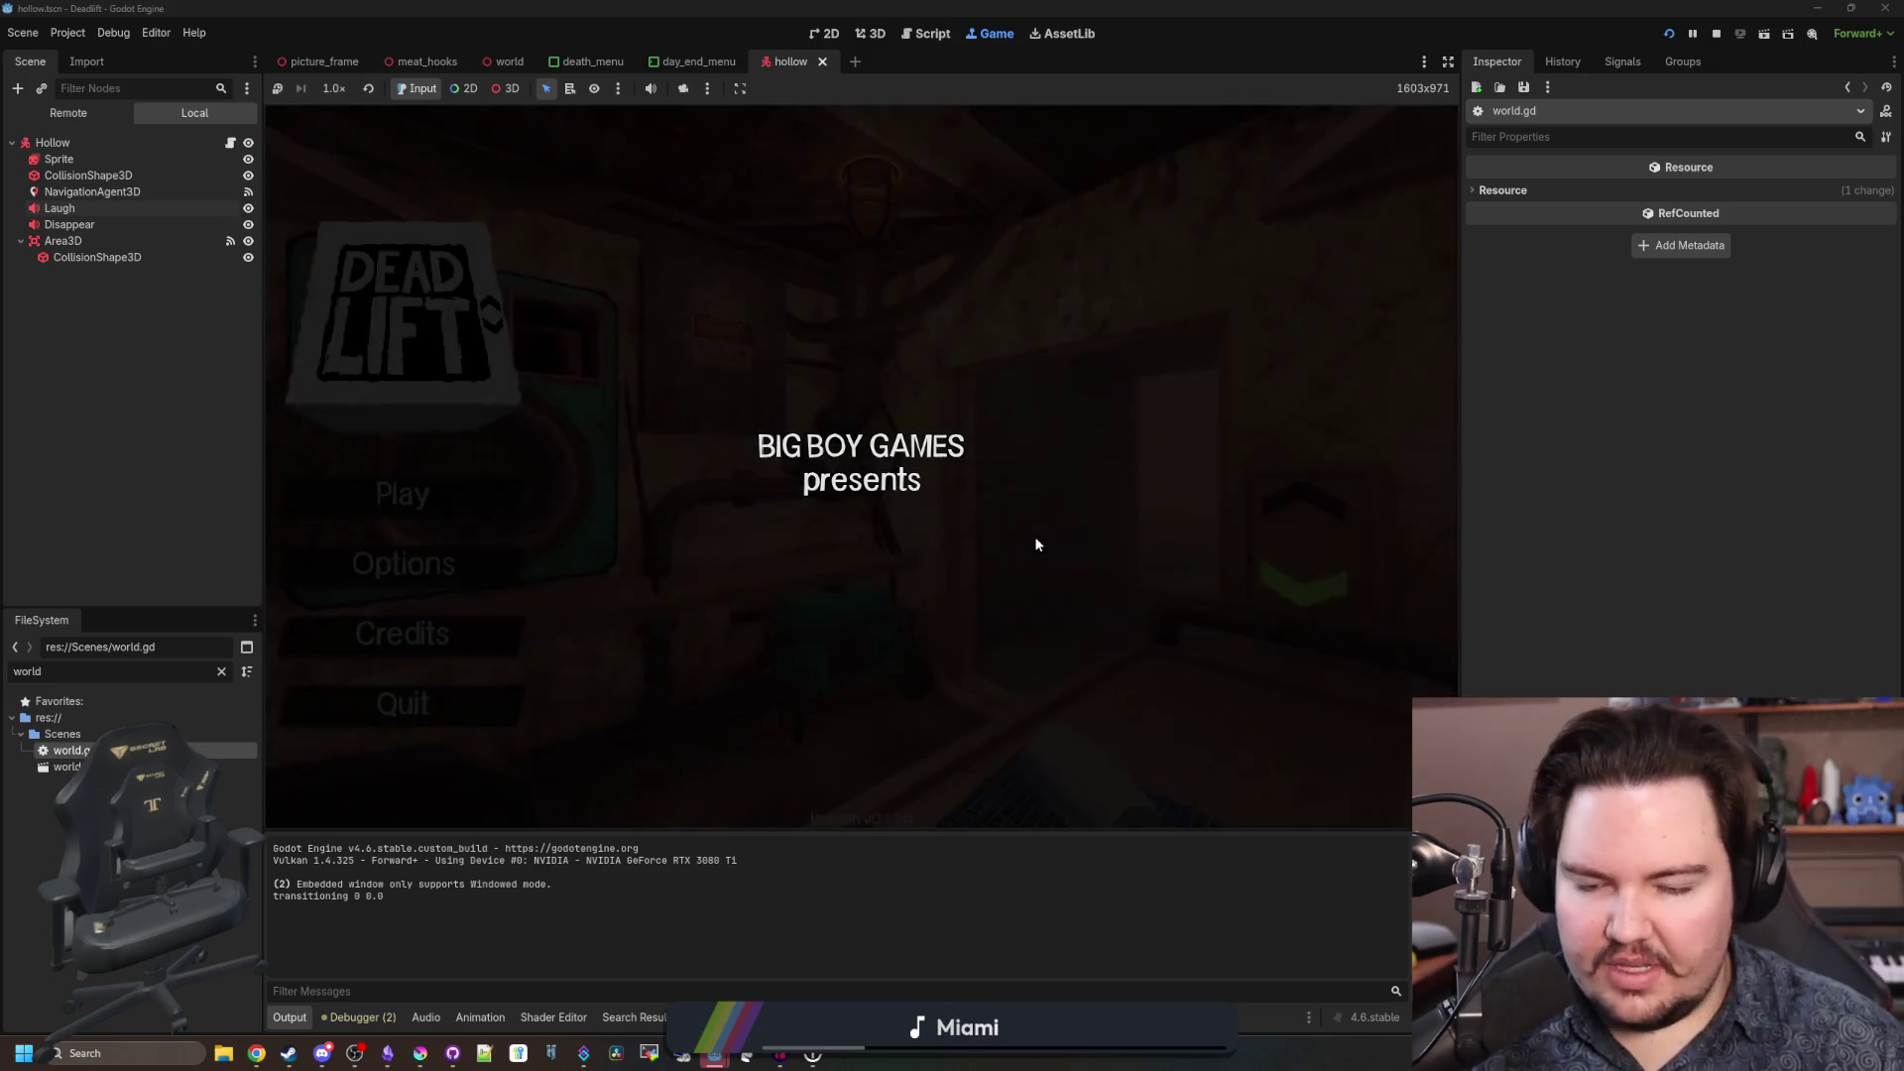
Enter the debug code on the title screen, then start a game with default setup values.
{"action": "type", "text": "dwasdwa"}
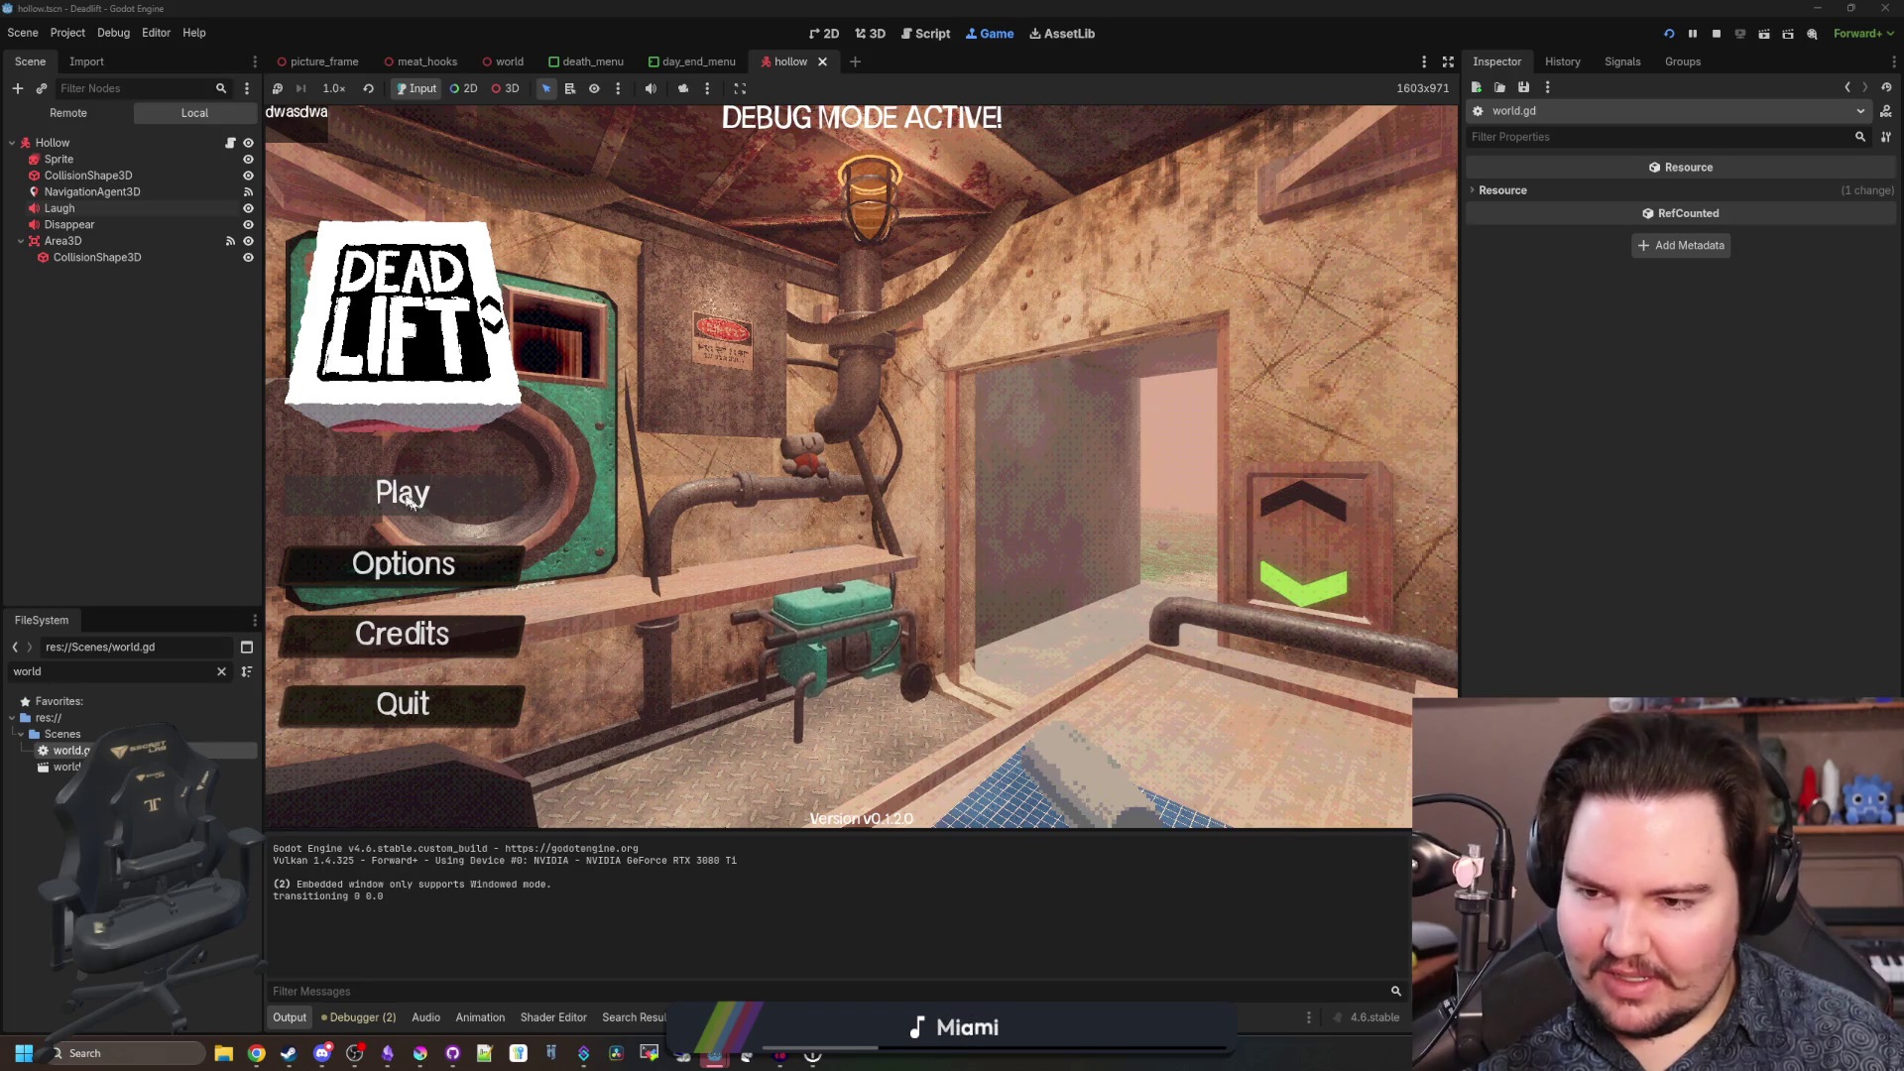
{"action": "left_click", "coordinate": [440, 484]}
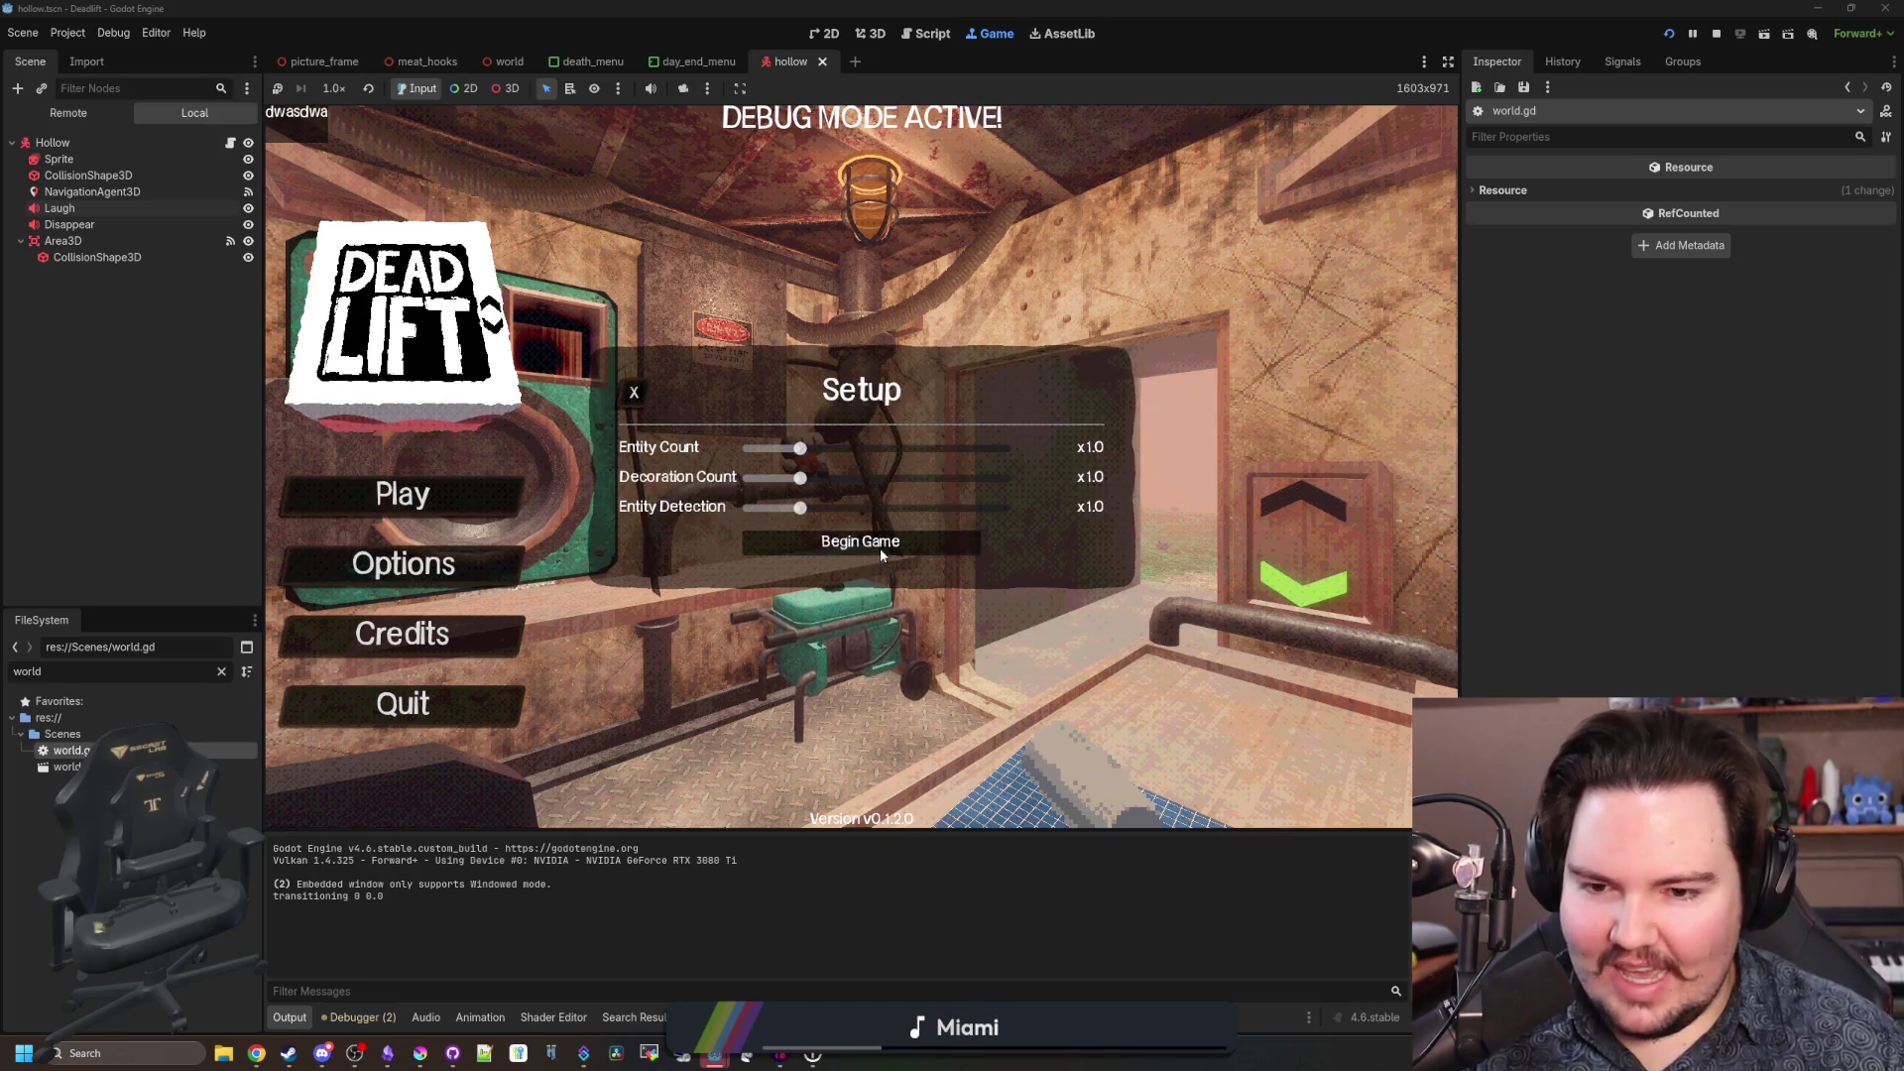
{"action": "left_click", "coordinate": [879, 547]}
Walk around the surface room past the workbench and bed, then descend to level 1.
{"action": "key", "text": "w"}
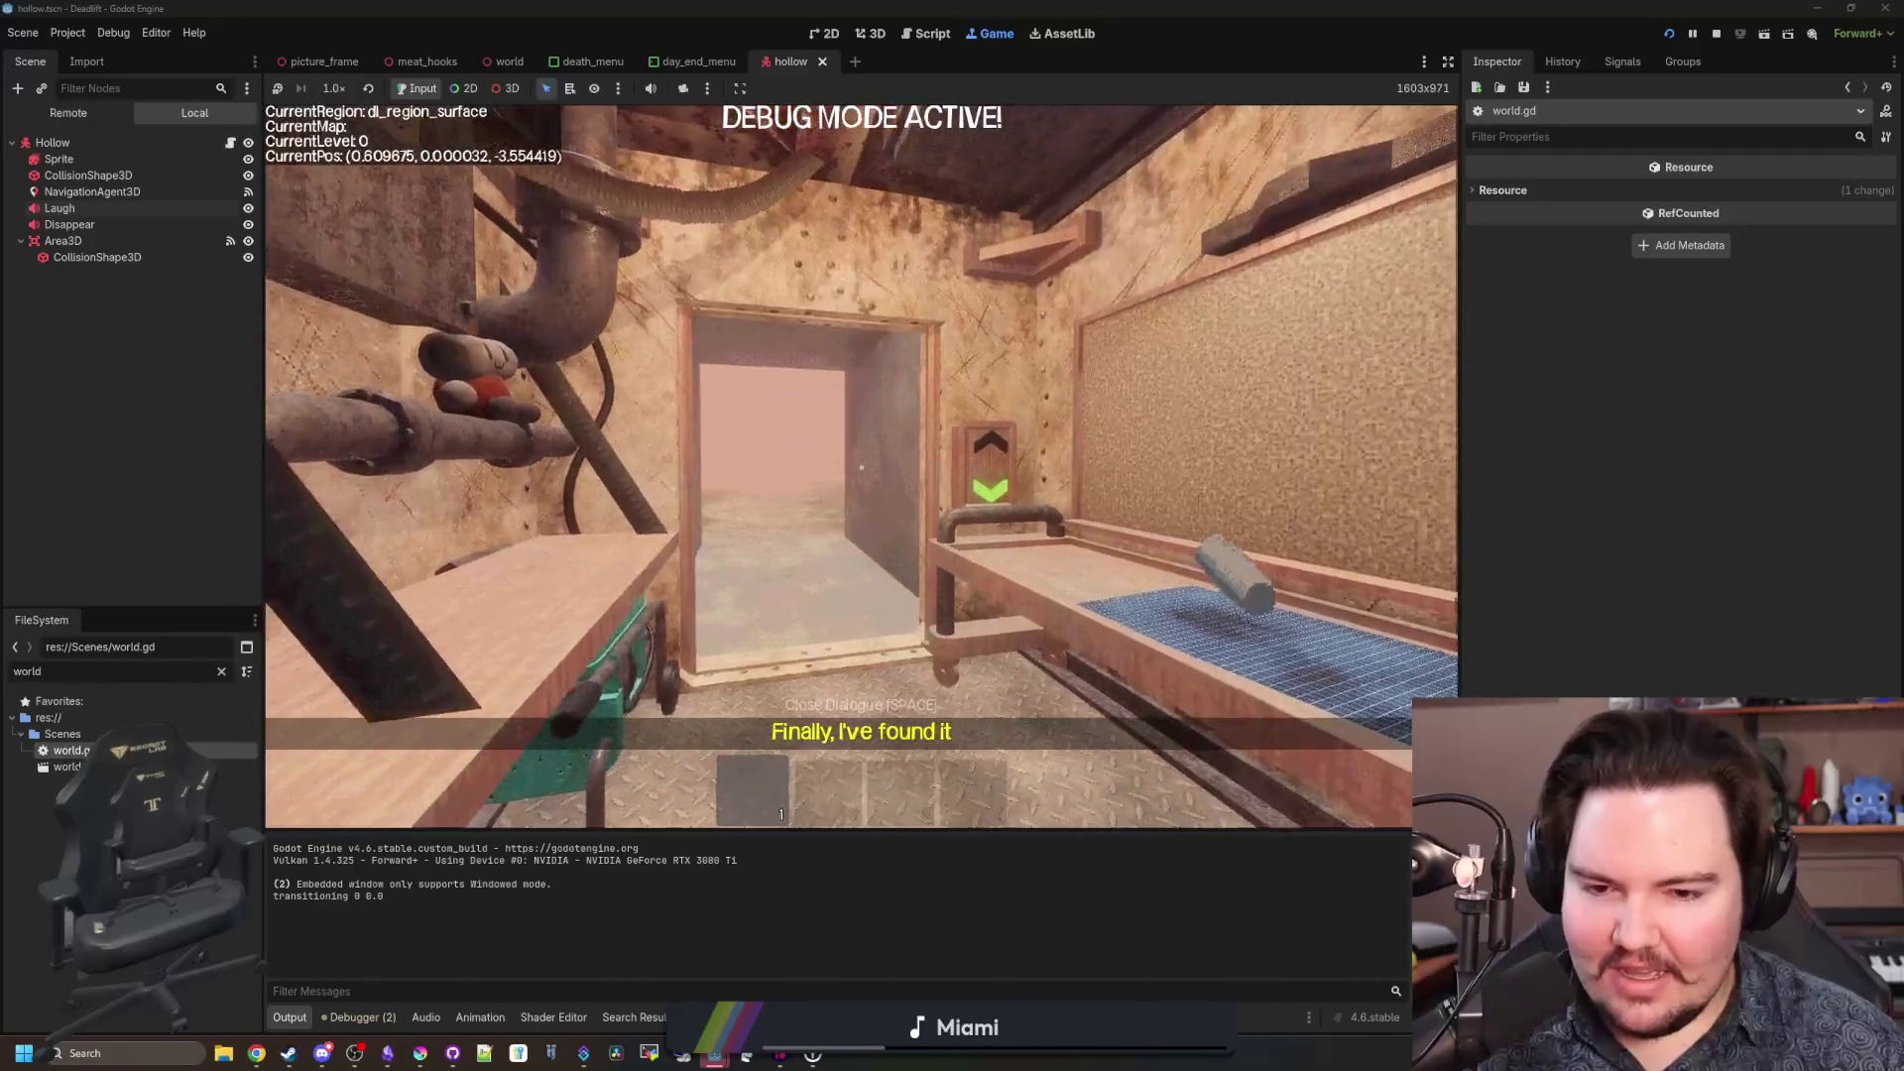
{"action": "key", "text": "w"}
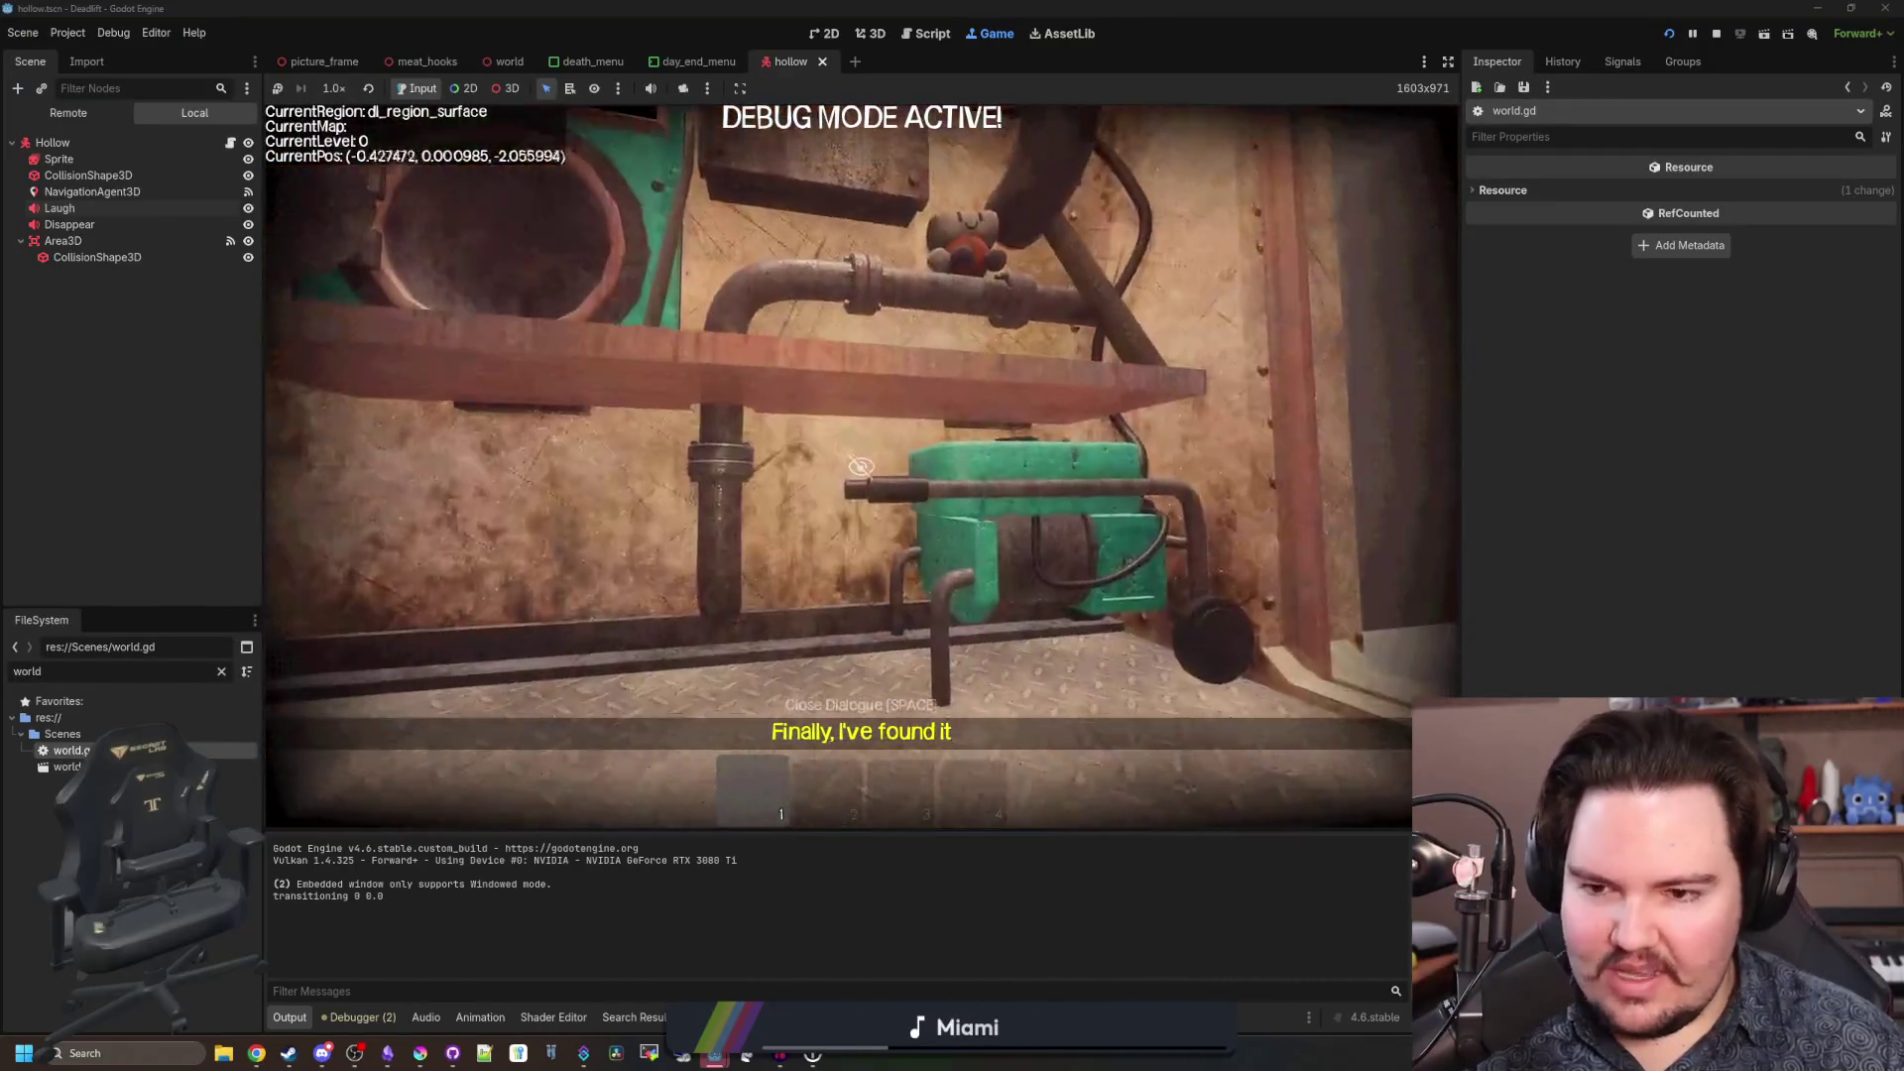
{"action": "key", "text": "w"}
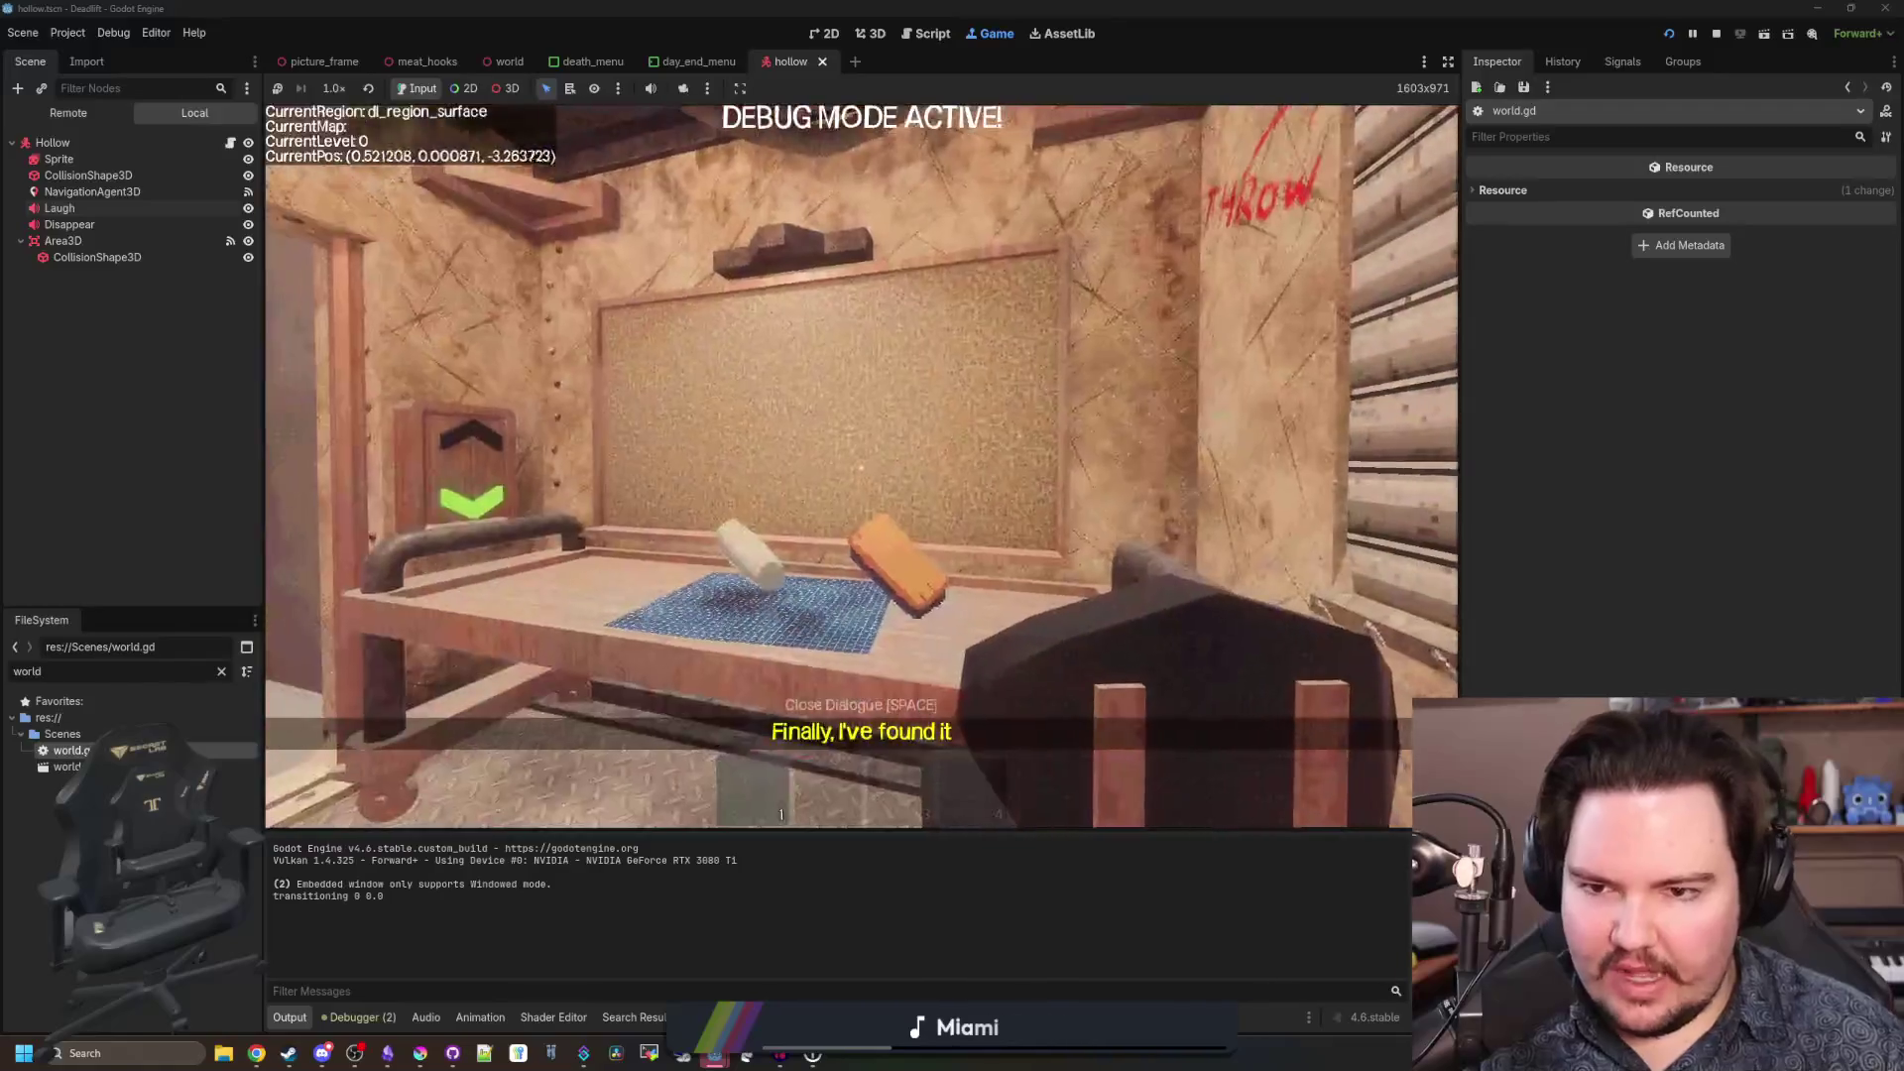
{"action": "key", "text": "w"}
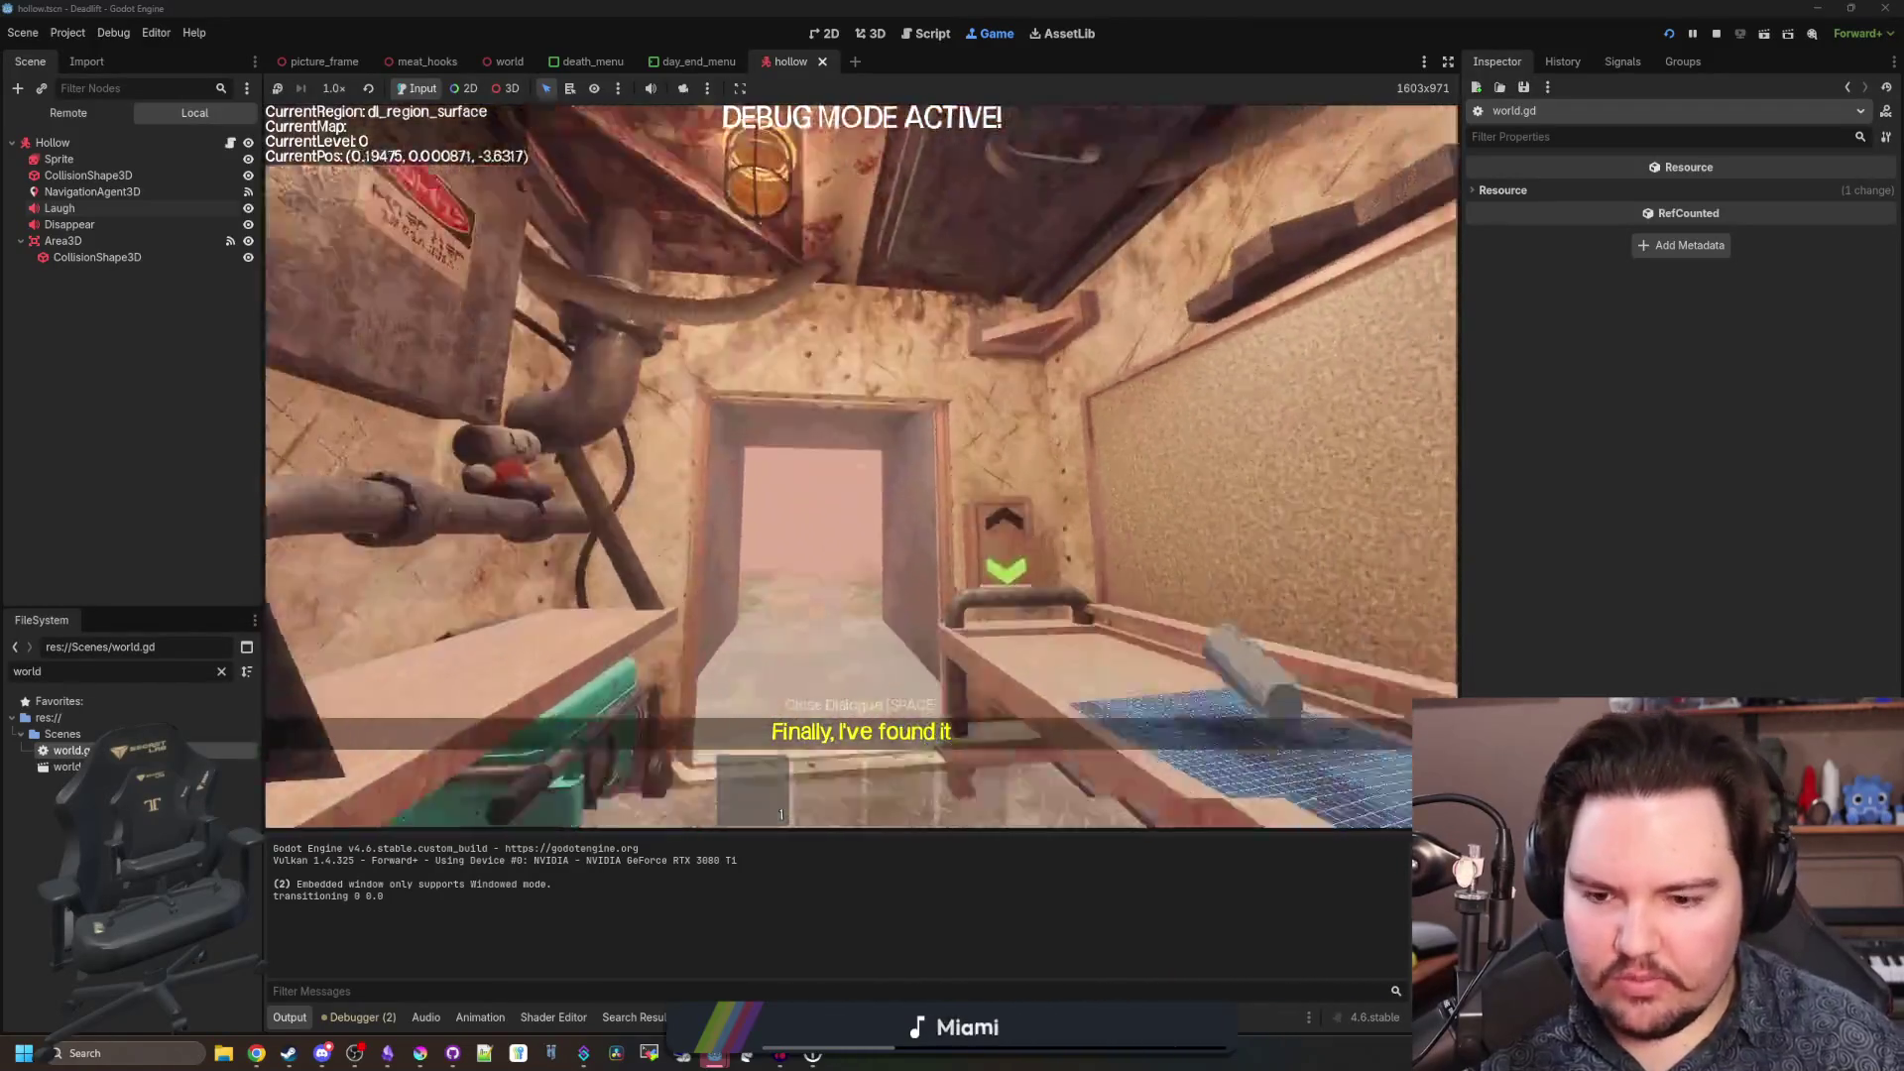
{"action": "key", "text": "w"}
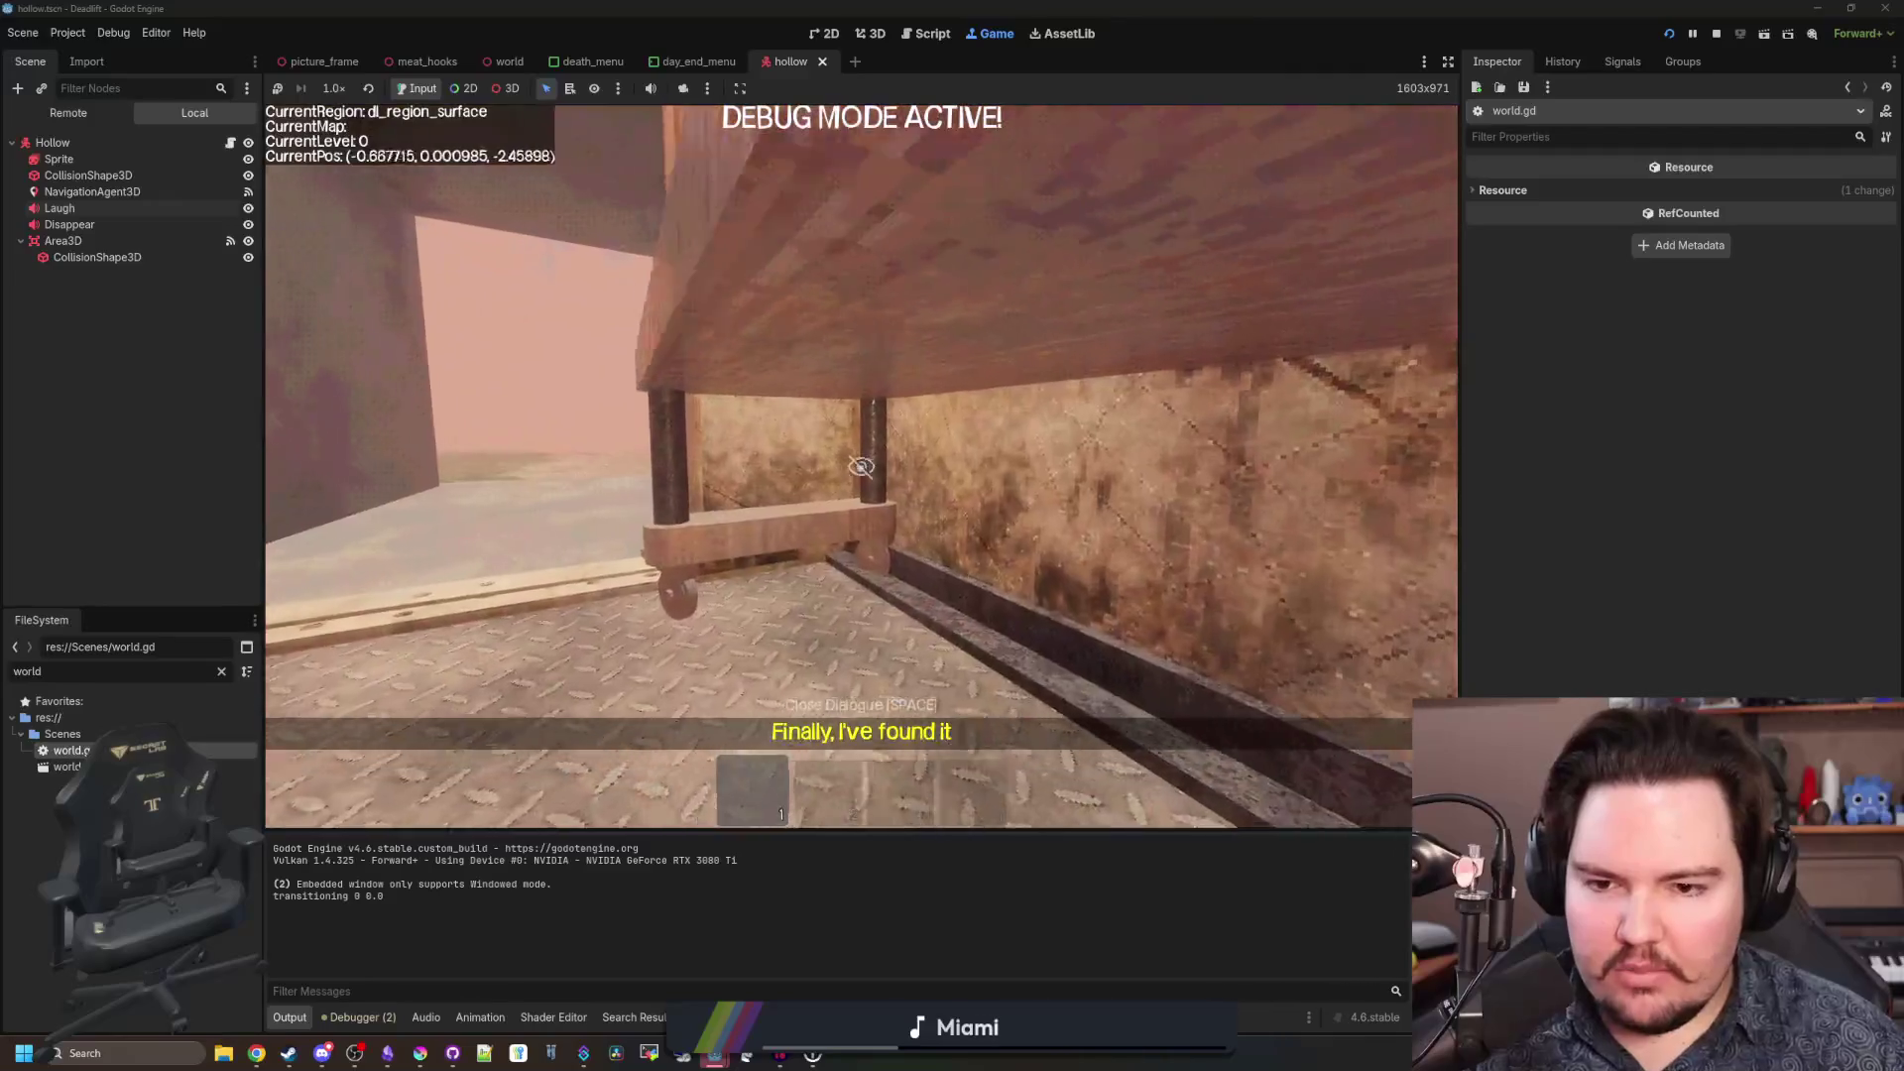
{"action": "key", "text": "w"}
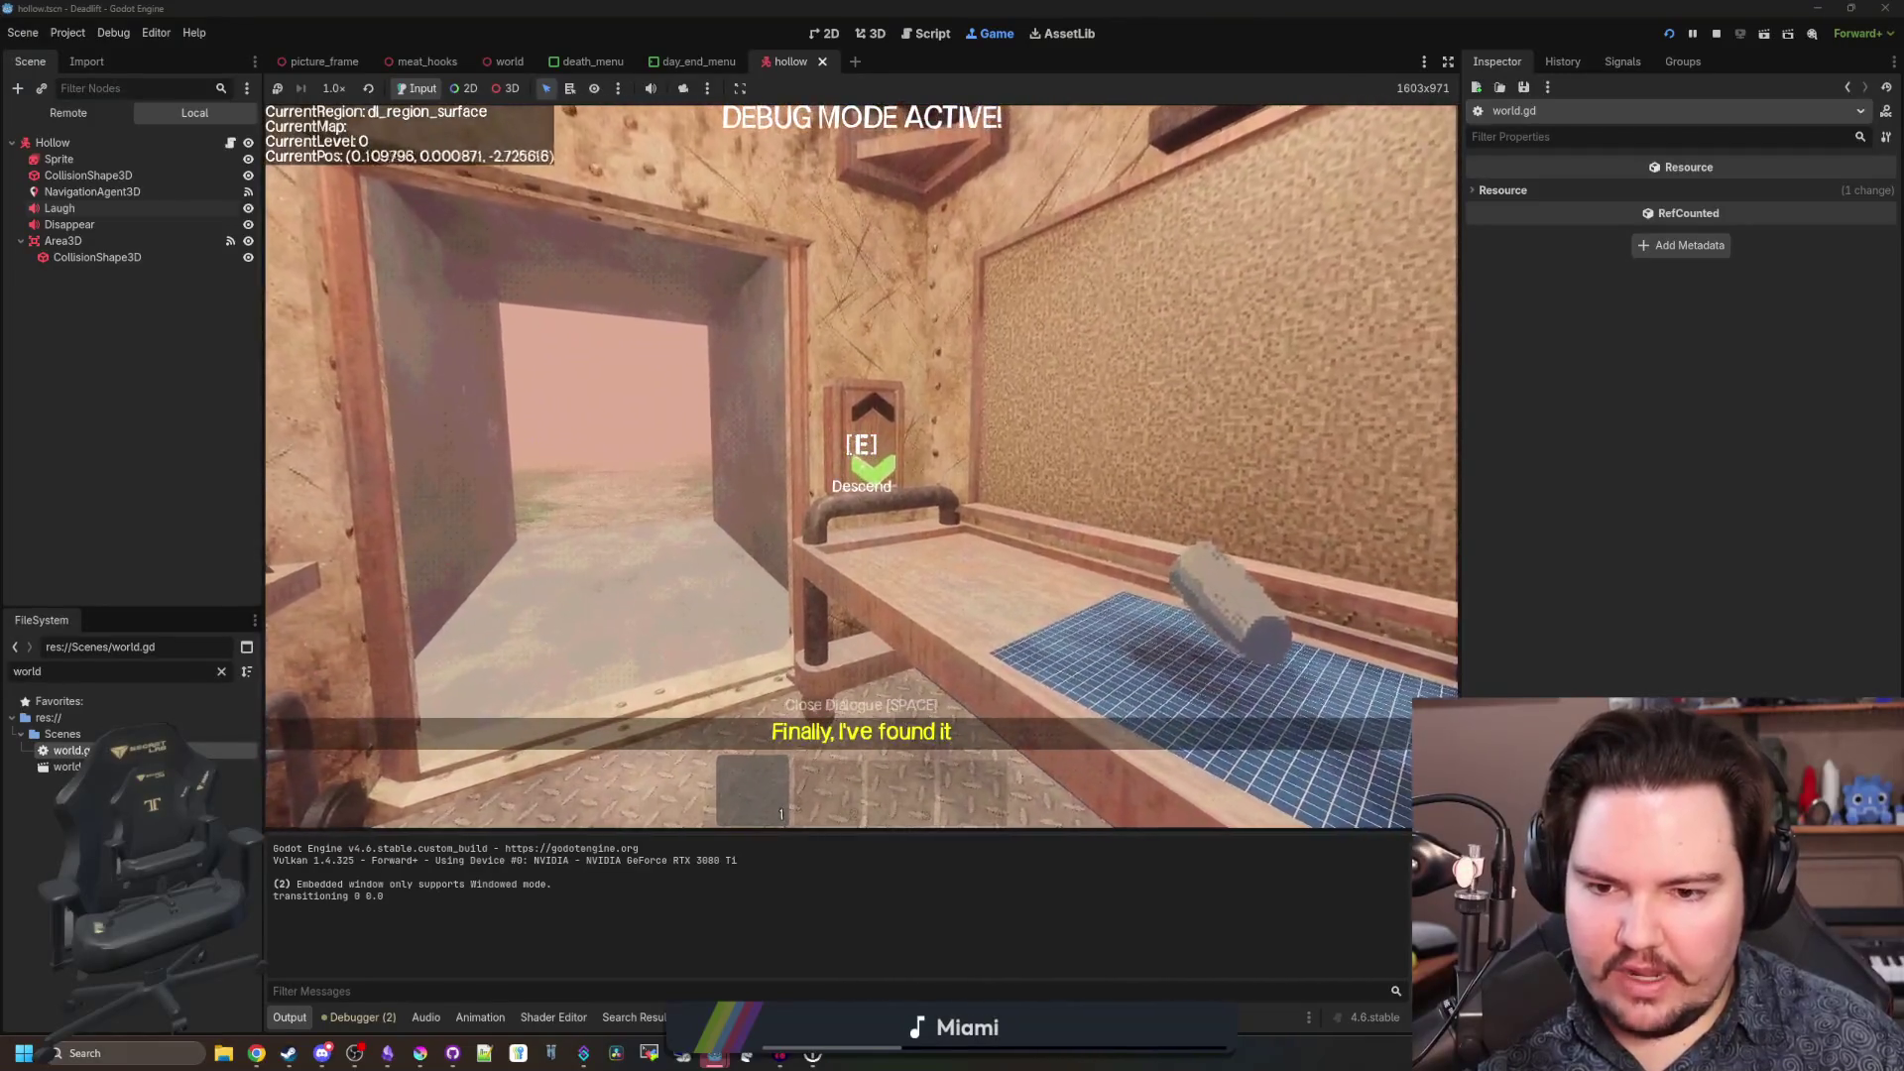
{"action": "key", "text": "w"}
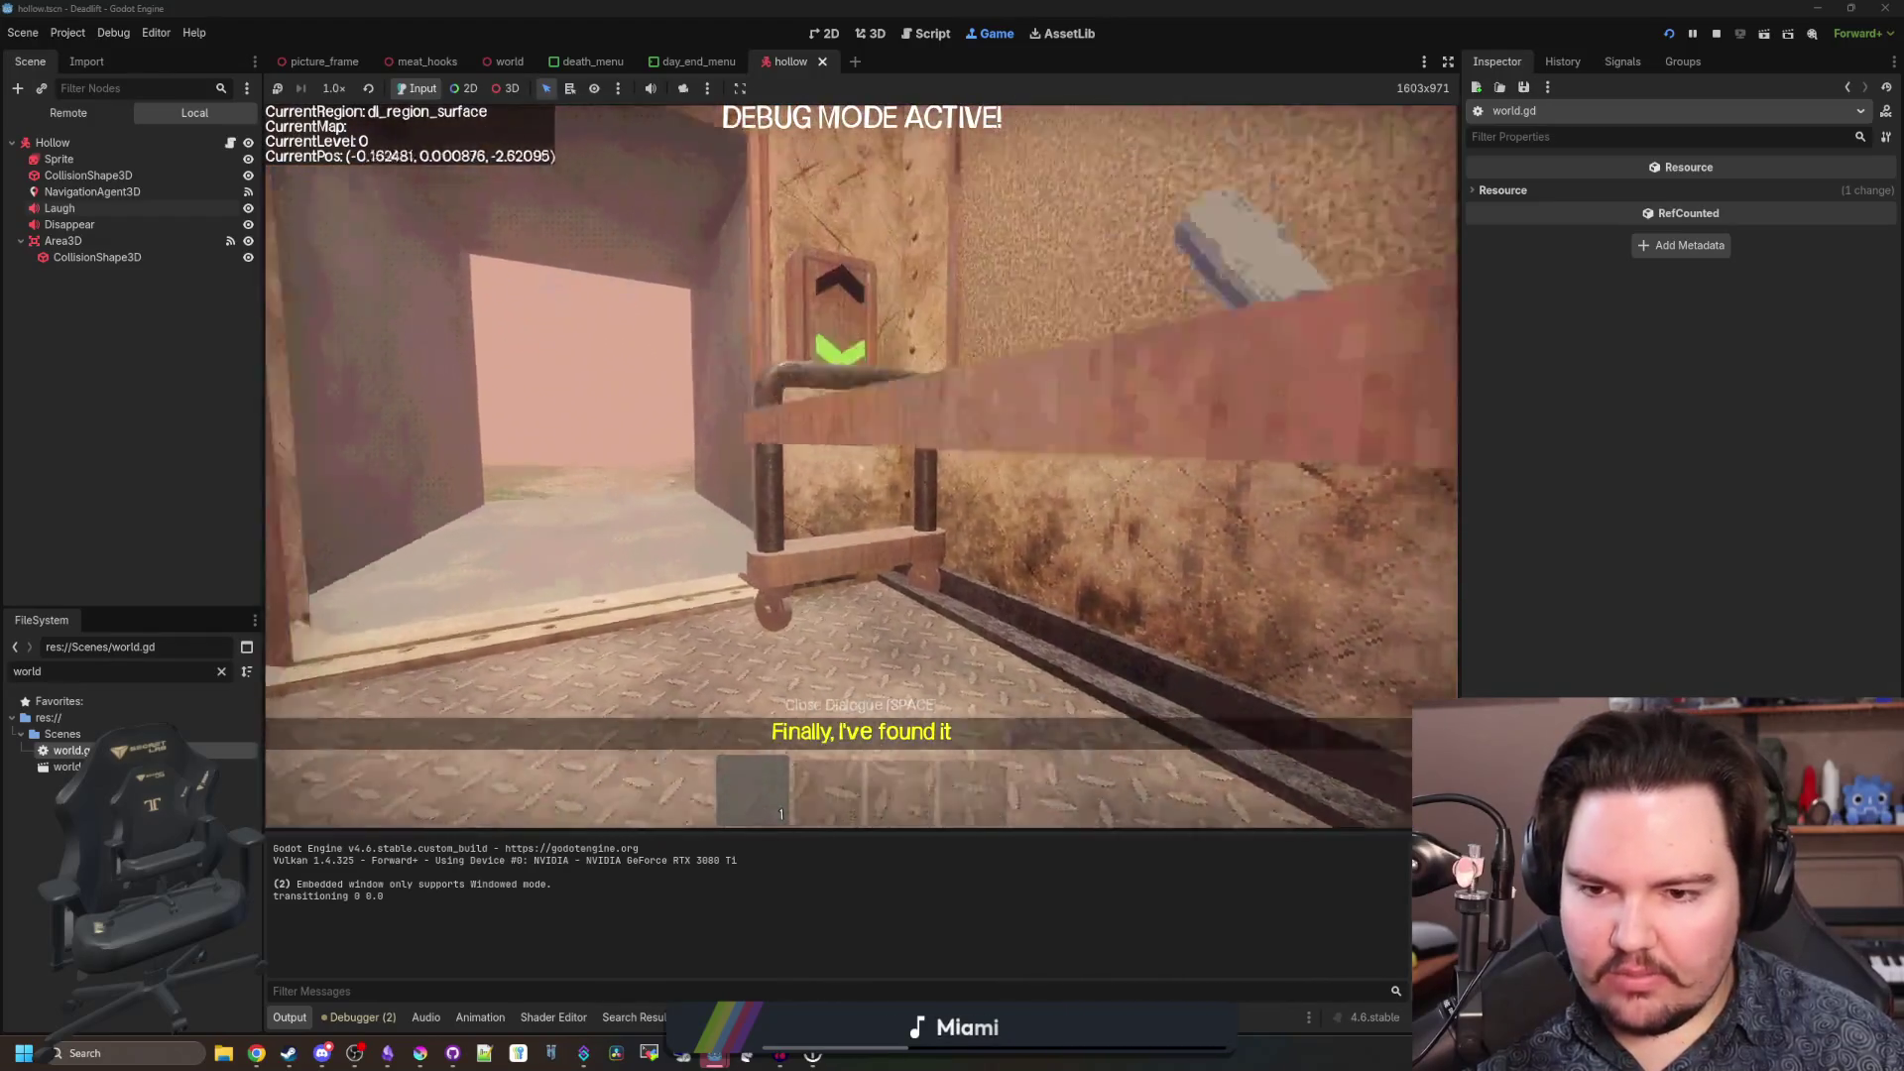
{"action": "key", "text": "e"}
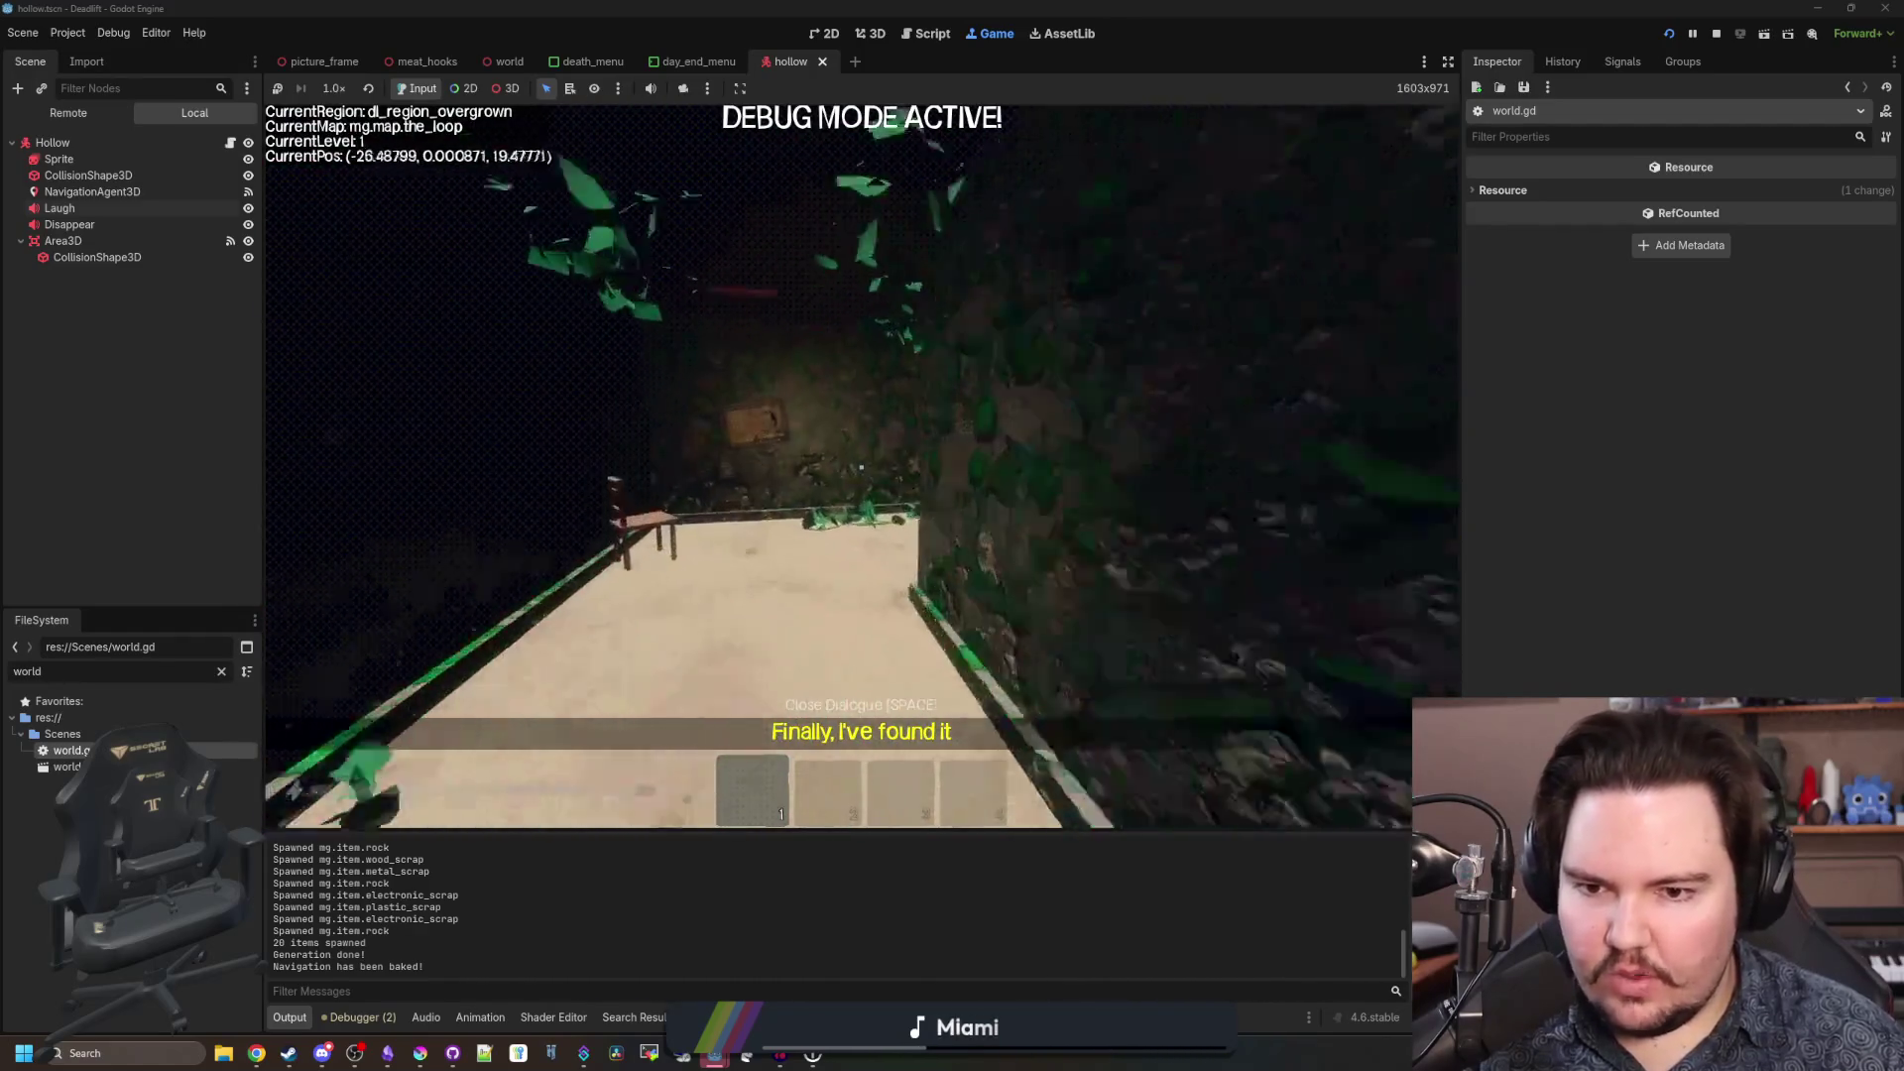
Explore the overgrown corridor and breakroom, picking up the figure and the Sour bag.
{"action": "key", "text": "w"}
{"action": "left_click", "coordinate": [861, 467]}
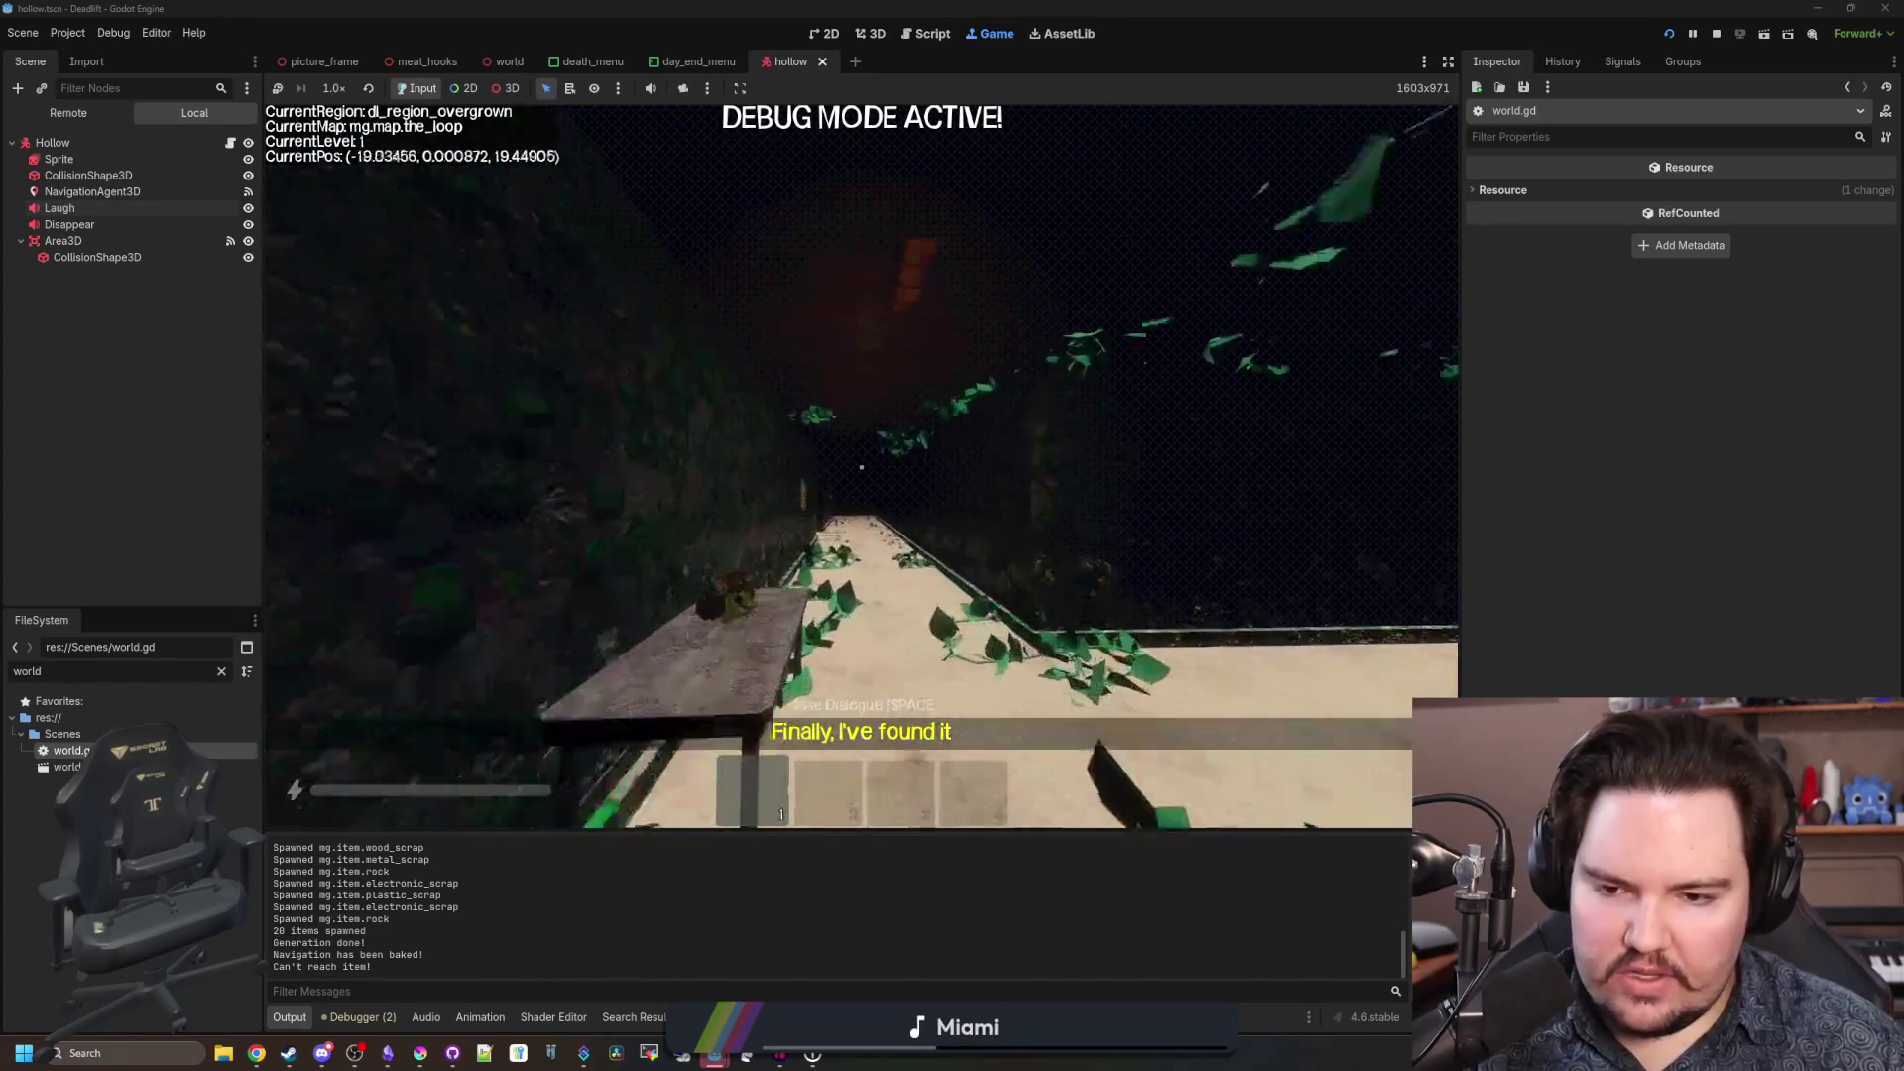
{"action": "key", "text": "w"}
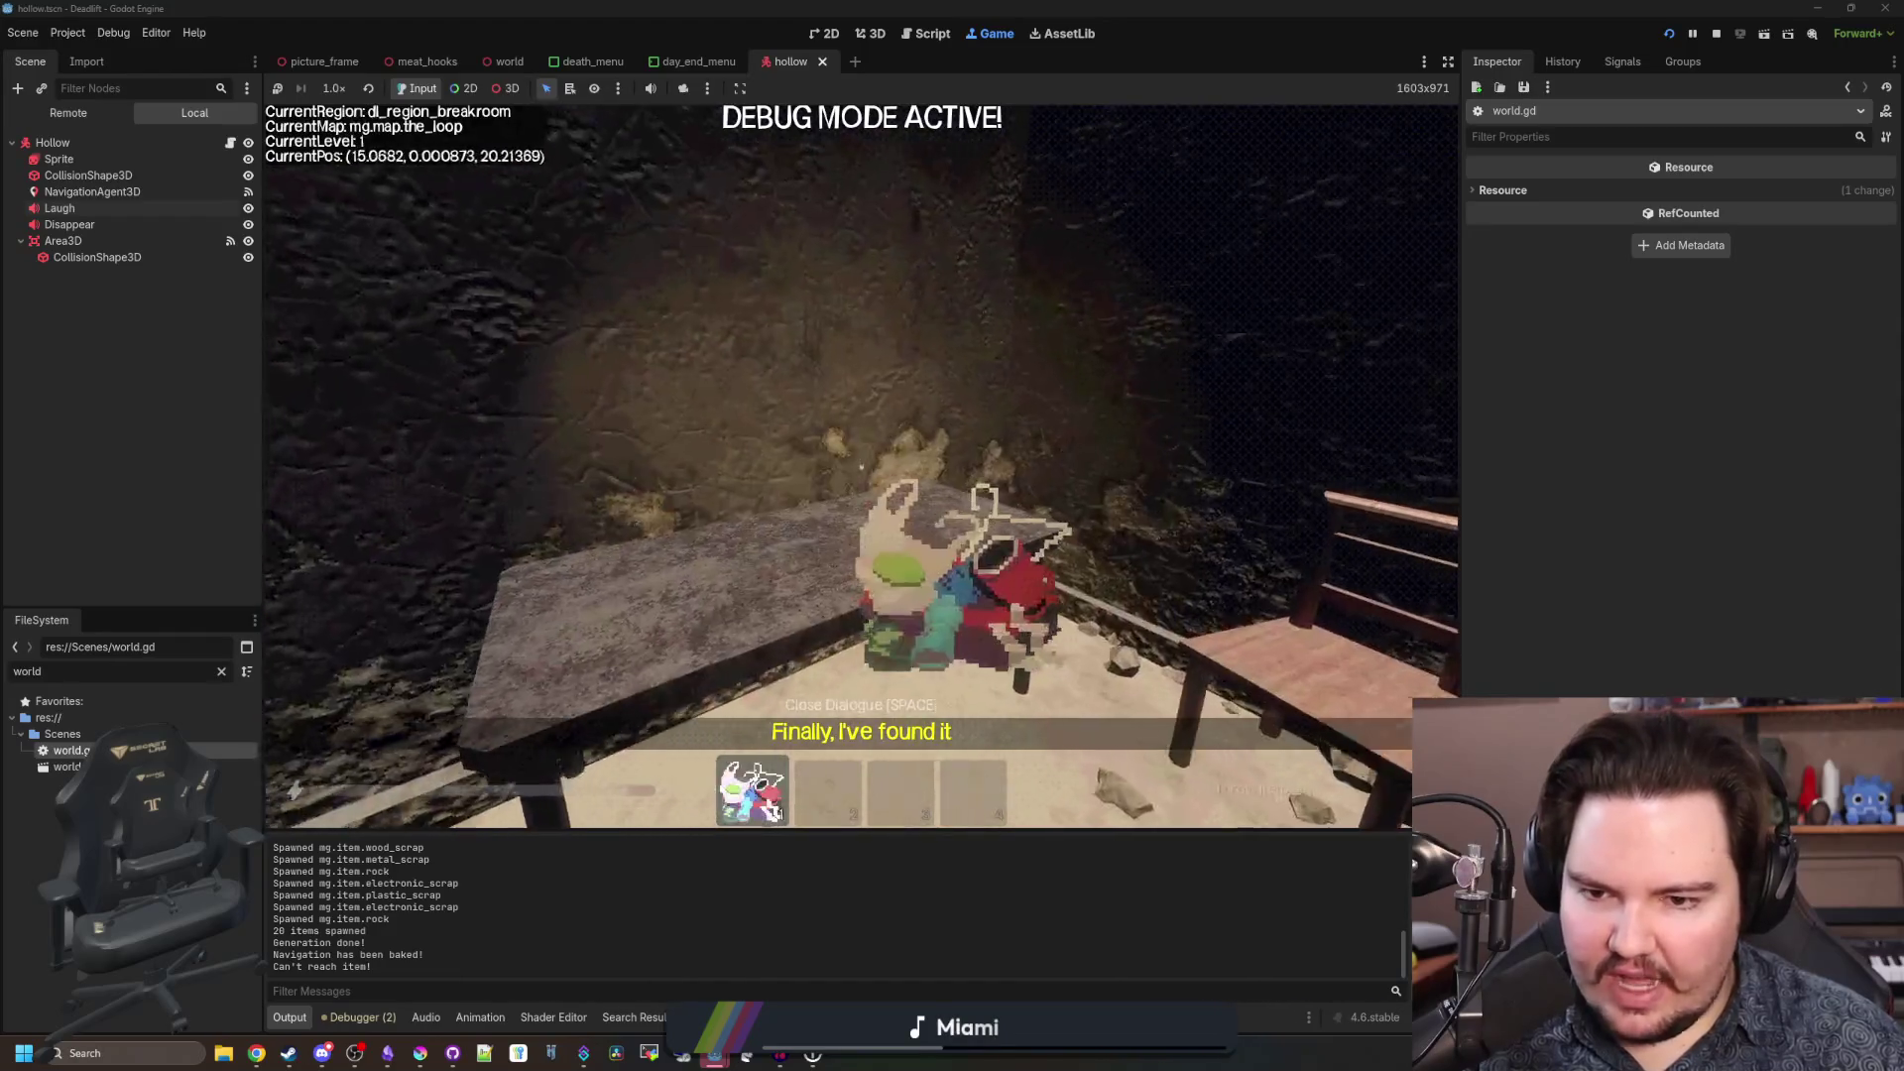
{"action": "key", "text": "e"}
{"action": "key", "text": "w"}
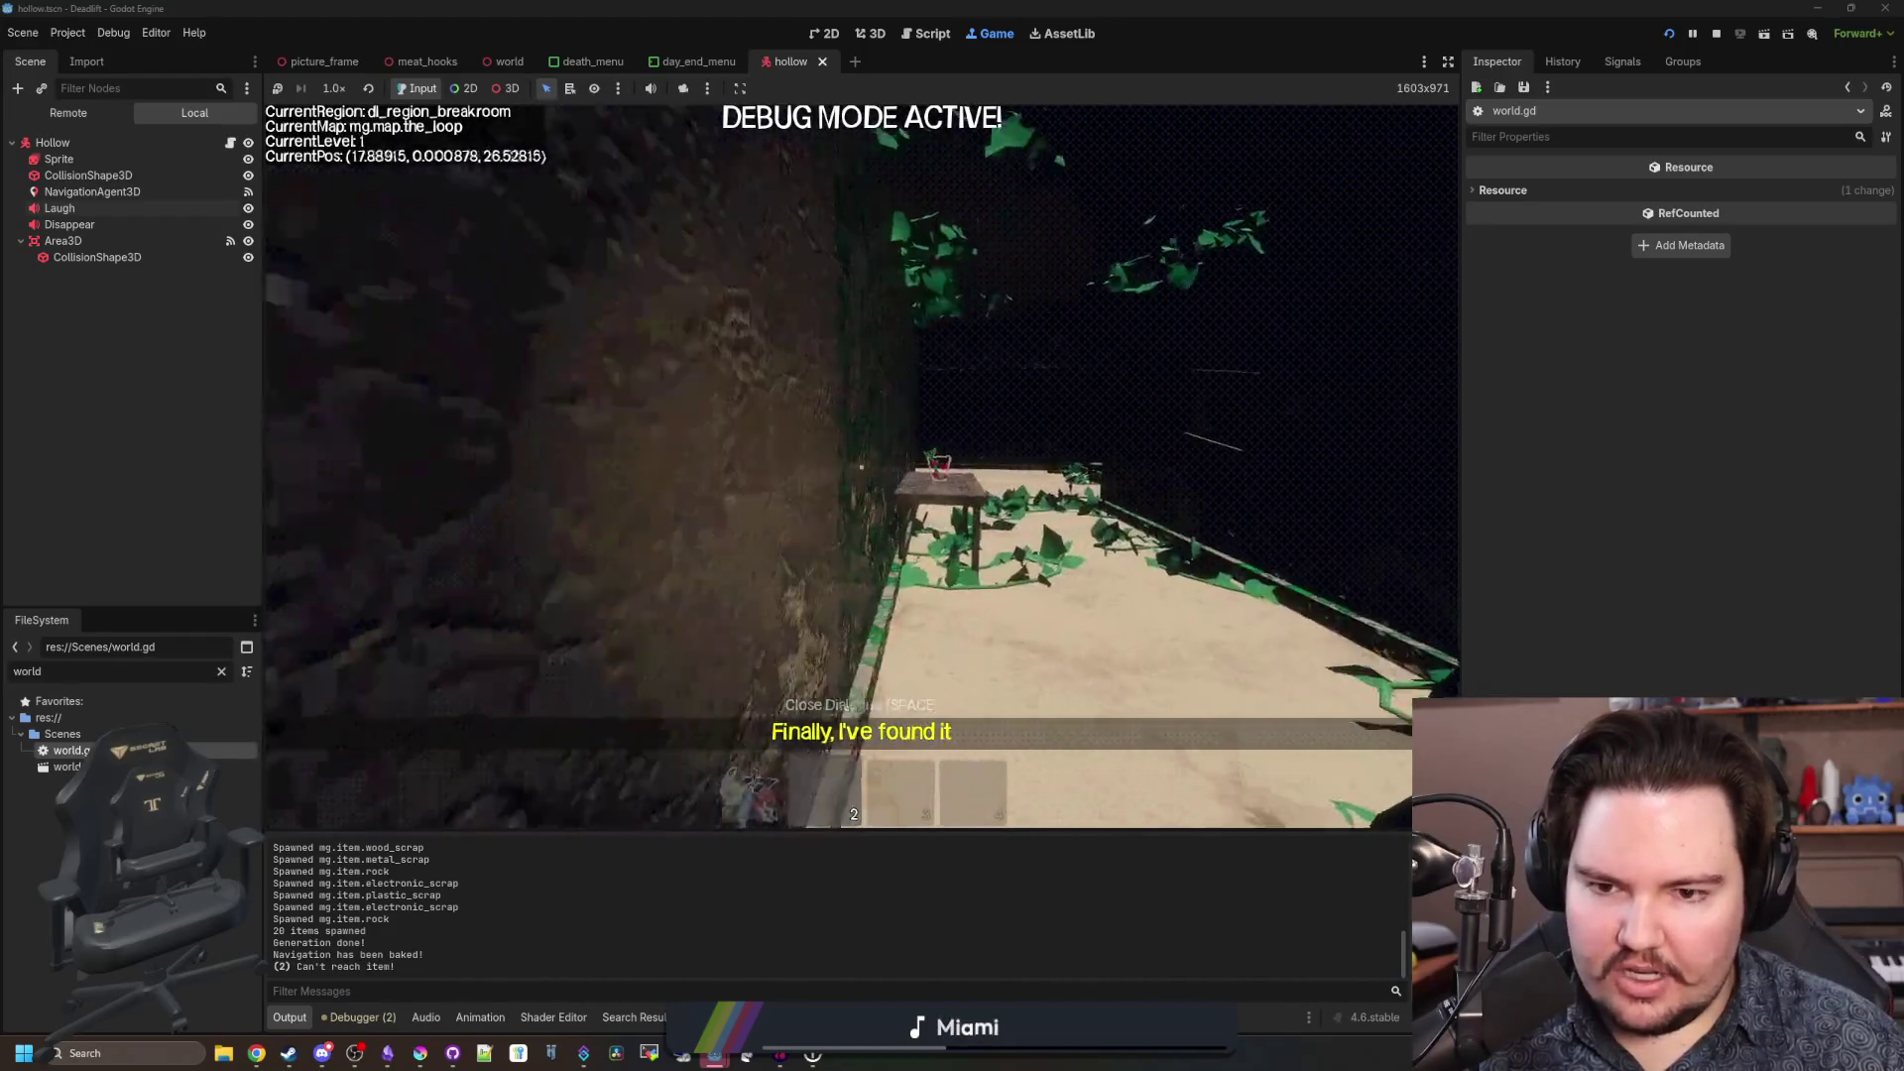
{"action": "key", "text": "w"}
{"action": "key", "text": "w"}
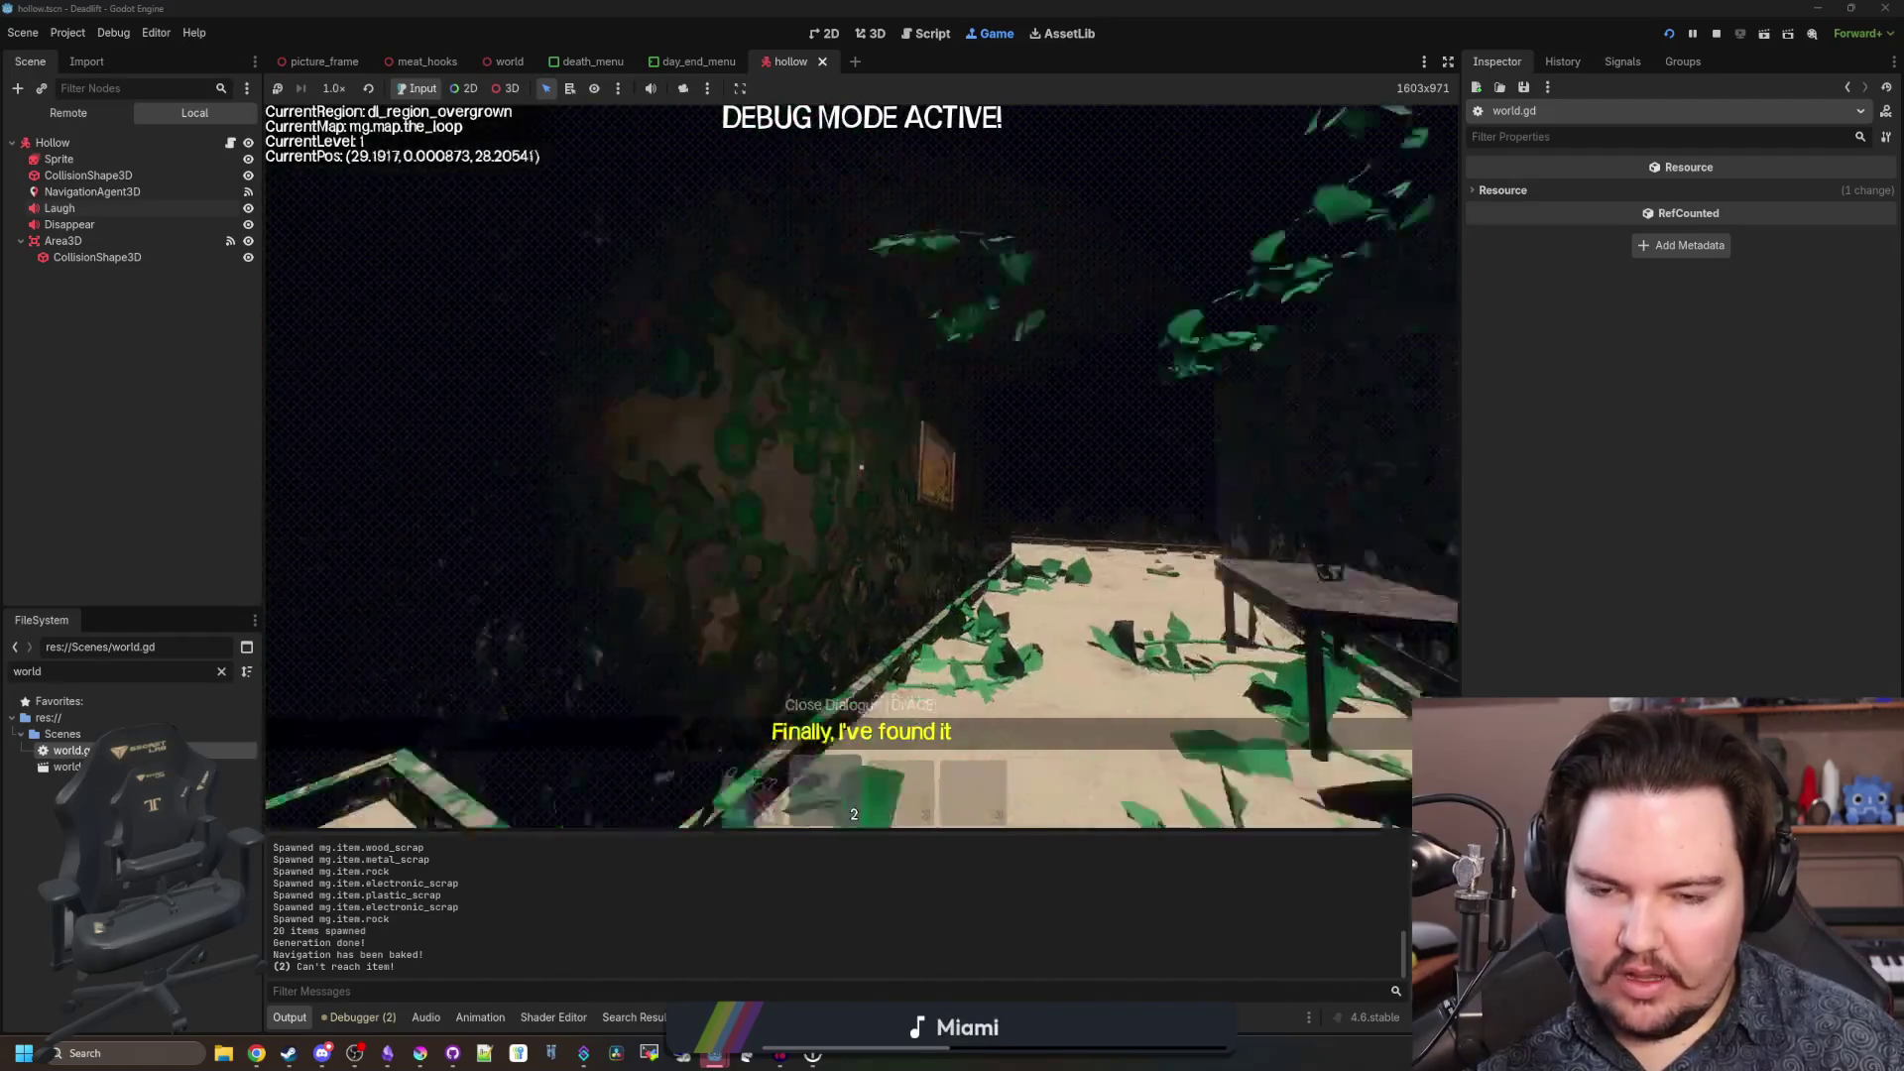
{"action": "key", "text": "w"}
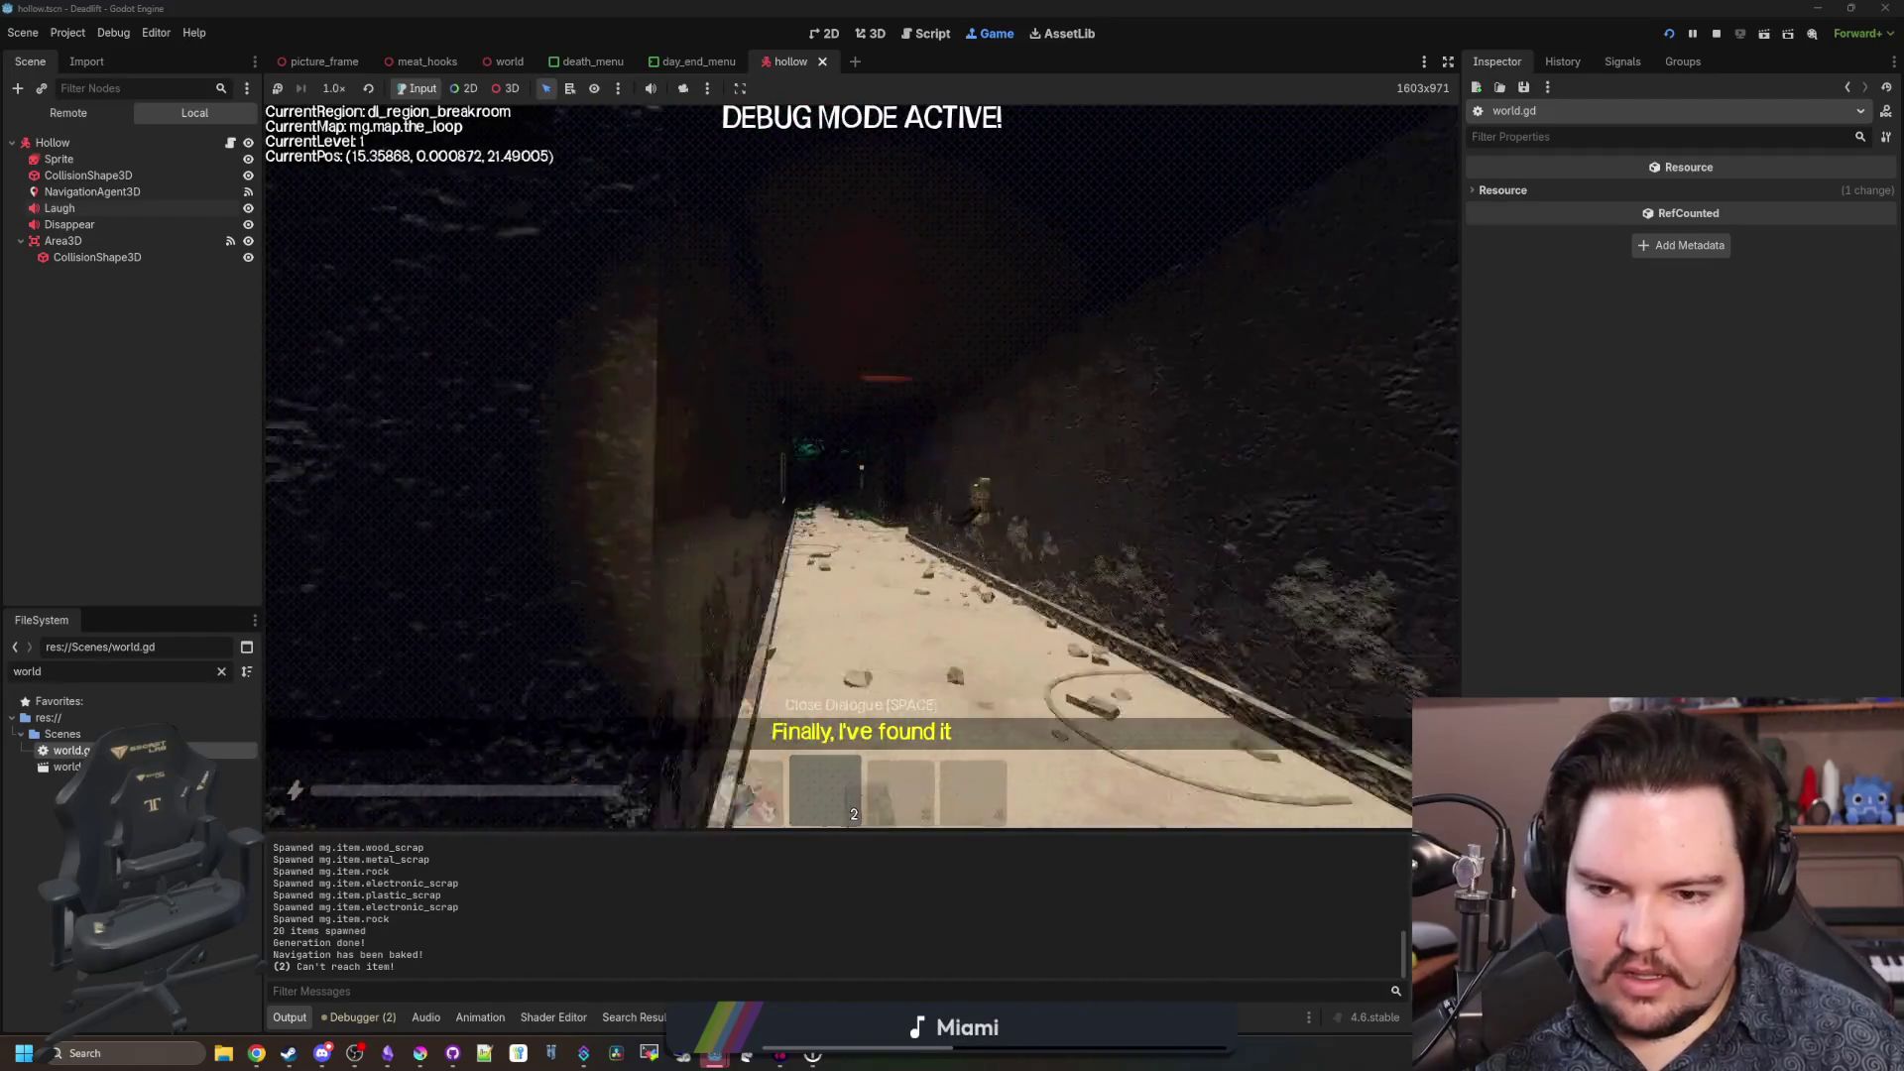
{"action": "key", "text": "w"}
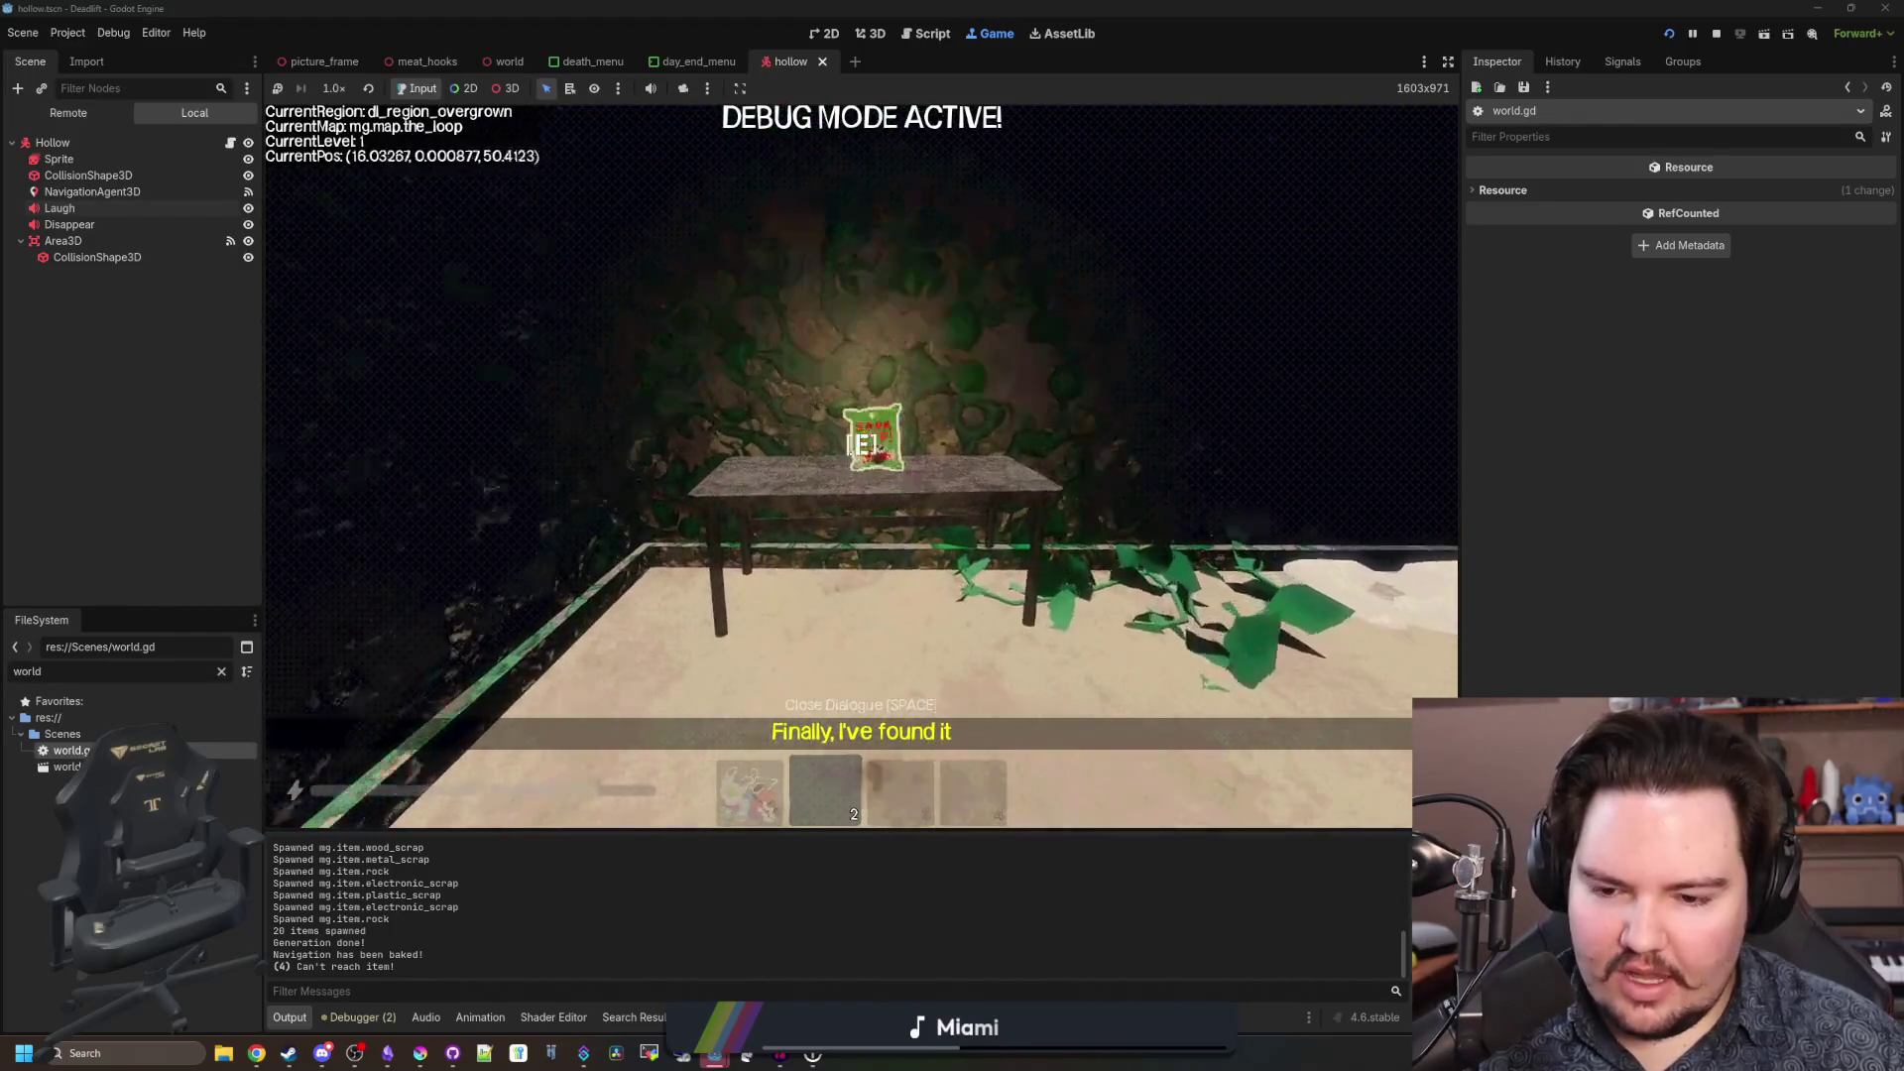
{"action": "key", "text": "e"}
{"action": "key", "text": "w"}
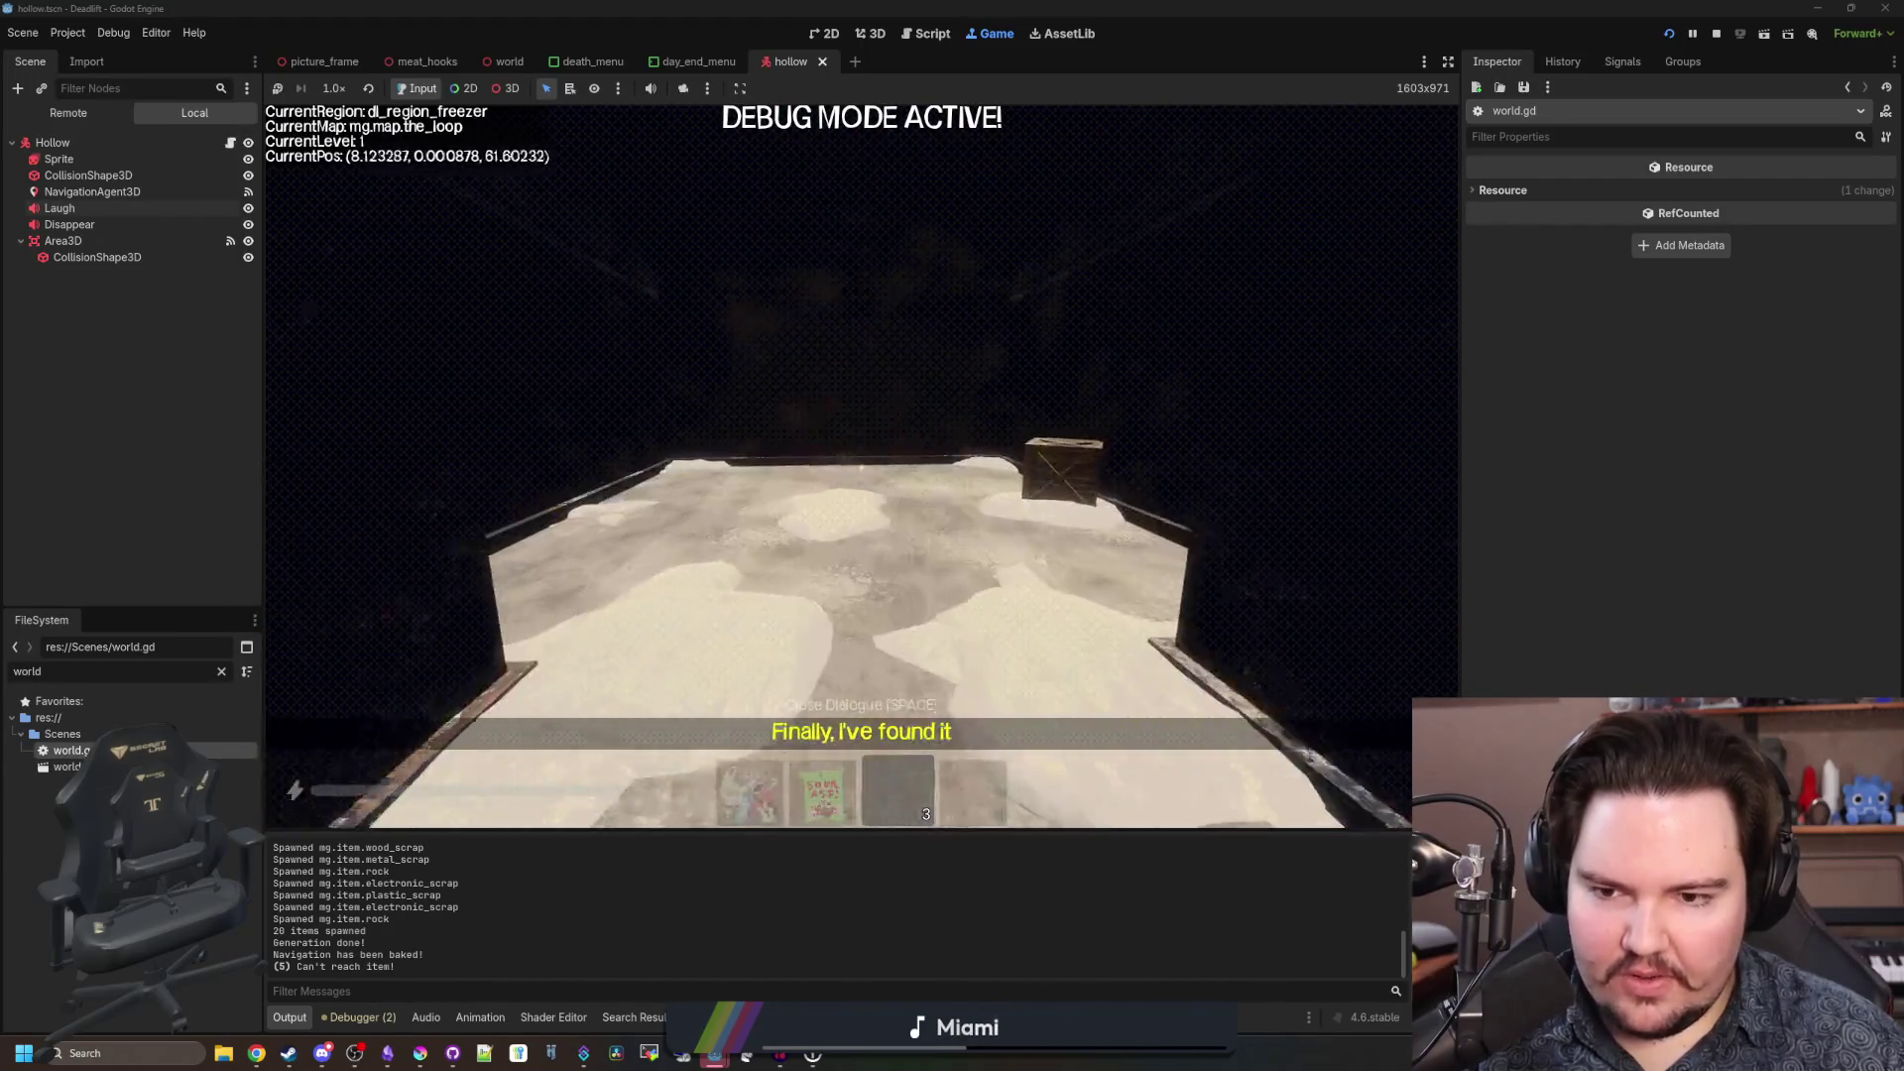
Search the freezer shelves for logs and meat, and throw the figure at the monster.
{"action": "key", "text": "w"}
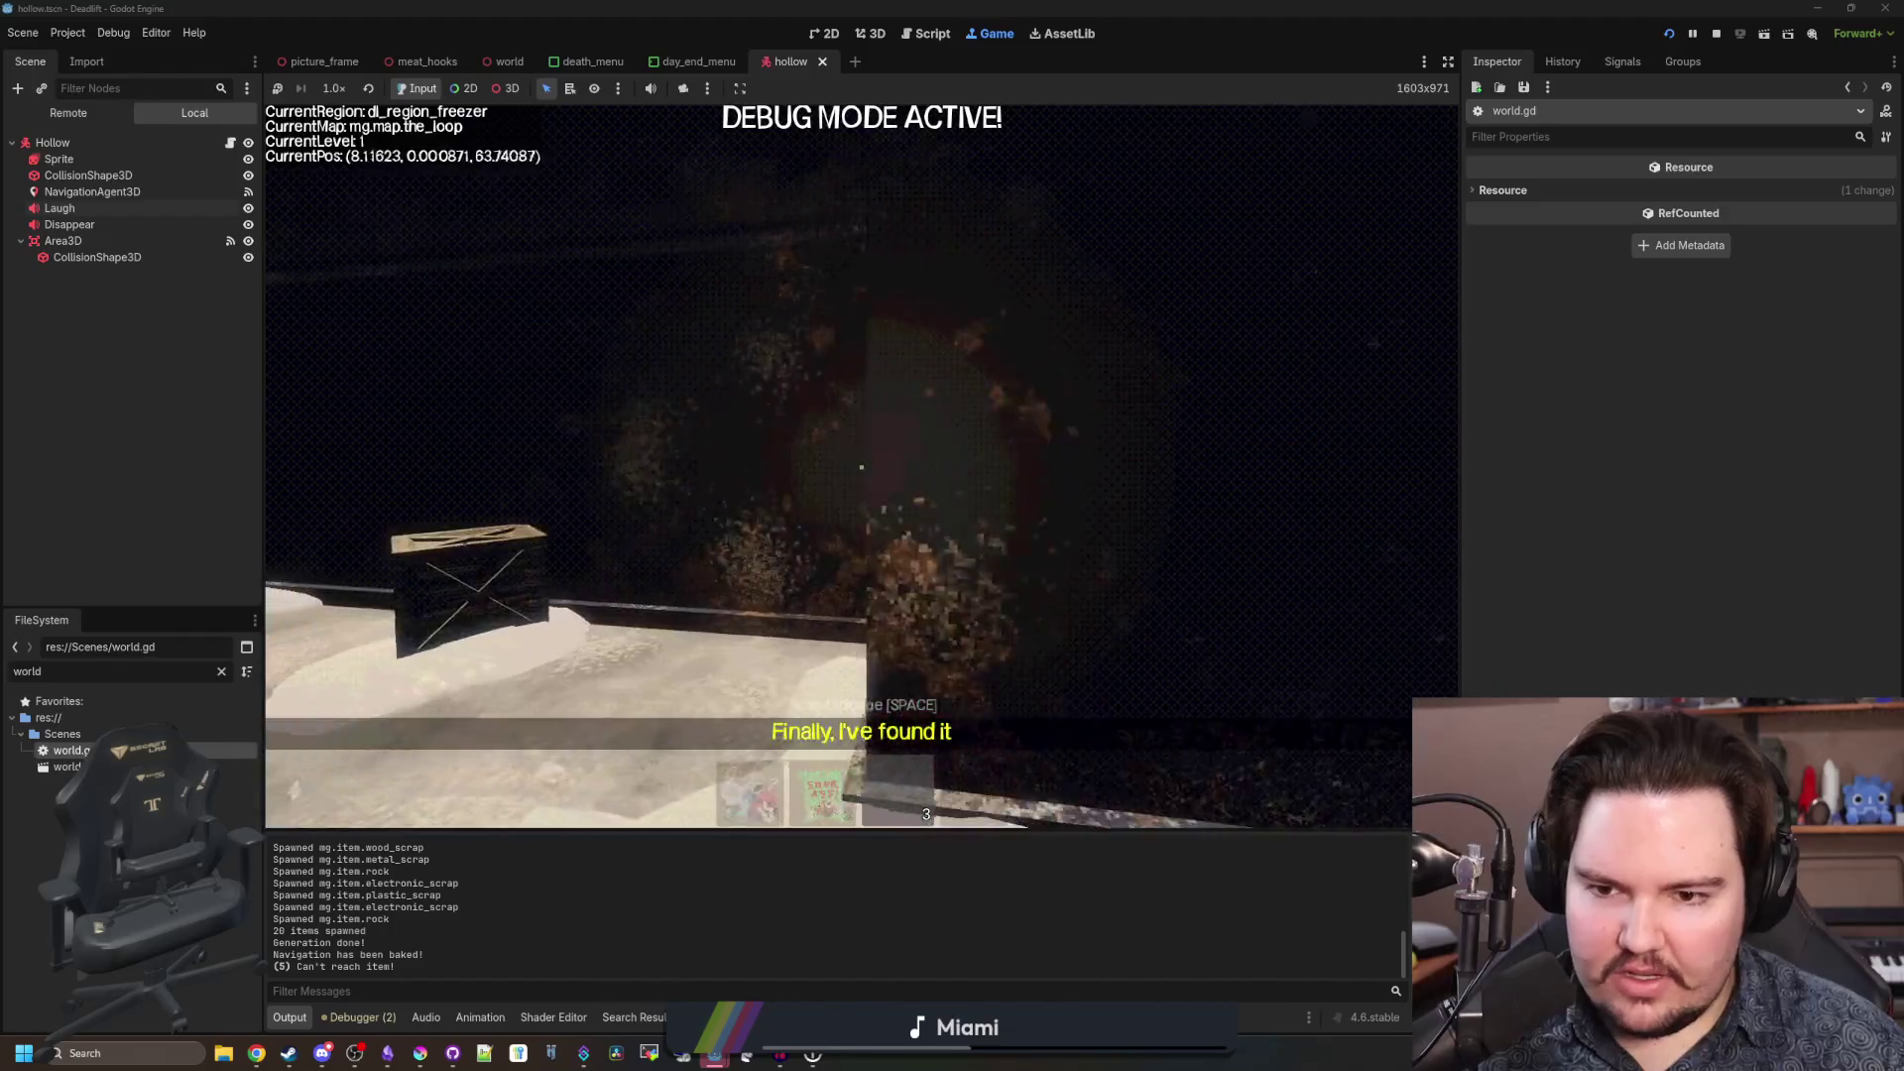
{"action": "key", "text": "w"}
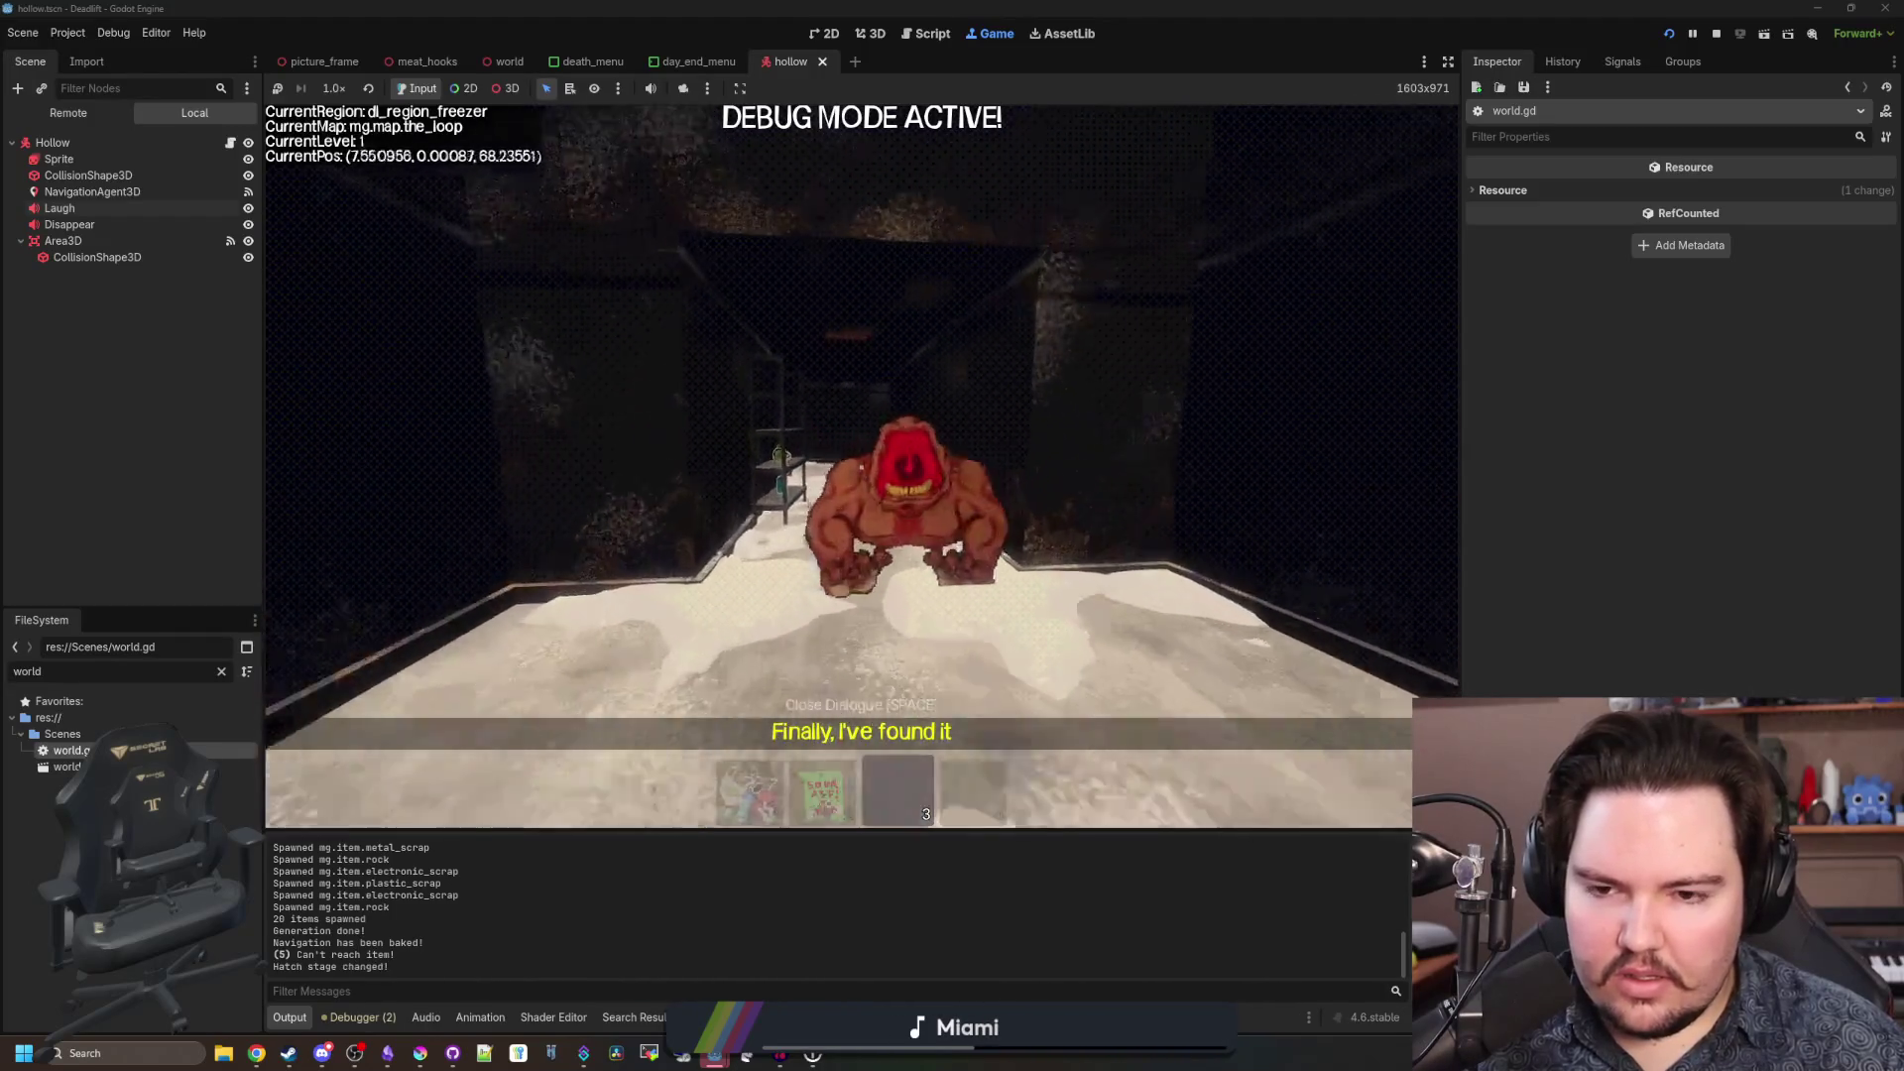
{"action": "key", "text": "w"}
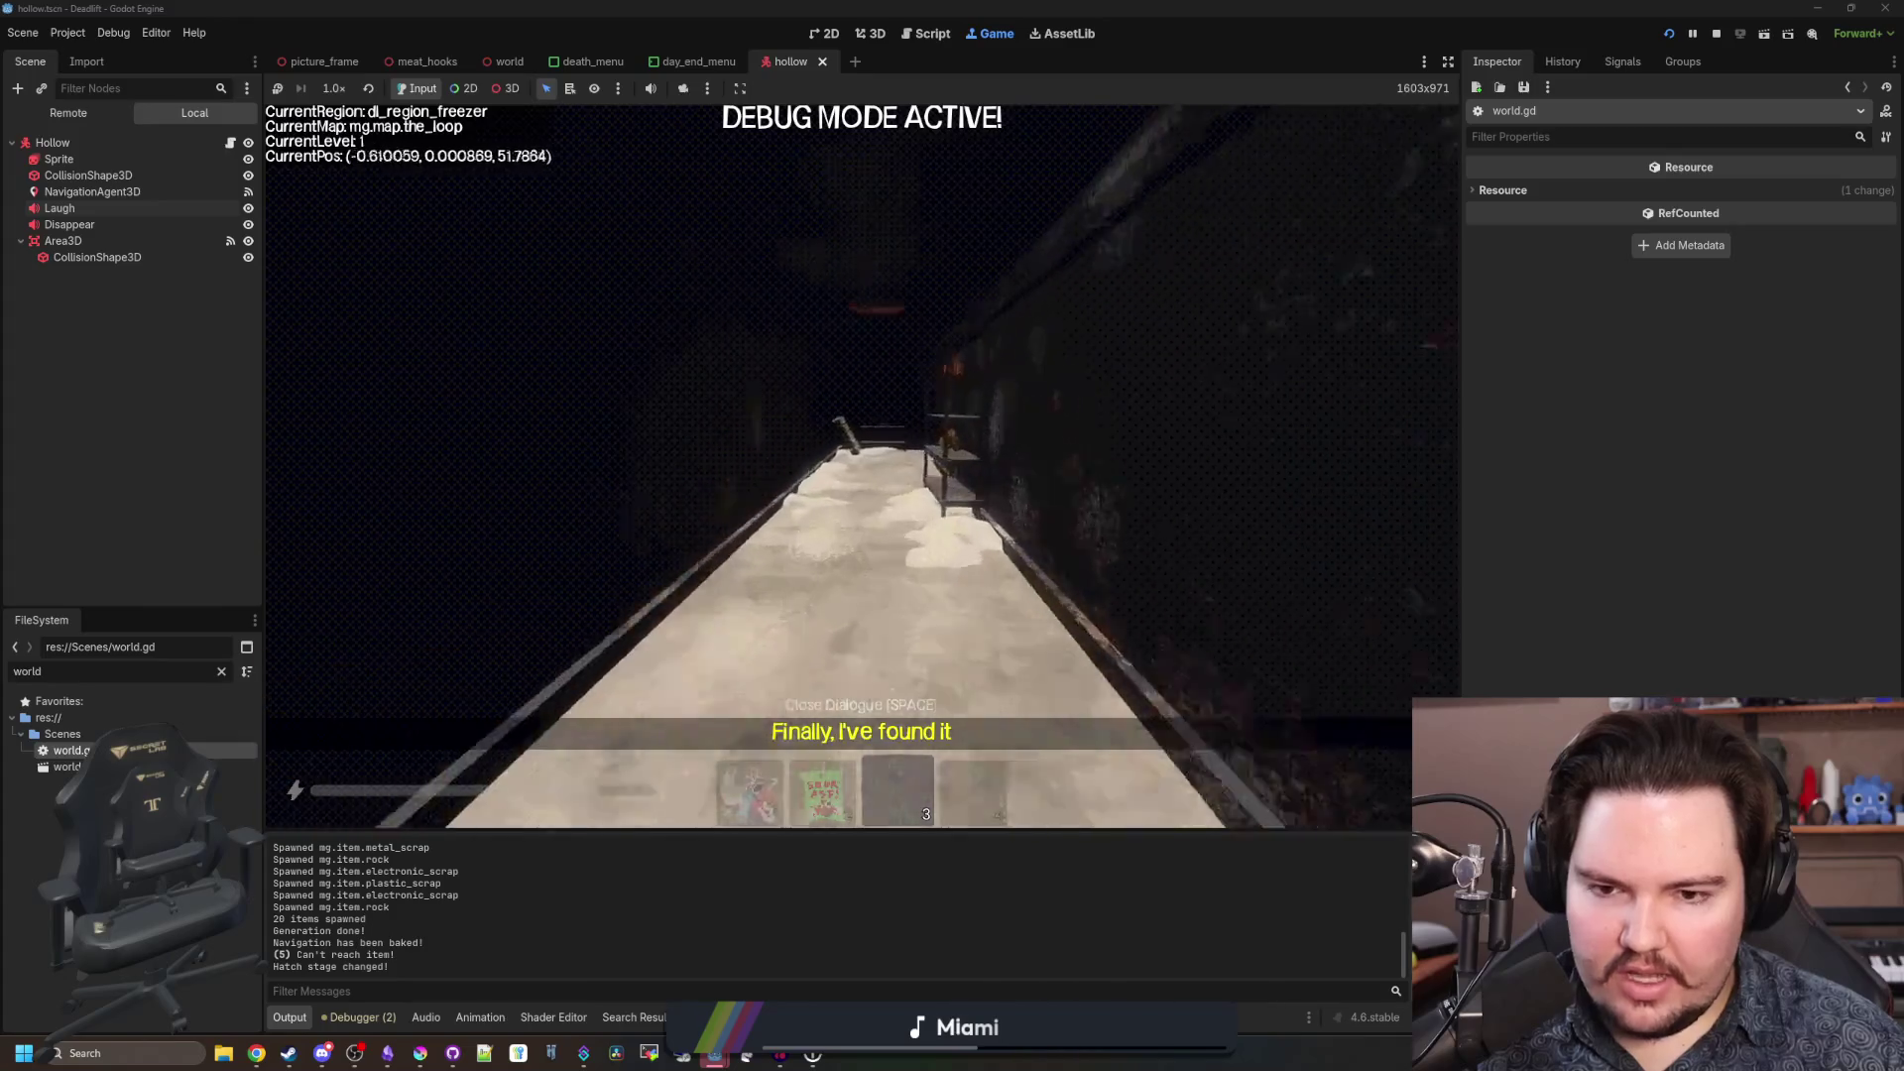
{"action": "key", "text": "w"}
{"action": "key", "text": "e"}
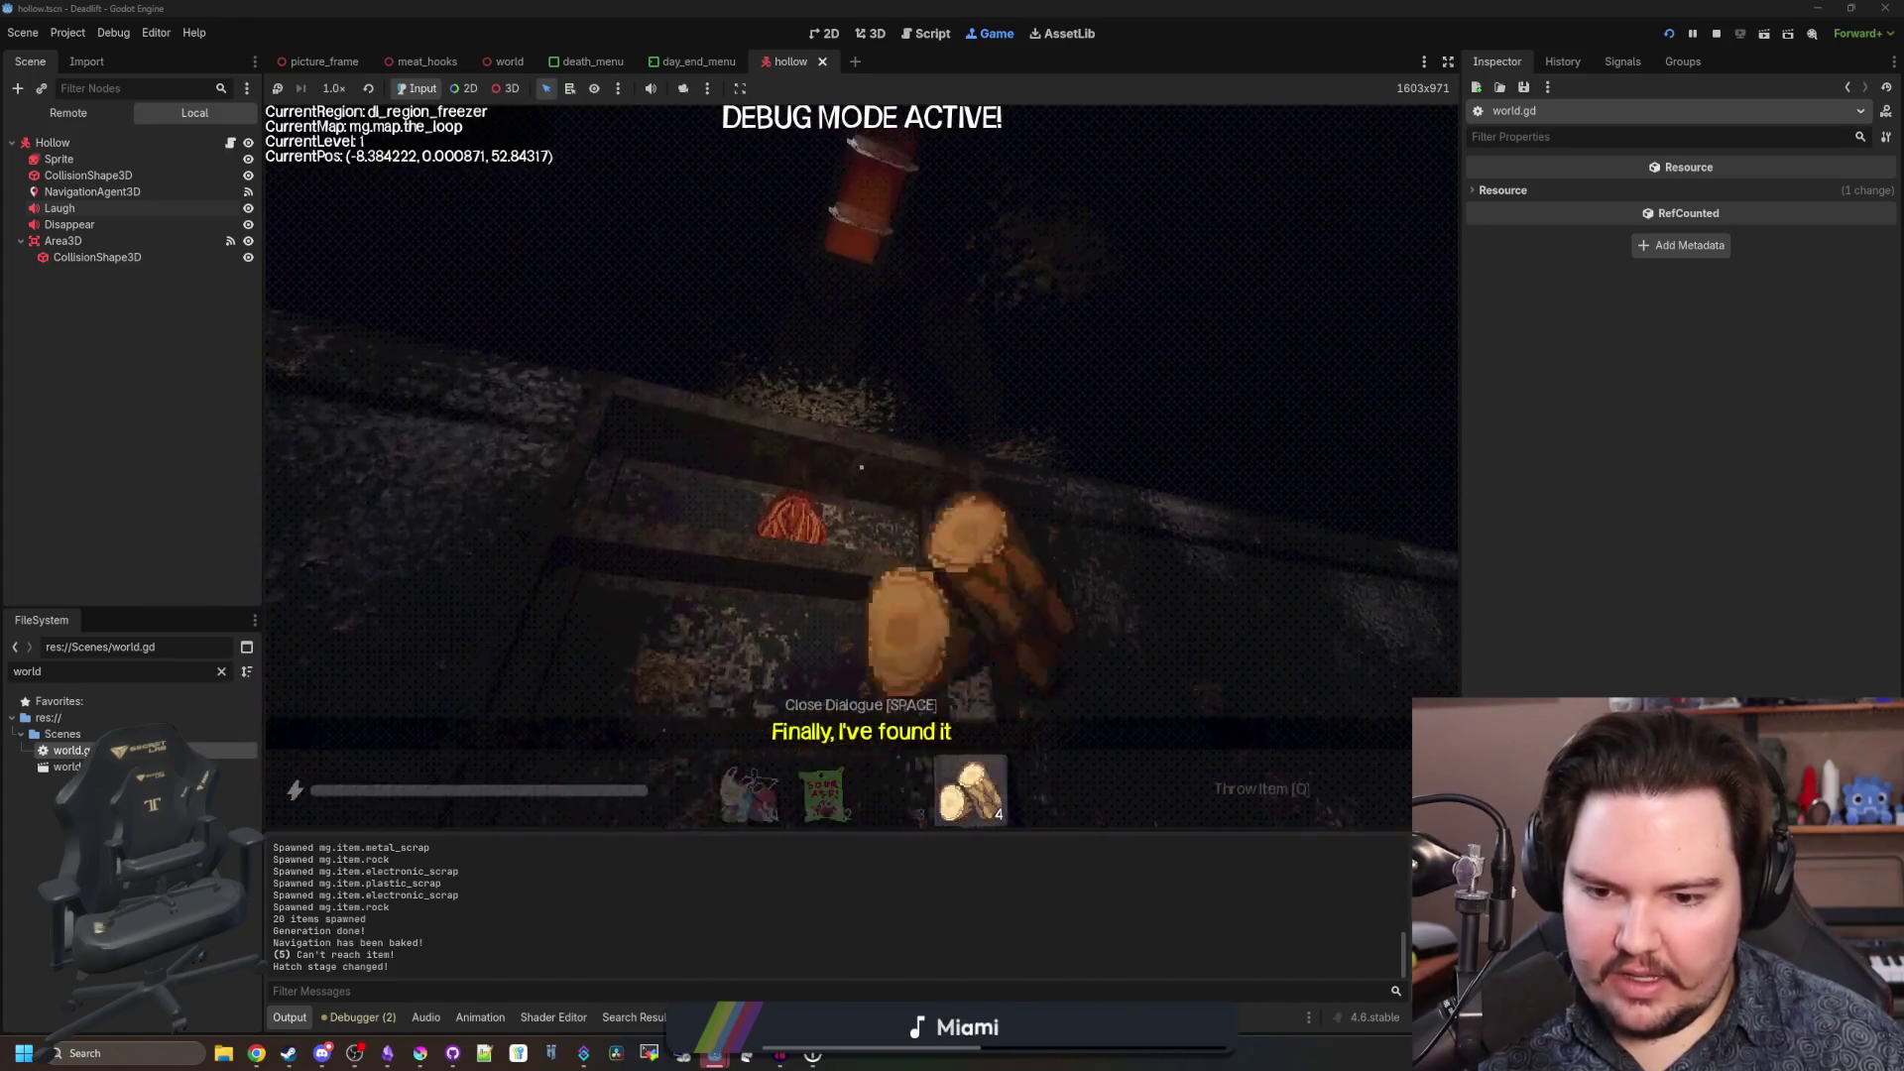
{"action": "key", "text": "e"}
{"action": "scroll", "coordinate": [861, 466], "scroll_direction": "up", "scroll_amount": 2}
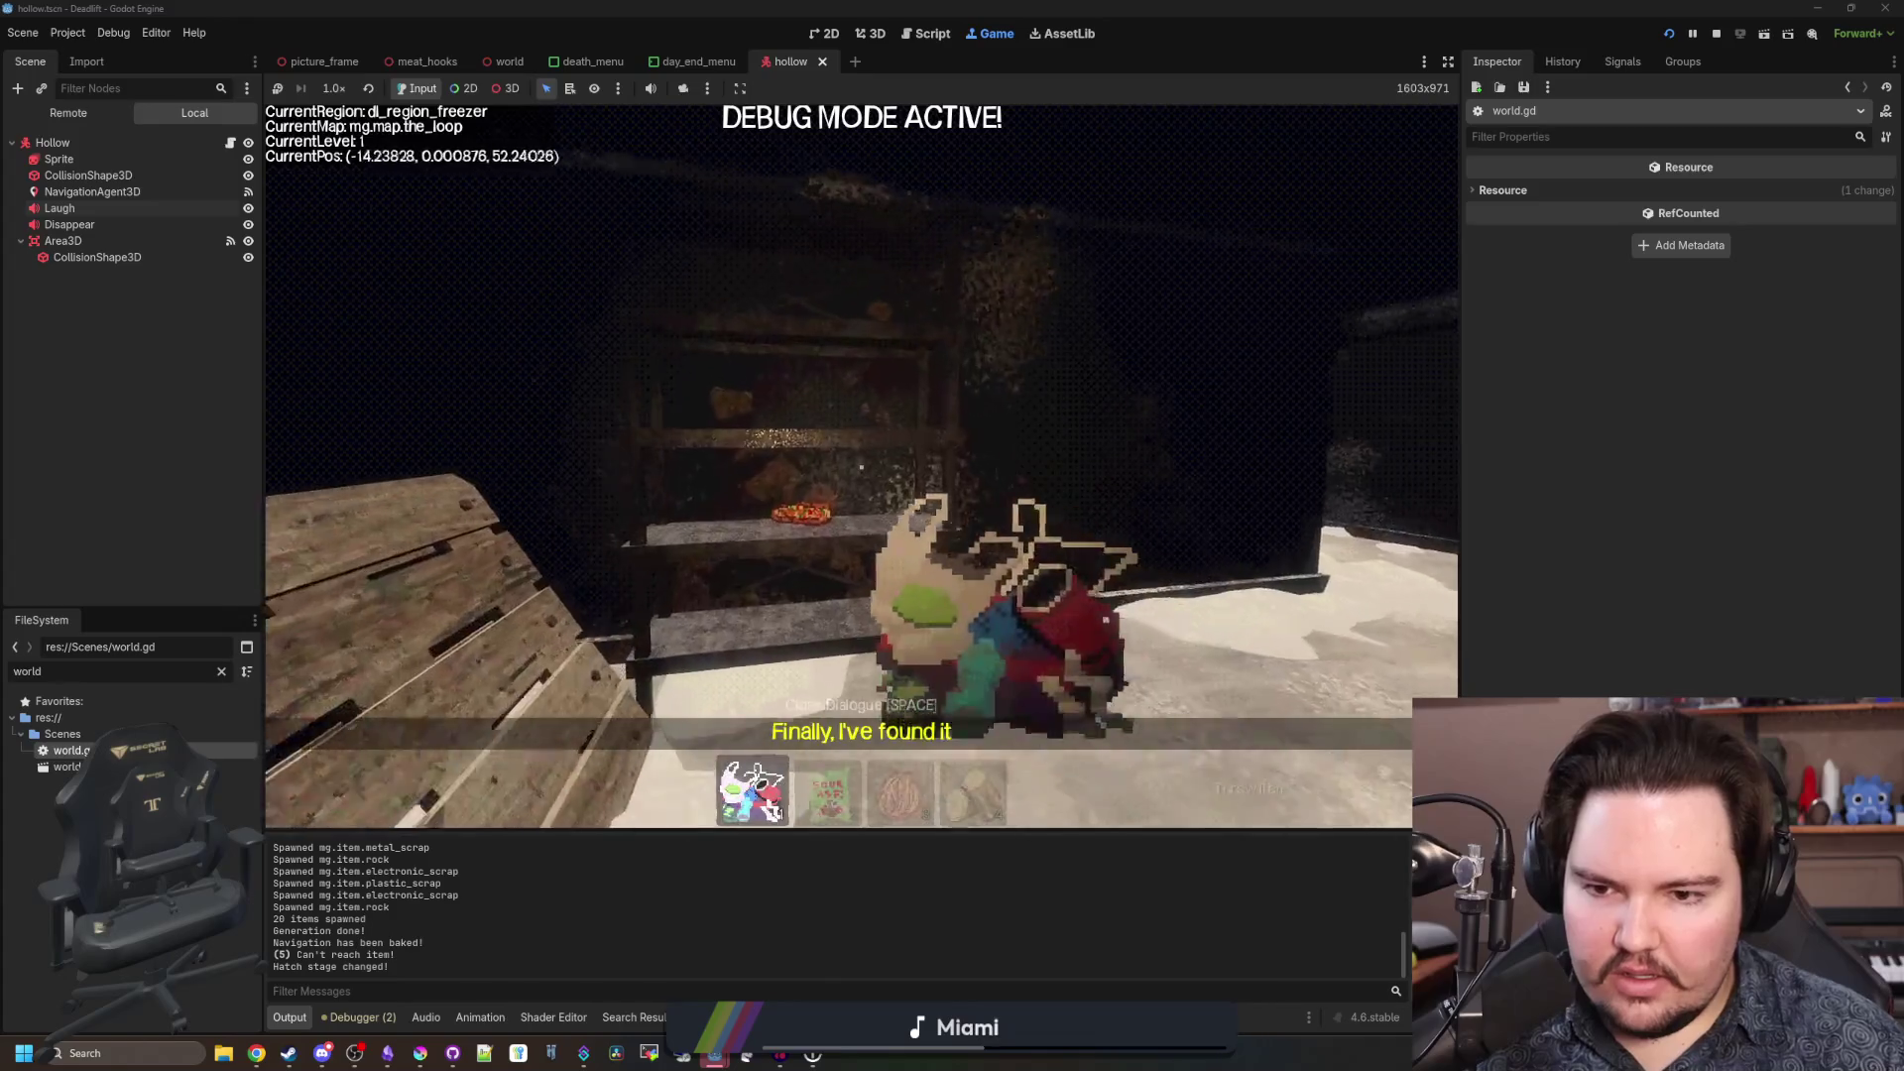
{"action": "key", "text": "w"}
{"action": "key", "text": "w"}
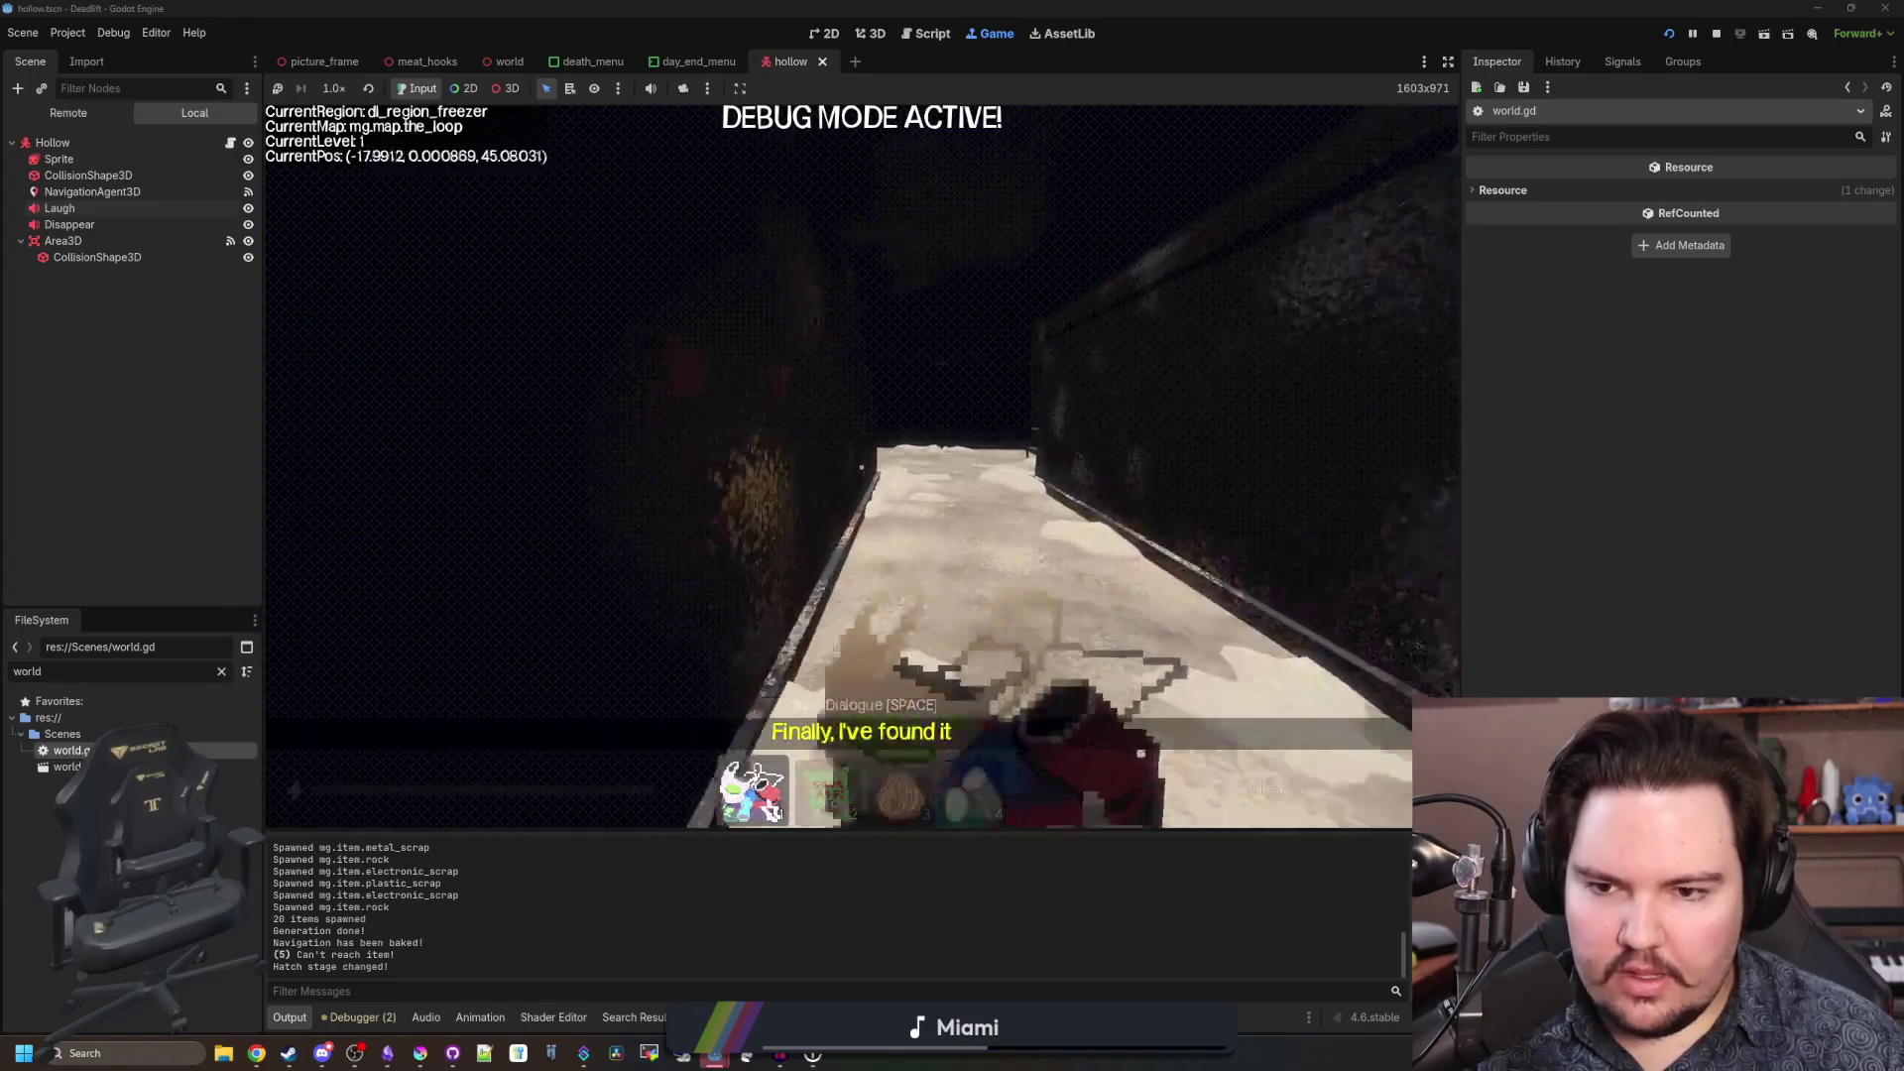
{"action": "key", "text": "w"}
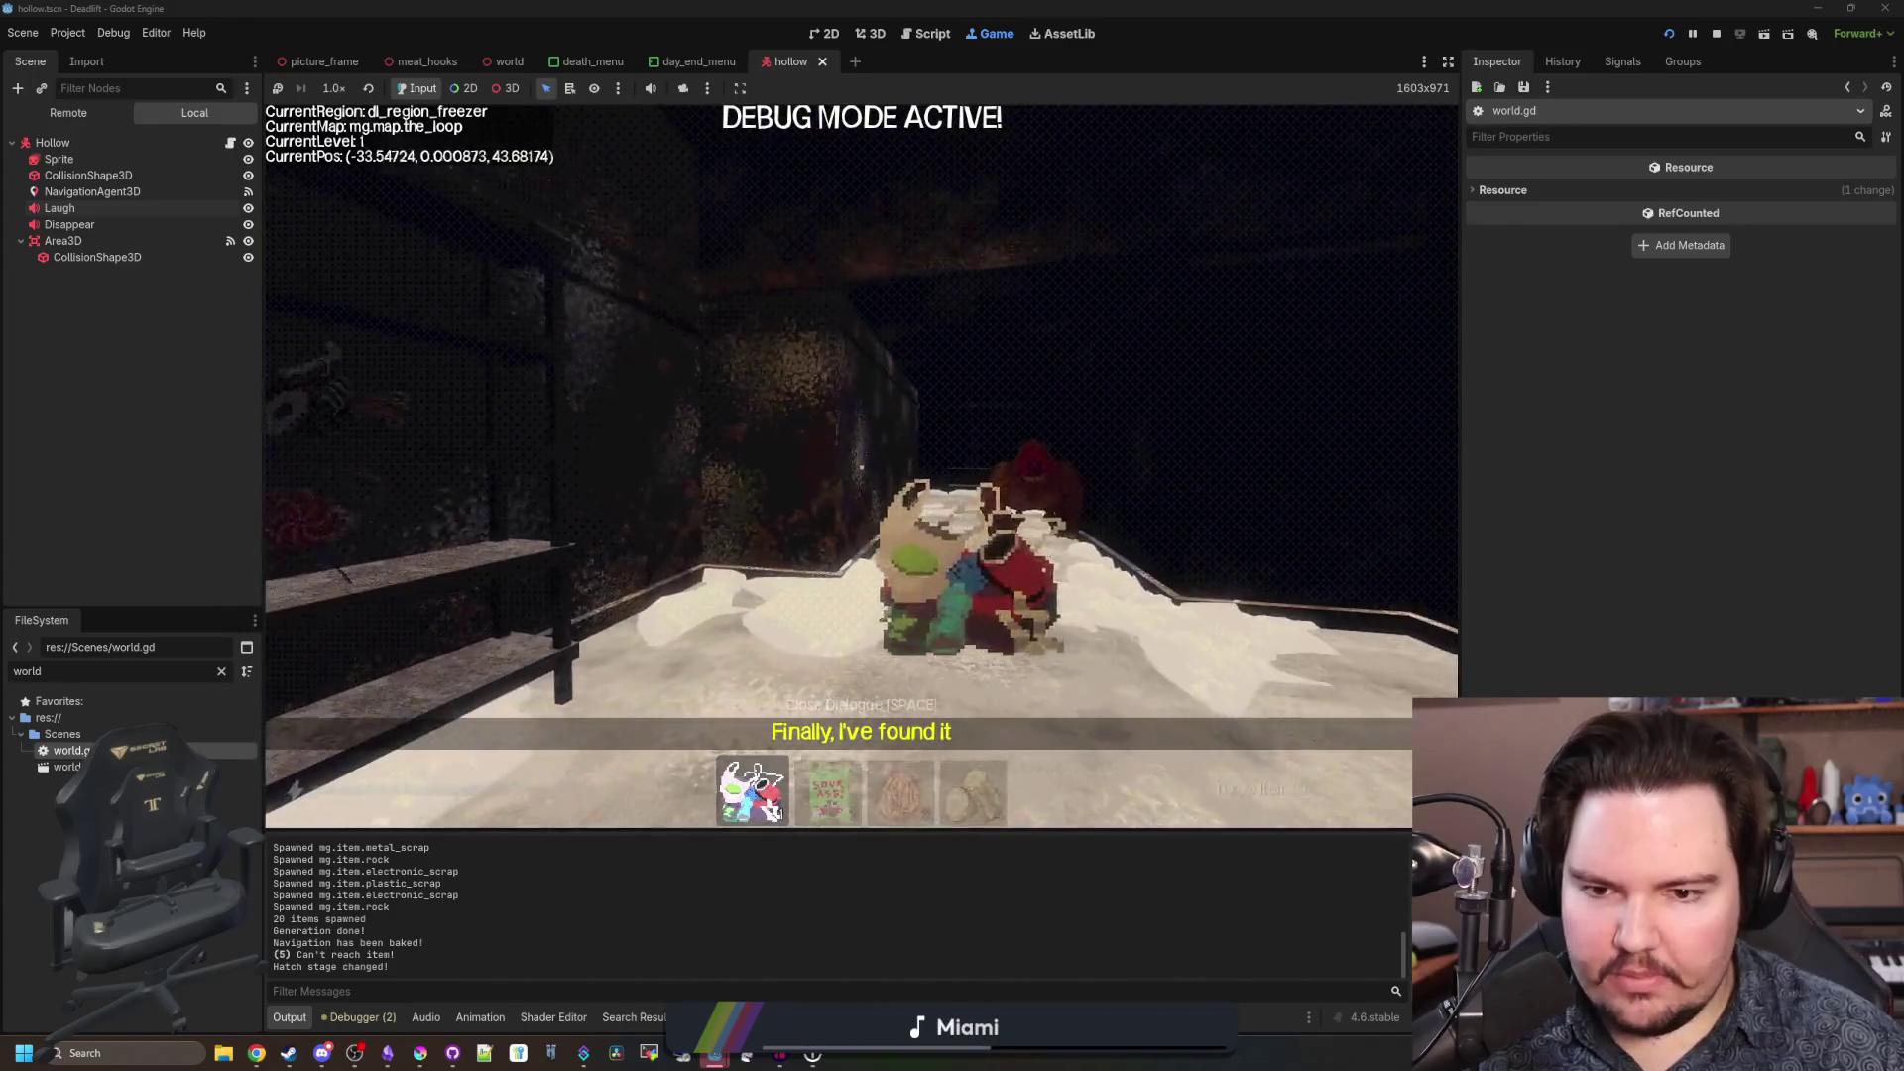
{"action": "key", "text": "2"}
{"action": "key", "text": "w"}
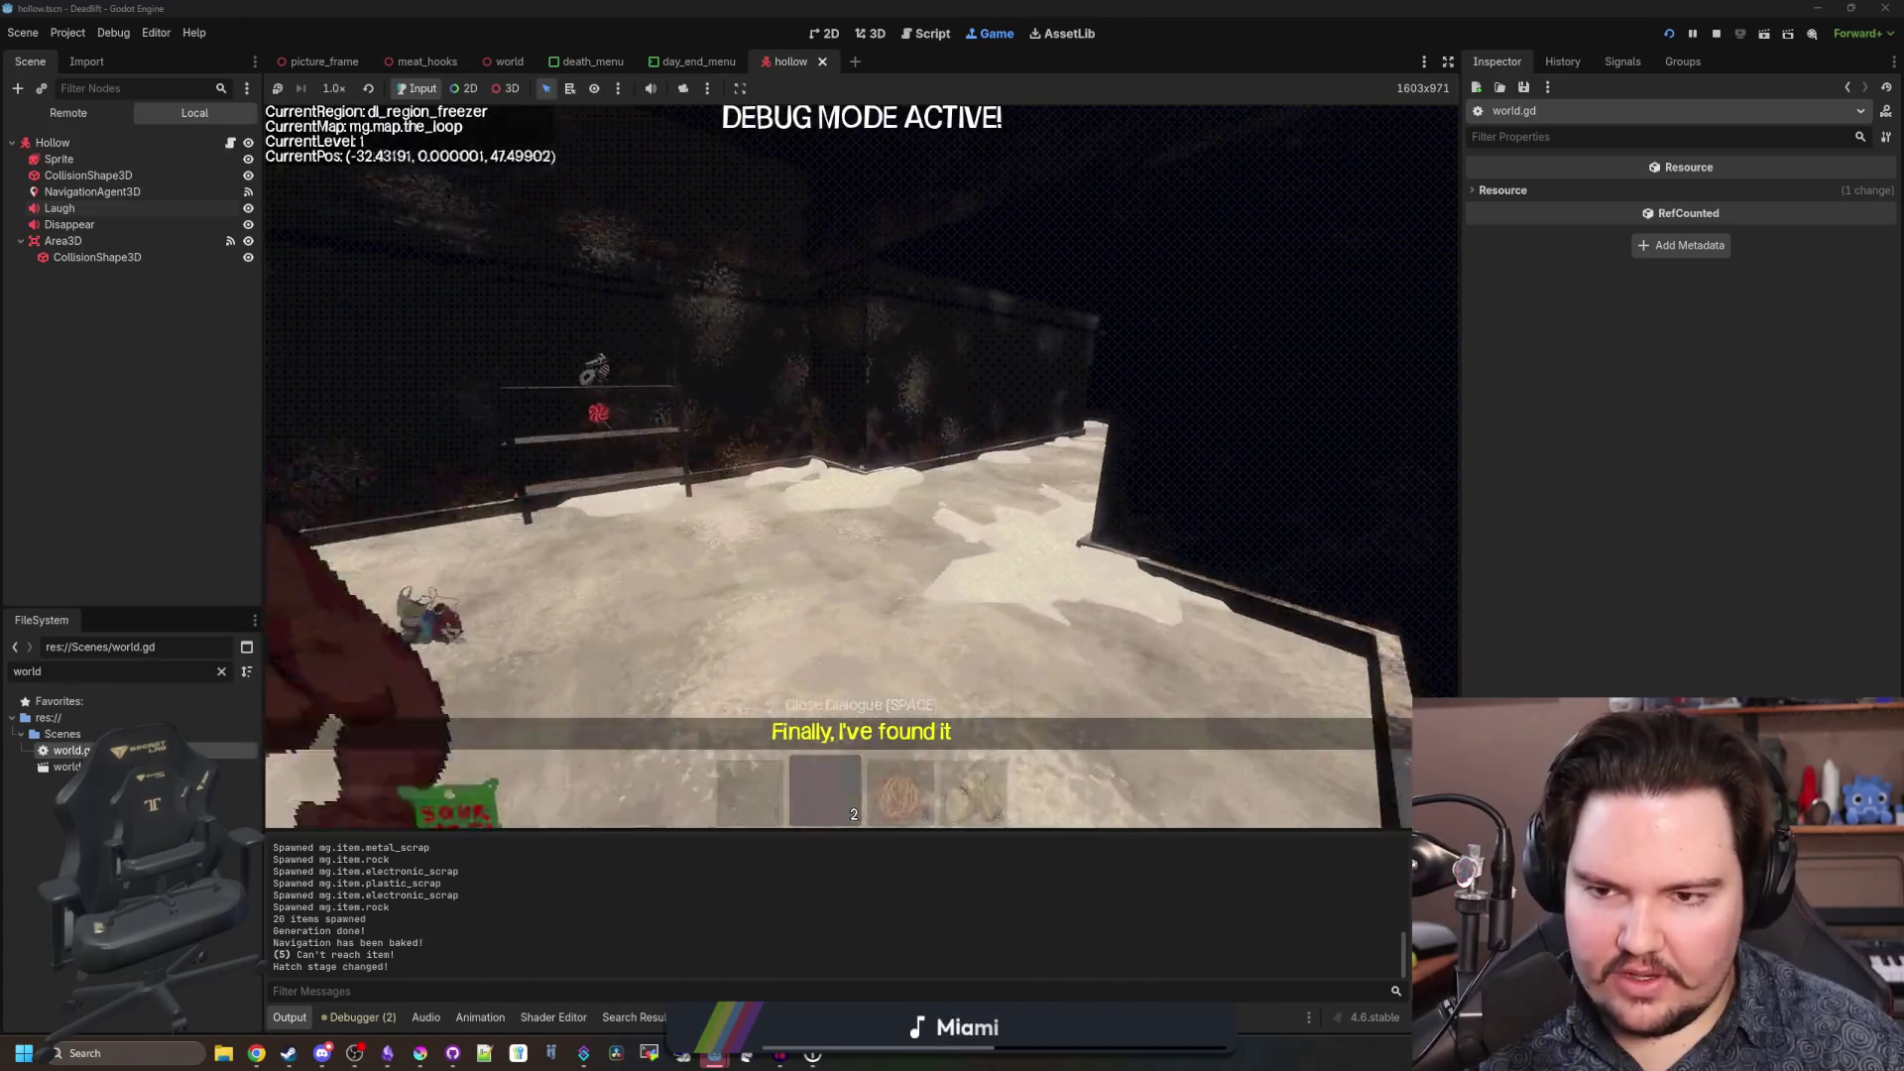
{"action": "key", "text": "w"}
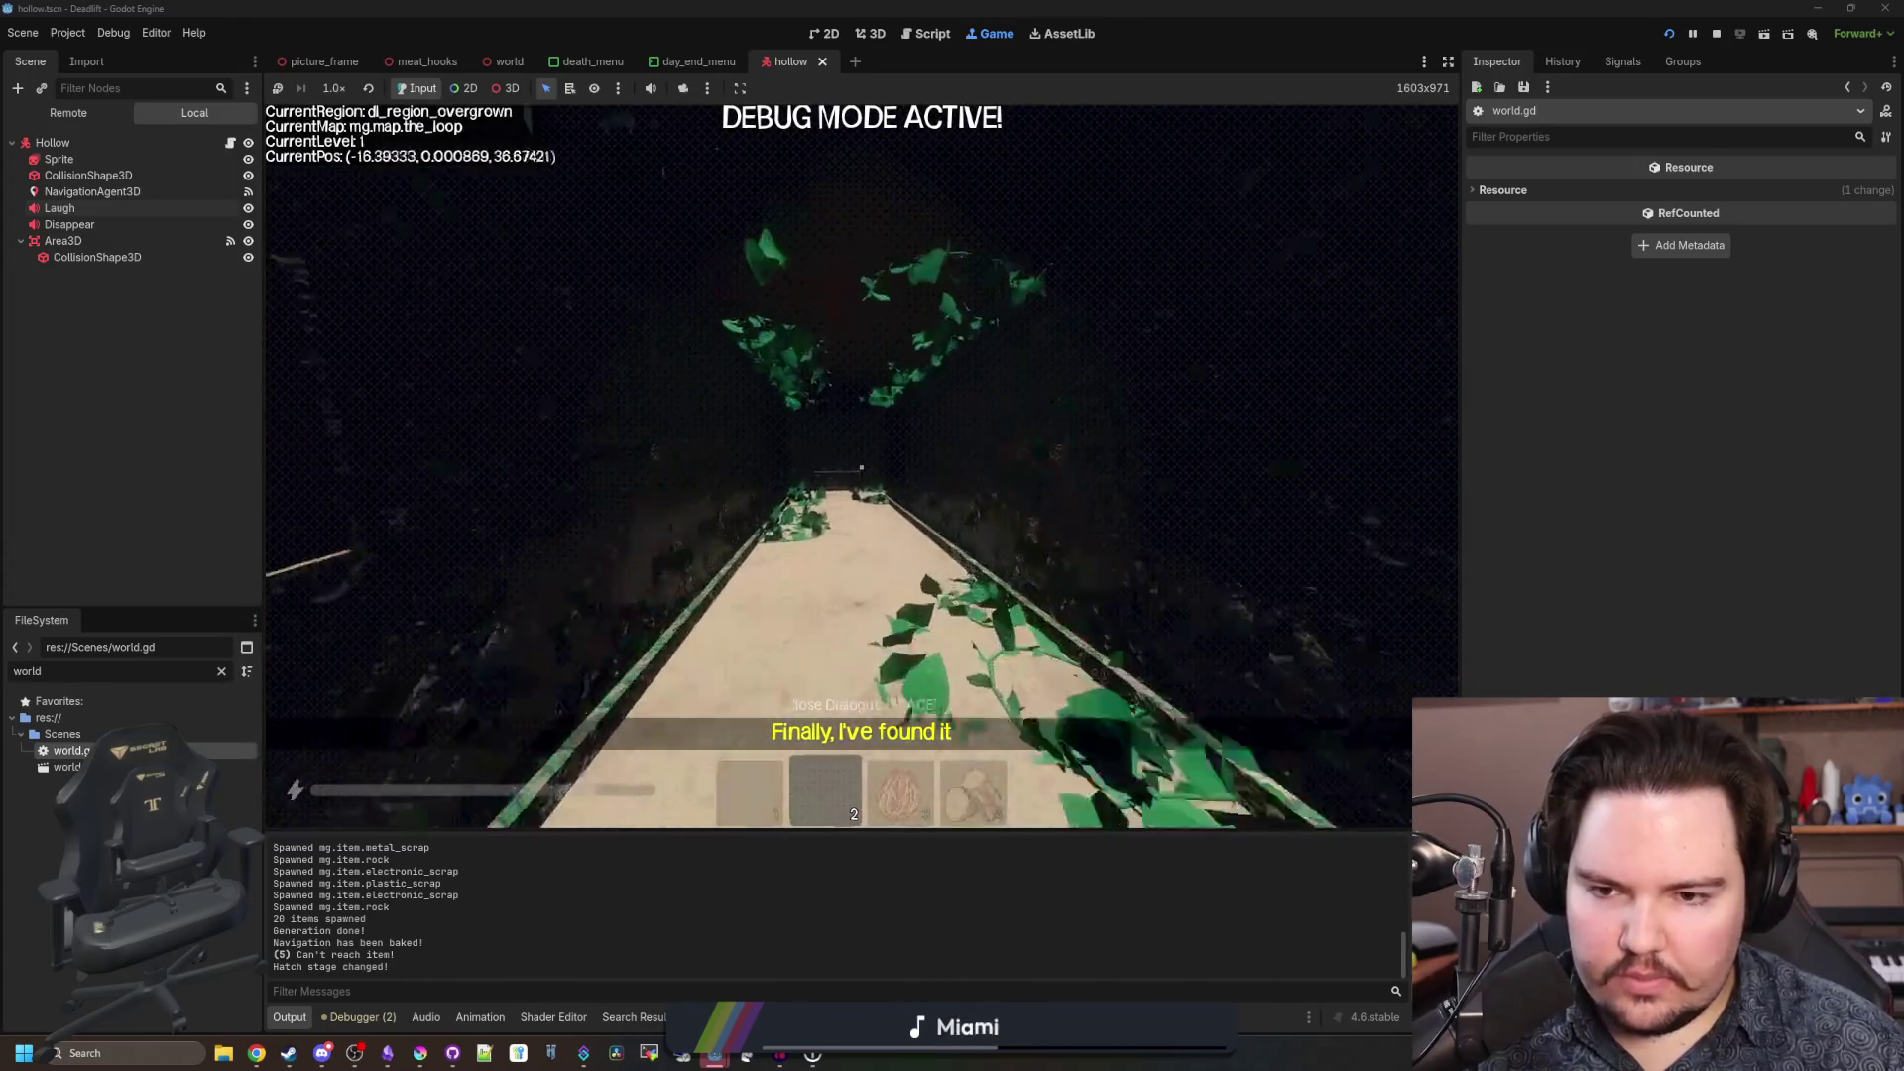
{"action": "key", "text": "w"}
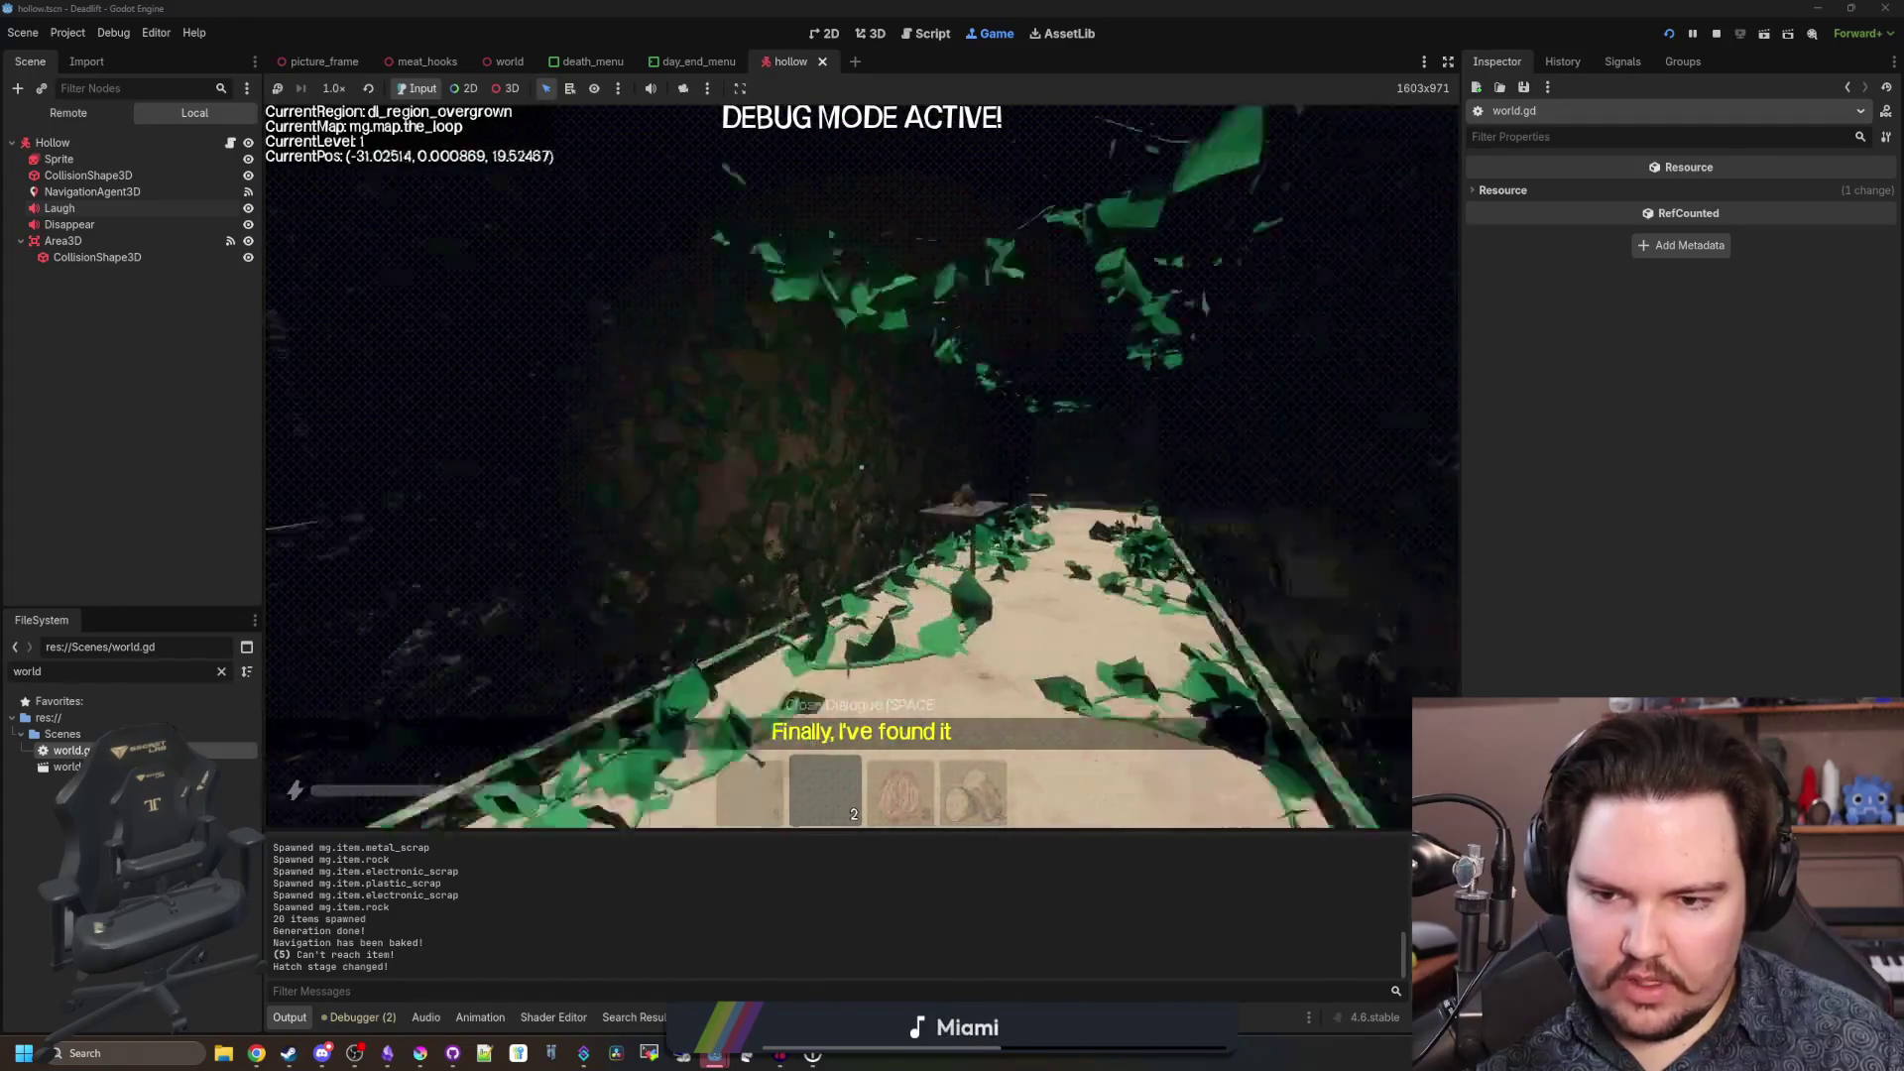
Walk back through the overgrown, freezer and breakroom areas, then pause and return to world.gd.
{"action": "key", "text": "w"}
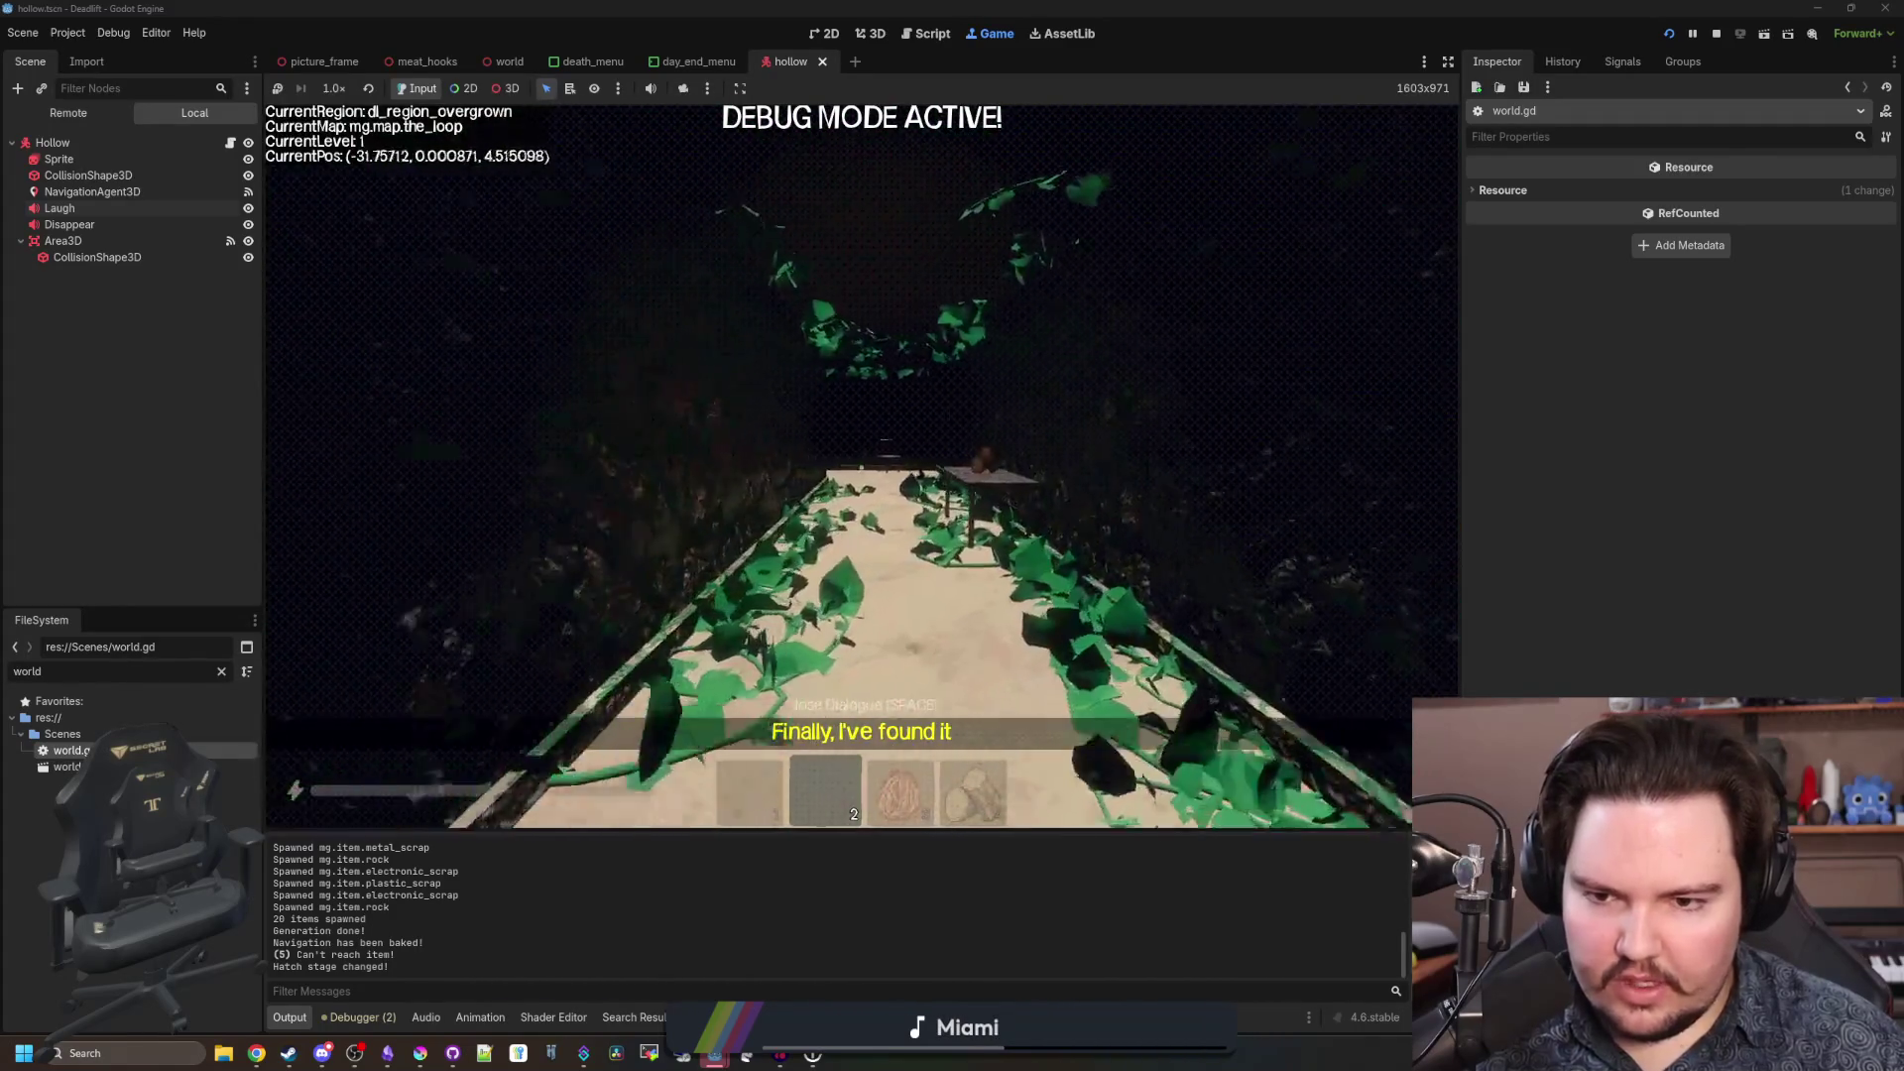
{"action": "key", "text": "w"}
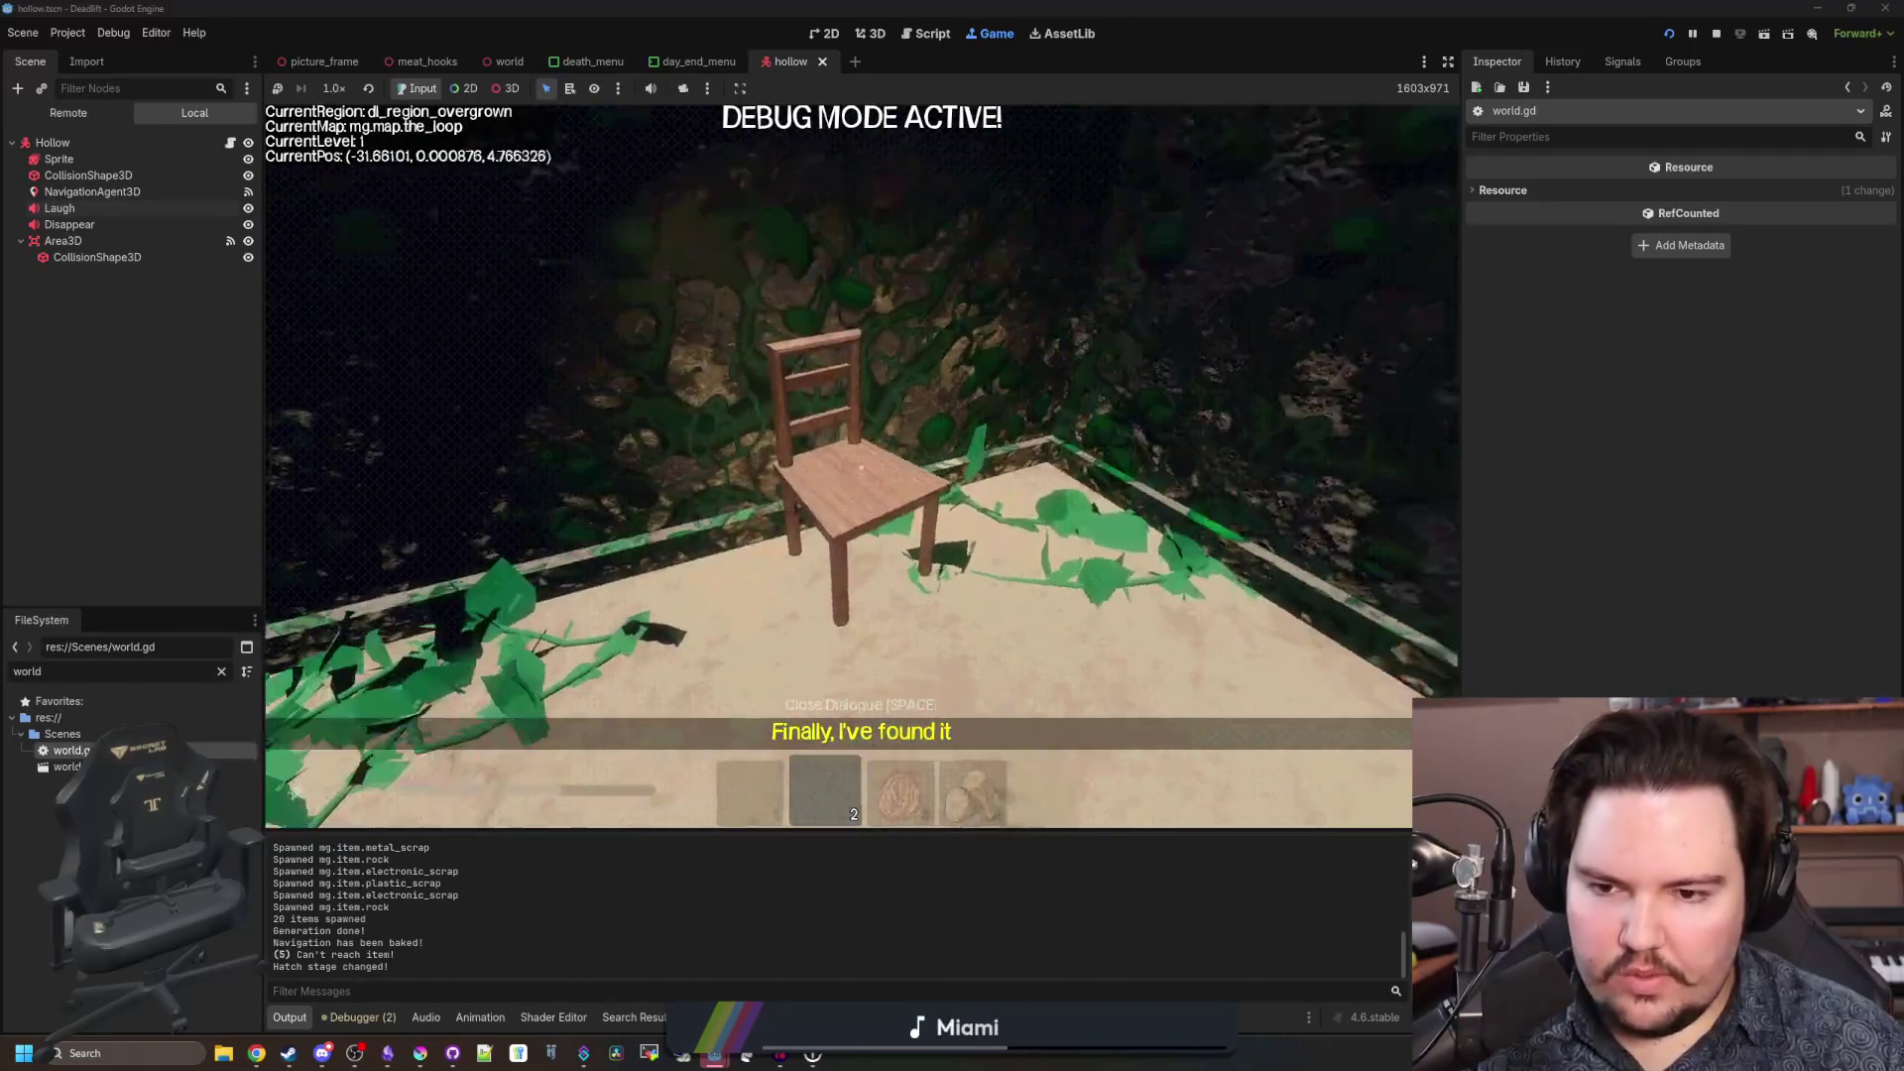
{"action": "key", "text": "w"}
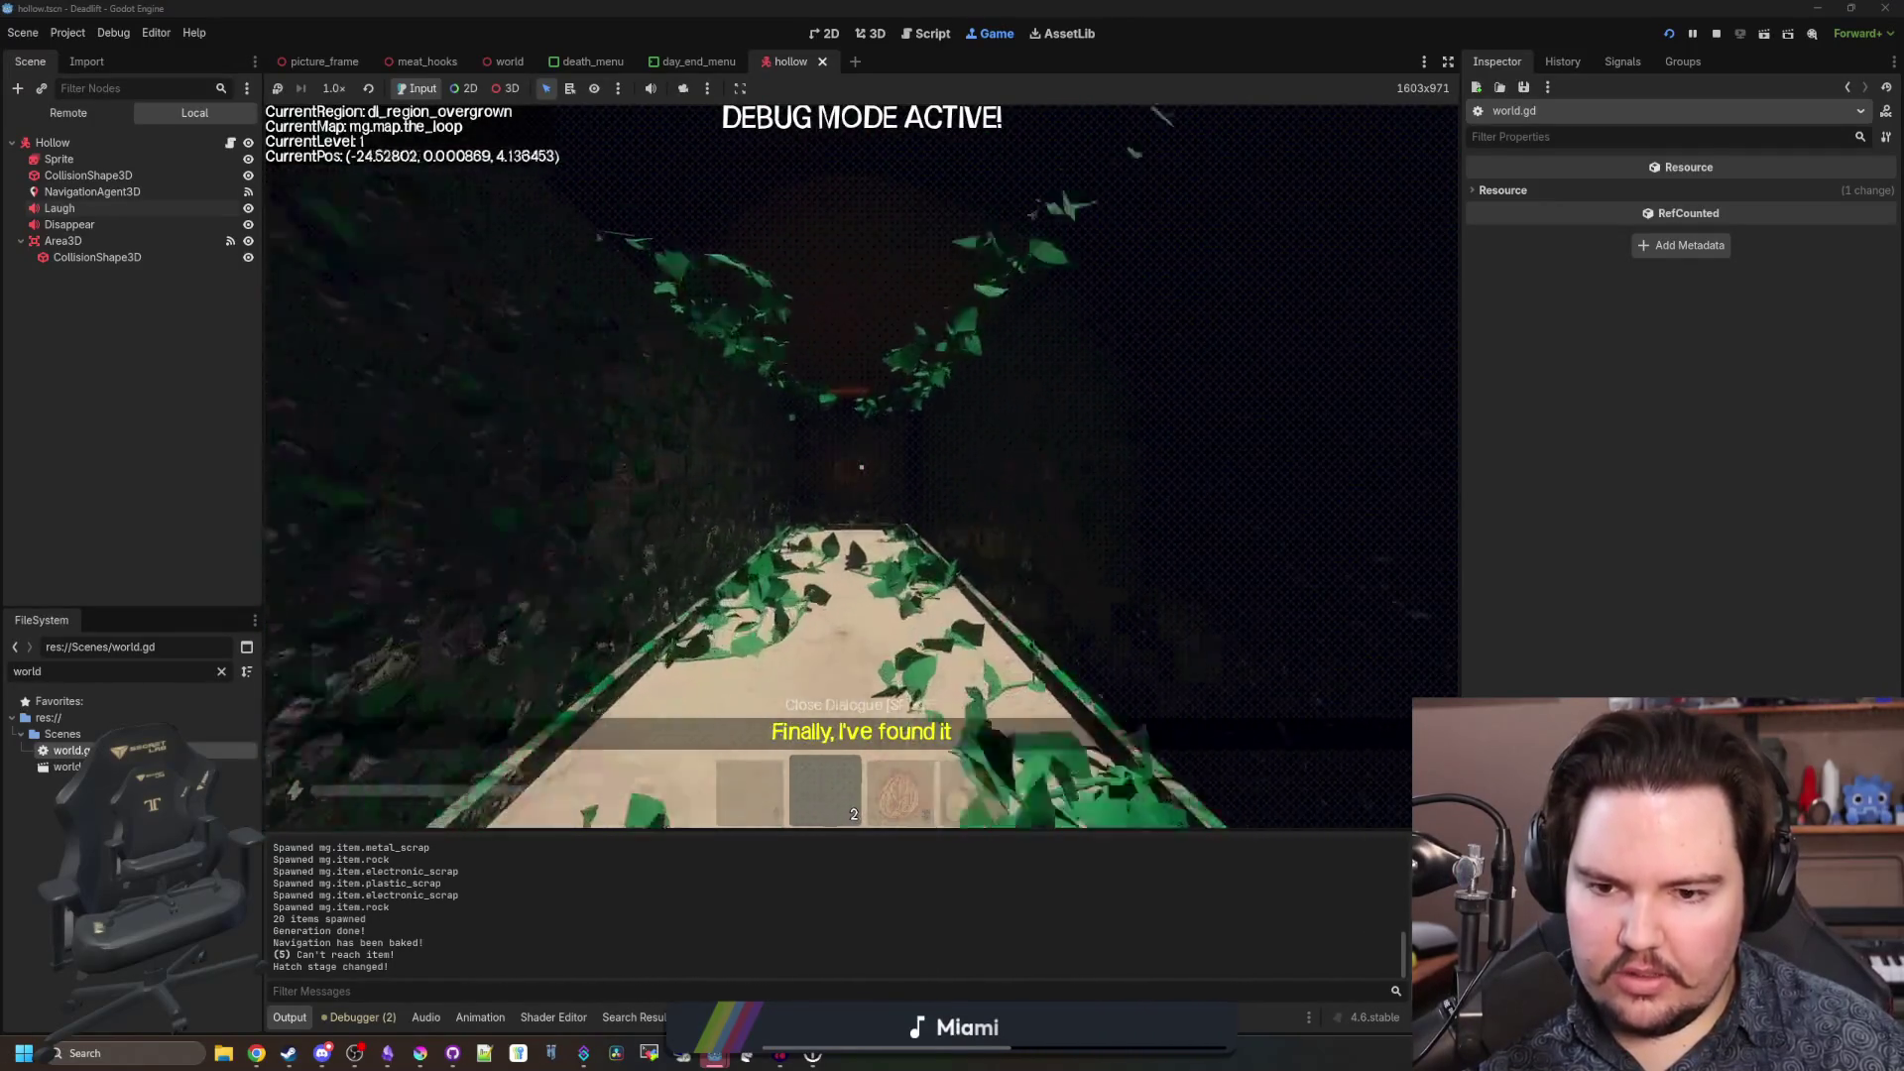
{"action": "key", "text": "w"}
{"action": "key", "text": "w"}
{"action": "key", "text": "w"}
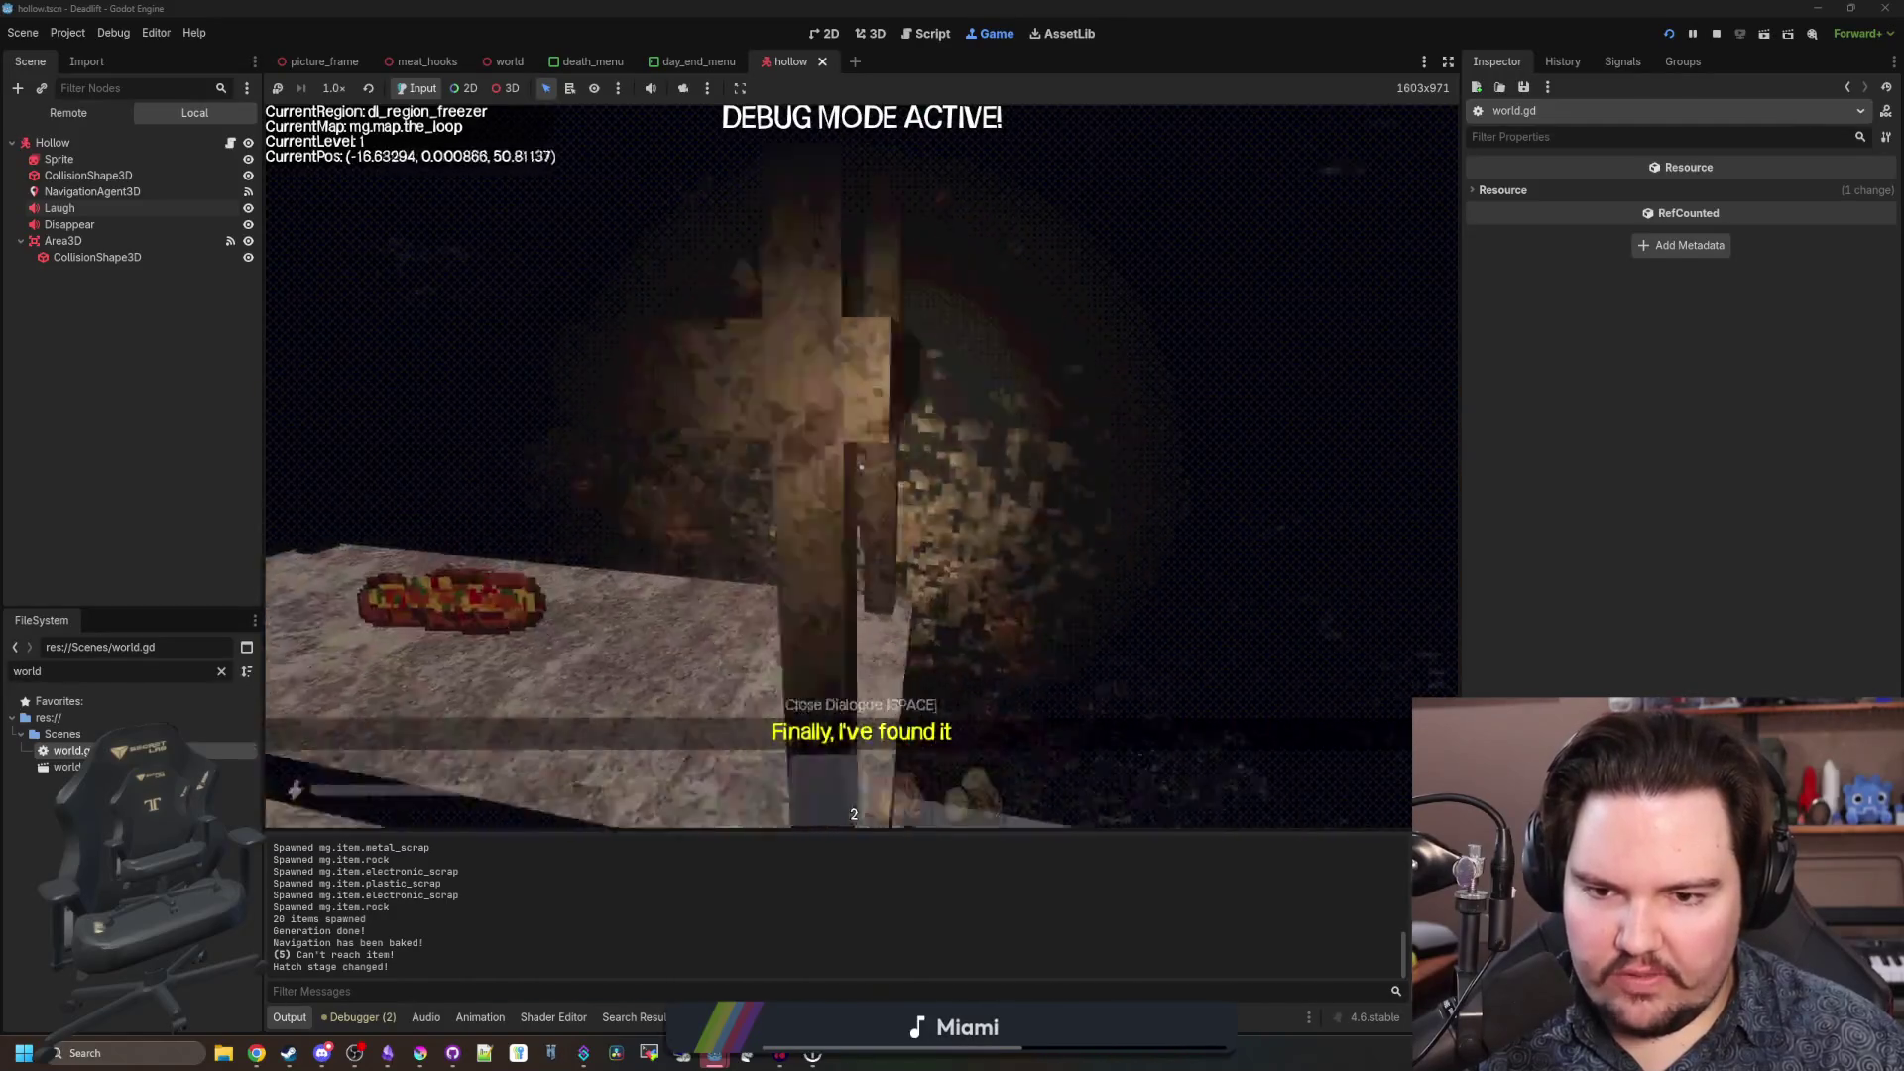
{"action": "key", "text": "w"}
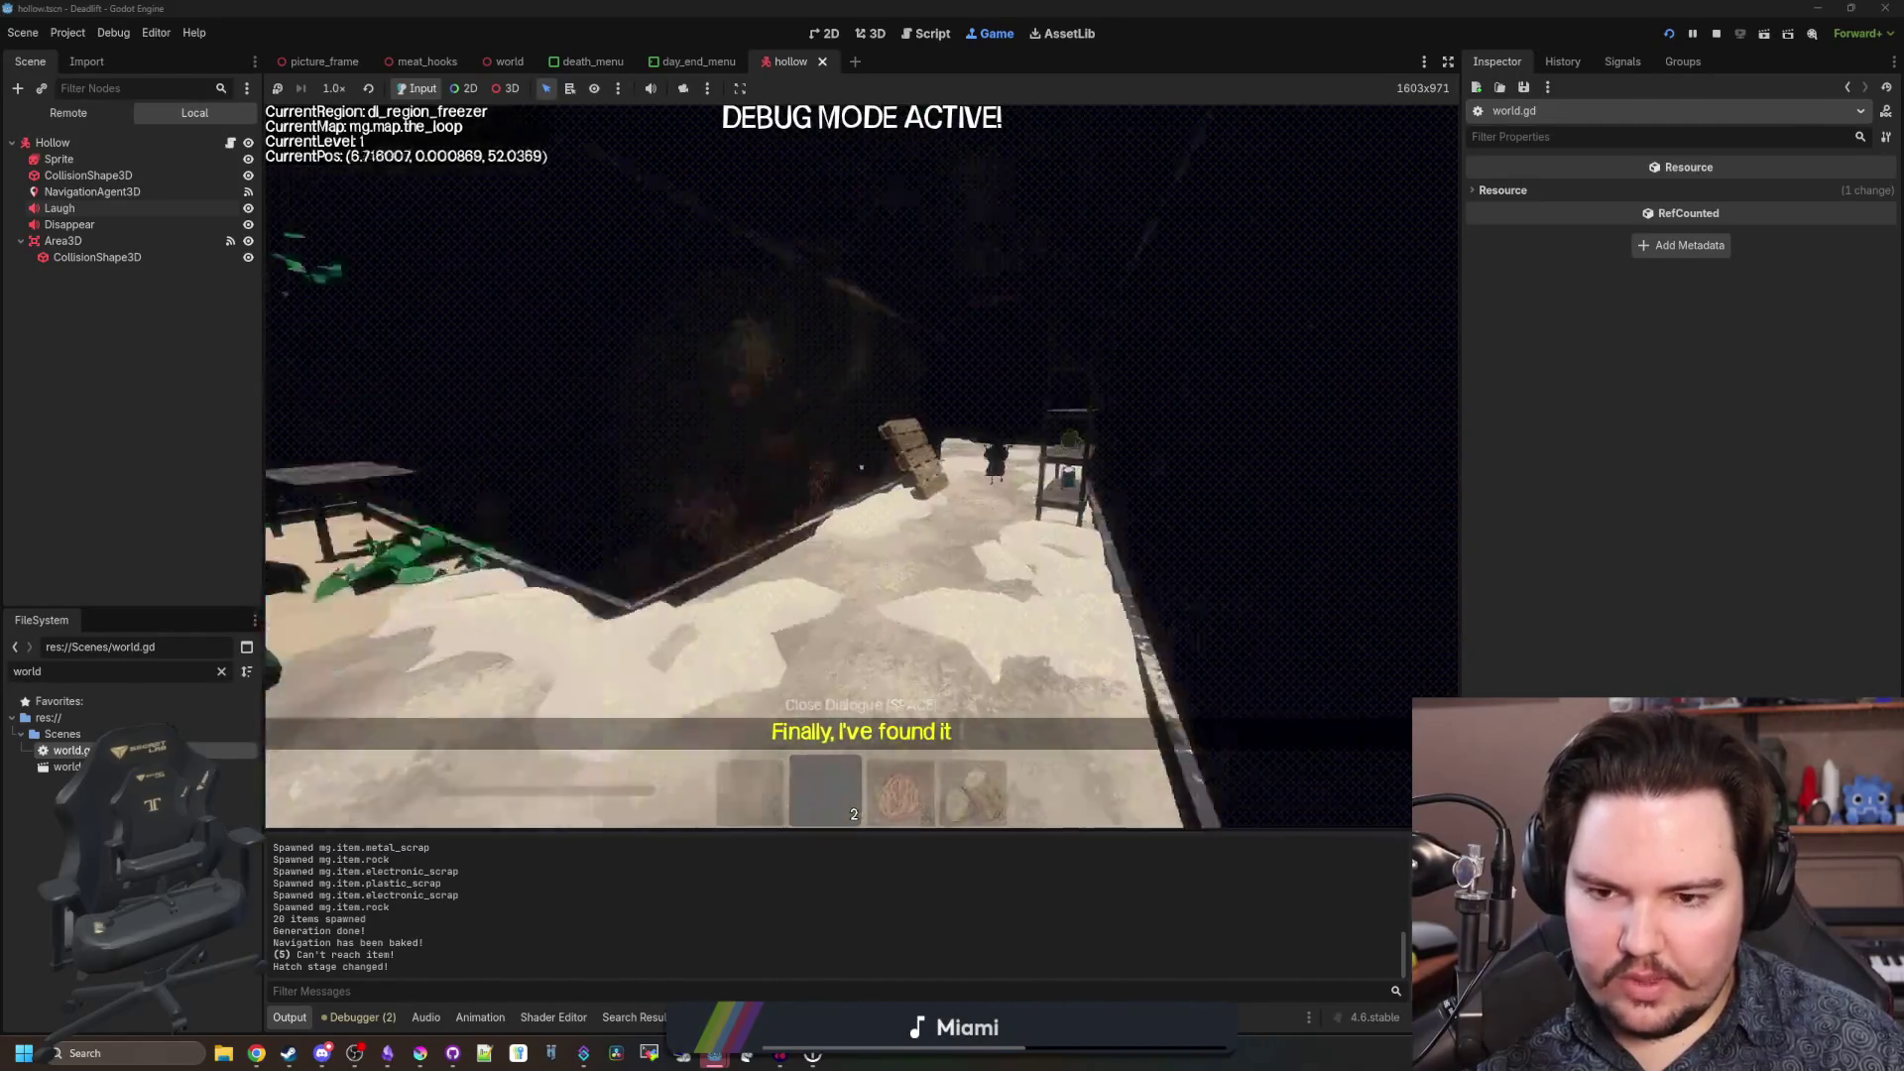
{"action": "key", "text": "w"}
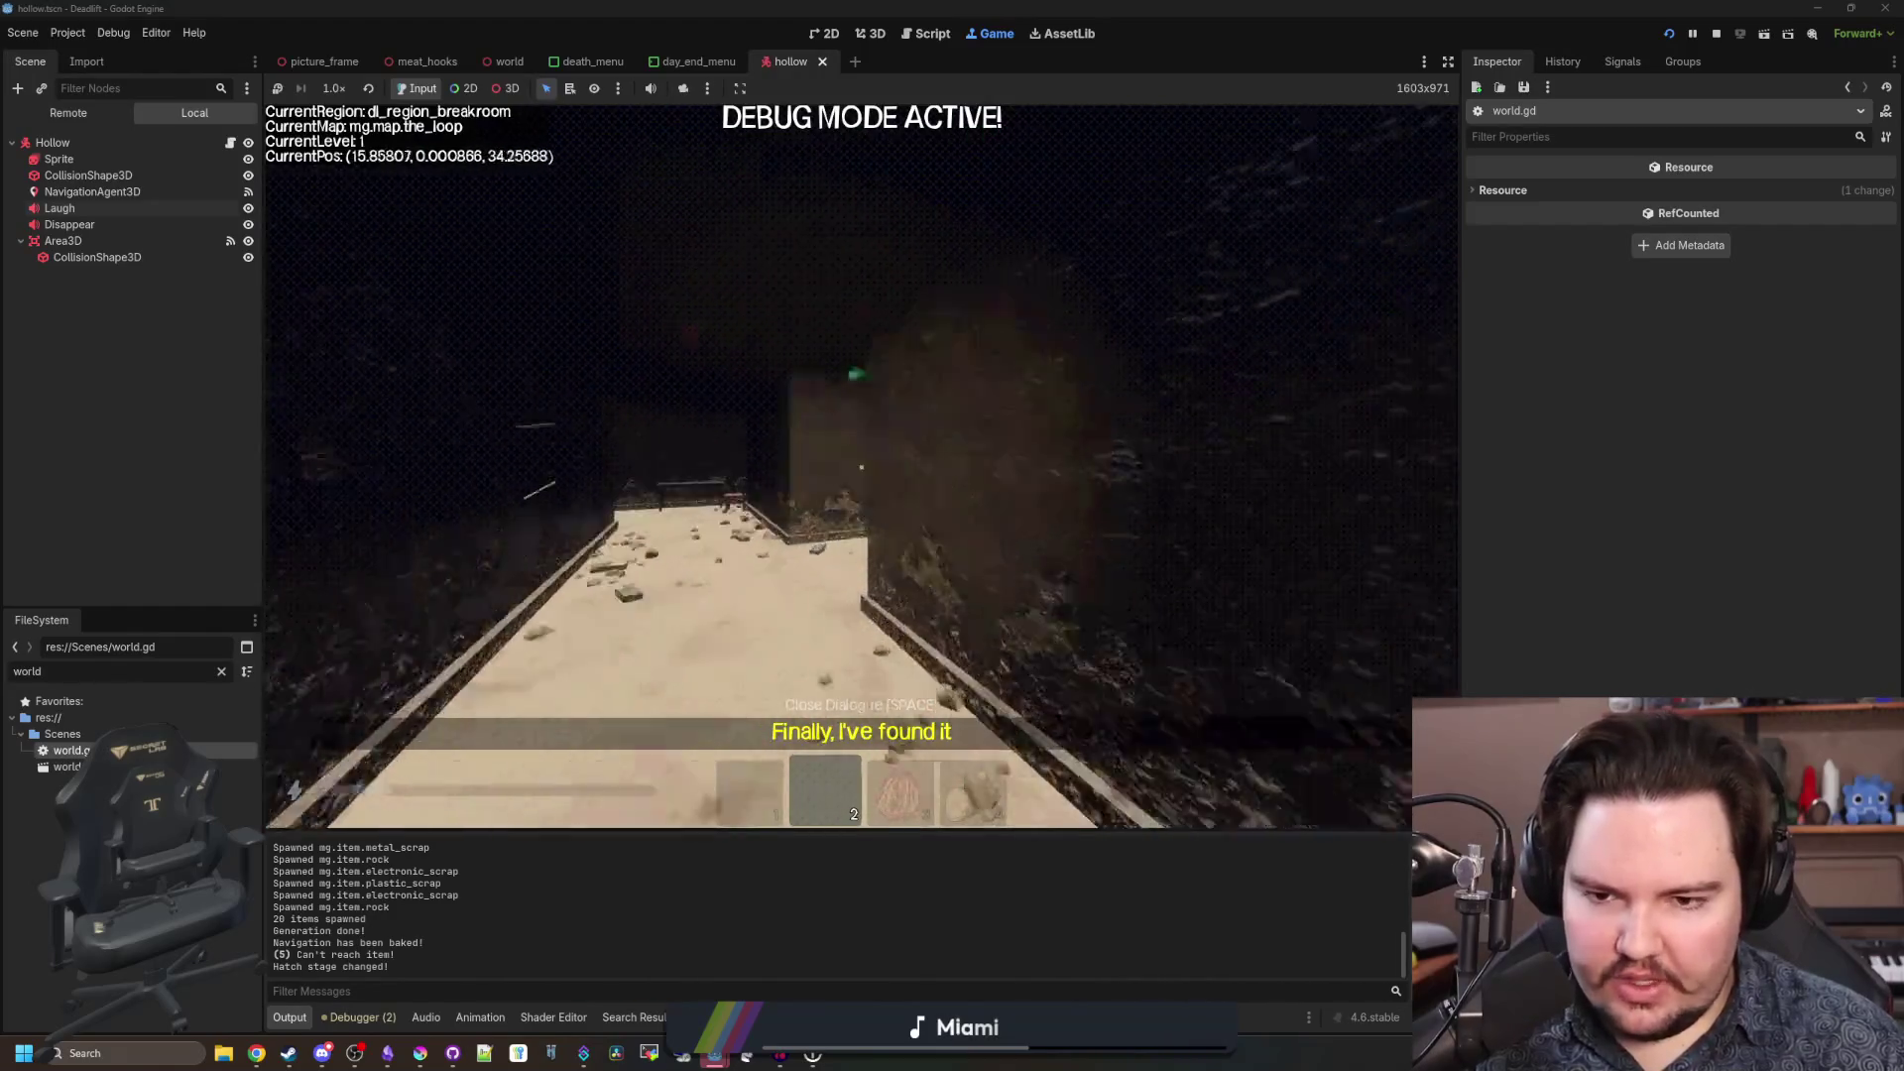
{"action": "key", "text": "w"}
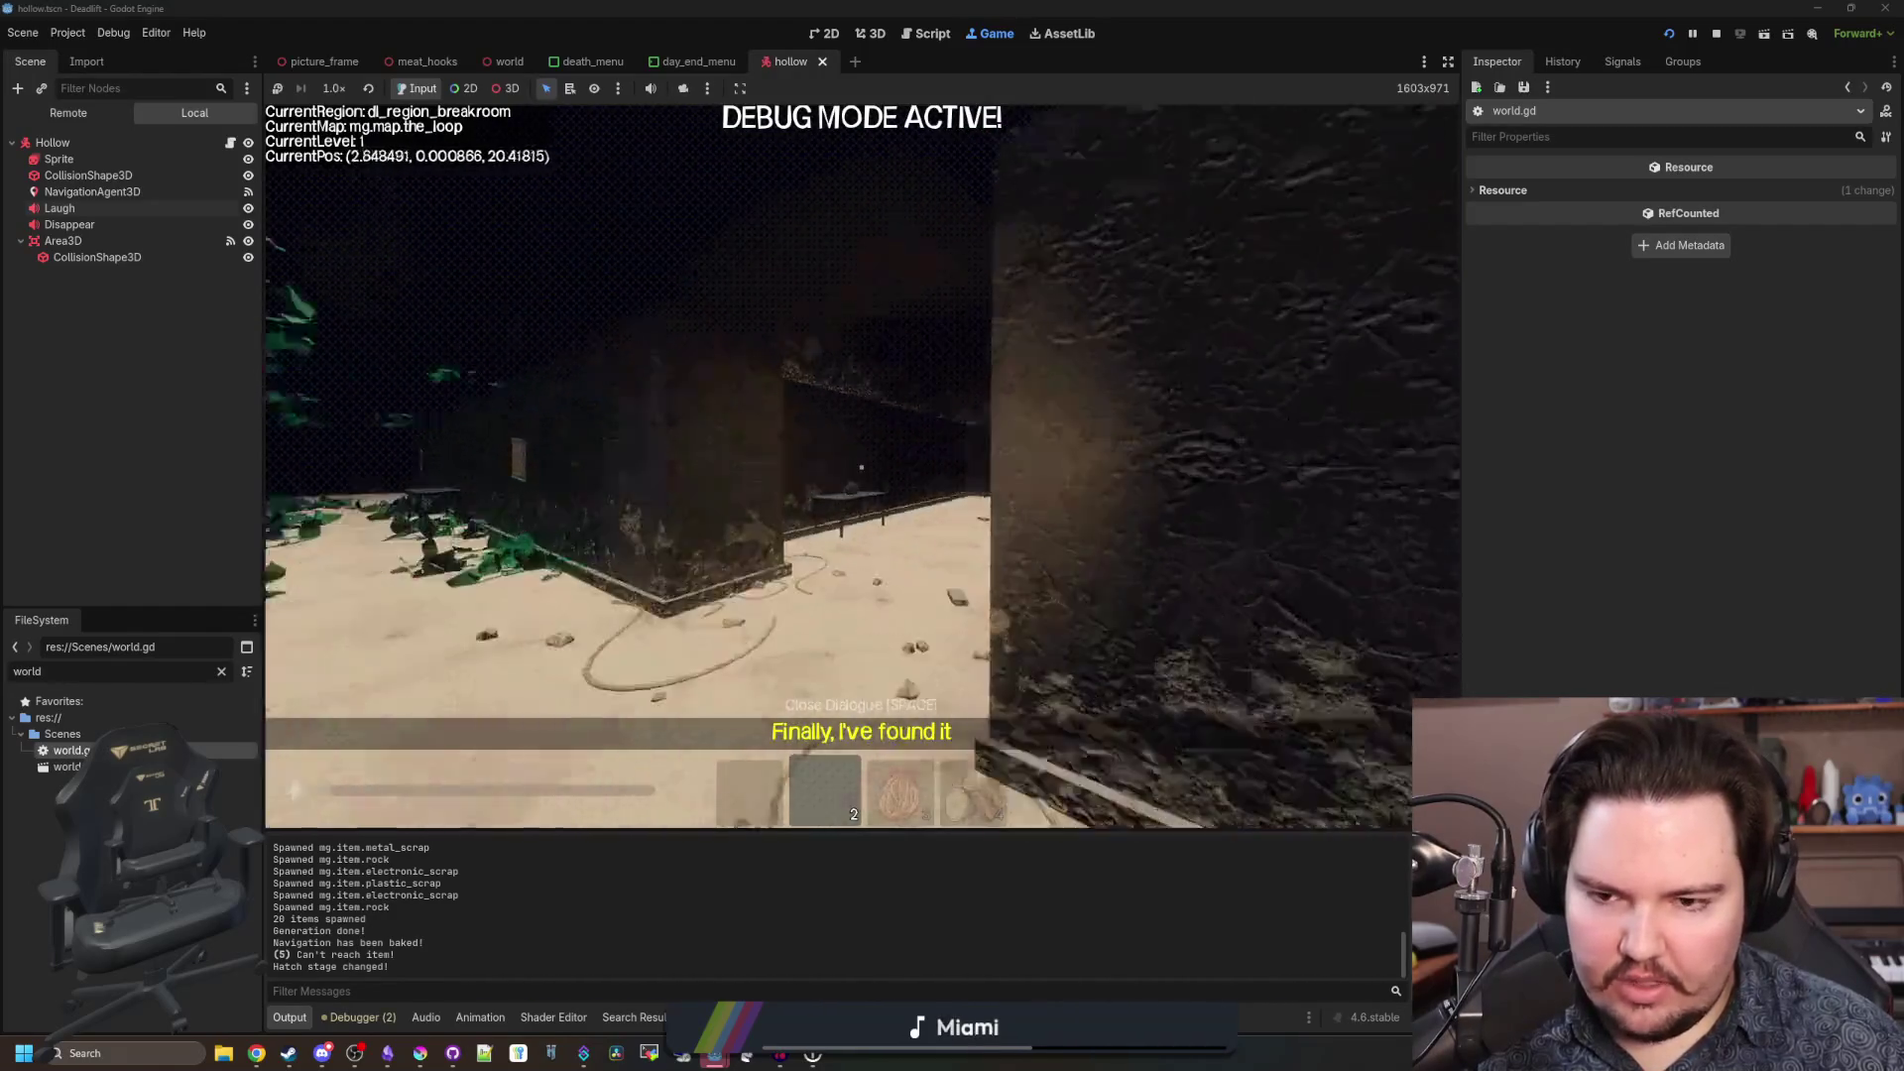
{"action": "key", "text": "w"}
{"action": "key", "text": "Escape"}
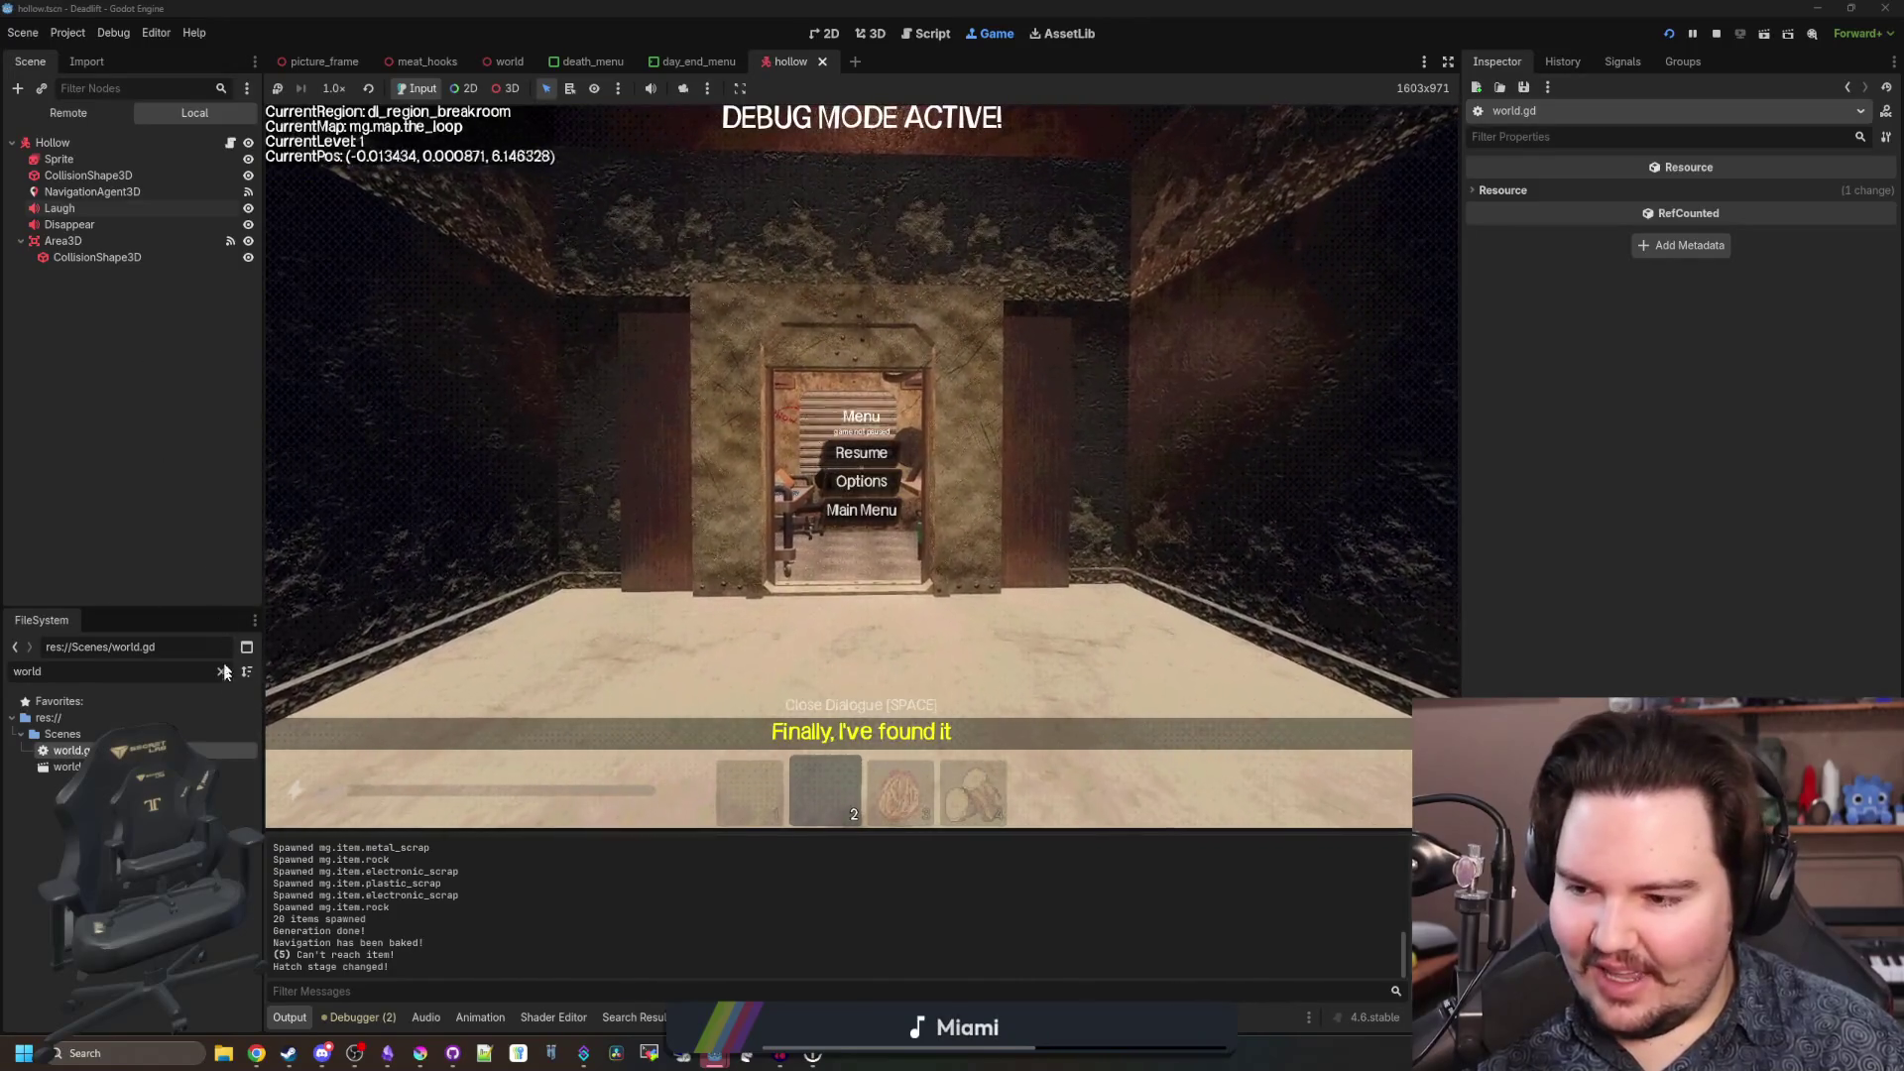
{"action": "key", "text": "ctrl+F3"}
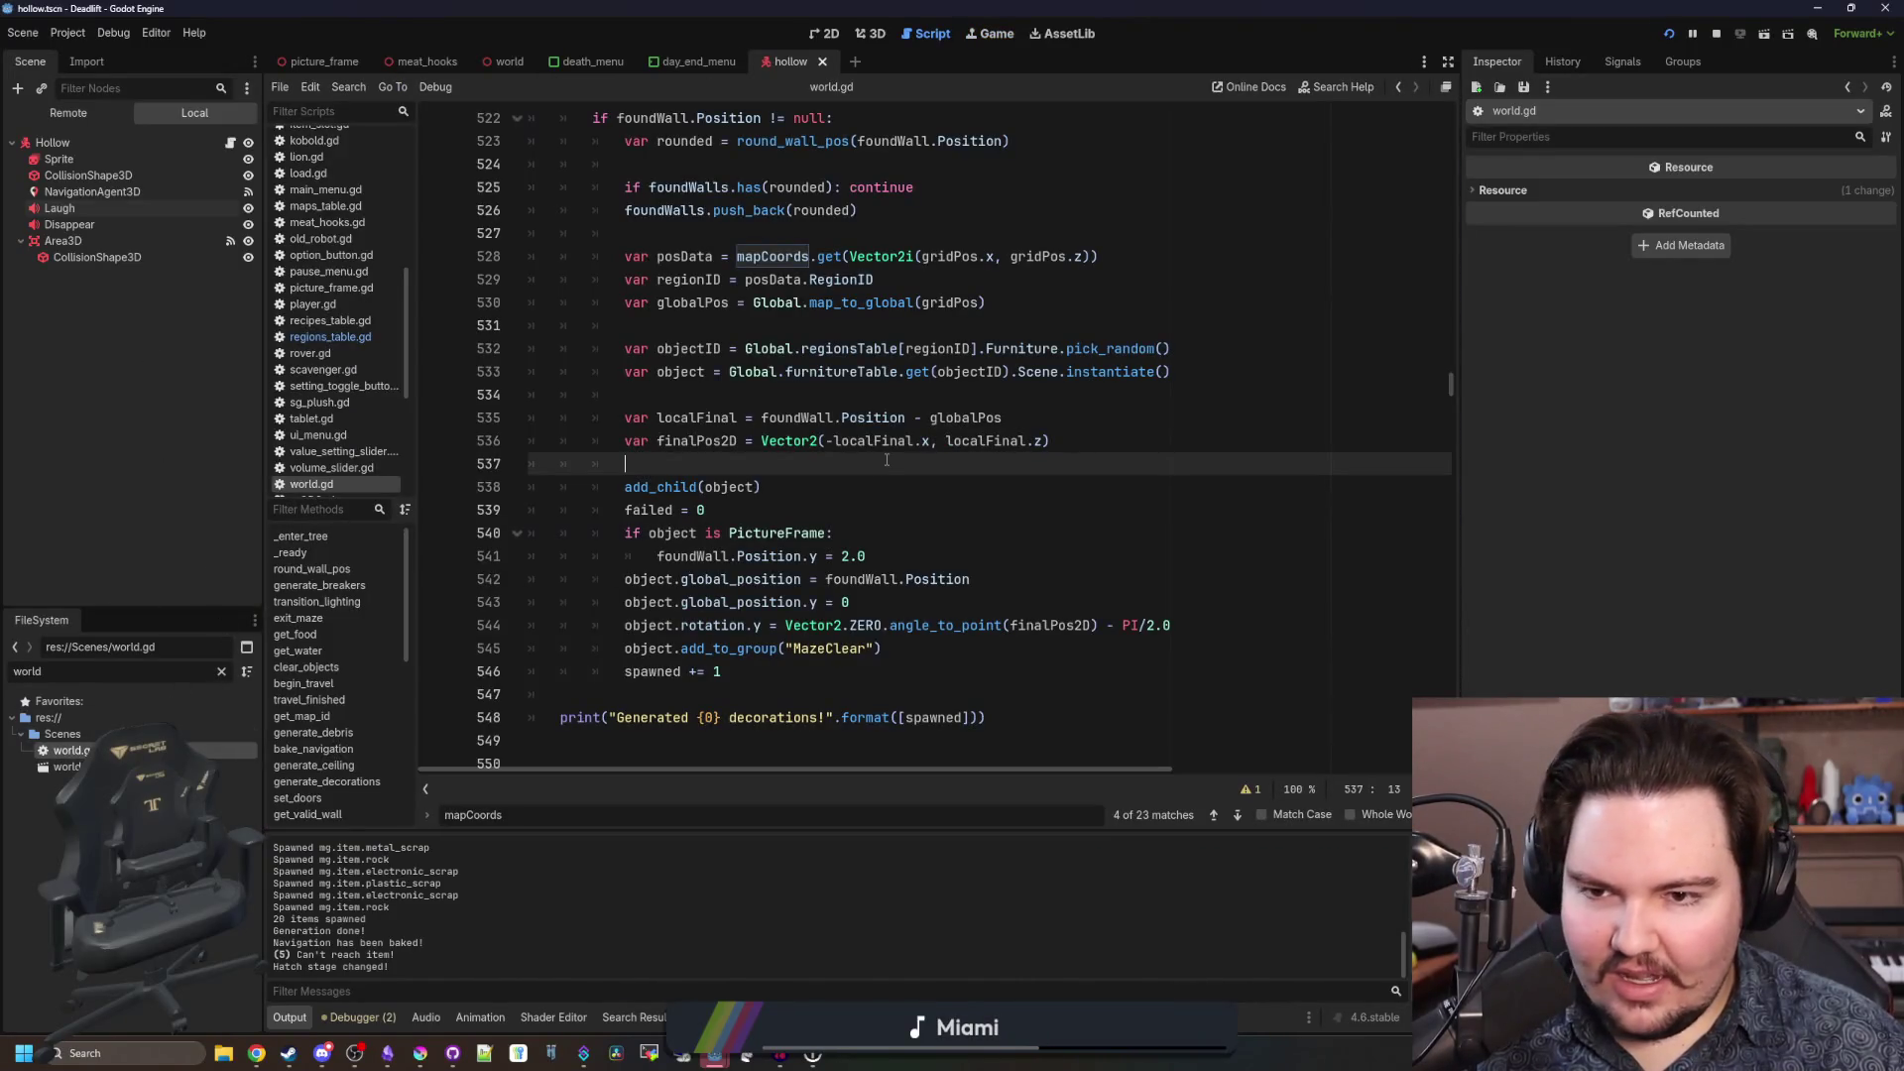
Delete the hardcoded decorations array from generate_decorations, keeping the function header.
{"action": "scroll", "coordinate": [887, 460], "scroll_direction": "up", "scroll_amount": 9}
{"action": "left_click", "coordinate": [601, 456]}
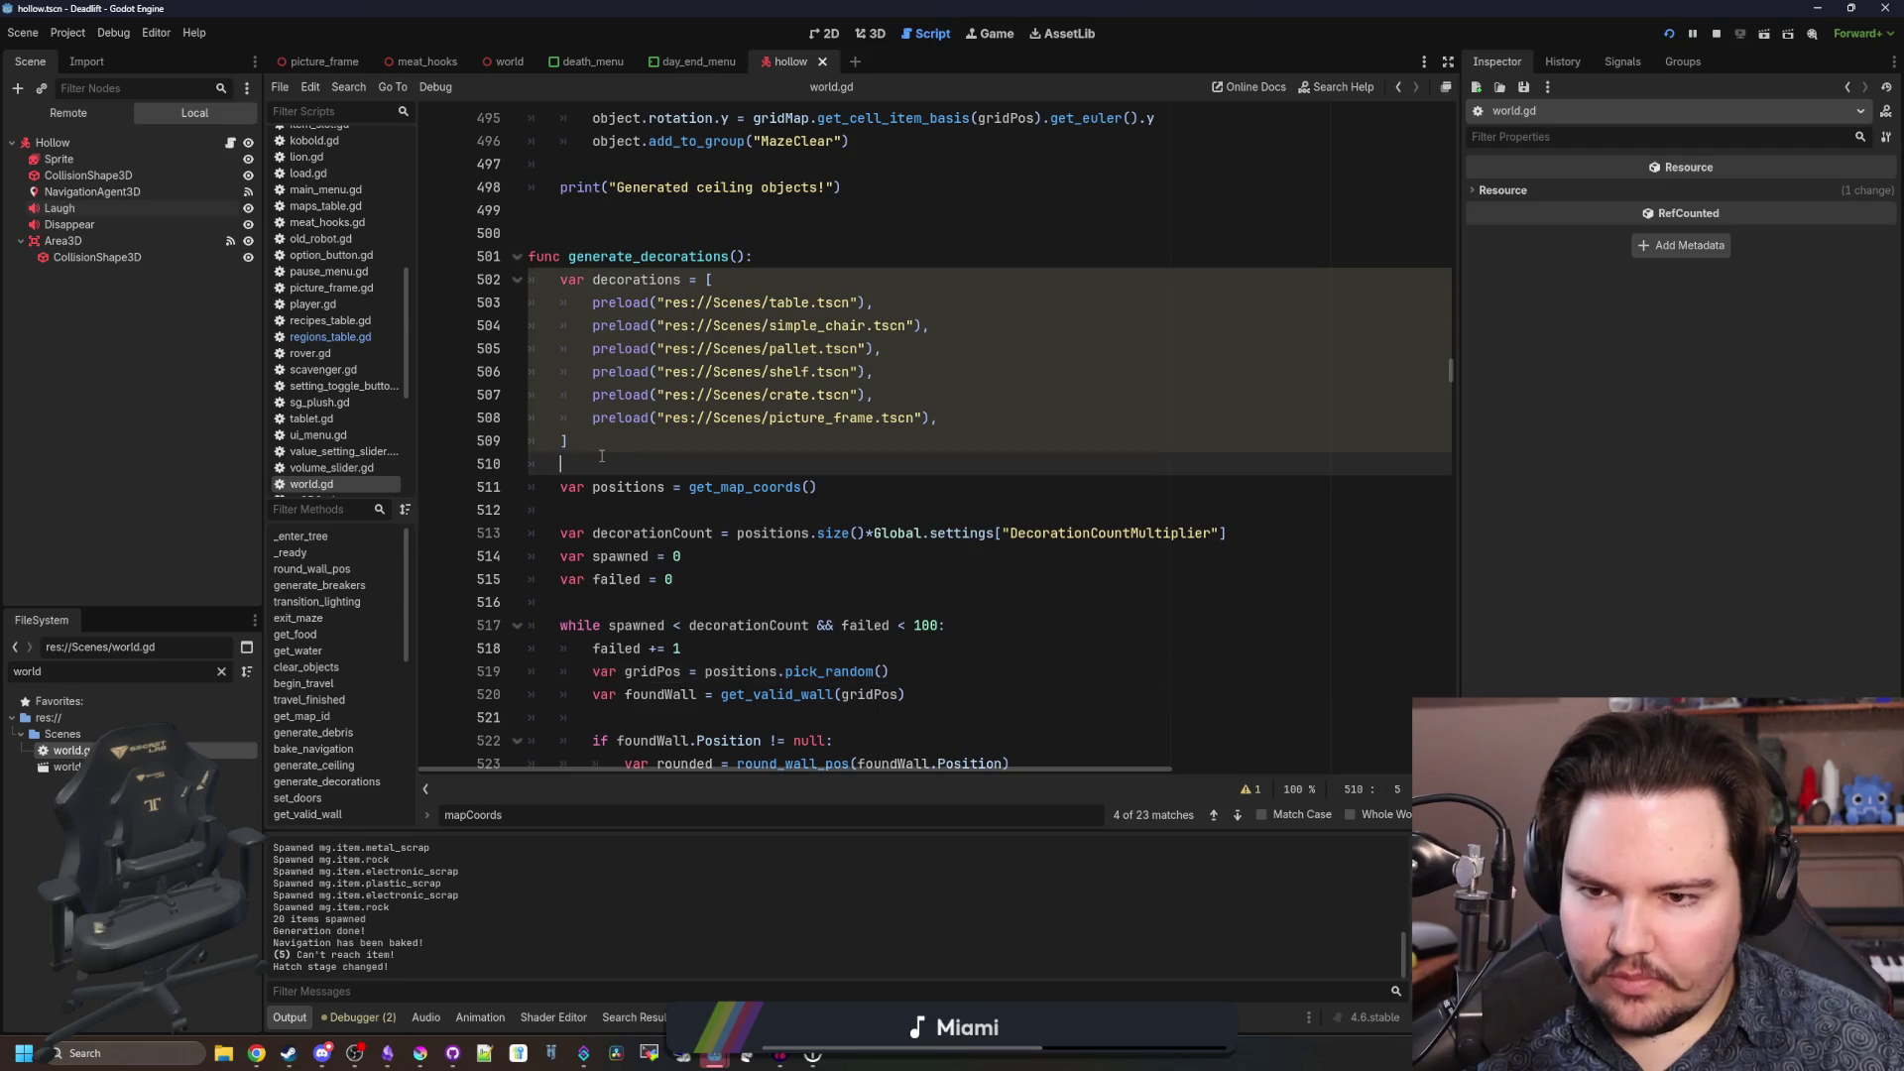
{"action": "left_click_drag", "start_coordinate": [658, 446], "coordinate": [478, 258]}
{"action": "key", "text": "BackSpace"}
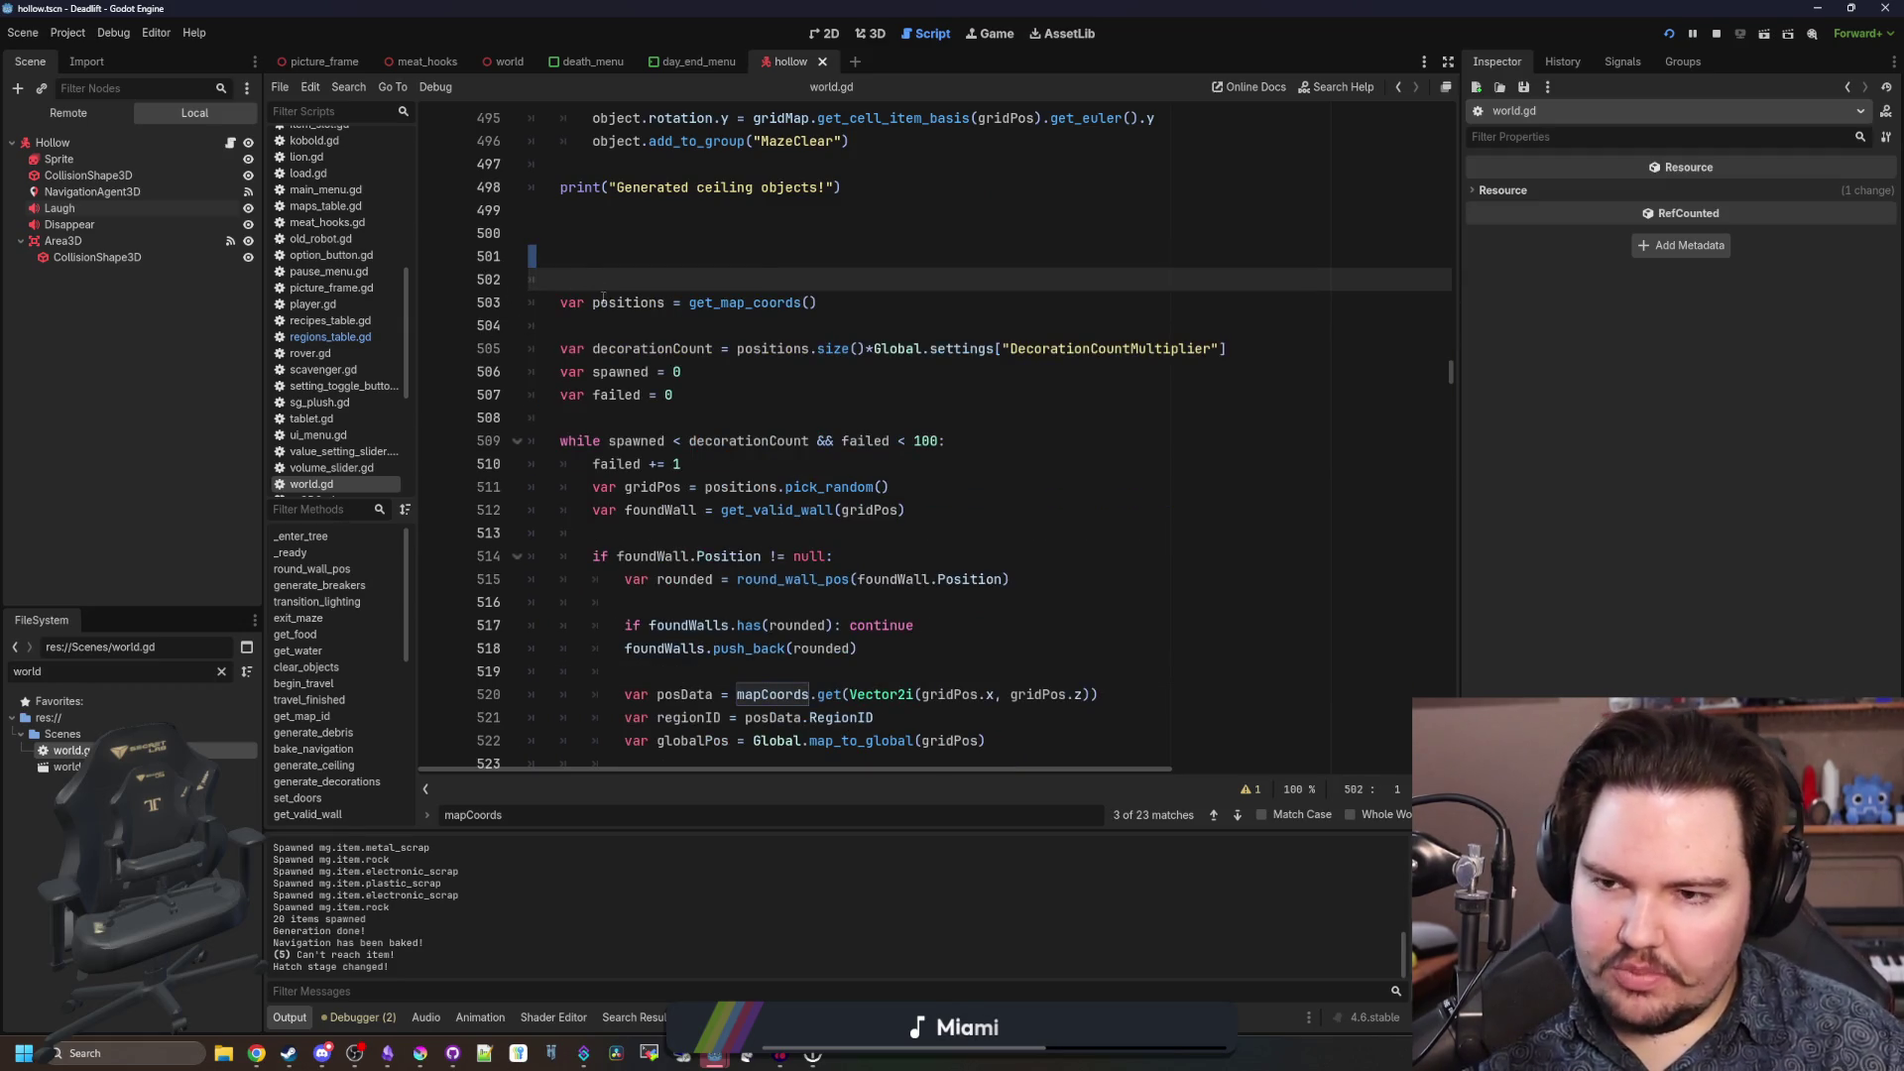
{"action": "key", "text": "ctrl+z"}
{"action": "left_click_drag", "start_coordinate": [609, 451], "coordinate": [558, 280]}
{"action": "key", "text": "BackSpace"}
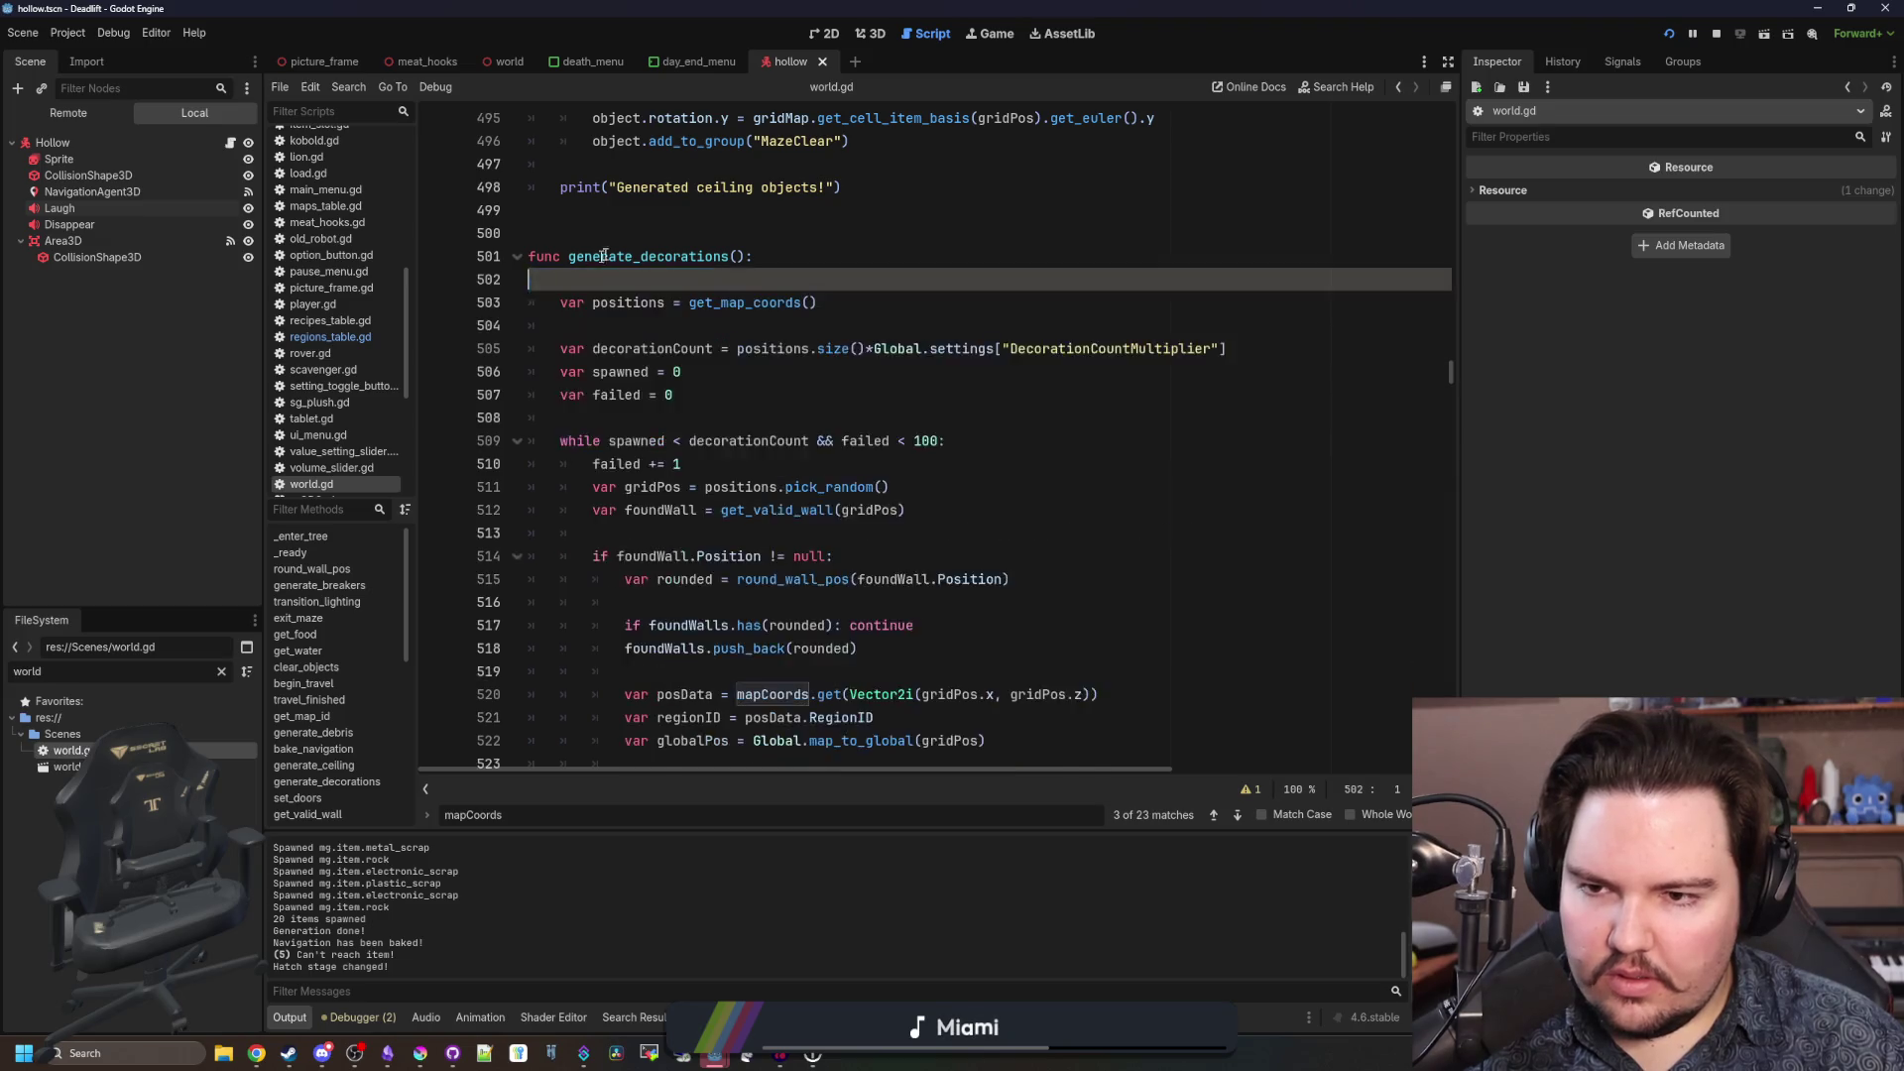
Find generate_entities, remove its unconditional lion push_back line, and save world.gd.
{"action": "key", "text": "BackSpace"}
{"action": "key", "text": "ctrl+f"}
{"action": "type", "text": "generate_entities"}
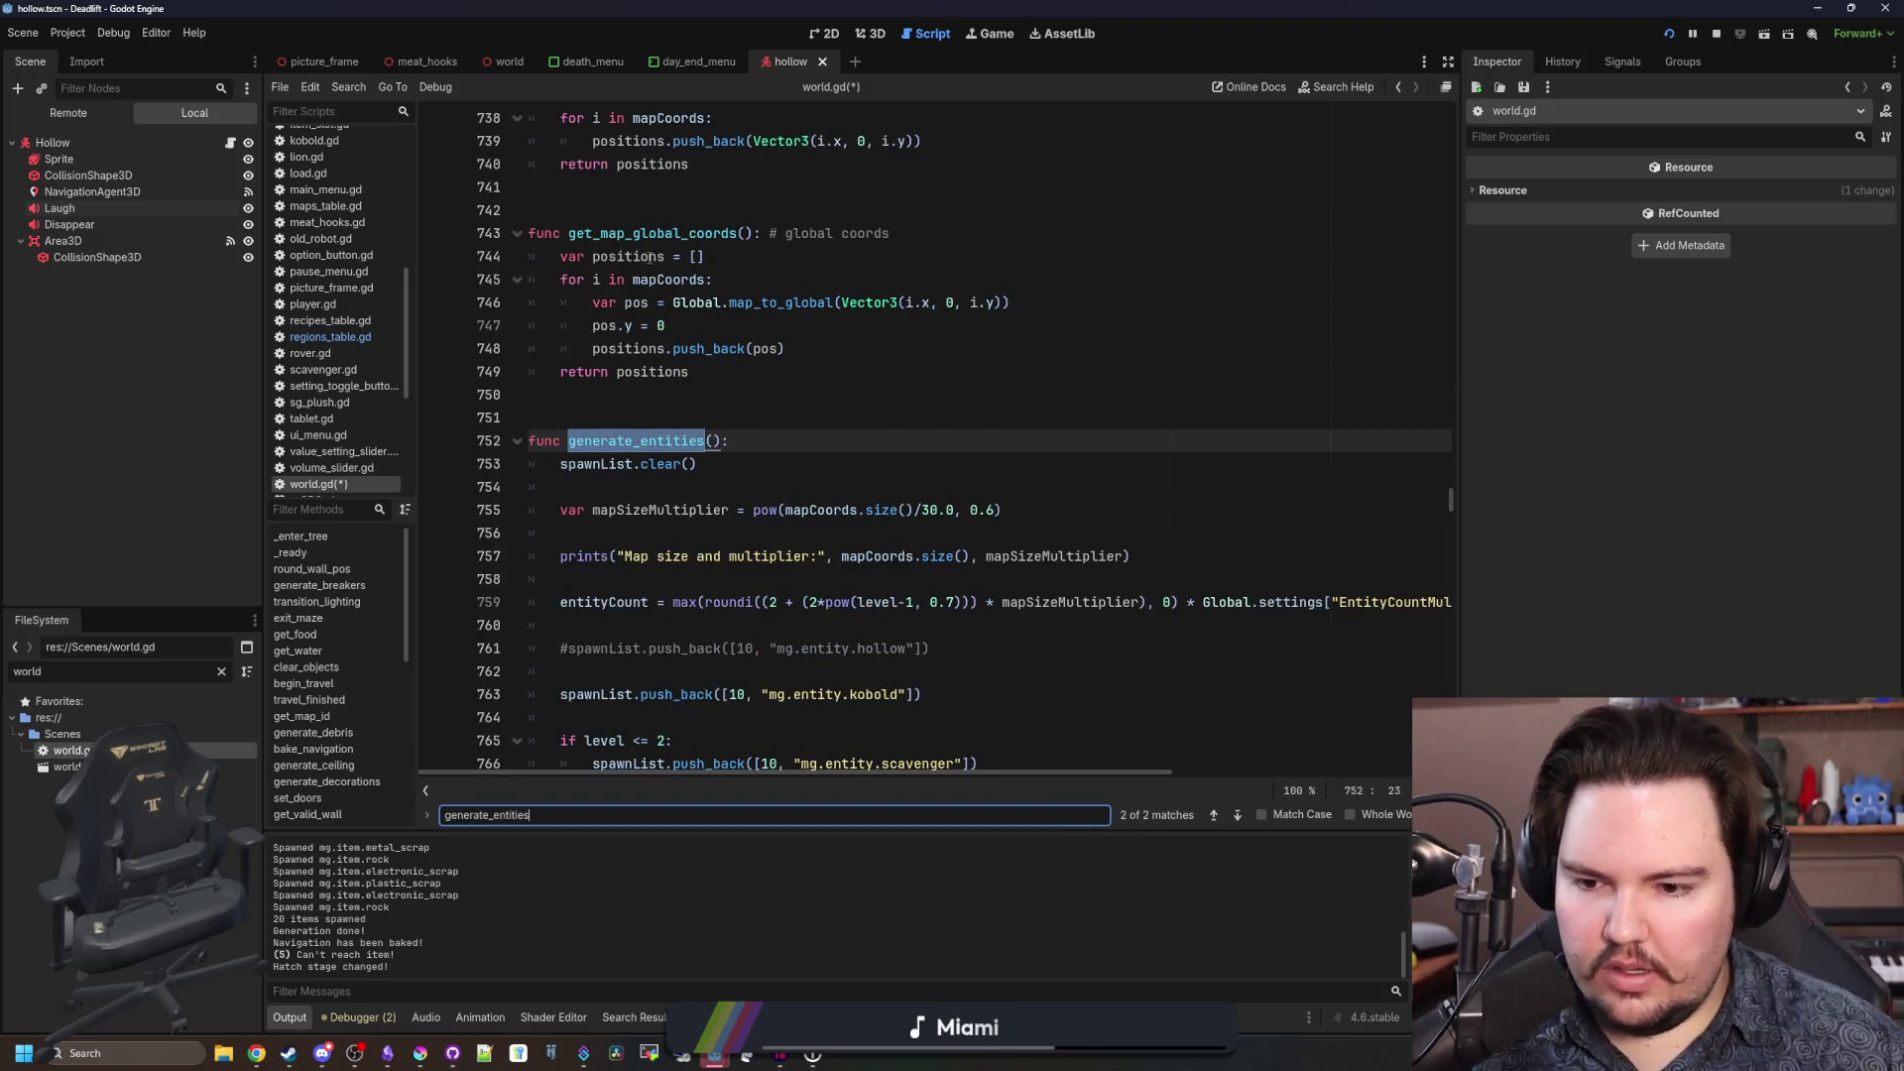
{"action": "scroll", "coordinate": [866, 299], "scroll_direction": "down", "scroll_amount": 6}
{"action": "left_click", "coordinate": [866, 300]}
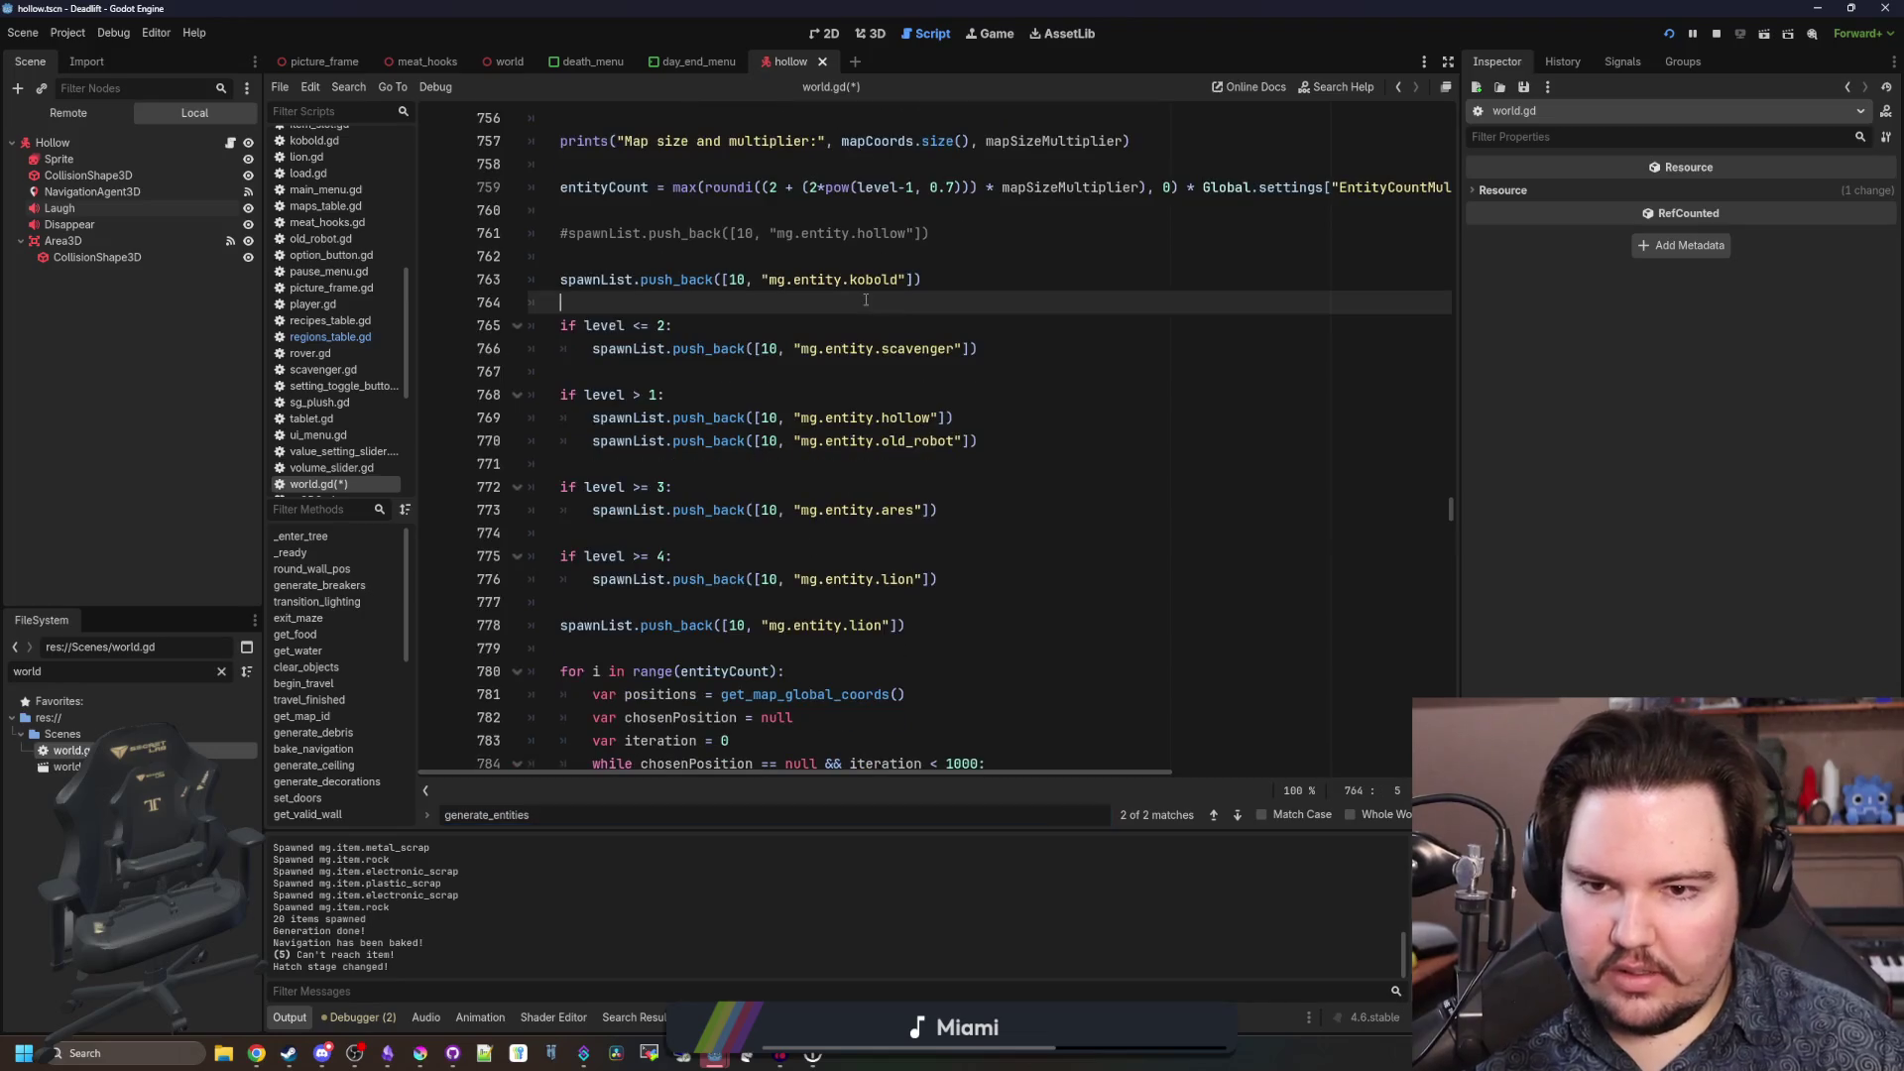
{"action": "left_click", "coordinate": [559, 626]}
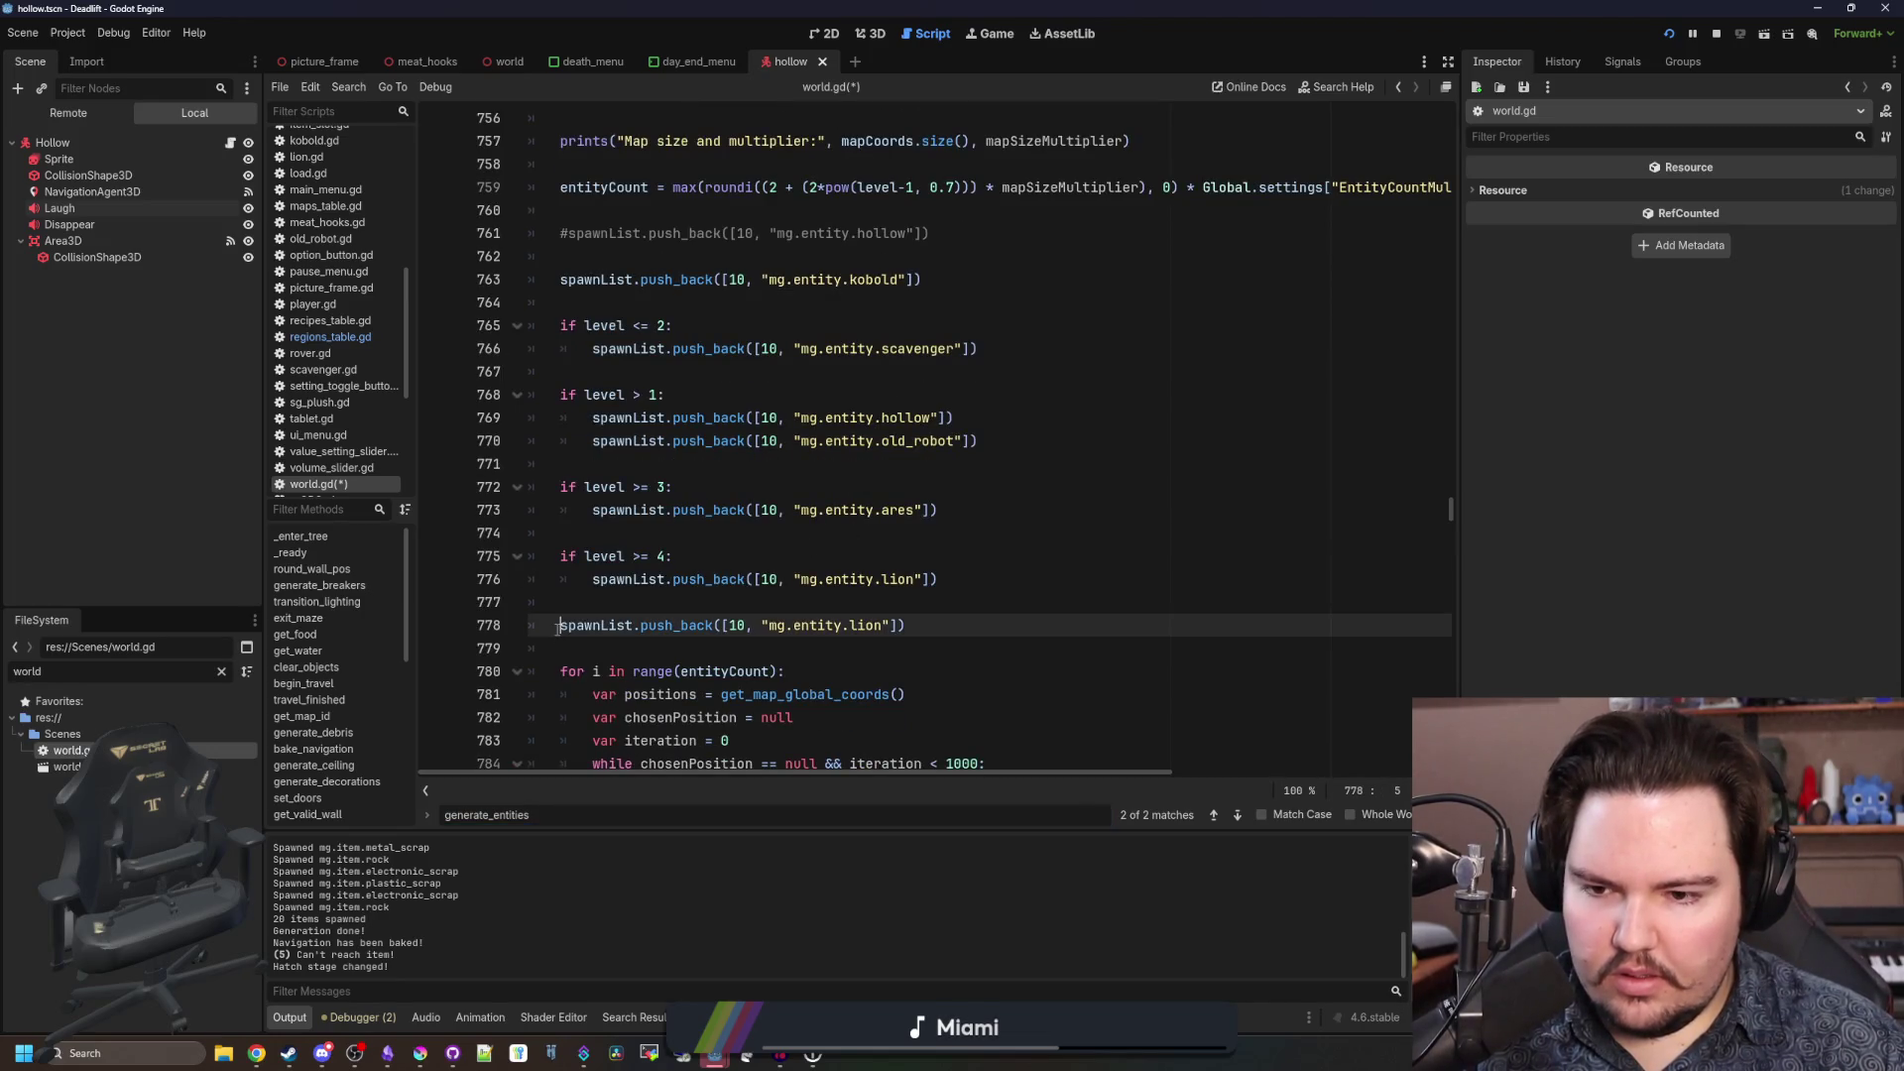
{"action": "left_click", "coordinate": [924, 580]}
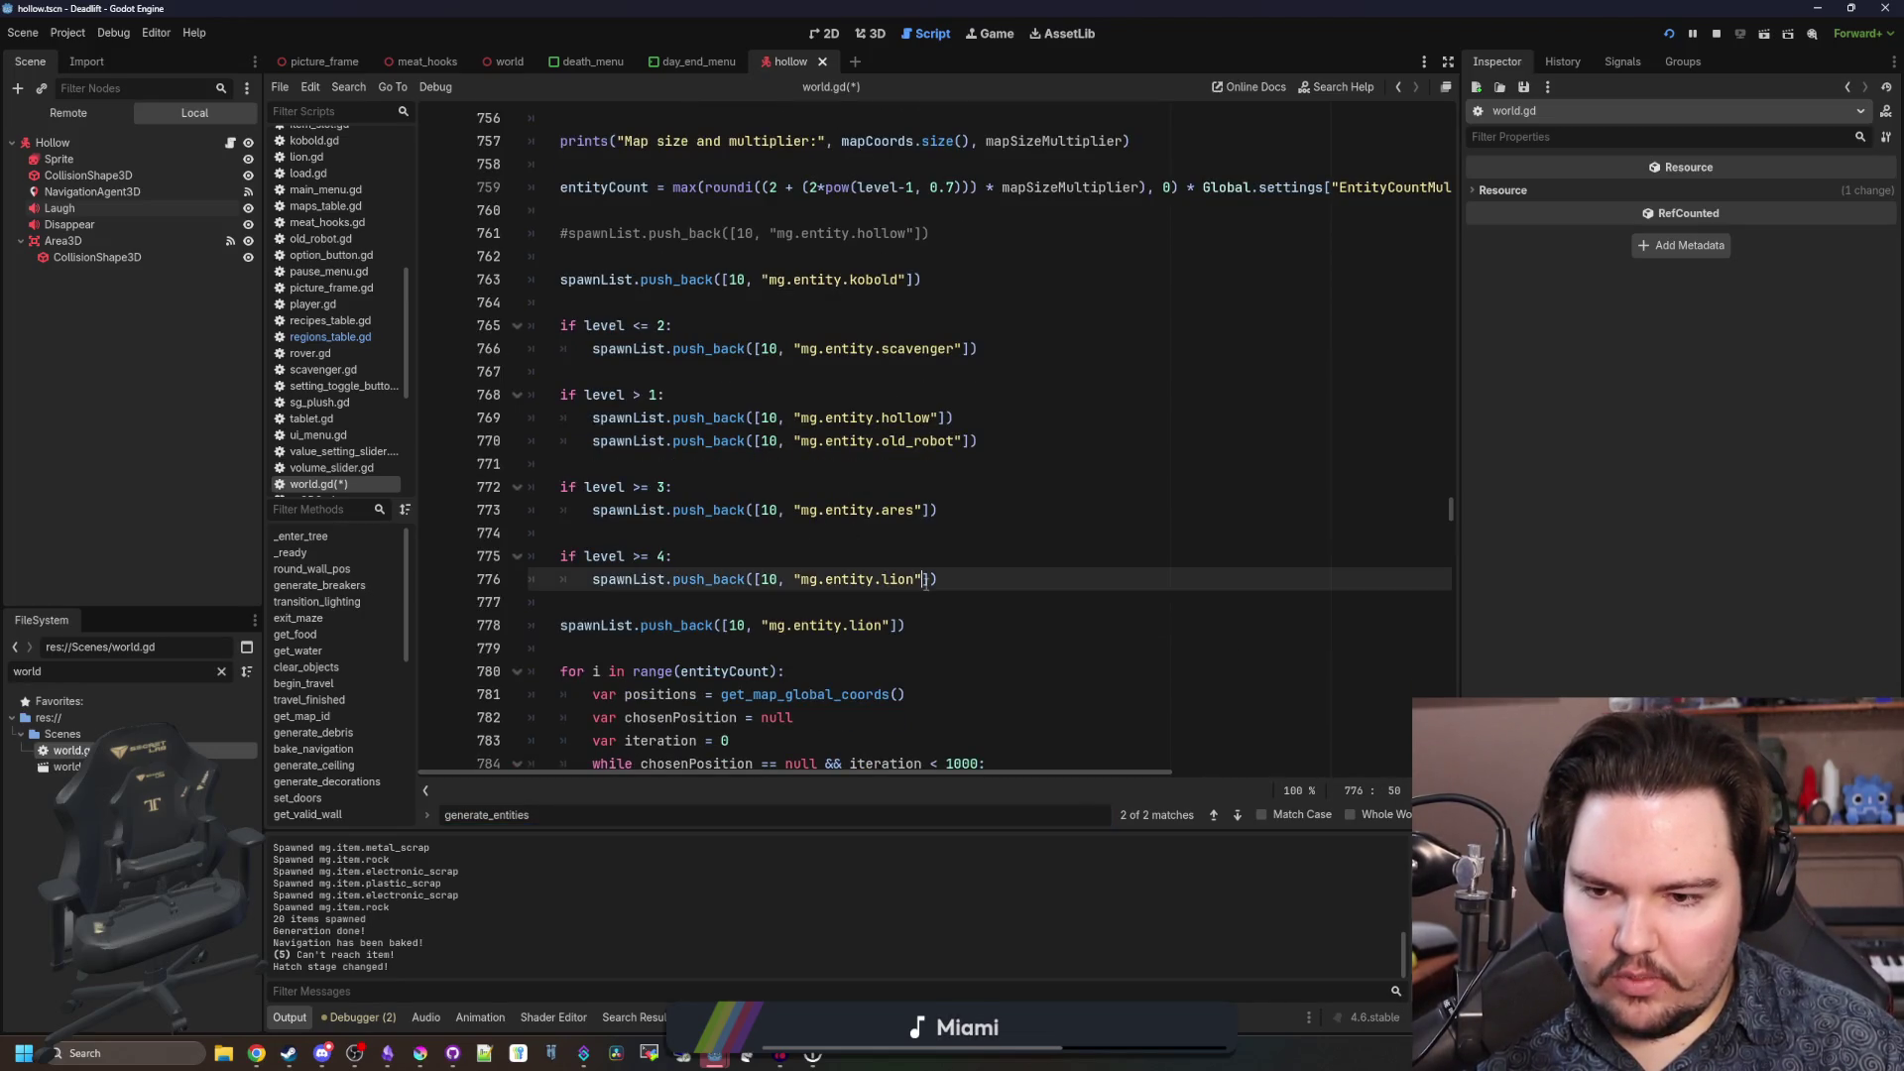
{"action": "left_click", "coordinate": [583, 626]}
{"action": "left_click_drag", "start_coordinate": [904, 625], "coordinate": [462, 623]}
{"action": "key", "text": "BackSpace"}
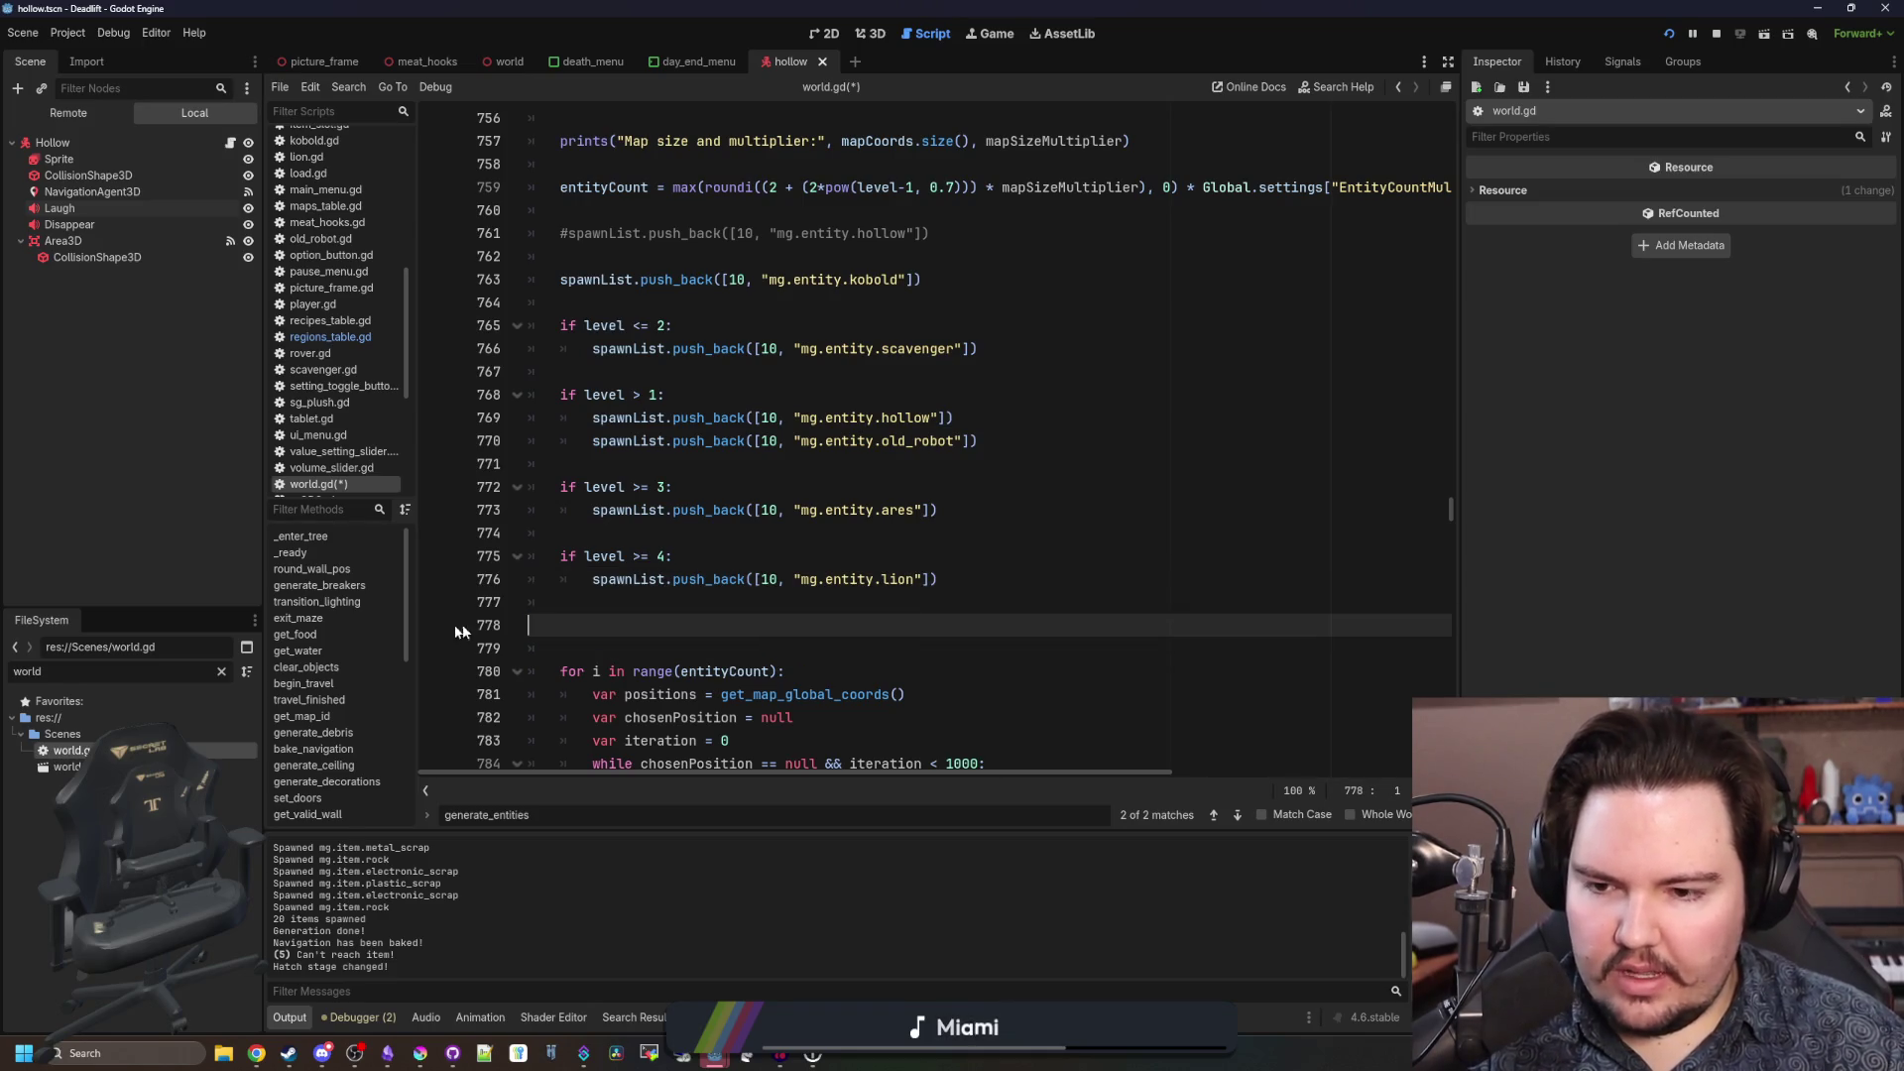
{"action": "key", "text": "BackSpace"}
{"action": "key", "text": "ctrl+s"}
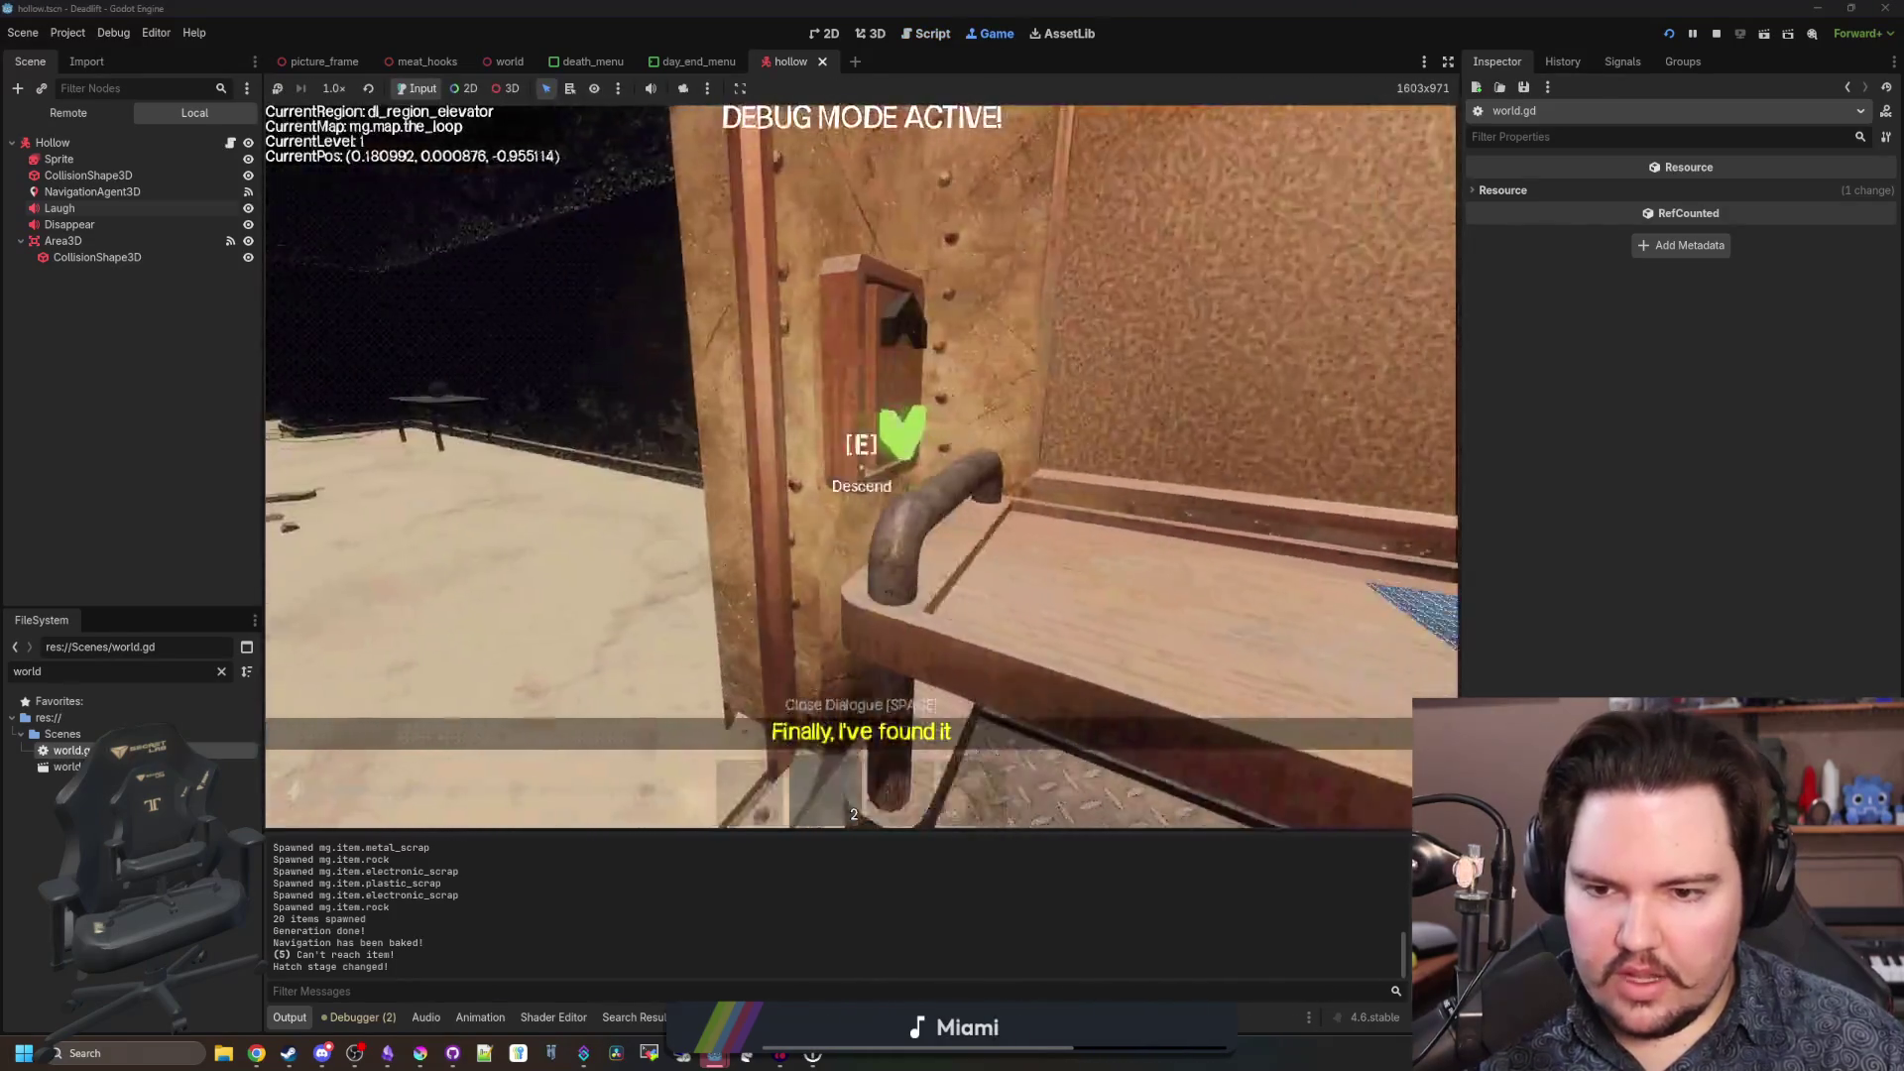
Pull the elevator lever twice, skipping meals, to descend to Level 3.
{"action": "key", "text": "e"}
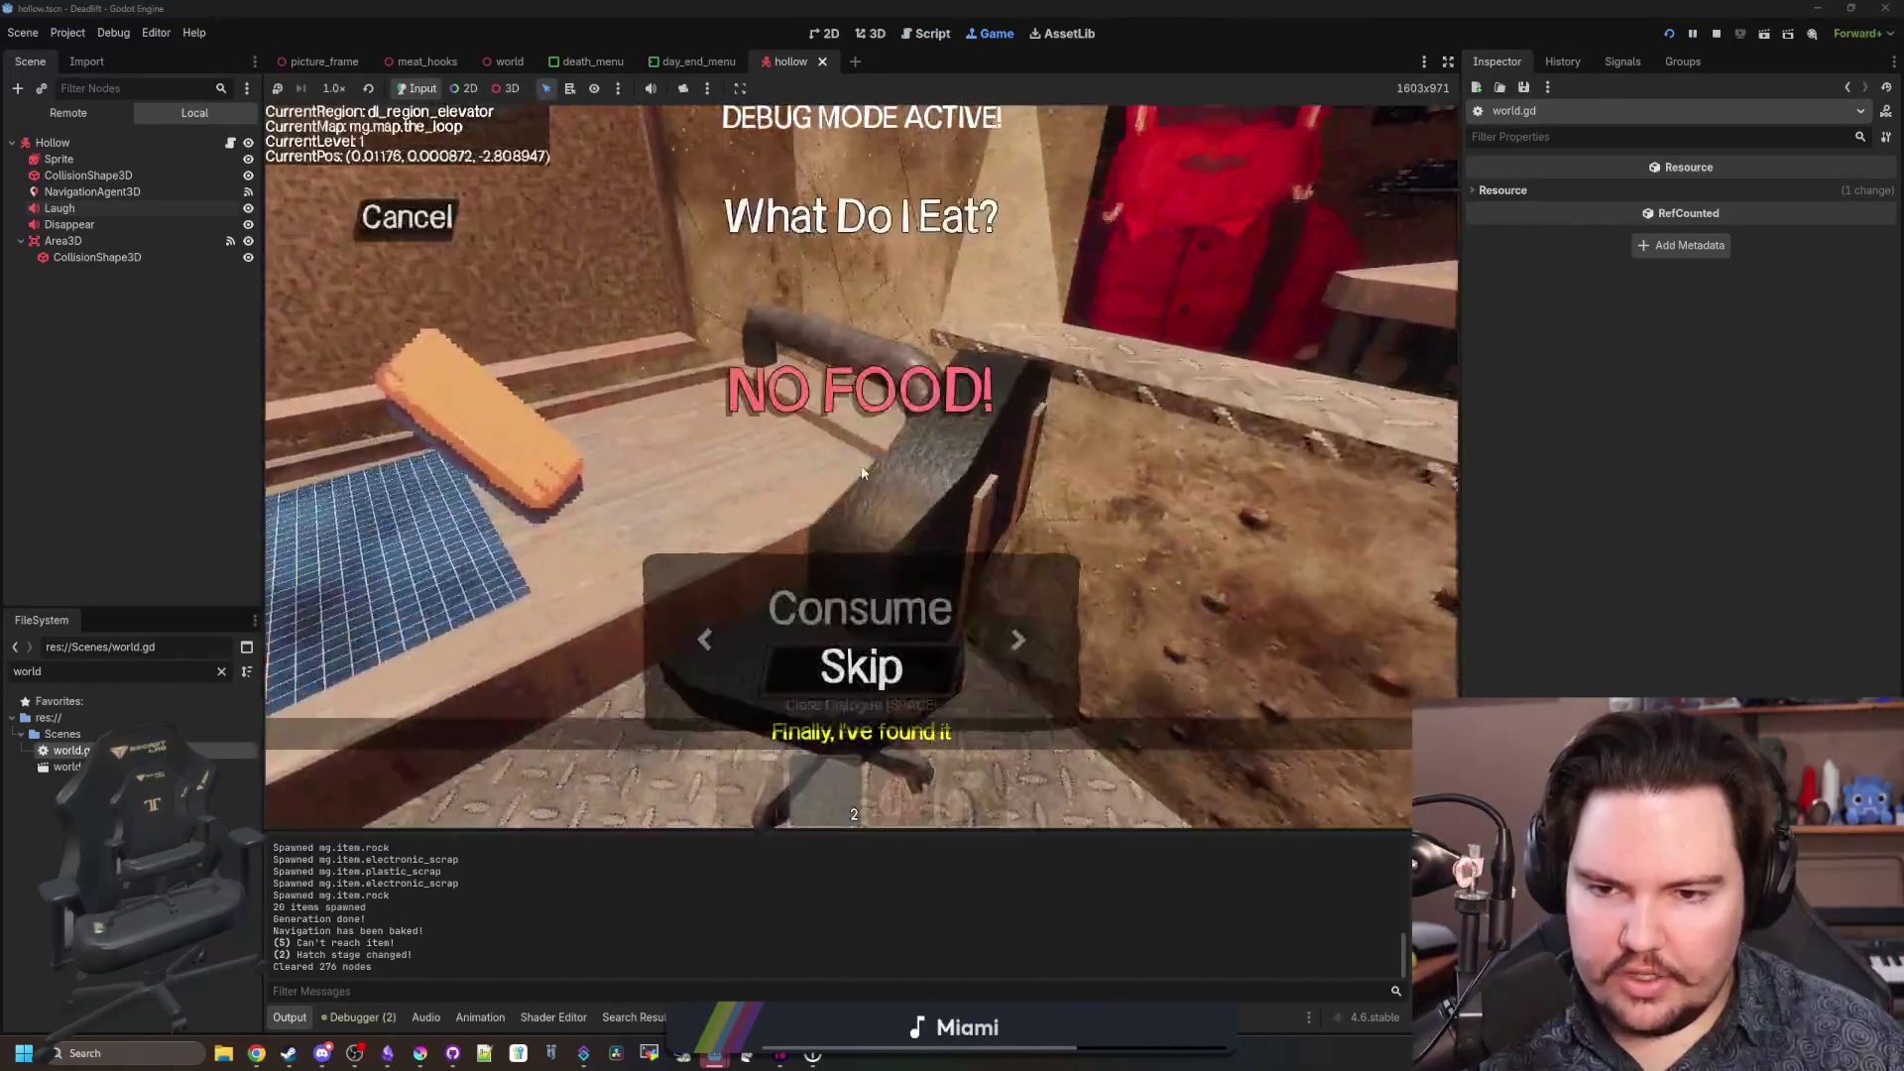
{"action": "key", "text": "e"}
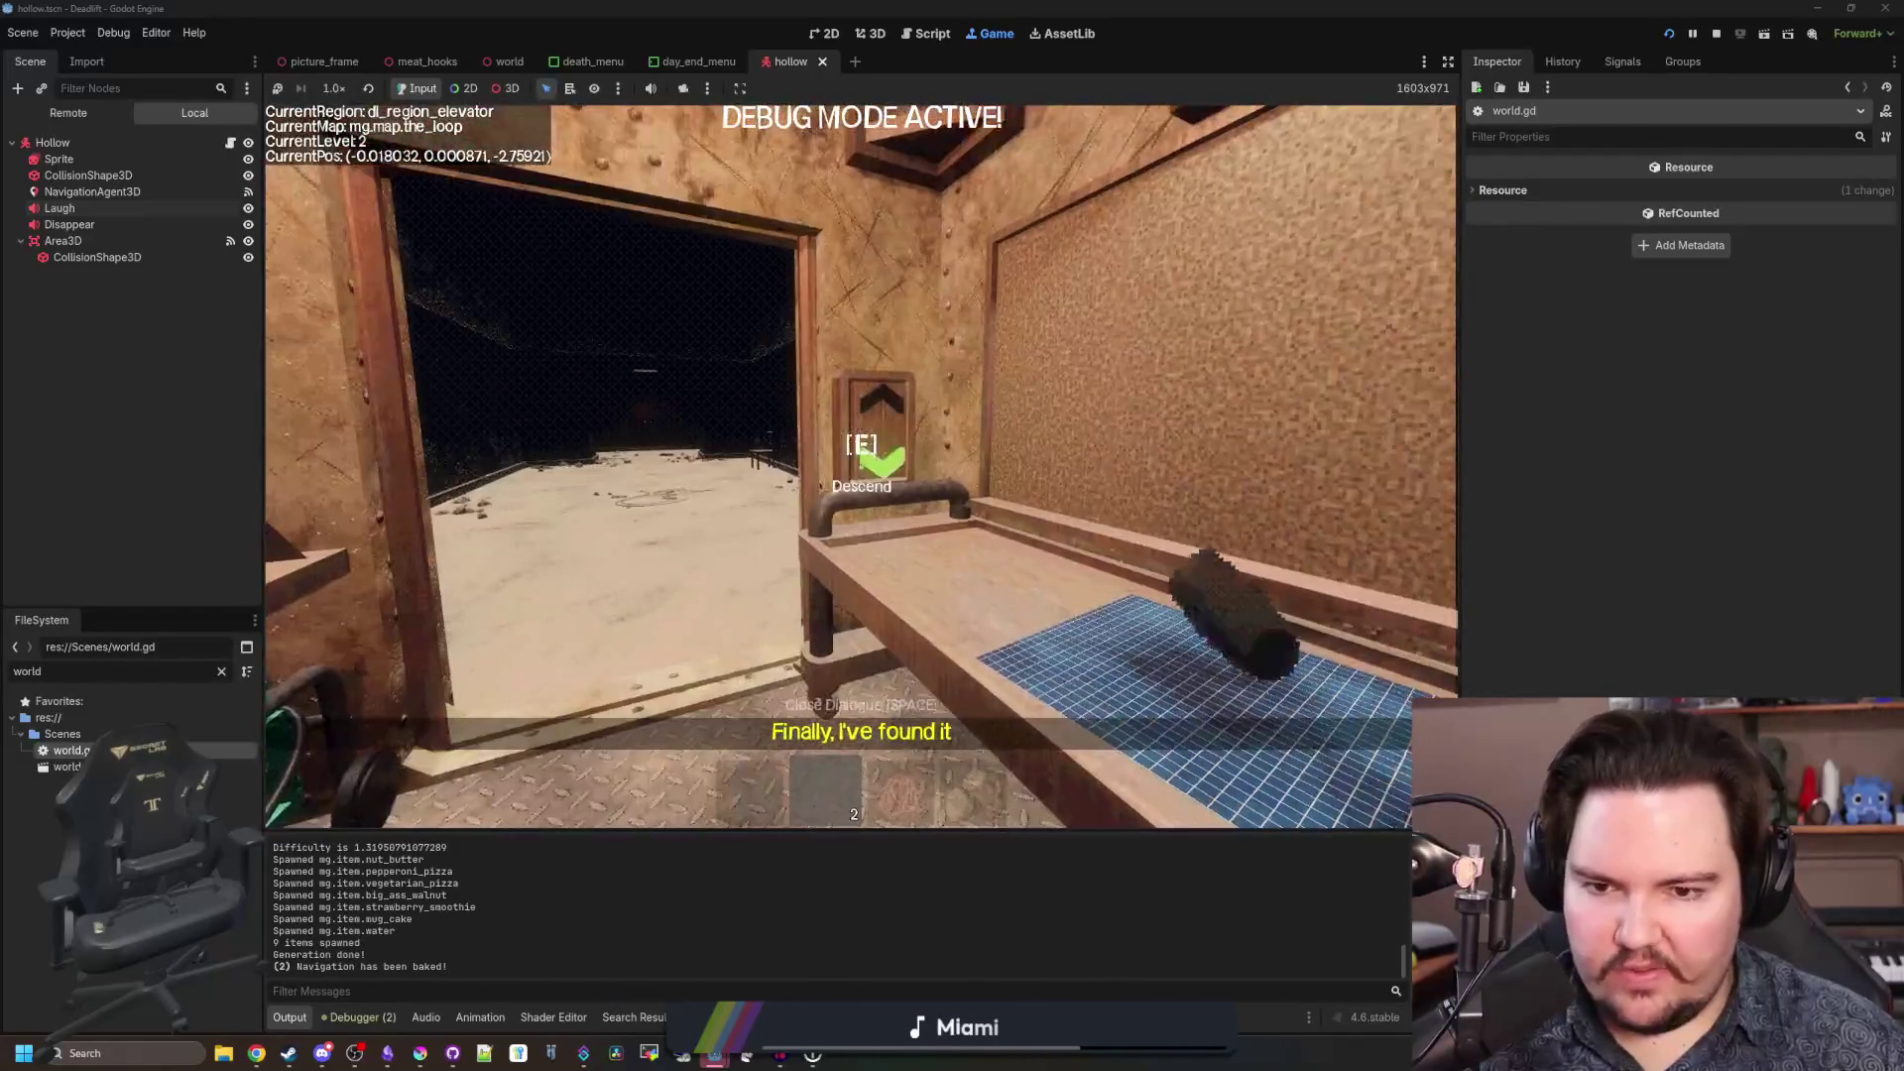
{"action": "key", "text": "w"}
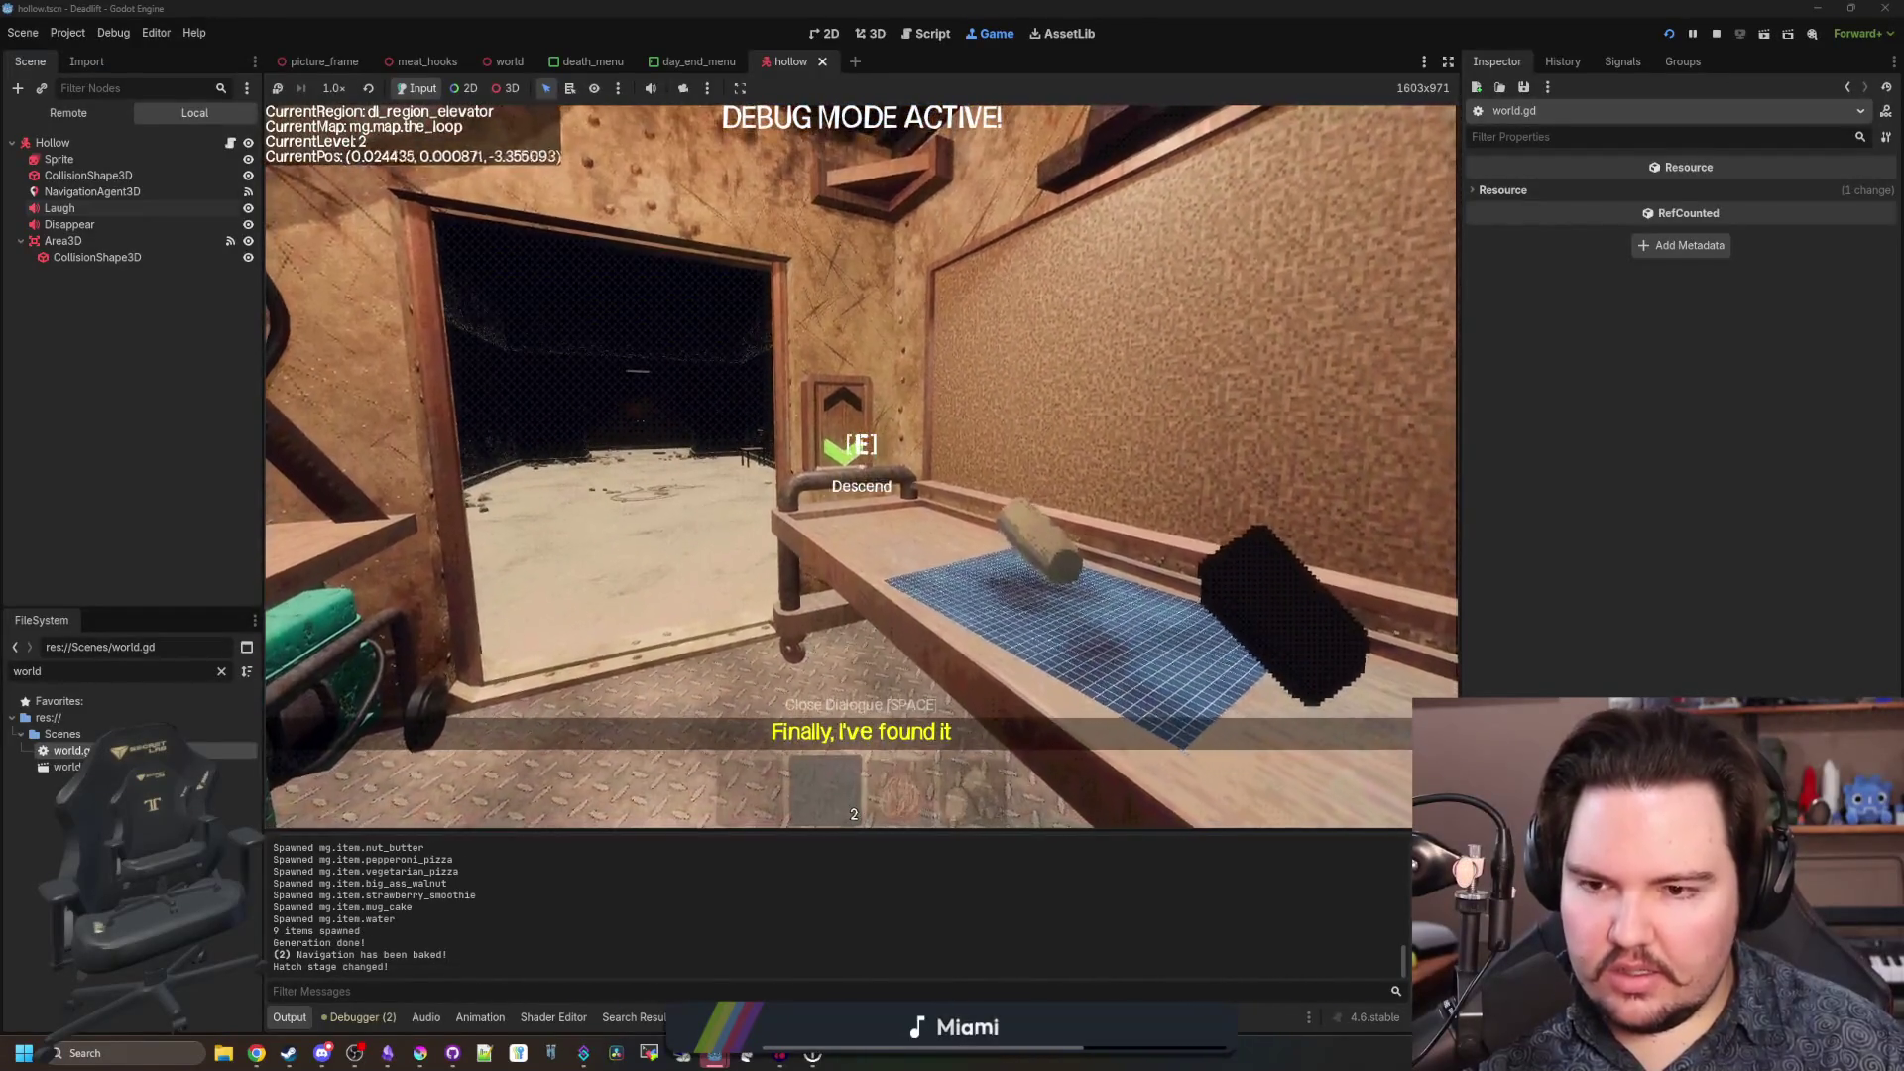
{"action": "key", "text": "e"}
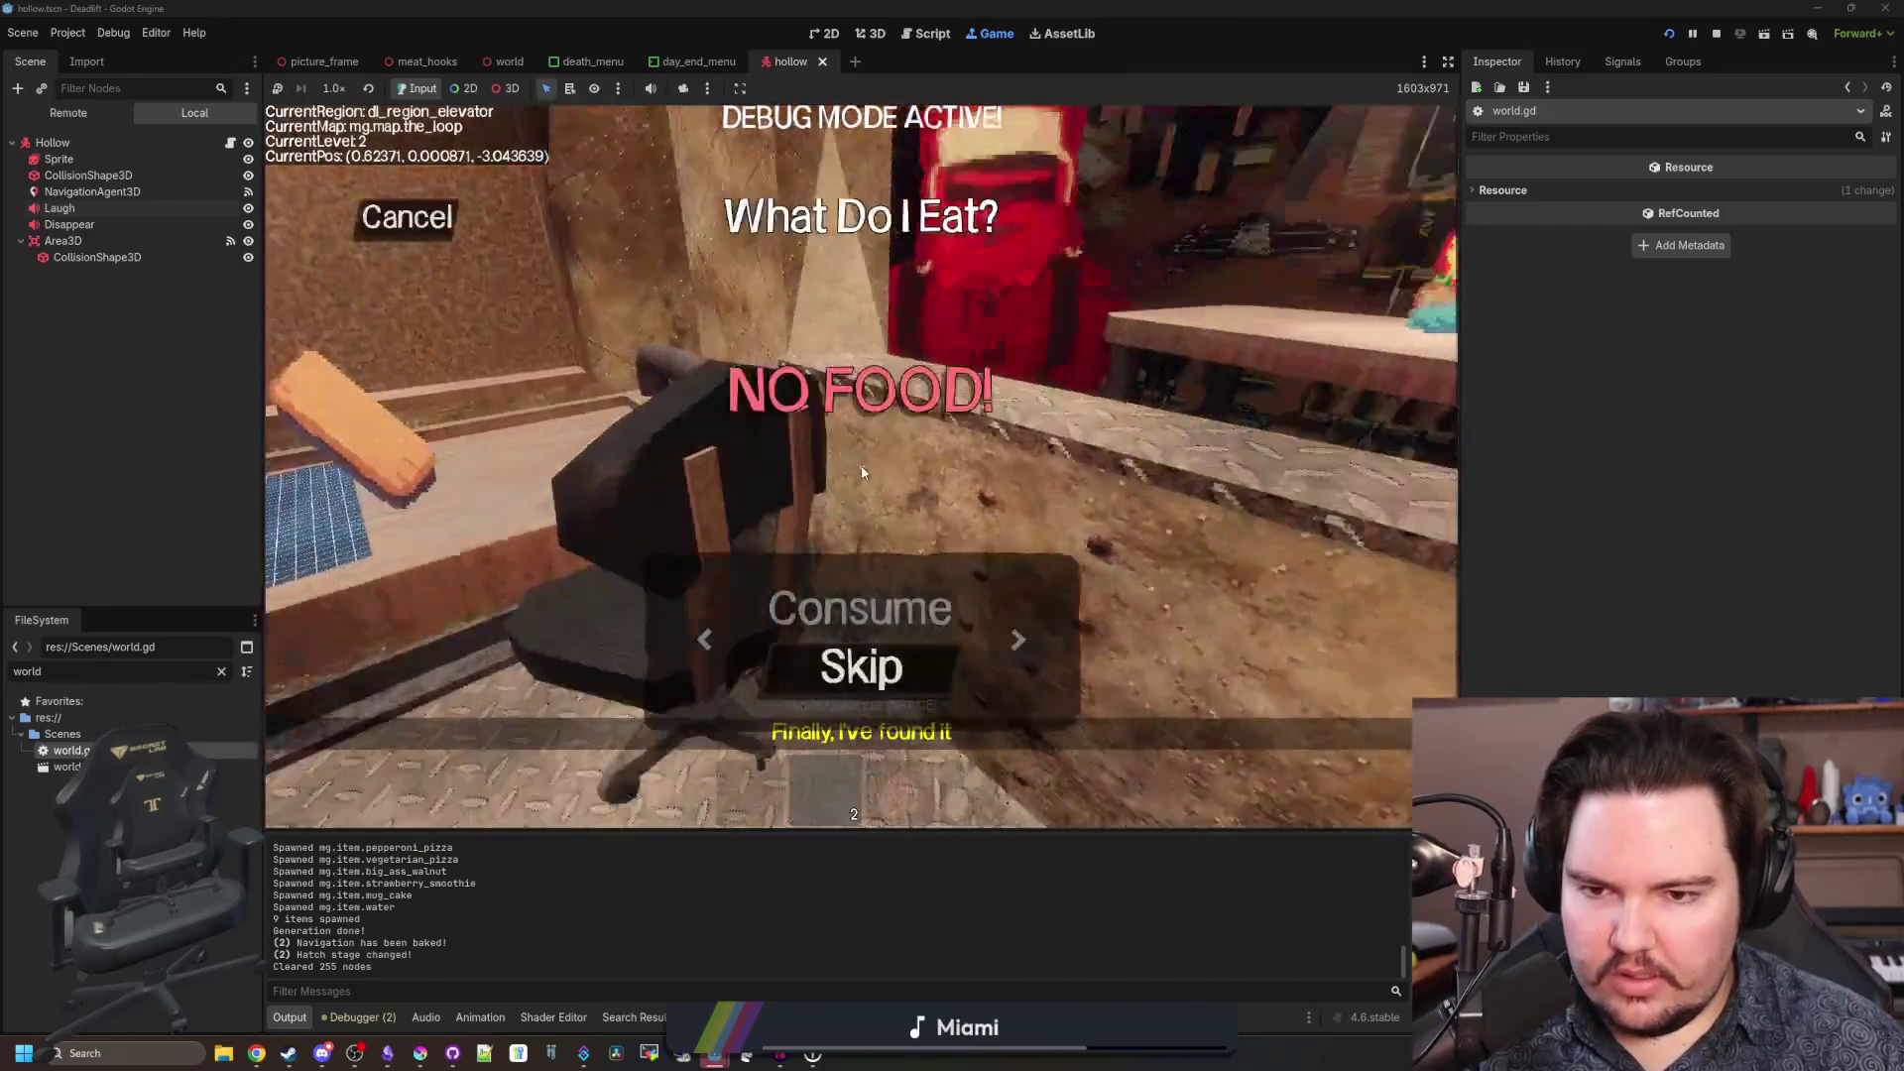
{"action": "key", "text": "e"}
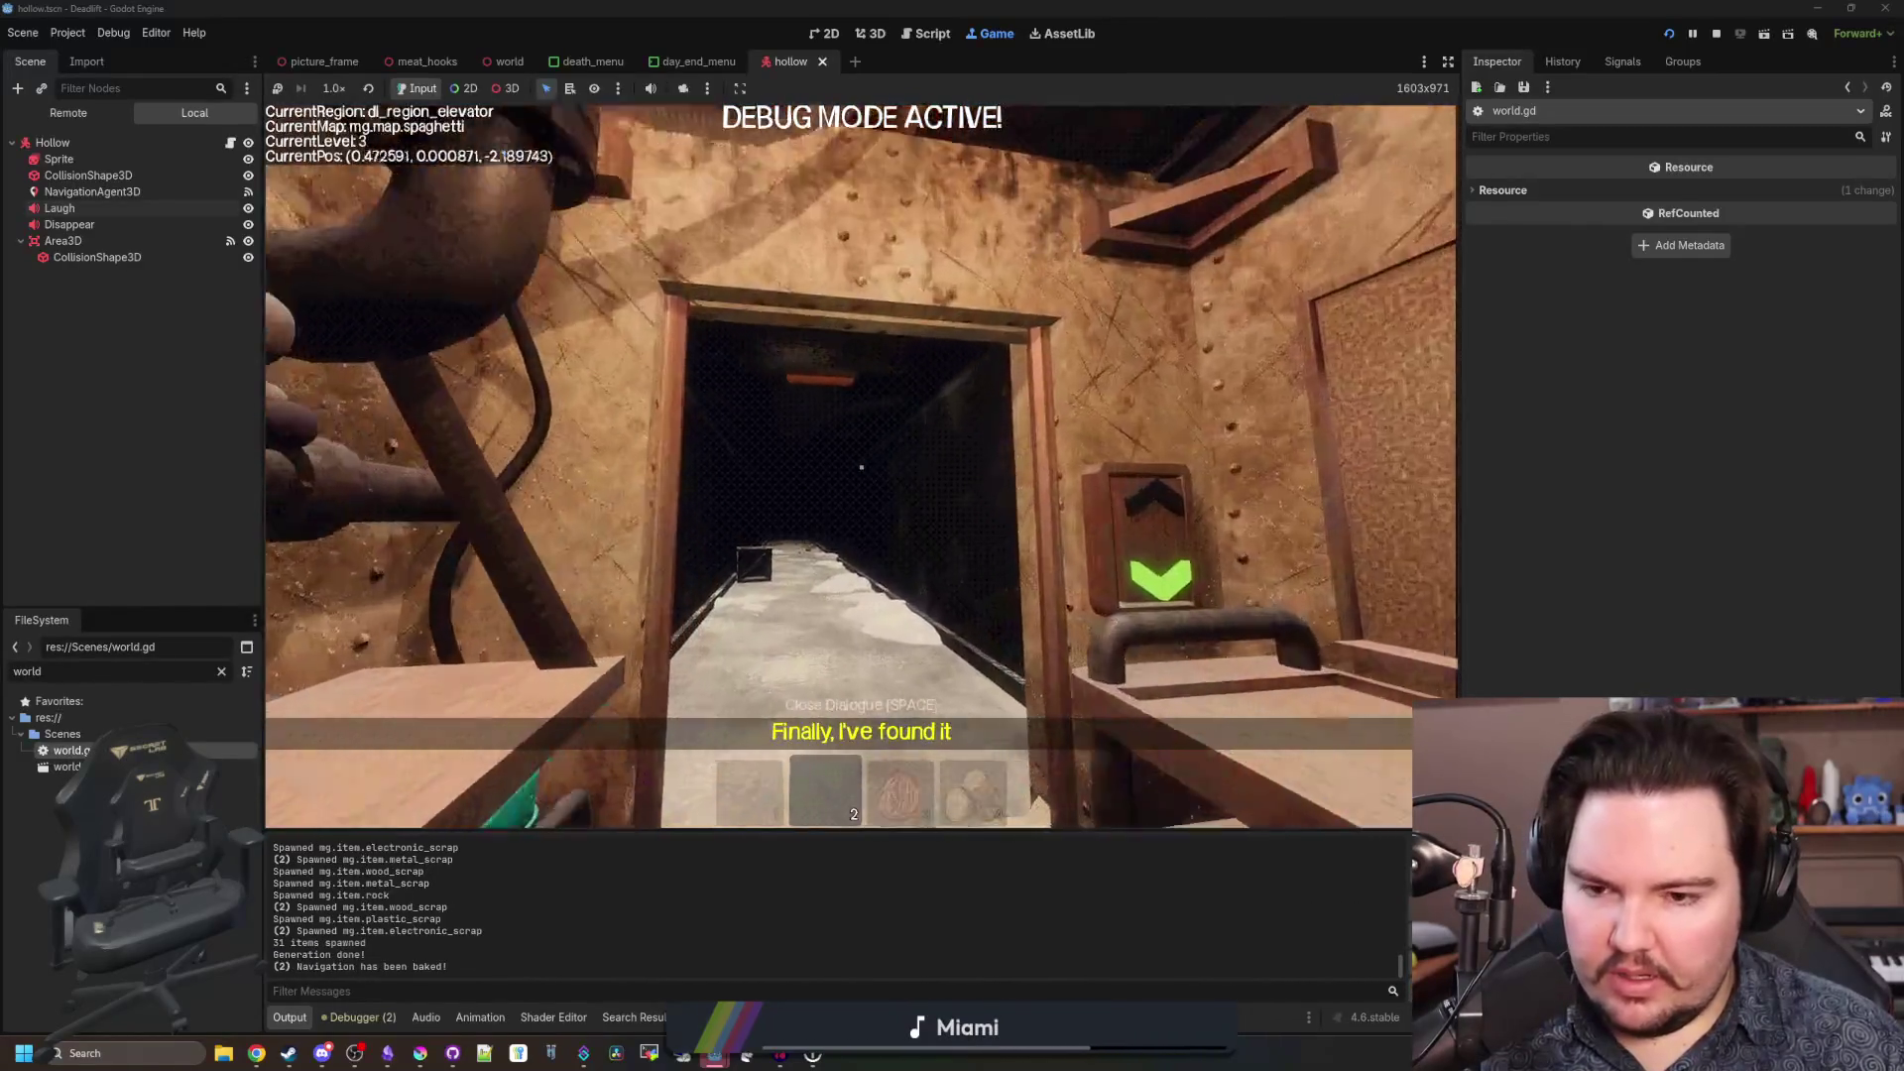
Walk out of the elevator through the freezer area and breakroom into the butchery corridor.
{"action": "key", "text": "w"}
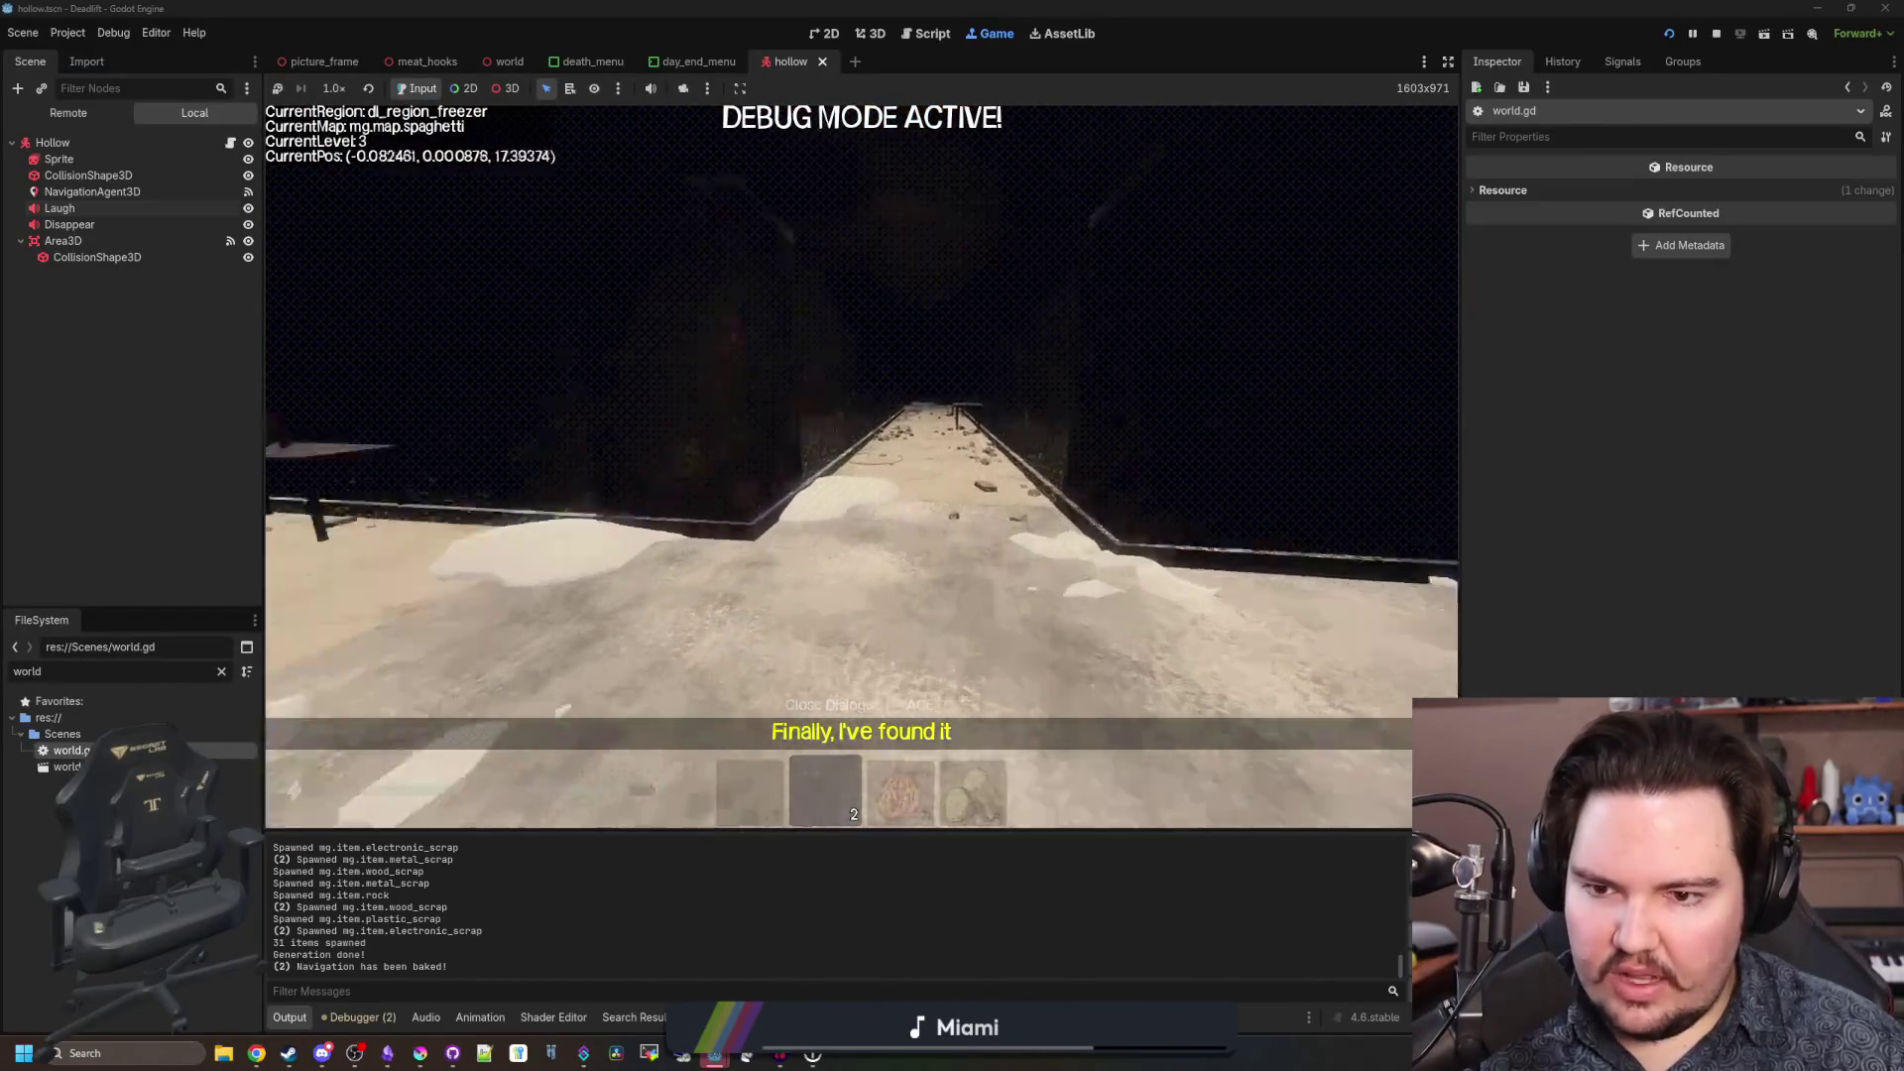
{"action": "key", "text": "w"}
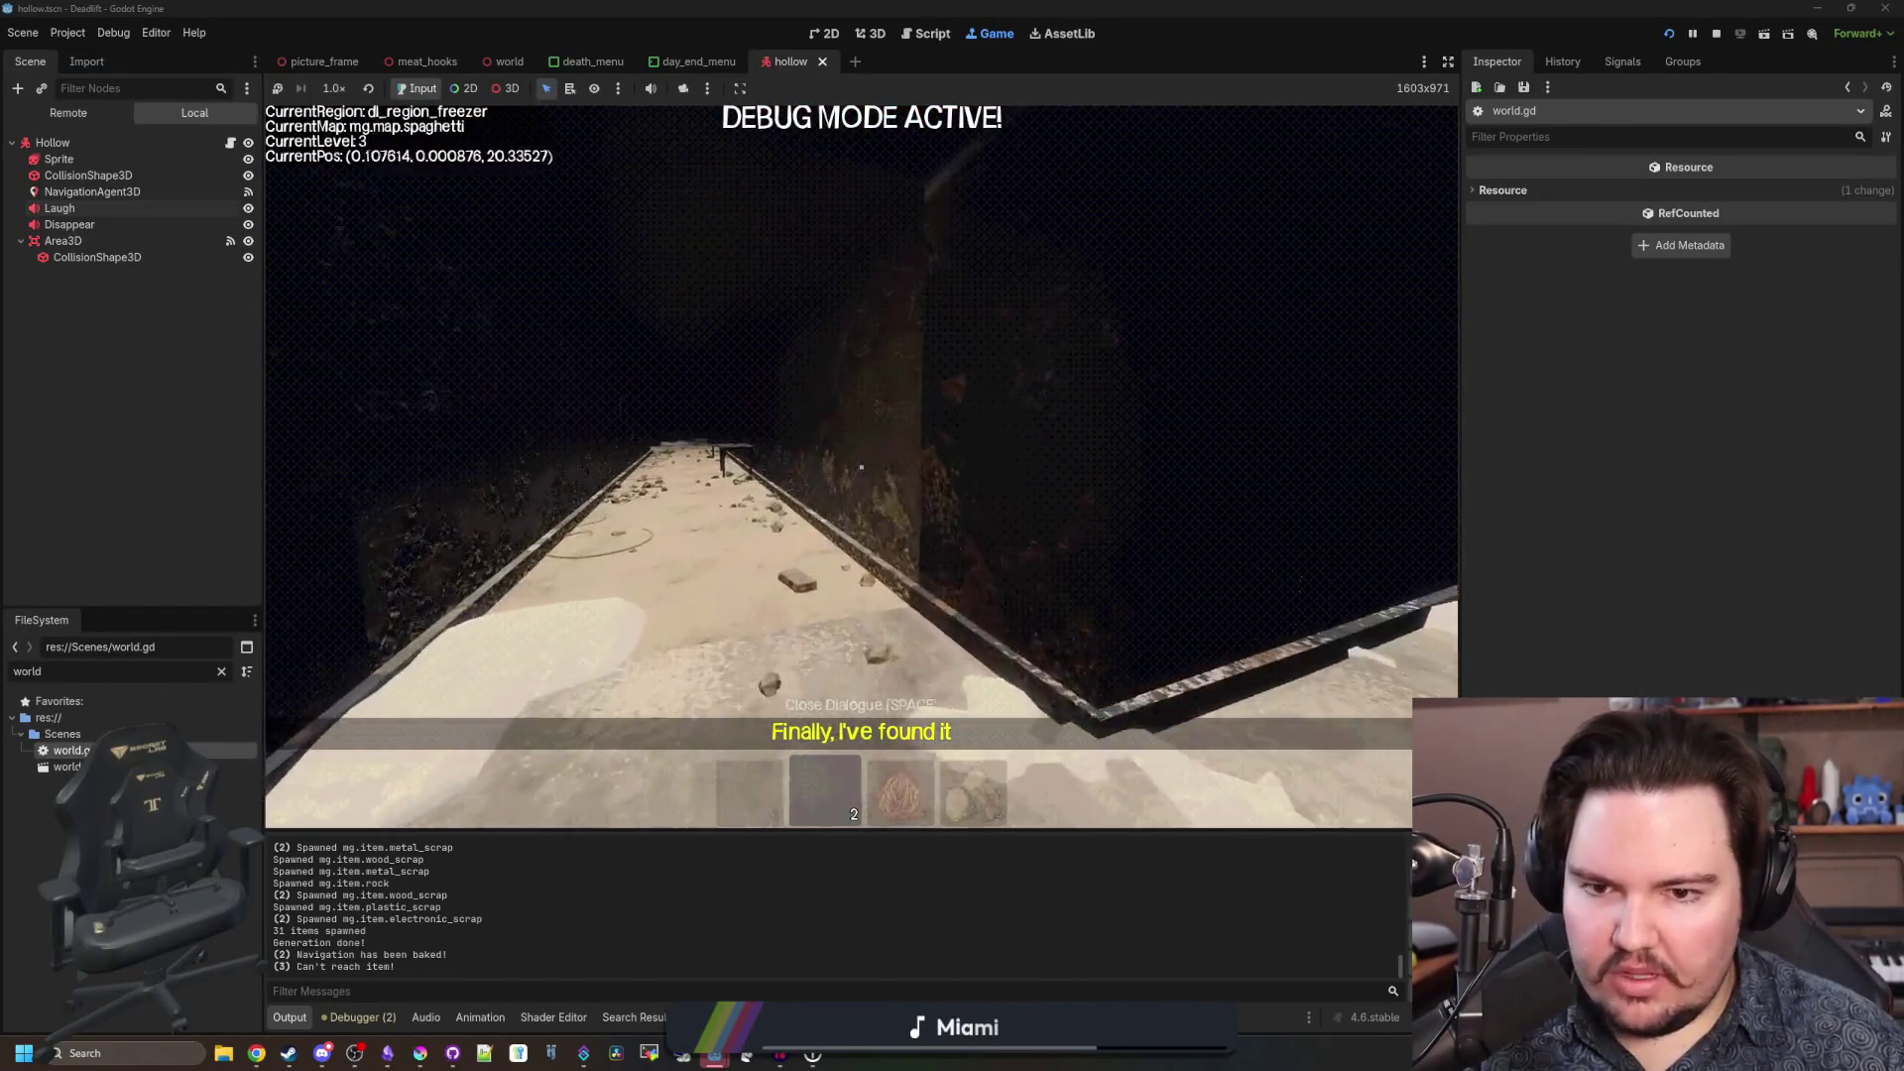
{"action": "key", "text": "w"}
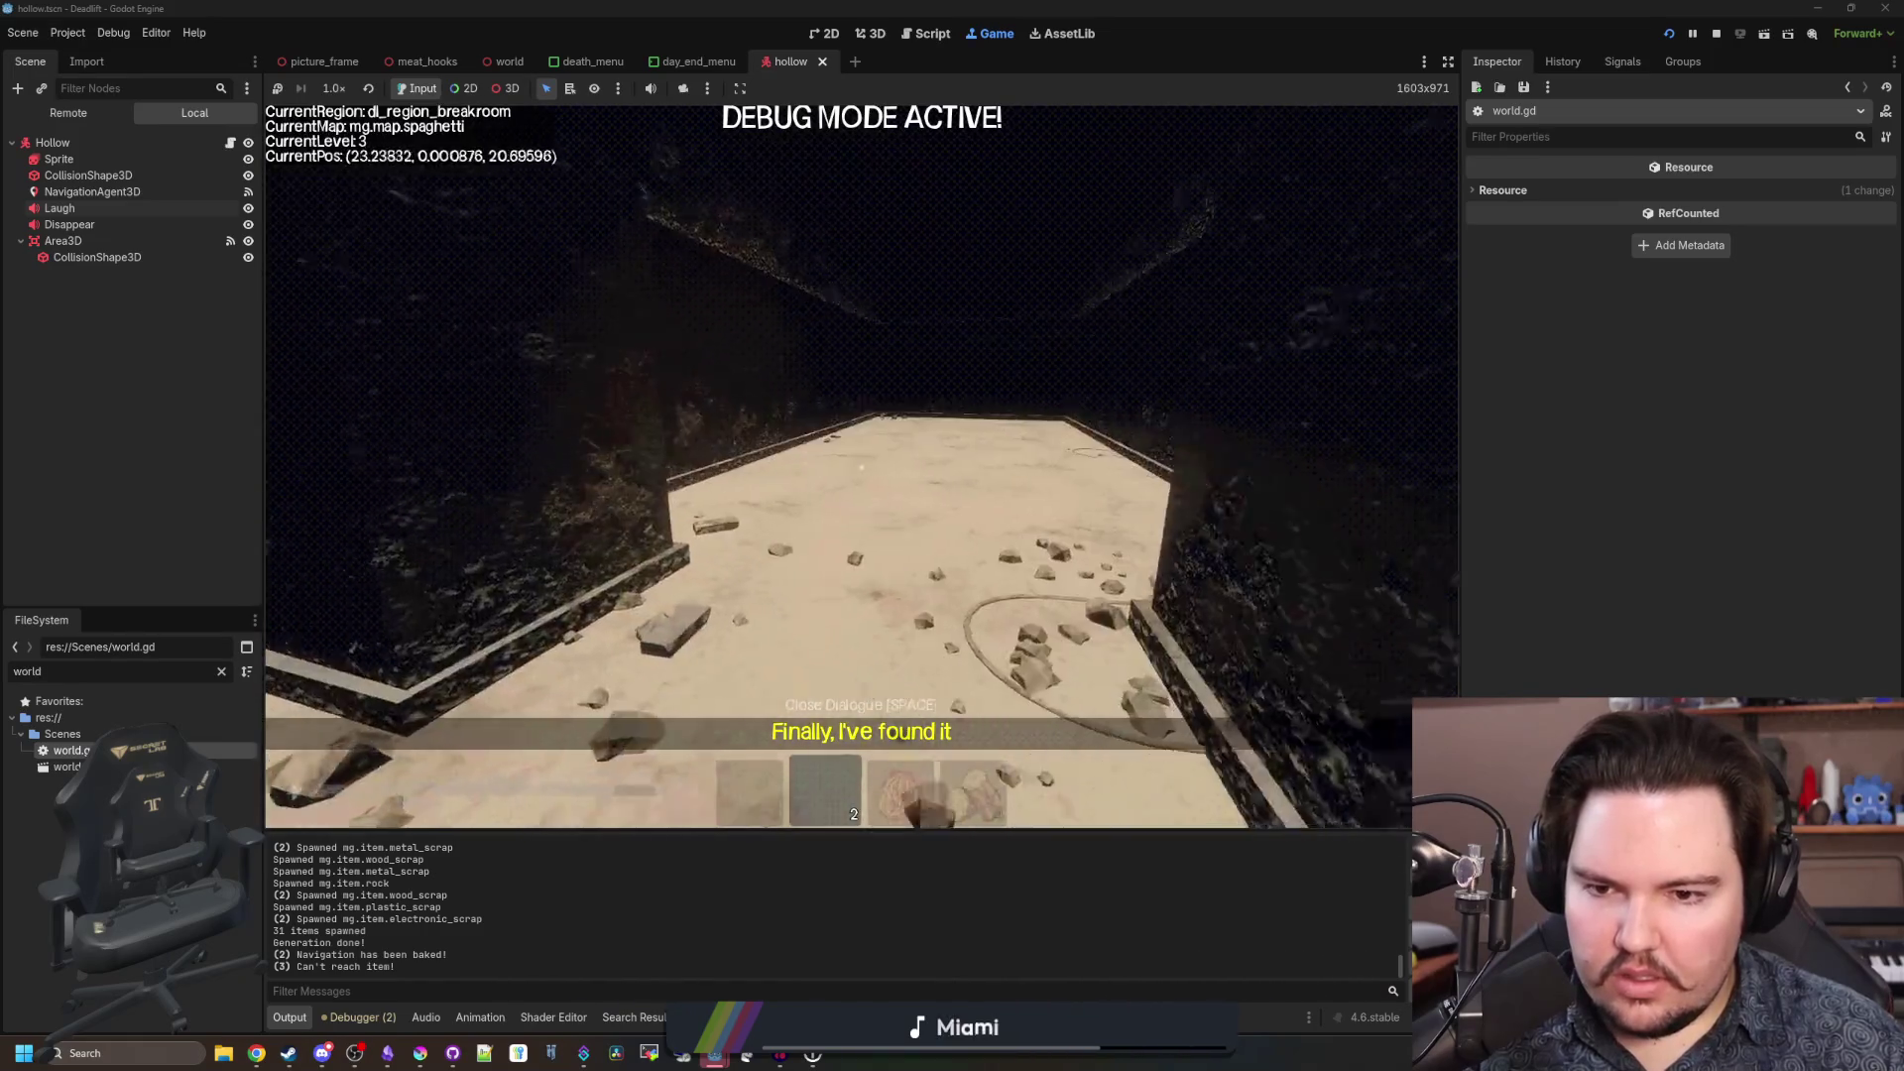
{"action": "key", "text": "w"}
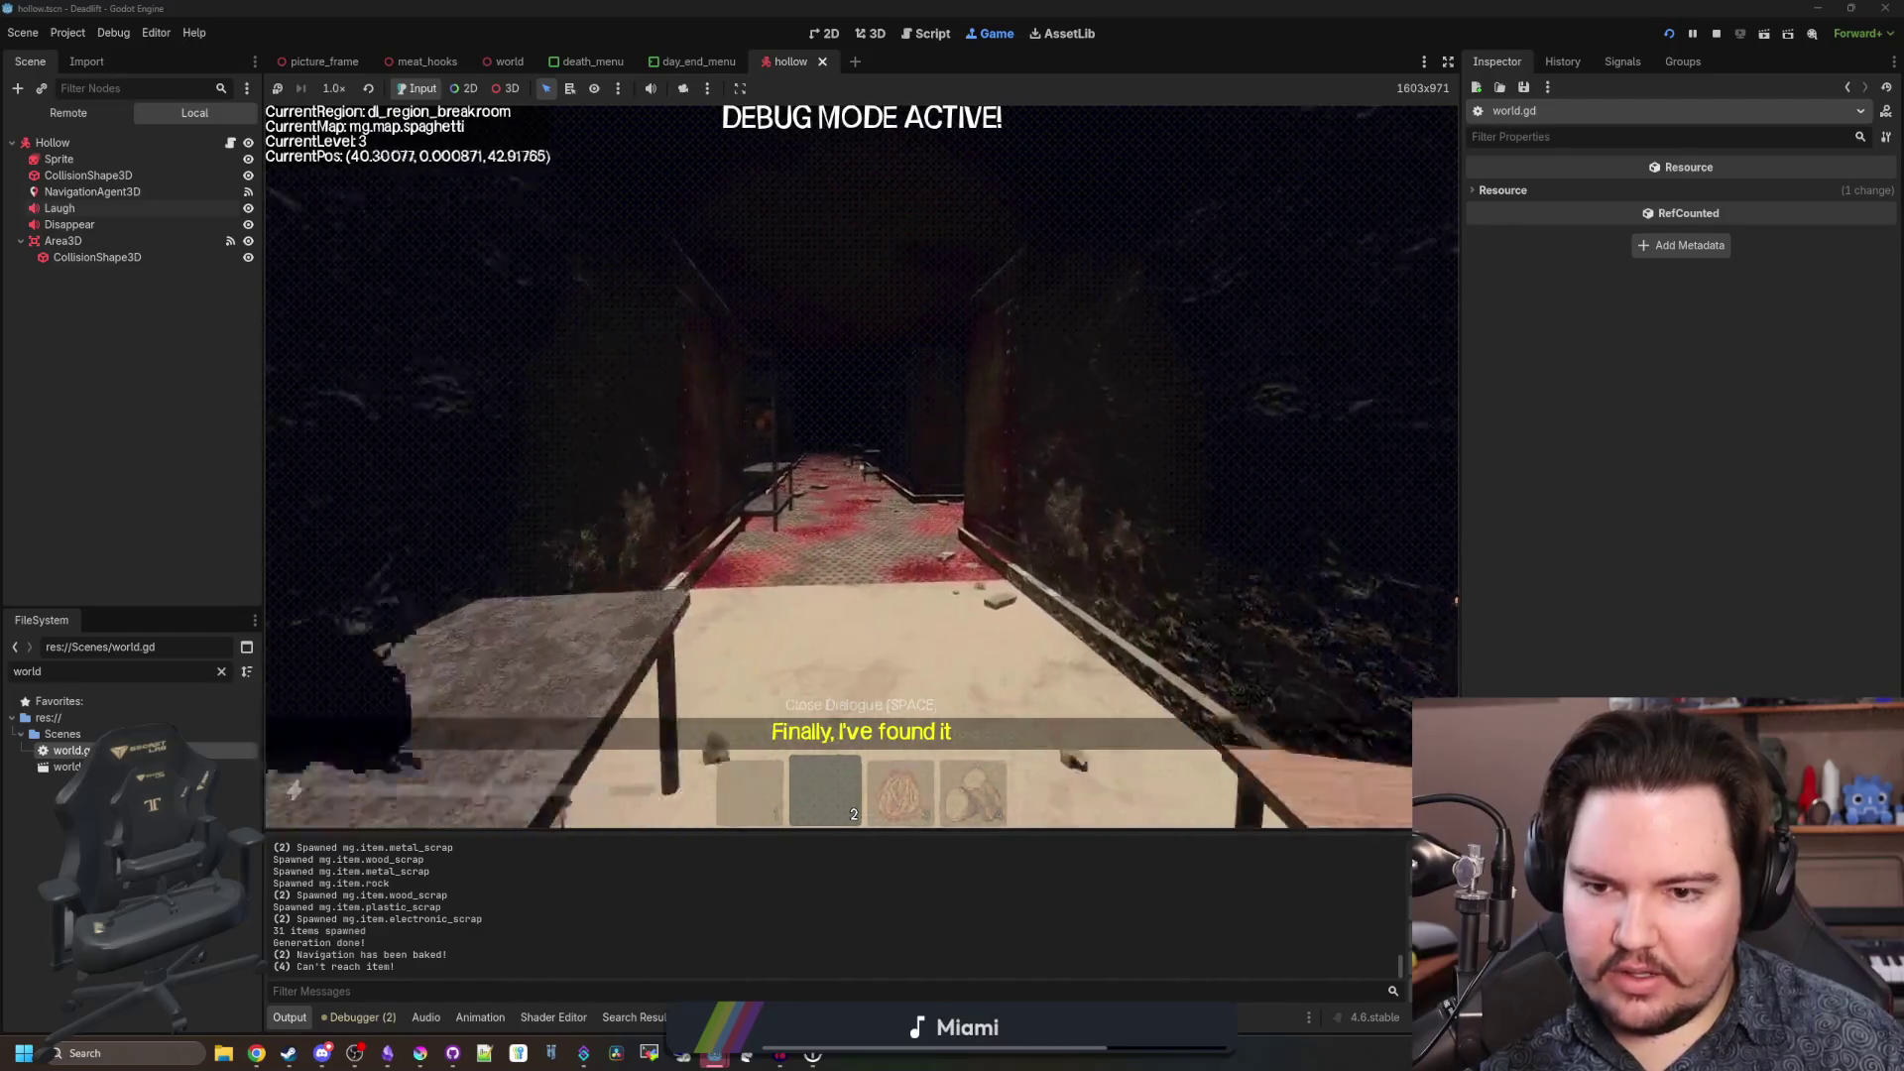
{"action": "key", "text": "w"}
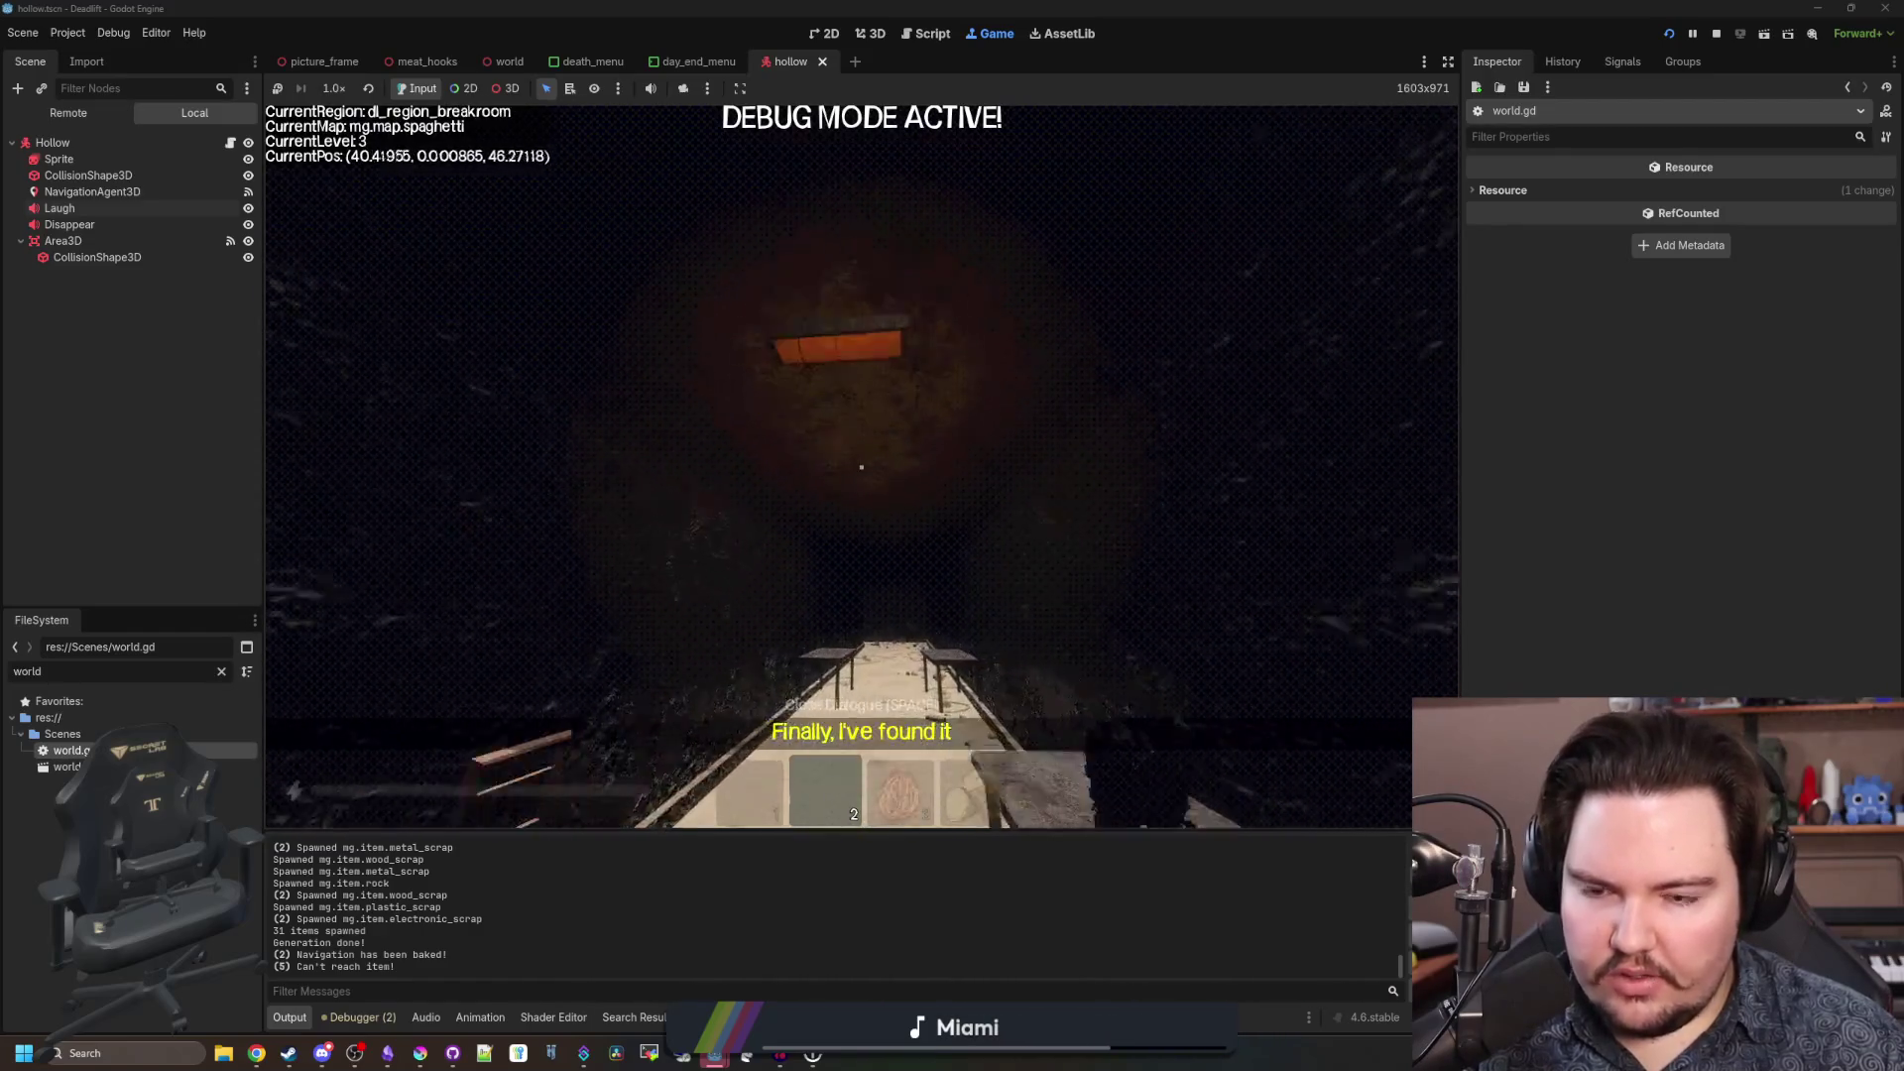
{"action": "key", "text": "w"}
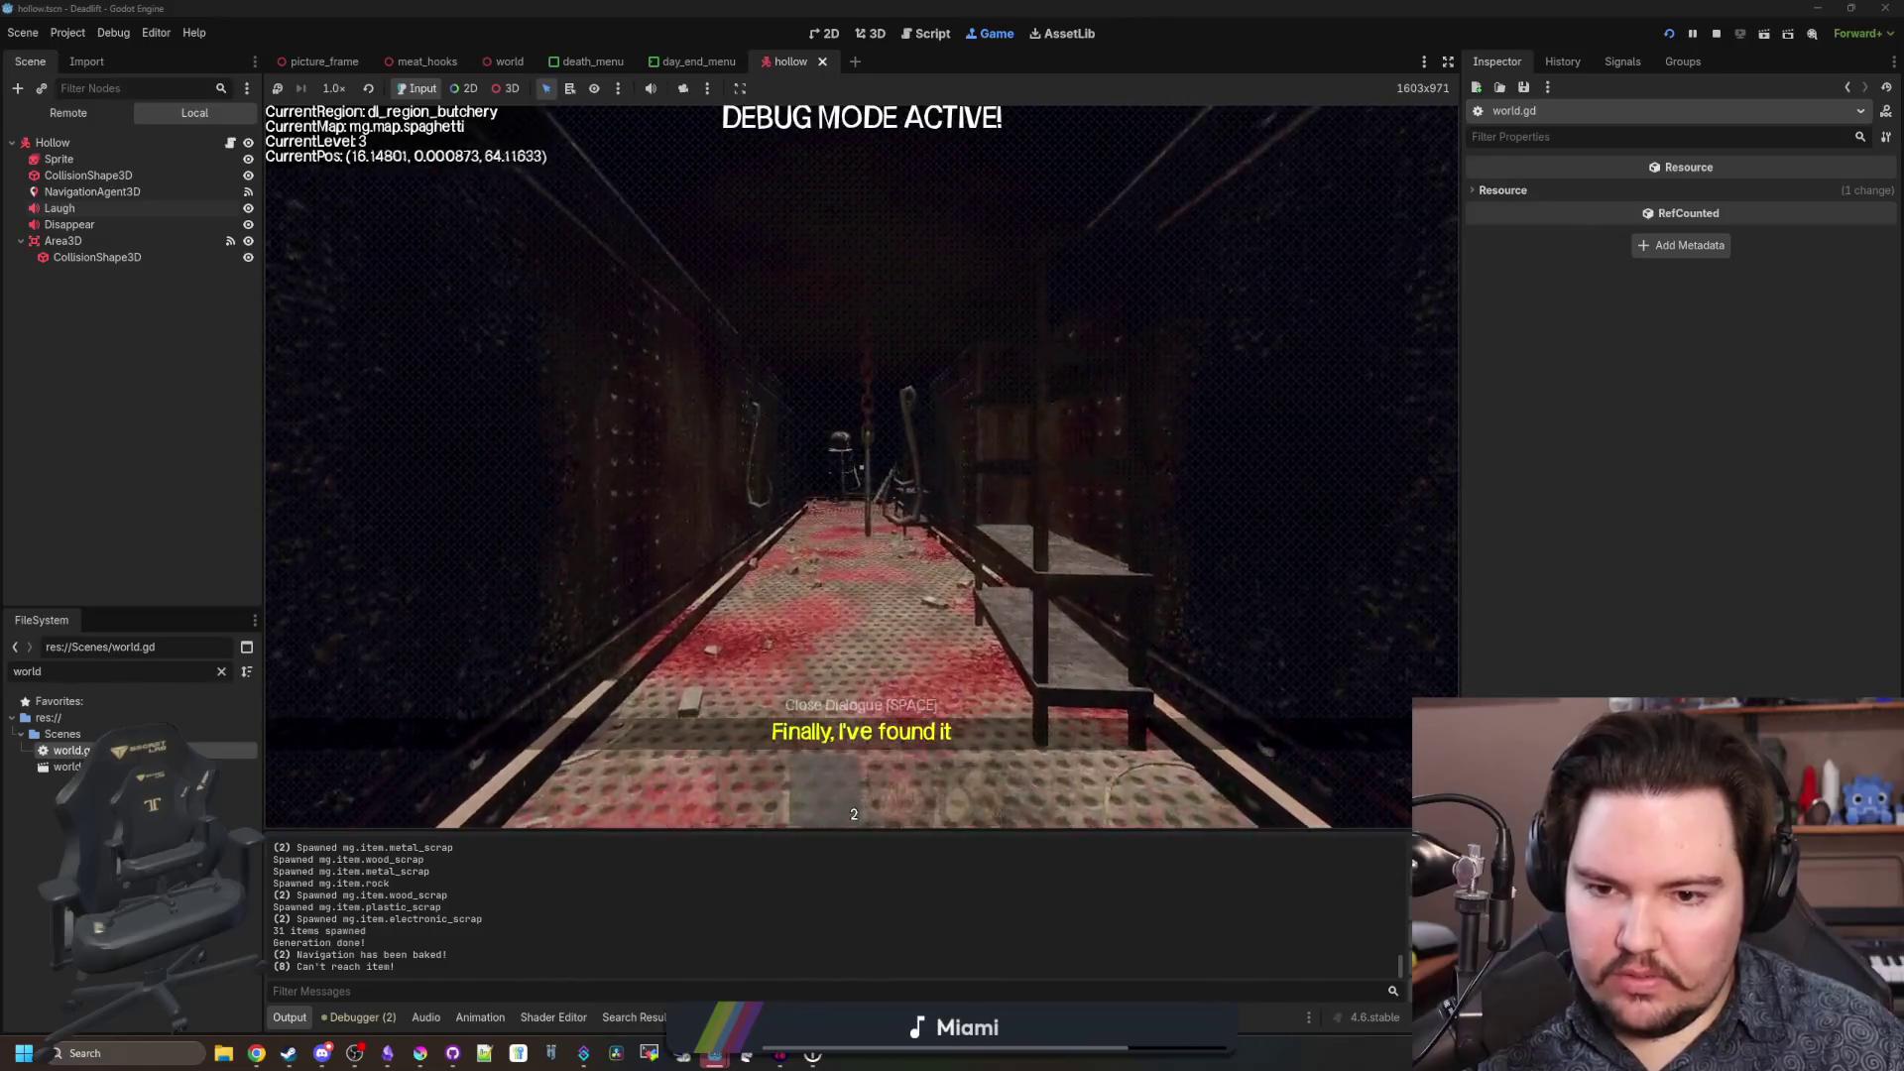
{"action": "key", "text": "w"}
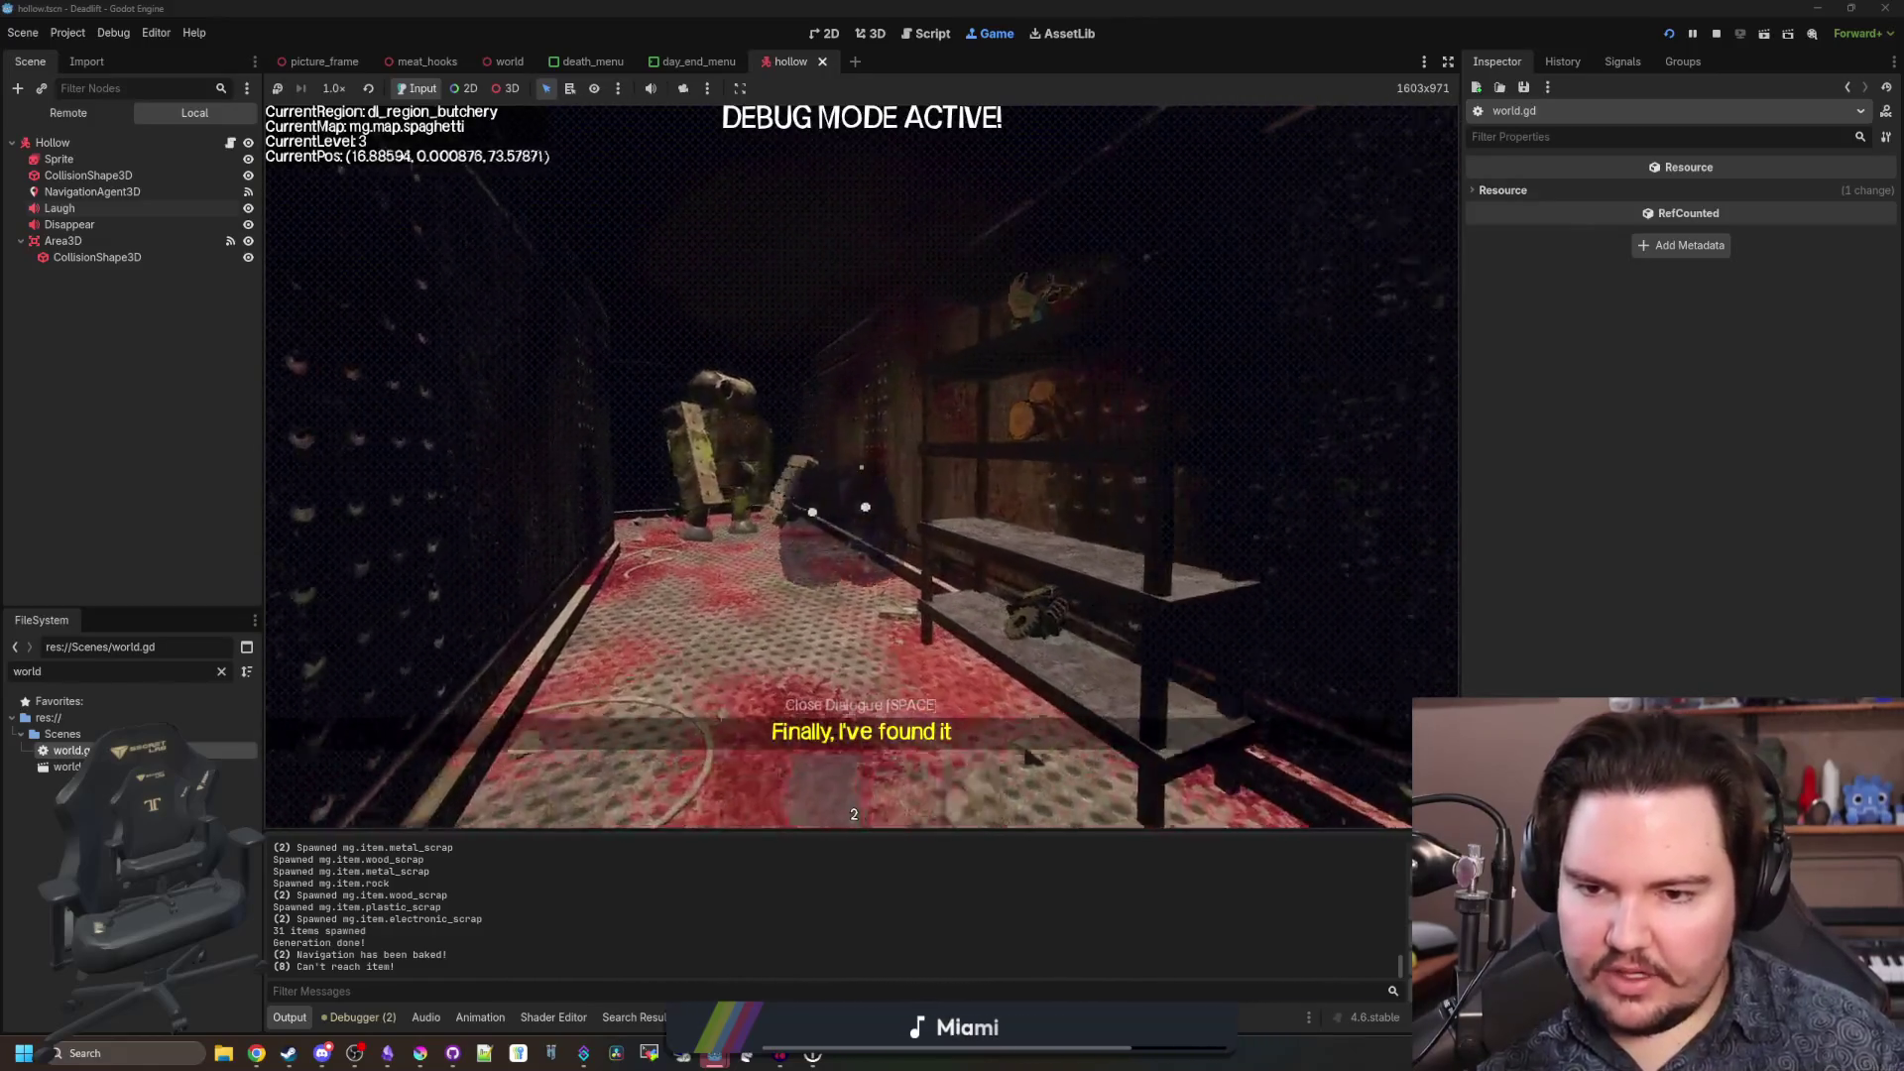
Walk the butchery corridor past the pallet and back into the breakroom with the framed picture.
{"action": "mouse_move", "coordinate": [860, 466]}
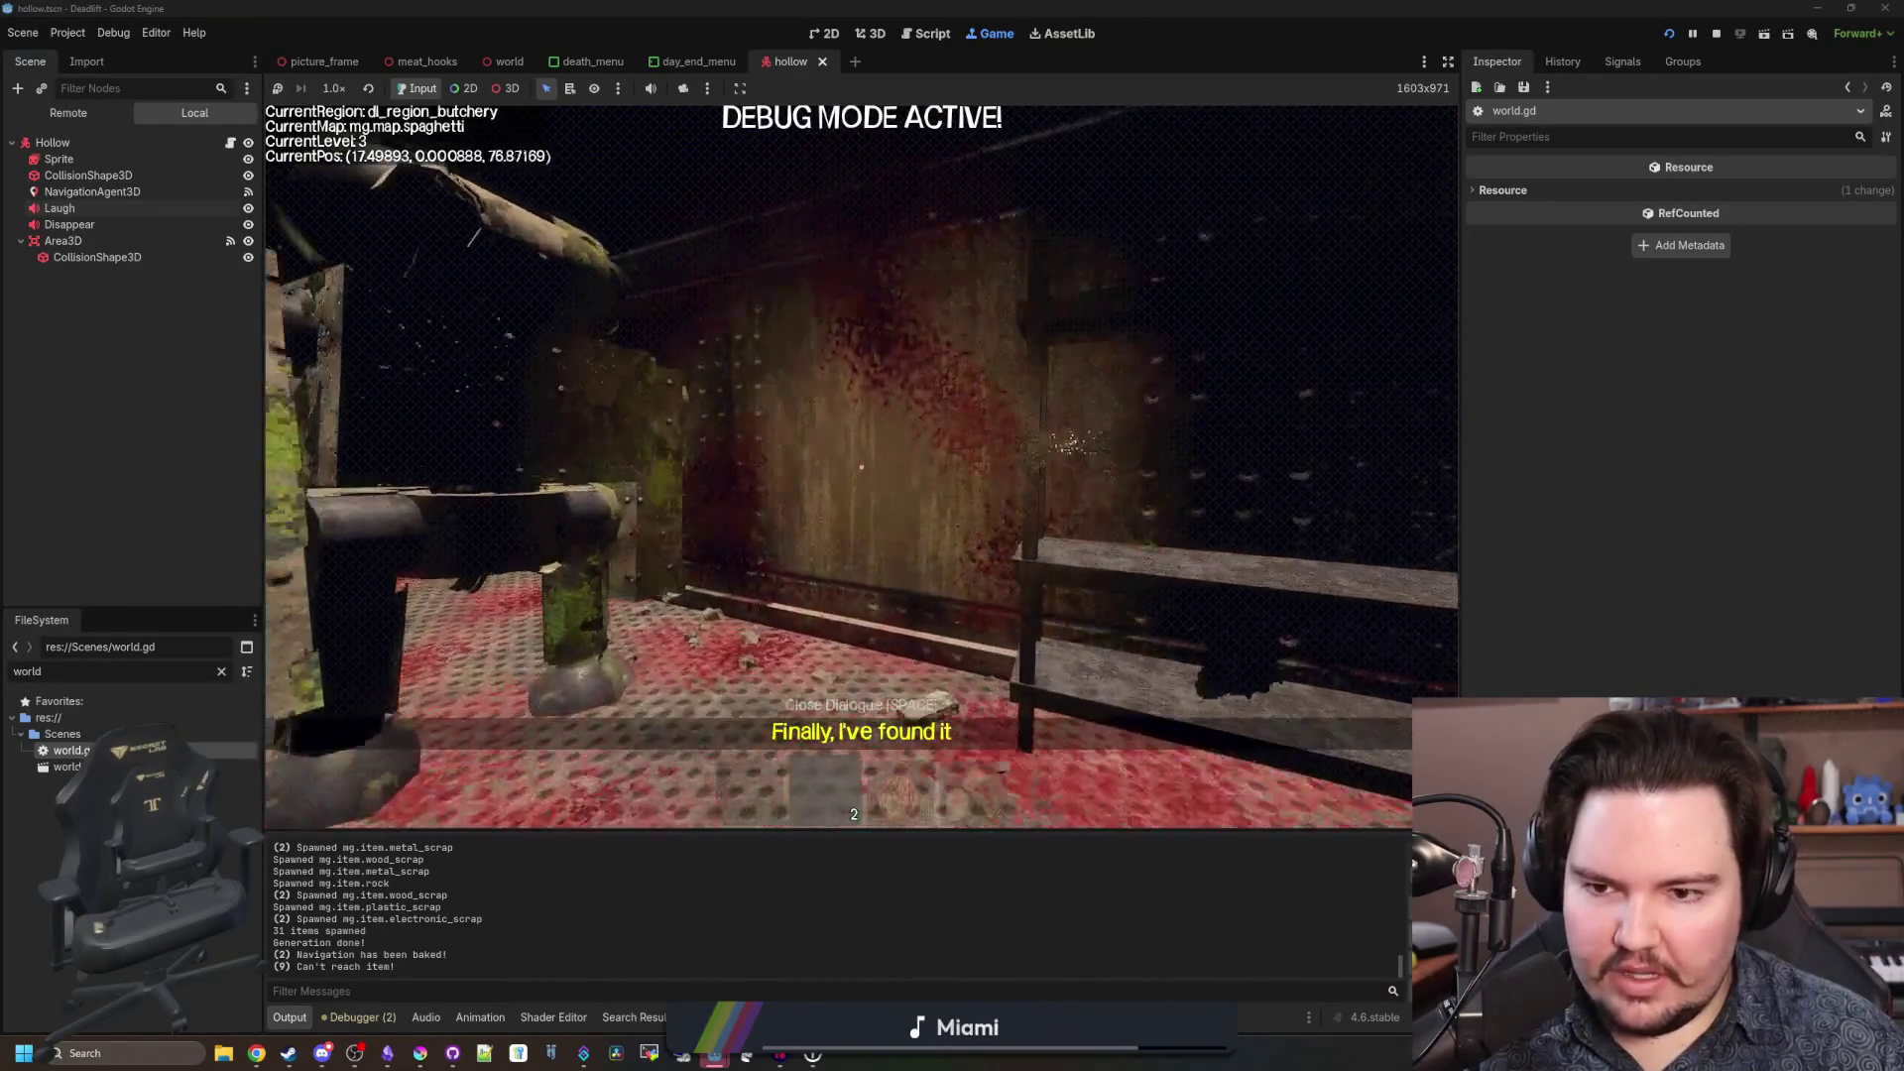
{"action": "key", "text": "w"}
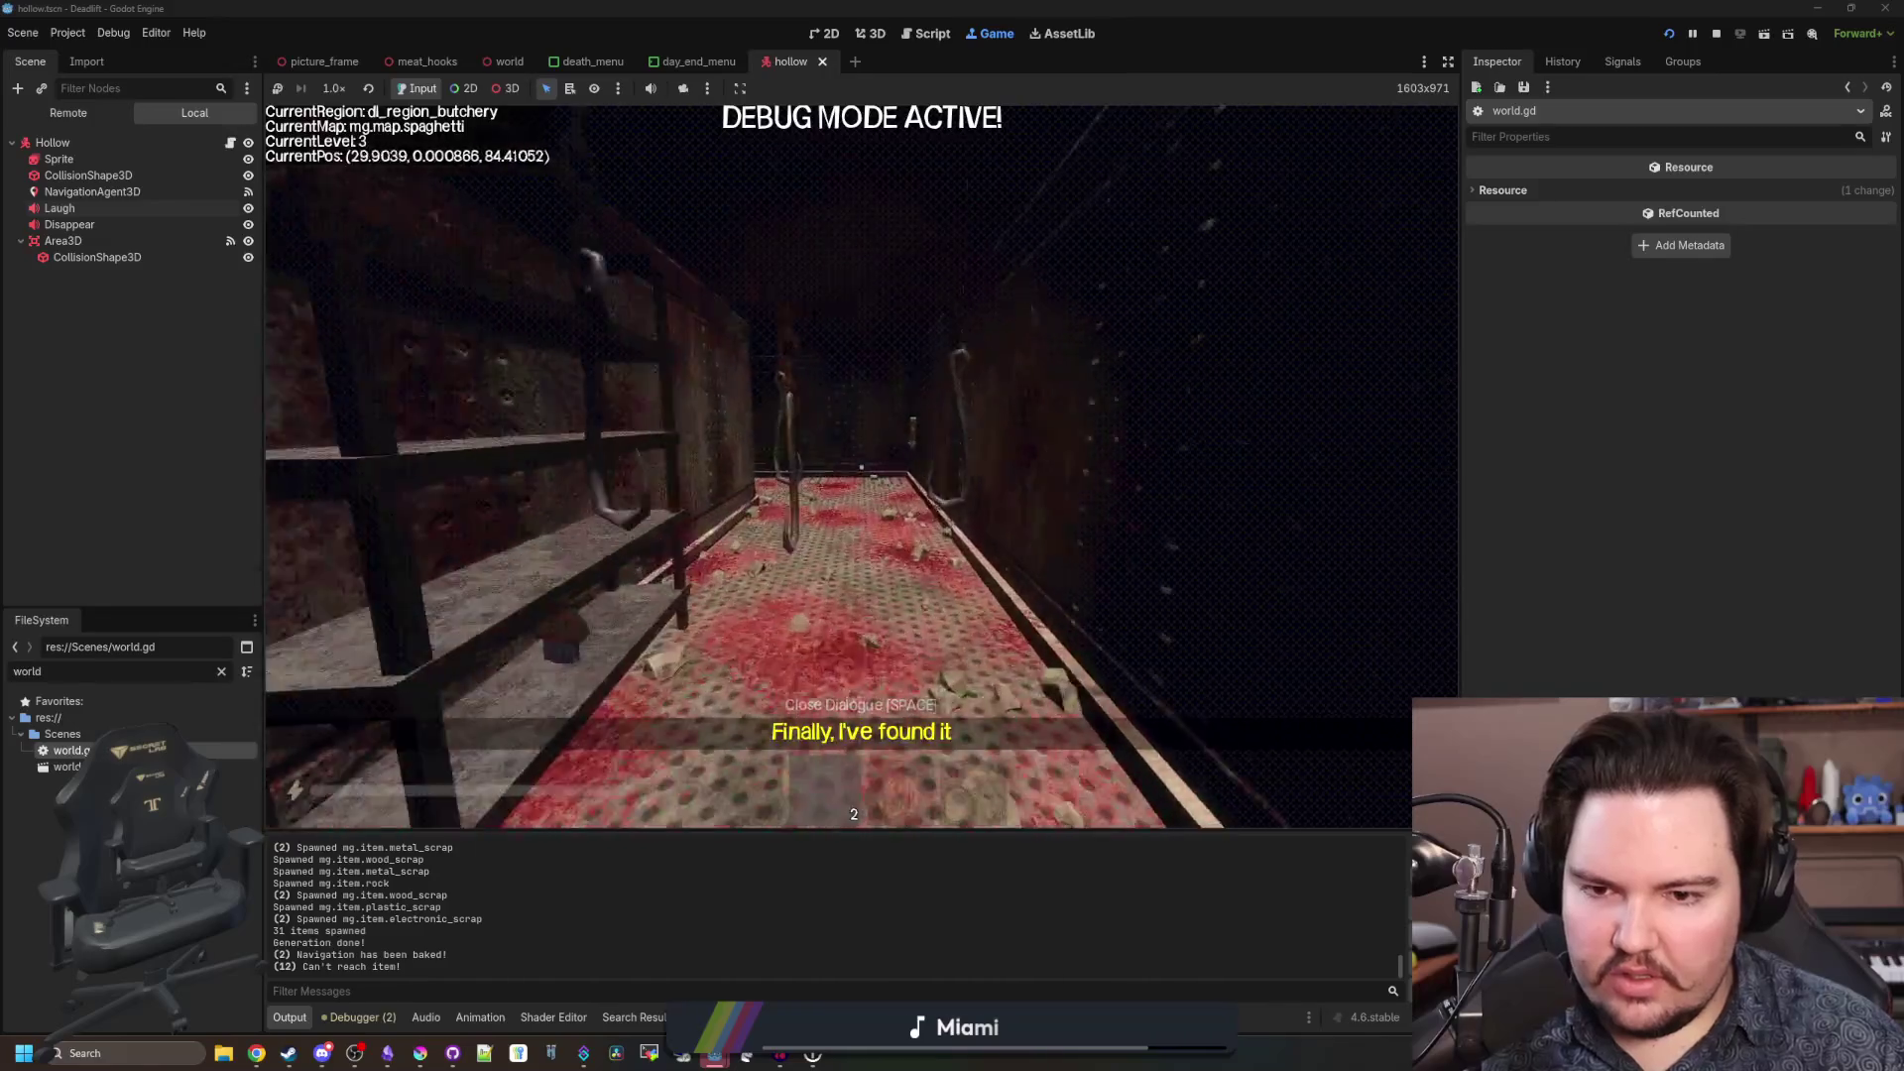
{"action": "key", "text": "w"}
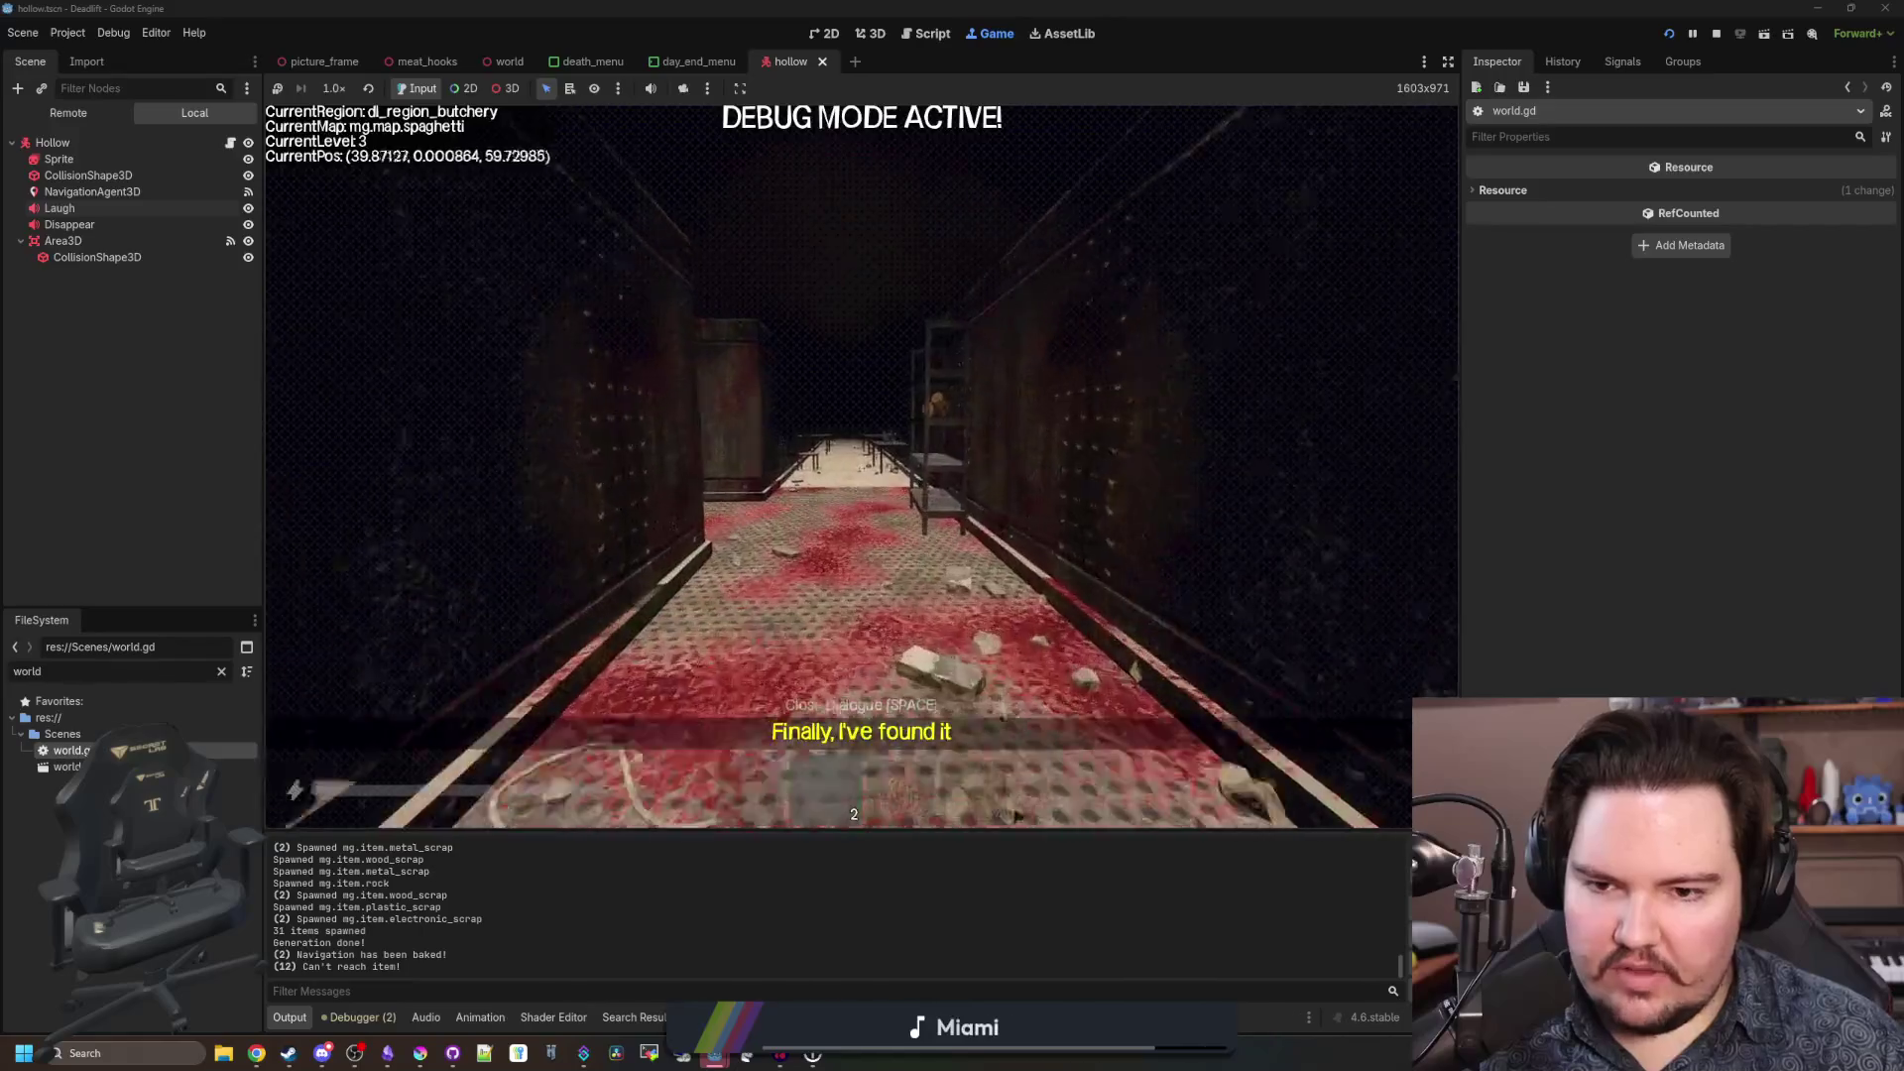
{"action": "key", "text": "w"}
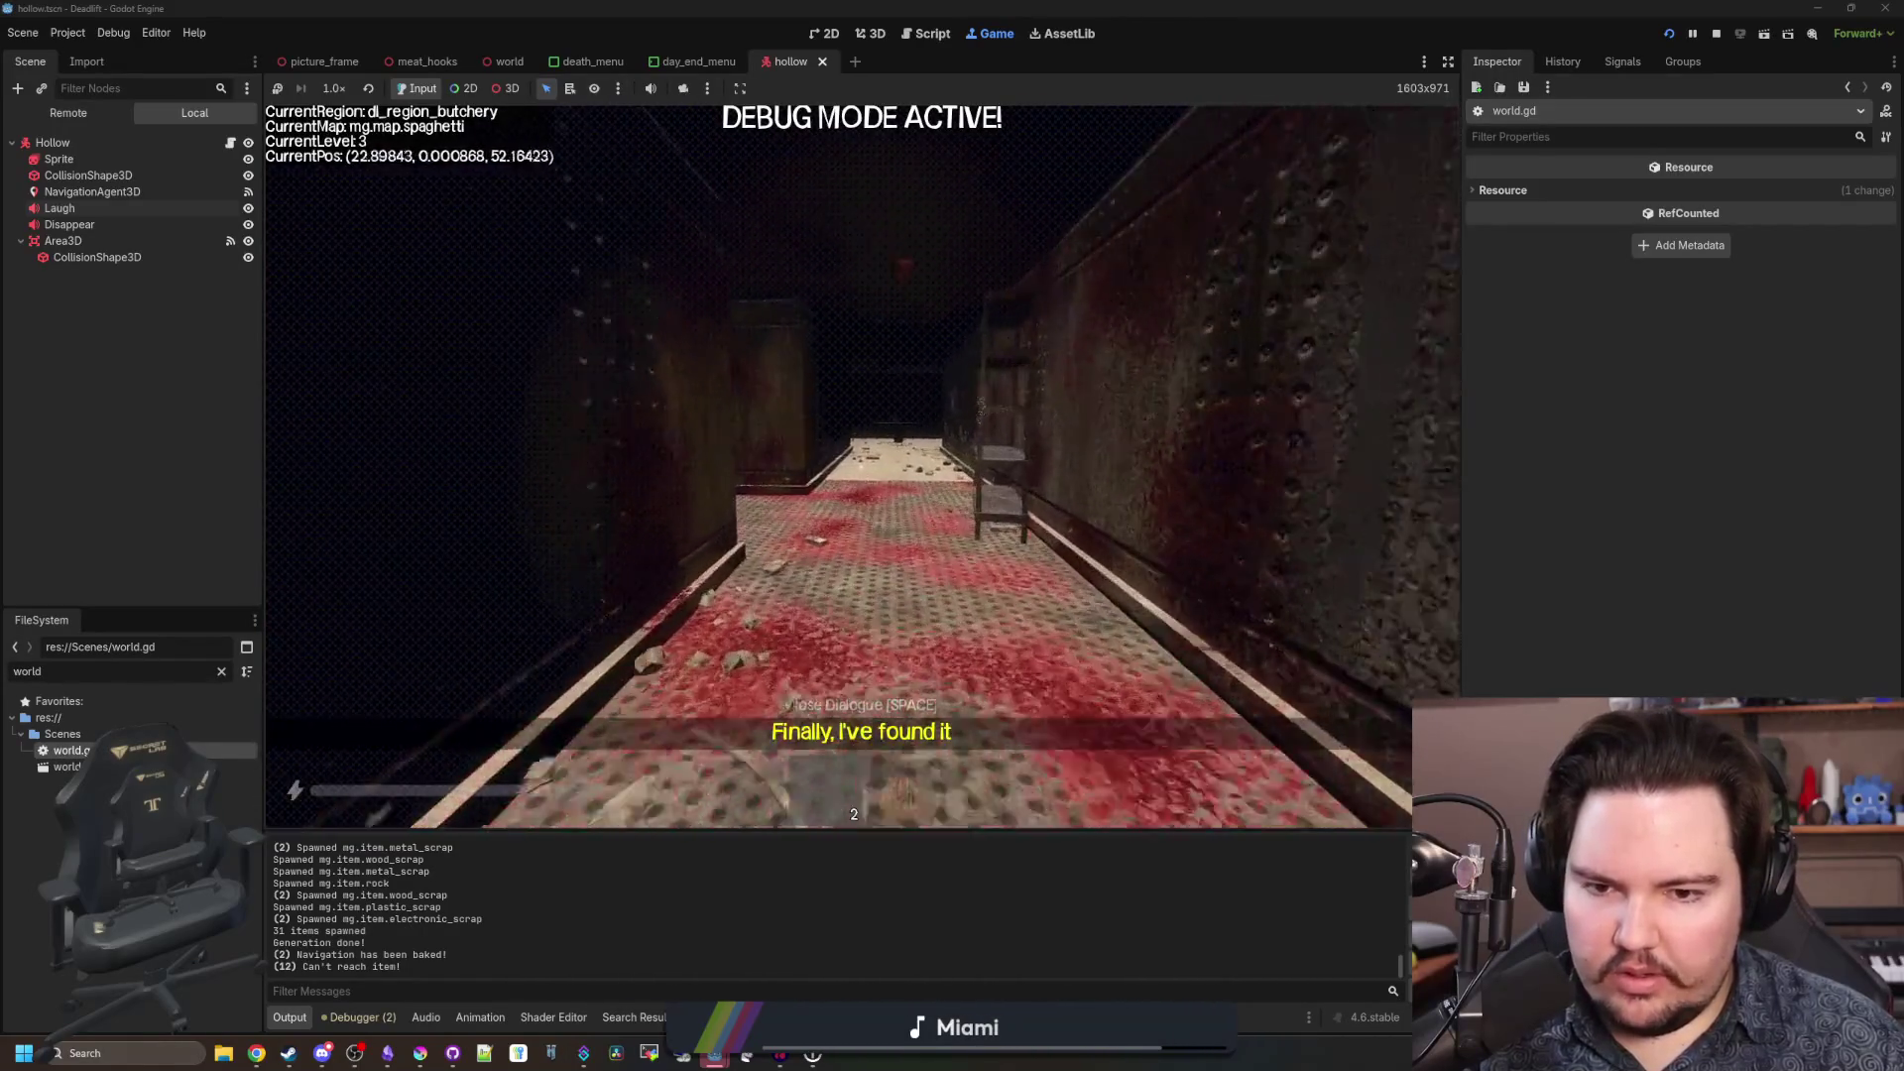
{"action": "key", "text": "w"}
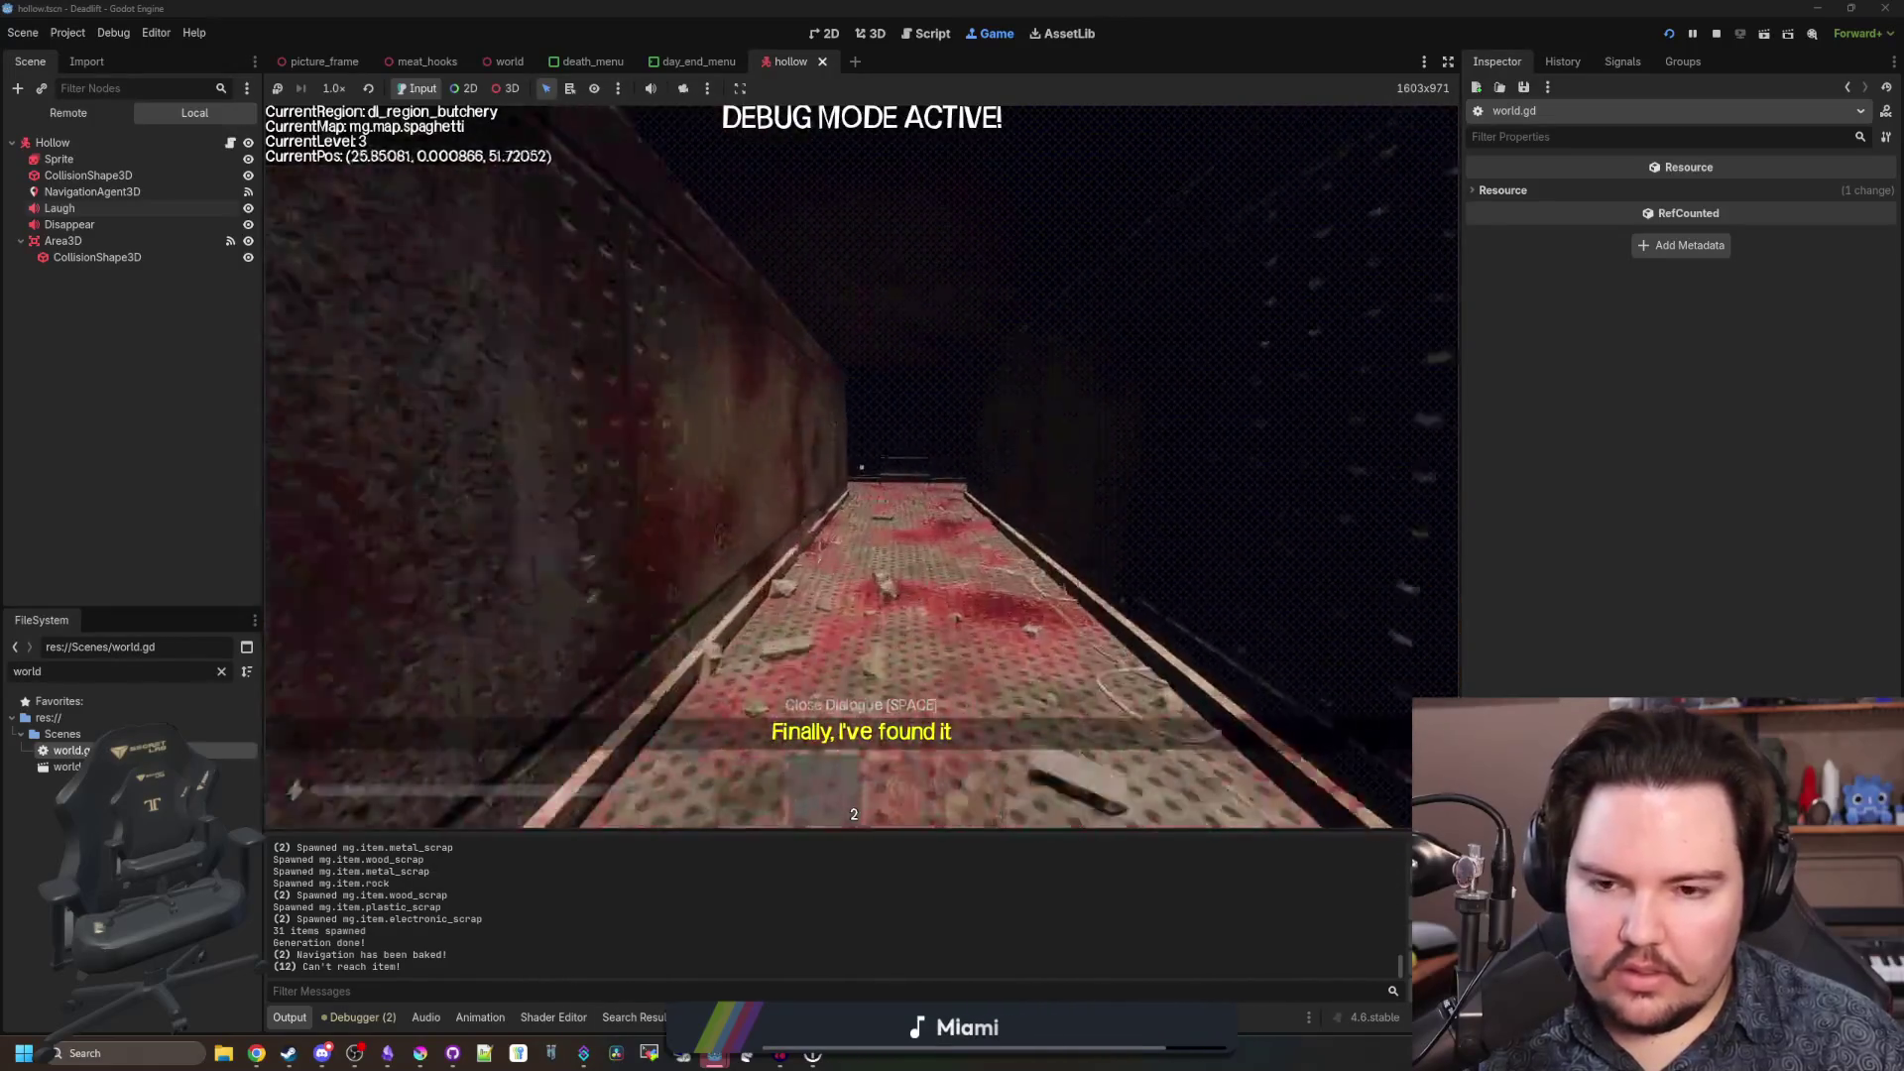
{"action": "key", "text": "w"}
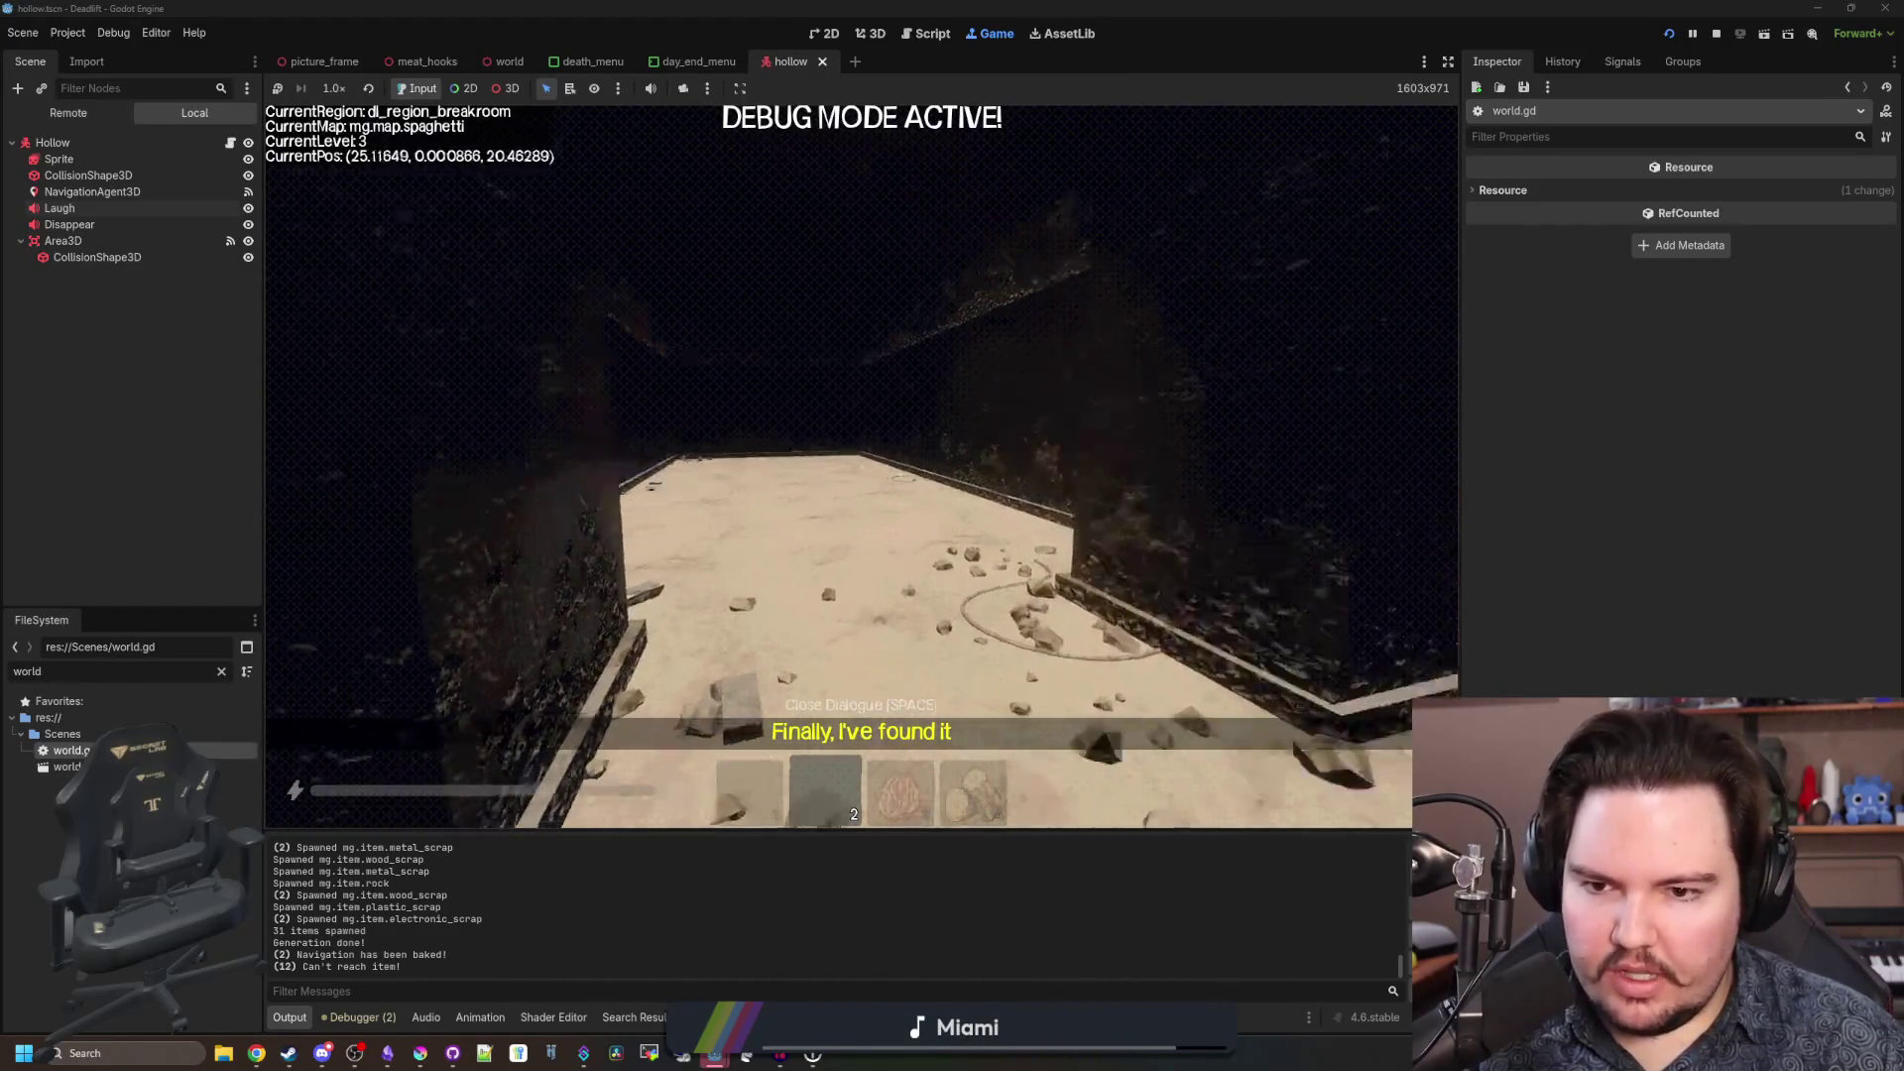
{"action": "key", "text": "w"}
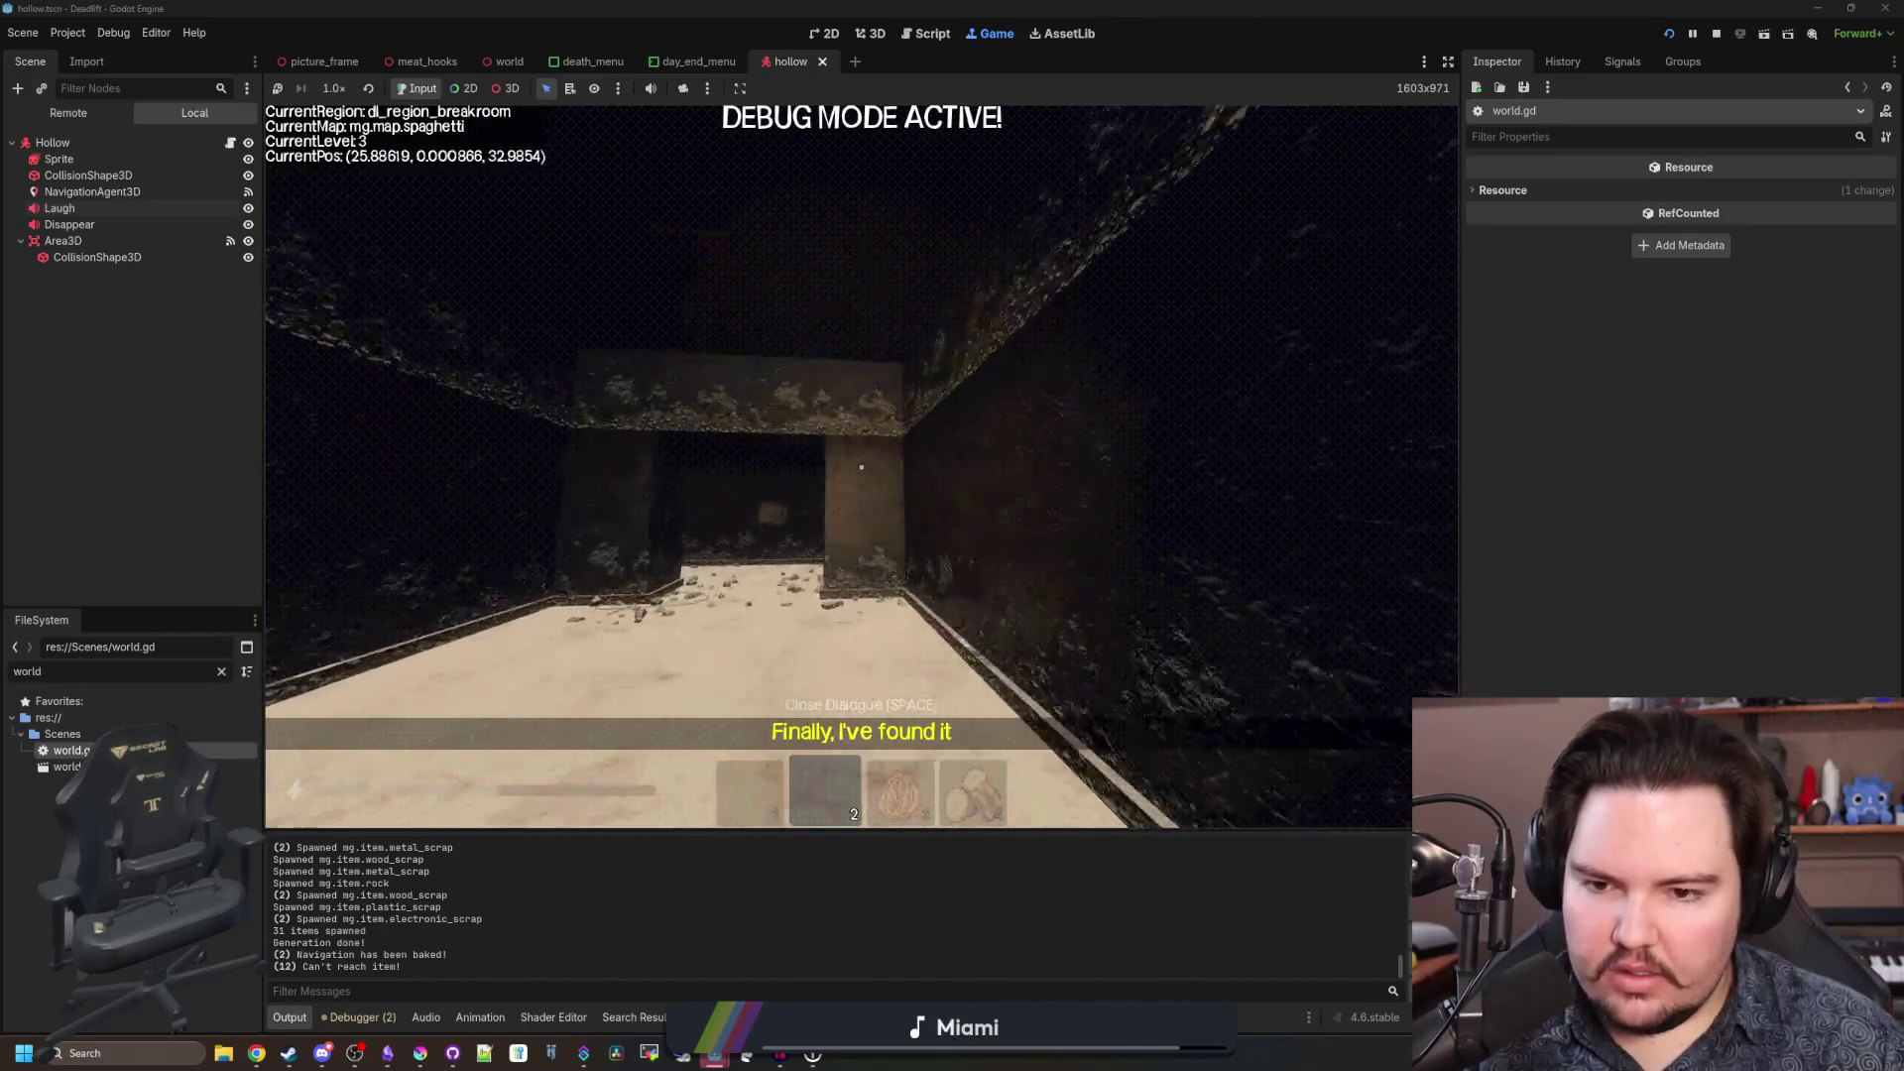
{"action": "key", "text": "w"}
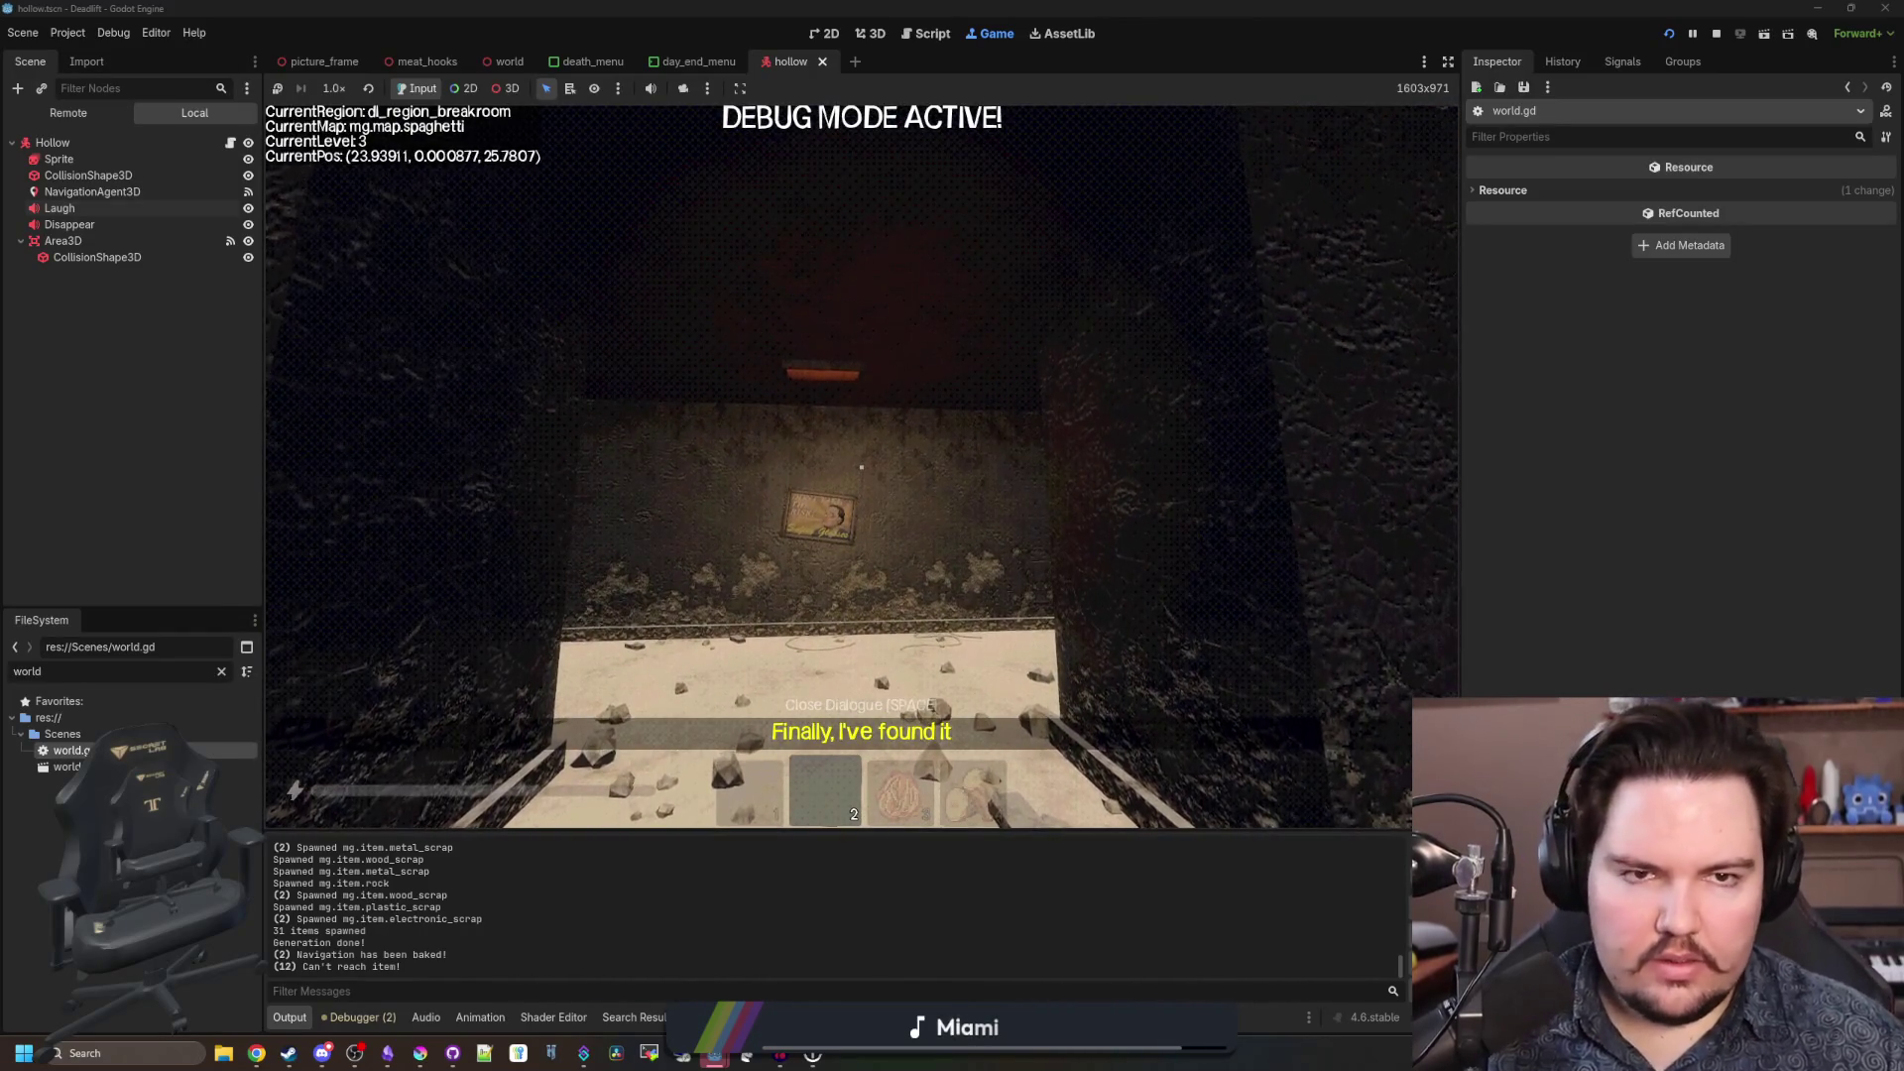
{"action": "key", "text": "w"}
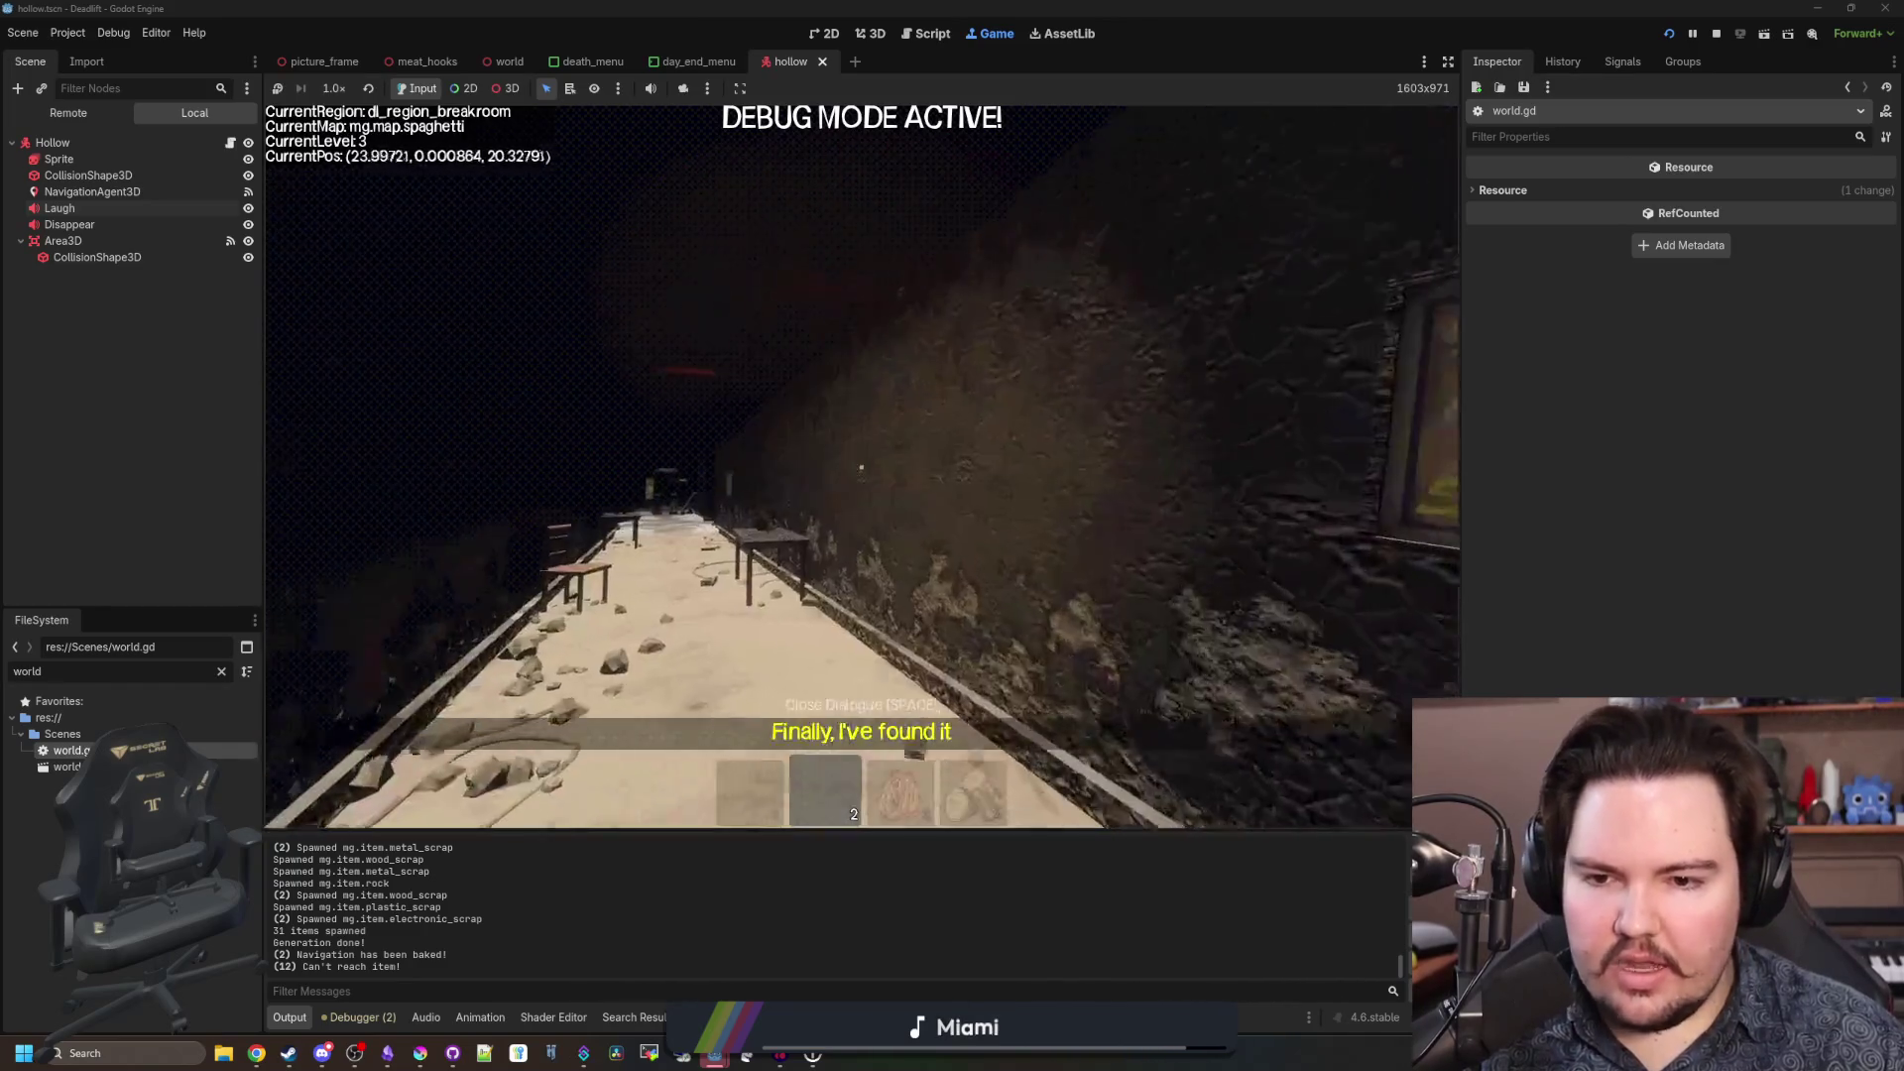
Drop the held wood logs onto the breakroom table.
{"action": "key", "text": "w"}
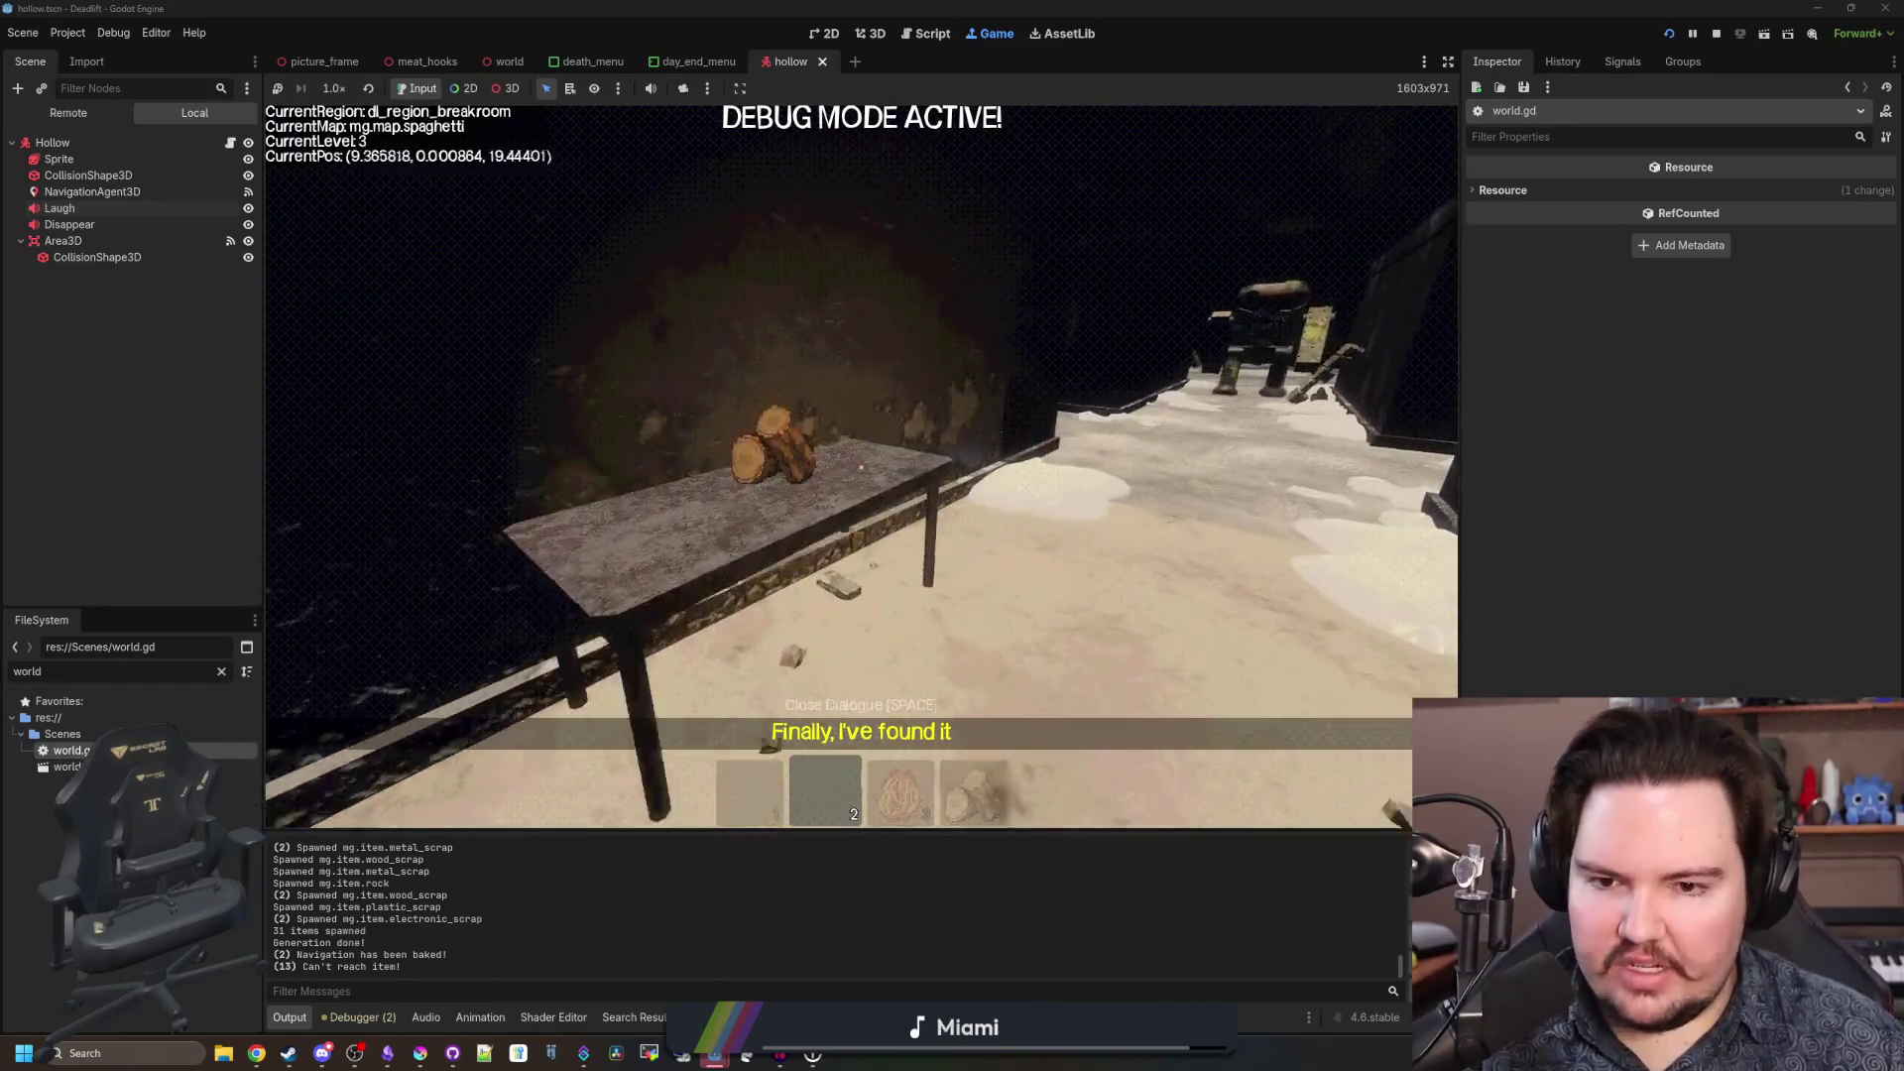
{"action": "key", "text": "e"}
{"action": "key", "text": "w"}
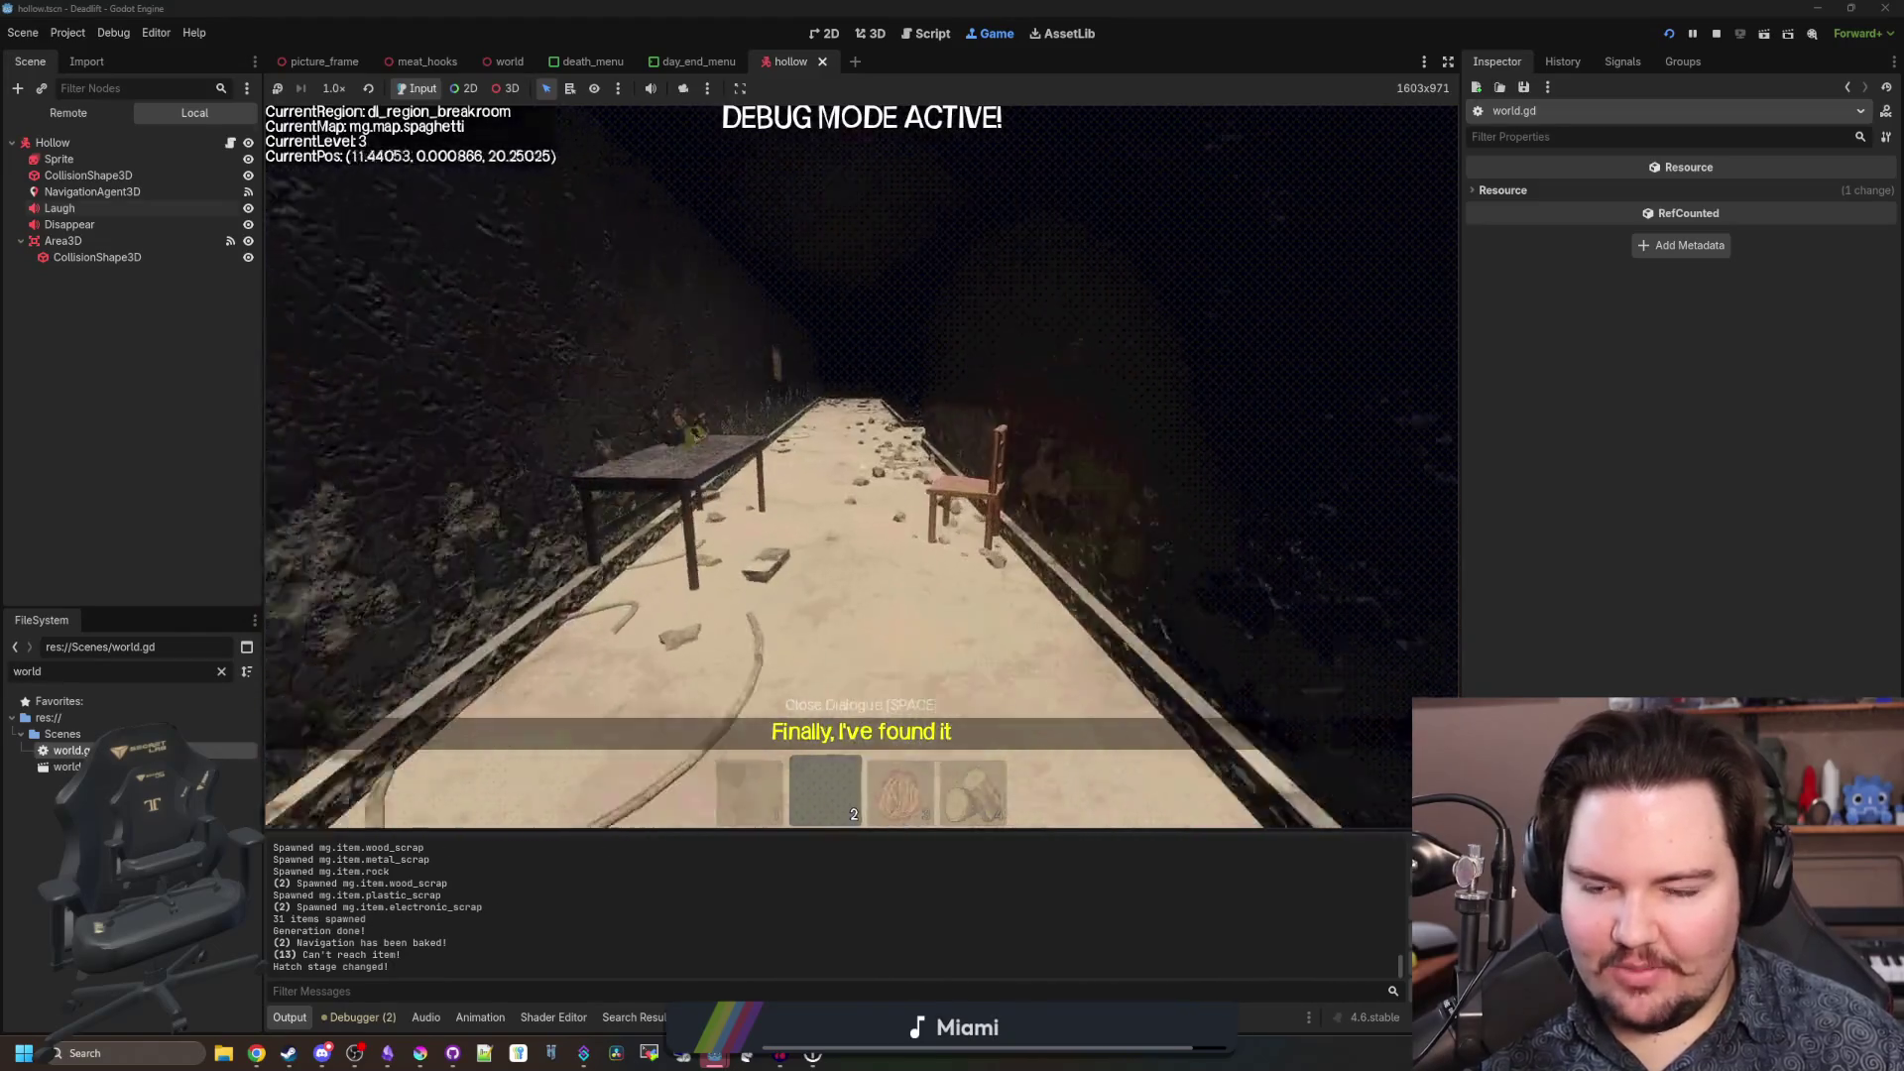
Walk the freezer corridor past the ram figure and crate, then return into the wider breakroom.
{"action": "key", "text": "w"}
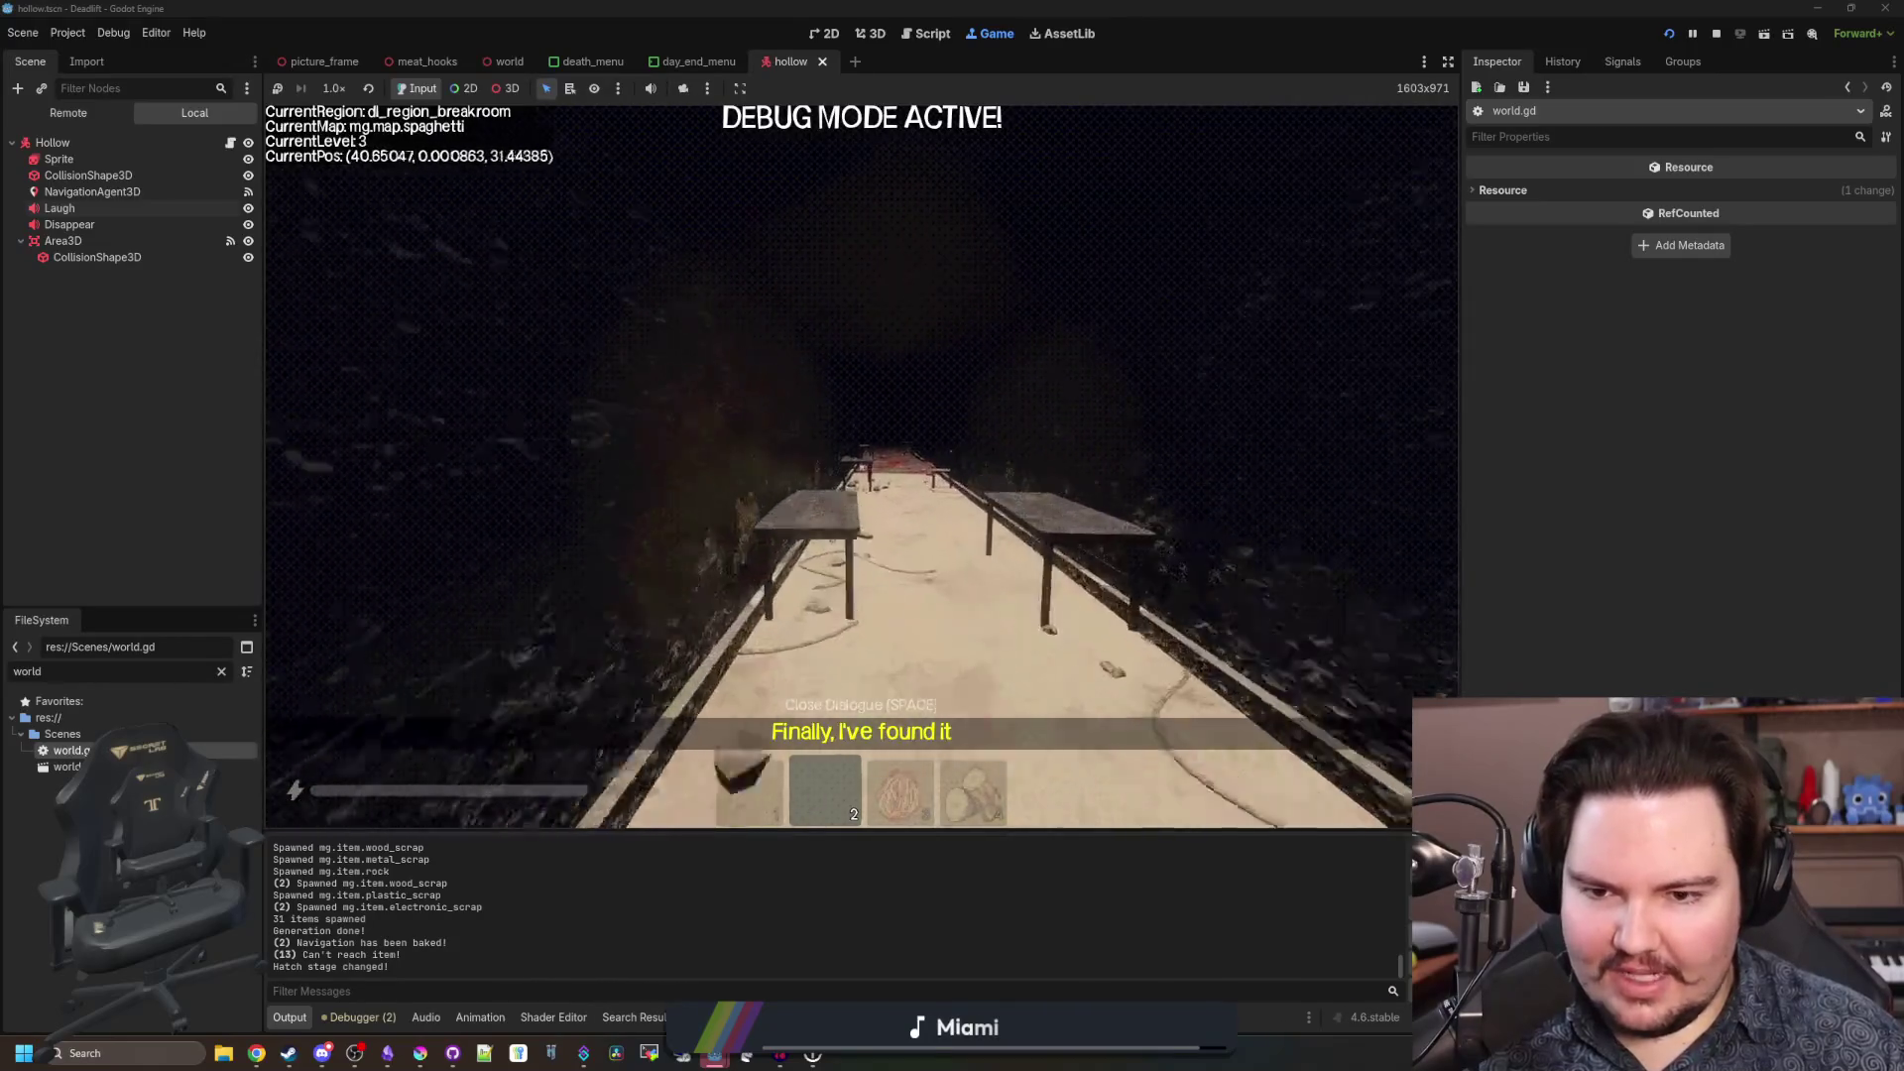
{"action": "key", "text": "w"}
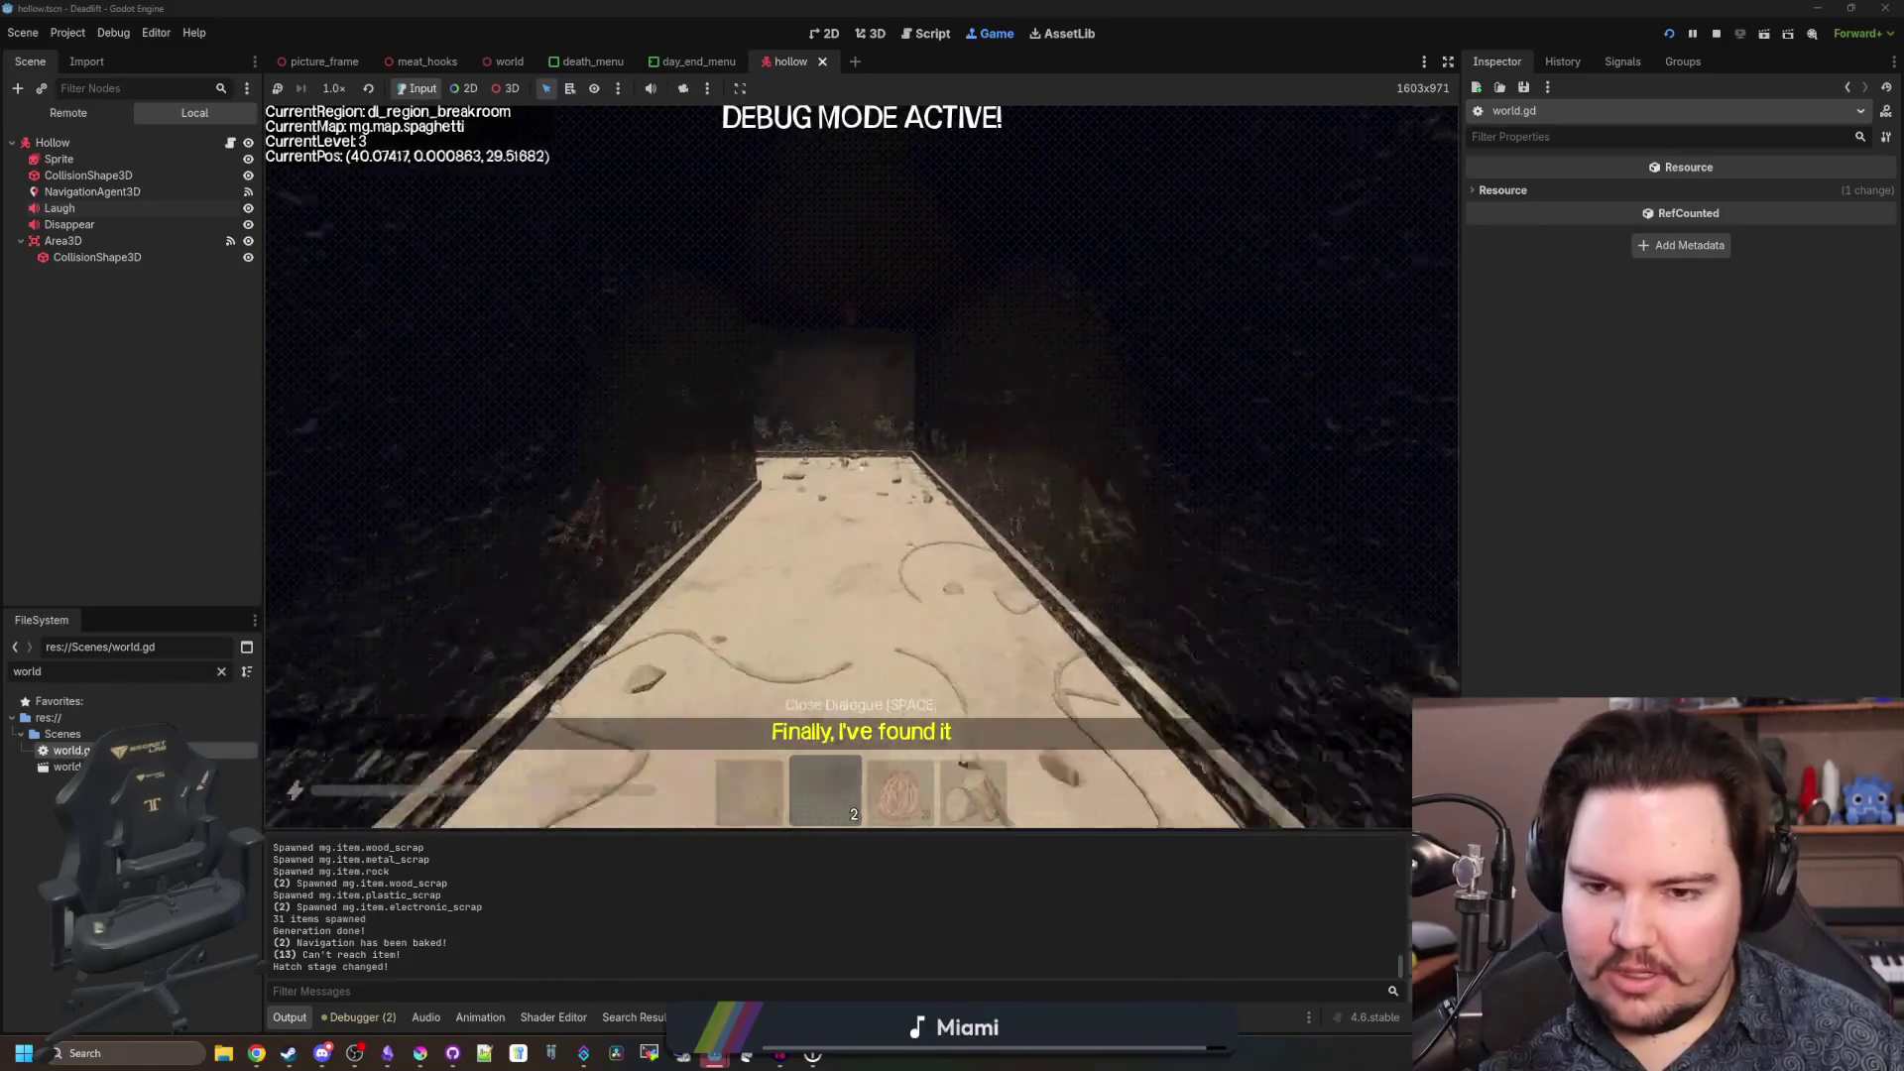
{"action": "key", "text": "w"}
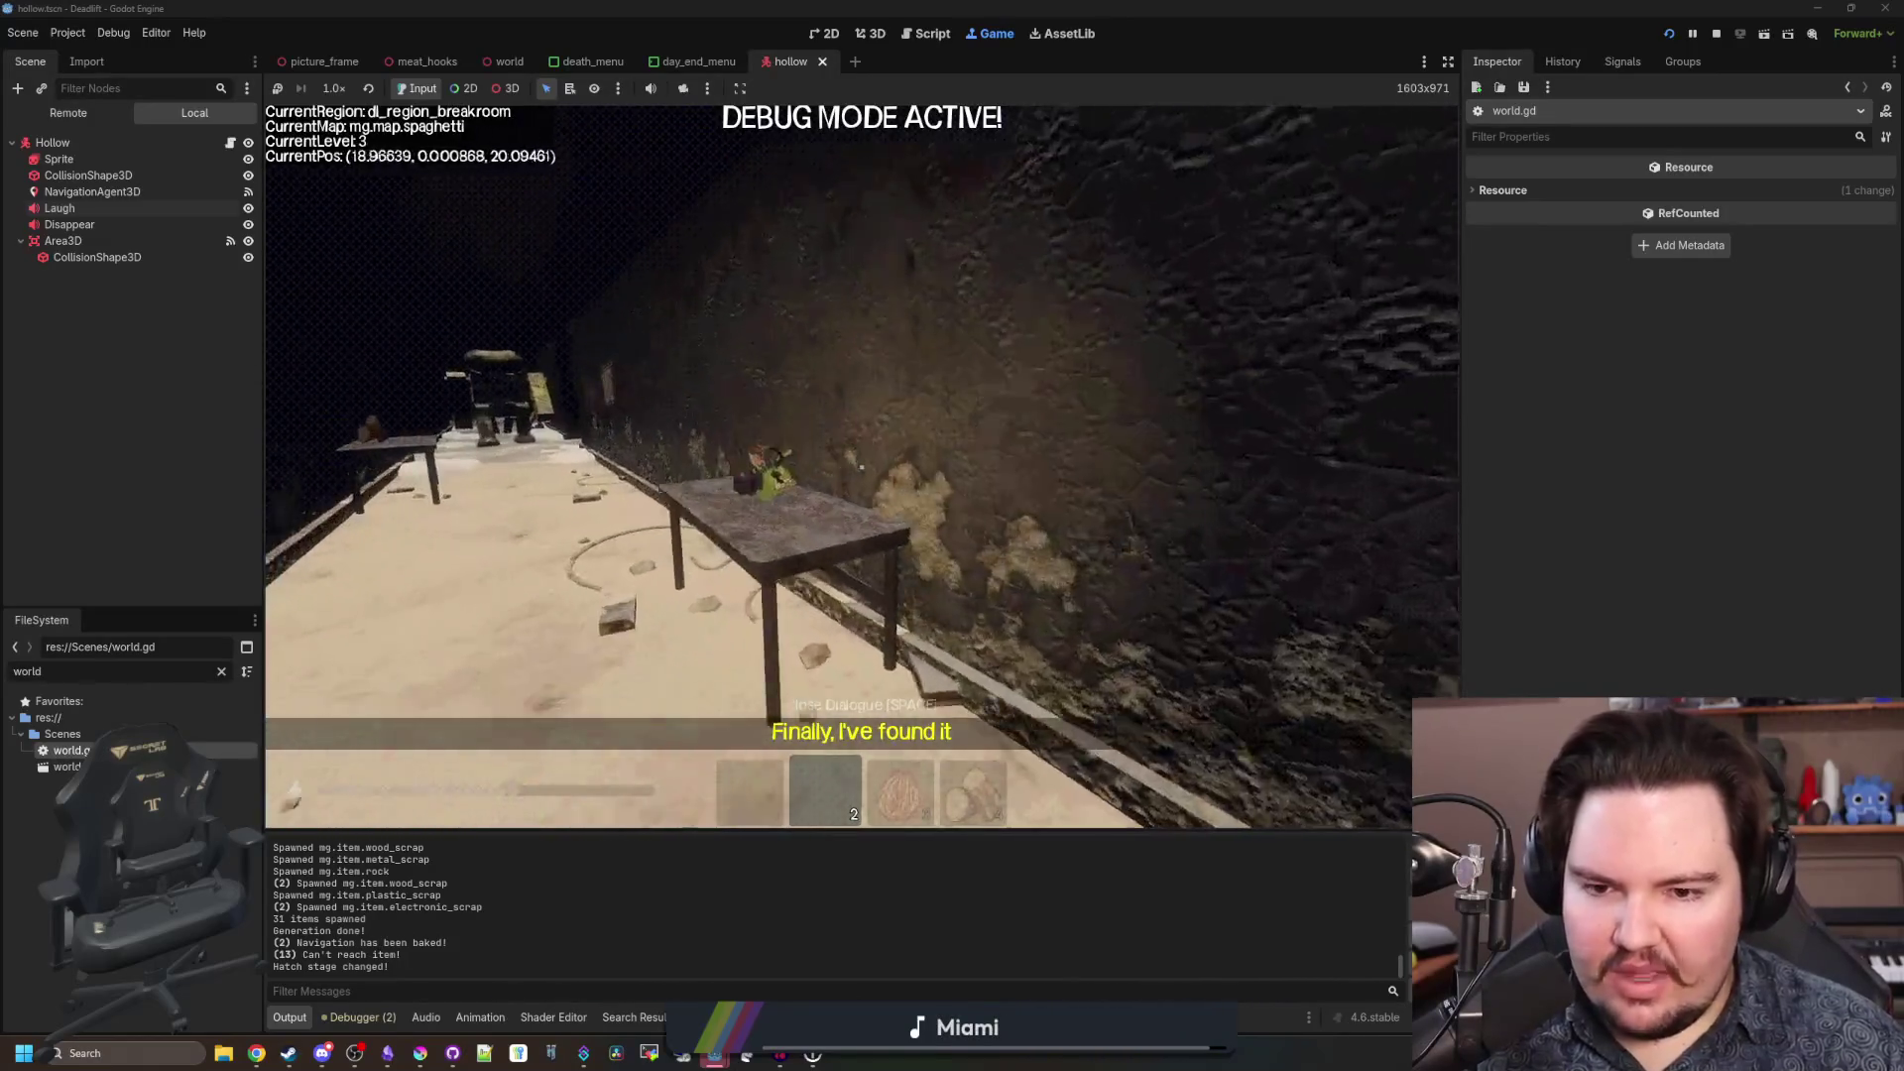
{"action": "key", "text": "w"}
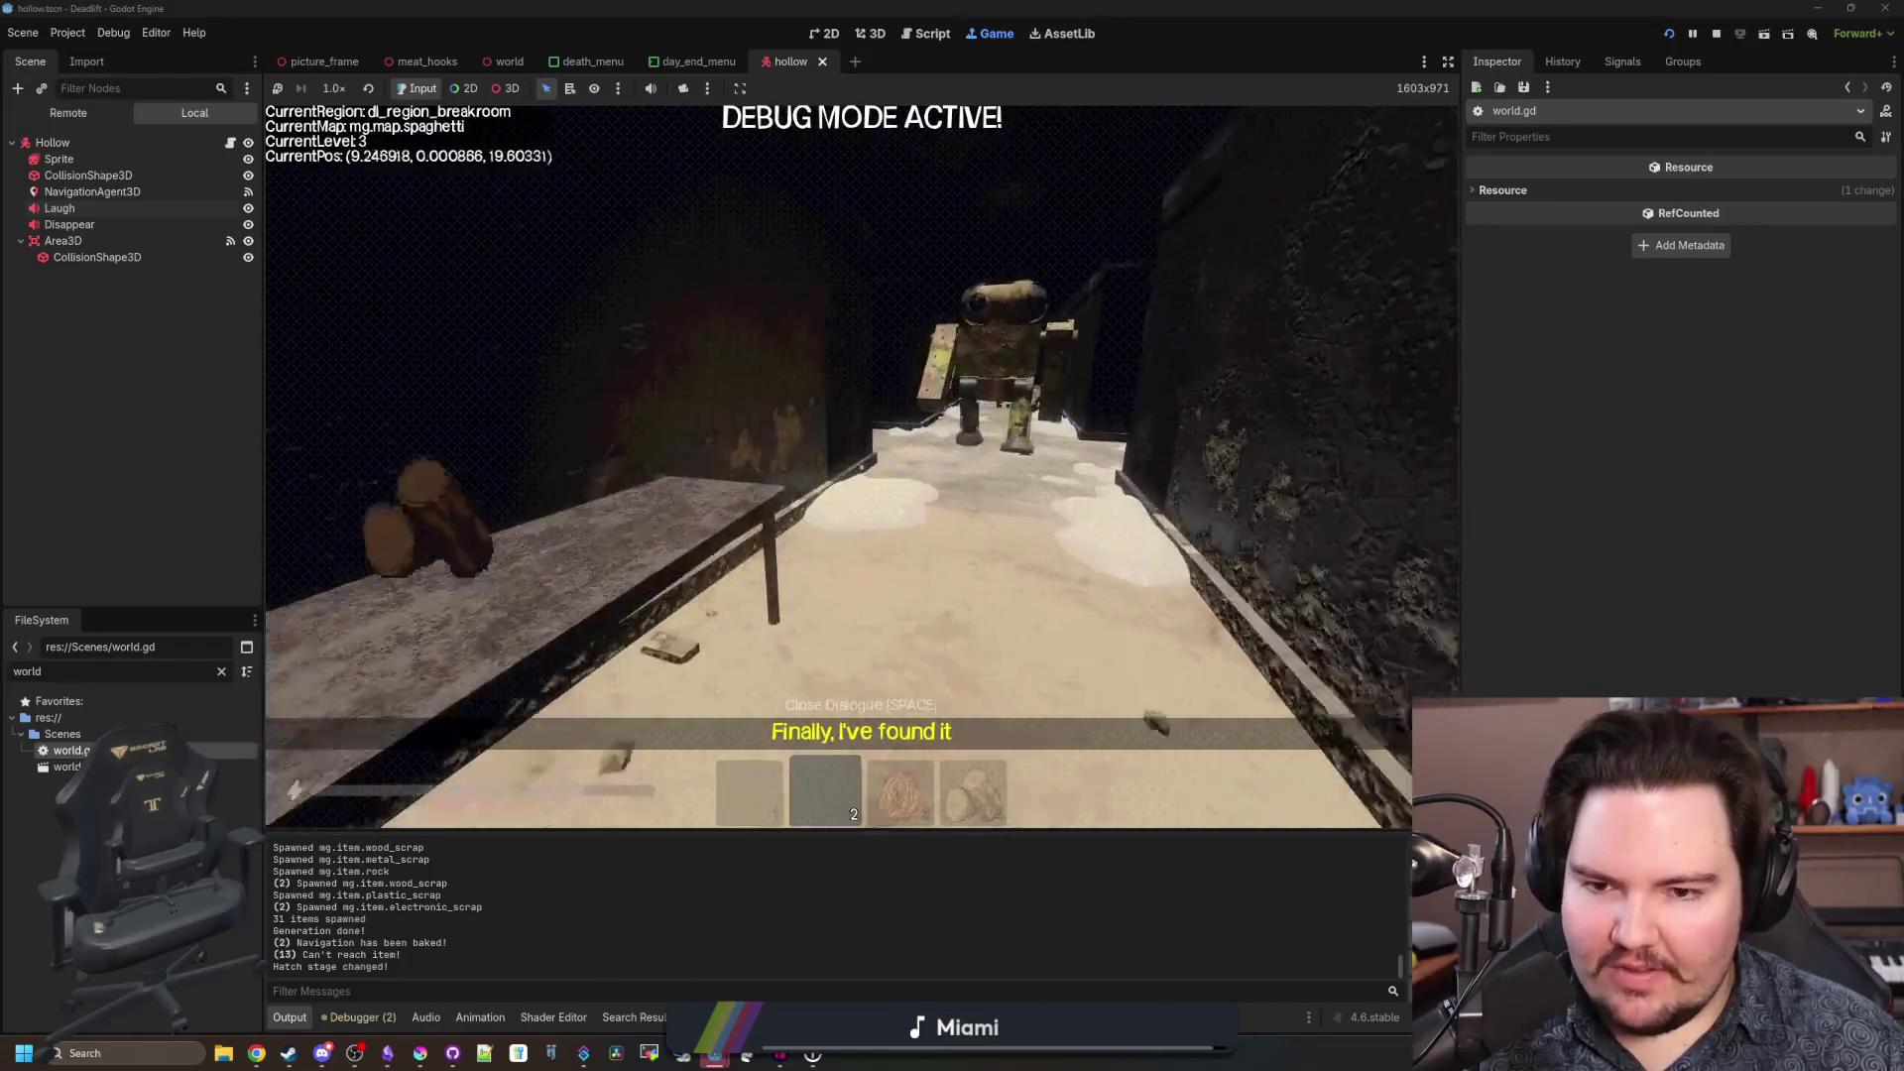
{"action": "key", "text": "w"}
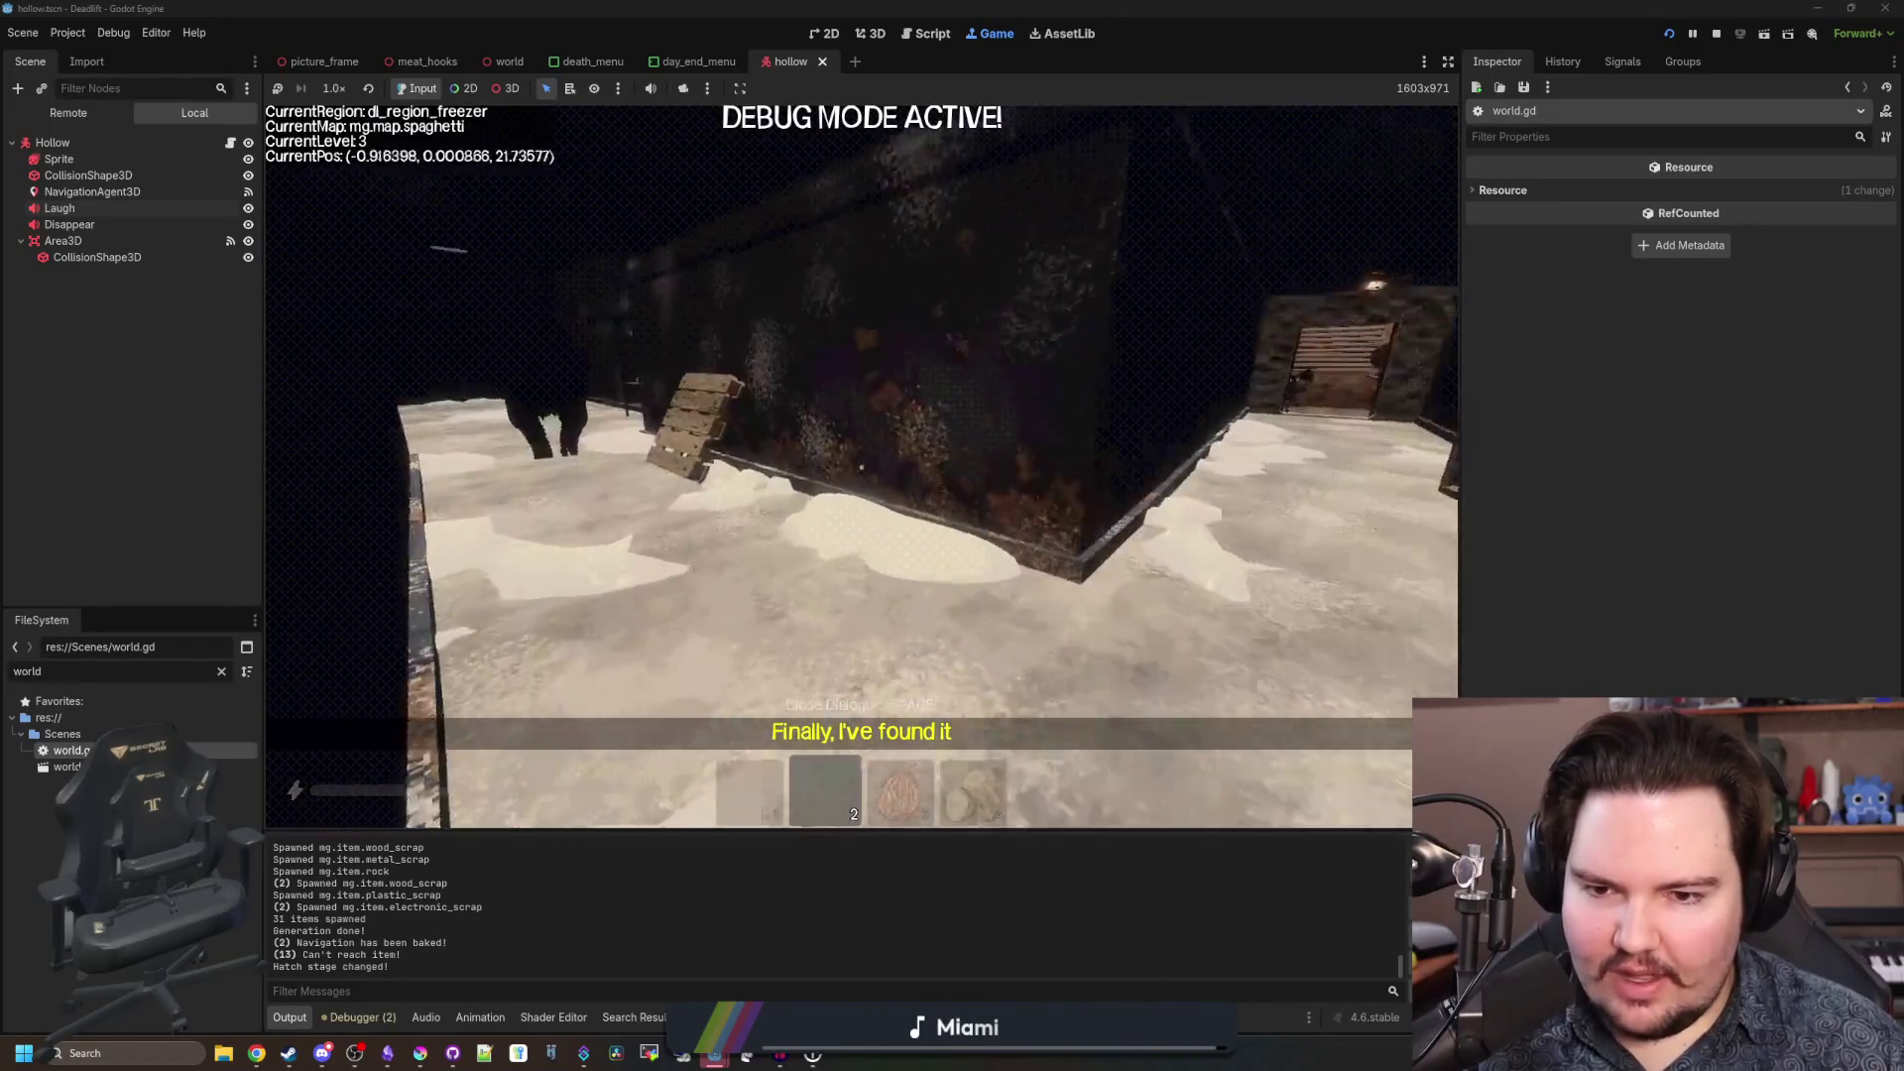
{"action": "key", "text": "w"}
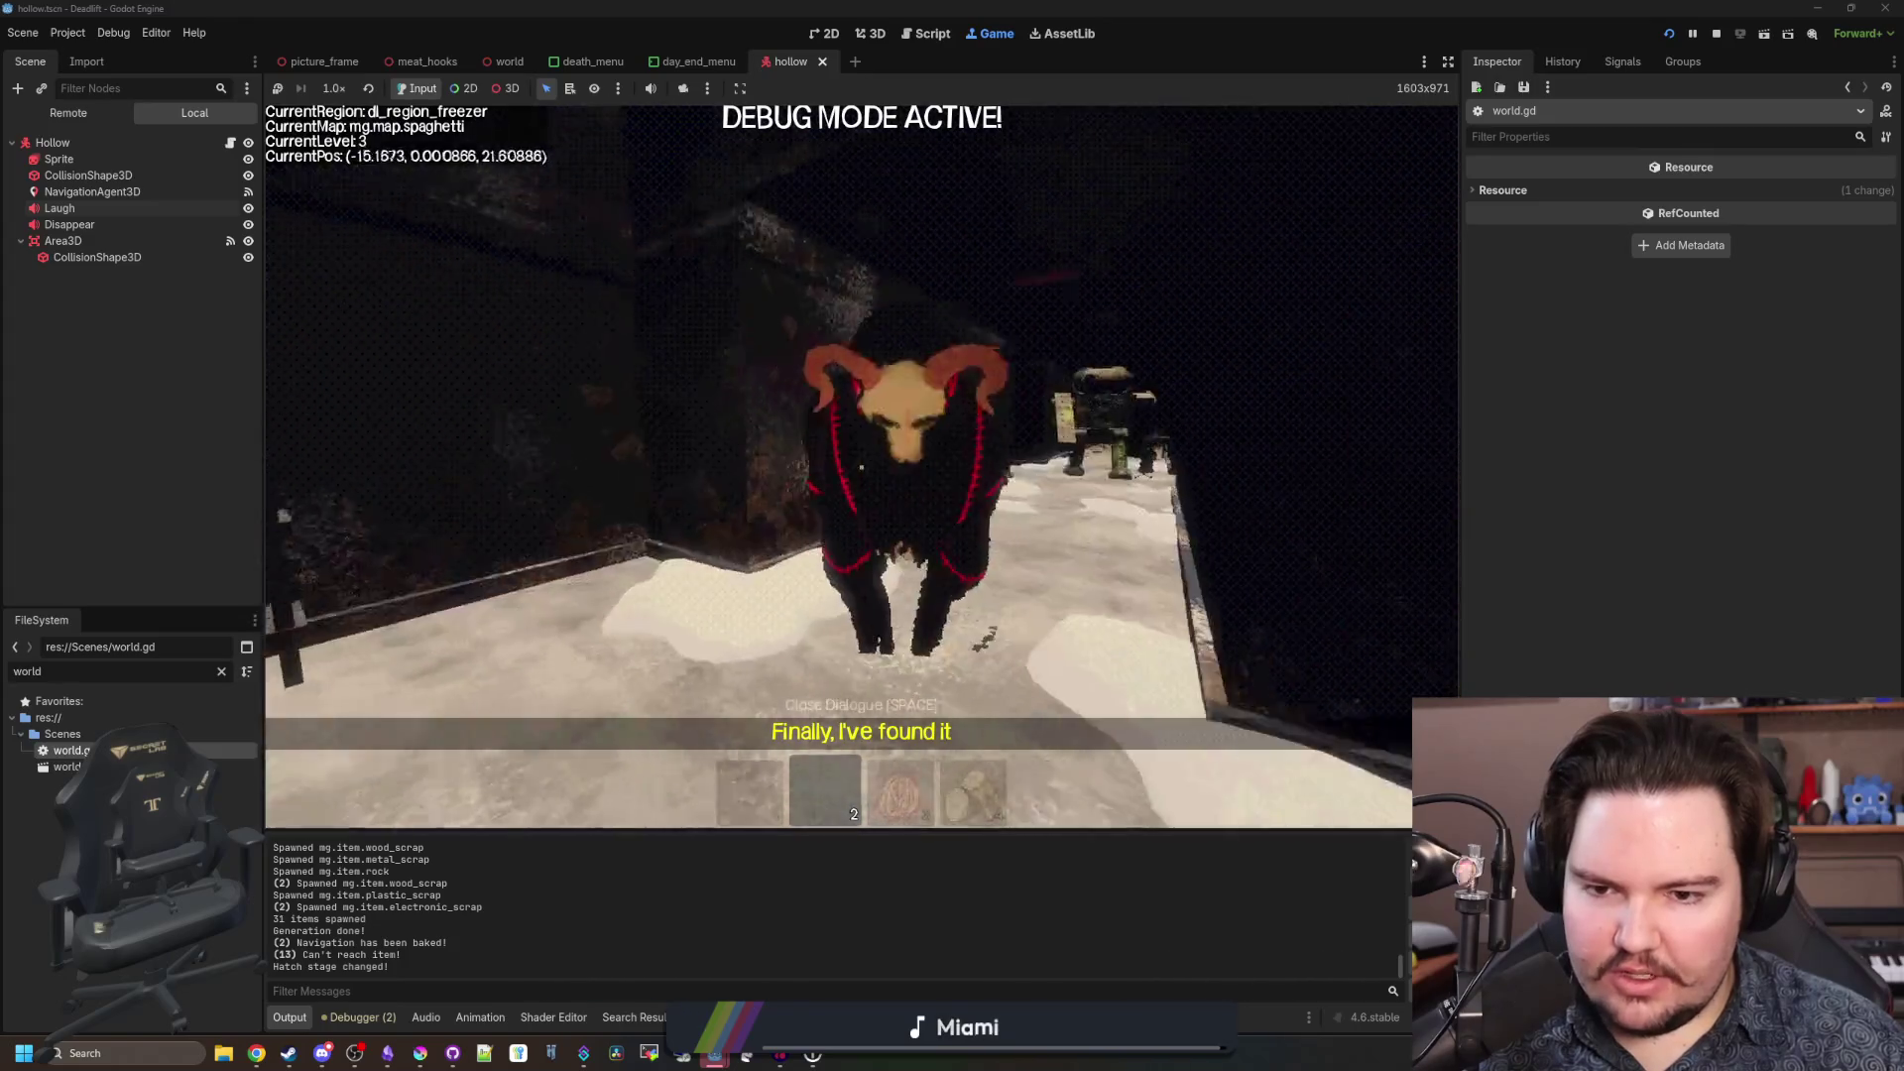
{"action": "key", "text": "w"}
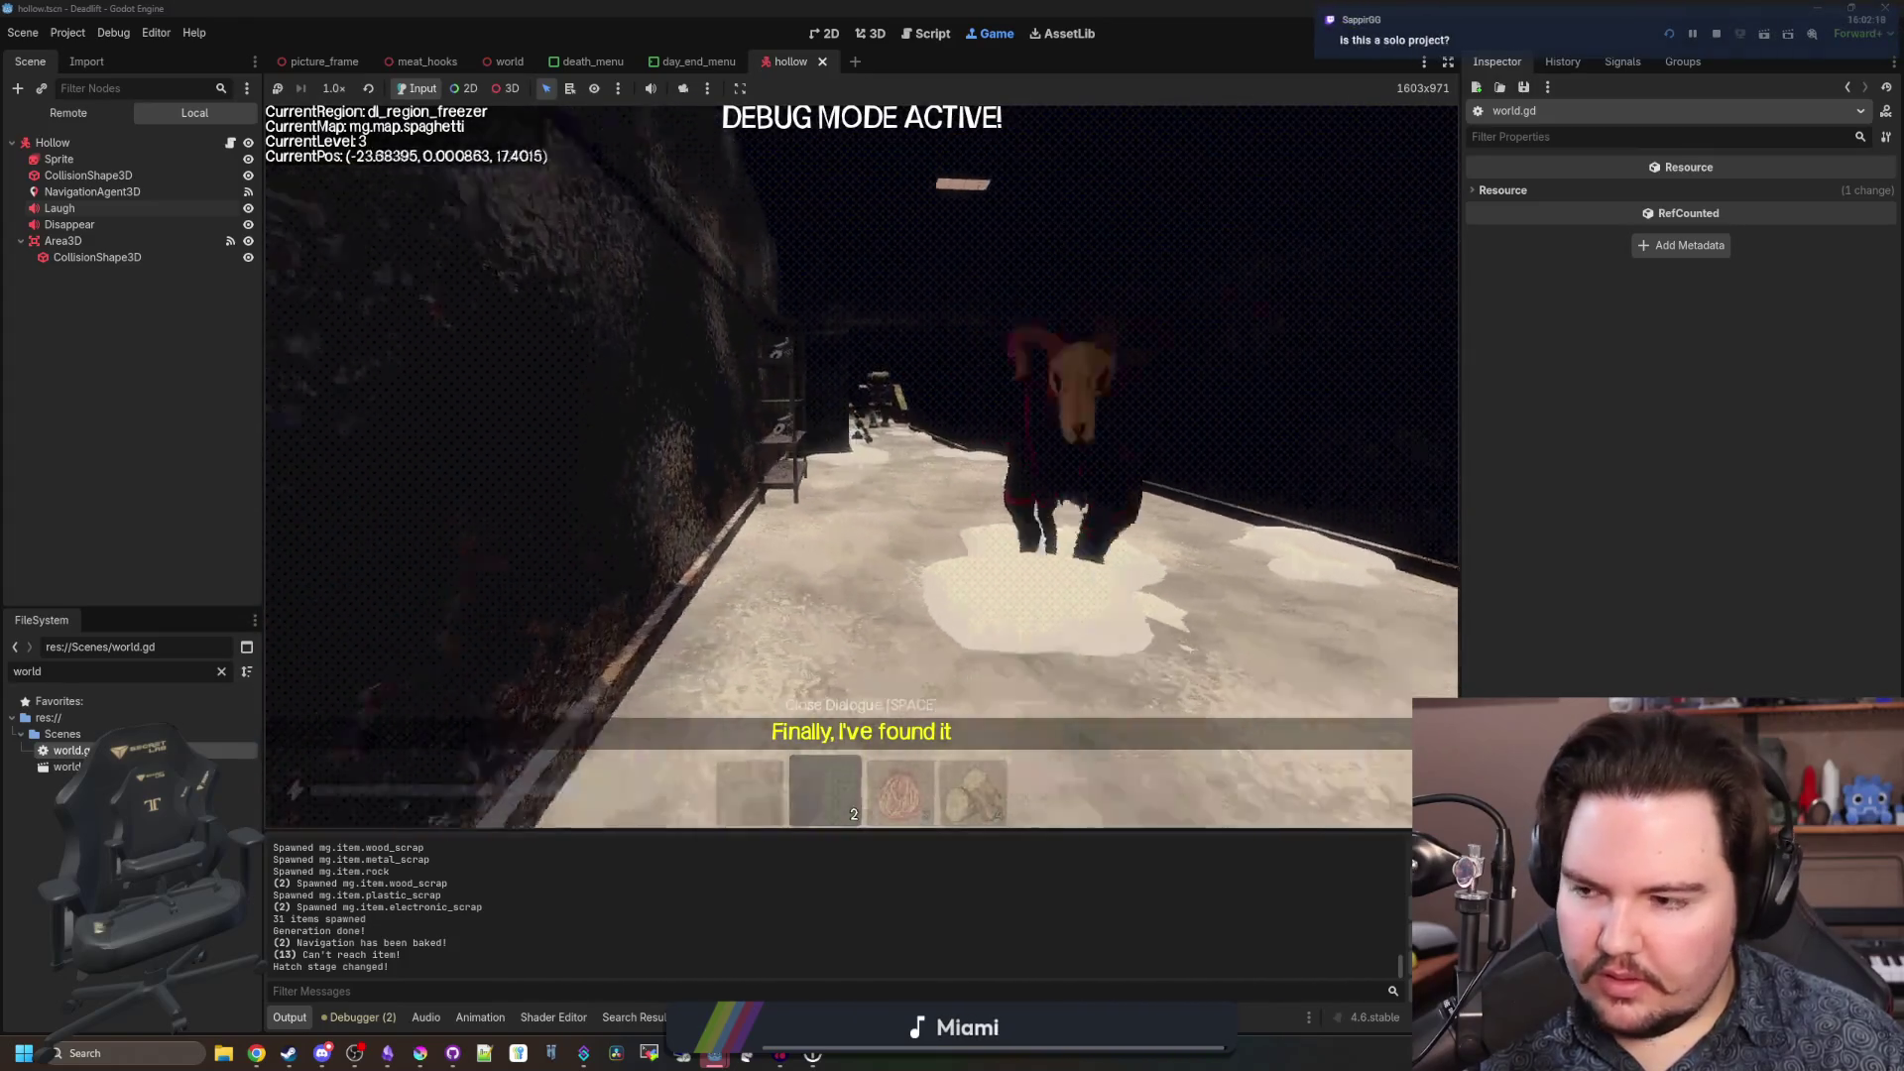
{"action": "key", "text": "w"}
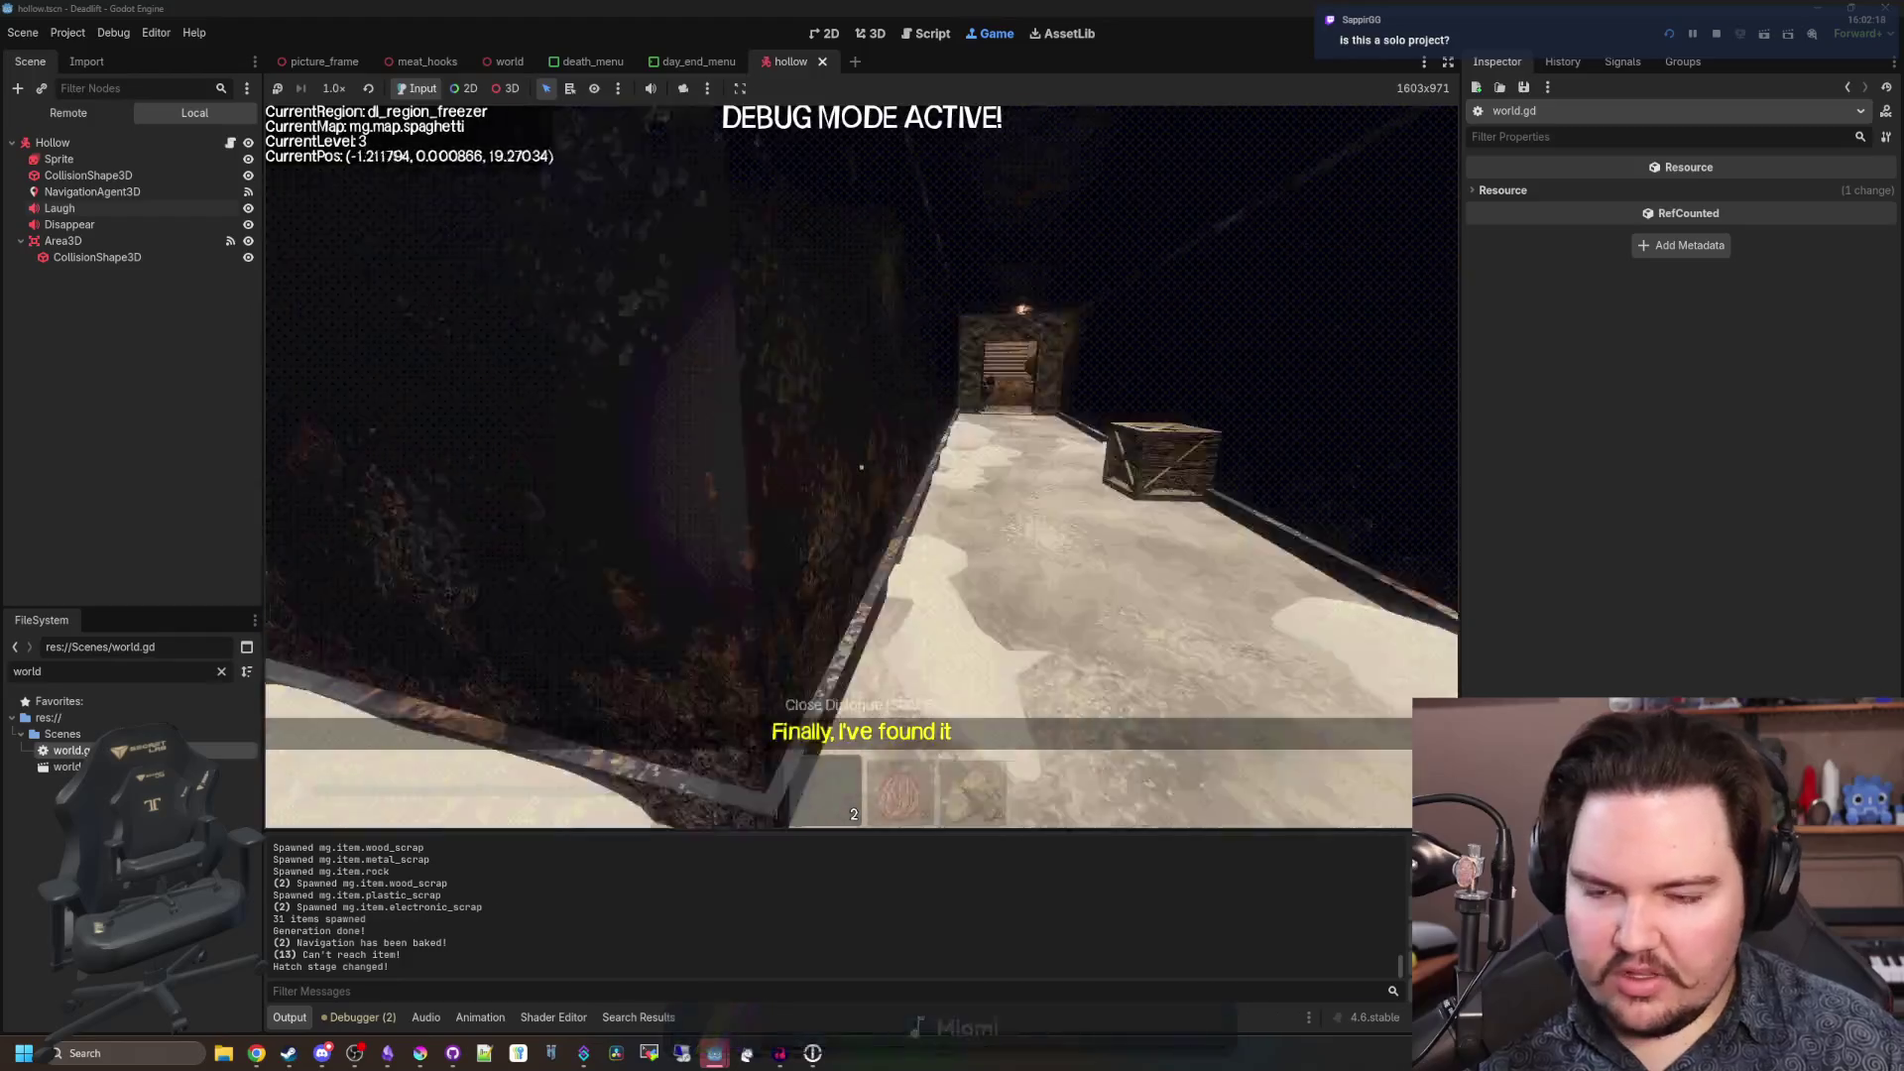
{"action": "key", "text": "w"}
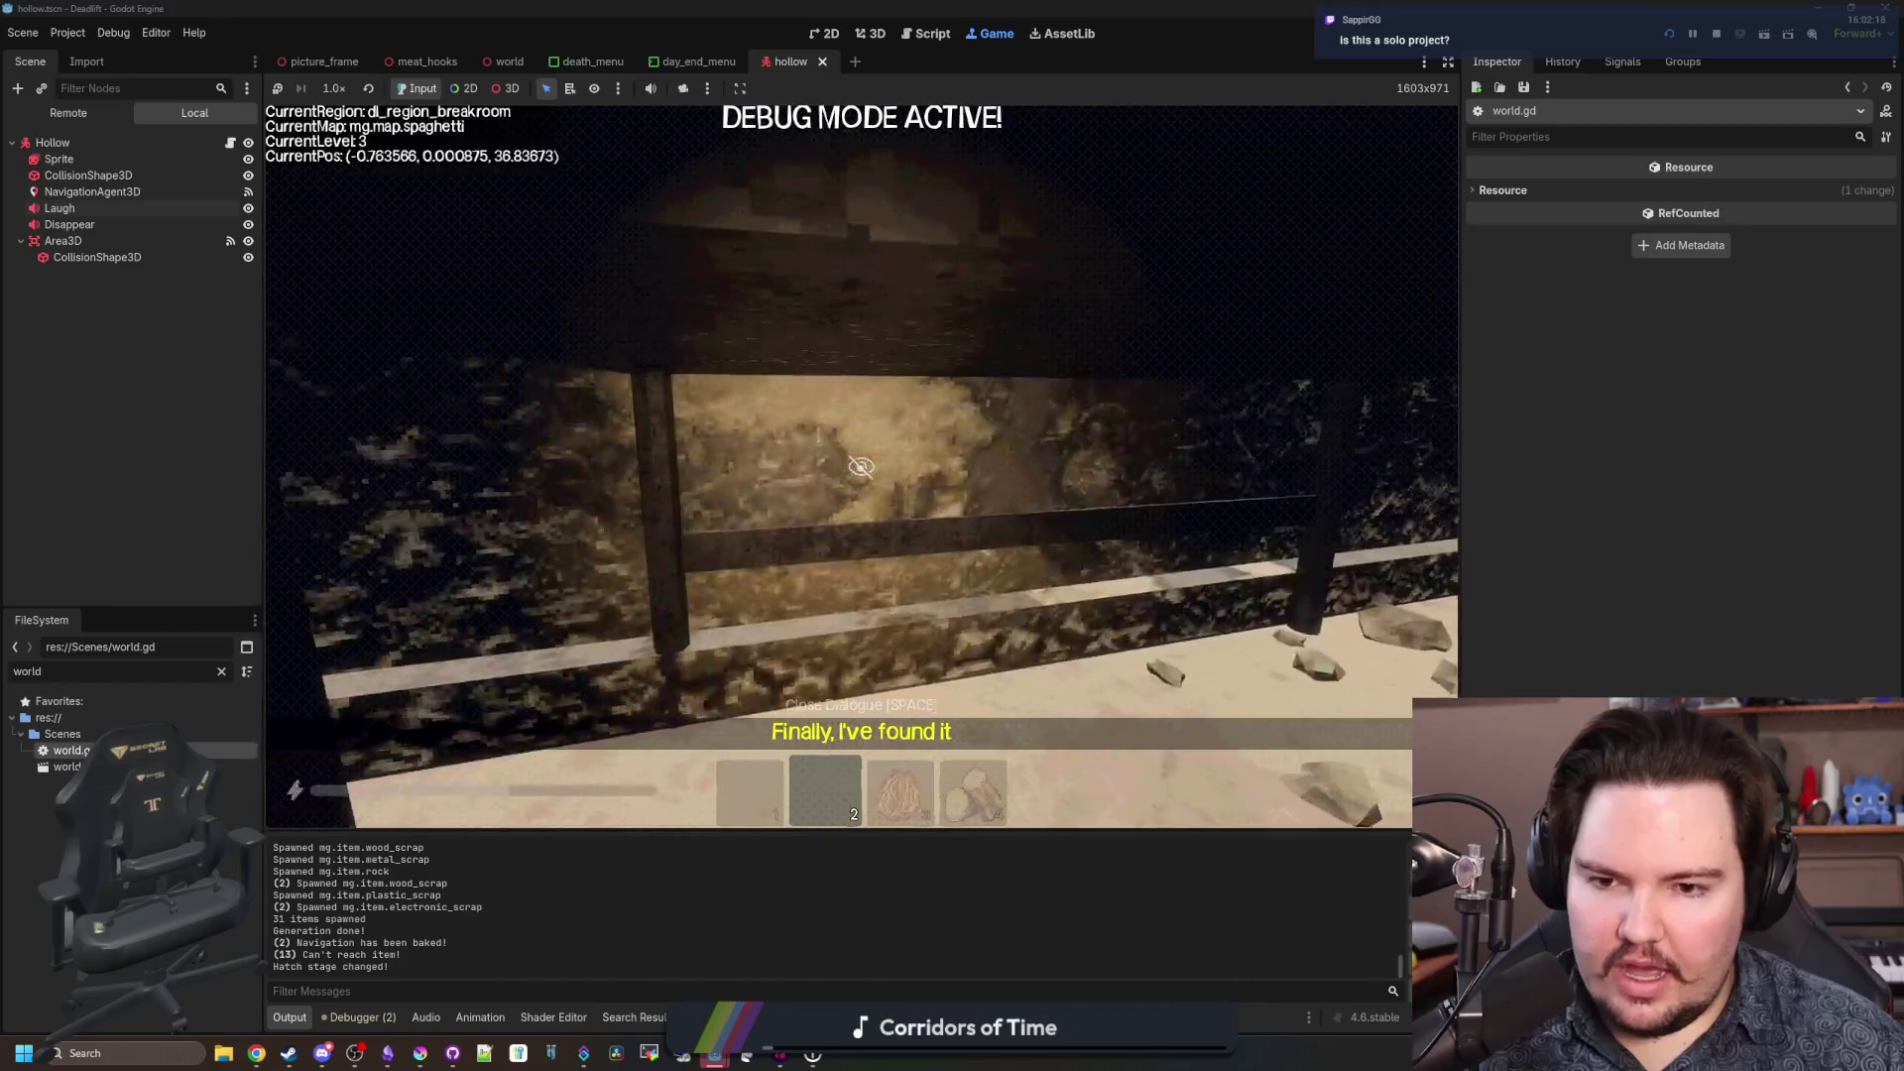
{"action": "key", "text": "w"}
{"action": "key", "text": "w"}
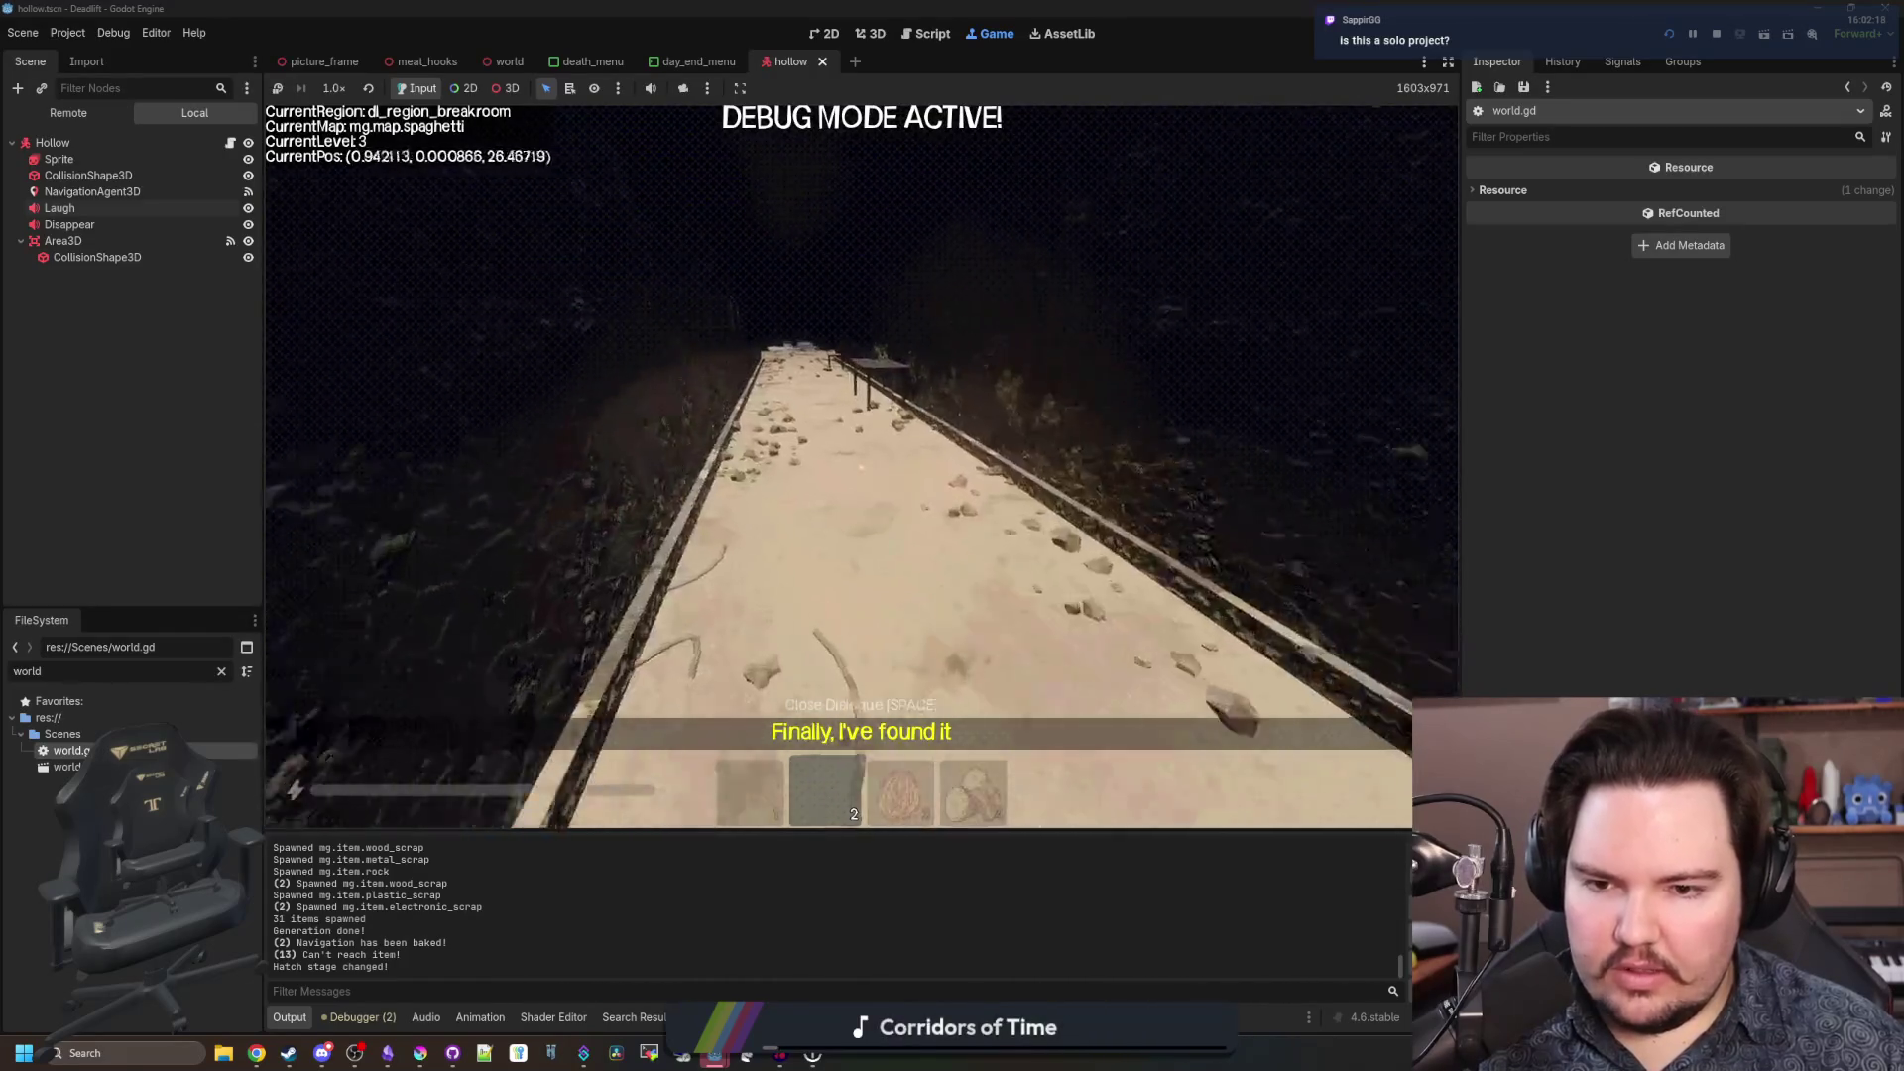
{"action": "key", "text": "w"}
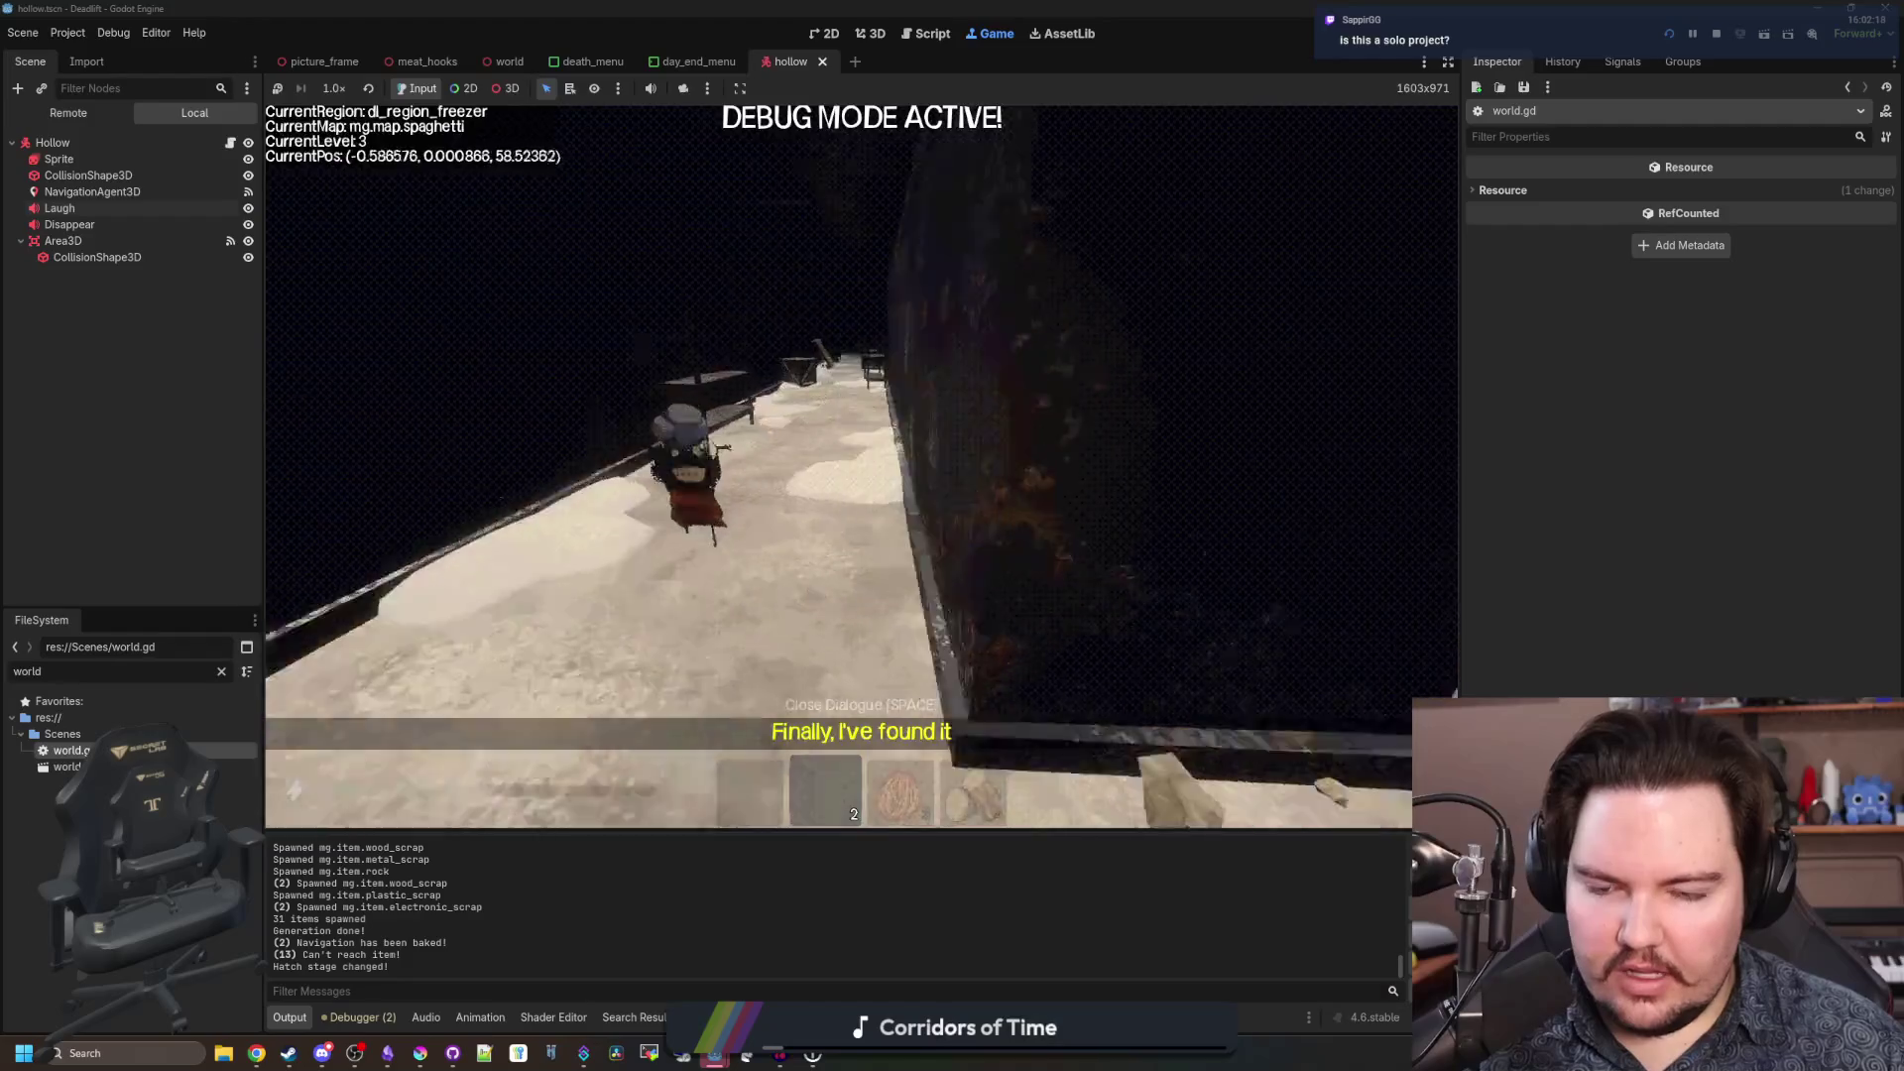
Walk down the freezer corridor past crates and shelves toward the wall map.
{"action": "key", "text": "s"}
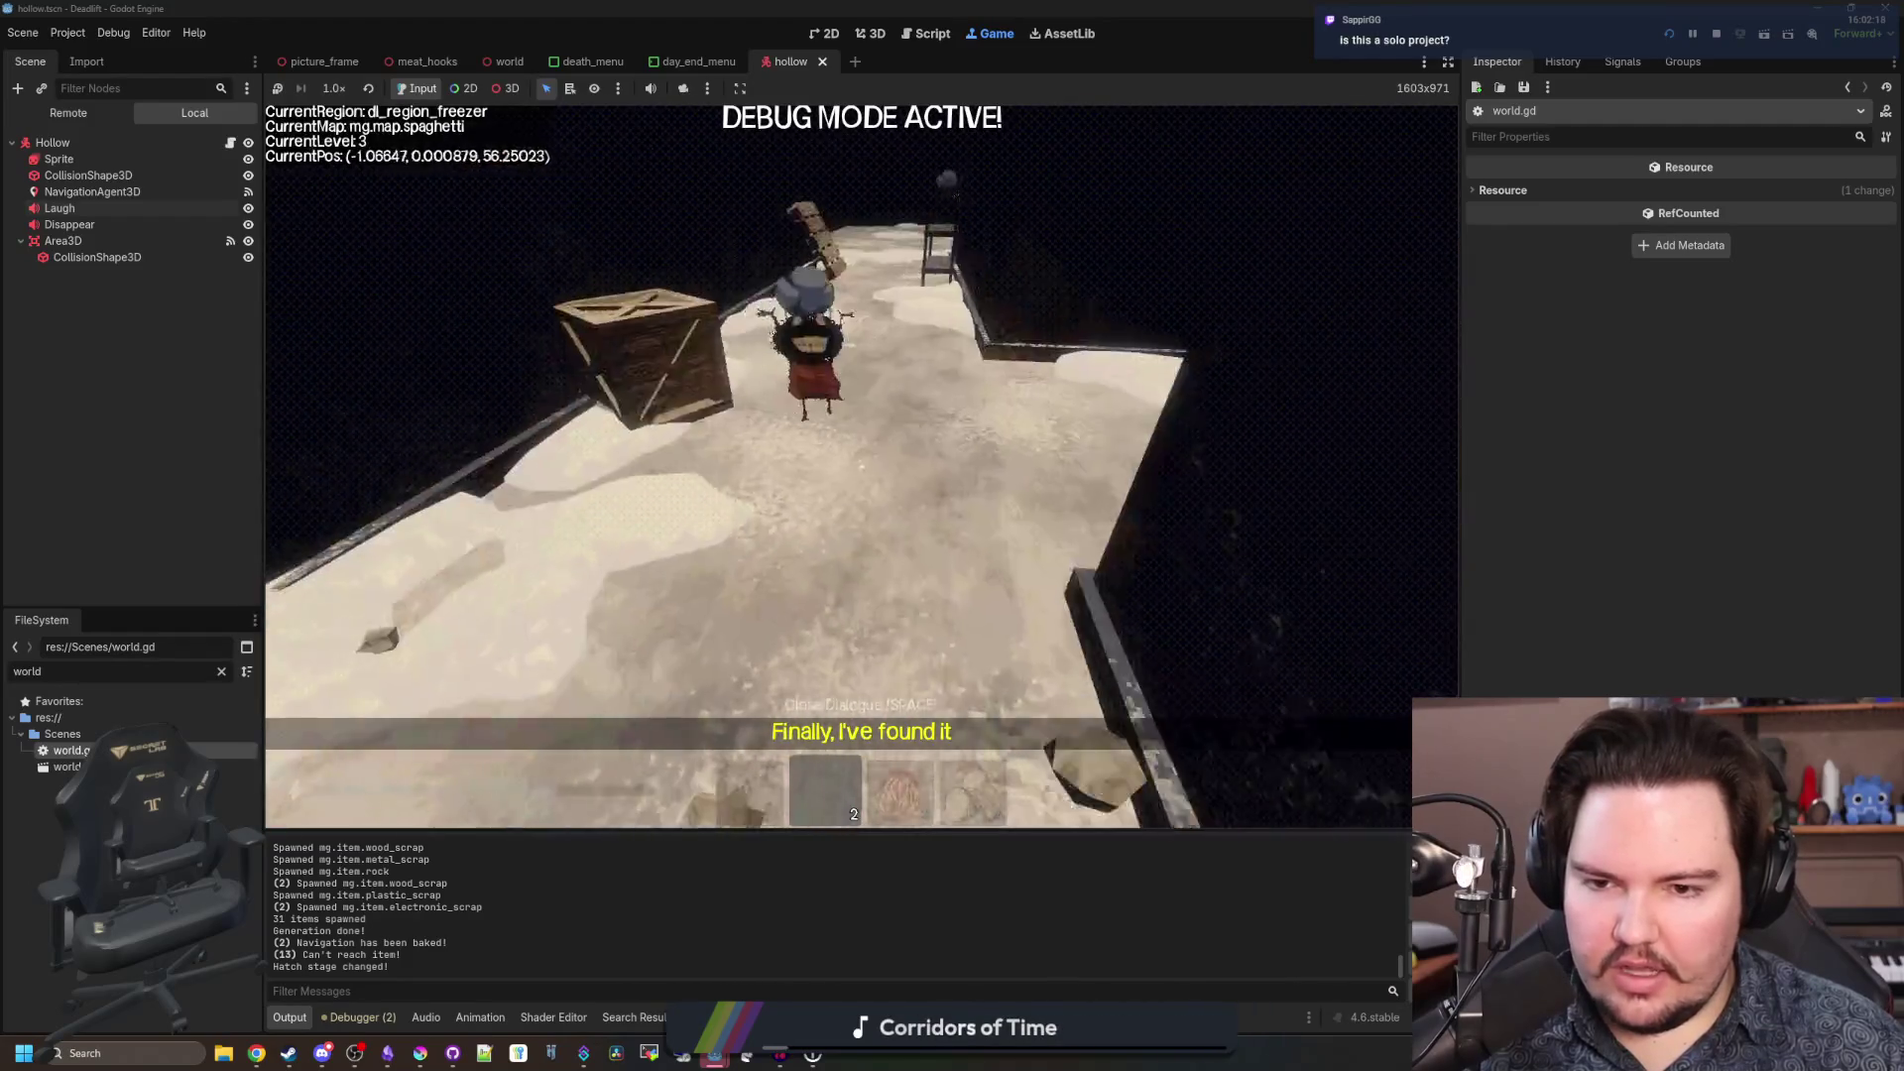
{"action": "key", "text": "d"}
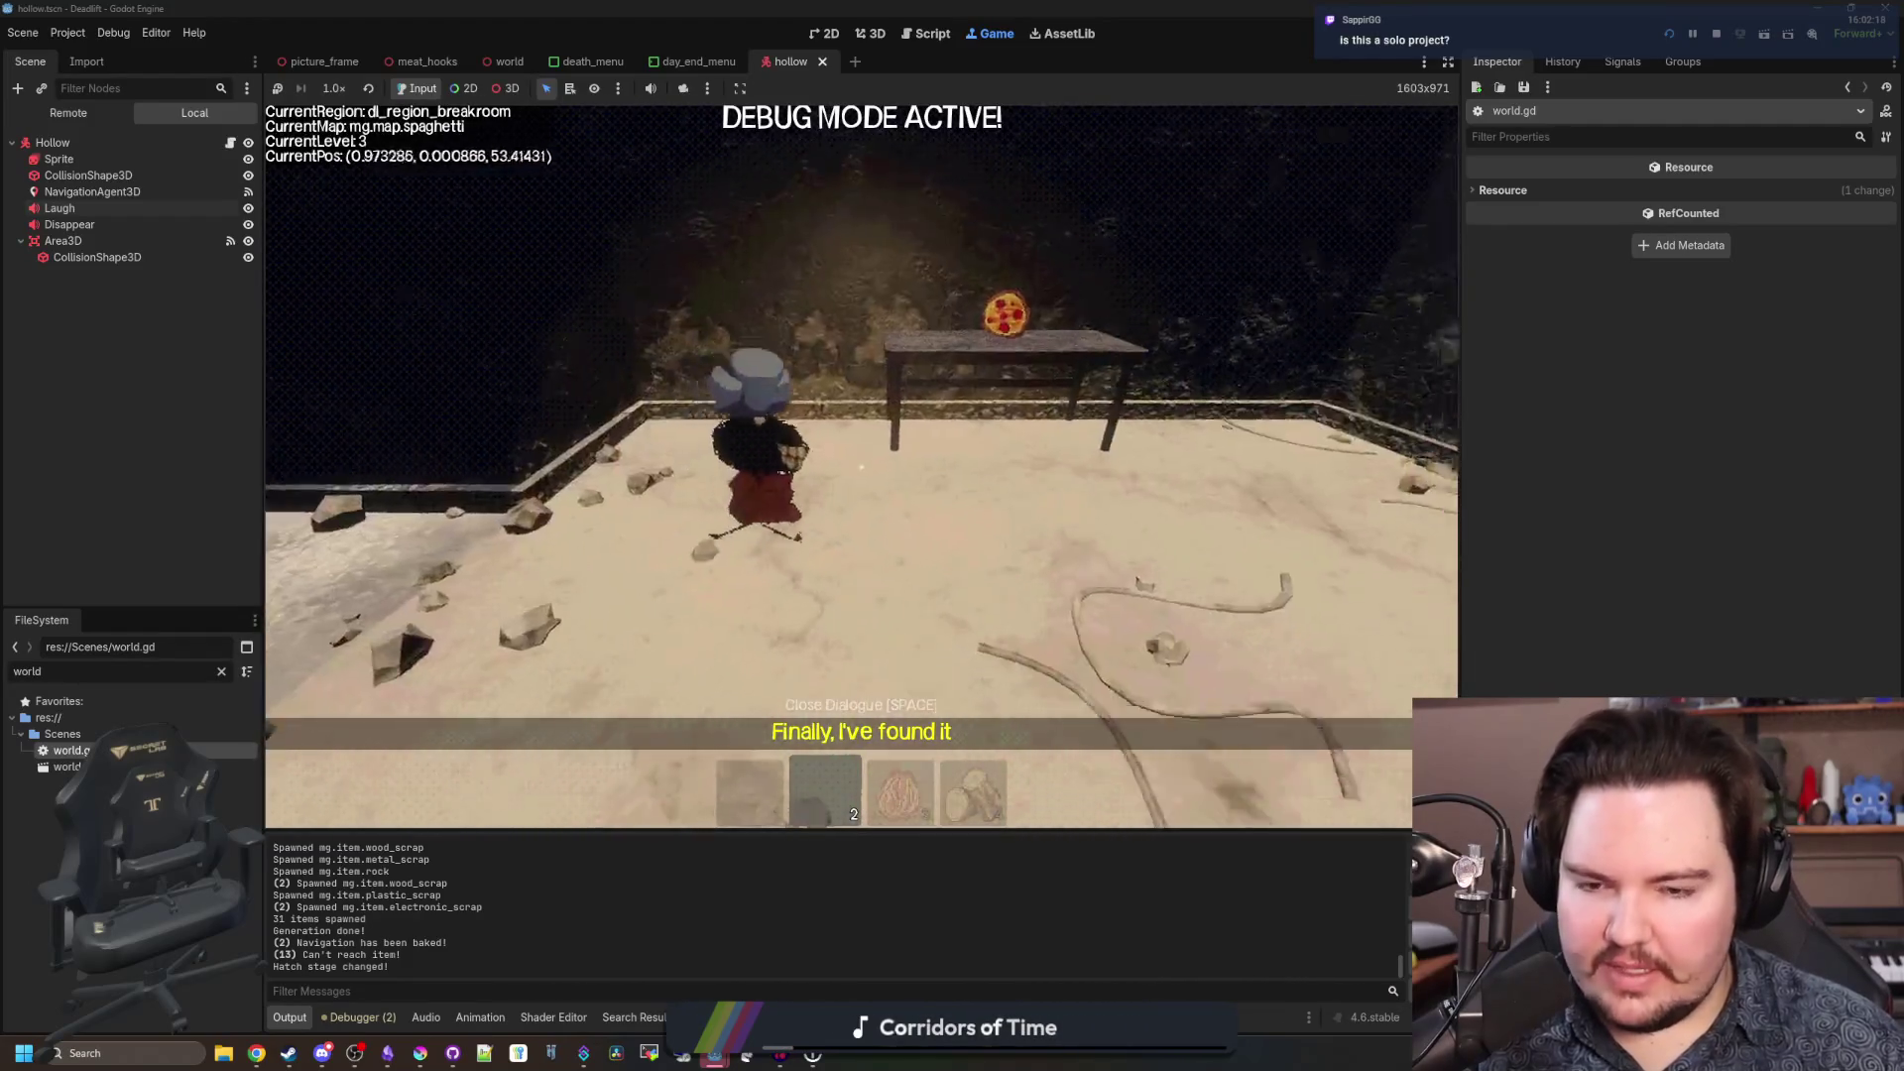
{"action": "key", "text": "w"}
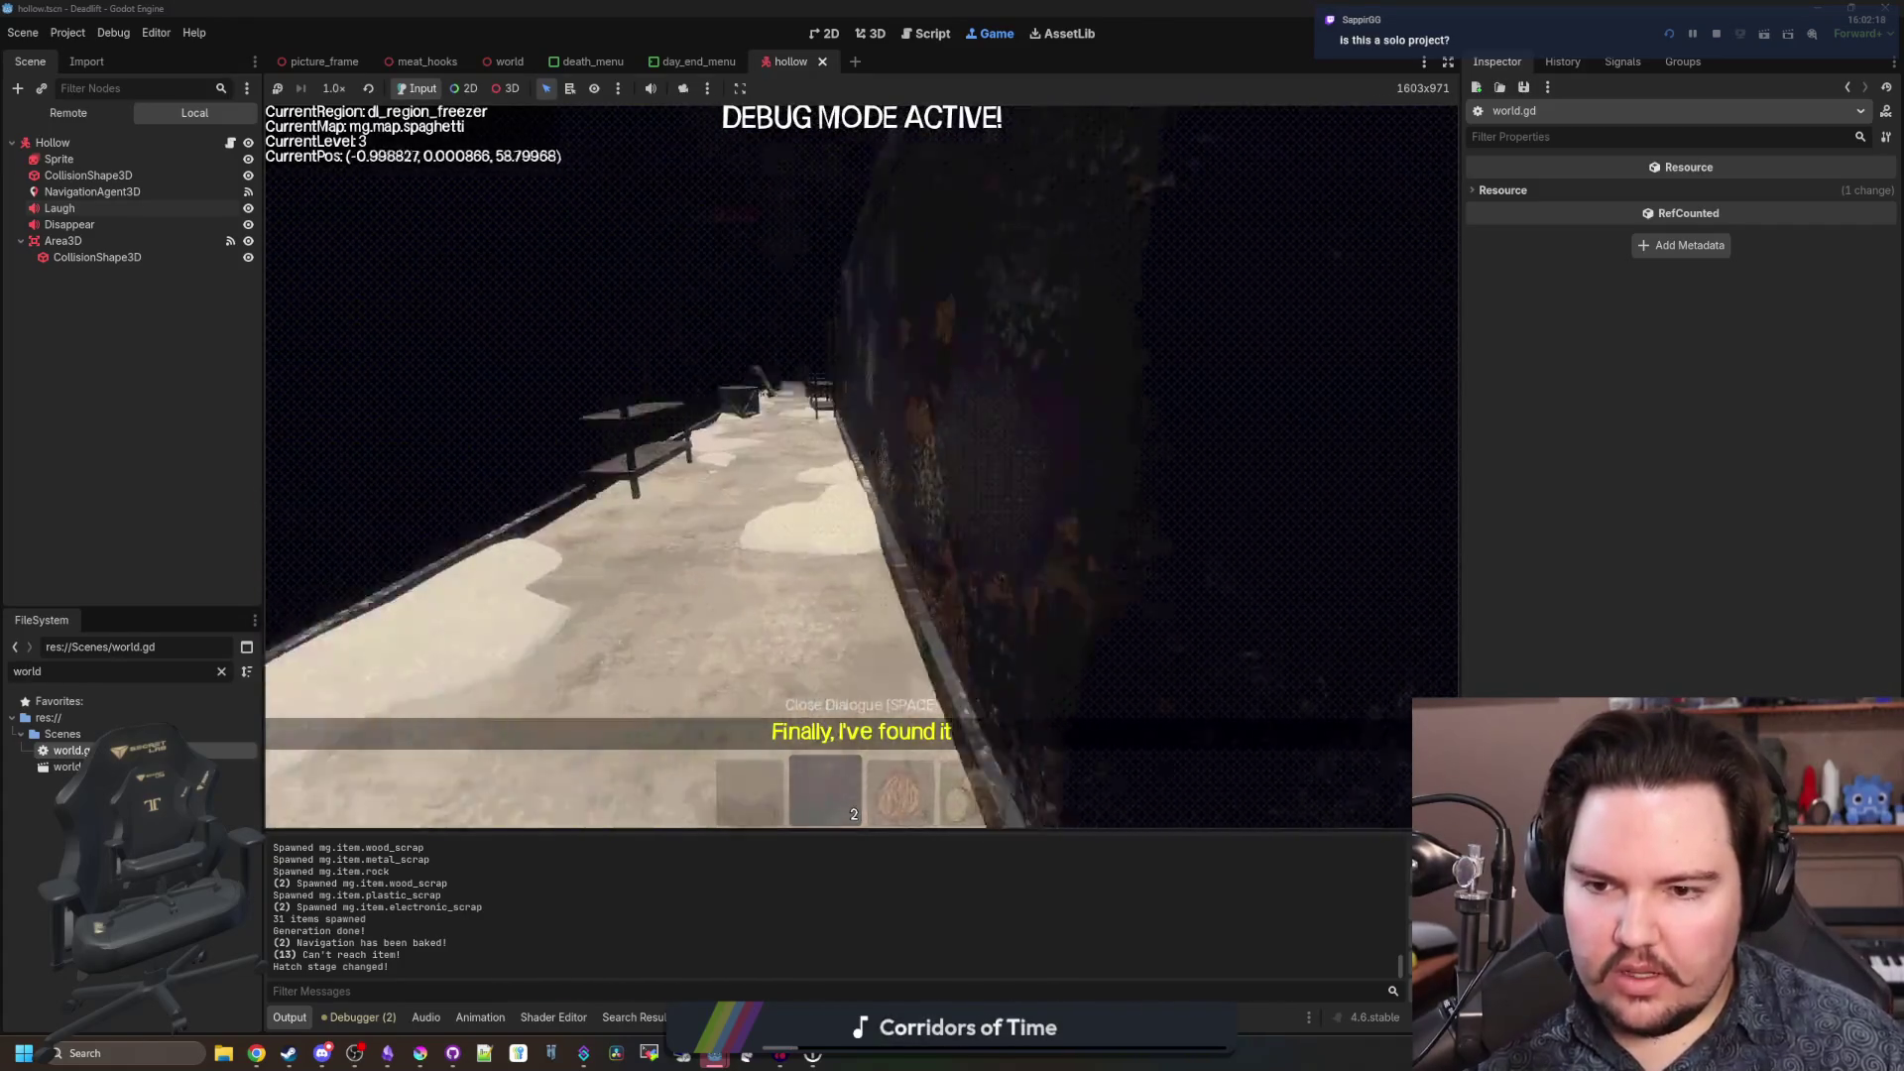
{"action": "key", "text": "w"}
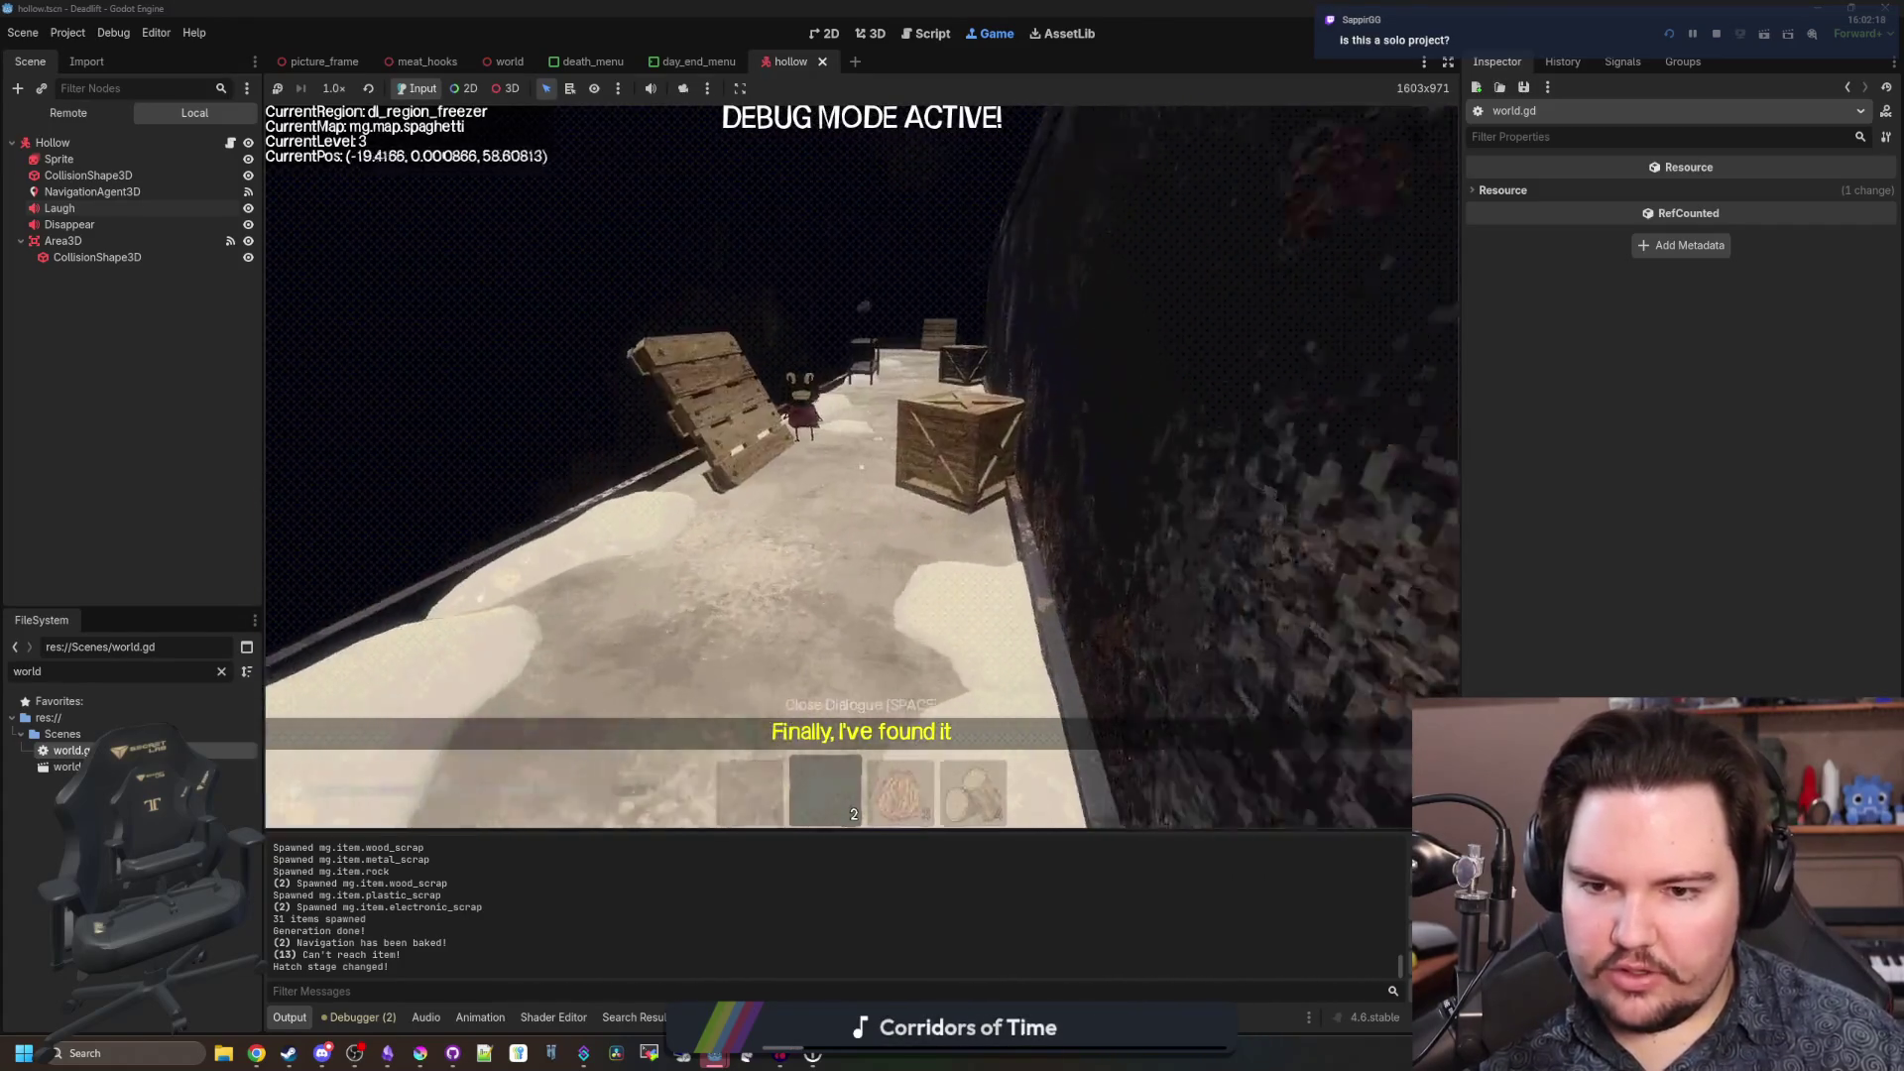
{"action": "key", "text": "w"}
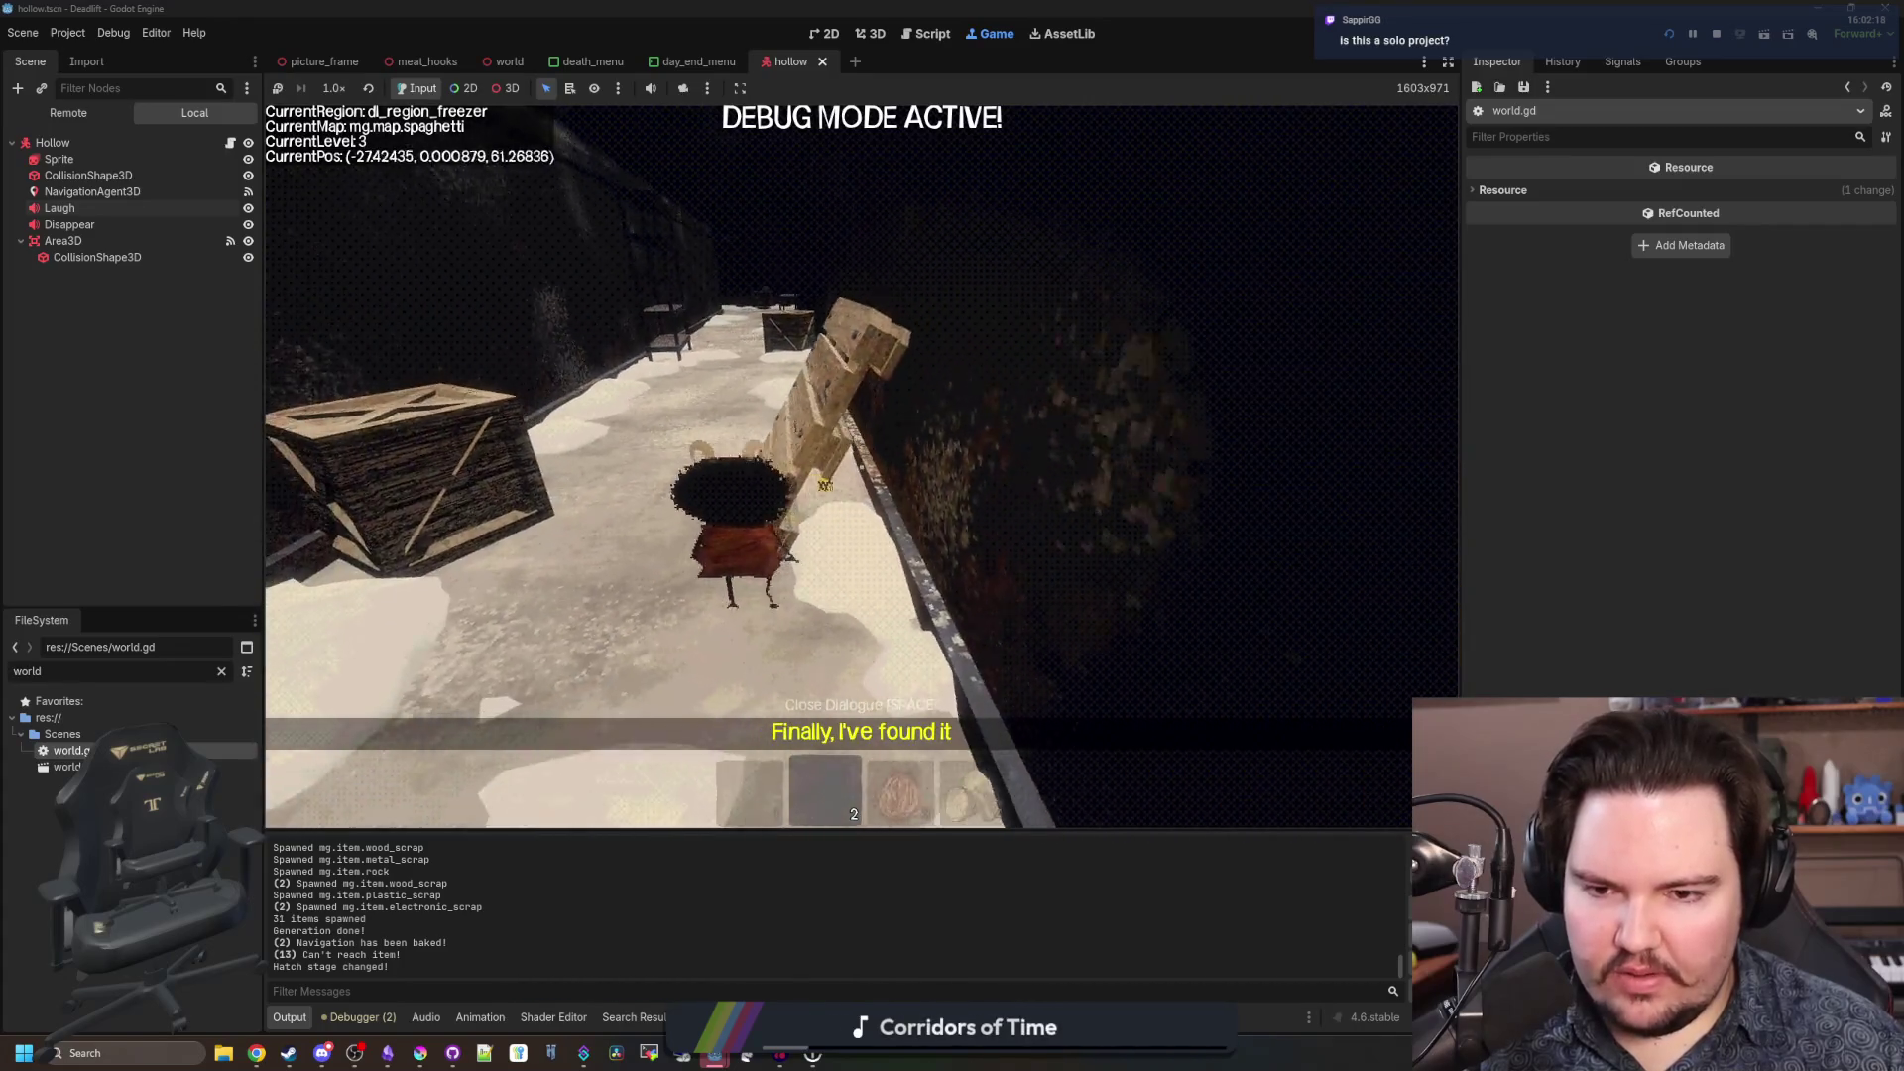
{"action": "key", "text": "w"}
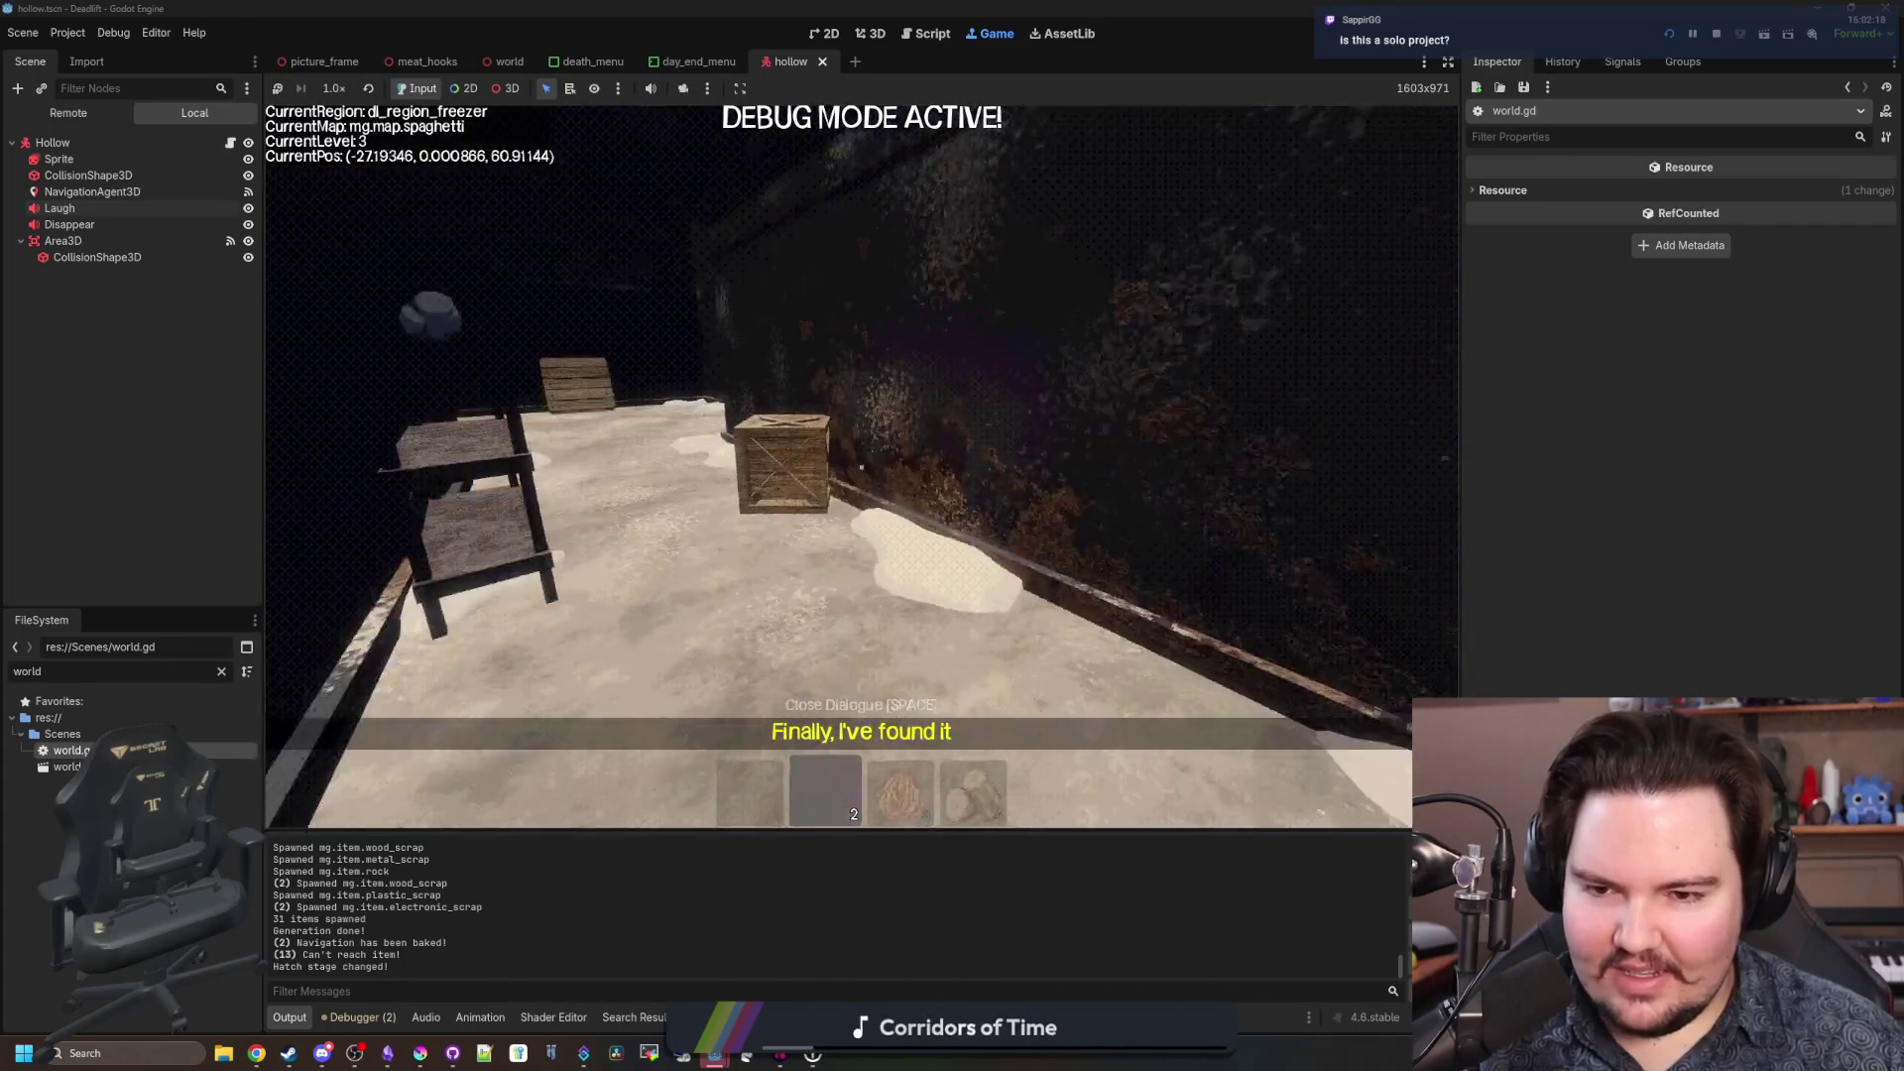
{"action": "key", "text": "w"}
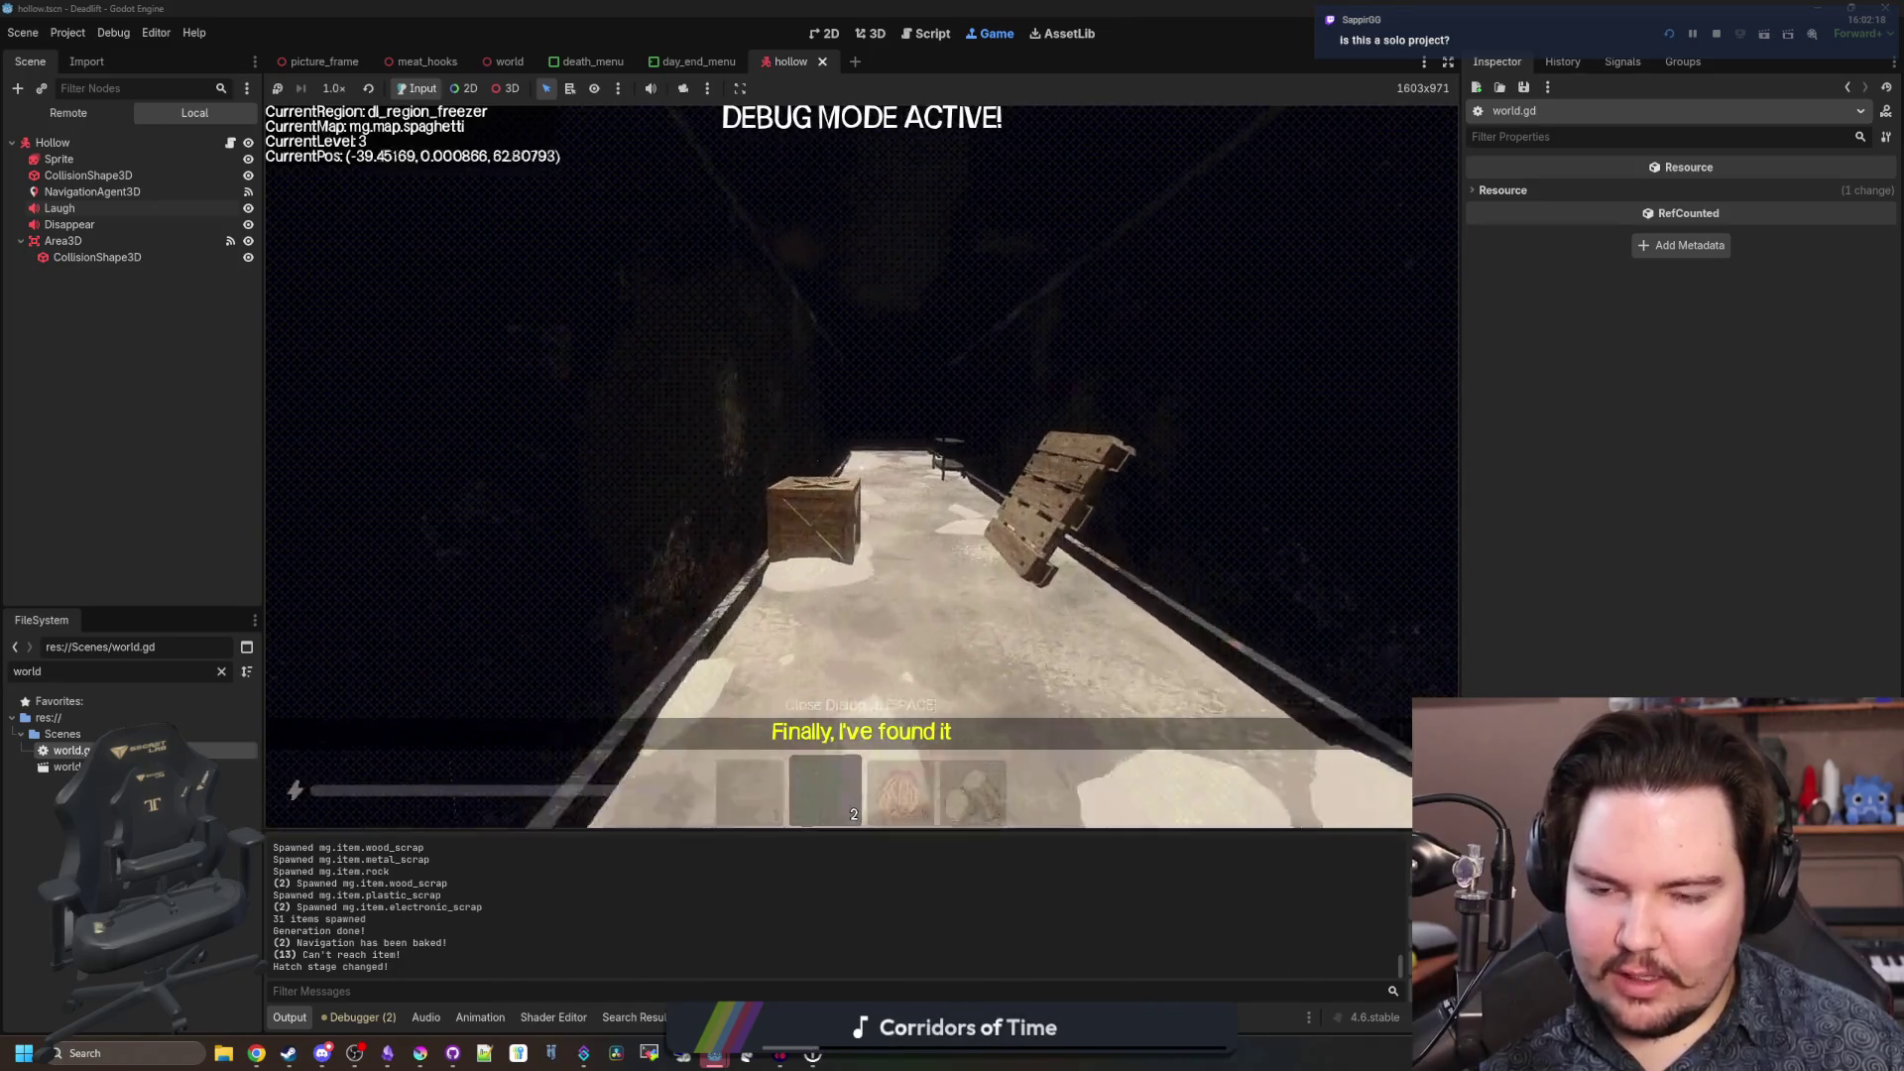
{"action": "key", "text": "w"}
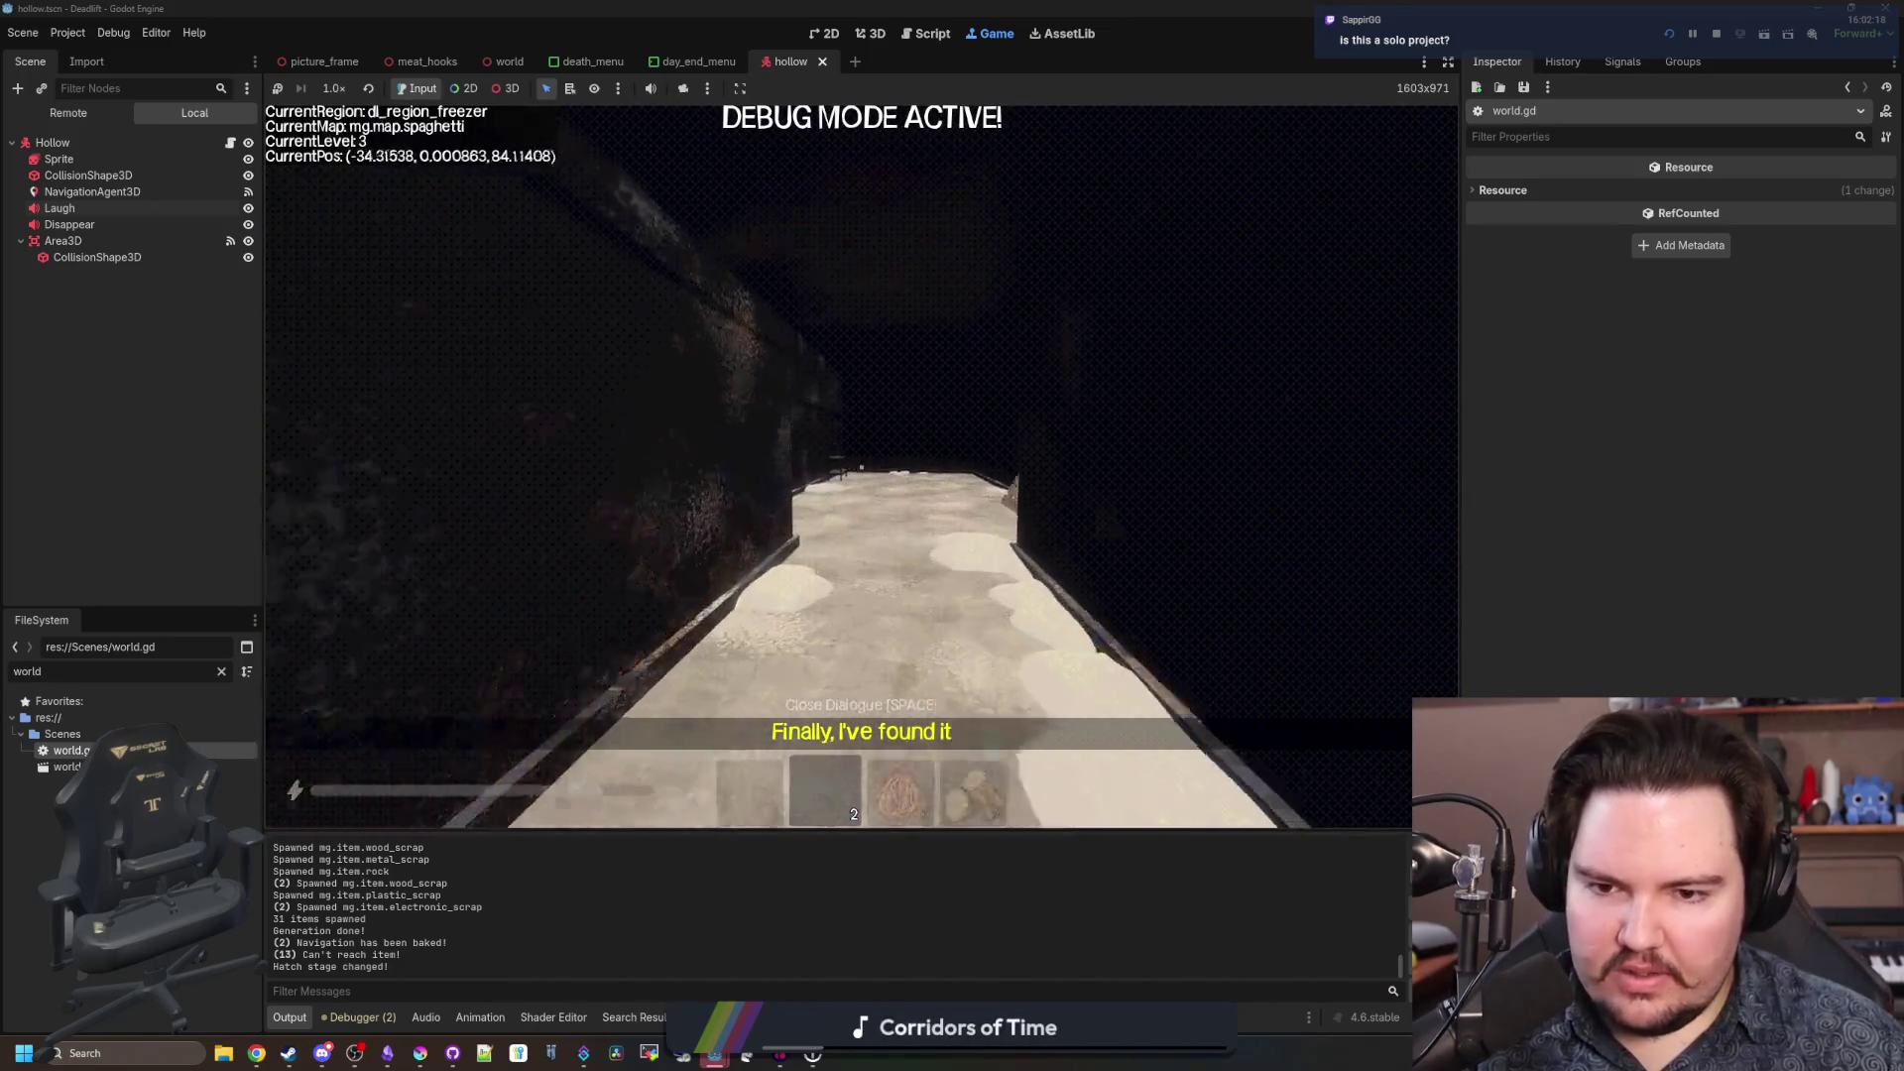
Pick up the map from the wall, then put it away.
{"action": "key", "text": "w"}
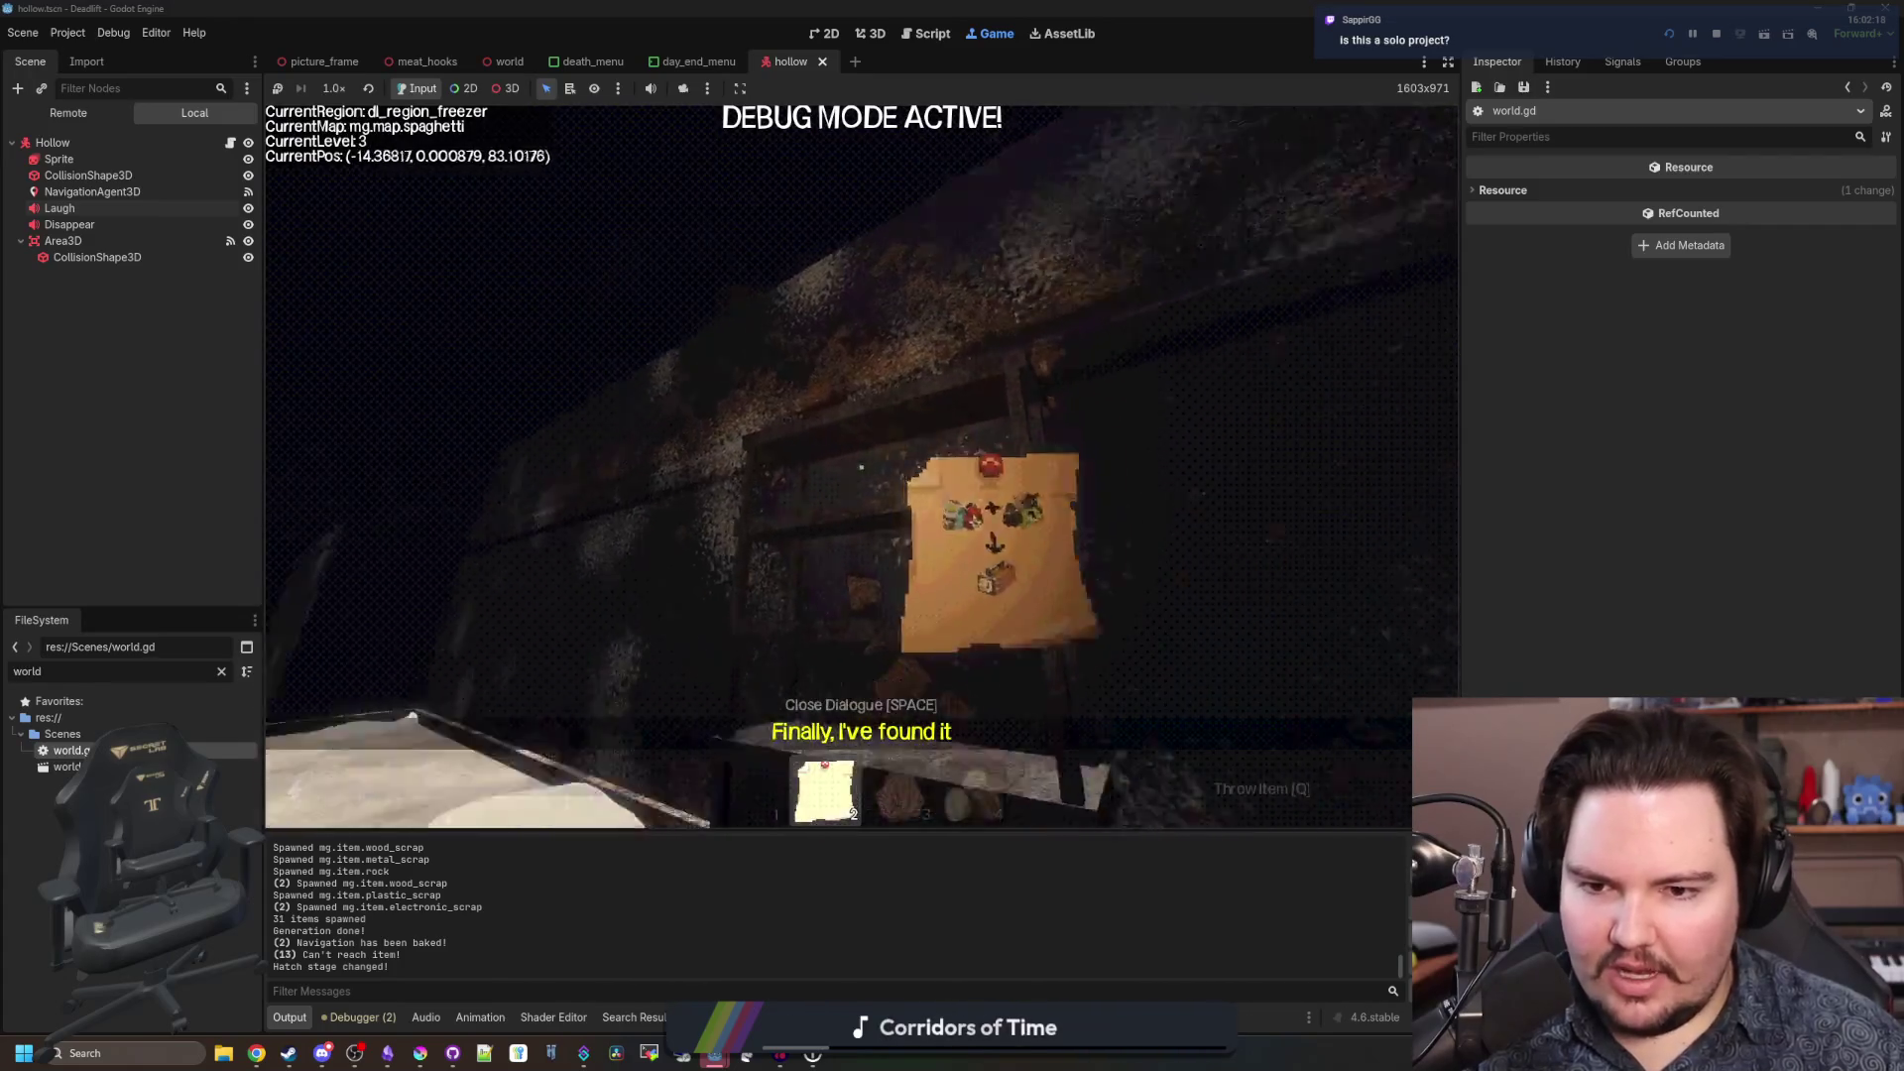
{"action": "key", "text": "e"}
{"action": "key", "text": "1"}
{"action": "key", "text": "w"}
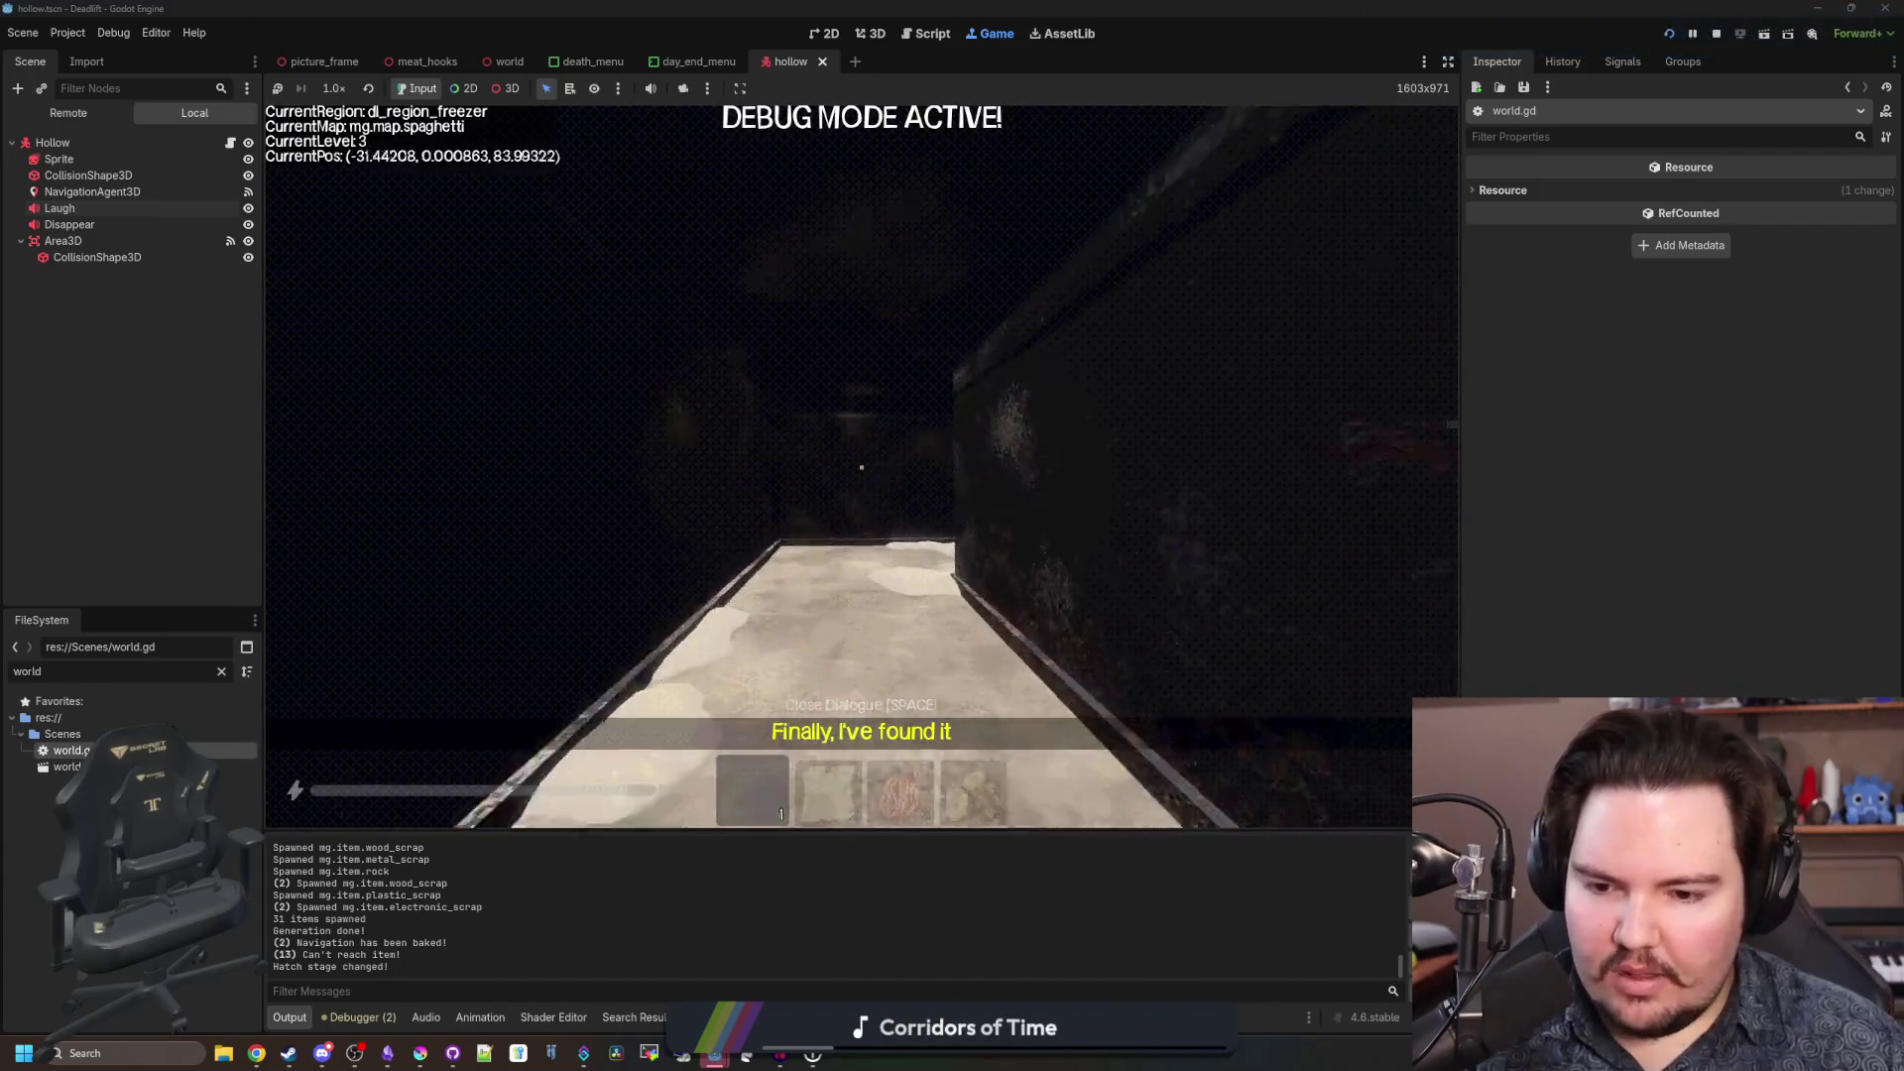
Walk the freezer walkway past the creature and crates, sprinting into the breakroom region.
{"action": "key", "text": "w"}
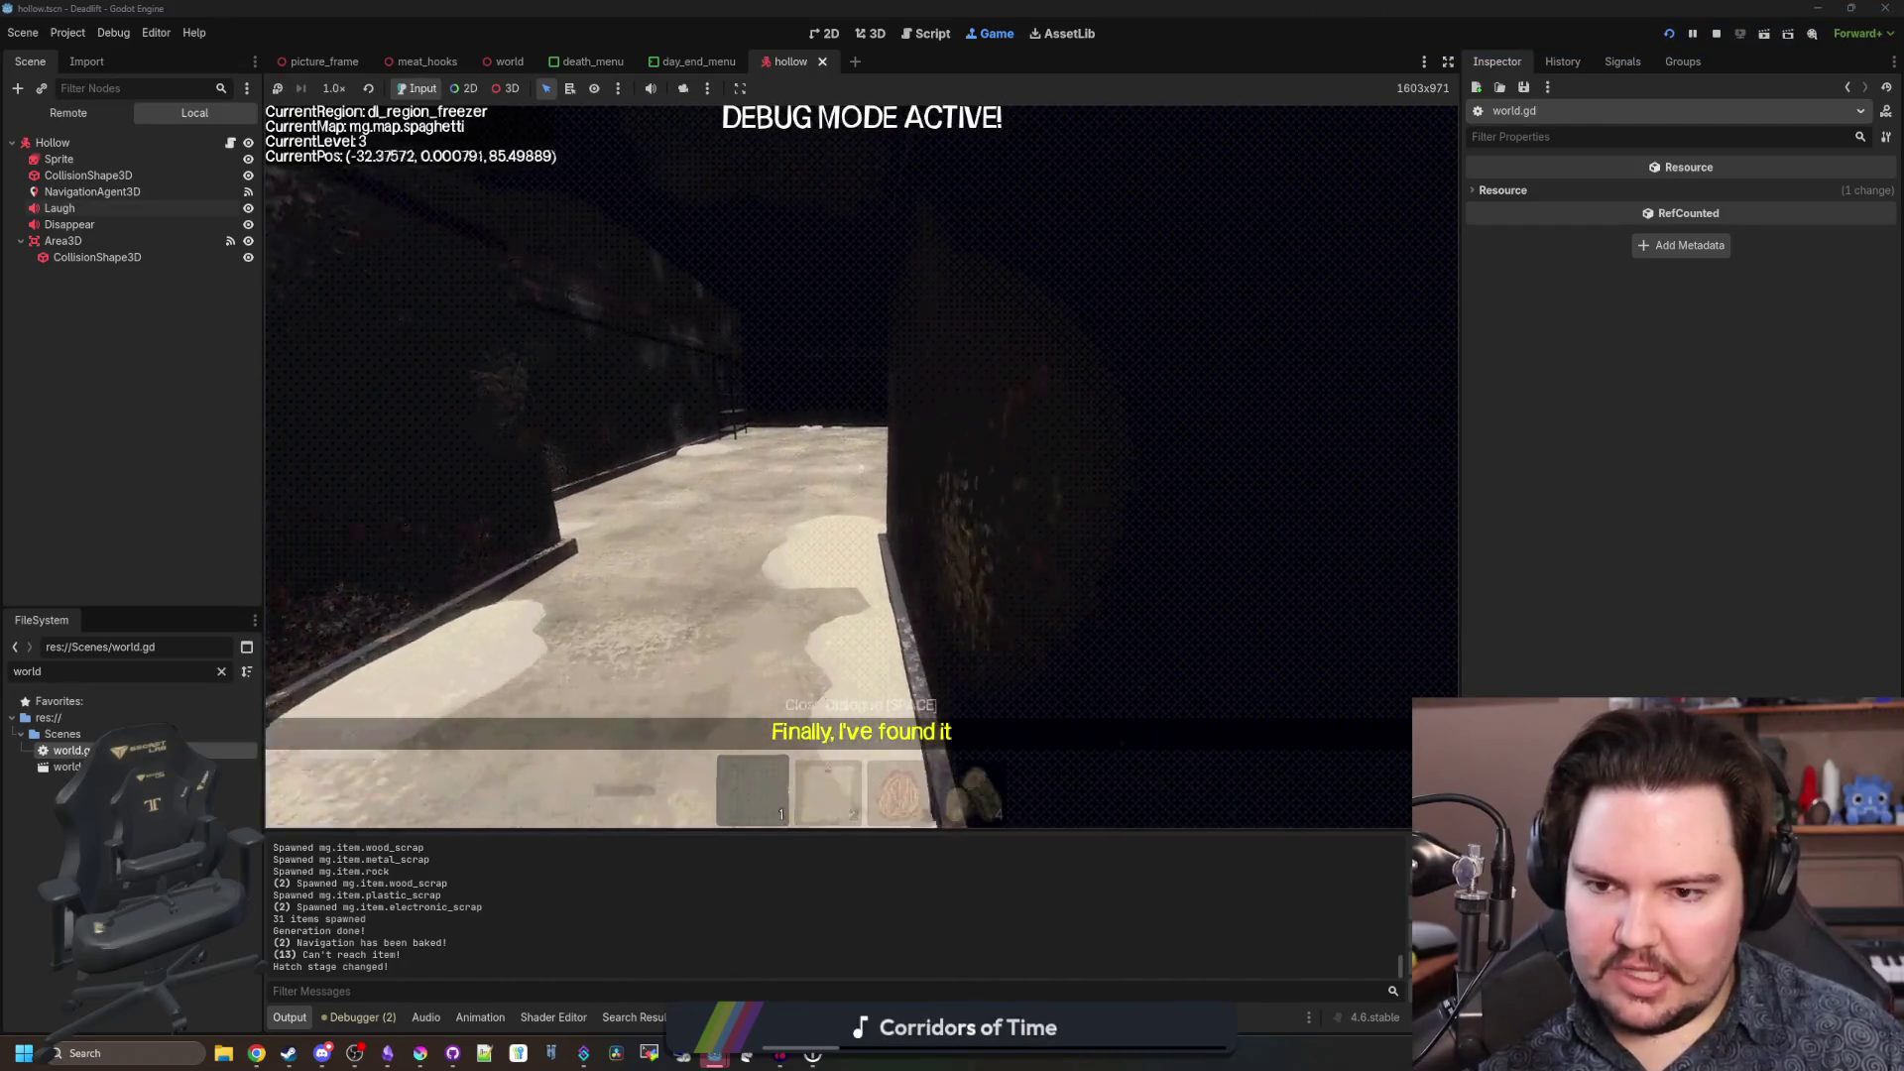
{"action": "key", "text": "w"}
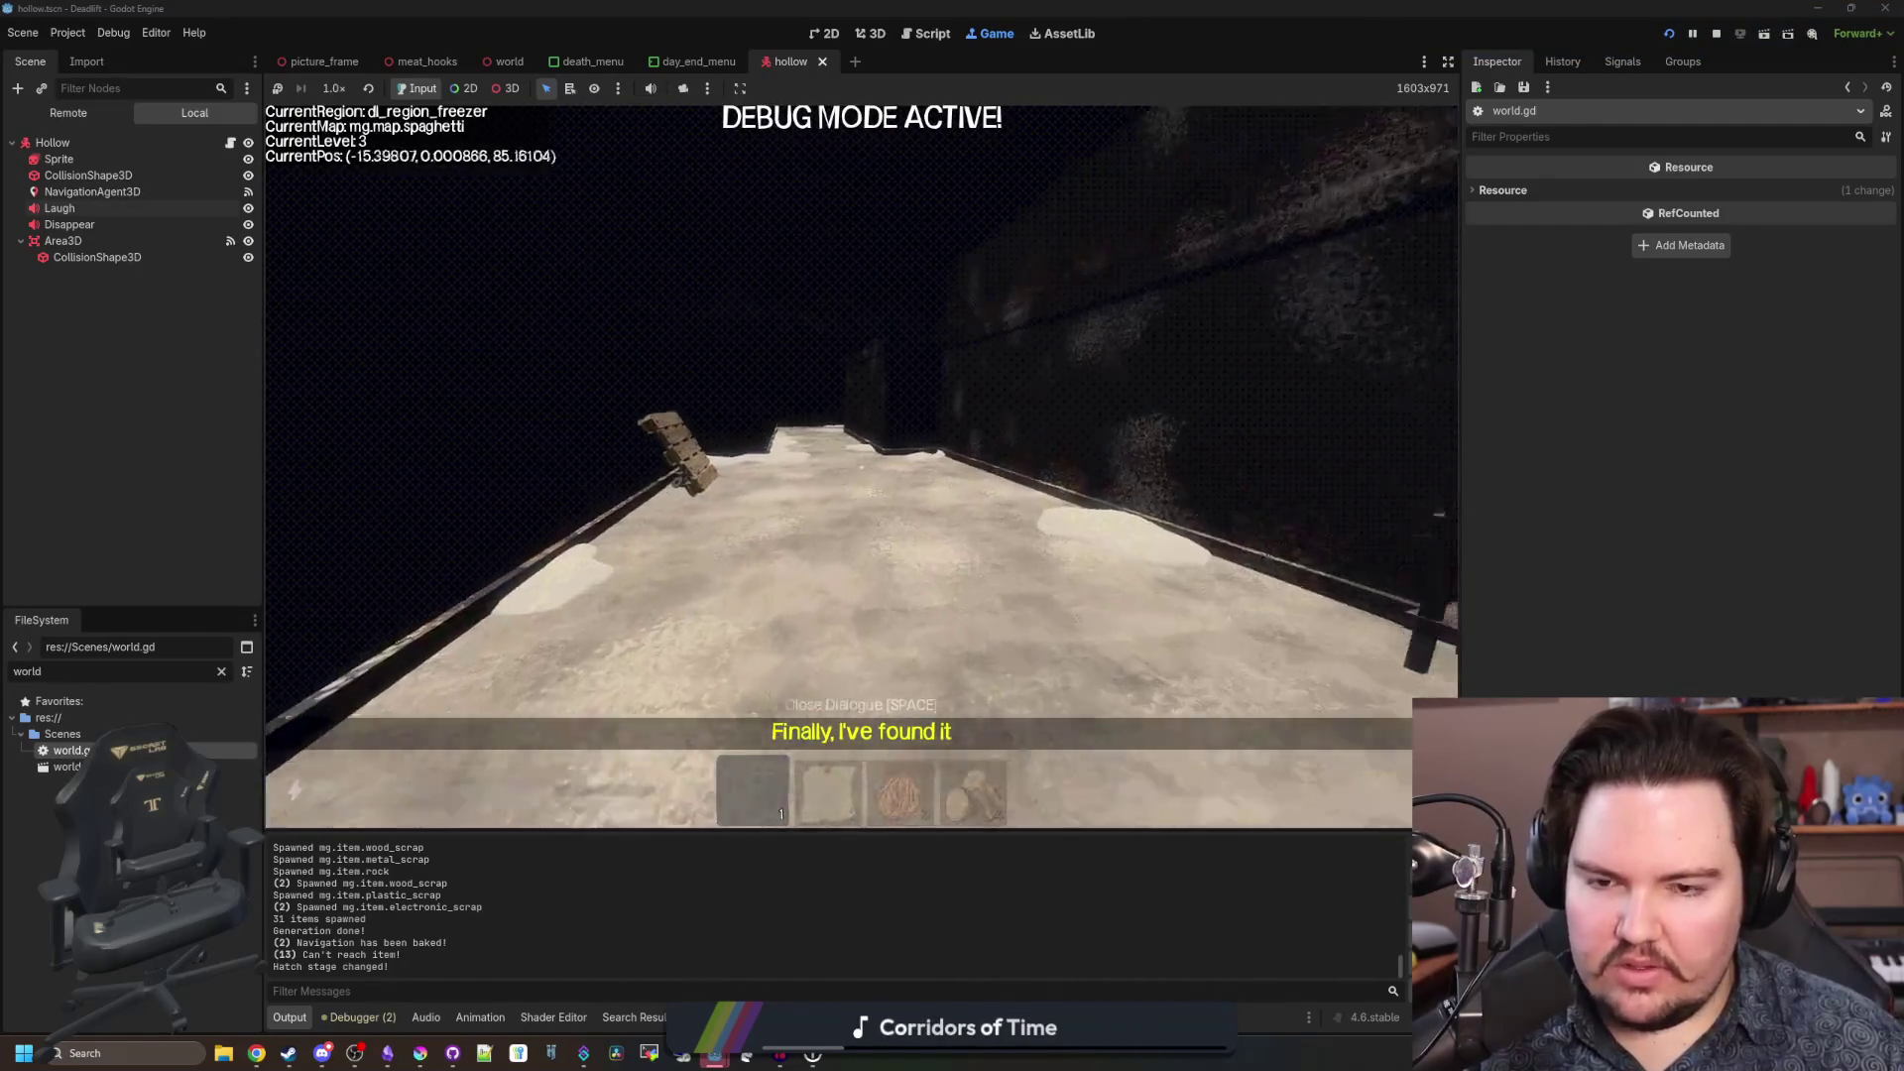
{"action": "key", "text": "w"}
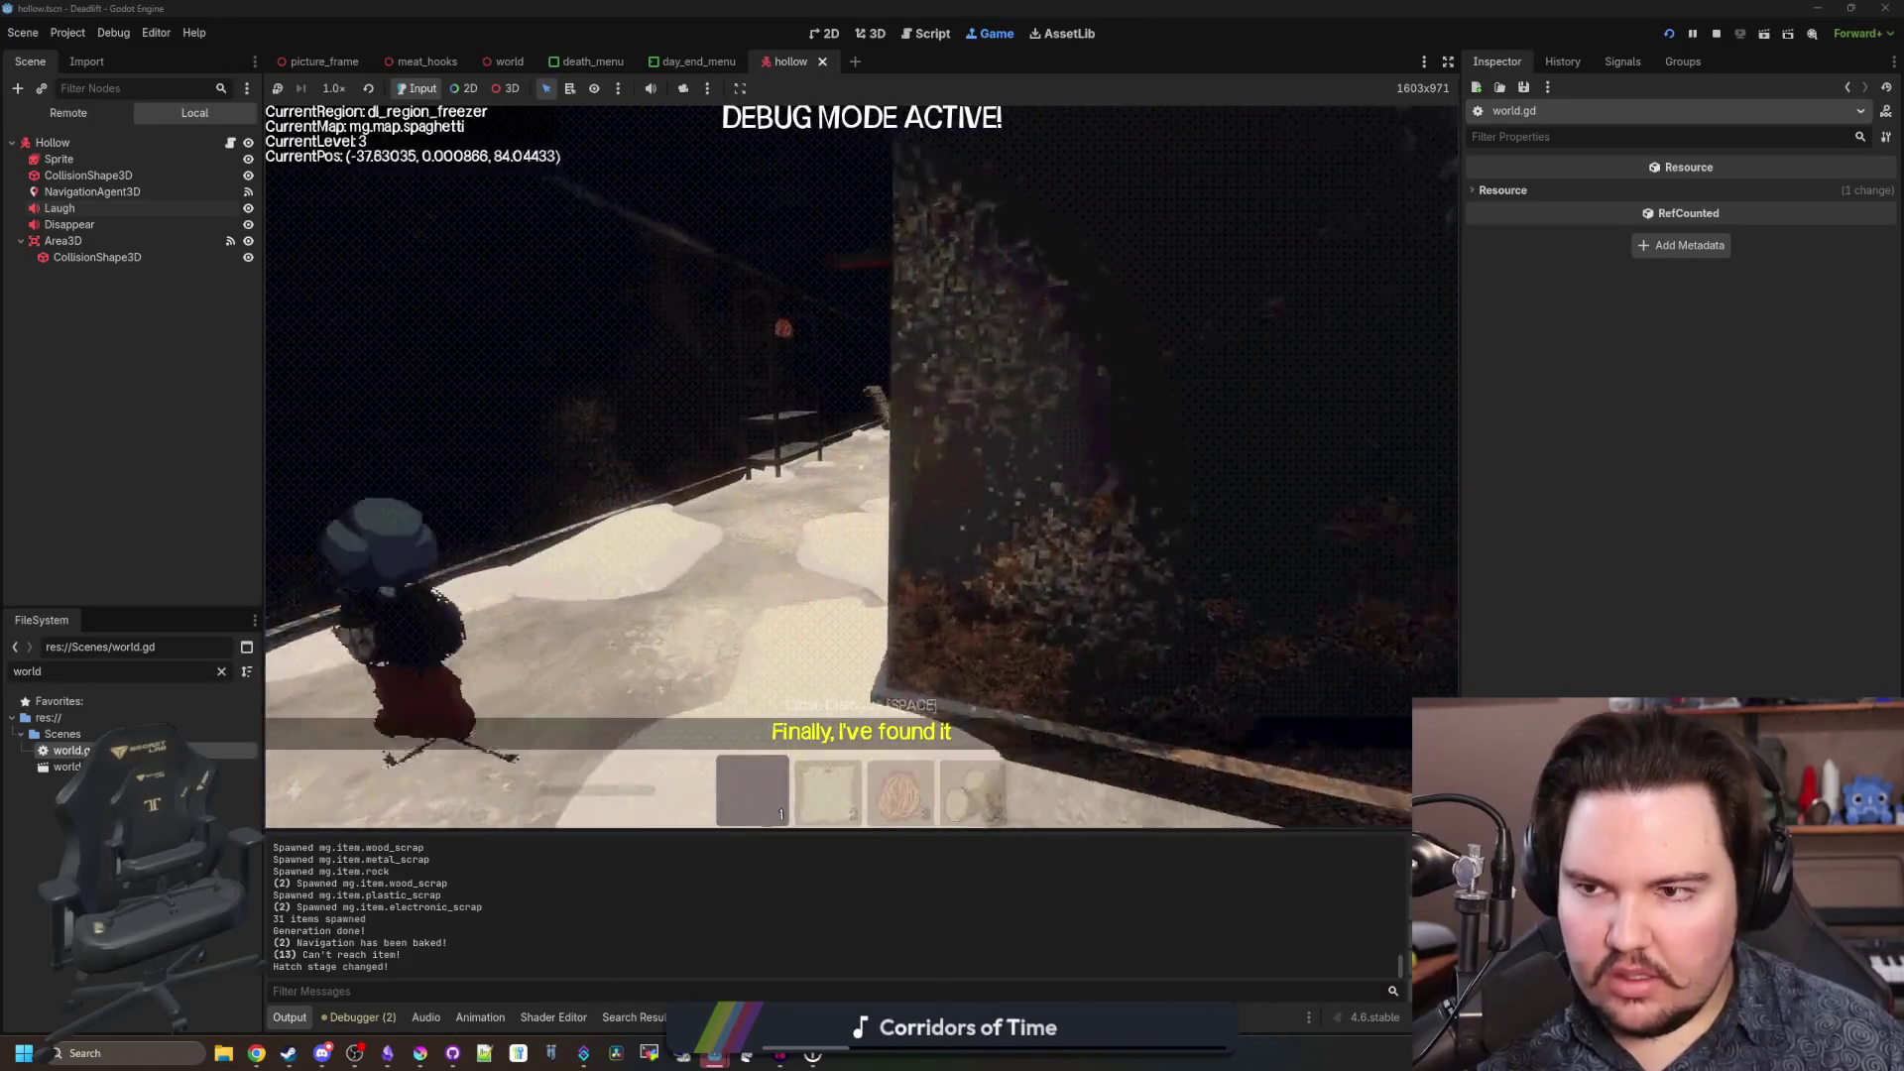
{"action": "key", "text": "w"}
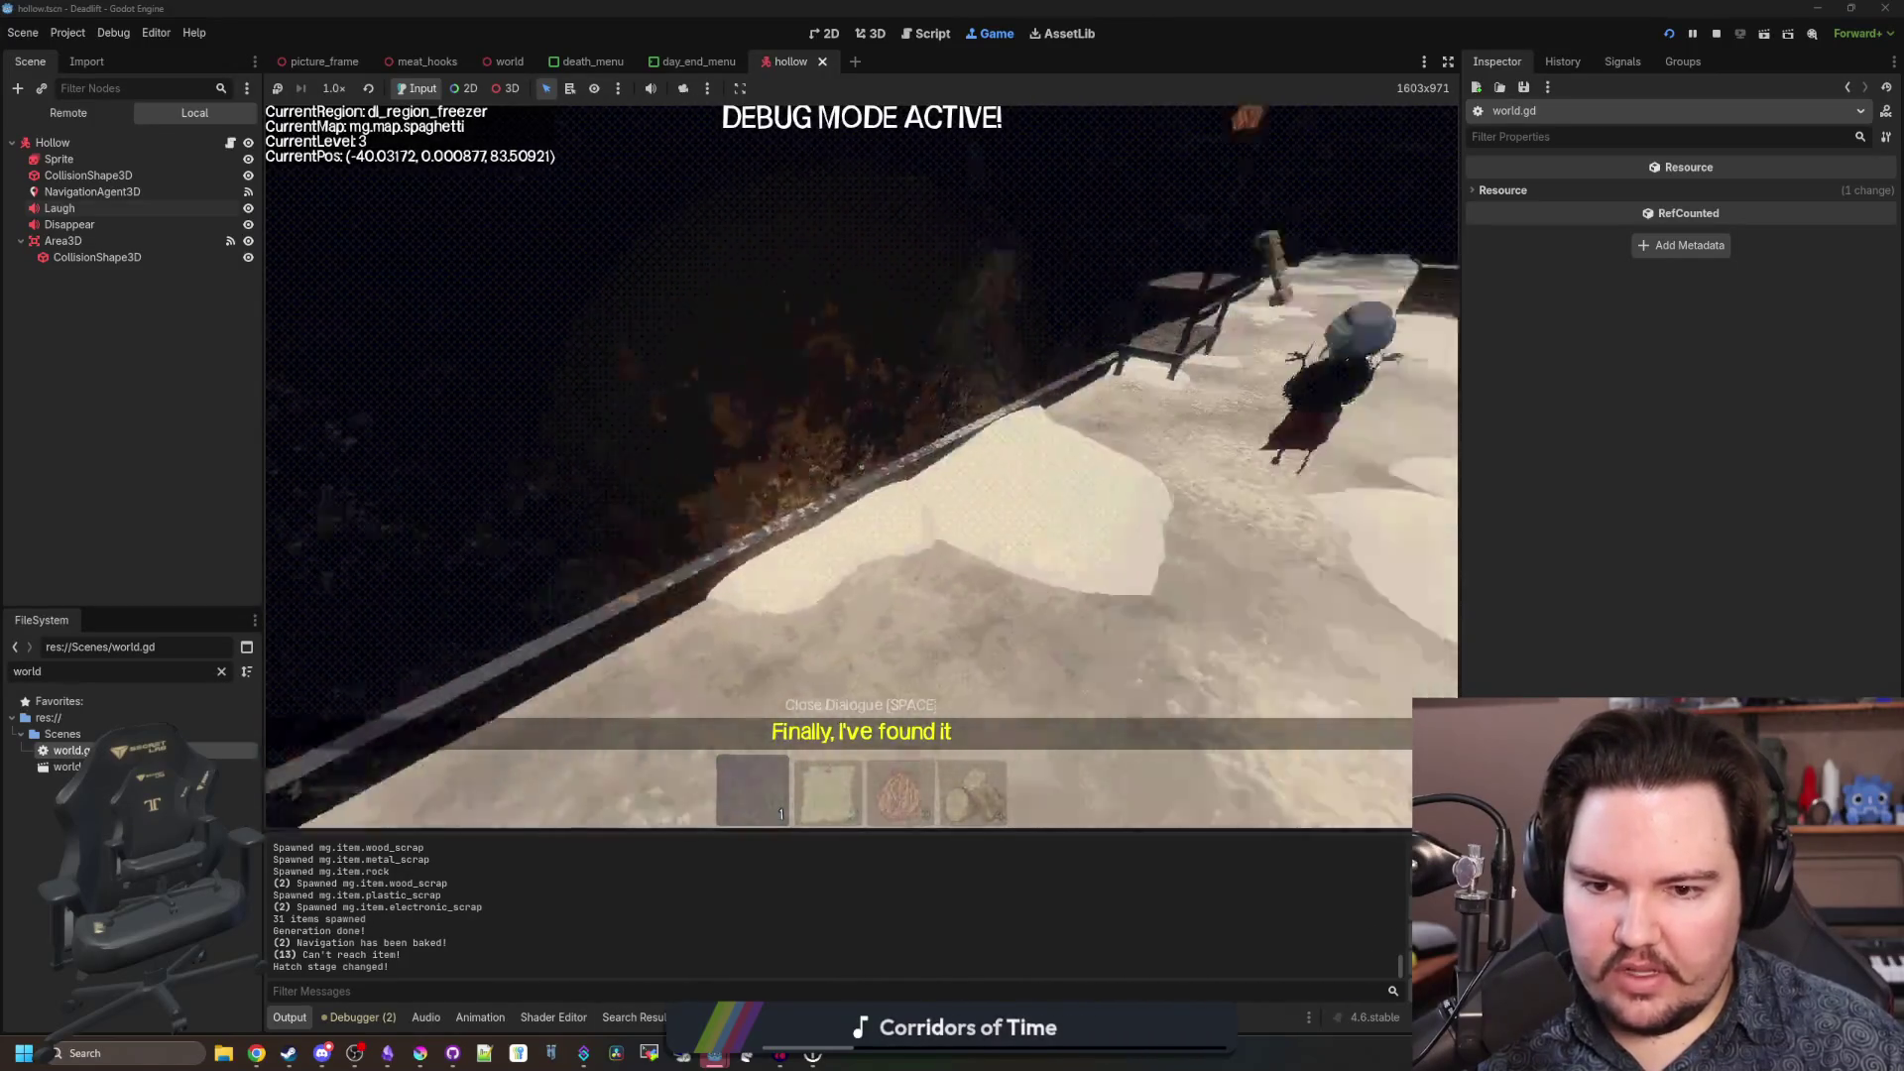
{"action": "key", "text": "w"}
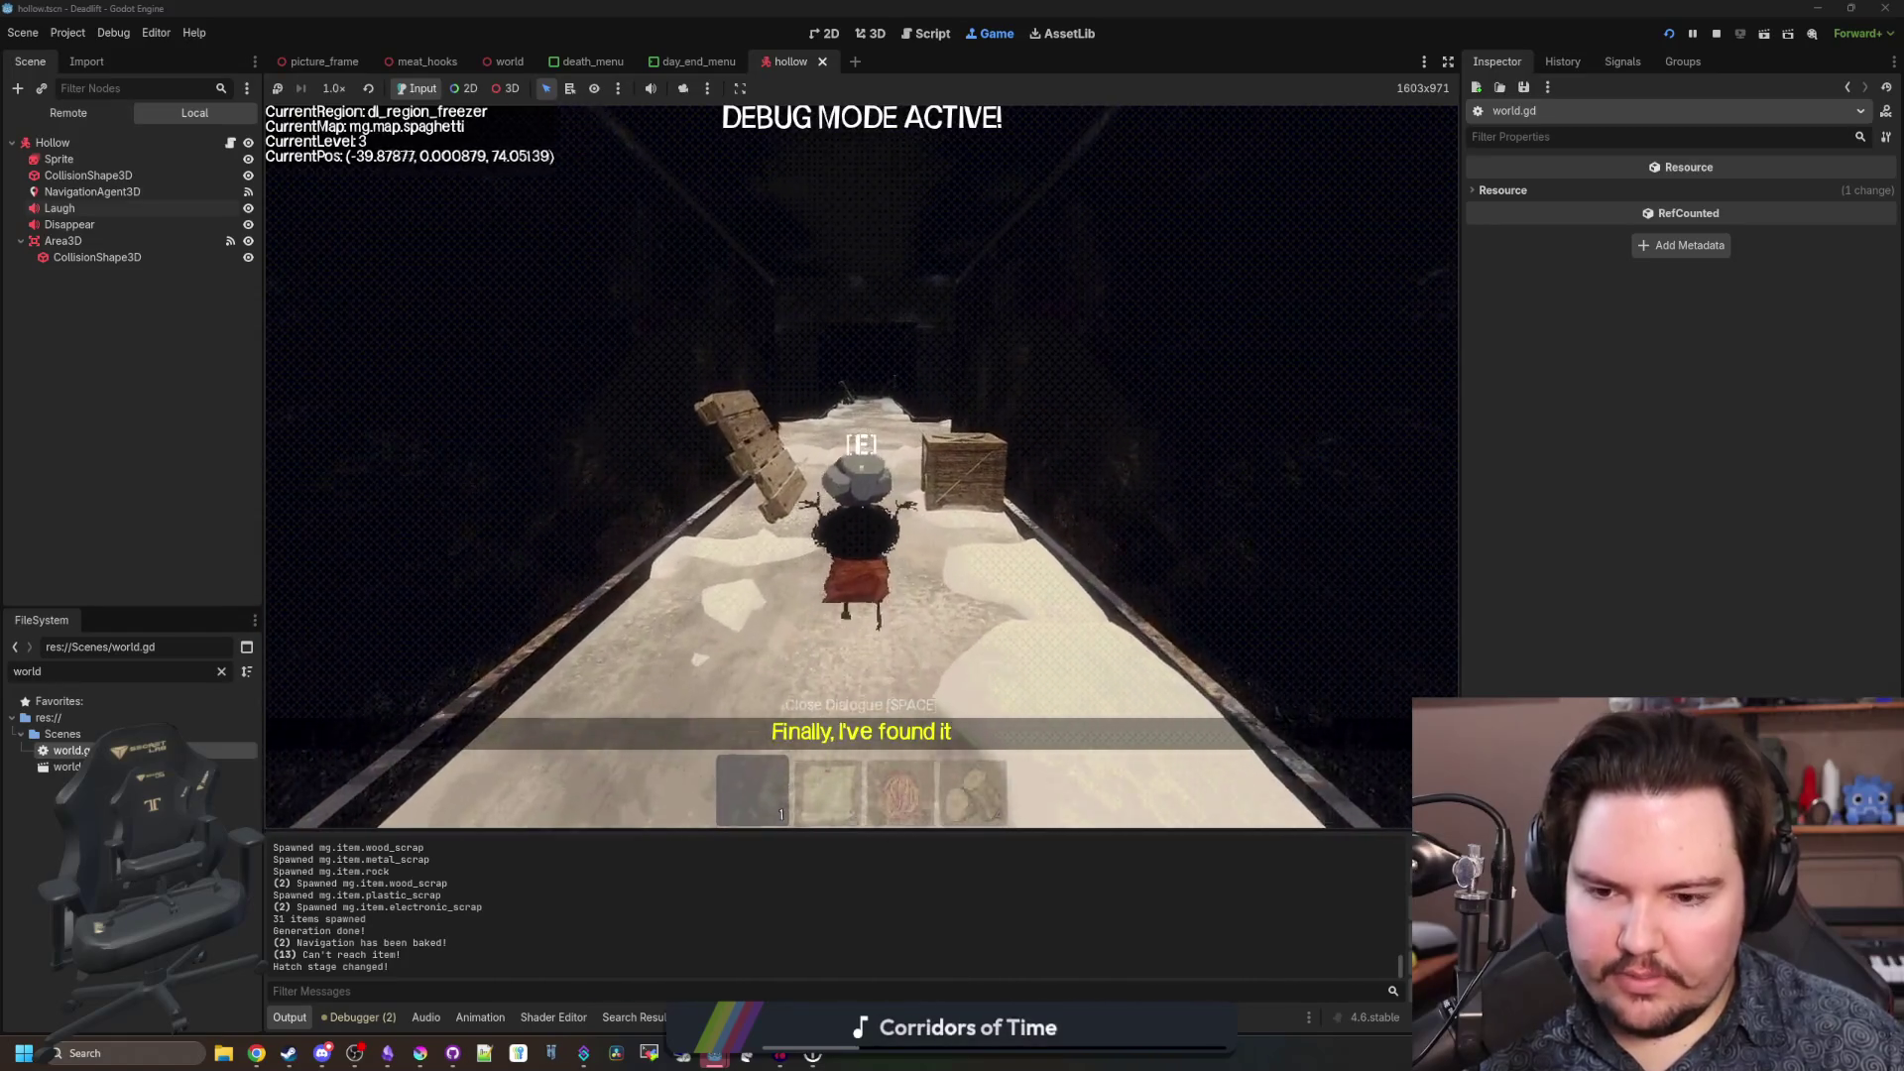
{"action": "key", "text": "w"}
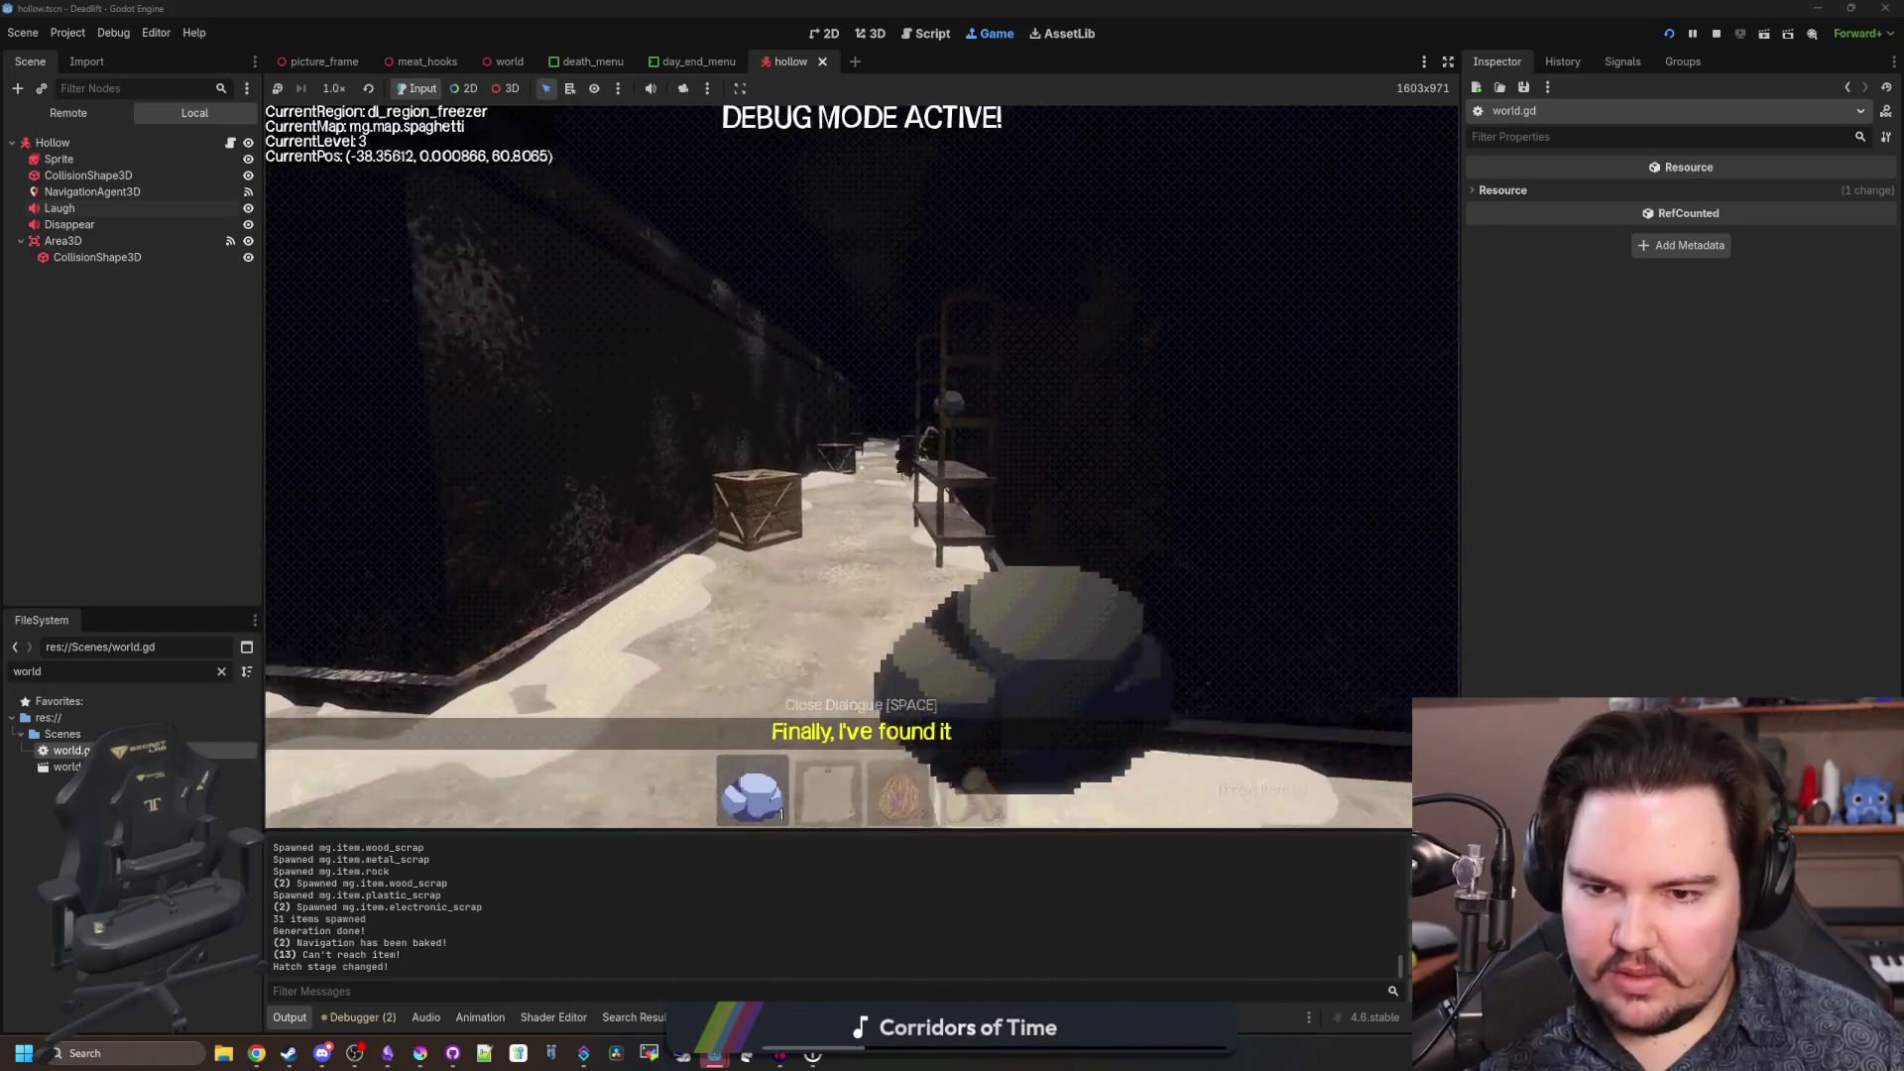
{"action": "key", "text": "w"}
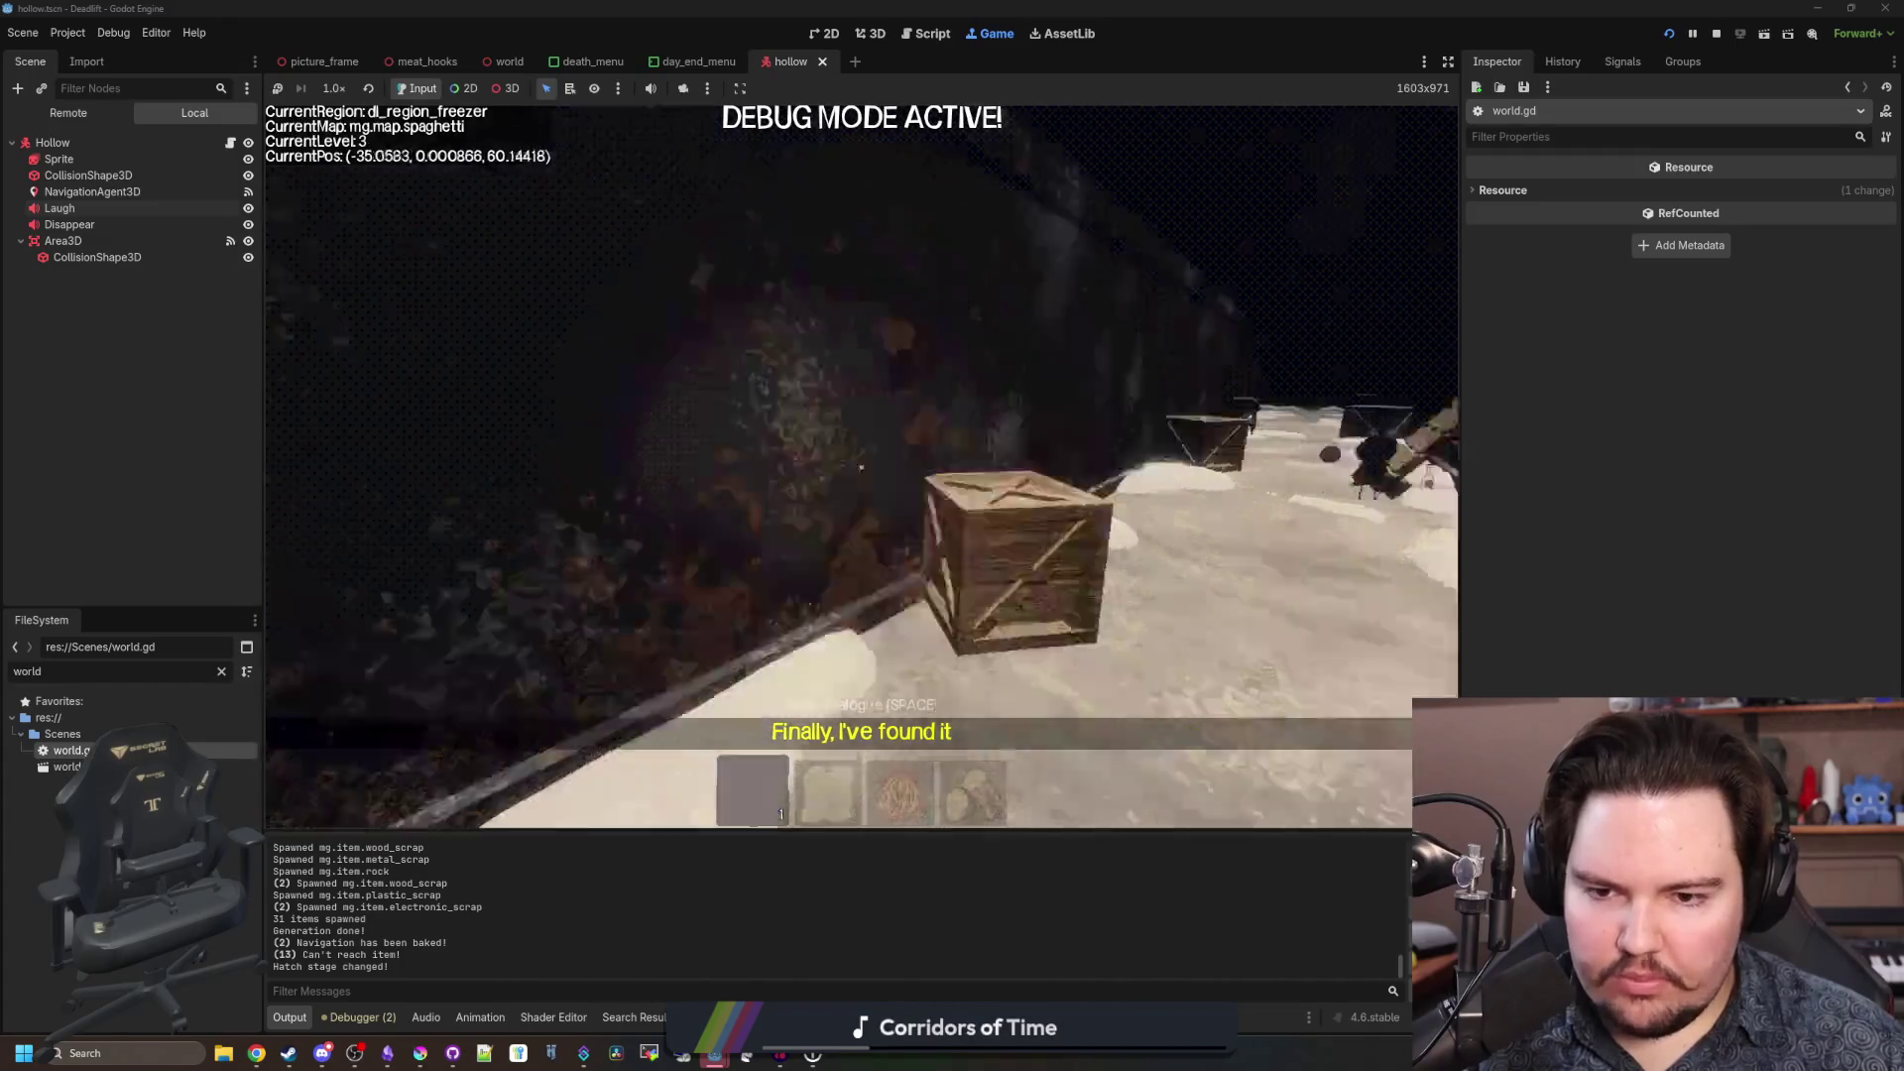
{"action": "key", "text": "shift+w"}
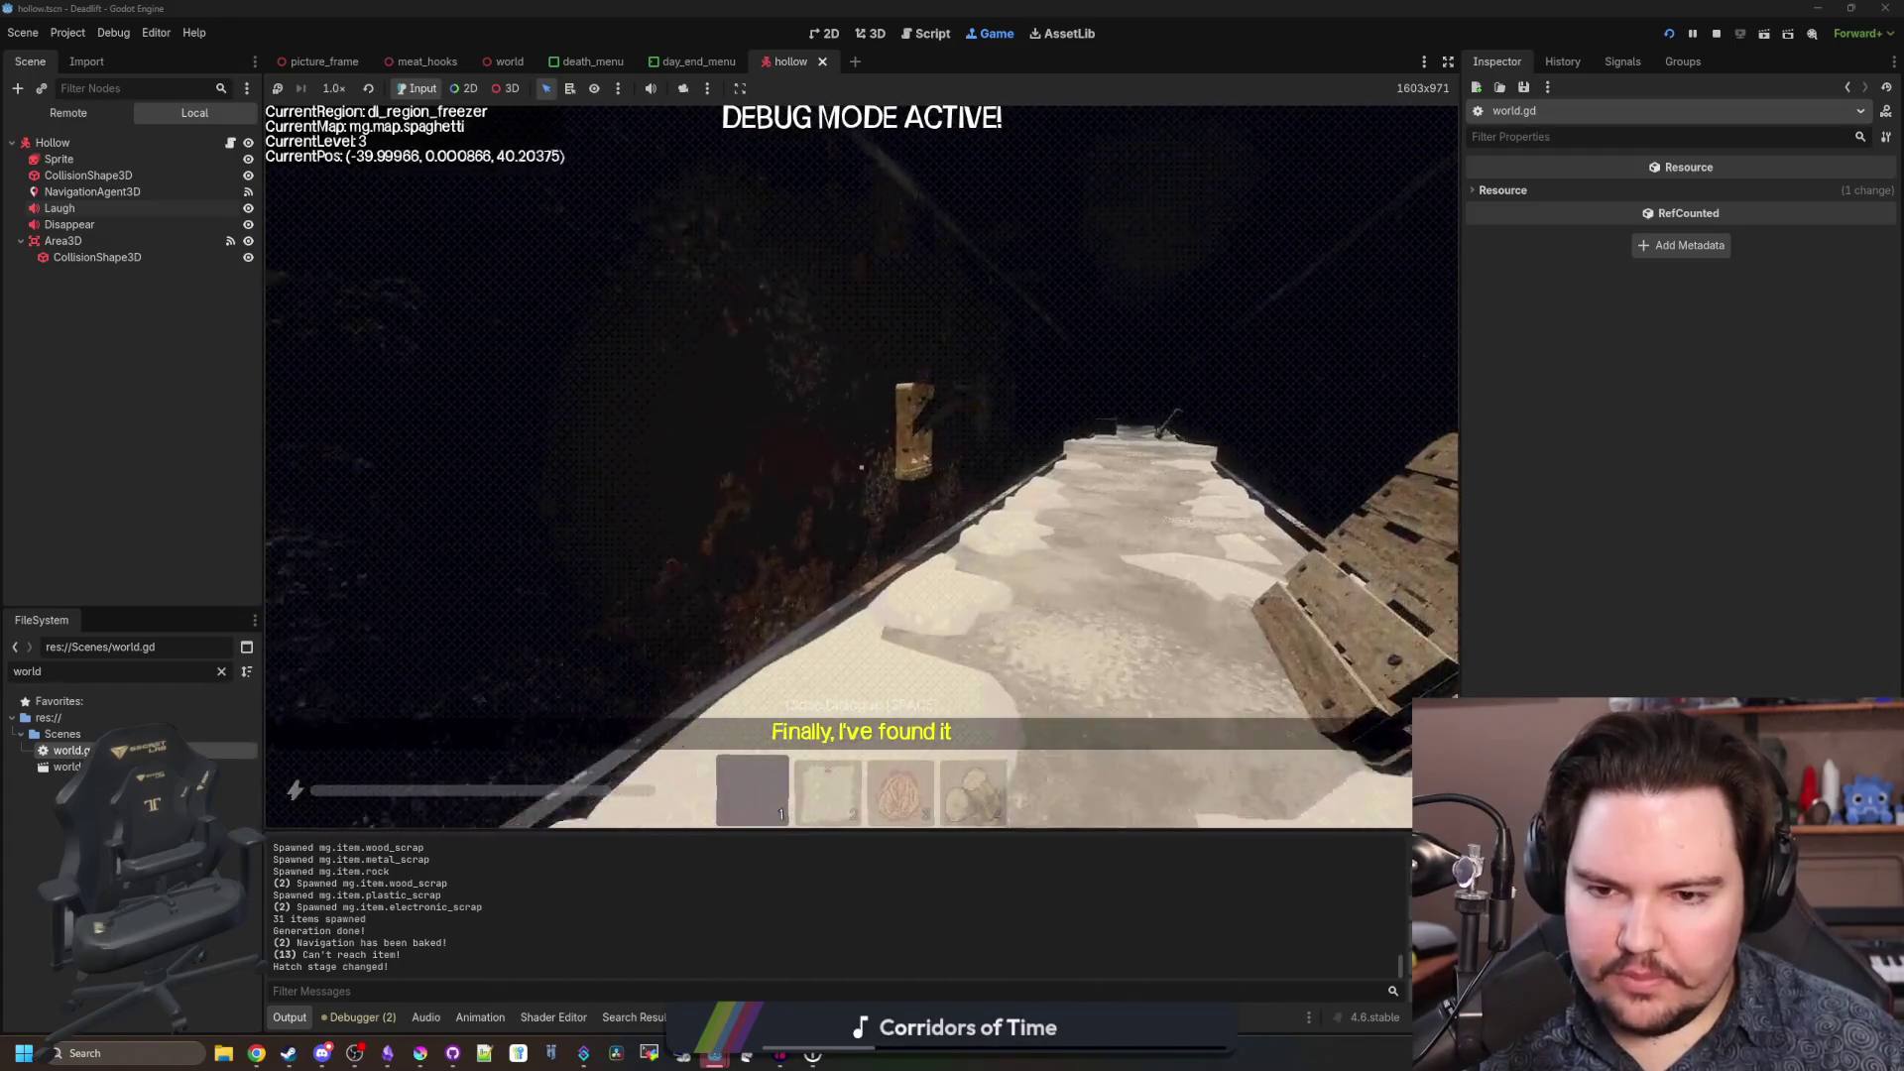
{"action": "key", "text": "shift+w"}
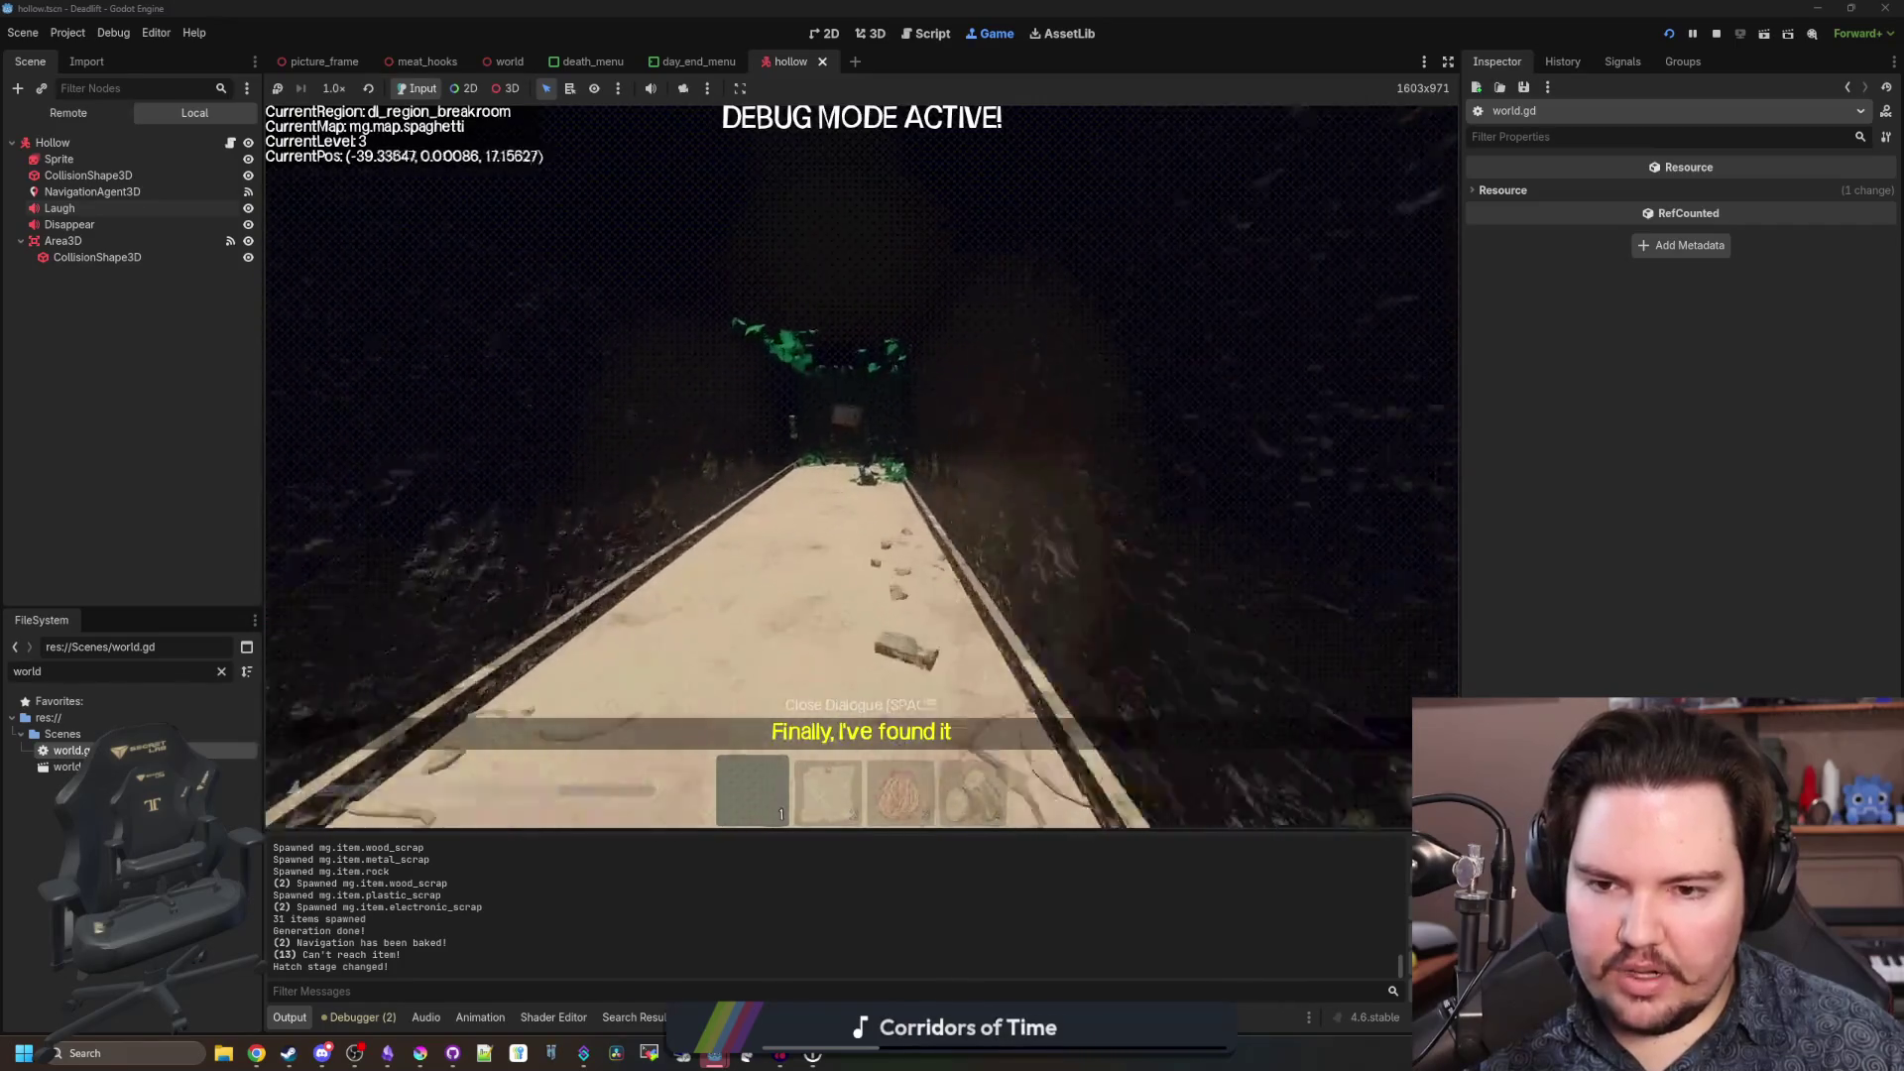
Inspect the 'Don't Take the Risk' safety glasses poster on the vine-covered wall, then step back.
{"action": "key", "text": "w"}
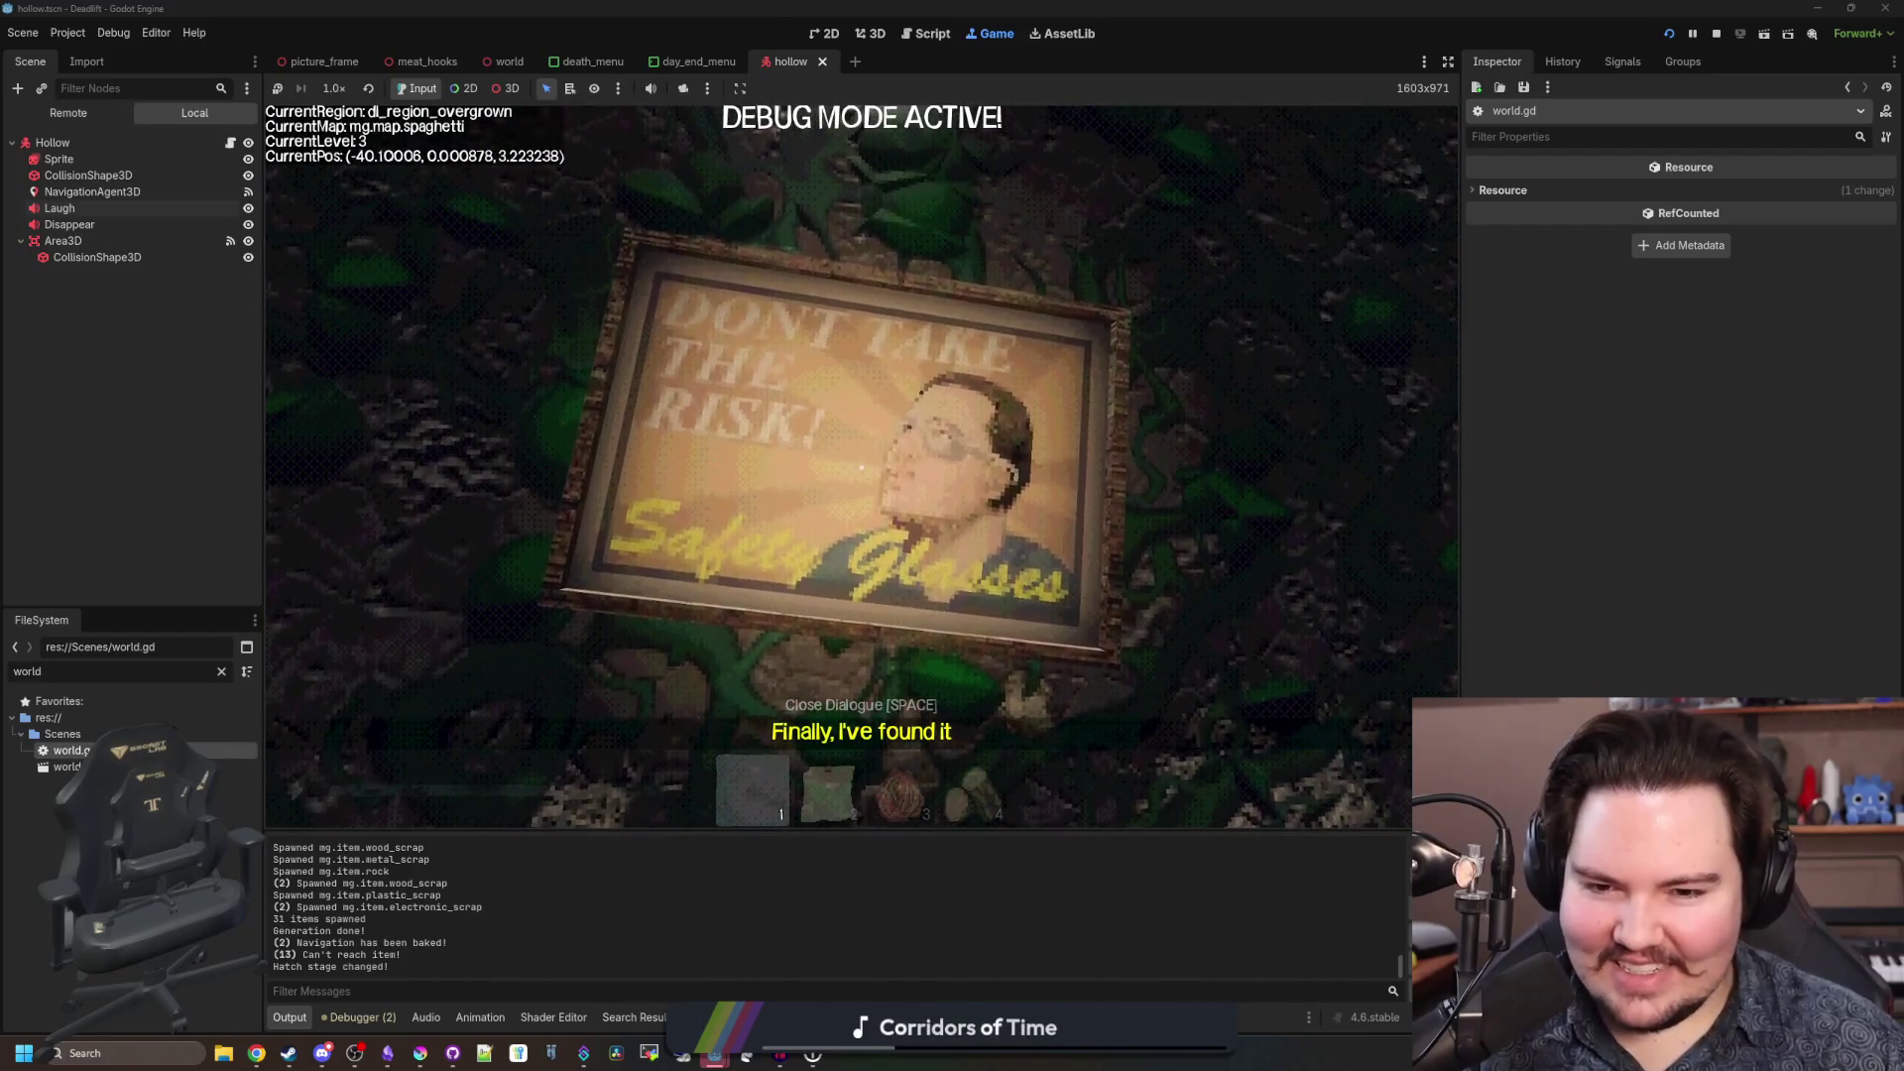
{"action": "key", "text": "space"}
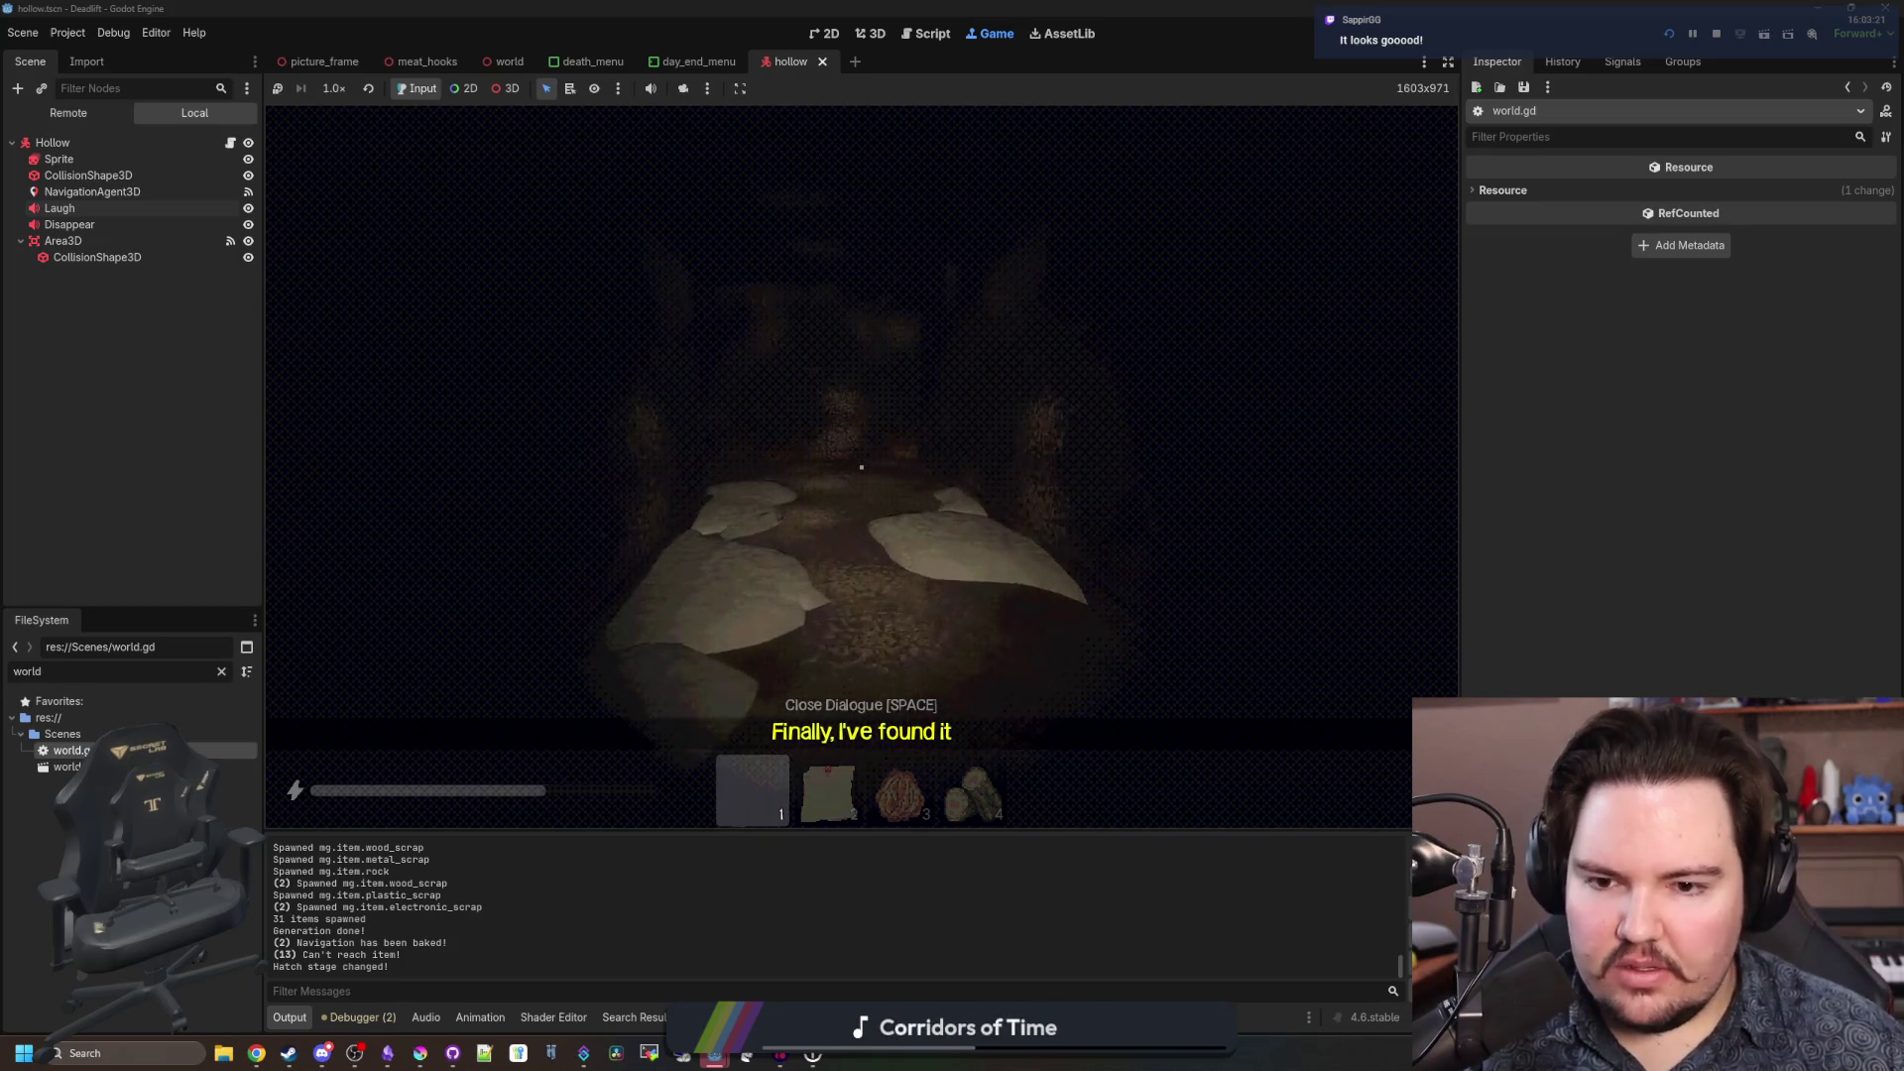
Sprint down the dark corridor toward the crate, briefly holding up the note from slot 2.
{"action": "key", "text": "w"}
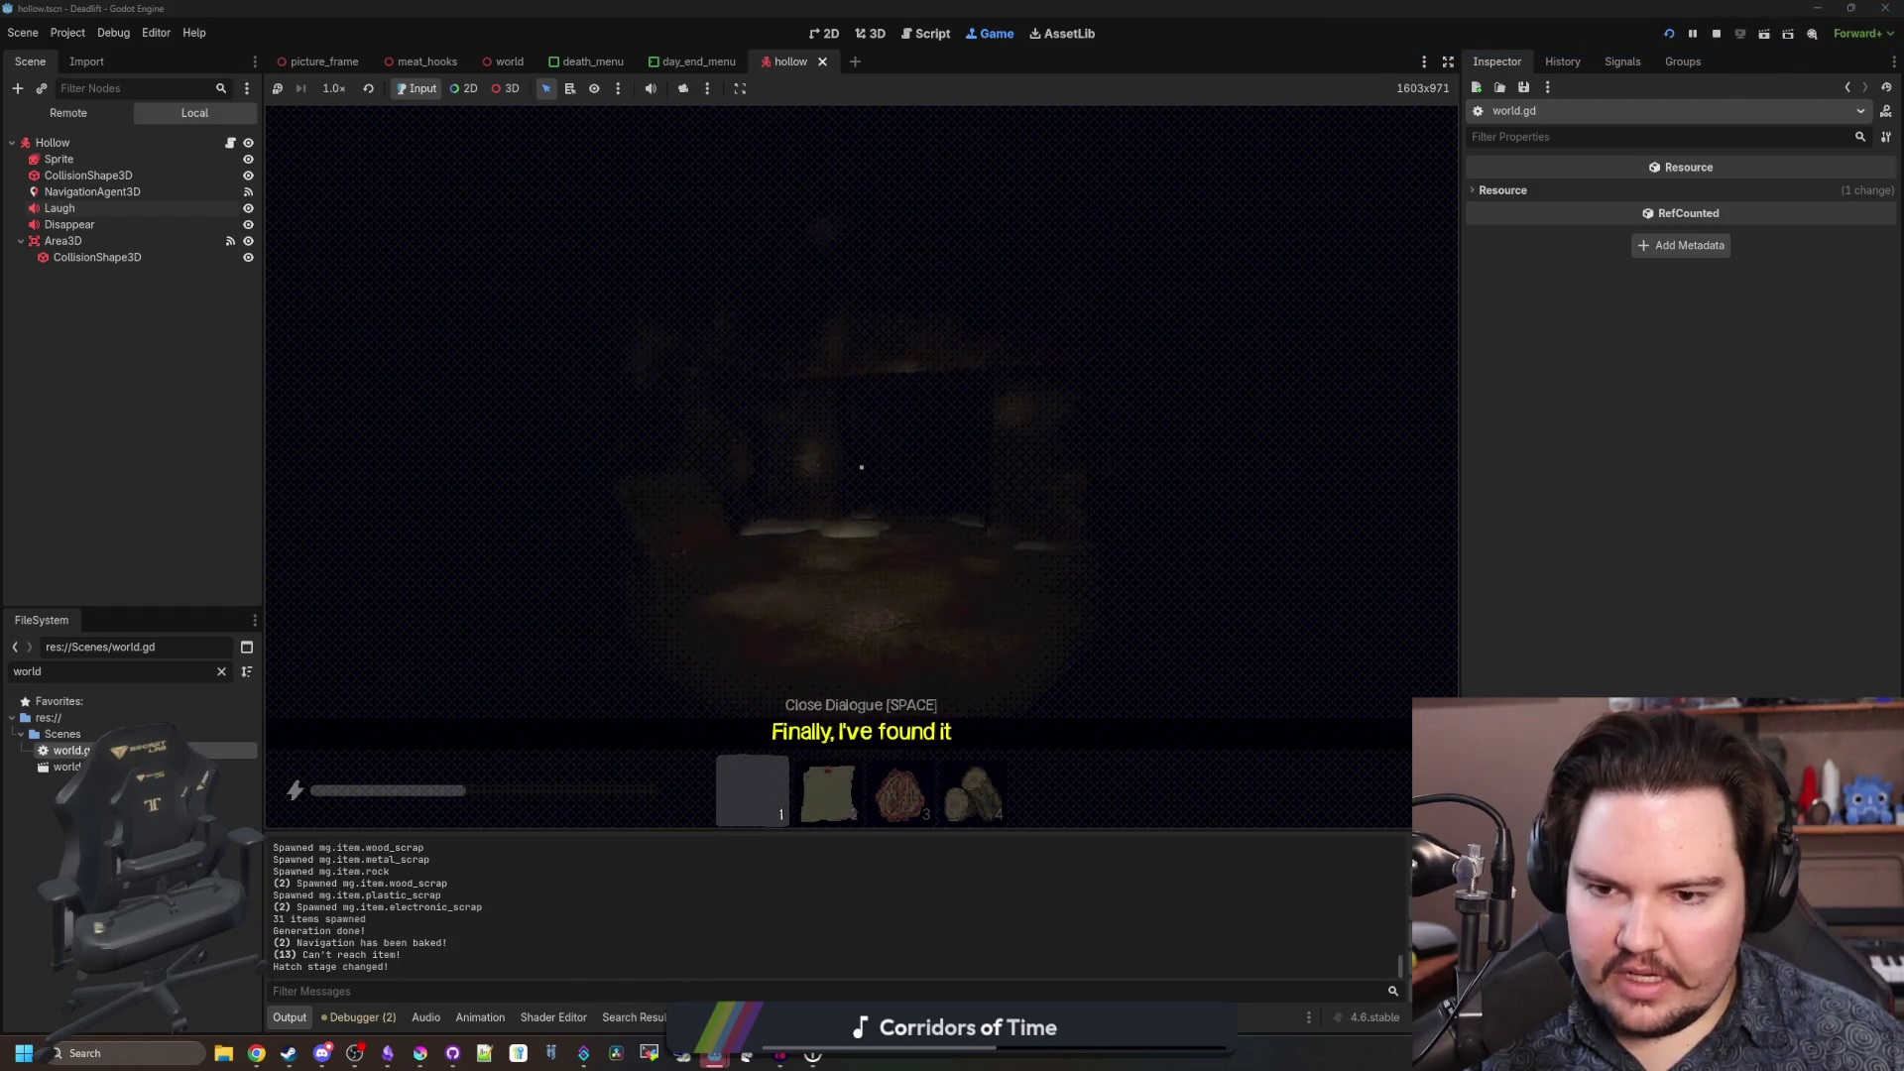
{"action": "key", "text": "shift+w"}
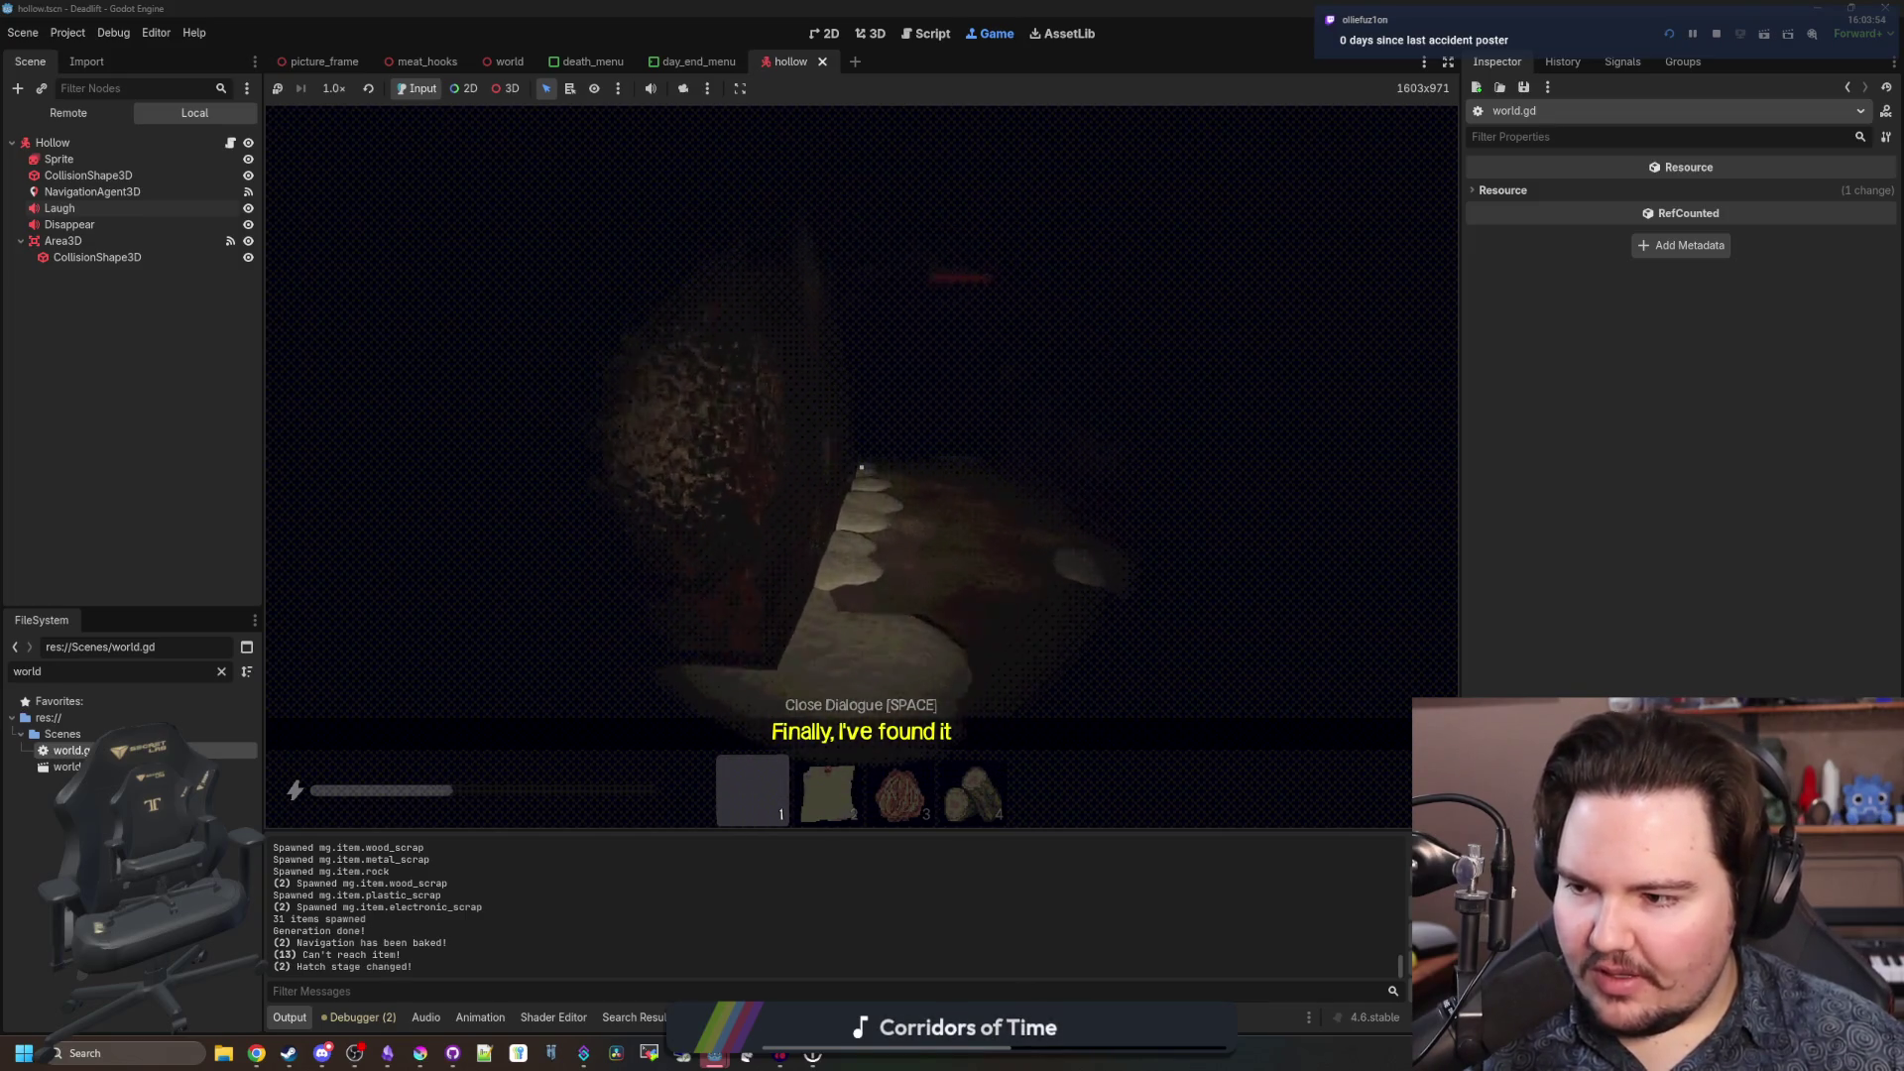
{"action": "key", "text": "shift+w"}
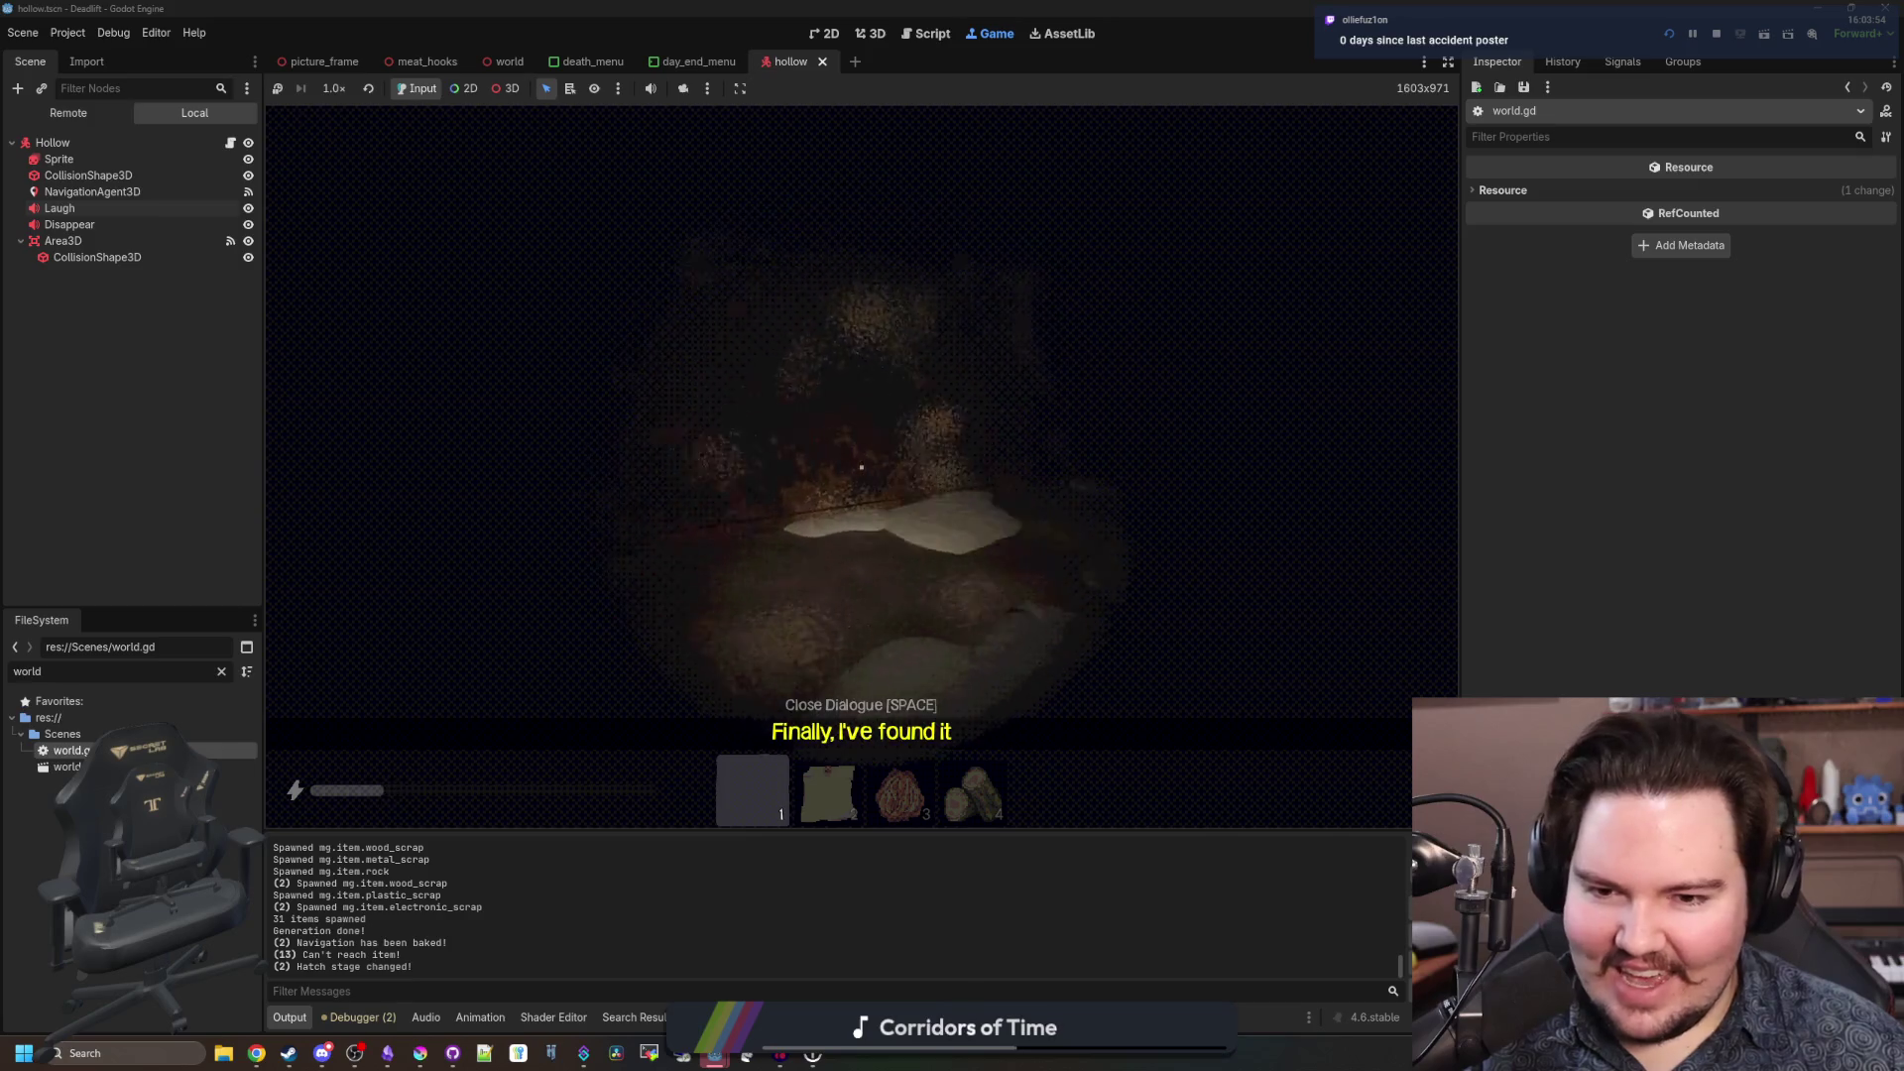
{"action": "key", "text": "shift+w"}
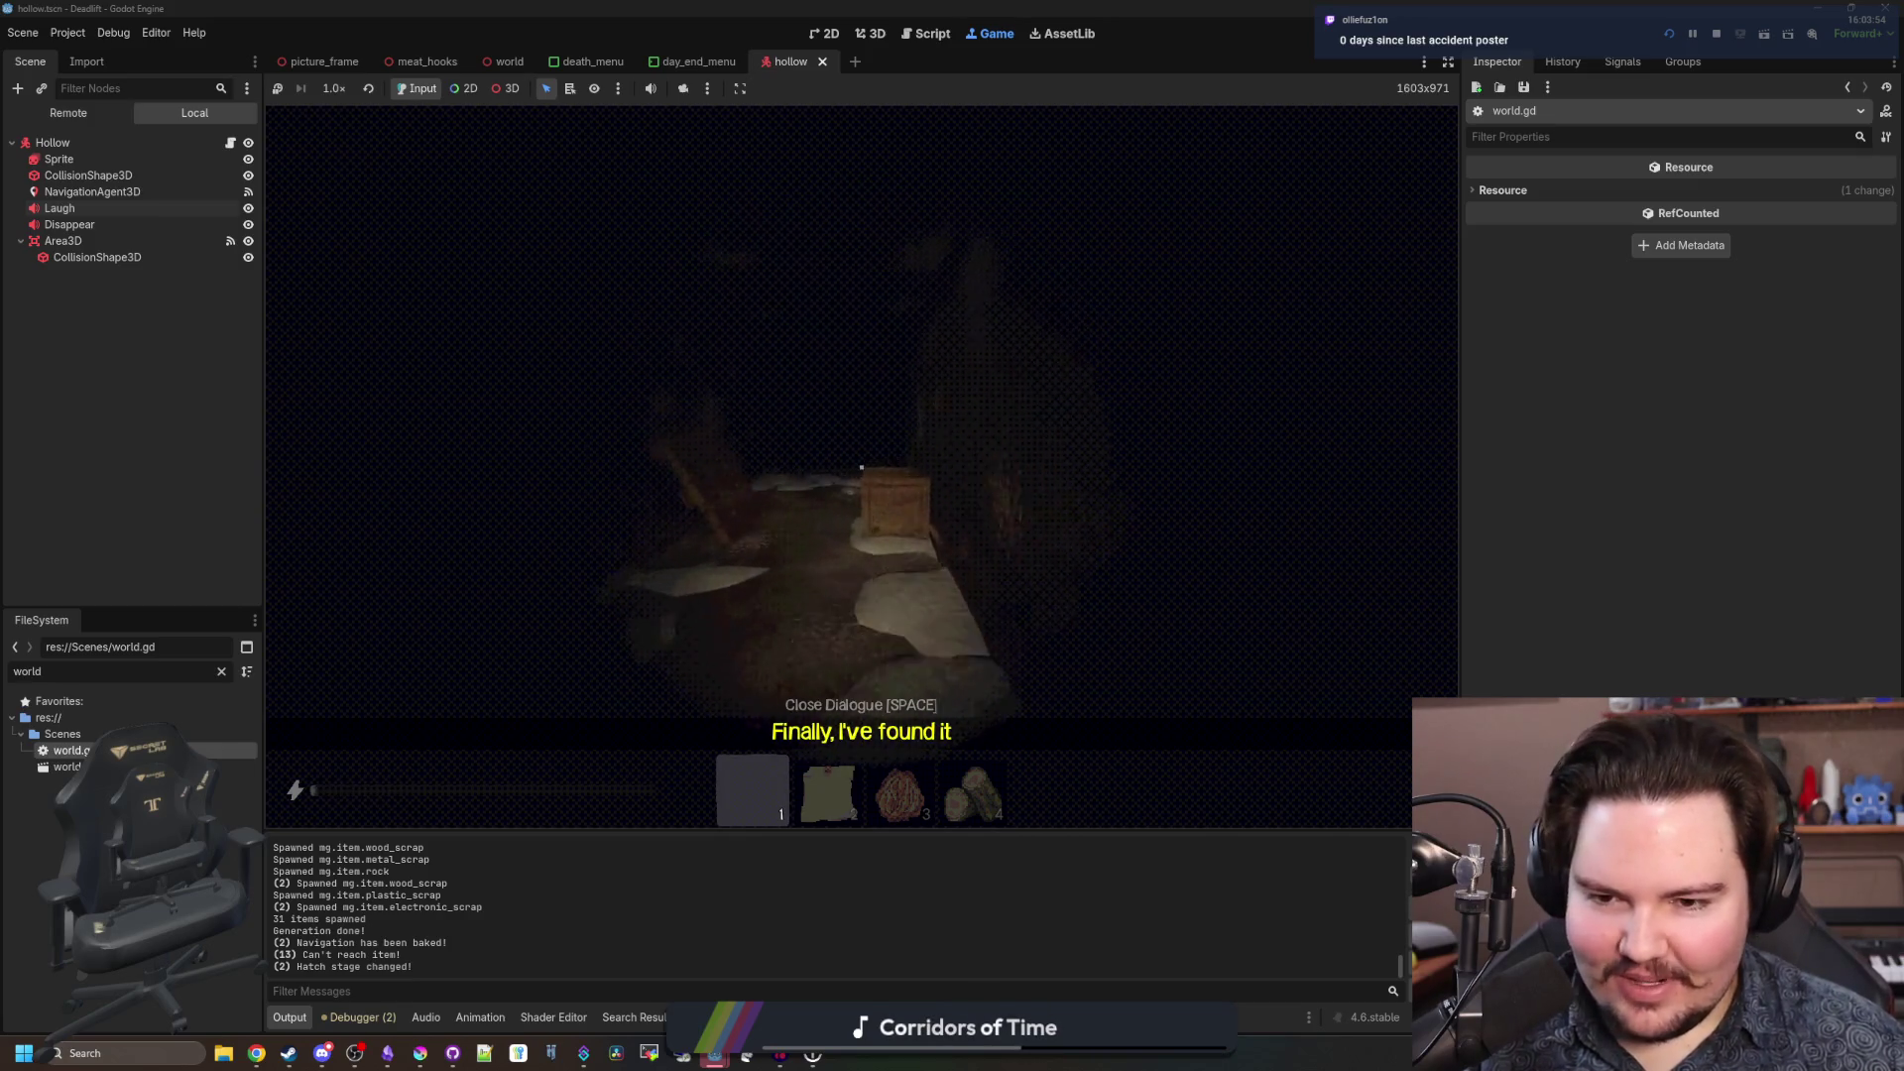
{"action": "key", "text": "2"}
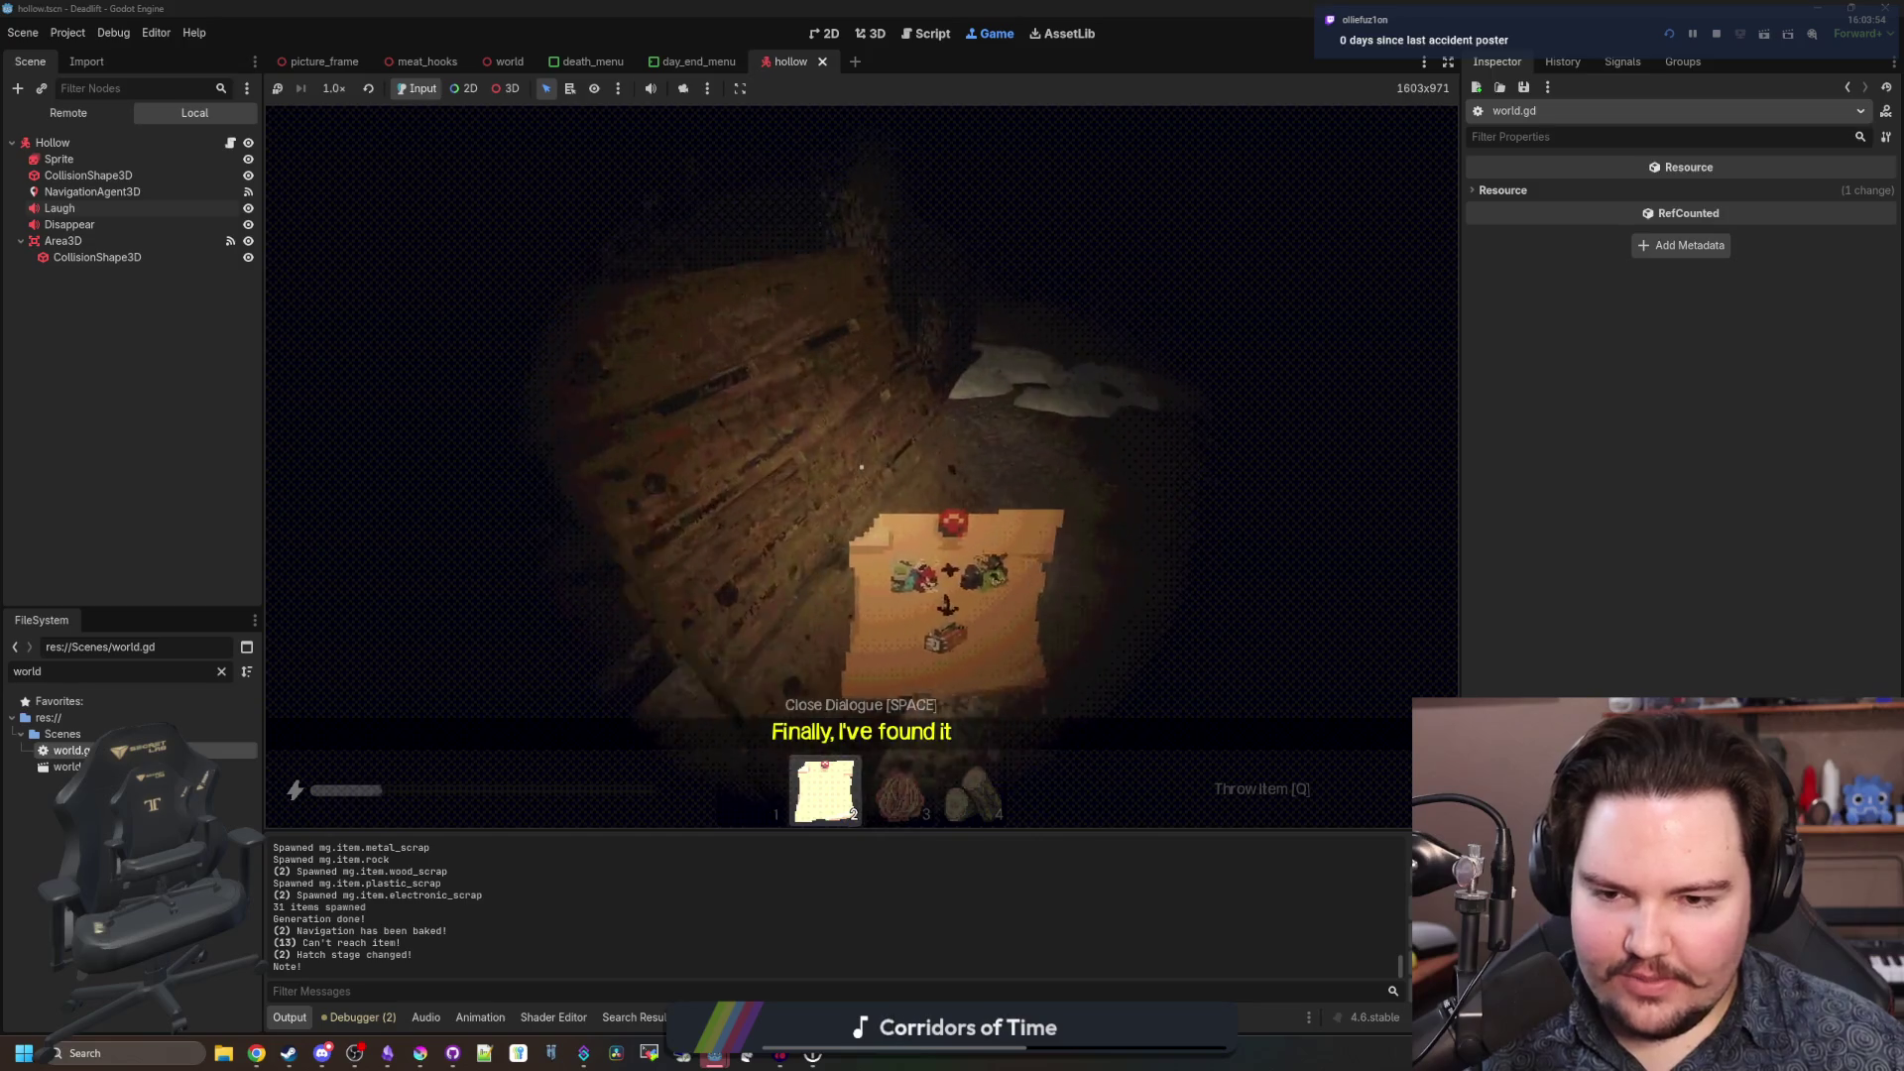
{"action": "key", "text": "1"}
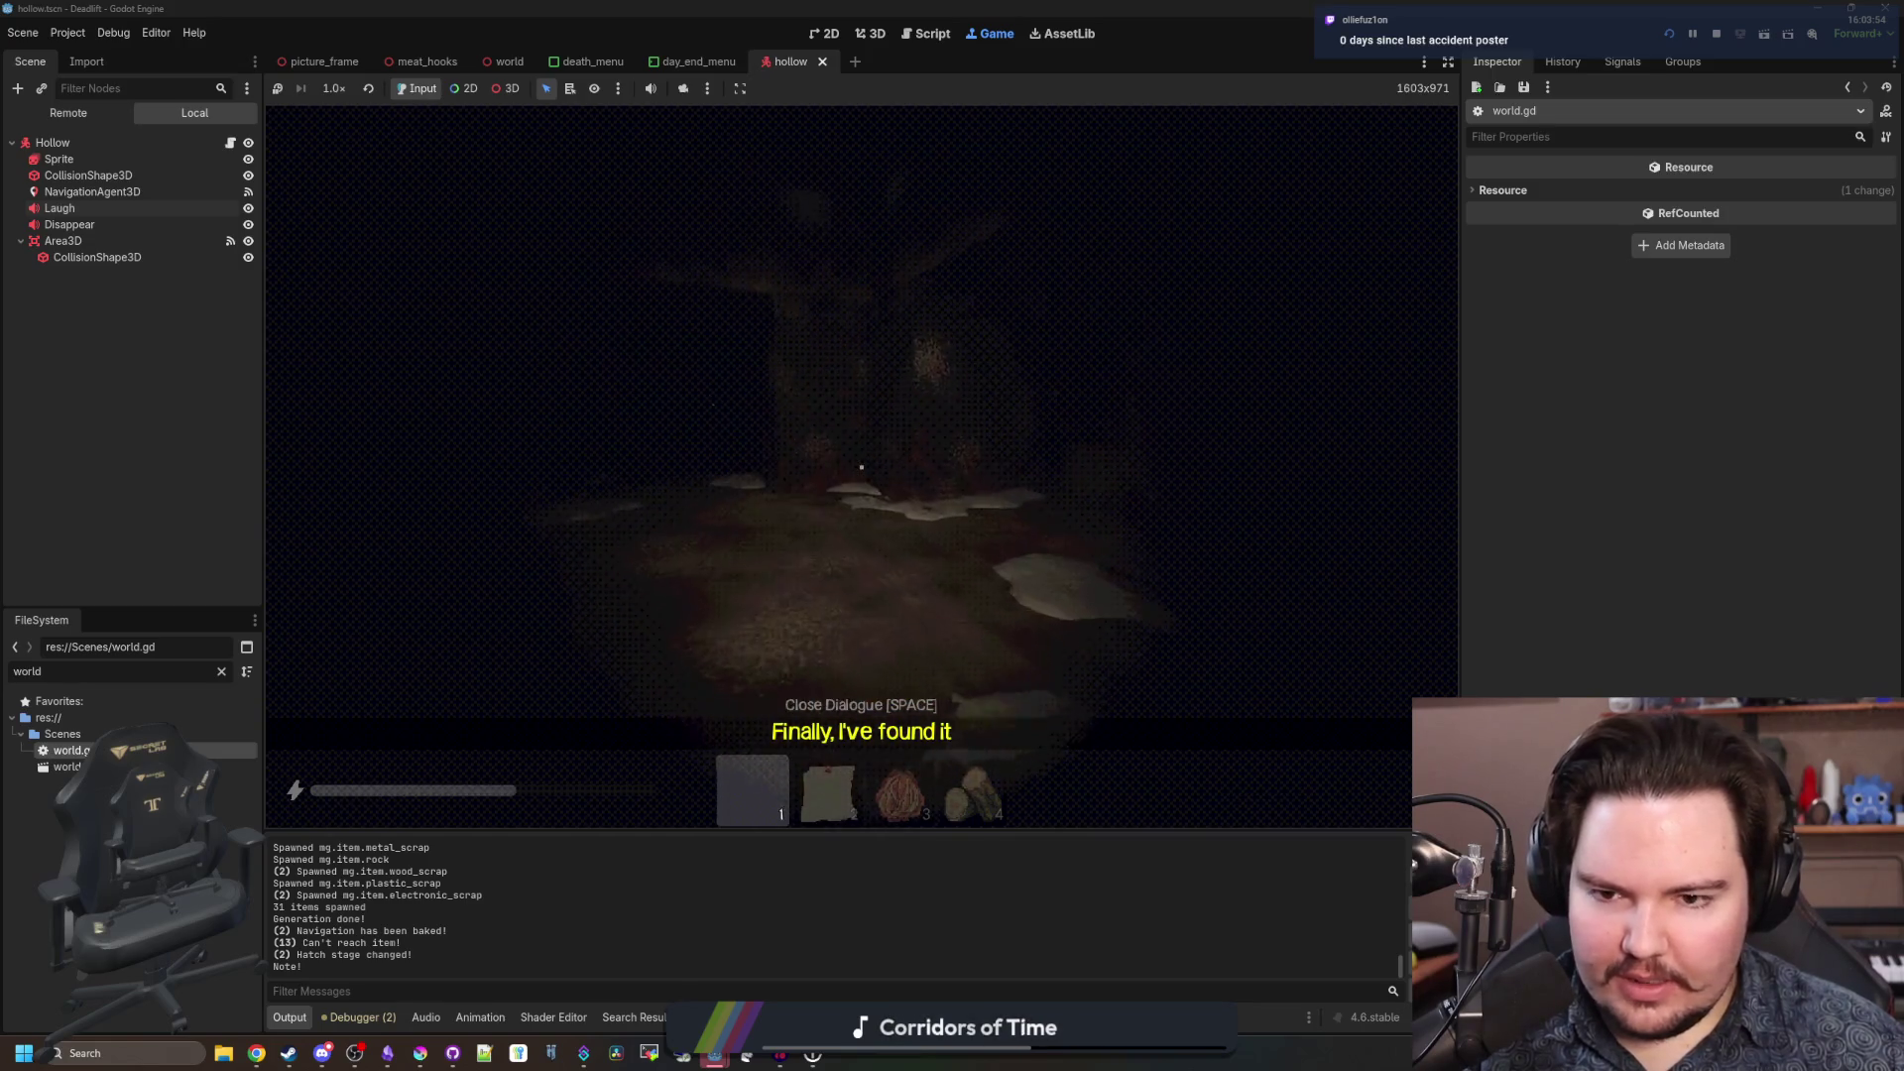
Follow the bottle-carrying creature down the corridor, then back away from it.
{"action": "key", "text": "w"}
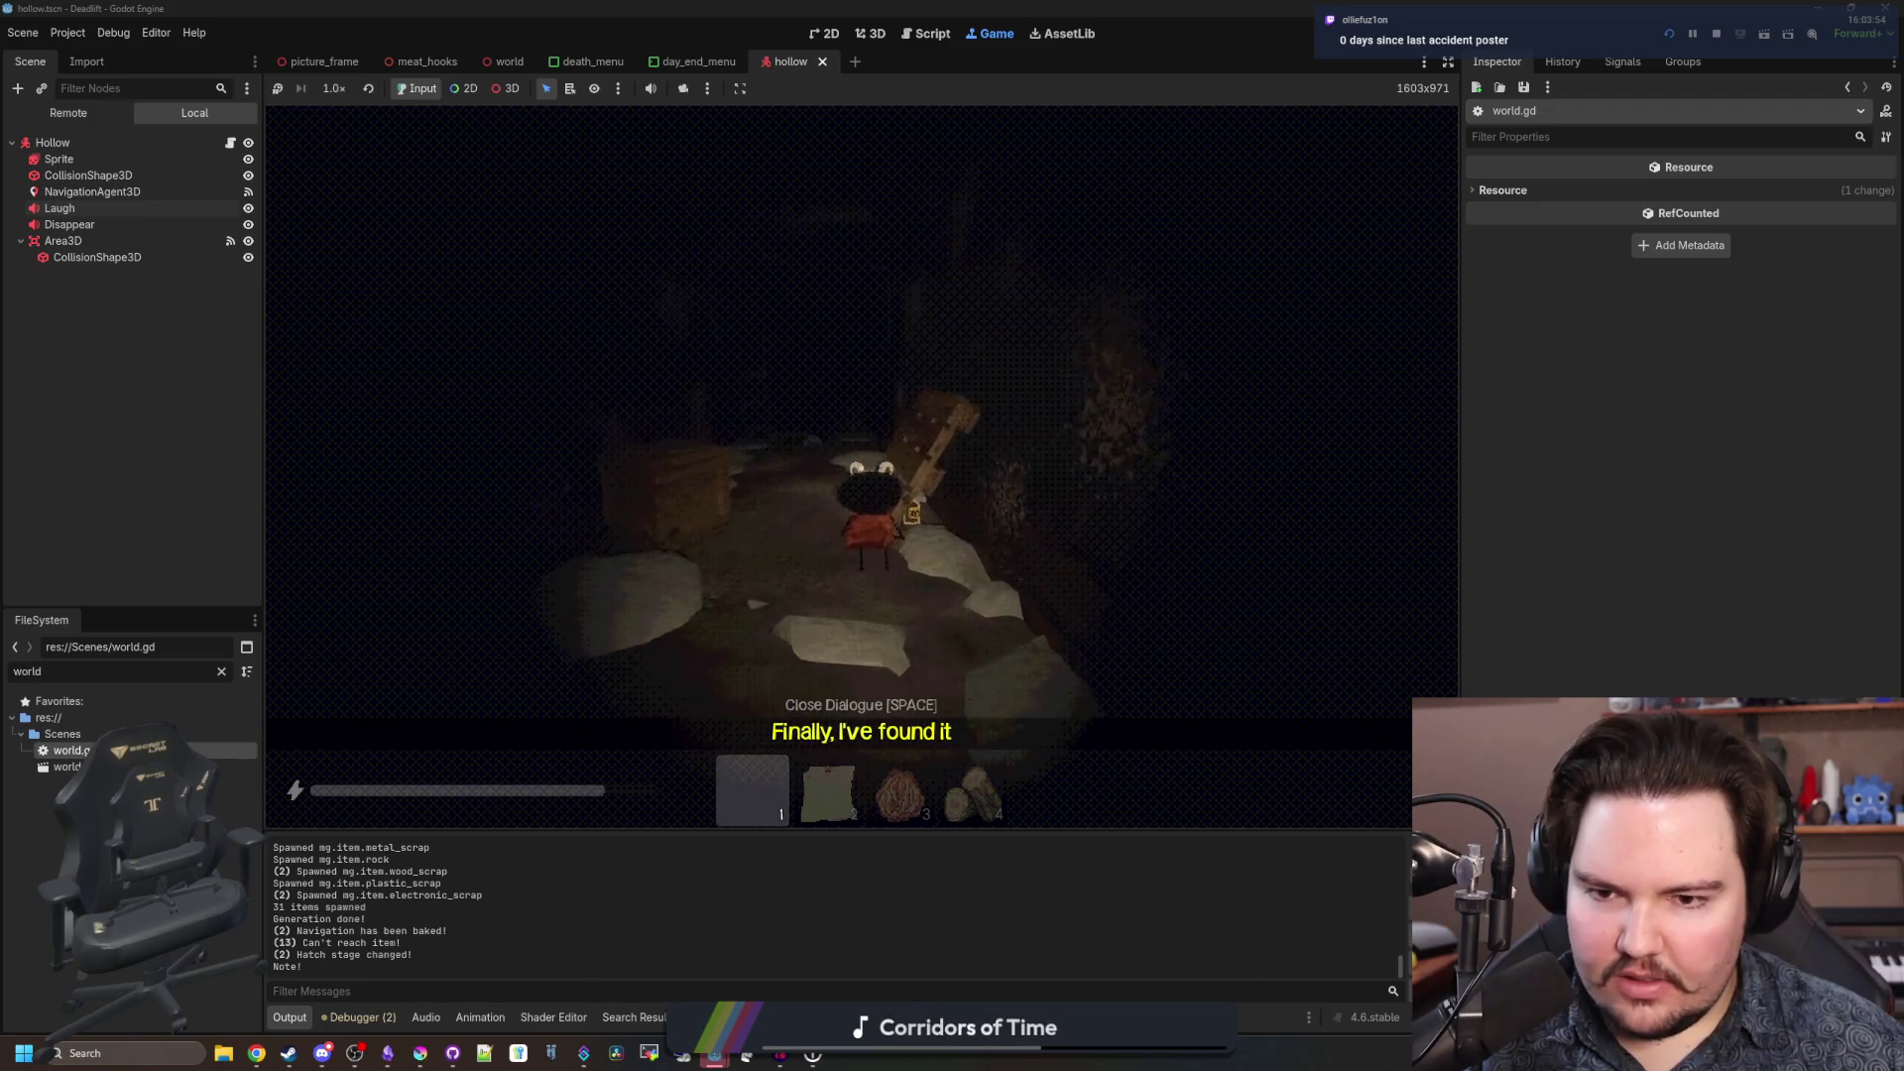
{"action": "key", "text": "w"}
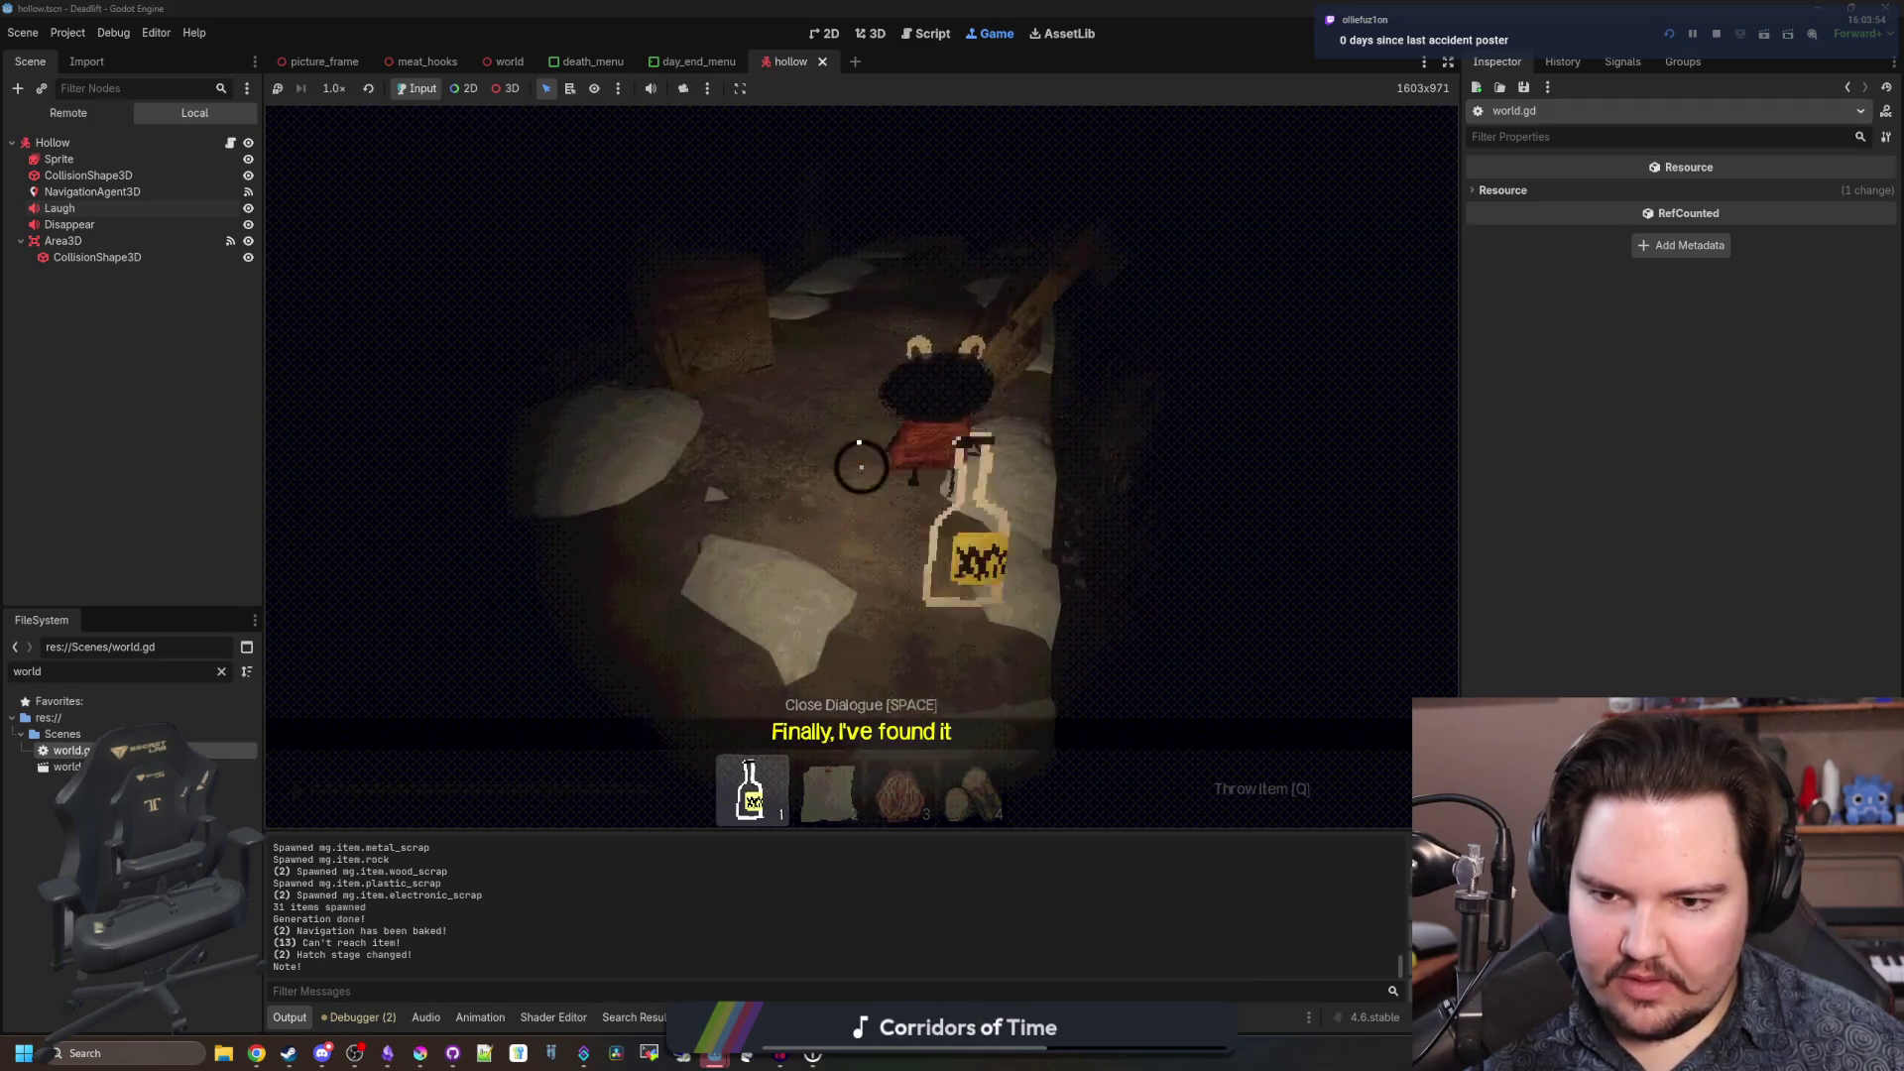
{"action": "key", "text": "w"}
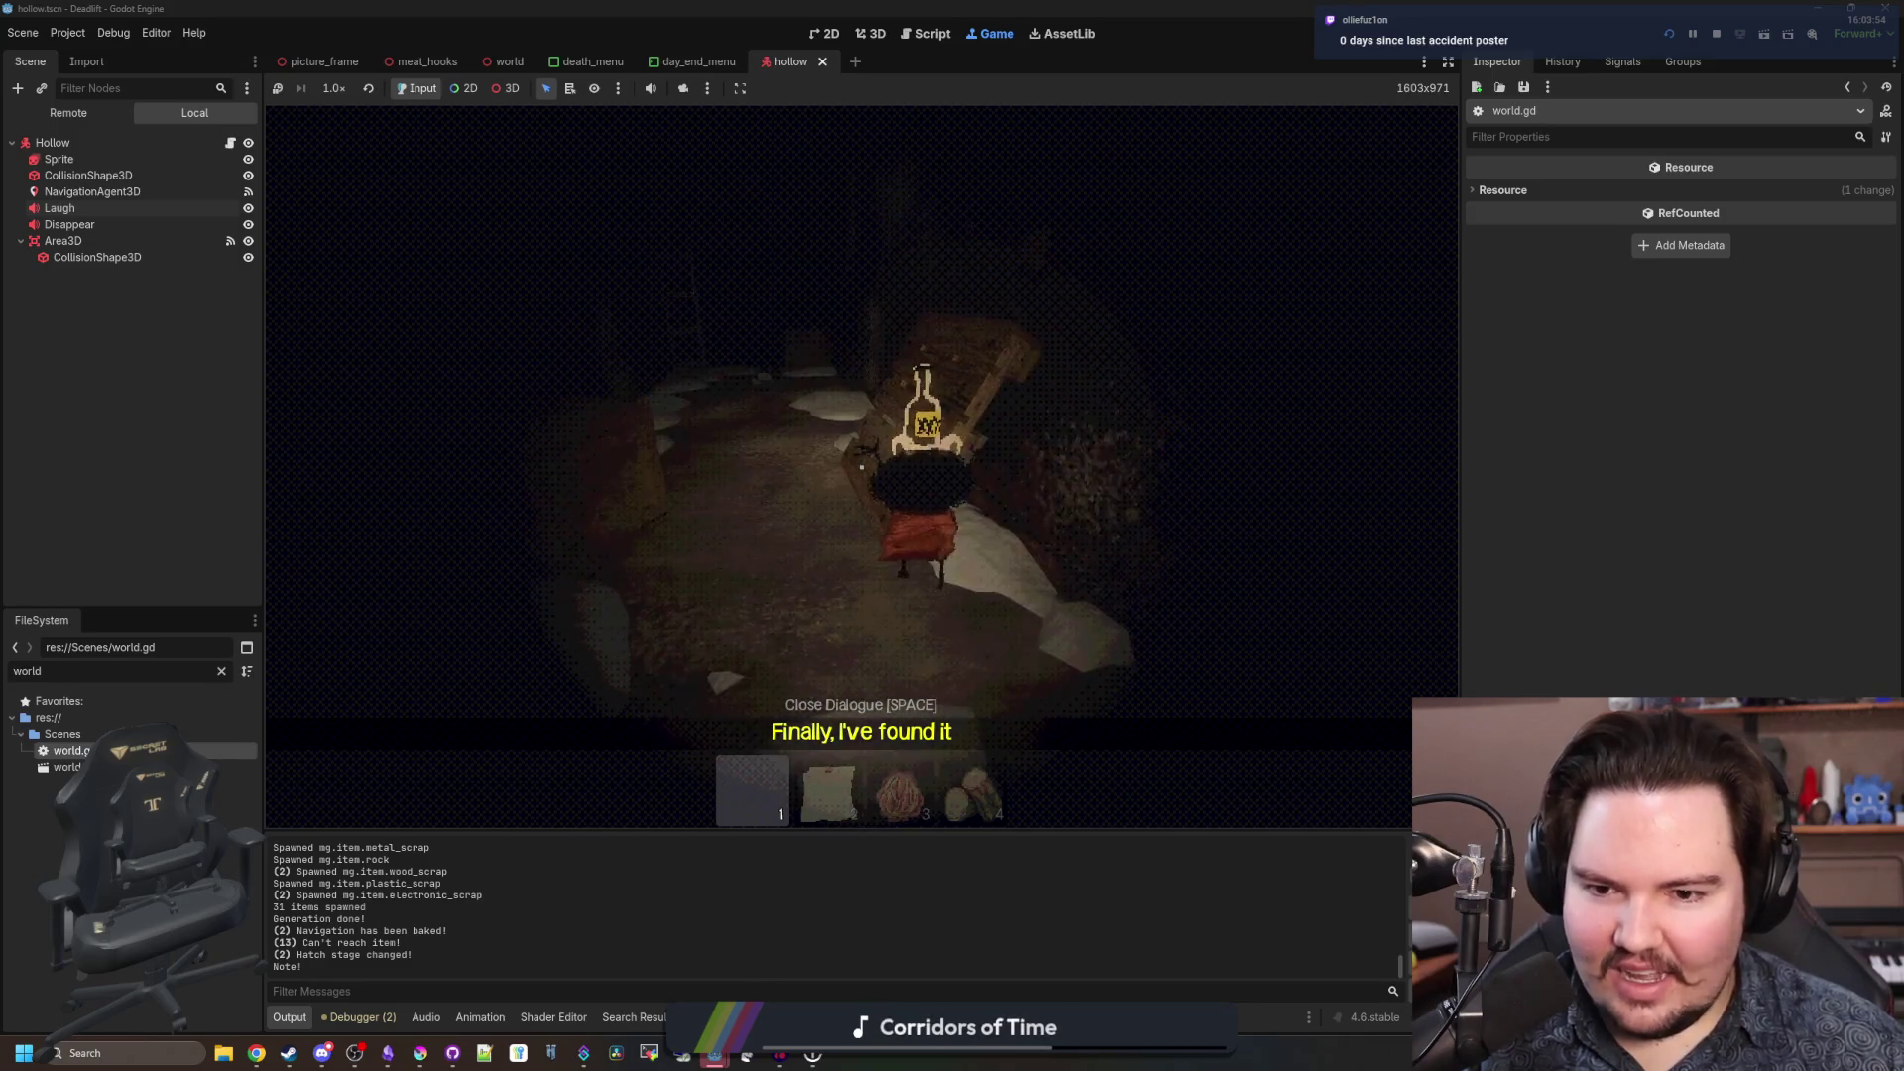
{"action": "key", "text": "w"}
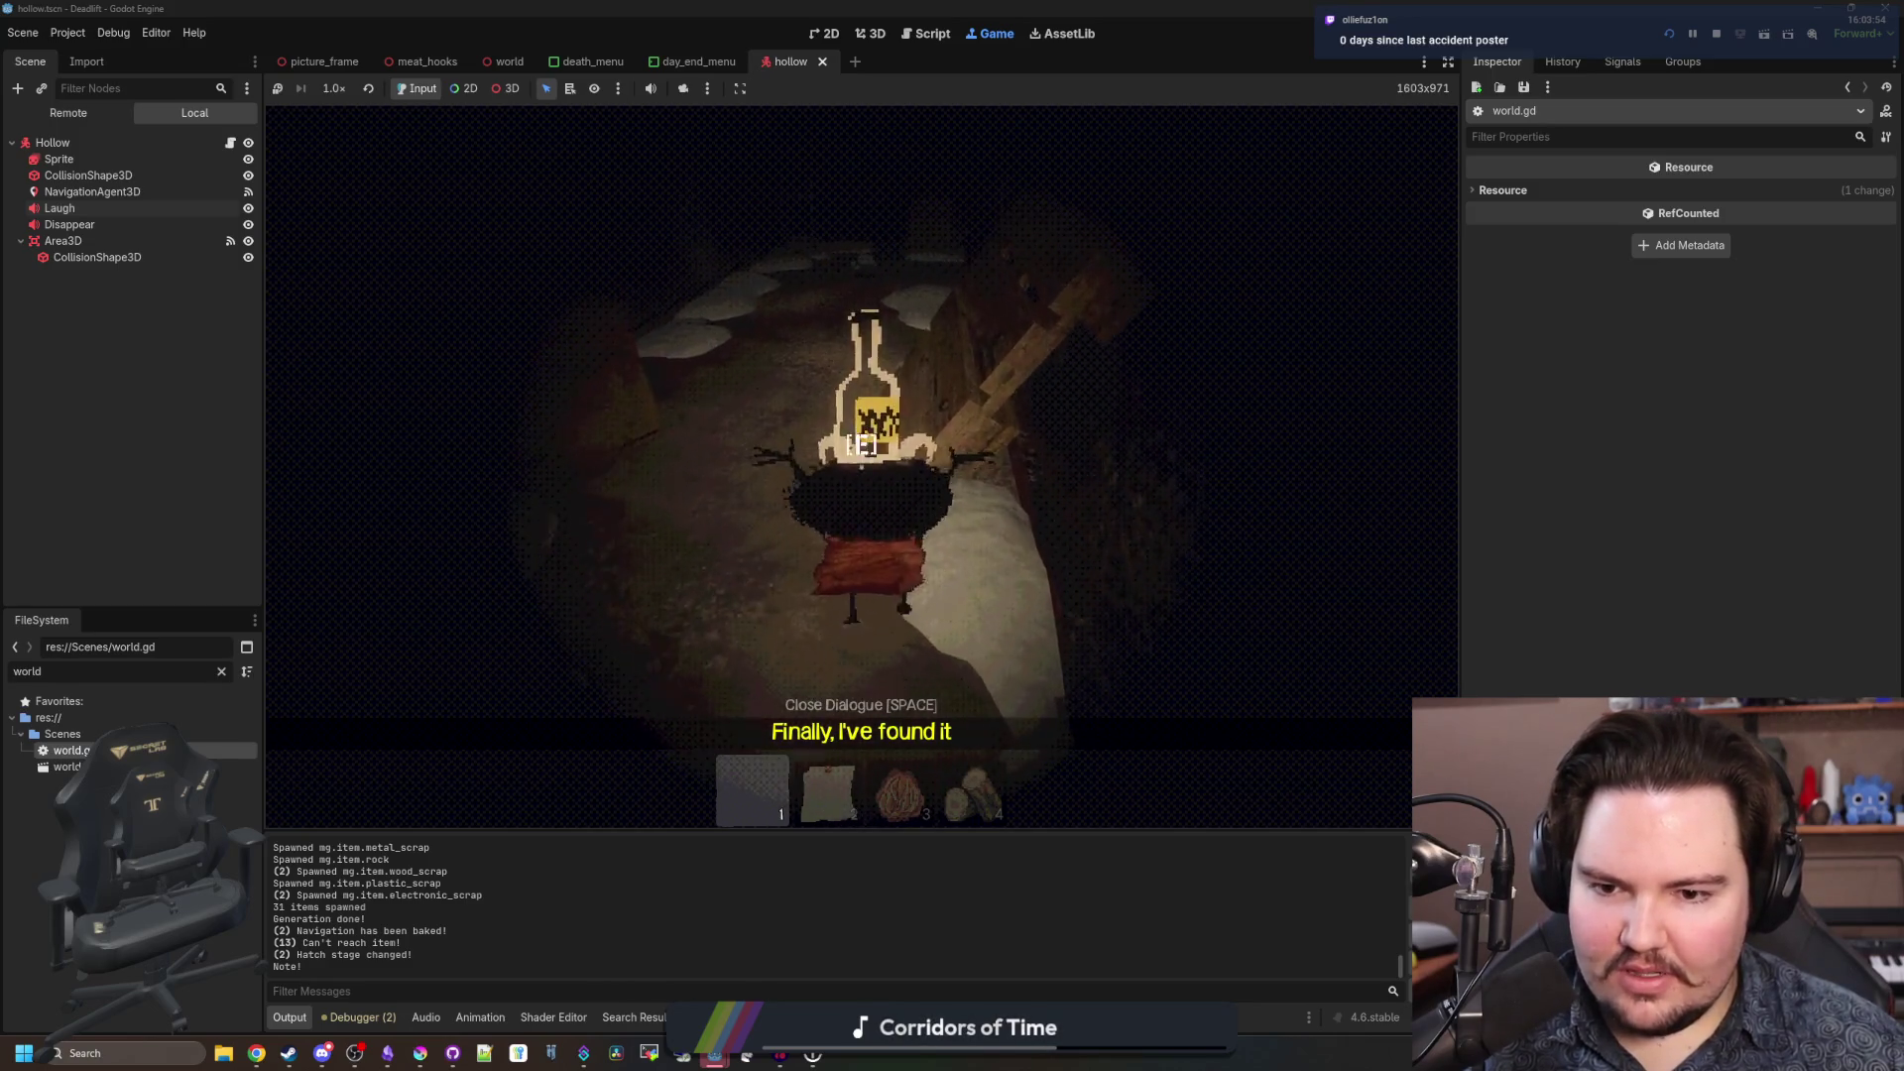
{"action": "key", "text": "w"}
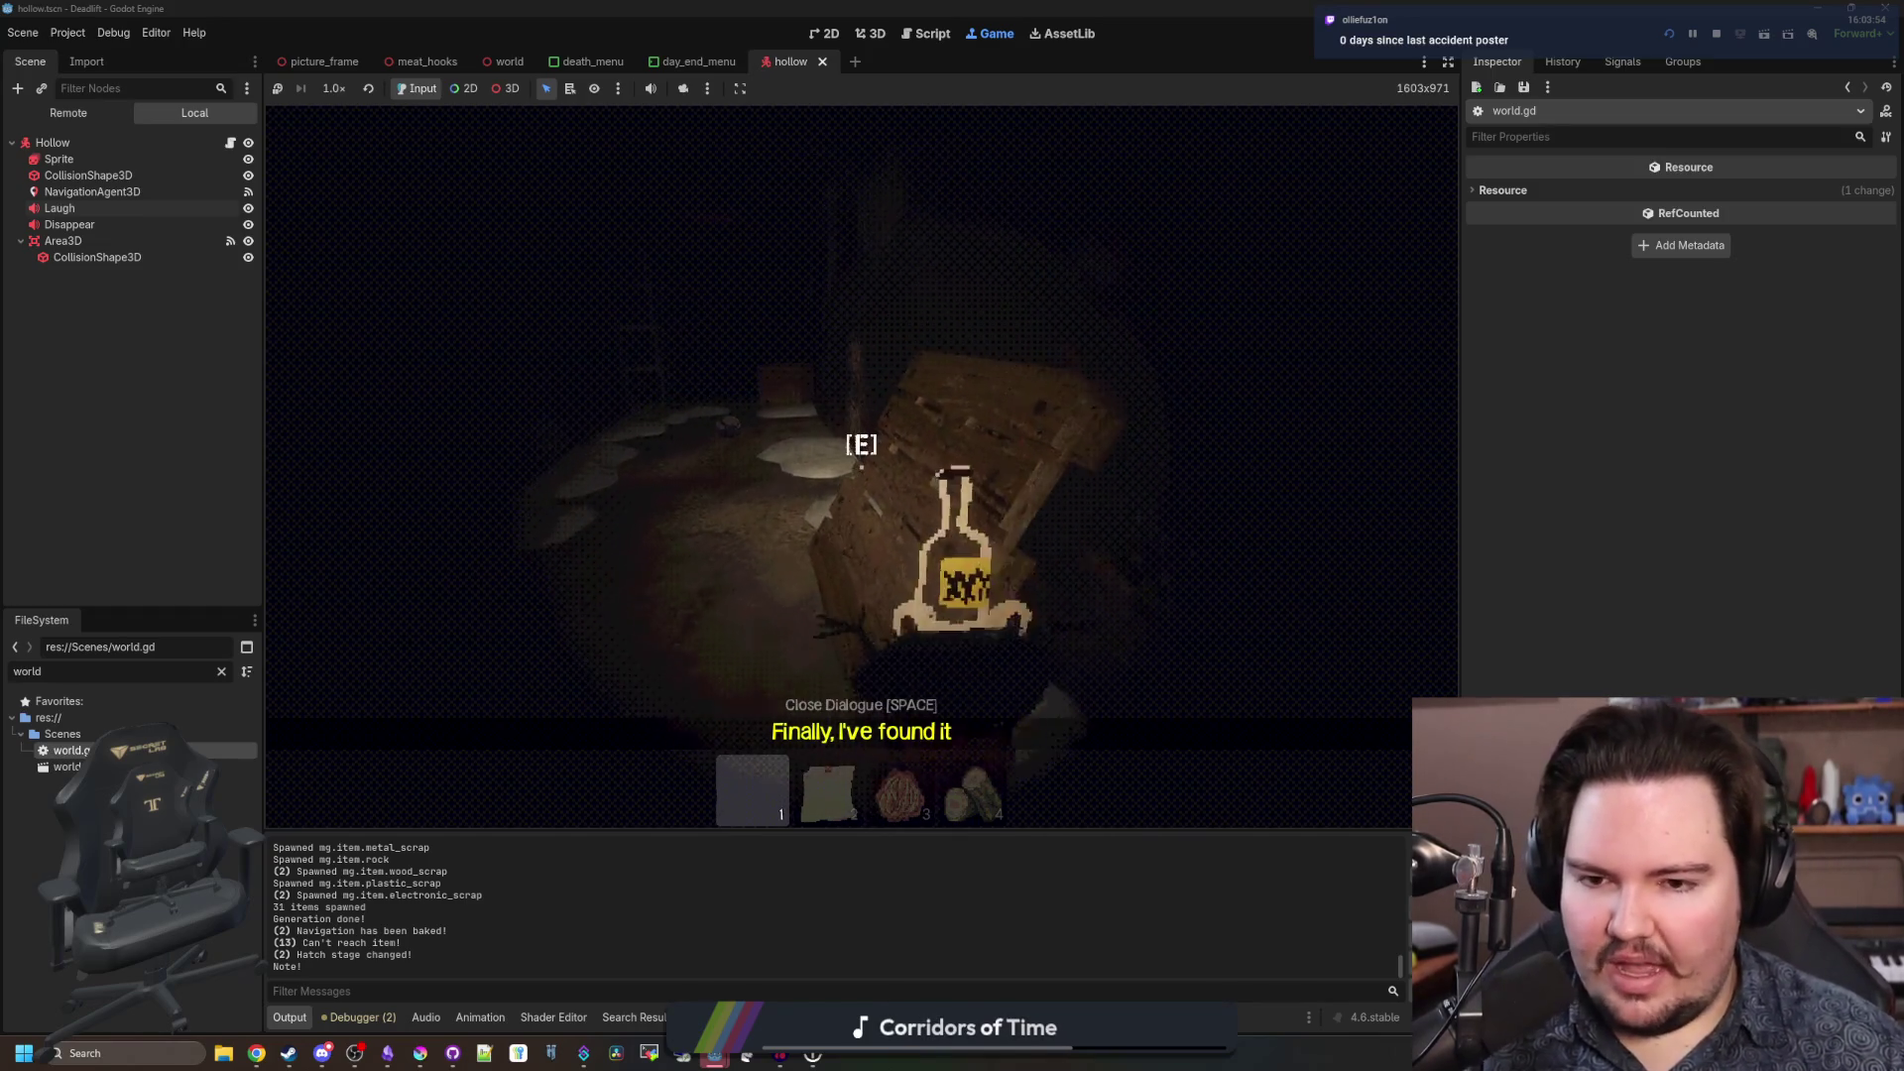
{"action": "key", "text": "s"}
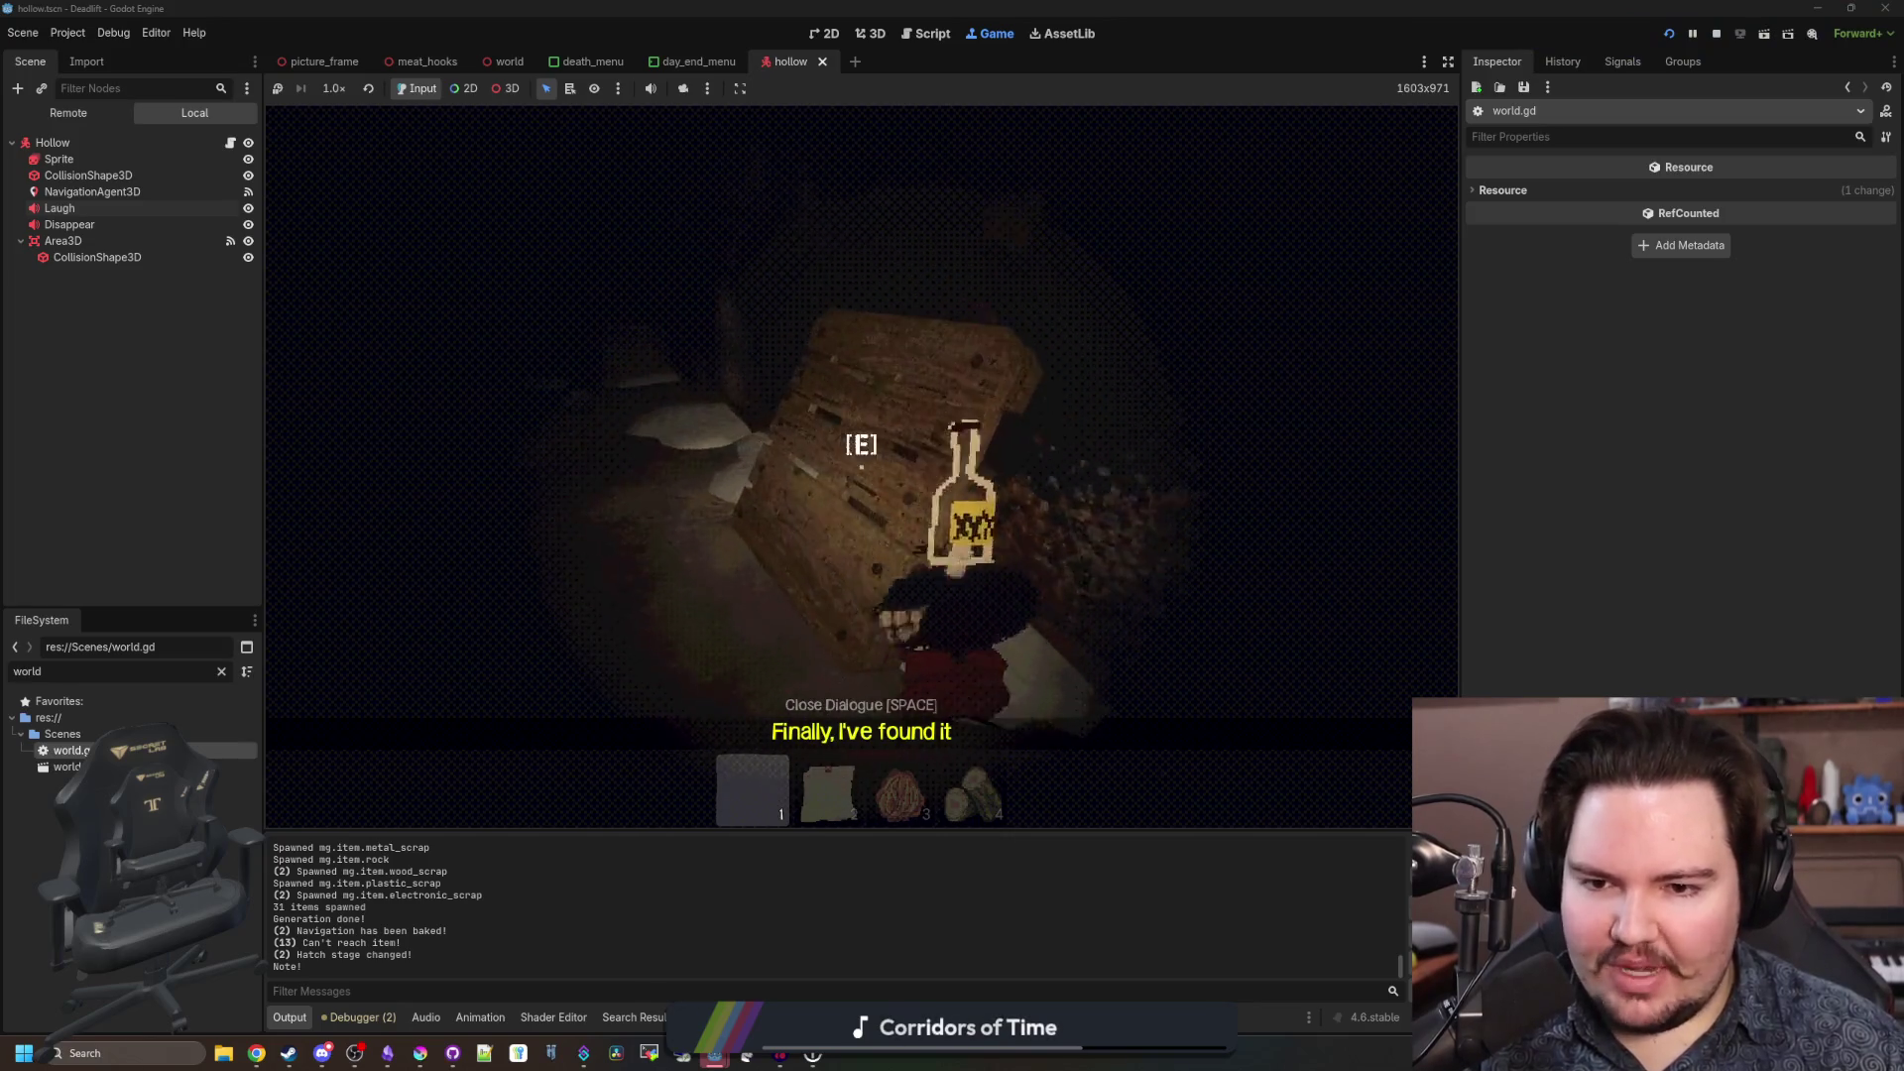
Run past the crate to the ladder, through the dim room into the next corridor.
{"action": "mouse_move", "coordinate": [861, 466]}
{"action": "key", "text": "w"}
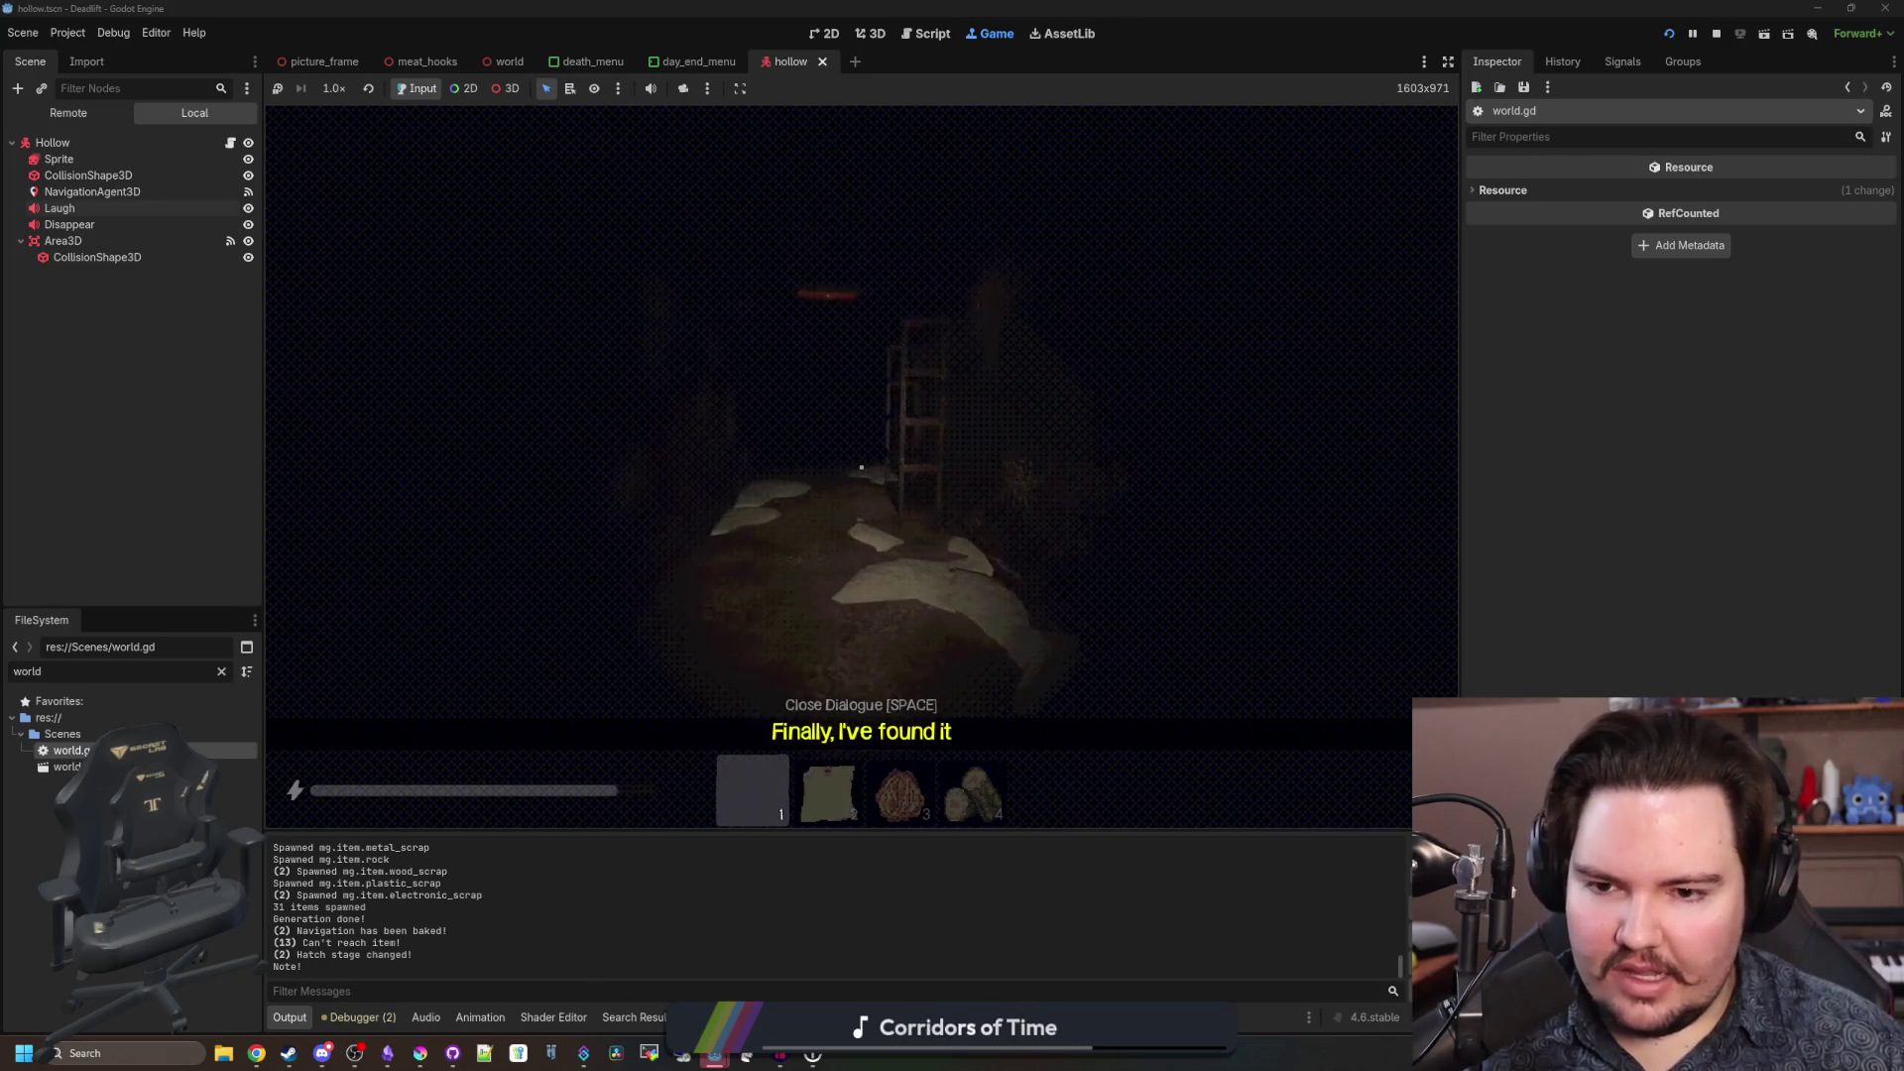
{"action": "key", "text": "shift+w"}
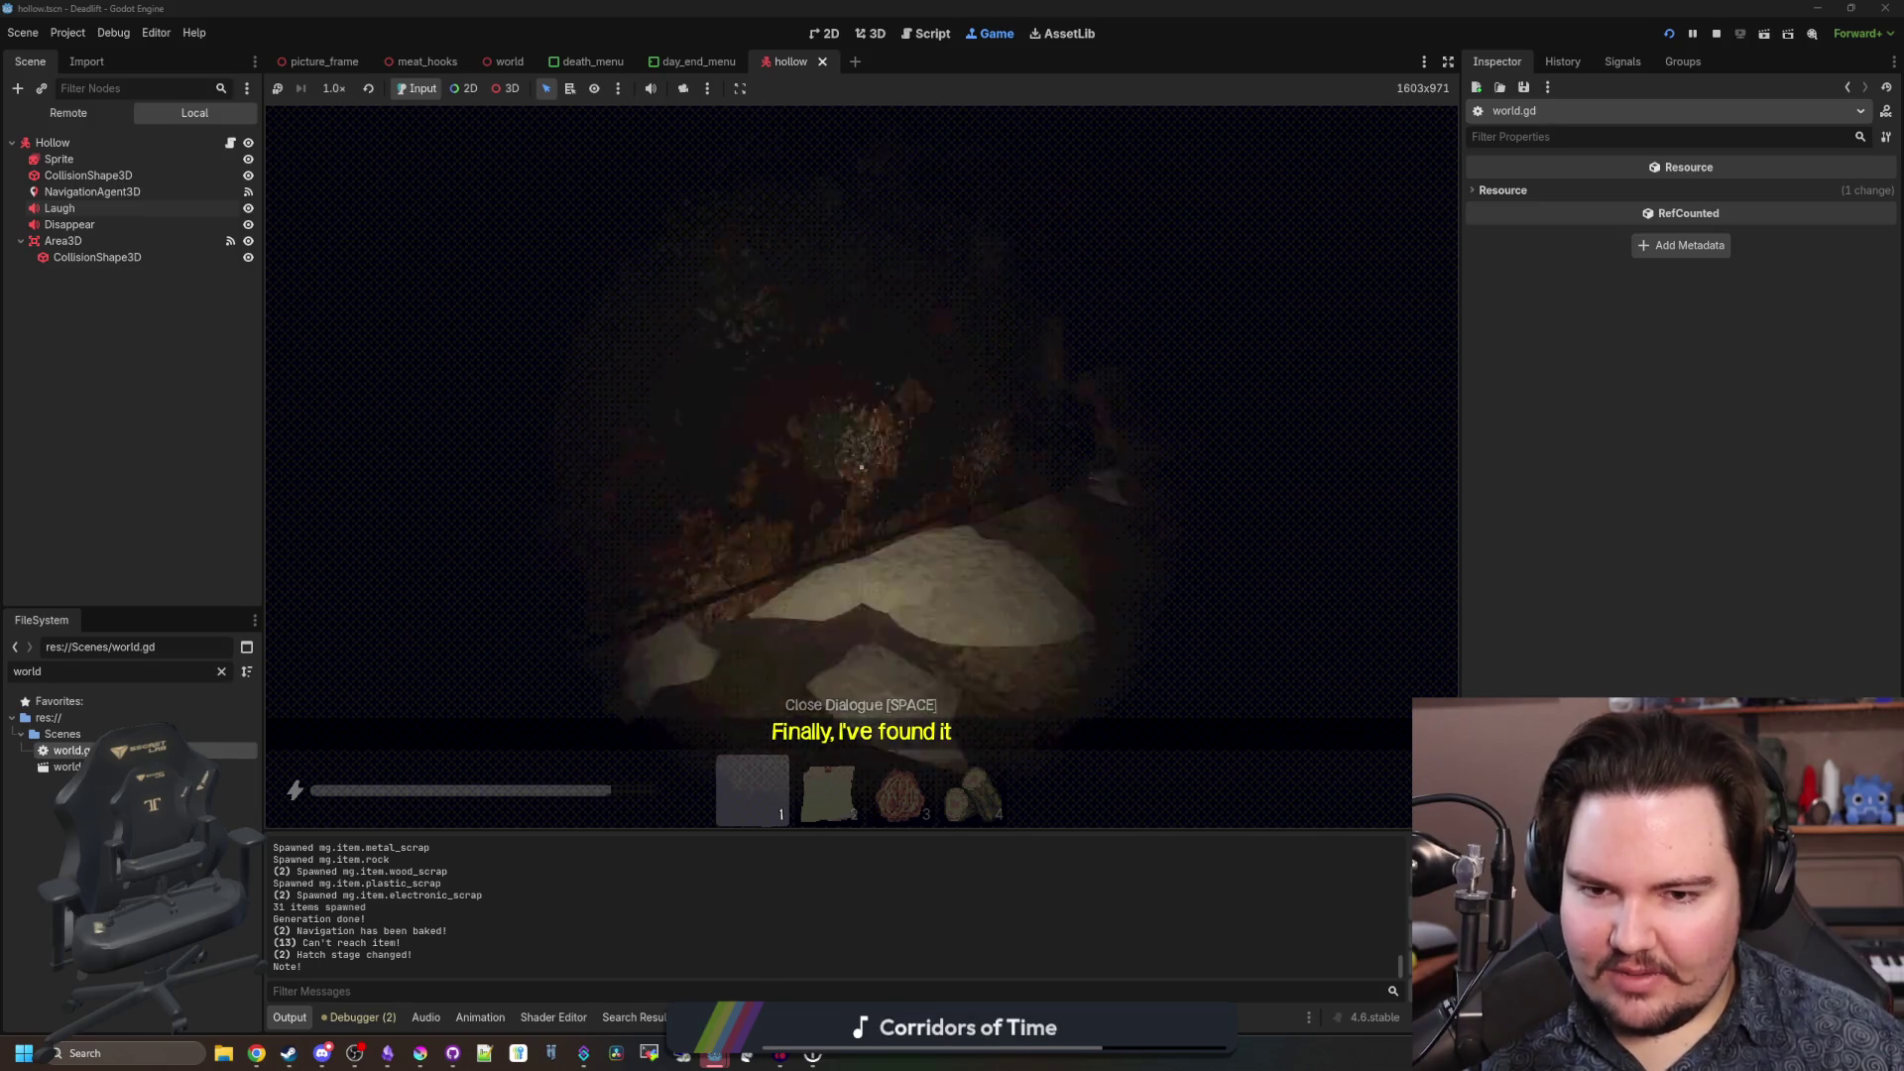
{"action": "key", "text": "w"}
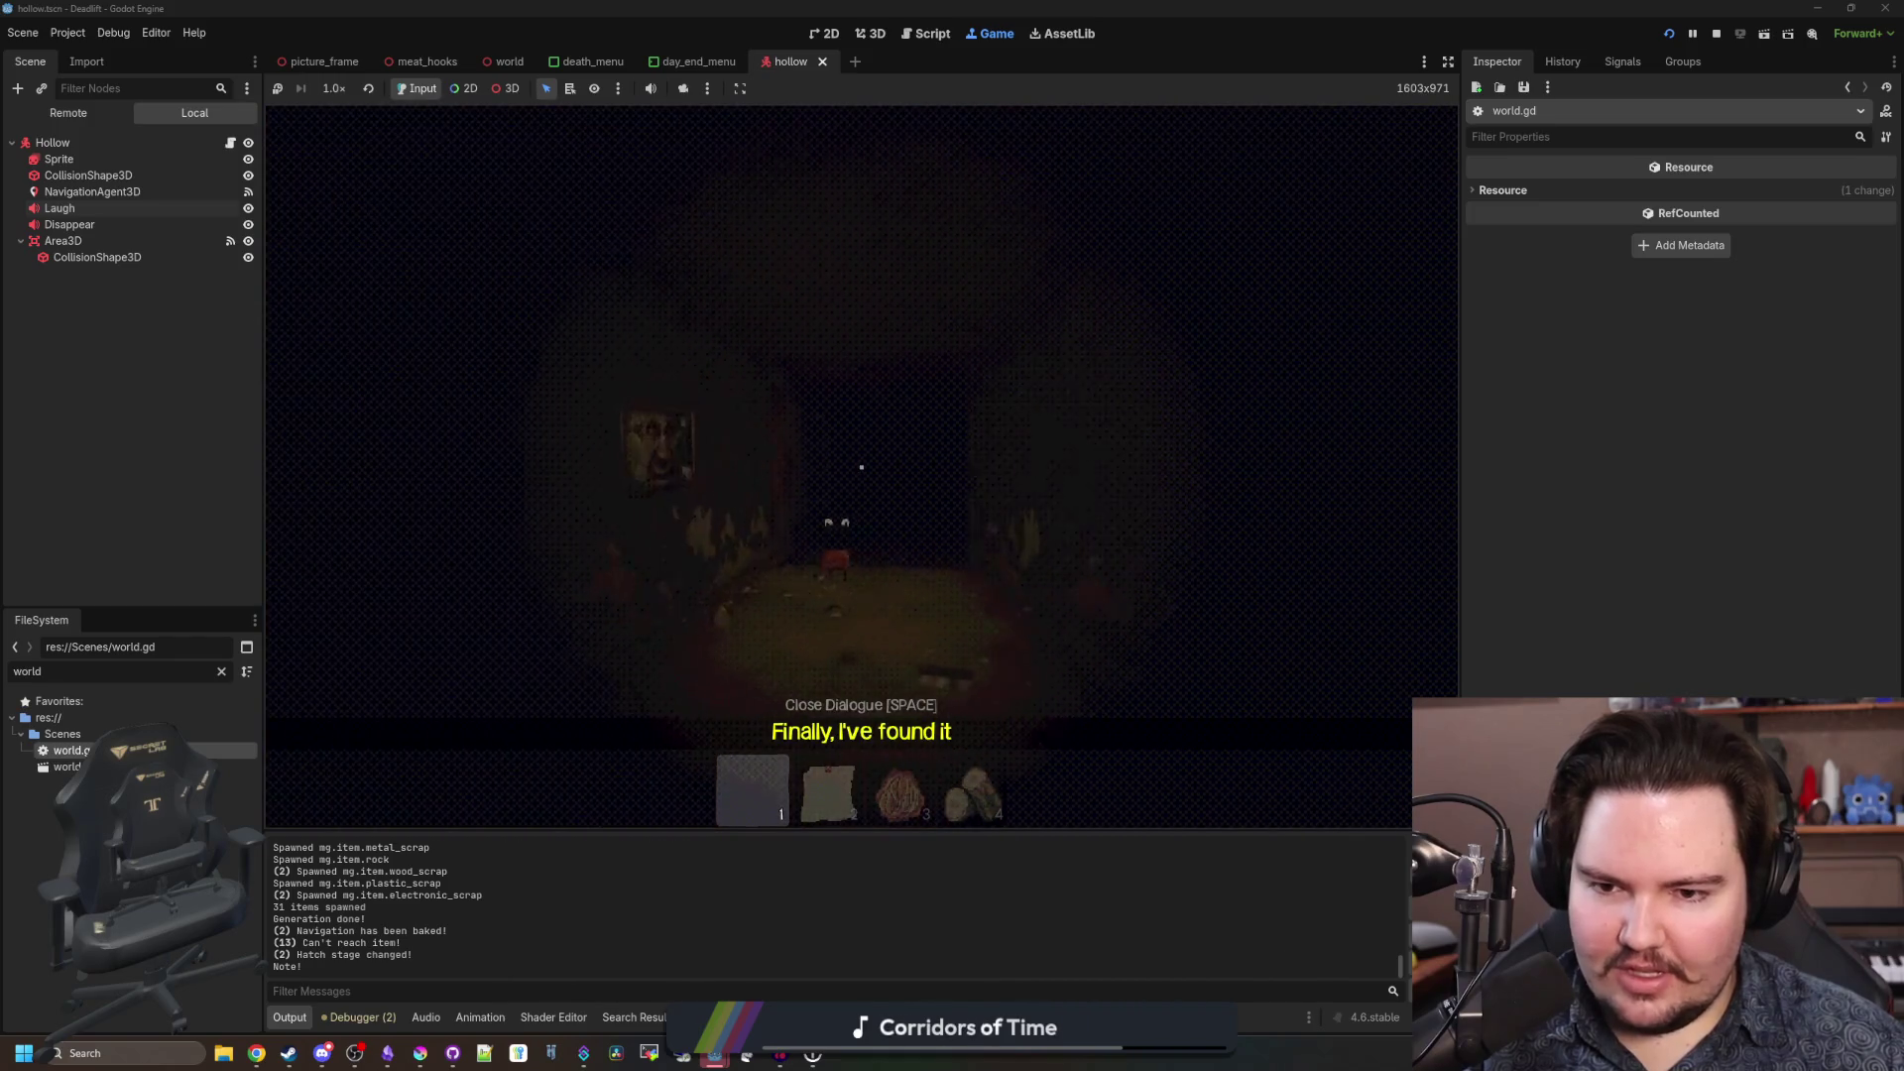
{"action": "key", "text": "shift+w"}
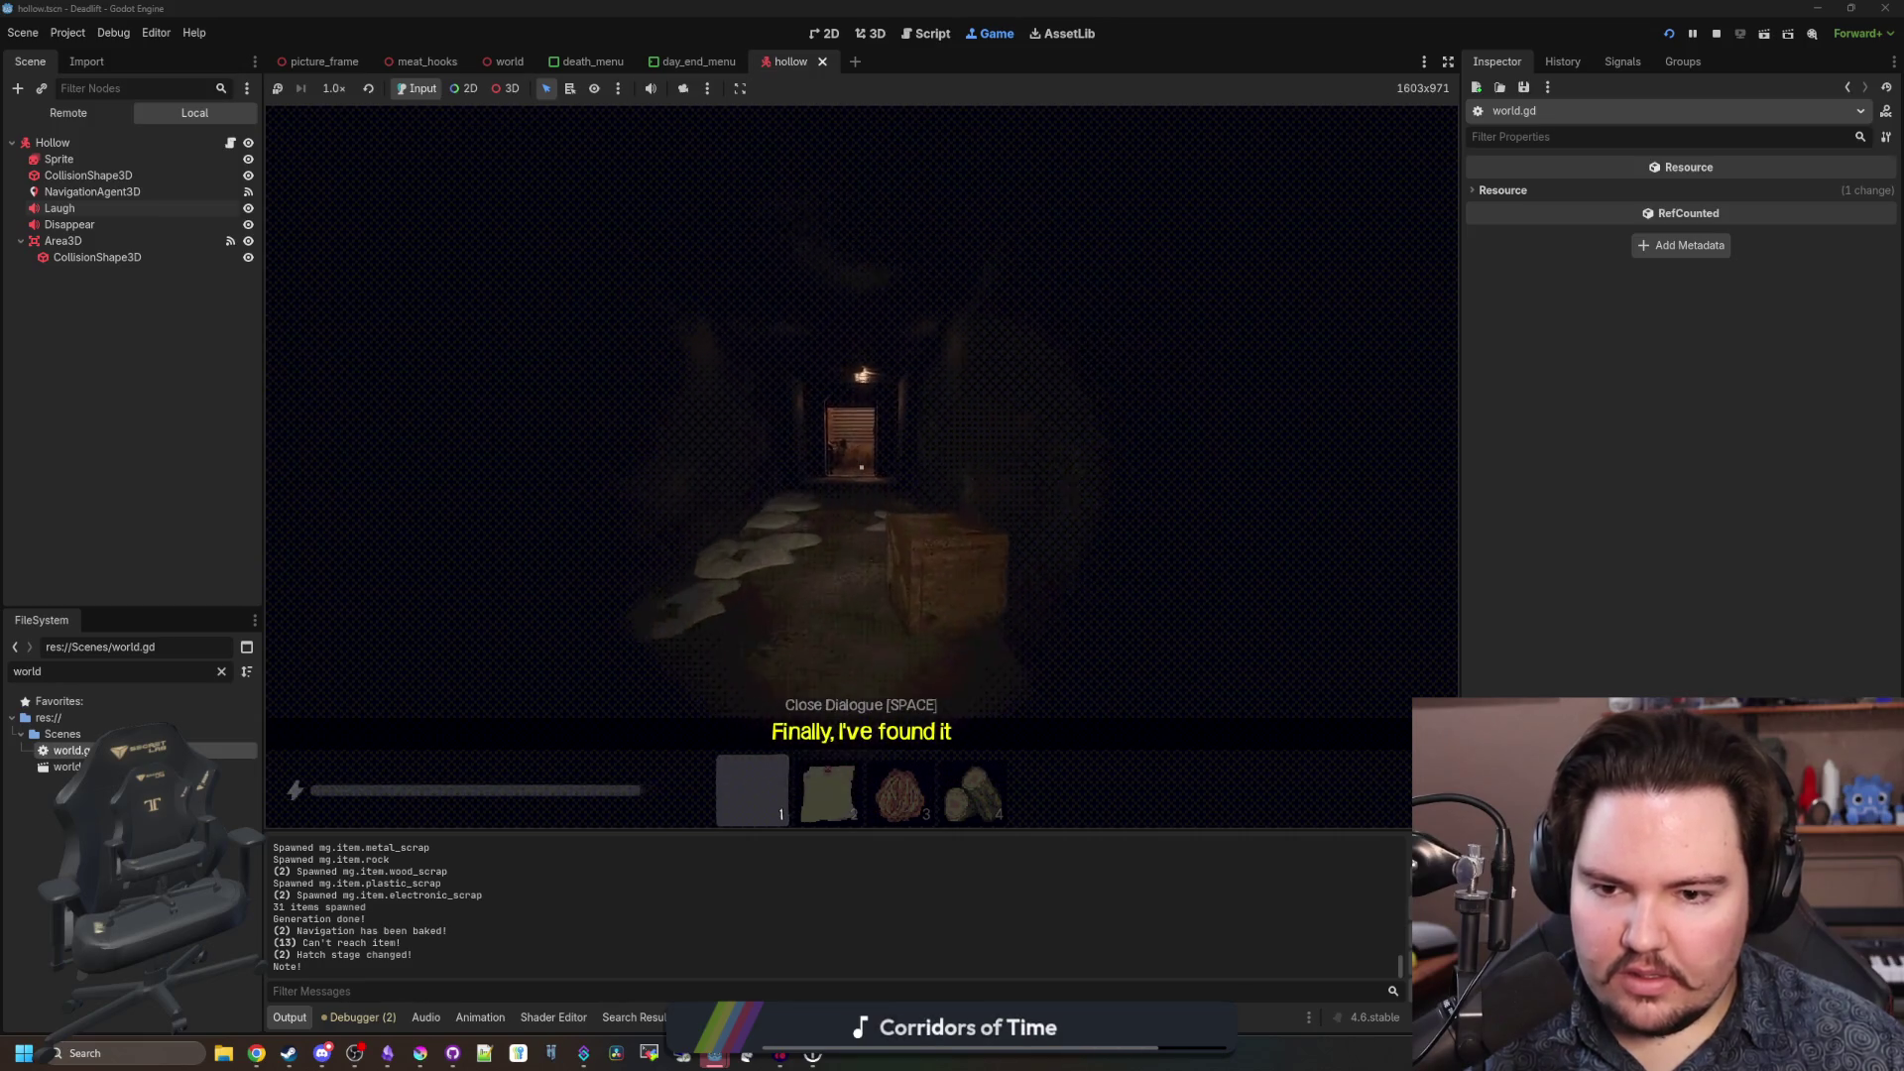
Enter the lit room, dismiss the 'Finally, I've found it' dialogue, and approach the hatch and plush toy.
{"action": "key", "text": "w"}
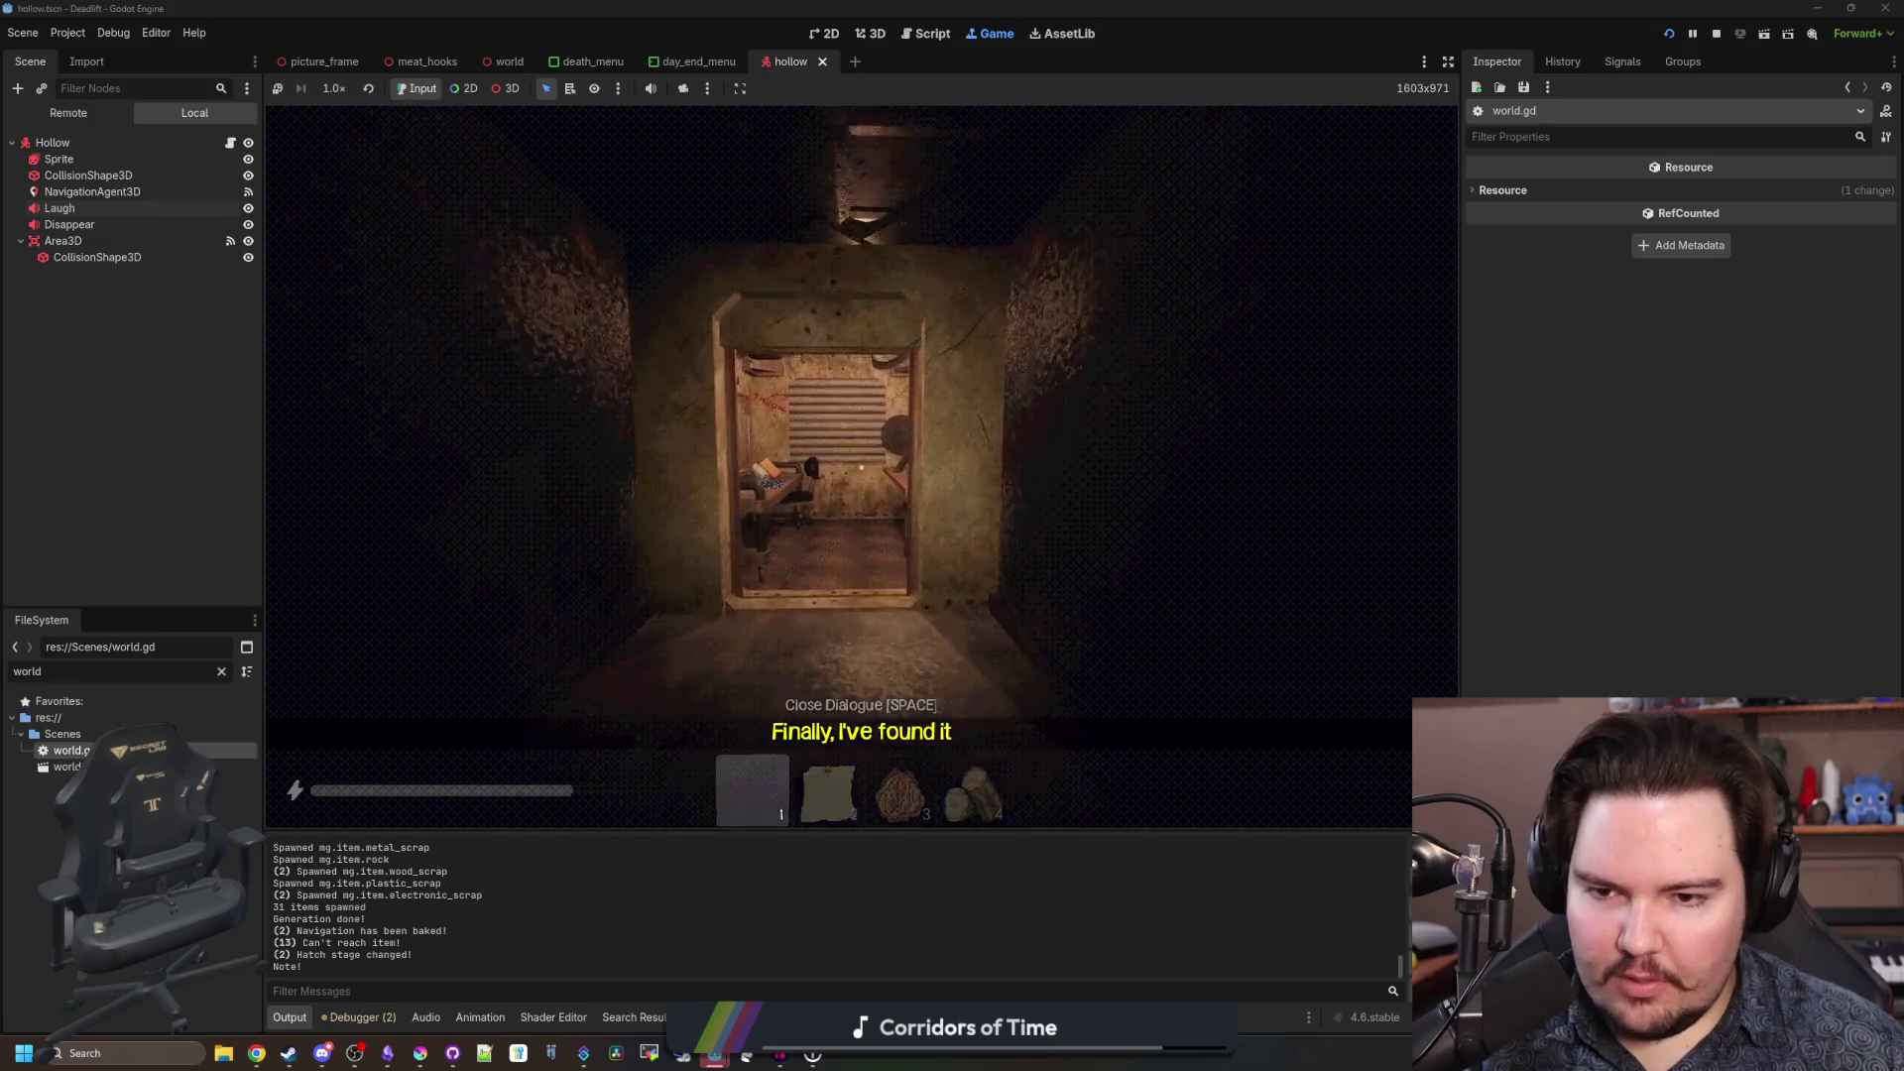
{"action": "key", "text": "2"}
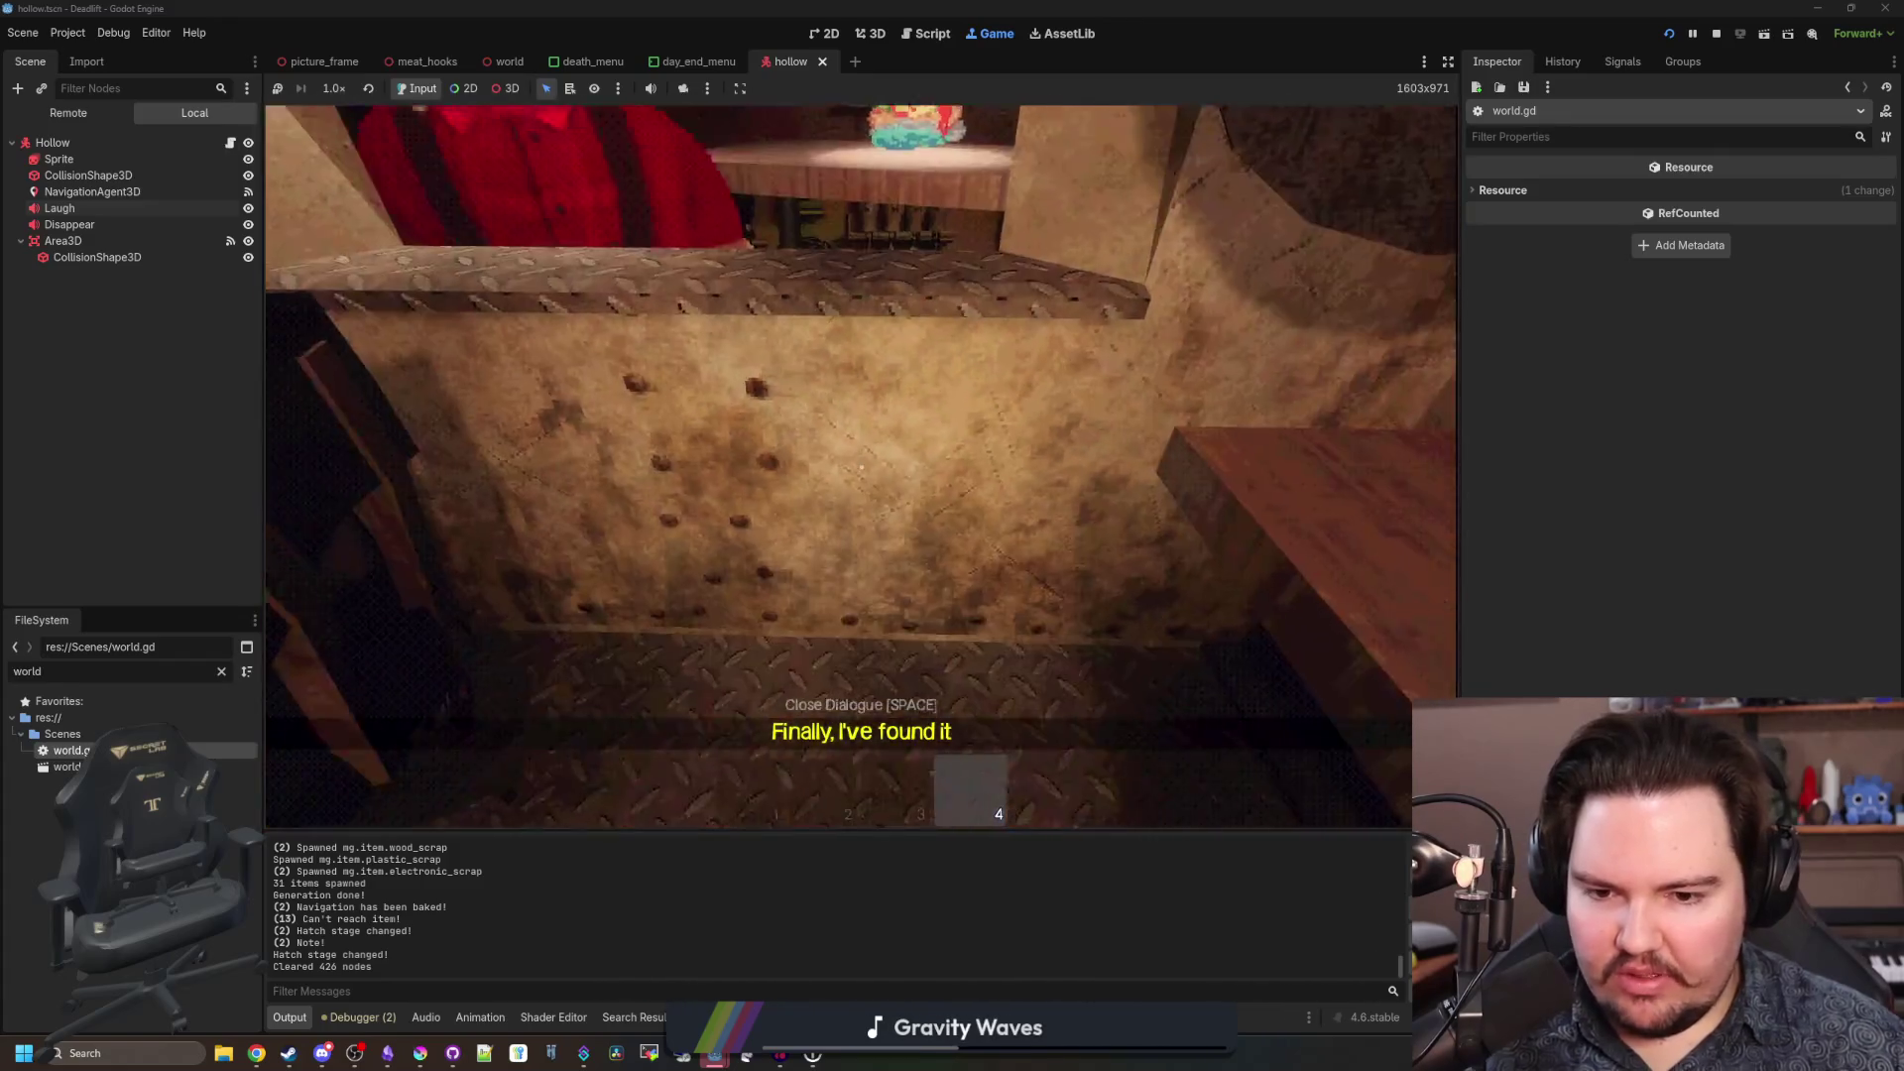
{"action": "key", "text": "space"}
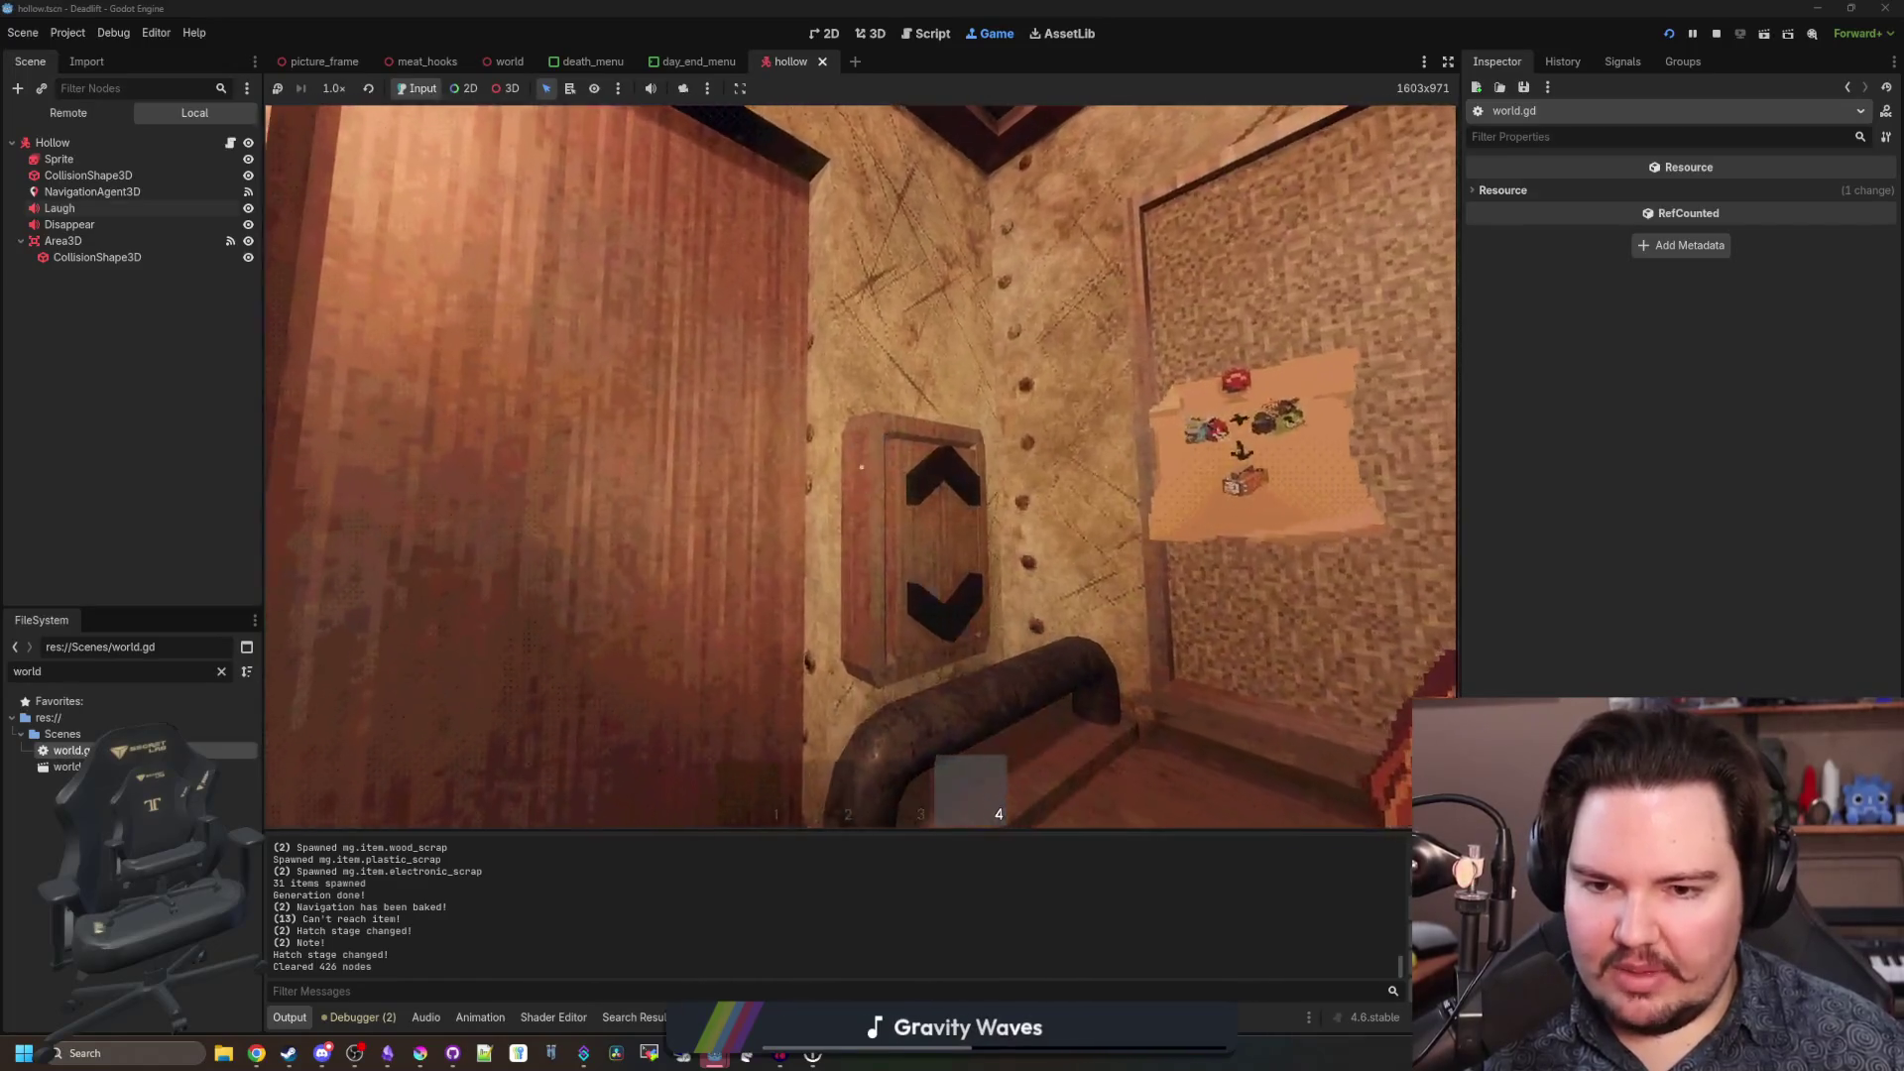
{"action": "key", "text": "w"}
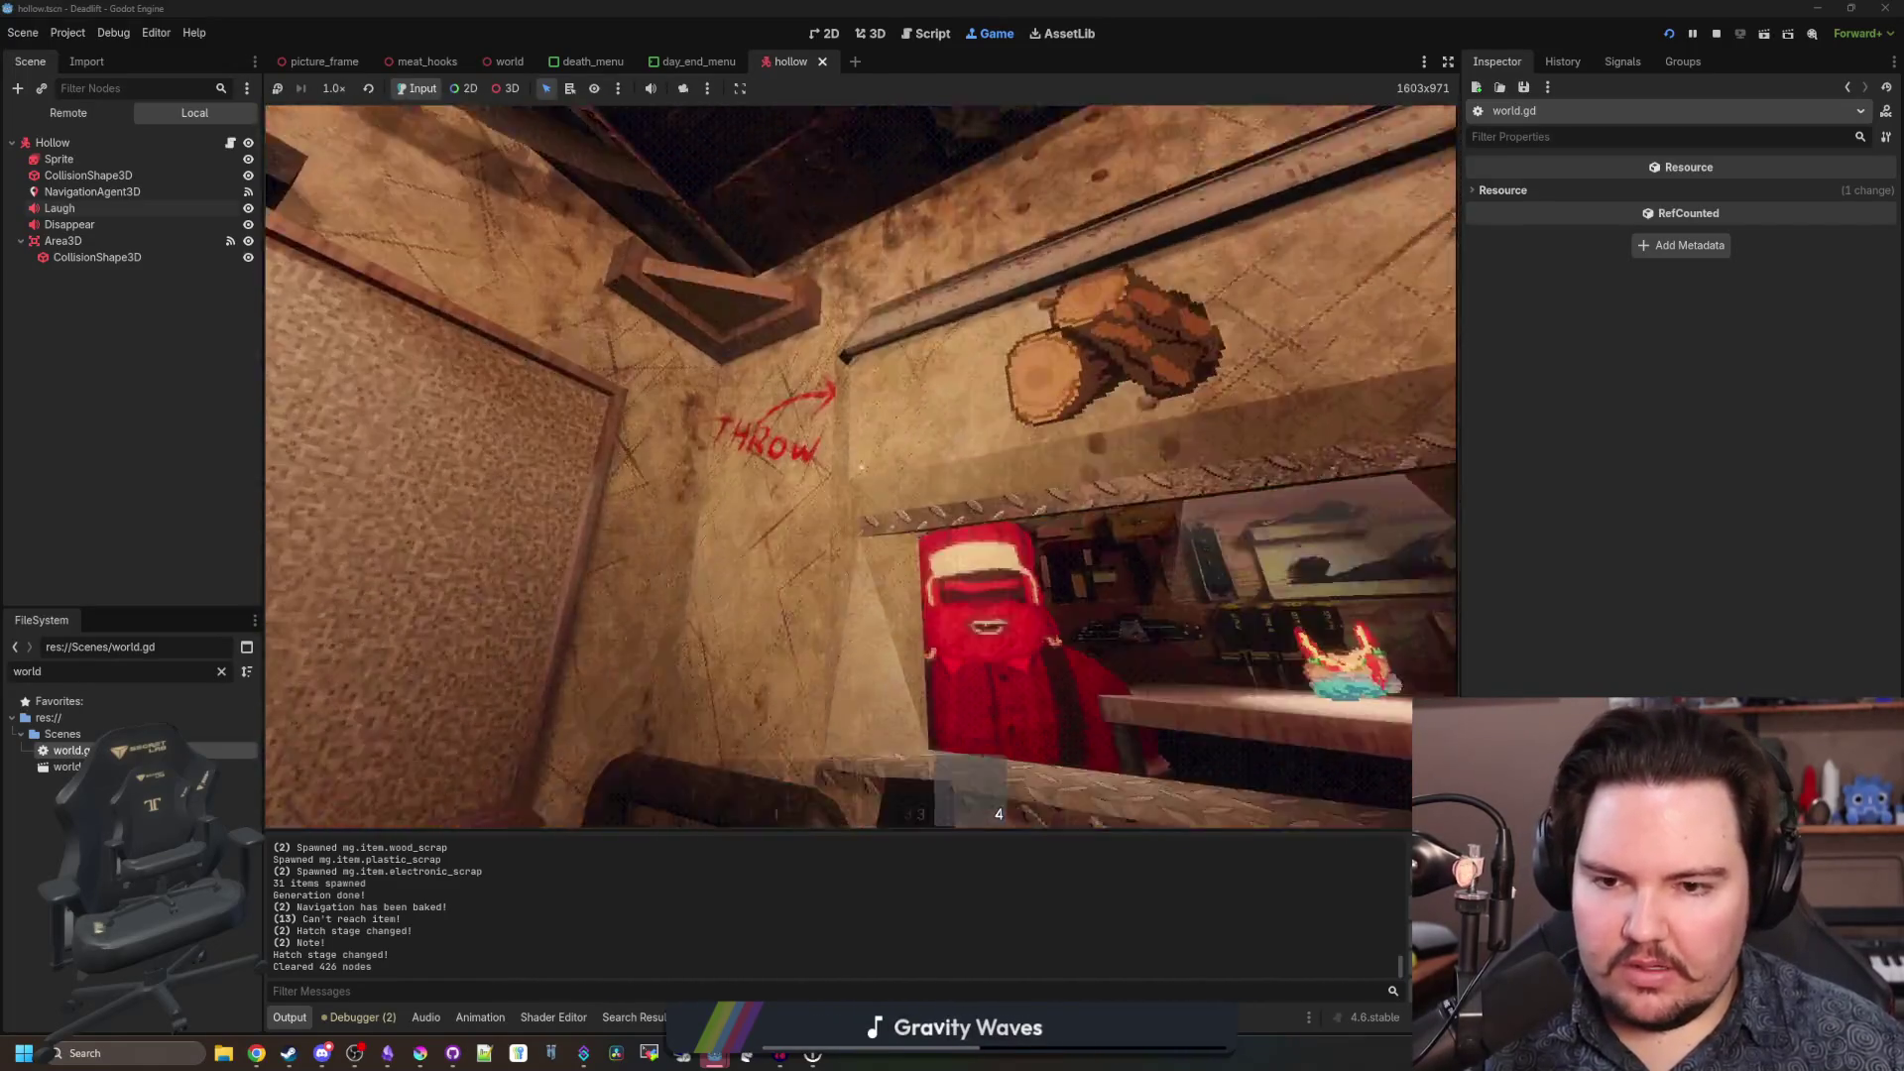
{"action": "key", "text": "w"}
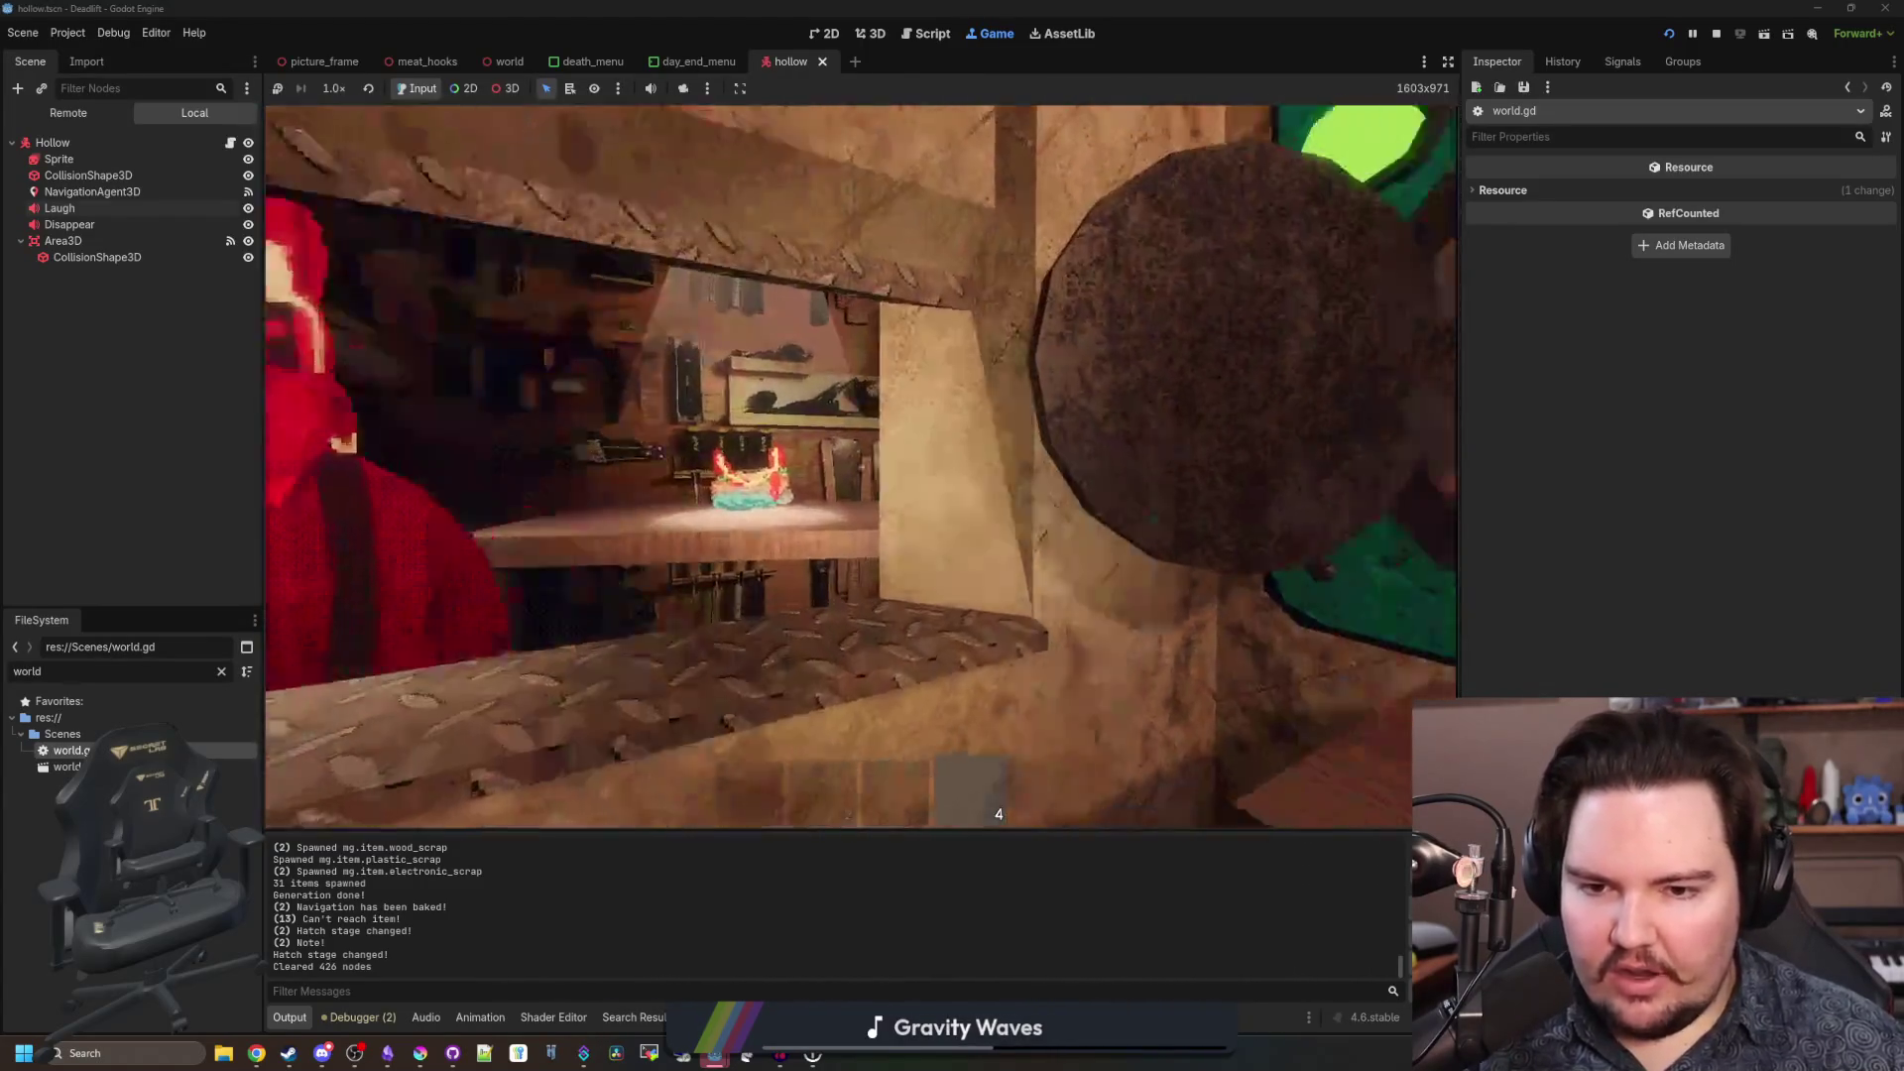
{"action": "key", "text": "w"}
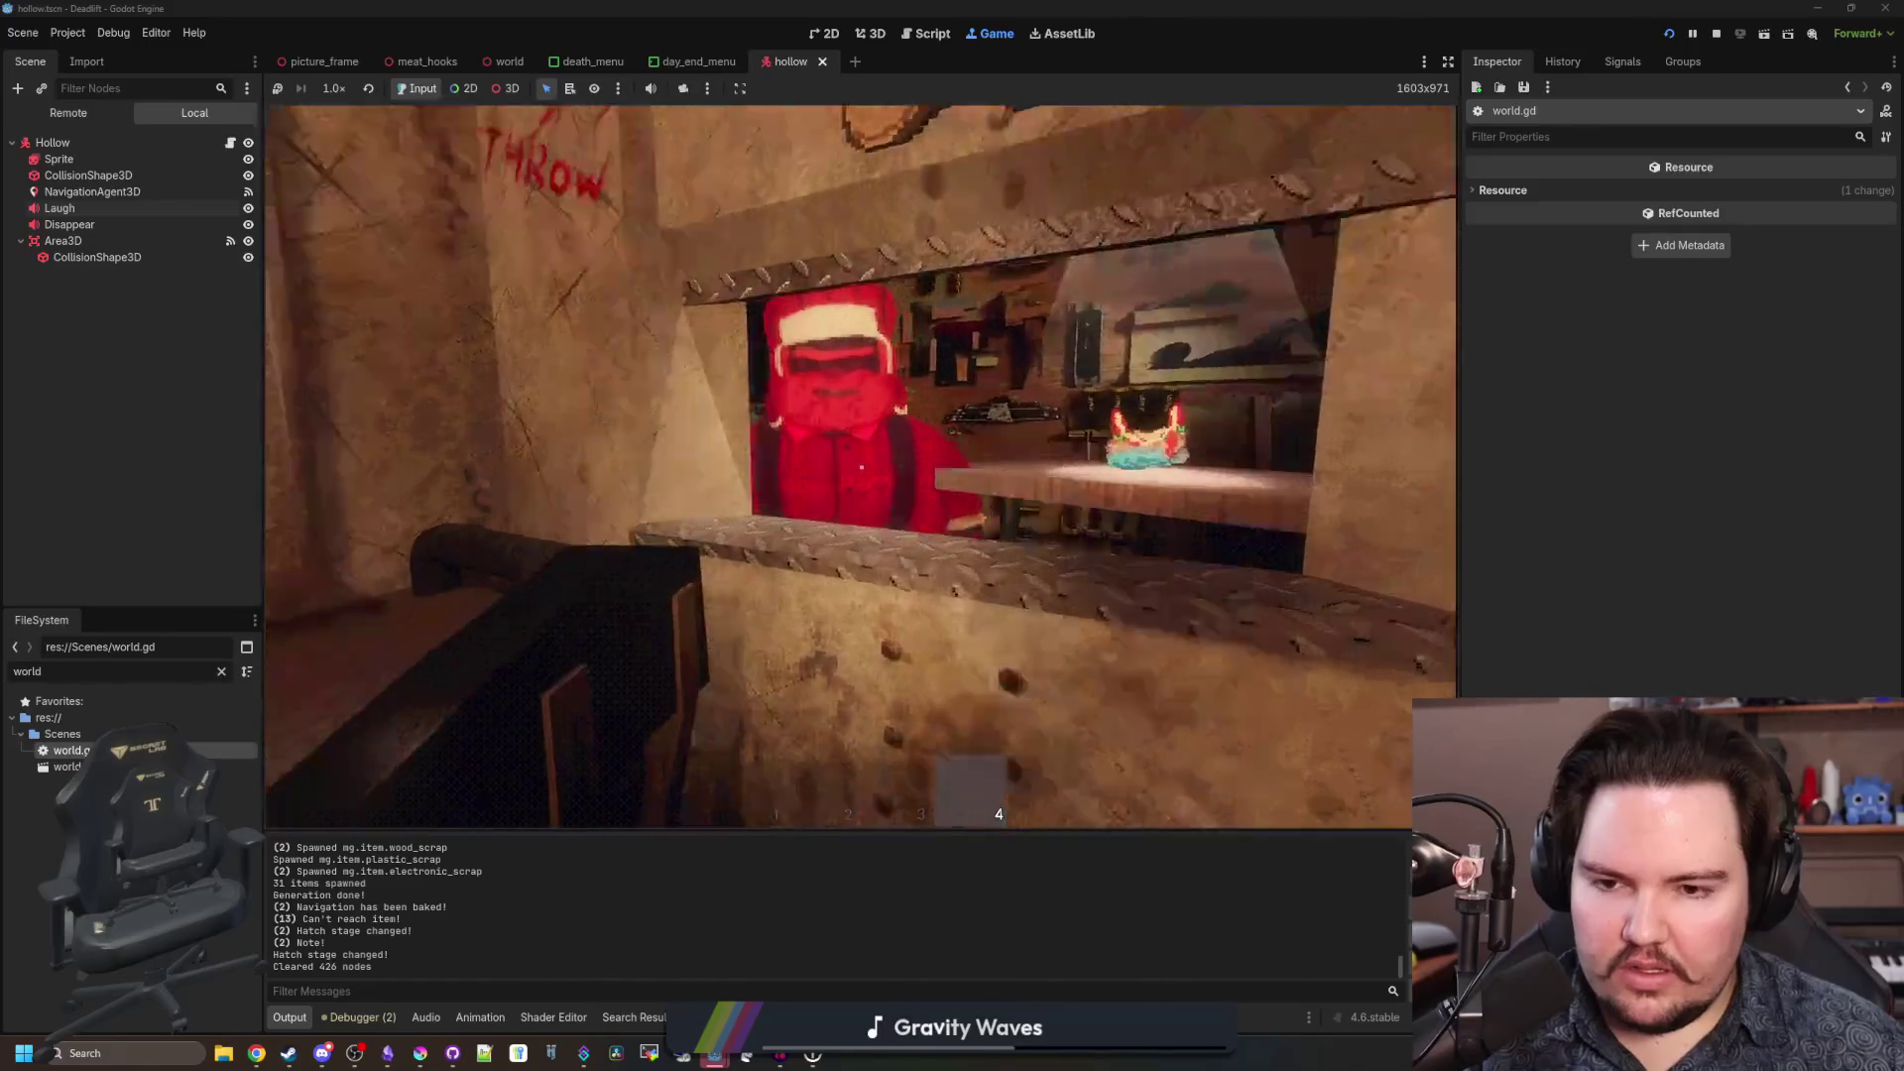
Pick up the orange sponge, throw it into the hatch, then toss it onto the workbench.
{"action": "key", "text": "e"}
{"action": "key", "text": "q"}
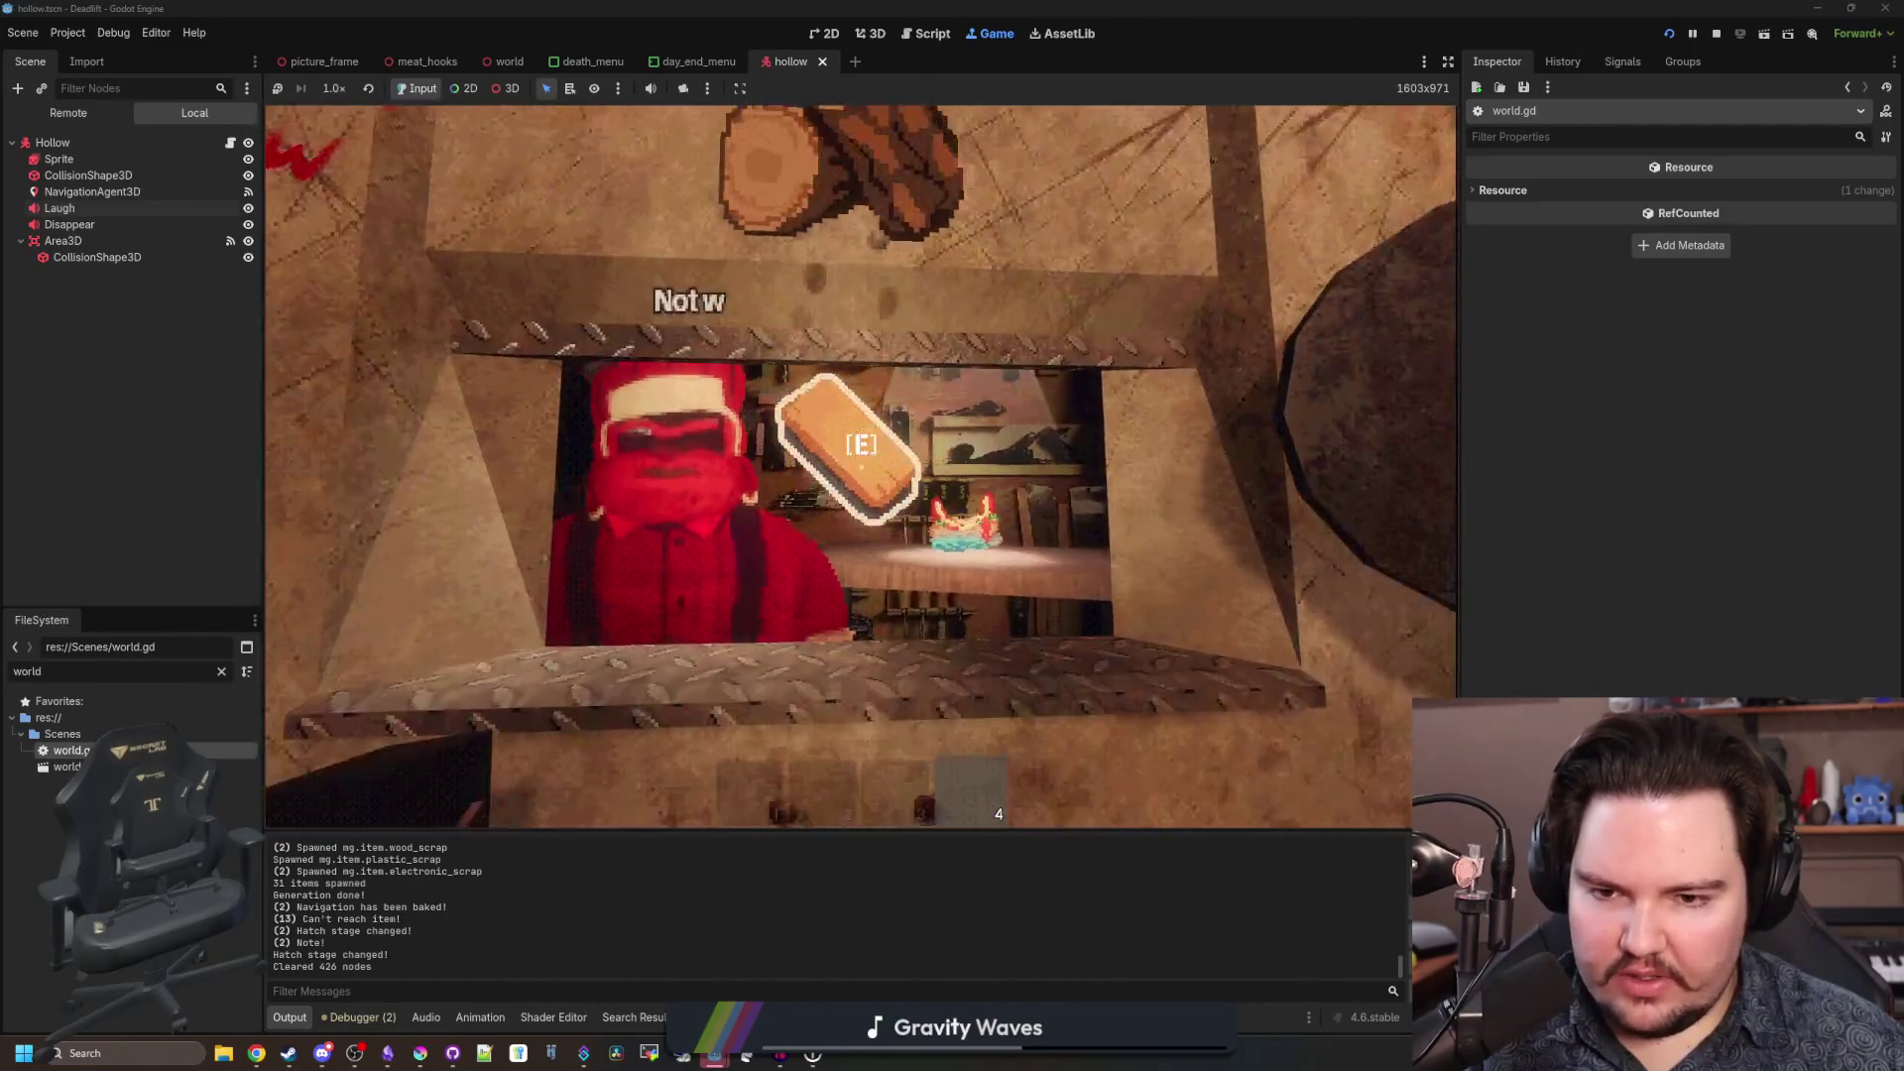
{"action": "key", "text": "e"}
{"action": "key", "text": "q"}
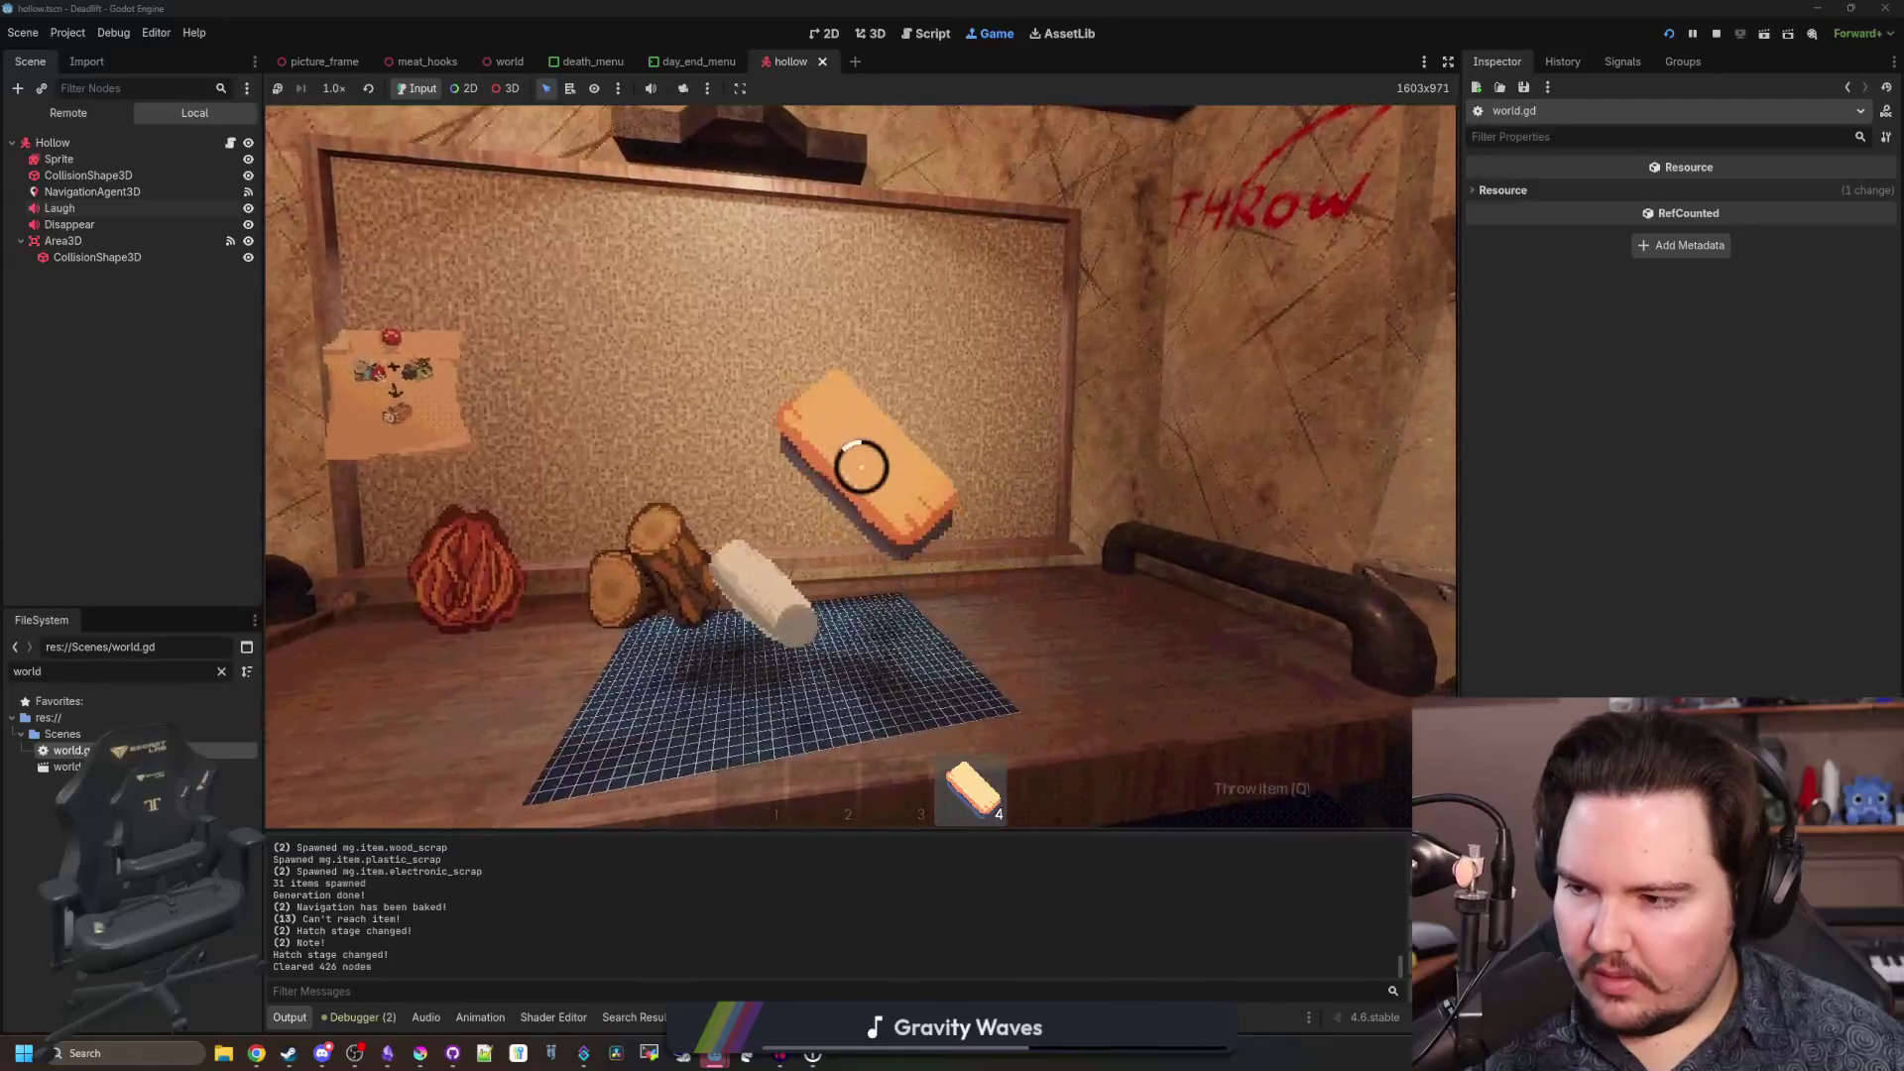
Skip both the eating and drinking choices to end the day.
{"action": "key", "text": "e"}
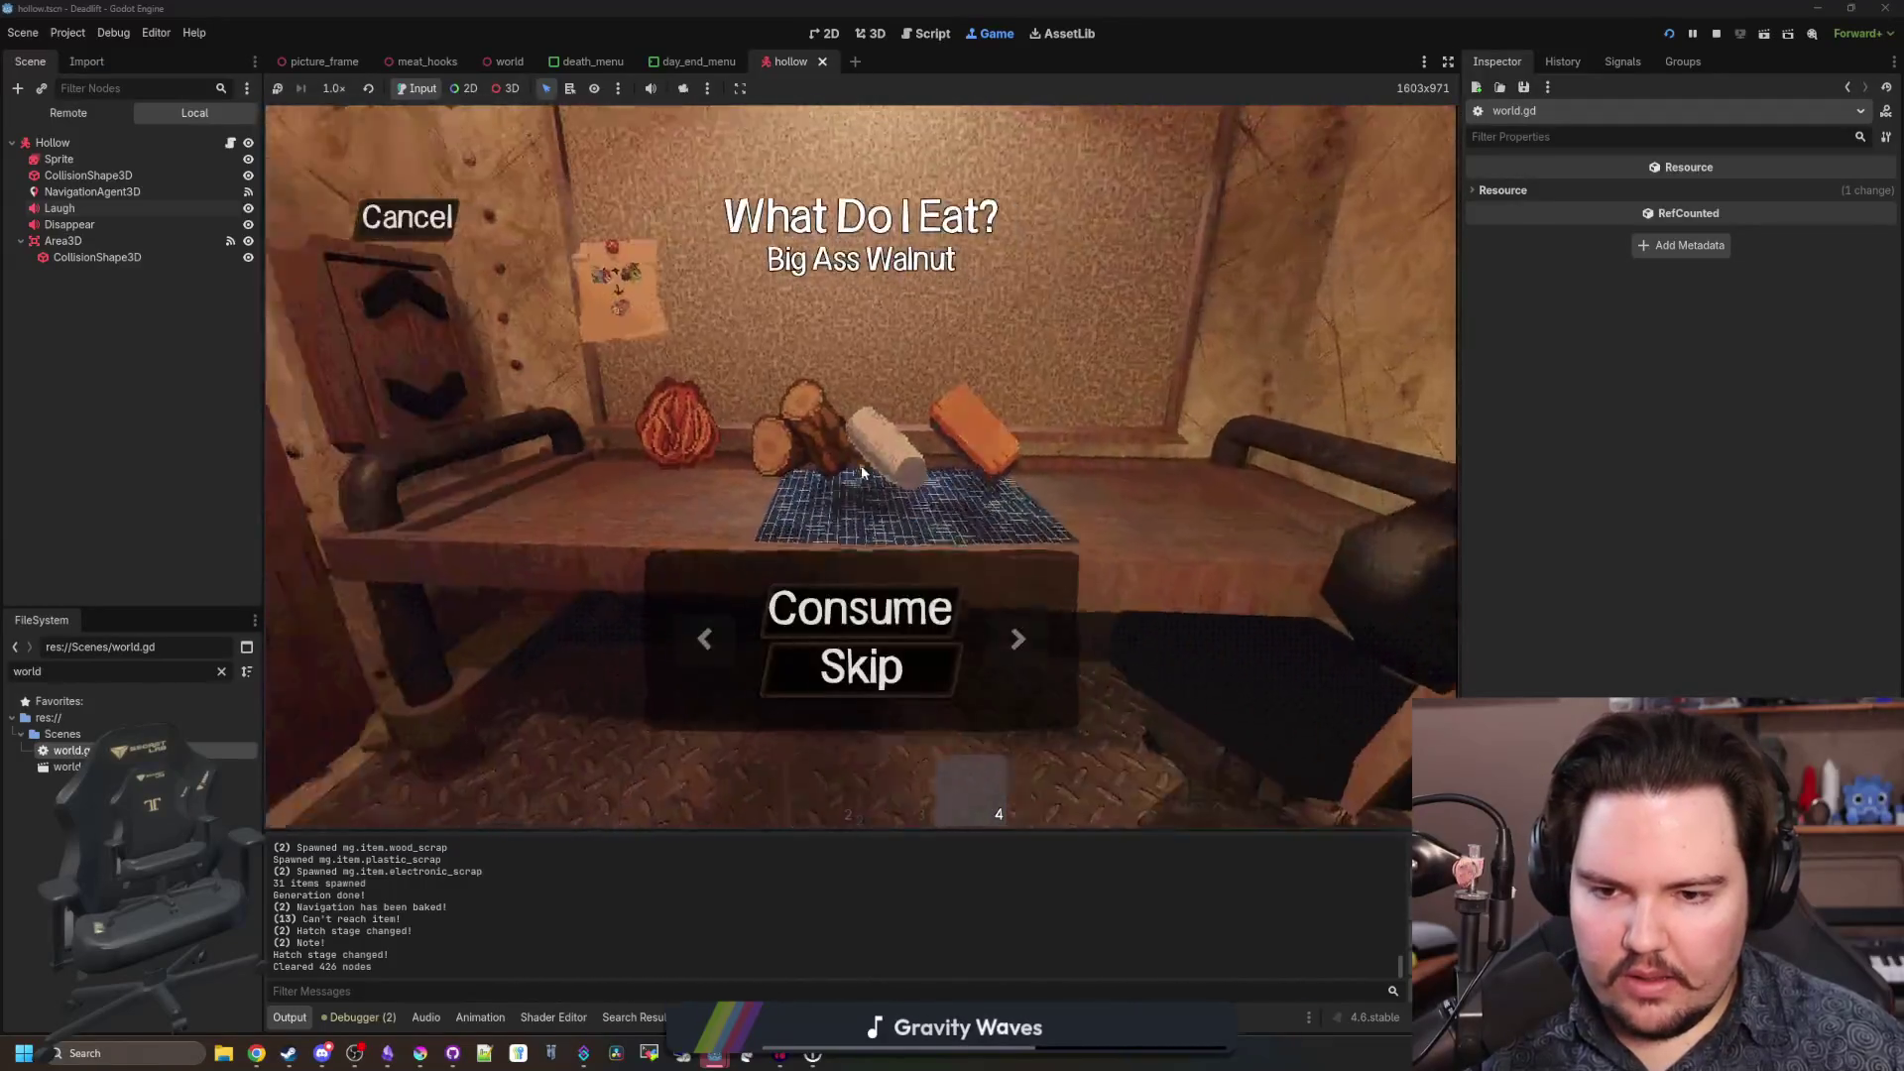
{"action": "left_click", "coordinate": [860, 608]}
{"action": "left_click", "coordinate": [882, 662]}
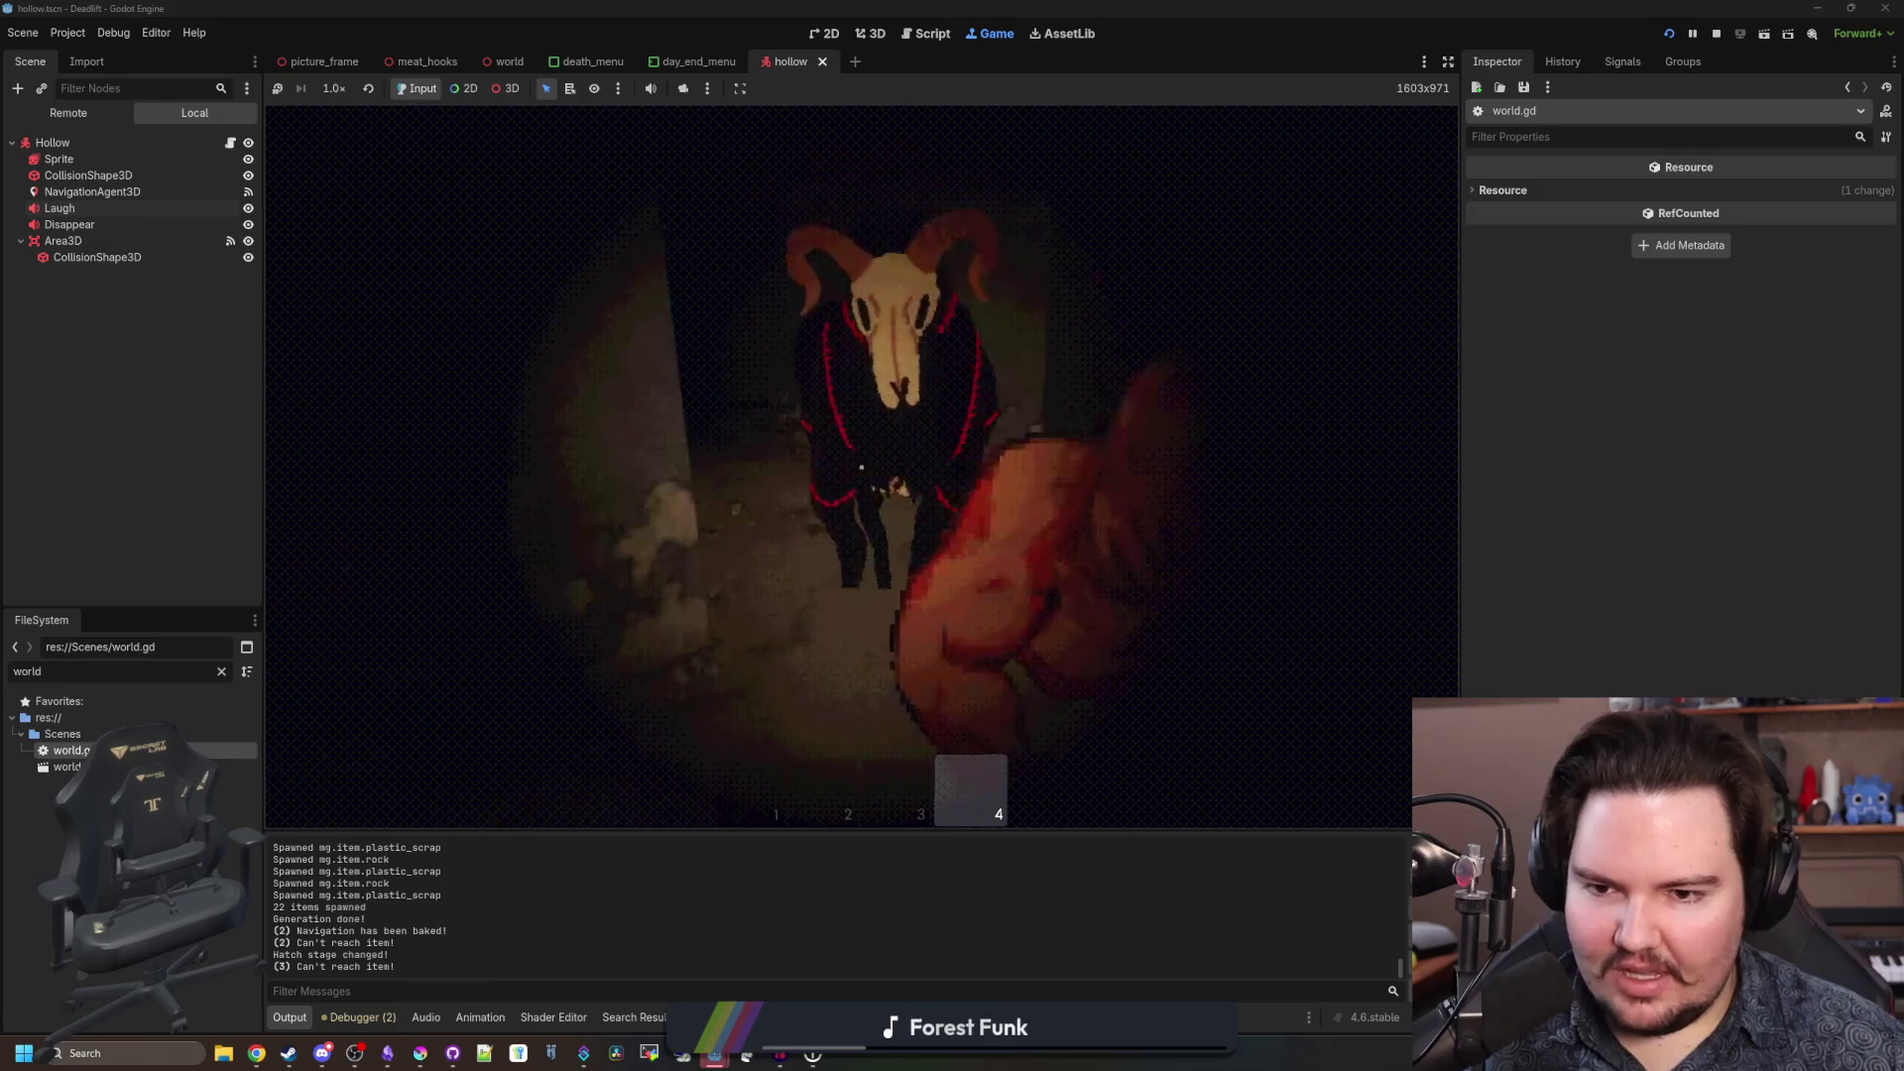
Sprint through the cave toward the ladder, then pause and stop the running game.
{"action": "key", "text": "shift+w"}
{"action": "key", "text": "shift+w"}
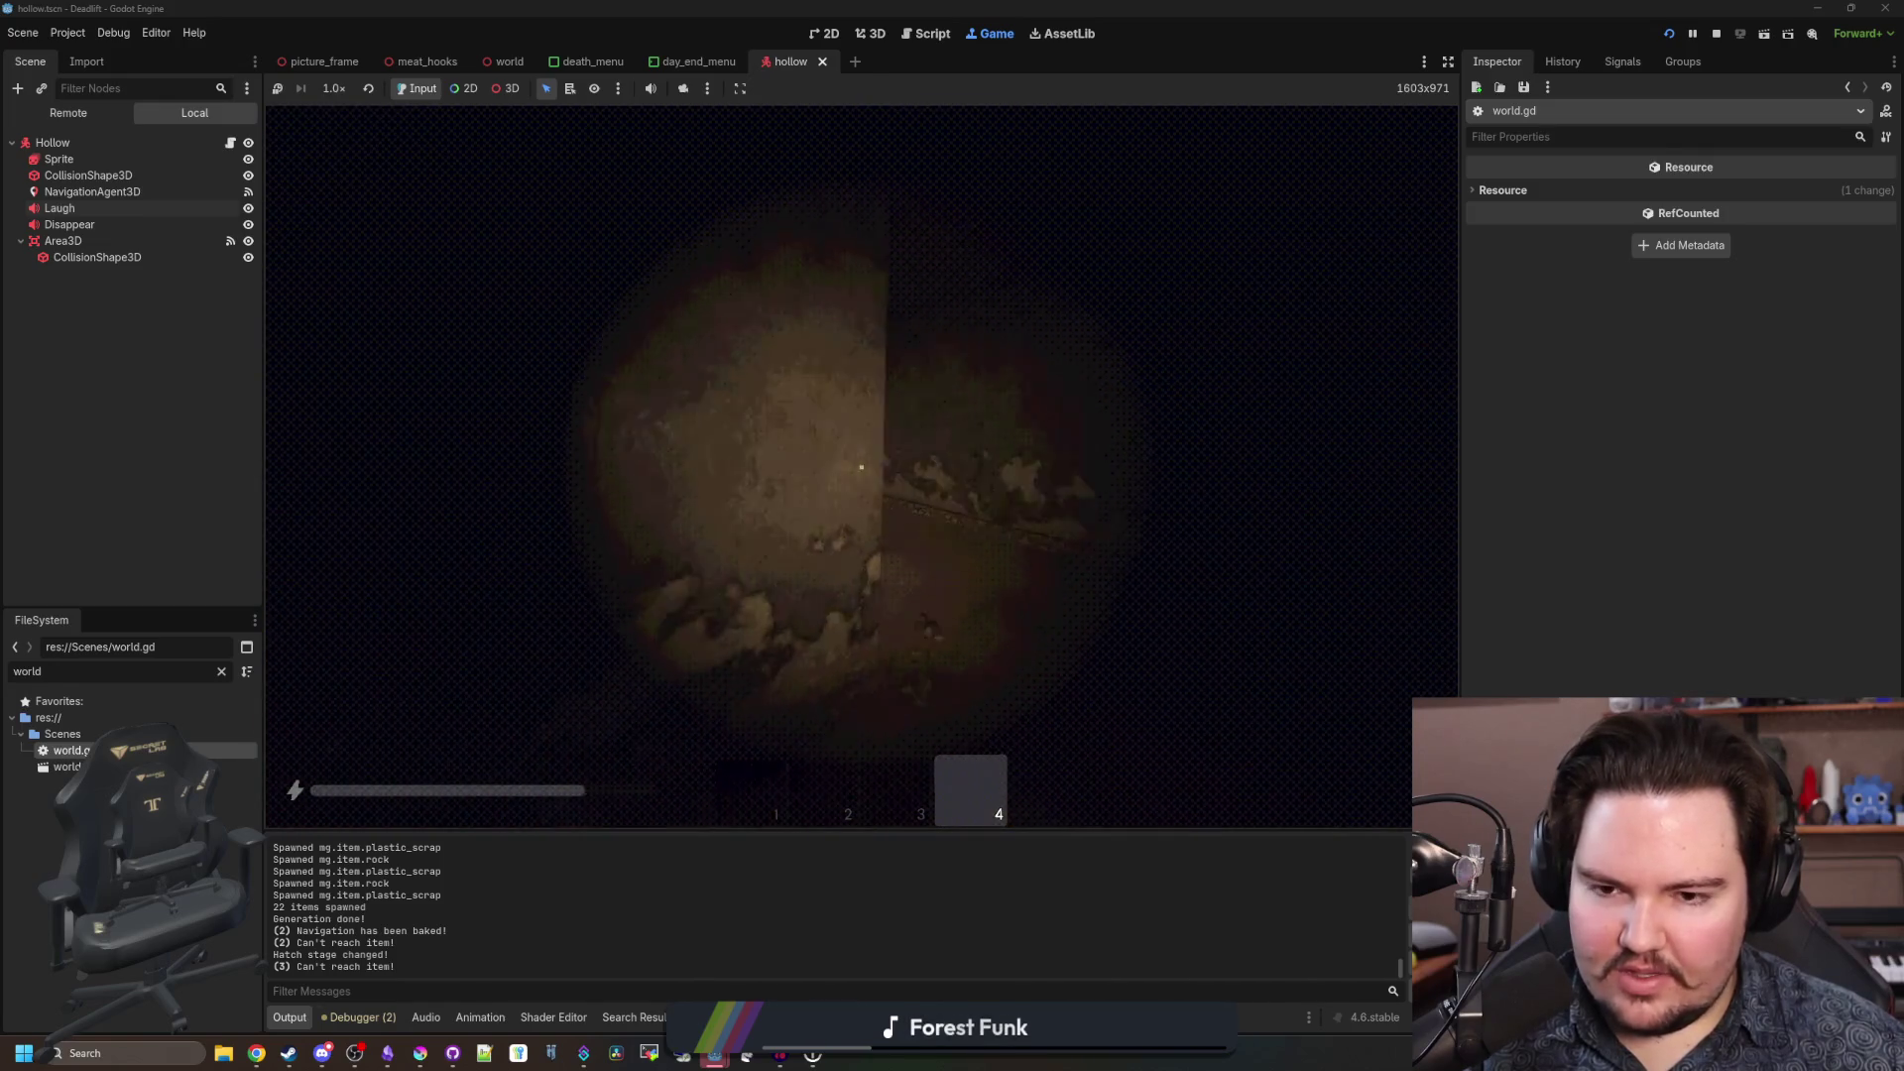
{"action": "key", "text": "shift+w"}
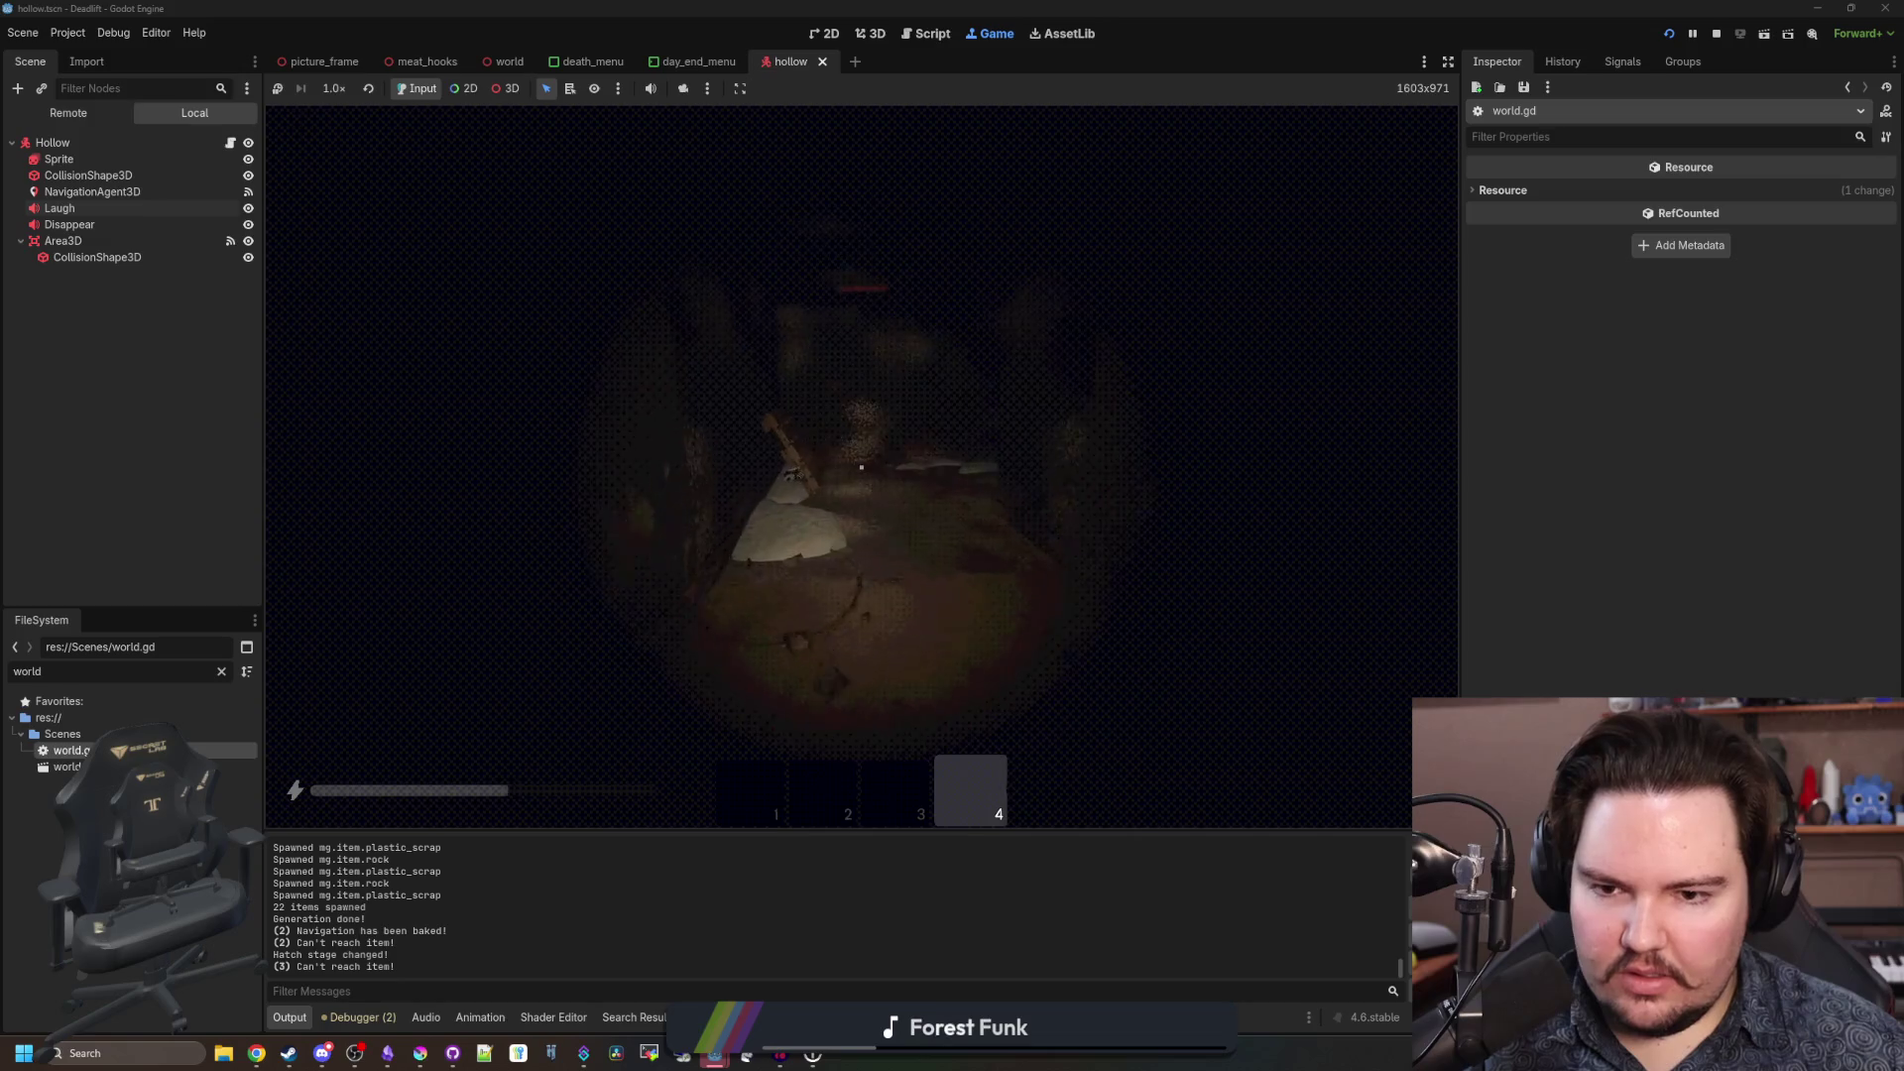
{"action": "key", "text": "shift+w"}
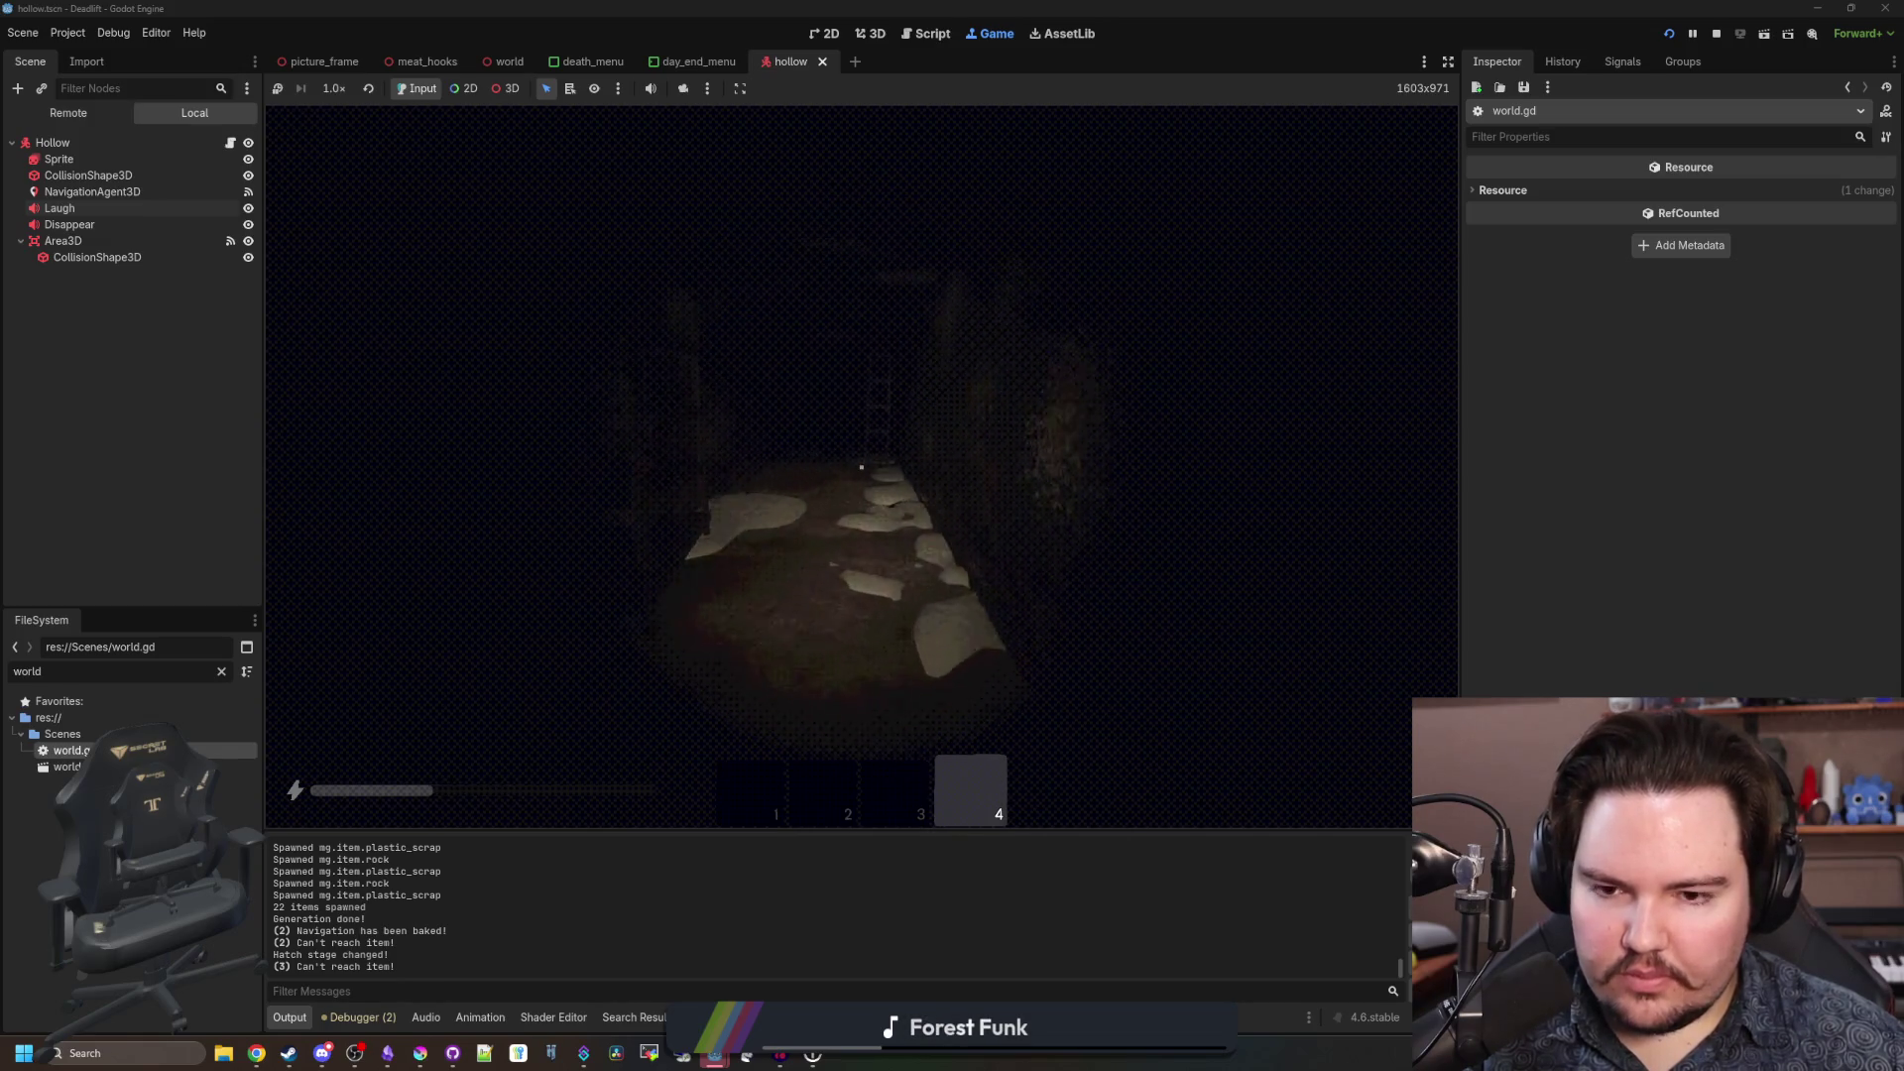
{"action": "key", "text": "shift+w"}
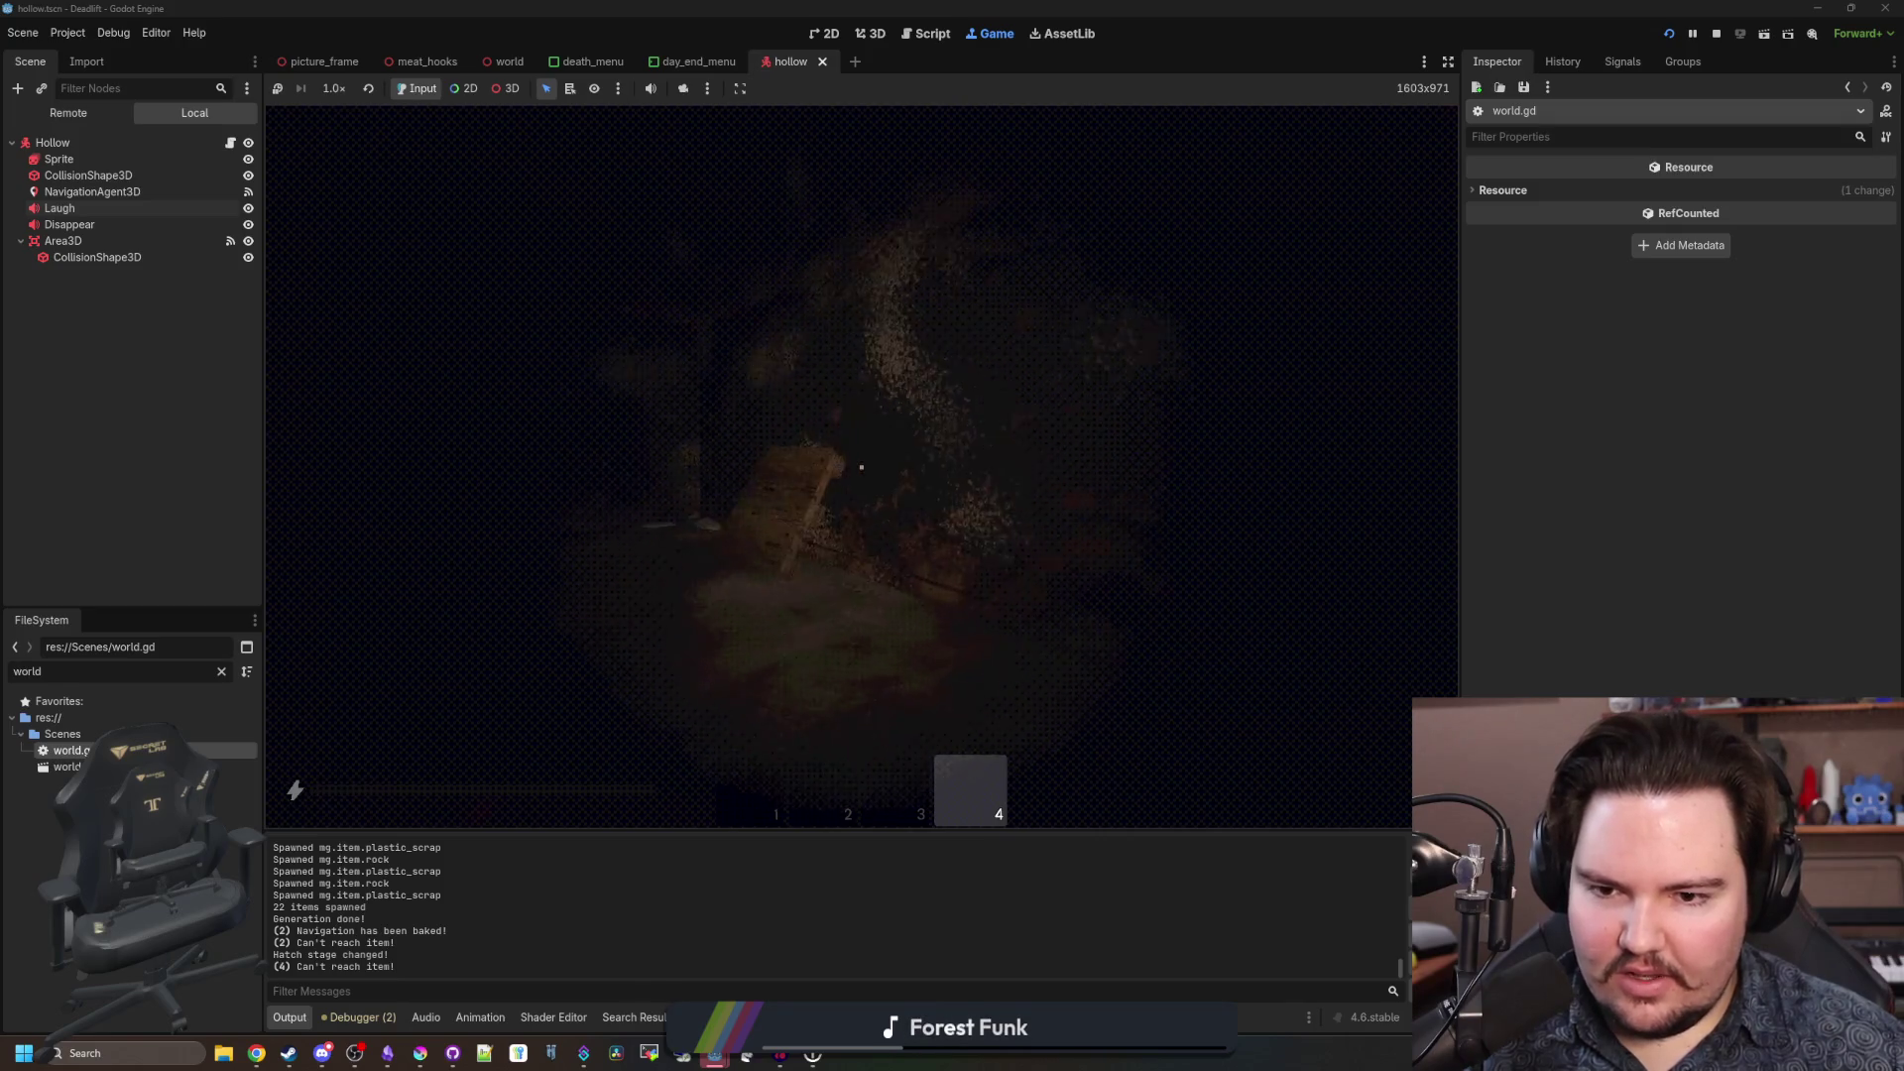
{"action": "key", "text": "Escape"}
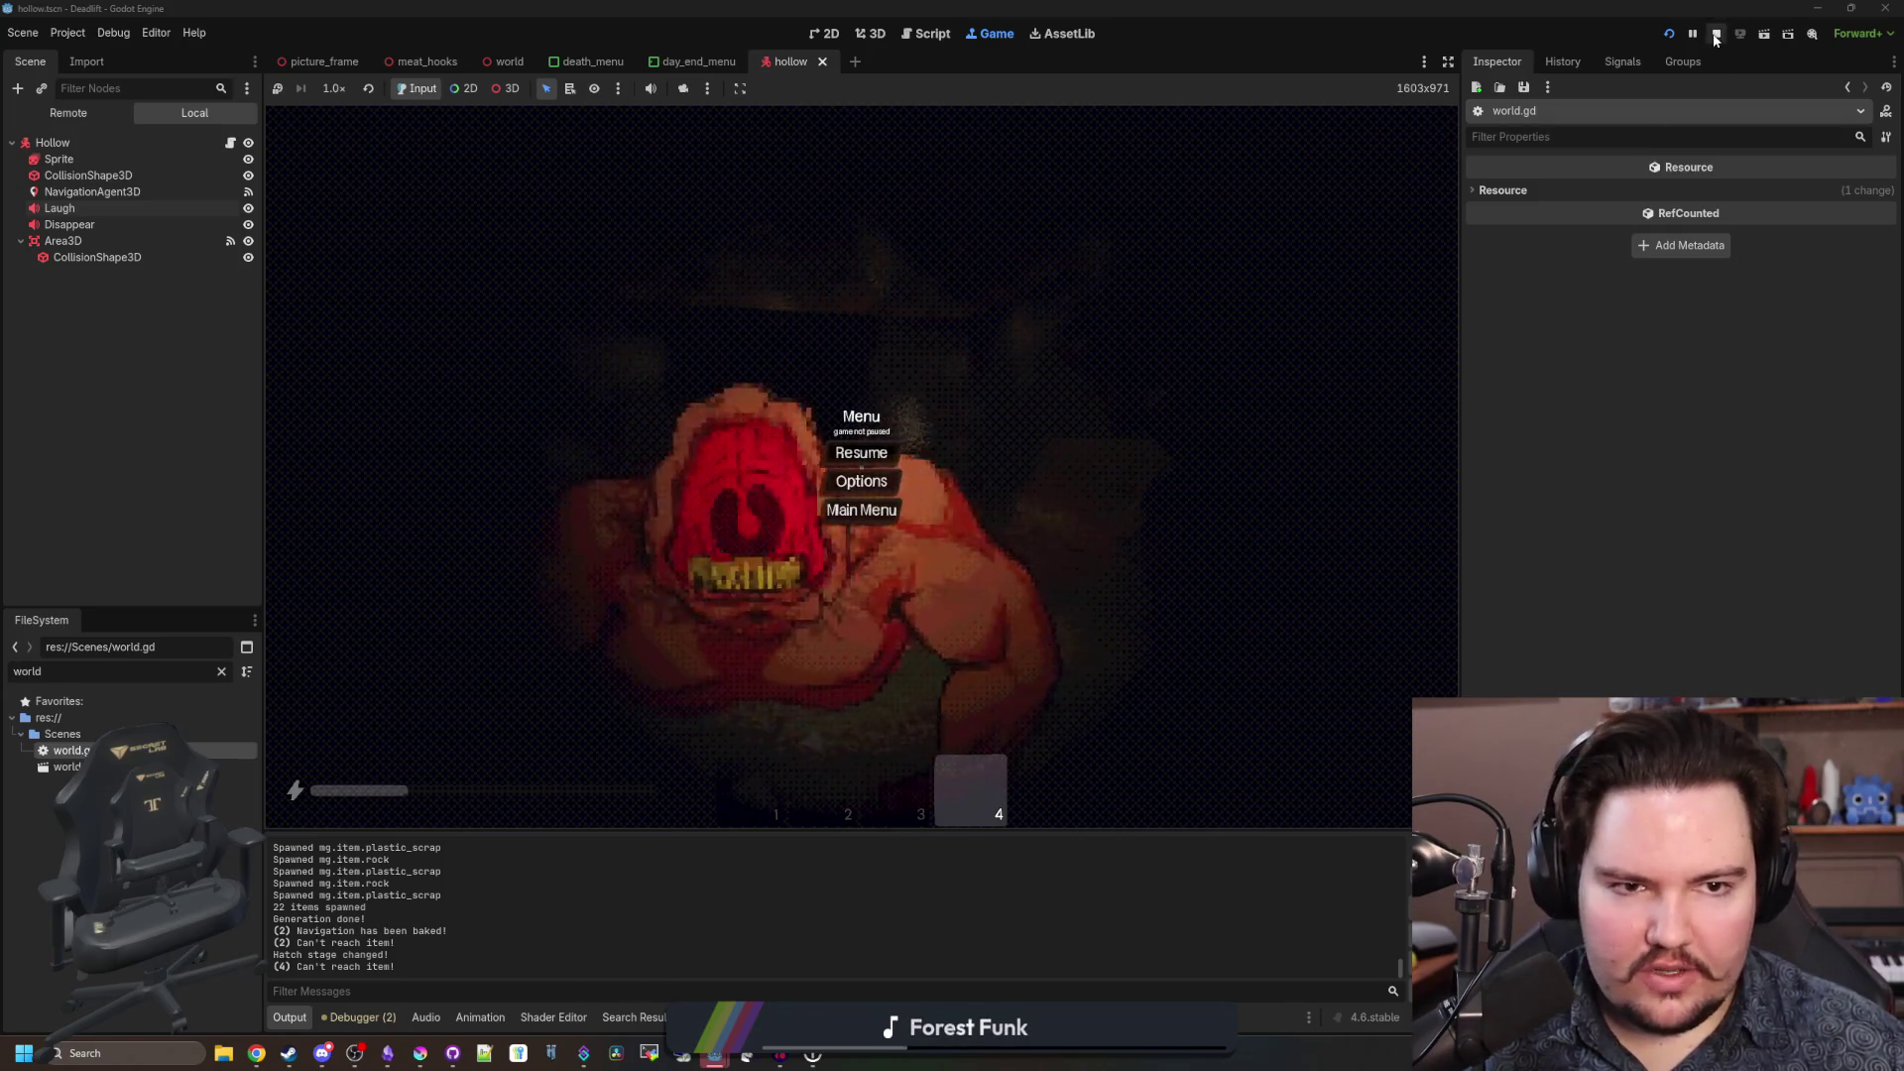
{"action": "left_click", "coordinate": [1717, 34]}
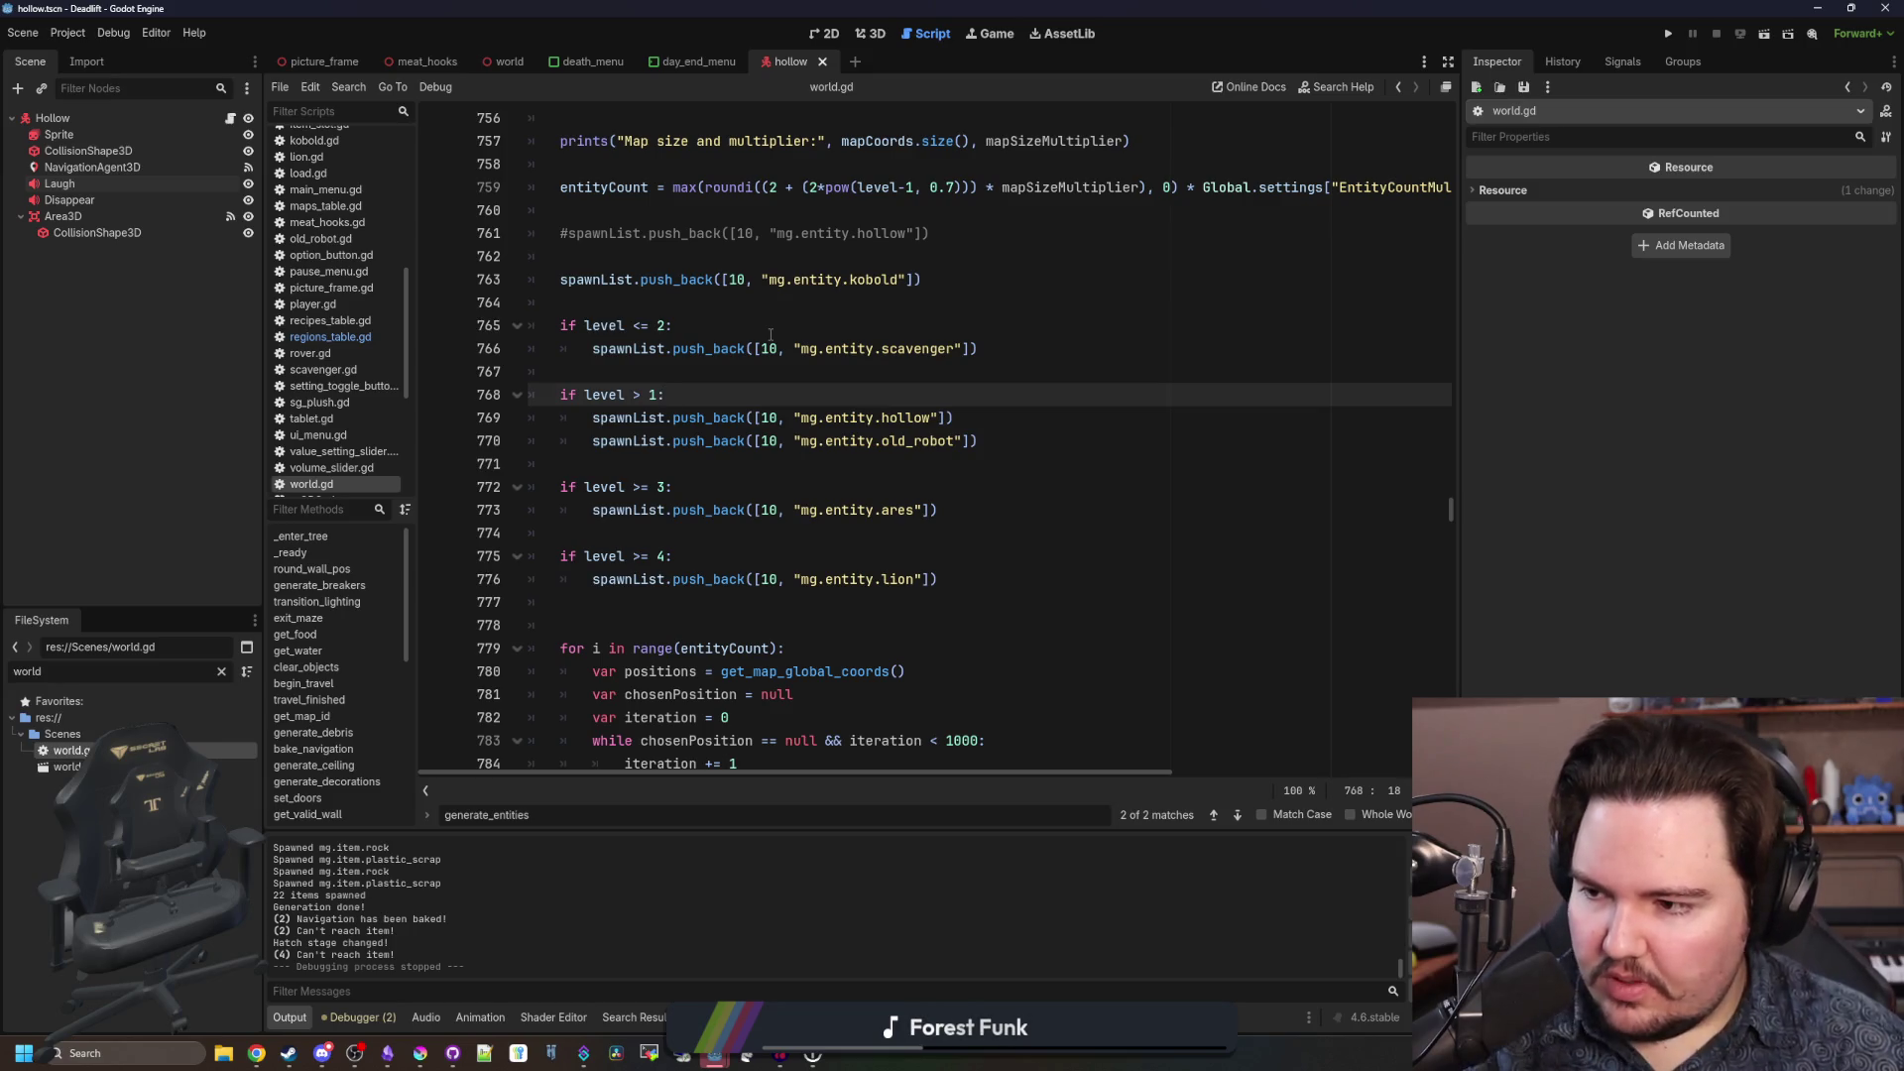
Review the scavenger and lion spawn lines (line 776) in world.gd.
{"action": "left_click", "coordinate": [800, 340]}
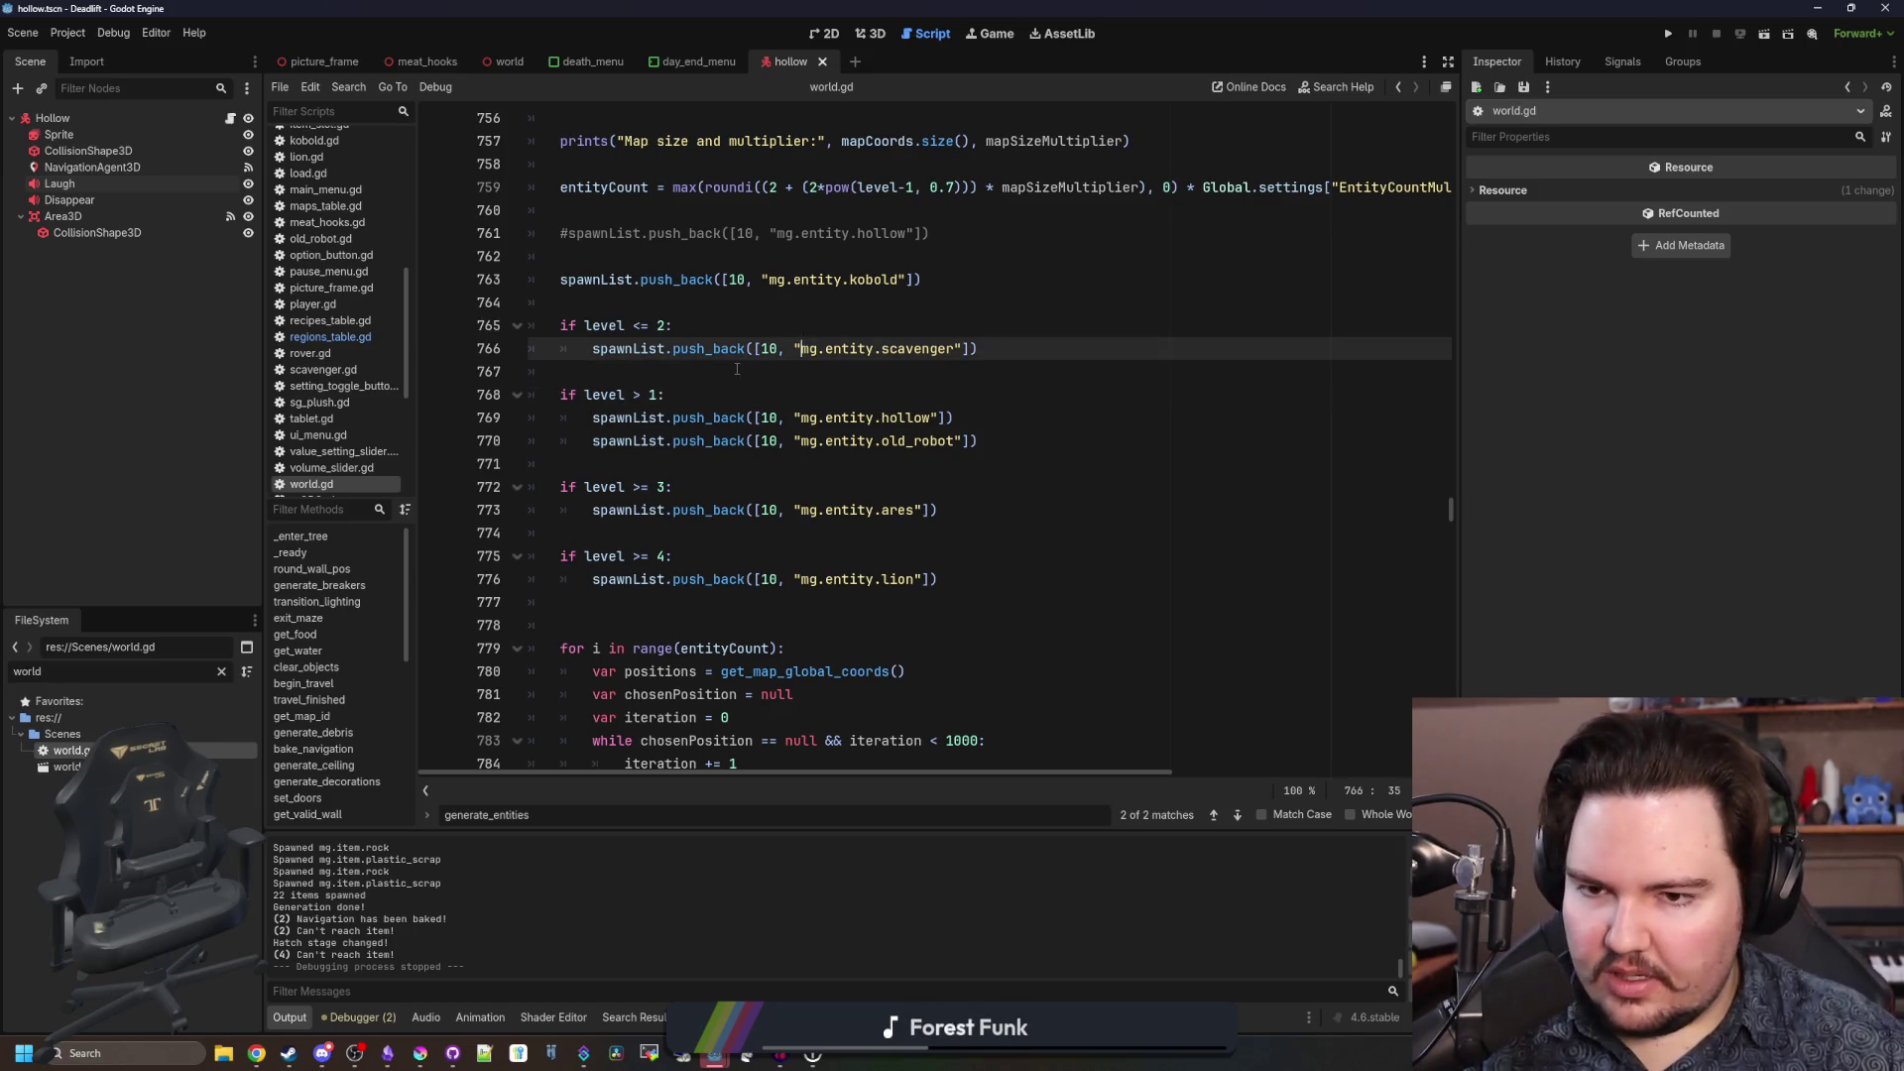
{"action": "key", "text": "Down"}
{"action": "key", "text": "Up"}
{"action": "key", "text": "Up"}
{"action": "key", "text": "Up"}
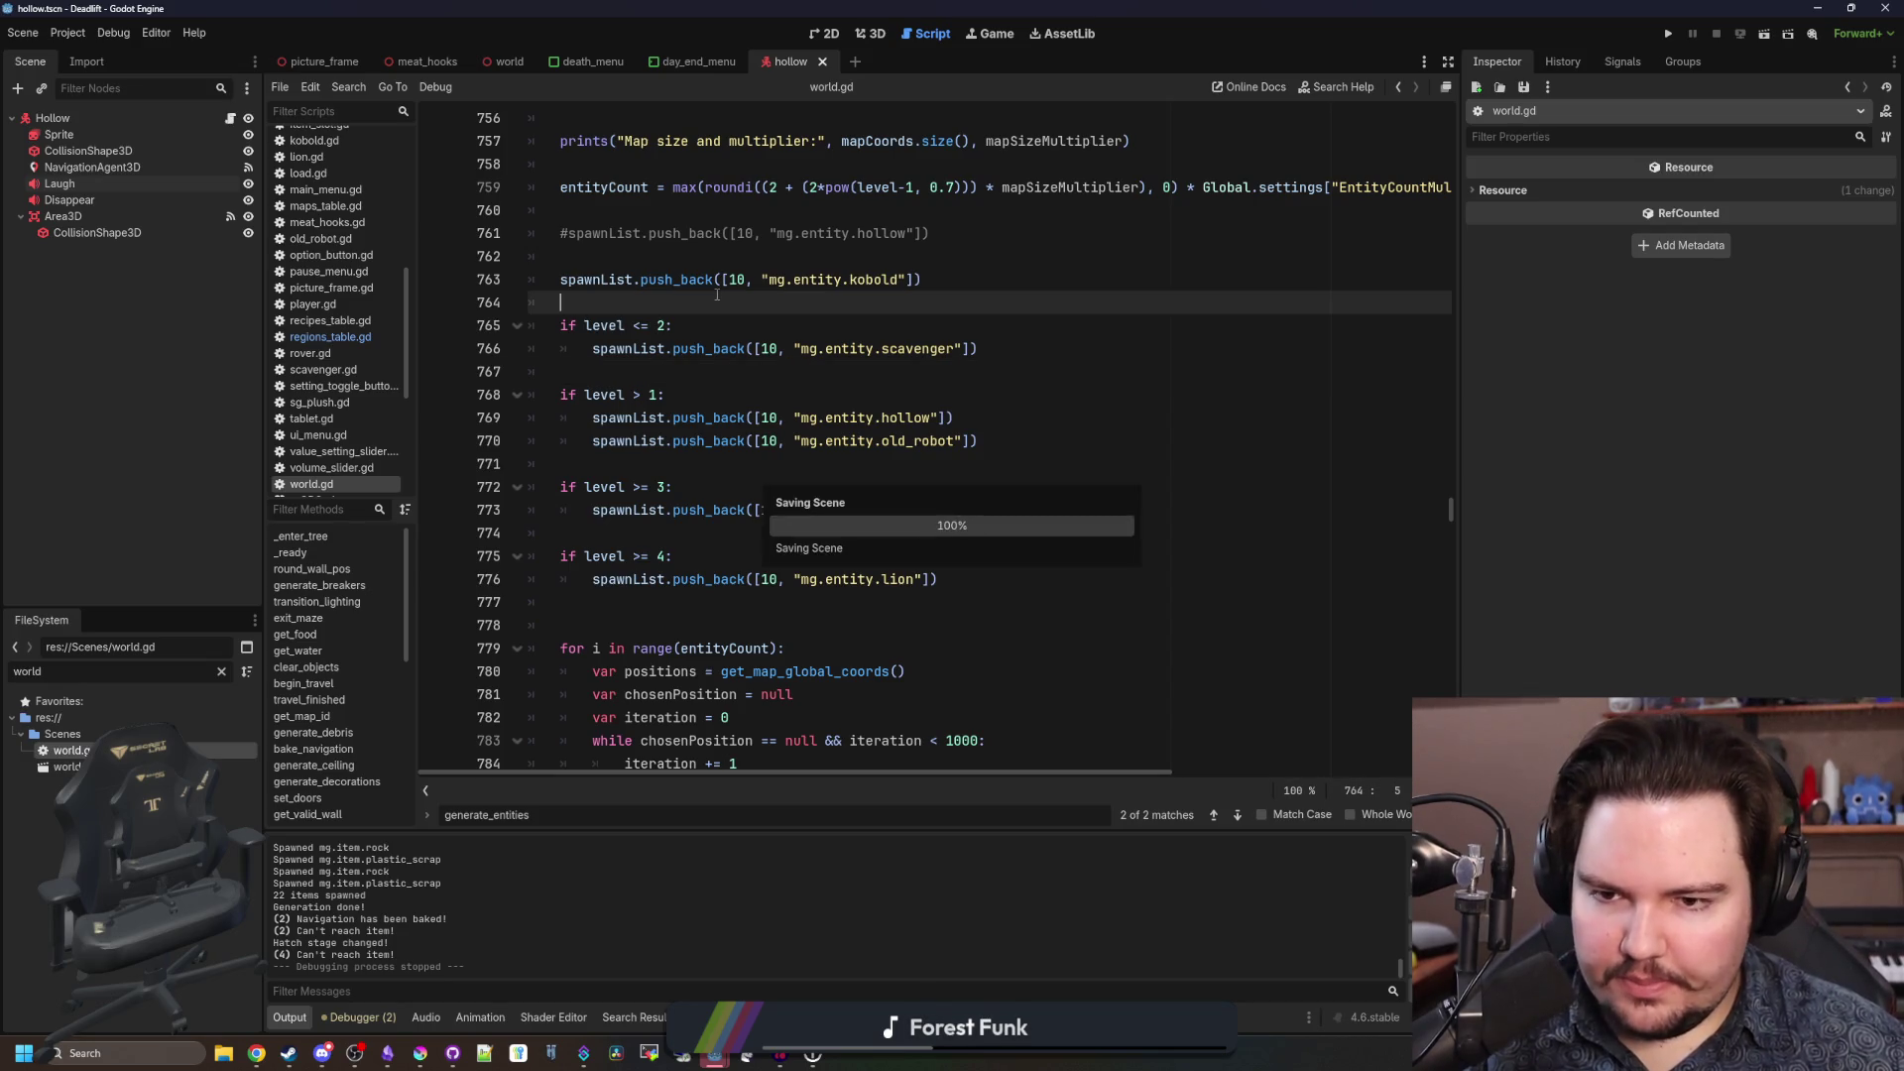
{"action": "left_click", "coordinate": [711, 579]}
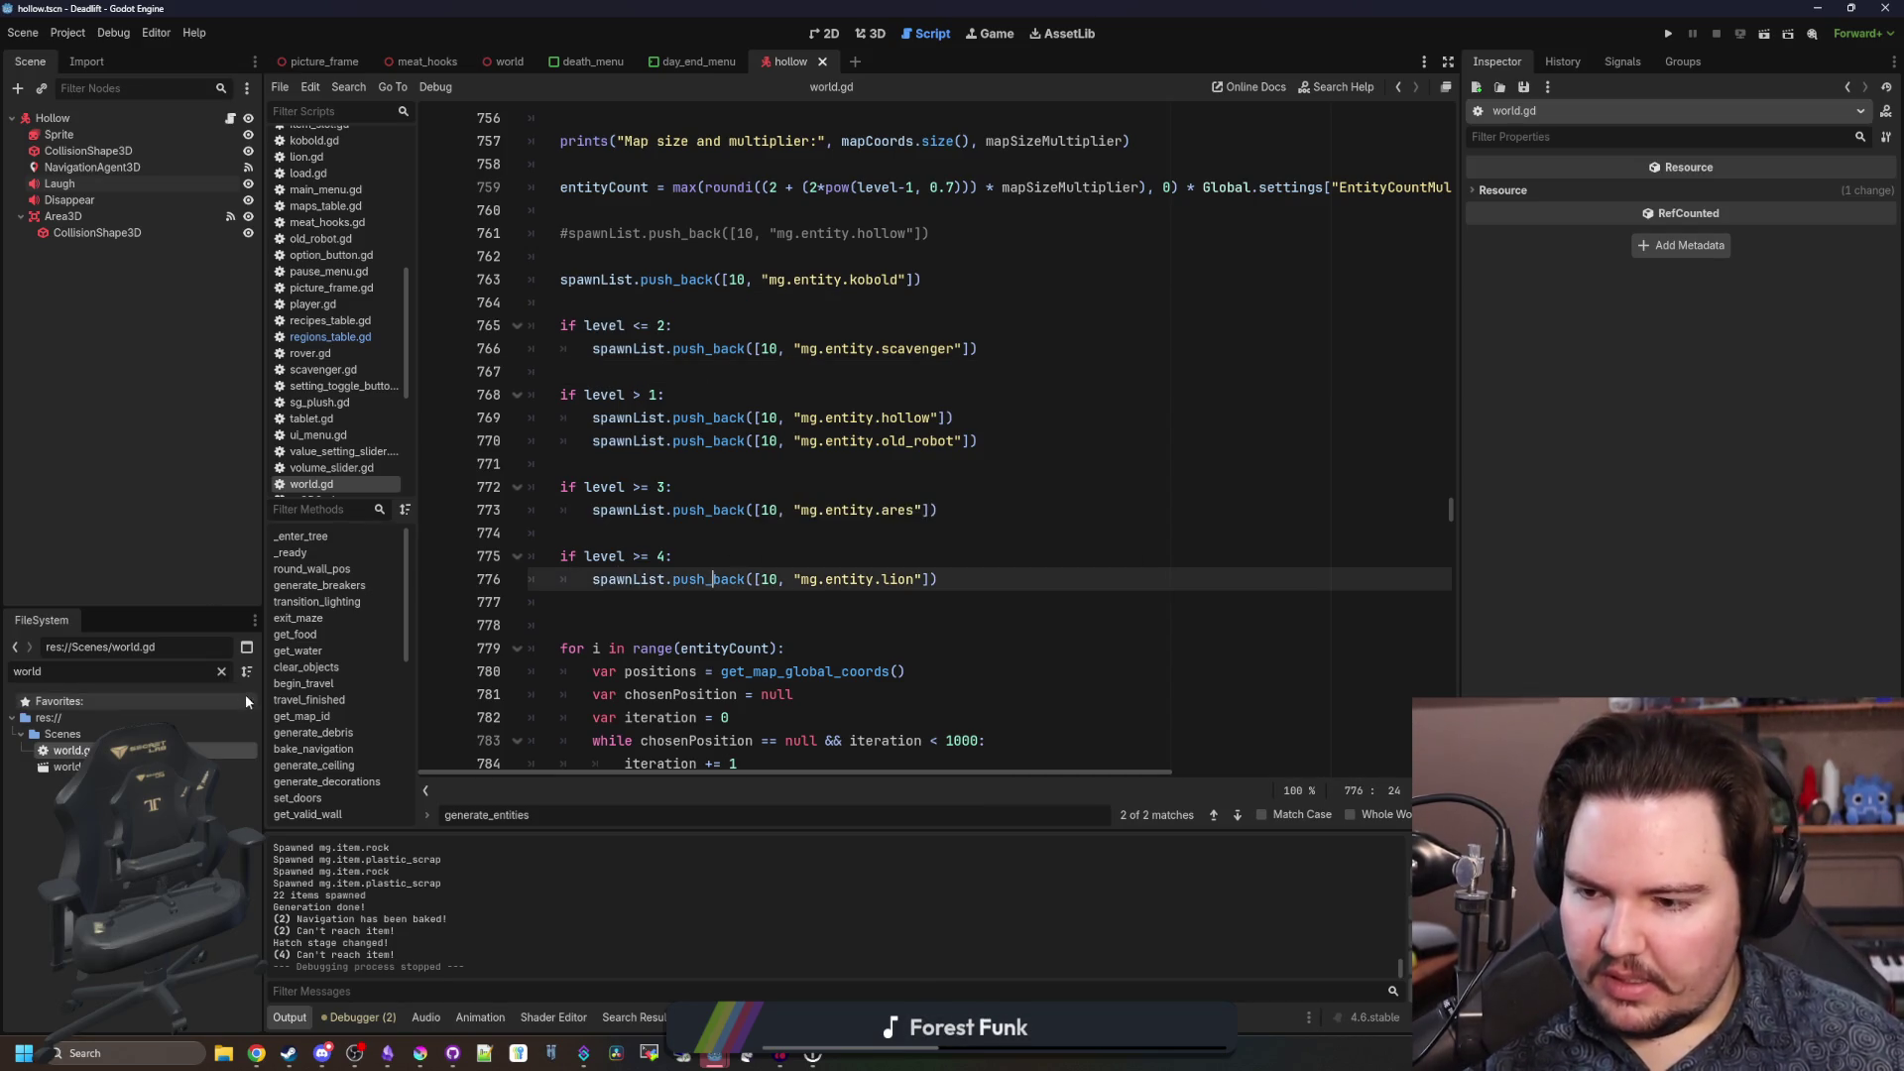
Open entities_table.gd via an 'entit' filter and locate the lion's Speed 1.5 entry.
{"action": "left_click", "coordinate": [222, 672]}
{"action": "type", "text": "entit"}
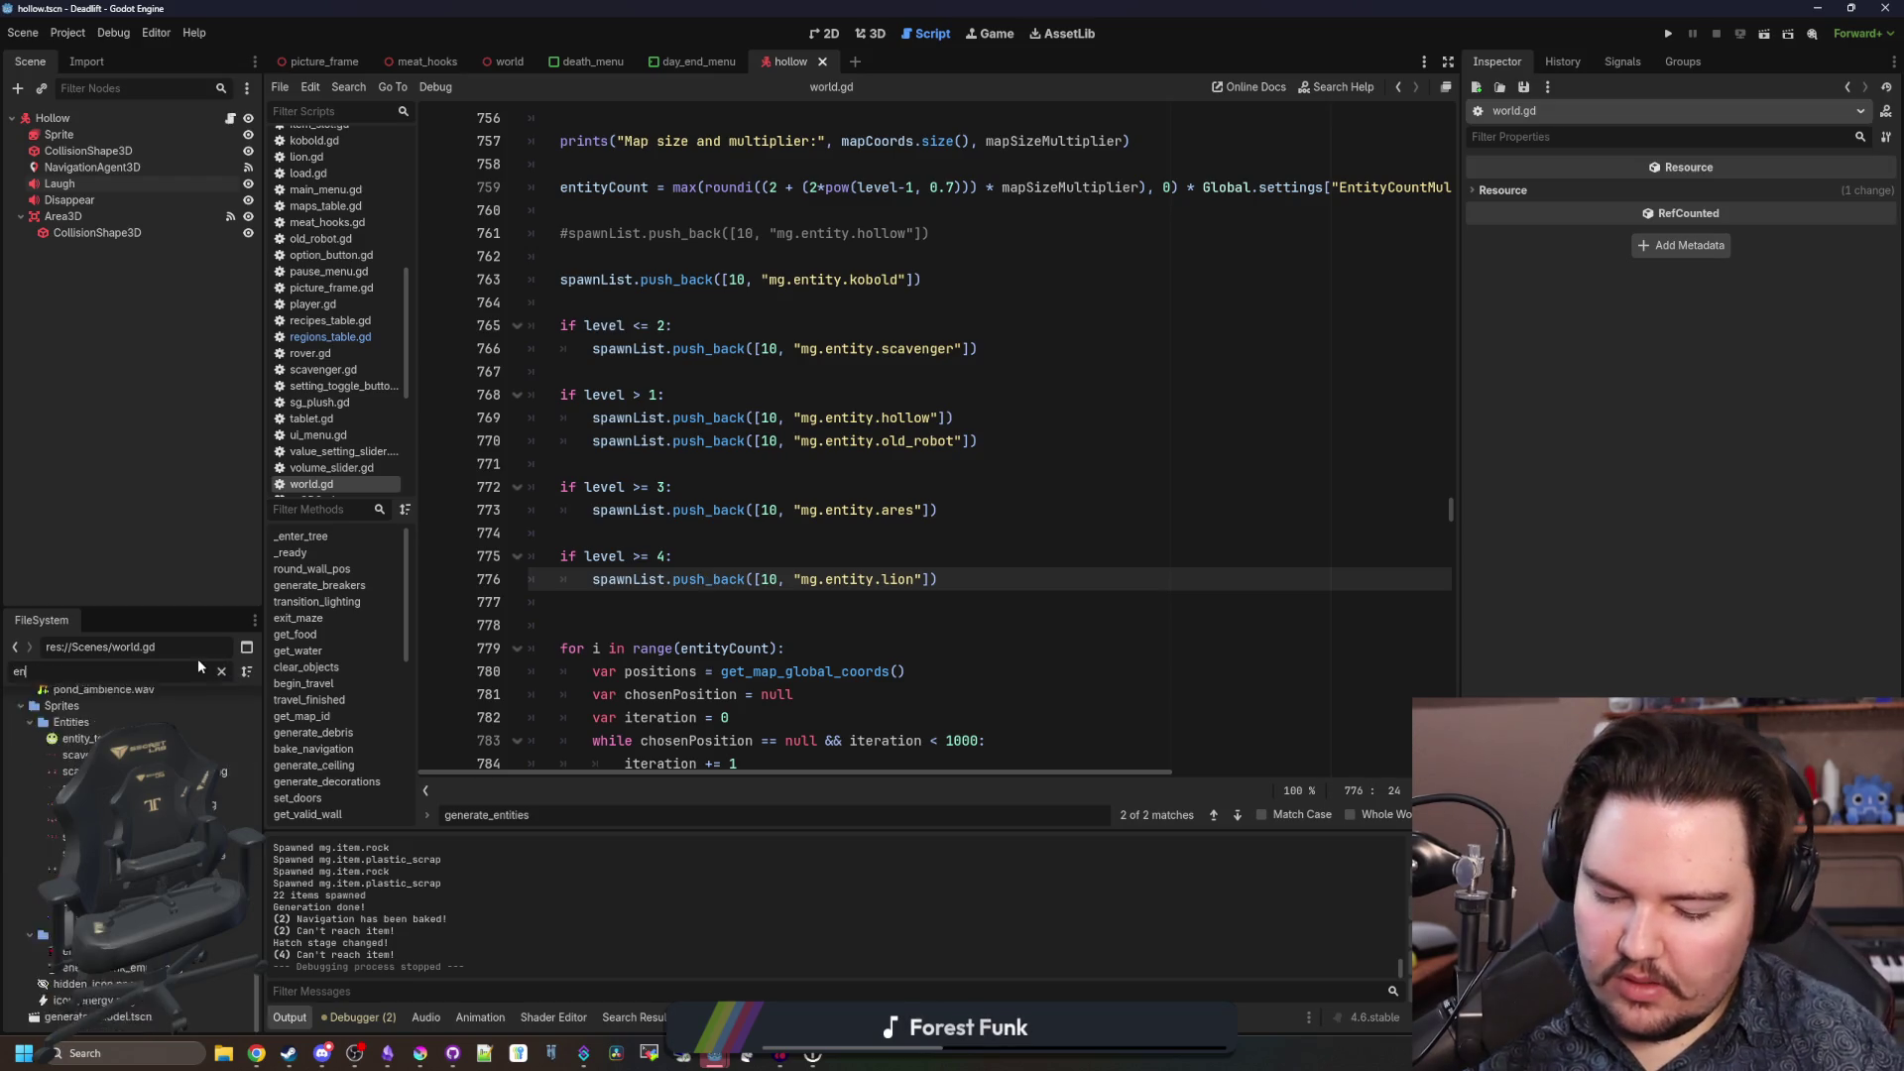
{"action": "double_click", "coordinate": [71, 750]}
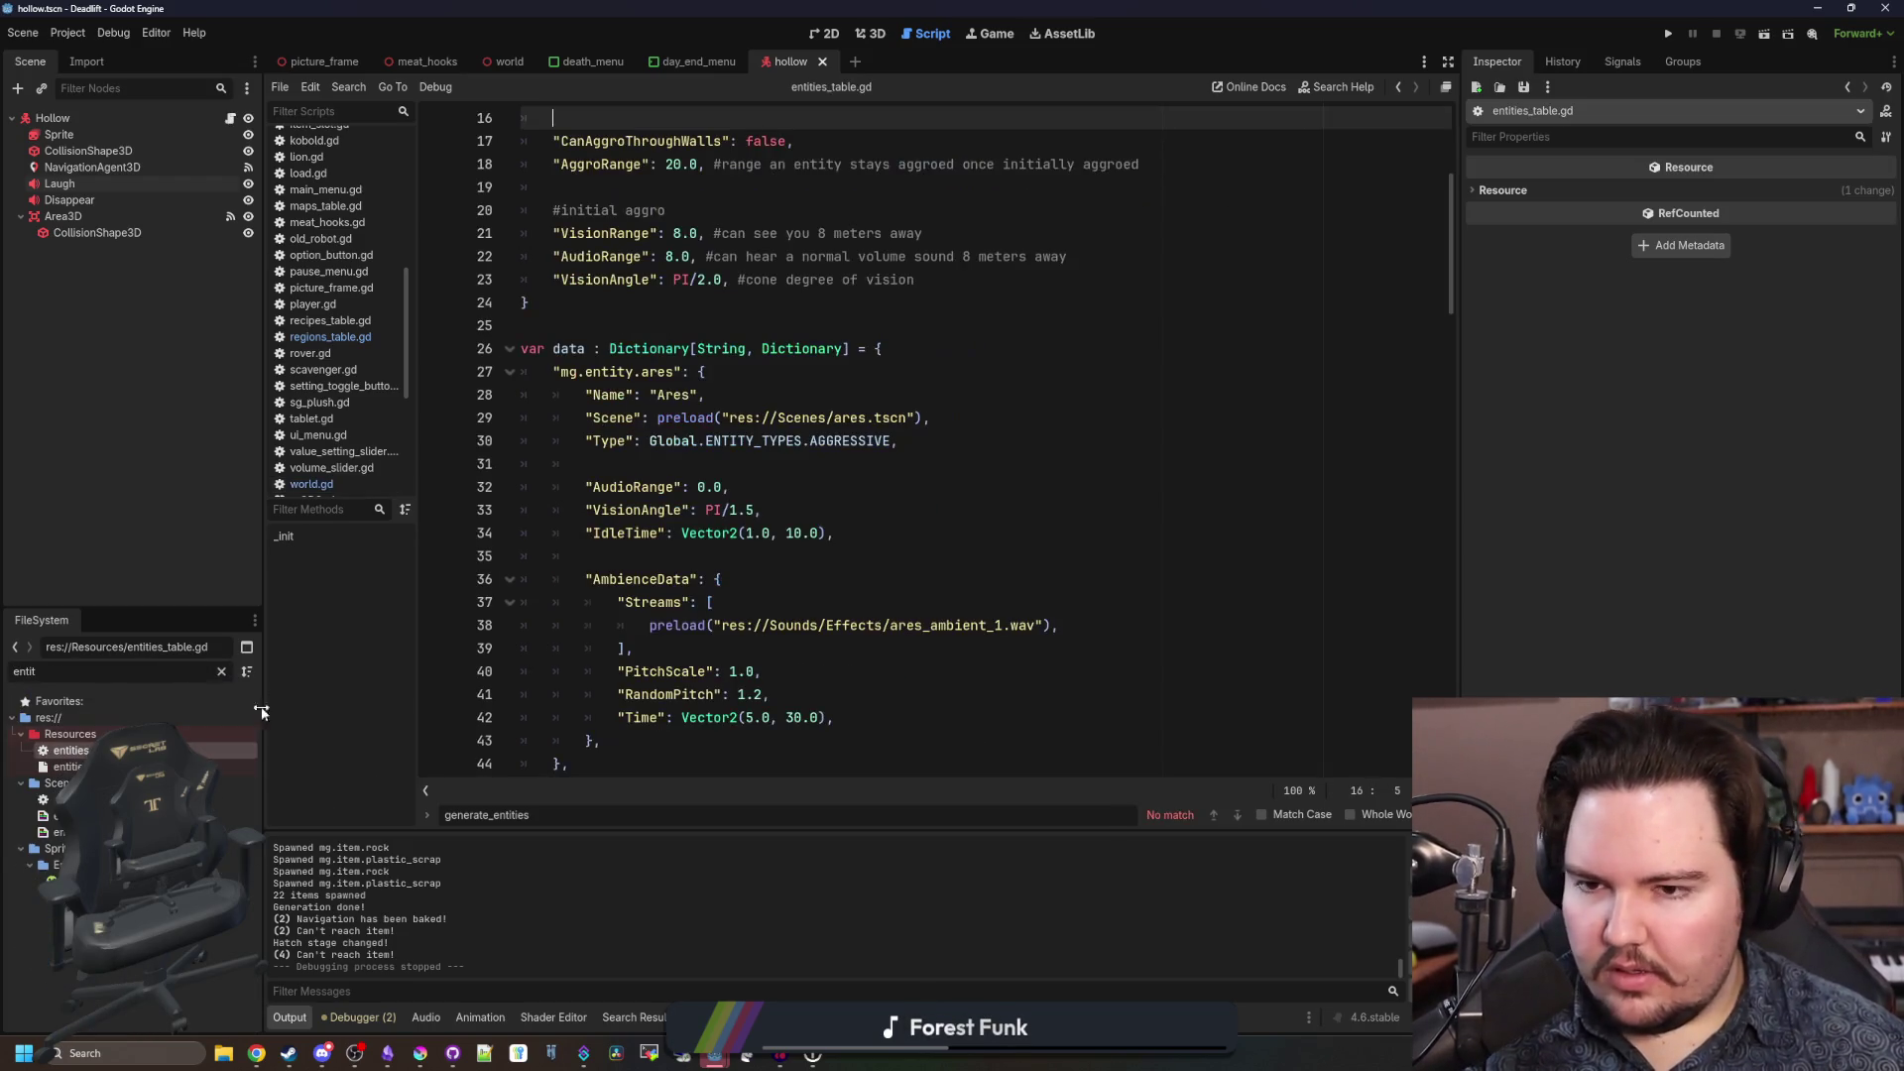
{"action": "left_click", "coordinate": [749, 555]}
{"action": "scroll", "coordinate": [921, 525], "scroll_direction": "down", "scroll_amount": 7}
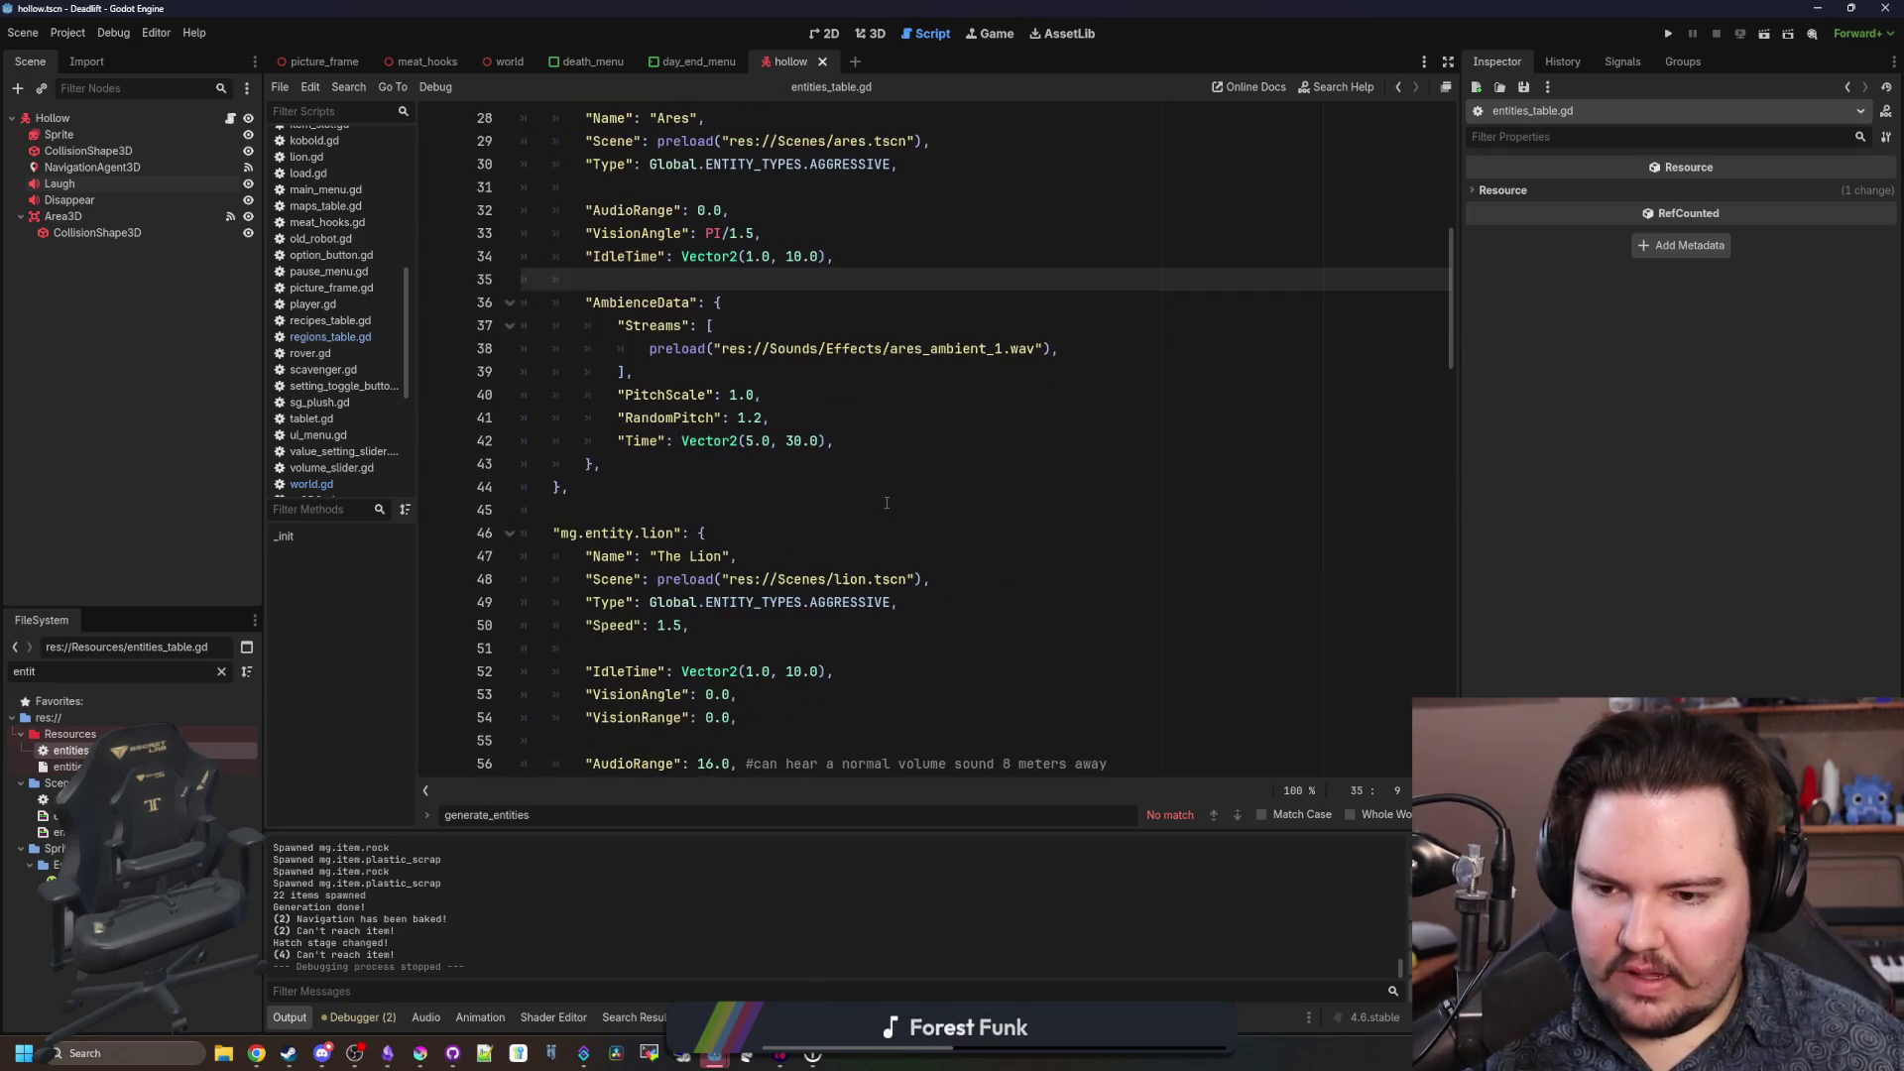
{"action": "left_click", "coordinate": [679, 443]}
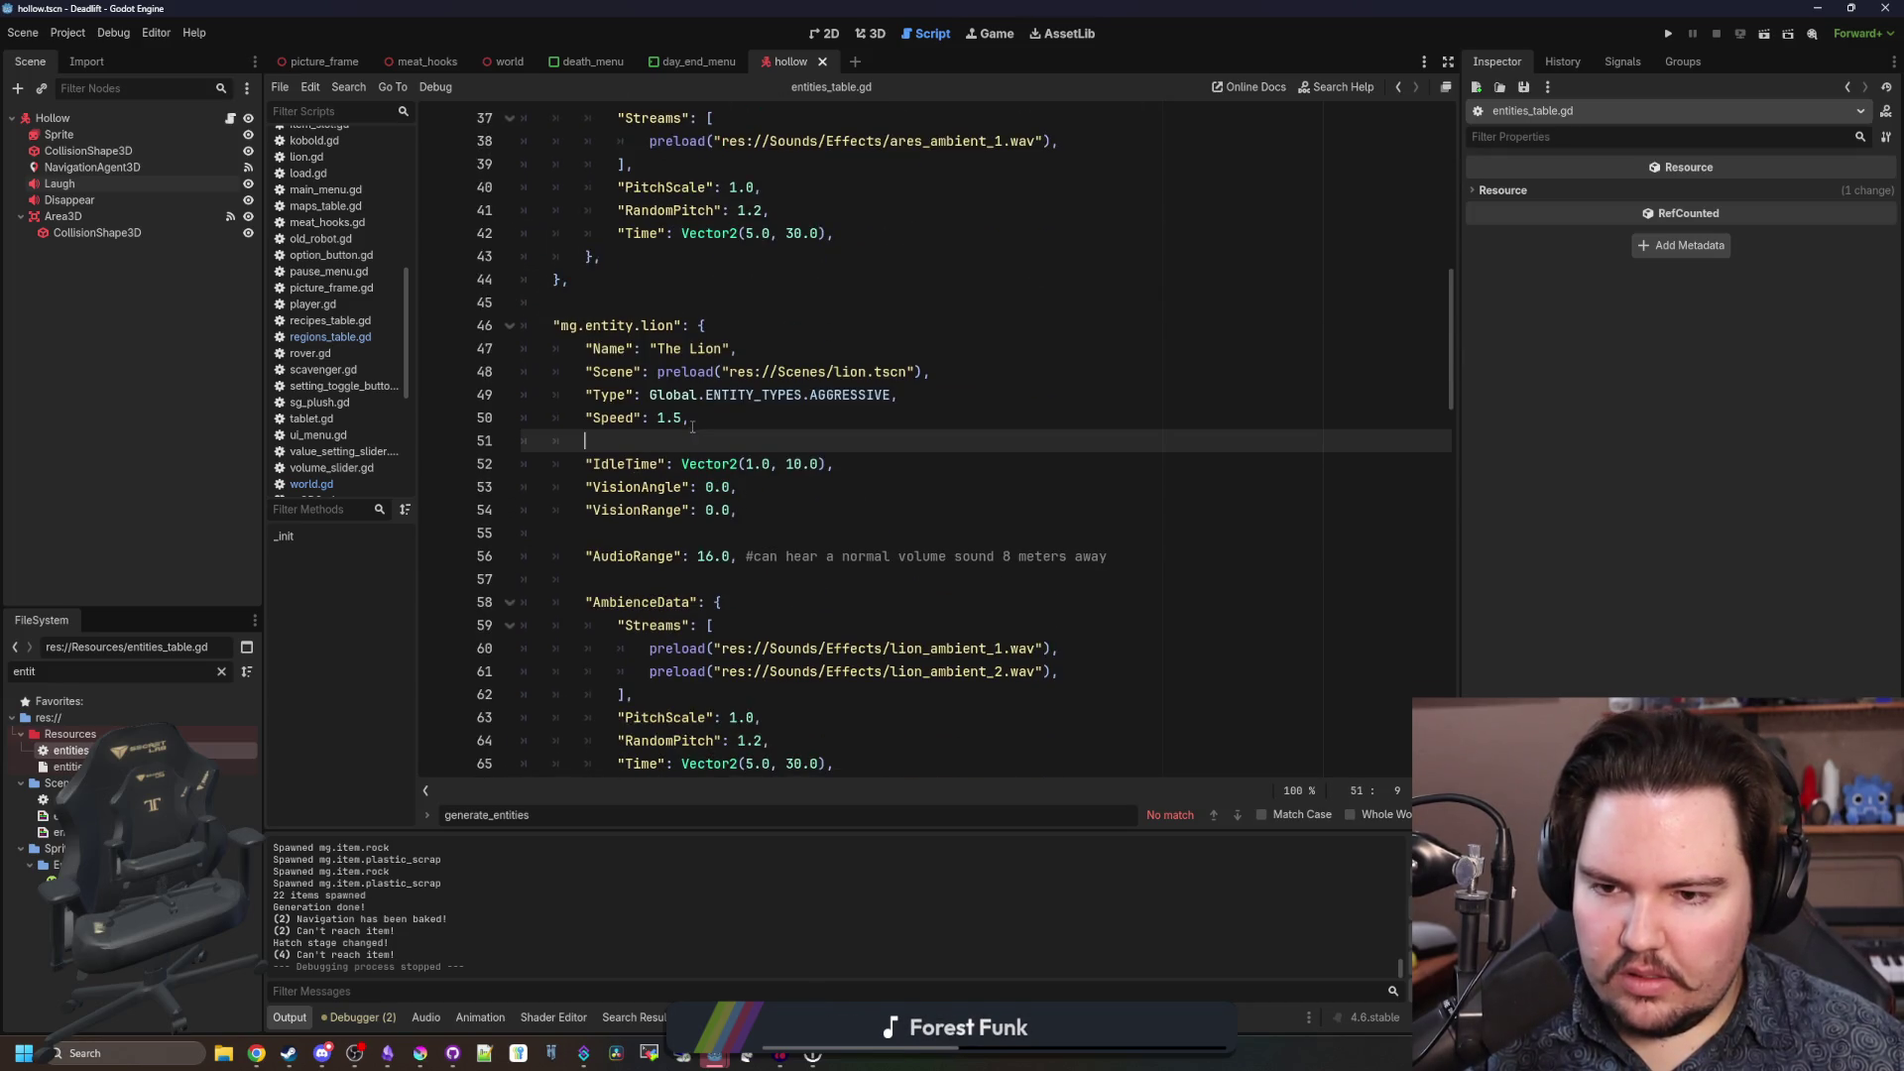
{"action": "left_click", "coordinate": [684, 417]}
Open the lion scene's lion.gd script from its path in the entities table.
{"action": "scroll", "coordinate": [684, 418], "scroll_direction": "up", "scroll_amount": 5}
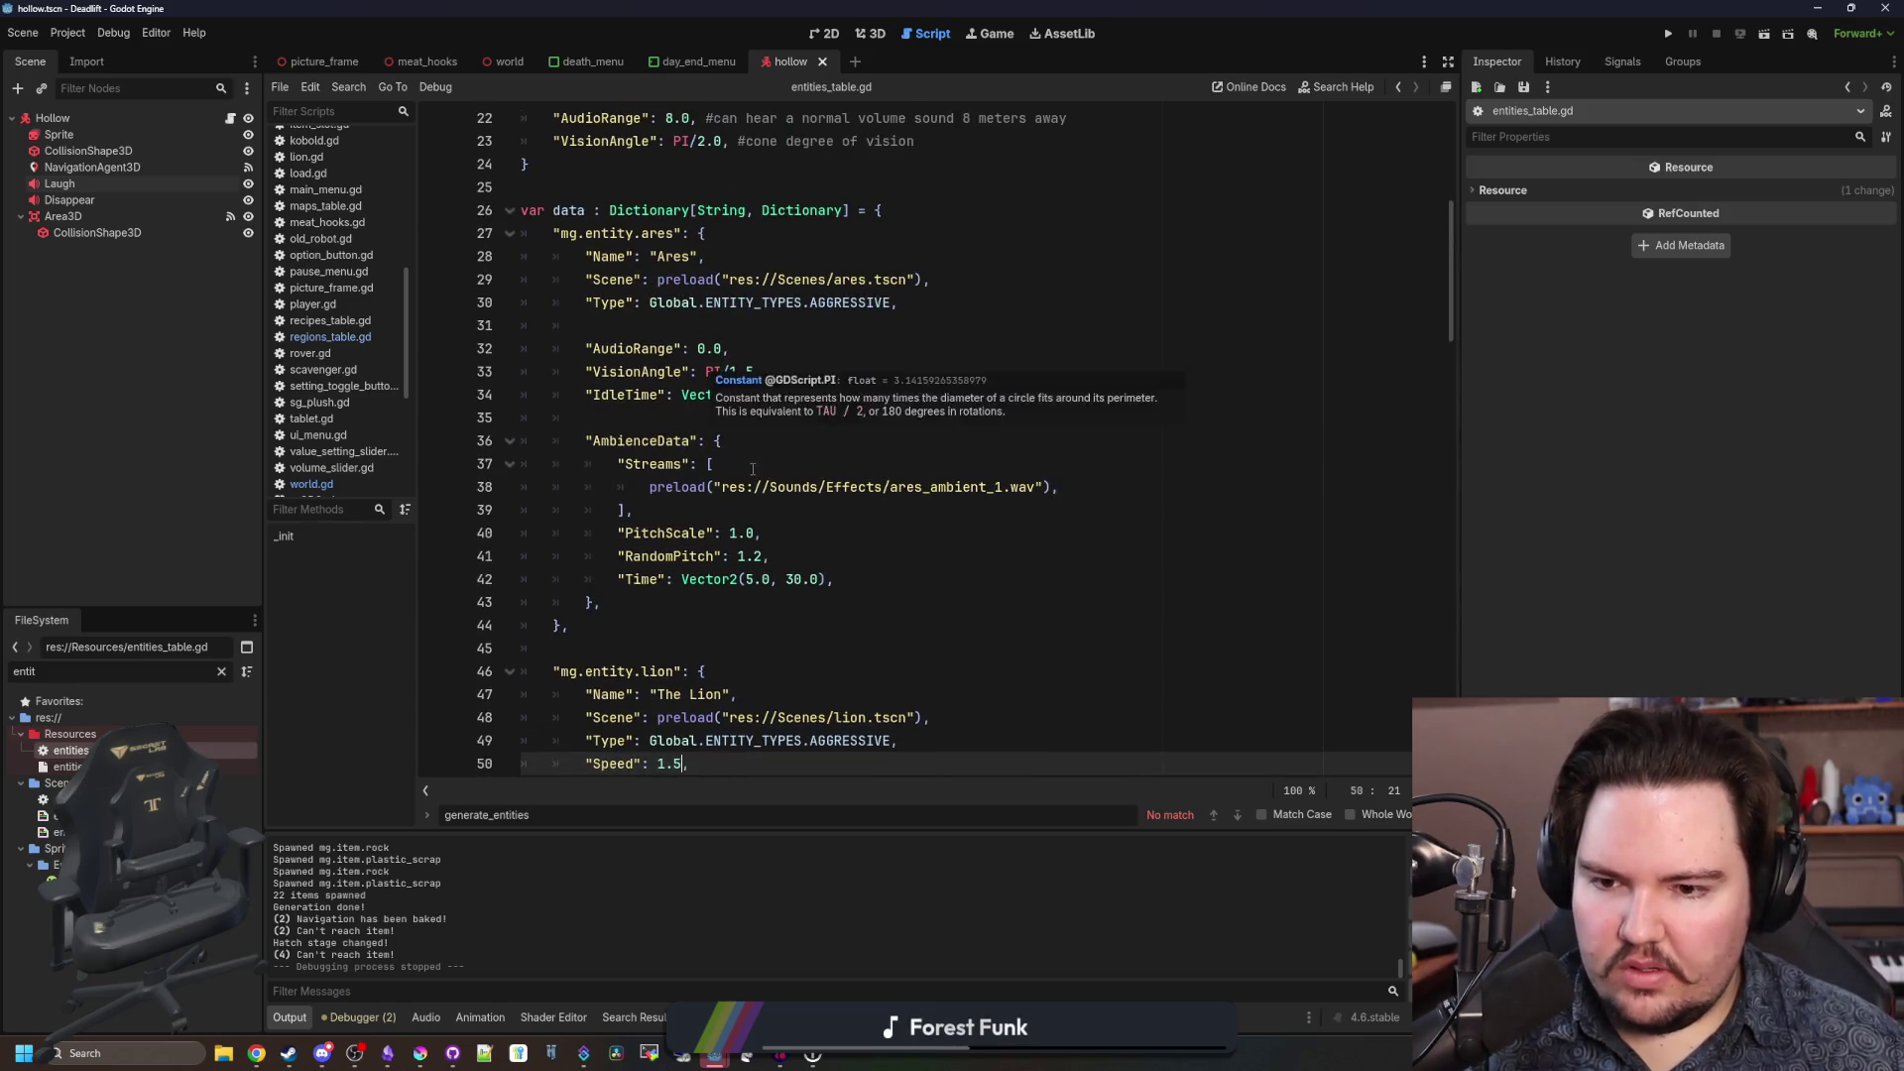
{"action": "scroll", "coordinate": [751, 516], "scroll_direction": "up", "scroll_amount": 1}
{"action": "scroll", "coordinate": [751, 516], "scroll_direction": "down", "scroll_amount": 1}
{"action": "scroll", "coordinate": [751, 516], "scroll_direction": "down", "scroll_amount": 3}
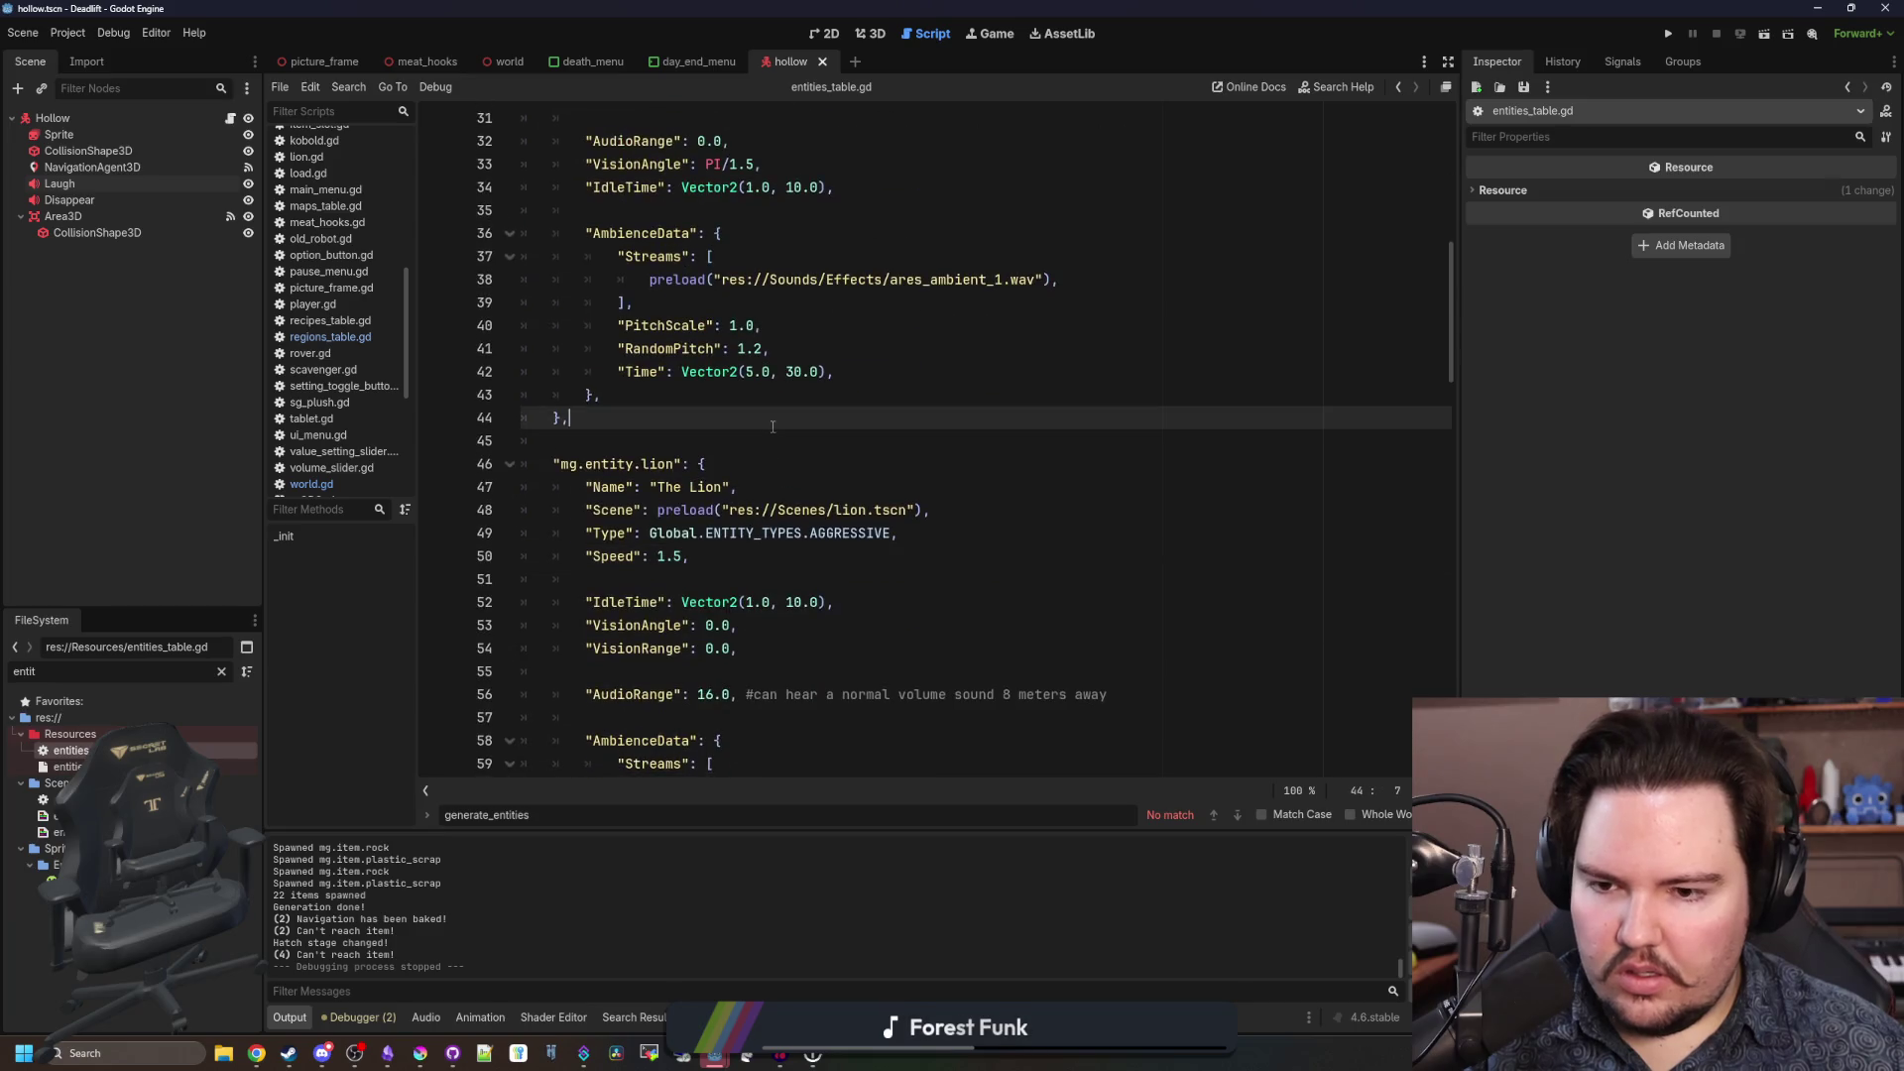
{"action": "left_click", "coordinate": [850, 508], "text": "ctrl"}
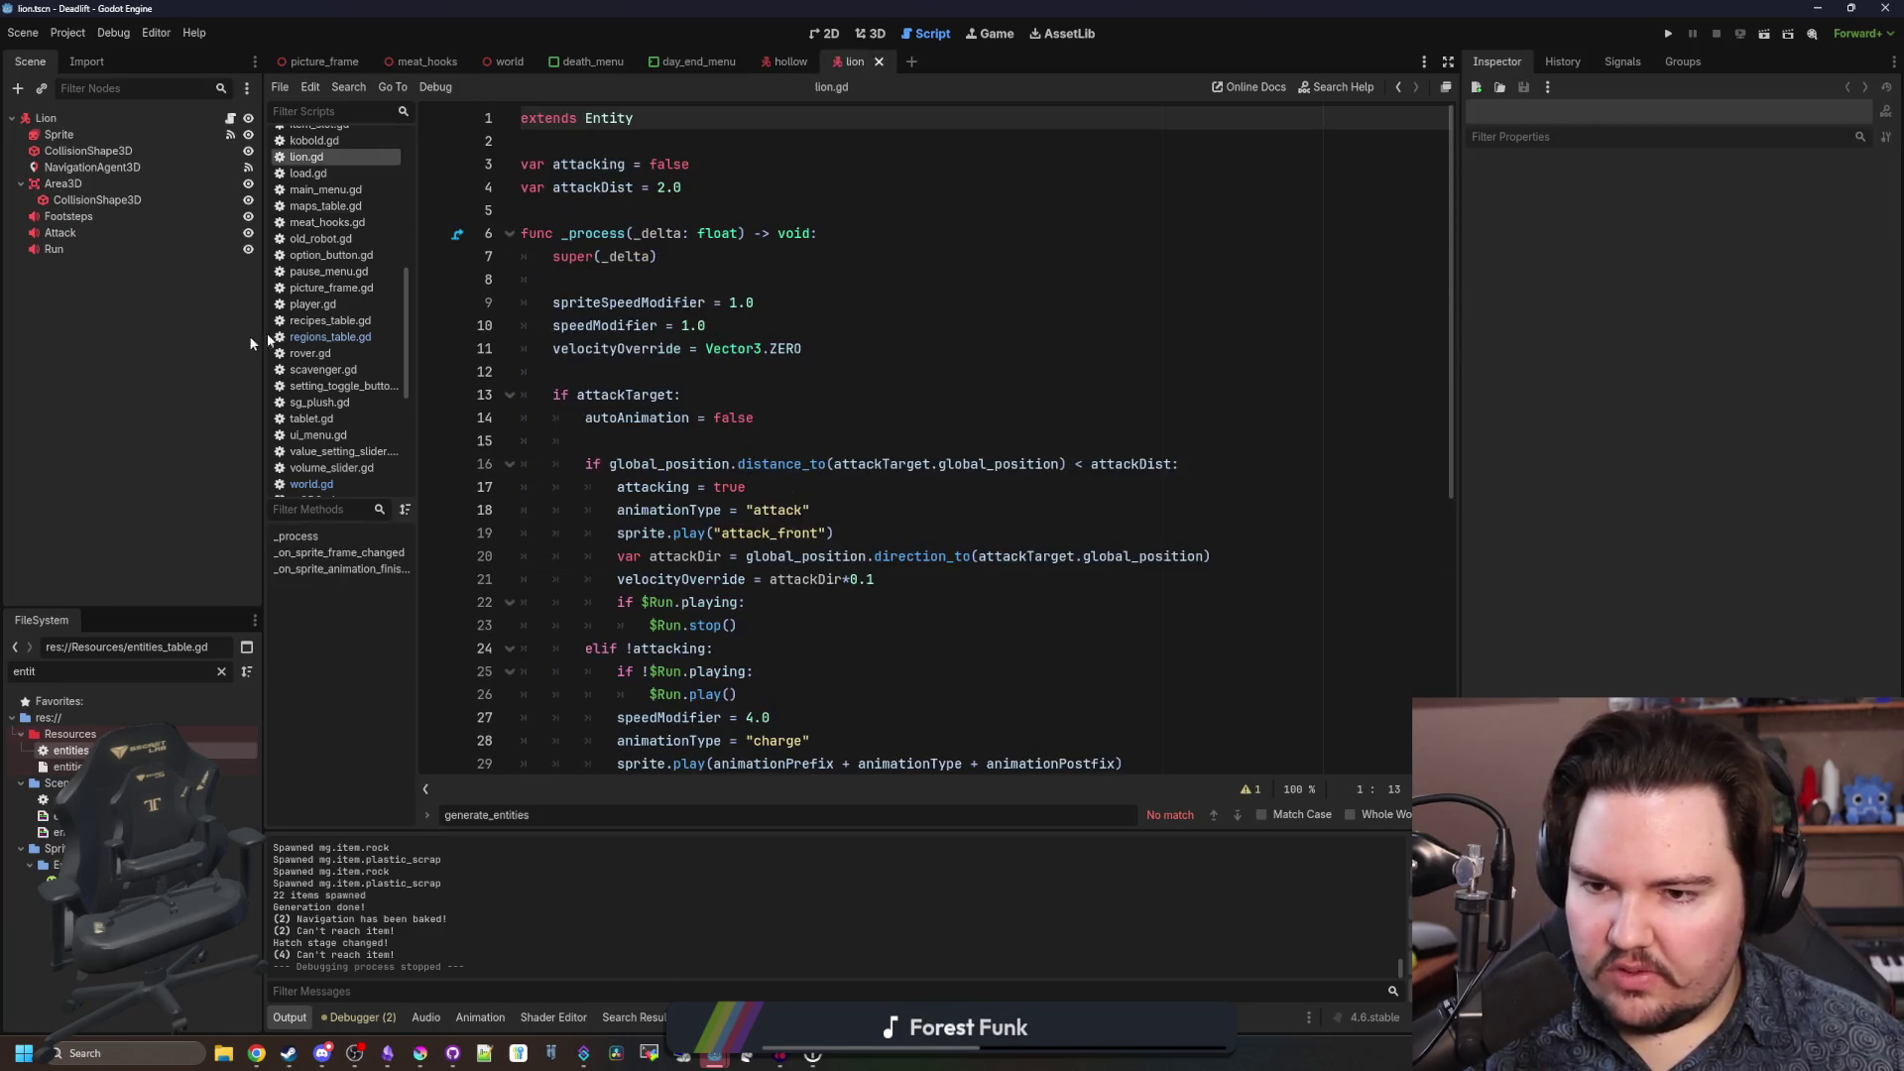
Change the lion's charge speedModifier on line 27 from 4.0 to 3.0 and save lion.gd.
{"action": "left_click", "coordinate": [731, 280]}
{"action": "scroll", "coordinate": [734, 298], "scroll_direction": "down", "scroll_amount": 2}
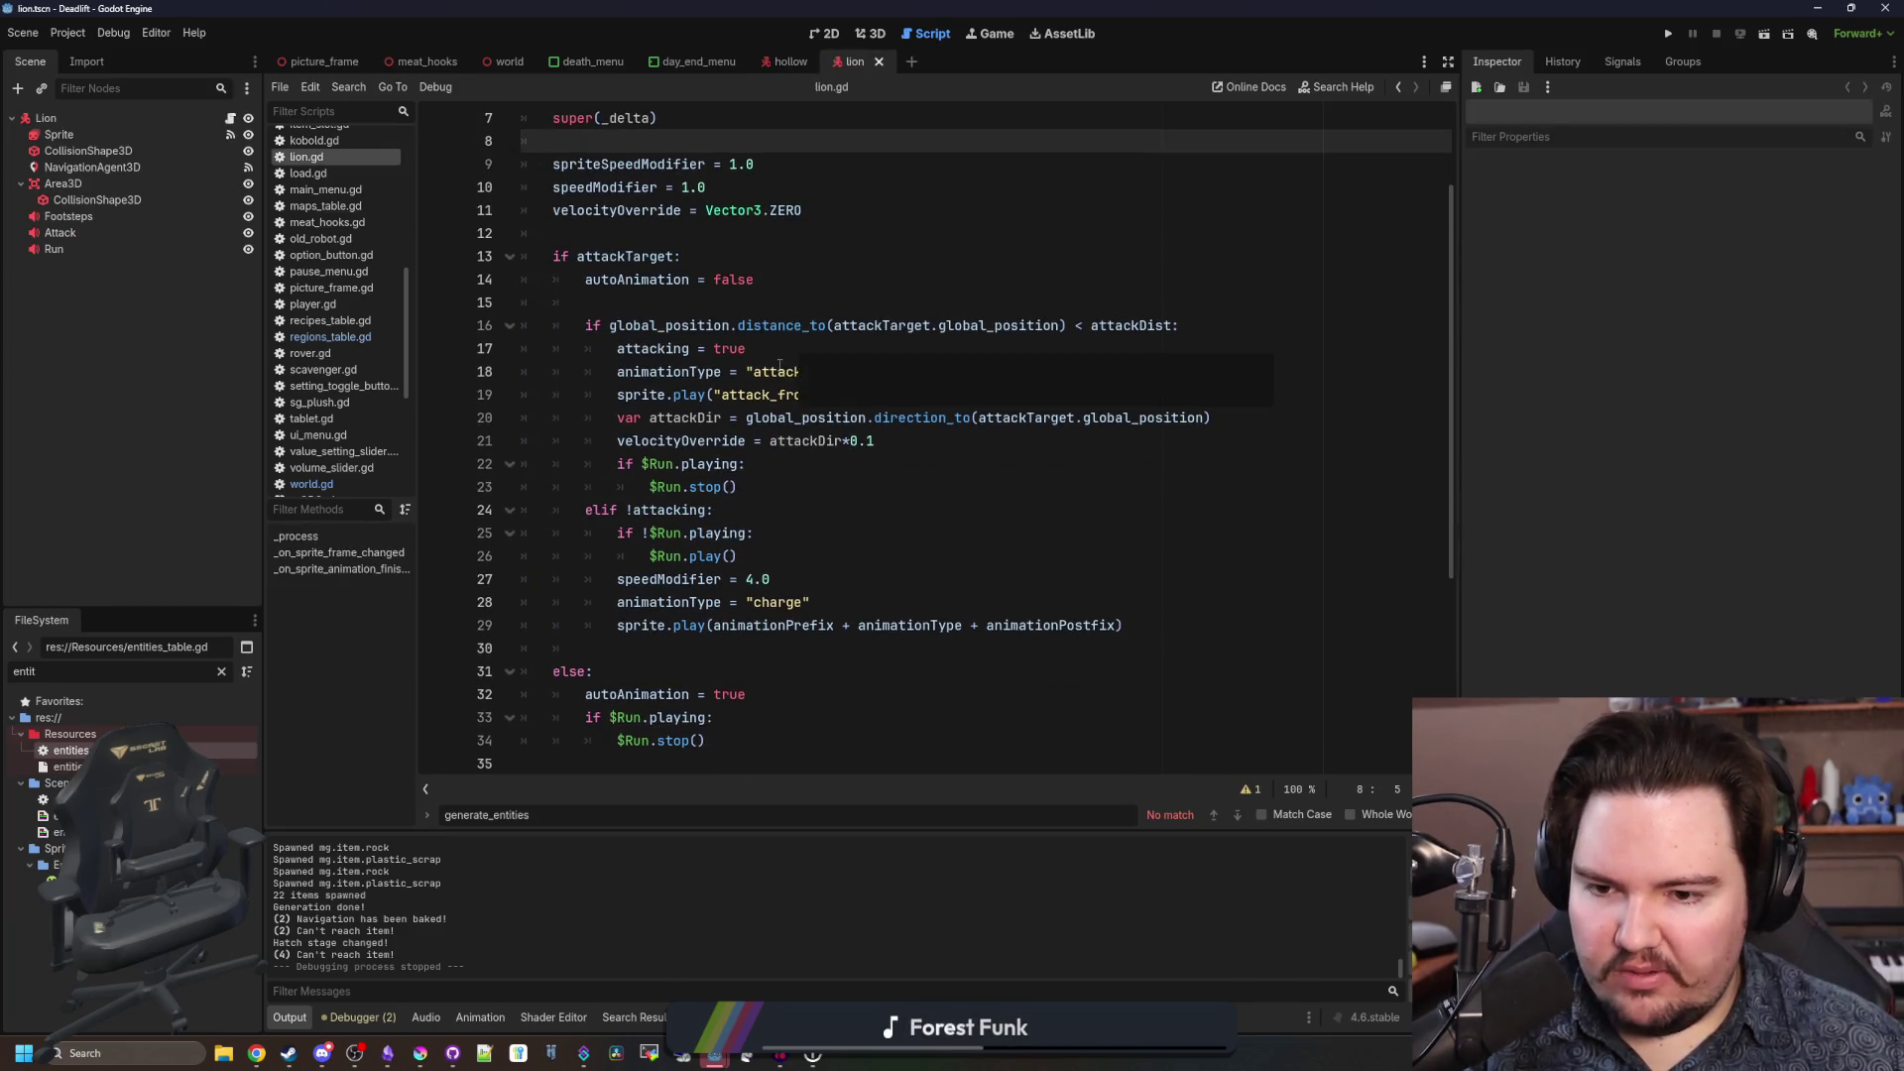
{"action": "left_click", "coordinate": [751, 579]}
{"action": "type", "text": "3"}
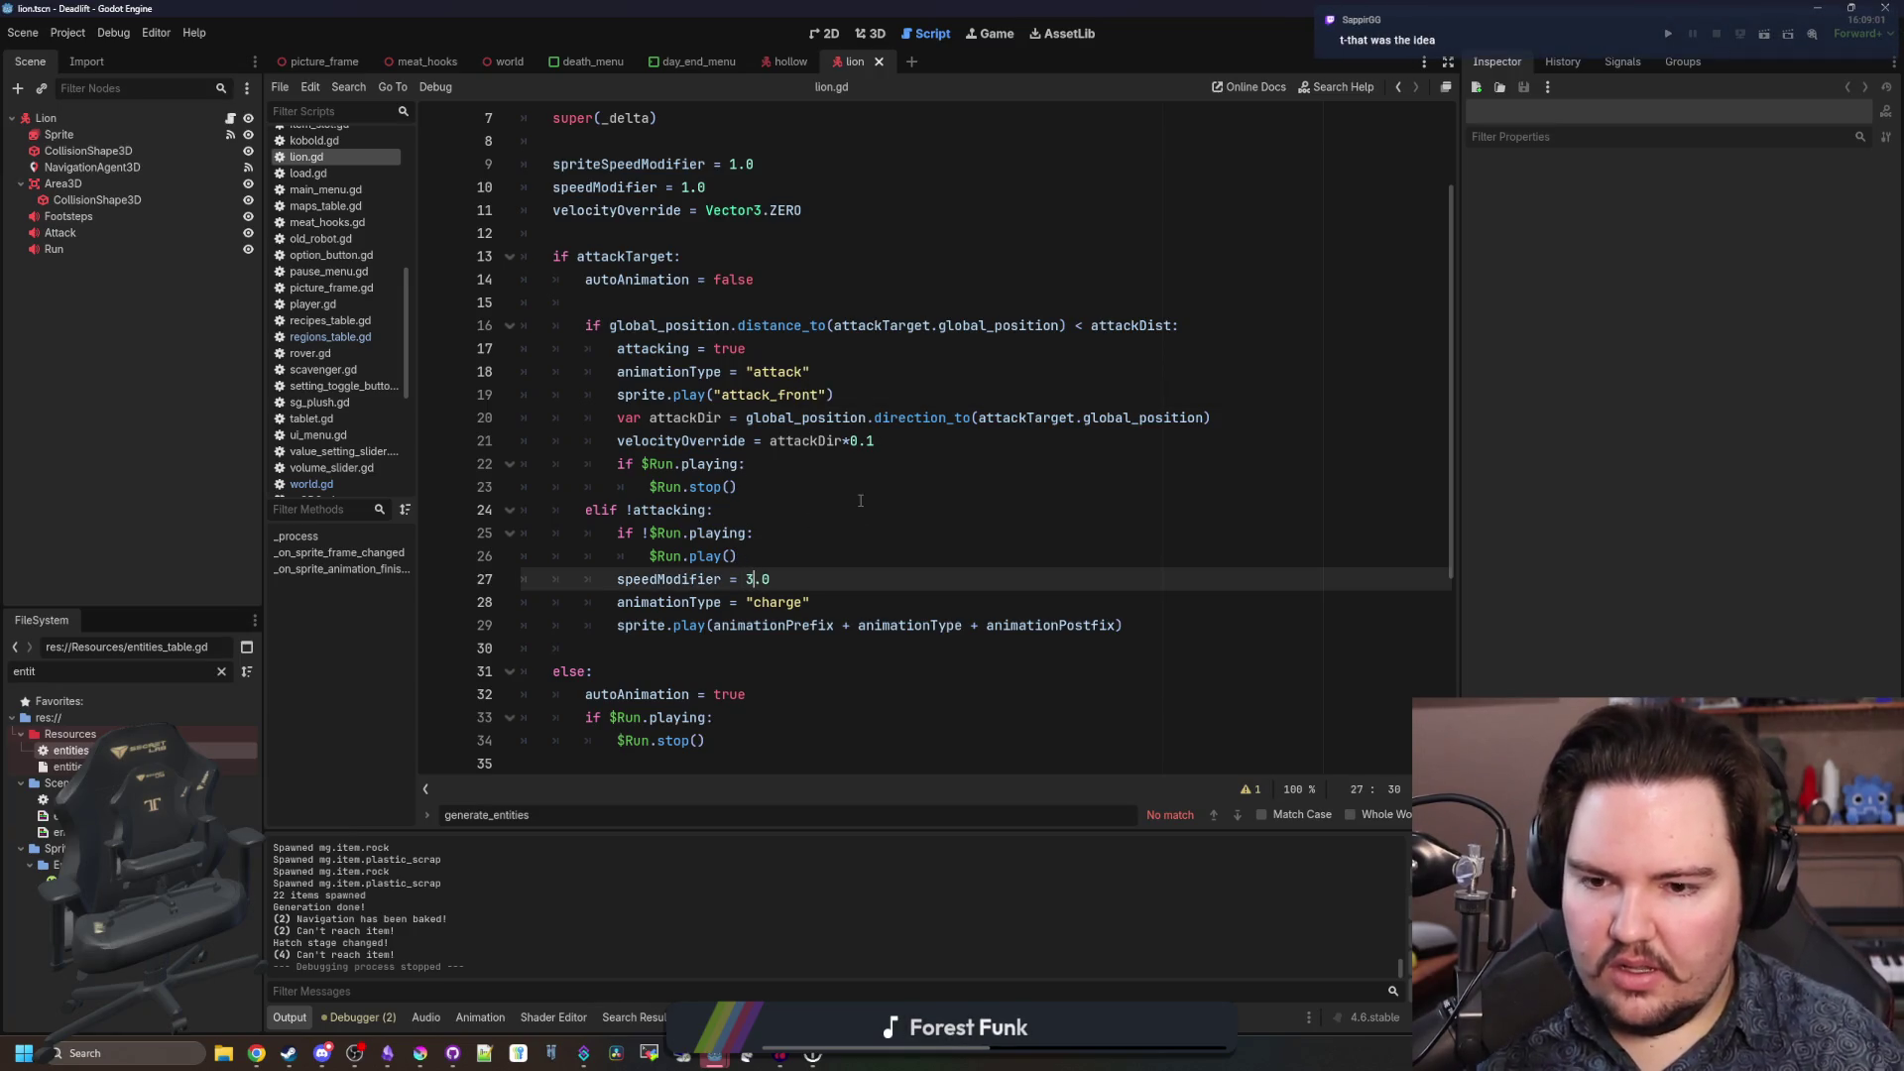
{"action": "left_click", "coordinate": [845, 486]}
{"action": "key", "text": "ctrl+s"}
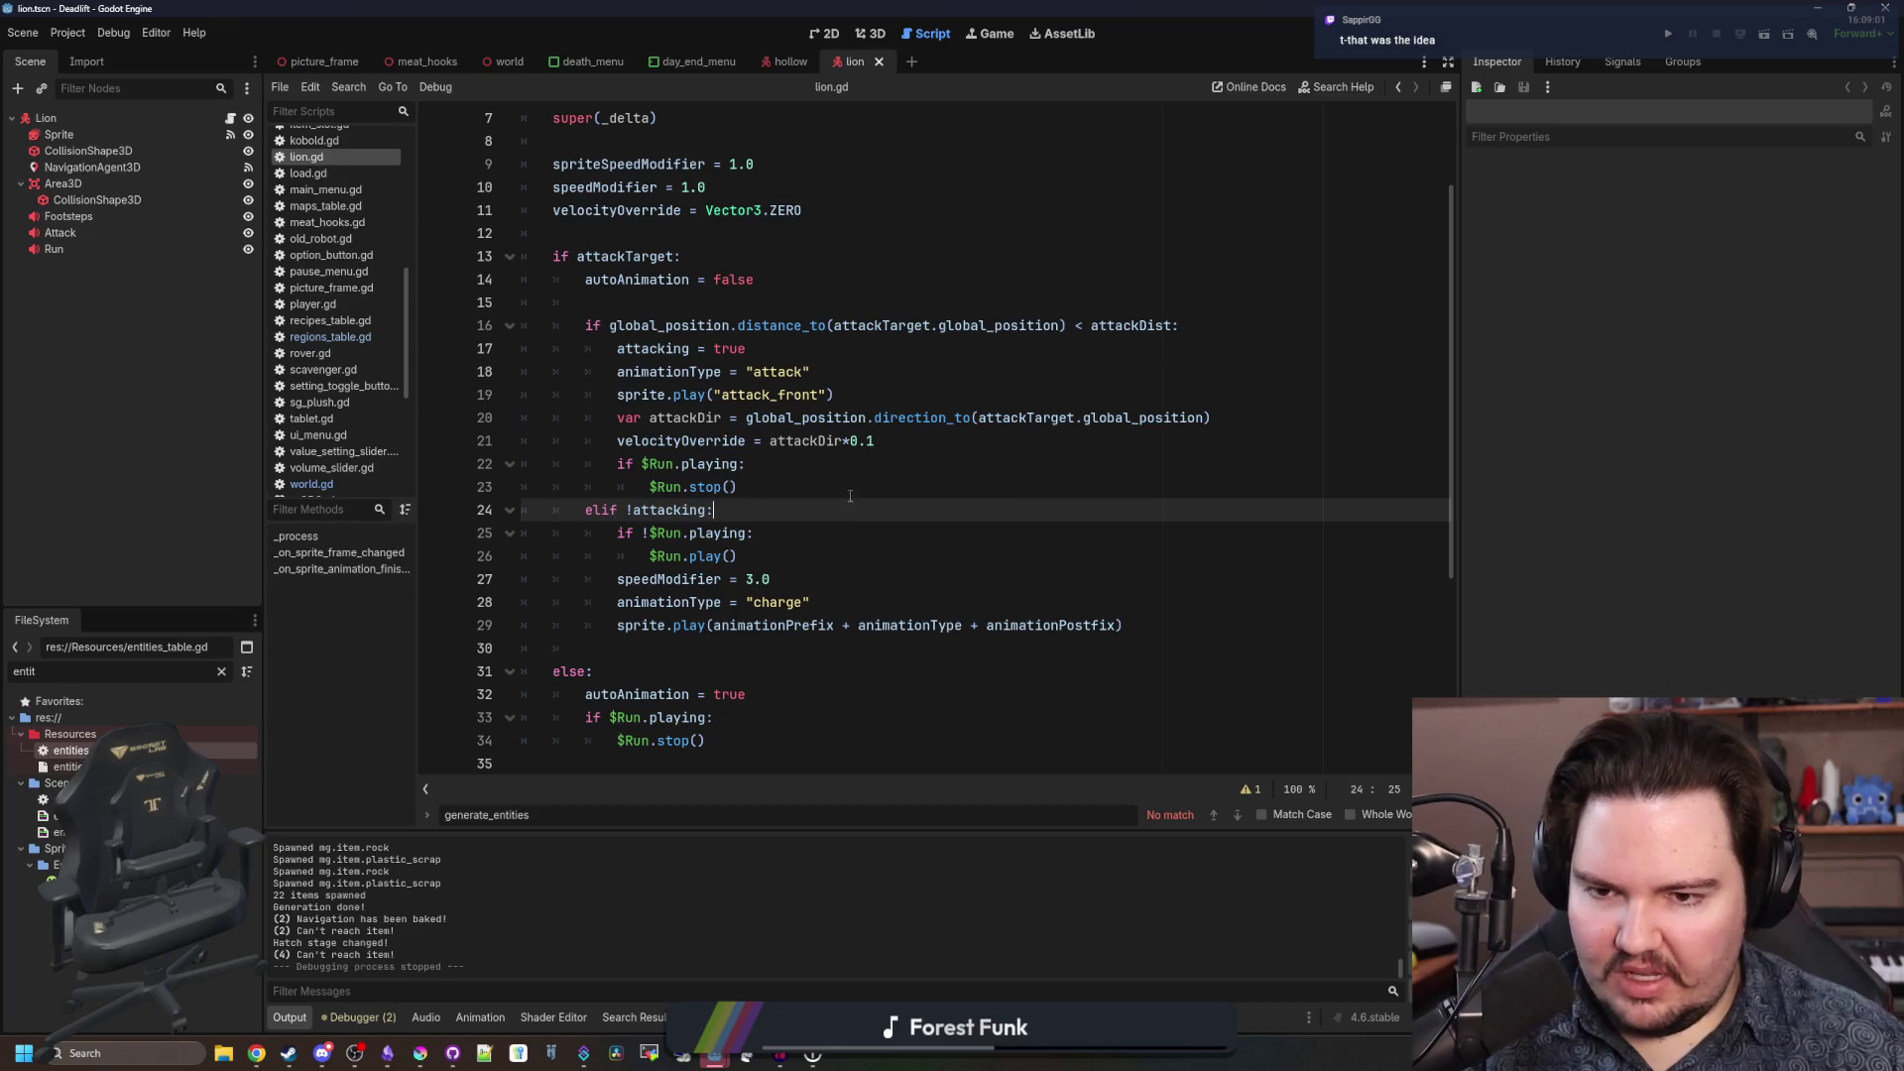
{"action": "key", "text": "ctrl+s"}
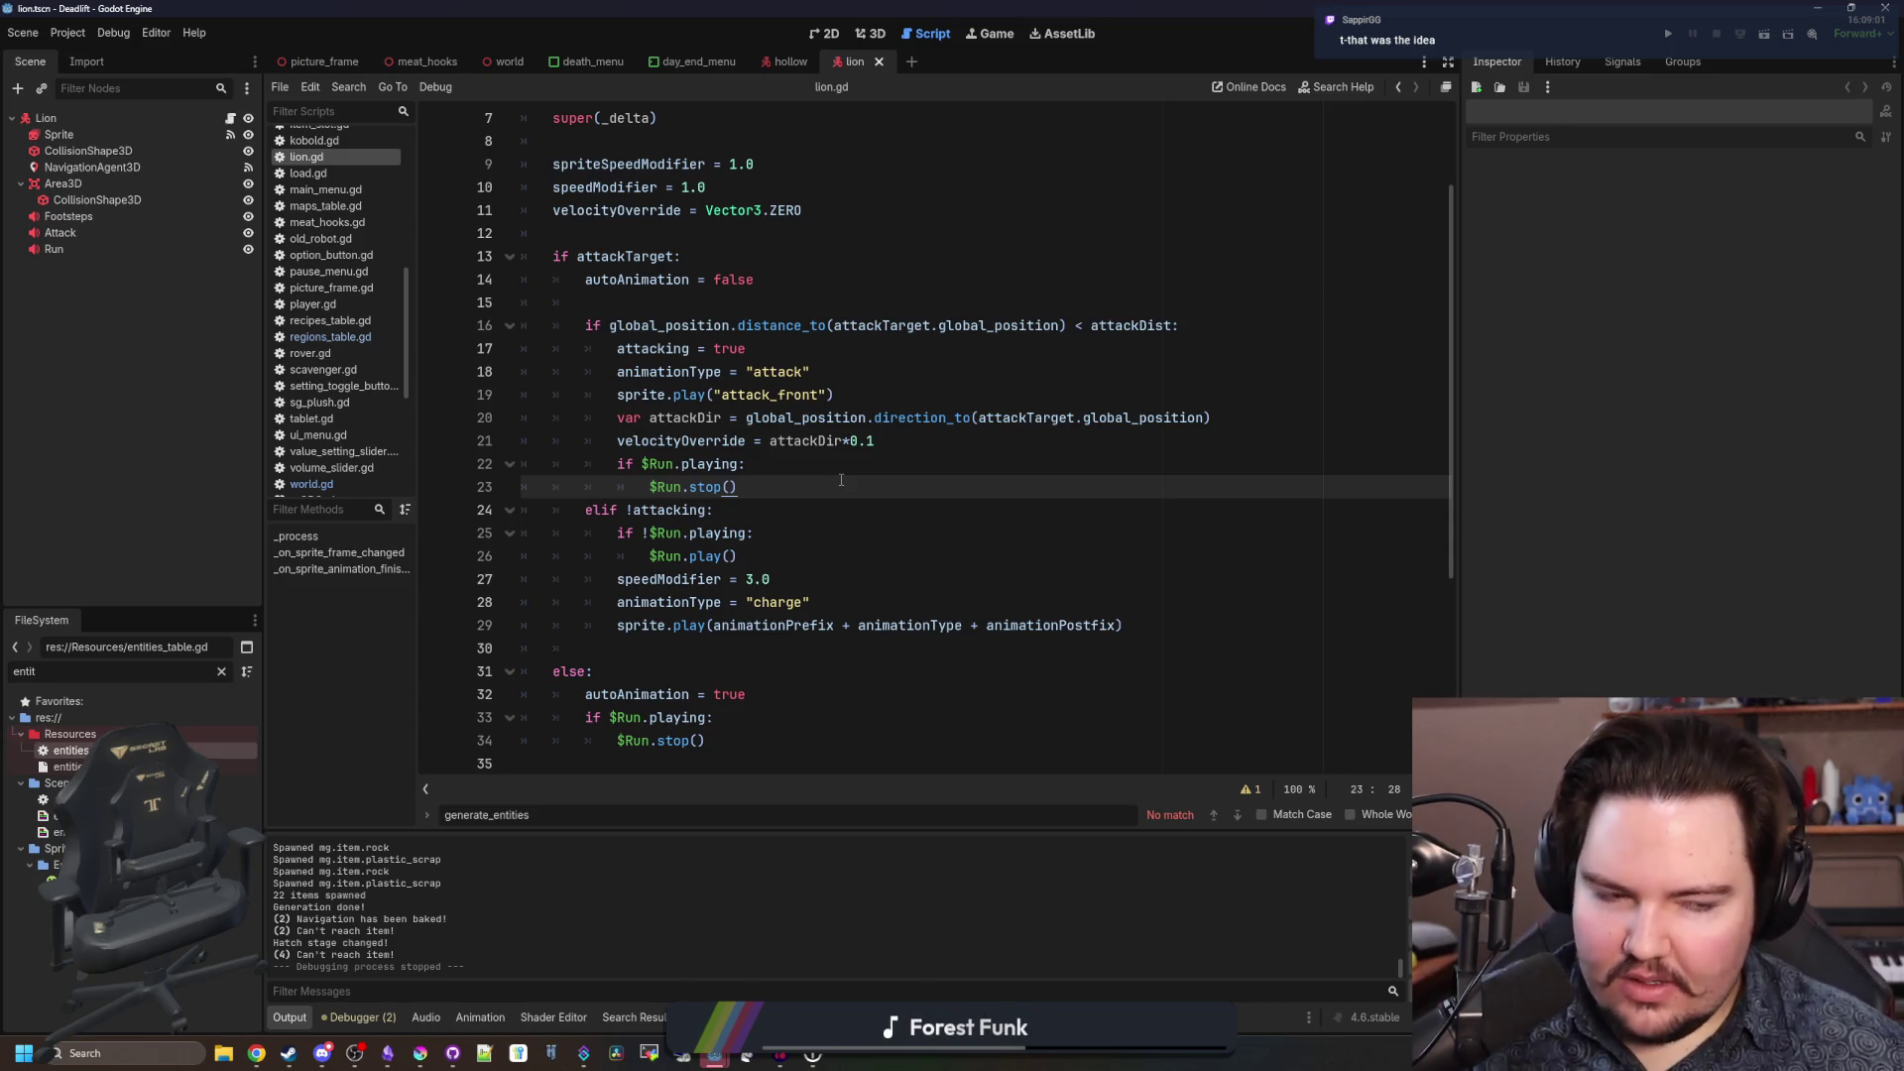
{"action": "left_click", "coordinate": [931, 442]}
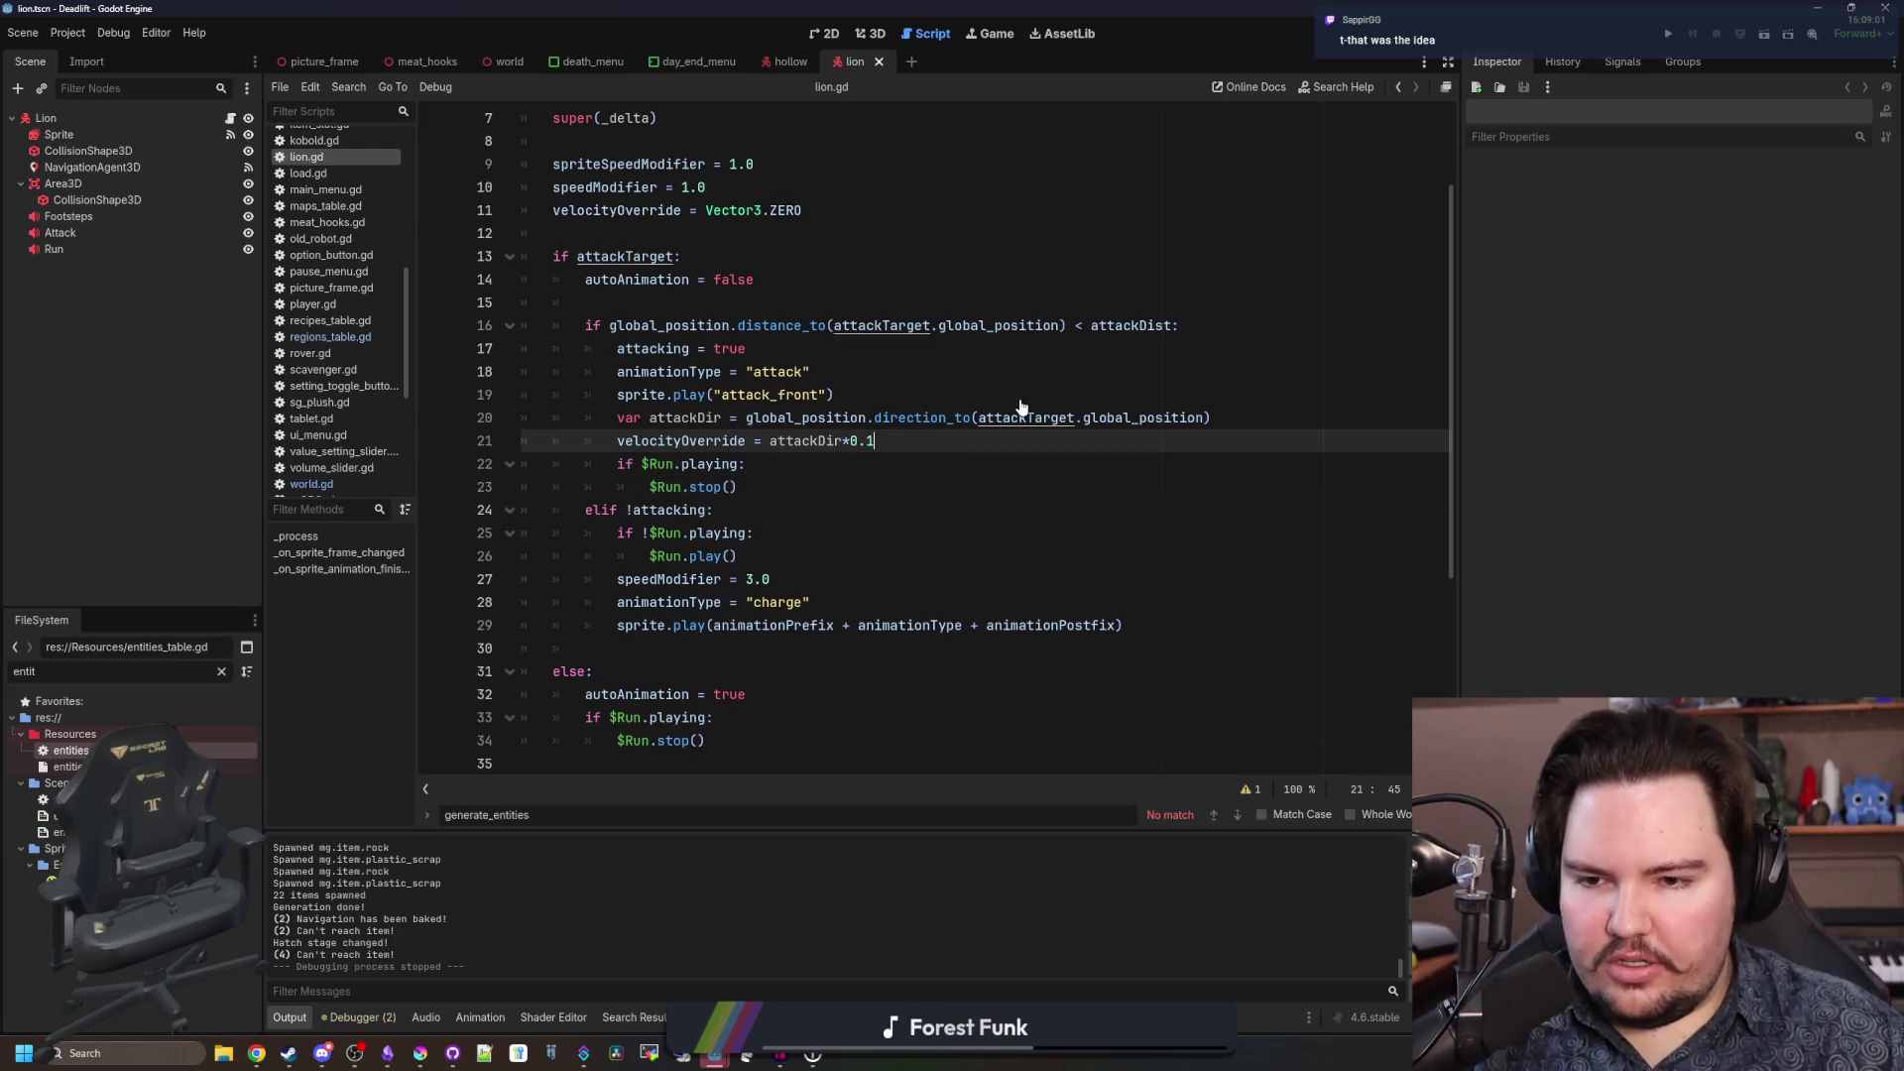
{"action": "left_click", "coordinate": [671, 301]}
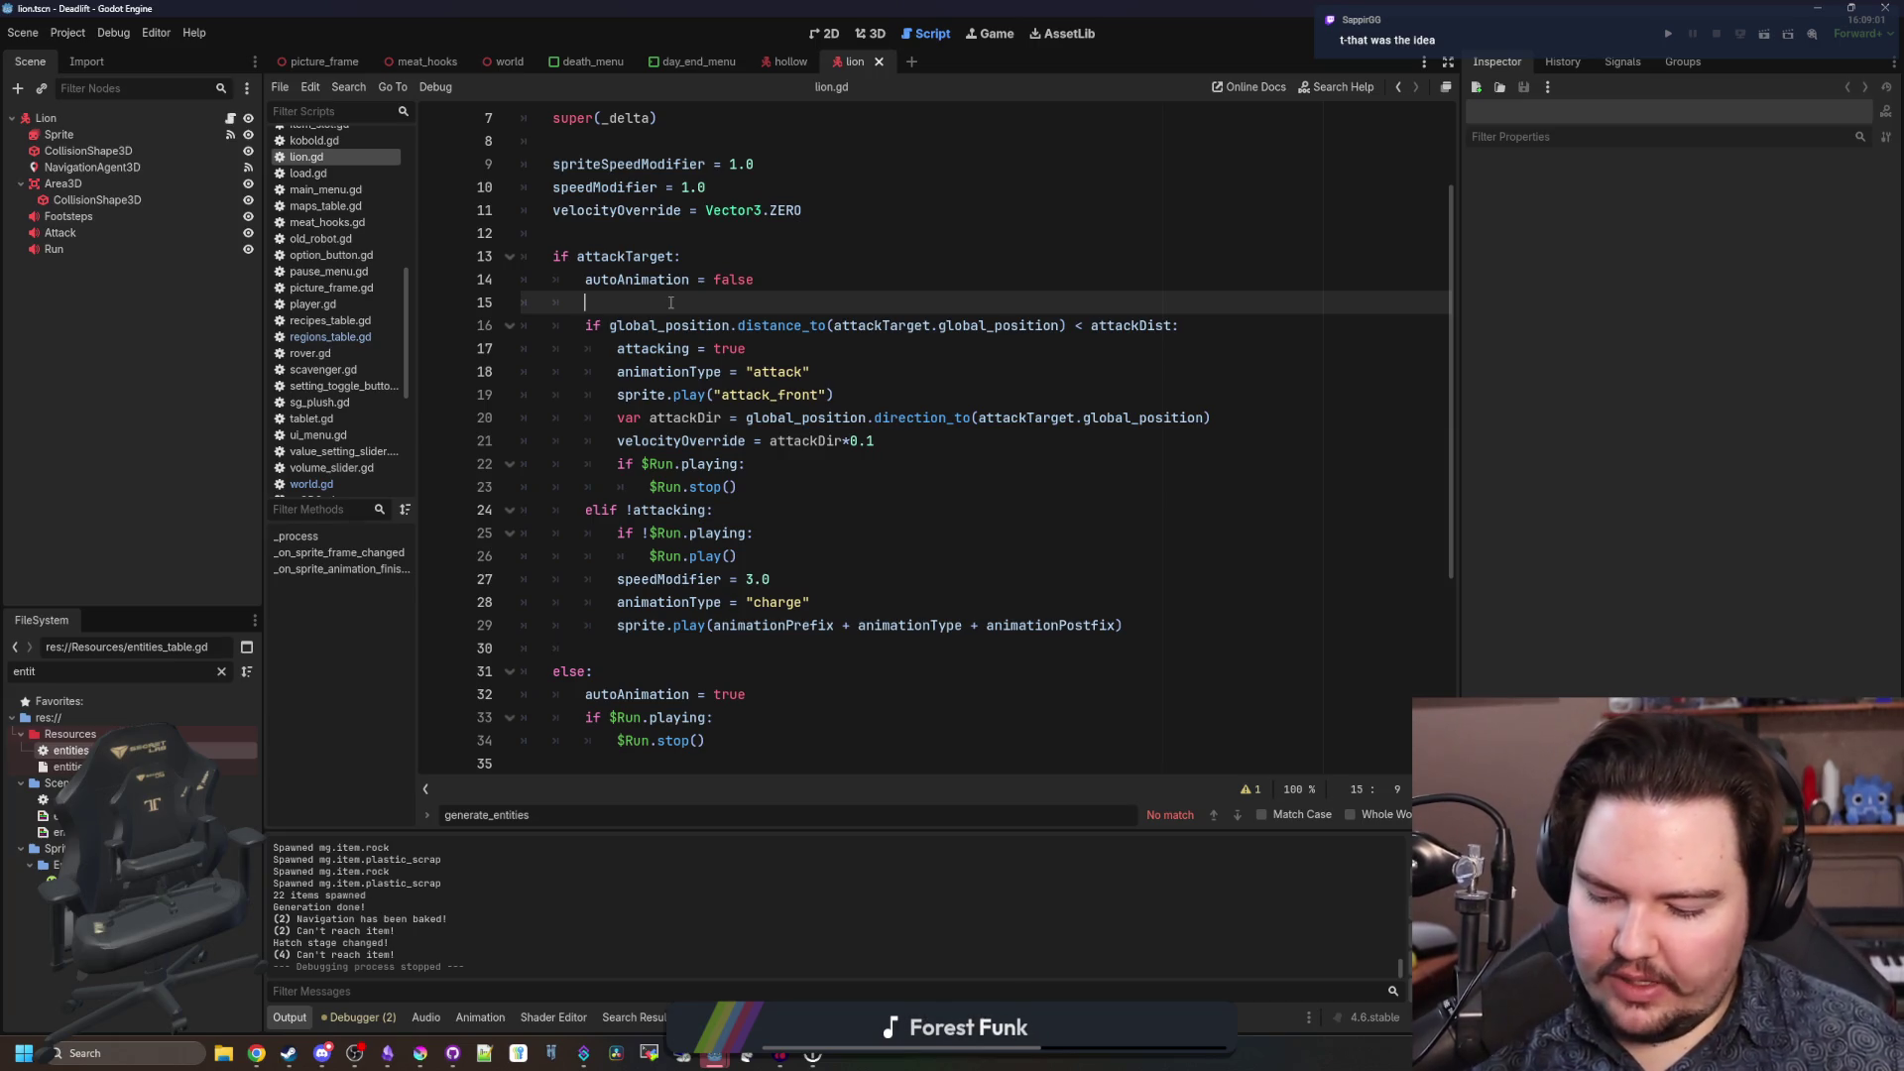
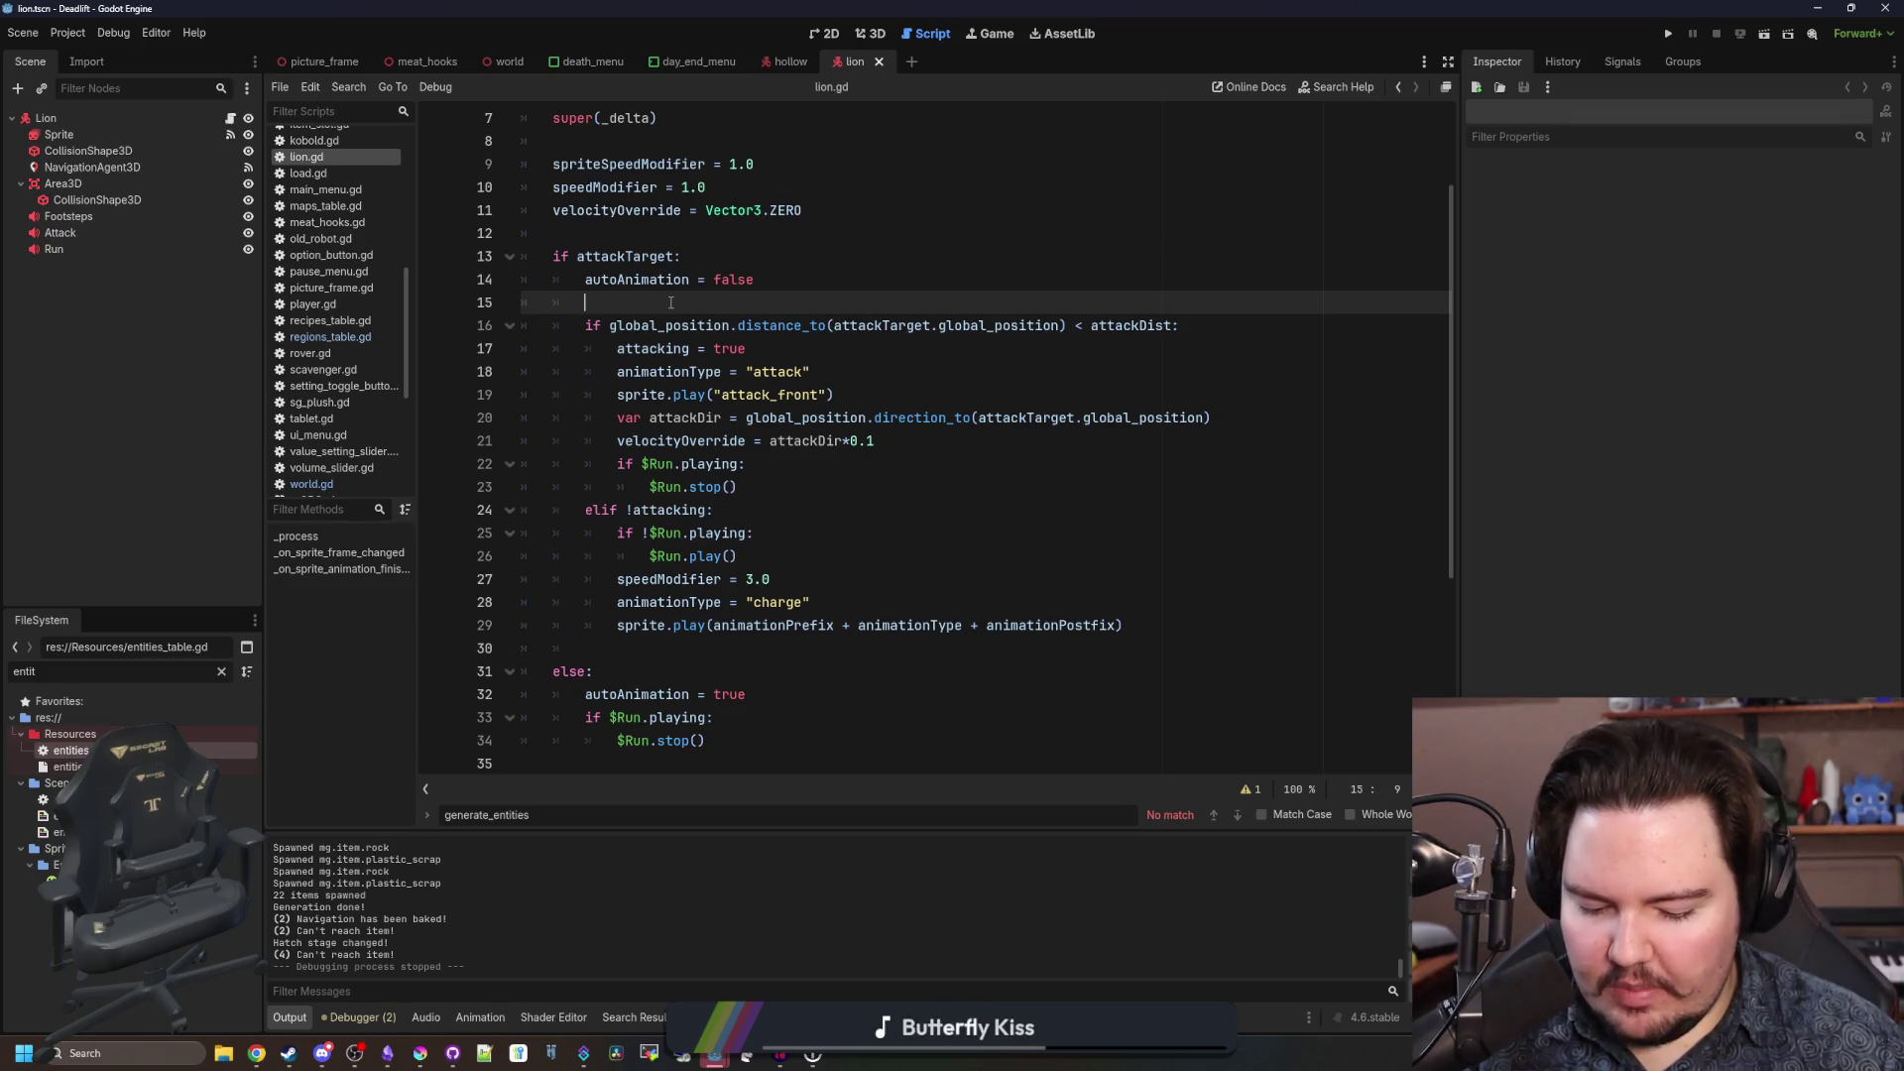
Review lion.gd at lines 24, 15 and 30 and save the script with Ctrl+S.
{"action": "left_click", "coordinate": [794, 625]}
{"action": "left_click", "coordinate": [878, 509]}
{"action": "key", "text": "ctrl+s"}
{"action": "left_click", "coordinate": [681, 304]}
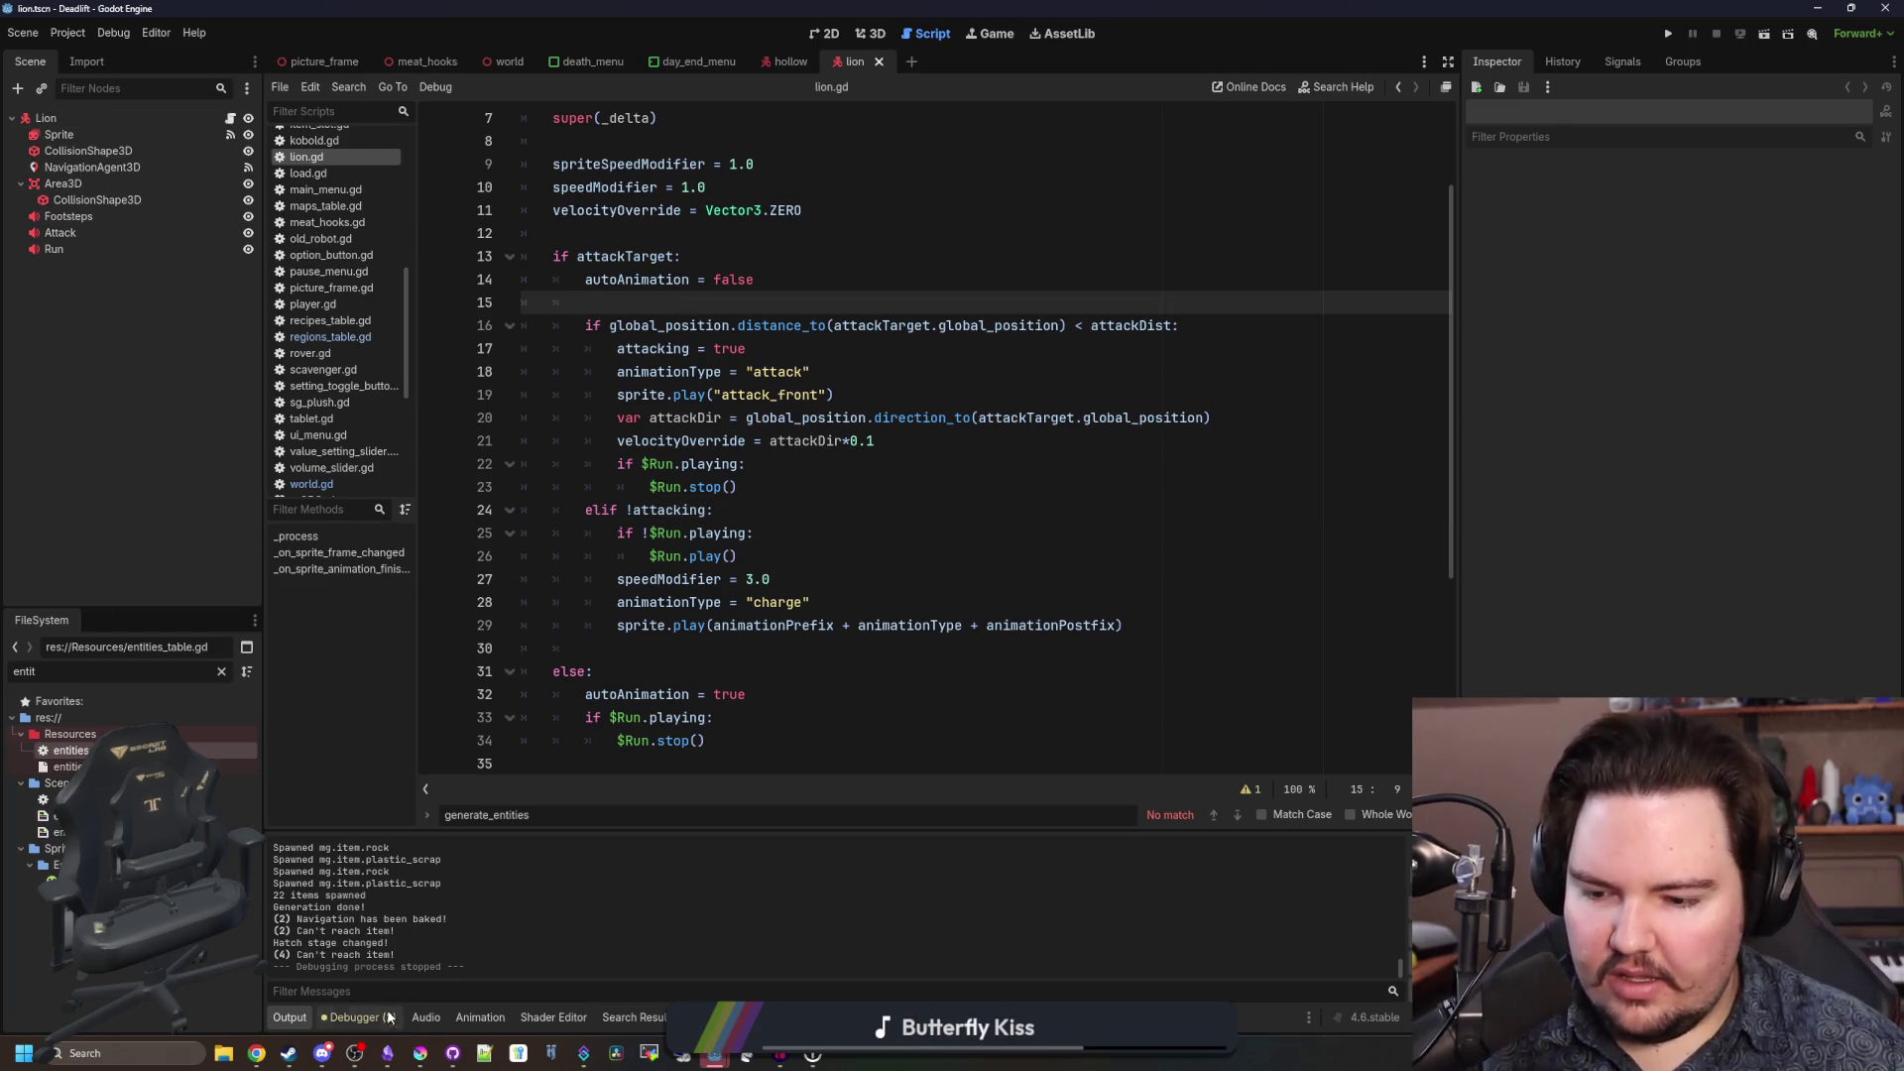
{"action": "mouse_move", "coordinate": [420, 1050]}
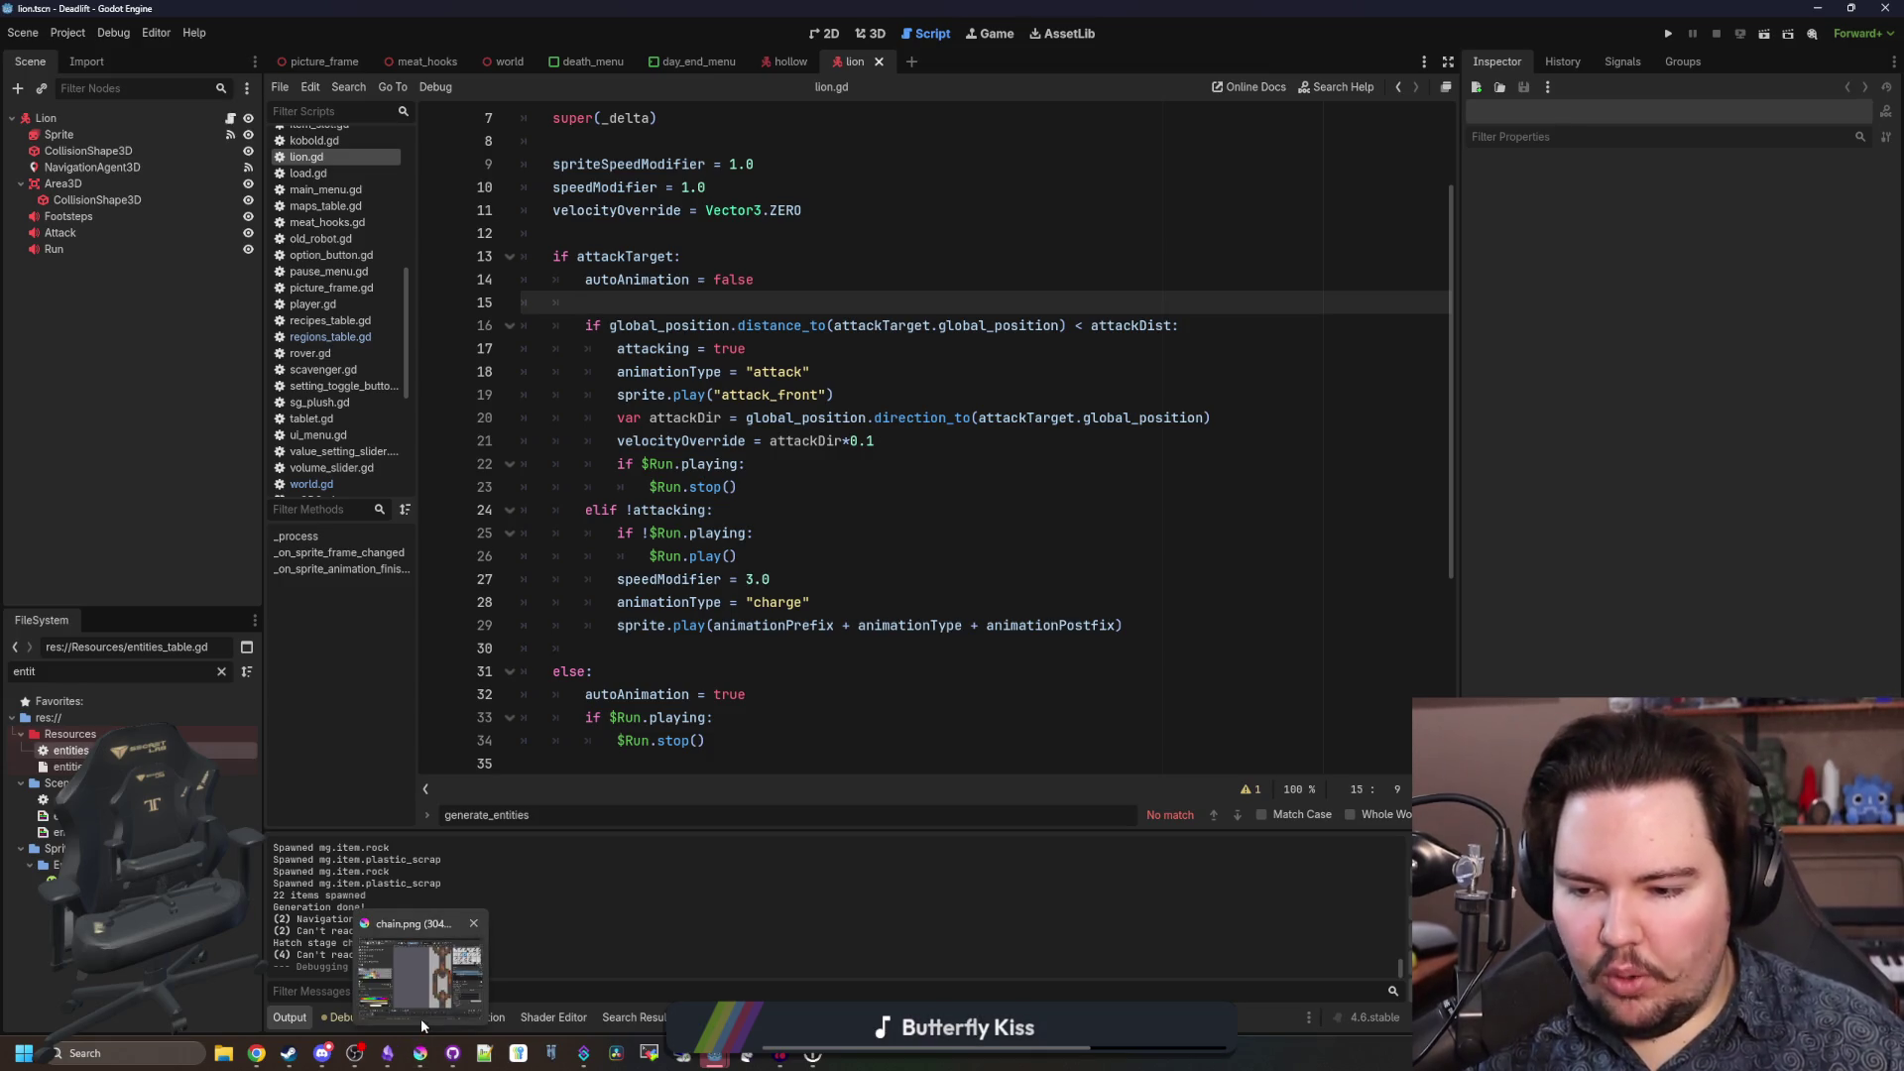
{"action": "left_click", "coordinate": [699, 675]}
{"action": "left_click", "coordinate": [722, 652]}
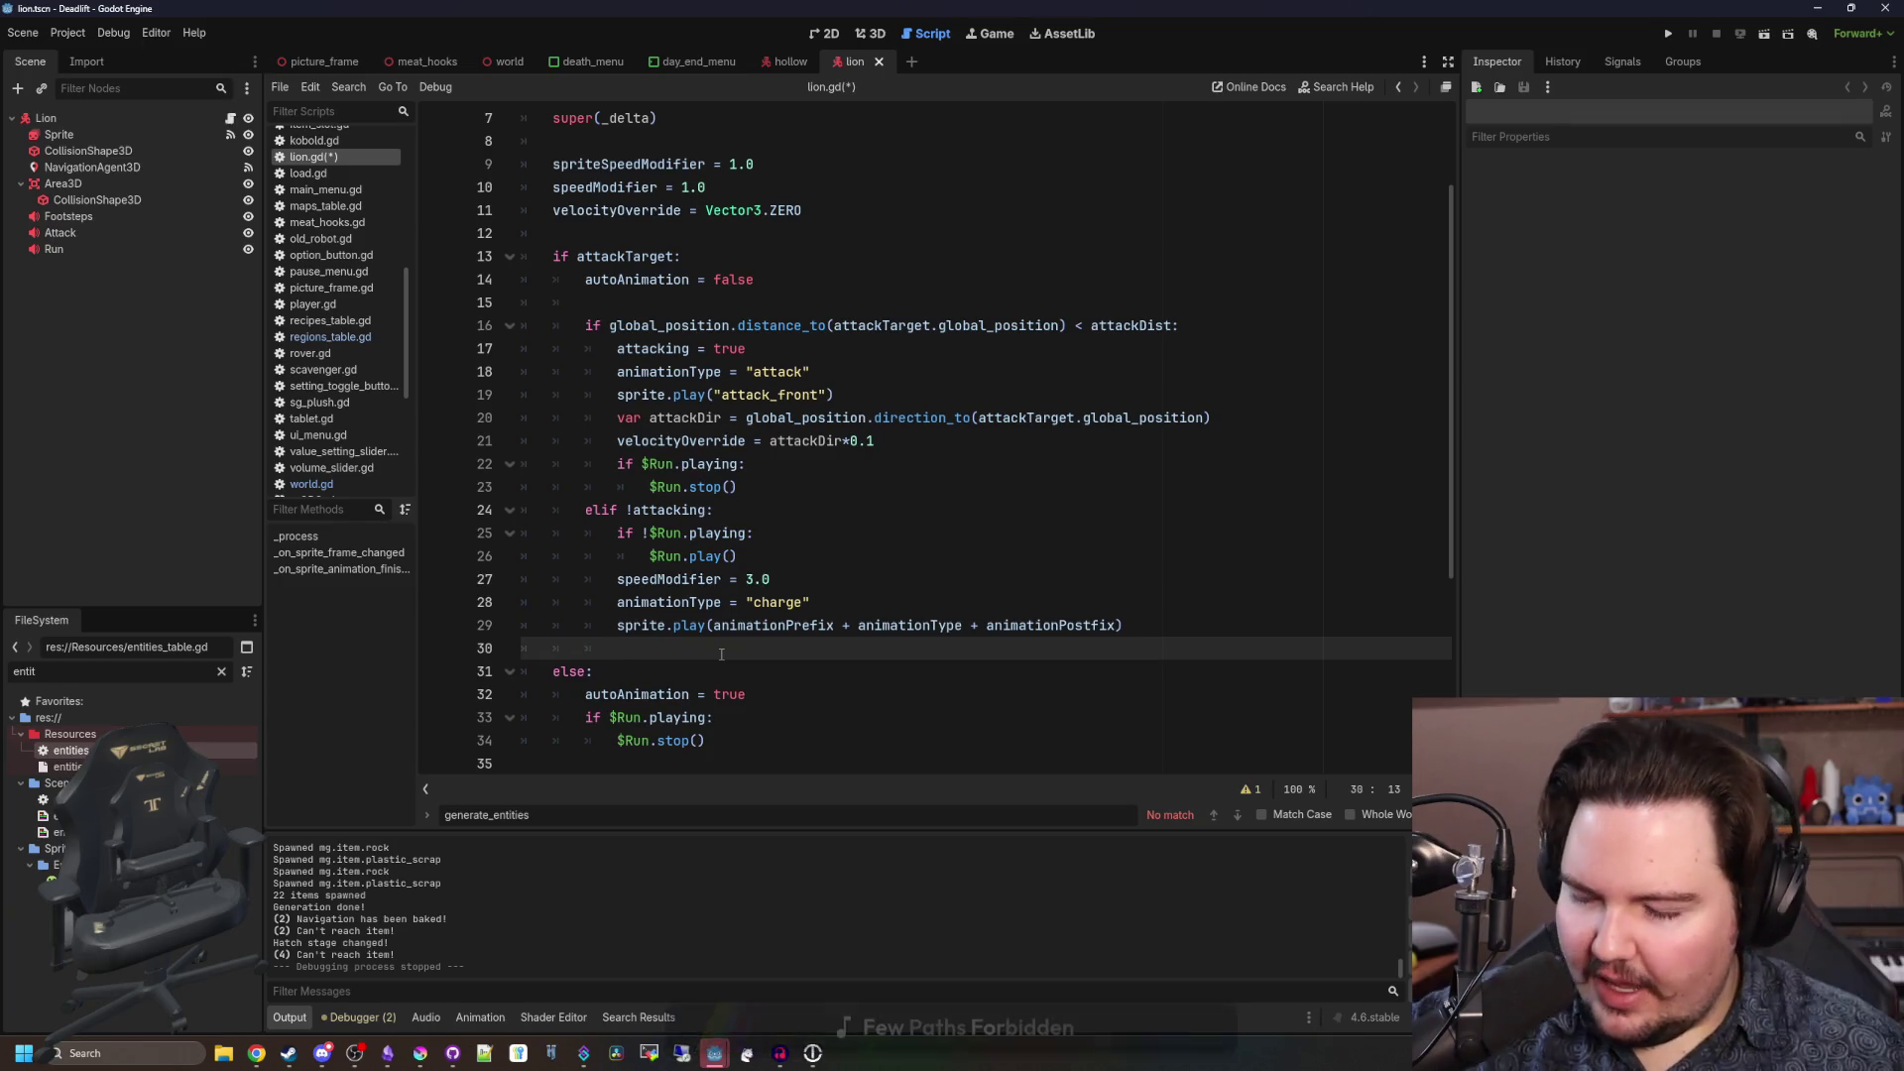
{"action": "key", "text": "ctrl+s"}
Switch to the Game workspace and play the project to reach the Dead Lift menu.
{"action": "left_click", "coordinate": [970, 38]}
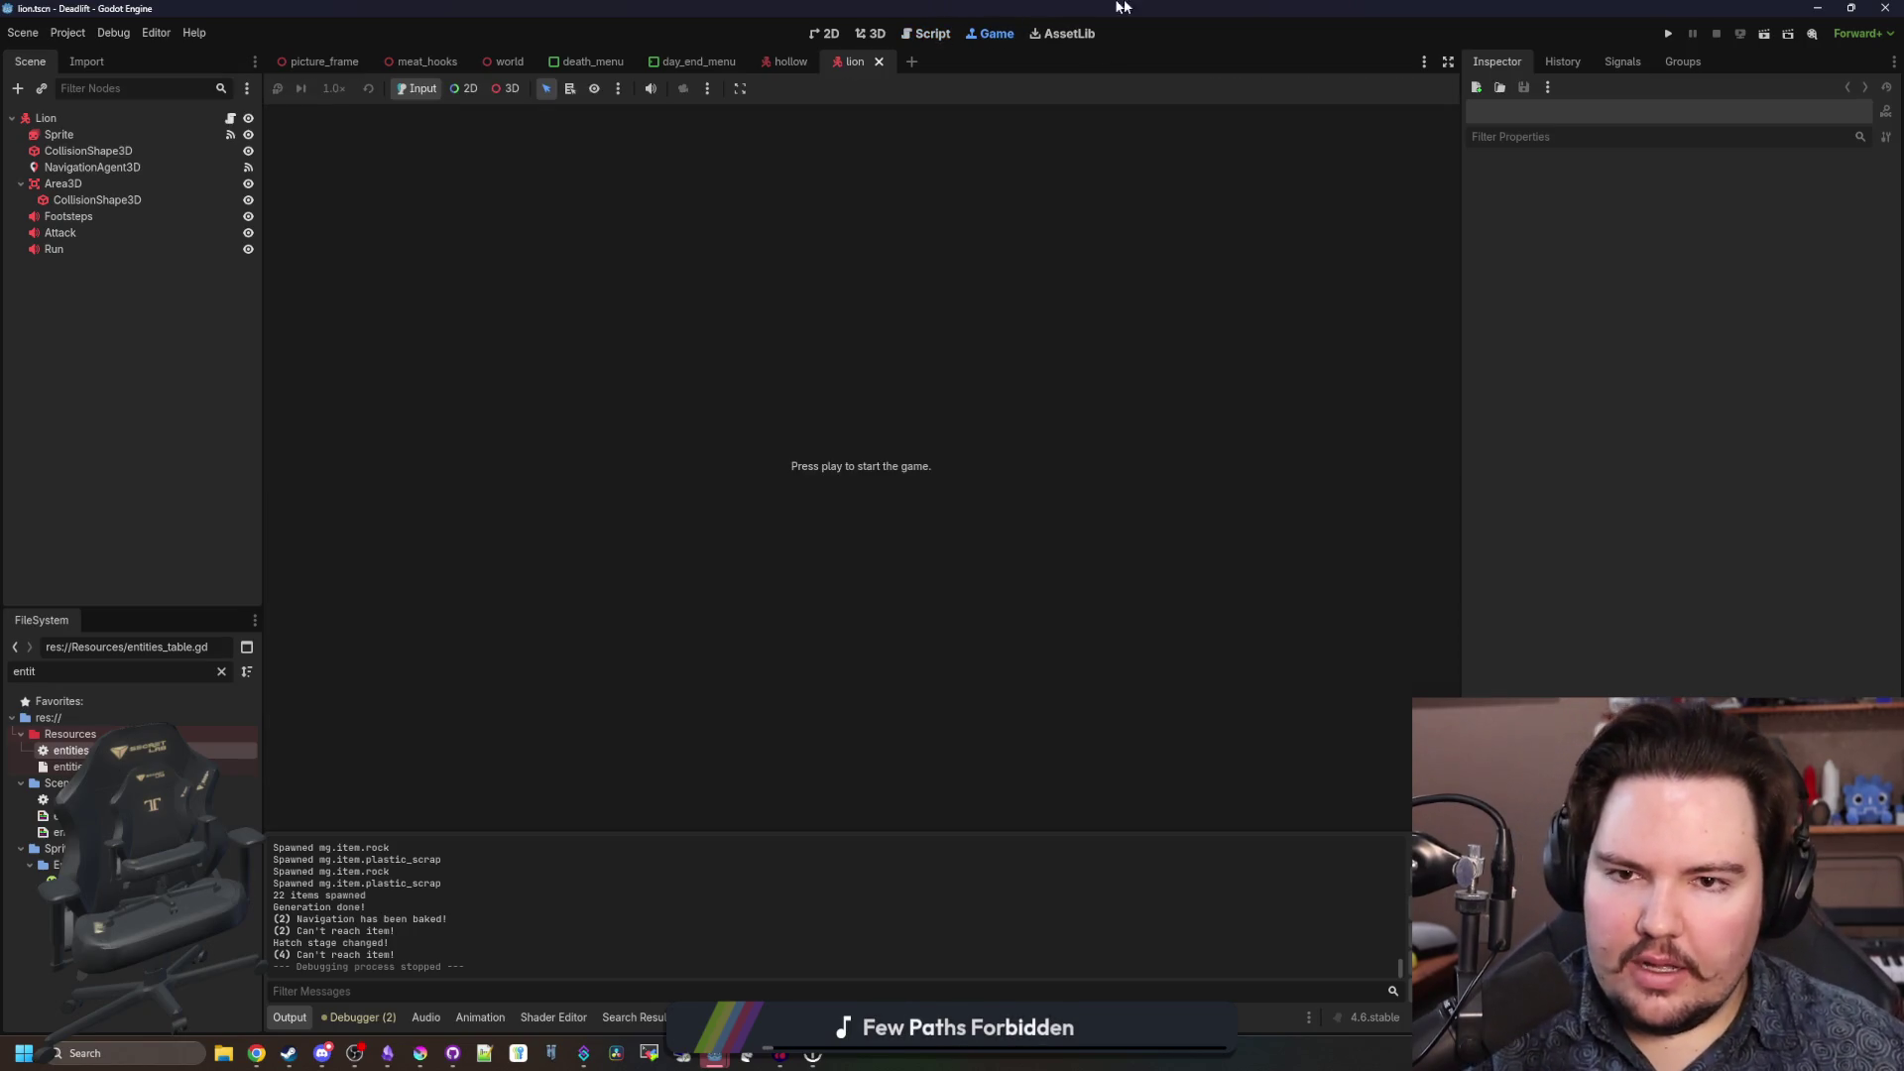
{"action": "left_click", "coordinate": [1668, 34]}
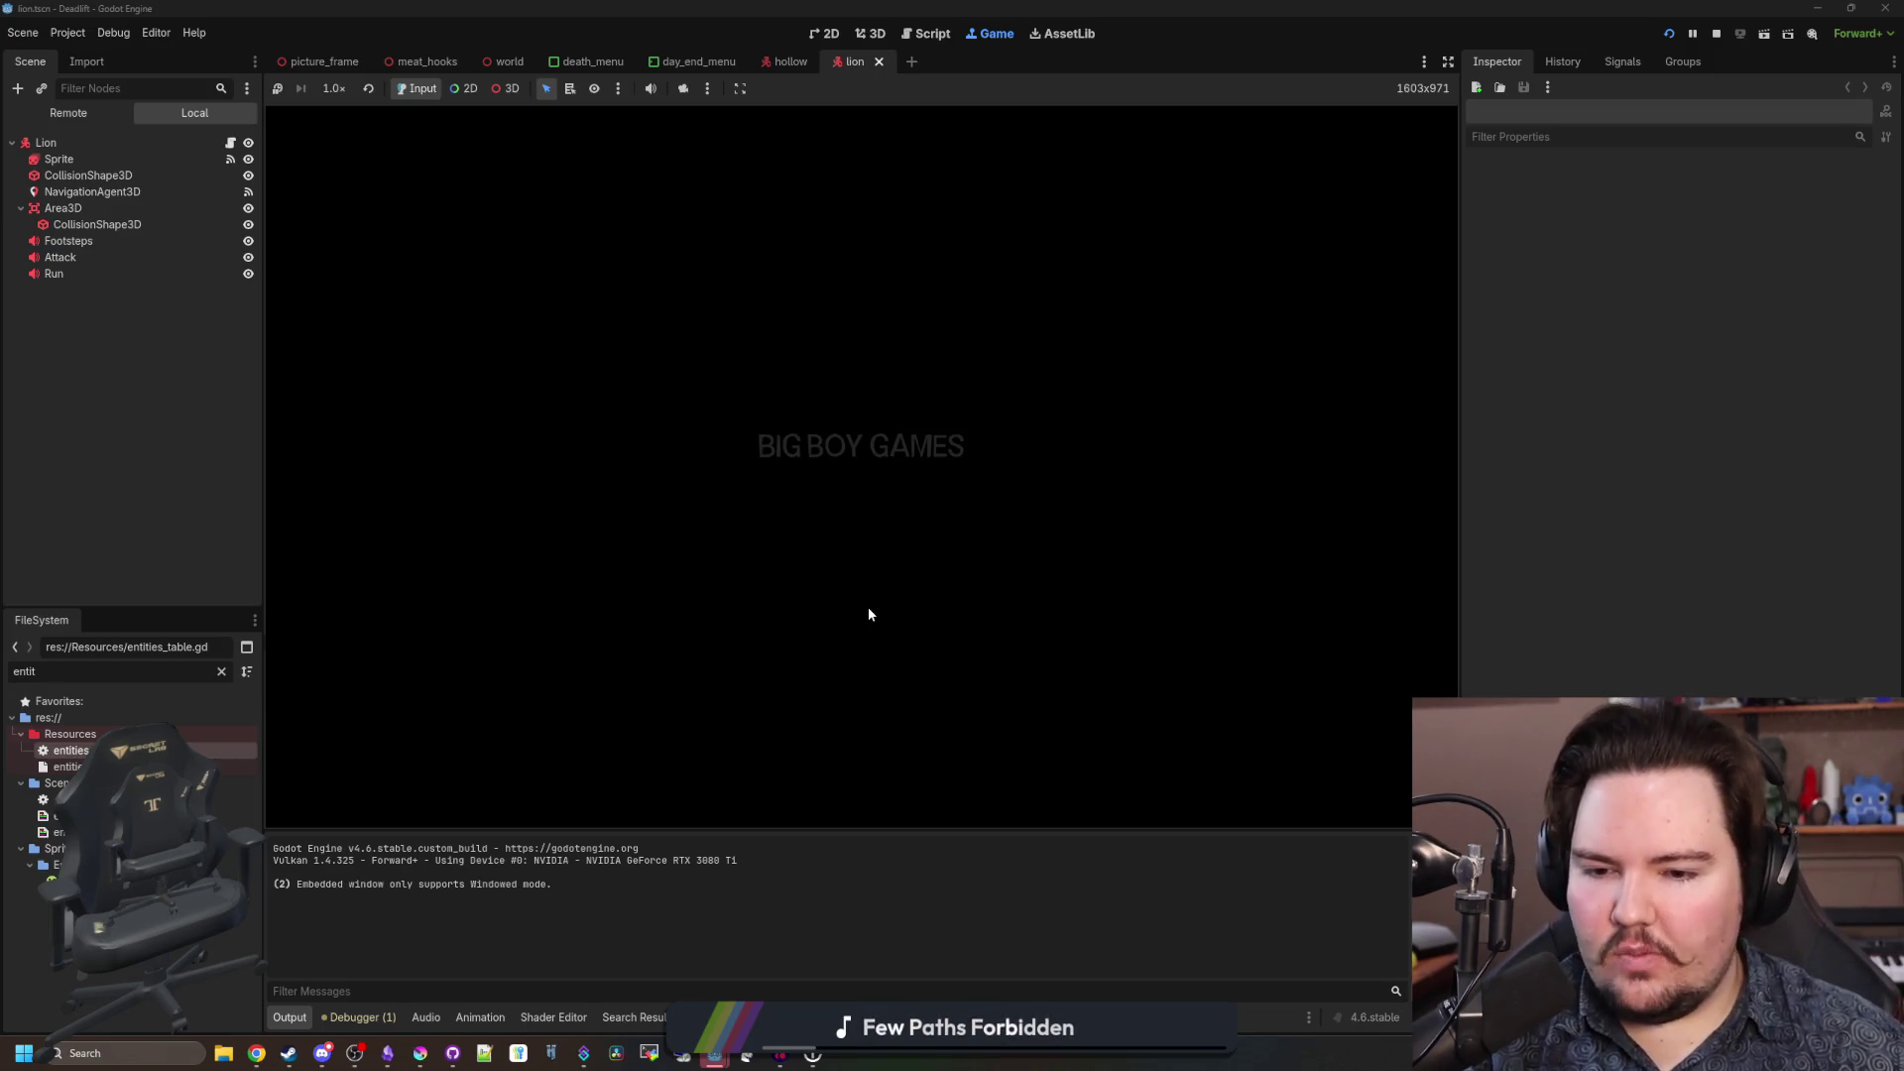
Enter the debug cheat code 'dwasdwa' and begin a new game from Setup.
{"action": "type", "text": "dwasdwa"}
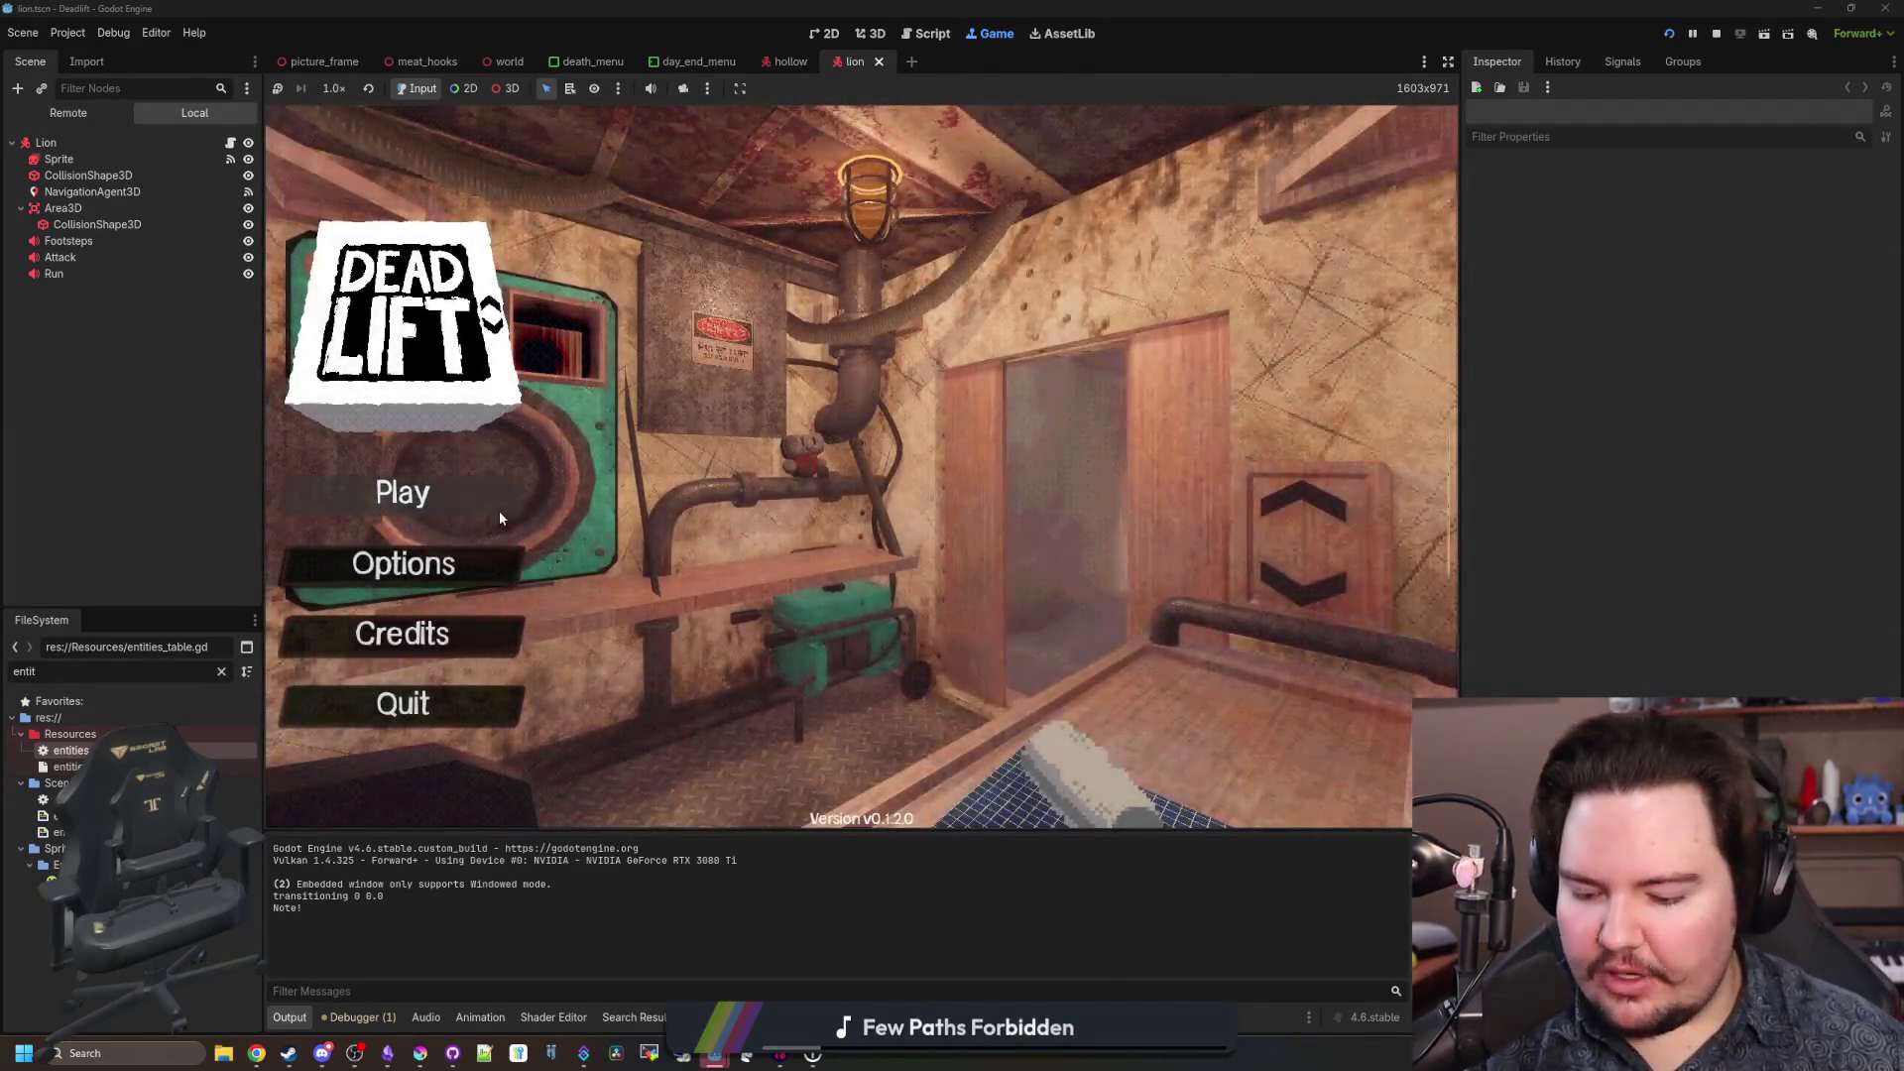
{"action": "left_click", "coordinate": [499, 496]}
{"action": "left_click", "coordinate": [868, 537]}
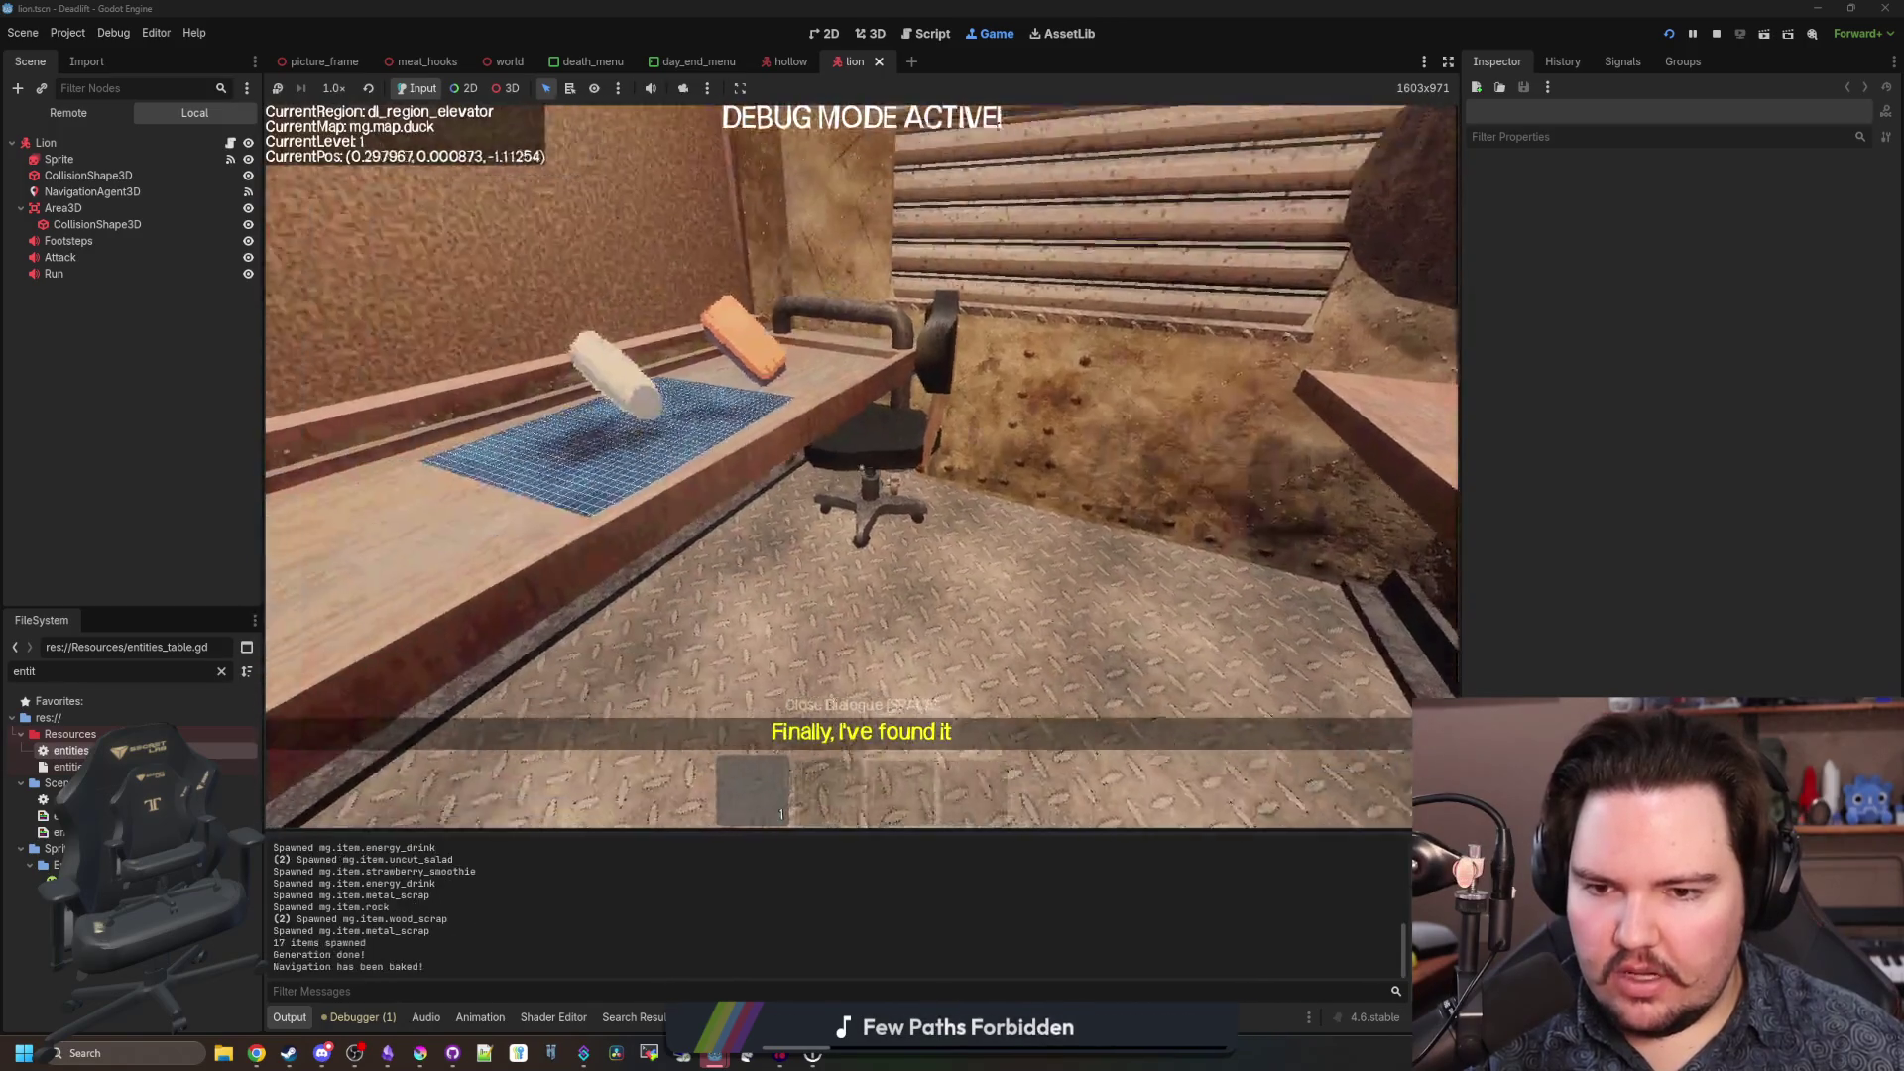
Walk around the elevator to the shop window, counter window, chair and the toy on the pipe.
{"action": "key", "text": "s"}
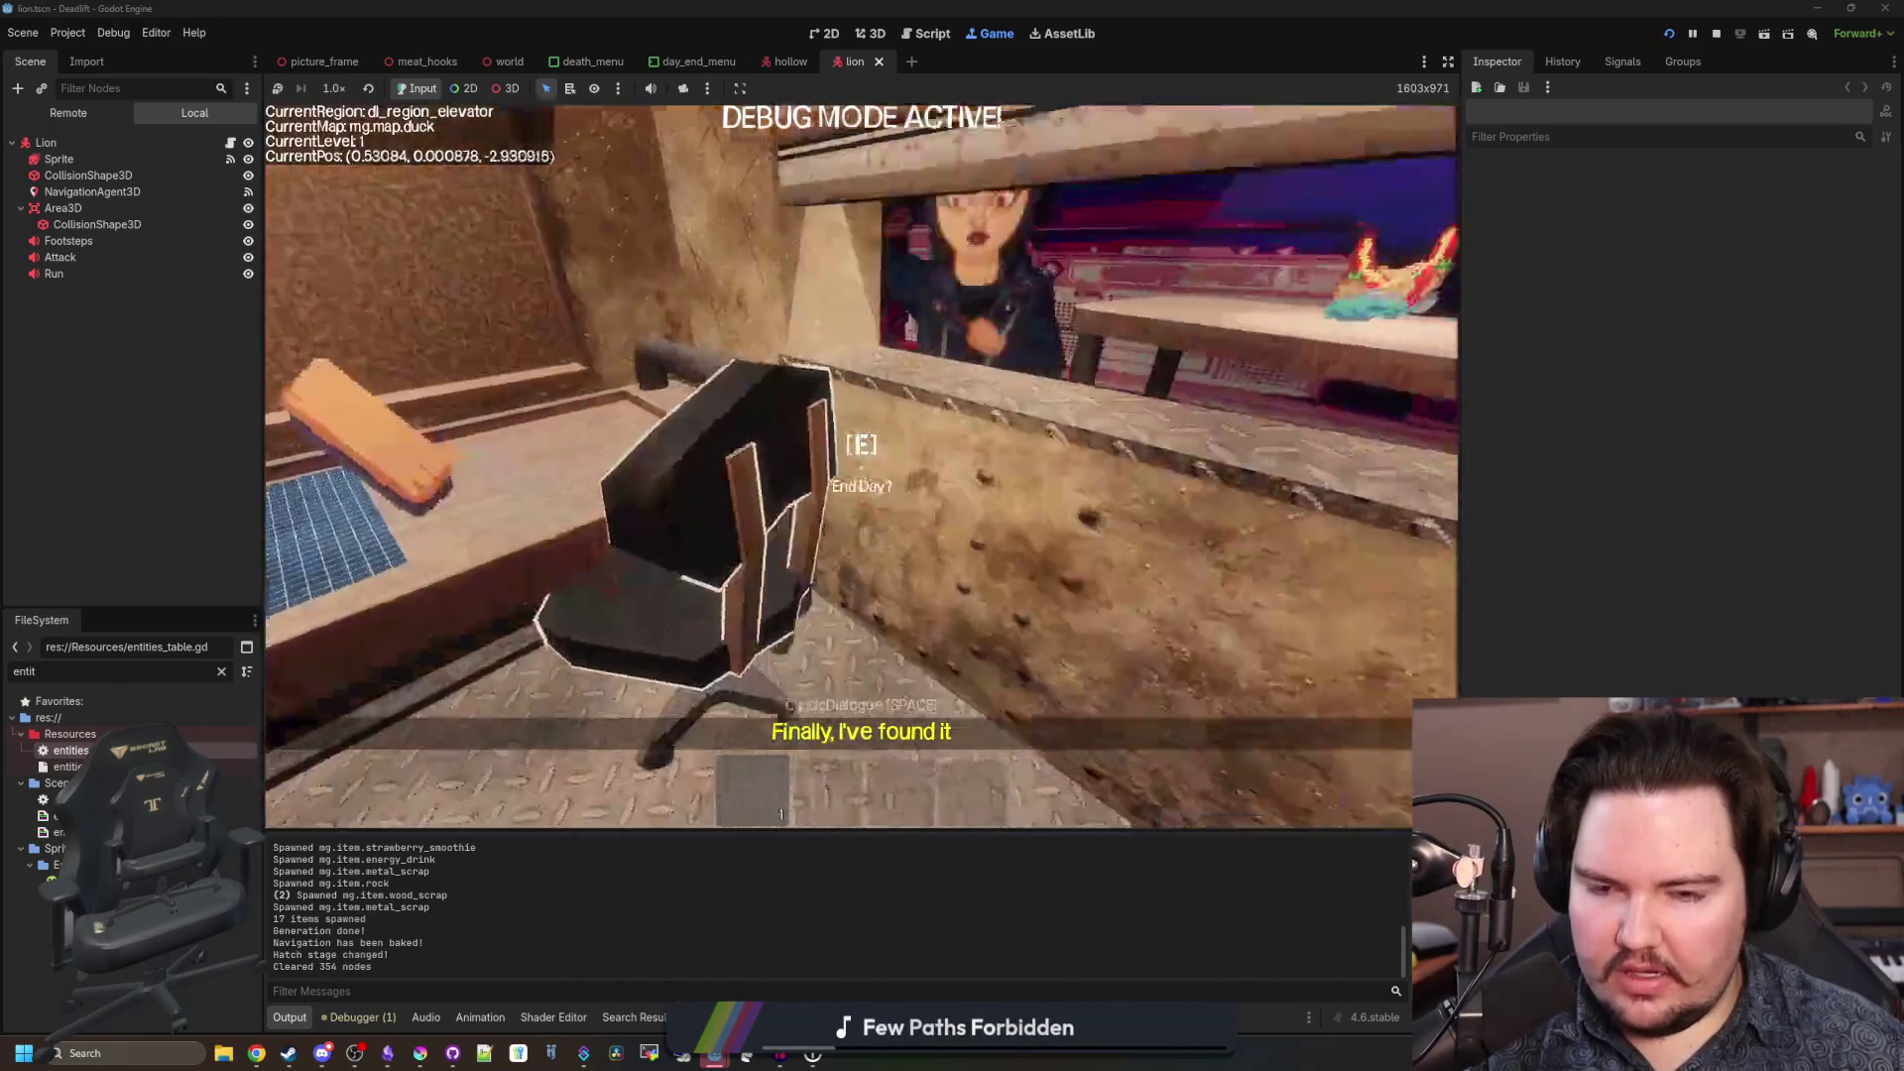
{"action": "key", "text": "s"}
{"action": "key", "text": "w"}
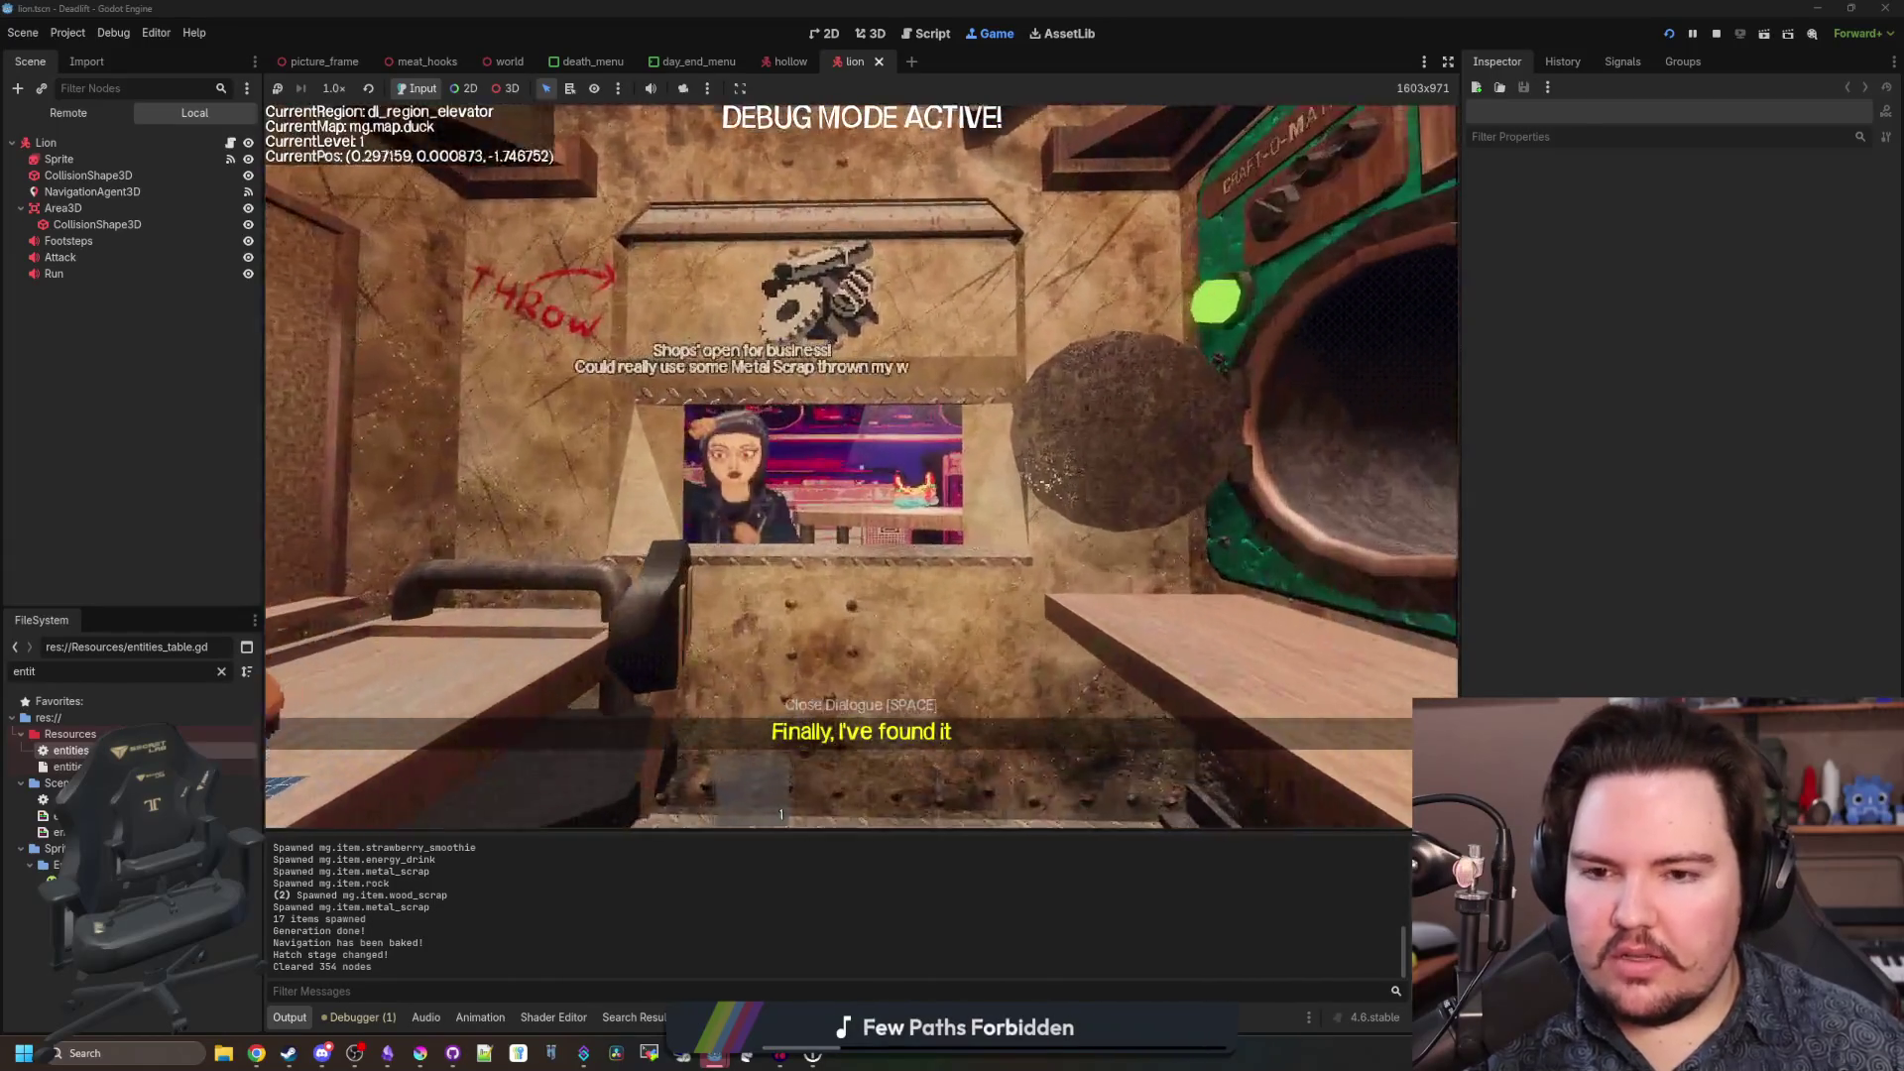
{"action": "key", "text": "s"}
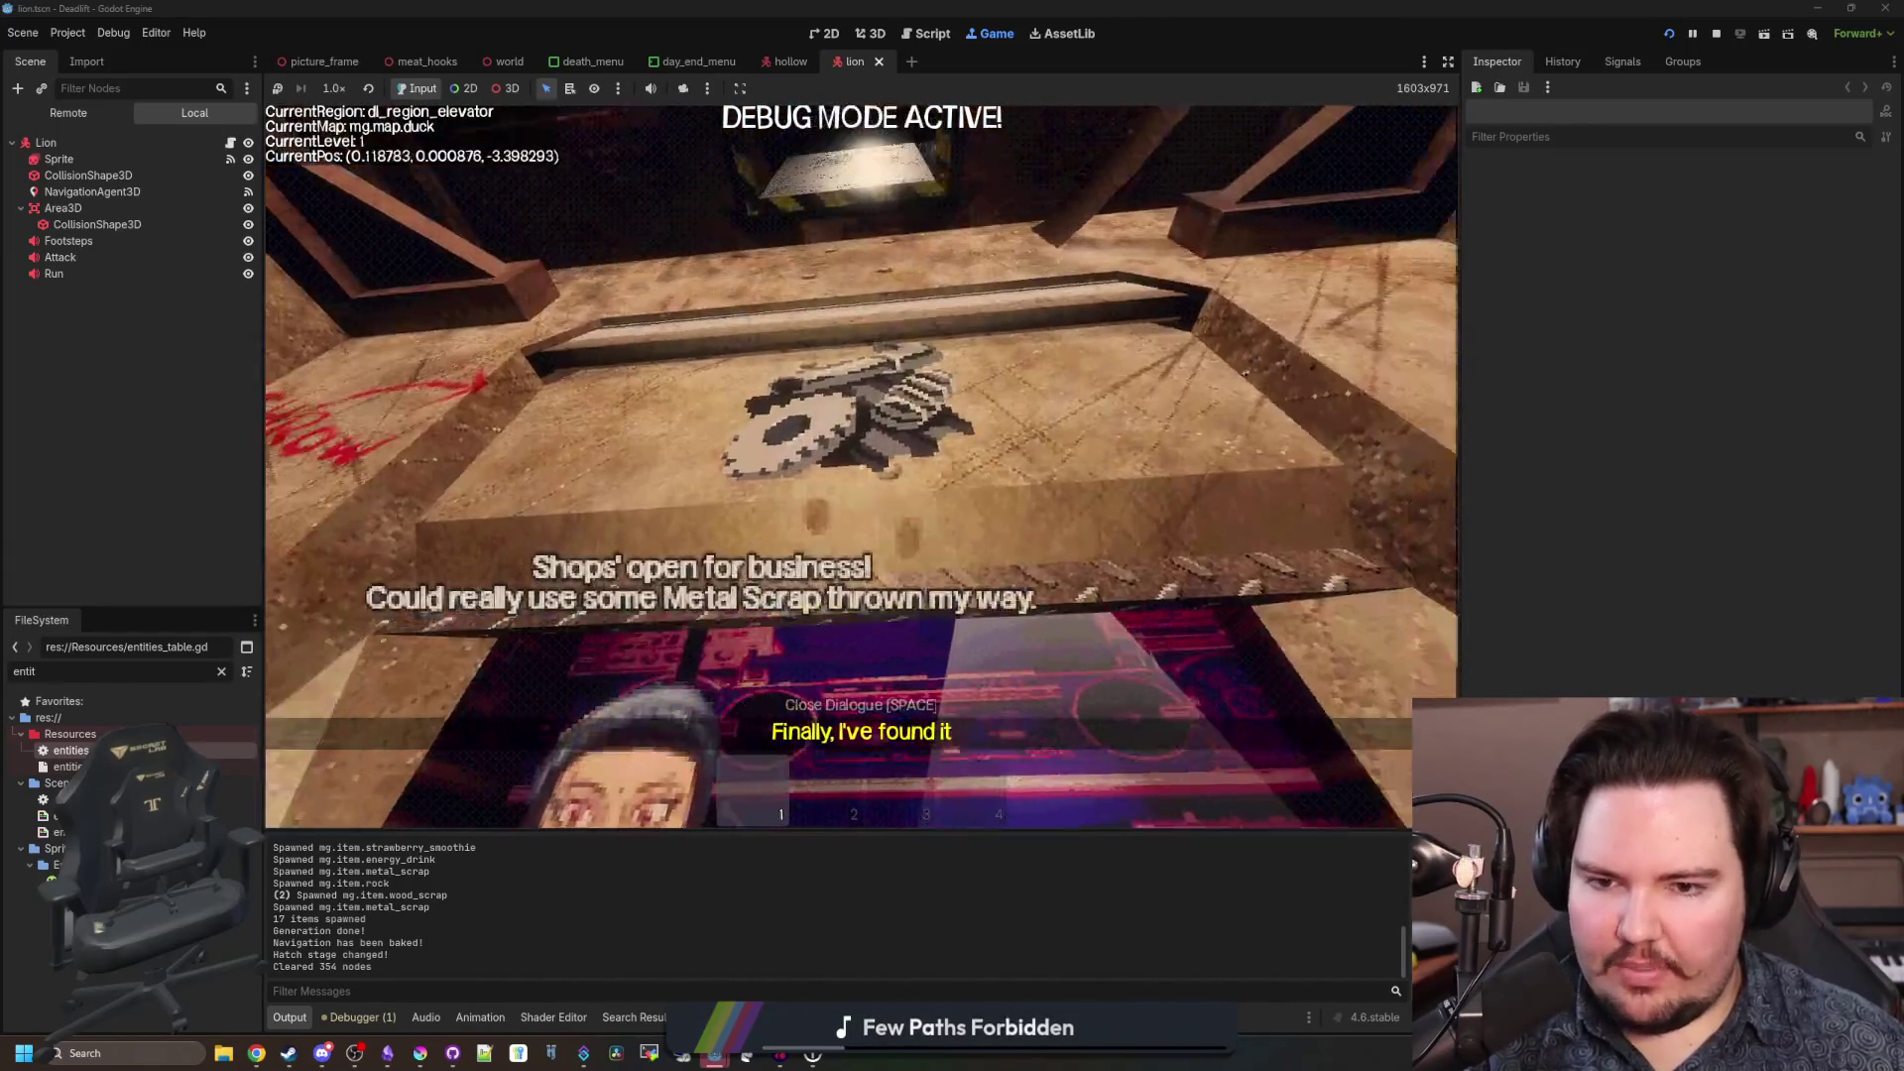
{"action": "key", "text": "w"}
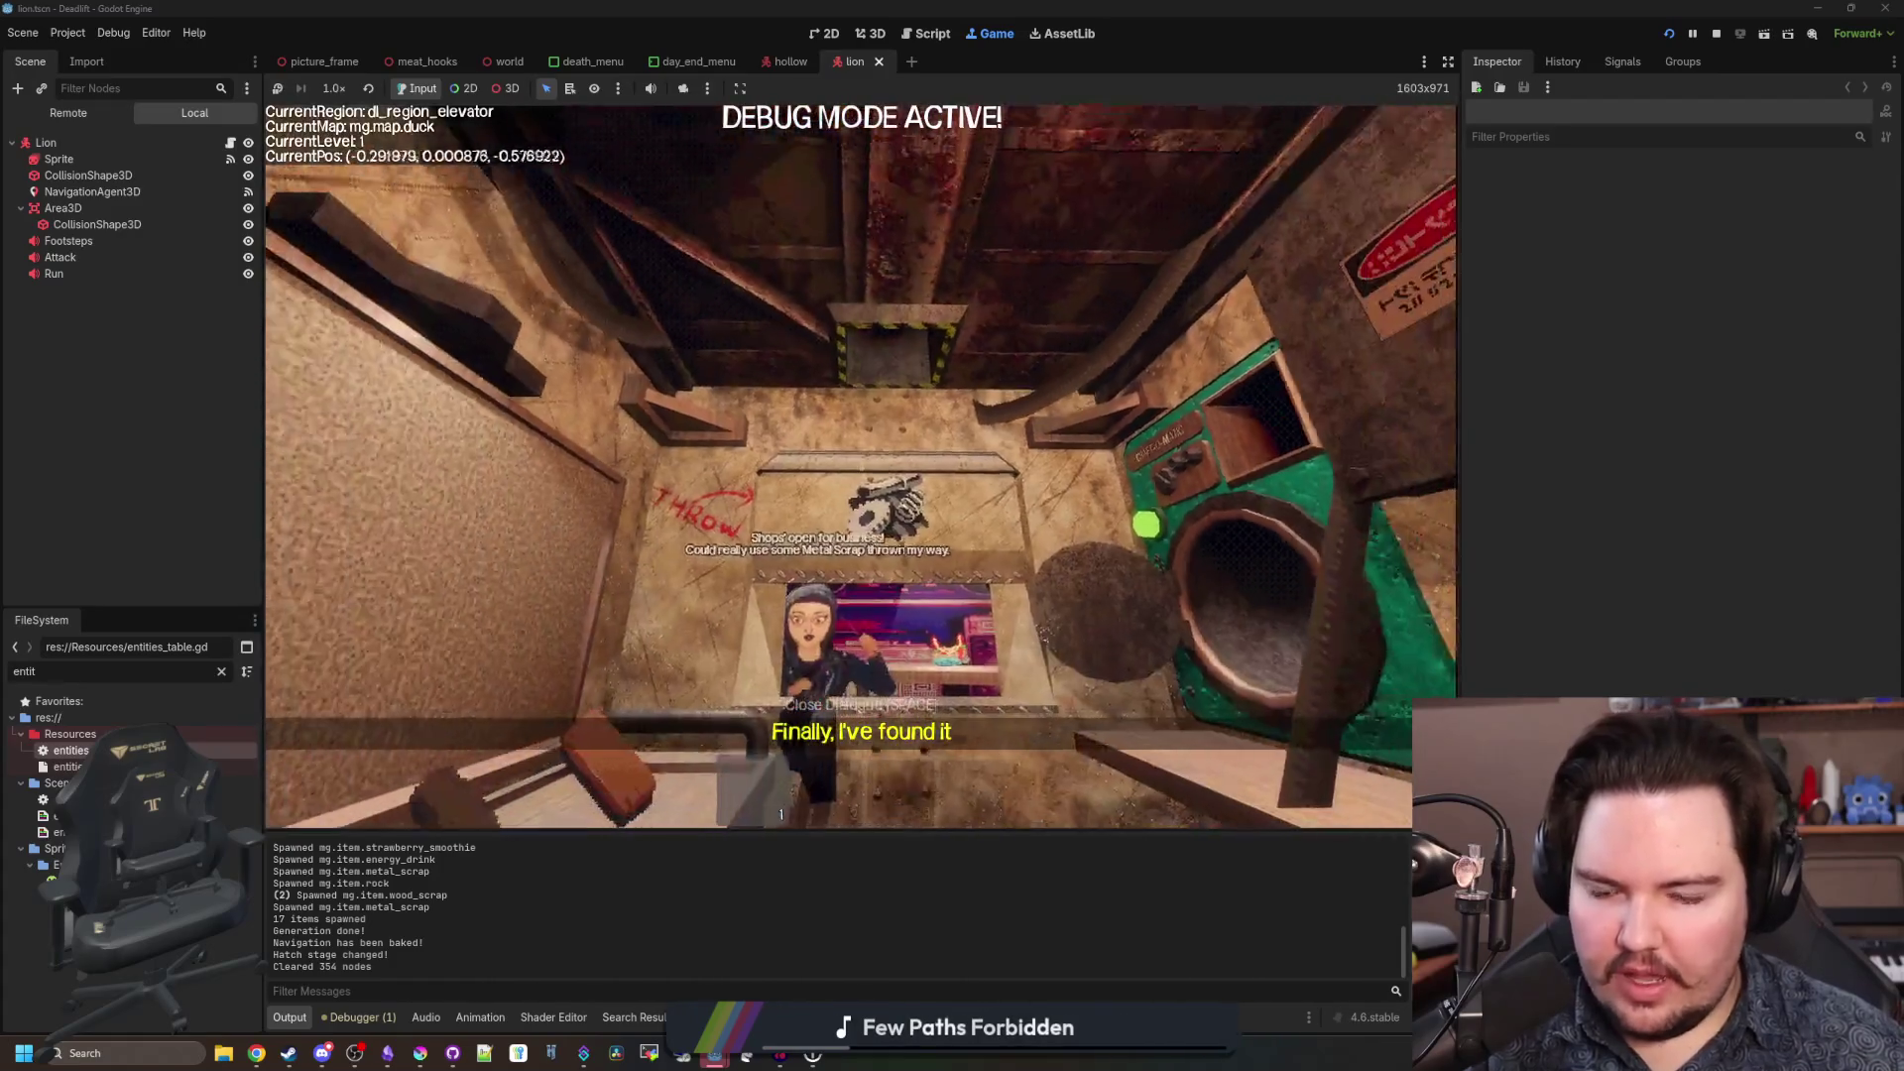
{"action": "key", "text": "s"}
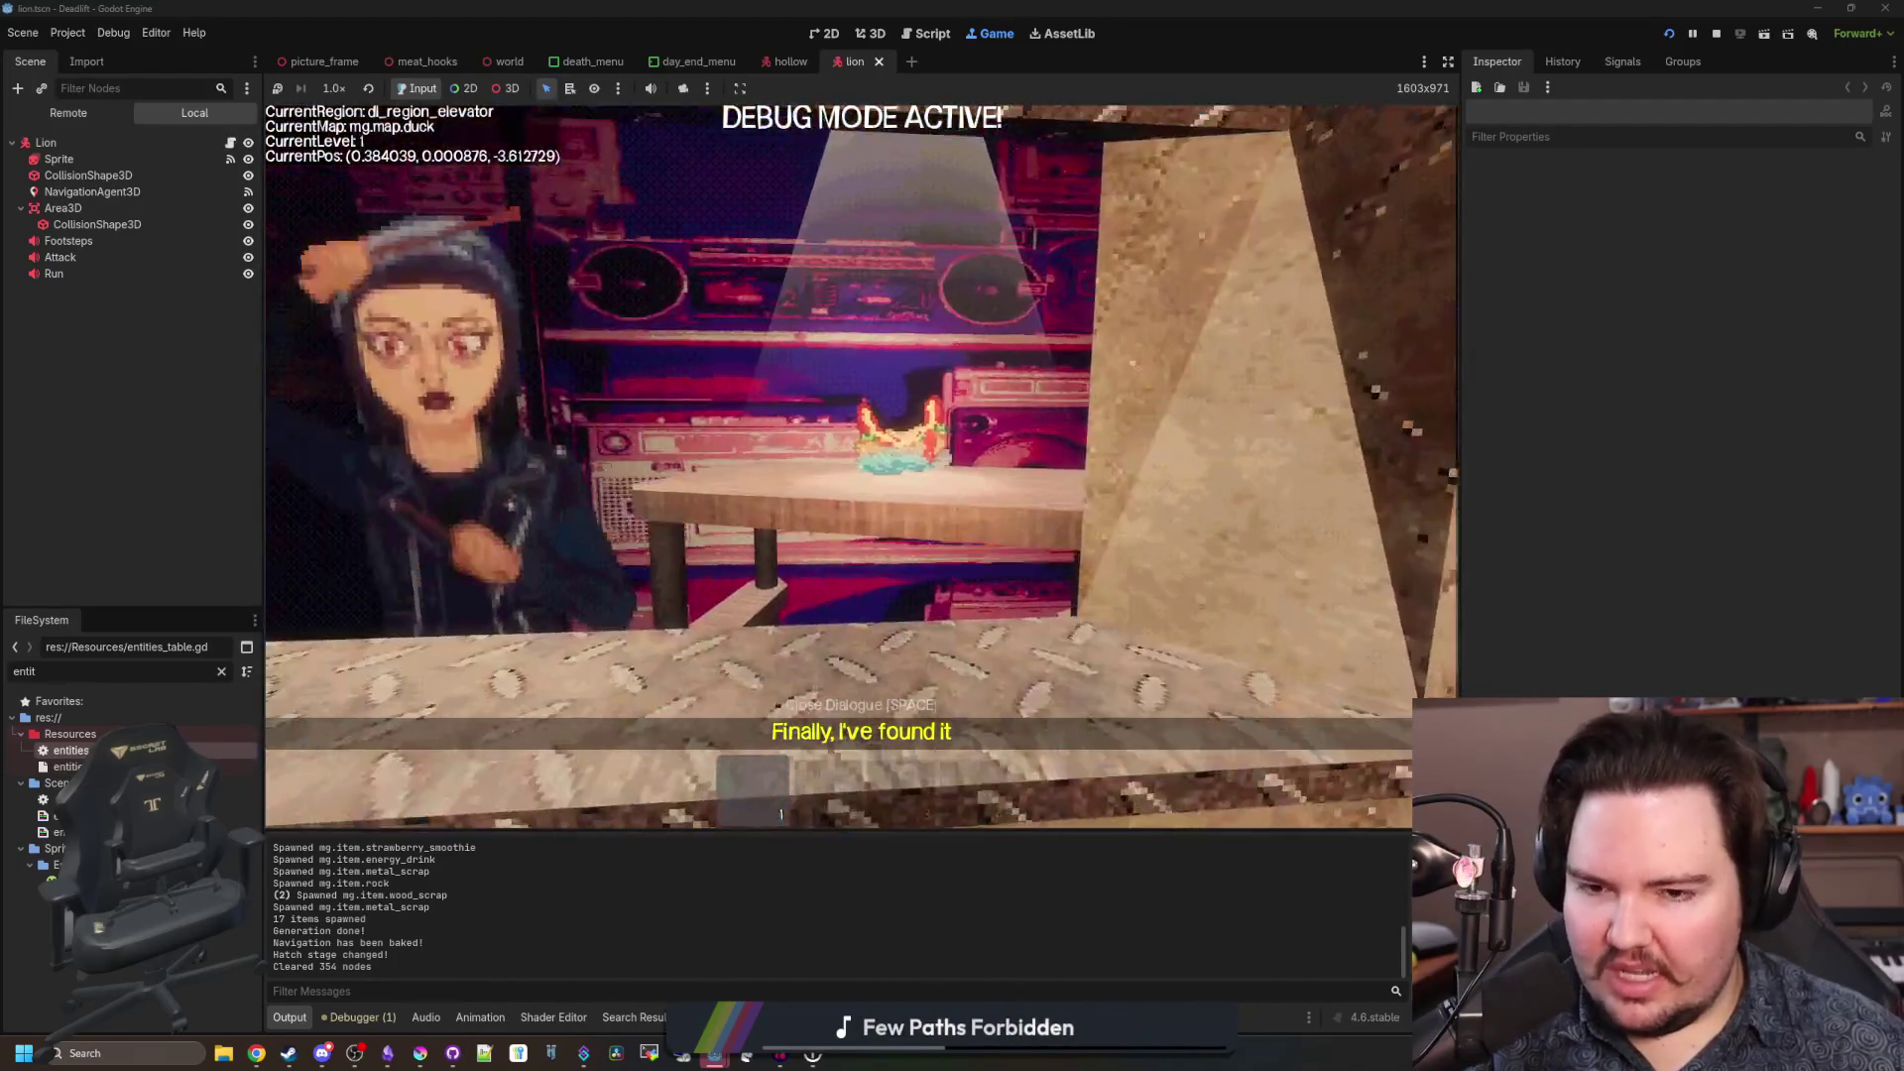
{"action": "key", "text": "w"}
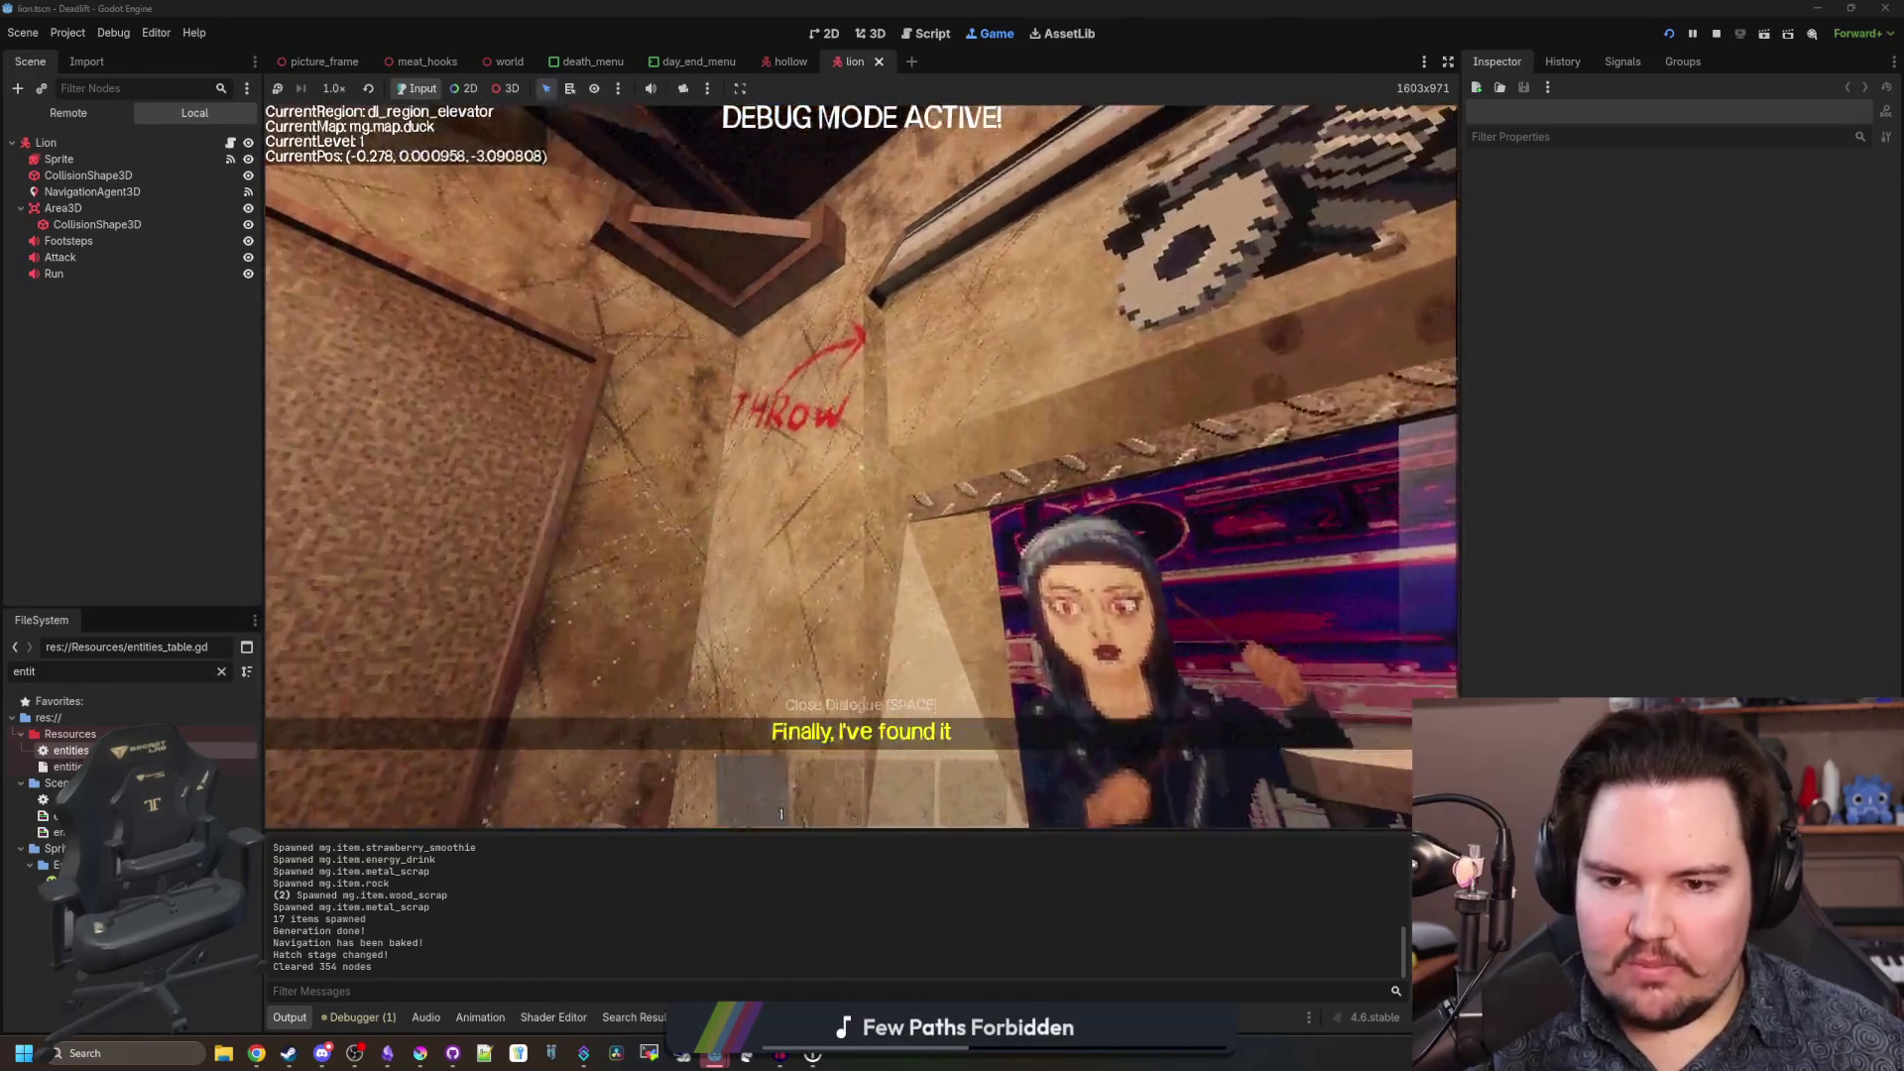
{"action": "key", "text": "s"}
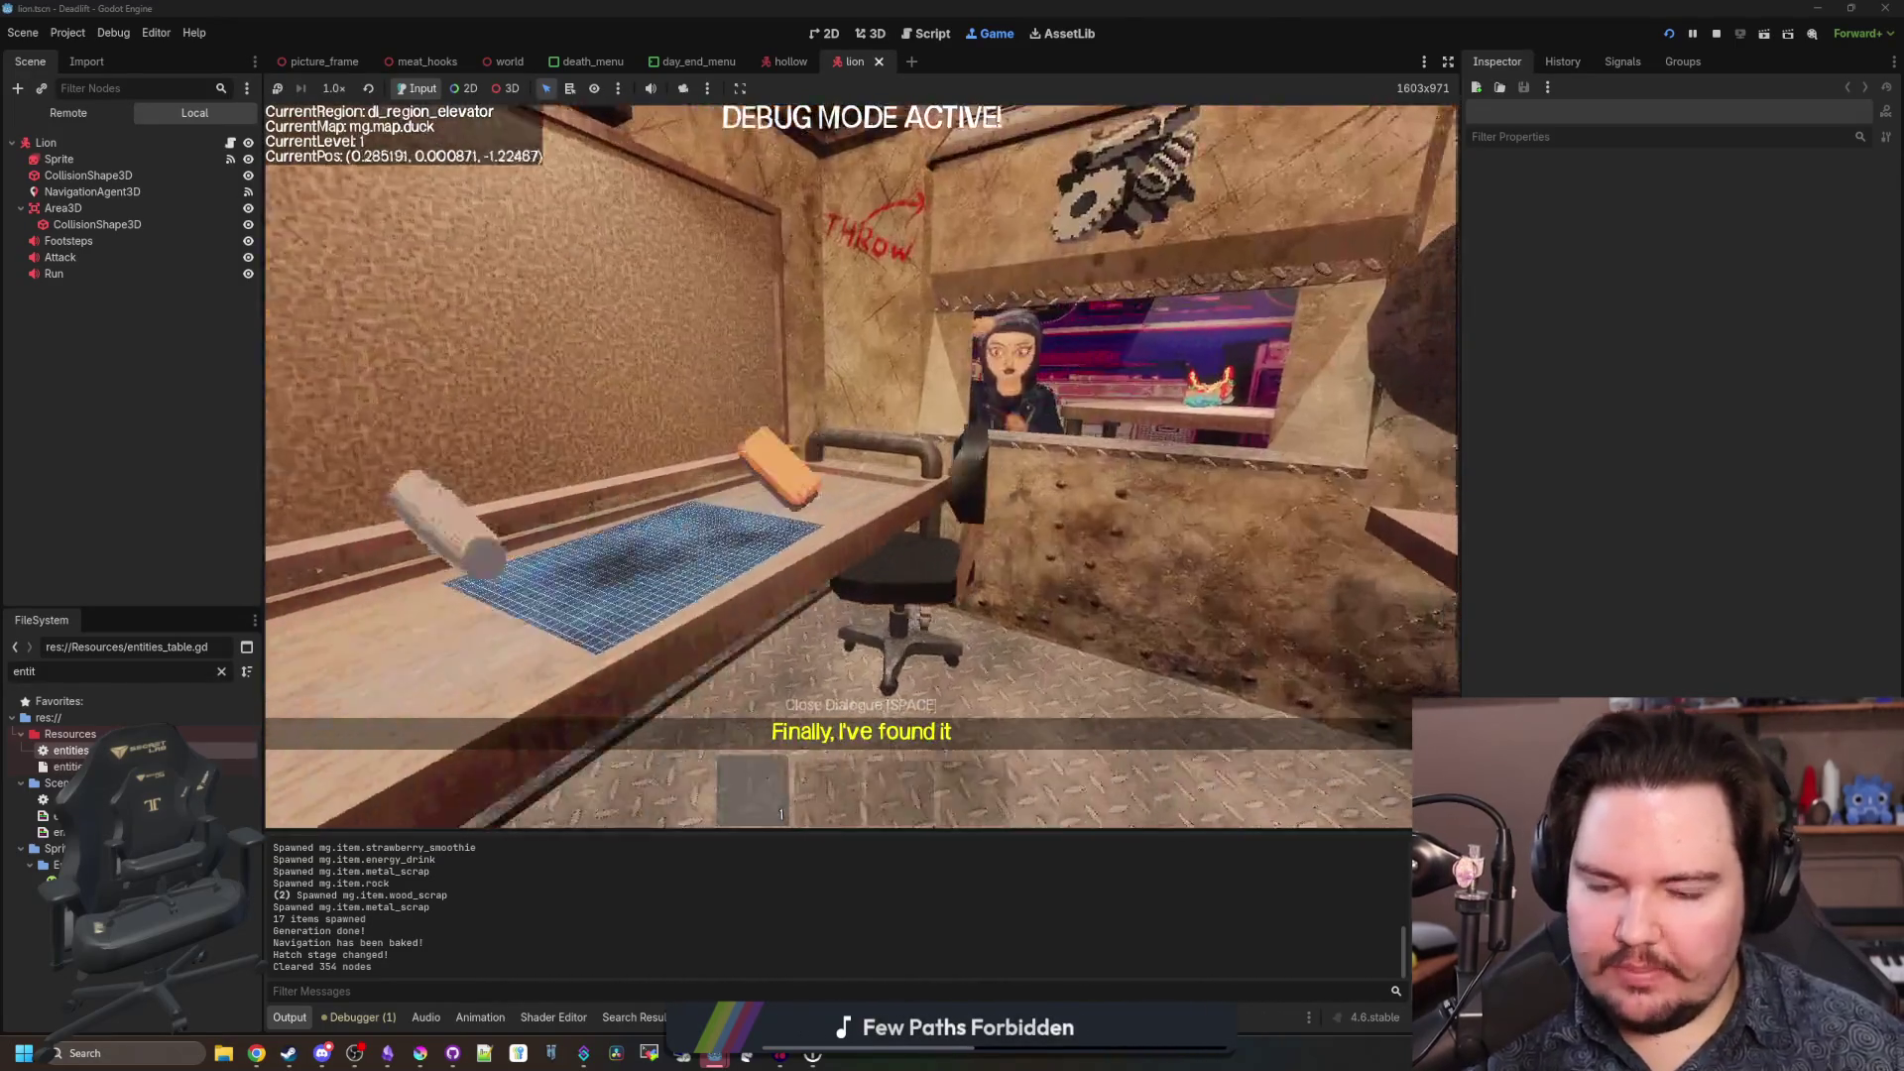
{"action": "key", "text": "w"}
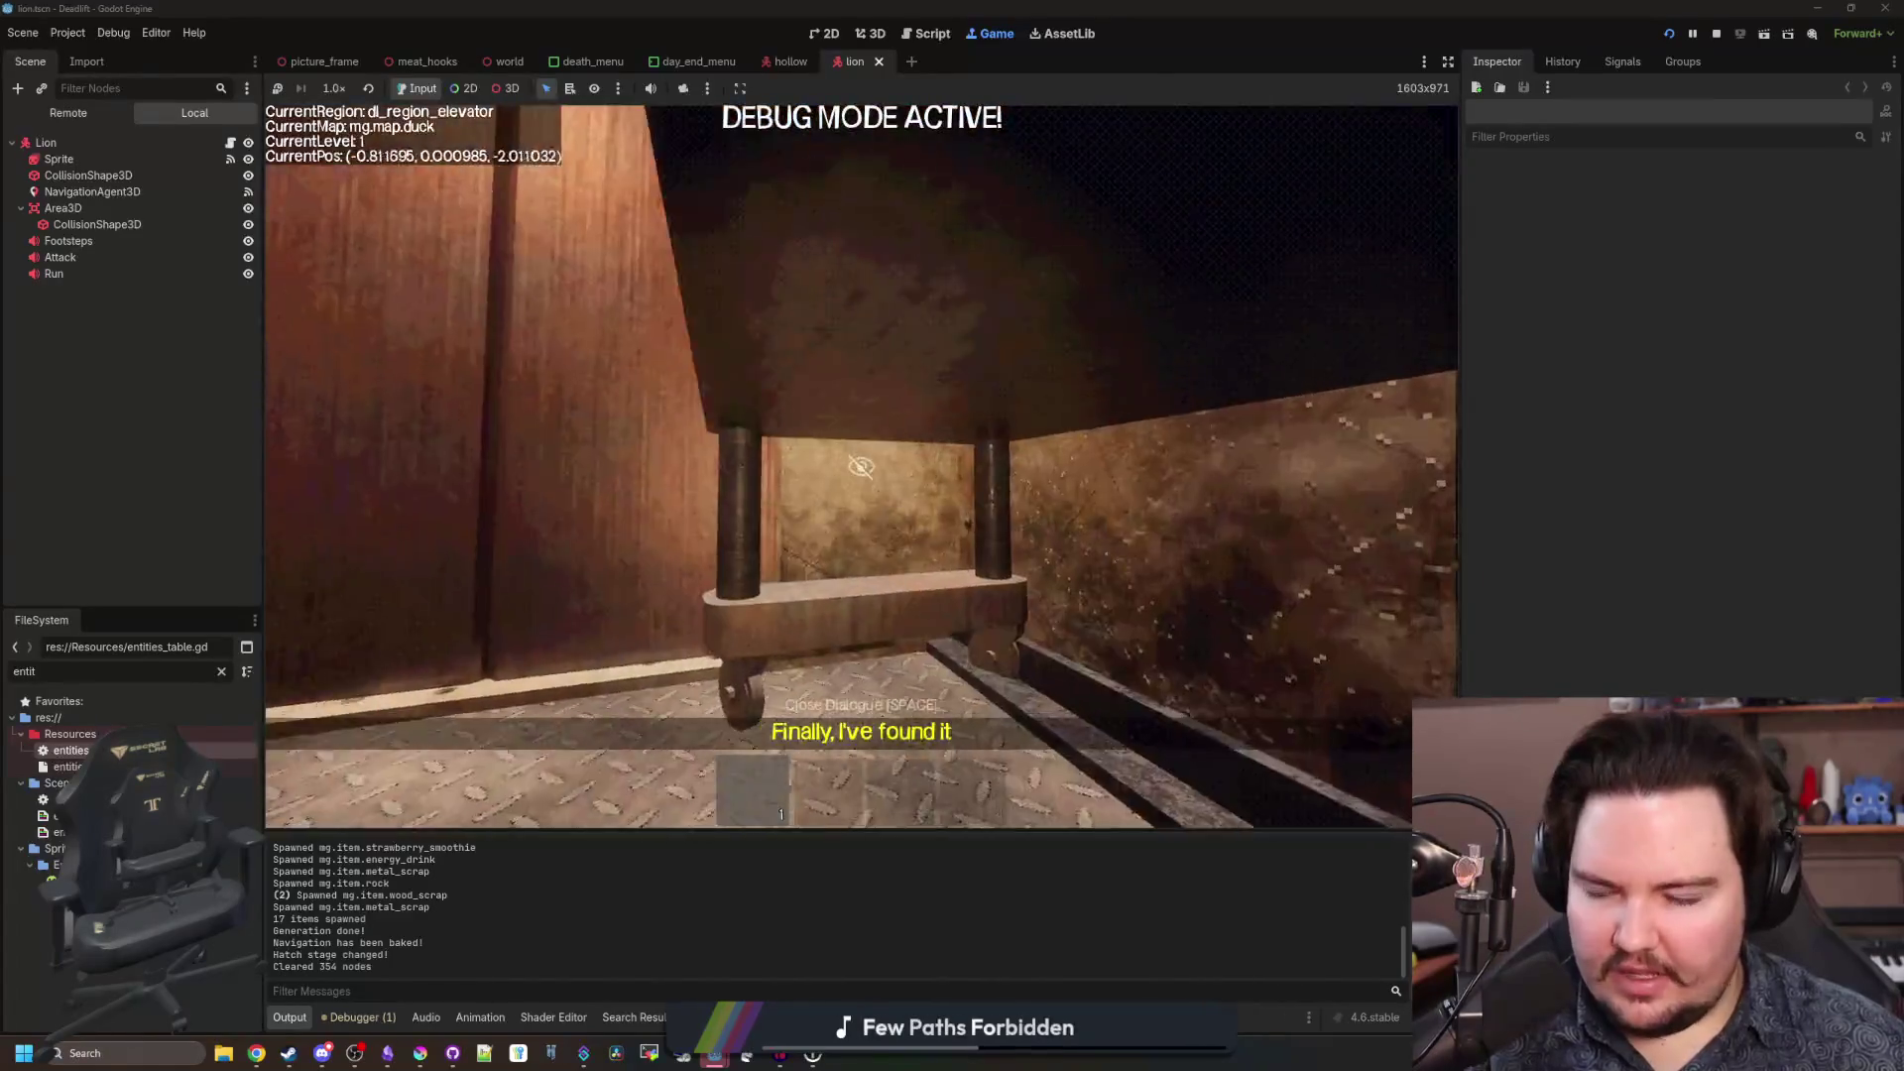
{"action": "key", "text": "s"}
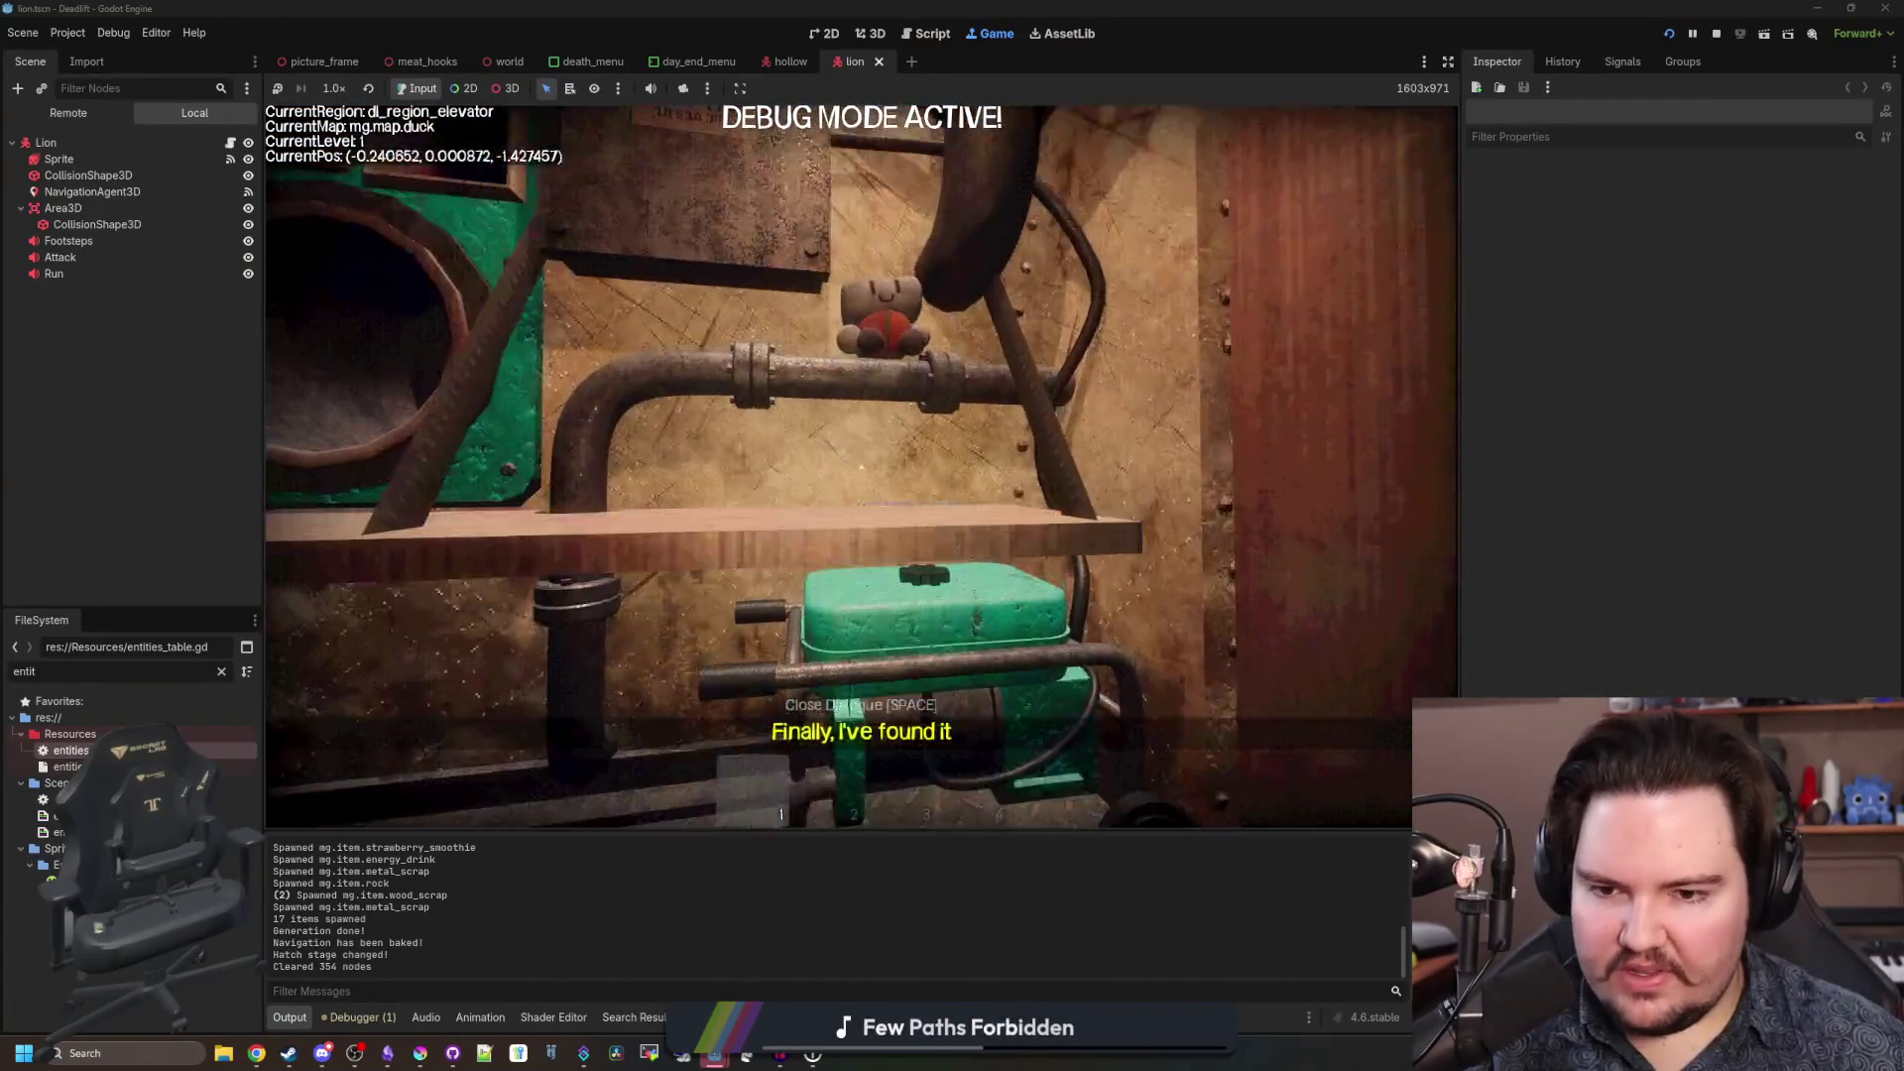
{"action": "key", "text": "w"}
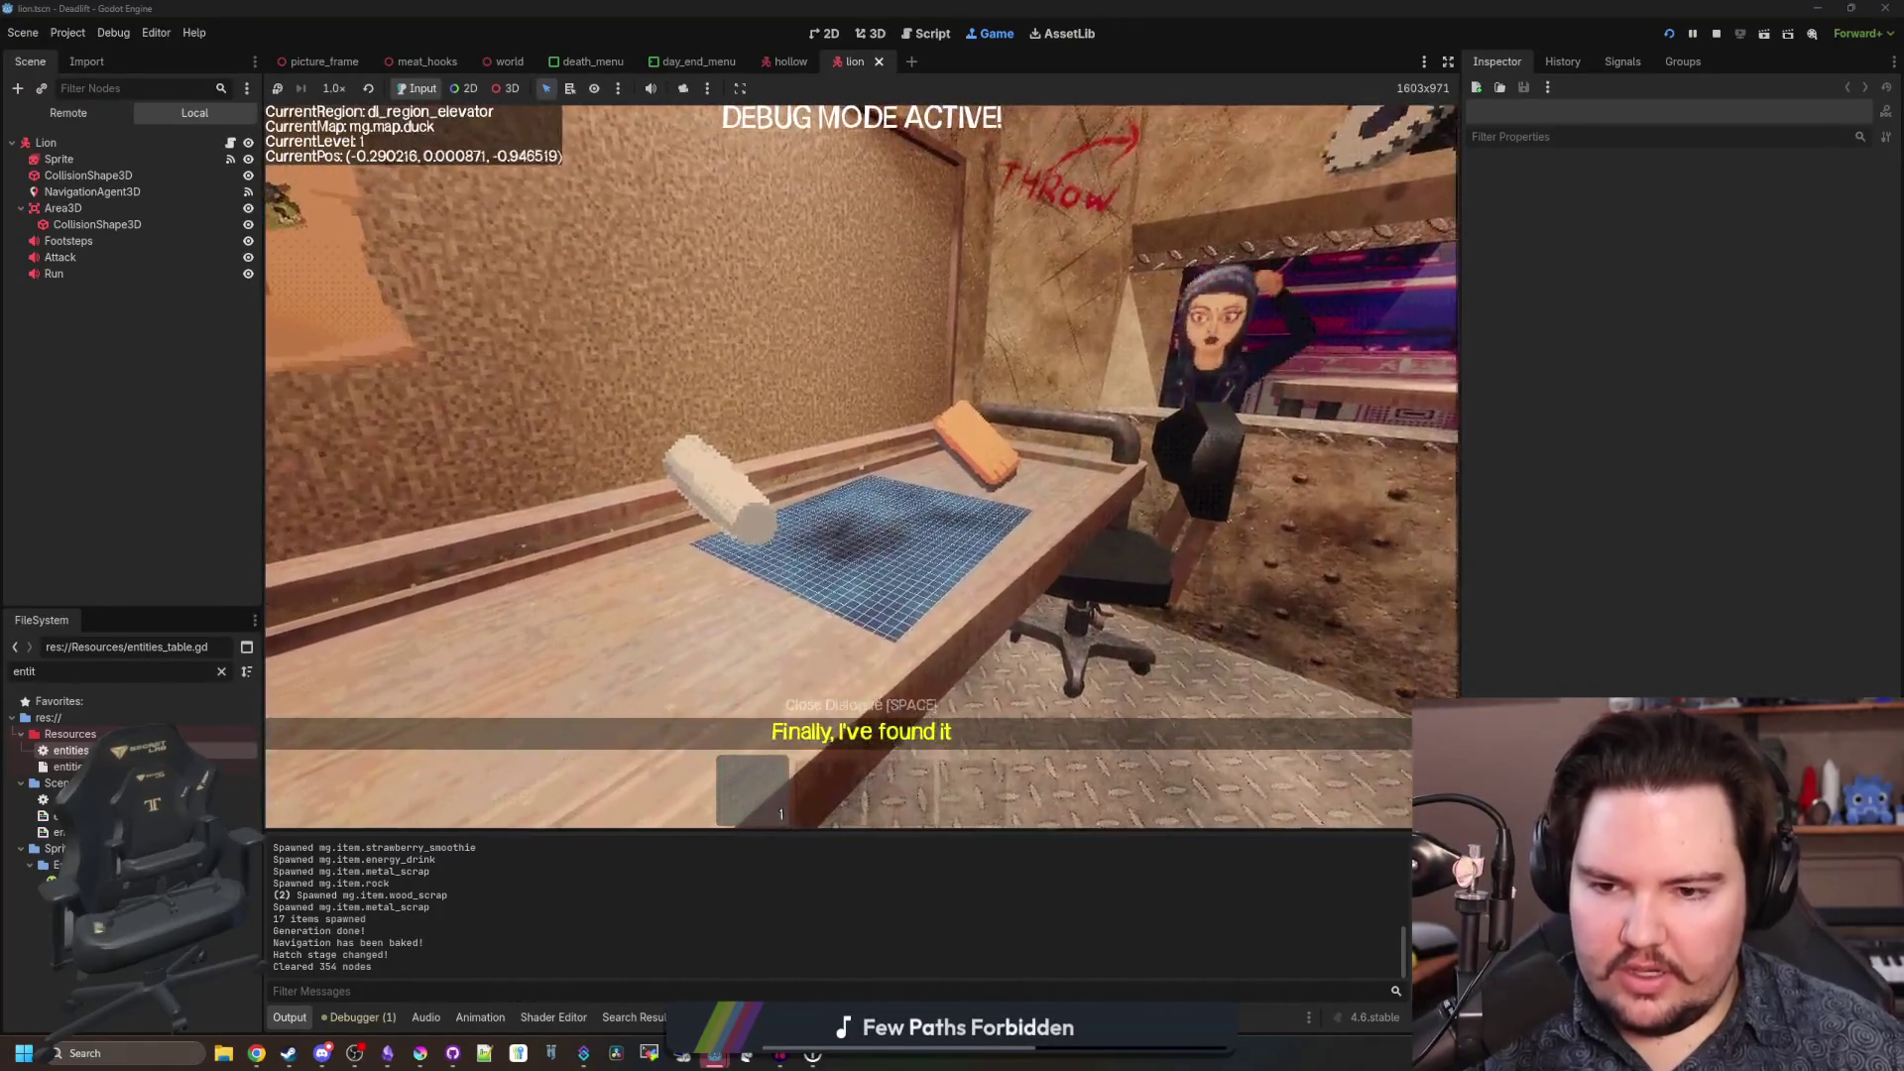
Pick up the rolling pin from the table and drop it on the elevator floor.
{"action": "key", "text": "e"}
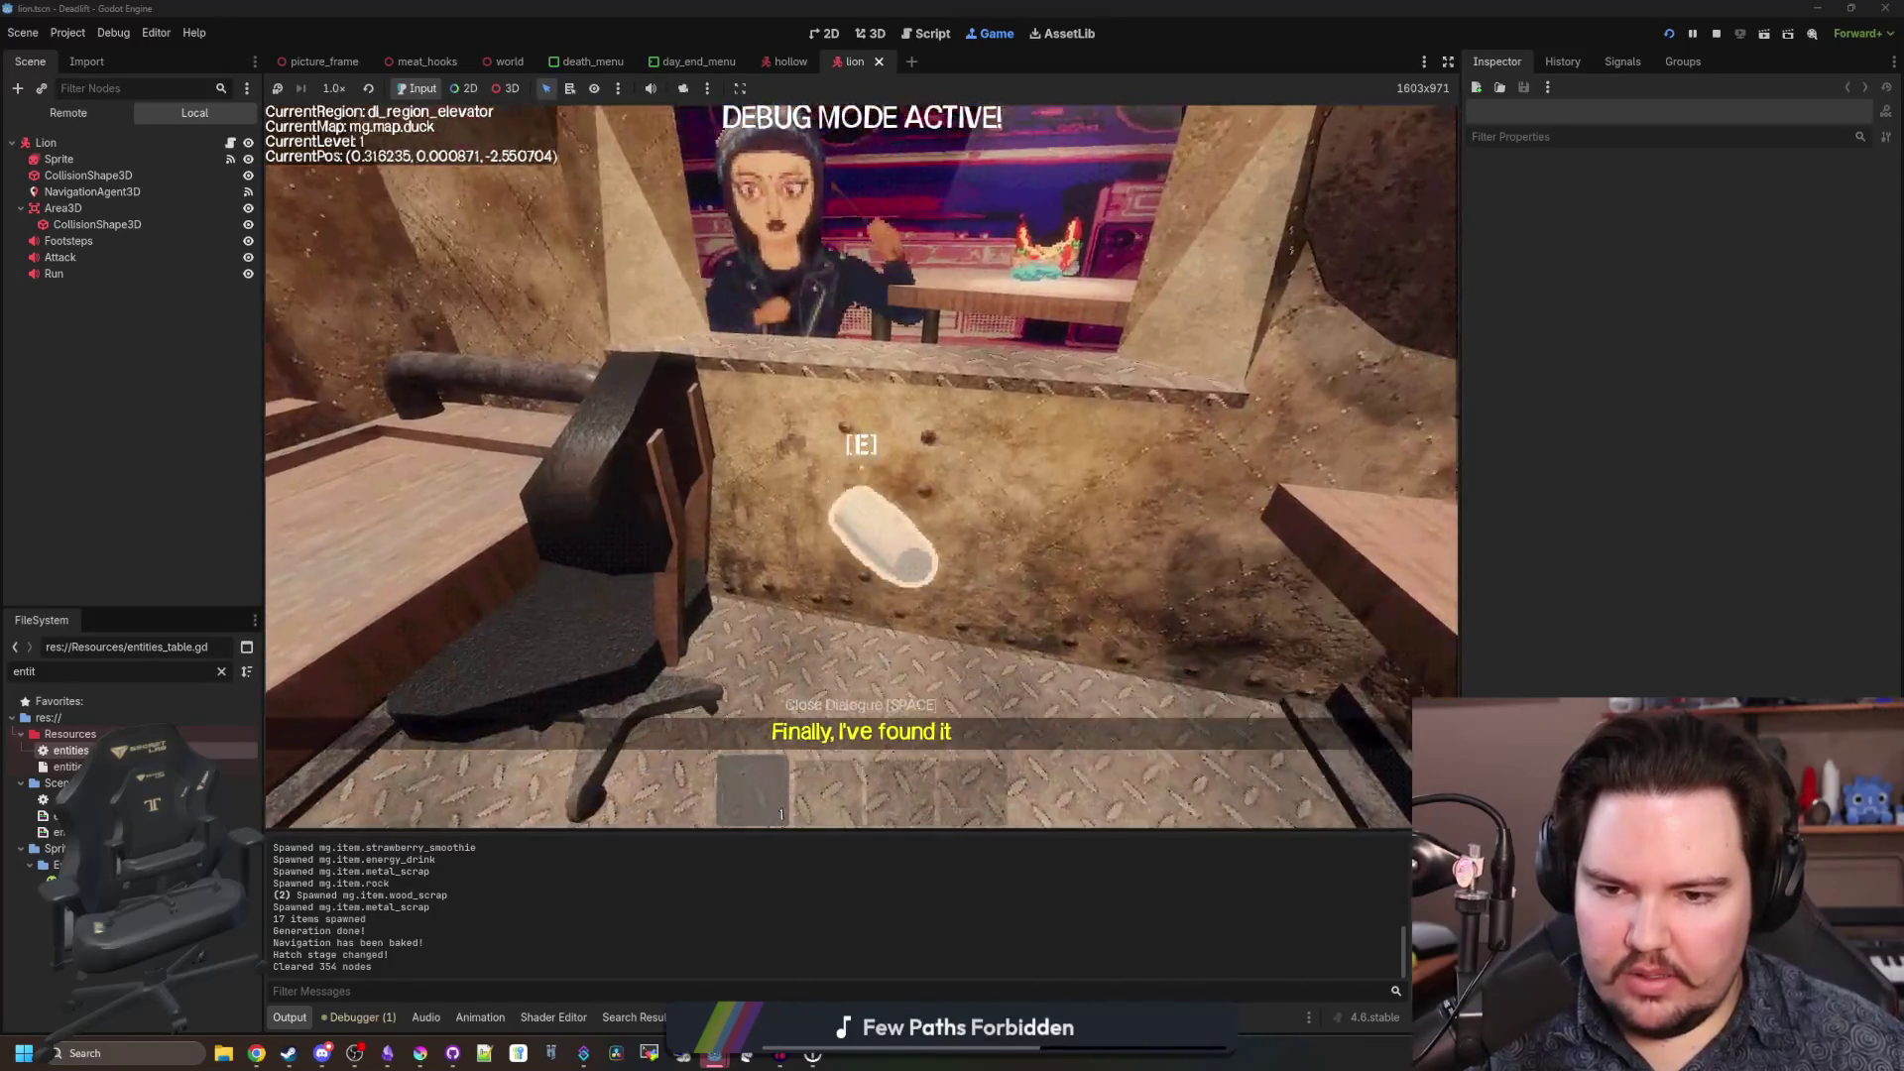
{"action": "key", "text": "s"}
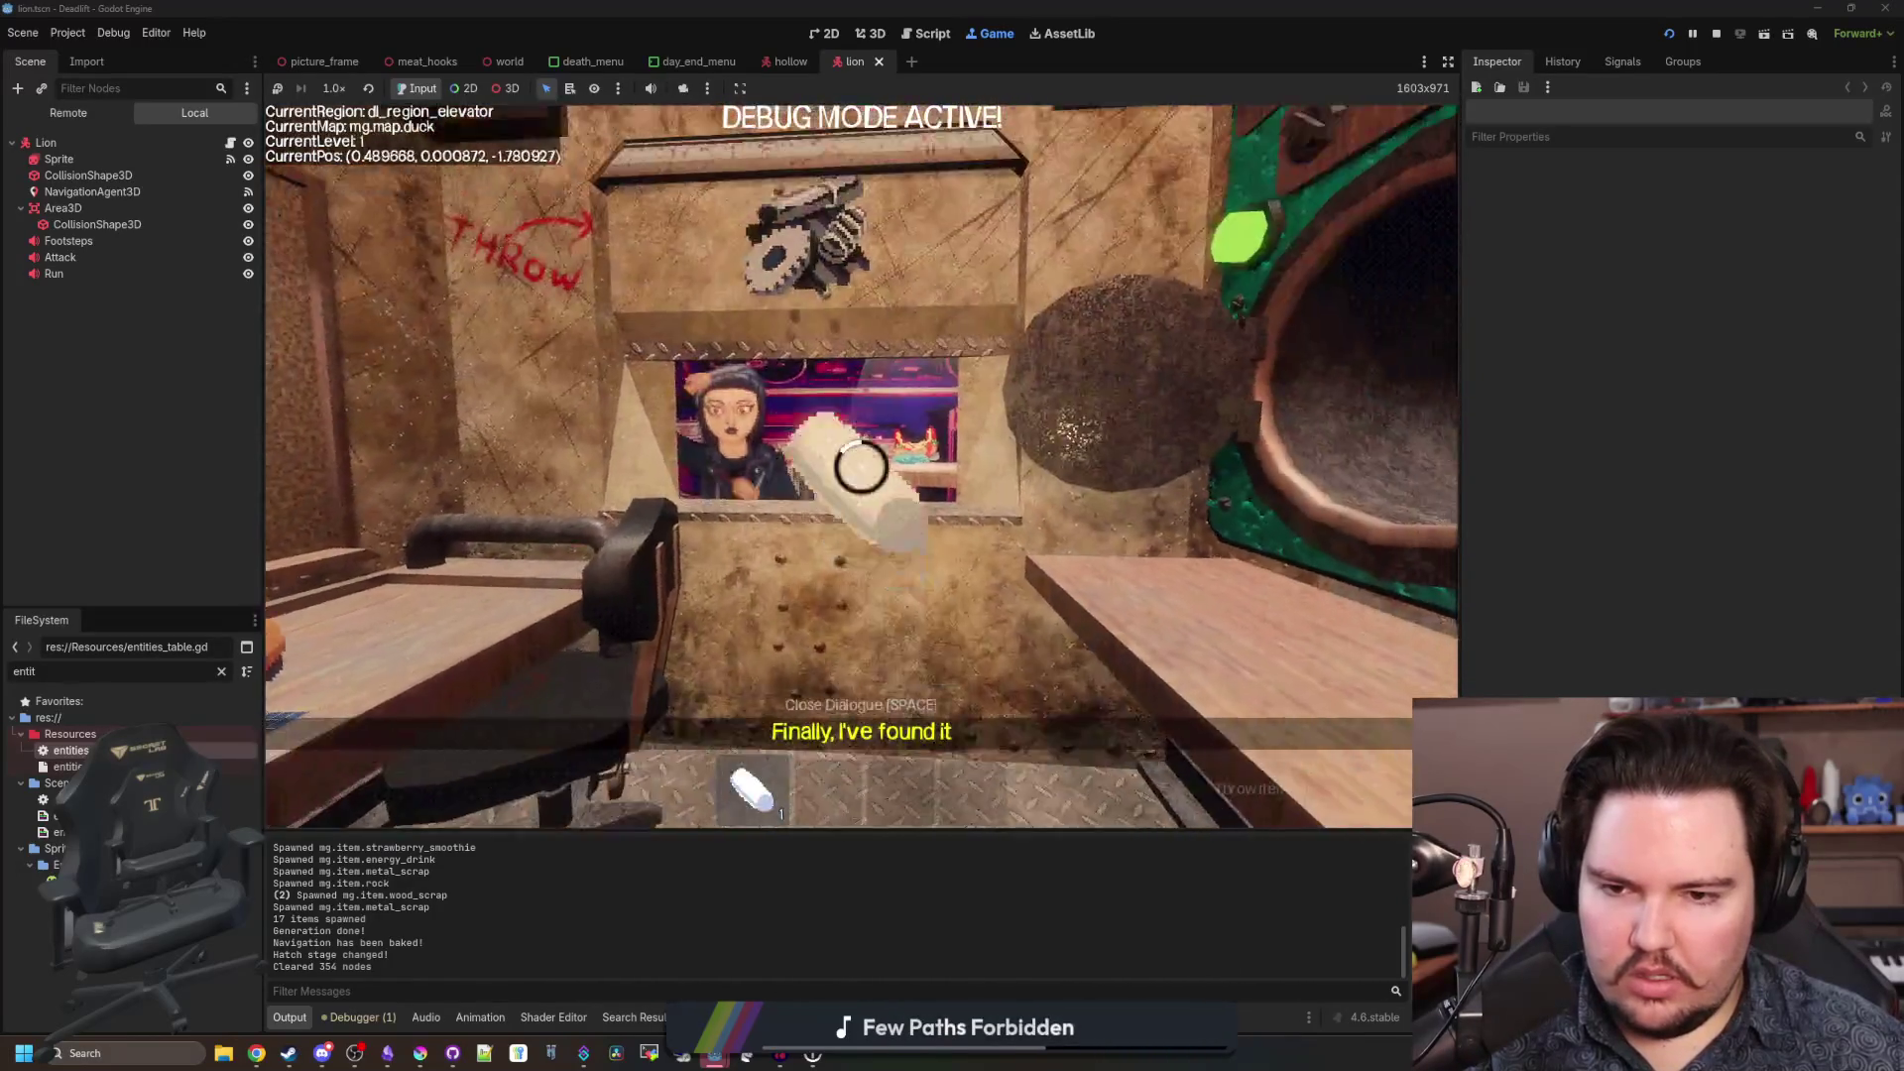
{"action": "key", "text": "s"}
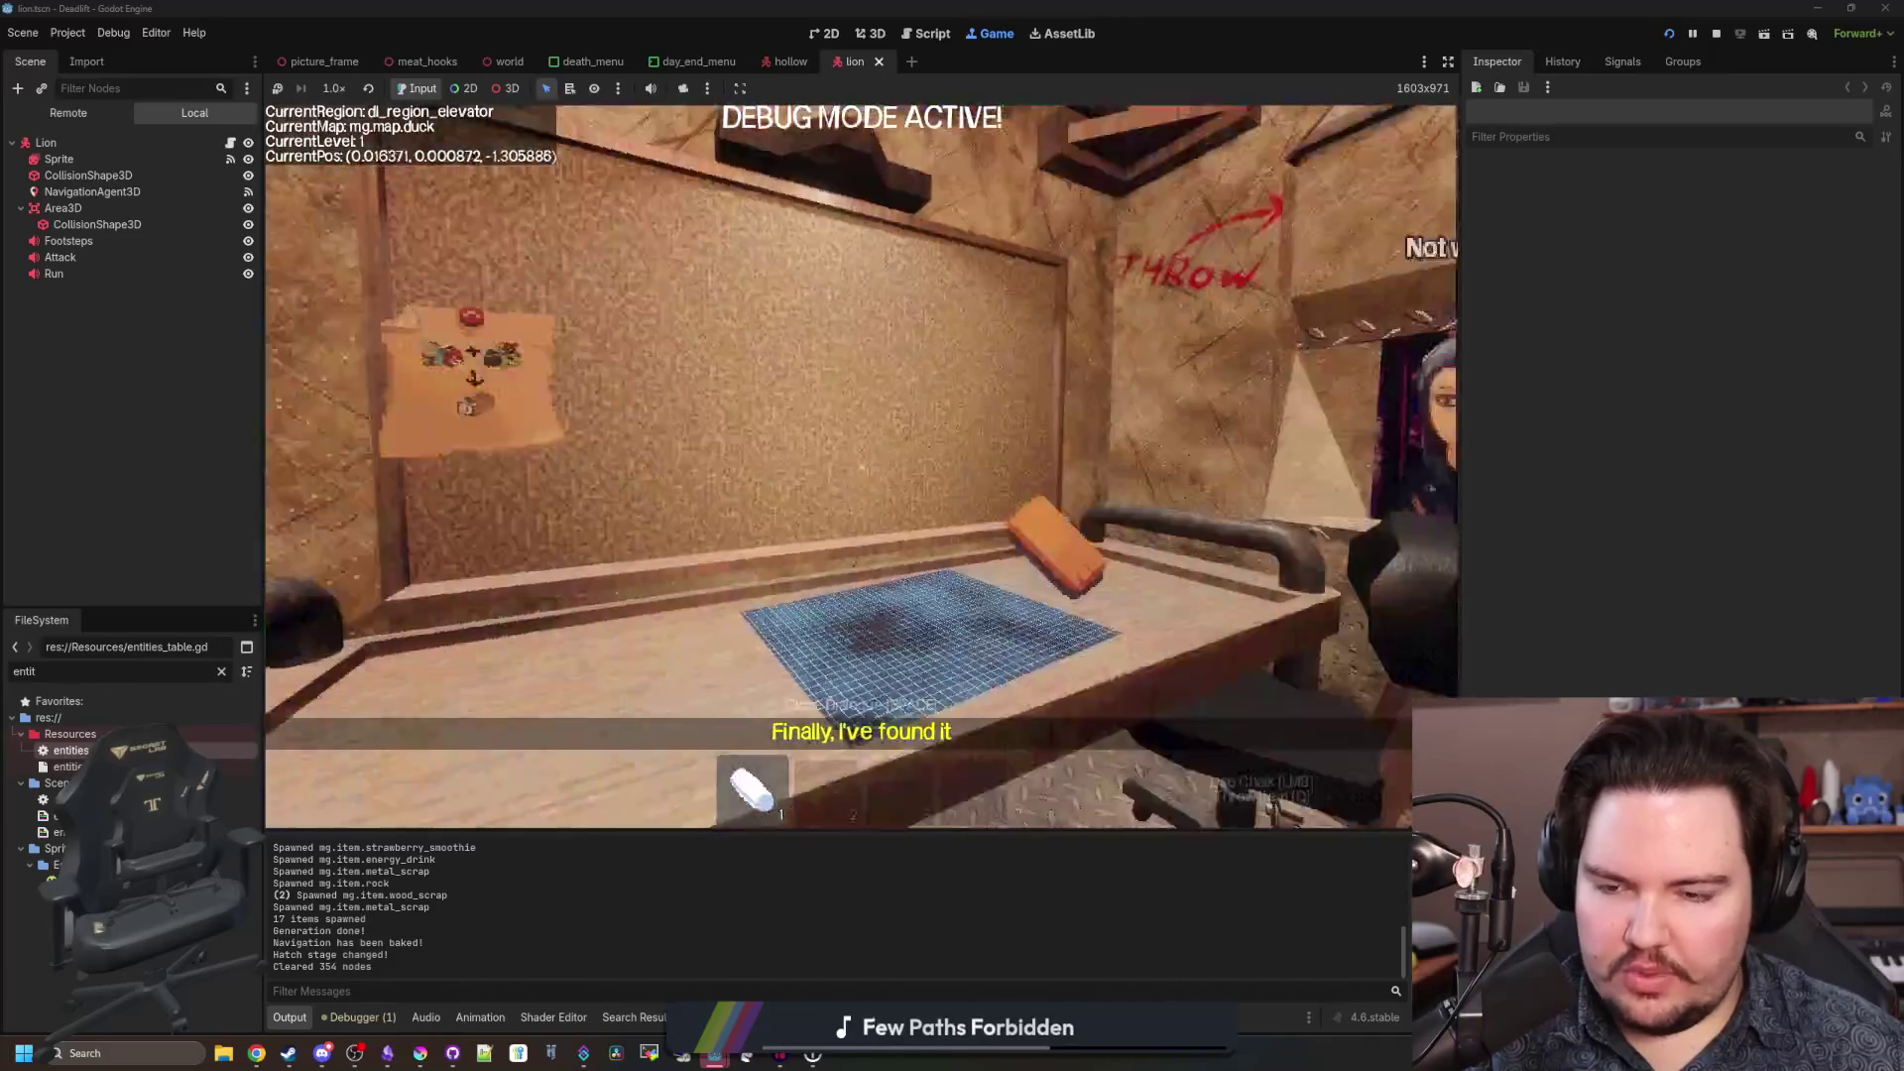
{"action": "key", "text": "s"}
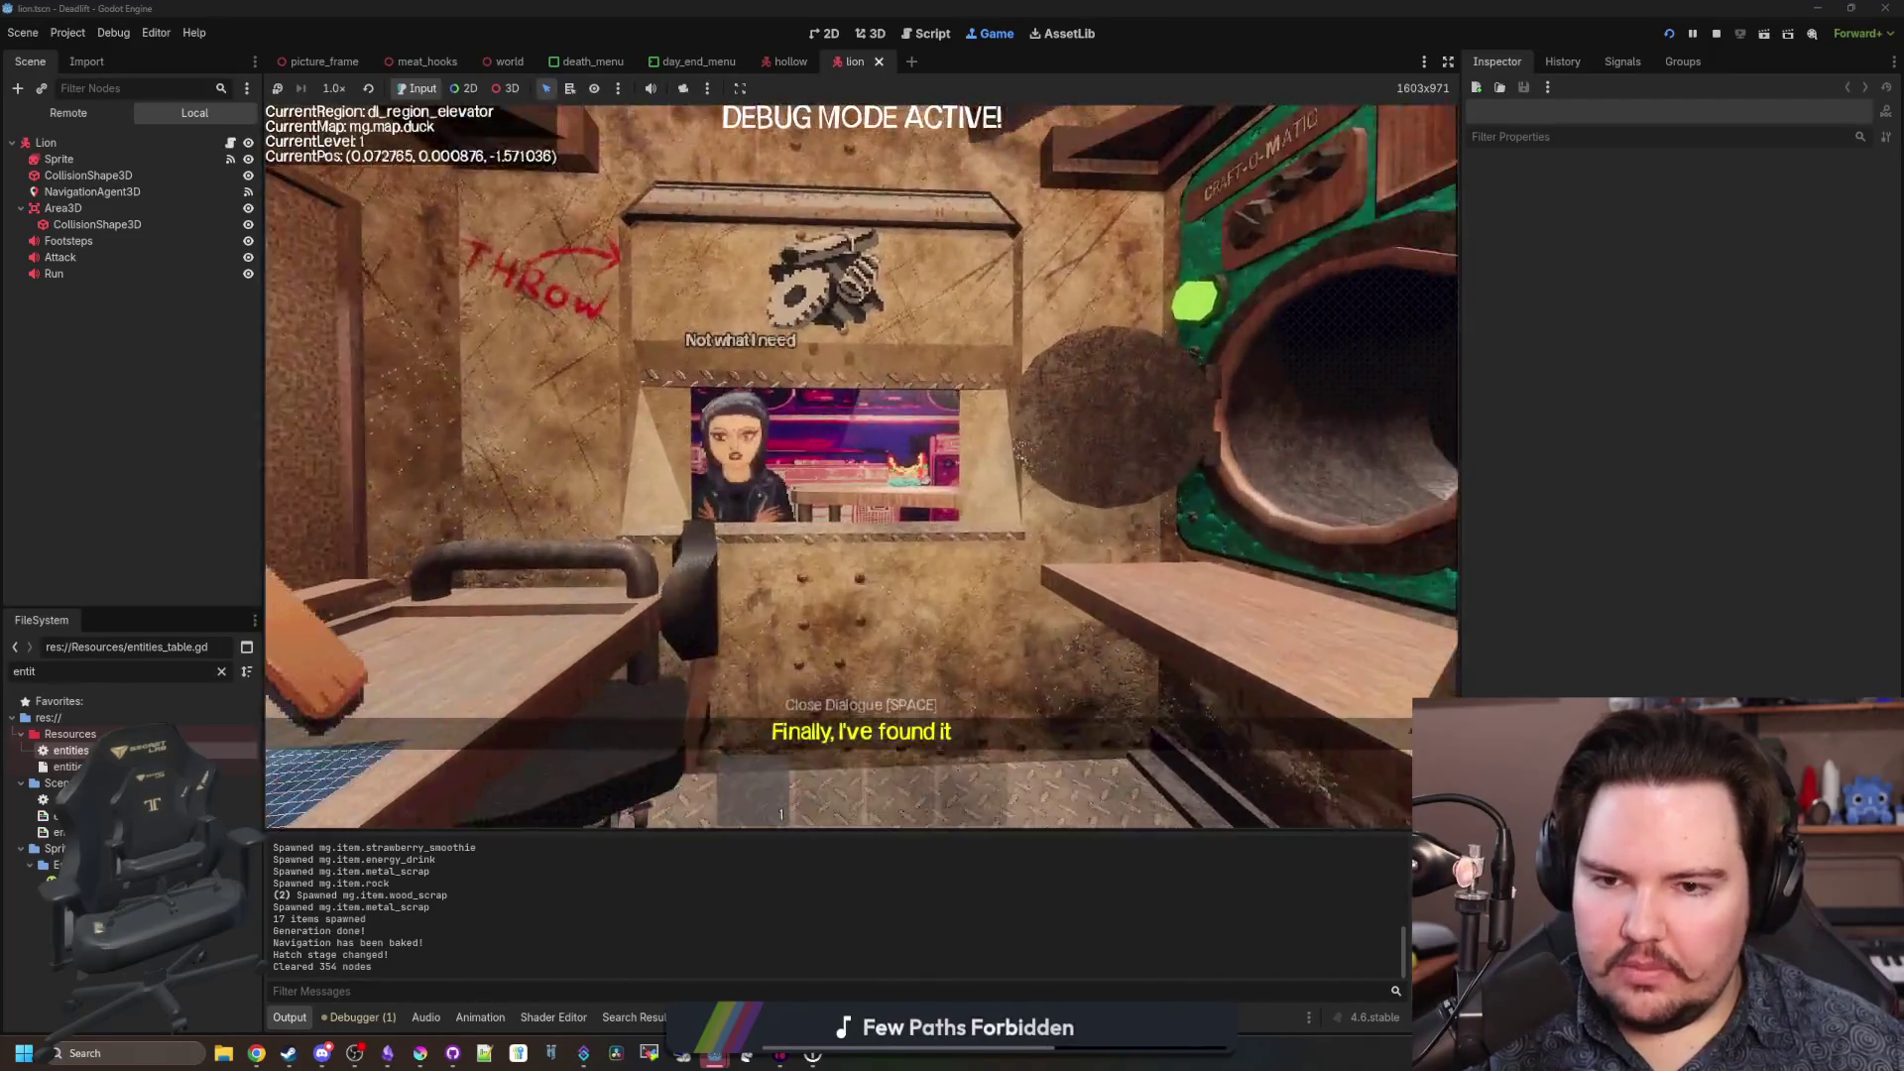
Pause and resume, look around the elevator, then pause again and bring up Steam's Blender page.
{"action": "key", "text": "Escape"}
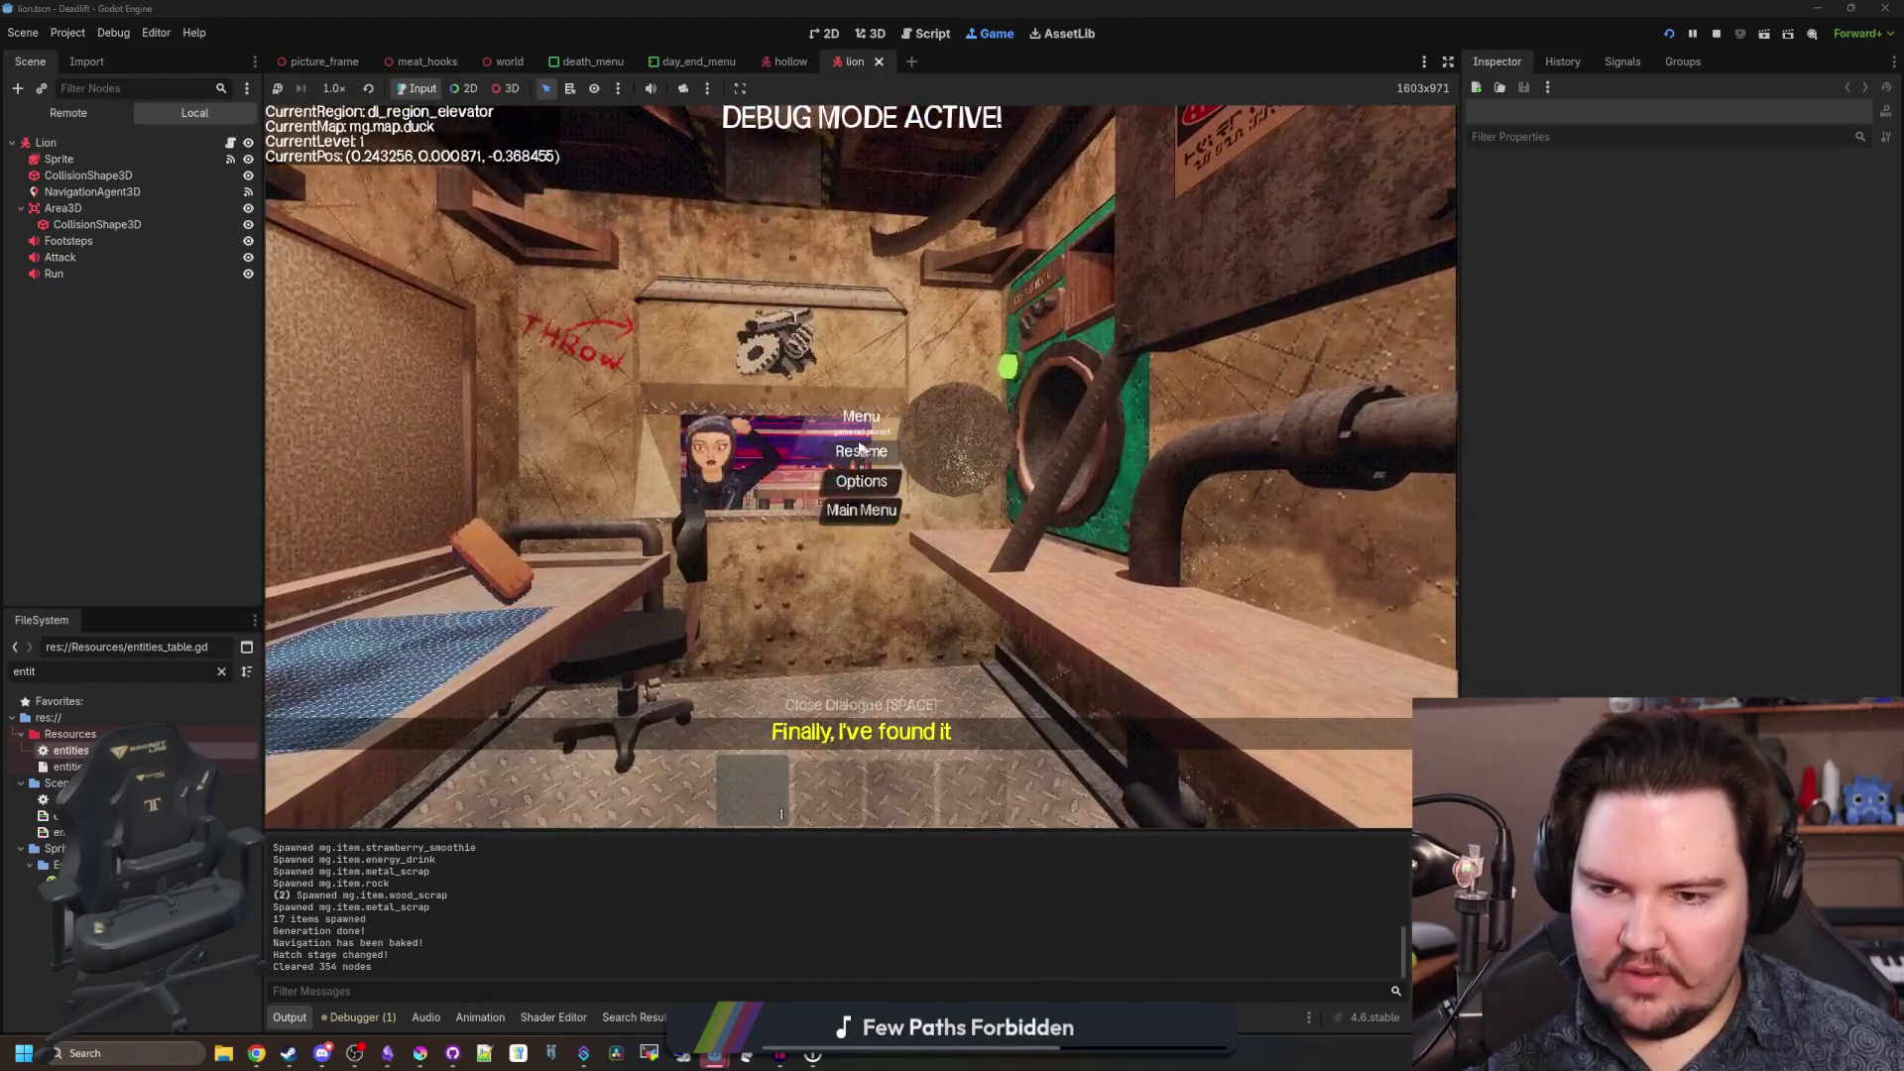
{"action": "mouse_move", "coordinate": [419, 1056]}
{"action": "key", "text": "w"}
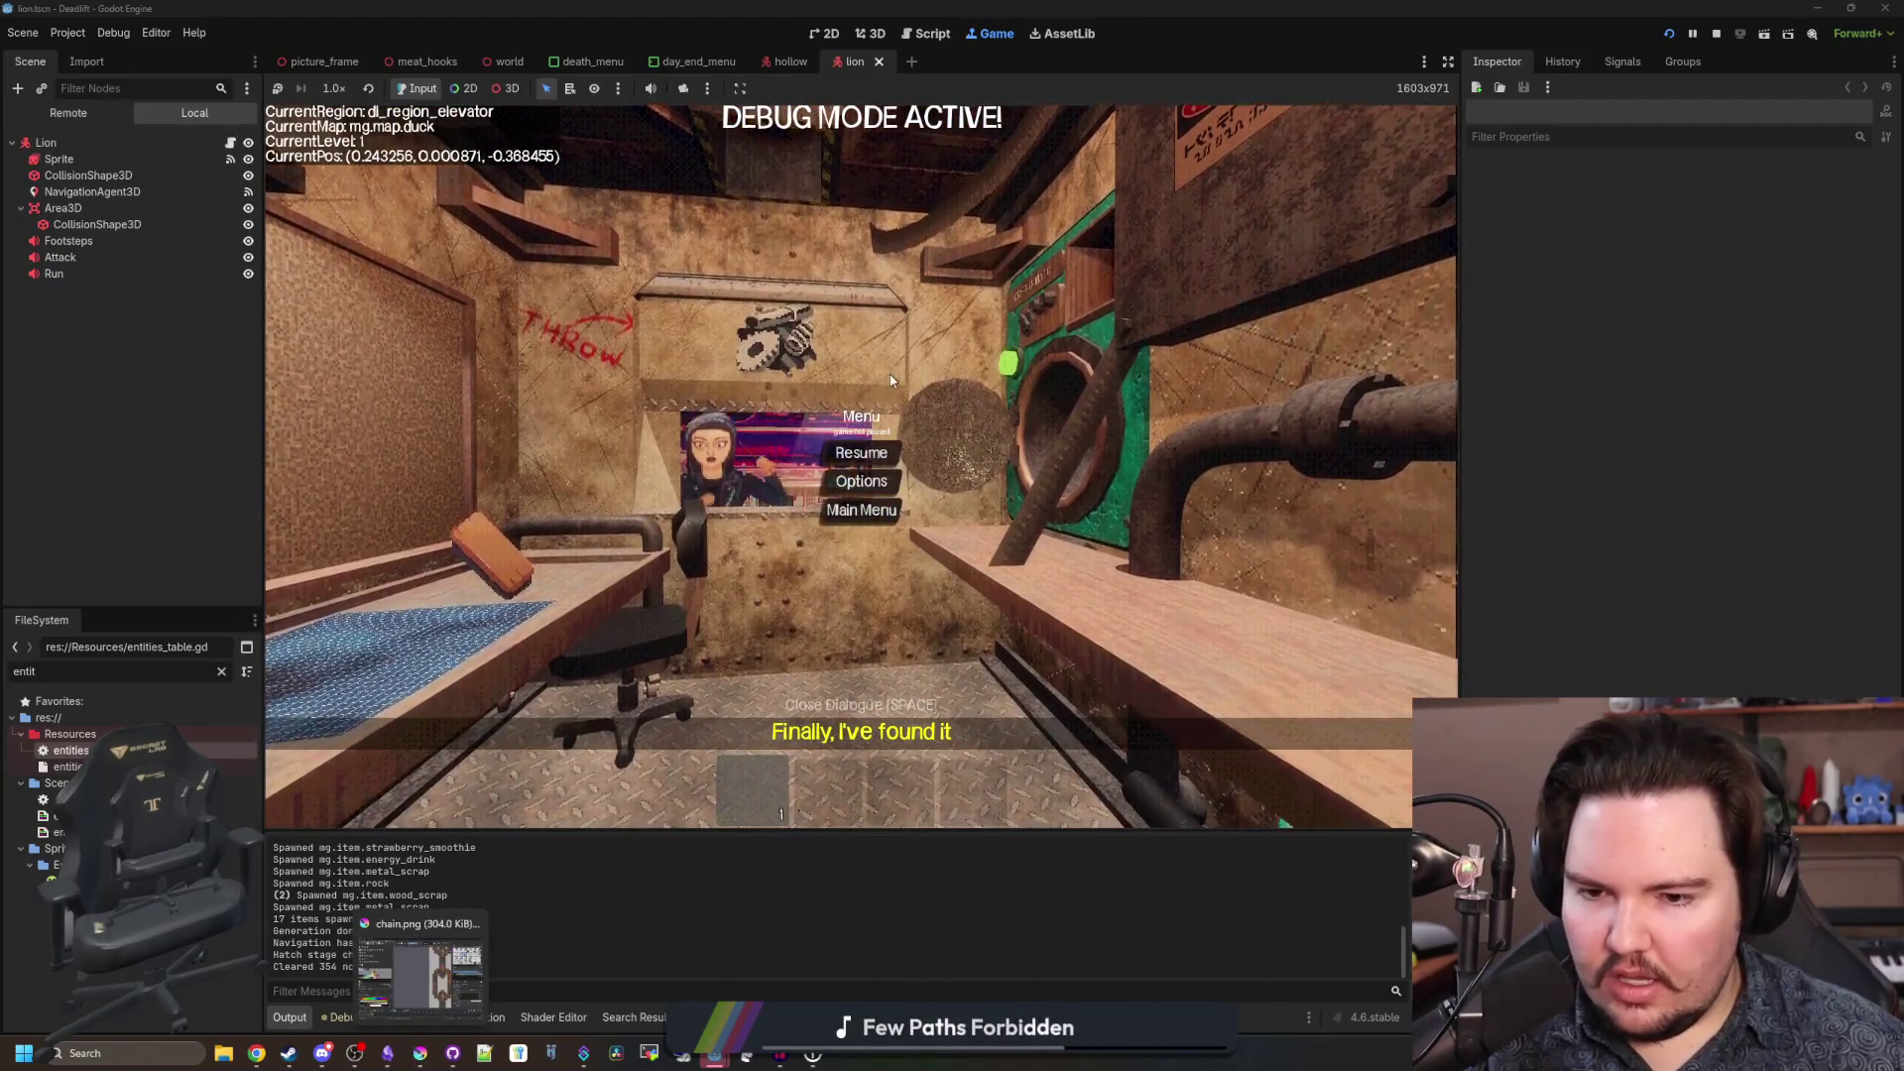
{"action": "key", "text": "Escape"}
{"action": "key", "text": "s"}
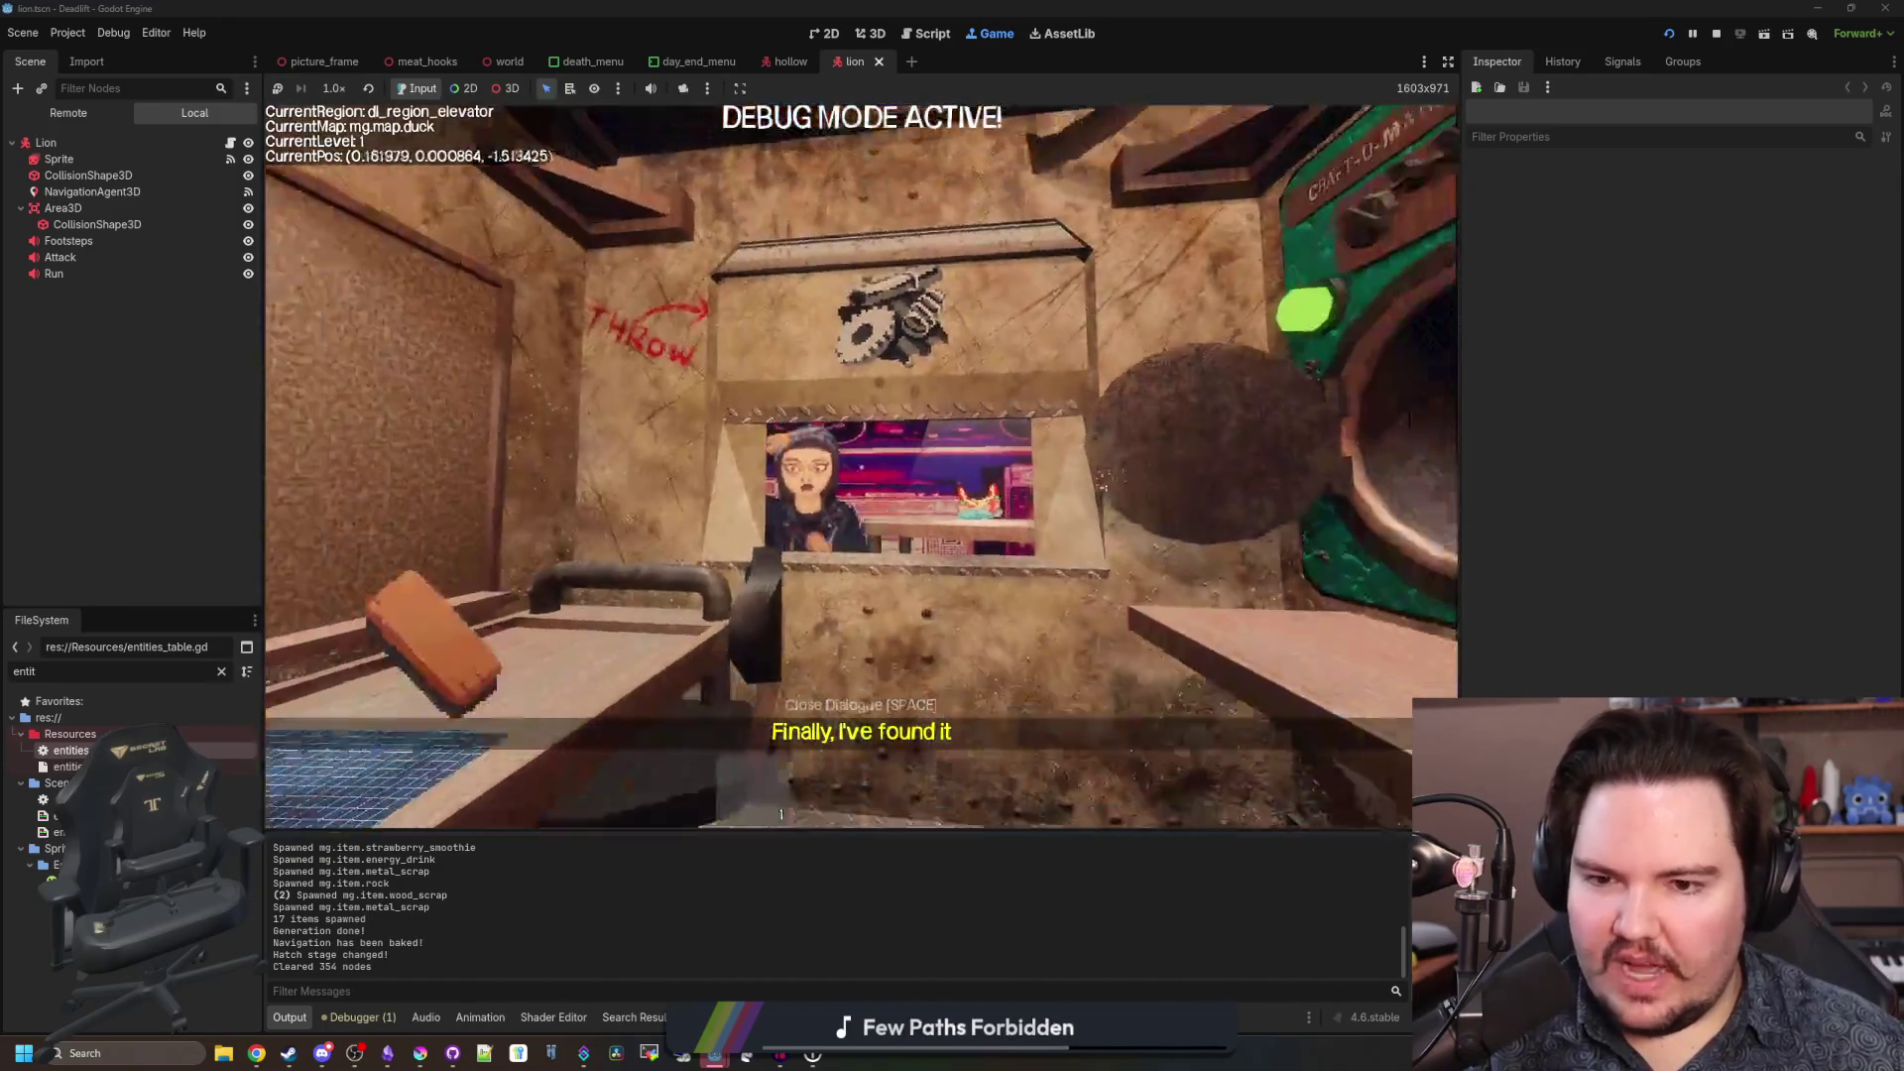
{"action": "key", "text": "w"}
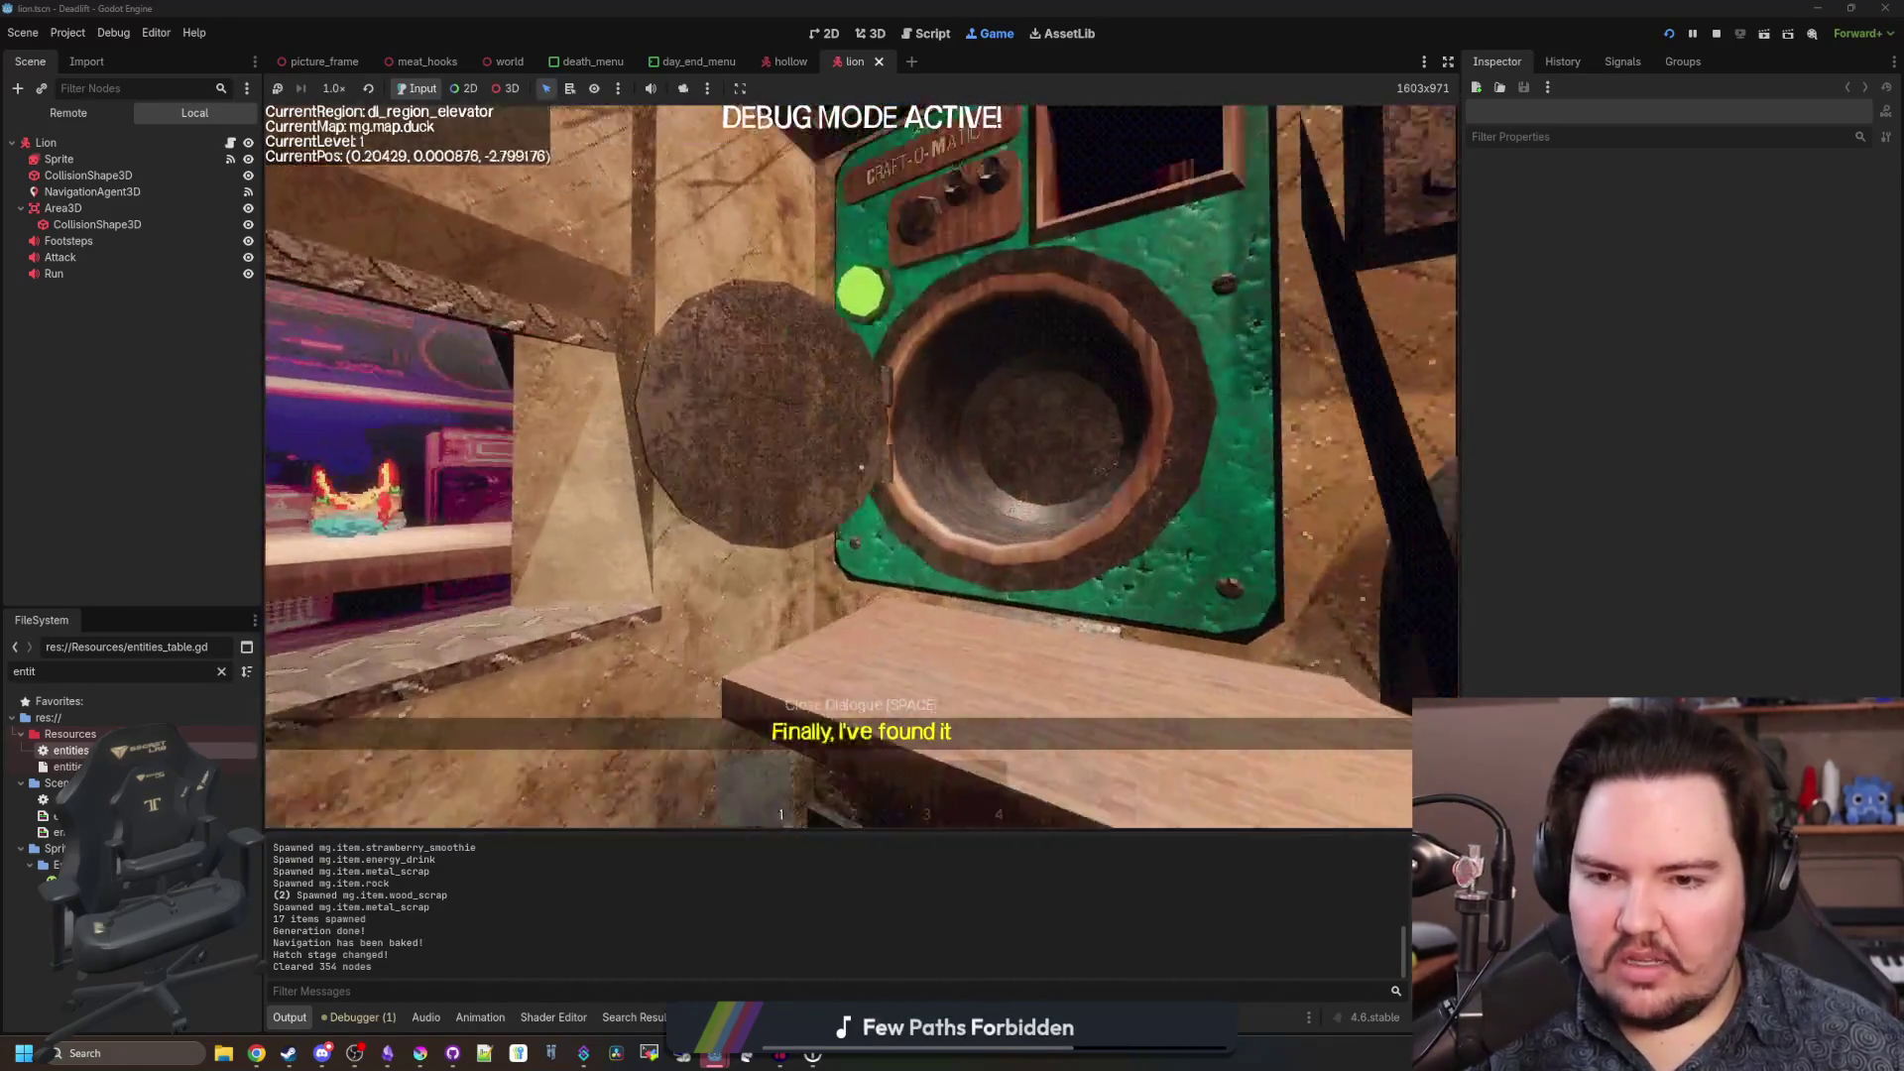
{"action": "key", "text": "s"}
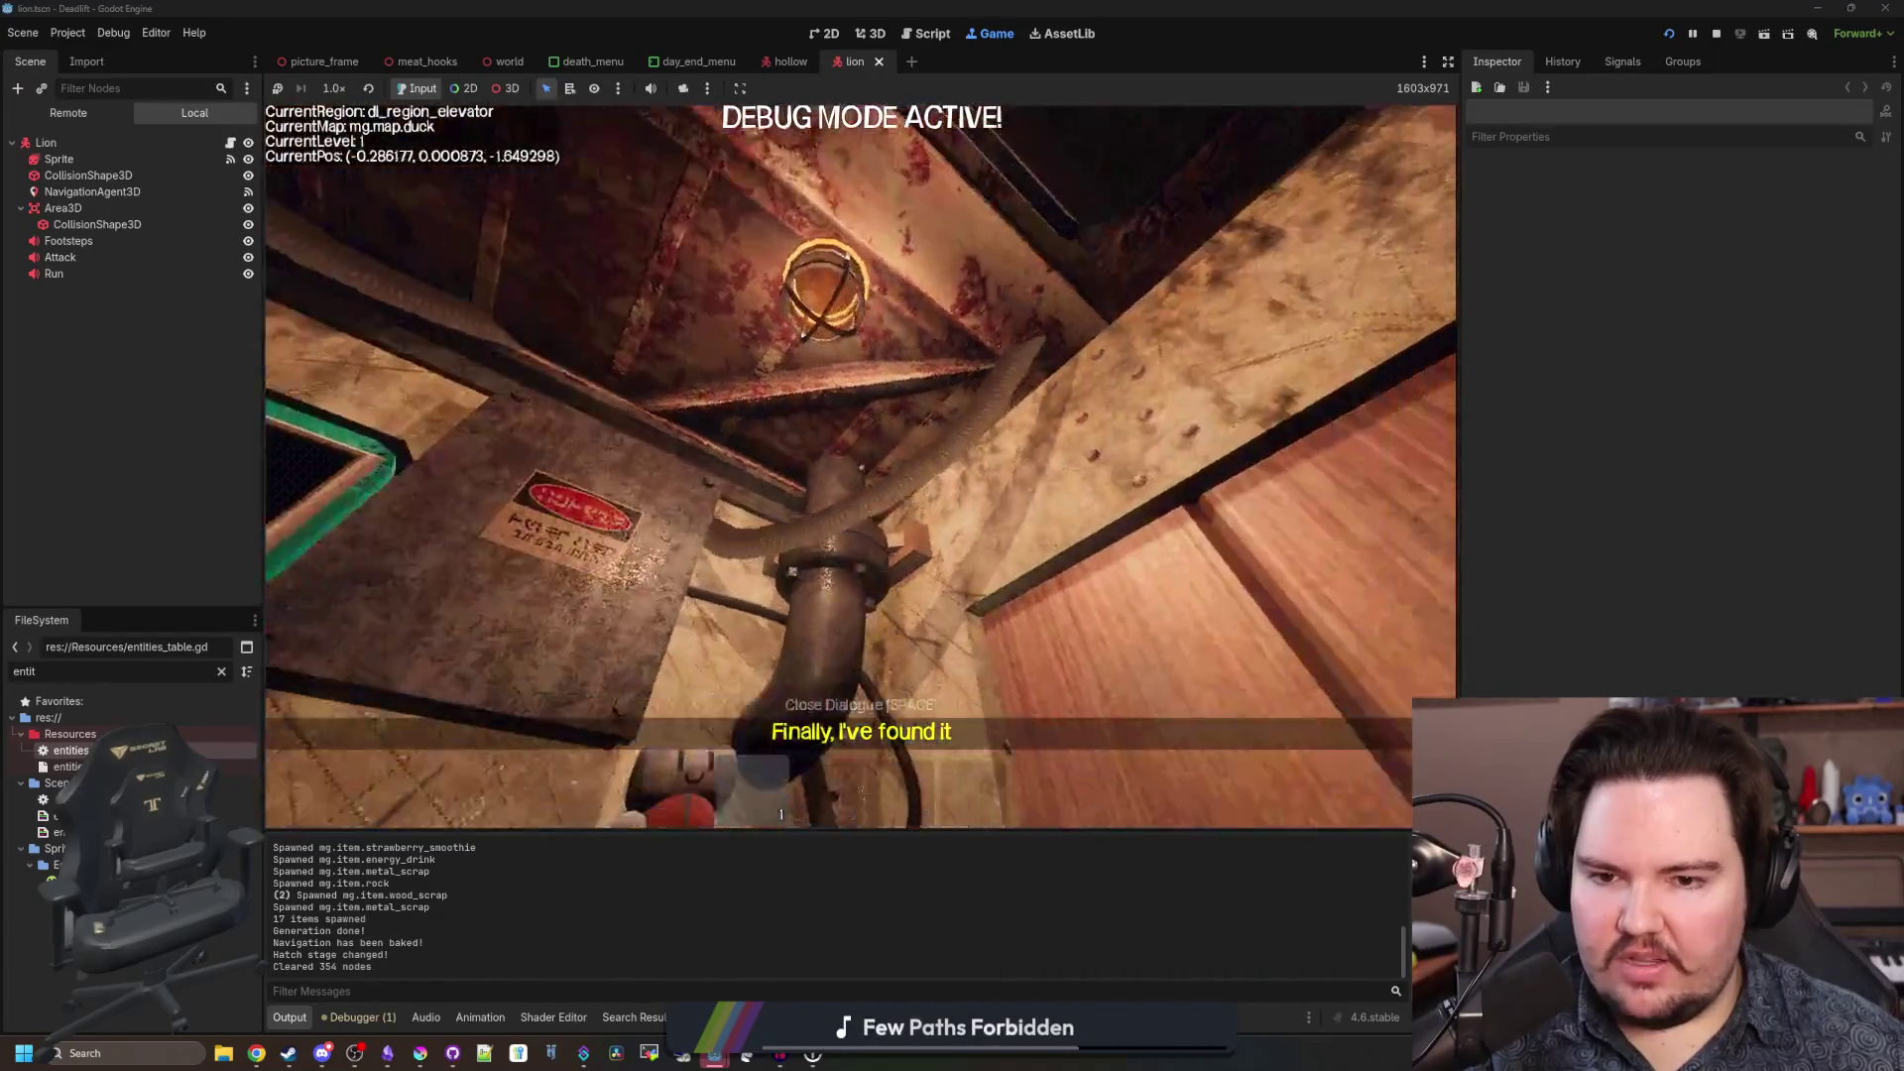
{"action": "key", "text": "s"}
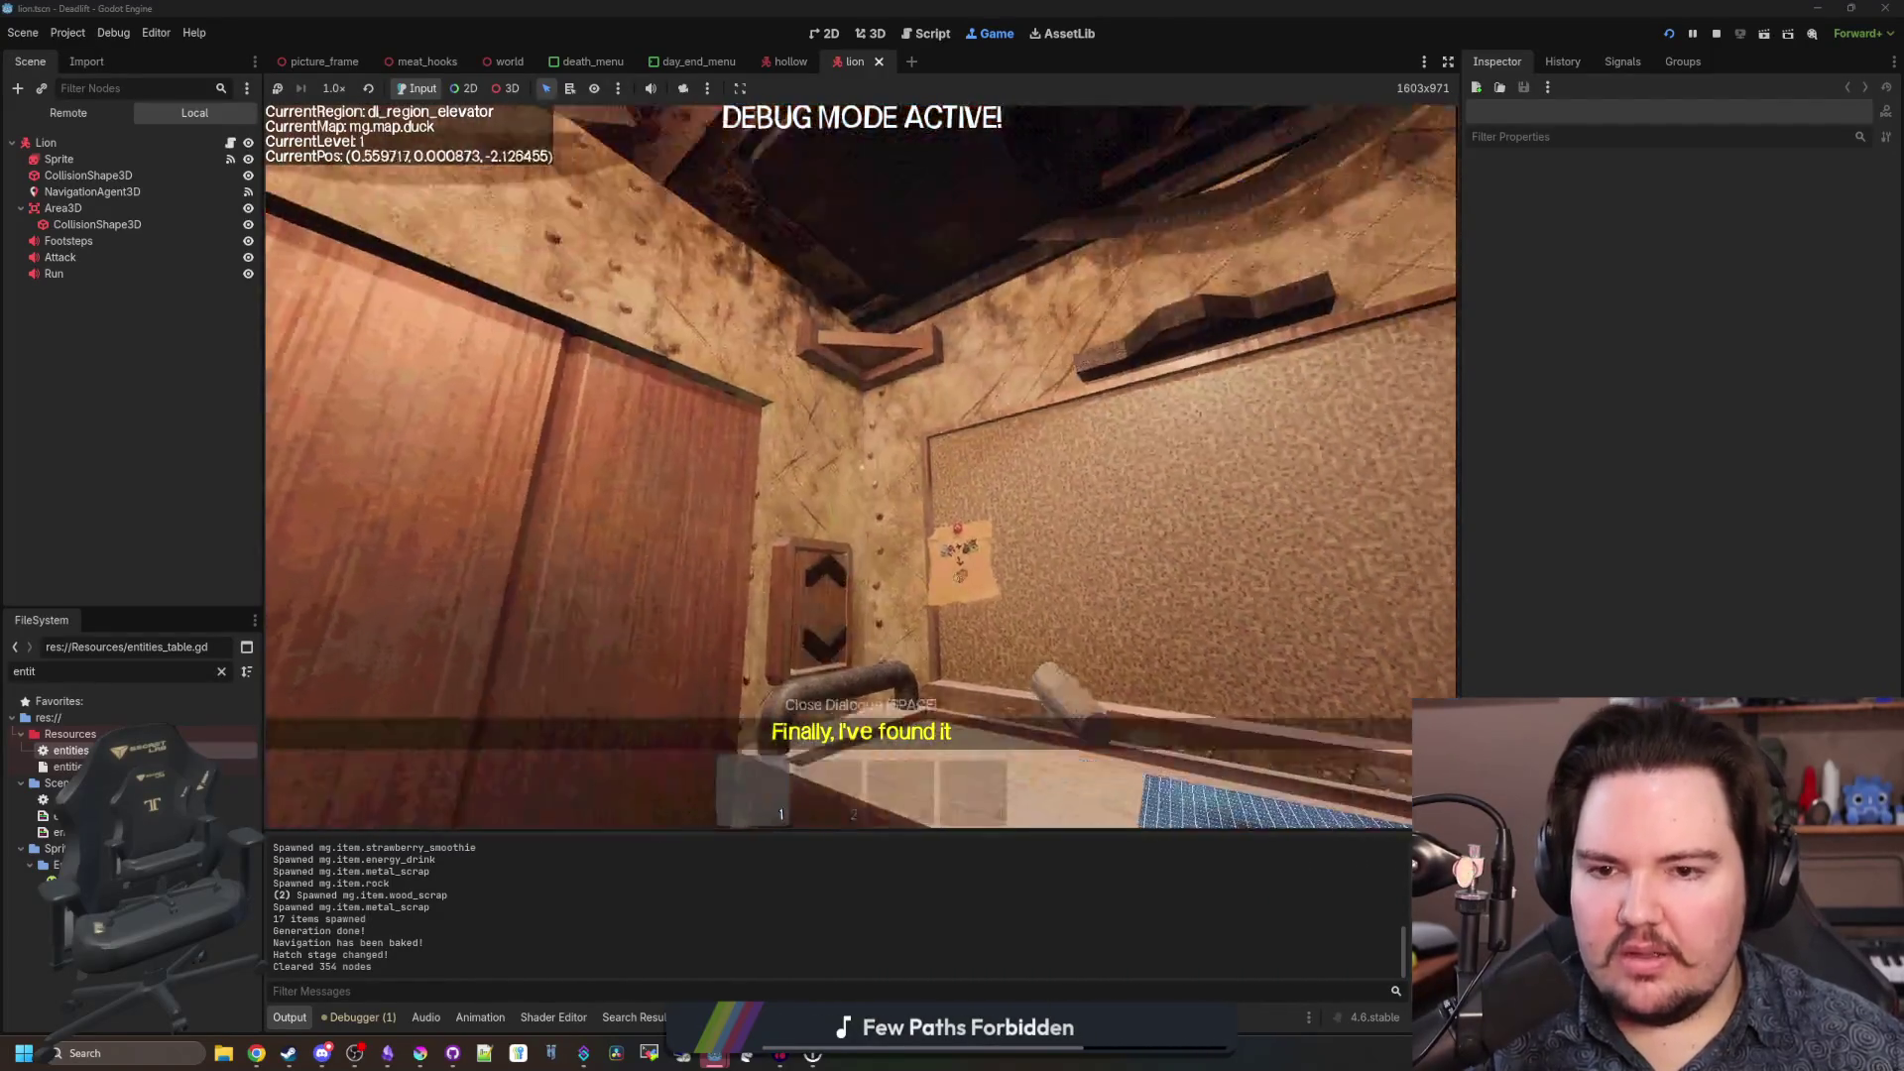
{"action": "key", "text": "w"}
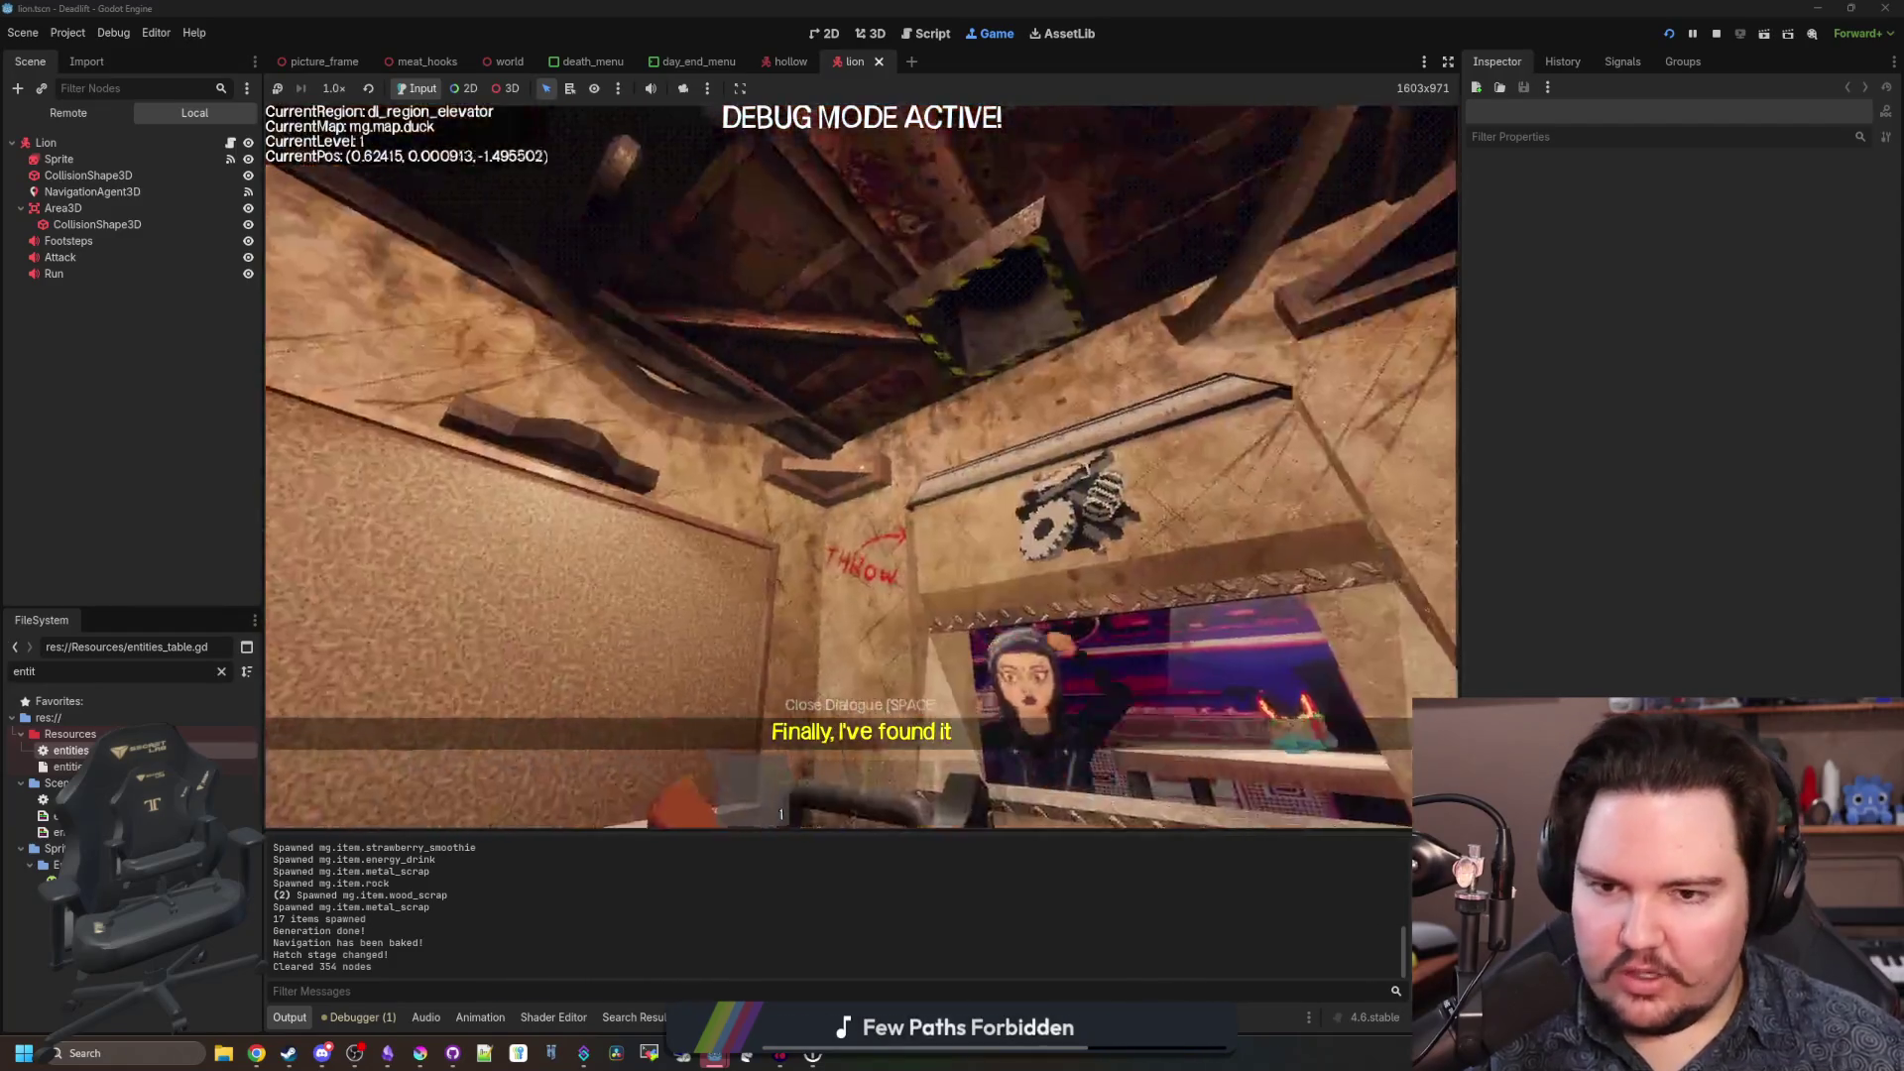
{"action": "key", "text": "s"}
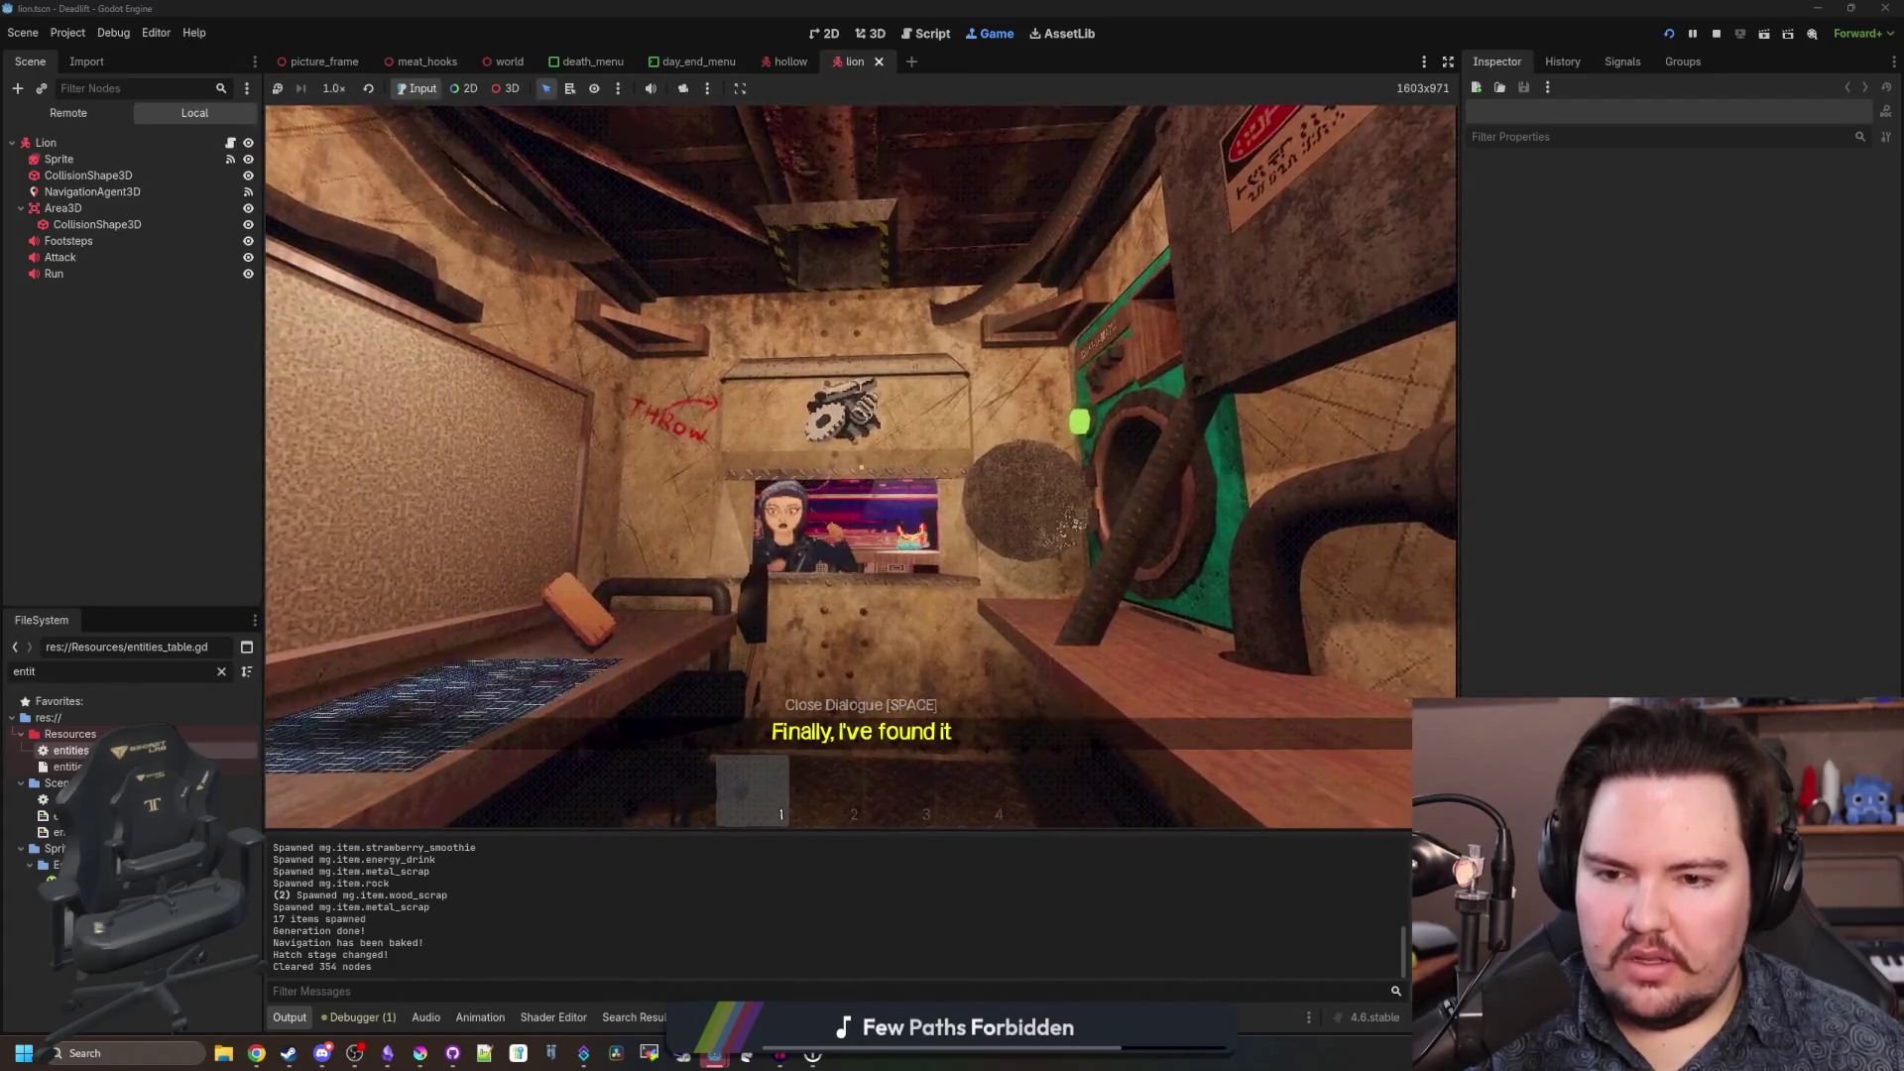
{"action": "key", "text": "Escape"}
{"action": "left_click", "coordinate": [290, 1053]}
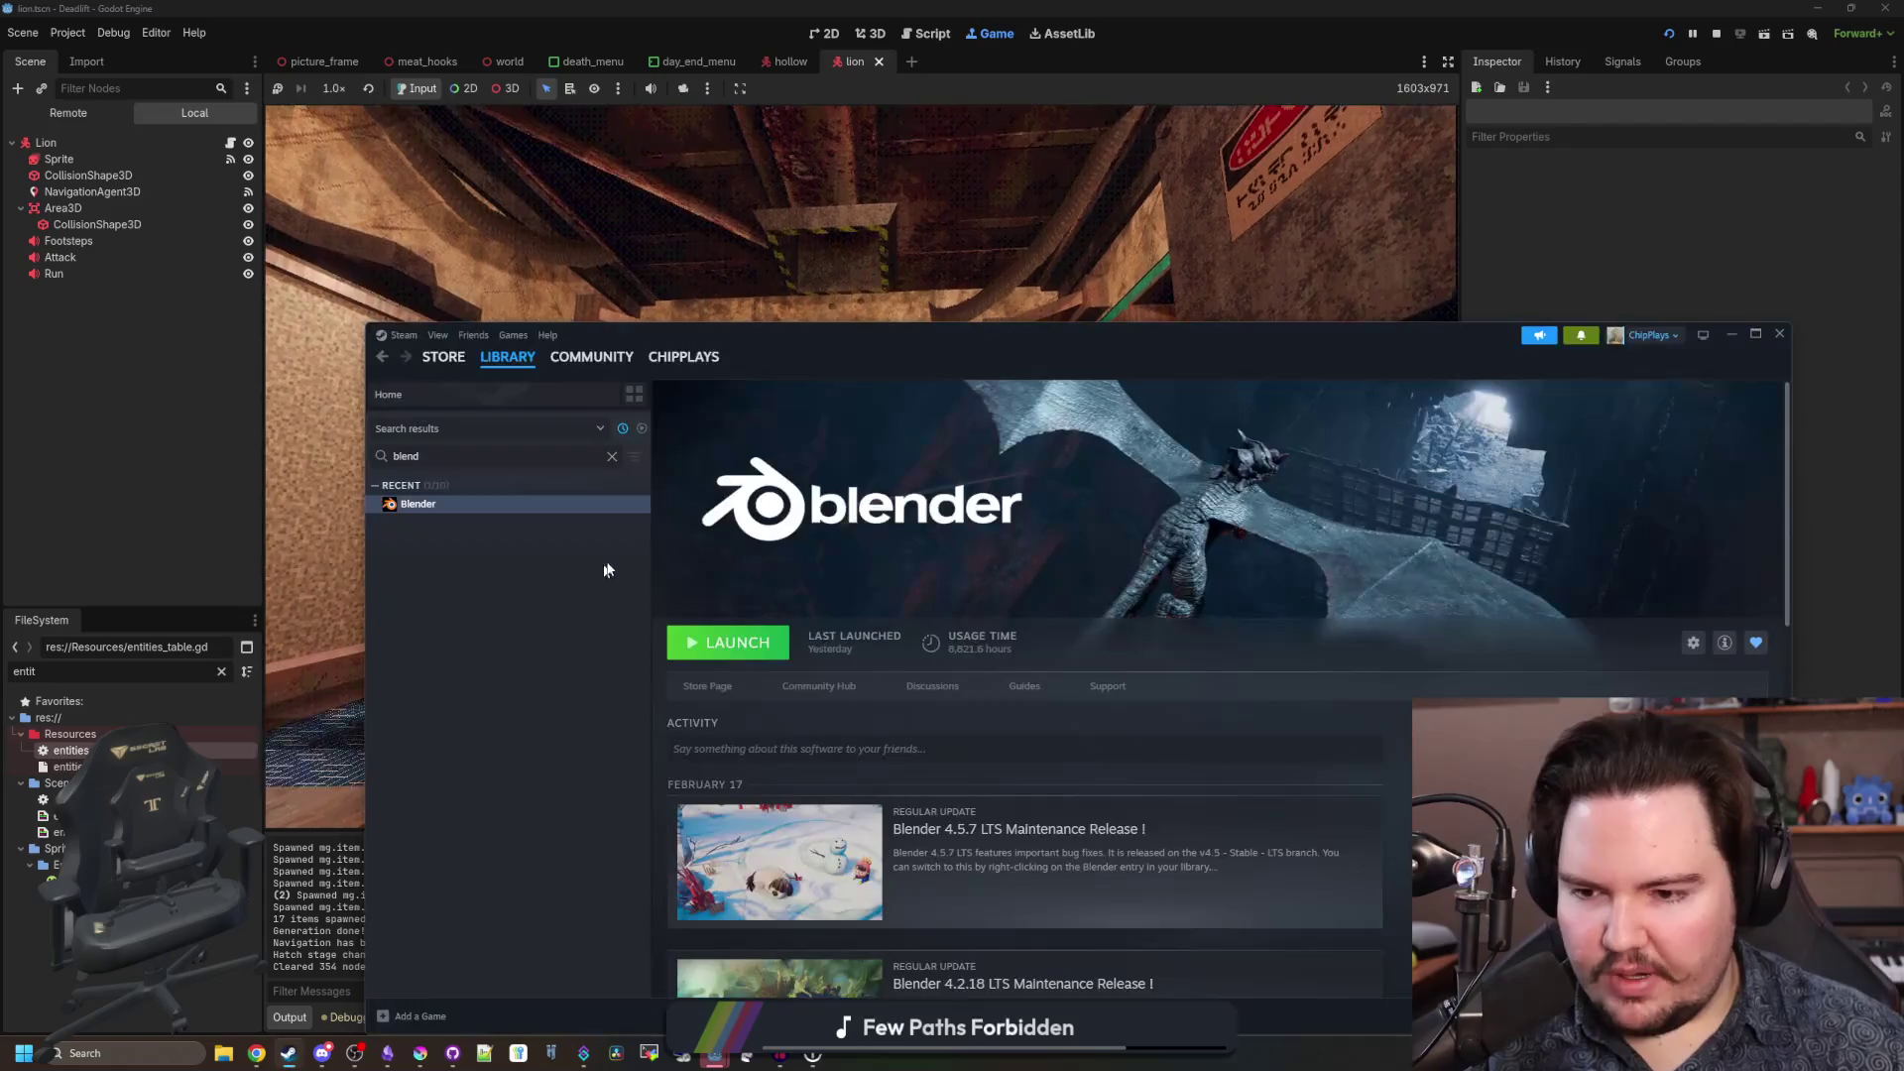
Launch Blender from Steam's library page, then resume the paused game.
{"action": "left_click", "coordinate": [729, 645]}
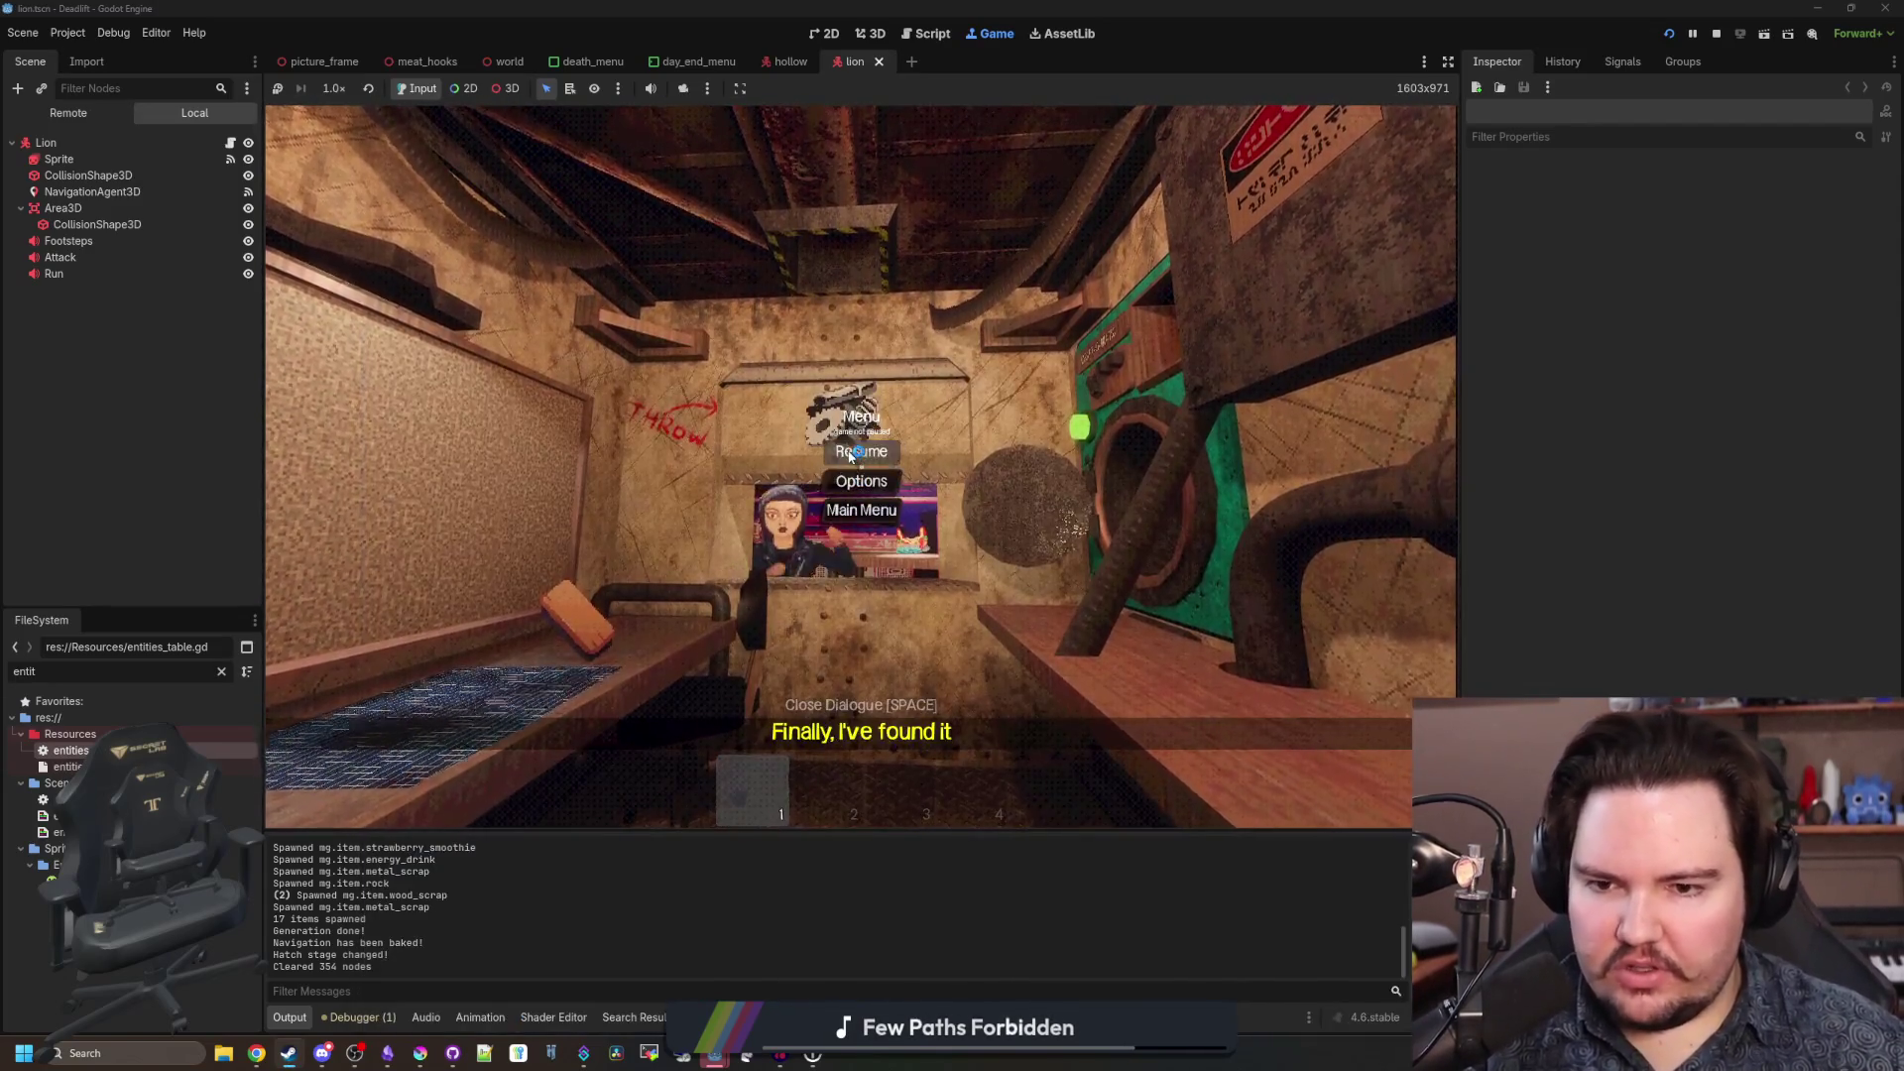
{"action": "left_click", "coordinate": [850, 454]}
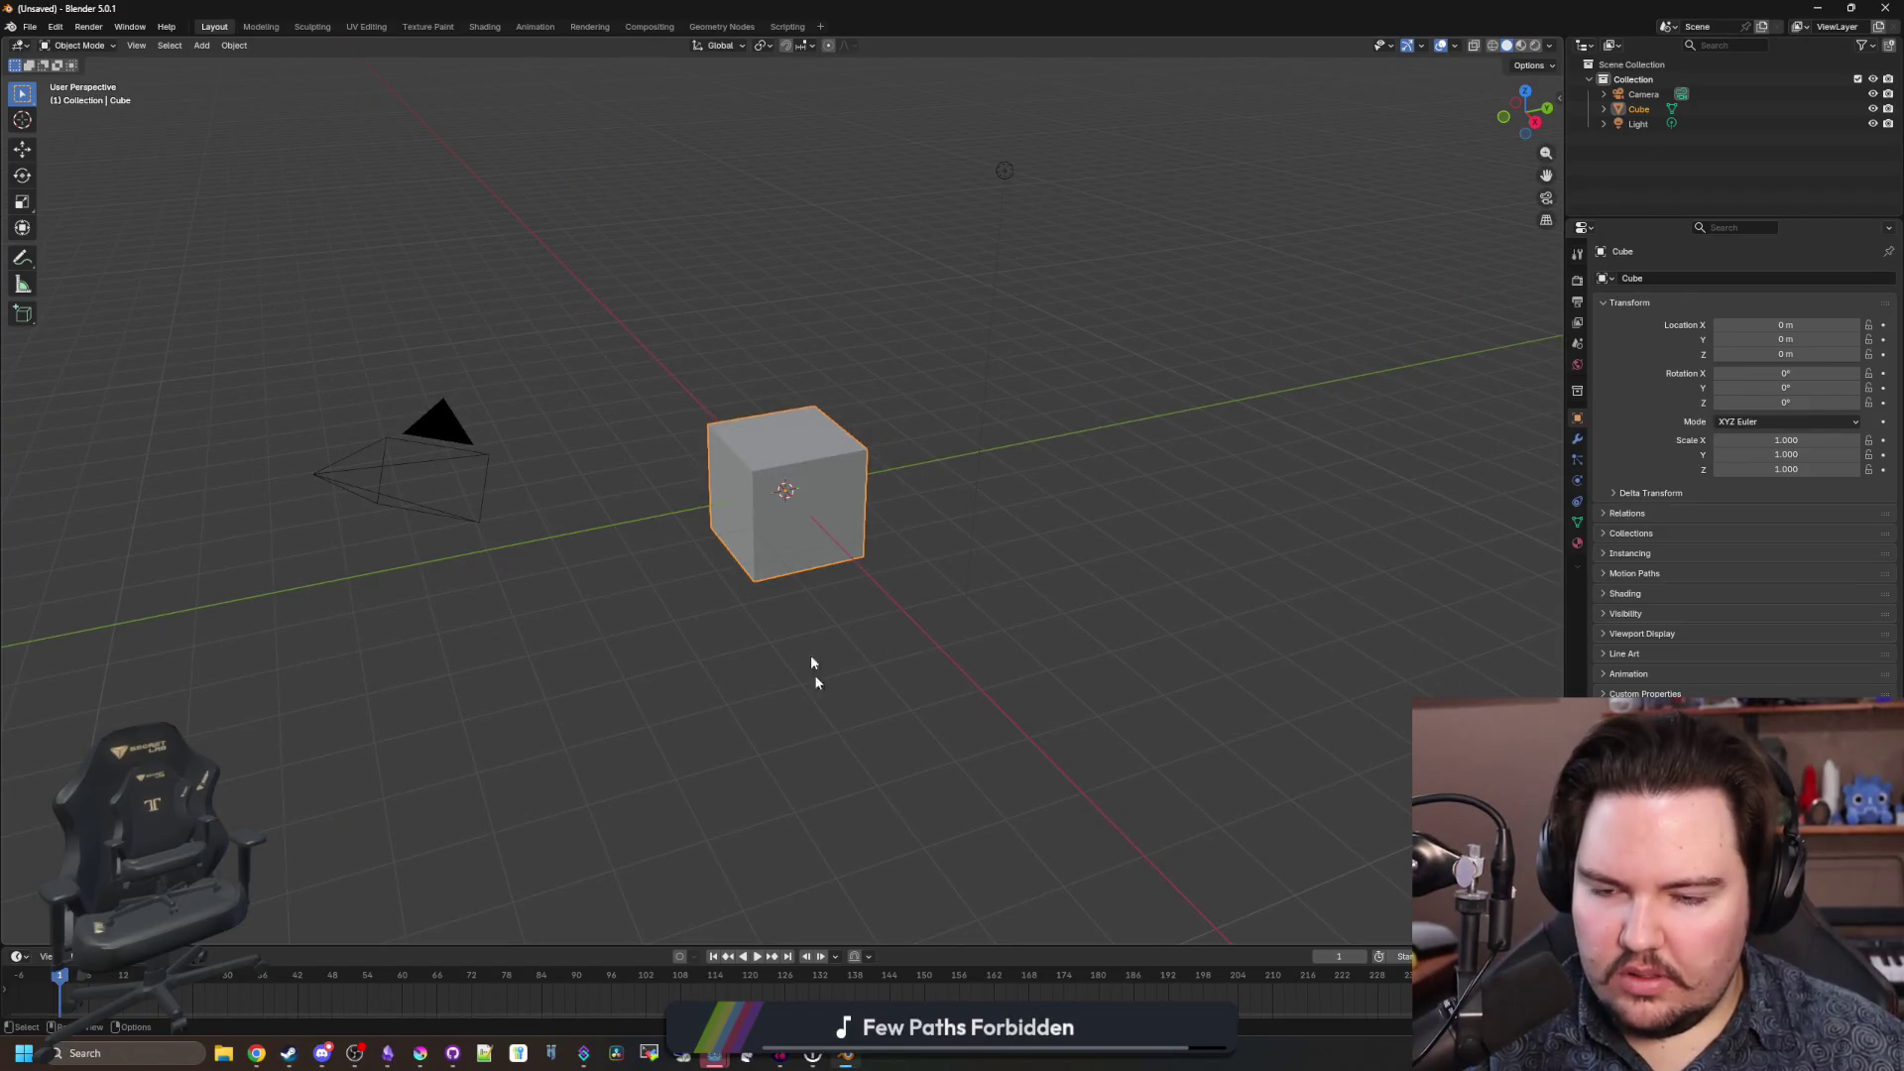
Delete the default cube and reopen the recent elevator.blend project.
{"action": "key", "text": "Delete"}
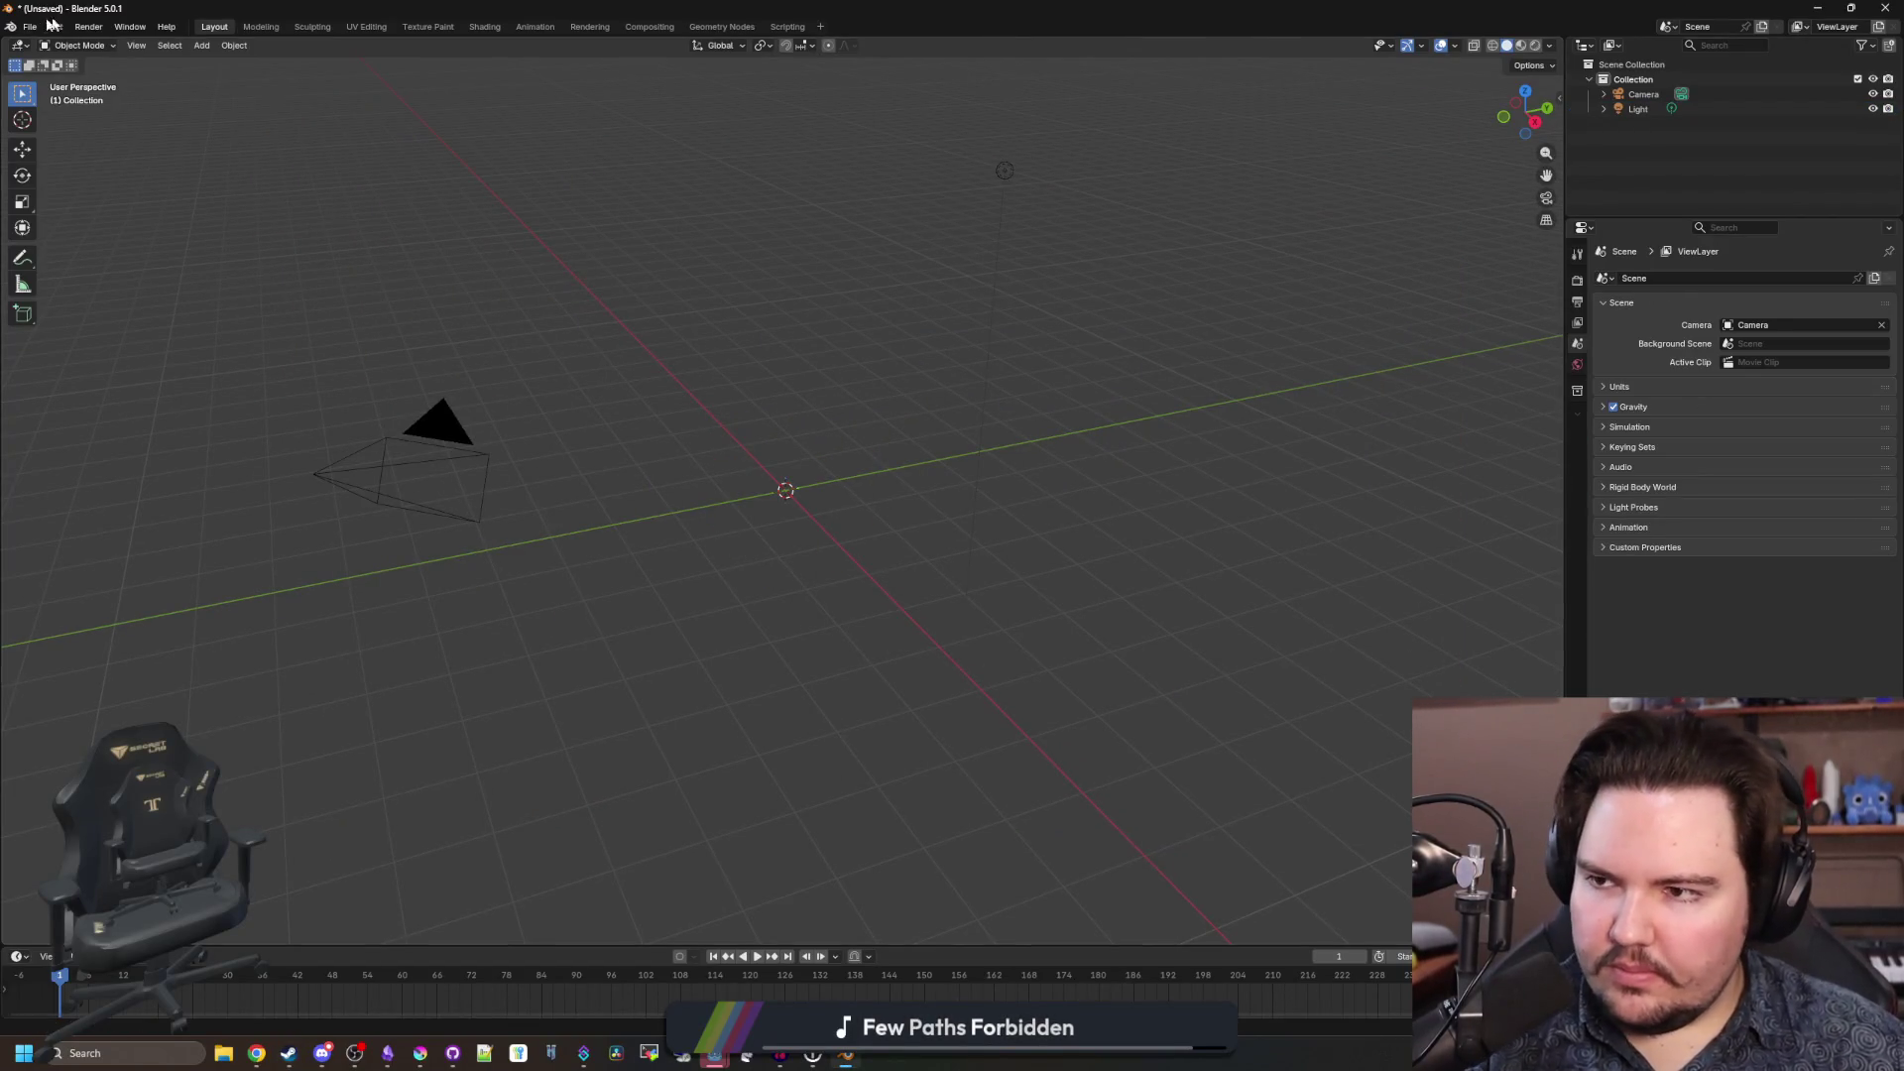
{"action": "left_click", "coordinate": [30, 26]}
{"action": "mouse_move", "coordinate": [127, 73]}
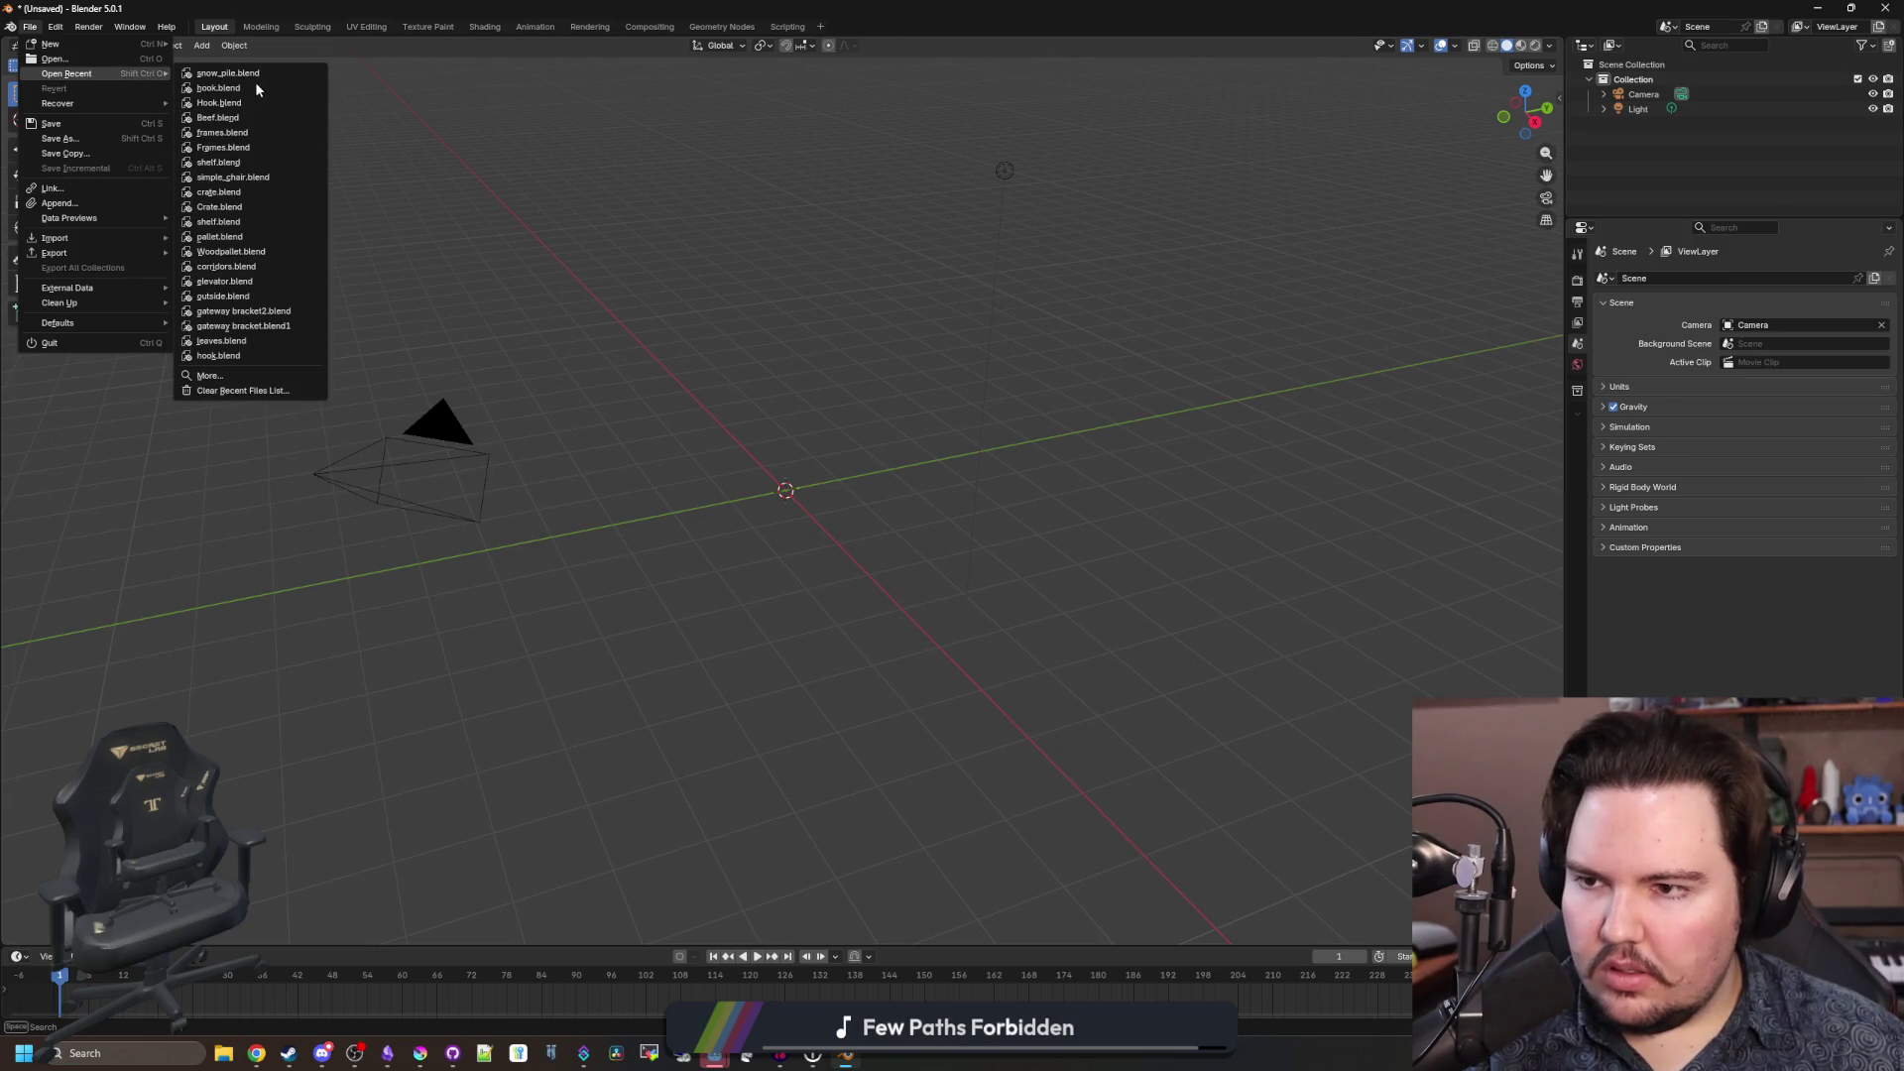
{"action": "left_click", "coordinate": [230, 280]}
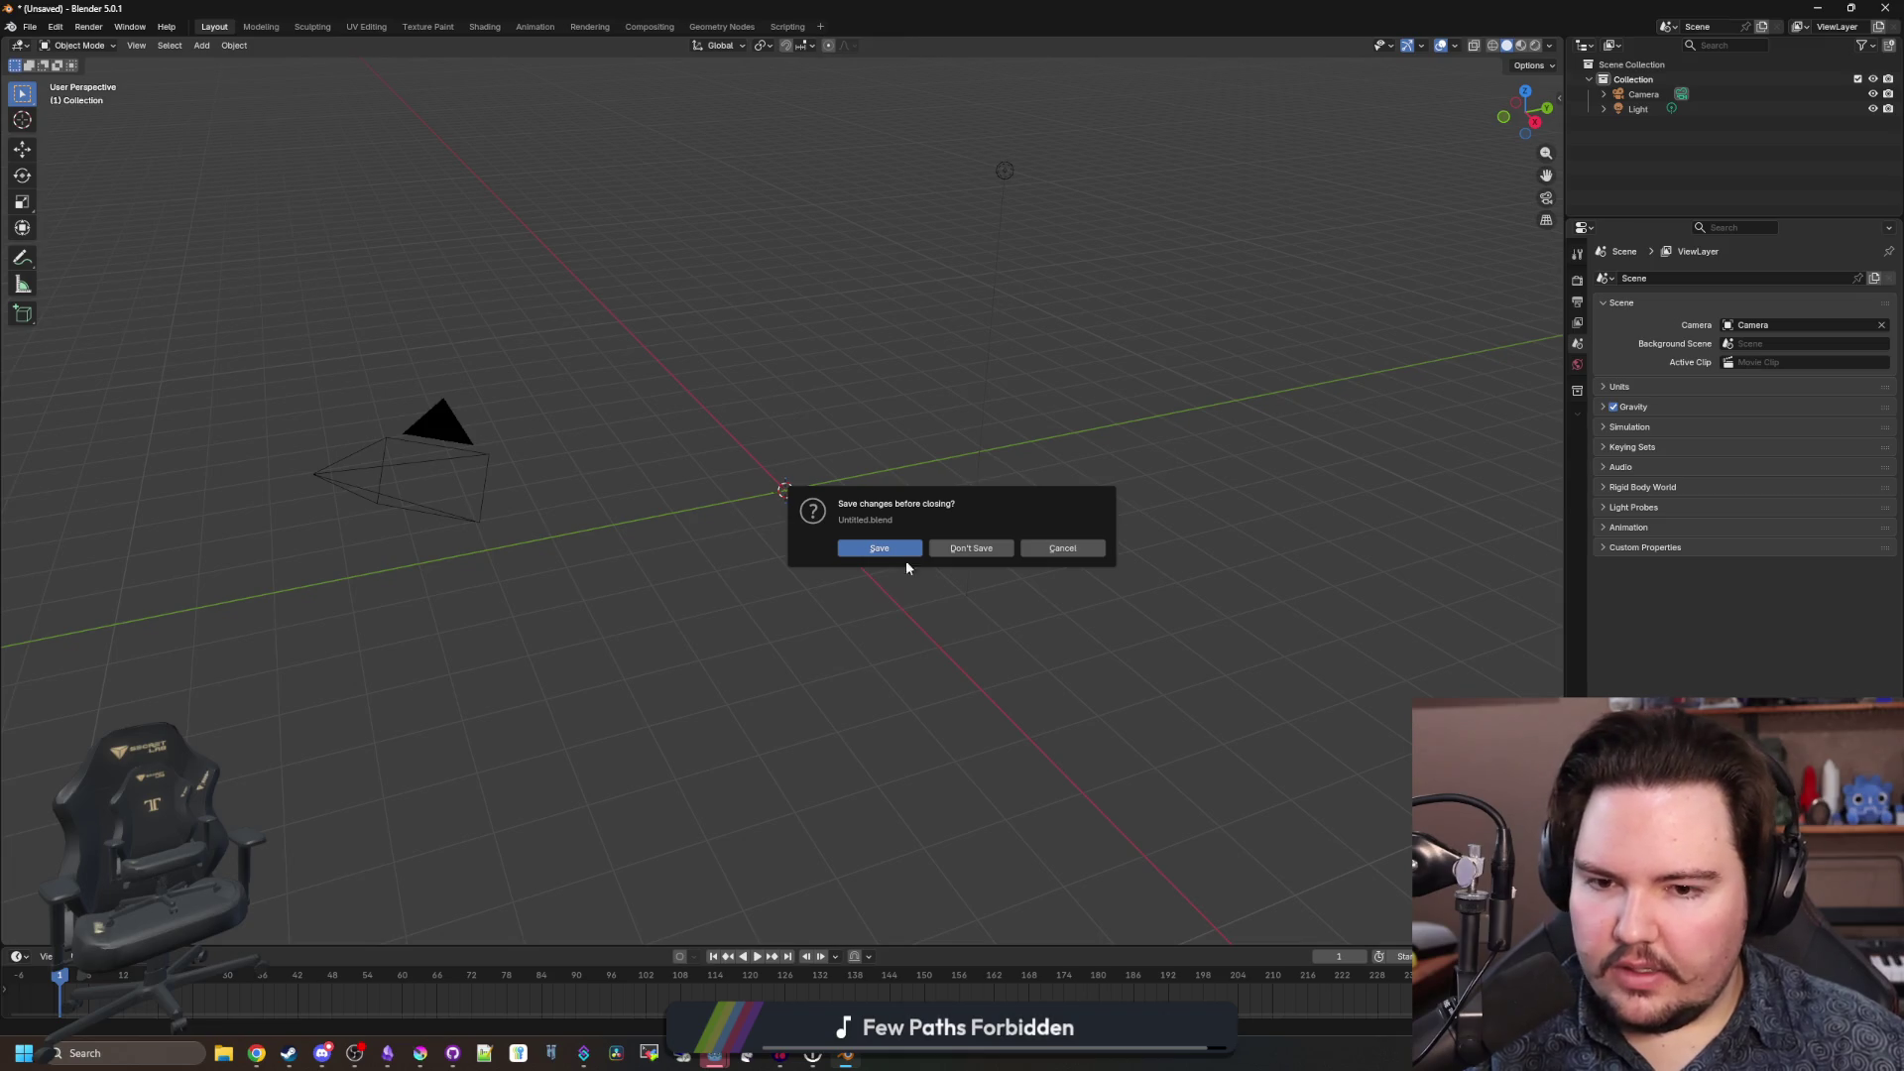
{"action": "left_click", "coordinate": [971, 548]}
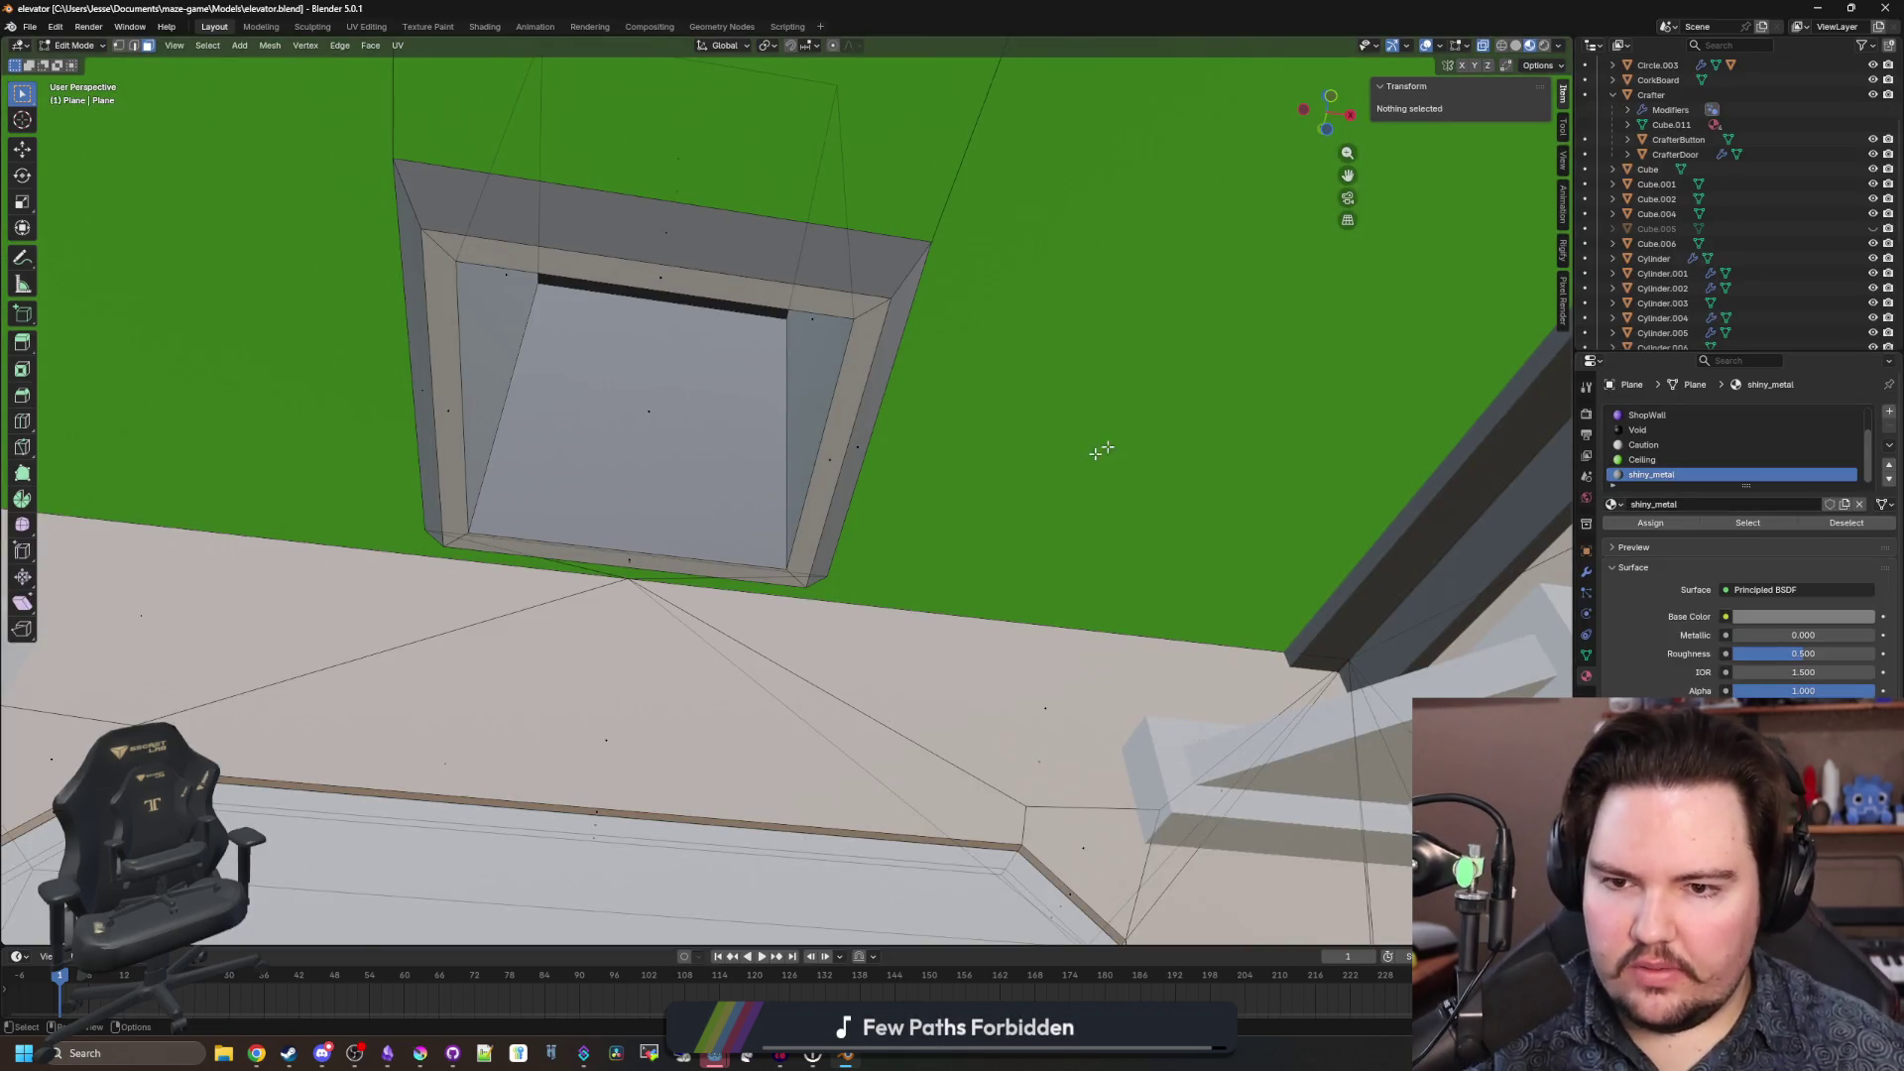
Fly the view through the elevator interior and select the Plane object.
{"action": "key", "text": "shift+grave"}
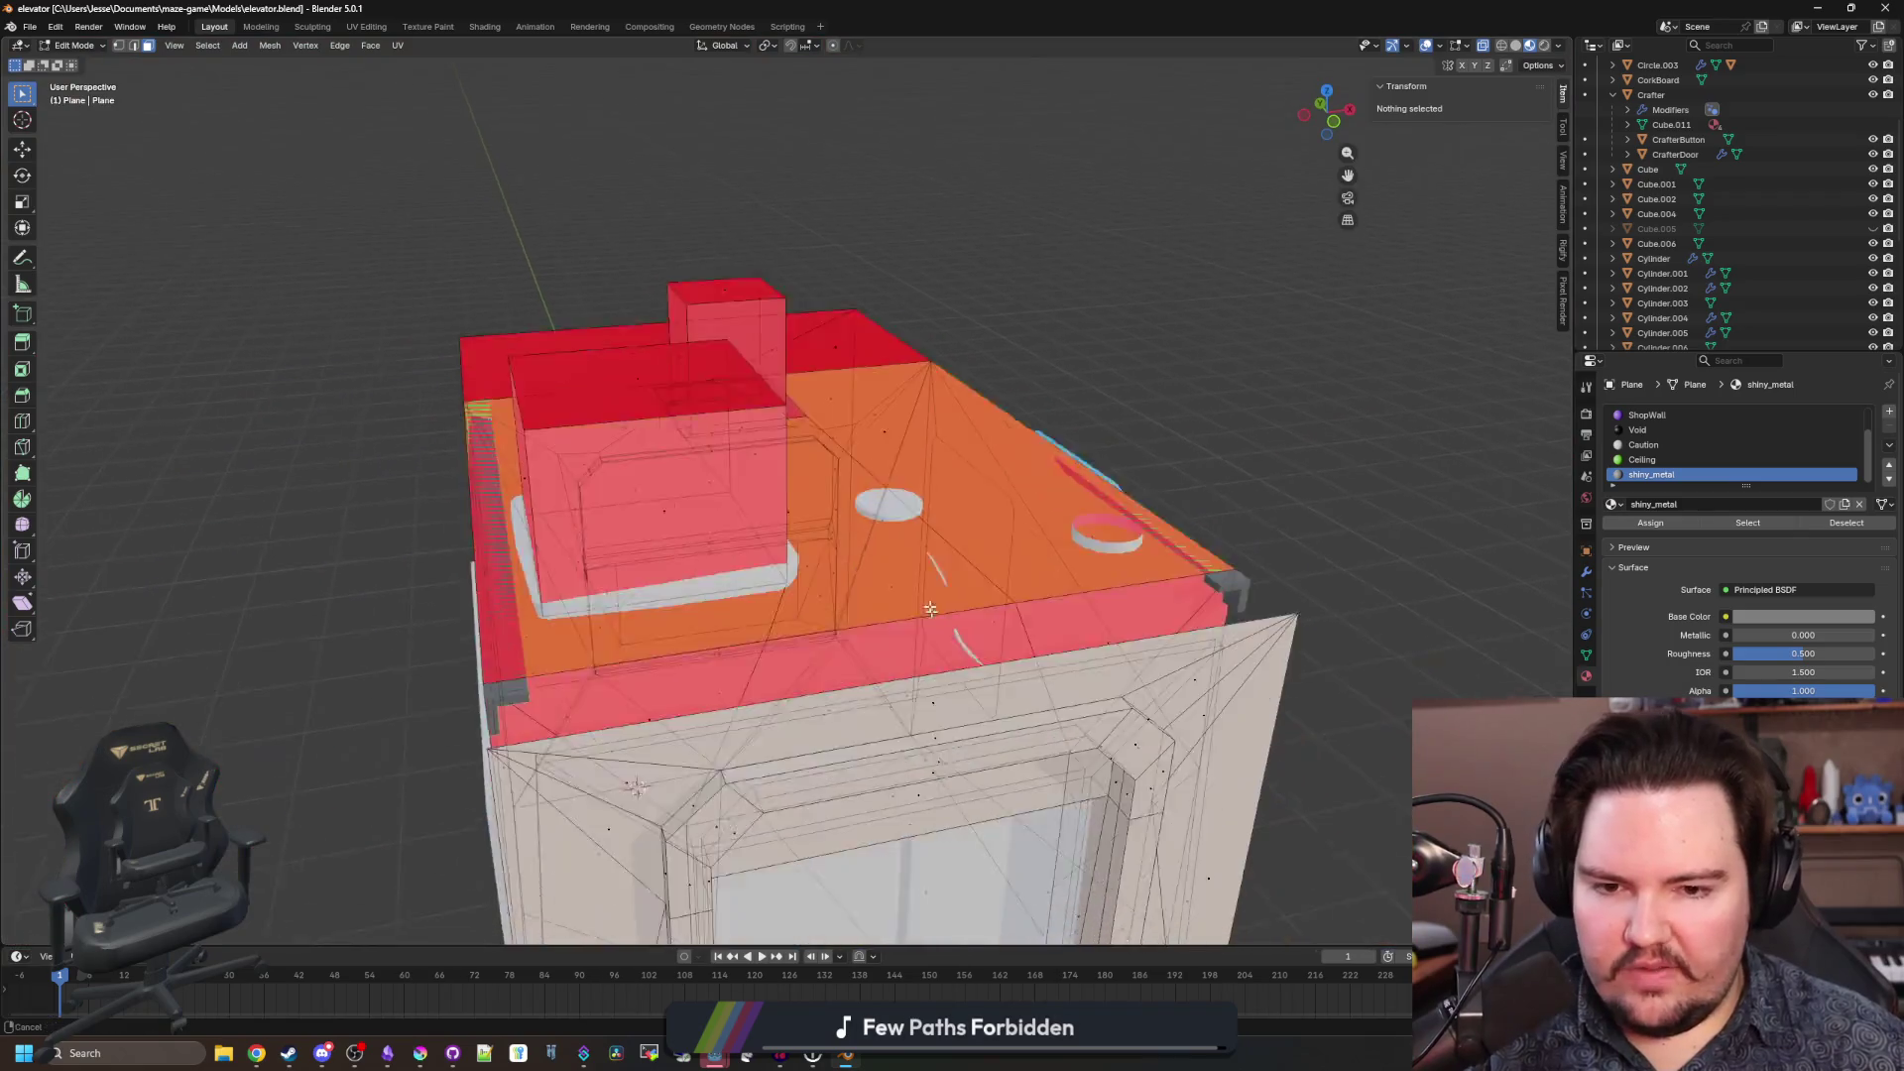
{"action": "key", "text": "w"}
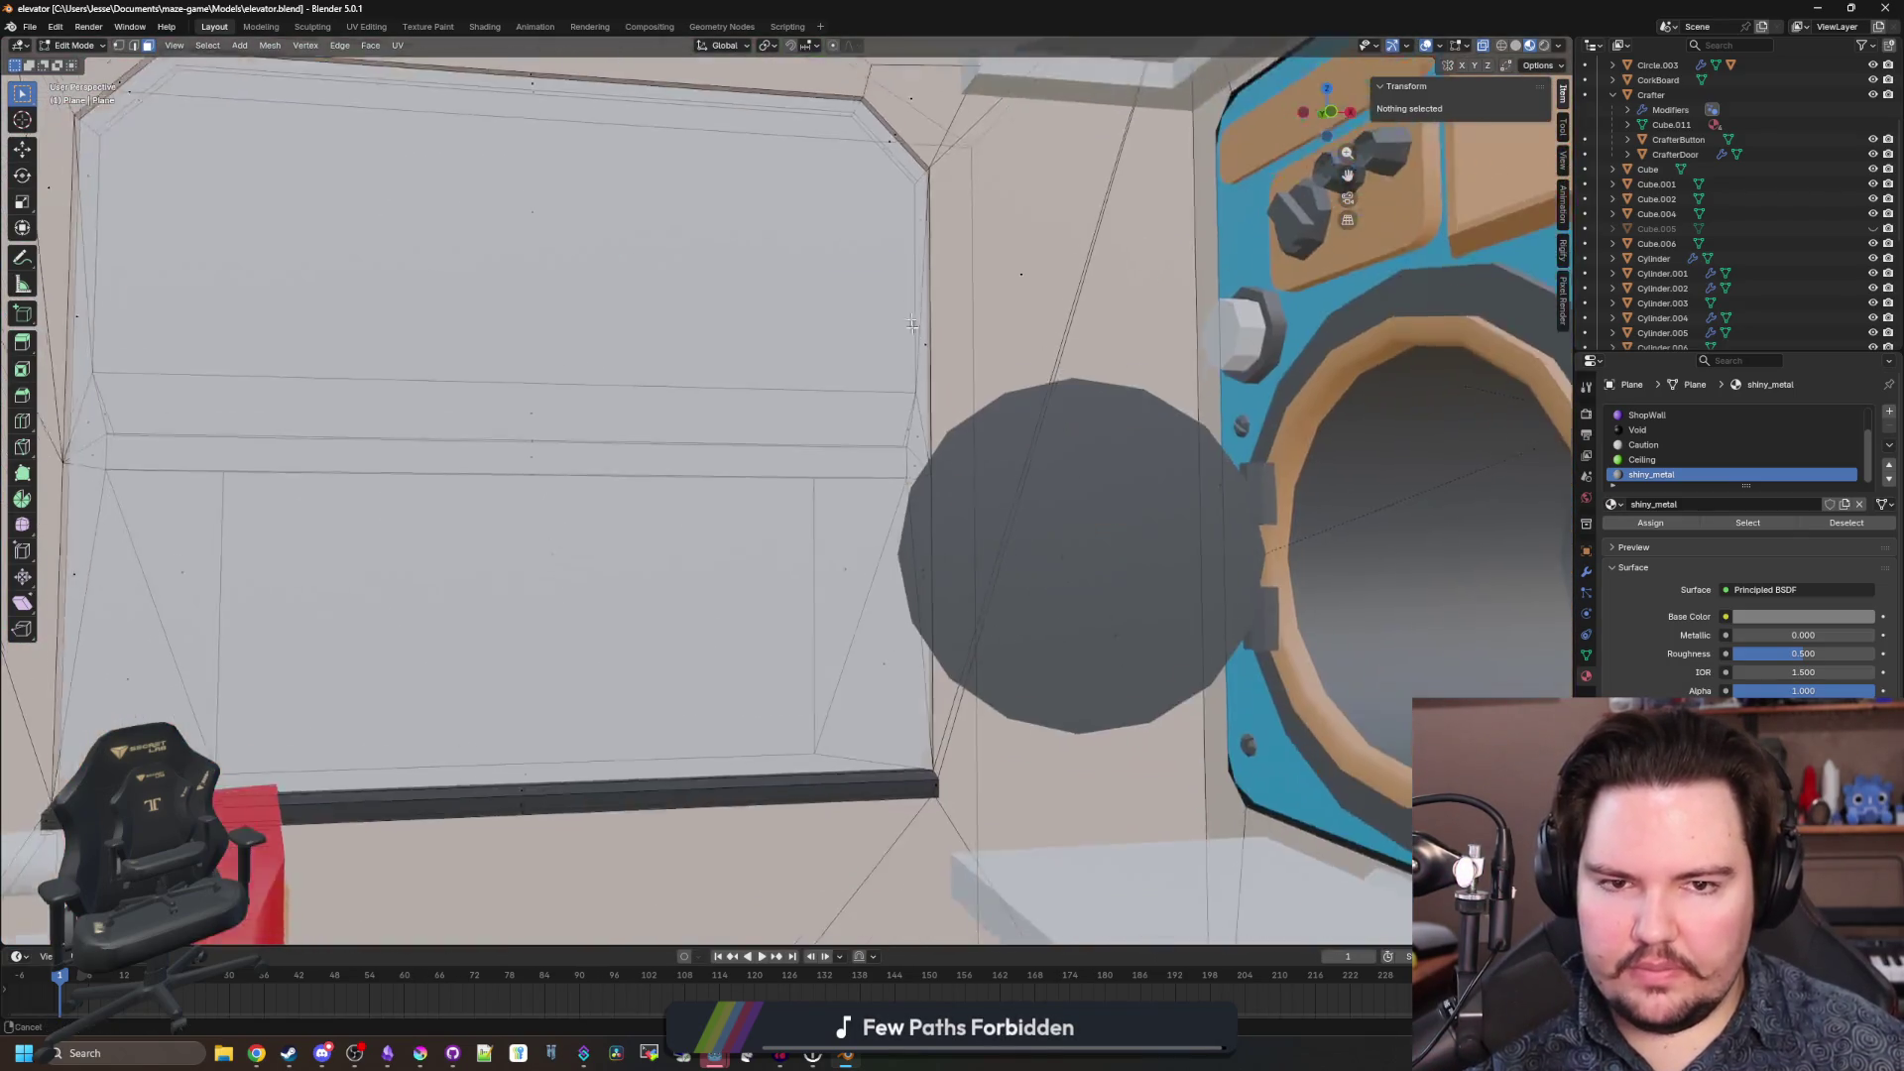
{"action": "key", "text": "s"}
{"action": "left_click", "coordinate": [852, 498]}
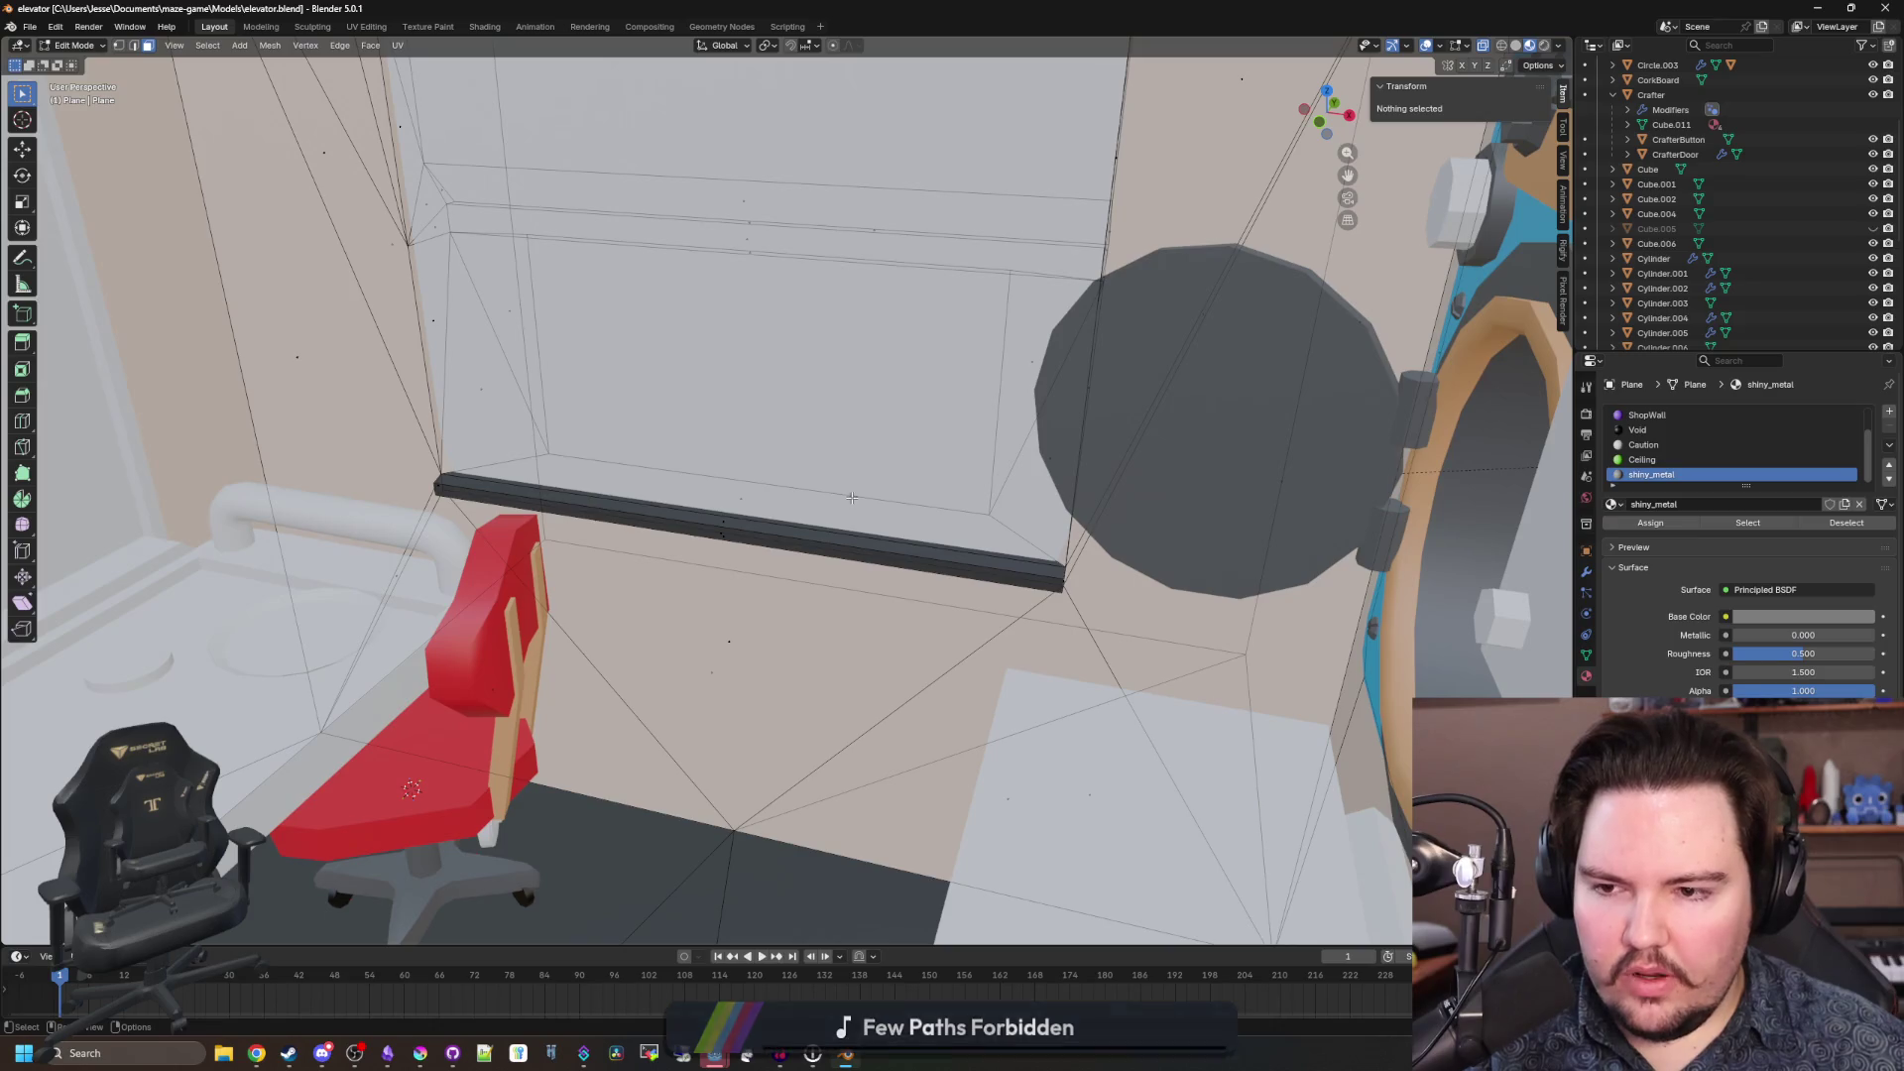
{"action": "key", "text": "Tab"}
{"action": "left_click", "coordinate": [865, 523]}
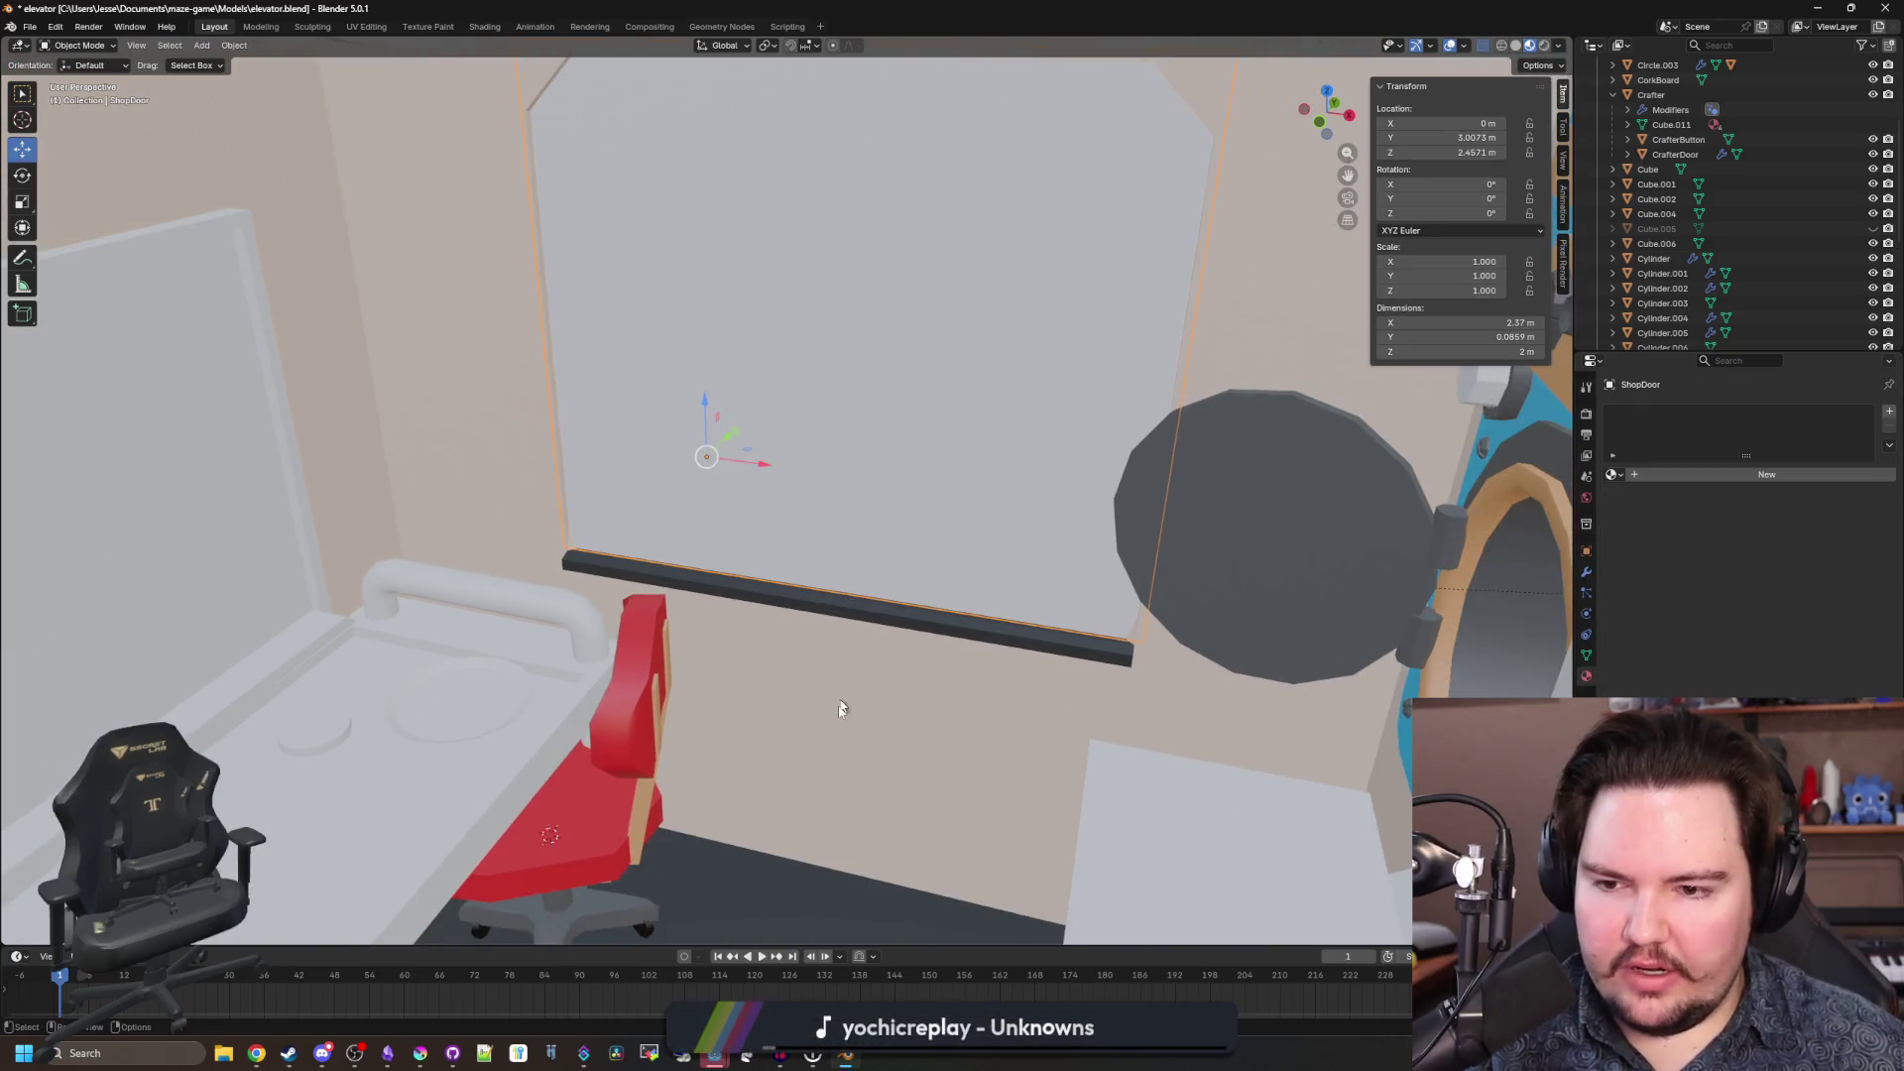
{"action": "left_click", "coordinate": [841, 708]}
{"action": "scroll", "coordinate": [779, 303], "scroll_direction": "down", "scroll_amount": 10}
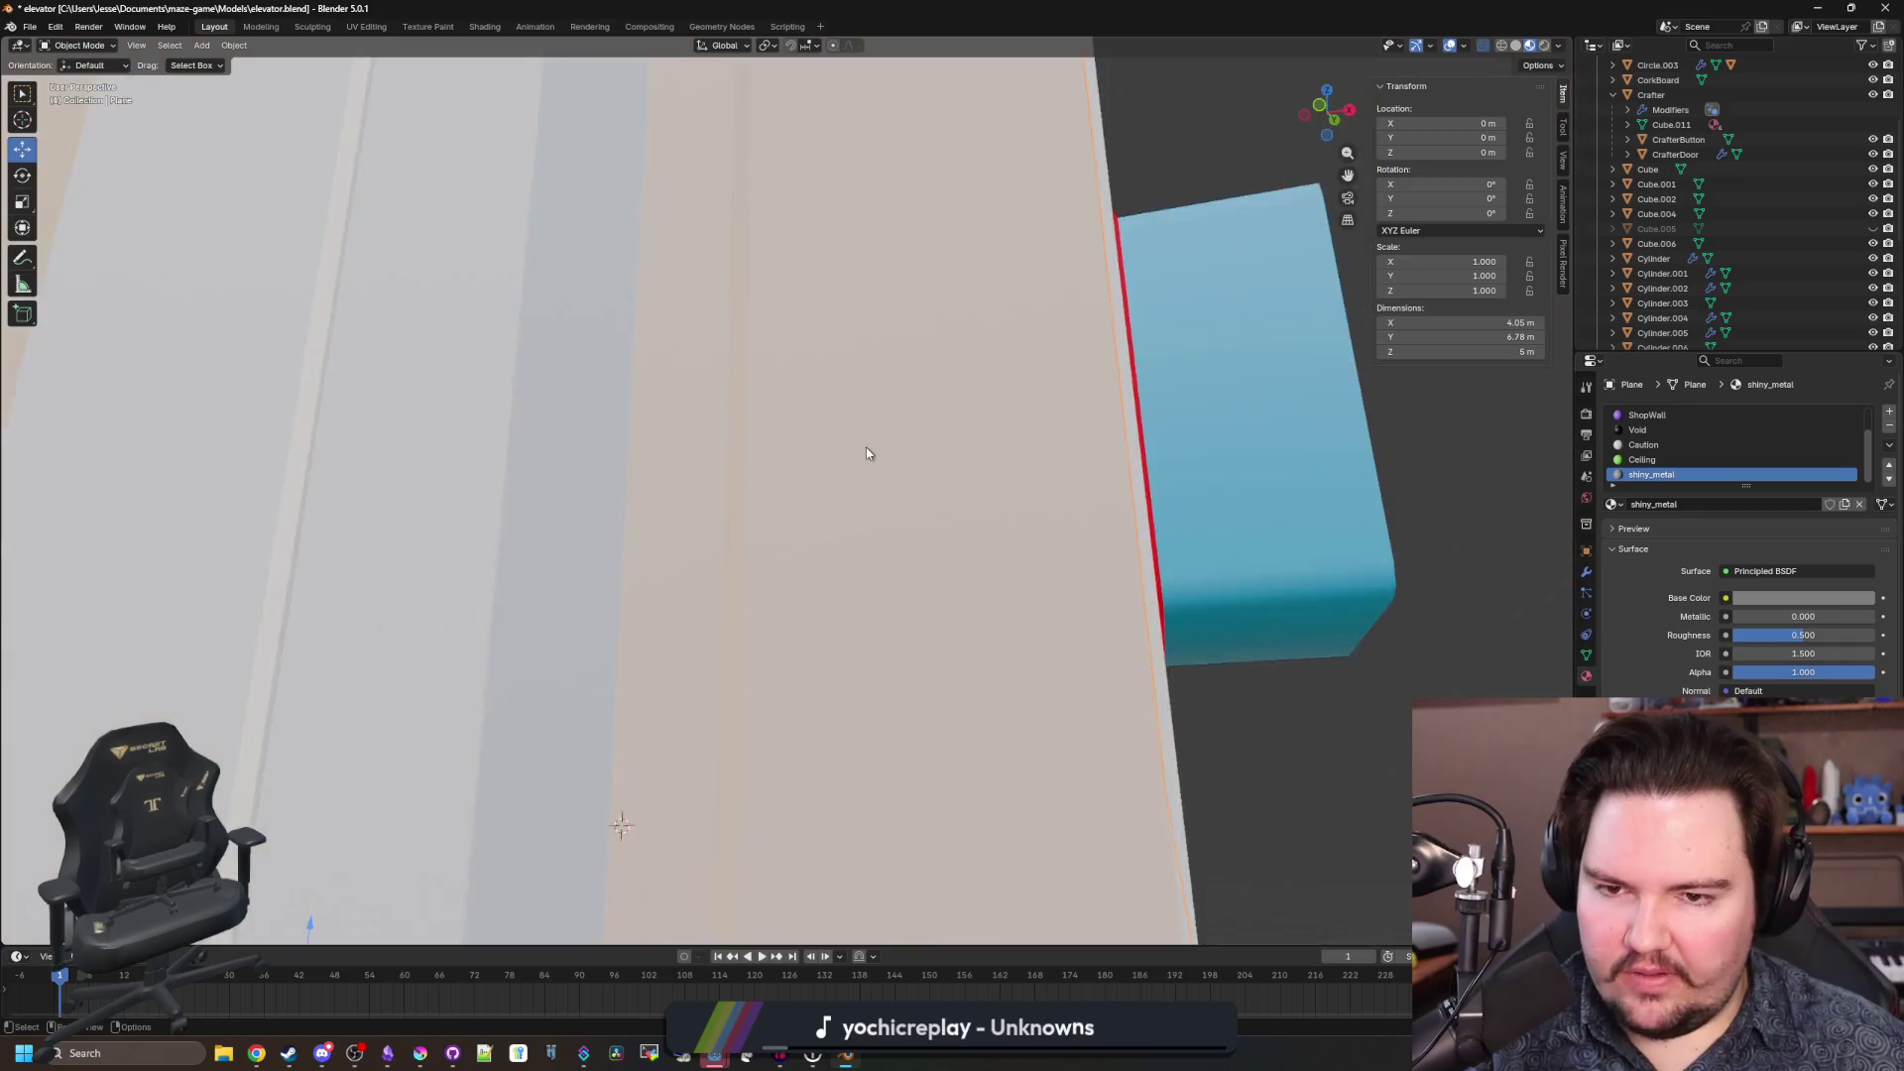
{"action": "scroll", "coordinate": [615, 476], "scroll_direction": "up", "scroll_amount": 3}
{"action": "left_click_drag", "start_coordinate": [553, 402], "coordinate": [714, 426]}
Stretch the Plane's right-edge vertices along X to widen the elevator box.
{"action": "key", "text": "Tab"}
{"action": "left_click", "coordinate": [118, 46]}
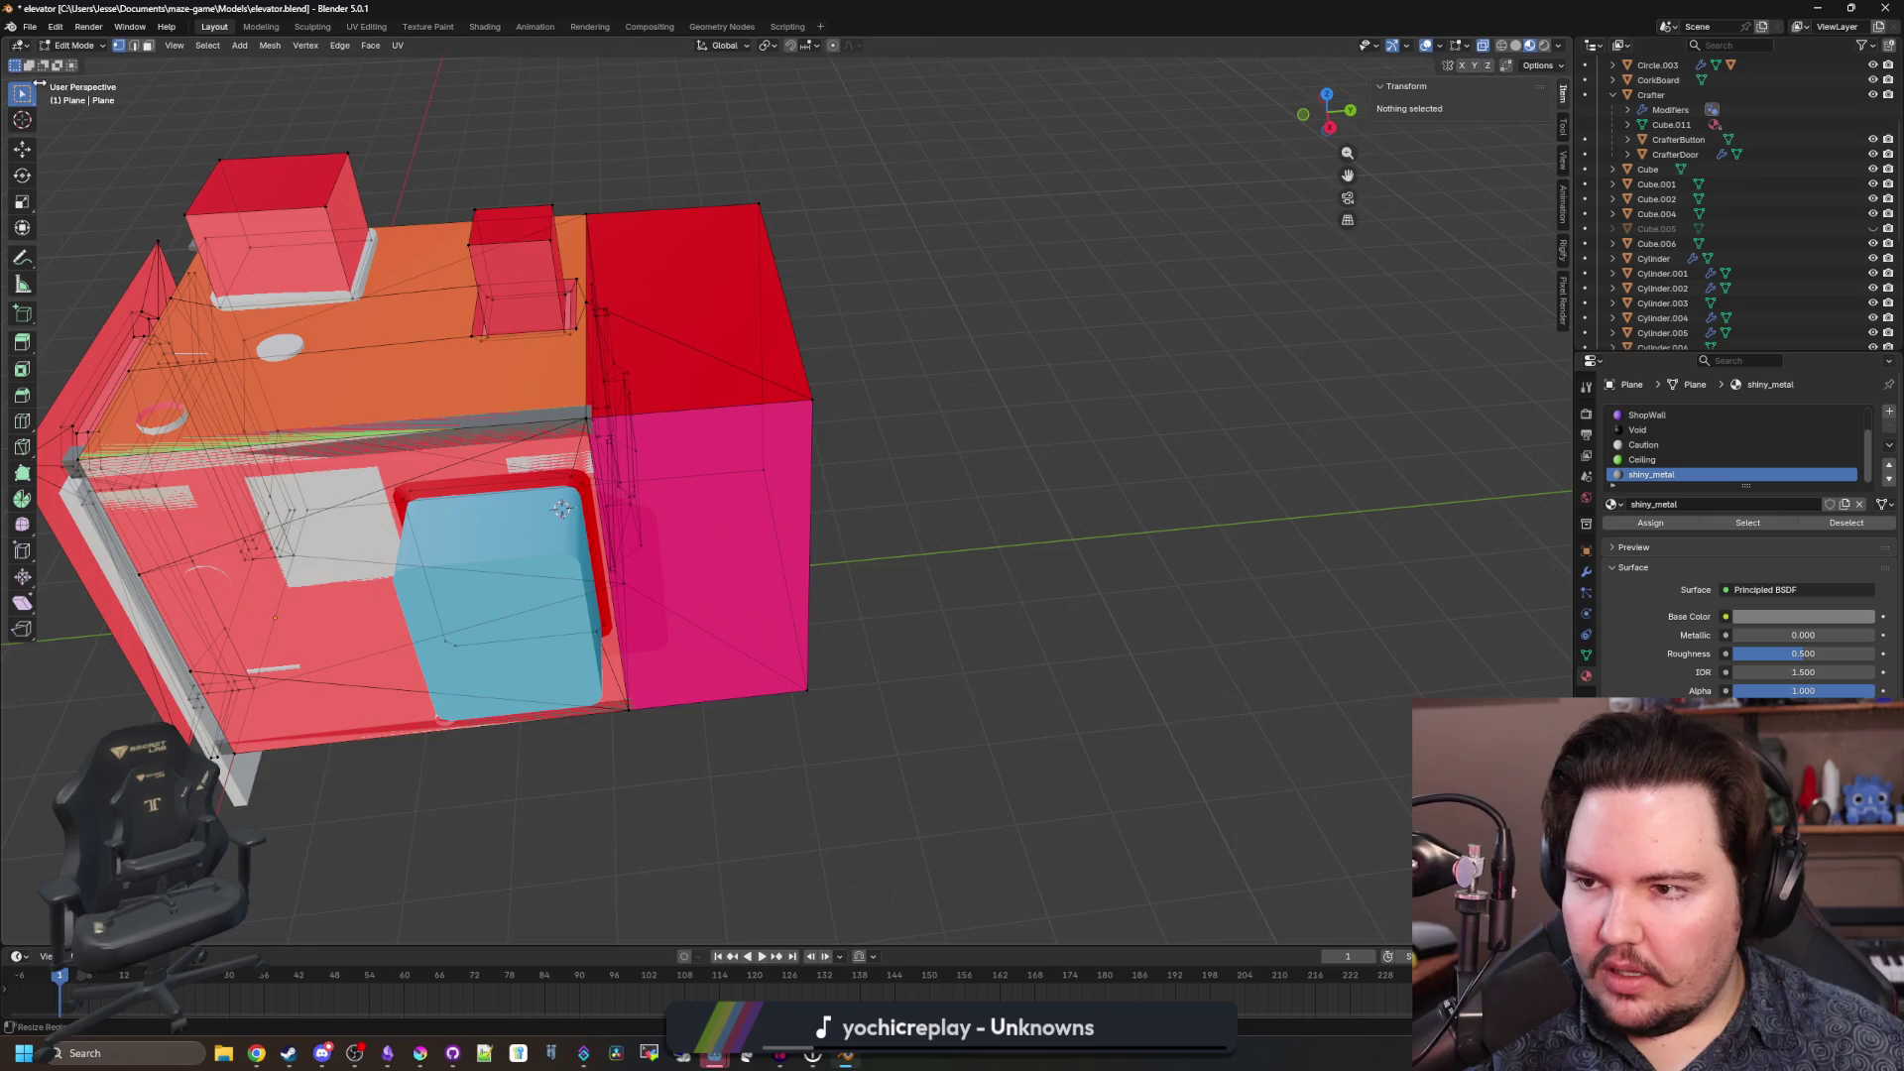
{"action": "left_click_drag", "start_coordinate": [971, 815], "coordinate": [716, 130]}
{"action": "key", "text": "g"}
{"action": "key", "text": "x"}
{"action": "left_click_drag", "start_coordinate": [800, 562], "coordinate": [1177, 531]}
{"action": "left_click", "coordinate": [855, 766]}
Orbit and zoom around the widened elevator to inspect the result.
{"action": "scroll", "coordinate": [855, 766], "scroll_direction": "up", "scroll_amount": 5}
{"action": "mouse_move", "coordinate": [871, 688]}
{"action": "left_mouse_down"}
{"action": "mouse_move", "coordinate": [770, 586]}
{"action": "mouse_move", "coordinate": [943, 731]}
{"action": "mouse_move", "coordinate": [983, 641]}
{"action": "mouse_move", "coordinate": [964, 558]}
{"action": "mouse_move", "coordinate": [896, 612]}
{"action": "left_mouse_up"}
{"action": "scroll", "coordinate": [897, 612], "scroll_direction": "down", "scroll_amount": 8}
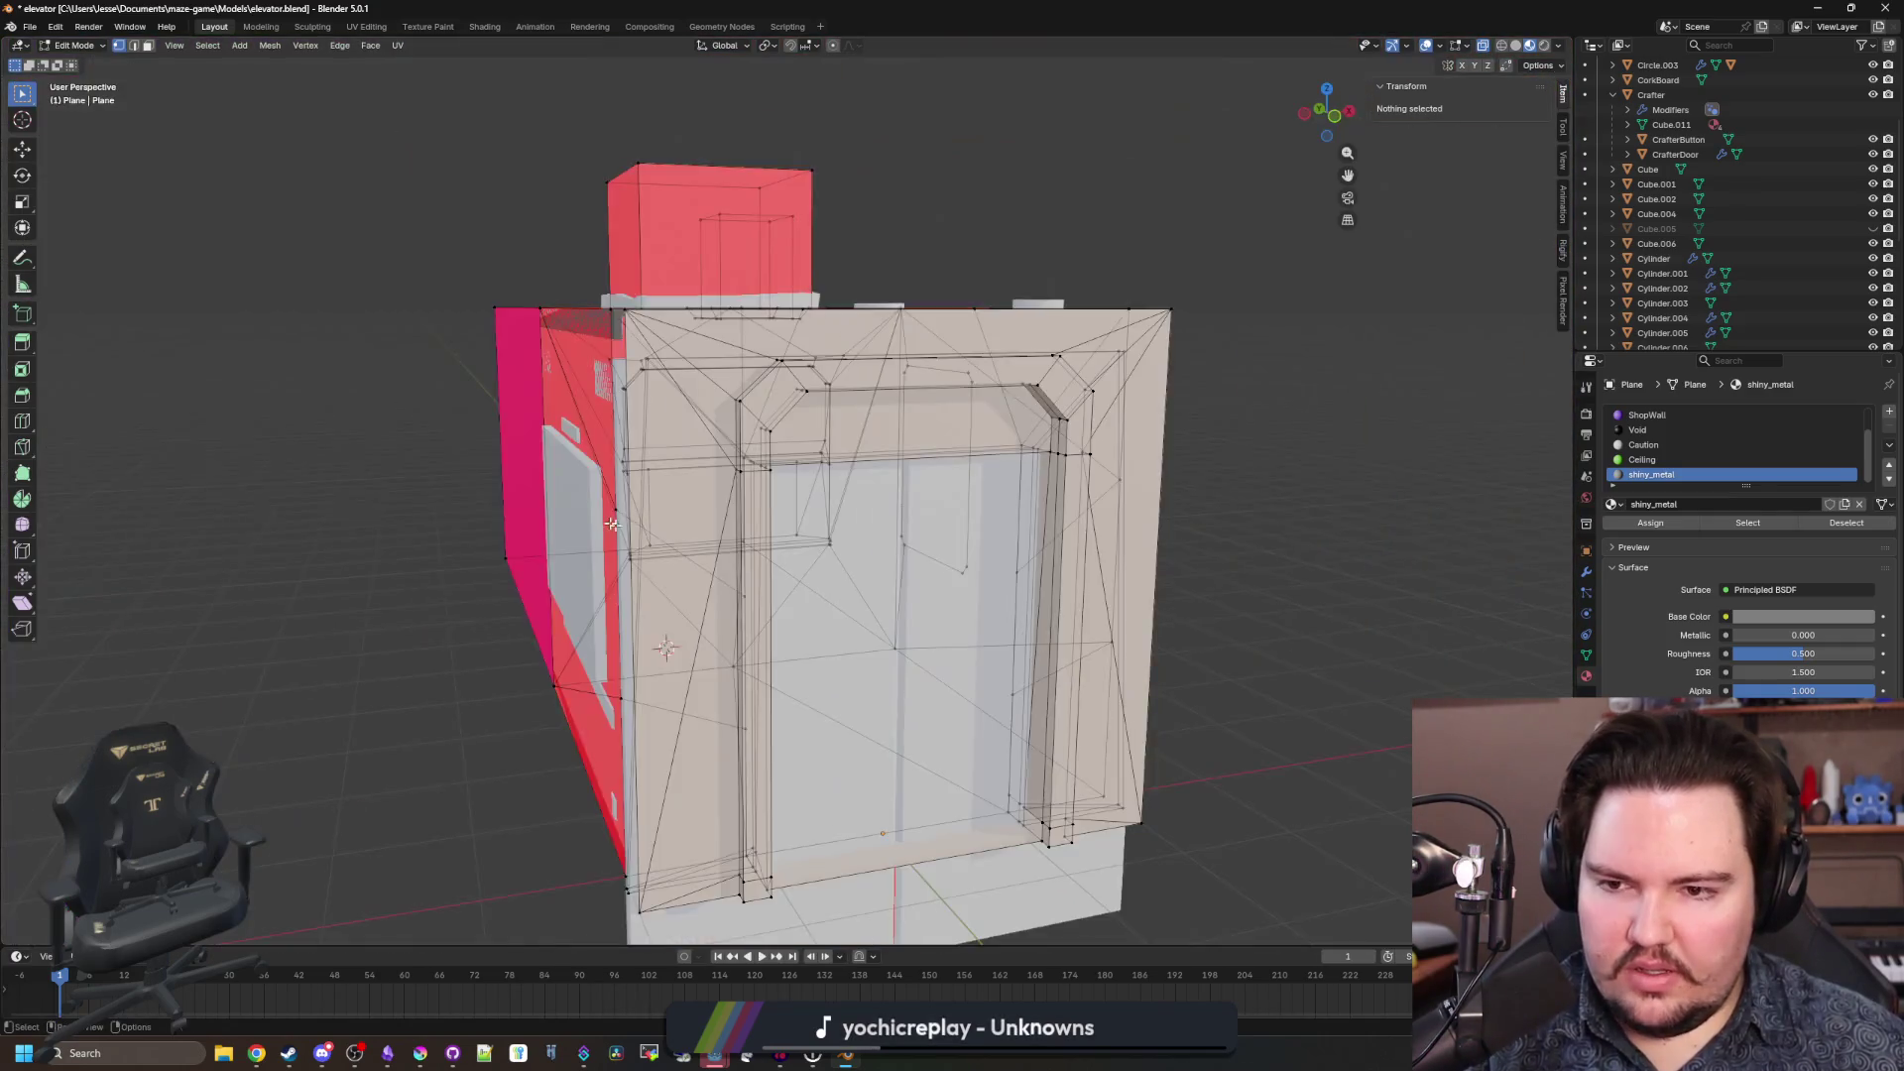
{"action": "mouse_move", "coordinate": [612, 524]}
{"action": "left_mouse_down"}
{"action": "mouse_move", "coordinate": [799, 553]}
{"action": "mouse_move", "coordinate": [734, 595]}
{"action": "mouse_move", "coordinate": [769, 628]}
{"action": "mouse_move", "coordinate": [902, 574]}
{"action": "mouse_move", "coordinate": [945, 433]}
{"action": "mouse_move", "coordinate": [893, 496]}
{"action": "left_mouse_up"}
{"action": "scroll", "coordinate": [748, 608], "scroll_direction": "down", "scroll_amount": 3}
{"action": "scroll", "coordinate": [701, 562], "scroll_direction": "up", "scroll_amount": 8}
{"action": "scroll", "coordinate": [944, 433], "scroll_direction": "down", "scroll_amount": 3}
{"action": "scroll", "coordinate": [835, 560], "scroll_direction": "up", "scroll_amount": 8}
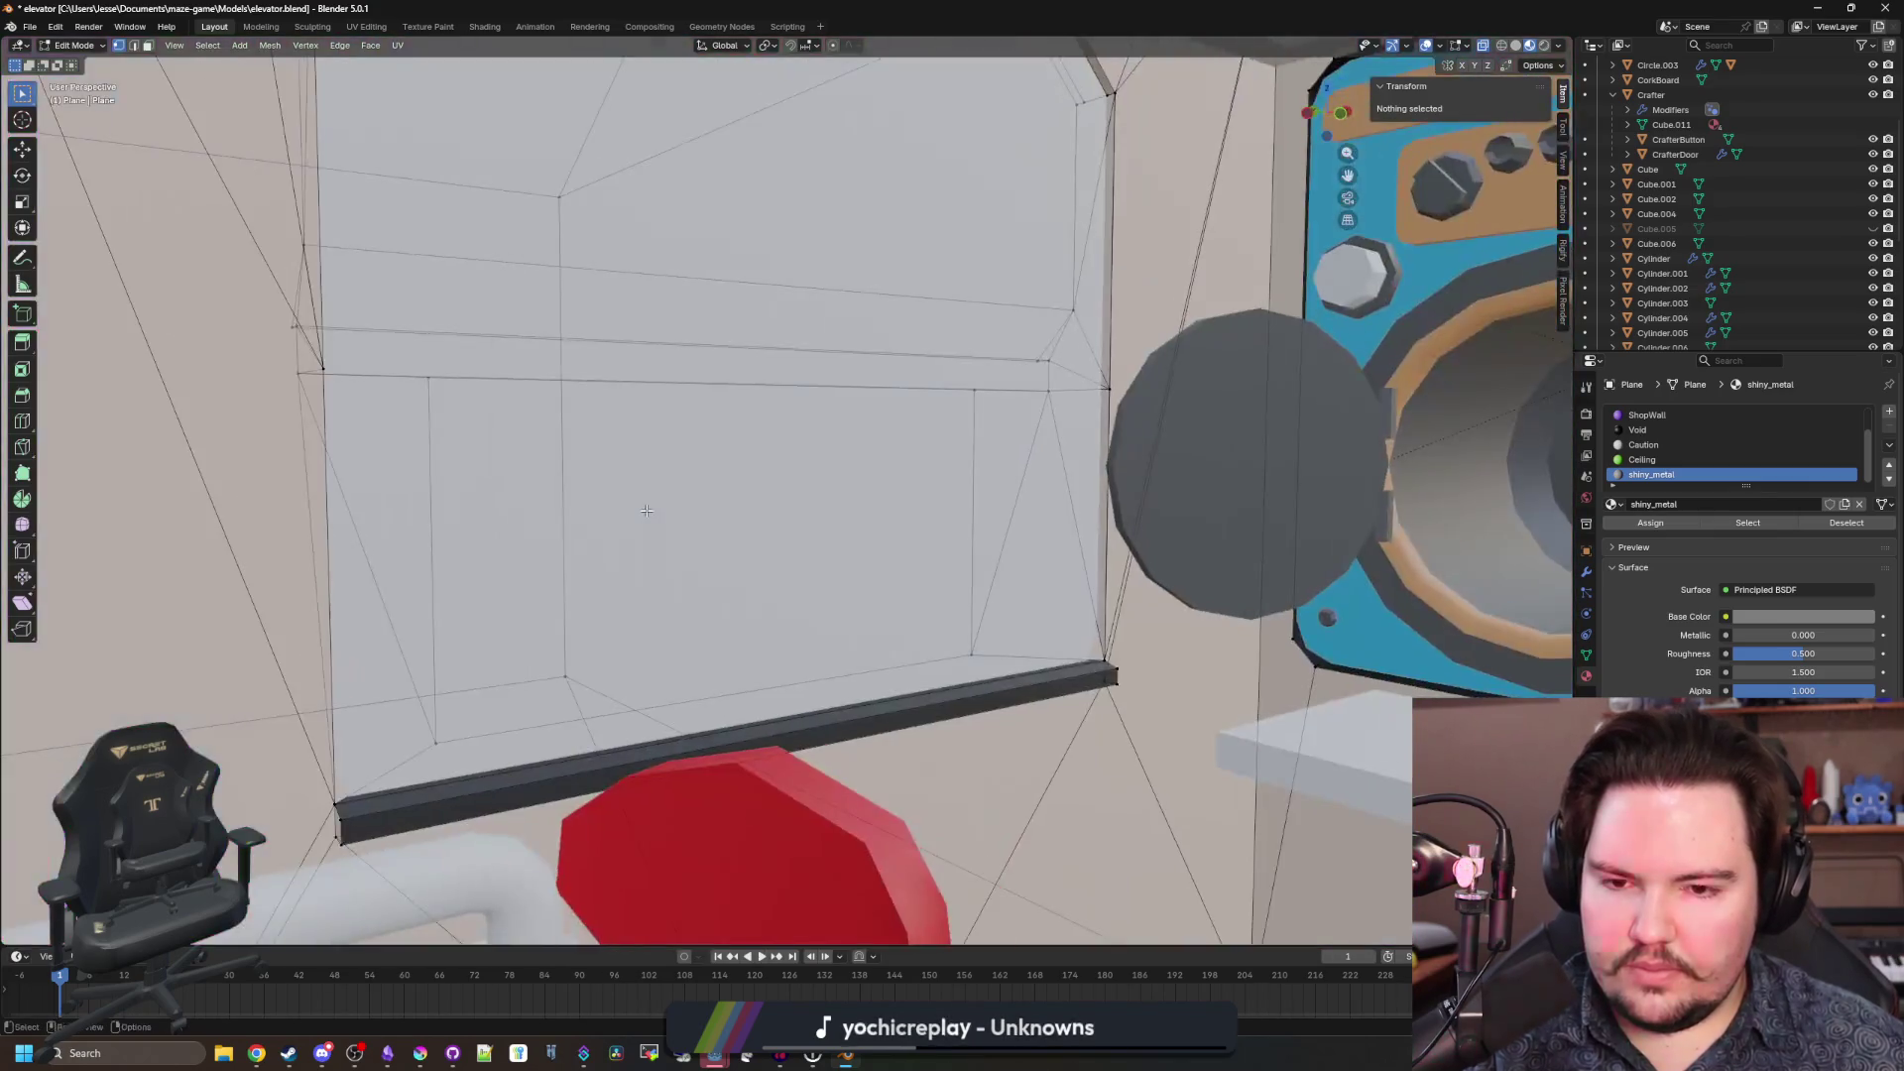
{"action": "scroll", "coordinate": [834, 561], "scroll_direction": "down", "scroll_amount": 5}
{"action": "left_click_drag", "start_coordinate": [834, 560], "coordinate": [857, 471]}
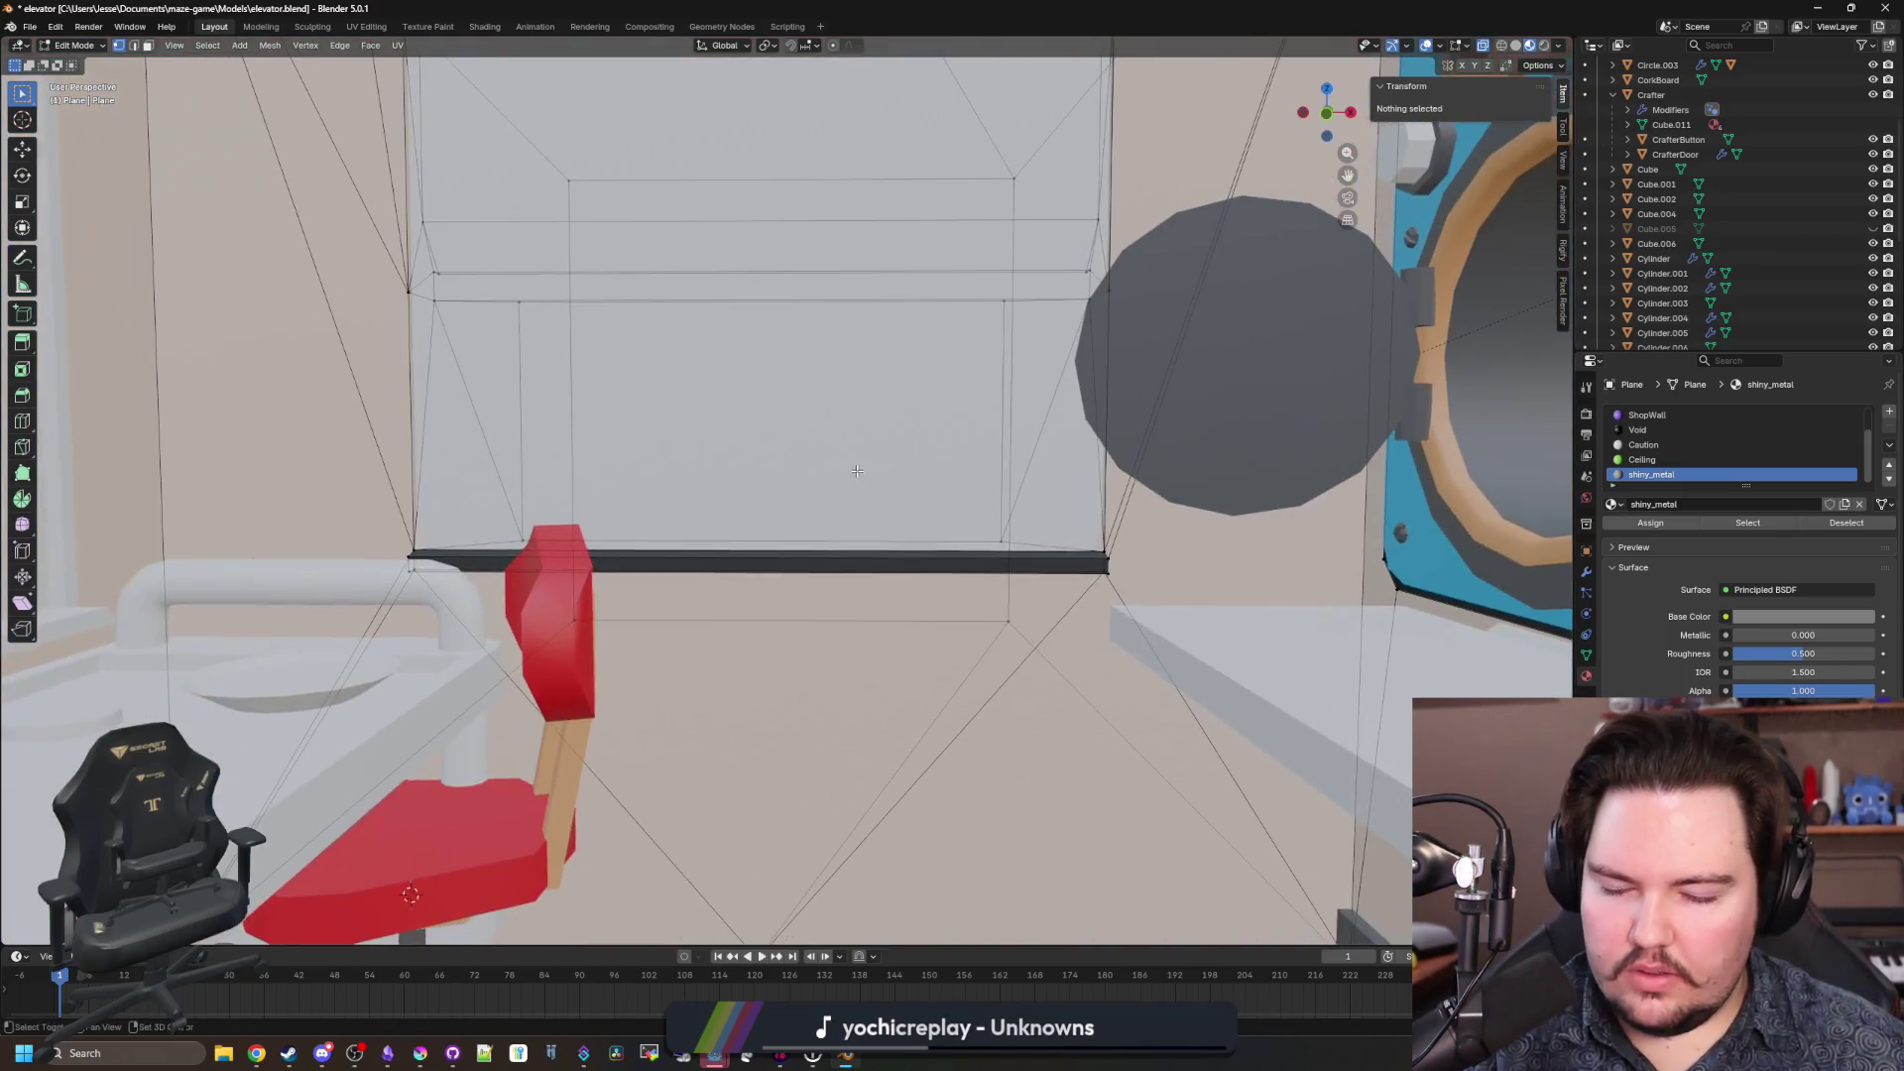
In maximised Krita, create a new custom 512×512 blank document.
{"action": "left_click", "coordinate": [420, 1053]}
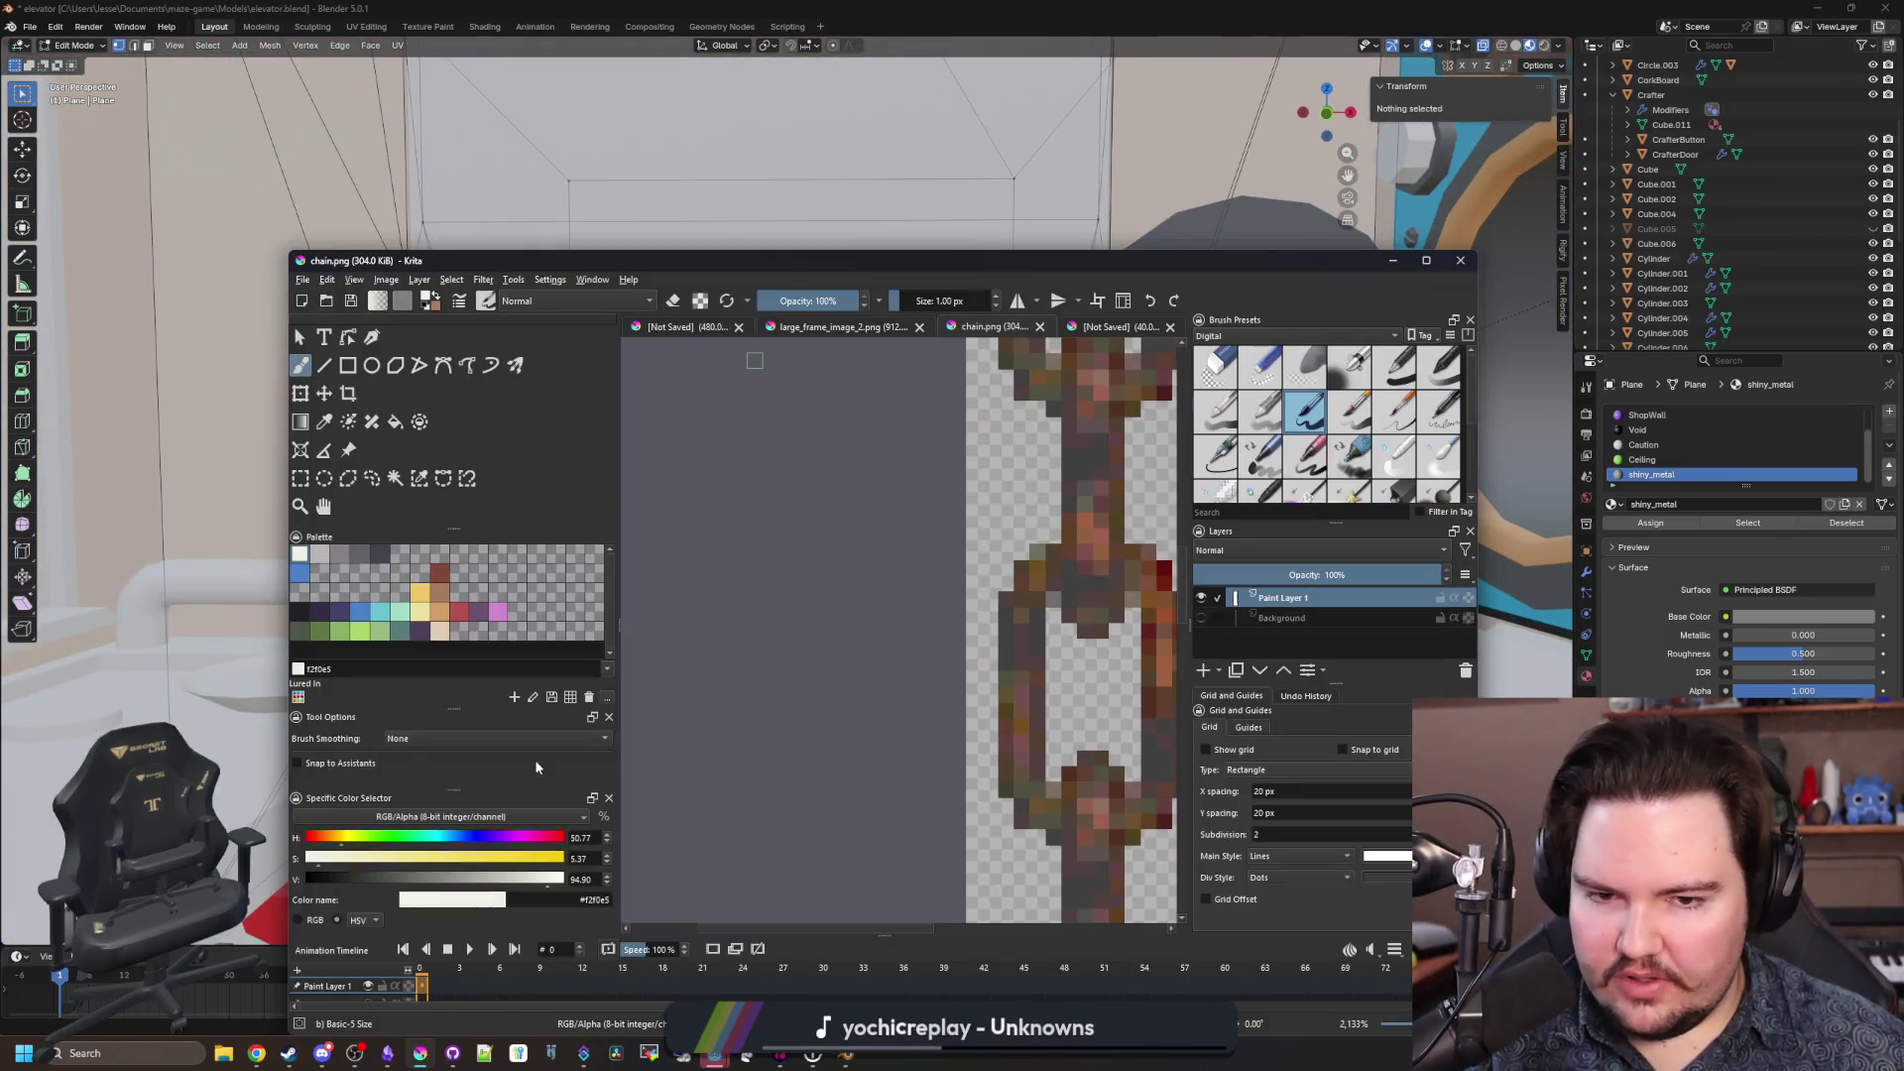
{"action": "double_click", "coordinate": [843, 270]}
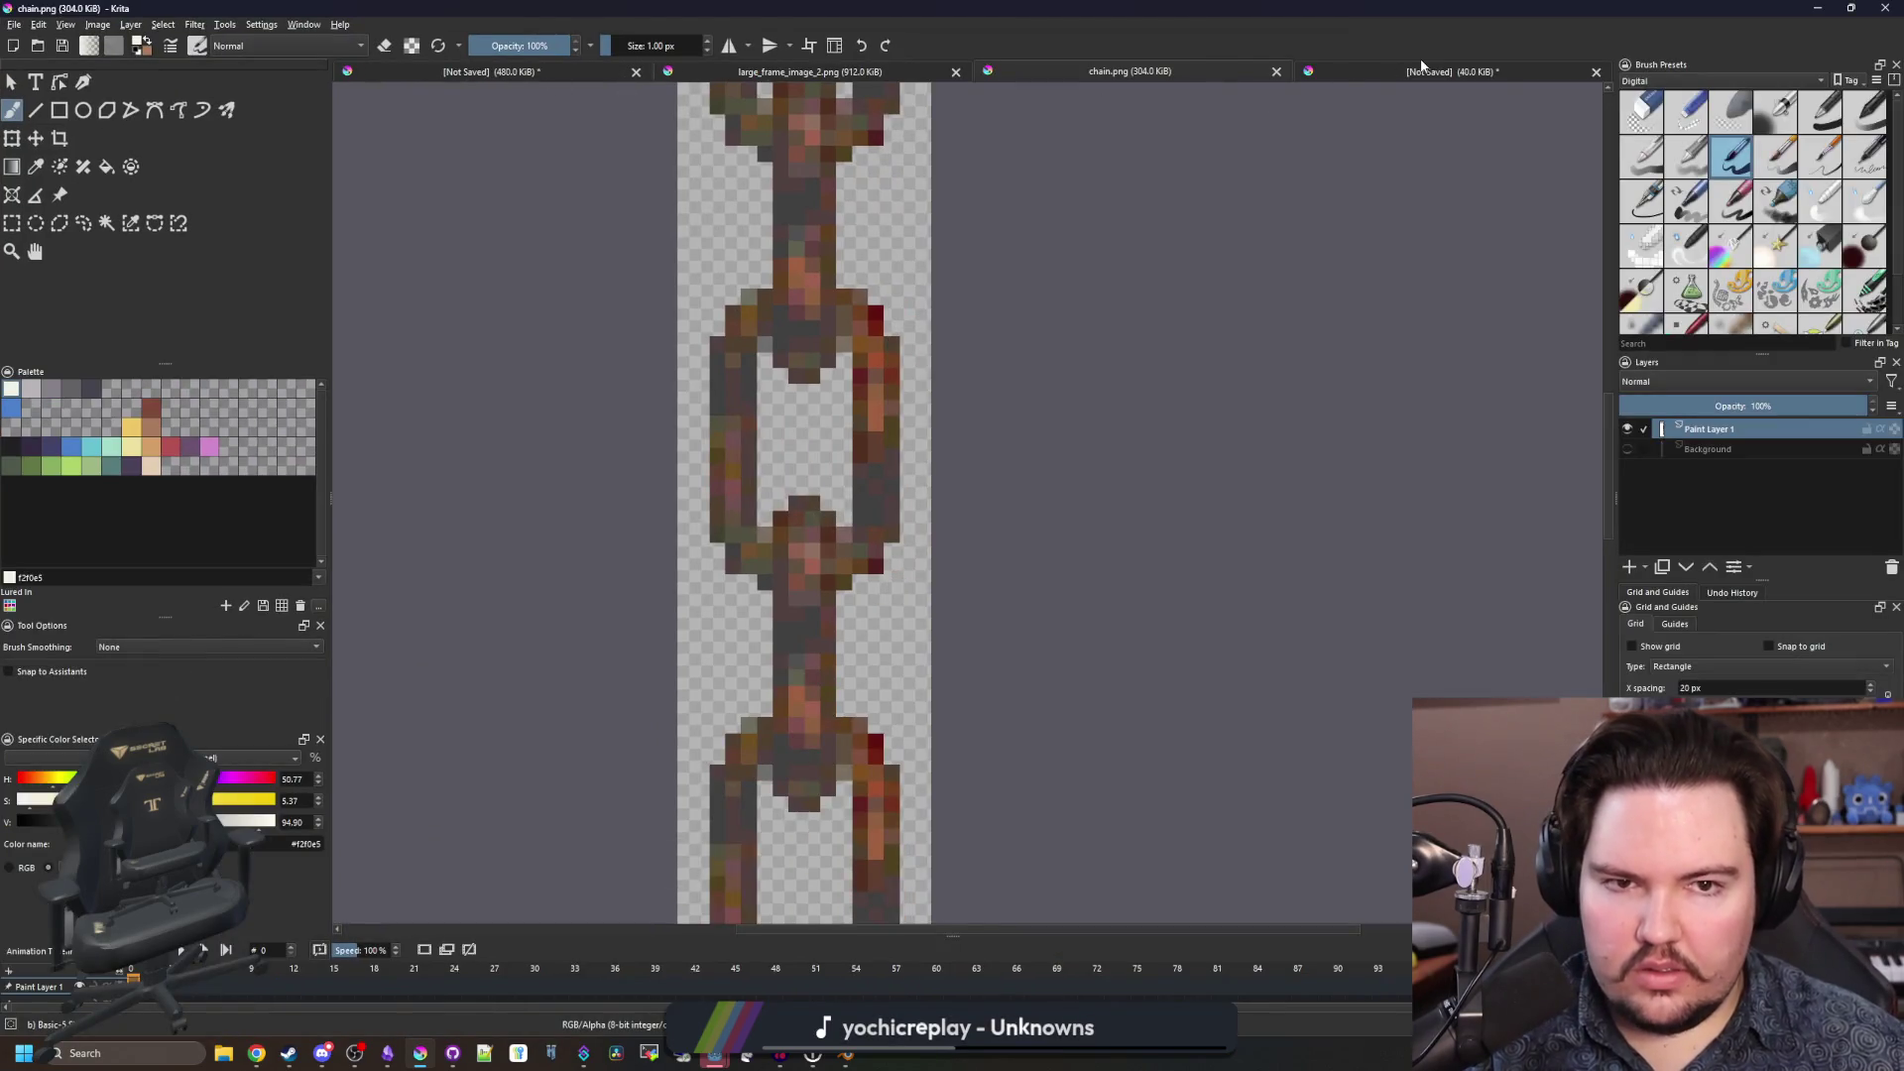
{"action": "left_click", "coordinate": [1421, 70]}
{"action": "left_click", "coordinate": [14, 24]}
{"action": "key", "text": "Escape"}
{"action": "key", "text": "ctrl+n"}
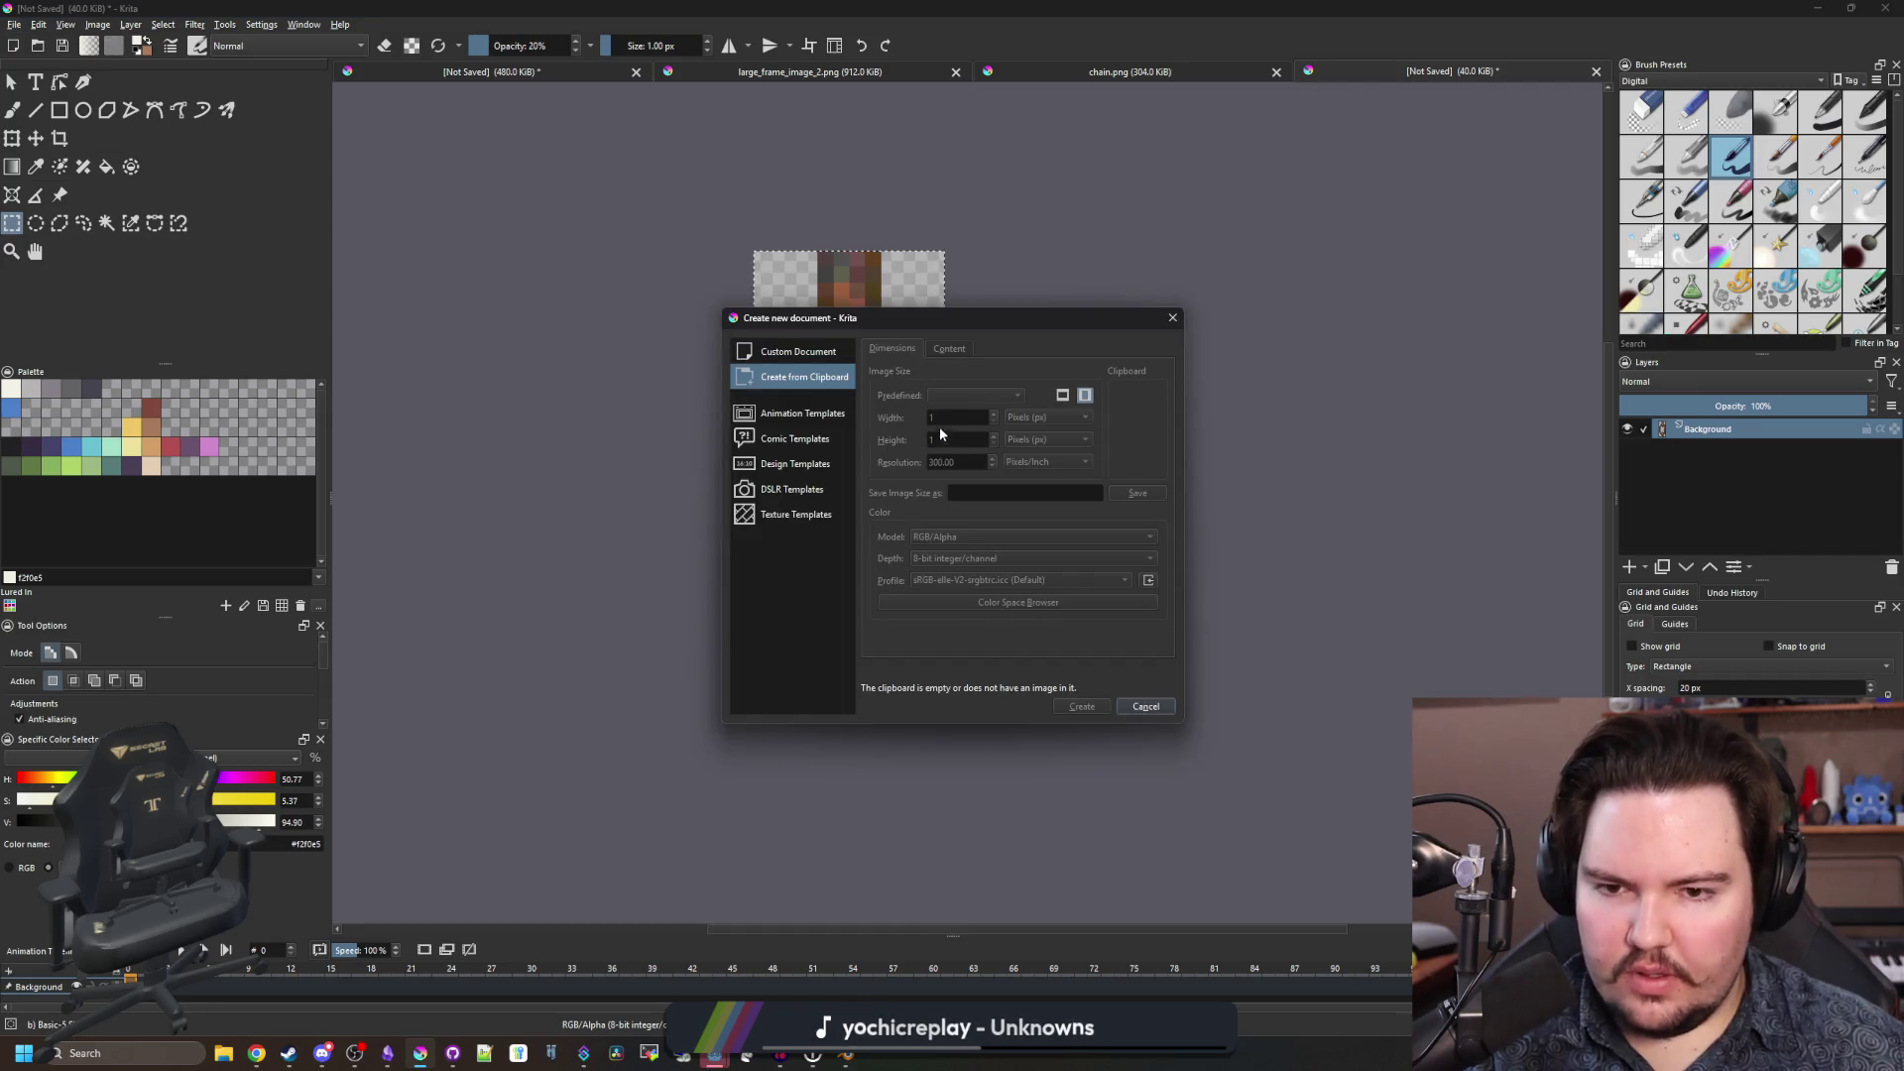
{"action": "left_click", "coordinate": [829, 357]}
{"action": "type", "text": "2"}
{"action": "key", "text": "Tab"}
{"action": "type", "text": "5"}
{"action": "left_click", "coordinate": [1081, 708]}
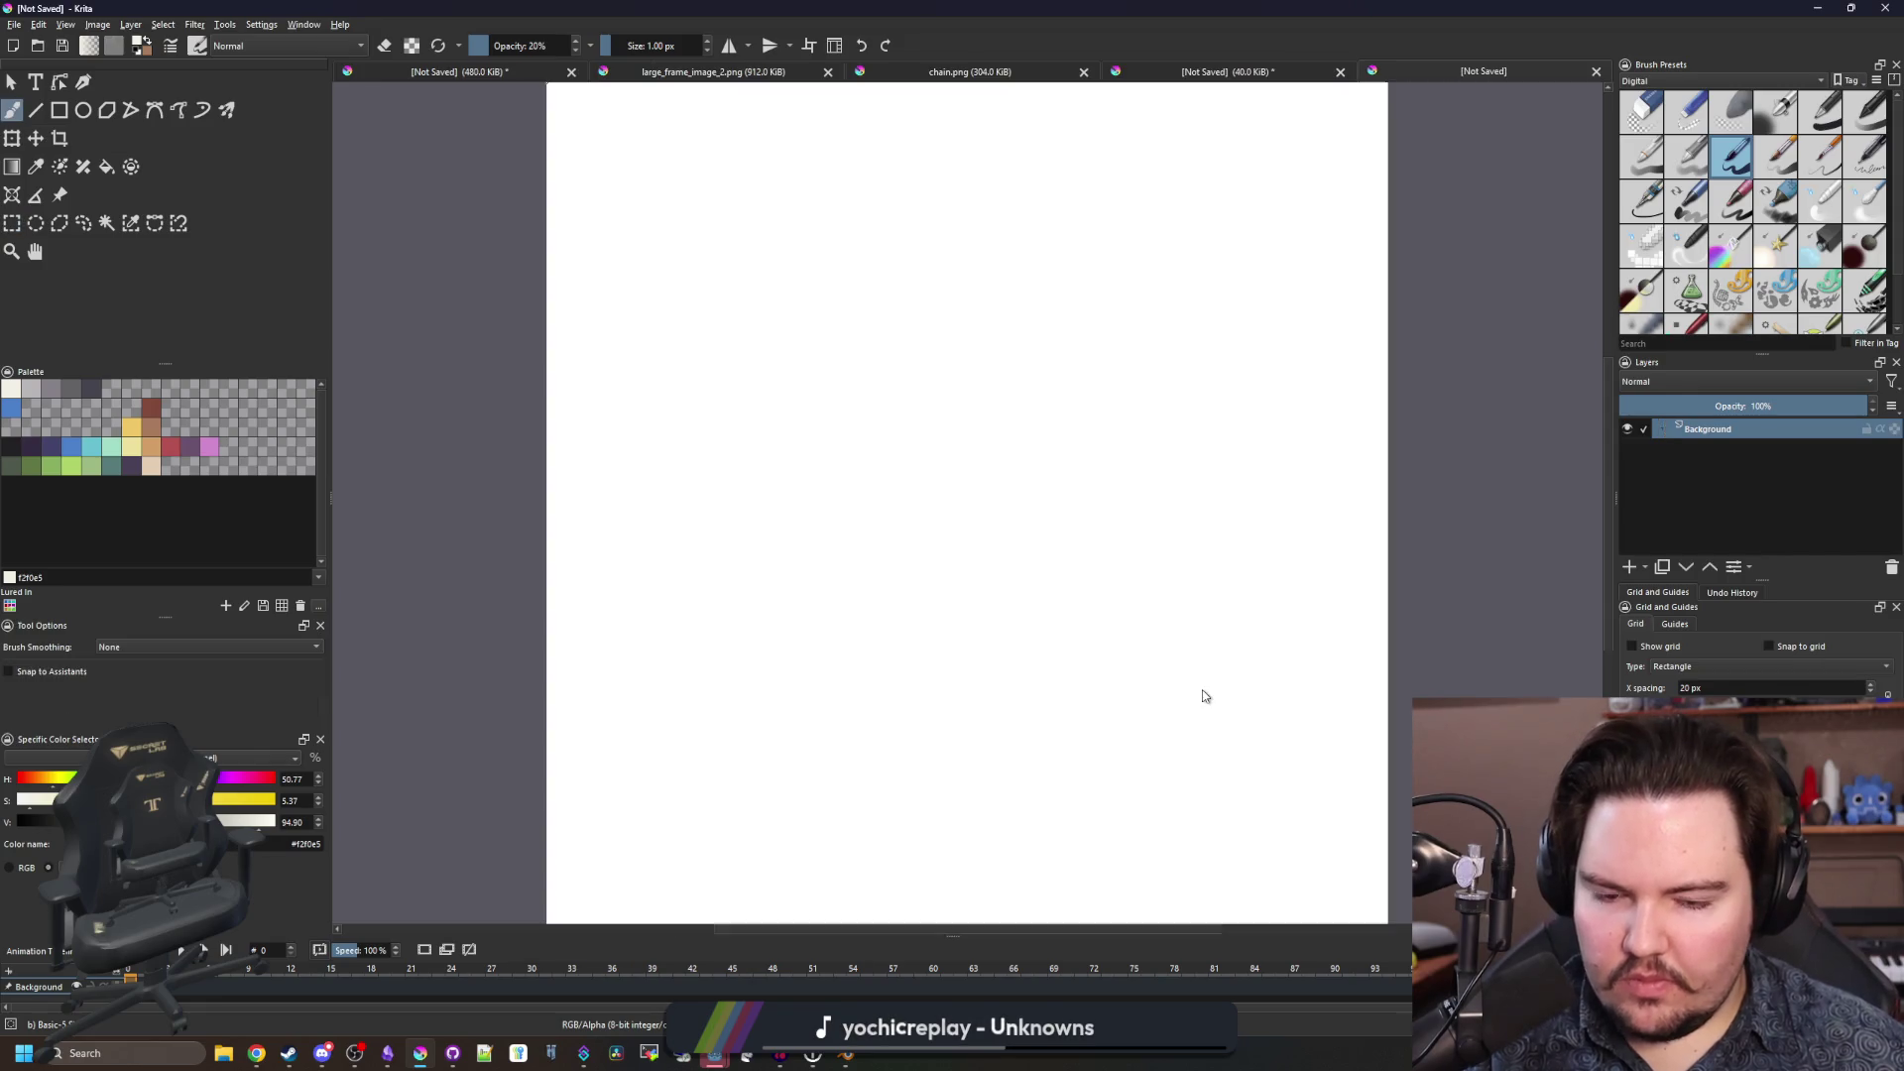
Draw the cube's first edge lines in 212123 at 3 px, undoing a wrong stroke.
{"action": "left_click", "coordinate": [12, 447]}
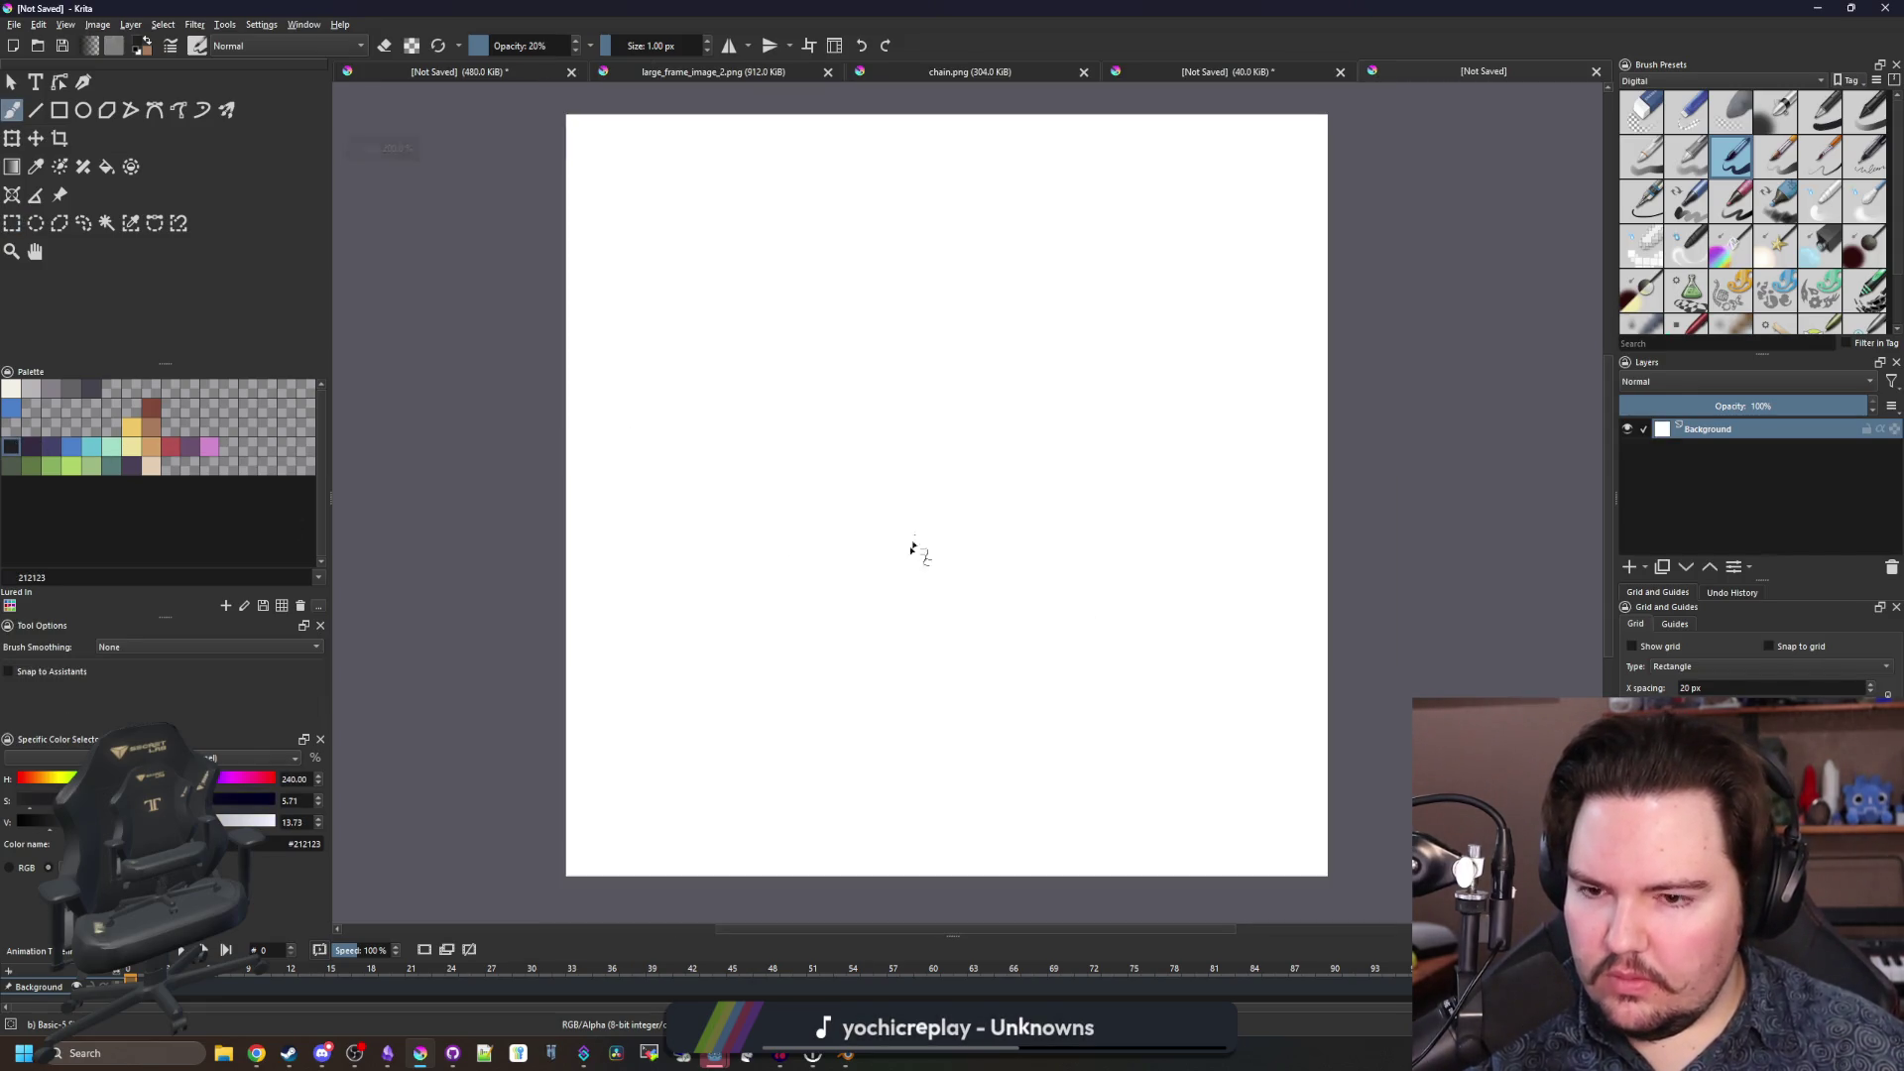
{"action": "left_click_drag", "start_coordinate": [705, 650], "coordinate": [700, 284]}
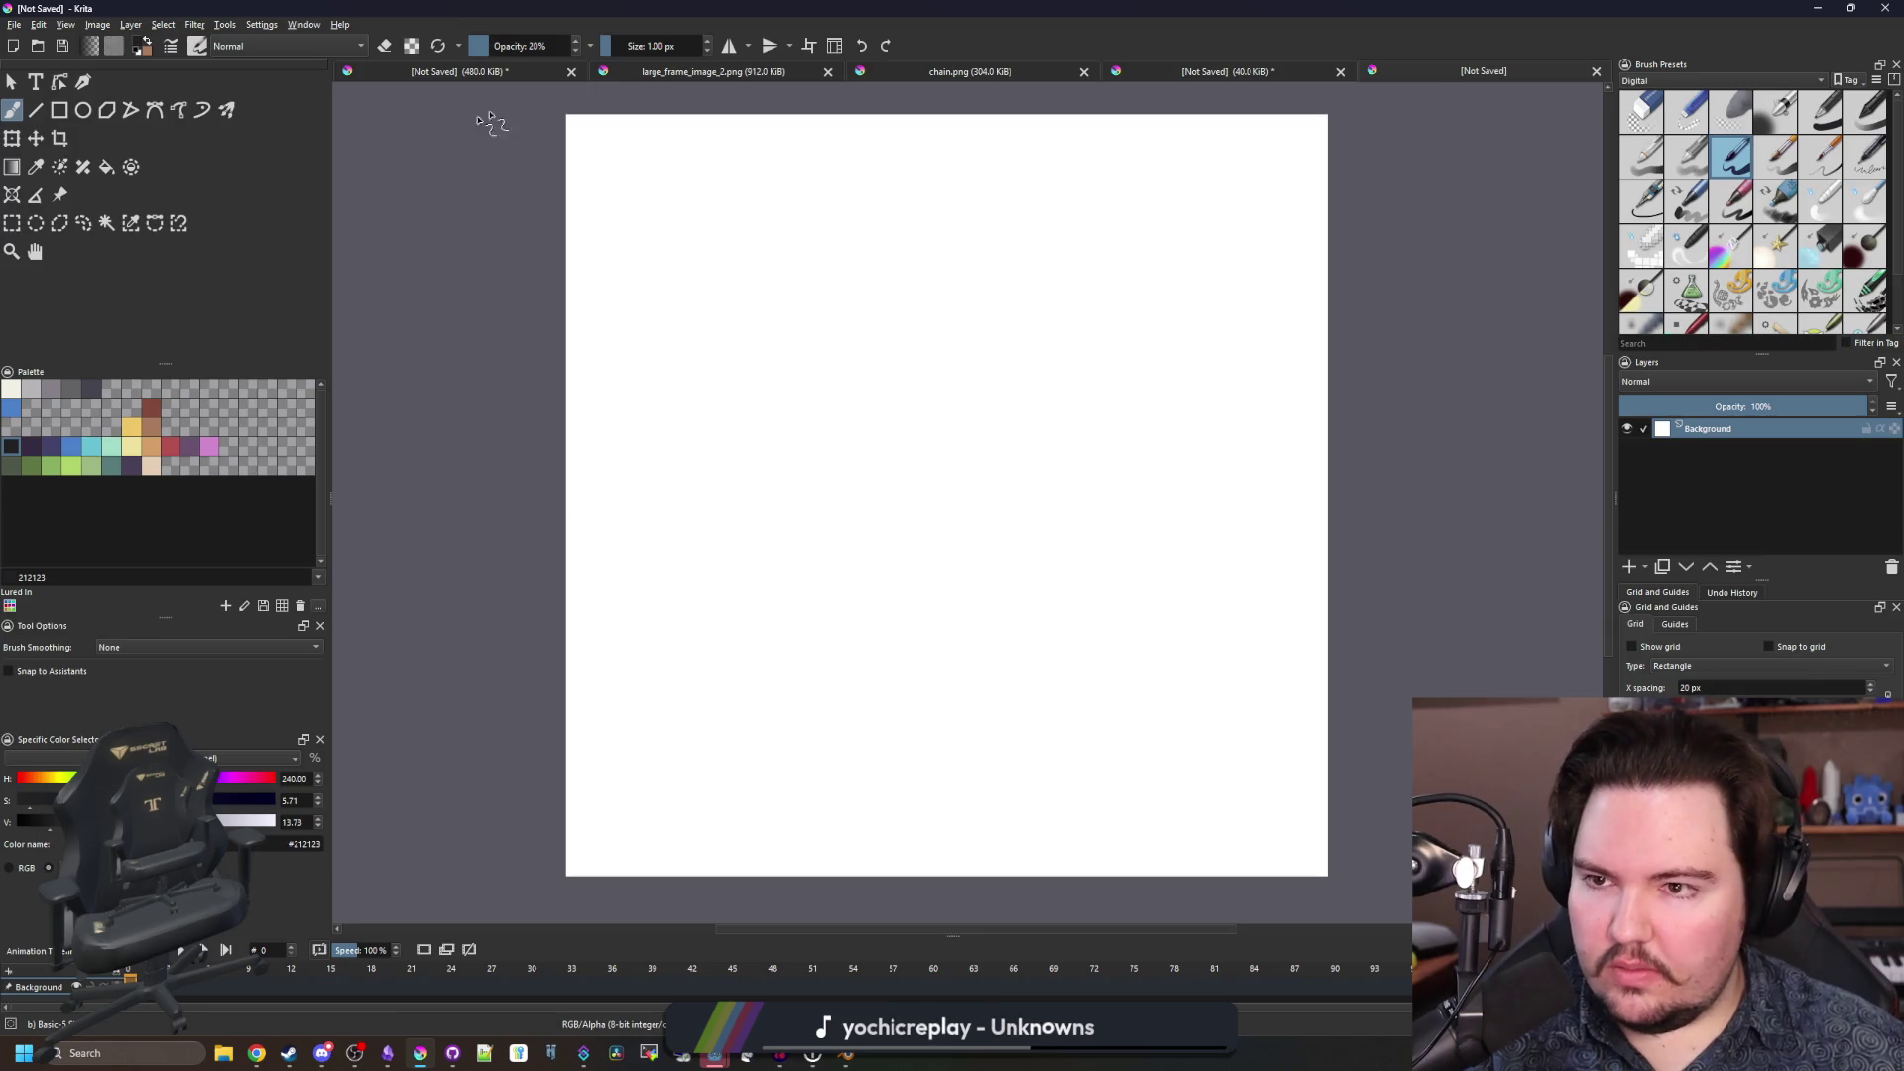
{"action": "key", "text": "]"}
{"action": "key", "text": "]"}
{"action": "left_click_drag", "start_coordinate": [682, 641], "coordinate": [742, 254]}
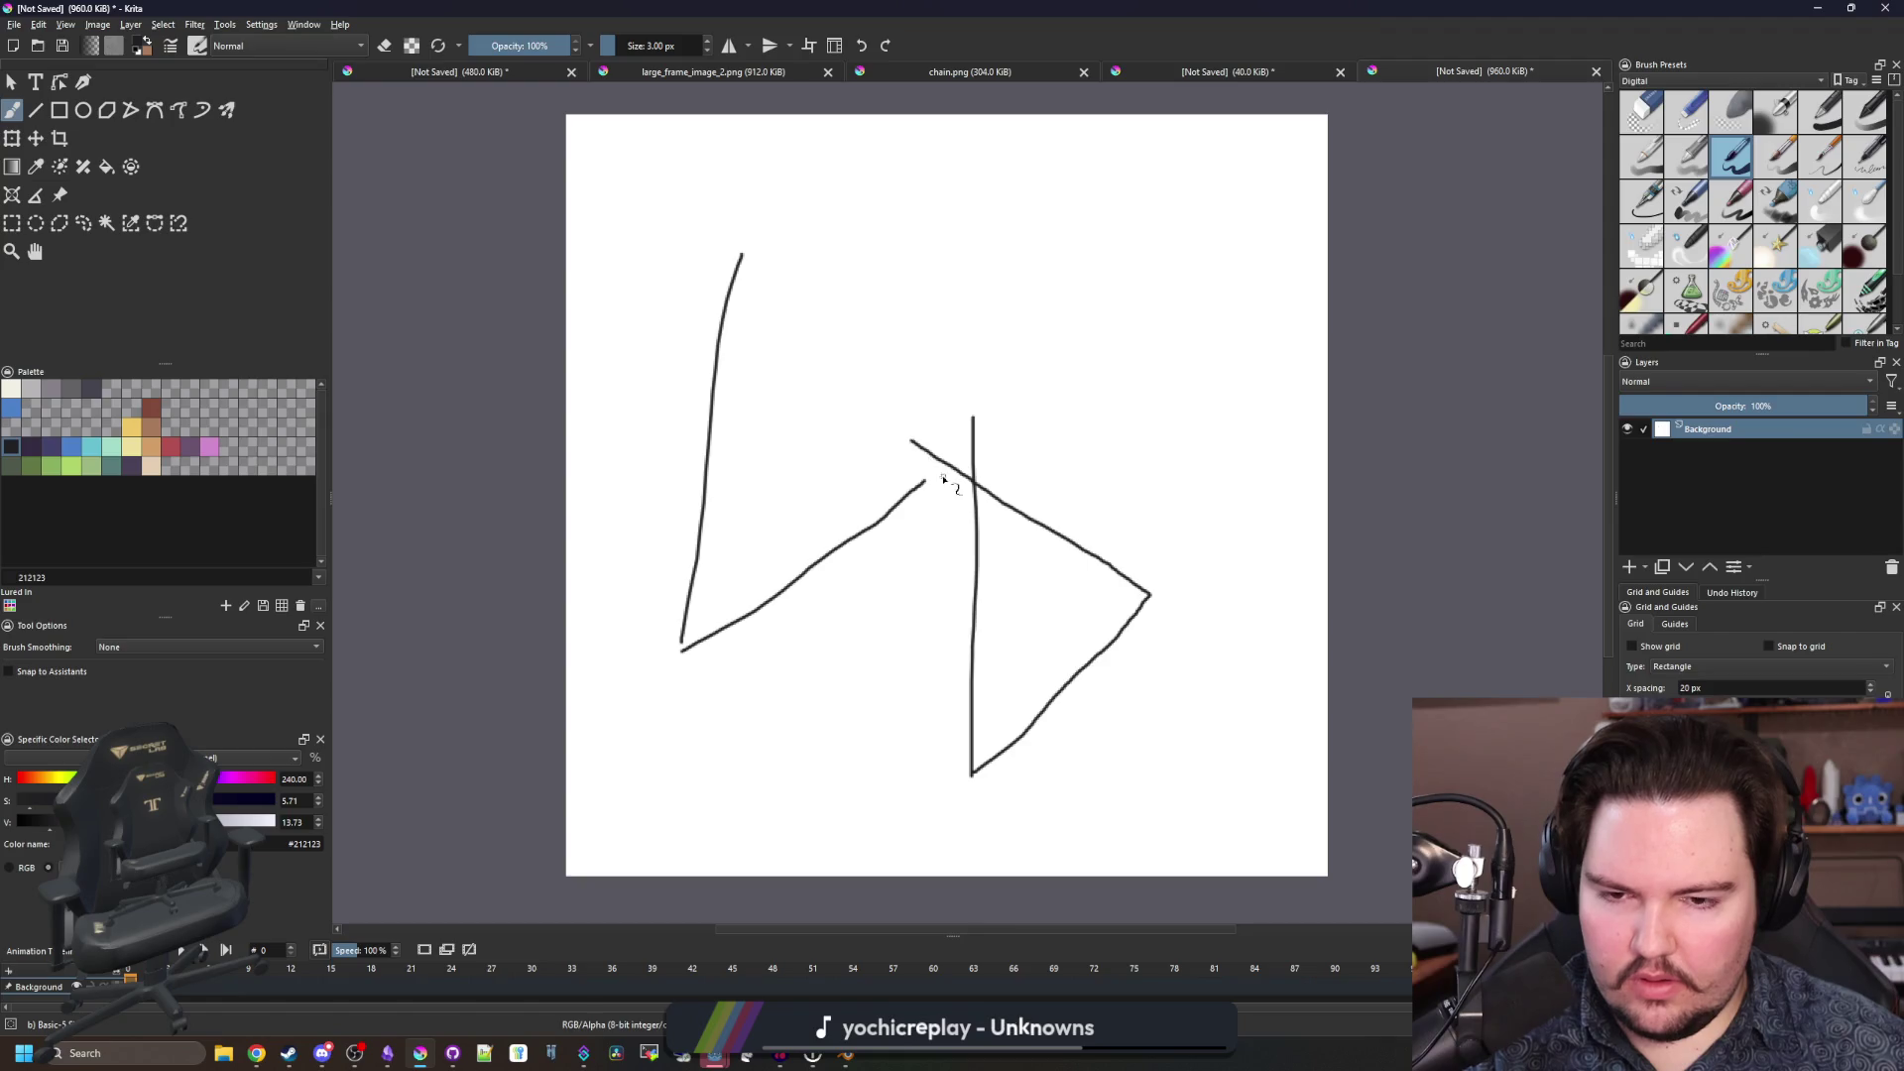
{"action": "key", "text": "ctrl+z"}
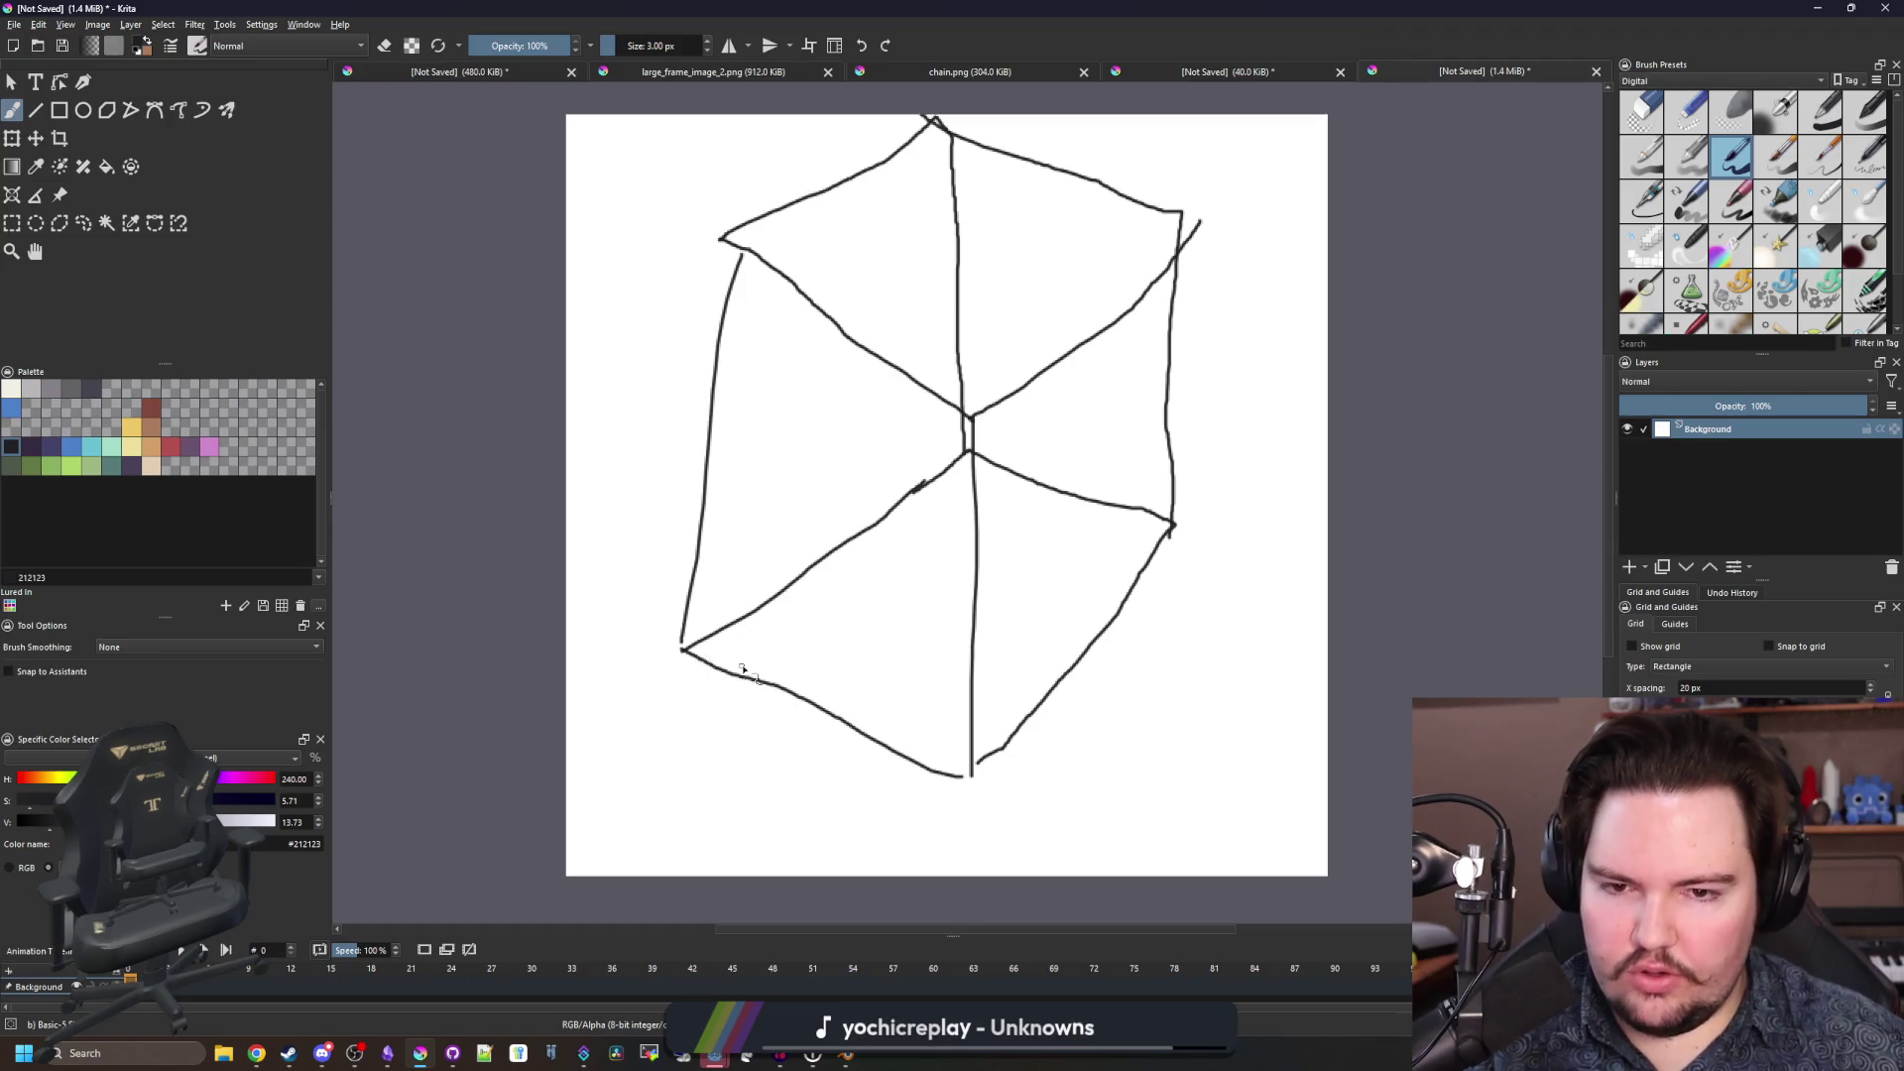
{"action": "scroll", "coordinate": [965, 533], "scroll_direction": "down", "scroll_amount": 1}
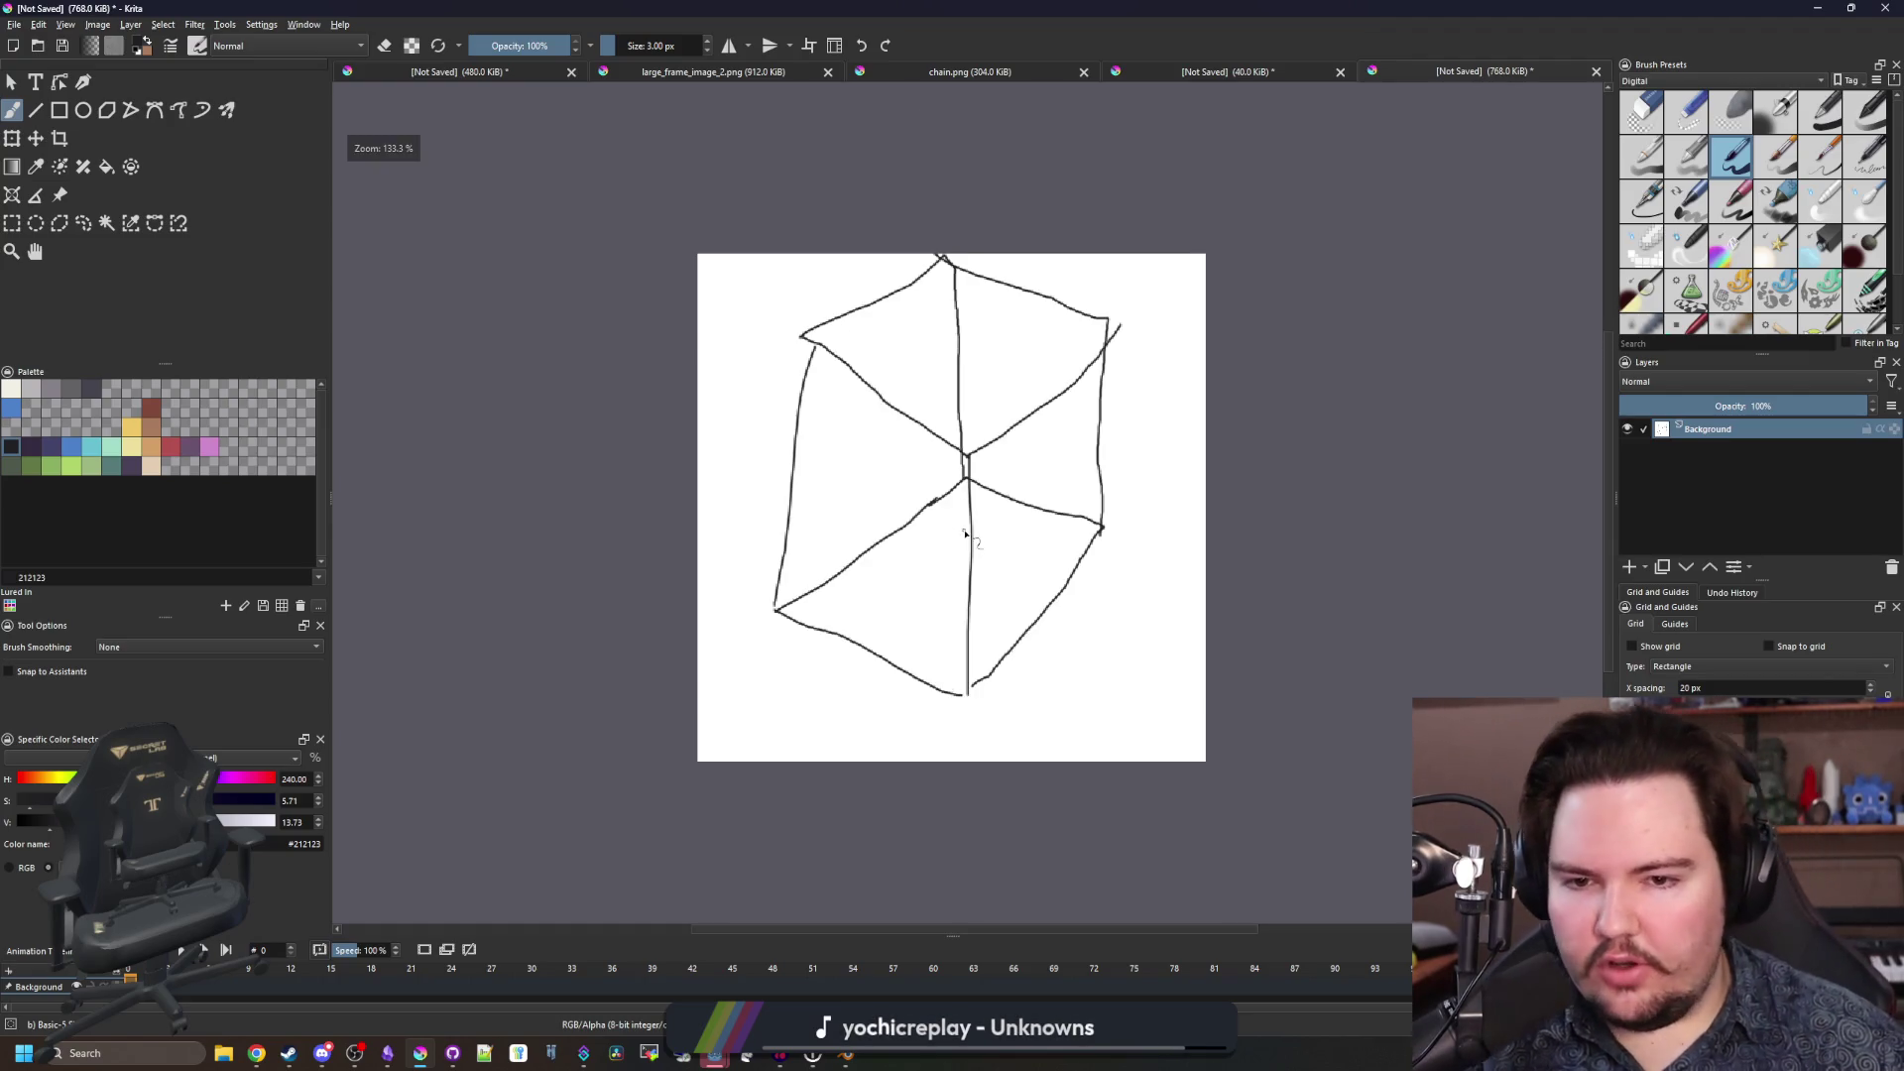
Draw an arched doorway line on the cube's lower face.
{"action": "scroll", "coordinate": [1096, 457], "scroll_direction": "up", "scroll_amount": 1}
{"action": "scroll", "coordinate": [754, 754], "scroll_direction": "up", "scroll_amount": 1}
{"action": "left_click_drag", "start_coordinate": [725, 654], "coordinate": [839, 797]}
{"action": "scroll", "coordinate": [621, 698], "scroll_direction": "down", "scroll_amount": 1}
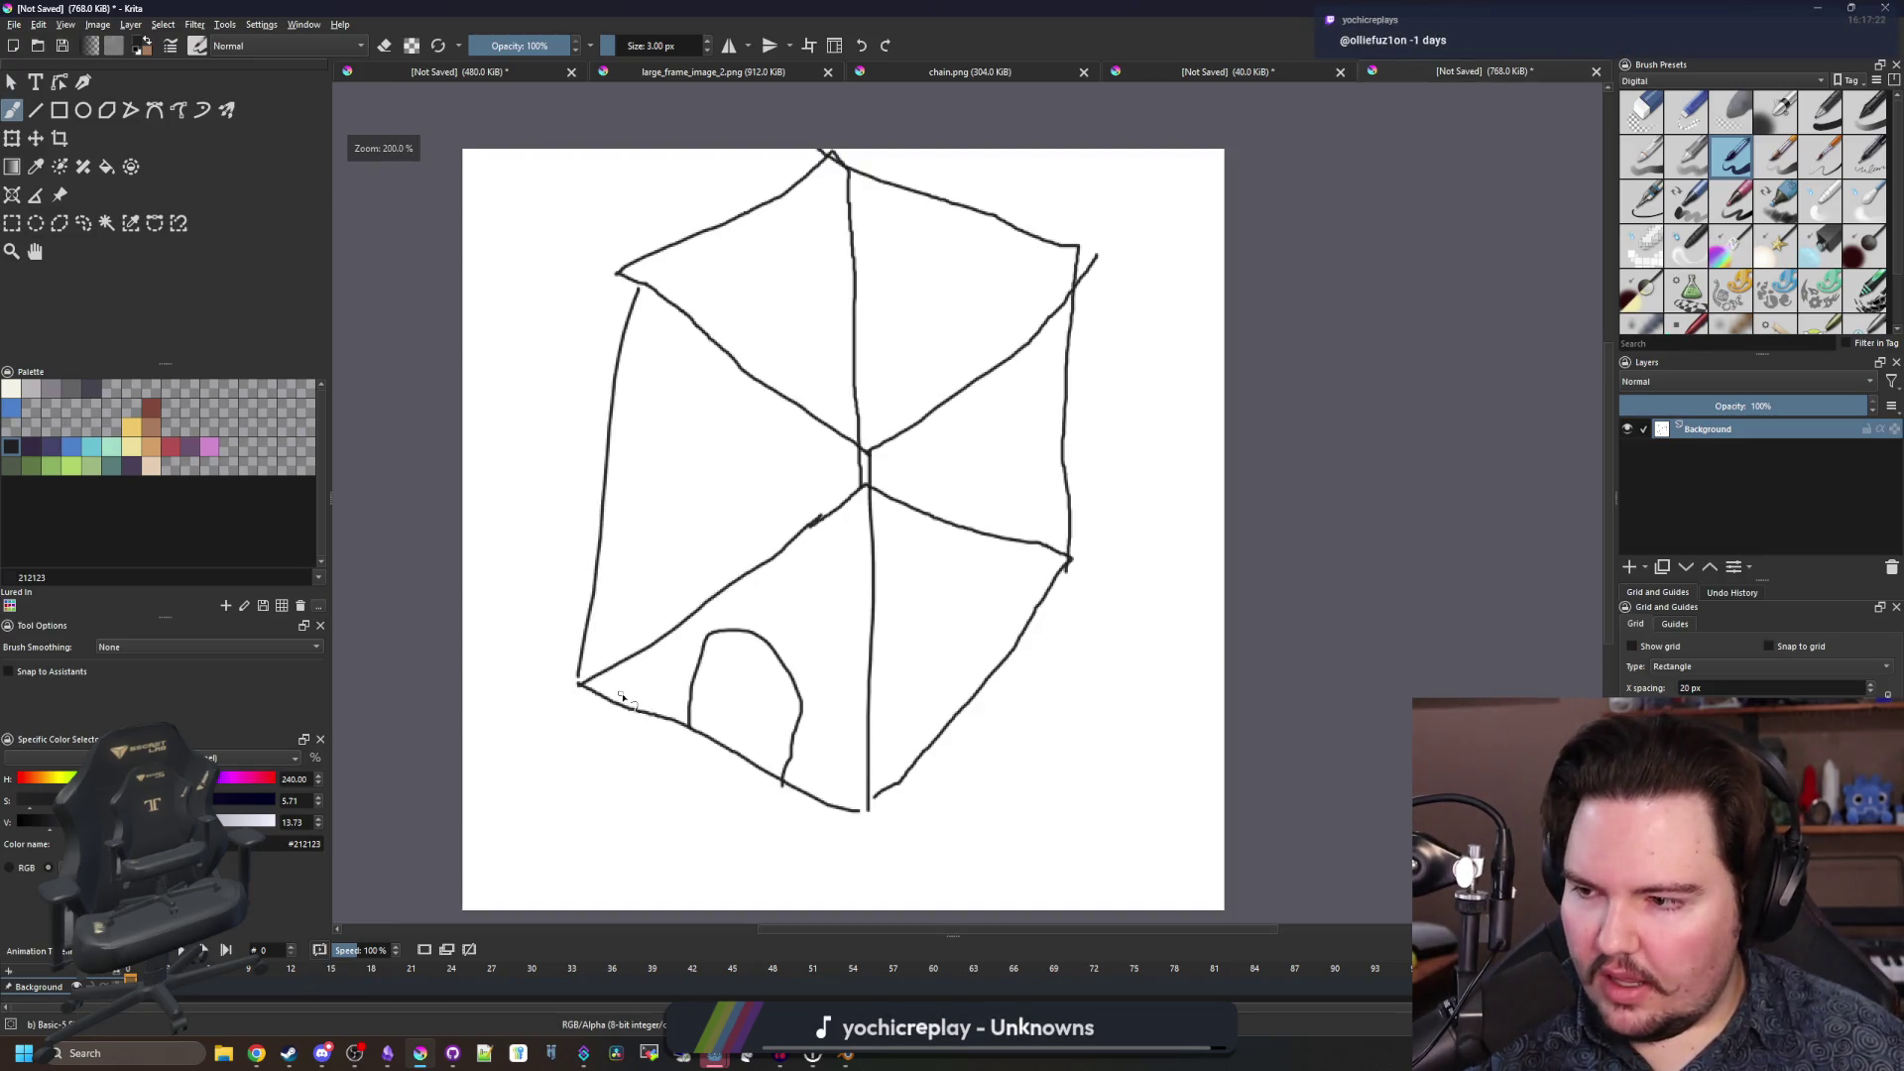
{"action": "scroll", "coordinate": [1047, 417], "scroll_direction": "up", "scroll_amount": 2}
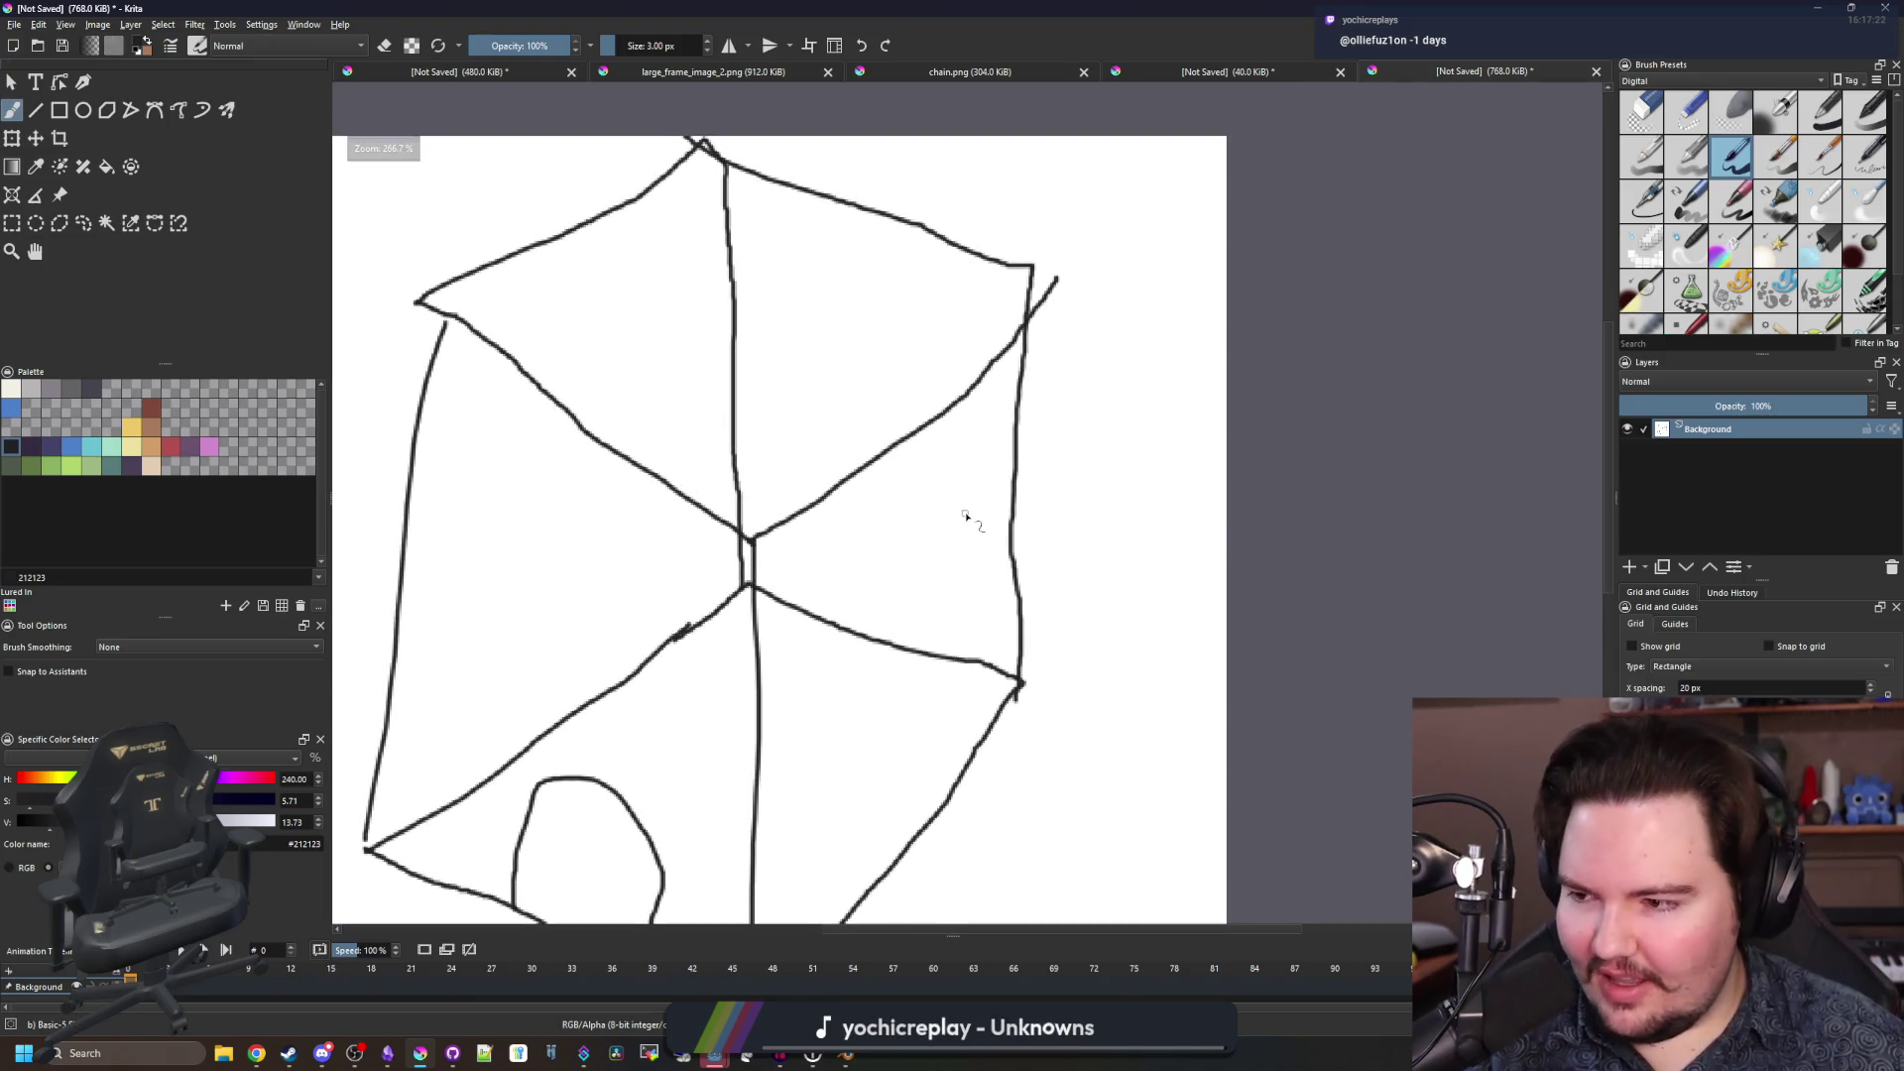
{"action": "scroll", "coordinate": [989, 538], "scroll_direction": "up", "scroll_amount": 1}
{"action": "scroll", "coordinate": [900, 519], "scroll_direction": "down", "scroll_amount": 2}
{"action": "scroll", "coordinate": [907, 475], "scroll_direction": "up", "scroll_amount": 2}
{"action": "scroll", "coordinate": [842, 564], "scroll_direction": "down", "scroll_amount": 2}
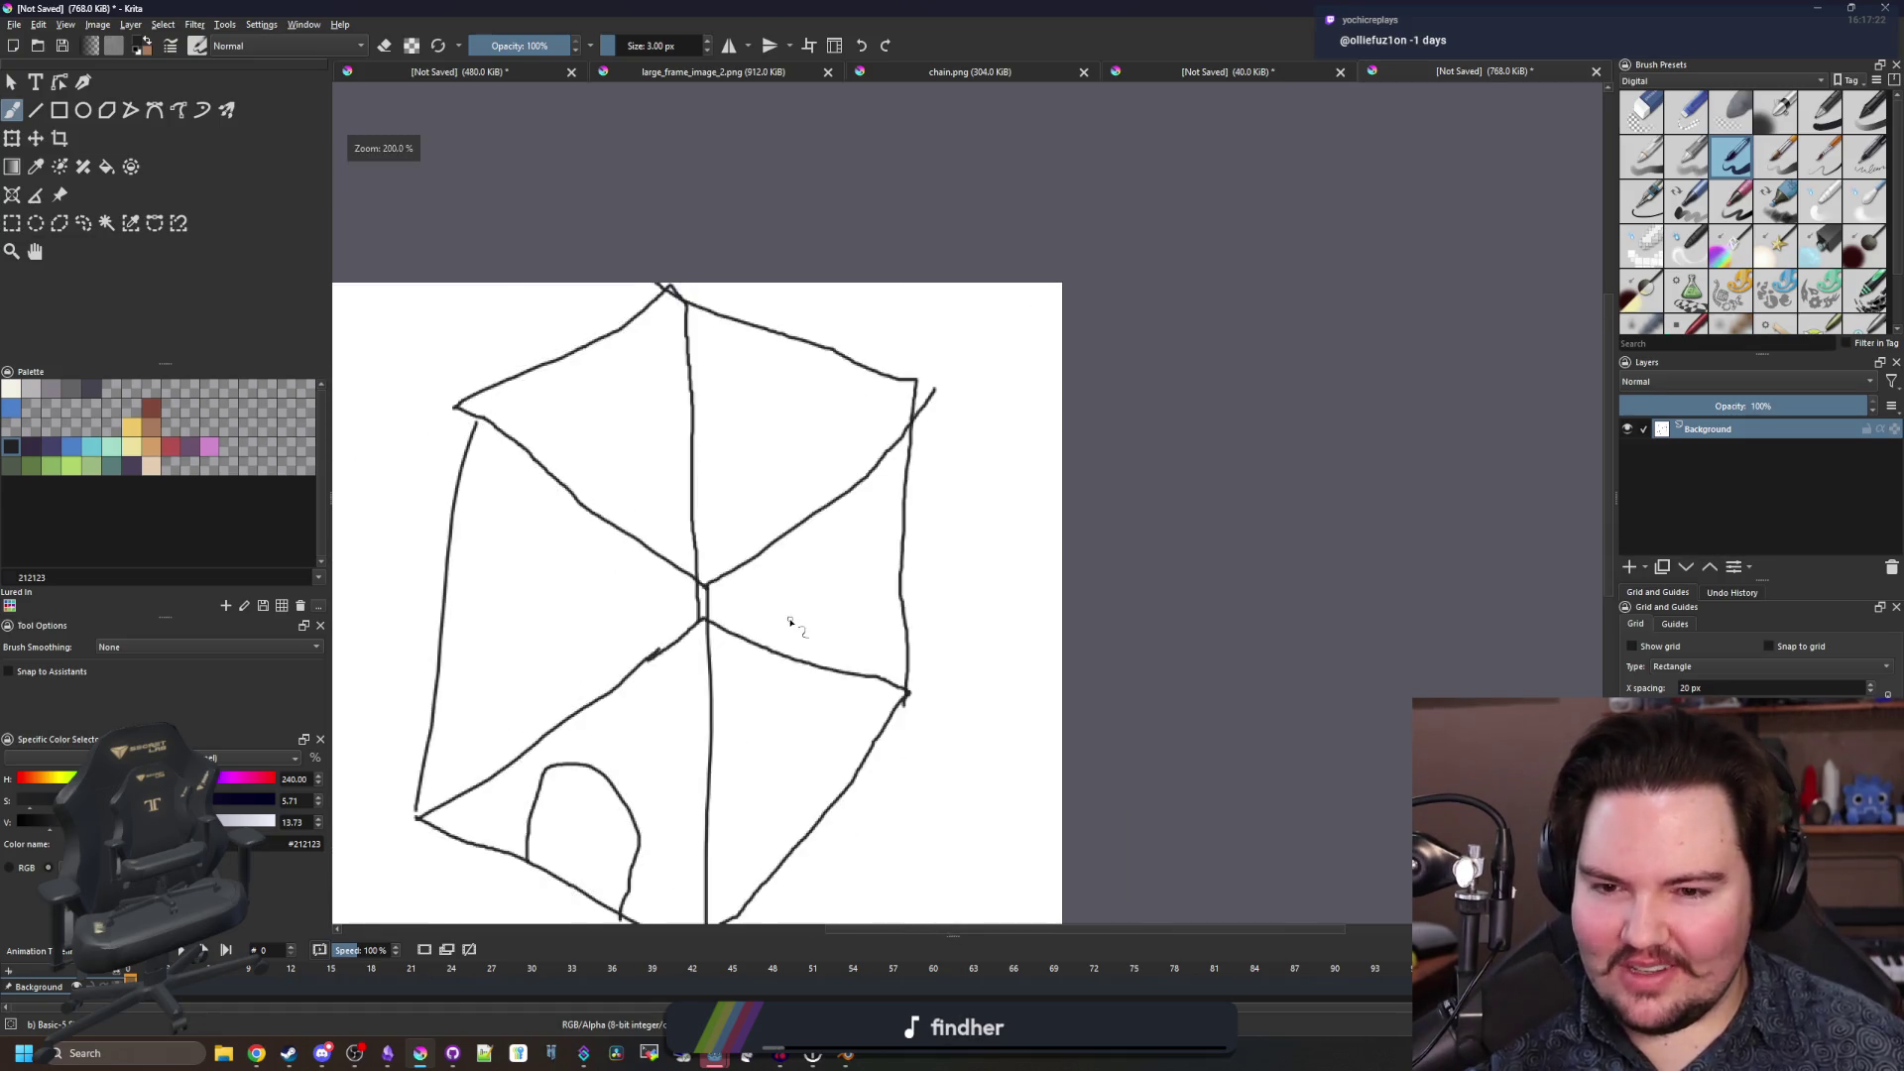
{"action": "scroll", "coordinate": [791, 623], "scroll_direction": "up", "scroll_amount": 2}
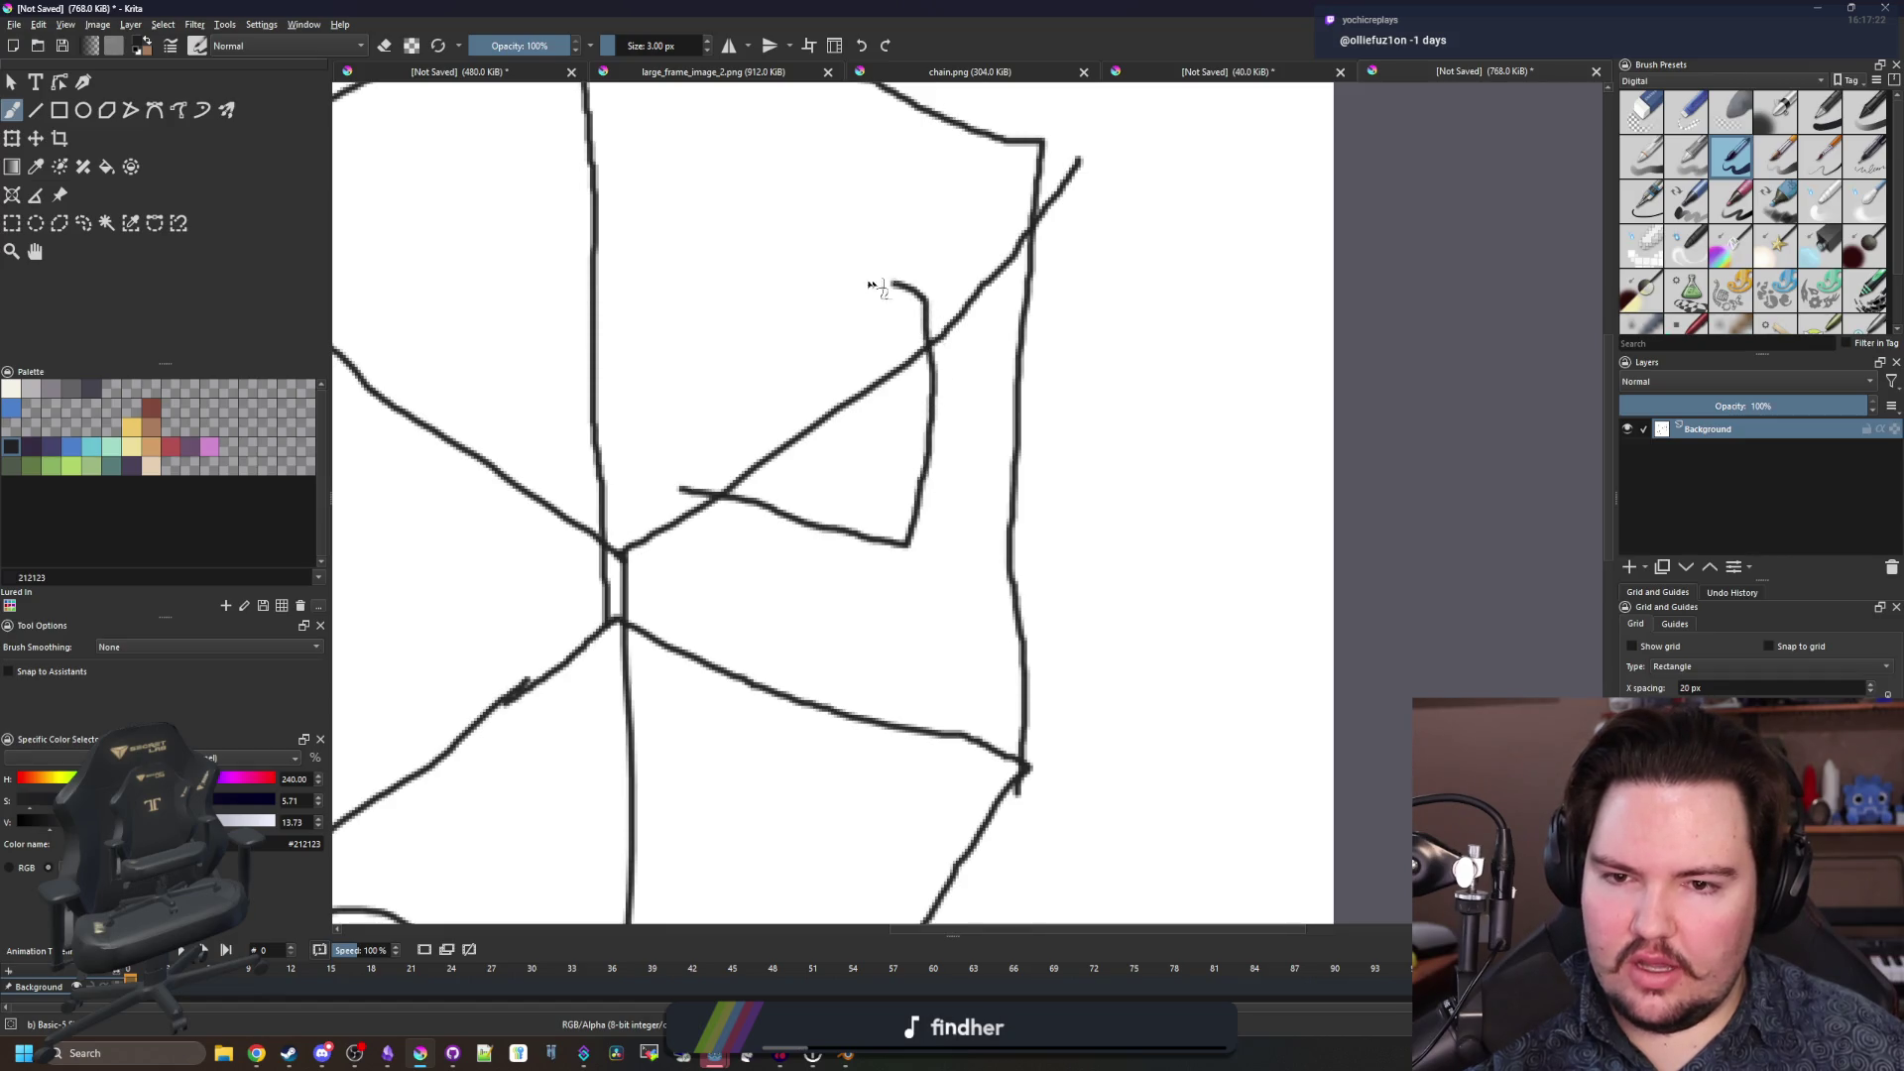
{"action": "scroll", "coordinate": [843, 528], "scroll_direction": "down", "scroll_amount": 3}
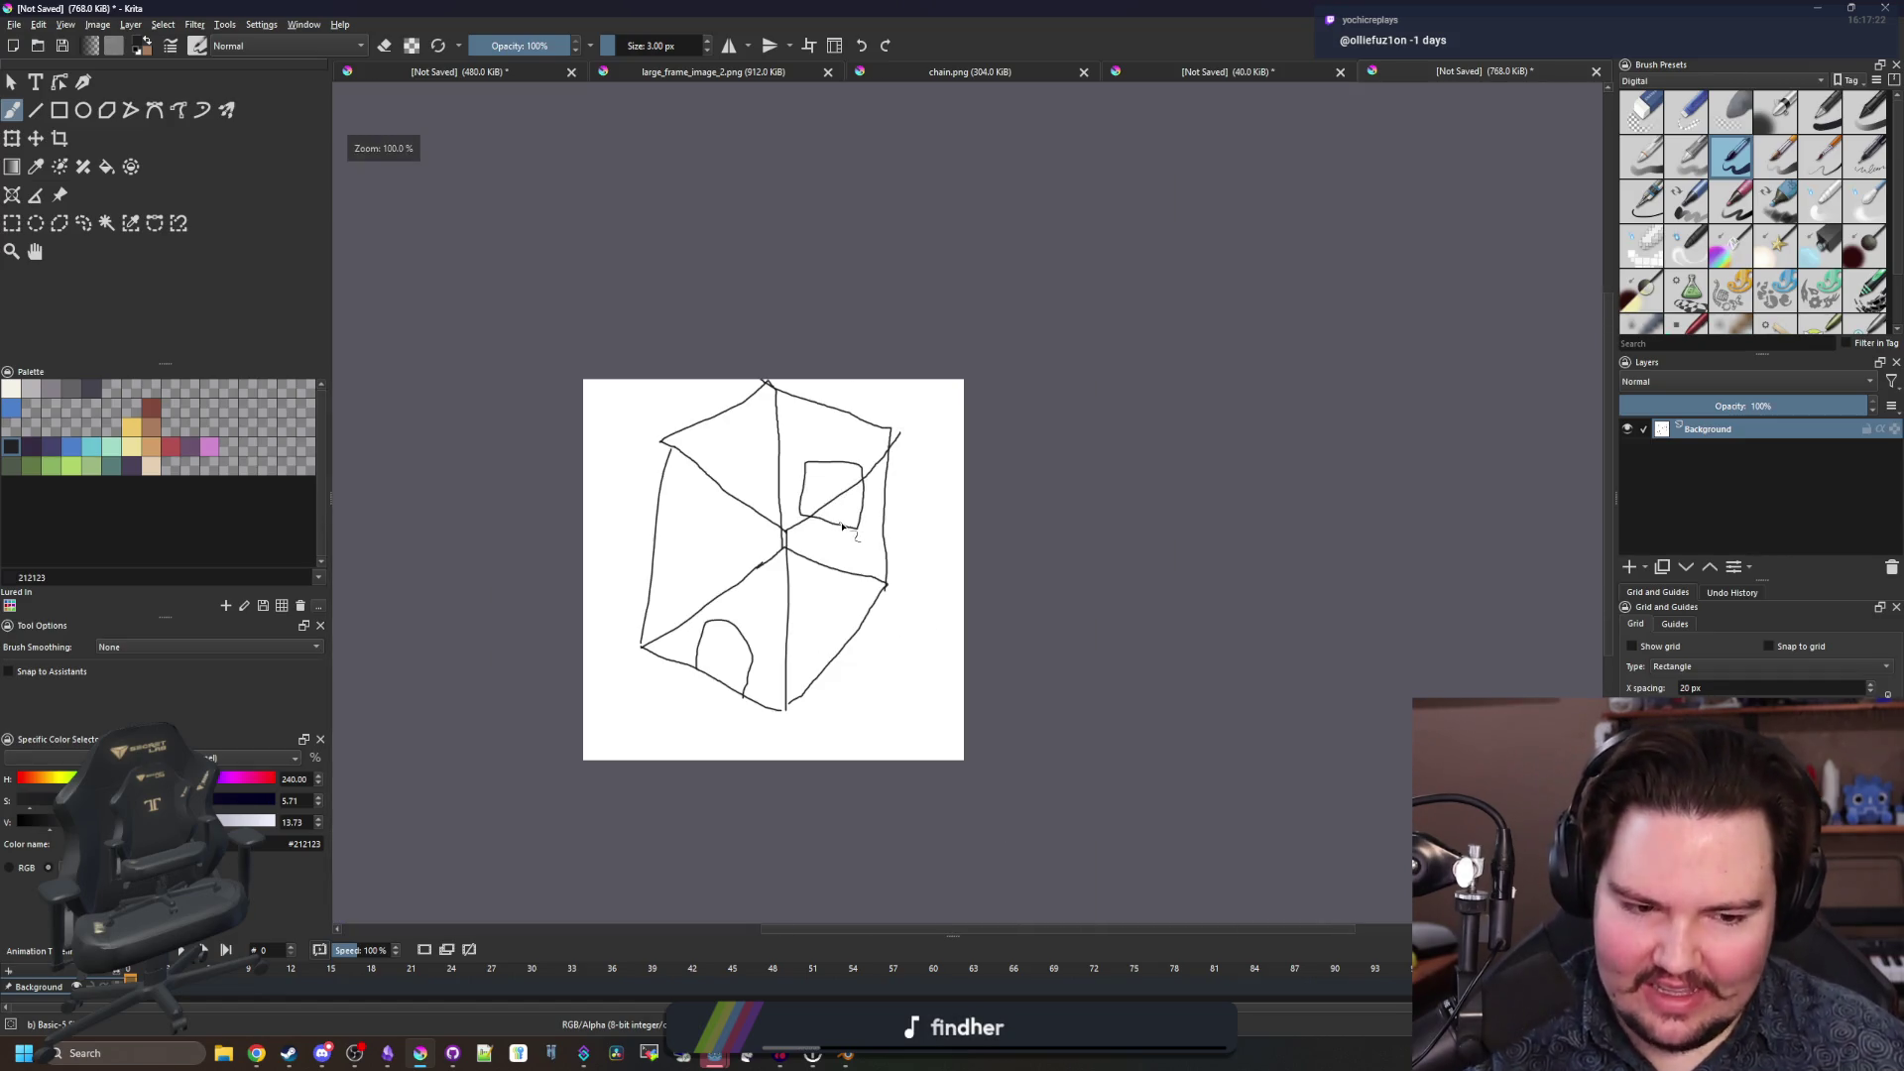
{"action": "scroll", "coordinate": [843, 528], "scroll_direction": "up", "scroll_amount": 3}
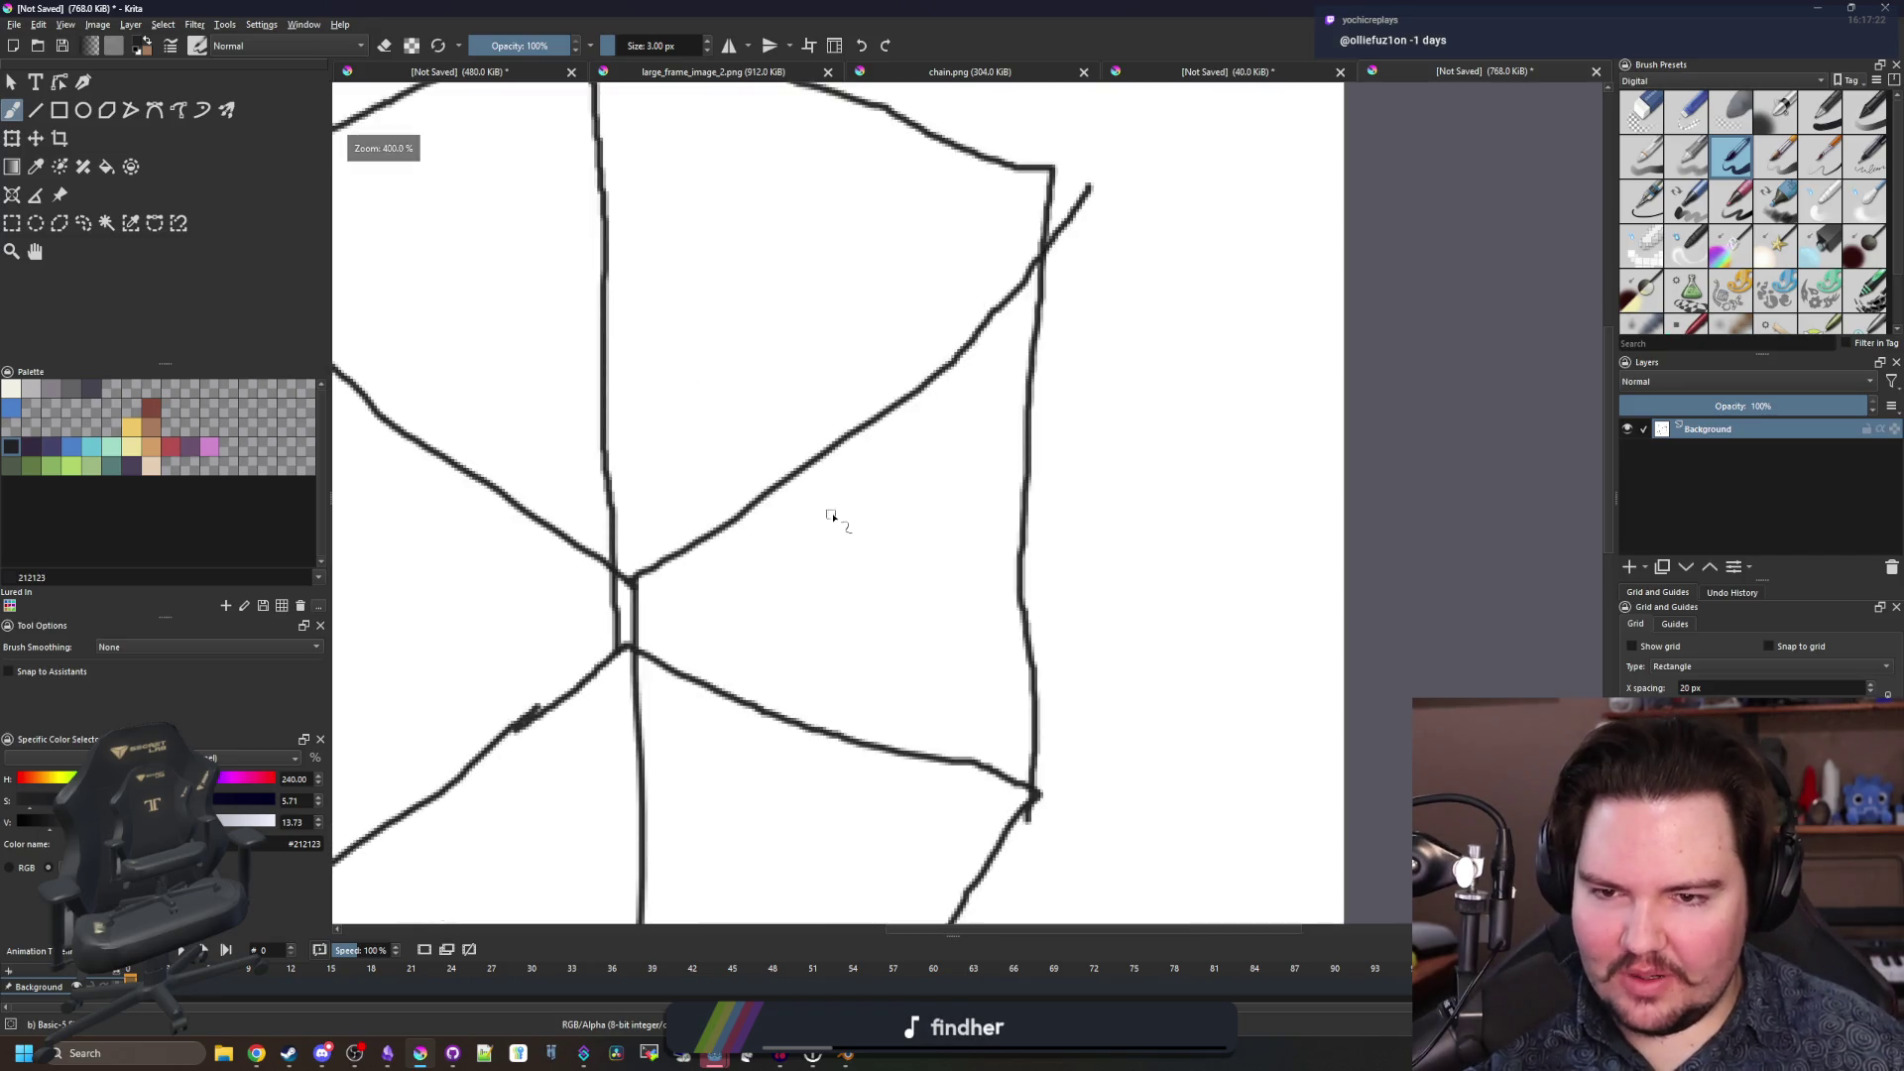
{"action": "scroll", "coordinate": [841, 519], "scroll_direction": "down", "scroll_amount": 3}
{"action": "scroll", "coordinate": [841, 519], "scroll_direction": "up", "scroll_amount": 3}
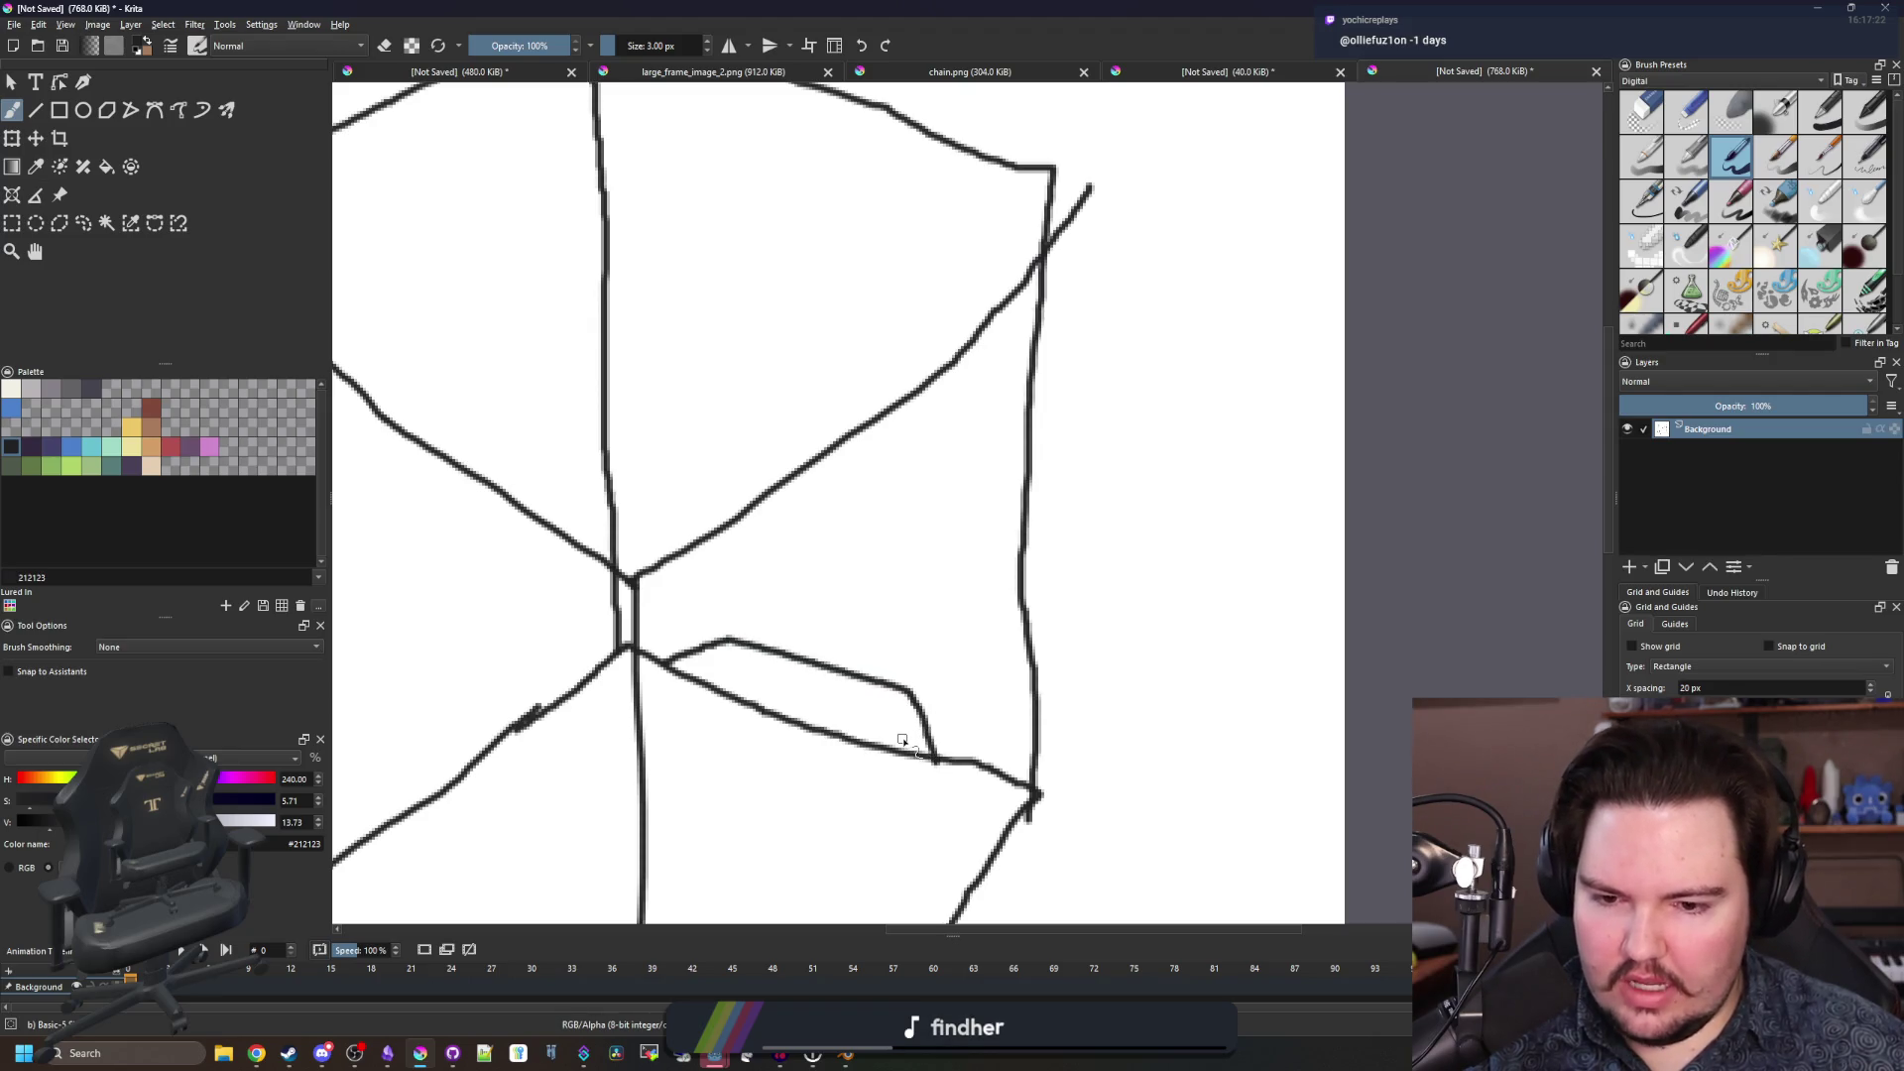
Paint out the lower diagonal line in white with a thicker brush.
{"action": "key", "text": "x"}
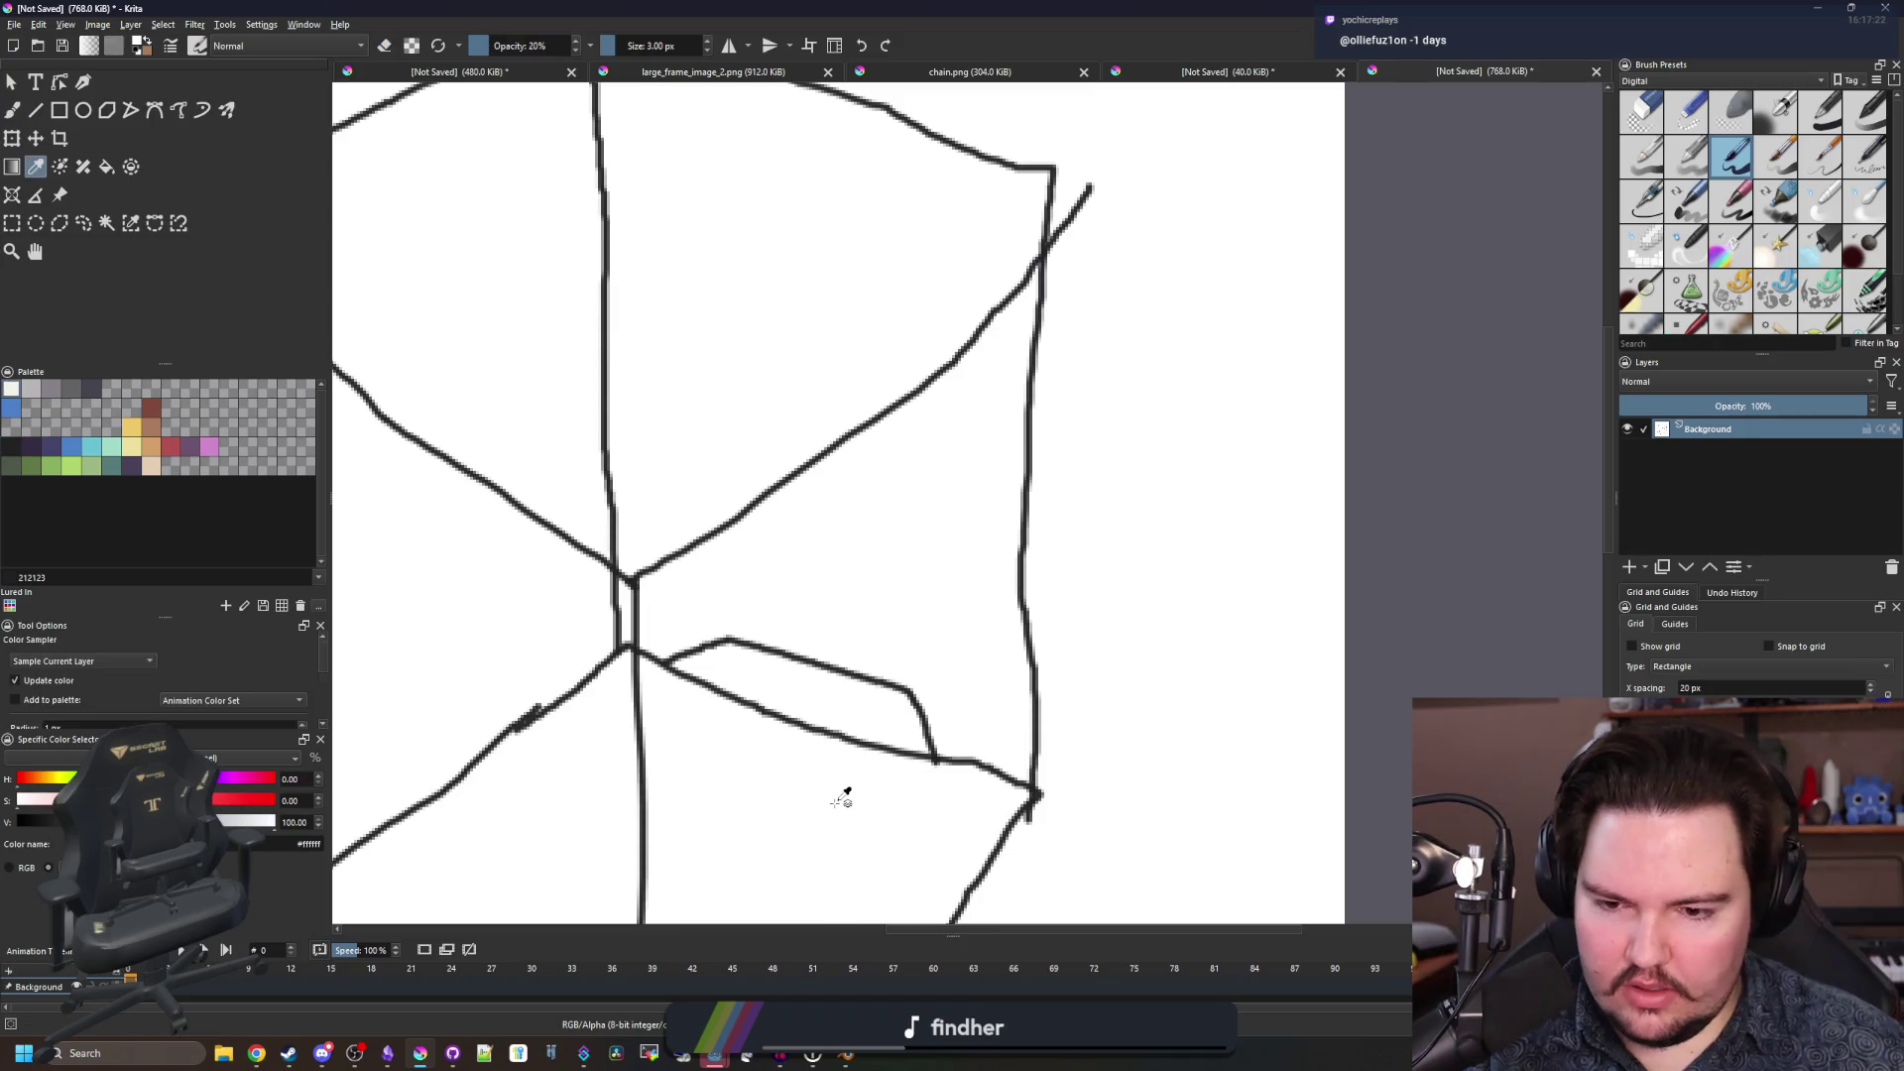
{"action": "key", "text": "e"}
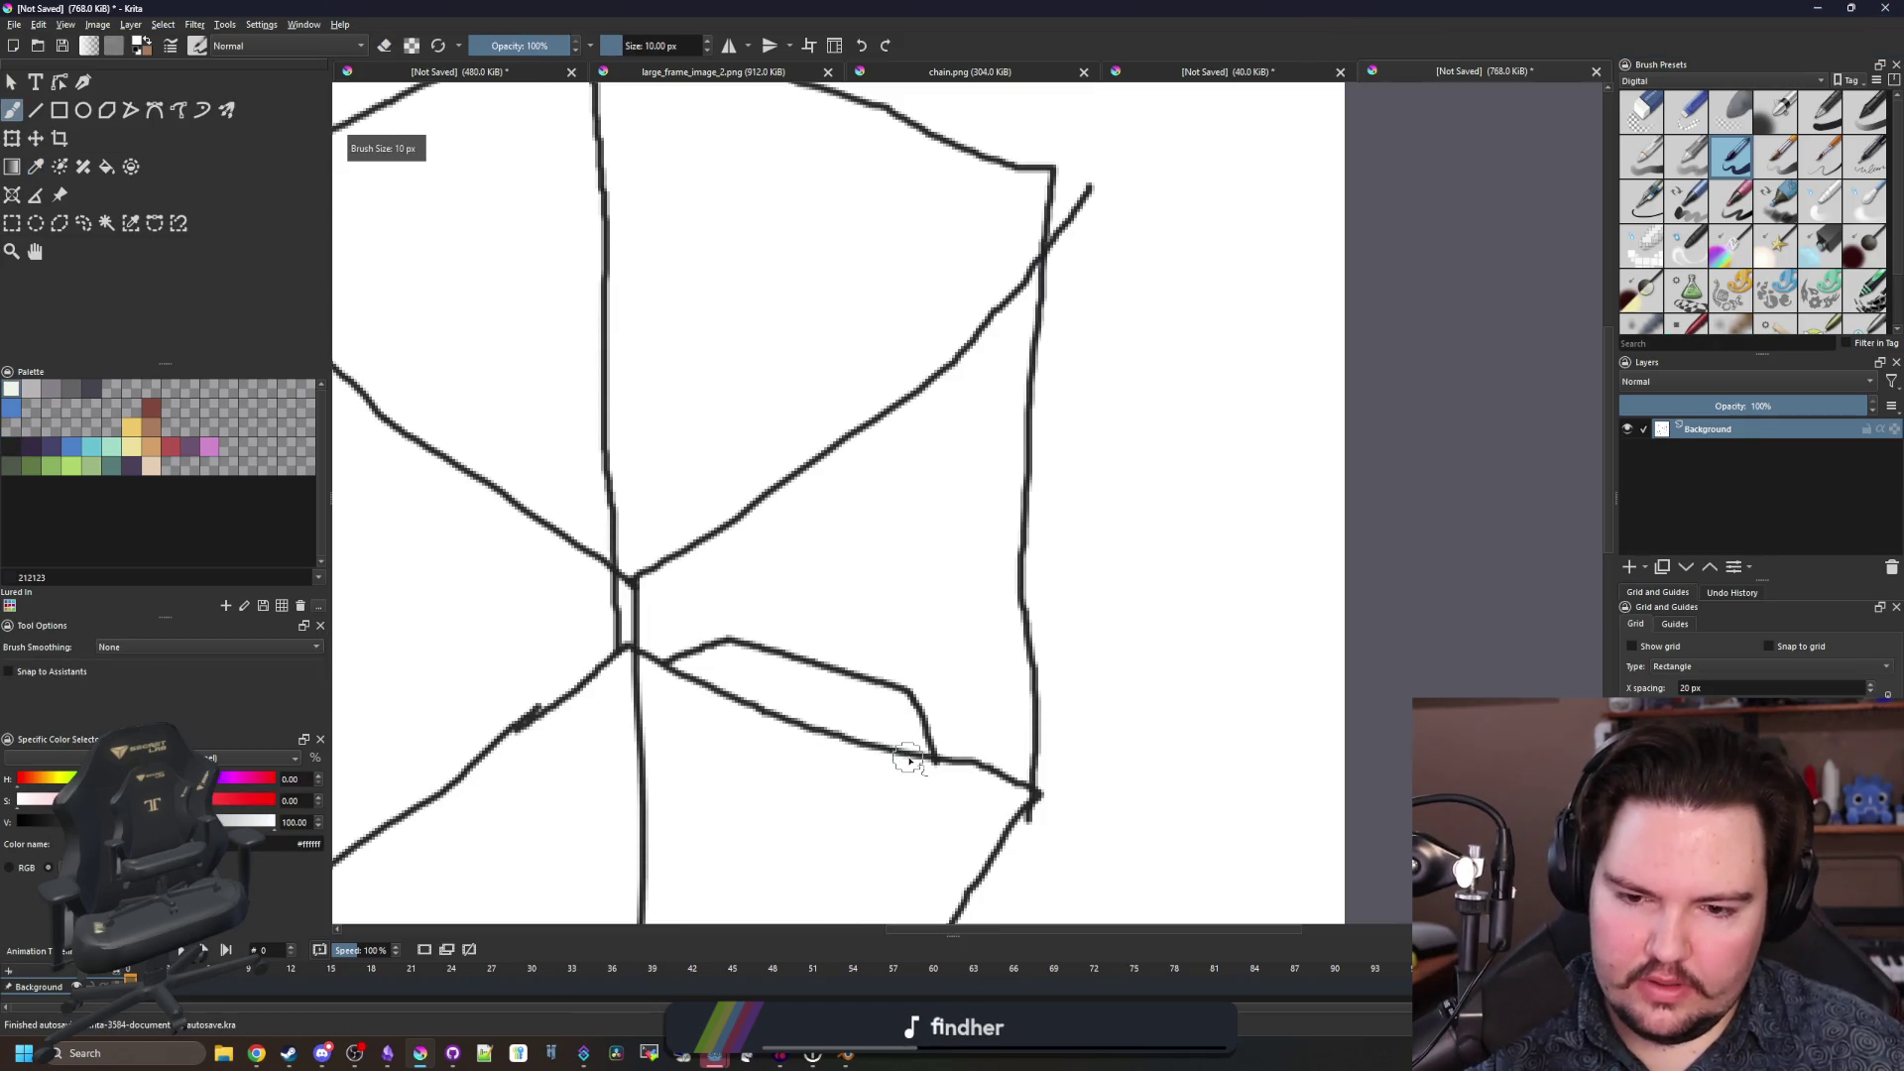
{"action": "left_click_drag", "start_coordinate": [917, 764], "coordinate": [694, 687]}
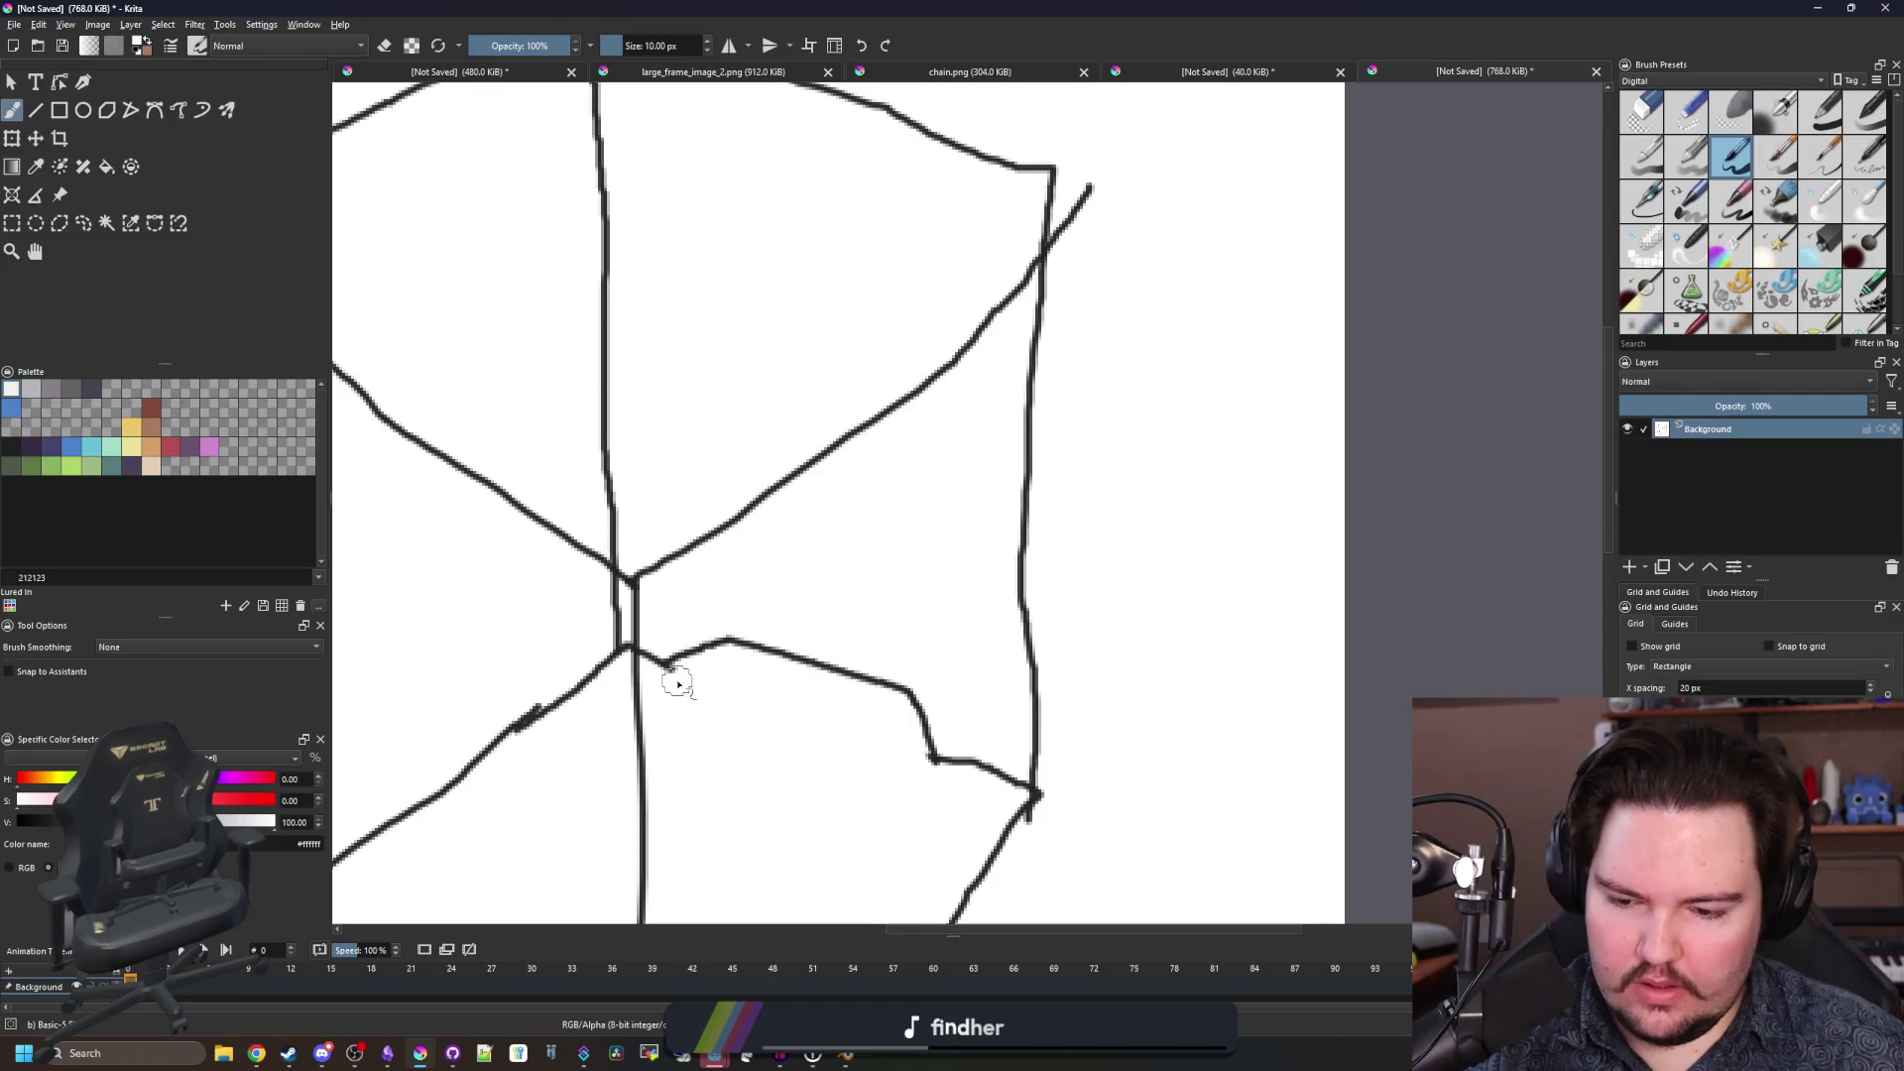
With #212123 at 8 px, extend a vertical line up through the box.
{"action": "key", "text": "p"}
{"action": "left_click", "coordinate": [44, 451]}
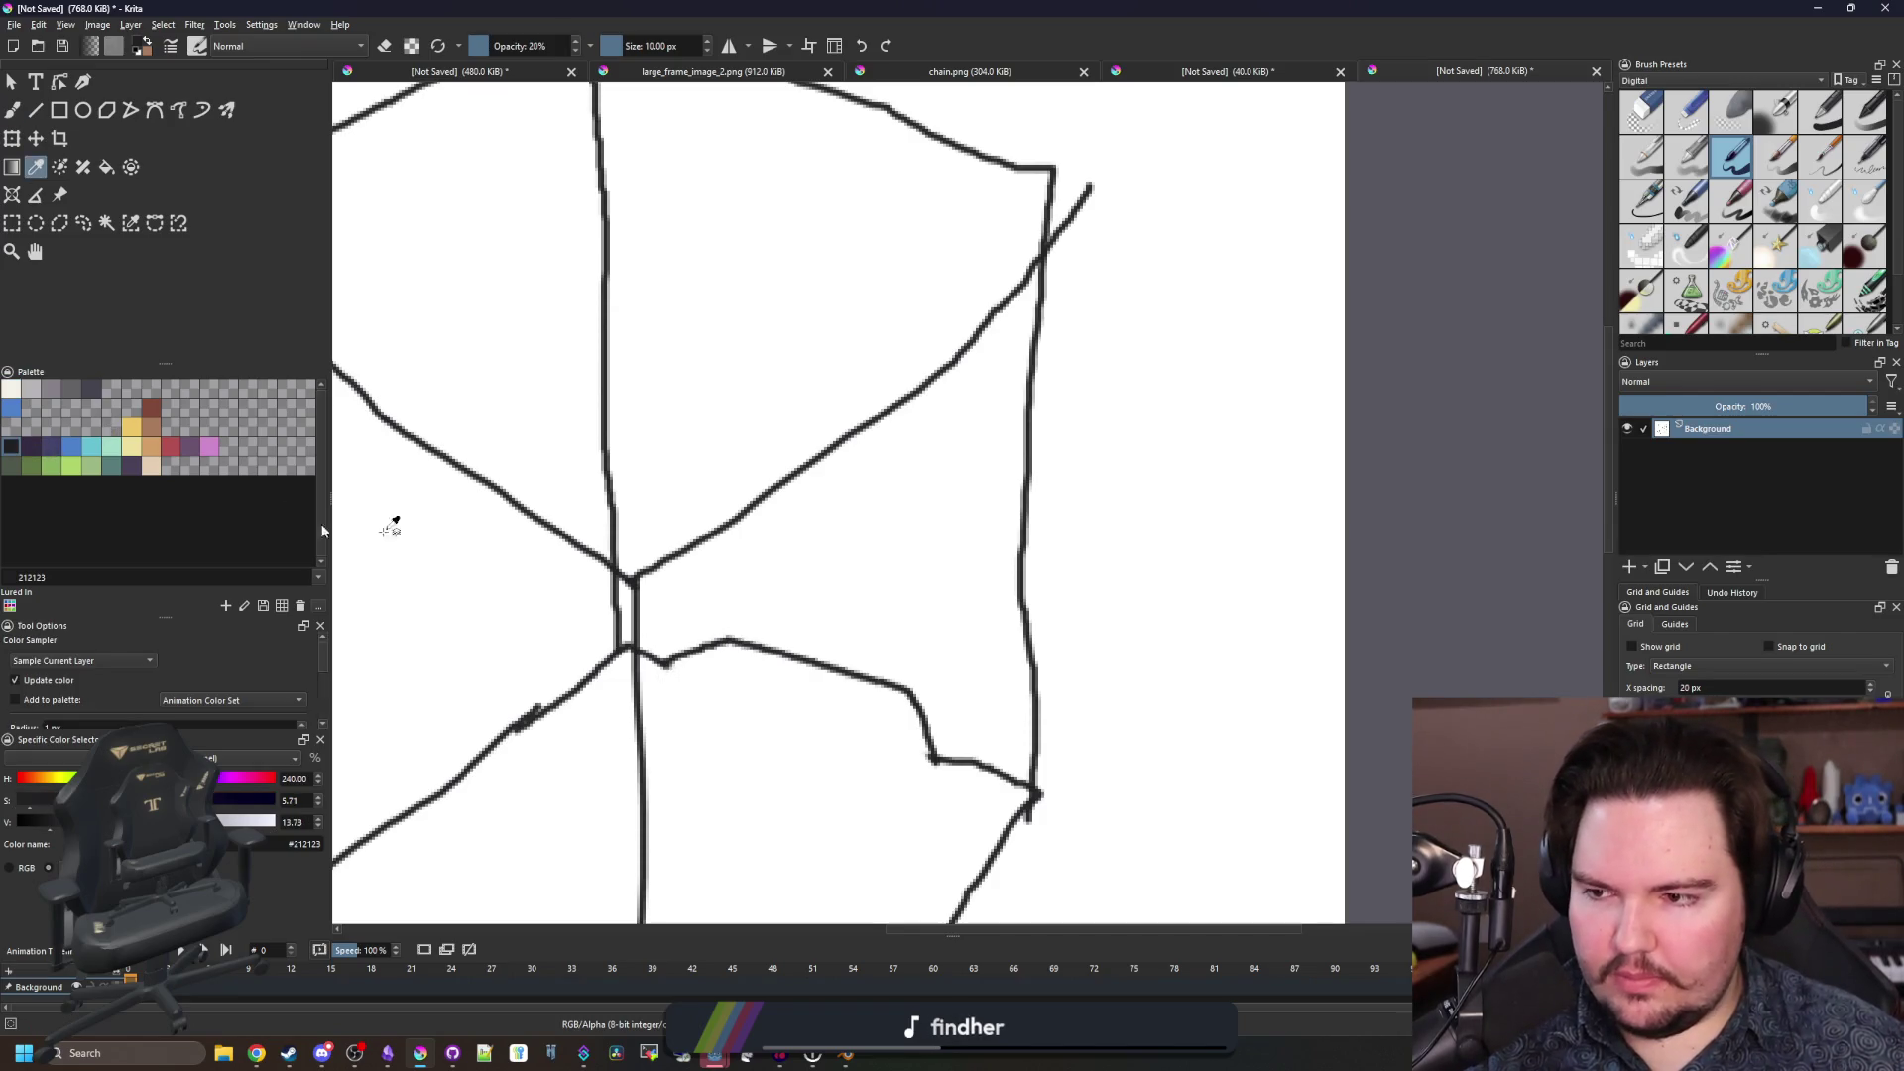
{"action": "key", "text": "b"}
{"action": "key", "text": "bracketleft"}
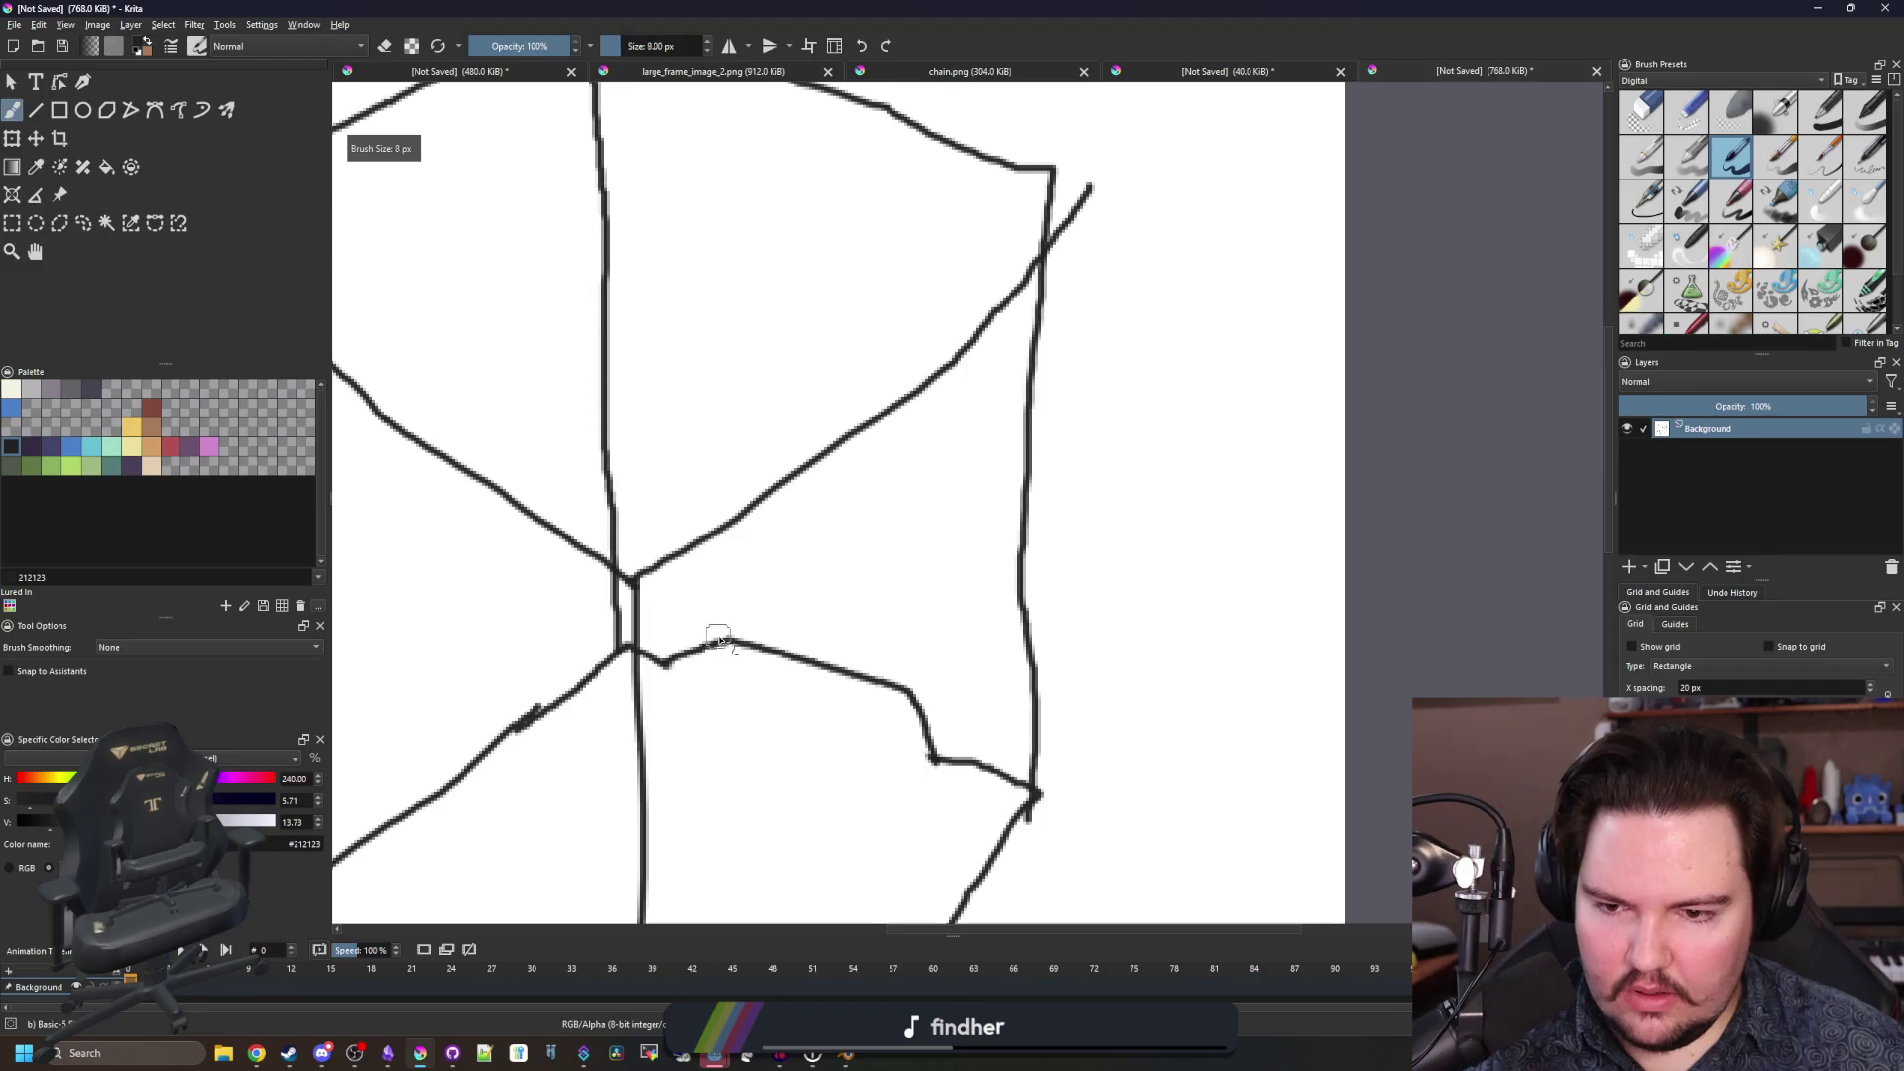
{"action": "left_click_drag", "start_coordinate": [740, 537], "coordinate": [740, 108]}
{"action": "scroll", "coordinate": [823, 477], "scroll_direction": "up", "scroll_amount": 2}
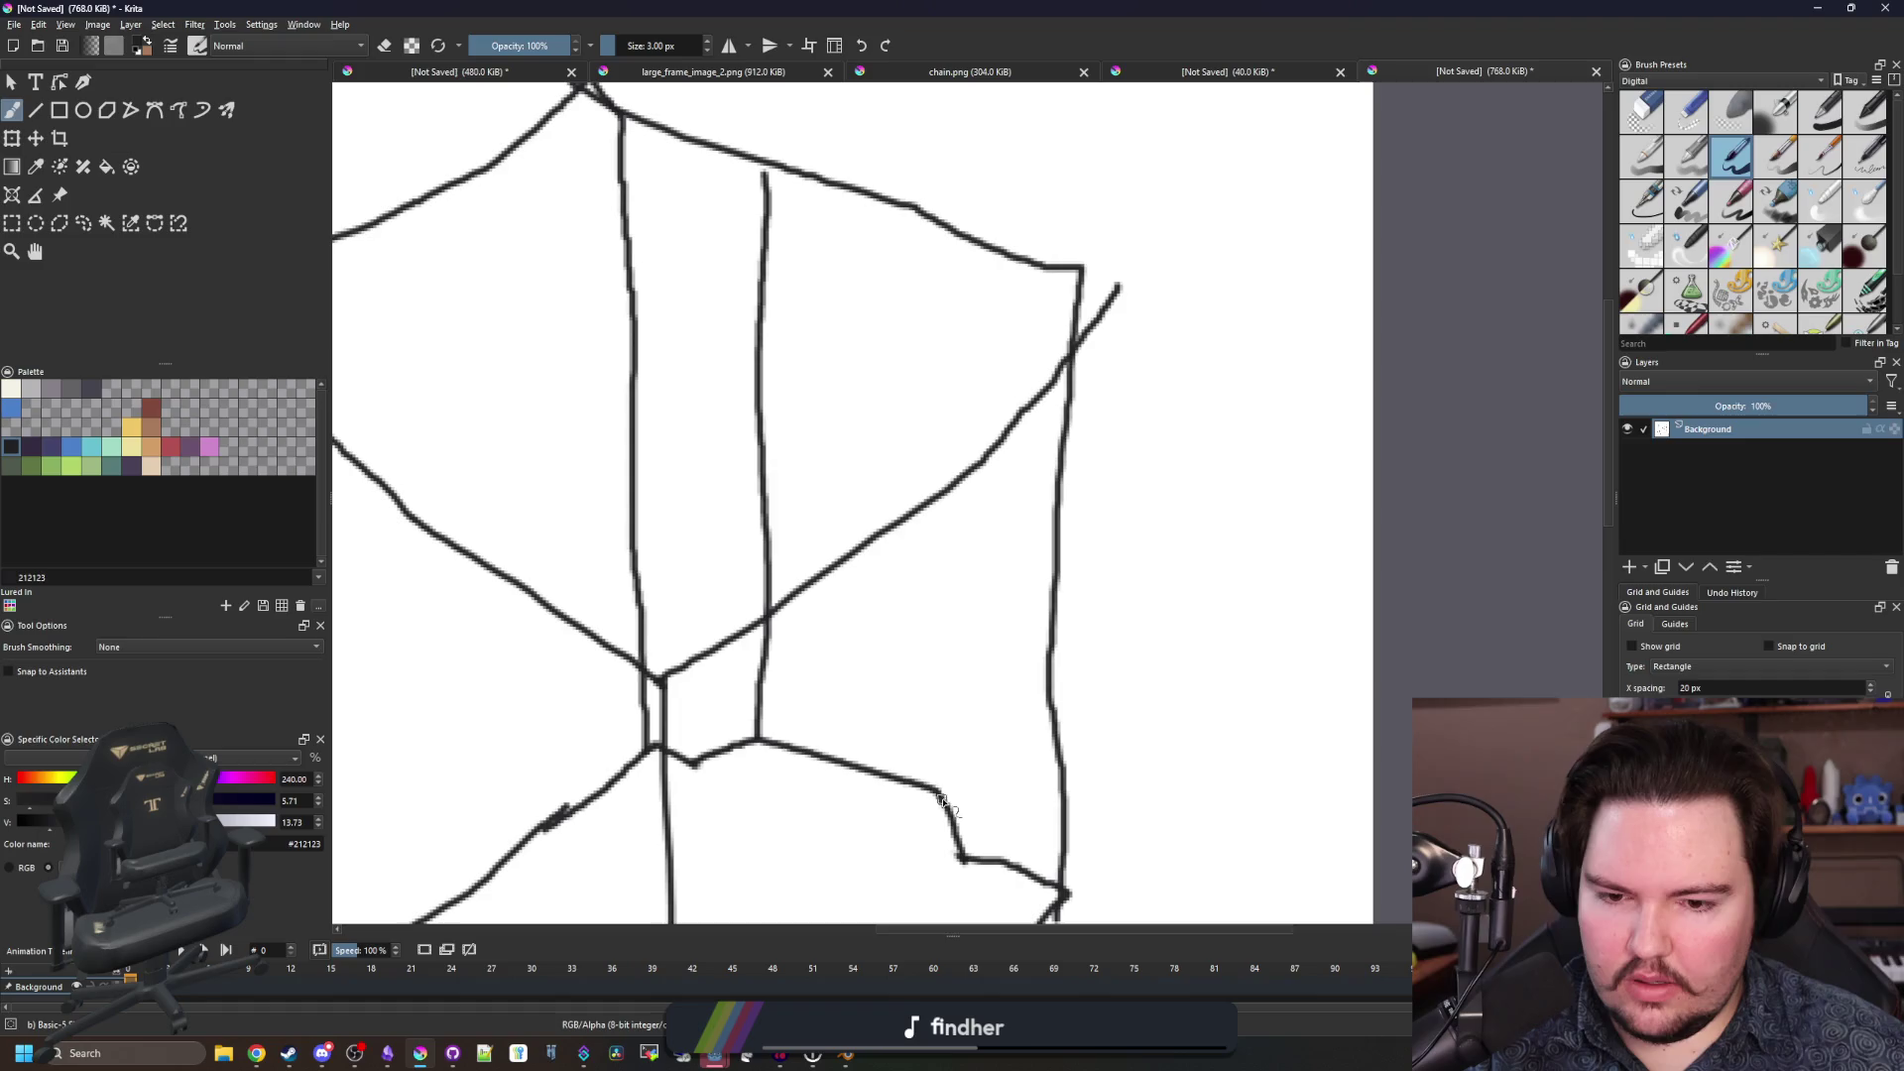
Draw a vertical line up the box's right side and paint out the top junction in white.
{"action": "left_click_drag", "start_coordinate": [932, 700], "coordinate": [938, 325]}
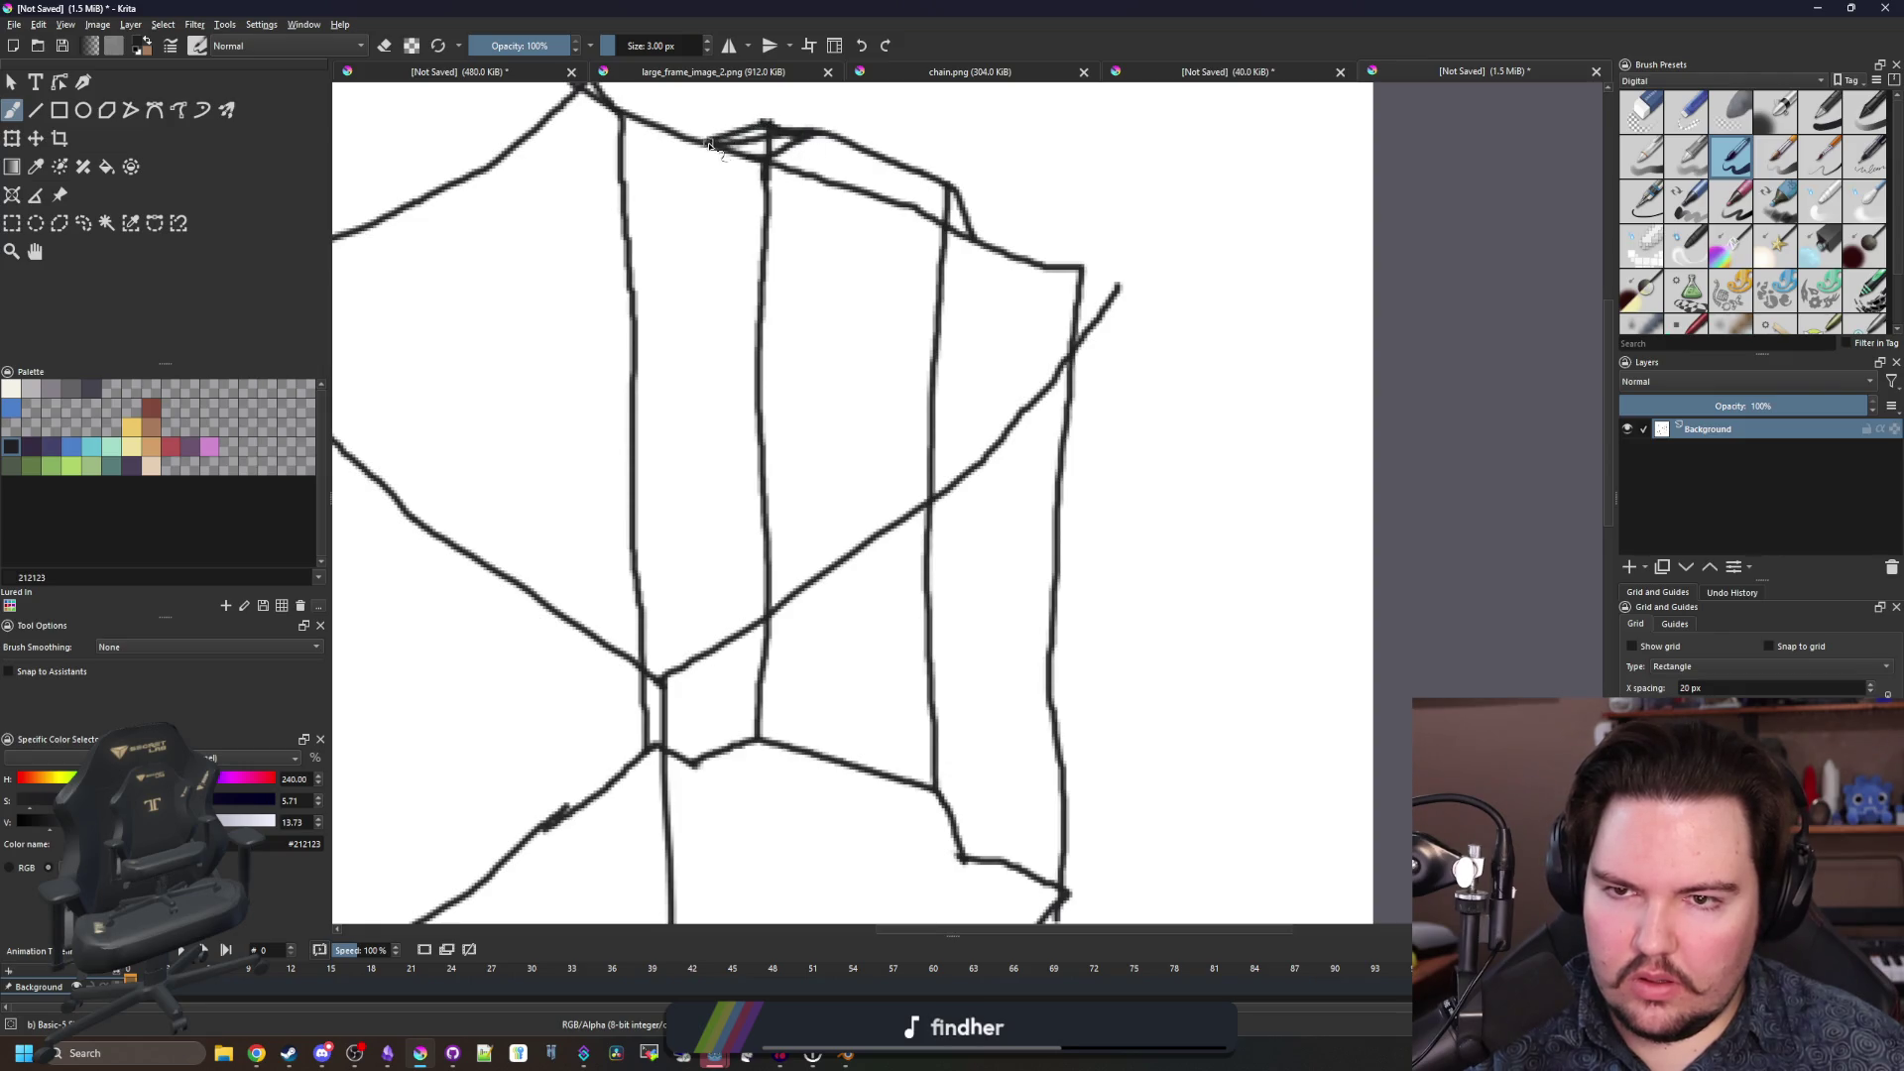
{"action": "key", "text": "x"}
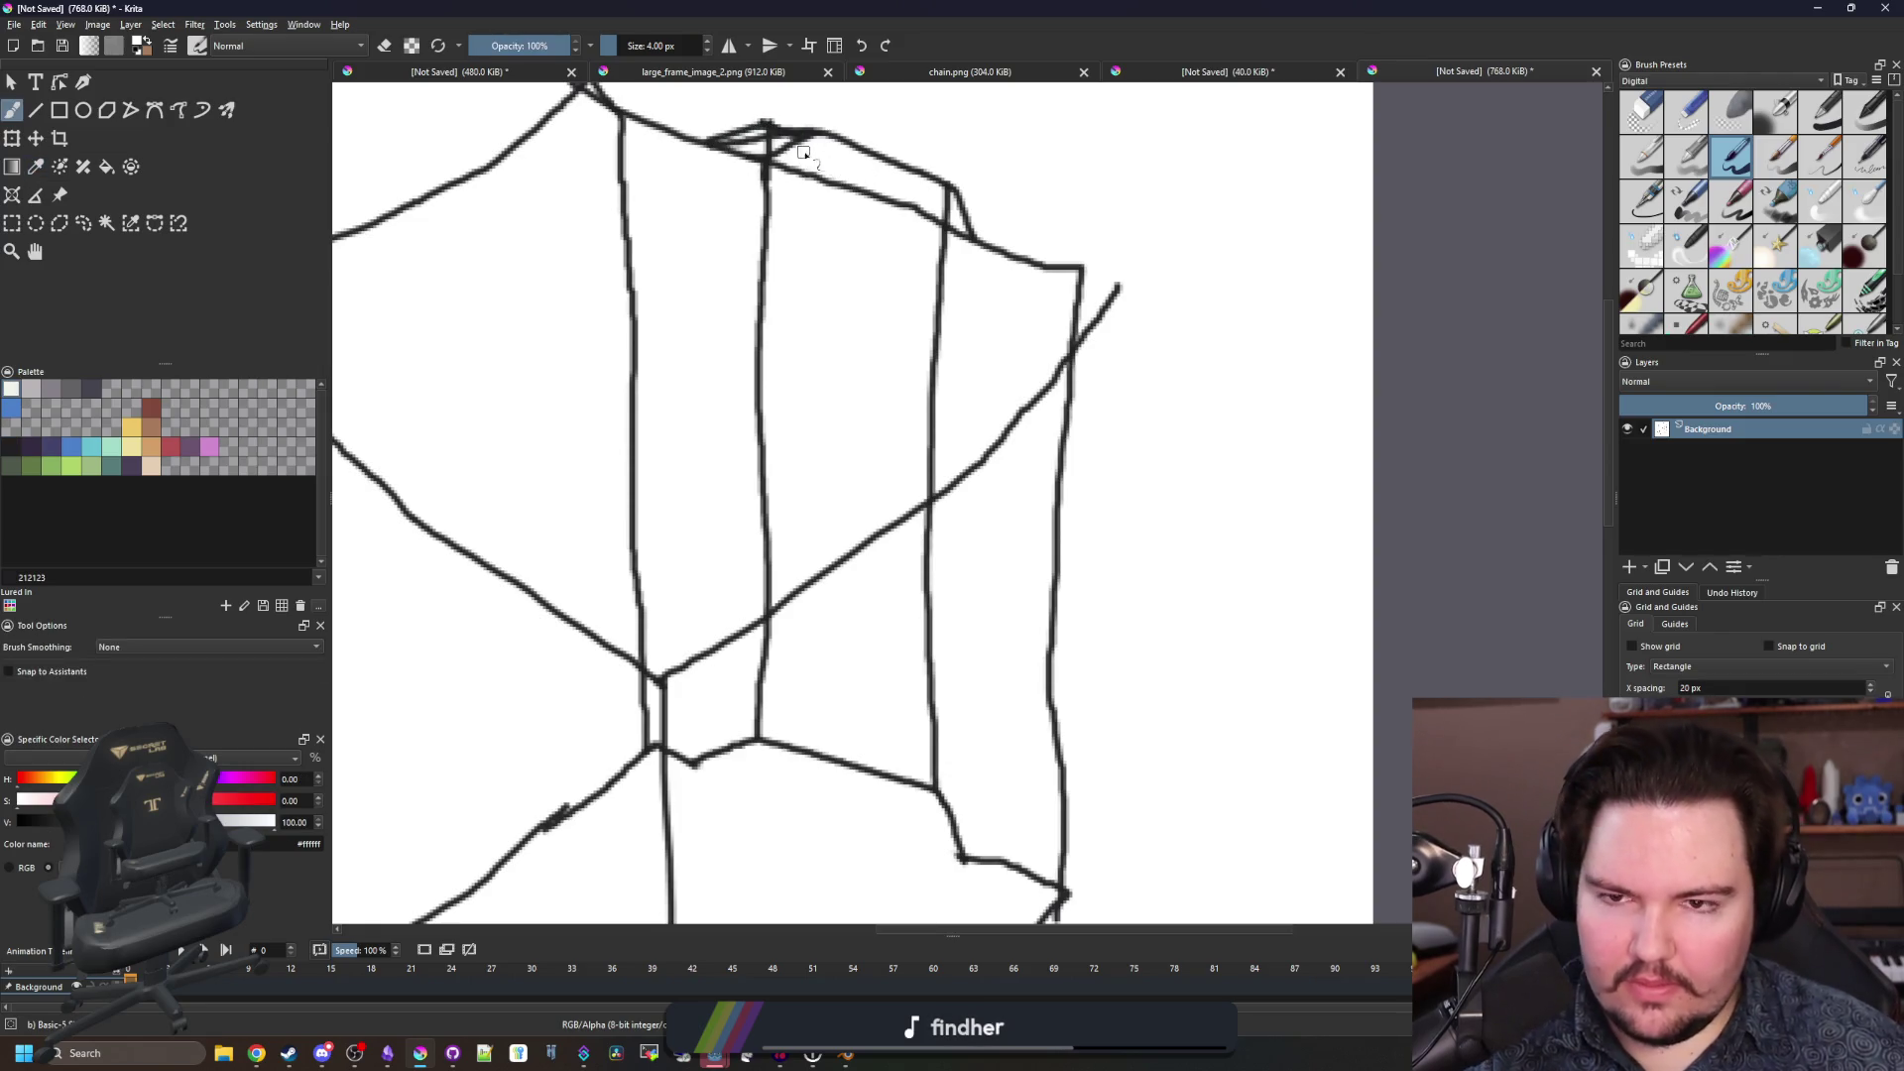
{"action": "key", "text": "bracketright"}
{"action": "mouse_move", "coordinate": [811, 140]}
{"action": "left_mouse_down"}
{"action": "mouse_move", "coordinate": [778, 159]}
{"action": "mouse_move", "coordinate": [749, 139]}
{"action": "mouse_move", "coordinate": [739, 159]}
{"action": "mouse_move", "coordinate": [858, 188]}
{"action": "left_mouse_up"}
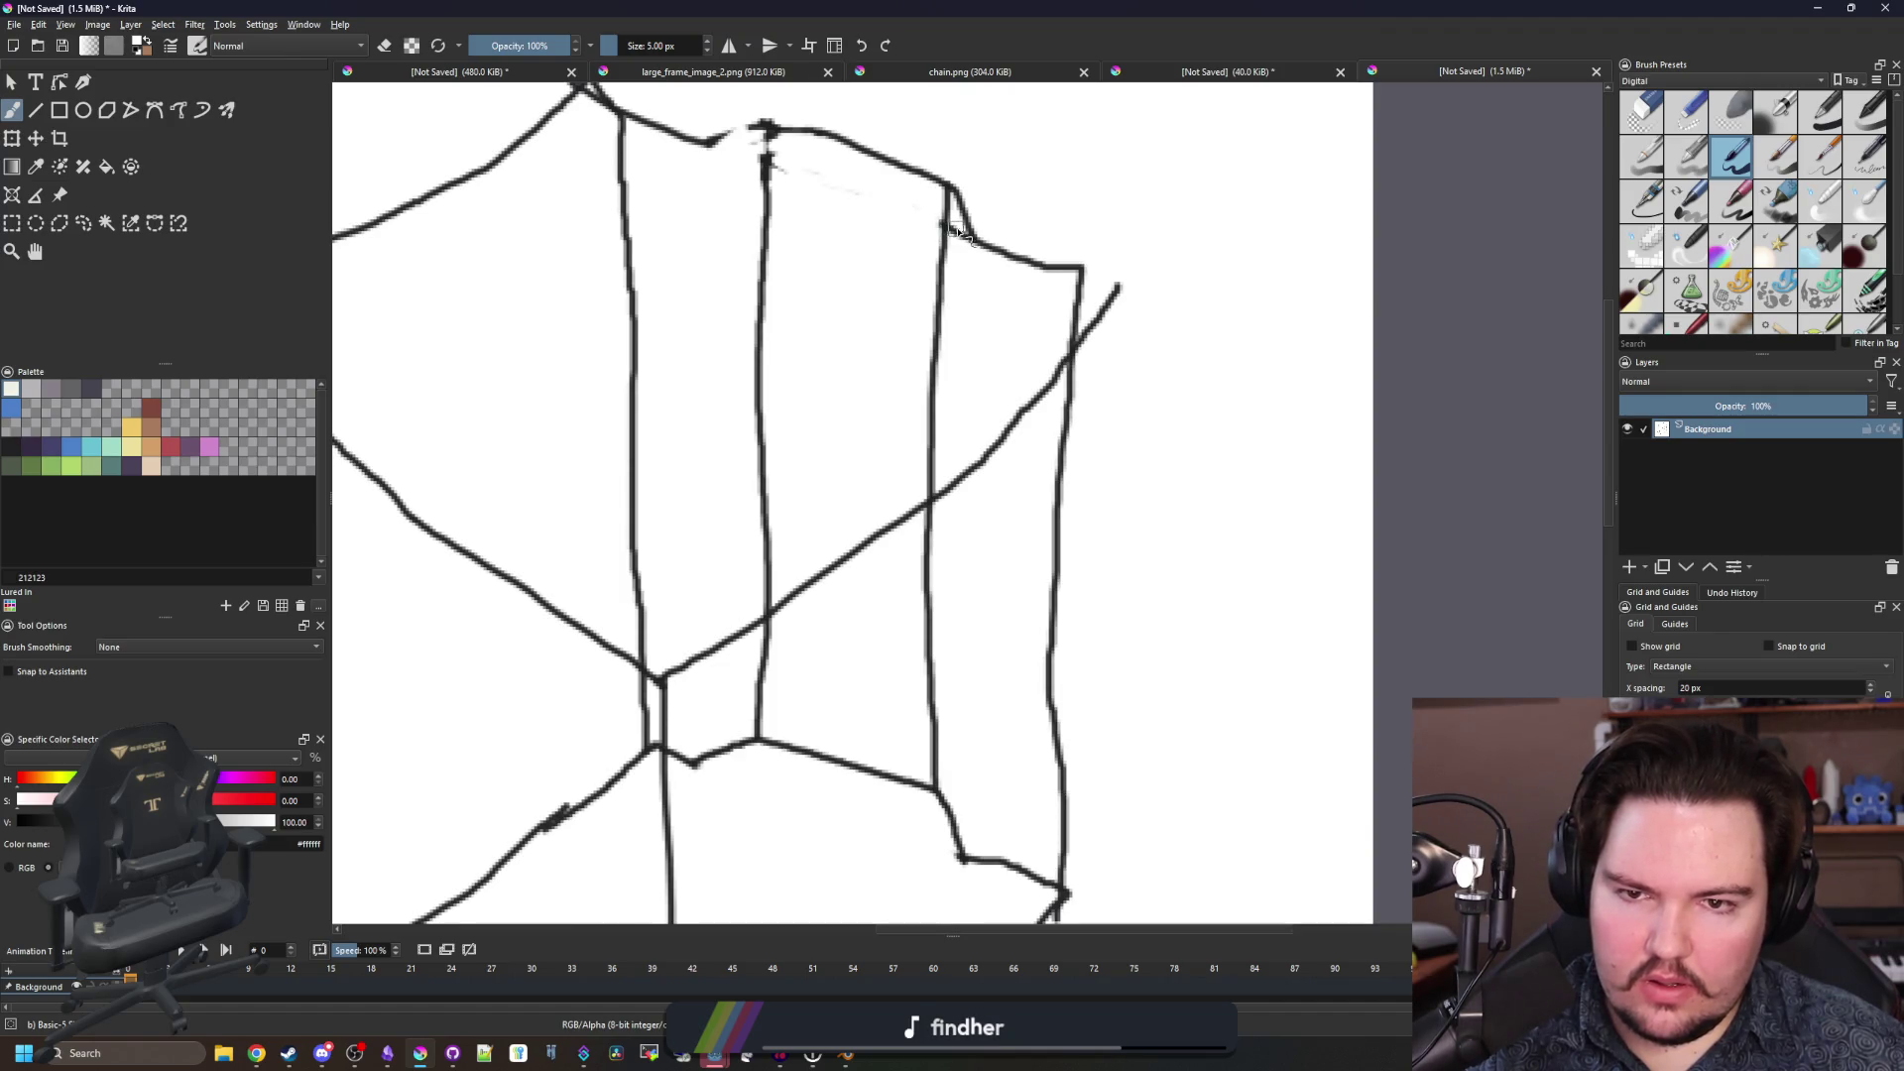
Sketch a small tilted screen rectangle in #212123 at 3 px, undoing a stray line.
{"action": "scroll", "coordinate": [962, 298], "scroll_direction": "down", "scroll_amount": 5}
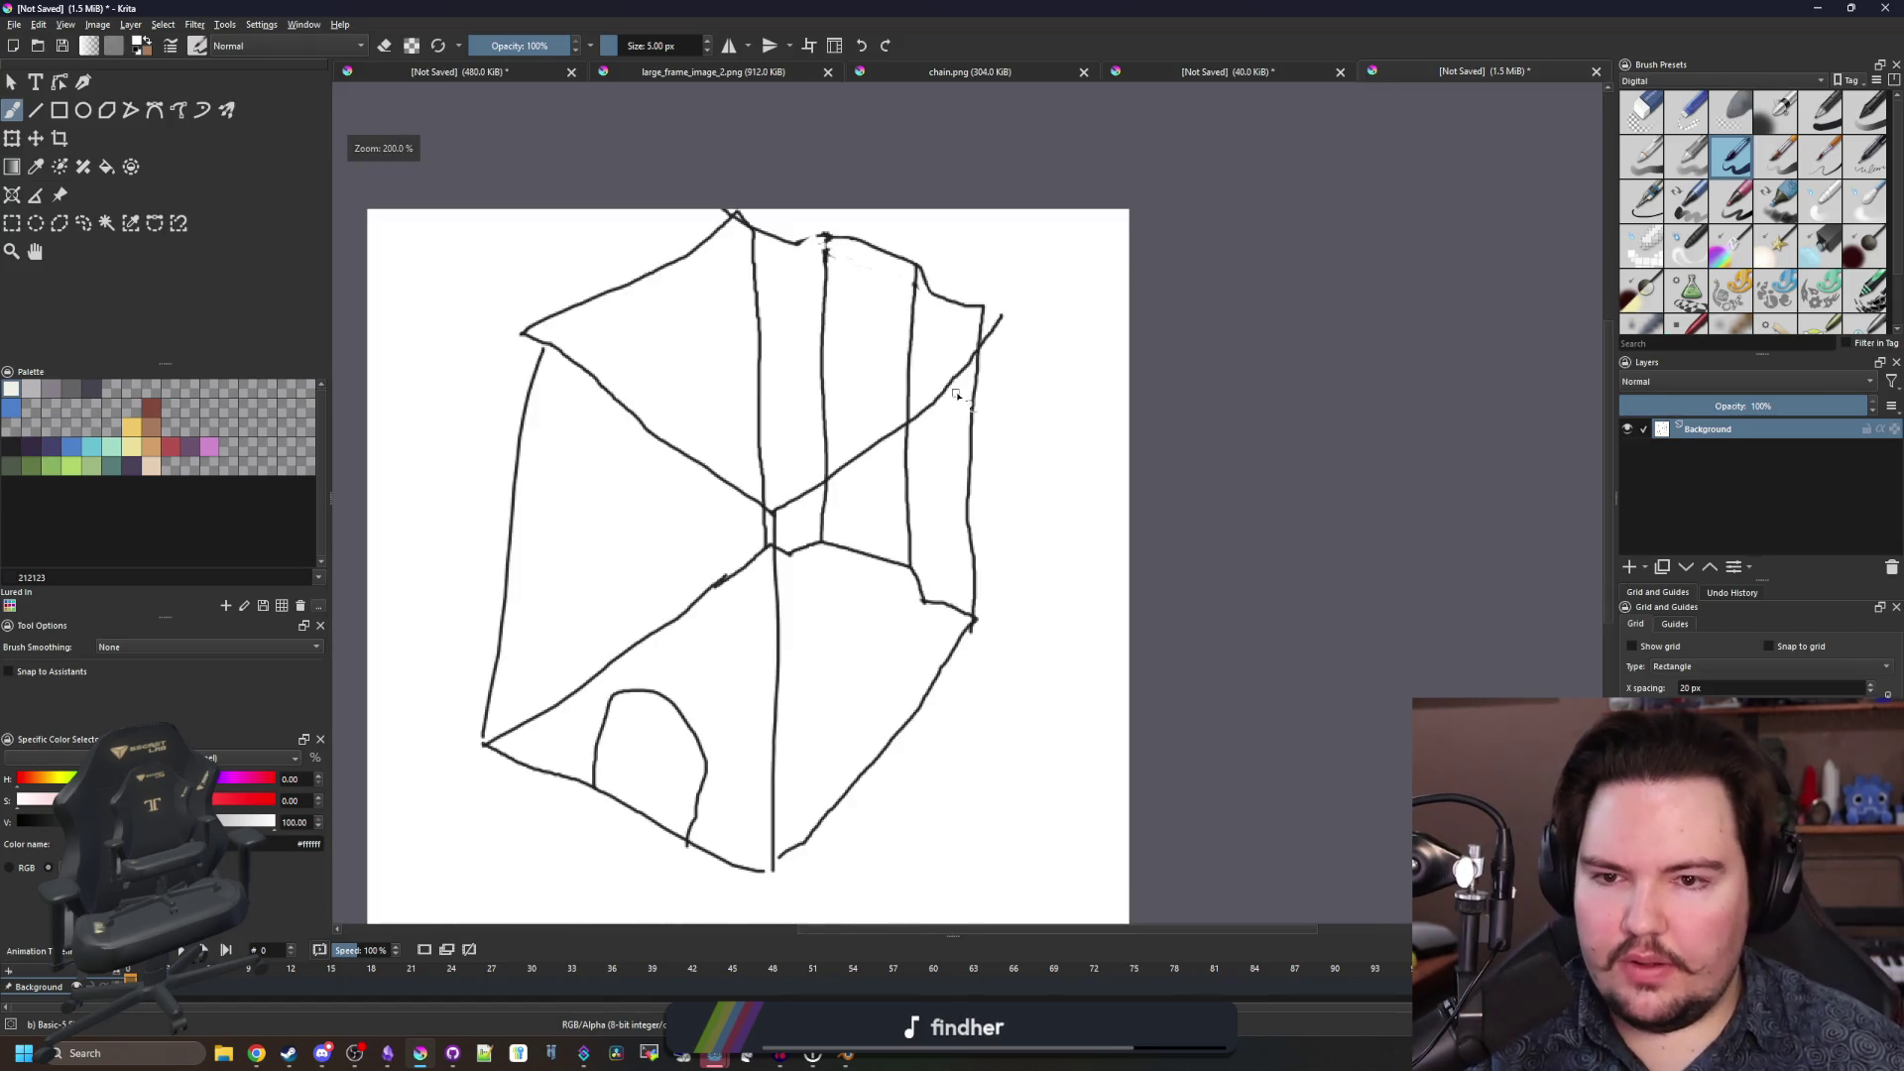
{"action": "scroll", "coordinate": [960, 391], "scroll_direction": "down", "scroll_amount": 3}
{"action": "scroll", "coordinate": [917, 400], "scroll_direction": "up", "scroll_amount": 8}
{"action": "key", "text": "p"}
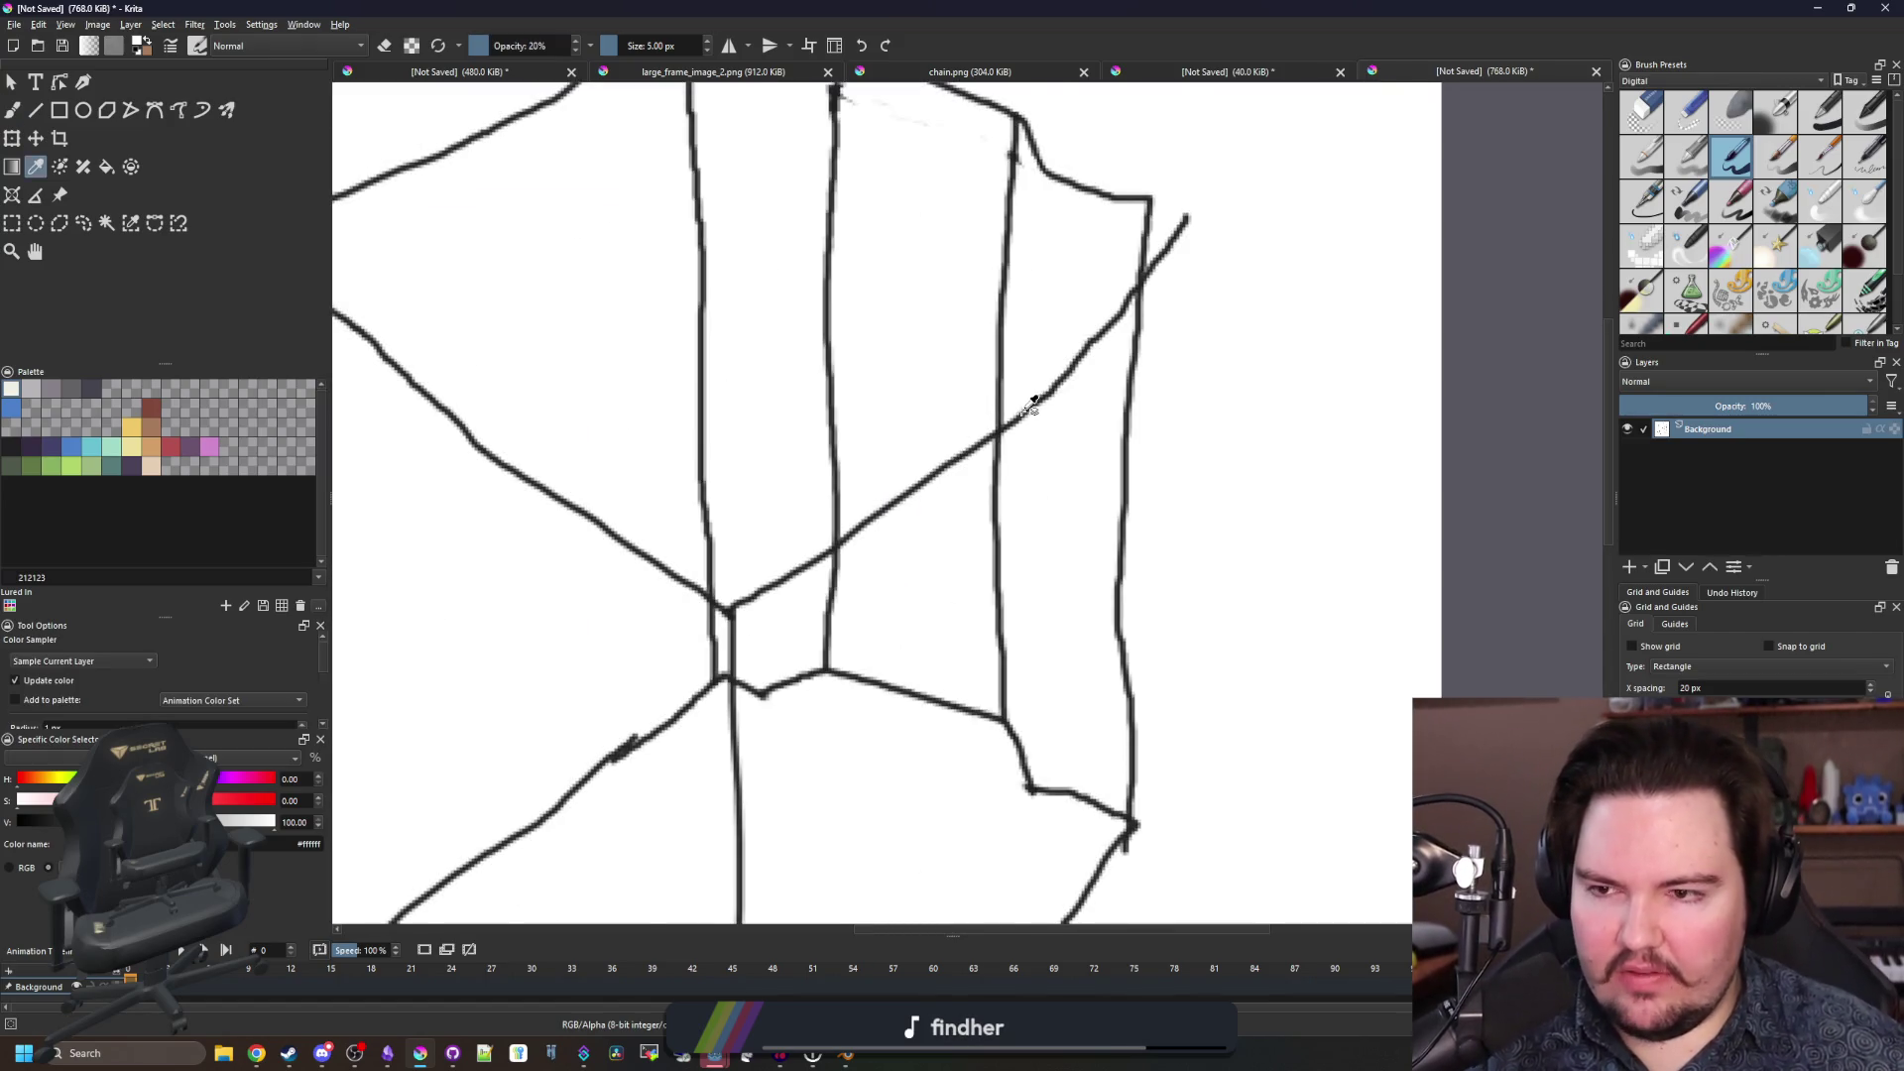
{"action": "scroll", "coordinate": [1032, 403], "scroll_direction": "up", "scroll_amount": 1}
{"action": "left_click", "coordinate": [12, 447]}
{"action": "key", "text": "b"}
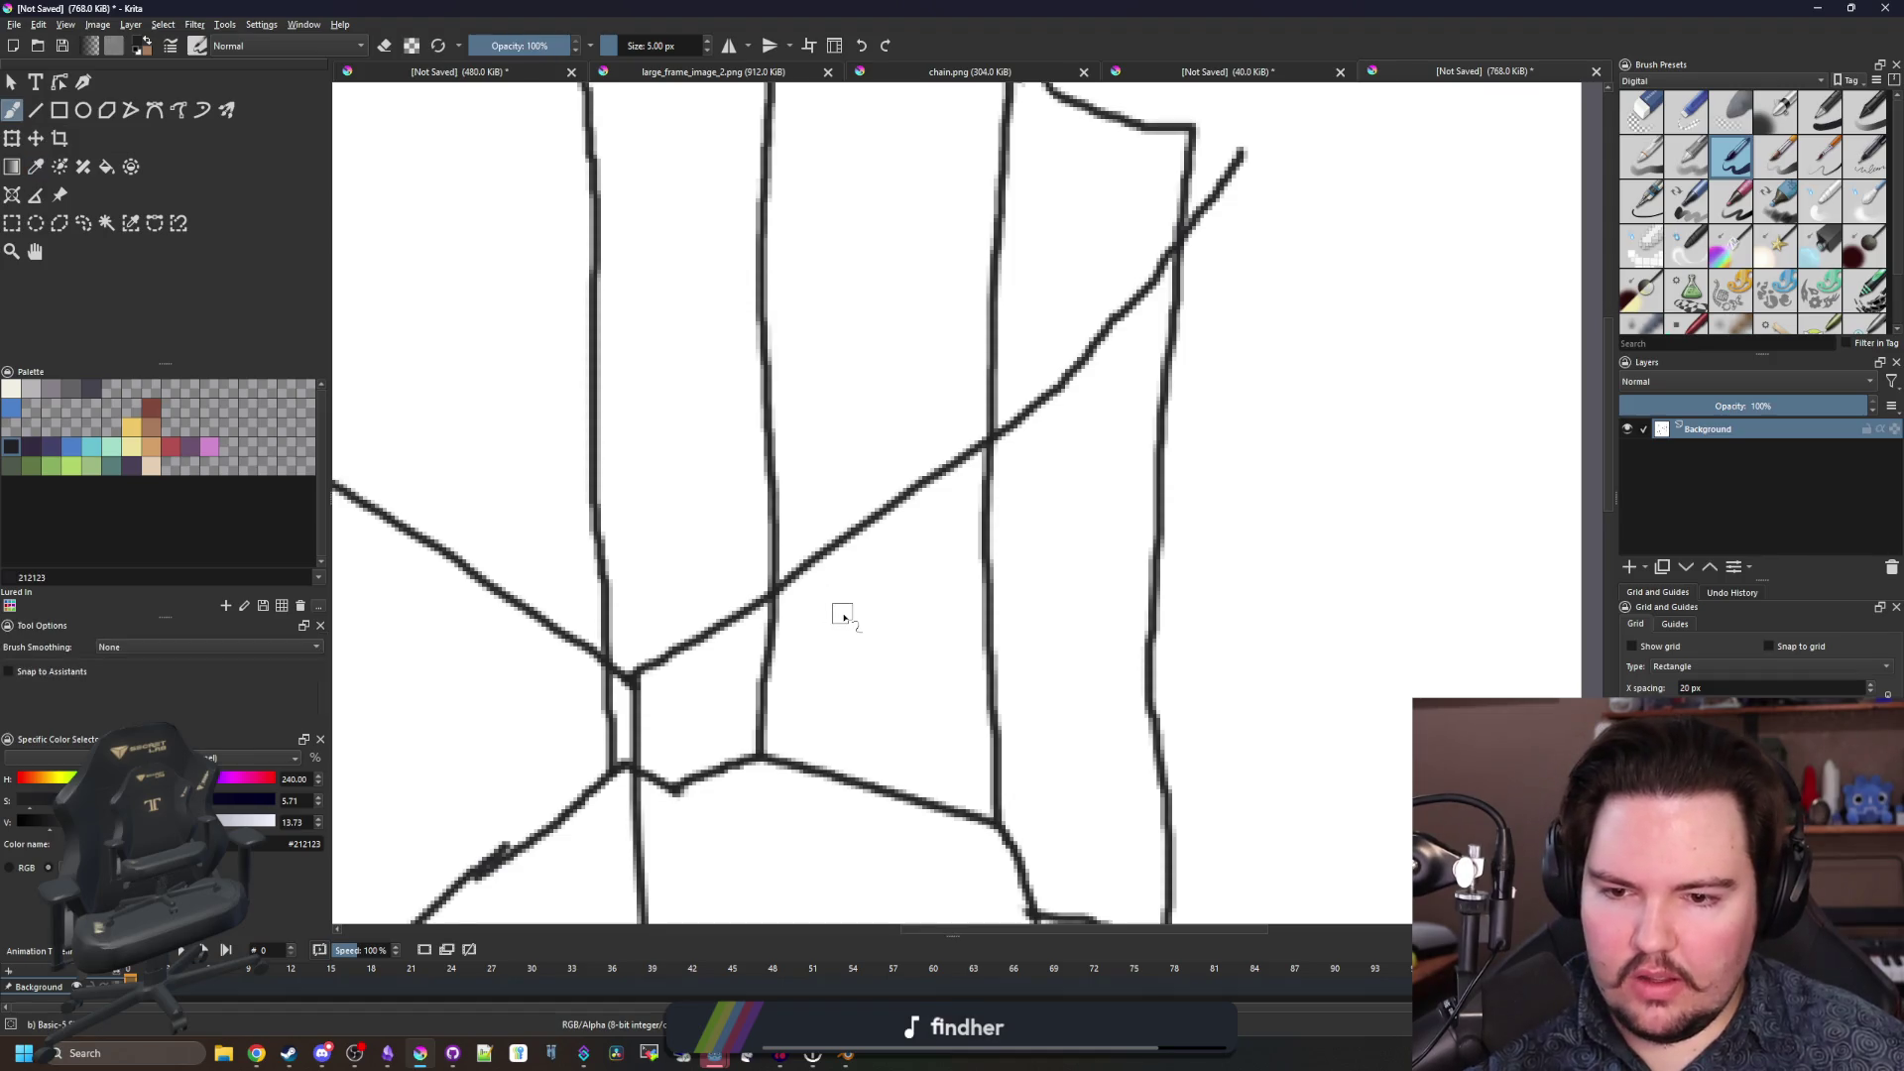
{"action": "key", "text": "bracketleft"}
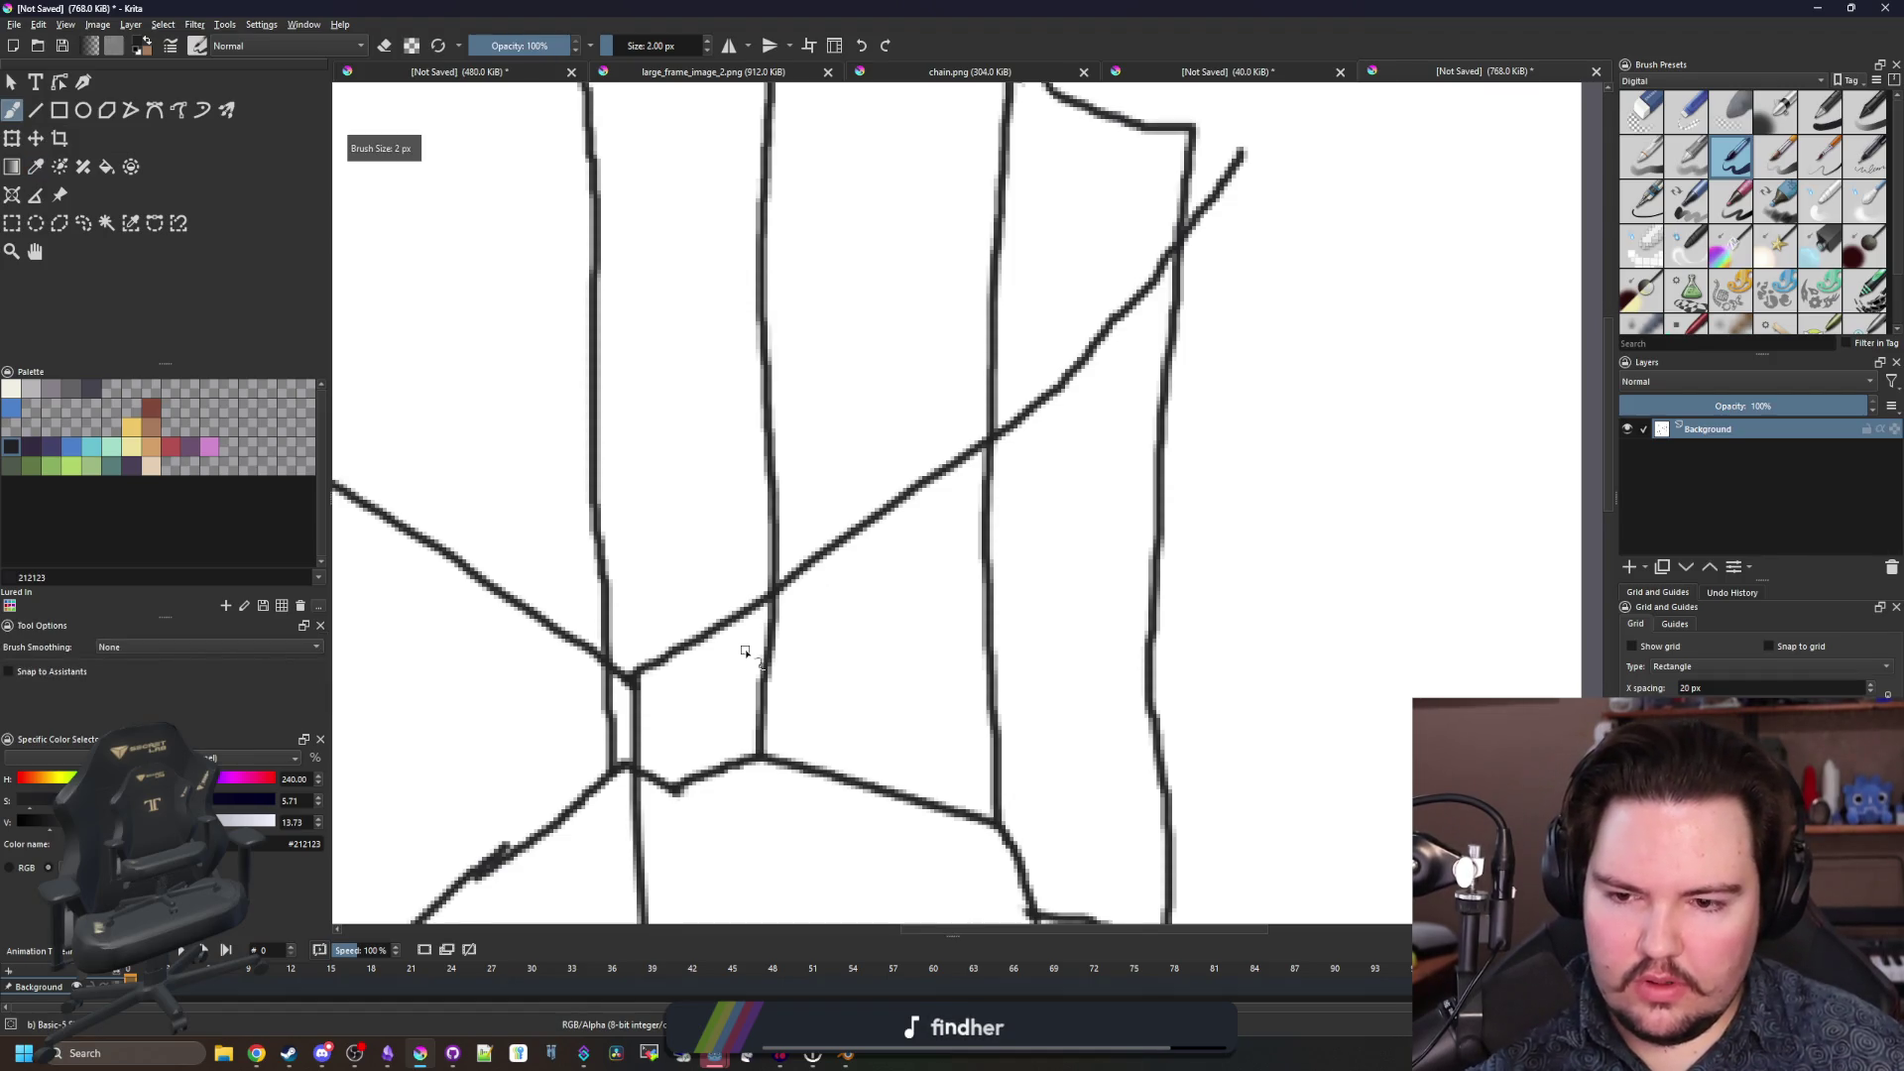
{"action": "mouse_move", "coordinate": [731, 635]}
{"action": "left_mouse_down"}
{"action": "mouse_move", "coordinate": [1027, 694]}
{"action": "mouse_move", "coordinate": [987, 706]}
{"action": "mouse_move", "coordinate": [716, 620]}
{"action": "mouse_move", "coordinate": [774, 585]}
{"action": "left_mouse_up"}
{"action": "key", "text": "ctrl+z"}
{"action": "key", "text": "bracketright"}
{"action": "left_click_drag", "start_coordinate": [1027, 723], "coordinate": [998, 655]}
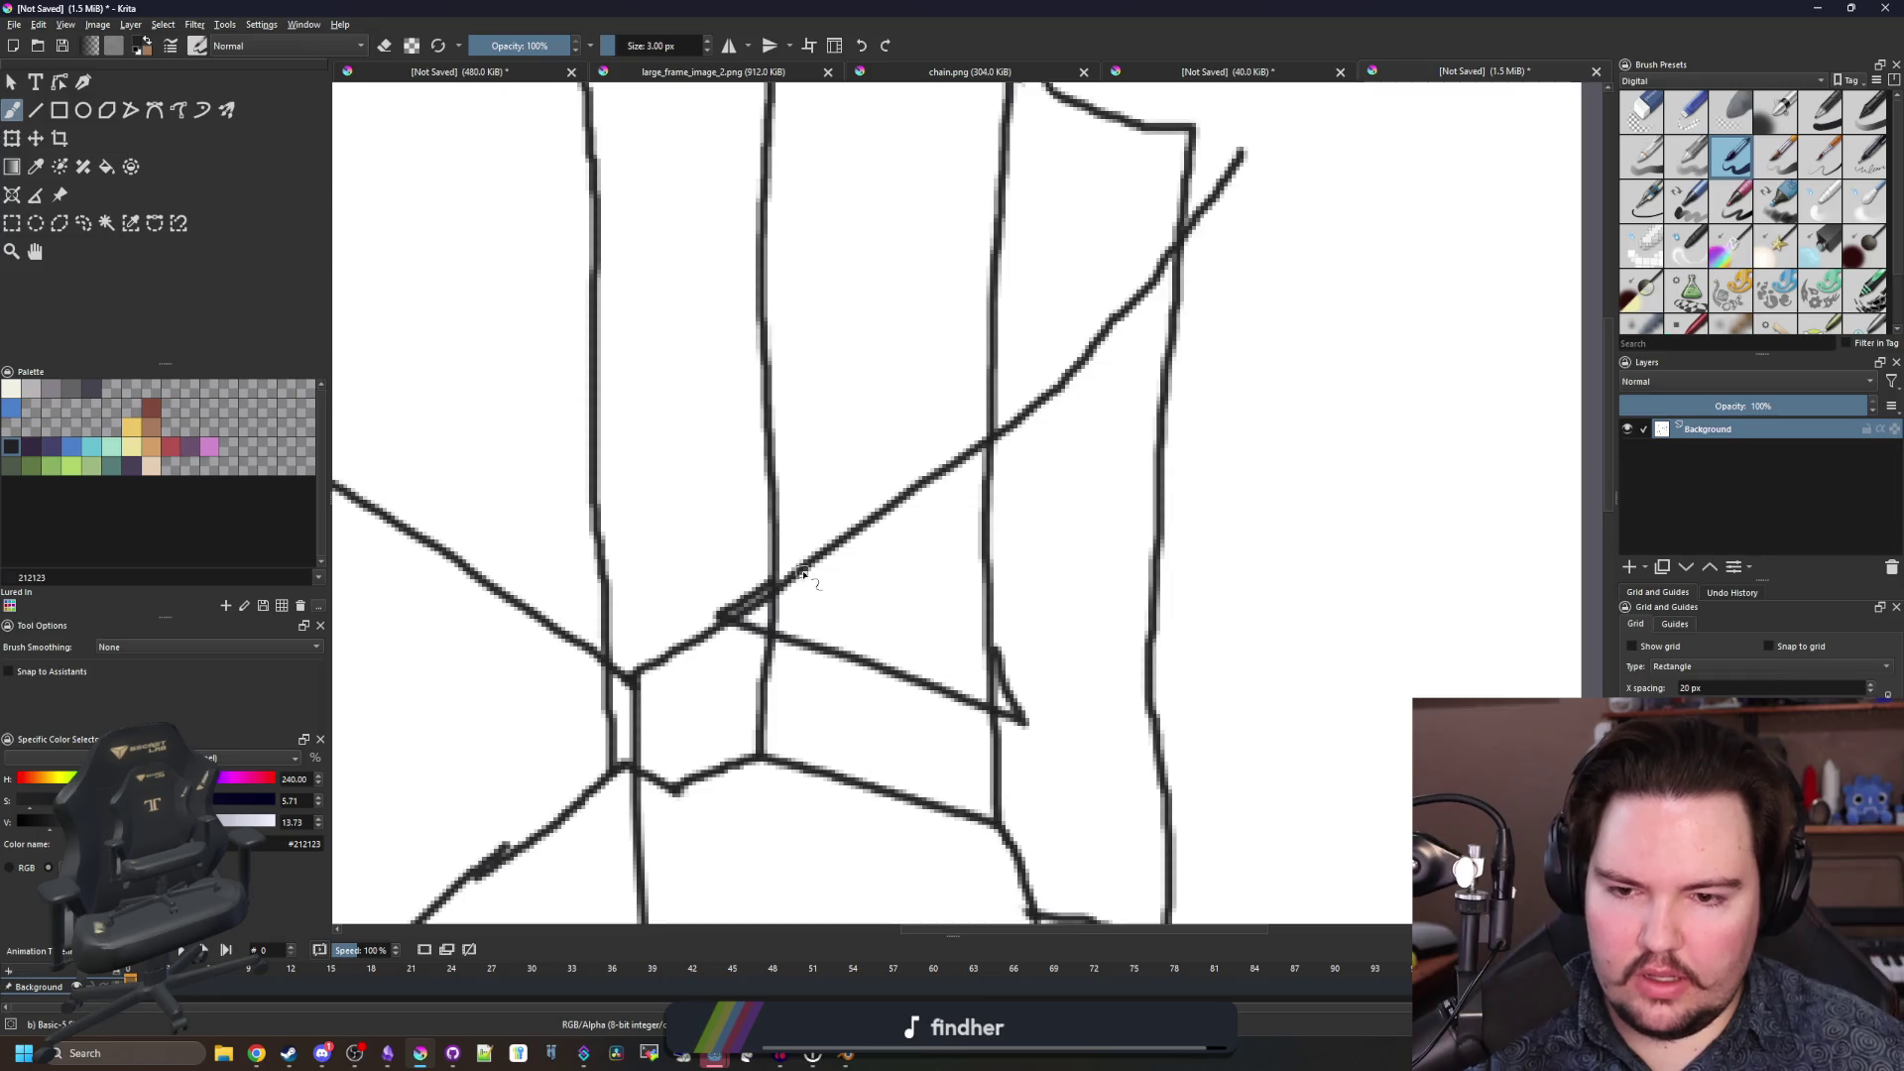
{"action": "mouse_move", "coordinate": [791, 578]}
{"action": "left_mouse_down"}
{"action": "mouse_move", "coordinate": [805, 451]}
{"action": "mouse_move", "coordinate": [967, 504]}
{"action": "mouse_move", "coordinate": [882, 587]}
{"action": "mouse_move", "coordinate": [788, 562]}
{"action": "left_mouse_up"}
Try a second rectangle above the screen, undo it, and minimise Krita to reveal Blender.
{"action": "key", "text": "1"}
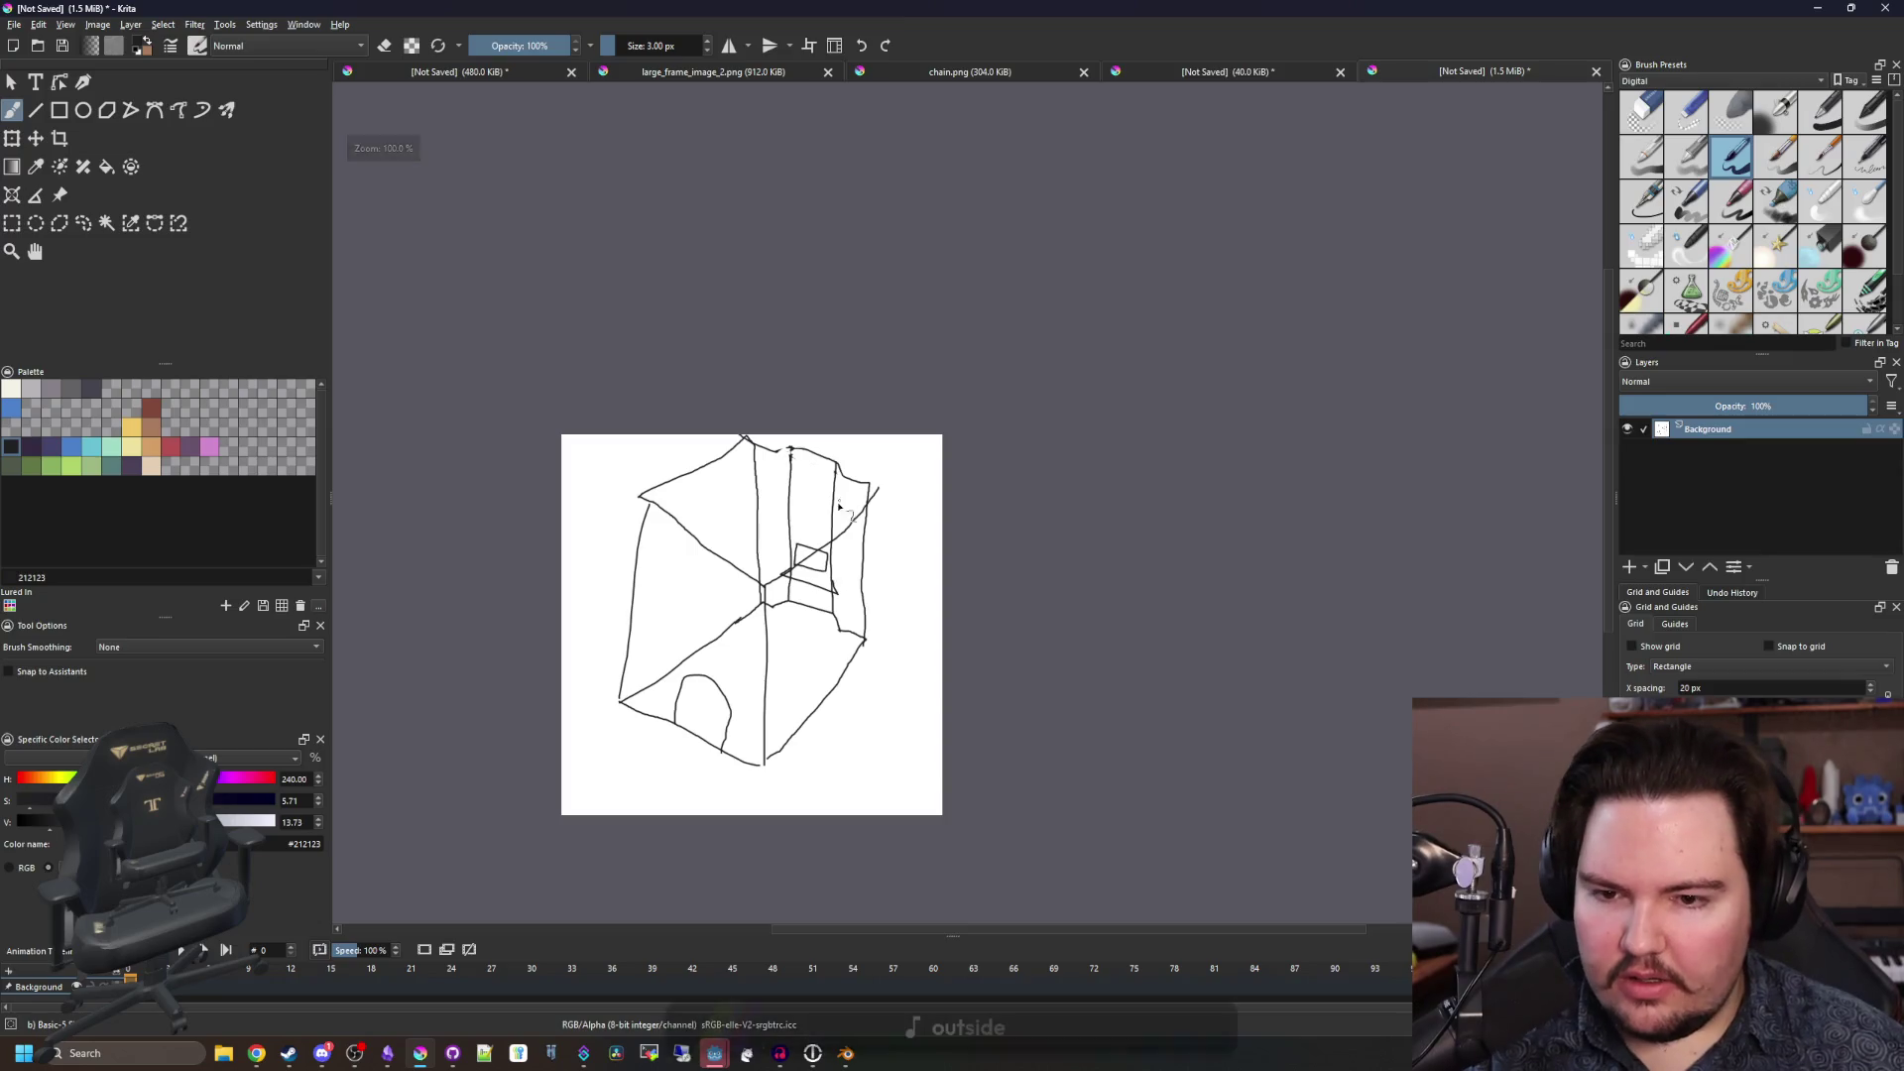
{"action": "scroll", "coordinate": [822, 540], "scroll_direction": "up", "scroll_amount": 5}
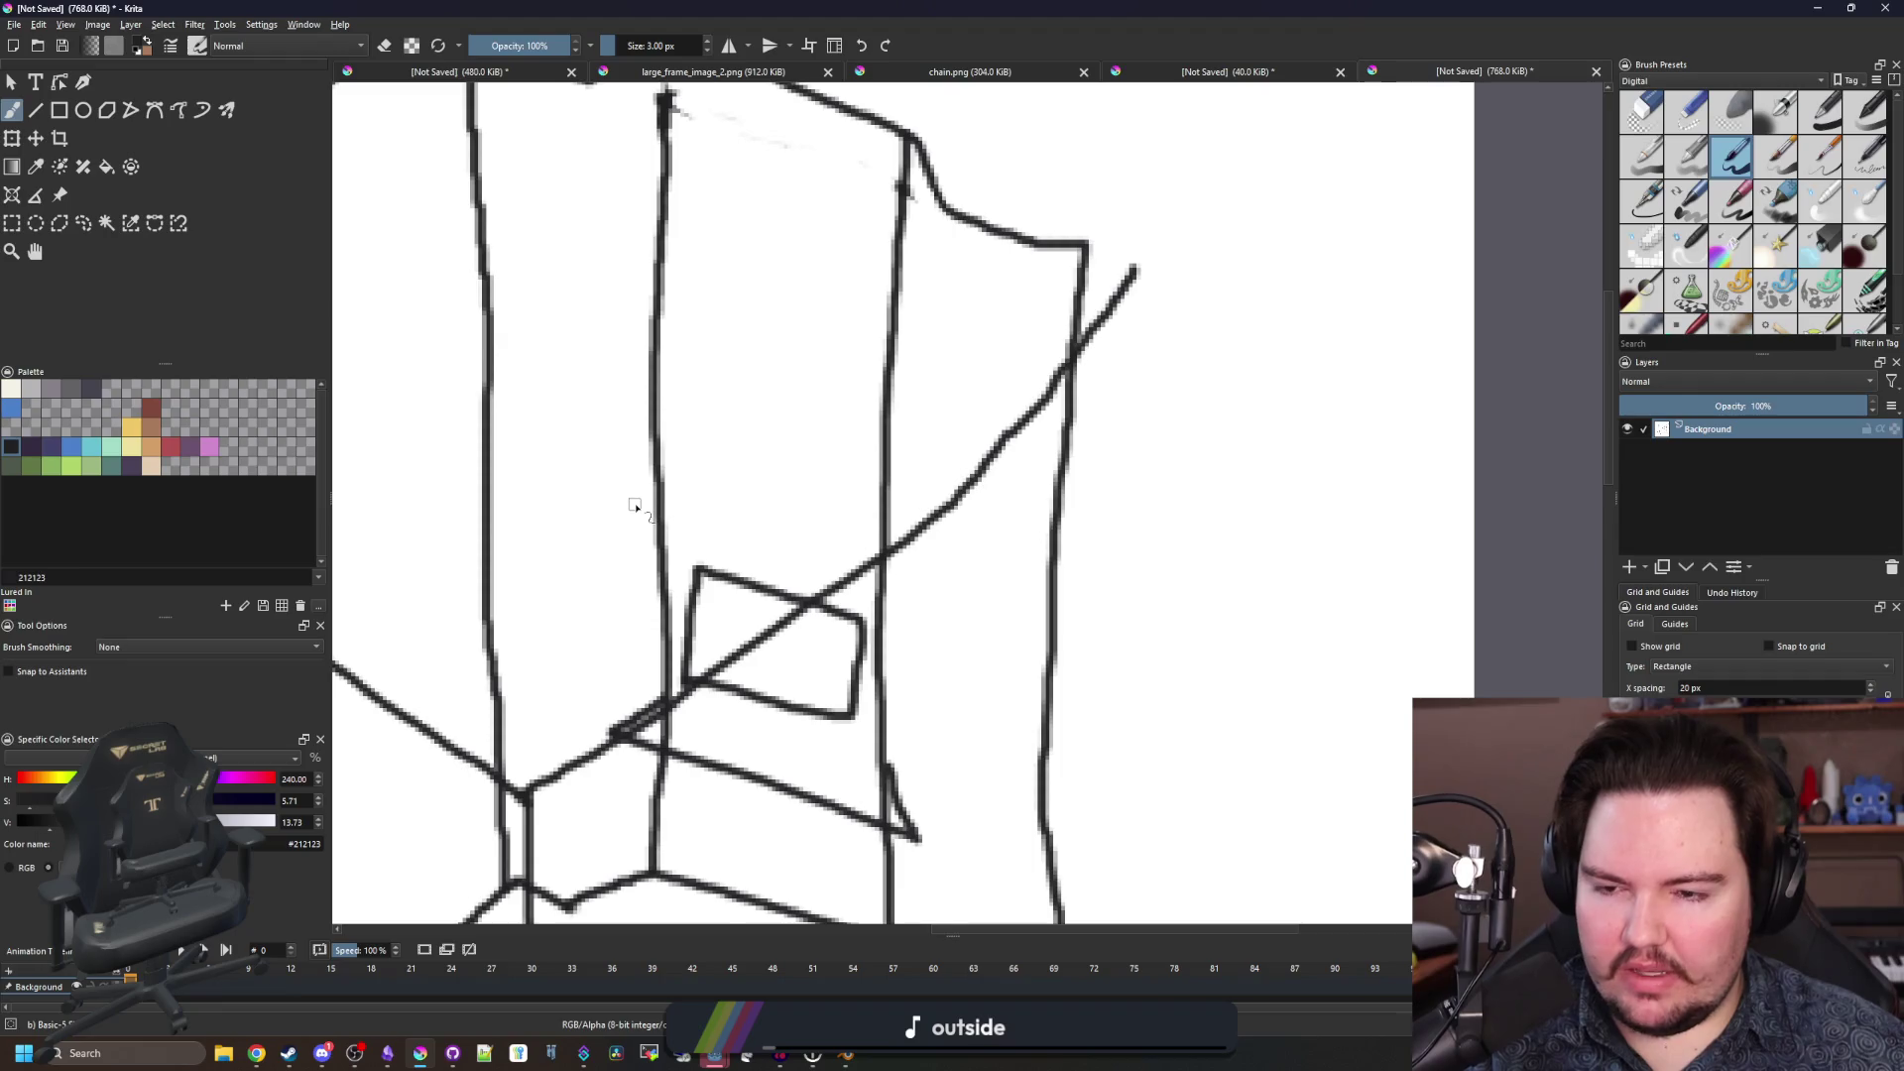
{"action": "mouse_move", "coordinate": [631, 502]}
{"action": "left_mouse_down"}
{"action": "mouse_move", "coordinate": [913, 553]}
{"action": "mouse_move", "coordinate": [913, 445]}
{"action": "mouse_move", "coordinate": [690, 417]}
{"action": "mouse_move", "coordinate": [633, 474]}
{"action": "mouse_move", "coordinate": [632, 502]}
{"action": "left_mouse_up"}
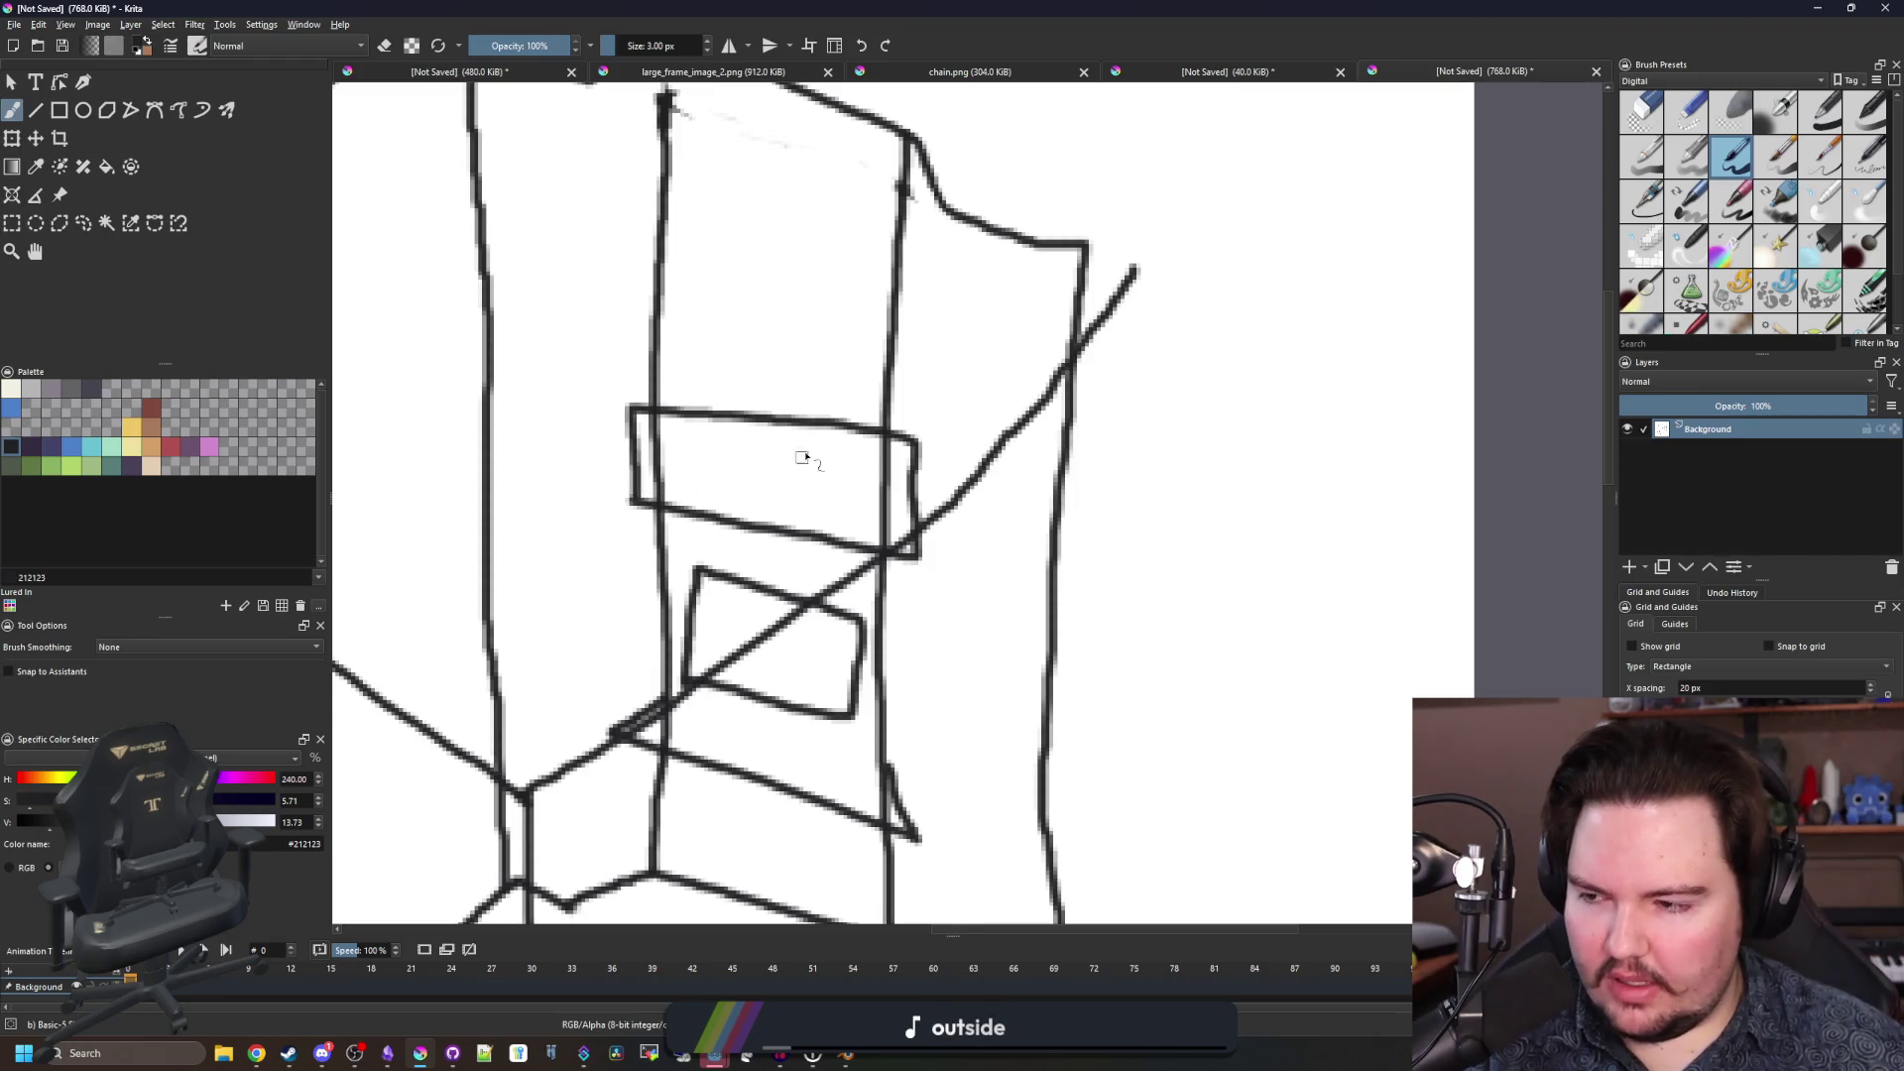
{"action": "key", "text": "ctrl+z"}
{"action": "double_click", "coordinate": [955, 7]}
{"action": "left_click", "coordinate": [1459, 5]}
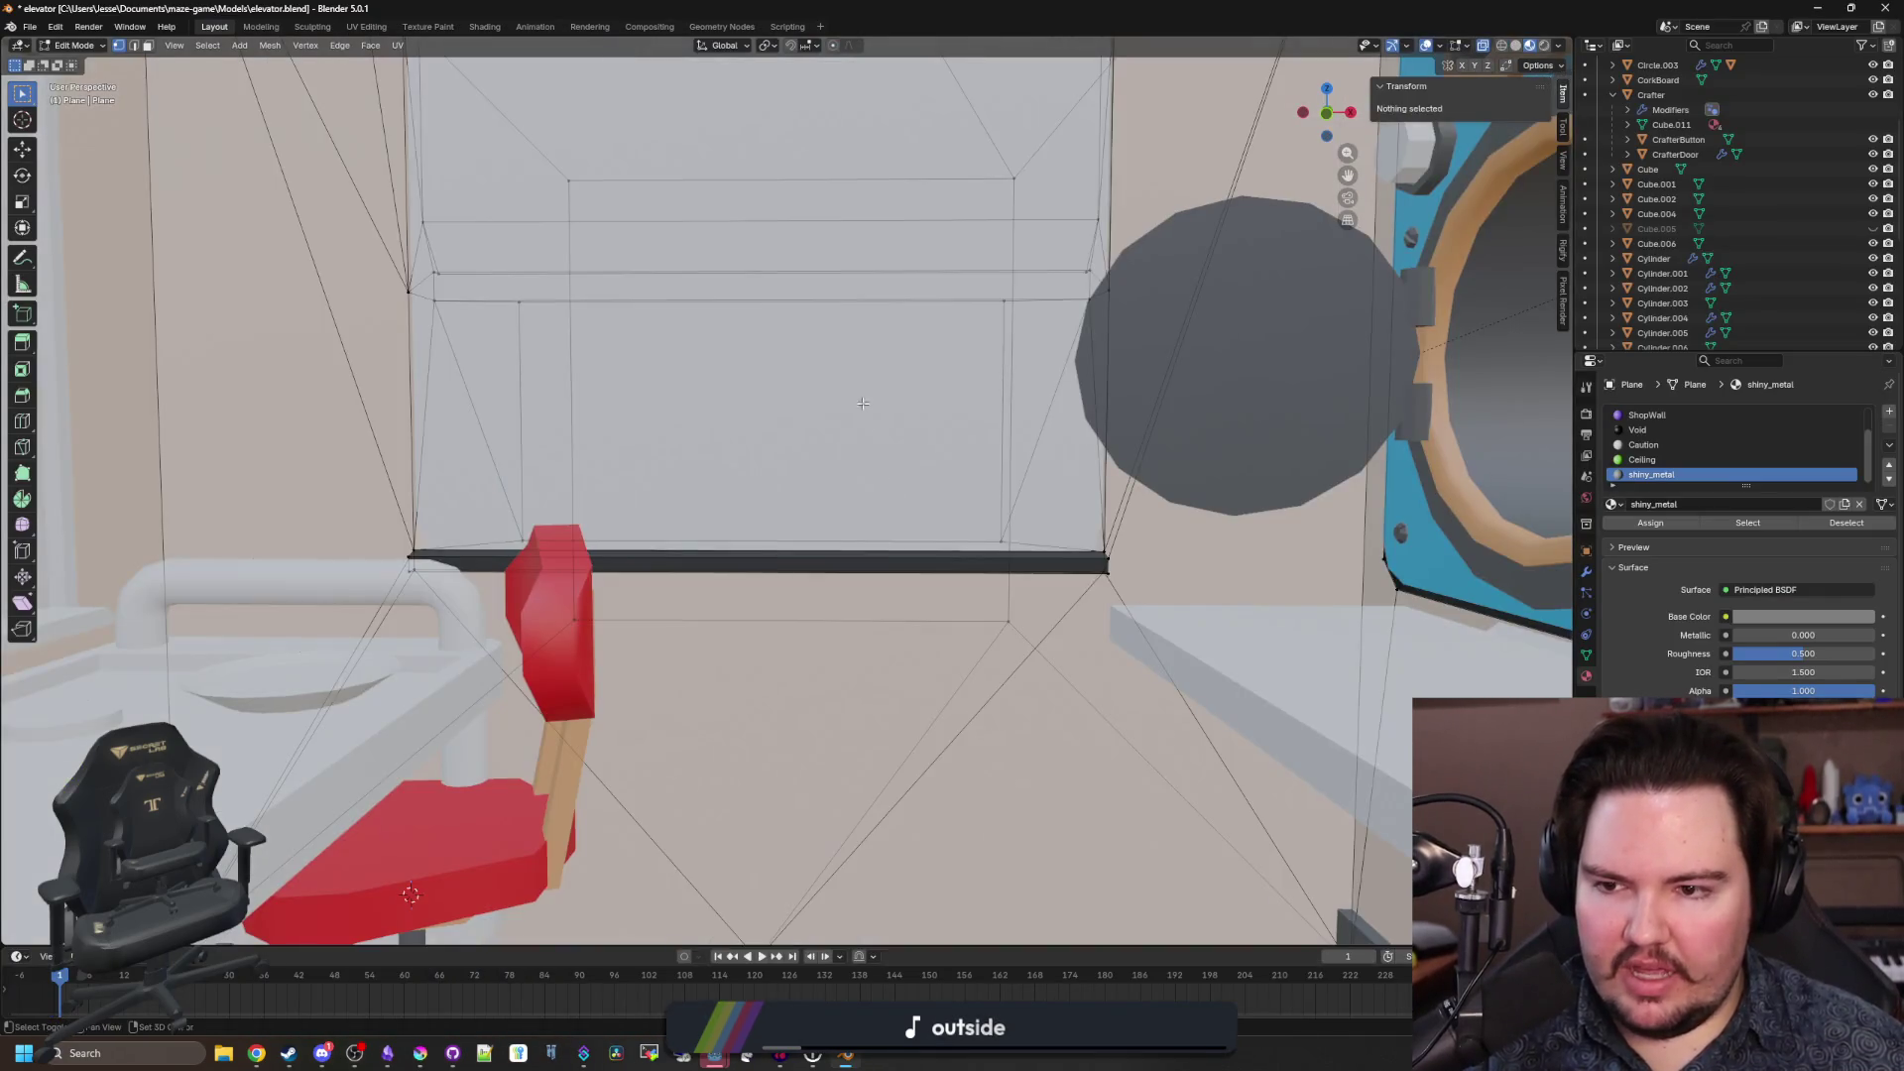
Hide the ShopDoor object, then edit the wall Plane's mesh in wireframe view.
{"action": "mouse_move", "coordinate": [863, 404]}
{"action": "left_mouse_down"}
{"action": "mouse_move", "coordinate": [811, 658]}
{"action": "mouse_move", "coordinate": [820, 501]}
{"action": "mouse_move", "coordinate": [854, 671]}
{"action": "mouse_move", "coordinate": [341, 503]}
{"action": "left_mouse_up"}
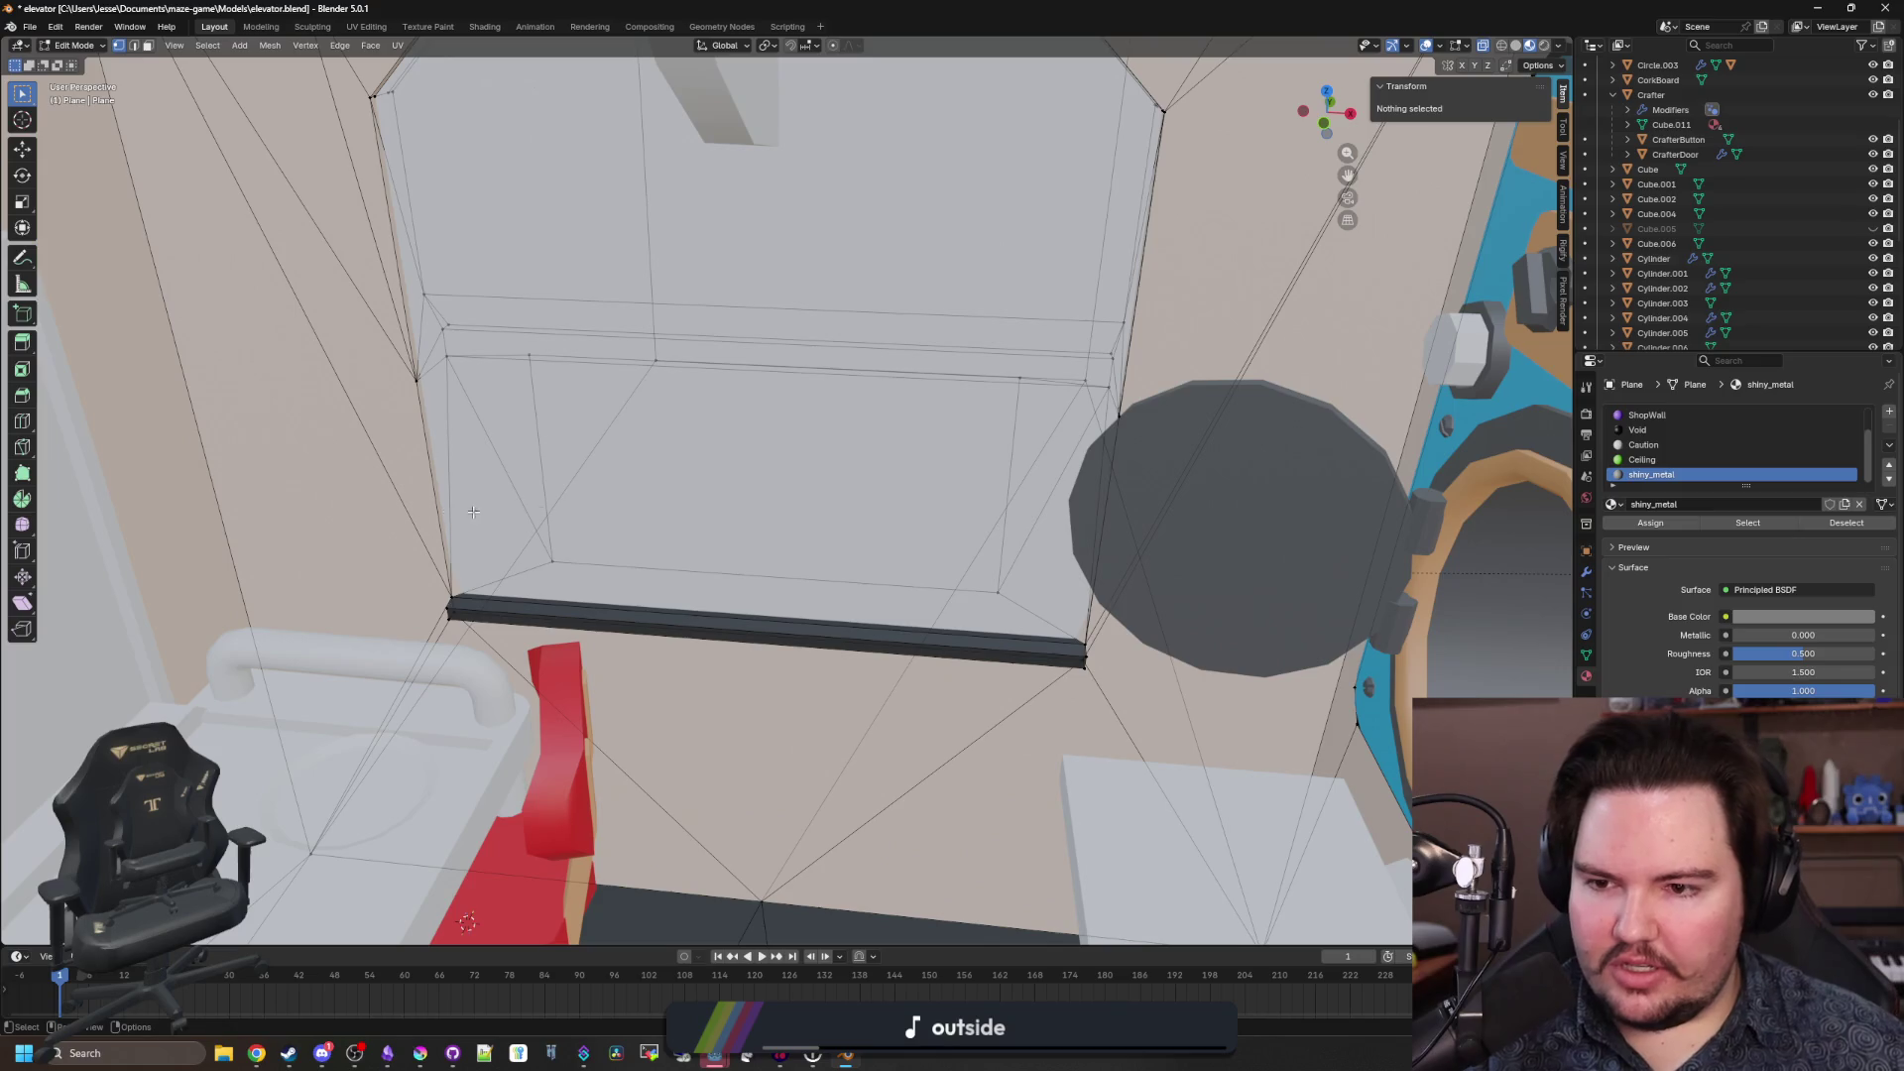
{"action": "key", "text": "Tab"}
{"action": "left_click", "coordinate": [586, 284]}
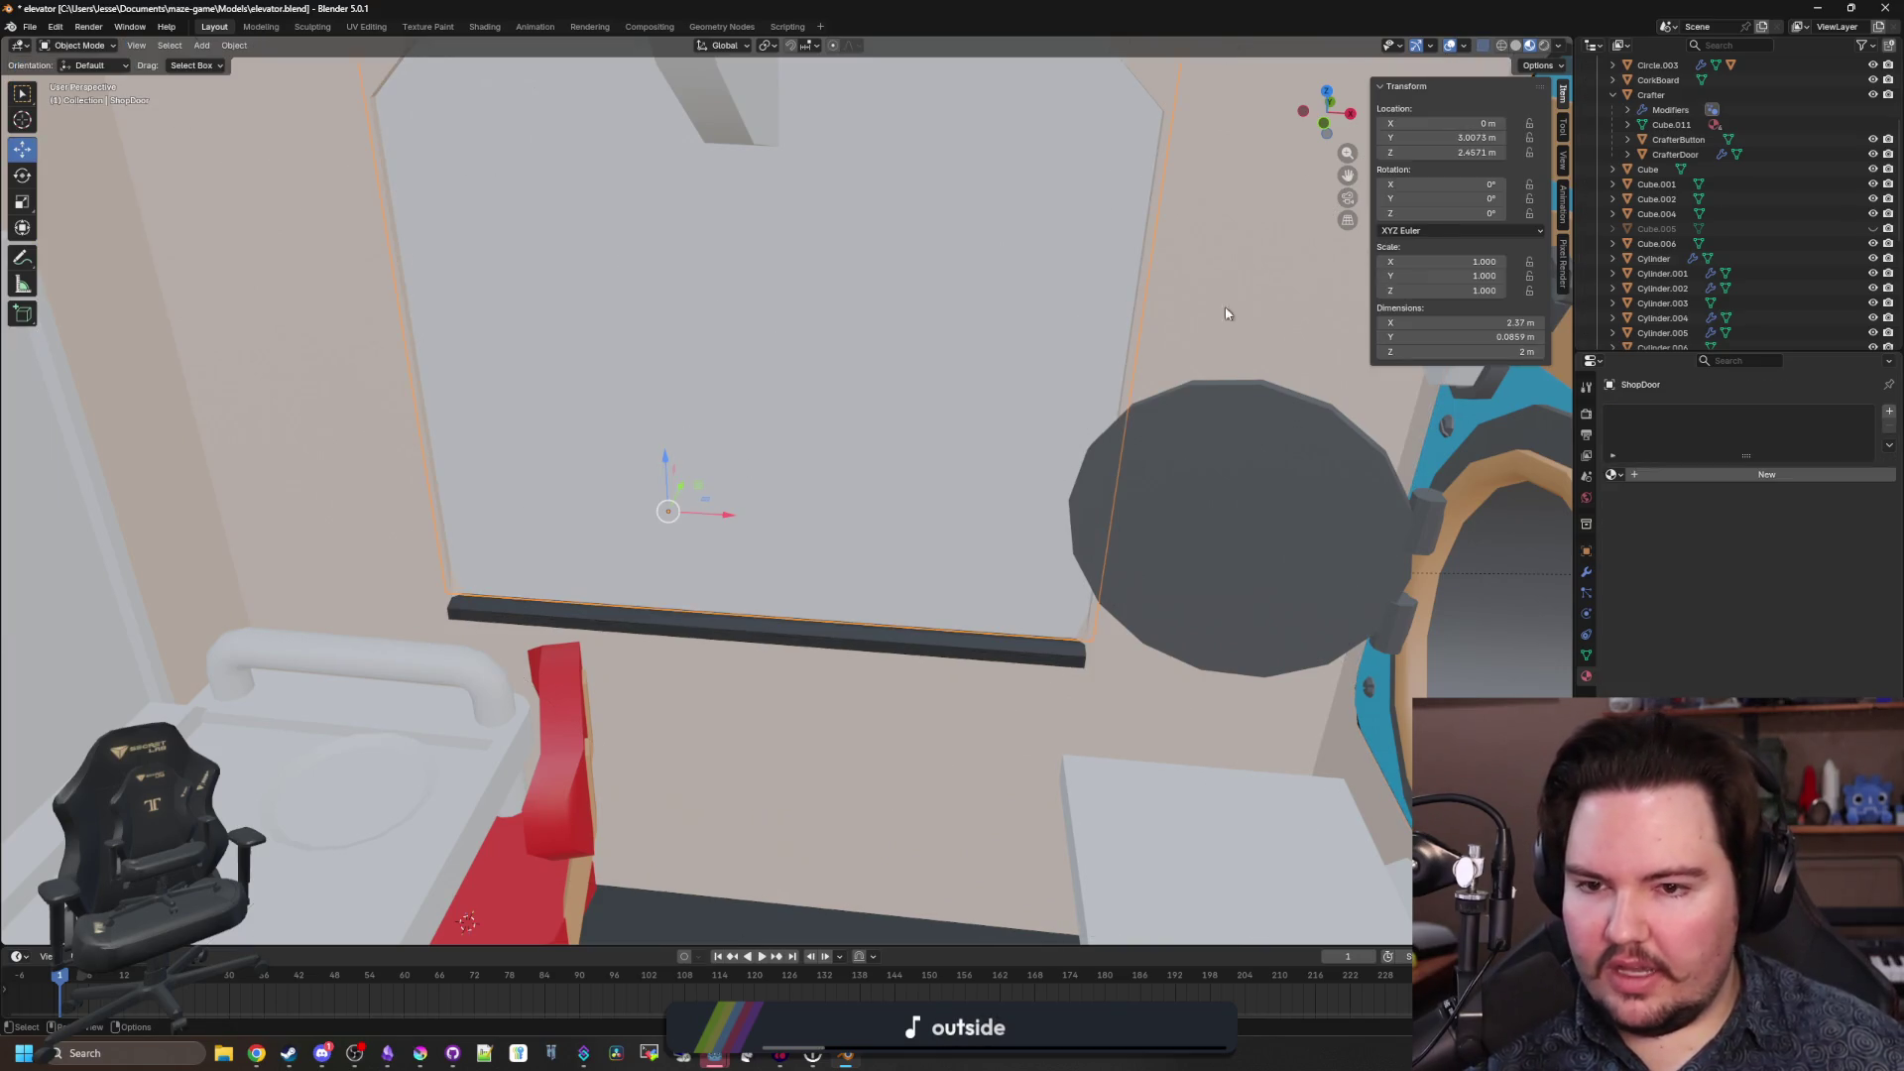
{"action": "scroll", "coordinate": [1706, 198], "scroll_direction": "down", "scroll_amount": 5}
{"action": "left_click", "coordinate": [1873, 289]}
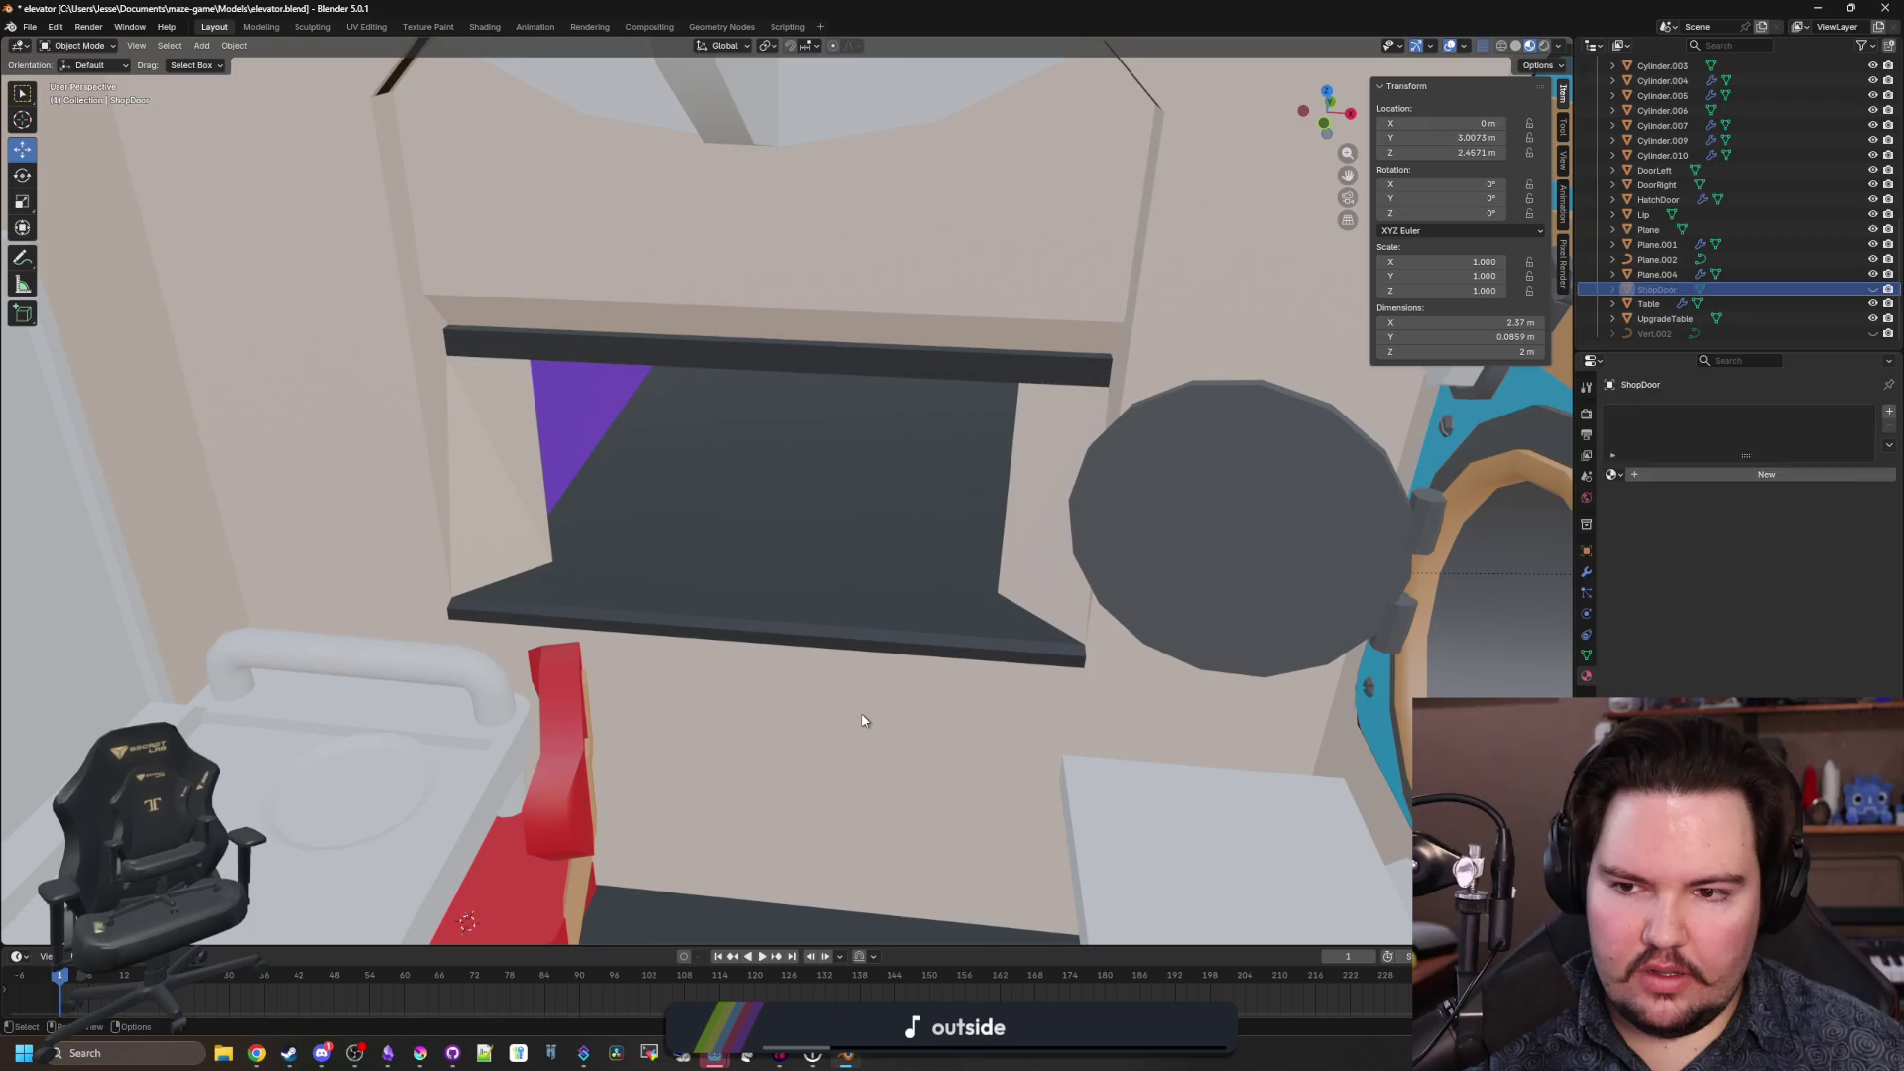
{"action": "left_click", "coordinate": [862, 721]}
{"action": "key", "text": "Tab"}
{"action": "key", "text": "shift+z"}
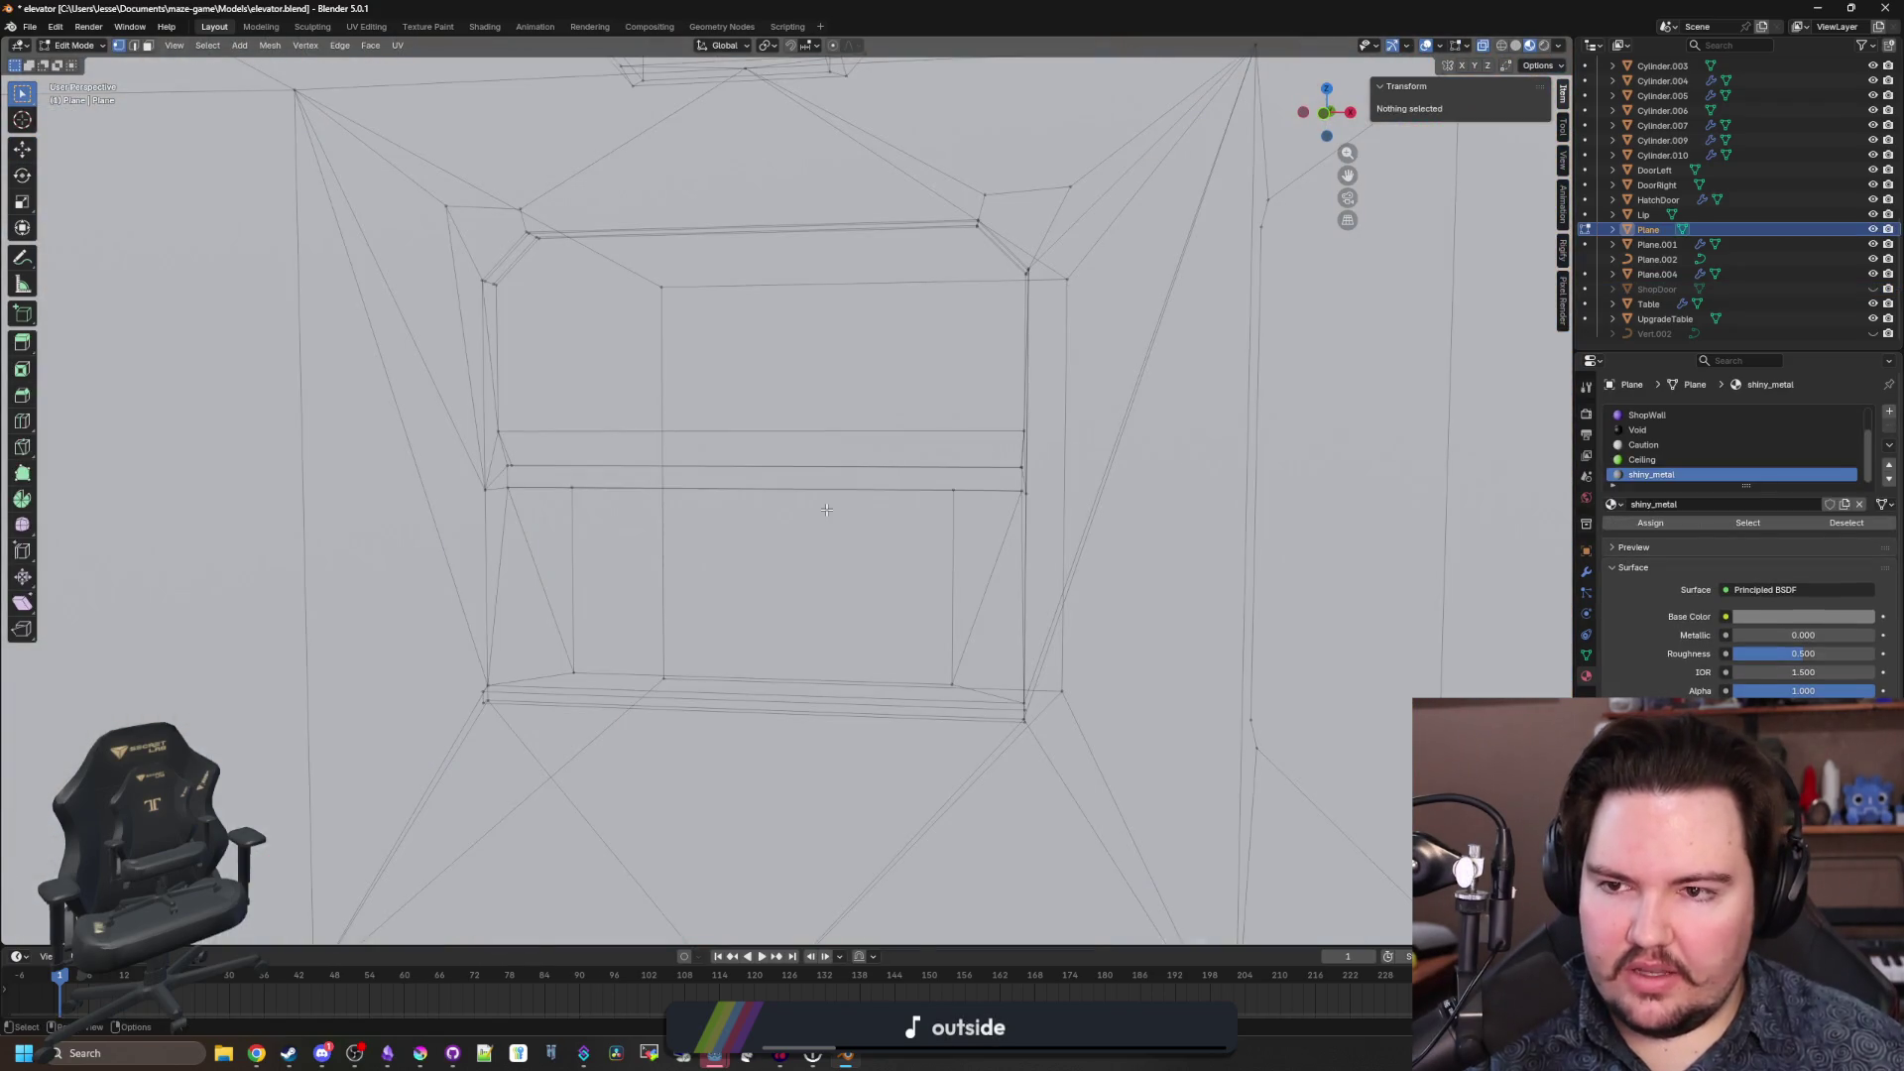
Return to solid shading and select the opening's bottom-right corner vertex.
{"action": "key", "text": "shift+z"}
{"action": "scroll", "coordinate": [818, 509], "scroll_direction": "up", "scroll_amount": 1}
{"action": "mouse_move", "coordinate": [922, 511]}
{"action": "left_mouse_down"}
{"action": "mouse_move", "coordinate": [467, 753]}
{"action": "mouse_move", "coordinate": [793, 769]}
{"action": "mouse_move", "coordinate": [1091, 746]}
{"action": "left_mouse_up"}
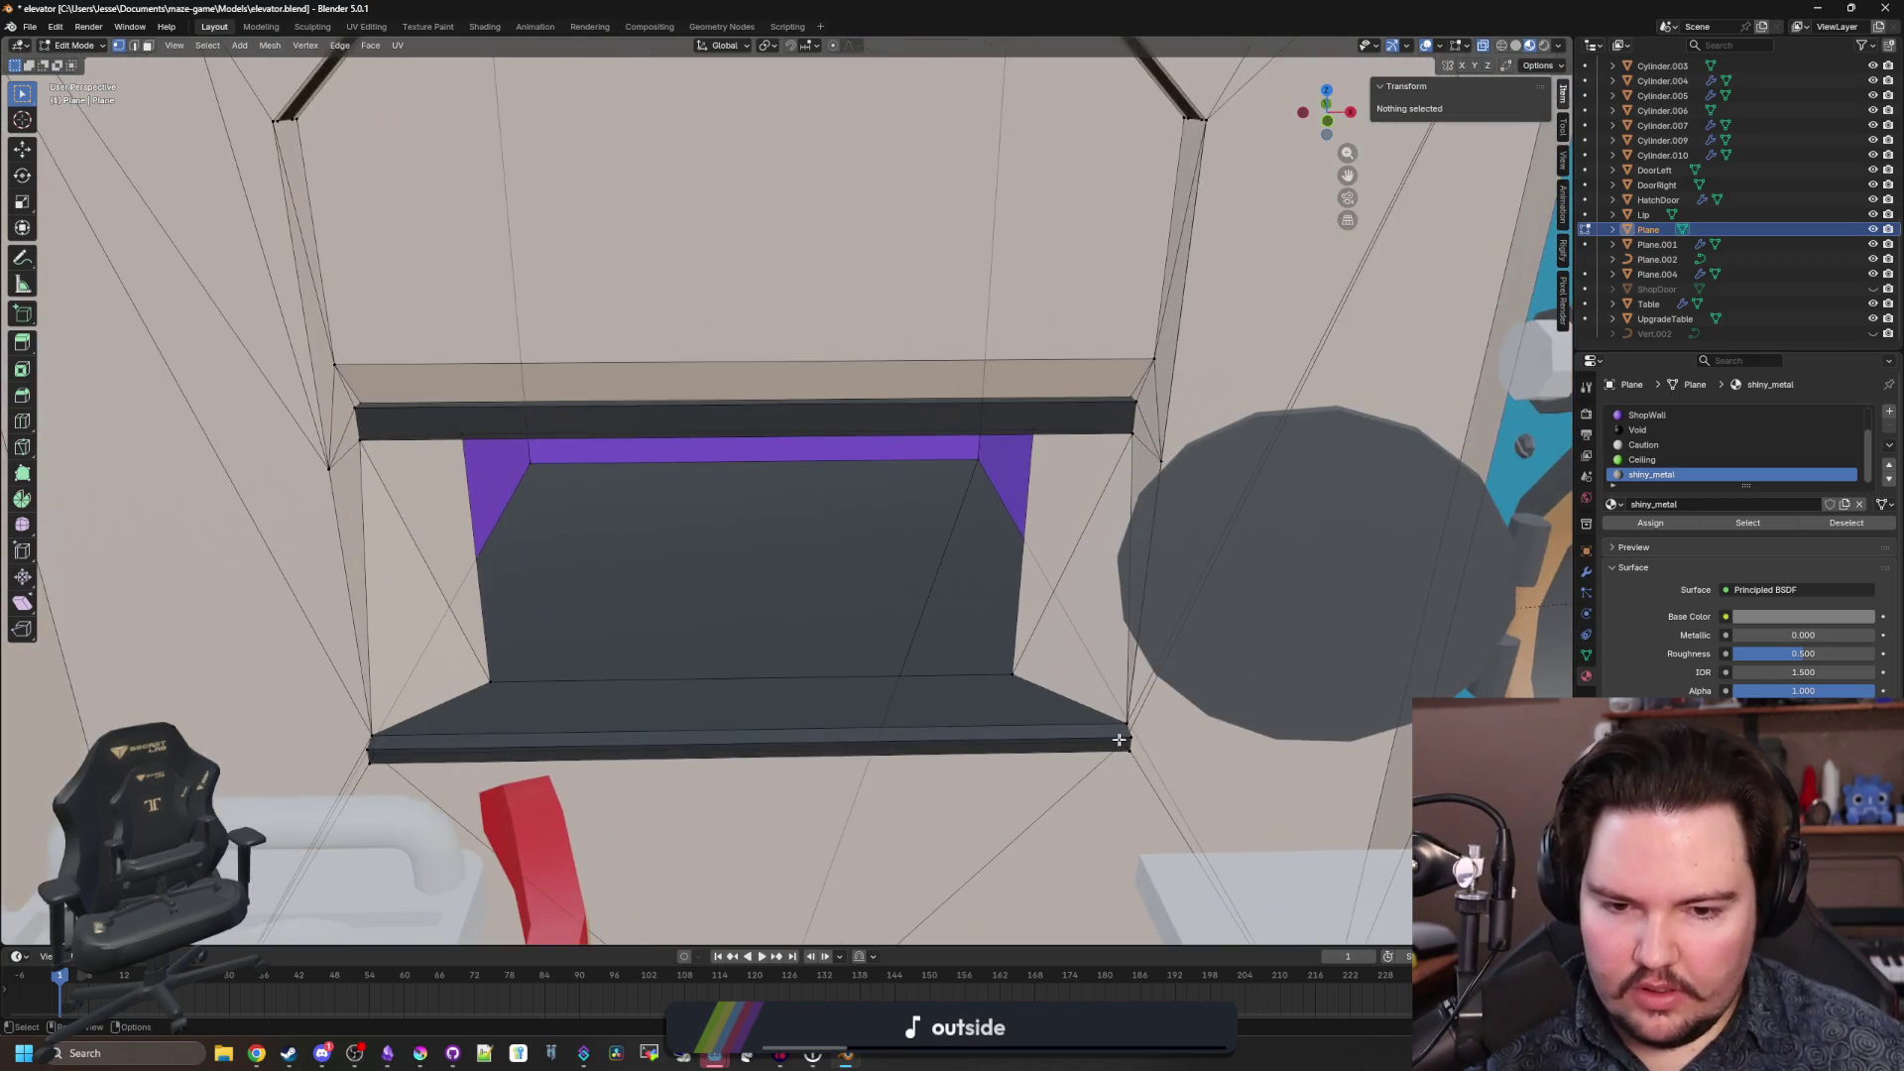
{"action": "left_click", "coordinate": [1129, 742]}
{"action": "left_click", "coordinate": [1129, 744]}
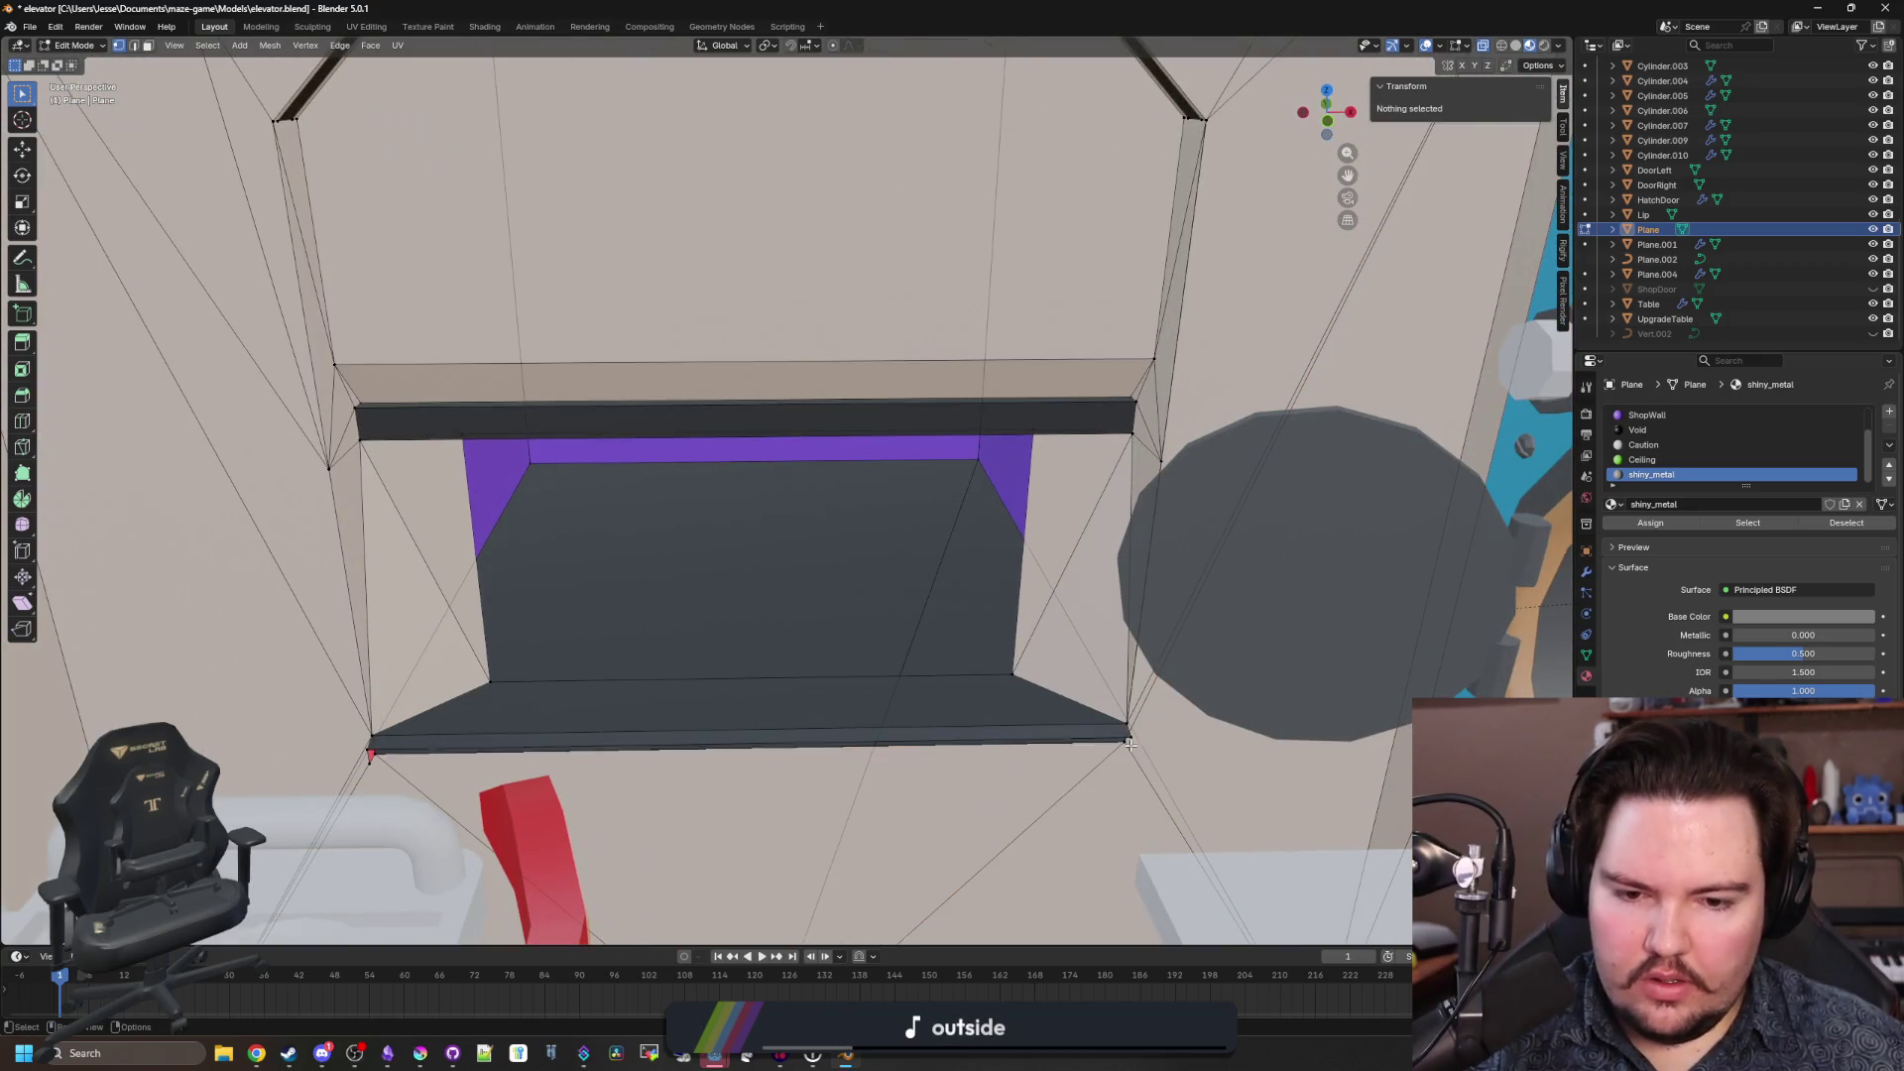
{"action": "left_click", "coordinate": [1129, 739]}
{"action": "right_click", "coordinate": [1129, 739]}
Select the bottom-left corner vertex and check its vertex actions.
{"action": "left_click", "coordinate": [373, 756]}
{"action": "left_click", "coordinate": [374, 759]}
{"action": "left_click", "coordinate": [369, 751]}
{"action": "right_click", "coordinate": [369, 752]}
{"action": "left_click", "coordinate": [372, 751]}
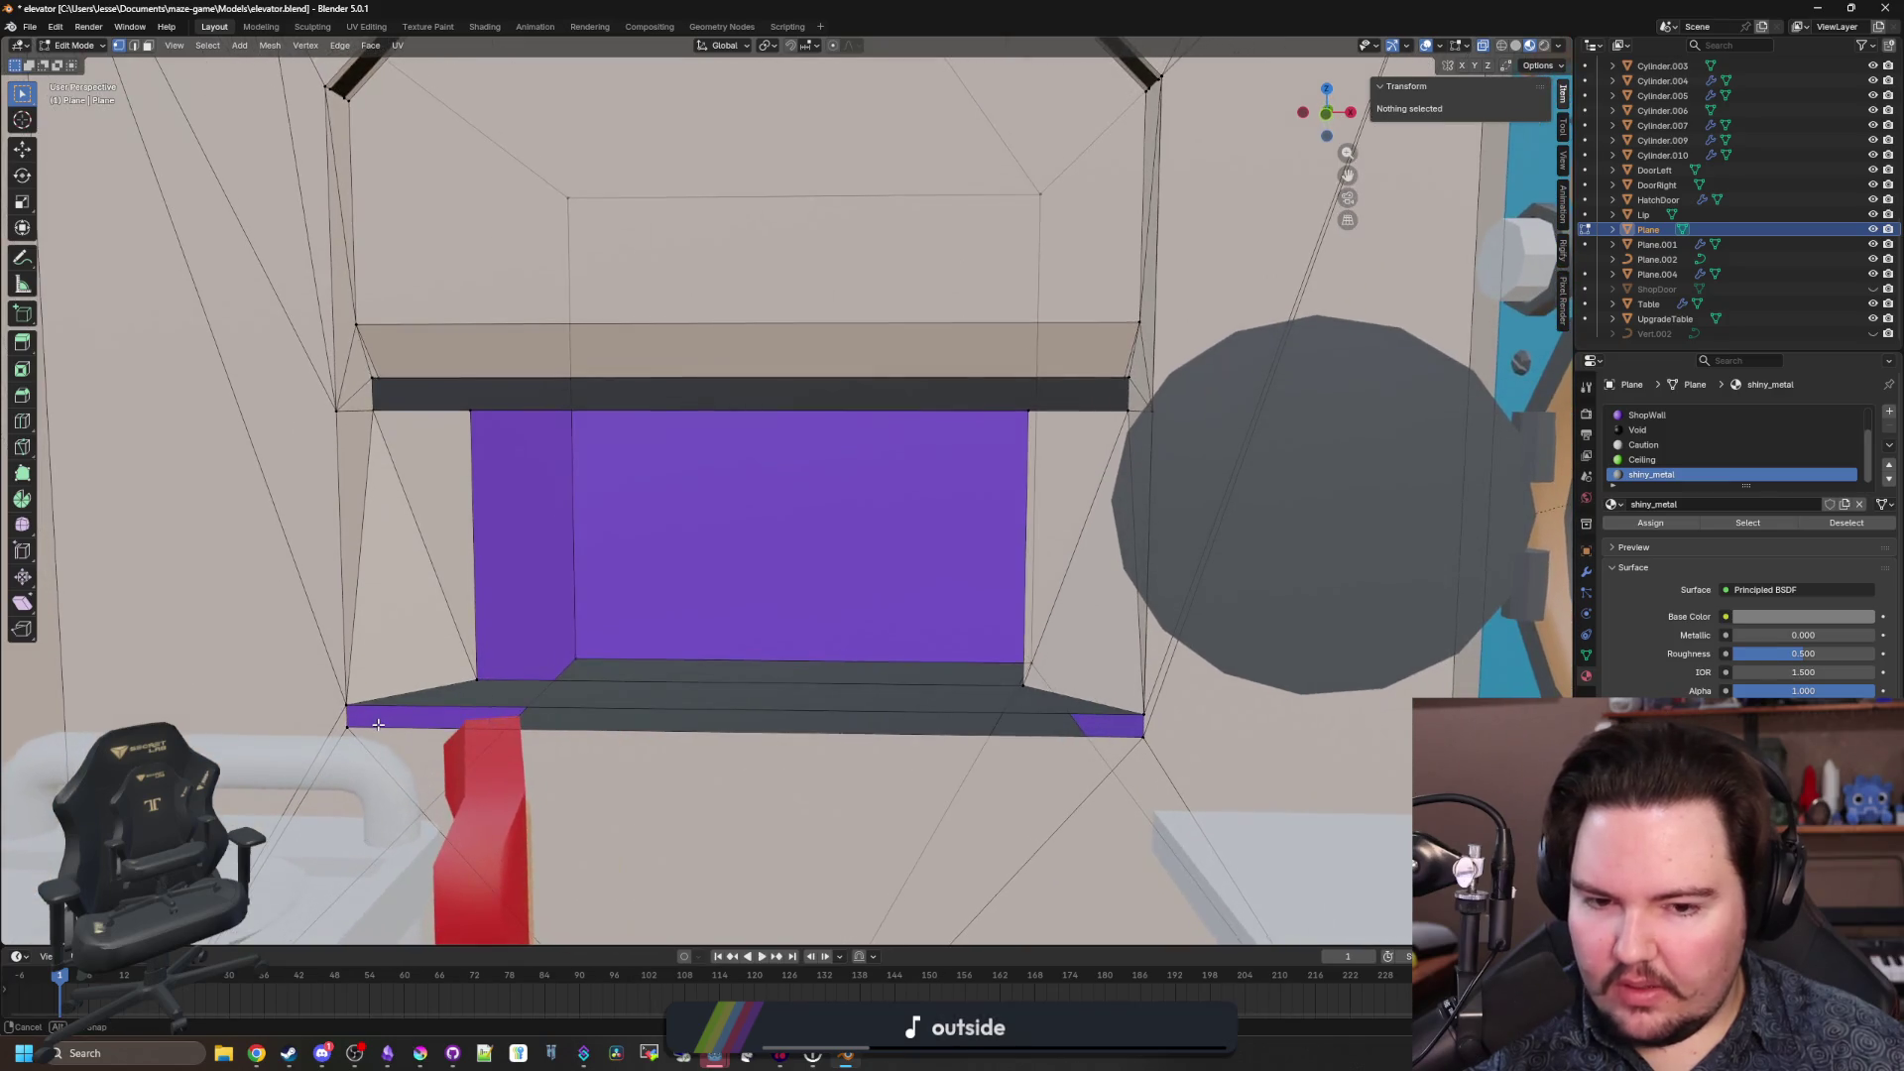
Merge the selected bottom-right corner vertices into one.
{"action": "left_click", "coordinate": [348, 710]}
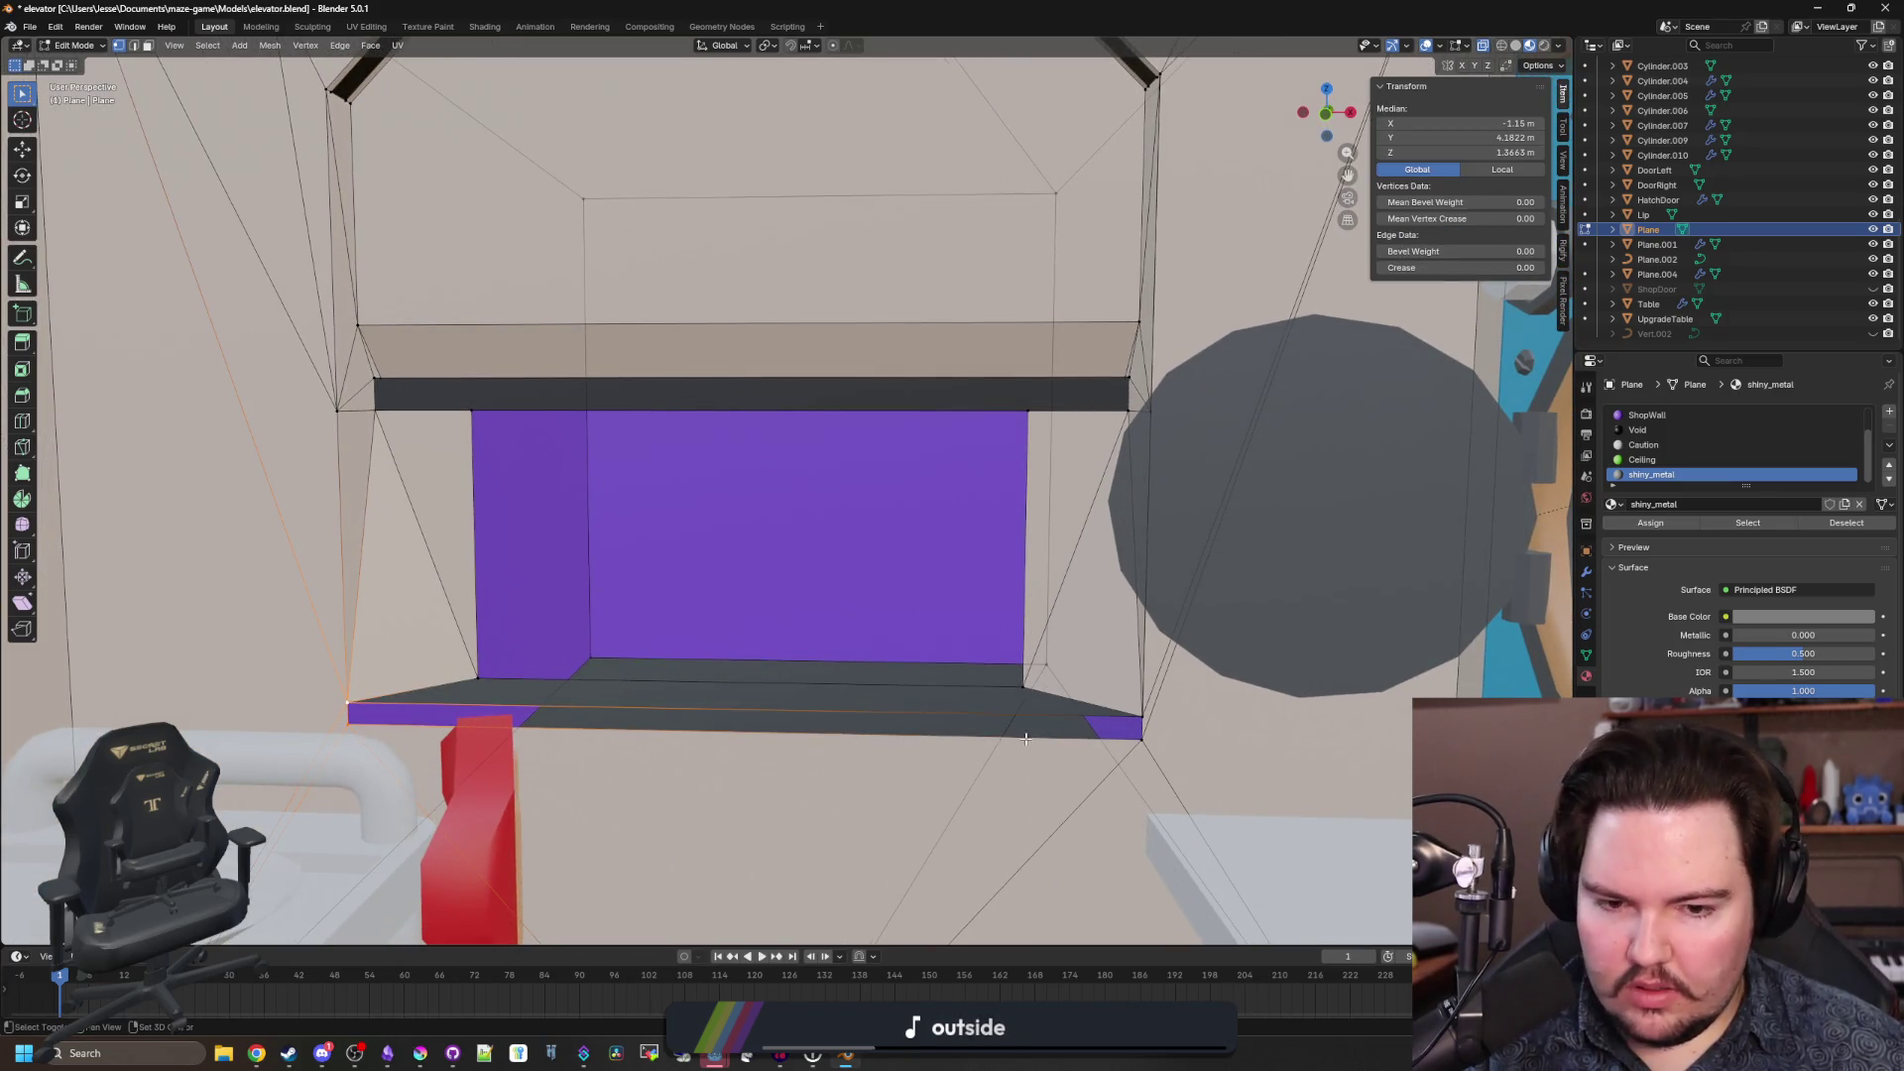
{"action": "left_click", "coordinate": [1141, 734]}
{"action": "left_click", "coordinate": [1138, 725]}
{"action": "key", "text": "m"}
{"action": "left_click", "coordinate": [1085, 783]}
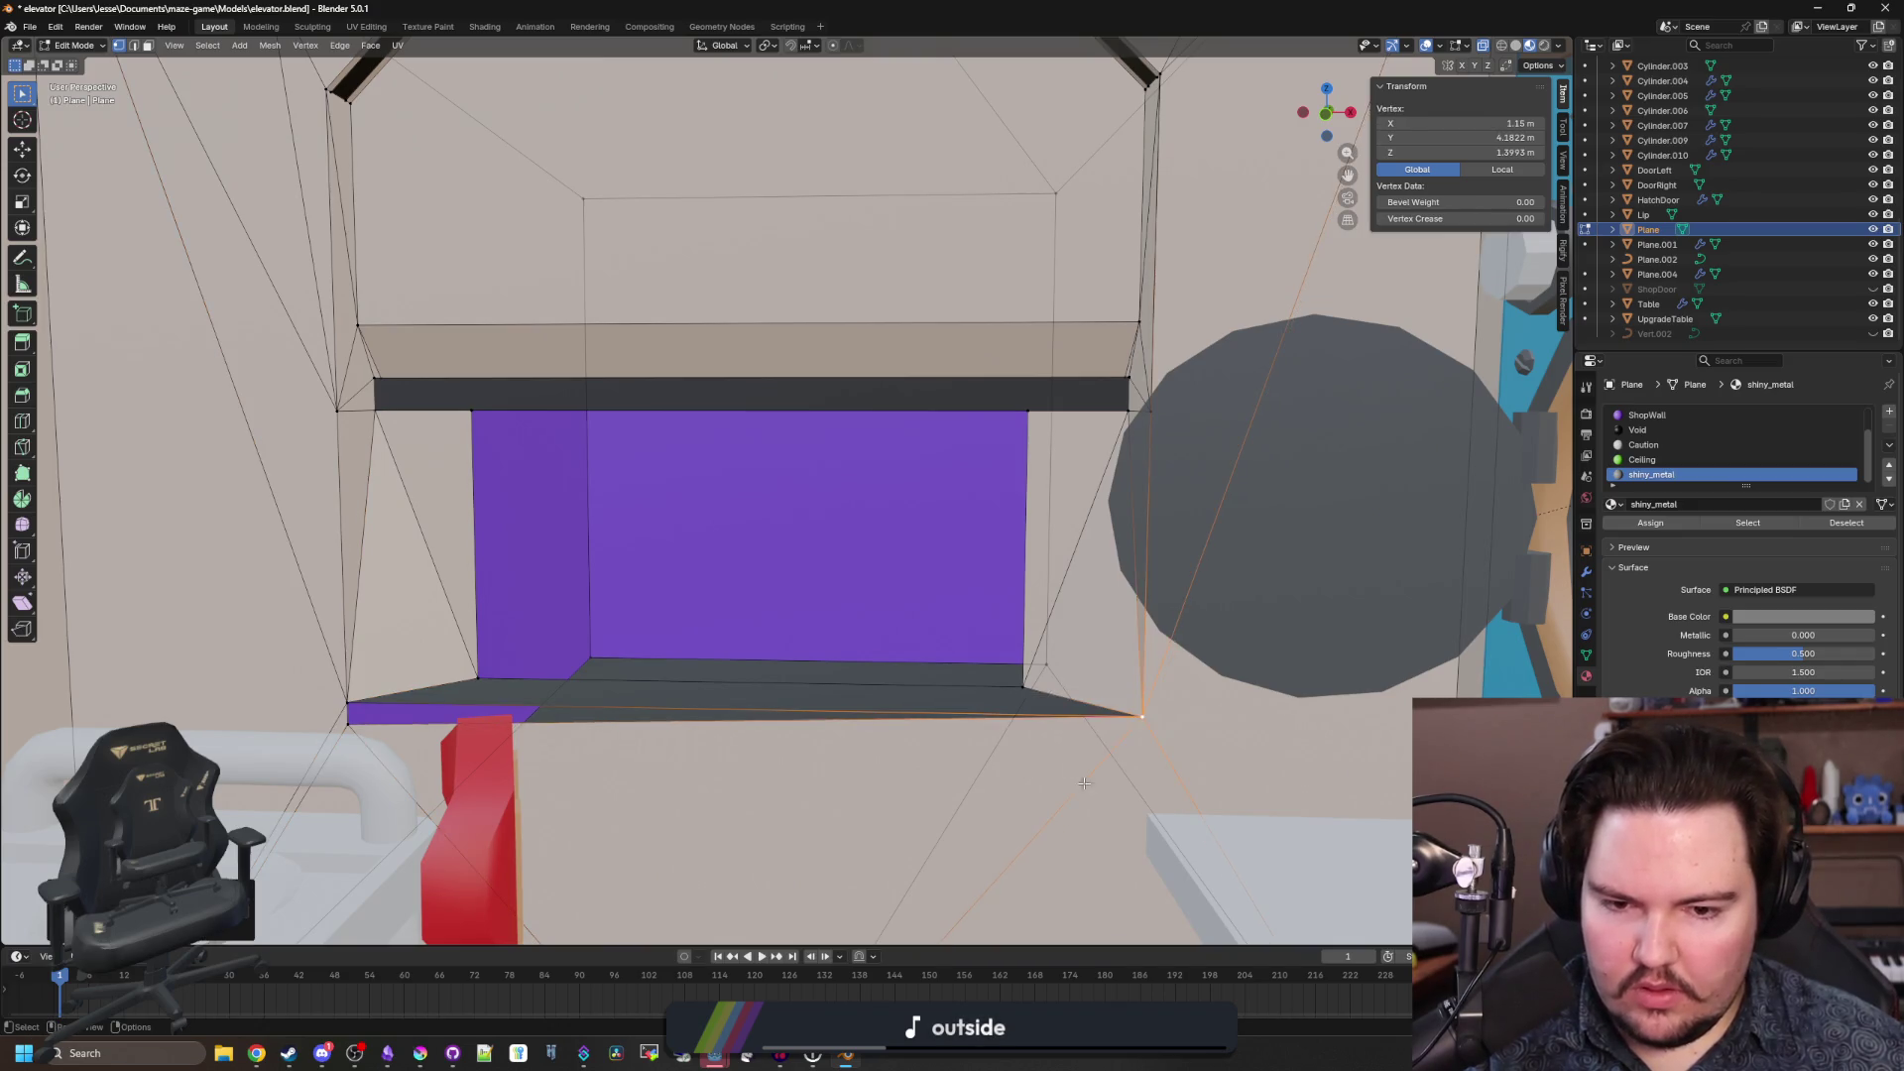
Merge the left bottom corner vertices, removing the purple strip.
{"action": "left_click", "coordinate": [347, 705]}
{"action": "key", "text": "m"}
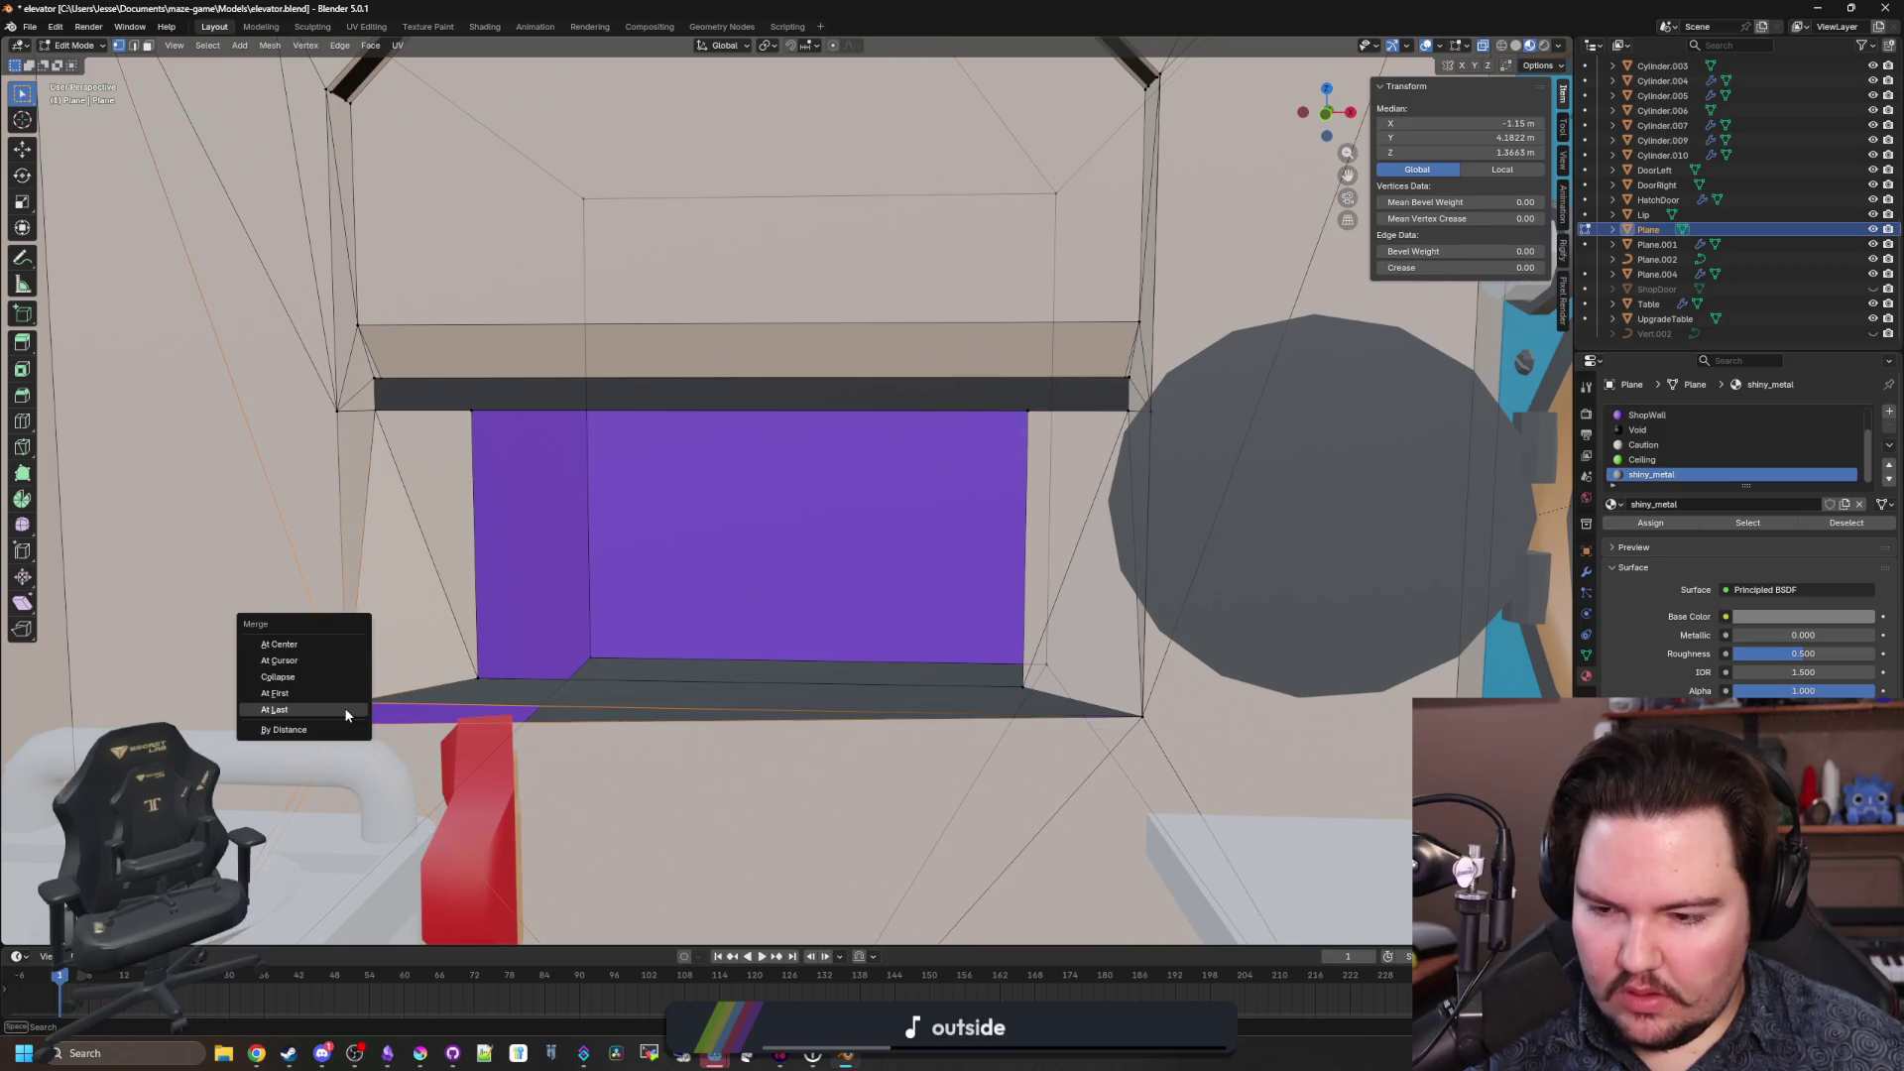
{"action": "left_click", "coordinate": [347, 736]}
{"action": "scroll", "coordinate": [629, 625], "scroll_direction": "up", "scroll_amount": 5}
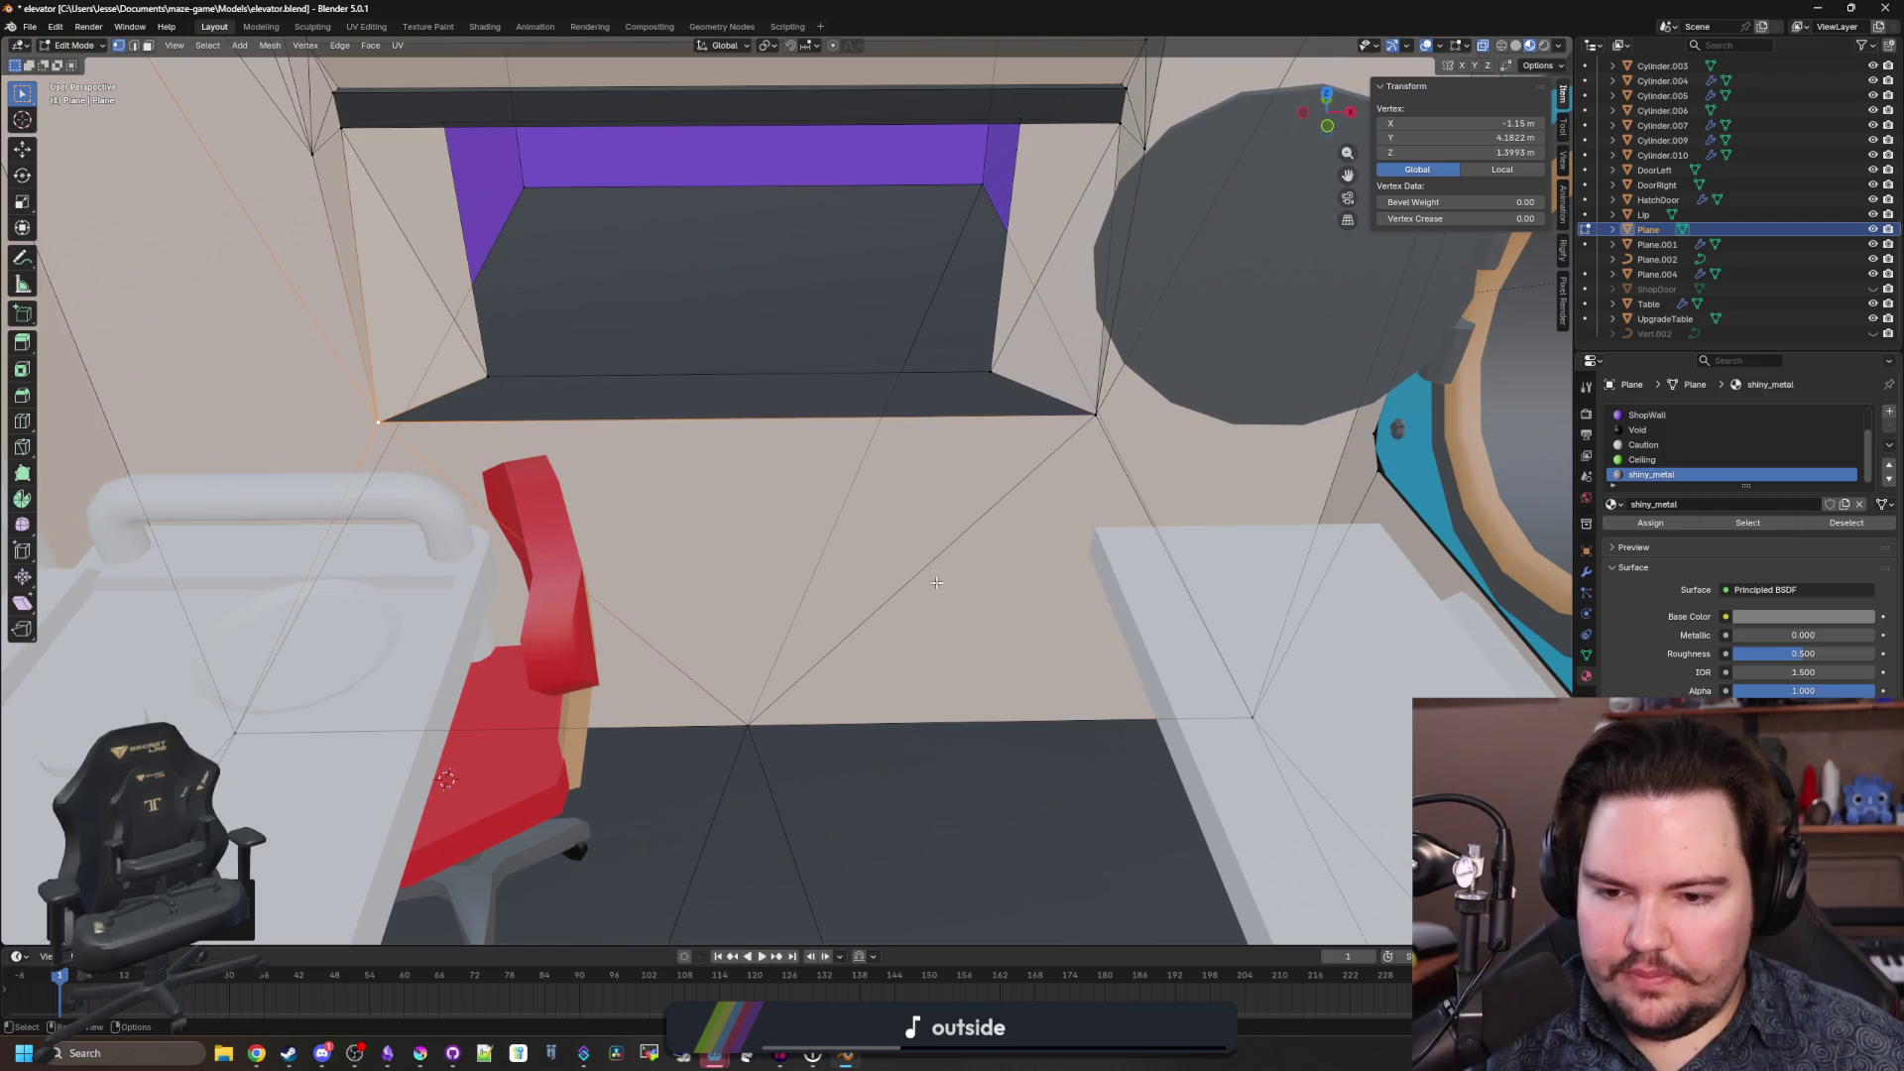
Merge the strip vertices at the opening's top-left corner onto the outer corner.
{"action": "left_click_drag", "start_coordinate": [936, 582], "coordinate": [909, 536]}
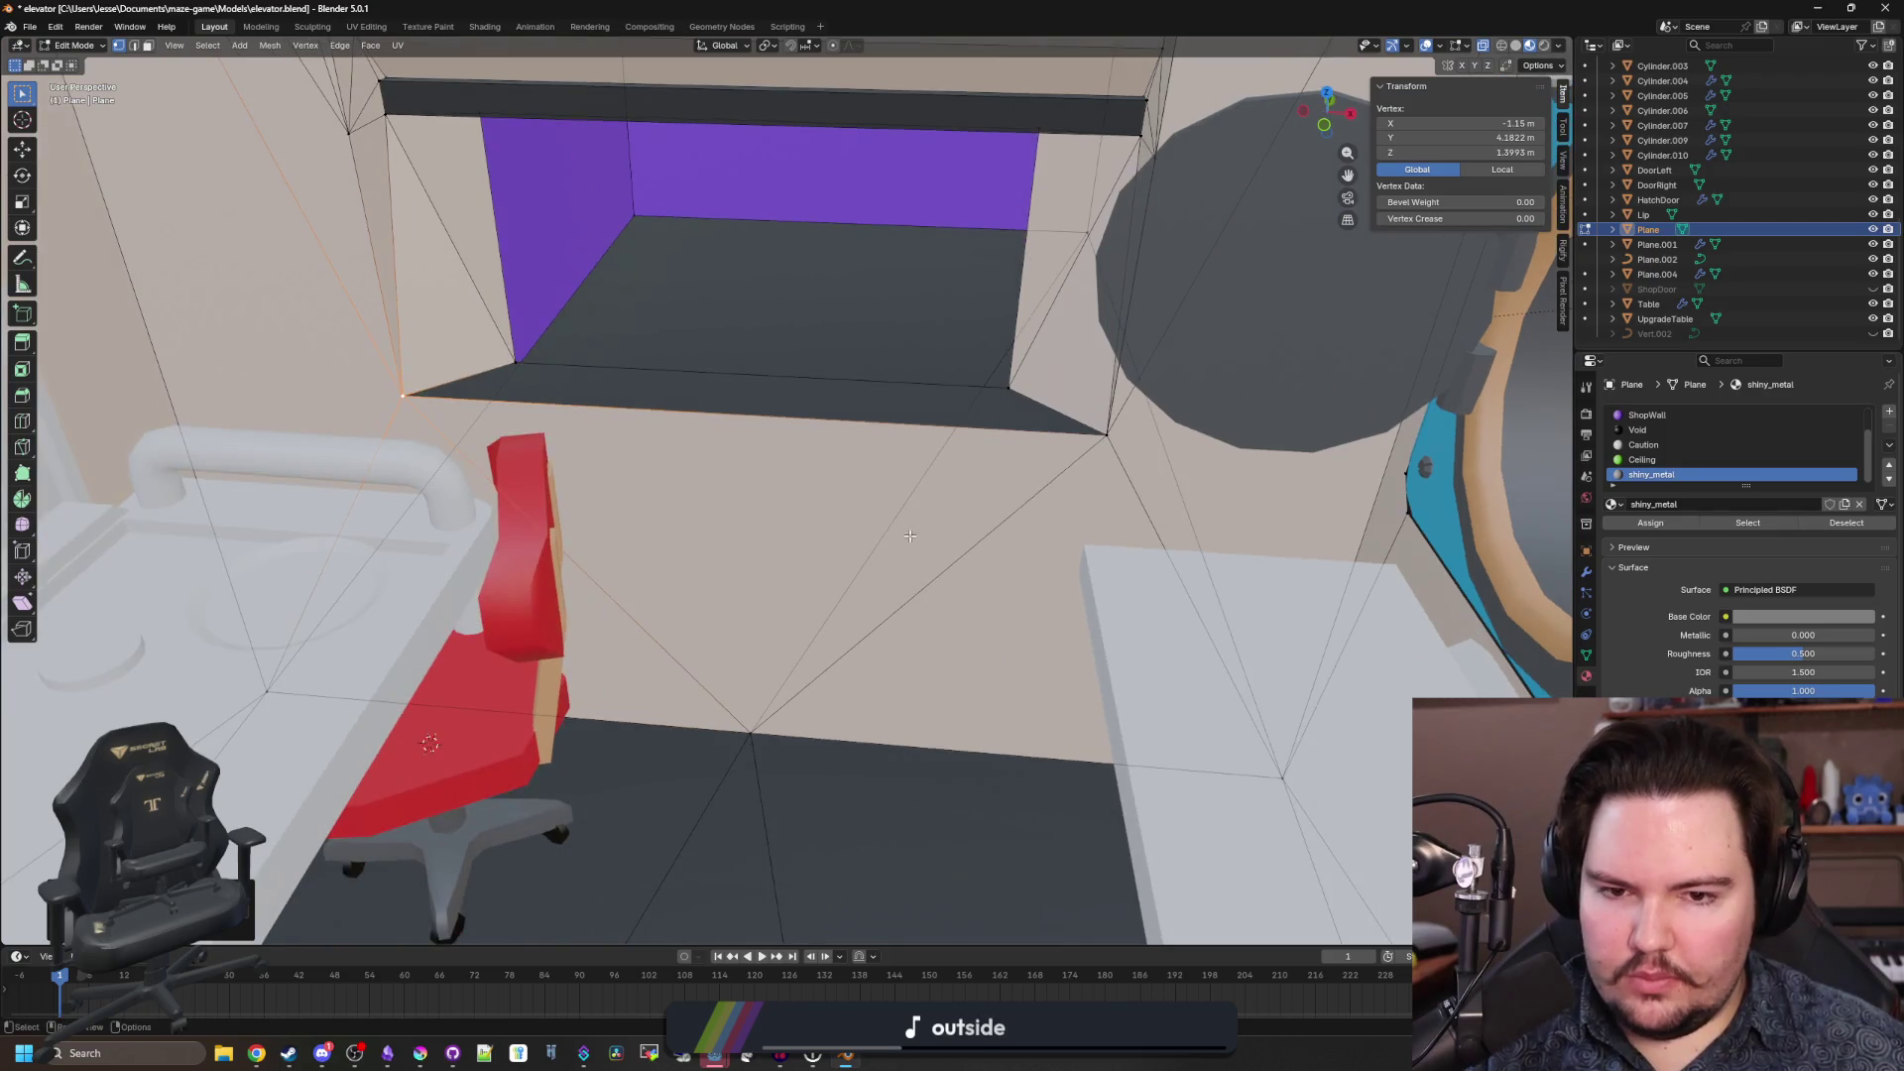
{"action": "left_click_drag", "start_coordinate": [640, 417], "coordinate": [418, 459]}
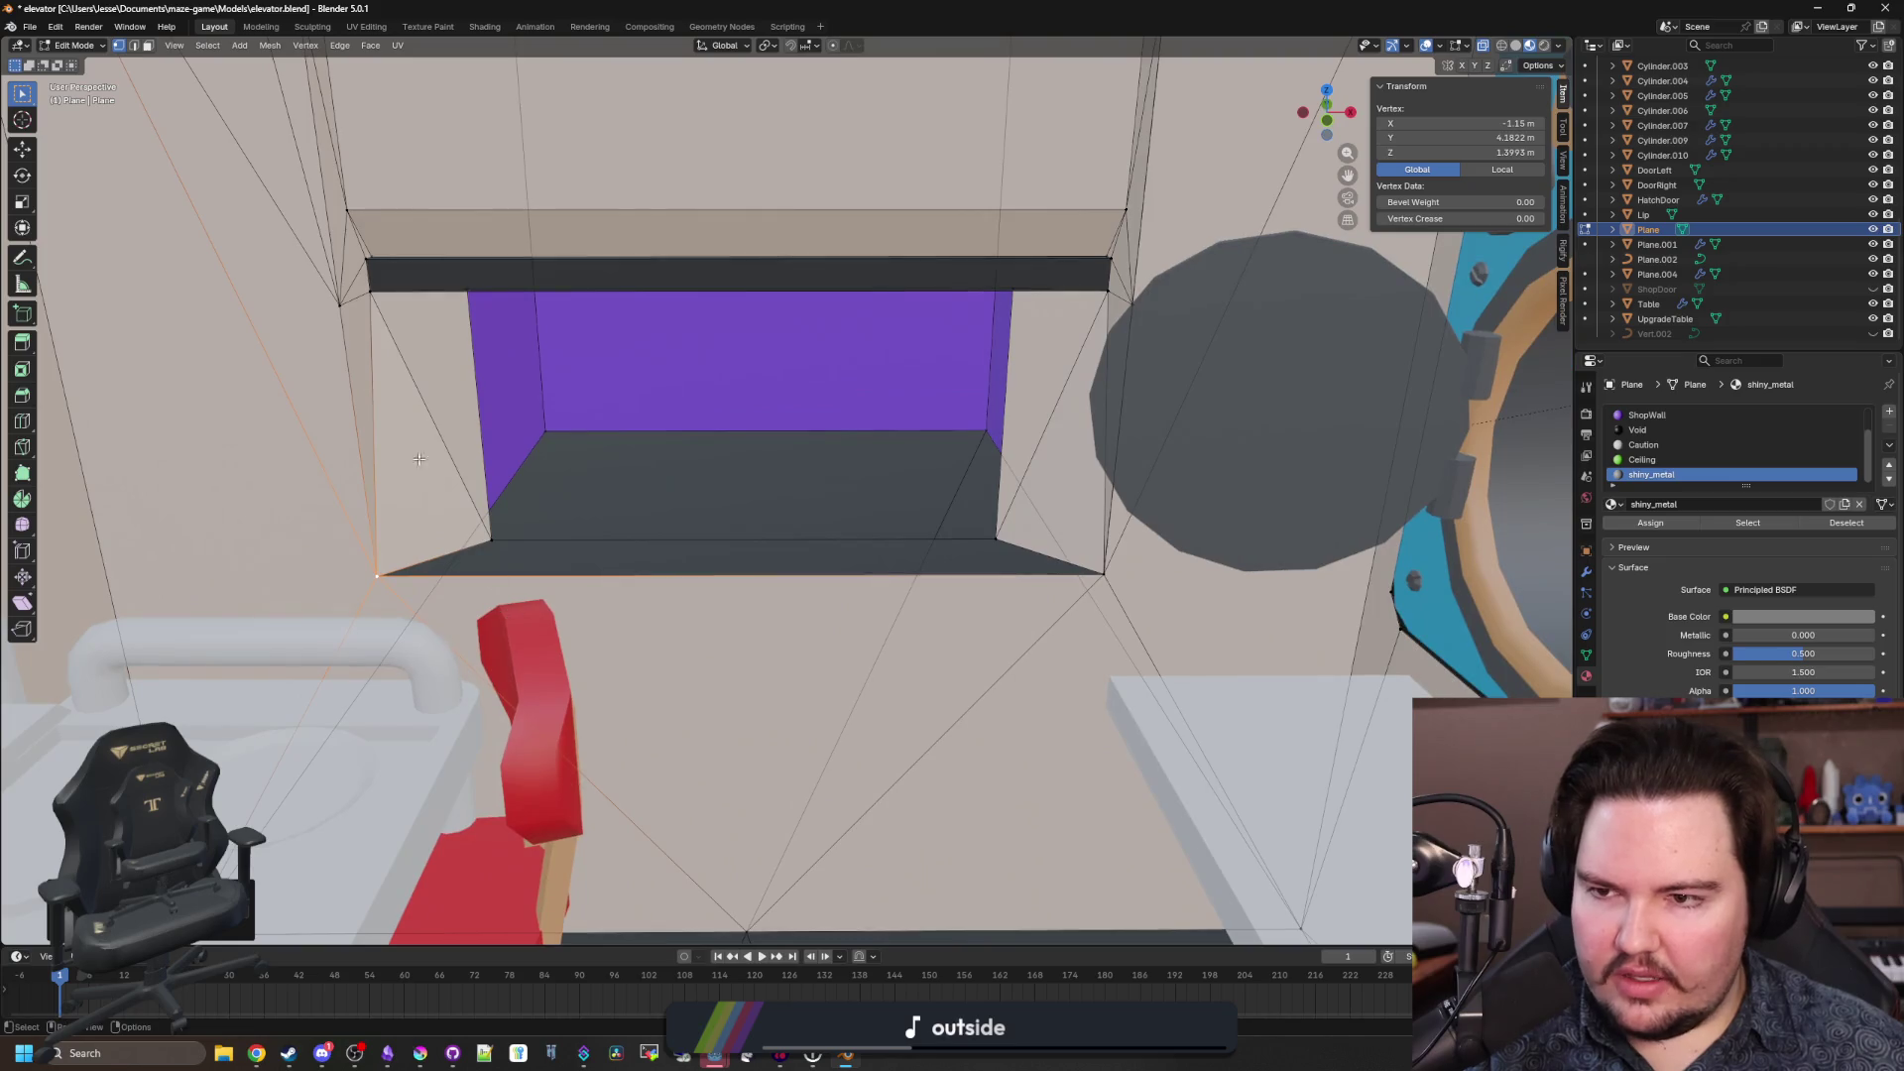
{"action": "left_click", "coordinate": [340, 311]}
{"action": "mouse_move", "coordinate": [341, 310]}
{"action": "left_mouse_down"}
{"action": "mouse_move", "coordinate": [511, 413]}
{"action": "mouse_move", "coordinate": [412, 323]}
{"action": "left_mouse_up"}
{"action": "left_click", "coordinate": [413, 323]}
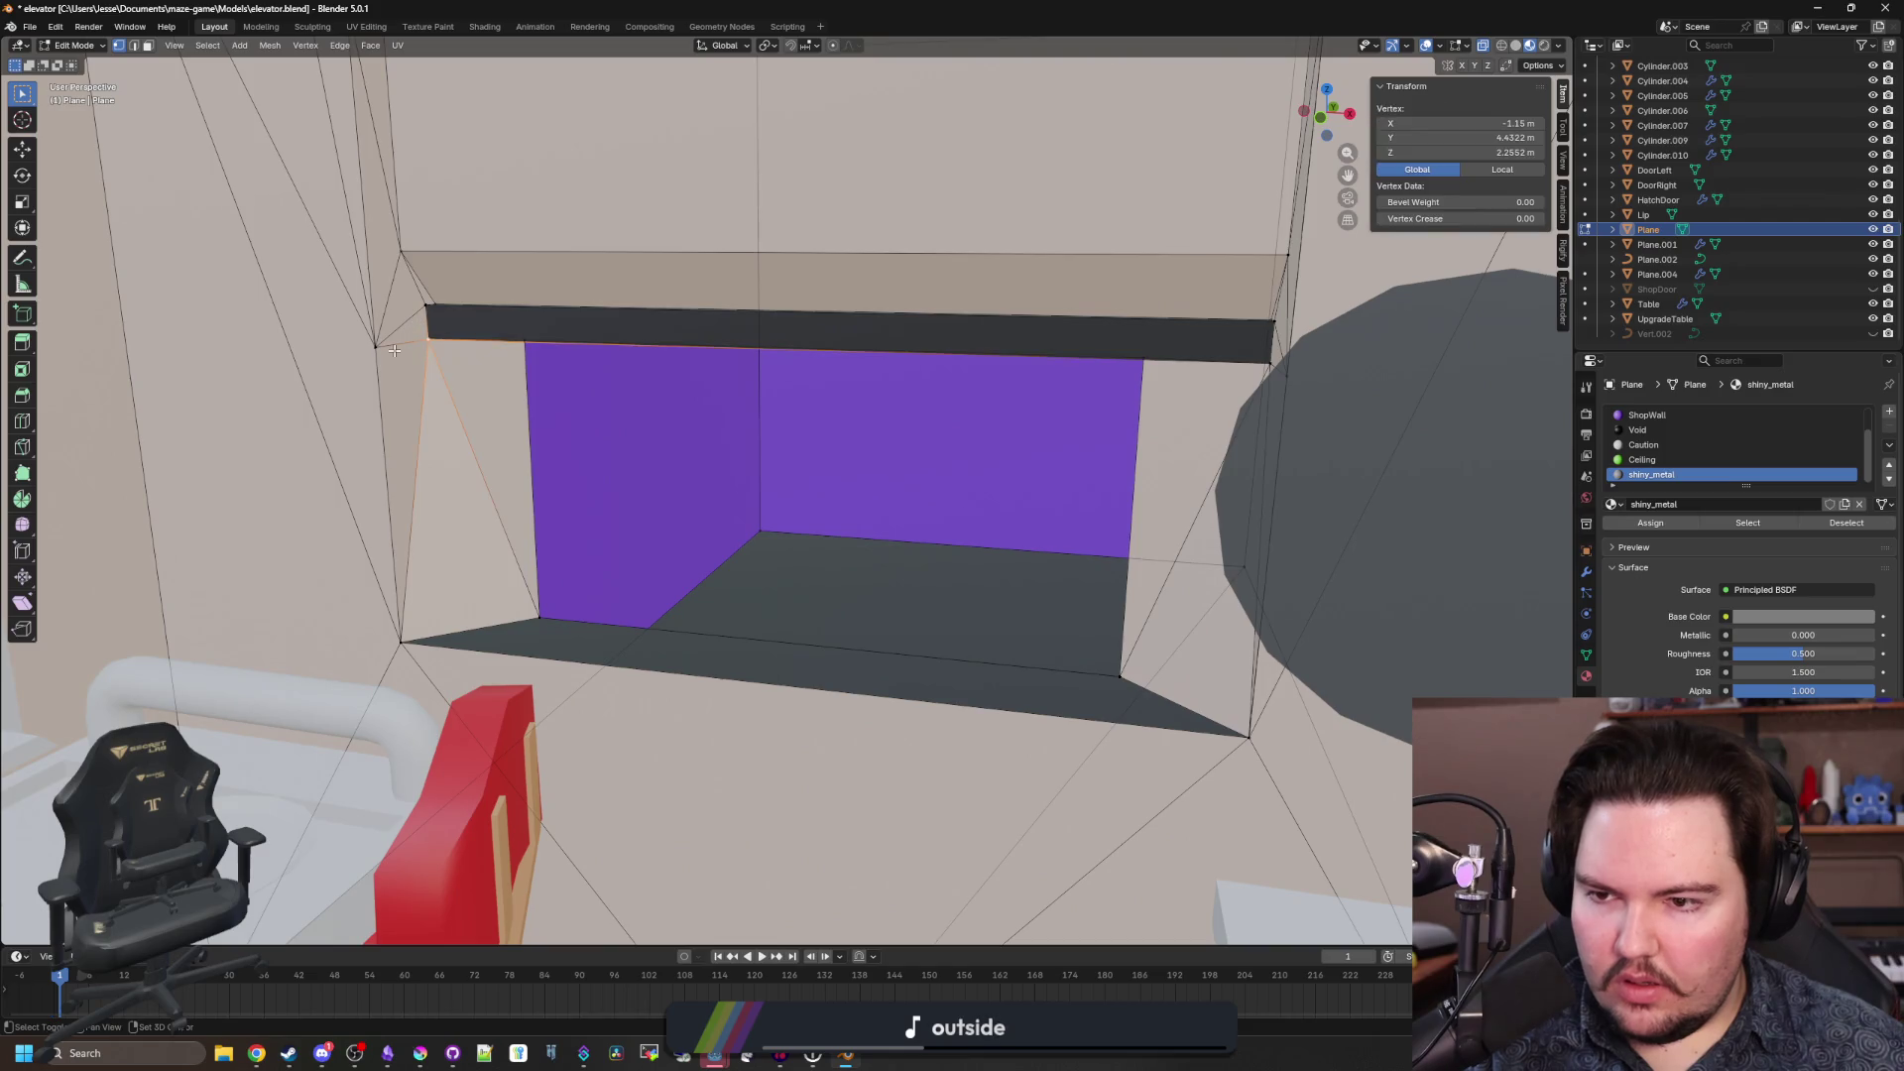
{"action": "left_click", "coordinate": [383, 349], "text": "shift"}
{"action": "key", "text": "m"}
{"action": "left_click", "coordinate": [382, 350]}
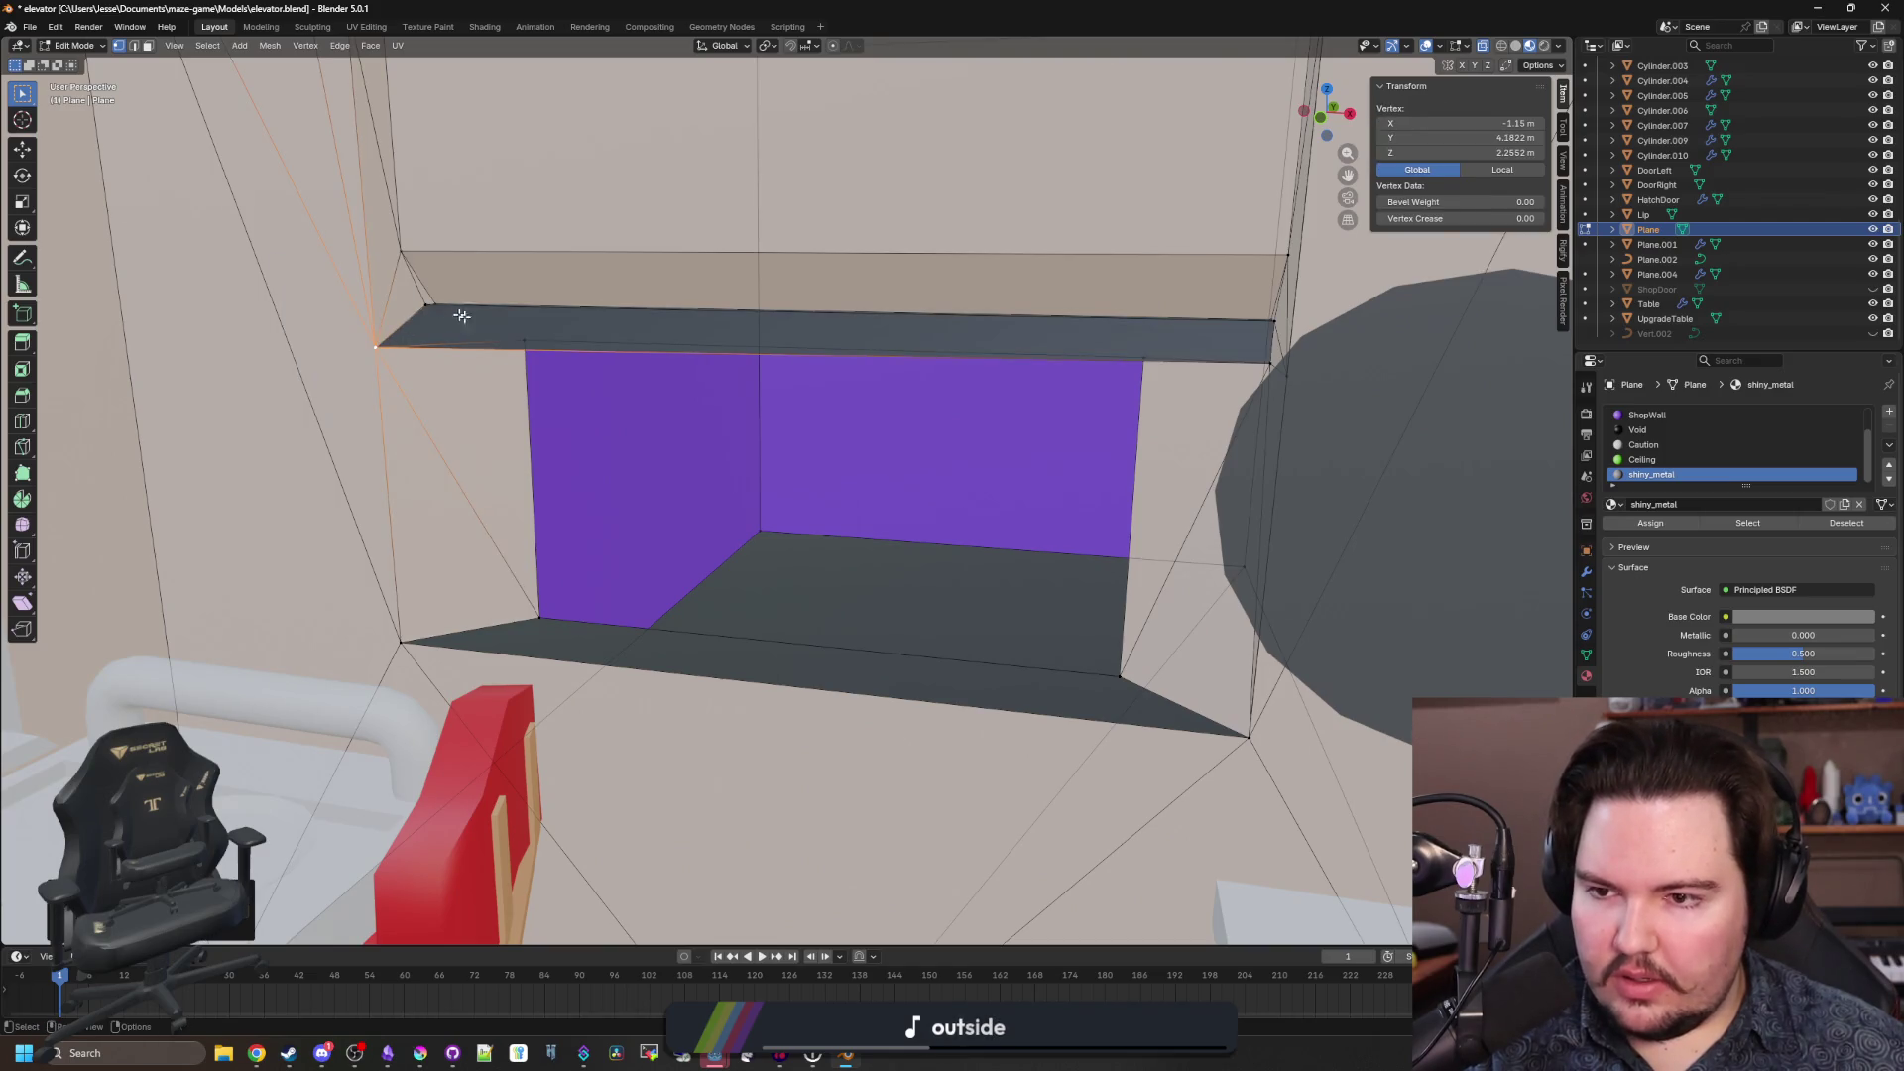
{"action": "left_click", "coordinate": [427, 306], "text": "shift"}
{"action": "left_click", "coordinate": [376, 345], "text": "shift"}
{"action": "key", "text": "m"}
{"action": "left_click", "coordinate": [379, 347]}
Collapse the ceiling strip's vertices At Last into the corner vertex.
{"action": "left_click_drag", "start_coordinate": [379, 348], "coordinate": [441, 388]}
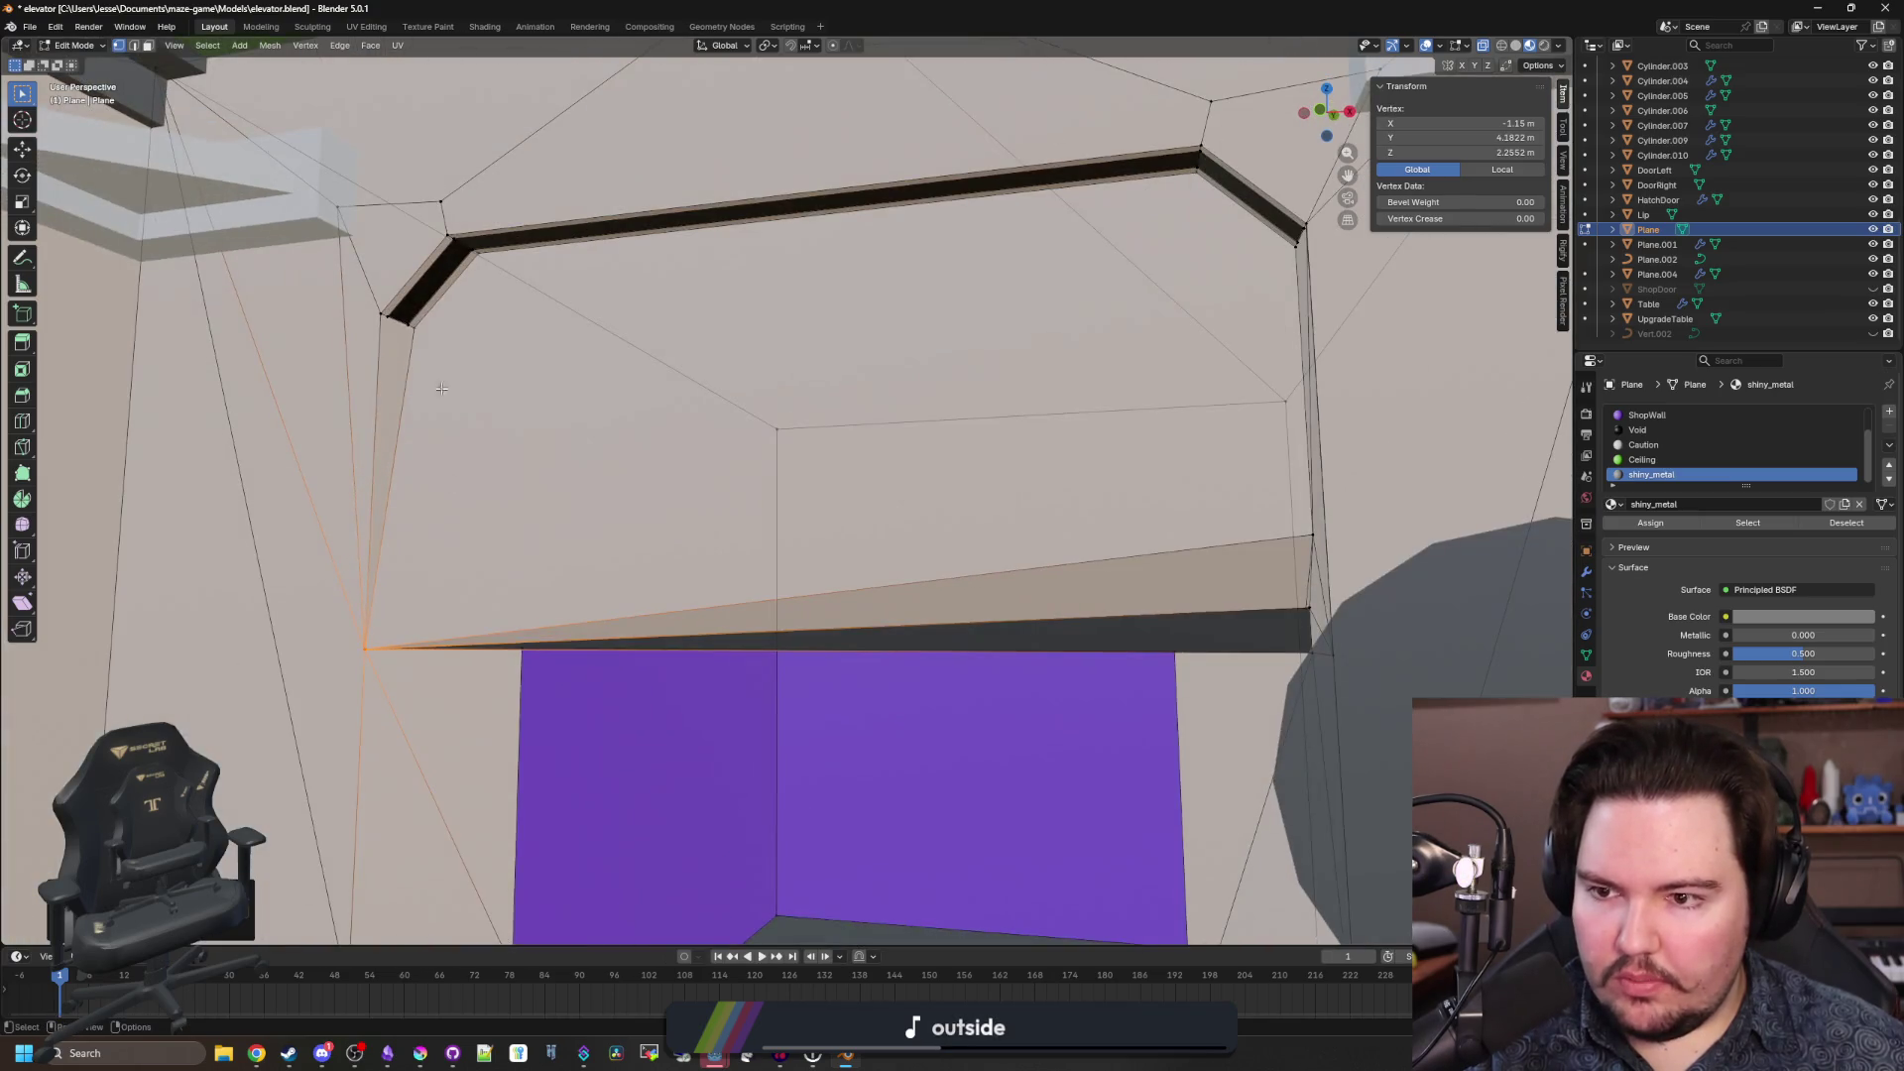
{"action": "left_click", "coordinate": [455, 243], "text": "alt"}
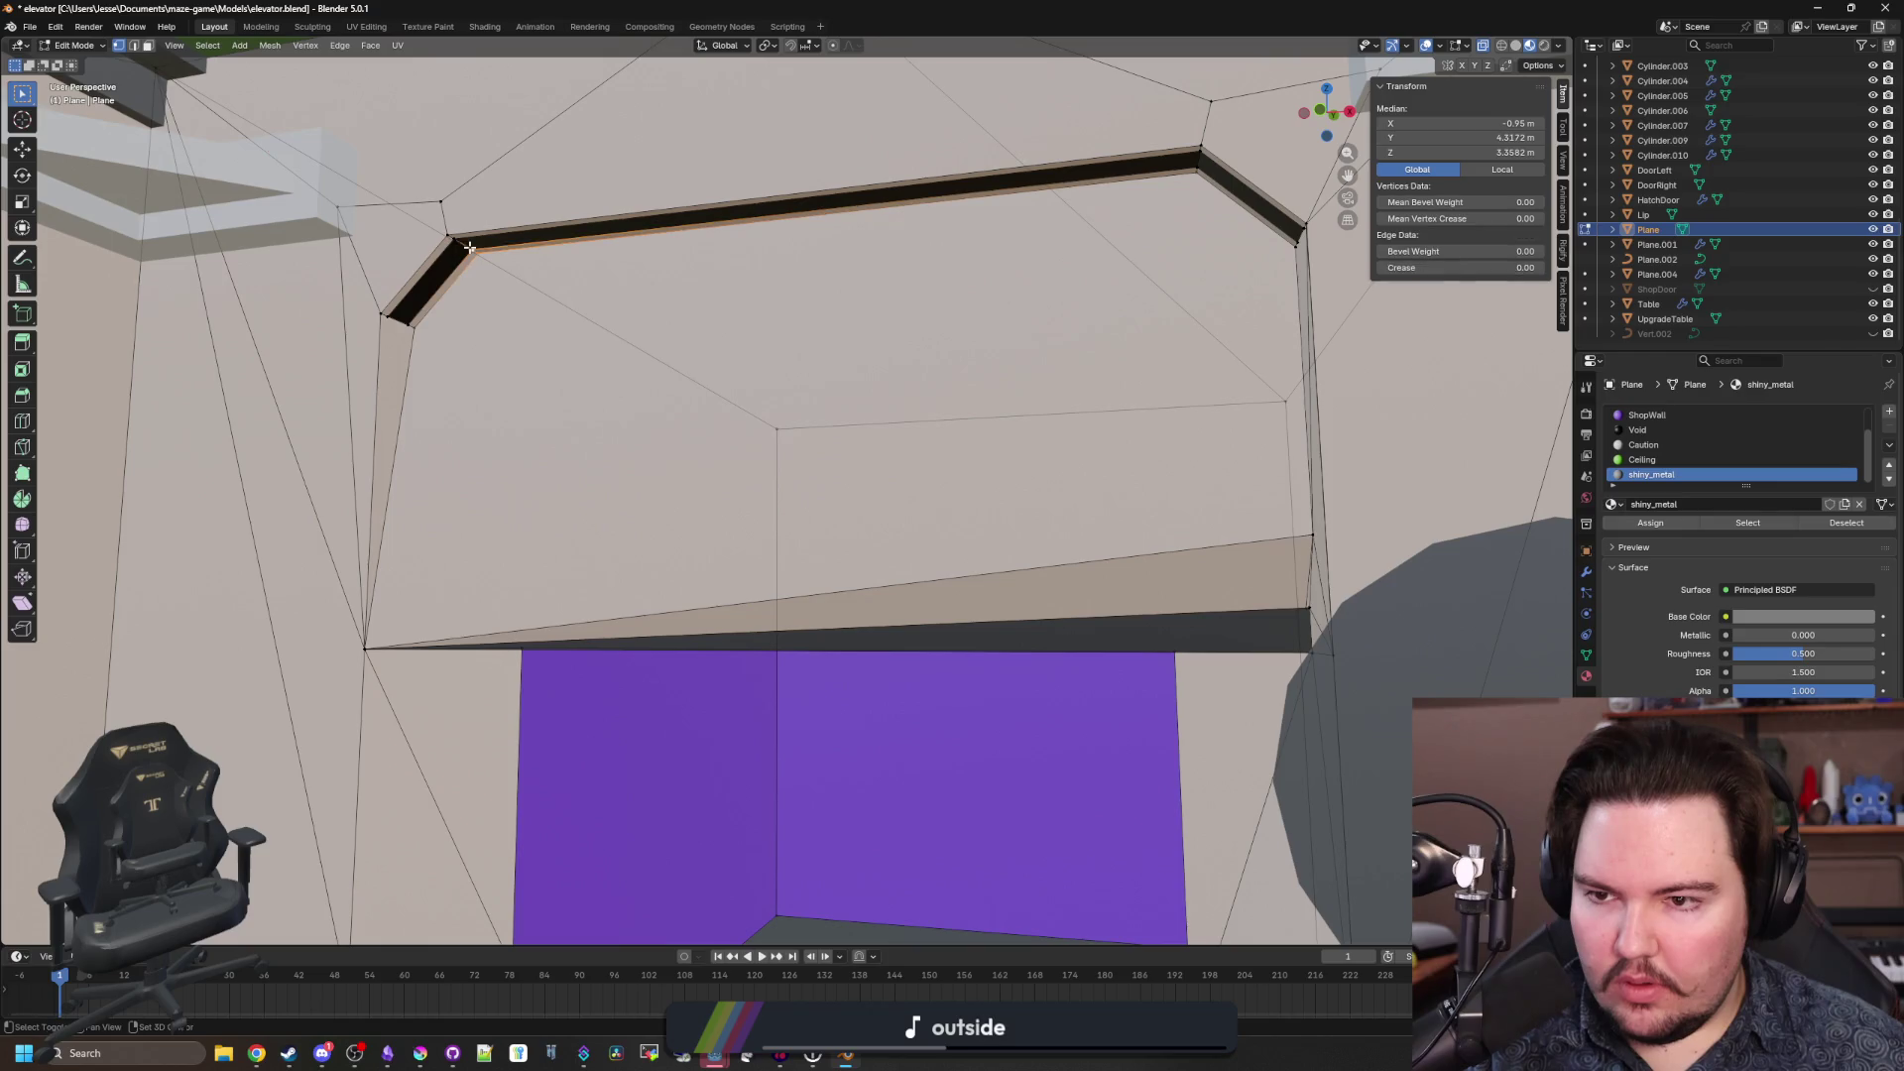
{"action": "left_click", "coordinate": [393, 314], "text": "shift"}
{"action": "left_click", "coordinate": [396, 310], "text": "shift"}
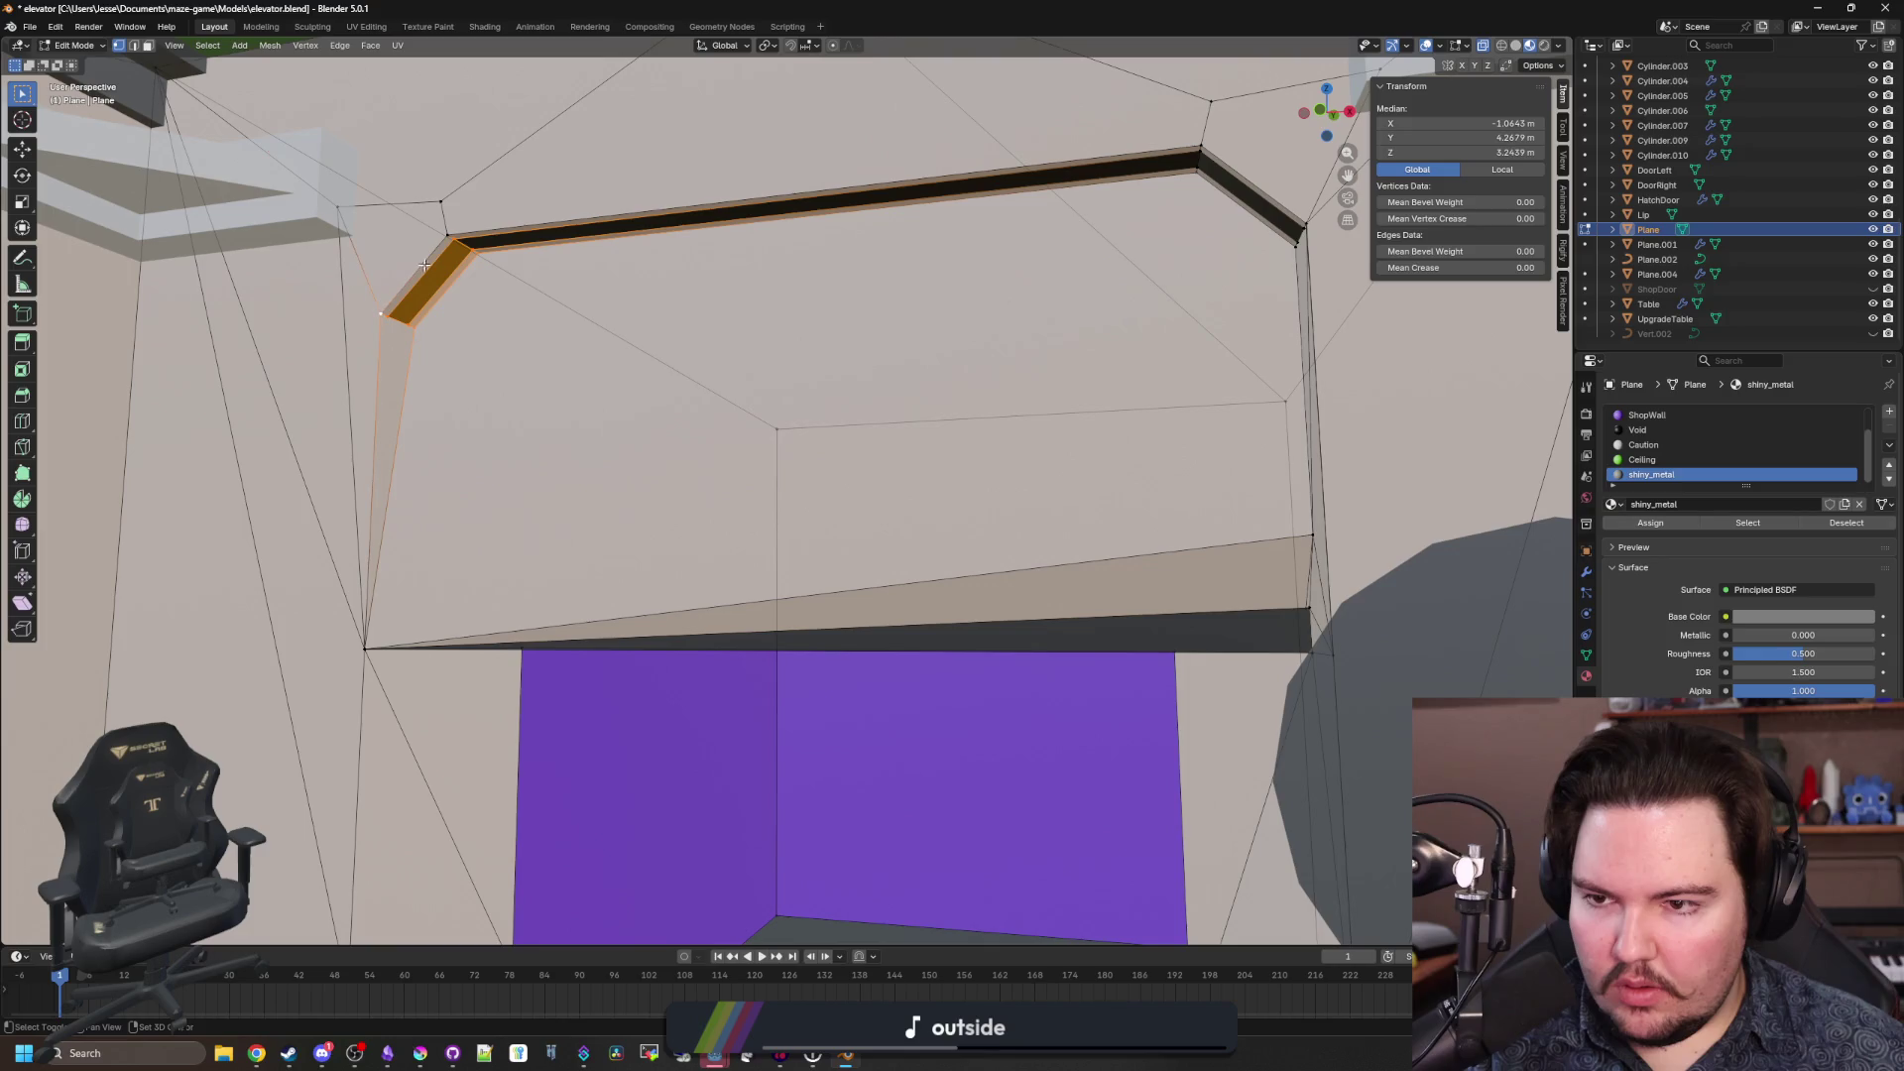
{"action": "left_click", "coordinate": [386, 310], "text": "shift"}
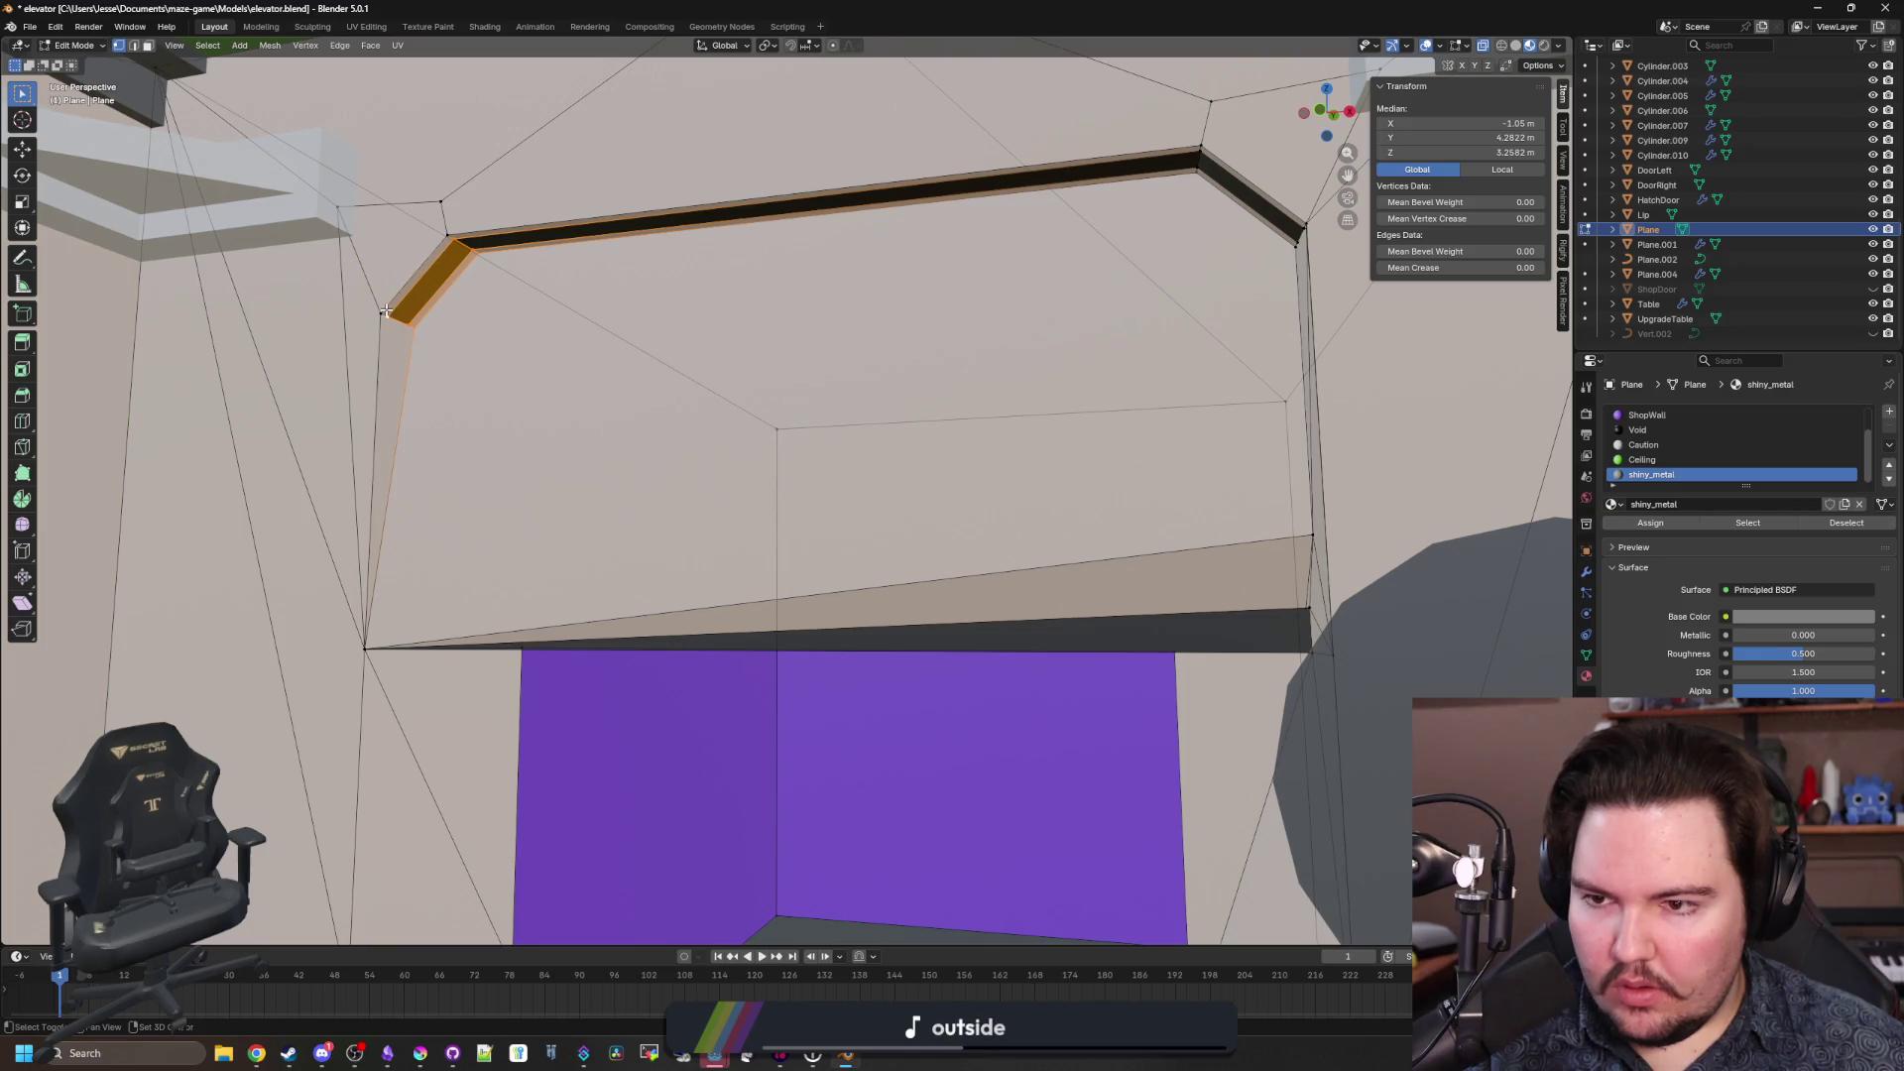
{"action": "left_click", "coordinate": [383, 314], "text": "shift"}
{"action": "key", "text": "m"}
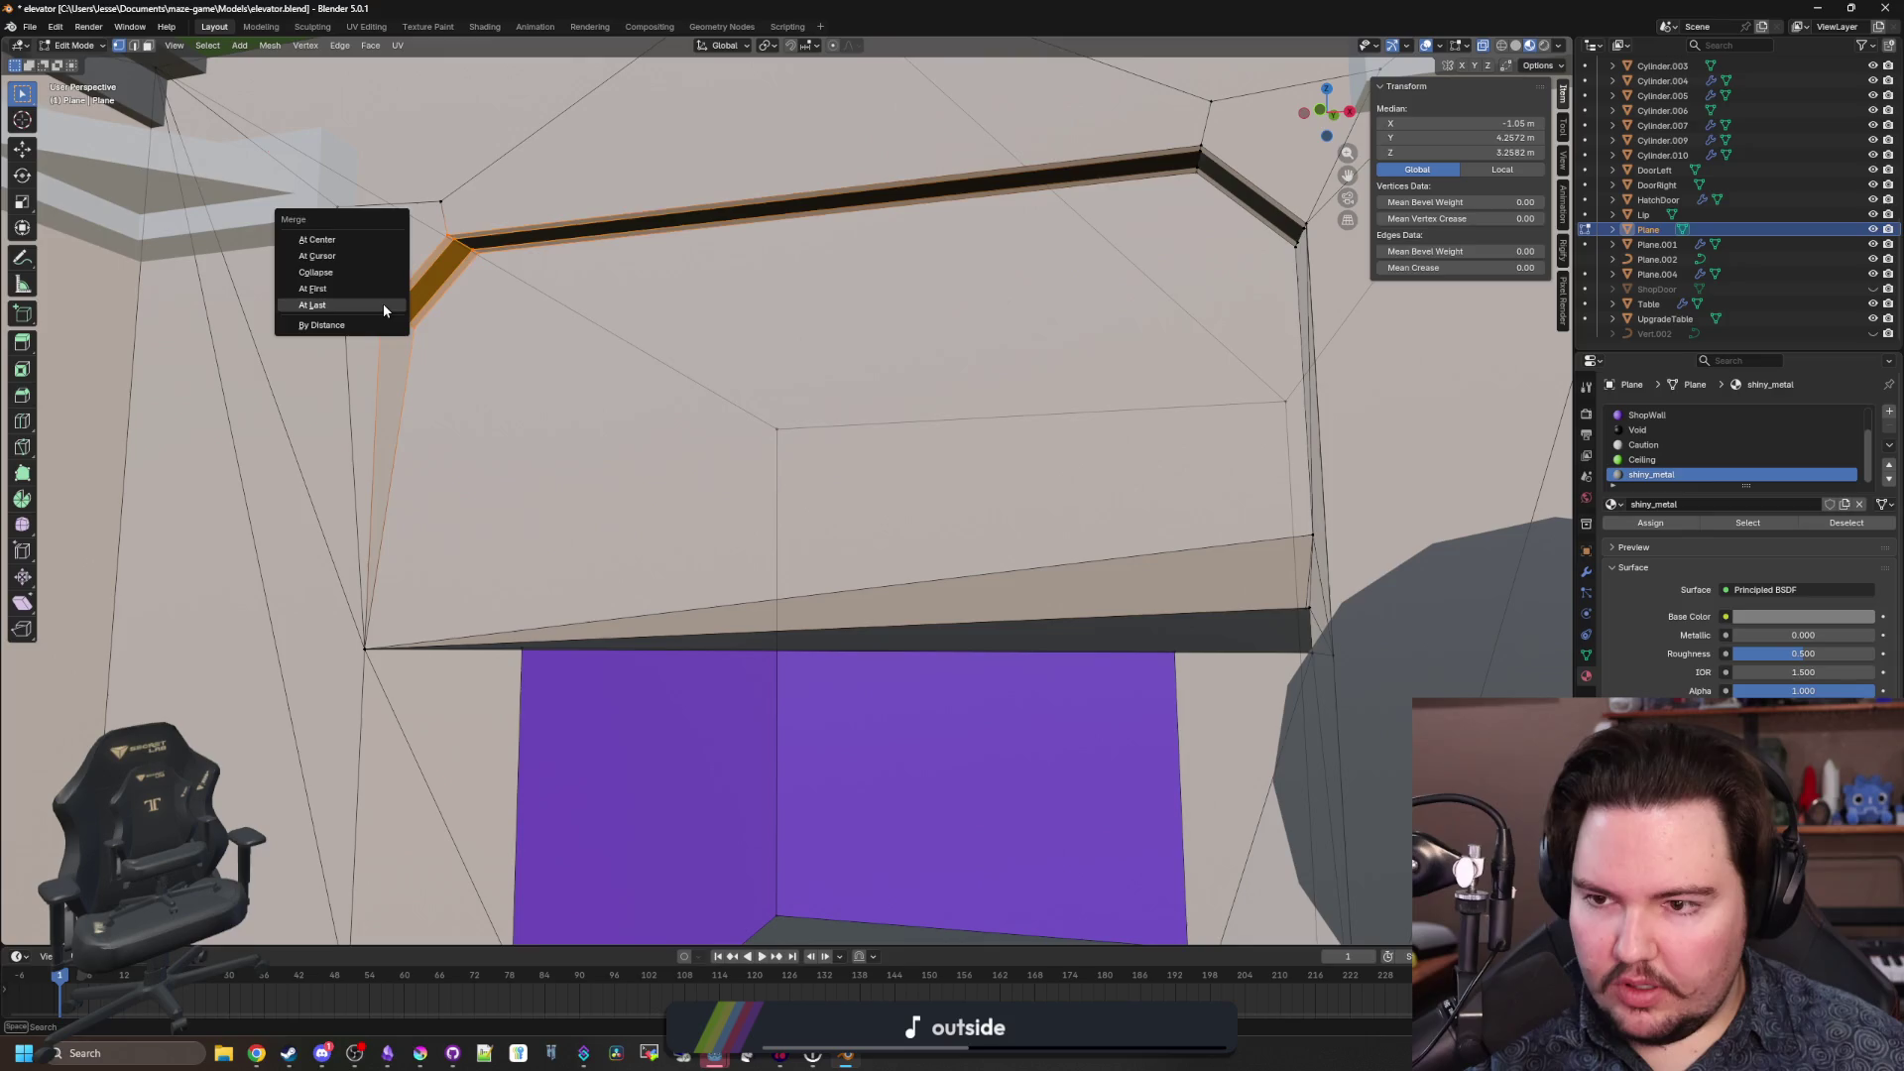
{"action": "left_click", "coordinate": [382, 305]}
Merge the strip vertices at the opposite top corner into its corner vertex.
{"action": "left_click_drag", "start_coordinate": [518, 322], "coordinate": [812, 263]}
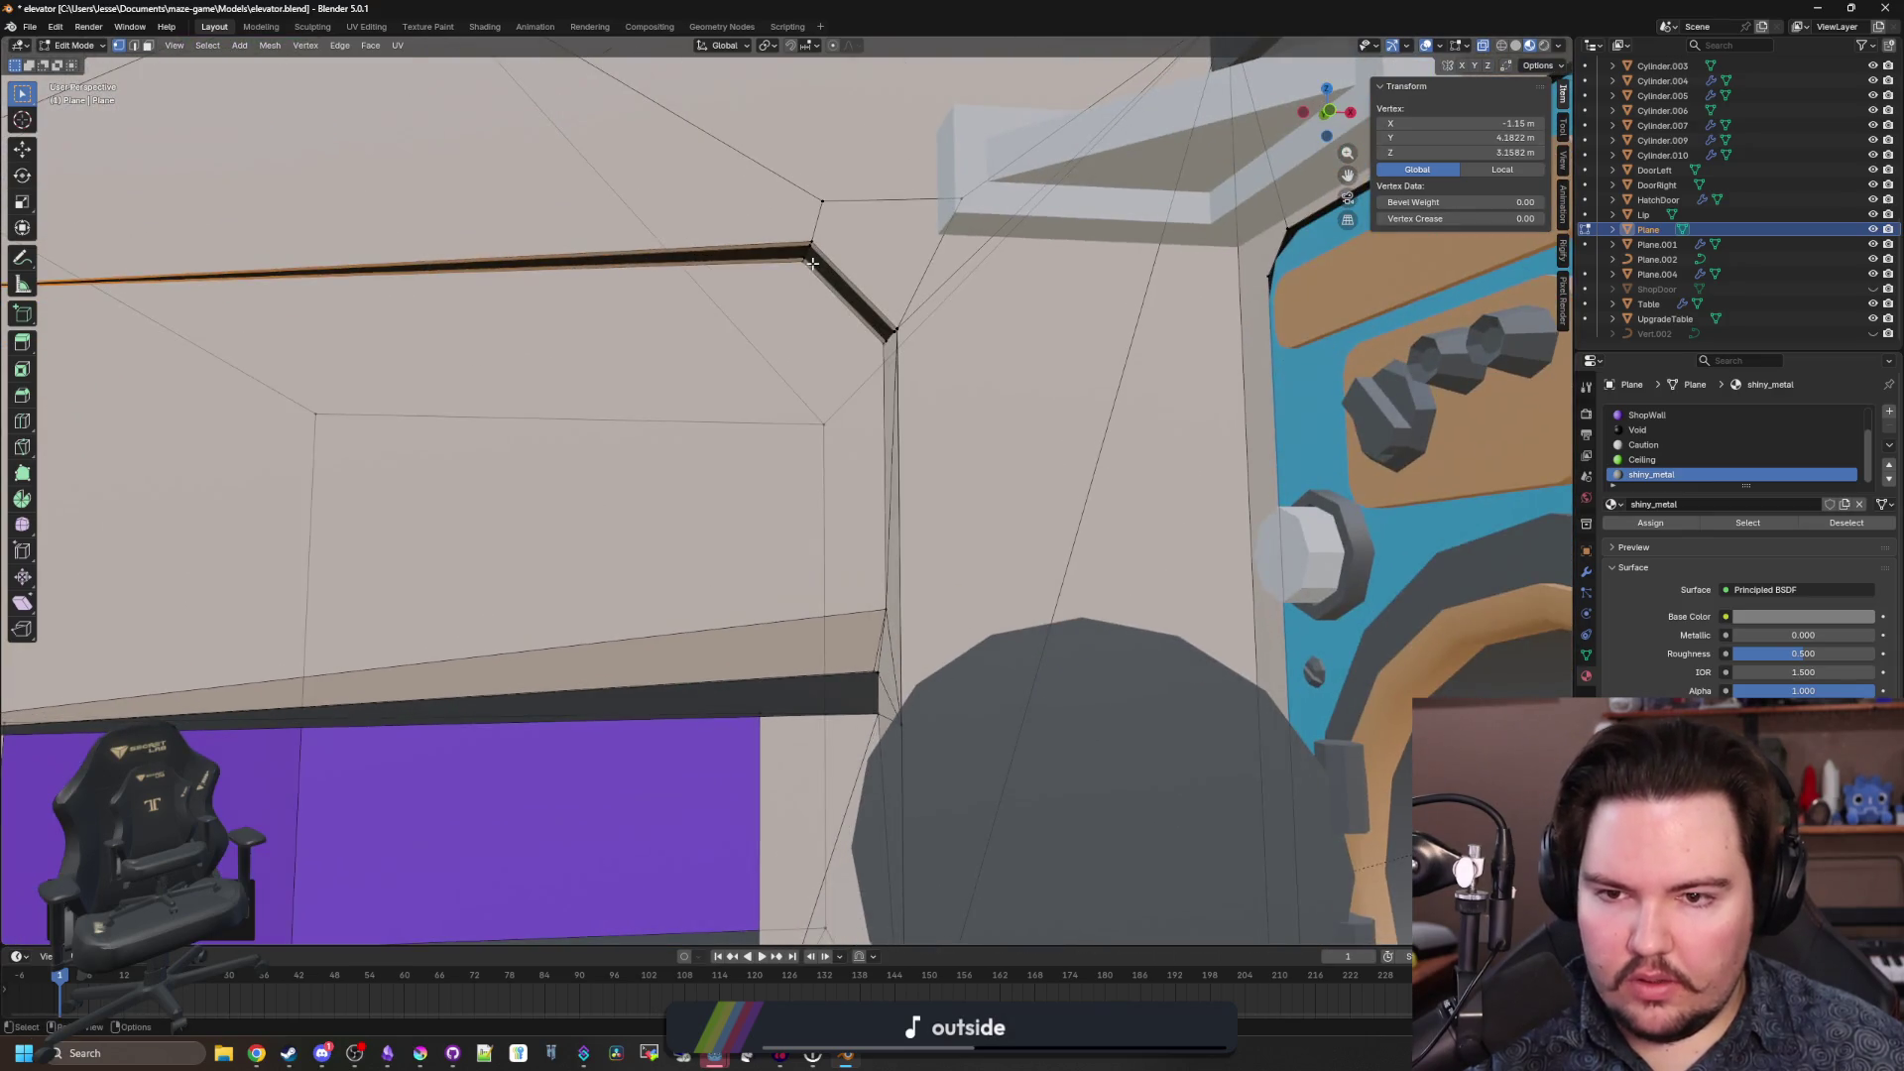
{"action": "left_click", "coordinate": [848, 253], "text": "shift"}
{"action": "left_click", "coordinate": [881, 338], "text": "shift"}
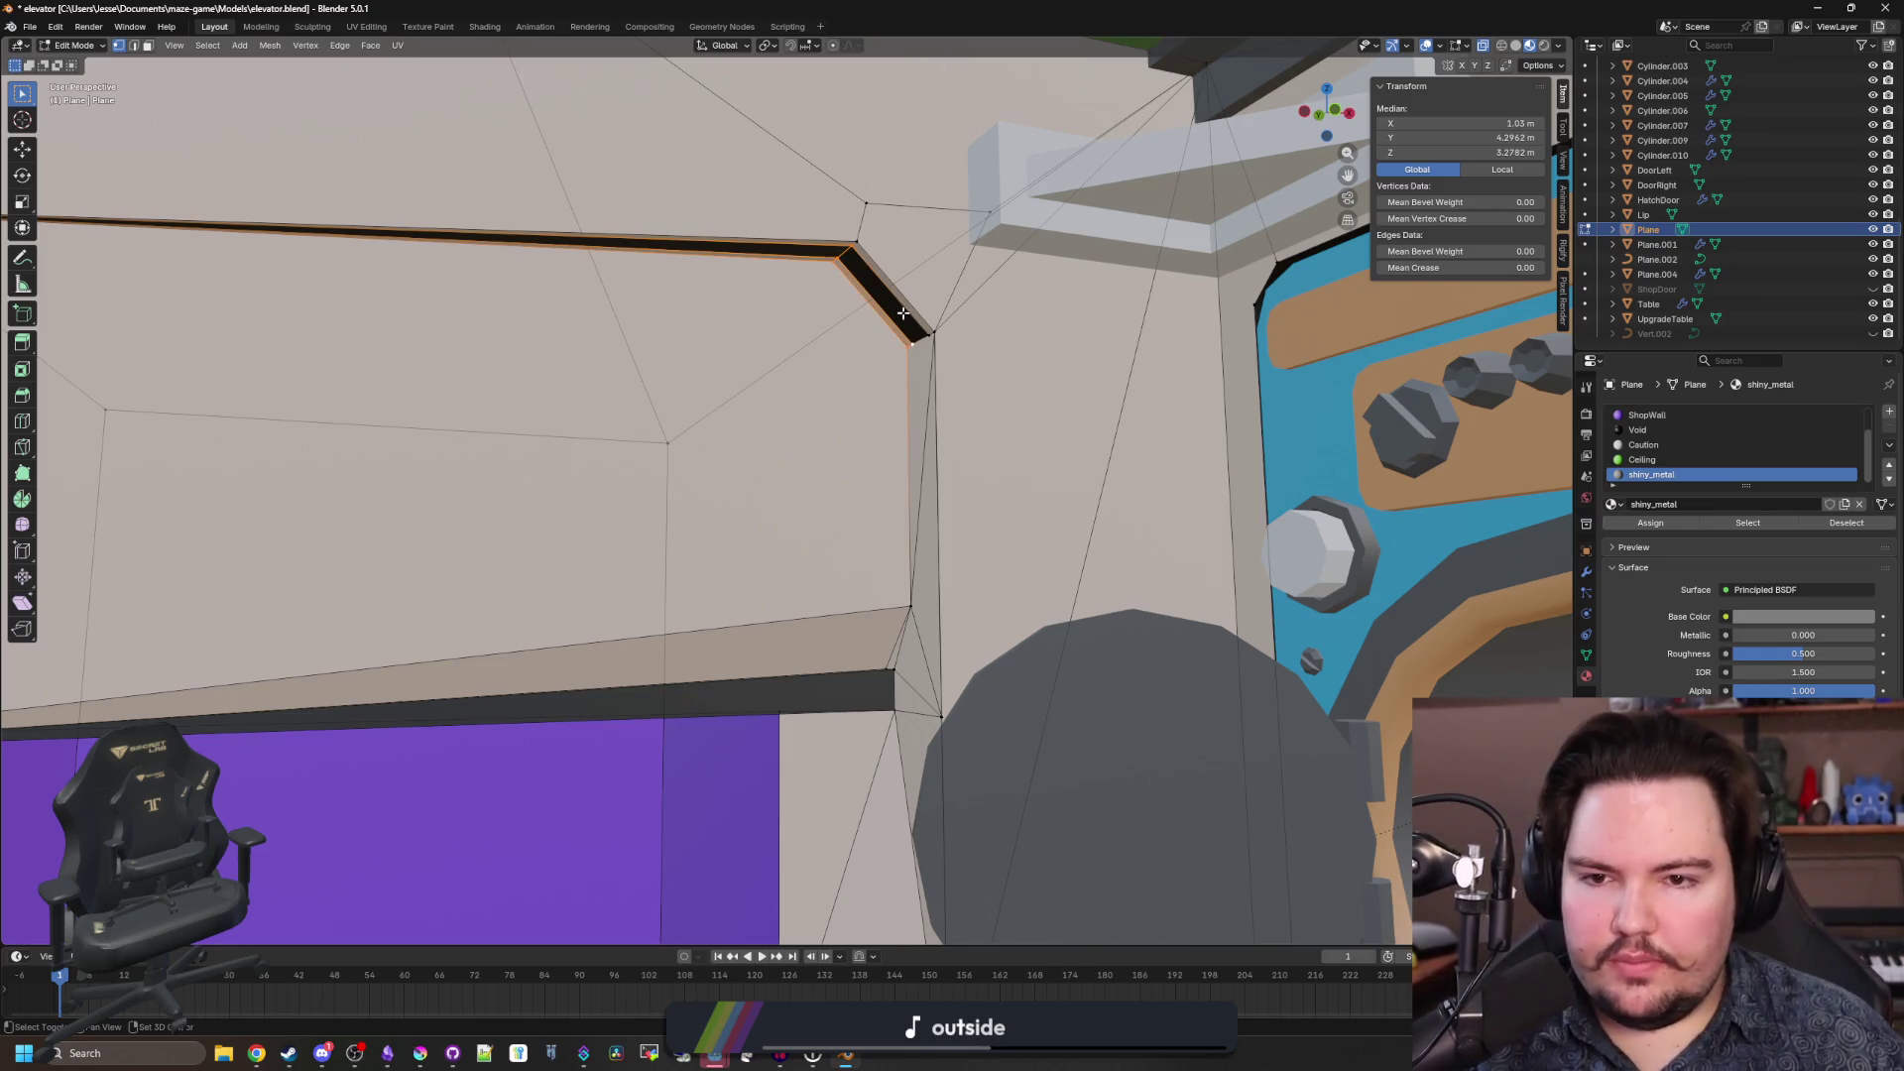
{"action": "left_click", "coordinate": [857, 244], "text": "shift"}
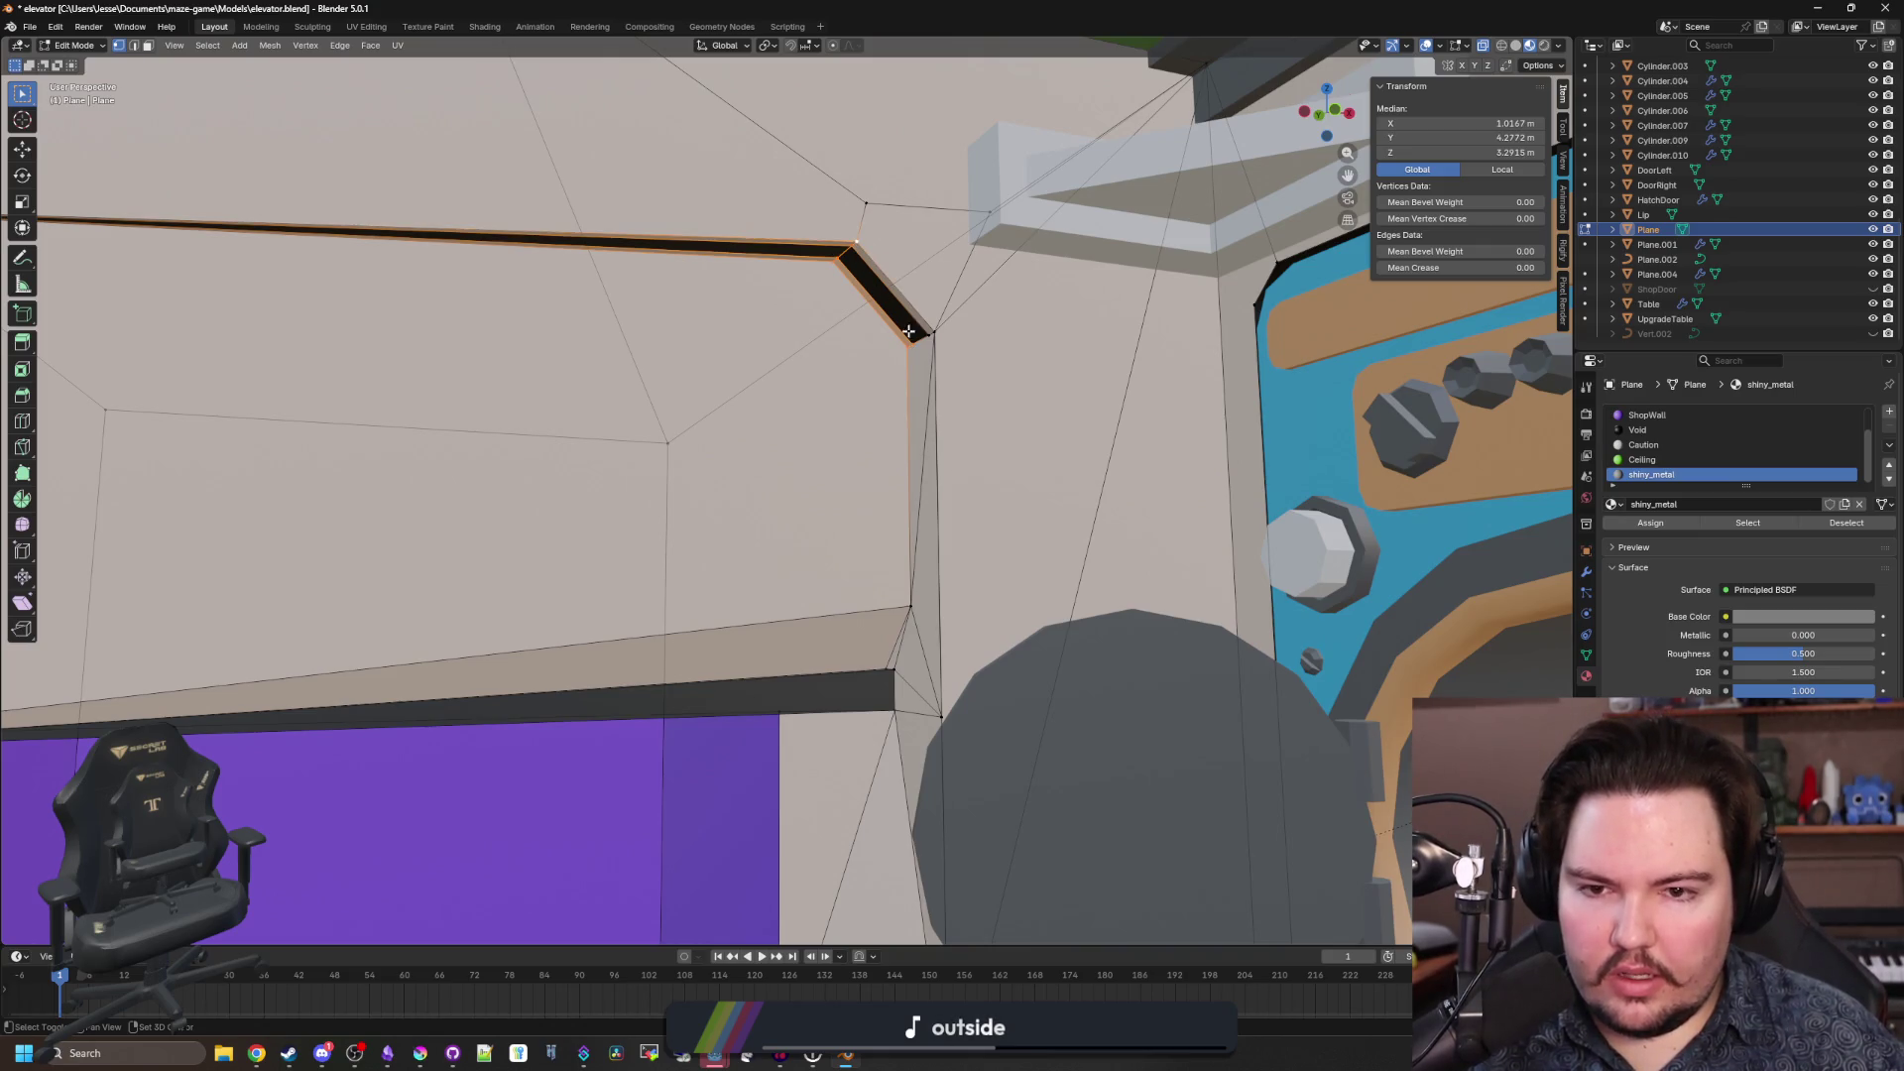
{"action": "left_click", "coordinate": [927, 334], "text": "shift"}
{"action": "key", "text": "m"}
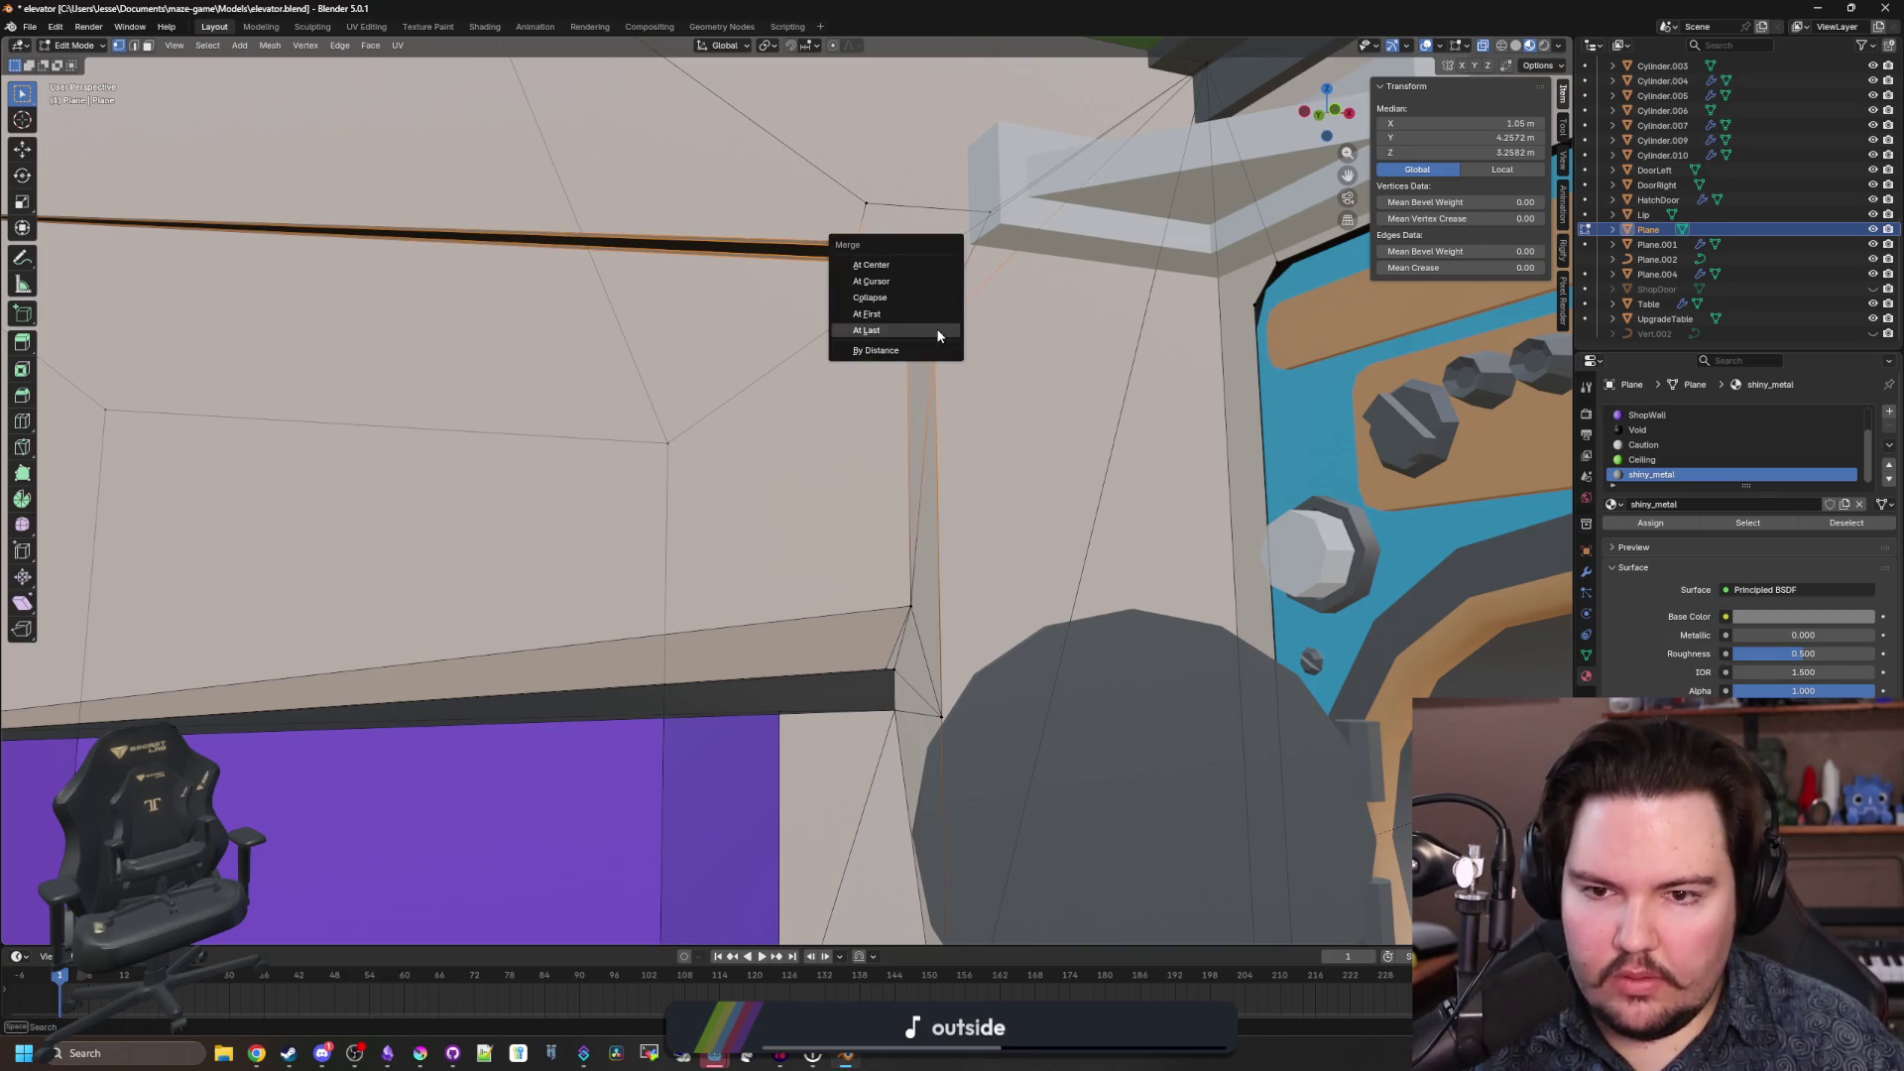
{"action": "left_click", "coordinate": [881, 349]}
Merge the lower ledge vertices into a single point and clear the selection.
{"action": "mouse_move", "coordinate": [881, 349]}
{"action": "left_mouse_down"}
{"action": "mouse_move", "coordinate": [840, 465]}
{"action": "mouse_move", "coordinate": [887, 496]}
{"action": "left_mouse_up"}
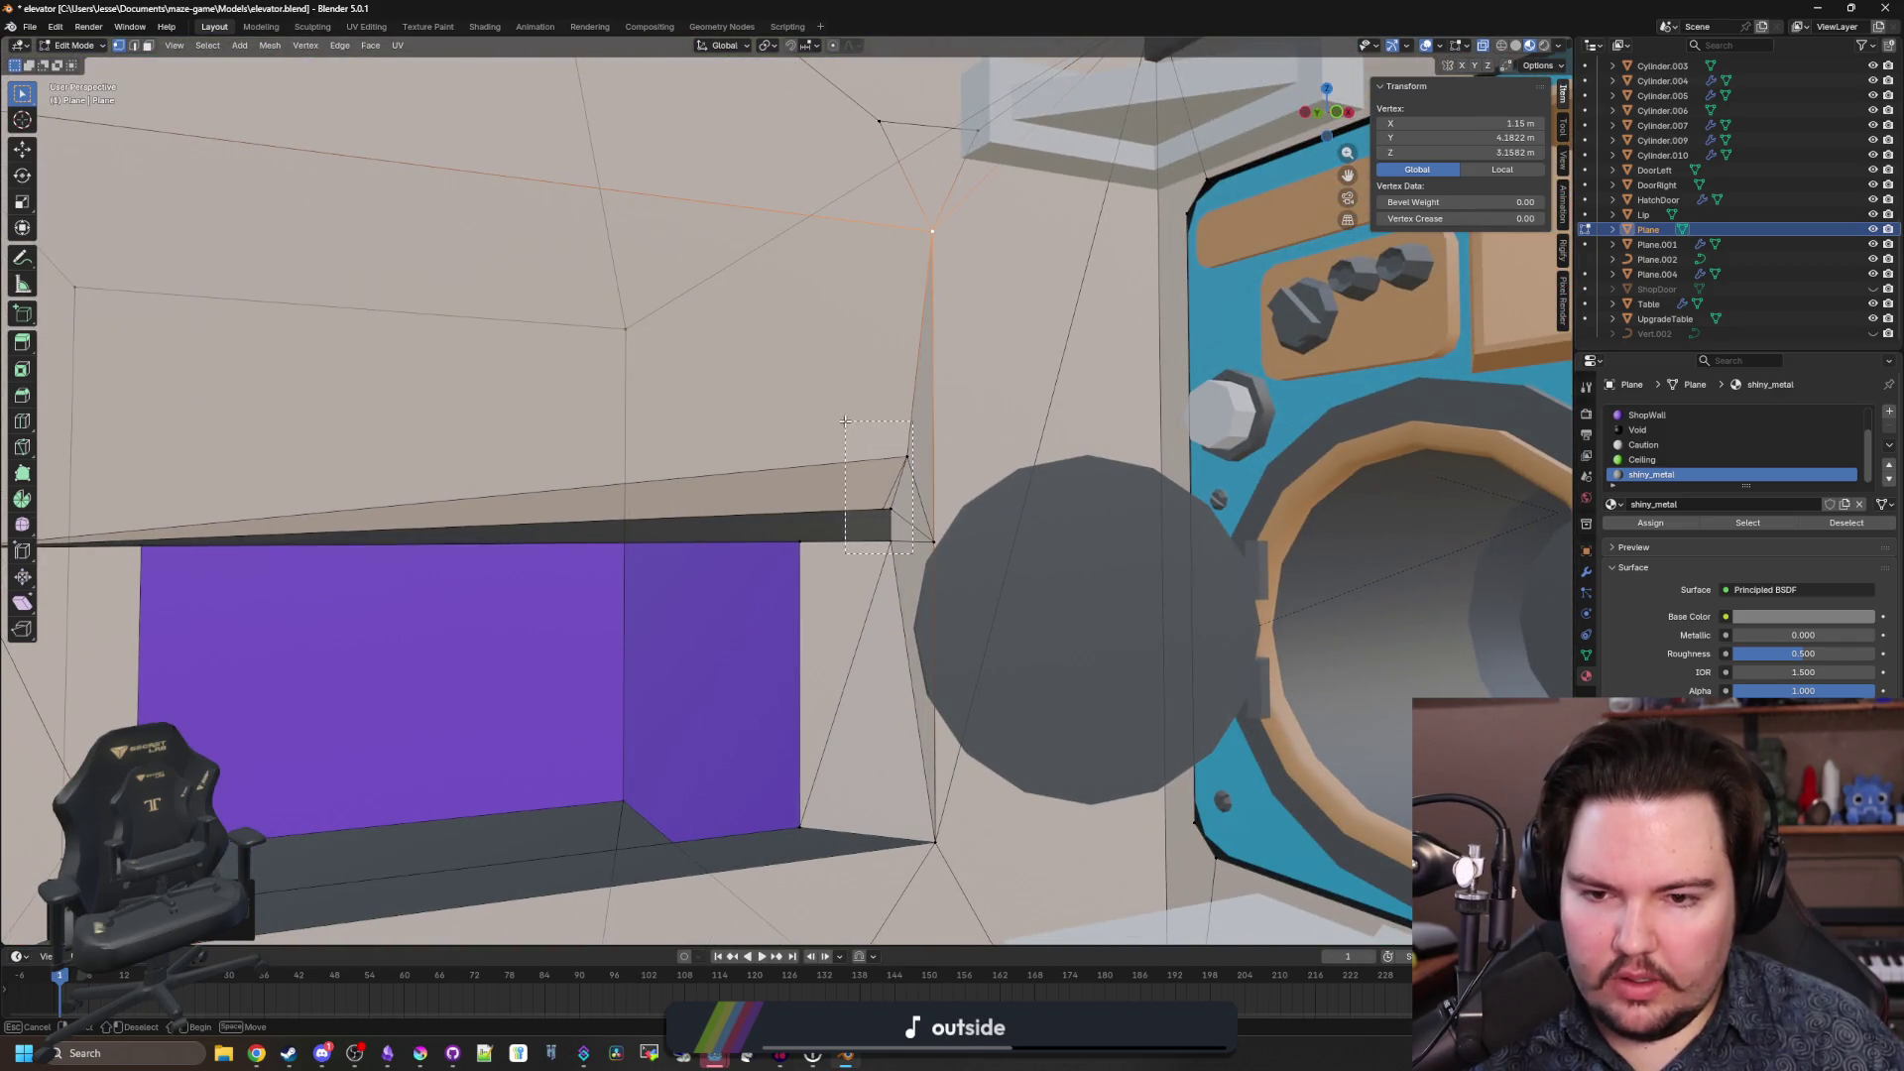
{"action": "left_click", "coordinate": [906, 551], "text": "alt"}
{"action": "key", "text": "m"}
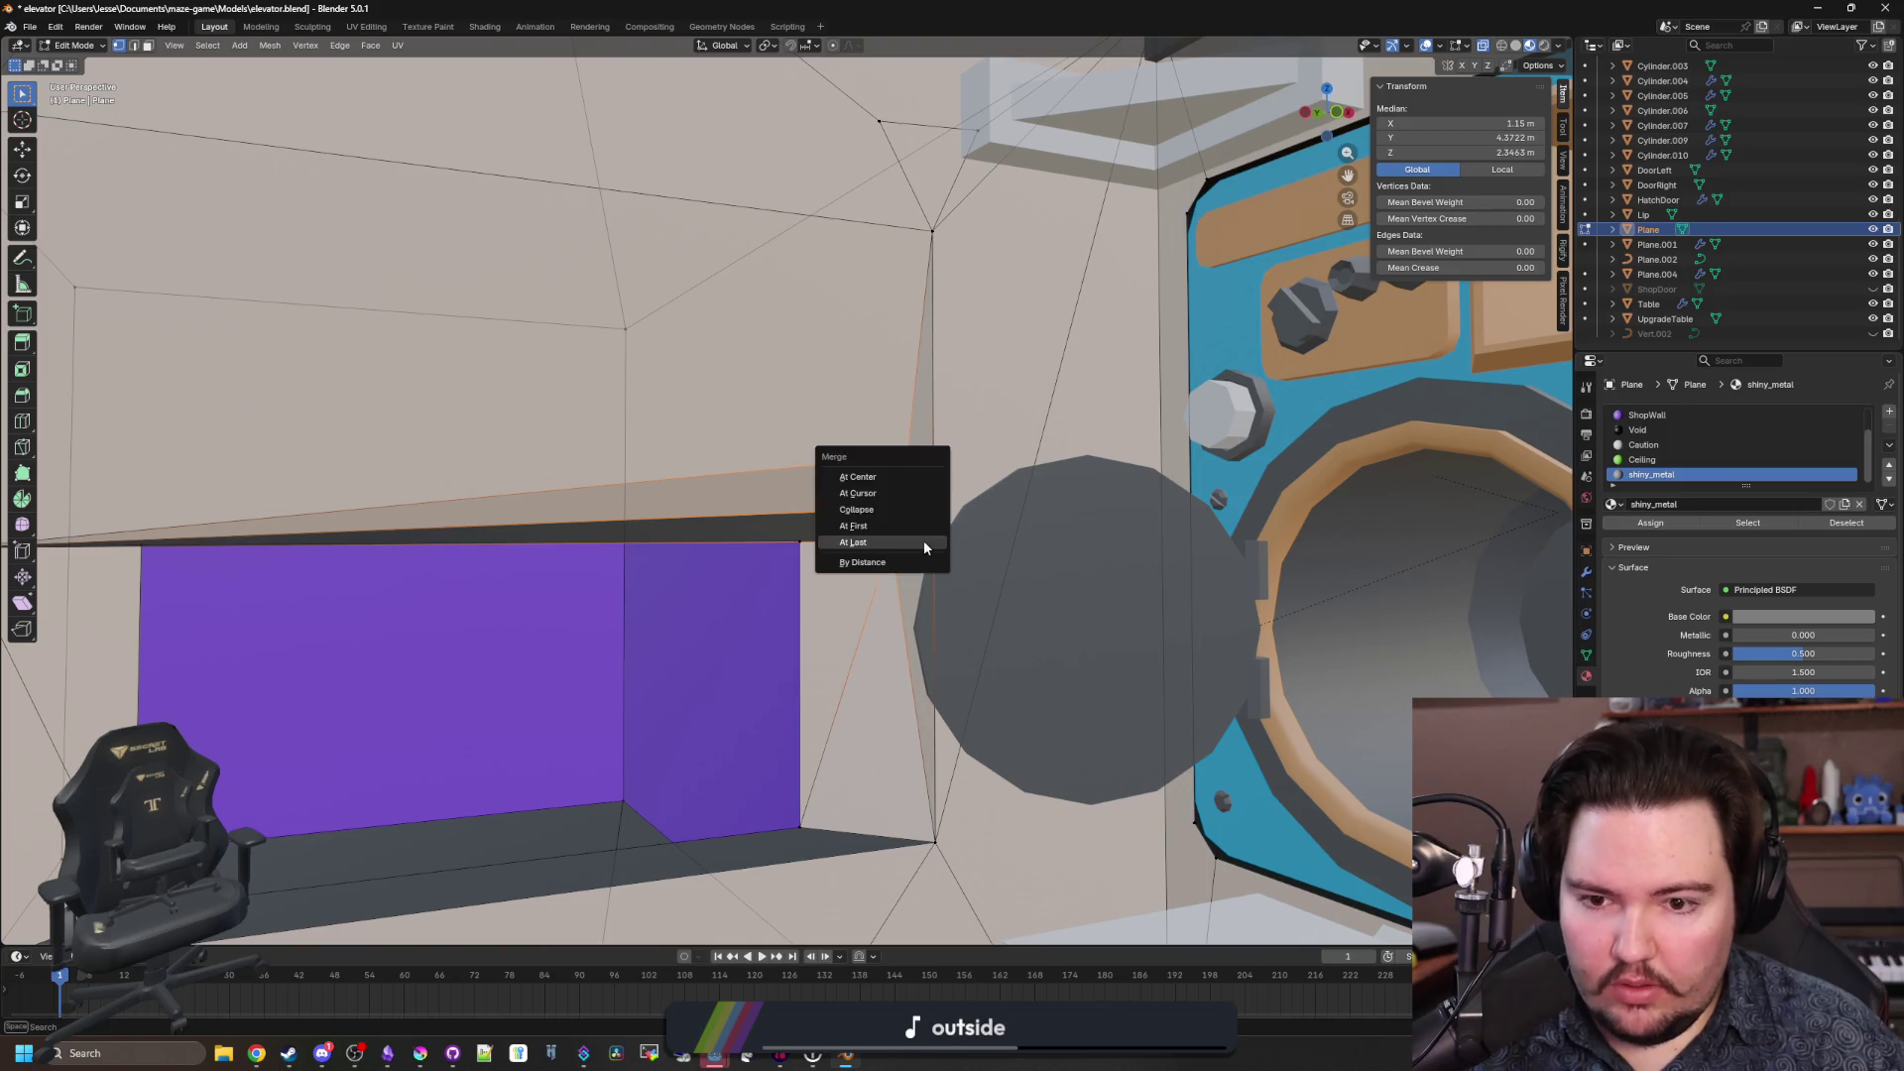
{"action": "left_click", "coordinate": [924, 541]}
{"action": "mouse_move", "coordinate": [925, 542]}
{"action": "left_mouse_down"}
{"action": "mouse_move", "coordinate": [776, 512]}
{"action": "mouse_move", "coordinate": [765, 535]}
{"action": "mouse_move", "coordinate": [833, 497]}
{"action": "mouse_move", "coordinate": [1046, 518]}
{"action": "mouse_move", "coordinate": [893, 540]}
{"action": "mouse_move", "coordinate": [1049, 517]}
{"action": "mouse_move", "coordinate": [621, 504]}
{"action": "left_mouse_up"}
{"action": "left_click", "coordinate": [800, 500]}
{"action": "scroll", "coordinate": [652, 494], "scroll_direction": "up", "scroll_amount": 2}
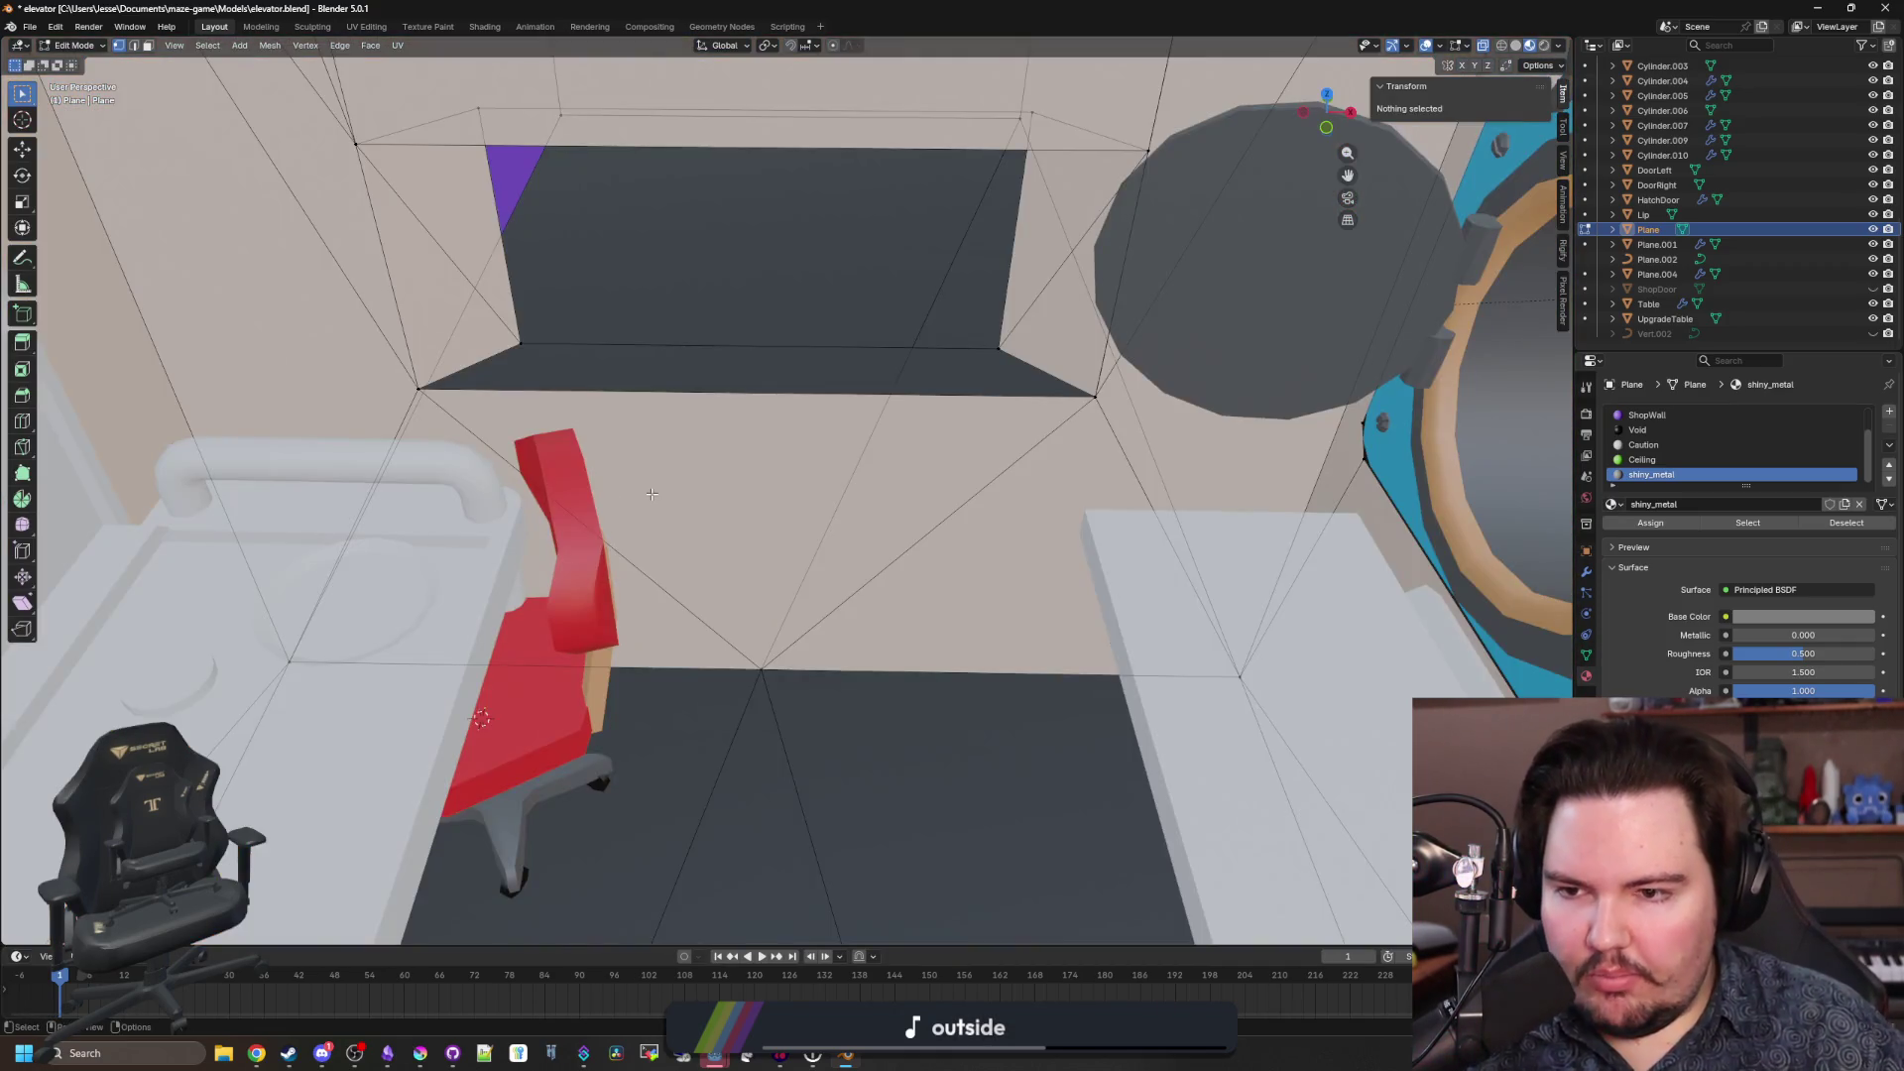
Delete the dark floor face over the window recess in face select mode.
{"action": "scroll", "coordinate": [602, 426], "scroll_direction": "up", "scroll_amount": 4}
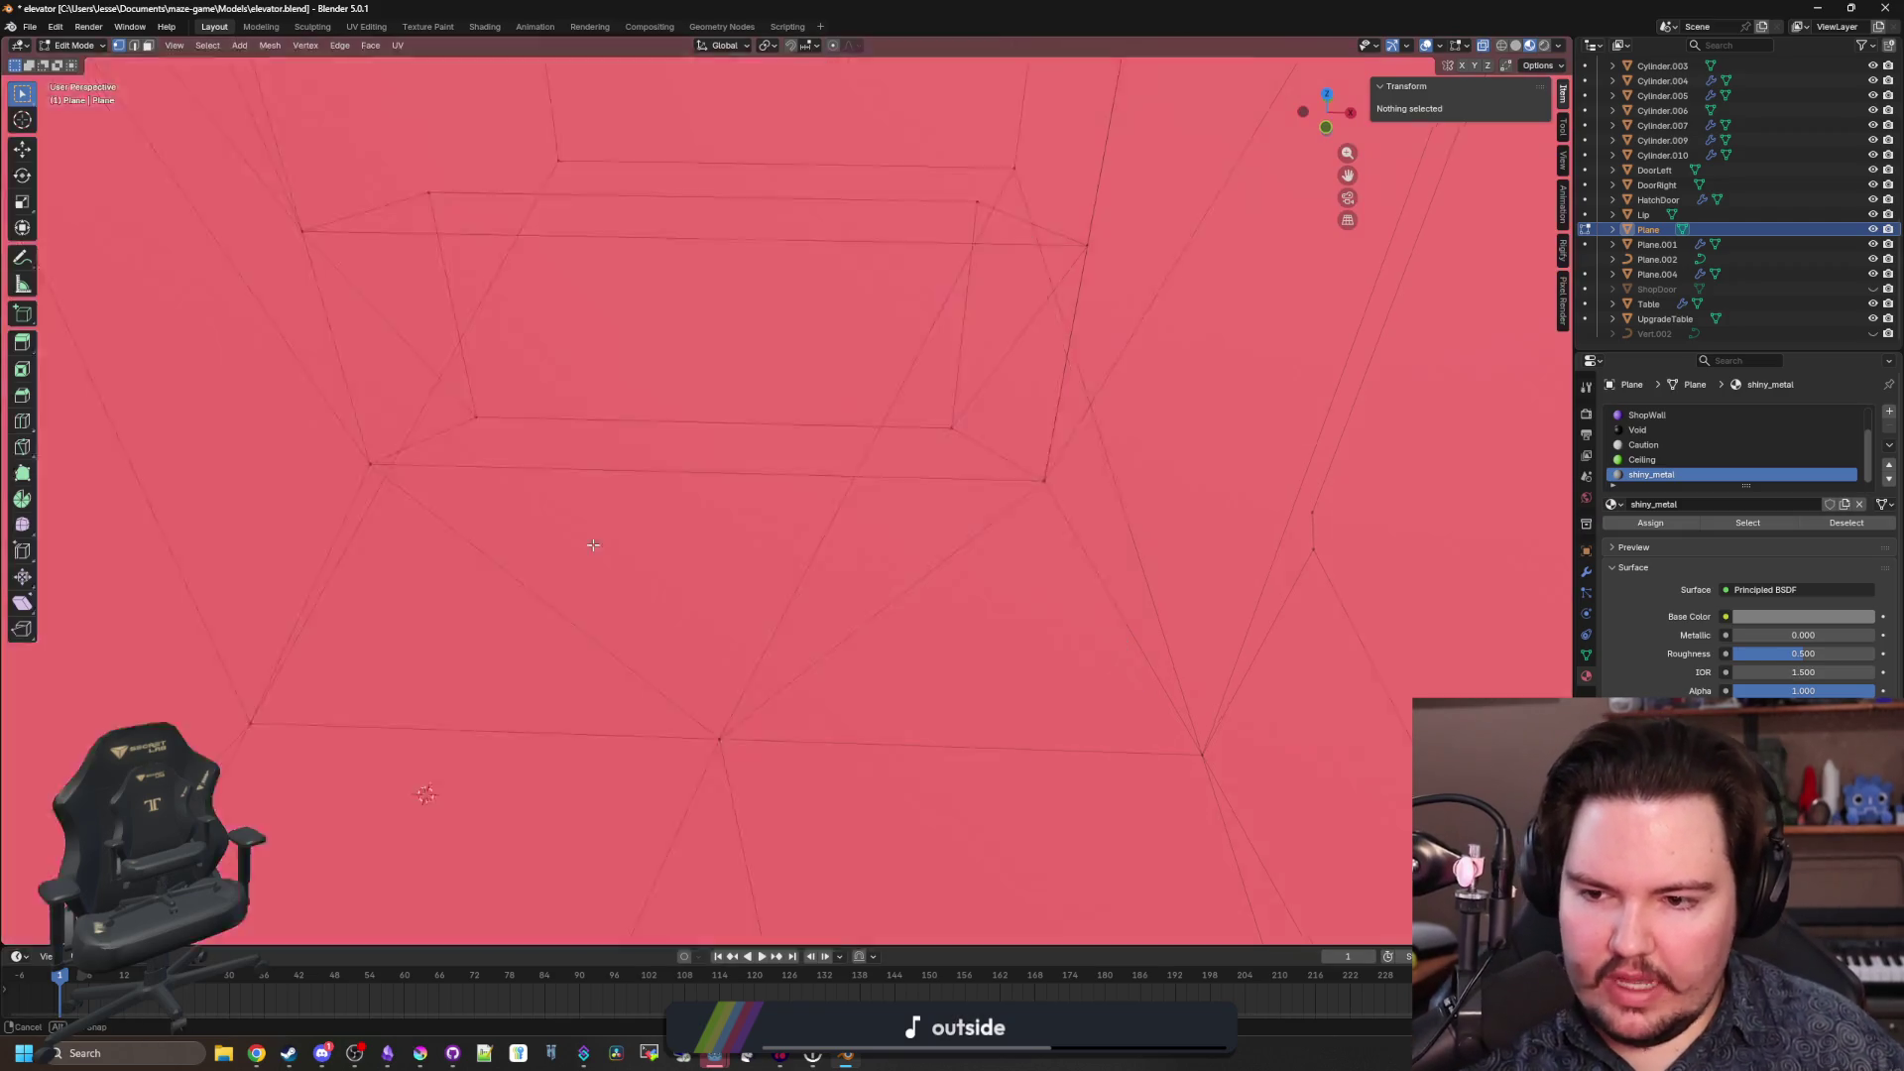
{"action": "scroll", "coordinate": [594, 499], "scroll_direction": "down", "scroll_amount": 4}
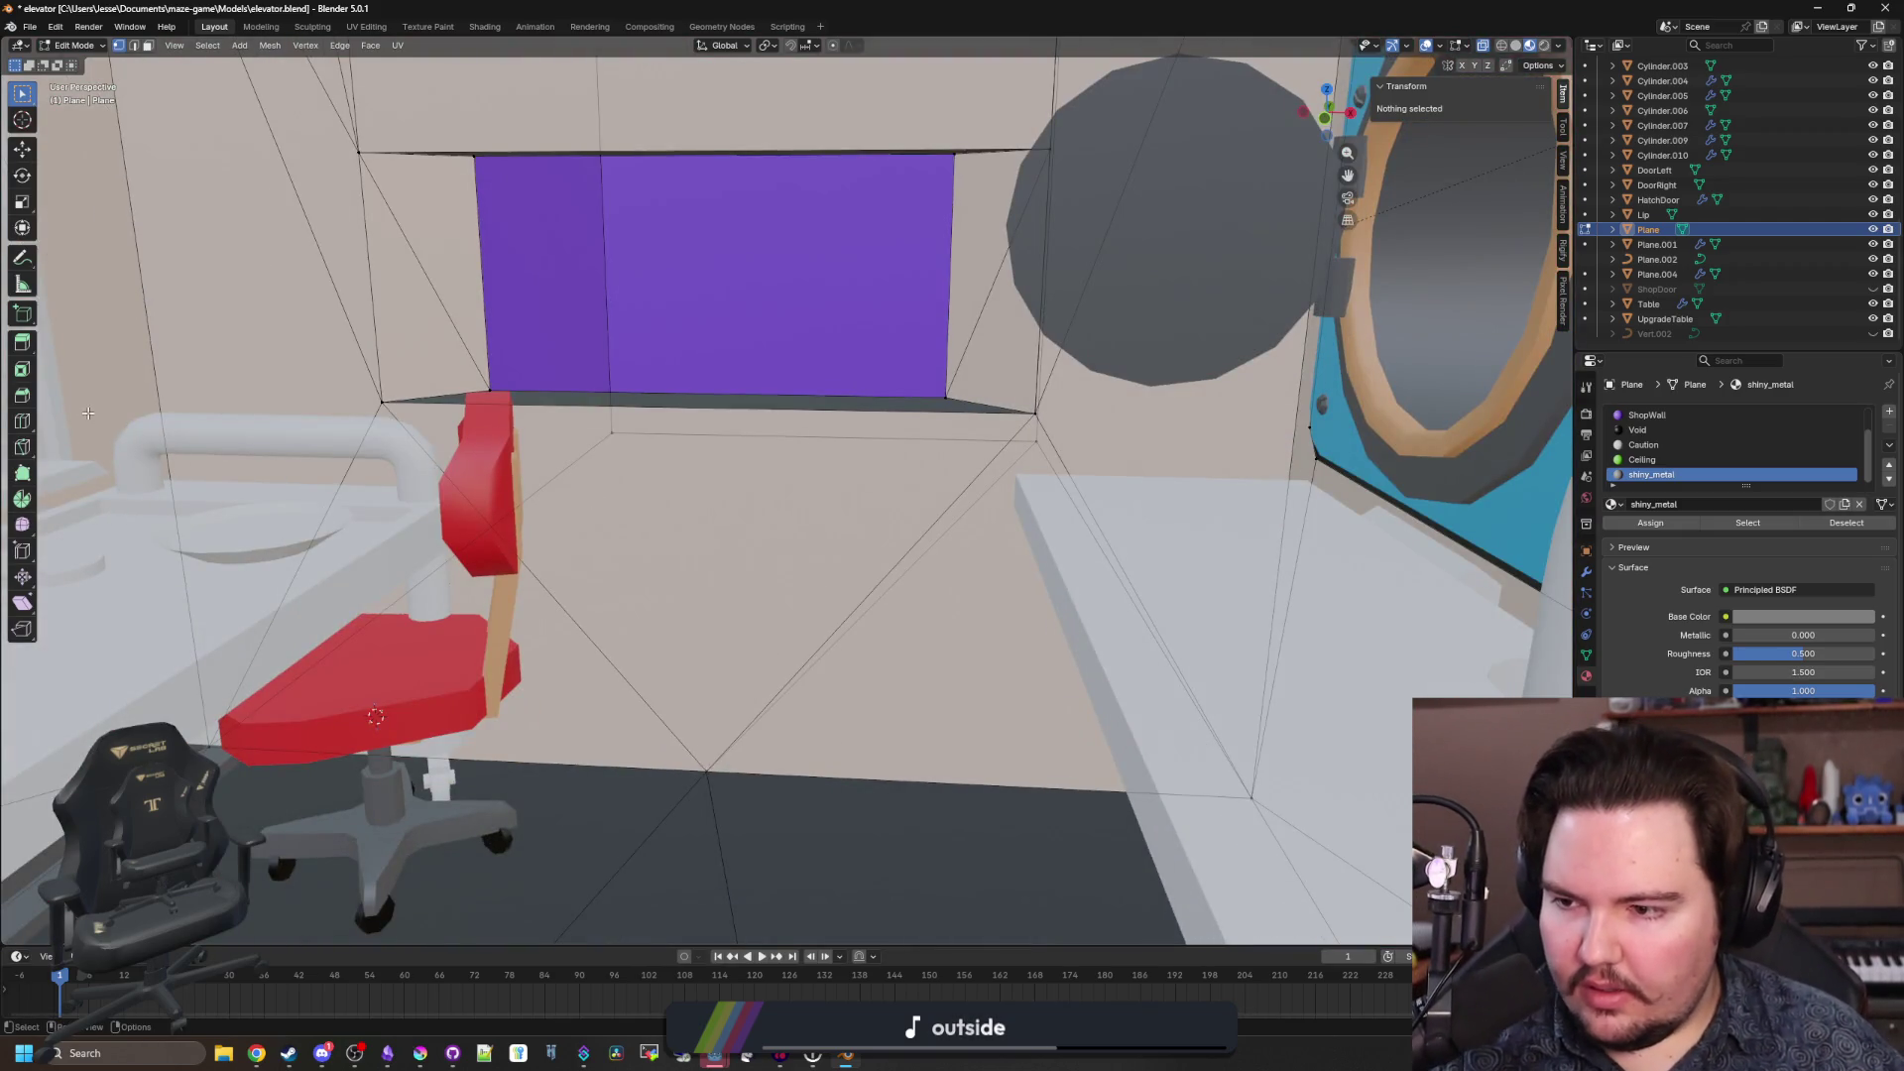
{"action": "left_click_drag", "start_coordinate": [535, 406], "coordinate": [576, 298]}
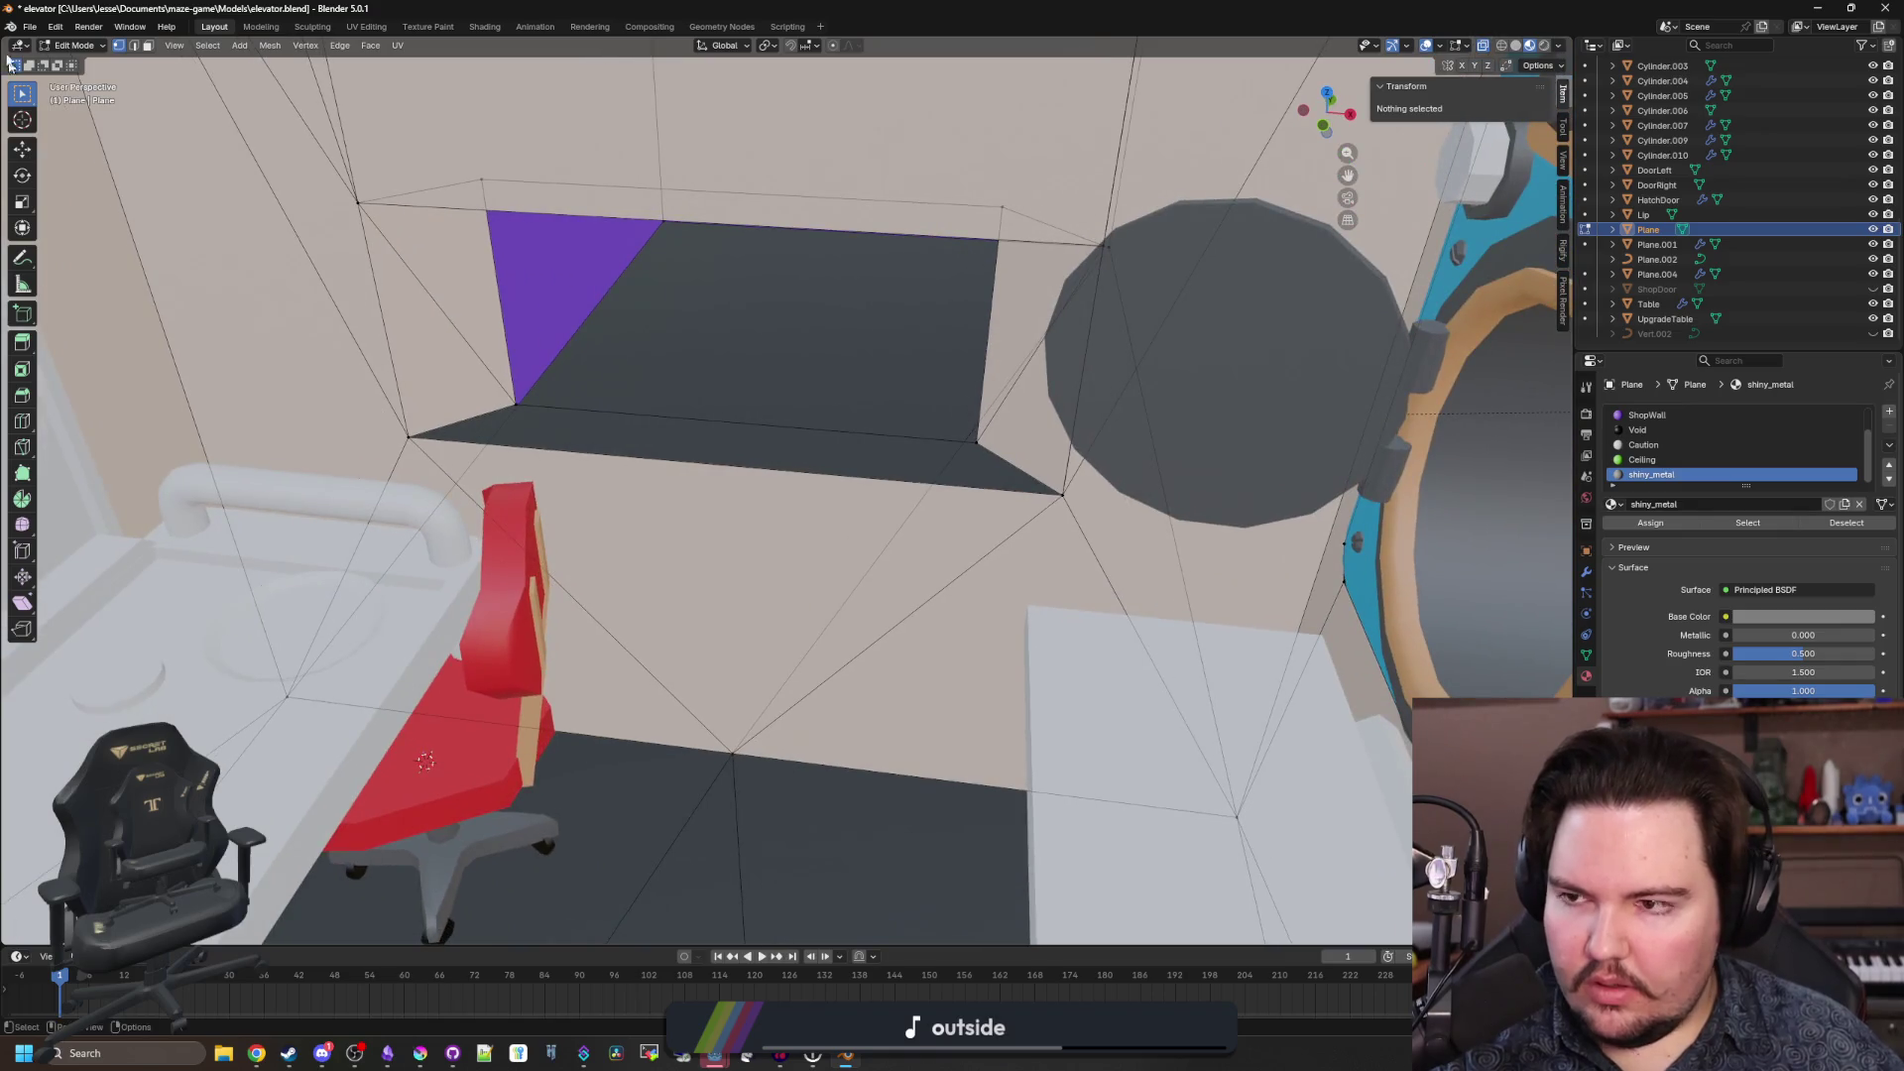
{"action": "left_click", "coordinate": [148, 47]}
{"action": "left_click", "coordinate": [714, 425]}
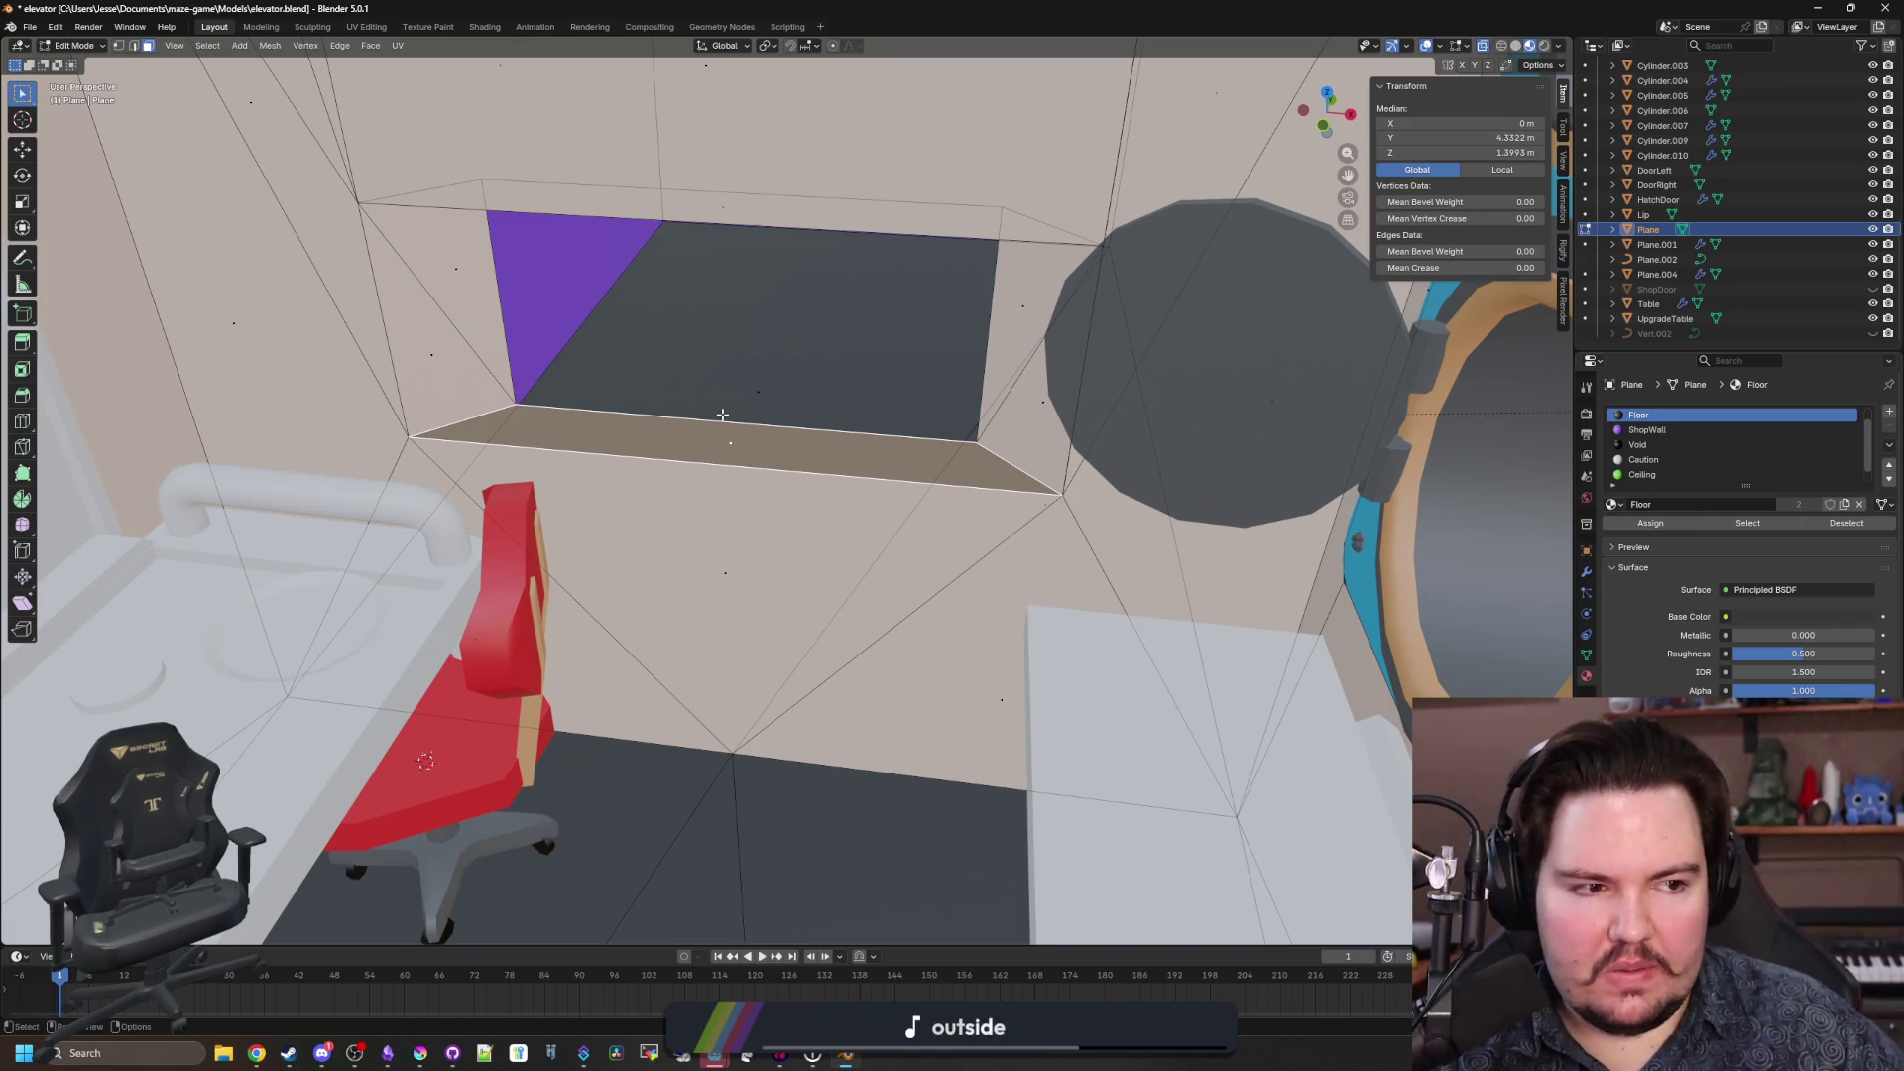
{"action": "key", "text": "x"}
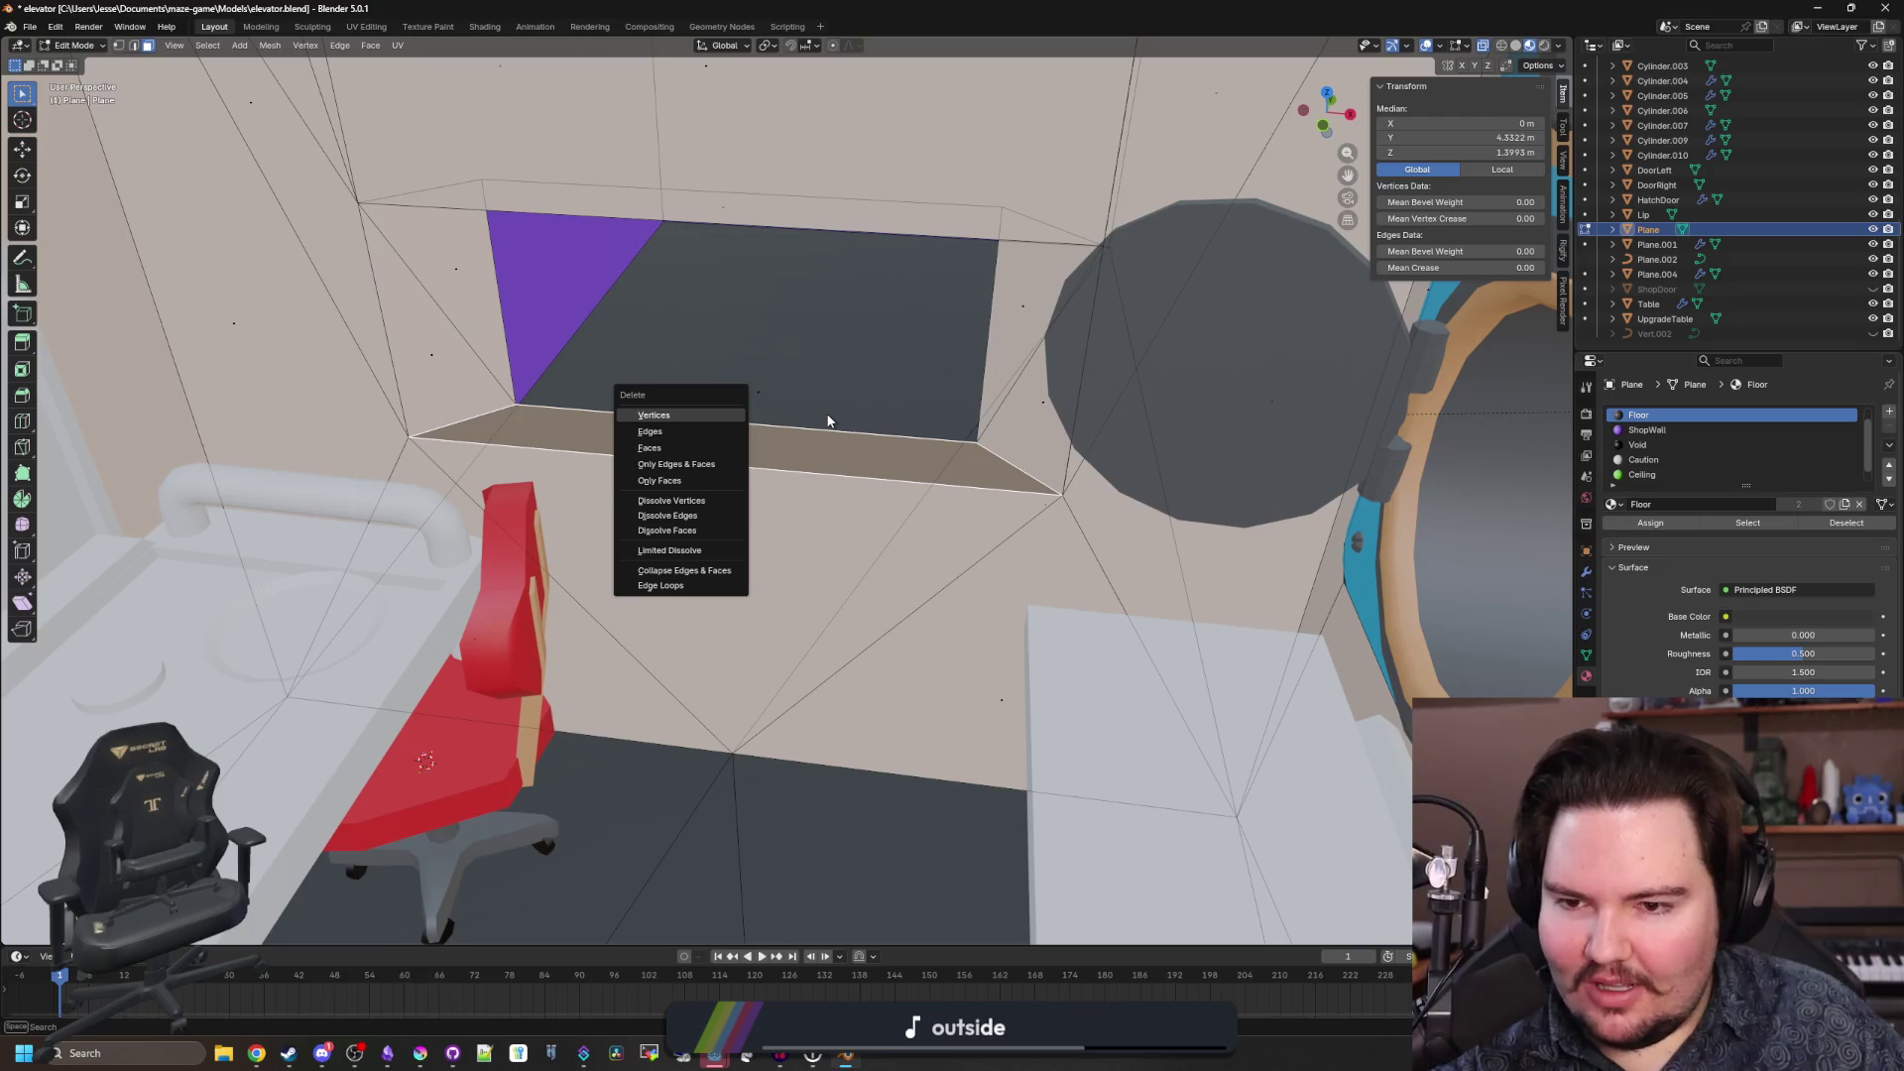
{"action": "left_click", "coordinate": [693, 449]}
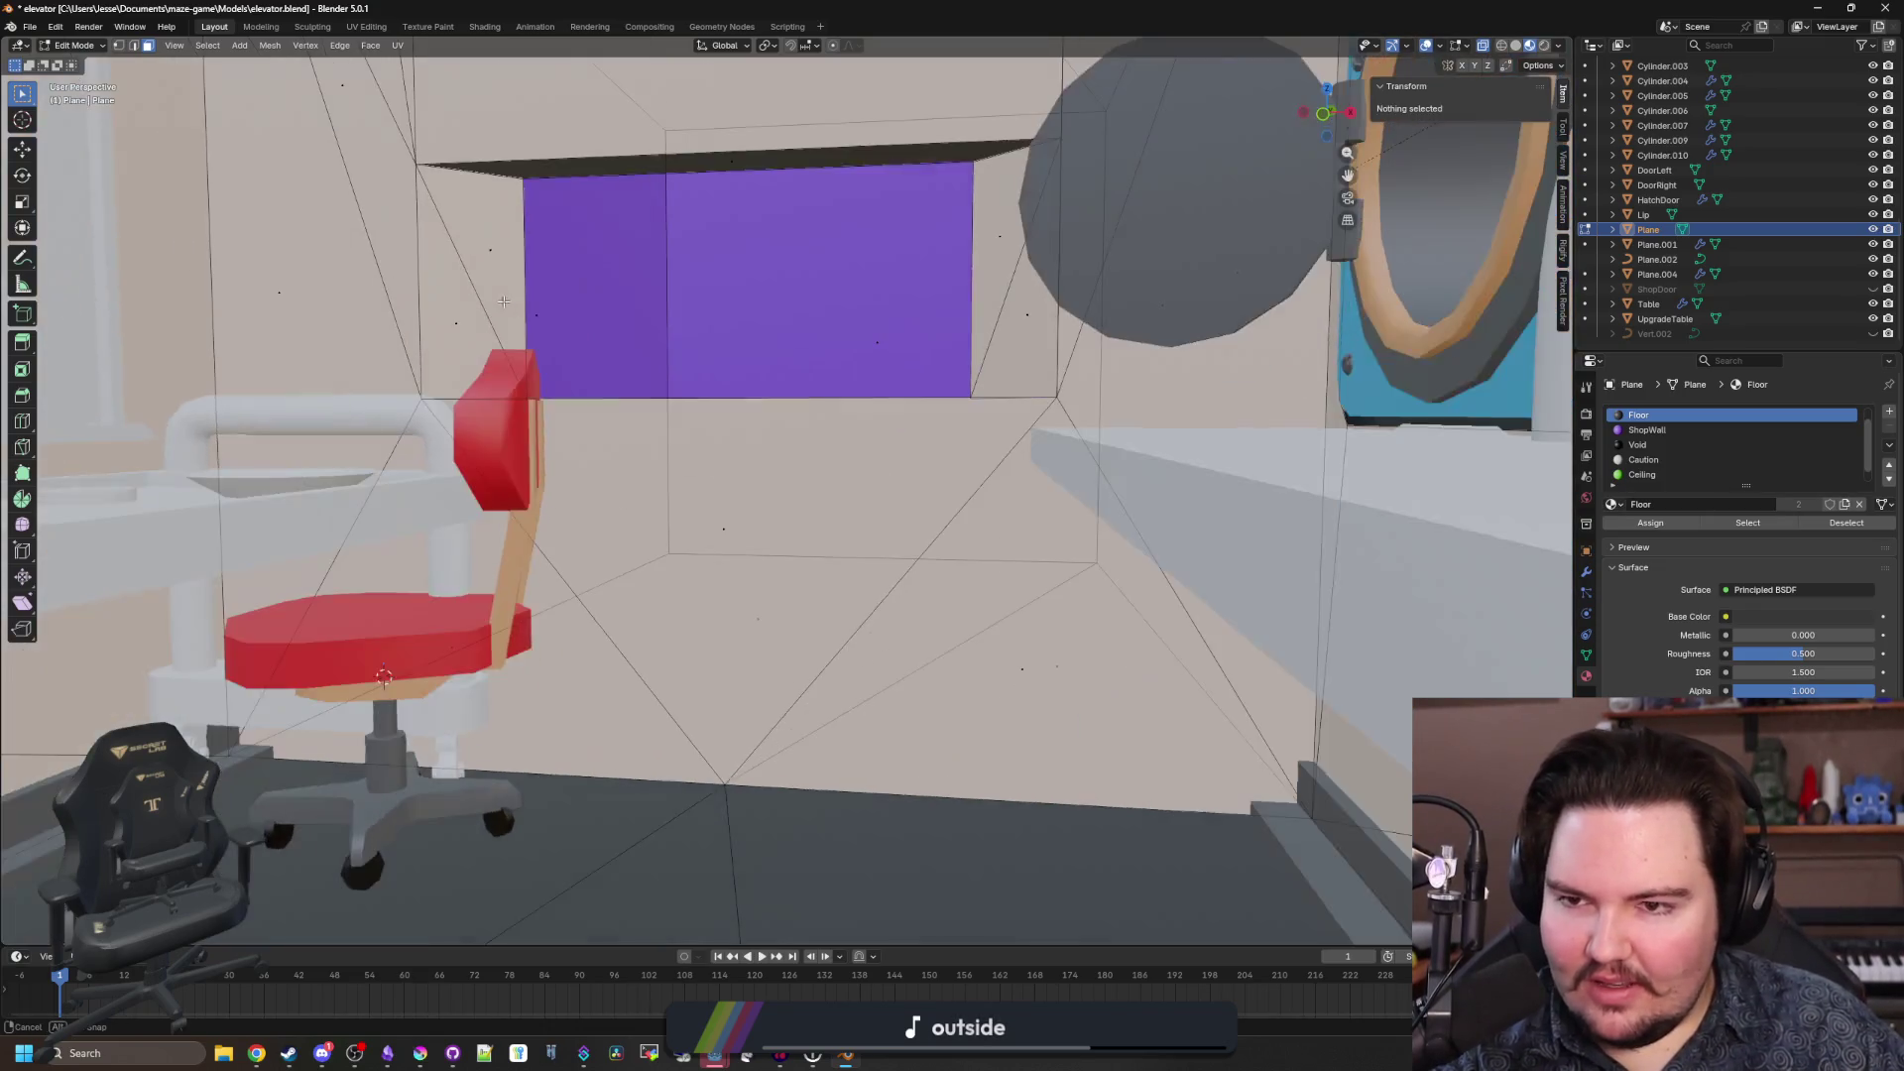
Fill the top strip hole and the left and right triangular holes with faces.
{"action": "left_click", "coordinate": [741, 159], "text": "alt"}
{"action": "key", "text": "f"}
{"action": "left_click", "coordinate": [443, 285], "text": "alt"}
{"action": "key", "text": "f"}
{"action": "left_click", "coordinate": [1016, 302], "text": "alt"}
{"action": "key", "text": "f"}
{"action": "key", "text": "alt+a"}
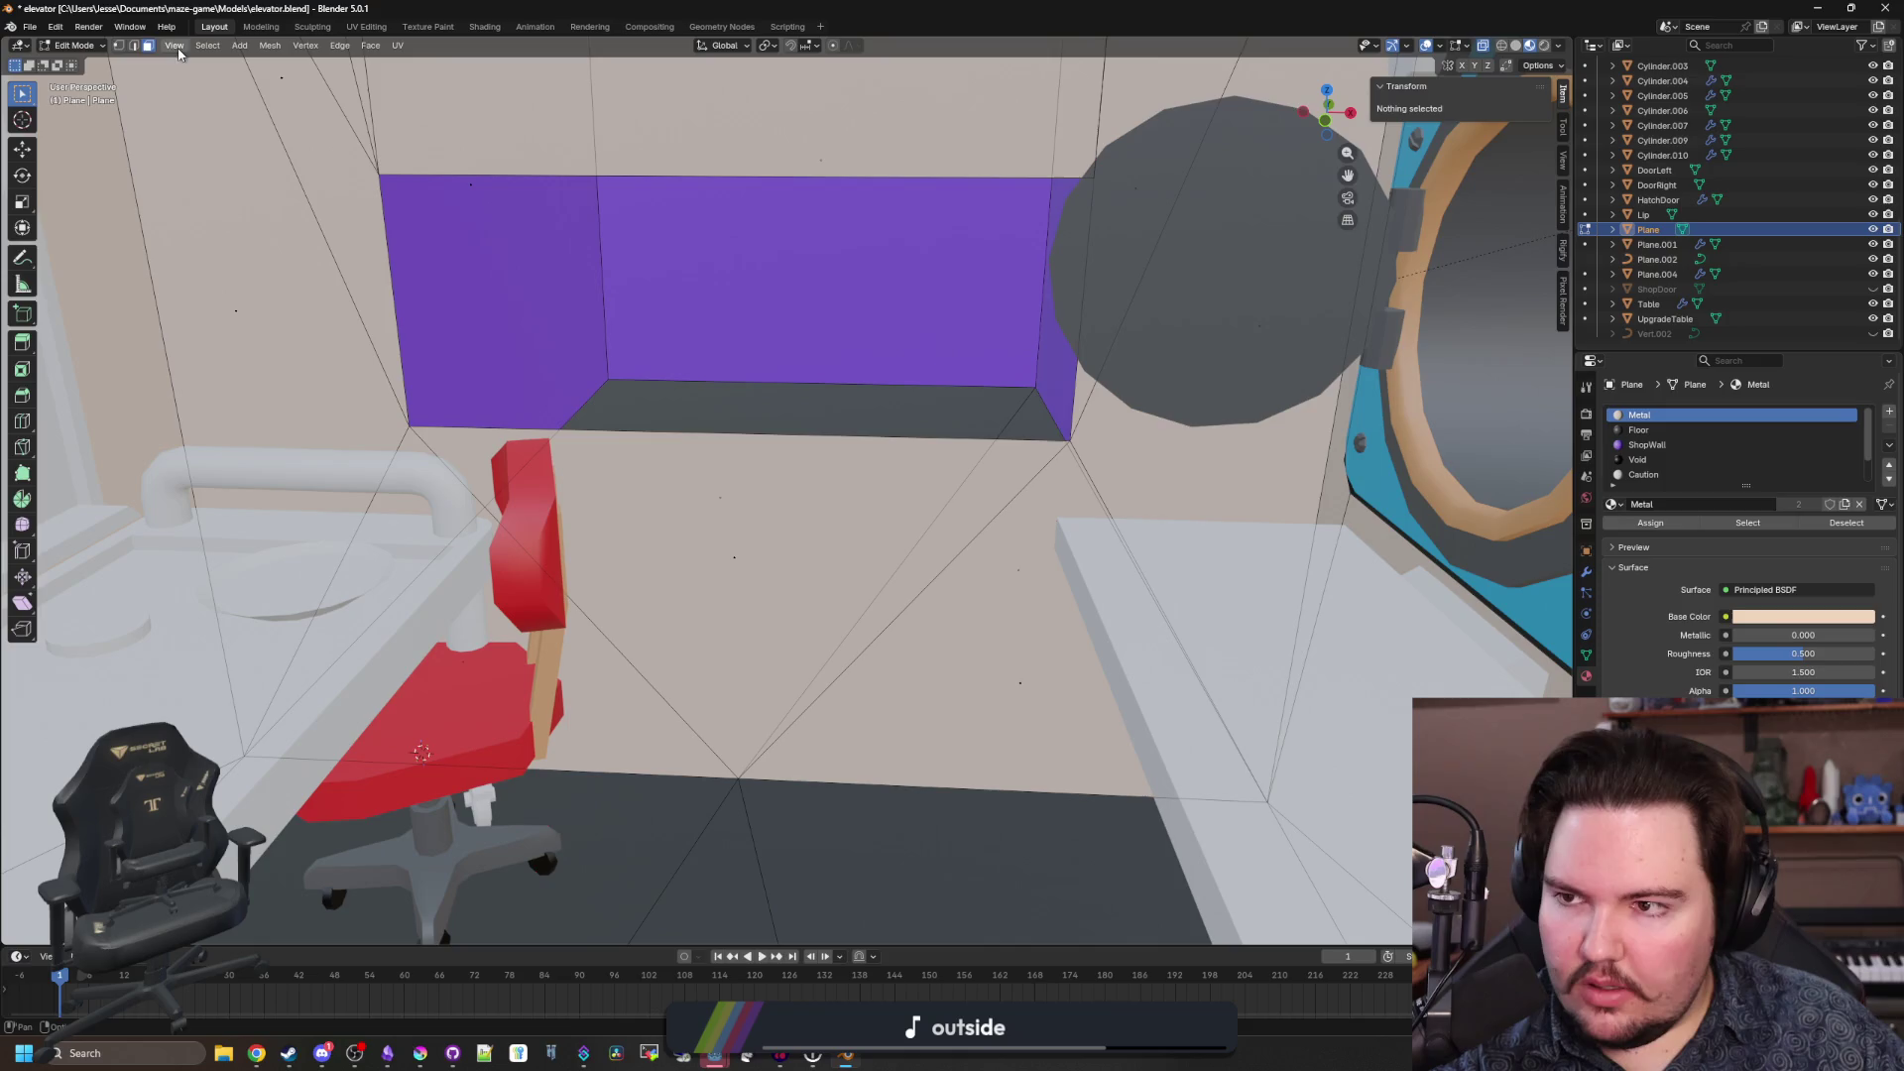
In vertex mode, select the purple wall's corner vertices, then clear the selection.
{"action": "left_click", "coordinate": [119, 45]}
{"action": "left_click", "coordinate": [409, 427]}
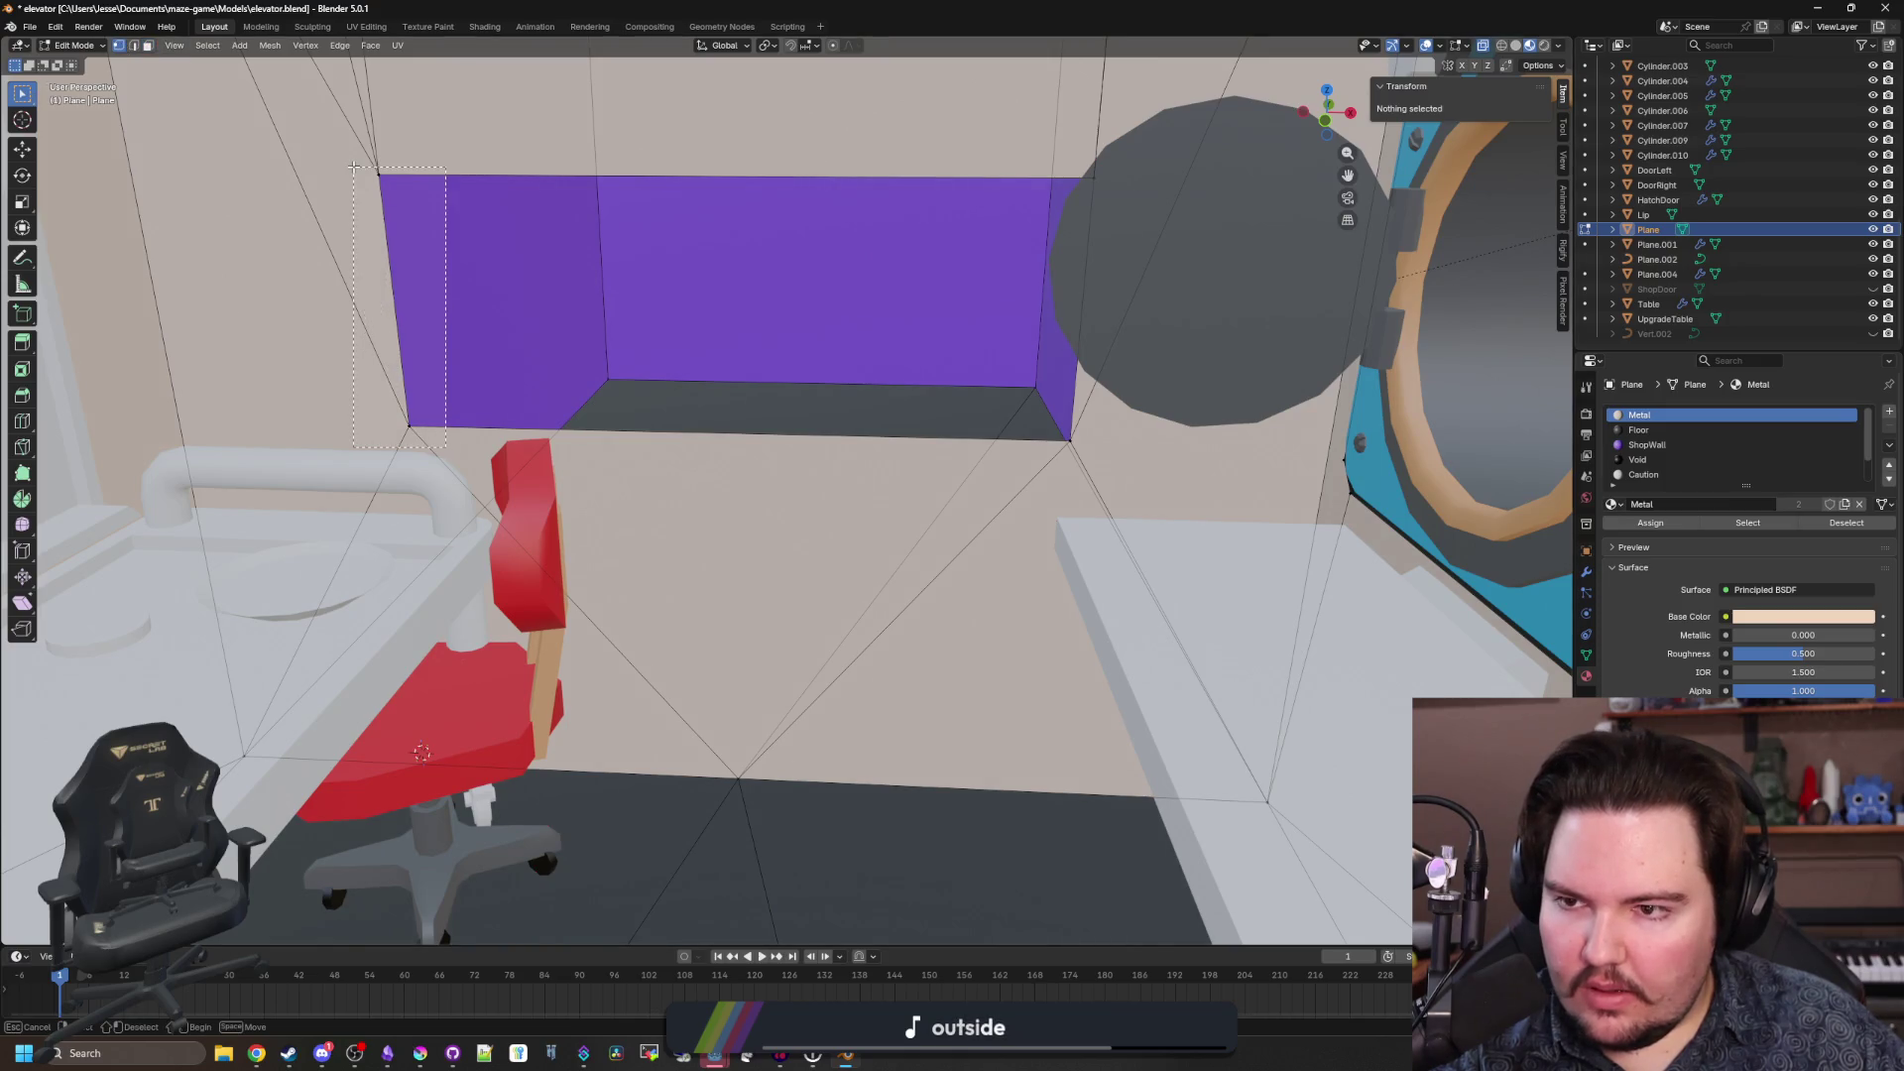
{"action": "left_click", "coordinate": [353, 167], "text": "shift"}
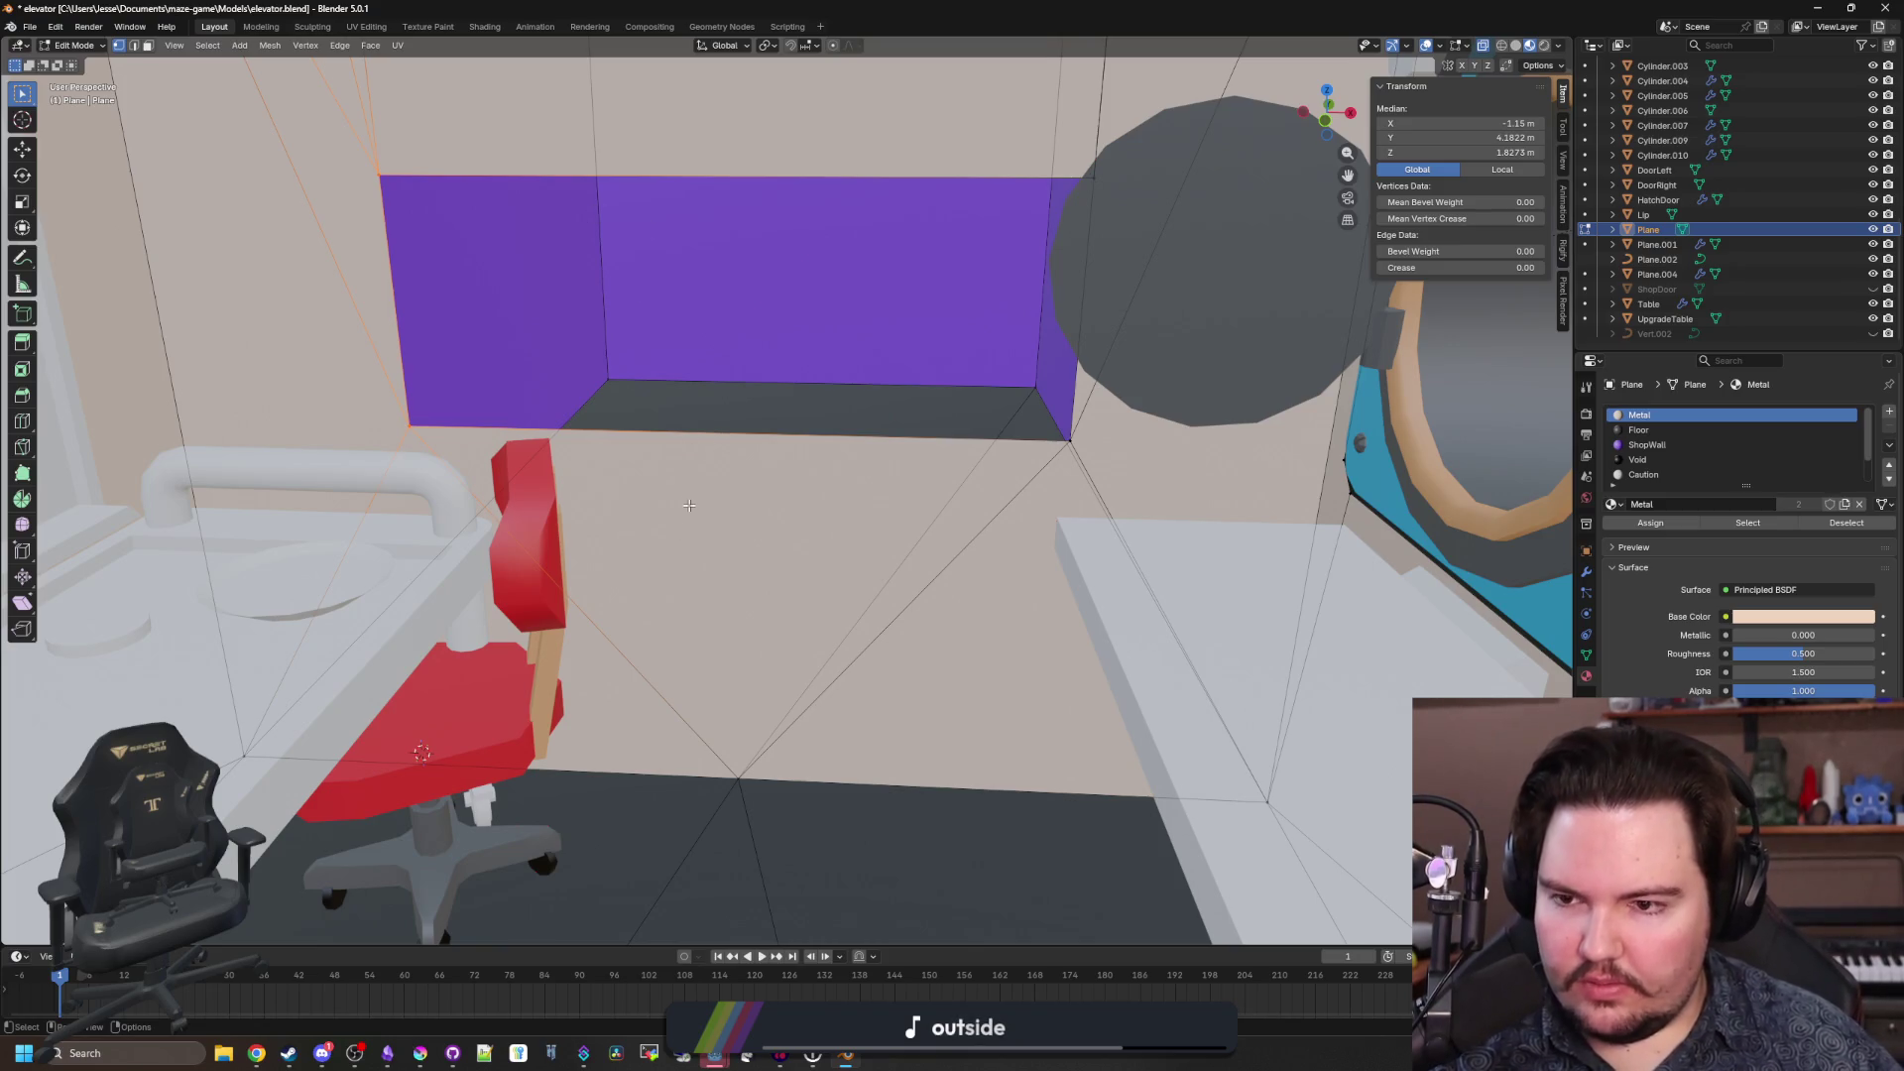
{"action": "left_click", "coordinate": [1070, 440]}
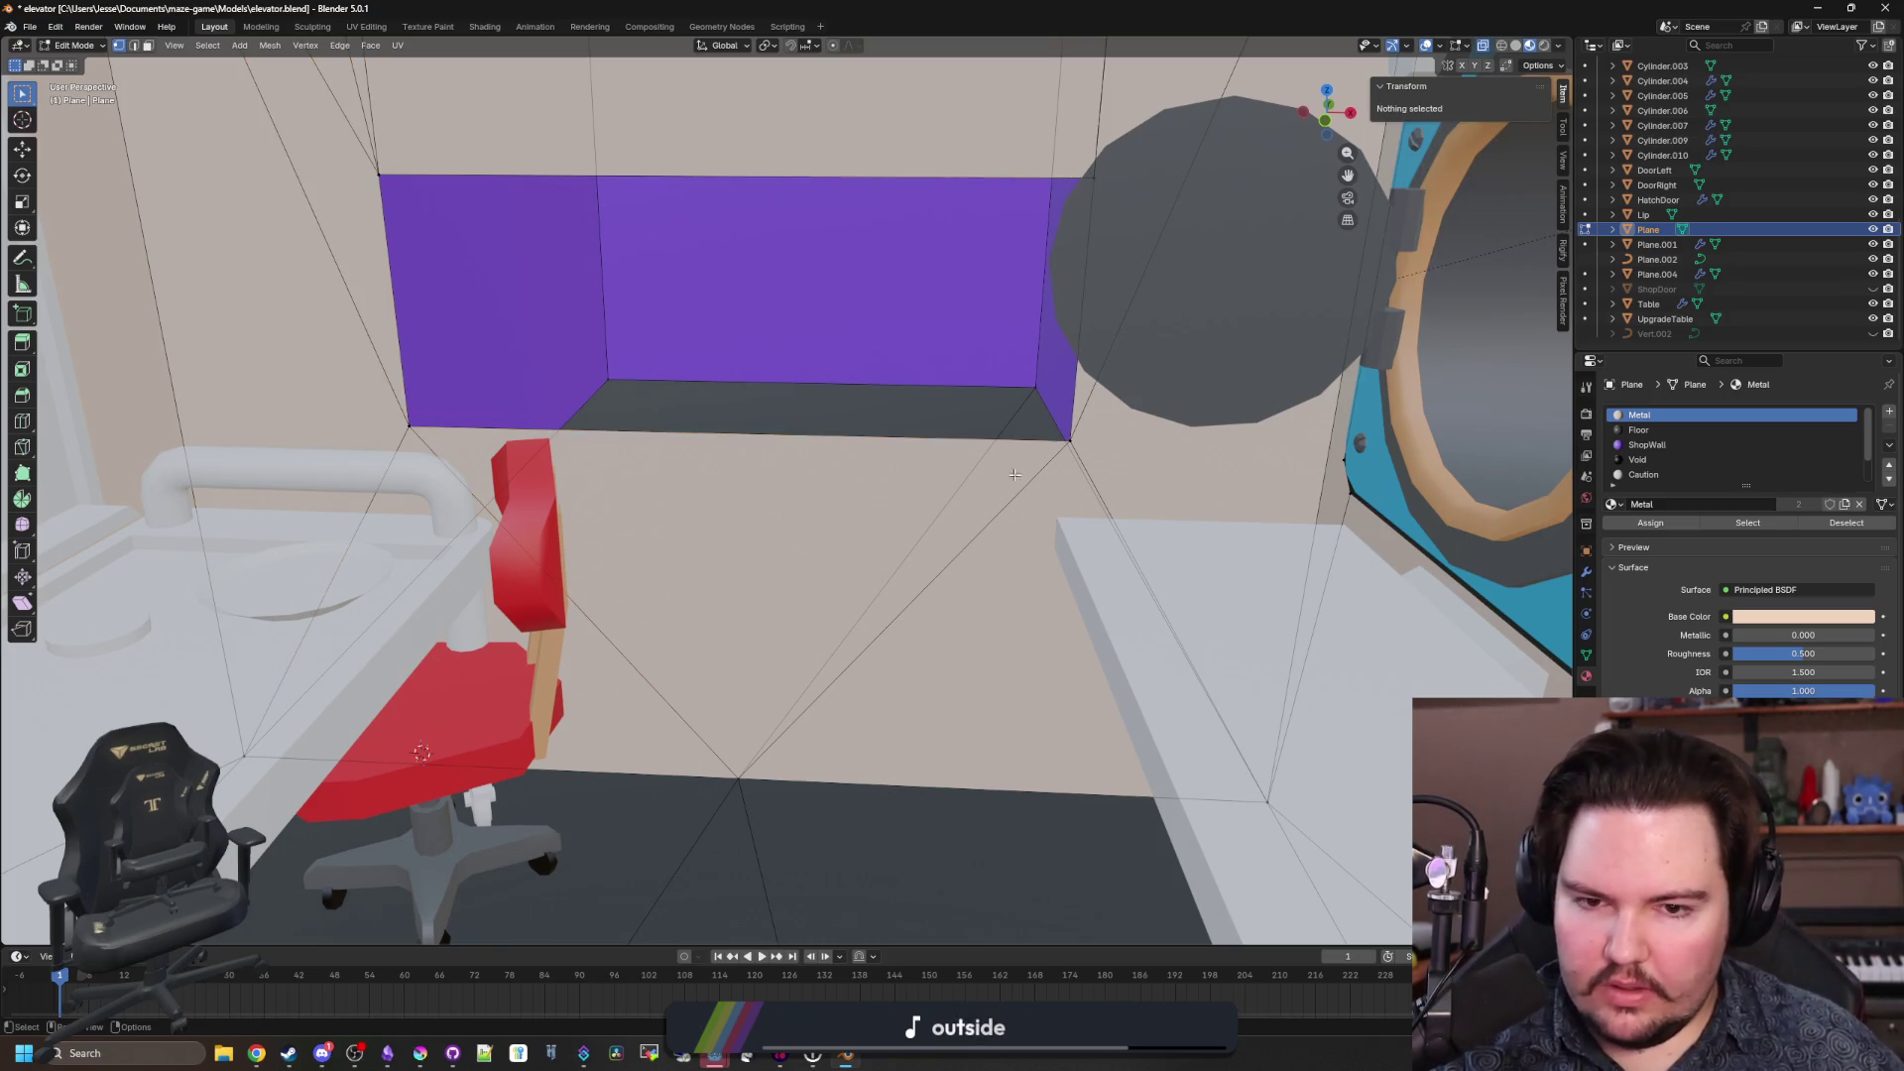
{"action": "scroll", "coordinate": [849, 491], "scroll_direction": "down", "scroll_amount": 3, "text": "shift"}
{"action": "left_click", "coordinate": [743, 739]}
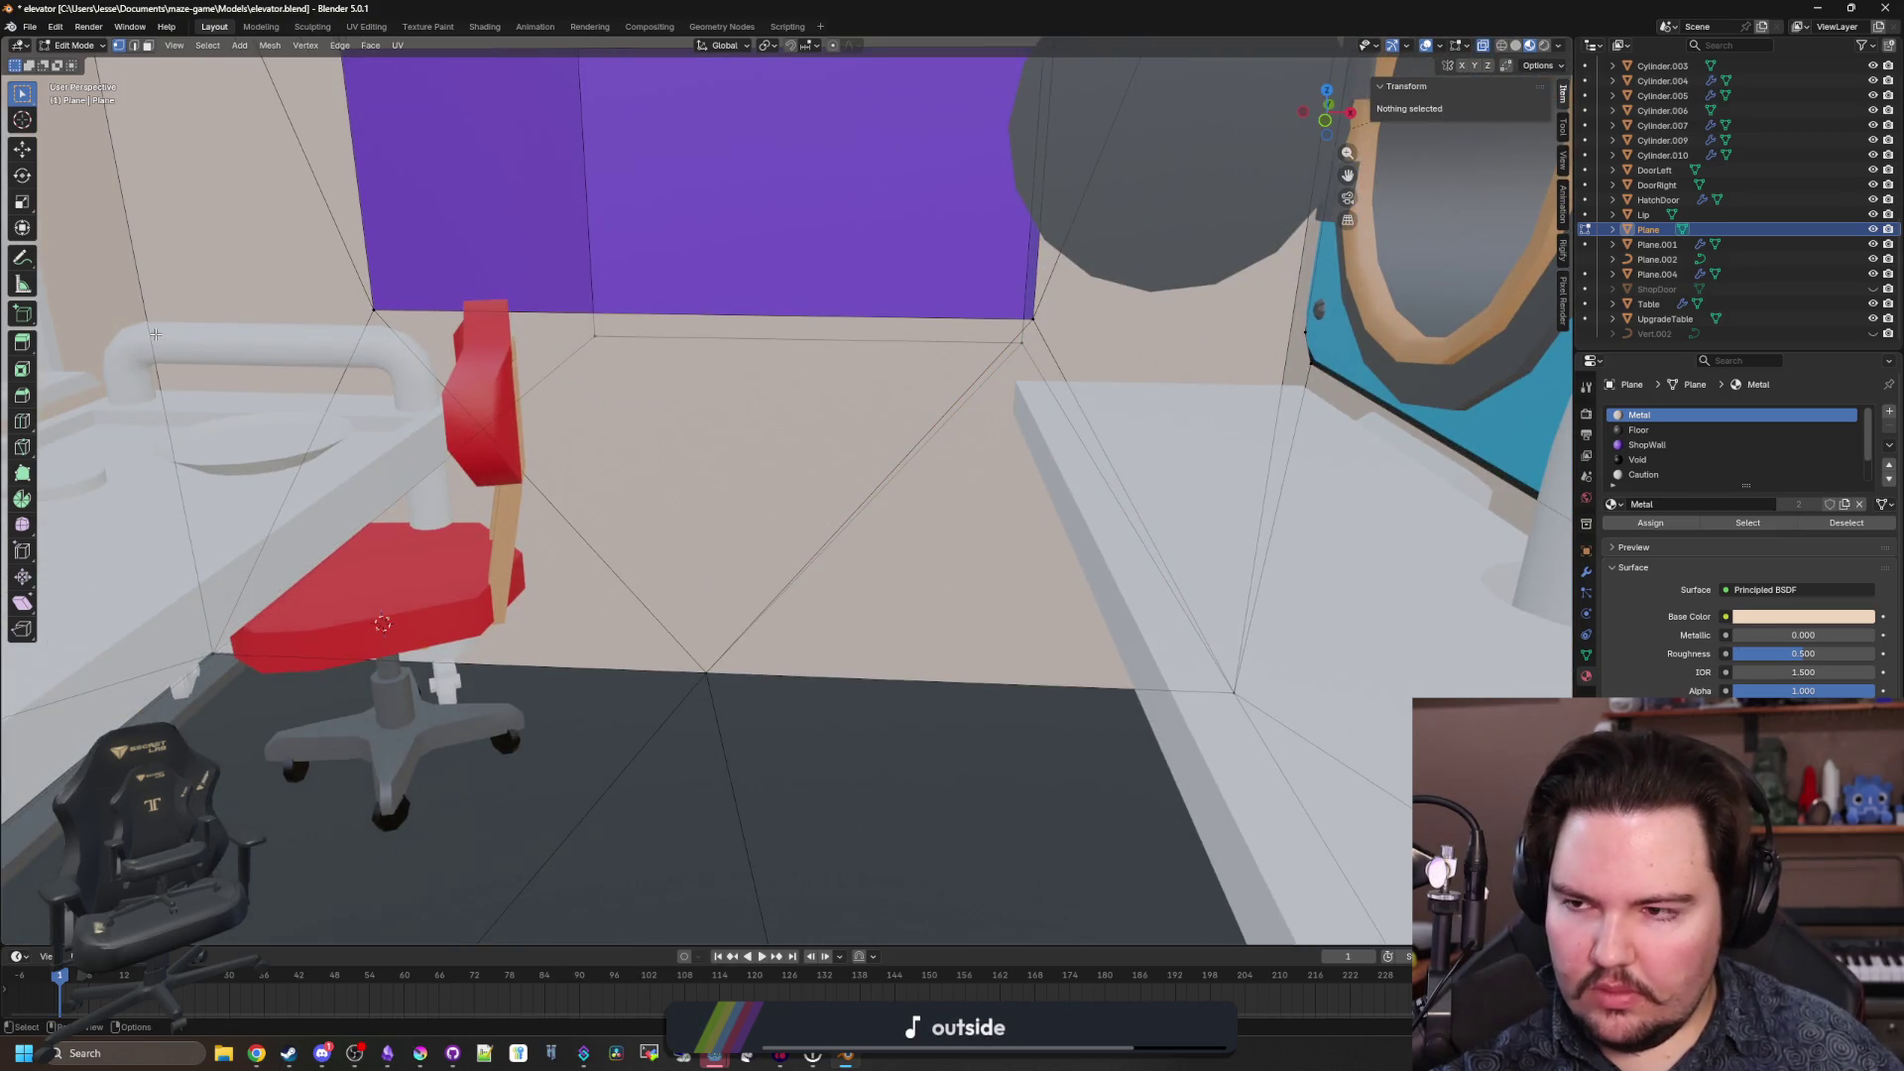
{"action": "left_click", "coordinate": [21, 421]}
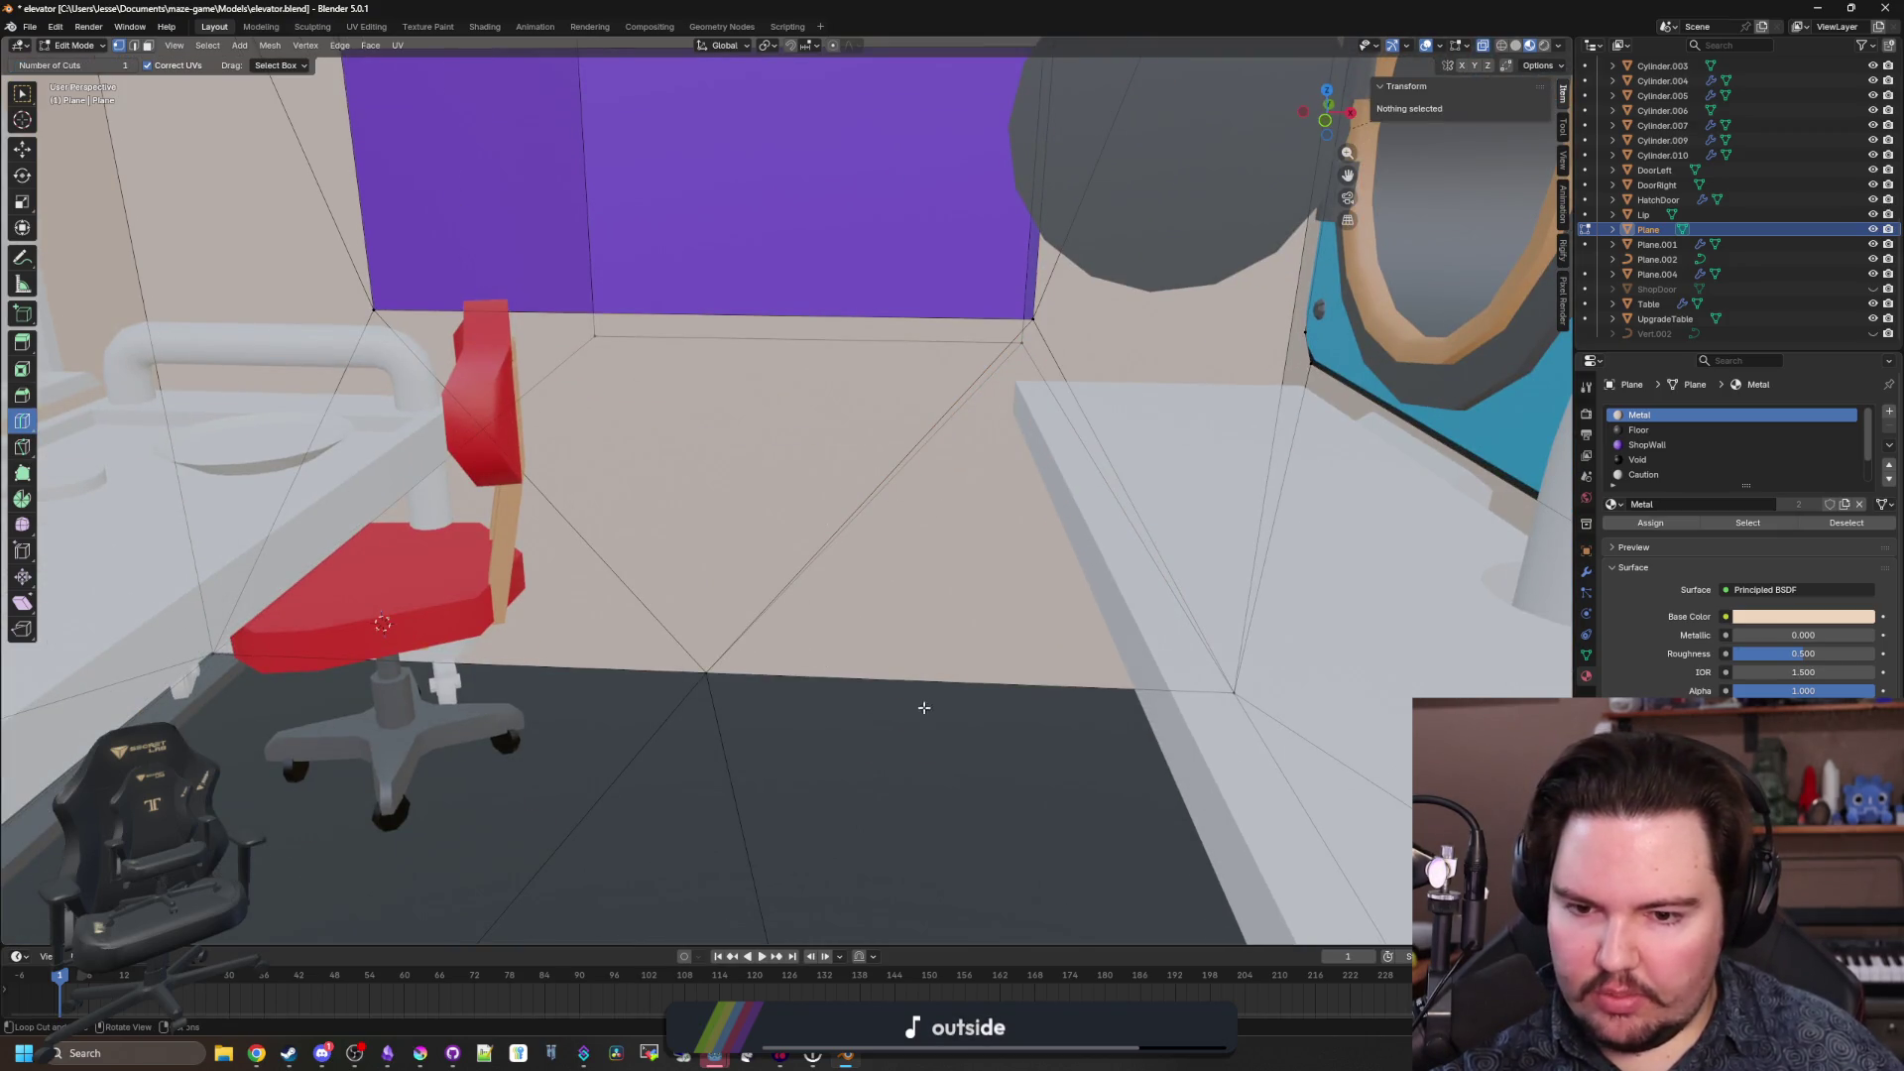
Delete the three triangular faces of the purple back wall.
{"action": "key", "text": "KP_8"}
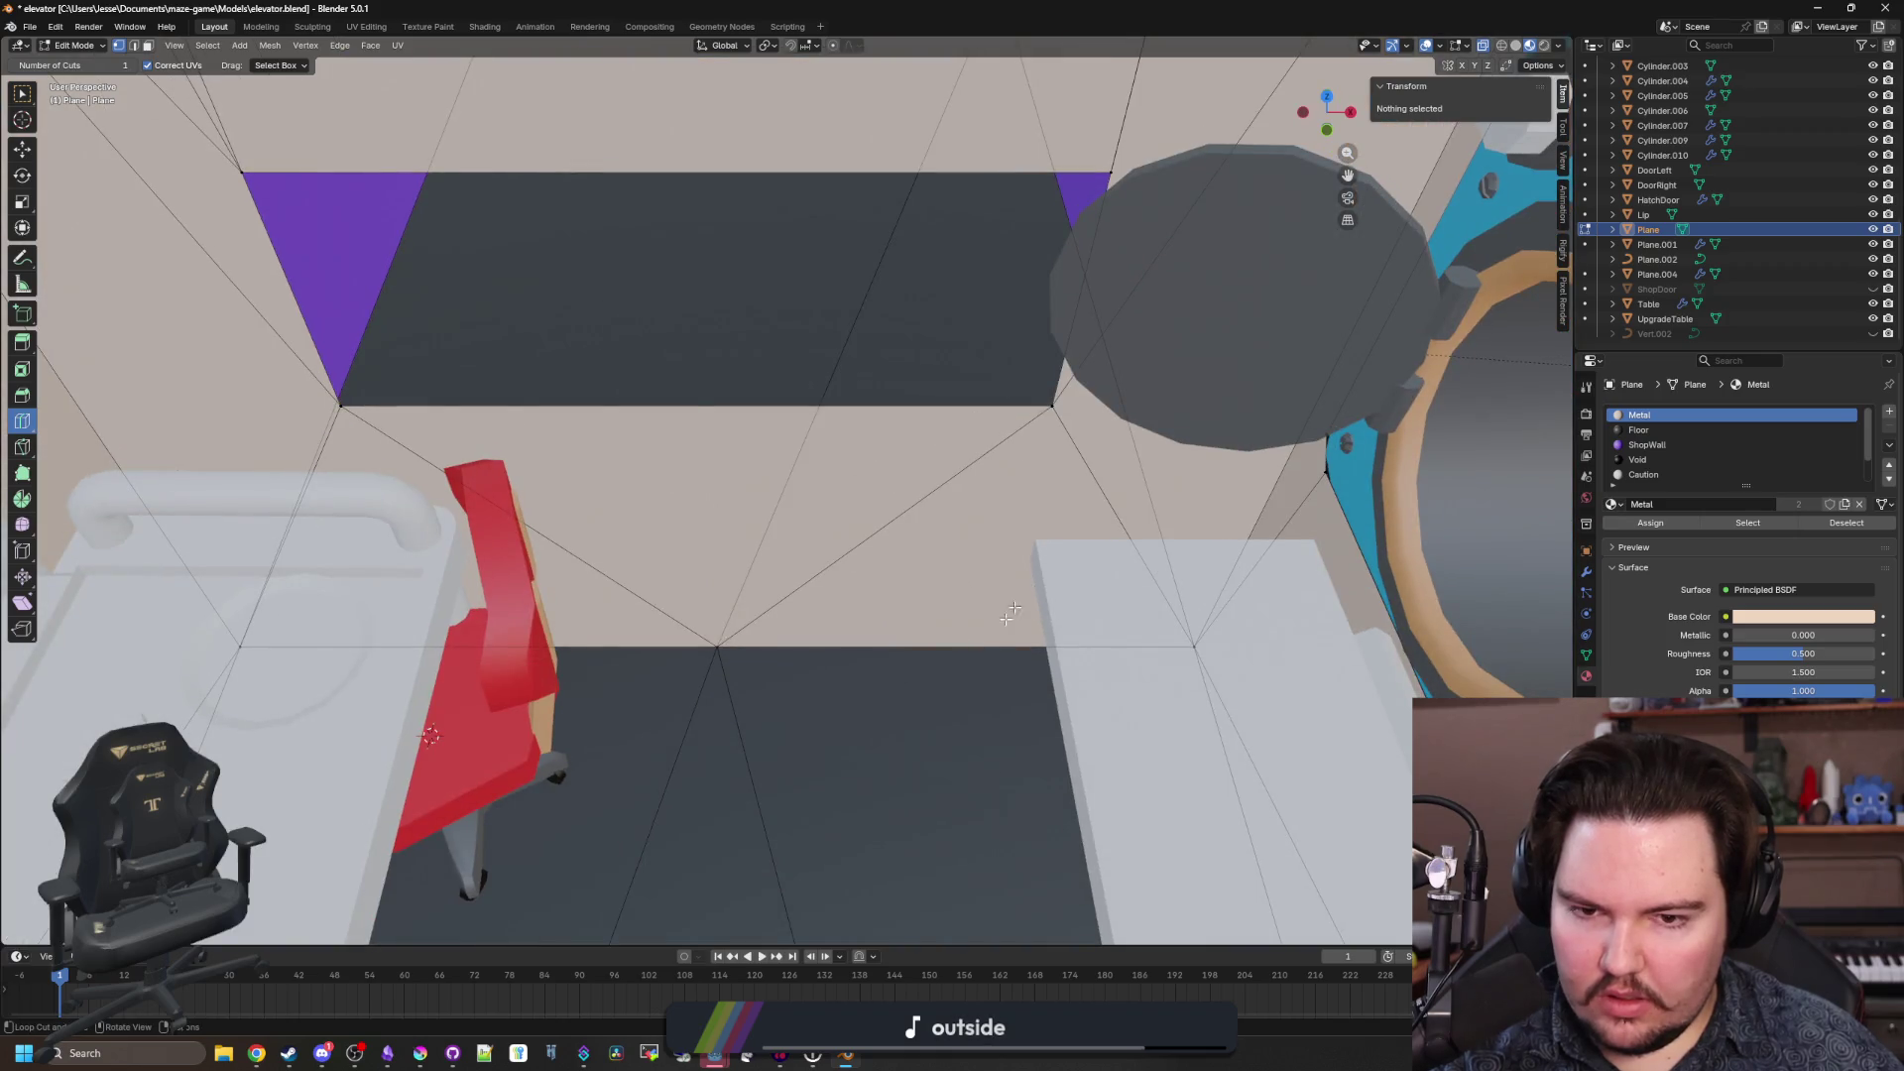
{"action": "key", "text": "KP_8"}
{"action": "key", "text": "KP_4"}
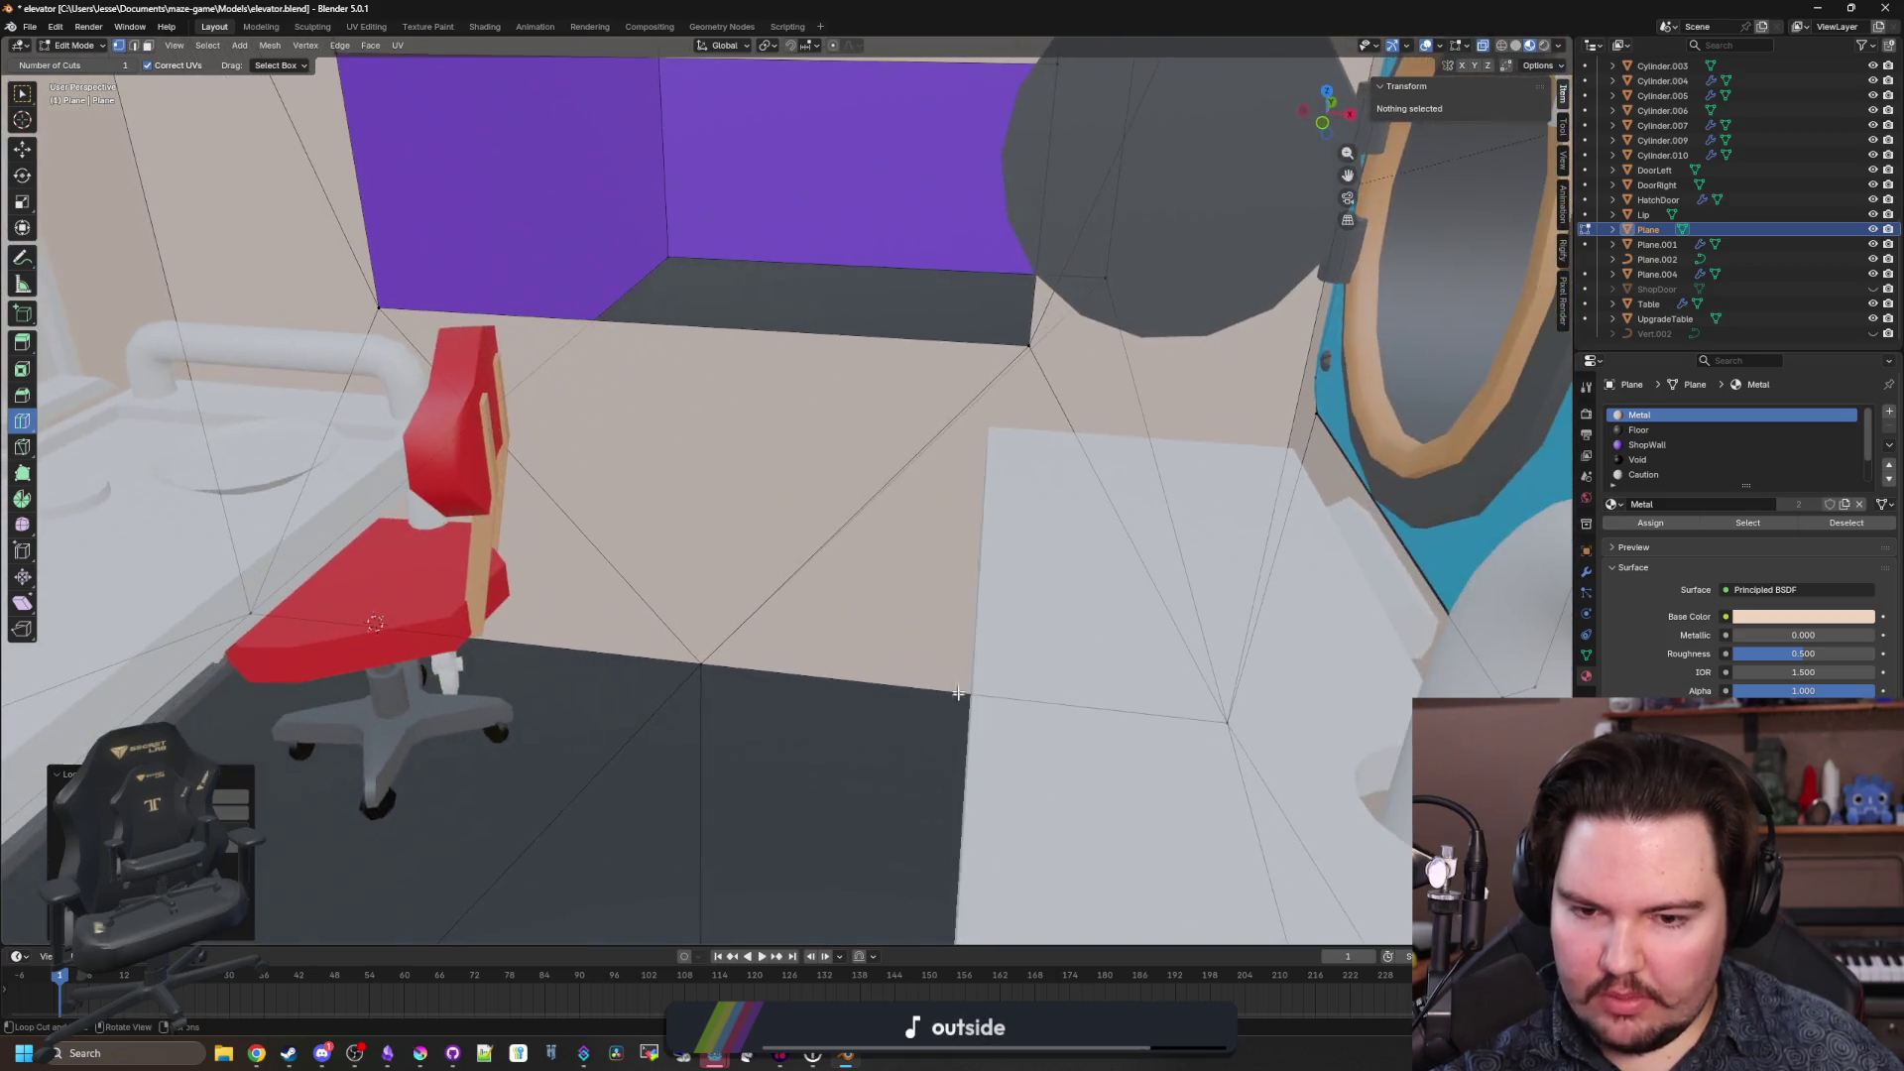
{"action": "left_click", "coordinate": [26, 96]}
{"action": "scroll", "coordinate": [693, 468], "scroll_direction": "up", "scroll_amount": 1}
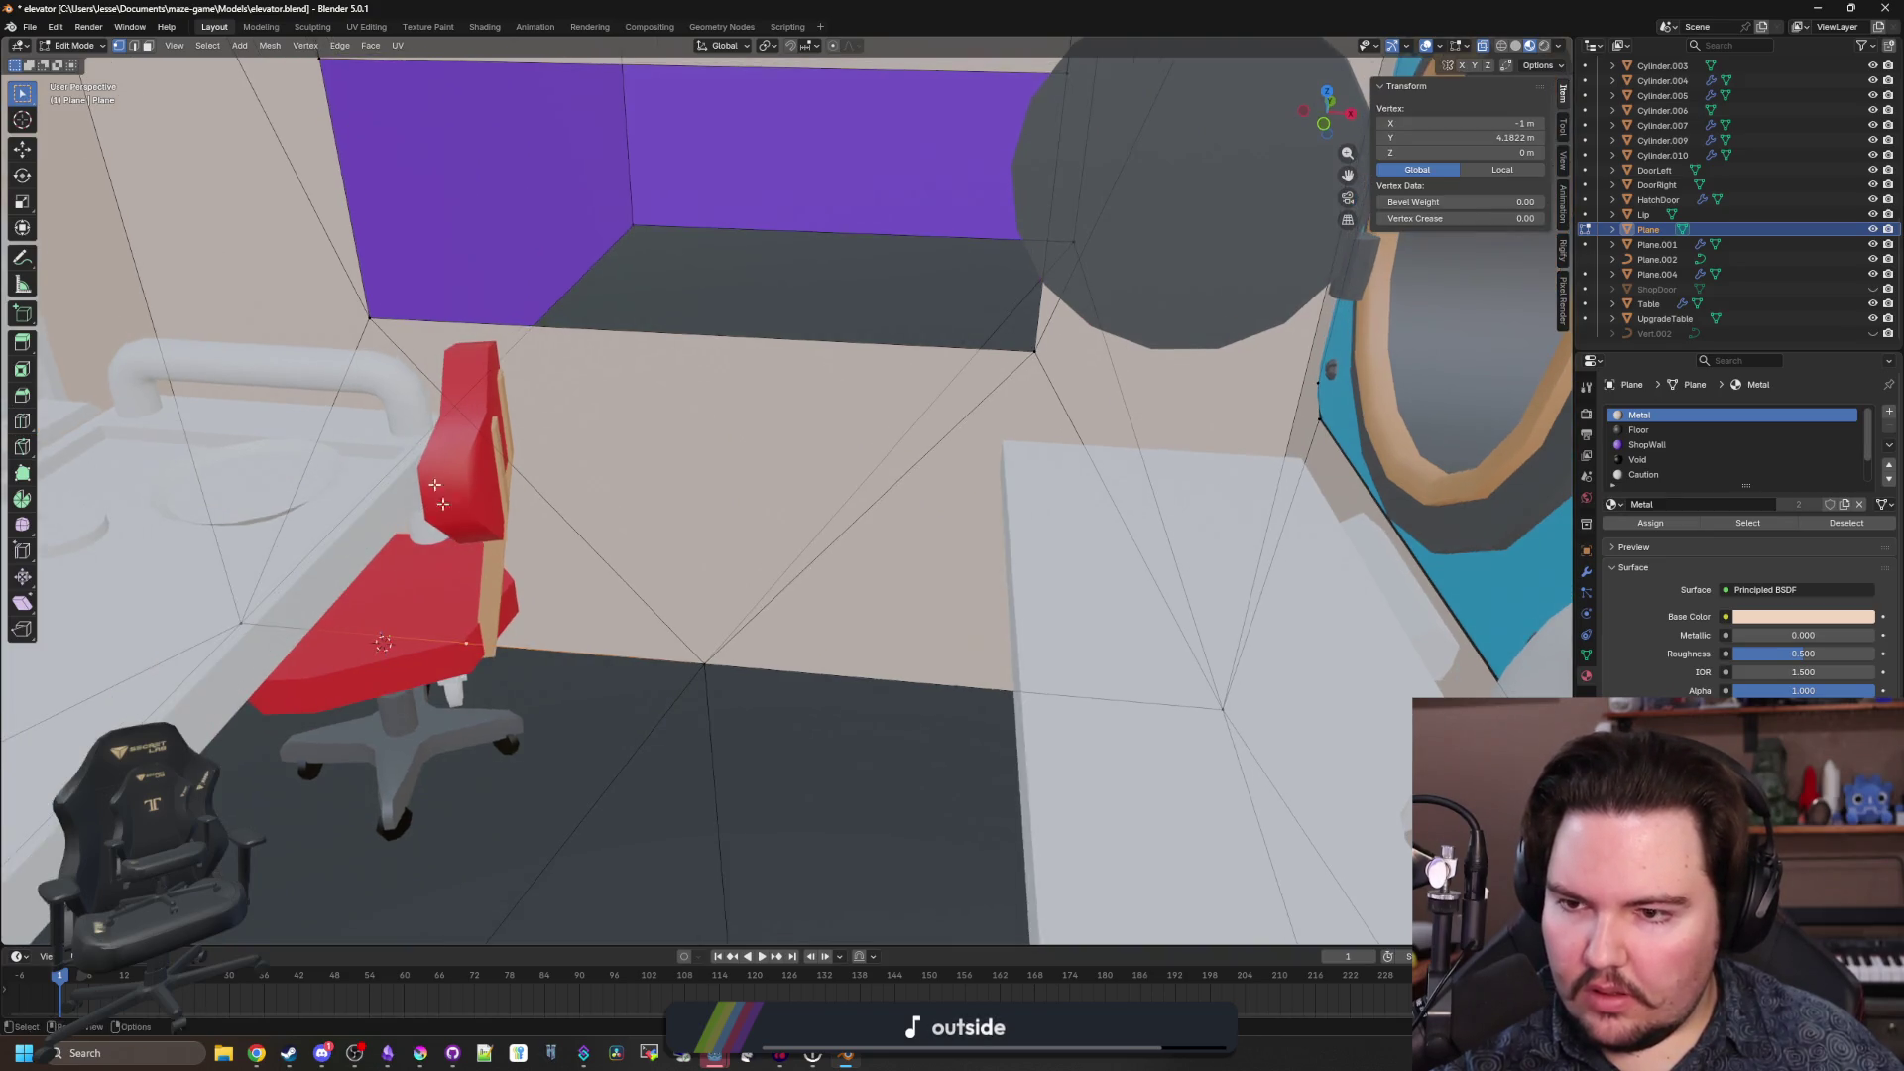
{"action": "key", "text": "3"}
{"action": "left_click", "coordinate": [693, 469]}
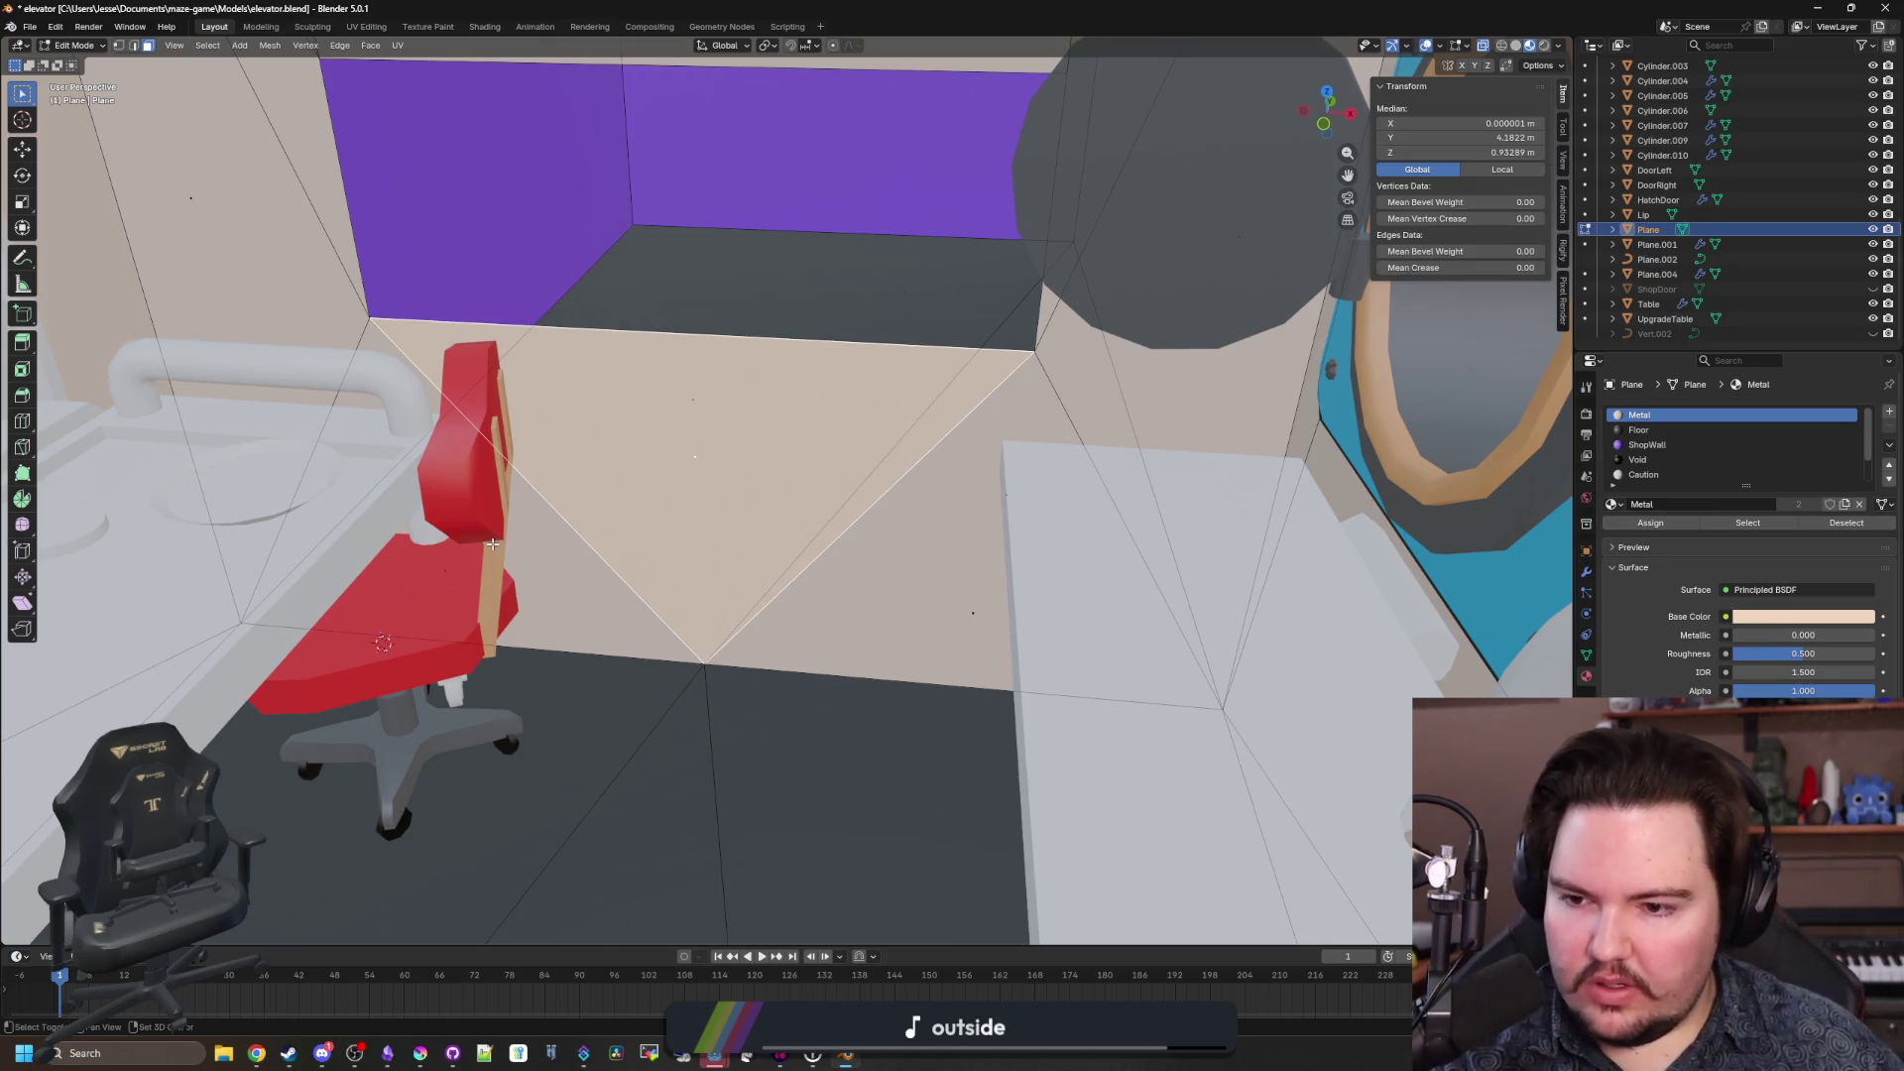
{"action": "left_click", "coordinate": [947, 571], "text": "shift"}
{"action": "left_click", "coordinate": [459, 560], "text": "shift"}
{"action": "key", "text": "x"}
{"action": "left_click", "coordinate": [456, 557]}
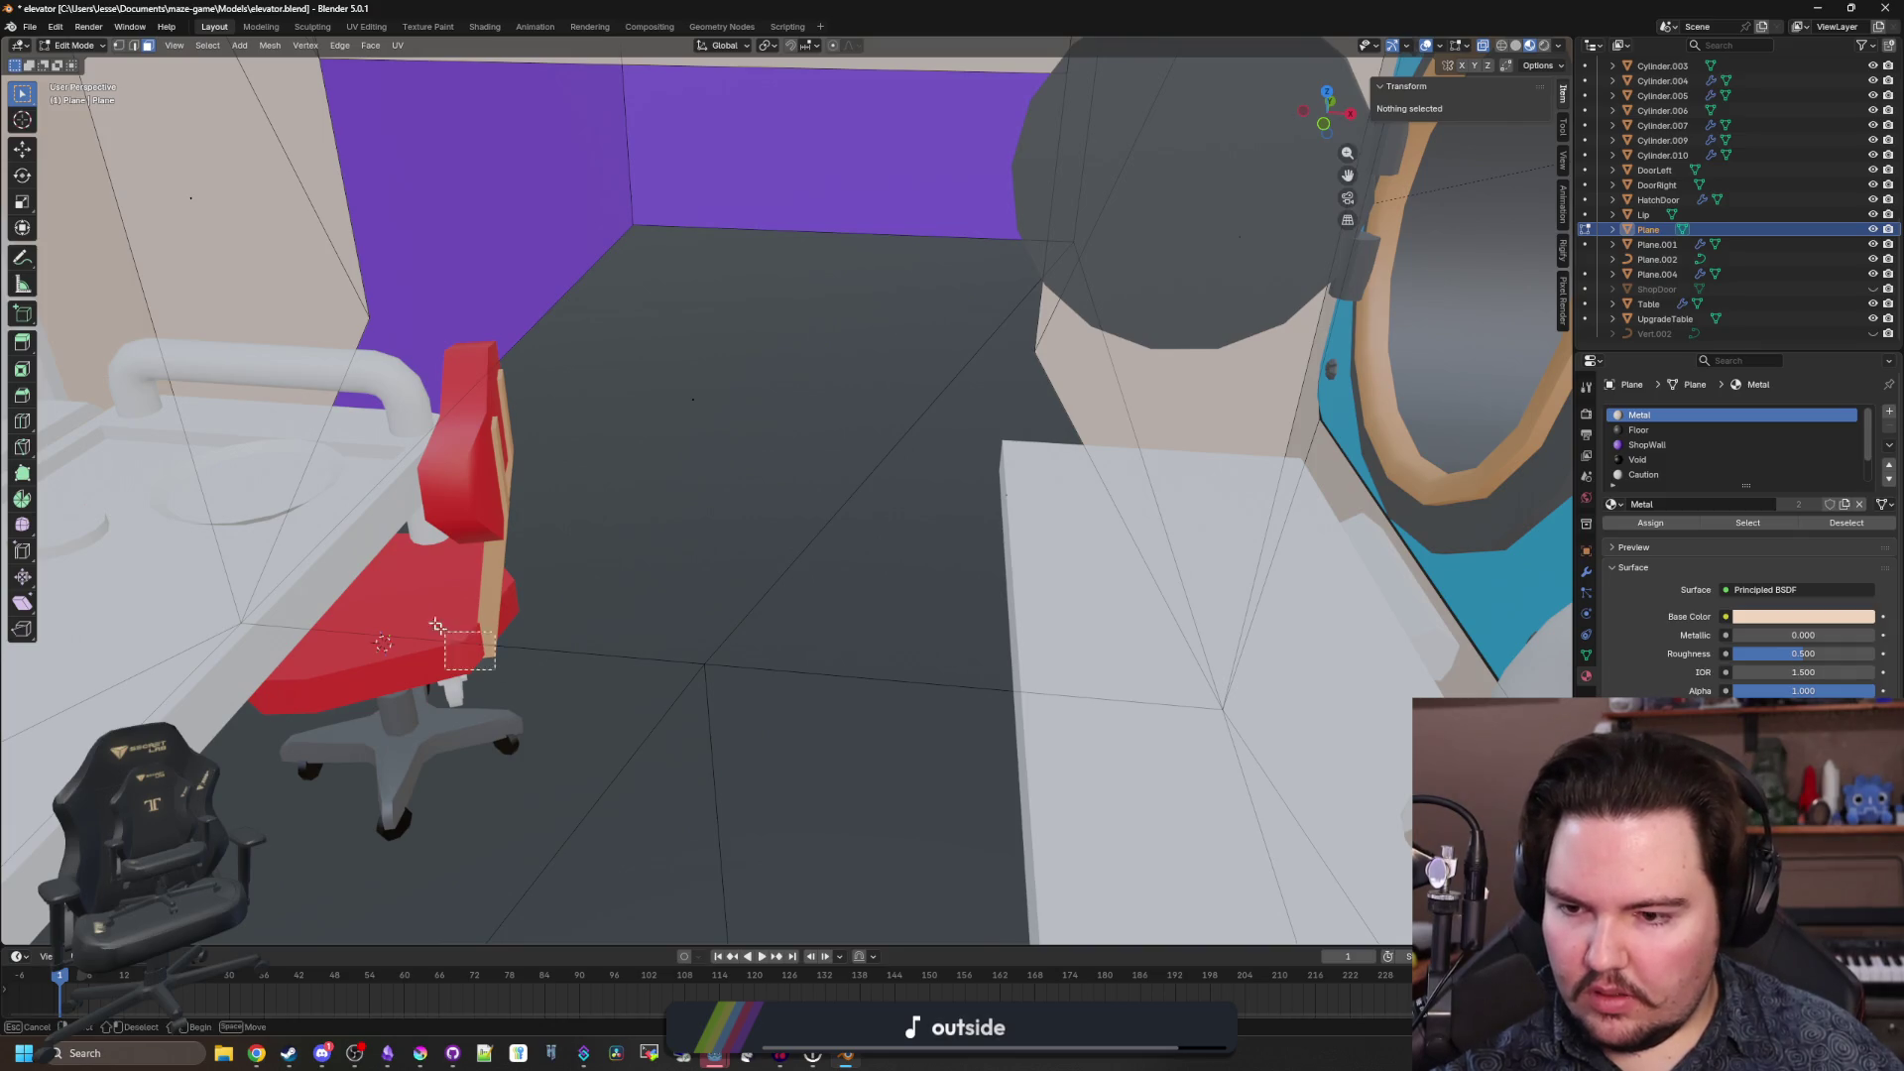
Inspect the floor edge and vertices near the purple wall from several angles.
{"action": "left_click_drag", "start_coordinate": [480, 642], "coordinate": [373, 396]}
{"action": "key", "text": "2"}
{"action": "left_click", "coordinate": [347, 604]}
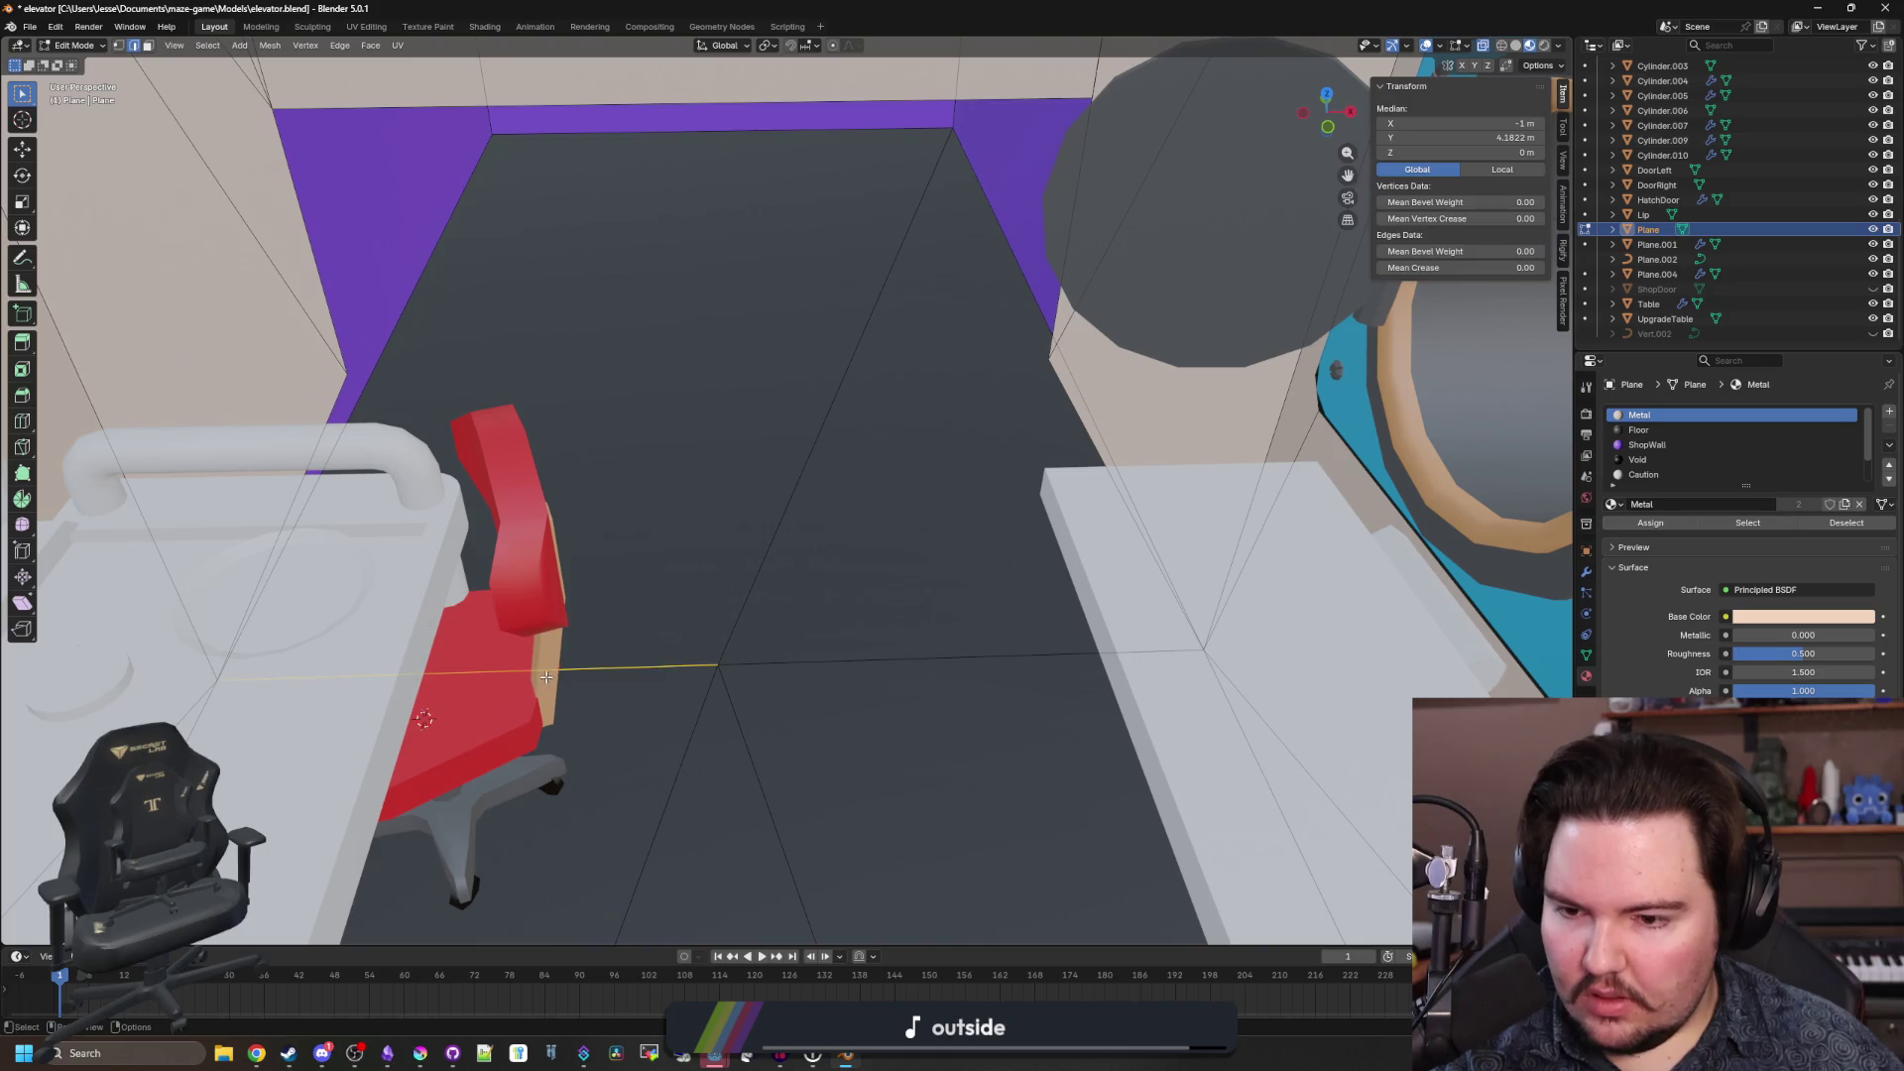
{"action": "key", "text": "1"}
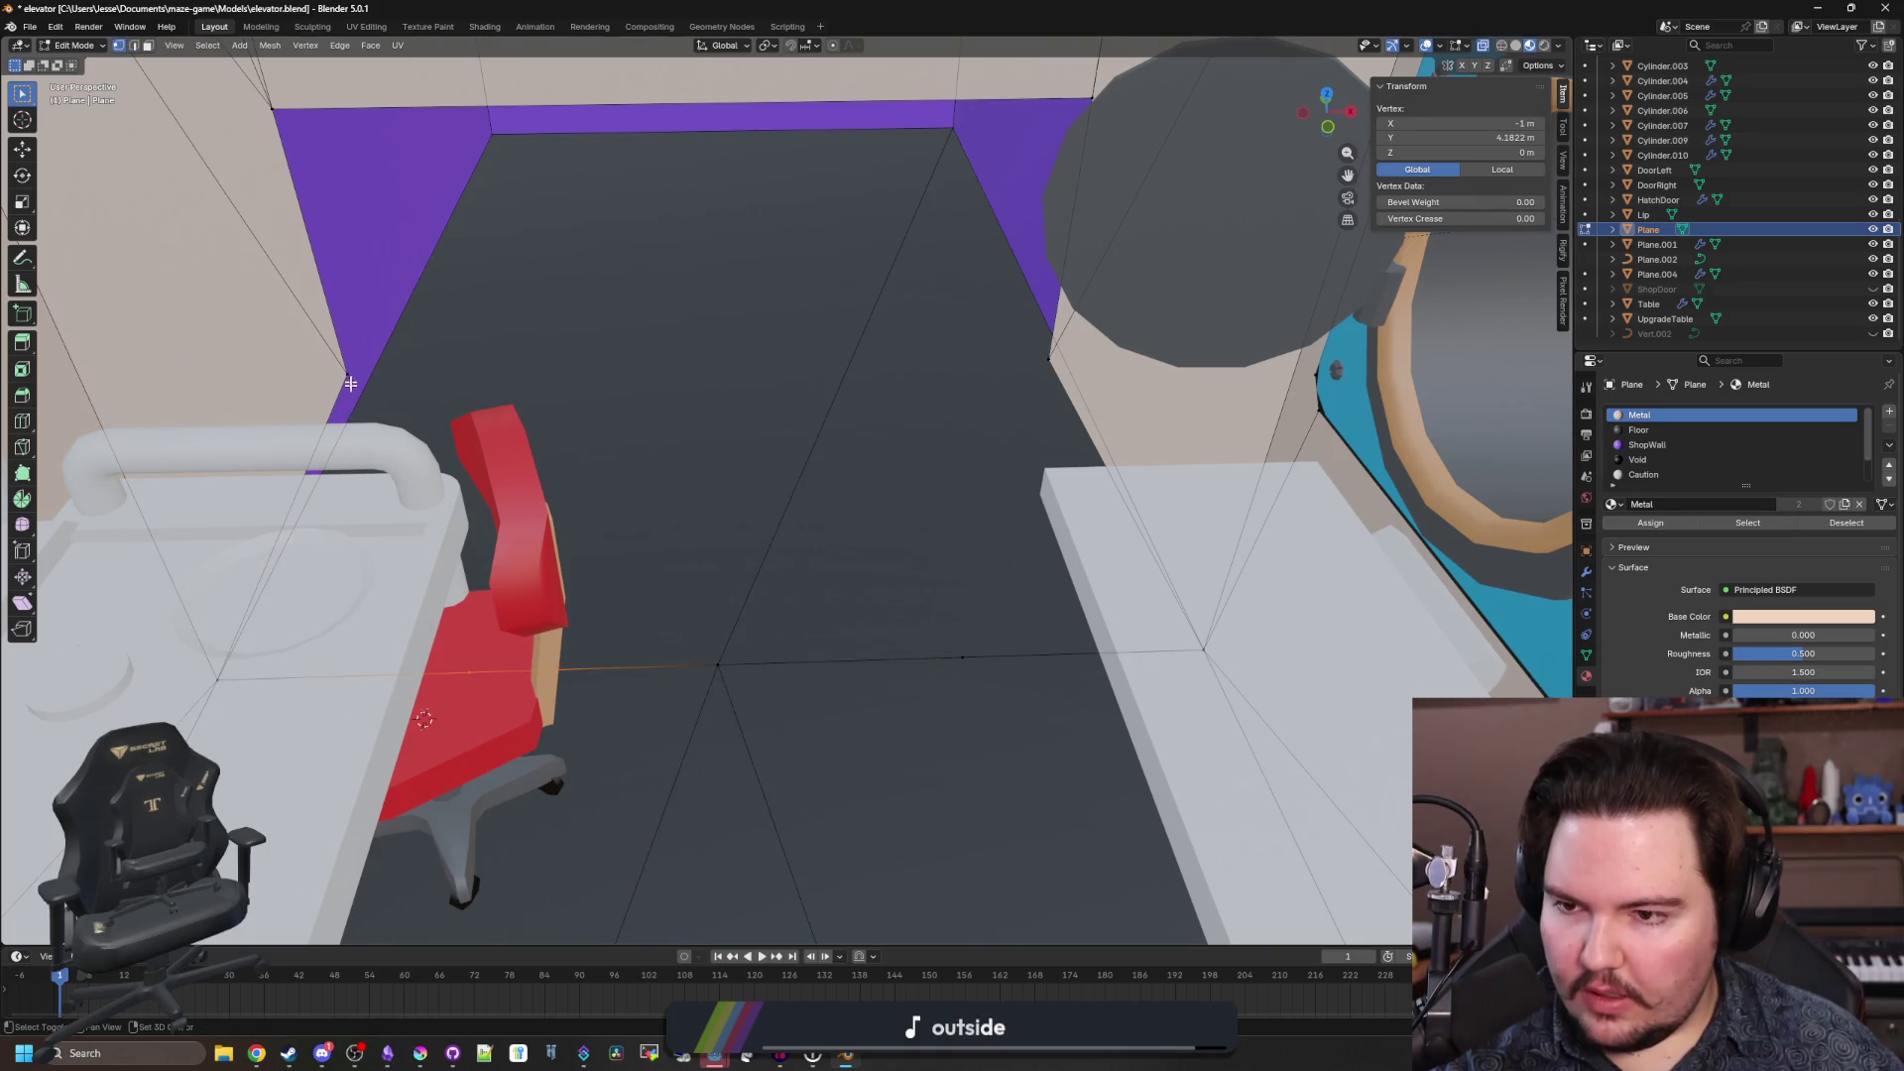
{"action": "left_click", "coordinate": [350, 384], "text": "shift"}
{"action": "mouse_move", "coordinate": [350, 384]}
{"action": "left_mouse_down"}
{"action": "mouse_move", "coordinate": [1028, 686]}
{"action": "mouse_move", "coordinate": [930, 535]}
{"action": "left_mouse_up"}
{"action": "left_click", "coordinate": [978, 672]}
{"action": "mouse_move", "coordinate": [863, 608]}
{"action": "left_mouse_down"}
{"action": "mouse_move", "coordinate": [804, 620]}
{"action": "mouse_move", "coordinate": [829, 595]}
{"action": "mouse_move", "coordinate": [878, 377]}
{"action": "mouse_move", "coordinate": [955, 400]}
{"action": "mouse_move", "coordinate": [1032, 362]}
{"action": "left_mouse_up"}
{"action": "left_click", "coordinate": [814, 596]}
Set the wall corner vertex's height (Z) to 0 in the N panel.
{"action": "left_click", "coordinate": [878, 375]}
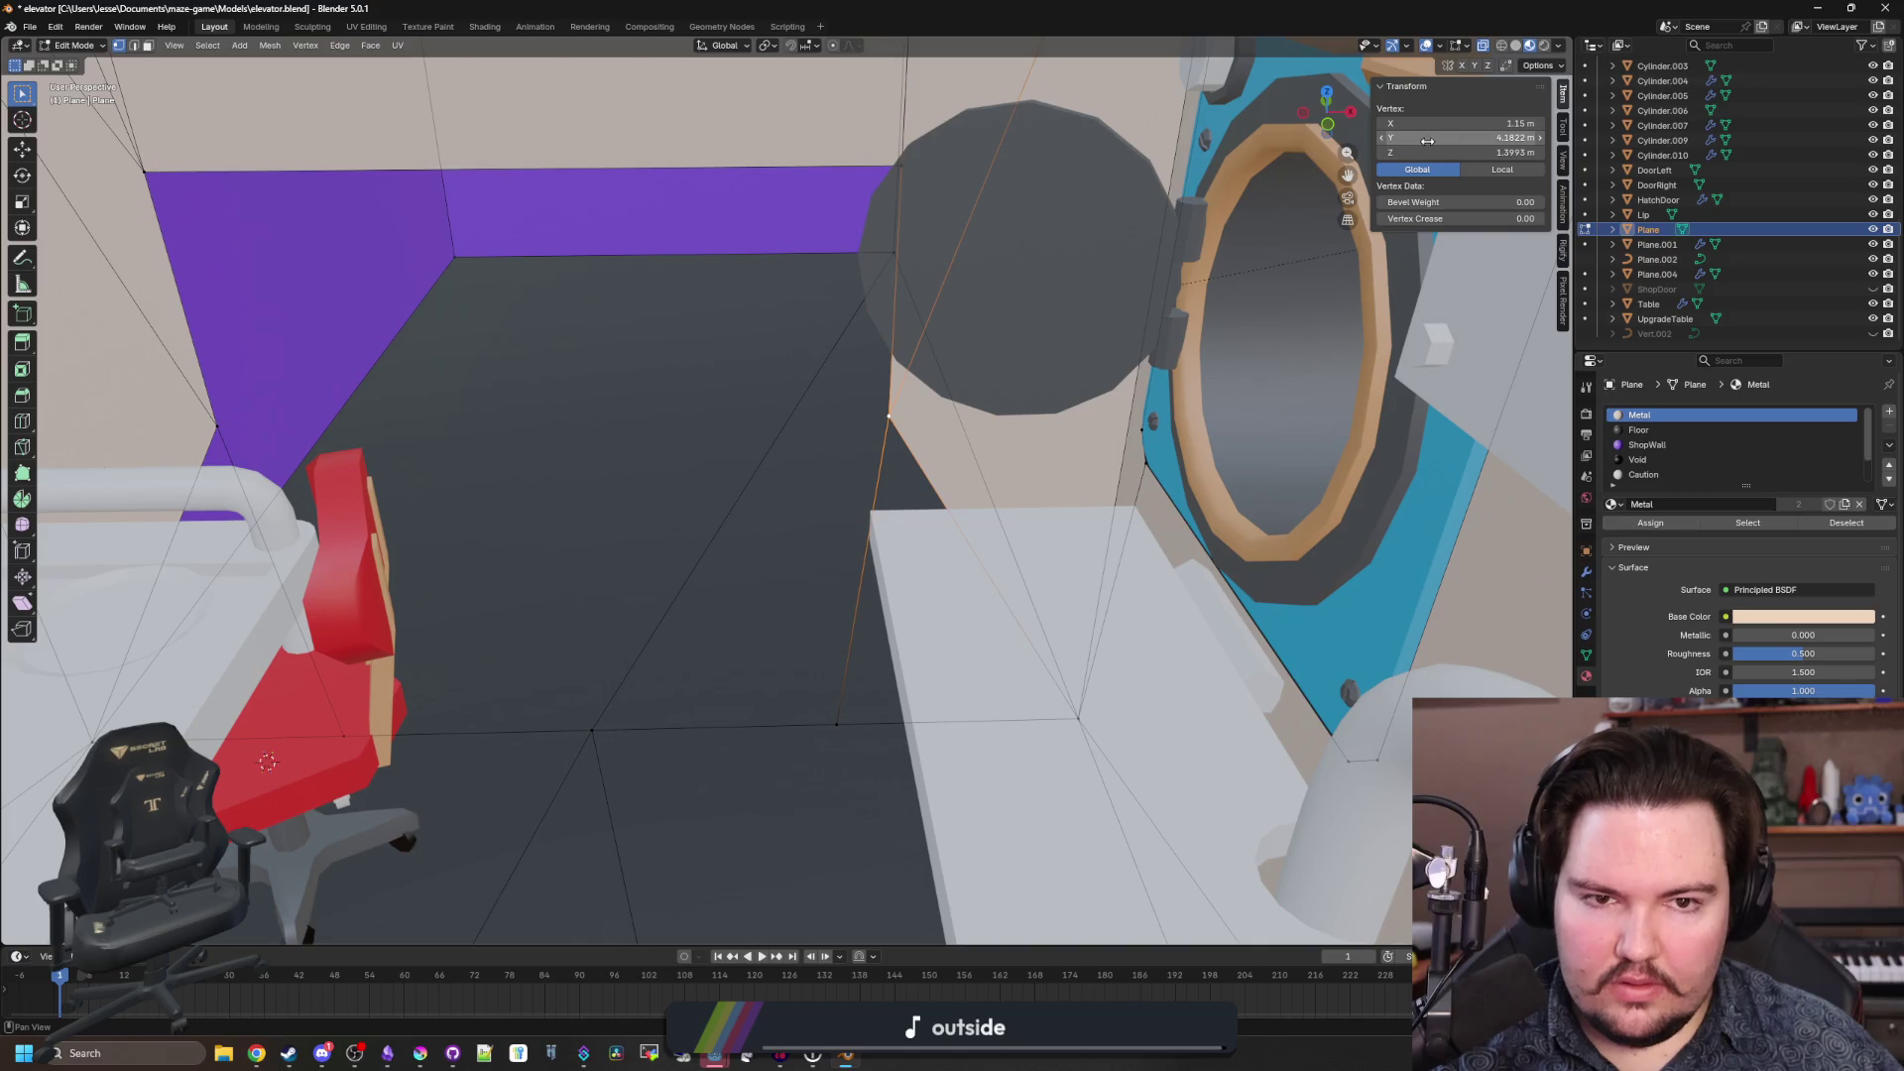
{"action": "left_click", "coordinate": [215, 425]}
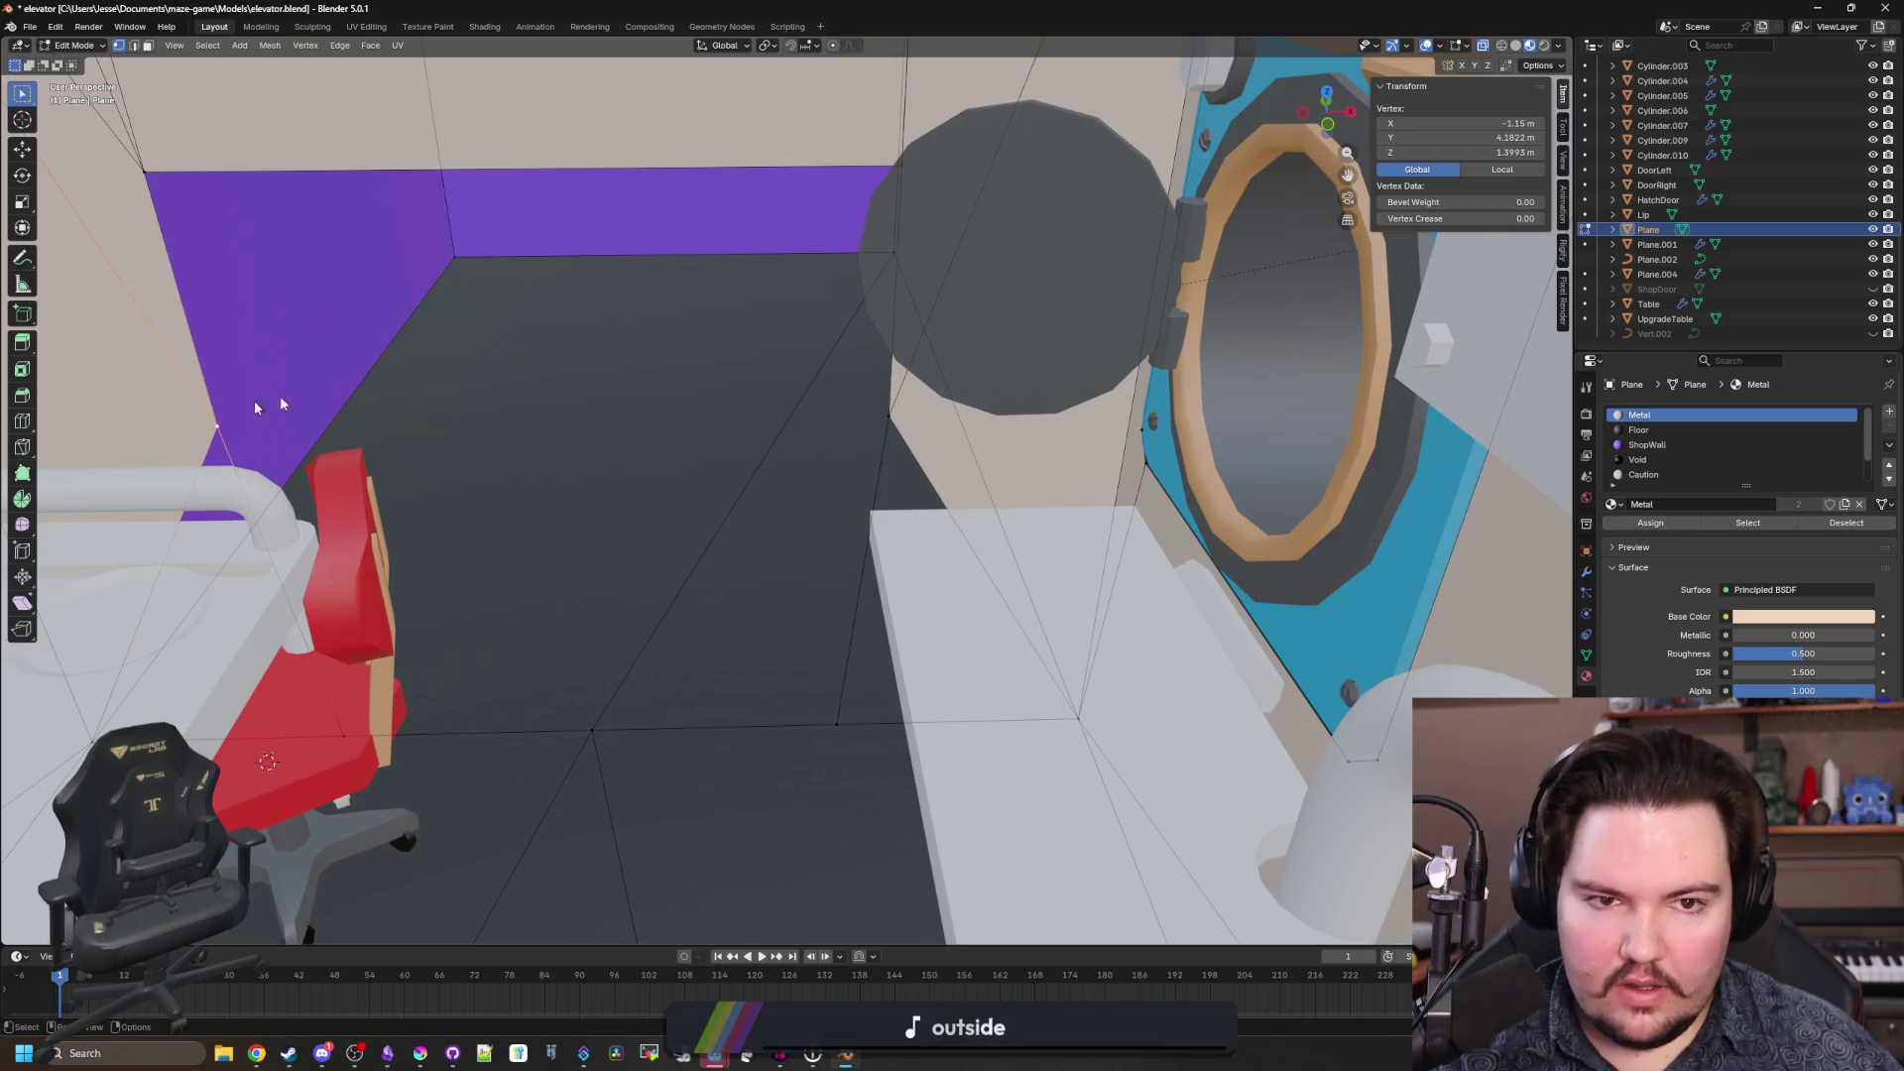
{"action": "double_click", "coordinate": [1461, 123]}
{"action": "key", "text": "Tab"}
{"action": "key", "text": "Tab"}
{"action": "type", "text": "0"}
{"action": "key", "text": "Return"}
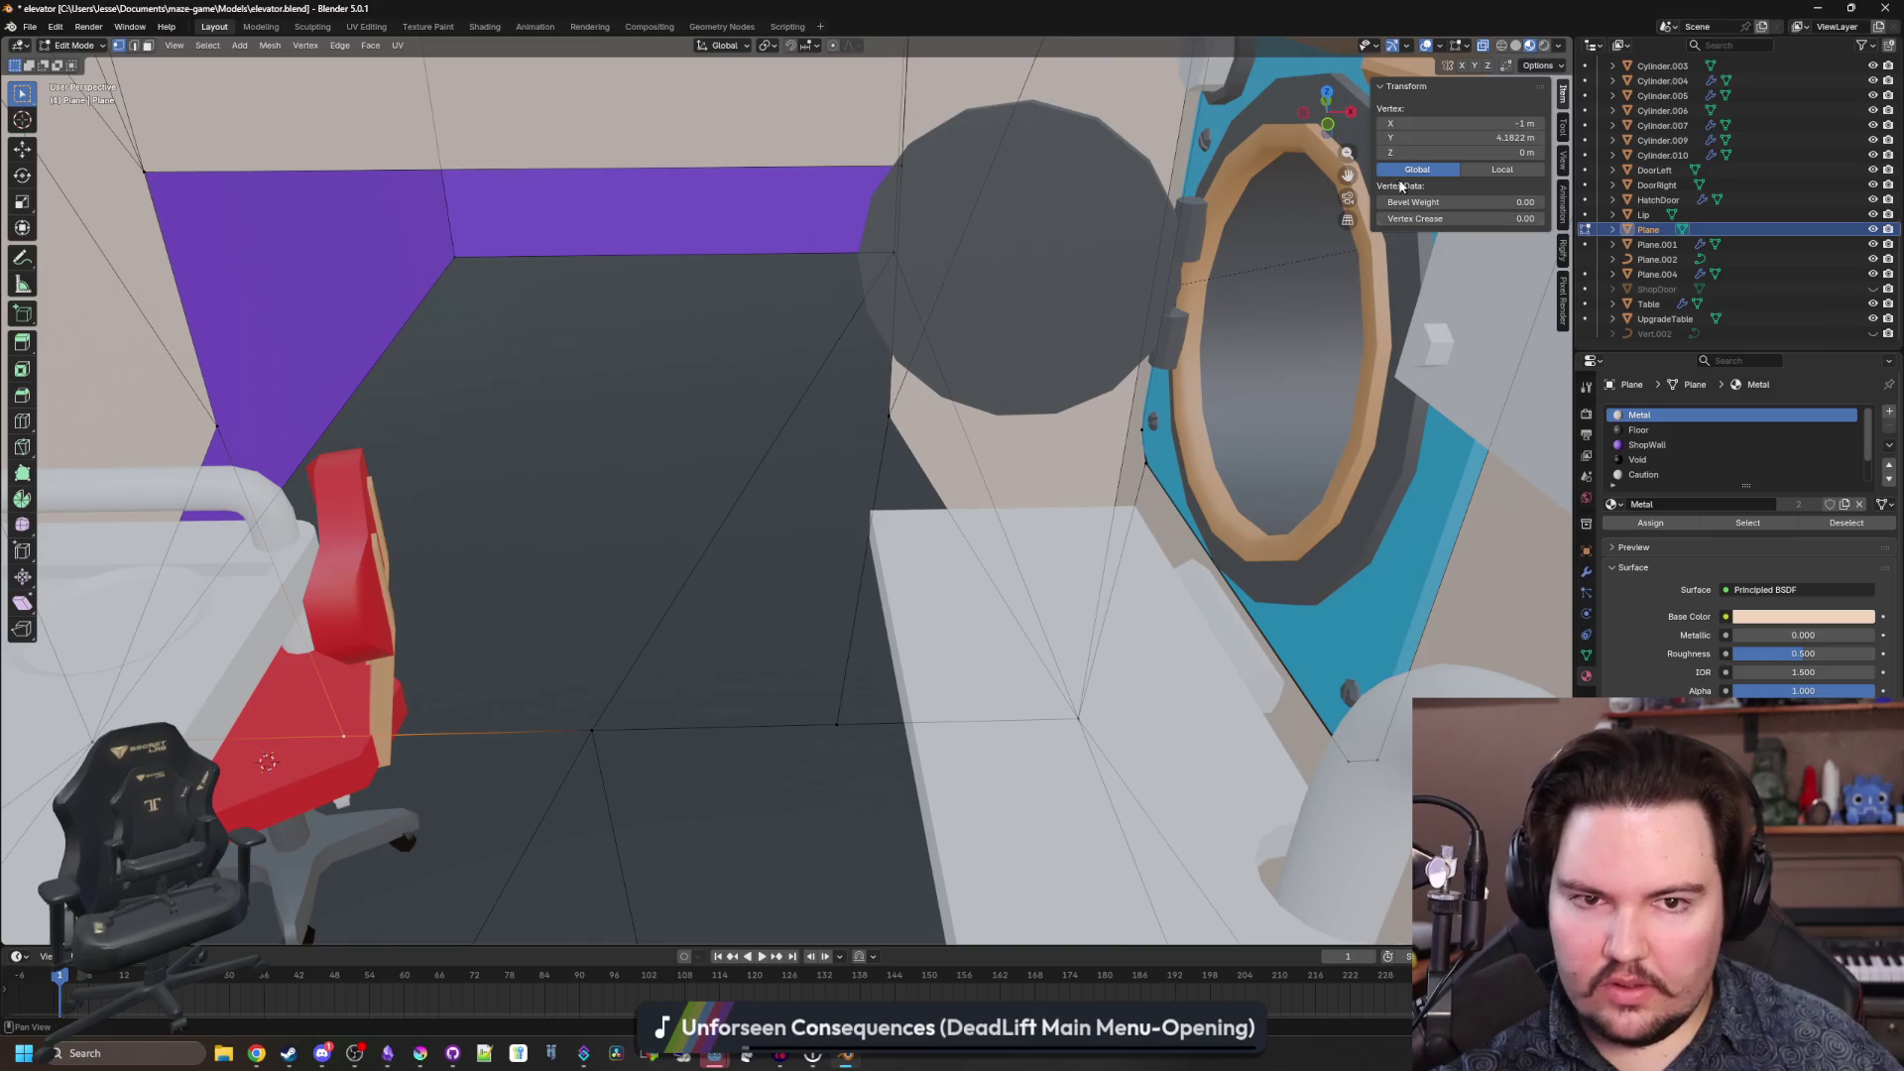
Slide a lower floor vertex sideways to a new position.
{"action": "left_click", "coordinate": [924, 408]}
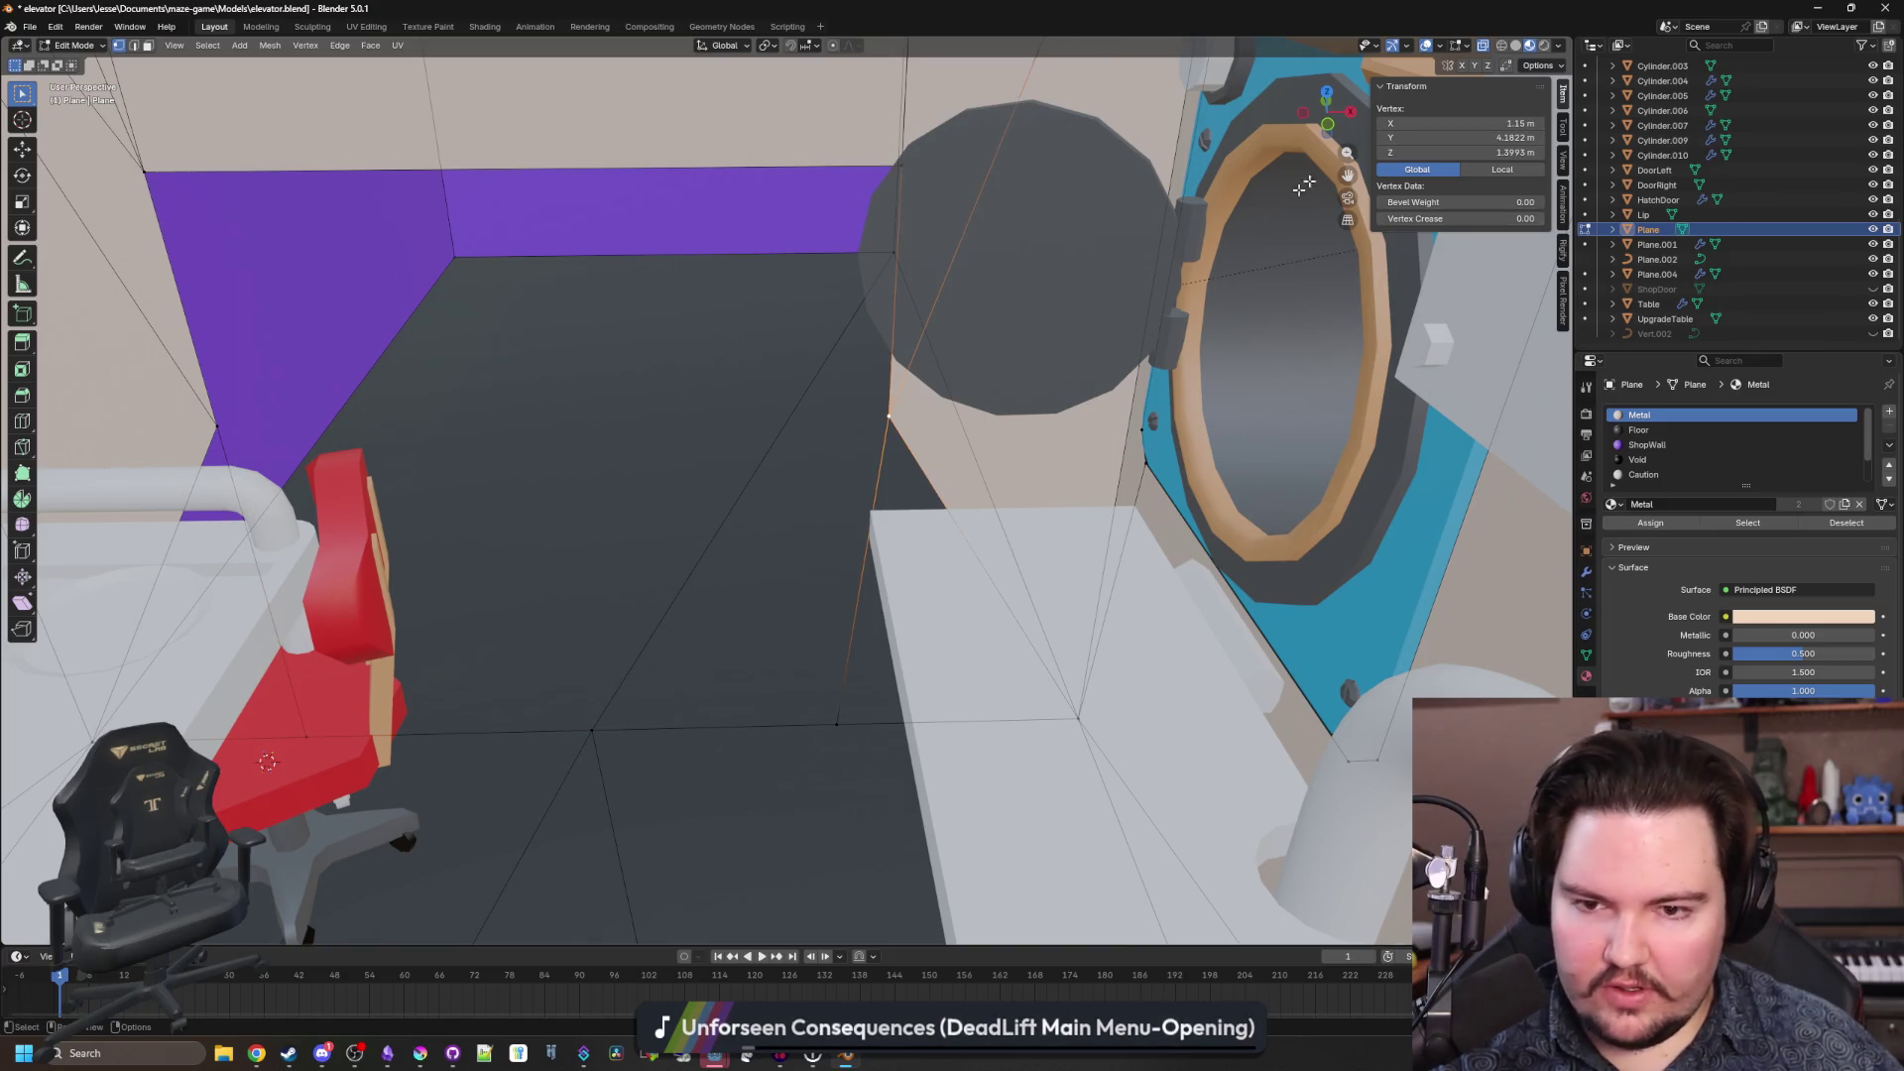
{"action": "left_click", "coordinate": [837, 724]}
{"action": "key", "text": "g"}
{"action": "left_click", "coordinate": [873, 635]}
{"action": "left_click", "coordinate": [767, 513]}
Merge the upper wall vertex and its mirrored counterpart down onto the floor vertices.
{"action": "left_click_drag", "start_coordinate": [767, 512], "coordinate": [306, 151]}
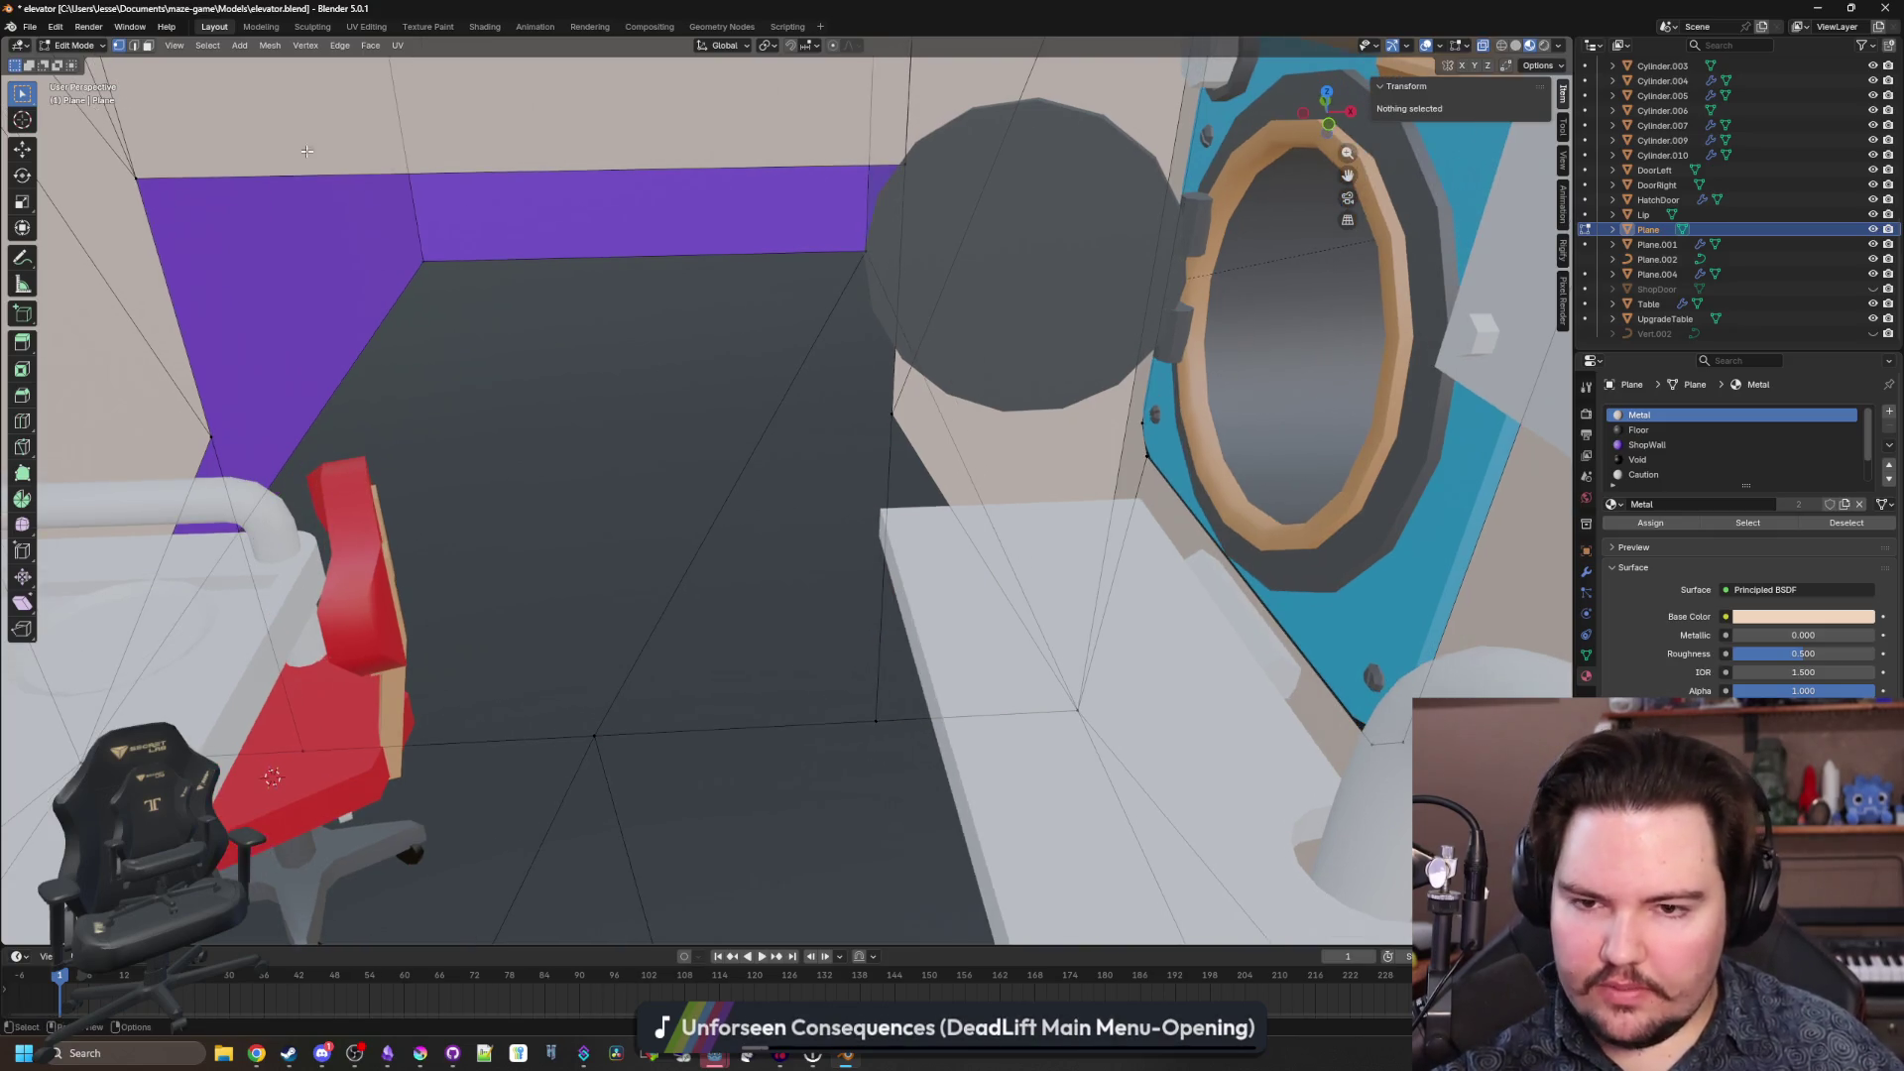
{"action": "mouse_move", "coordinate": [118, 41]}
{"action": "left_mouse_down"}
{"action": "mouse_move", "coordinate": [672, 437]}
{"action": "mouse_move", "coordinate": [898, 372]}
{"action": "left_mouse_up"}
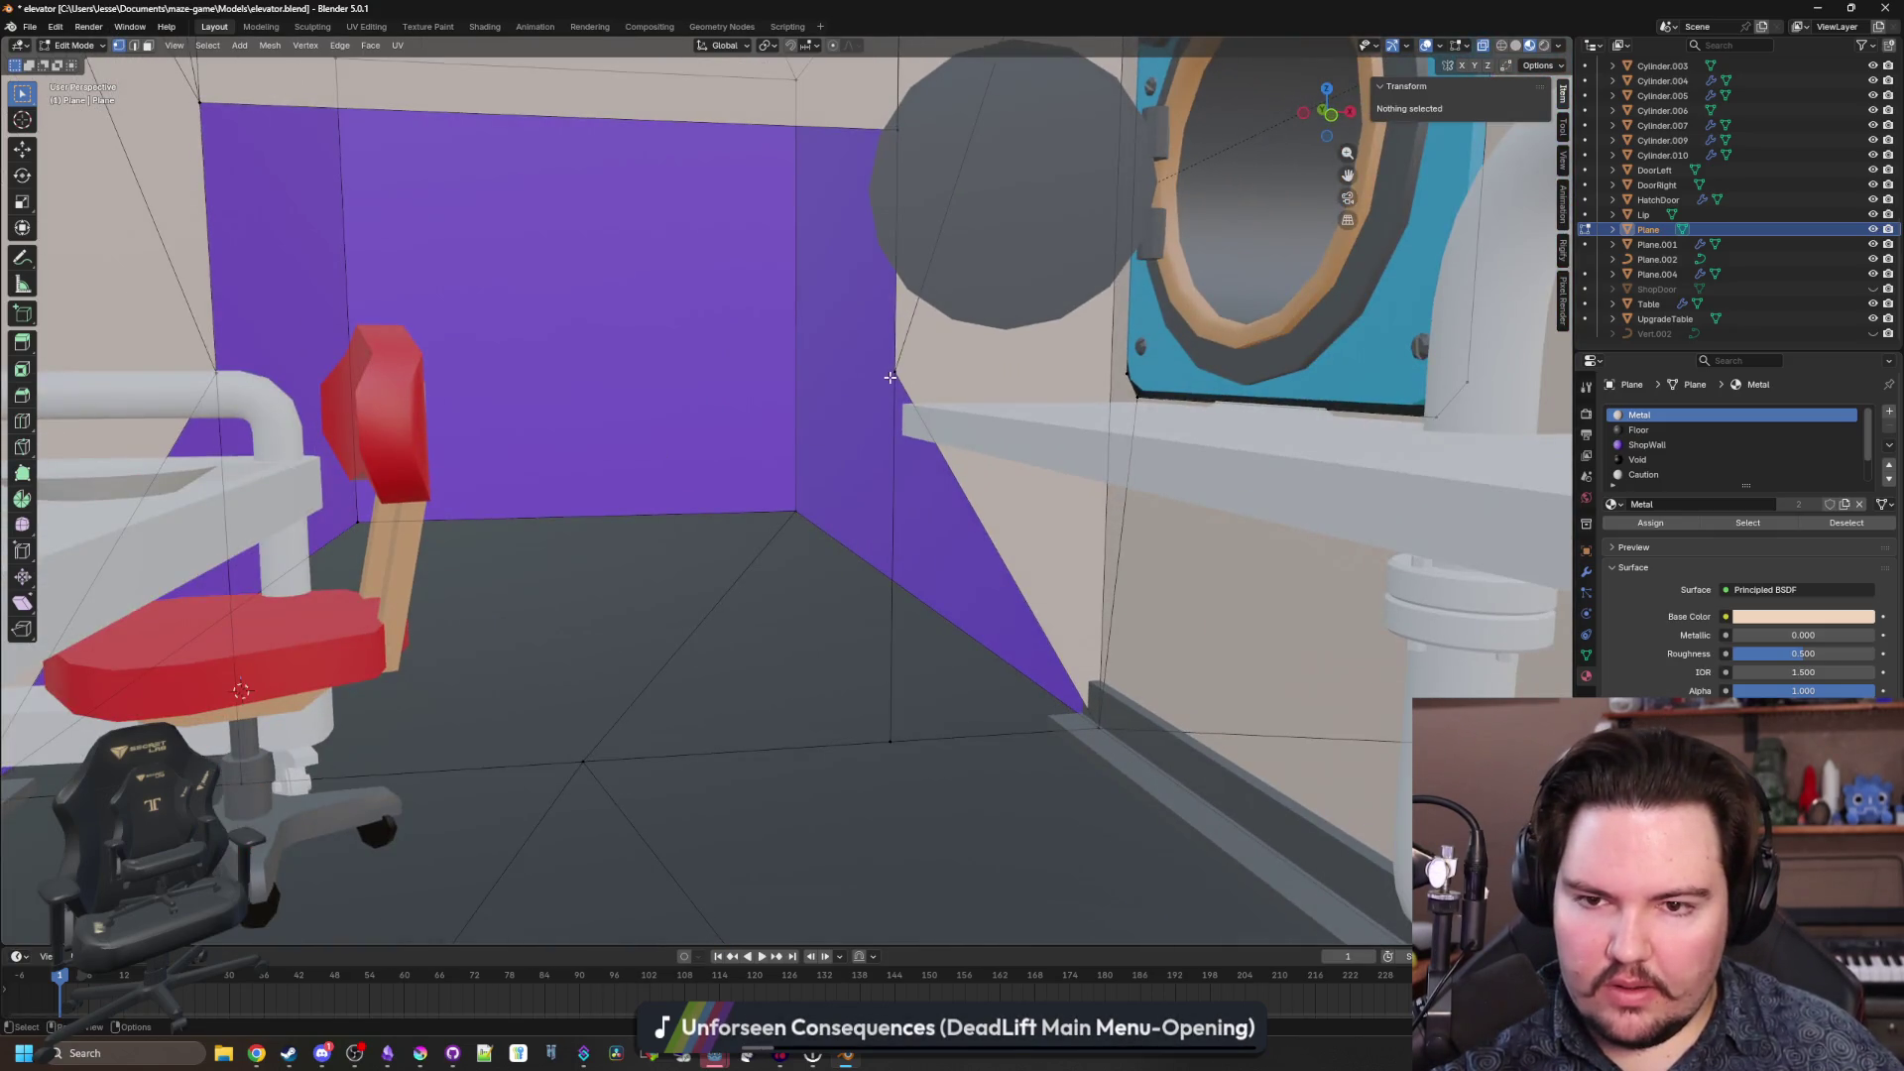
{"action": "left_click", "coordinate": [890, 377]}
{"action": "left_click", "coordinate": [887, 734], "text": "shift"}
{"action": "key", "text": "m"}
{"action": "left_click", "coordinate": [852, 729]}
{"action": "left_click_drag", "start_coordinate": [853, 729], "coordinate": [342, 375]}
{"action": "left_click", "coordinate": [341, 759], "text": "shift"}
{"action": "key", "text": "m"}
{"action": "left_click", "coordinate": [339, 750]}
Assign the Floor material to the two middle floor faces.
{"action": "left_click_drag", "start_coordinate": [355, 703], "coordinate": [380, 537]}
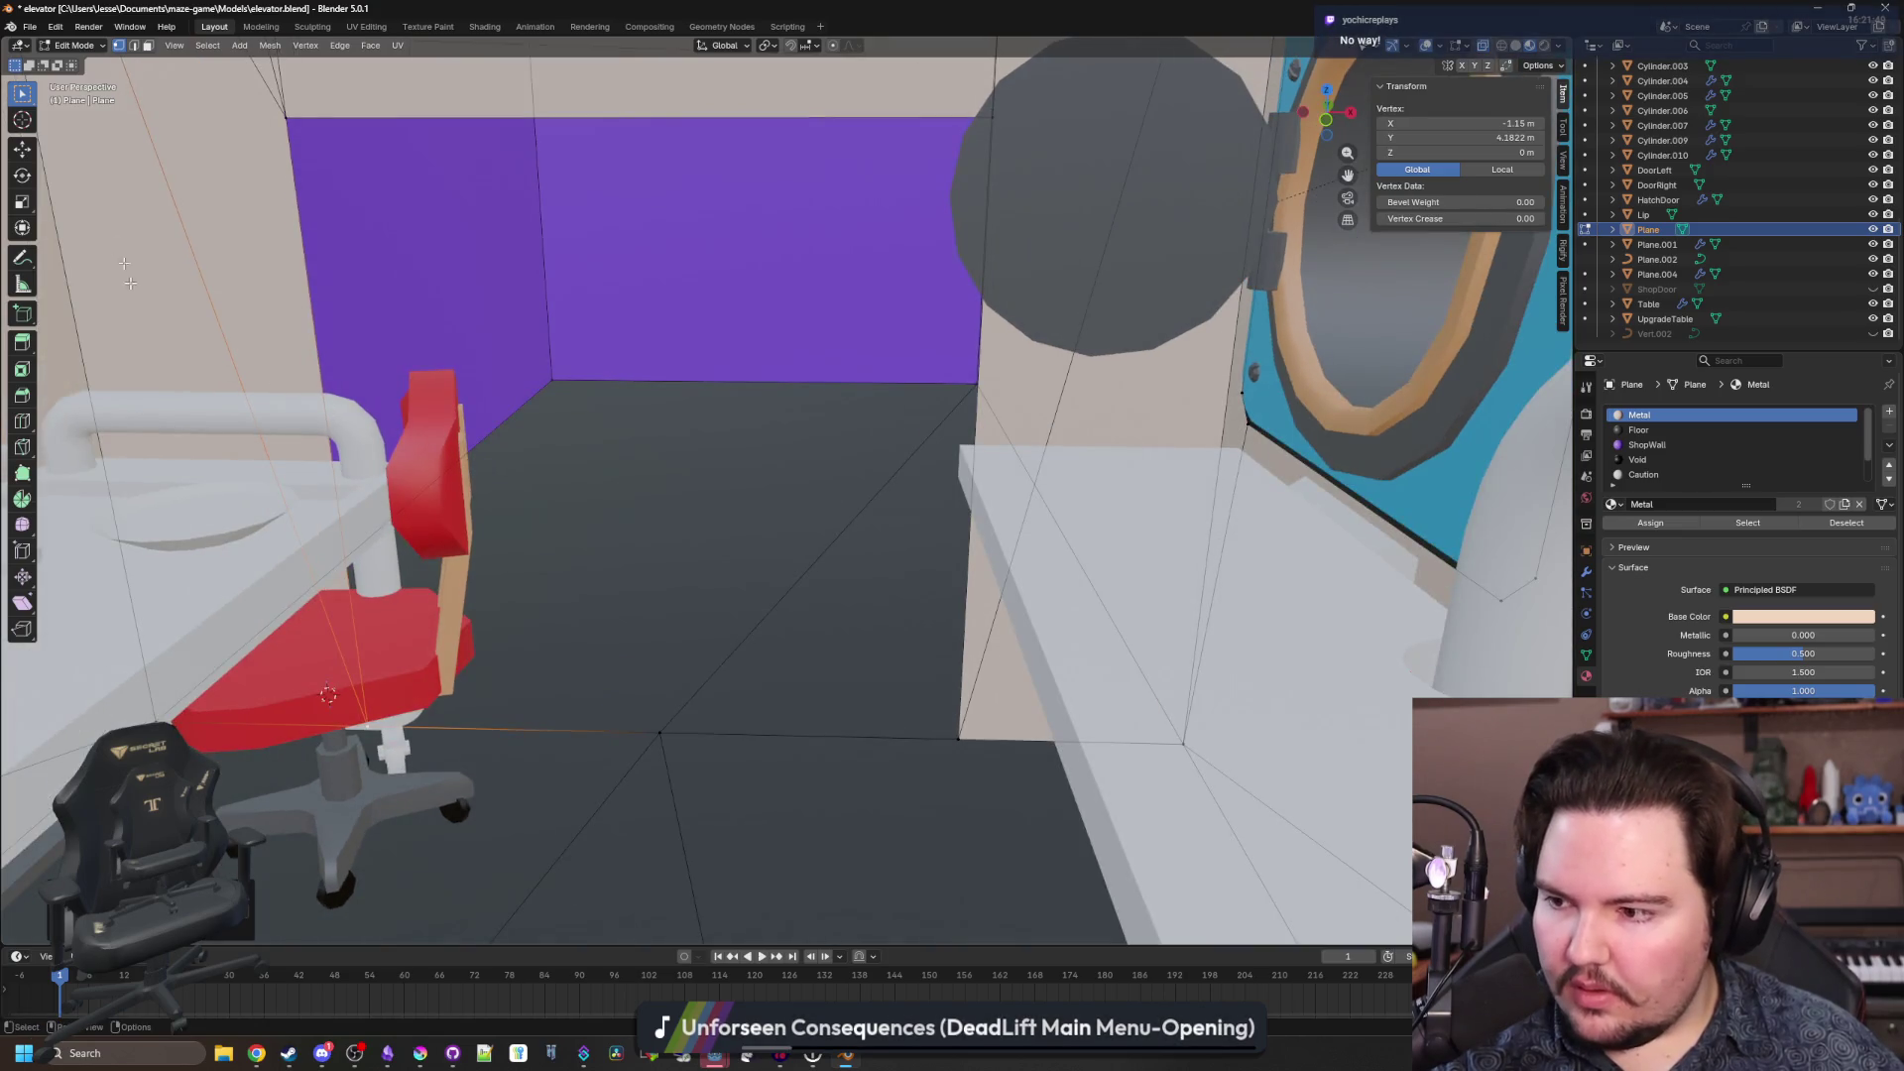
{"action": "left_click", "coordinate": [147, 45]}
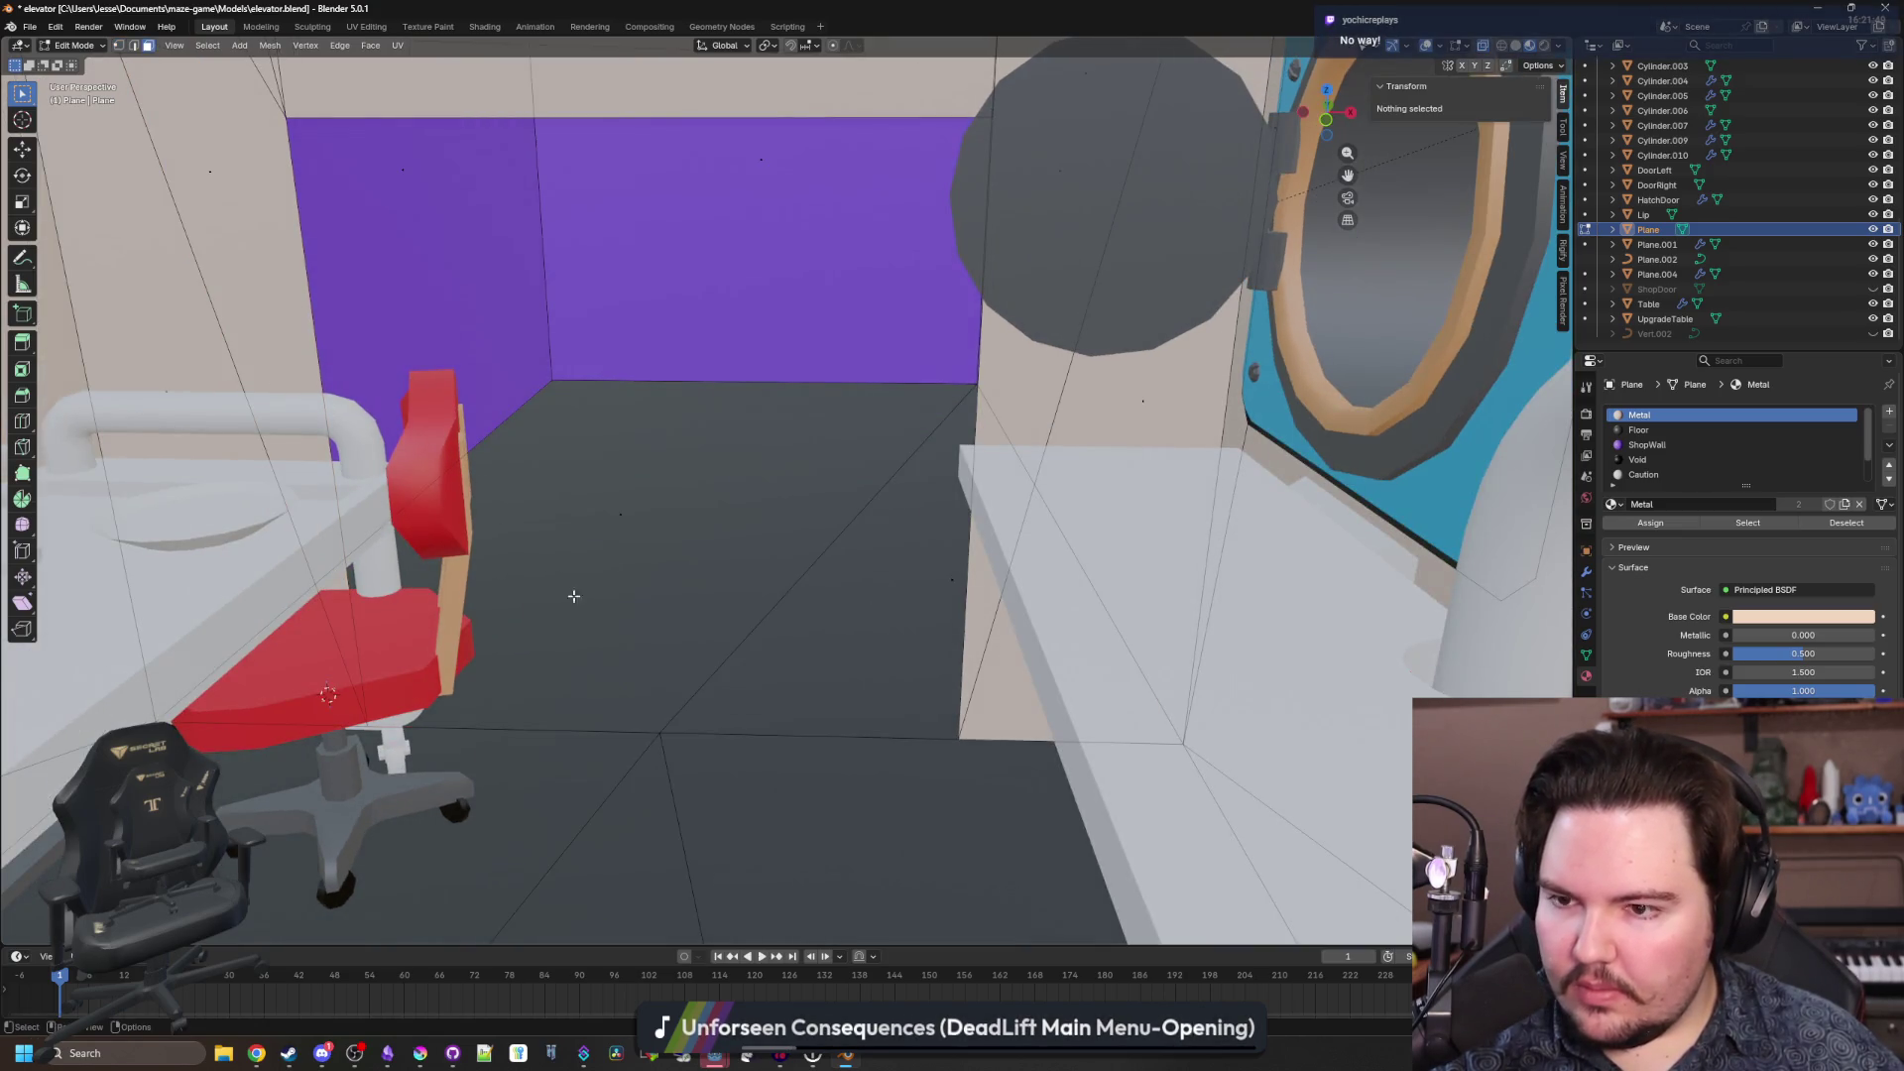
{"action": "left_click", "coordinate": [631, 523]}
{"action": "key", "text": "shift+q"}
{"action": "left_click", "coordinate": [605, 541]}
{"action": "left_click", "coordinate": [868, 539]}
{"action": "key", "text": "shift+q"}
{"action": "left_click", "coordinate": [899, 577]}
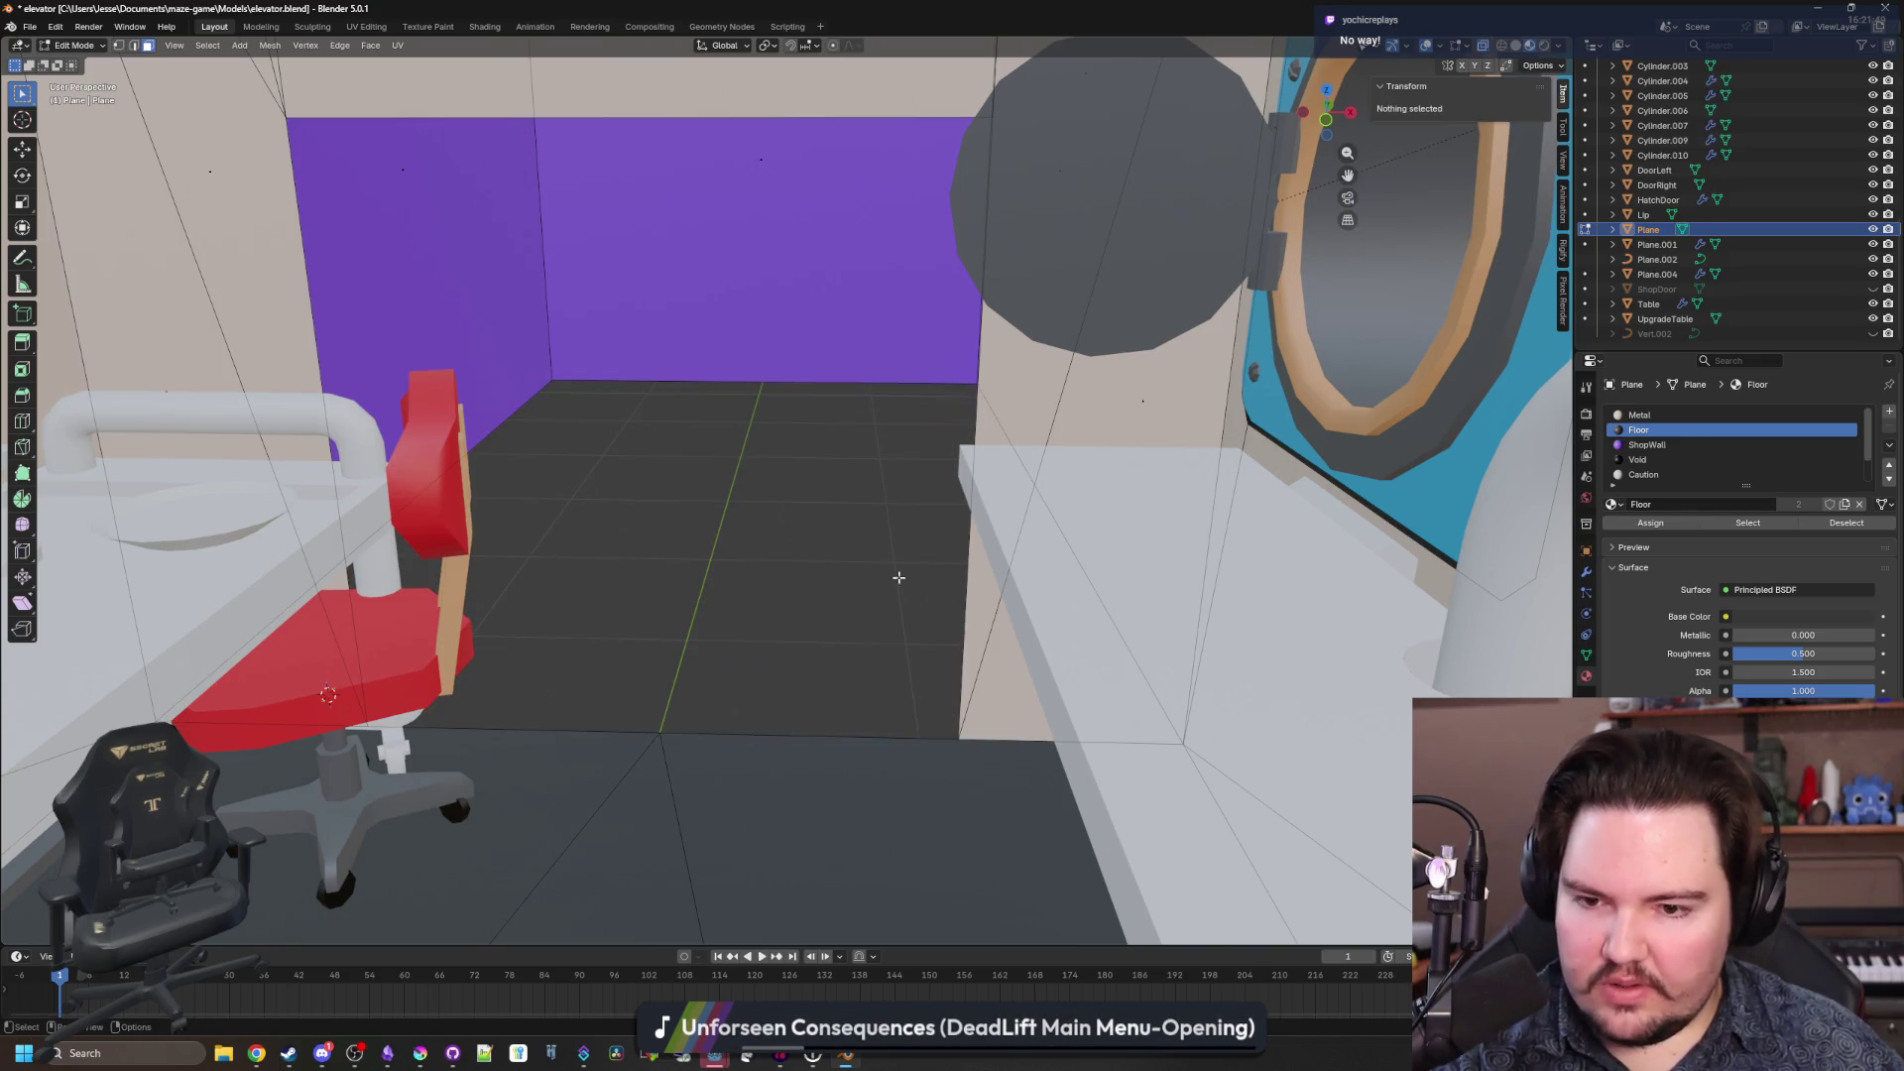
Merge the upper-left corner vertex pair at last and collapse the right corner edge into one vertex.
{"action": "left_click_drag", "start_coordinate": [899, 577], "coordinate": [130, 91]}
{"action": "key", "text": "shift+grave"}
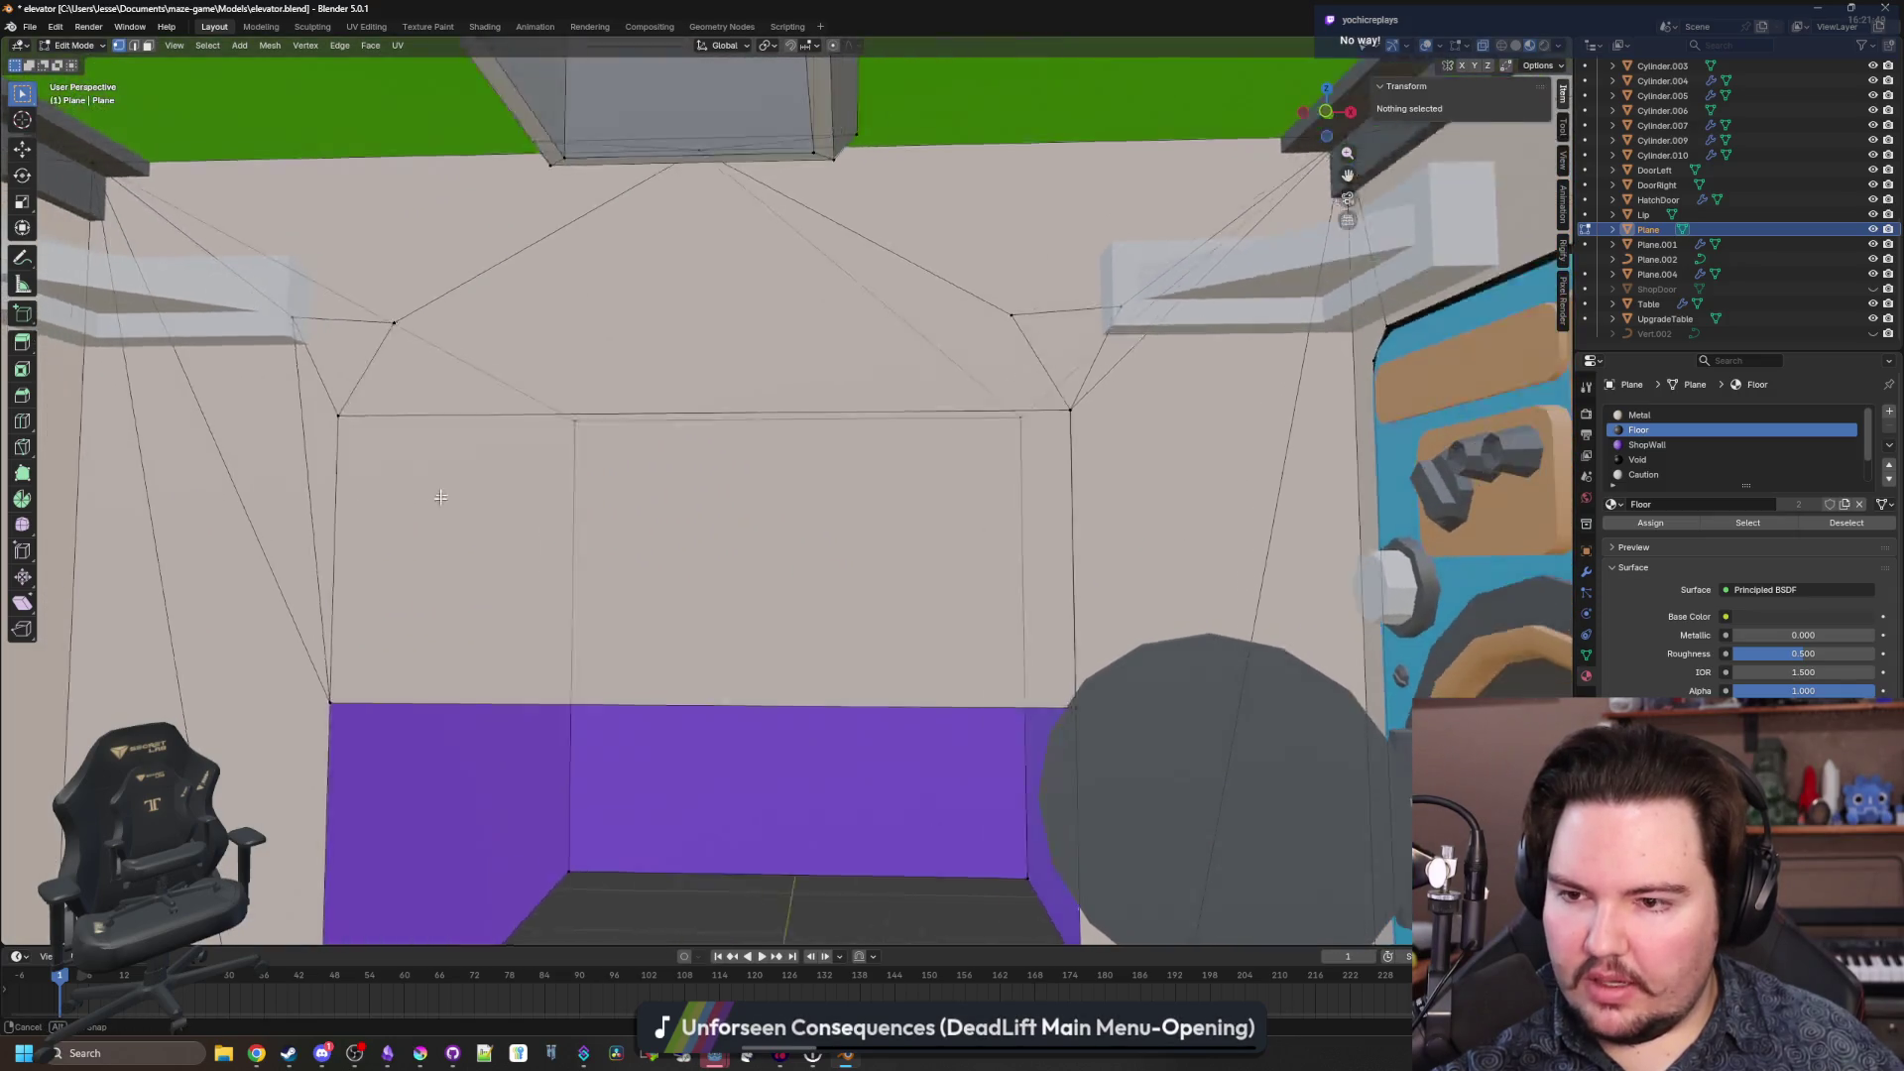
{"action": "left_click", "coordinate": [466, 513]}
{"action": "left_click", "coordinate": [347, 380]}
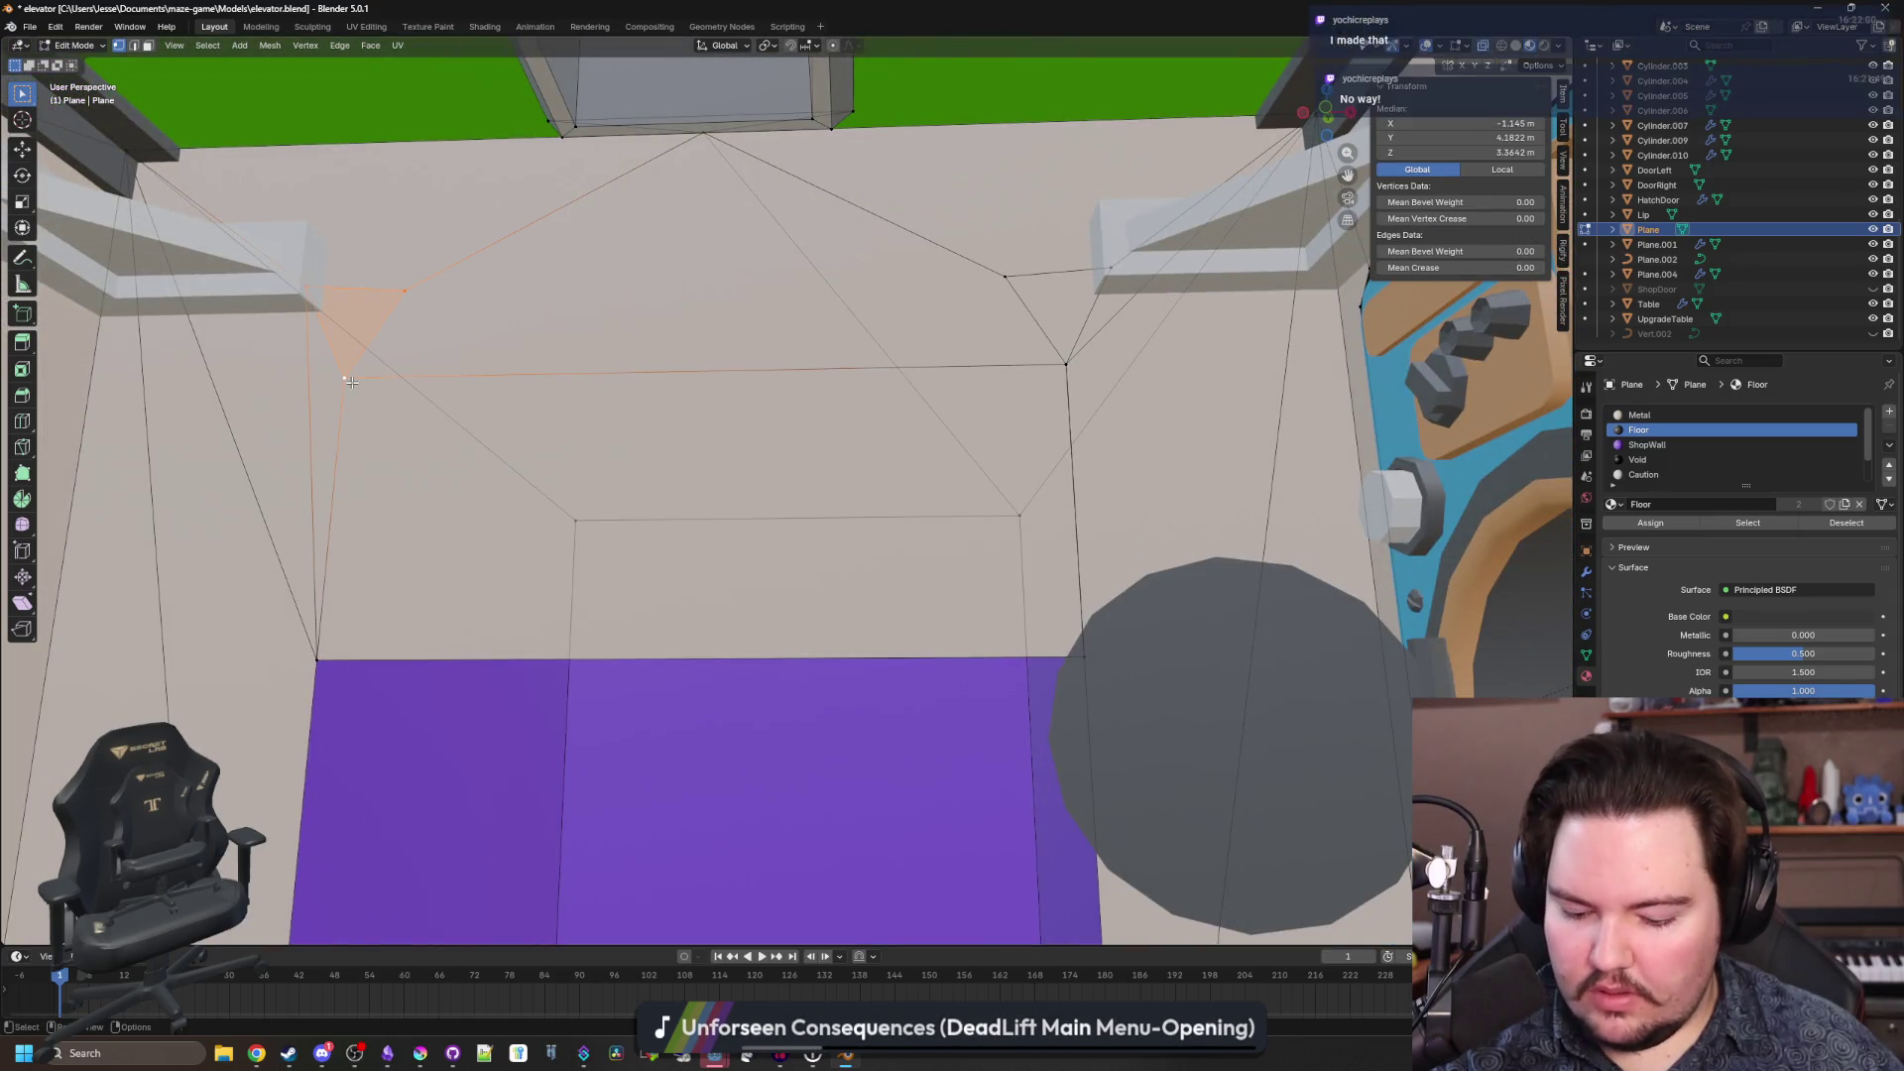
{"action": "key", "text": "comma"}
{"action": "left_click", "coordinate": [235, 387]}
{"action": "key", "text": "m"}
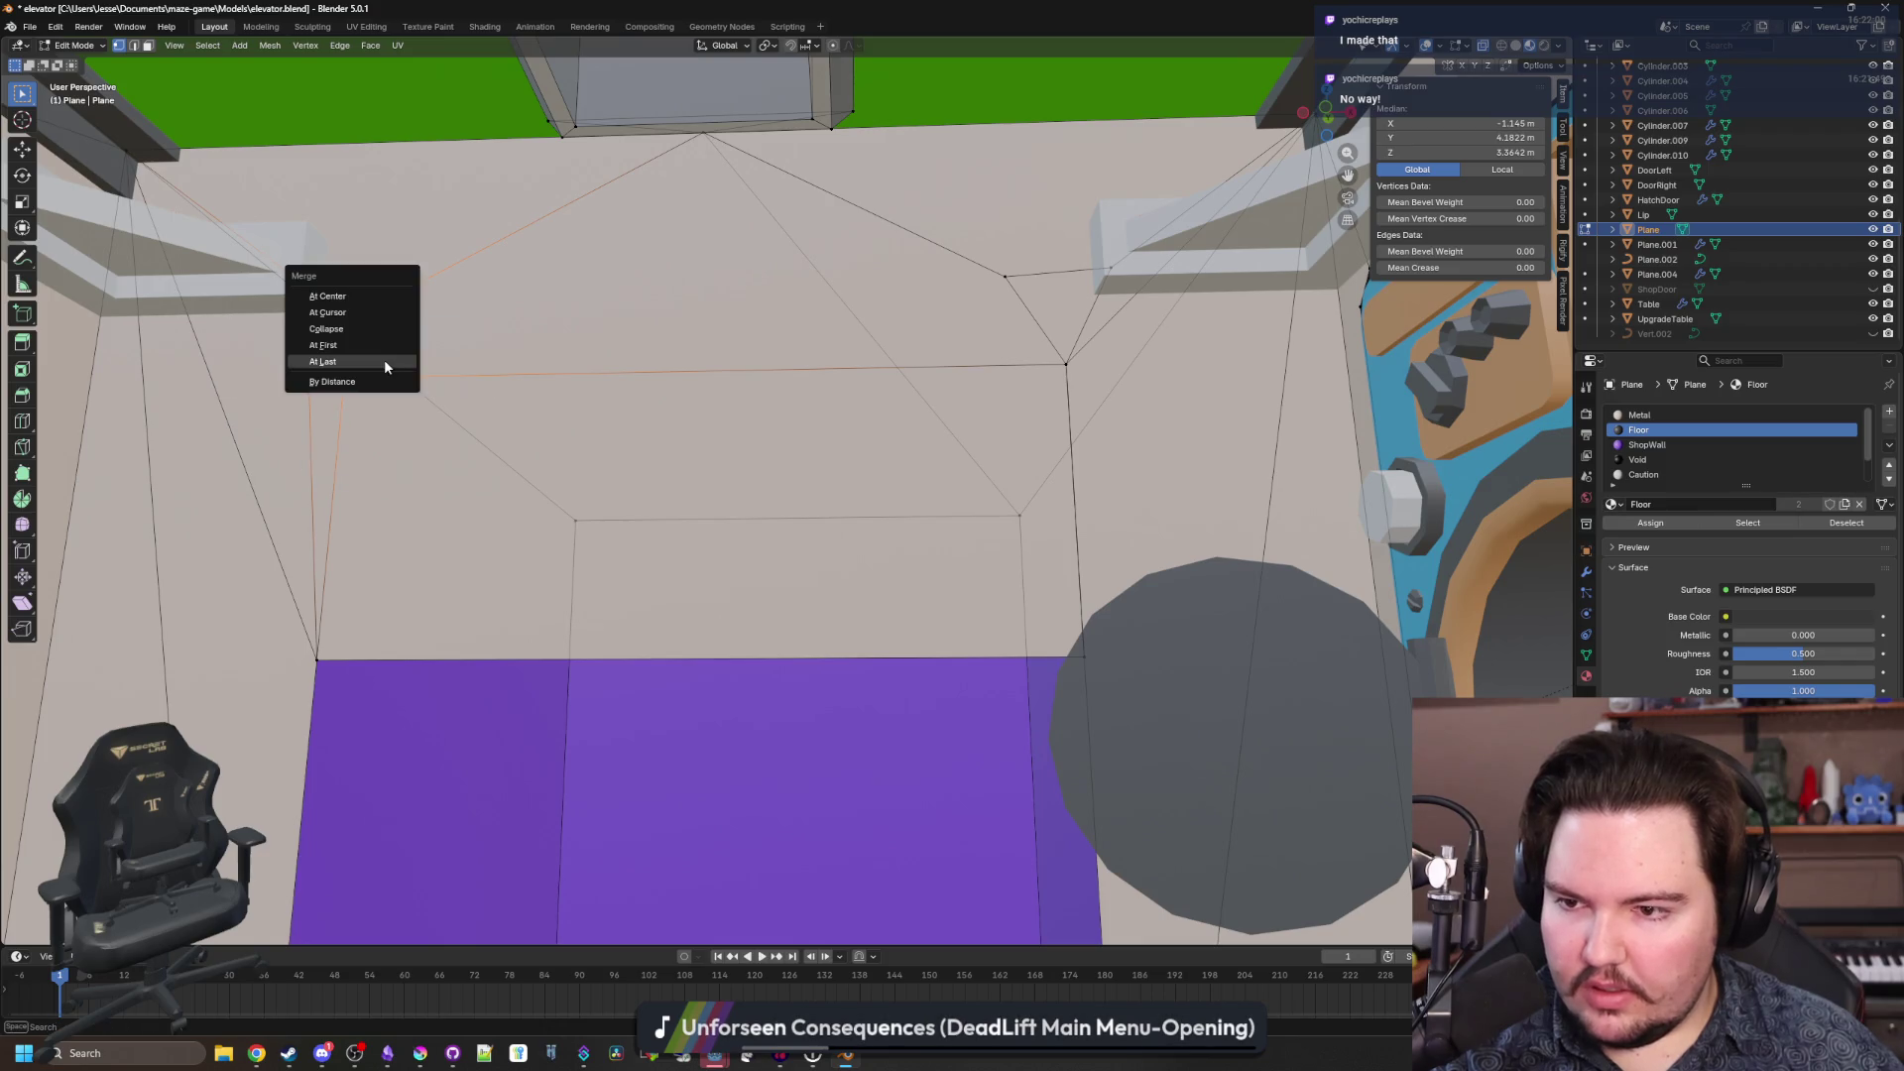
{"action": "left_click", "coordinate": [377, 363]}
{"action": "left_click", "coordinate": [1056, 283]}
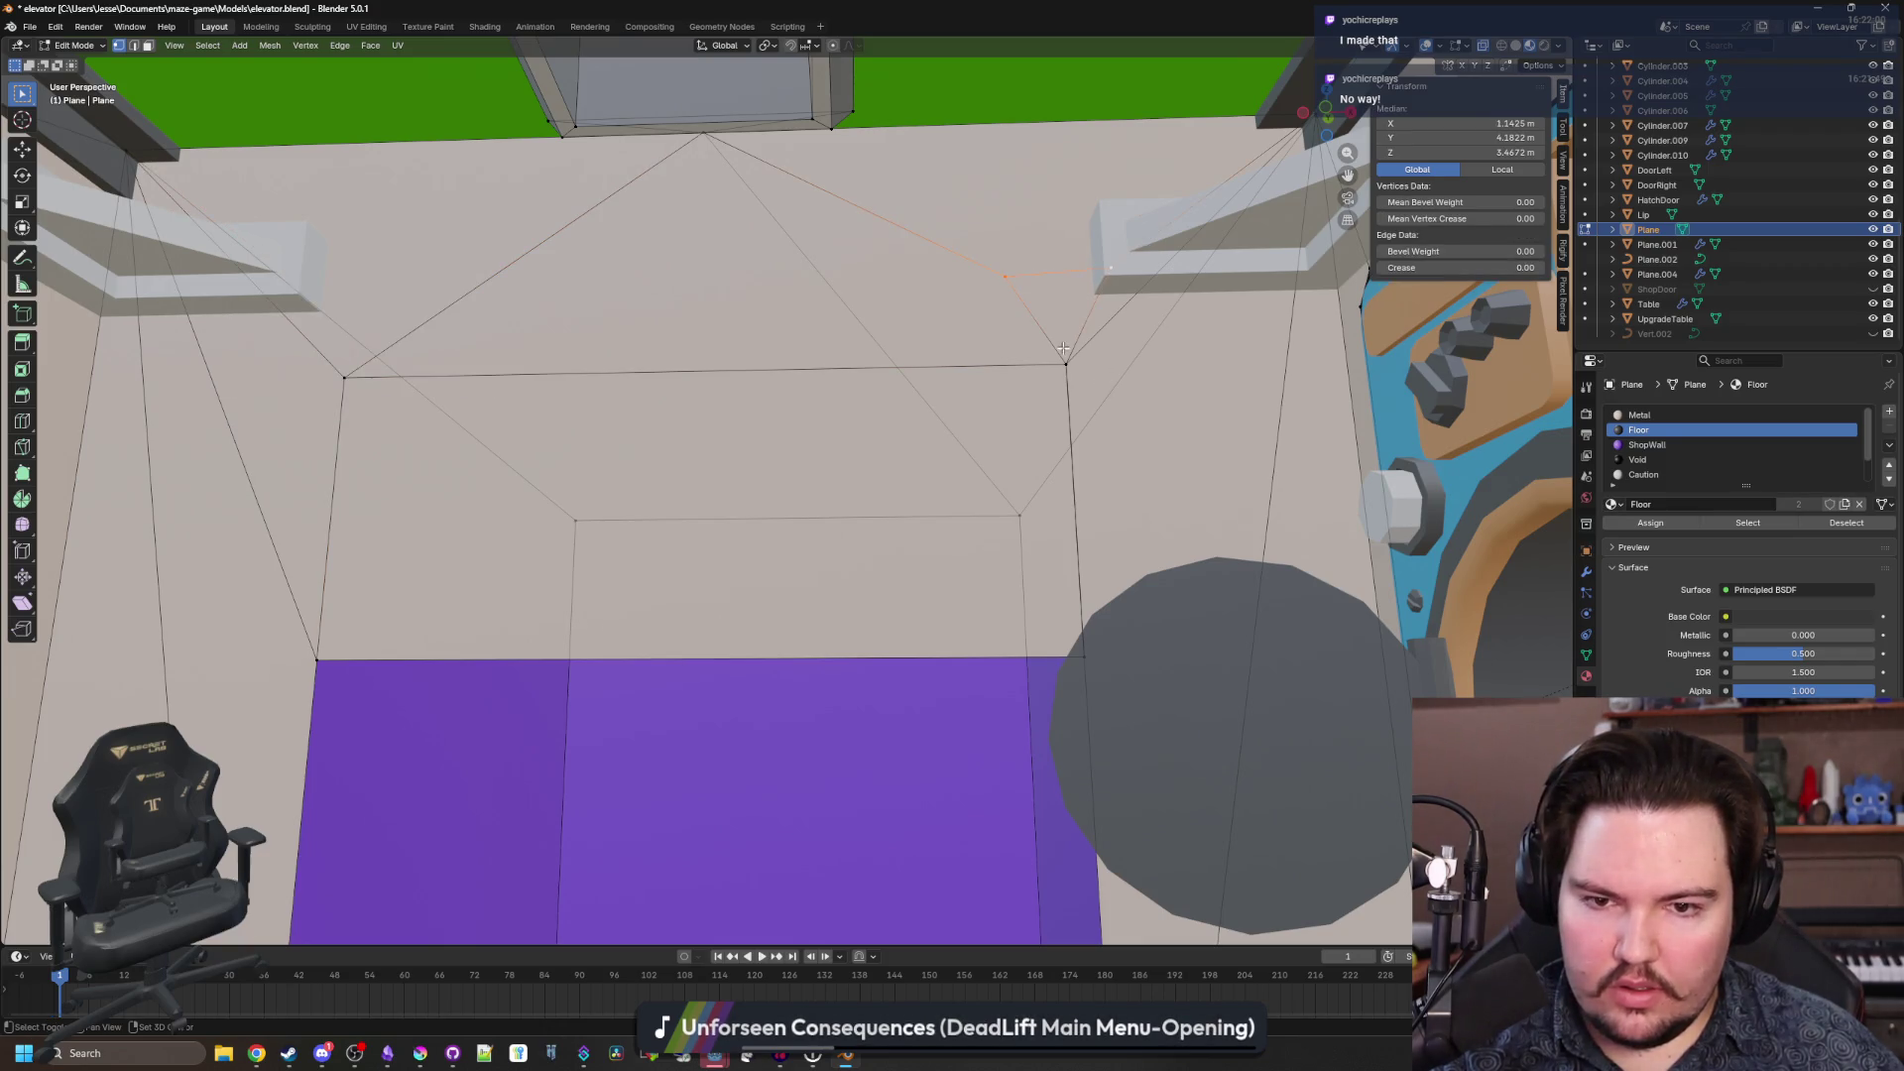
{"action": "key", "text": "m"}
{"action": "left_click", "coordinate": [1063, 359]}
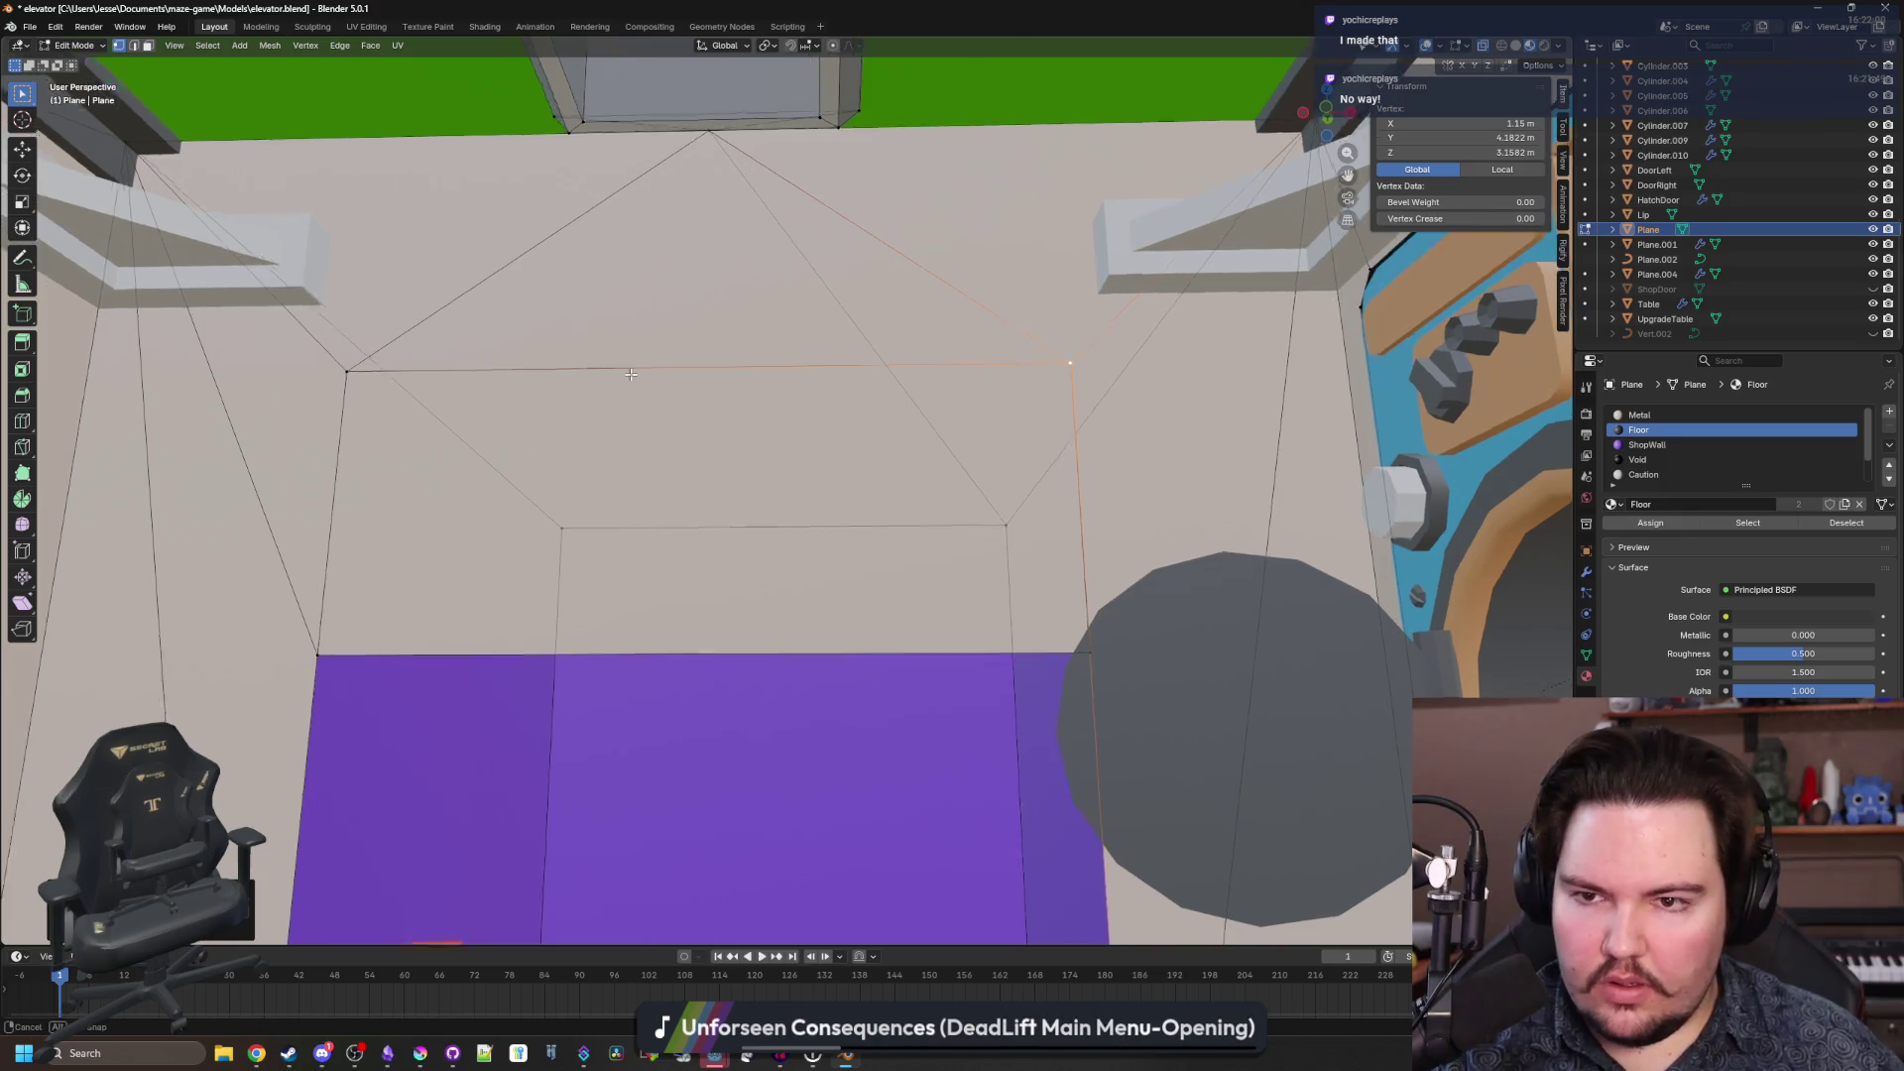
Delete the ceiling faces to open the top of the room.
{"action": "left_click", "coordinate": [385, 420]}
{"action": "left_click", "coordinate": [147, 44]}
{"action": "key", "text": "x"}
{"action": "left_click", "coordinate": [725, 528]}
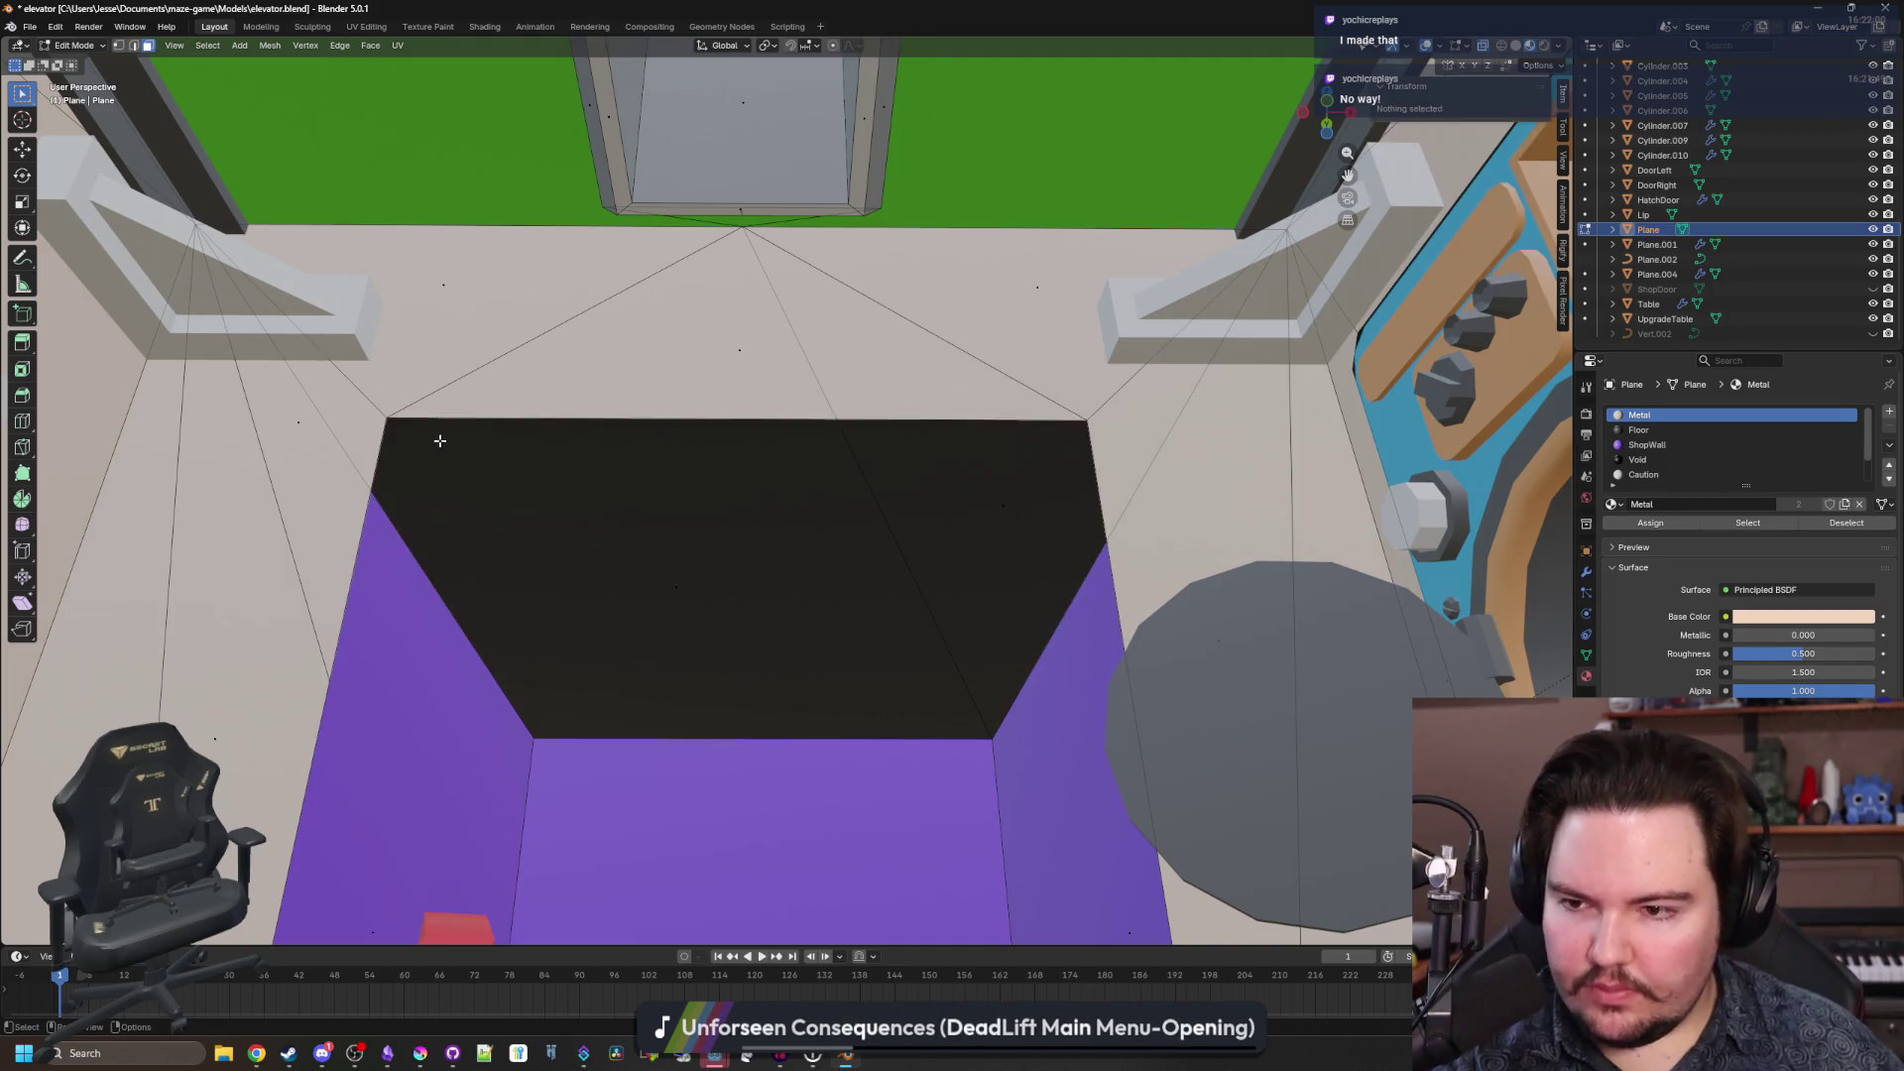
{"action": "left_click", "coordinate": [117, 46]}
Raise the two top corner vertices straight up along Z to 4 m.
{"action": "left_click", "coordinate": [385, 421]}
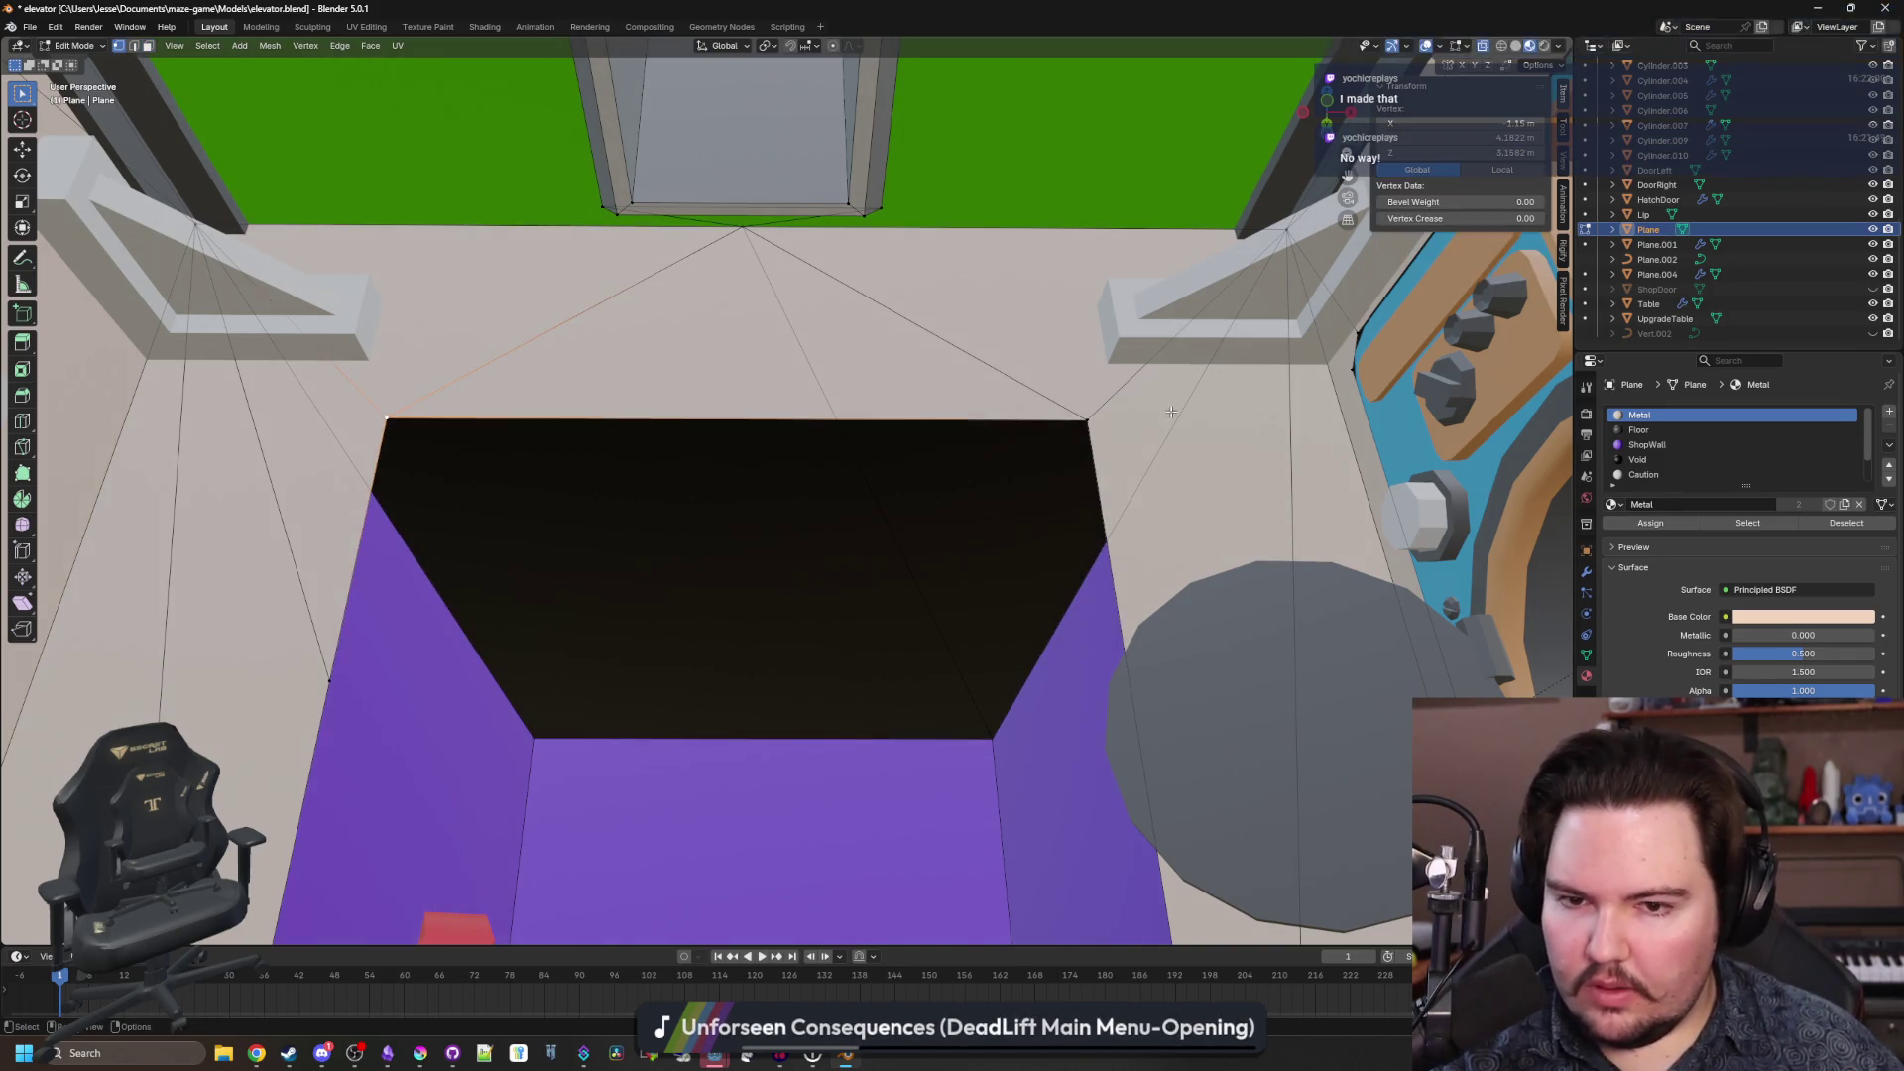
{"action": "left_click", "coordinate": [1088, 421], "text": "shift"}
{"action": "key", "text": "g"}
{"action": "key", "text": "z"}
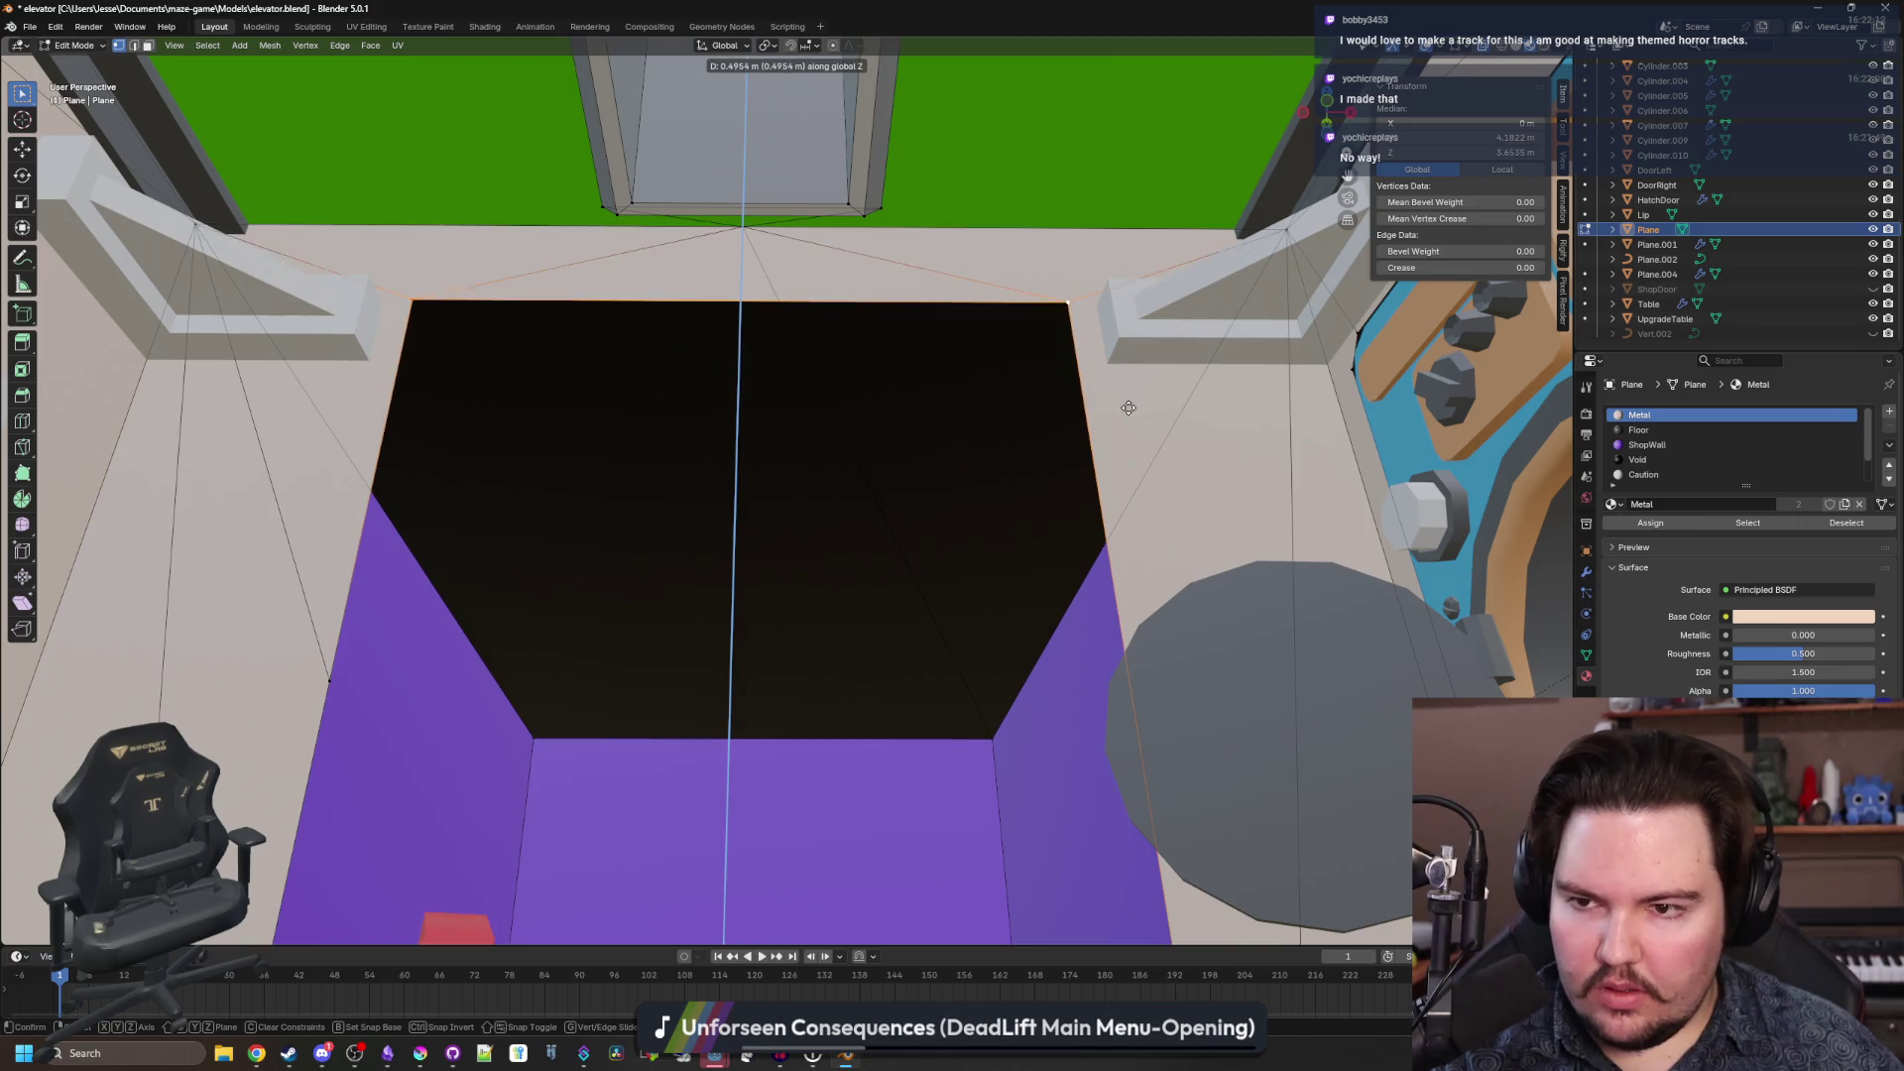
{"action": "left_click", "coordinate": [1117, 340]}
{"action": "left_click_drag", "start_coordinate": [1468, 151], "coordinate": [1492, 152]}
{"action": "mouse_move", "coordinate": [987, 336]}
{"action": "left_mouse_down"}
{"action": "mouse_move", "coordinate": [969, 493]}
{"action": "mouse_move", "coordinate": [876, 285]}
{"action": "mouse_move", "coordinate": [450, 710]}
{"action": "left_mouse_up"}
Merge the purple wall's left corner vertex into the vertex above it.
{"action": "left_click", "coordinate": [450, 710]}
{"action": "left_click", "coordinate": [1097, 744], "text": "shift"}
{"action": "mouse_move", "coordinate": [1097, 744]}
{"action": "left_mouse_down"}
{"action": "mouse_move", "coordinate": [744, 646]}
{"action": "mouse_move", "coordinate": [455, 778]}
{"action": "mouse_move", "coordinate": [756, 519]}
{"action": "mouse_move", "coordinate": [576, 324]}
{"action": "mouse_move", "coordinate": [373, 572]}
{"action": "mouse_move", "coordinate": [984, 504]}
{"action": "left_mouse_up"}
{"action": "left_click", "coordinate": [373, 572]}
{"action": "mouse_move", "coordinate": [452, 104]}
{"action": "left_mouse_down"}
{"action": "mouse_move", "coordinate": [455, 179]}
{"action": "mouse_move", "coordinate": [415, 184]}
{"action": "left_mouse_up"}
{"action": "left_click", "coordinate": [433, 184], "text": "shift"}
{"action": "key", "text": "m"}
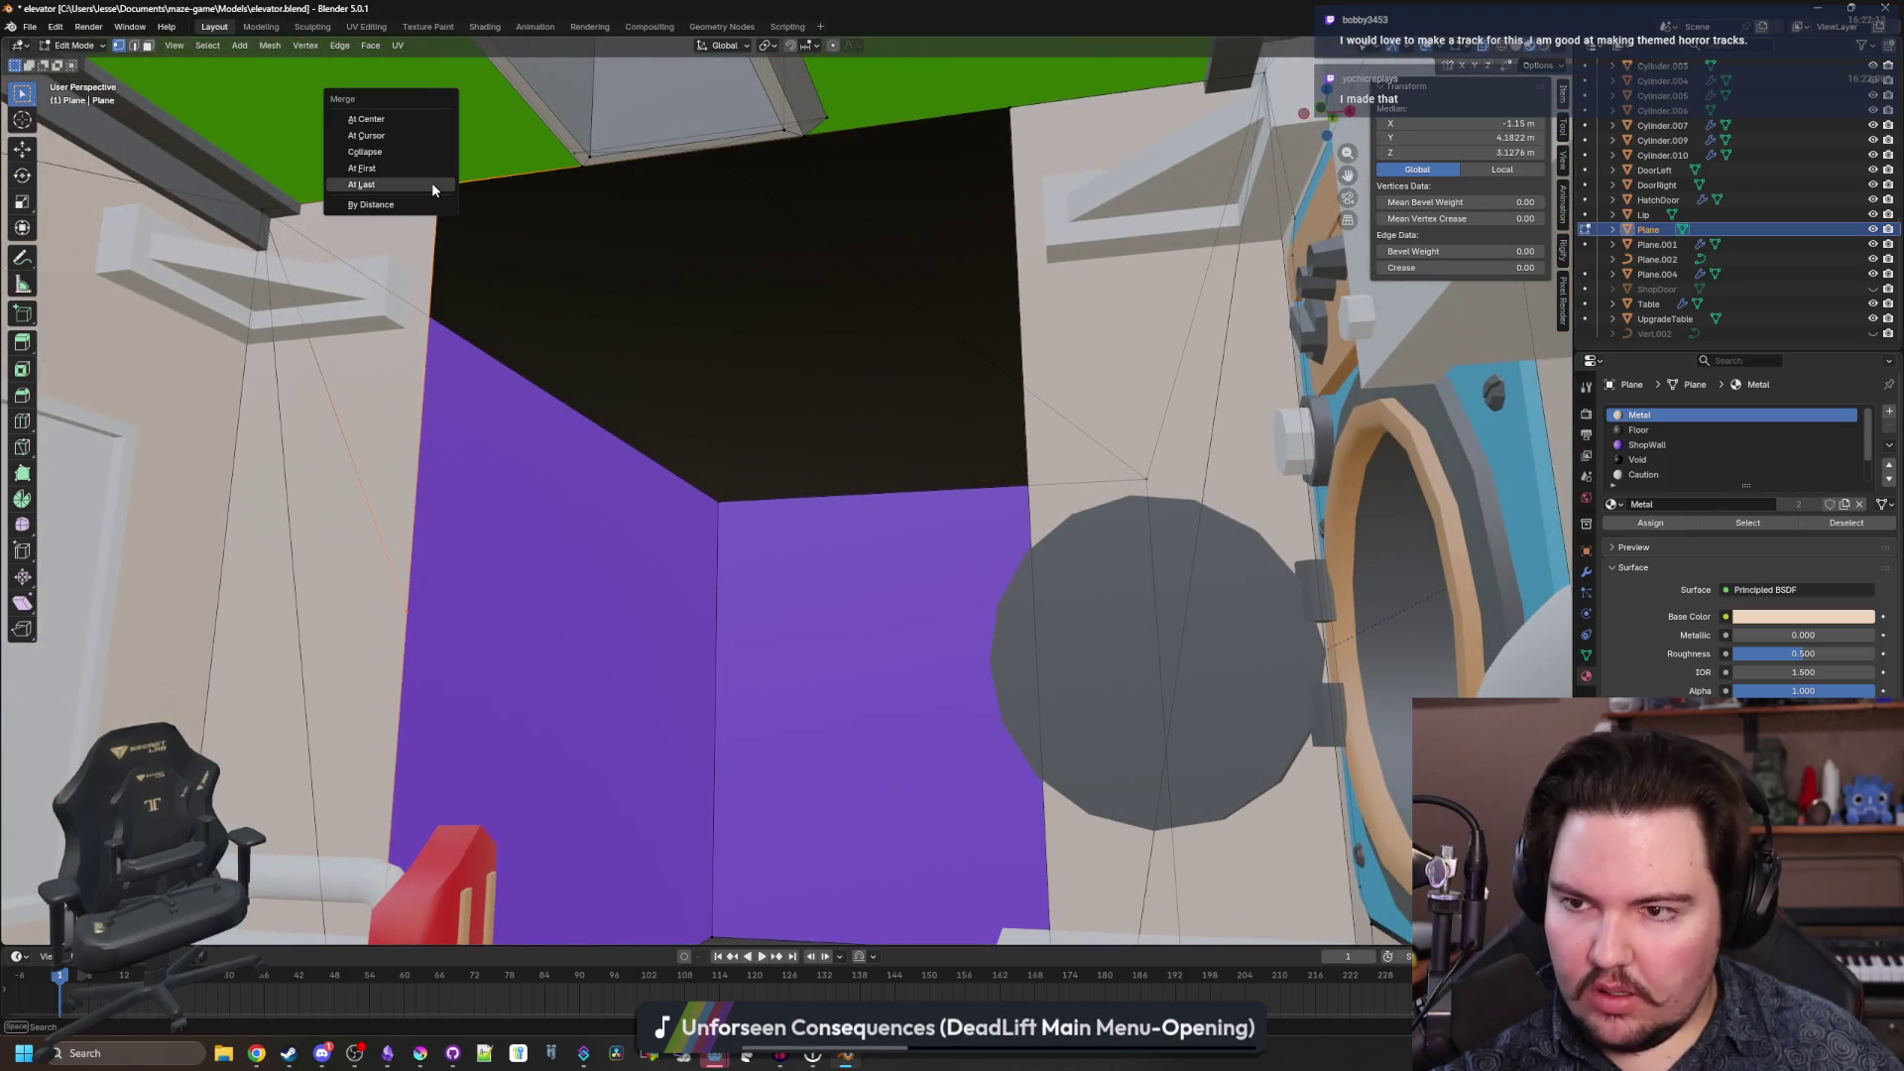
{"action": "left_click", "coordinate": [397, 183]}
{"action": "mouse_move", "coordinate": [491, 354]}
{"action": "left_mouse_down"}
{"action": "mouse_move", "coordinate": [552, 391]}
{"action": "mouse_move", "coordinate": [521, 389]}
{"action": "mouse_move", "coordinate": [723, 297]}
{"action": "left_mouse_up"}
{"action": "scroll", "coordinate": [515, 357], "scroll_direction": "down", "scroll_amount": 2}
{"action": "left_click", "coordinate": [489, 736]}
{"action": "left_click", "coordinate": [1120, 743], "text": "shift"}
{"action": "left_click_drag", "start_coordinate": [672, 266], "coordinate": [466, 466]}
Move the back wall's vertical edges 1.15 m along Y, then -0.65 m back.
{"action": "left_click", "coordinate": [133, 46]}
{"action": "left_click", "coordinate": [416, 388]}
{"action": "left_click", "coordinate": [1073, 418], "text": "shift"}
{"action": "key", "text": "KP_Decimal"}
{"action": "key", "text": "g"}
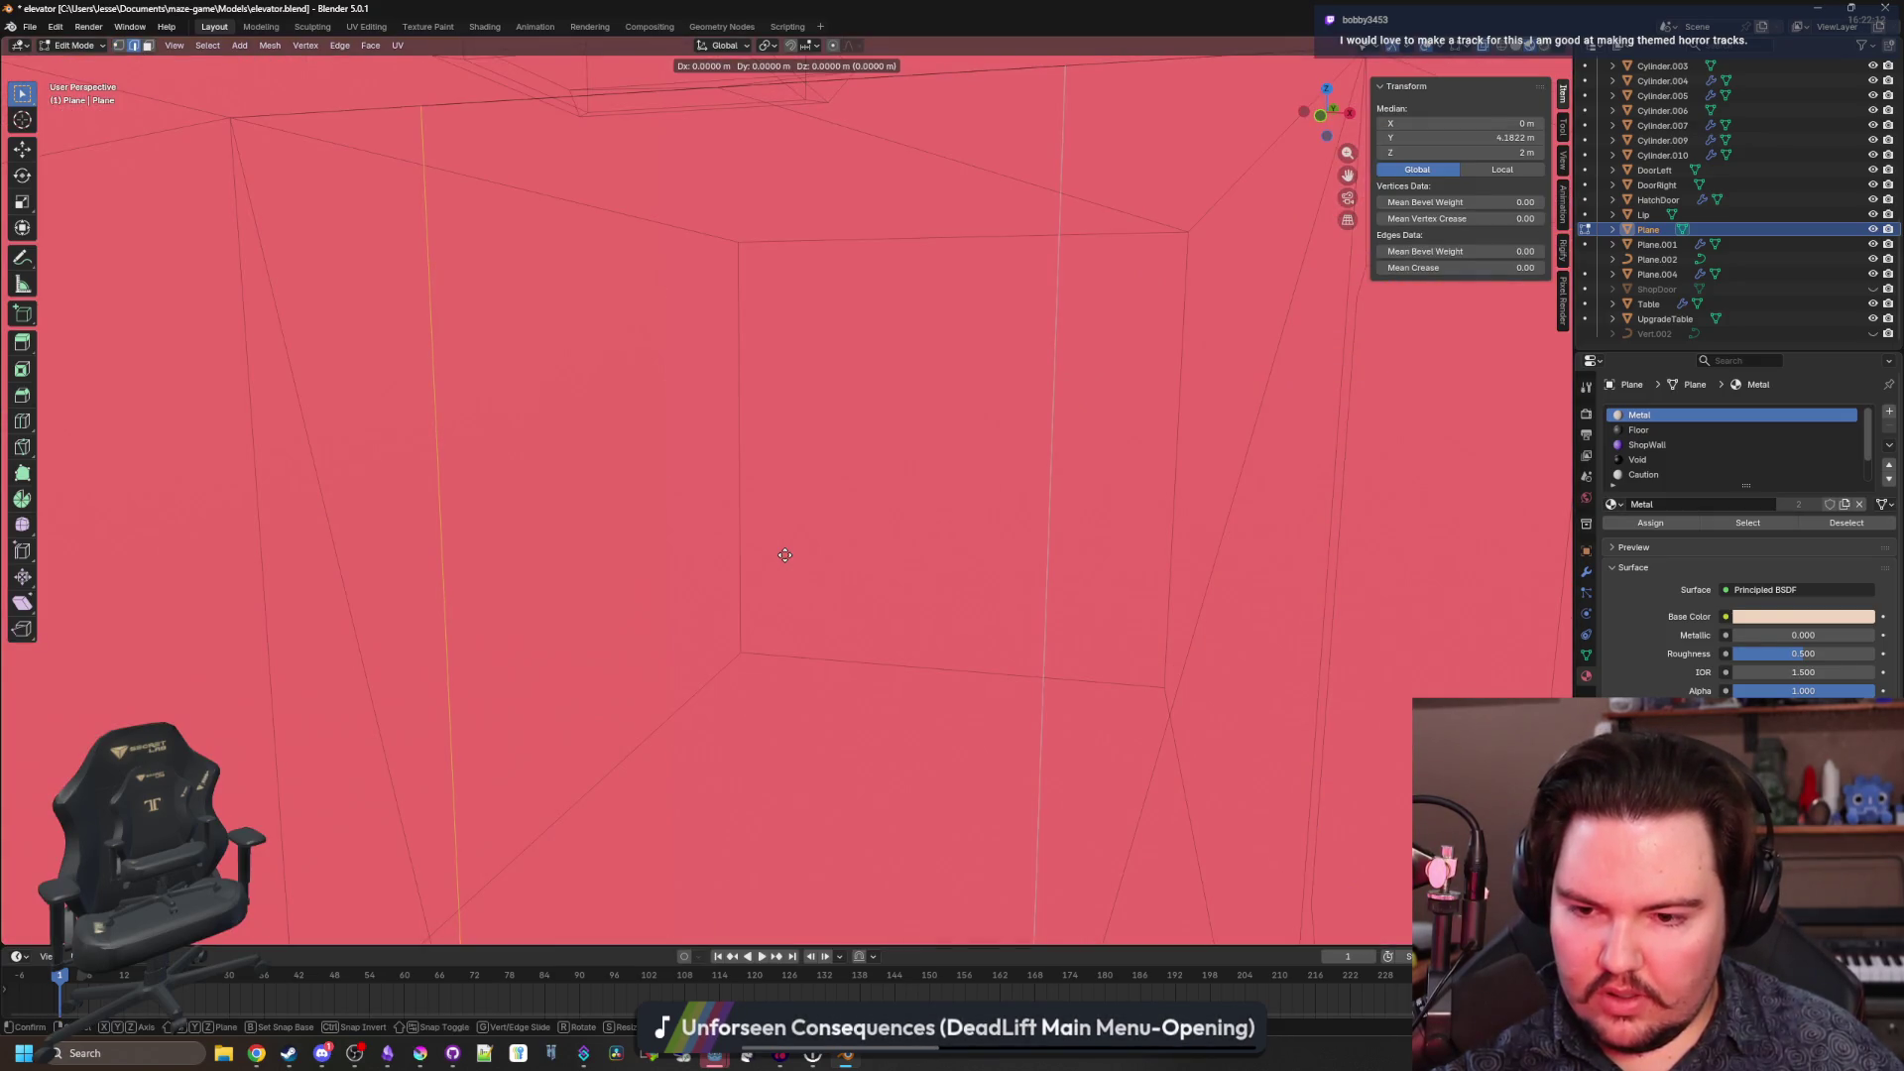
{"action": "type", "text": "y1.15"}
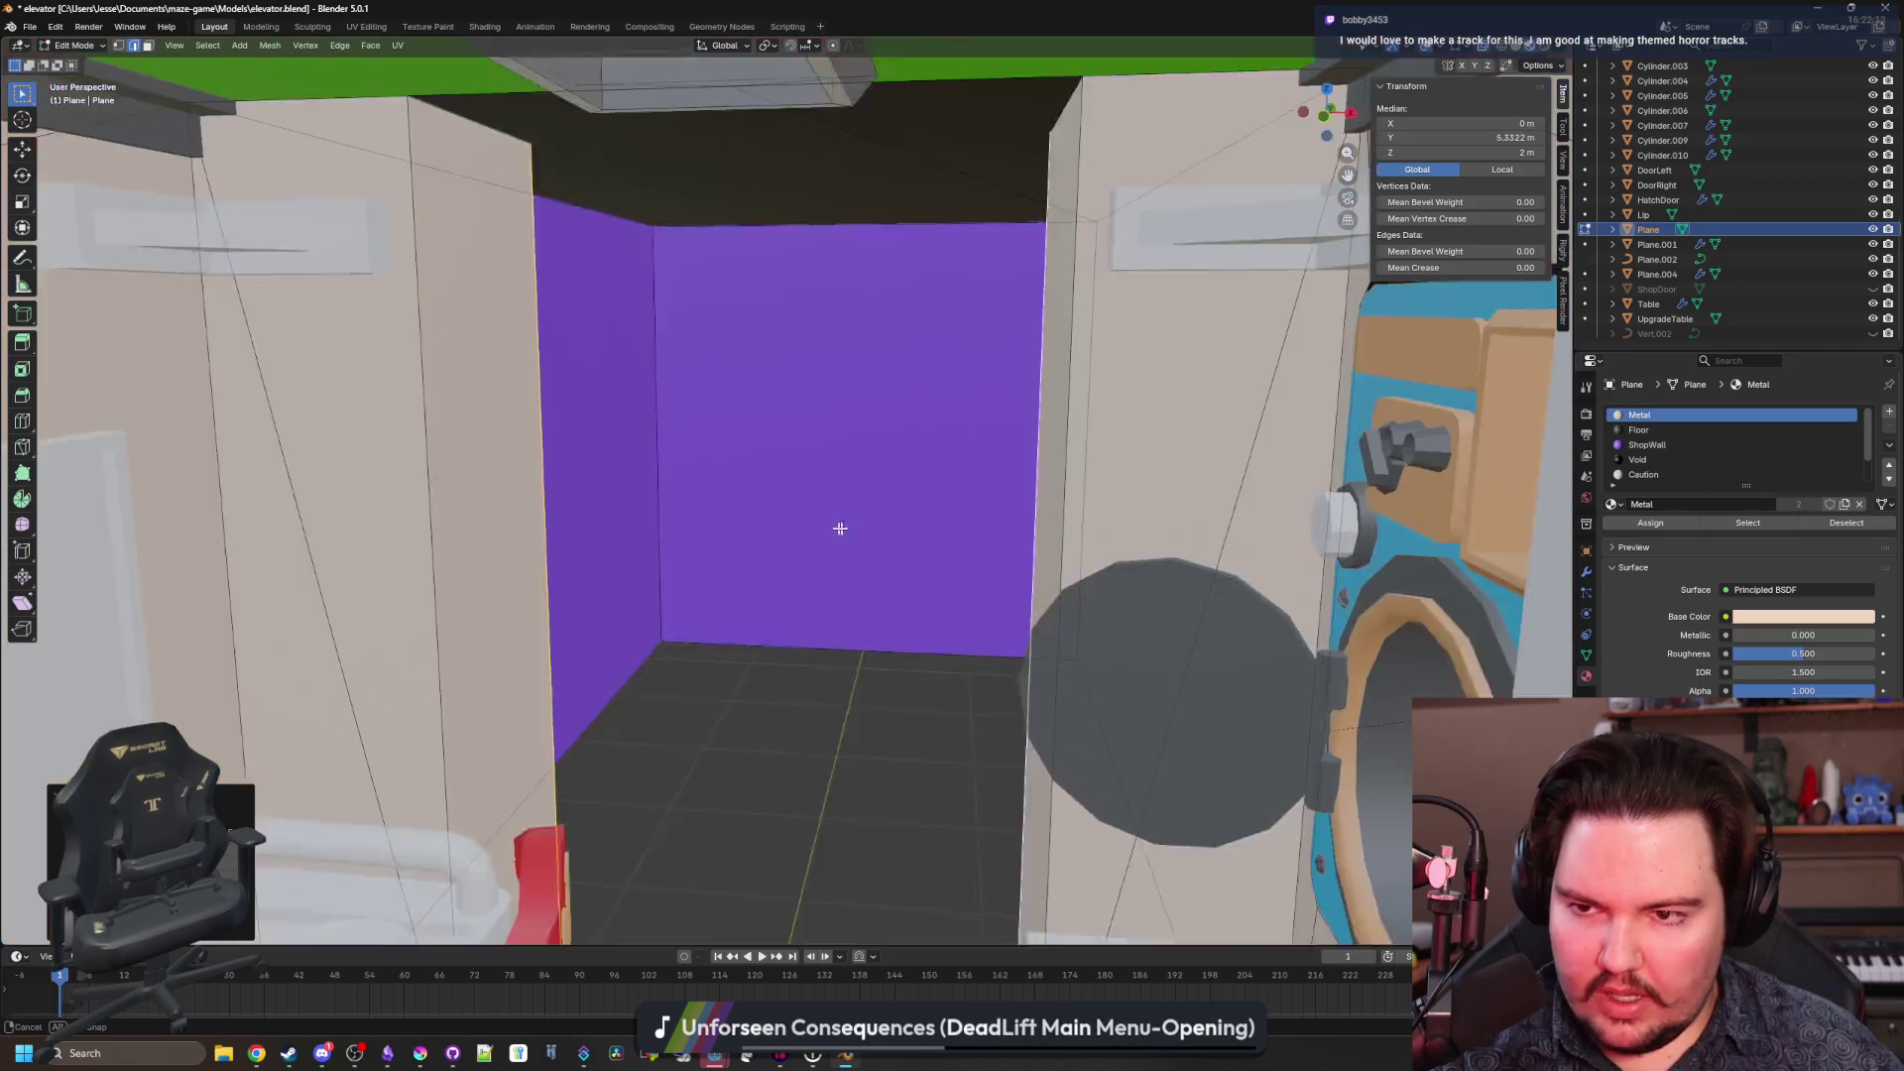
{"action": "key", "text": "Return"}
{"action": "scroll", "coordinate": [846, 532], "scroll_direction": "down", "scroll_amount": 3}
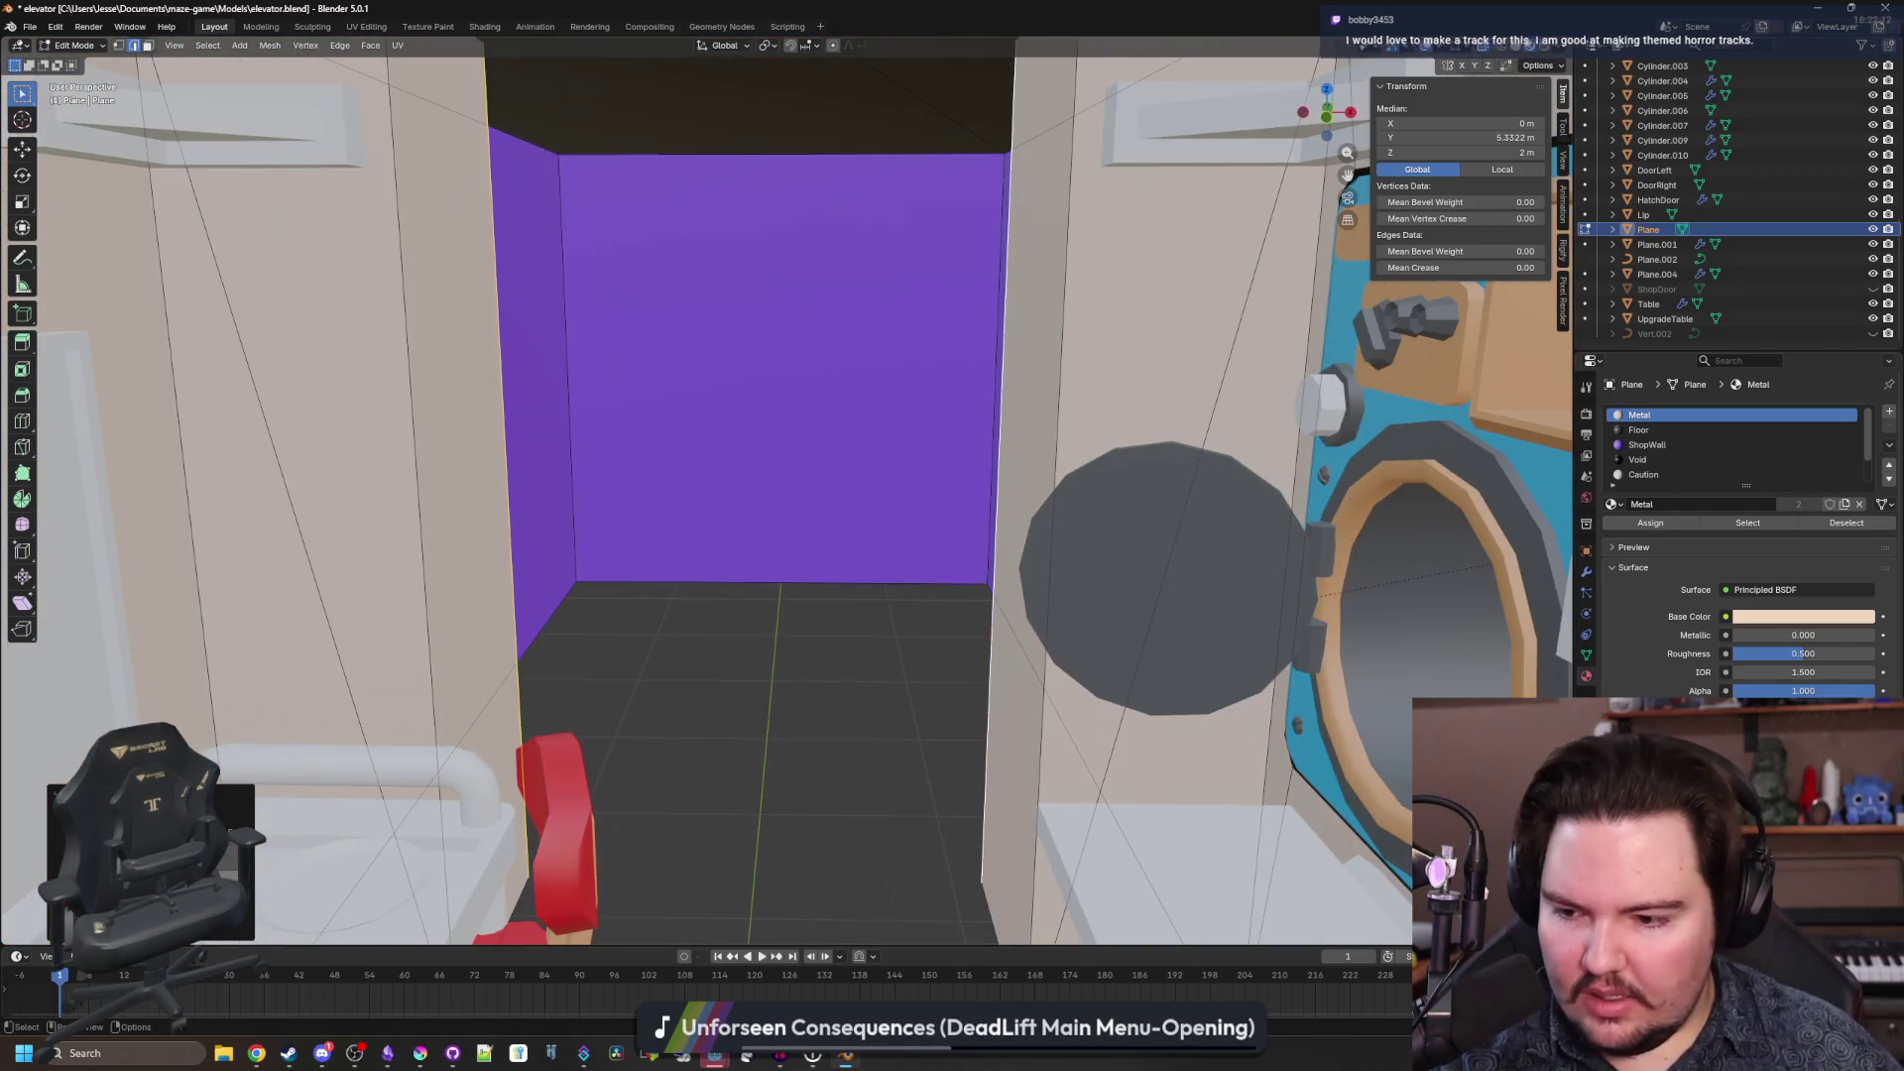
{"action": "scroll", "coordinate": [629, 595], "scroll_direction": "up", "scroll_amount": 5}
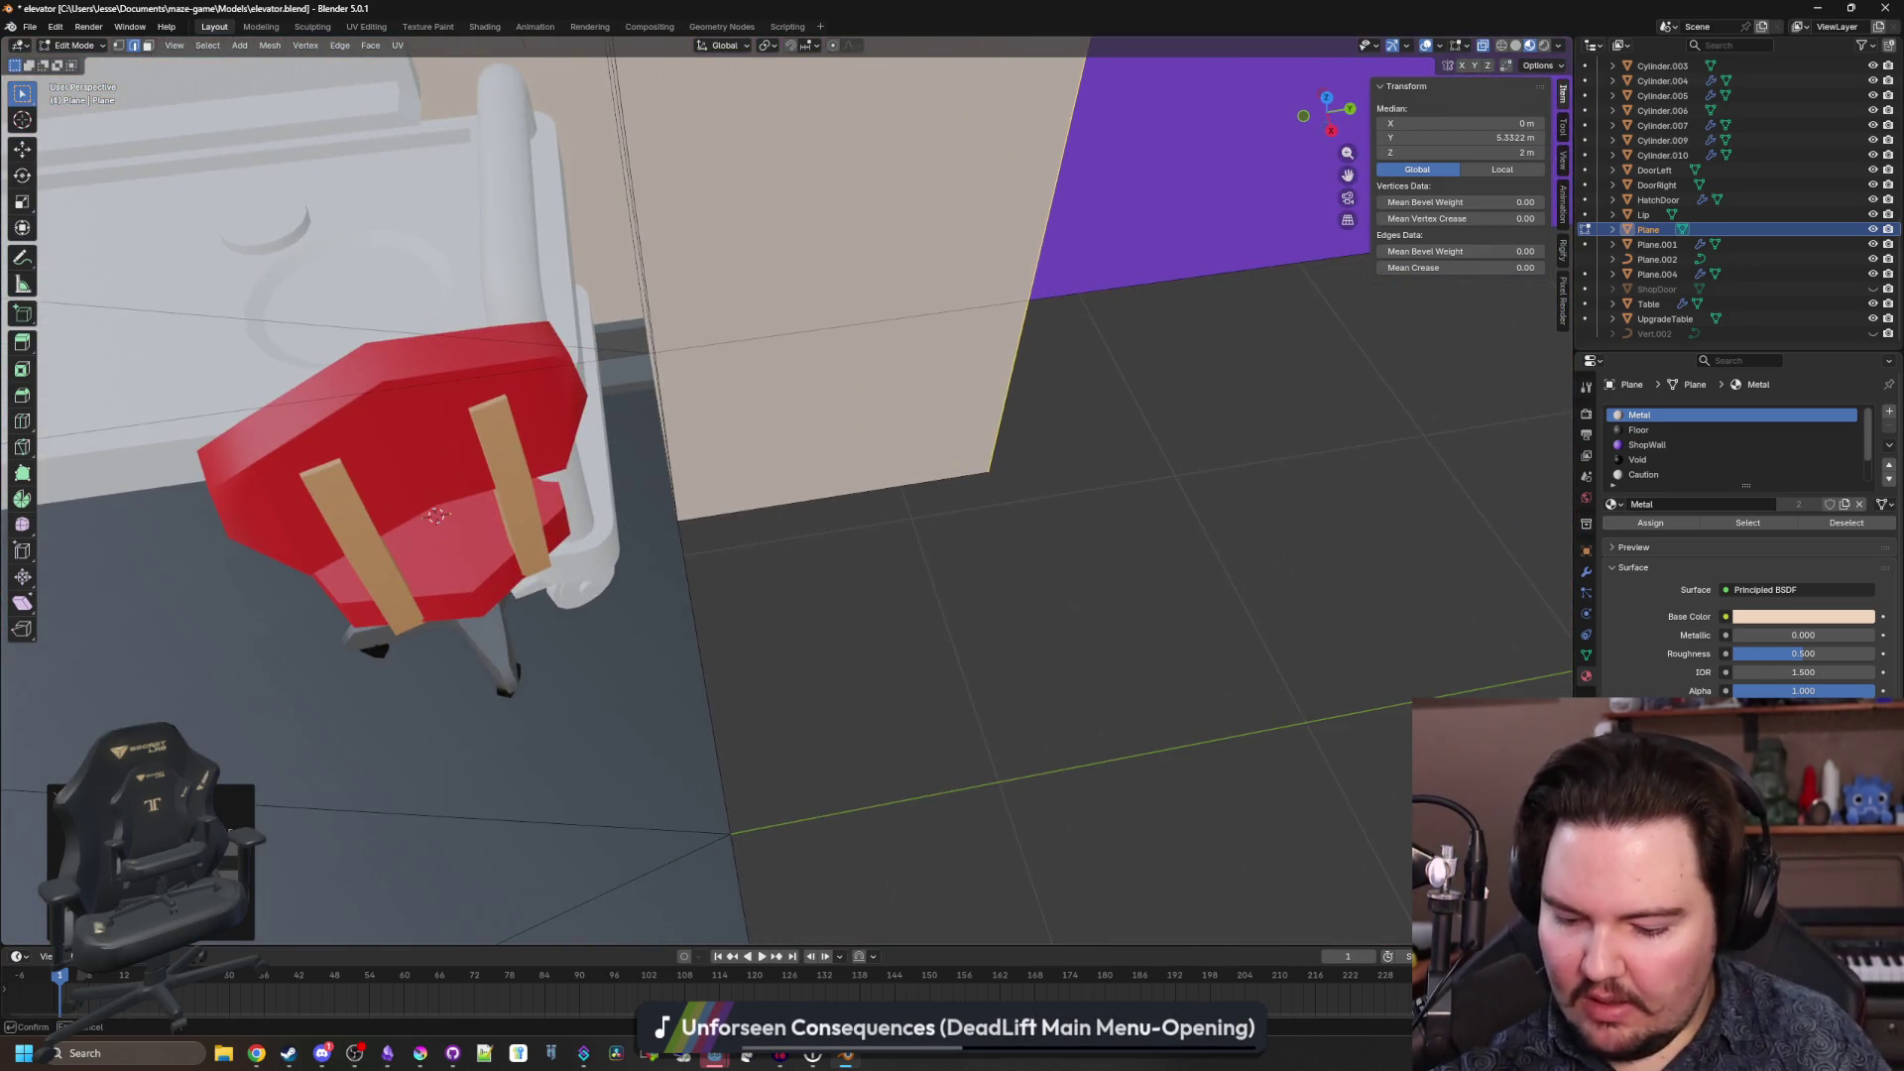
{"action": "type", "text": "y-0.65"}
{"action": "key", "text": "Return"}
{"action": "scroll", "coordinate": [684, 511], "scroll_direction": "down", "scroll_amount": 3}
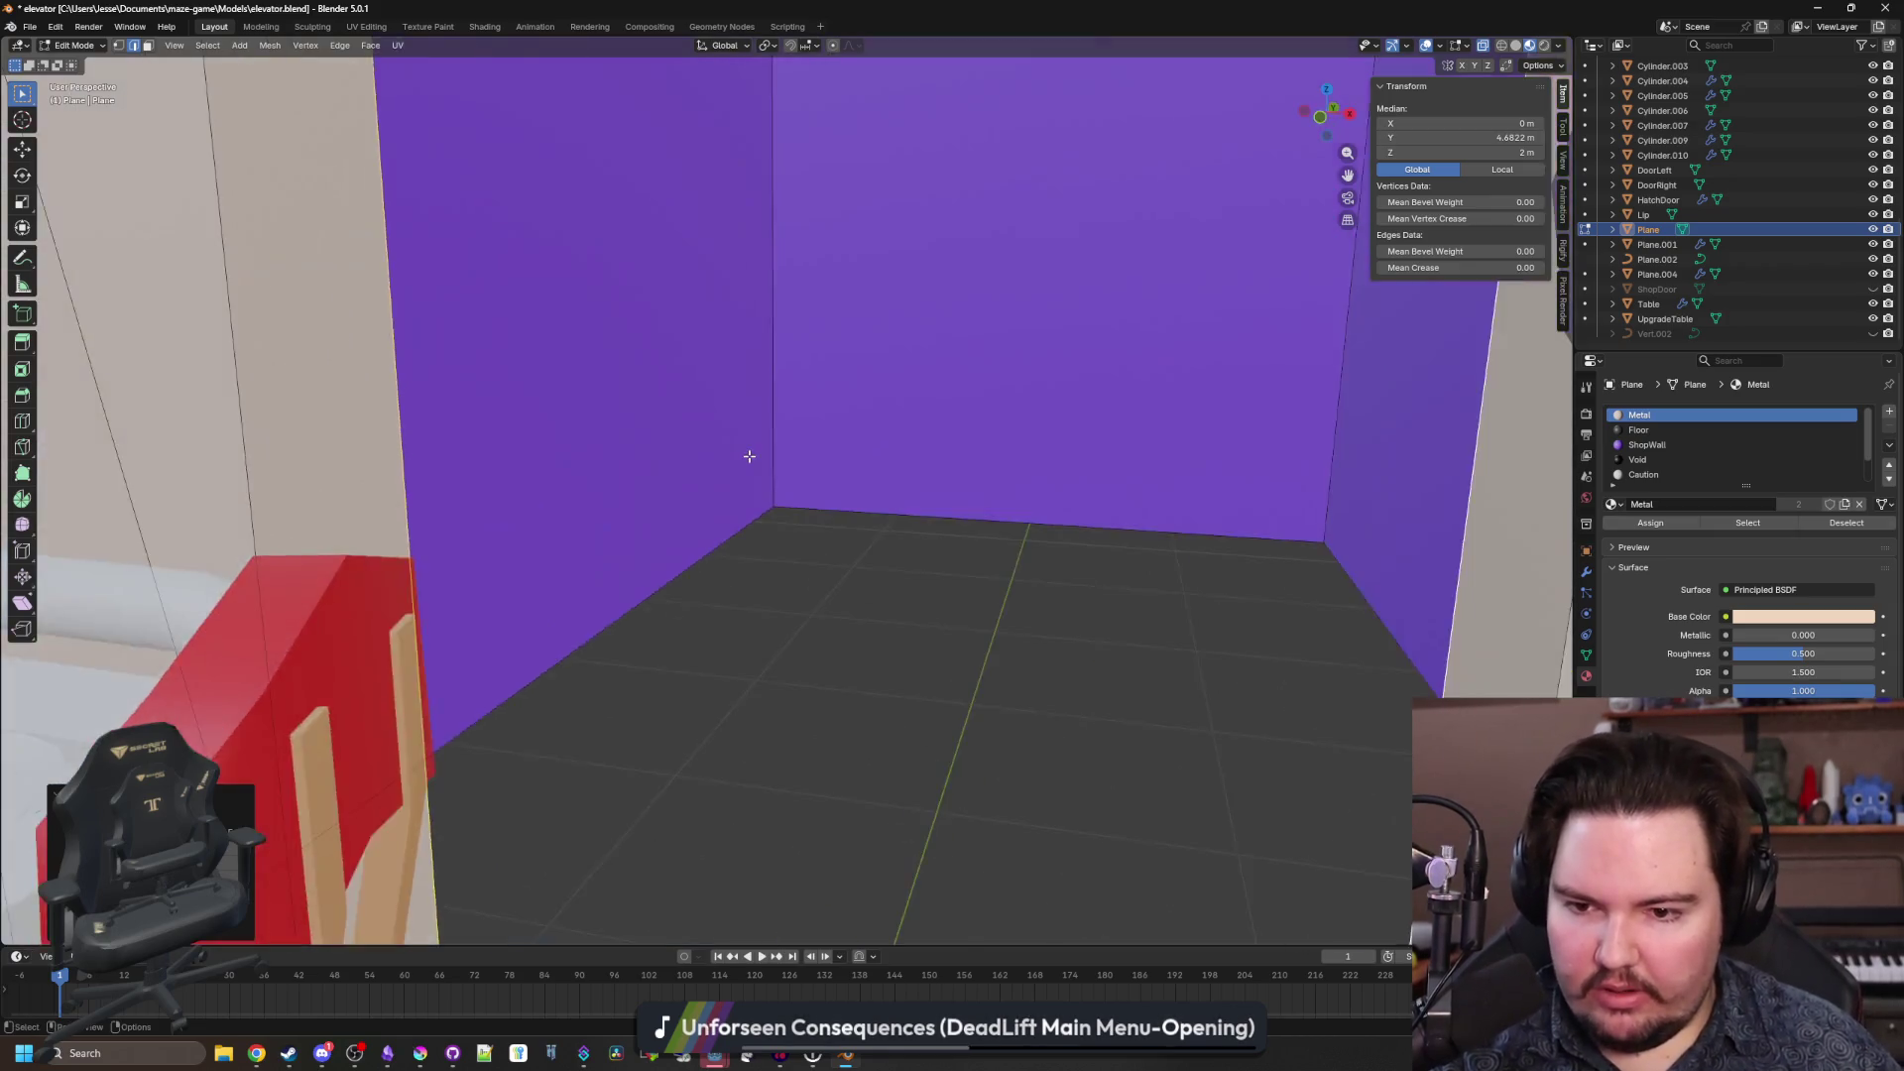
{"action": "scroll", "coordinate": [723, 476], "scroll_direction": "up", "scroll_amount": 3}
Scale the alcove walls along X to narrow the back alcove.
{"action": "key", "text": "s"}
{"action": "key", "text": "x"}
{"action": "left_click", "coordinate": [947, 580]}
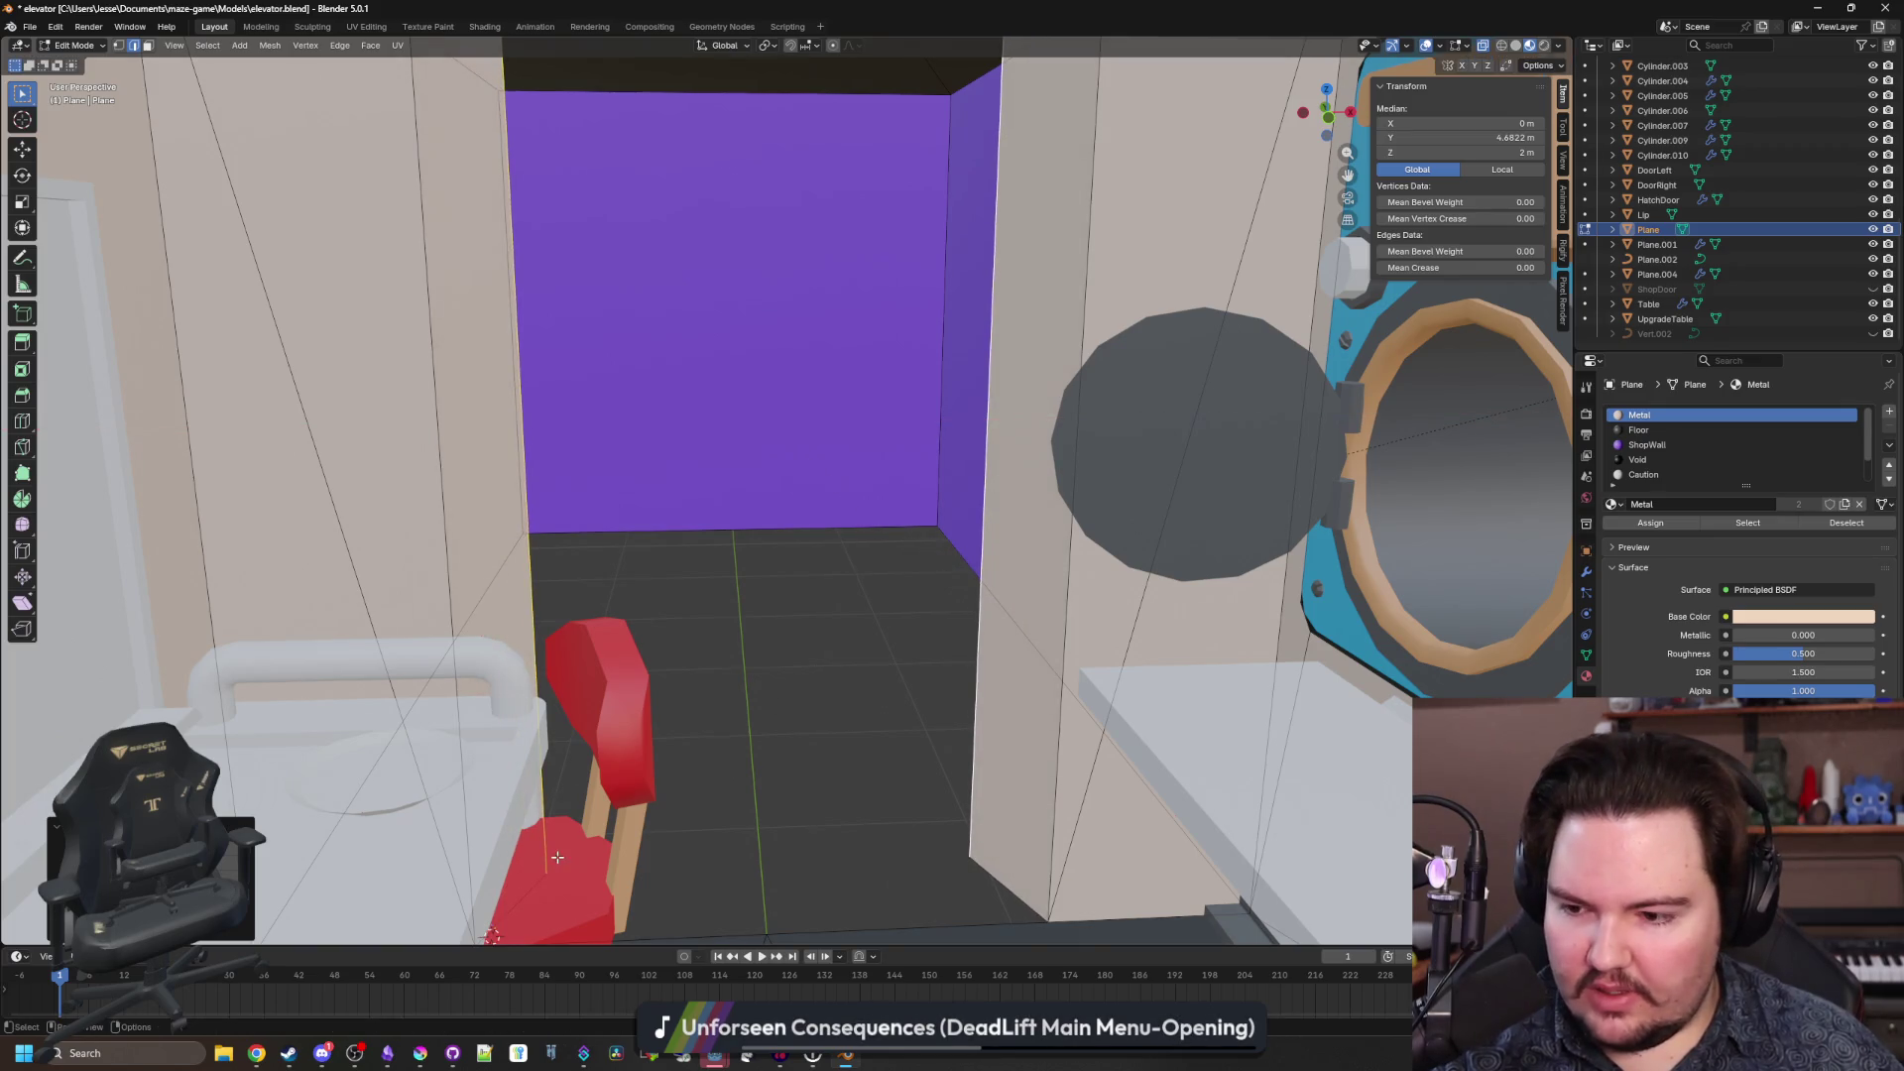
{"action": "key", "text": "Return"}
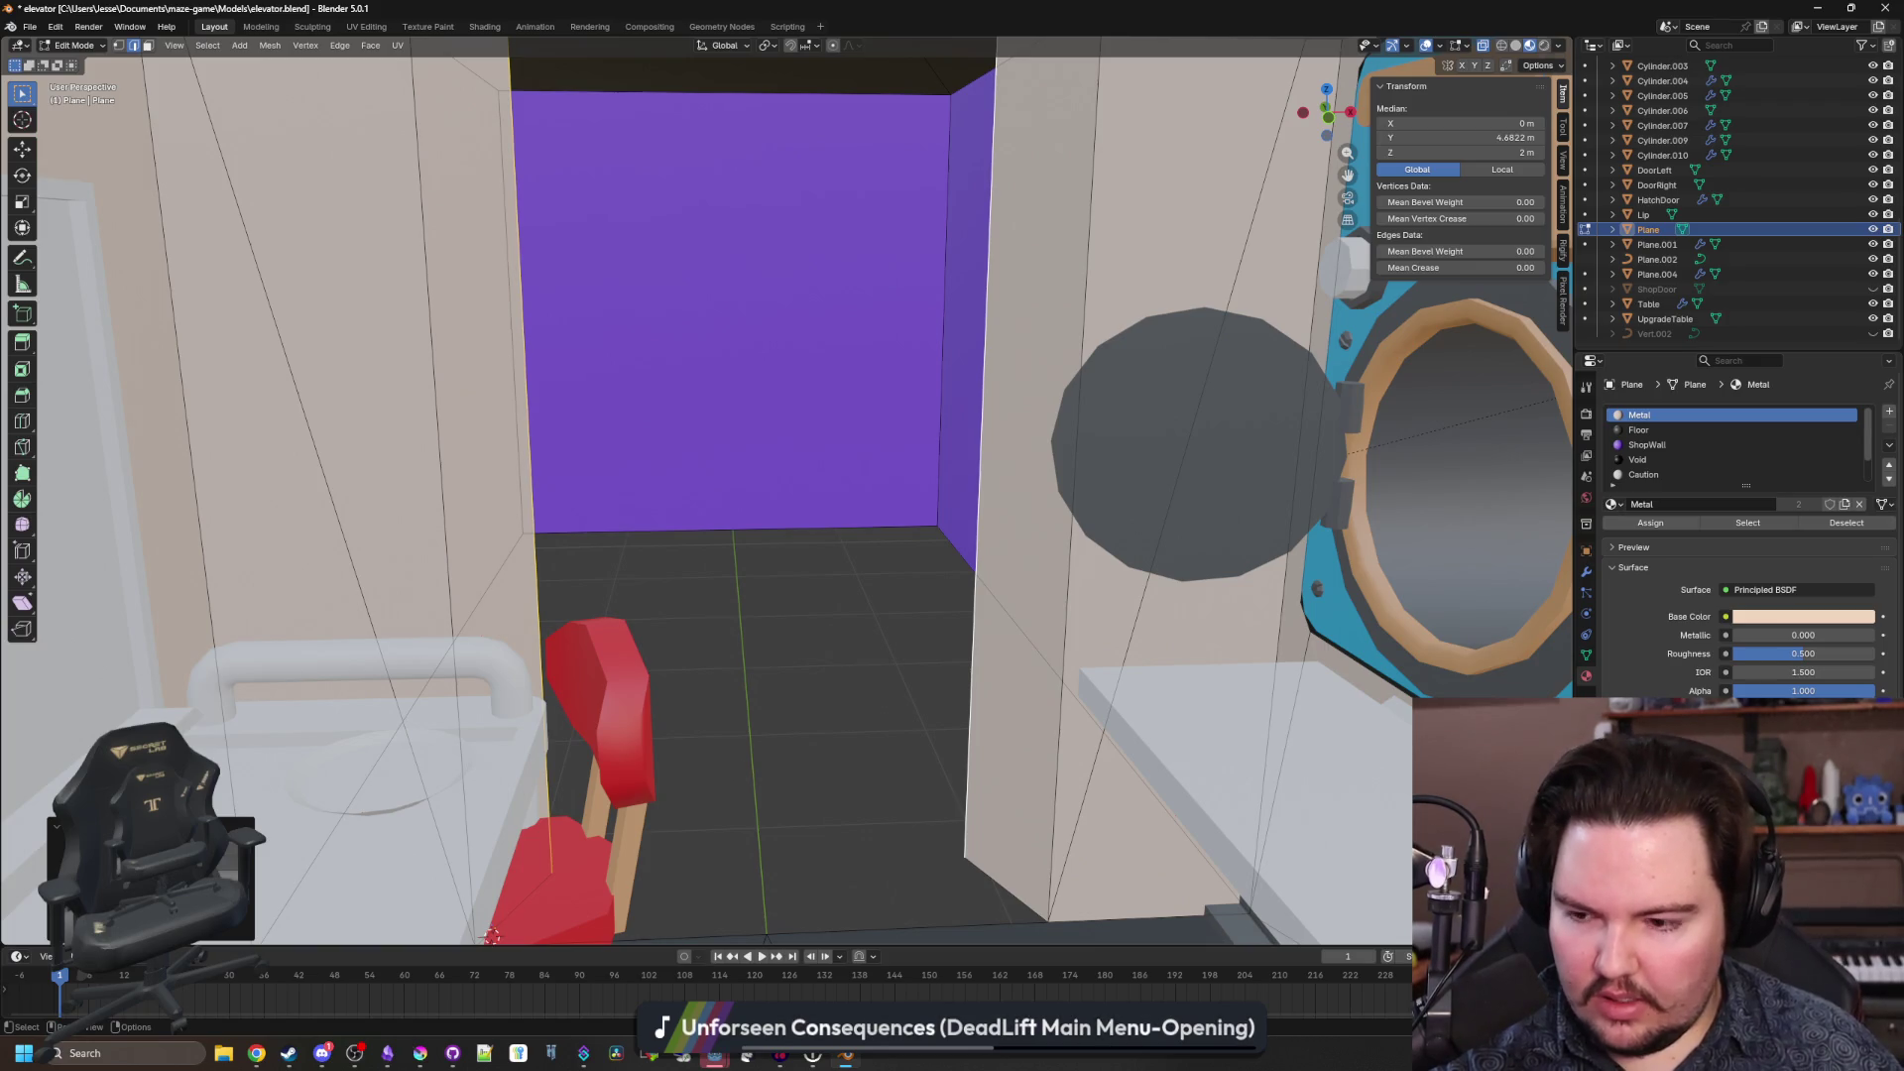
{"action": "key", "text": "Return"}
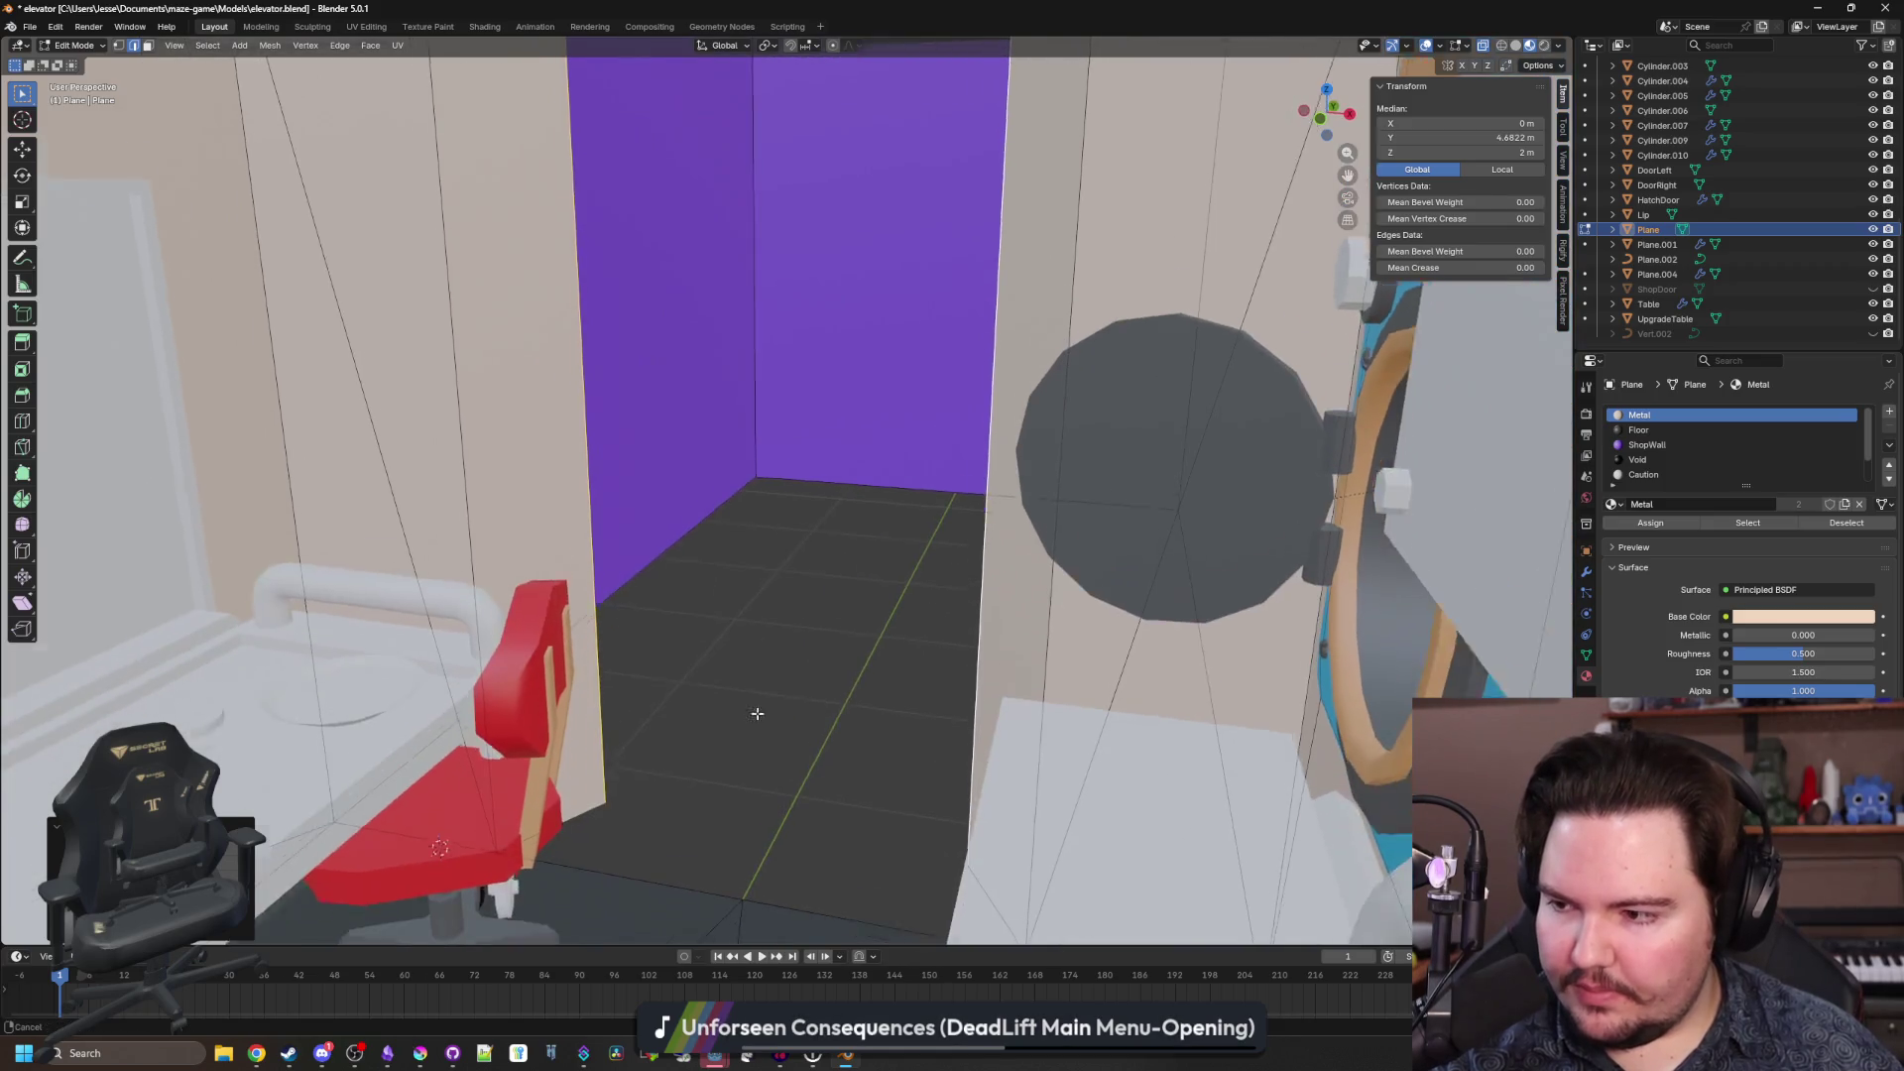
Fill the gap between the two alcove edges with a new face and deselect all.
{"action": "left_click", "coordinate": [639, 757]}
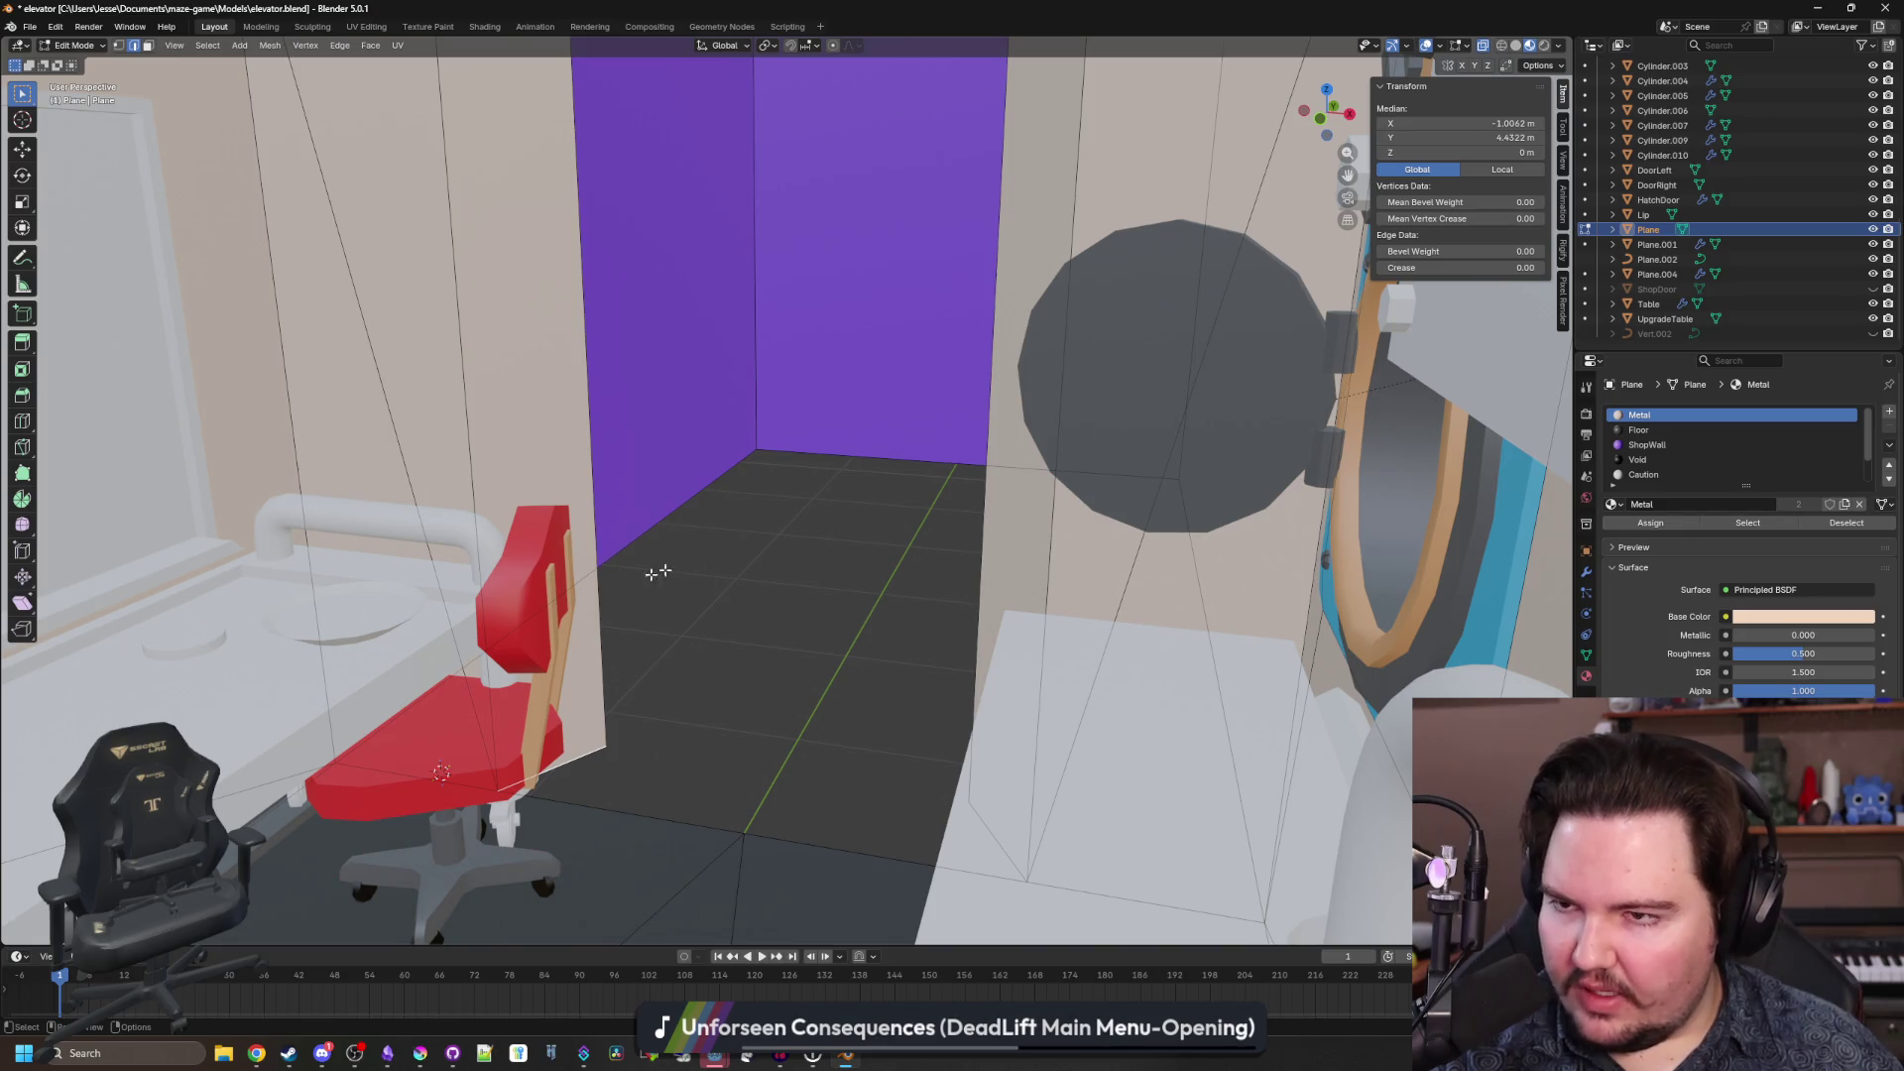
{"action": "left_click", "coordinate": [118, 46]}
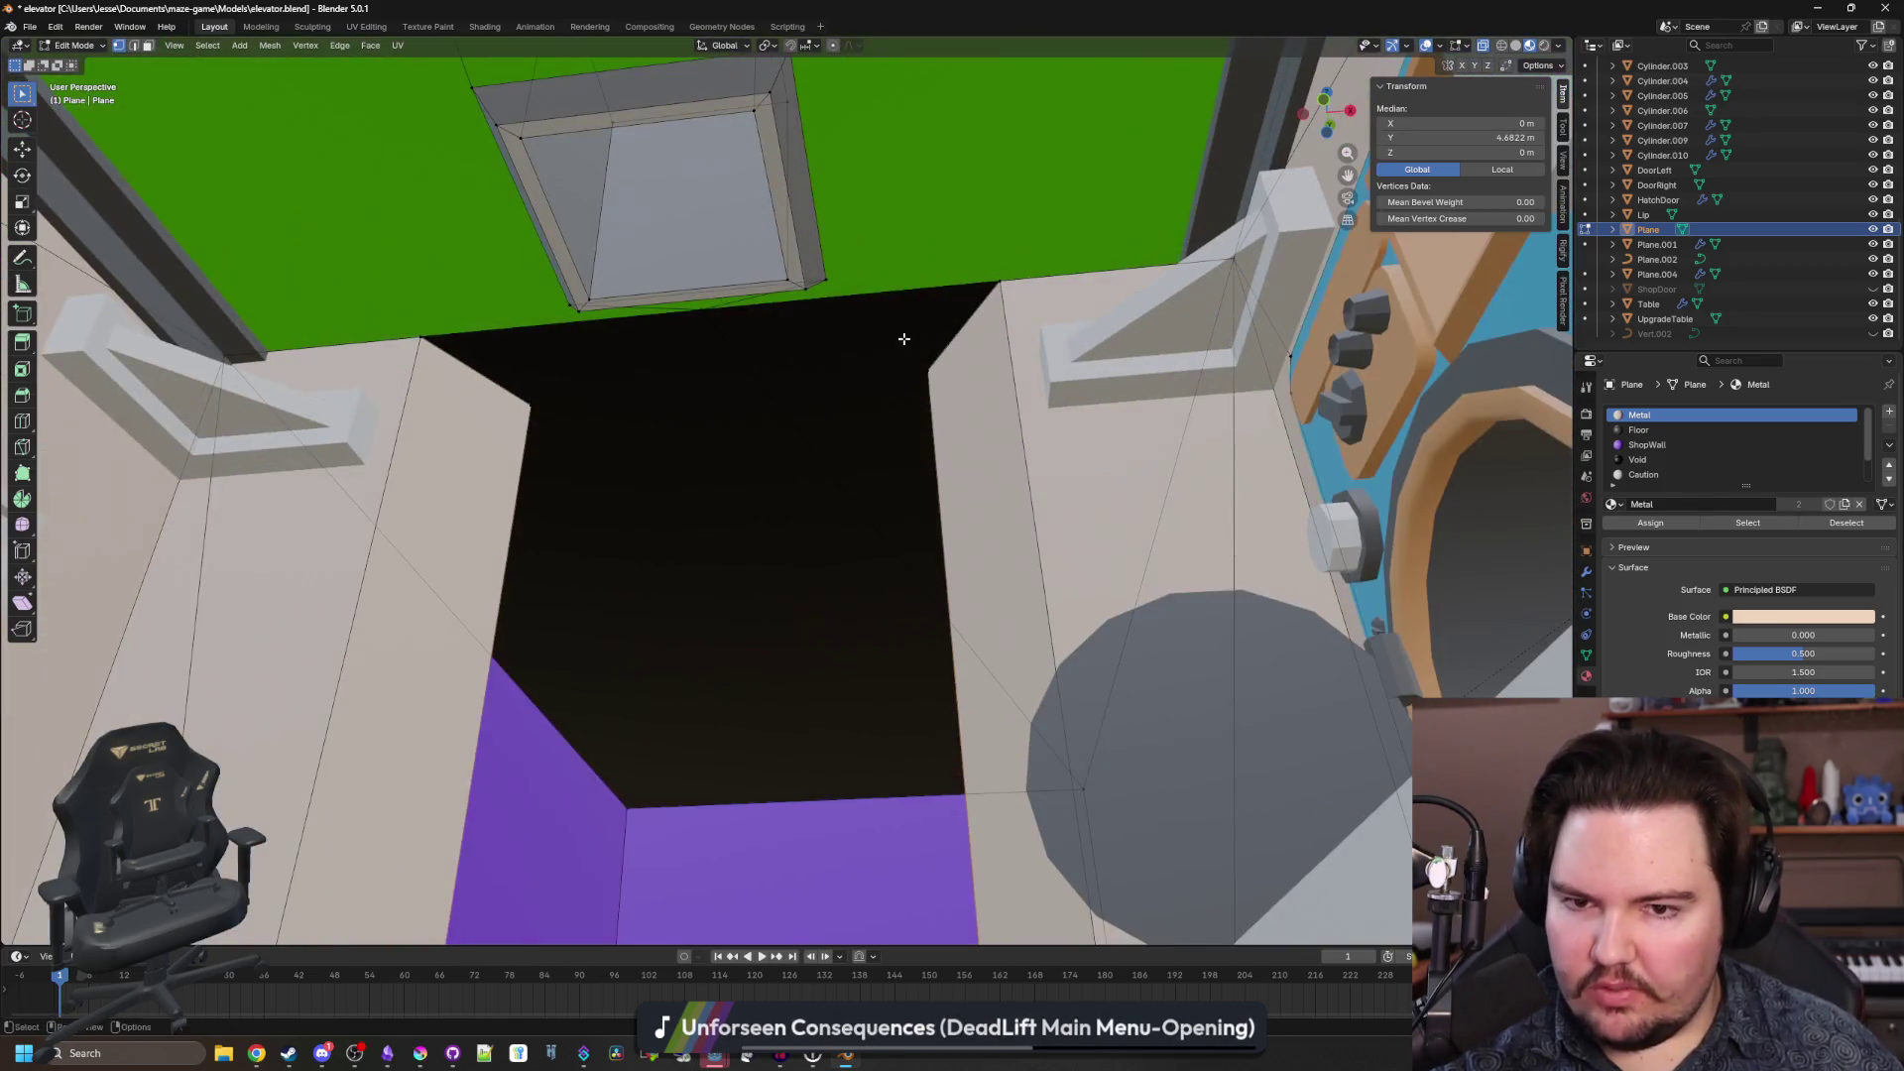
{"action": "left_click", "coordinate": [932, 361]}
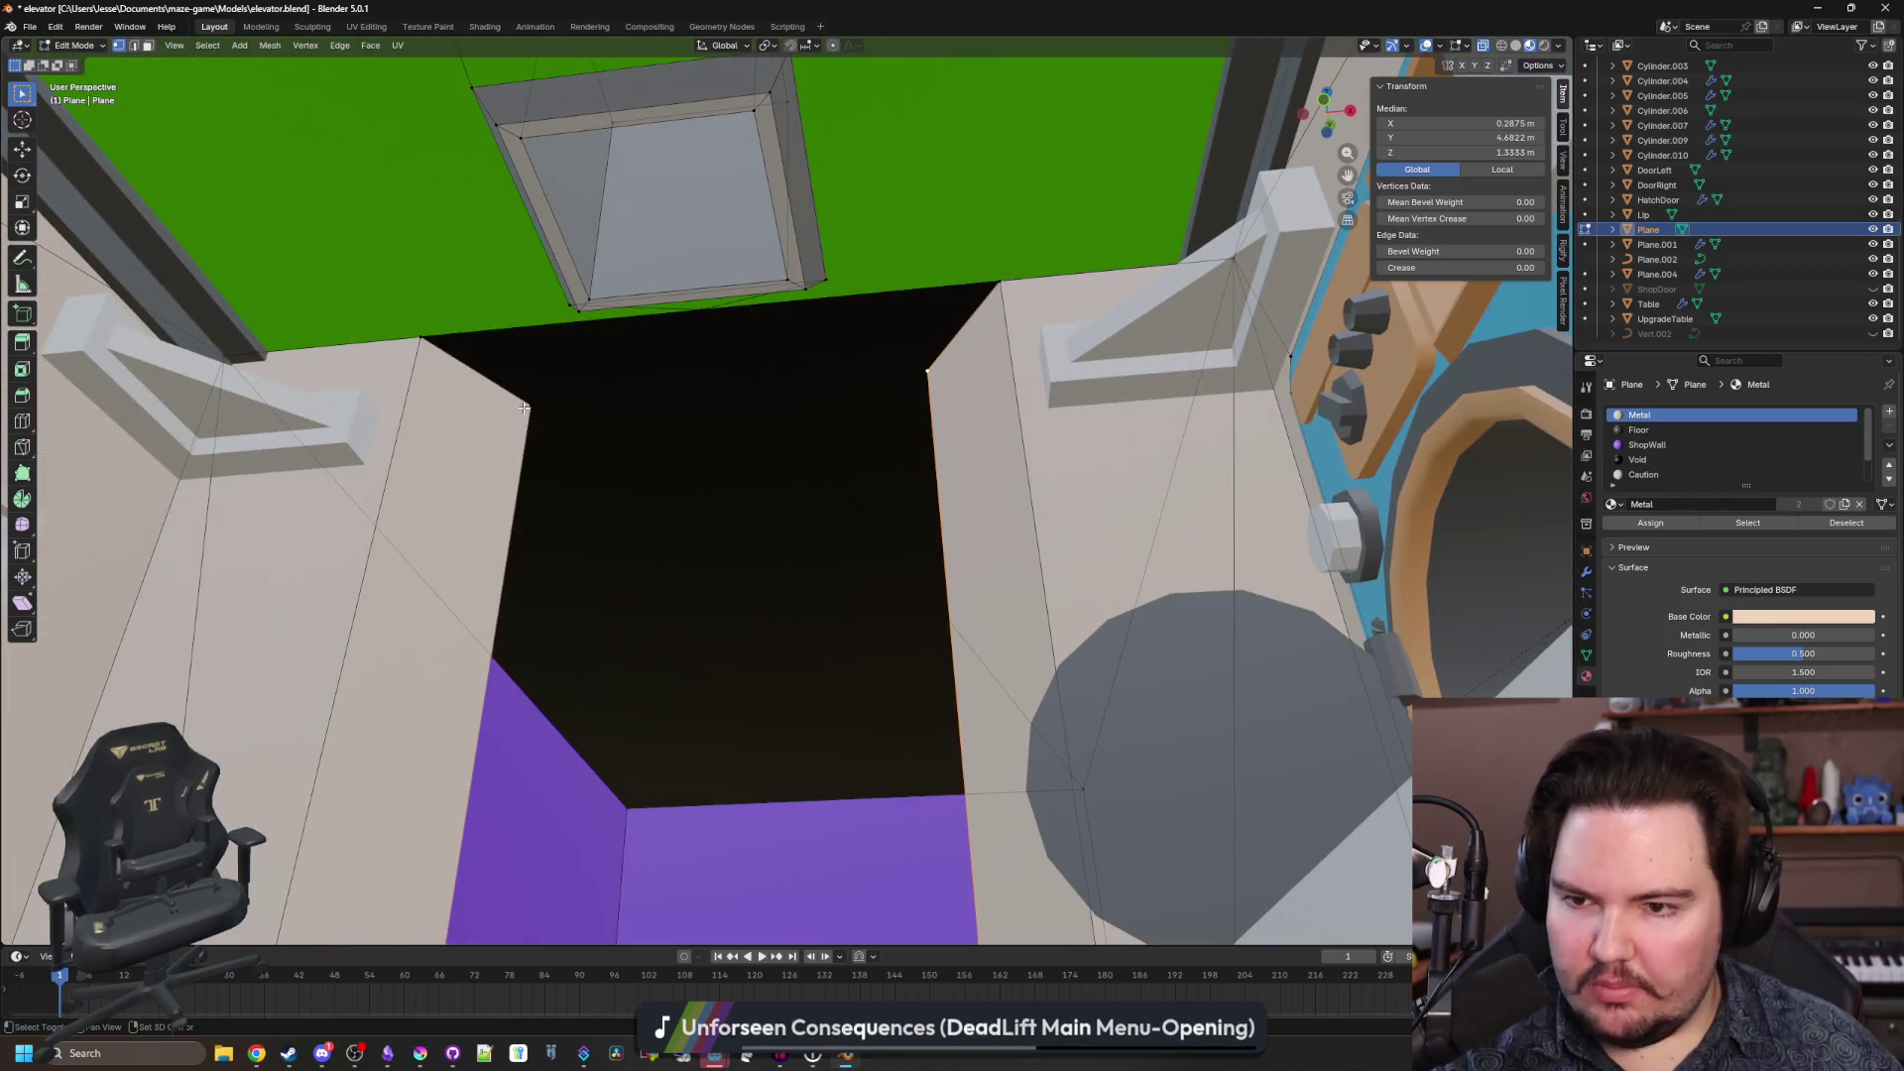
{"action": "left_click", "coordinate": [524, 407], "text": "shift"}
{"action": "key", "text": "f"}
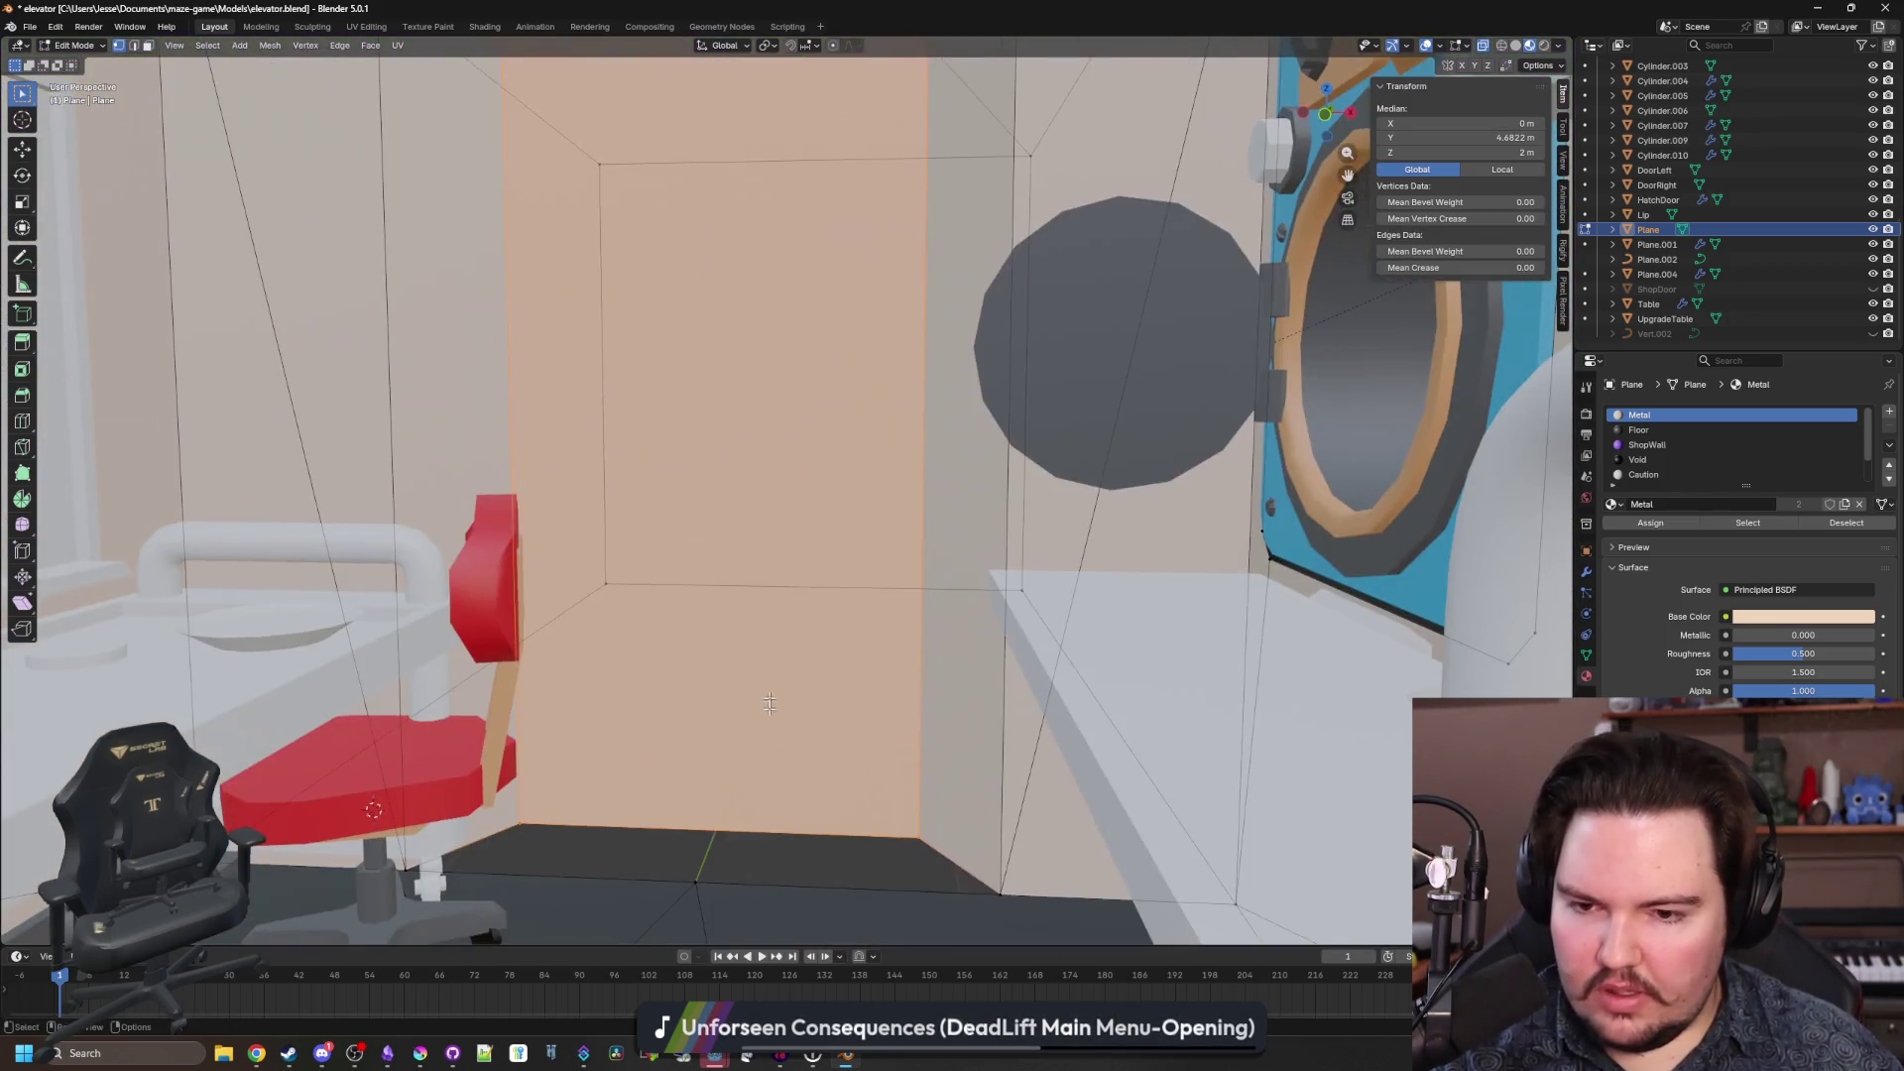
{"action": "key", "text": "alt+a"}
Select the left wall strip's bottom and top vertices.
{"action": "left_click_drag", "start_coordinate": [708, 666], "coordinate": [416, 508]}
{"action": "left_click", "coordinate": [470, 742]}
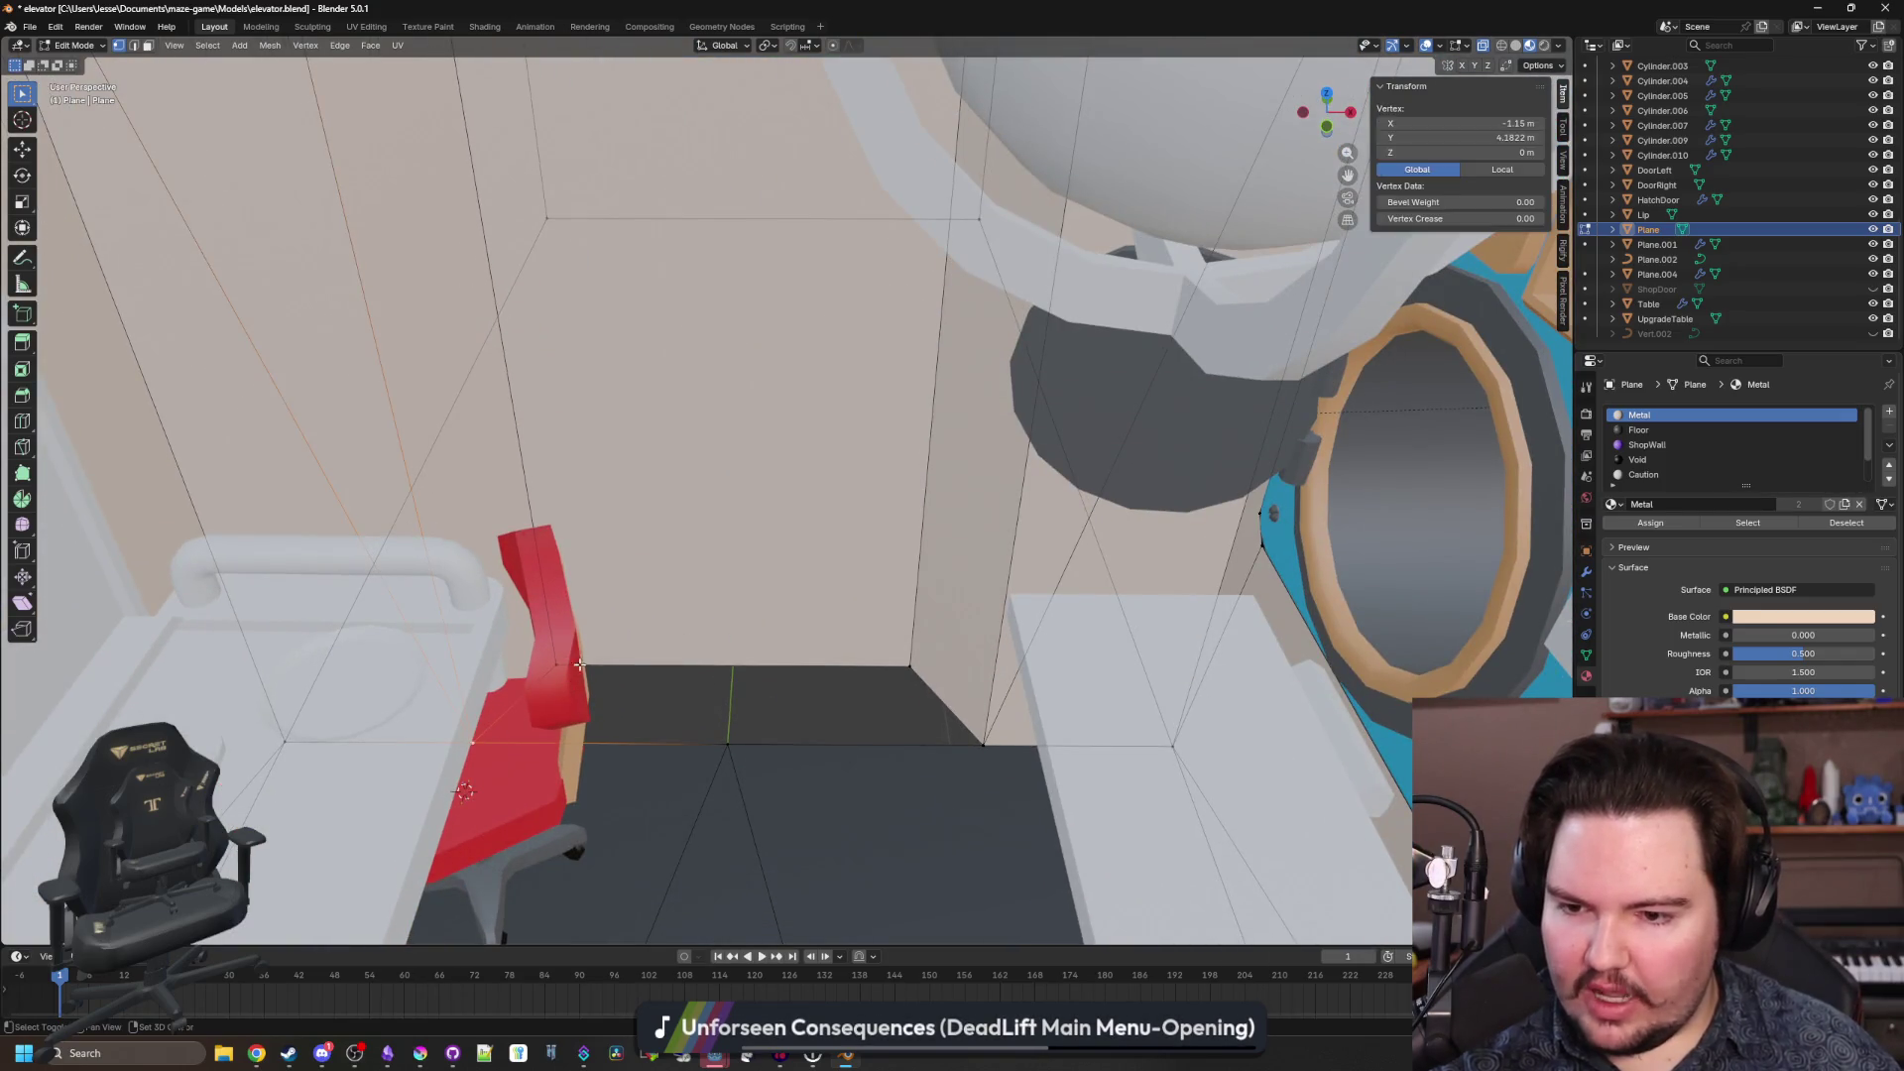
{"action": "left_click", "coordinate": [555, 664], "text": "shift"}
{"action": "left_click", "coordinate": [911, 667], "text": "shift"}
{"action": "left_click", "coordinate": [982, 744], "text": "shift"}
{"action": "left_click_drag", "start_coordinate": [760, 616], "coordinate": [804, 412]}
{"action": "left_click", "coordinate": [590, 377], "text": "shift"}
{"action": "left_click", "coordinate": [499, 326], "text": "shift"}
{"action": "left_click", "coordinate": [958, 365]}
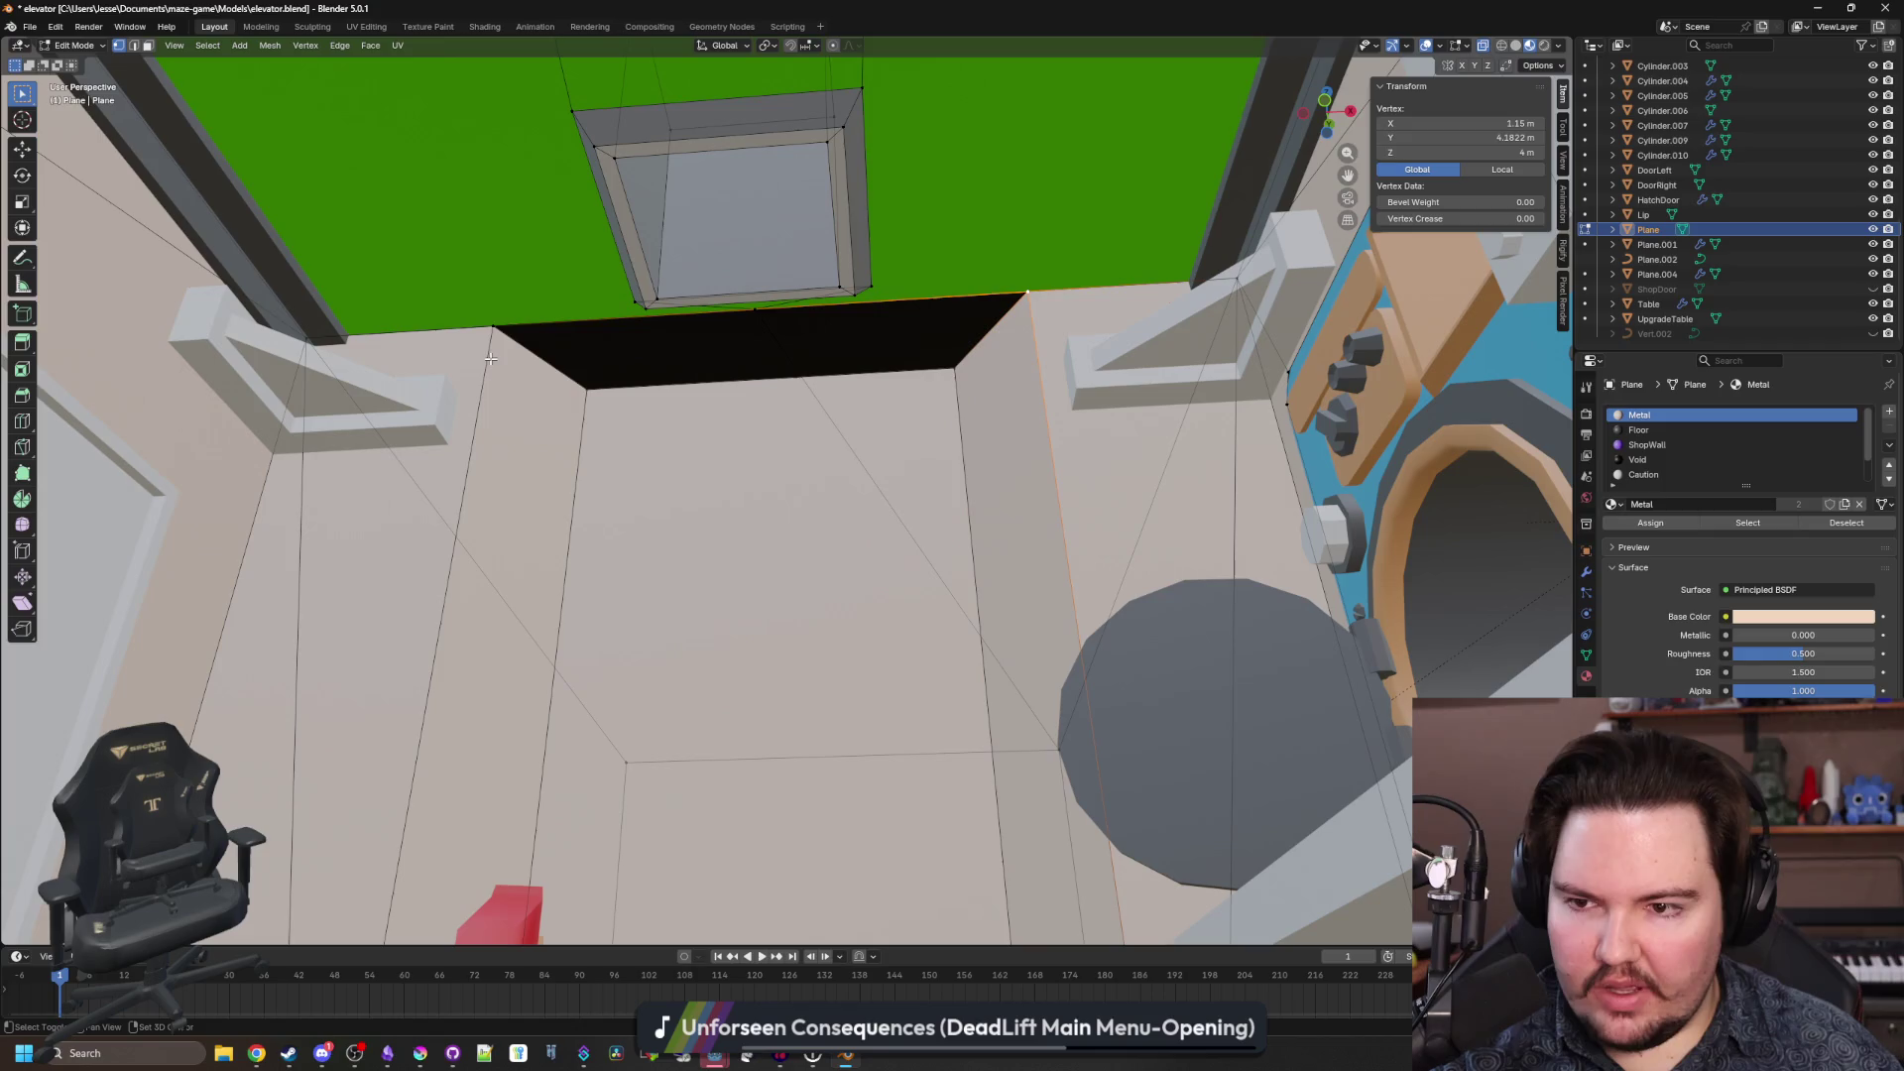
{"action": "left_click", "coordinate": [476, 321], "text": "shift"}
{"action": "key", "text": "KP_Decimal"}
{"action": "scroll", "coordinate": [636, 425], "scroll_direction": "down", "scroll_amount": 5}
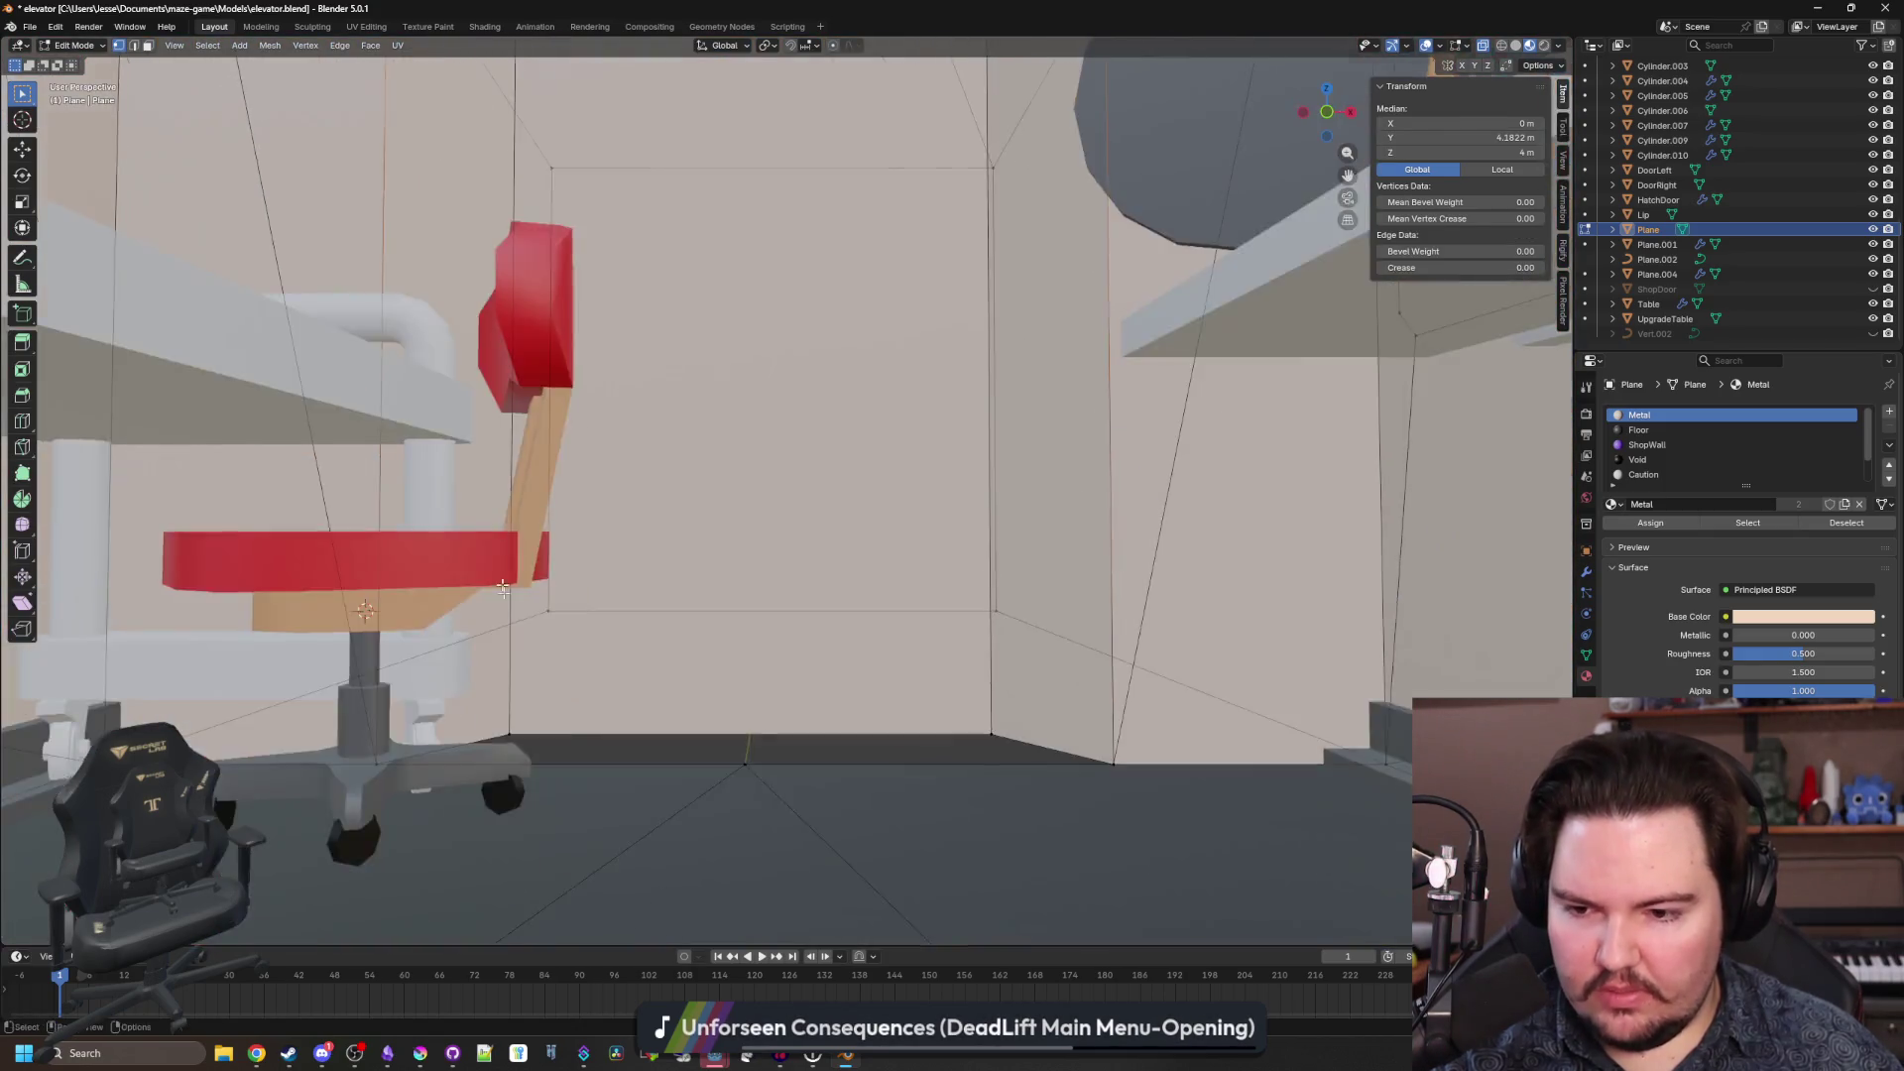
{"action": "left_click", "coordinate": [428, 818], "text": "shift"}
{"action": "left_click", "coordinate": [1068, 802], "text": "shift"}
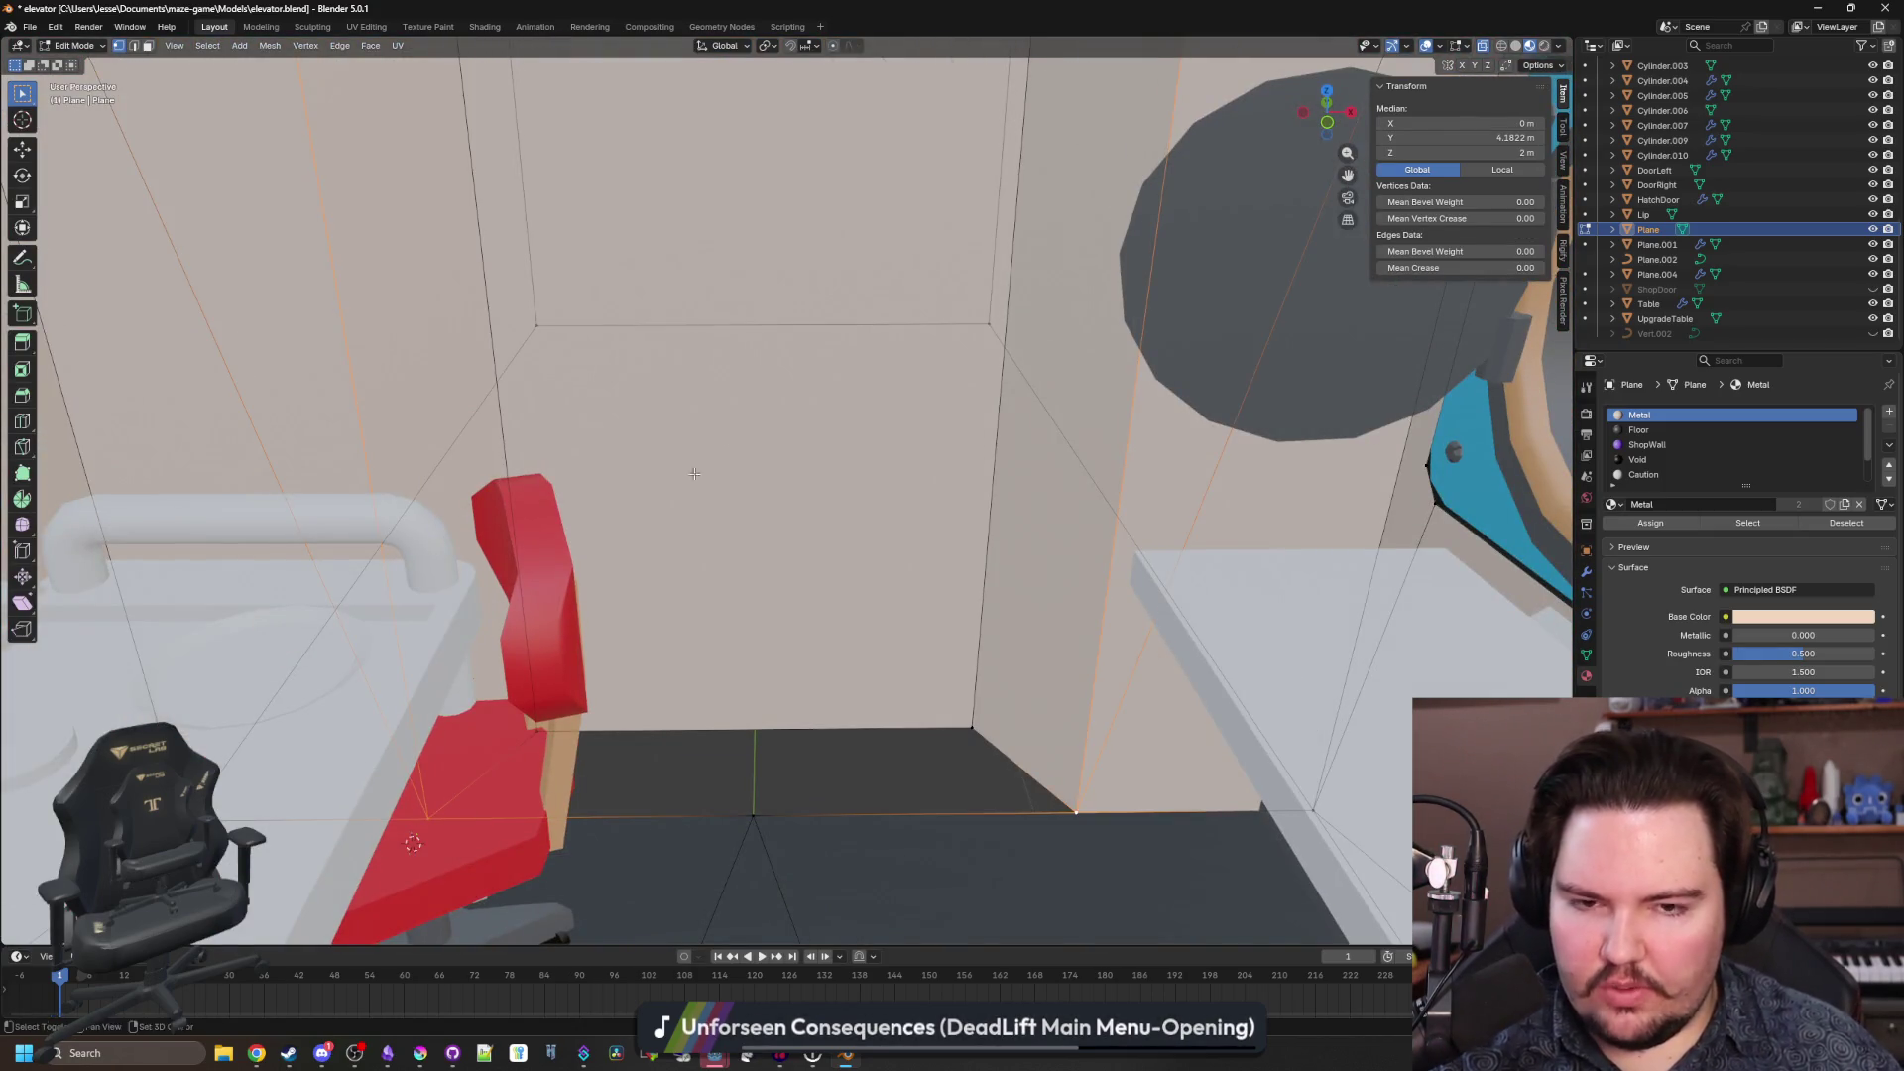
{"action": "key", "text": "KP_Decimal"}
{"action": "scroll", "coordinate": [772, 659], "scroll_direction": "down", "scroll_amount": 5}
Add the remaining left wall vertices and move the strip along X to -1.2062 m.
{"action": "left_click_drag", "start_coordinate": [772, 659], "coordinate": [737, 612]}
{"action": "left_click", "coordinate": [403, 263]}
{"action": "left_click_drag", "start_coordinate": [404, 263], "coordinate": [471, 620]}
{"action": "left_click", "coordinate": [383, 796], "text": "shift"}
{"action": "left_click_drag", "start_coordinate": [383, 795], "coordinate": [489, 370]}
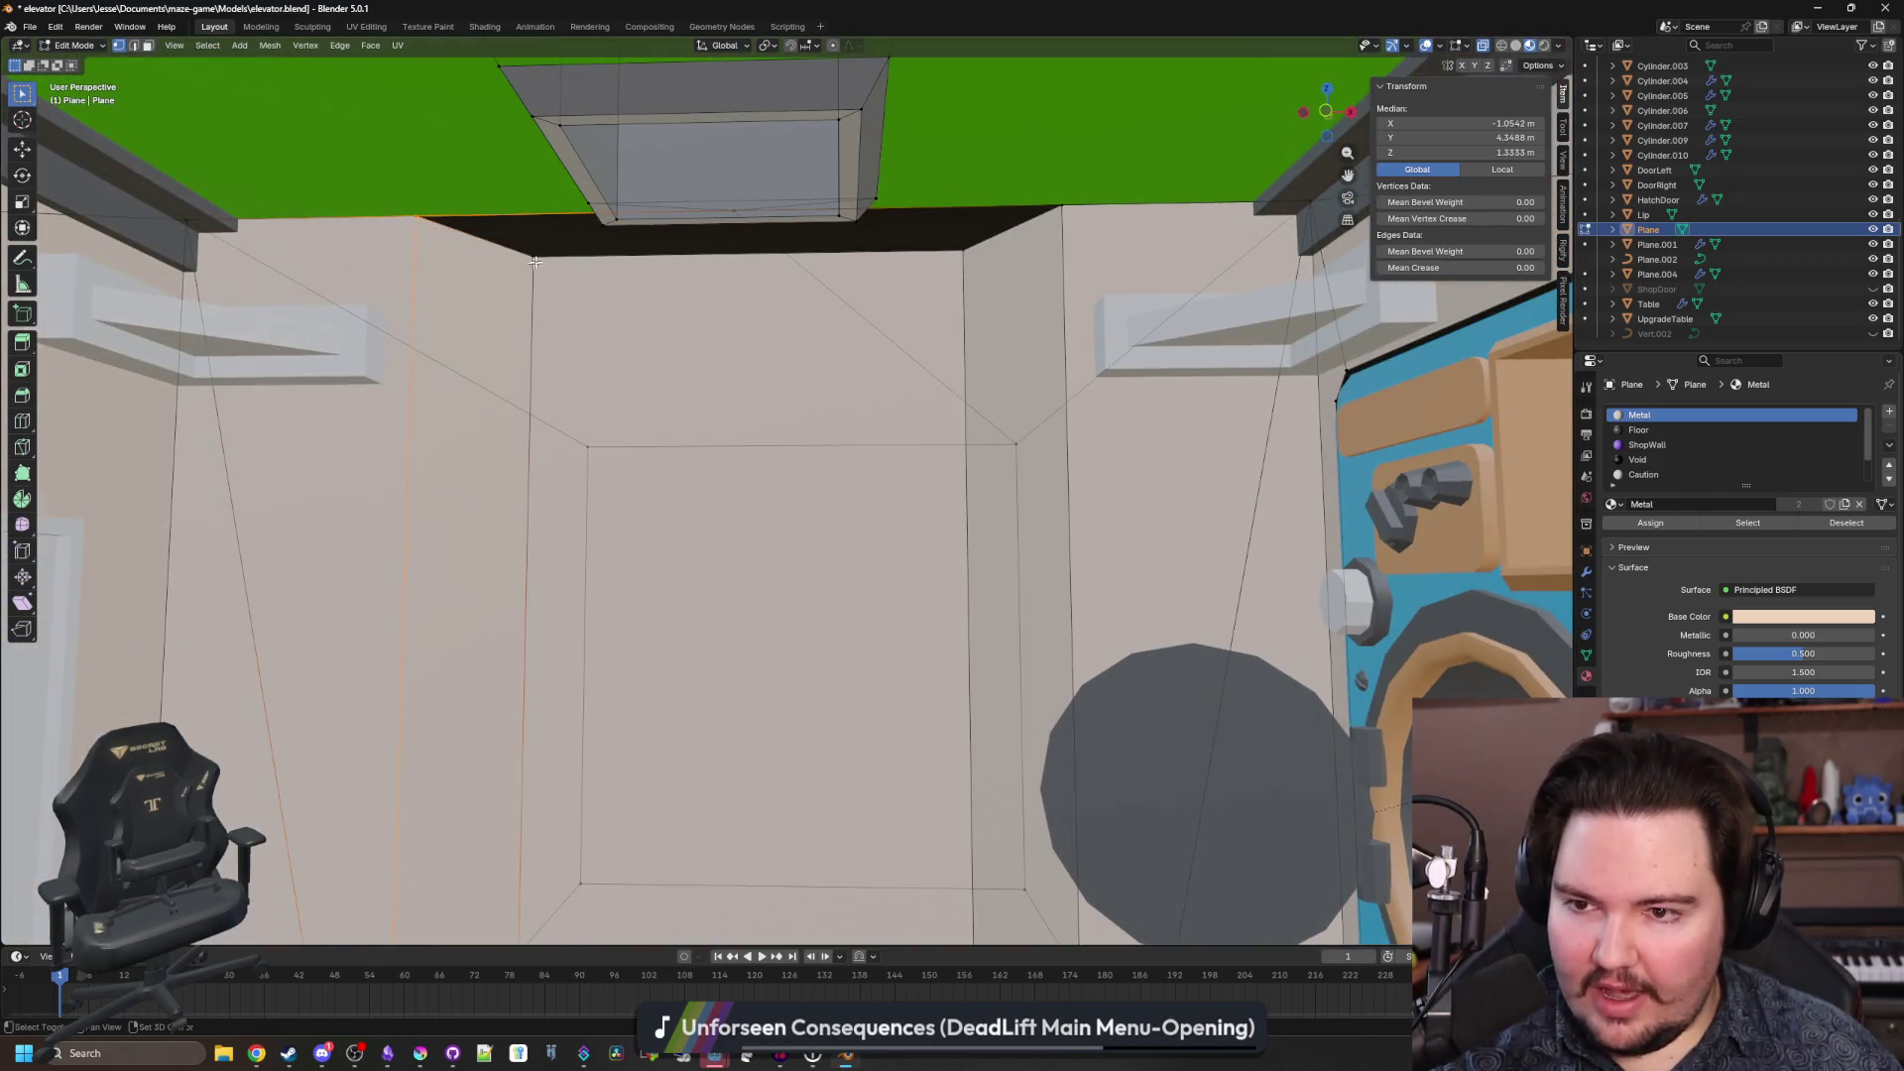
{"action": "left_click", "coordinate": [536, 260], "text": "shift"}
{"action": "key", "text": "g"}
{"action": "key", "text": "x"}
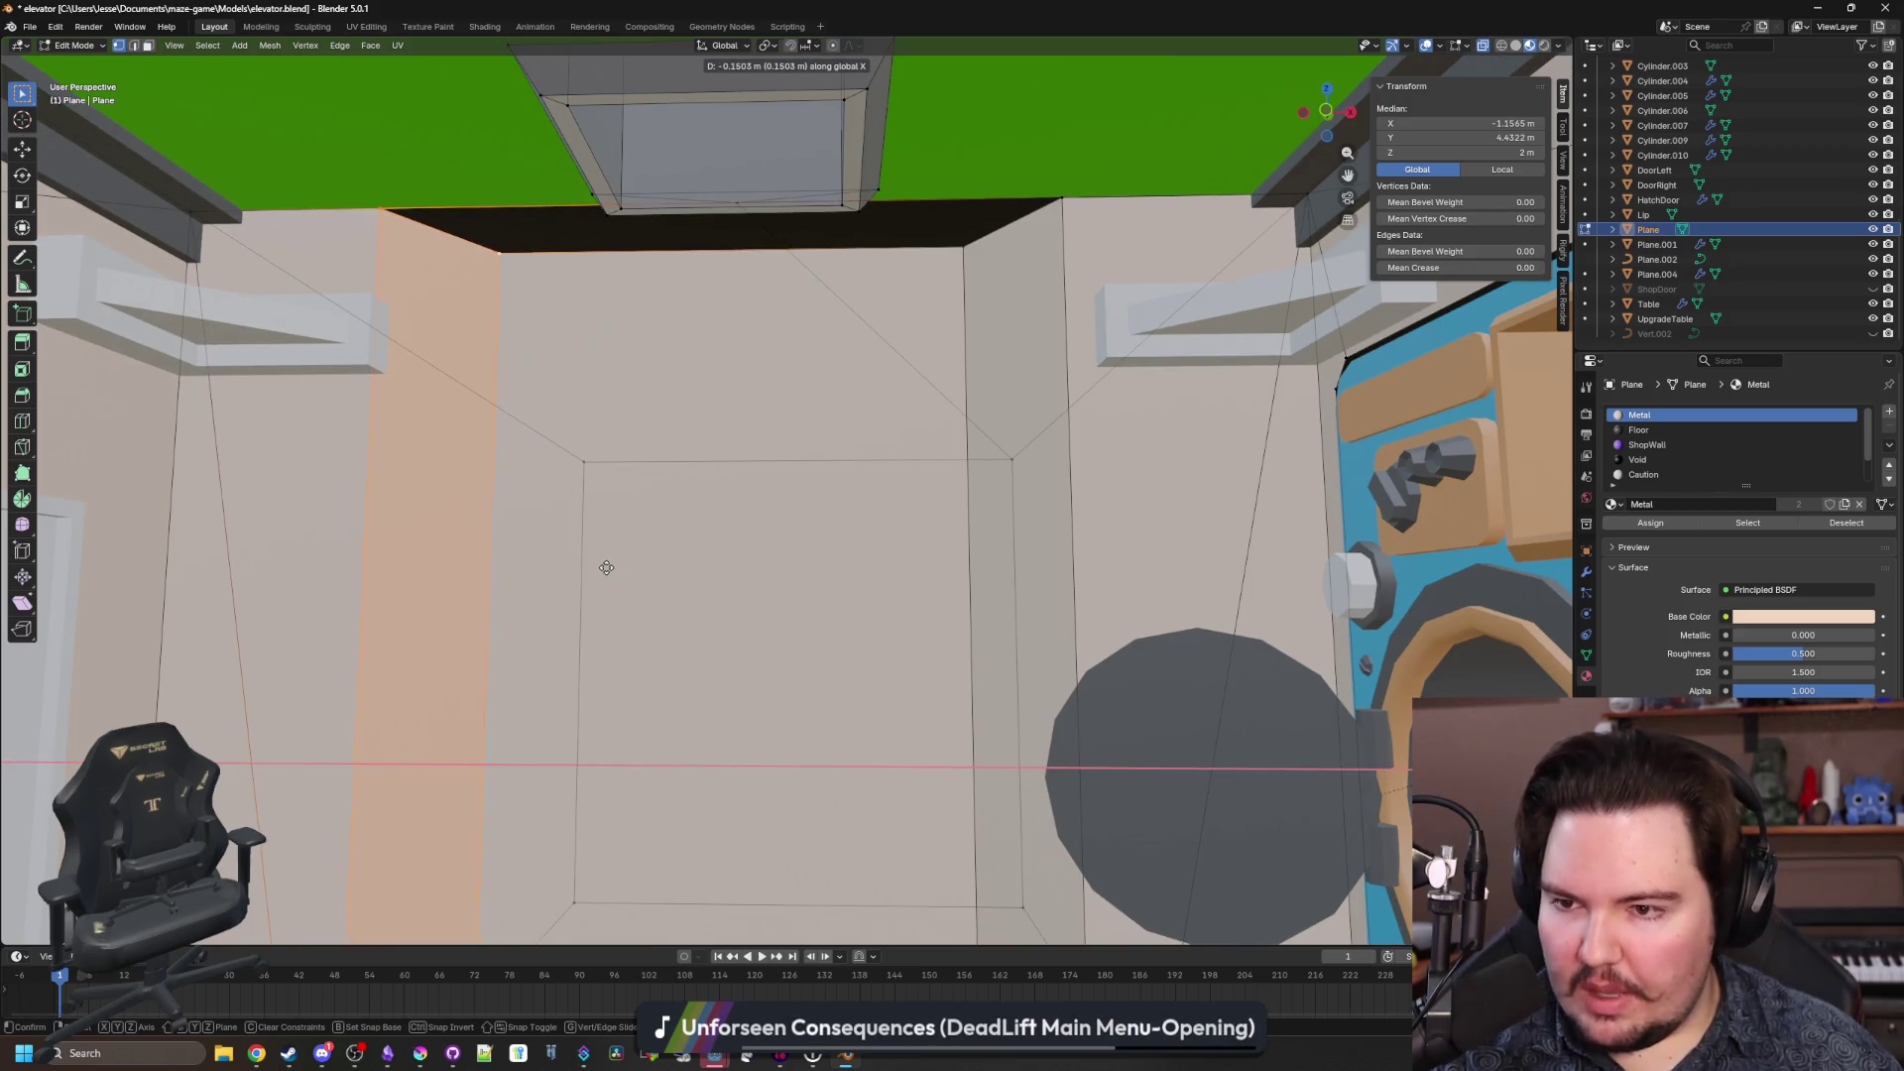
{"action": "right_click", "coordinate": [606, 567]}
{"action": "scroll", "coordinate": [617, 541], "scroll_direction": "up", "scroll_amount": 2}
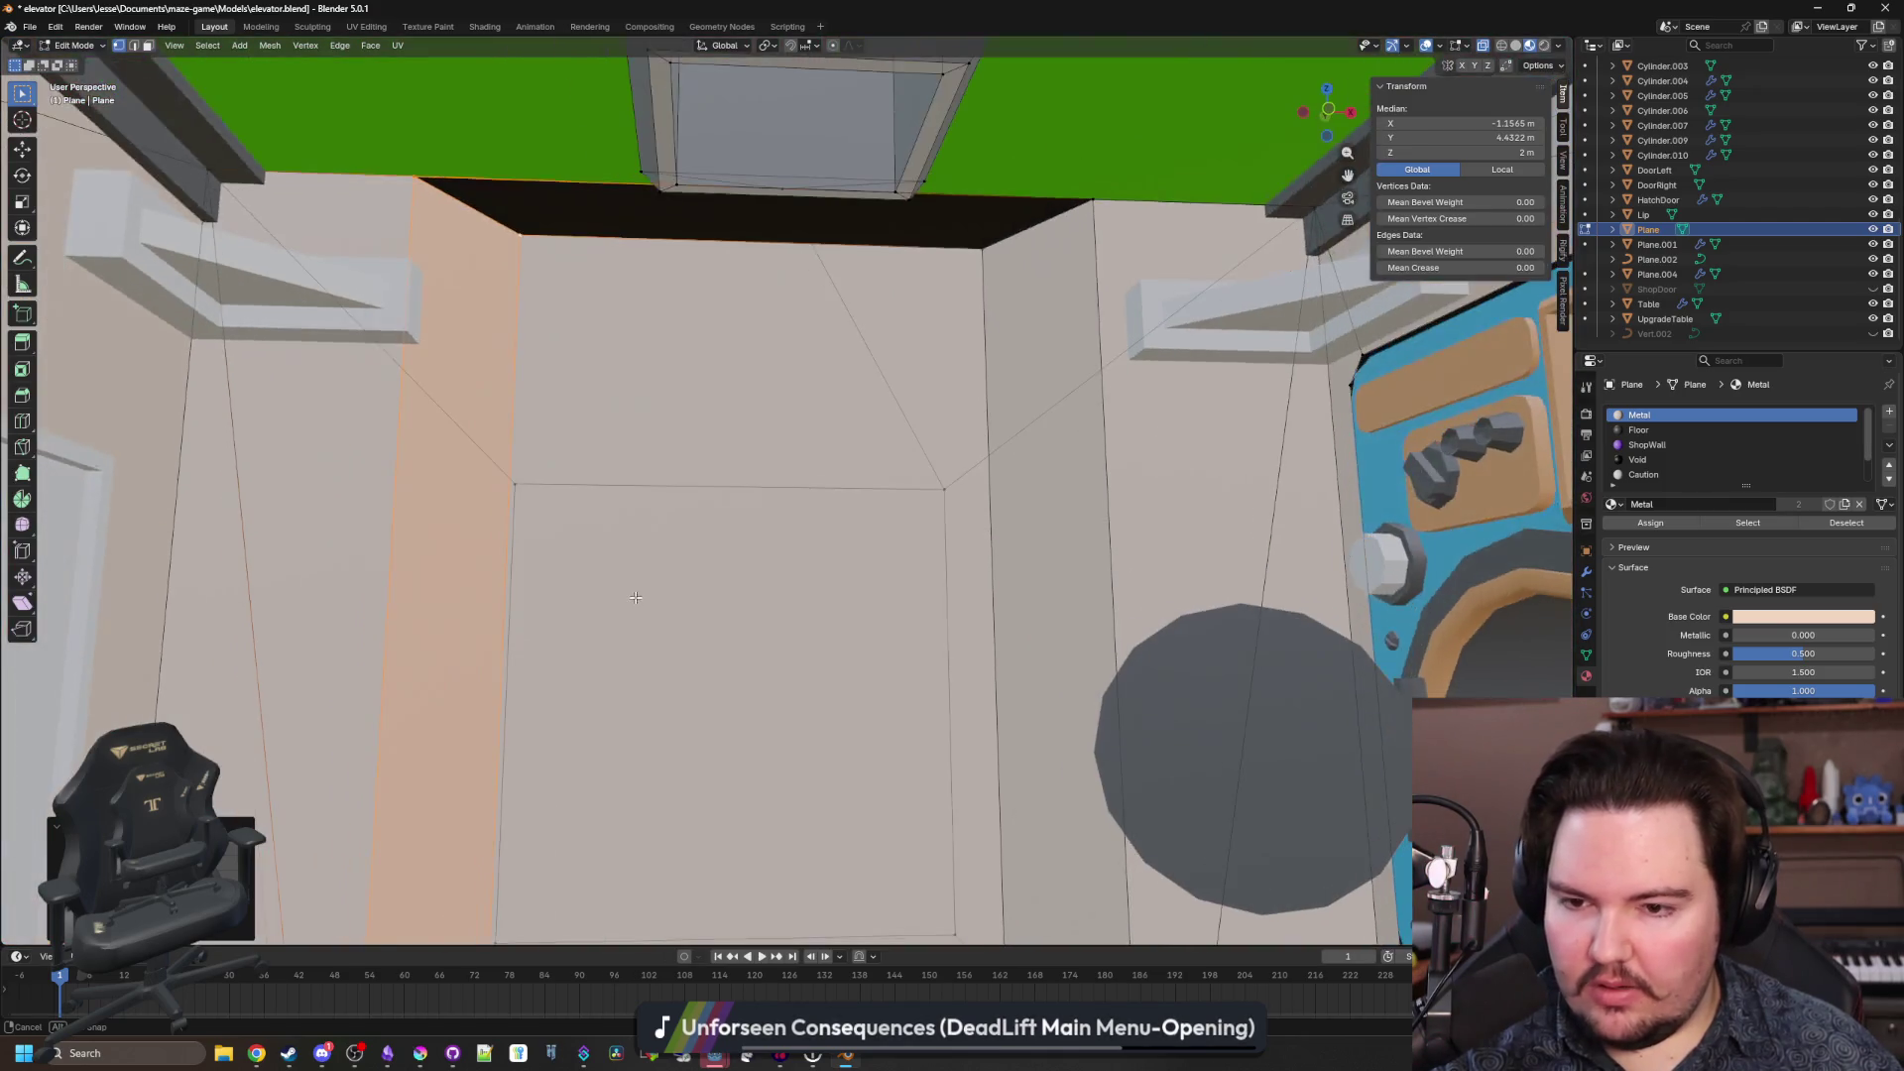
{"action": "scroll", "coordinate": [507, 585], "scroll_direction": "down", "scroll_amount": 3}
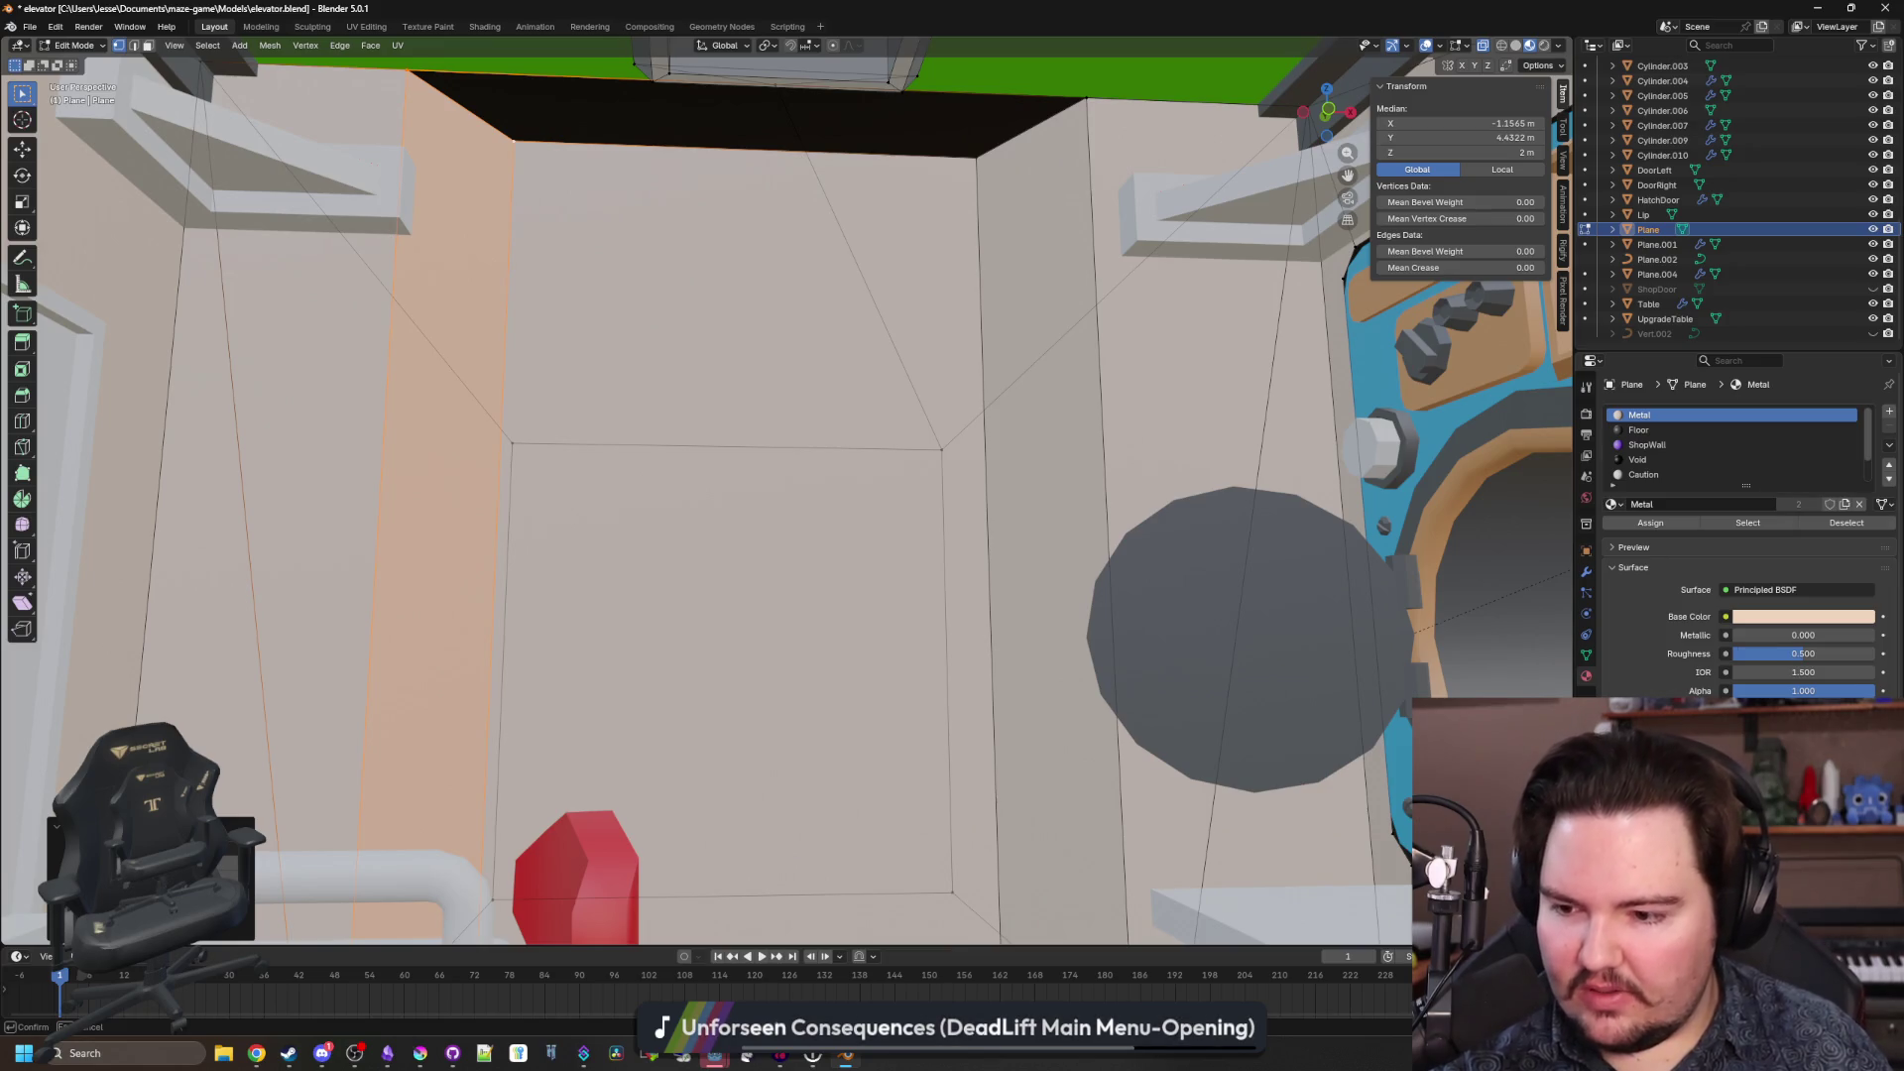
{"action": "left_click", "coordinate": [89, 653]}
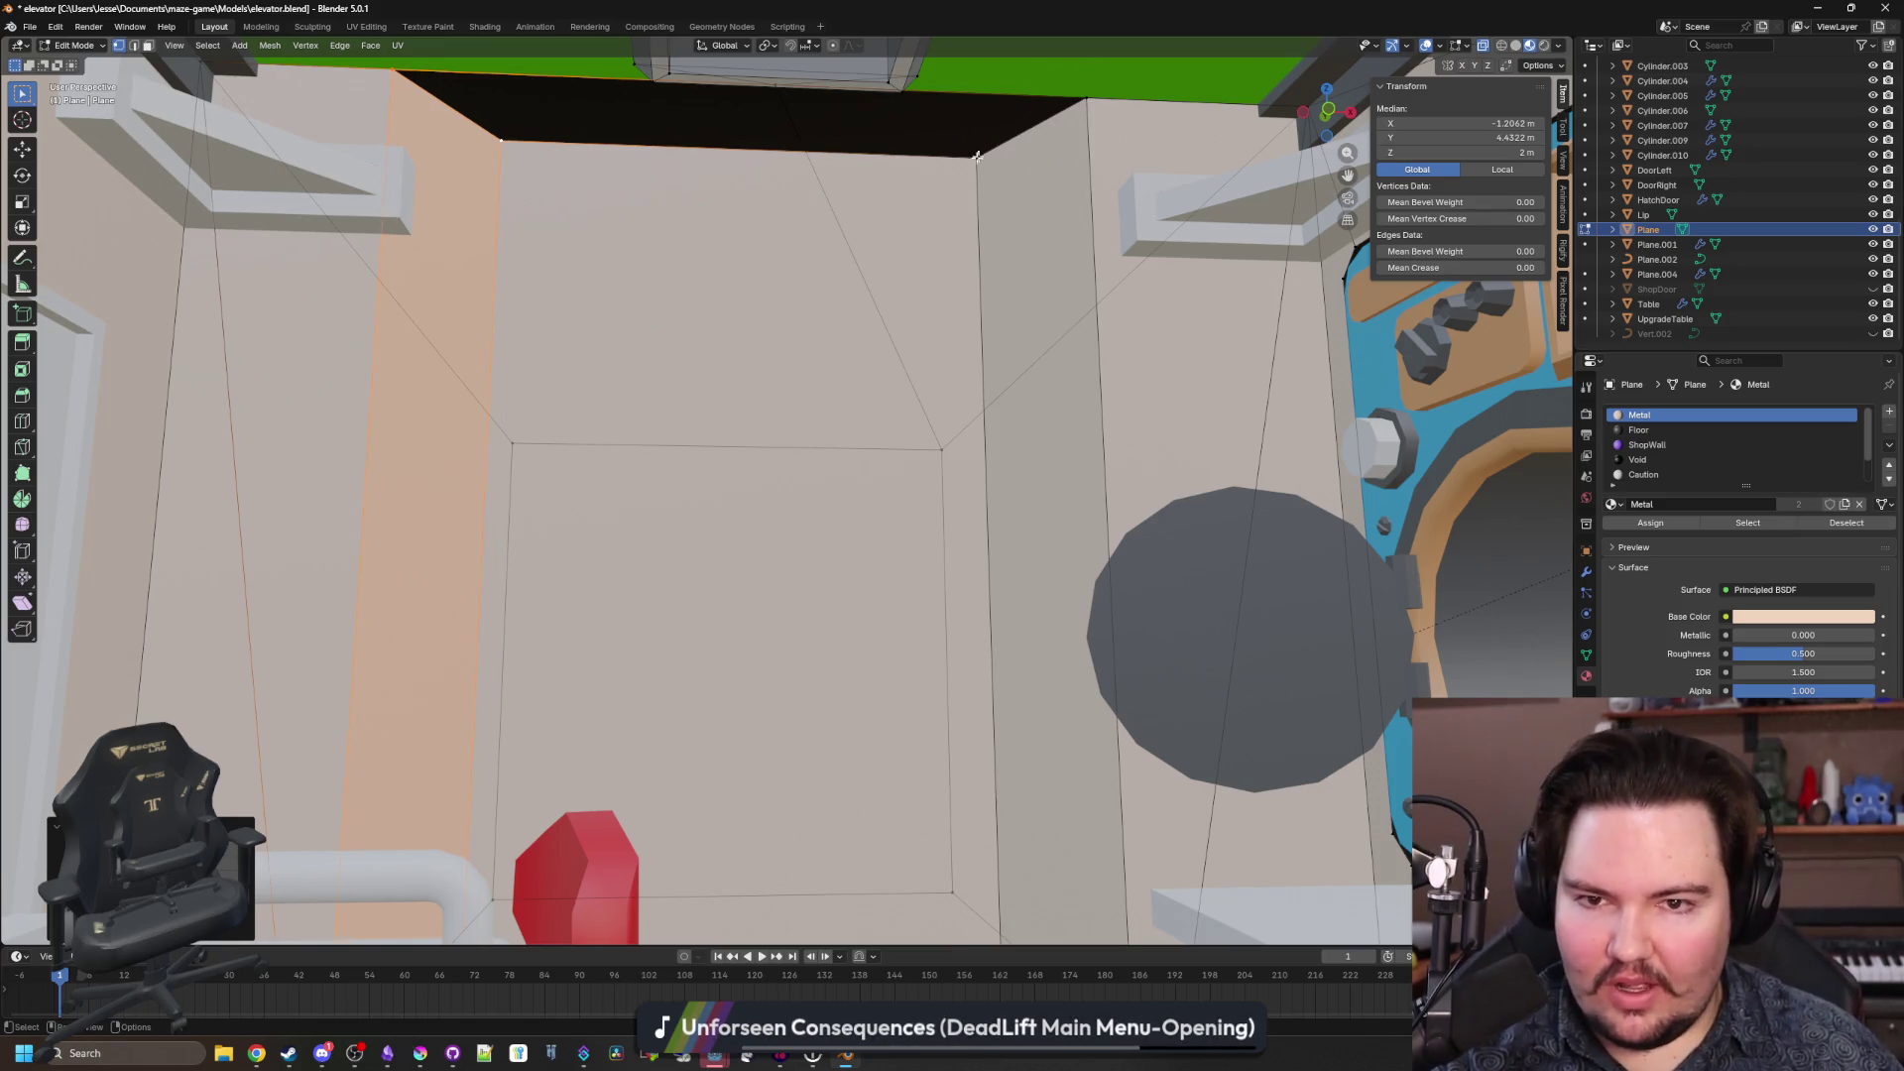
Move the right wall strip out to X 1.2062 m, then return to Object Mode.
{"action": "left_click", "coordinate": [979, 198]}
{"action": "left_click", "coordinate": [984, 278], "text": "shift"}
{"action": "left_click", "coordinate": [987, 317], "text": "shift"}
{"action": "left_click", "coordinate": [992, 365], "text": "shift"}
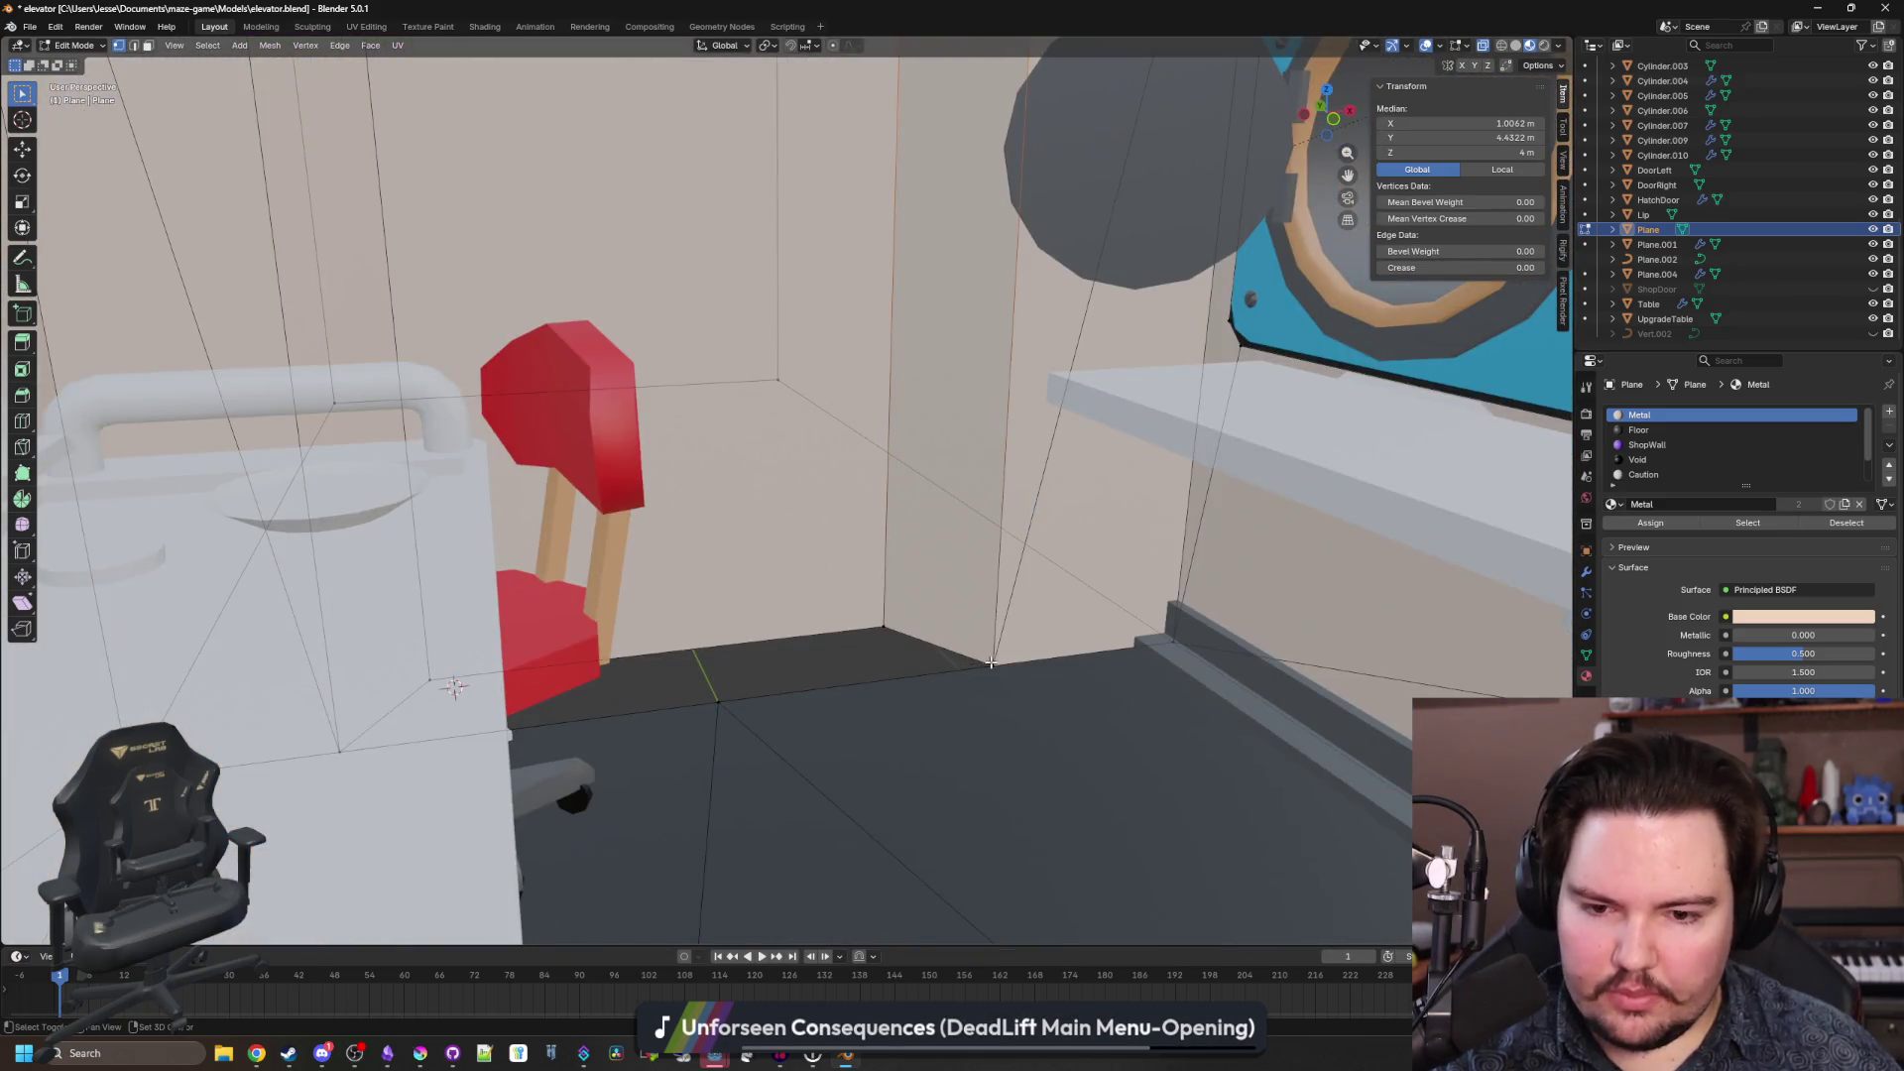
{"action": "left_click", "coordinate": [910, 634], "text": "shift"}
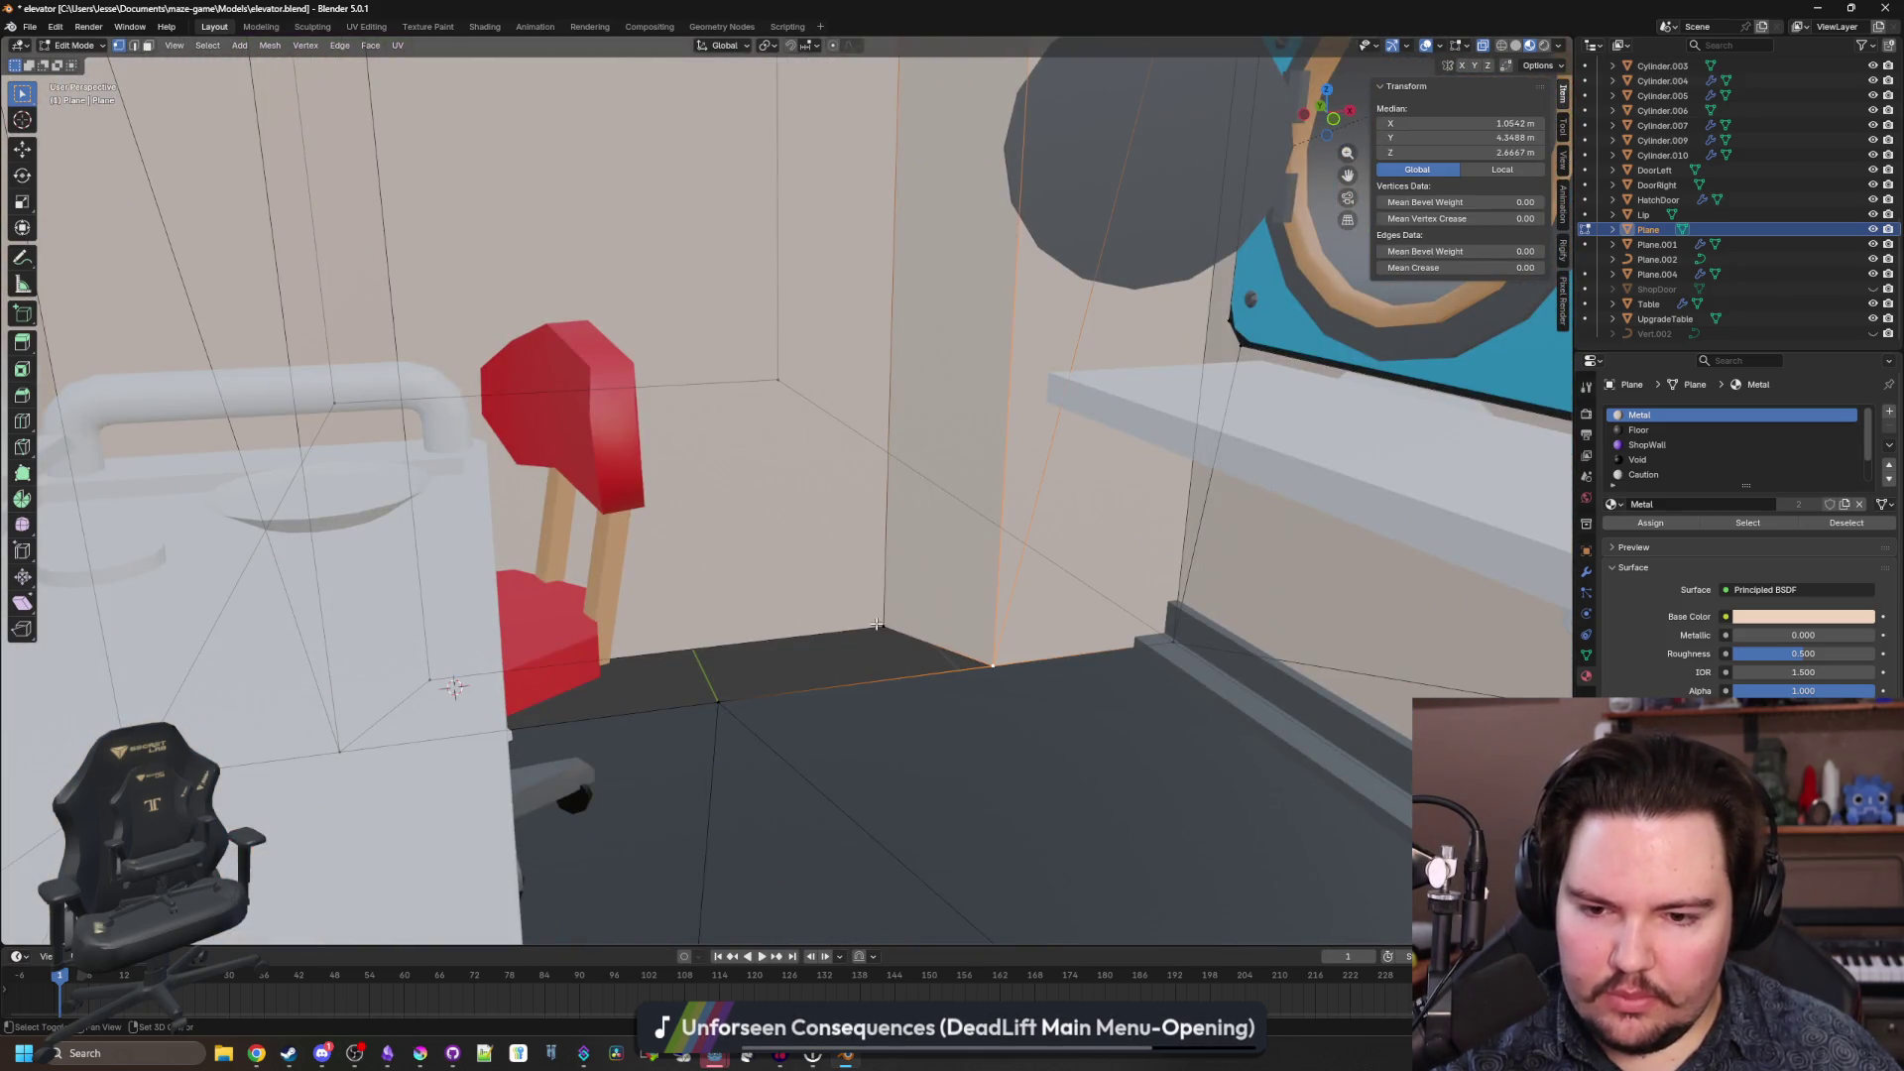
{"action": "left_click", "coordinate": [877, 623], "text": "shift"}
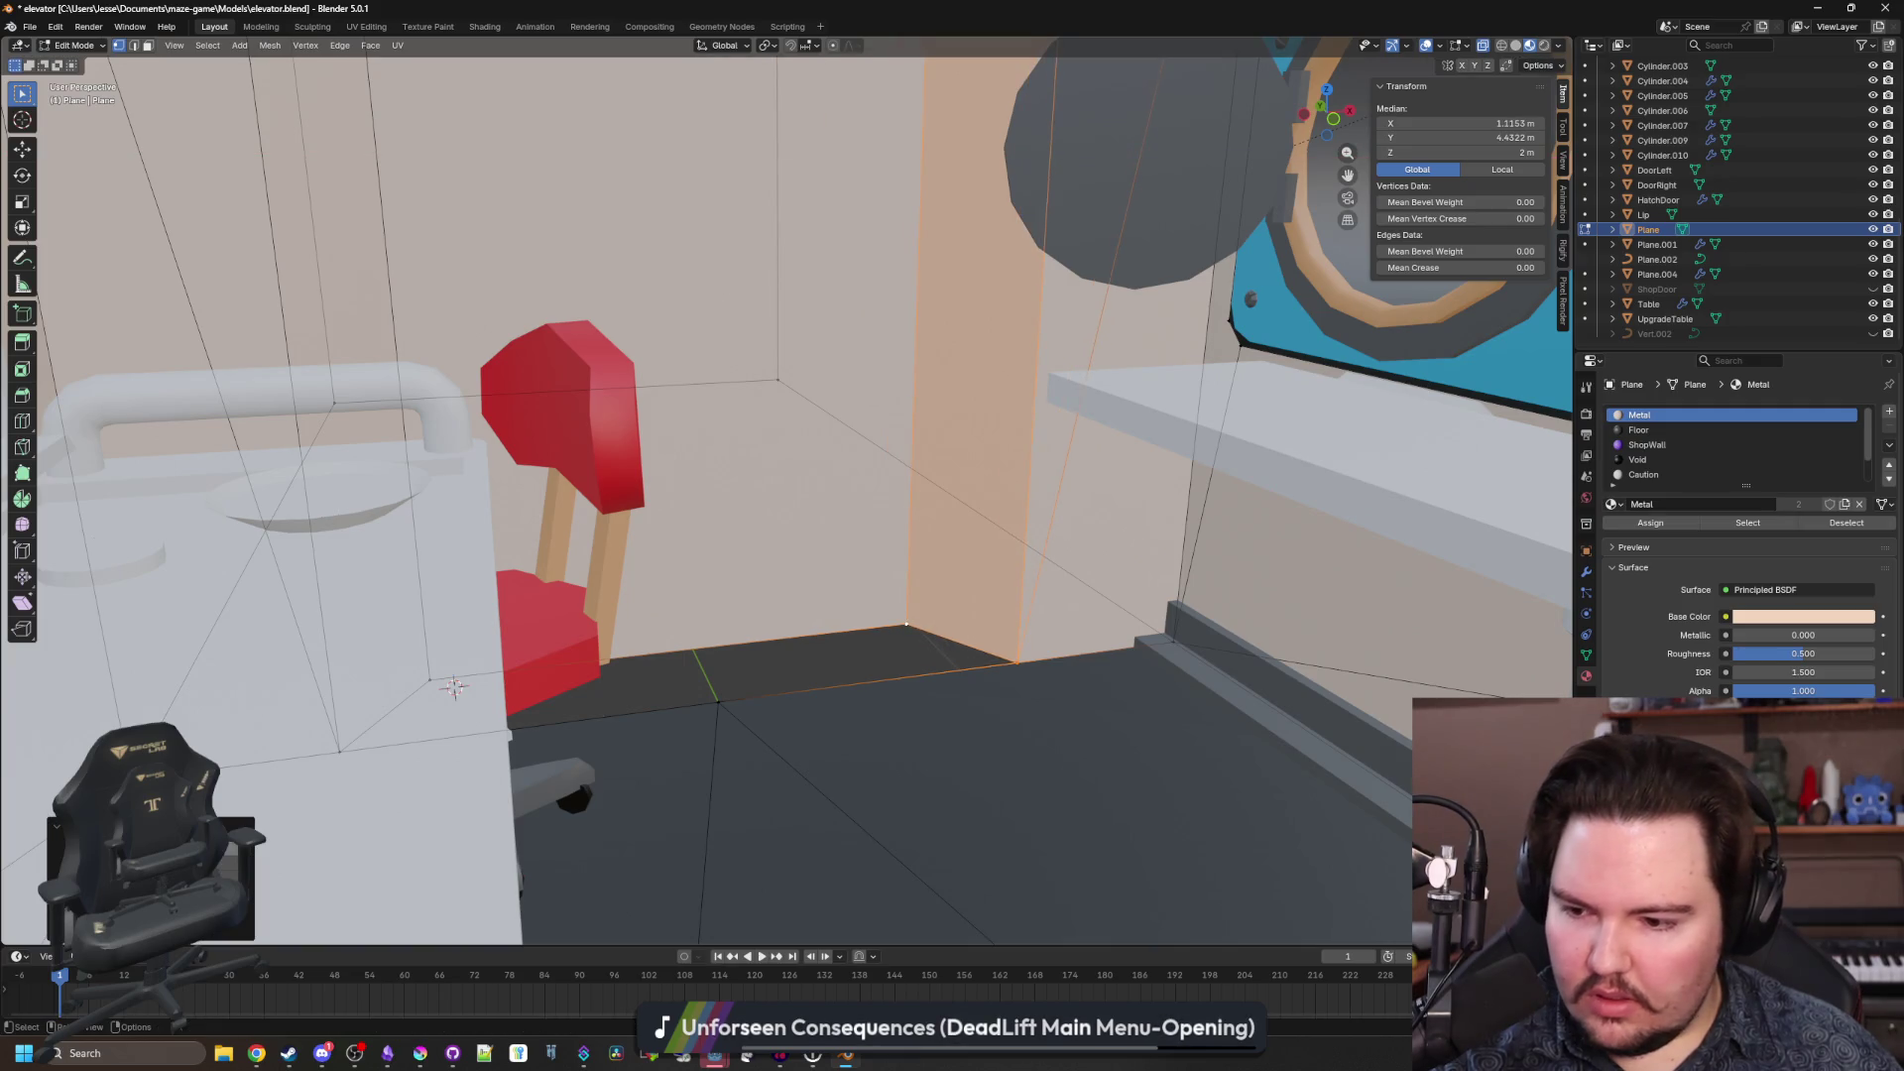
{"action": "key", "text": "Return"}
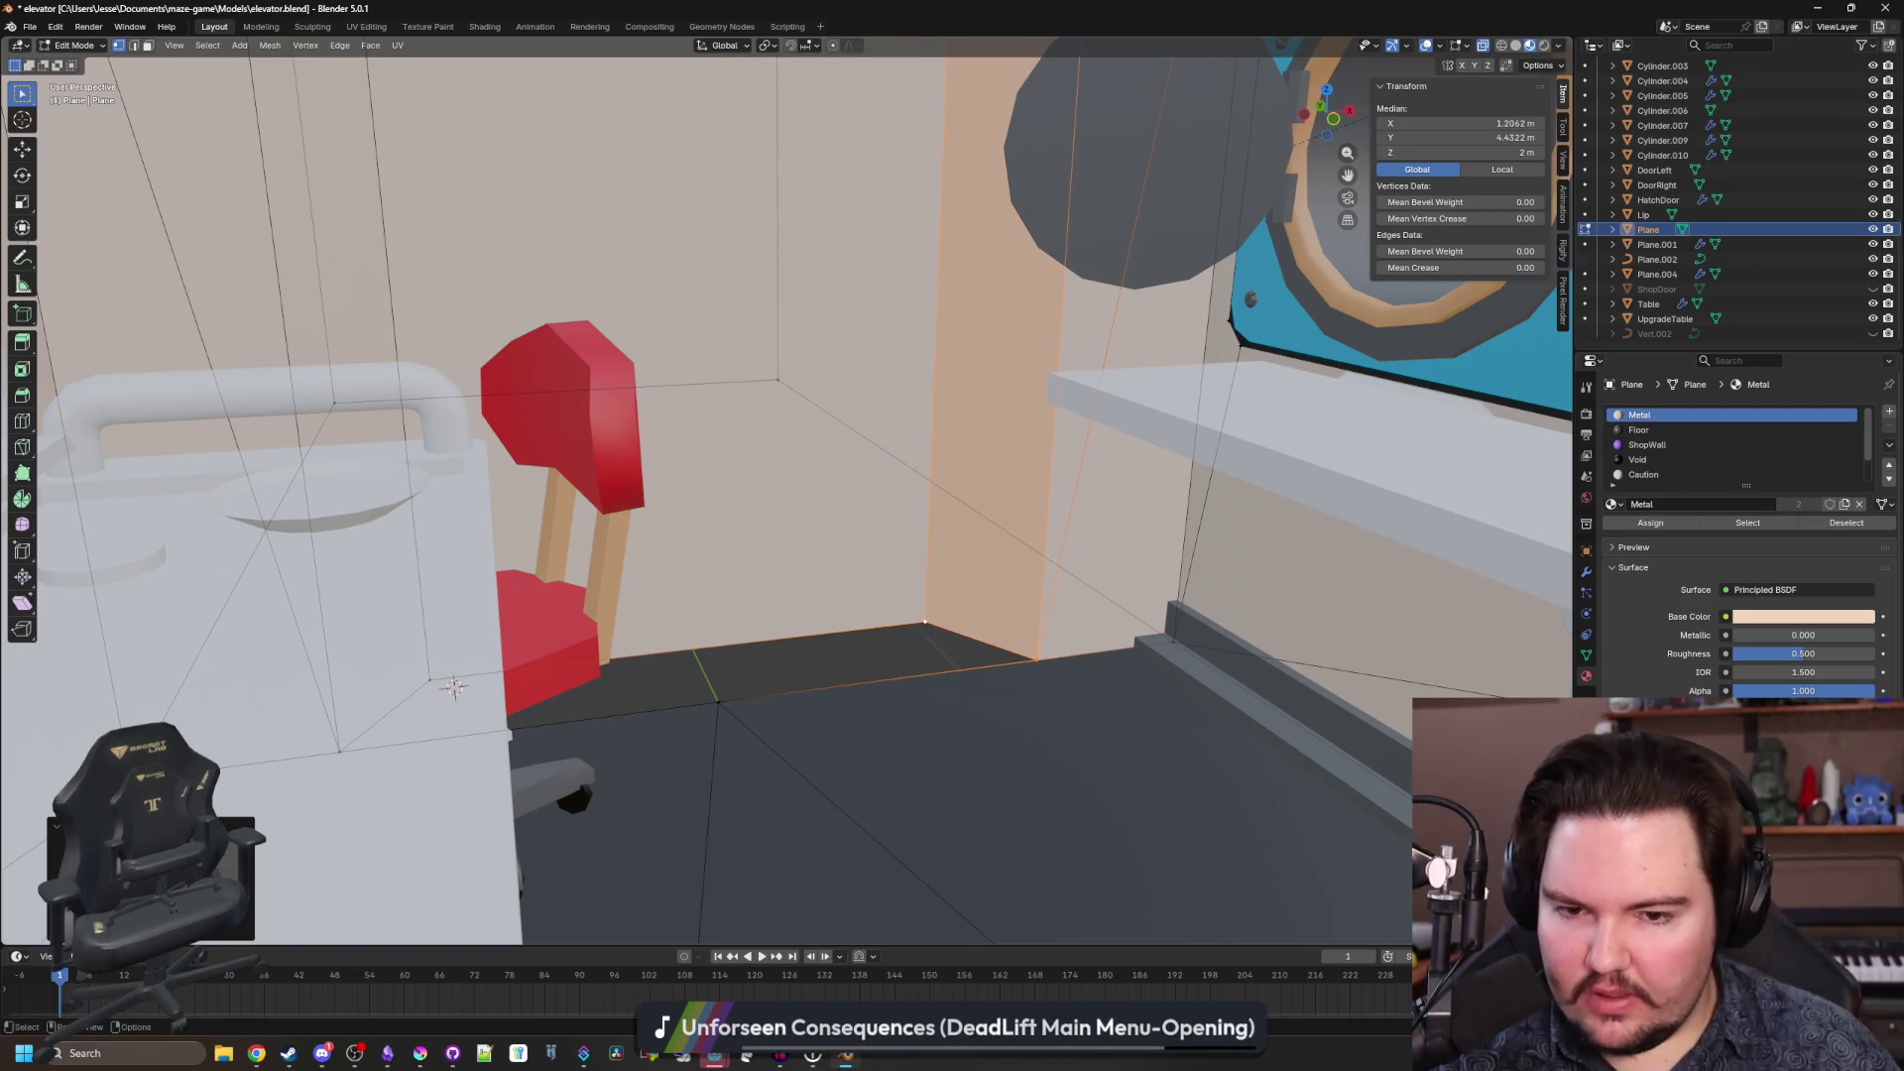
{"action": "key", "text": "alt+a"}
{"action": "scroll", "coordinate": [930, 739], "scroll_direction": "up", "scroll_amount": 10}
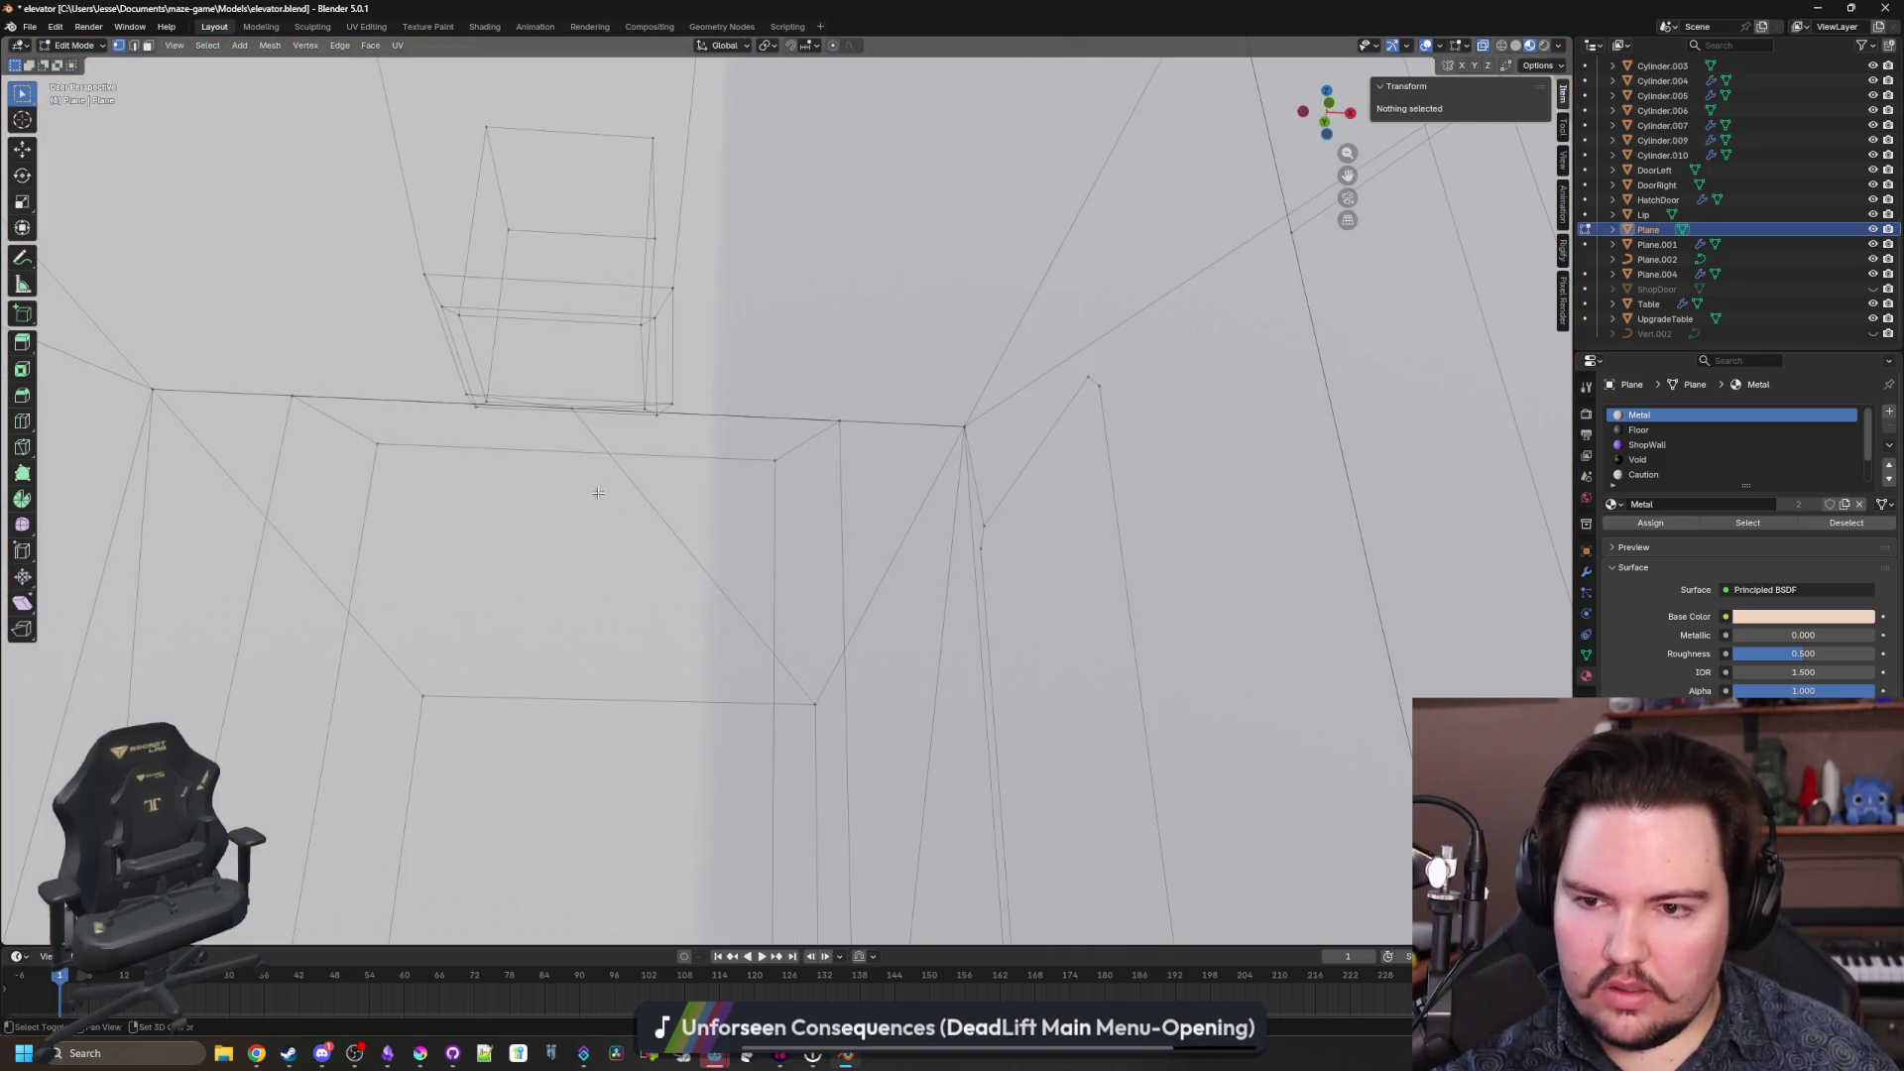
{"action": "left_click_drag", "start_coordinate": [598, 492], "coordinate": [978, 517]}
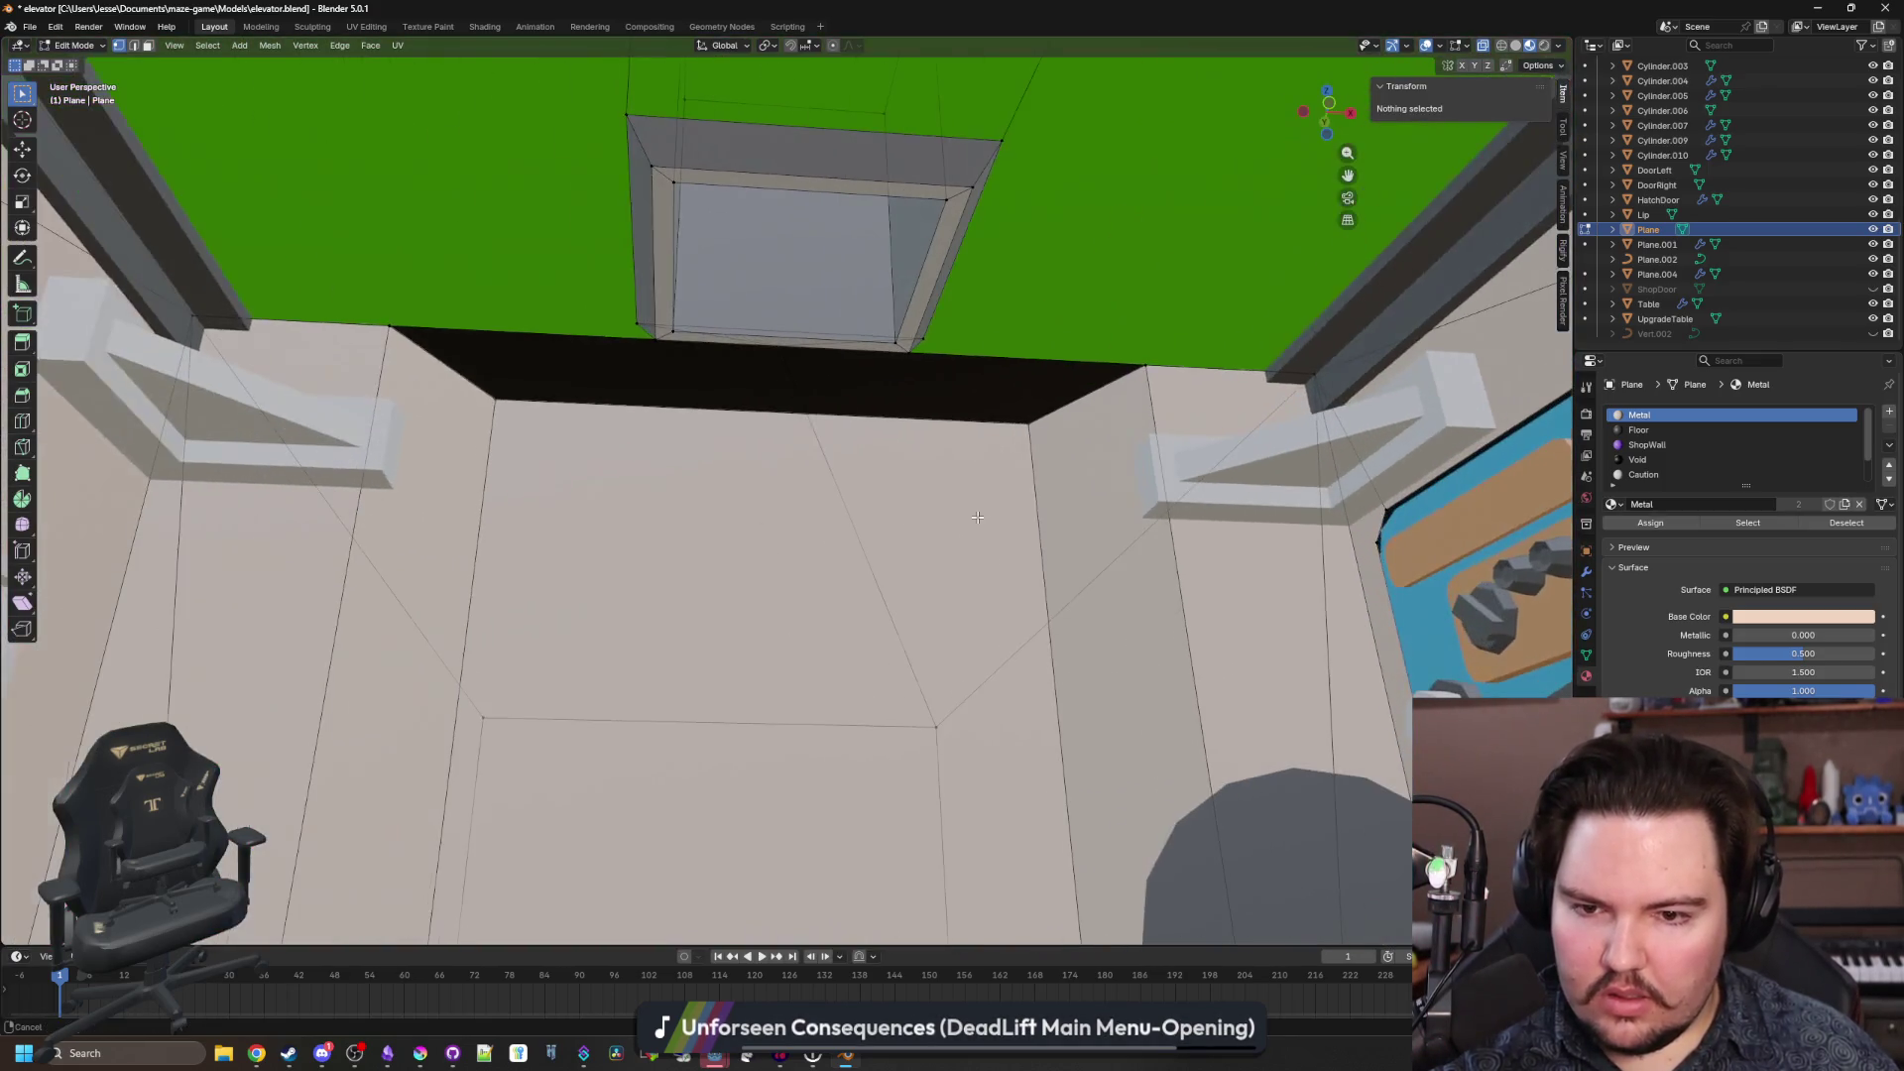
{"action": "scroll", "coordinate": [685, 510], "scroll_direction": "down", "scroll_amount": 10}
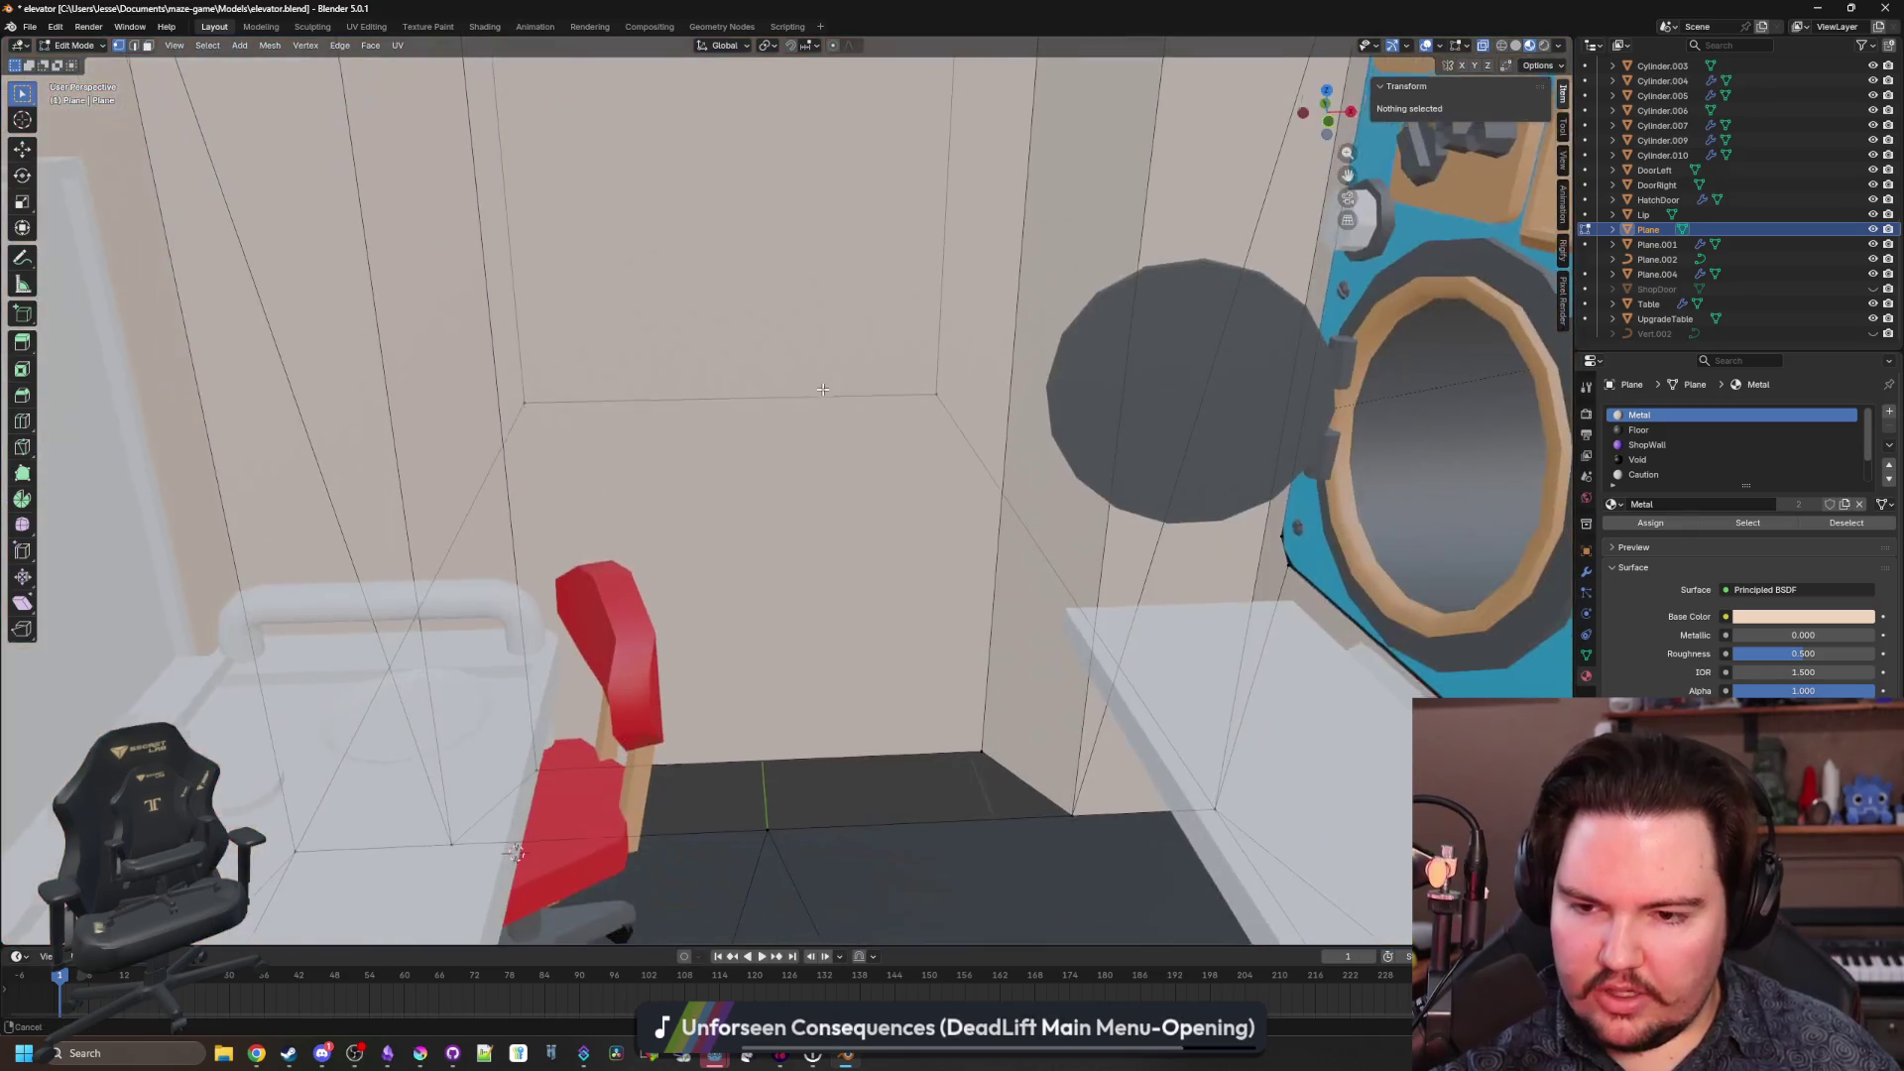
{"action": "key", "text": "Tab"}
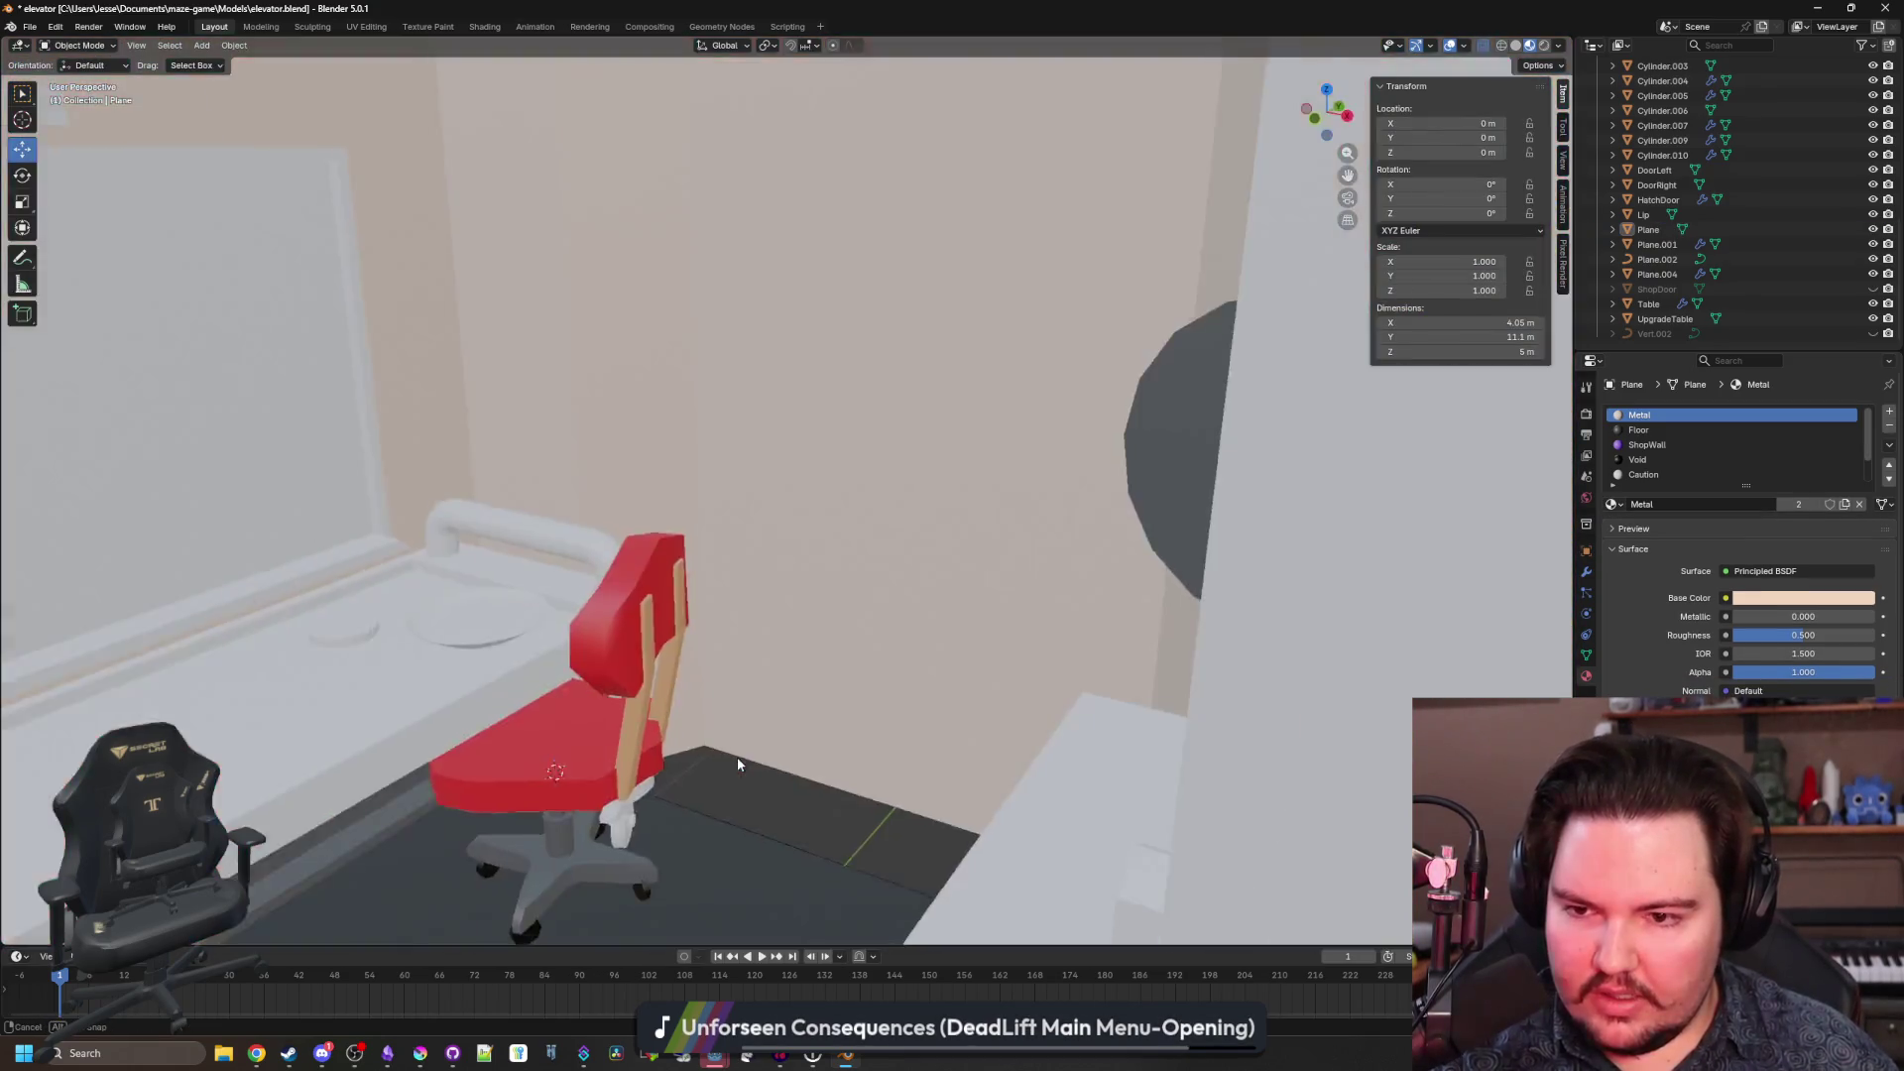
Enter Edit Mode on the Plane and add two horizontal loop cuts around the walls.
{"action": "key", "text": "Escape"}
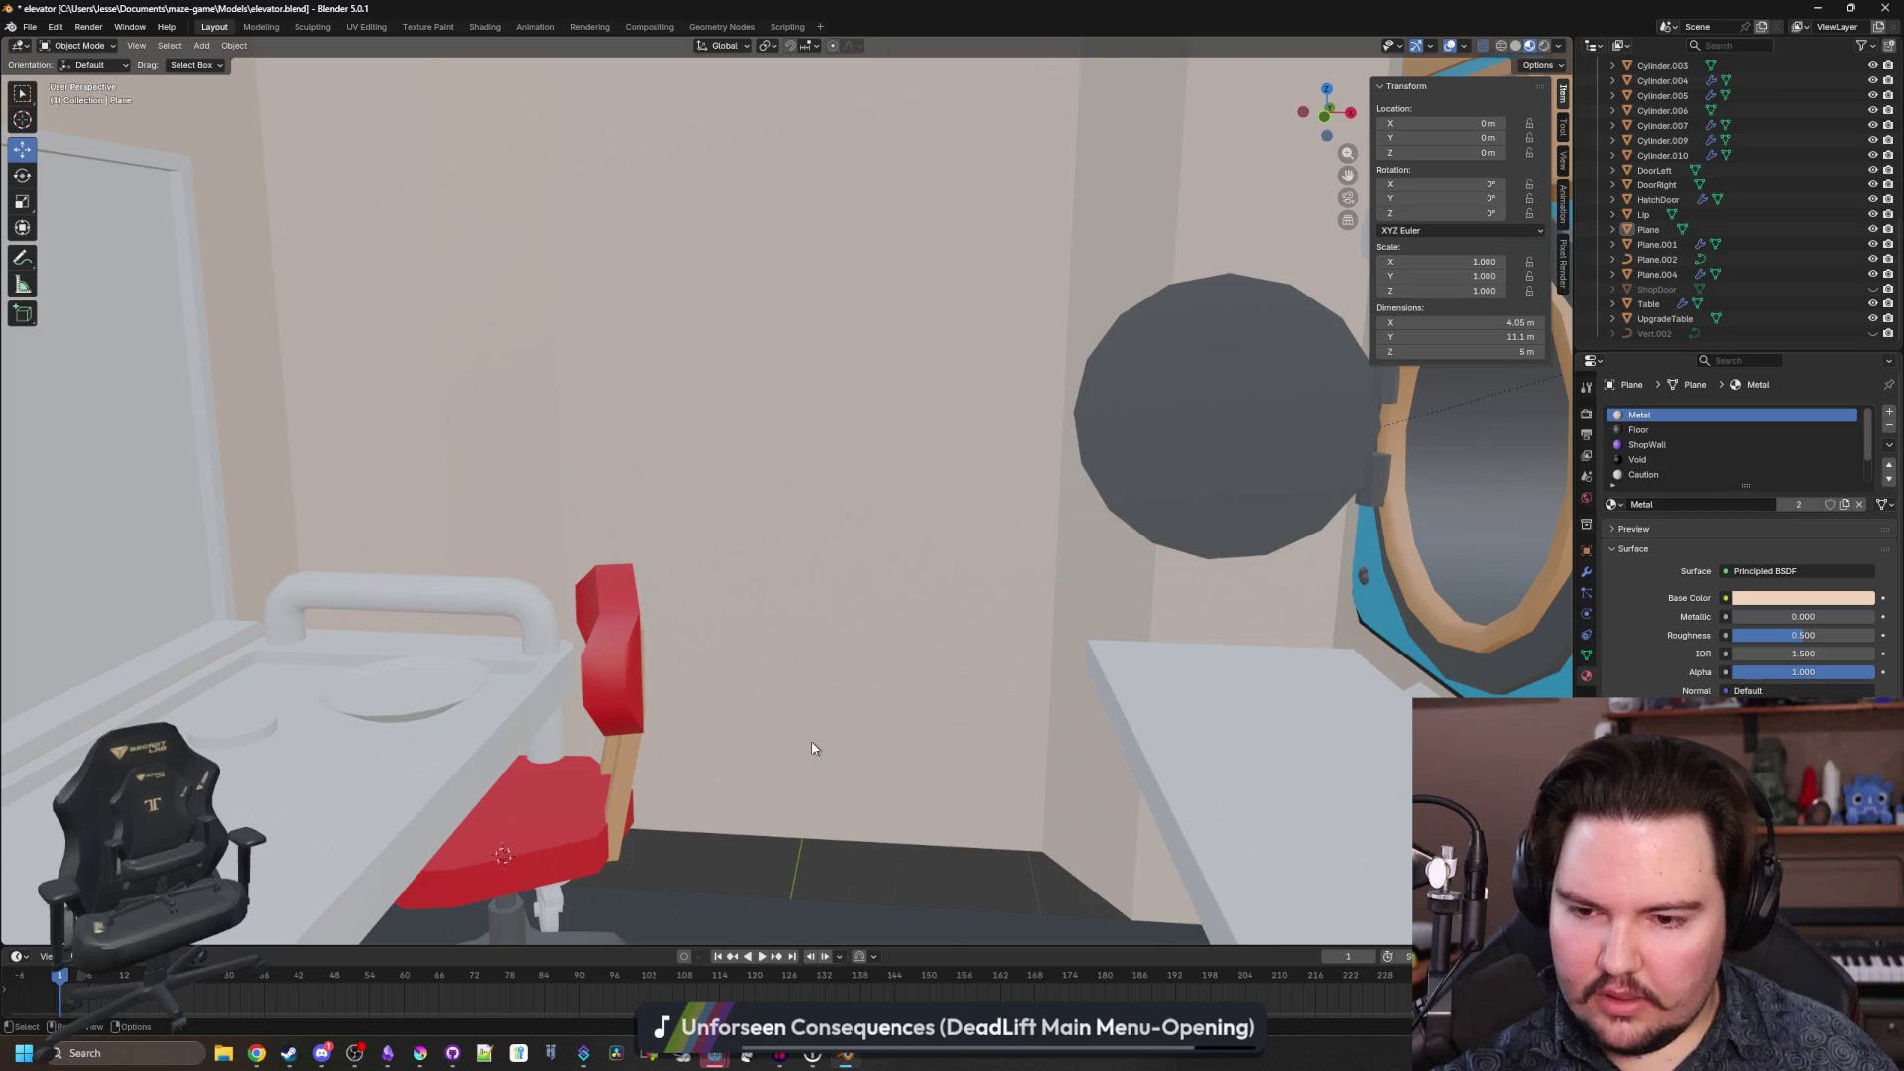
{"action": "left_click", "coordinate": [823, 863]}
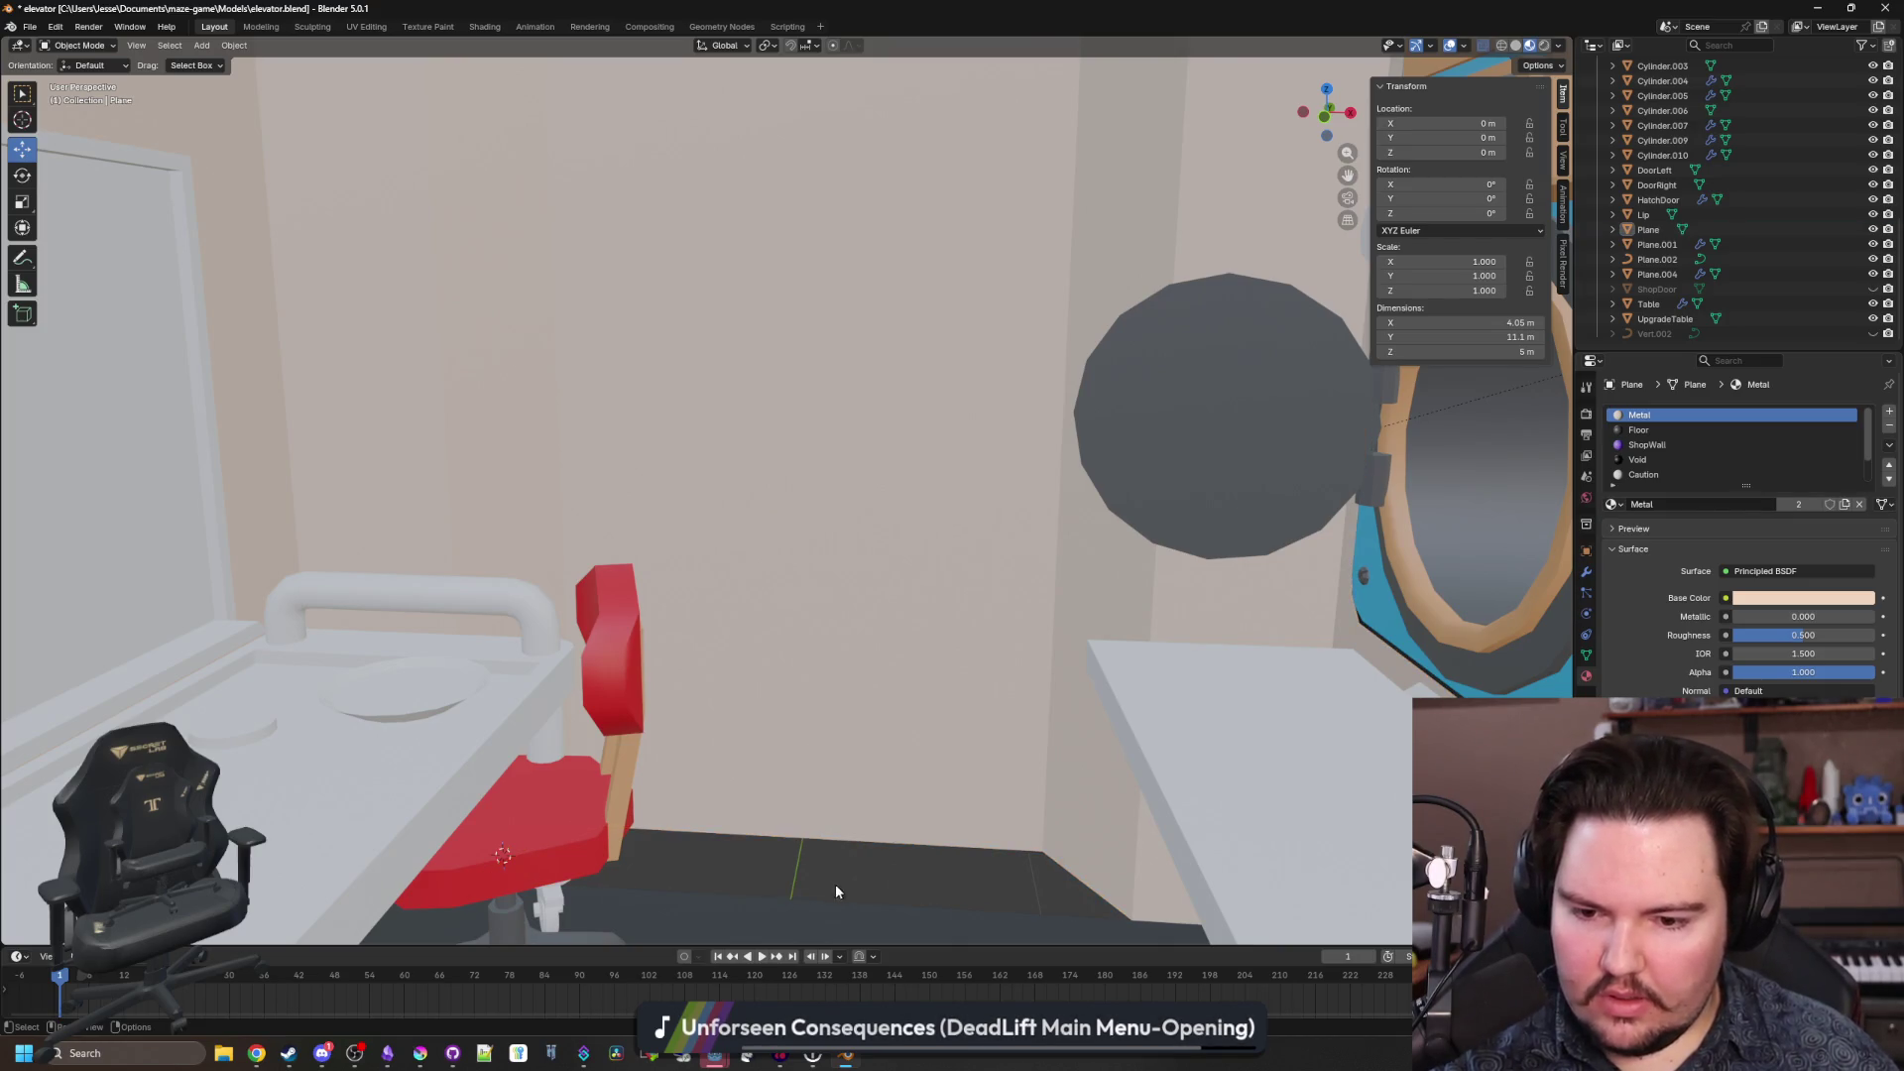
{"action": "key", "text": "Tab"}
{"action": "key", "text": "shift+grave"}
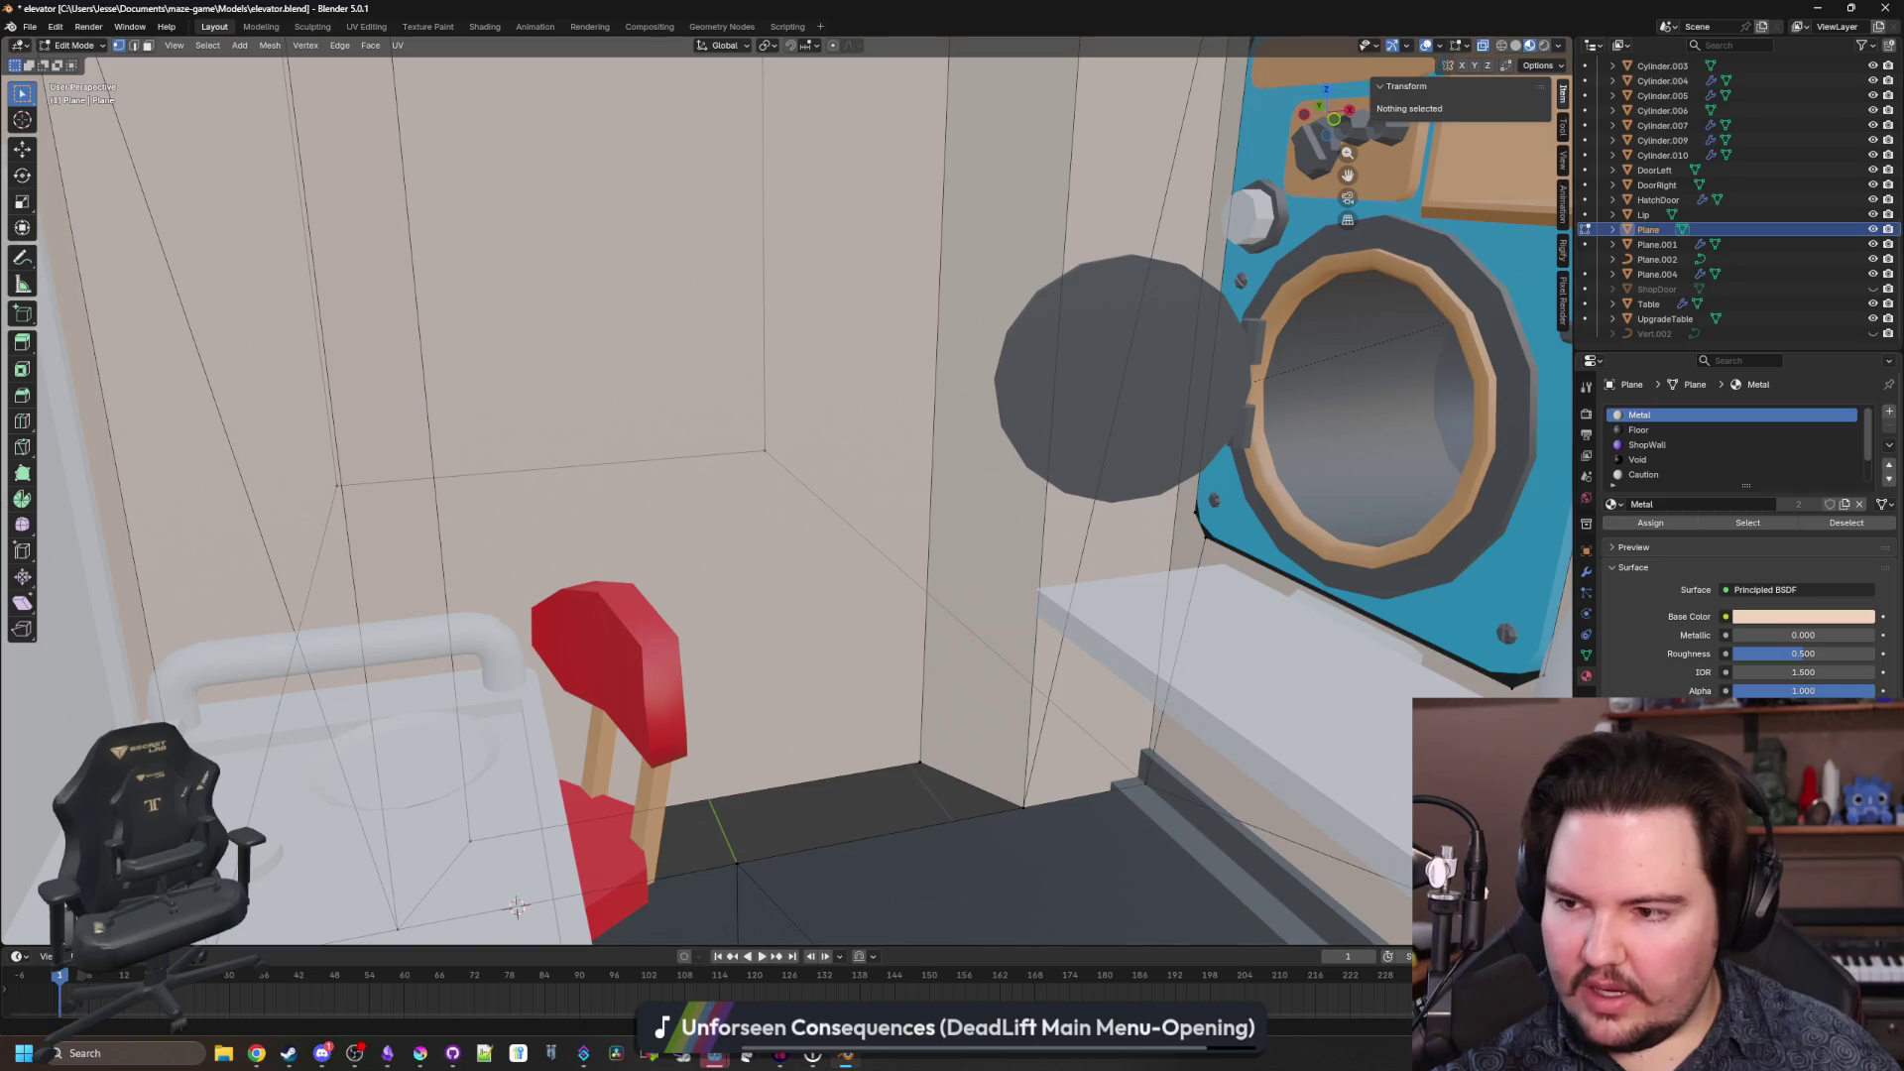
{"action": "left_click", "coordinate": [22, 427]}
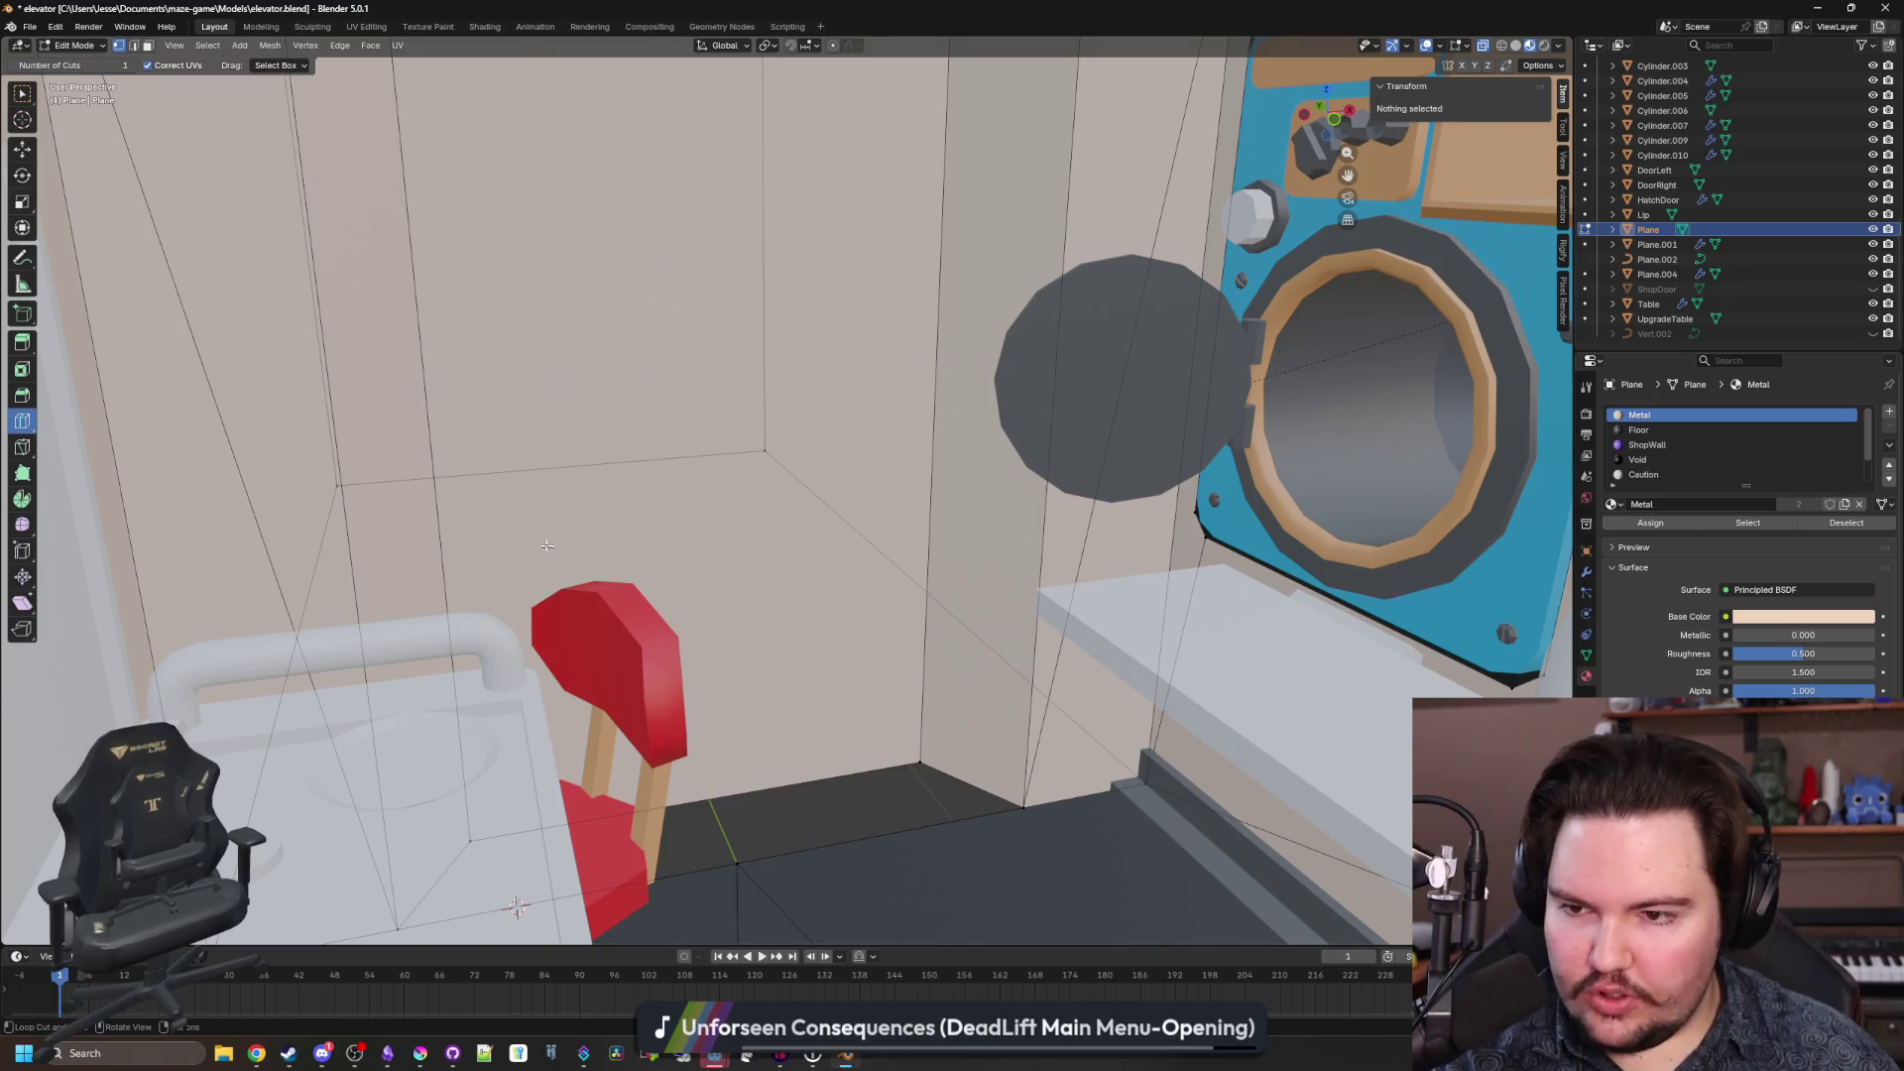
{"action": "left_click", "coordinate": [315, 417]}
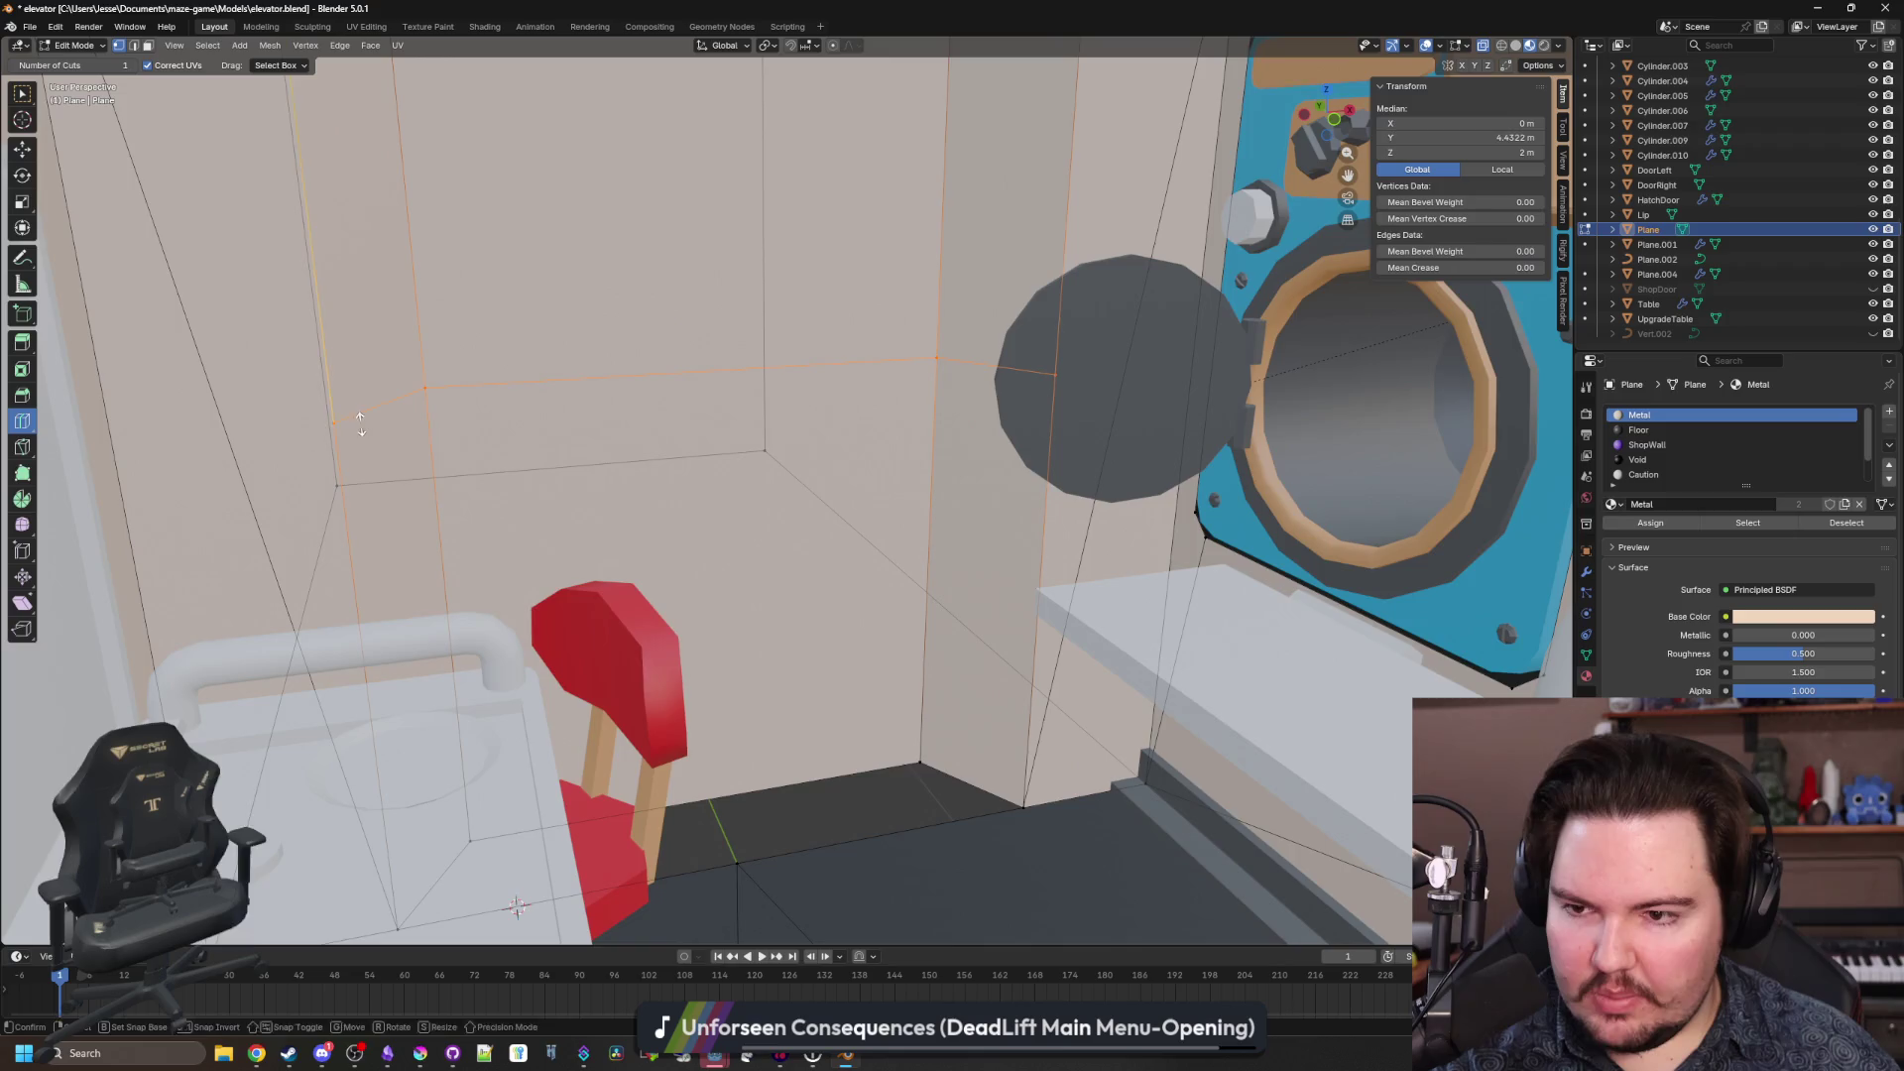
{"action": "scroll", "coordinate": [535, 298], "scroll_direction": "up", "scroll_amount": 3}
{"action": "scroll", "coordinate": [535, 297], "scroll_direction": "up", "scroll_amount": 3}
{"action": "left_click", "coordinate": [535, 297]}
{"action": "scroll", "coordinate": [534, 297], "scroll_direction": "down", "scroll_amount": 3}
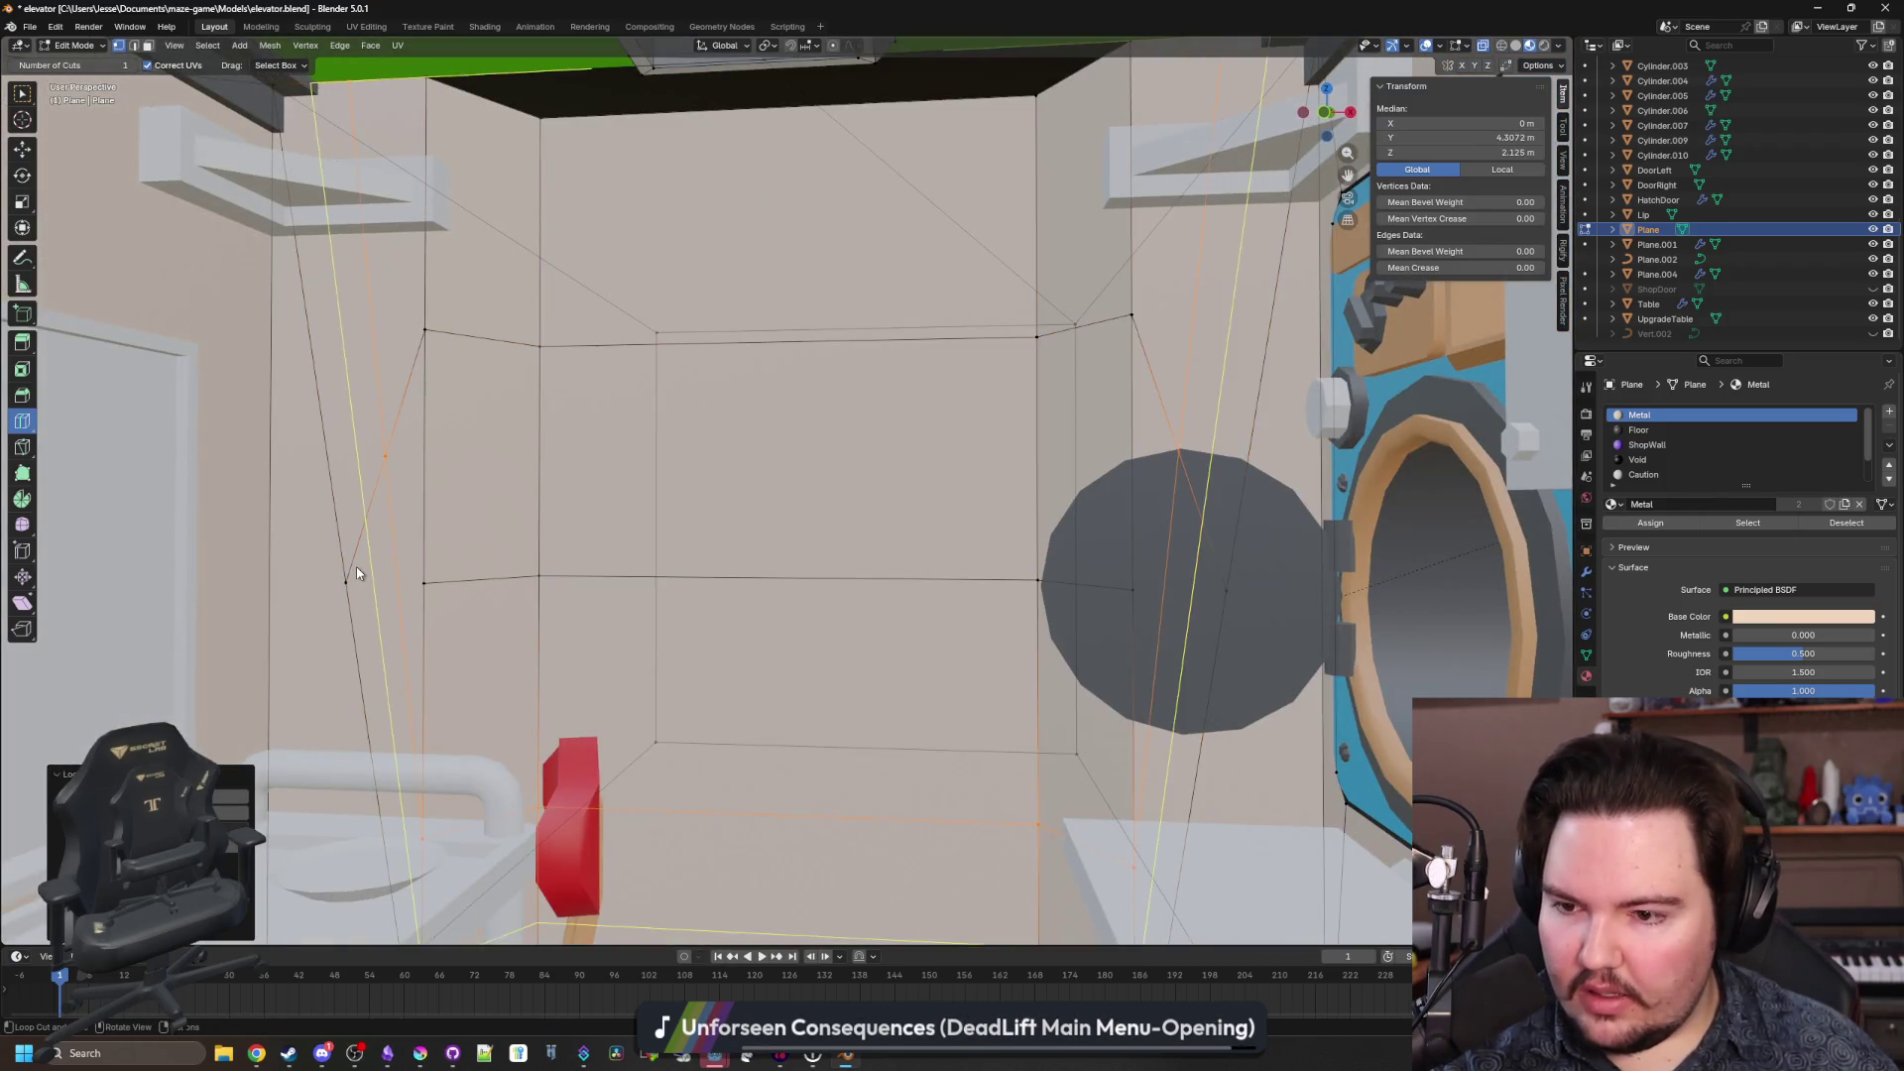
Dissolve the two stray vertices left on the back wall.
{"action": "left_click", "coordinate": [24, 93]}
{"action": "left_click", "coordinate": [356, 617]}
{"action": "left_click", "coordinate": [346, 584]}
{"action": "key", "text": "x"}
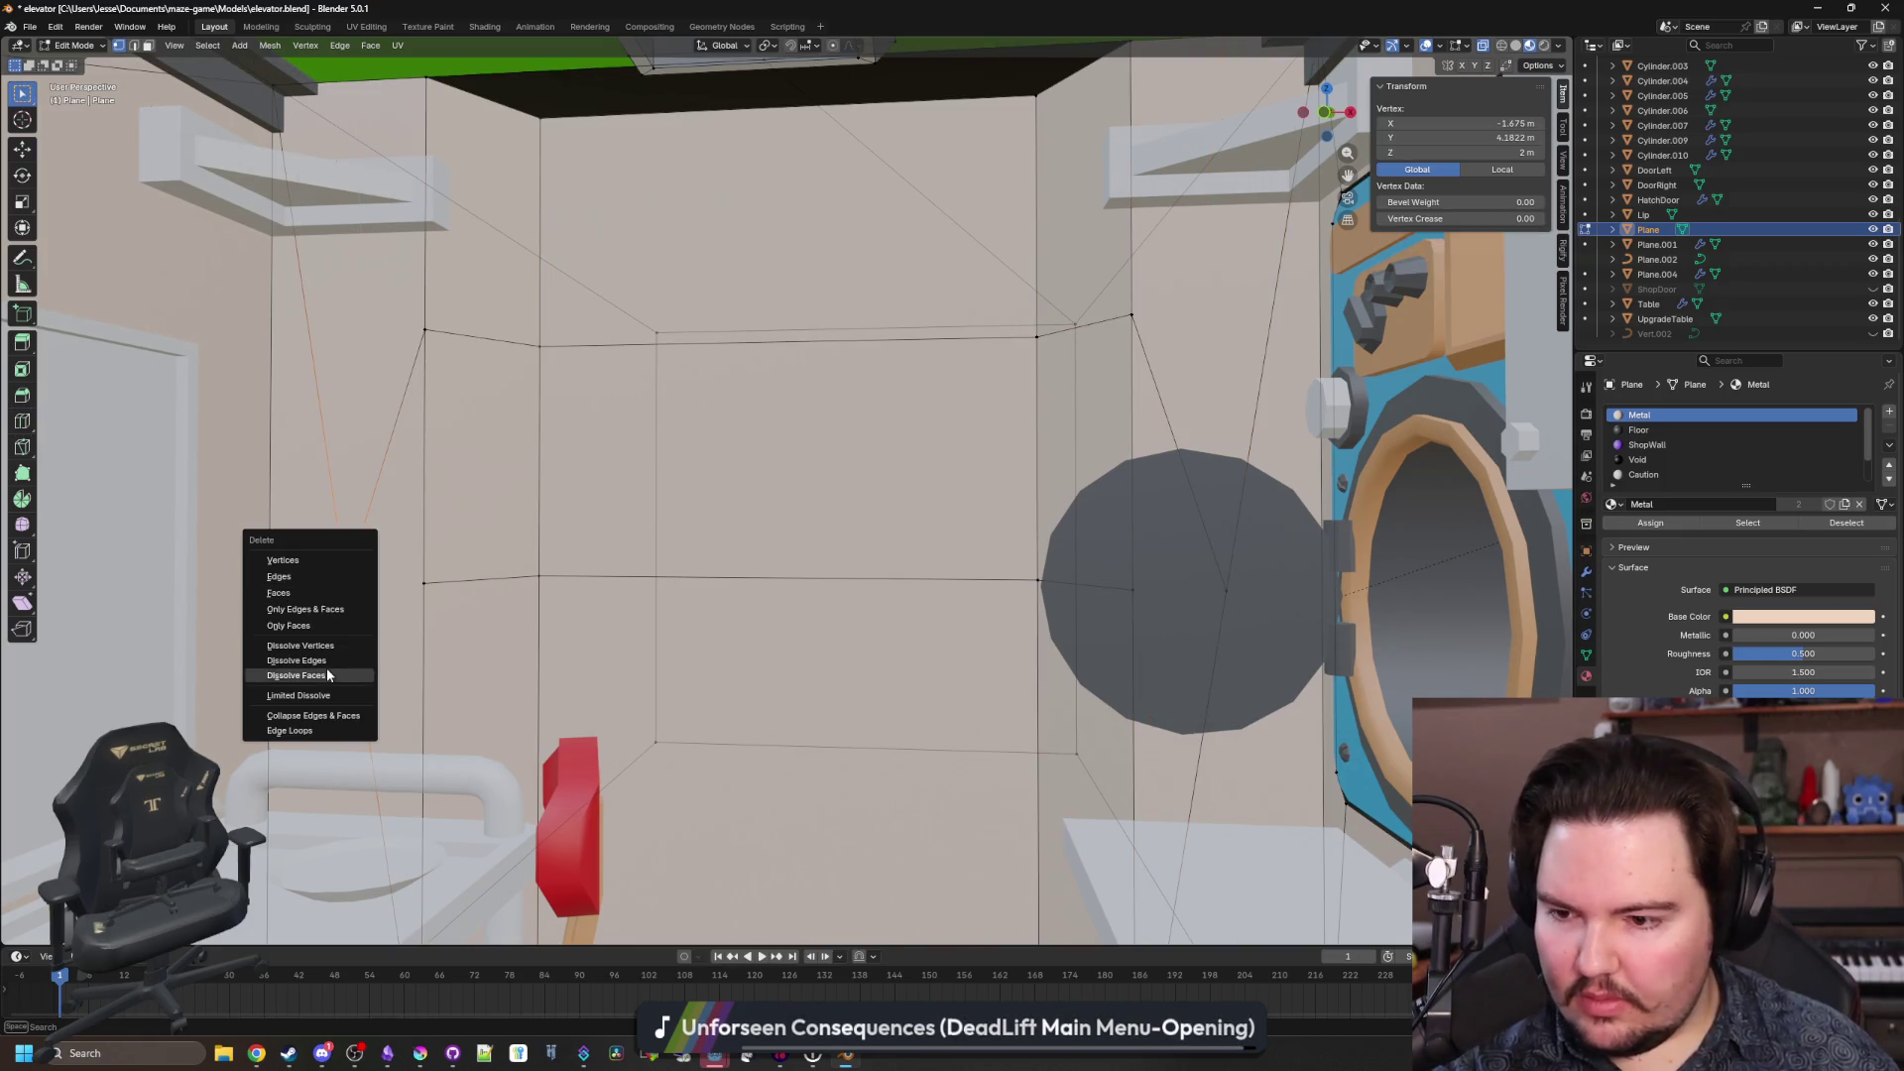
{"action": "left_click", "coordinate": [307, 646]}
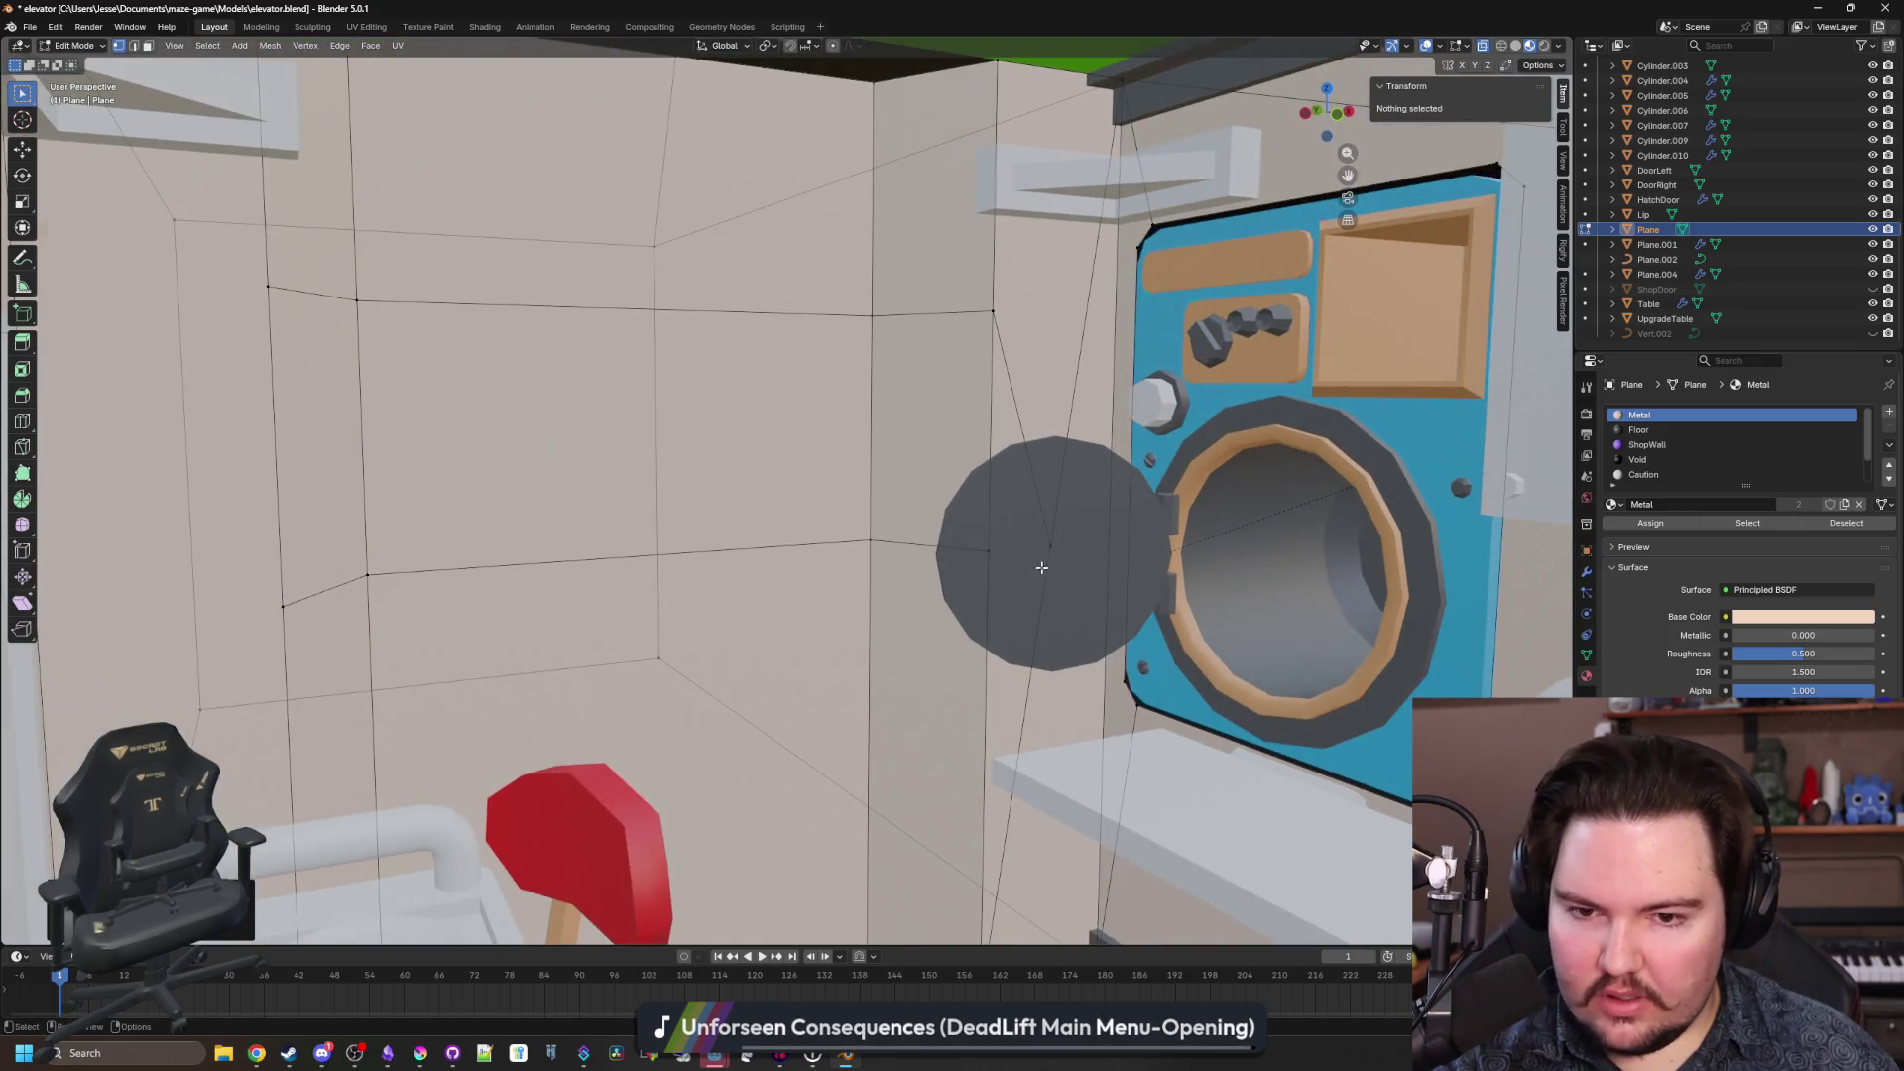
{"action": "left_click", "coordinate": [1042, 567]}
{"action": "key", "text": "x"}
{"action": "left_click", "coordinate": [1042, 540]}
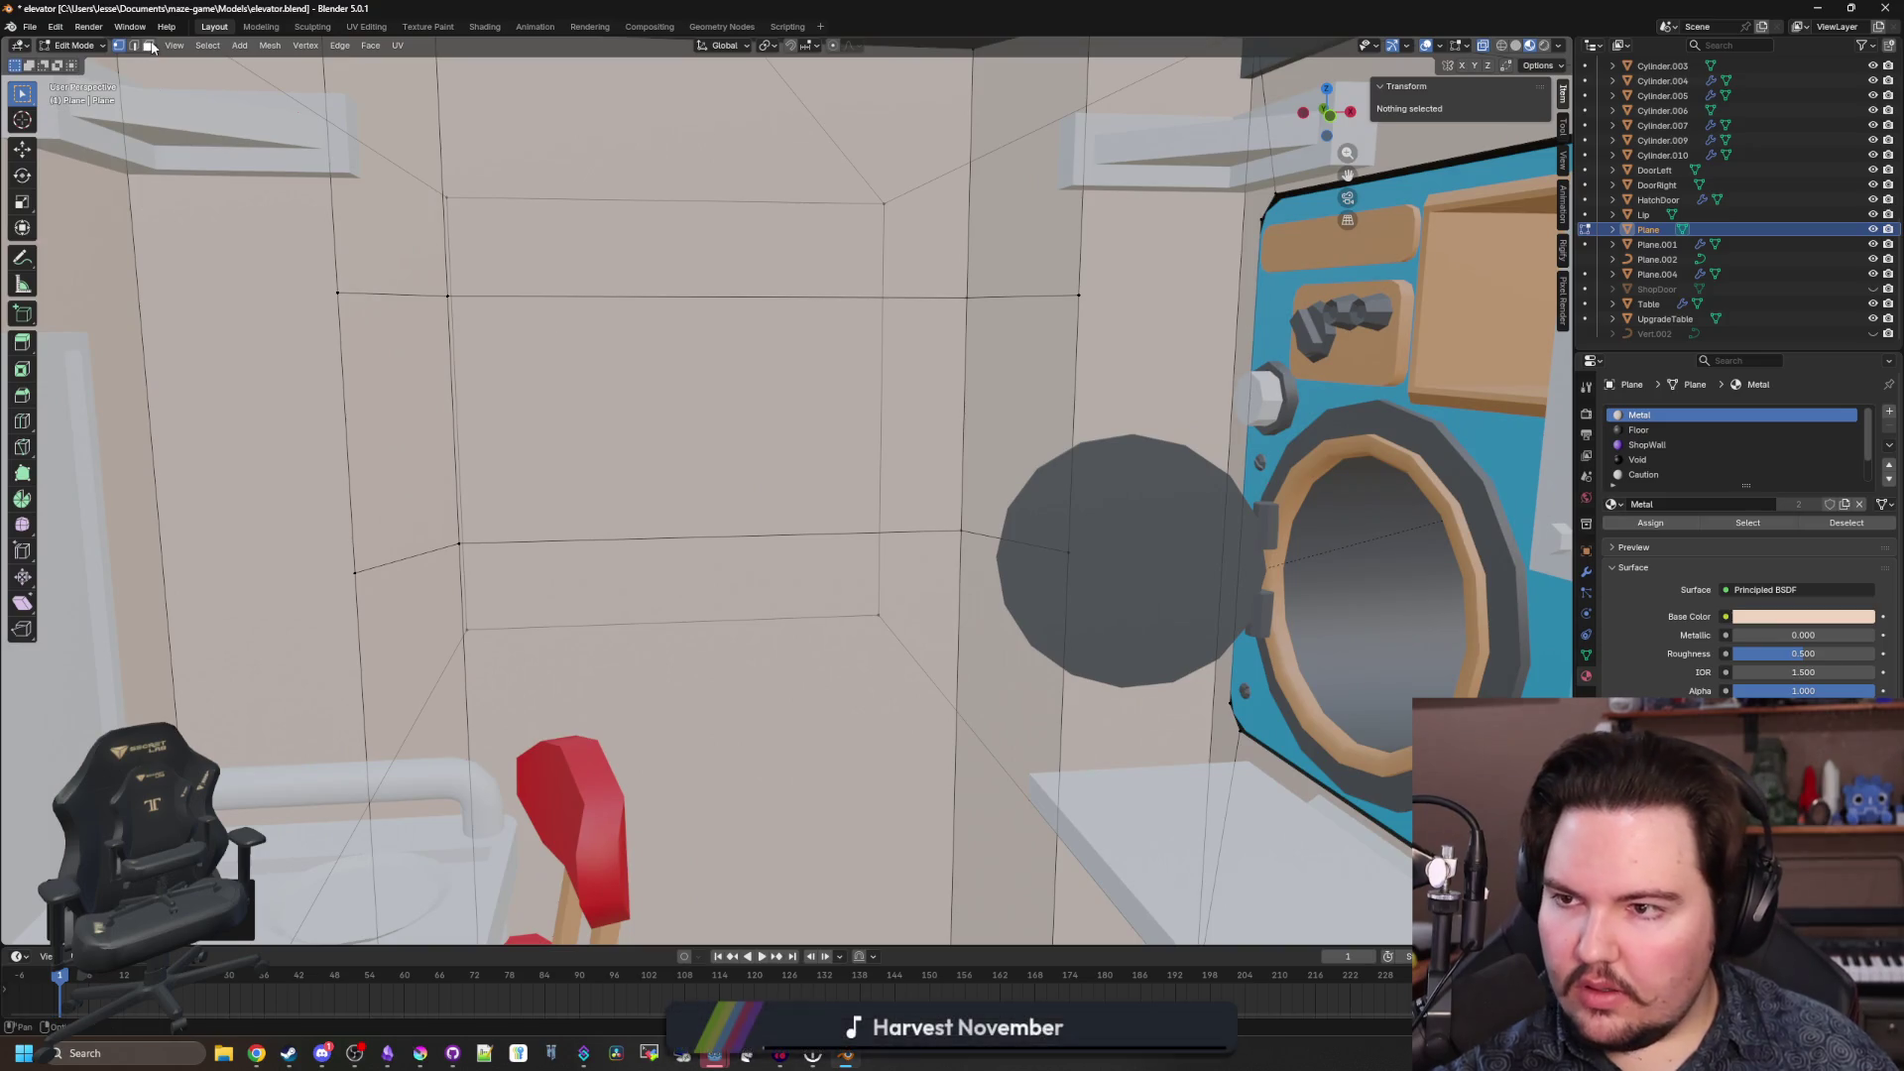
Delete the central back-wall face to open a rectangular hole.
{"action": "key", "text": "3"}
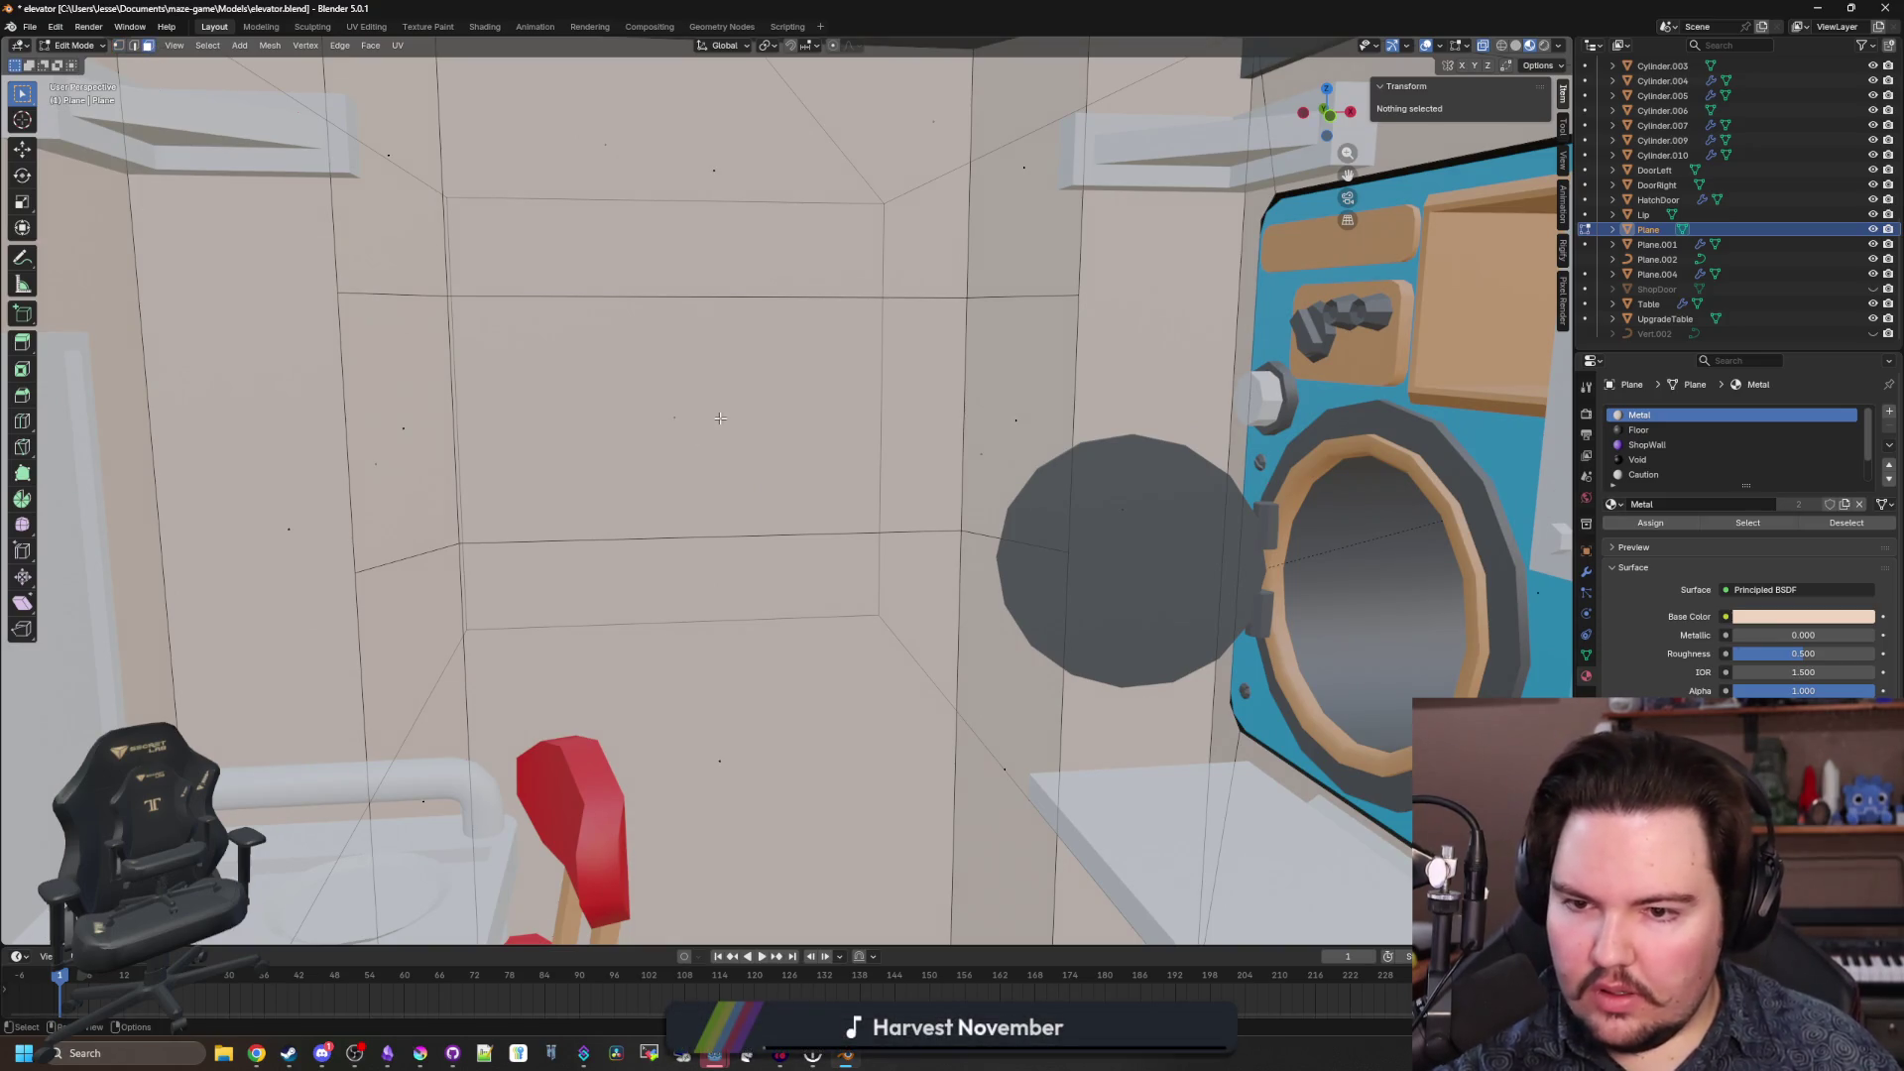
{"action": "left_click", "coordinate": [720, 418]}
{"action": "key", "text": "x"}
{"action": "left_click", "coordinate": [670, 374]}
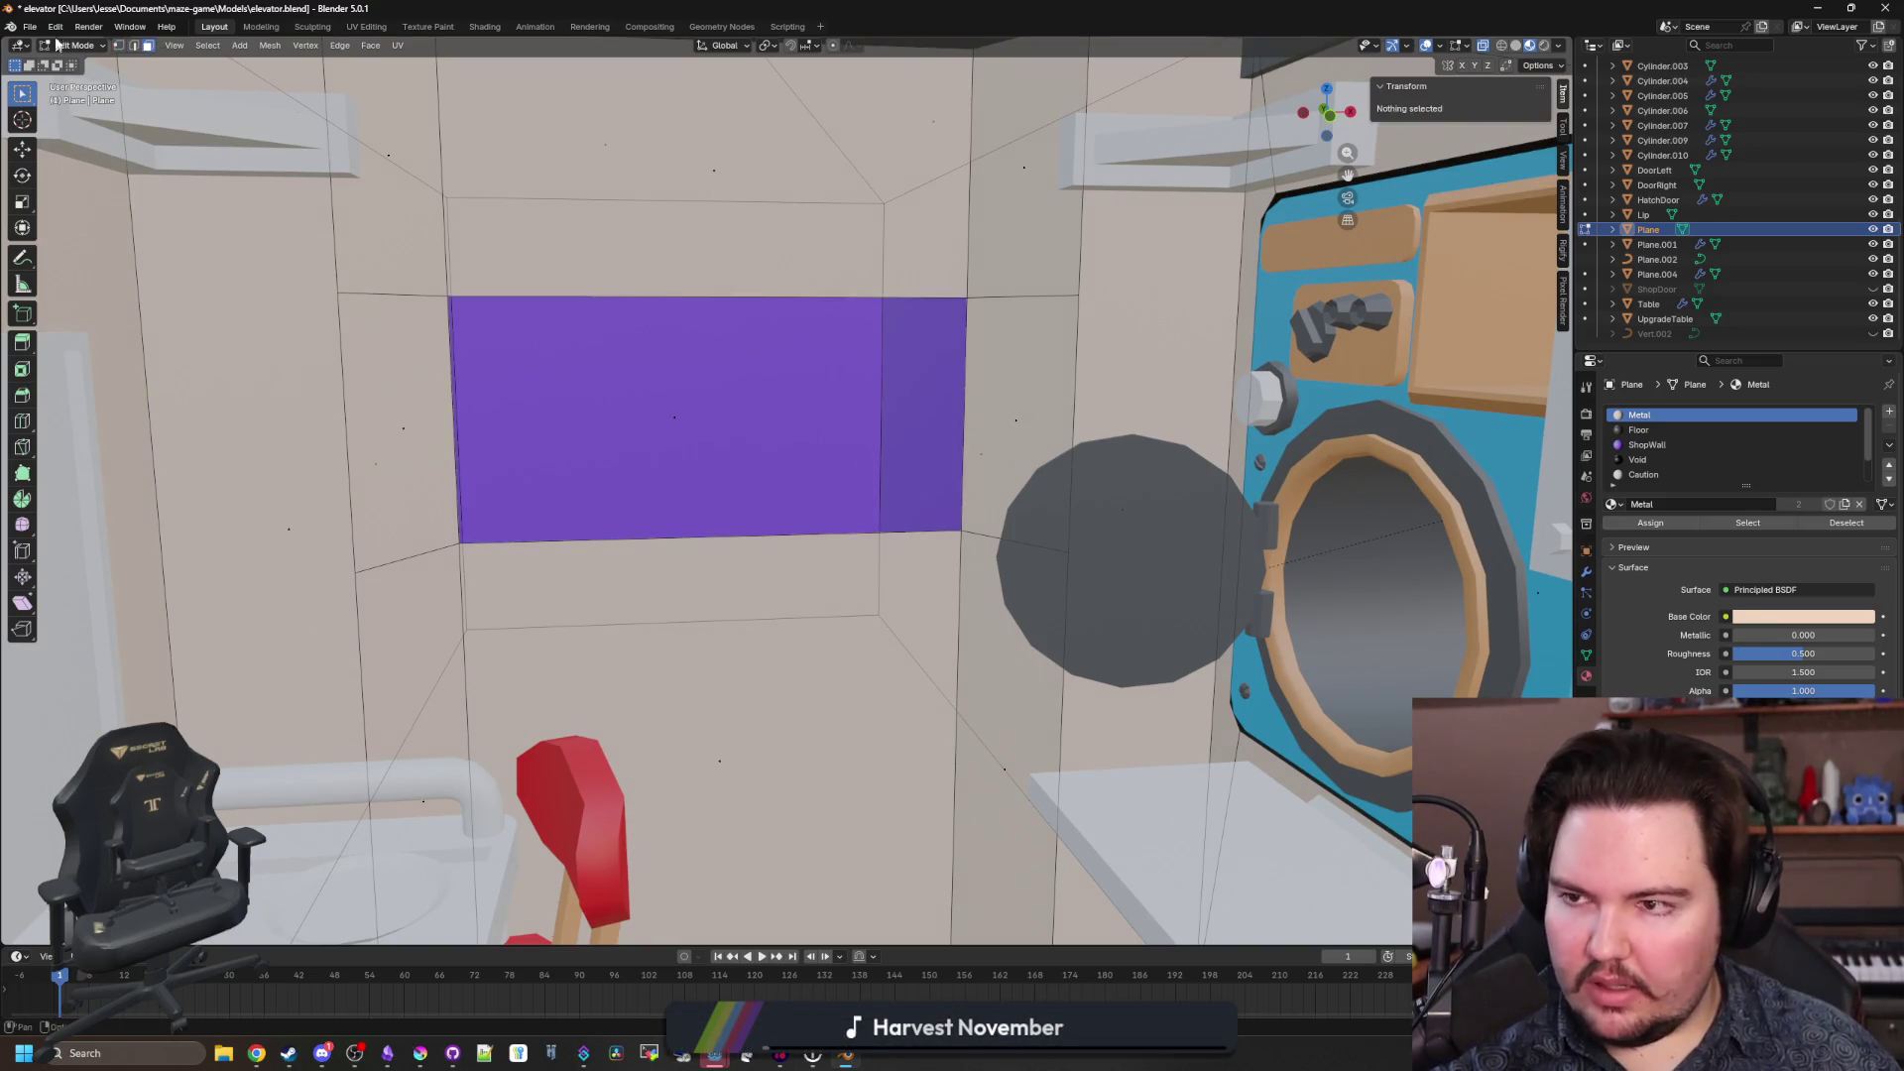
Select the opening's lower-edge vertices and drag them straight down to enlarge the opening.
{"action": "left_click", "coordinate": [116, 47]}
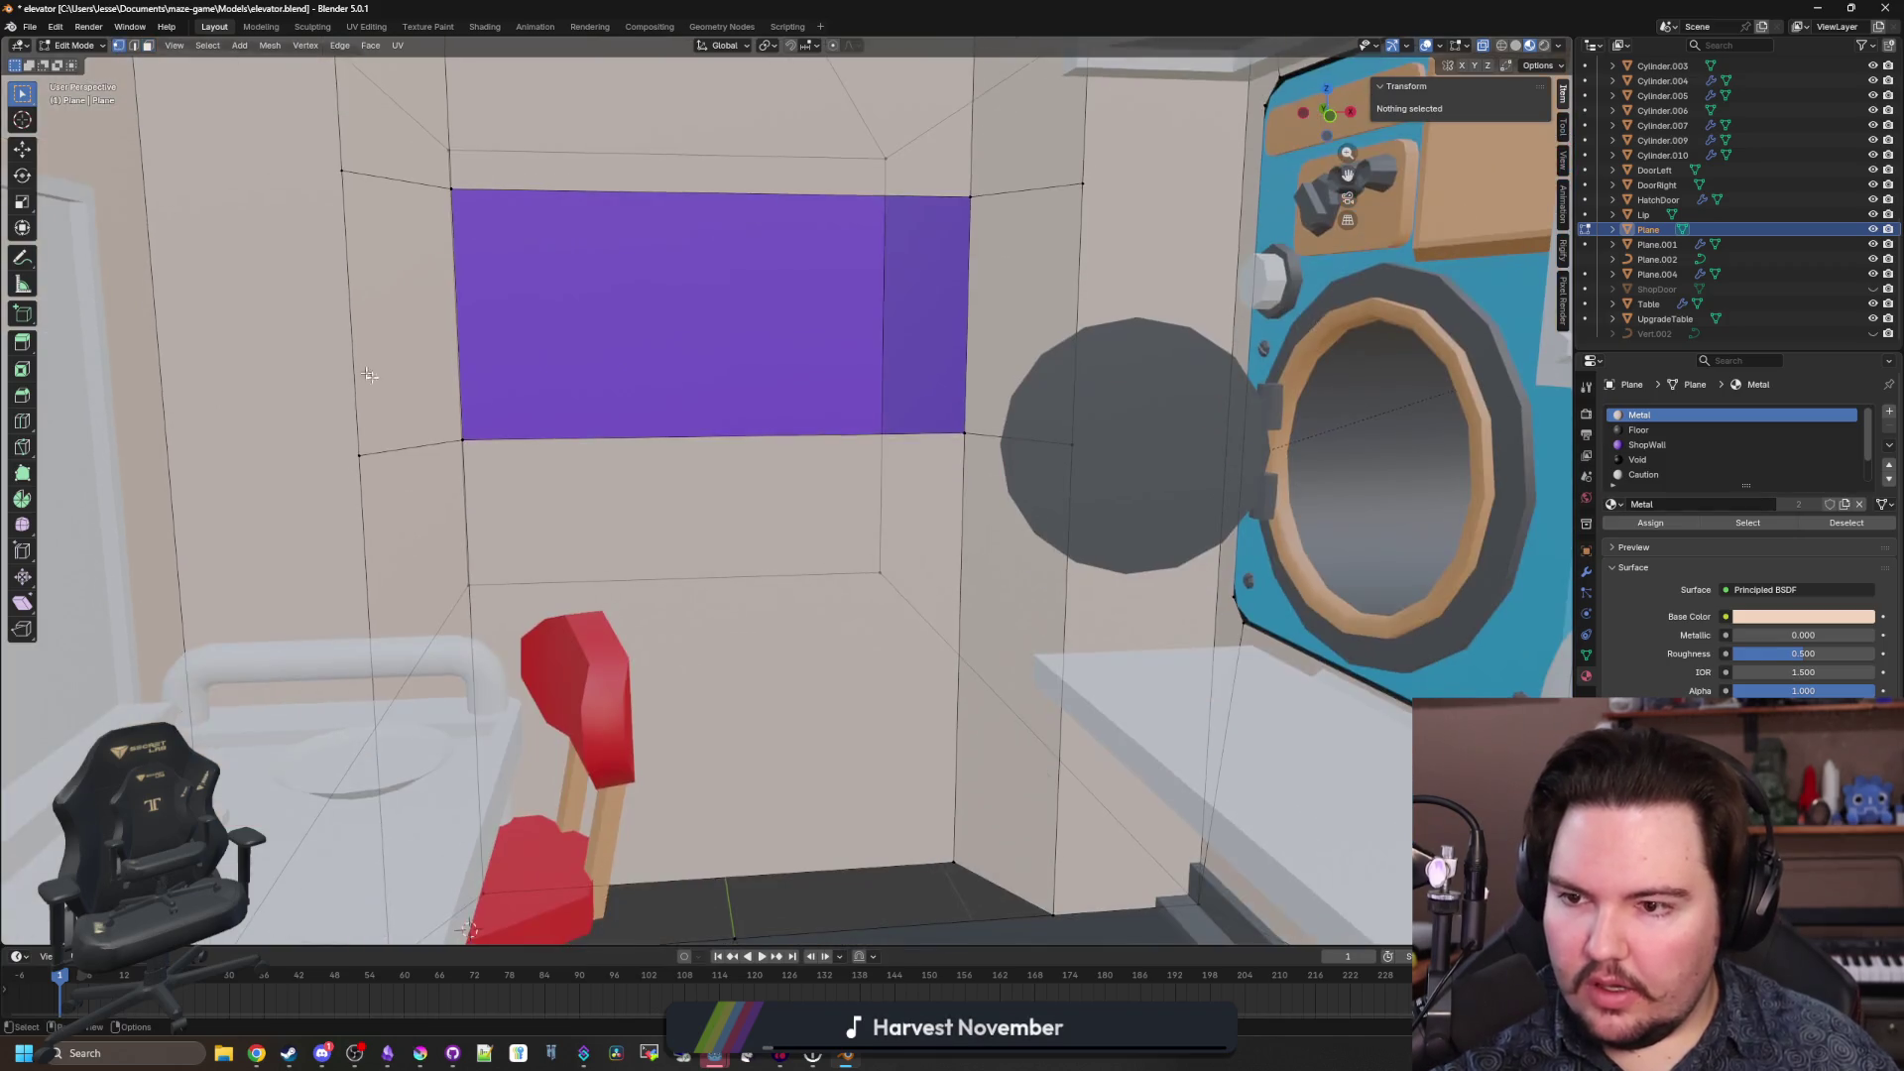
{"action": "left_click", "coordinate": [359, 456]}
{"action": "left_click", "coordinate": [462, 439], "text": "shift"}
{"action": "left_click", "coordinate": [964, 433], "text": "shift"}
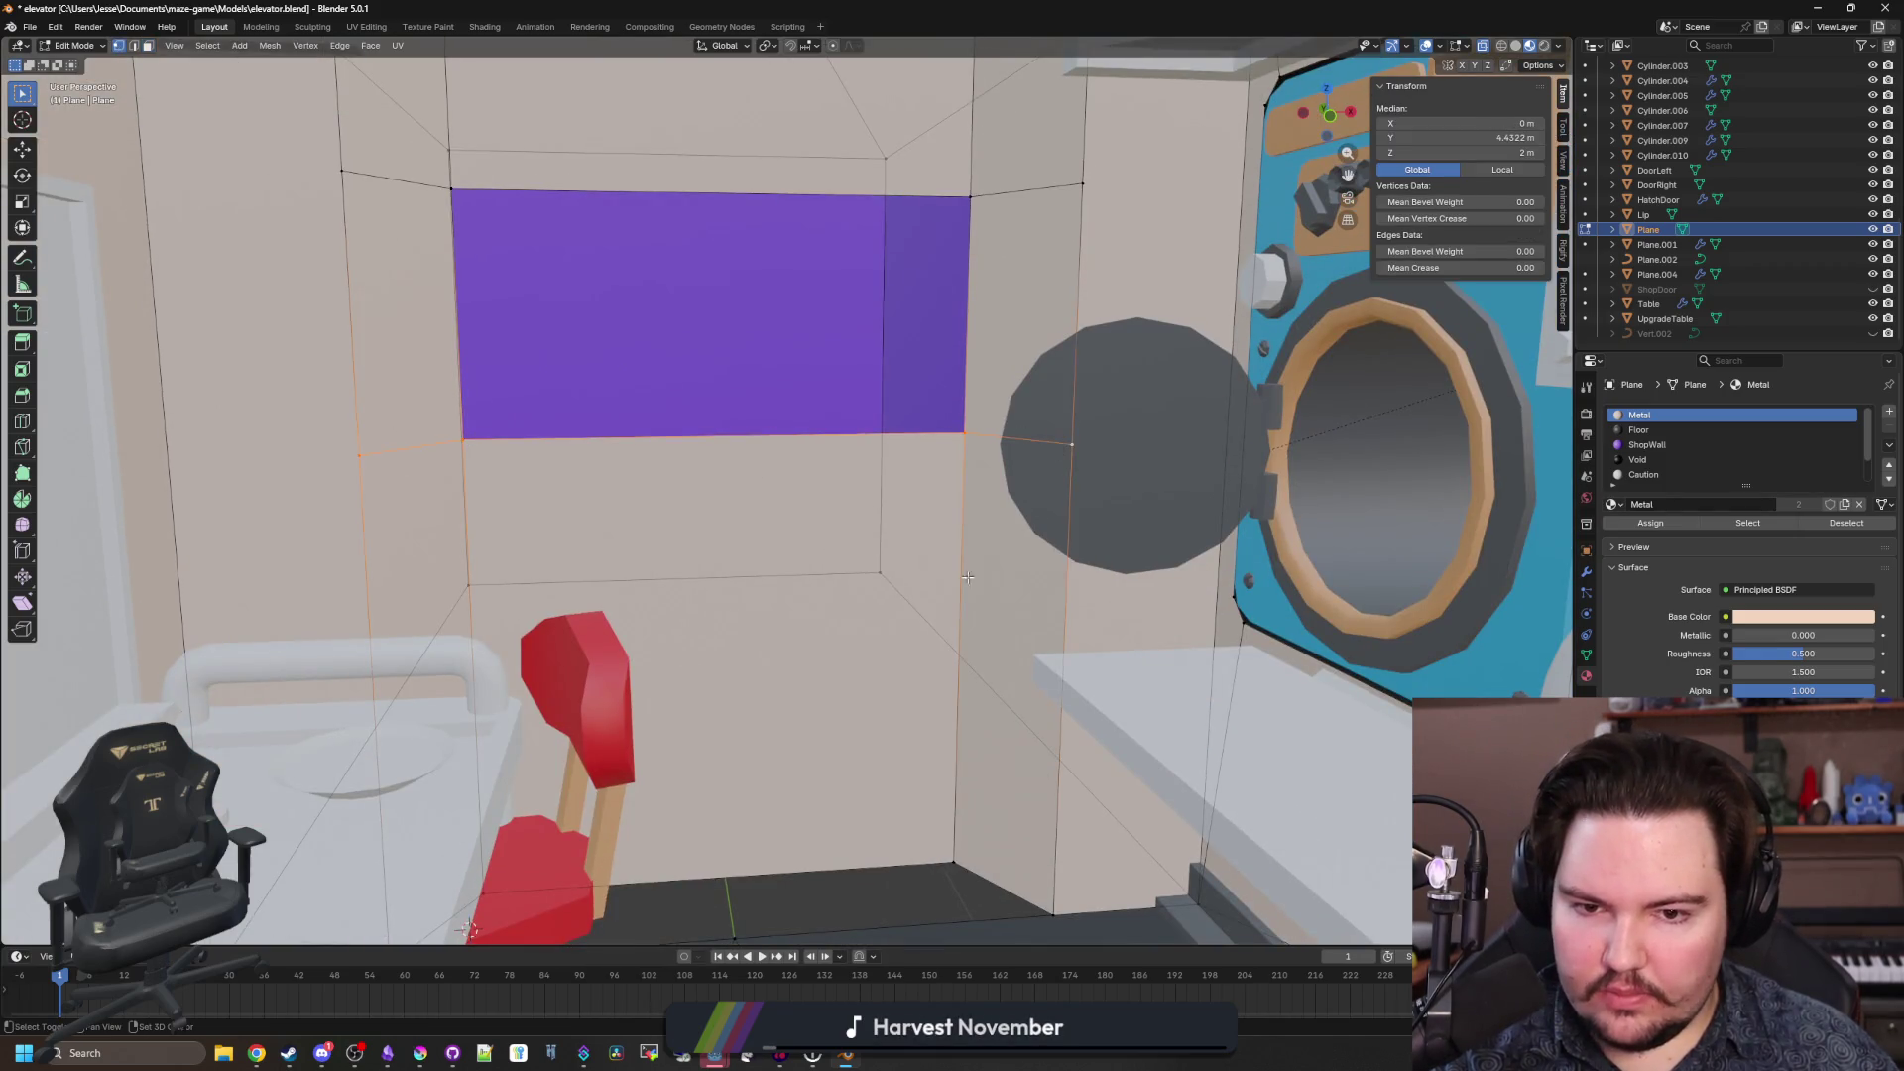
{"action": "scroll", "coordinate": [967, 576], "scroll_direction": "up", "scroll_amount": 3}
{"action": "key", "text": "g"}
{"action": "key", "text": "z"}
{"action": "left_click", "coordinate": [904, 745]}
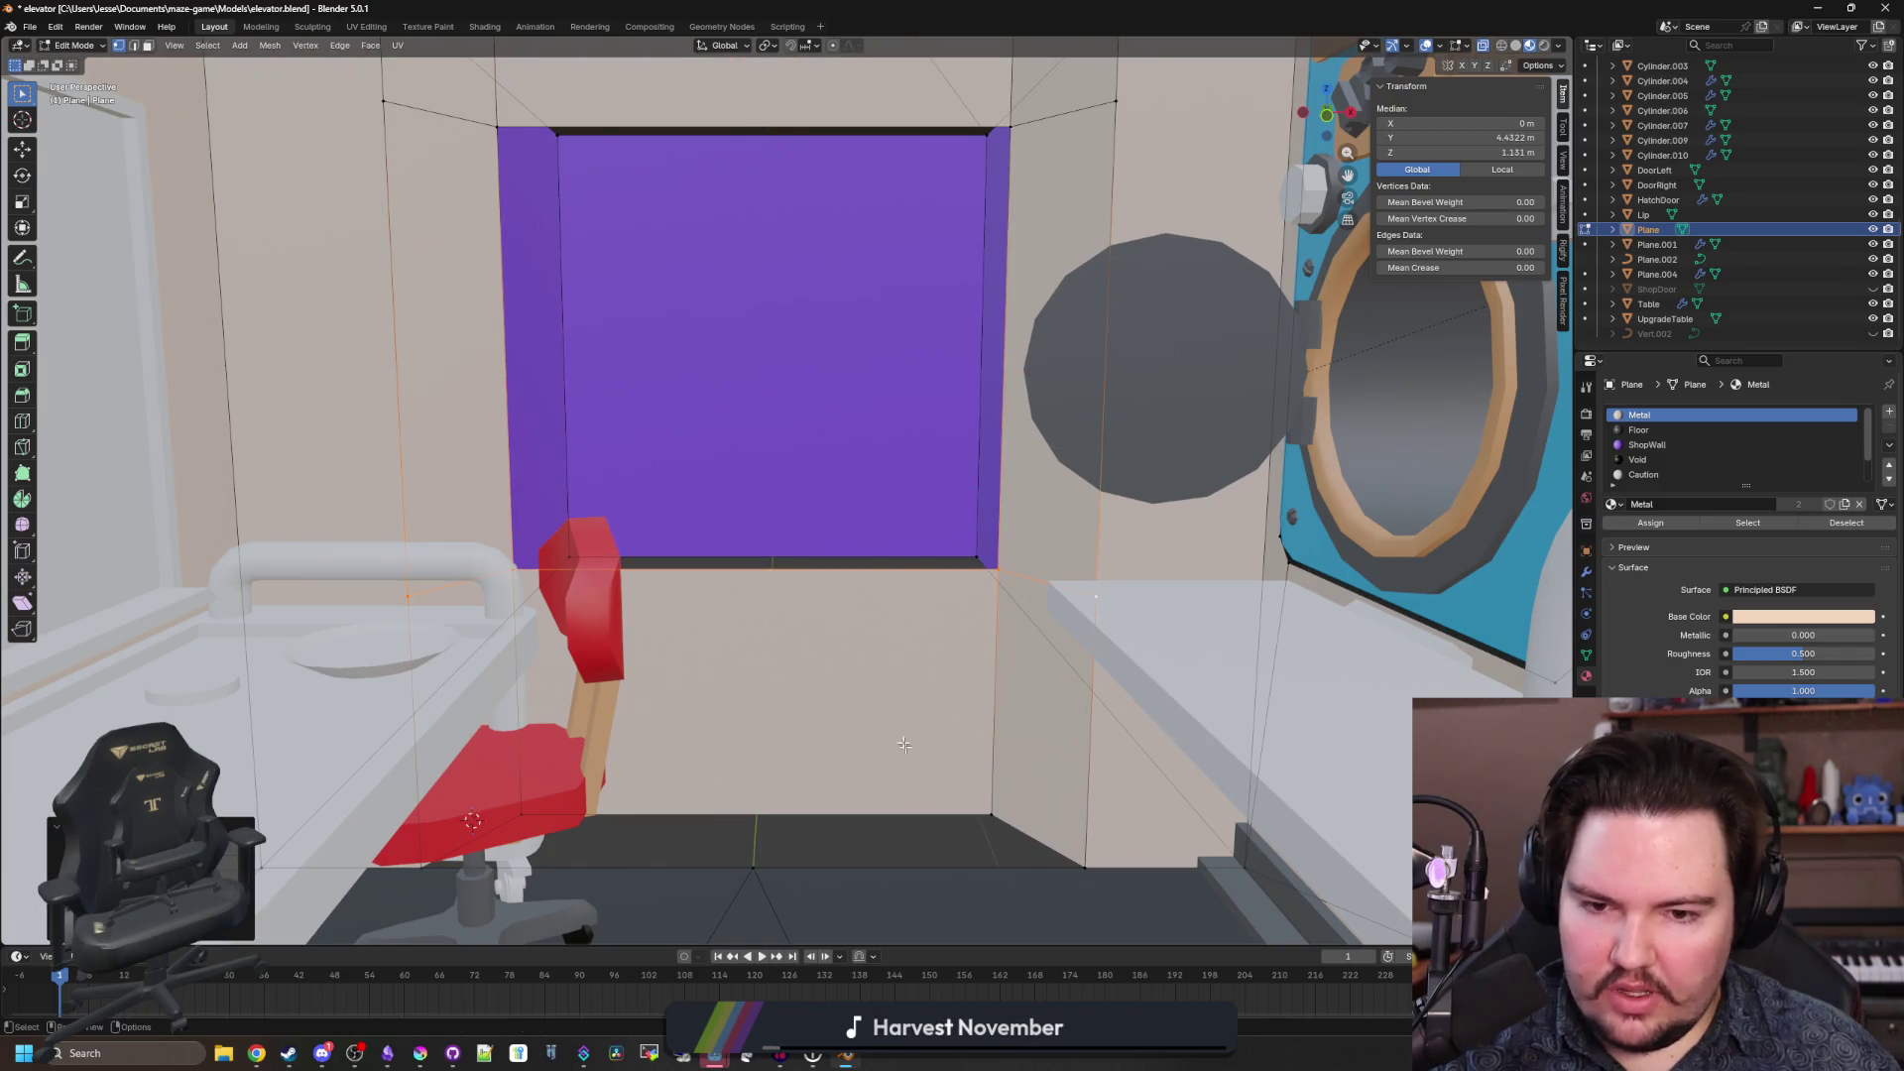
Readjust the opening's bottom edge vertically, settling it at 0.95 m.
{"action": "key", "text": "g"}
{"action": "key", "text": "z"}
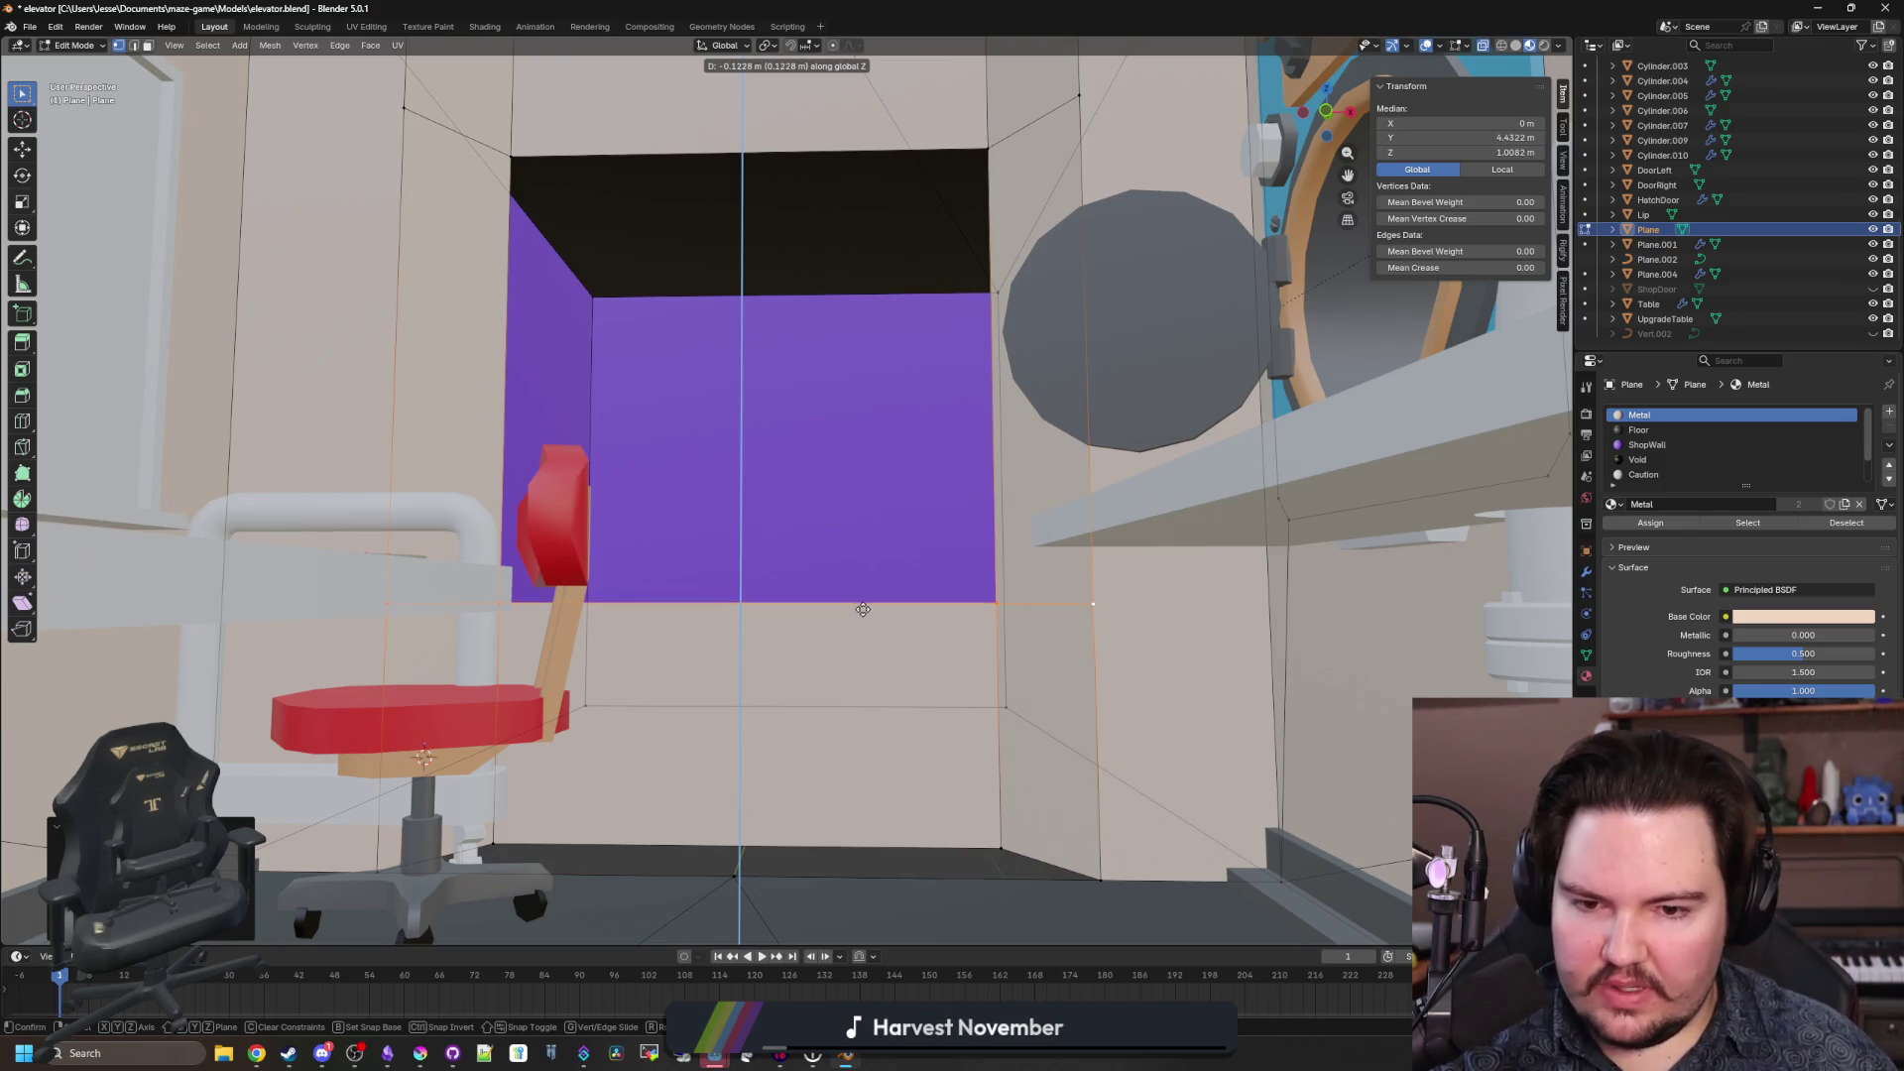
{"action": "left_click", "coordinate": [863, 609]}
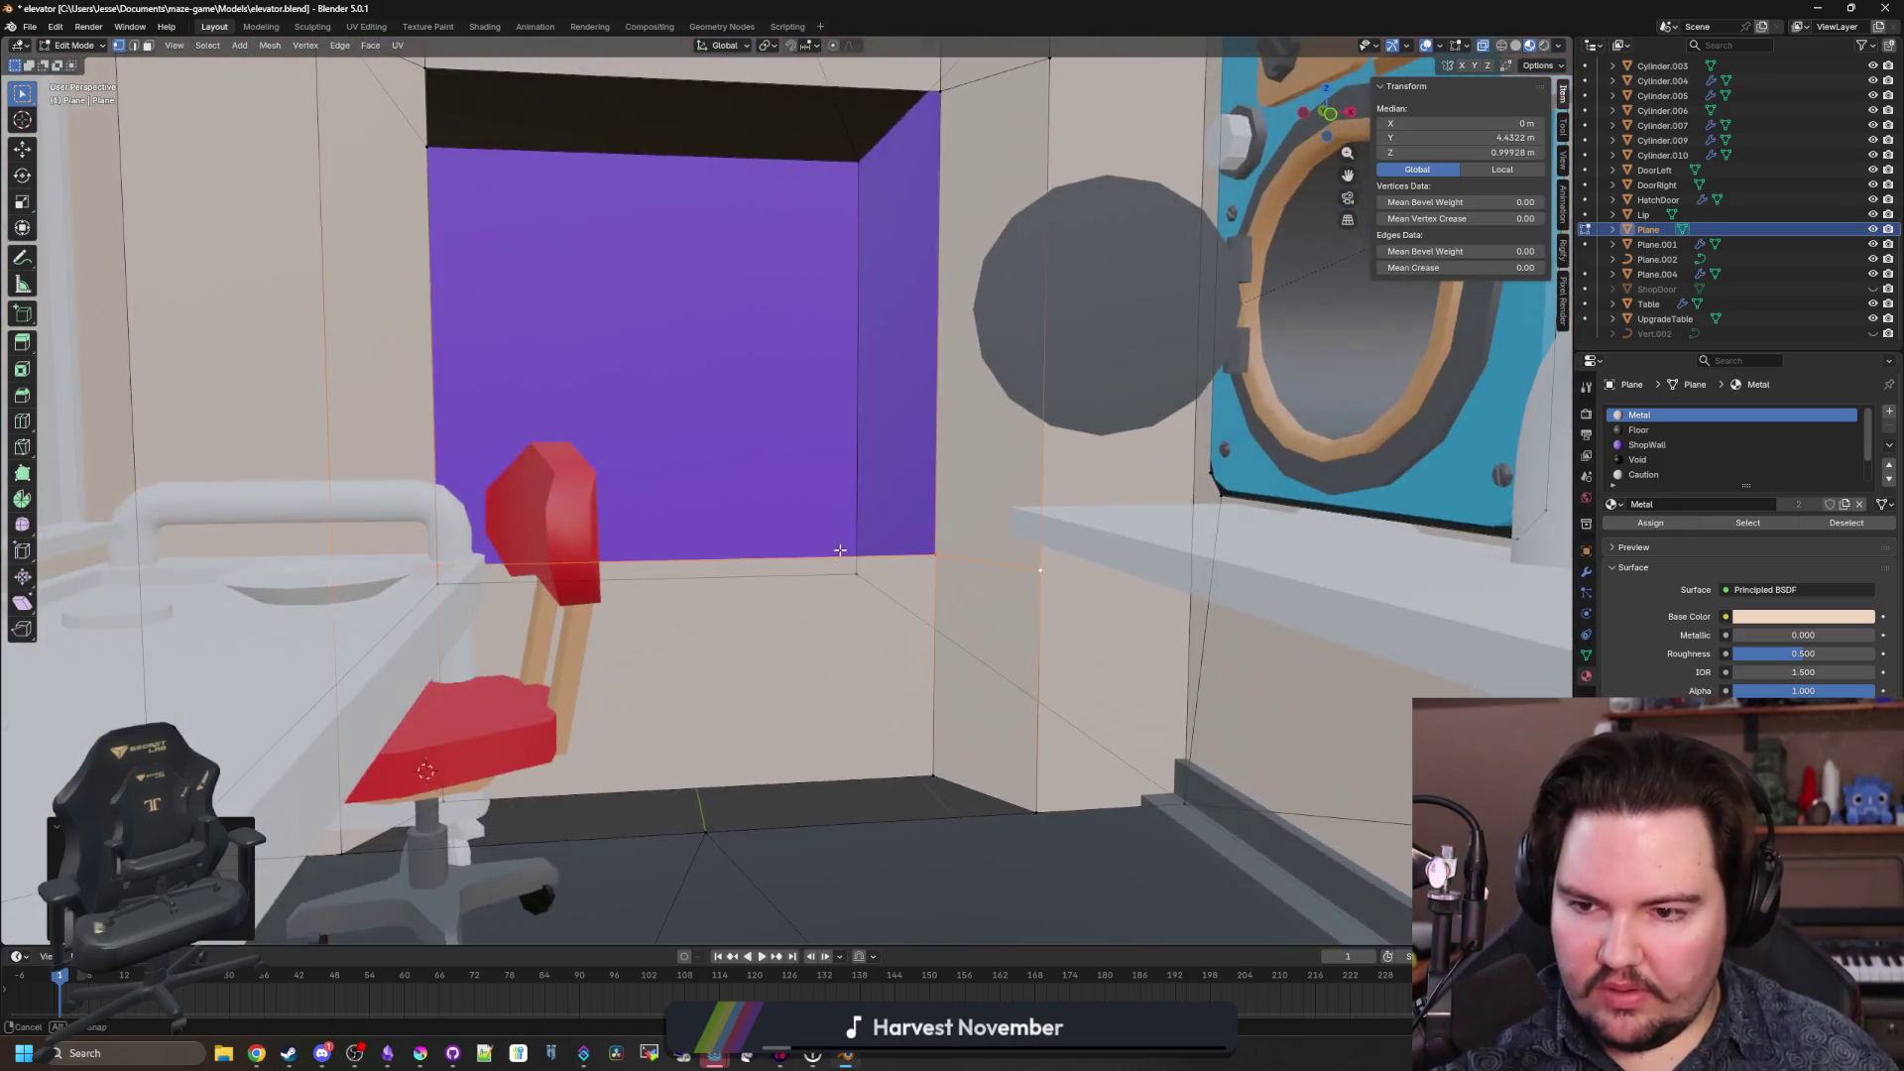
{"action": "scroll", "coordinate": [840, 550], "scroll_direction": "up", "scroll_amount": 3}
{"action": "key", "text": "g"}
{"action": "key", "text": "z"}
{"action": "left_click", "coordinate": [793, 607]}
{"action": "scroll", "coordinate": [698, 501], "scroll_direction": "up", "scroll_amount": 2}
Select the opening's top corner vertices, then face the purple wall and clear the selection.
{"action": "left_click", "coordinate": [530, 382]}
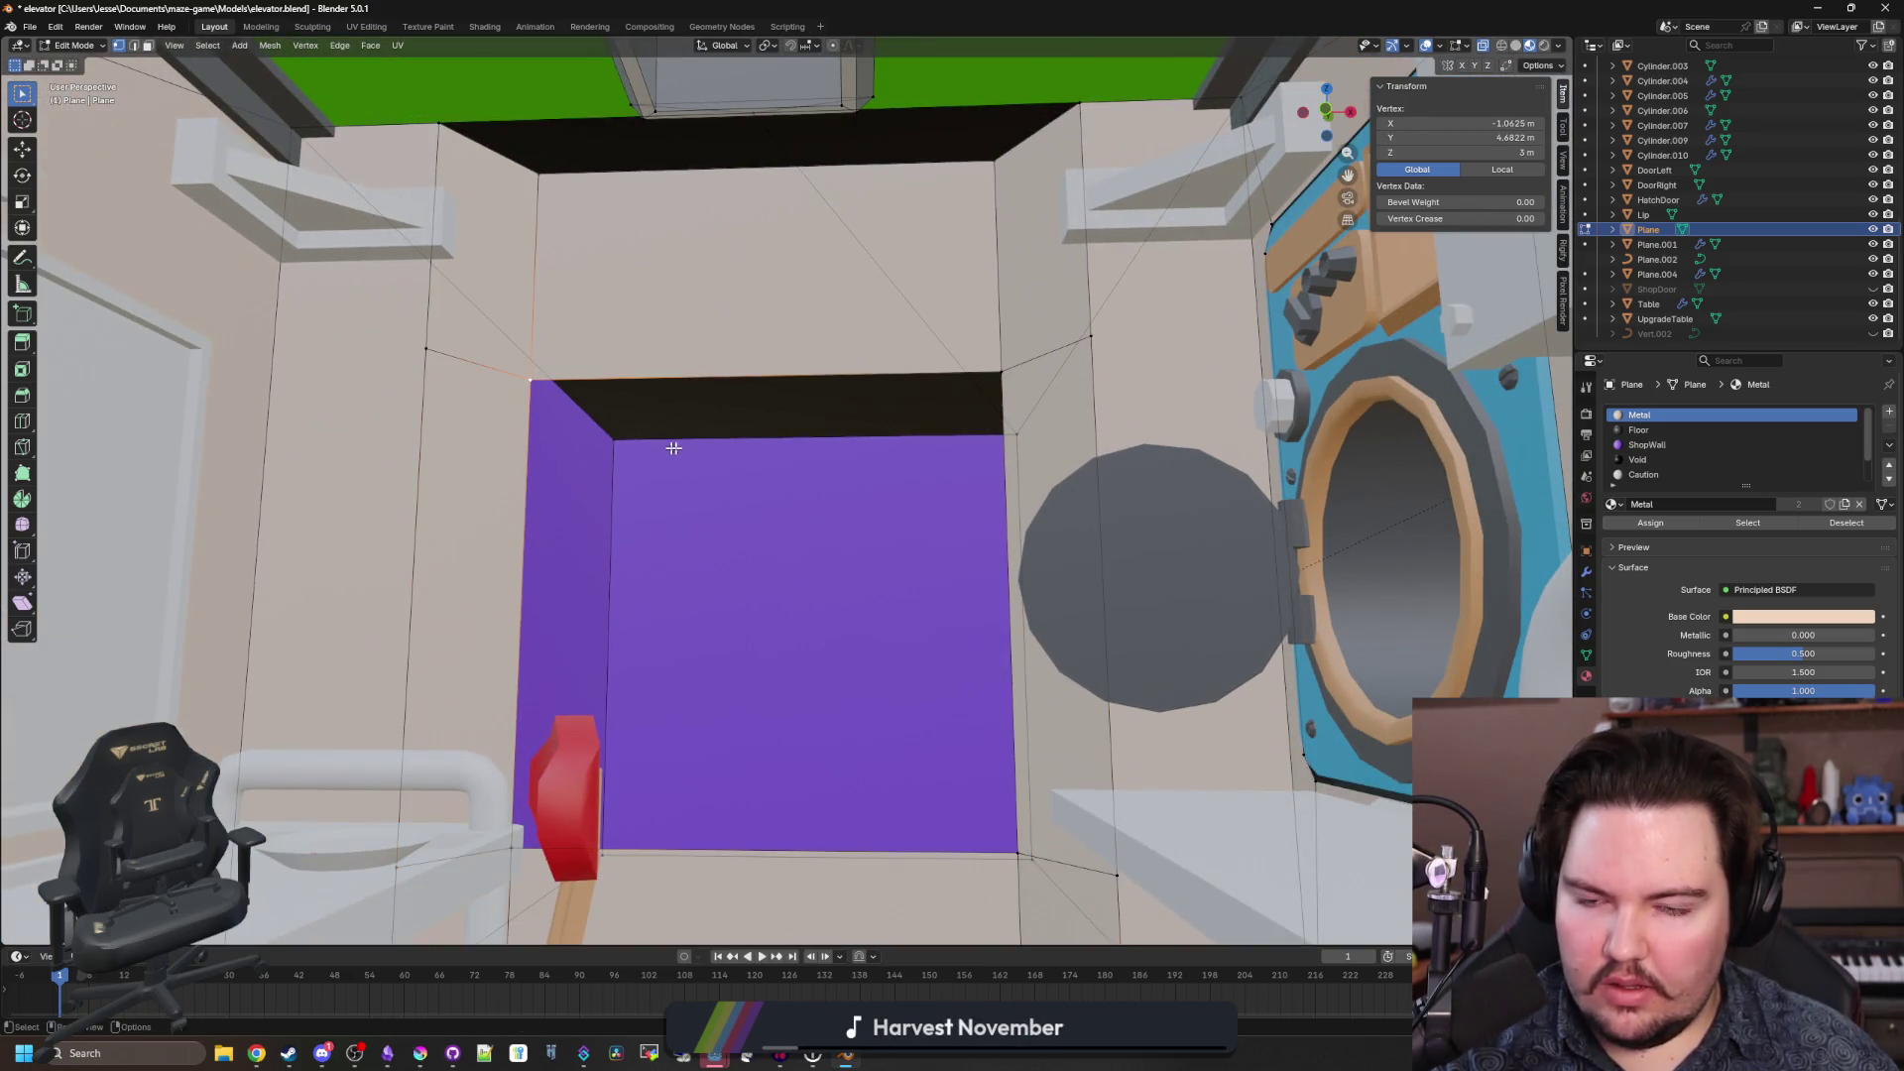
{"action": "left_click", "coordinate": [986, 373], "text": "shift"}
{"action": "left_click_drag", "start_coordinate": [737, 439], "coordinate": [752, 468]}
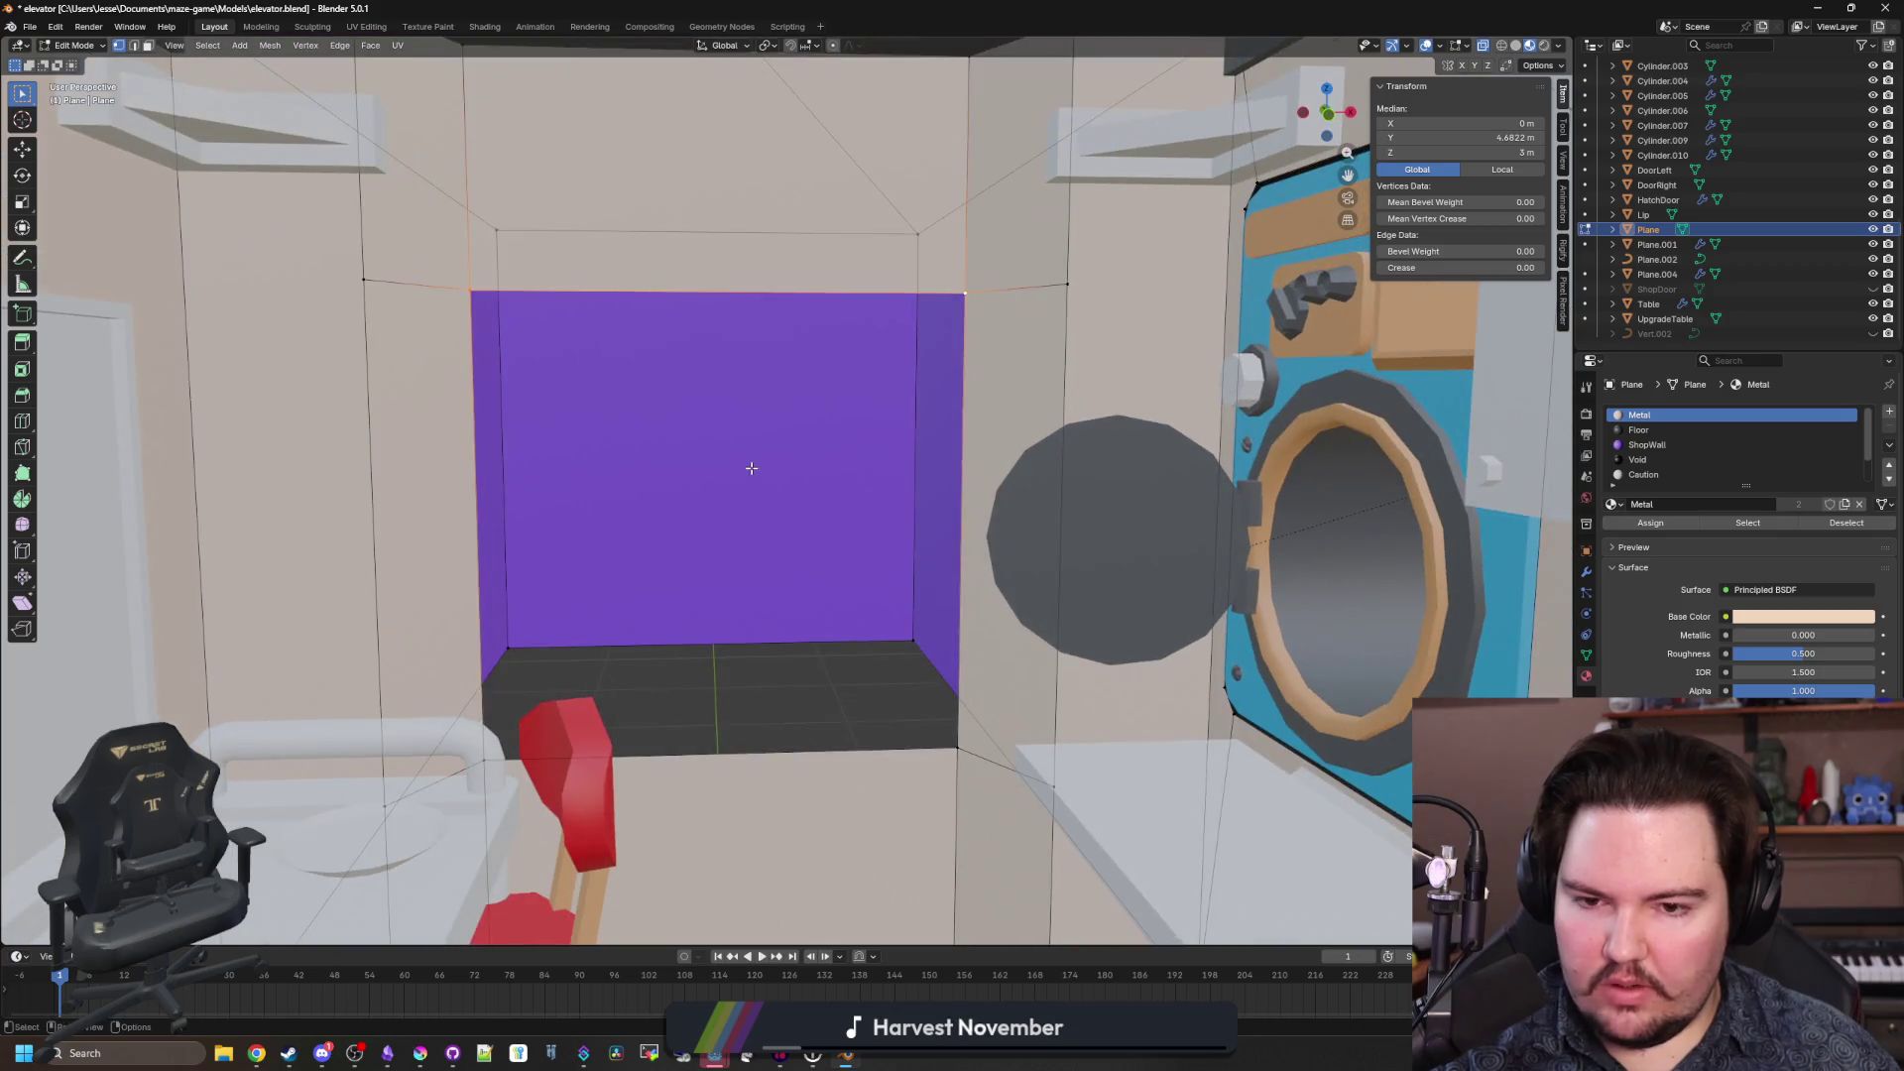
{"action": "key", "text": "z"}
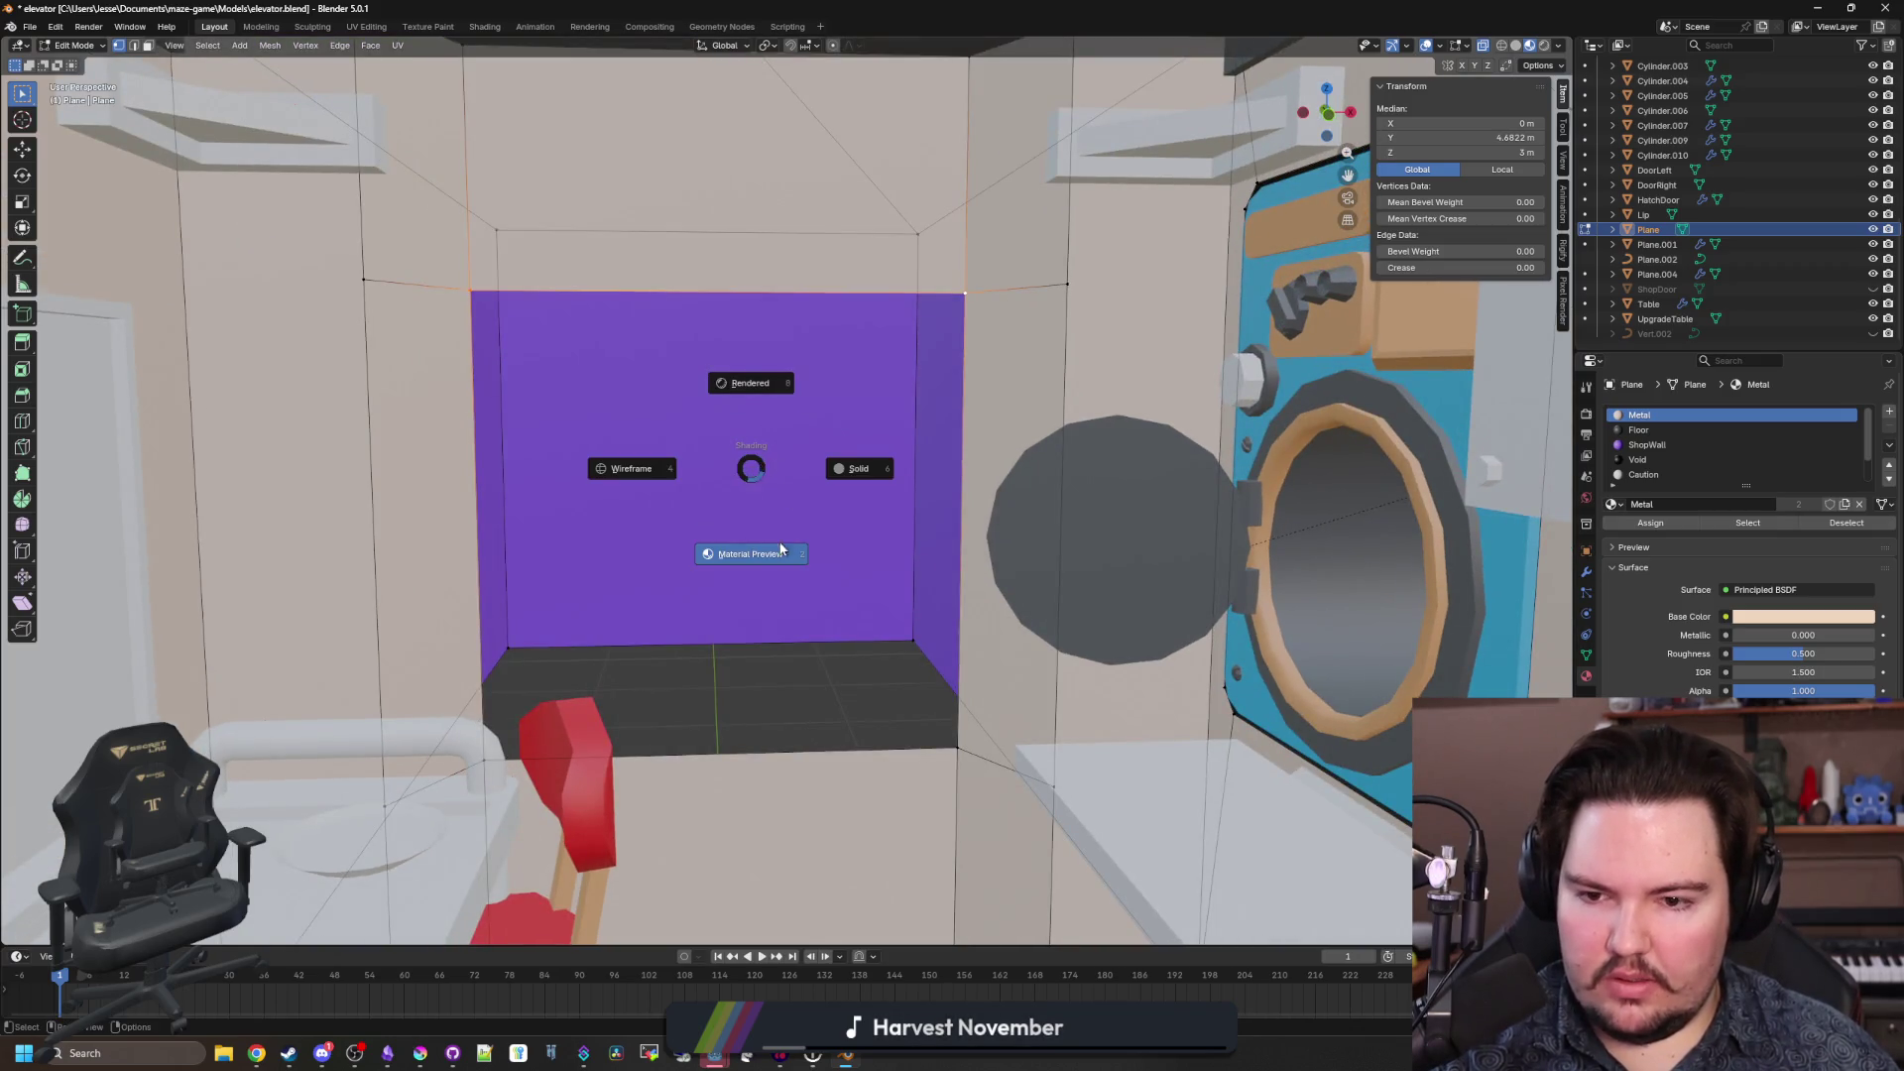
{"action": "left_click", "coordinate": [765, 575]}
{"action": "left_click", "coordinate": [772, 544]}
Lower the wall's top edge loop straight down along Z.
{"action": "left_click", "coordinate": [753, 293], "text": "alt"}
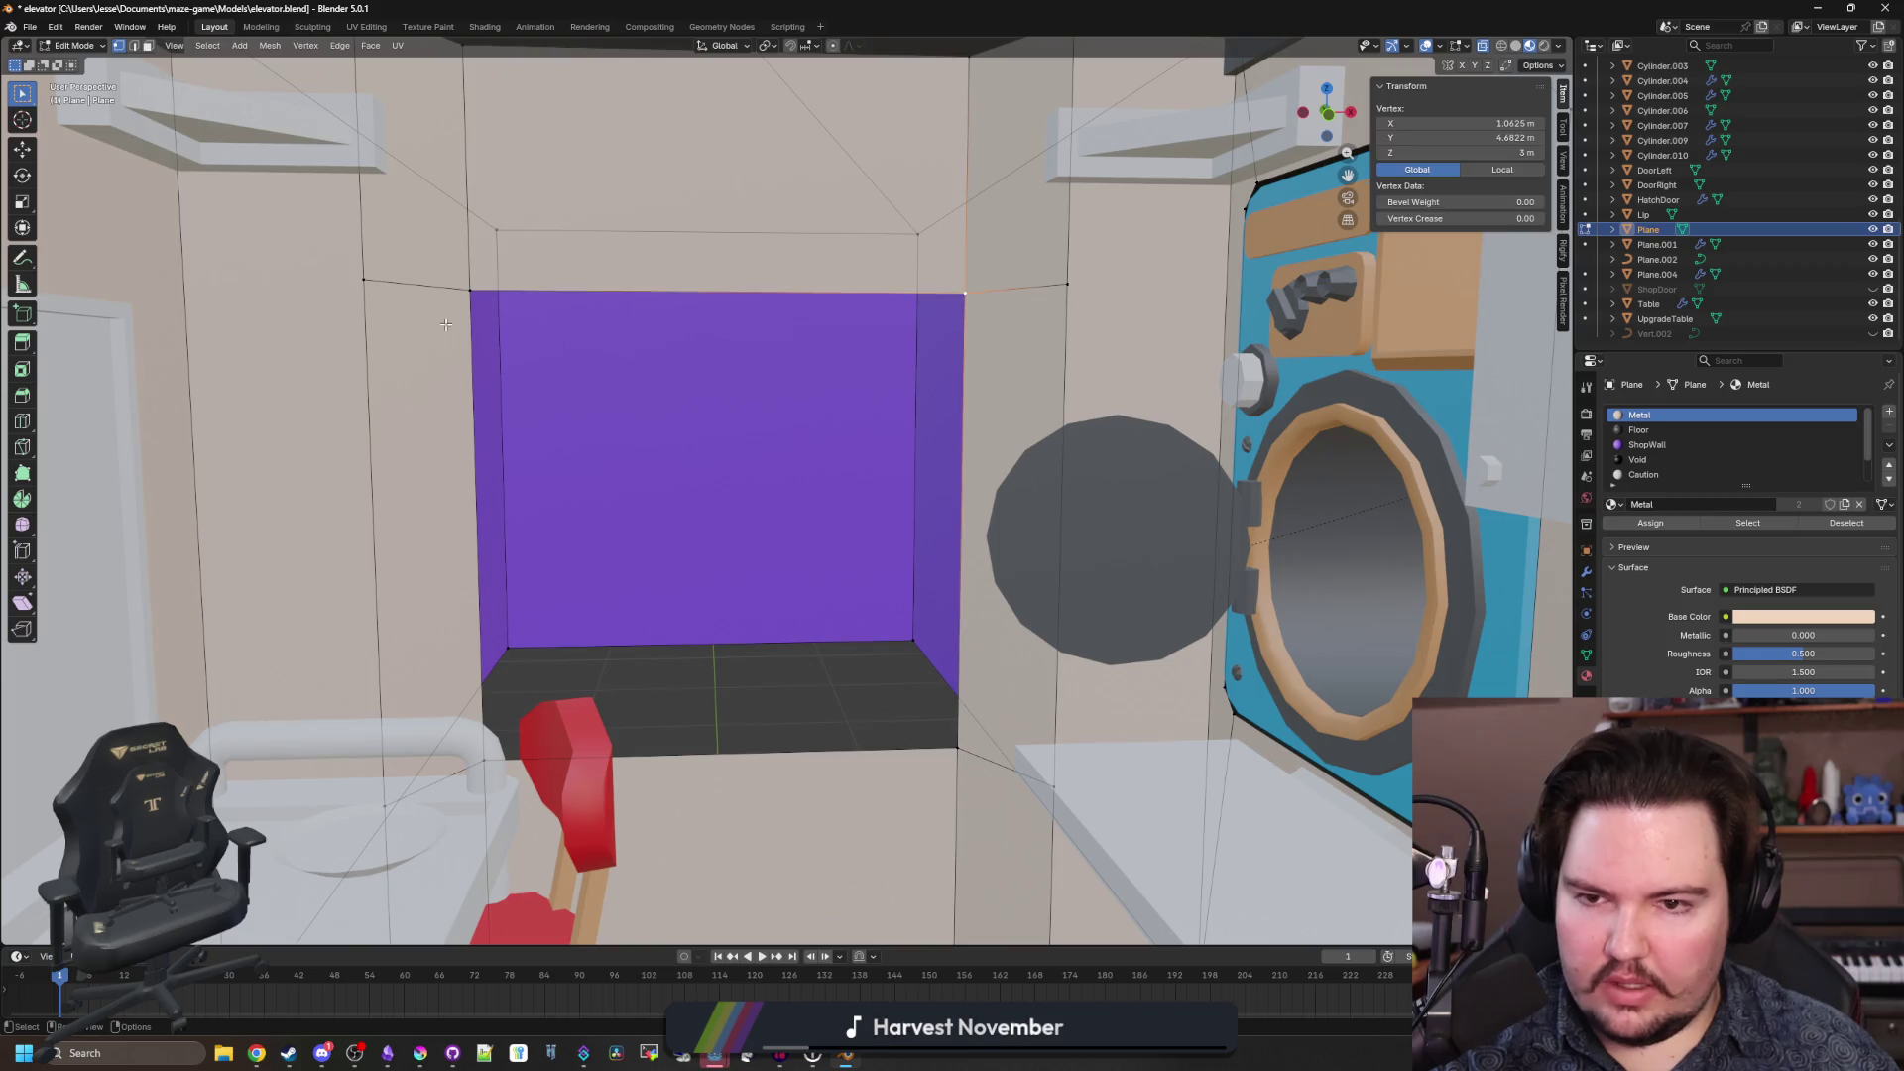
{"action": "key", "text": "g"}
{"action": "key", "text": "z"}
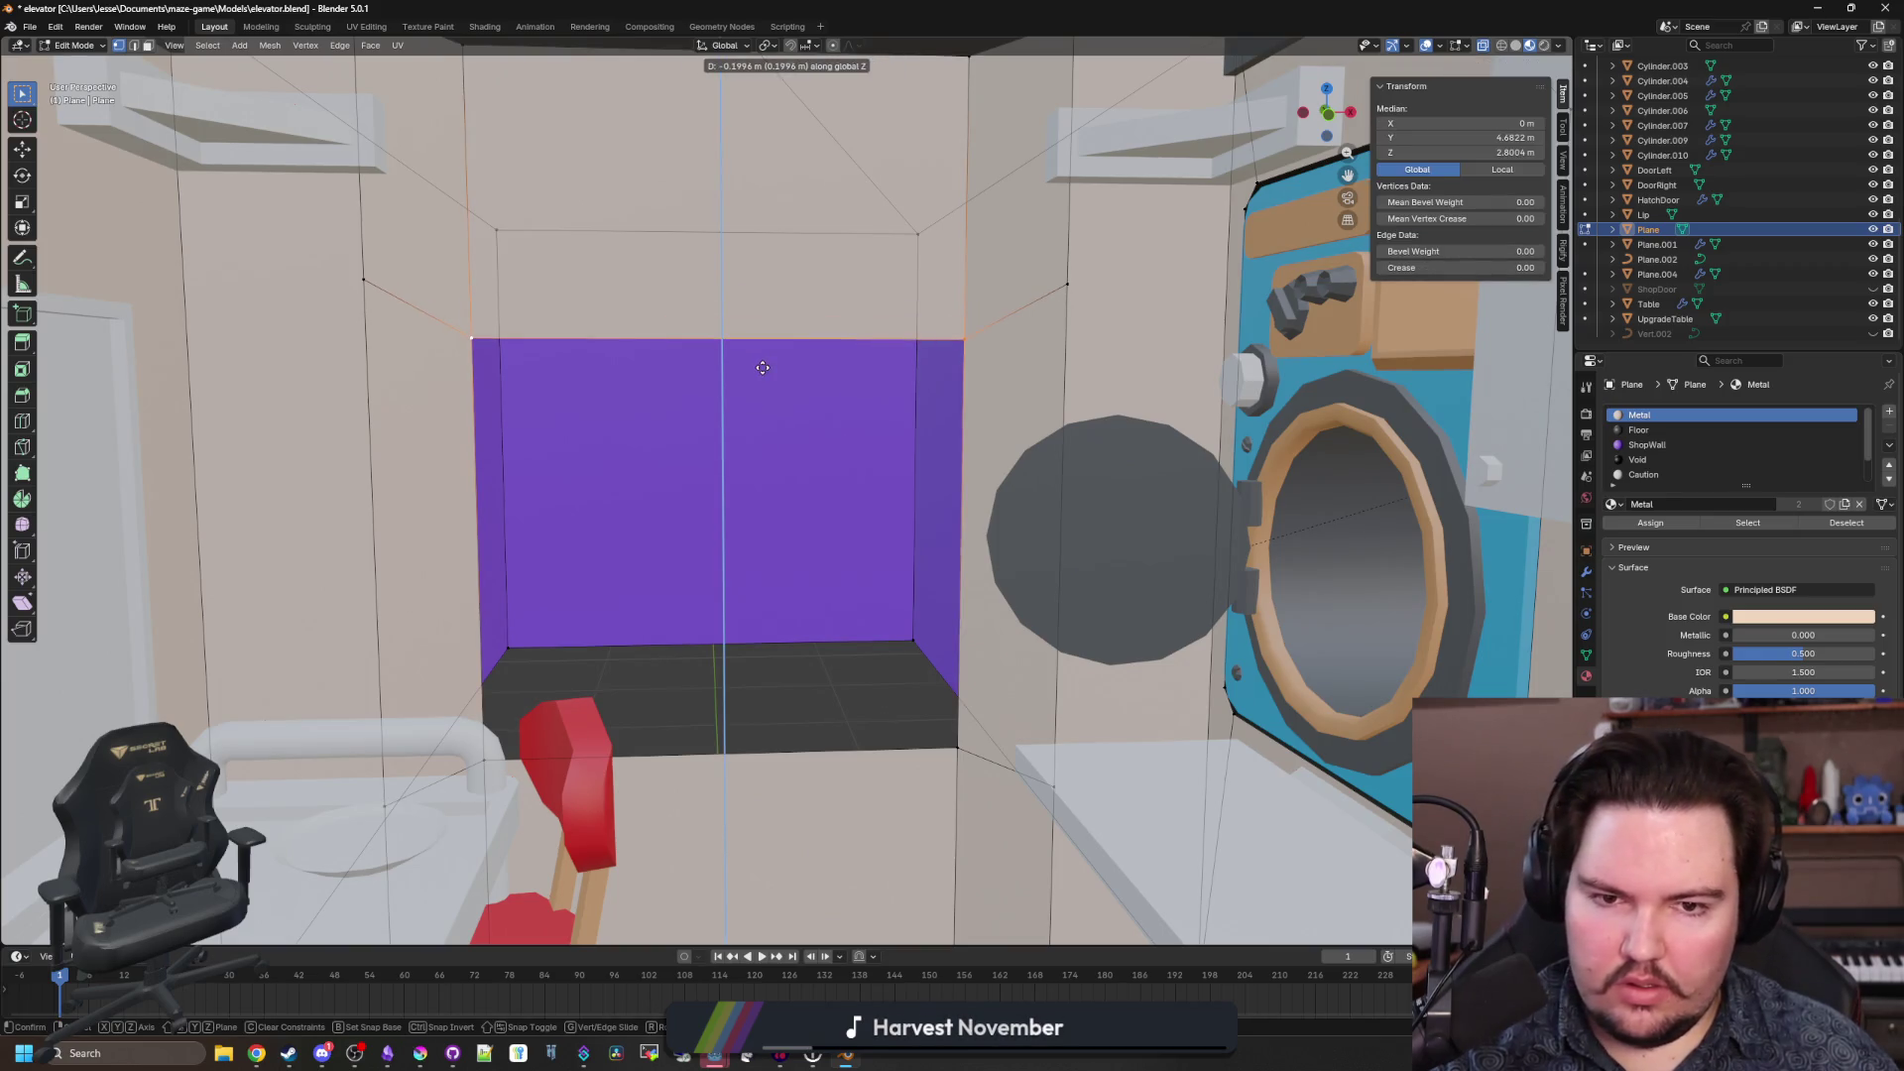
{"action": "left_click", "coordinate": [755, 378]}
Dissolve the left and right side edge loops of the wall.
{"action": "key", "text": "alt+a"}
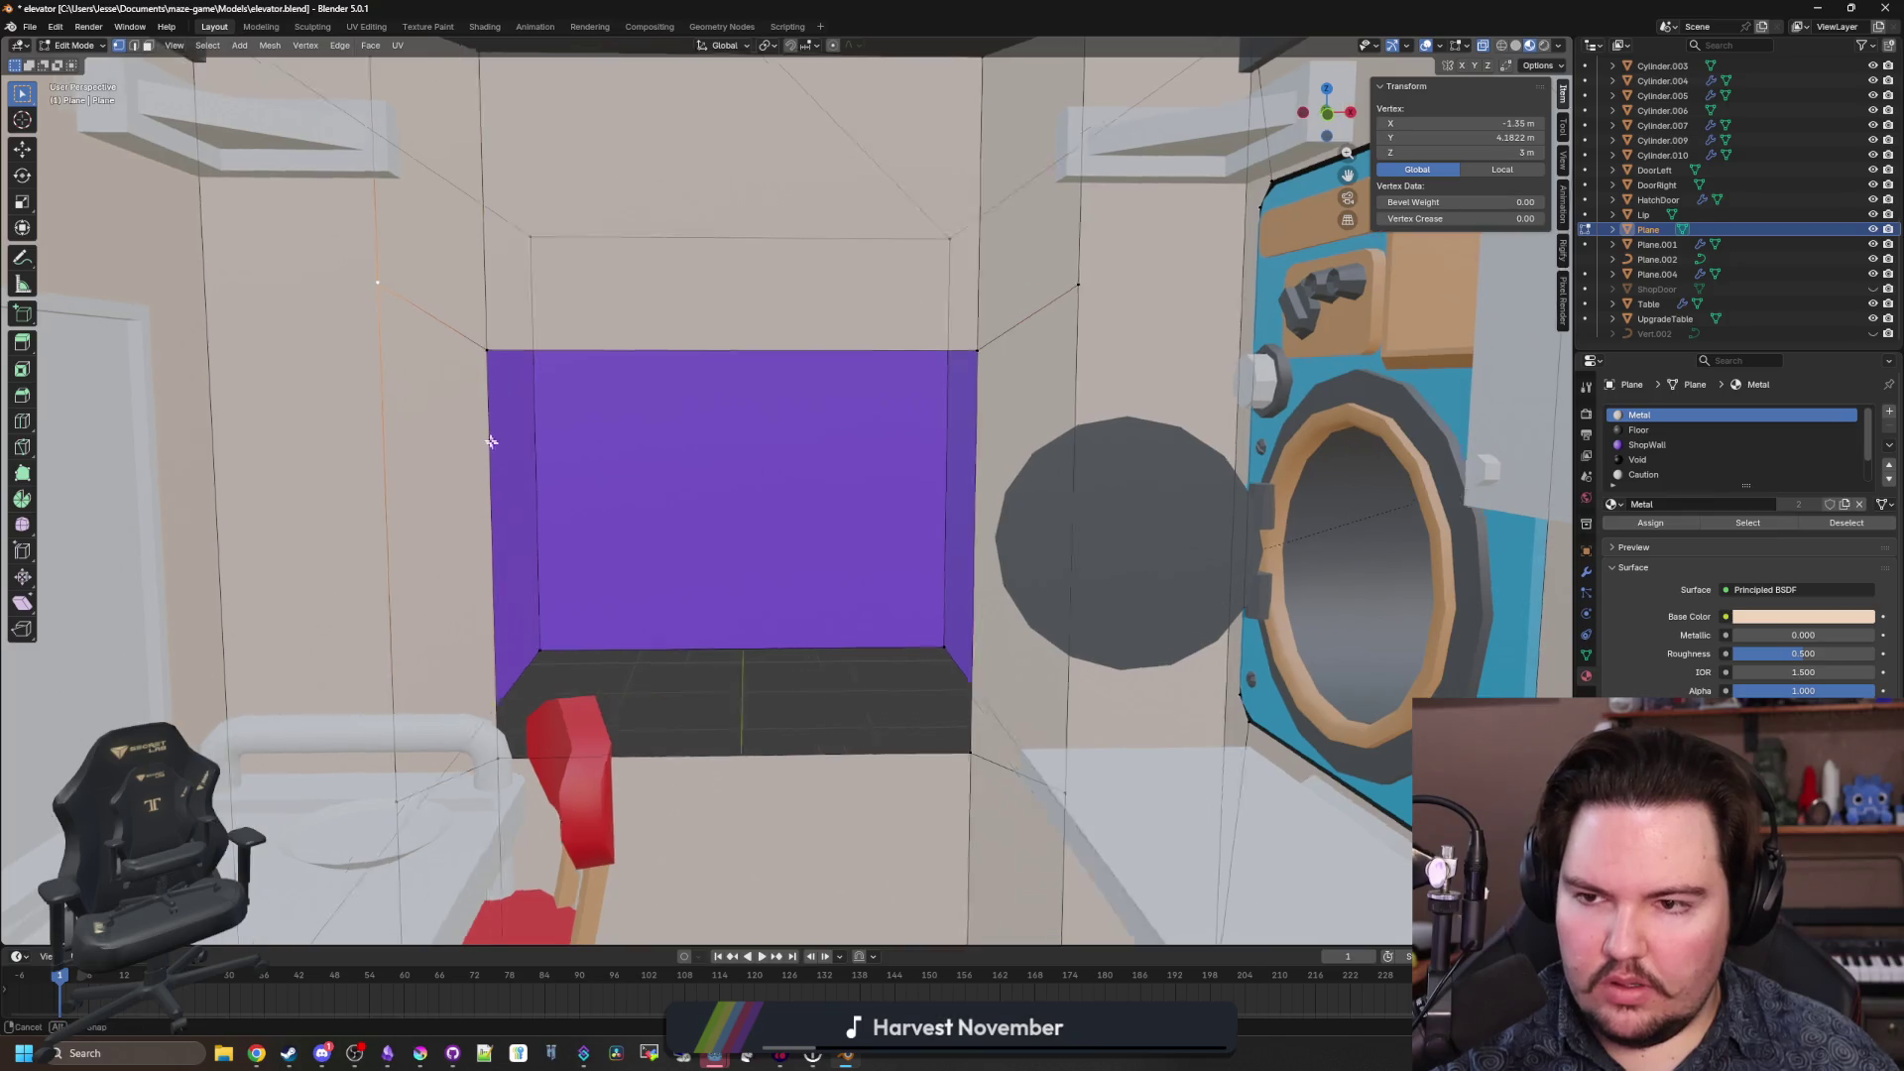
{"action": "left_click", "coordinate": [429, 340], "text": "alt"}
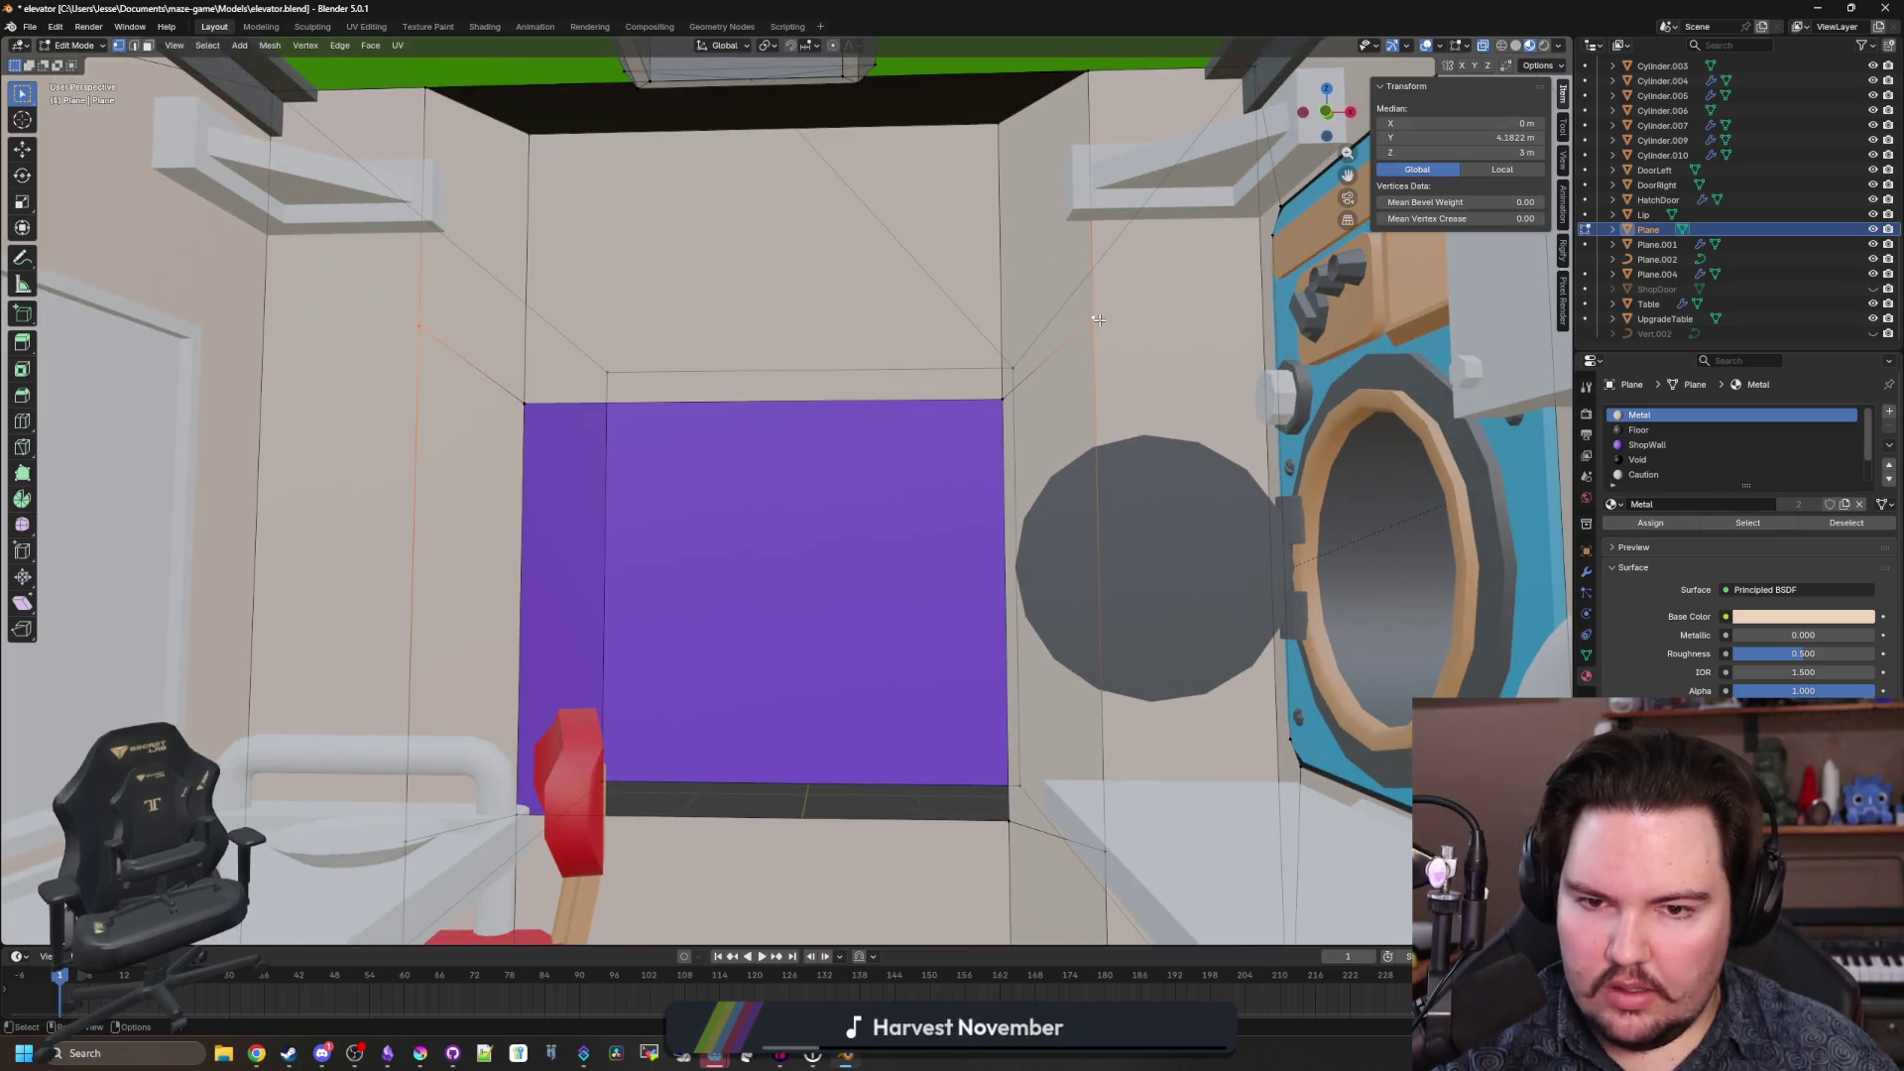
{"action": "left_click", "coordinate": [1091, 427], "text": "alt+shift"}
{"action": "key", "text": "x"}
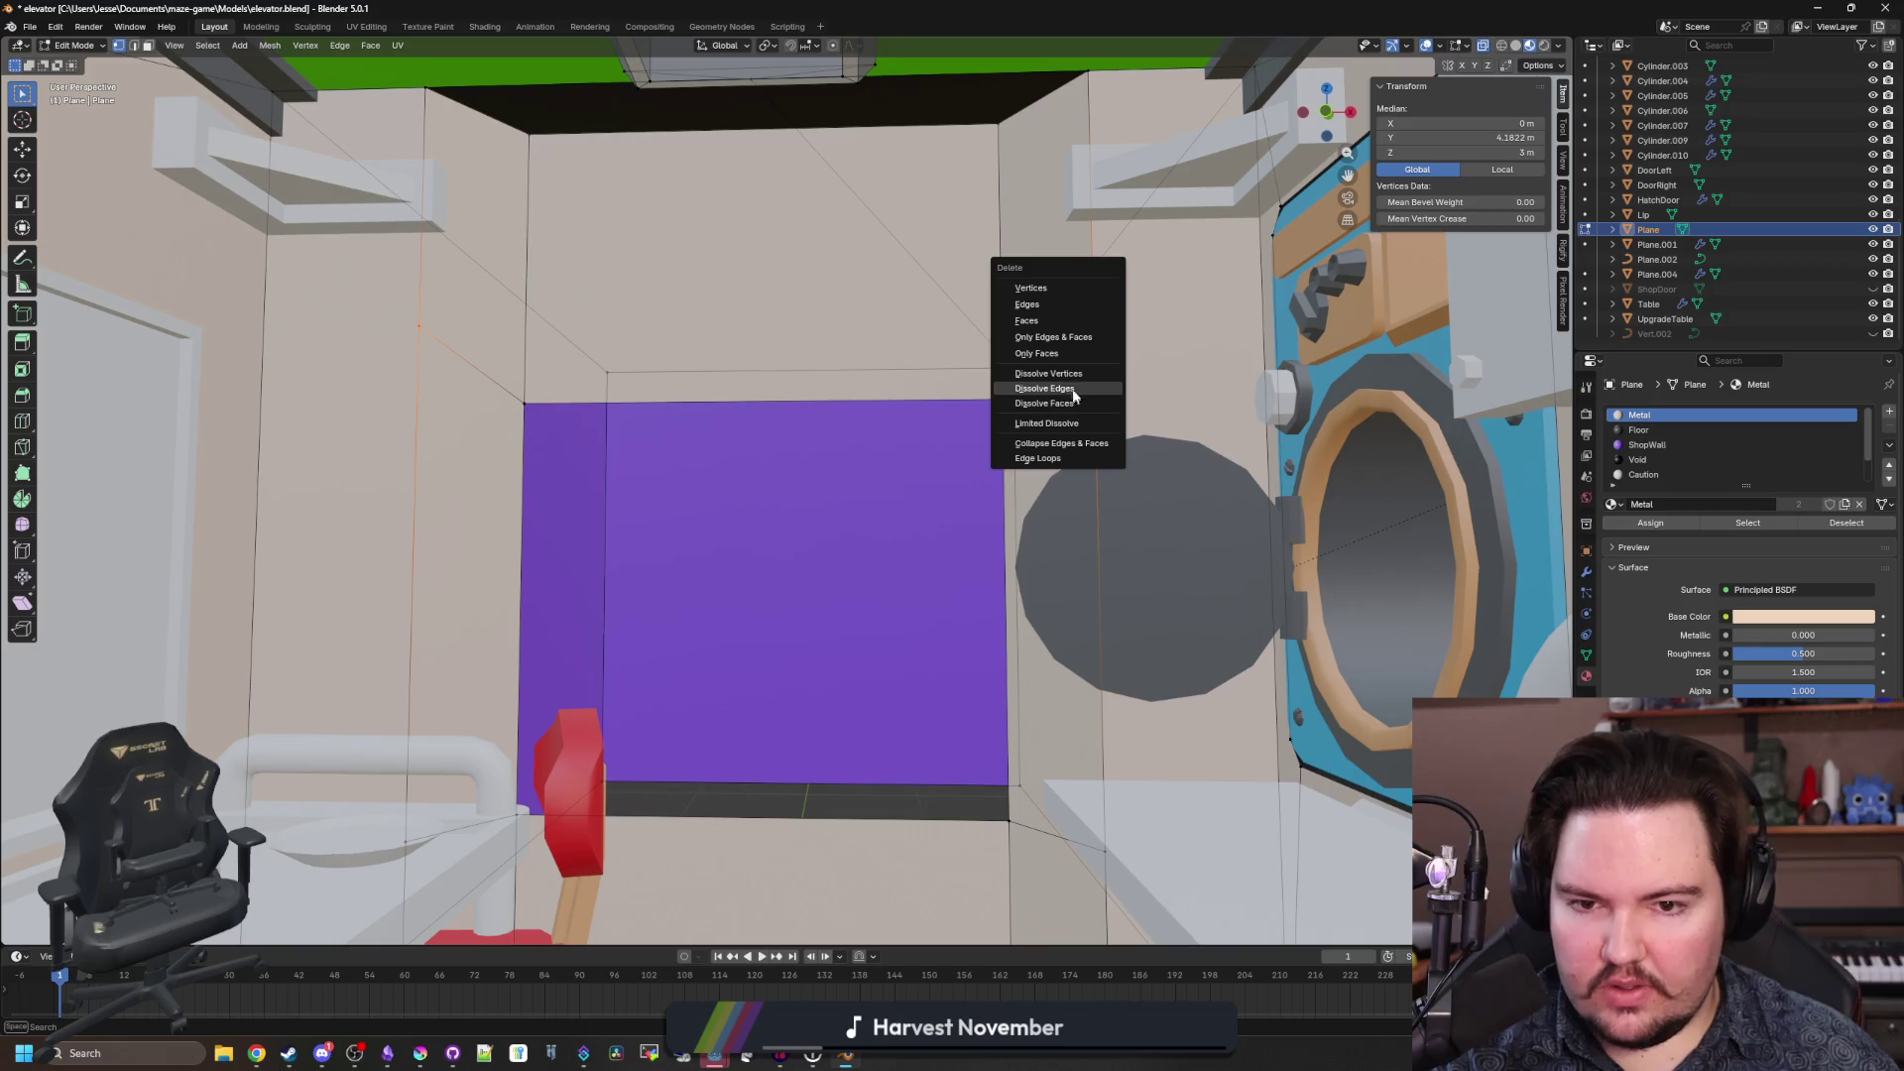
{"action": "left_click", "coordinate": [1078, 388]}
Merge the two stray wall vertices at the last-selected one and frame the whole mesh.
{"action": "left_click_drag", "start_coordinate": [813, 474], "coordinate": [56, 54]}
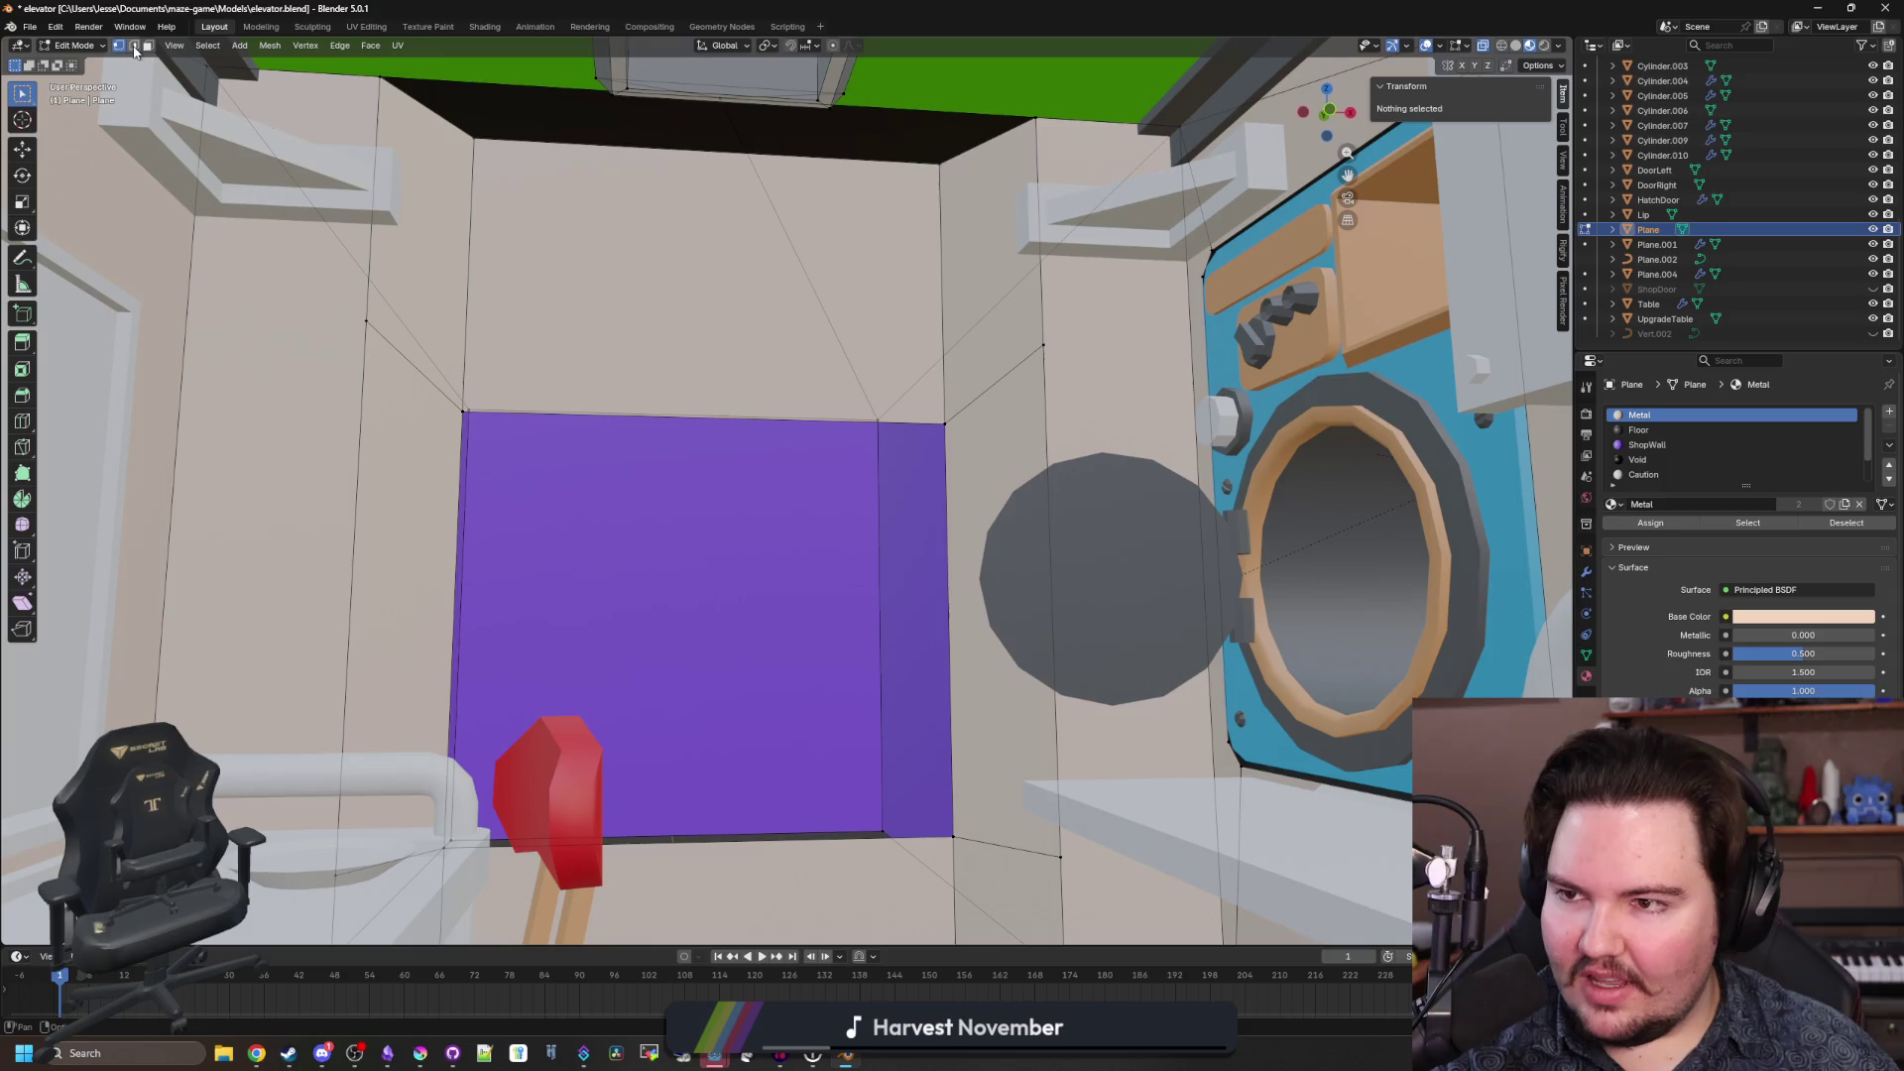
{"action": "left_click", "coordinate": [385, 359]}
{"action": "left_click", "coordinate": [376, 72], "text": "shift"}
{"action": "key", "text": "m"}
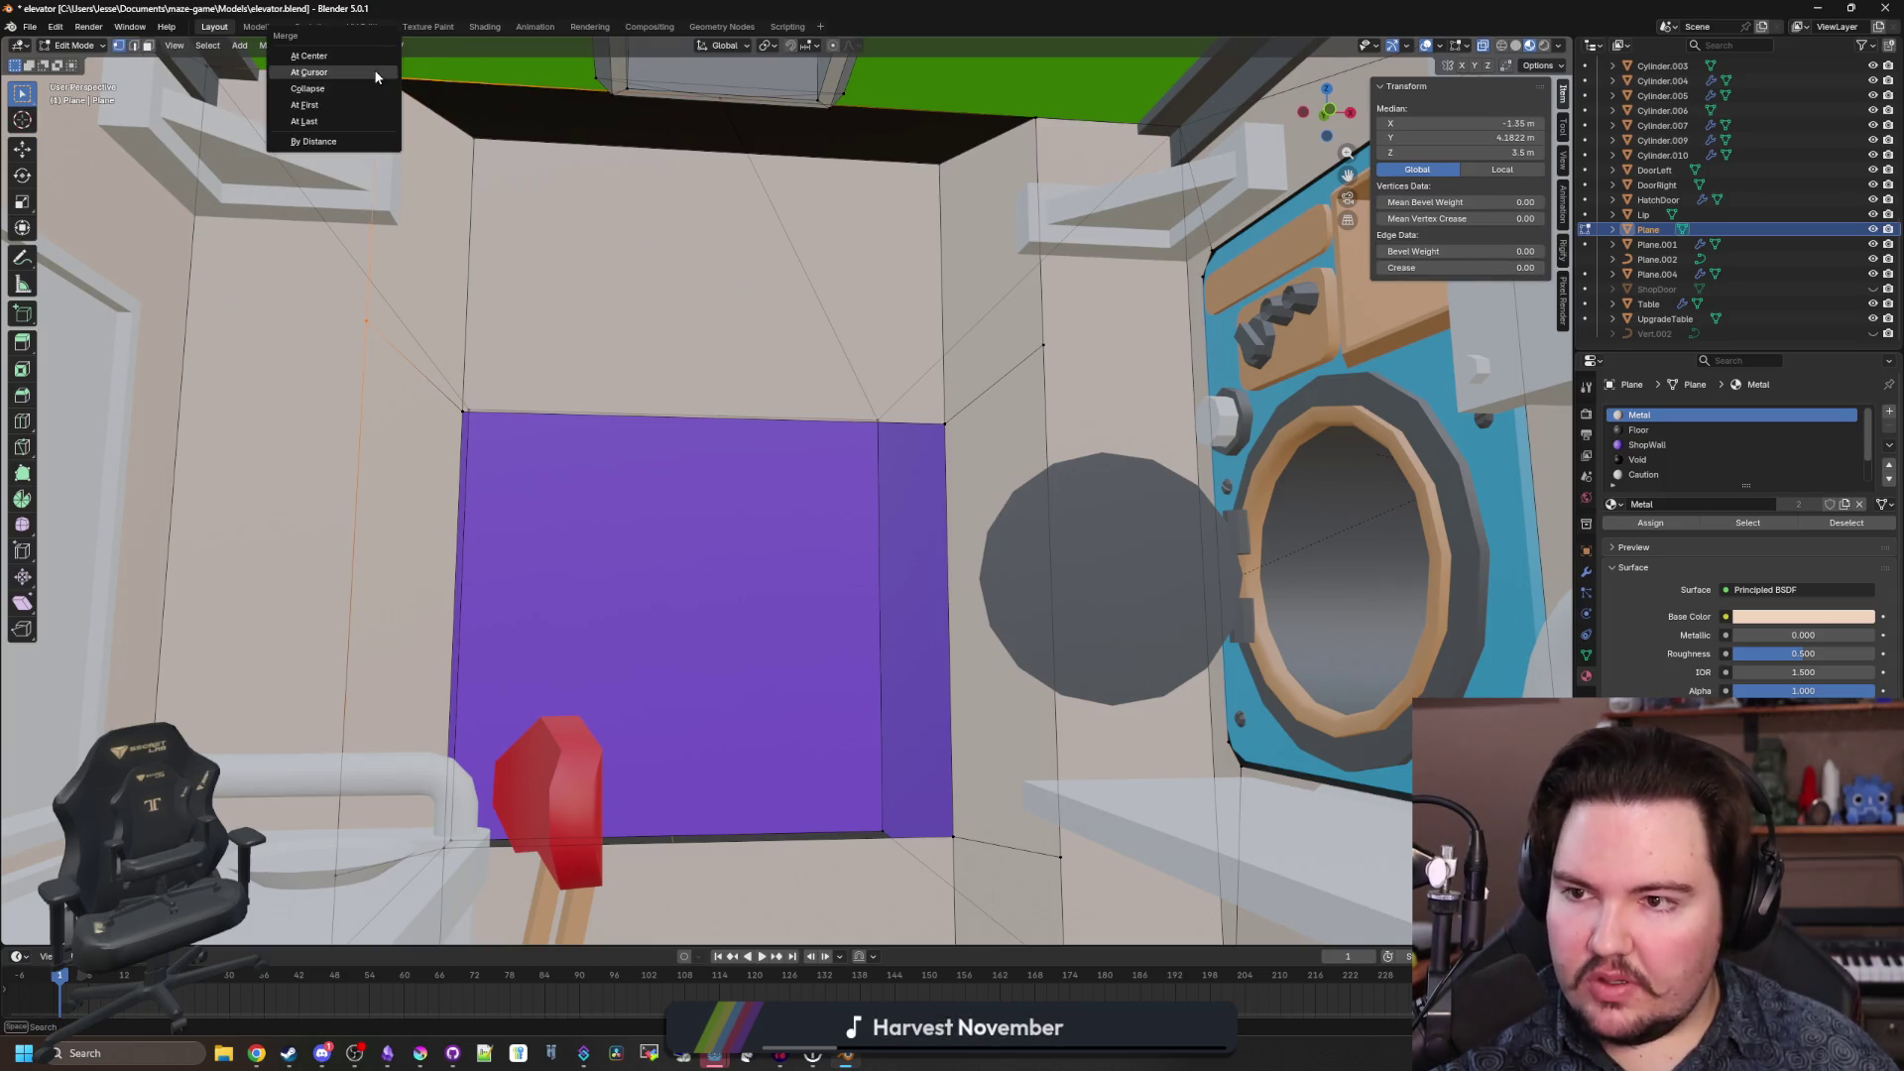
{"action": "left_click", "coordinate": [357, 122]}
{"action": "key", "text": "m"}
{"action": "key", "text": "Escape"}
{"action": "left_click", "coordinate": [815, 593]}
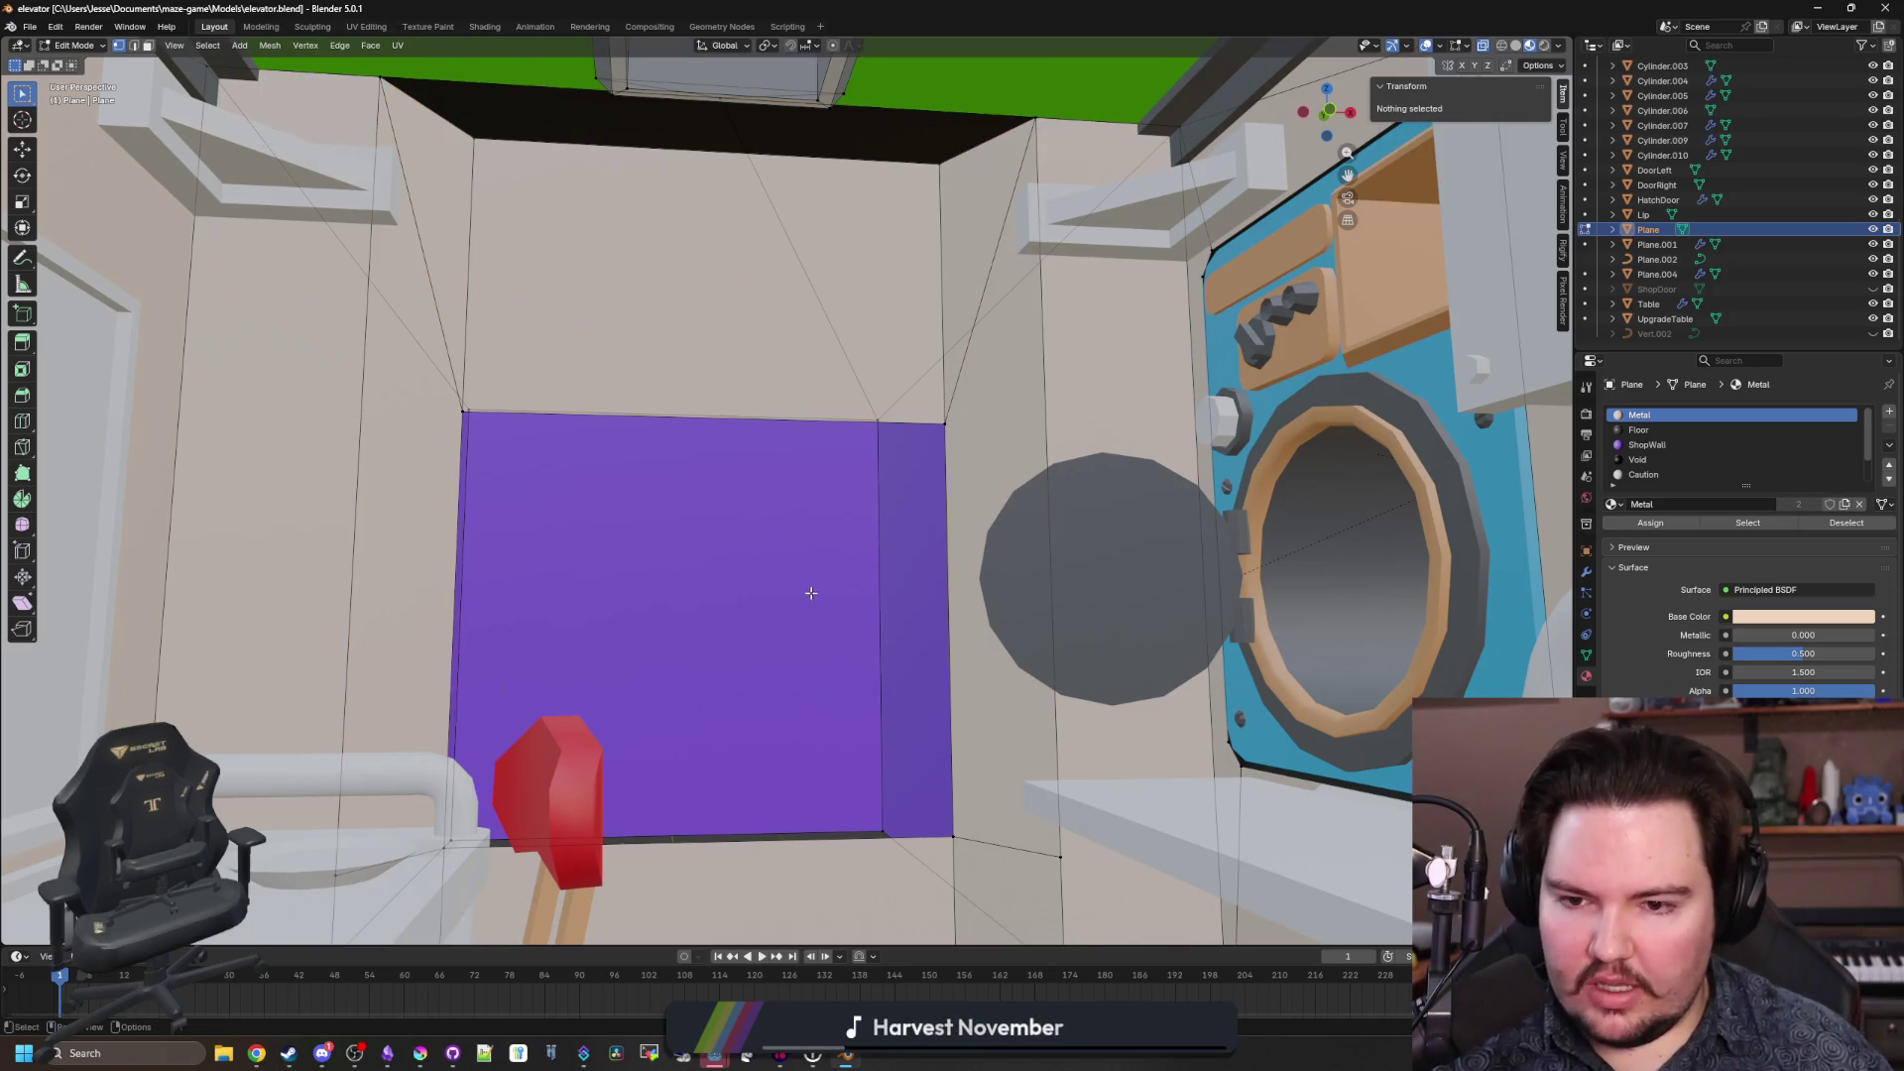
{"action": "key", "text": "Home"}
{"action": "key", "text": "alt+Tab"}
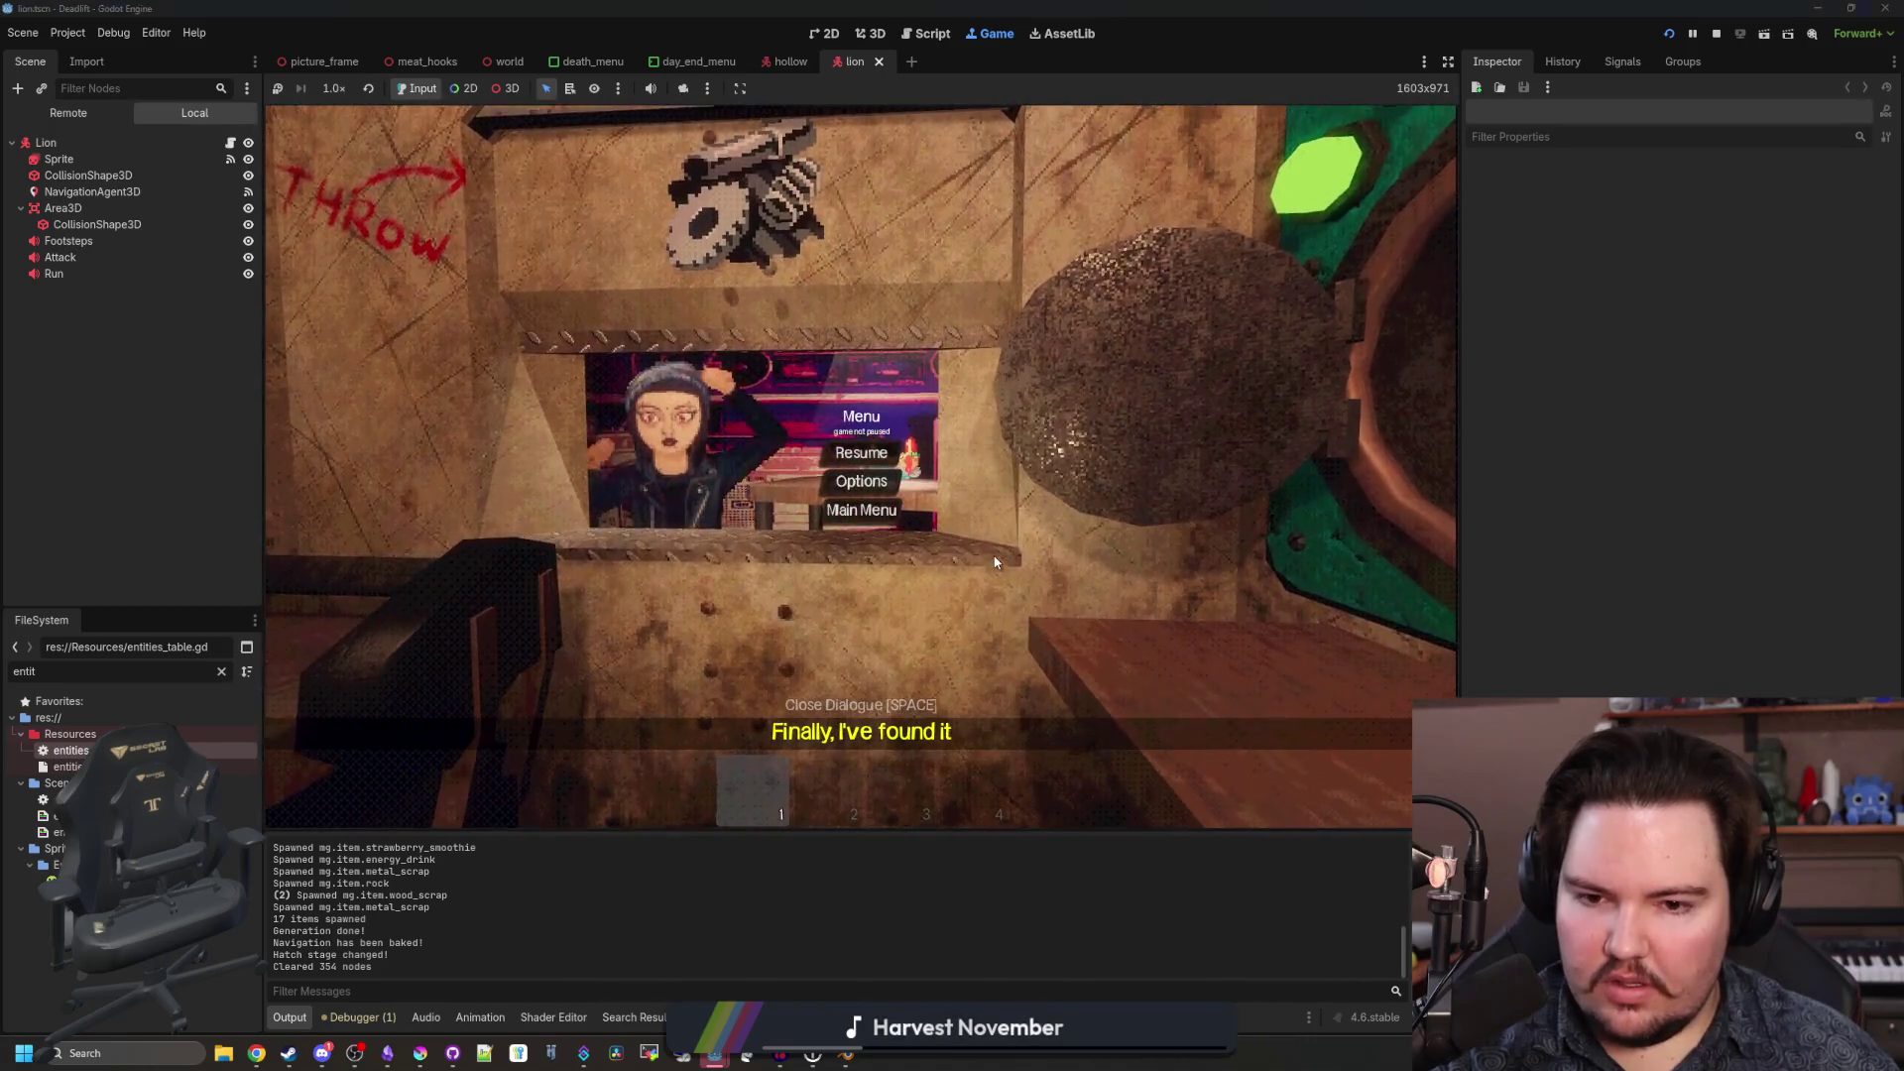
Stop the game, show the world scene in 3D and fly into the elevator to the ShopDoor mesh.
{"action": "left_click", "coordinate": [1716, 34]}
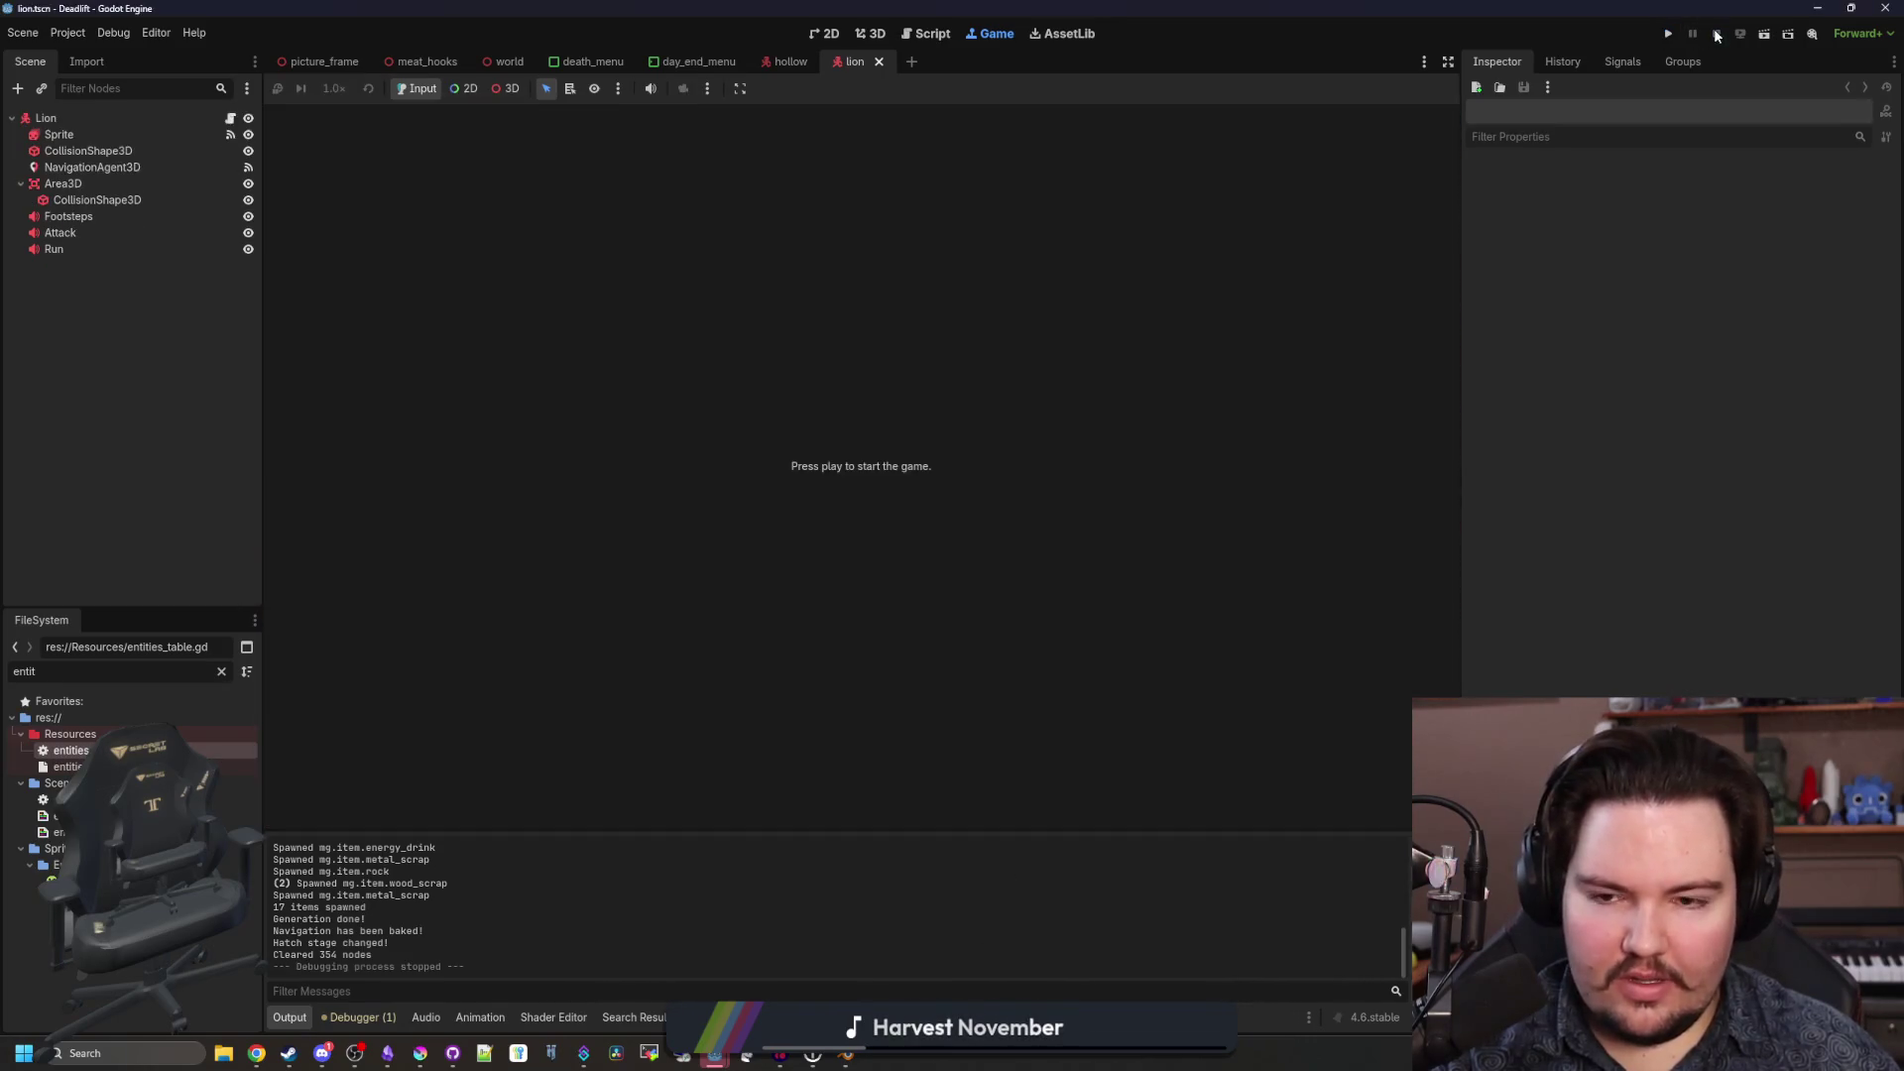
{"action": "left_click", "coordinate": [507, 61]}
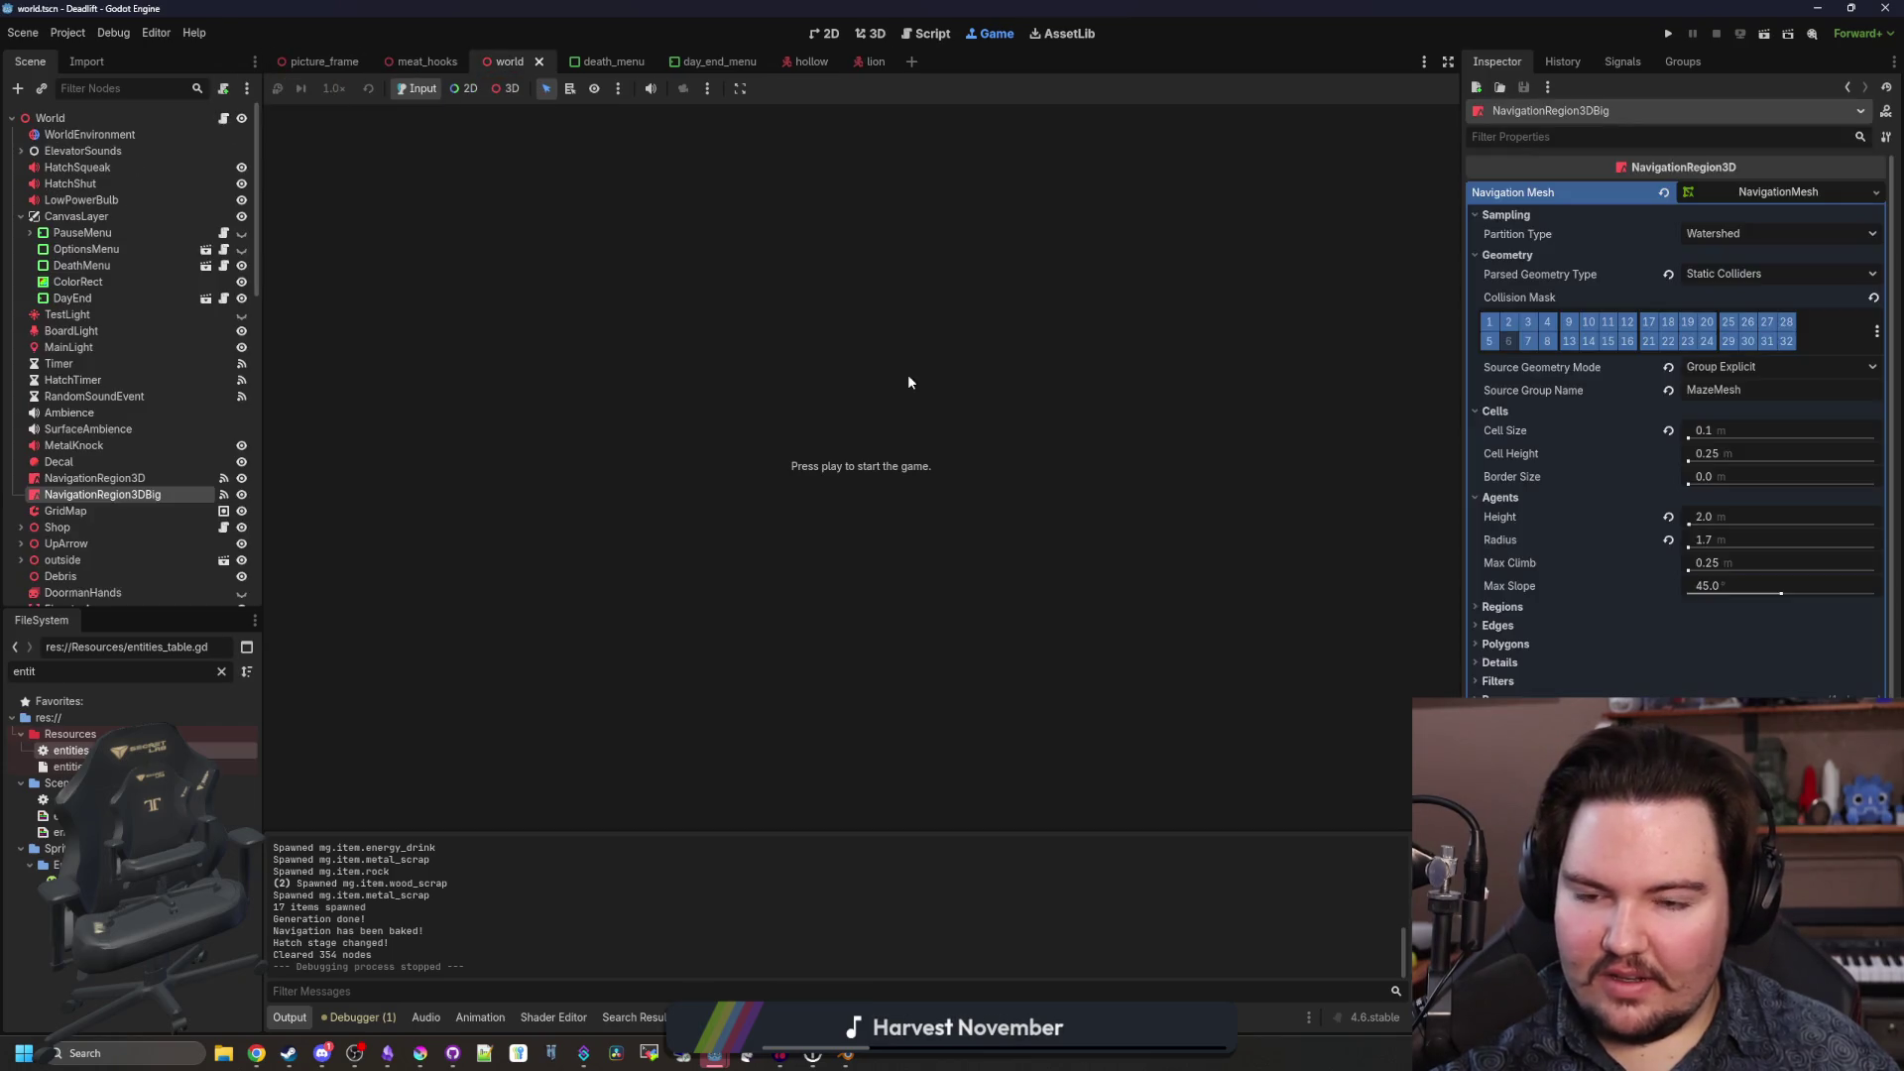
{"action": "left_click", "coordinate": [870, 34]}
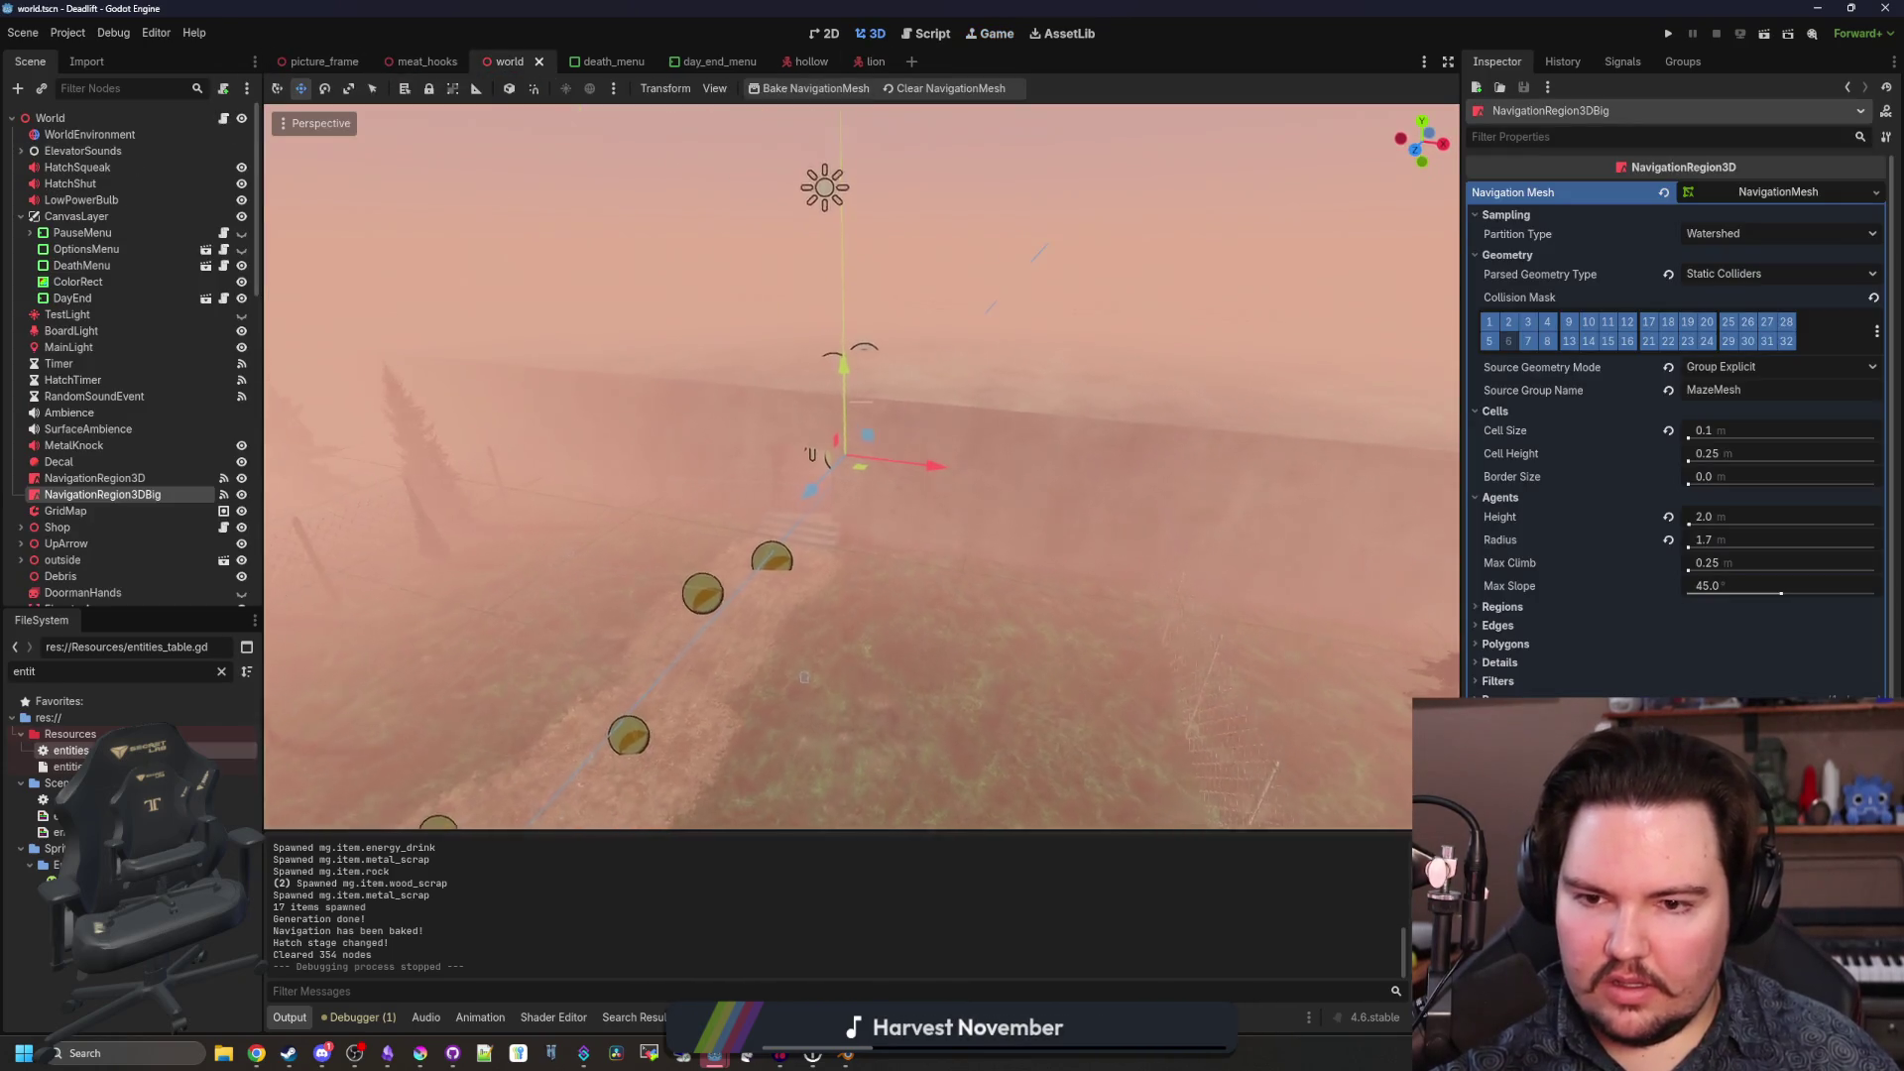
{"action": "key", "text": "w"}
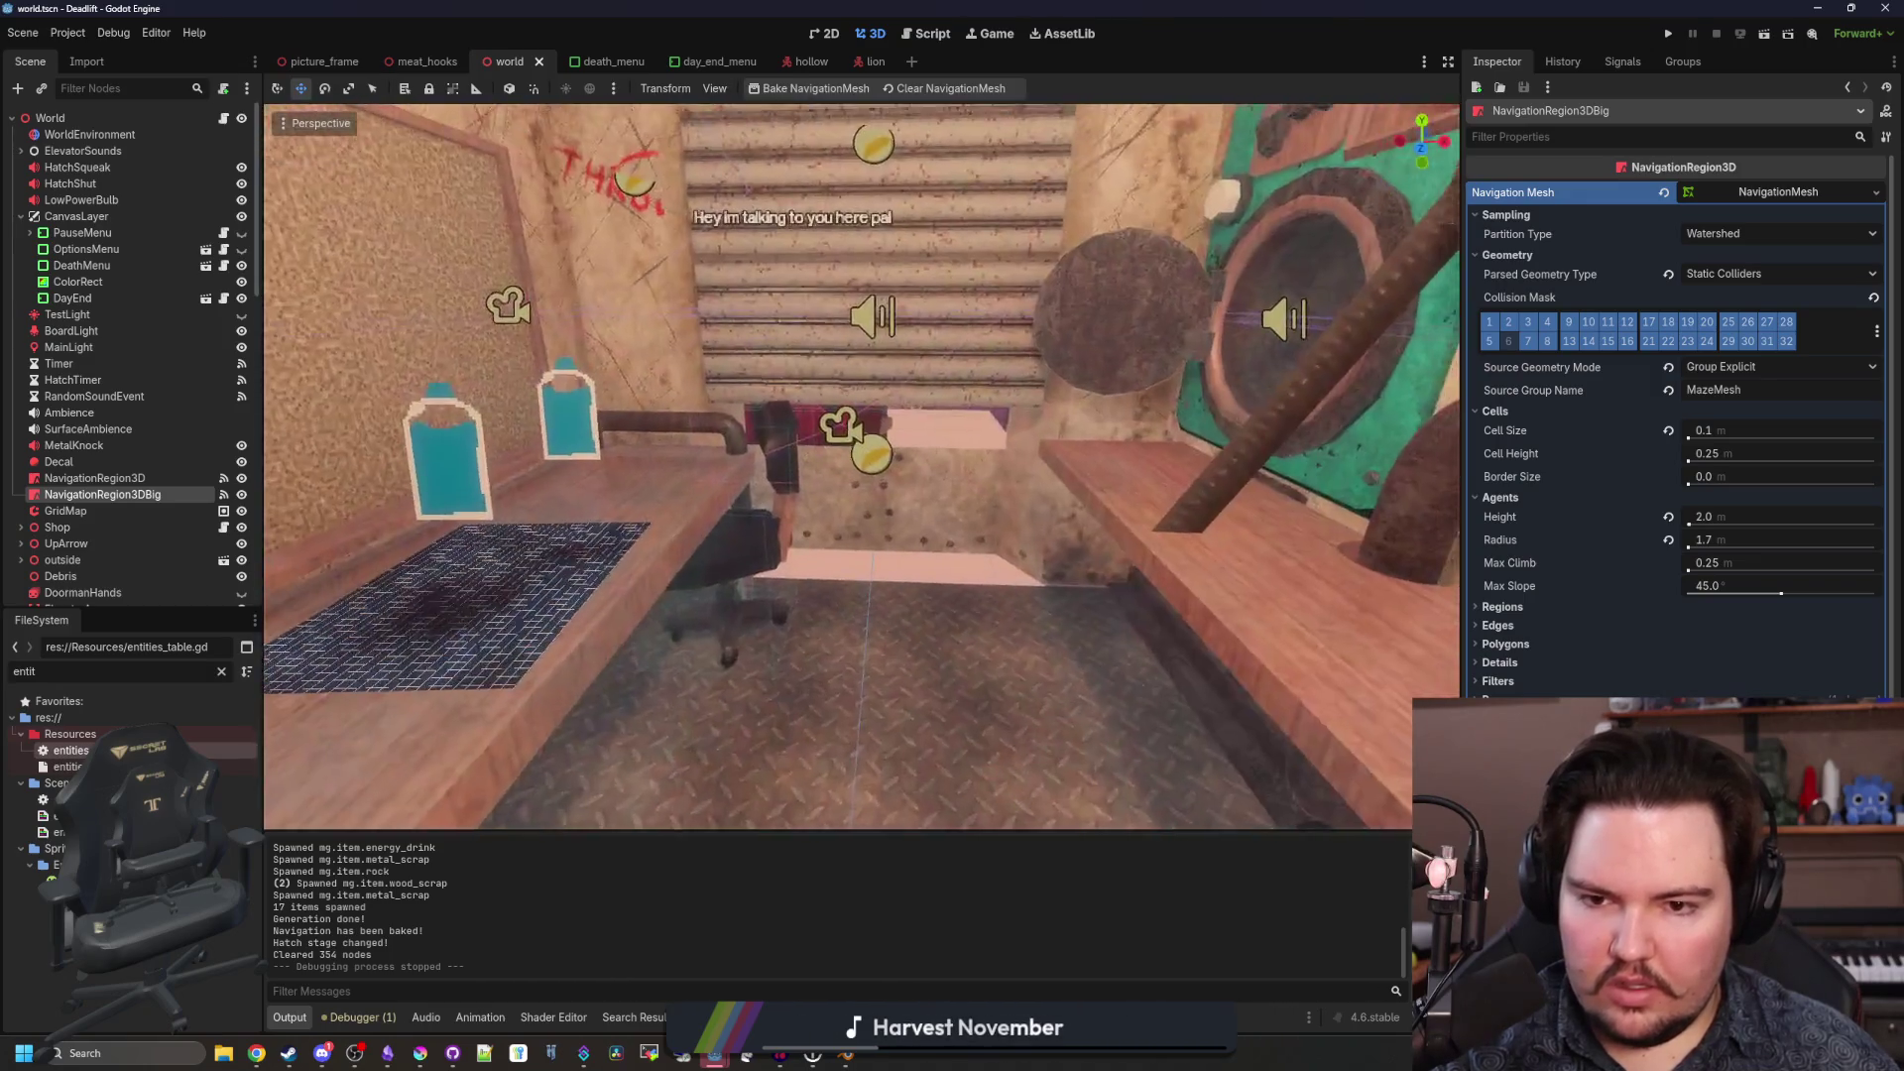
{"action": "left_click_drag", "start_coordinate": [880, 515], "coordinate": [880, 470]}
{"action": "left_click", "coordinate": [750, 416]}
Hide the ShopDoor mesh with its eye icon and clear the selection.
{"action": "scroll", "coordinate": [123, 542], "scroll_direction": "down", "scroll_amount": 3}
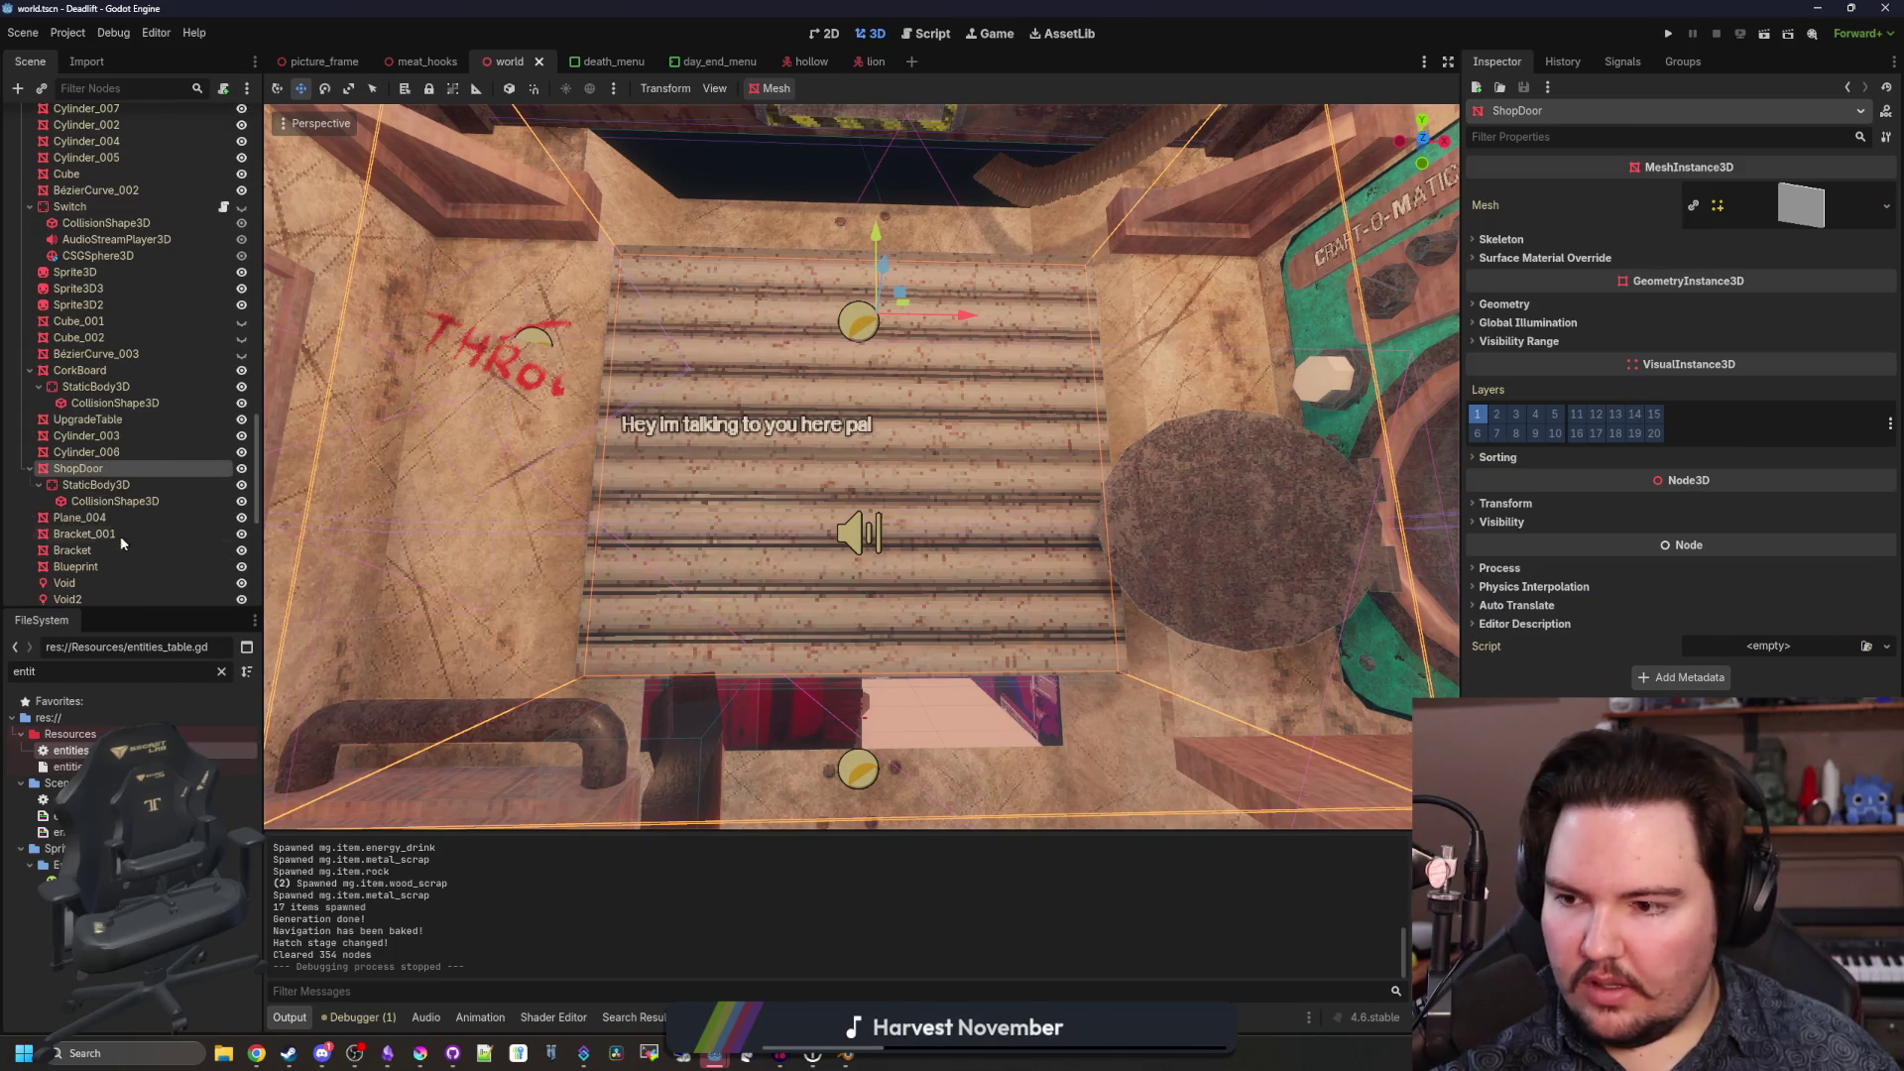
{"action": "left_click", "coordinate": [241, 469]}
{"action": "left_click", "coordinate": [993, 716]}
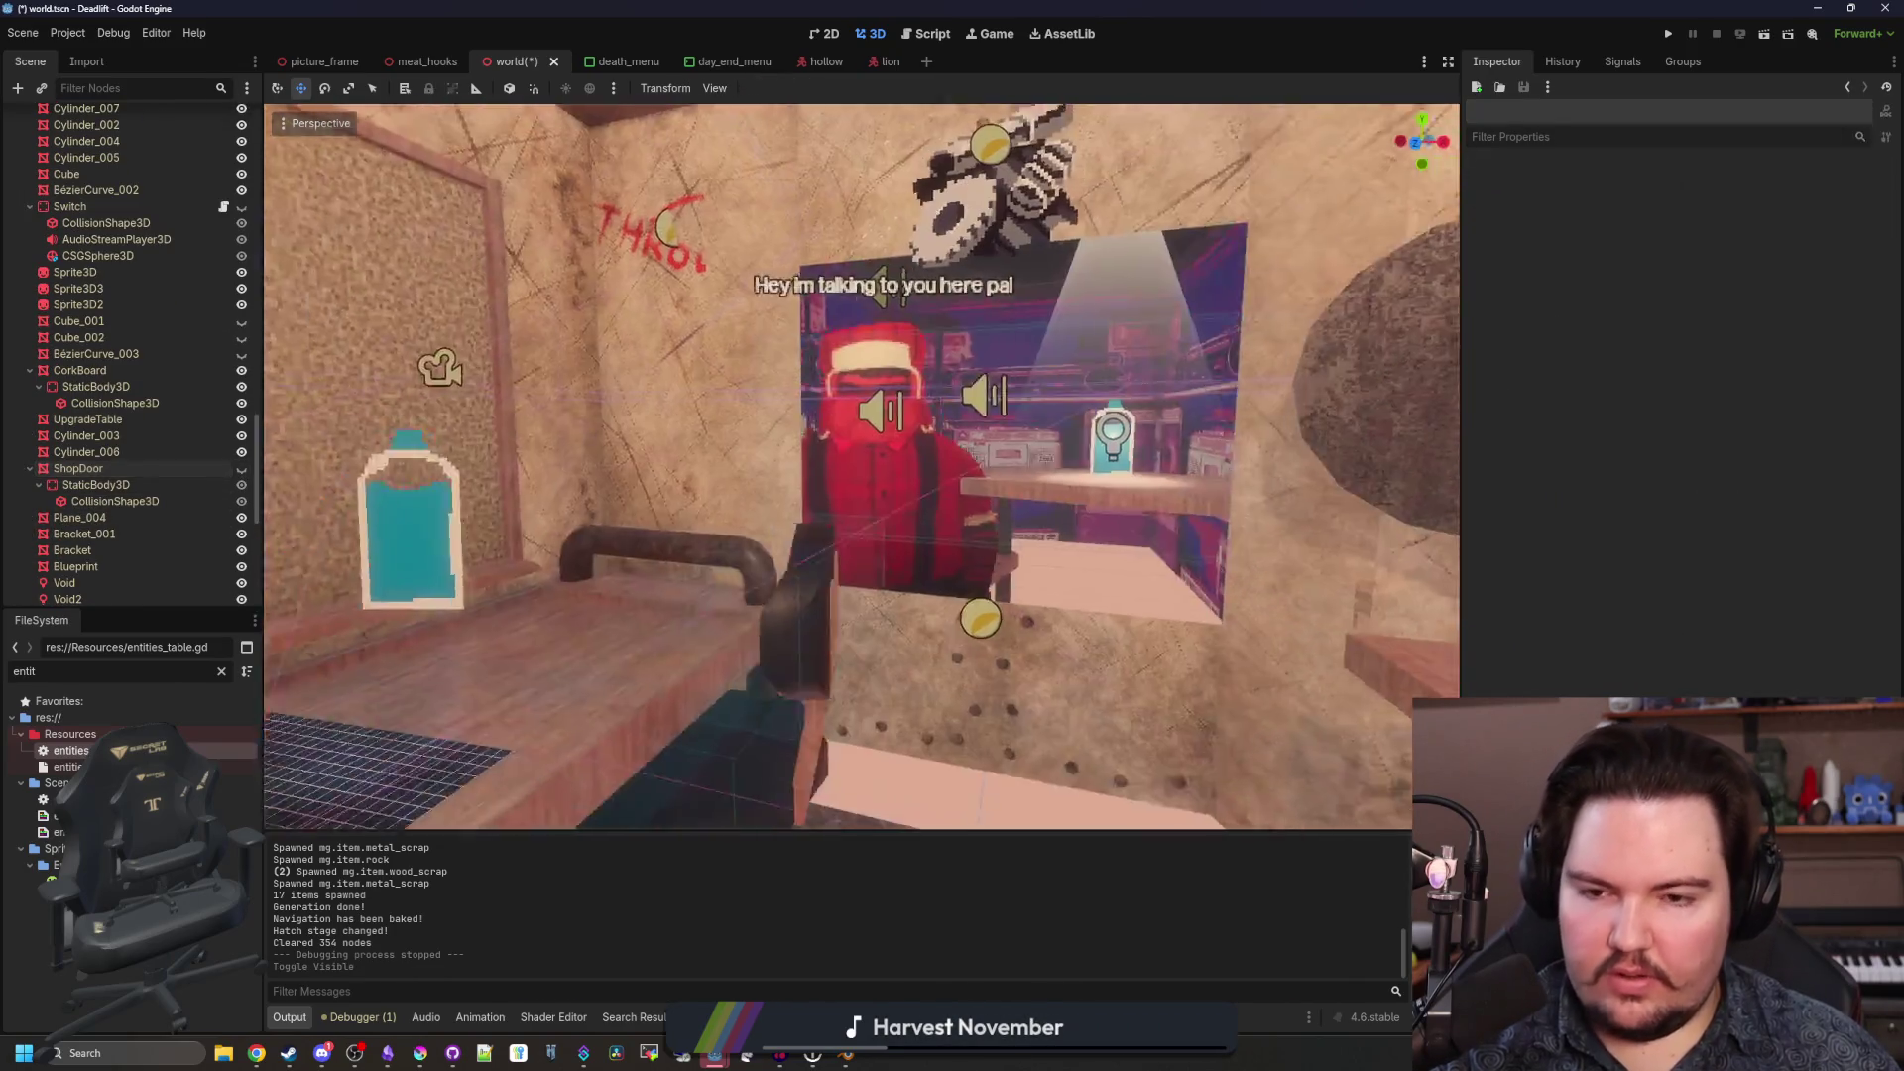
Fly around the shop inspecting the window and counters, then return to Blender.
{"action": "key", "text": "s"}
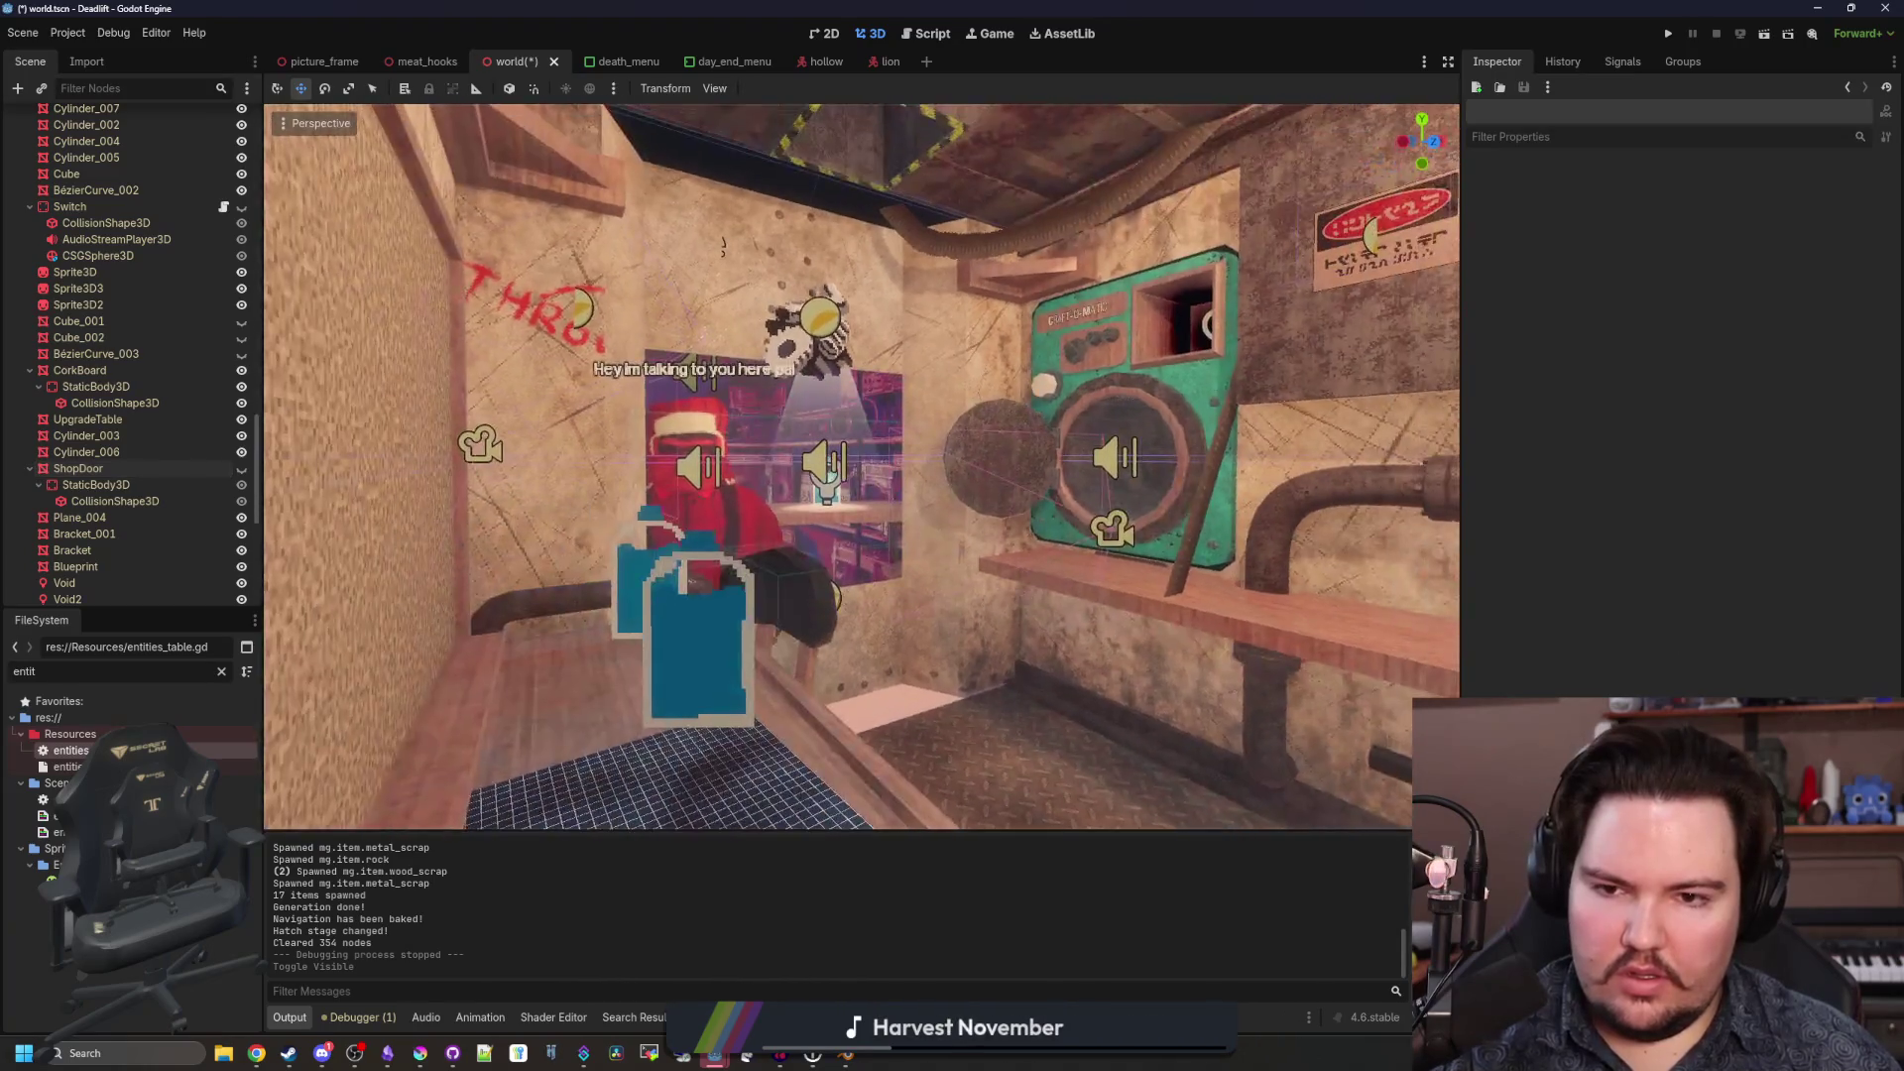
{"action": "key", "text": "w"}
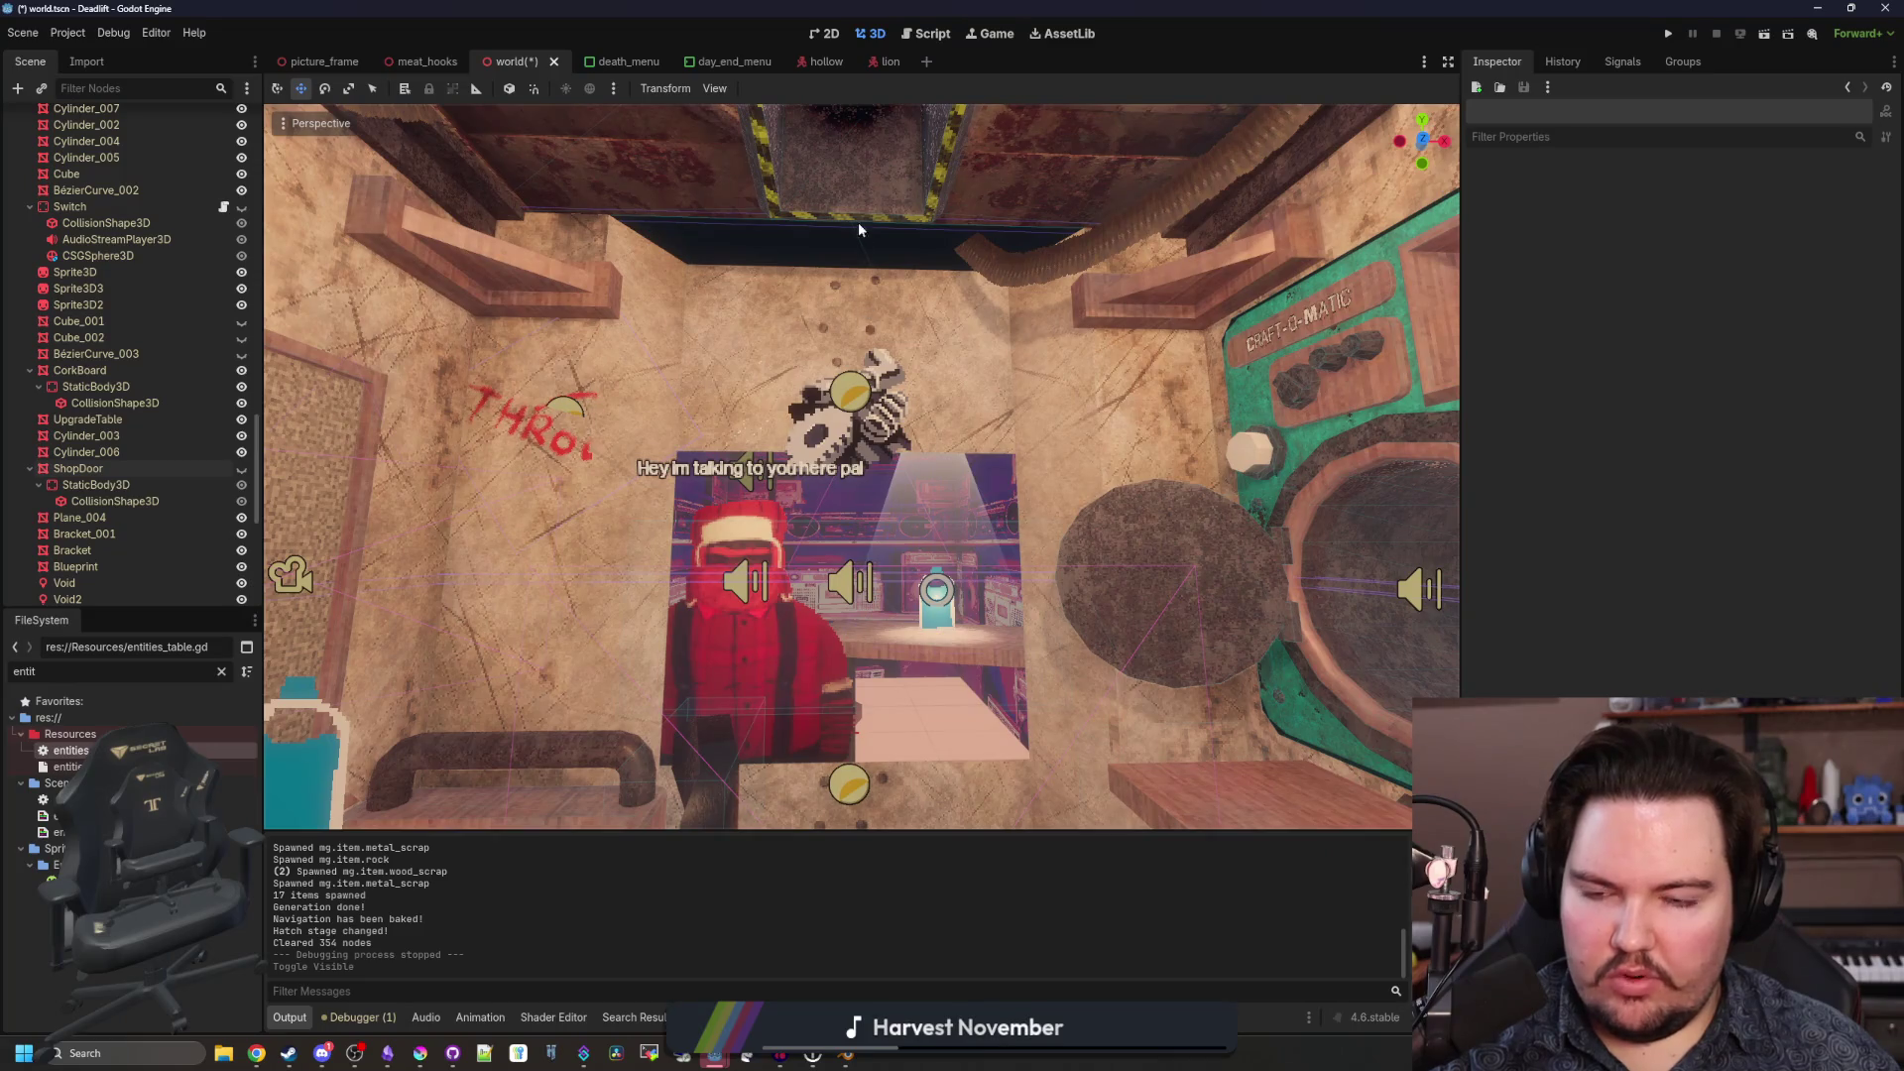
{"action": "key", "text": "w"}
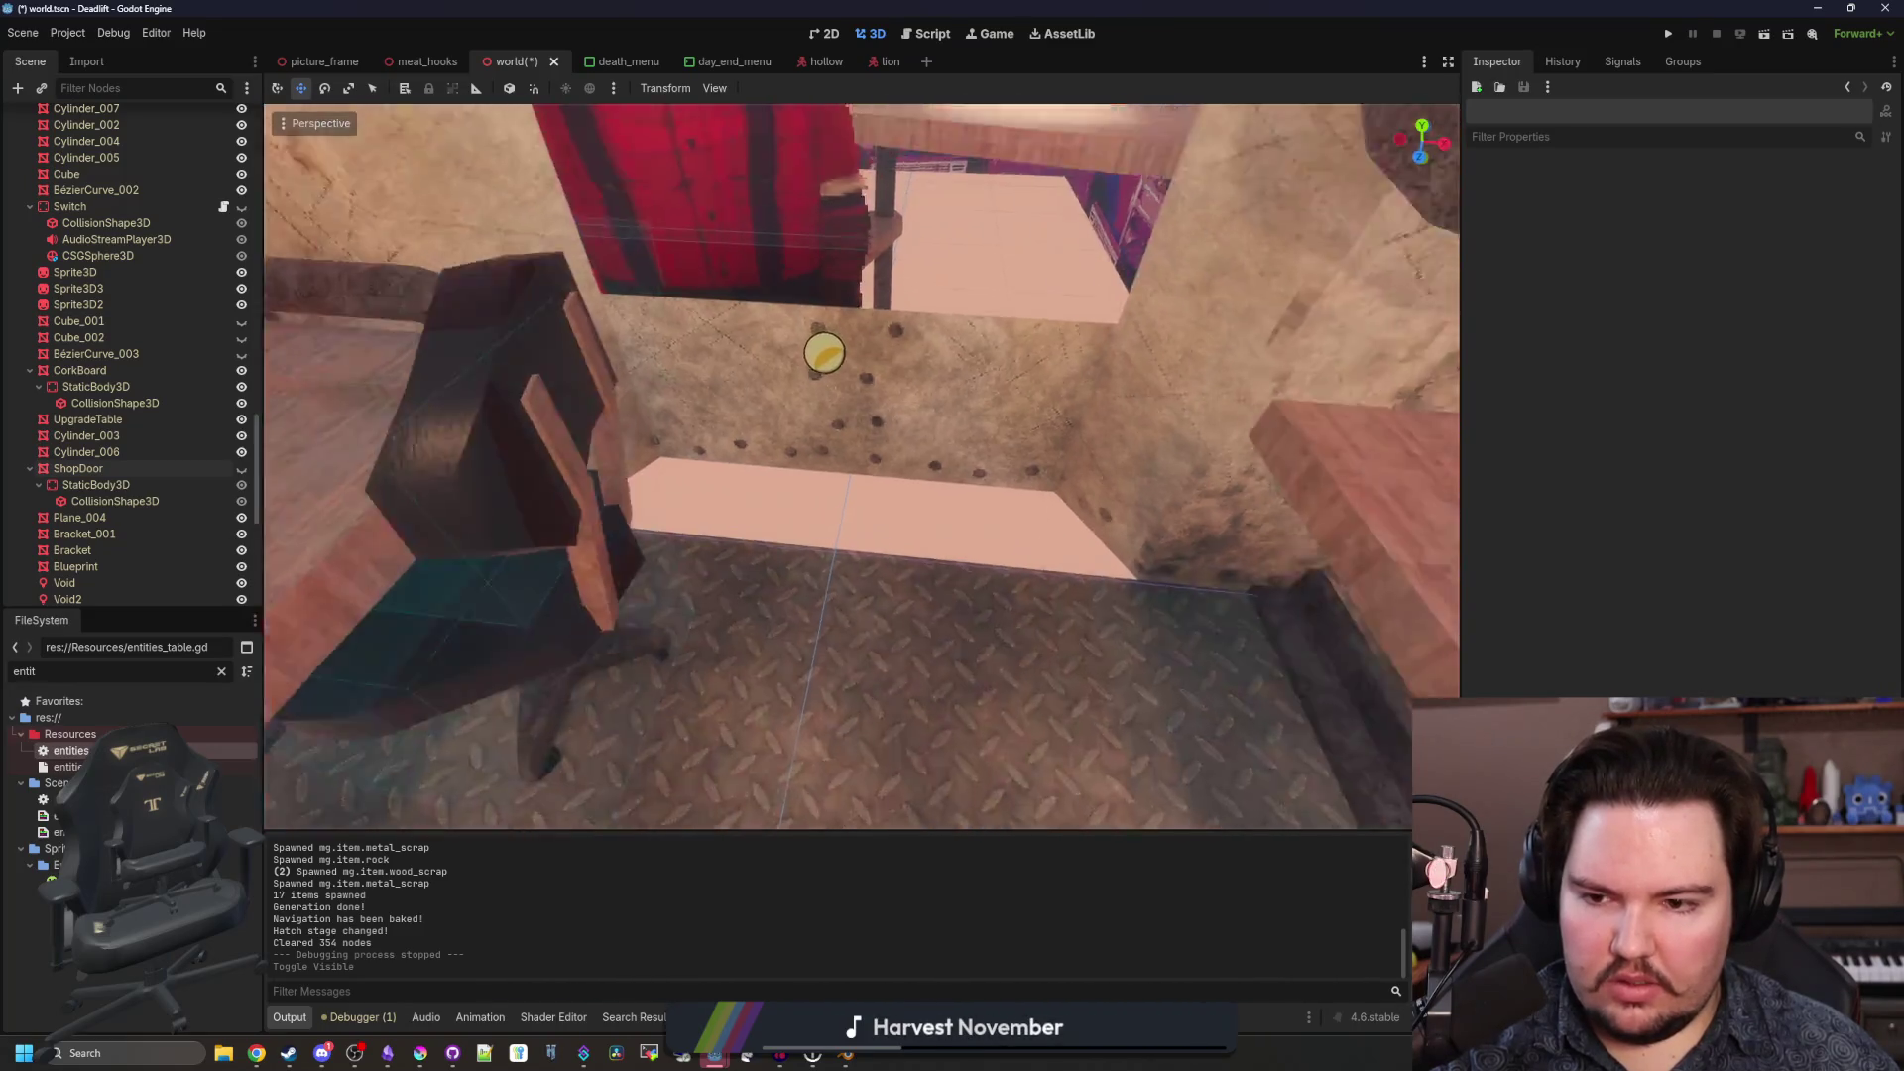
{"action": "key", "text": "s"}
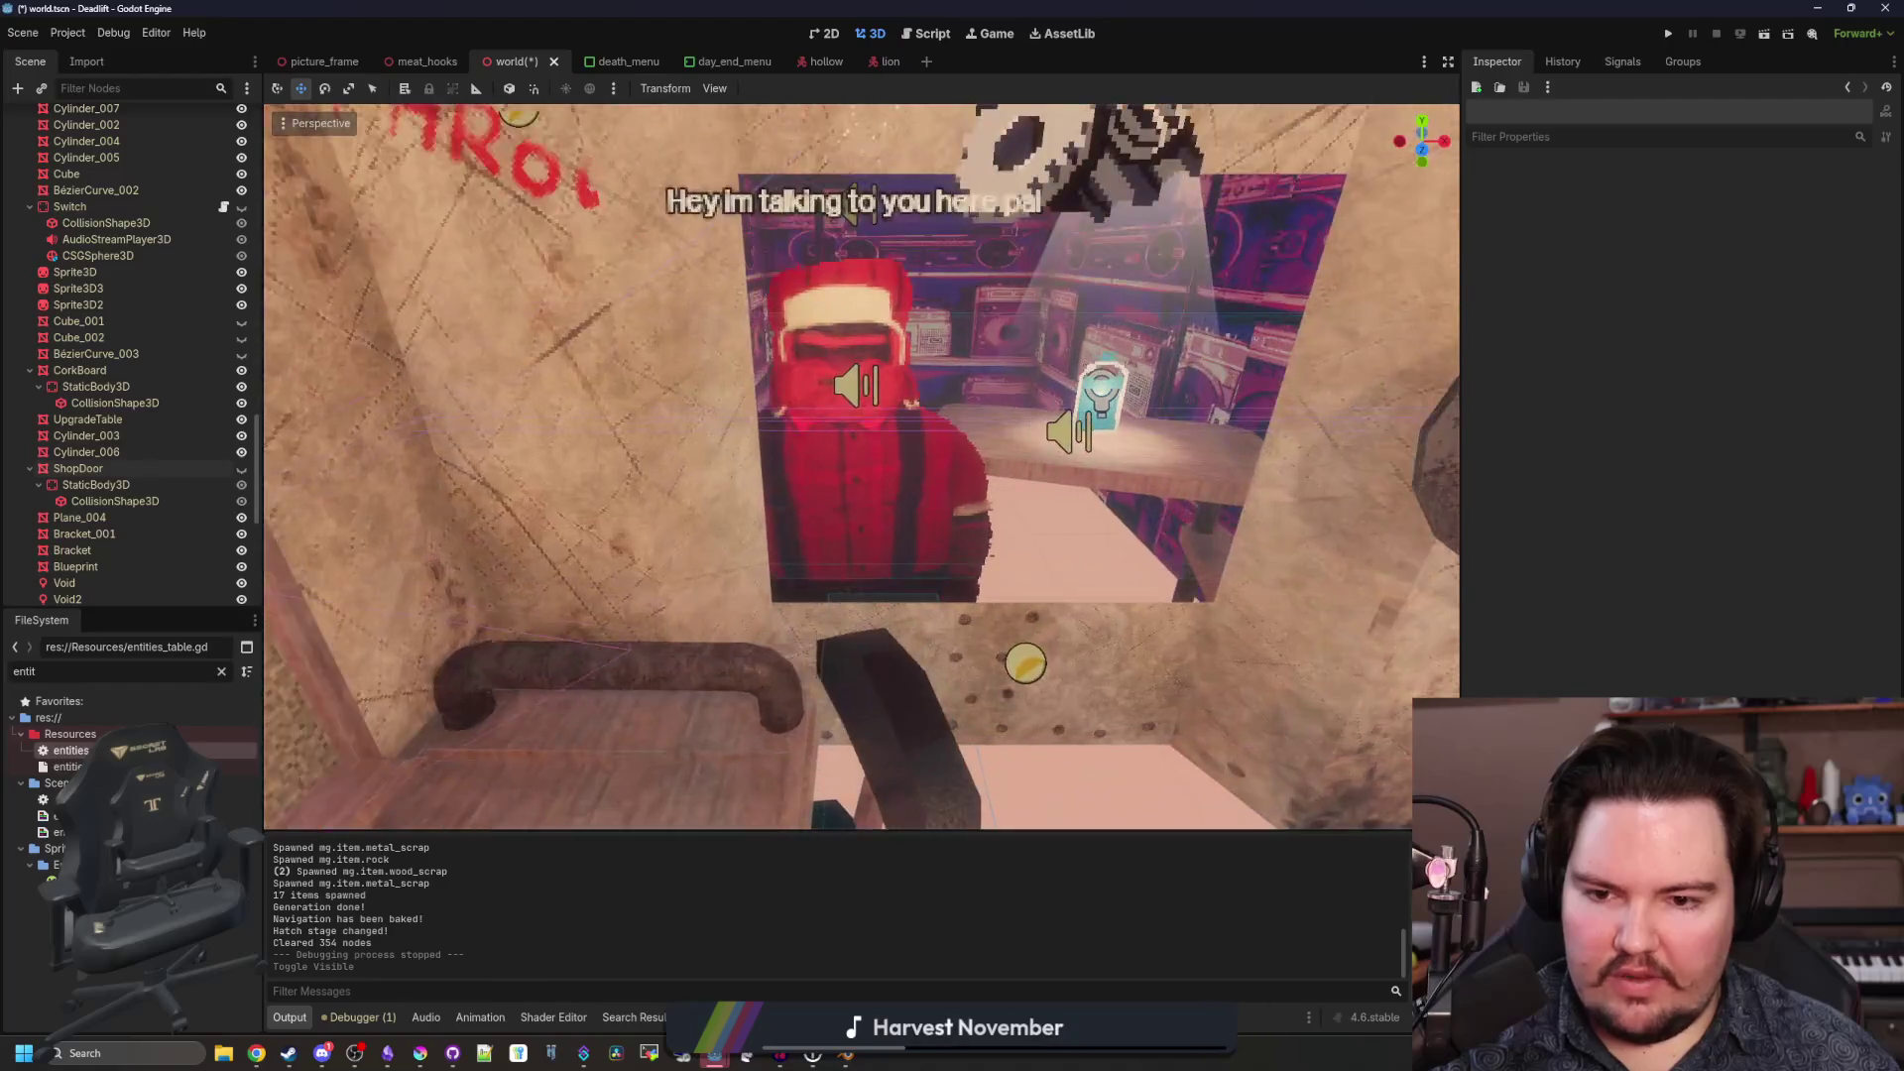
{"action": "key", "text": "w"}
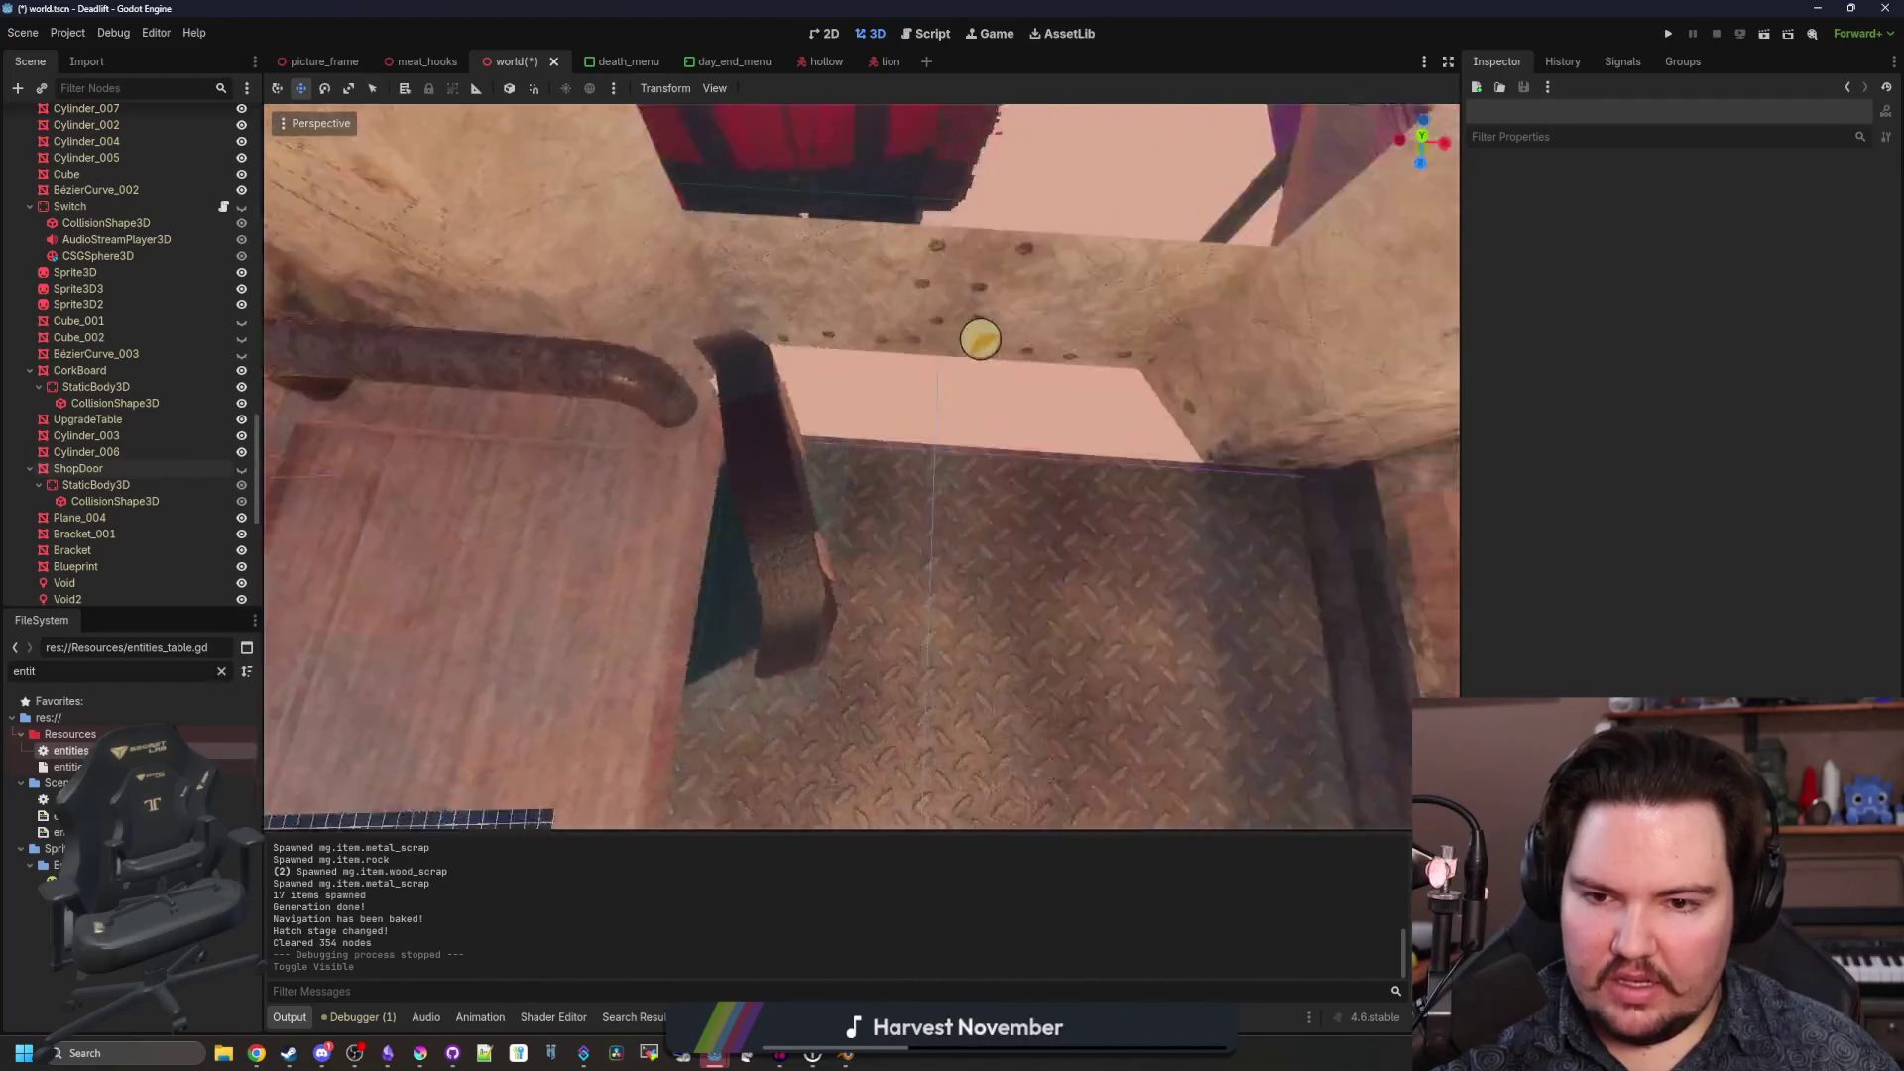
{"action": "key", "text": "s"}
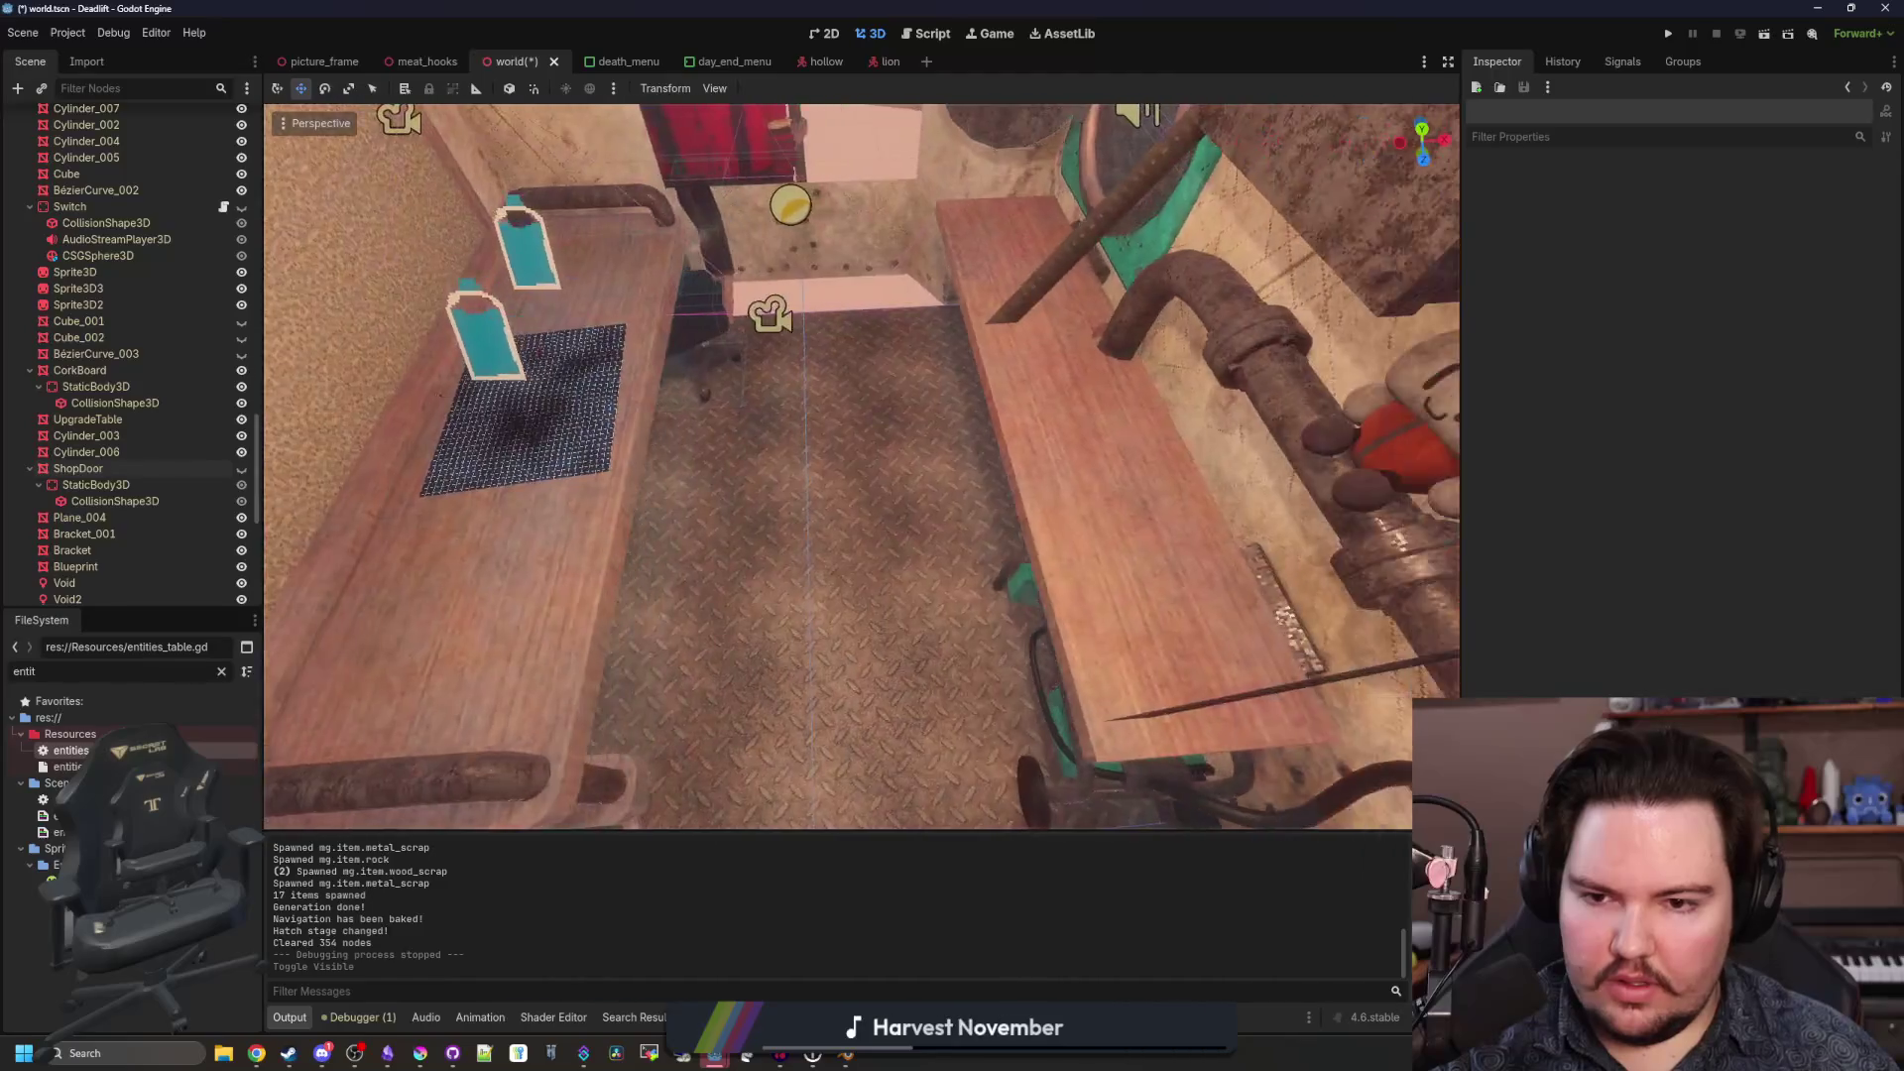
{"action": "key", "text": "s"}
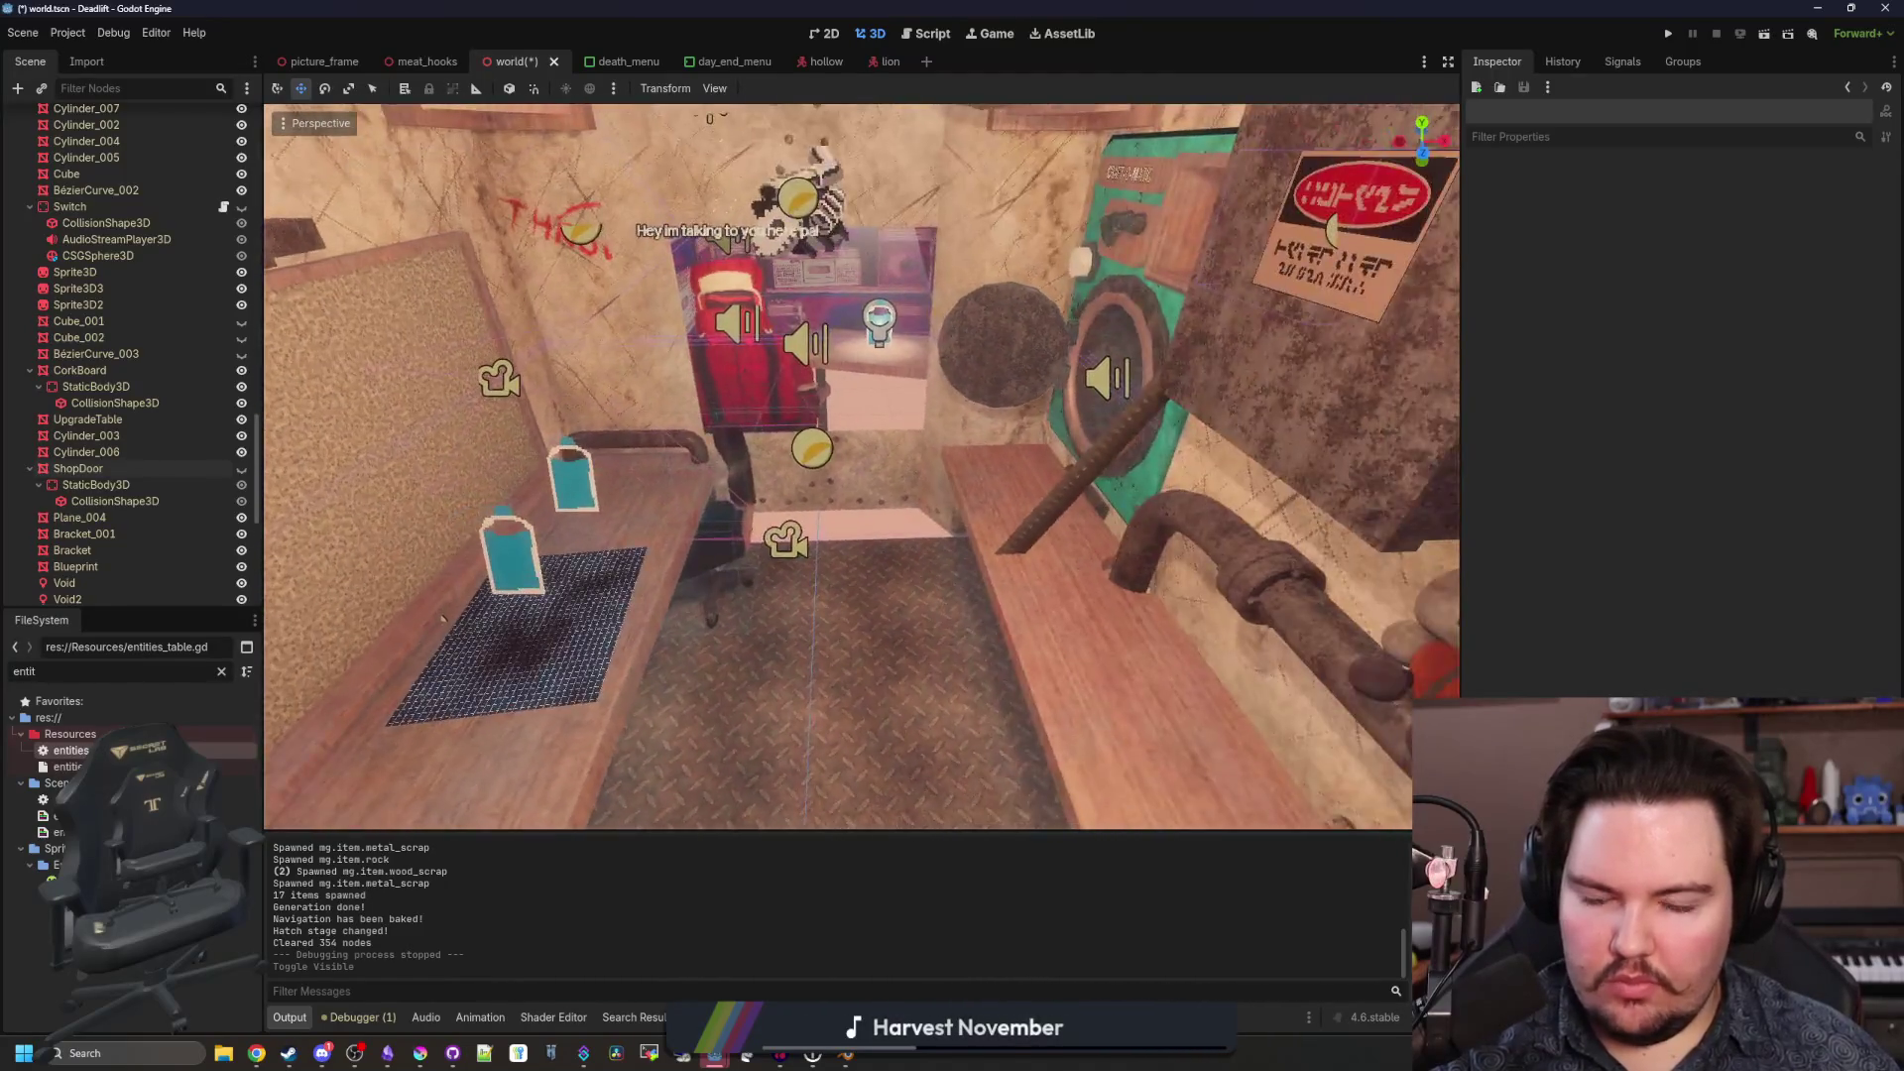
{"action": "key", "text": "w"}
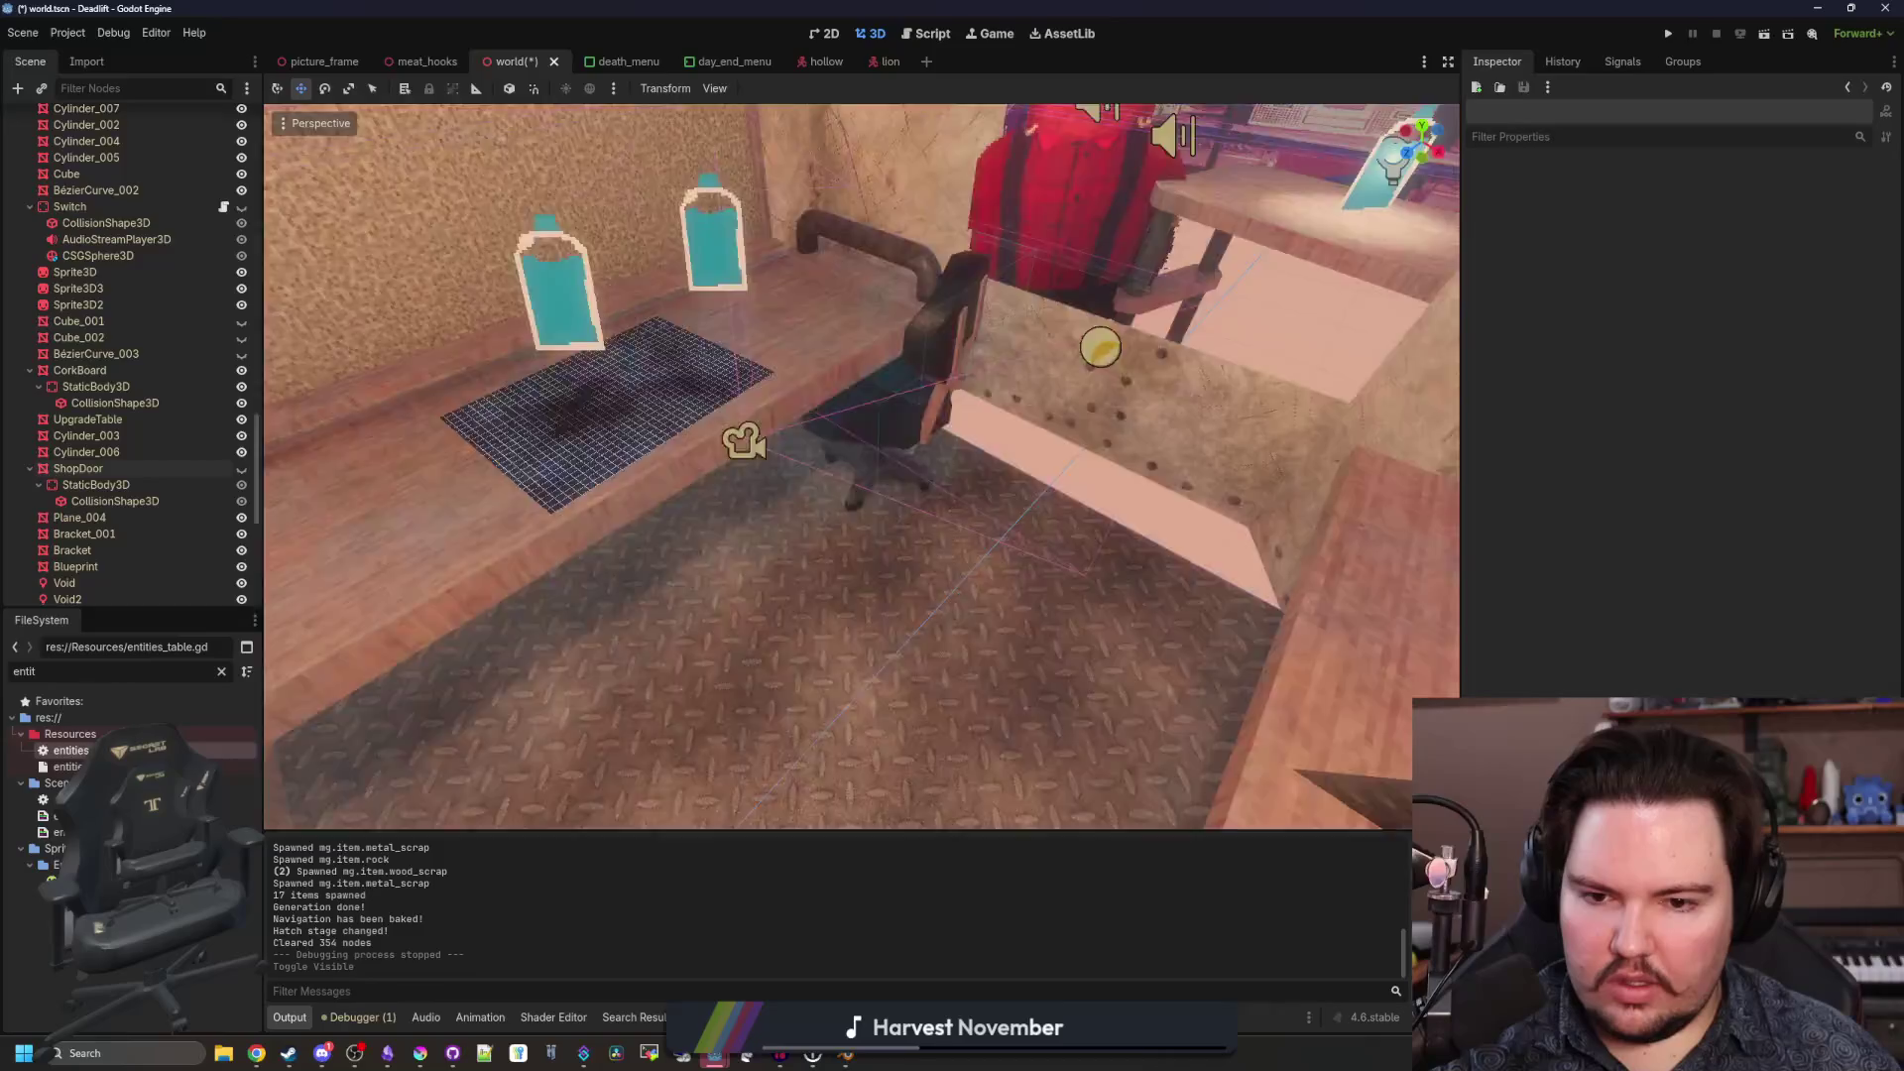
{"action": "key", "text": "w"}
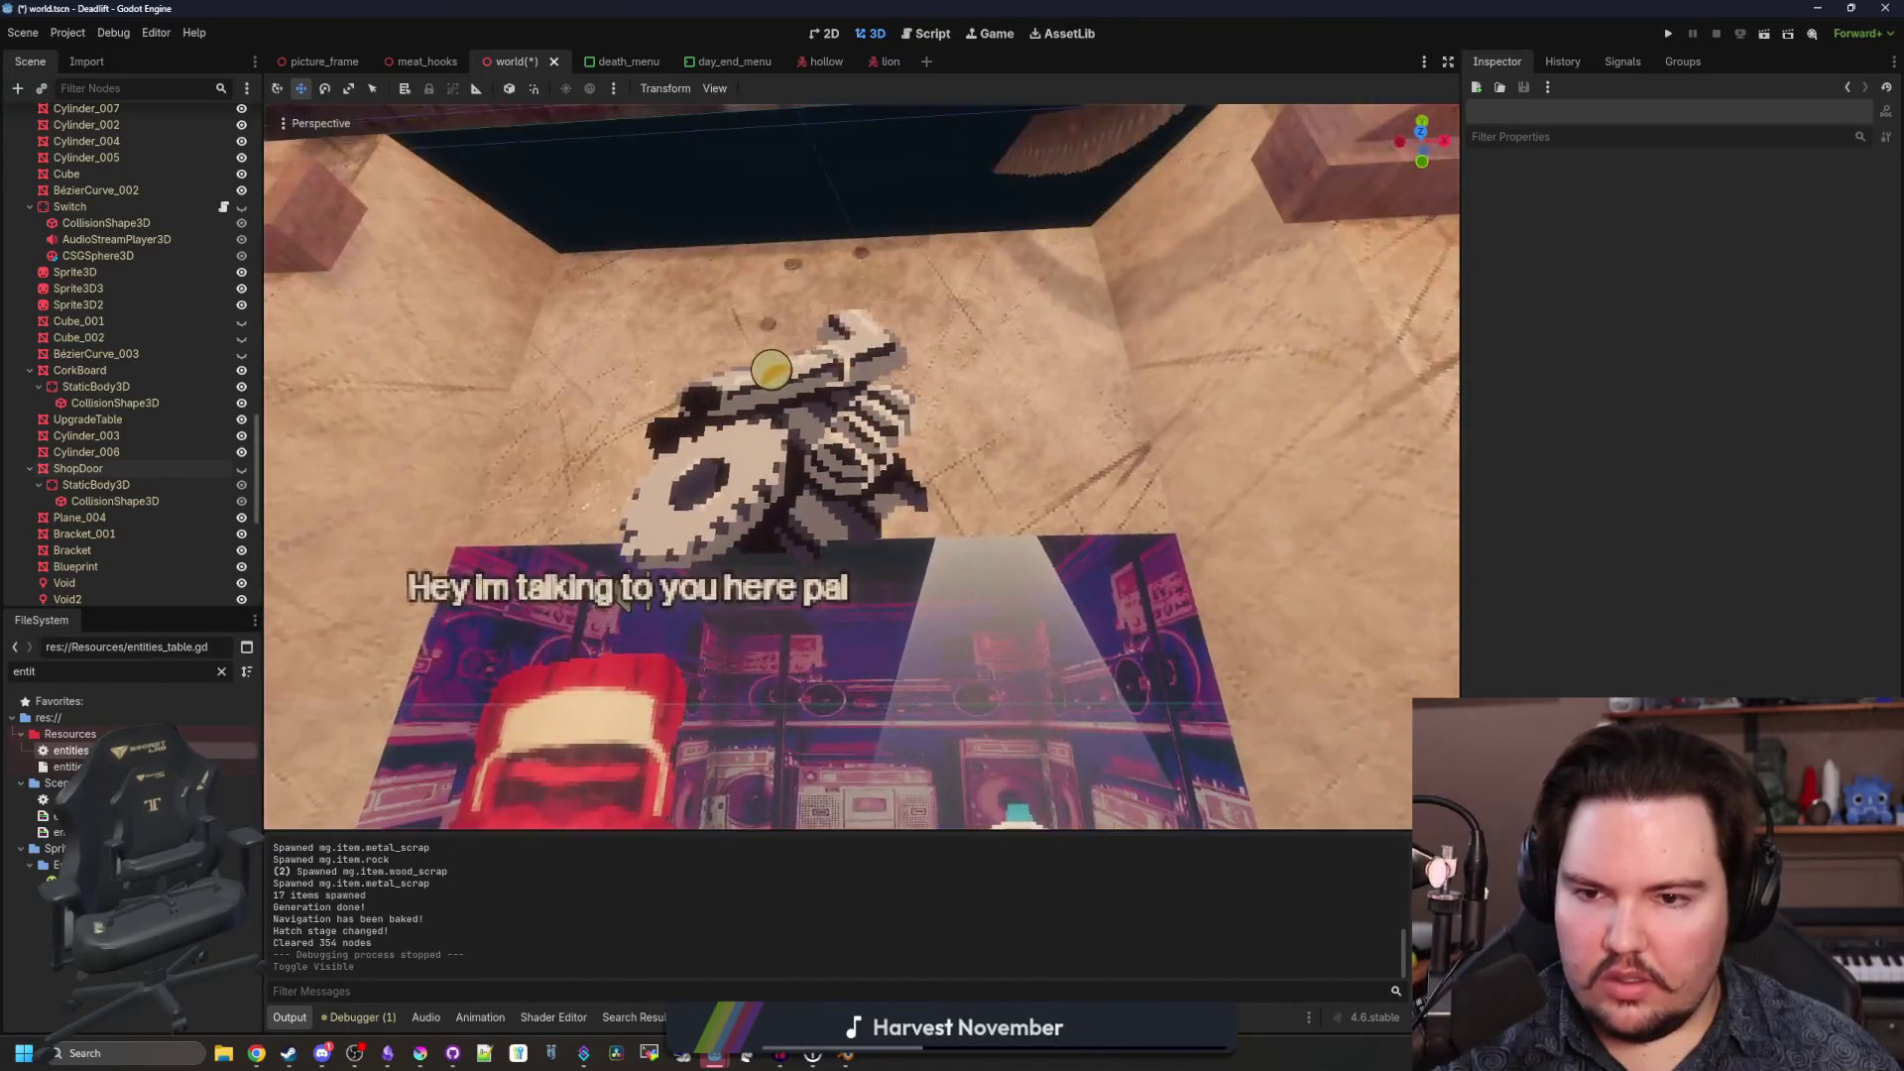
{"action": "key", "text": "s"}
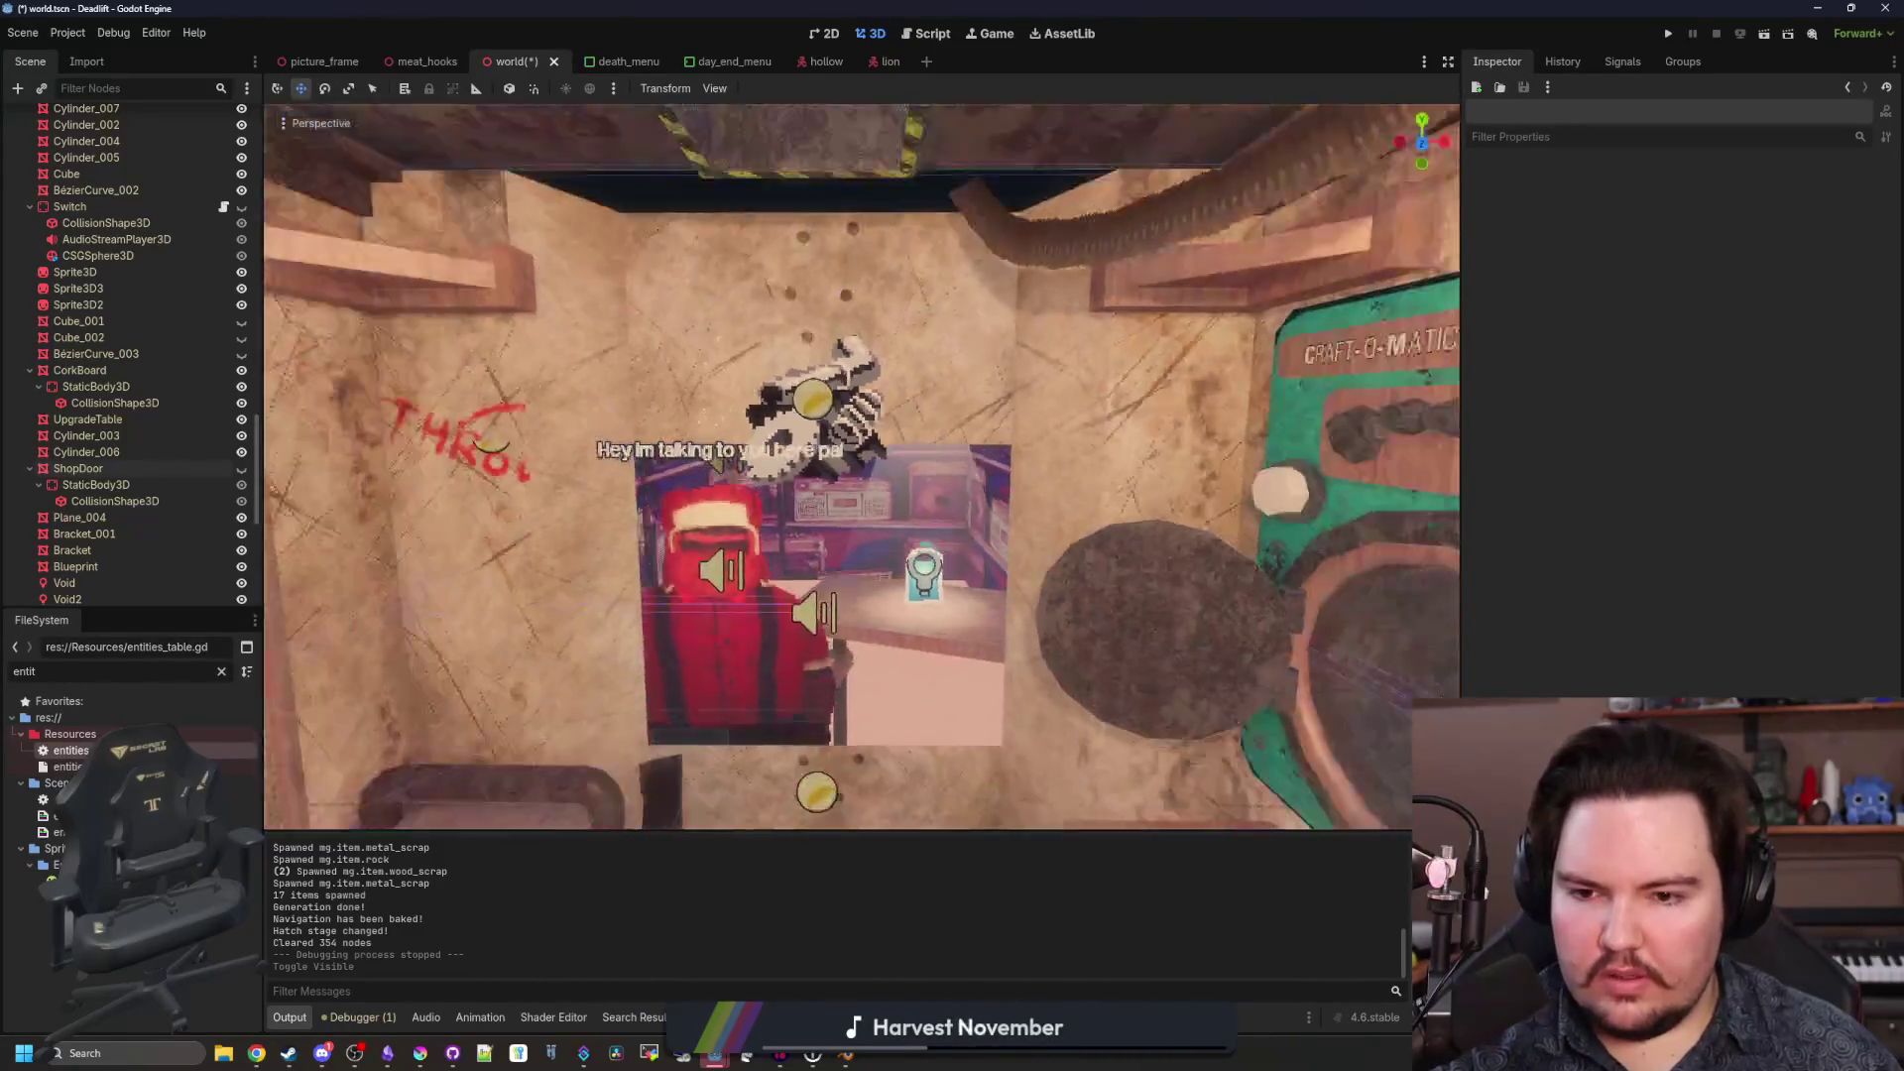
{"action": "key", "text": "w"}
{"action": "key", "text": "s"}
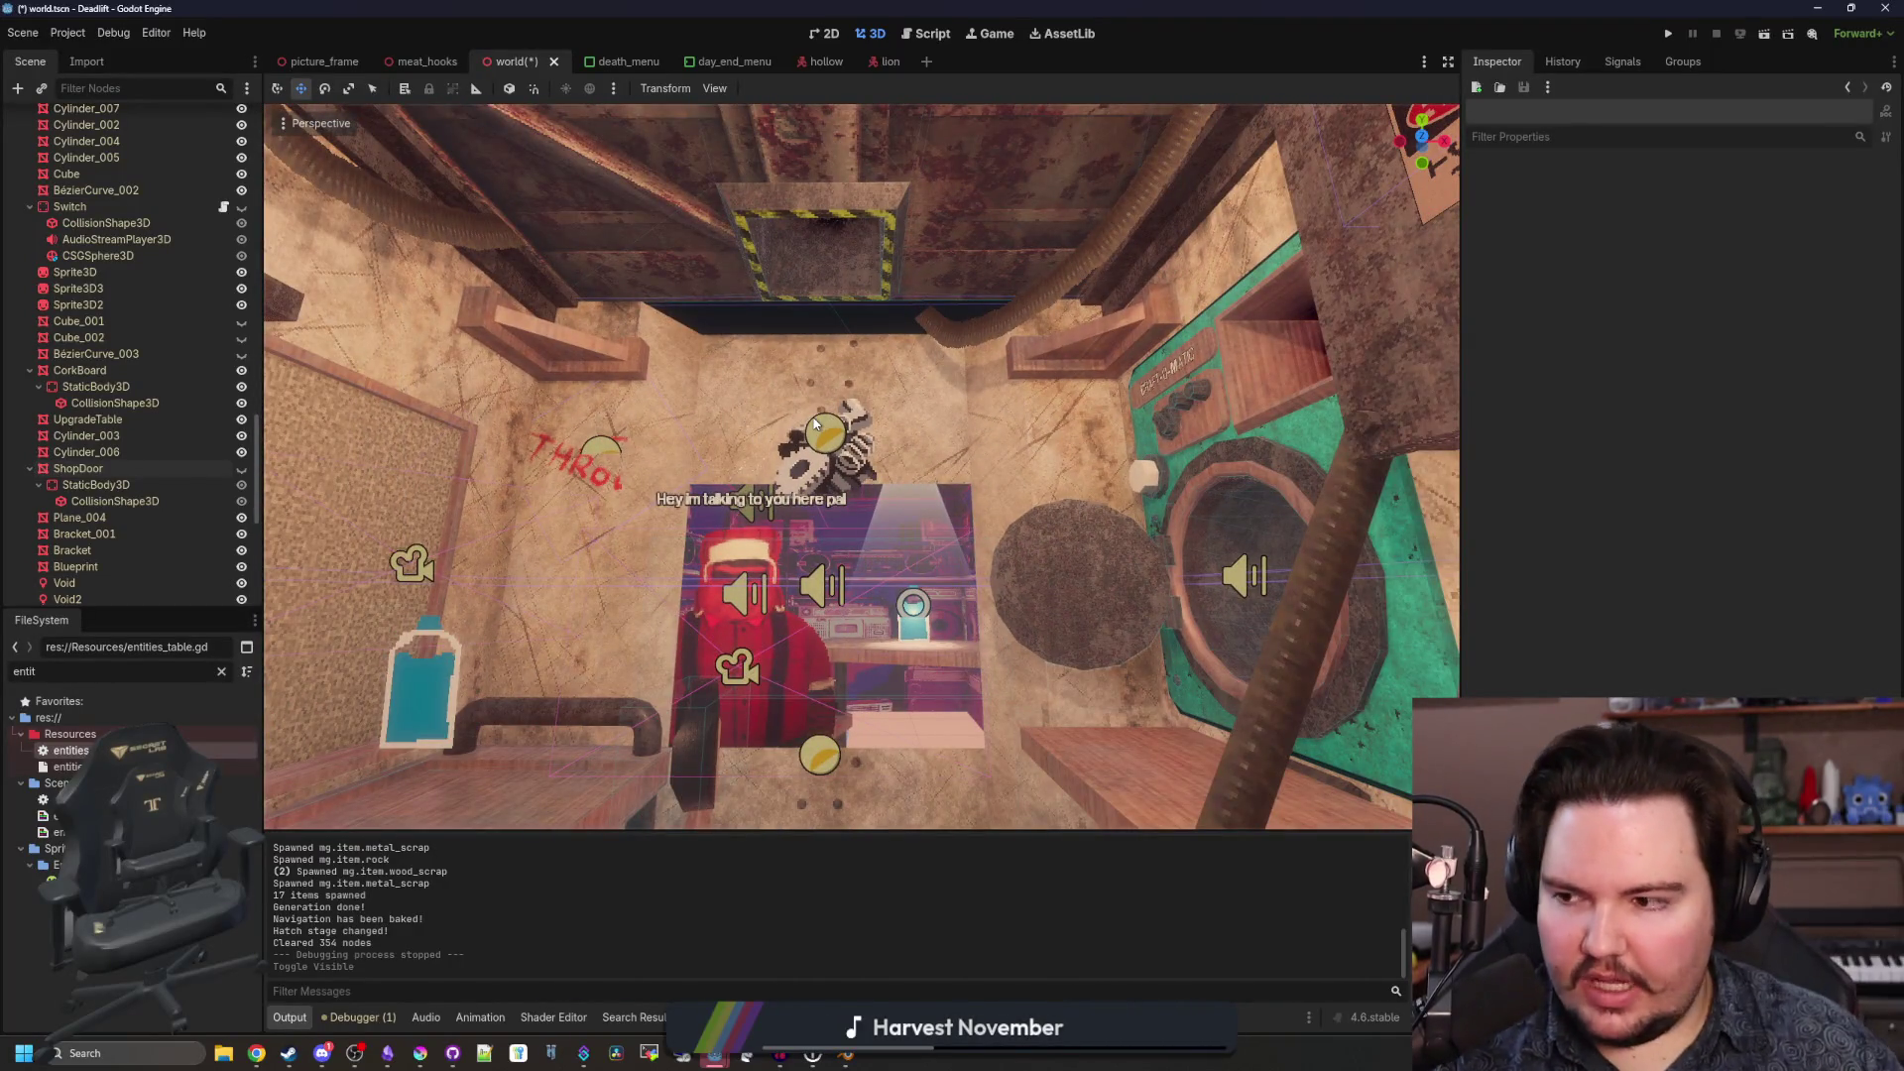
{"action": "left_click", "coordinate": [848, 1058]}
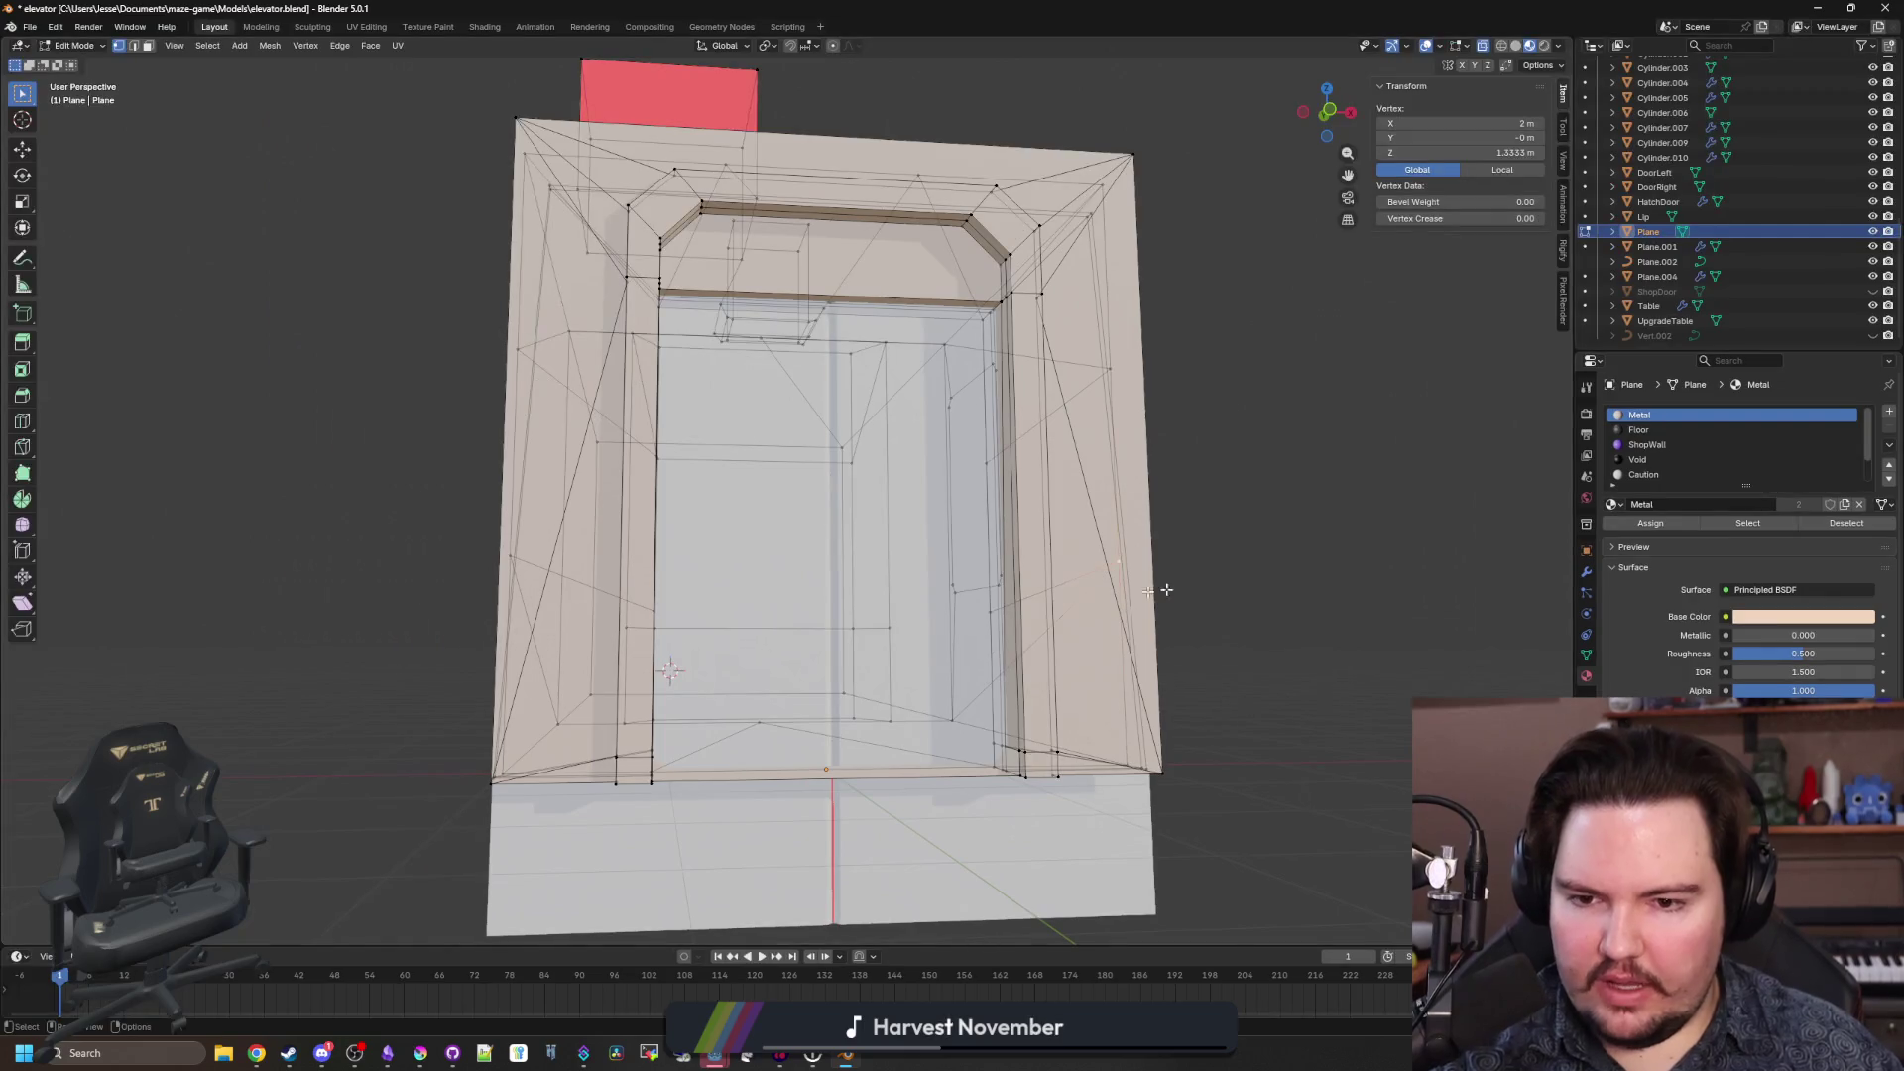
Switch the elevator to Object Mode, walk through its interior, re-maximize Blender and zoom out.
{"action": "key", "text": "Tab"}
{"action": "key", "text": "ctrl+s"}
{"action": "key", "text": "shift+grave"}
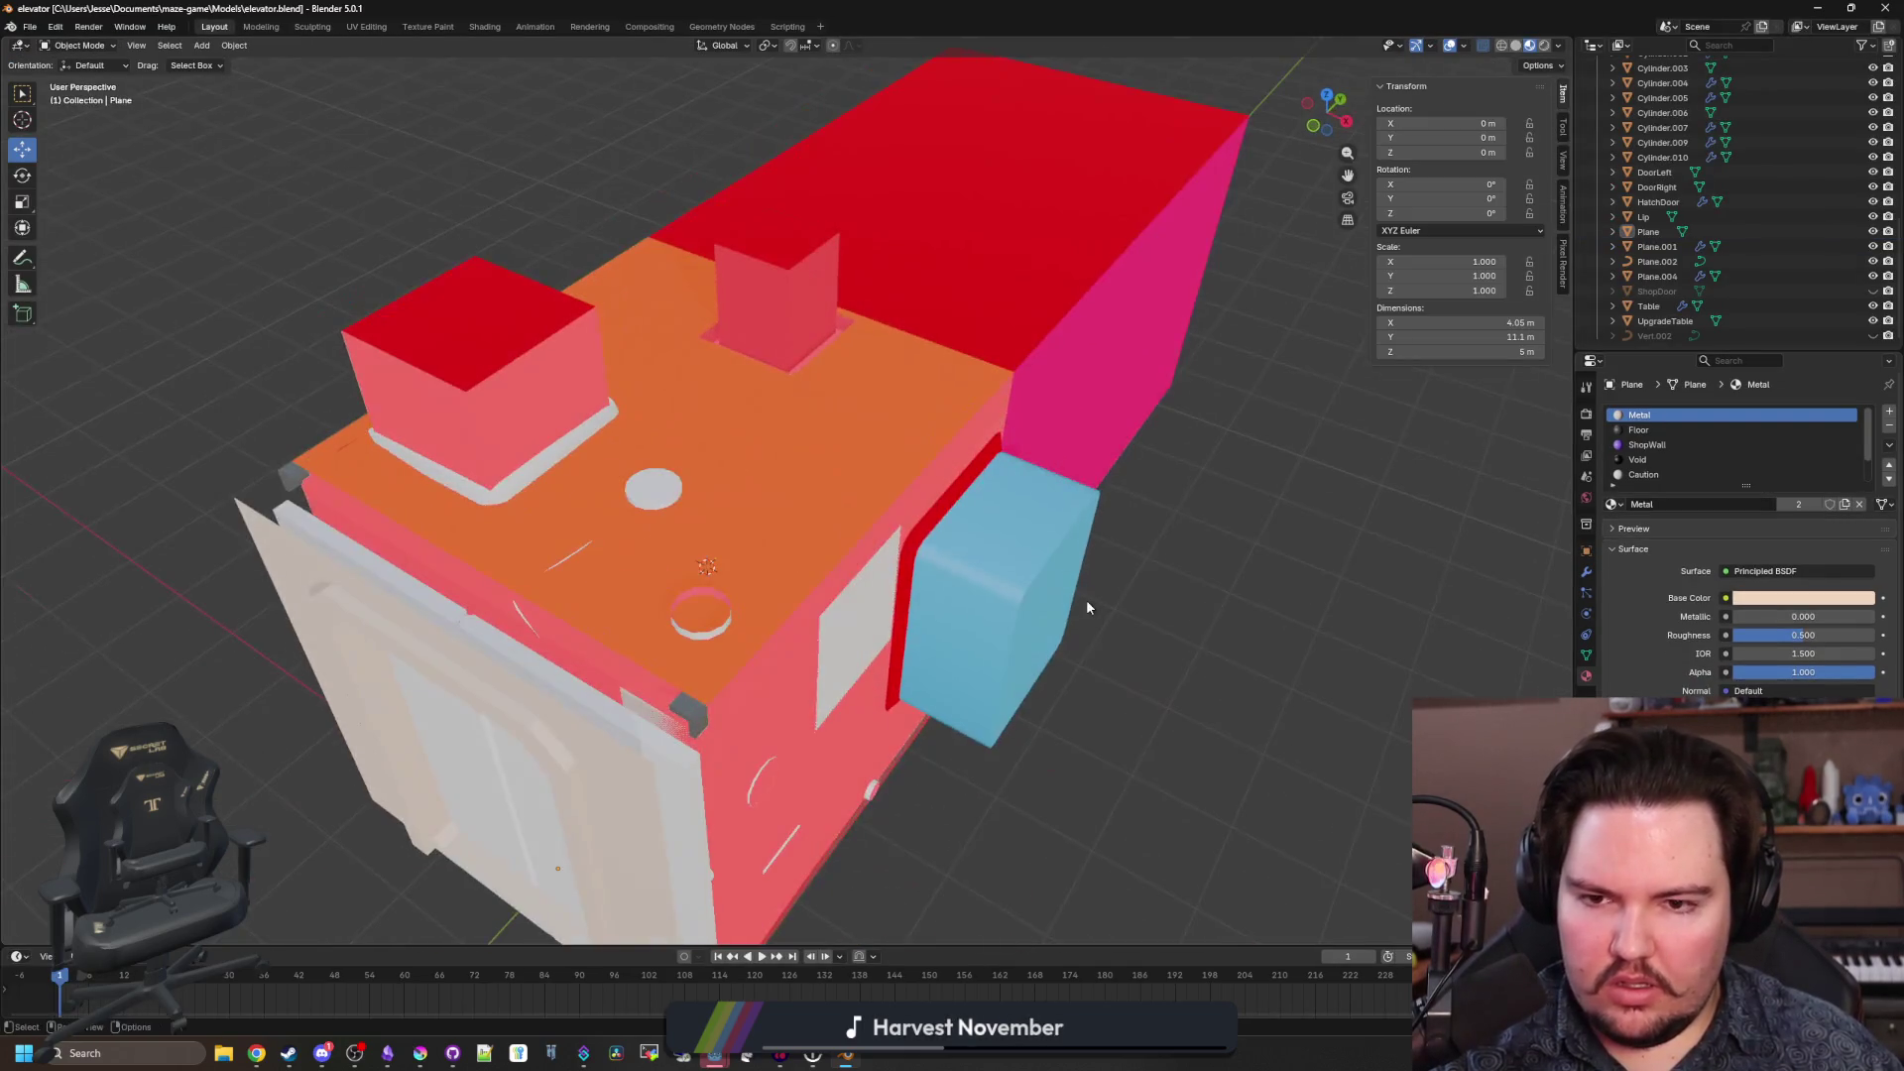
{"action": "key", "text": "w"}
{"action": "key", "text": "Escape"}
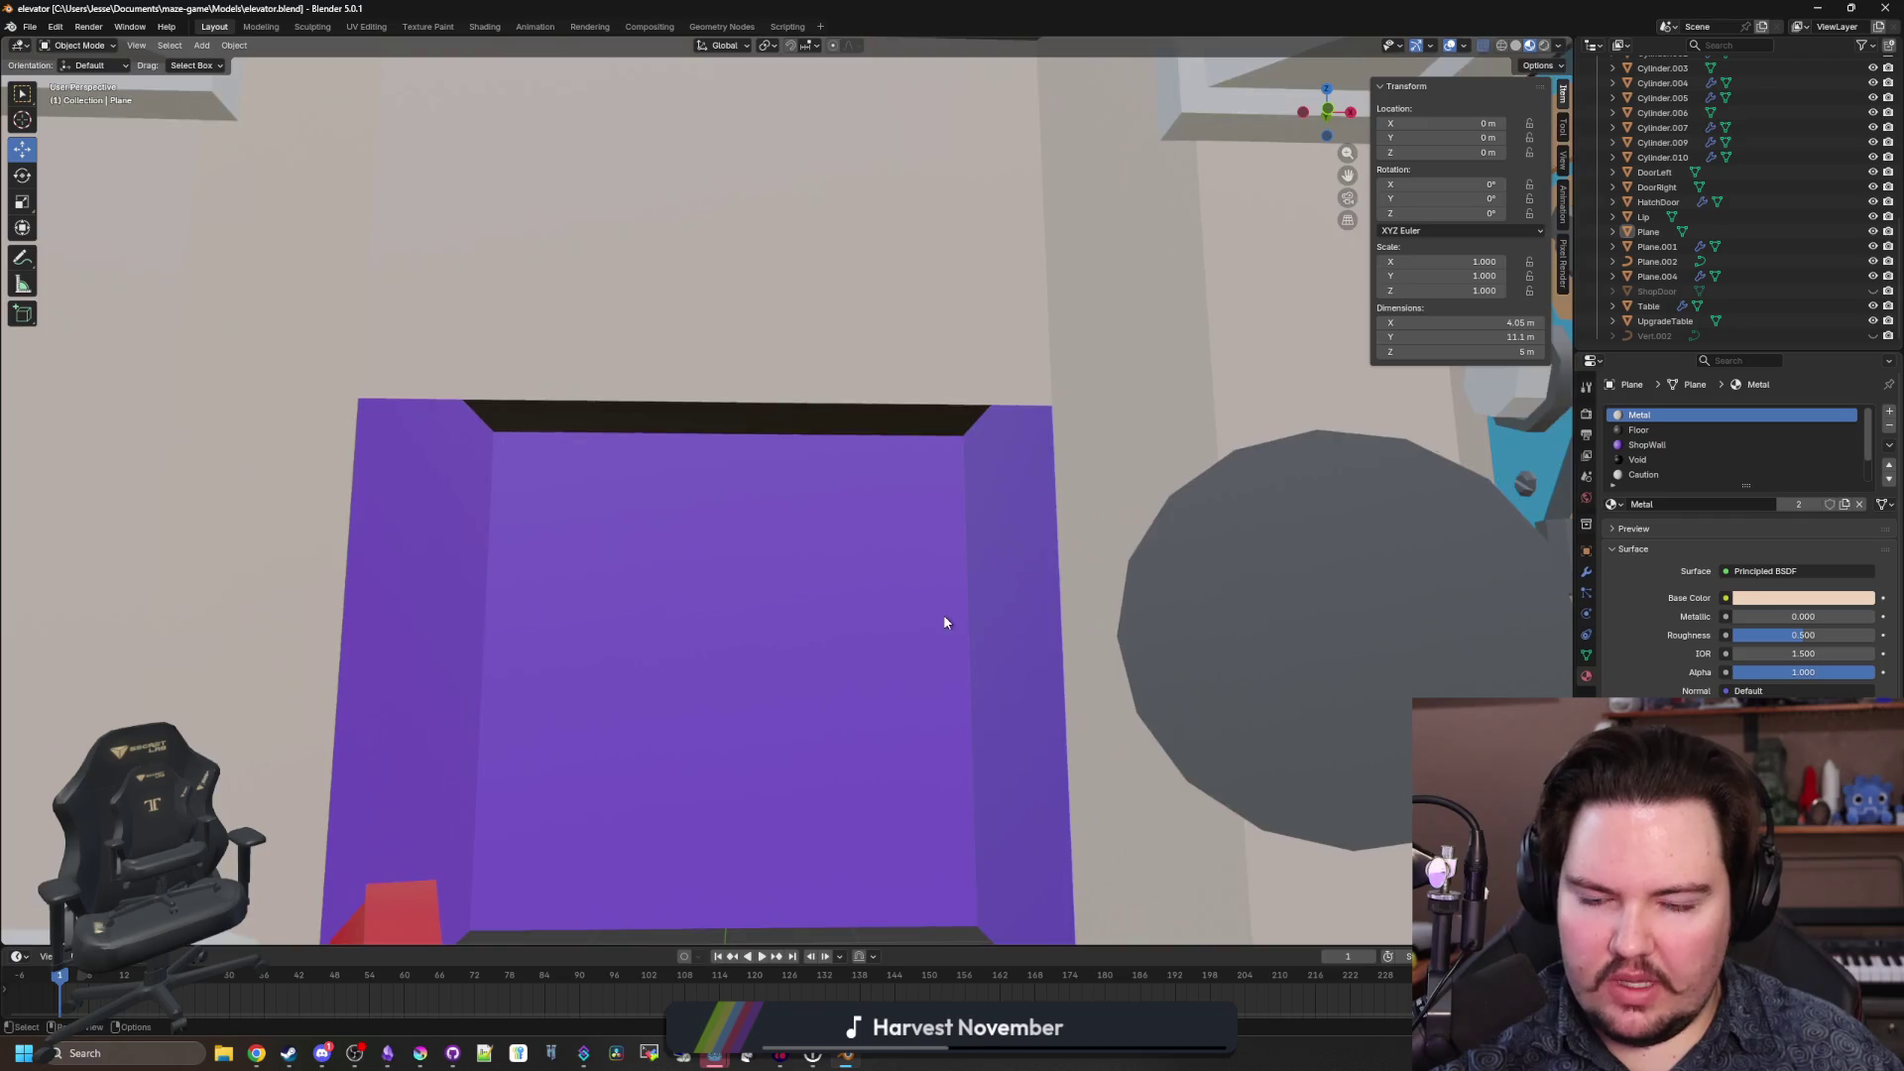
{"action": "scroll", "coordinate": [943, 615], "scroll_direction": "down", "scroll_amount": 5}
{"action": "scroll", "coordinate": [991, 555], "scroll_direction": "up", "scroll_amount": 5}
{"action": "mouse_move", "coordinate": [839, 525]}
{"action": "left_mouse_down"}
{"action": "mouse_move", "coordinate": [893, 545]}
{"action": "mouse_move", "coordinate": [669, 535]}
{"action": "left_mouse_up"}
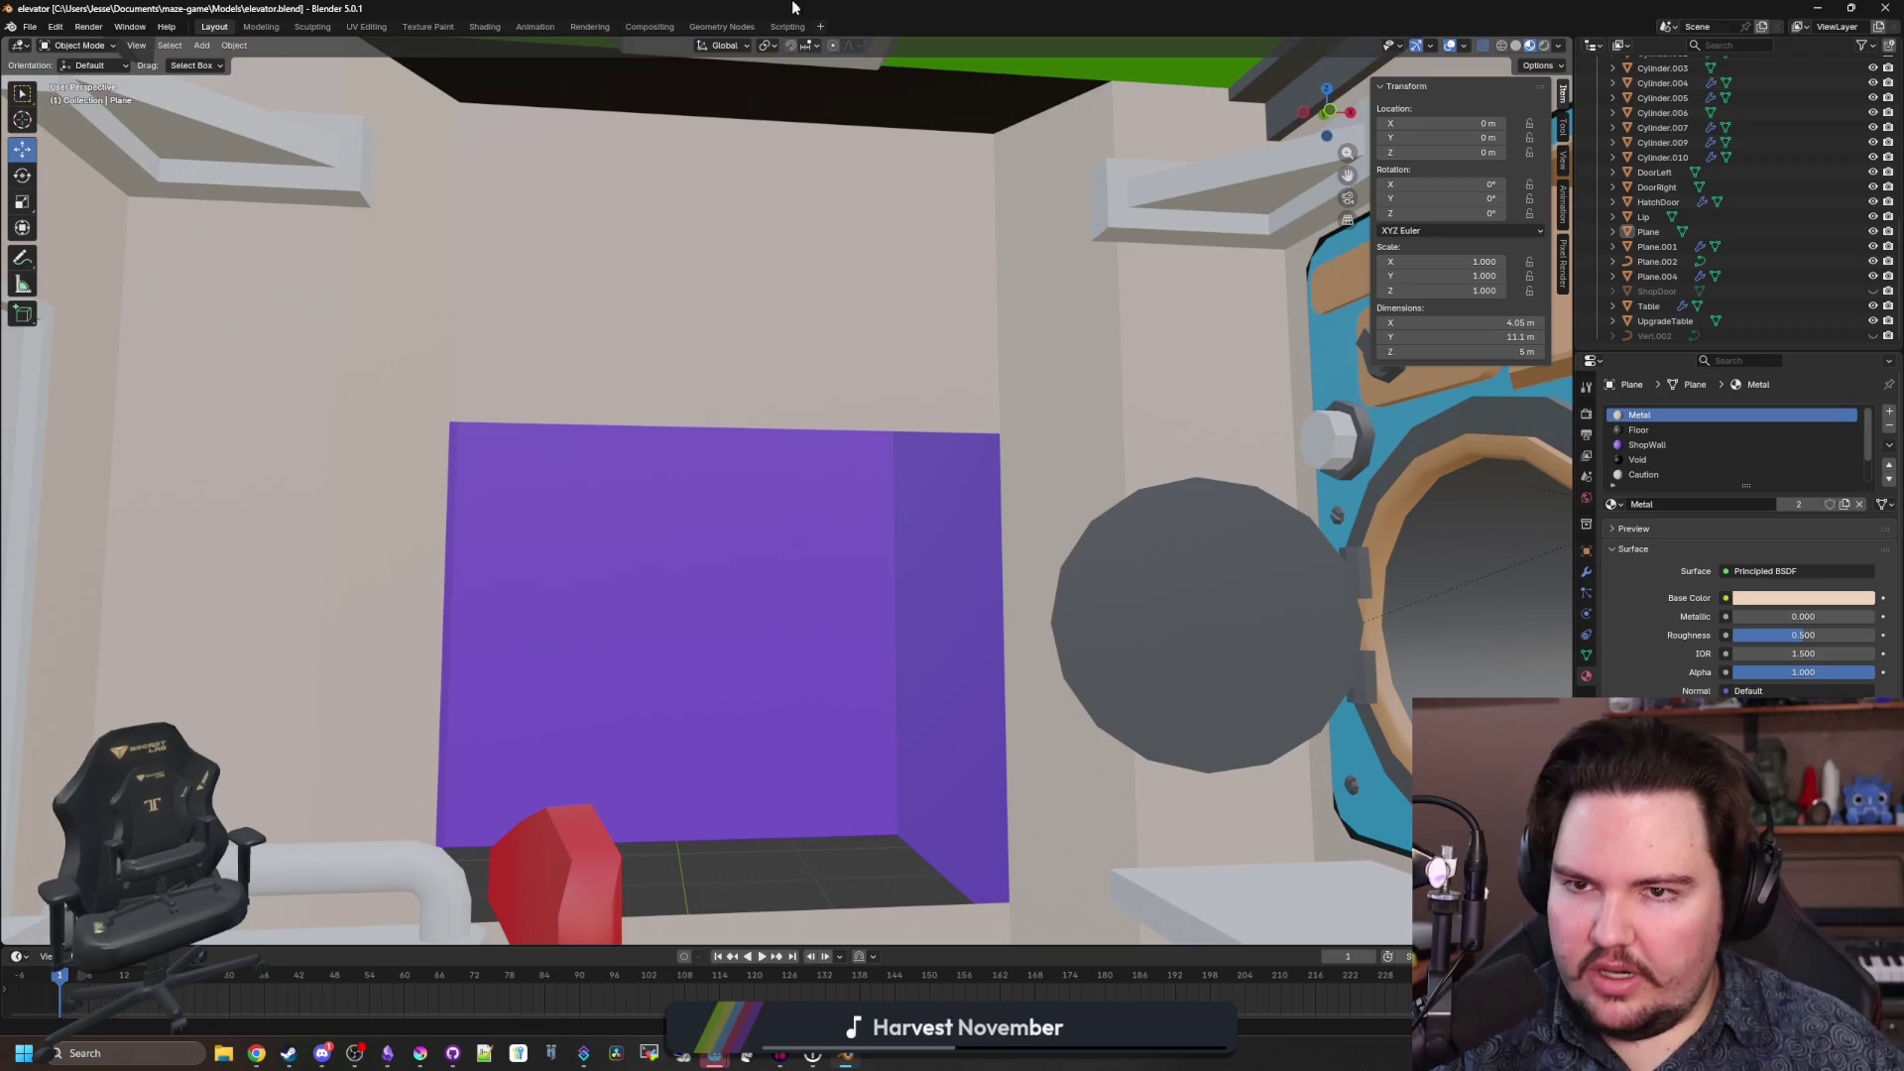
{"action": "left_click_drag", "start_coordinate": [792, 8], "coordinate": [882, 677]}
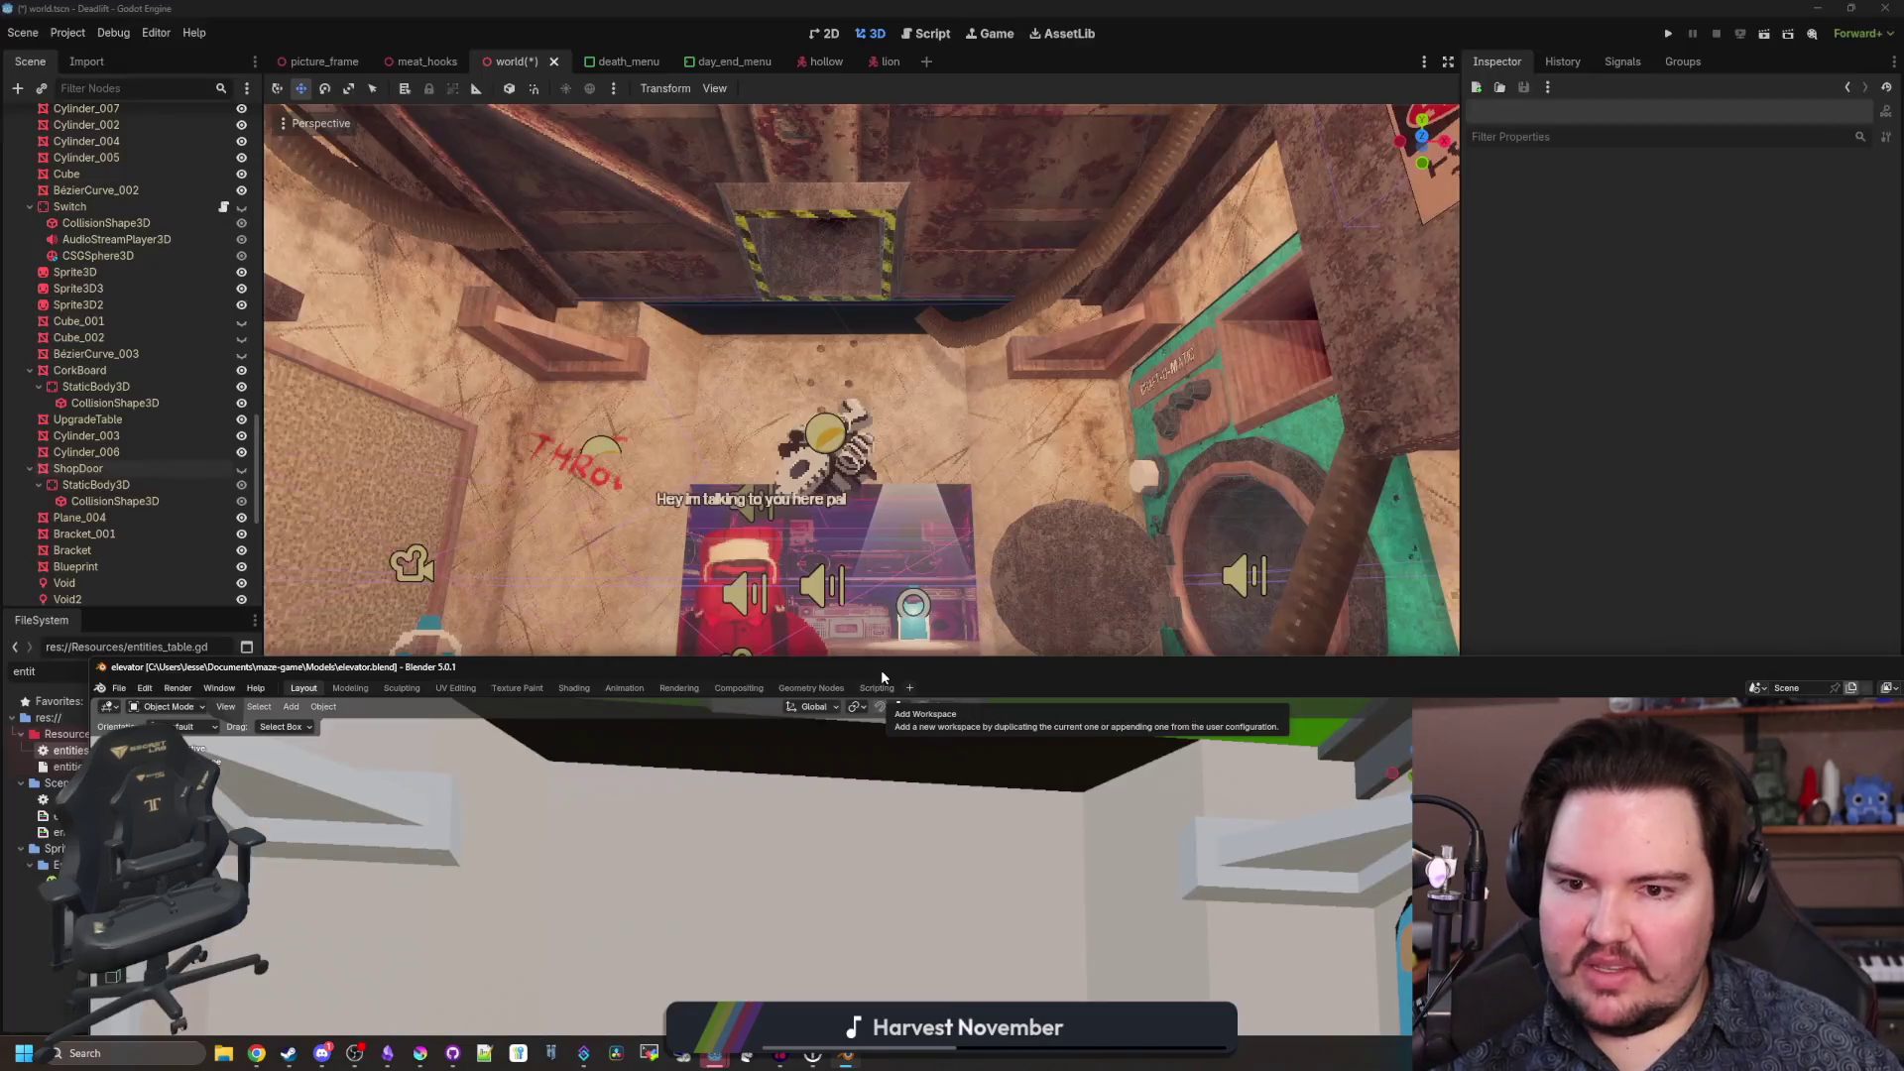
{"action": "double_click", "coordinate": [933, 669]}
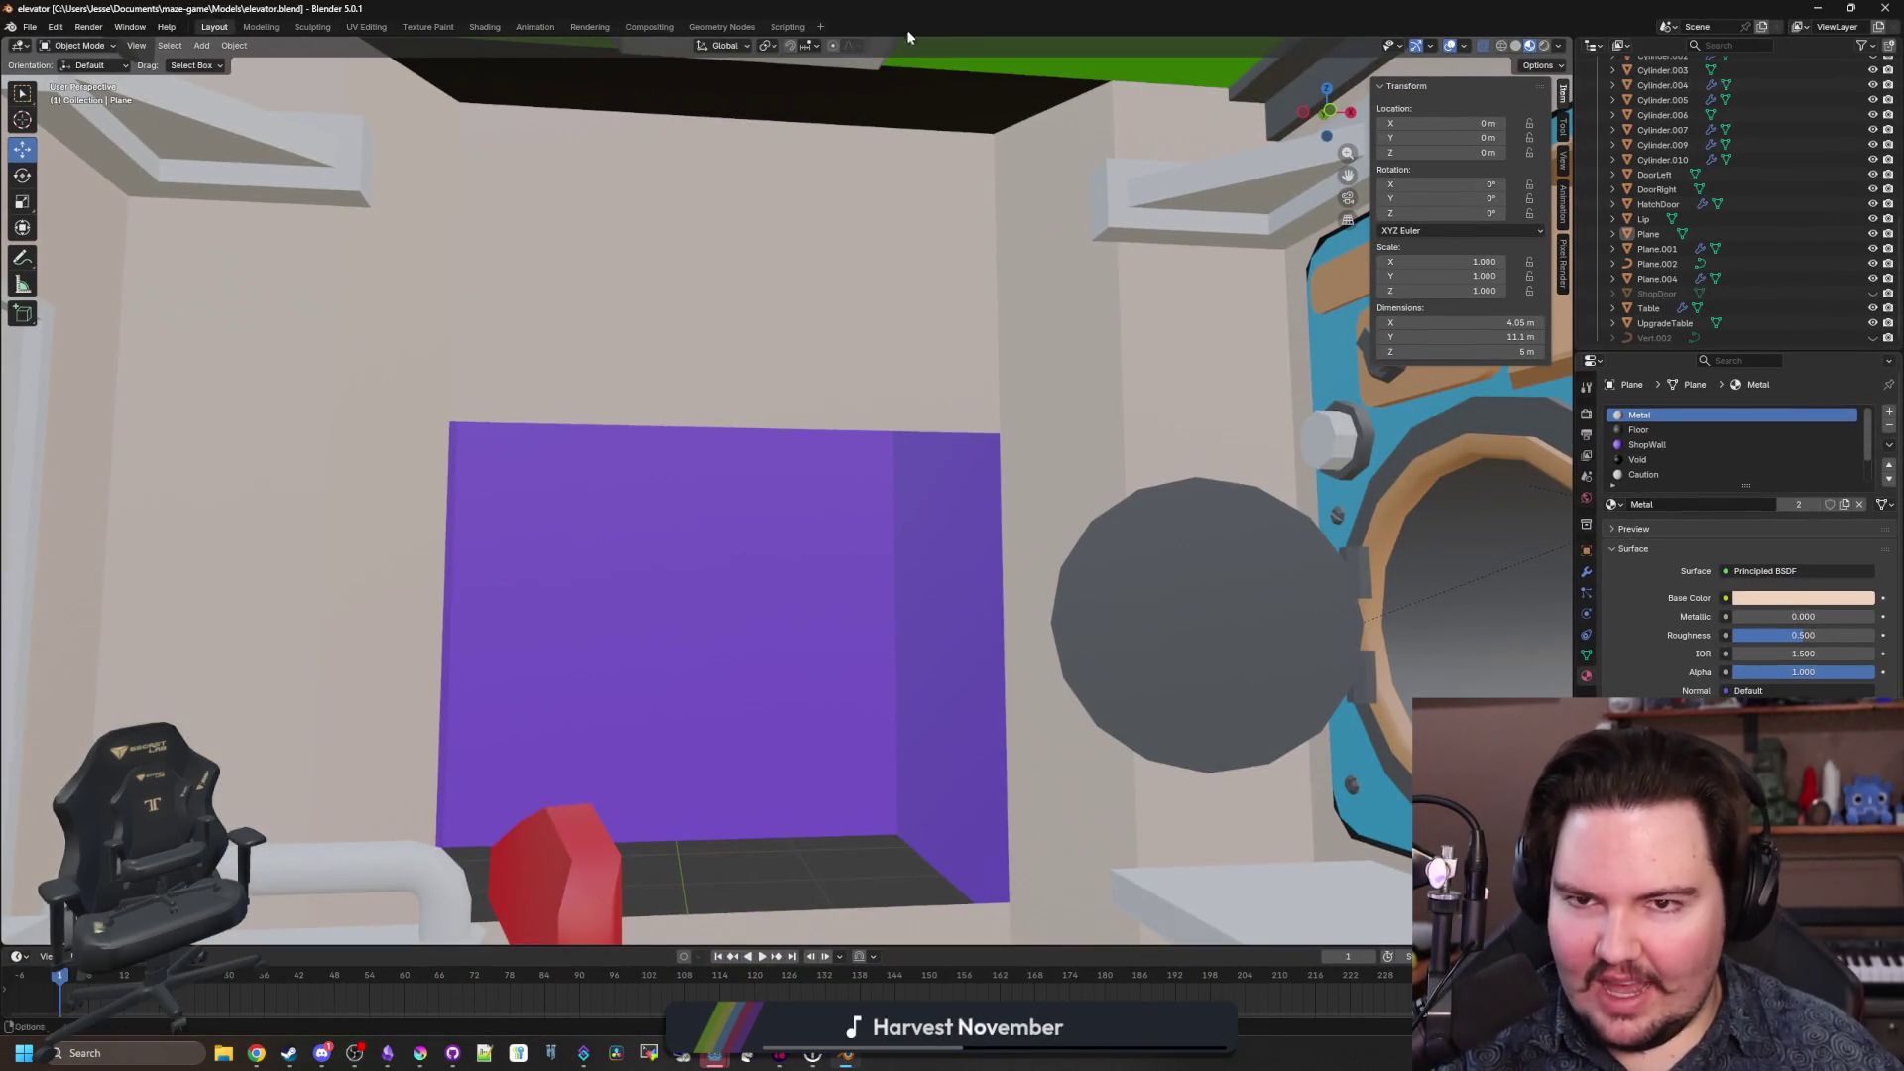
{"action": "scroll", "coordinate": [871, 536], "scroll_direction": "down", "scroll_amount": 10}
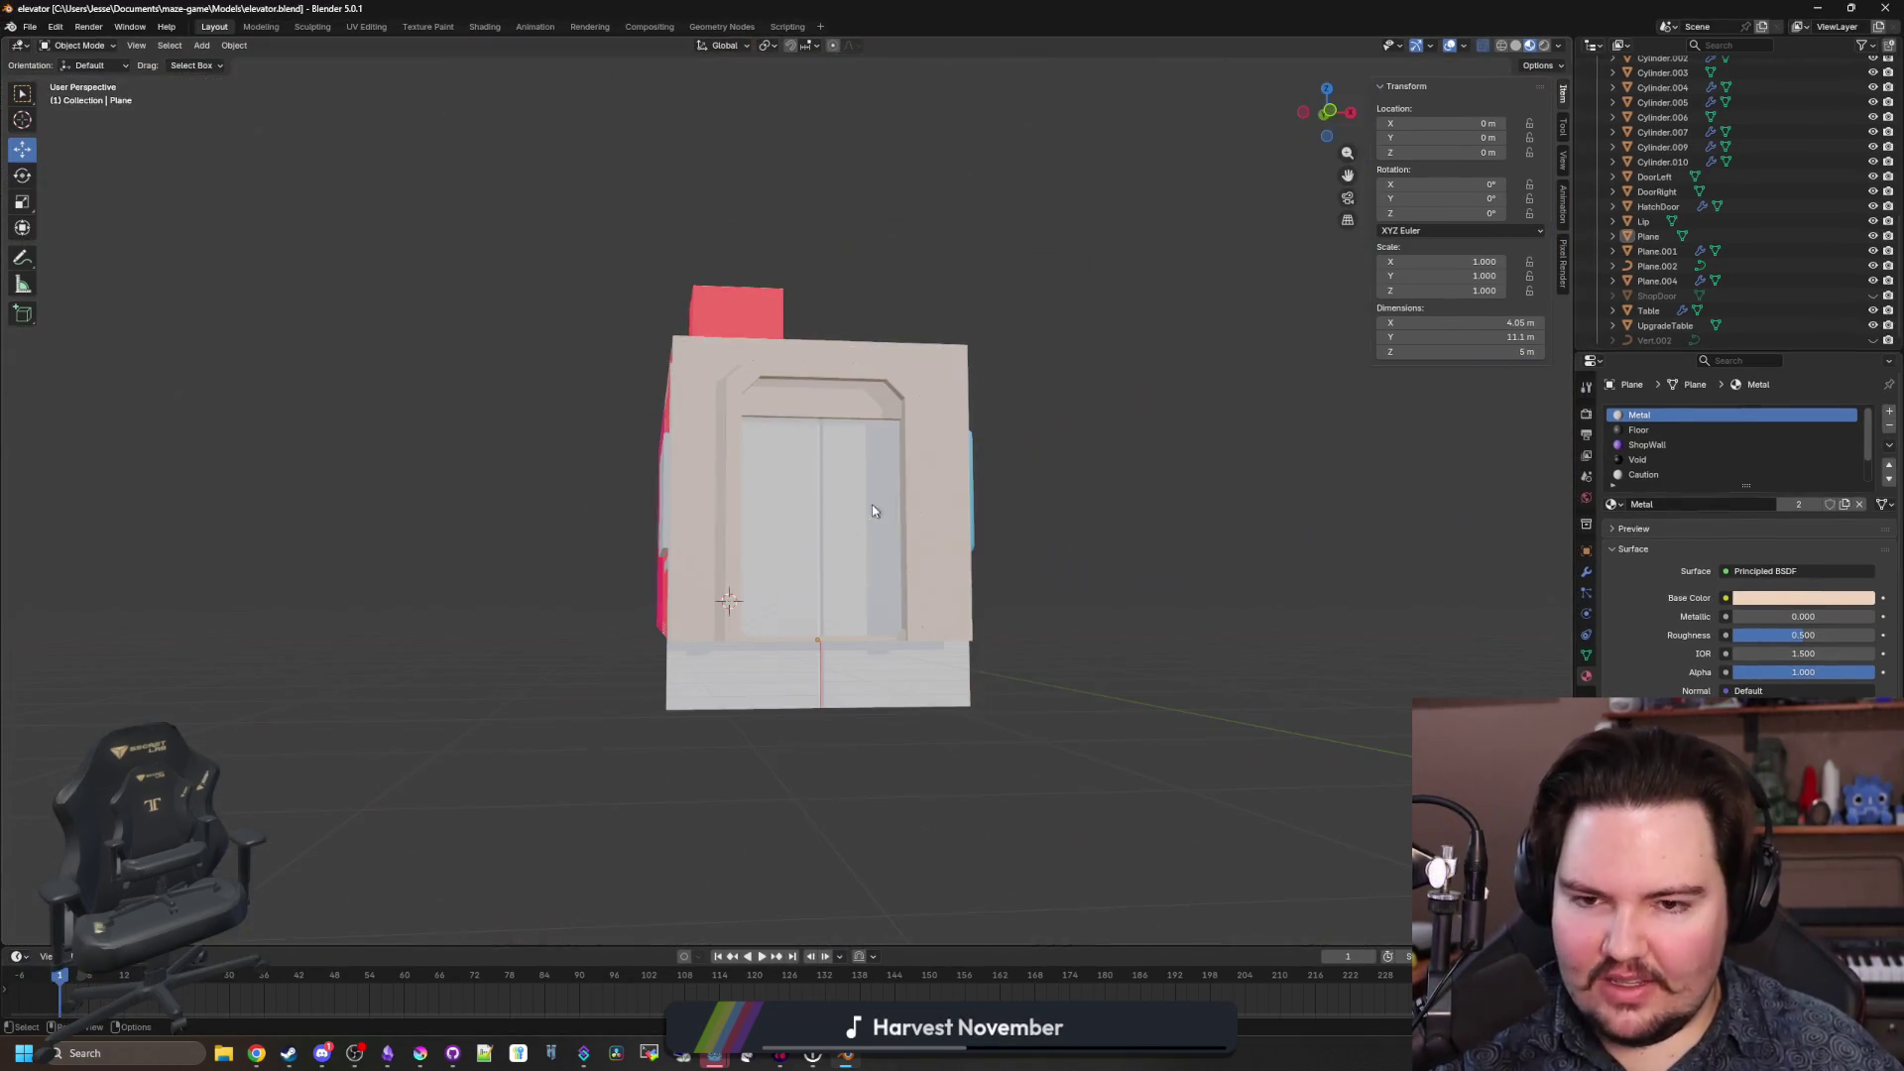
{"action": "scroll", "coordinate": [946, 562], "scroll_direction": "up", "scroll_amount": 10}
{"action": "key", "text": "shift+a"}
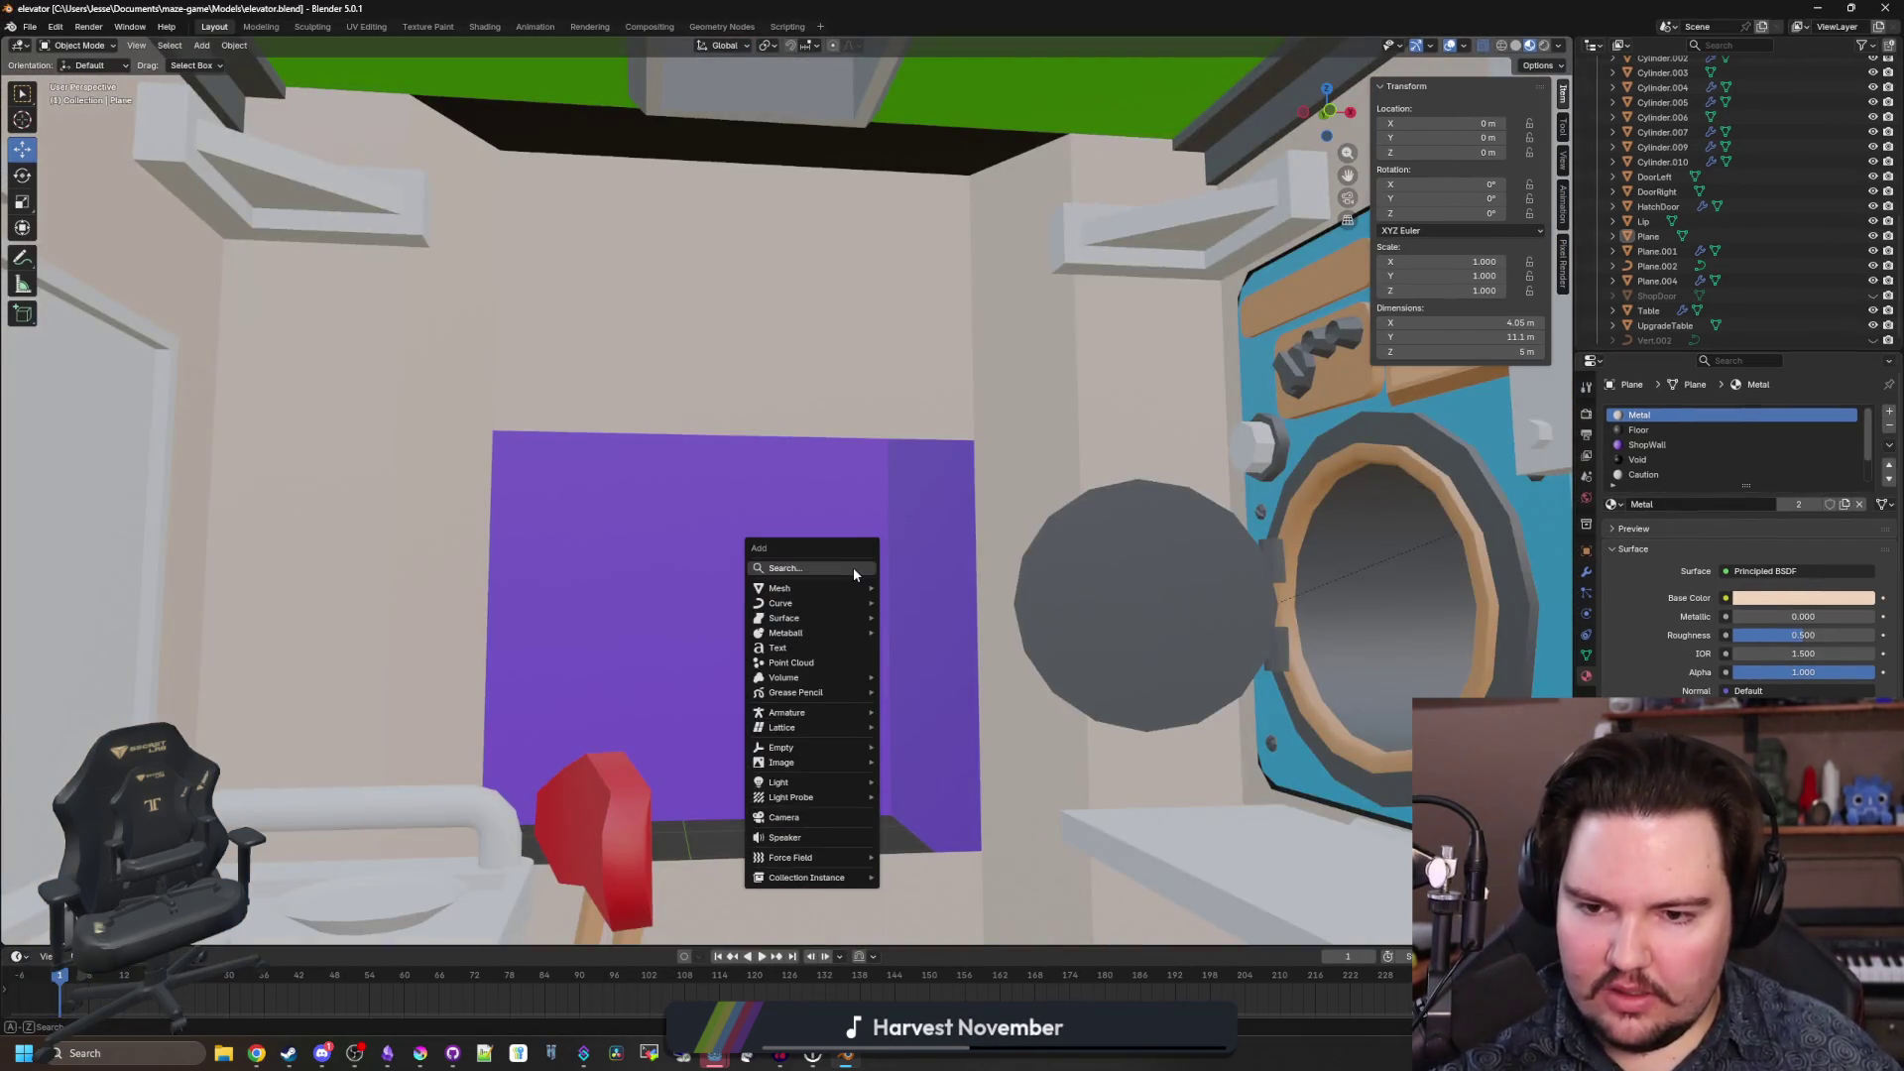
Add a plane and stand it upright by rotating 90 degrees on X.
{"action": "mouse_move", "coordinate": [819, 605]}
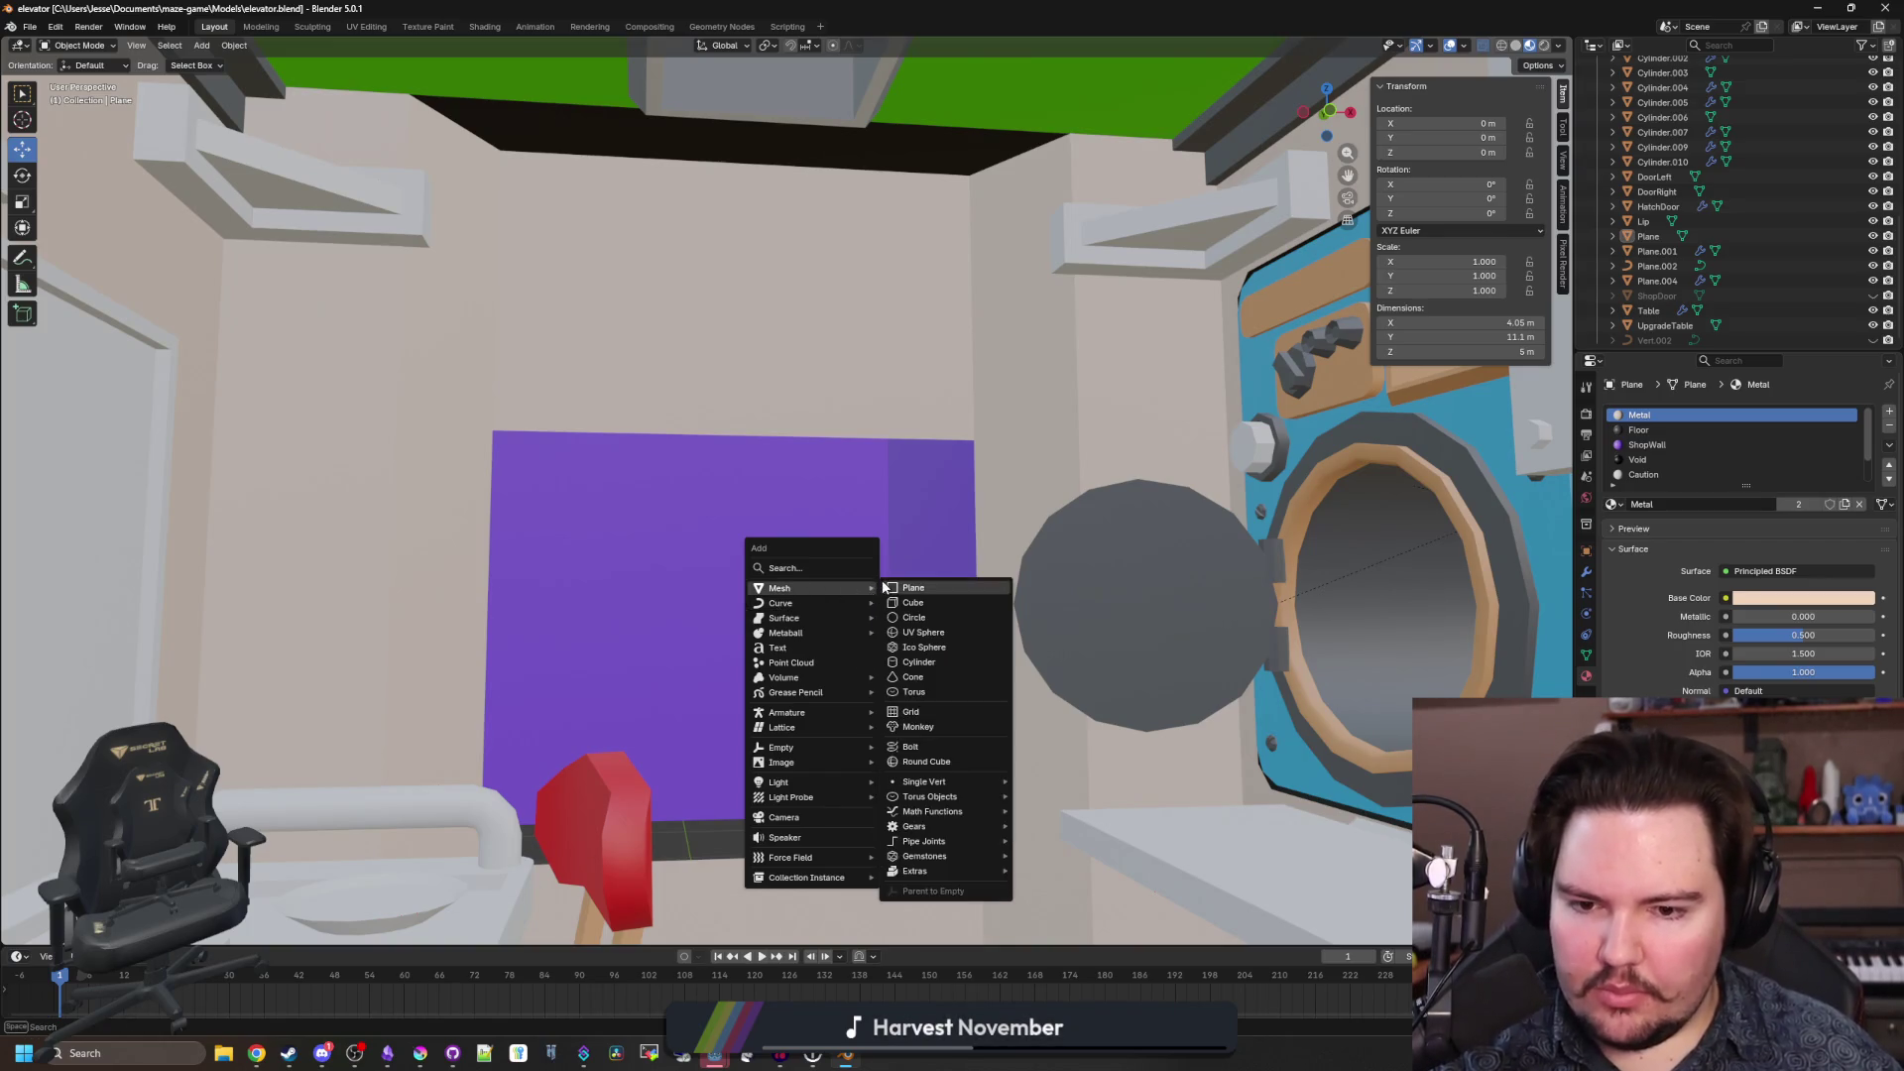
{"action": "left_click", "coordinate": [895, 586]}
{"action": "scroll", "coordinate": [895, 586], "scroll_direction": "down", "scroll_amount": 8}
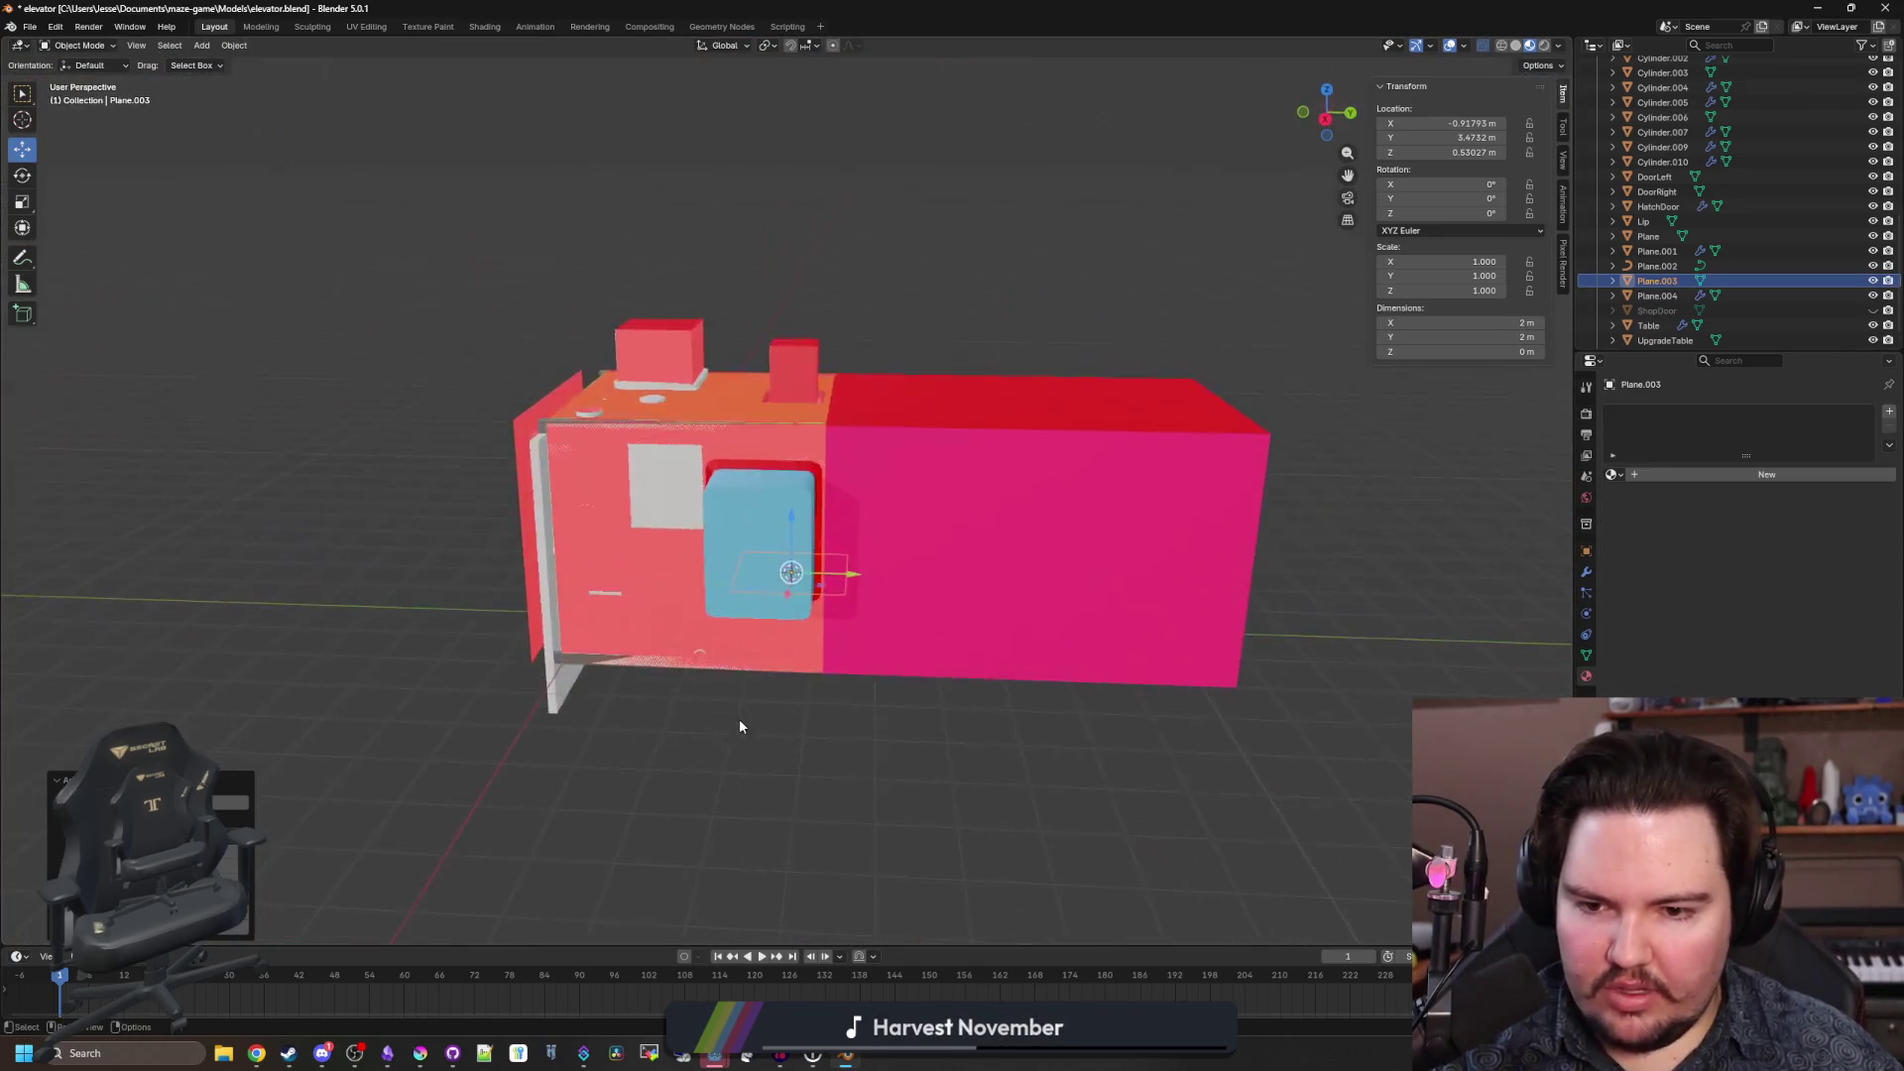
{"action": "scroll", "coordinate": [740, 718], "scroll_direction": "up", "scroll_amount": 3}
{"action": "key", "text": "r"}
{"action": "key", "text": "x"}
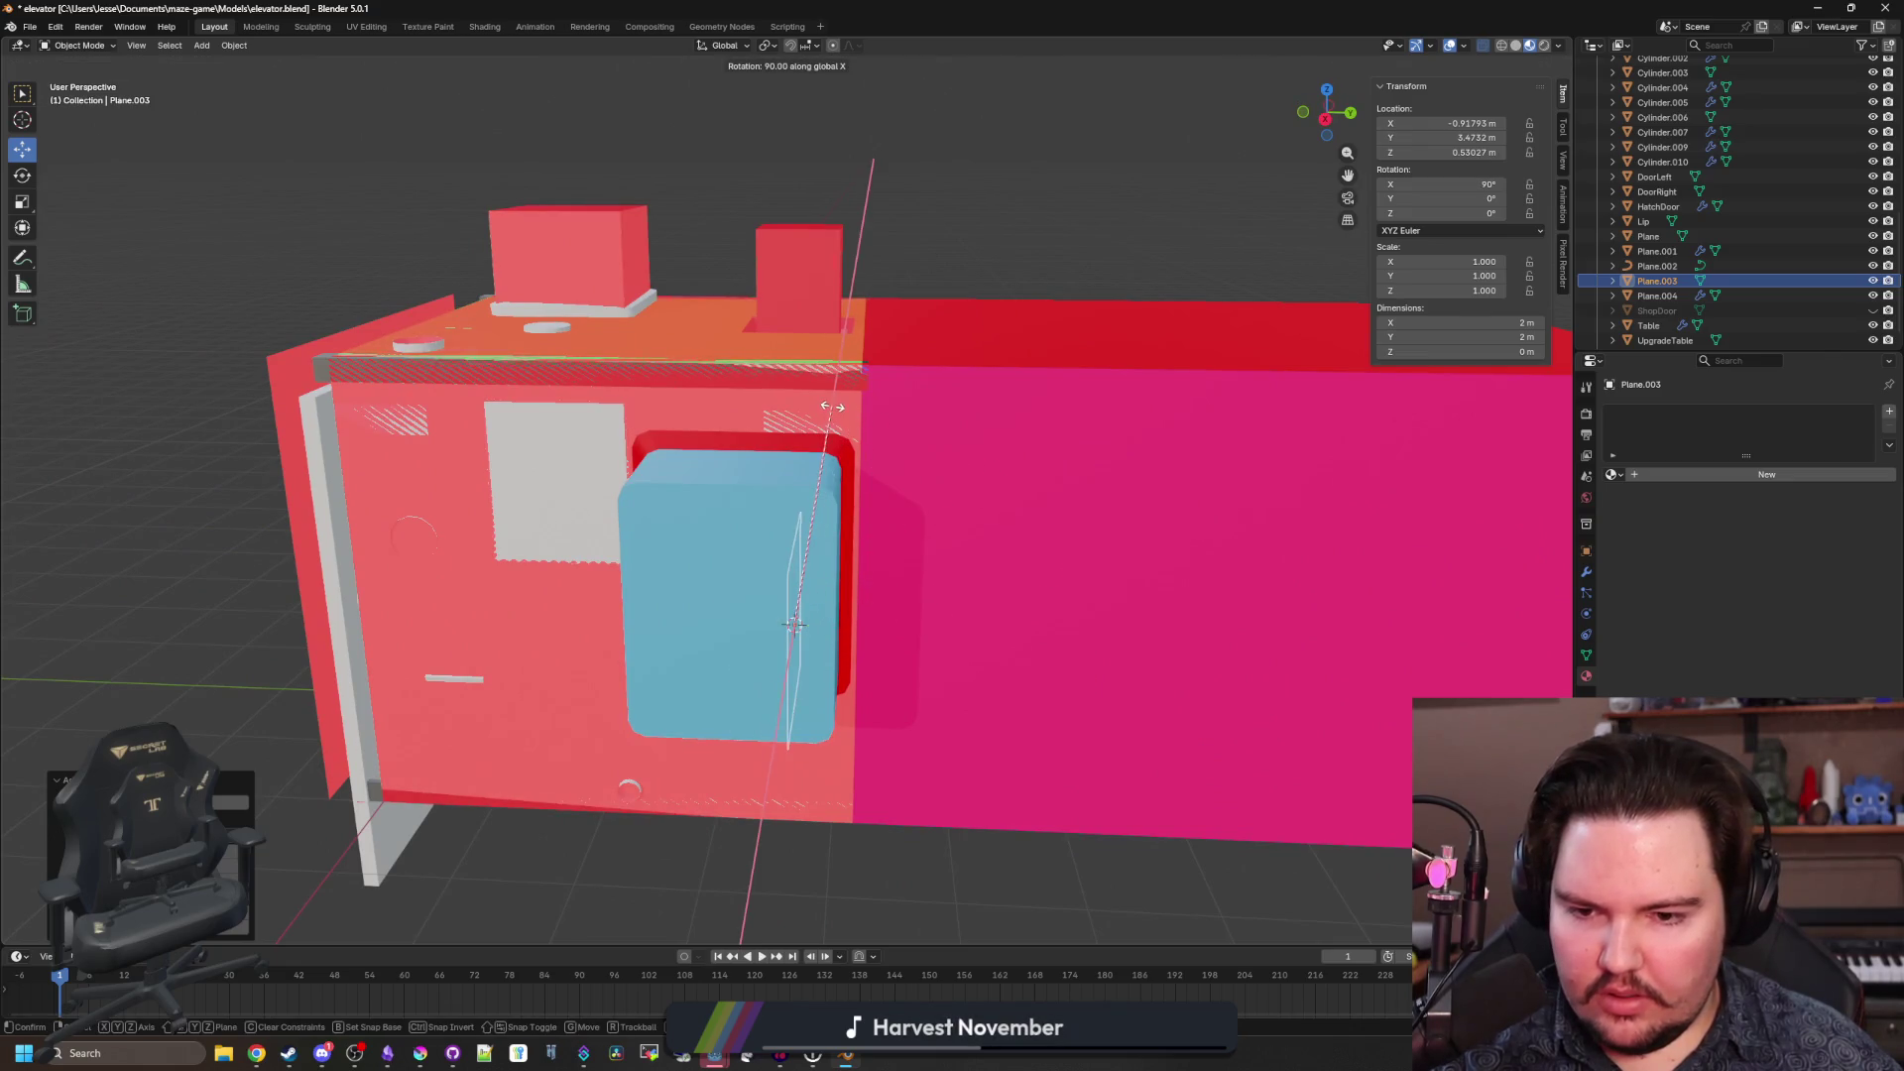
{"action": "key", "text": "Return"}
Move the plane up along Z and sideways along X above the purple opening.
{"action": "key", "text": "g"}
{"action": "key", "text": "z"}
{"action": "left_click", "coordinate": [753, 556]}
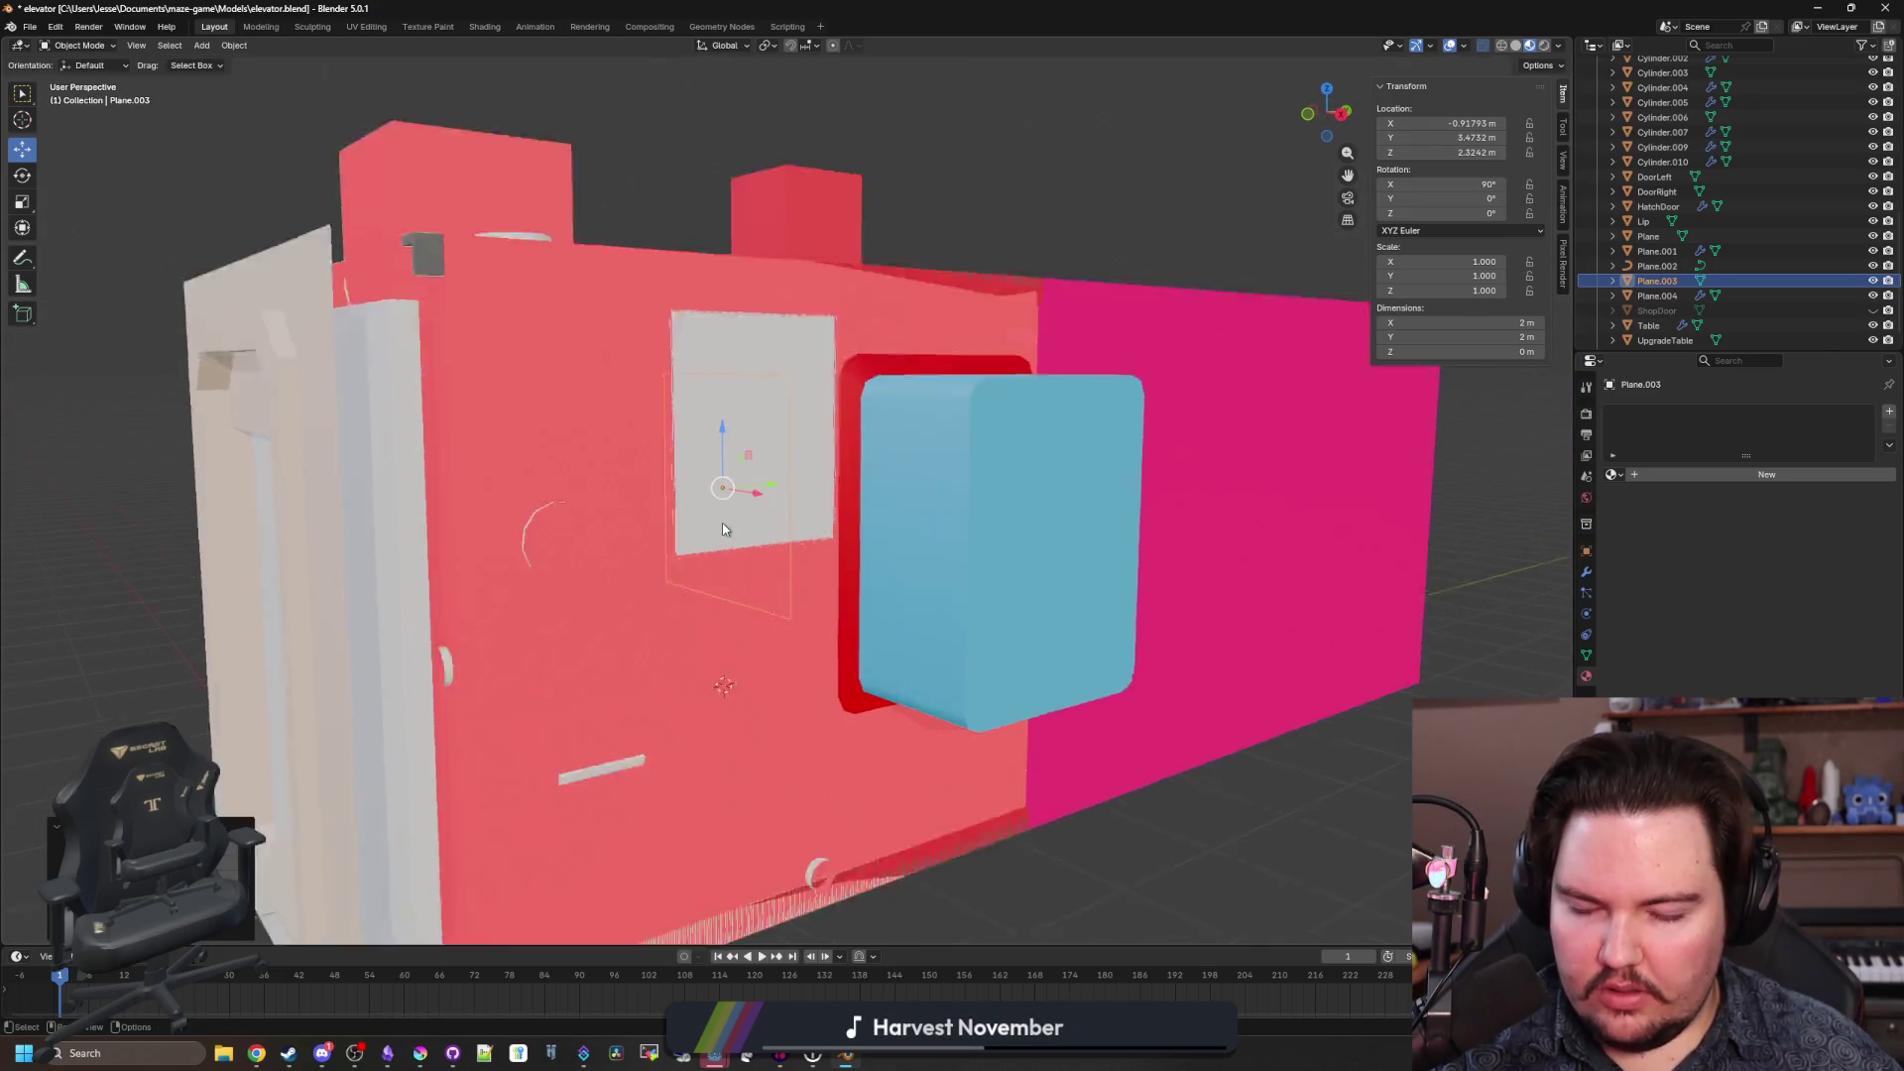
{"action": "scroll", "coordinate": [789, 561], "scroll_direction": "up", "scroll_amount": 10}
{"action": "key", "text": "g"}
{"action": "key", "text": "x"}
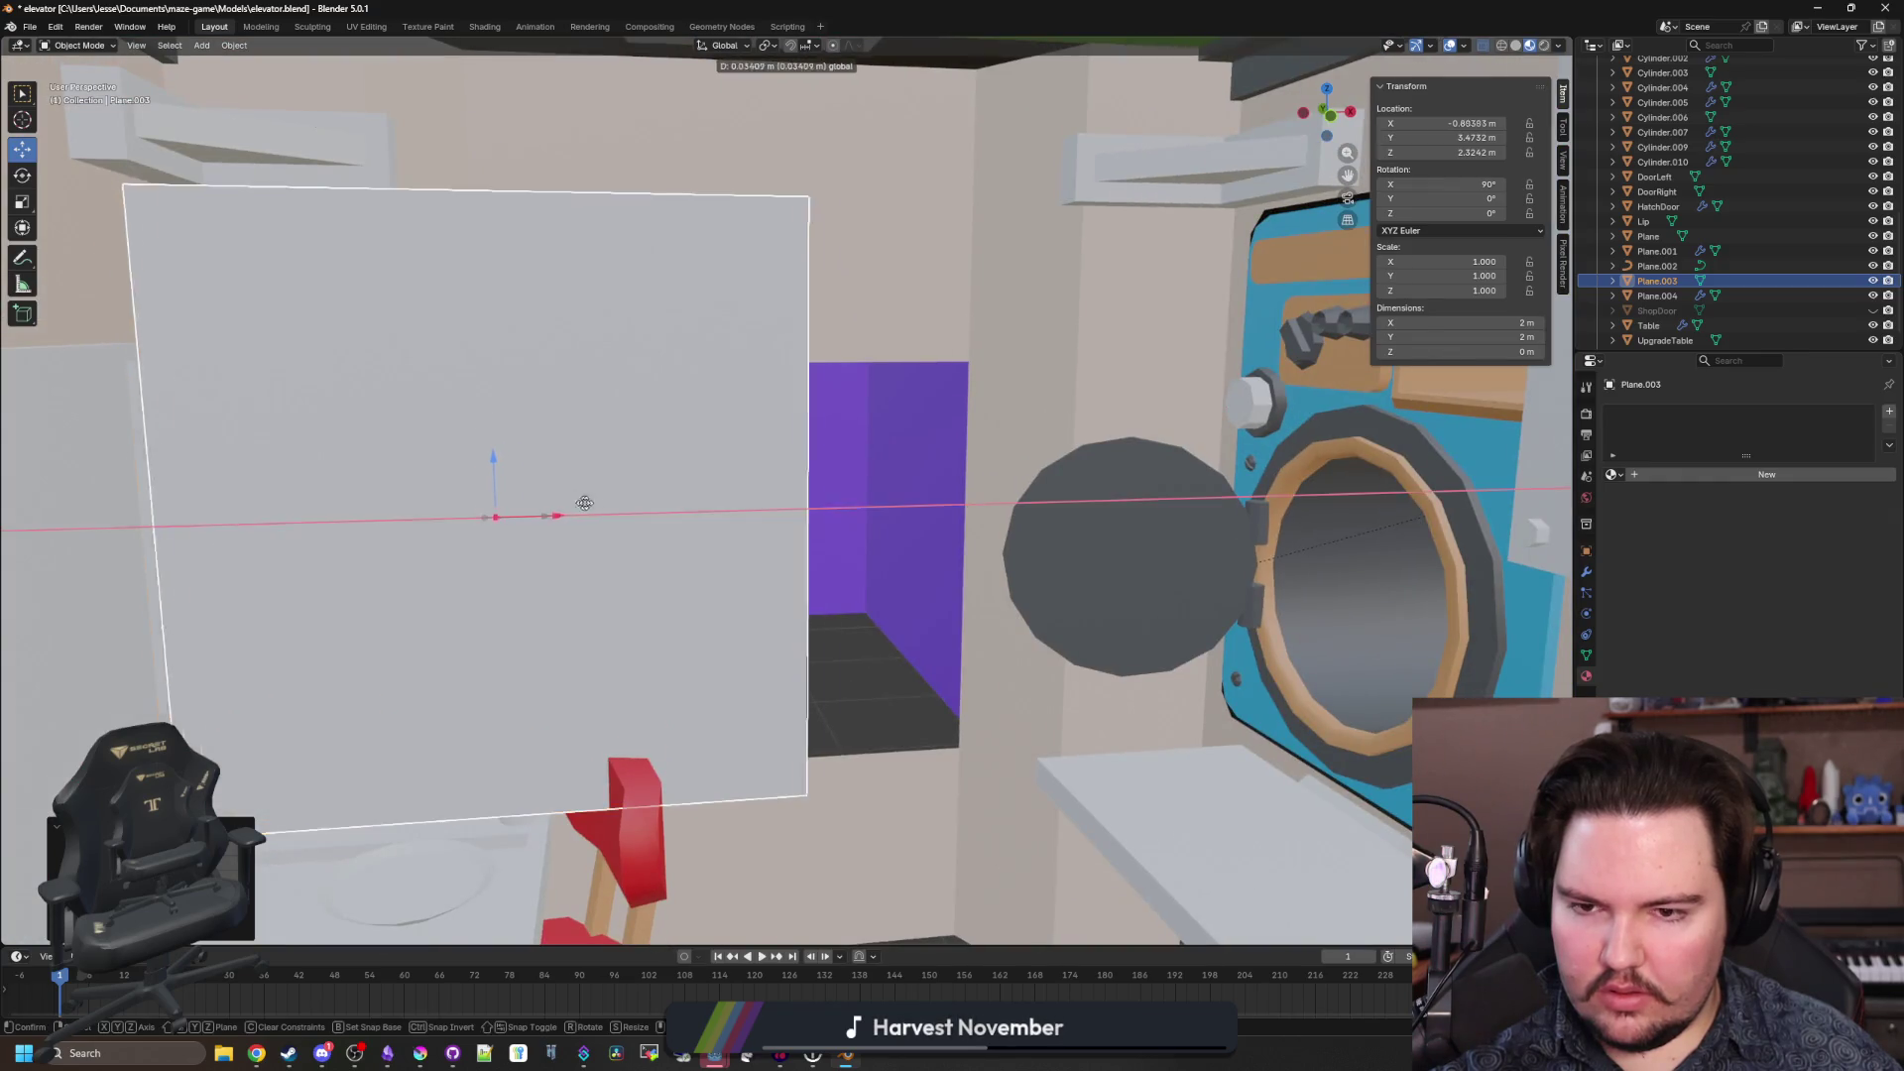
{"action": "left_click", "coordinate": [773, 698]}
Raise the plane's bottom edge so it becomes about 2 × 1.04 m.
{"action": "key", "text": "Tab"}
{"action": "left_click_drag", "start_coordinate": [772, 697], "coordinate": [793, 614]}
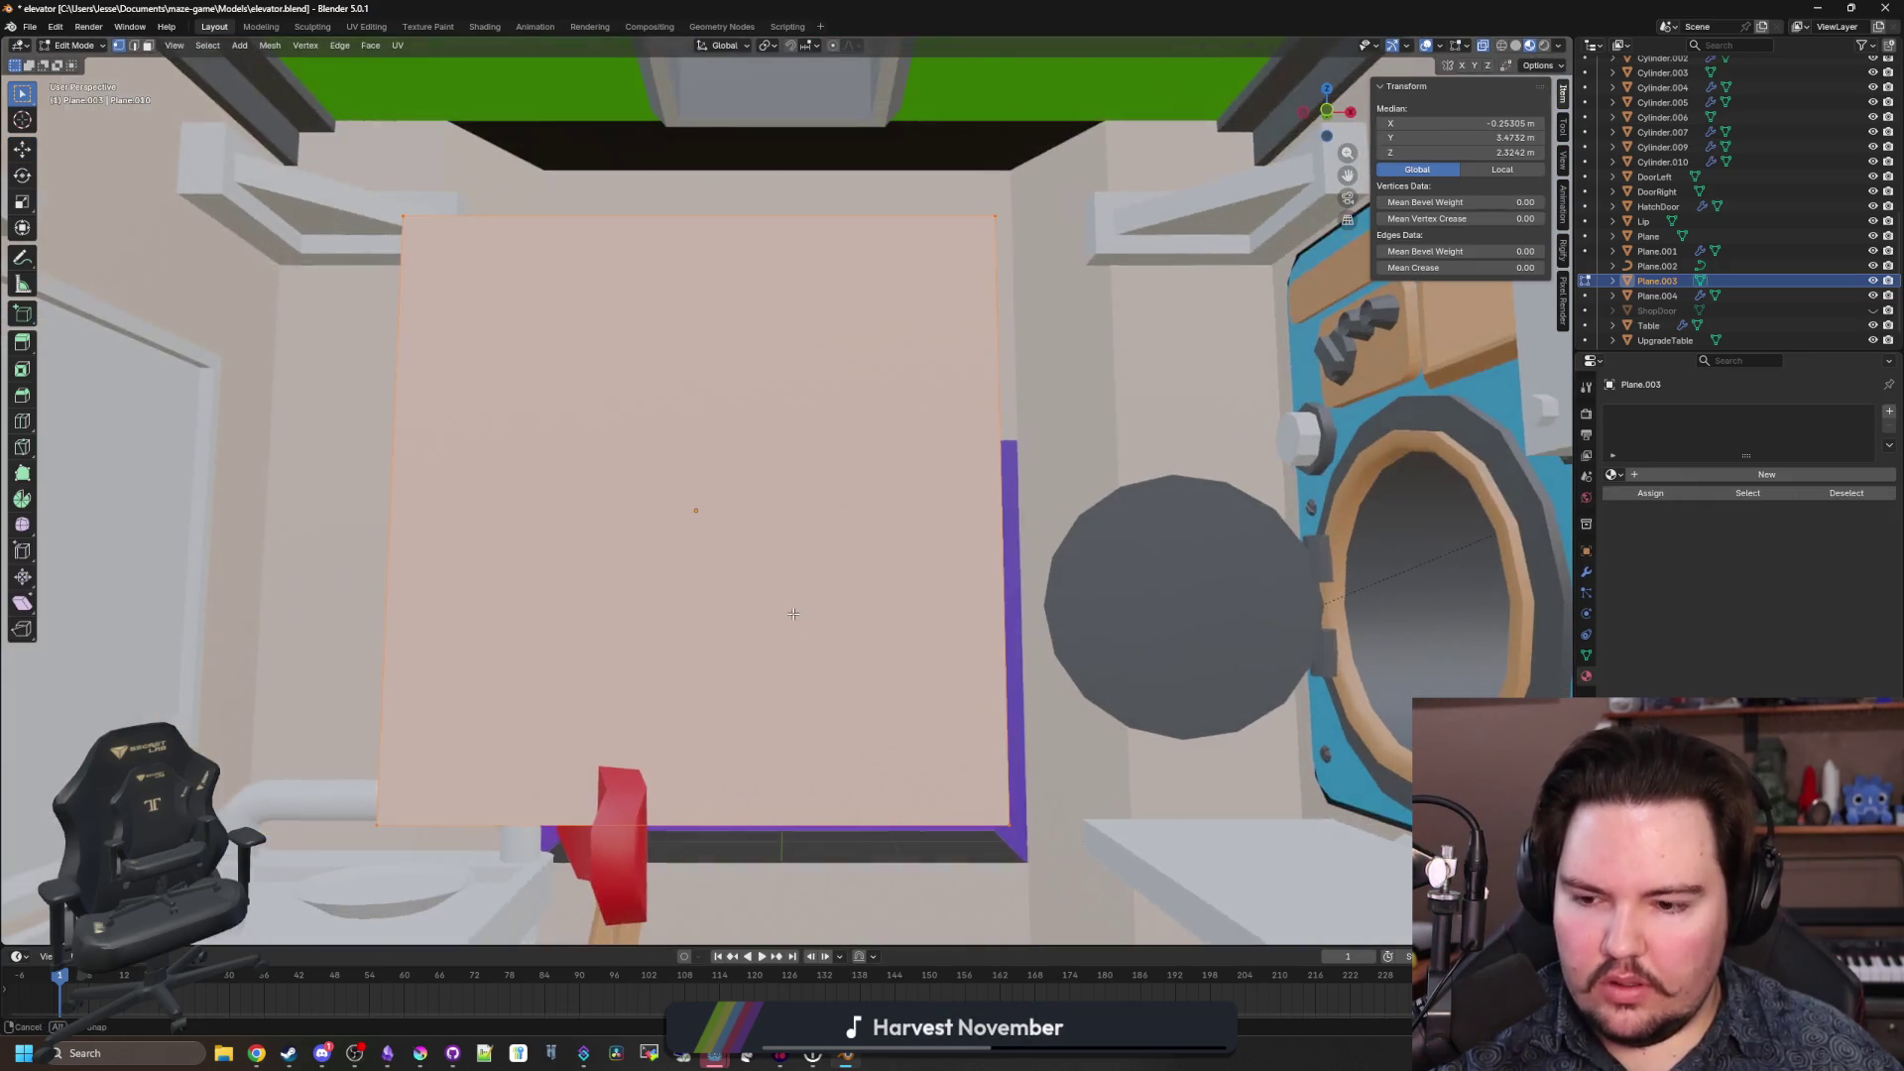
{"action": "left_click", "coordinate": [849, 784]}
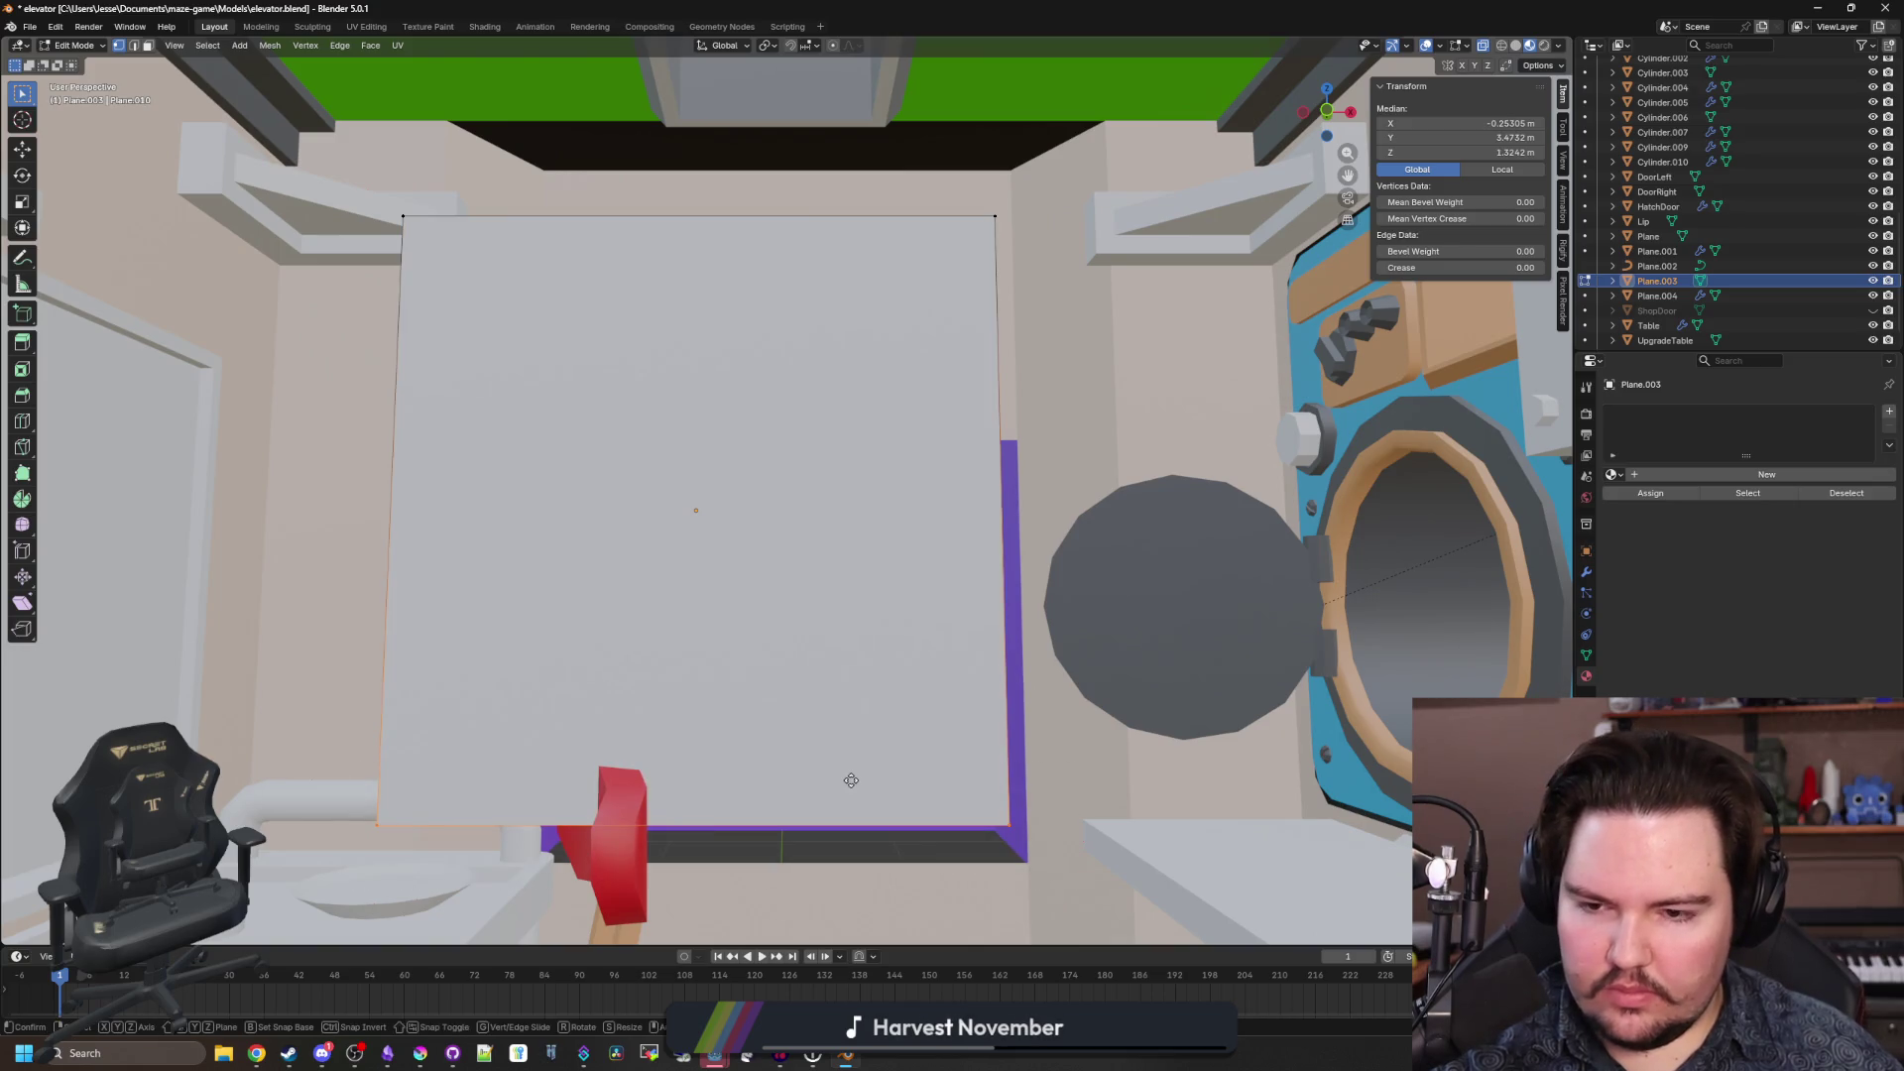
{"action": "key", "text": "g"}
{"action": "key", "text": "z"}
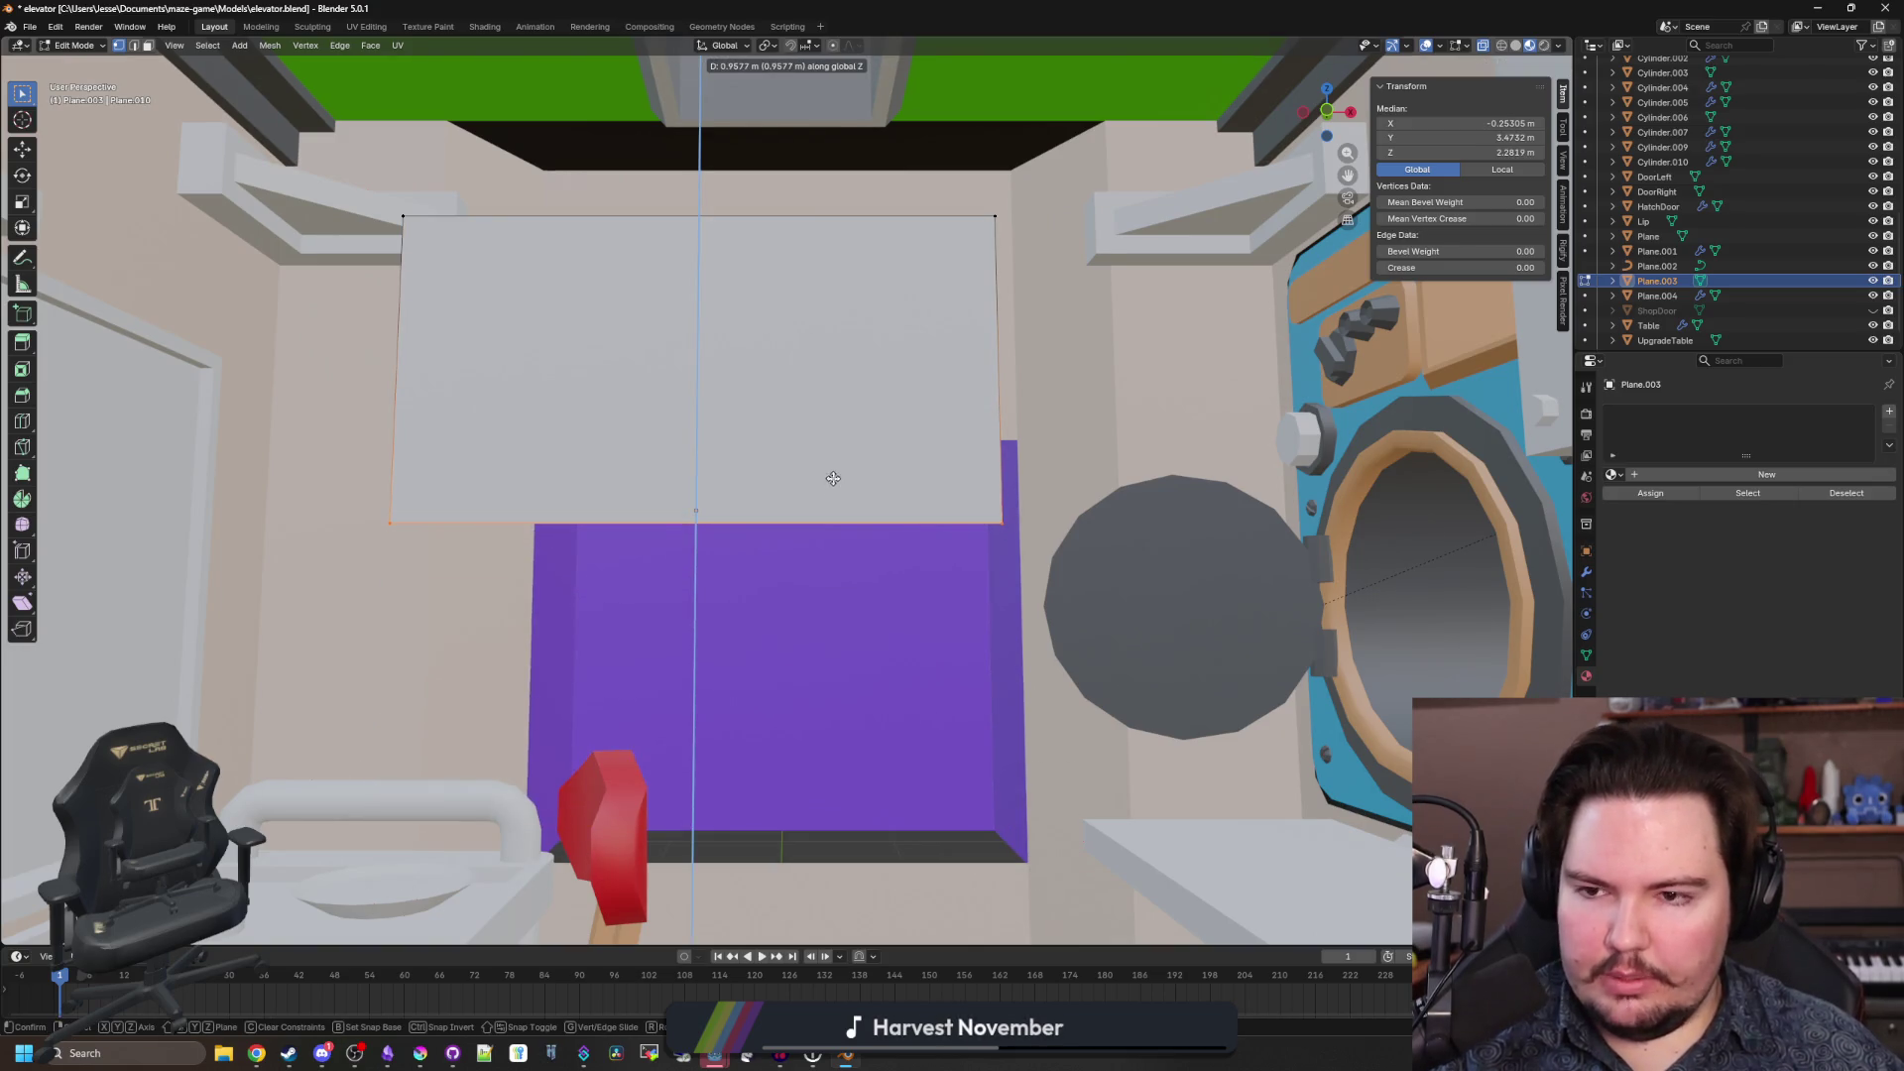
{"action": "left_click", "coordinate": [833, 479]}
{"action": "scroll", "coordinate": [833, 479], "scroll_direction": "up", "scroll_amount": 5}
{"action": "key", "text": "Tab"}
Reset the plane's origin from the object context menu.
{"action": "scroll", "coordinate": [892, 555], "scroll_direction": "down", "scroll_amount": 5}
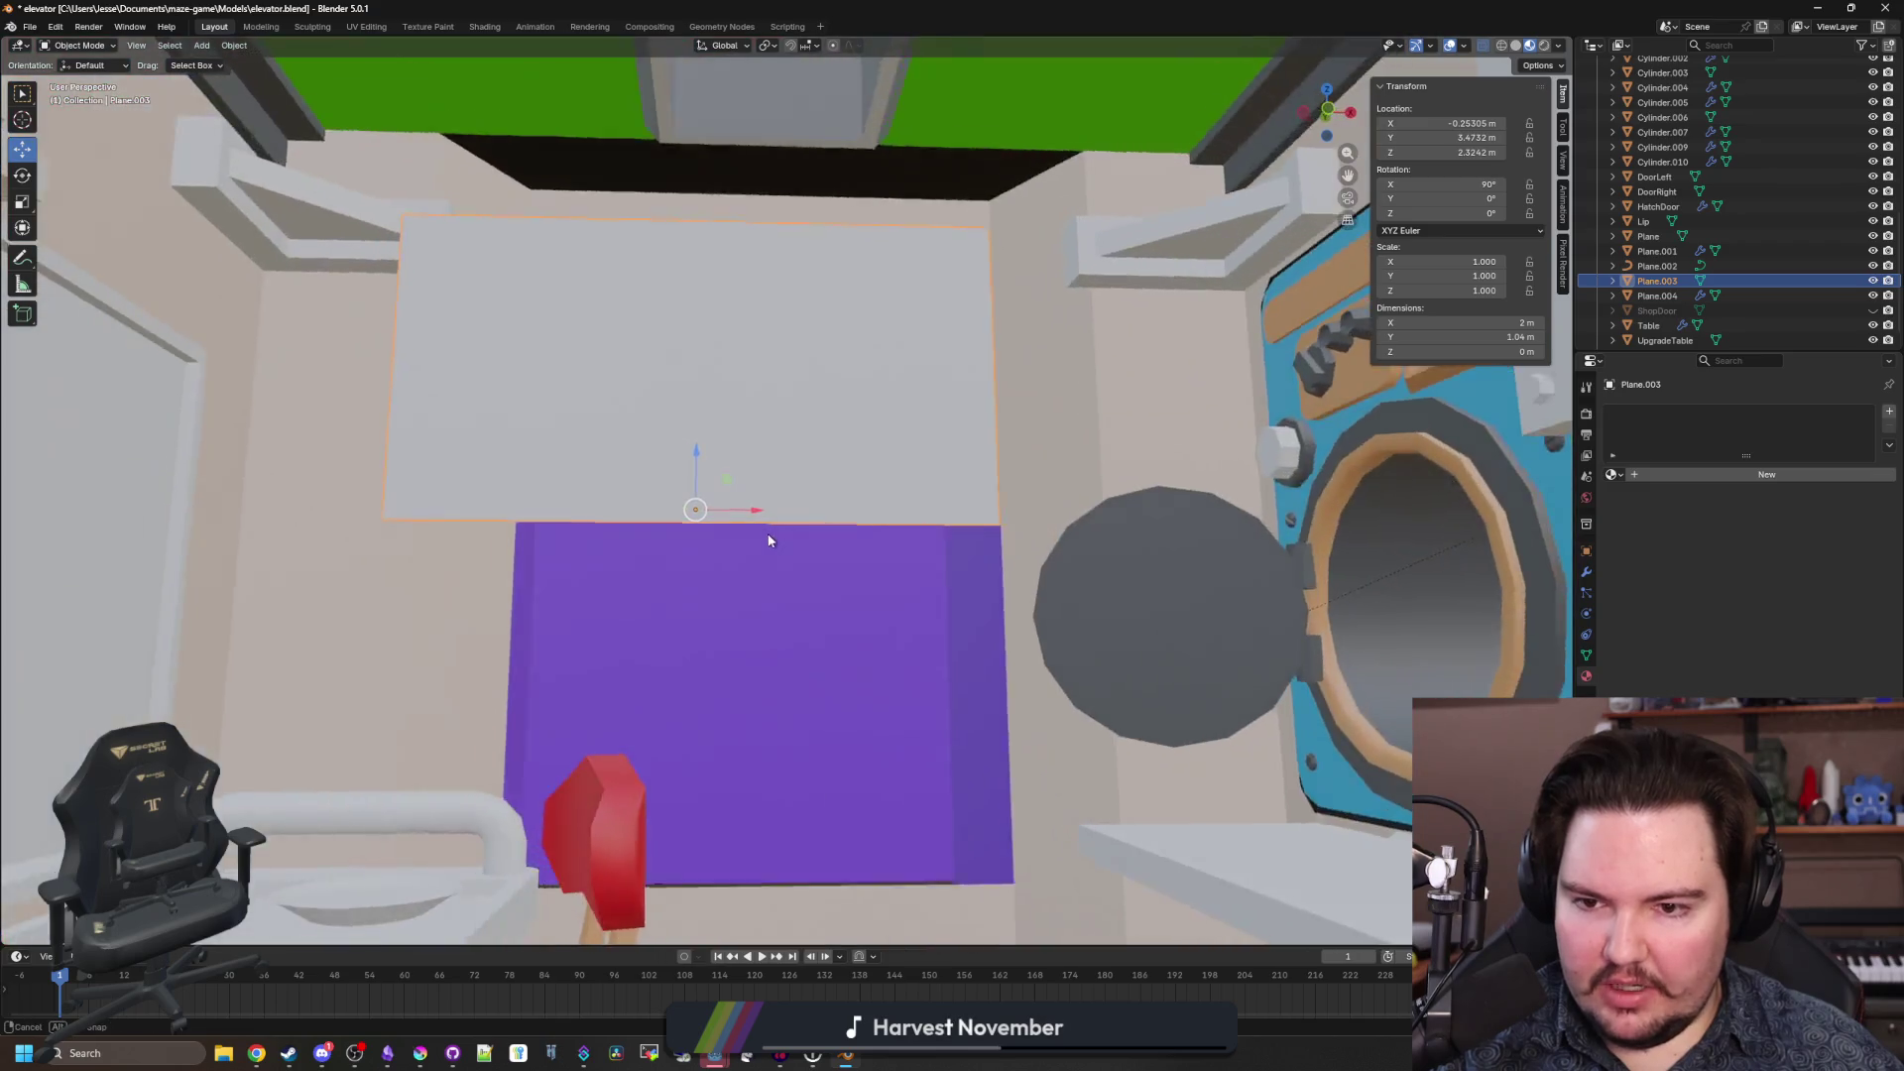
{"action": "right_click", "coordinate": [766, 468]}
{"action": "left_click", "coordinate": [866, 539]}
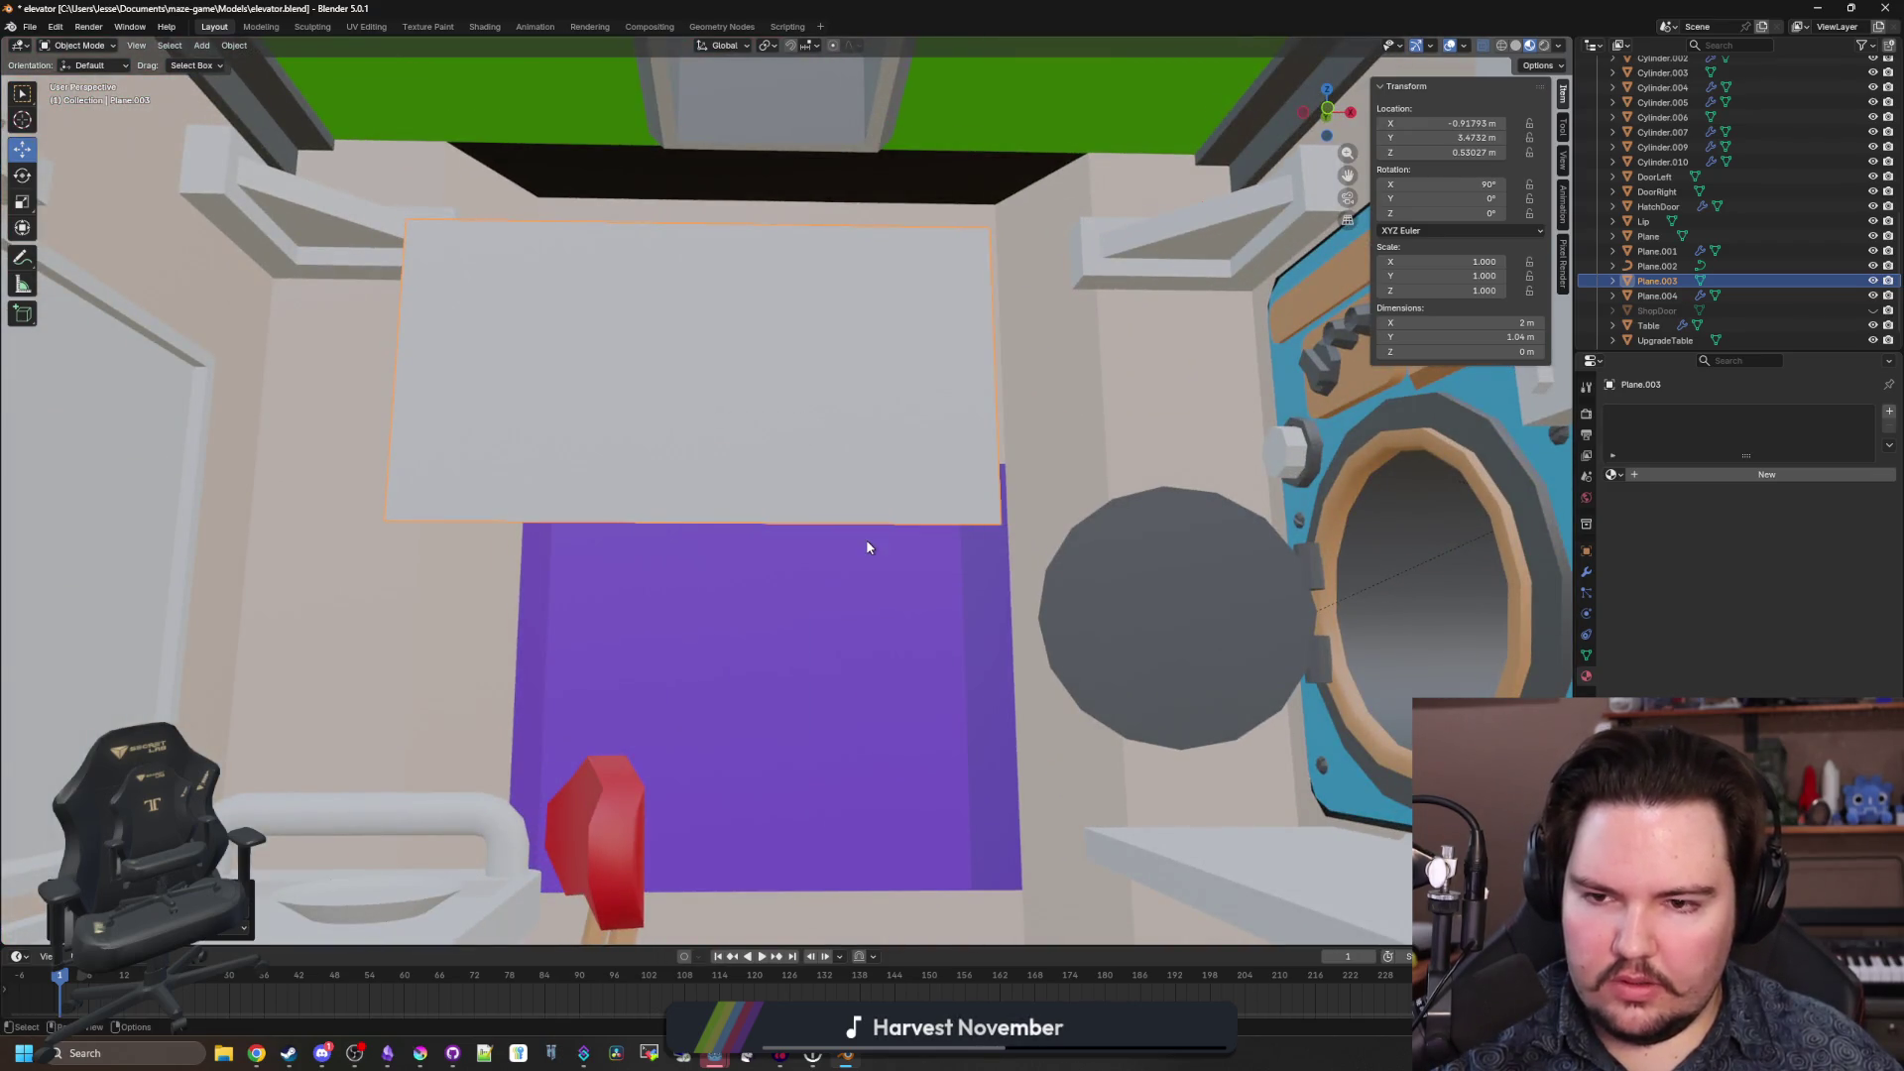
{"action": "right_click", "coordinate": [769, 480]}
Set the plane's origin to Center of Mass (Surface) and its Location X to 0.
{"action": "mouse_move", "coordinate": [767, 472]}
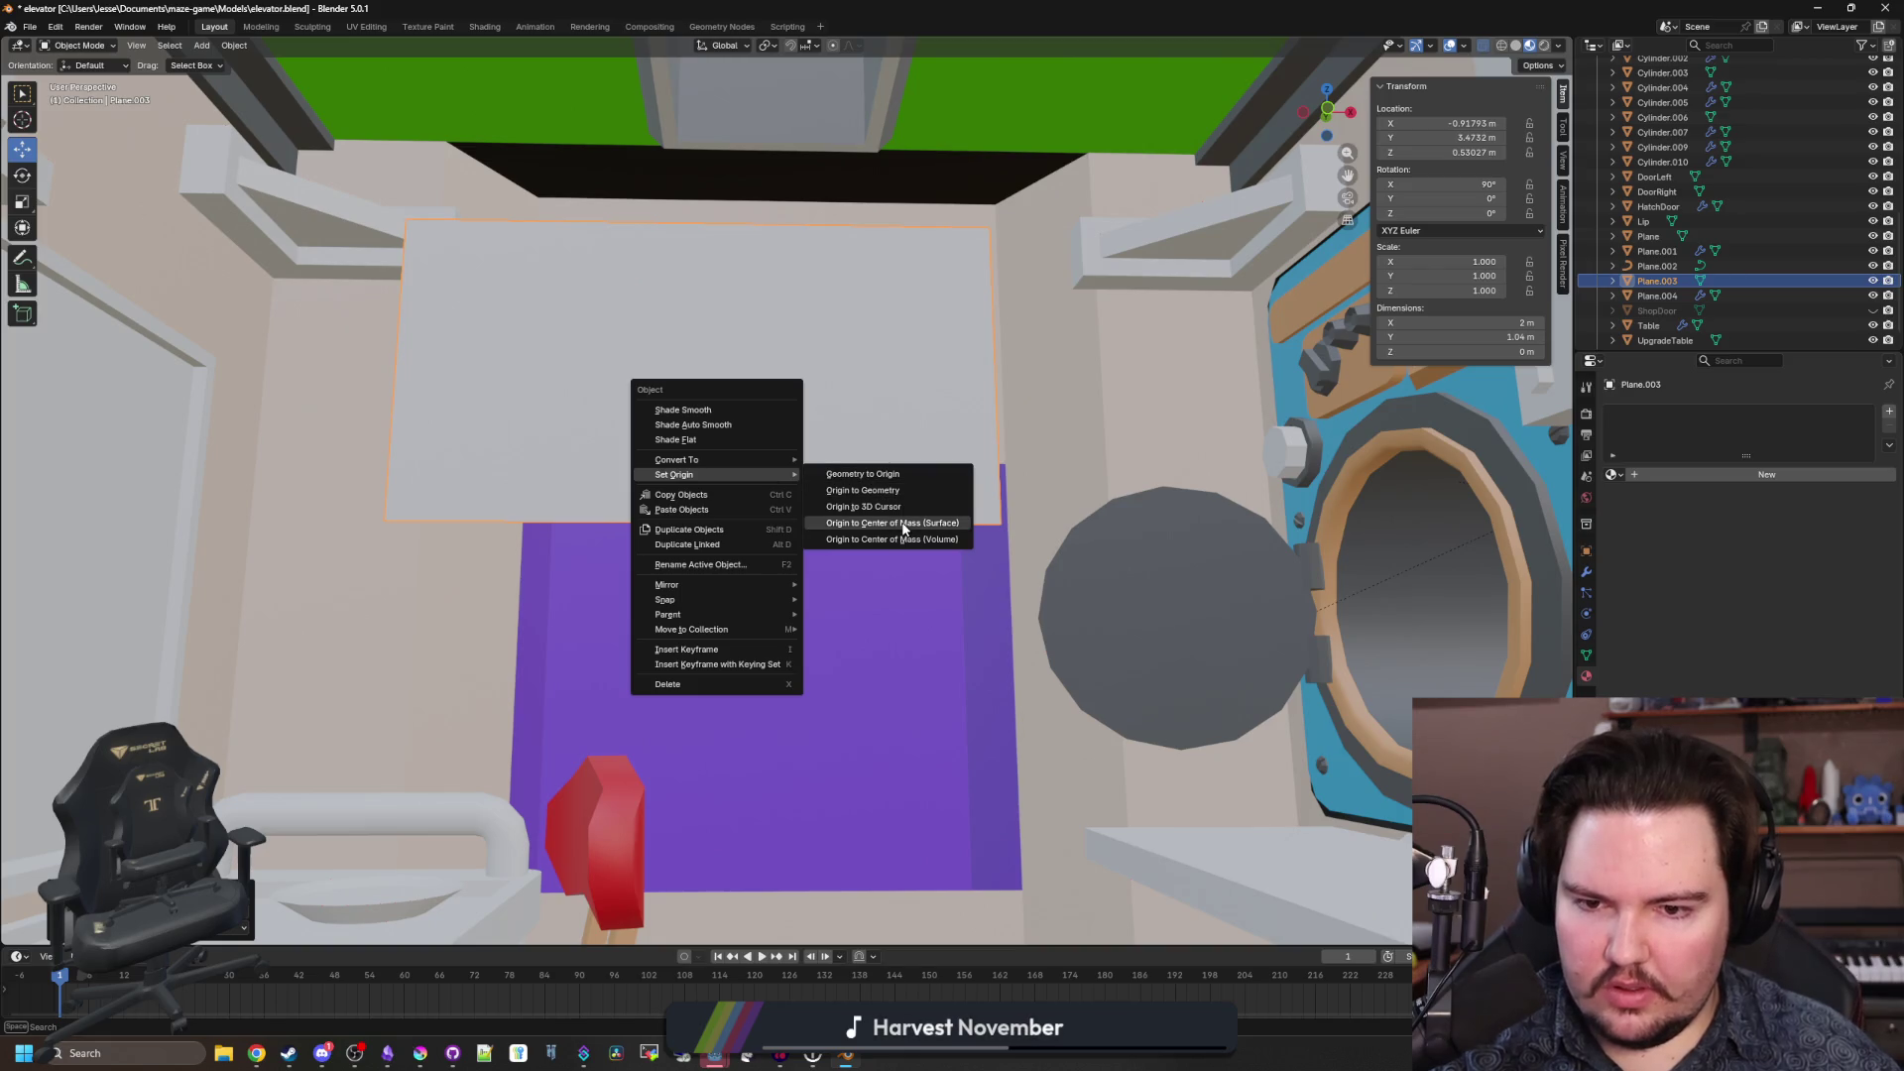
{"action": "left_click", "coordinate": [873, 526]}
{"action": "left_click", "coordinate": [1592, 549]}
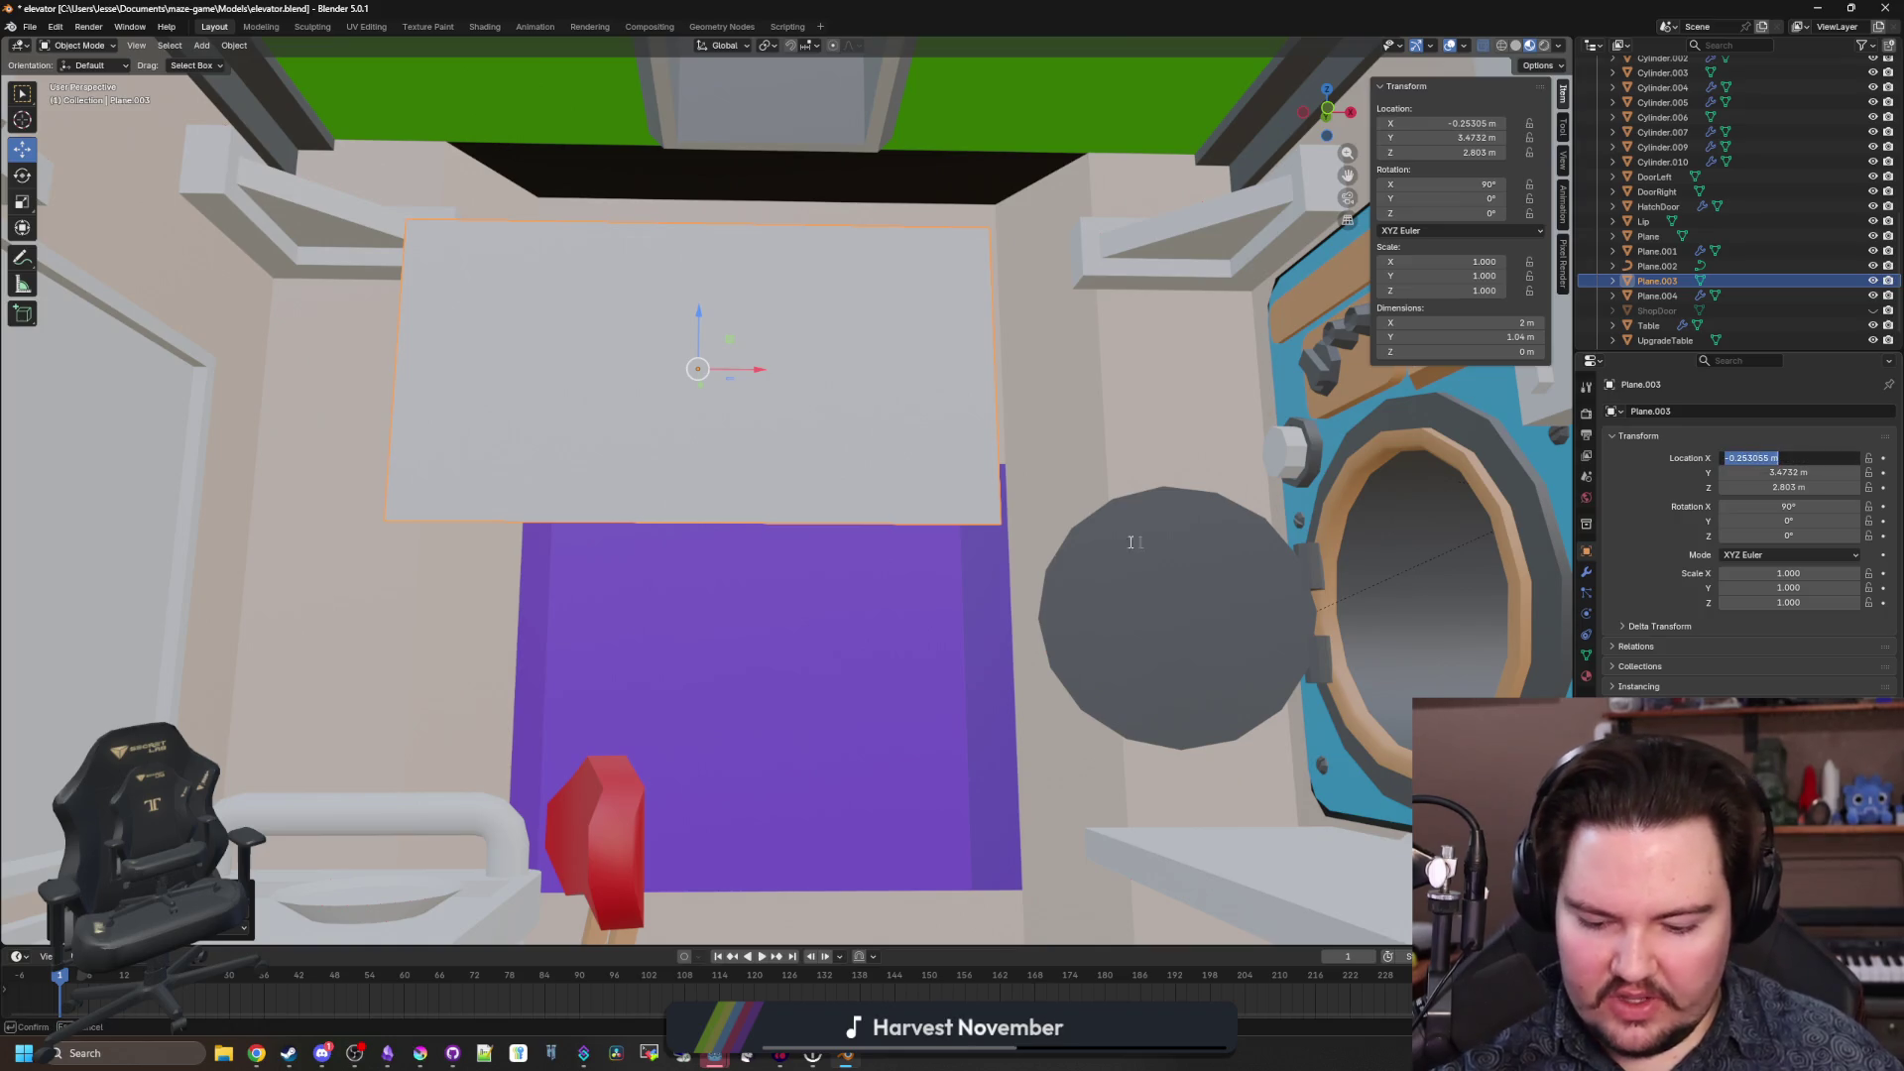
{"action": "type", "text": "0"}
{"action": "key", "text": "Return"}
{"action": "scroll", "coordinate": [840, 608], "scroll_direction": "up", "scroll_amount": 5}
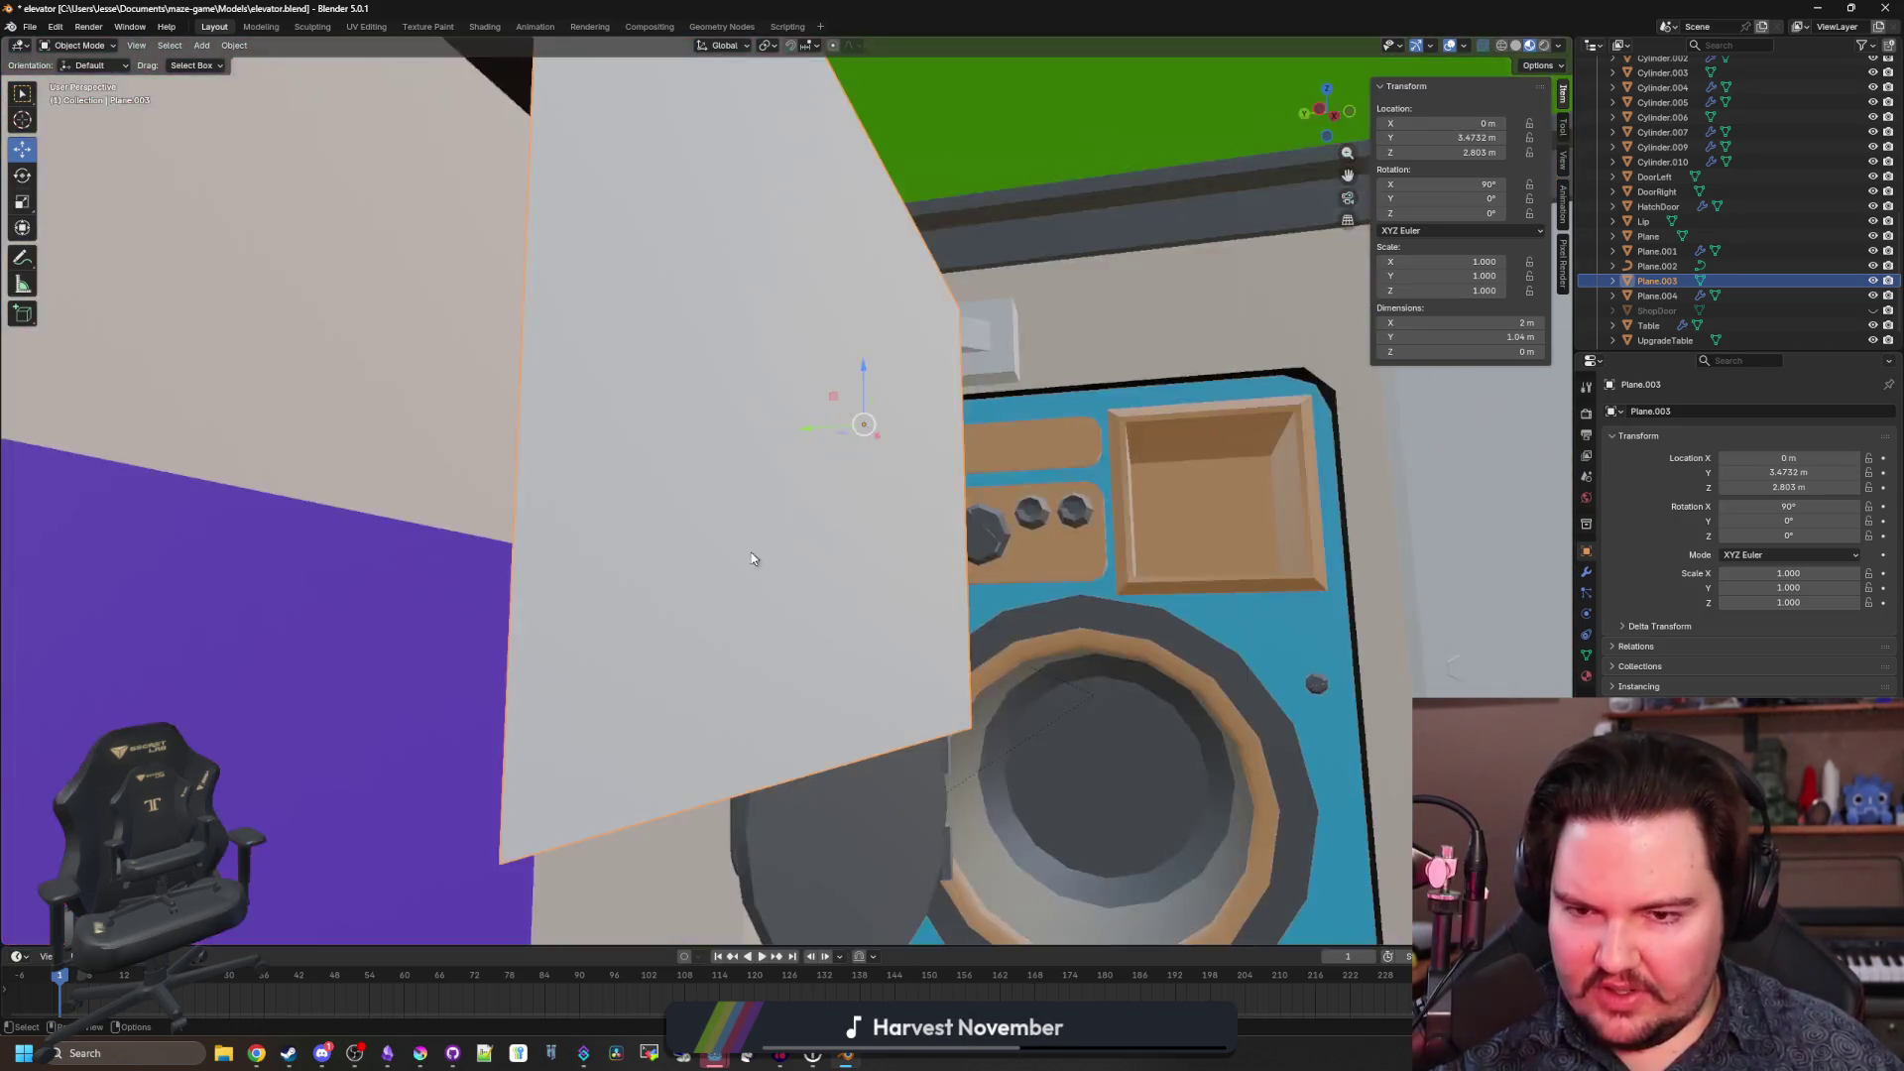
Slide the plane along Y until it sits against the wall.
{"action": "mouse_move", "coordinate": [751, 559]}
{"action": "left_mouse_down"}
{"action": "mouse_move", "coordinate": [791, 566]}
{"action": "mouse_move", "coordinate": [617, 459]}
{"action": "mouse_move", "coordinate": [737, 401]}
{"action": "mouse_move", "coordinate": [926, 758]}
{"action": "mouse_move", "coordinate": [897, 442]}
{"action": "mouse_move", "coordinate": [873, 516]}
{"action": "mouse_move", "coordinate": [902, 670]}
{"action": "mouse_move", "coordinate": [880, 576]}
{"action": "mouse_move", "coordinate": [816, 659]}
{"action": "mouse_move", "coordinate": [939, 672]}
{"action": "mouse_move", "coordinate": [800, 658]}
{"action": "mouse_move", "coordinate": [820, 638]}
{"action": "left_mouse_up"}
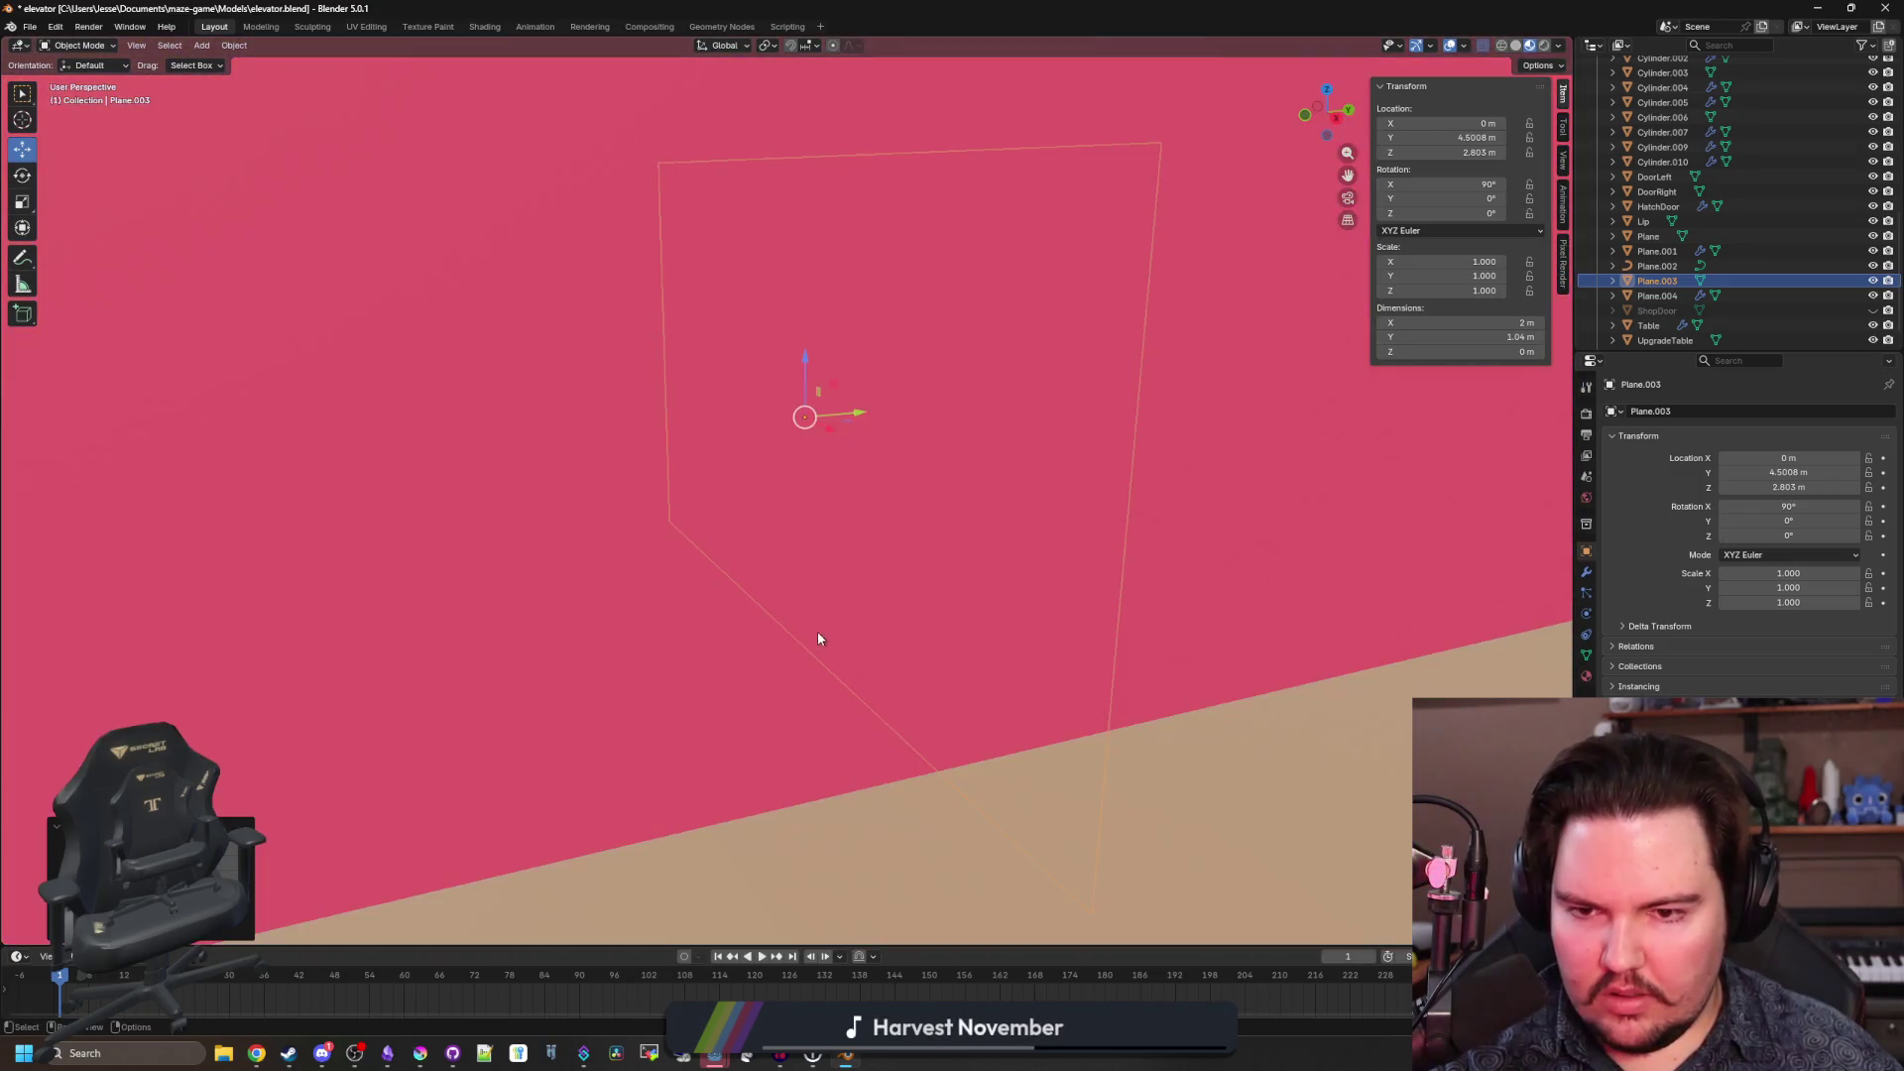
{"action": "left_click_drag", "start_coordinate": [859, 418], "coordinate": [860, 460]}
{"action": "scroll", "coordinate": [860, 460], "scroll_direction": "up", "scroll_amount": 3}
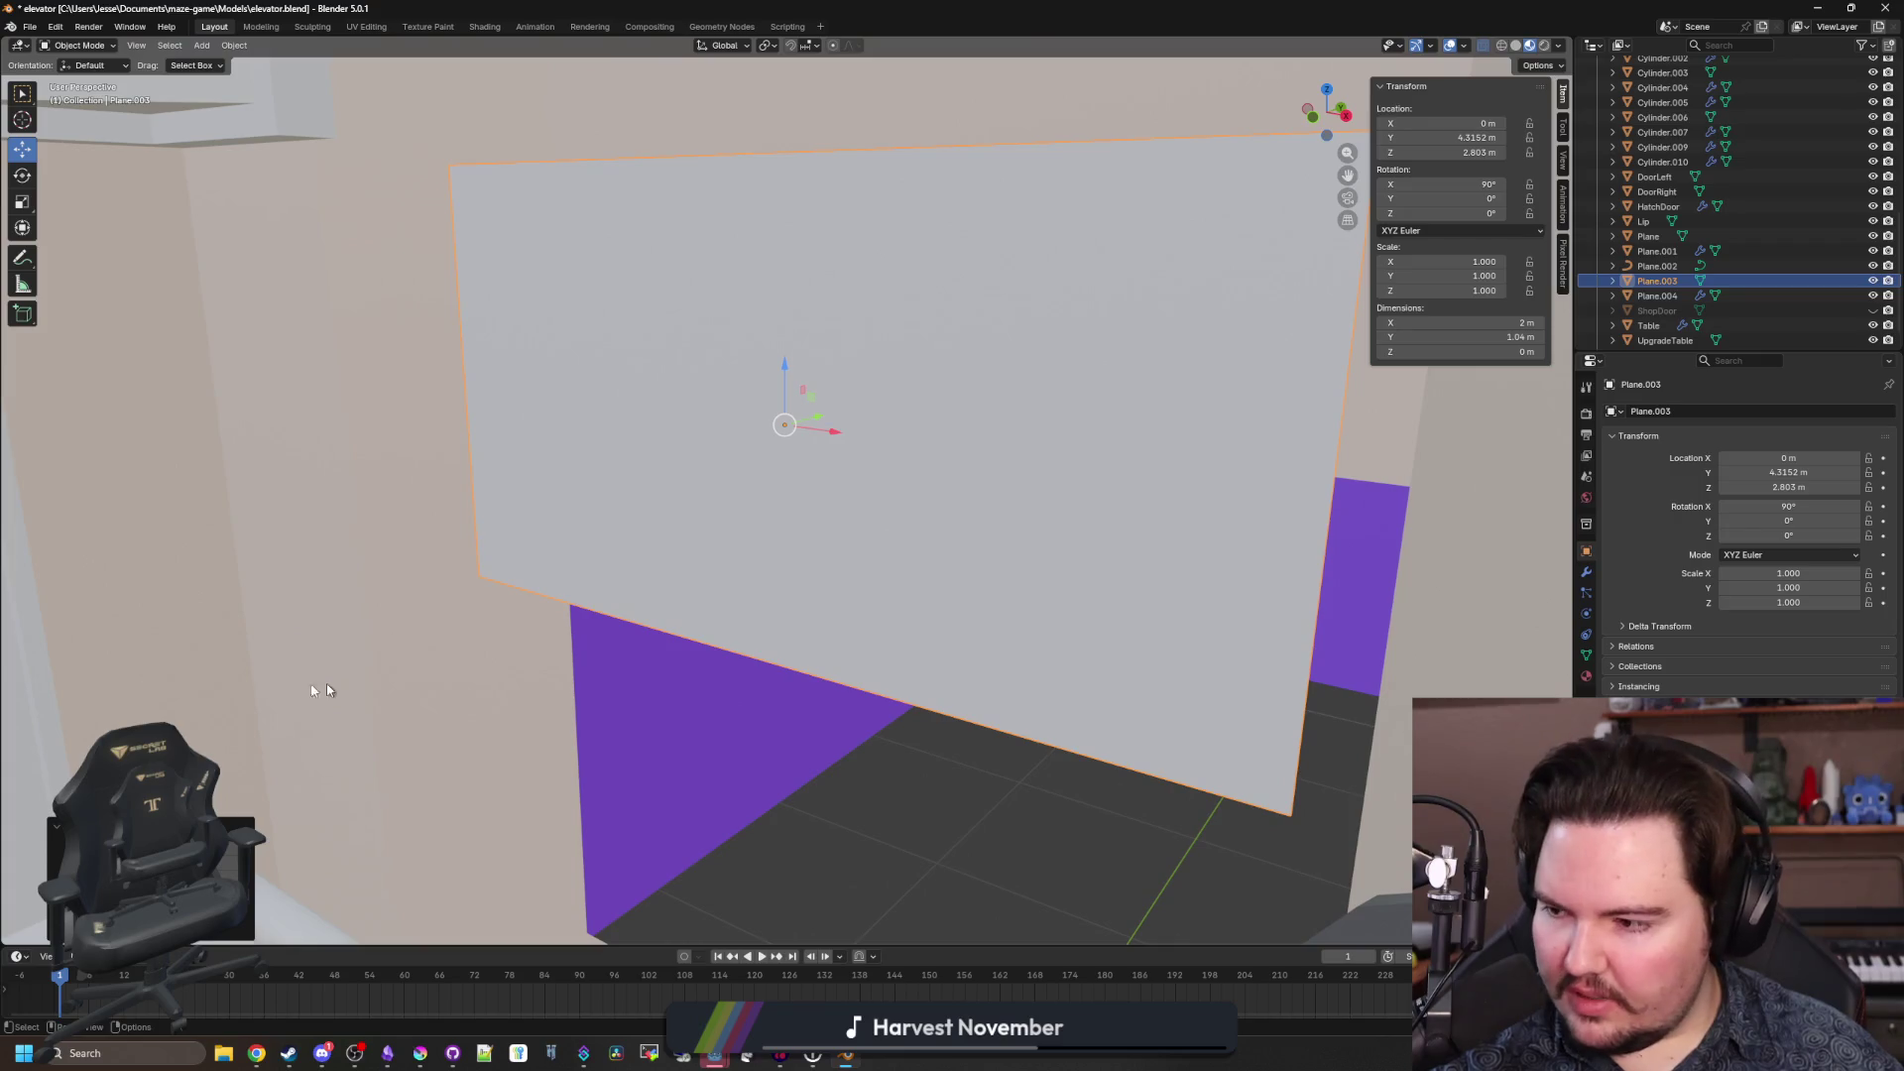
{"action": "mouse_move", "coordinate": [599, 630]}
{"action": "left_mouse_down"}
{"action": "mouse_move", "coordinate": [803, 578]}
{"action": "mouse_move", "coordinate": [770, 621]}
{"action": "mouse_move", "coordinate": [705, 592]}
{"action": "mouse_move", "coordinate": [732, 570]}
{"action": "left_mouse_up"}
Widen the plane along X, then rescale it to 1.111.
{"action": "key", "text": "s"}
{"action": "key", "text": "x"}
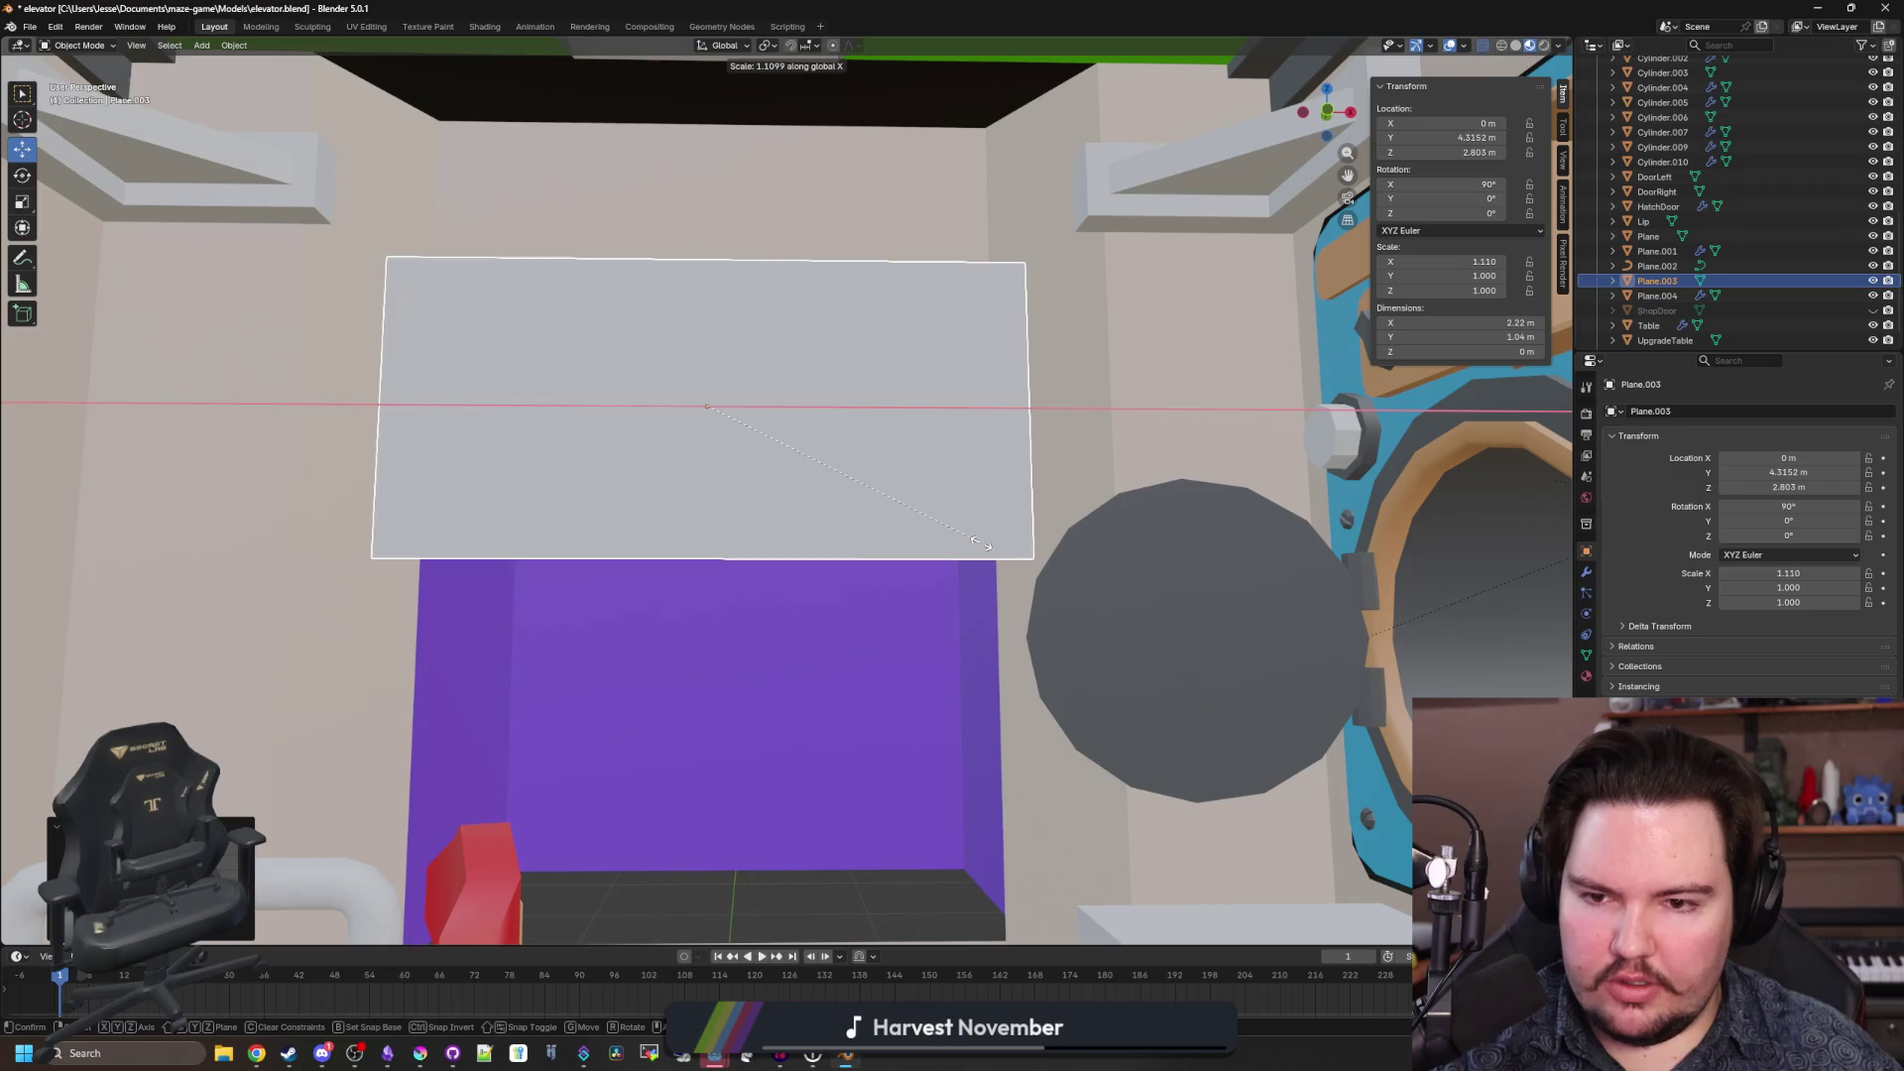
{"action": "left_click", "coordinate": [995, 548]}
{"action": "mouse_move", "coordinate": [995, 548]}
{"action": "left_mouse_down"}
{"action": "mouse_move", "coordinate": [924, 597]}
{"action": "mouse_move", "coordinate": [936, 574]}
{"action": "mouse_move", "coordinate": [1062, 616]}
{"action": "left_mouse_up"}
{"action": "key", "text": "s"}
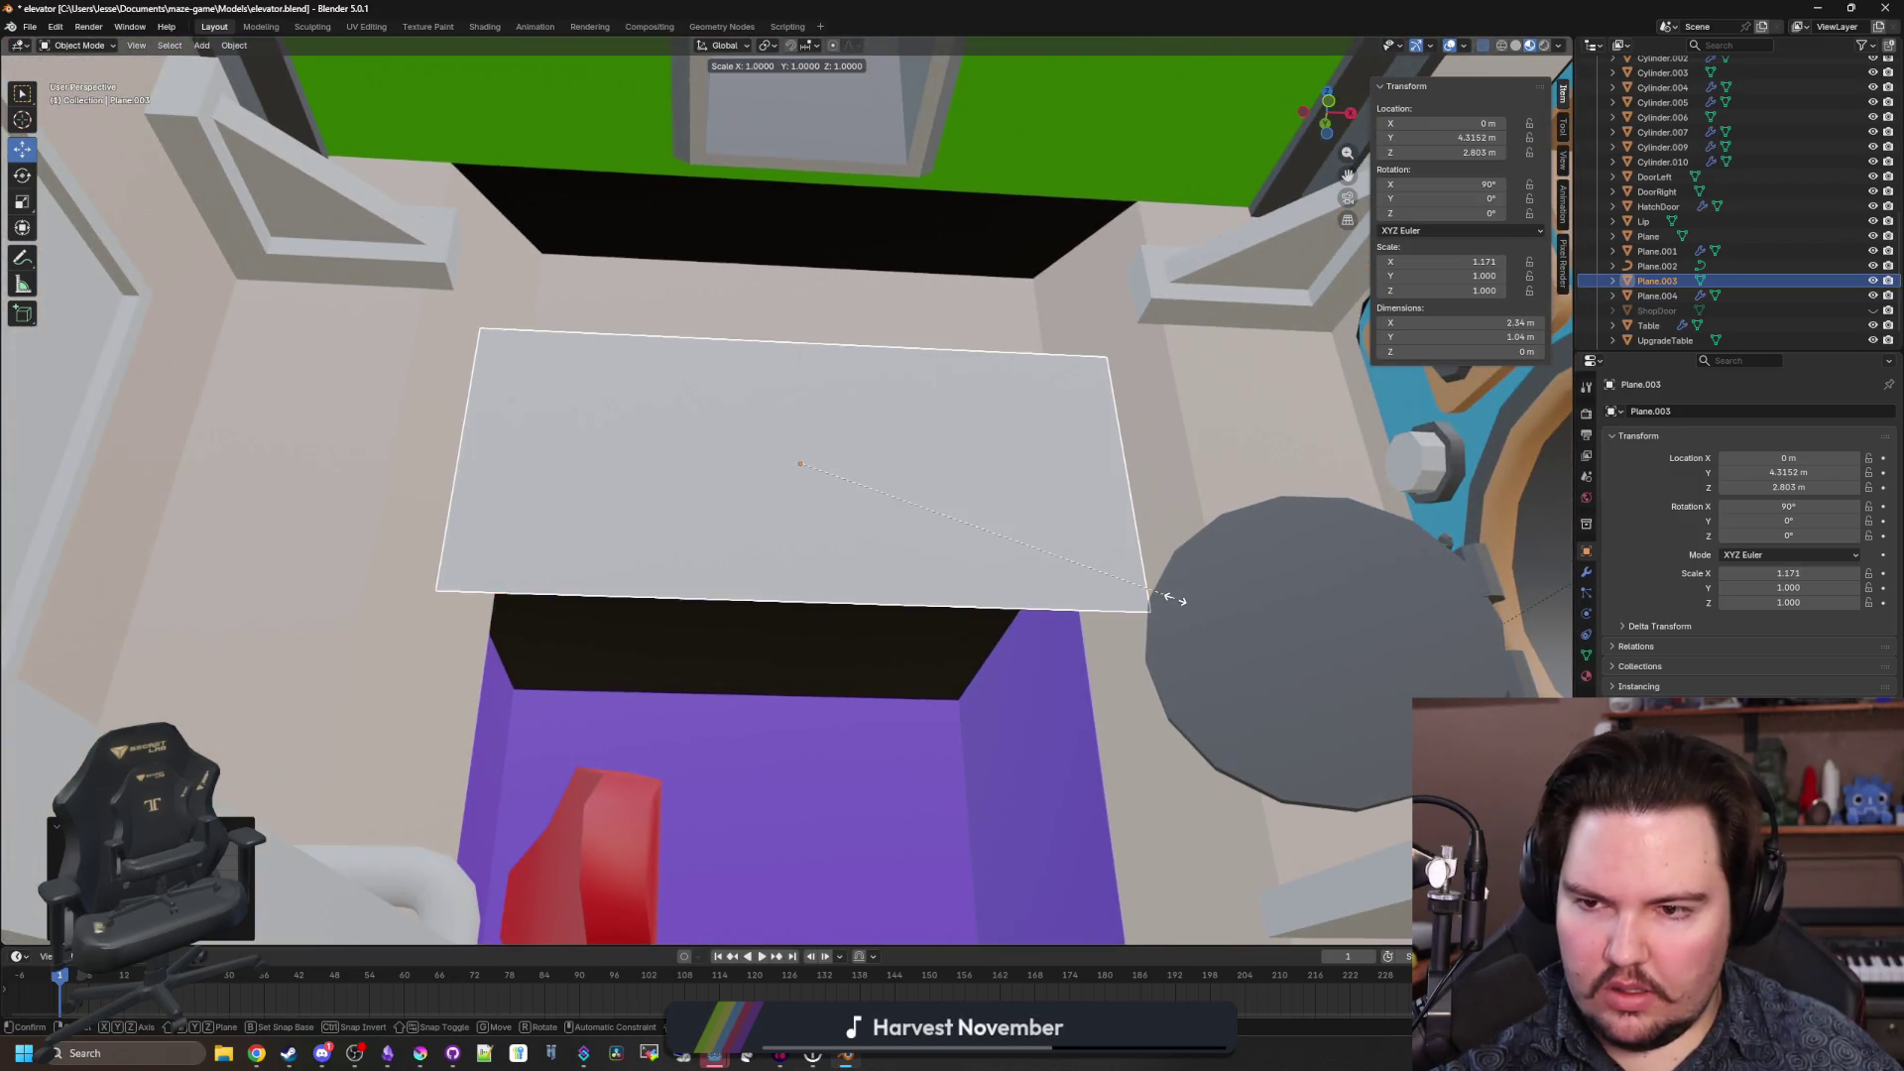
{"action": "left_click", "coordinate": [1140, 601]}
{"action": "scroll", "coordinate": [863, 654], "scroll_direction": "up", "scroll_amount": 5}
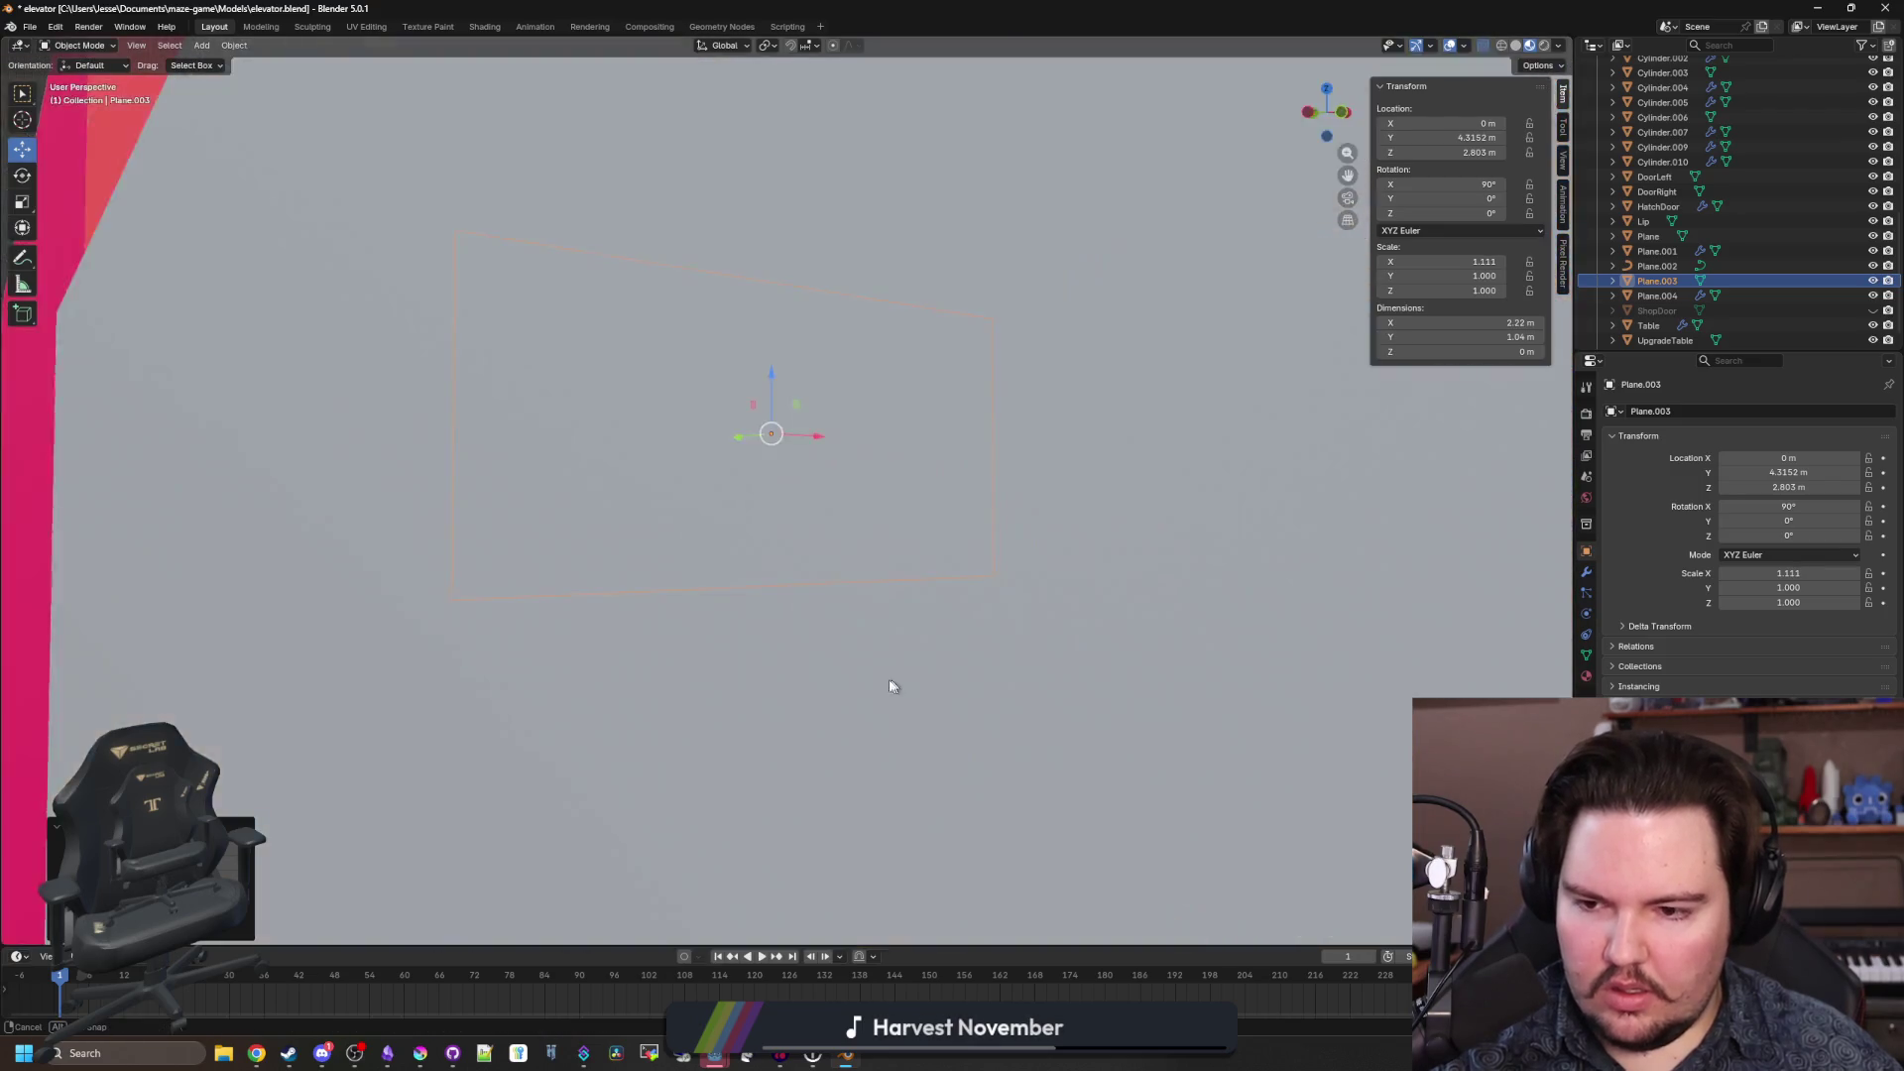
{"action": "scroll", "coordinate": [838, 739], "scroll_direction": "down", "scroll_amount": 5}
Scale the width to 1.133 on X and enlarge the height on Z, giving 2.27 × 1.18 m.
{"action": "left_click_drag", "start_coordinate": [817, 703], "coordinate": [875, 672]}
{"action": "key", "text": "s"}
{"action": "key", "text": "x"}
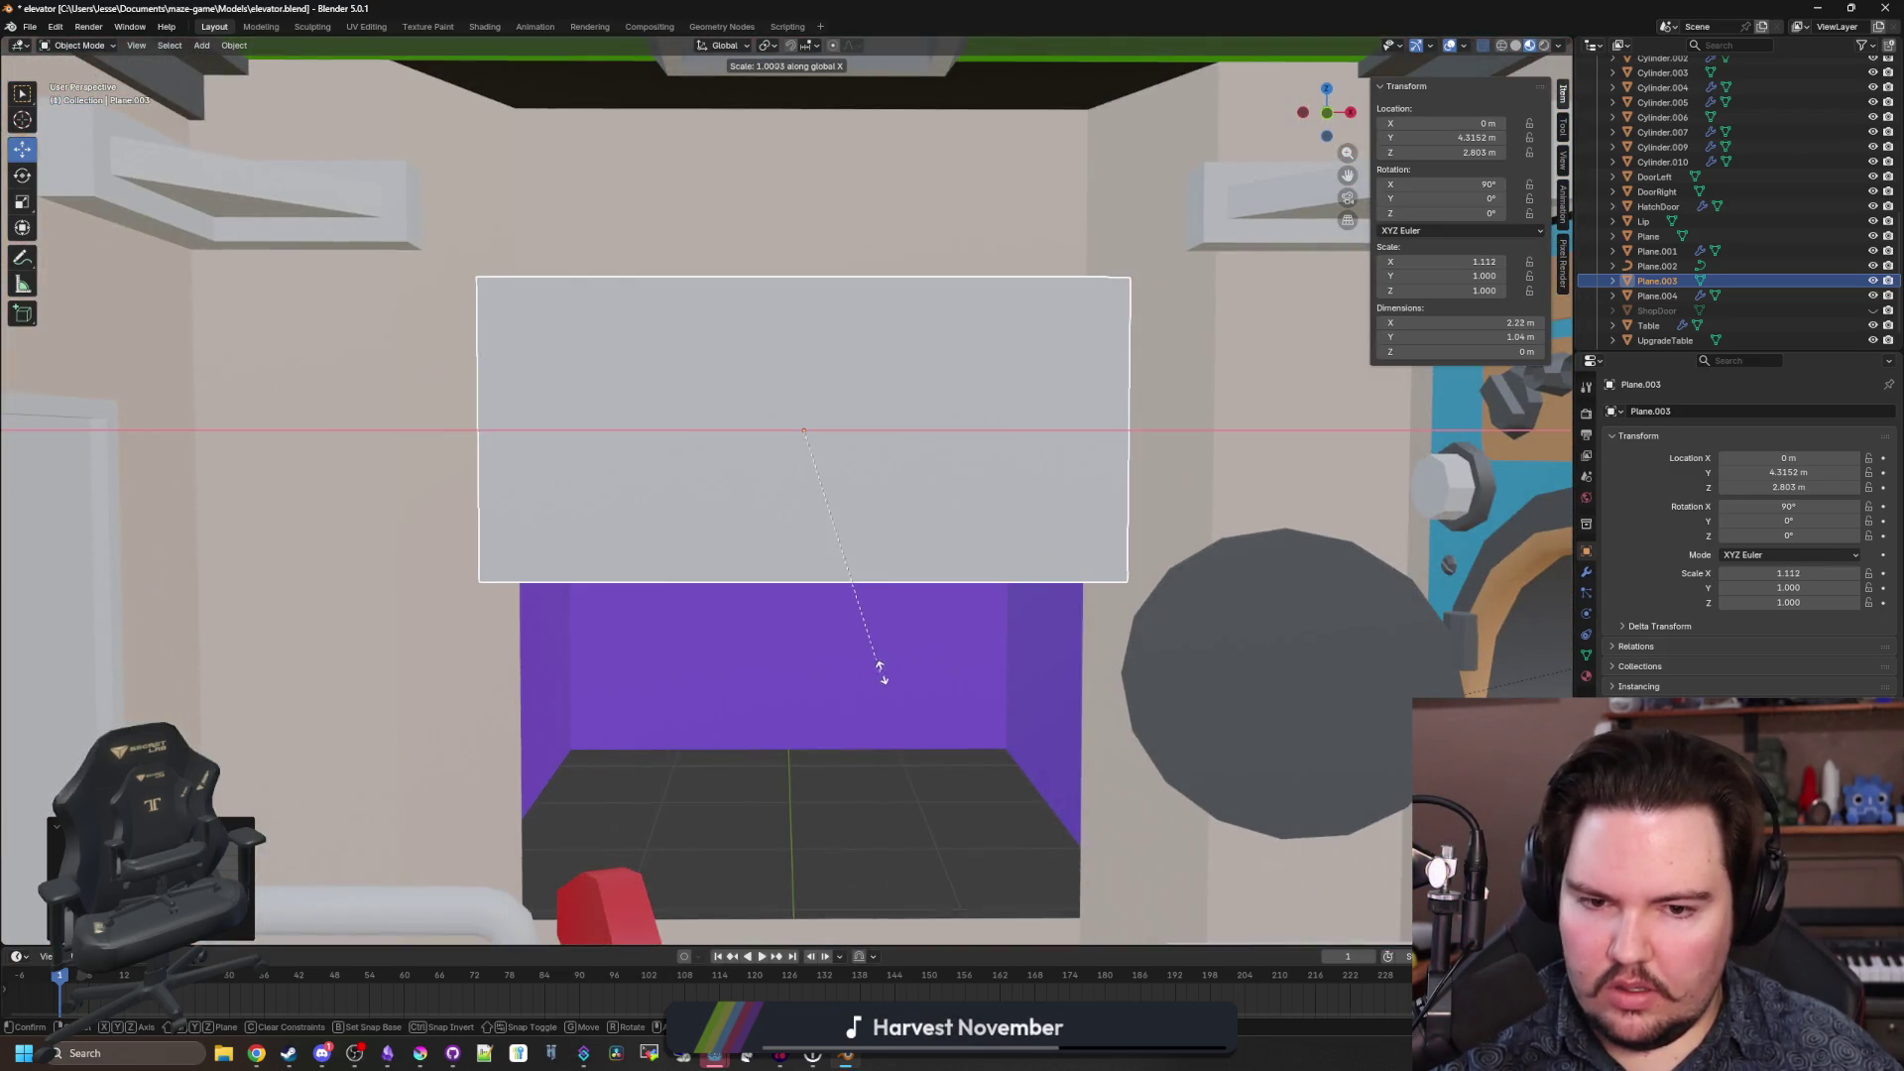
{"action": "left_click", "coordinate": [898, 675]}
{"action": "key", "text": "s"}
{"action": "key", "text": "z"}
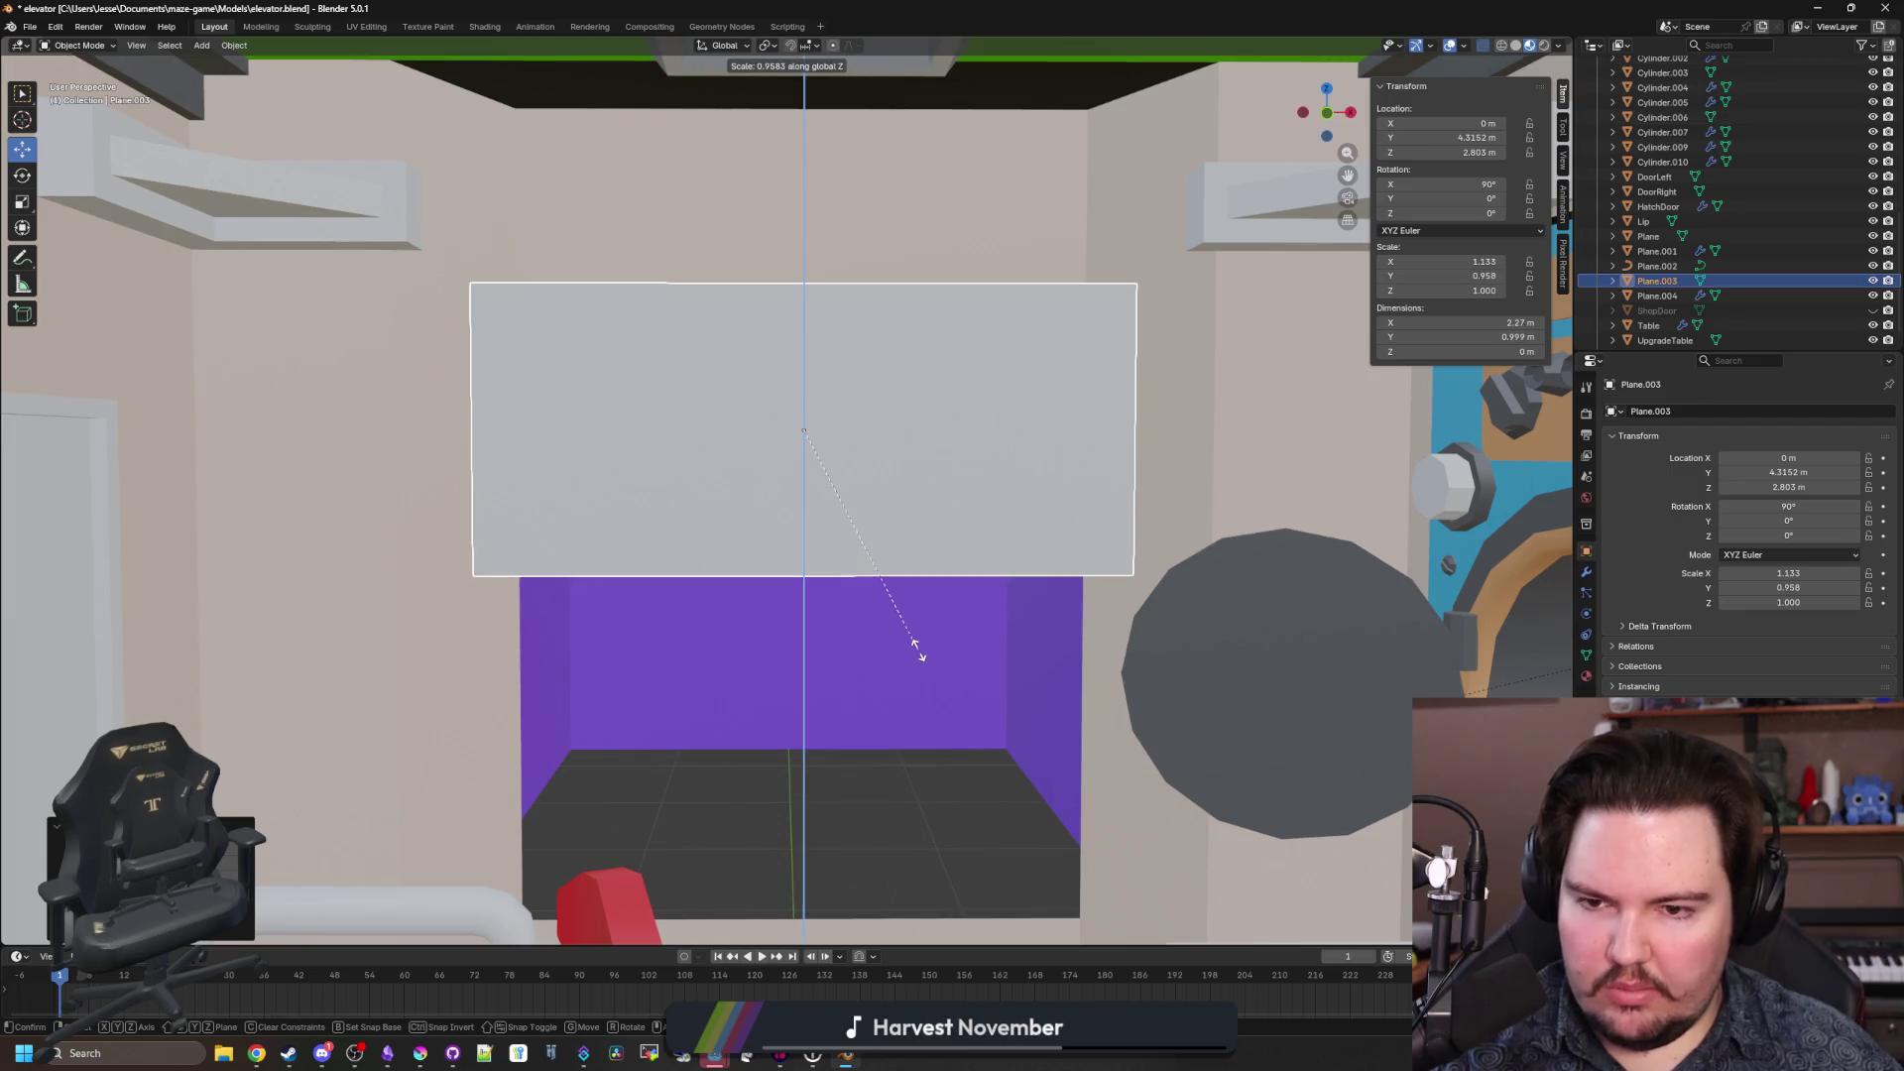
{"action": "left_click", "coordinate": [960, 687]}
Raise the plane to Z 3.2293 and enter Edit Mode with nothing selected.
{"action": "left_click_drag", "start_coordinate": [952, 689], "coordinate": [843, 650]}
{"action": "key", "text": "g"}
{"action": "key", "text": "z"}
{"action": "left_click", "coordinate": [838, 541]}
{"action": "mouse_move", "coordinate": [838, 542]}
{"action": "left_mouse_down"}
{"action": "mouse_move", "coordinate": [893, 586]}
{"action": "mouse_move", "coordinate": [906, 570]}
{"action": "mouse_move", "coordinate": [884, 646]}
{"action": "mouse_move", "coordinate": [918, 666]}
{"action": "mouse_move", "coordinate": [698, 440]}
{"action": "left_mouse_up"}
{"action": "key", "text": "Tab"}
{"action": "left_click", "coordinate": [808, 524]}
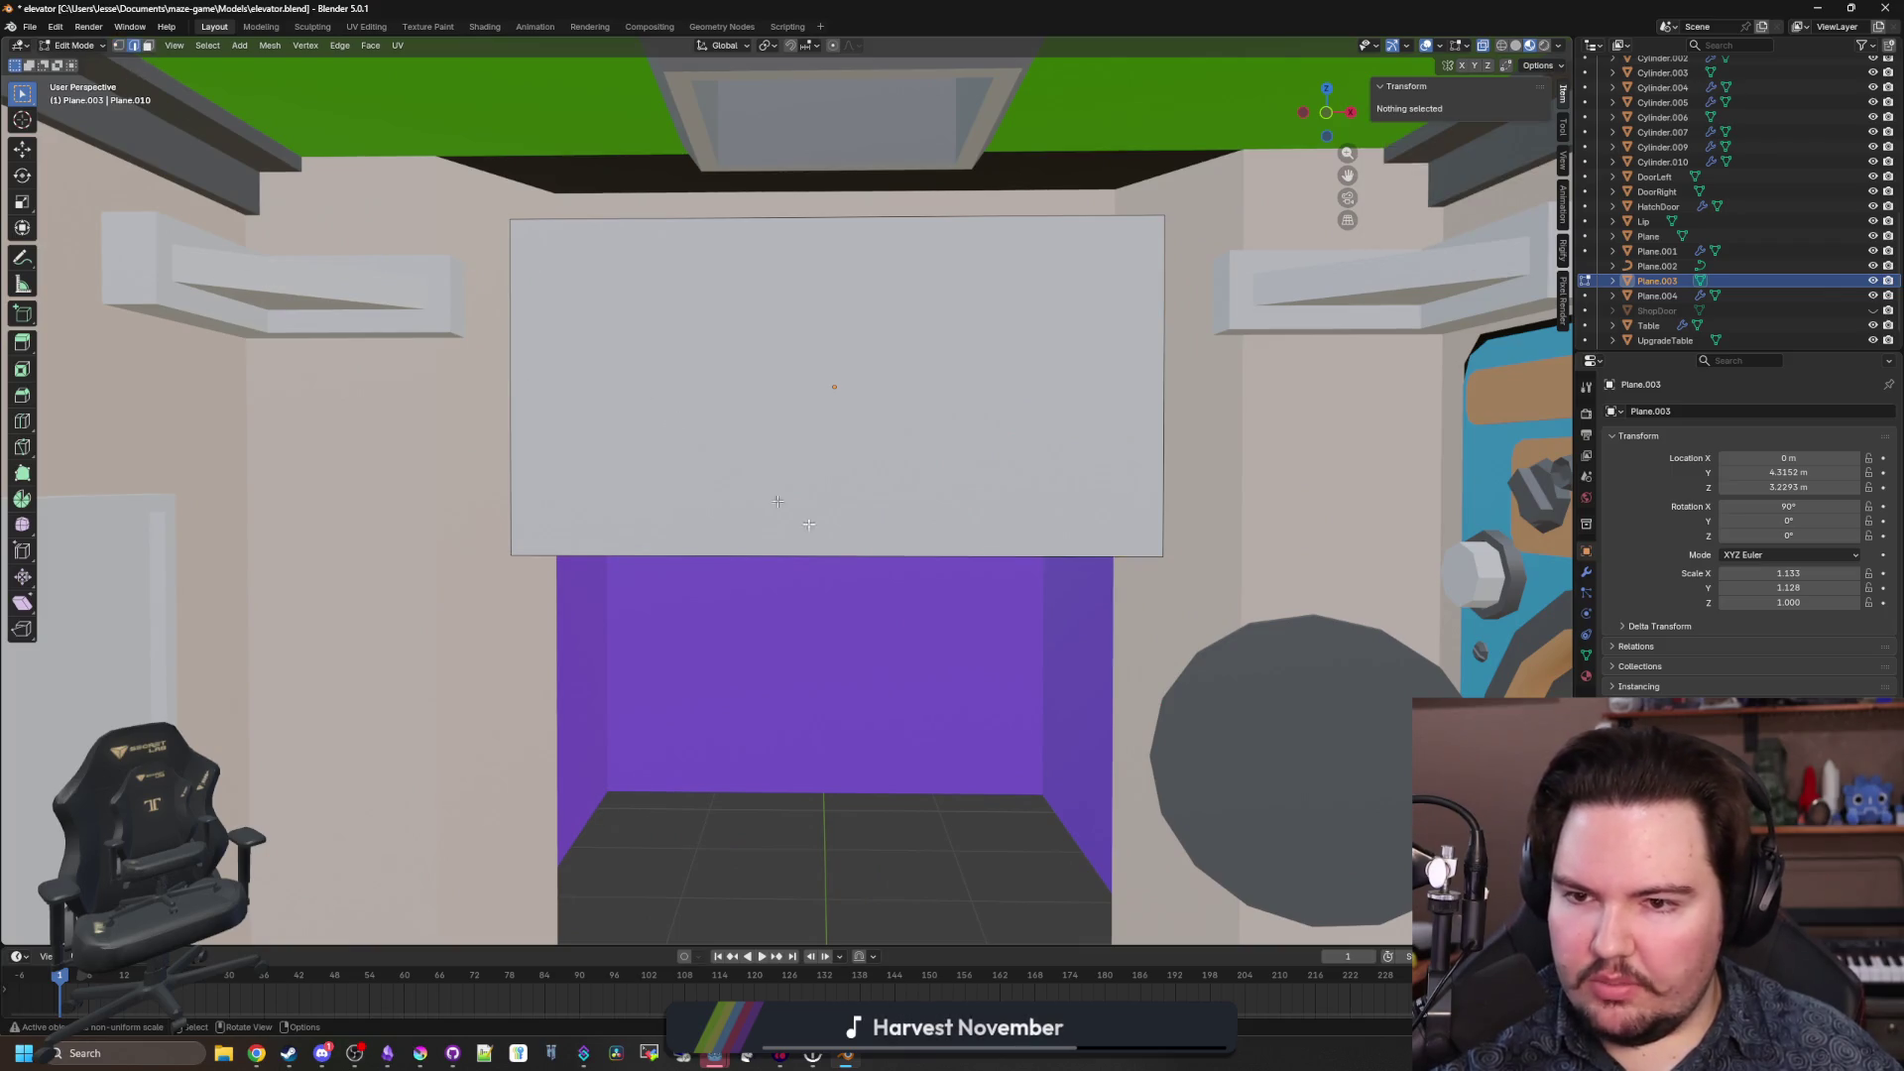
Extrude the plane's face outward from the wall to give the panel depth.
{"action": "mouse_move", "coordinate": [818, 402]}
{"action": "left_mouse_down"}
{"action": "mouse_move", "coordinate": [866, 407]}
{"action": "mouse_move", "coordinate": [844, 438]}
{"action": "left_mouse_up"}
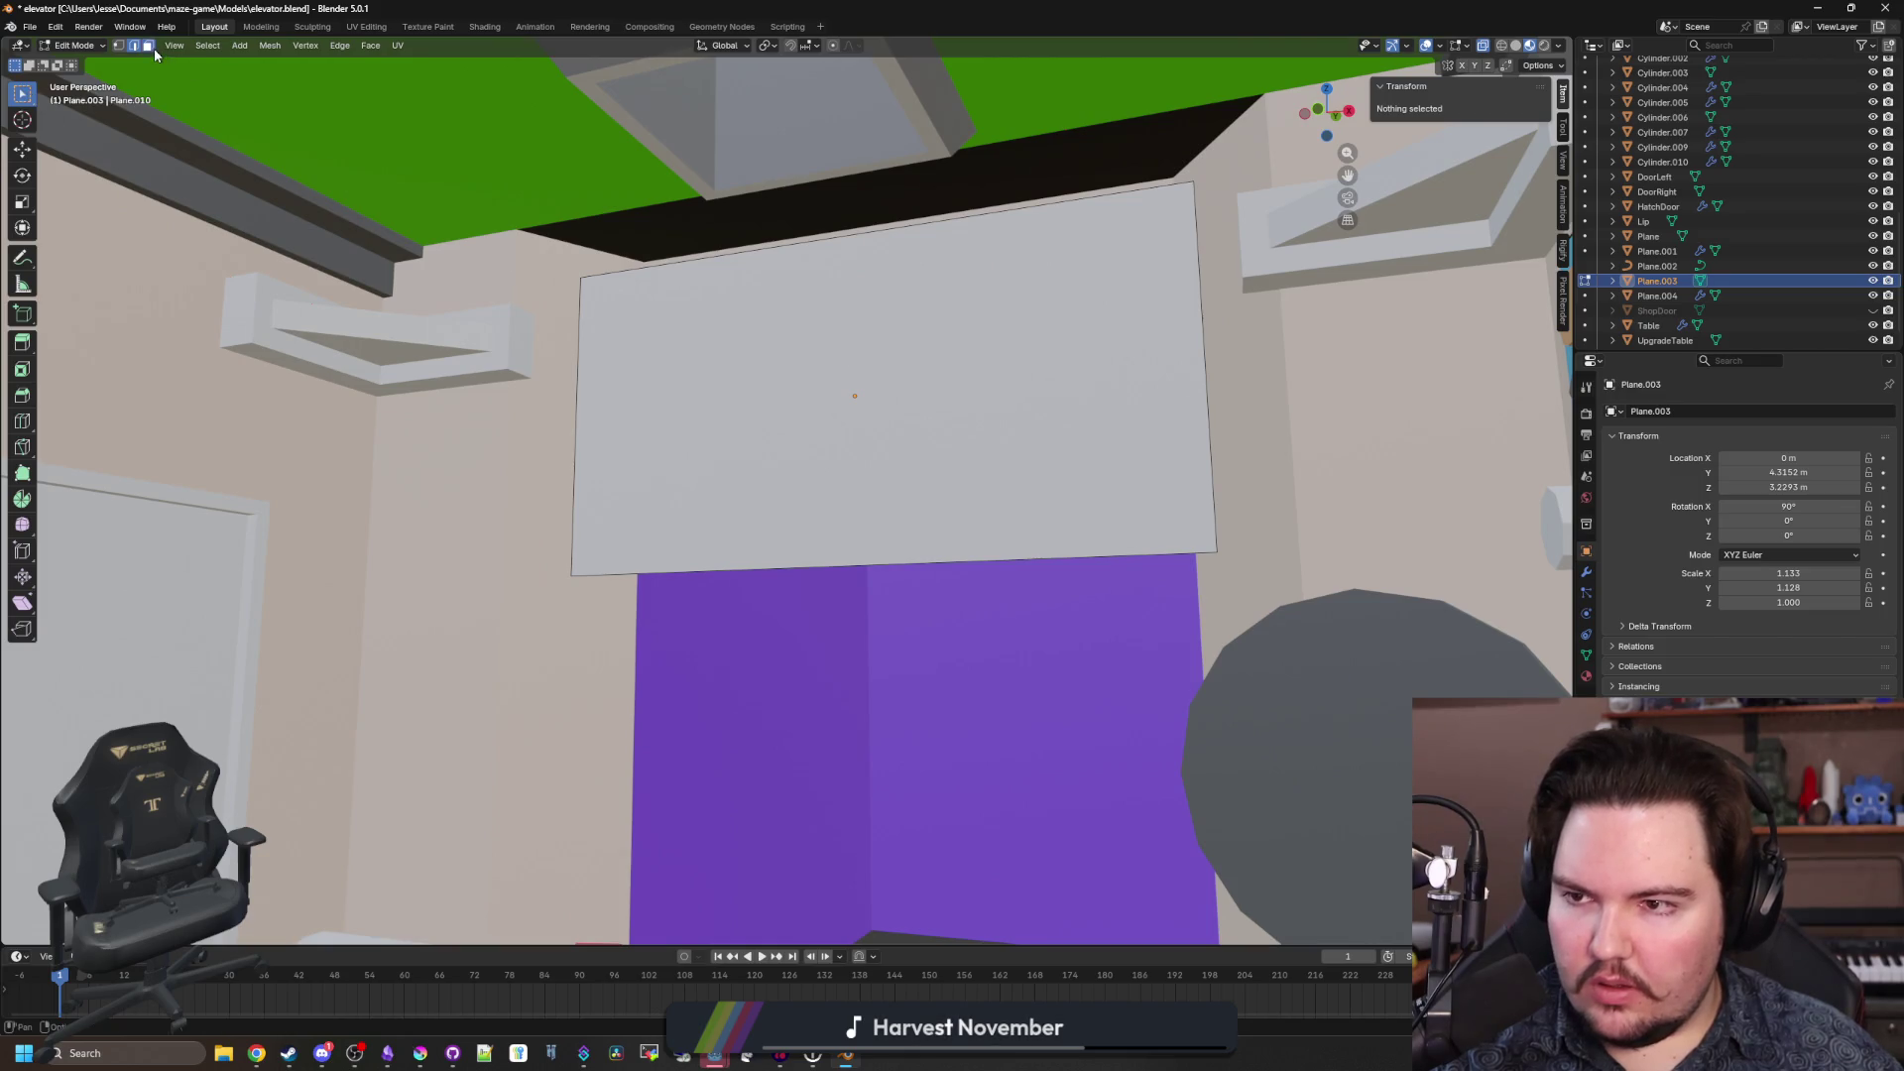
{"action": "left_click", "coordinate": [887, 380]}
{"action": "key", "text": "e"}
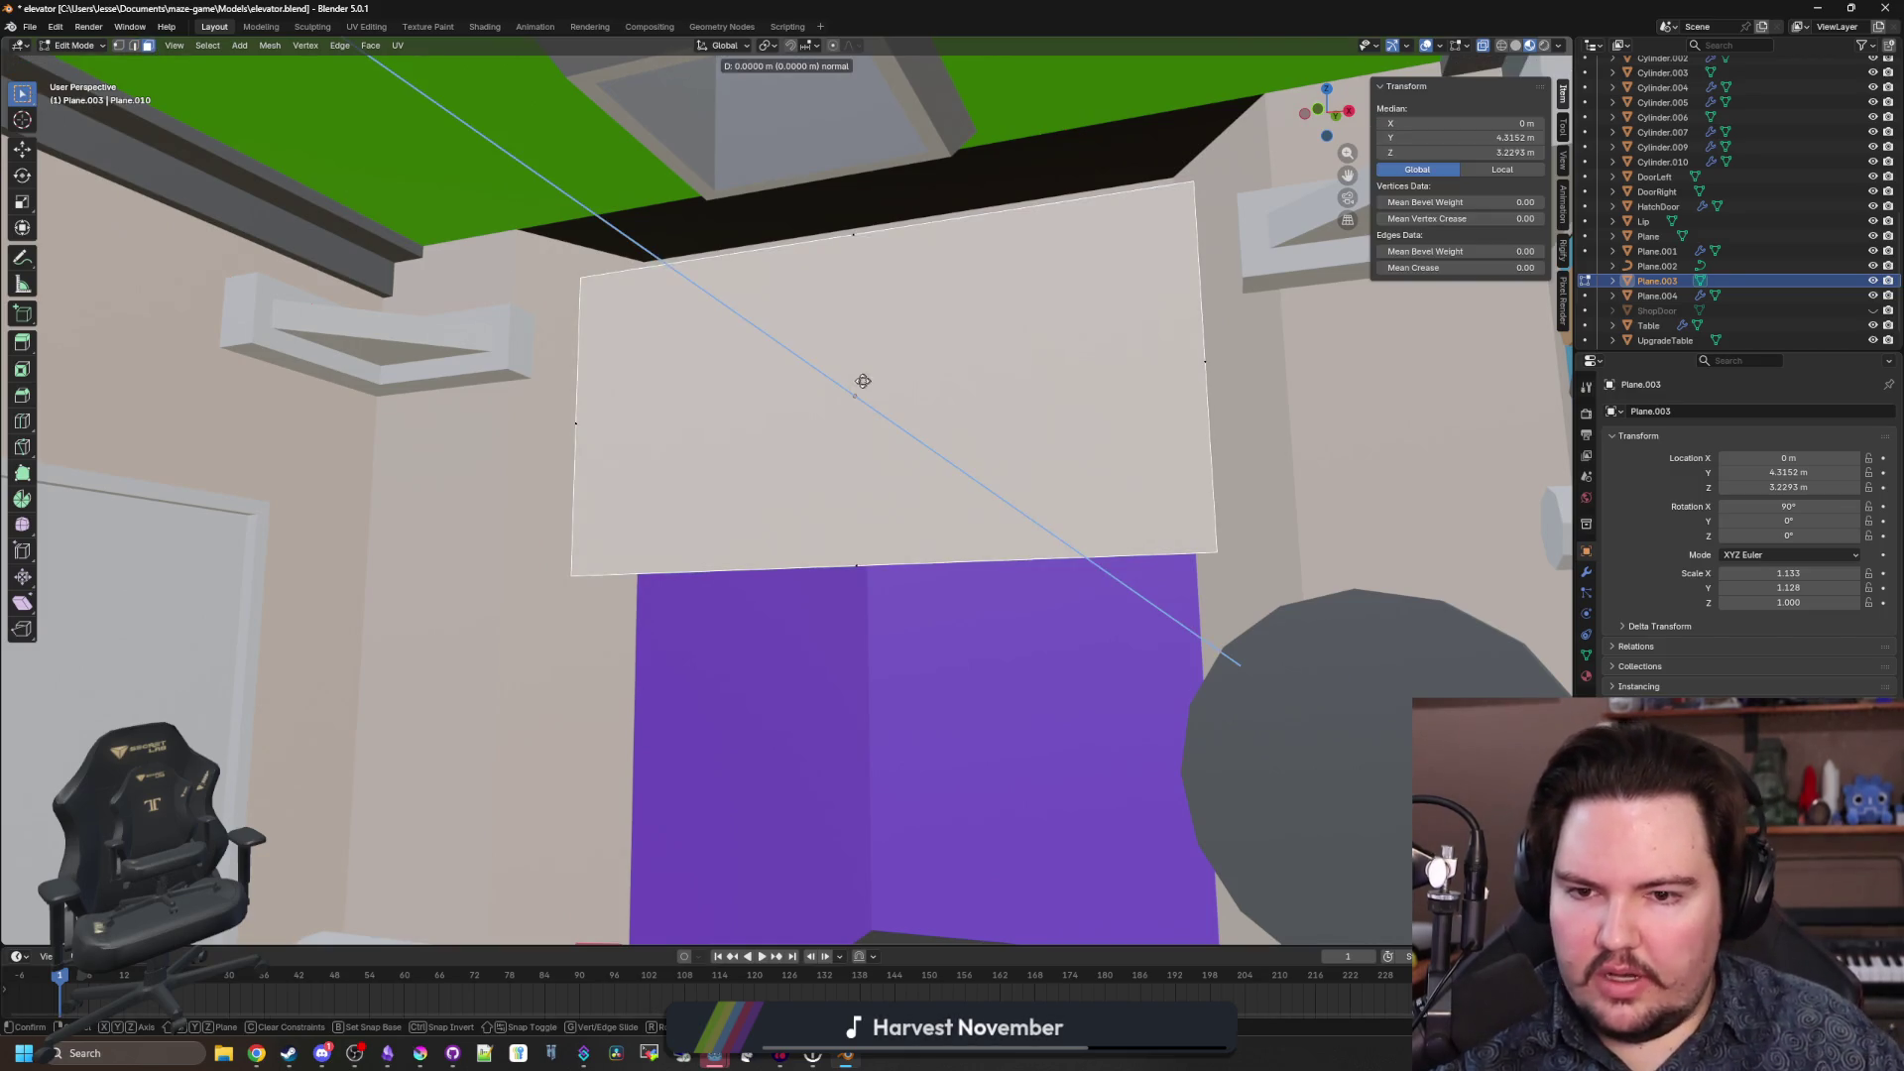
{"action": "left_click", "coordinate": [821, 378]}
{"action": "left_click_drag", "start_coordinate": [383, 793], "coordinate": [405, 719]}
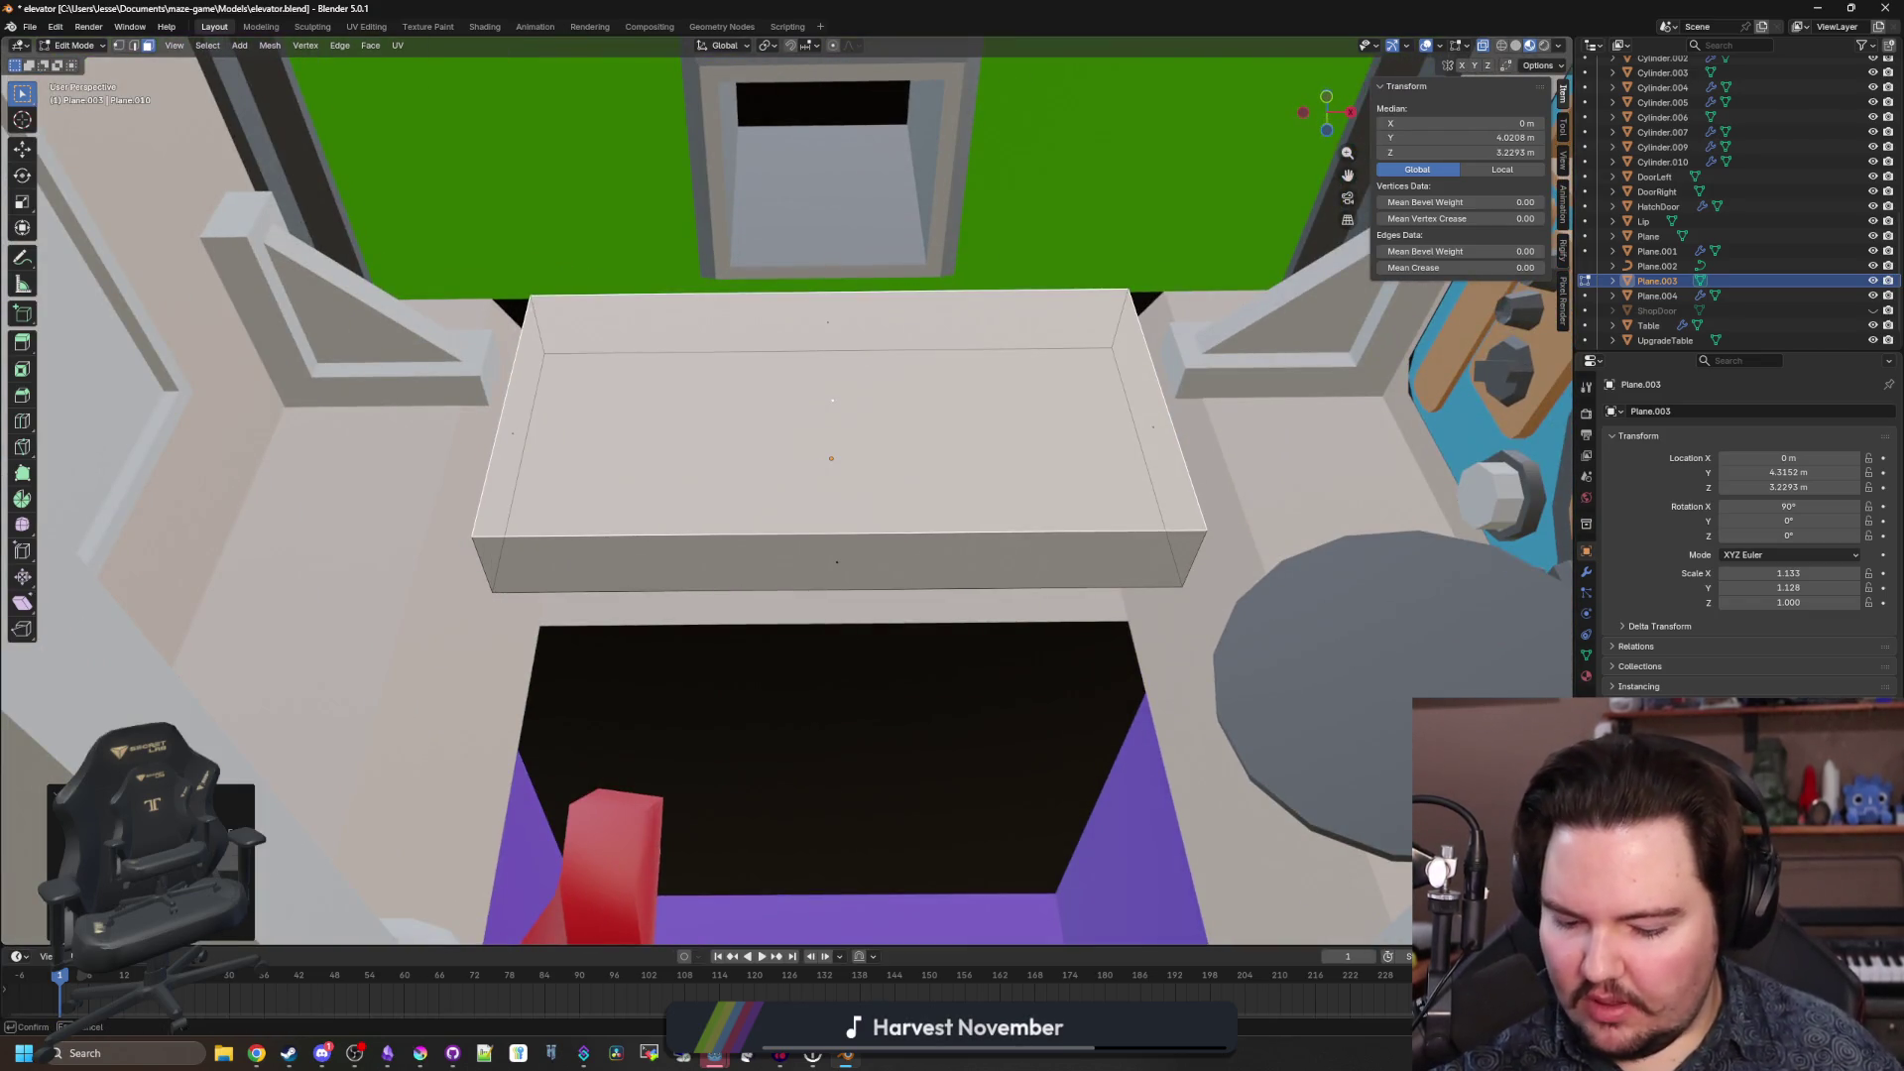
{"action": "key", "text": "Return"}
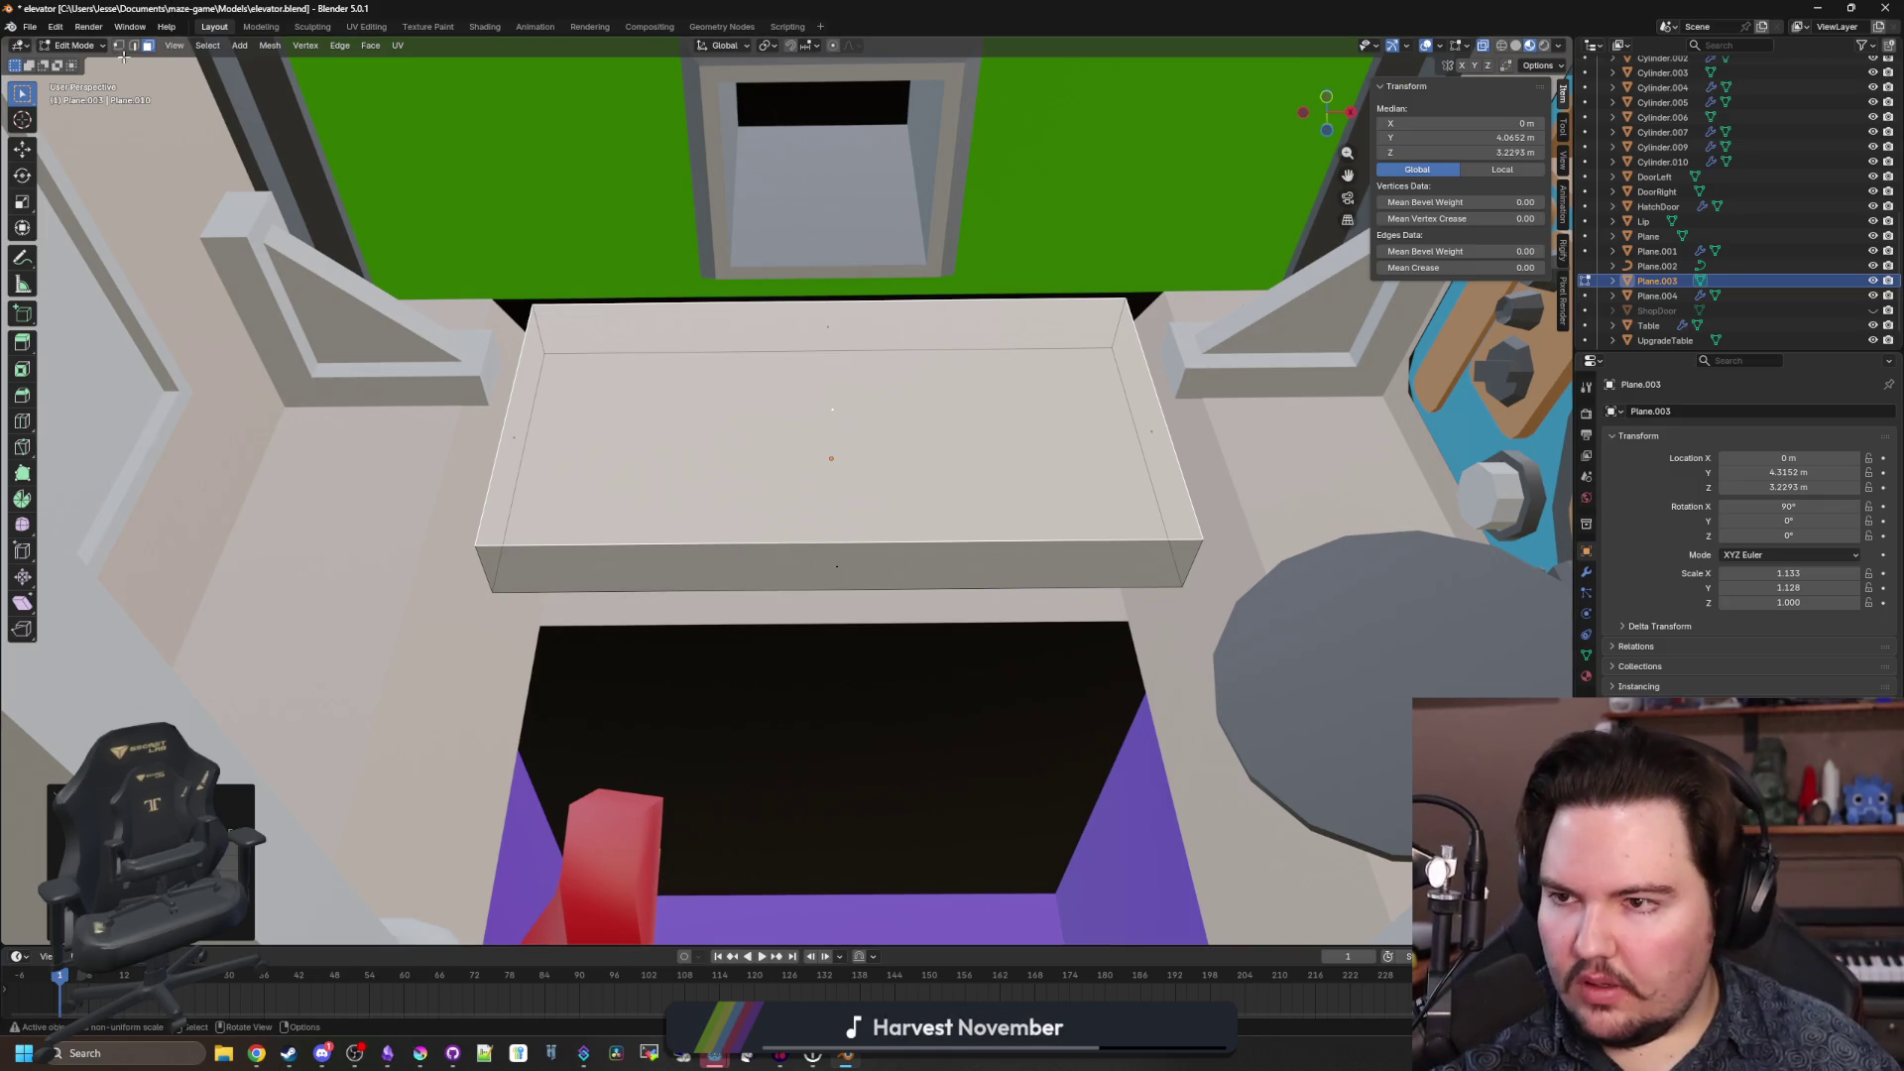
Bevel the panel's edges by 0.15 m to chamfer its corners.
{"action": "key", "text": "2"}
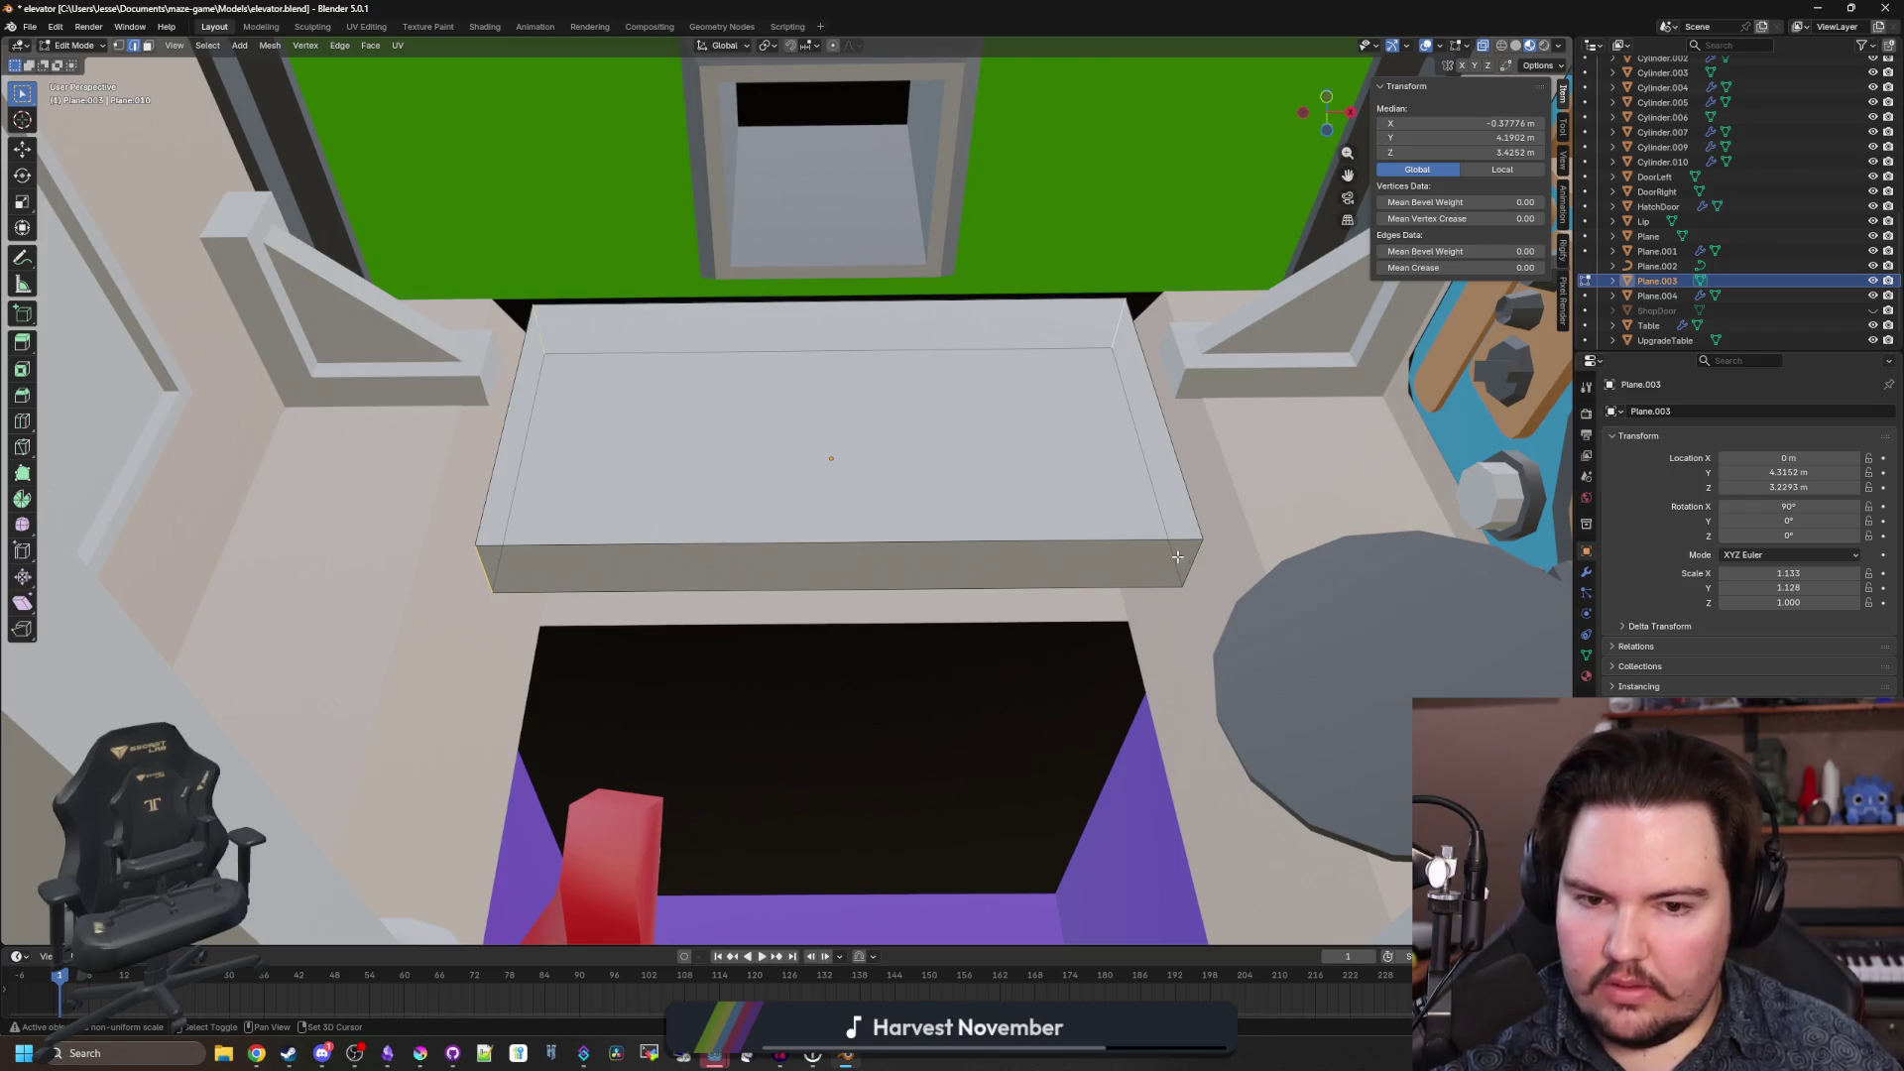
{"action": "left_click", "coordinate": [22, 394]}
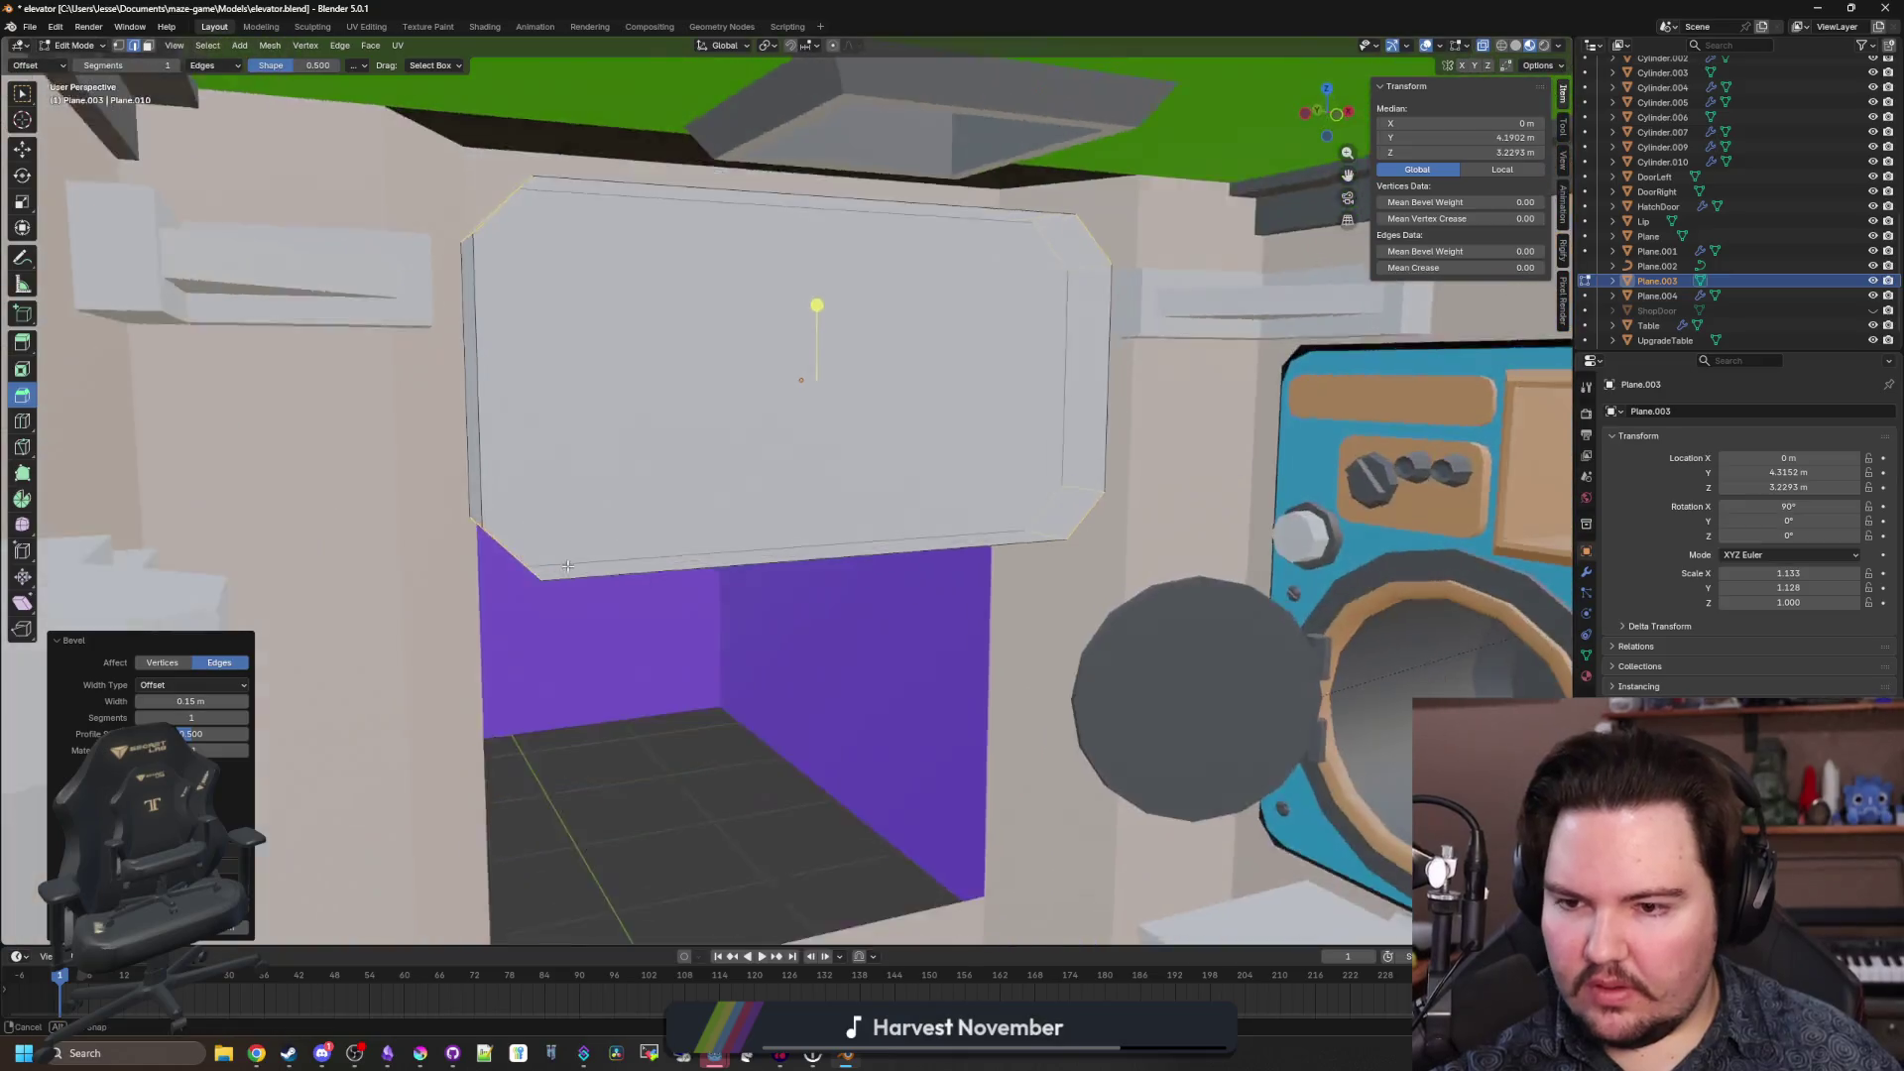
{"action": "left_click_drag", "start_coordinate": [595, 496], "coordinate": [540, 564]}
{"action": "left_click", "coordinate": [699, 697]}
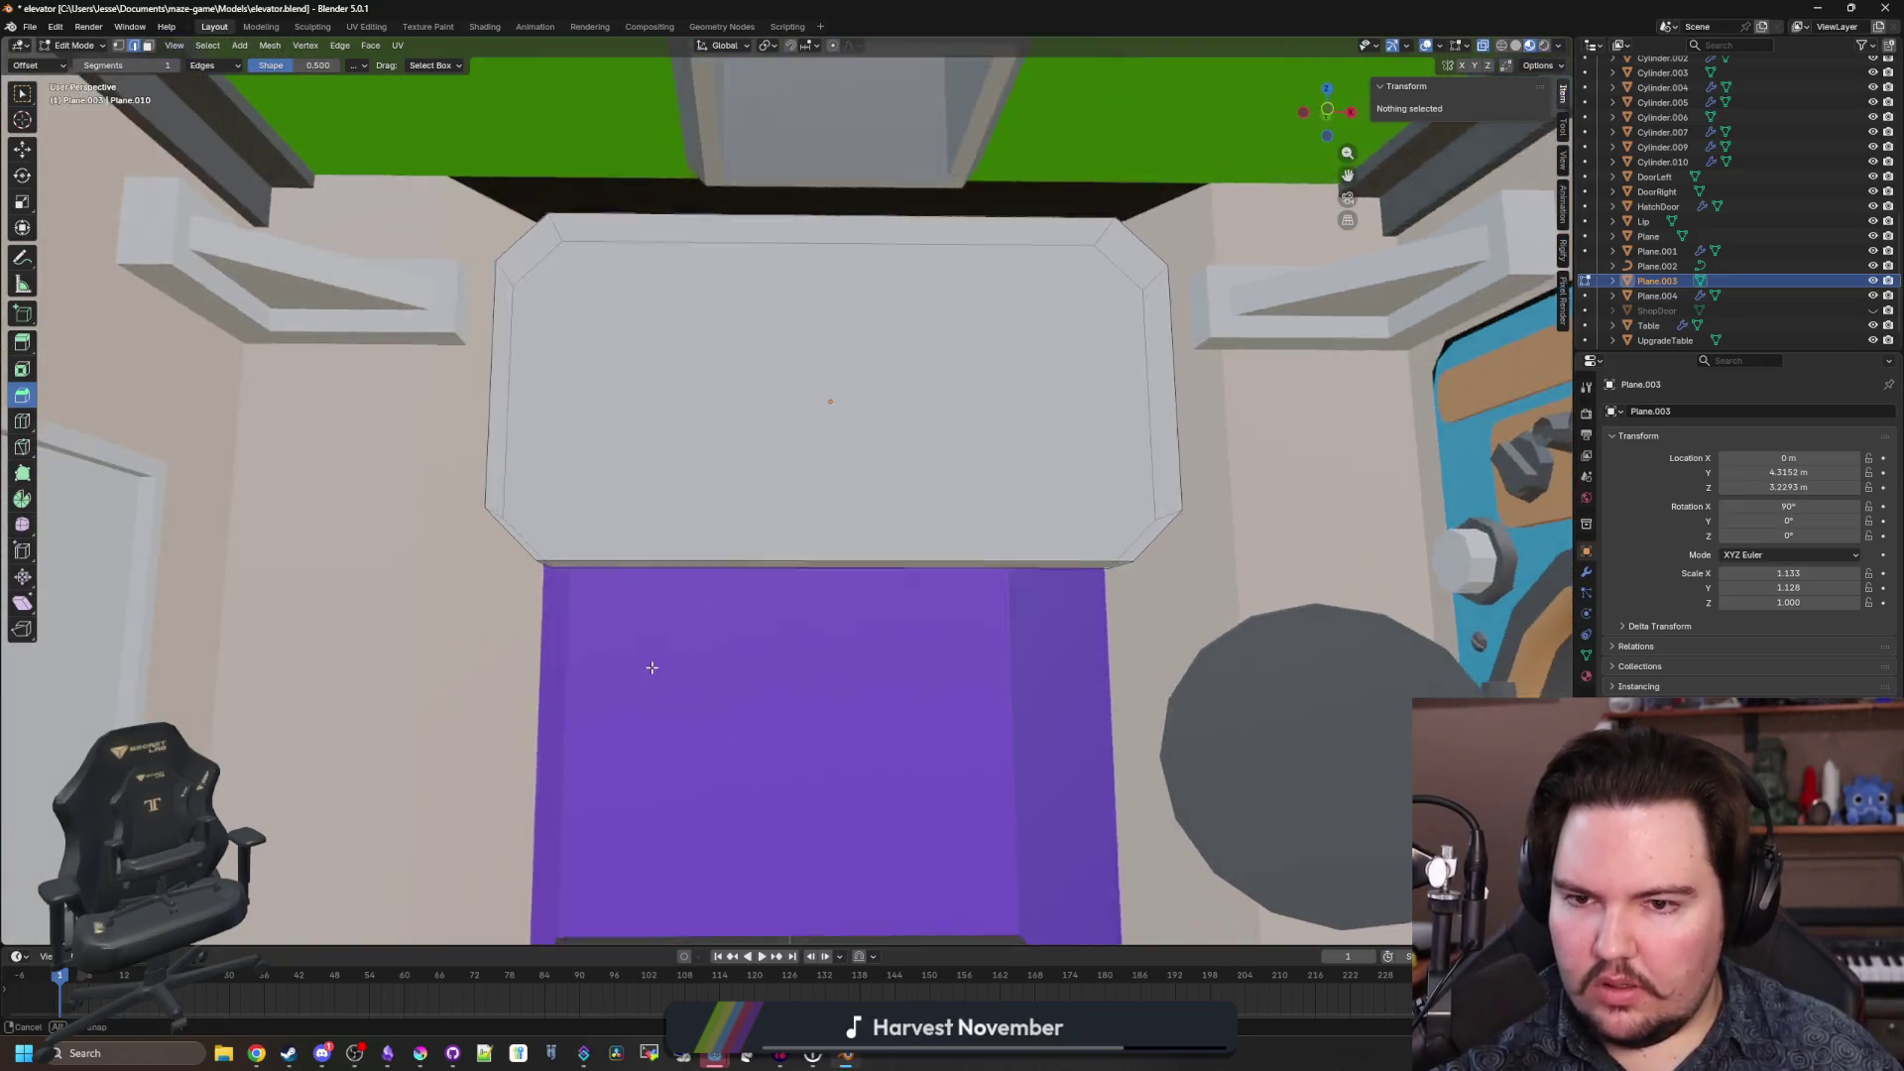
{"action": "left_click_drag", "start_coordinate": [755, 440], "coordinate": [771, 447]}
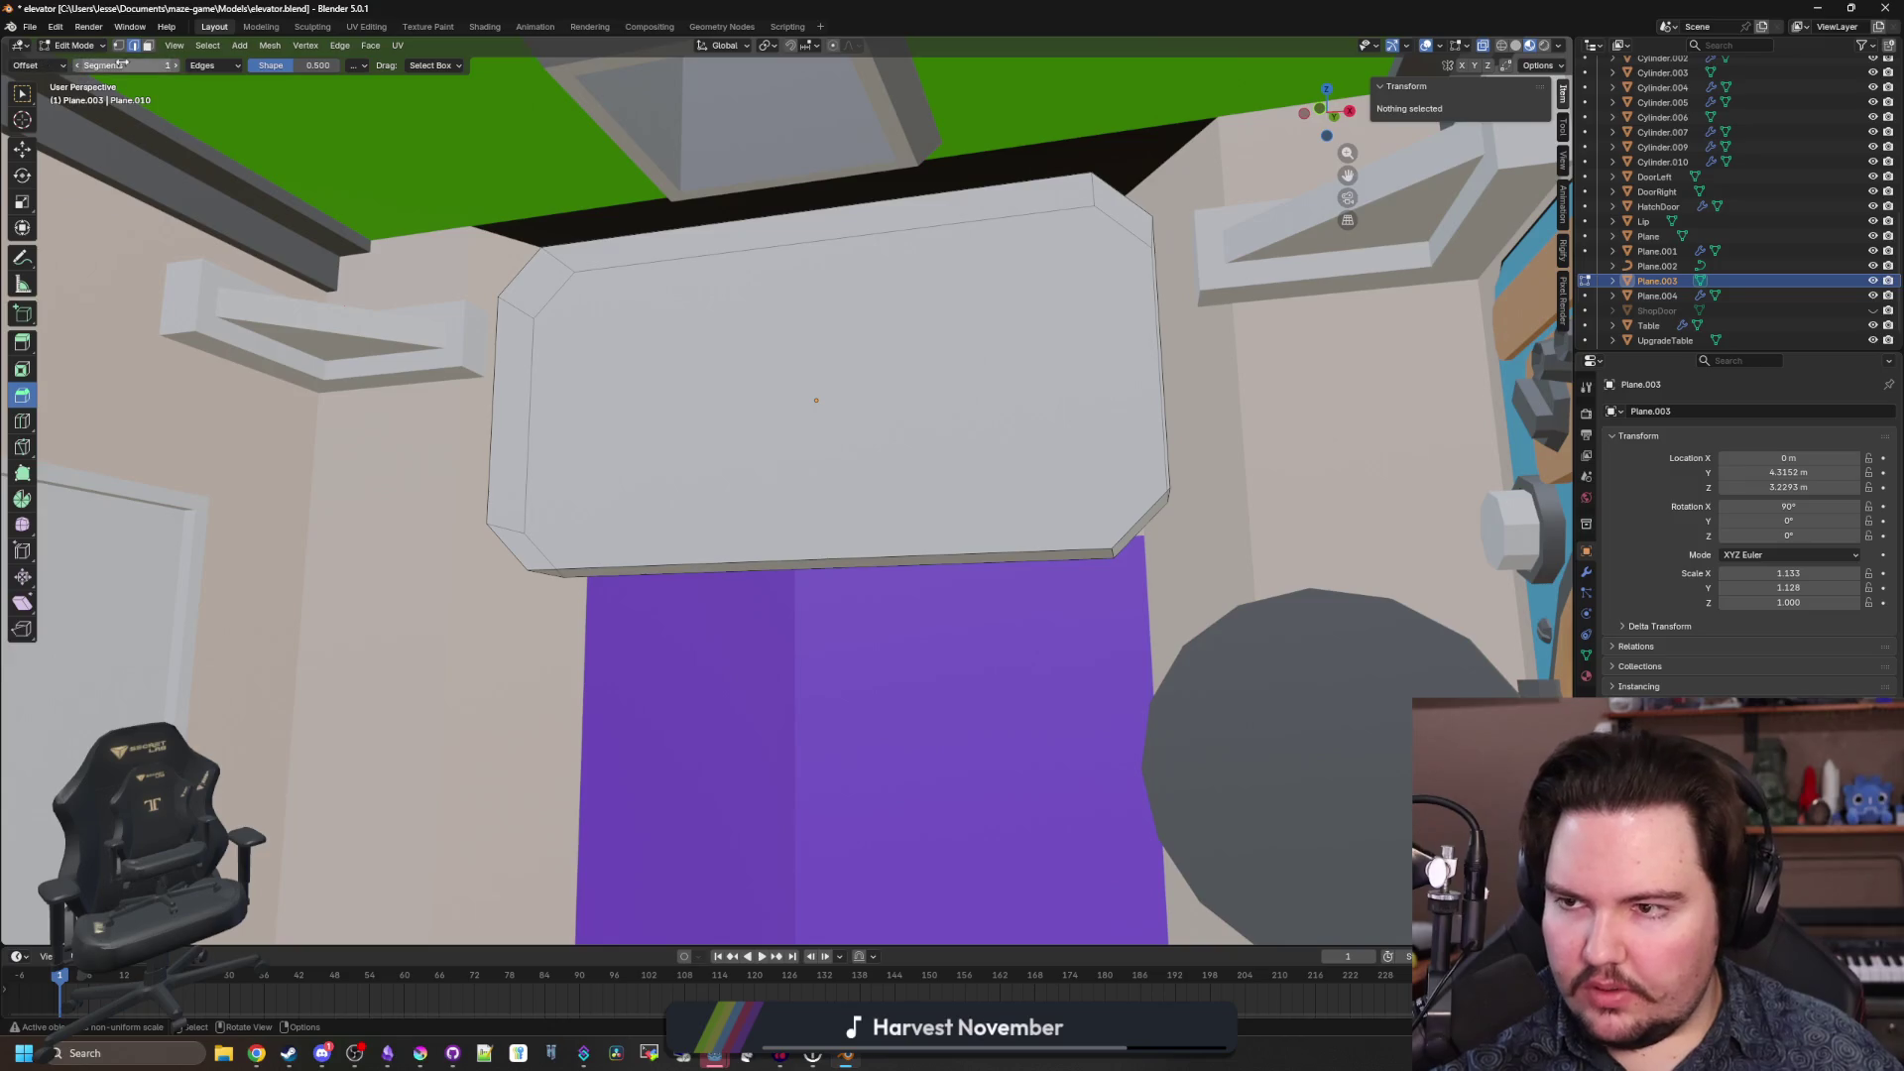
Inset the panel's front face, leaving a border around it.
{"action": "left_click", "coordinate": [34, 93]}
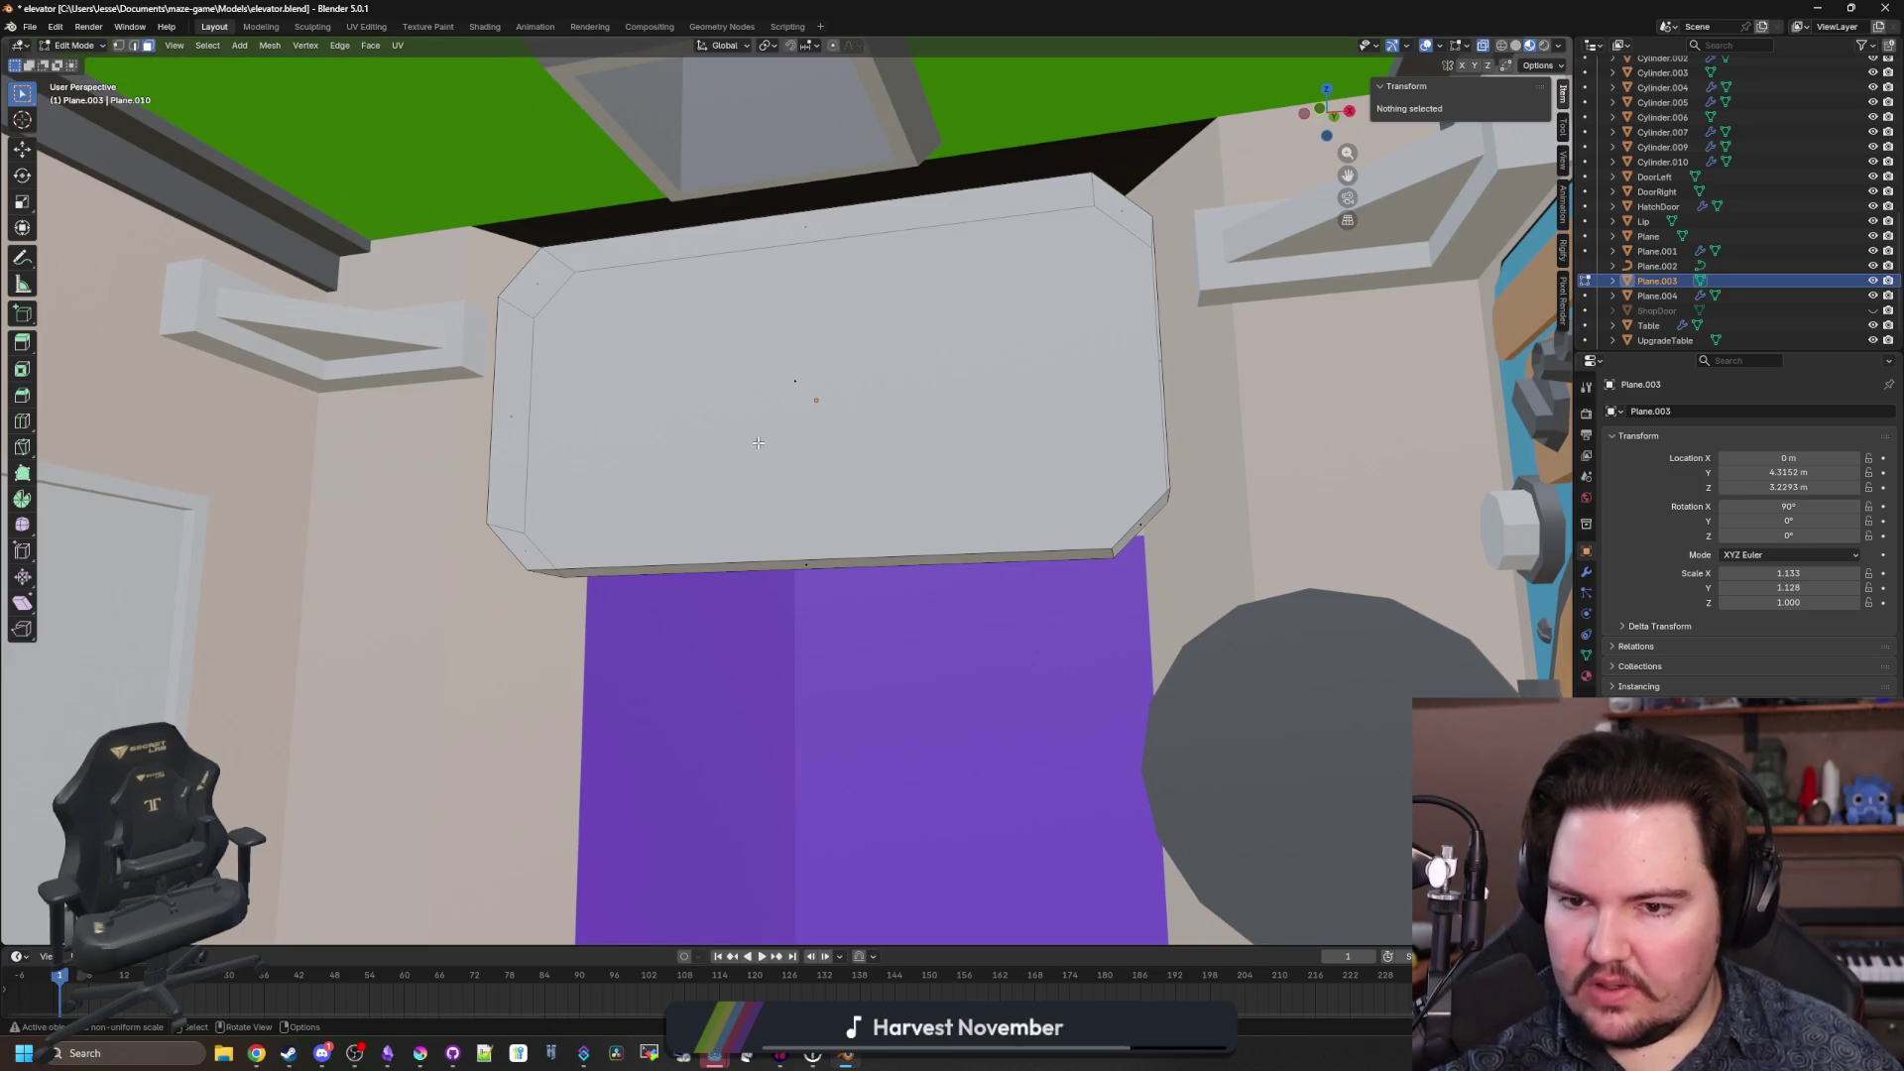
{"action": "left_click", "coordinate": [803, 389]}
{"action": "left_click", "coordinate": [22, 369]}
{"action": "mouse_move", "coordinate": [832, 380]}
{"action": "left_mouse_down"}
{"action": "mouse_move", "coordinate": [780, 385]}
{"action": "mouse_move", "coordinate": [817, 400]}
{"action": "left_mouse_up"}
{"action": "scroll", "coordinate": [390, 768], "scroll_direction": "down", "scroll_amount": 3}
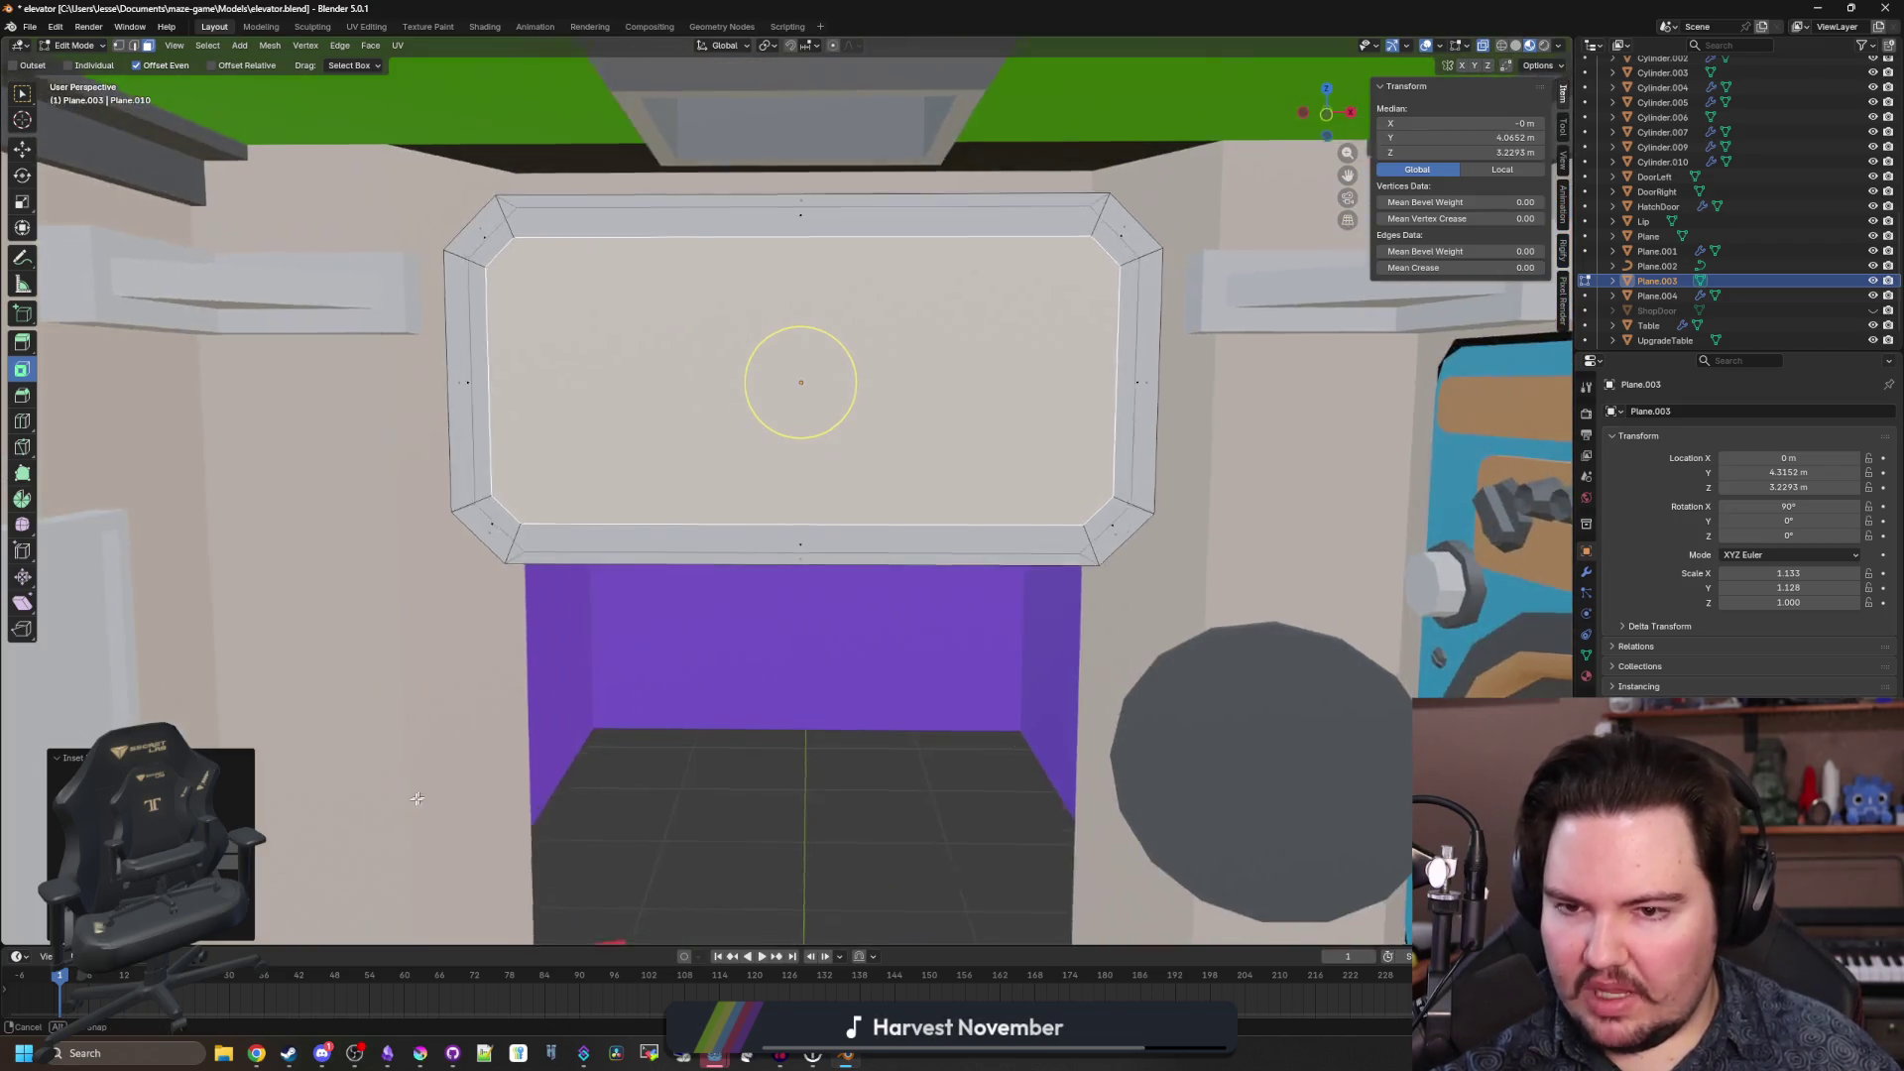
Confirm the inset at a thinner width and push the inner face back along Y.
{"action": "scroll", "coordinate": [665, 639], "scroll_direction": "up", "scroll_amount": 5}
{"action": "scroll", "coordinate": [666, 640], "scroll_direction": "down", "scroll_amount": 3}
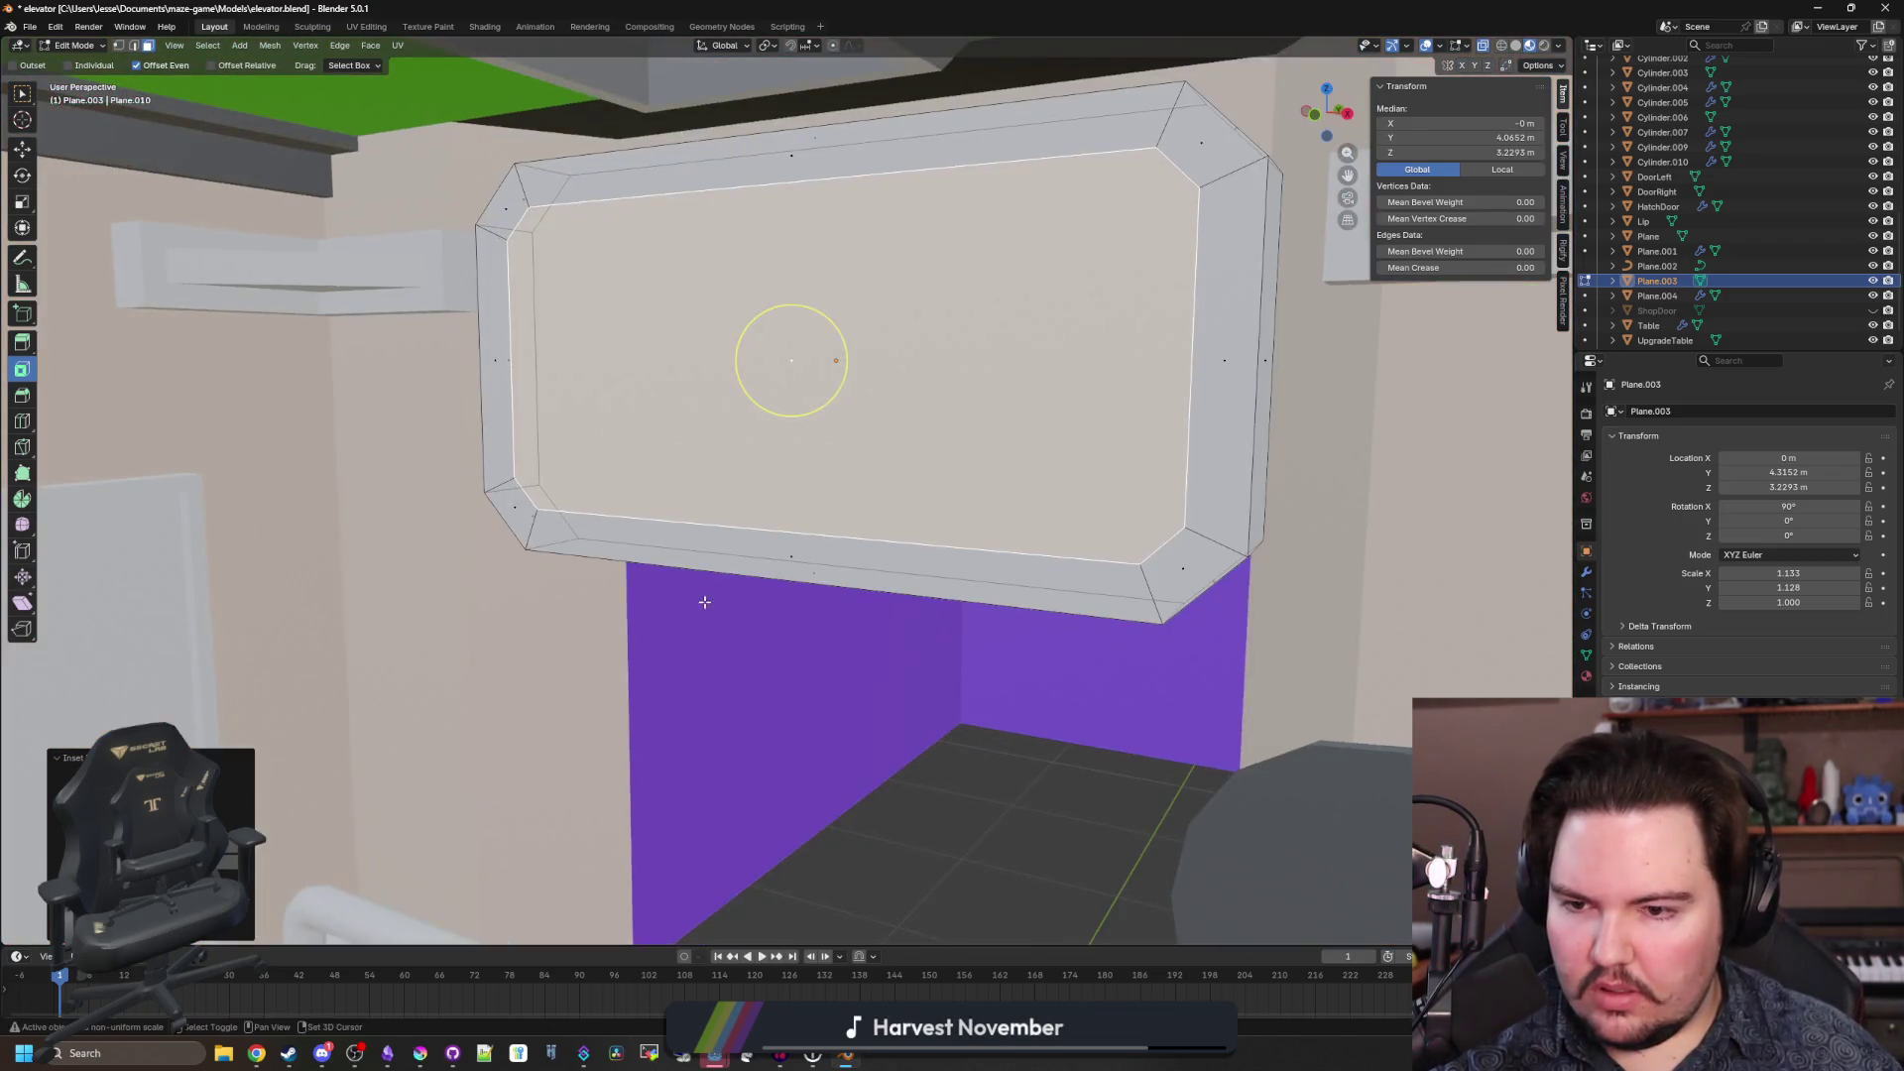
{"action": "scroll", "coordinate": [734, 605], "scroll_direction": "up", "scroll_amount": 1}
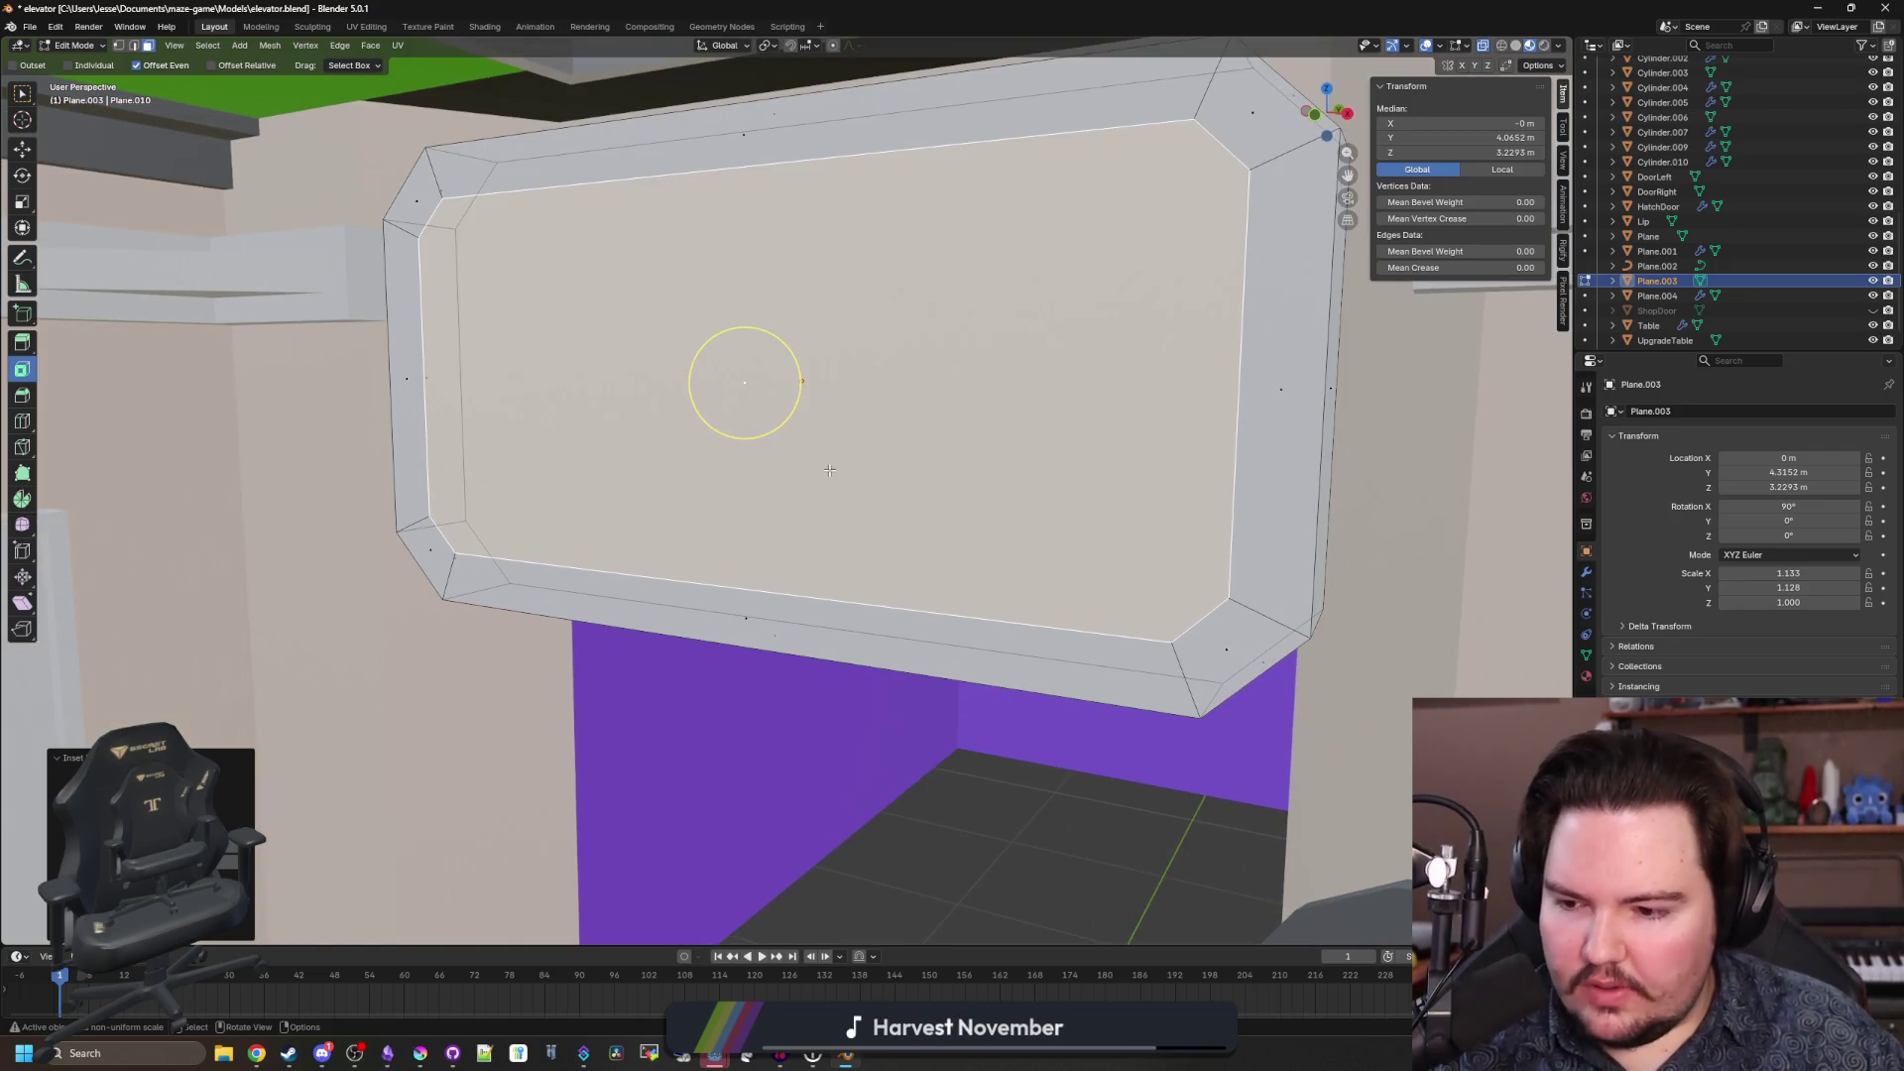
{"action": "mouse_move", "coordinate": [898, 494]}
{"action": "left_mouse_down"}
{"action": "mouse_move", "coordinate": [848, 389]}
{"action": "mouse_move", "coordinate": [799, 377]}
{"action": "left_mouse_up"}
{"action": "left_click", "coordinate": [788, 375]}
{"action": "key", "text": "g"}
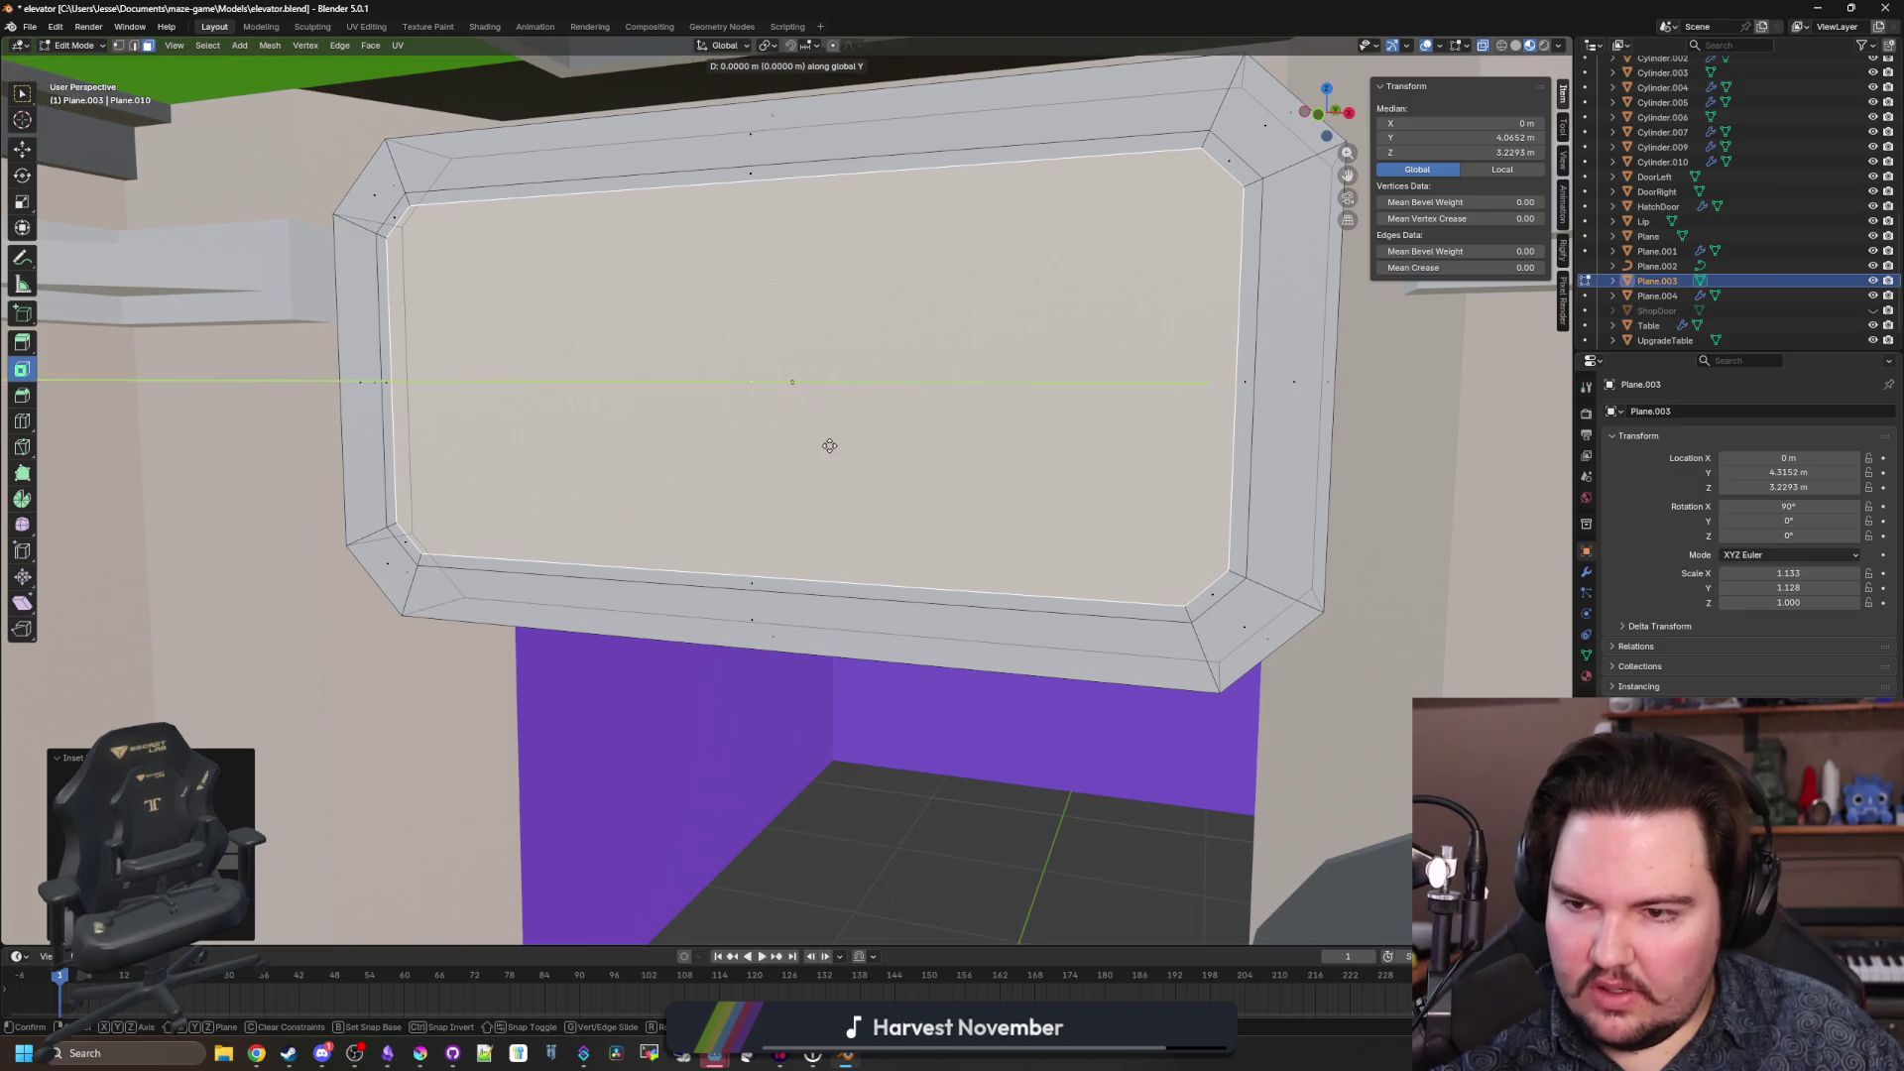
{"action": "key", "text": "x"}
{"action": "key", "text": "y"}
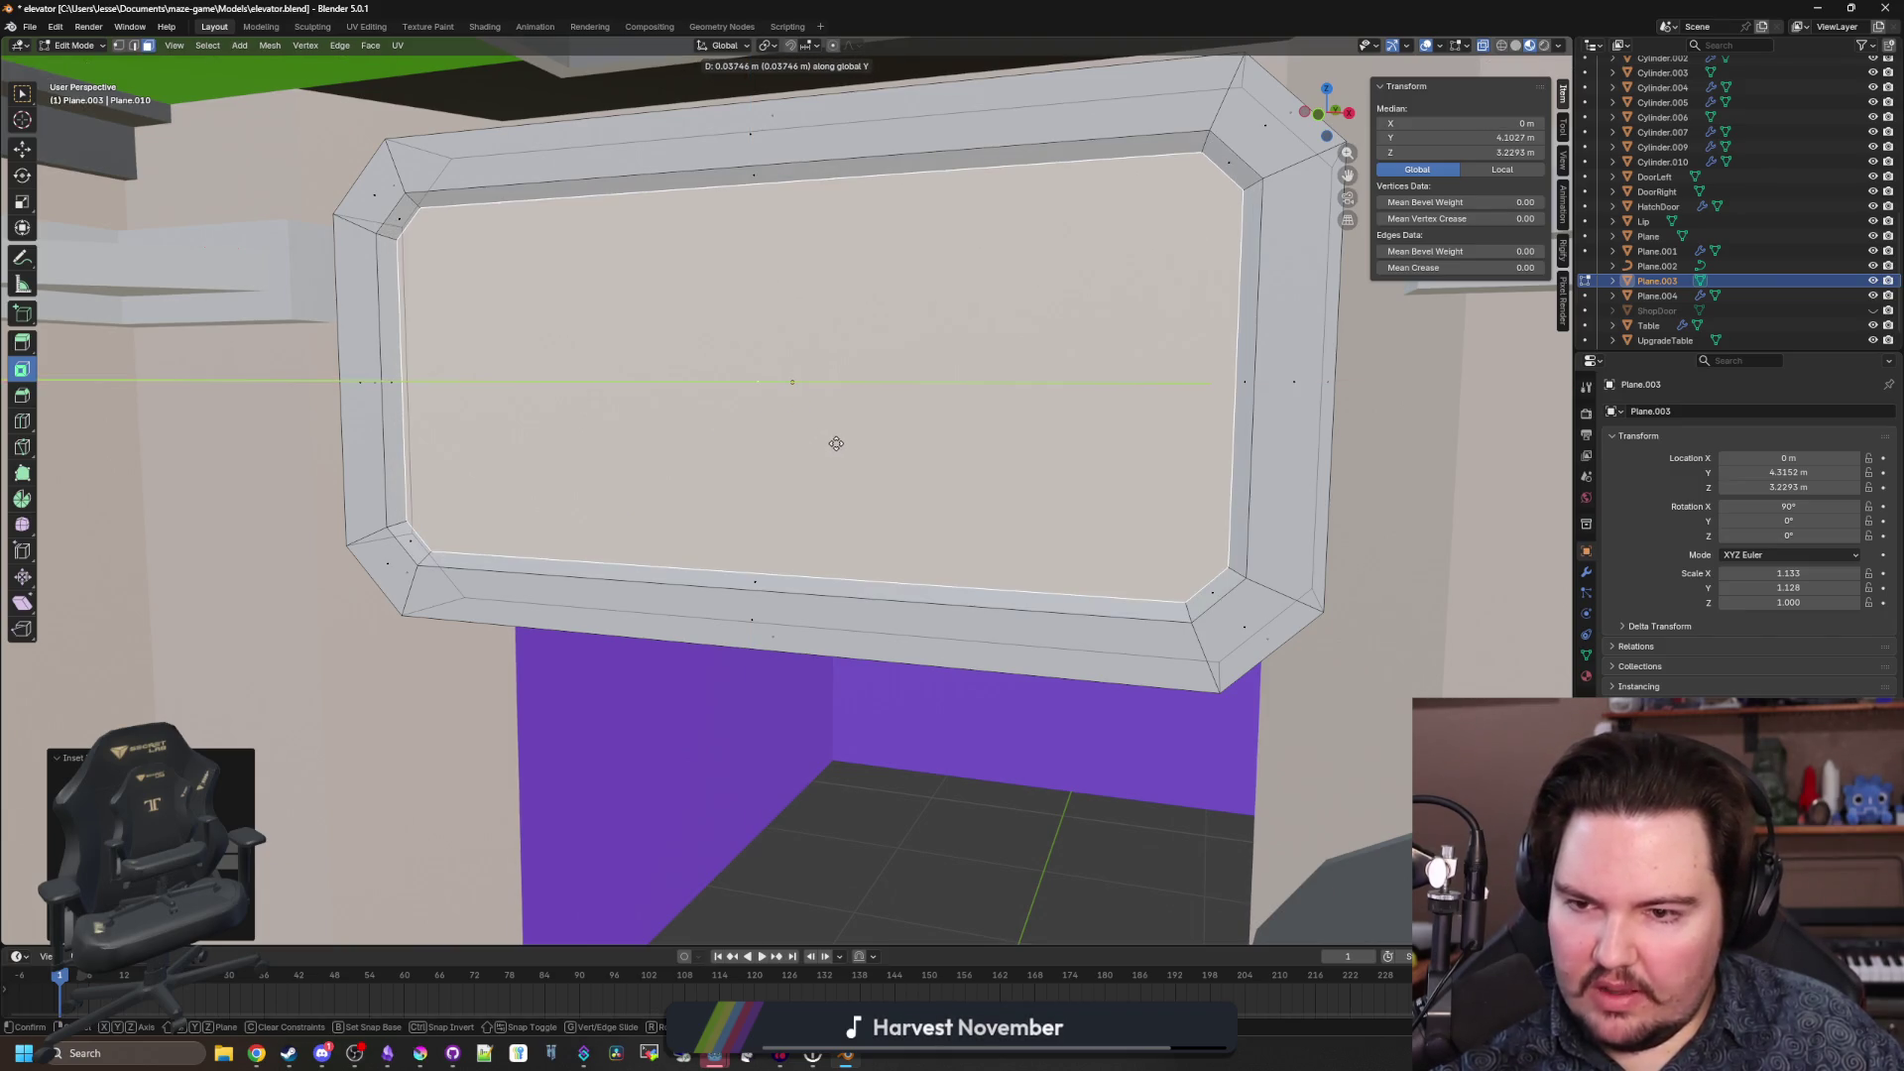
{"action": "left_click", "coordinate": [859, 432]}
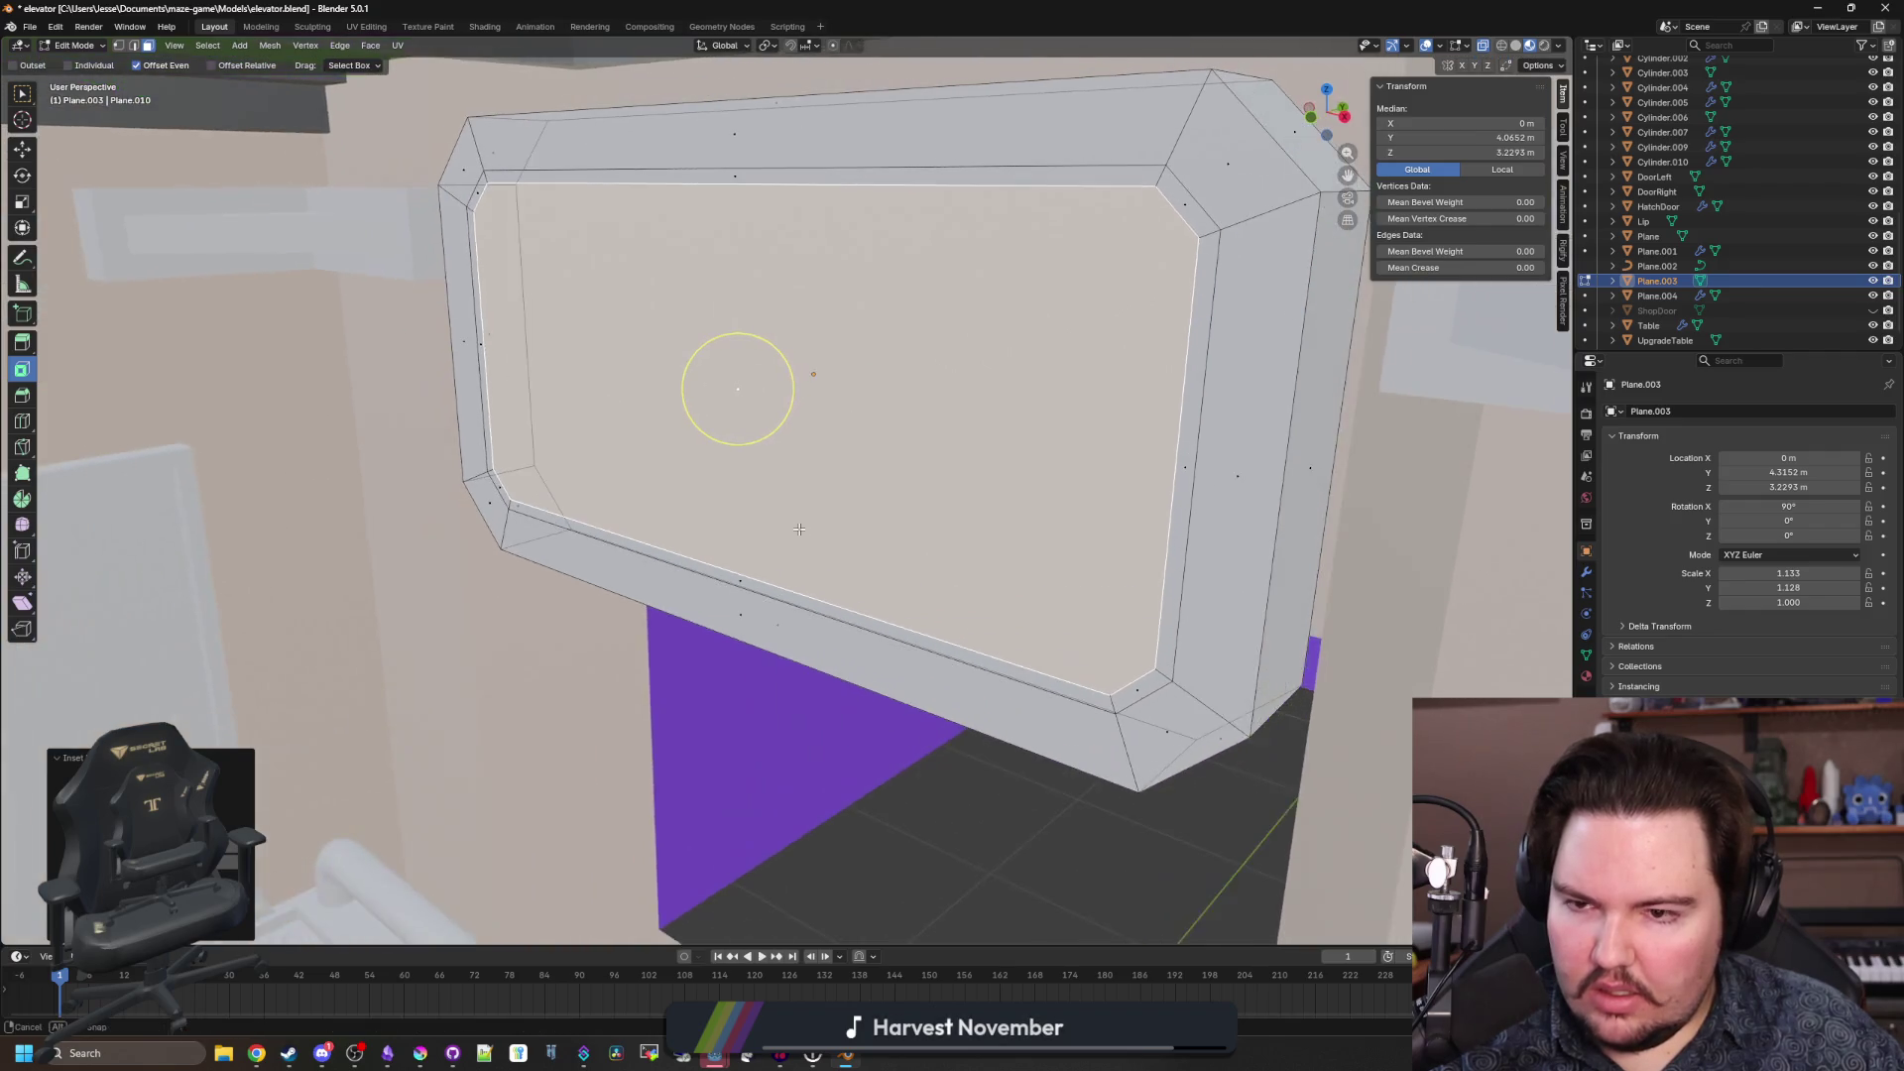
Push the inner face deeper along Y, shrink it slightly, and return to Object Mode.
{"action": "key", "text": "g"}
{"action": "key", "text": "y"}
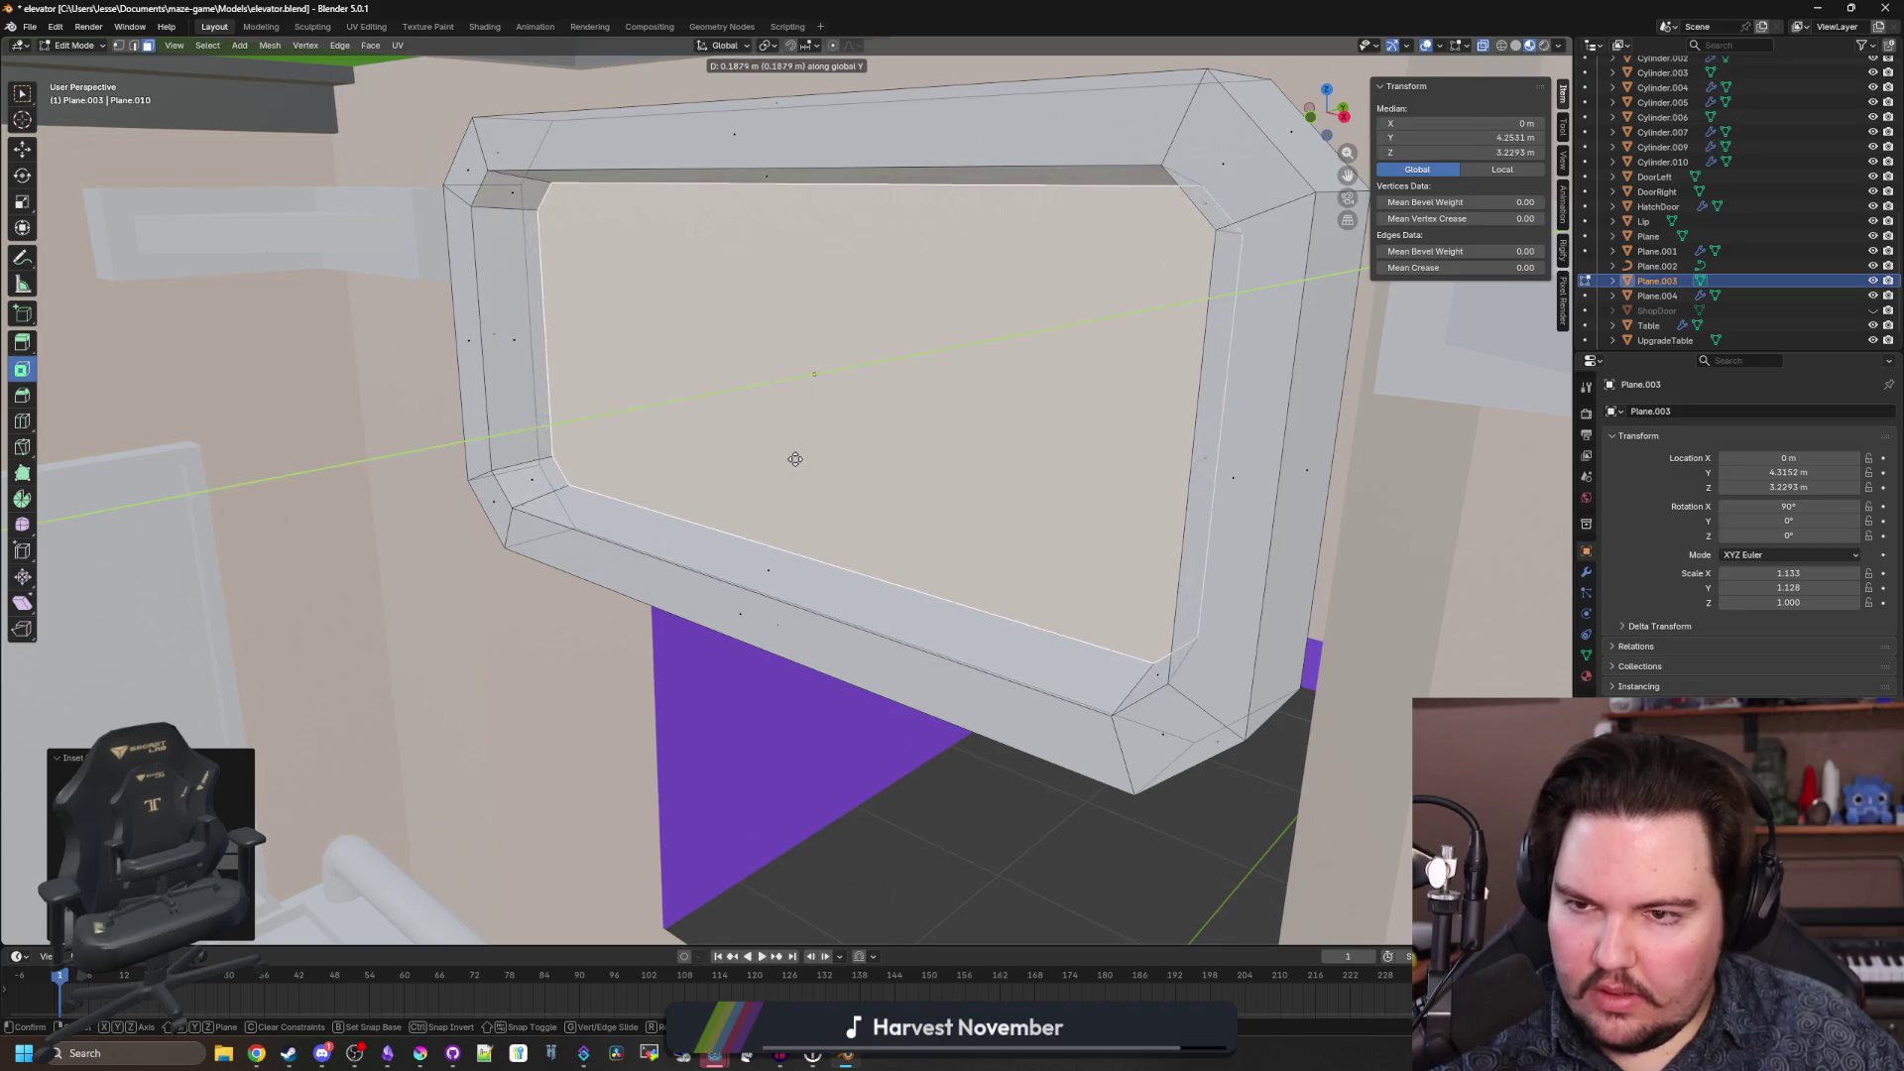
{"action": "left_click", "coordinate": [783, 466]}
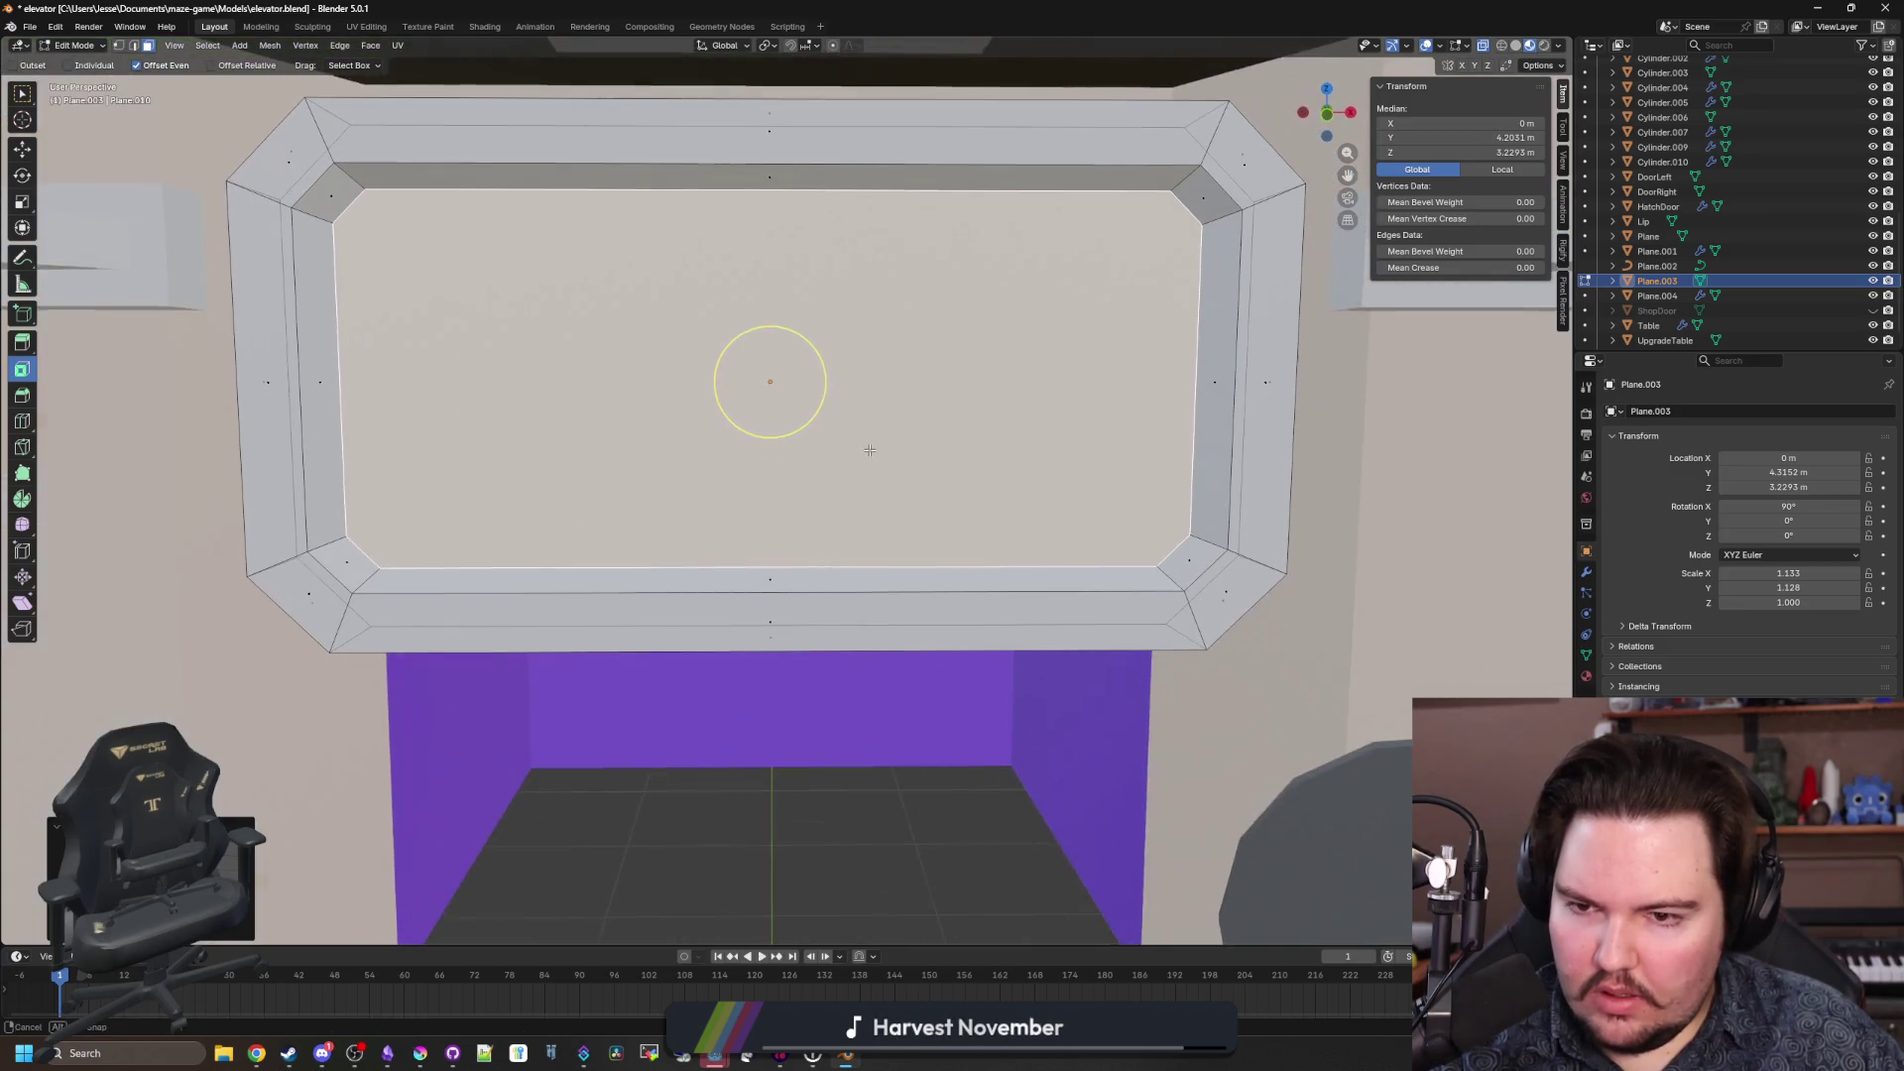
{"action": "key", "text": "s"}
{"action": "left_click", "coordinate": [1212, 485]}
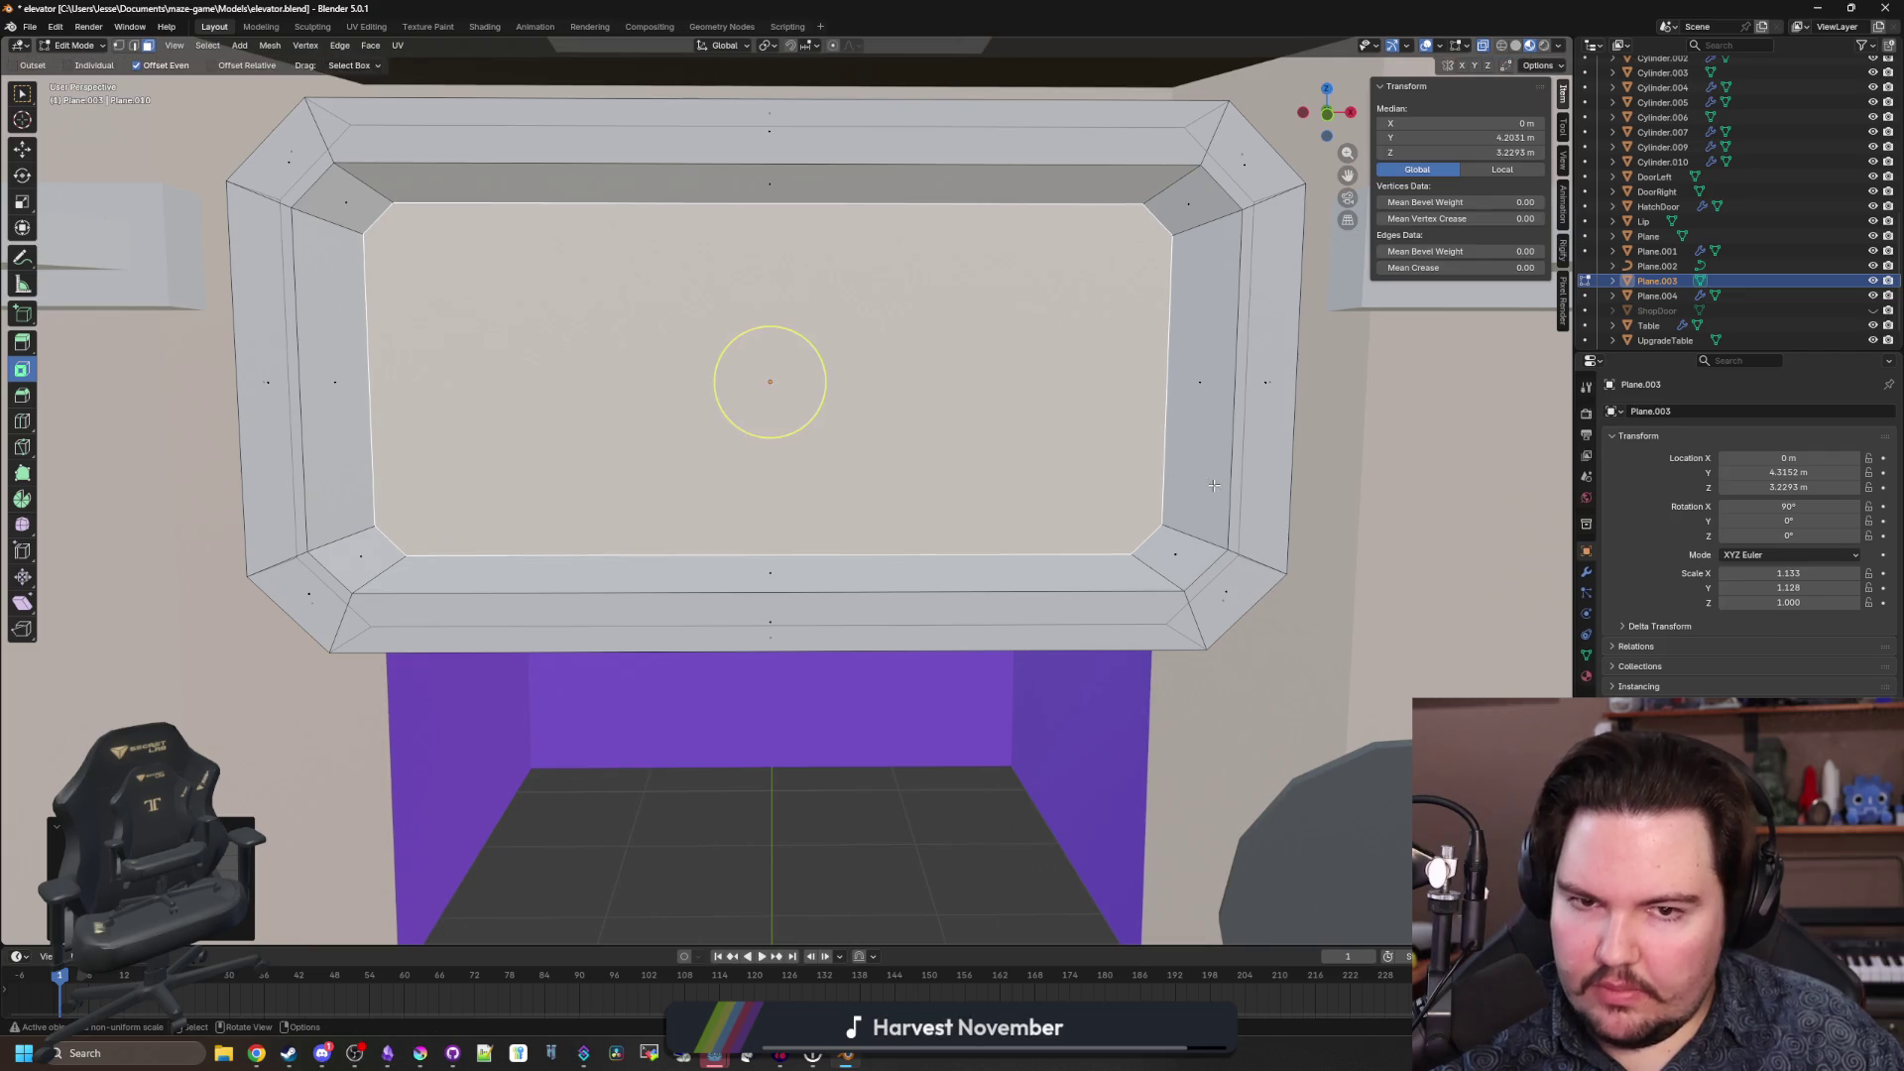
{"action": "scroll", "coordinate": [764, 383], "scroll_direction": "down", "scroll_amount": 3}
{"action": "key", "text": "Tab"}
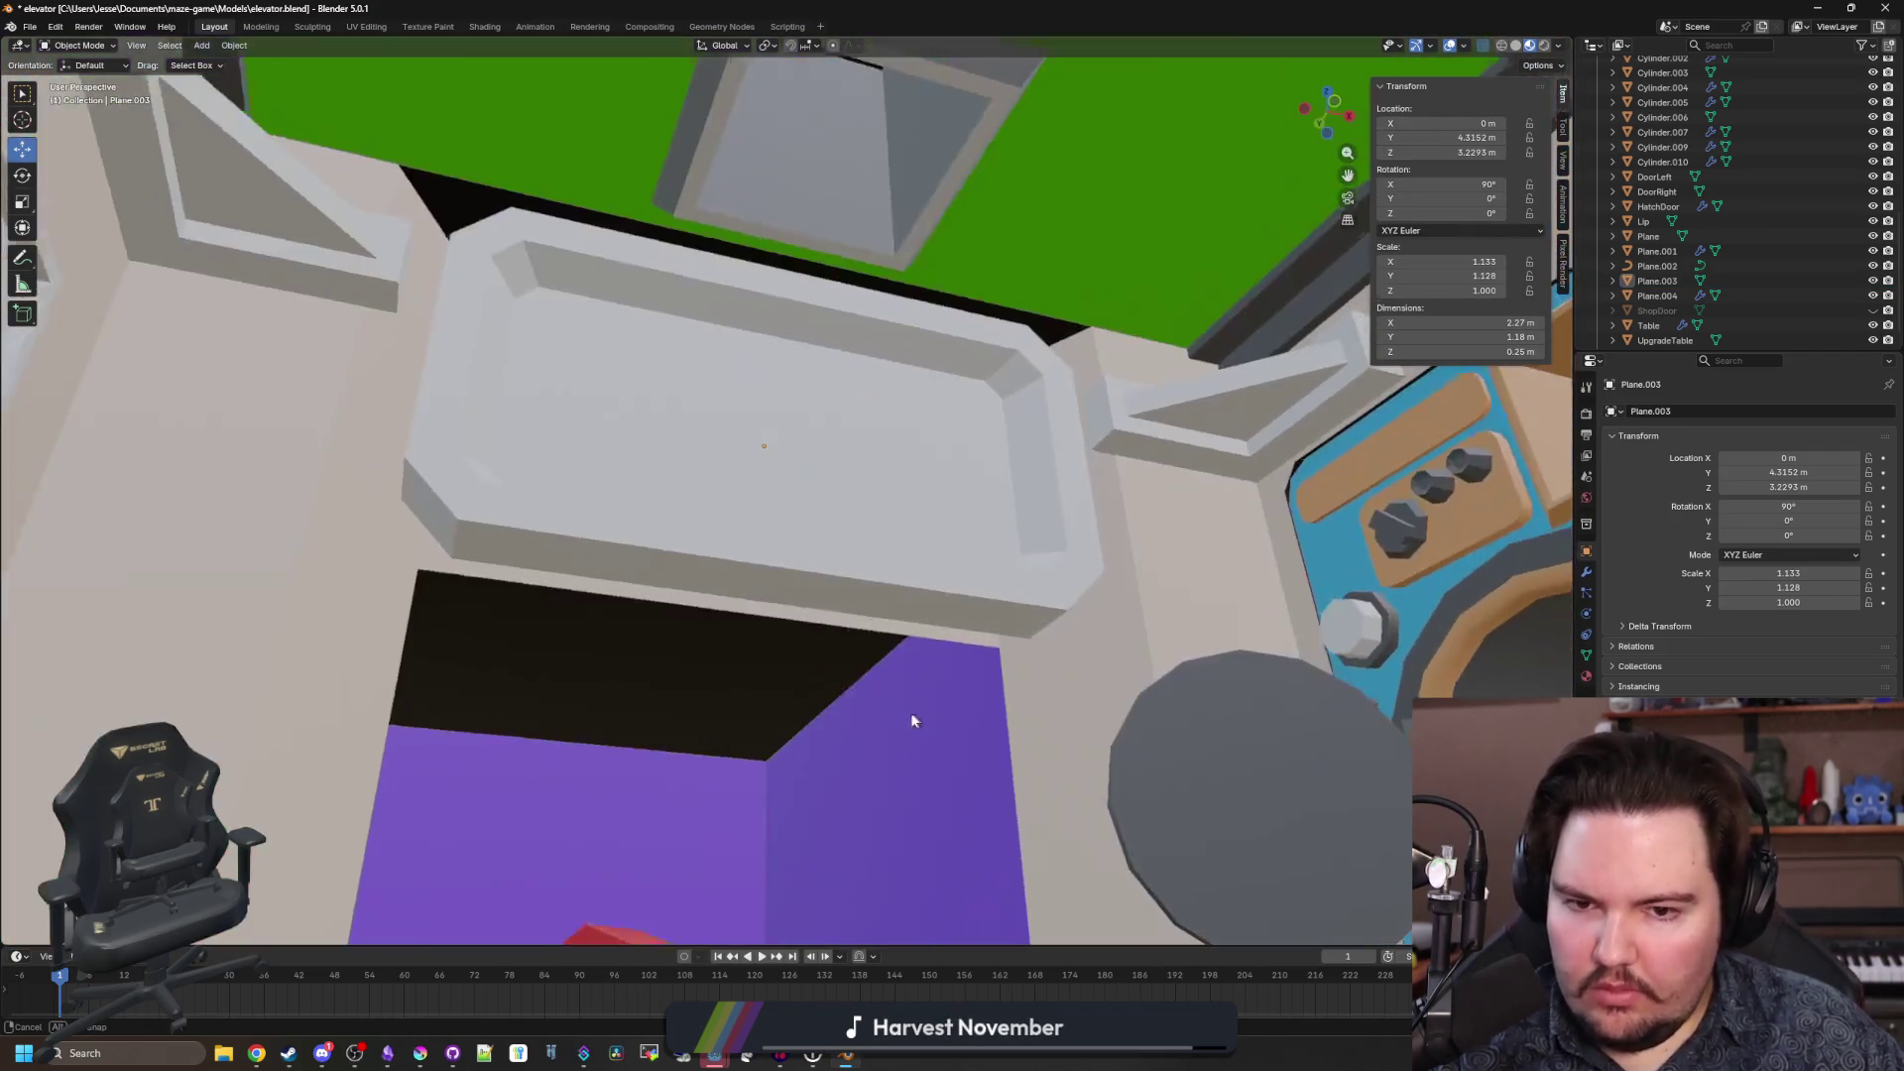
Move the screen frame's inner face further inward.
{"action": "left_click", "coordinate": [906, 460]}
{"action": "key", "text": "Tab"}
{"action": "left_click", "coordinate": [795, 383]}
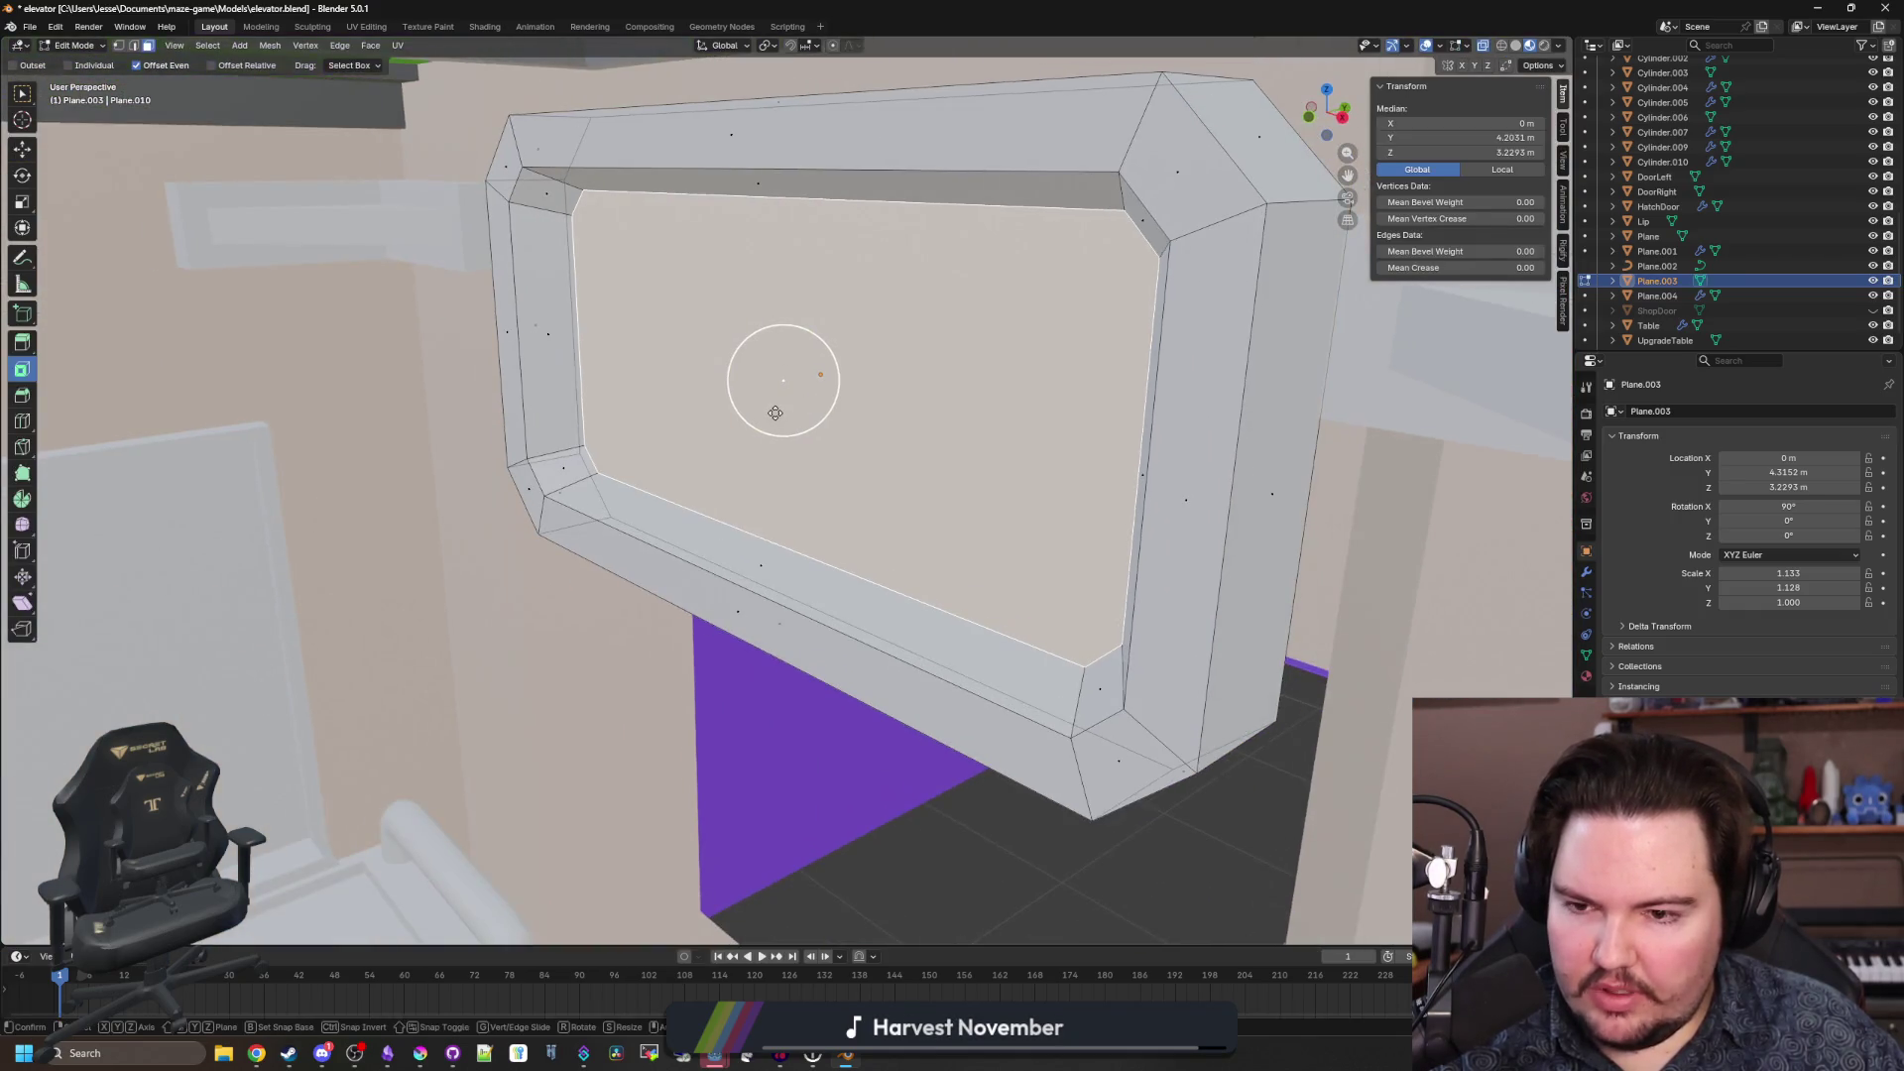
{"action": "key", "text": "e"}
{"action": "left_click", "coordinate": [758, 420]}
{"action": "key", "text": "Tab"}
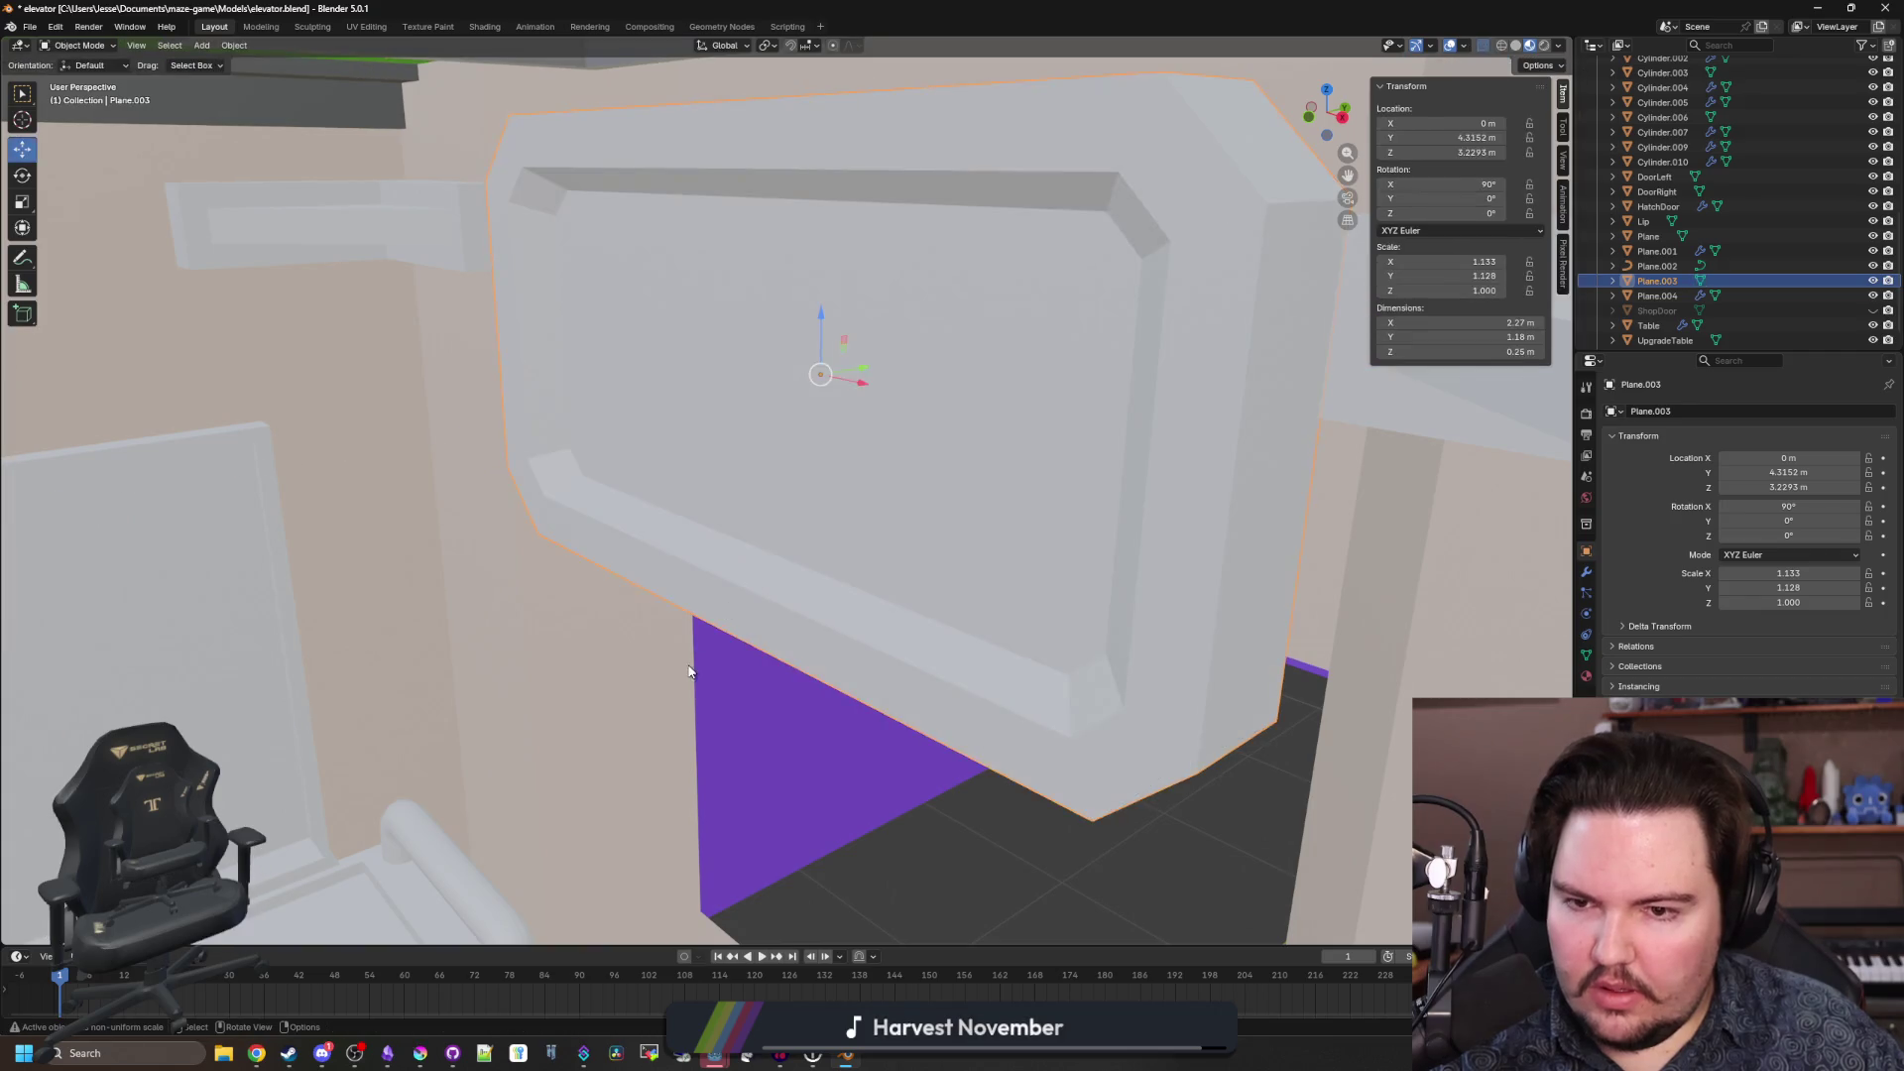
Add a new 2 m plane and rotate it 90° on X to stand upright.
{"action": "left_click", "coordinate": [694, 666]}
{"action": "key", "text": "alt+a"}
{"action": "key", "text": "shift+a"}
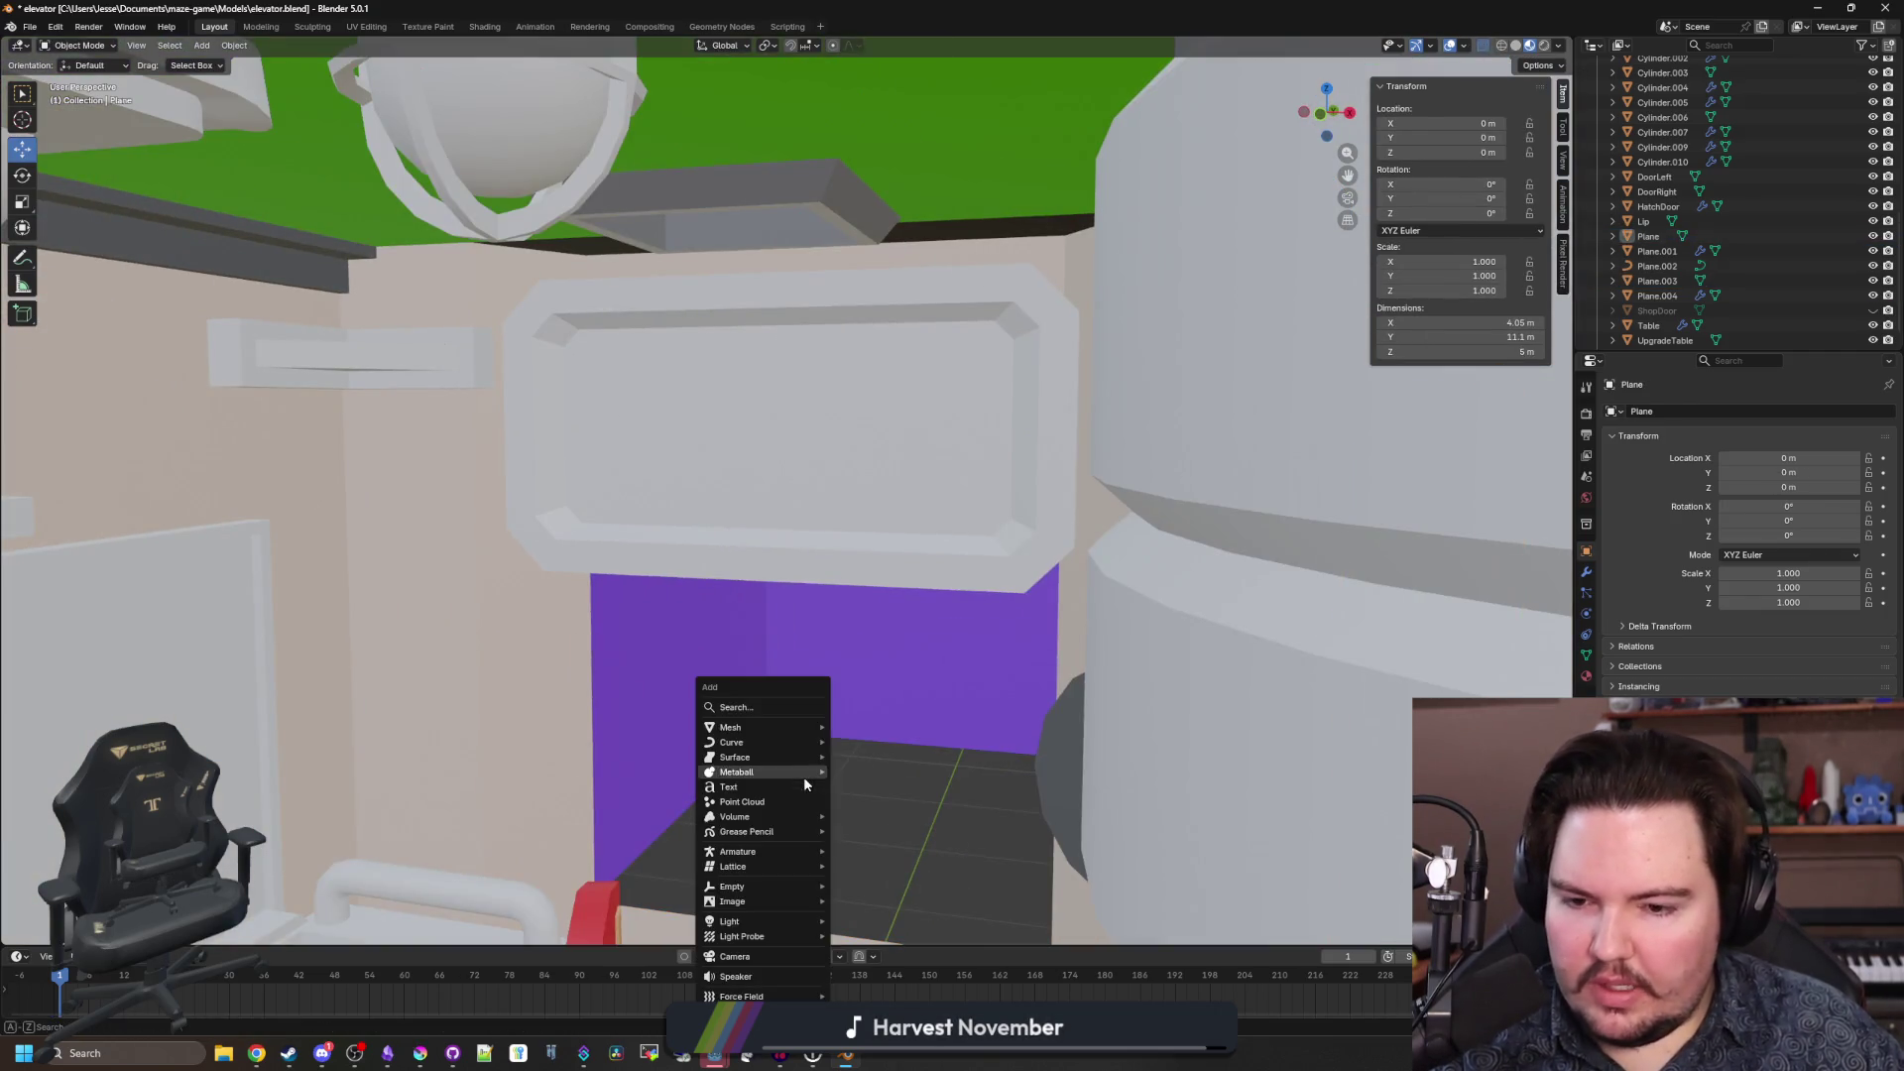
{"action": "mouse_move", "coordinate": [778, 724]}
{"action": "left_click", "coordinate": [882, 424]}
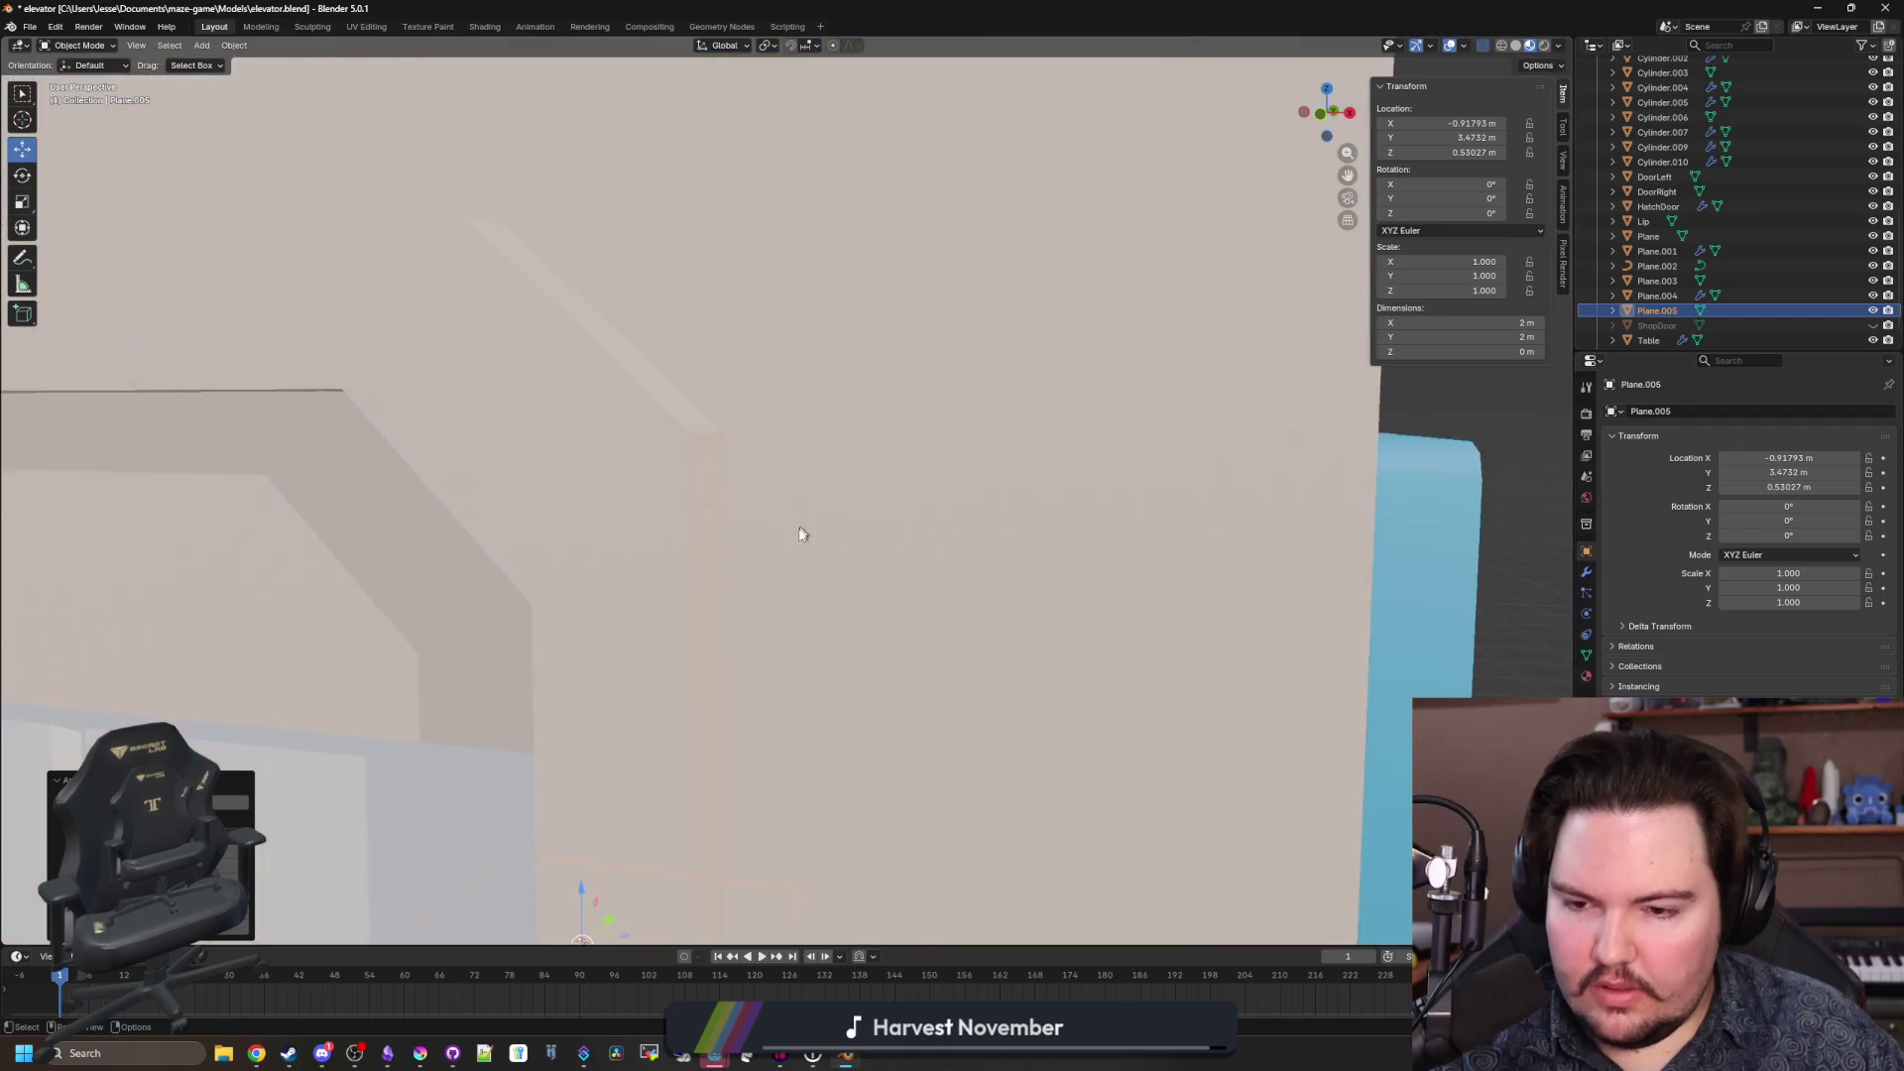
{"action": "scroll", "coordinate": [817, 584], "scroll_direction": "down", "scroll_amount": 6}
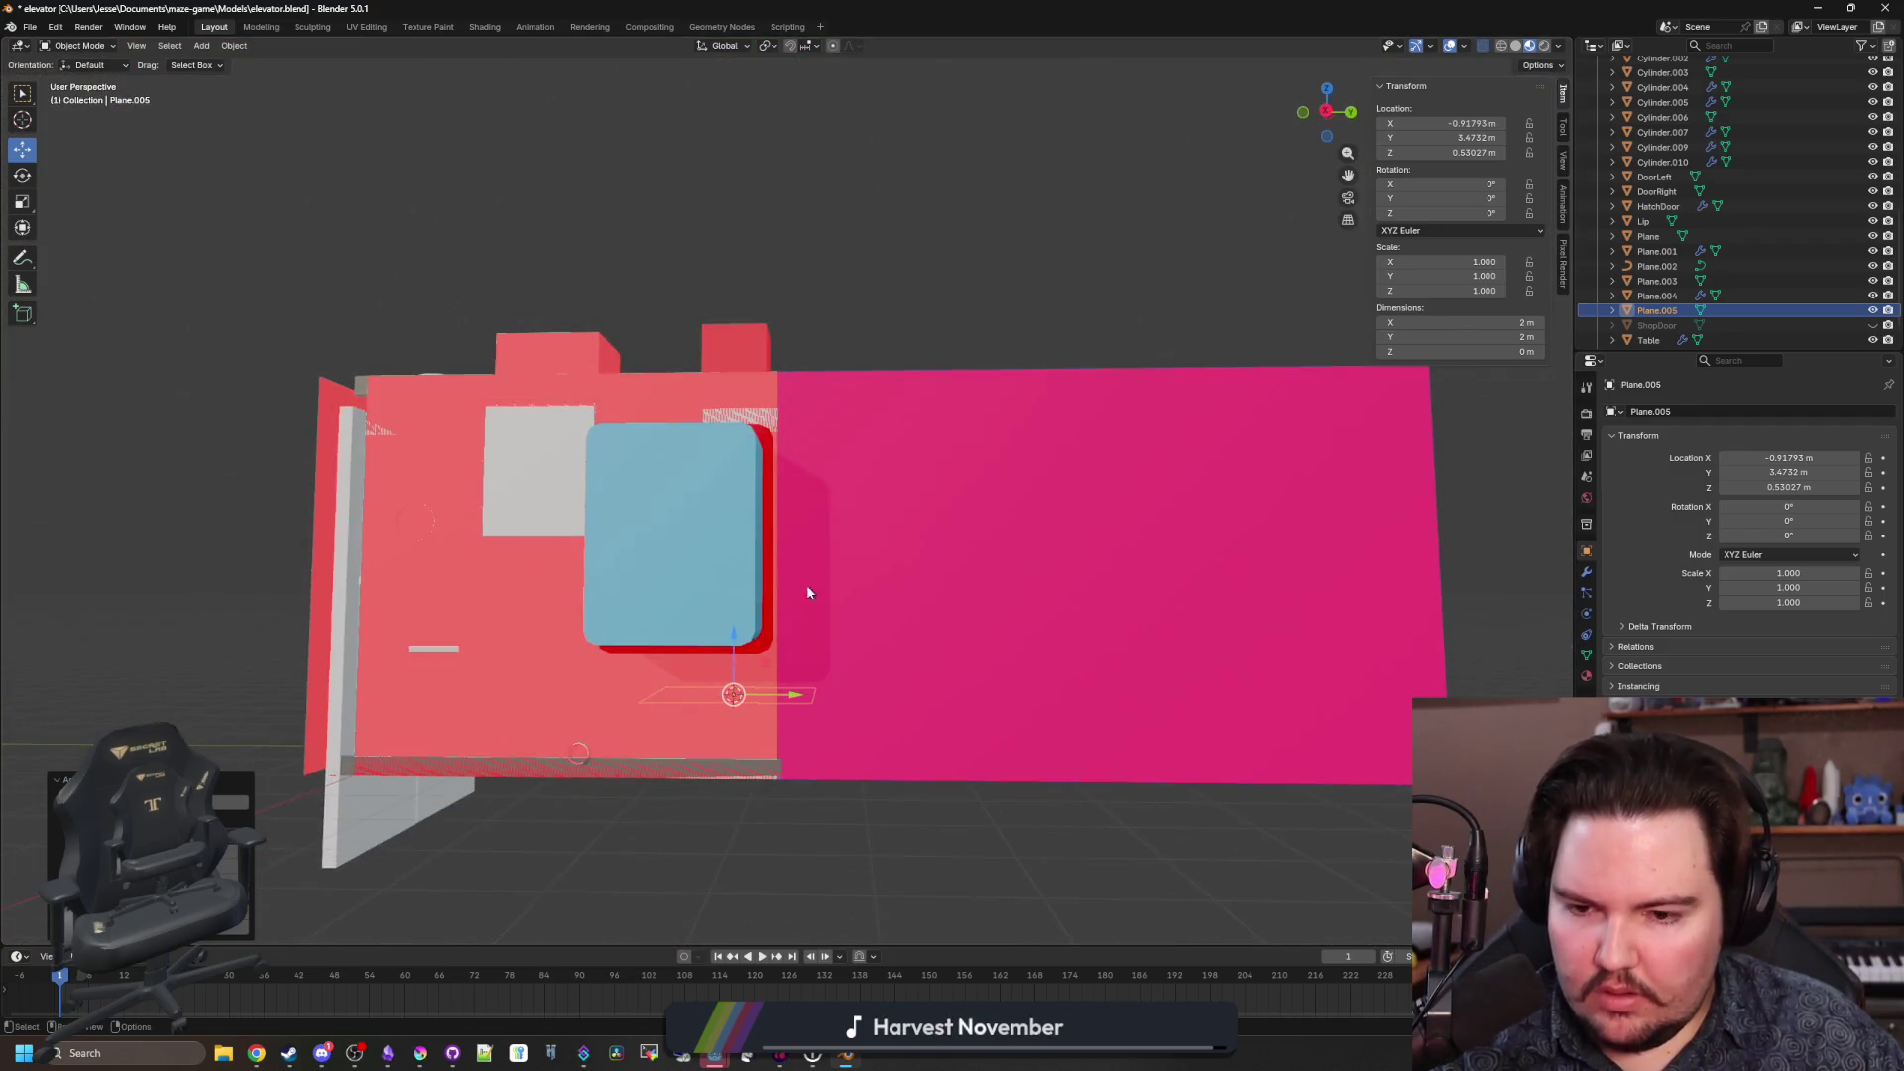
{"action": "type", "text": "rx90"}
{"action": "key", "text": "Return"}
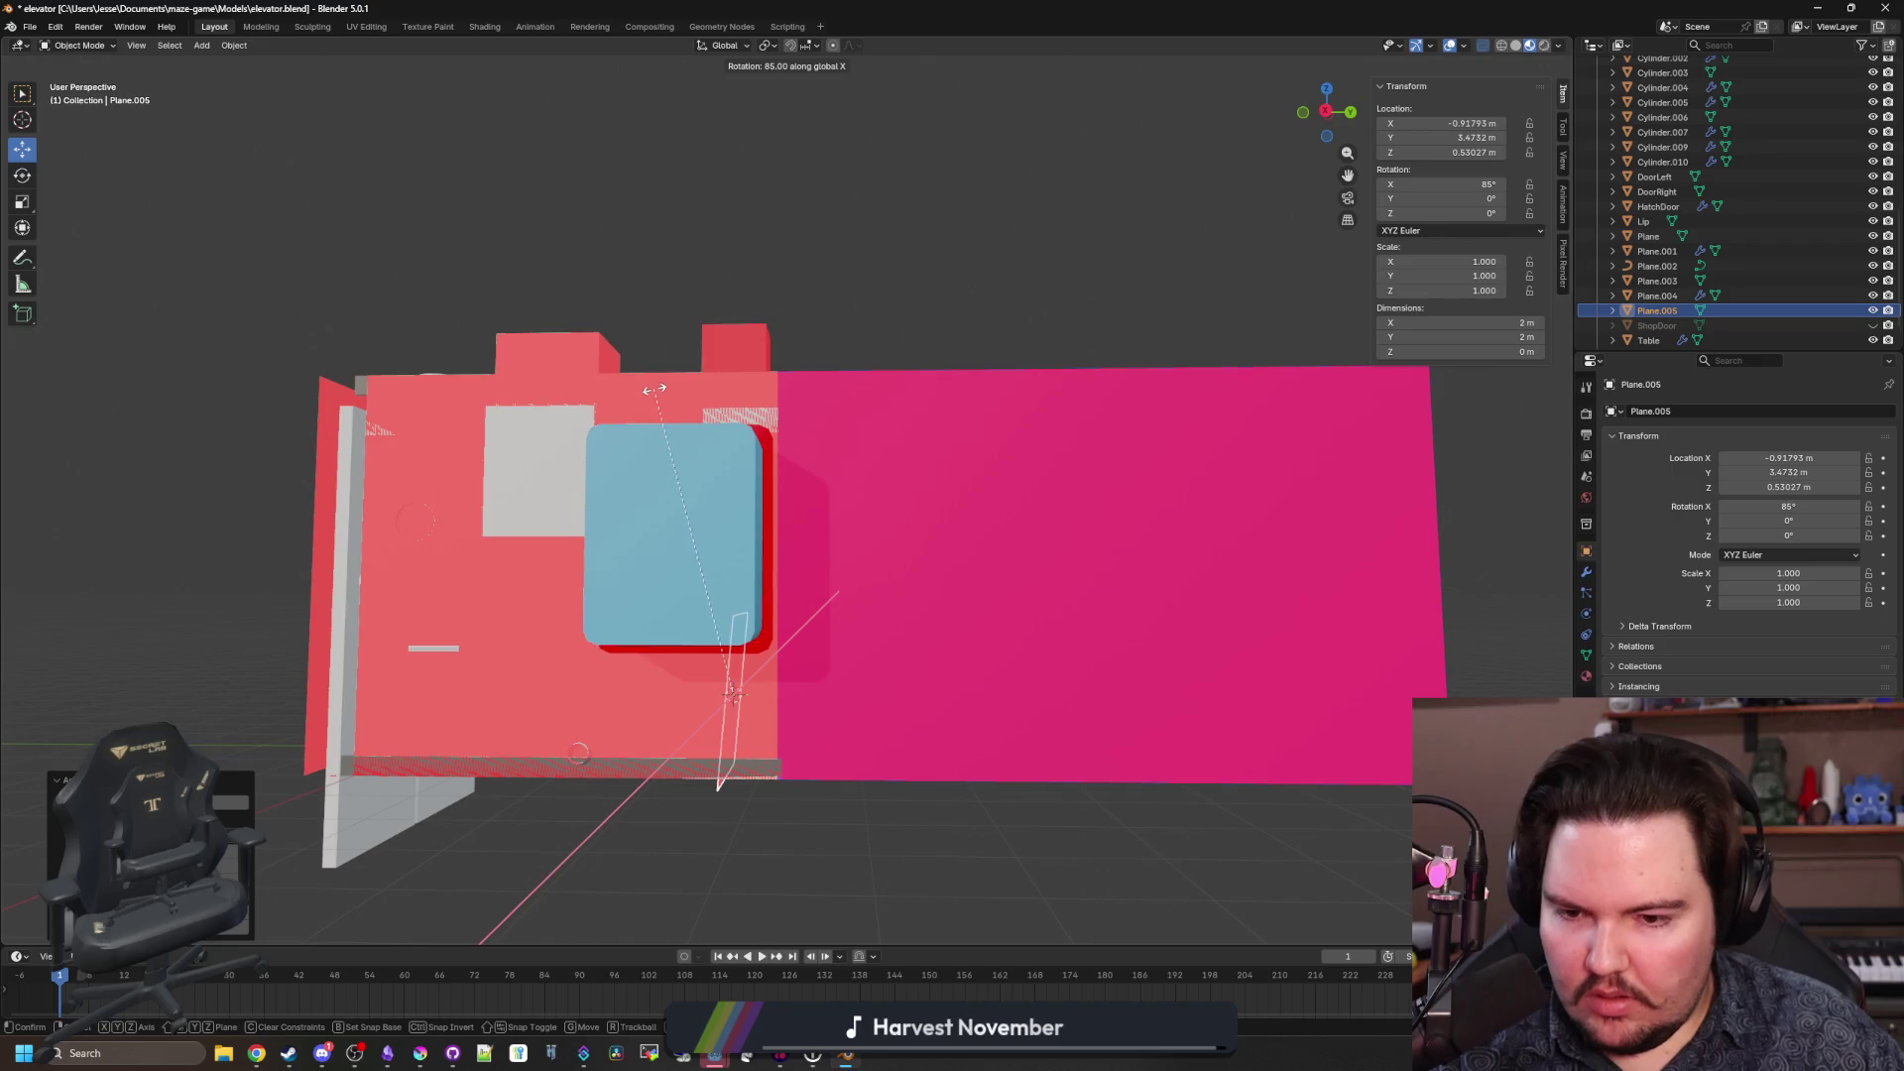
Raise the new plane to about 2.59 m and slide it along X over the opening.
{"action": "key", "text": "g"}
{"action": "key", "text": "z"}
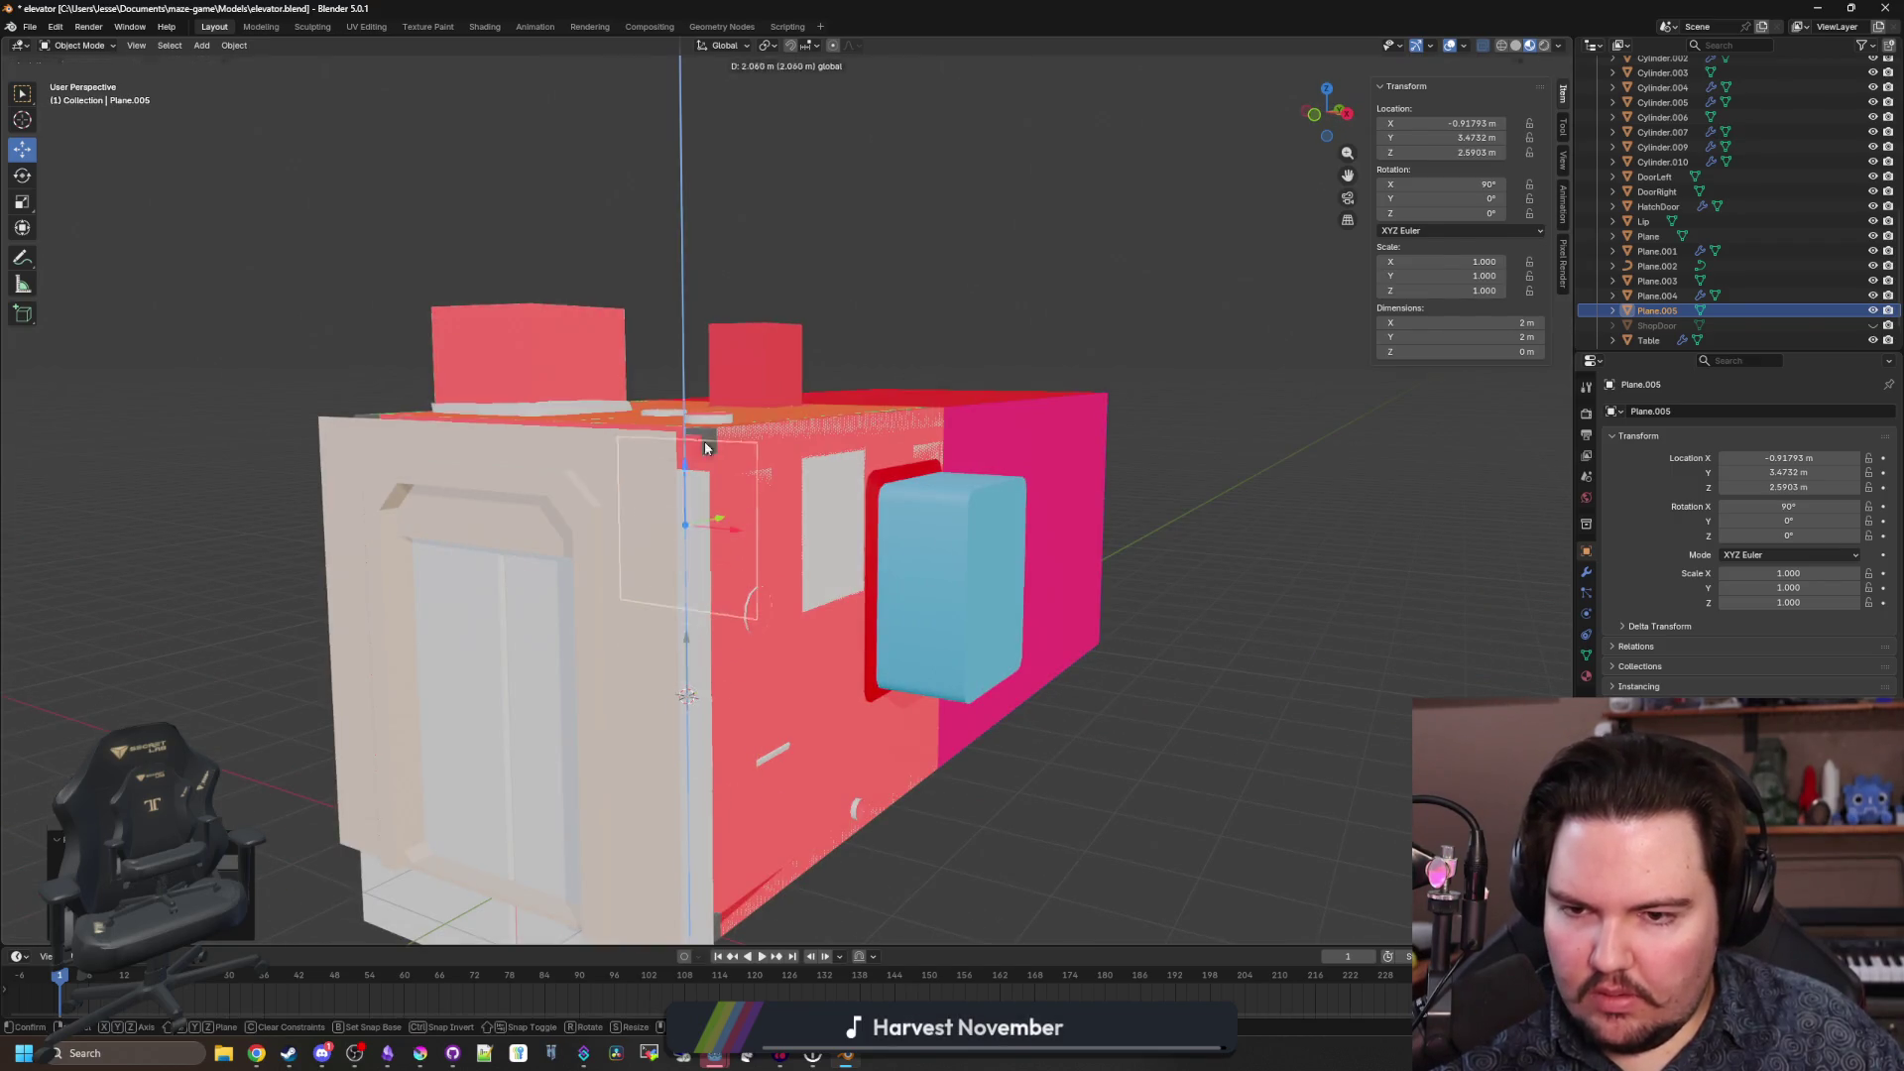
{"action": "left_click", "coordinate": [701, 437]}
{"action": "key", "text": "KP_Decimal"}
{"action": "key", "text": "g"}
{"action": "key", "text": "x"}
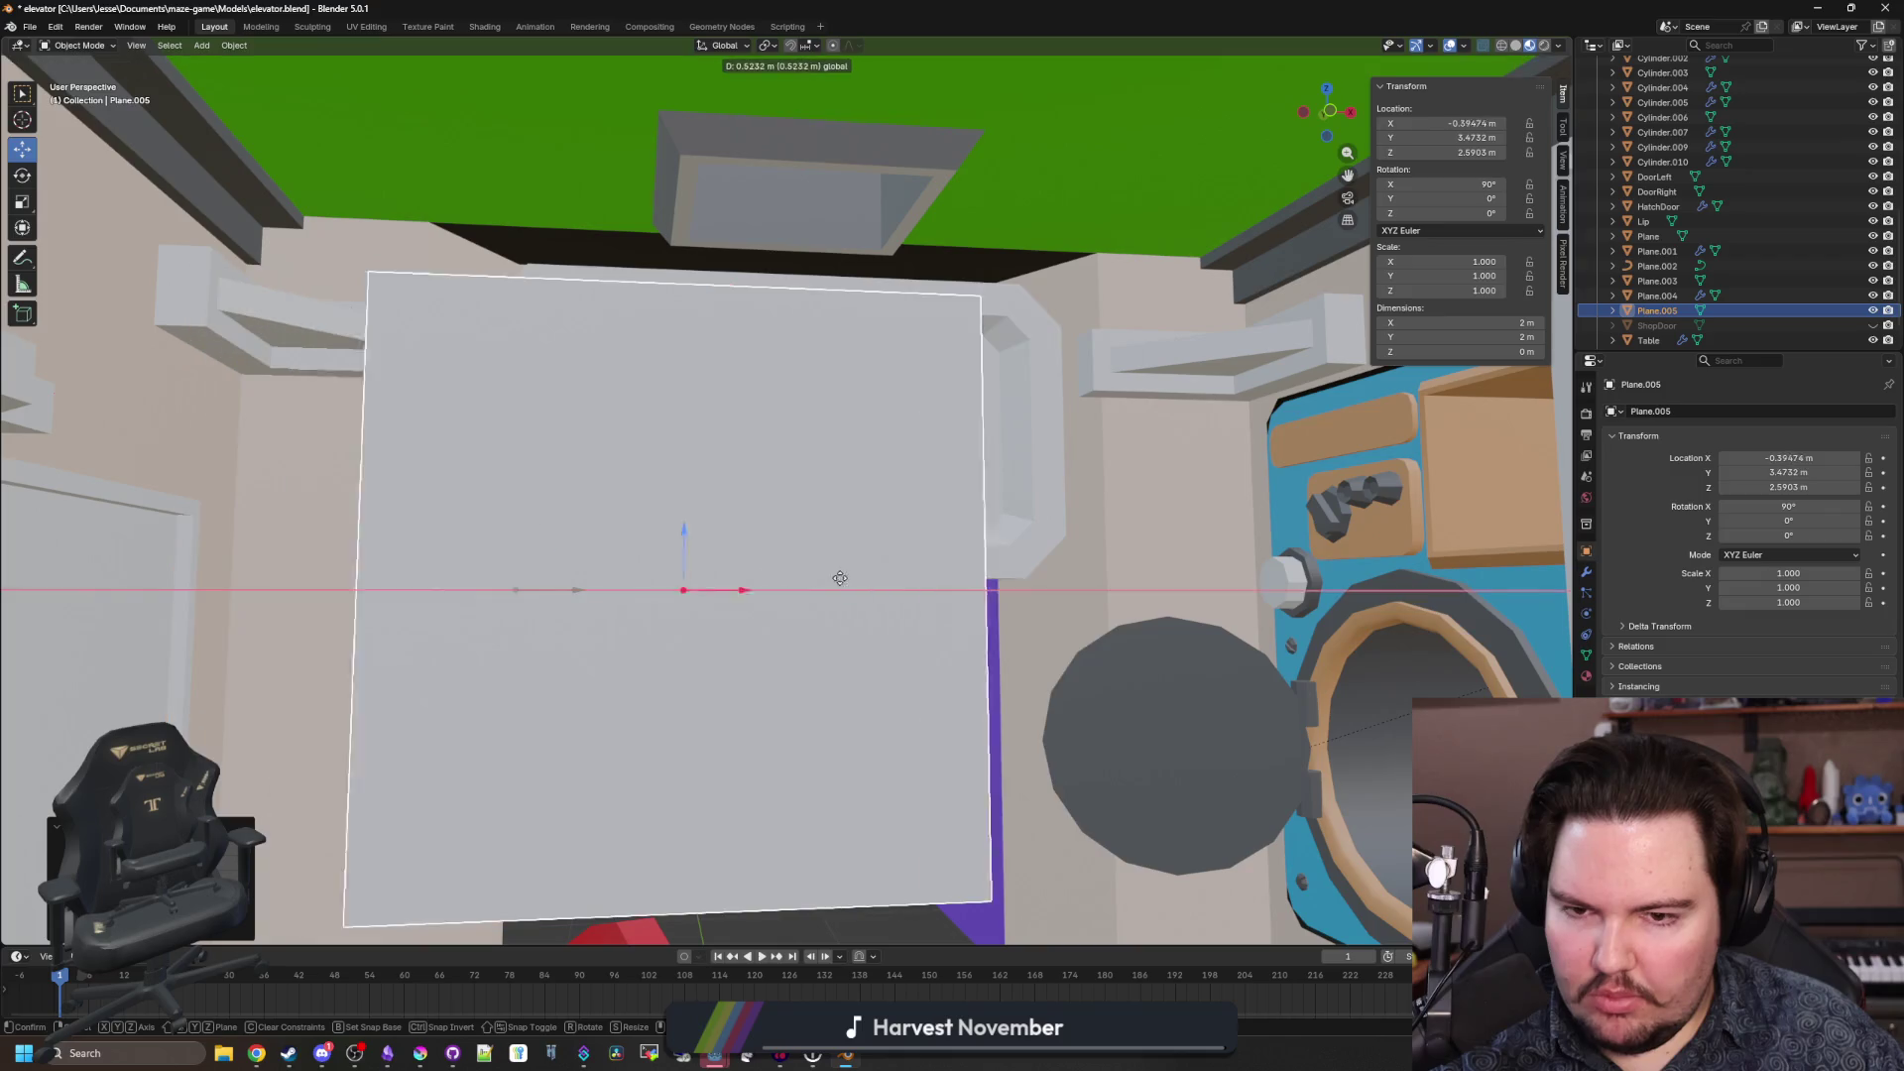
{"action": "left_click", "coordinate": [992, 586]}
Give the new plane the screen frame's Y location of 4.3152.
{"action": "left_click", "coordinate": [1656, 280]}
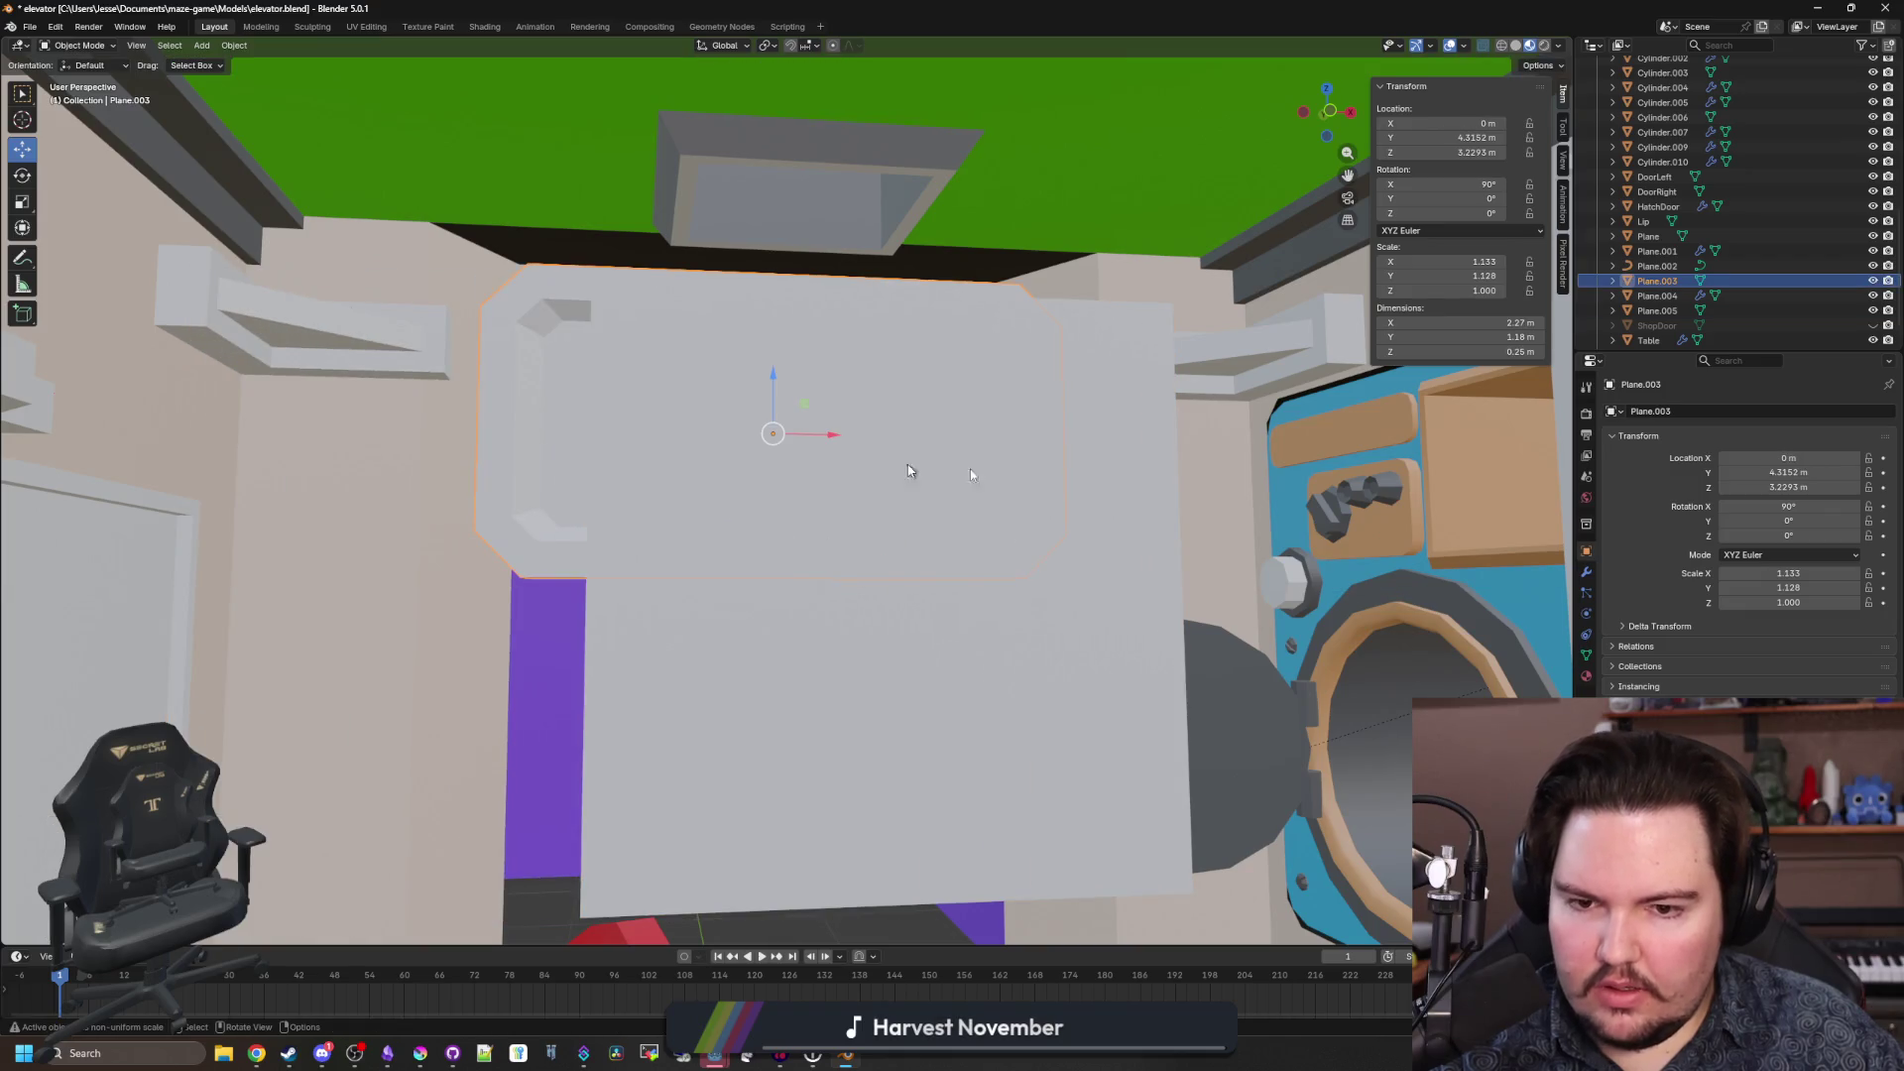
{"action": "right_click", "coordinate": [1633, 456]}
{"action": "mouse_move", "coordinate": [1682, 450]}
{"action": "key", "text": "Escape"}
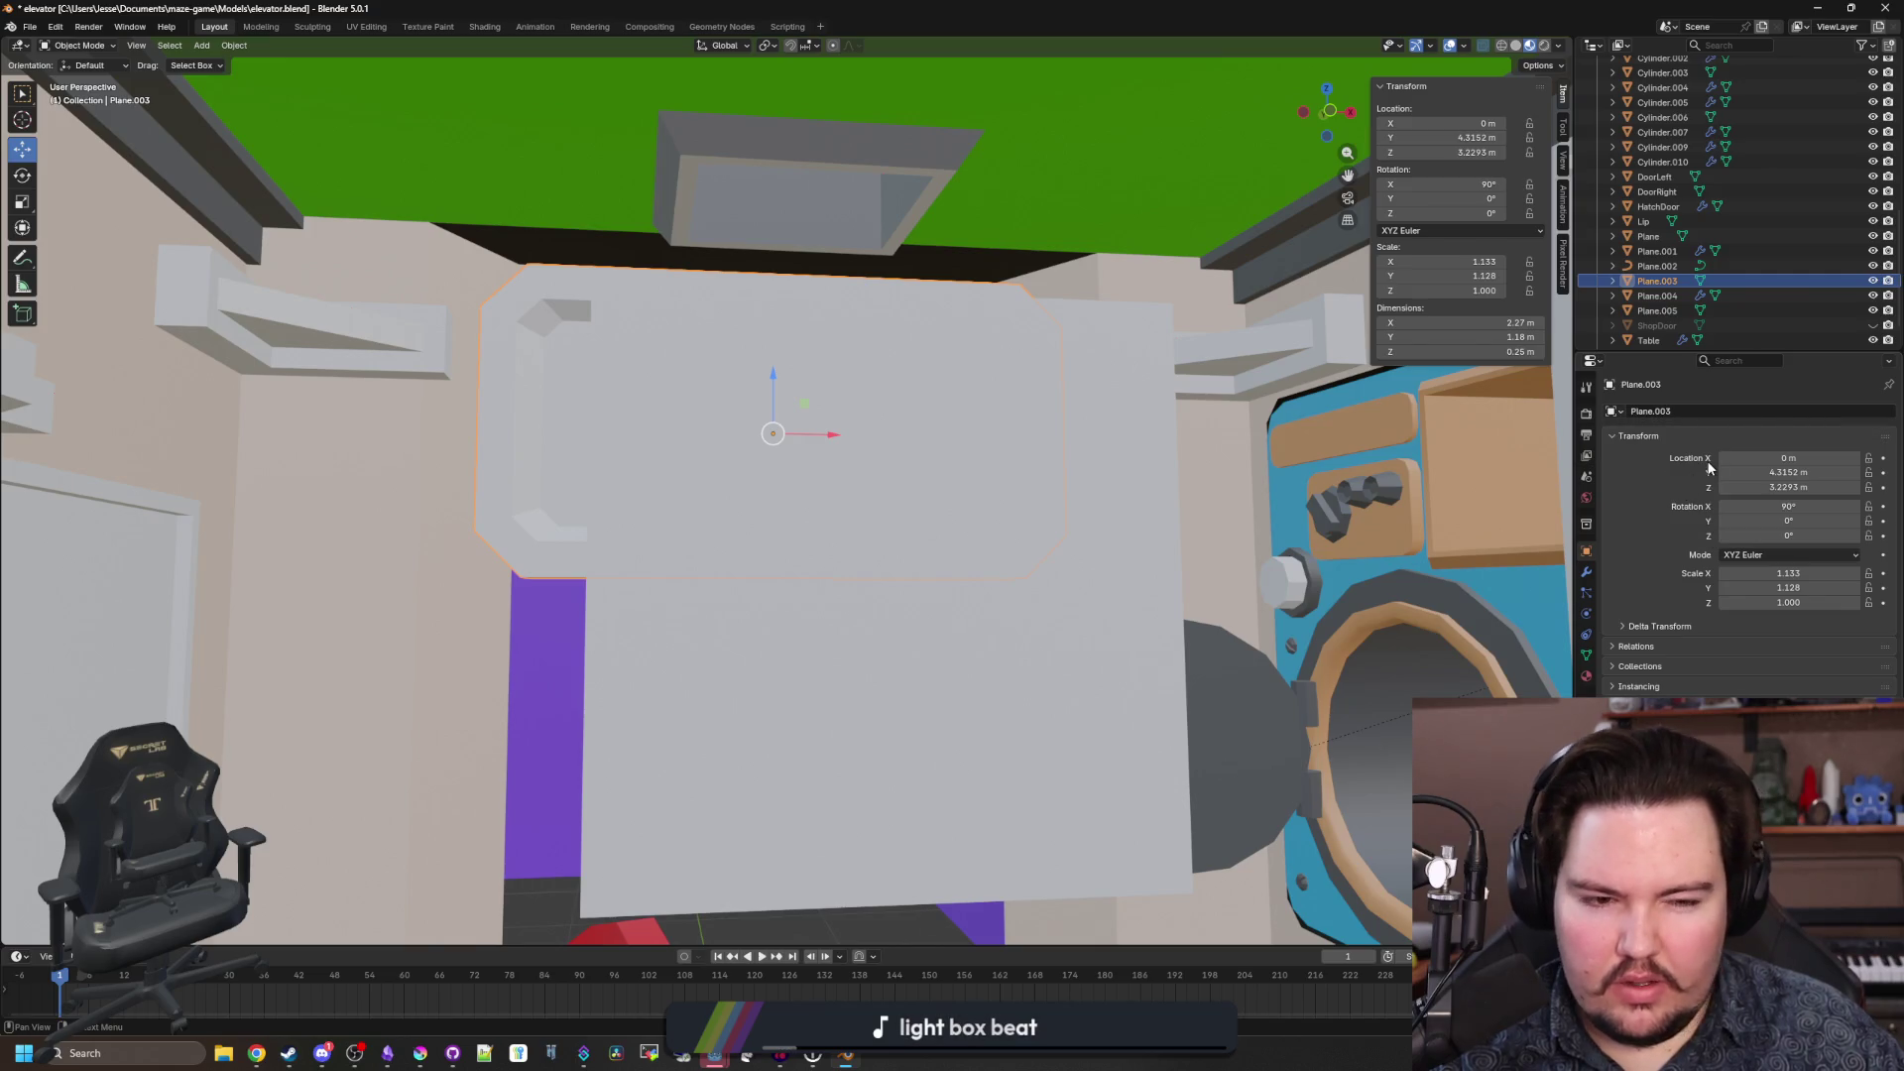
{"action": "left_click_drag", "start_coordinate": [1775, 472], "coordinate": [1775, 473]}
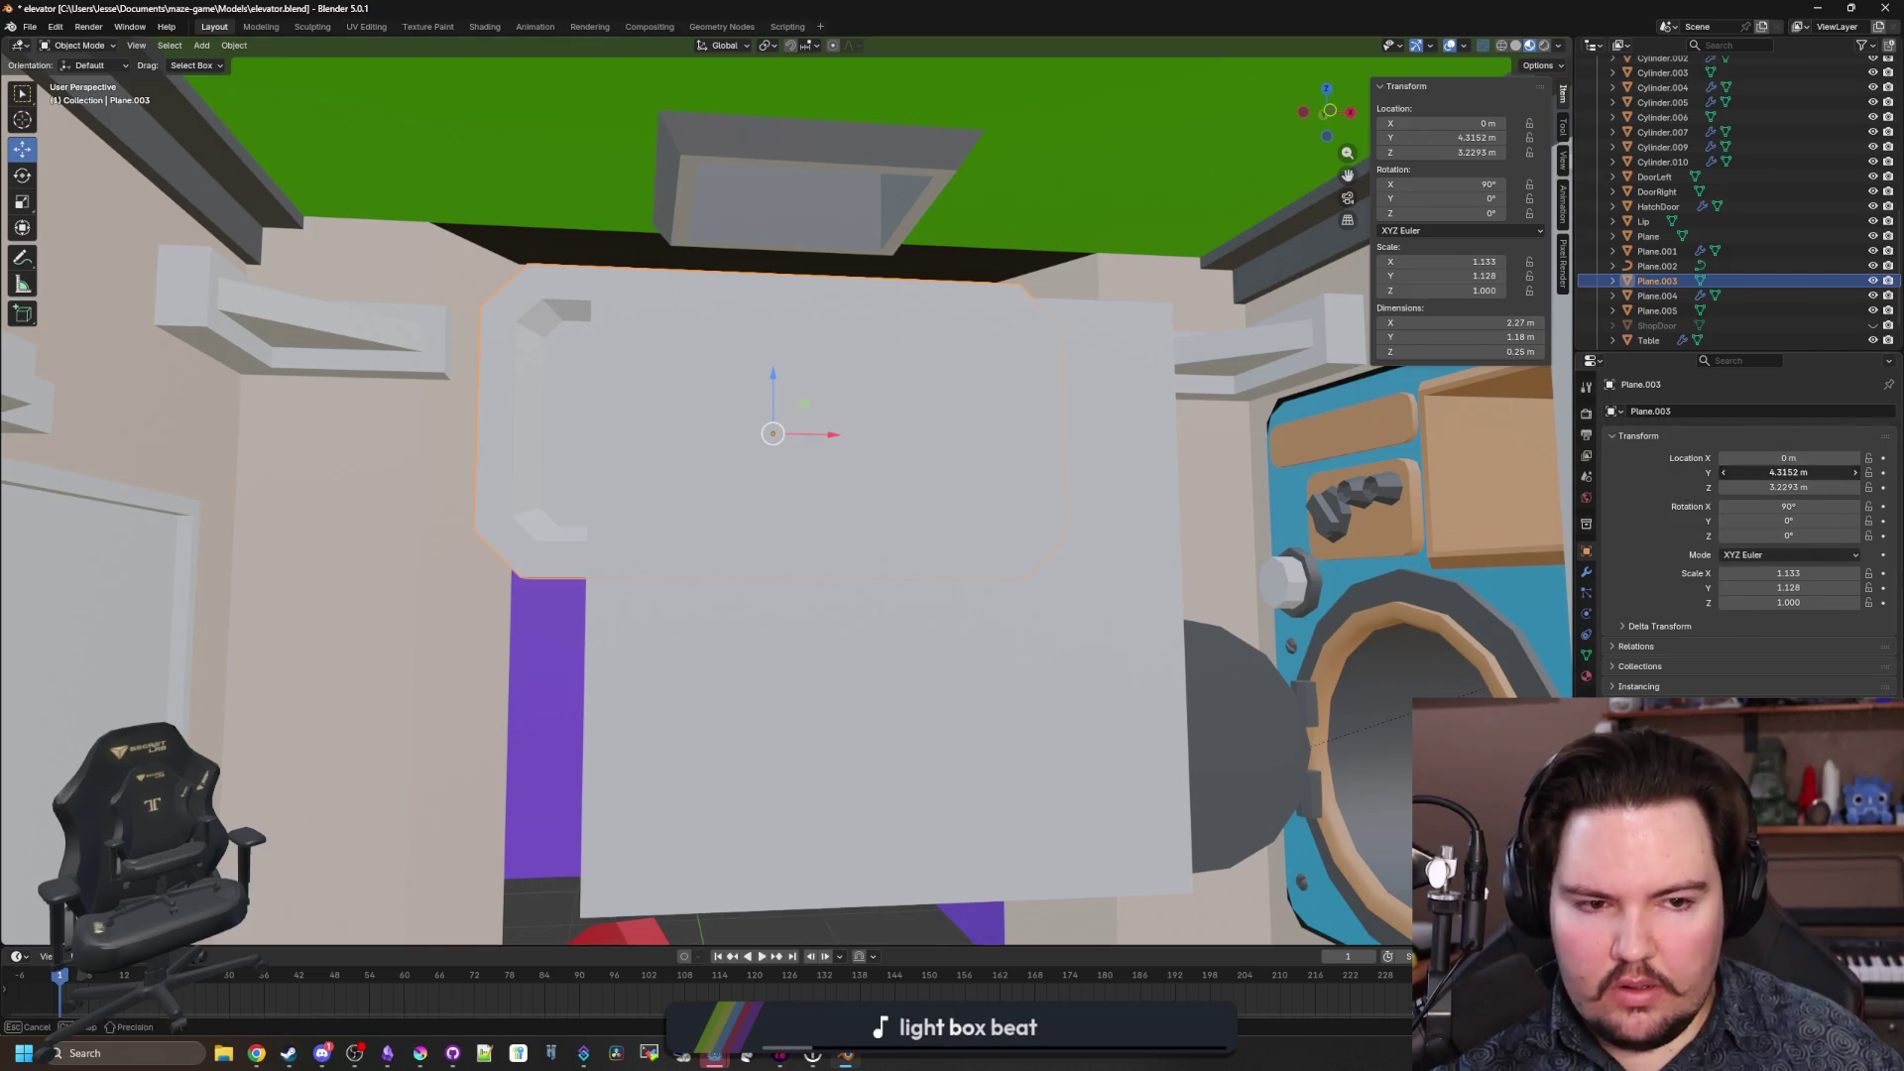
{"action": "key", "text": "ctrl+z"}
{"action": "key", "text": "ctrl+z"}
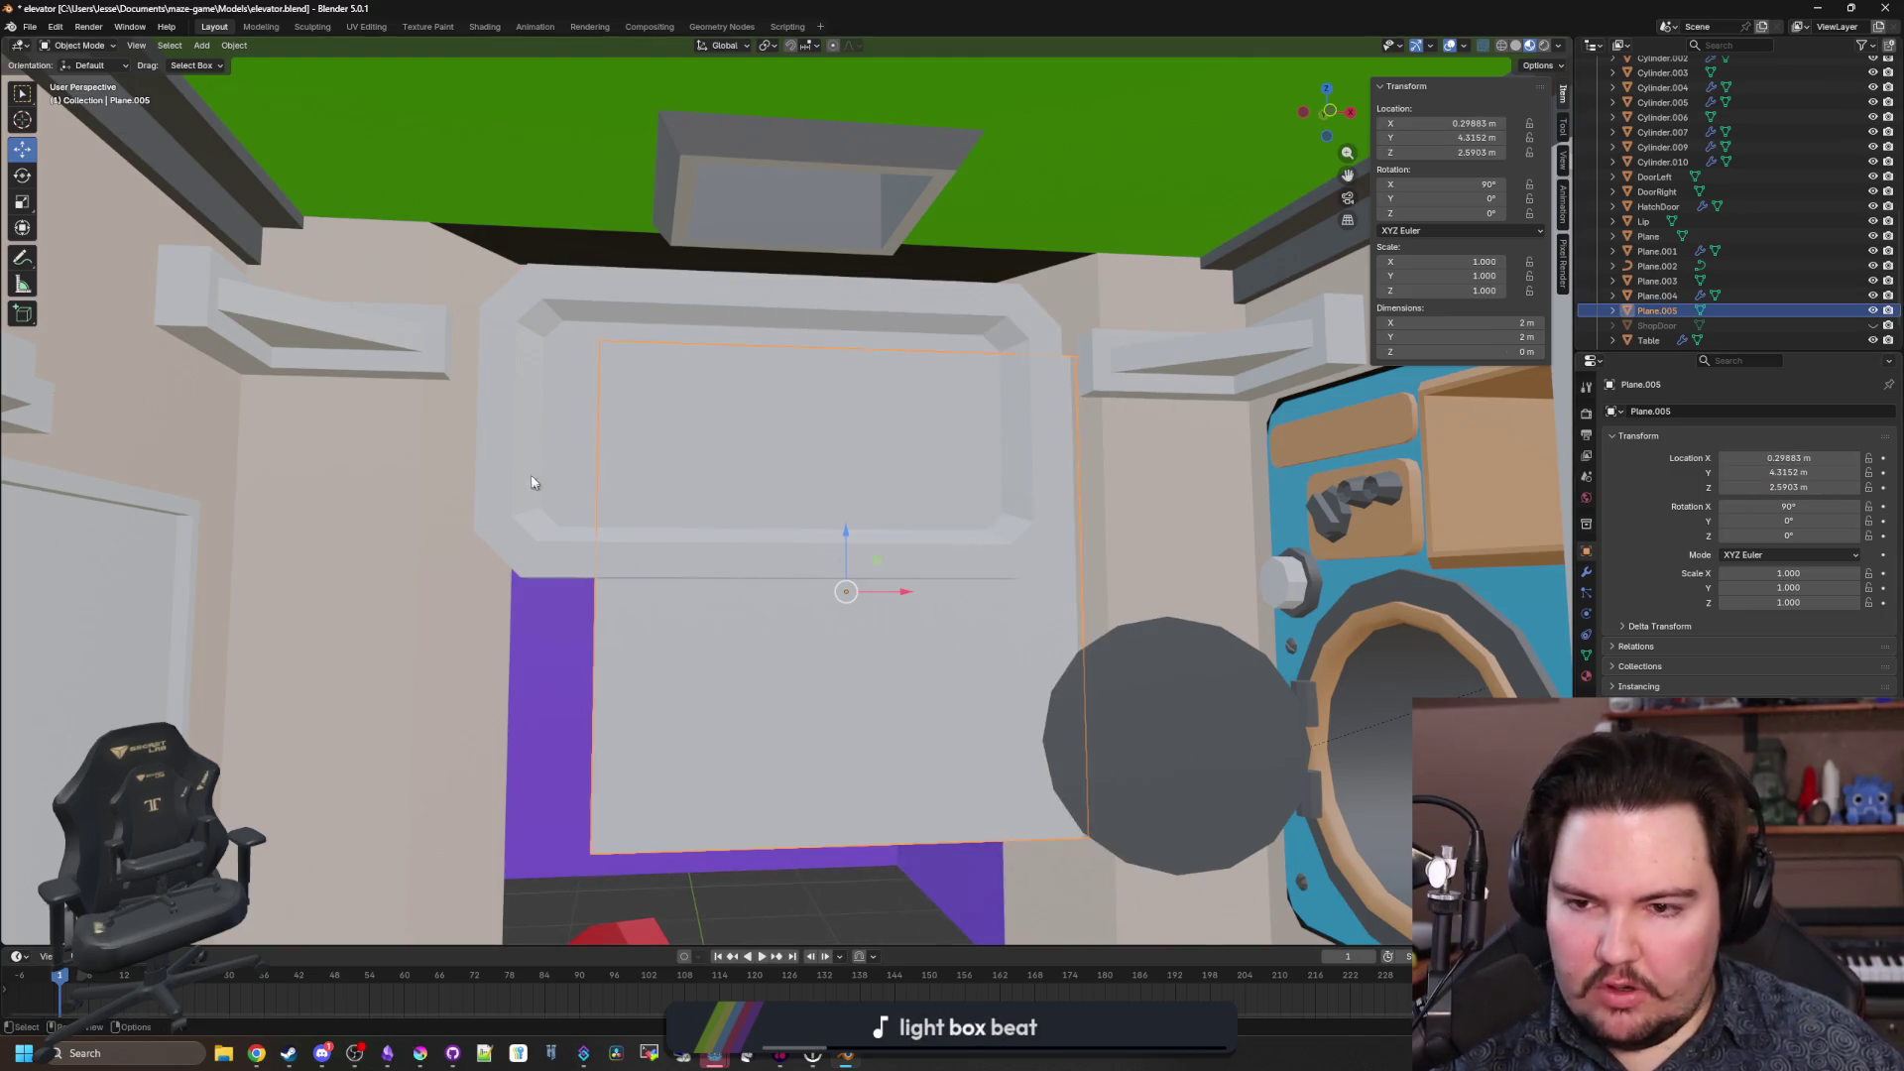
{"action": "key", "text": "ctrl+z"}
{"action": "key", "text": "ctrl+z"}
{"action": "key", "text": "ctrl+z"}
{"action": "key", "text": "Escape"}
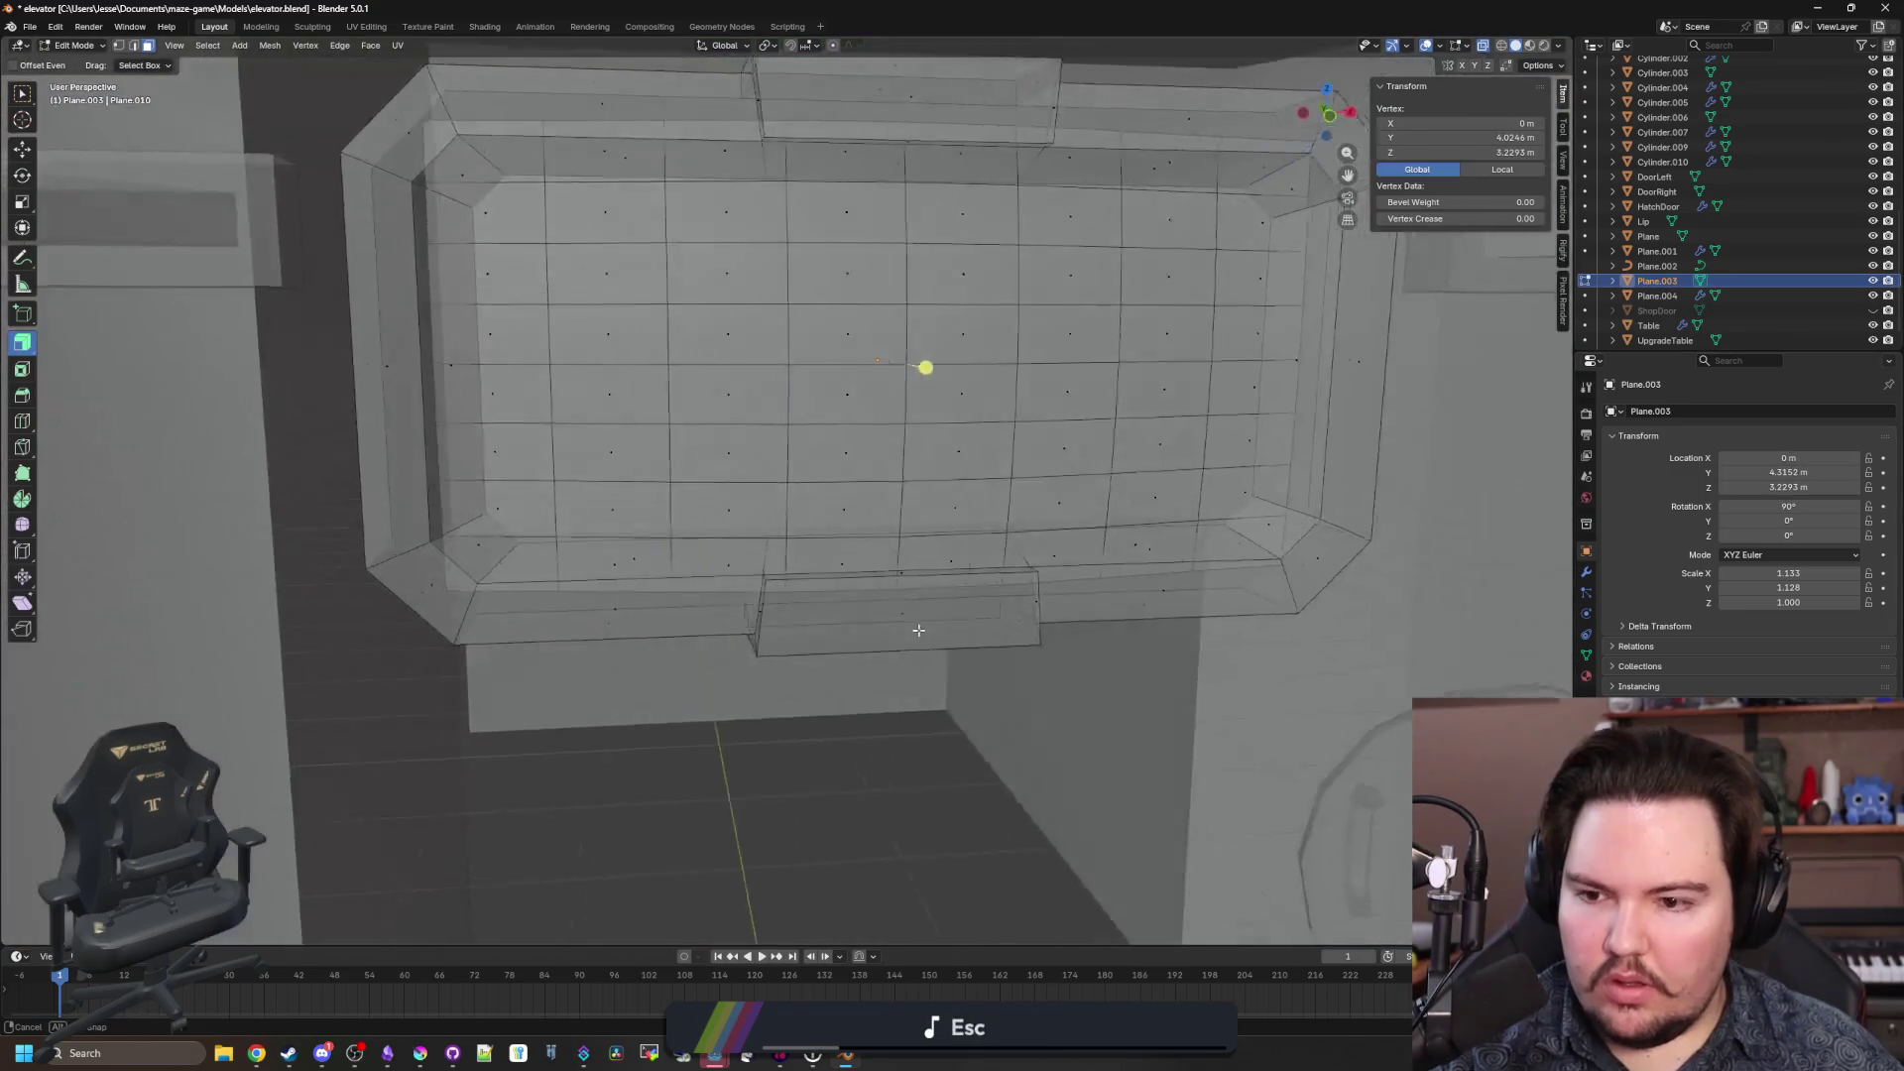
Tilt the screen frame to 109.51° about the X axis.
{"action": "key", "text": "Tab"}
{"action": "key", "text": "s"}
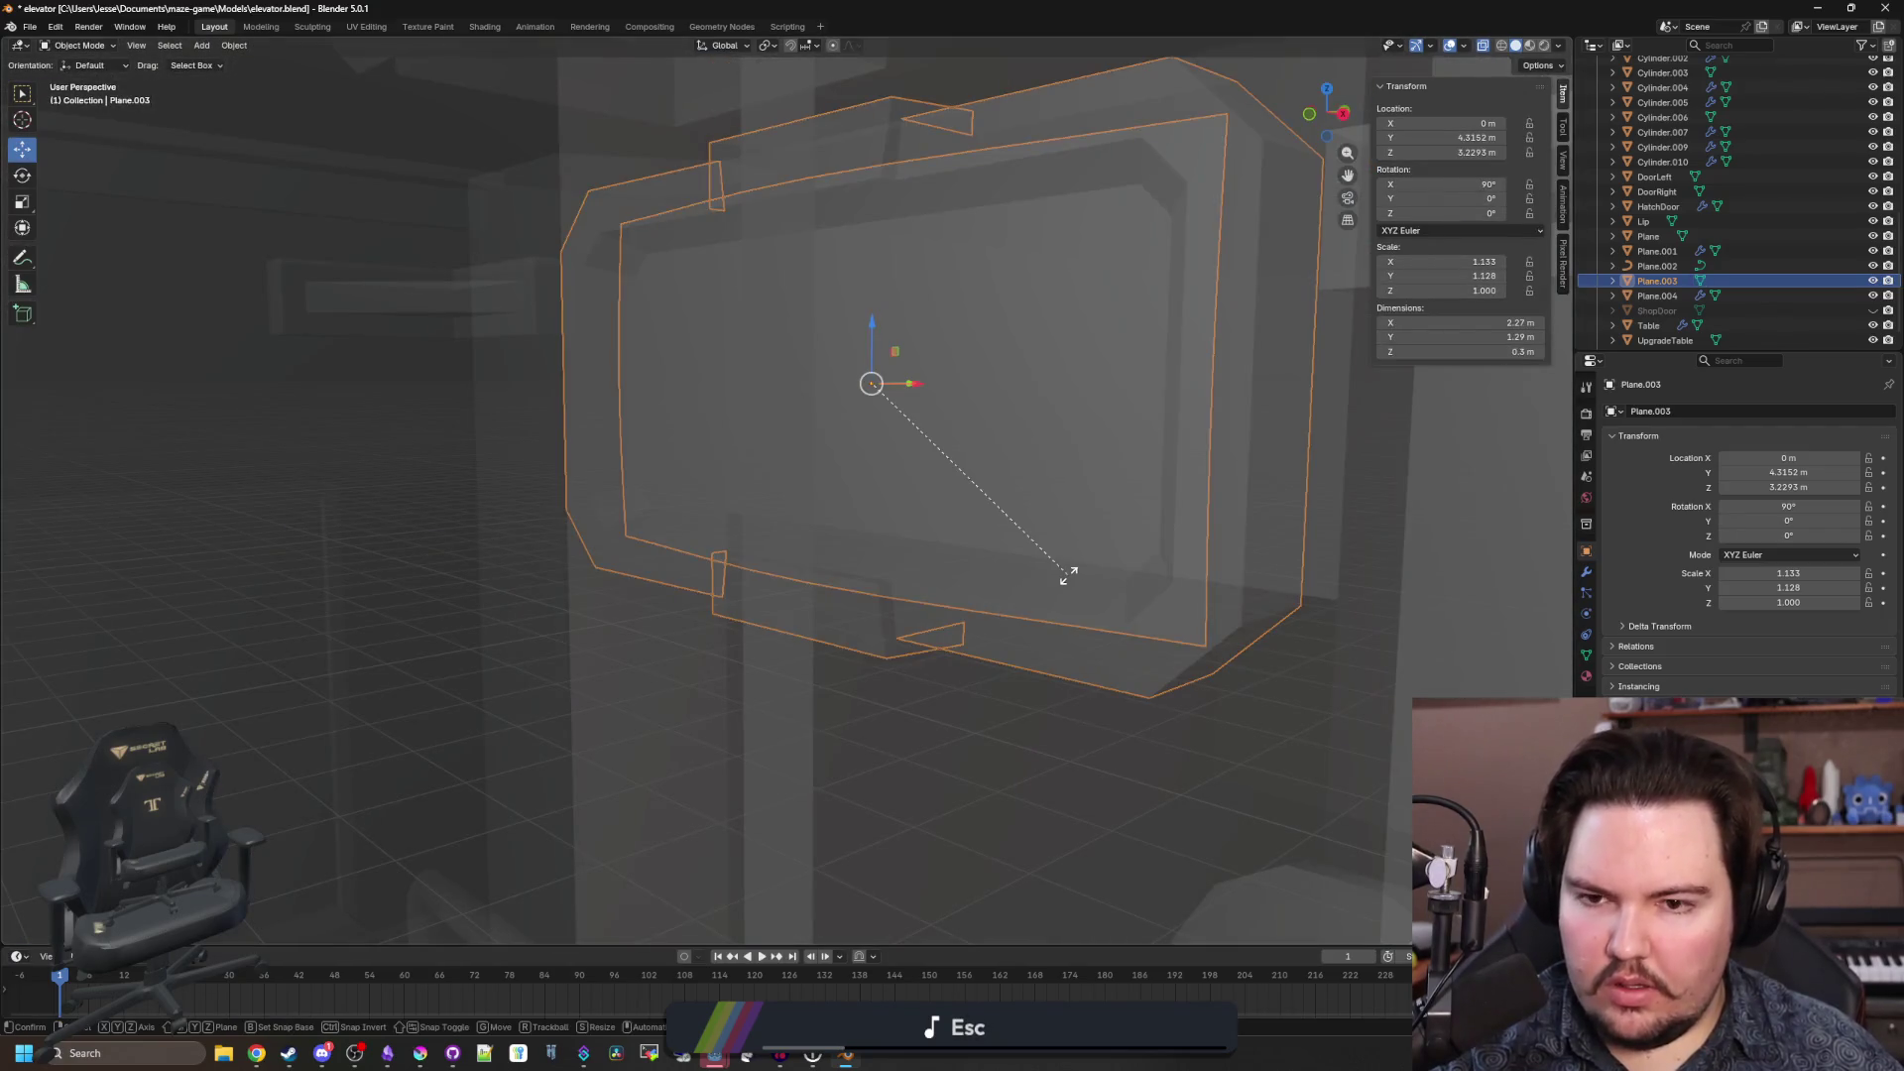
{"action": "key", "text": "x"}
{"action": "key", "text": "y"}
{"action": "key", "text": "x"}
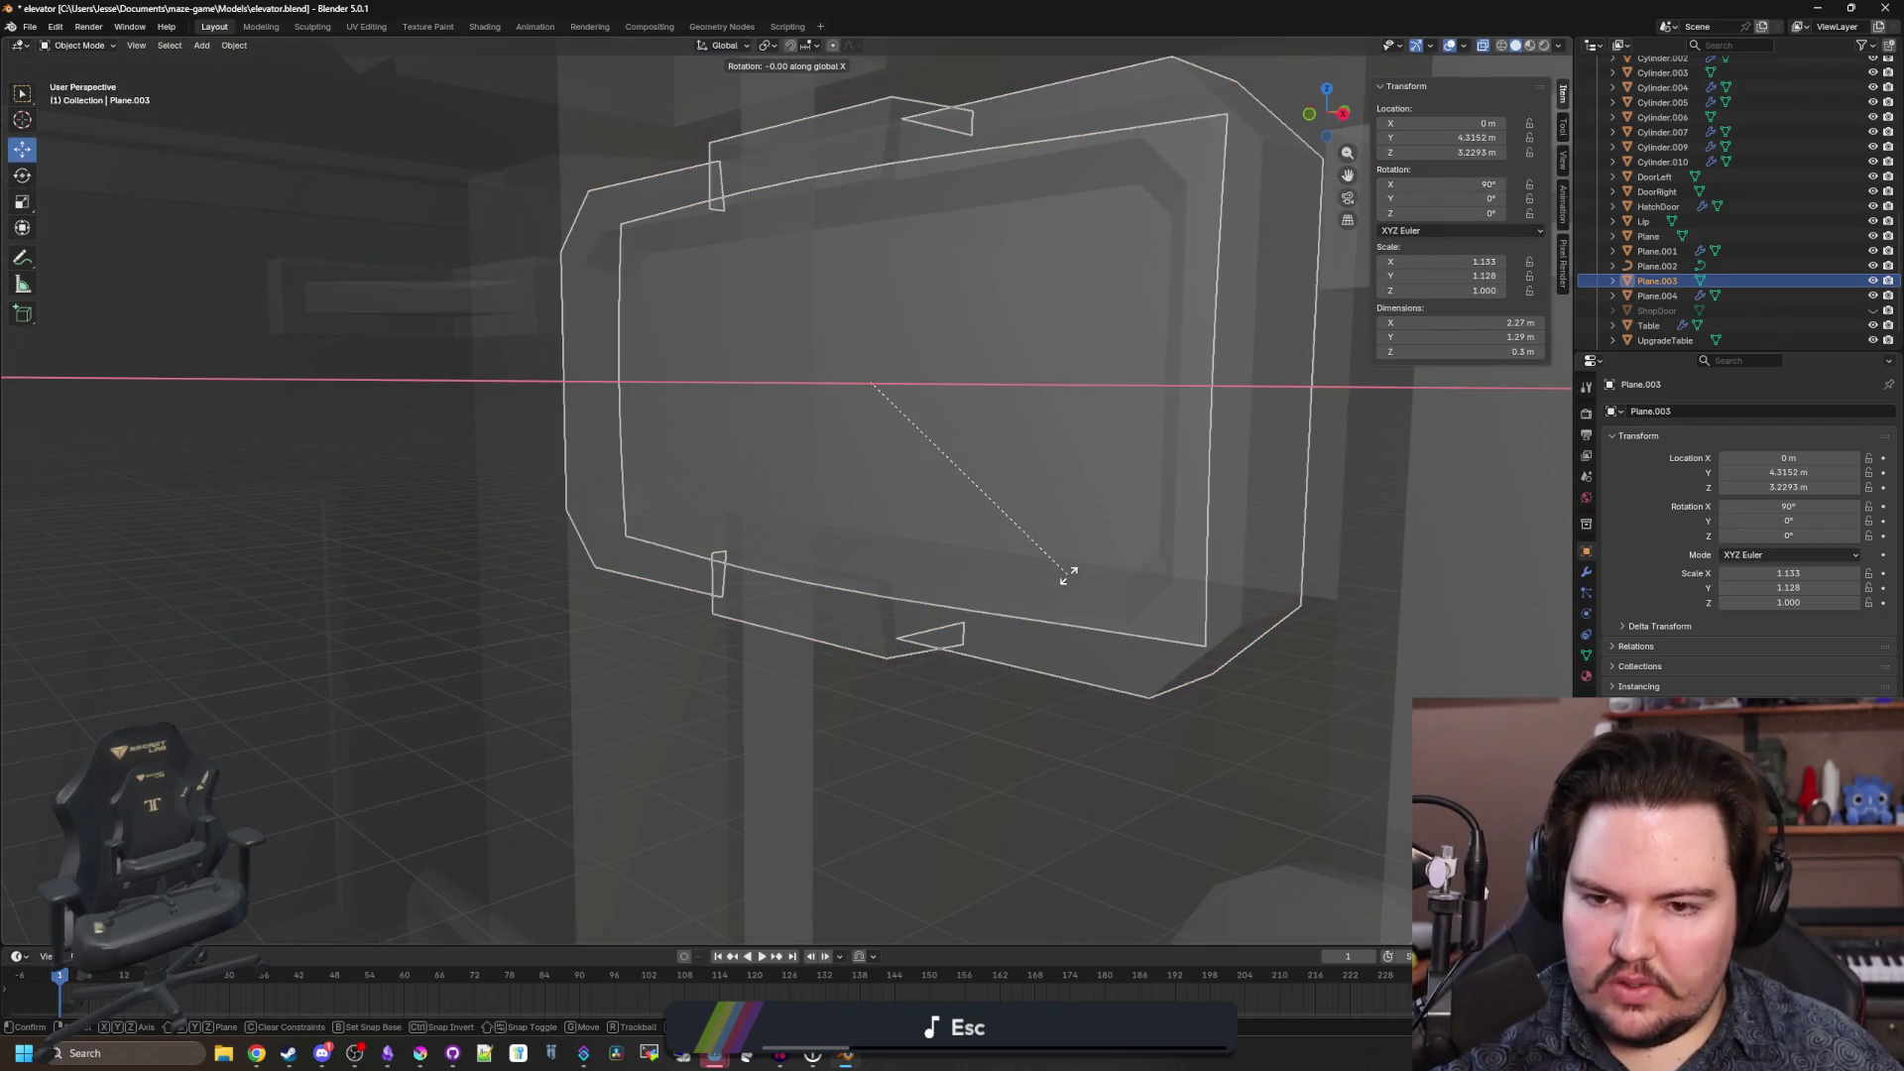
{"action": "left_click", "coordinate": [1089, 493]}
{"action": "mouse_move", "coordinate": [887, 523]}
{"action": "left_mouse_down"}
{"action": "mouse_move", "coordinate": [1007, 496]}
{"action": "mouse_move", "coordinate": [909, 489]}
{"action": "mouse_move", "coordinate": [1020, 561]}
{"action": "mouse_move", "coordinate": [964, 551]}
{"action": "mouse_move", "coordinate": [907, 450]}
{"action": "mouse_move", "coordinate": [764, 375]}
{"action": "mouse_move", "coordinate": [637, 330]}
{"action": "mouse_move", "coordinate": [489, 340]}
{"action": "mouse_move", "coordinate": [570, 307]}
{"action": "left_mouse_up"}
Lift the tilted frame slightly higher and turn off X-ray display.
{"action": "mouse_move", "coordinate": [861, 342]}
{"action": "left_mouse_down"}
{"action": "mouse_move", "coordinate": [835, 324]}
{"action": "mouse_move", "coordinate": [922, 286]}
{"action": "mouse_move", "coordinate": [701, 476]}
{"action": "mouse_move", "coordinate": [778, 519]}
{"action": "mouse_move", "coordinate": [824, 450]}
{"action": "mouse_move", "coordinate": [824, 532]}
{"action": "mouse_move", "coordinate": [727, 535]}
{"action": "mouse_move", "coordinate": [666, 662]}
{"action": "mouse_move", "coordinate": [1131, 557]}
{"action": "mouse_move", "coordinate": [956, 654]}
{"action": "mouse_move", "coordinate": [906, 654]}
{"action": "mouse_move", "coordinate": [795, 557]}
{"action": "mouse_move", "coordinate": [842, 582]}
{"action": "mouse_move", "coordinate": [837, 608]}
{"action": "mouse_move", "coordinate": [778, 567]}
{"action": "left_mouse_up"}
{"action": "scroll", "coordinate": [778, 566], "scroll_direction": "down", "scroll_amount": 5}
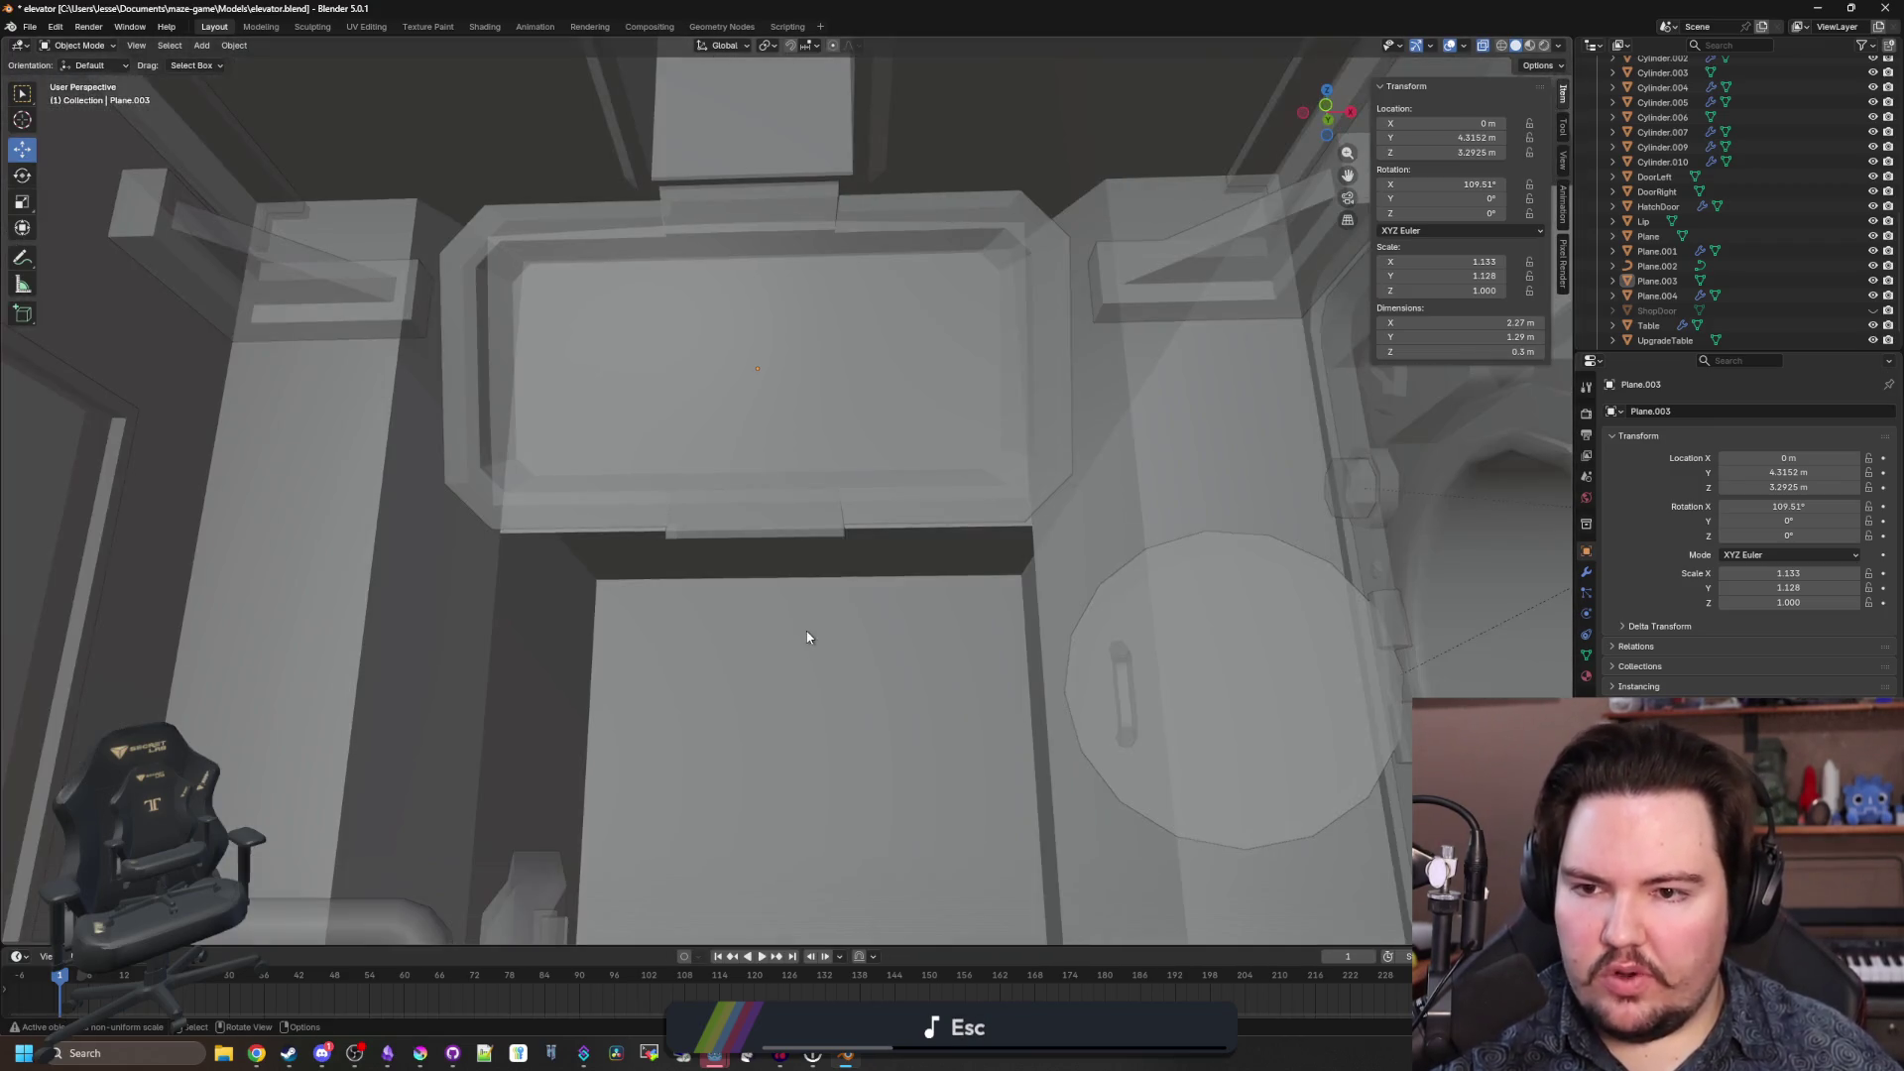
{"action": "mouse_move", "coordinate": [808, 636]}
{"action": "left_mouse_down"}
{"action": "mouse_move", "coordinate": [820, 659]}
{"action": "mouse_move", "coordinate": [820, 616]}
{"action": "left_mouse_up"}
{"action": "left_click", "coordinate": [923, 404]}
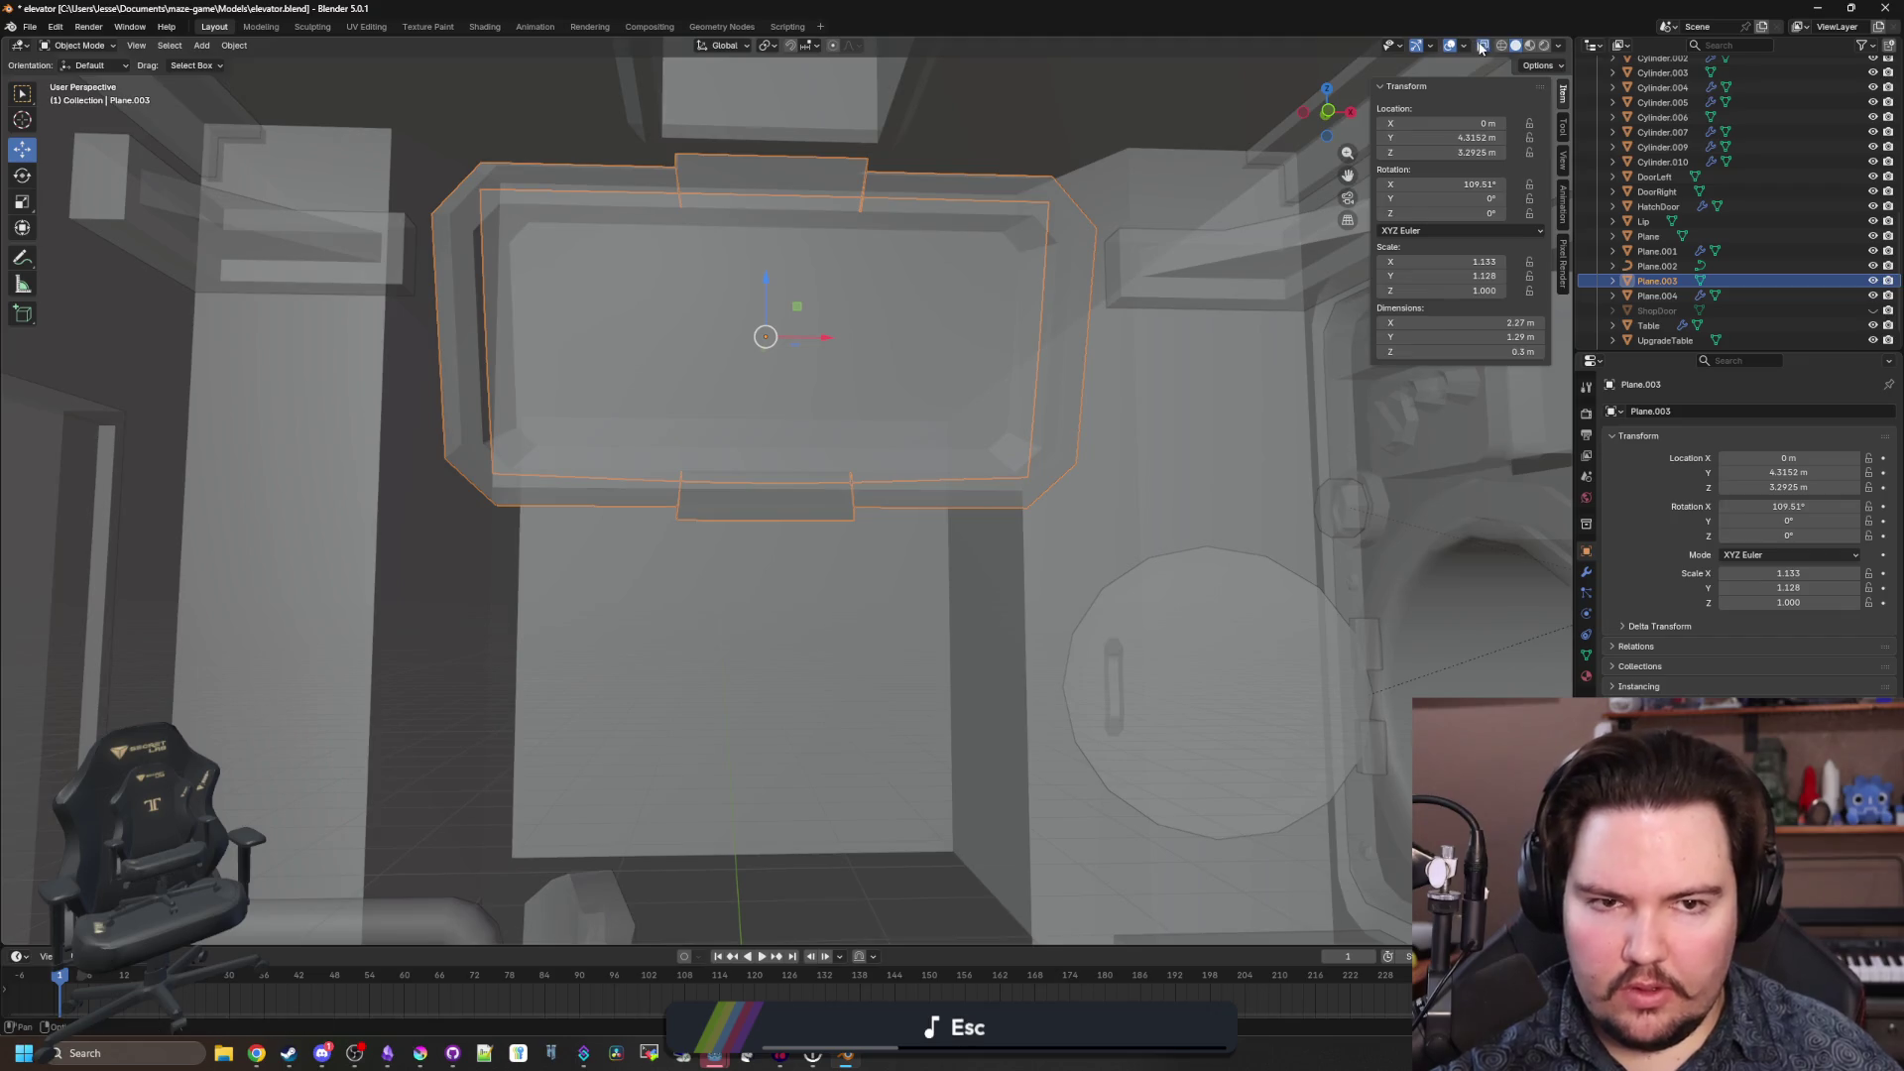
{"action": "left_click", "coordinate": [1483, 46]}
{"action": "left_click", "coordinate": [890, 667]}
{"action": "mouse_move", "coordinate": [927, 674]}
{"action": "left_mouse_down"}
{"action": "mouse_move", "coordinate": [893, 841]}
{"action": "mouse_move", "coordinate": [869, 867]}
{"action": "mouse_move", "coordinate": [939, 586]}
{"action": "mouse_move", "coordinate": [903, 746]}
{"action": "mouse_move", "coordinate": [885, 630]}
{"action": "left_mouse_up"}
{"action": "scroll", "coordinate": [939, 590], "scroll_direction": "up", "scroll_amount": 2}
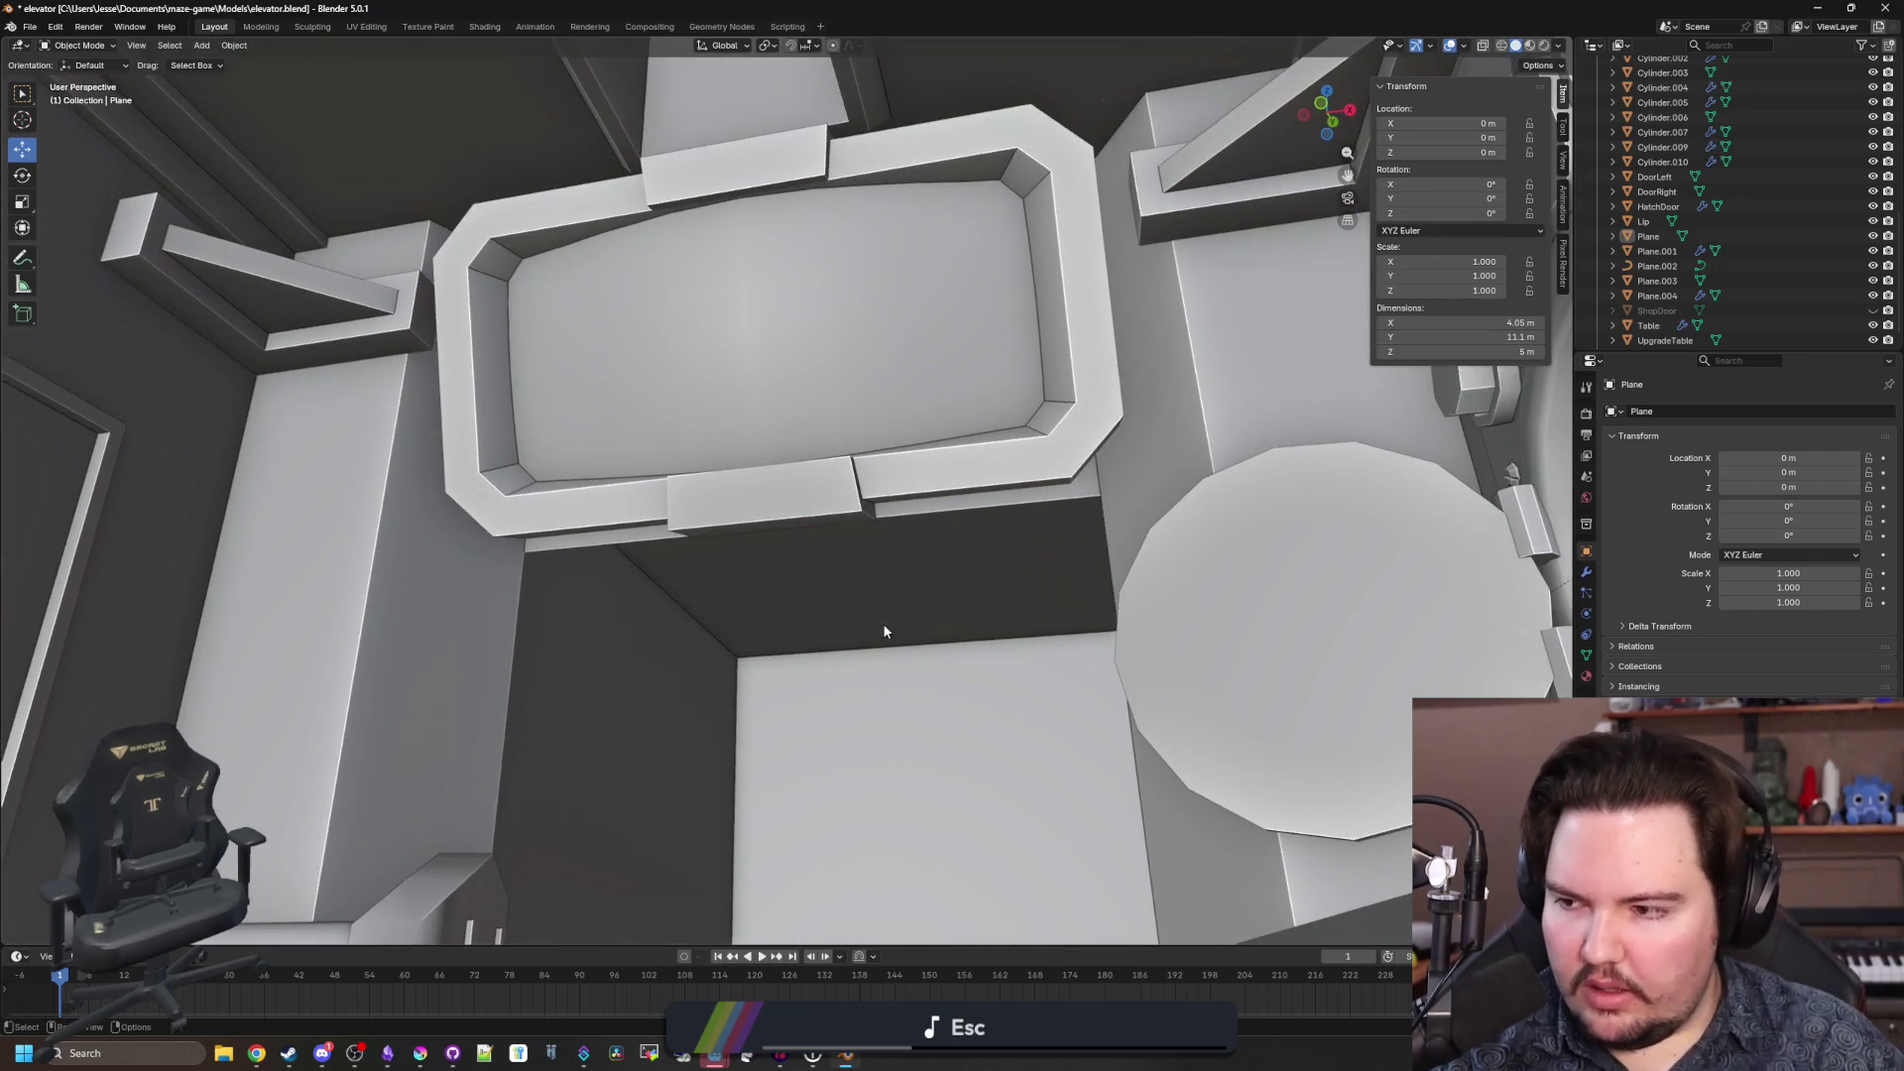
Orbit toward the back wall, then open the Overlays and Viewport Shading dropdowns.
{"action": "mouse_move", "coordinate": [943, 552]}
{"action": "left_mouse_down"}
{"action": "mouse_move", "coordinate": [595, 731]}
{"action": "mouse_move", "coordinate": [666, 499]}
{"action": "mouse_move", "coordinate": [696, 547]}
{"action": "left_mouse_up"}
{"action": "right_click", "coordinate": [700, 667]}
{"action": "mouse_move", "coordinate": [496, 561]}
{"action": "left_mouse_down"}
{"action": "mouse_move", "coordinate": [687, 593]}
{"action": "mouse_move", "coordinate": [582, 544]}
{"action": "mouse_move", "coordinate": [645, 555]}
{"action": "mouse_move", "coordinate": [1004, 487]}
{"action": "left_mouse_up"}
{"action": "mouse_move", "coordinate": [339, 878]}
{"action": "left_mouse_down"}
{"action": "mouse_move", "coordinate": [361, 667]}
{"action": "mouse_move", "coordinate": [740, 536]}
{"action": "mouse_move", "coordinate": [552, 472]}
{"action": "mouse_move", "coordinate": [712, 594]}
{"action": "mouse_move", "coordinate": [611, 592]}
{"action": "mouse_move", "coordinate": [624, 535]}
{"action": "mouse_move", "coordinate": [718, 502]}
{"action": "mouse_move", "coordinate": [476, 523]}
{"action": "mouse_move", "coordinate": [585, 554]}
{"action": "mouse_move", "coordinate": [731, 539]}
{"action": "mouse_move", "coordinate": [714, 506]}
{"action": "mouse_move", "coordinate": [623, 486]}
{"action": "mouse_move", "coordinate": [766, 515]}
{"action": "mouse_move", "coordinate": [714, 539]}
{"action": "mouse_move", "coordinate": [740, 553]}
{"action": "left_mouse_up"}
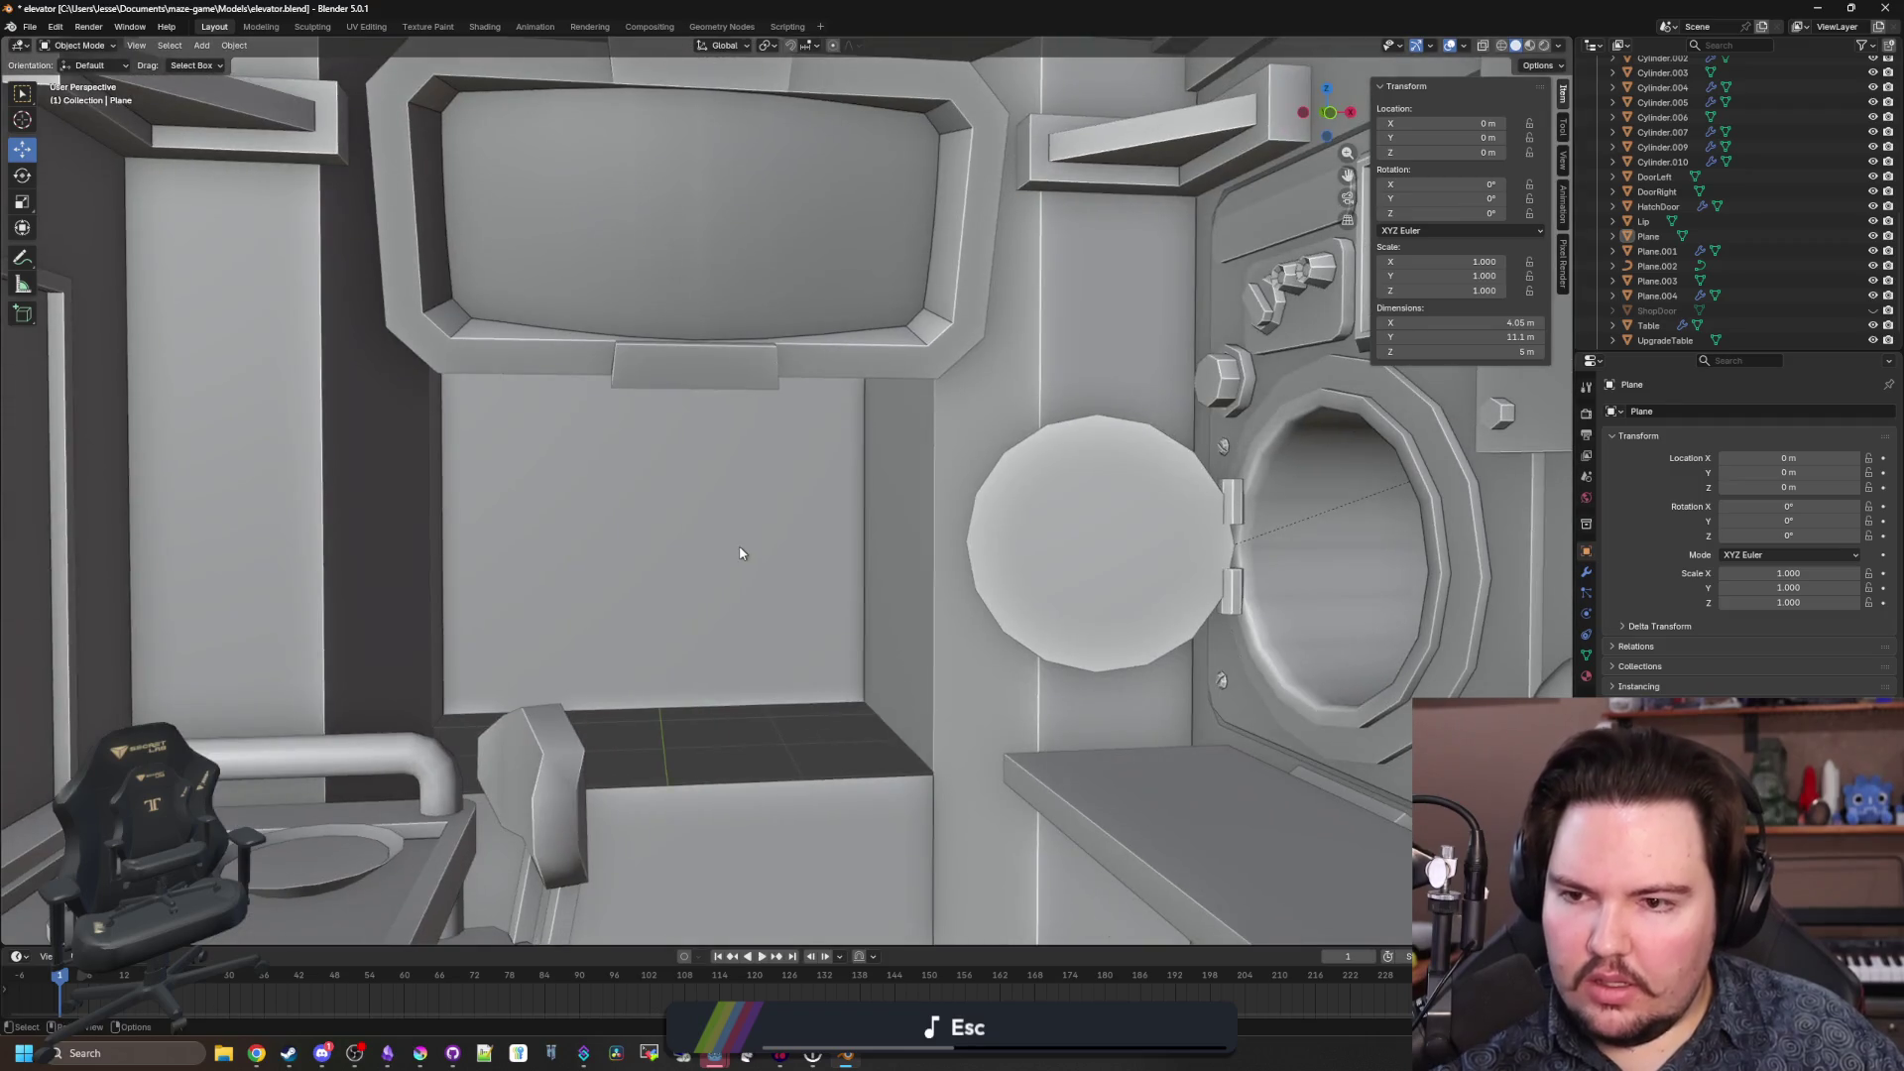
{"action": "left_click", "coordinate": [1464, 46]}
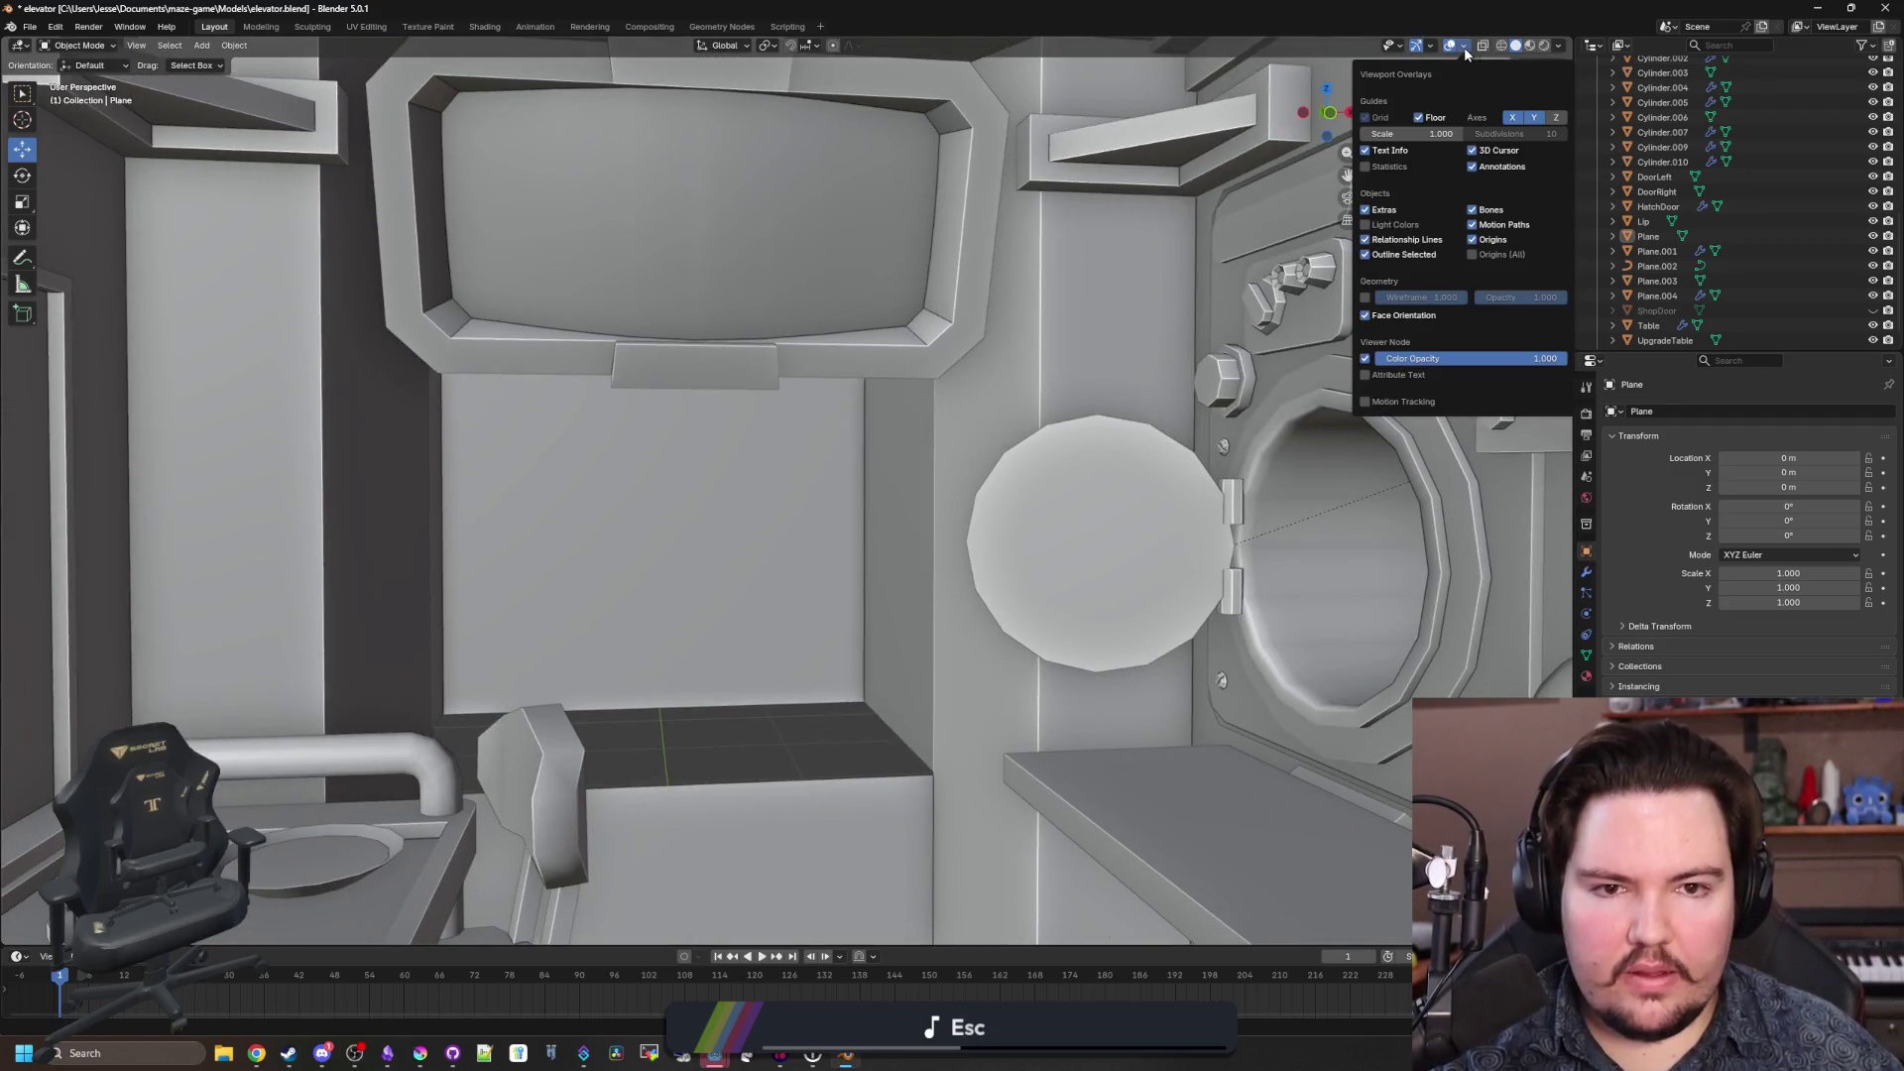
{"action": "left_click", "coordinate": [1561, 46]}
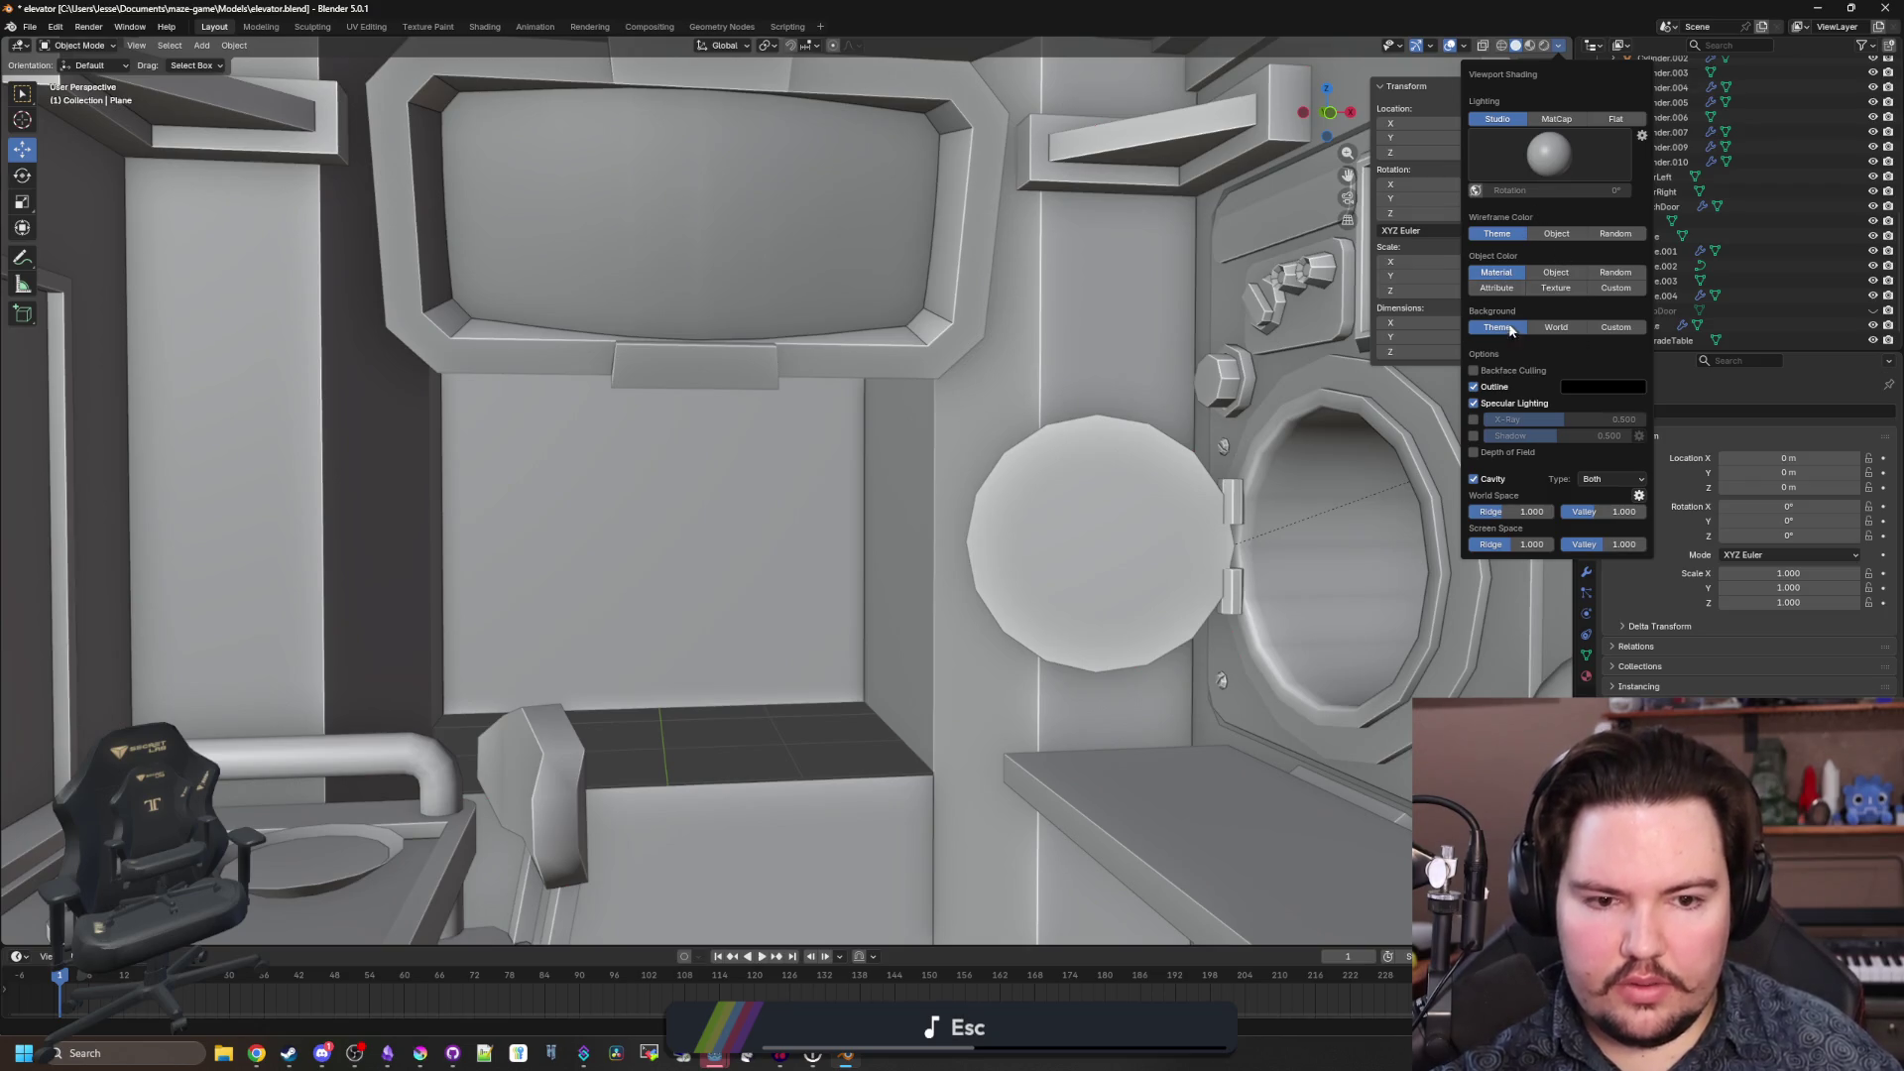
Tick Cavity shading, then maximize the browser's Screen Cavity (Blender-like) shader page.
{"action": "left_click", "coordinate": [1475, 481]}
{"action": "left_click", "coordinate": [1475, 481]}
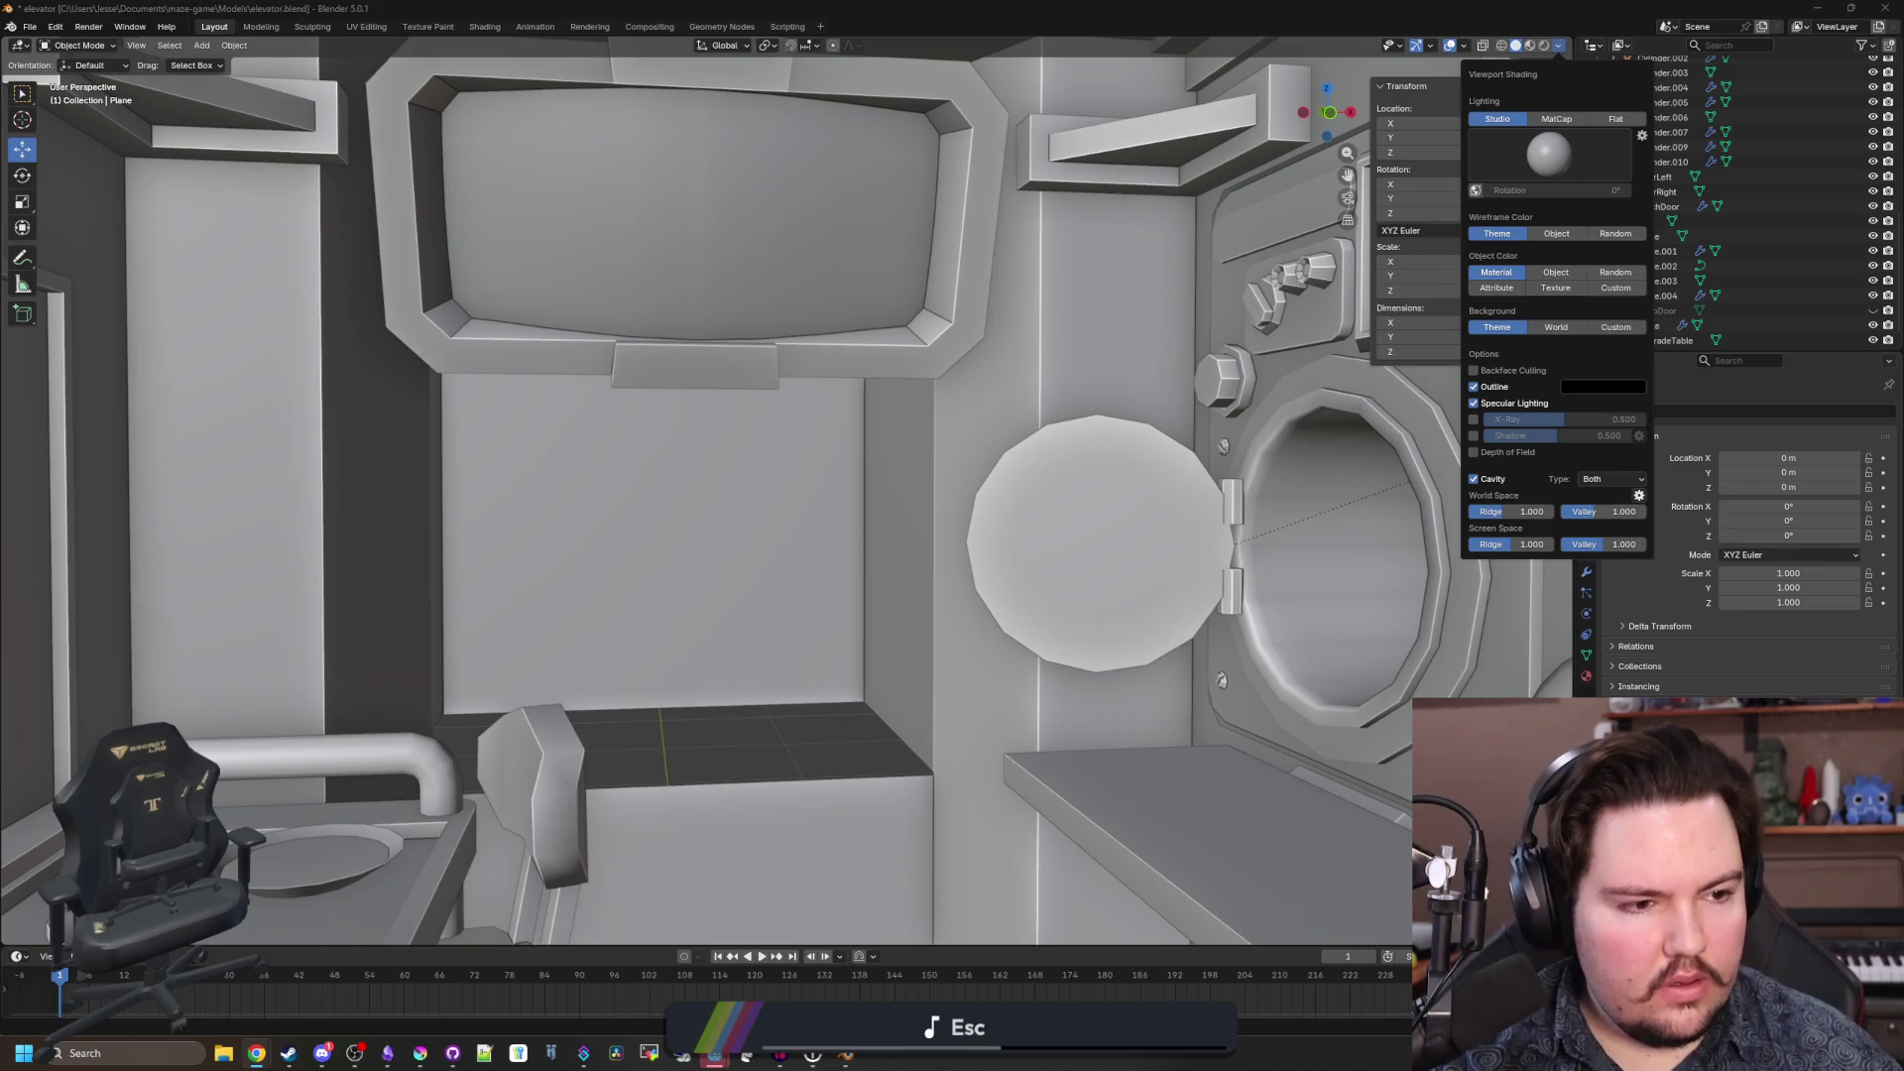
{"action": "key", "text": "alt+Tab"}
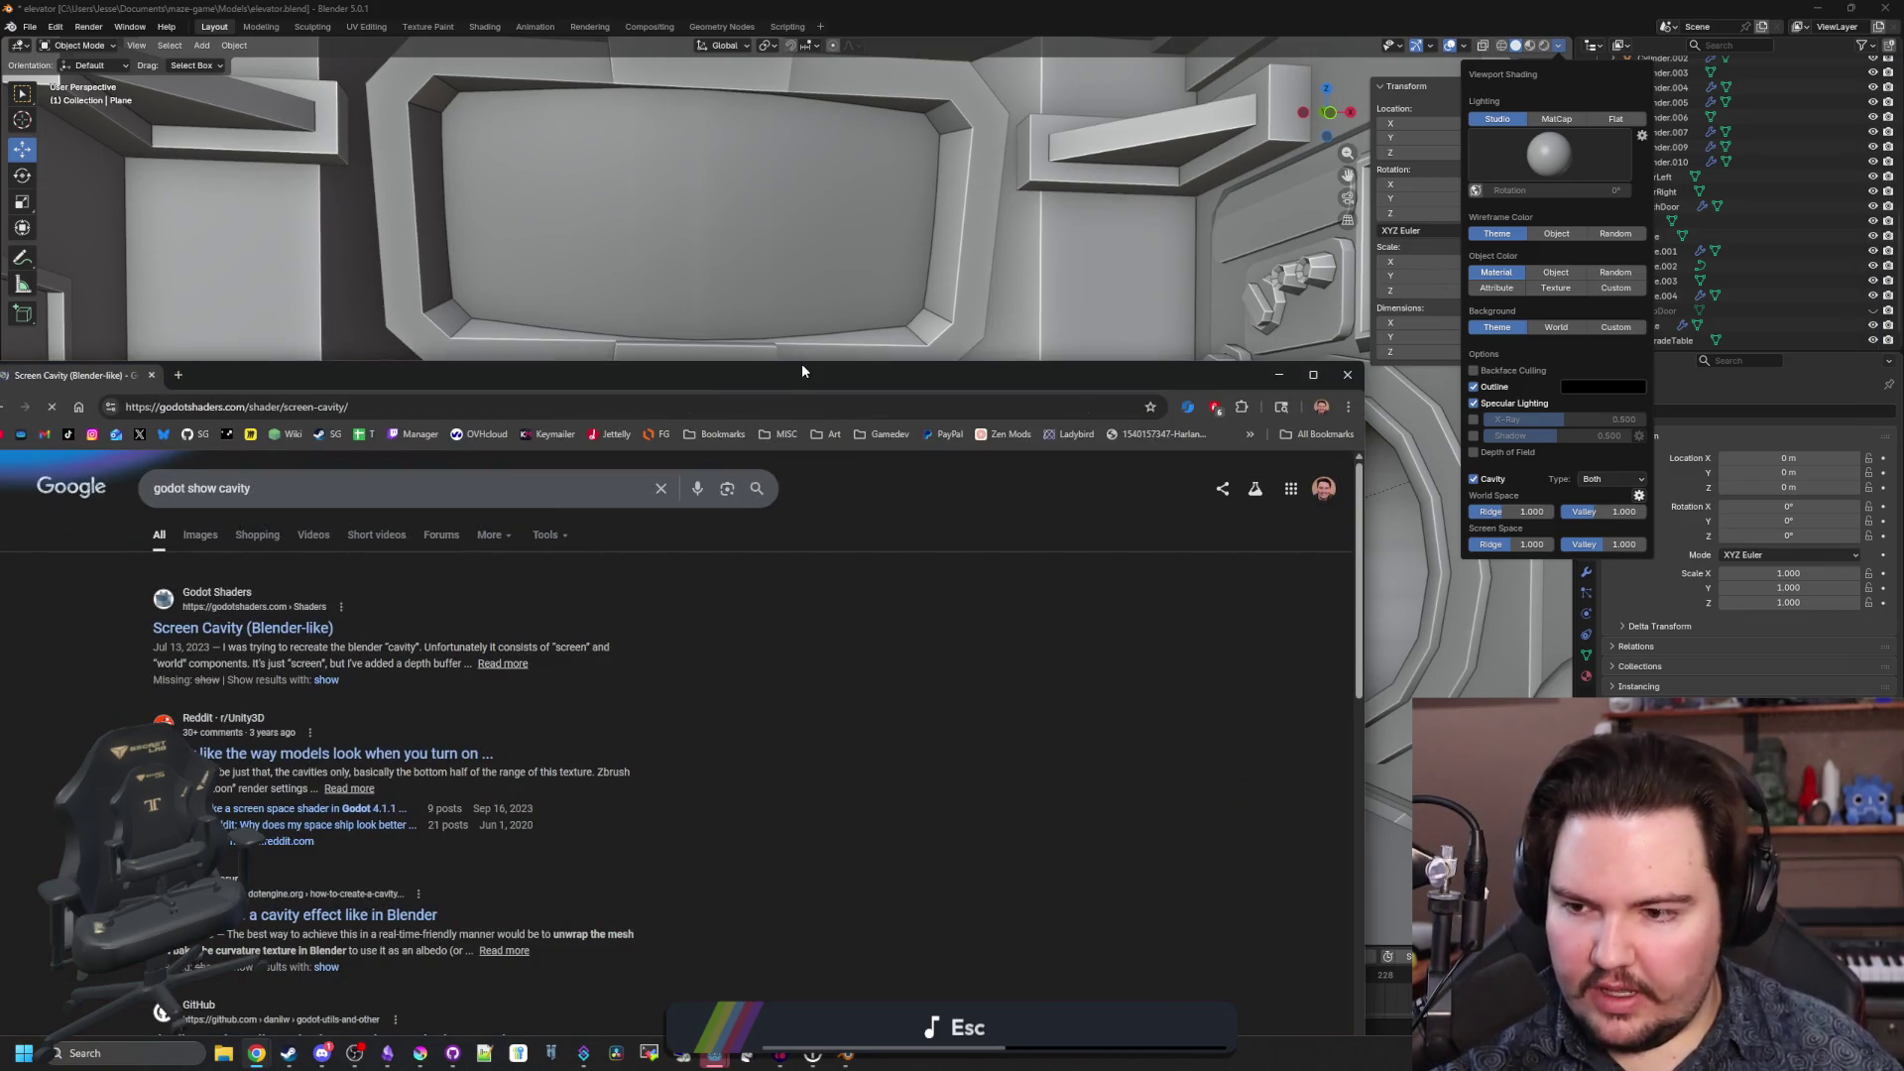
{"action": "double_click", "coordinate": [806, 379]}
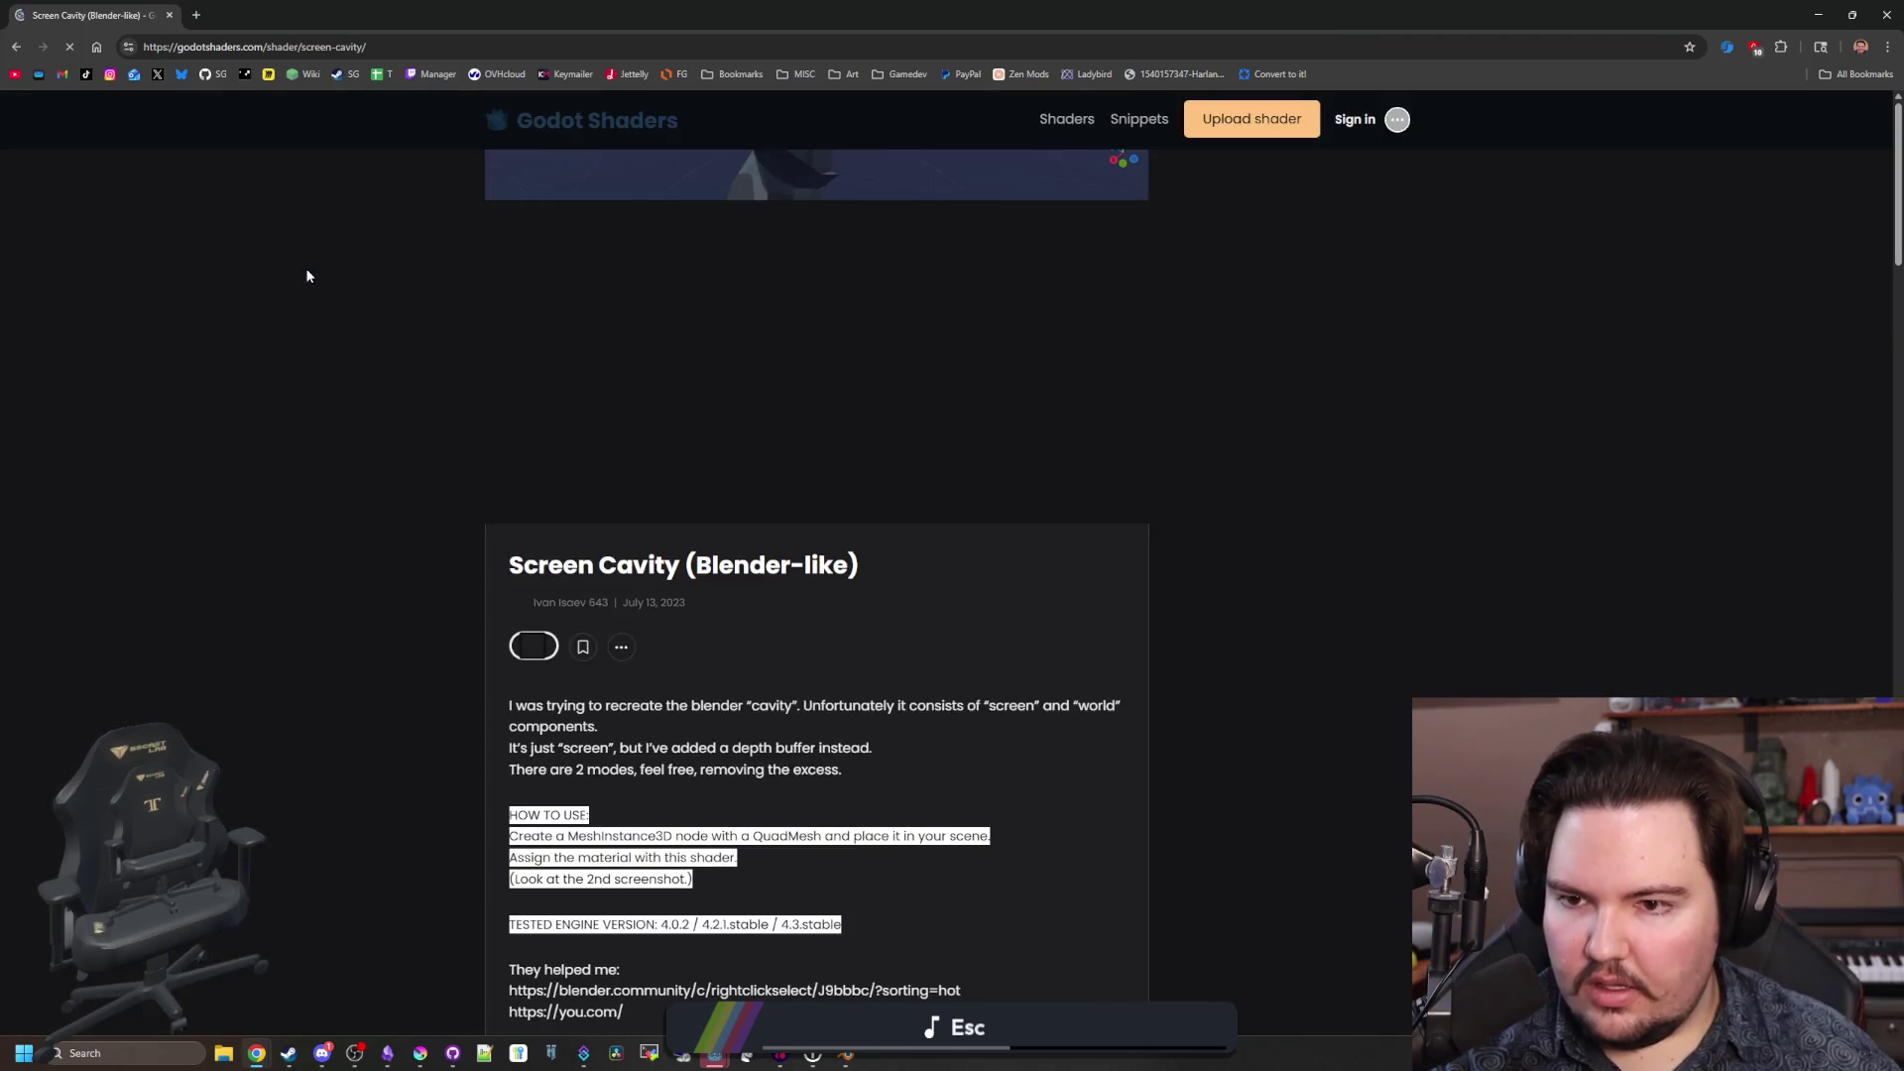
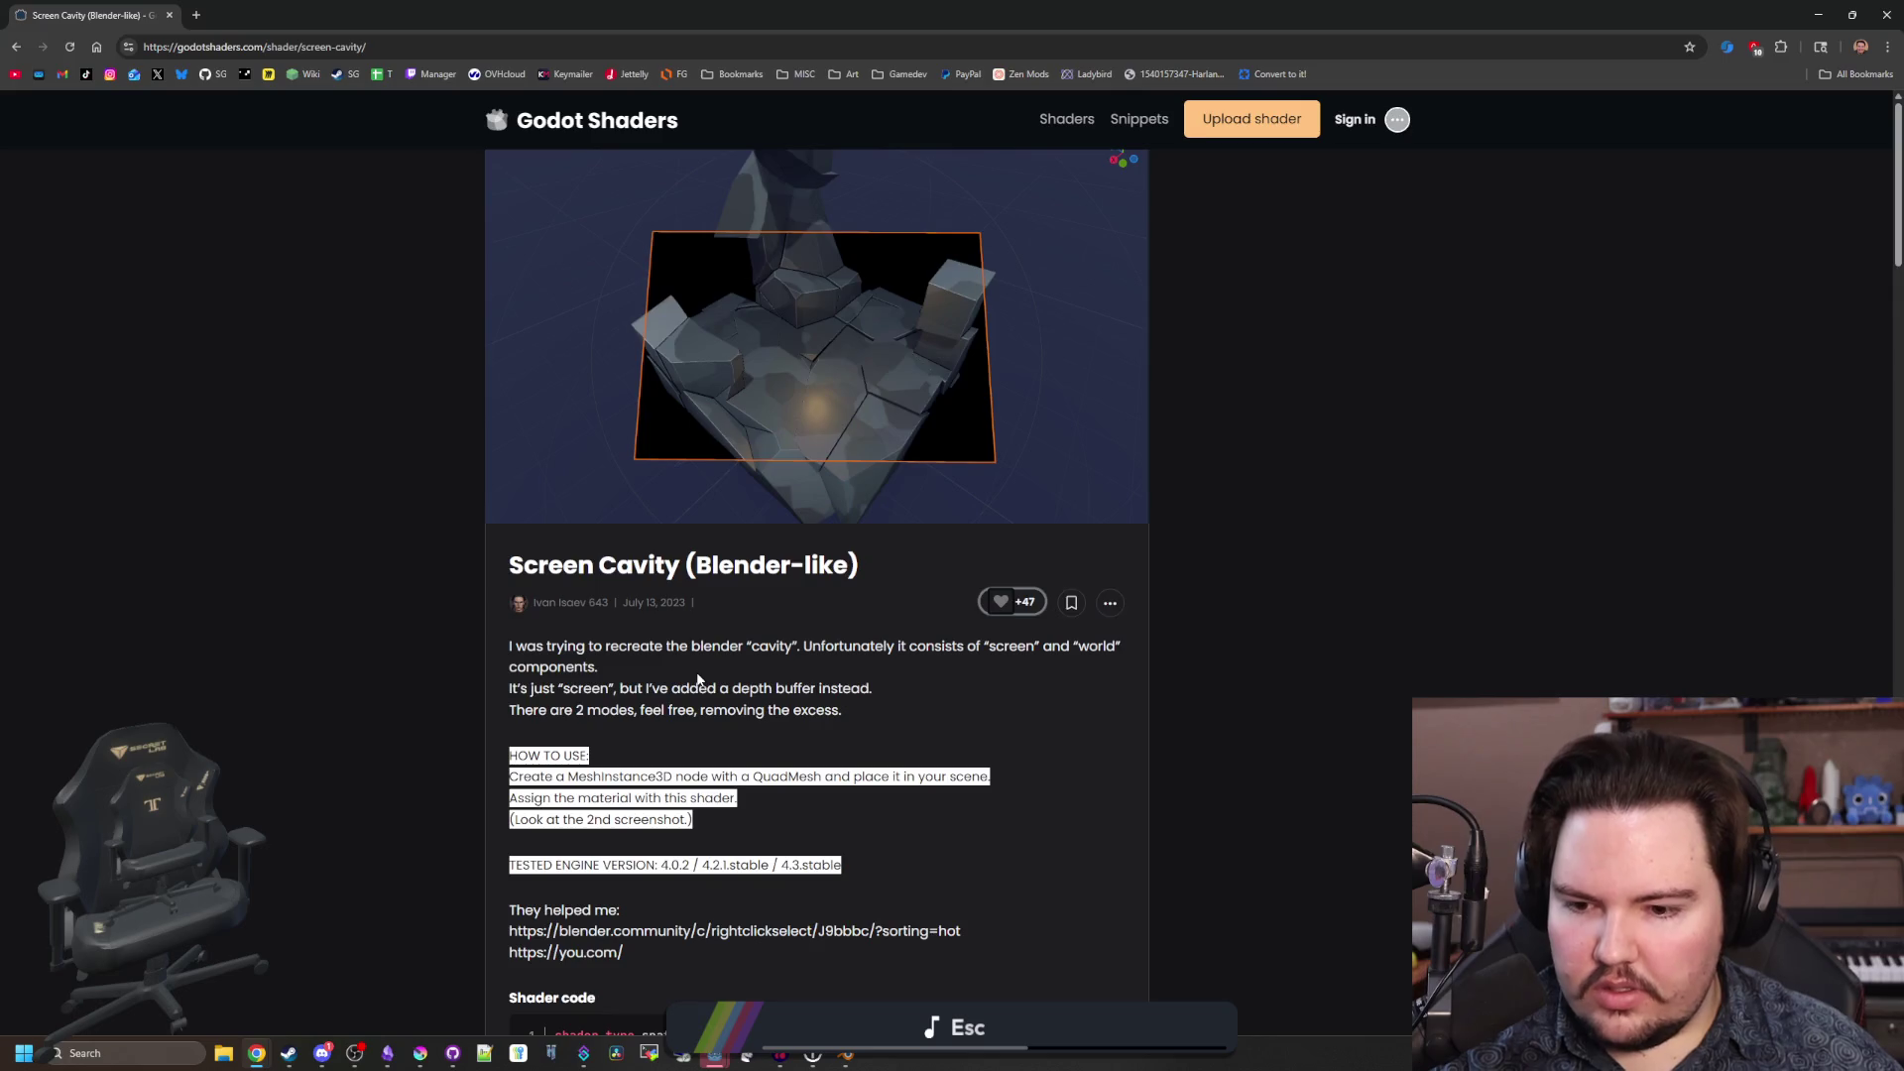
View the Screen Cavity example screenshots enlarged, stepping through screenshots 3, 2 and 1.
{"action": "scroll", "coordinate": [696, 671], "scroll_direction": "down", "scroll_amount": 14}
{"action": "left_click", "coordinate": [901, 669]}
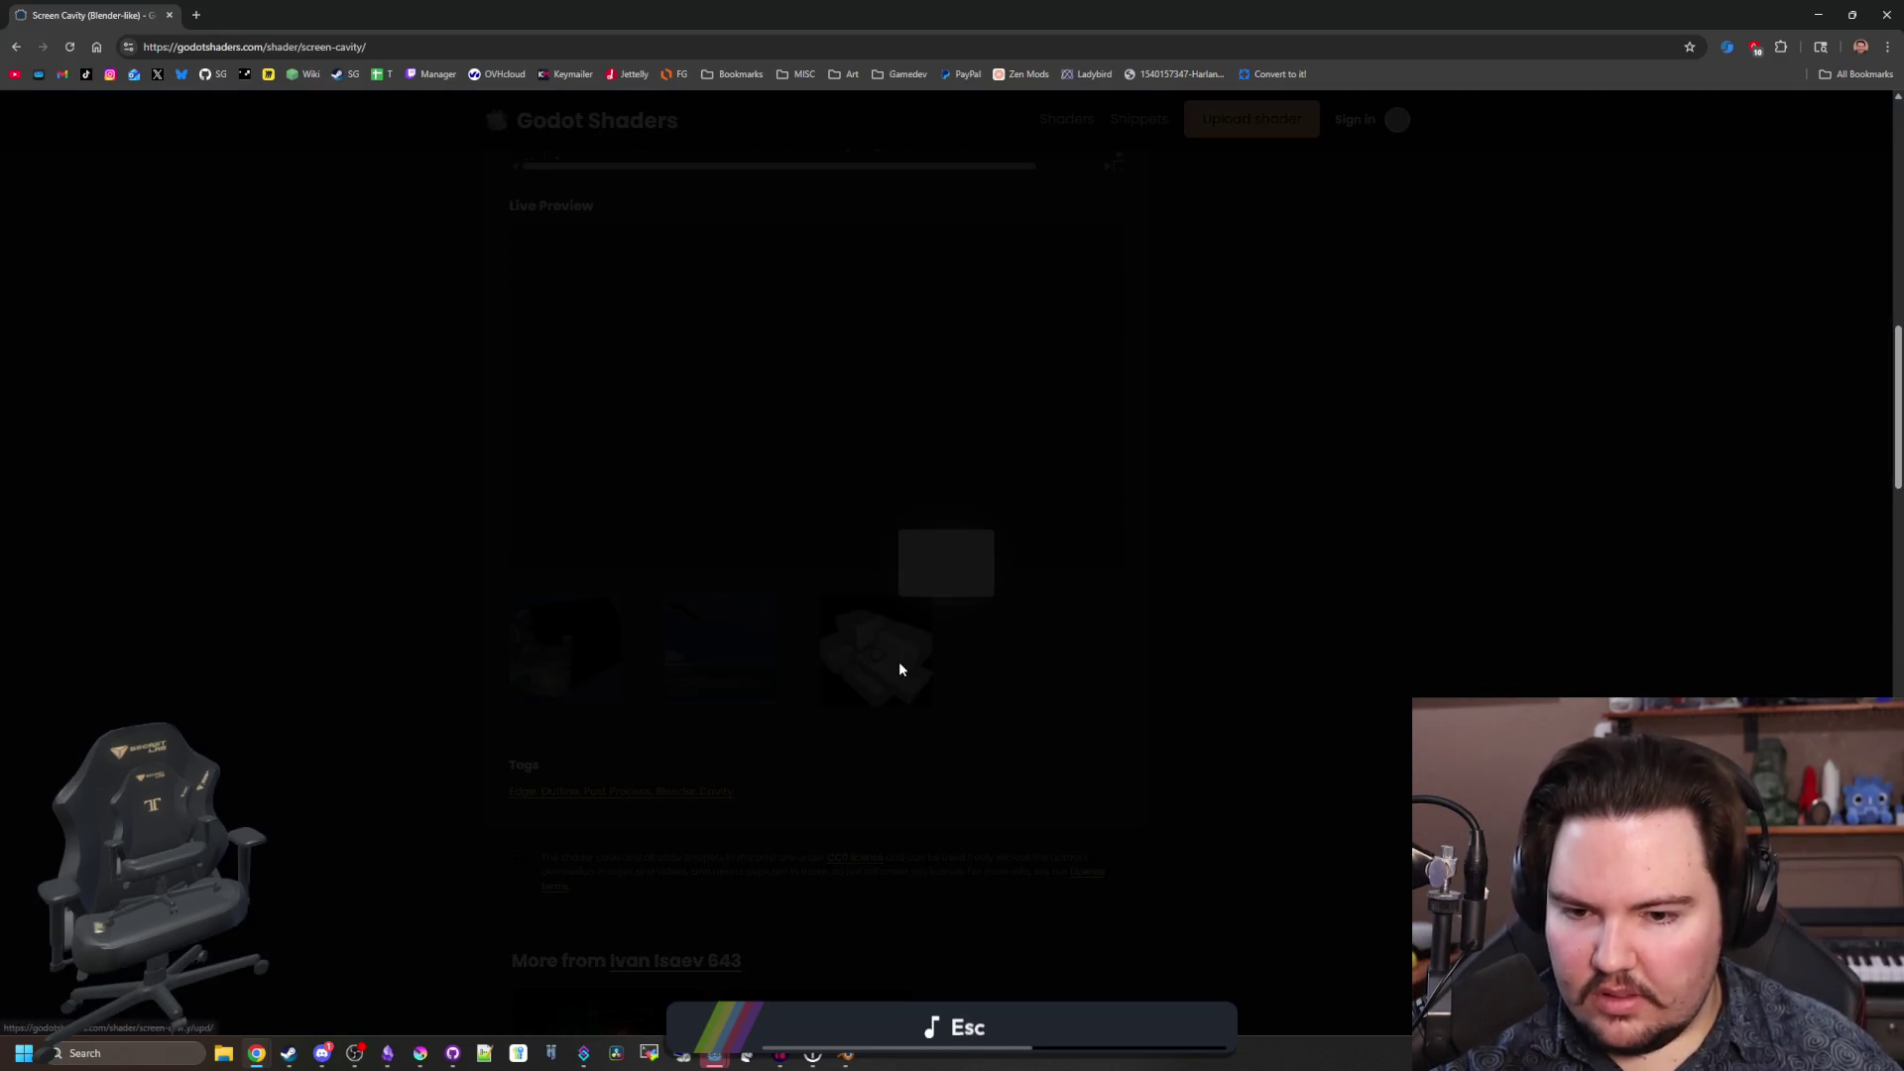
{"action": "left_click", "coordinate": [624, 582]}
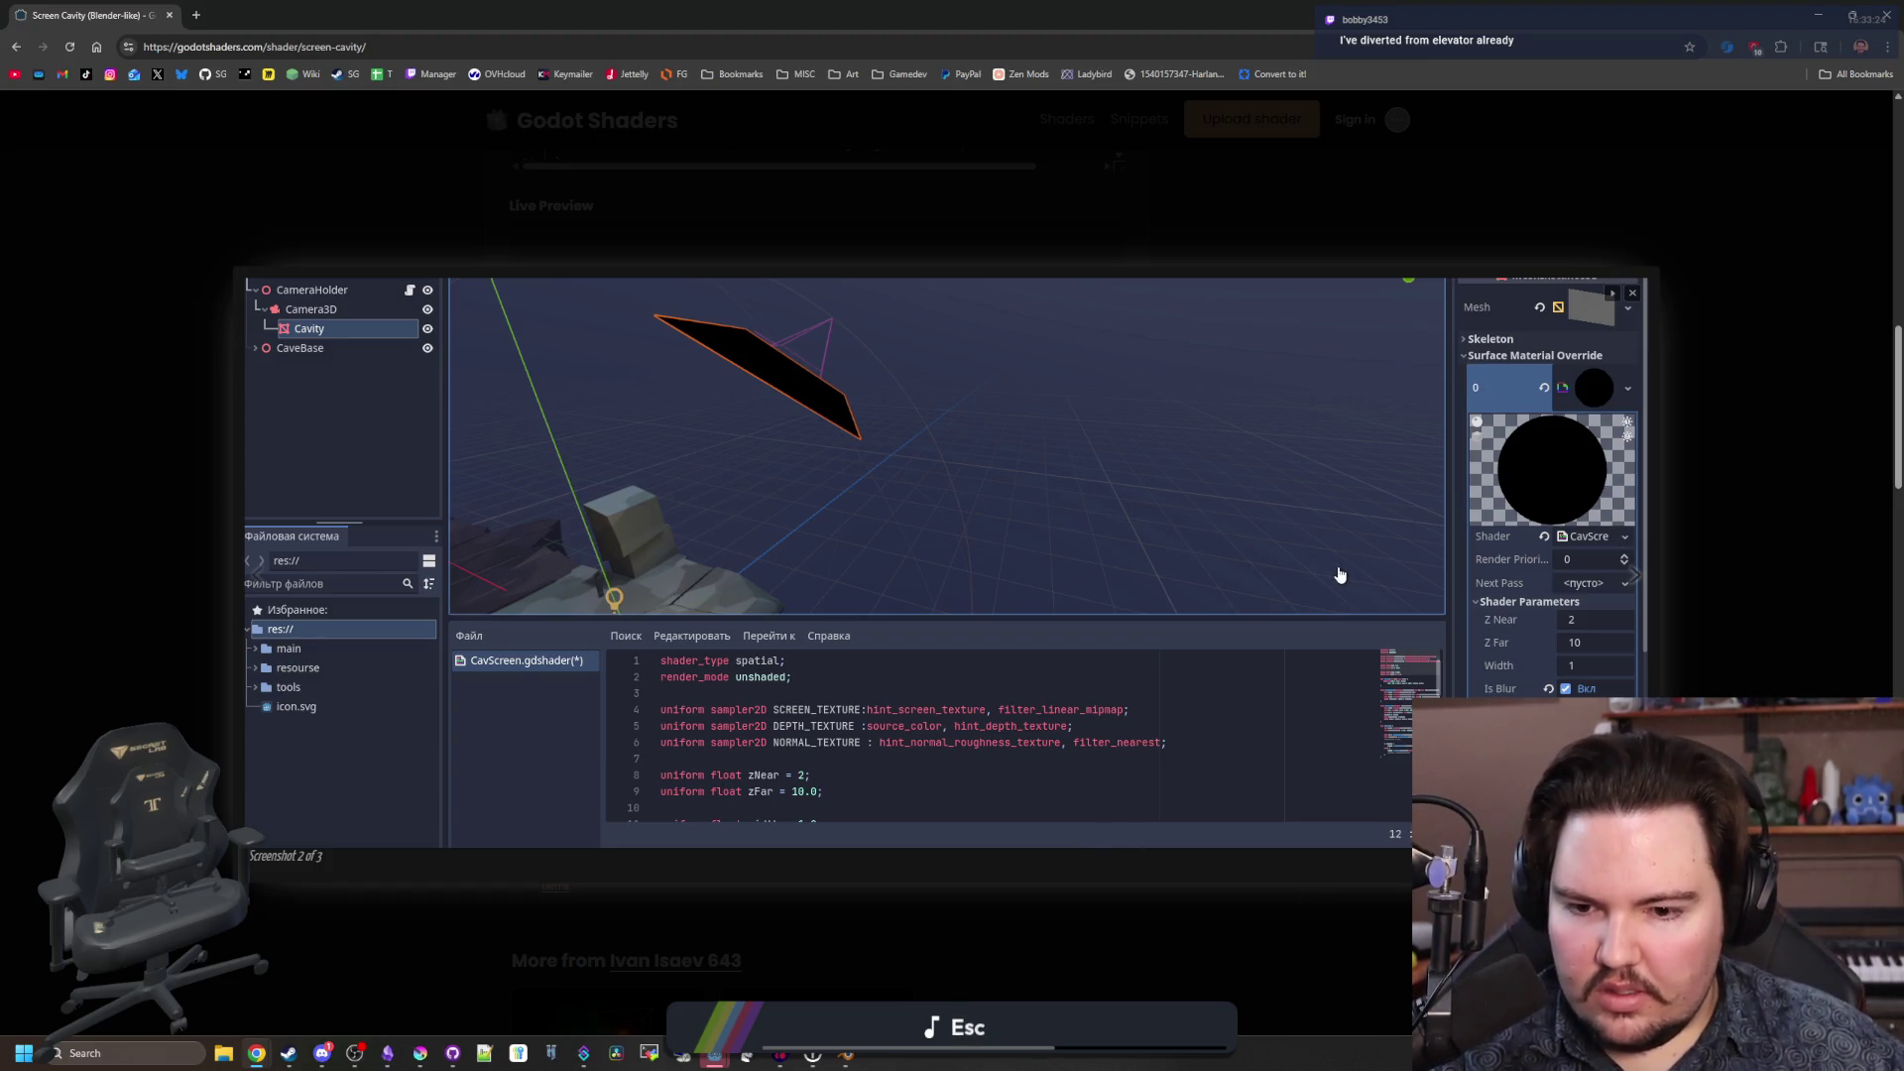
{"action": "left_click", "coordinate": [138, 471]}
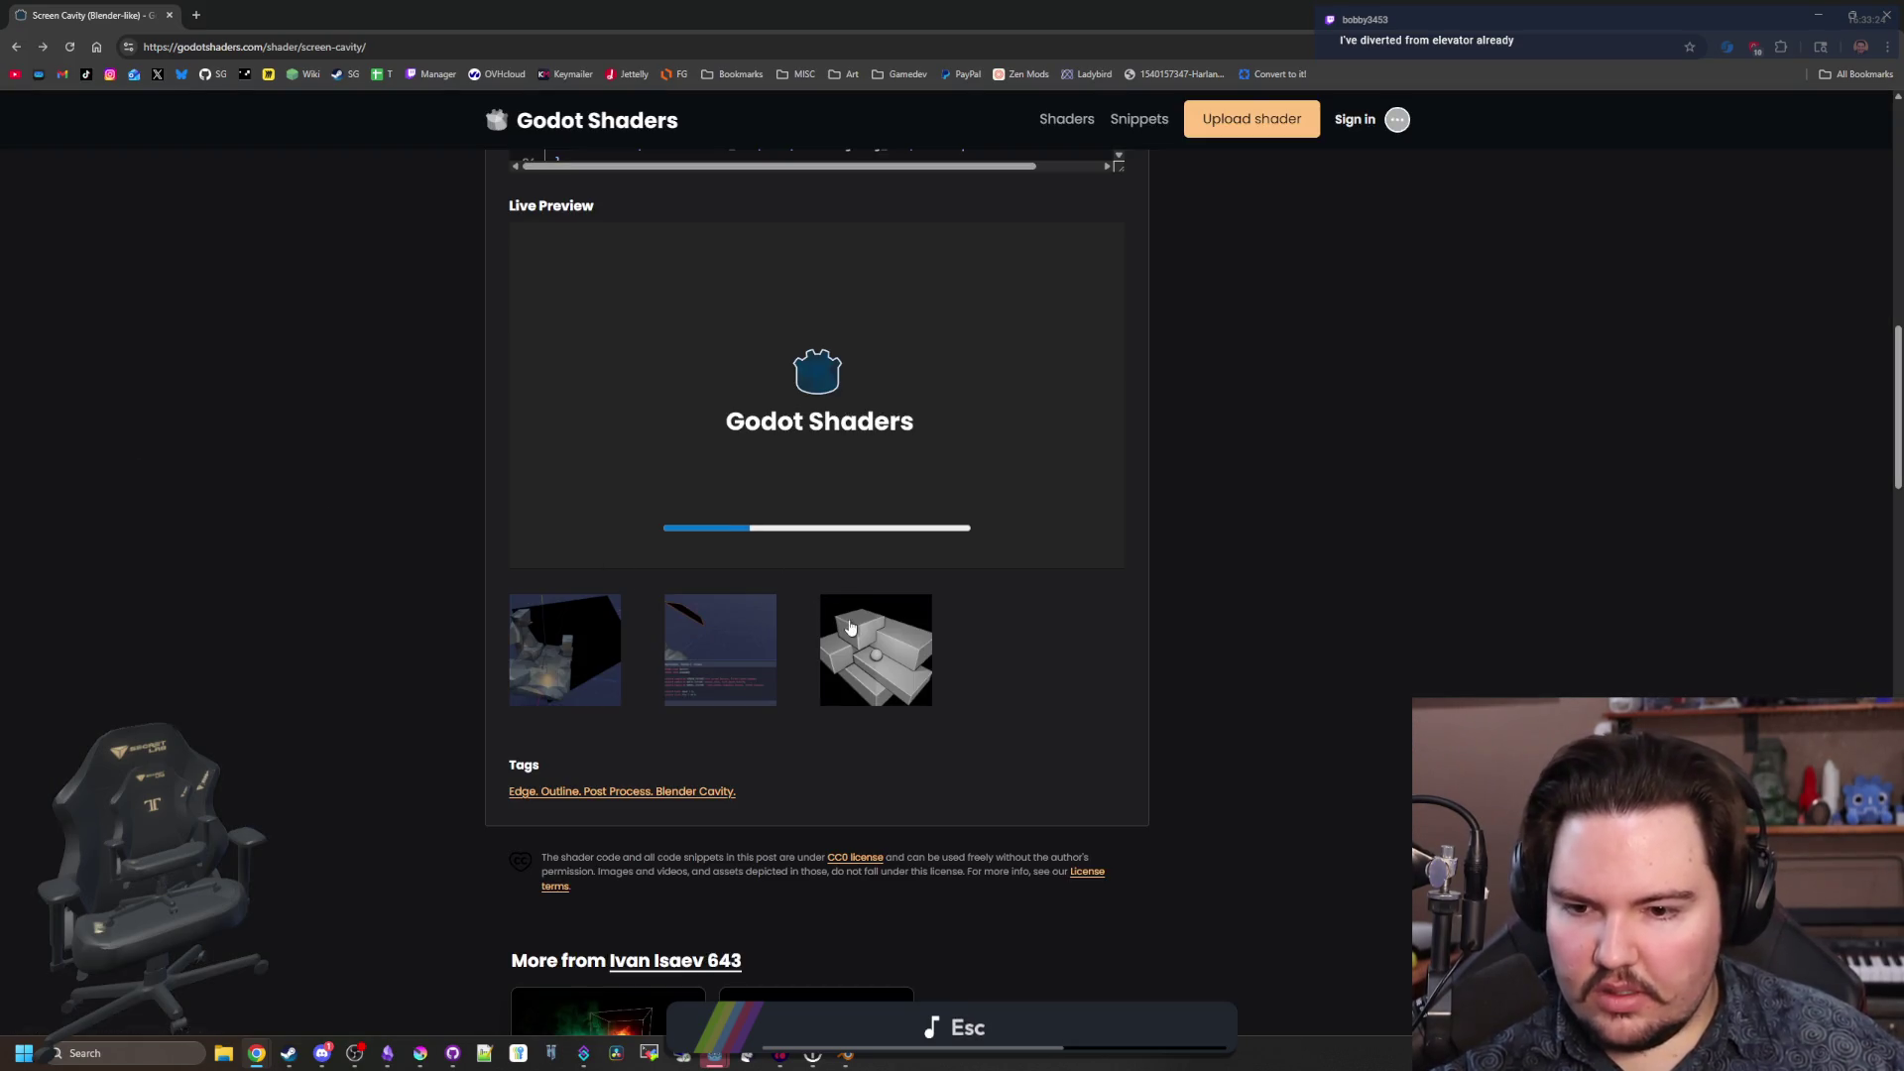
{"action": "left_click", "coordinate": [545, 662]}
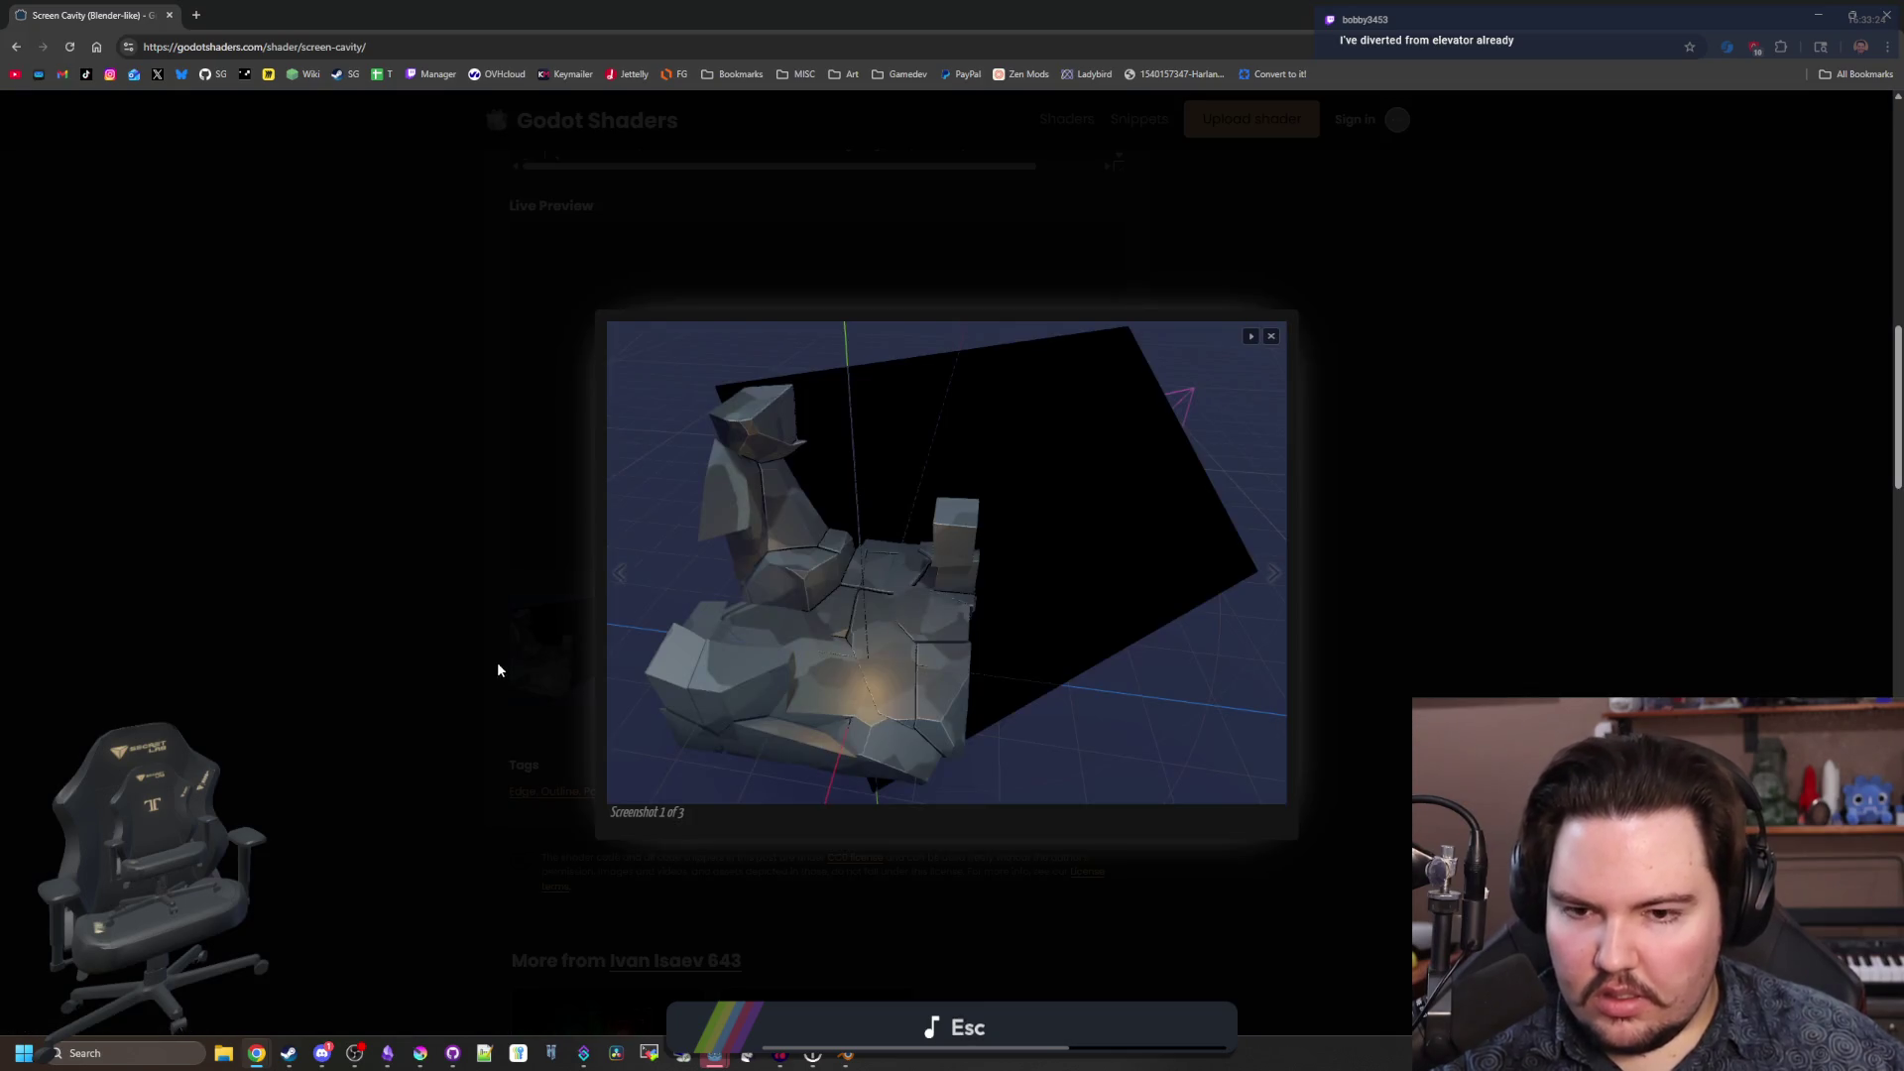
{"action": "left_click", "coordinate": [408, 611]}
Read the related shaders and comments, then open the Godot Shaders home page in a new tab.
{"action": "scroll", "coordinate": [881, 627], "scroll_direction": "down", "scroll_amount": 4}
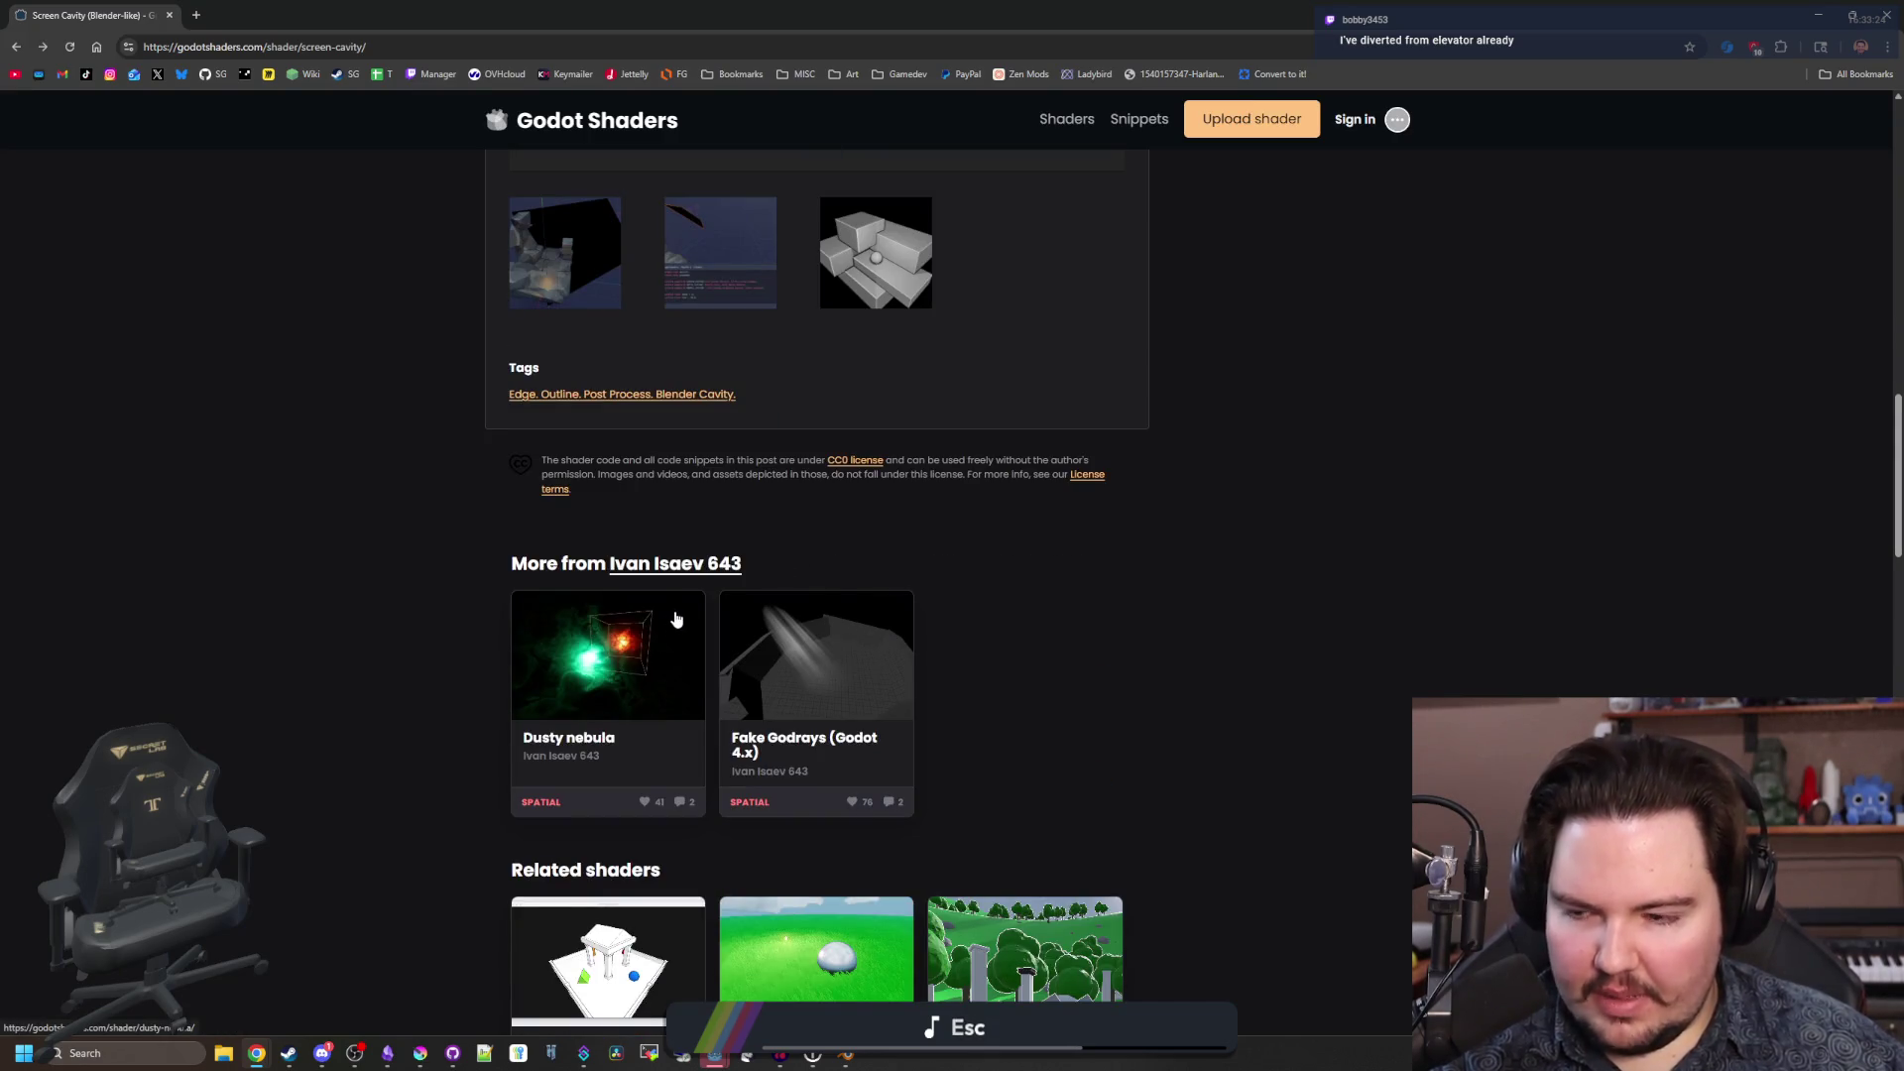
{"action": "scroll", "coordinate": [540, 557], "scroll_direction": "down", "scroll_amount": 2}
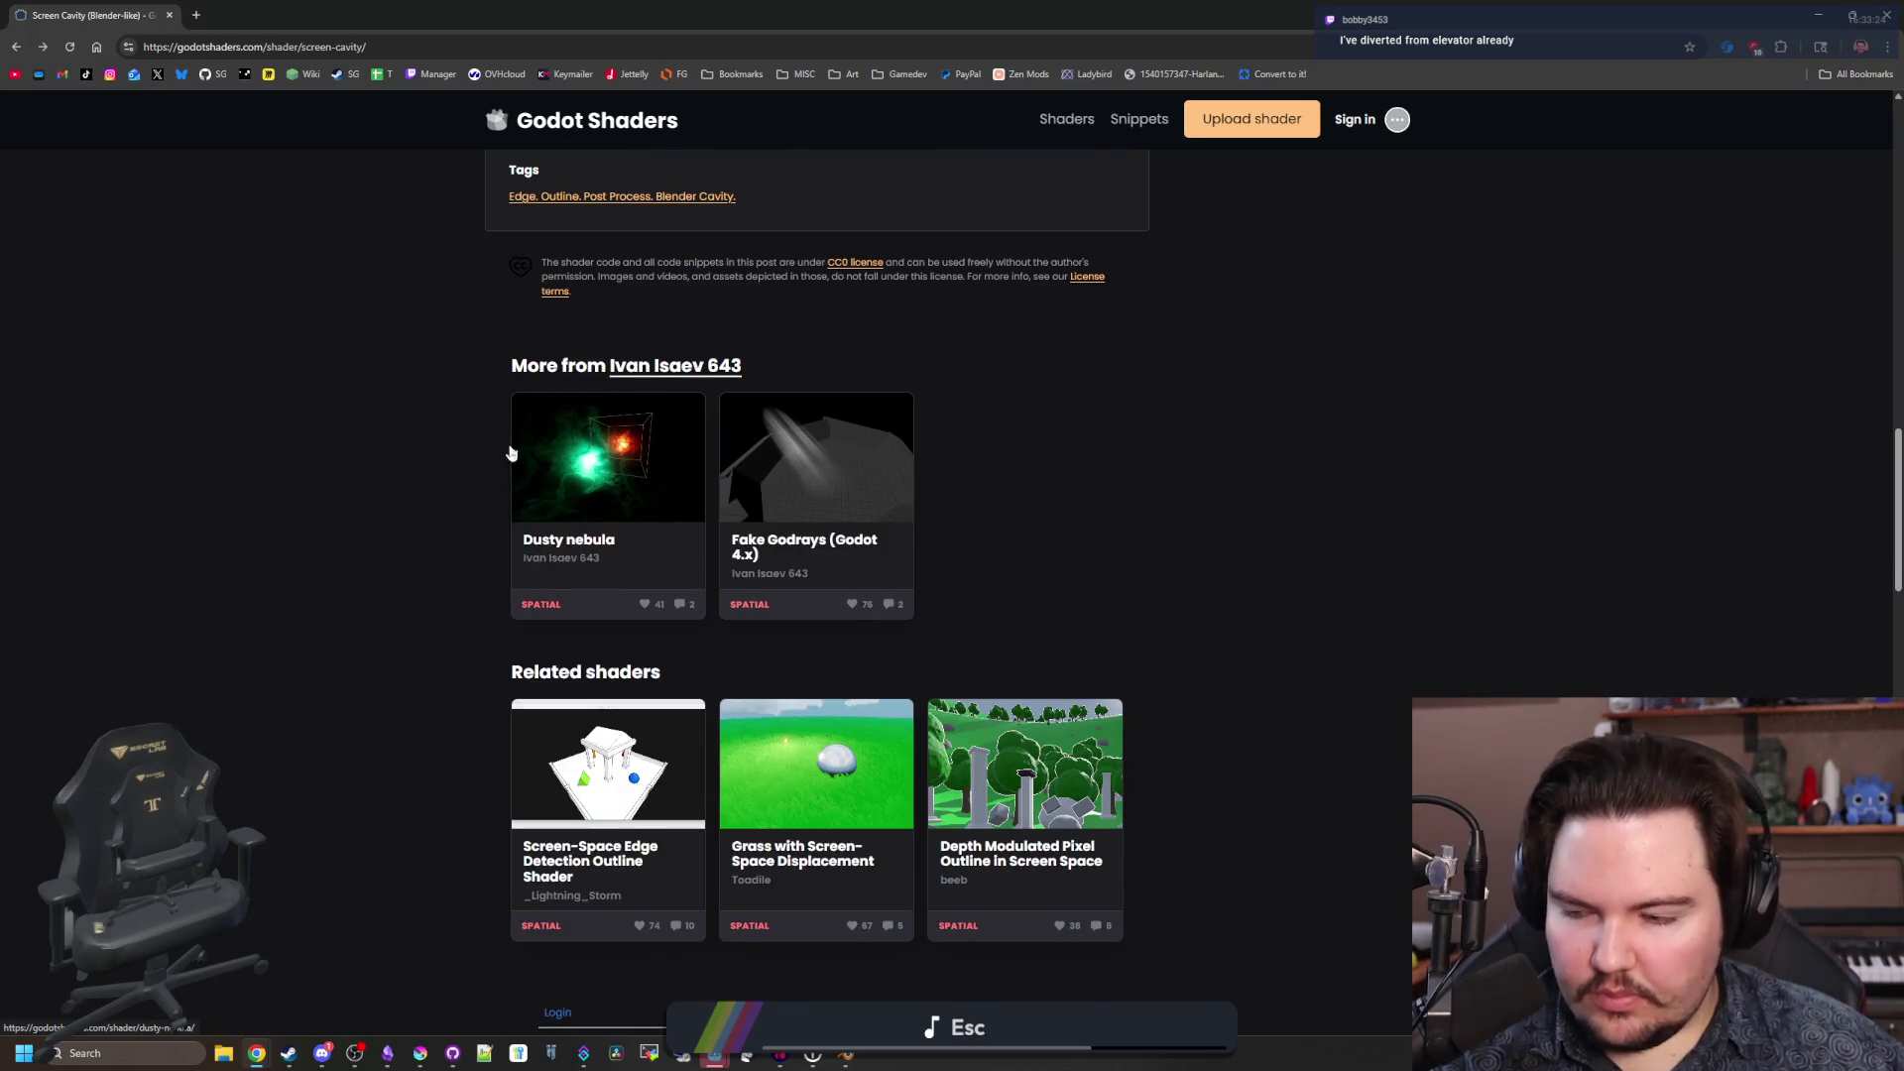
{"action": "scroll", "coordinate": [504, 462], "scroll_direction": "down", "scroll_amount": 5}
{"action": "scroll", "coordinate": [504, 462], "scroll_direction": "up", "scroll_amount": 20}
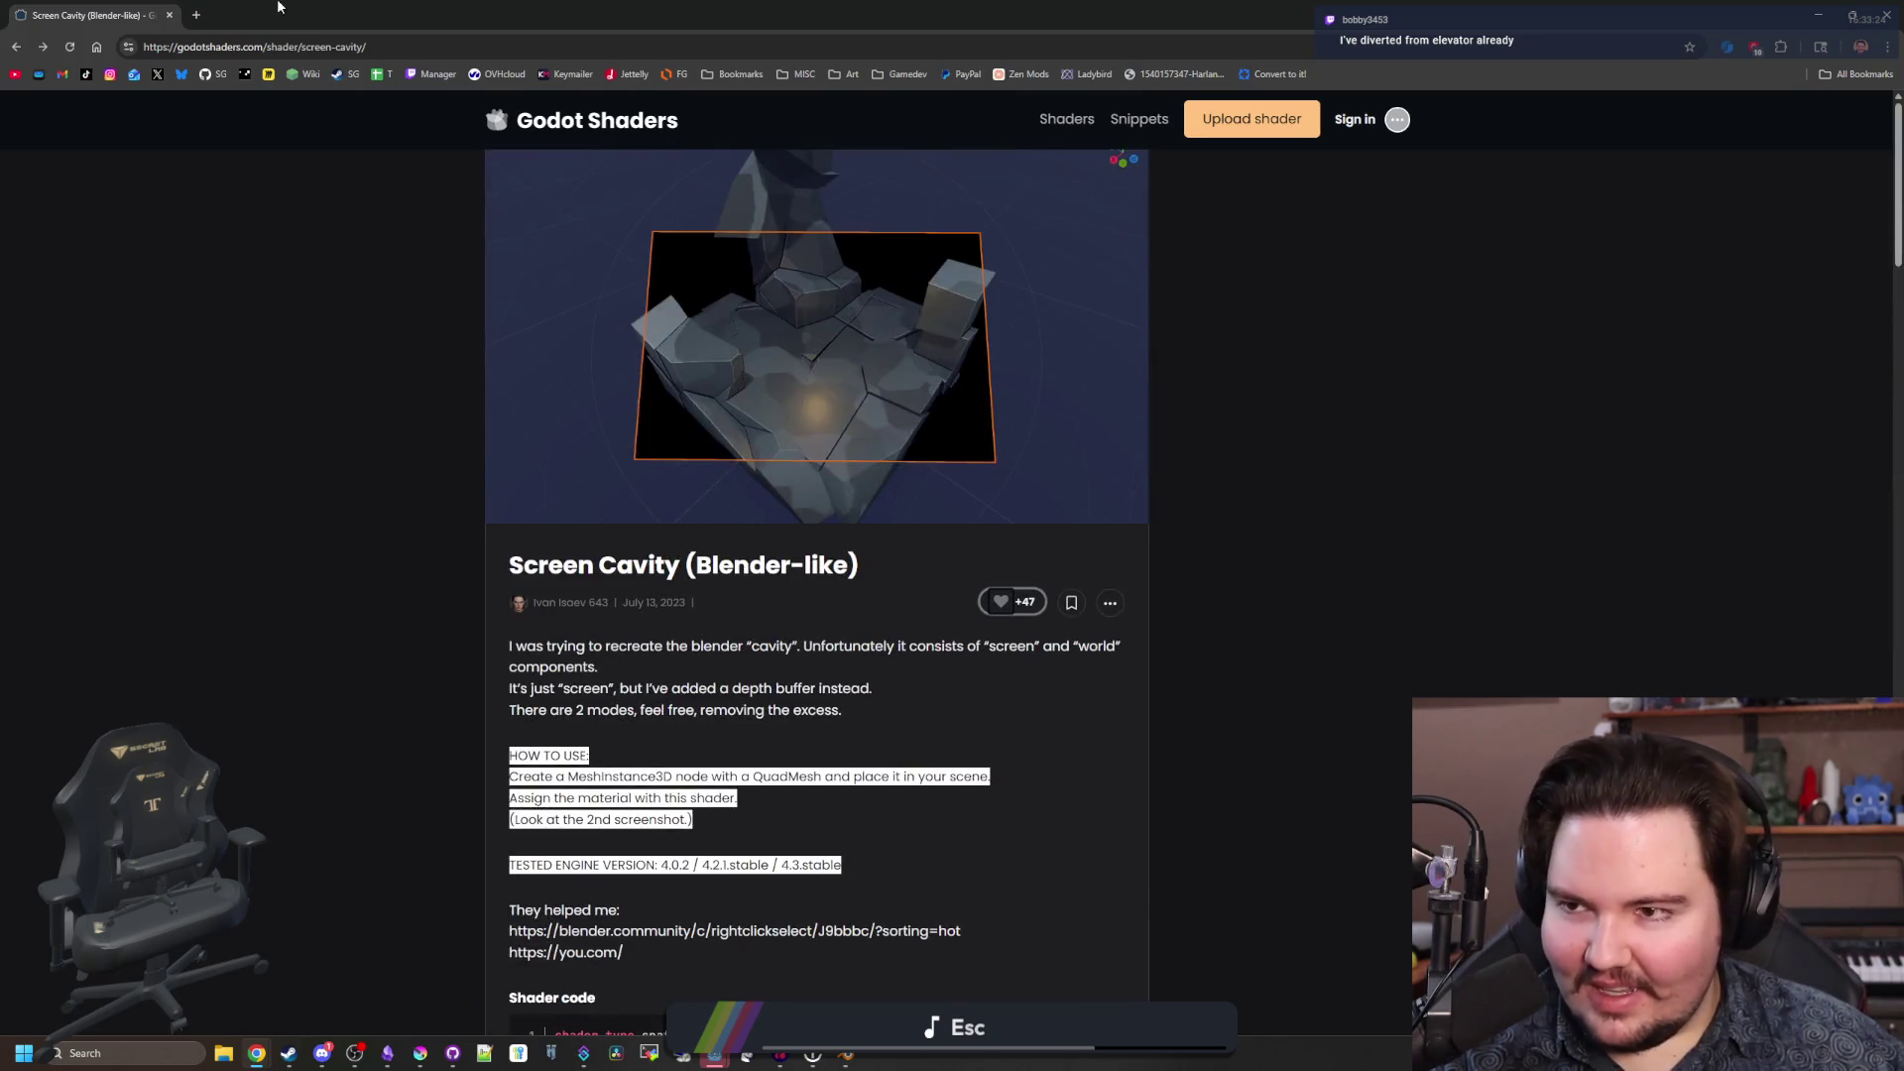
{"action": "scroll", "coordinate": [325, 587], "scroll_direction": "down", "scroll_amount": 20}
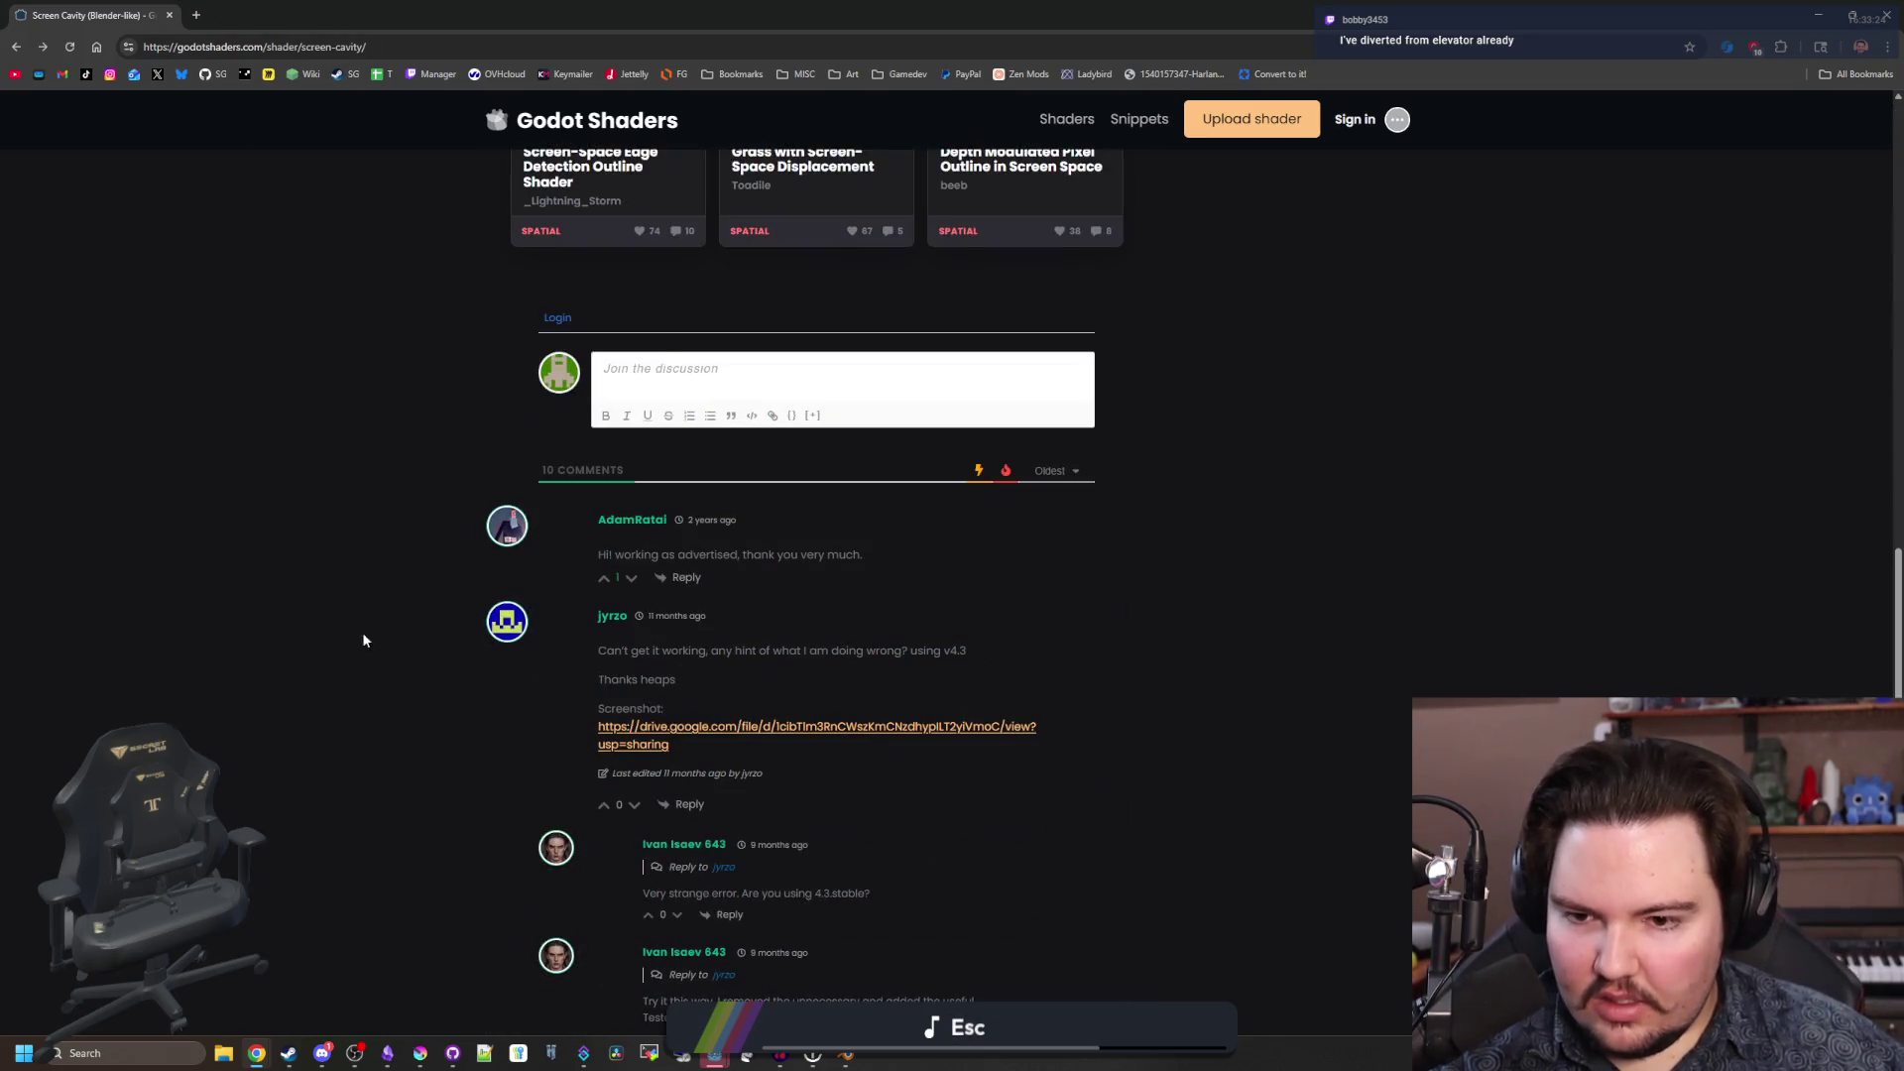
{"action": "scroll", "coordinate": [769, 722], "scroll_direction": "down", "scroll_amount": 5}
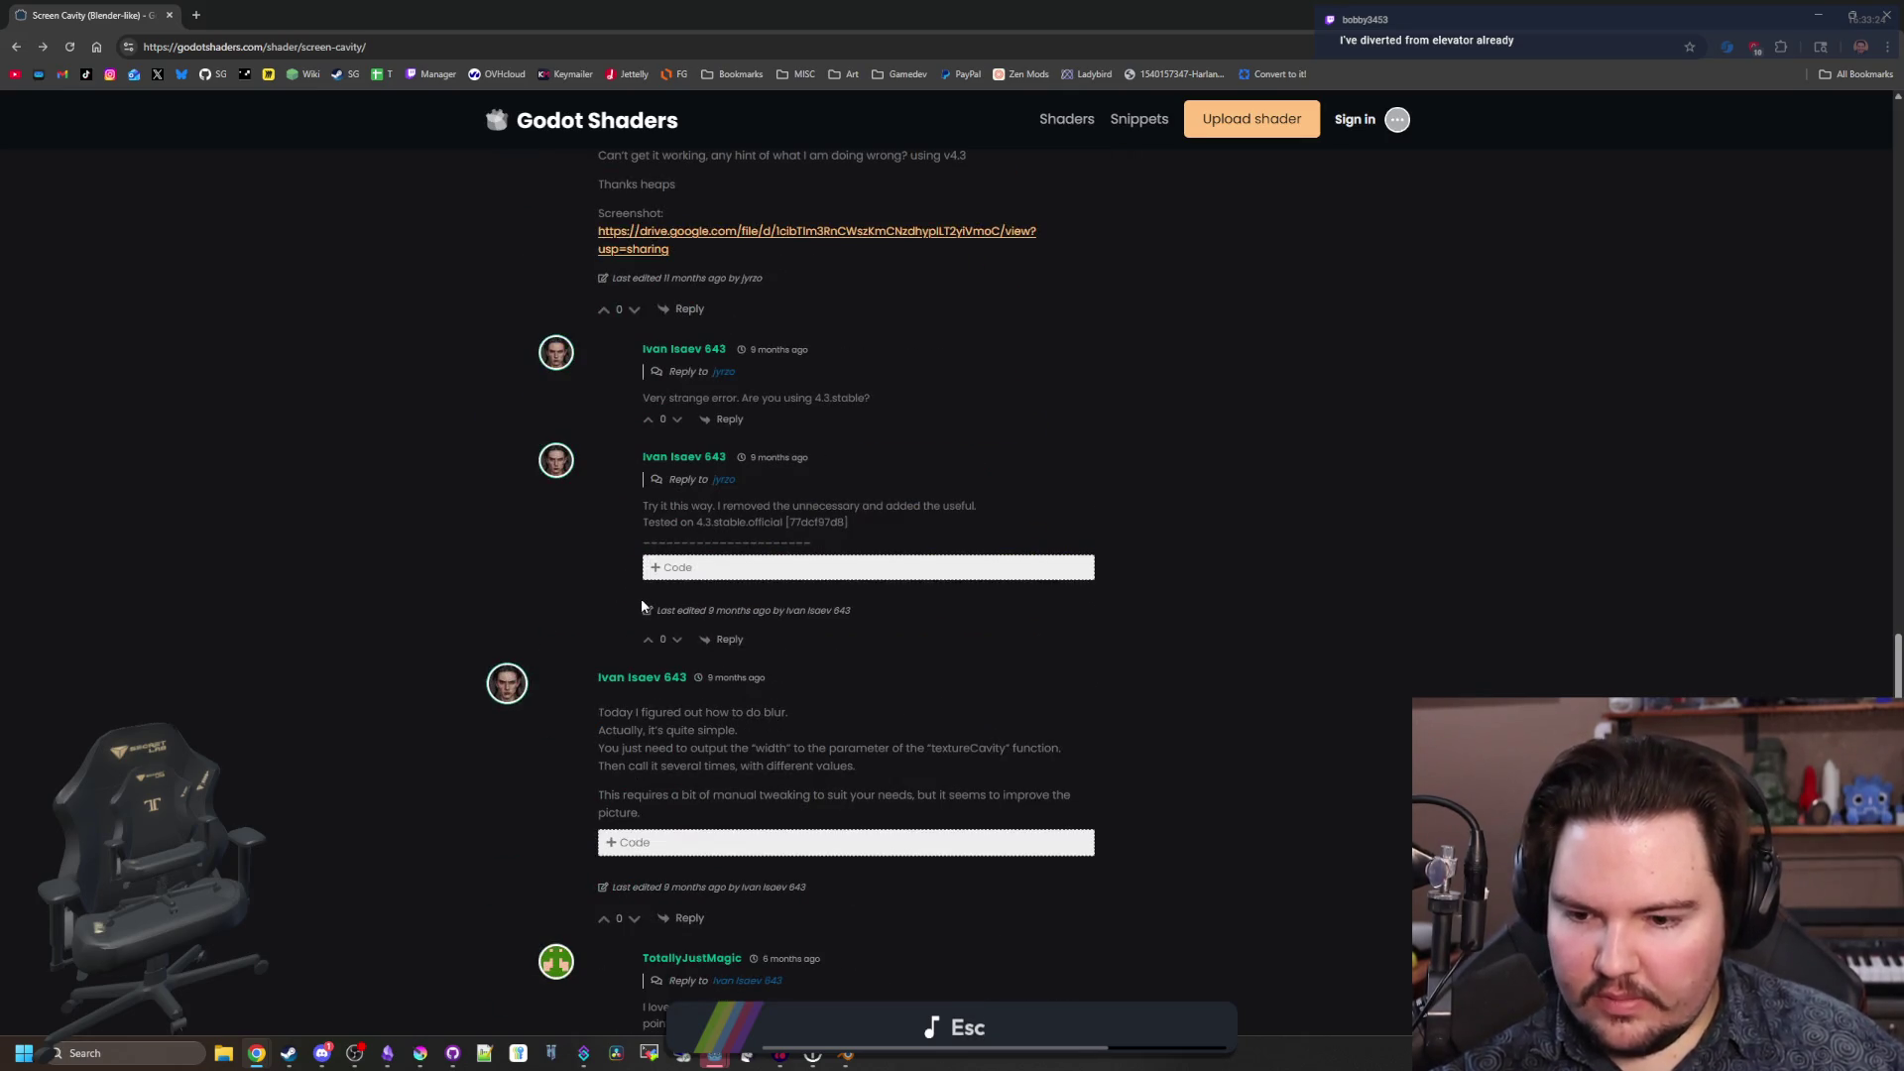
{"action": "scroll", "coordinate": [641, 598], "scroll_direction": "down", "scroll_amount": 12}
{"action": "scroll", "coordinate": [639, 579], "scroll_direction": "up", "scroll_amount": 20}
{"action": "scroll", "coordinate": [641, 582], "scroll_direction": "up", "scroll_amount": 20}
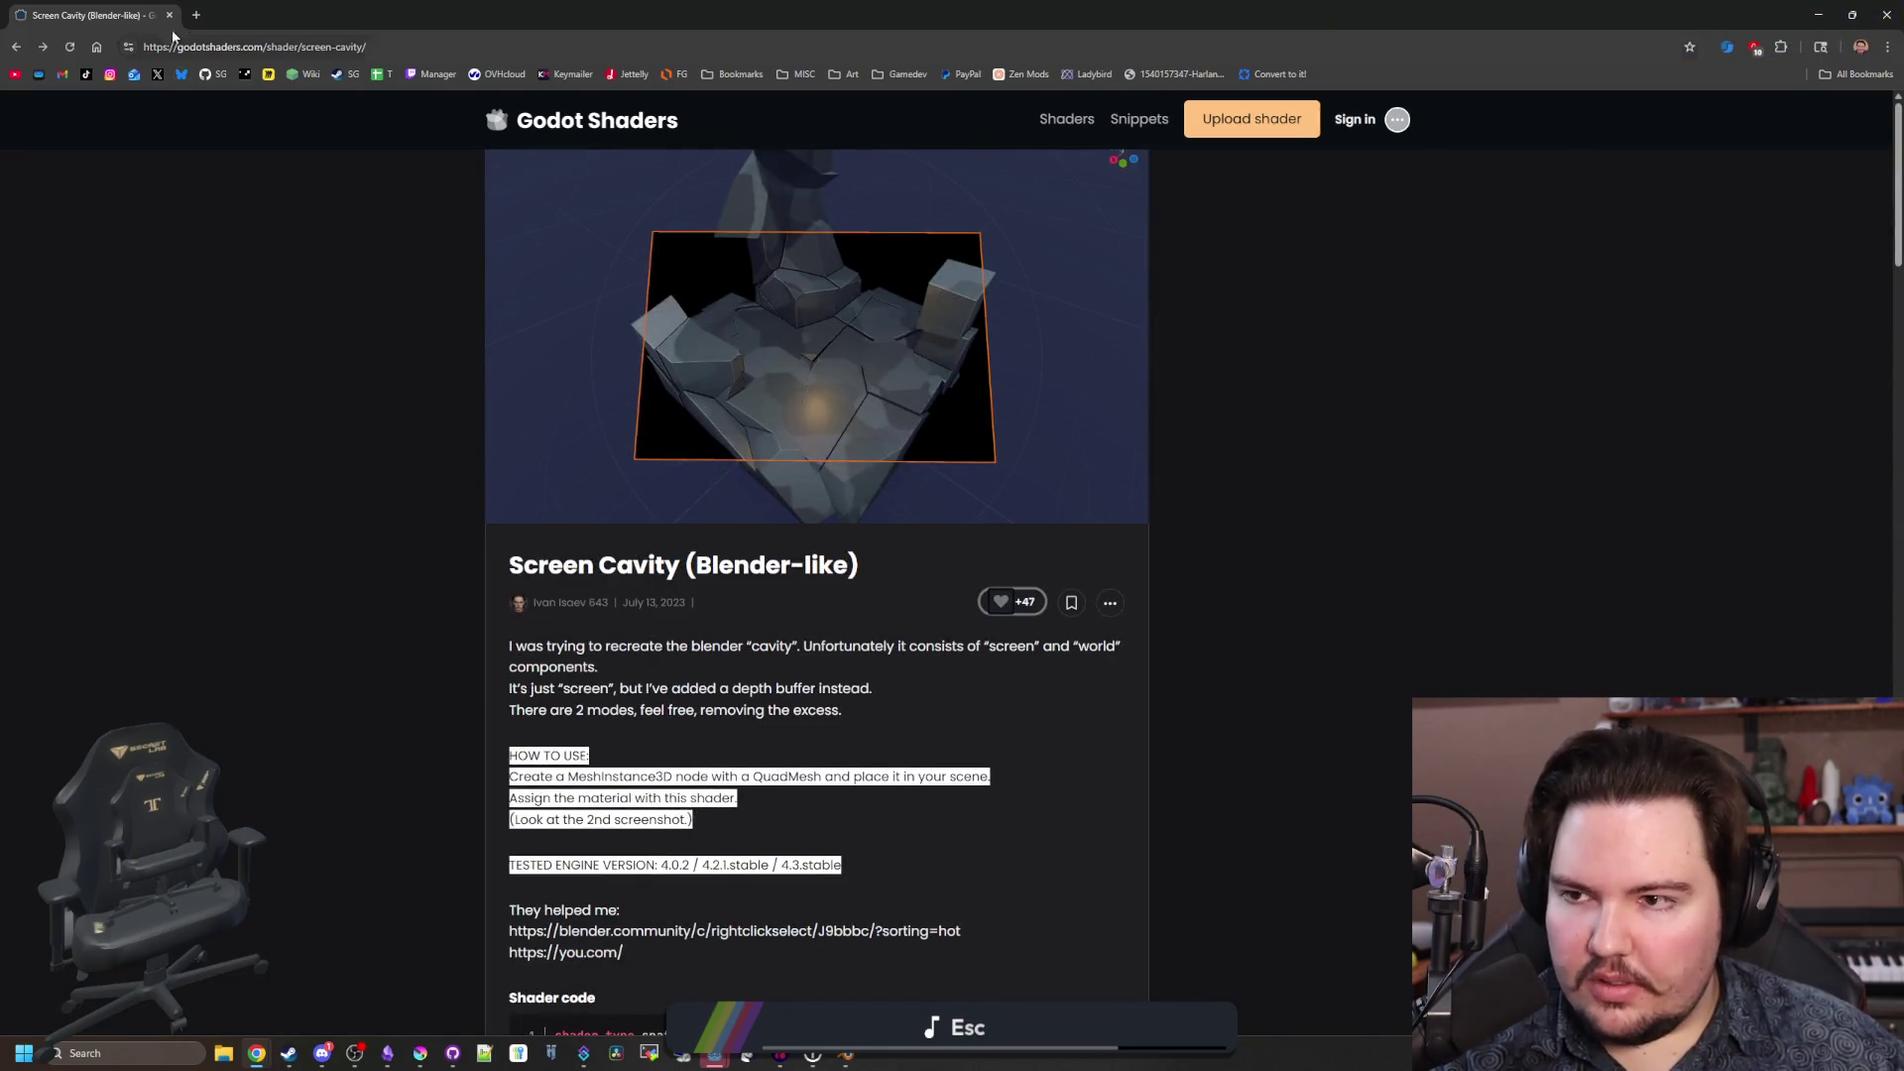
{"action": "middle_click", "coordinate": [646, 125]}
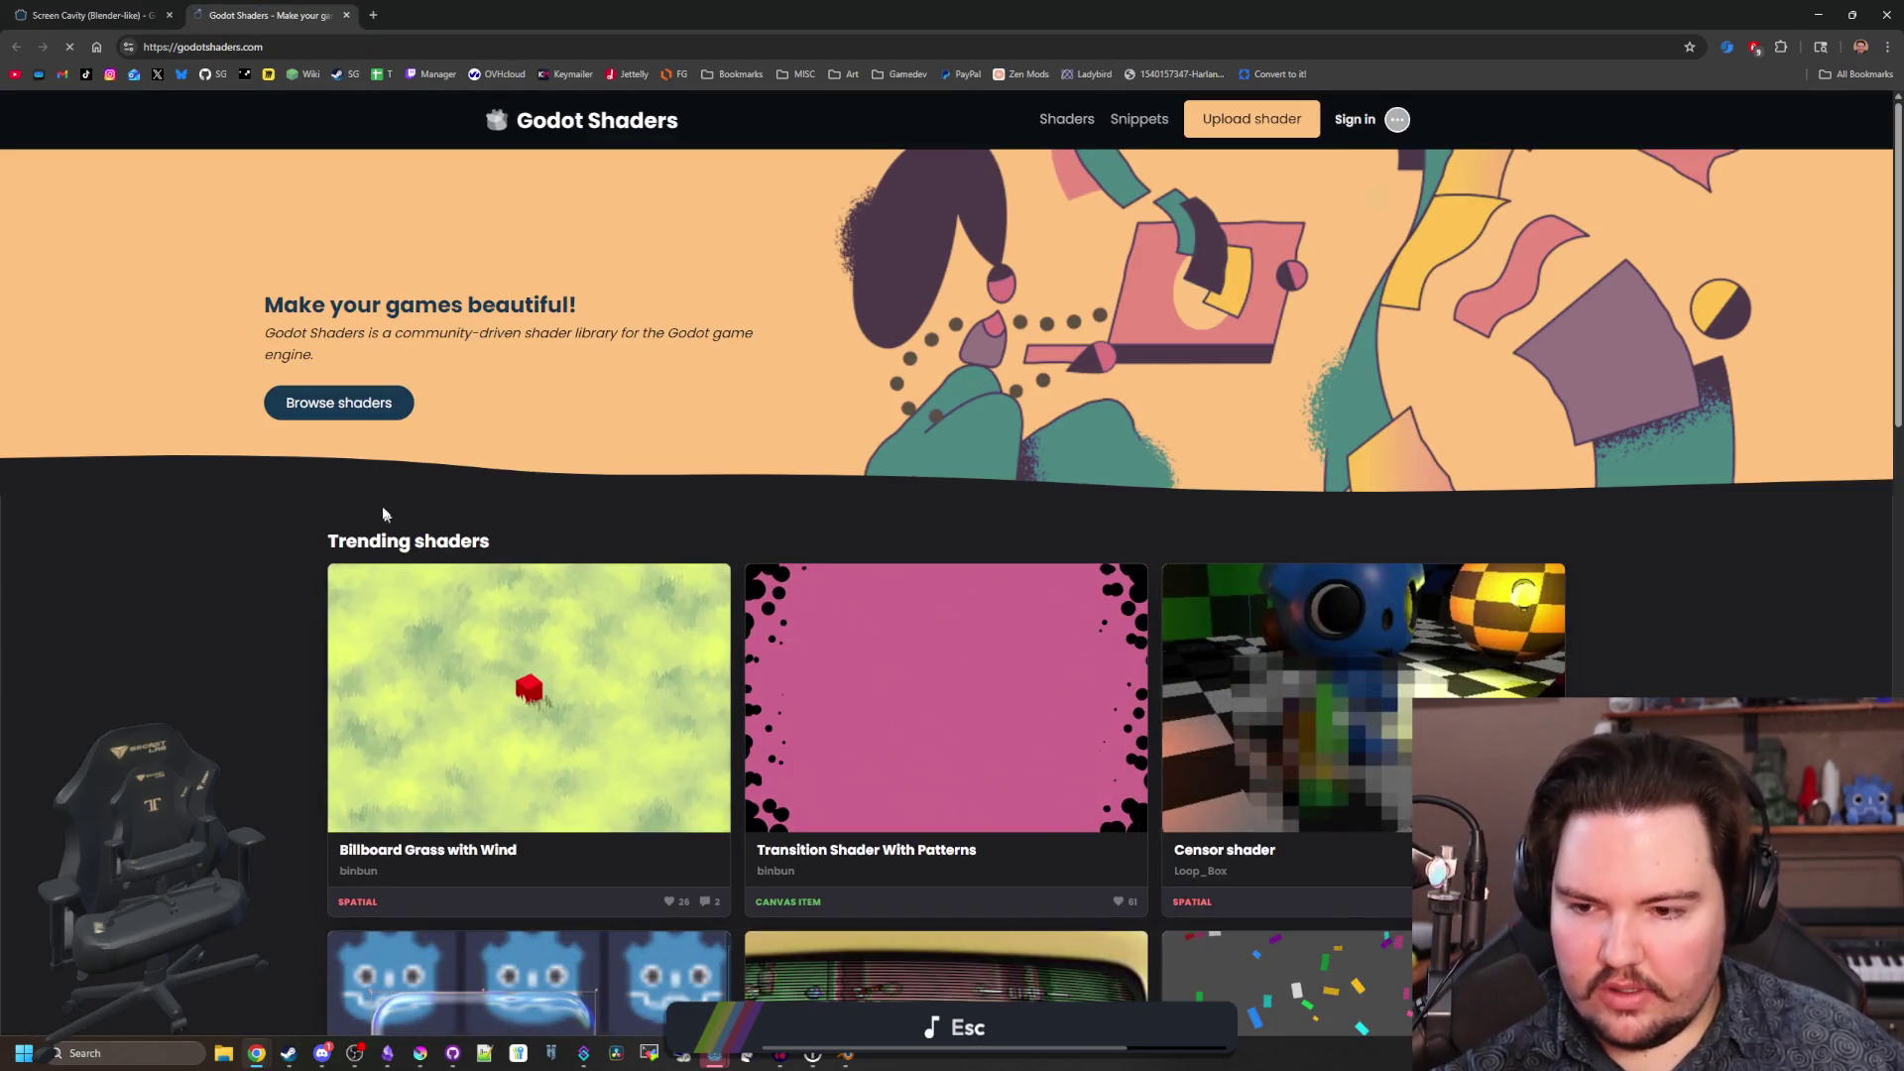
Browse the full shader listing and search it for 'cavity'.
{"action": "left_click", "coordinate": [368, 403]}
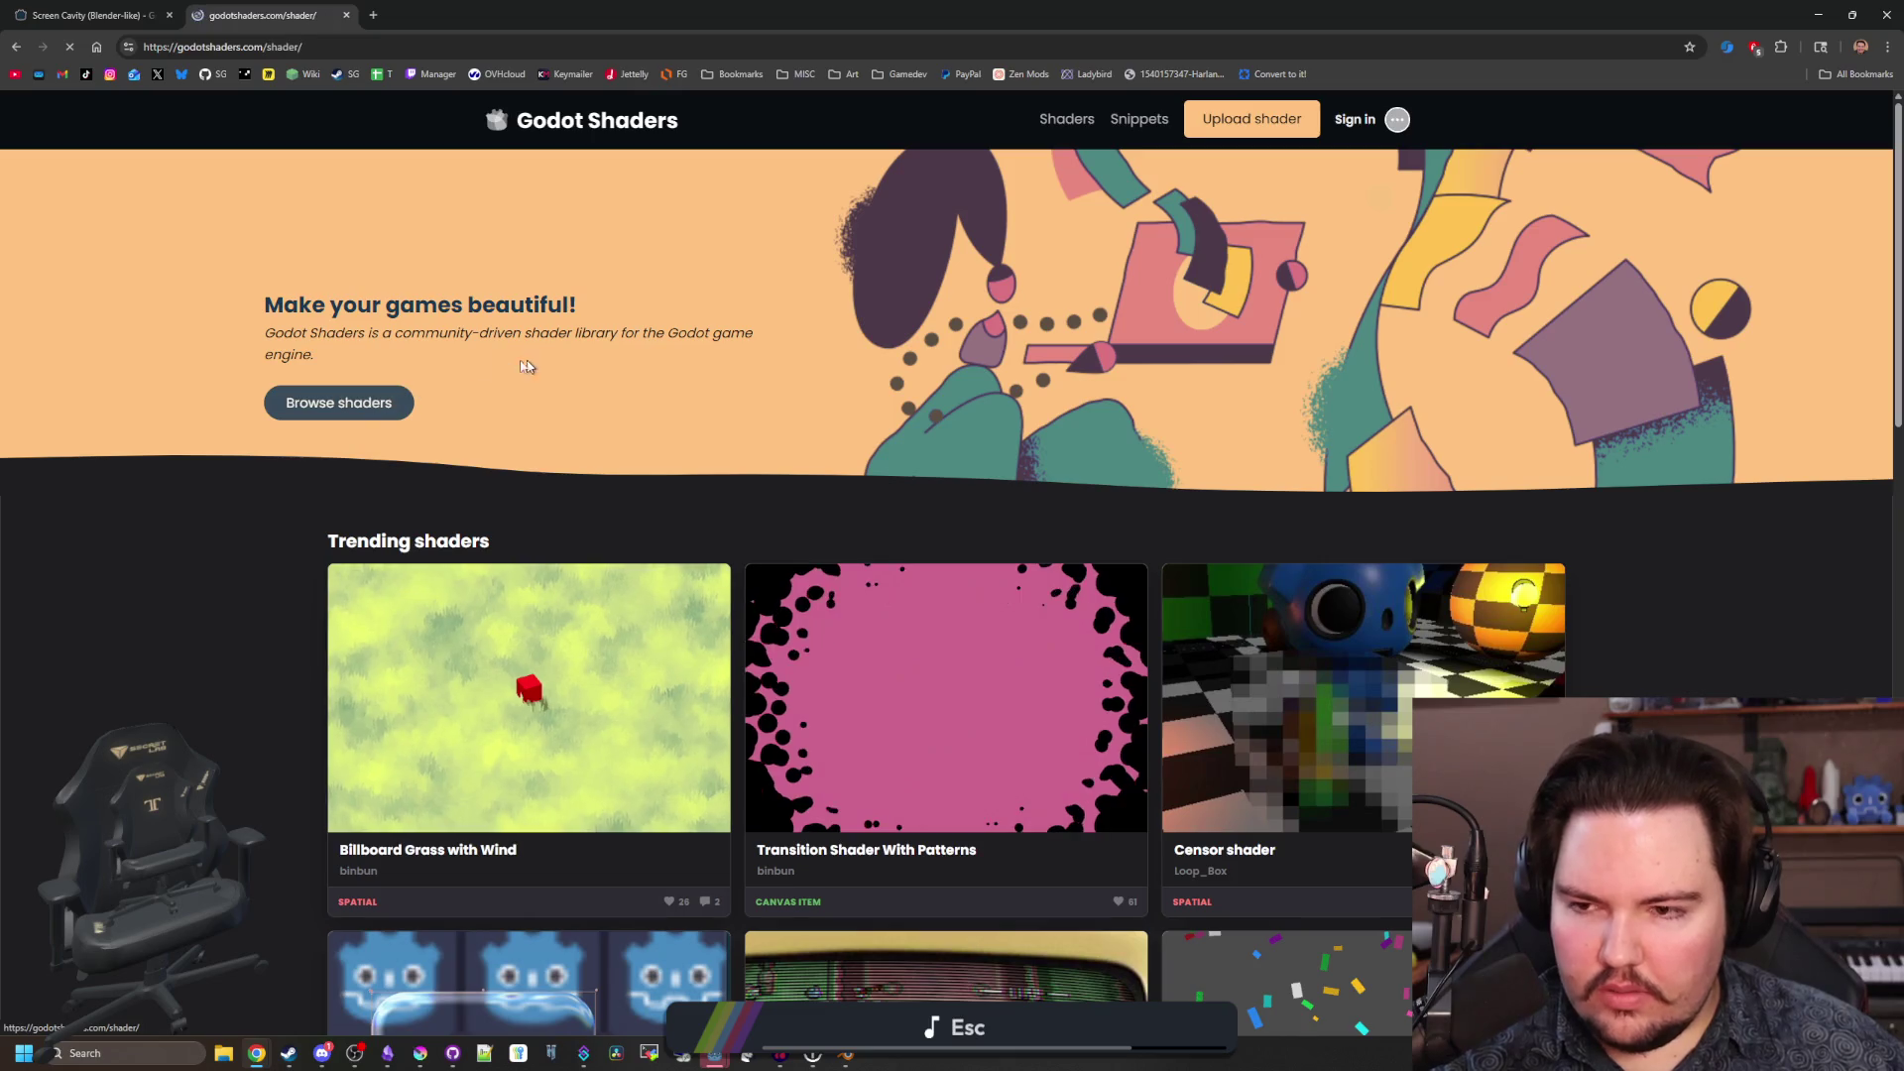
{"action": "type", "text": "cavity"}
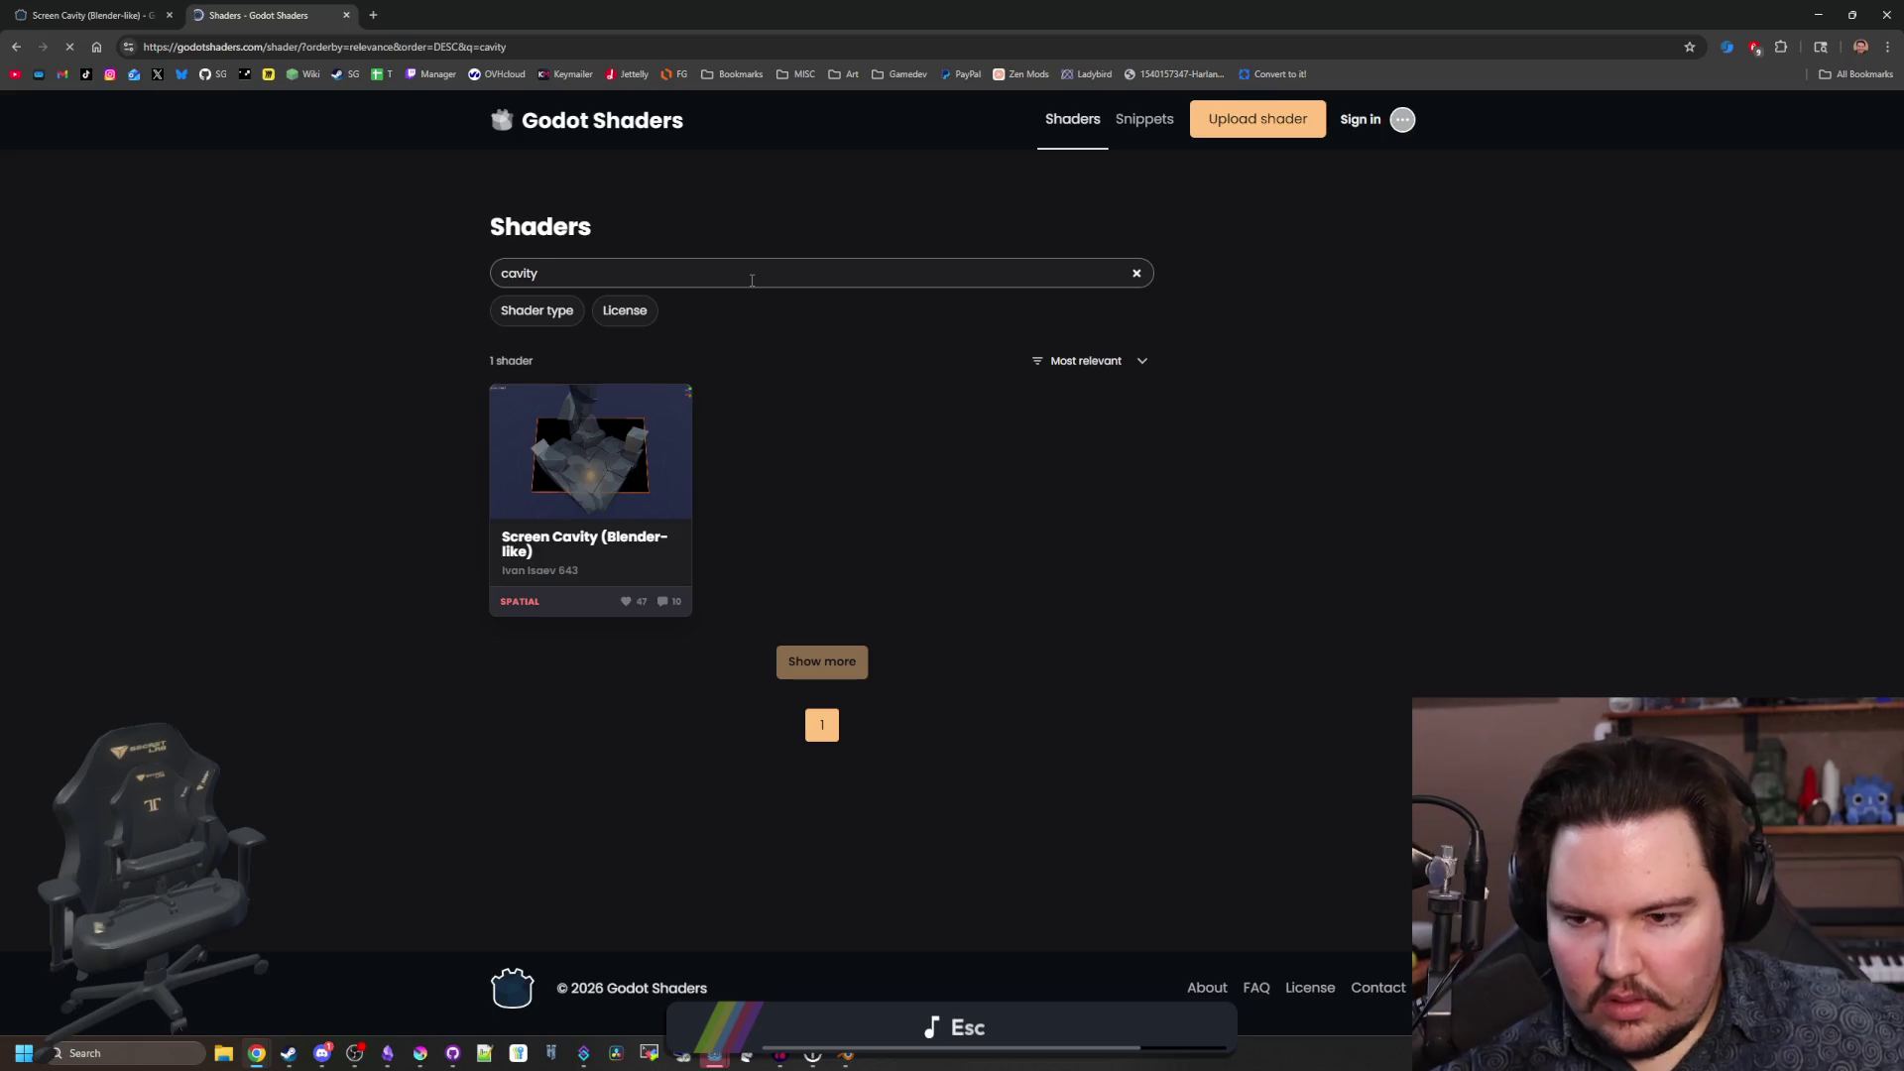
{"action": "left_click", "coordinate": [836, 671]}
Search the library for 'ridge' instead, then return to the Screen Cavity shader tab.
{"action": "double_click", "coordinate": [552, 279]}
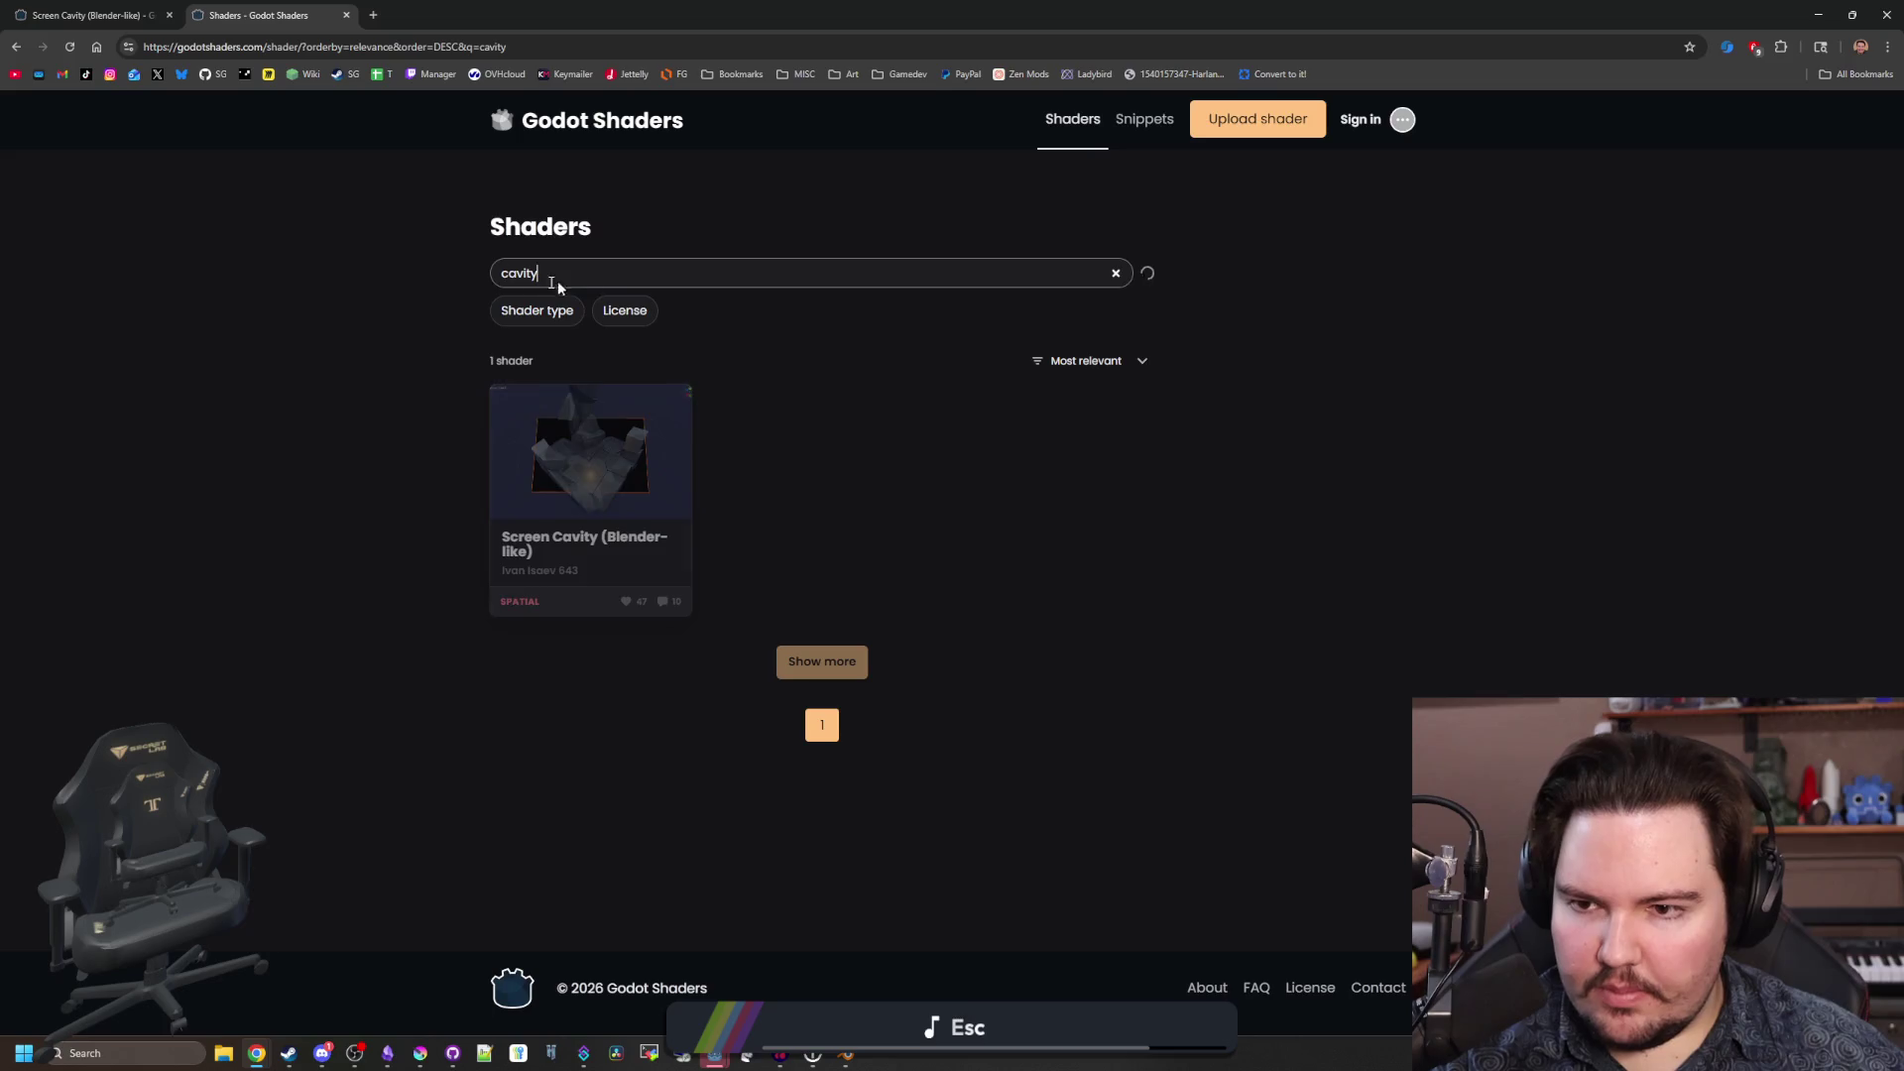
{"action": "mouse_move", "coordinate": [593, 7]}
{"action": "left_mouse_down"}
{"action": "mouse_move", "coordinate": [742, 680]}
{"action": "mouse_move", "coordinate": [774, 655]}
{"action": "mouse_move", "coordinate": [1000, 8]}
{"action": "left_mouse_up"}
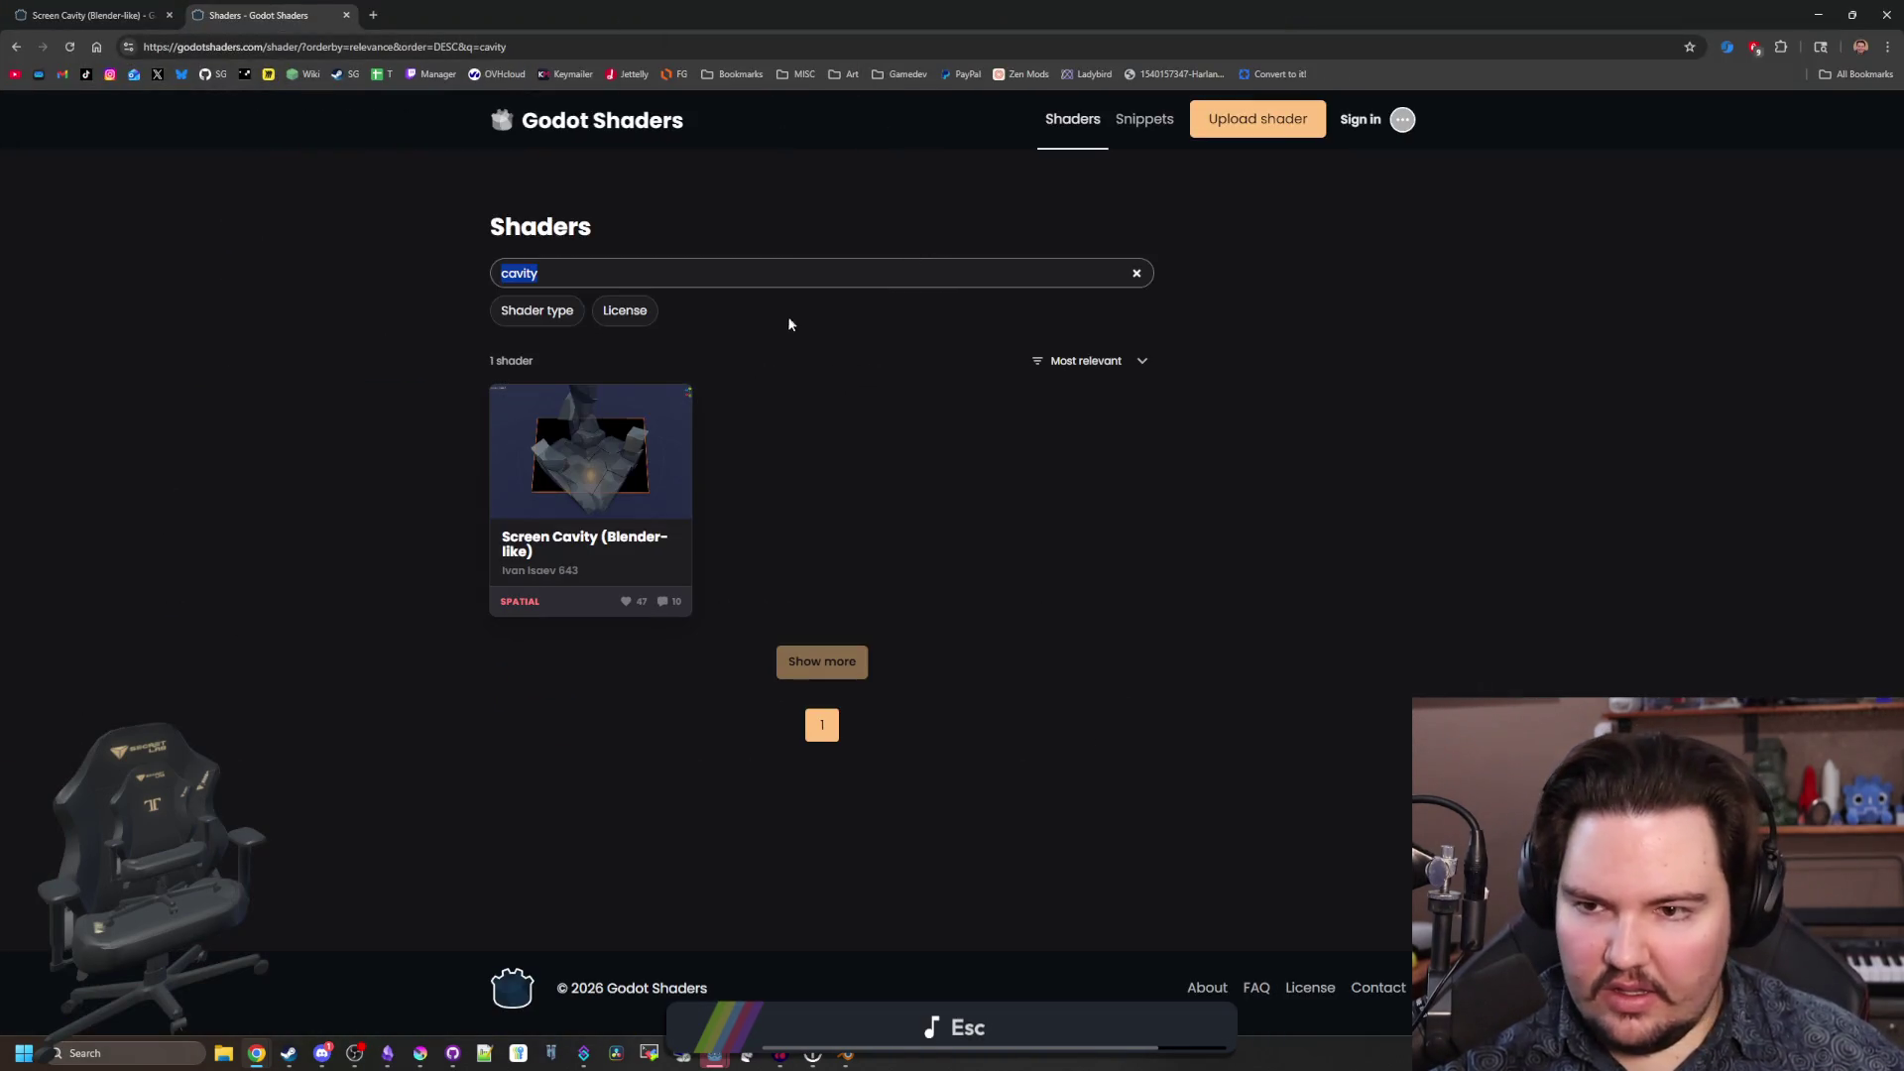
{"action": "type", "text": "ridge"}
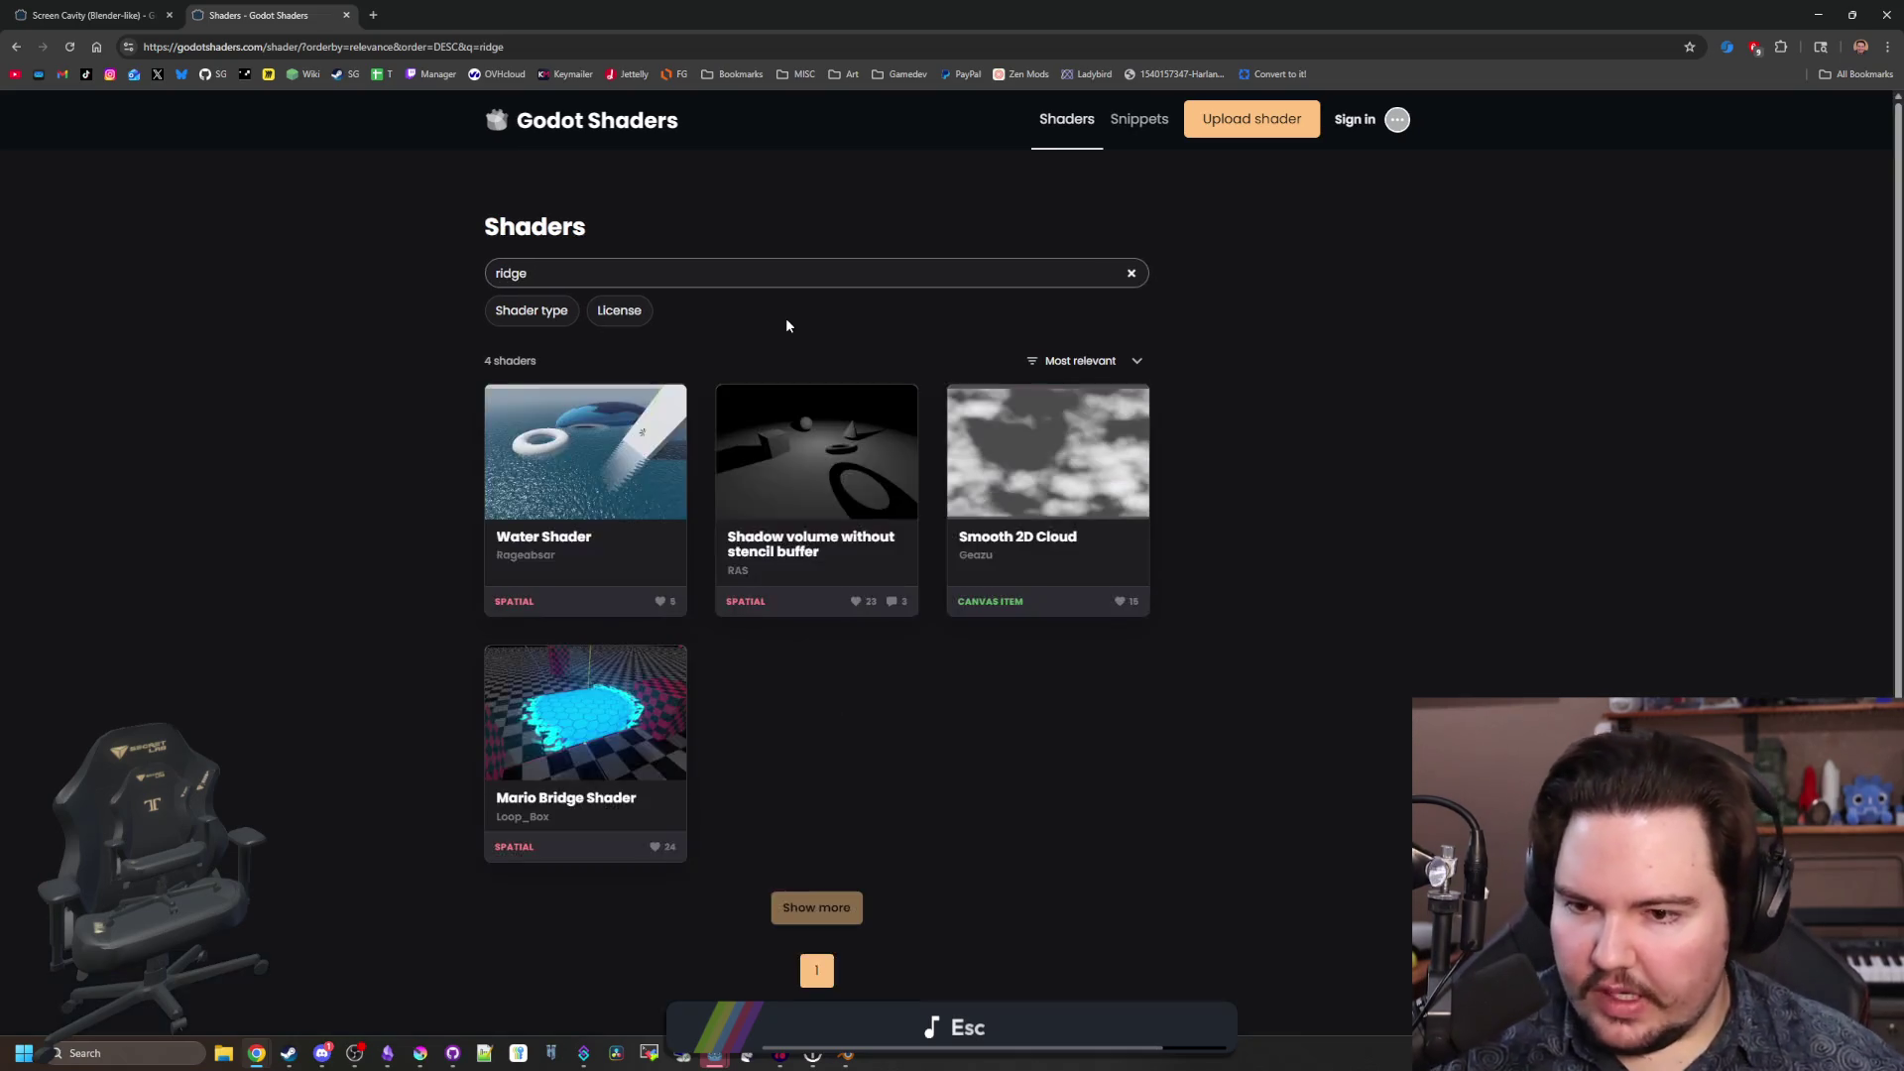
{"action": "key", "text": "ctrl+shift+Tab"}
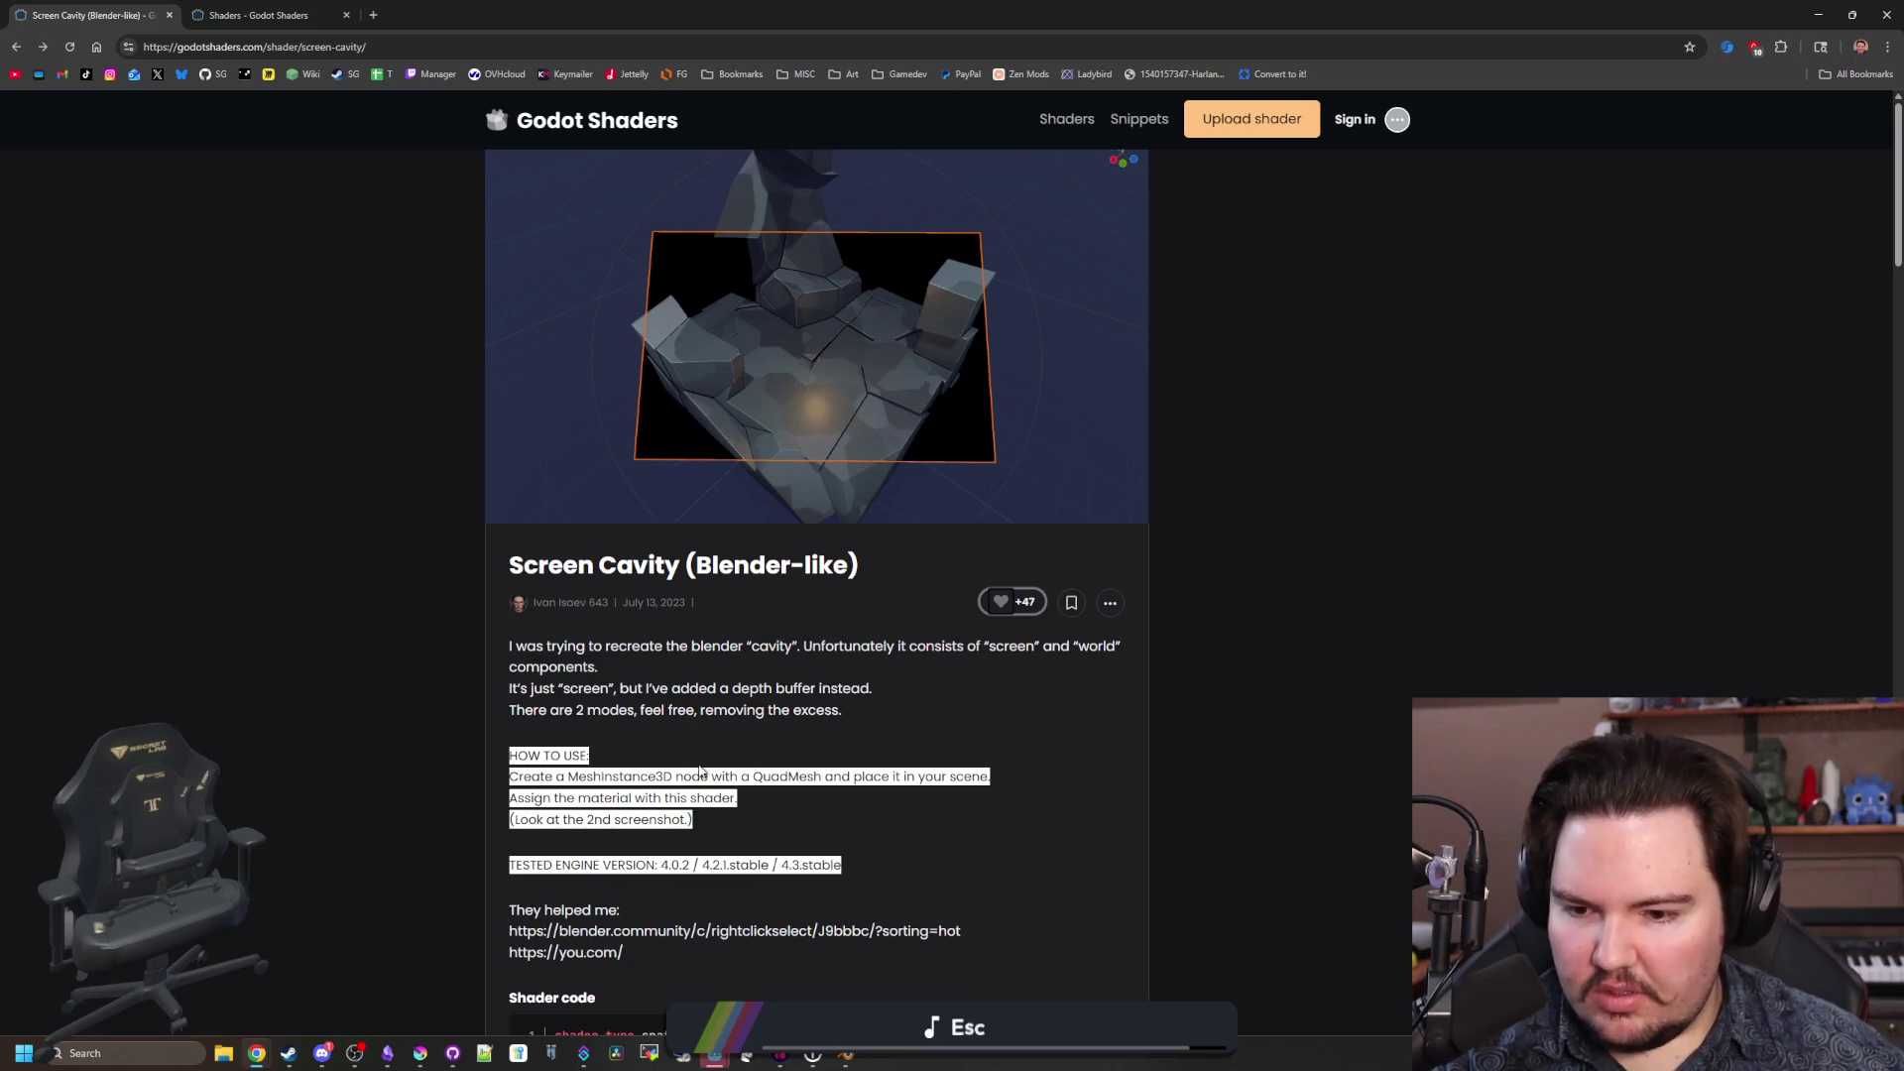
Scroll through the Screen Cavity shader code and back up, then switch to the Blender scene.
{"action": "scroll", "coordinate": [701, 769], "scroll_direction": "down", "scroll_amount": 2}
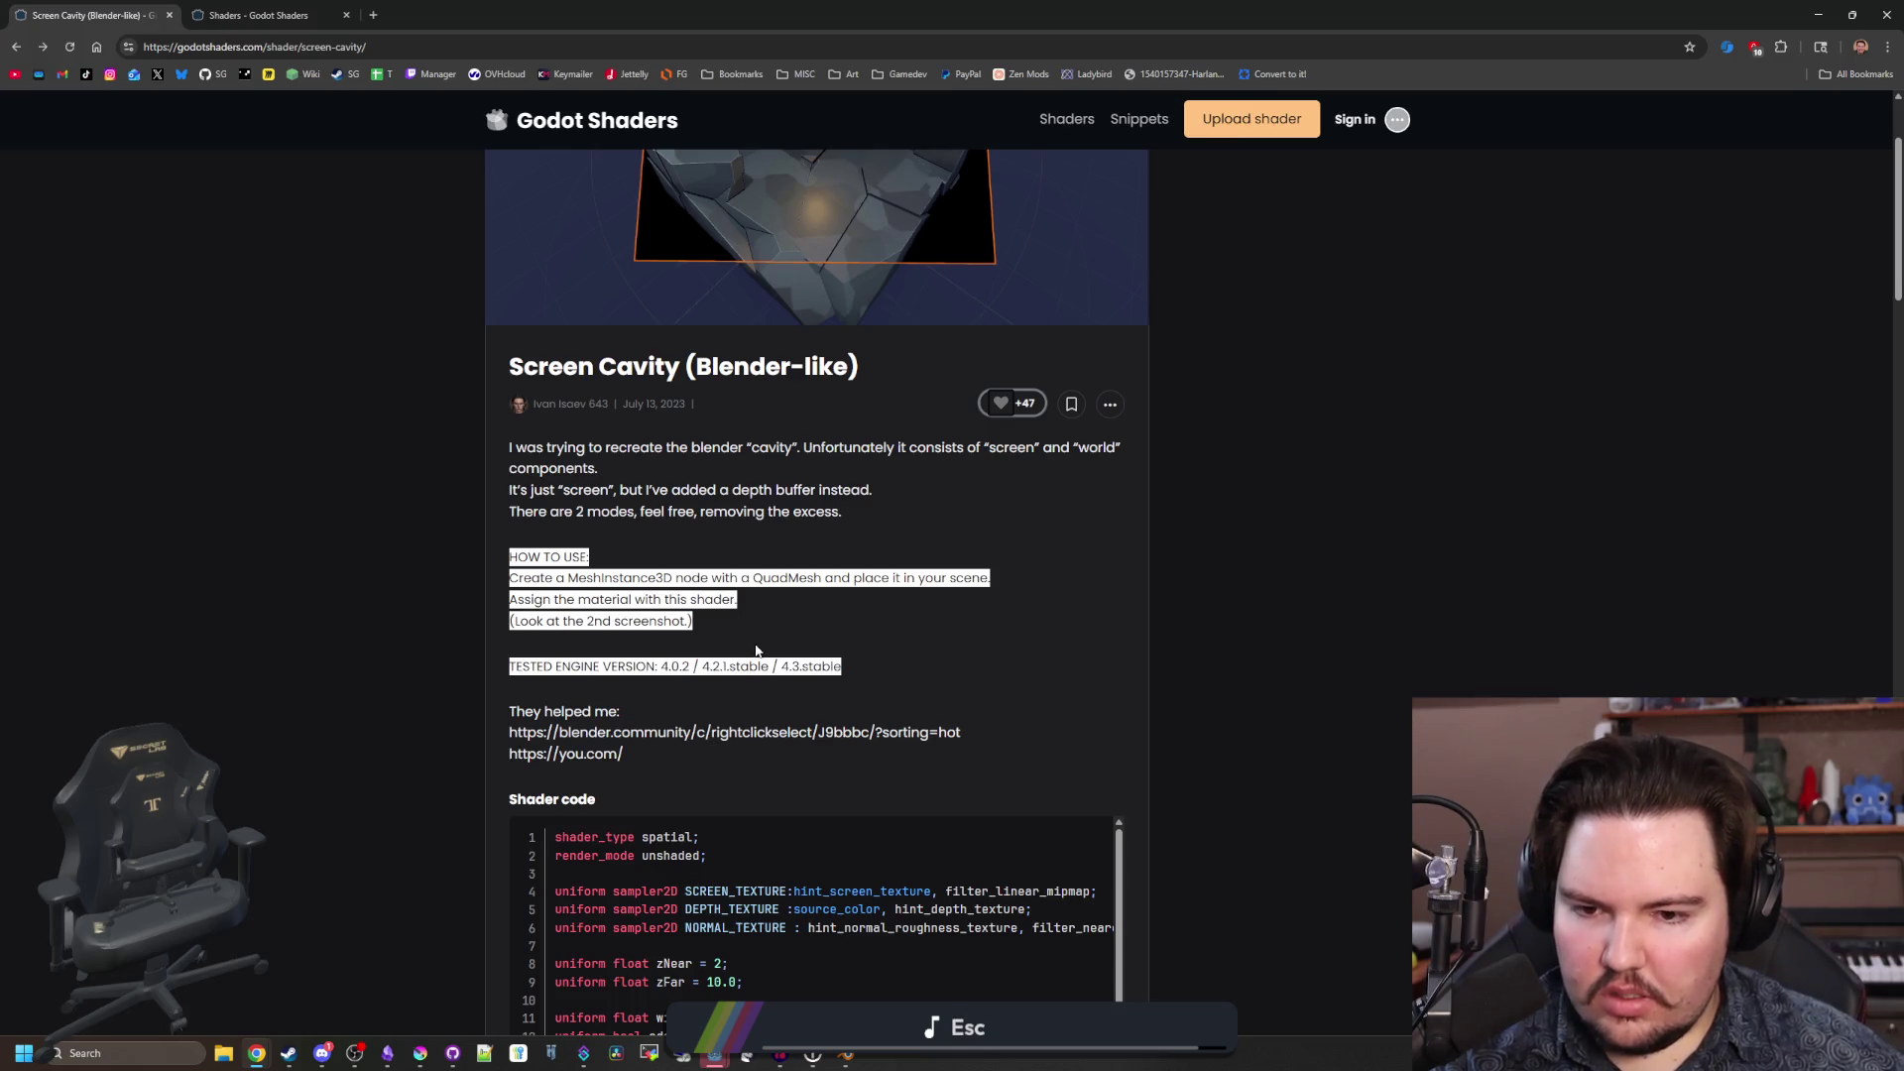
{"action": "scroll", "coordinate": [824, 712], "scroll_direction": "up", "scroll_amount": 2}
{"action": "key", "text": "super+Down"}
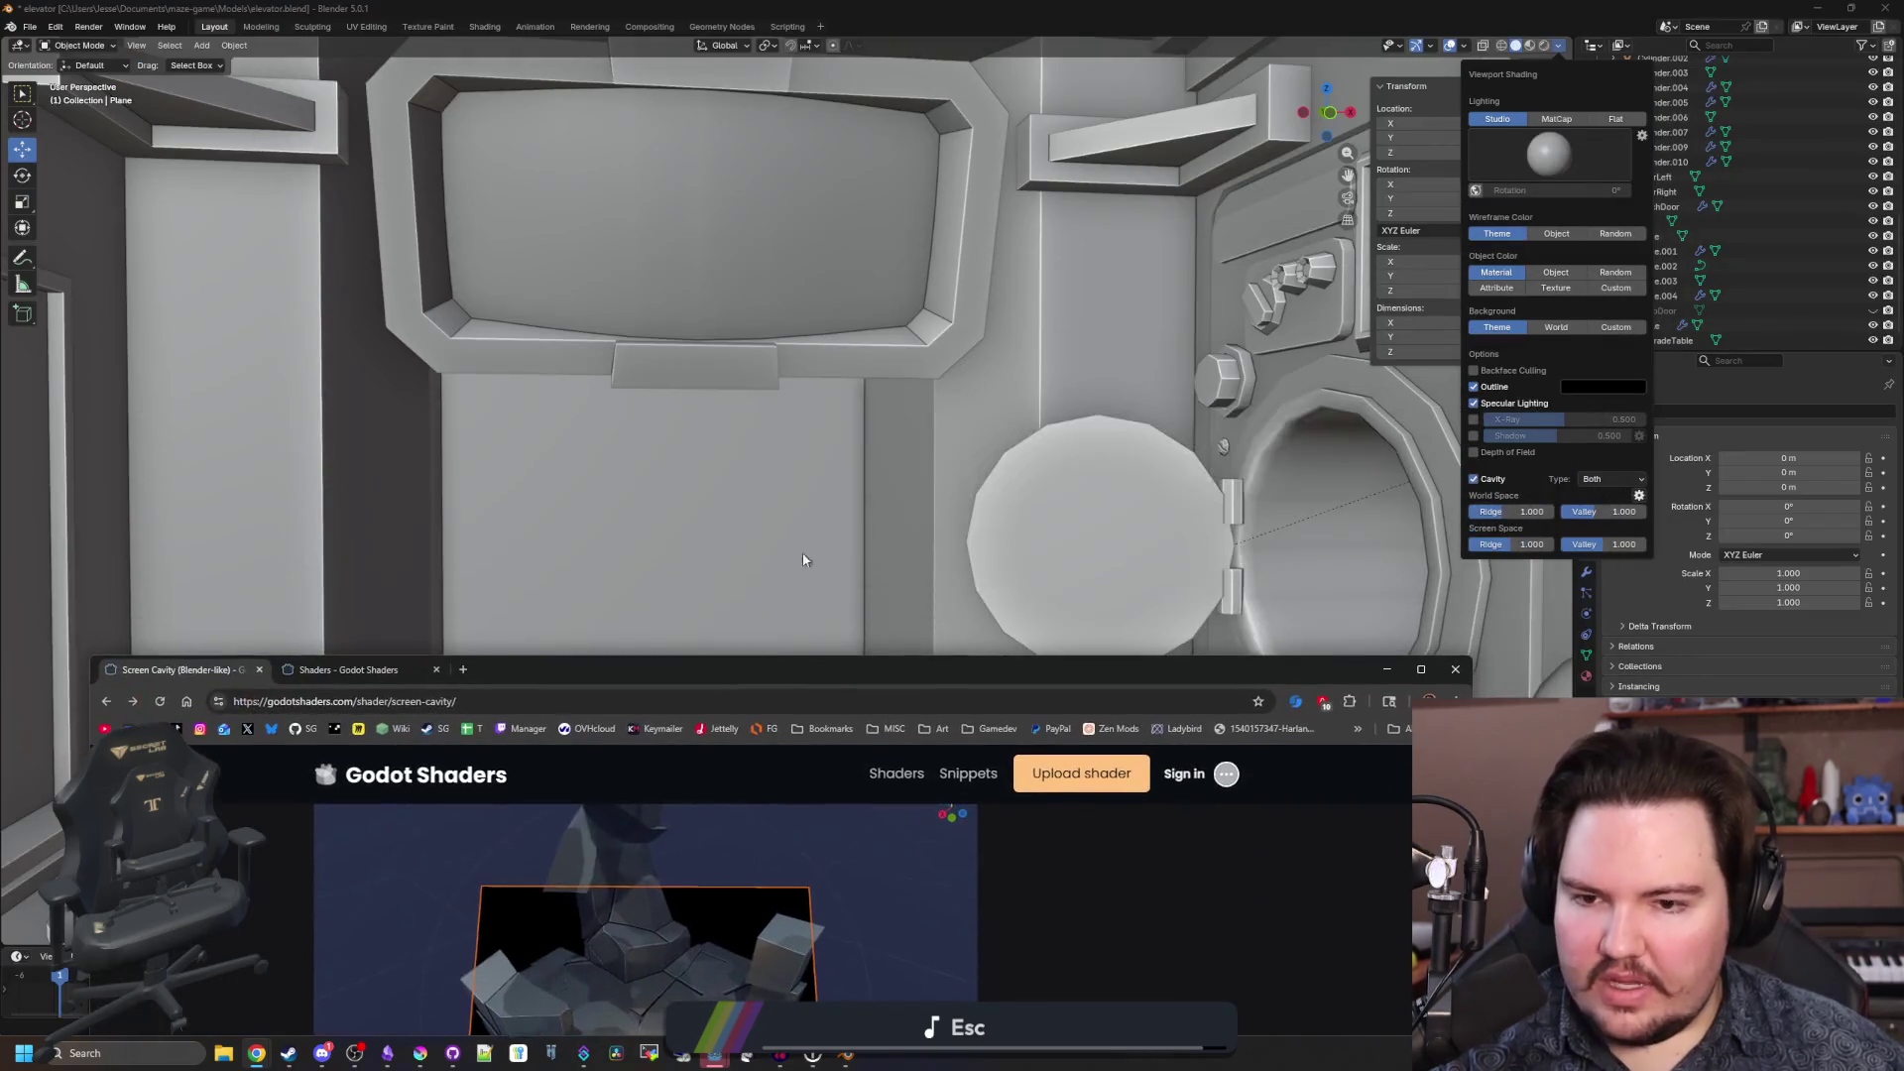
{"action": "double_click", "coordinate": [821, 669]}
{"action": "scroll", "coordinate": [932, 526], "scroll_direction": "down", "scroll_amount": 4}
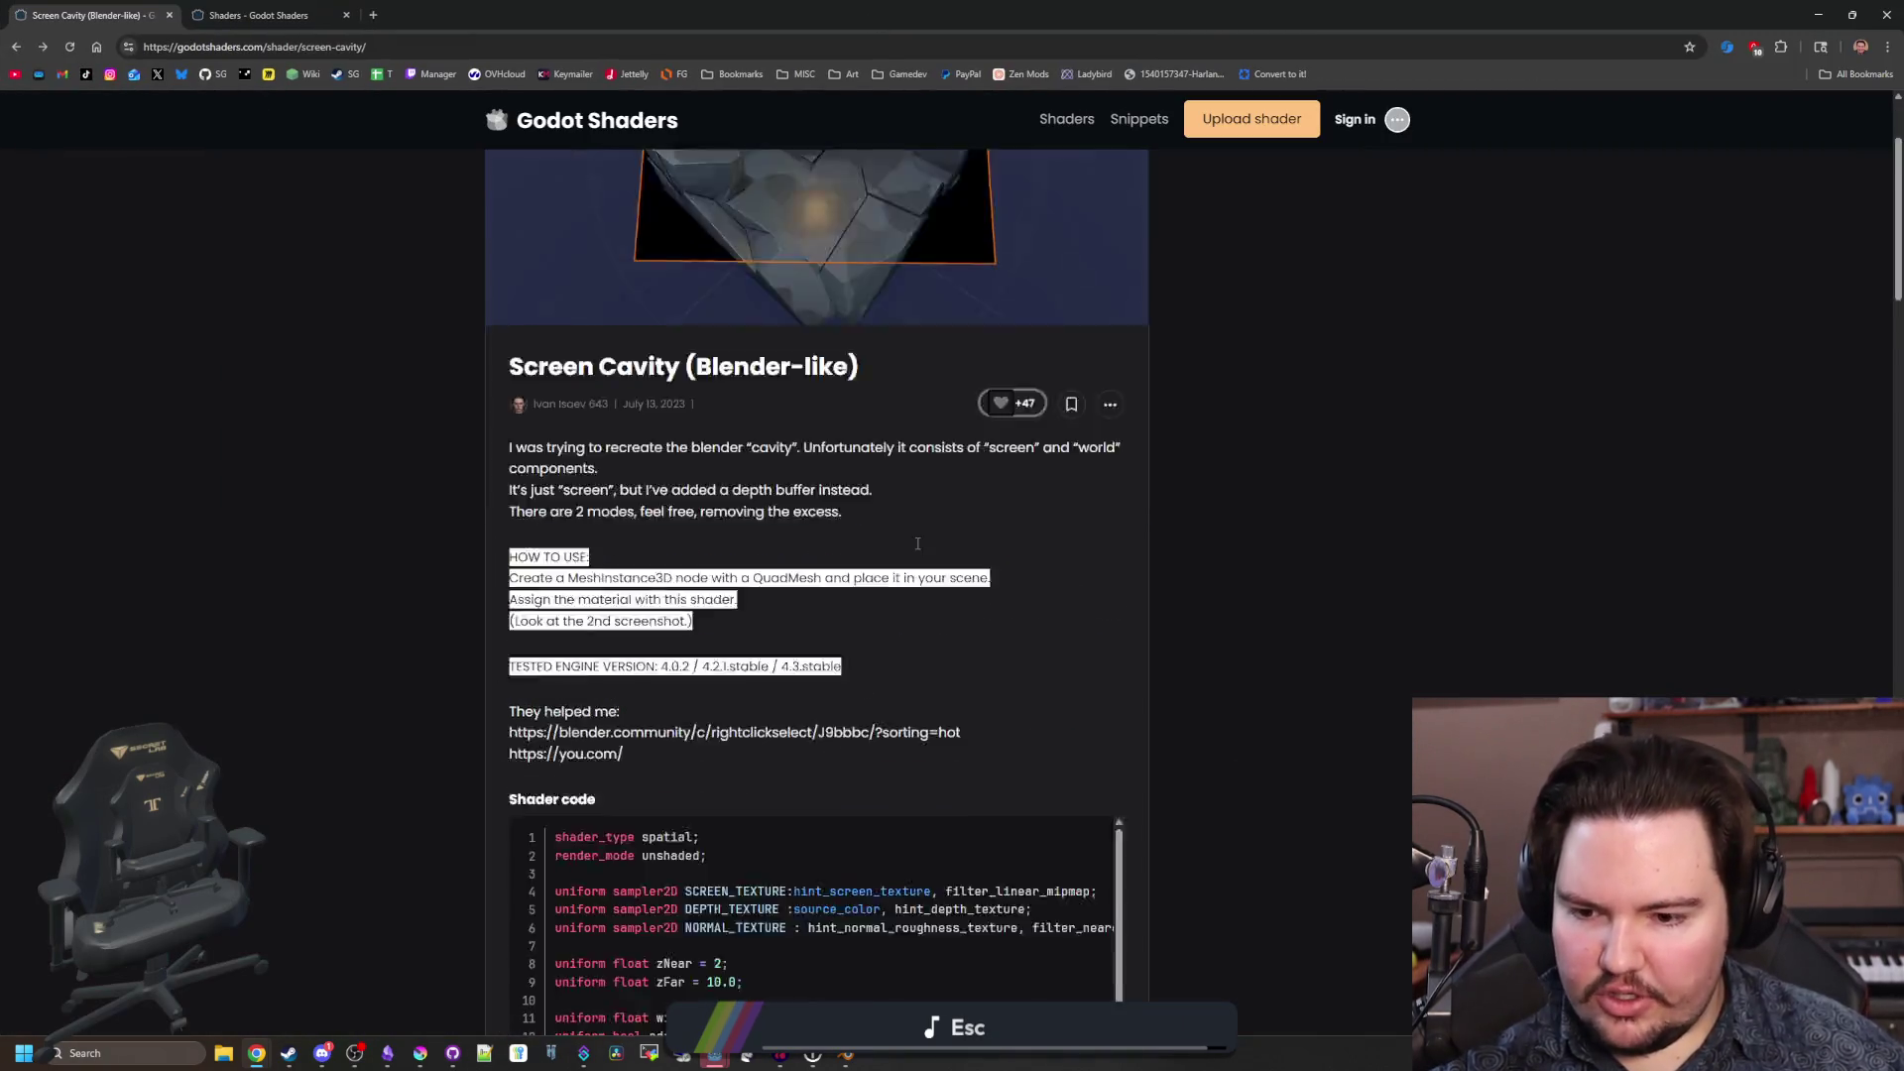
{"action": "scroll", "coordinate": [932, 526], "scroll_direction": "down", "scroll_amount": 2}
{"action": "scroll", "coordinate": [877, 651], "scroll_direction": "down", "scroll_amount": 3}
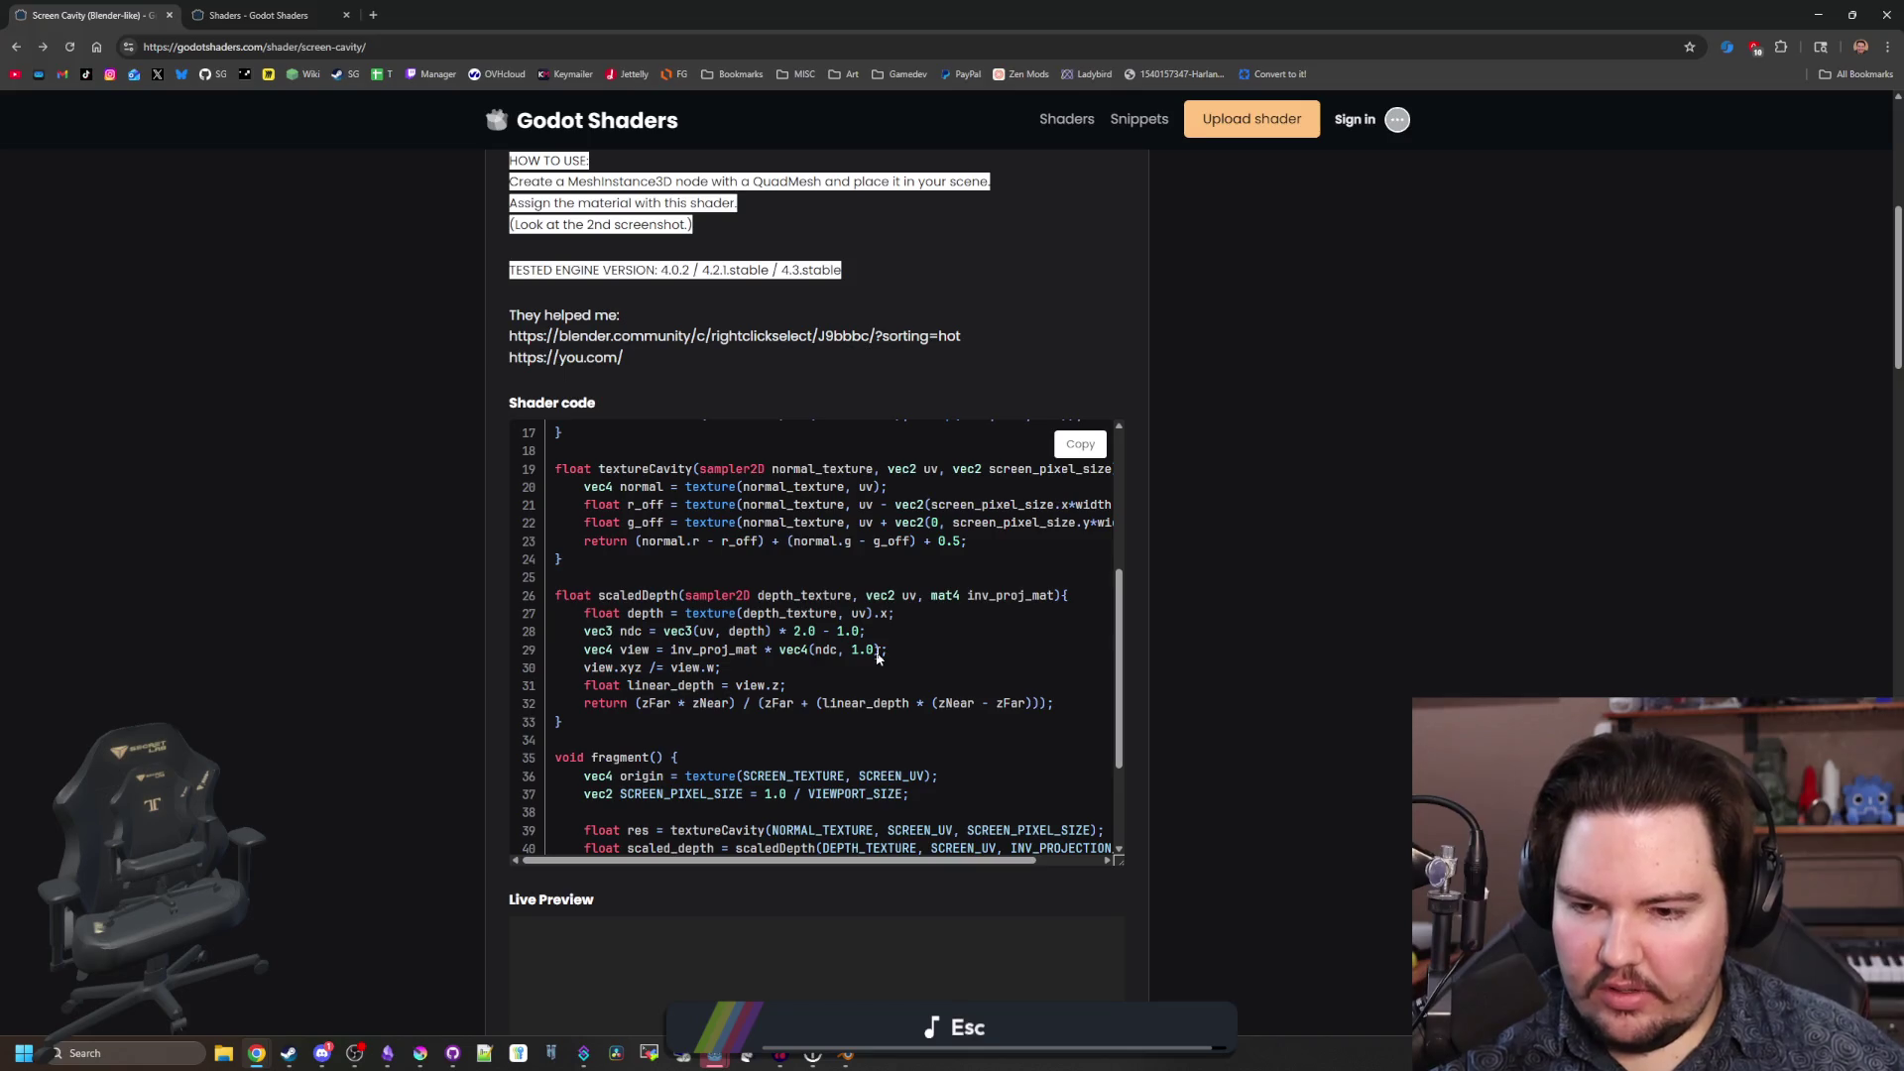
{"action": "scroll", "coordinate": [877, 651], "scroll_direction": "down", "scroll_amount": 2}
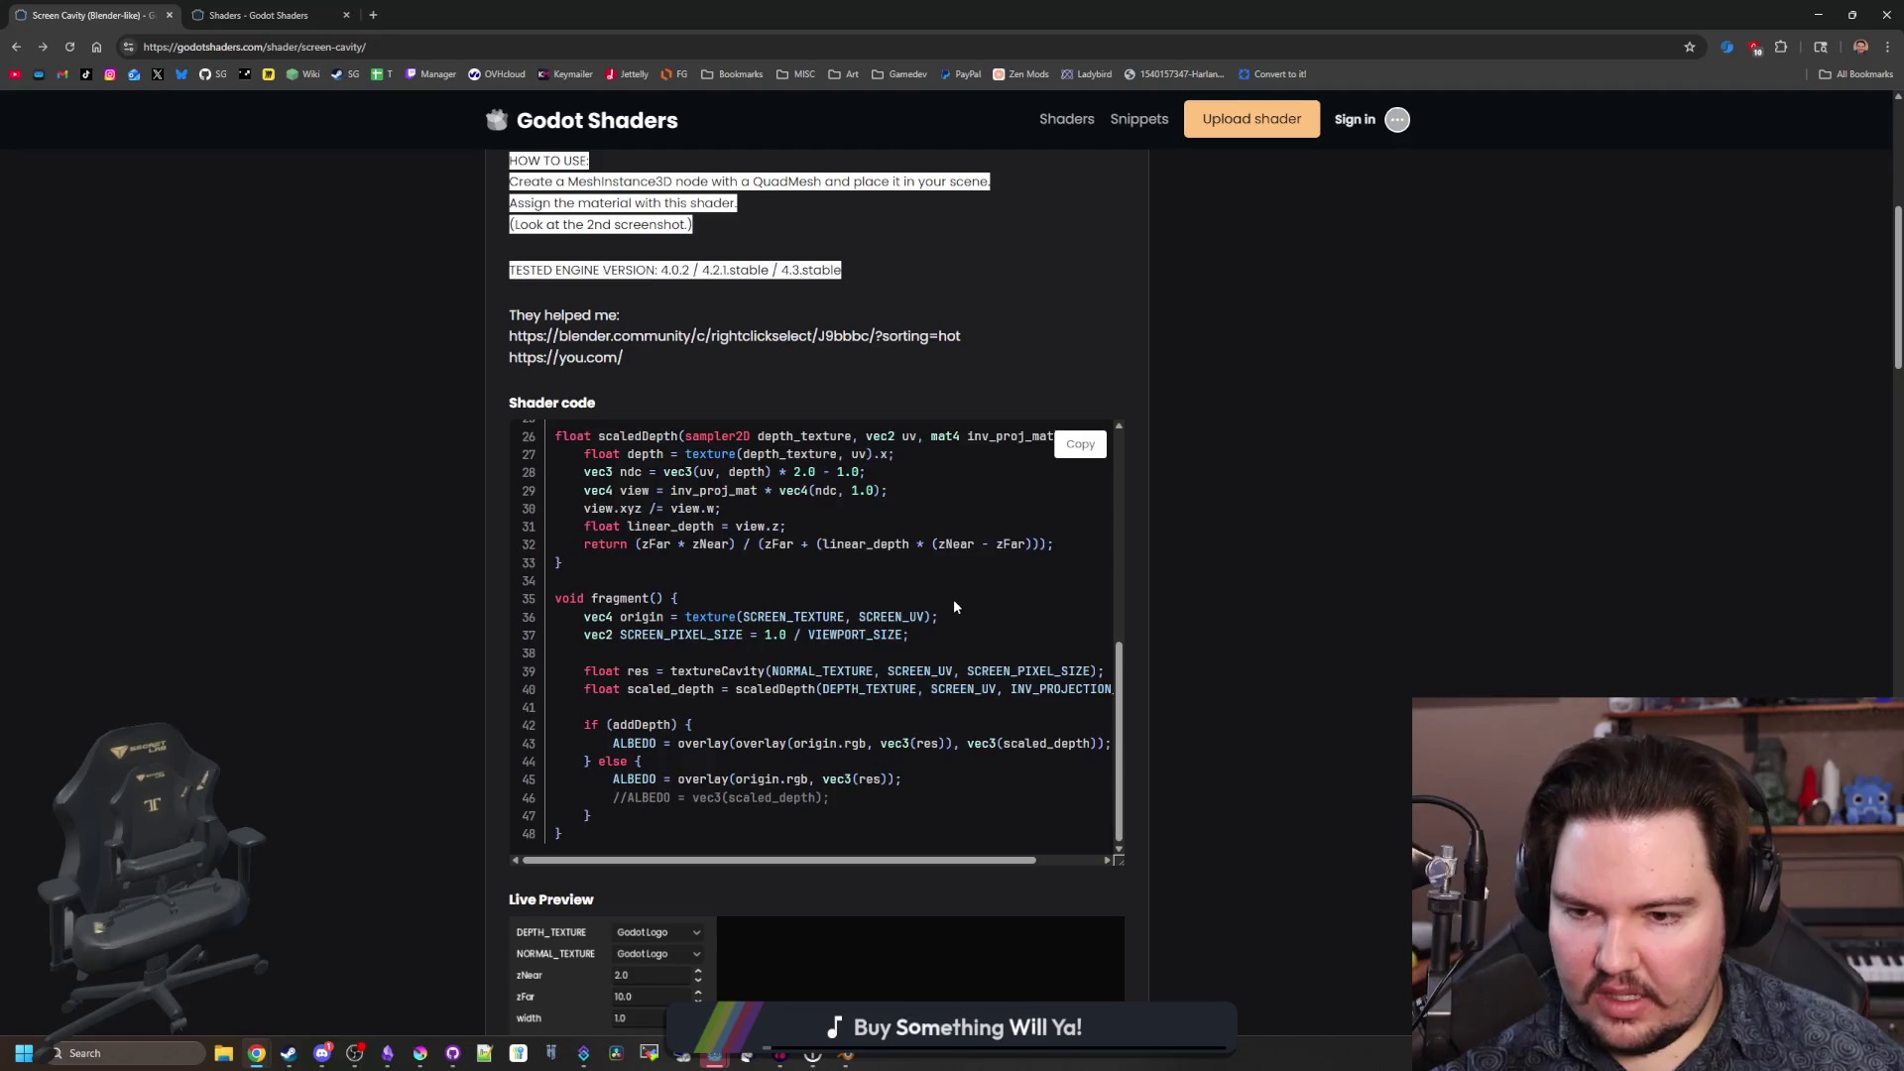
{"action": "scroll", "coordinate": [955, 605], "scroll_direction": "up", "scroll_amount": 1}
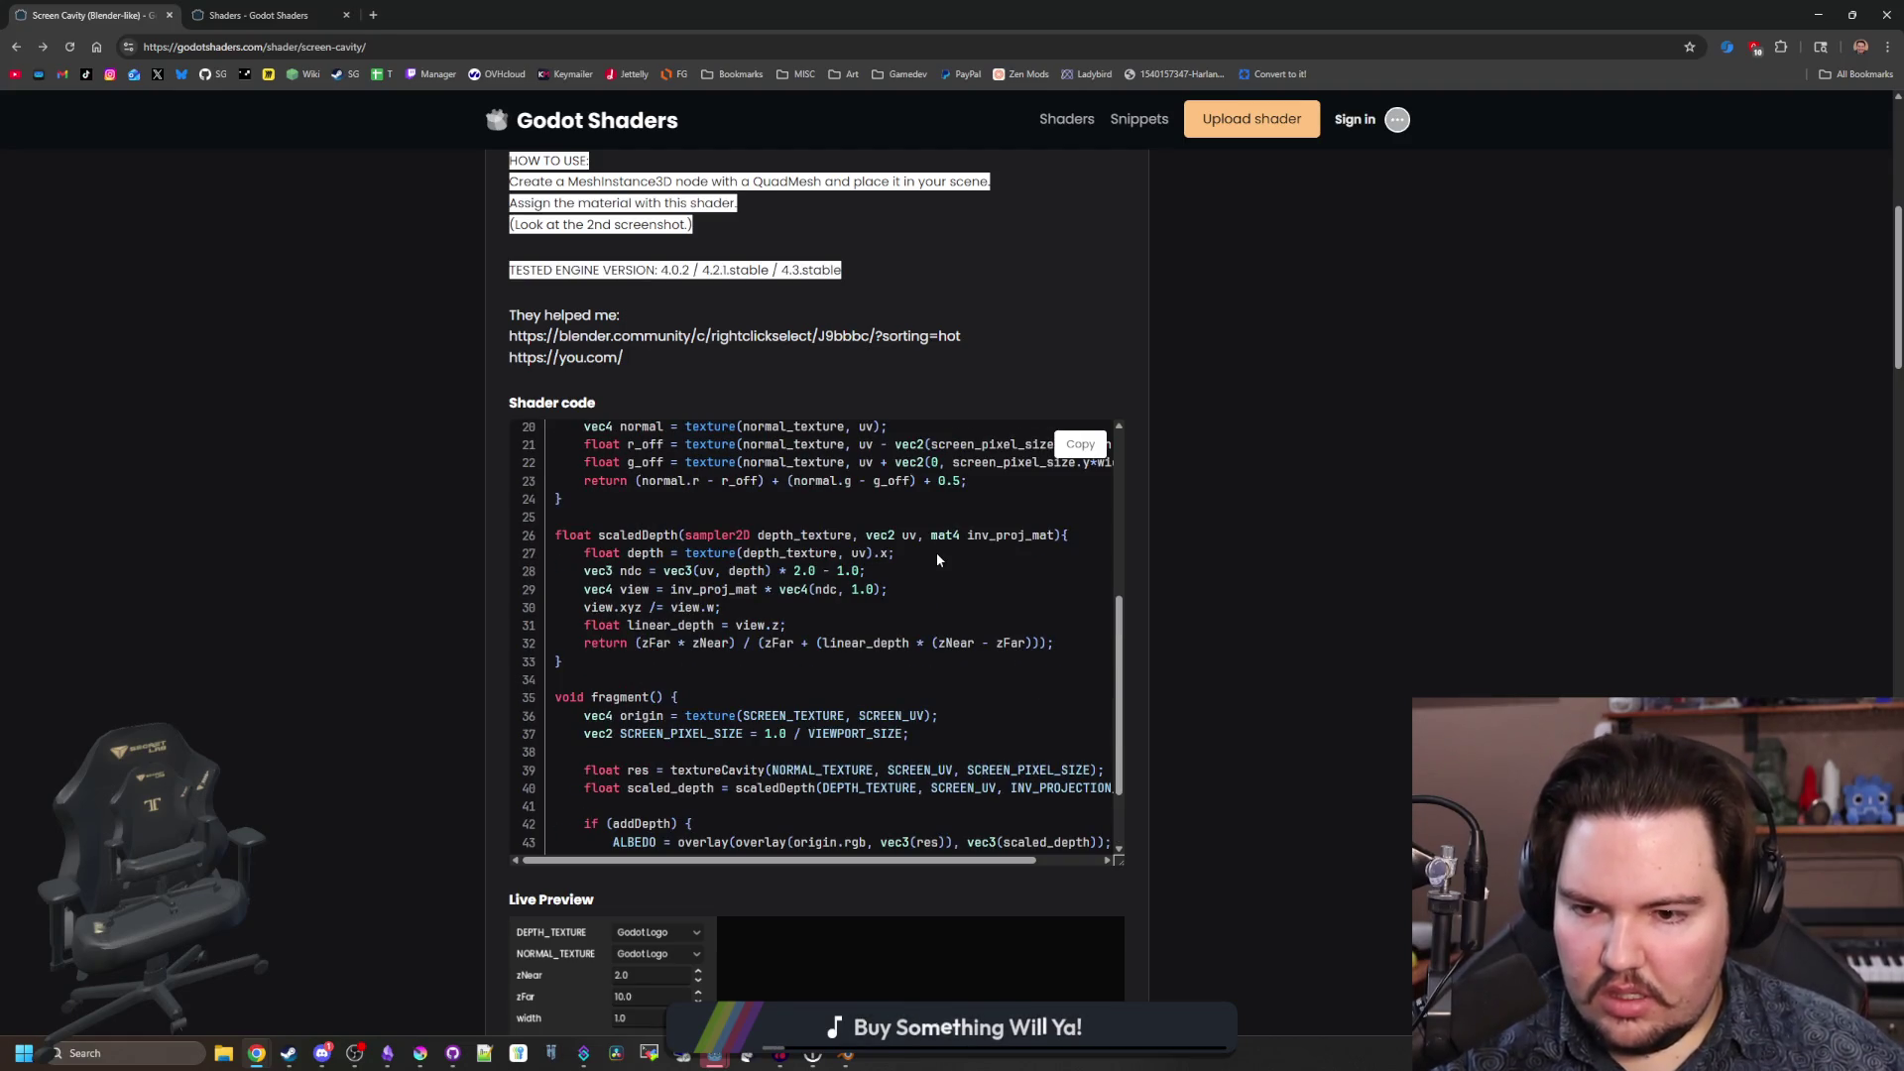
{"action": "scroll", "coordinate": [937, 561], "scroll_direction": "up", "scroll_amount": 4}
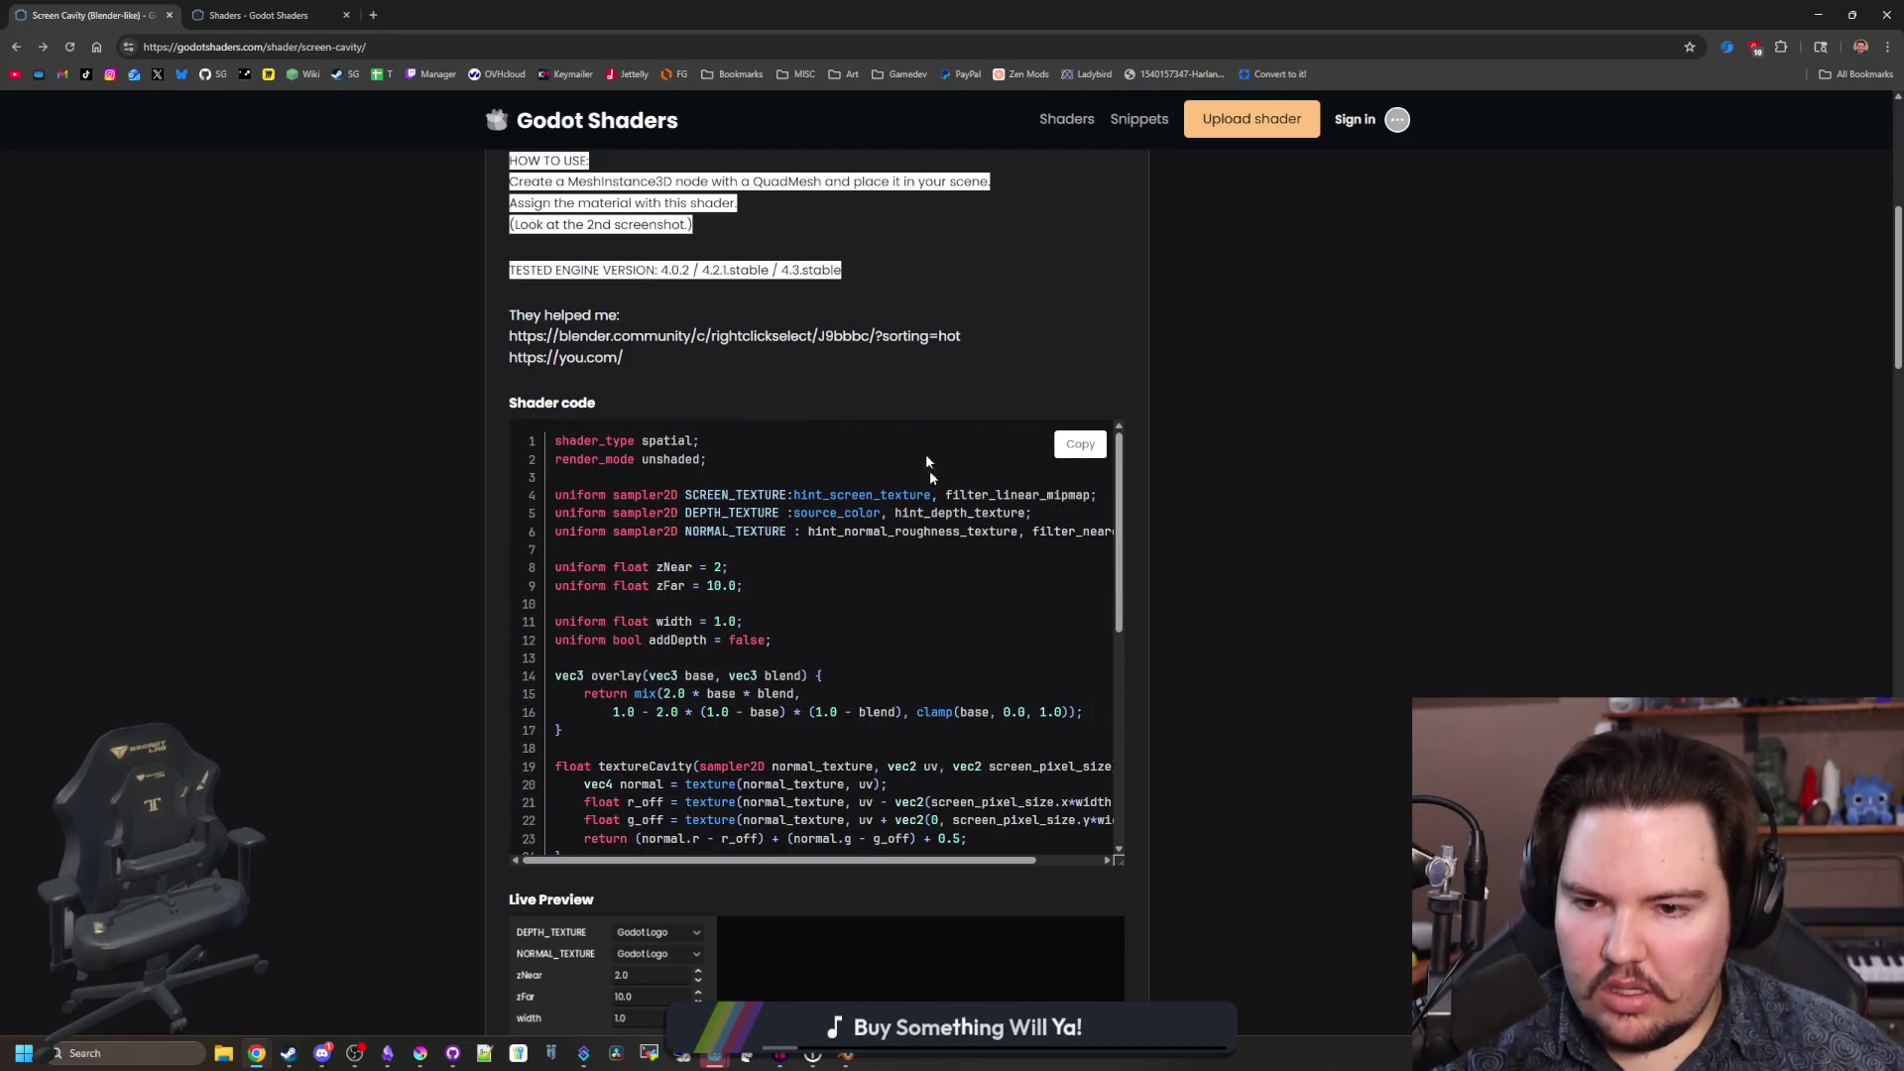
{"action": "key", "text": "alt+Tab"}
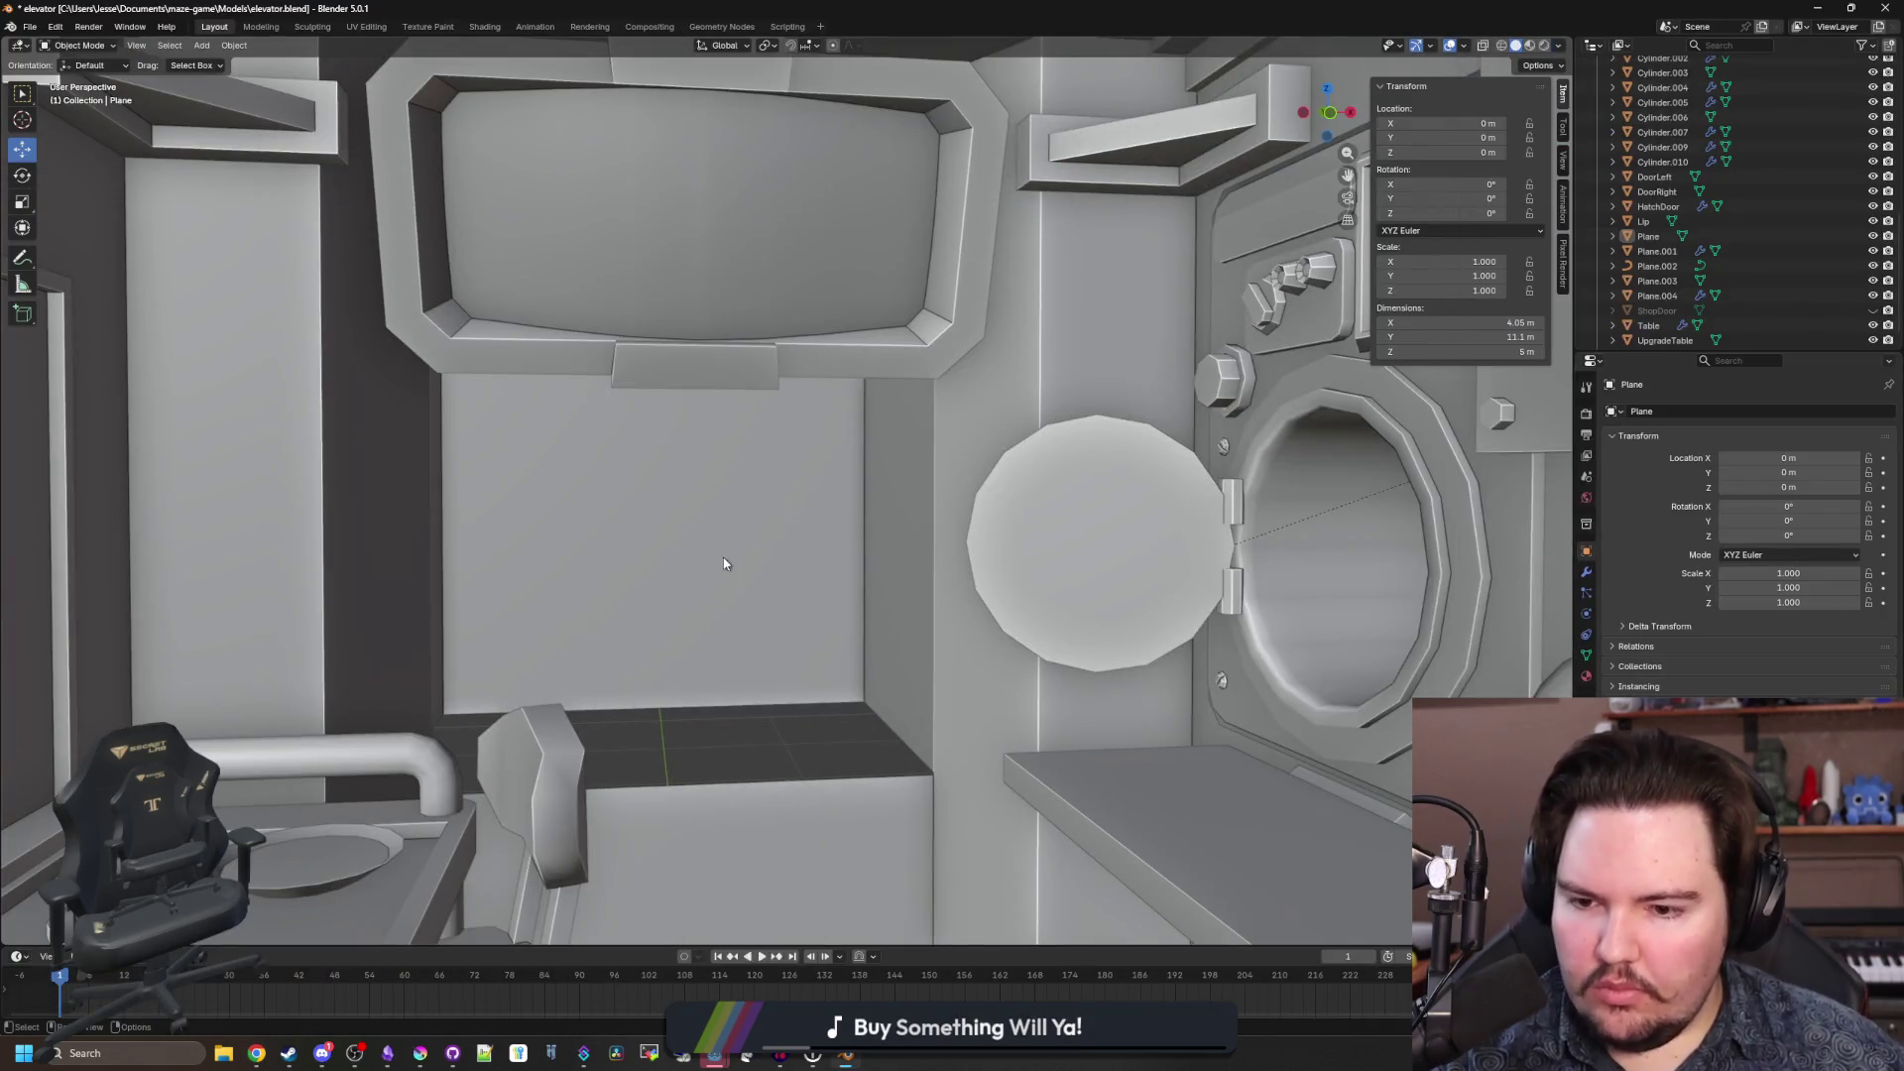
Move the Plane mesh's top edge vertically along Z.
{"action": "scroll", "coordinate": [815, 772], "scroll_direction": "up", "scroll_amount": 3}
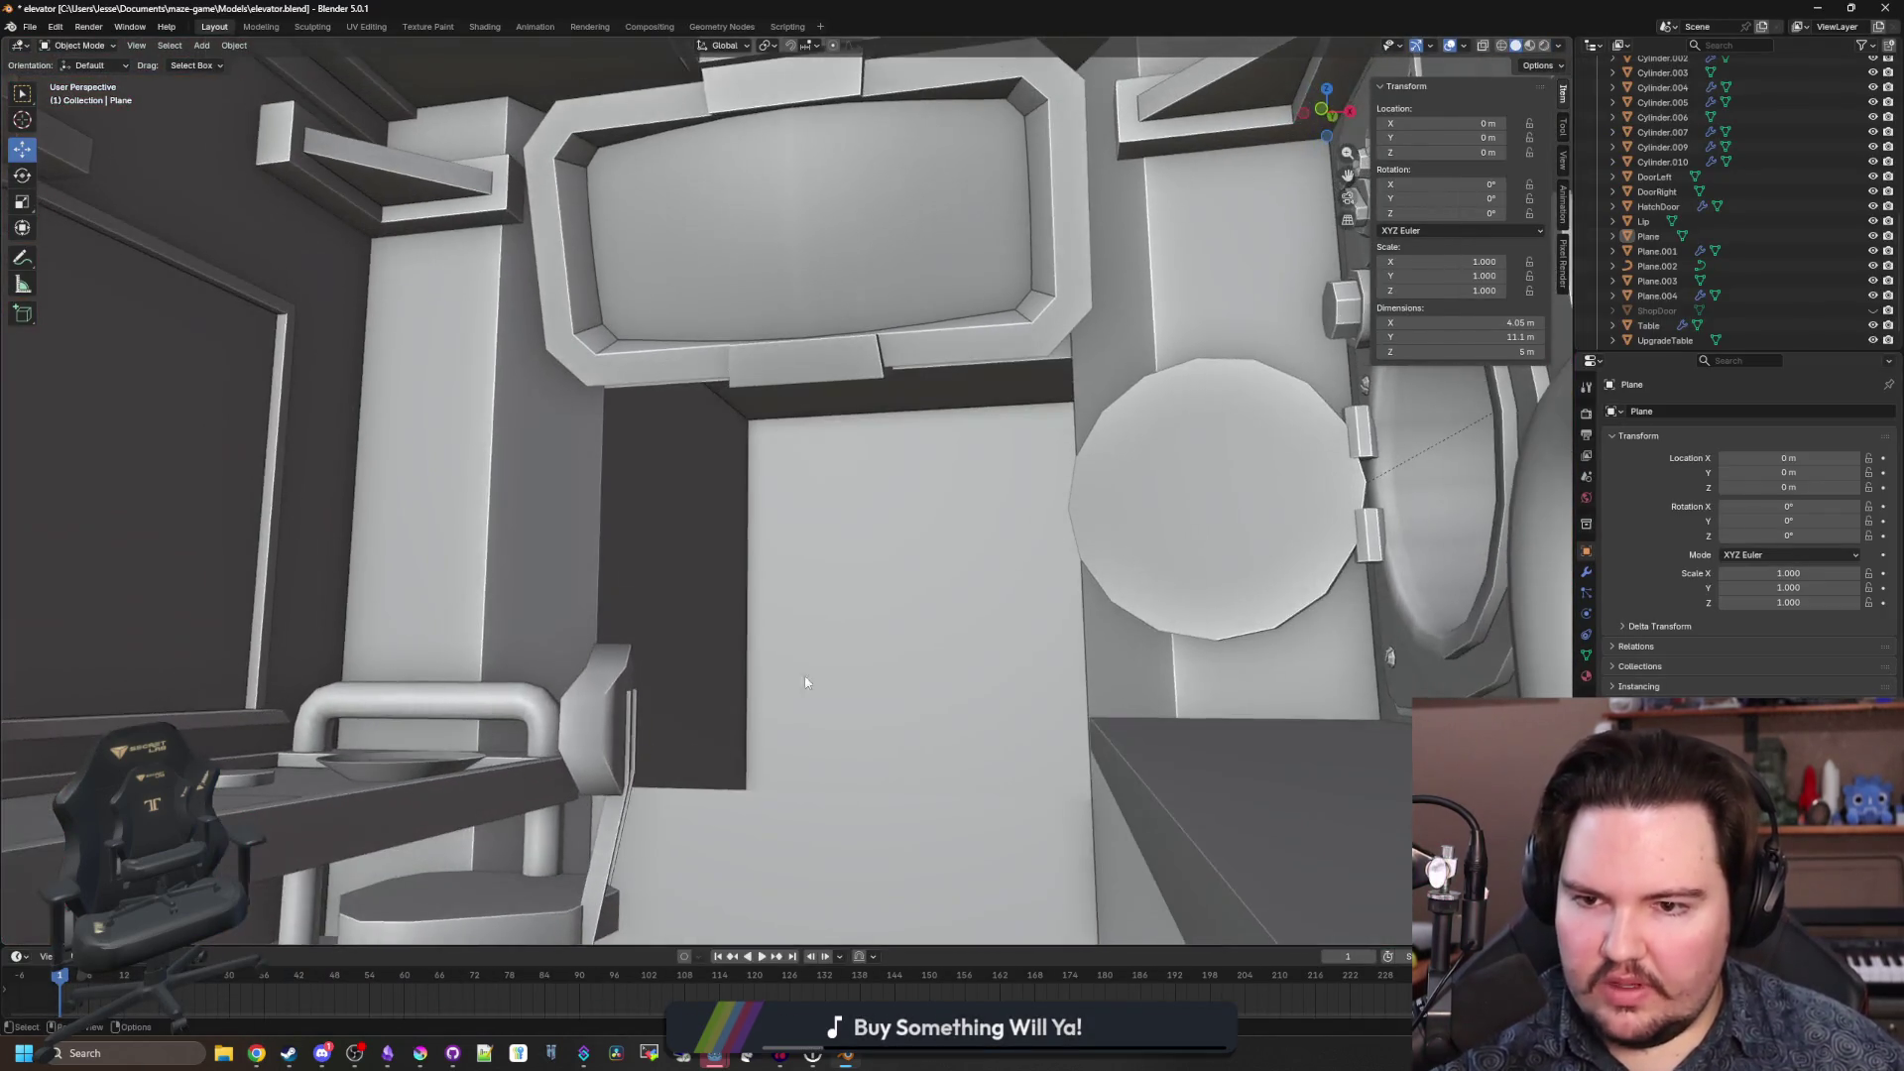
{"action": "left_click", "coordinate": [540, 496]}
{"action": "key", "text": "Tab"}
{"action": "scroll", "coordinate": [629, 454], "scroll_direction": "up", "scroll_amount": 2}
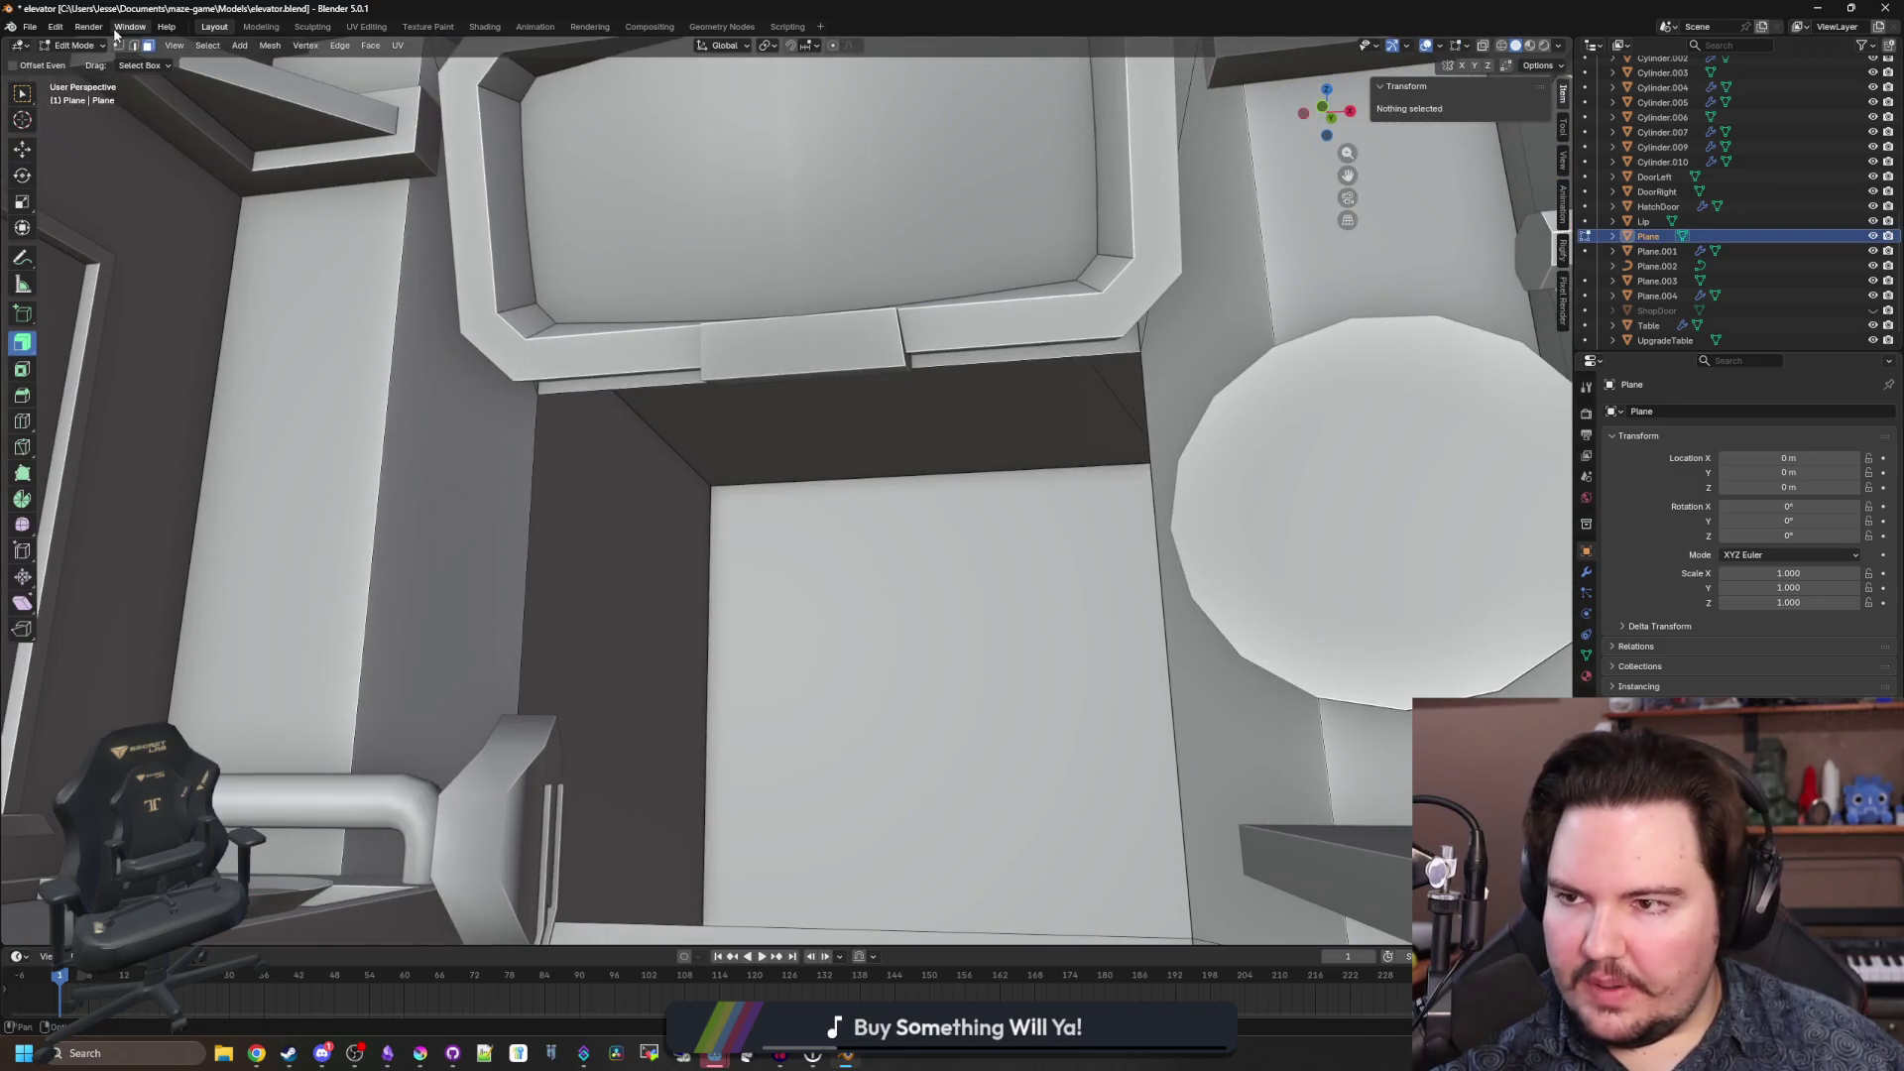
{"action": "left_click", "coordinate": [539, 406]}
{"action": "left_click", "coordinate": [1124, 351], "text": "shift"}
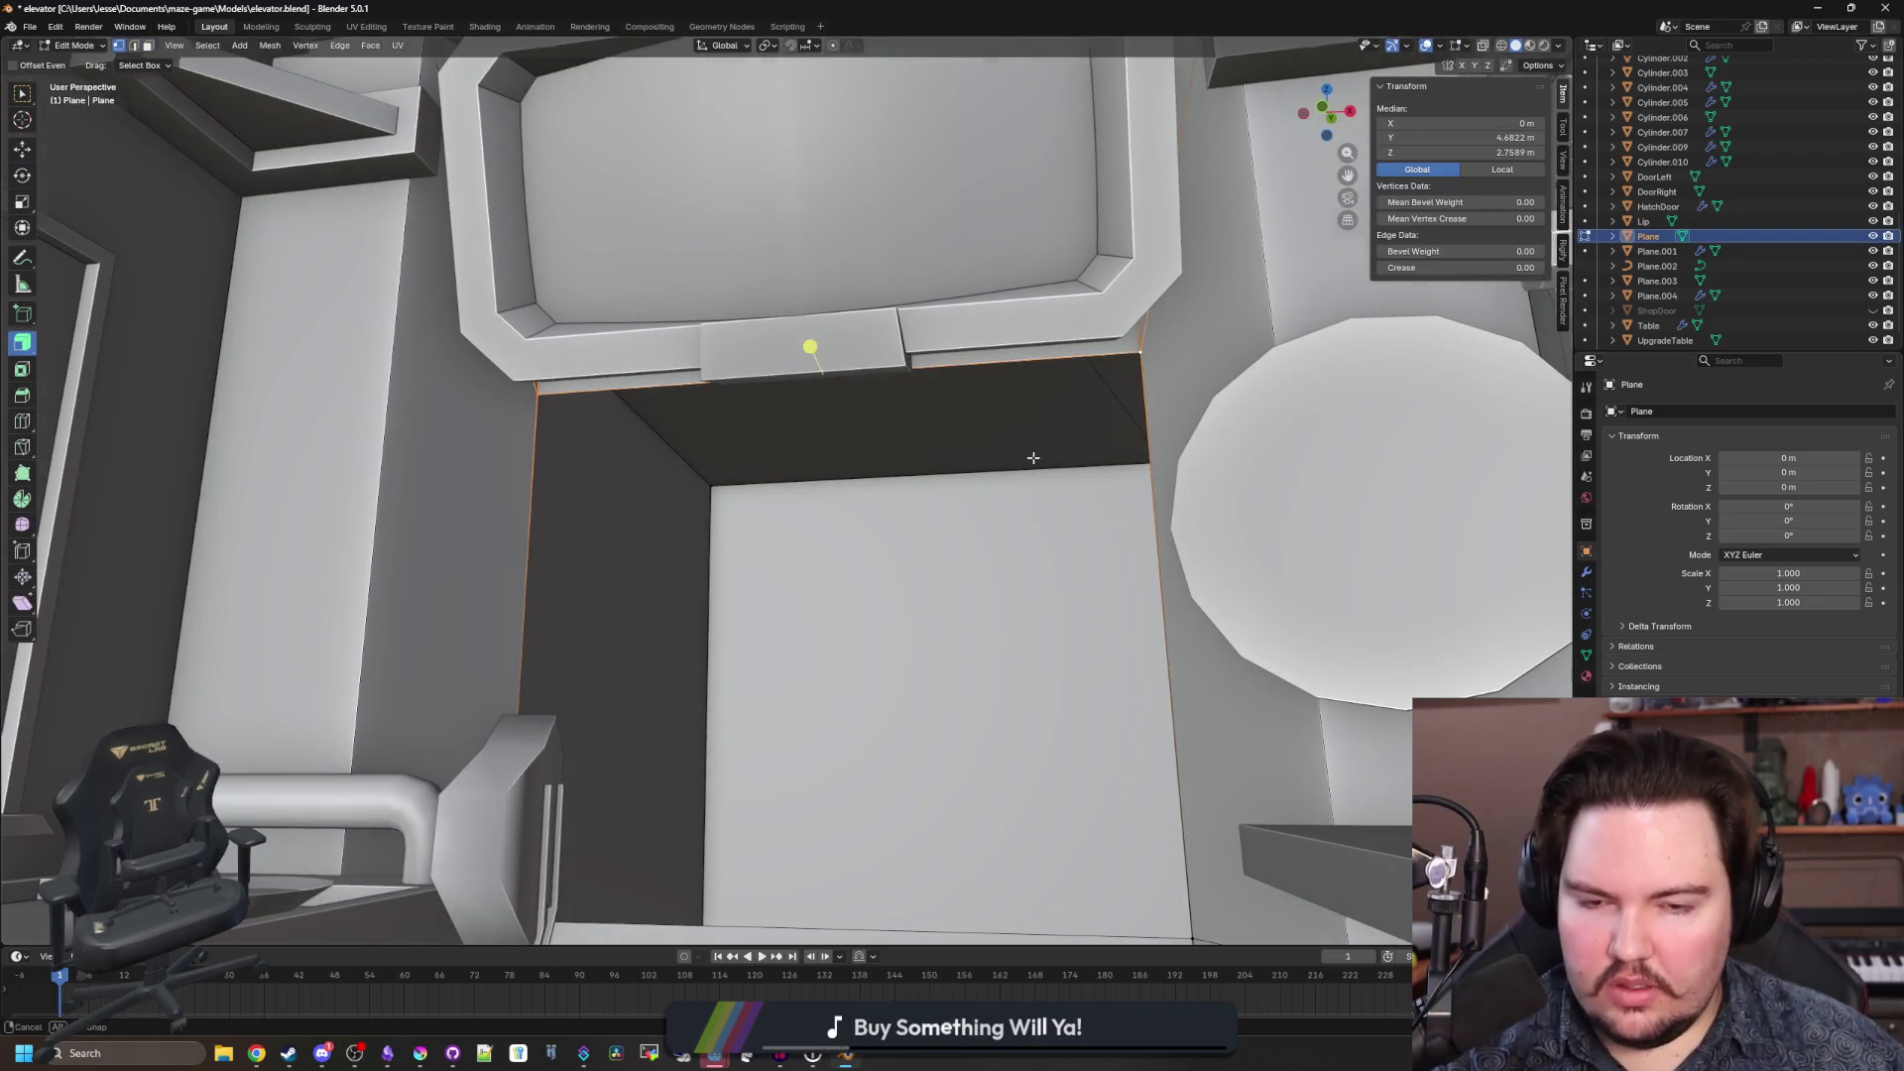
{"action": "key", "text": "g"}
{"action": "key", "text": "z"}
{"action": "left_click", "coordinate": [1033, 500]}
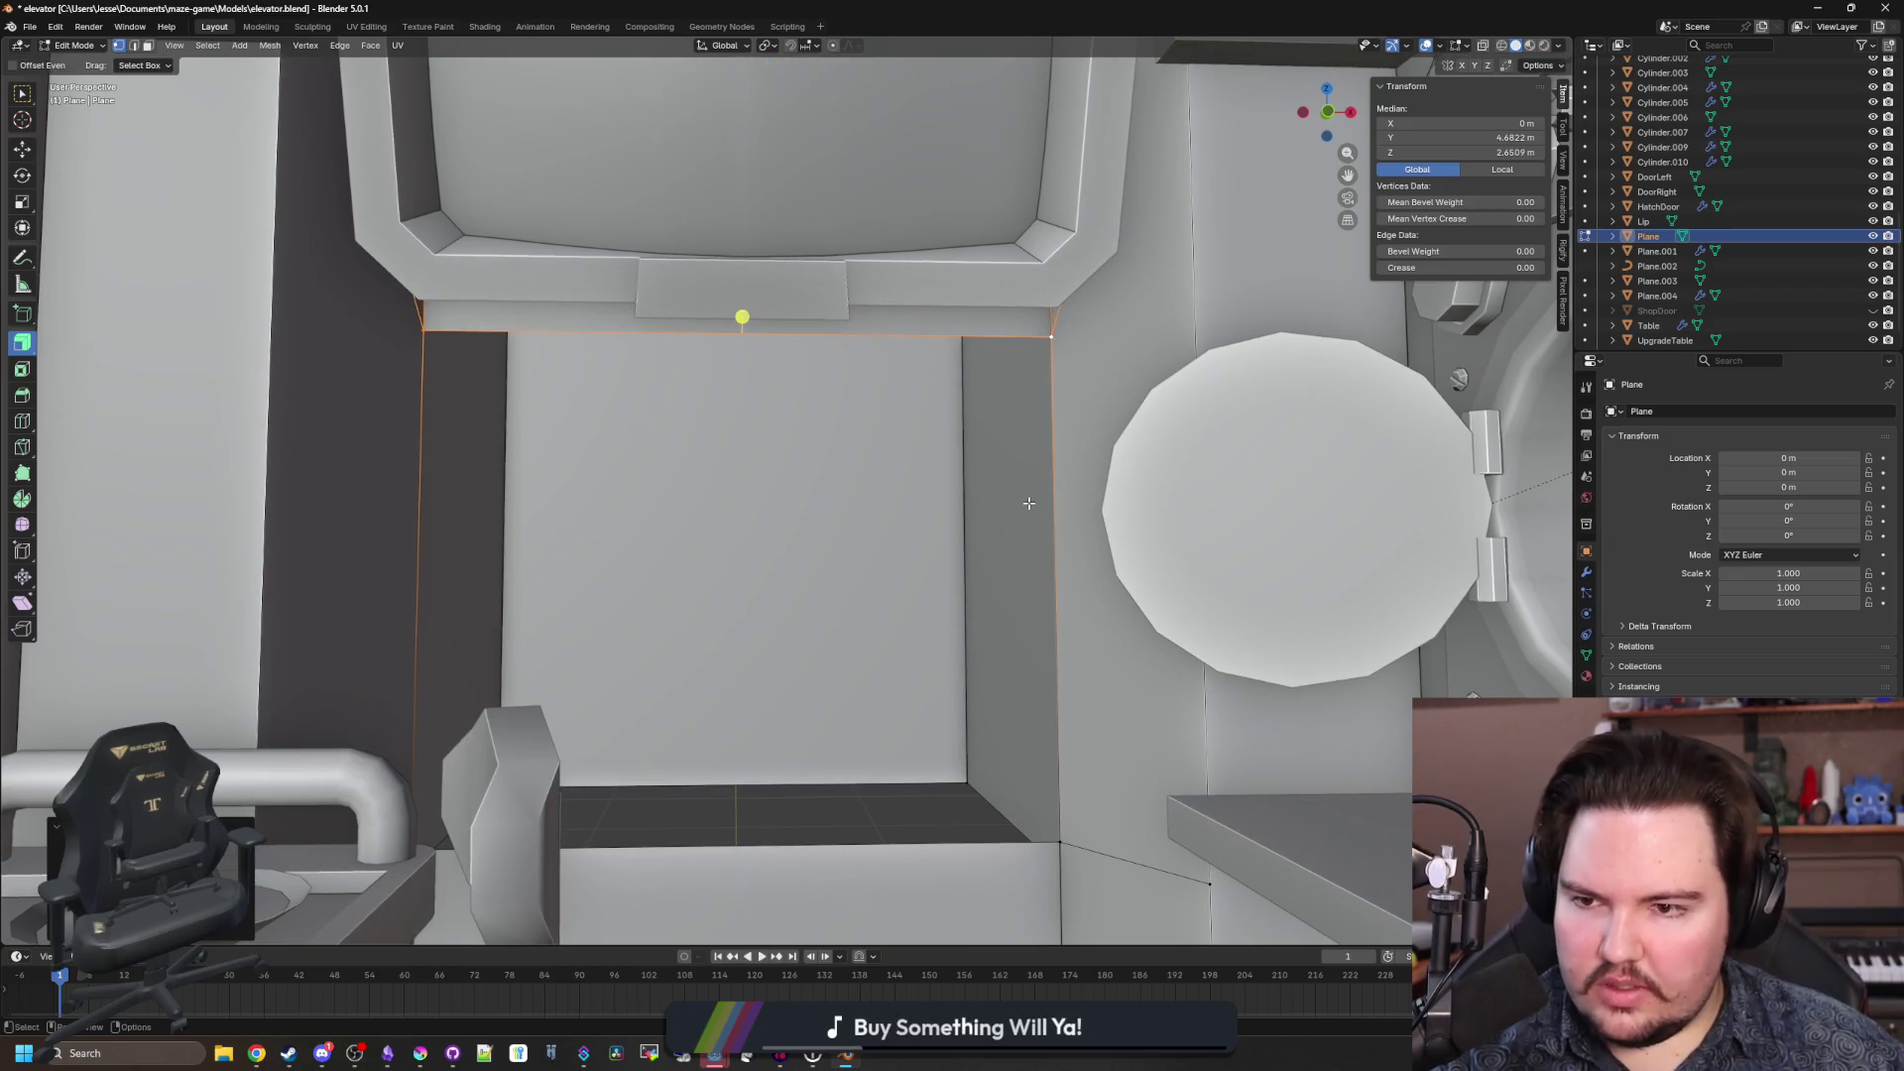
{"action": "left_click", "coordinate": [722, 697]}
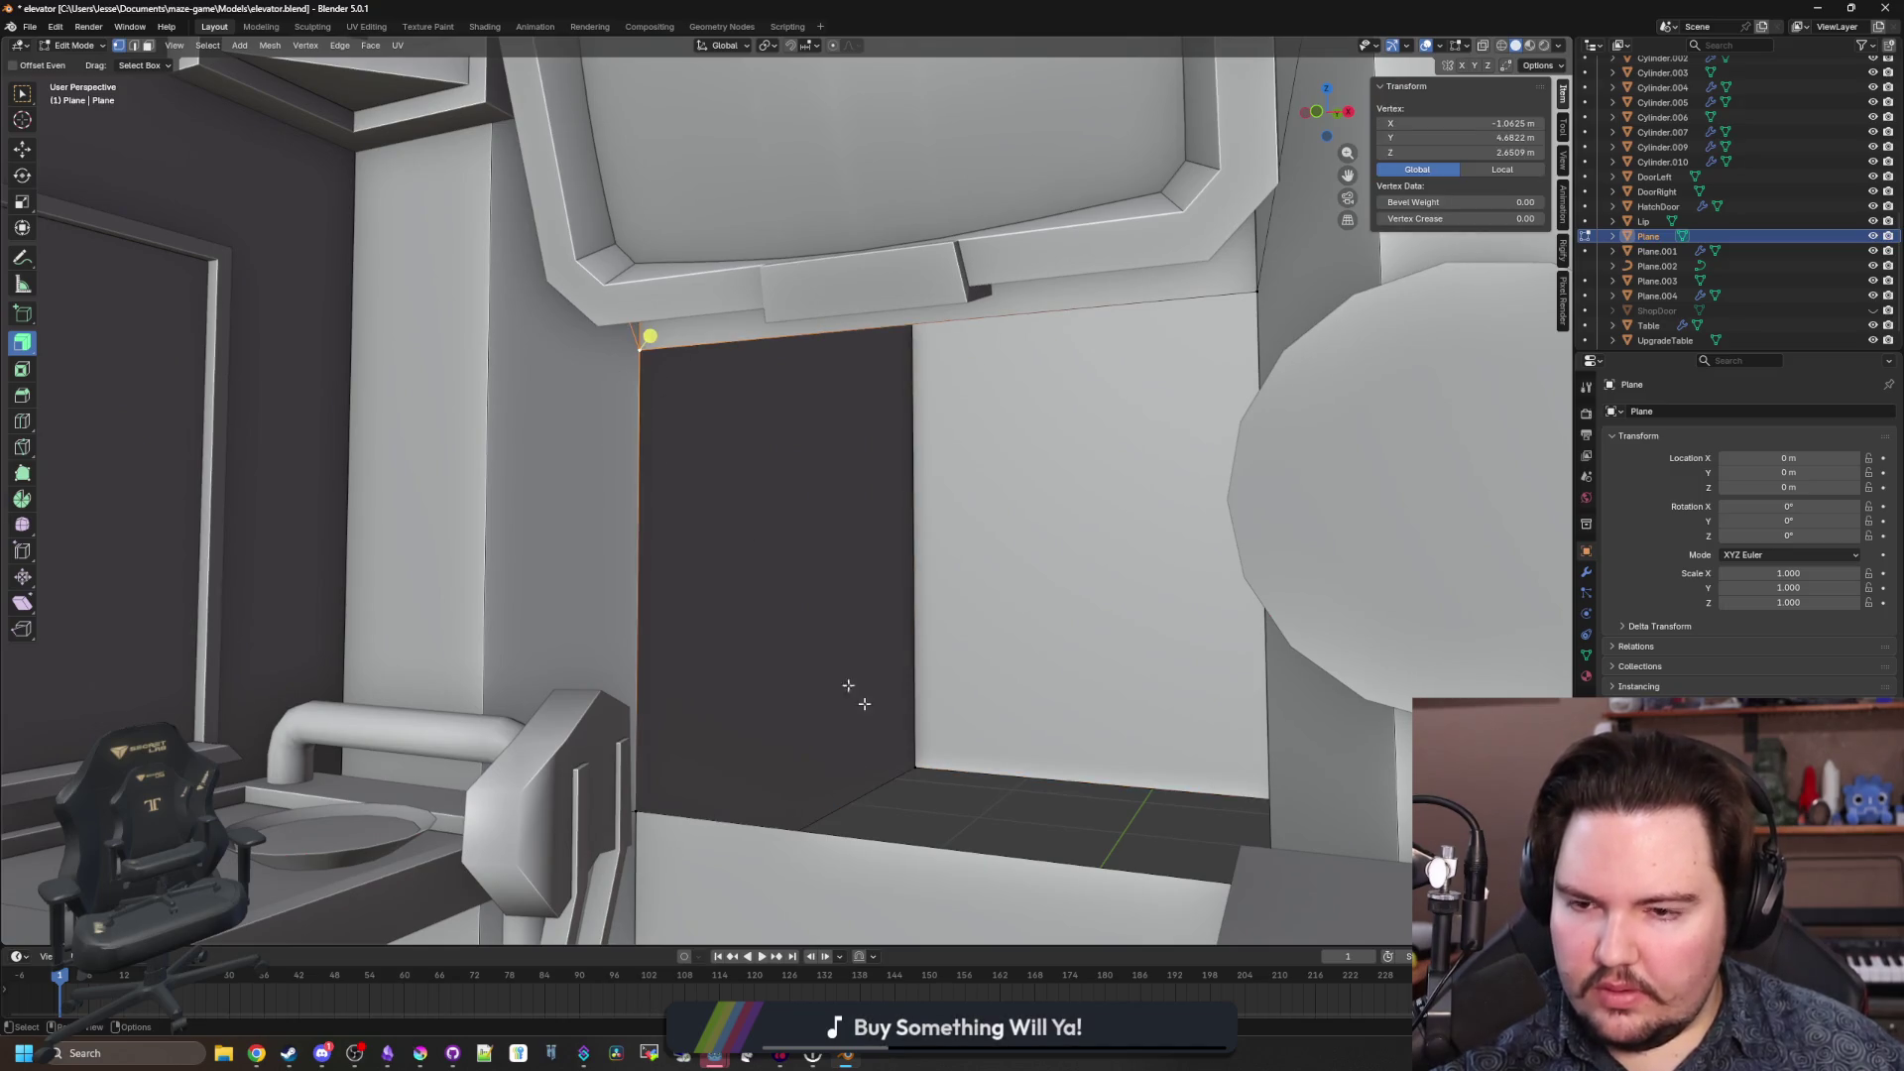
{"action": "key", "text": "Tab"}
{"action": "key", "text": "alt+a"}
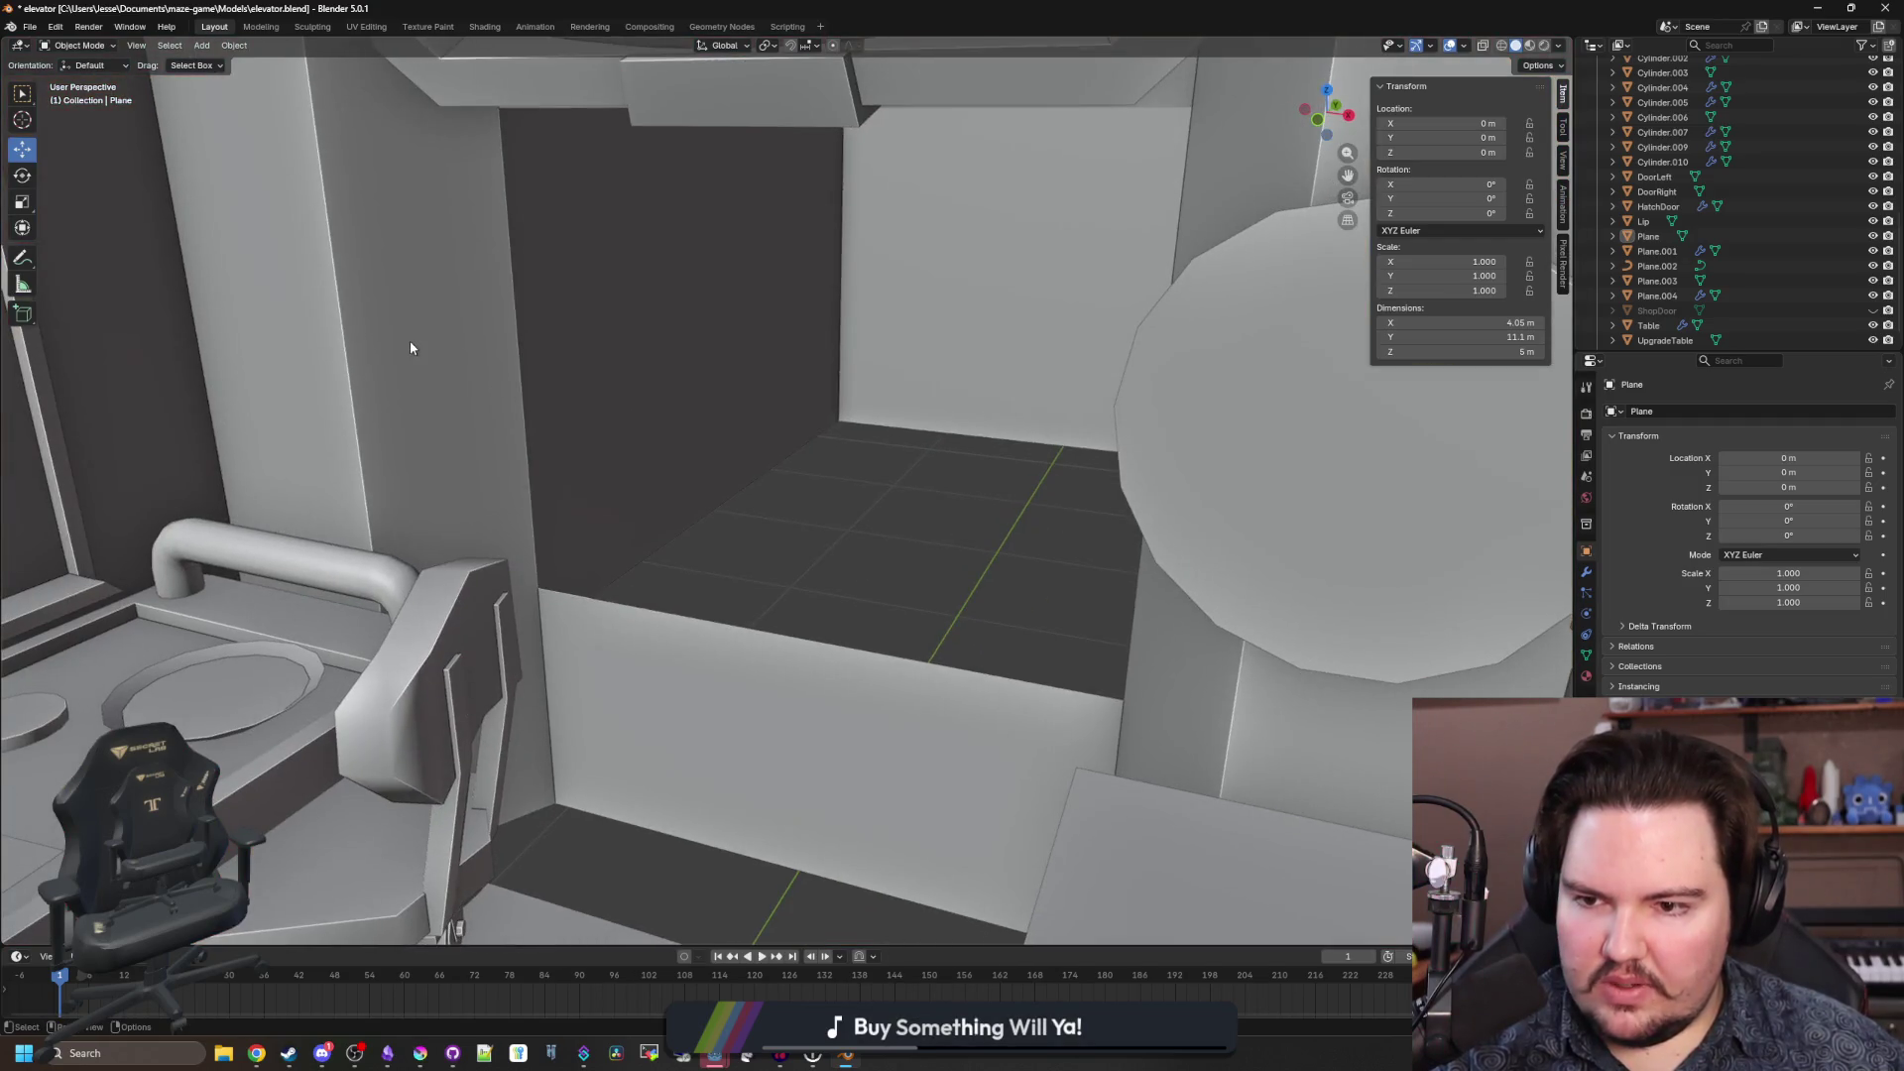
Shift the red wall's window frame edge along the Y axis.
{"action": "left_click", "coordinate": [412, 344]}
{"action": "scroll", "coordinate": [861, 469], "scroll_direction": "down", "scroll_amount": 5}
{"action": "key", "text": "Tab"}
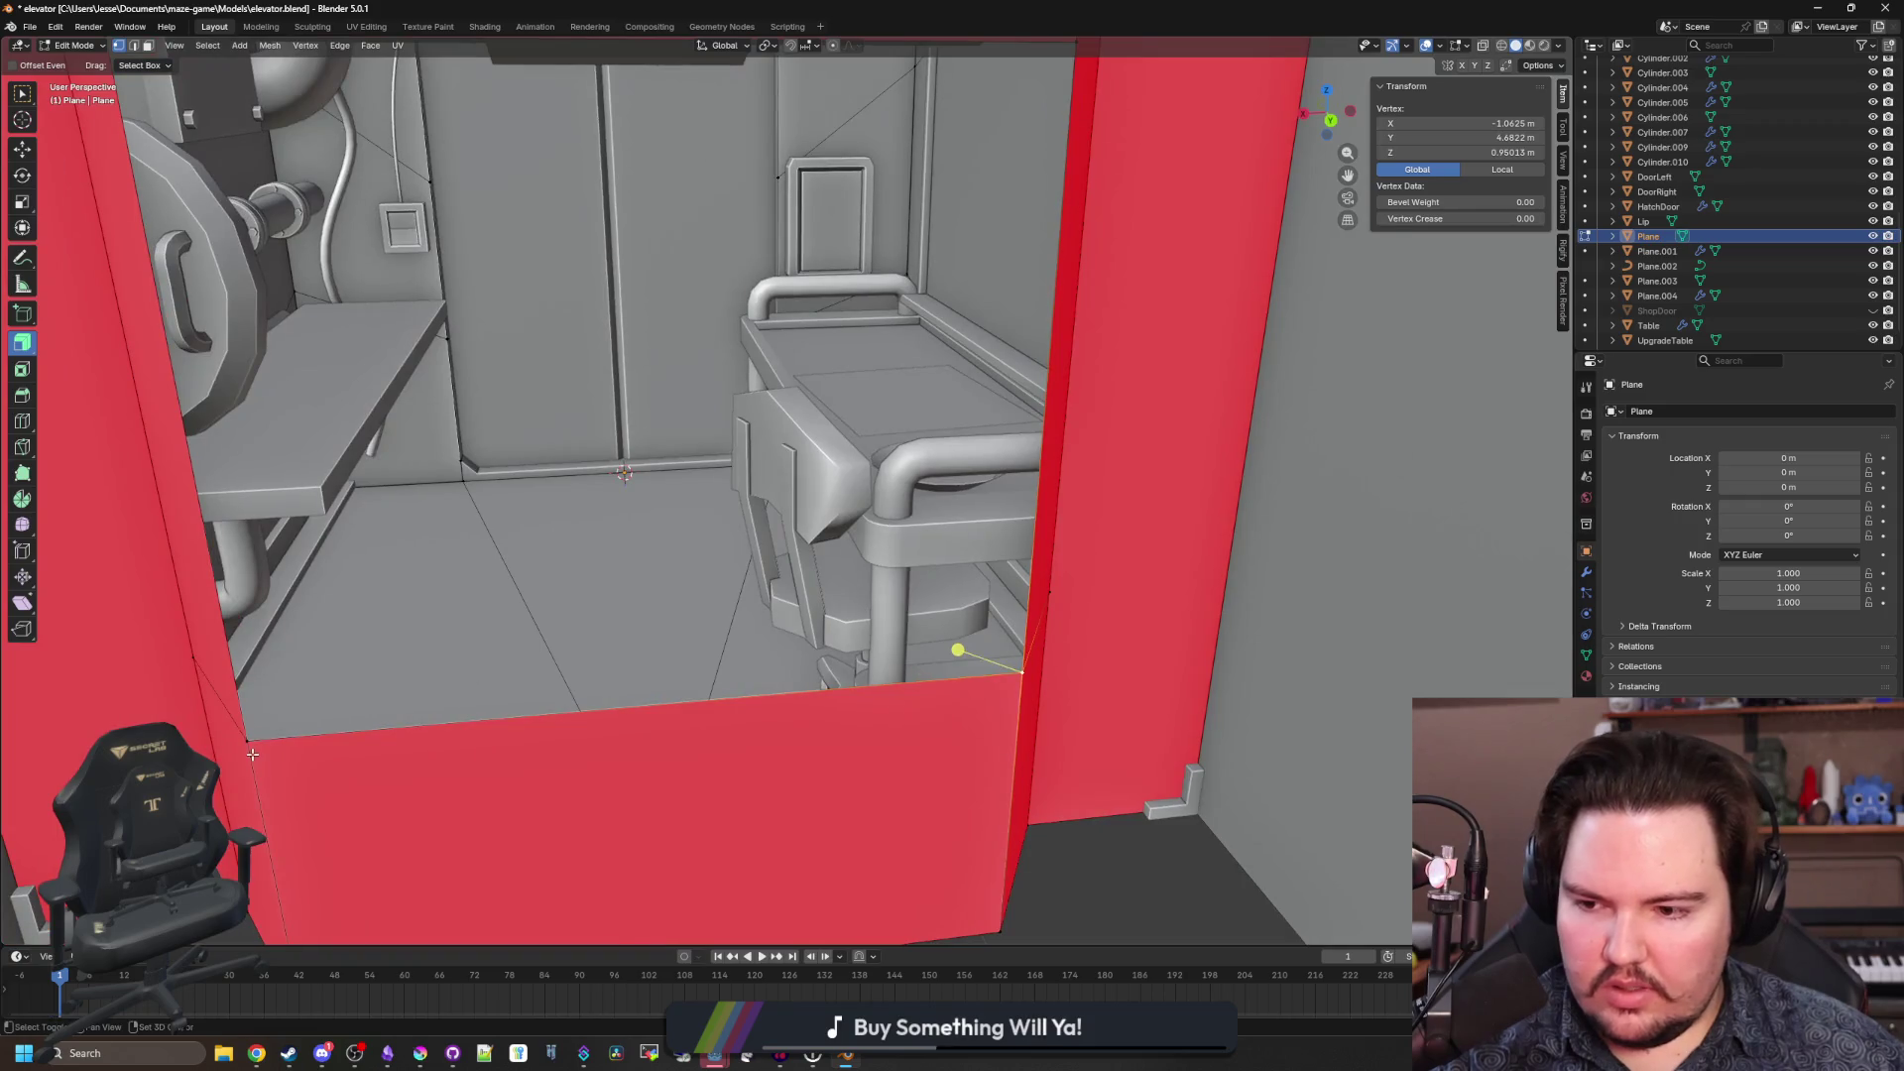
{"action": "left_click", "coordinate": [247, 741], "text": "shift"}
{"action": "key", "text": "KP_Decimal"}
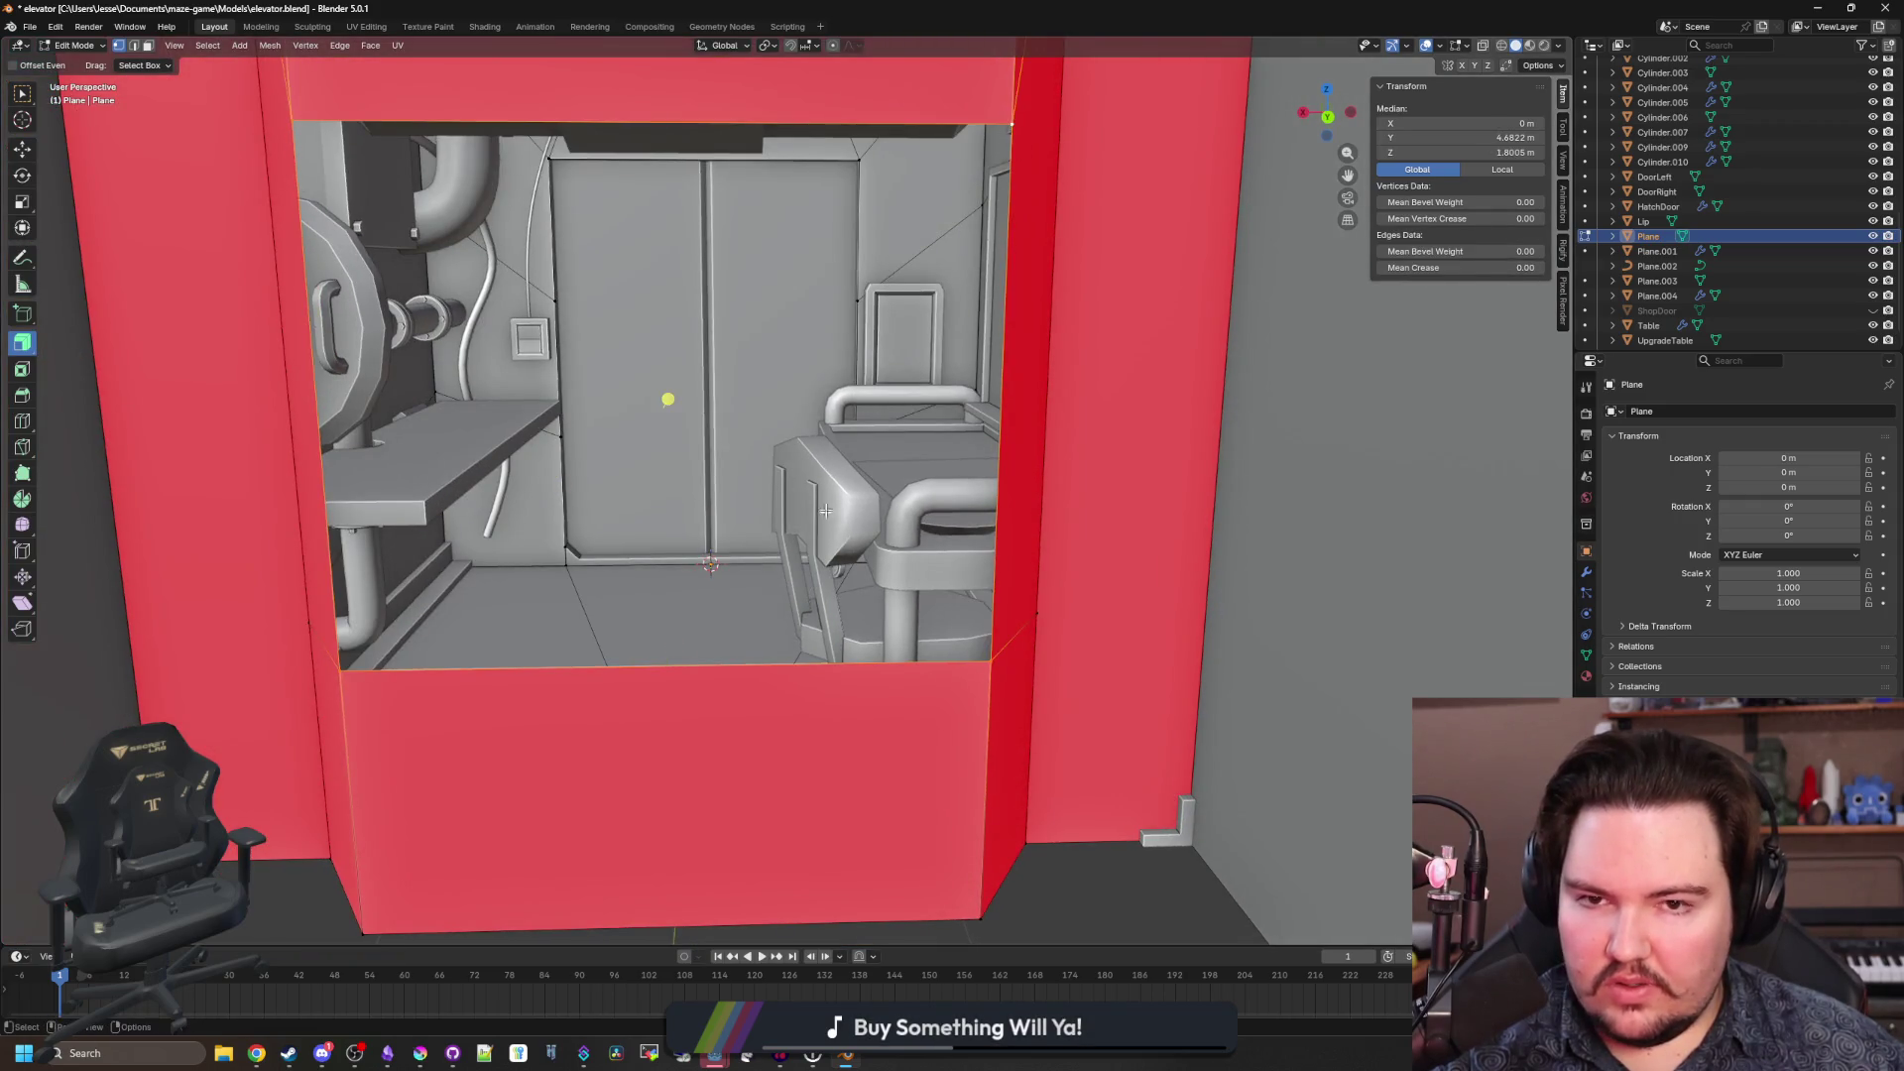
{"action": "left_click_drag", "start_coordinate": [826, 510], "coordinate": [952, 635]}
{"action": "key", "text": "g"}
{"action": "key", "text": "y"}
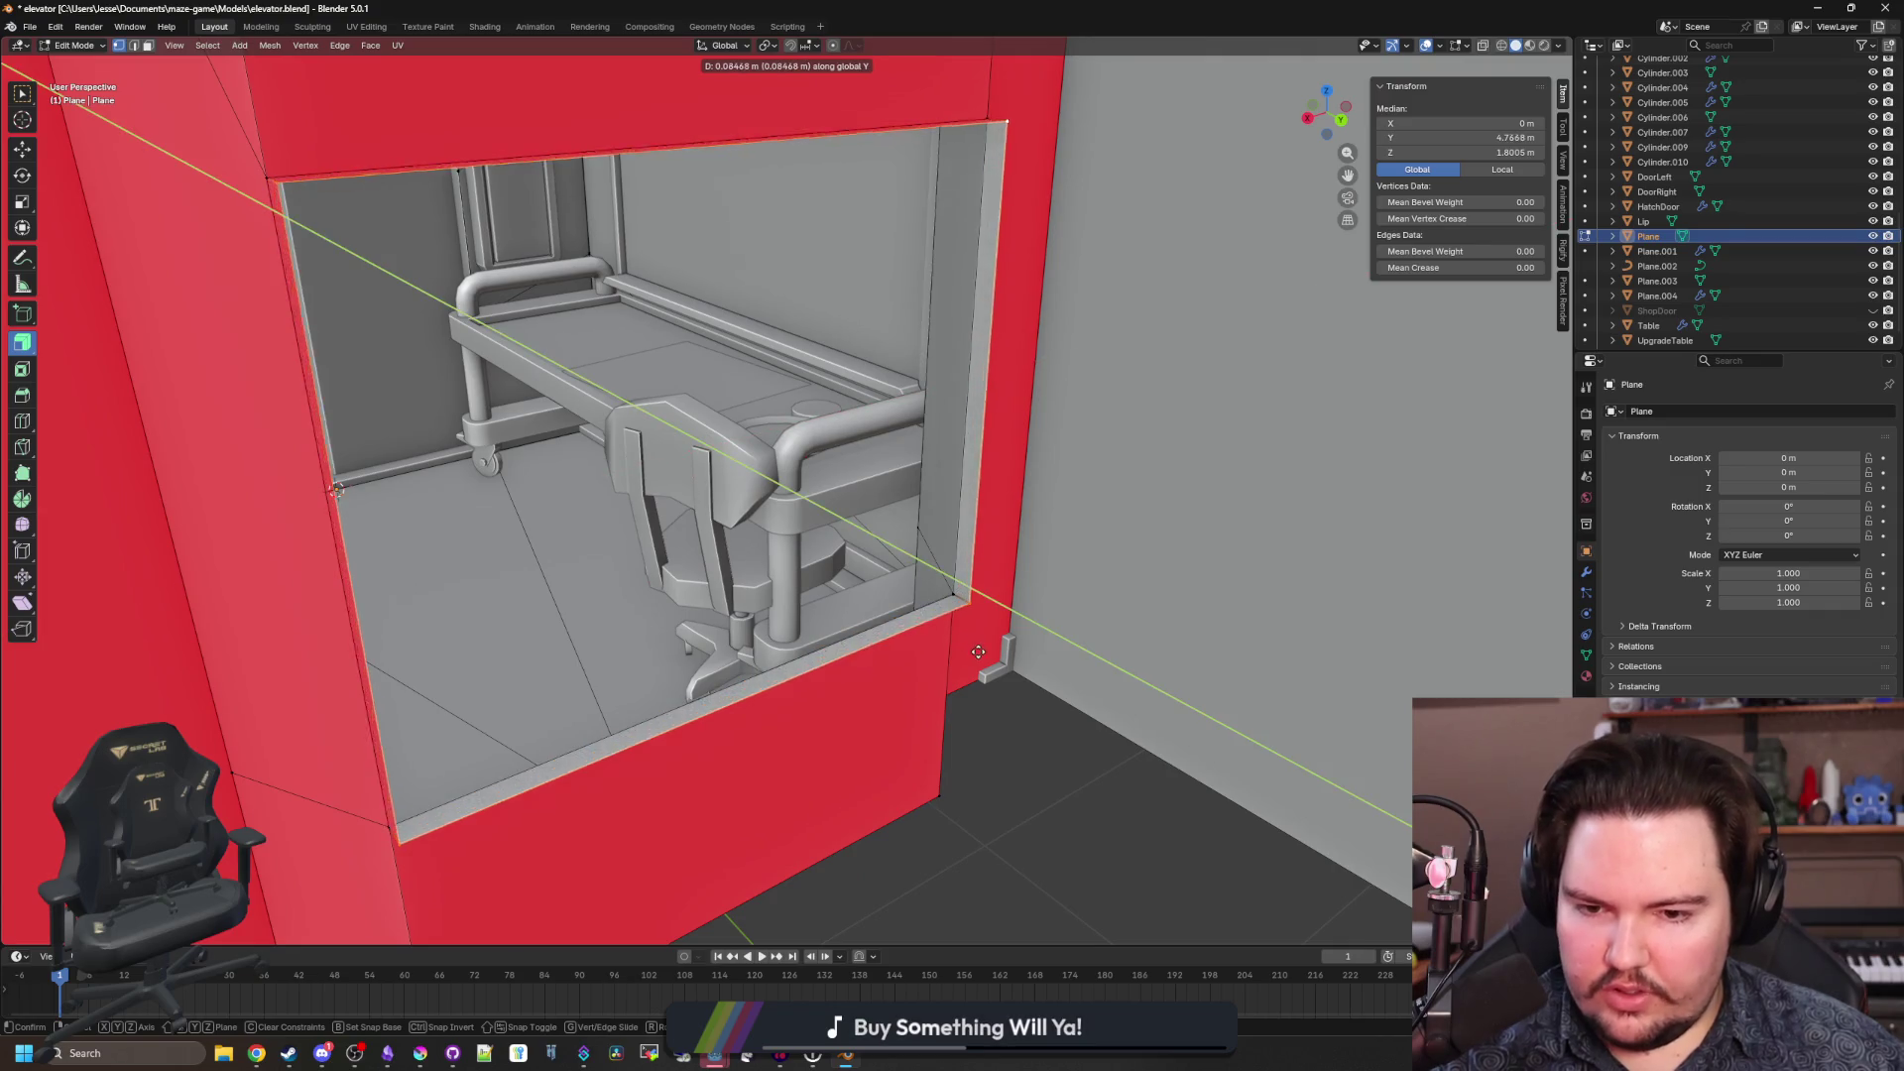
{"action": "left_click", "coordinate": [987, 655]}
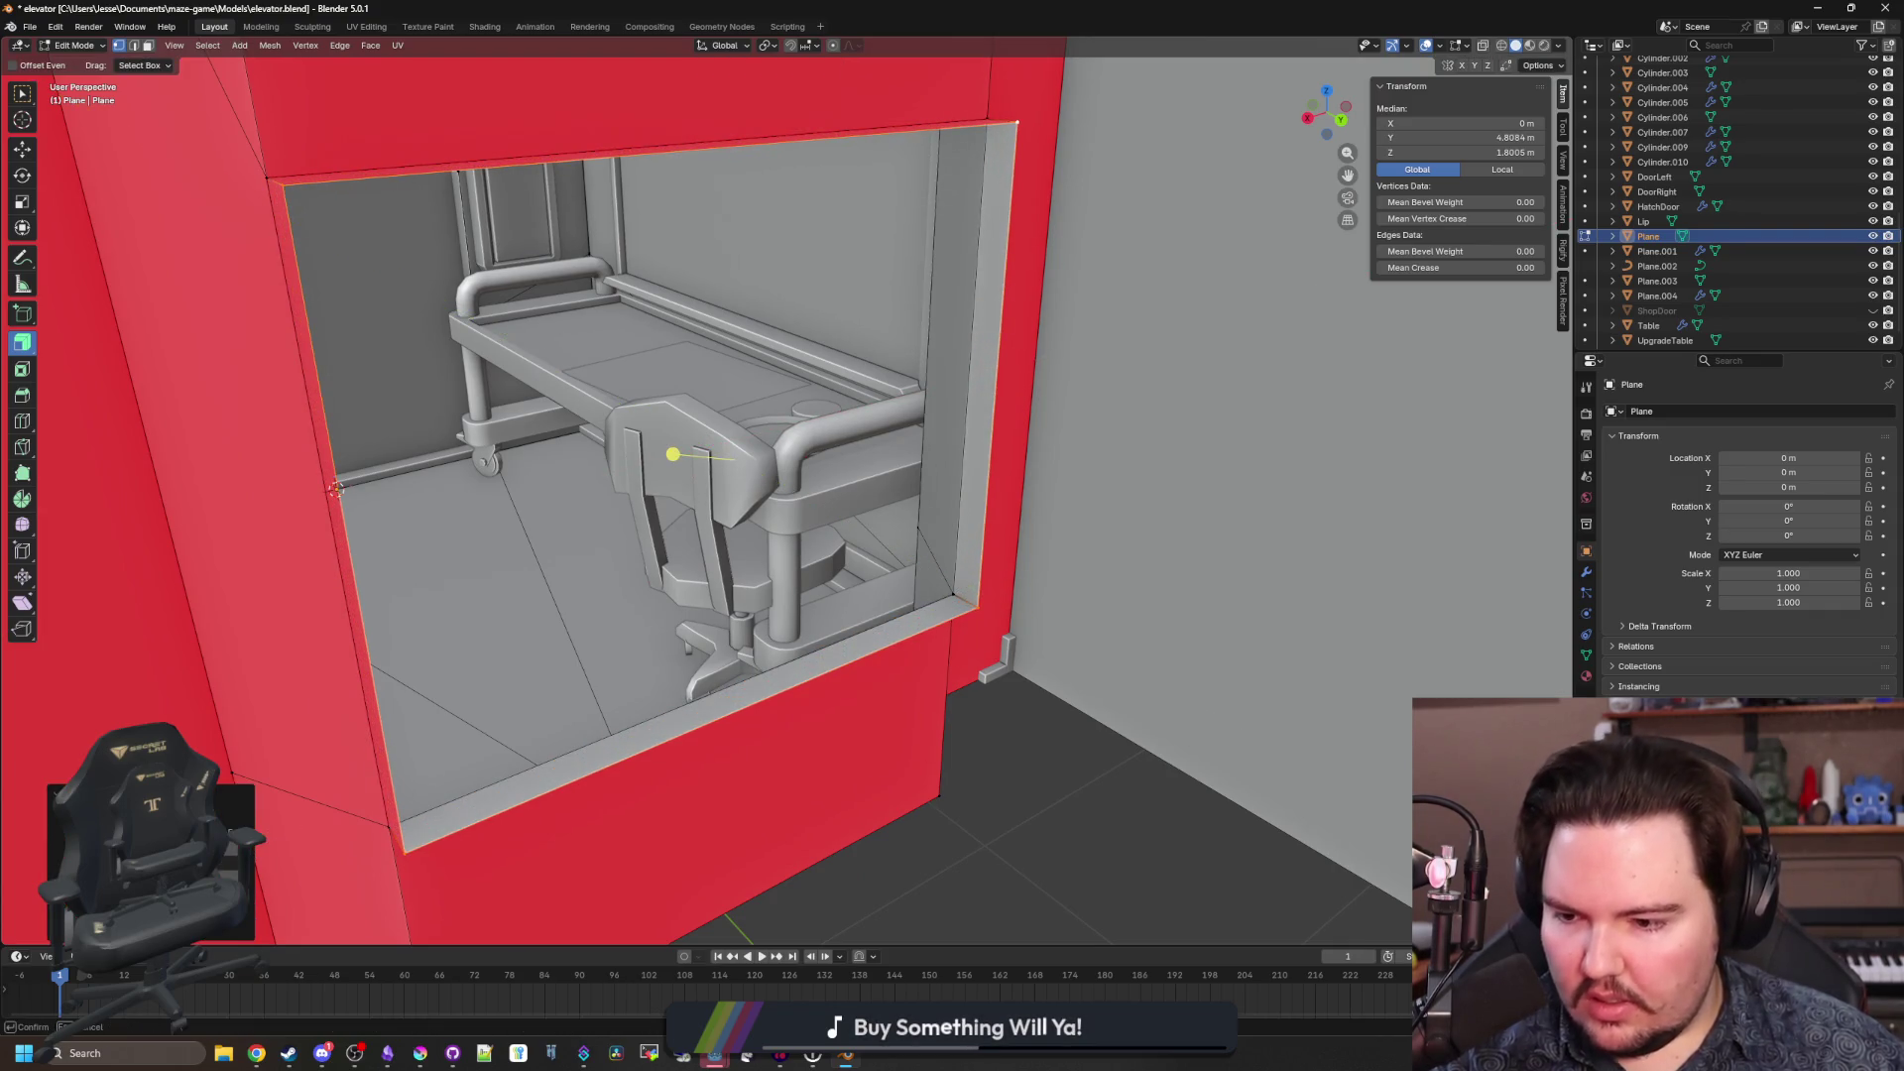
{"action": "left_click", "coordinate": [336, 489]}
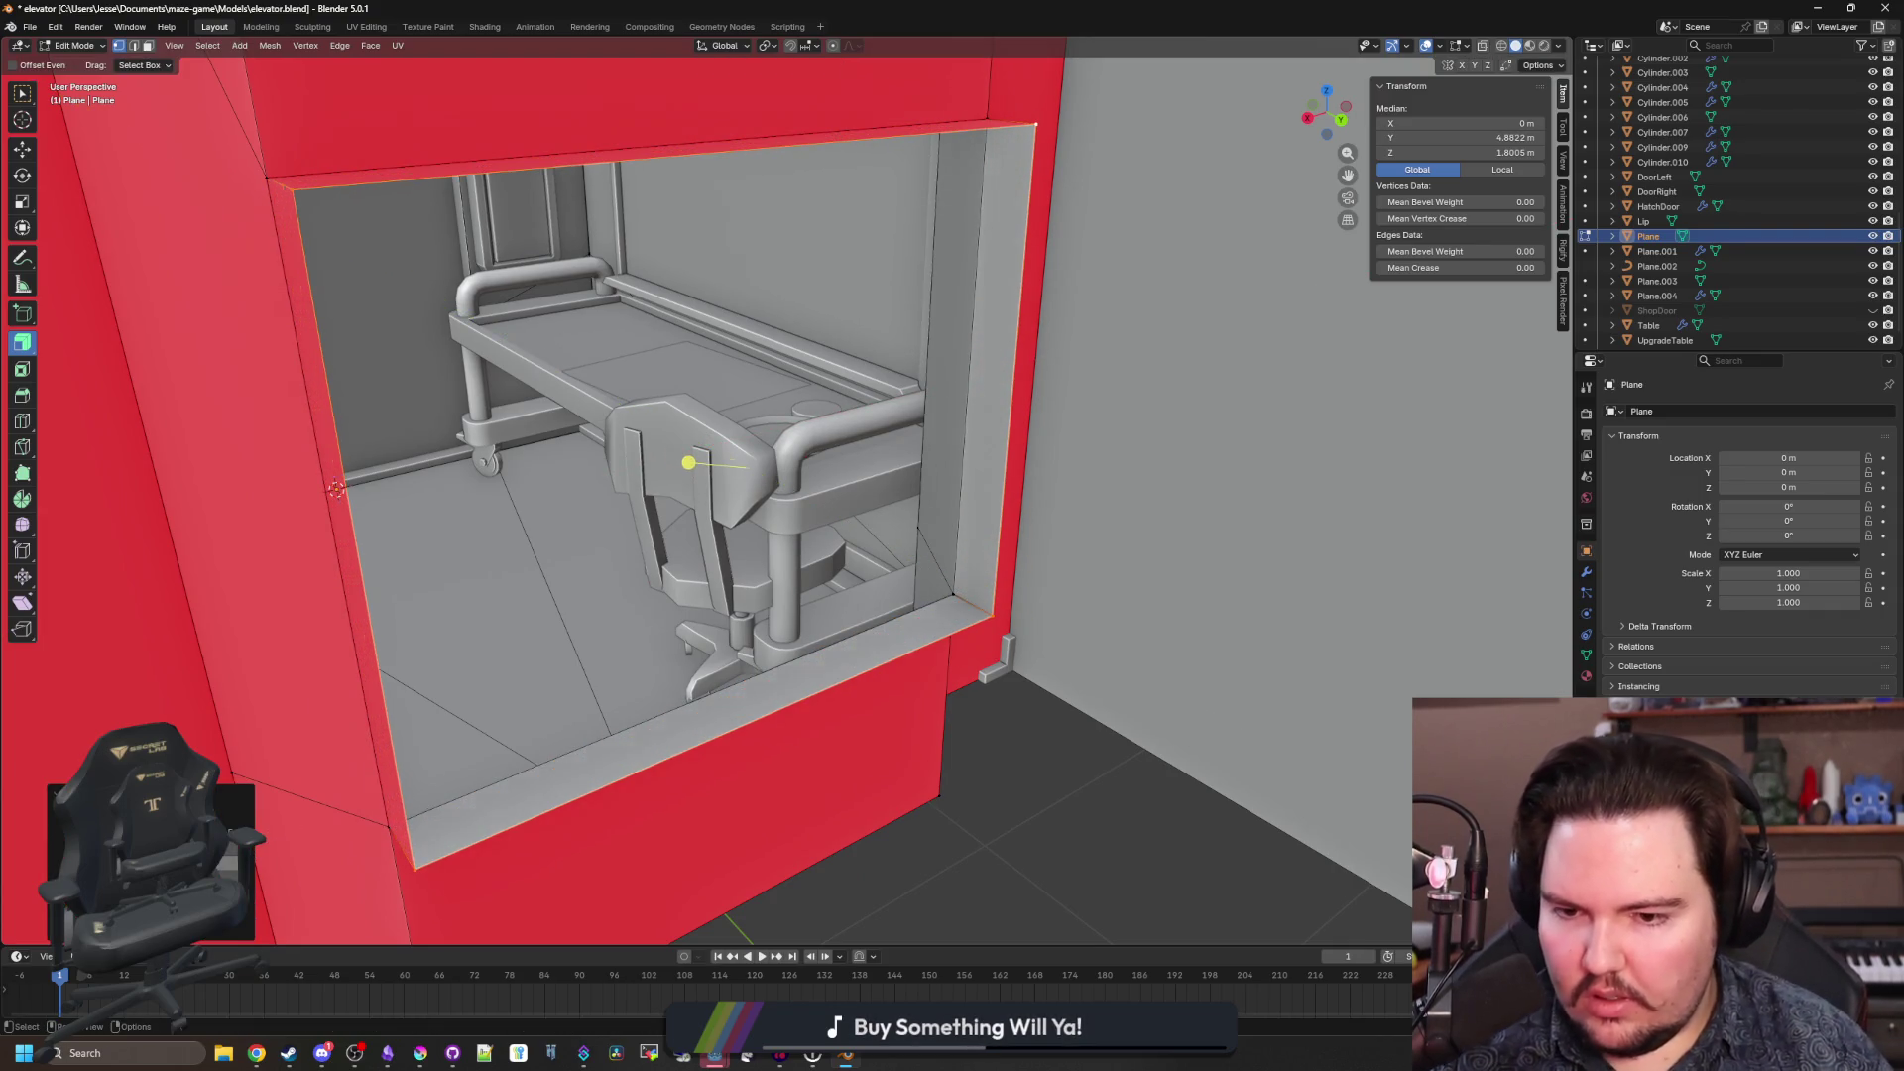
{"action": "left_click", "coordinate": [1128, 739]}
{"action": "scroll", "coordinate": [871, 722], "scroll_direction": "up", "scroll_amount": 10}
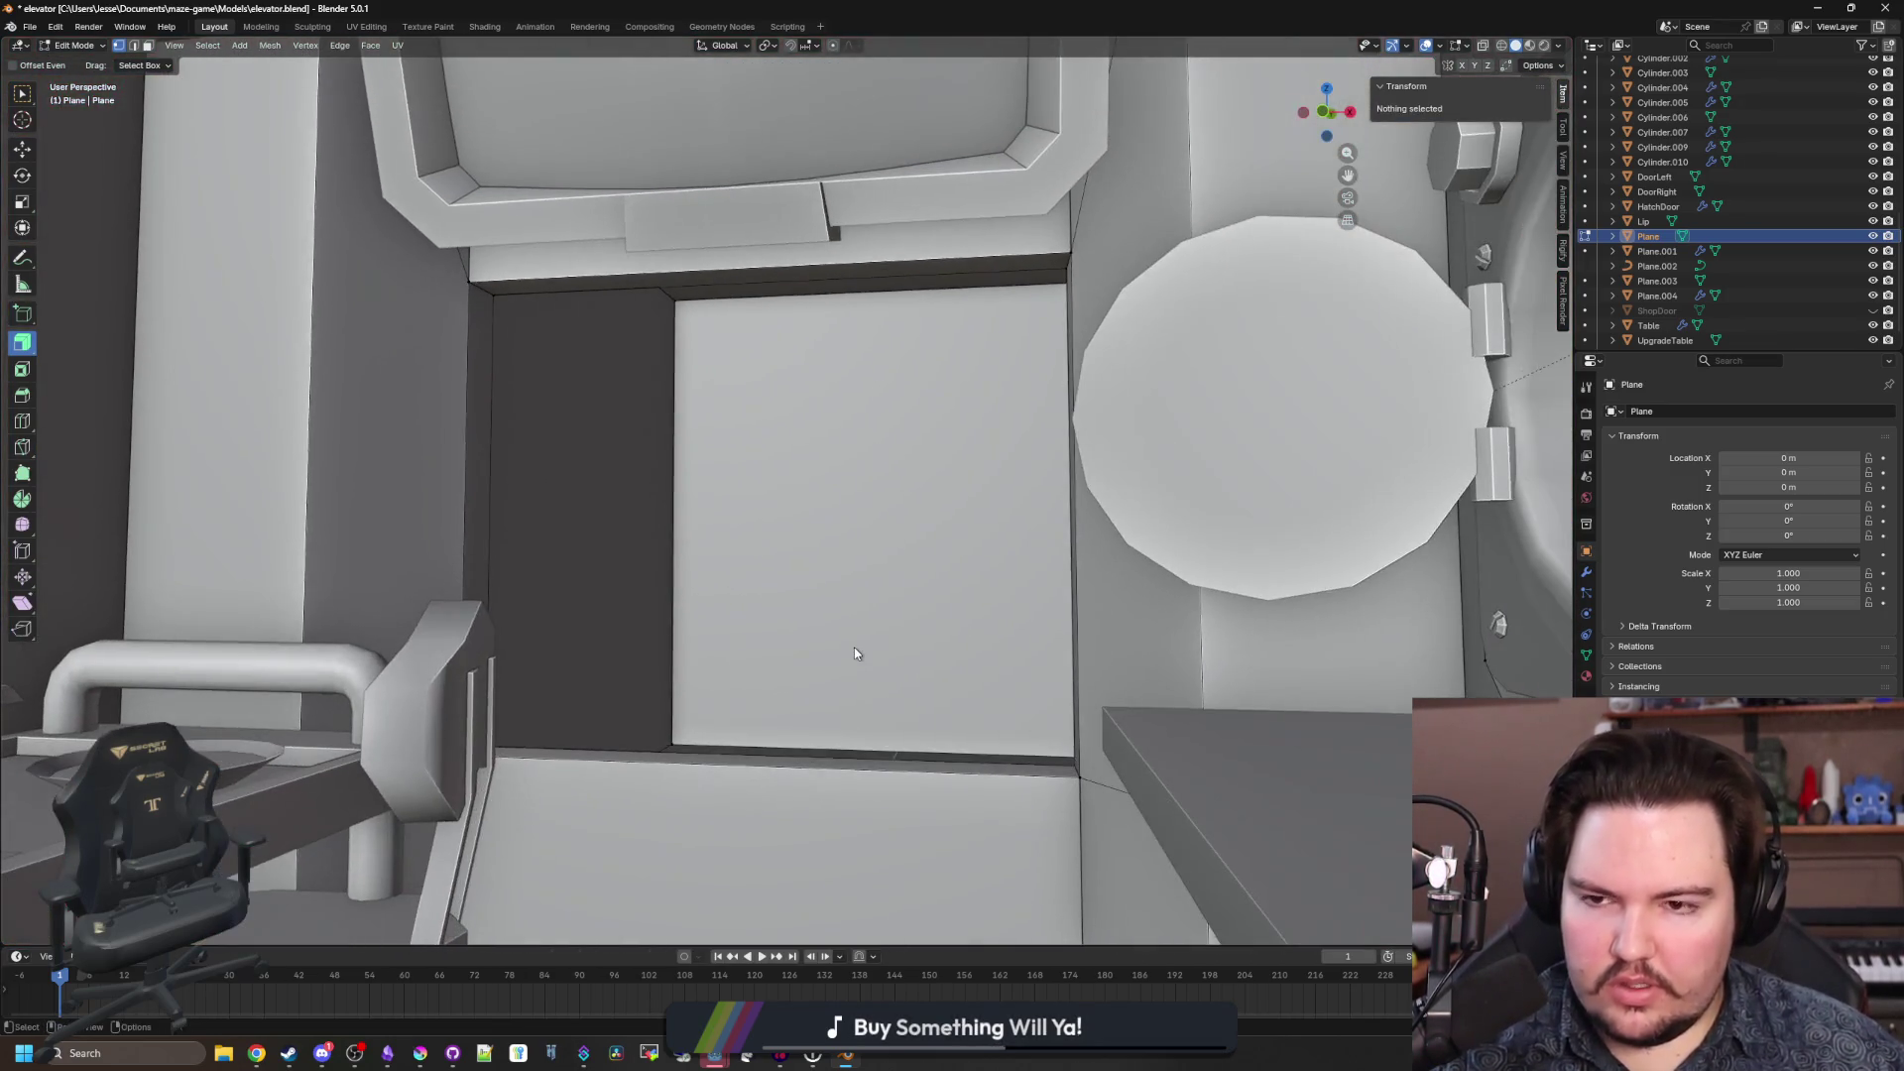
{"action": "mouse_move", "coordinate": [855, 653]}
{"action": "left_mouse_down"}
{"action": "mouse_move", "coordinate": [621, 521]}
{"action": "mouse_move", "coordinate": [617, 540]}
{"action": "mouse_move", "coordinate": [587, 526]}
{"action": "mouse_move", "coordinate": [685, 634]}
{"action": "mouse_move", "coordinate": [586, 668]}
{"action": "mouse_move", "coordinate": [689, 639]}
{"action": "mouse_move", "coordinate": [972, 694]}
{"action": "left_mouse_up"}
Add a new plane mesh (Plane.005) to the scene in Object Mode.
{"action": "key", "text": "Tab"}
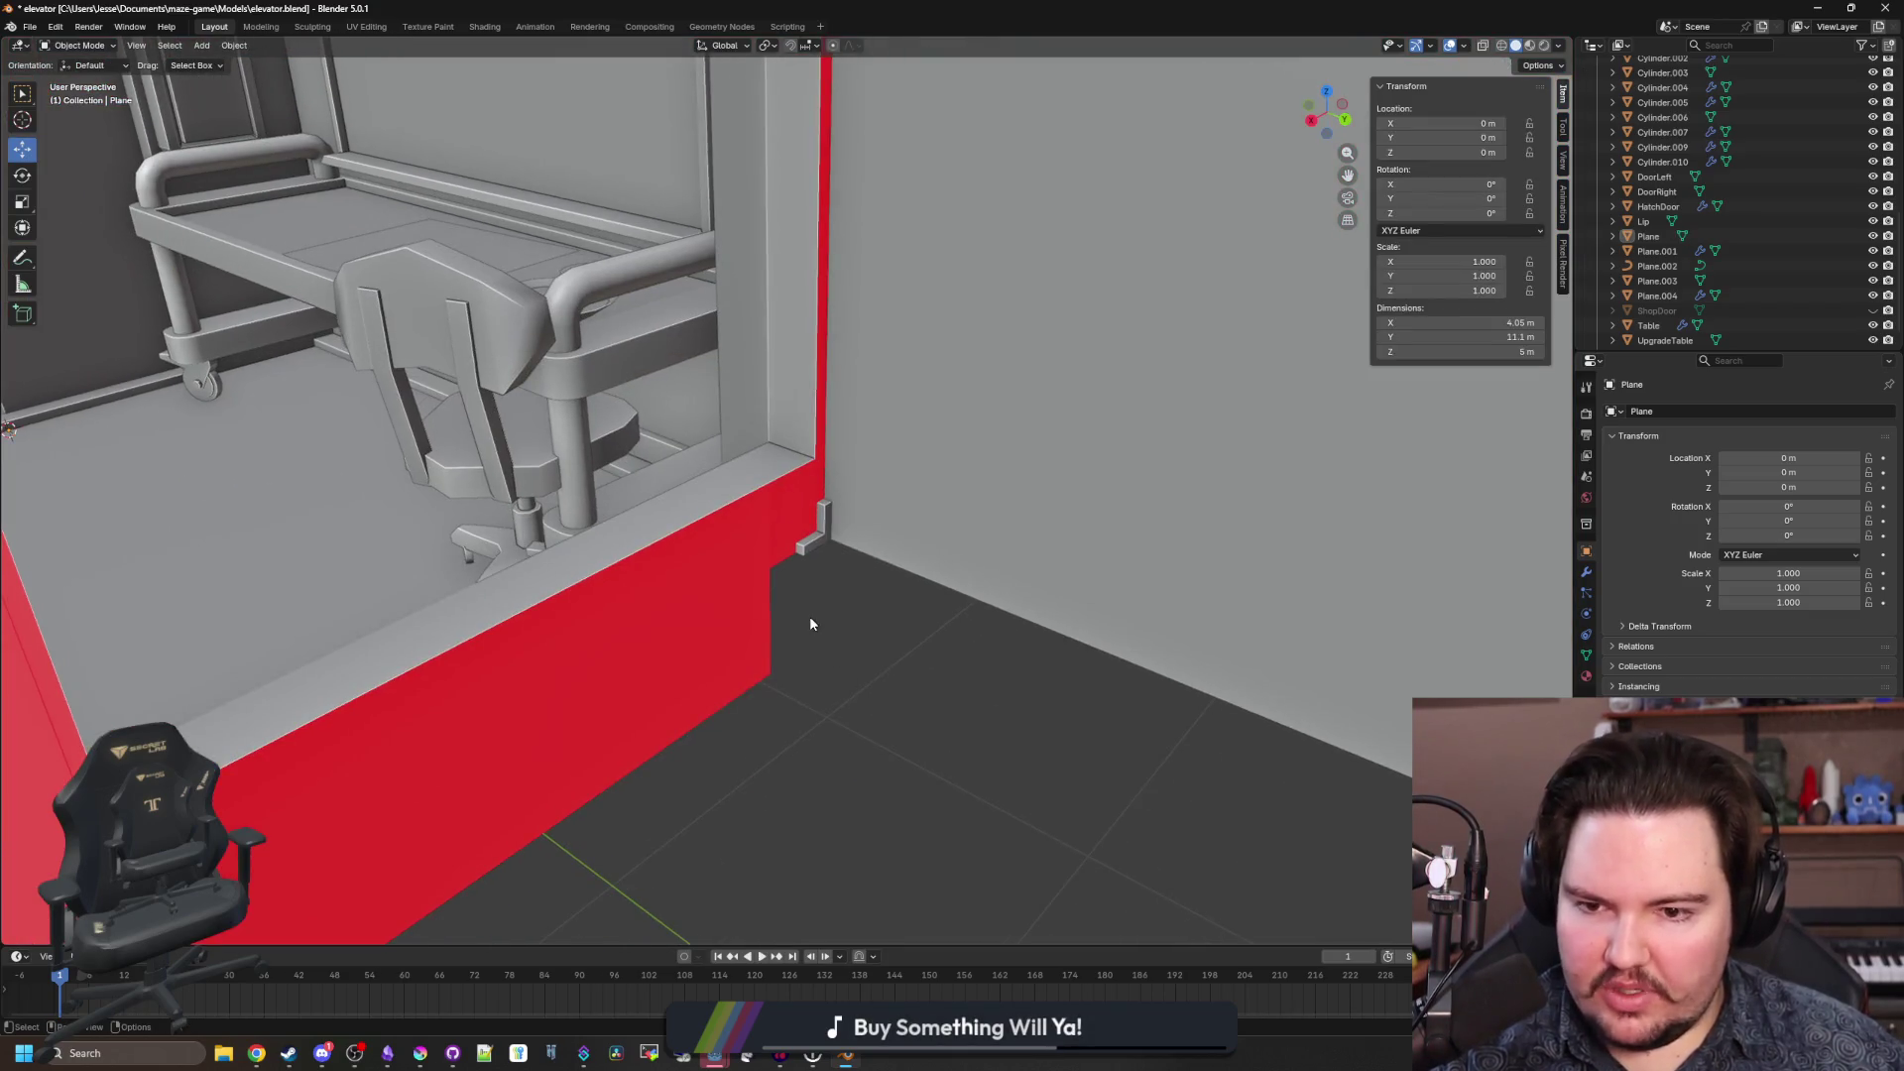
{"action": "key", "text": "shift+a"}
{"action": "left_click", "coordinate": [870, 669]}
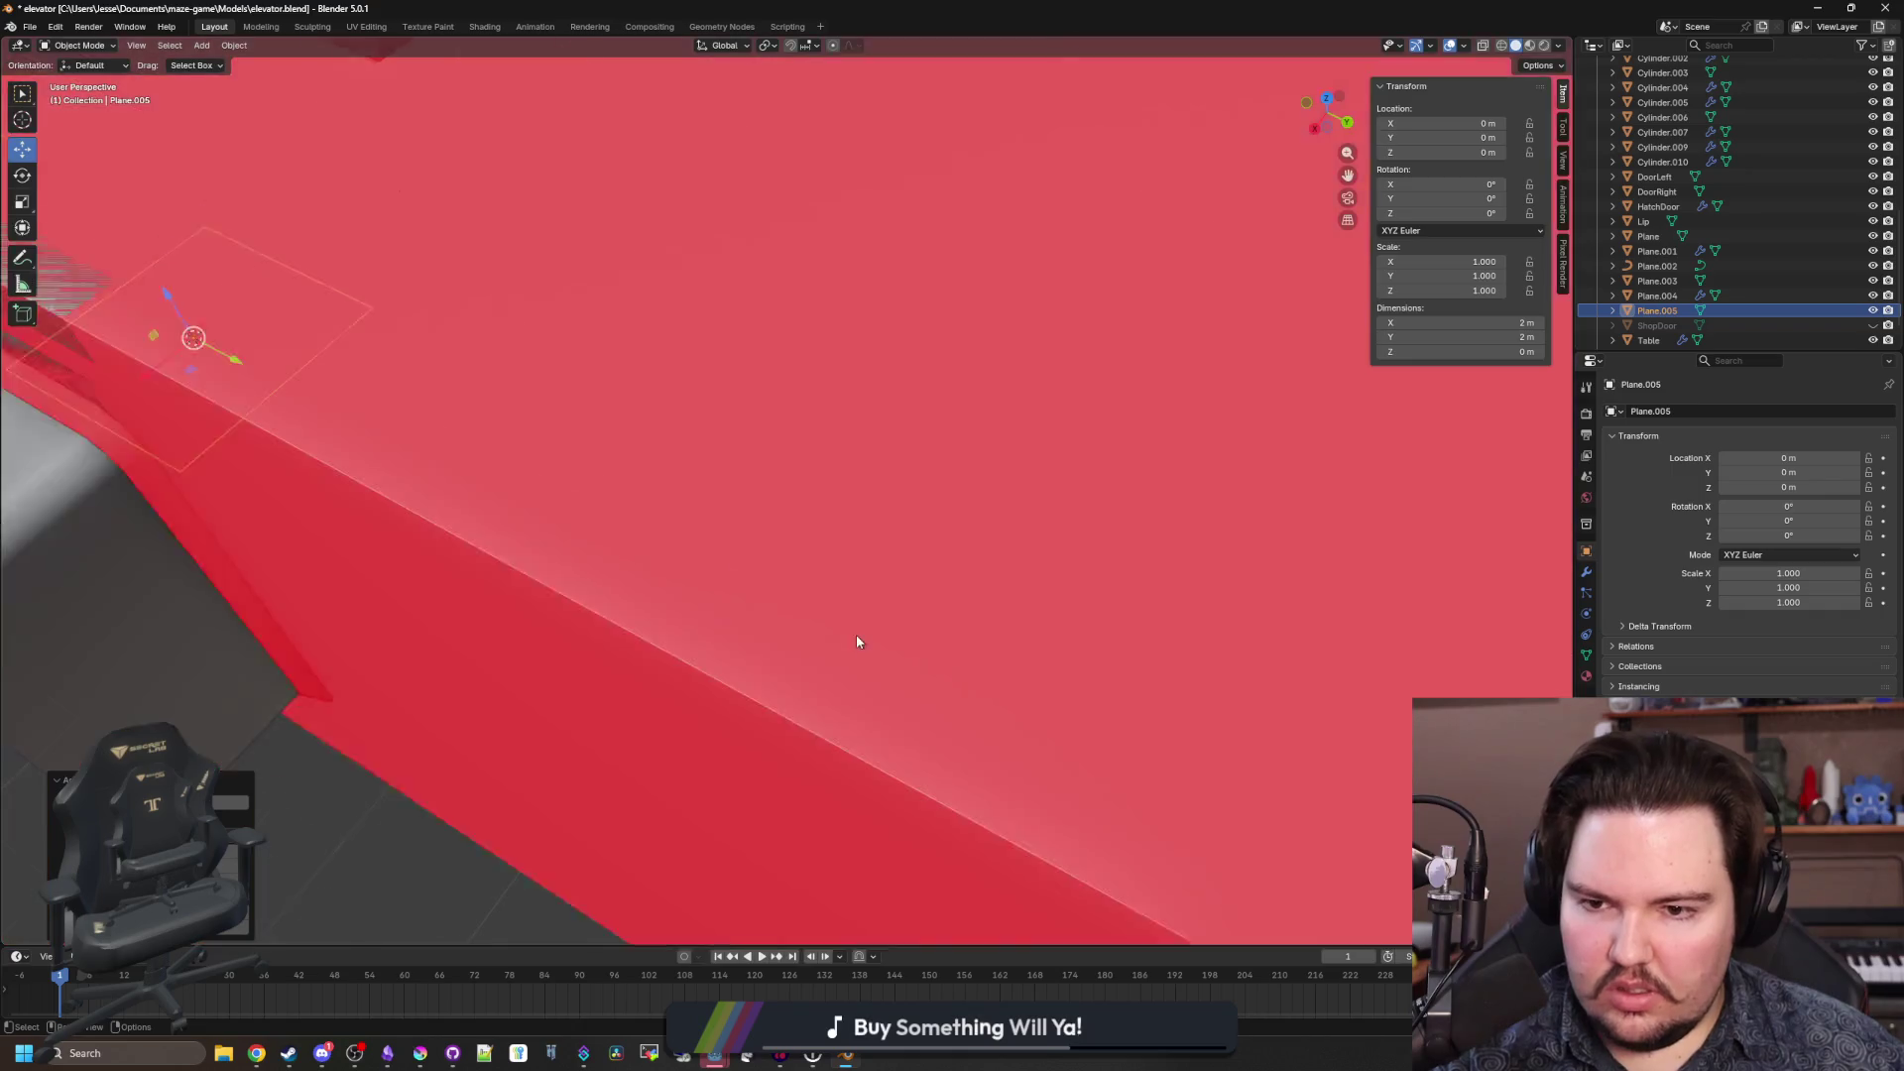
Rotate the new plane 90° around the X axis to stand it upright.
{"action": "scroll", "coordinate": [858, 642], "scroll_direction": "down", "scroll_amount": 10}
{"action": "key", "text": "r"}
{"action": "key", "text": "x"}
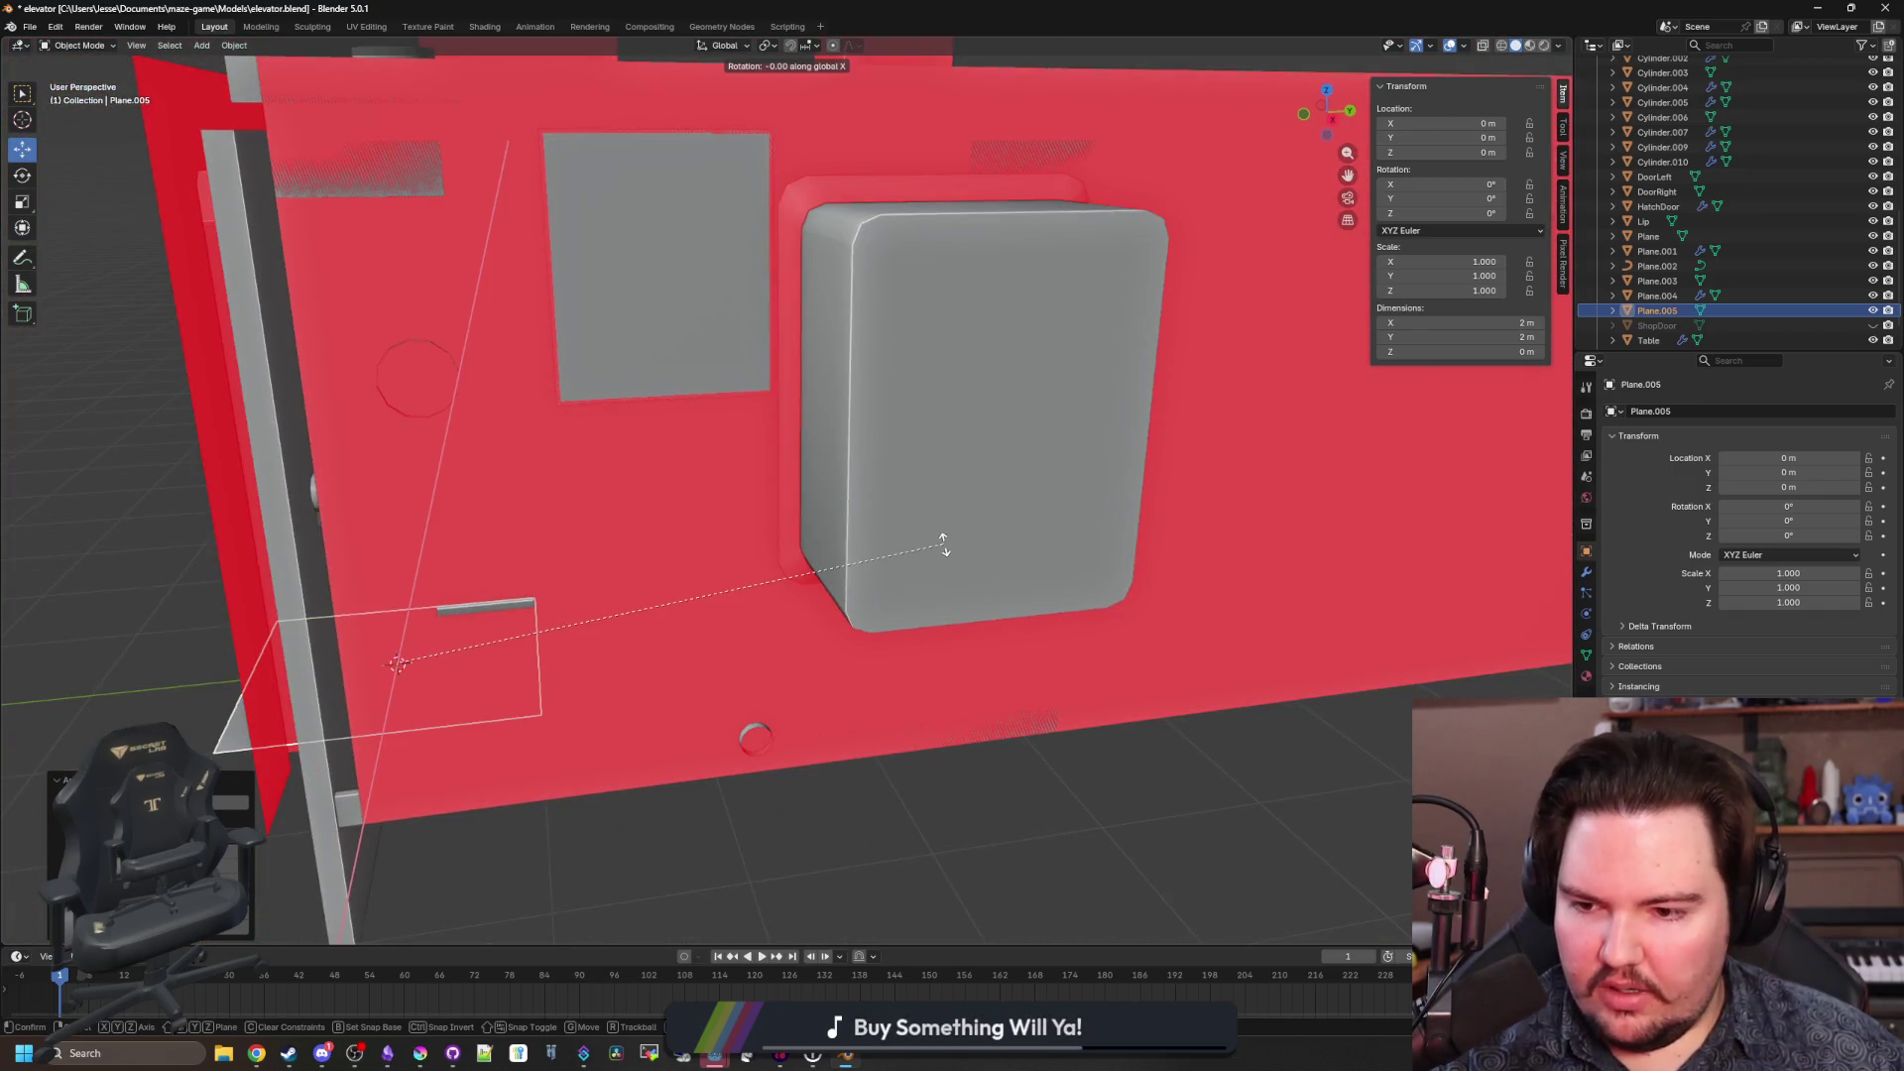
{"action": "left_click", "coordinate": [327, 304]}
Slide the upright plane along Y to 4.9418 m against the wall.
{"action": "left_click_drag", "start_coordinate": [454, 651], "coordinate": [793, 650]}
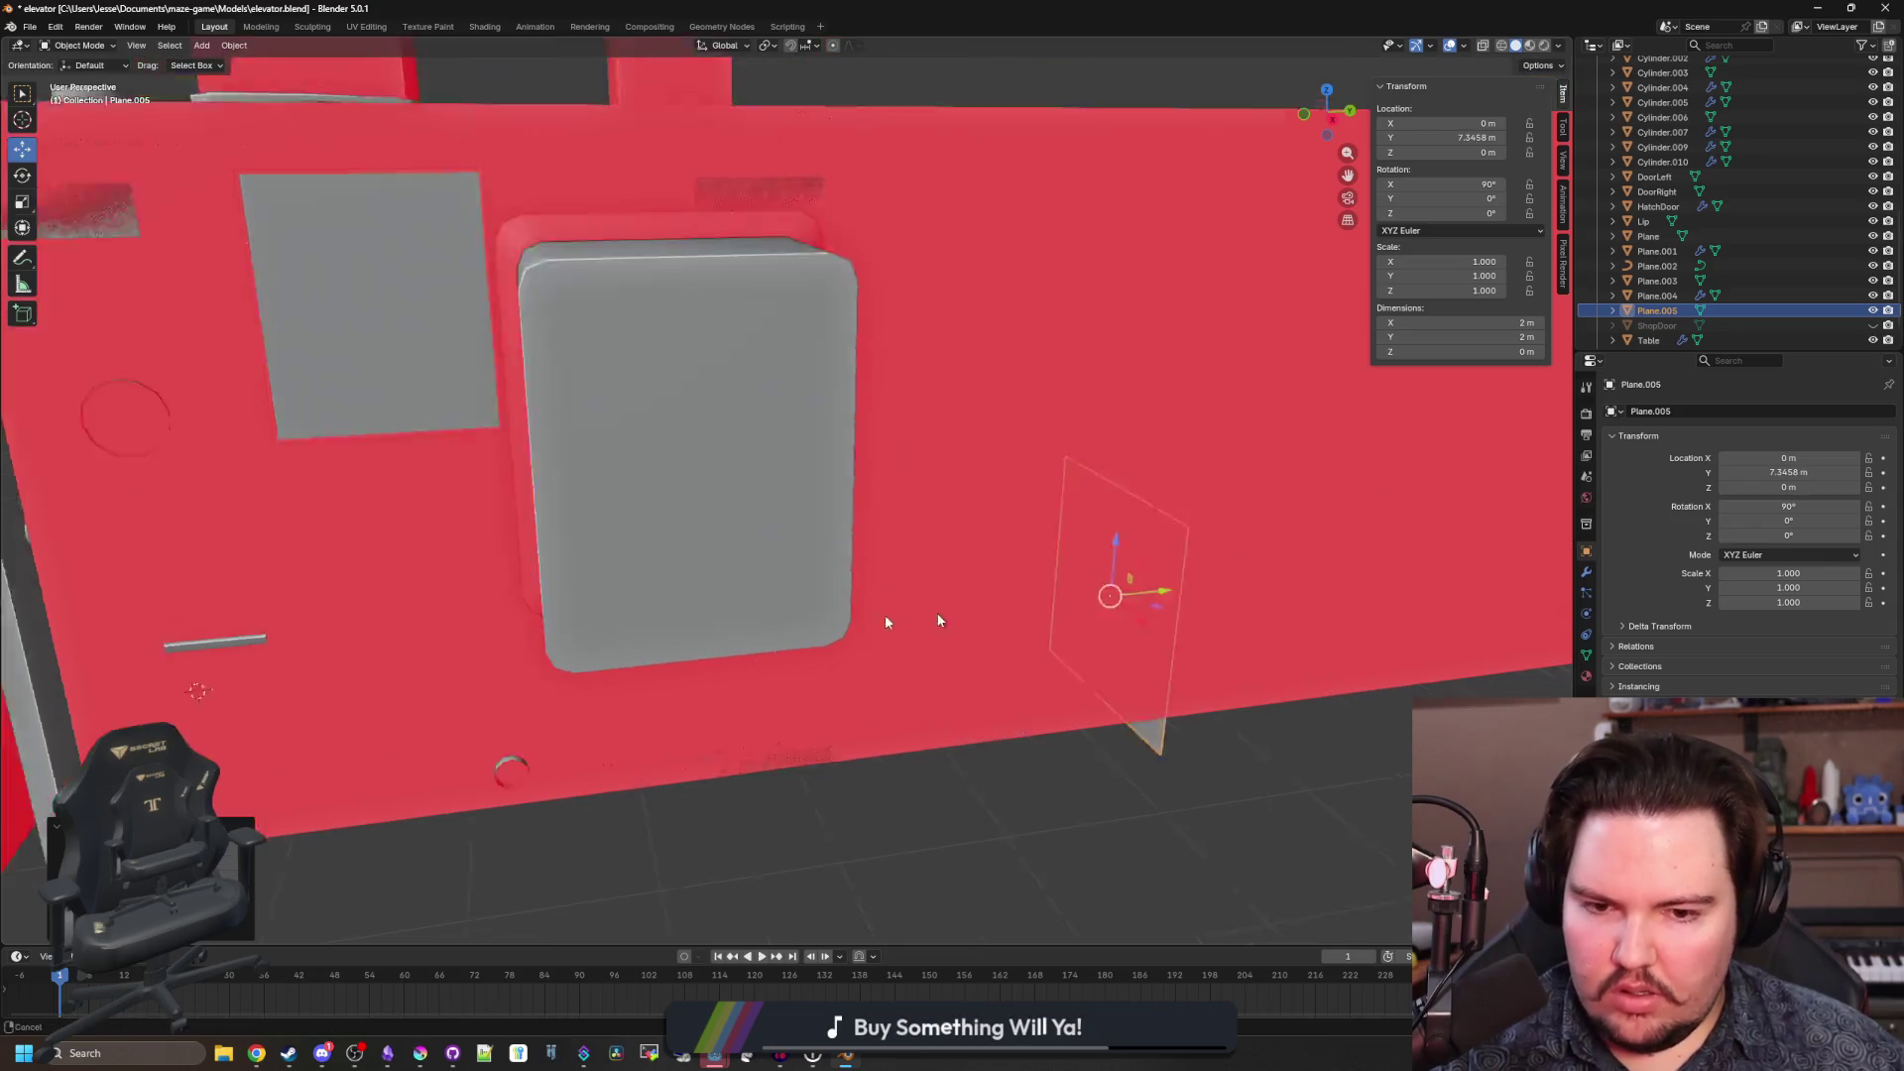
{"action": "scroll", "coordinate": [759, 581], "scroll_direction": "down", "scroll_amount": 5}
{"action": "scroll", "coordinate": [819, 563], "scroll_direction": "up", "scroll_amount": 5}
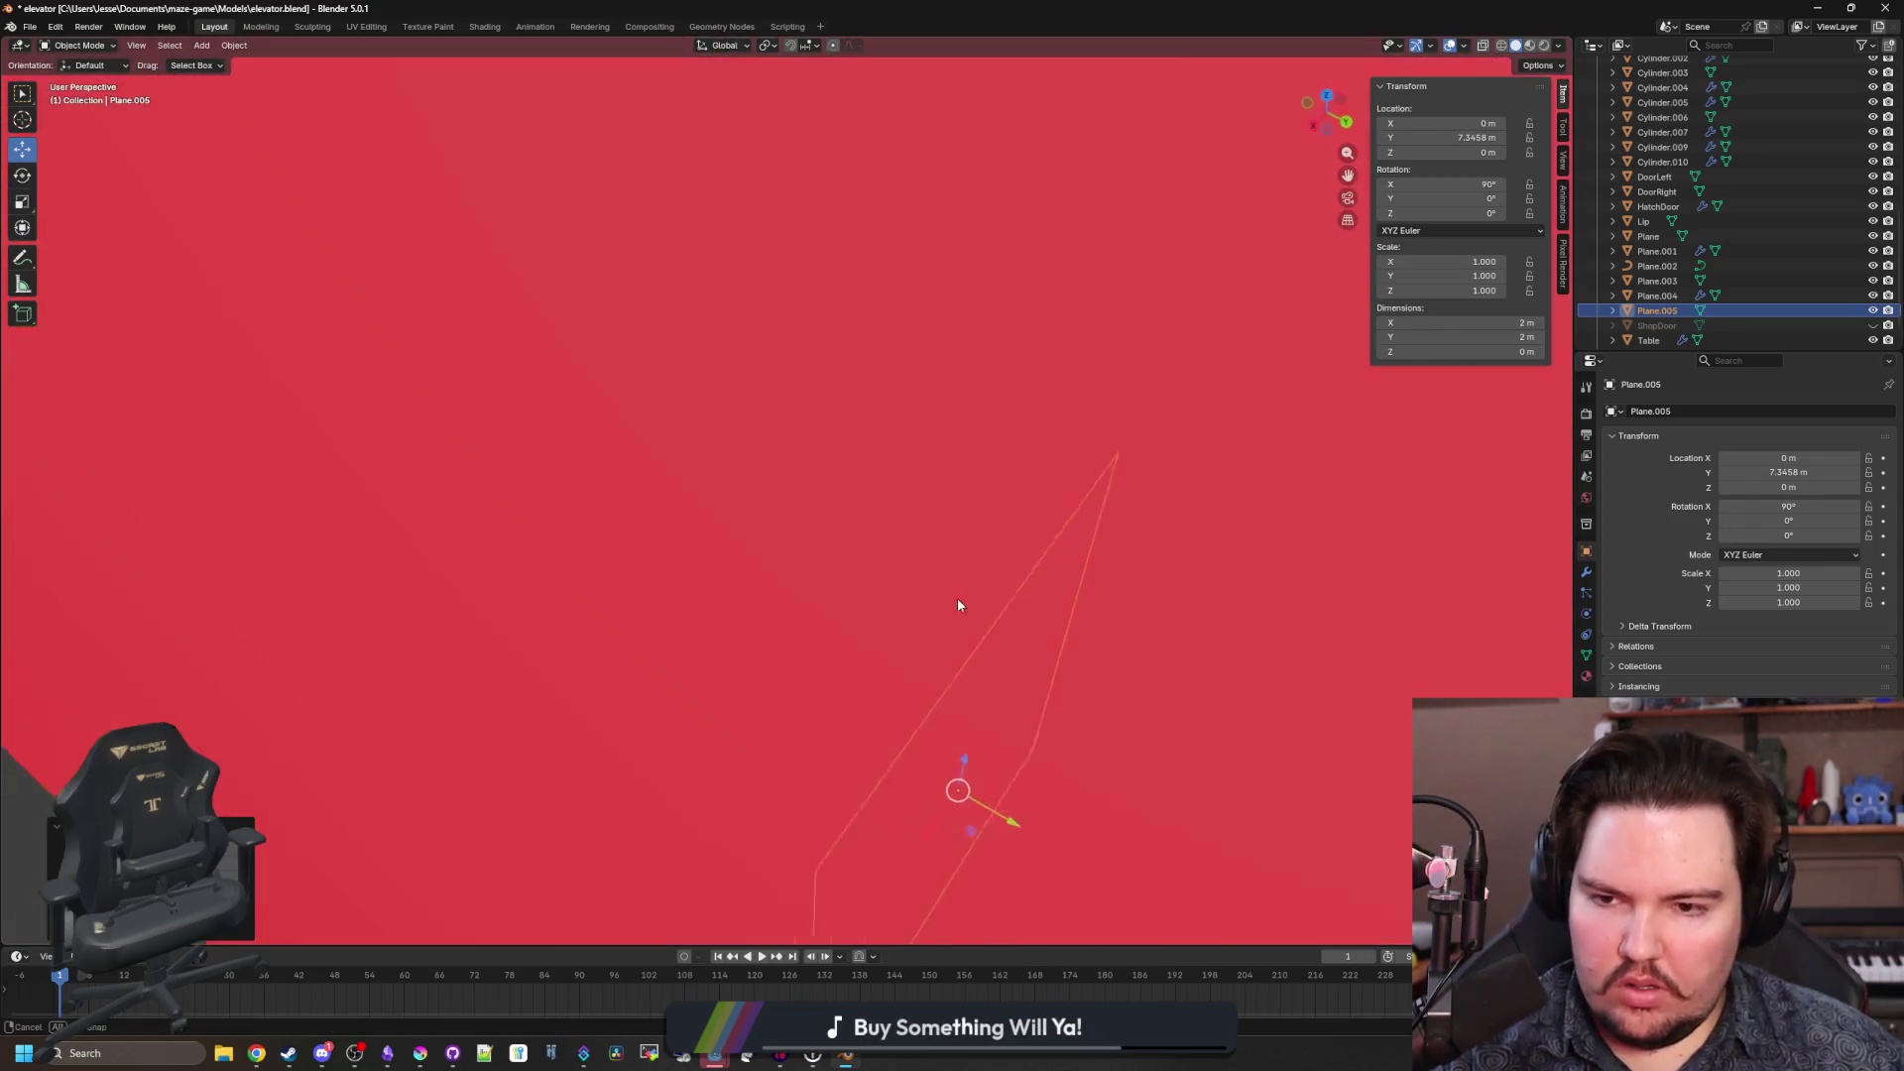
{"action": "scroll", "coordinate": [956, 598], "scroll_direction": "down", "scroll_amount": 3}
{"action": "mouse_move", "coordinate": [1067, 809]}
{"action": "left_mouse_down"}
{"action": "mouse_move", "coordinate": [575, 640]}
{"action": "mouse_move", "coordinate": [876, 619]}
{"action": "left_mouse_up"}
{"action": "scroll", "coordinate": [841, 528], "scroll_direction": "up", "scroll_amount": 3}
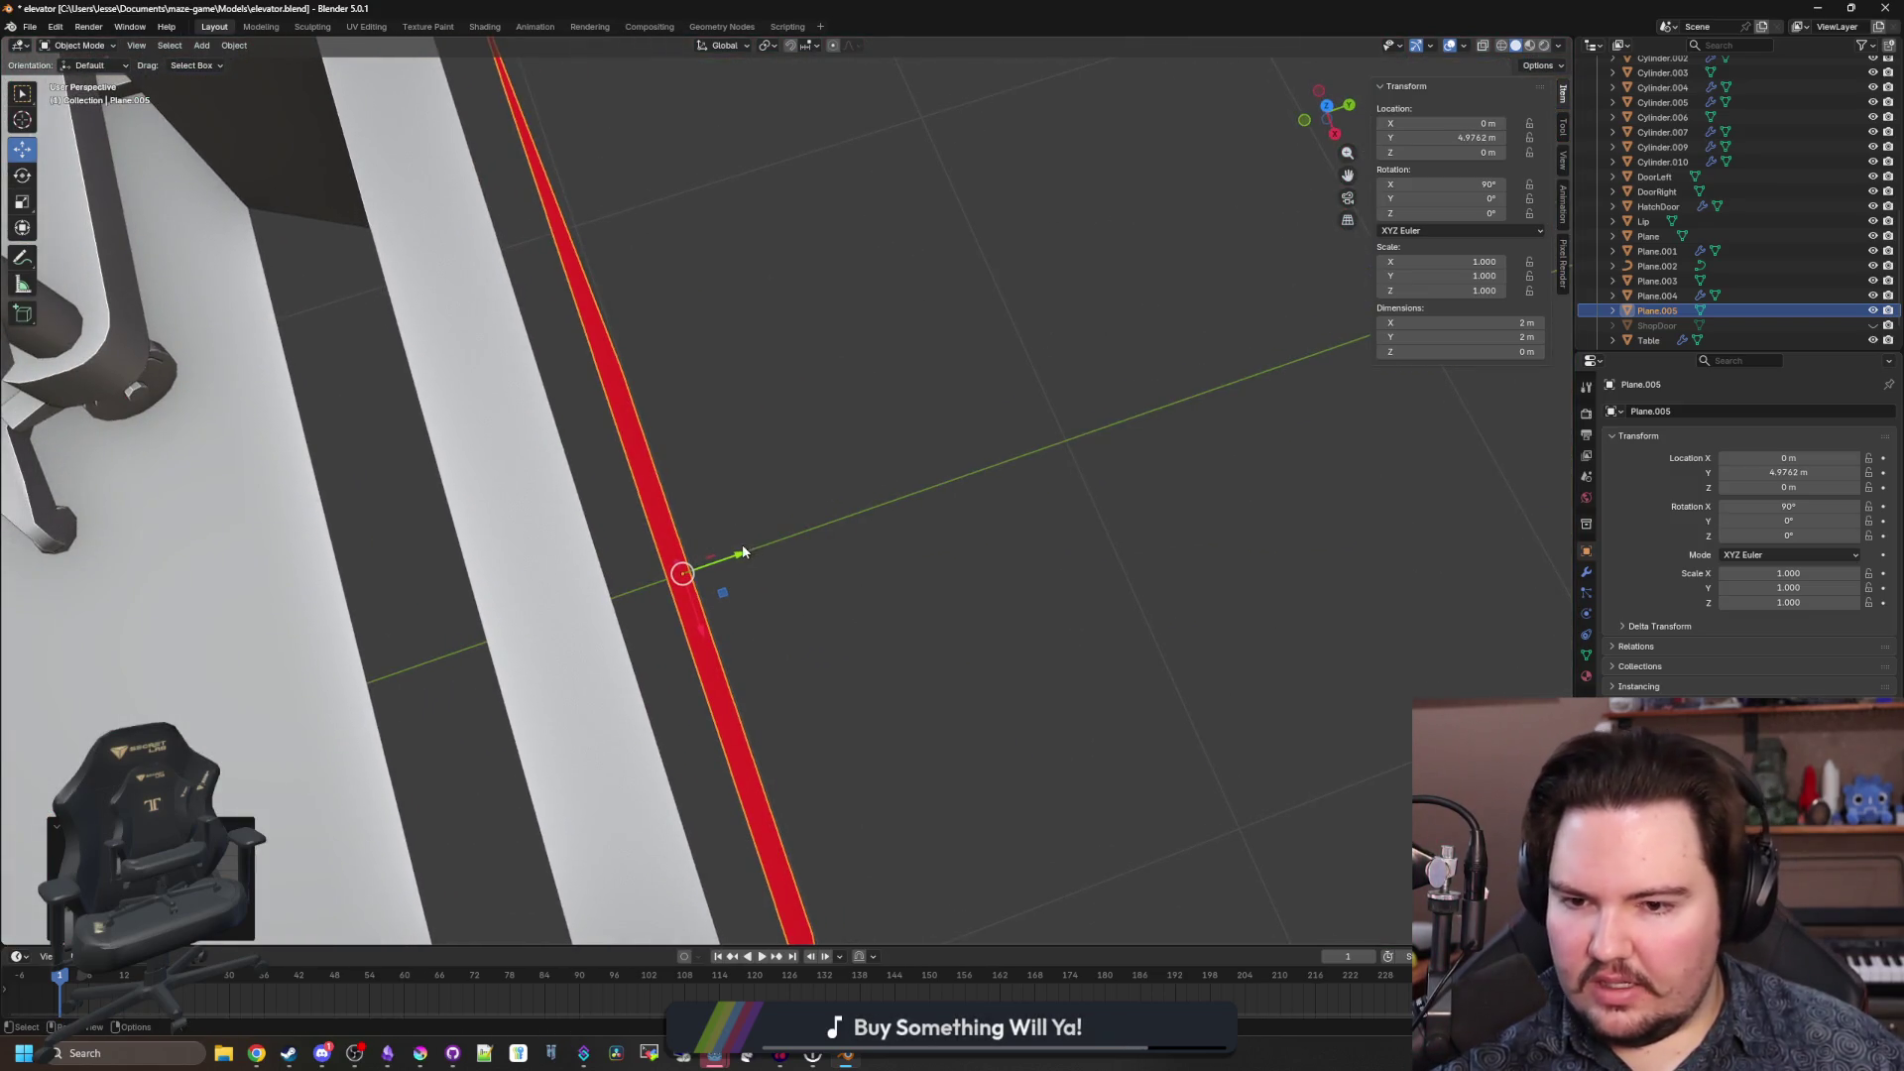
{"action": "left_click_drag", "start_coordinate": [742, 562], "coordinate": [761, 548]}
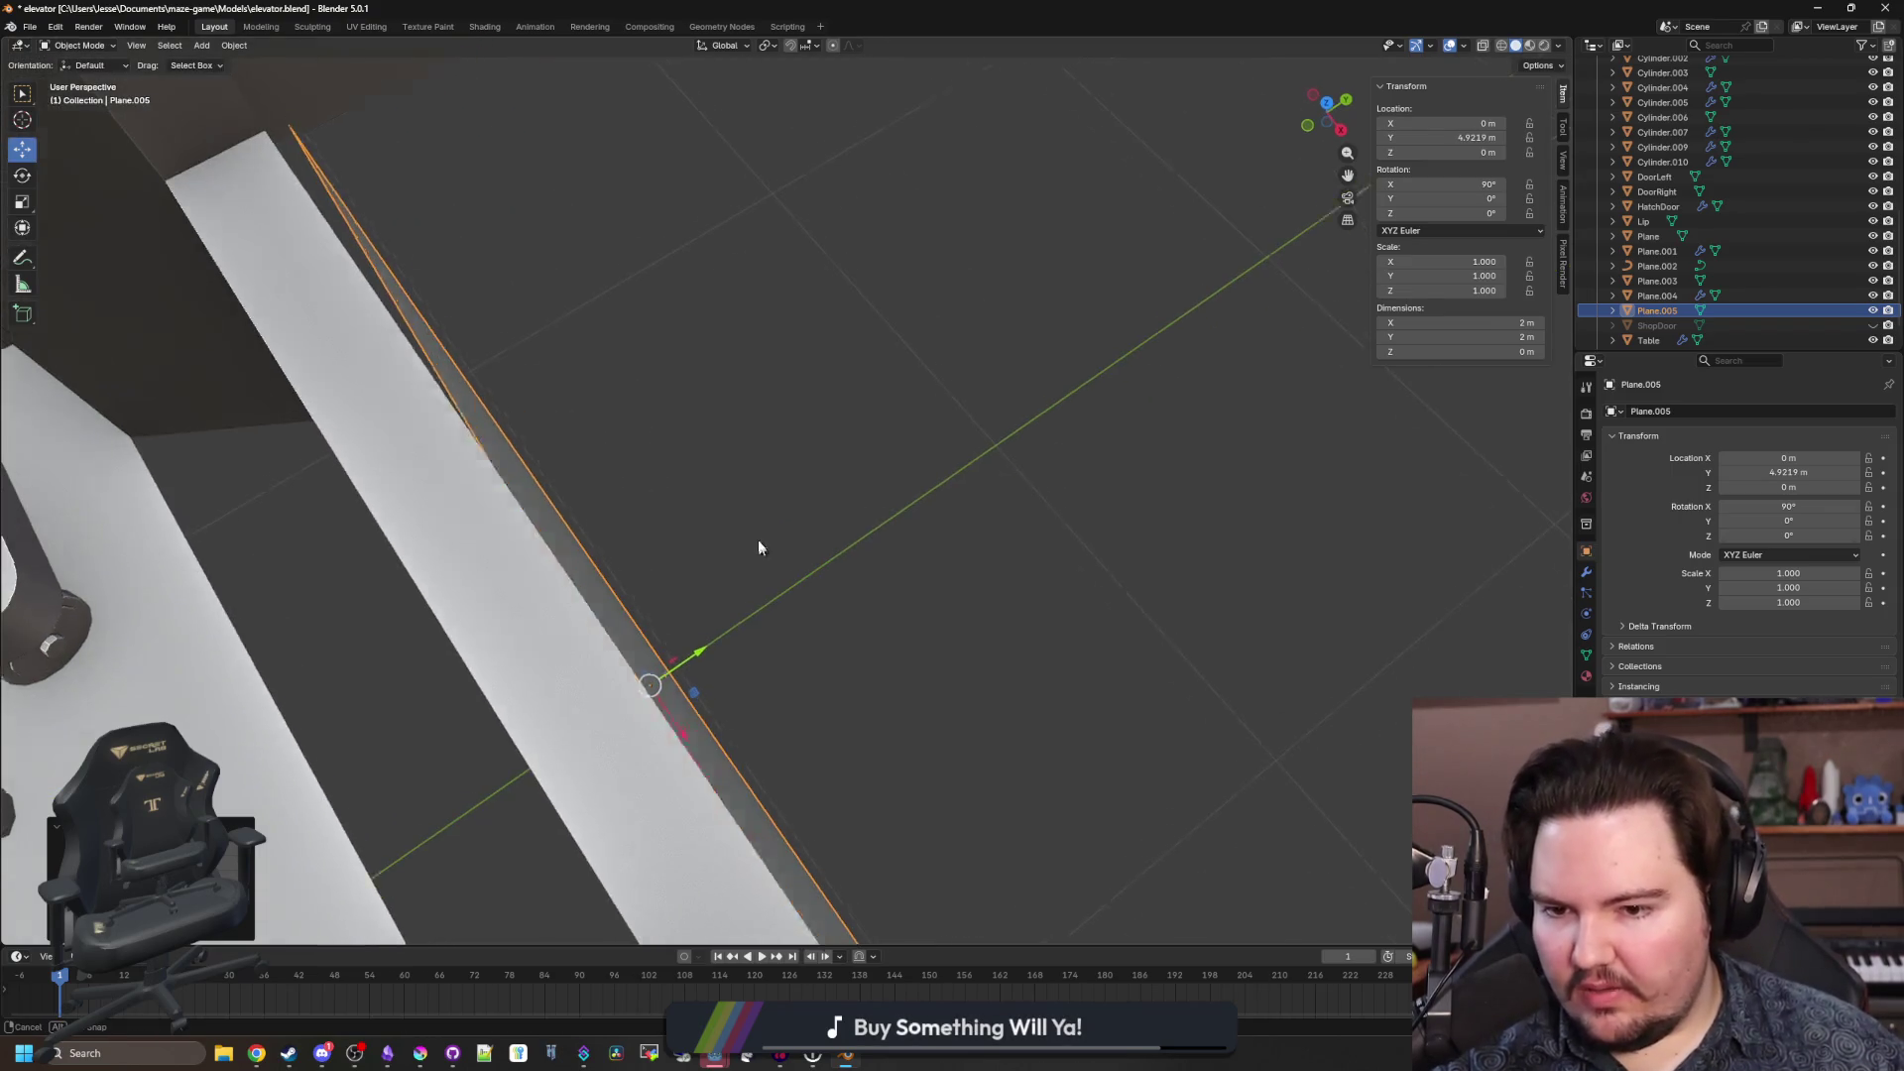
{"action": "scroll", "coordinate": [760, 549], "scroll_direction": "up", "scroll_amount": 2}
{"action": "left_click_drag", "start_coordinate": [724, 735], "coordinate": [728, 733]}
{"action": "mouse_move", "coordinate": [604, 638]}
{"action": "left_mouse_down"}
{"action": "mouse_move", "coordinate": [586, 711]}
{"action": "mouse_move", "coordinate": [556, 668]}
{"action": "mouse_move", "coordinate": [723, 629]}
{"action": "left_mouse_up"}
{"action": "scroll", "coordinate": [747, 638], "scroll_direction": "up", "scroll_amount": 5}
{"action": "scroll", "coordinate": [731, 740], "scroll_direction": "down", "scroll_amount": 5}
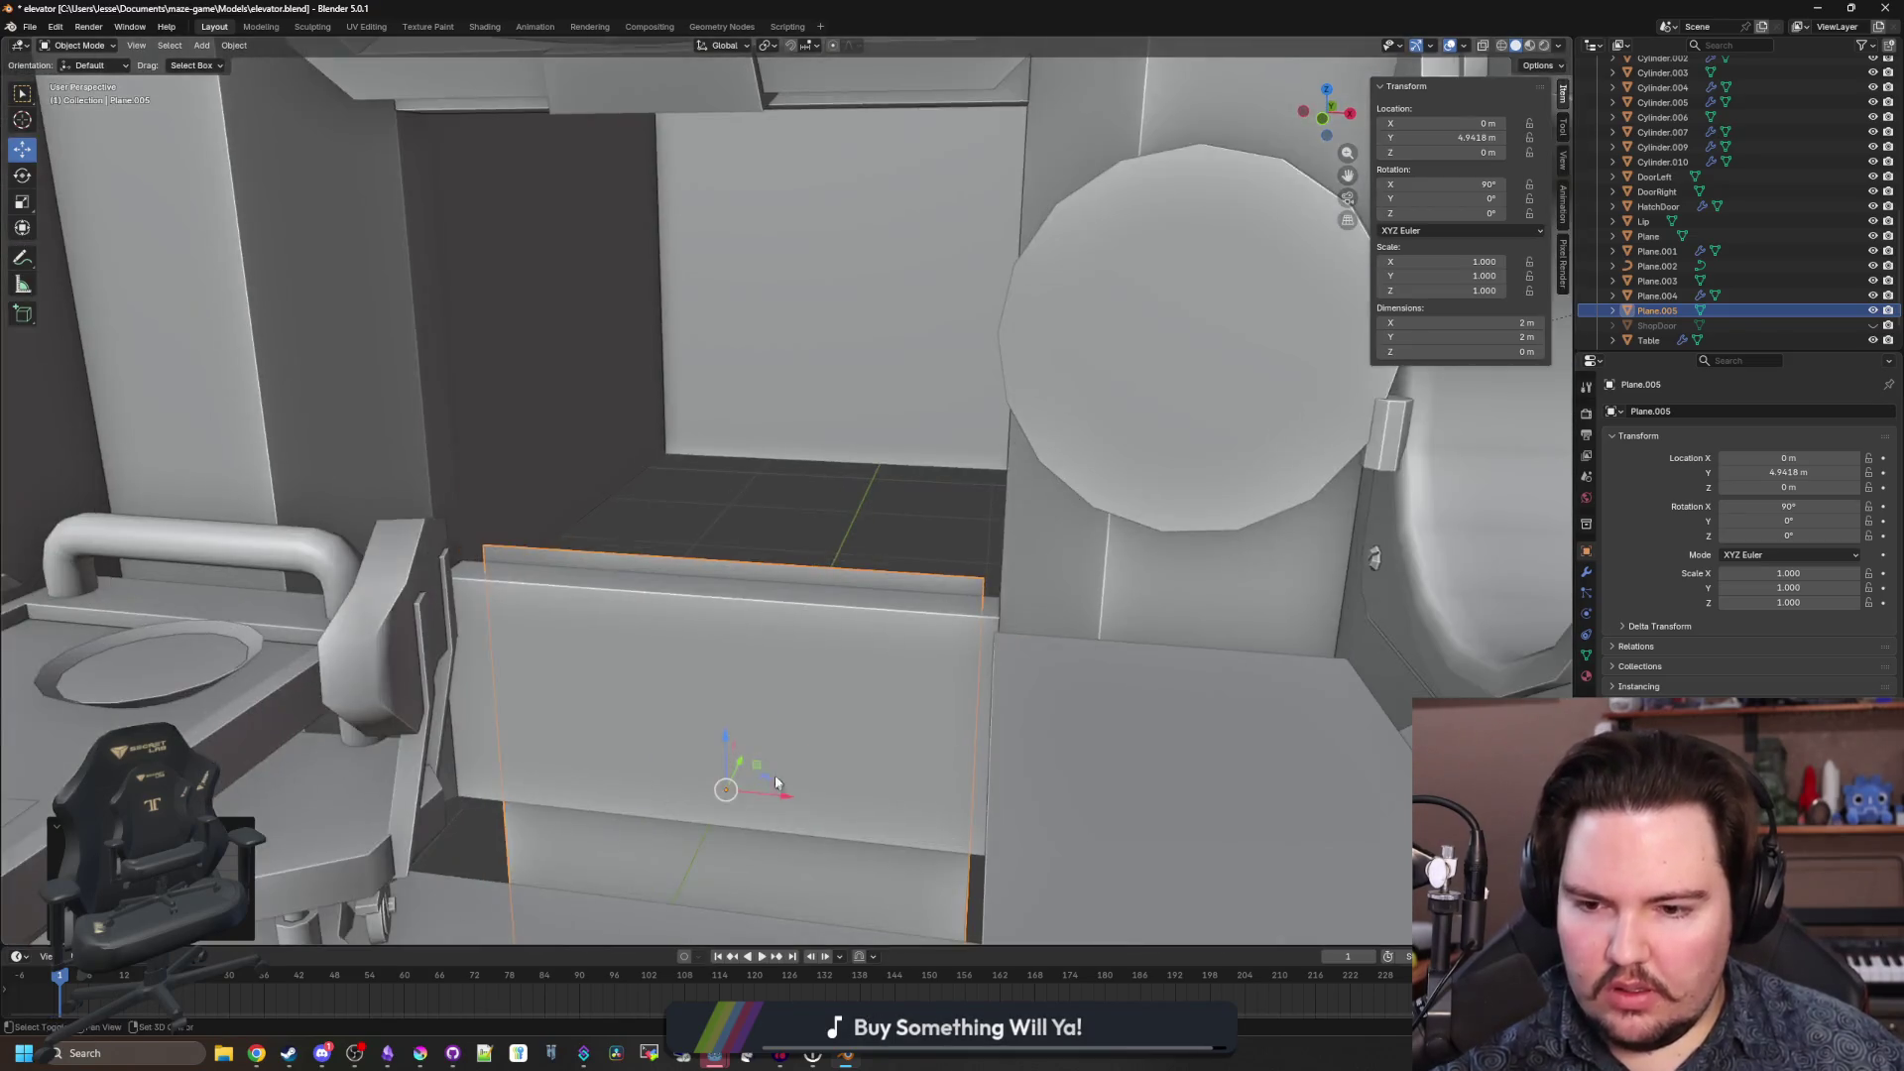
{"action": "left_click_drag", "start_coordinate": [776, 782], "coordinate": [892, 739]}
In the floor mesh, merge two corner vertices At Last.
{"action": "left_click", "coordinate": [950, 734]}
{"action": "key", "text": "Tab"}
{"action": "left_click", "coordinate": [1136, 650]}
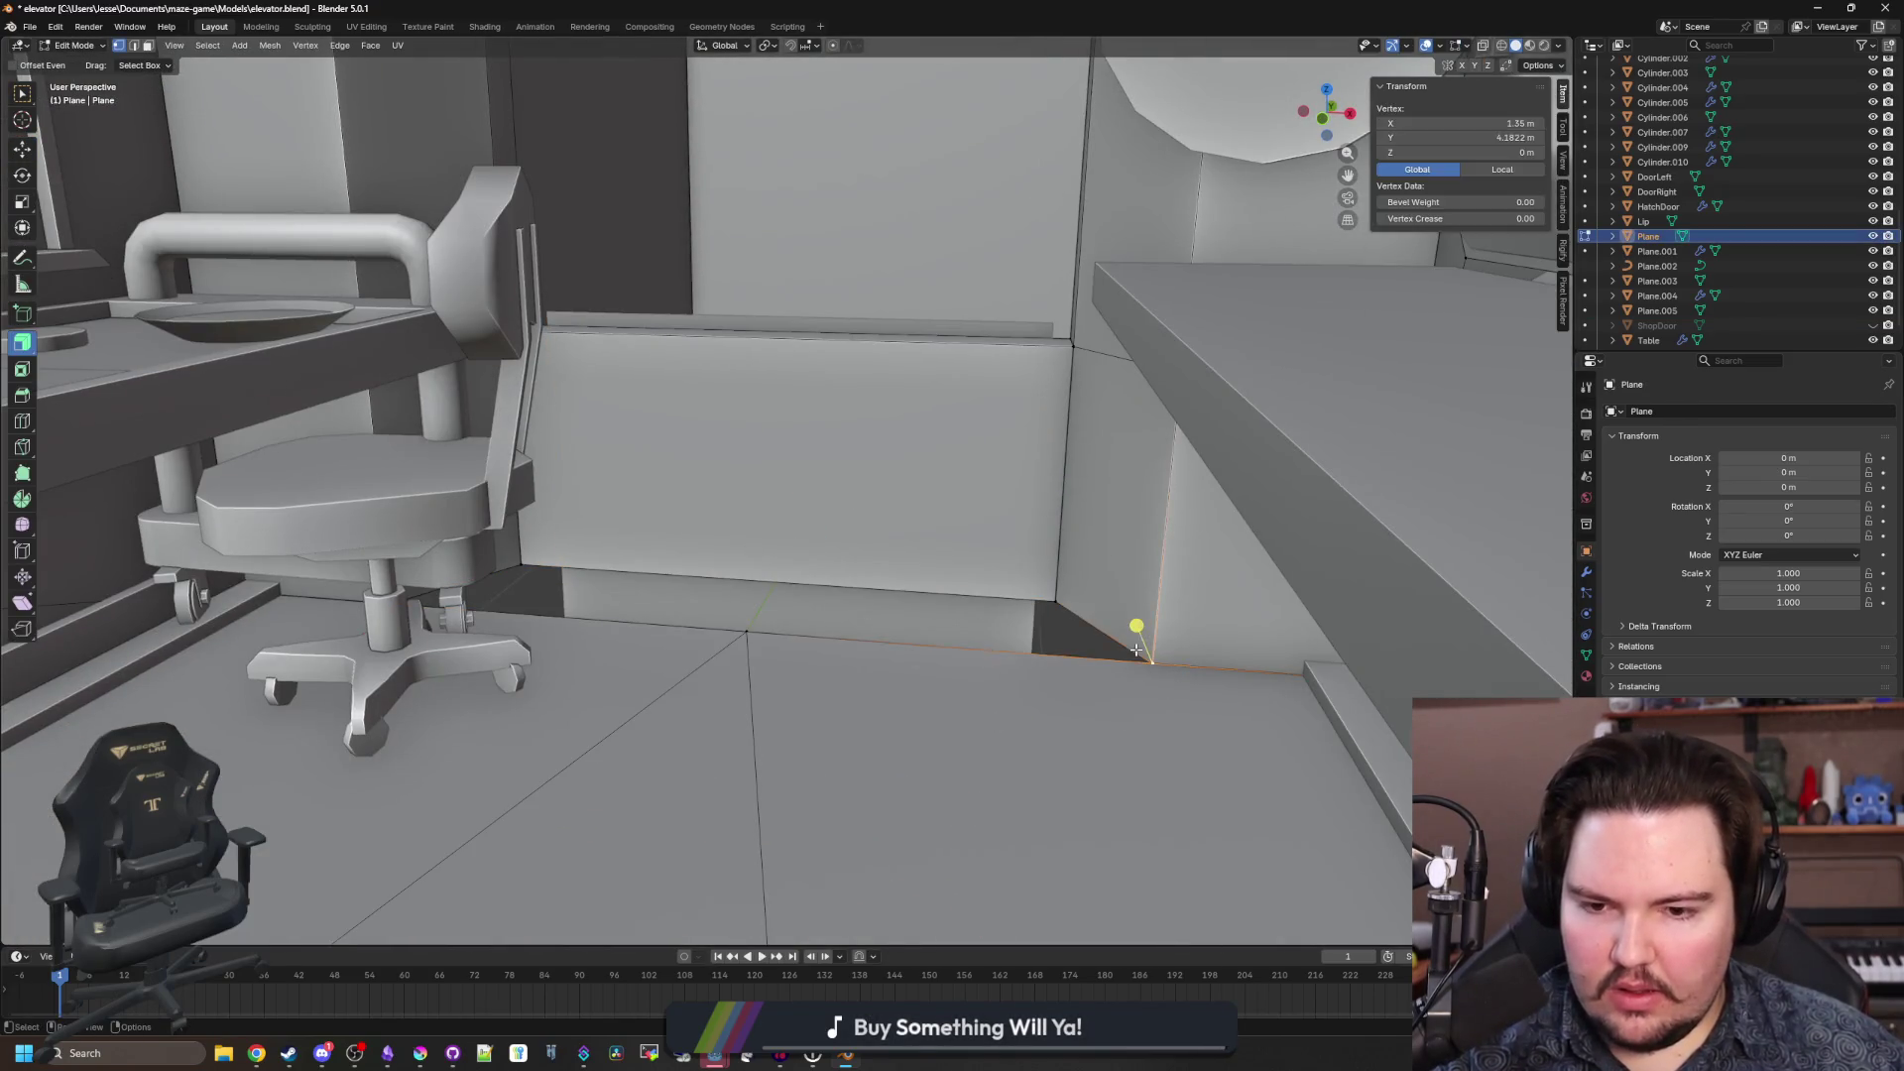
{"action": "left_click", "coordinate": [746, 631]}
{"action": "left_click", "coordinate": [1148, 661], "text": "shift"}
{"action": "key", "text": "m"}
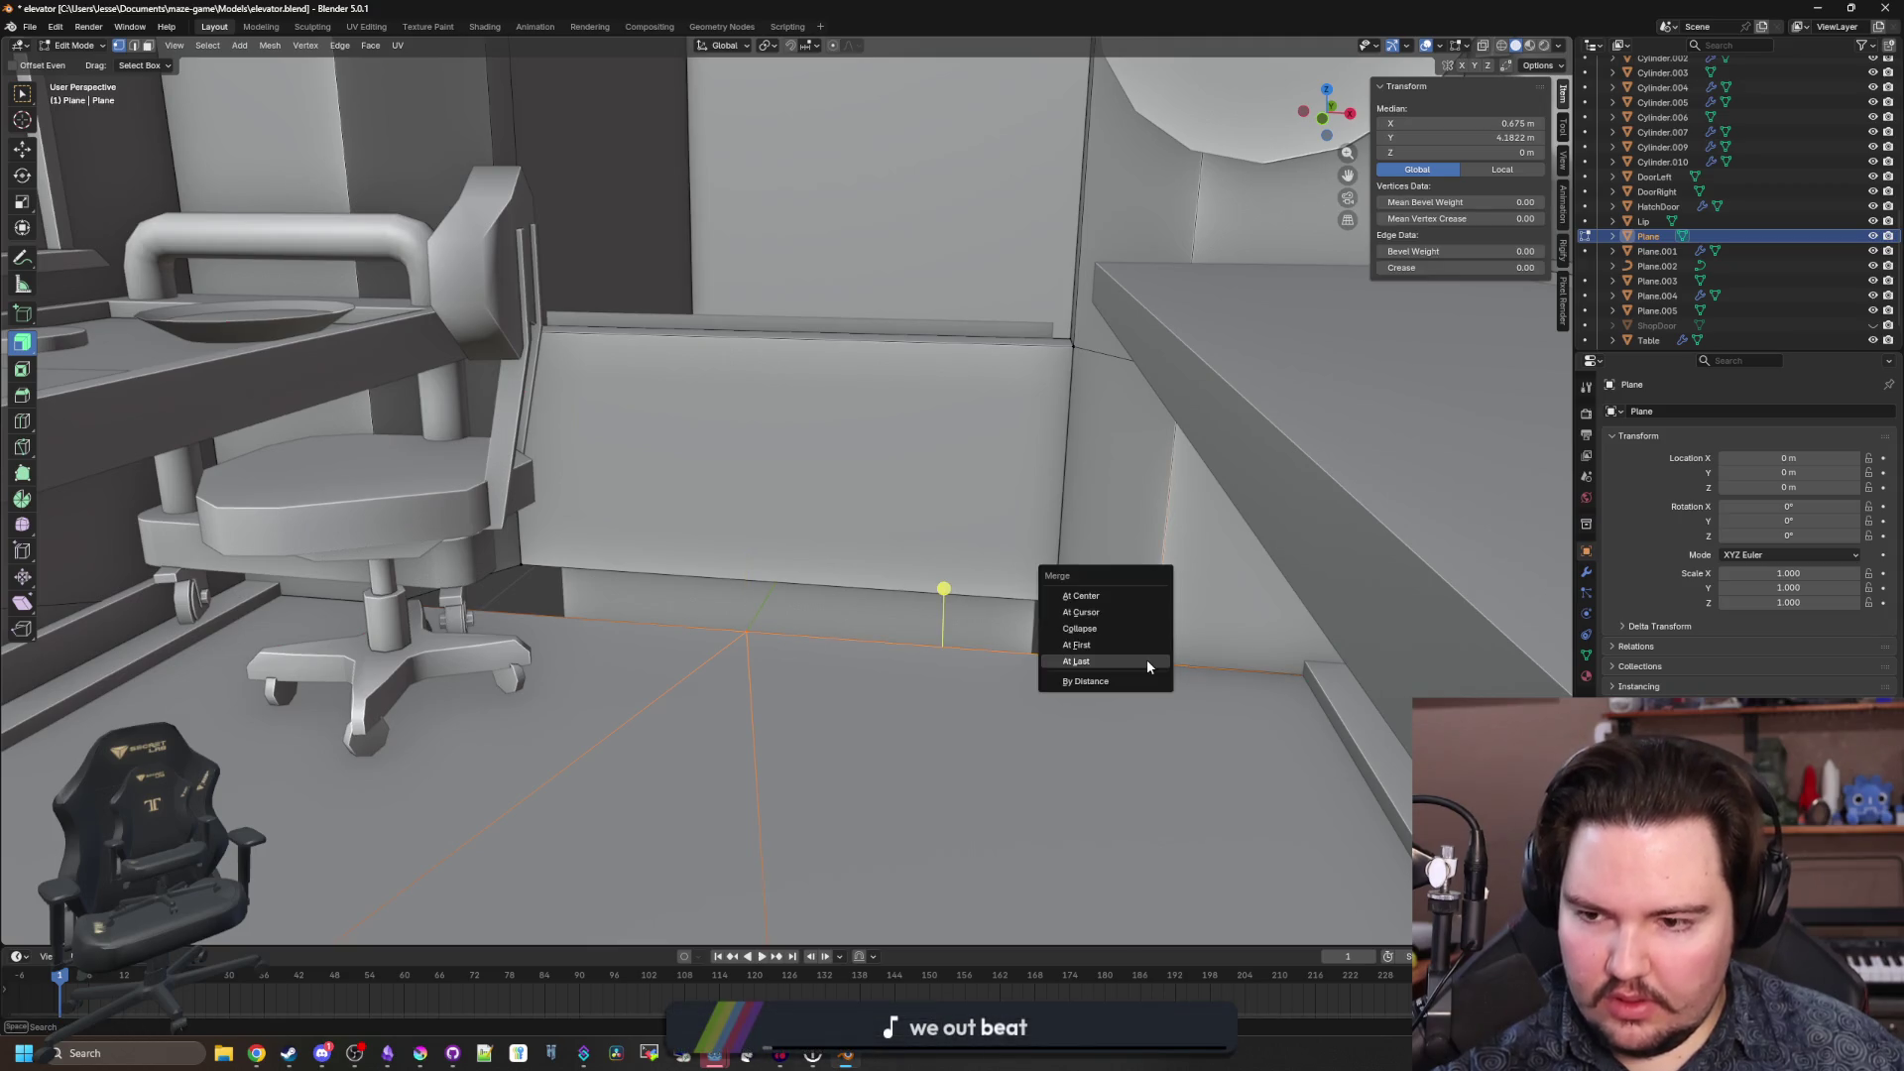
{"action": "left_click", "coordinate": [1146, 658]}
Delete the old floor face.
{"action": "mouse_move", "coordinate": [1146, 658]}
{"action": "left_mouse_down"}
{"action": "mouse_move", "coordinate": [471, 661]}
{"action": "mouse_move", "coordinate": [496, 536]}
{"action": "mouse_move", "coordinate": [512, 555]}
{"action": "mouse_move", "coordinate": [521, 536]}
{"action": "left_mouse_up"}
{"action": "left_click", "coordinate": [327, 573]}
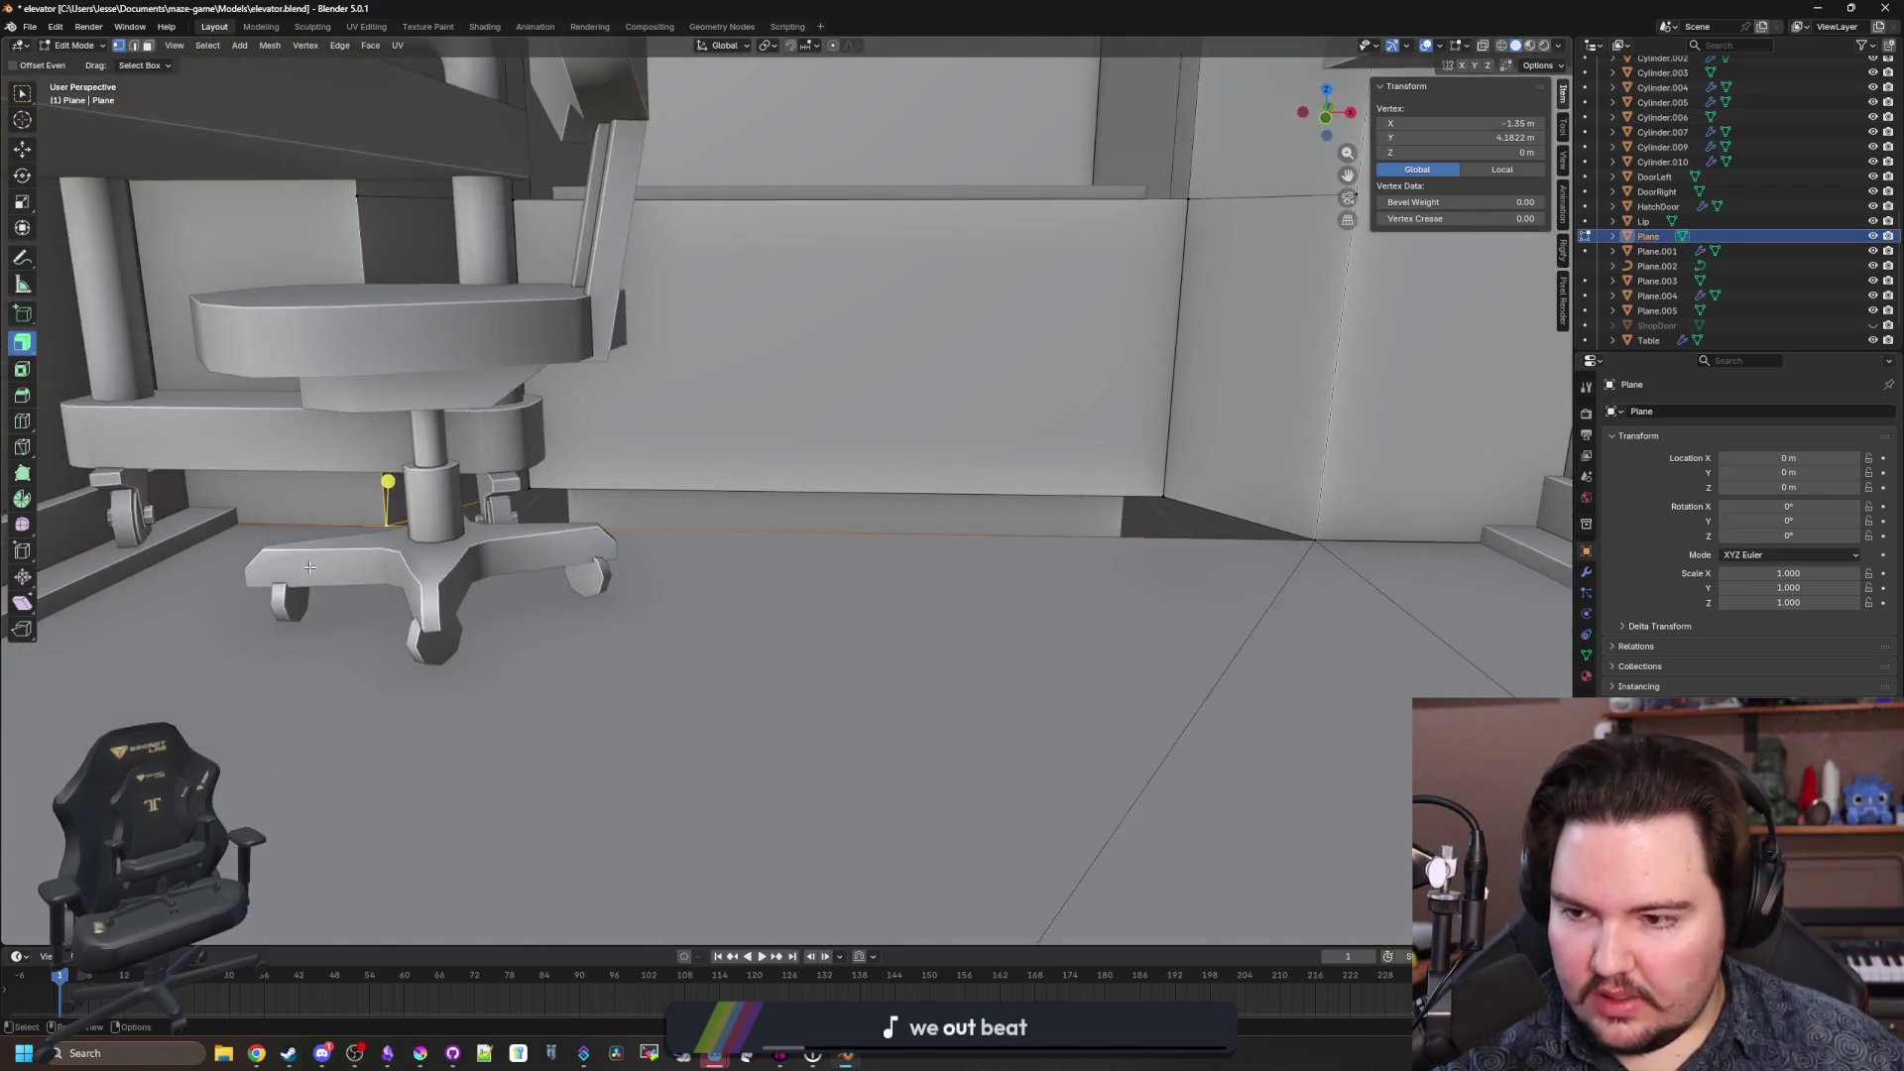
{"action": "left_click", "coordinate": [149, 46]}
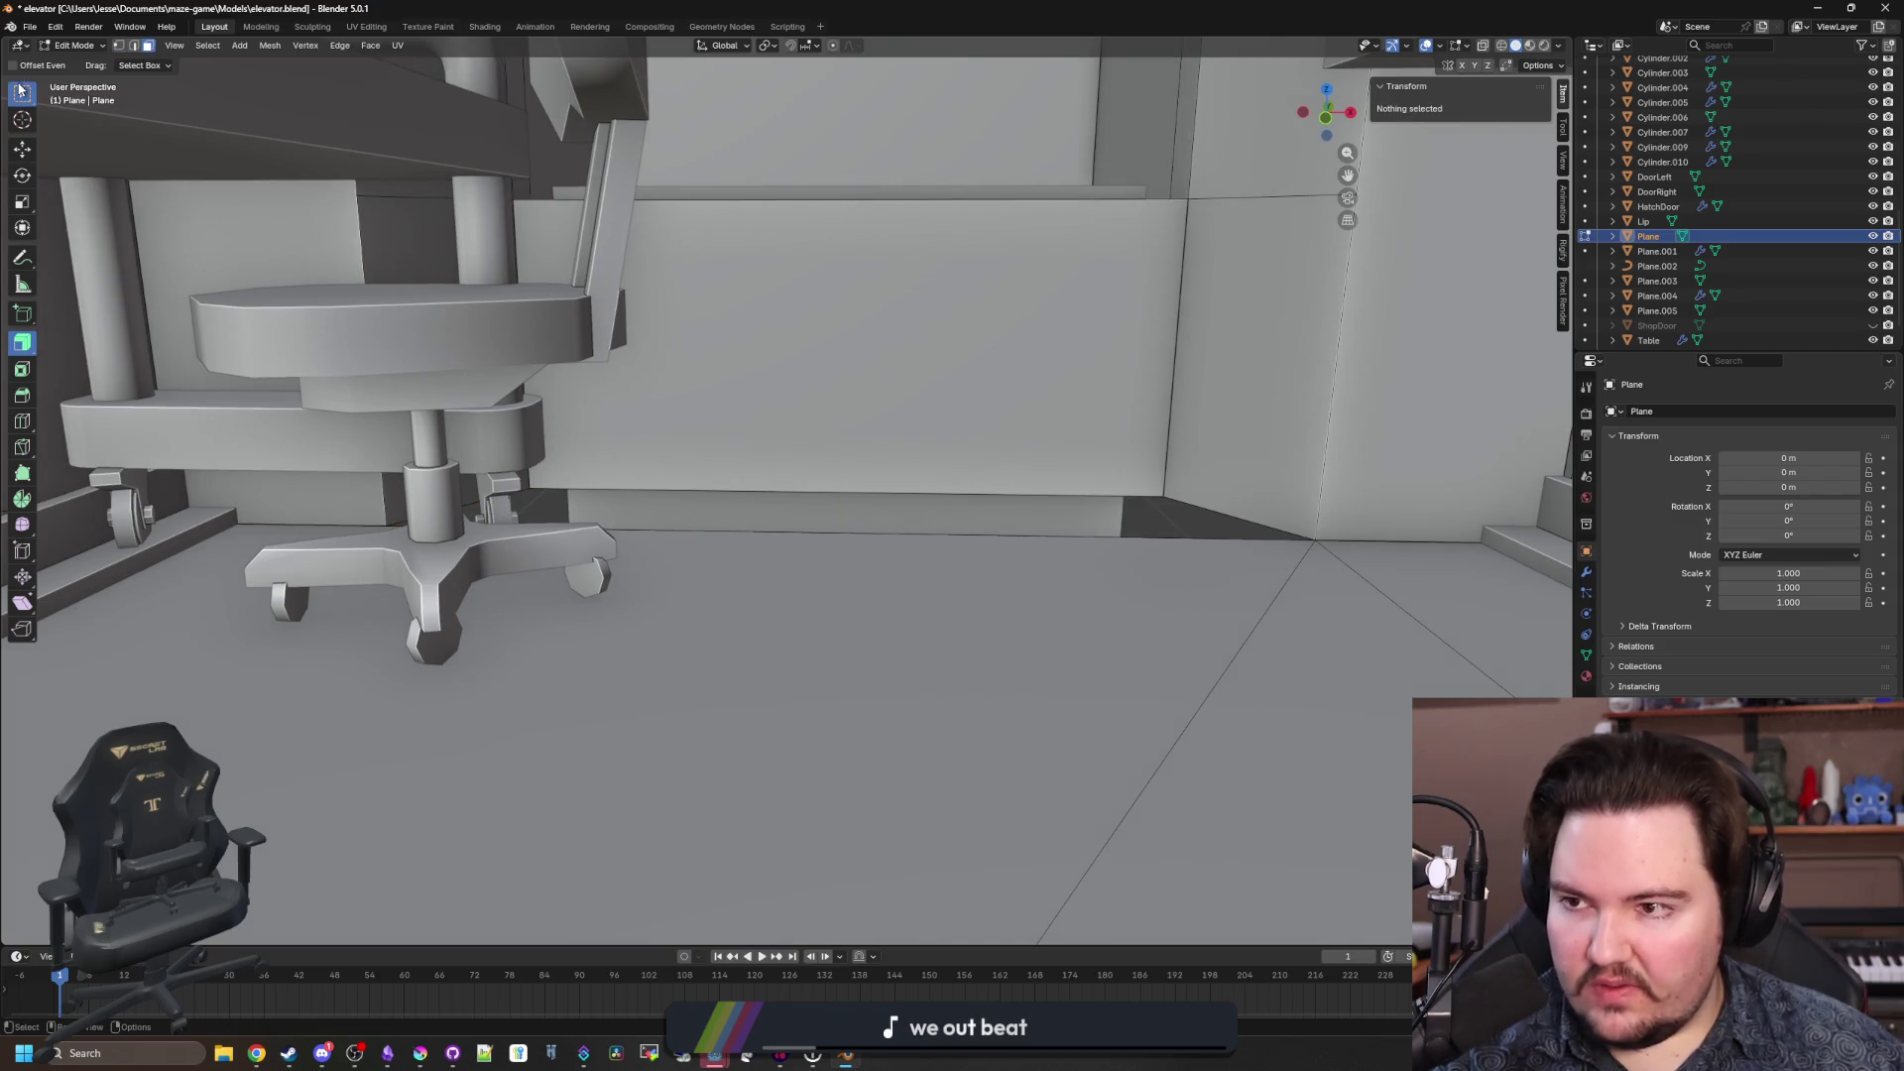
{"action": "left_click", "coordinate": [694, 694]}
{"action": "left_click_drag", "start_coordinate": [695, 674], "coordinate": [666, 651]}
{"action": "right_click", "coordinate": [667, 651]}
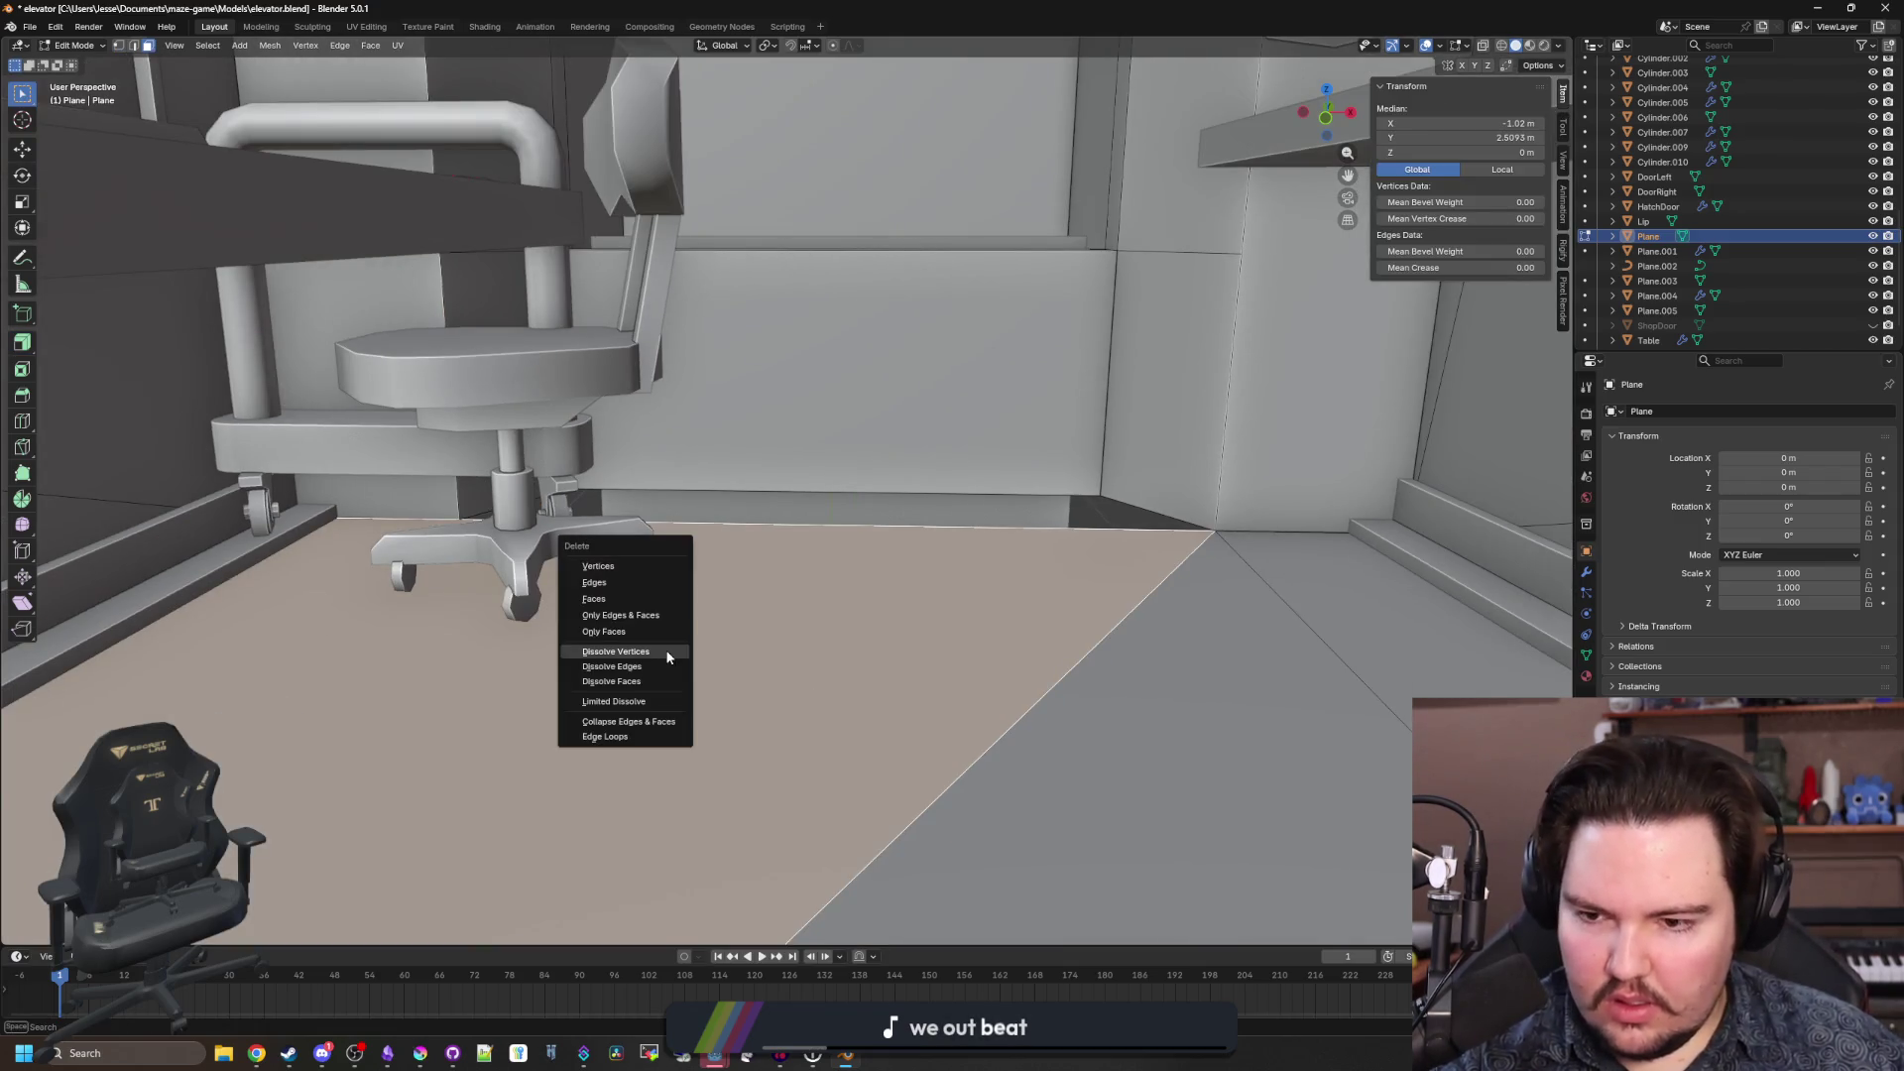
{"action": "left_click", "coordinate": [613, 607]}
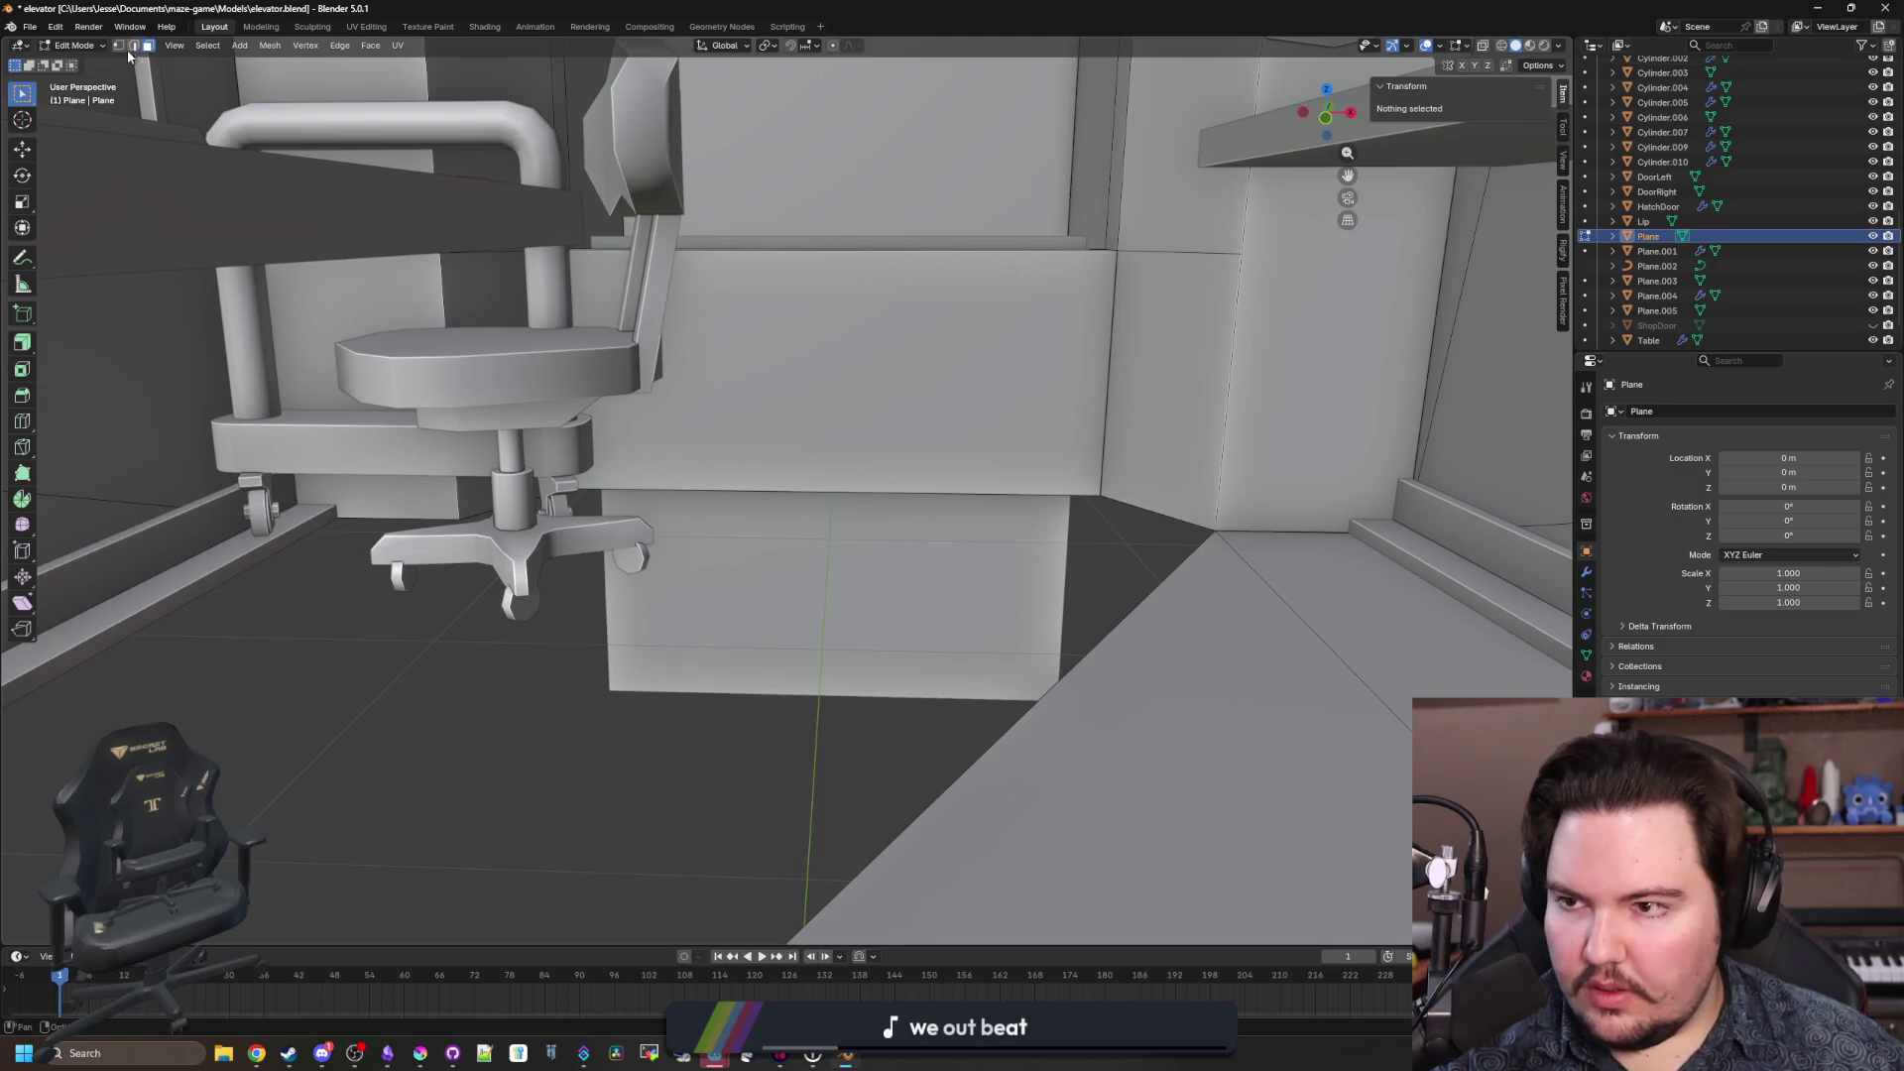
Fill the floor gap and the floor-wall edge gap with new faces.
{"action": "left_click", "coordinate": [454, 537]}
{"action": "left_click_drag", "start_coordinate": [454, 537], "coordinate": [432, 618]}
{"action": "left_click", "coordinate": [1177, 575], "text": "shift"}
{"action": "mouse_move", "coordinate": [1176, 576]}
{"action": "left_mouse_down"}
{"action": "mouse_move", "coordinate": [574, 544]}
{"action": "mouse_move", "coordinate": [719, 509]}
{"action": "mouse_move", "coordinate": [507, 494]}
{"action": "left_mouse_up"}
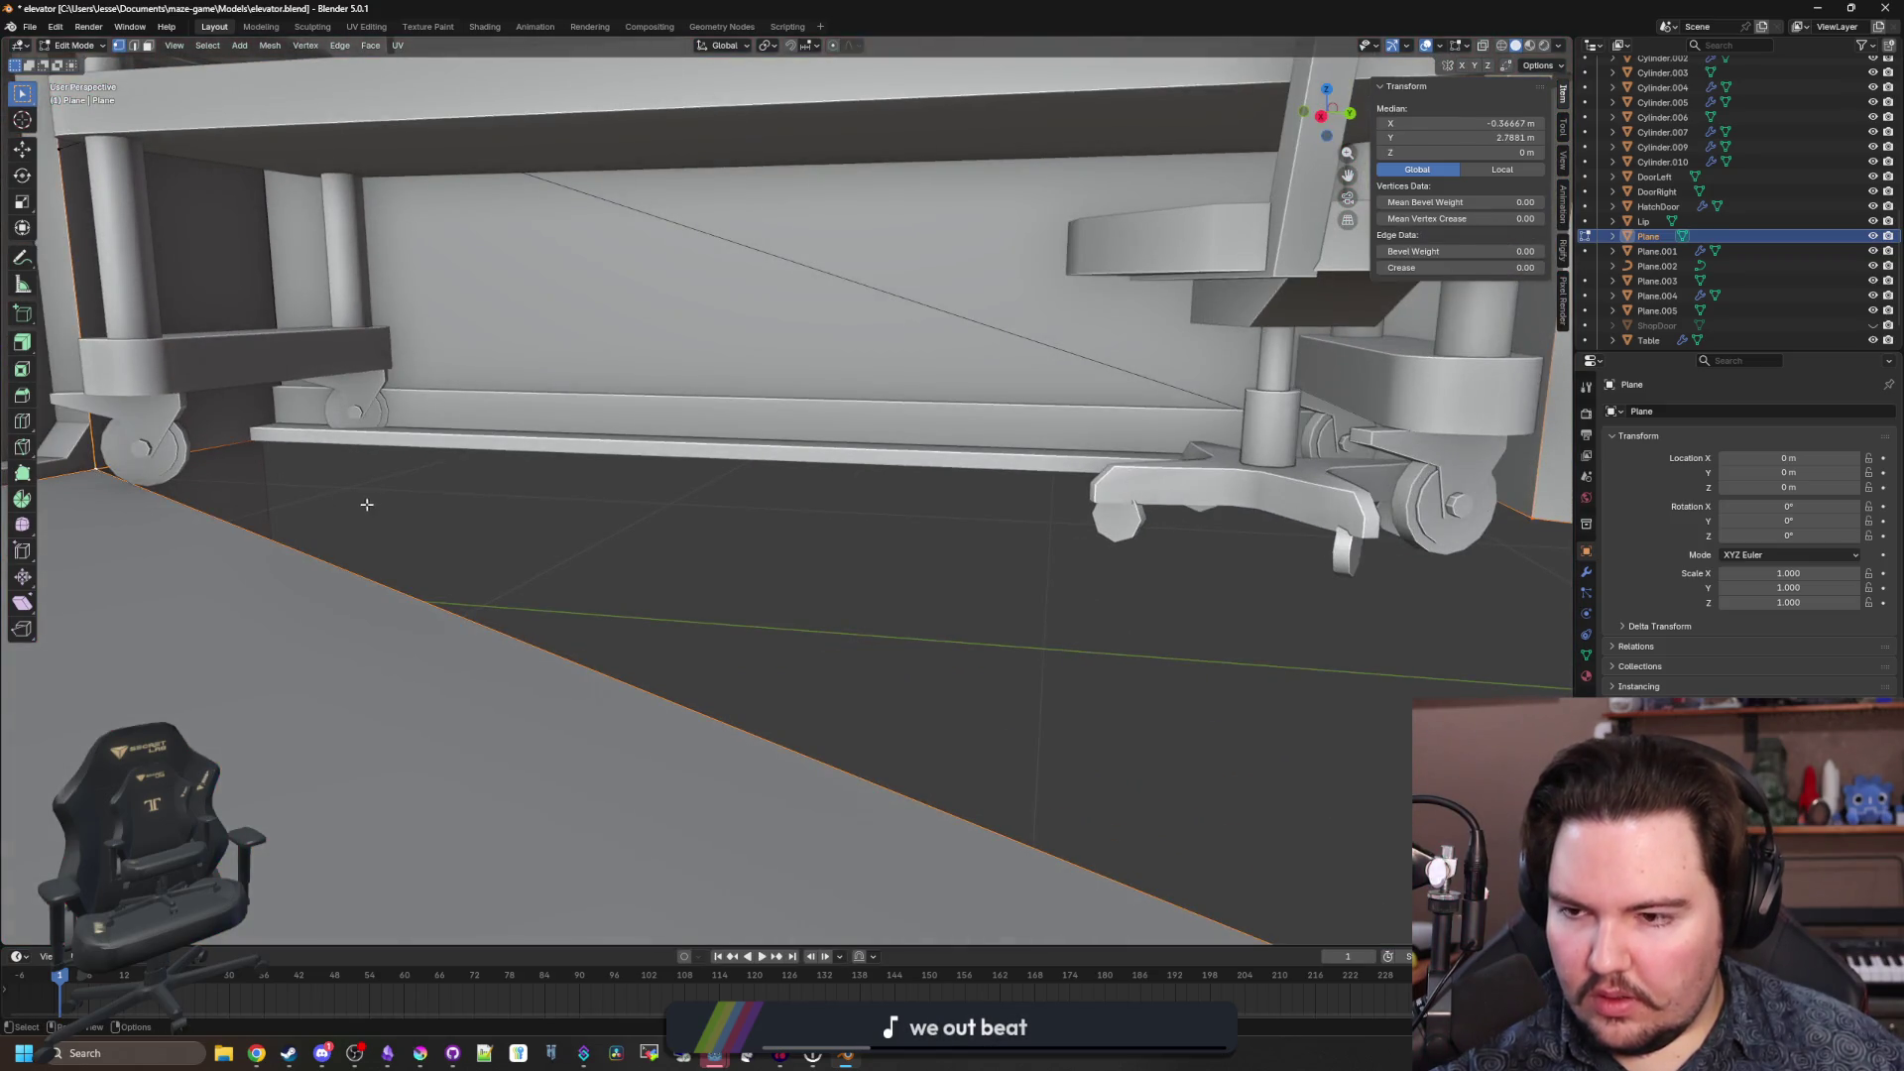
{"action": "key", "text": "f"}
{"action": "left_click", "coordinate": [292, 429]}
{"action": "left_click", "coordinate": [117, 473], "text": "shift"}
{"action": "mouse_move", "coordinate": [892, 536]}
{"action": "left_mouse_down"}
{"action": "mouse_move", "coordinate": [1174, 537]}
{"action": "mouse_move", "coordinate": [1049, 628]}
{"action": "mouse_move", "coordinate": [726, 393]}
{"action": "mouse_move", "coordinate": [1147, 435]}
{"action": "left_mouse_up"}
{"action": "left_click", "coordinate": [726, 393]}
{"action": "left_click", "coordinate": [734, 395], "text": "shift"}
{"action": "key", "text": "f"}
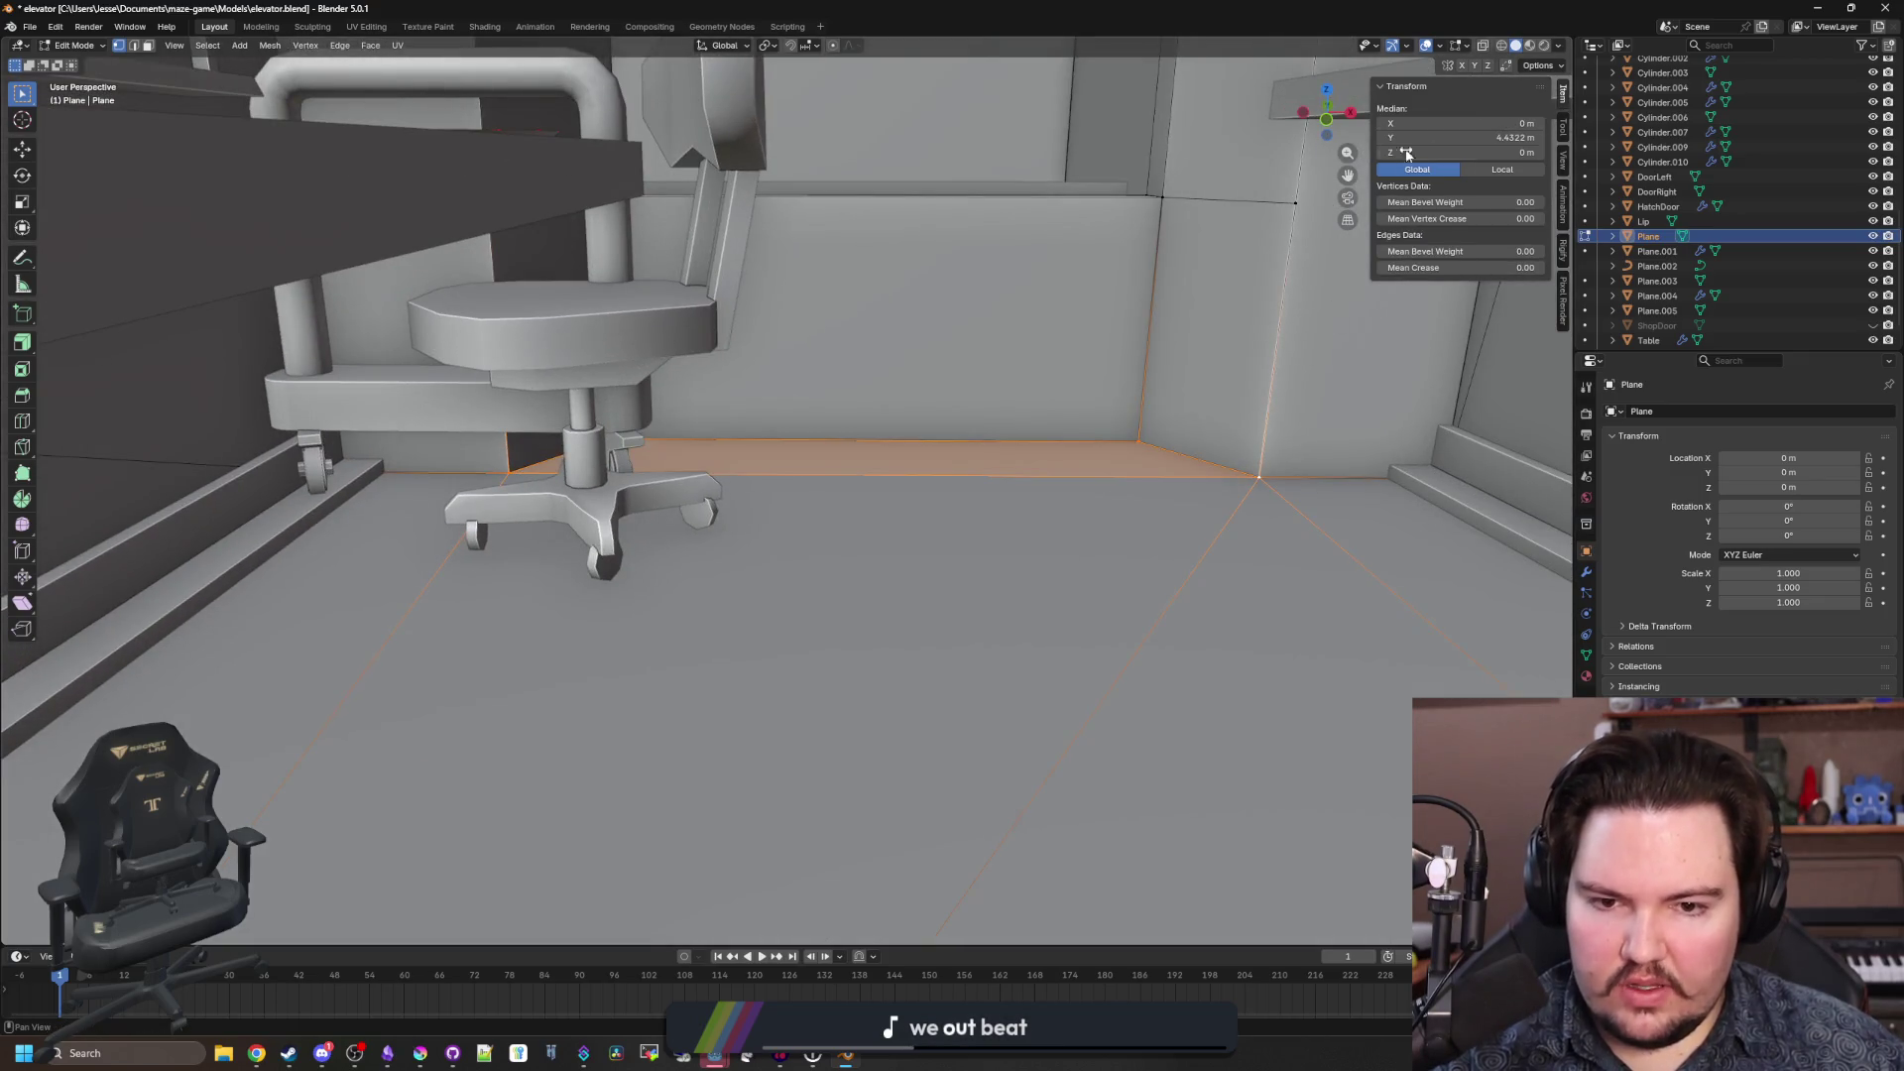
Assign the Floor material to both new floor strips.
{"action": "left_click", "coordinate": [1531, 45]}
{"action": "left_click", "coordinate": [634, 610]}
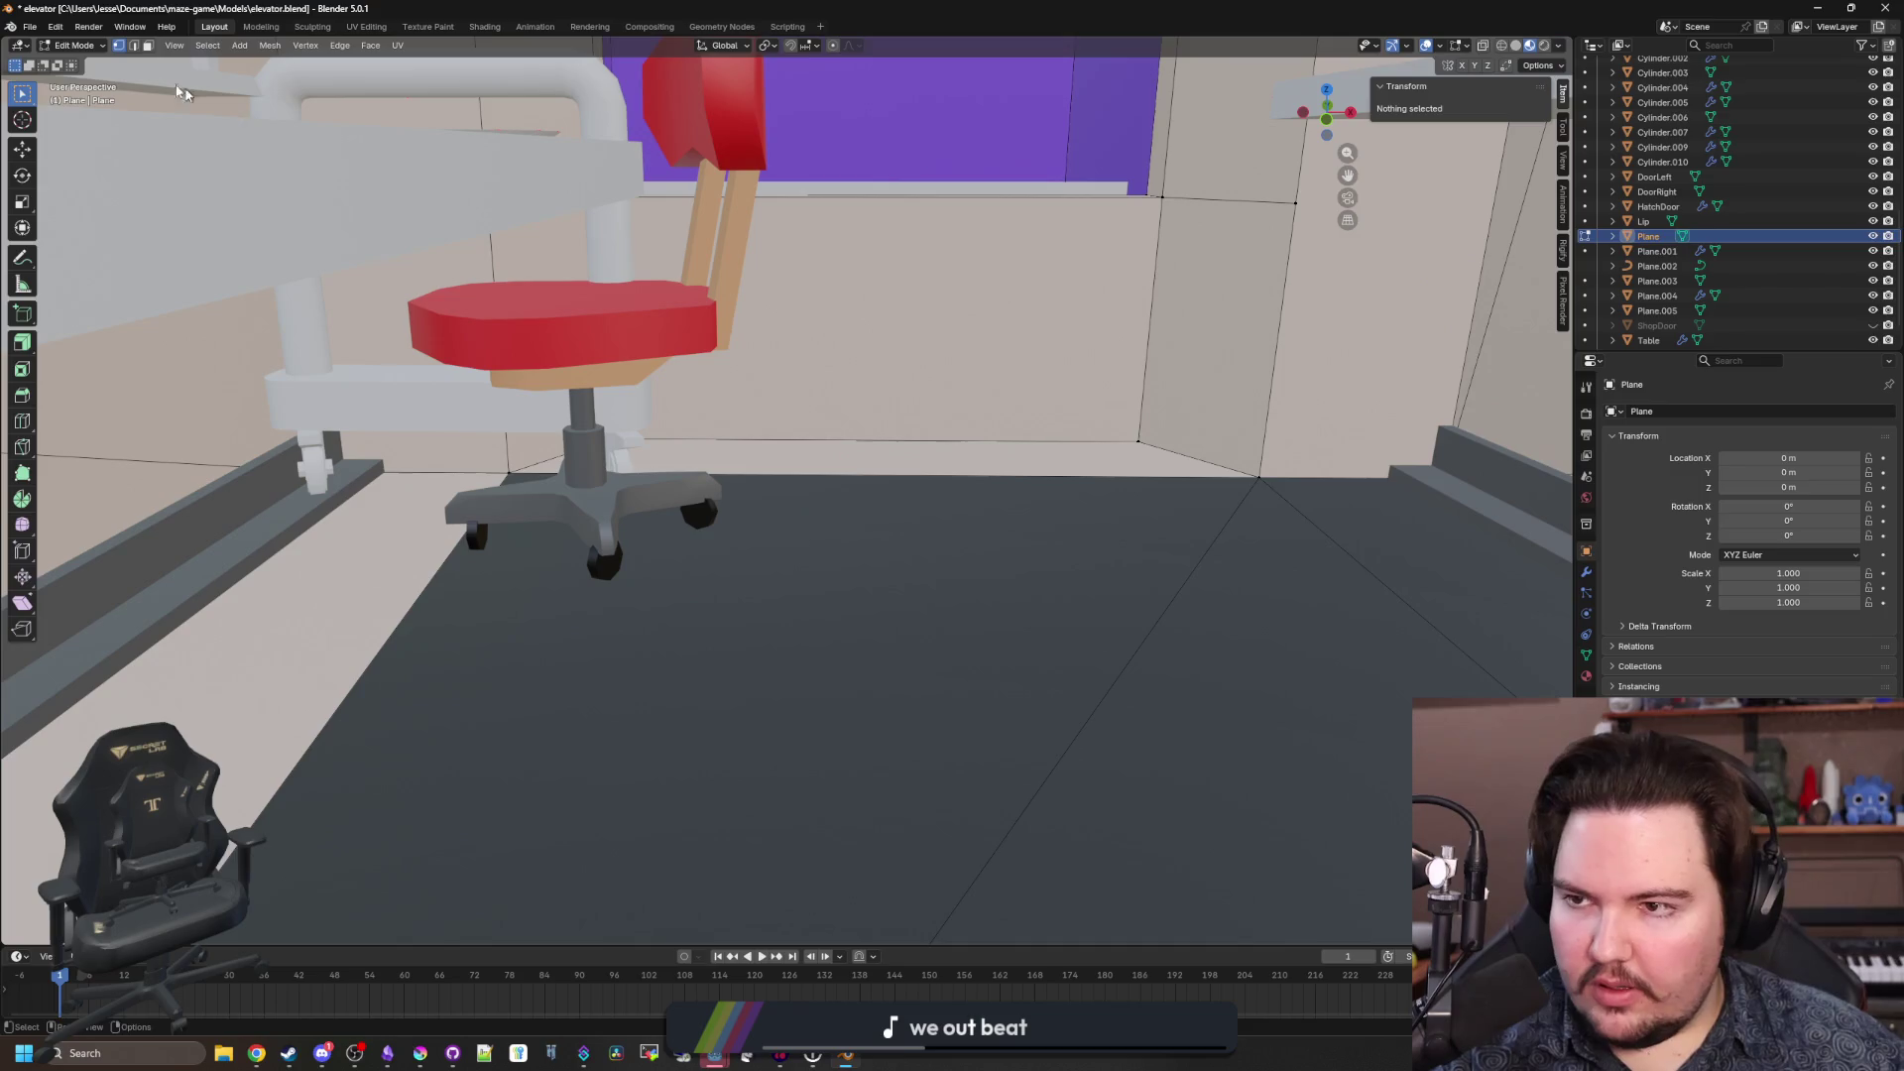
{"action": "left_click", "coordinate": [322, 662]}
{"action": "left_click", "coordinate": [942, 458], "text": "shift"}
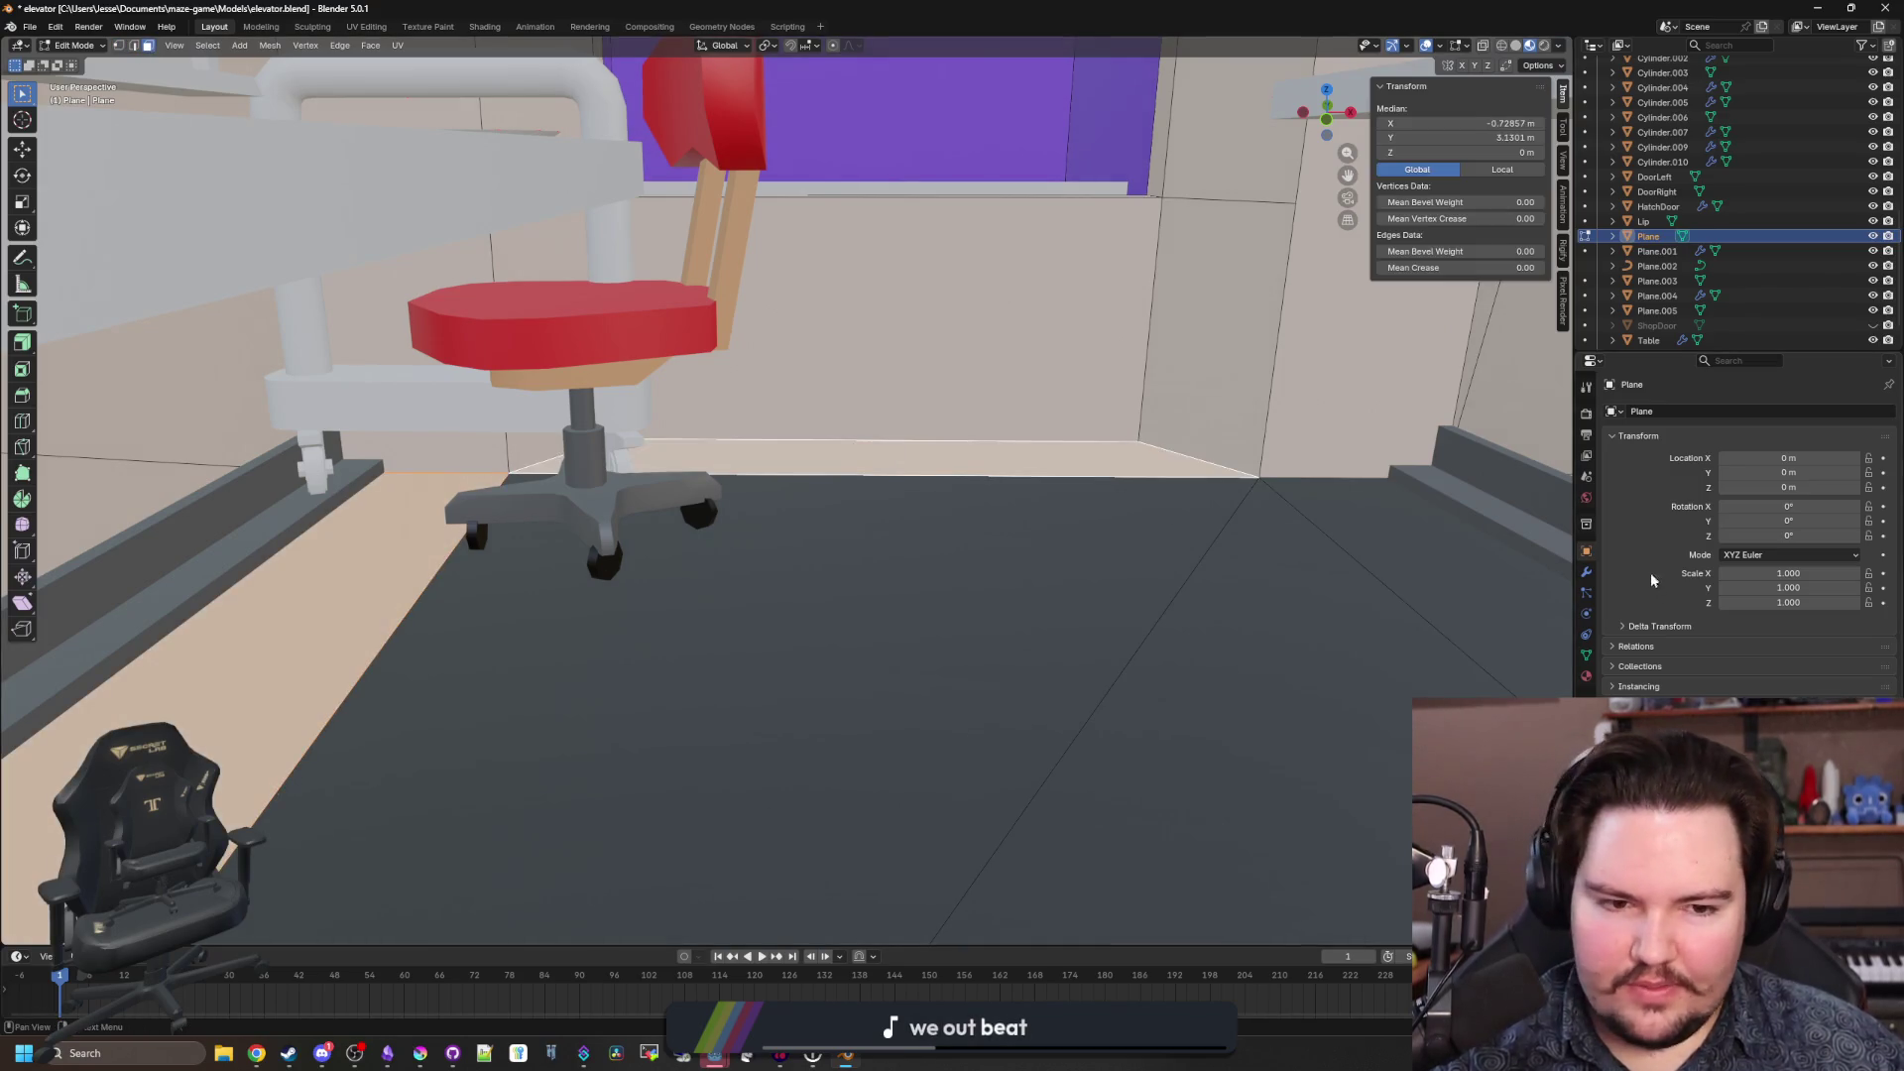
{"action": "left_click", "coordinate": [1586, 675]}
{"action": "left_click", "coordinate": [1638, 430]}
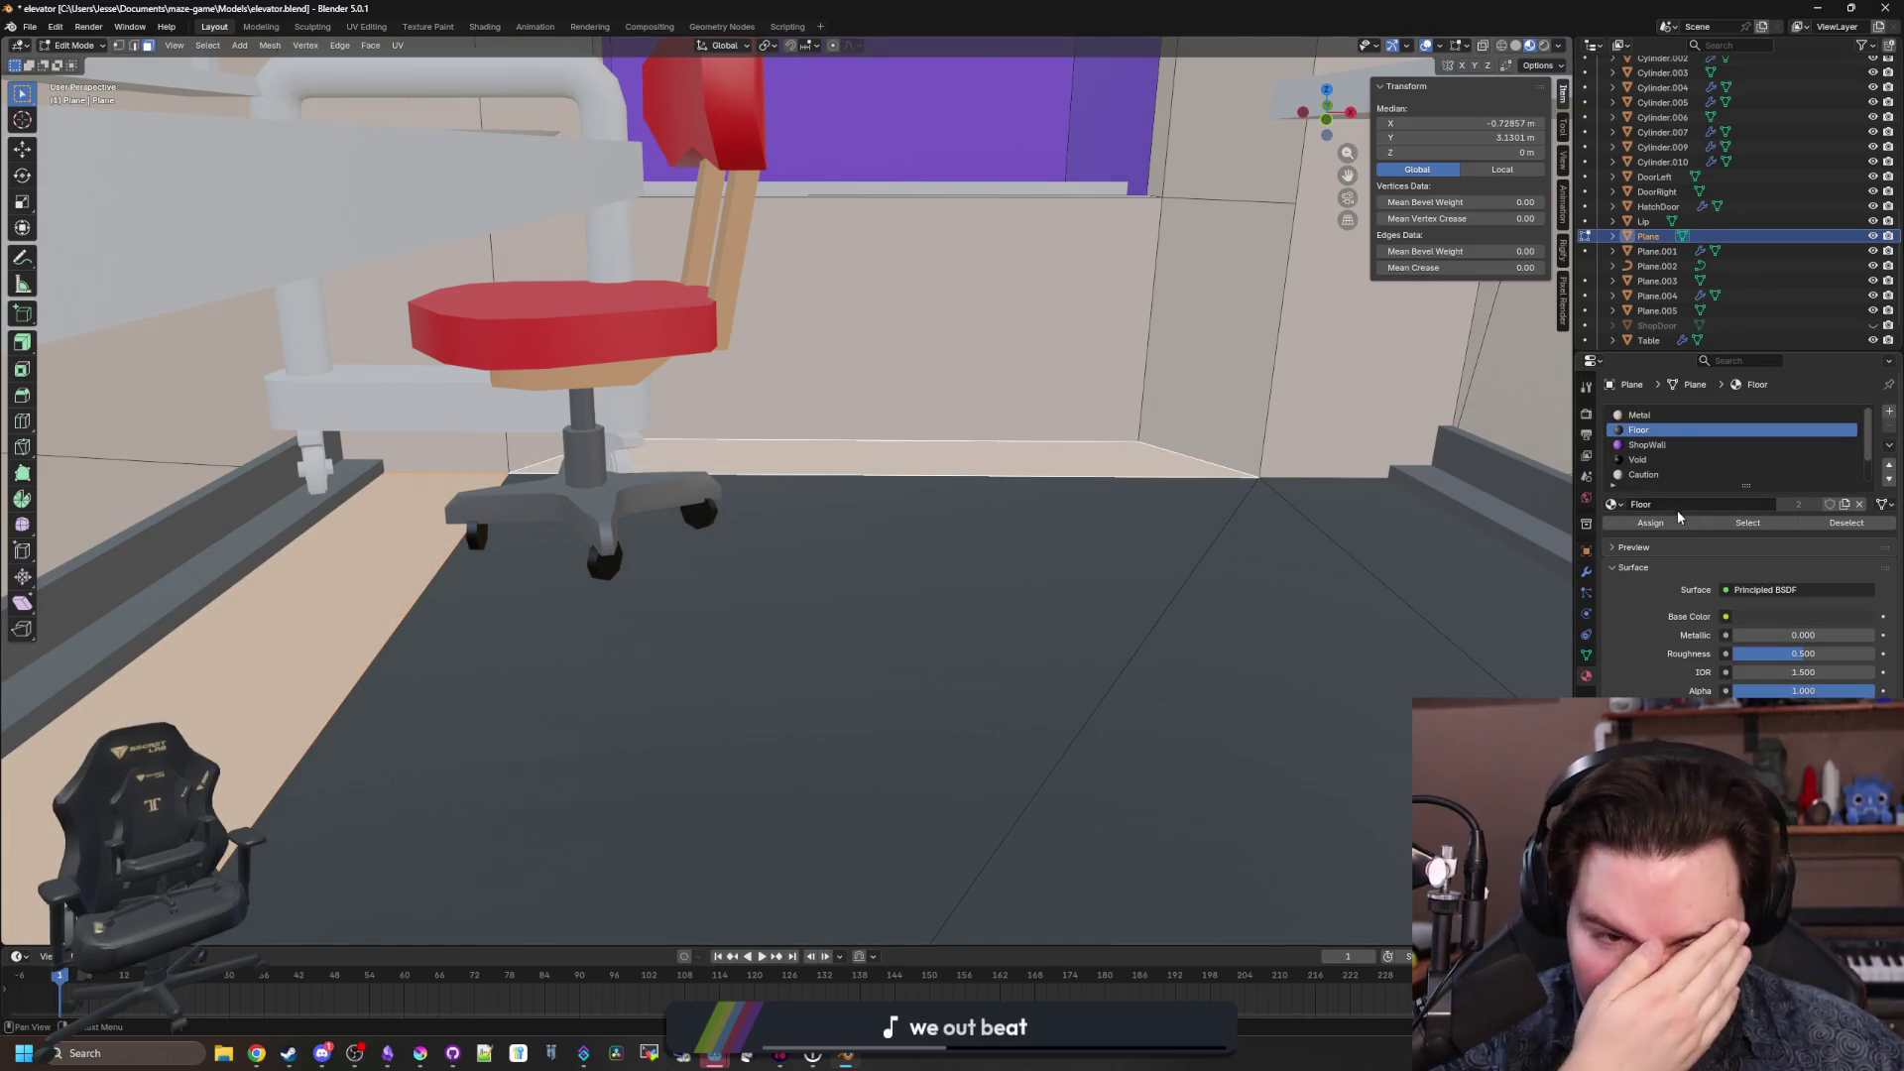
{"action": "left_click", "coordinate": [1650, 522]}
{"action": "key", "text": "Tab"}
{"action": "scroll", "coordinate": [898, 404], "scroll_direction": "up", "scroll_amount": 5}
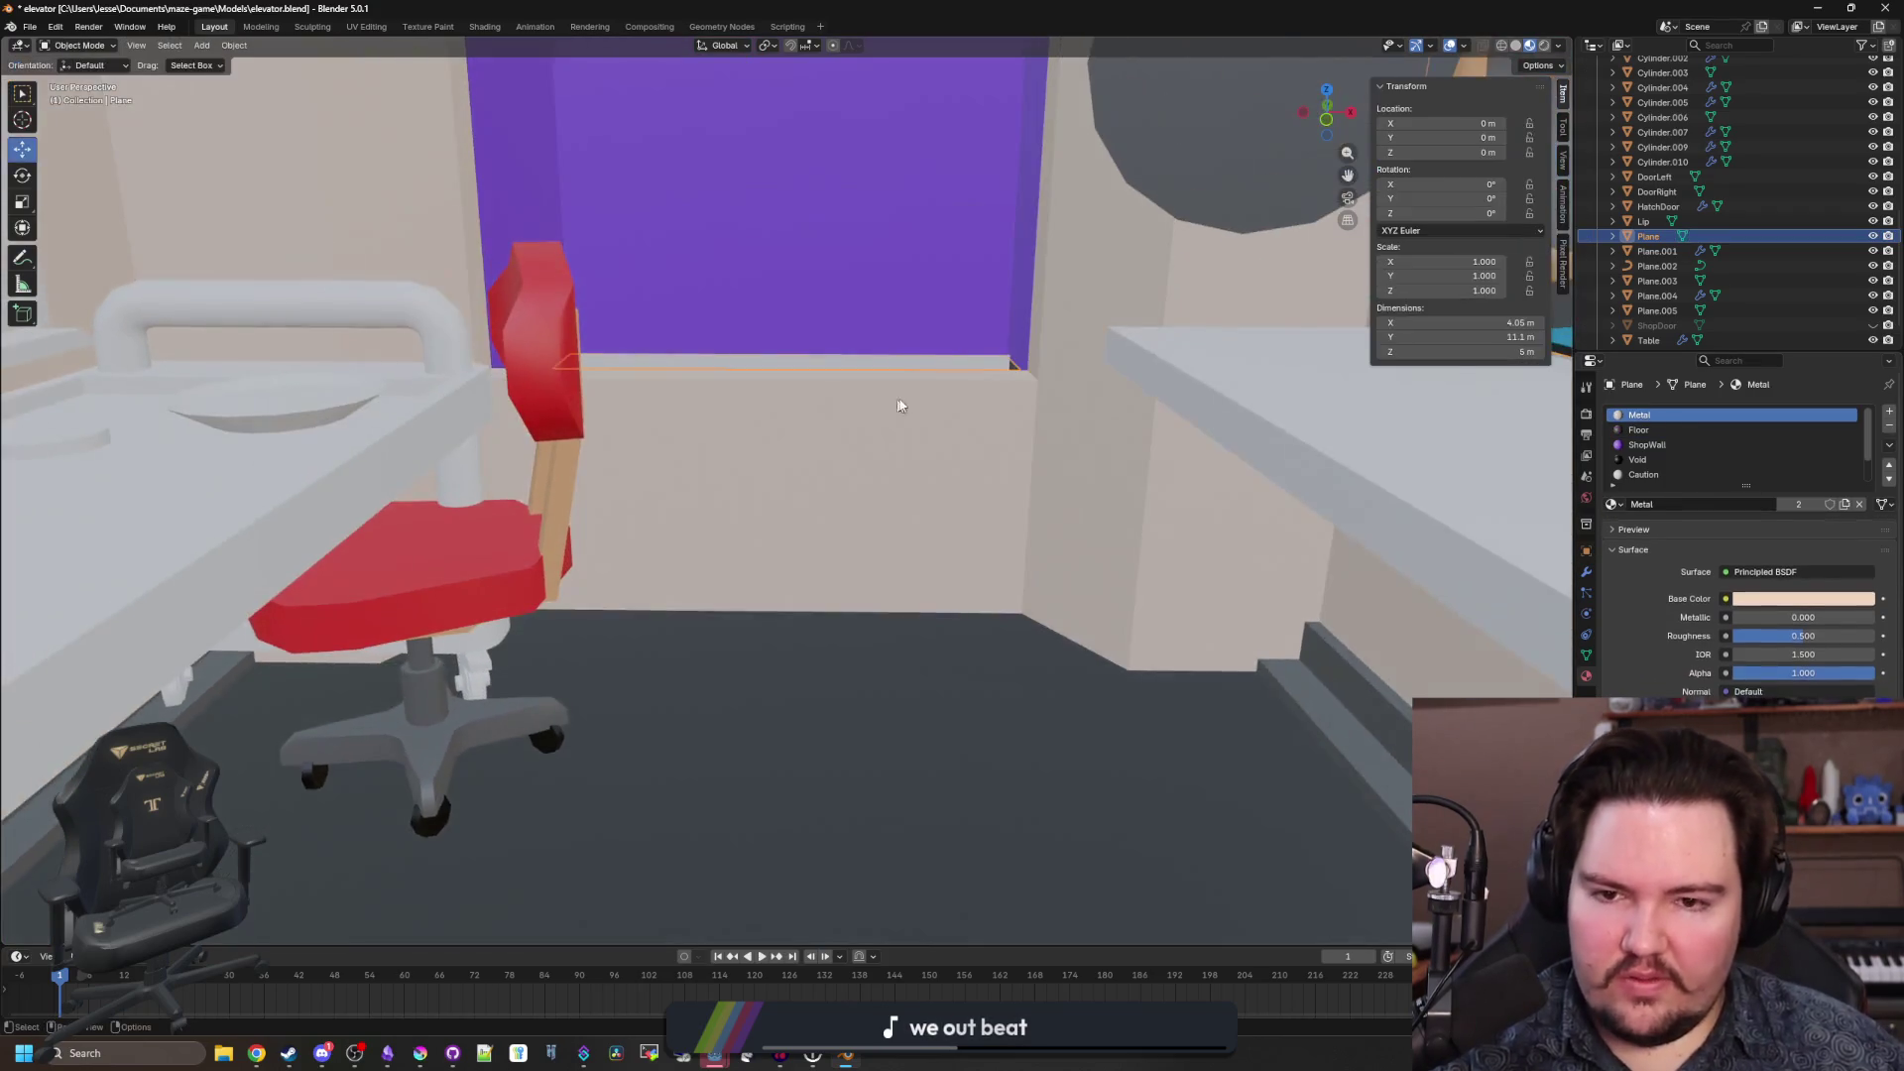
Join the Plane.005 panel into the wall Plane object.
{"action": "left_click", "coordinate": [942, 543]}
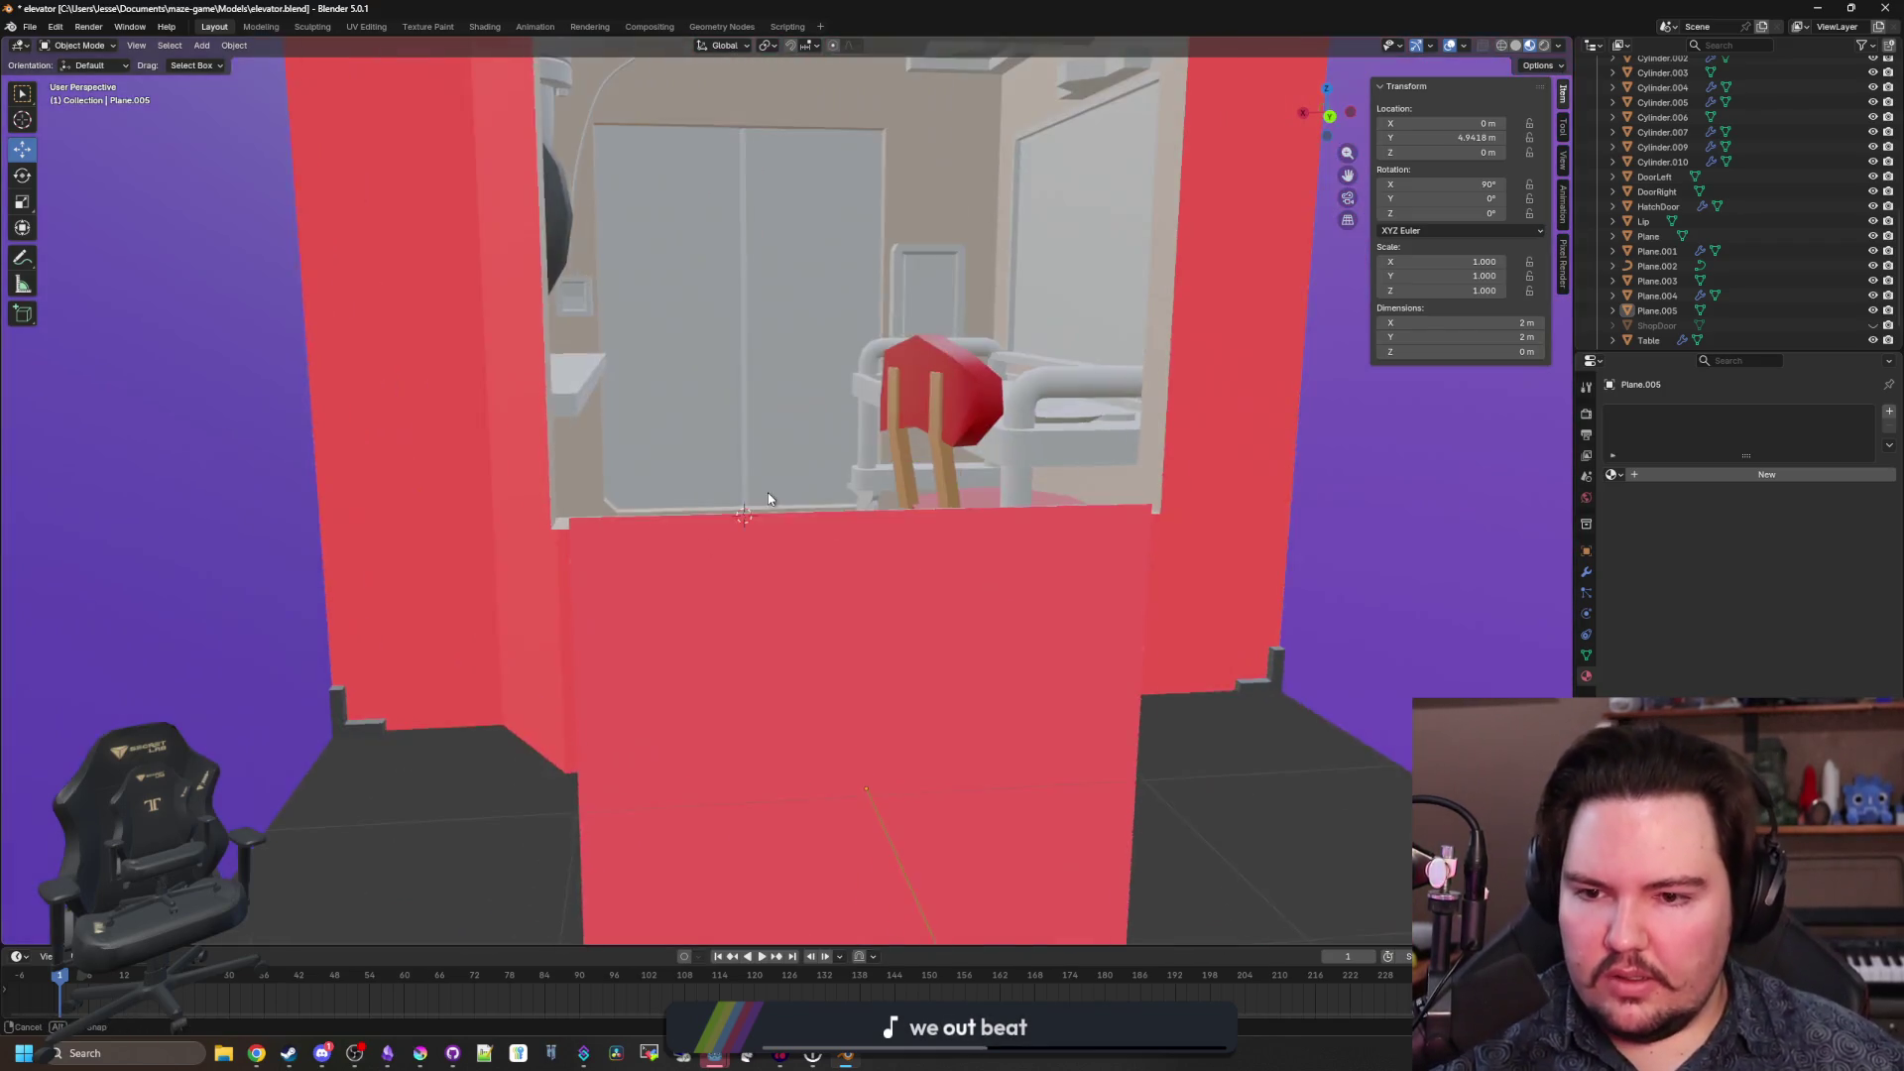
{"action": "left_click", "coordinate": [738, 600]}
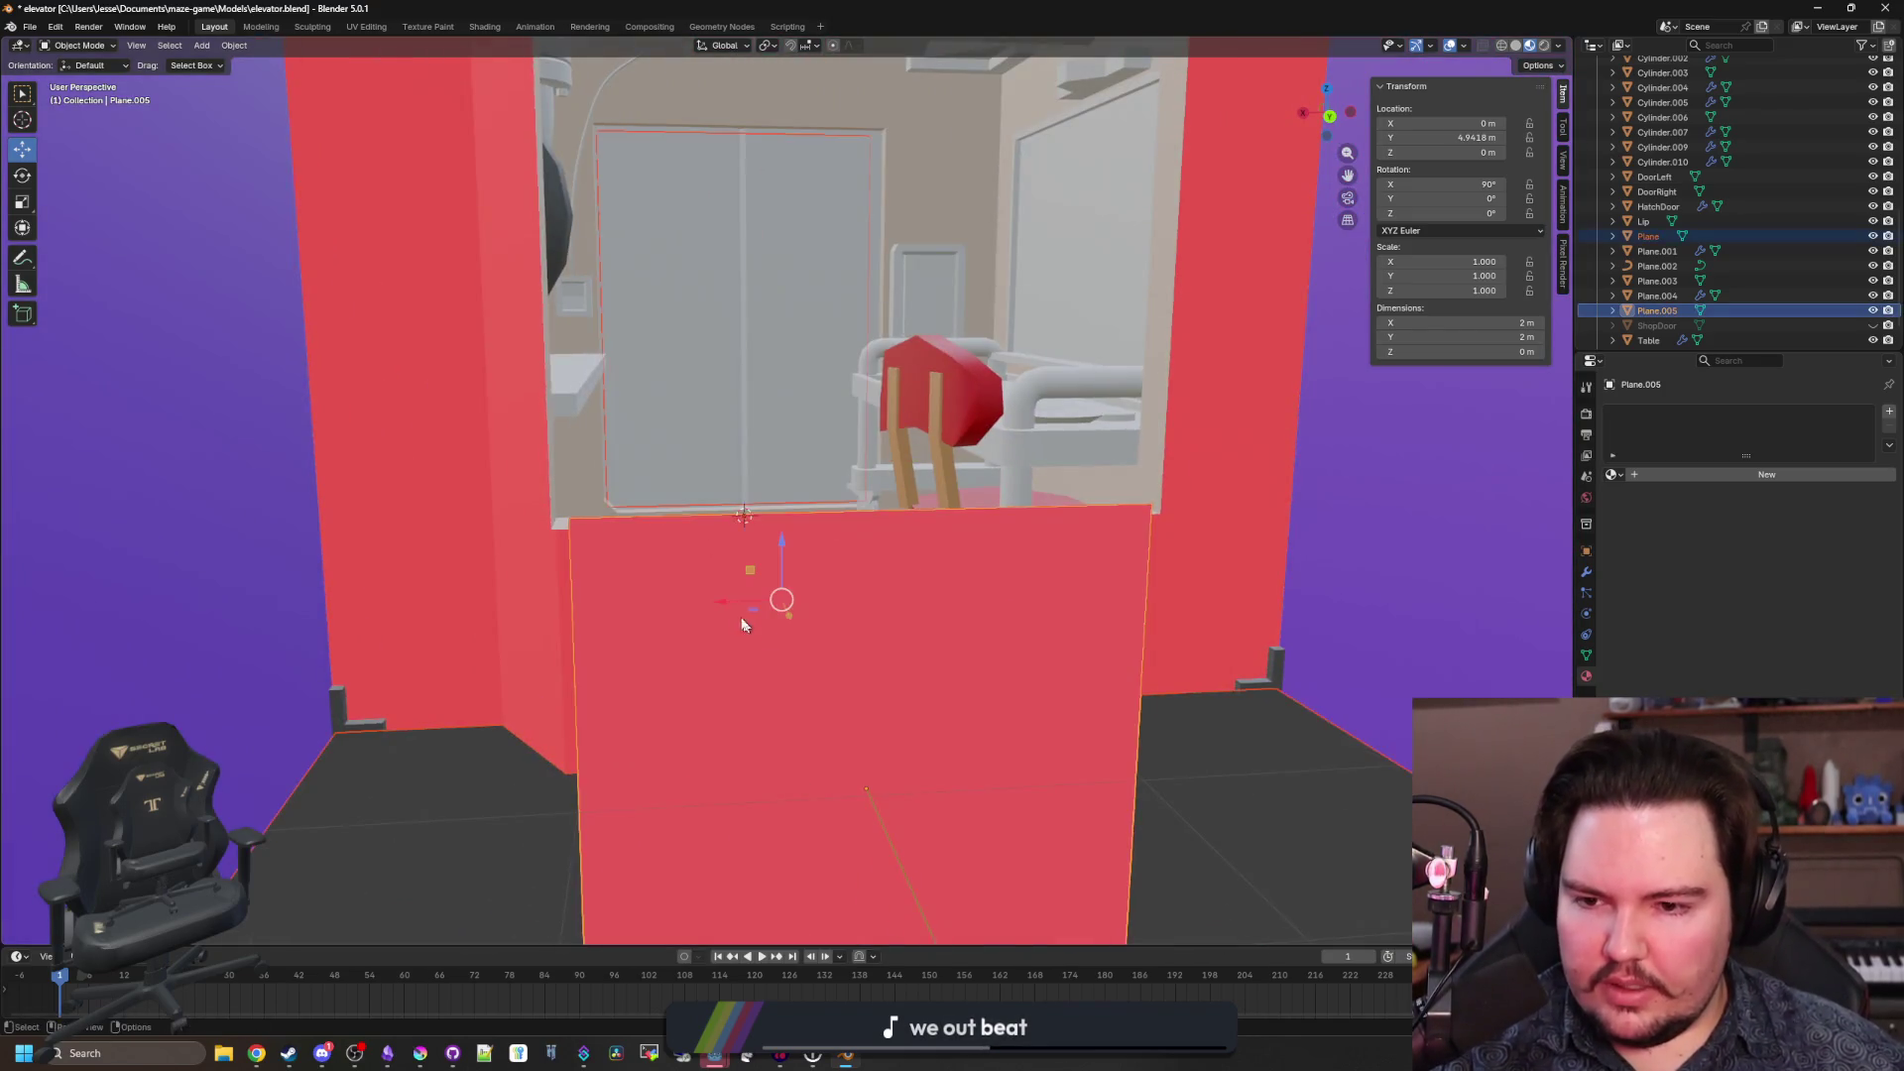
{"action": "scroll", "coordinate": [414, 611], "scroll_direction": "down", "scroll_amount": 3}
{"action": "left_click_drag", "start_coordinate": [669, 658], "coordinate": [498, 578]}
{"action": "left_click", "coordinate": [583, 595]}
{"action": "key", "text": "ctrl+z"}
{"action": "key", "text": "ctrl+shift+z"}
{"action": "key", "text": "ctrl+j"}
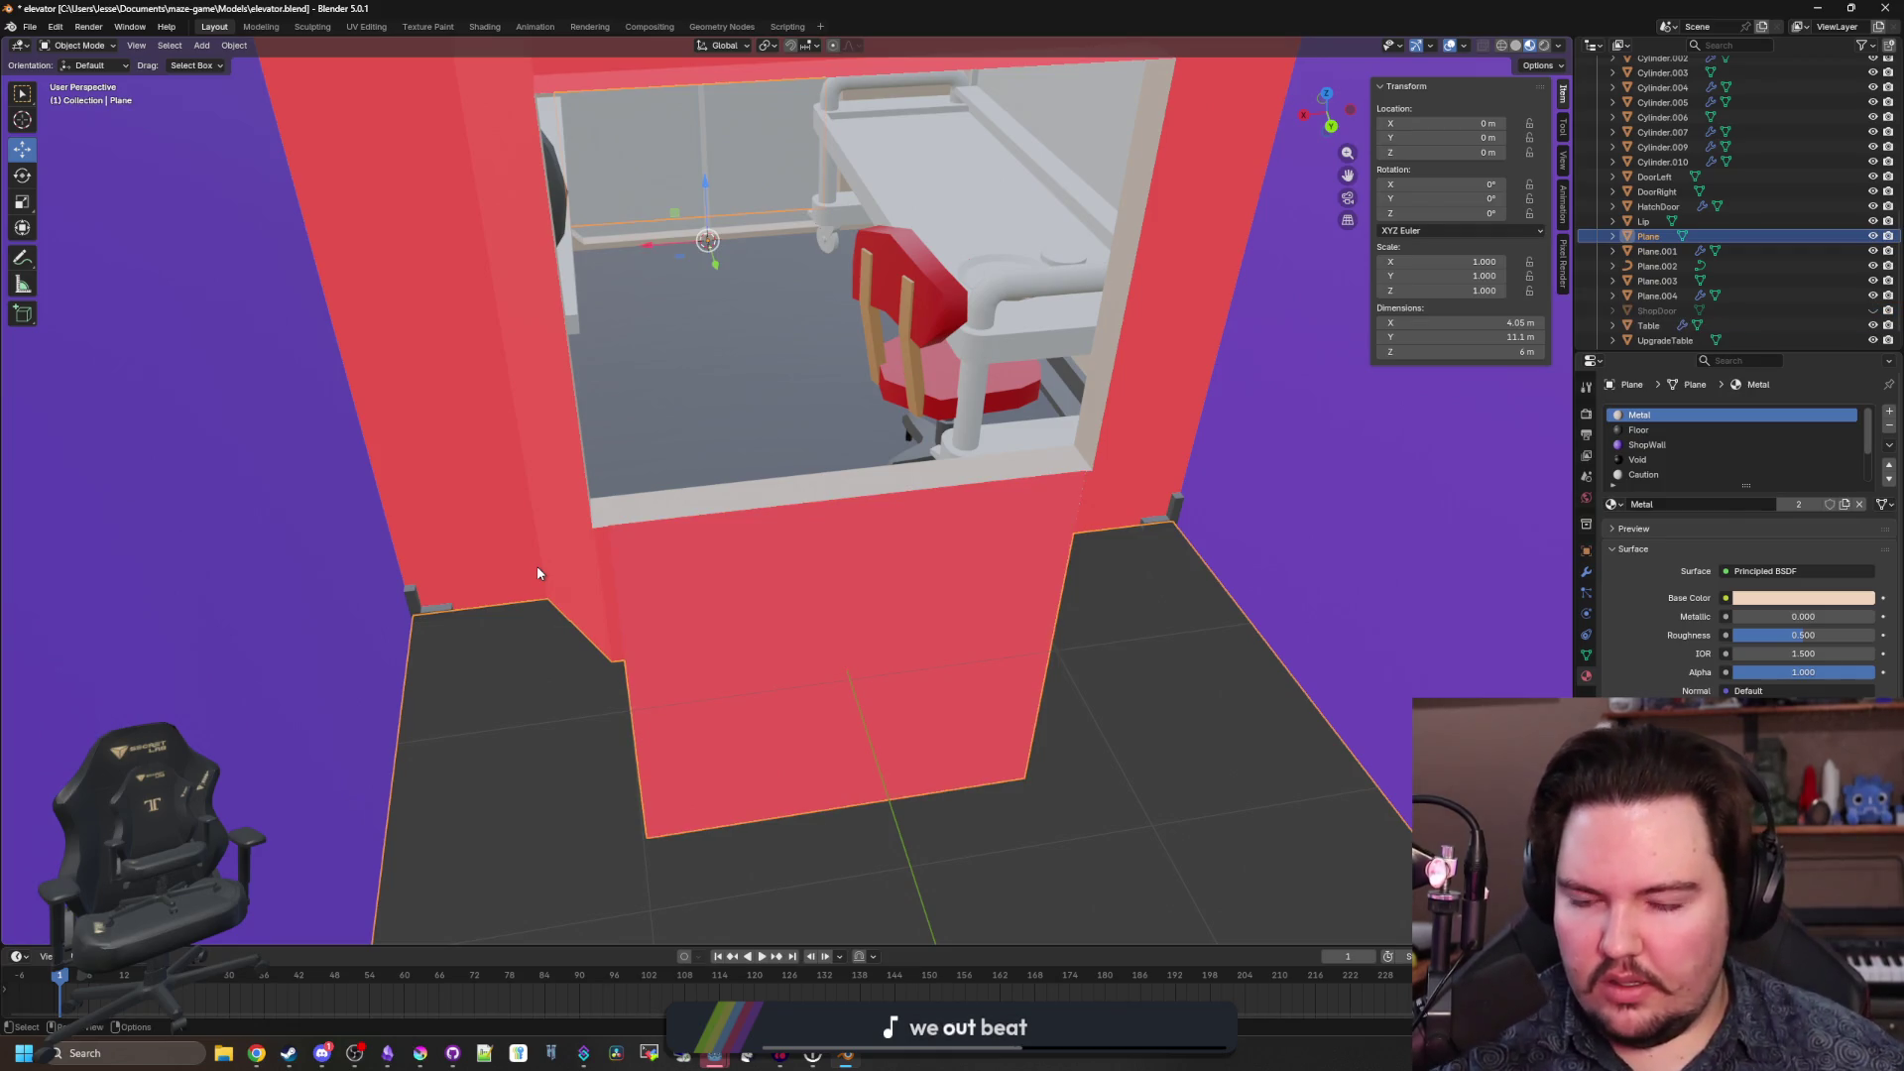
Raise the panel face 1.531 m on Z and widen it along X over the window.
{"action": "key", "text": "Tab"}
{"action": "scroll", "coordinate": [674, 560], "scroll_direction": "up", "scroll_amount": 5}
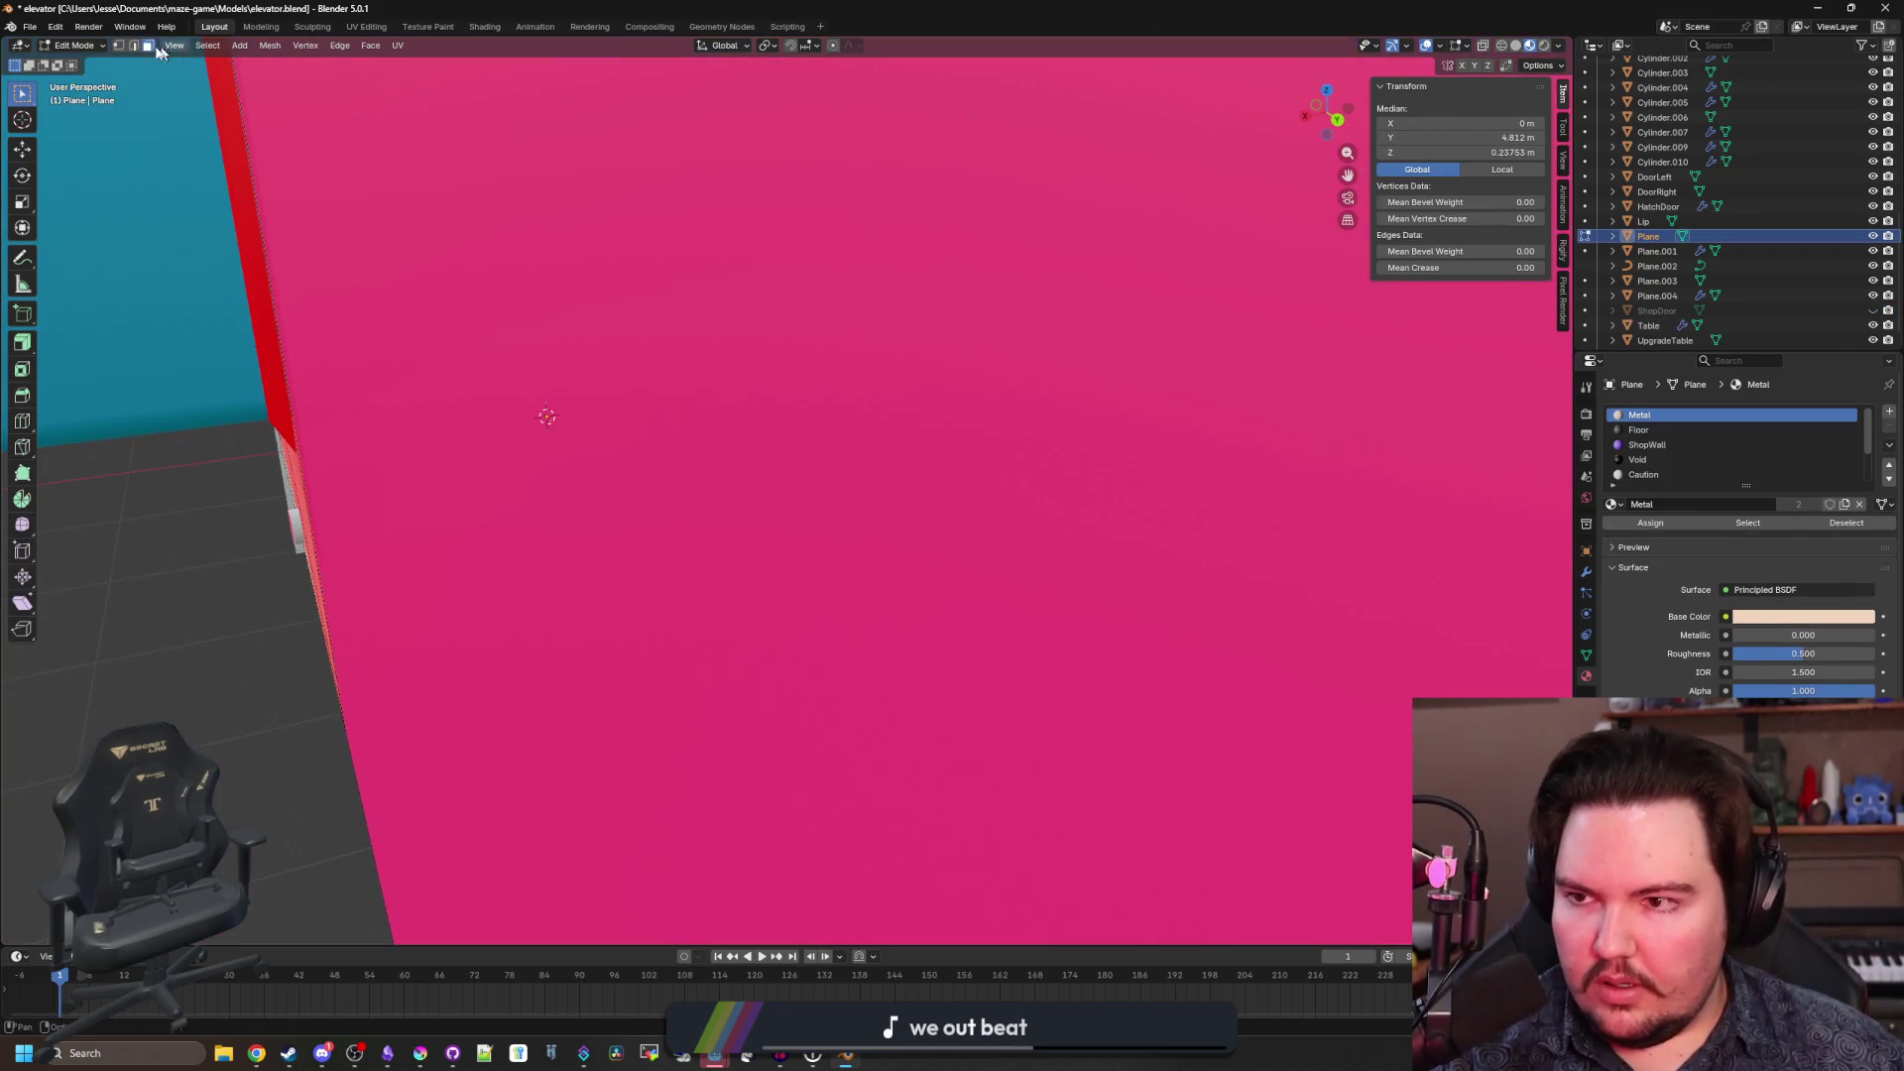
{"action": "scroll", "coordinate": [736, 587], "scroll_direction": "down", "scroll_amount": 5}
{"action": "left_click", "coordinate": [736, 587]}
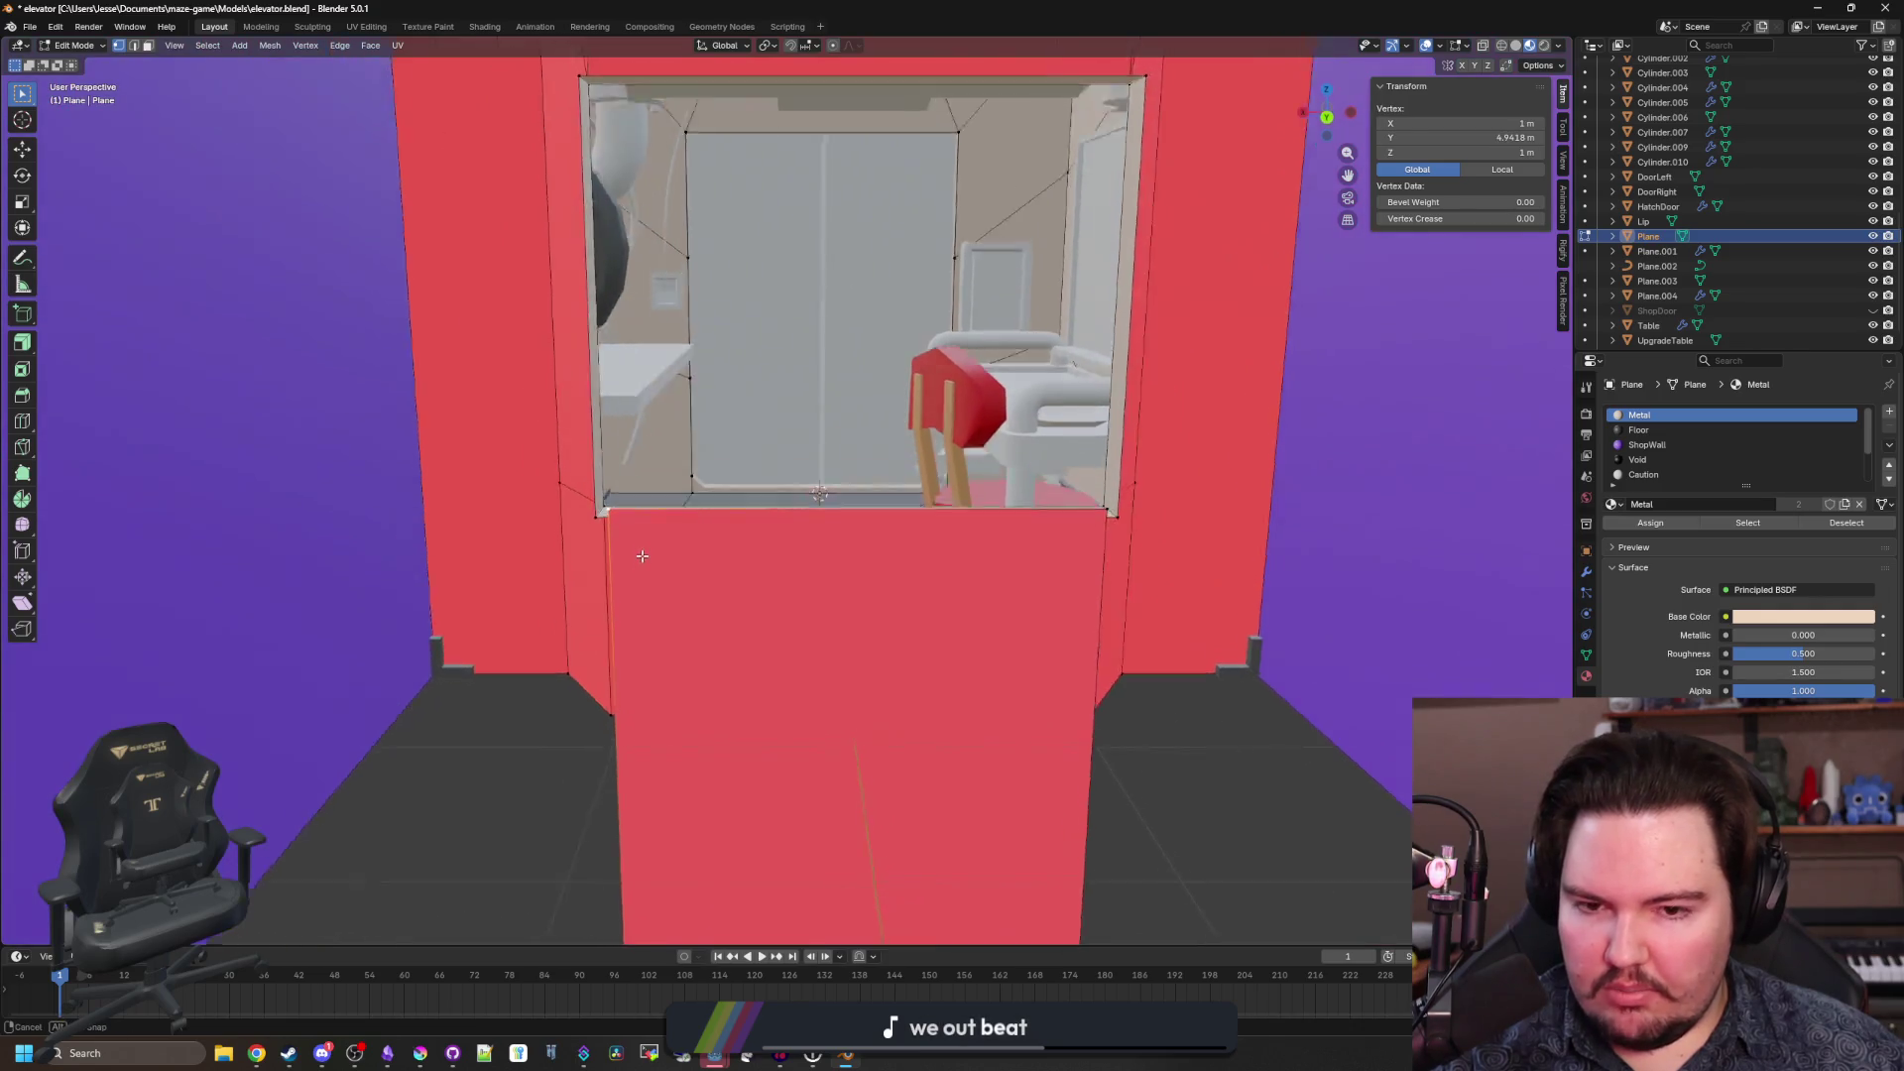
{"action": "scroll", "coordinate": [933, 558], "scroll_direction": "down", "scroll_amount": 2}
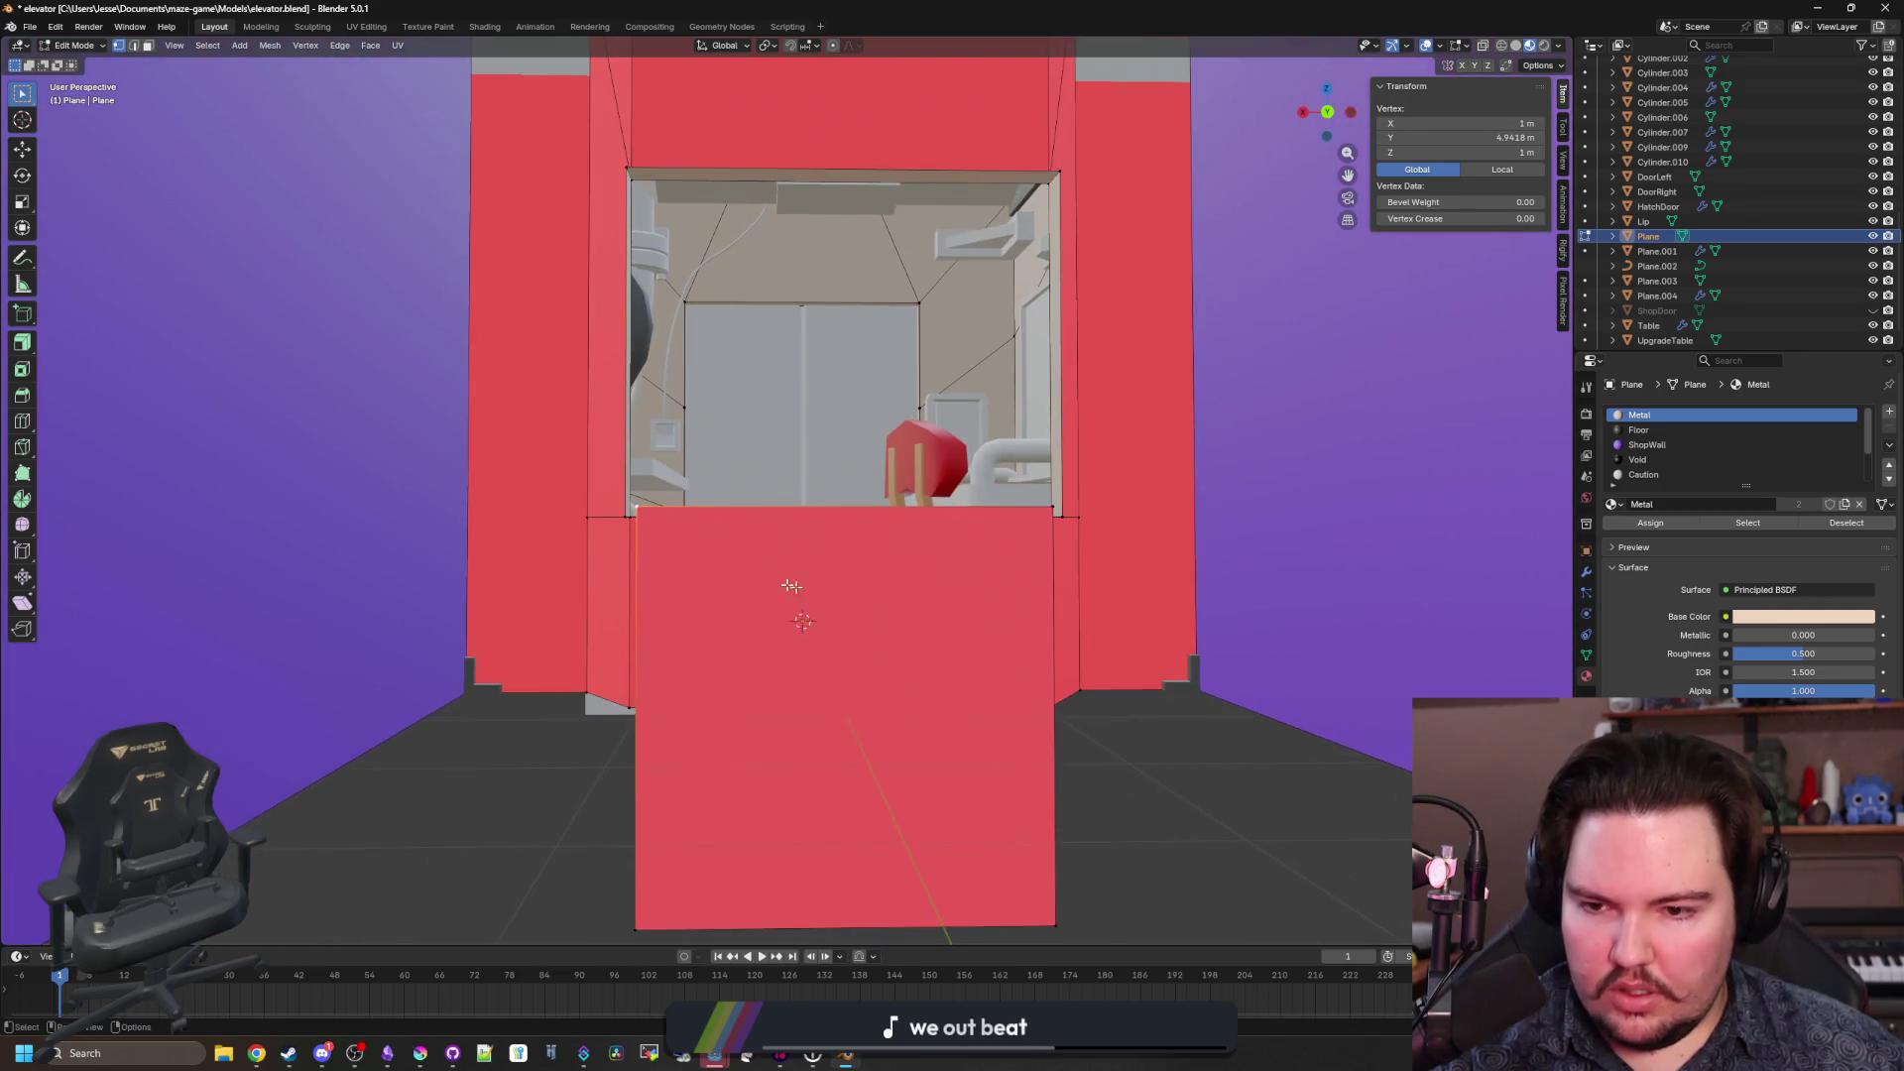
{"action": "left_click", "coordinate": [1070, 875], "text": "shift"}
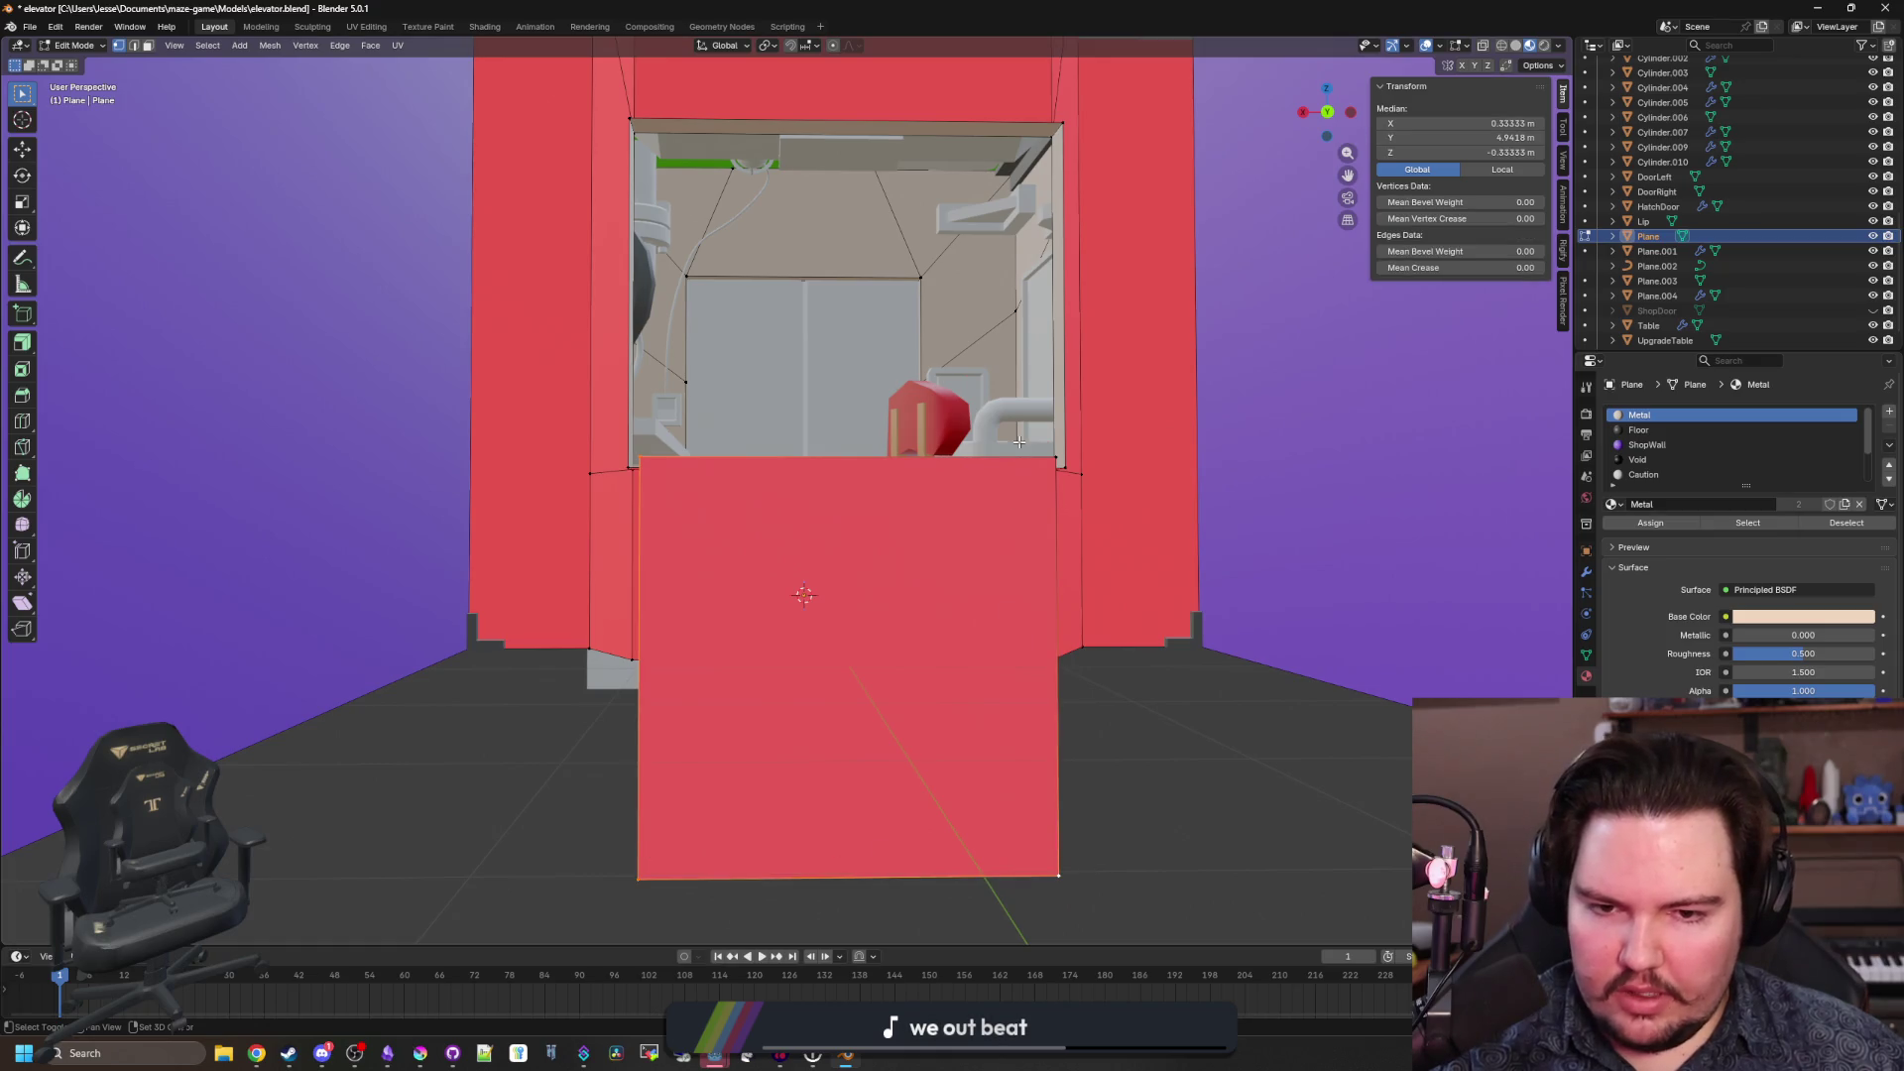
{"action": "left_click", "coordinate": [1057, 459], "text": "shift"}
{"action": "key", "text": "g"}
{"action": "key", "text": "z"}
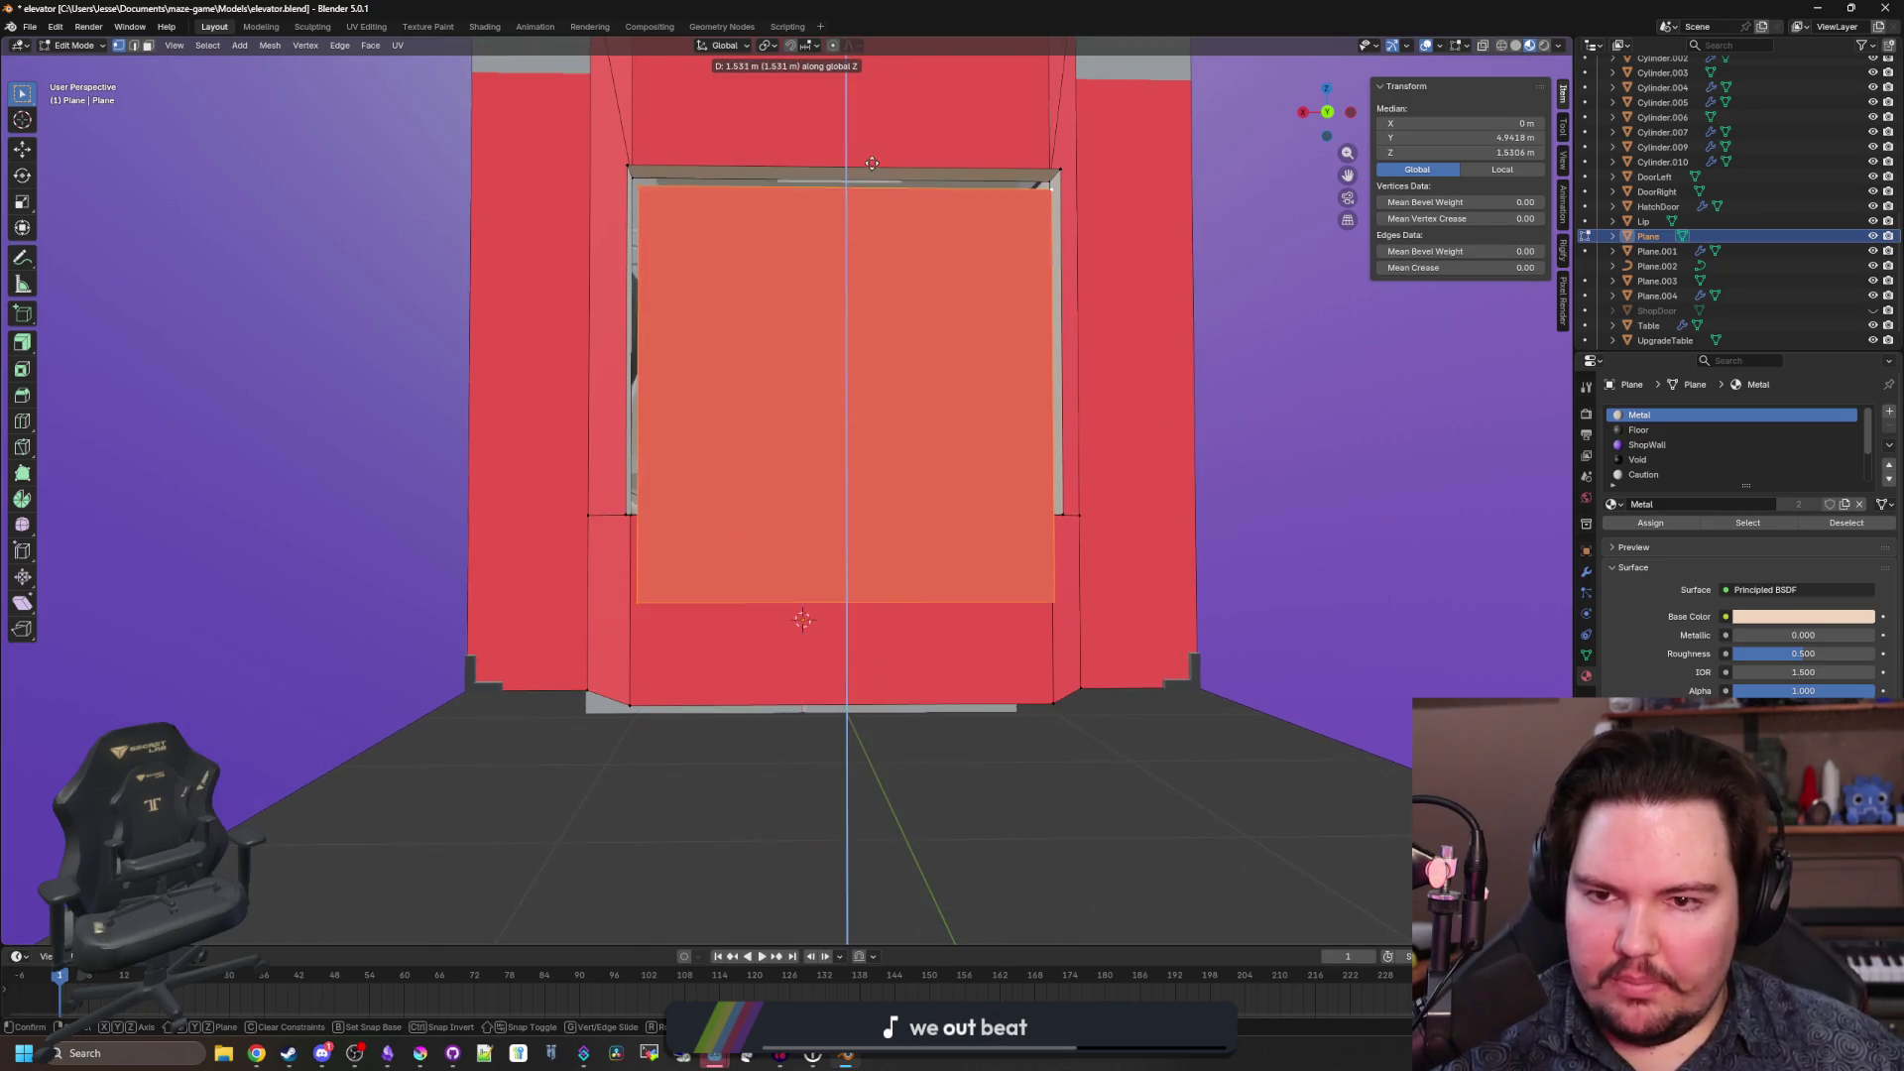
{"action": "left_click", "coordinate": [872, 148]}
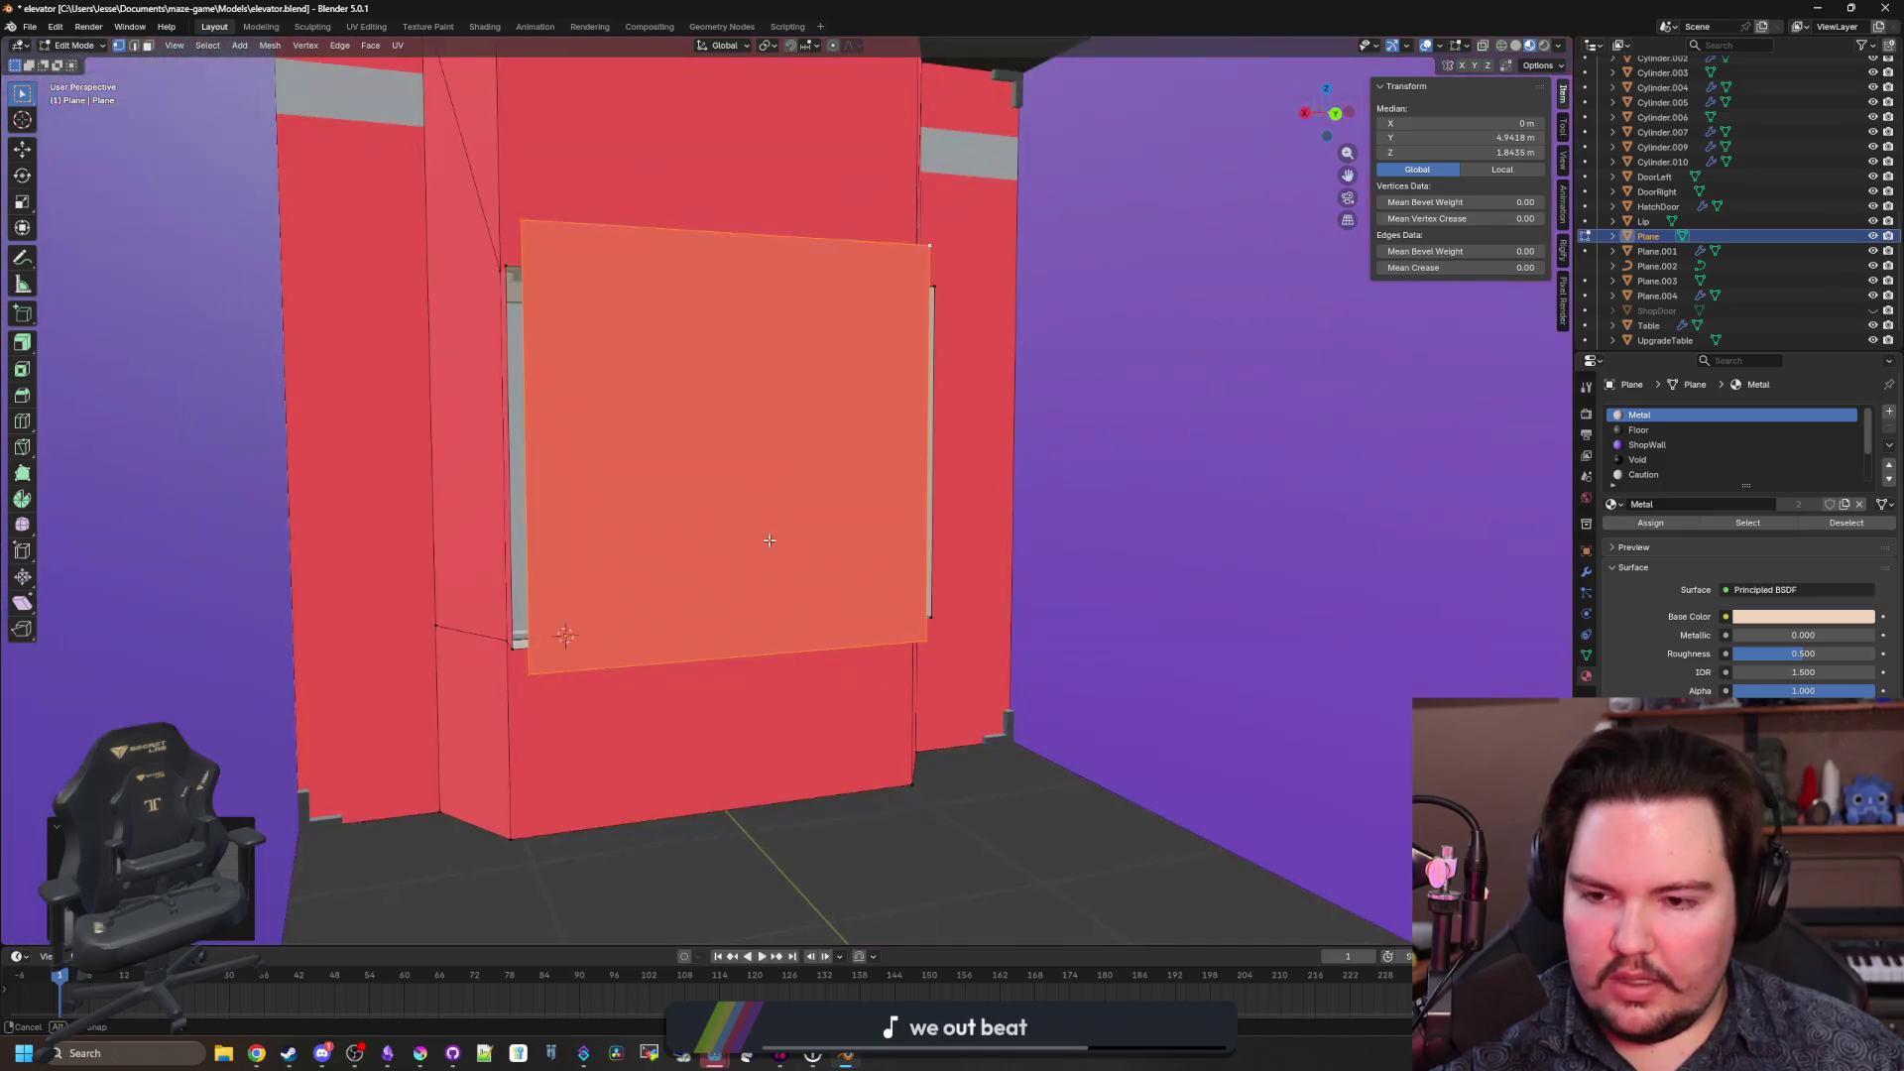
{"action": "key", "text": "s"}
{"action": "key", "text": "x"}
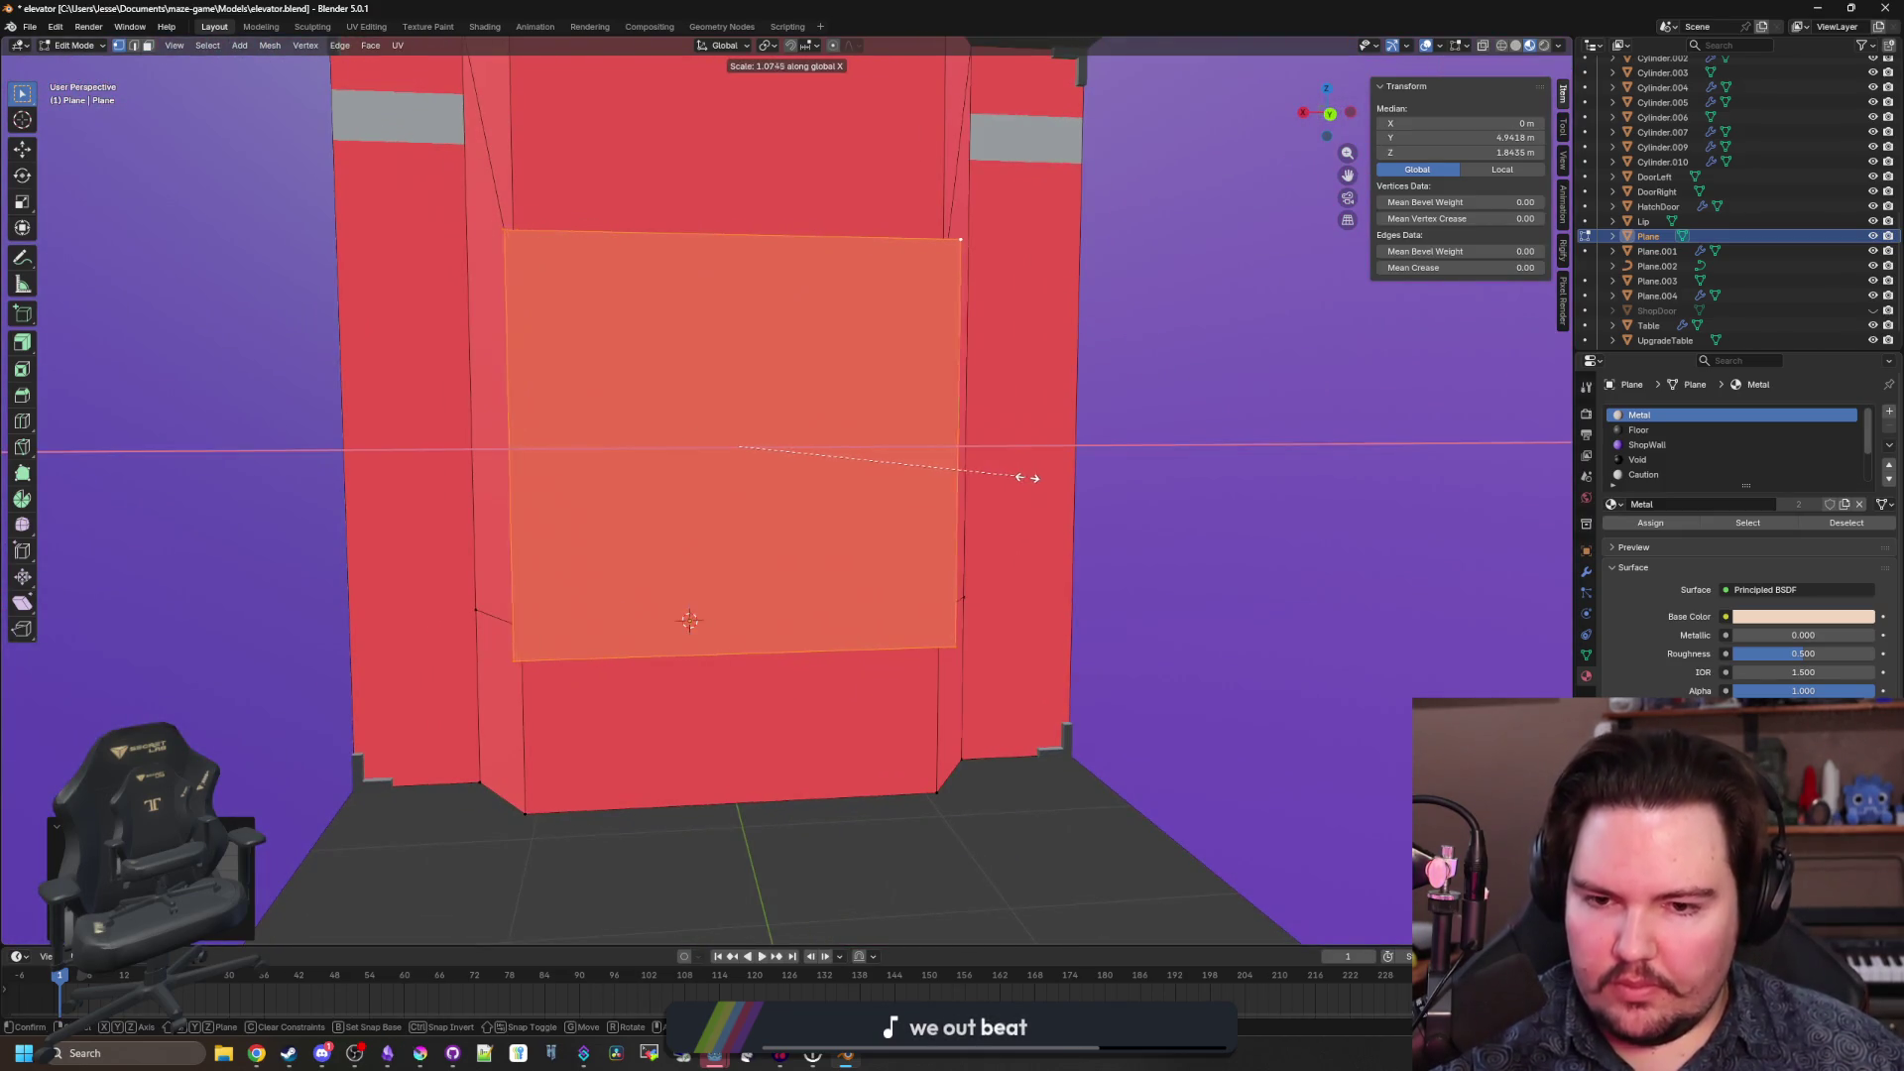
{"action": "left_click", "coordinate": [1071, 473]}
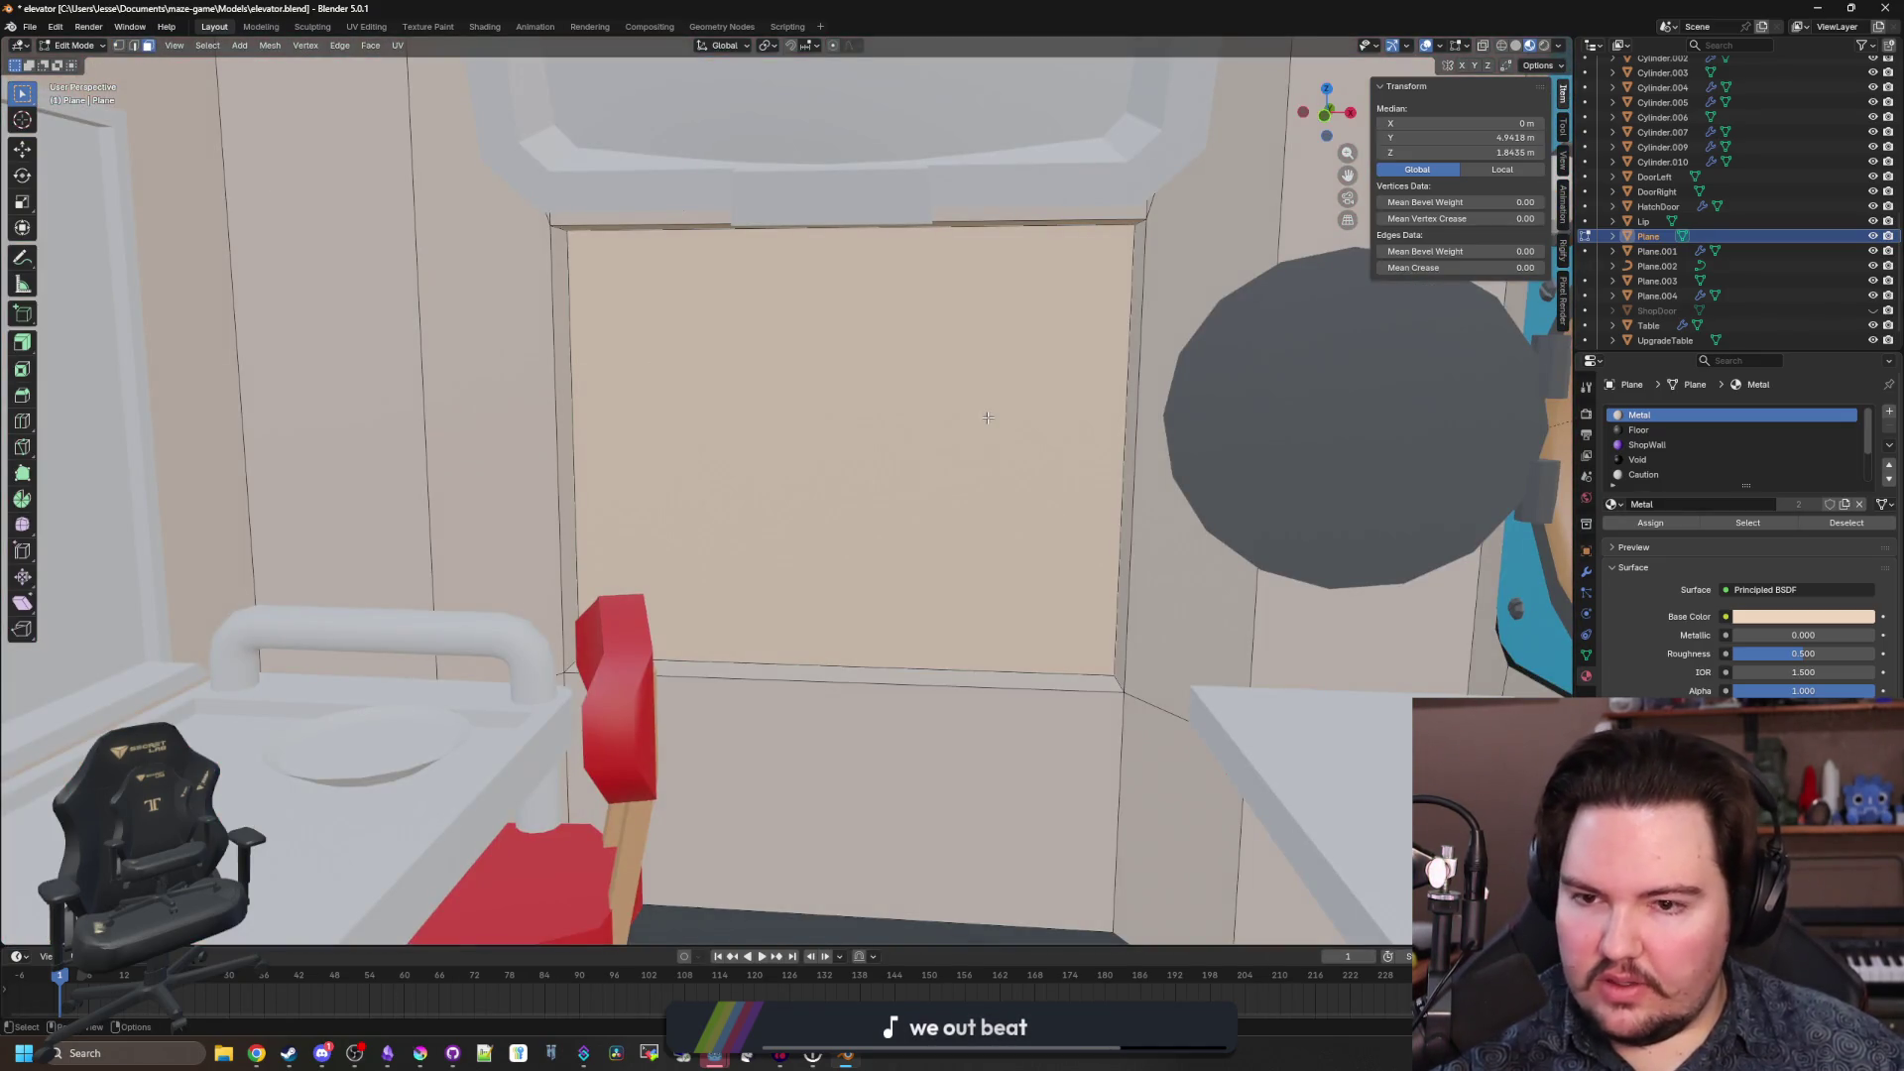
Add a material slot and inset the window panel face to form a frame border.
{"action": "key", "text": "ctrl+z"}
{"action": "left_click", "coordinate": [21, 369]}
{"action": "scroll", "coordinate": [894, 447], "scroll_direction": "up", "scroll_amount": 3}
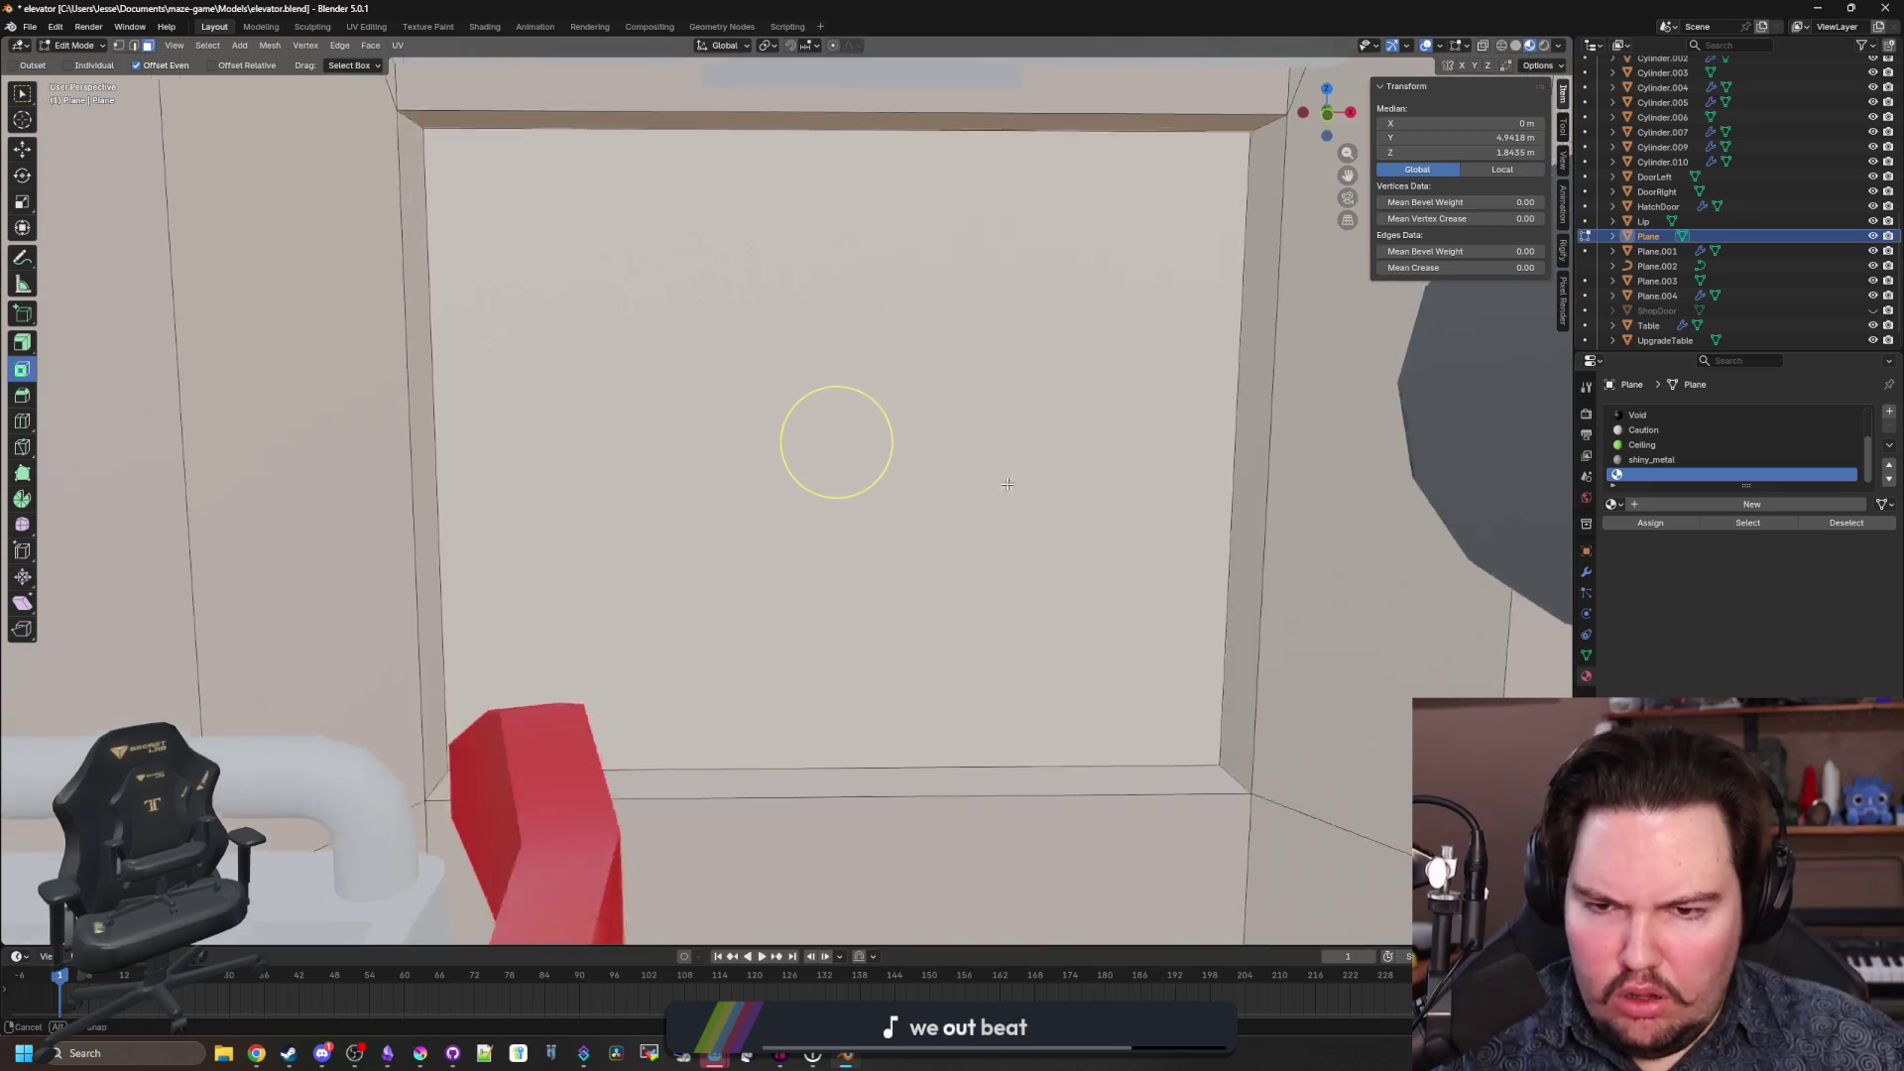
{"action": "left_click_drag", "start_coordinate": [894, 447], "coordinate": [835, 436]}
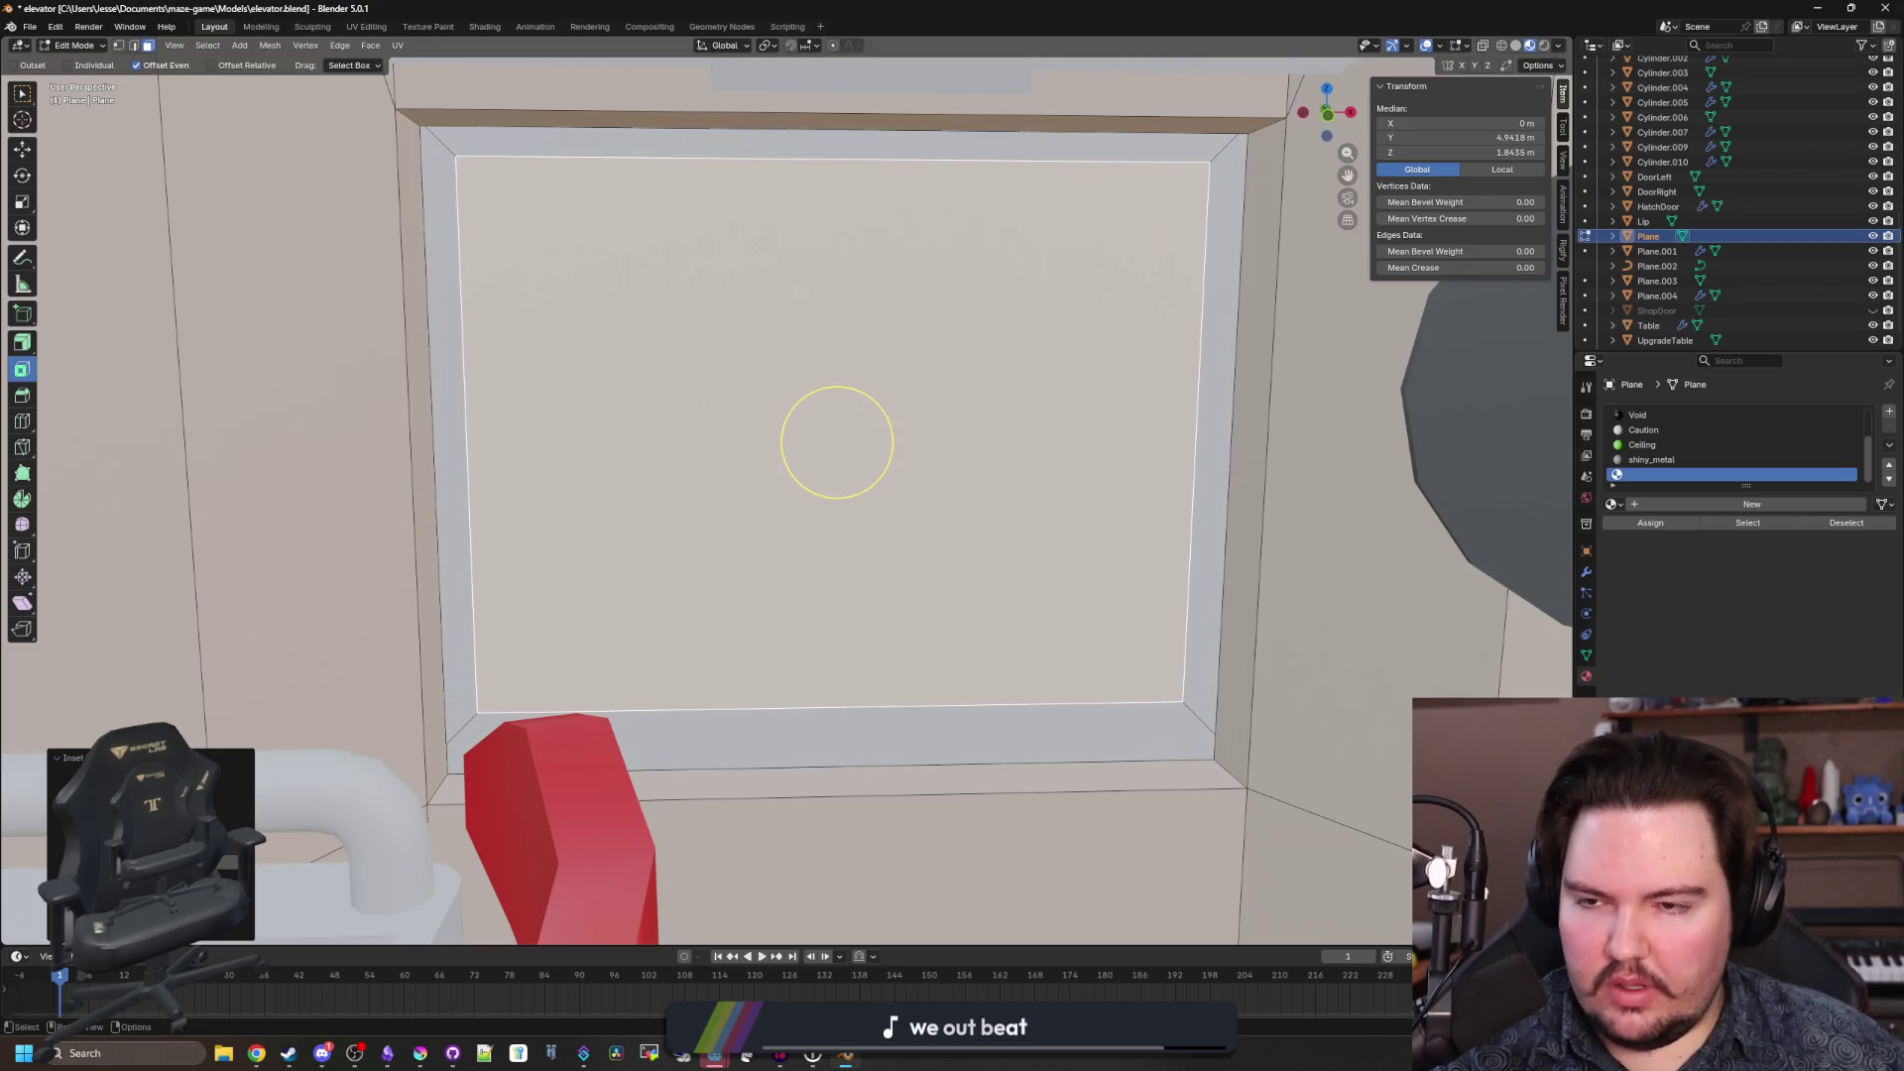
{"action": "left_click_drag", "start_coordinate": [111, 132], "coordinate": [112, 132]}
Select the inner frame's two bottom corner vertices and lower that edge slightly along Z.
{"action": "left_click", "coordinate": [22, 92]}
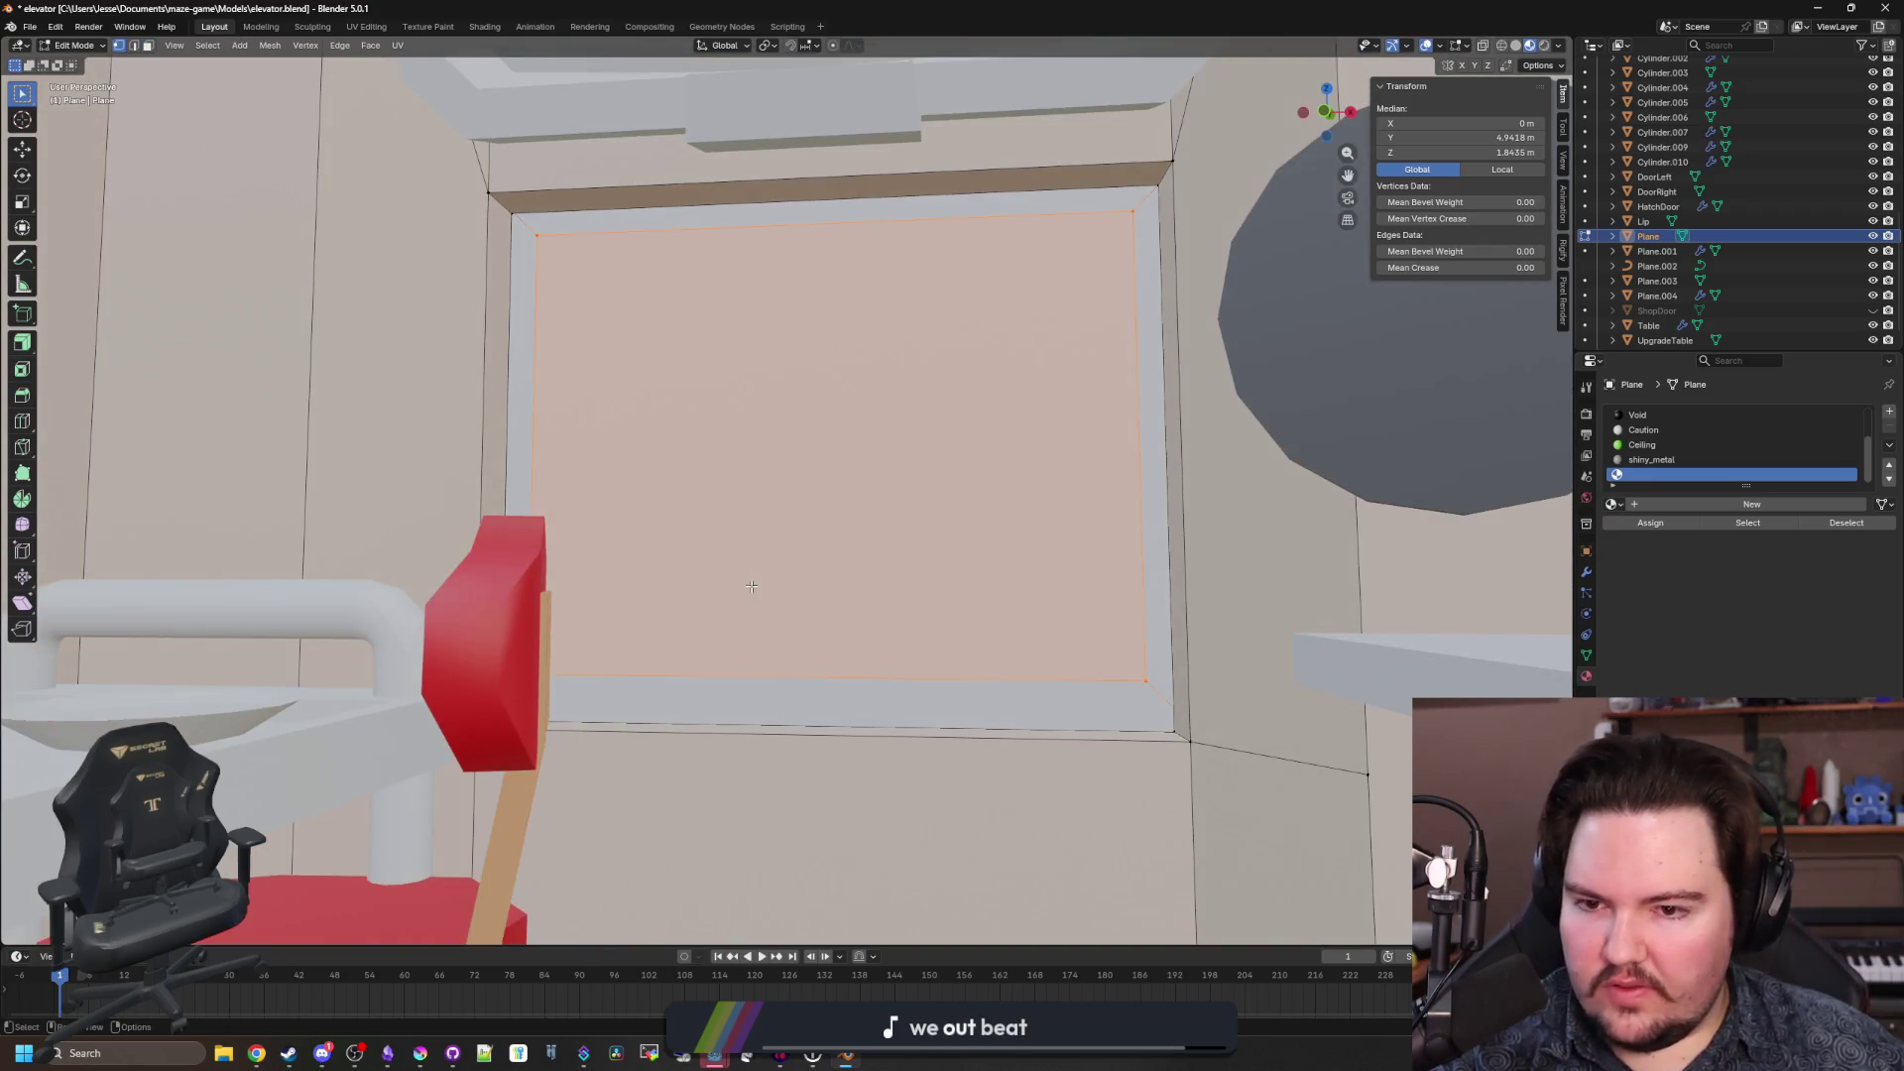
{"action": "key", "text": "alt+a"}
{"action": "left_click_drag", "start_coordinate": [635, 496], "coordinate": [561, 654]}
{"action": "left_click", "coordinate": [561, 653]}
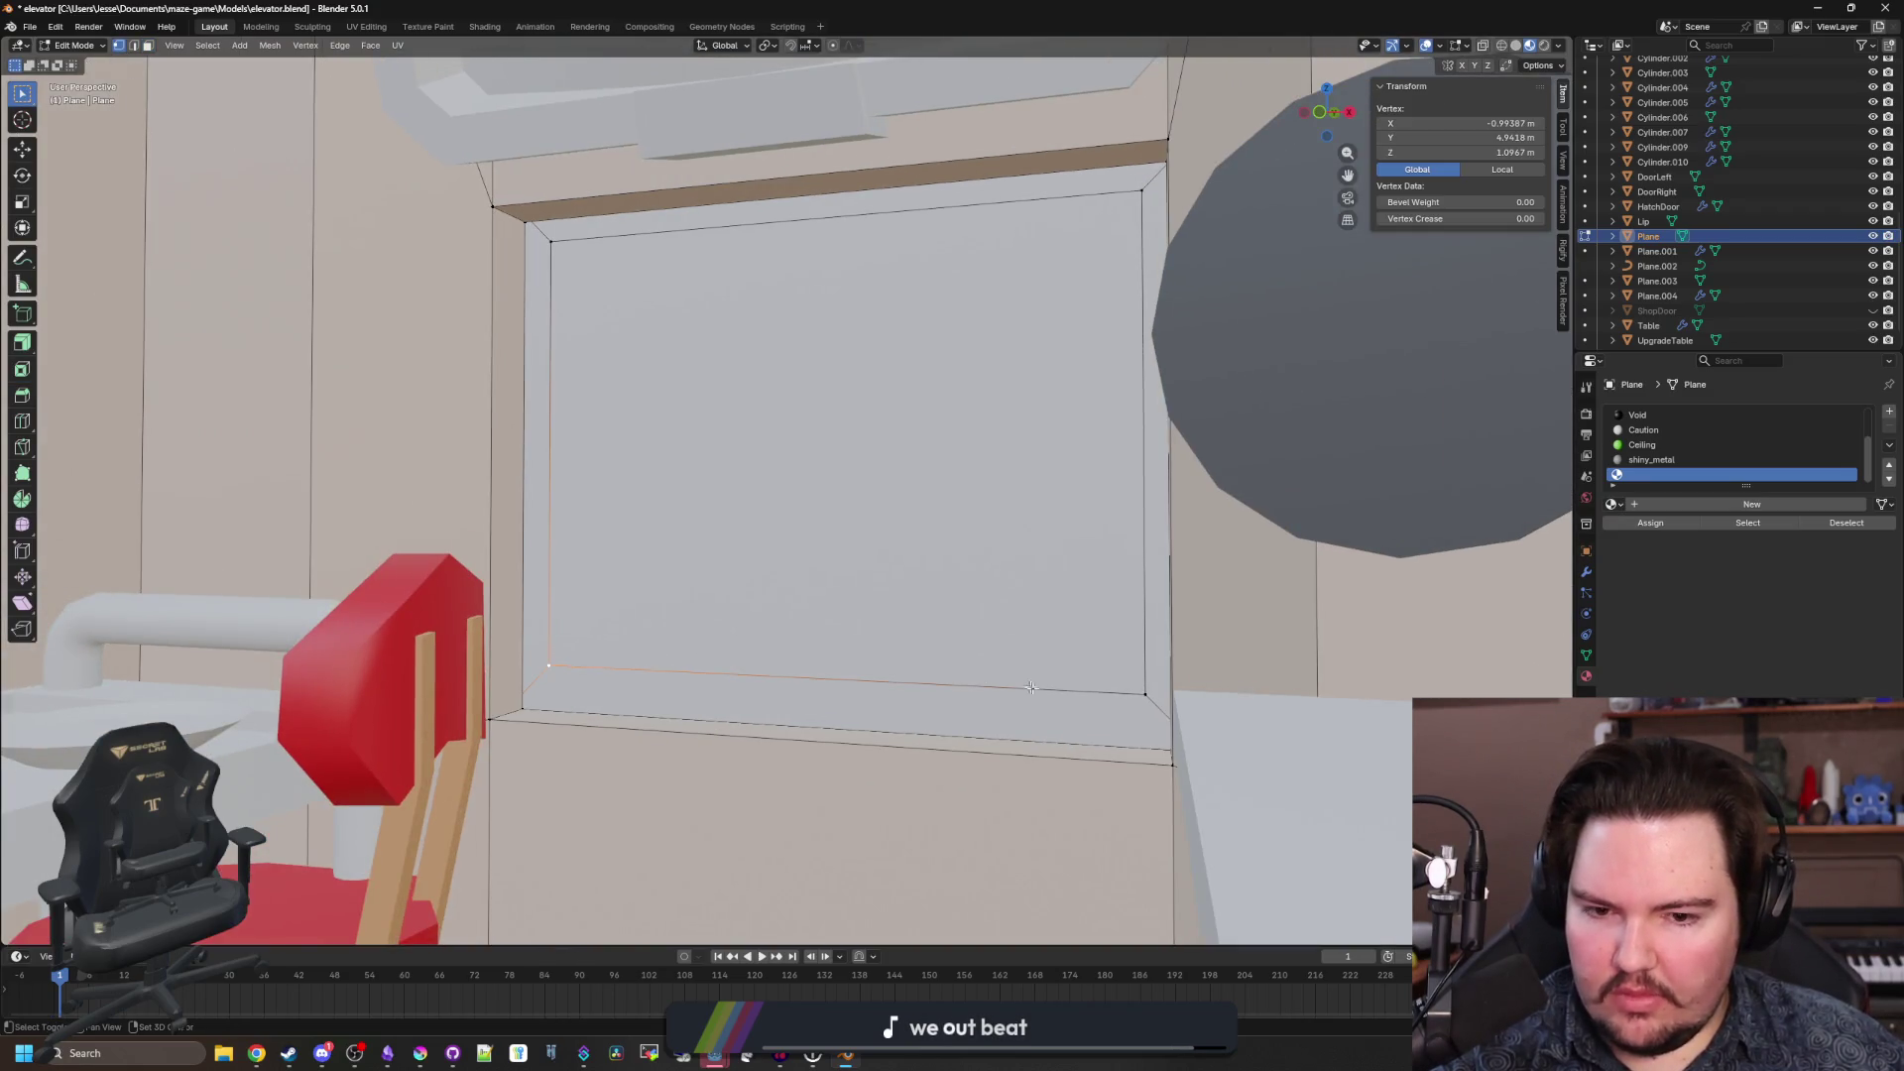
{"action": "left_click", "coordinate": [1138, 695], "text": "shift"}
{"action": "left_click_drag", "start_coordinate": [1137, 696], "coordinate": [917, 533]}
{"action": "key", "text": "g"}
{"action": "key", "text": "z"}
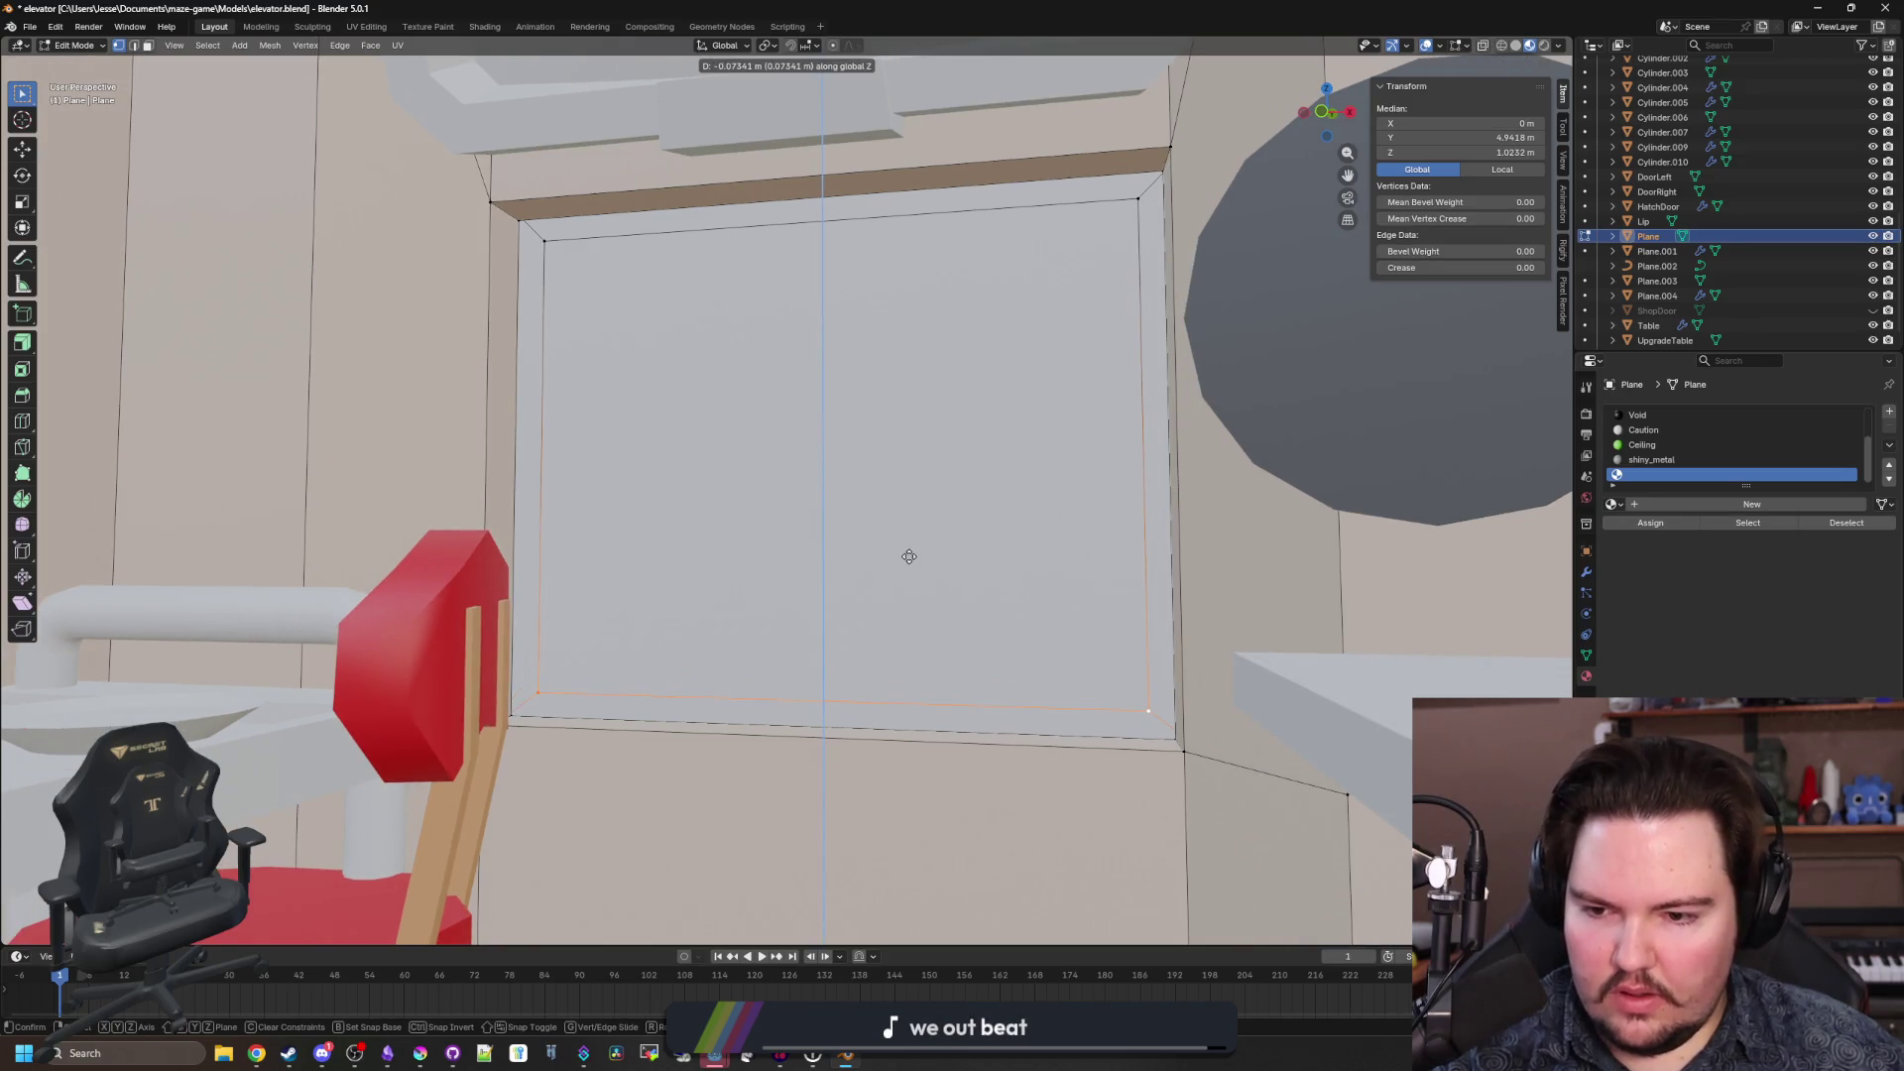
{"action": "left_click", "coordinate": [908, 557]}
Delete the inner window face so the purple room shows through, then return to Object Mode.
{"action": "key", "text": "3"}
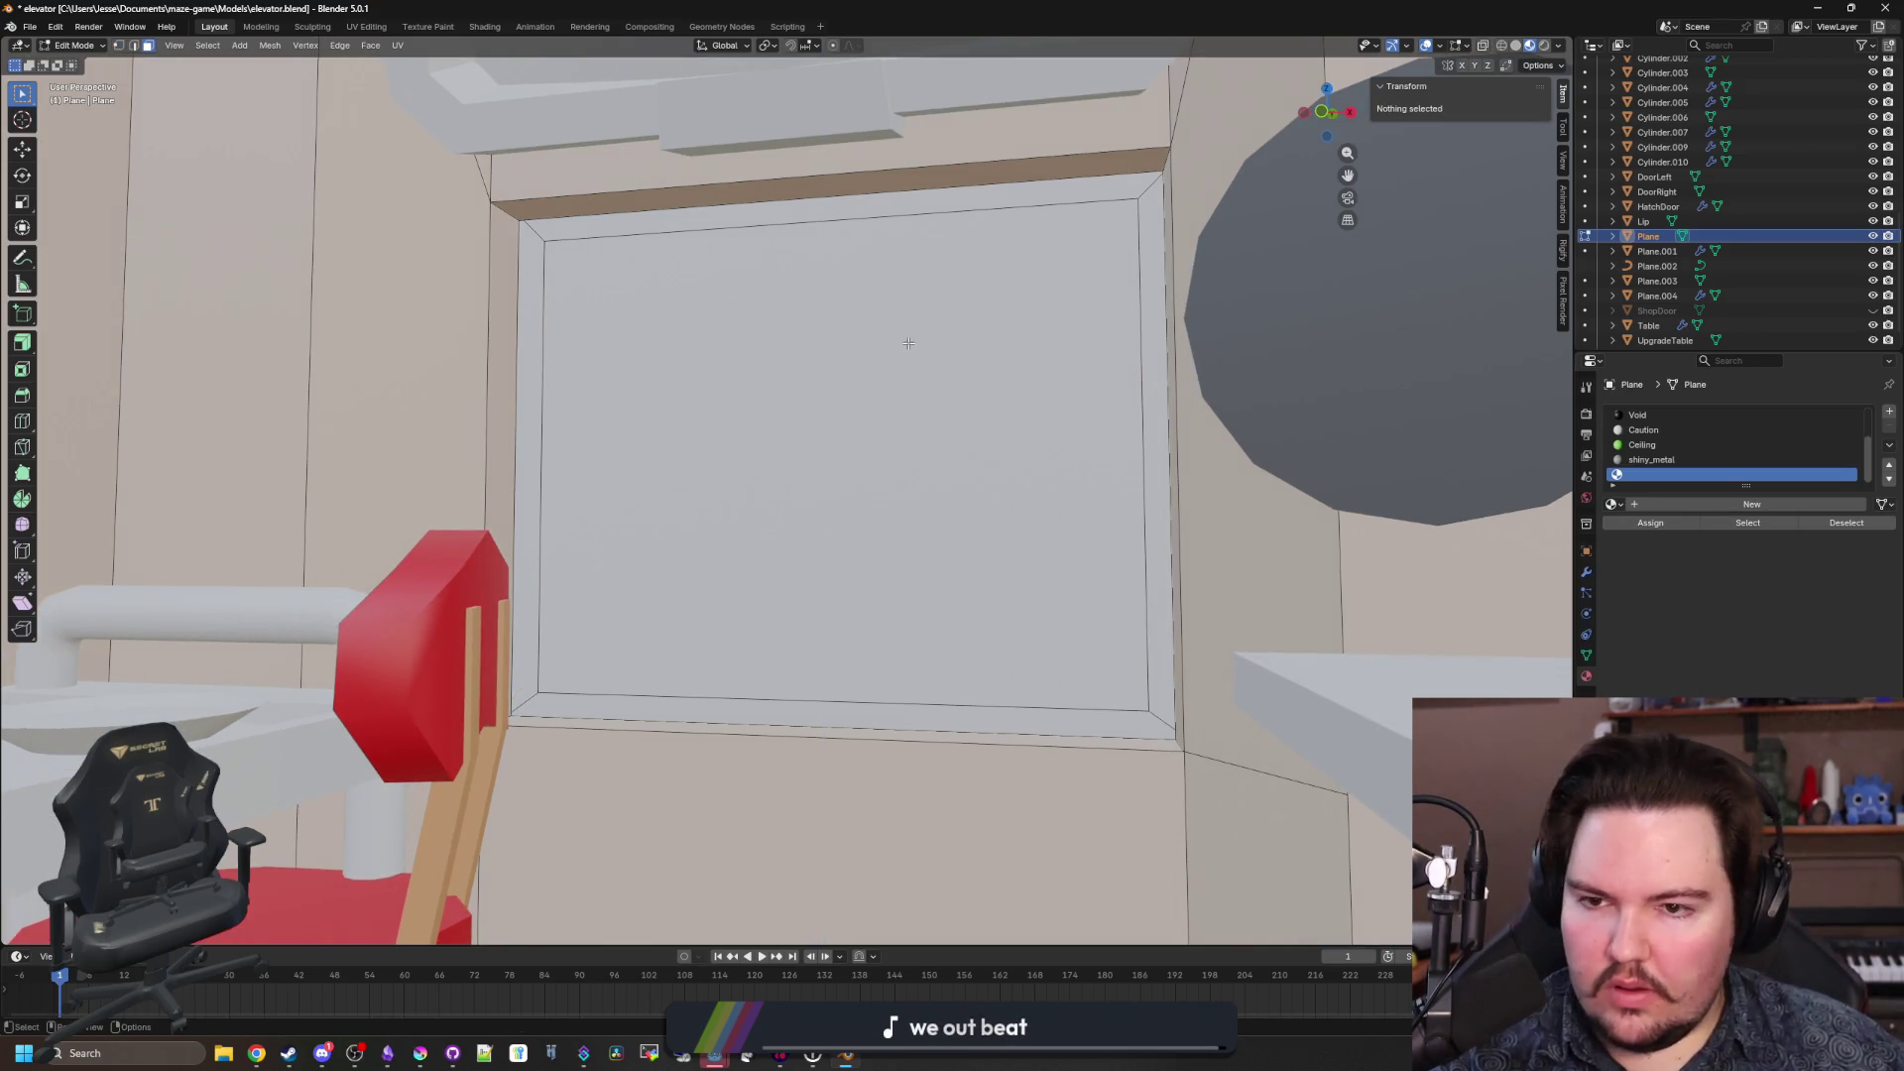
{"action": "left_click", "coordinate": [908, 342]}
{"action": "key", "text": "x"}
{"action": "left_click", "coordinate": [883, 445]}
{"action": "key", "text": "Tab"}
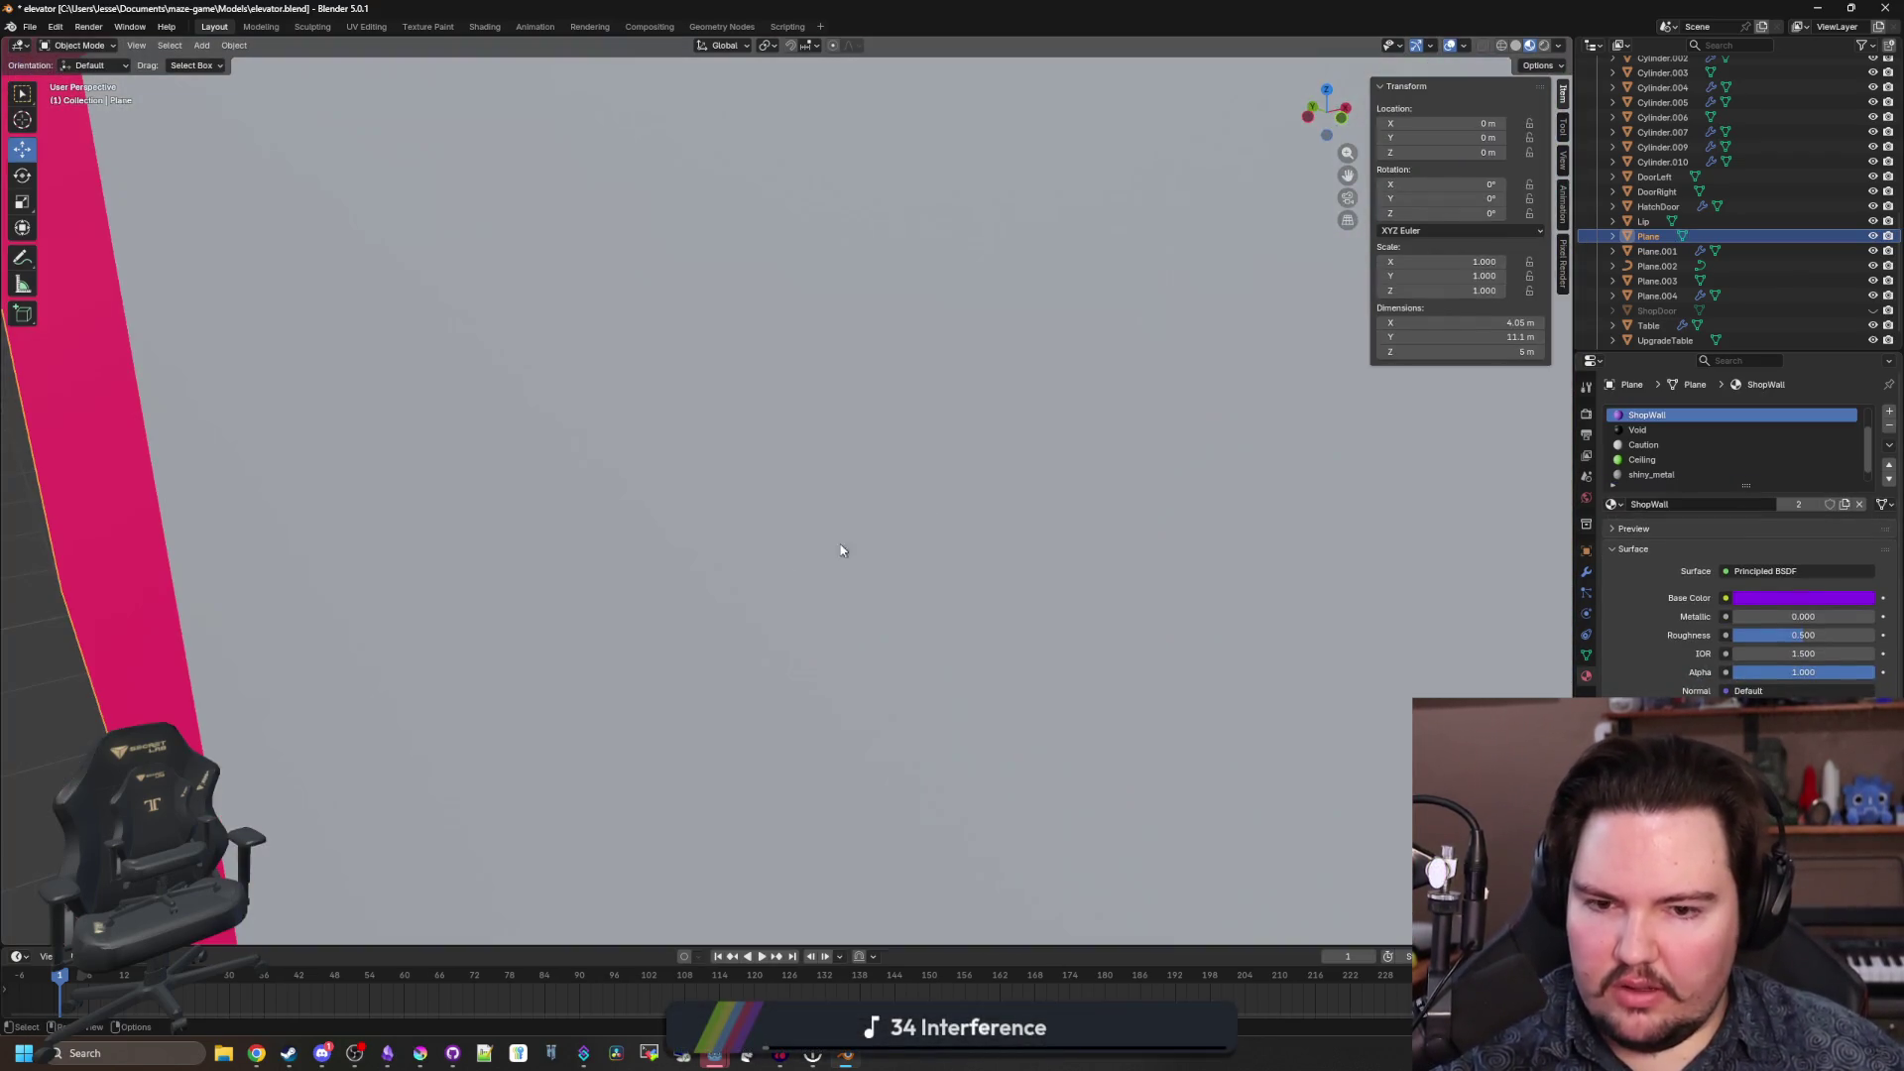
{"action": "left_click", "coordinate": [684, 605]}
Scale the red elevator wall's window frame vertices up by about 1.099.
{"action": "mouse_move", "coordinate": [684, 600]}
{"action": "left_mouse_down"}
{"action": "mouse_move", "coordinate": [782, 549]}
{"action": "mouse_move", "coordinate": [896, 595]}
{"action": "mouse_move", "coordinate": [579, 463]}
{"action": "mouse_move", "coordinate": [689, 493]}
{"action": "mouse_move", "coordinate": [621, 527]}
{"action": "mouse_move", "coordinate": [615, 658]}
{"action": "left_mouse_up"}
{"action": "left_click", "coordinate": [615, 659]}
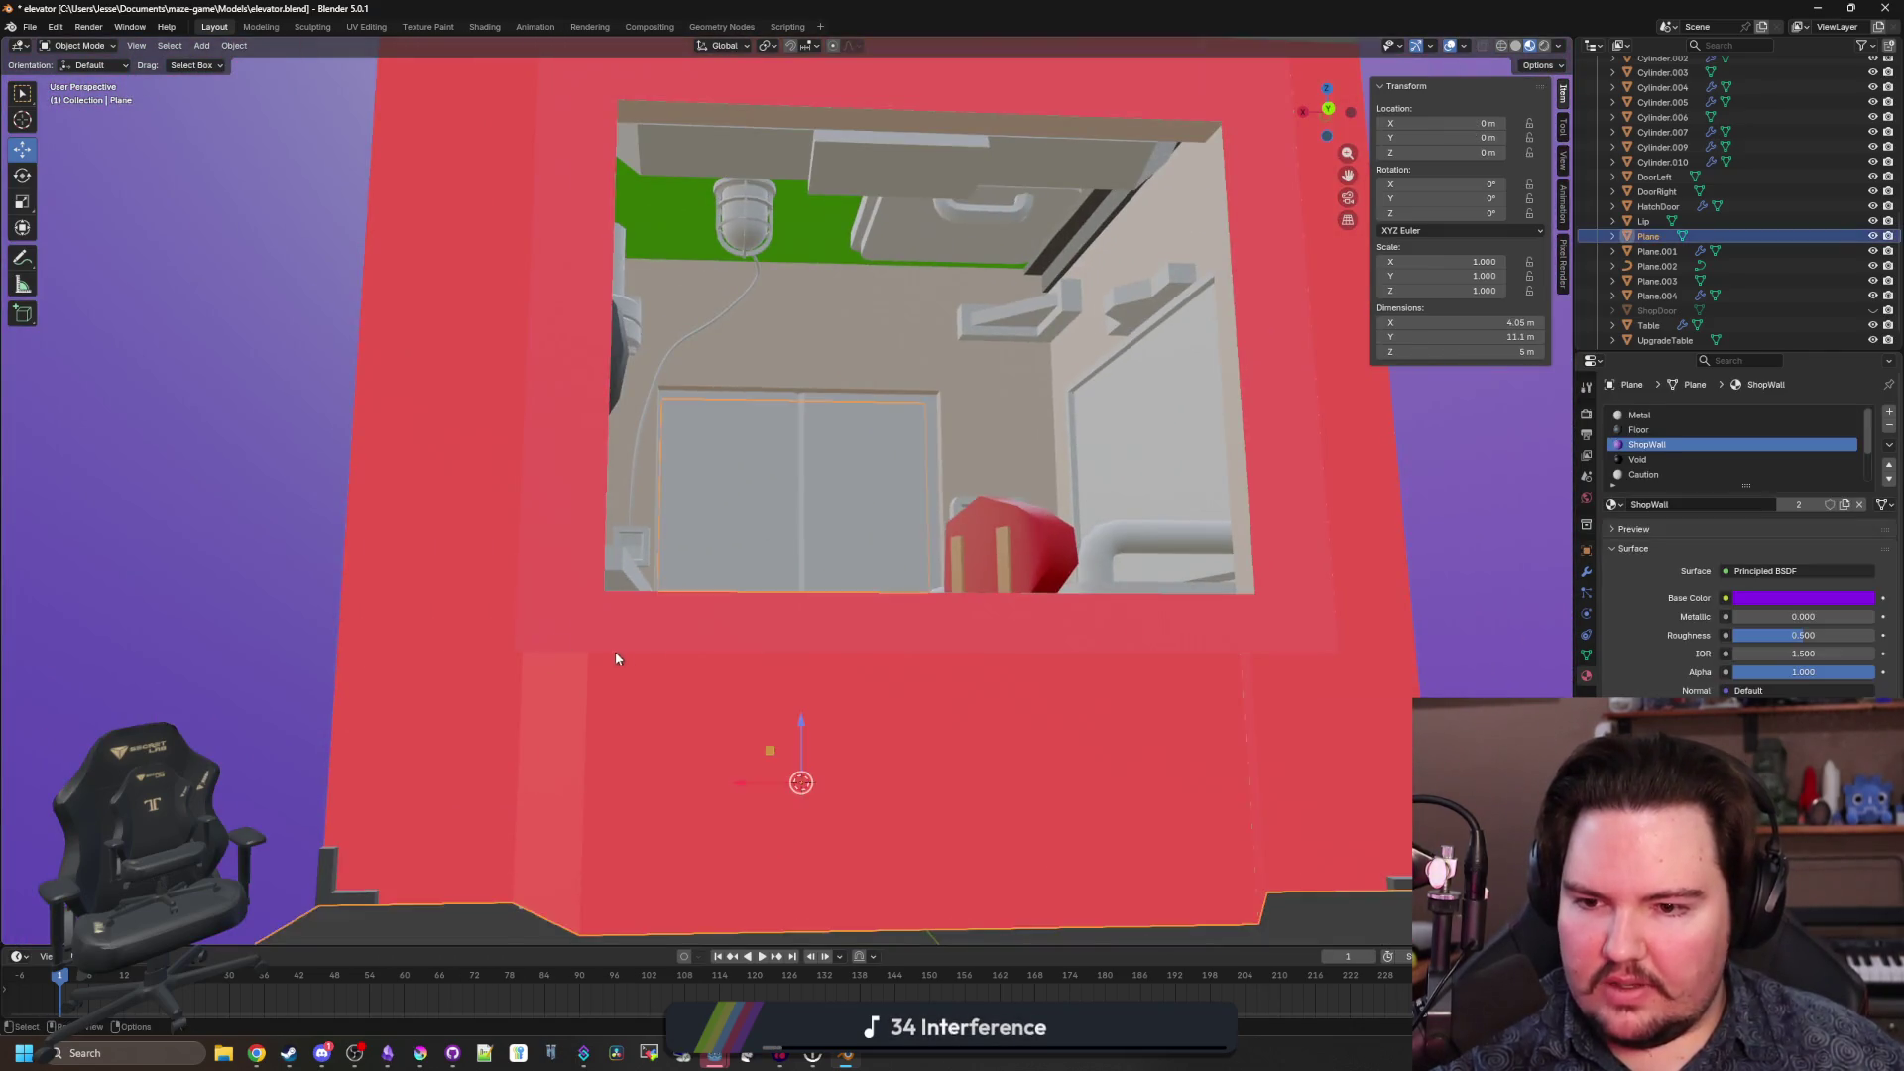
{"action": "key", "text": "Tab"}
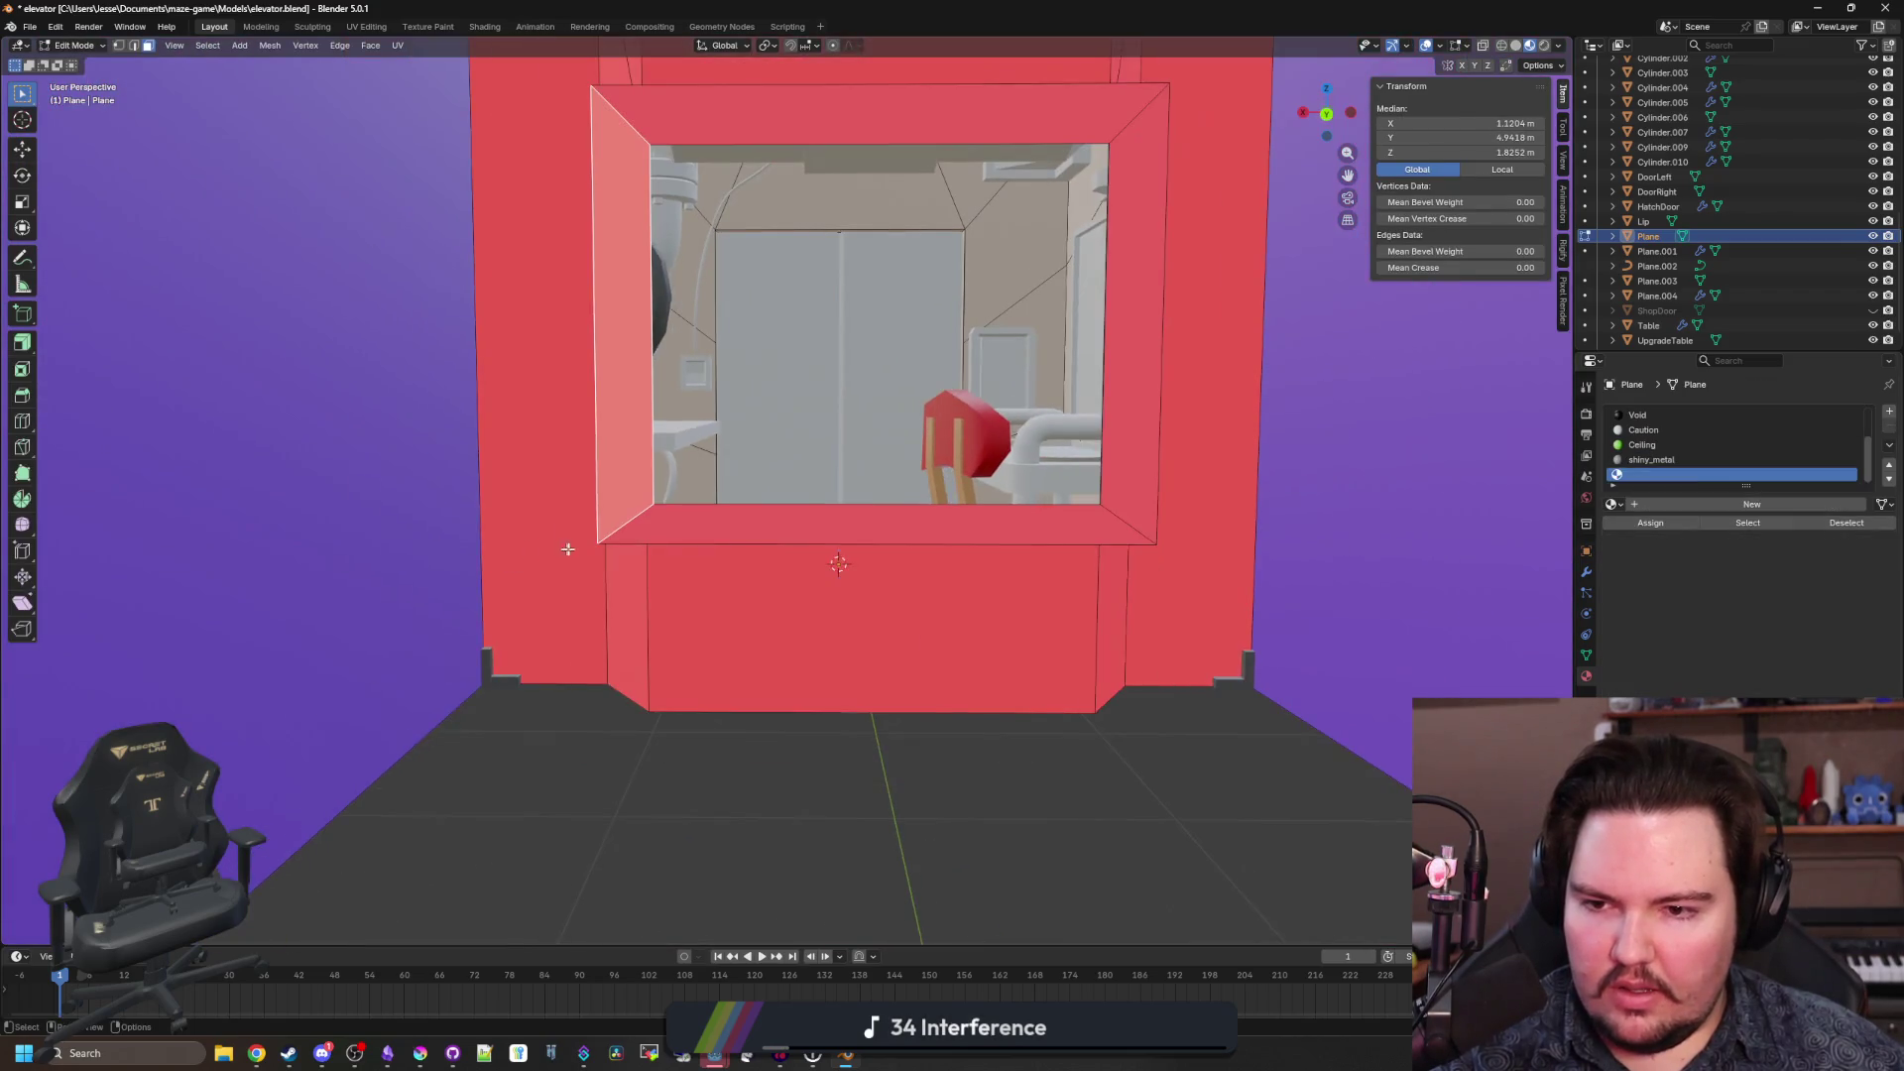
{"action": "left_click", "coordinate": [595, 533]}
{"action": "key", "text": "1"}
{"action": "scroll", "coordinate": [671, 457], "scroll_direction": "up", "scroll_amount": 2}
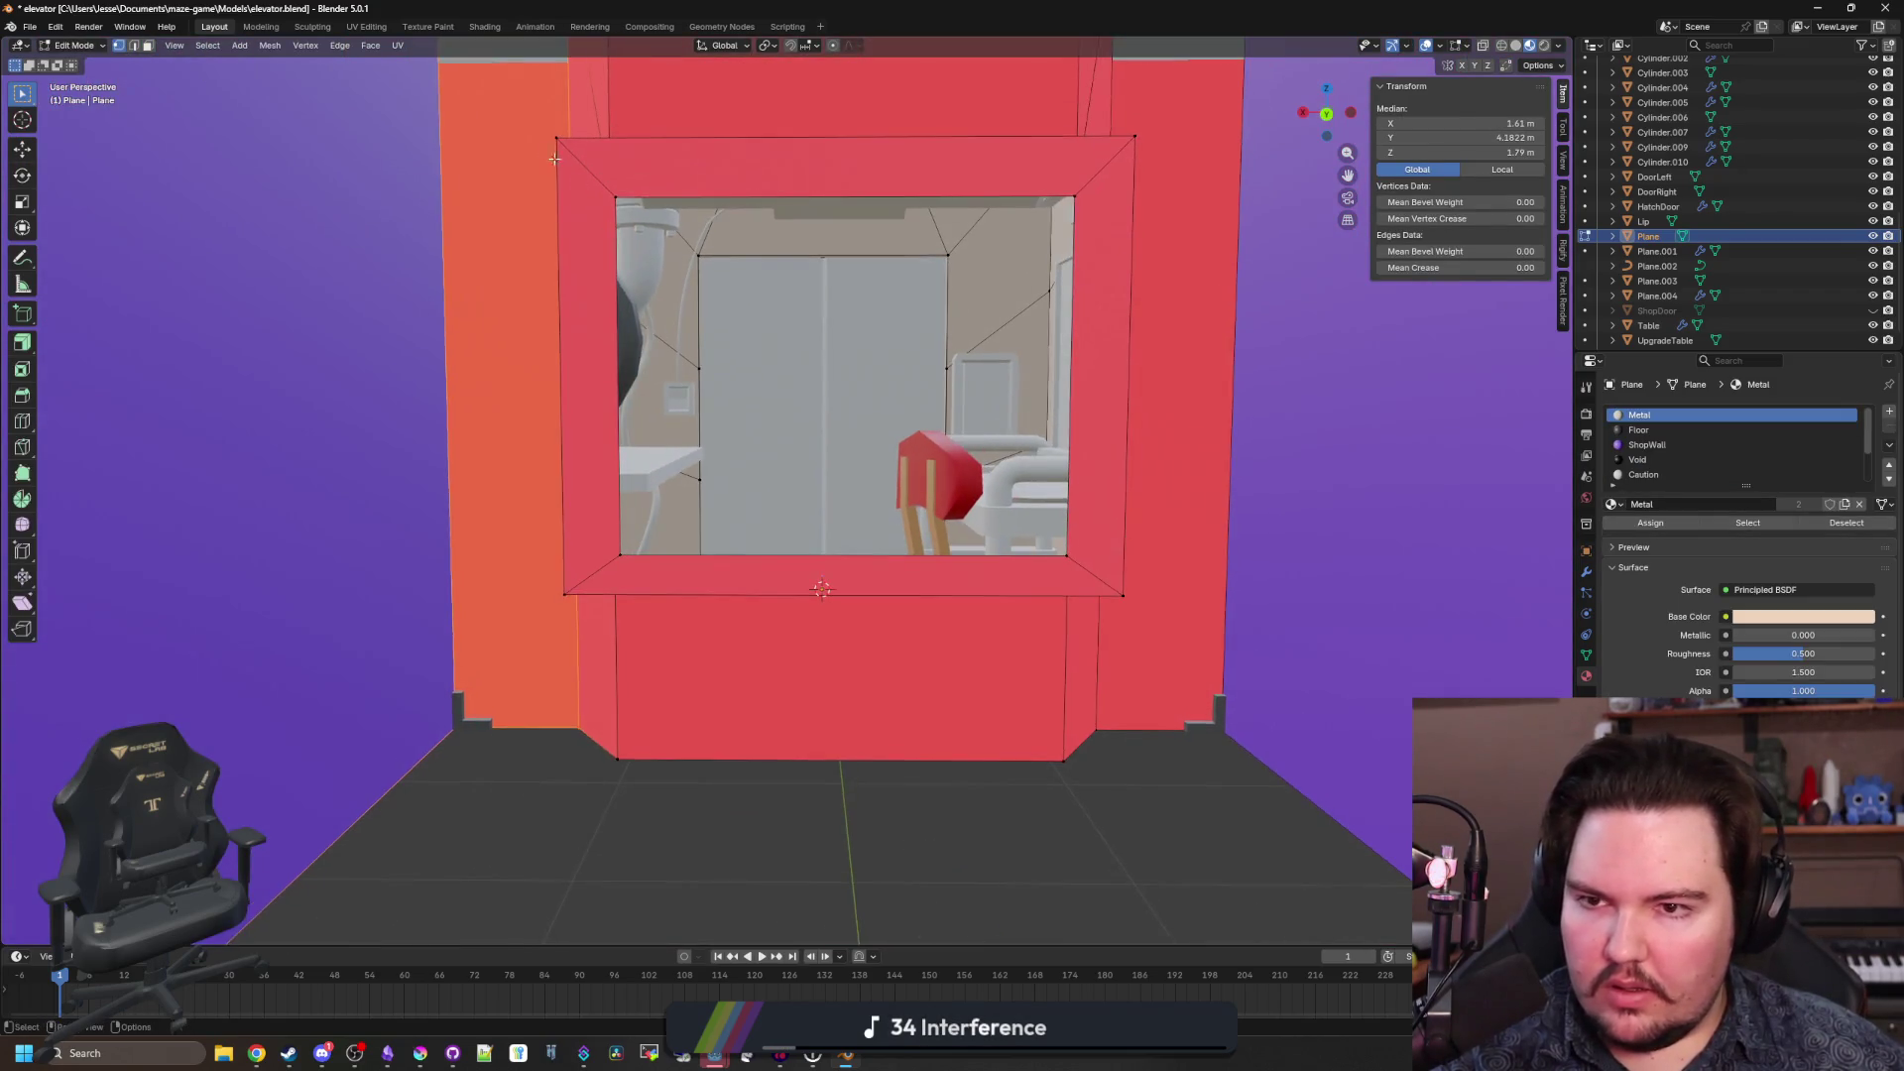
{"action": "left_click", "coordinate": [556, 138]}
{"action": "left_click", "coordinate": [561, 582], "text": "shift"}
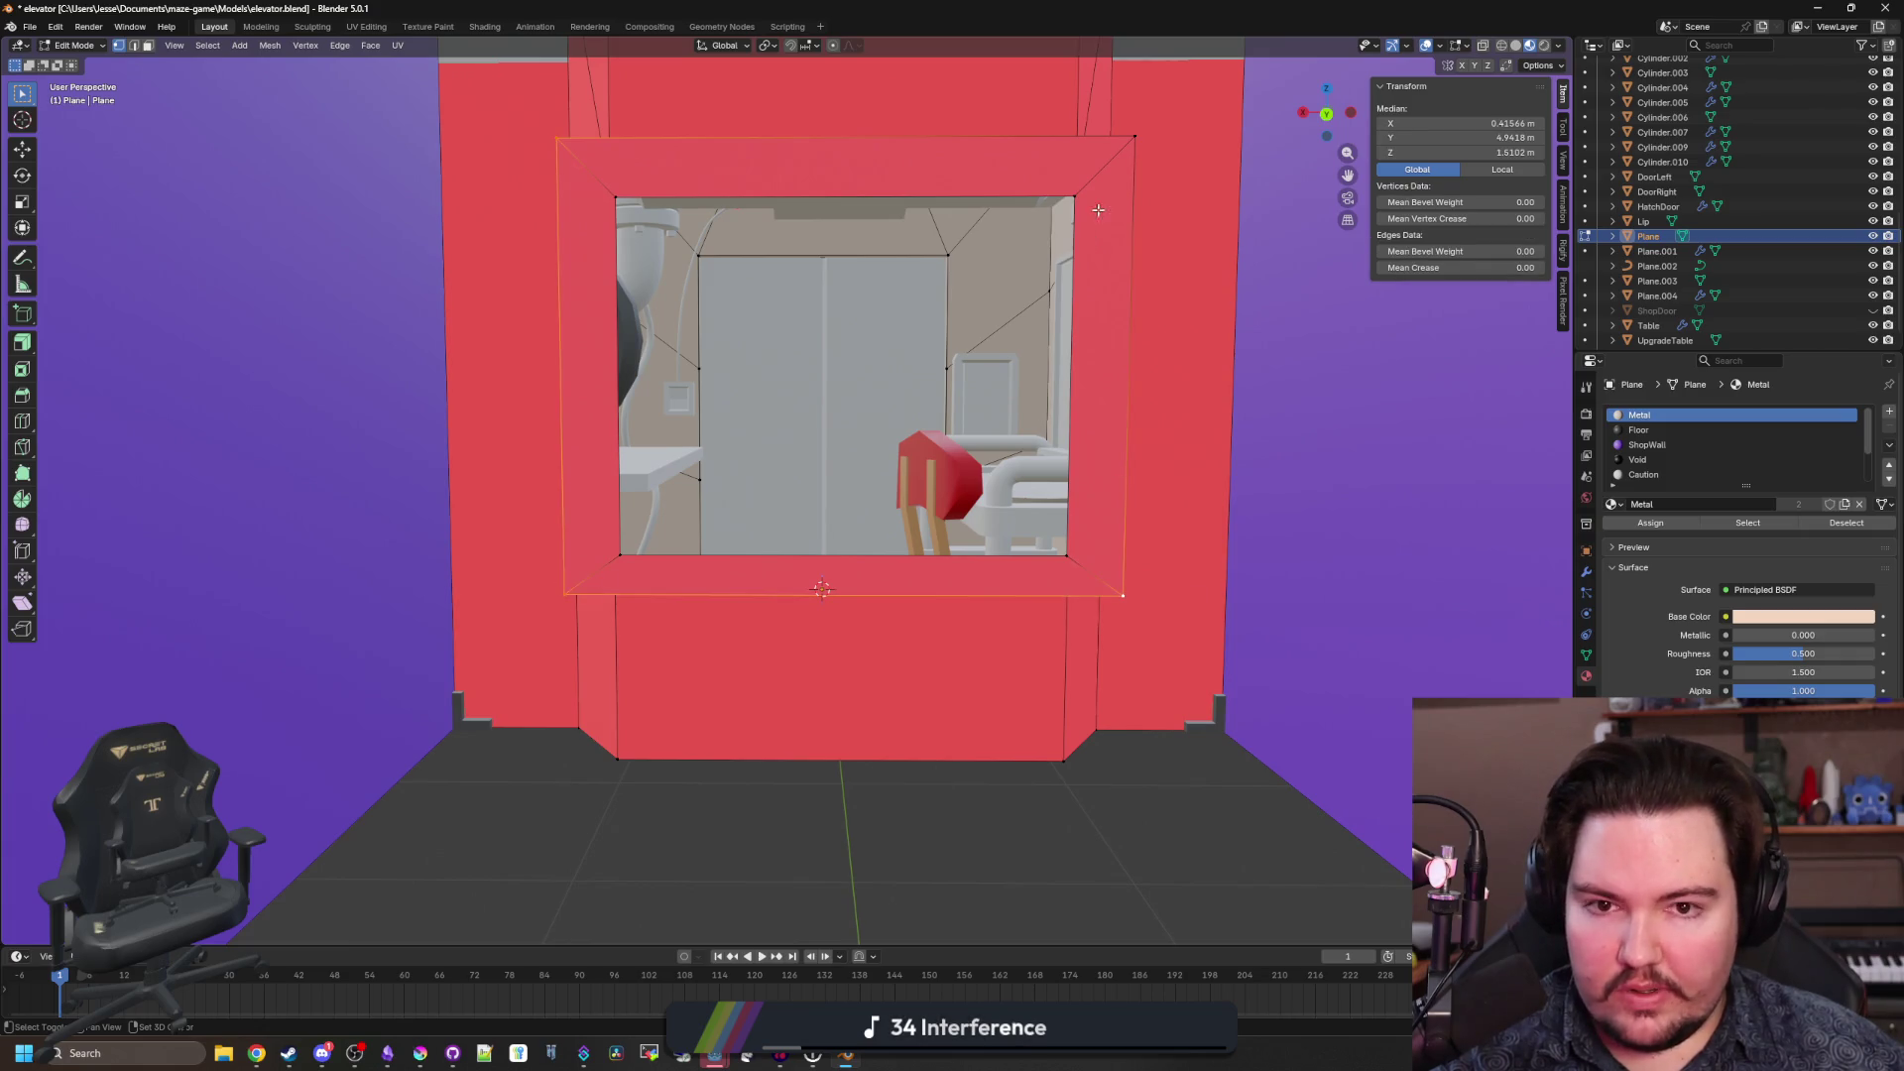
{"action": "key", "text": "ctrl+KP_8"}
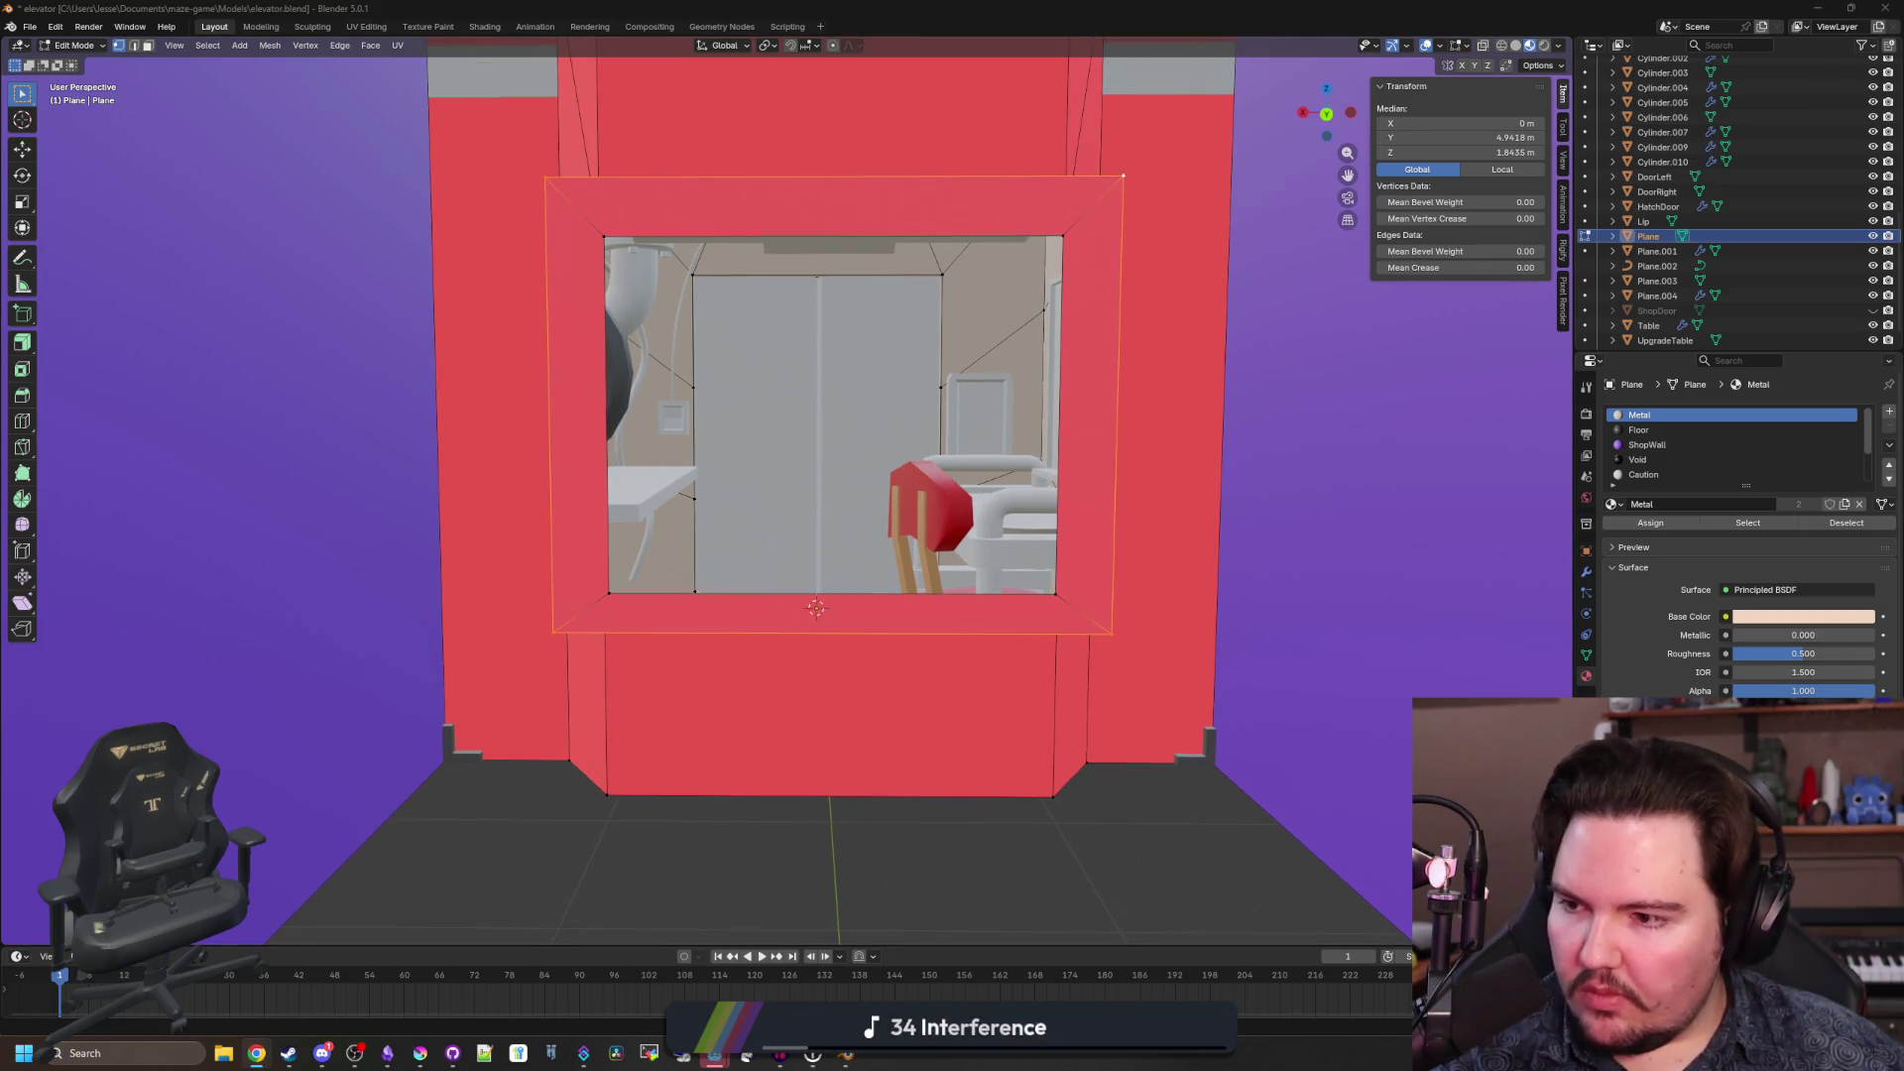
{"action": "key", "text": "s"}
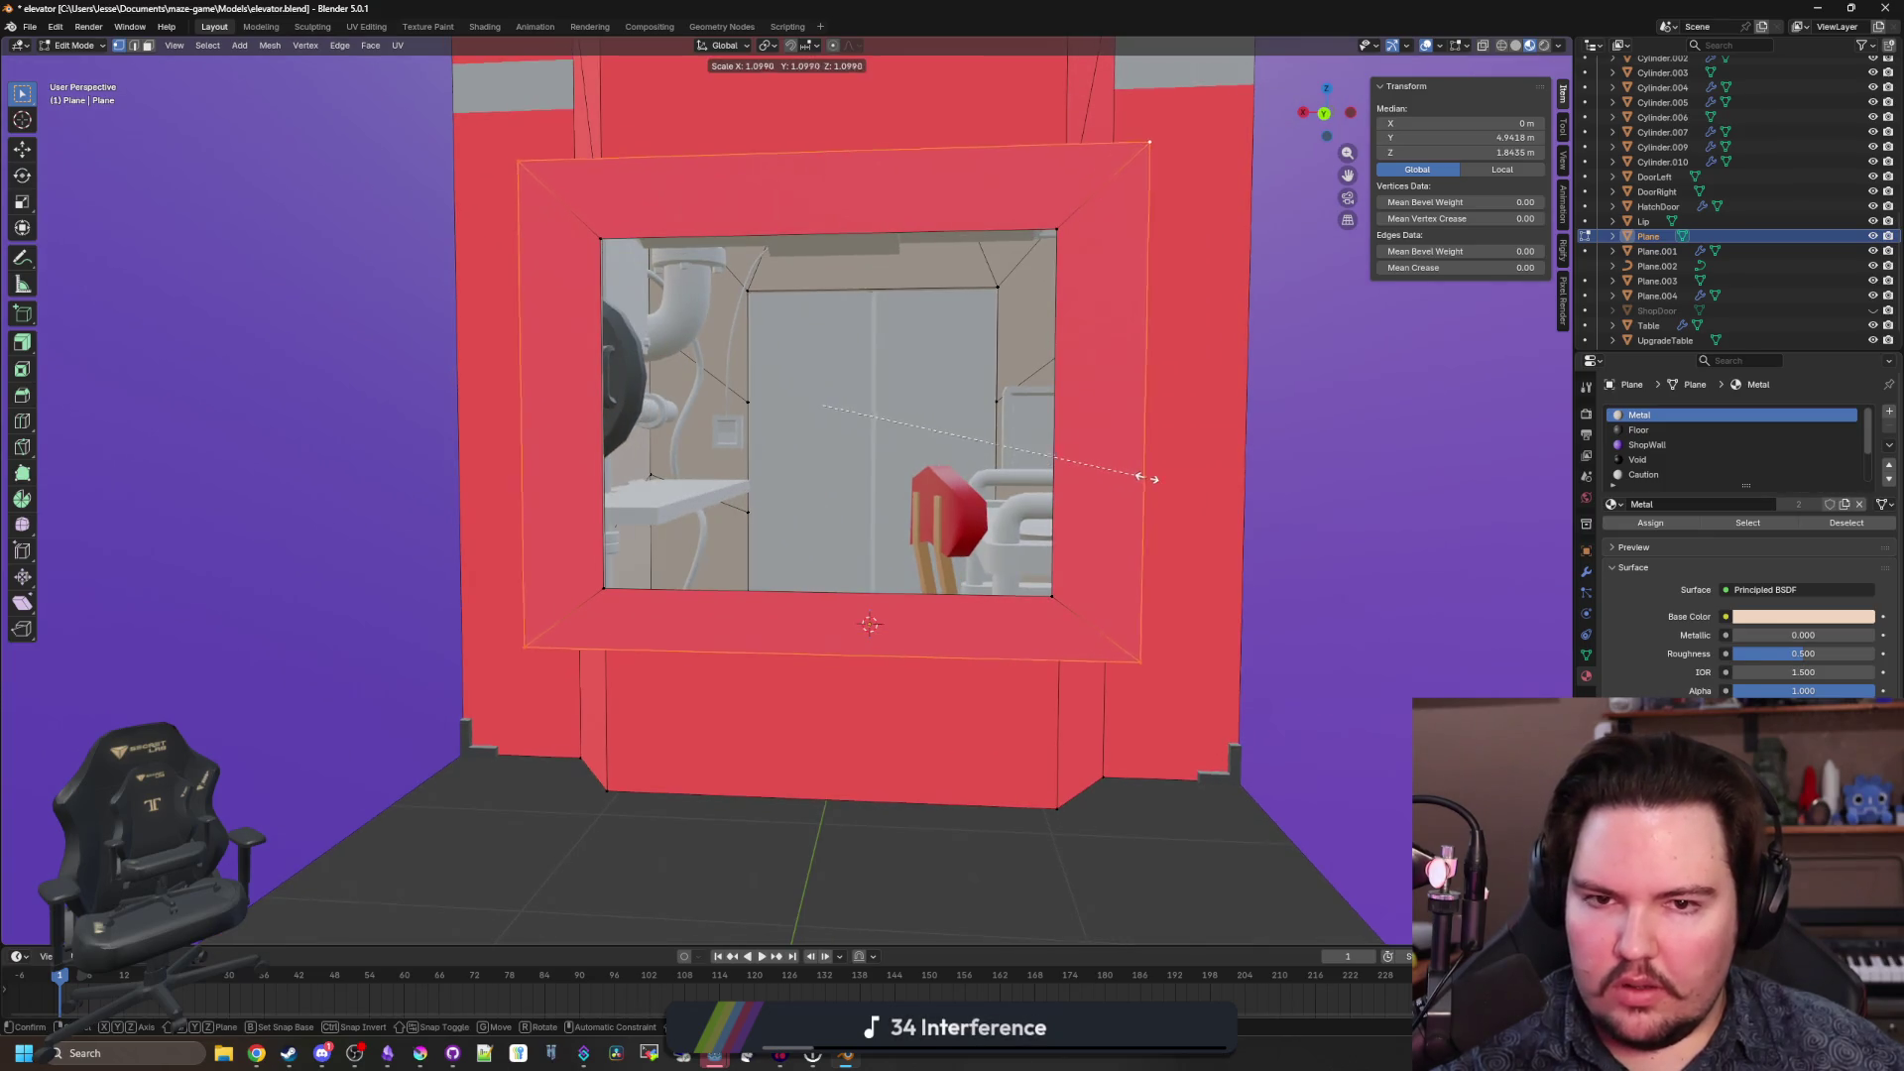
{"action": "left_click", "coordinate": [1241, 460]}
{"action": "scroll", "coordinate": [1105, 522], "scroll_direction": "up", "scroll_amount": 5}
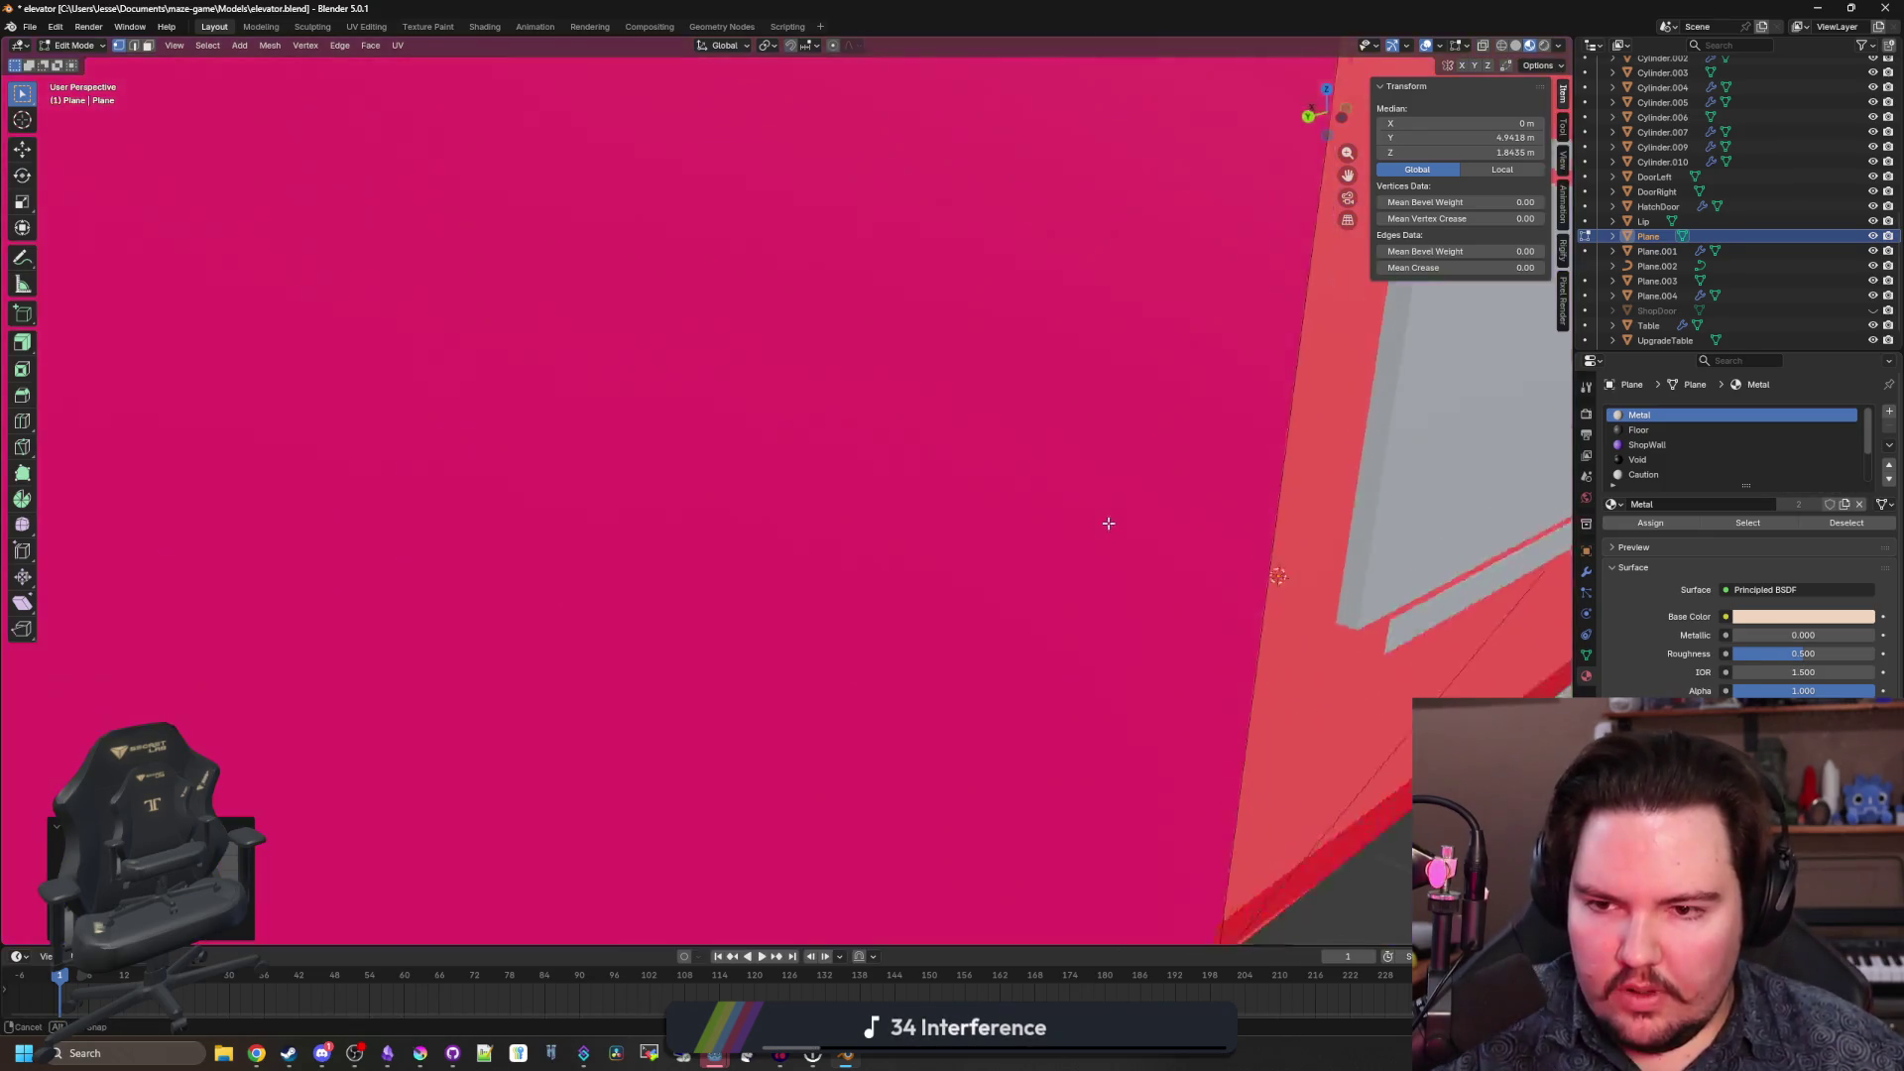
Select the window's bottom-left and top-left corner vertices and choose the Bevel tool.
{"action": "mouse_move", "coordinate": [801, 505]}
{"action": "left_mouse_down"}
{"action": "mouse_move", "coordinate": [928, 651]}
{"action": "mouse_move", "coordinate": [871, 647]}
{"action": "mouse_move", "coordinate": [1054, 582]}
{"action": "mouse_move", "coordinate": [805, 615]}
{"action": "left_mouse_up"}
{"action": "left_click", "coordinate": [1362, 460]}
{"action": "mouse_move", "coordinate": [1362, 460]}
{"action": "left_mouse_down"}
{"action": "mouse_move", "coordinate": [496, 715]}
{"action": "mouse_move", "coordinate": [298, 808]}
{"action": "mouse_move", "coordinate": [442, 596]}
{"action": "left_mouse_up"}
{"action": "left_click", "coordinate": [298, 808]}
{"action": "left_click", "coordinate": [379, 210], "text": "shift"}
{"action": "mouse_move", "coordinate": [379, 210]}
{"action": "left_mouse_down"}
{"action": "mouse_move", "coordinate": [545, 407]}
{"action": "mouse_move", "coordinate": [1097, 189]}
{"action": "left_mouse_up"}
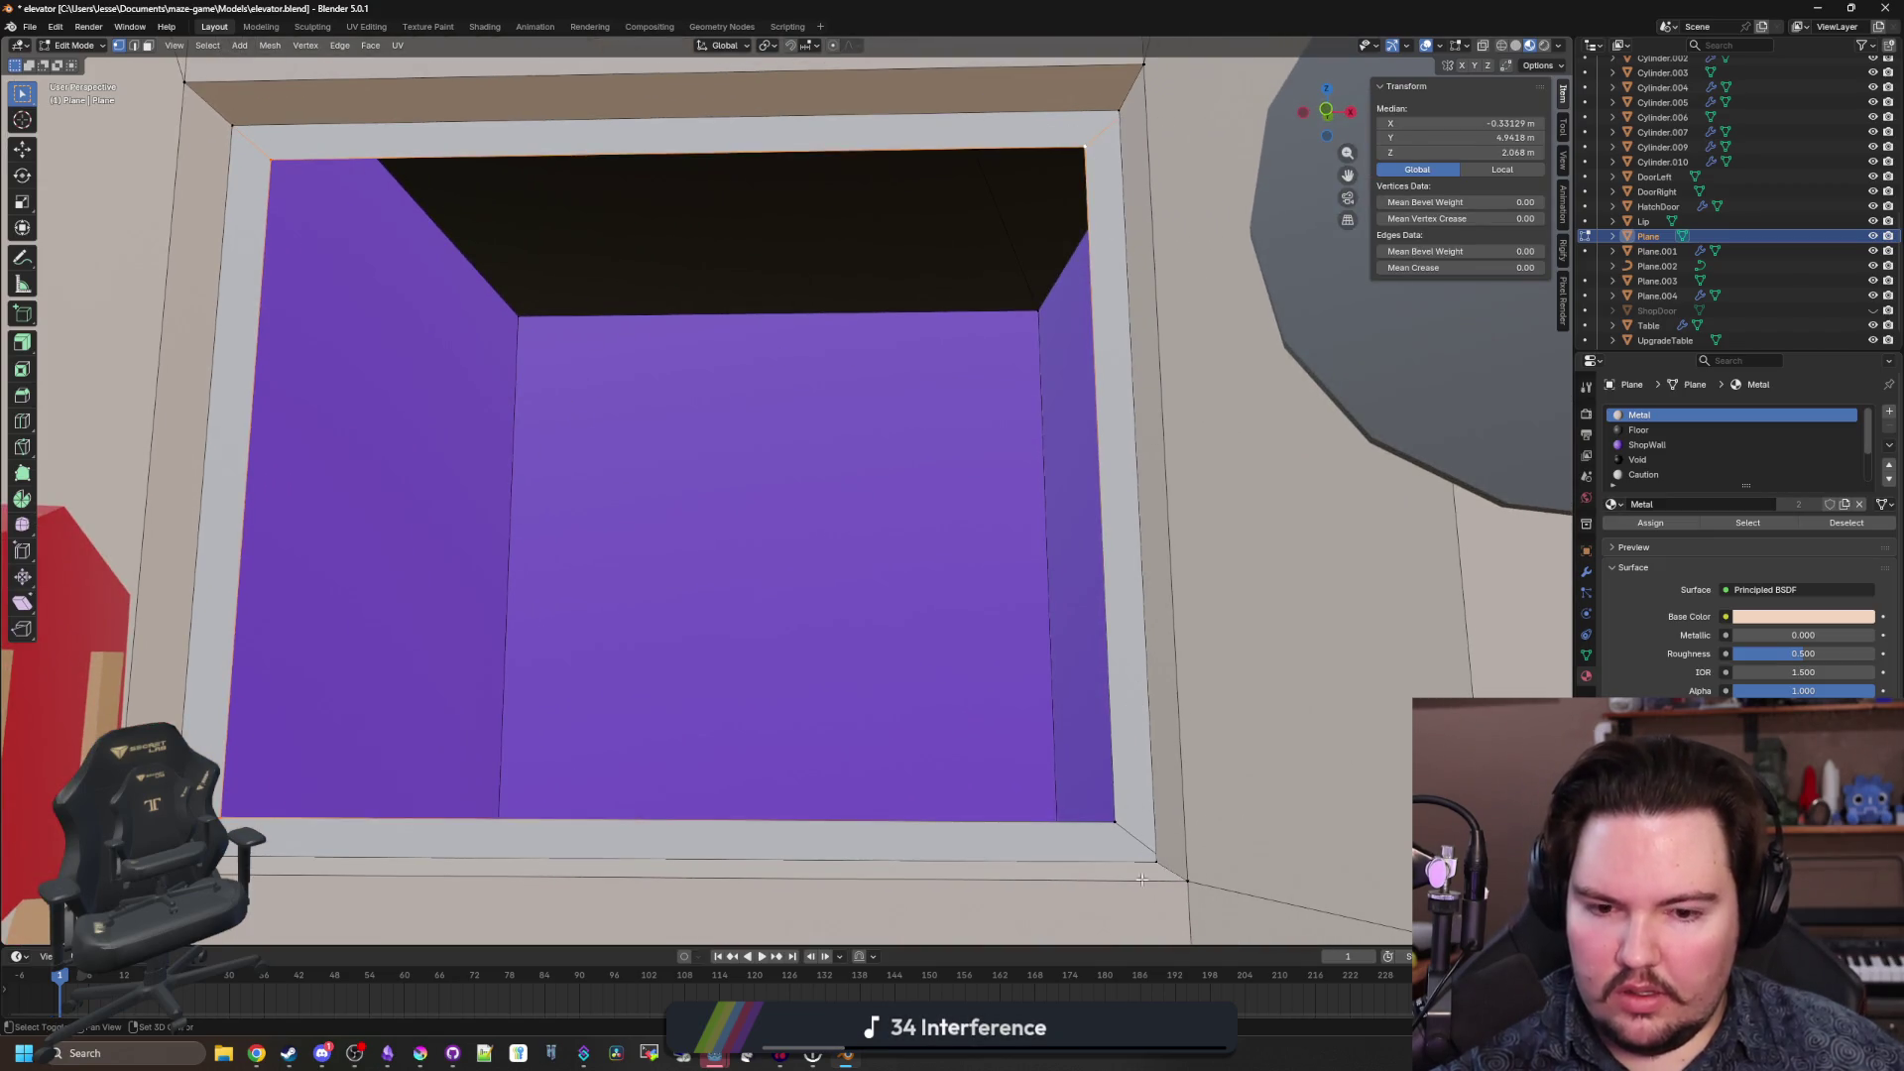
{"action": "left_click_drag", "start_coordinate": [1068, 785], "coordinate": [1121, 768]}
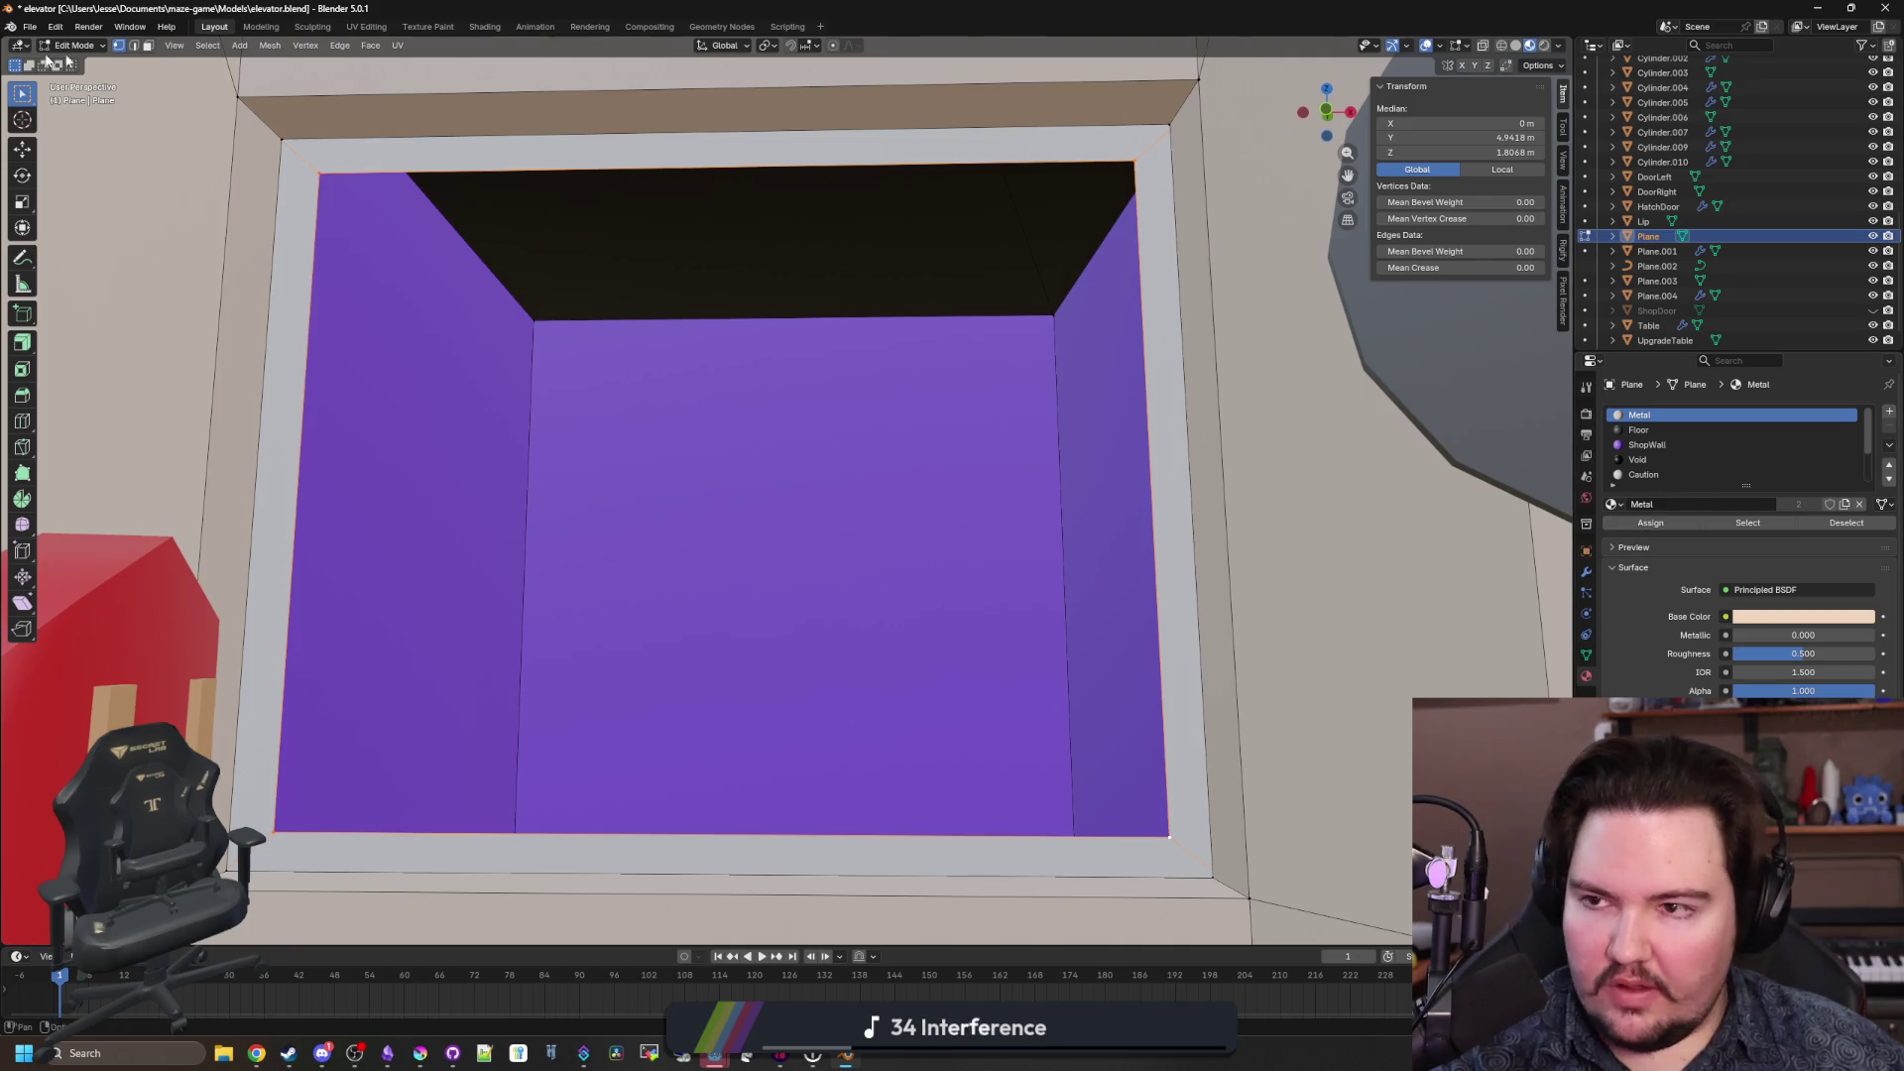
{"action": "left_click", "coordinate": [22, 394]}
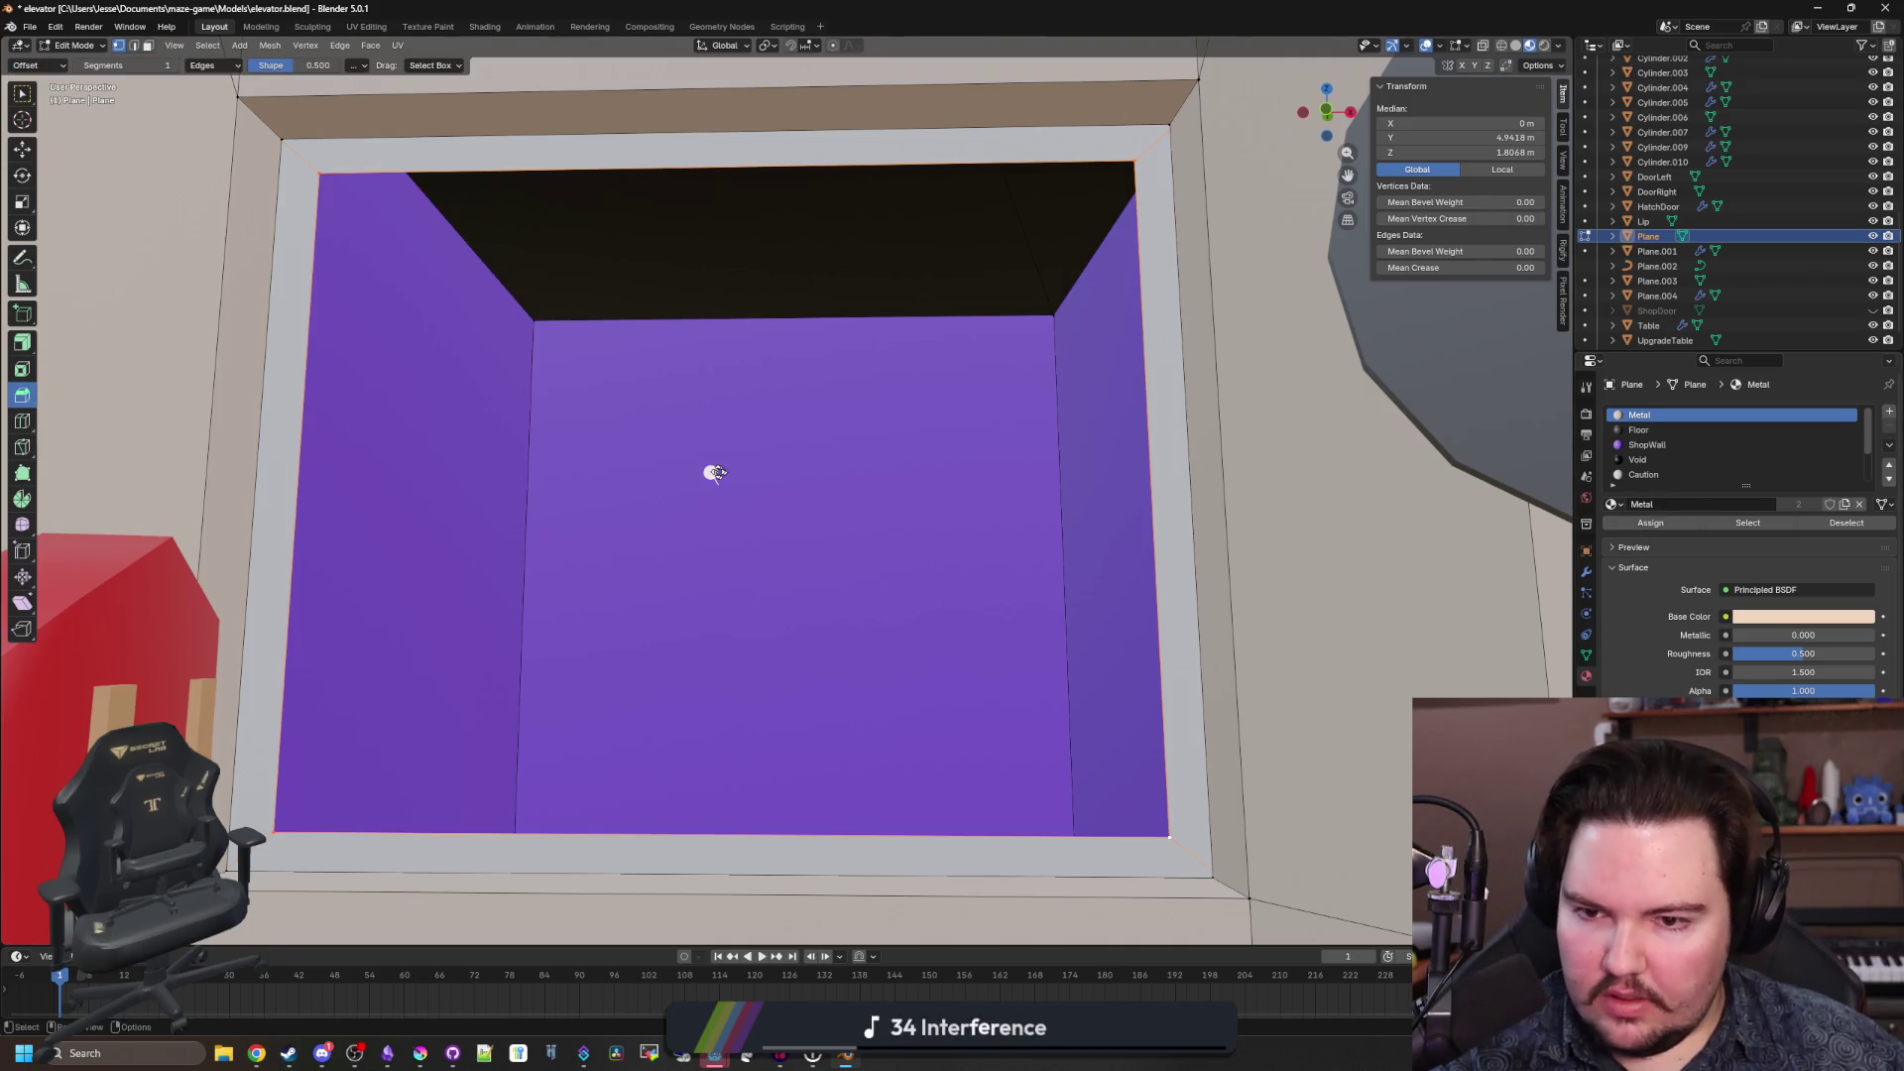
Bevel the window's corner vertices to about 0.09 m.
{"action": "left_click", "coordinate": [714, 472]}
{"action": "left_click", "coordinate": [166, 665]}
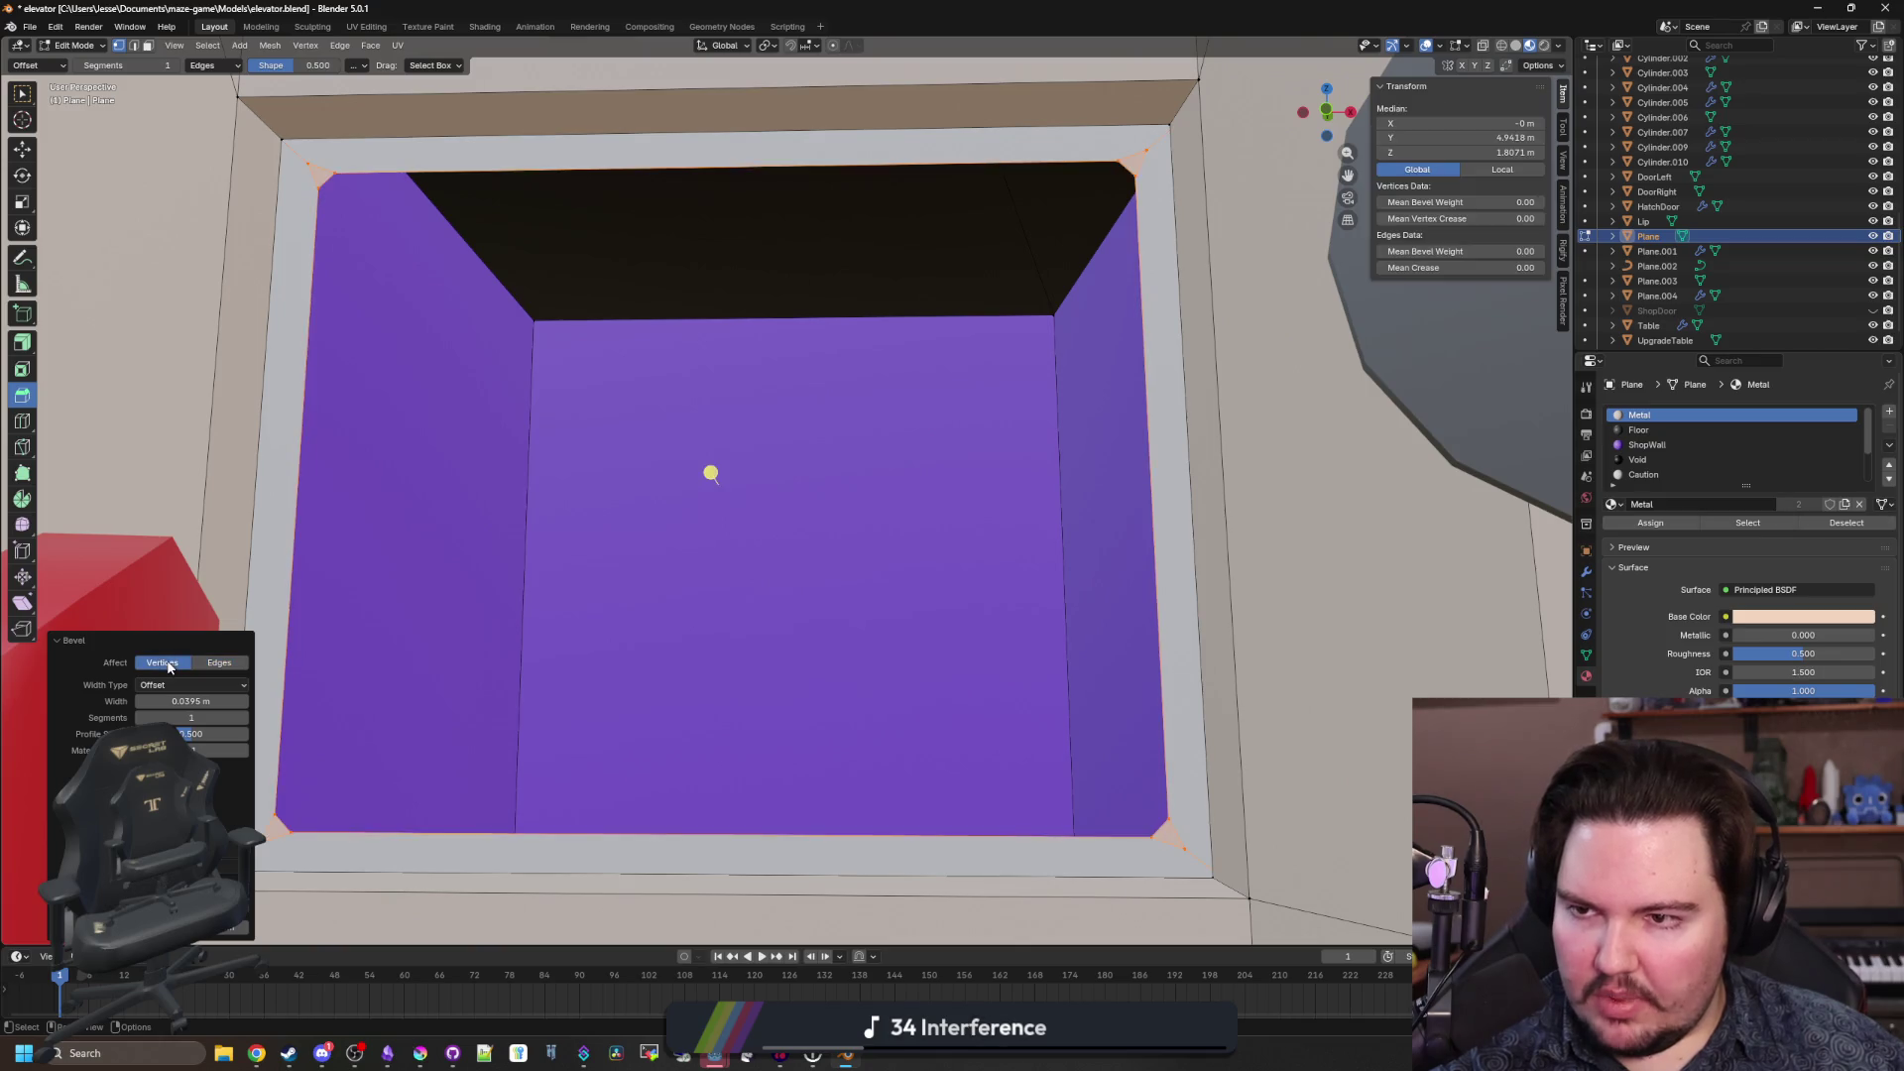
{"action": "left_click_drag", "start_coordinate": [213, 701], "coordinate": [258, 701]}
{"action": "key", "text": "g"}
{"action": "key", "text": "x"}
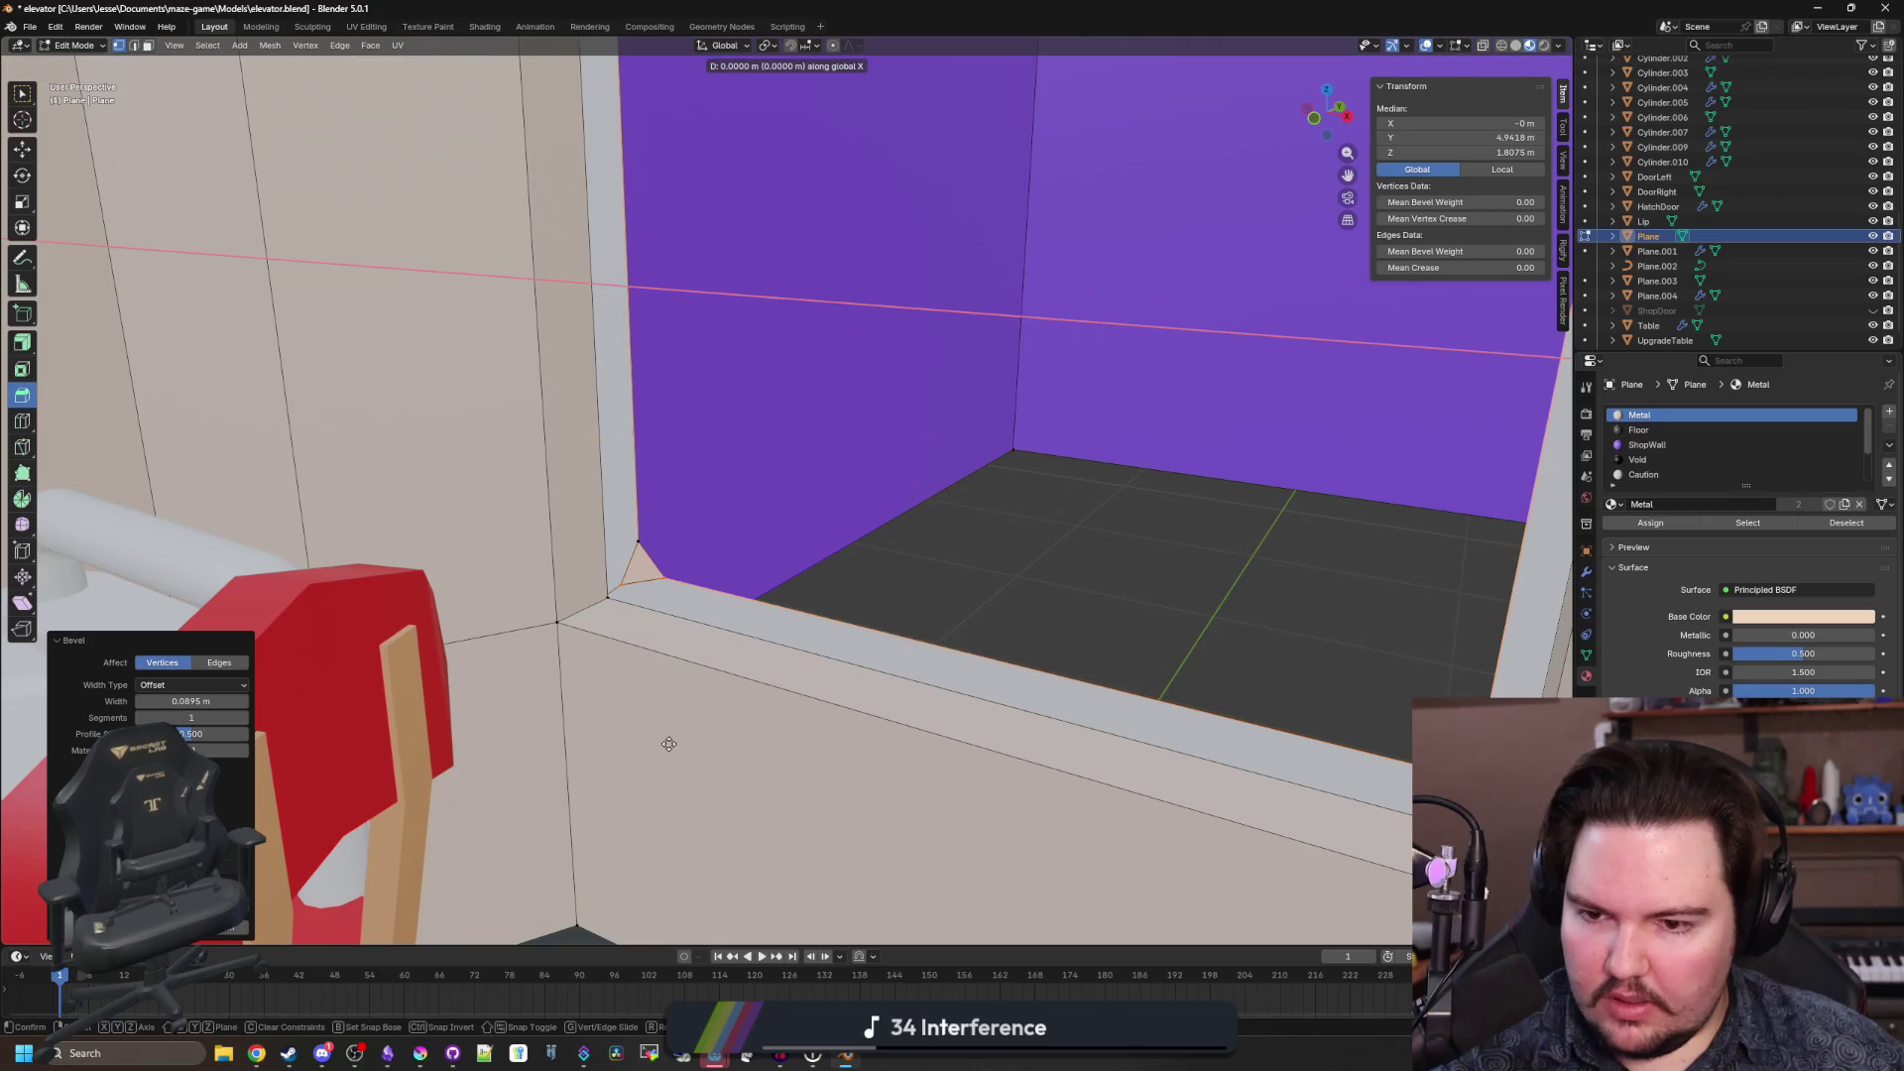
{"action": "key", "text": "x"}
{"action": "key", "text": "Escape"}
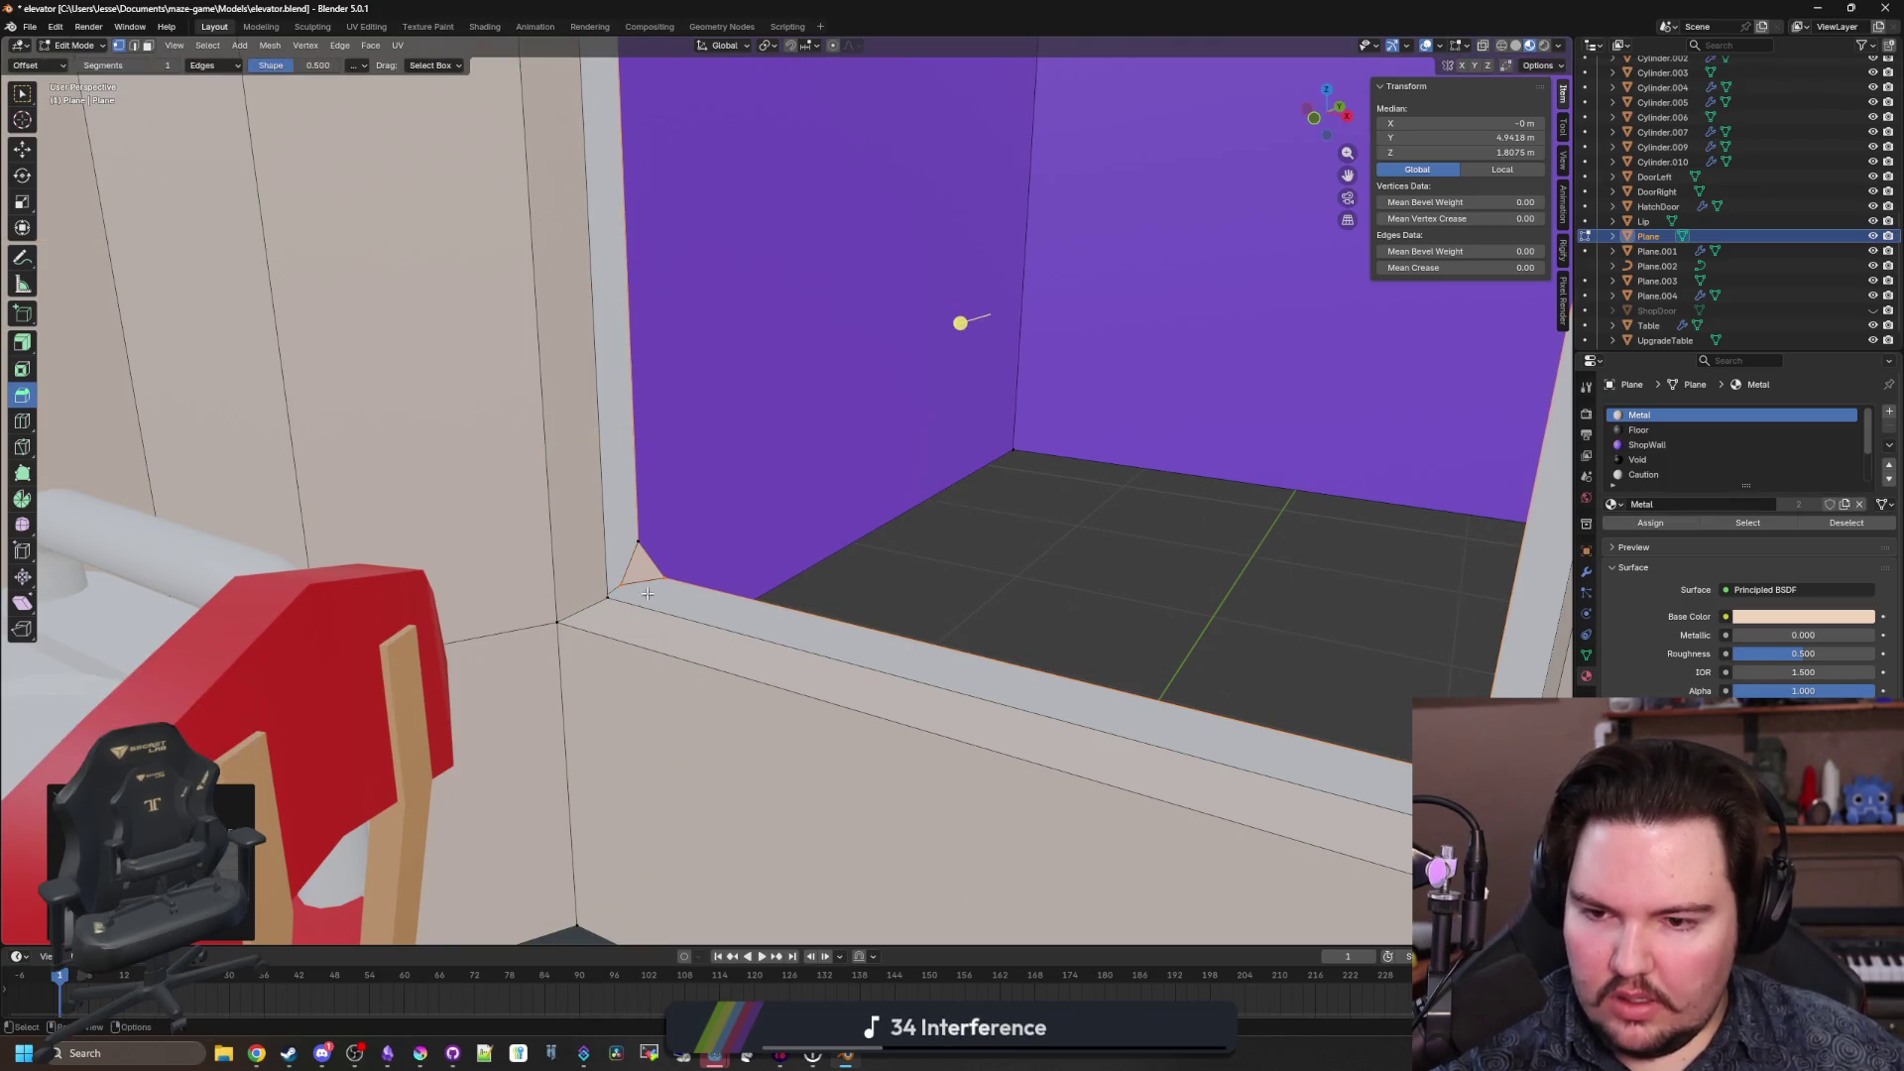
Push the frame's inner edge loop about 0.147 m back along Y and scale it by 1.0418.
{"action": "key", "text": "alt+a"}
{"action": "left_click", "coordinate": [560, 628]}
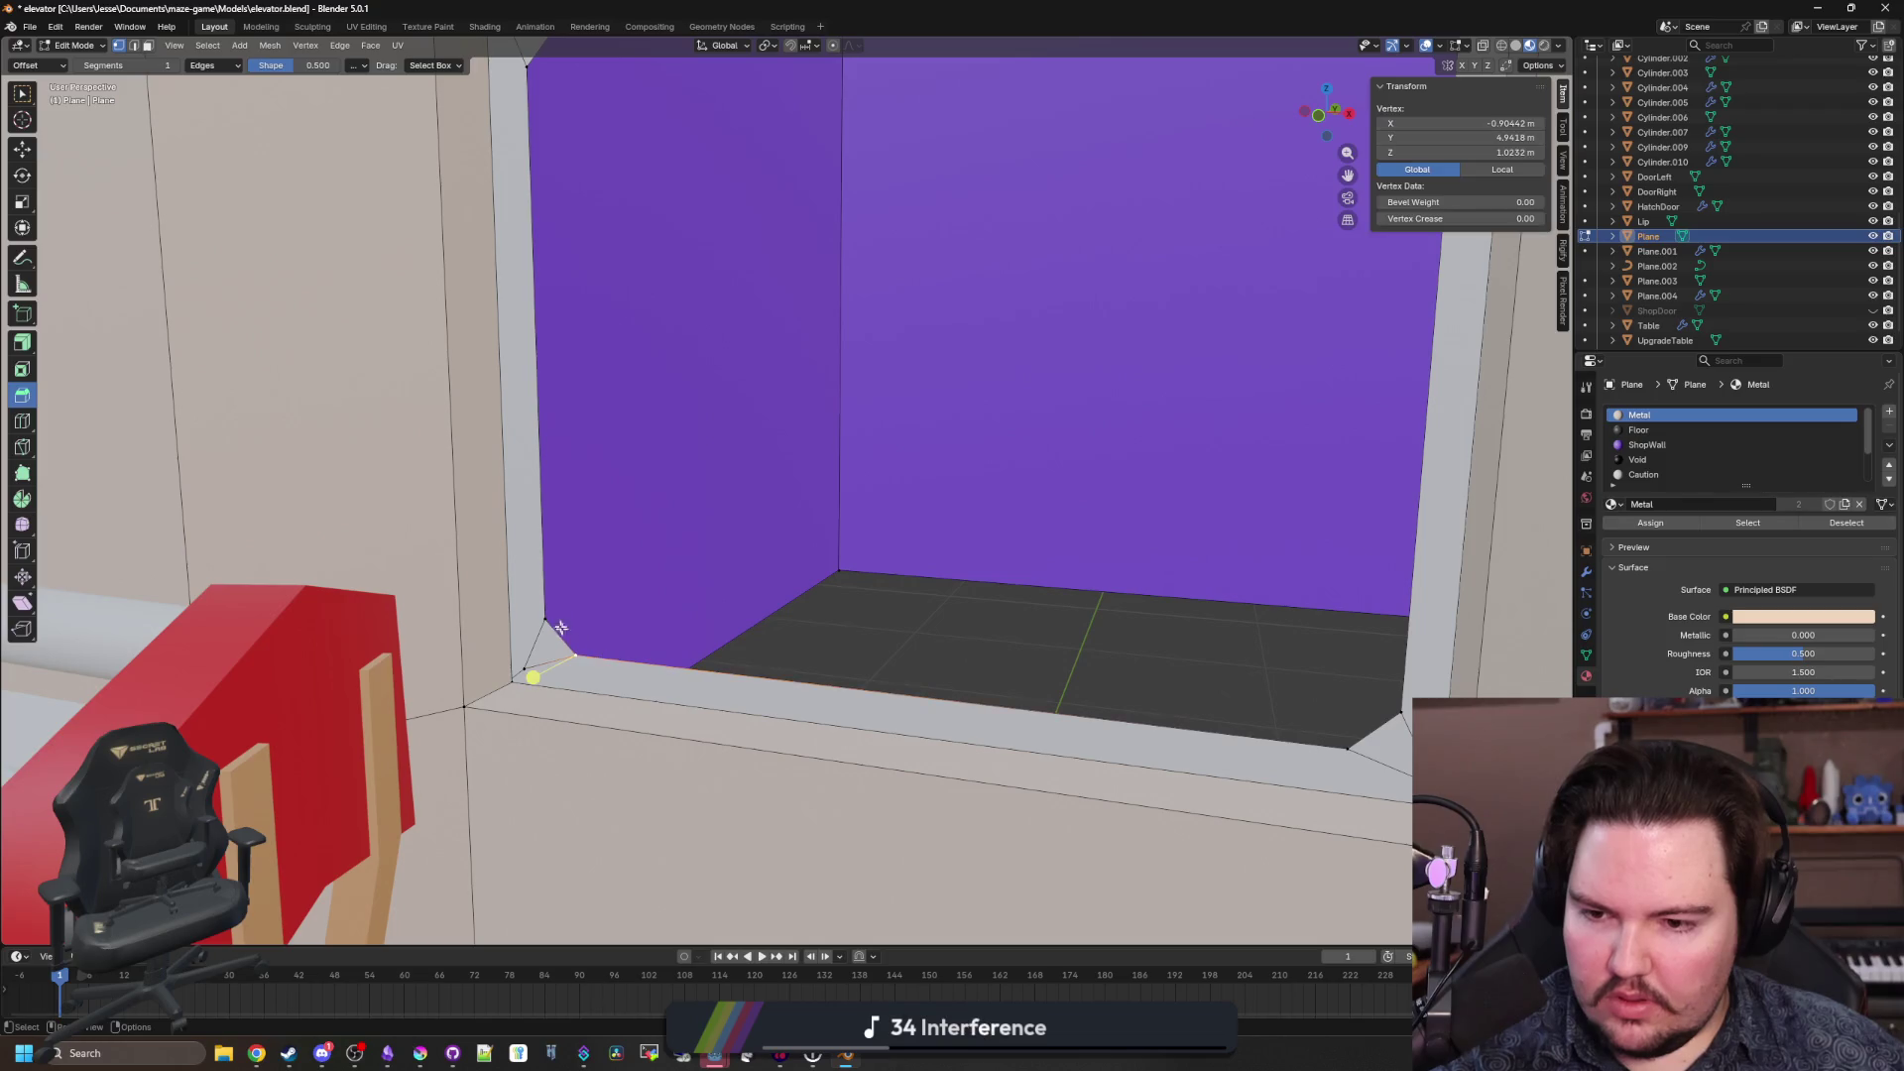
{"action": "left_click", "coordinate": [555, 617], "text": "alt"}
{"action": "left_click_drag", "start_coordinate": [545, 619], "coordinate": [708, 595]}
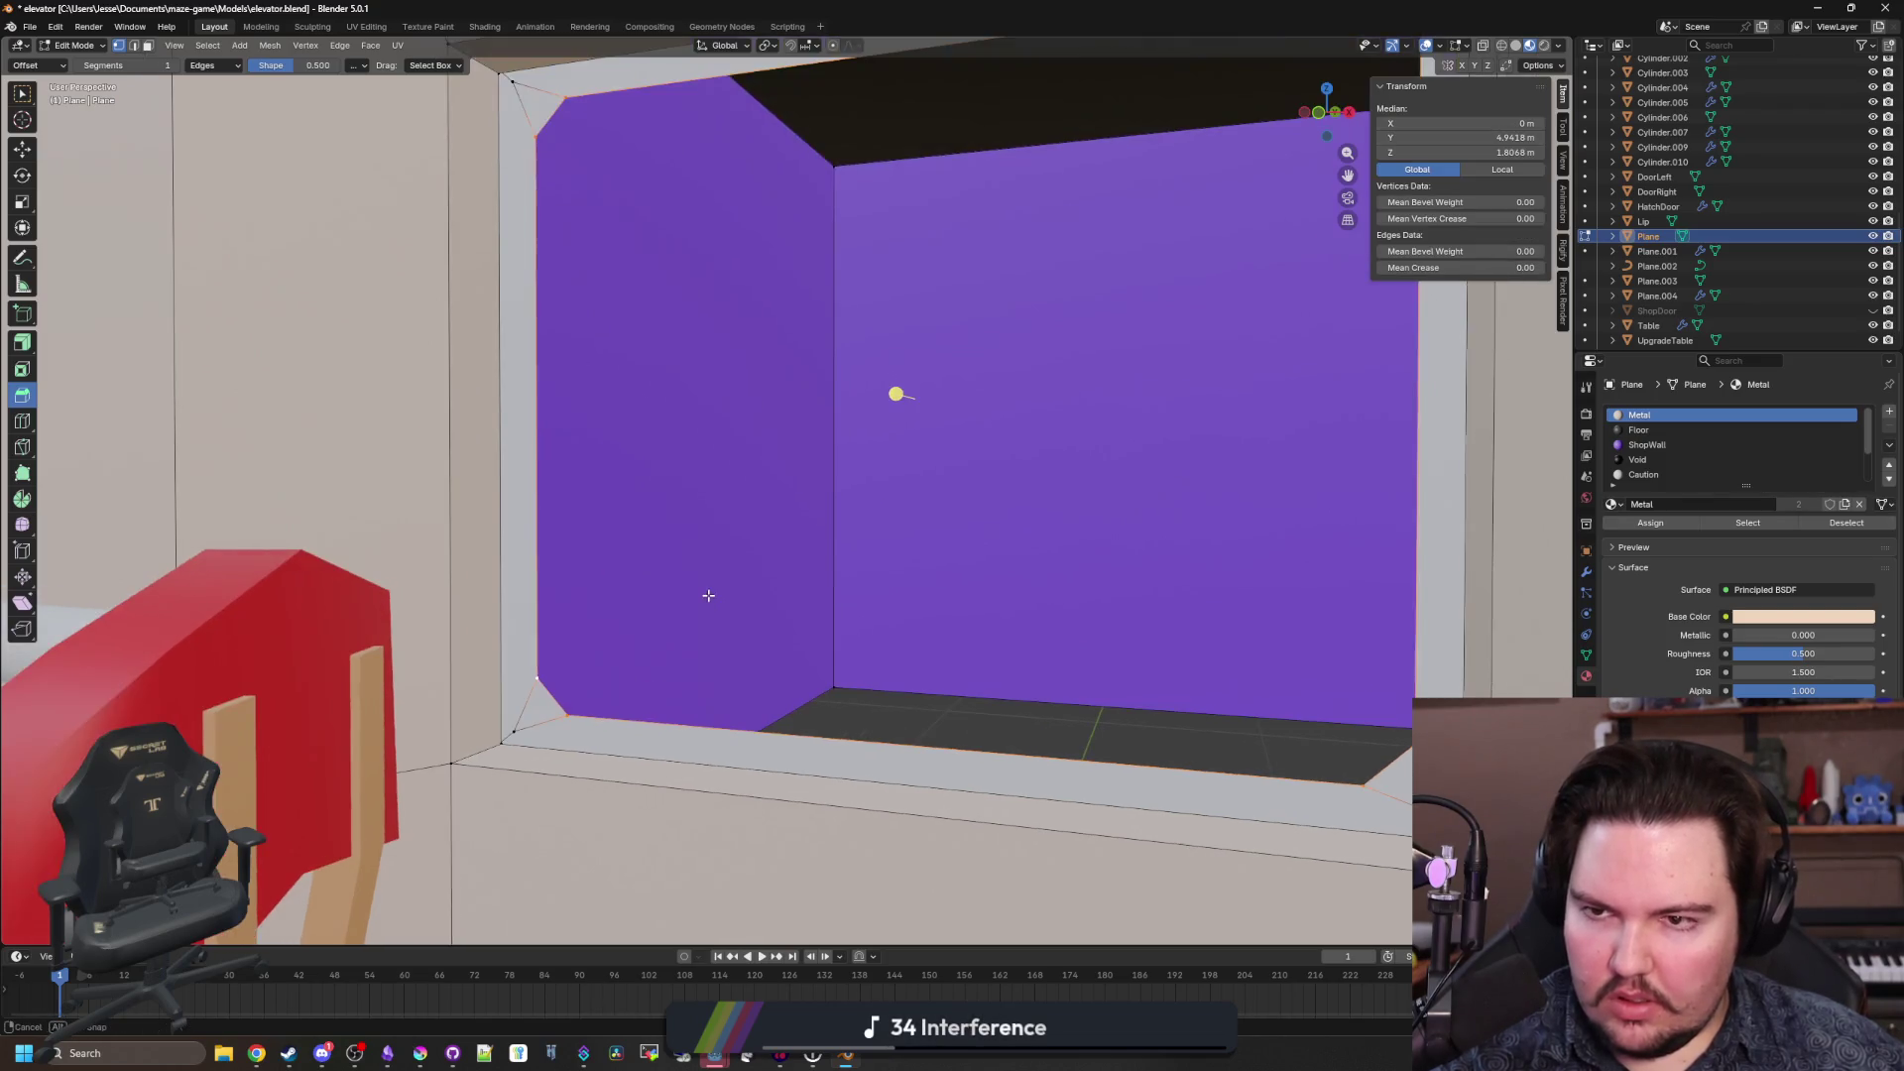
{"action": "key", "text": "x"}
{"action": "key", "text": "y"}
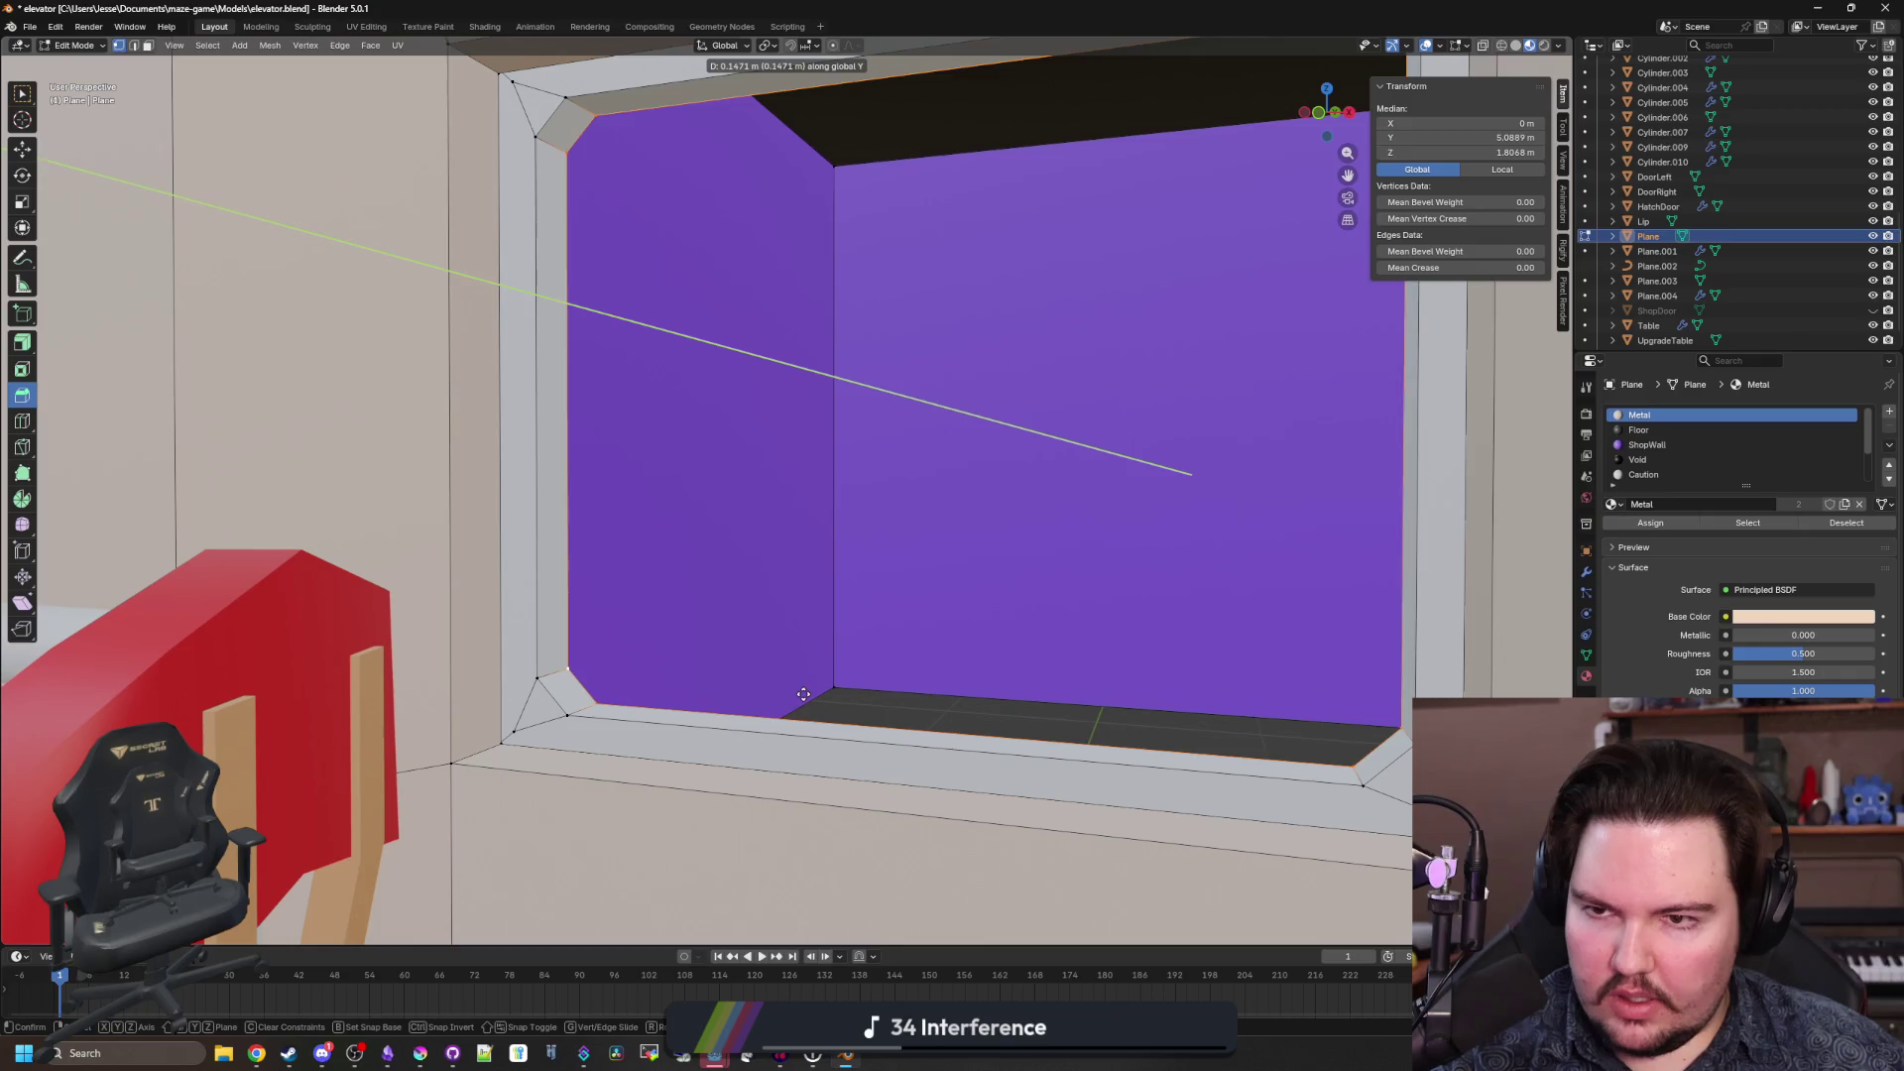
{"action": "left_click", "coordinate": [808, 692]}
{"action": "key", "text": "s"}
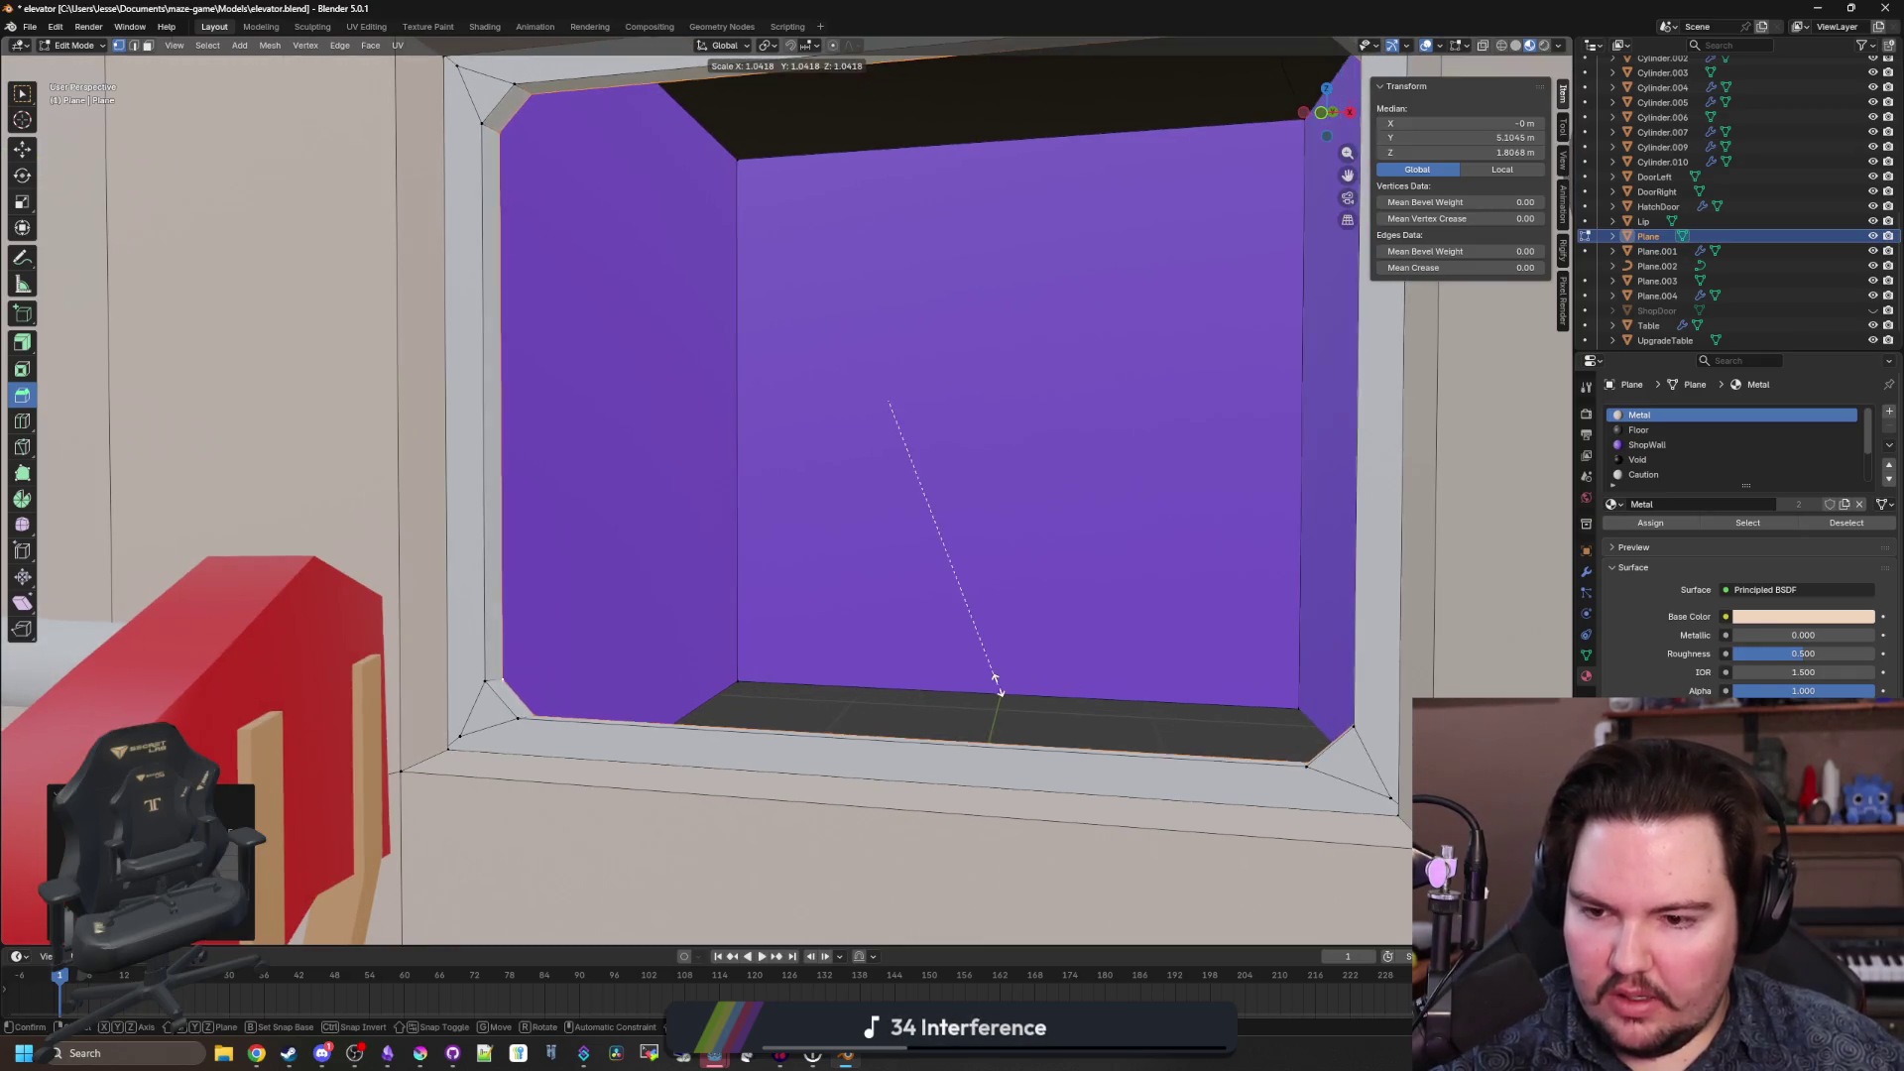
{"action": "key", "text": "Escape"}
{"action": "scroll", "coordinate": [1097, 311], "scroll_direction": "up", "scroll_amount": 5}
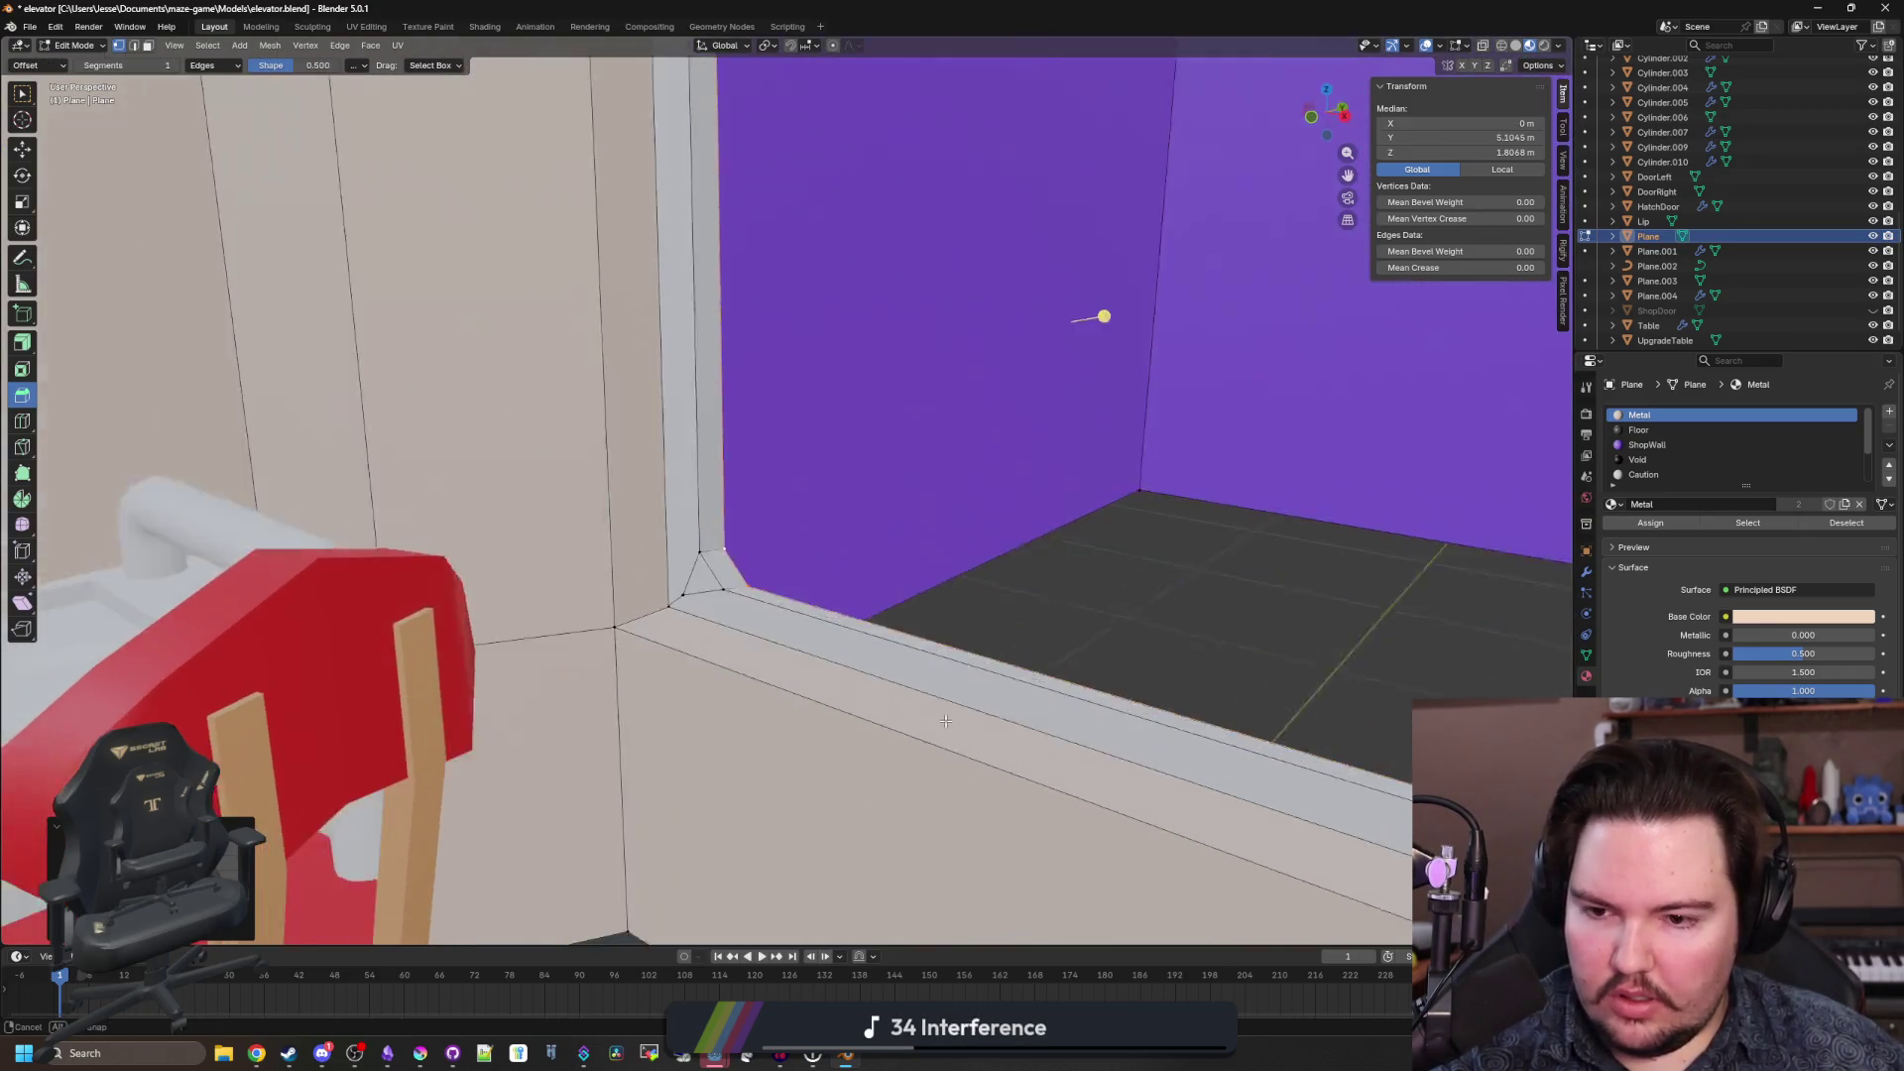
{"action": "scroll", "coordinate": [725, 608], "scroll_direction": "down", "scroll_amount": 8}
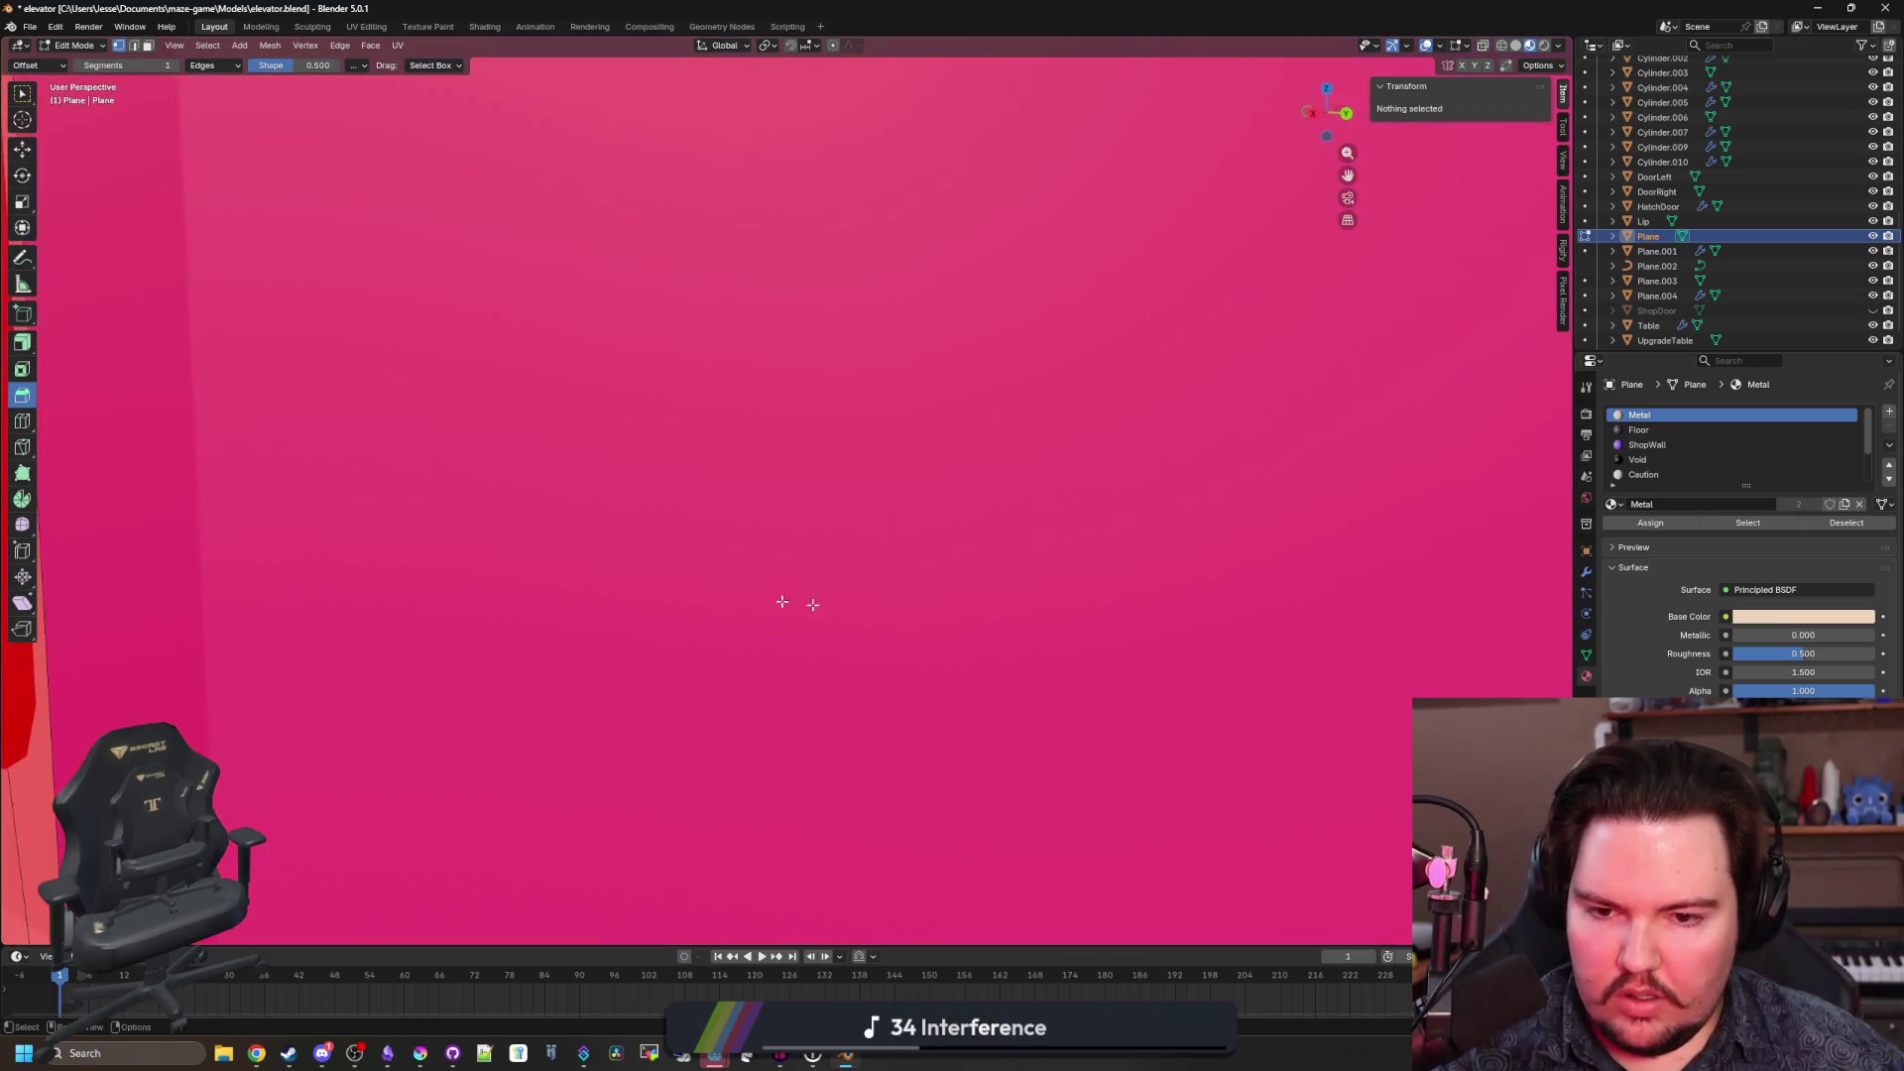
{"action": "scroll", "coordinate": [802, 609], "scroll_direction": "down", "scroll_amount": 2}
{"action": "scroll", "coordinate": [714, 621], "scroll_direction": "up", "scroll_amount": 10}
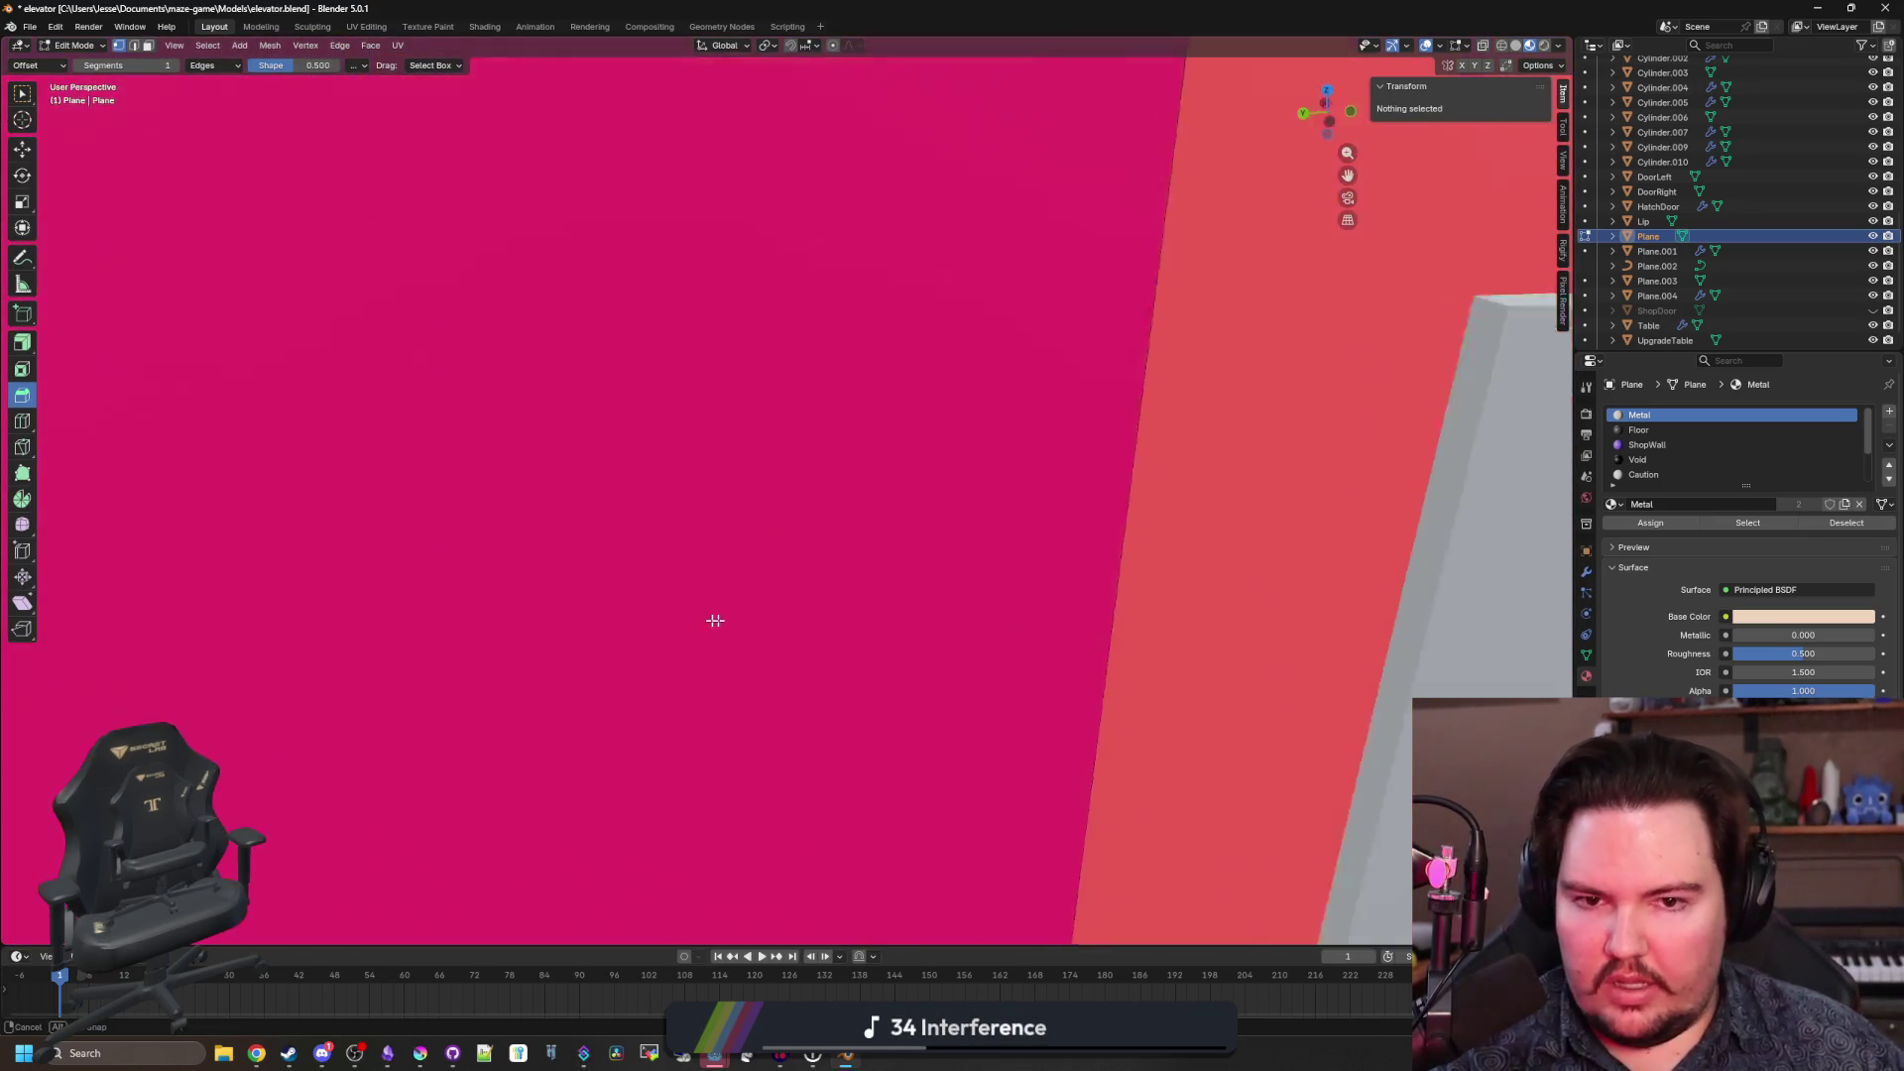
{"action": "scroll", "coordinate": [711, 649], "scroll_direction": "down", "scroll_amount": 5}
{"action": "key", "text": "Tab"}
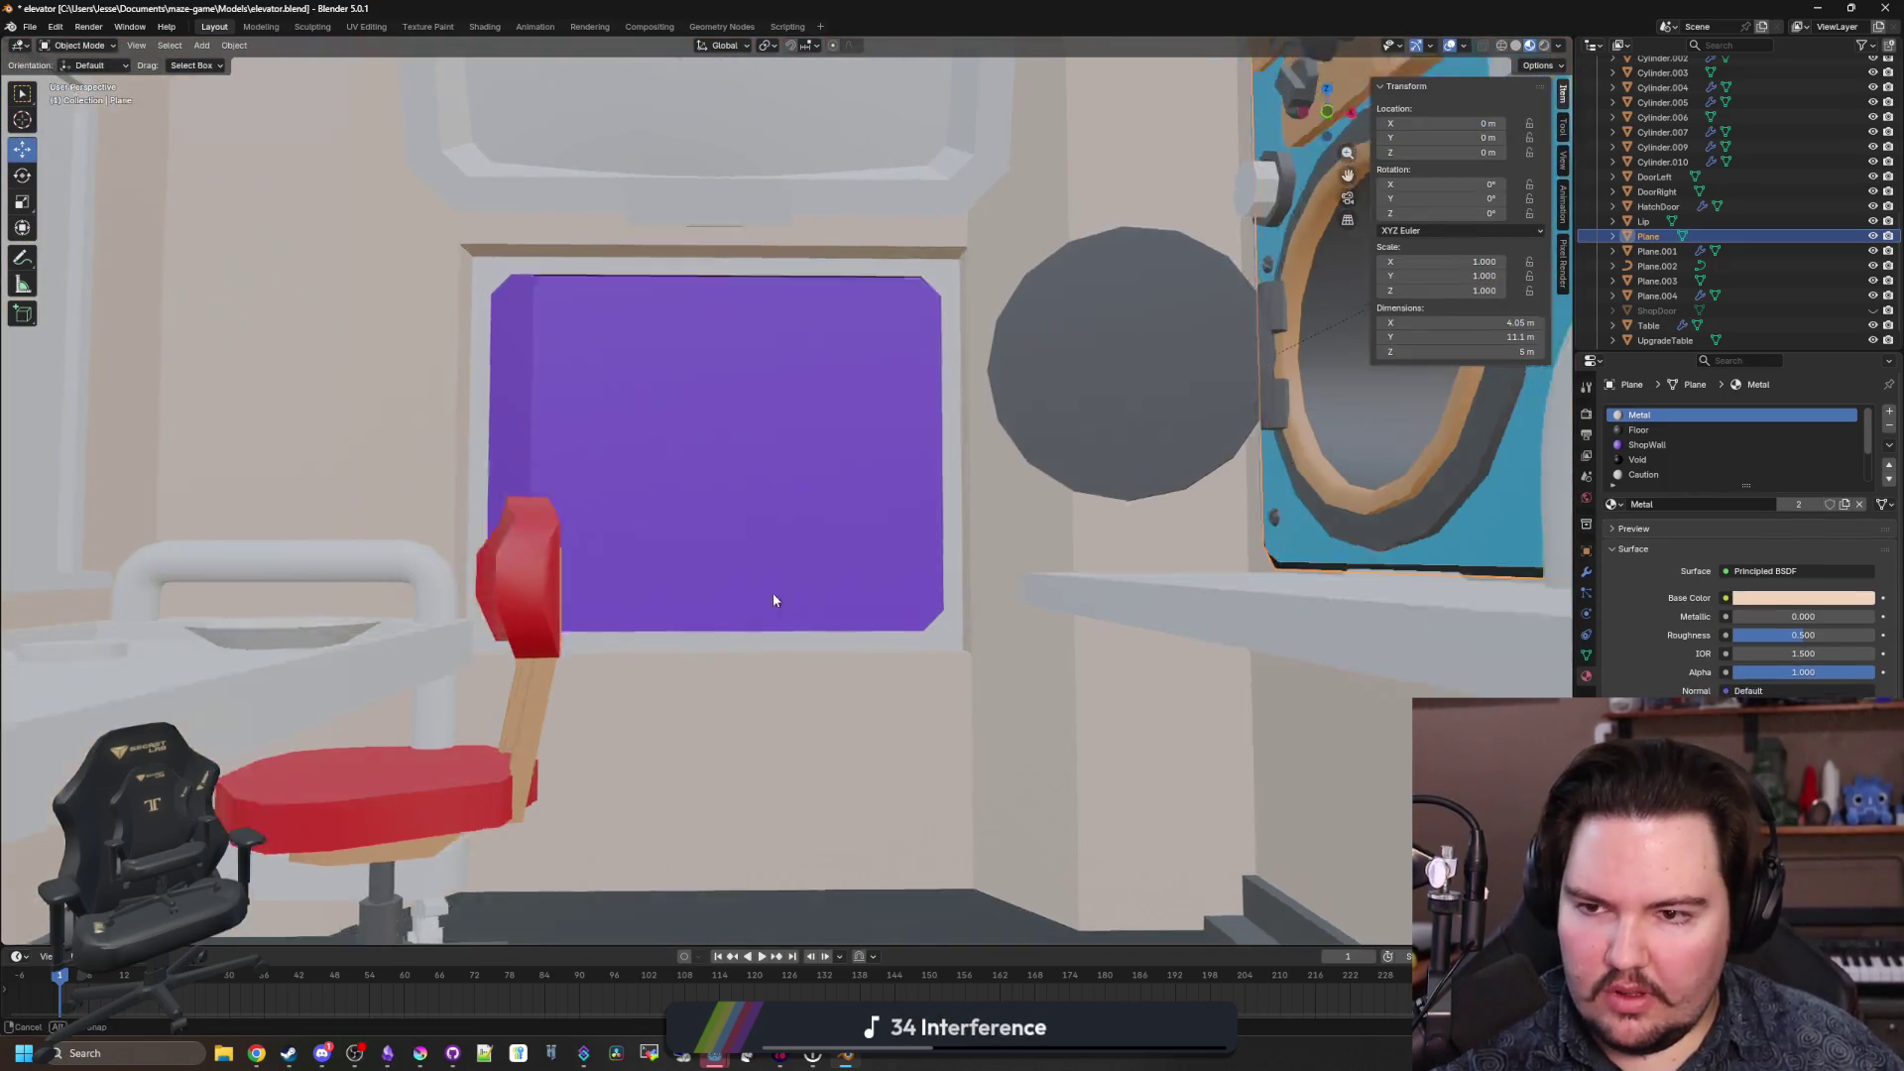
Loop-select the window frame faces and assign them the grey shiny_metal material.
{"action": "scroll", "coordinate": [783, 595], "scroll_direction": "up", "scroll_amount": 8}
{"action": "key", "text": "Tab"}
{"action": "scroll", "coordinate": [182, 125], "scroll_direction": "down", "scroll_amount": 2}
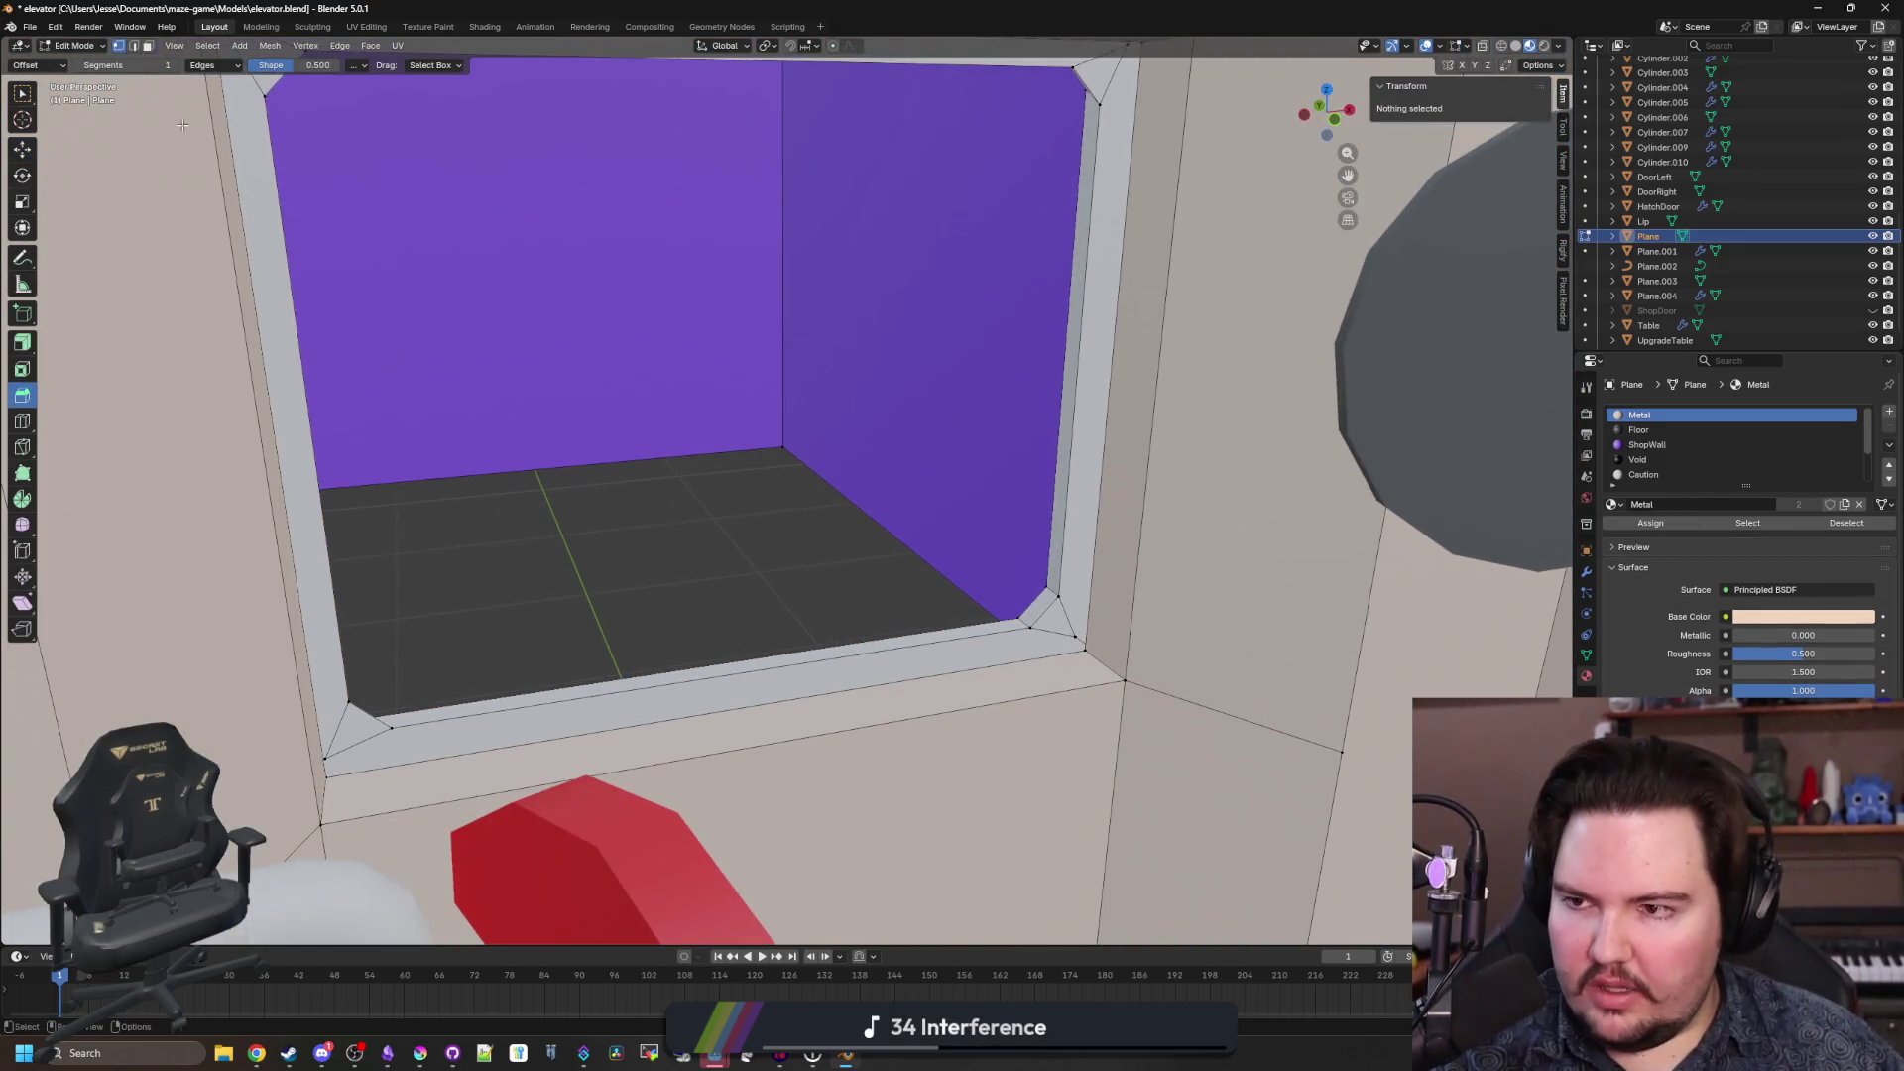
{"action": "left_click", "coordinate": [149, 46]}
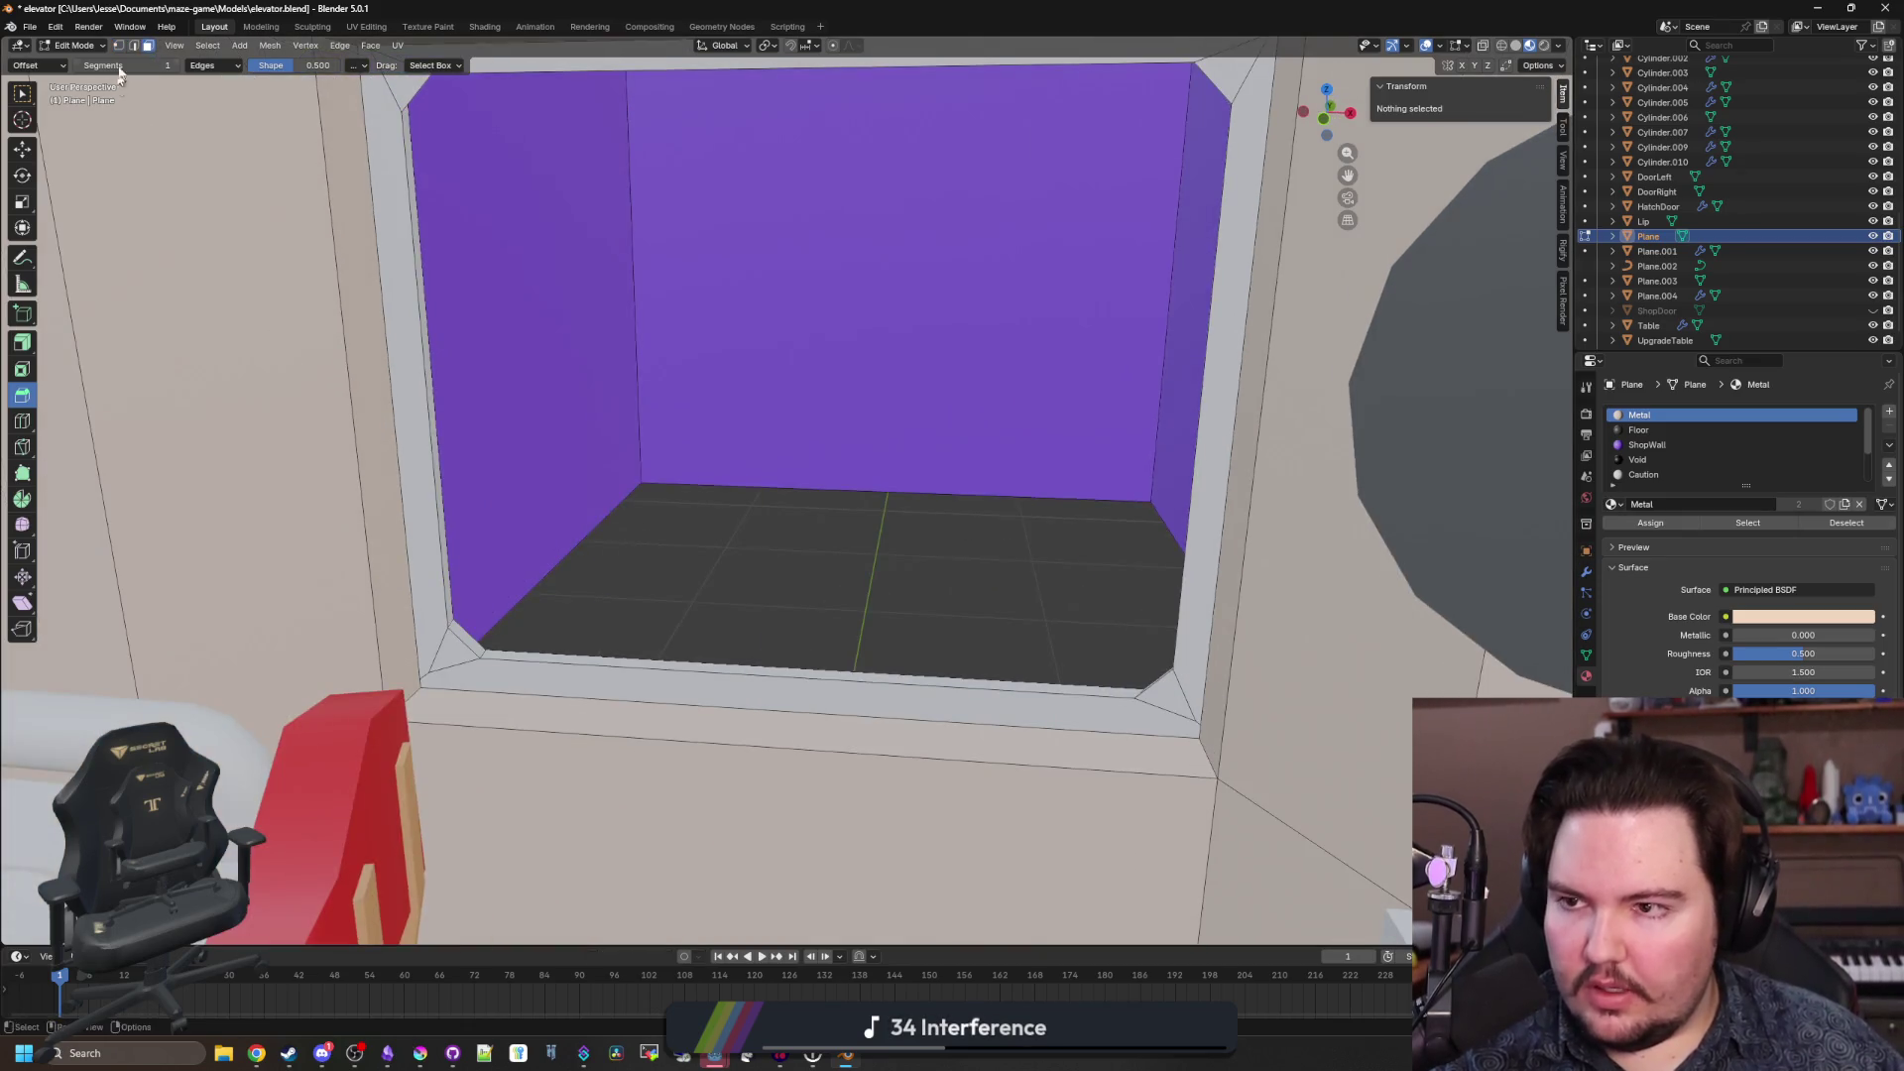
{"action": "left_click", "coordinate": [478, 651]}
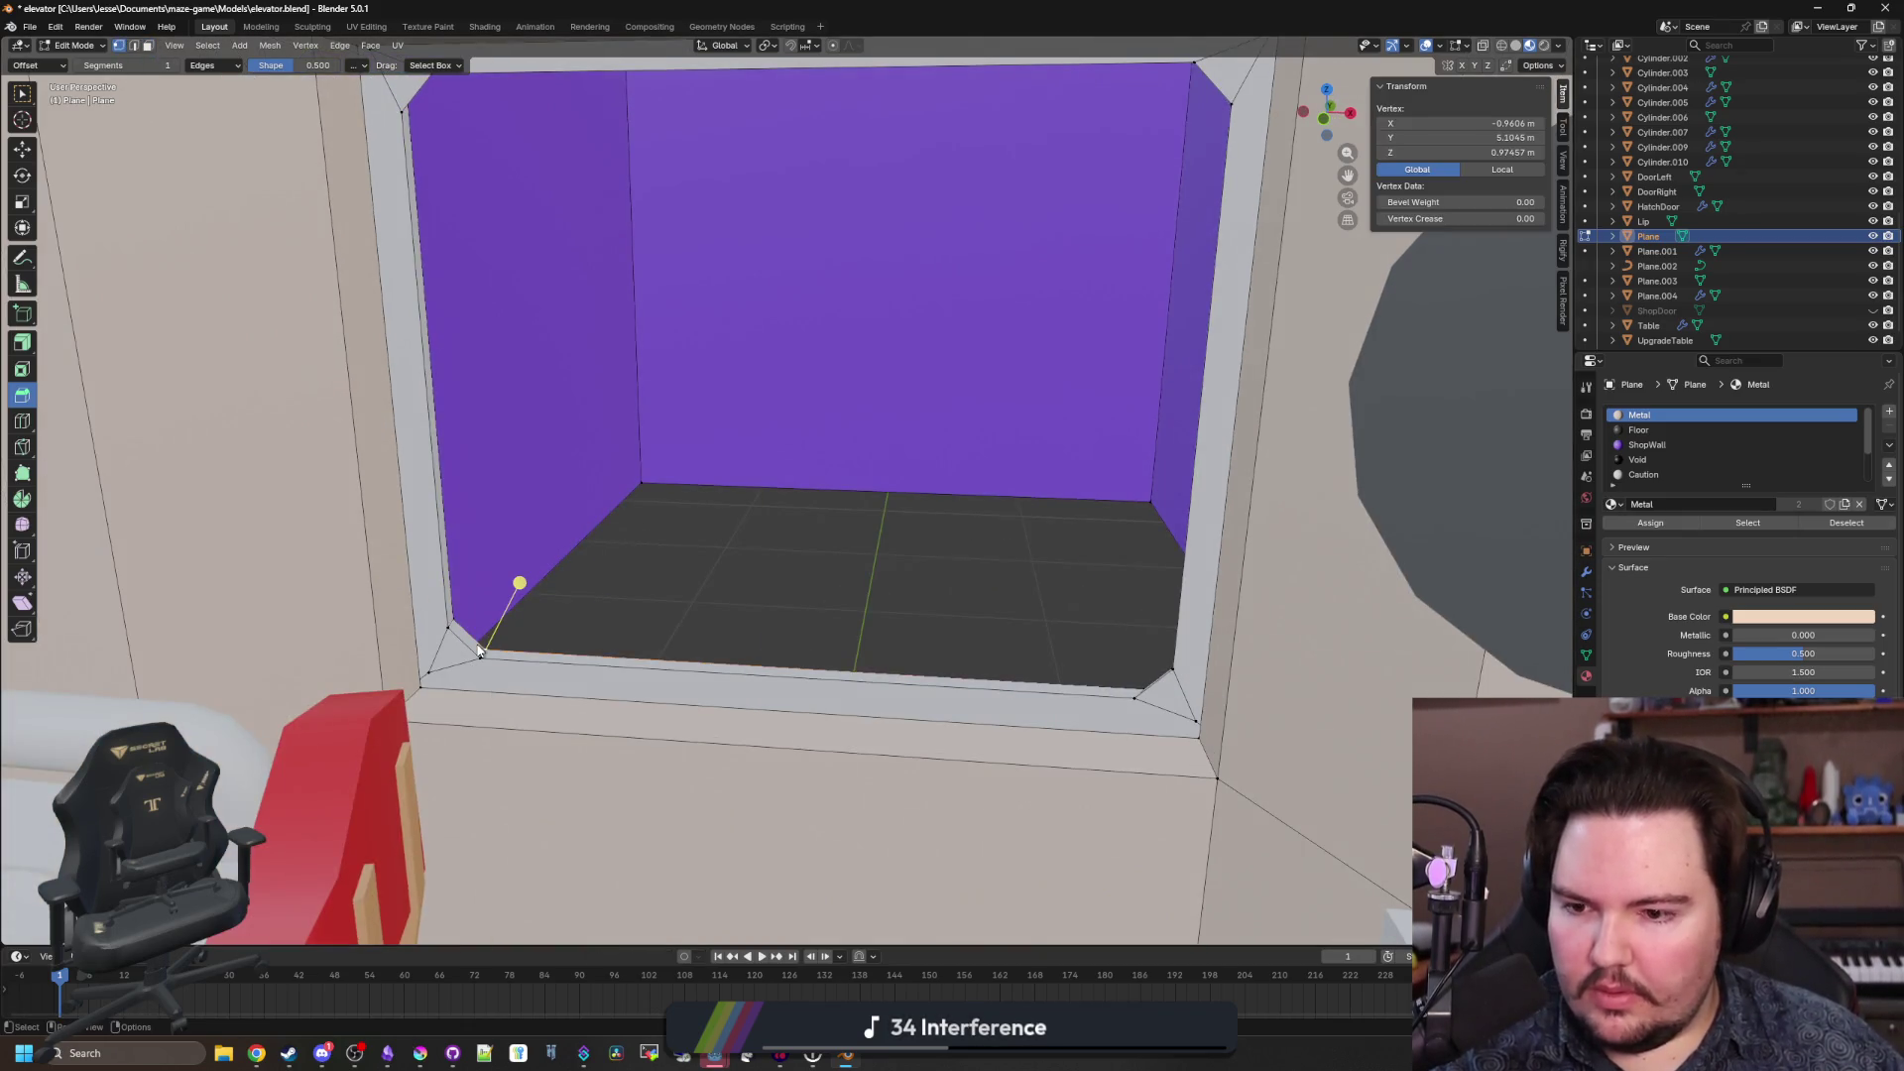
{"action": "left_click", "coordinate": [207, 45]}
{"action": "left_click", "coordinate": [362, 266]}
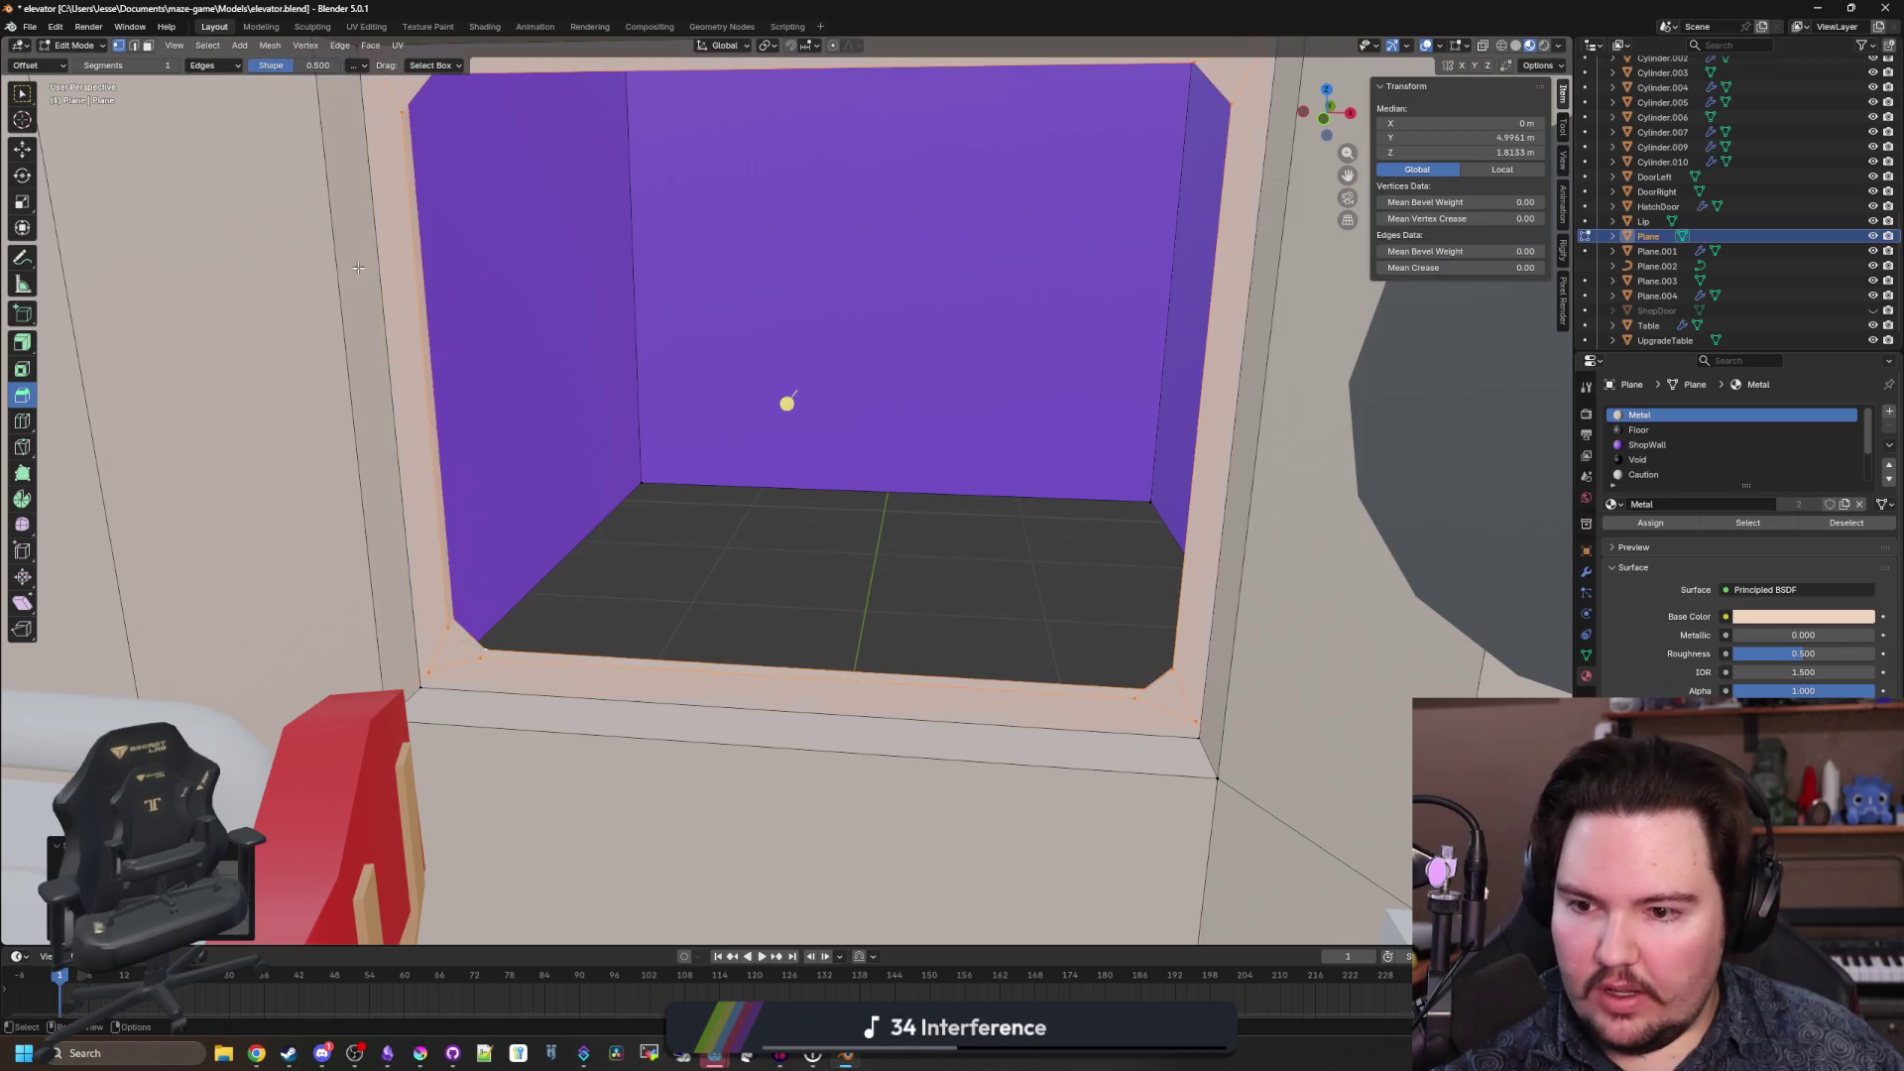
{"action": "scroll", "coordinate": [1674, 444], "scroll_direction": "down", "scroll_amount": 3}
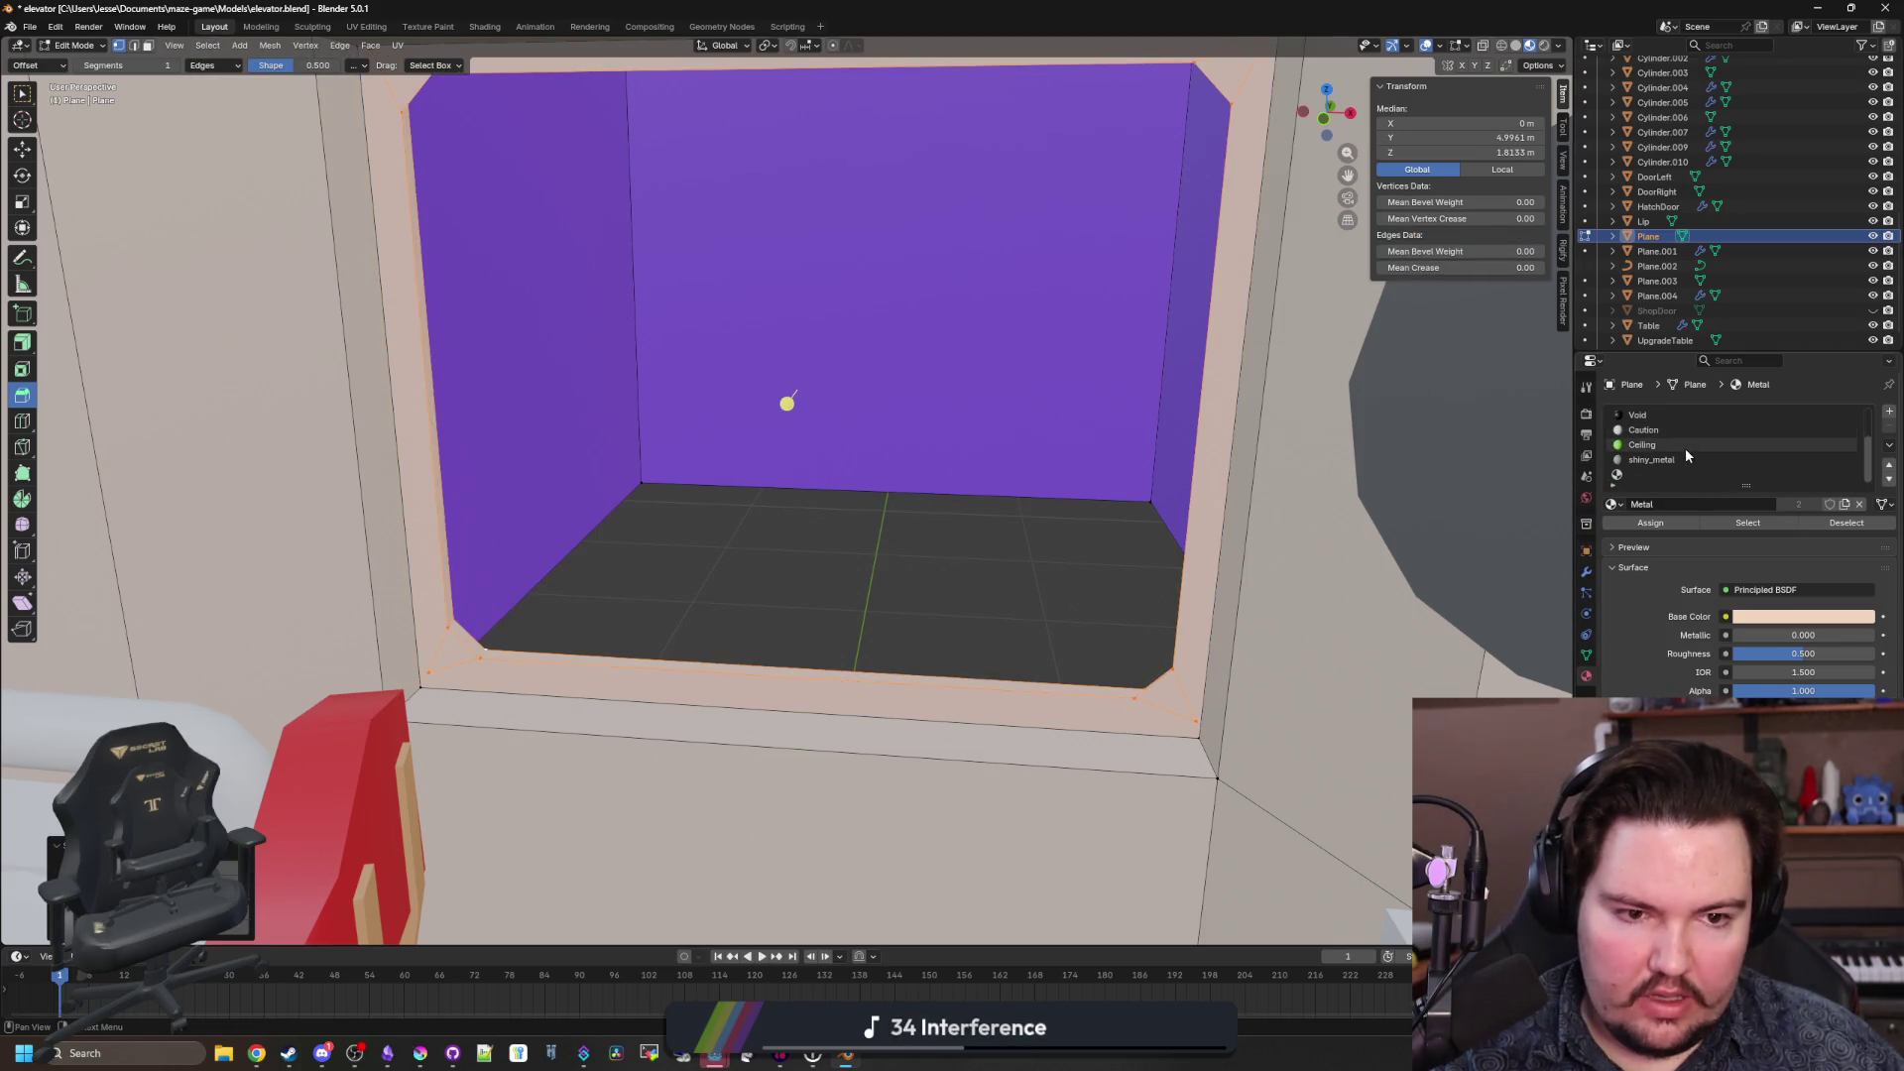
{"action": "left_click", "coordinate": [1667, 460]}
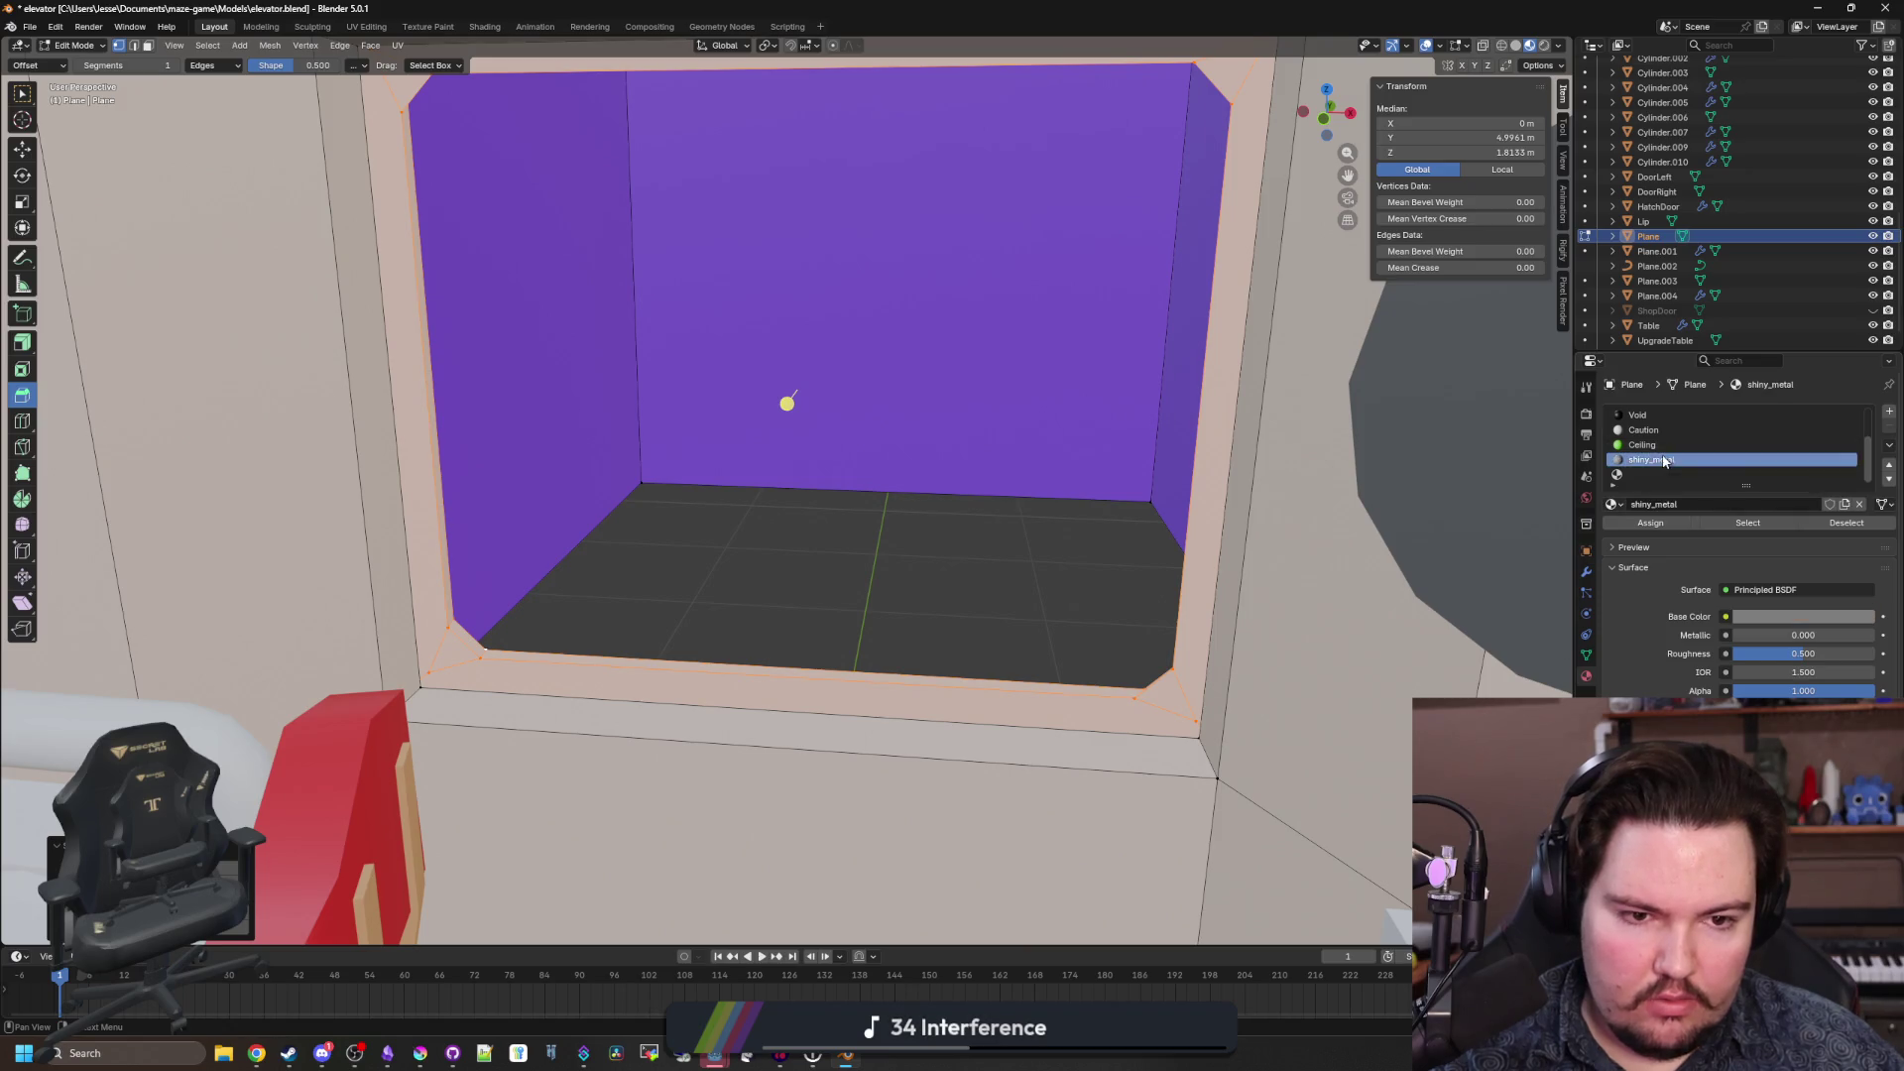
{"action": "left_click", "coordinate": [1666, 524]}
{"action": "key", "text": "Tab"}
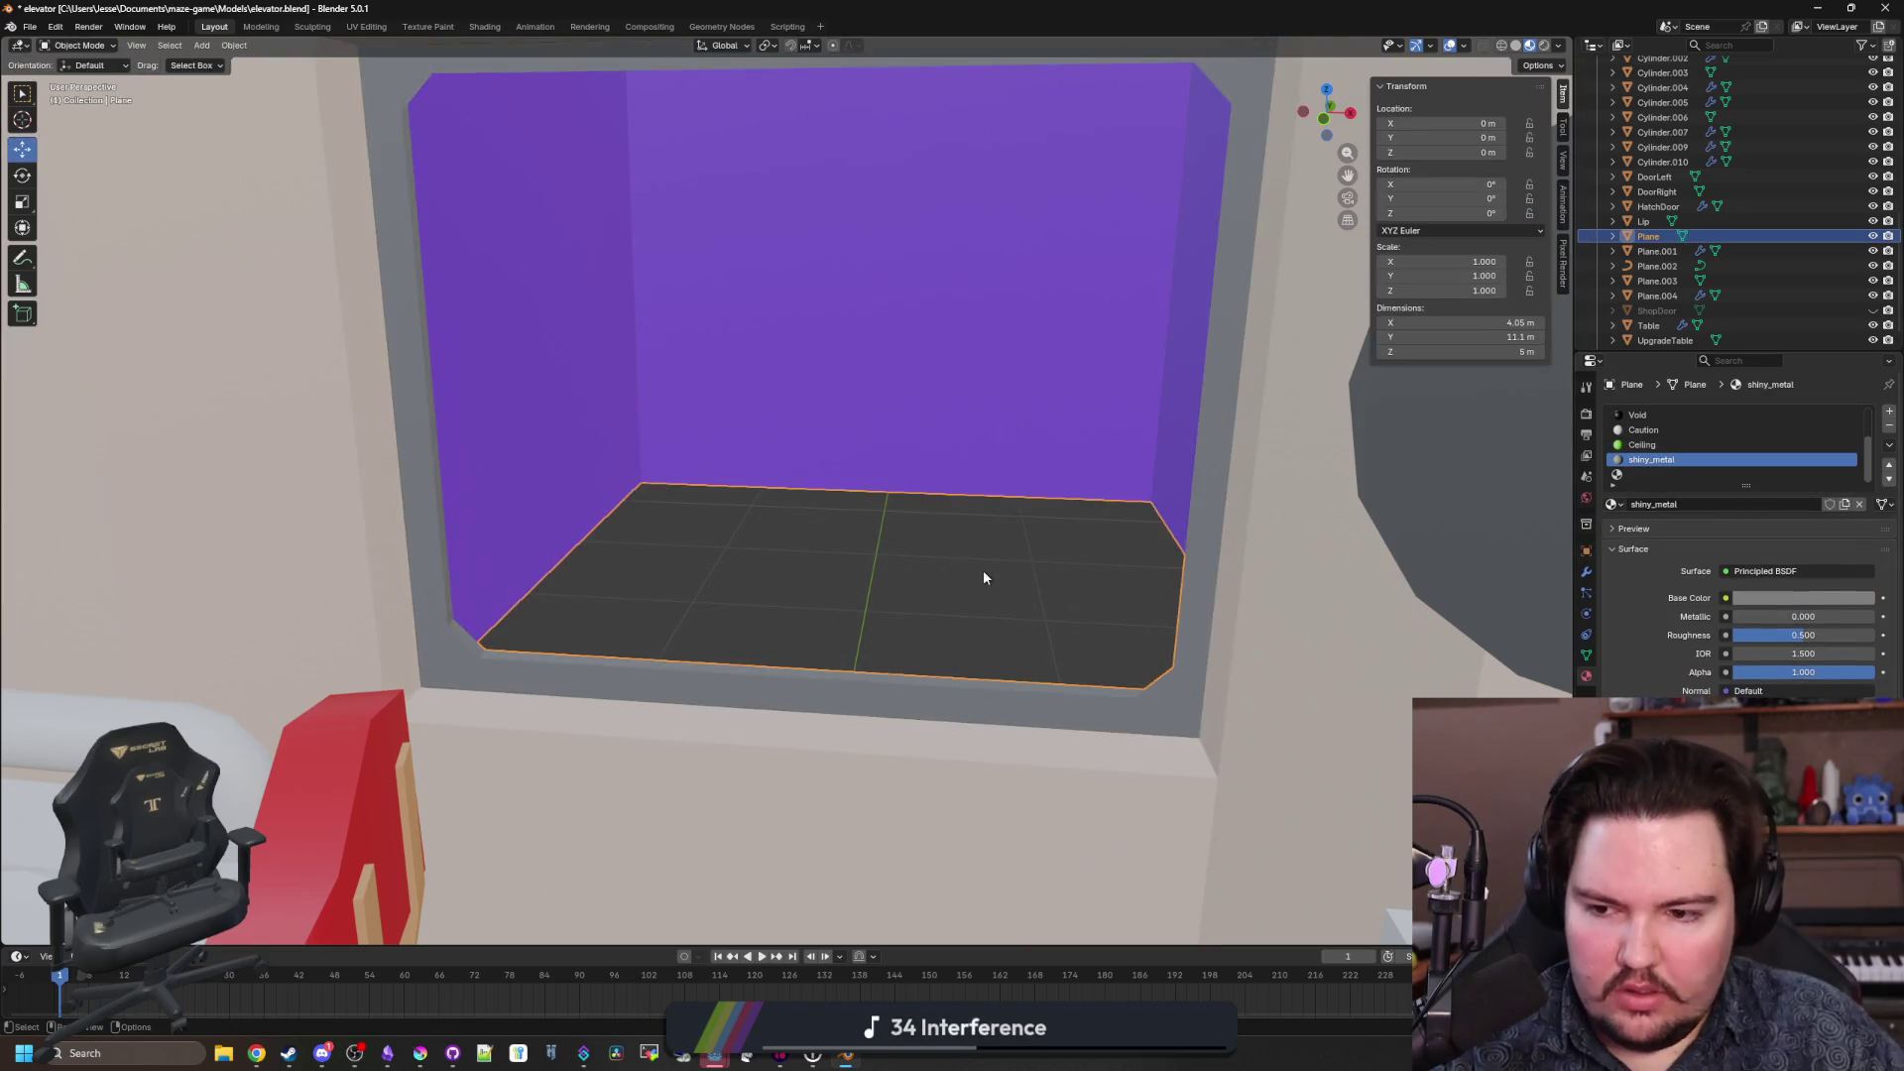
Select the room Plane and enter Edit Mode on it again.
{"action": "left_click", "coordinate": [781, 783]}
{"action": "key", "text": "Tab"}
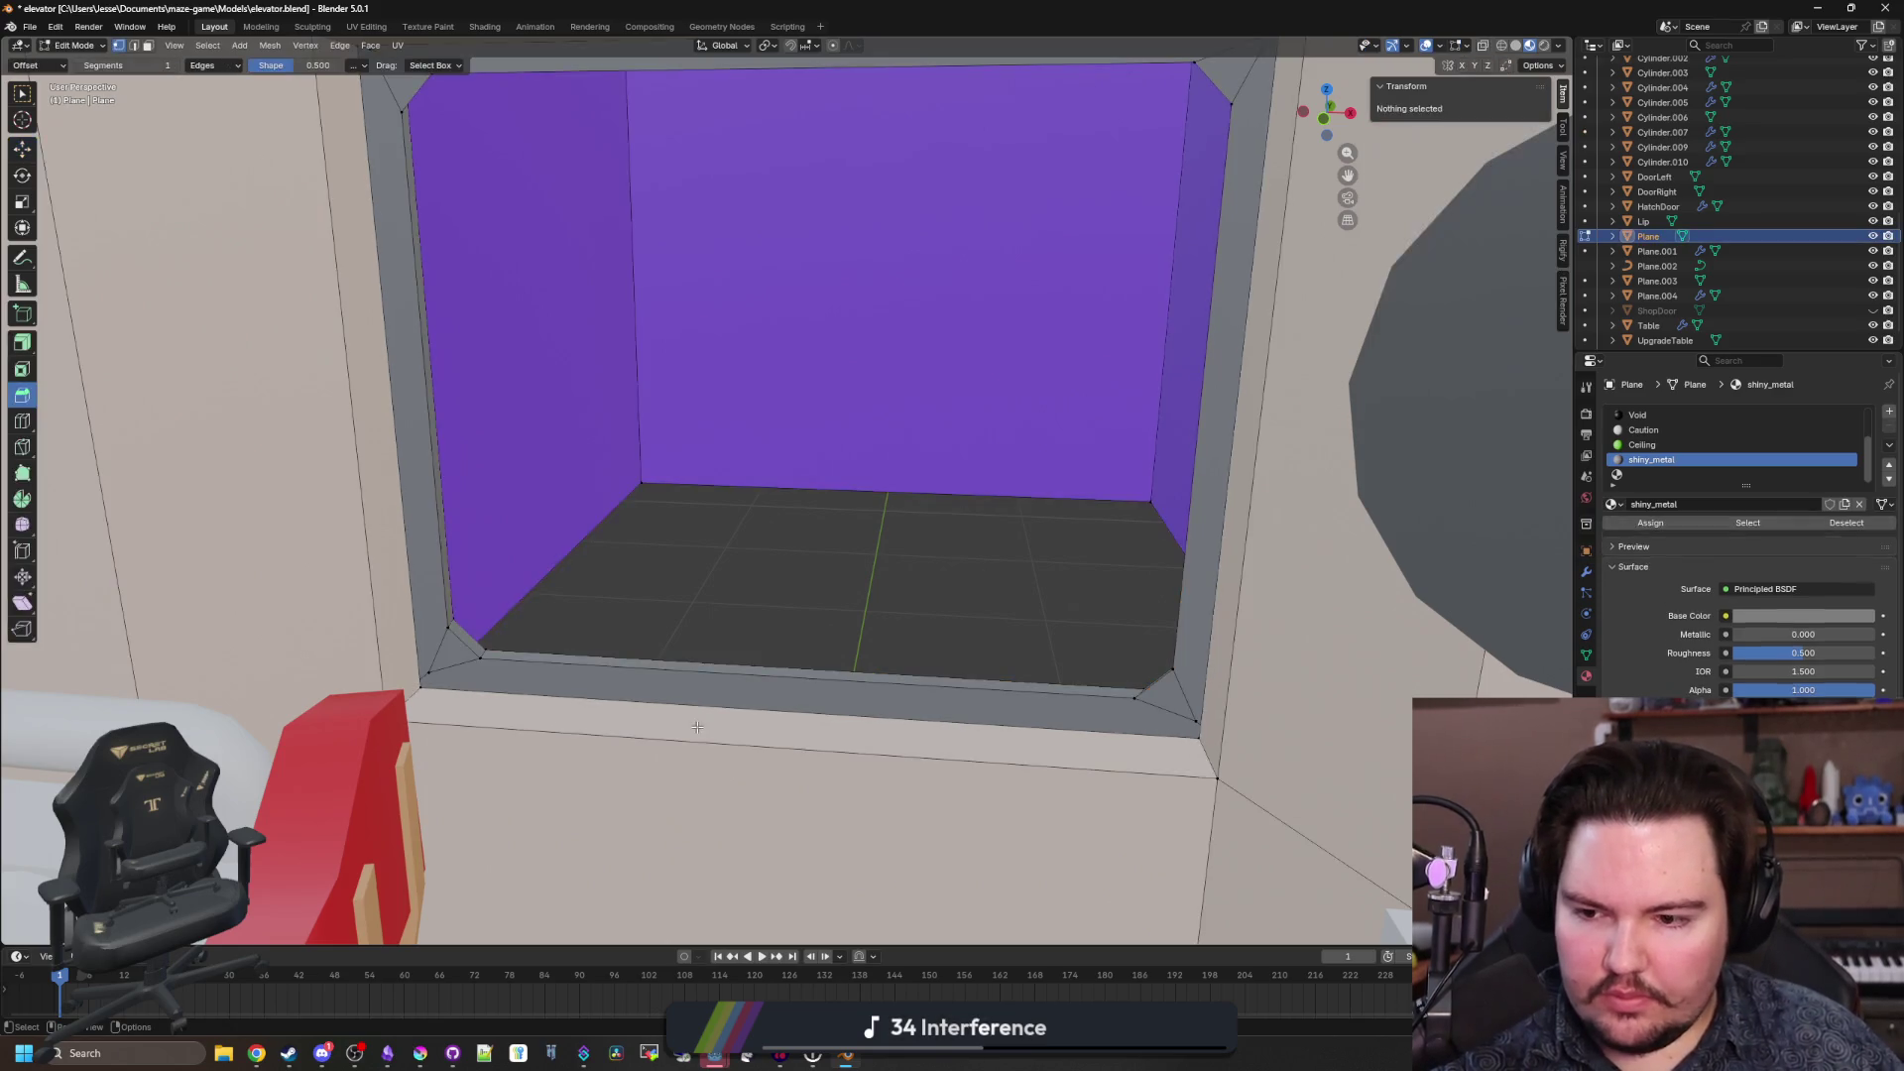
{"action": "scroll", "coordinate": [463, 574], "scroll_direction": "up", "scroll_amount": 3}
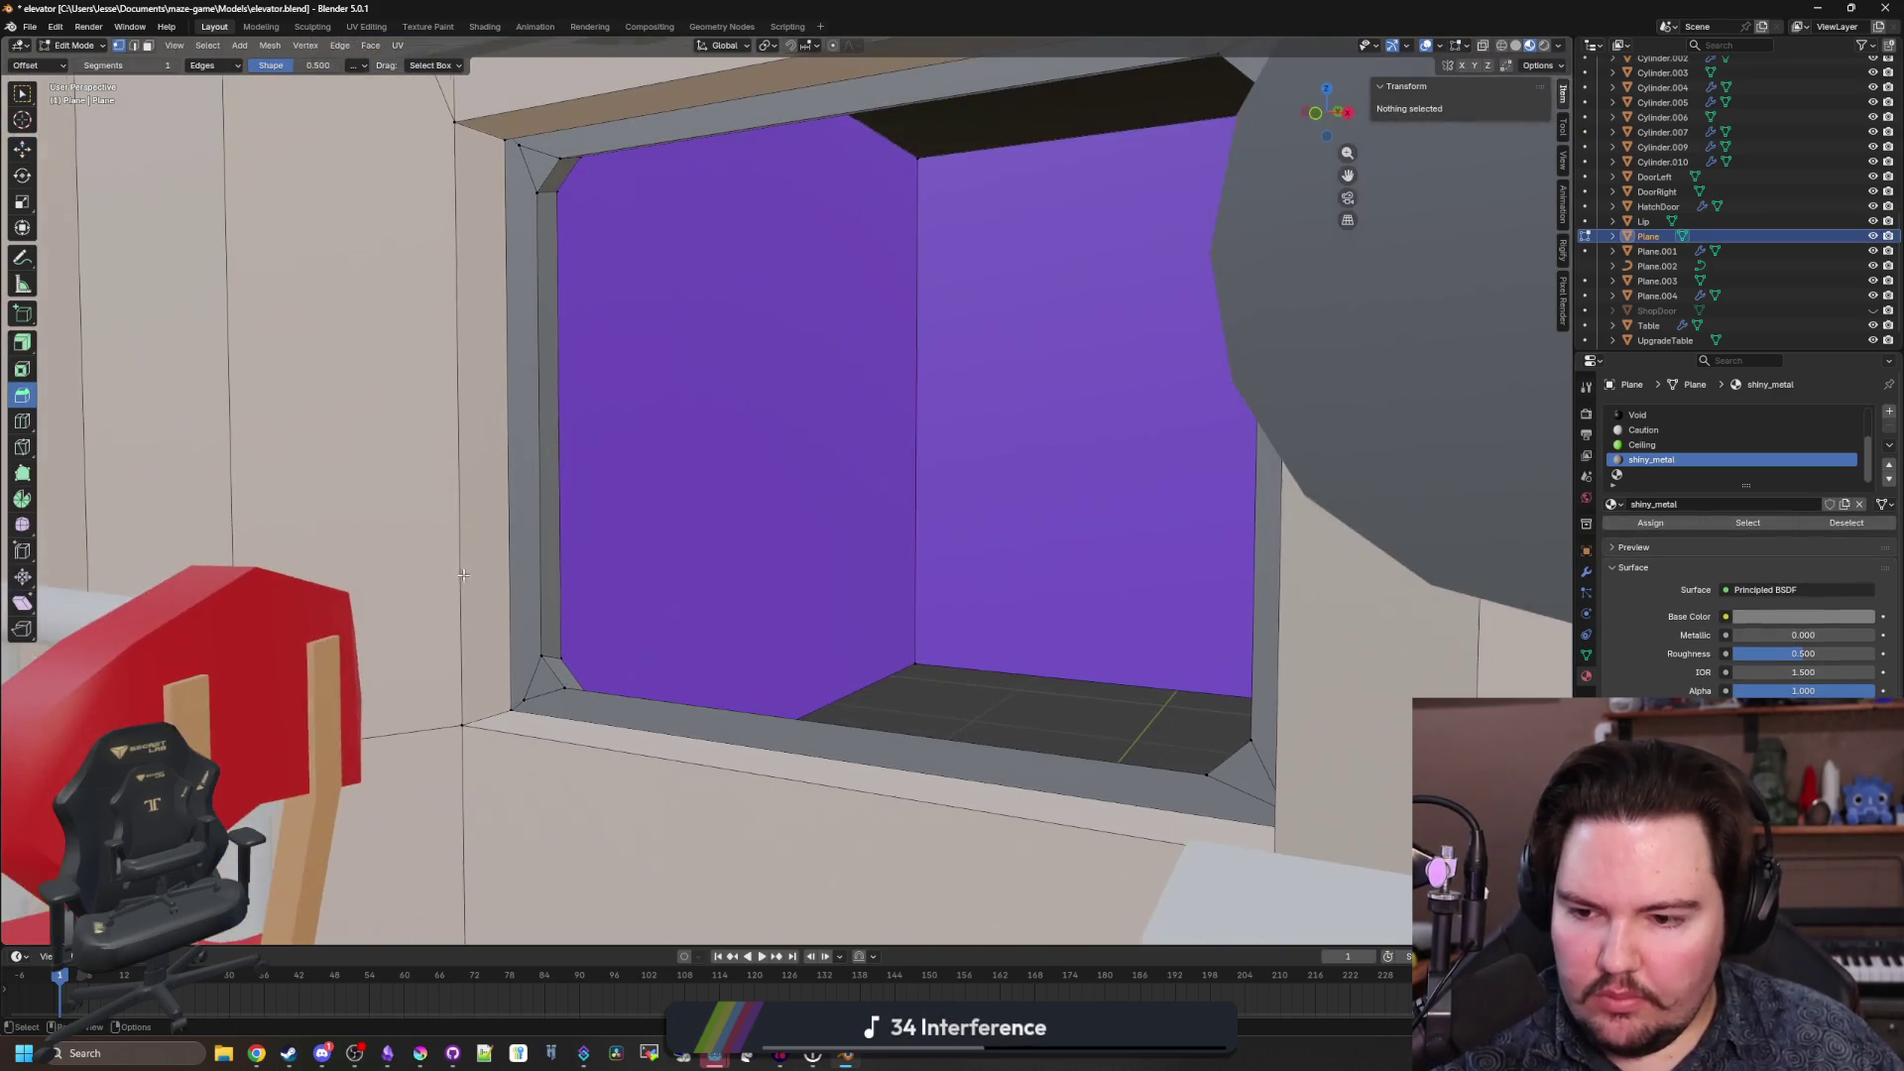
Bevel the outer corner edges where the window frame meets the wall.
{"action": "left_click", "coordinate": [531, 171]}
{"action": "mouse_move", "coordinate": [995, 690]}
{"action": "left_mouse_down"}
{"action": "mouse_move", "coordinate": [1171, 732]}
{"action": "mouse_move", "coordinate": [1169, 425]}
{"action": "left_mouse_up"}
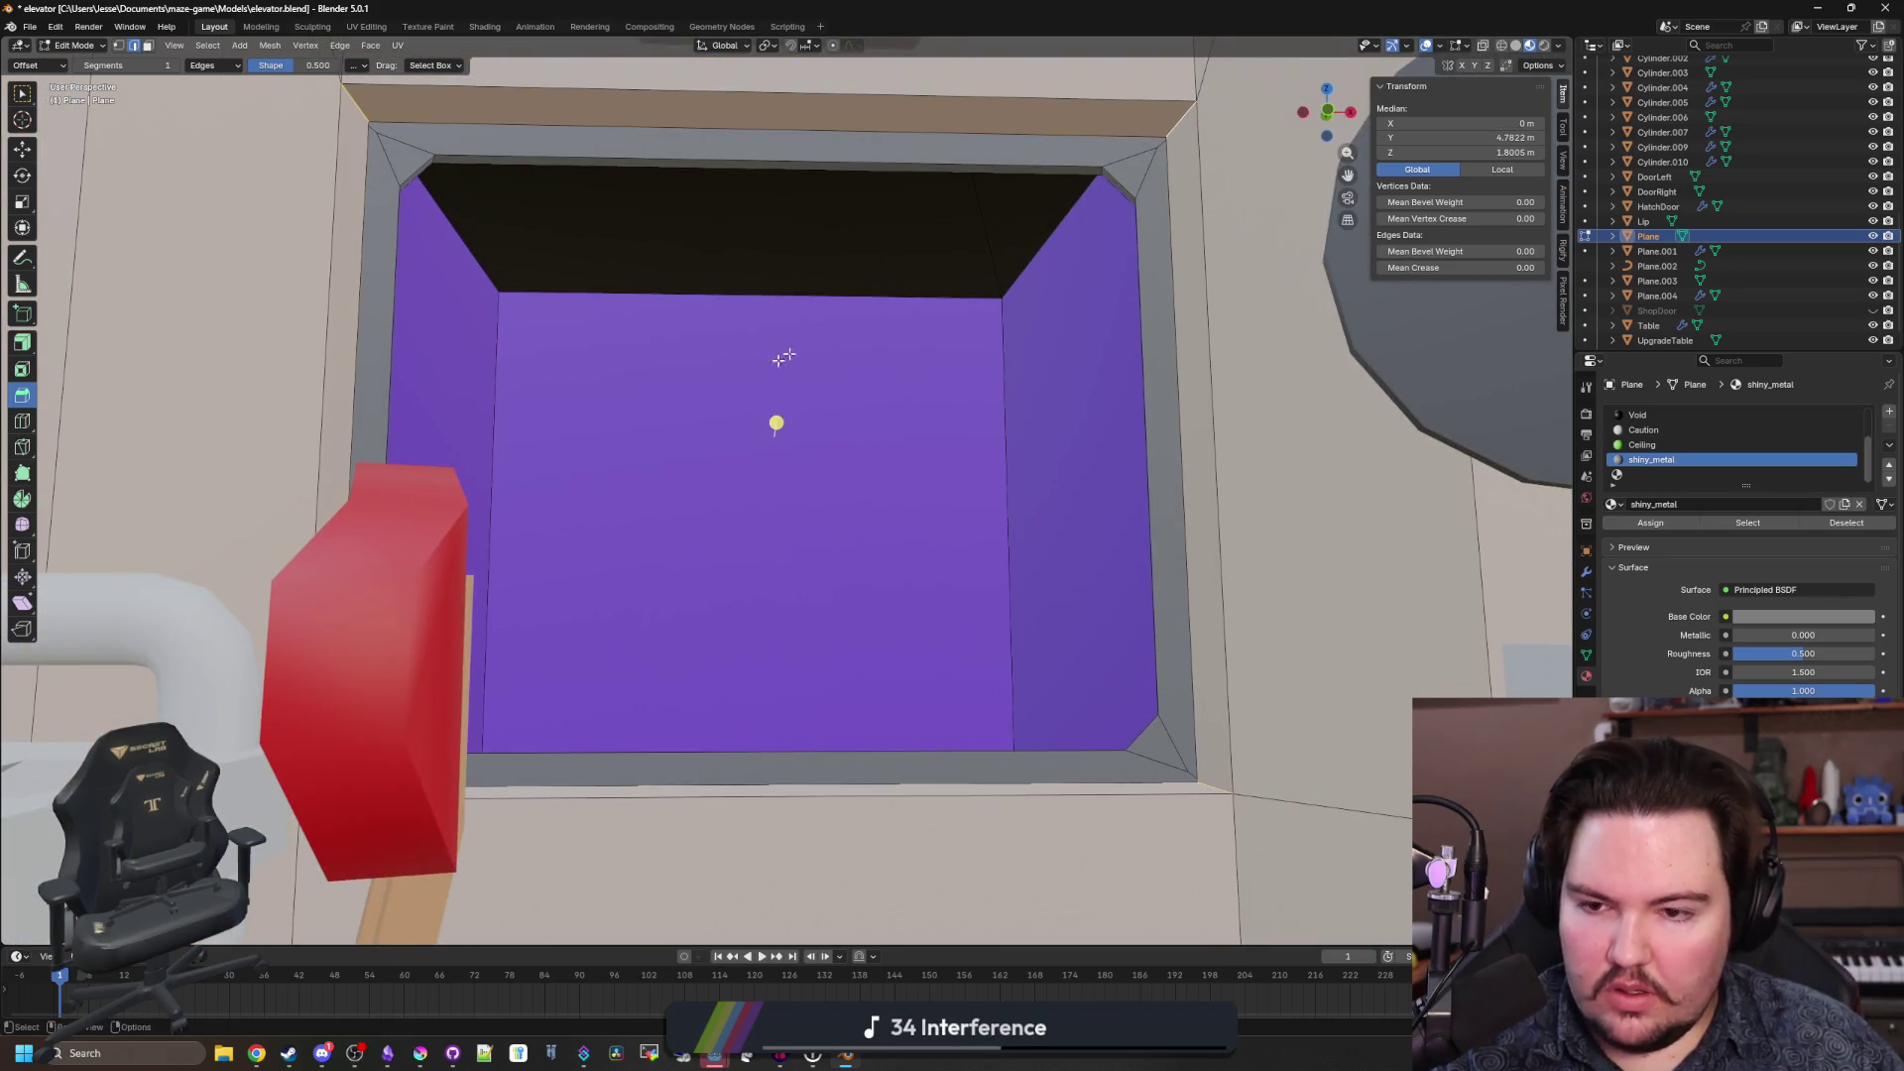
{"action": "left_click_drag", "start_coordinate": [783, 357], "coordinate": [793, 464]}
{"action": "key", "text": "ctrl+b"}
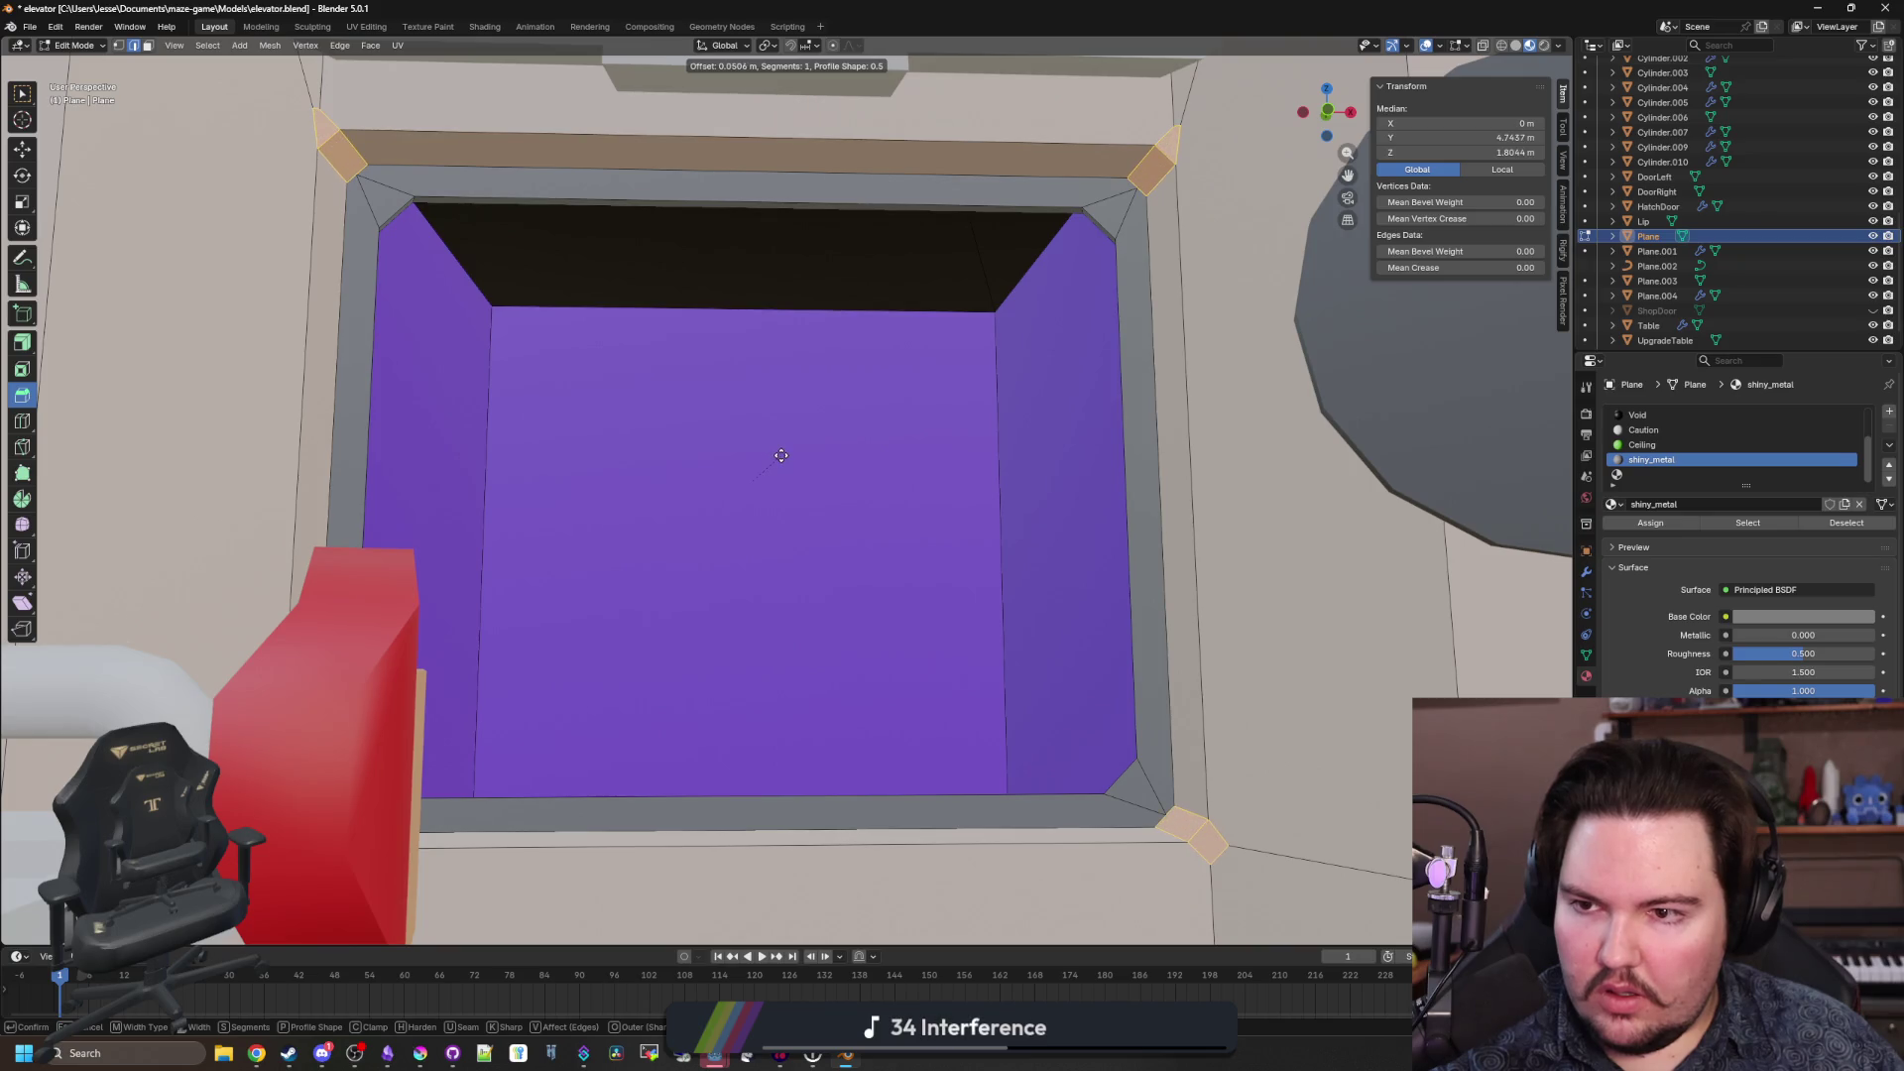
{"action": "left_click", "coordinate": [803, 453]}
{"action": "key", "text": "Tab"}
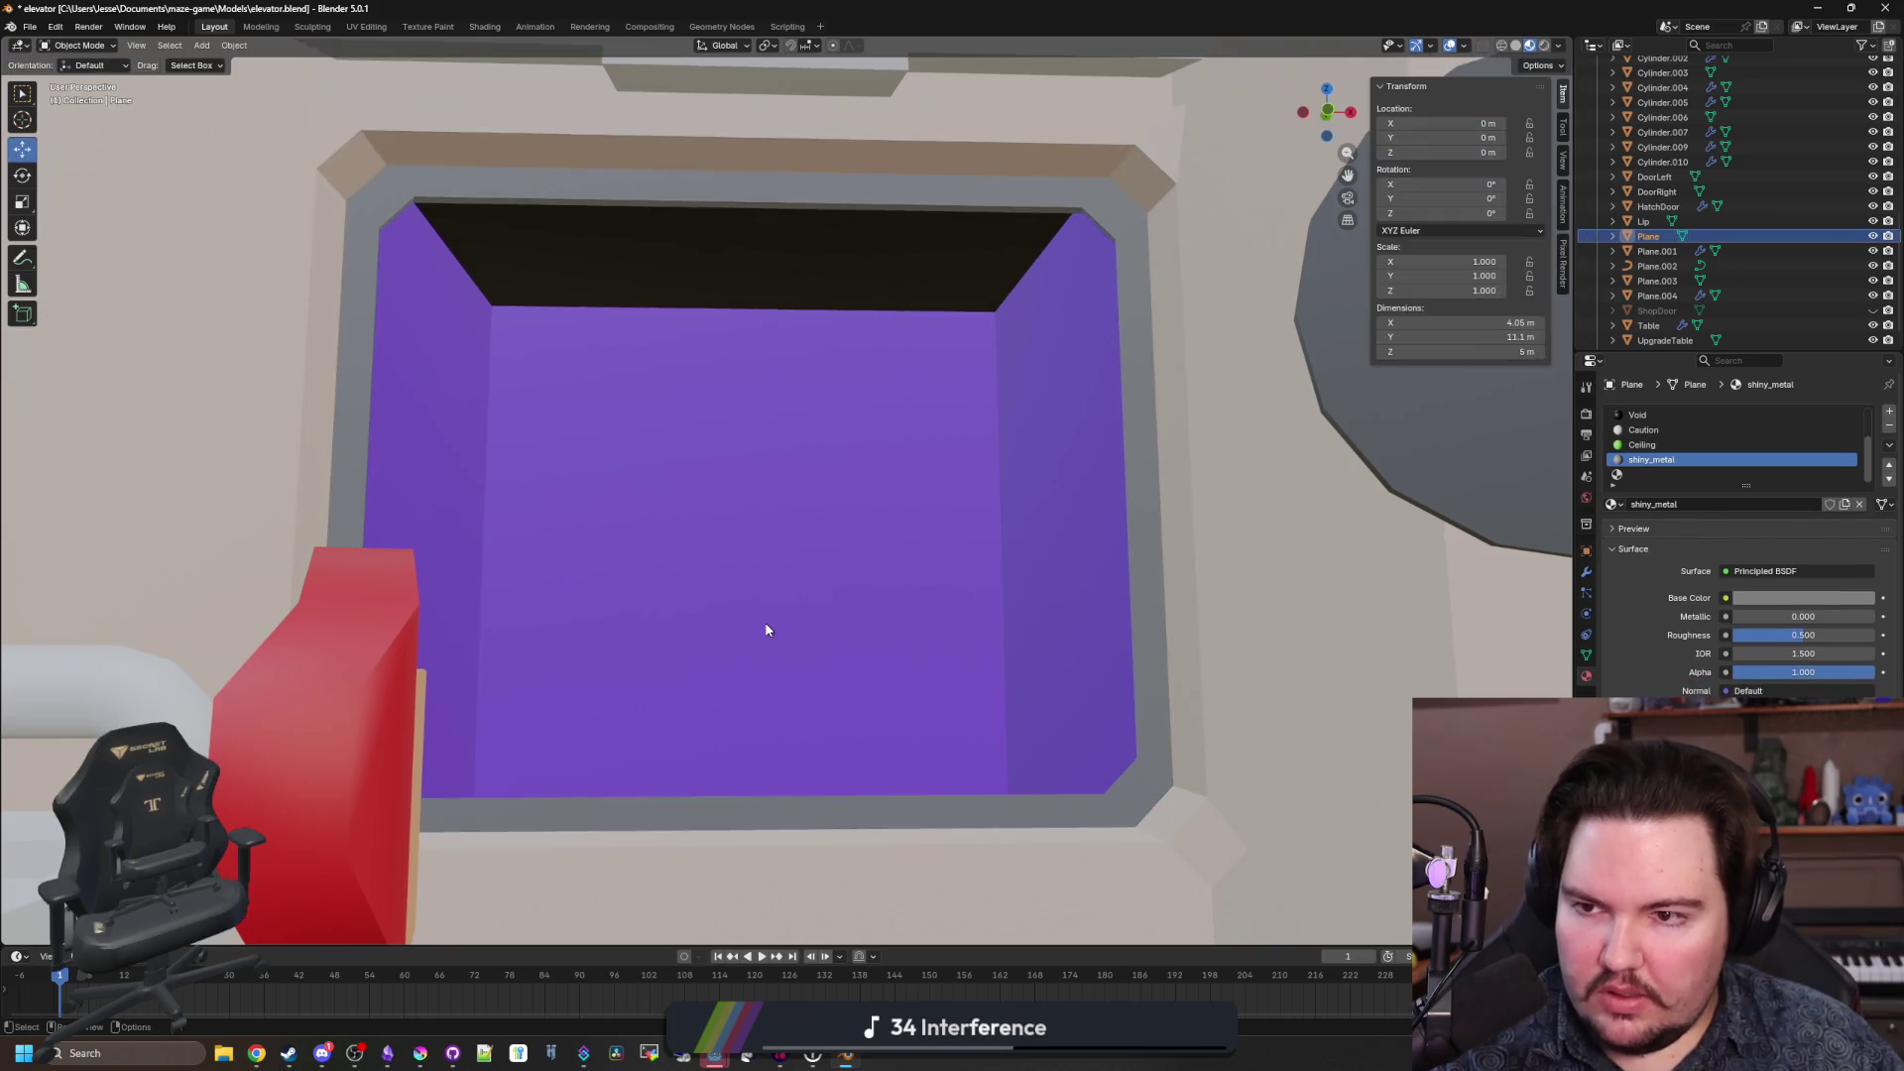
Move the view through the room and reselect the room mesh Plane.
{"action": "left_click_drag", "start_coordinate": [764, 622], "coordinate": [717, 675]}
{"action": "mouse_move", "coordinate": [855, 747]}
{"action": "left_mouse_down"}
{"action": "mouse_move", "coordinate": [776, 575]}
{"action": "mouse_move", "coordinate": [808, 566]}
{"action": "mouse_move", "coordinate": [830, 595]}
{"action": "mouse_move", "coordinate": [770, 604]}
{"action": "mouse_move", "coordinate": [795, 664]}
{"action": "mouse_move", "coordinate": [788, 611]}
{"action": "mouse_move", "coordinate": [753, 639]}
{"action": "mouse_move", "coordinate": [656, 637]}
{"action": "mouse_move", "coordinate": [777, 430]}
{"action": "mouse_move", "coordinate": [764, 437]}
{"action": "mouse_move", "coordinate": [825, 549]}
{"action": "mouse_move", "coordinate": [1130, 396]}
{"action": "mouse_move", "coordinate": [1032, 515]}
{"action": "mouse_move", "coordinate": [1054, 519]}
{"action": "left_mouse_up"}
{"action": "left_click", "coordinate": [697, 565]}
{"action": "left_click", "coordinate": [758, 514]}
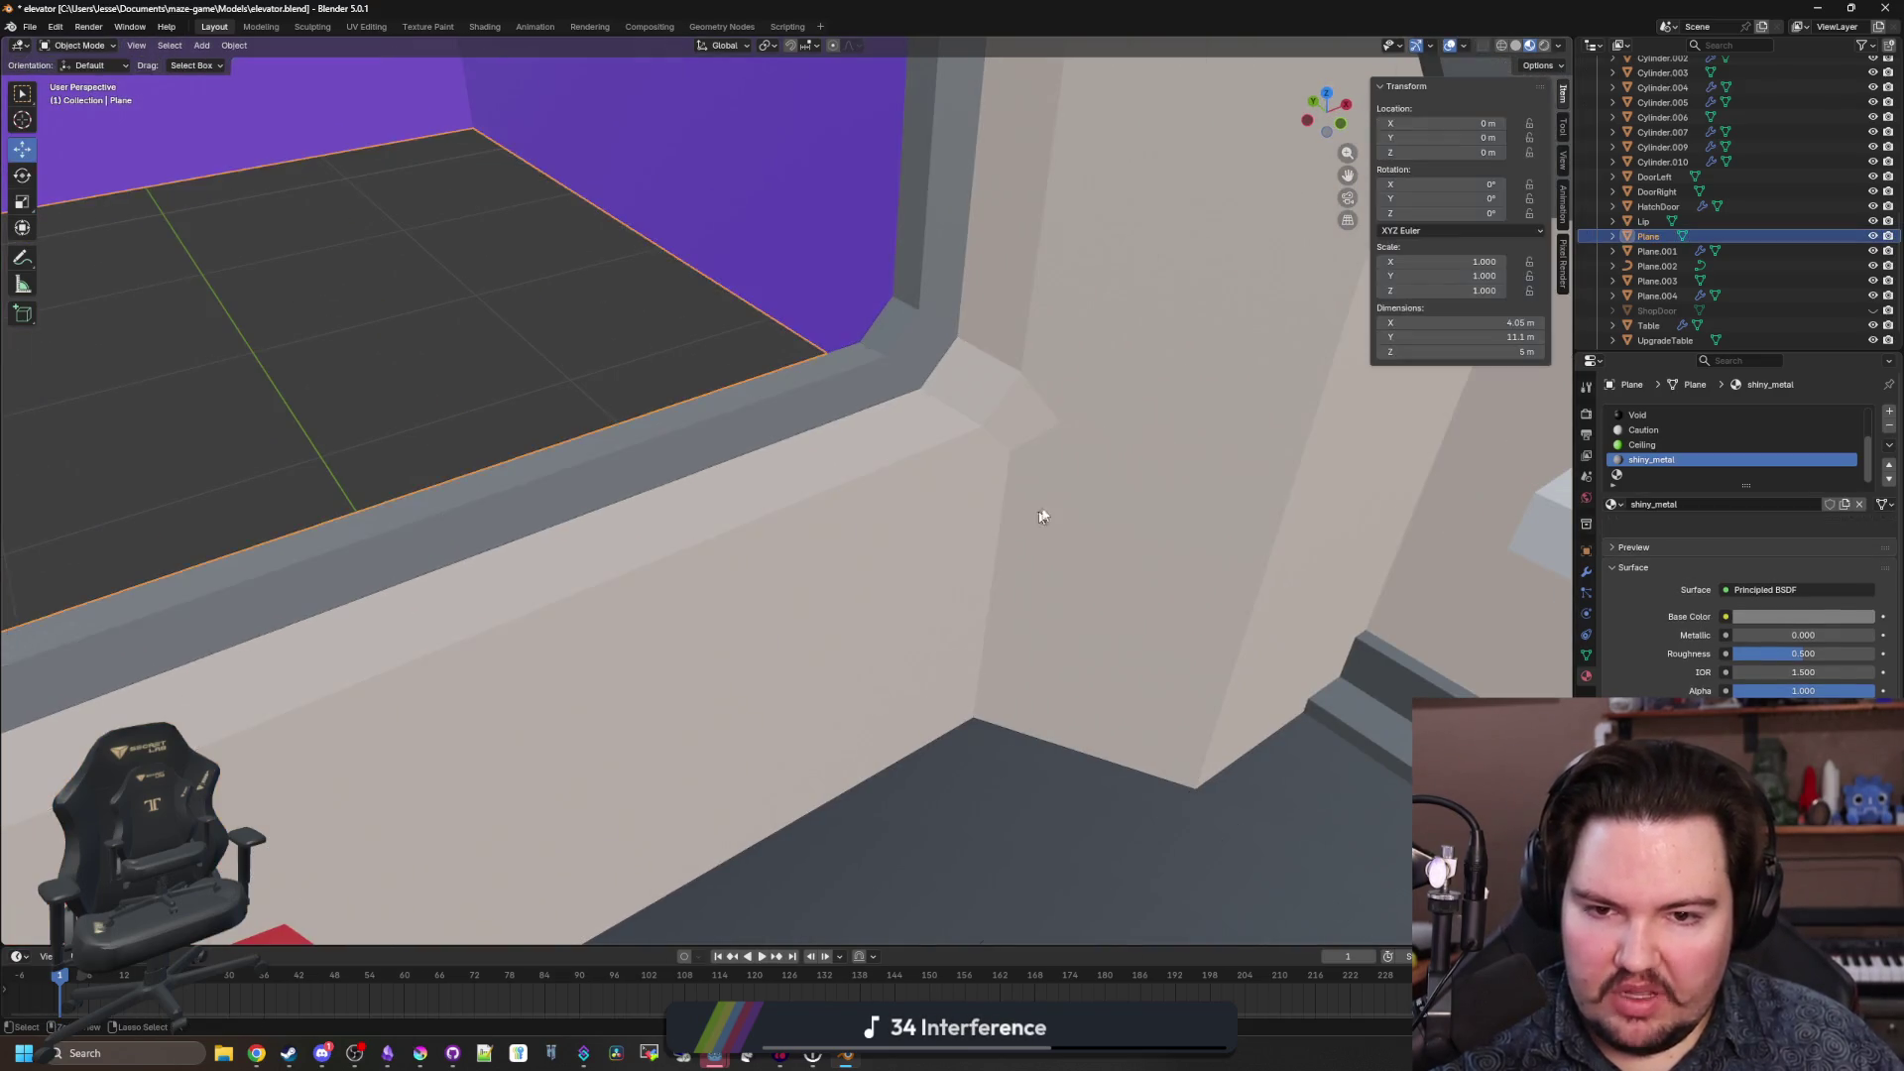
{"action": "left_click", "coordinate": [1044, 474]}
Select the stray vertices at the window ledge corner on the room Plane.
{"action": "key", "text": "Tab"}
{"action": "mouse_move", "coordinate": [1048, 433]}
{"action": "left_mouse_down"}
{"action": "mouse_move", "coordinate": [943, 426]}
{"action": "mouse_move", "coordinate": [202, 33]}
{"action": "left_mouse_up"}
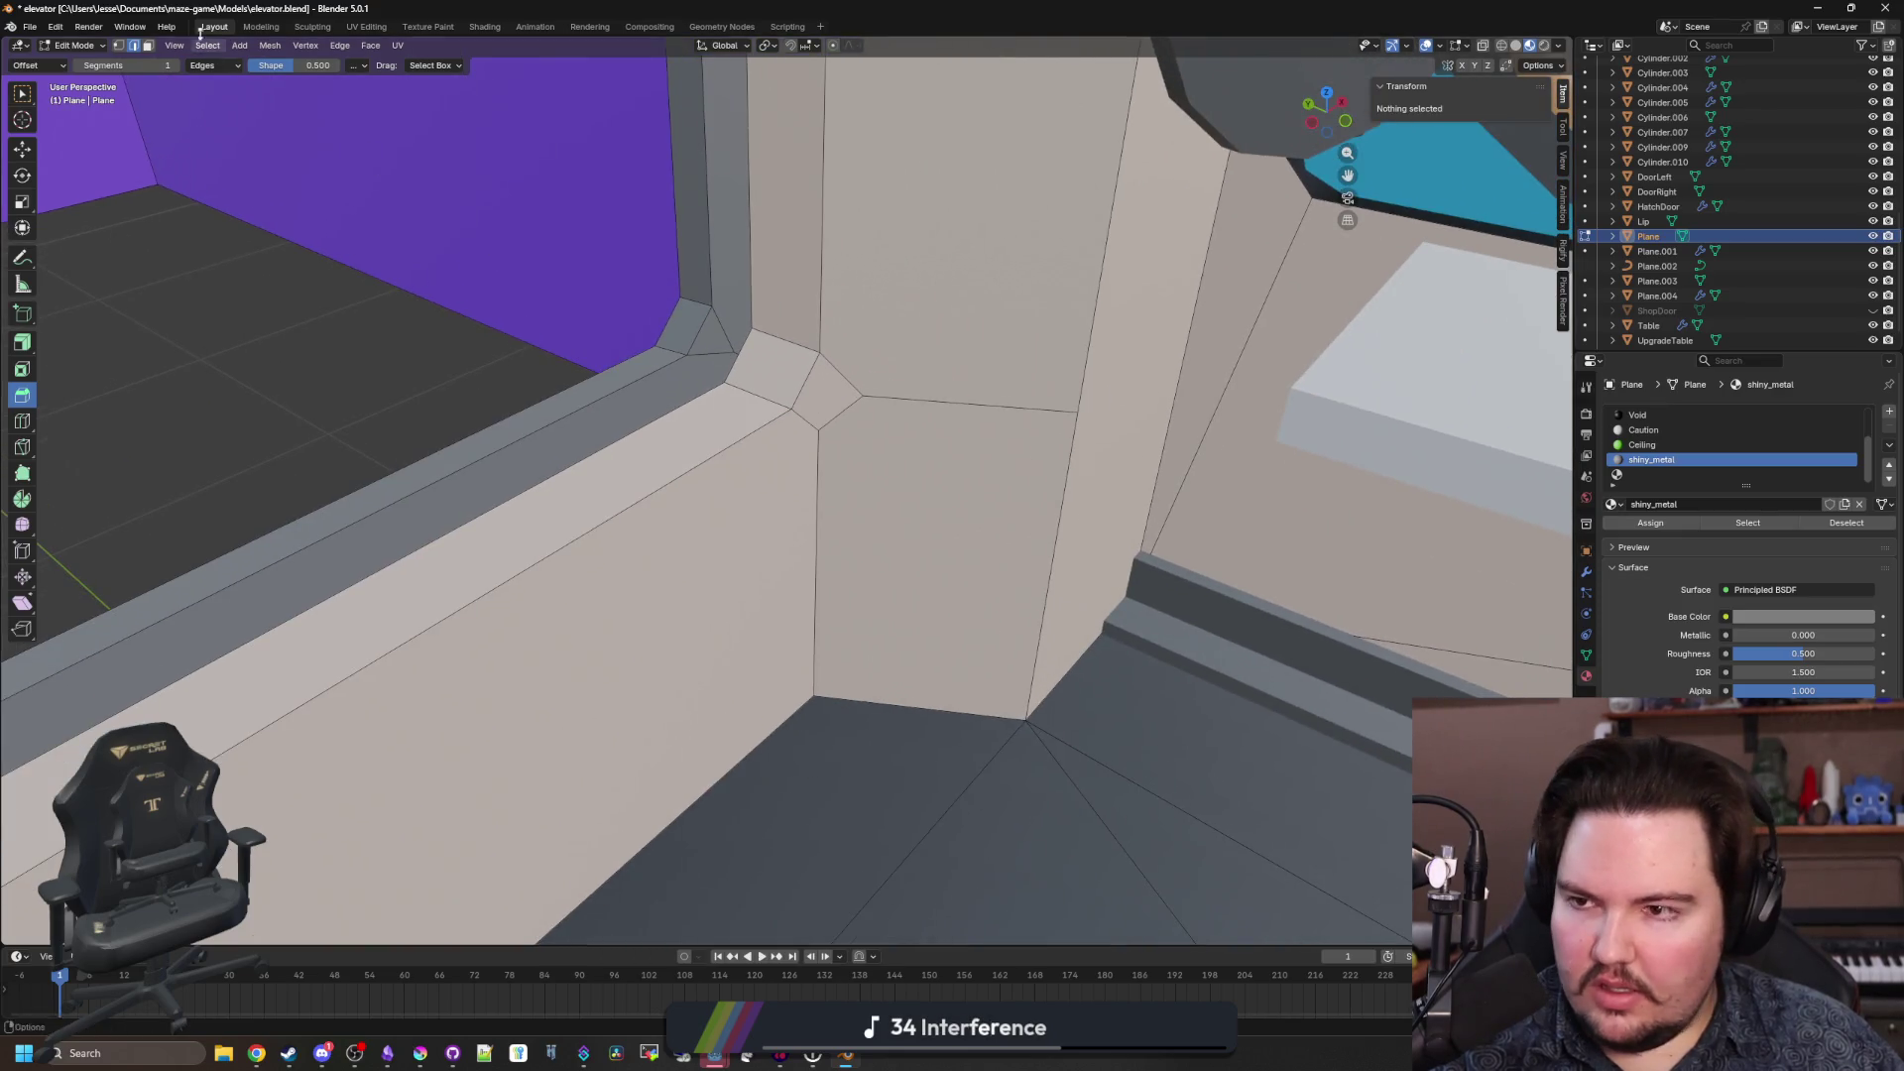
{"action": "left_click", "coordinate": [22, 94]}
{"action": "left_click", "coordinate": [862, 396]}
{"action": "left_click", "coordinate": [819, 427], "text": "shift"}
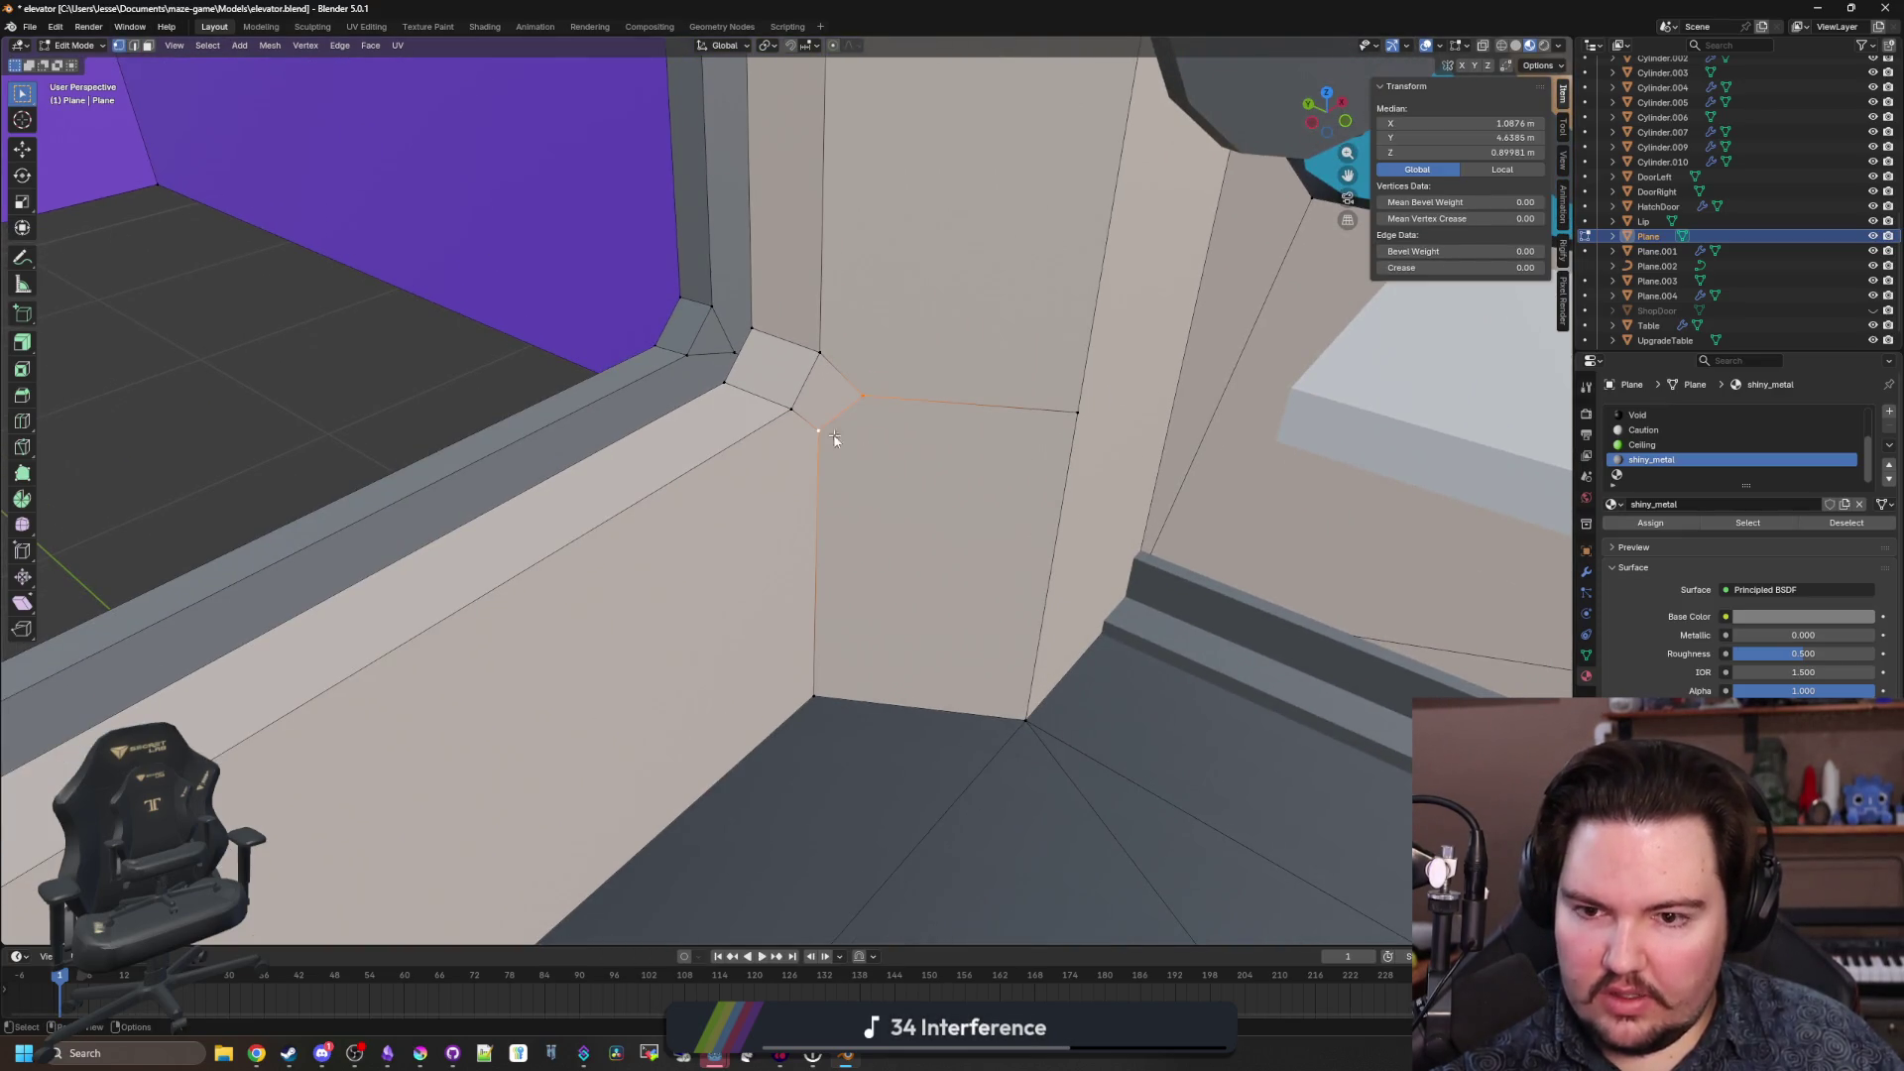
{"action": "left_click", "coordinate": [820, 431]}
{"action": "left_click_drag", "start_coordinate": [835, 439], "coordinate": [259, 476]}
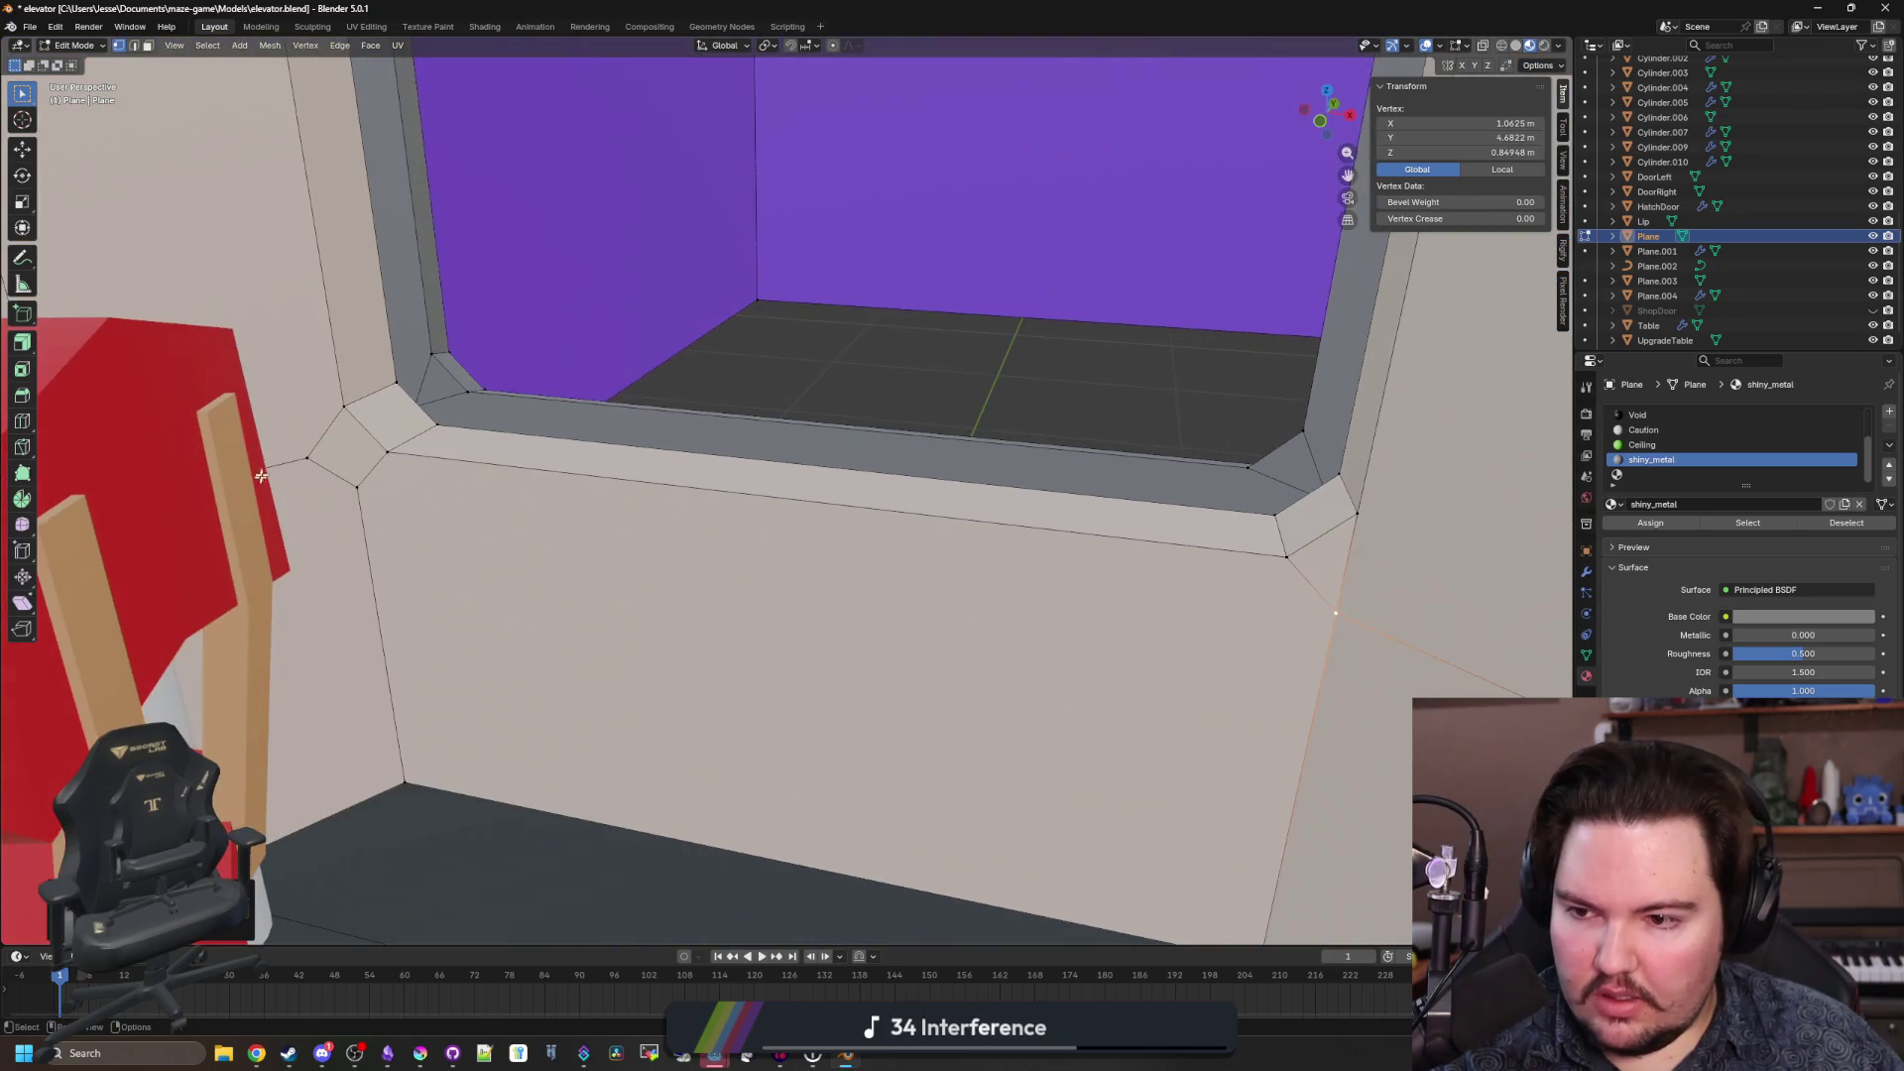
{"action": "left_click", "coordinate": [388, 452]}
Merge the duplicate vertices at the opening's corners at center to straighten the edge.
{"action": "mouse_move", "coordinate": [388, 452]}
{"action": "left_mouse_down"}
{"action": "mouse_move", "coordinate": [450, 549]}
{"action": "mouse_move", "coordinate": [287, 244]}
{"action": "mouse_move", "coordinate": [1260, 310]}
{"action": "left_mouse_up"}
{"action": "left_click", "coordinate": [287, 244]}
{"action": "left_click", "coordinate": [286, 244], "text": "shift"}
{"action": "key", "text": "m"}
{"action": "left_click", "coordinate": [288, 247]}
{"action": "key", "text": "m"}
{"action": "left_click", "coordinate": [1241, 274]}
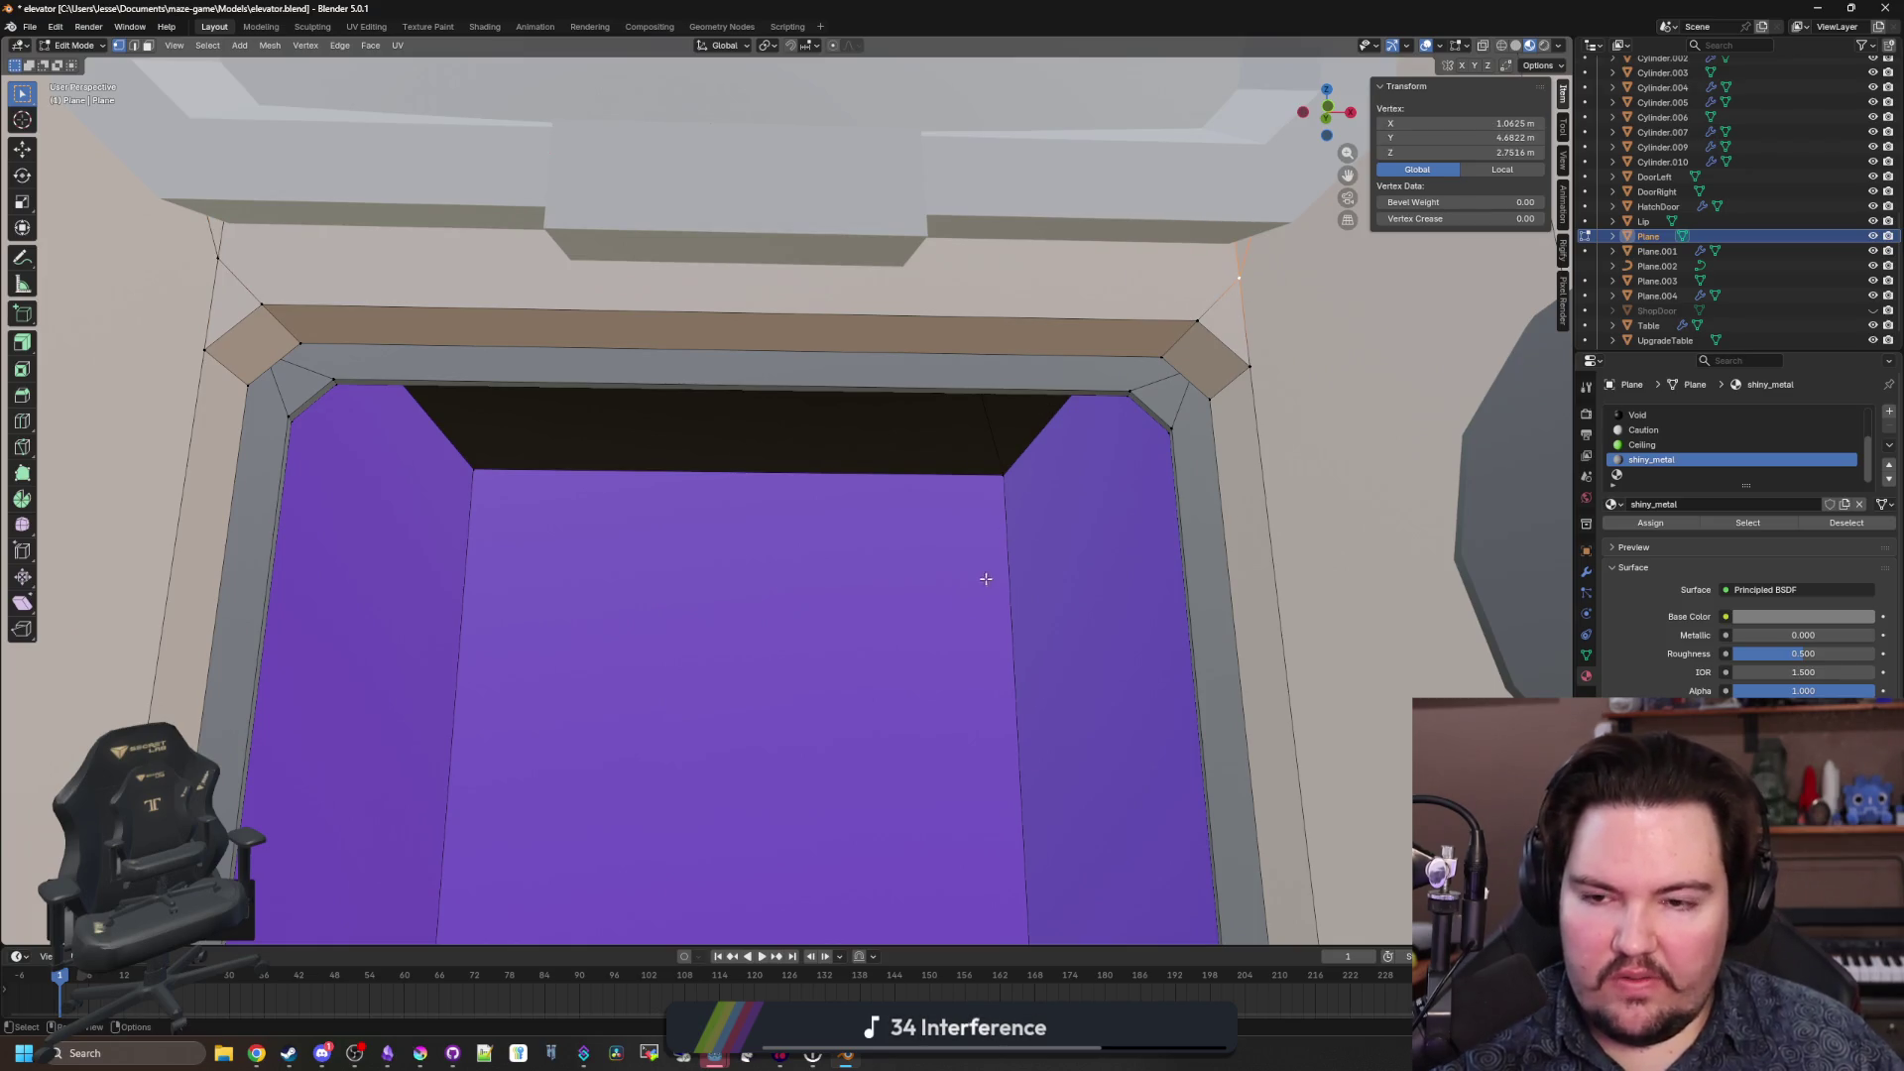
{"action": "key", "text": "Tab"}
Add a new cube, Cube.003.
{"action": "mouse_move", "coordinate": [935, 621]}
{"action": "left_mouse_down"}
{"action": "mouse_move", "coordinate": [906, 829]}
{"action": "mouse_move", "coordinate": [879, 485]}
{"action": "mouse_move", "coordinate": [724, 621]}
{"action": "mouse_move", "coordinate": [731, 582]}
{"action": "mouse_move", "coordinate": [795, 689]}
{"action": "mouse_move", "coordinate": [769, 434]}
{"action": "mouse_move", "coordinate": [710, 490]}
{"action": "mouse_move", "coordinate": [771, 556]}
{"action": "mouse_move", "coordinate": [771, 607]}
{"action": "left_mouse_up"}
{"action": "key", "text": "shift+a"}
{"action": "left_click", "coordinate": [773, 499]}
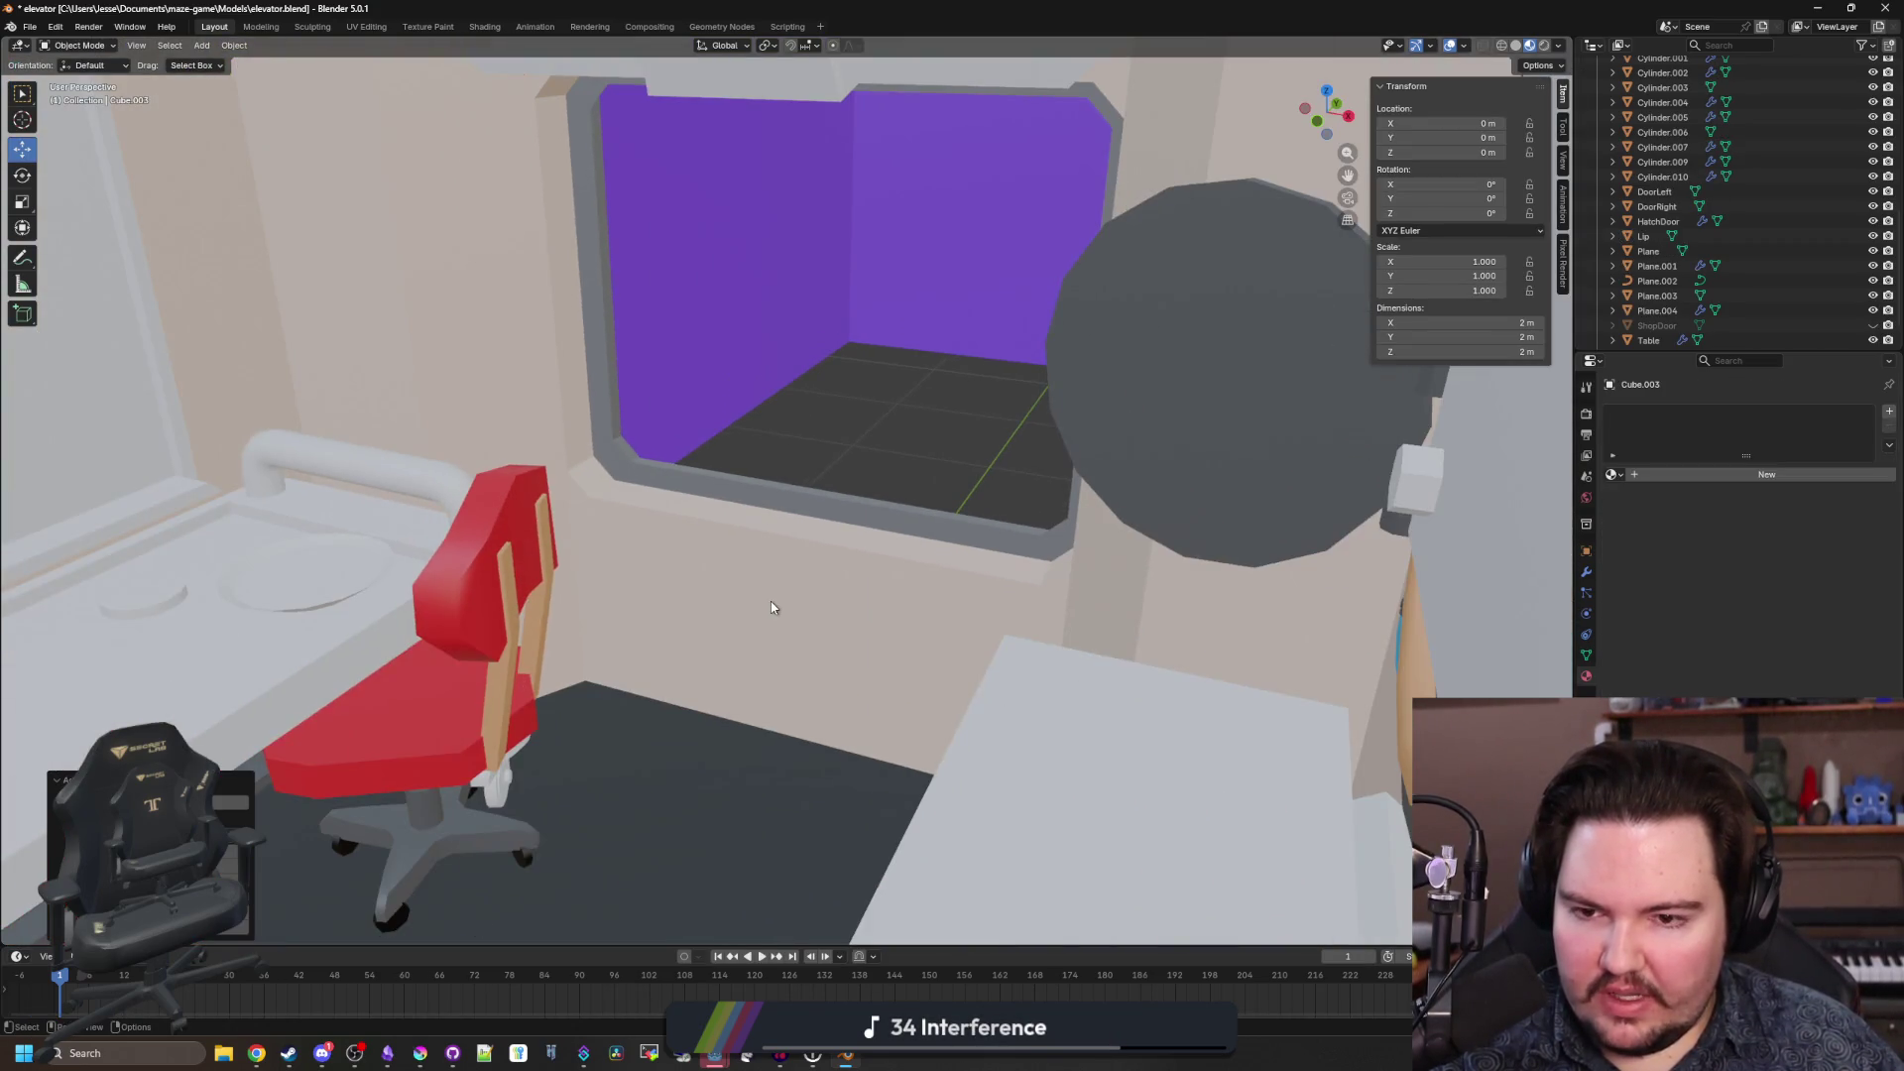
Delete Cube.003 and add a new 2 m plane, Plane.005.
{"action": "scroll", "coordinate": [771, 602], "scroll_direction": "down", "scroll_amount": 10}
{"action": "key", "text": "Delete"}
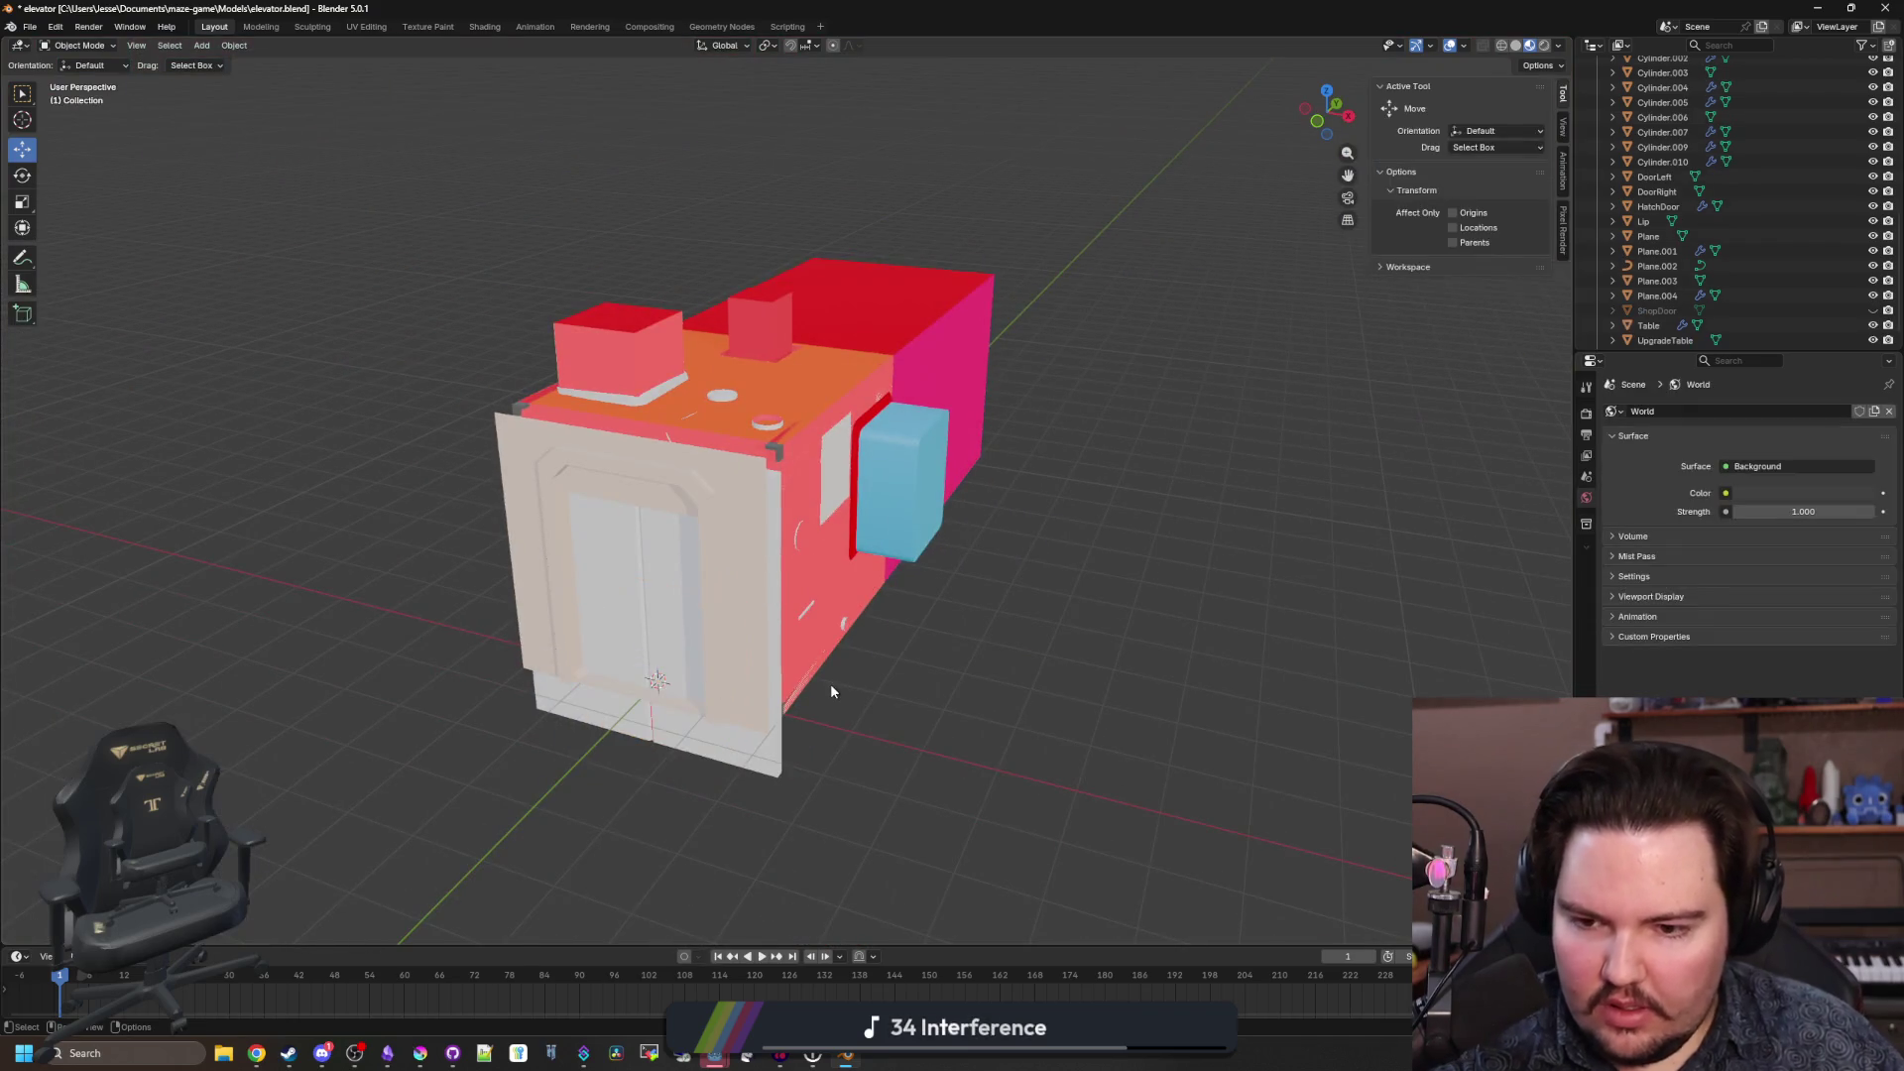
{"action": "key", "text": "shift+a"}
{"action": "mouse_move", "coordinate": [783, 687]}
{"action": "left_click", "coordinate": [895, 694]}
Move Plane.005 to ledge height at Z 0.981 m in front of the window, then enter Edit Mode.
{"action": "mouse_move", "coordinate": [595, 575]}
{"action": "left_mouse_down"}
{"action": "mouse_move", "coordinate": [822, 575]}
{"action": "mouse_move", "coordinate": [764, 364]}
{"action": "left_mouse_up"}
{"action": "key", "text": "KP_Decimal"}
{"action": "mouse_move", "coordinate": [777, 582]}
{"action": "left_mouse_down"}
{"action": "mouse_move", "coordinate": [682, 433]}
{"action": "mouse_move", "coordinate": [674, 575]}
{"action": "mouse_move", "coordinate": [674, 541]}
{"action": "mouse_move", "coordinate": [655, 552]}
{"action": "mouse_move", "coordinate": [783, 476]}
{"action": "left_mouse_up"}
{"action": "key", "text": "KP_Decimal"}
{"action": "scroll", "coordinate": [784, 446], "scroll_direction": "down", "scroll_amount": 3}
{"action": "key", "text": "Tab"}
{"action": "scroll", "coordinate": [765, 425], "scroll_direction": "up", "scroll_amount": 3}
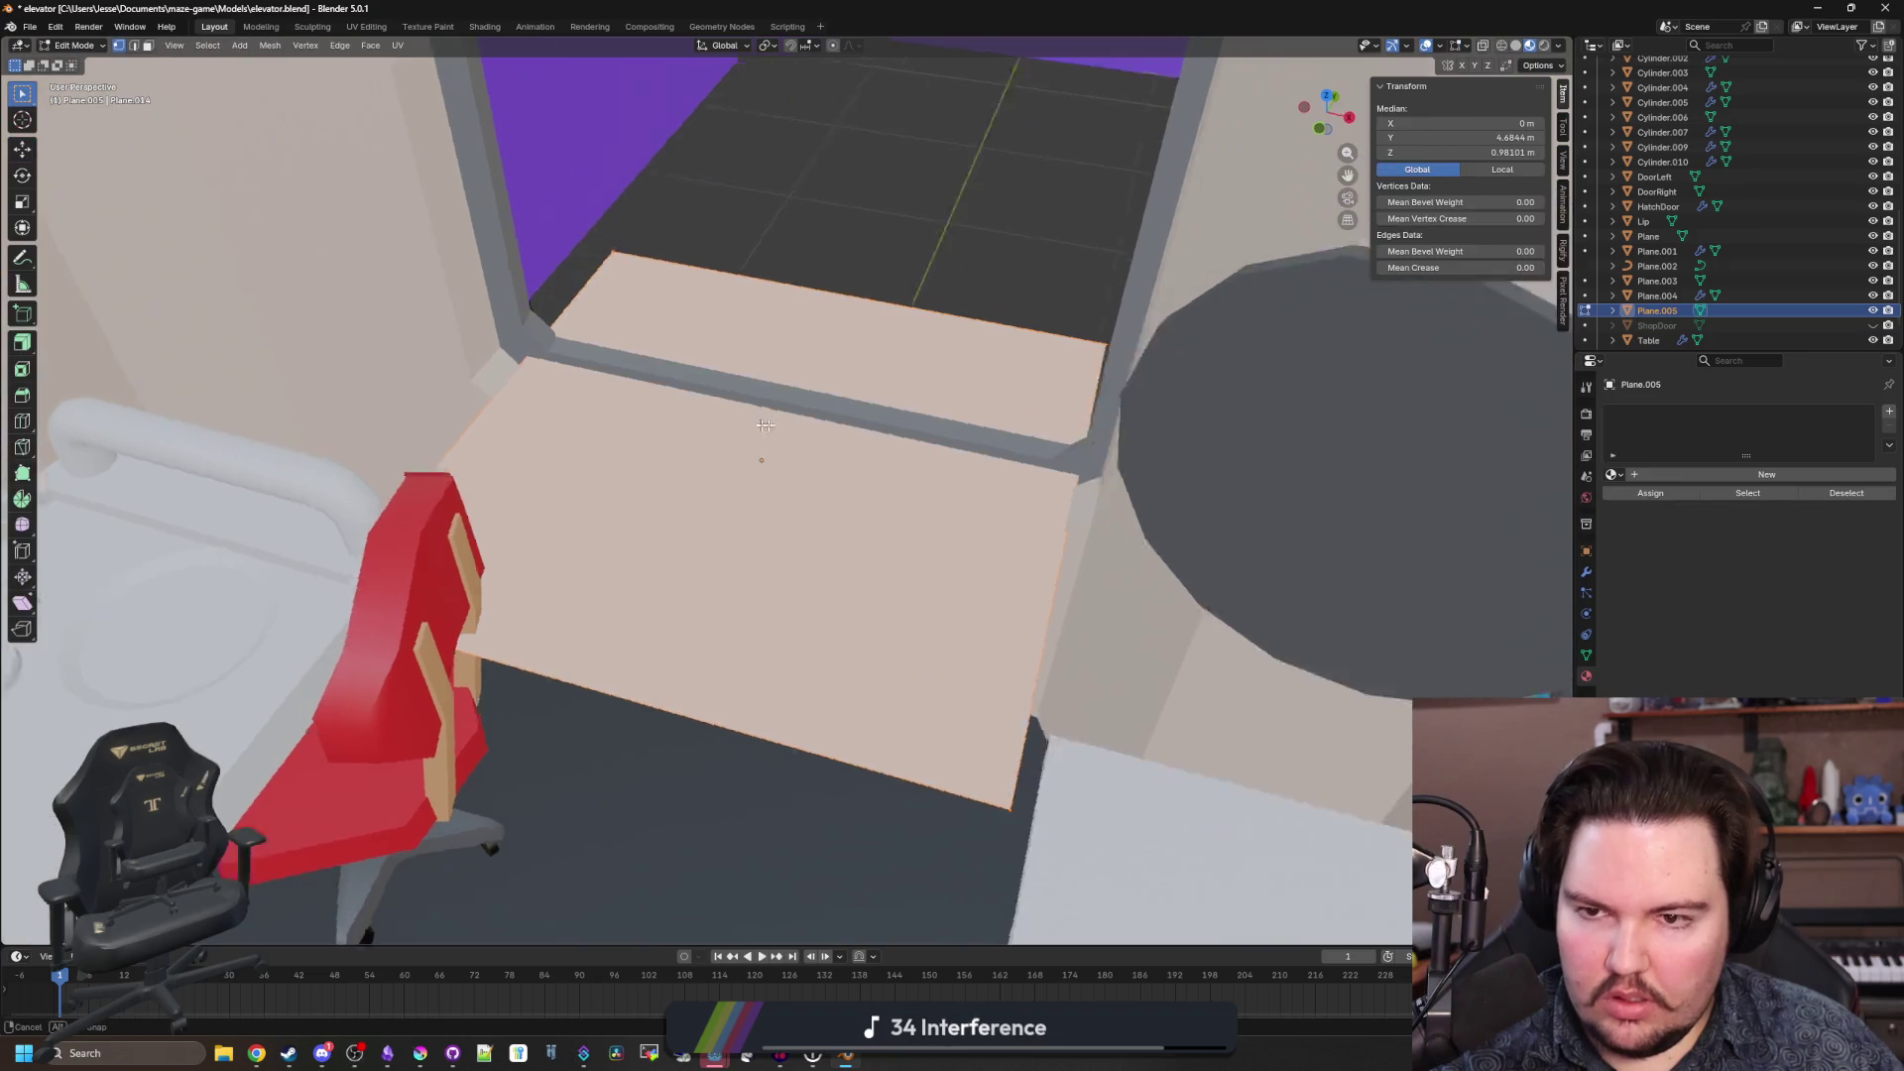
Push the plane's selected face 1 m along Y.
{"action": "key", "text": "g"}
{"action": "key", "text": "y"}
{"action": "key", "text": "1"}
{"action": "key", "text": "Return"}
{"action": "key", "text": "KP_Decimal"}
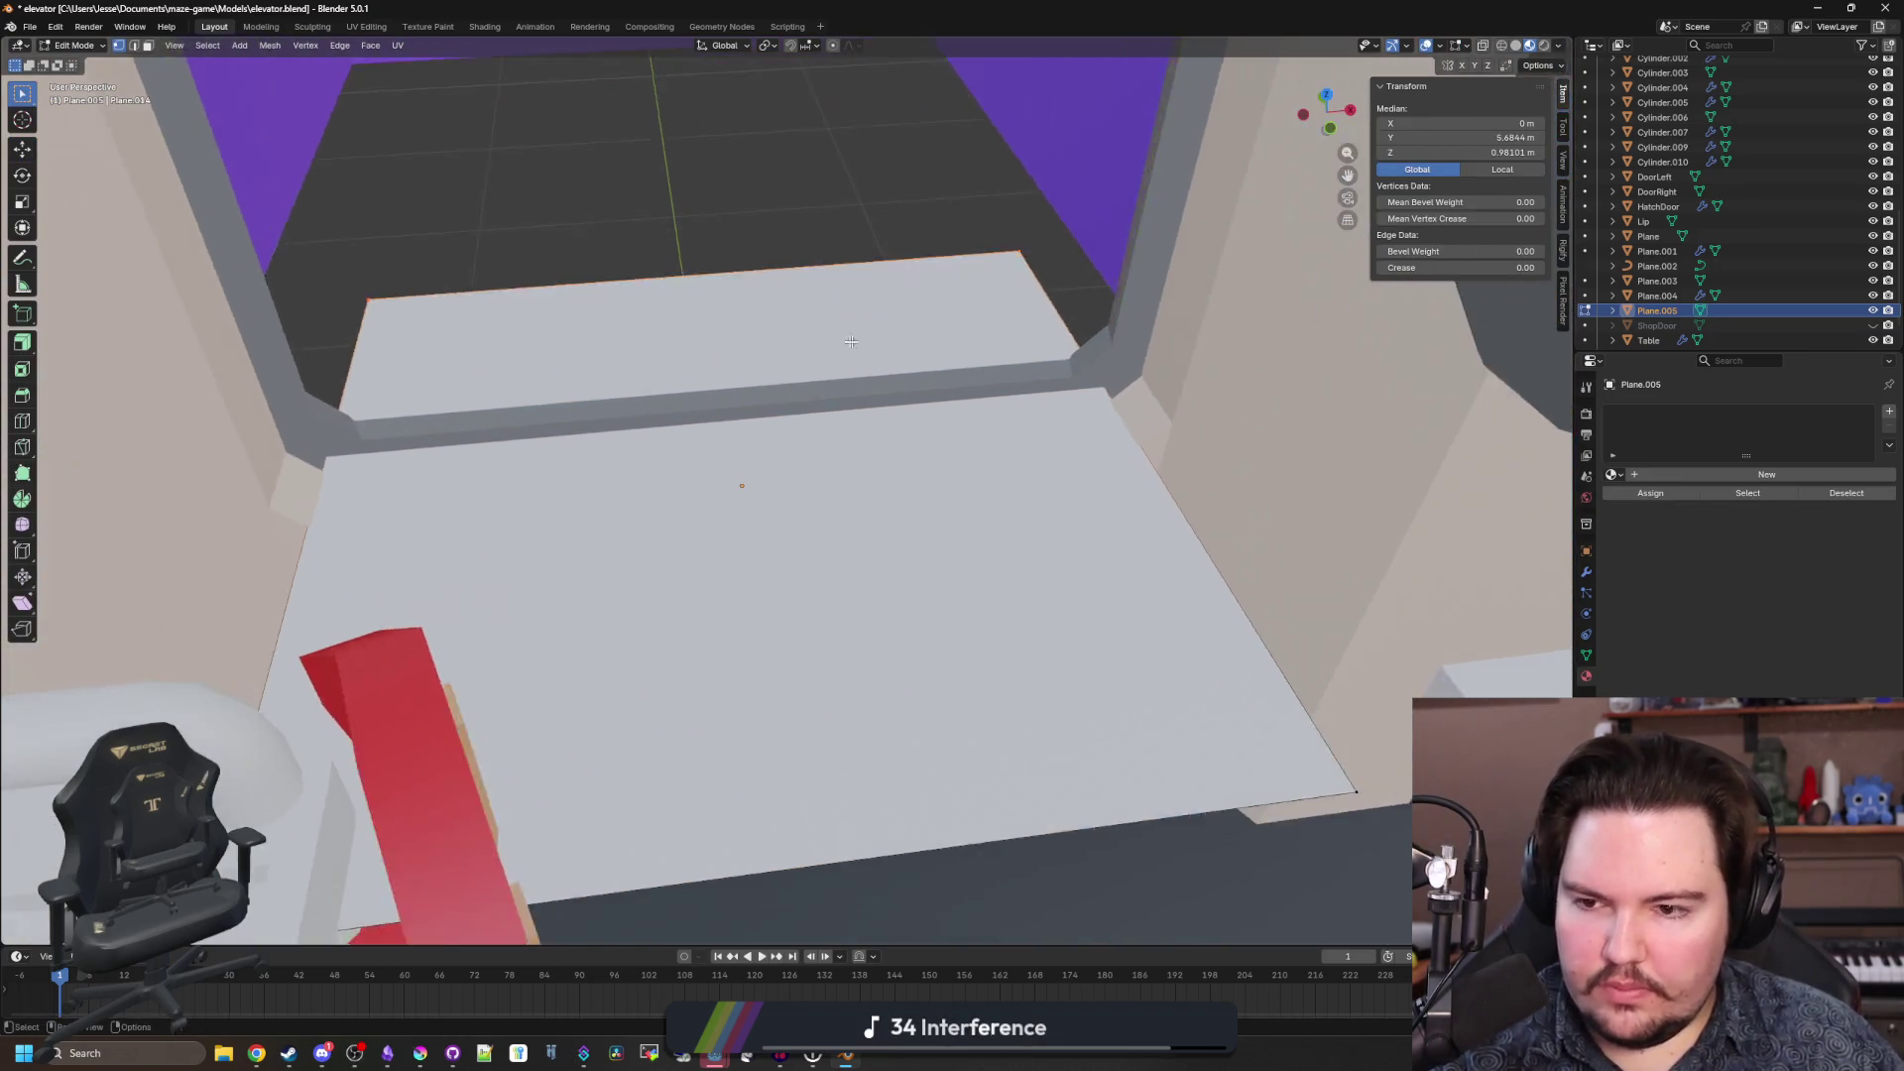
{"action": "key", "text": "g"}
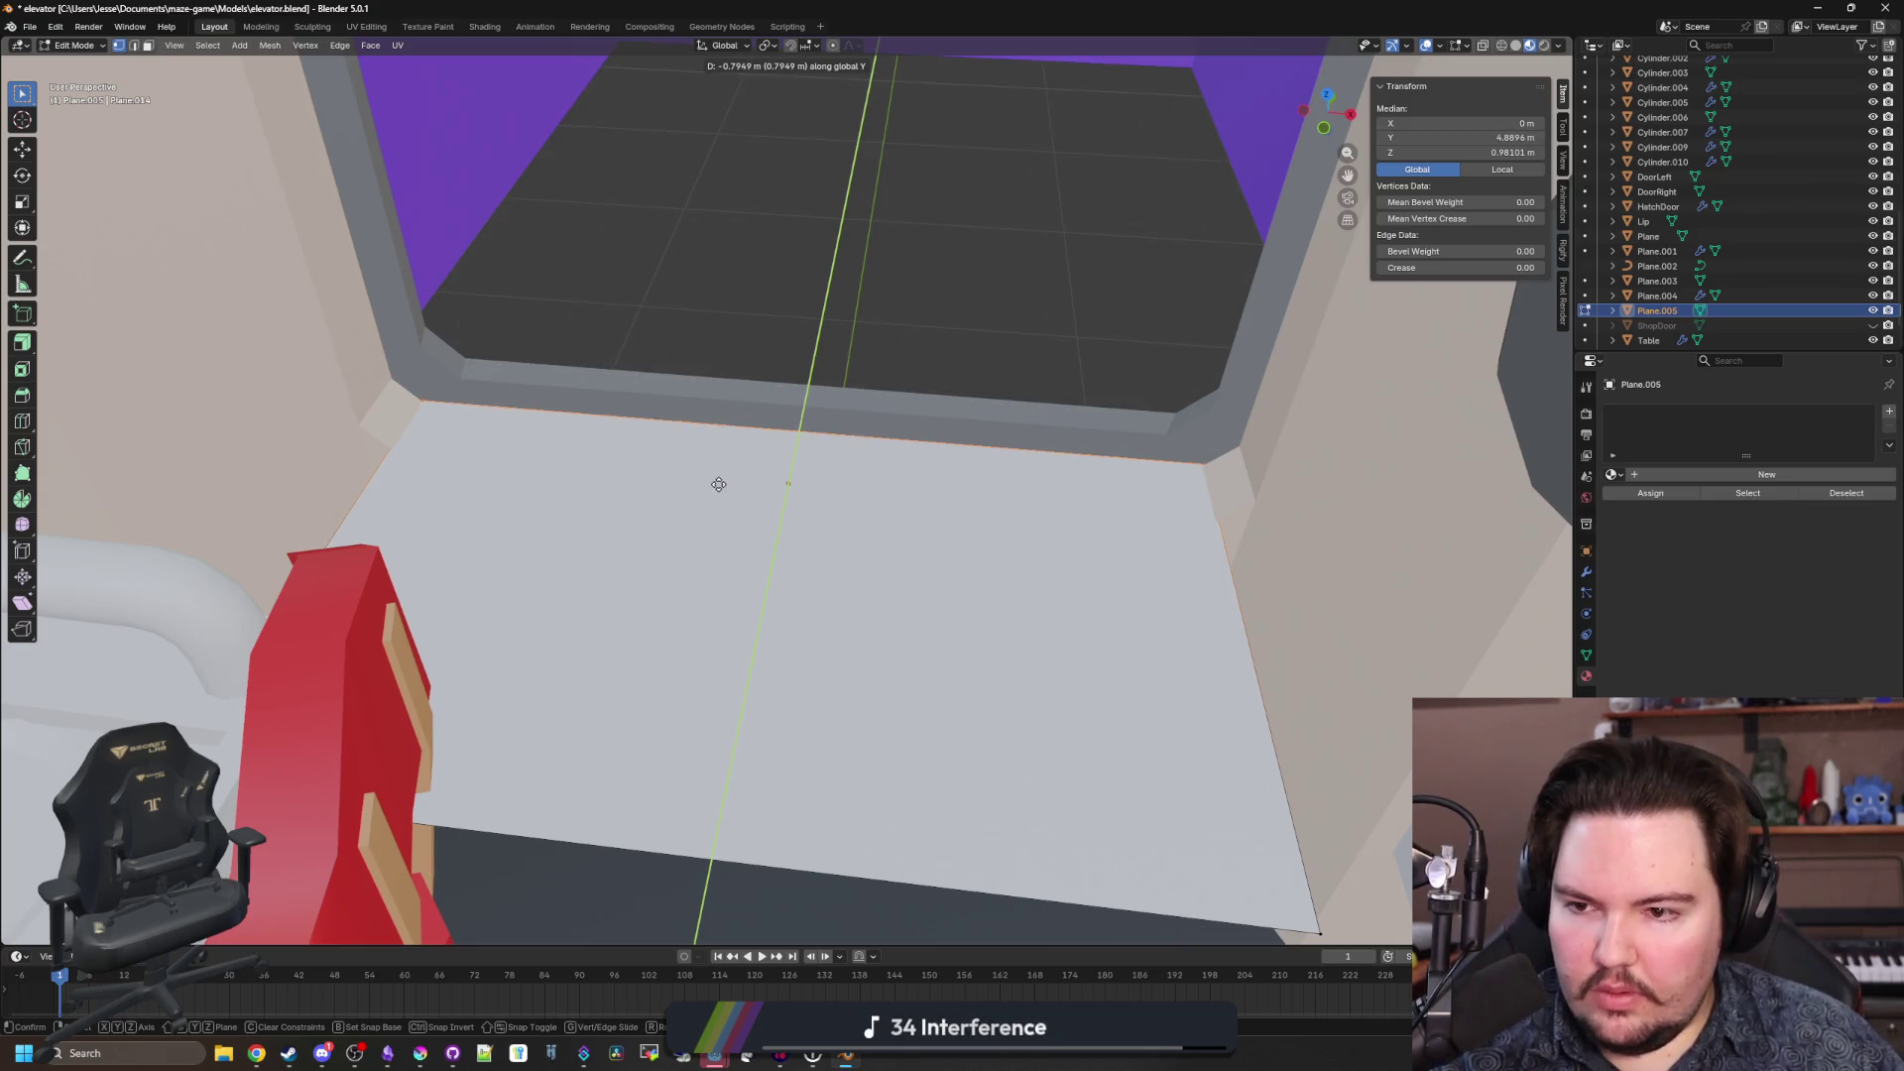
{"action": "left_click", "coordinate": [719, 484]}
Lower the plane vertically and slide its bottom edge back into a narrow strip.
{"action": "key", "text": "Tab"}
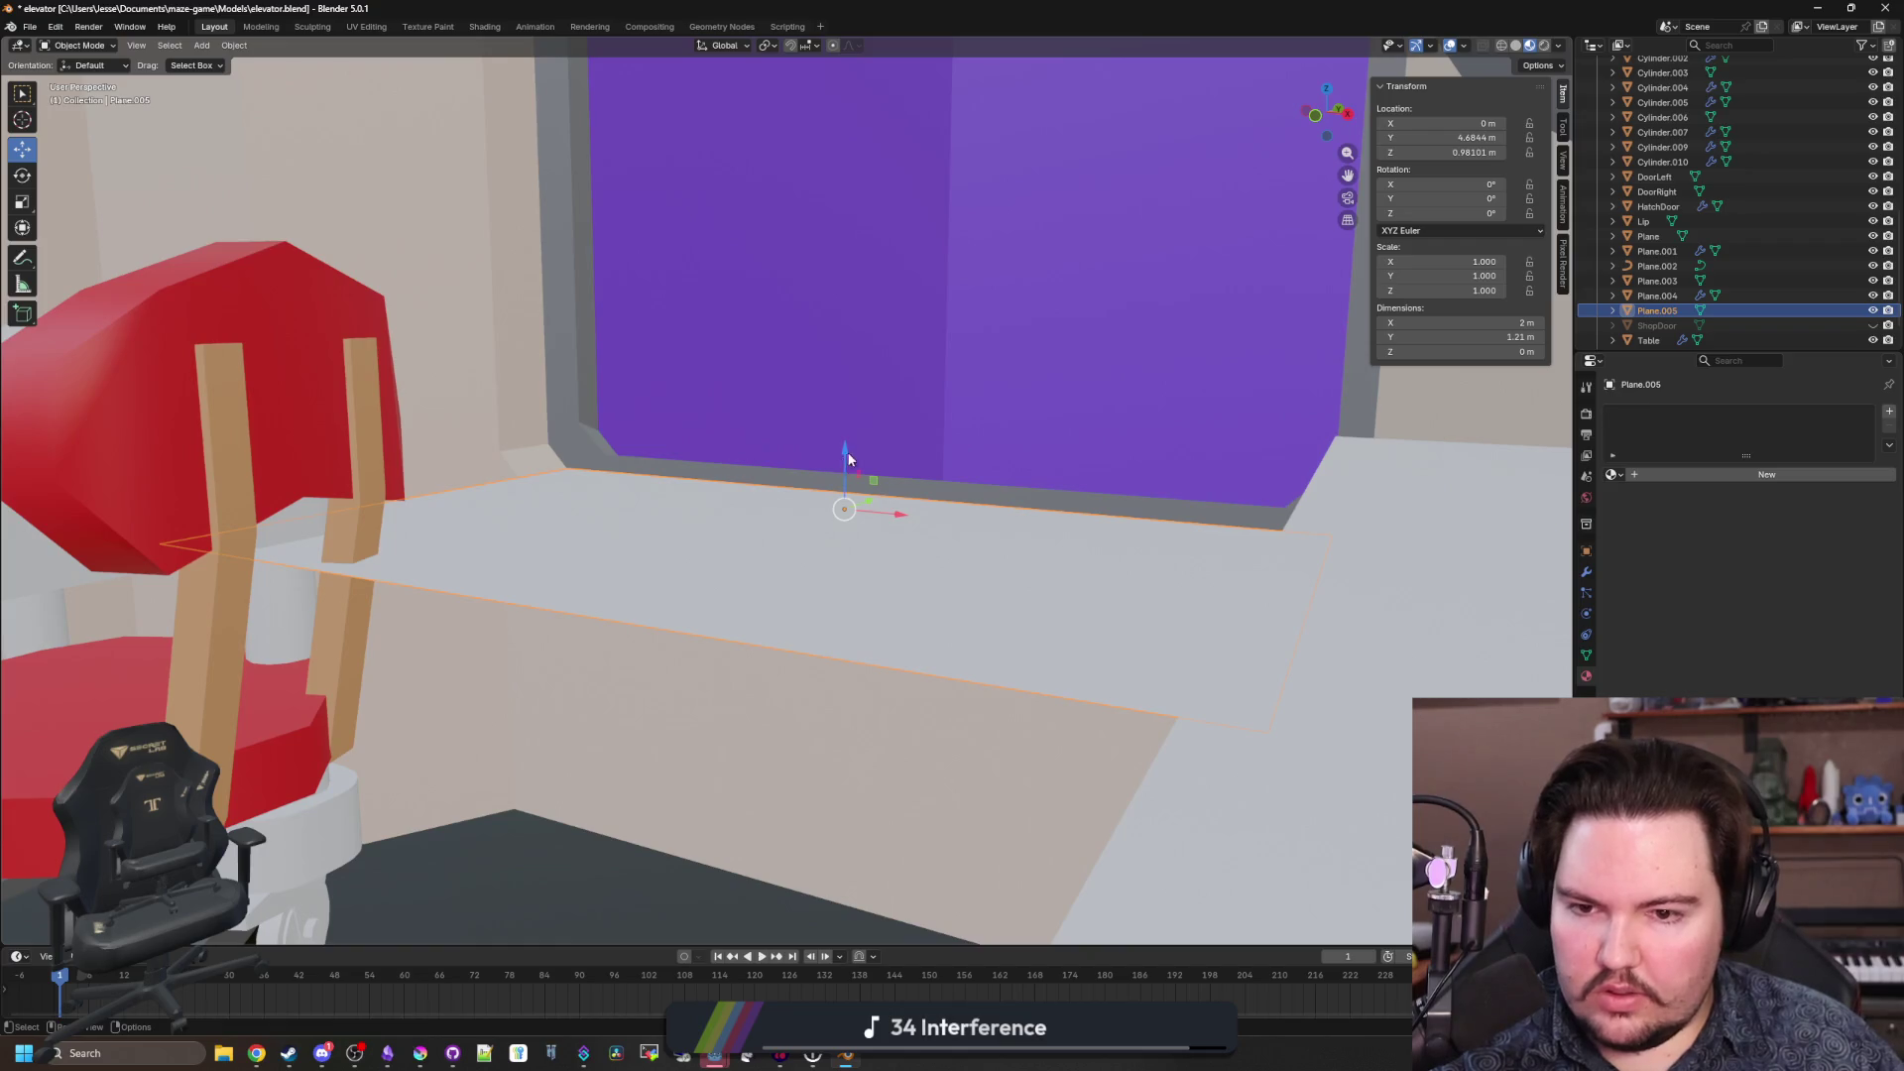
{"action": "key", "text": "g"}
{"action": "key", "text": "z"}
{"action": "left_click", "coordinate": [839, 550]}
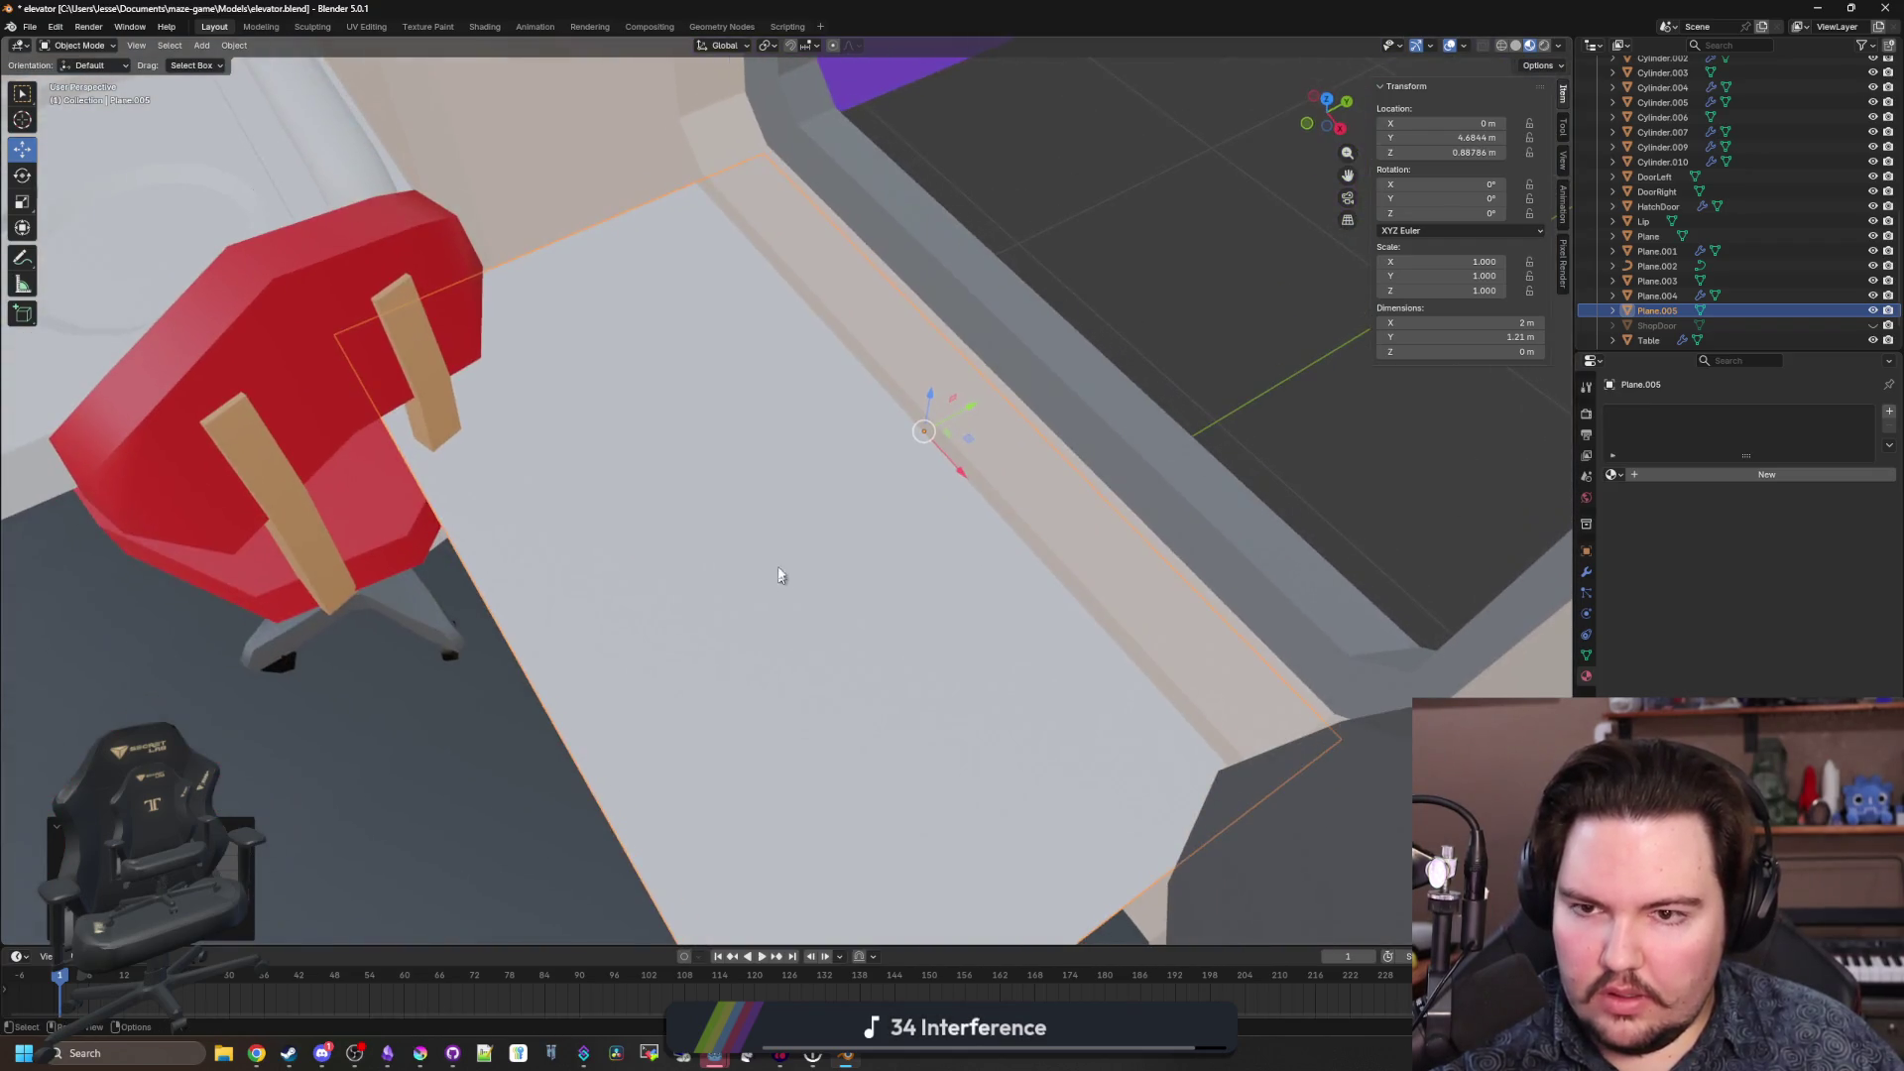
{"action": "key", "text": "Tab"}
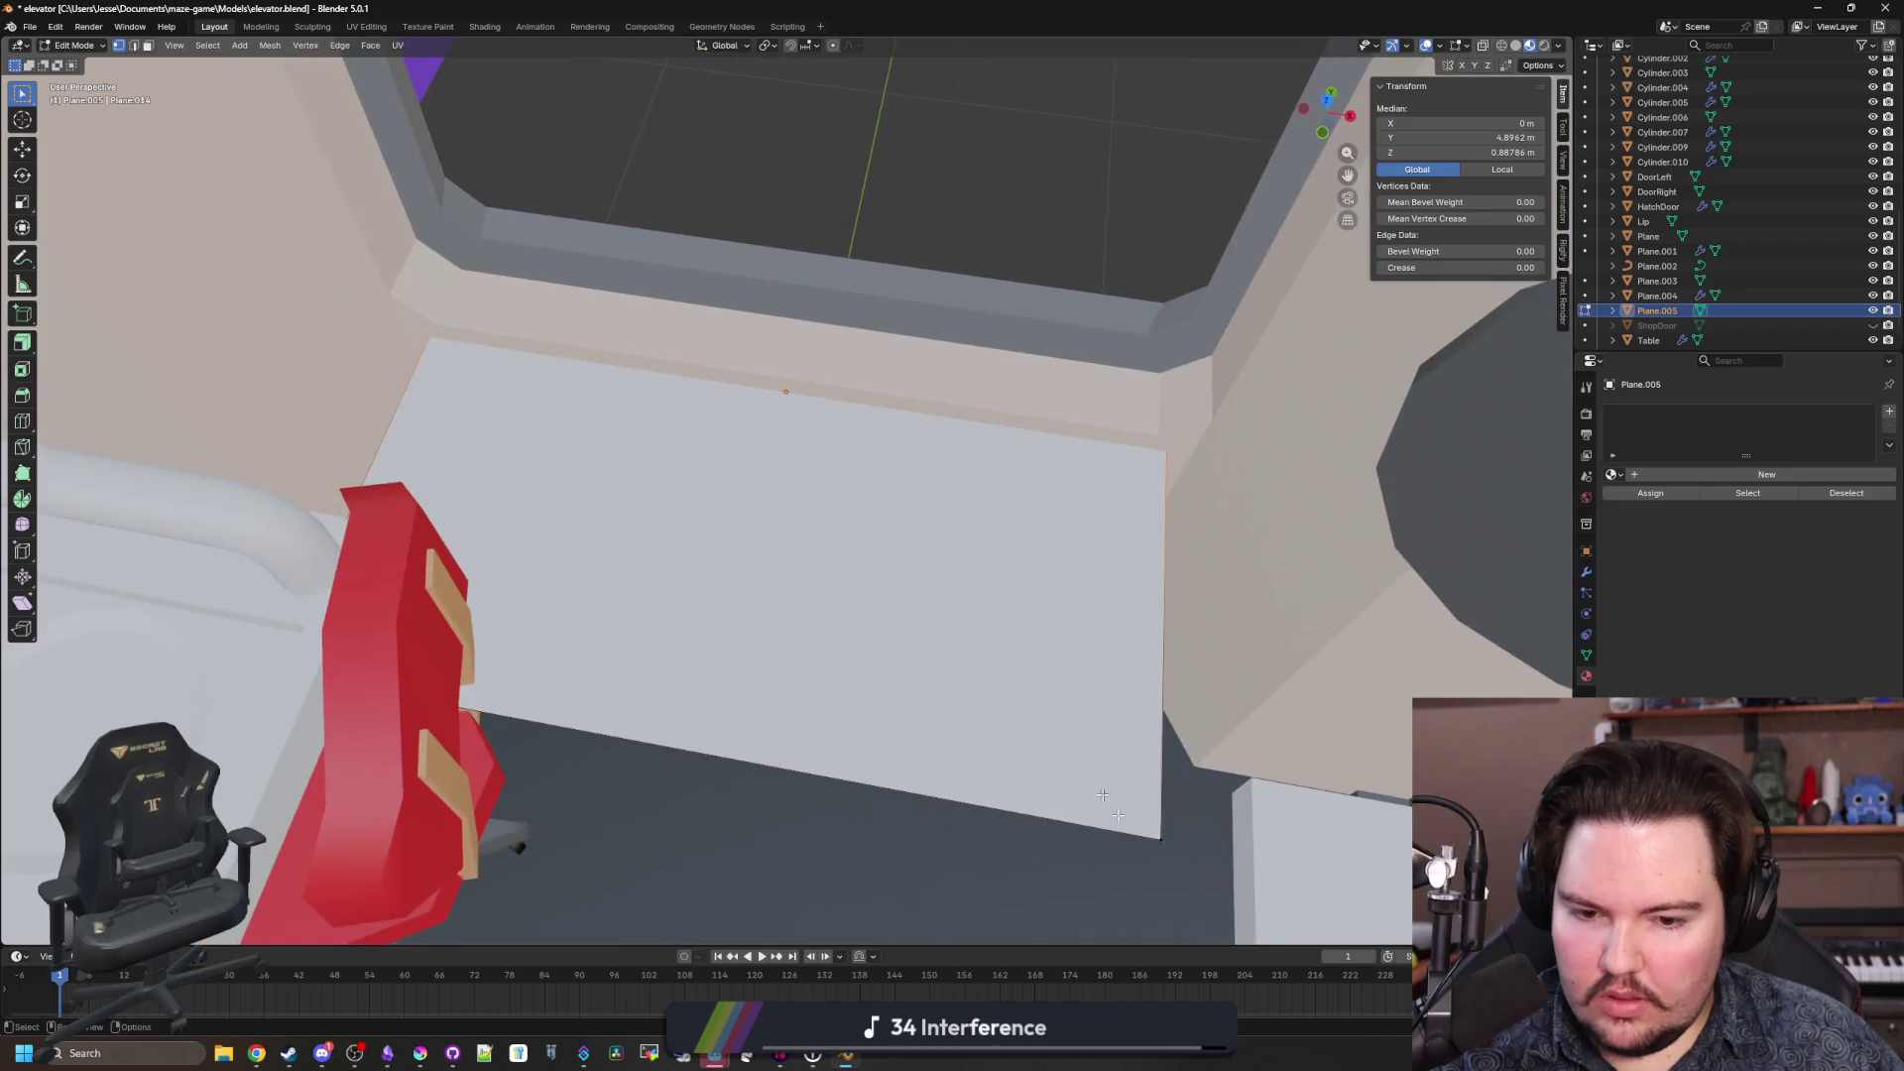
{"action": "left_click", "coordinate": [1160, 833]}
{"action": "left_click", "coordinate": [489, 738], "text": "shift"}
{"action": "key", "text": "g"}
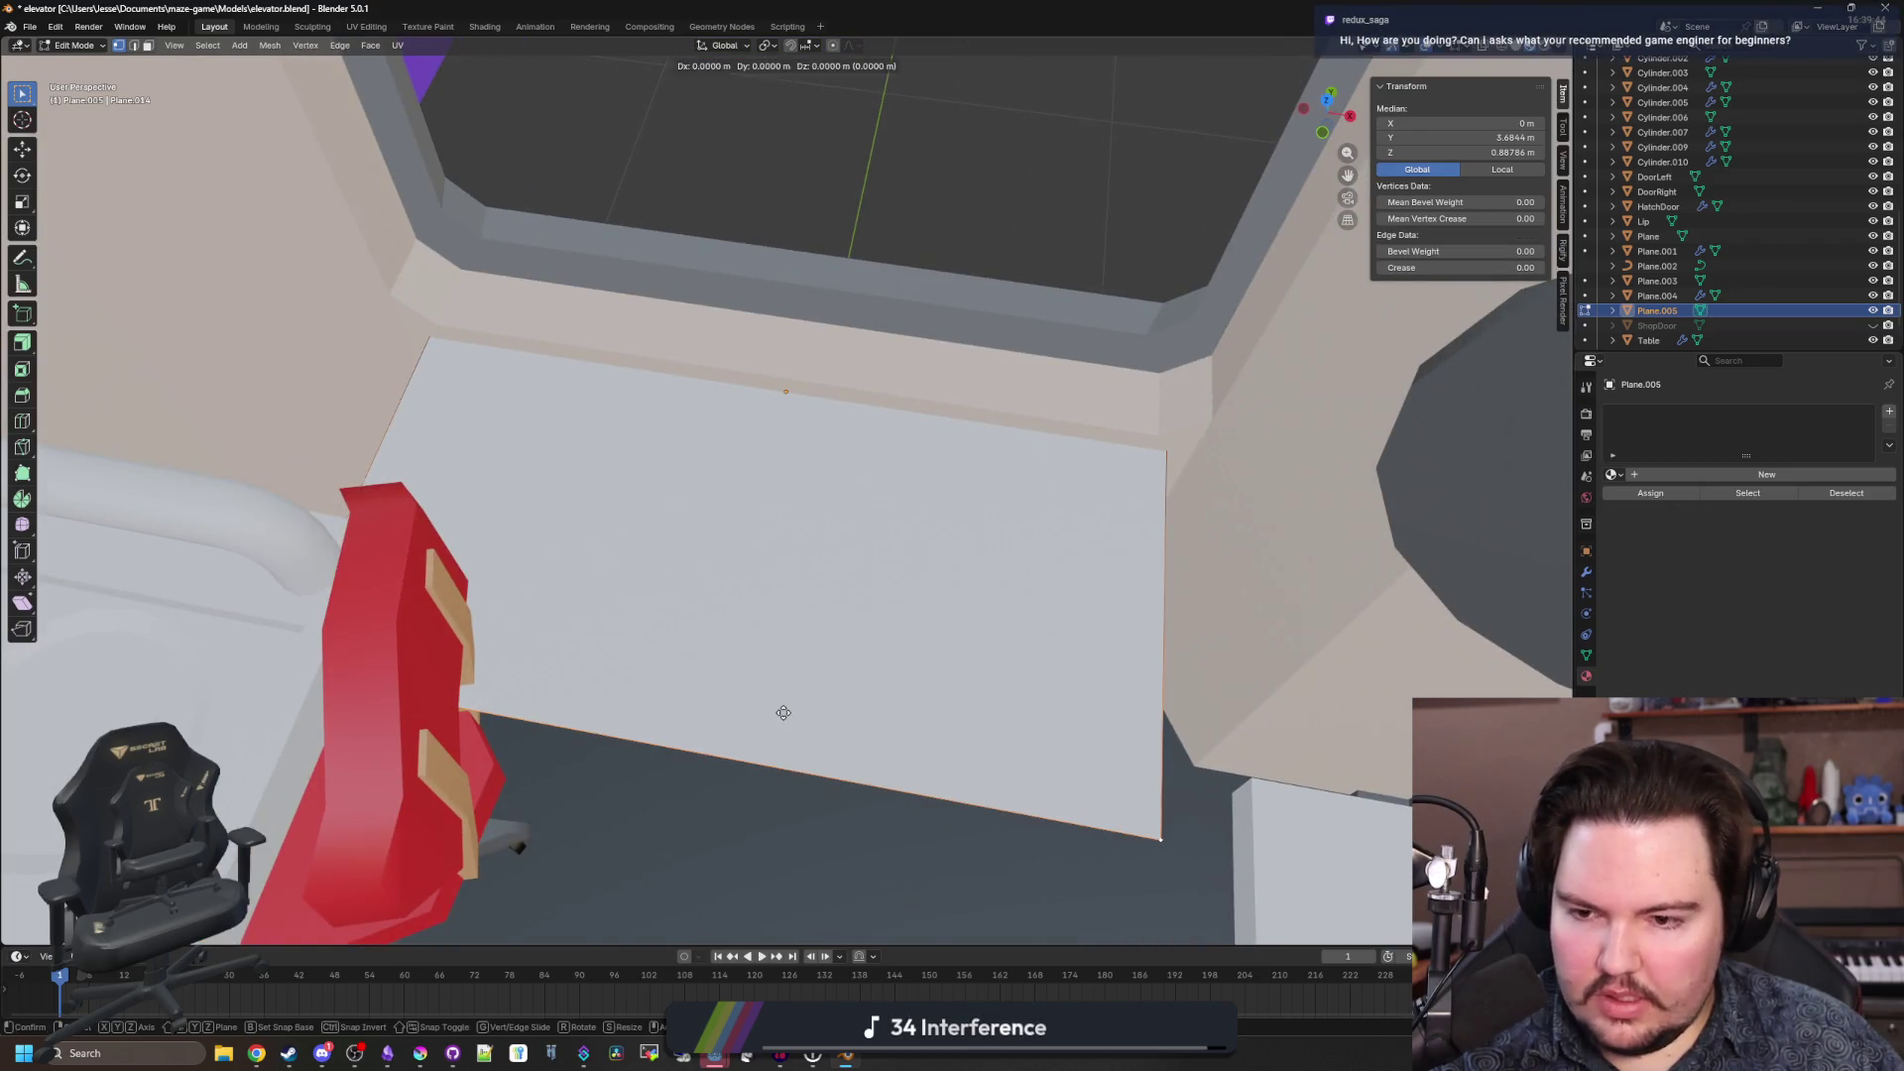
{"action": "left_click", "coordinate": [833, 437]}
Scale the strip along the X axis to widen it.
{"action": "key", "text": "s"}
{"action": "key", "text": "x"}
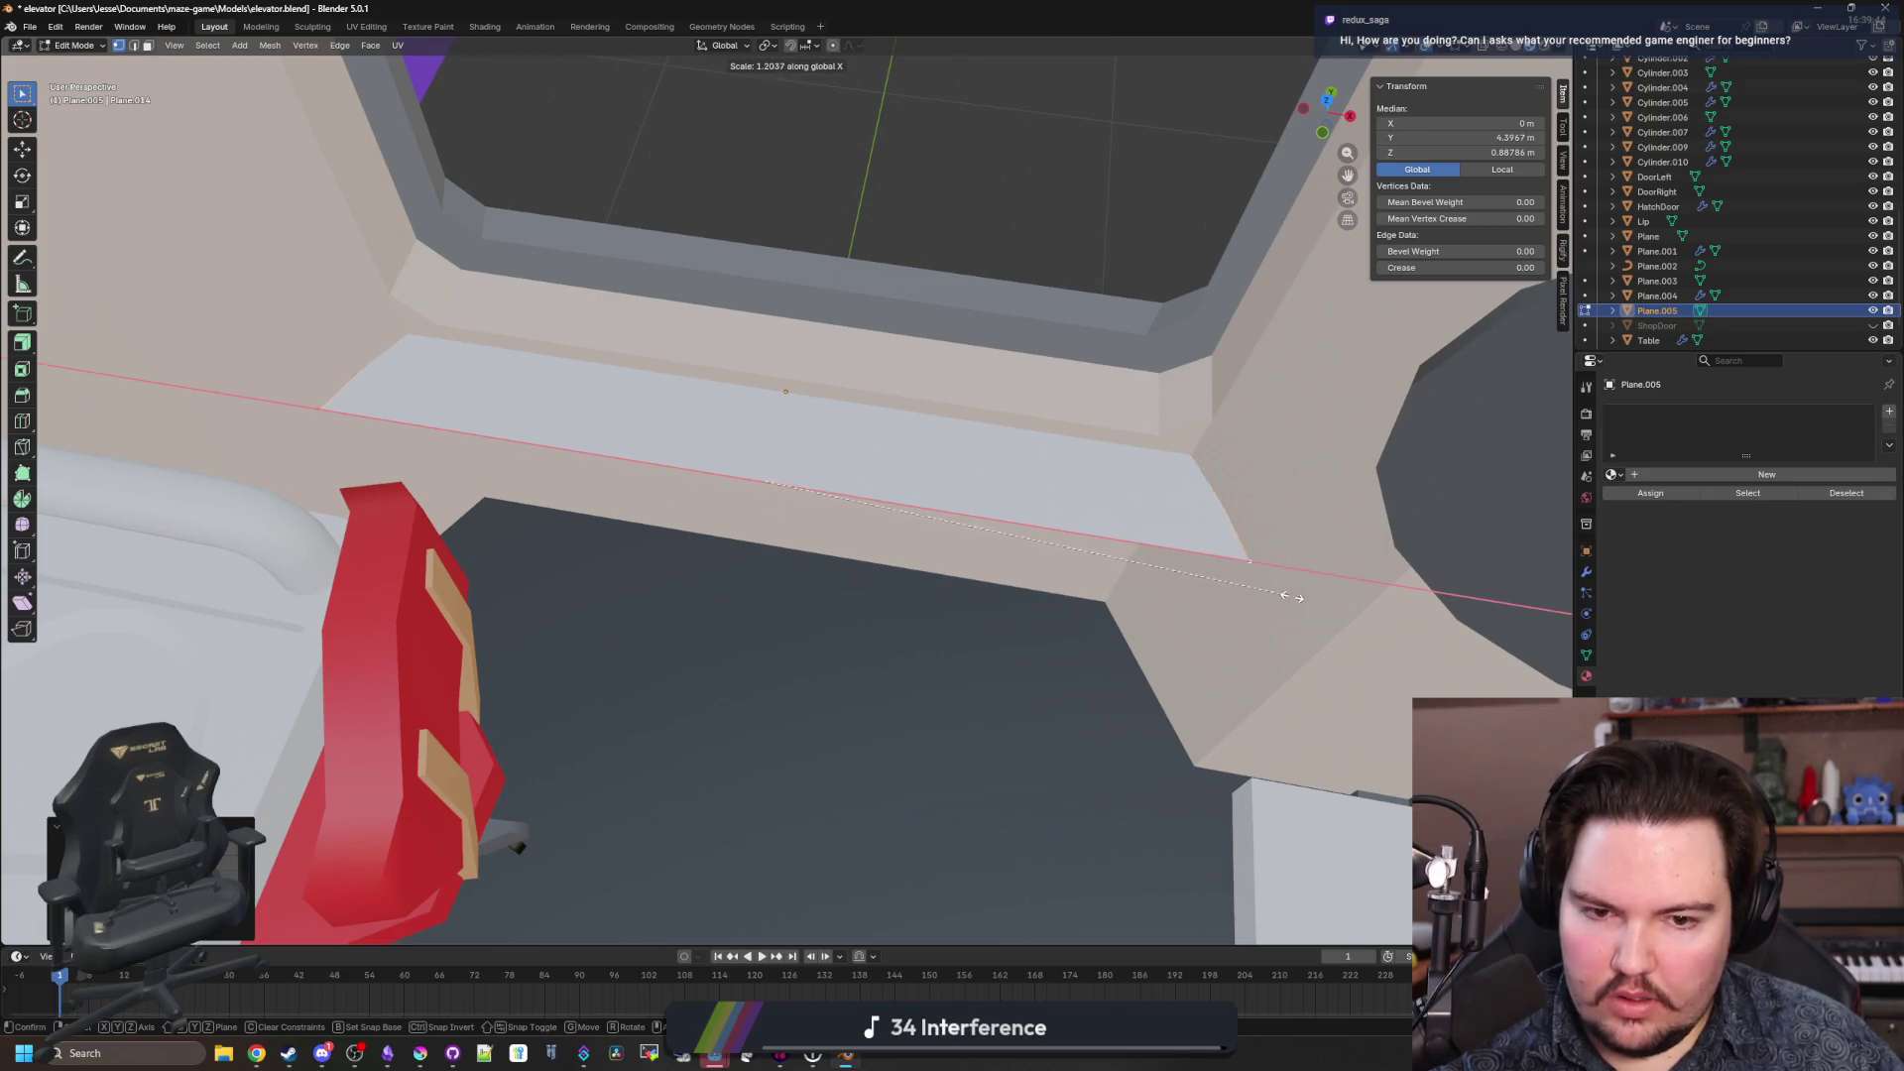
{"action": "left_click", "coordinate": [1312, 596]}
{"action": "key", "text": "Tab"}
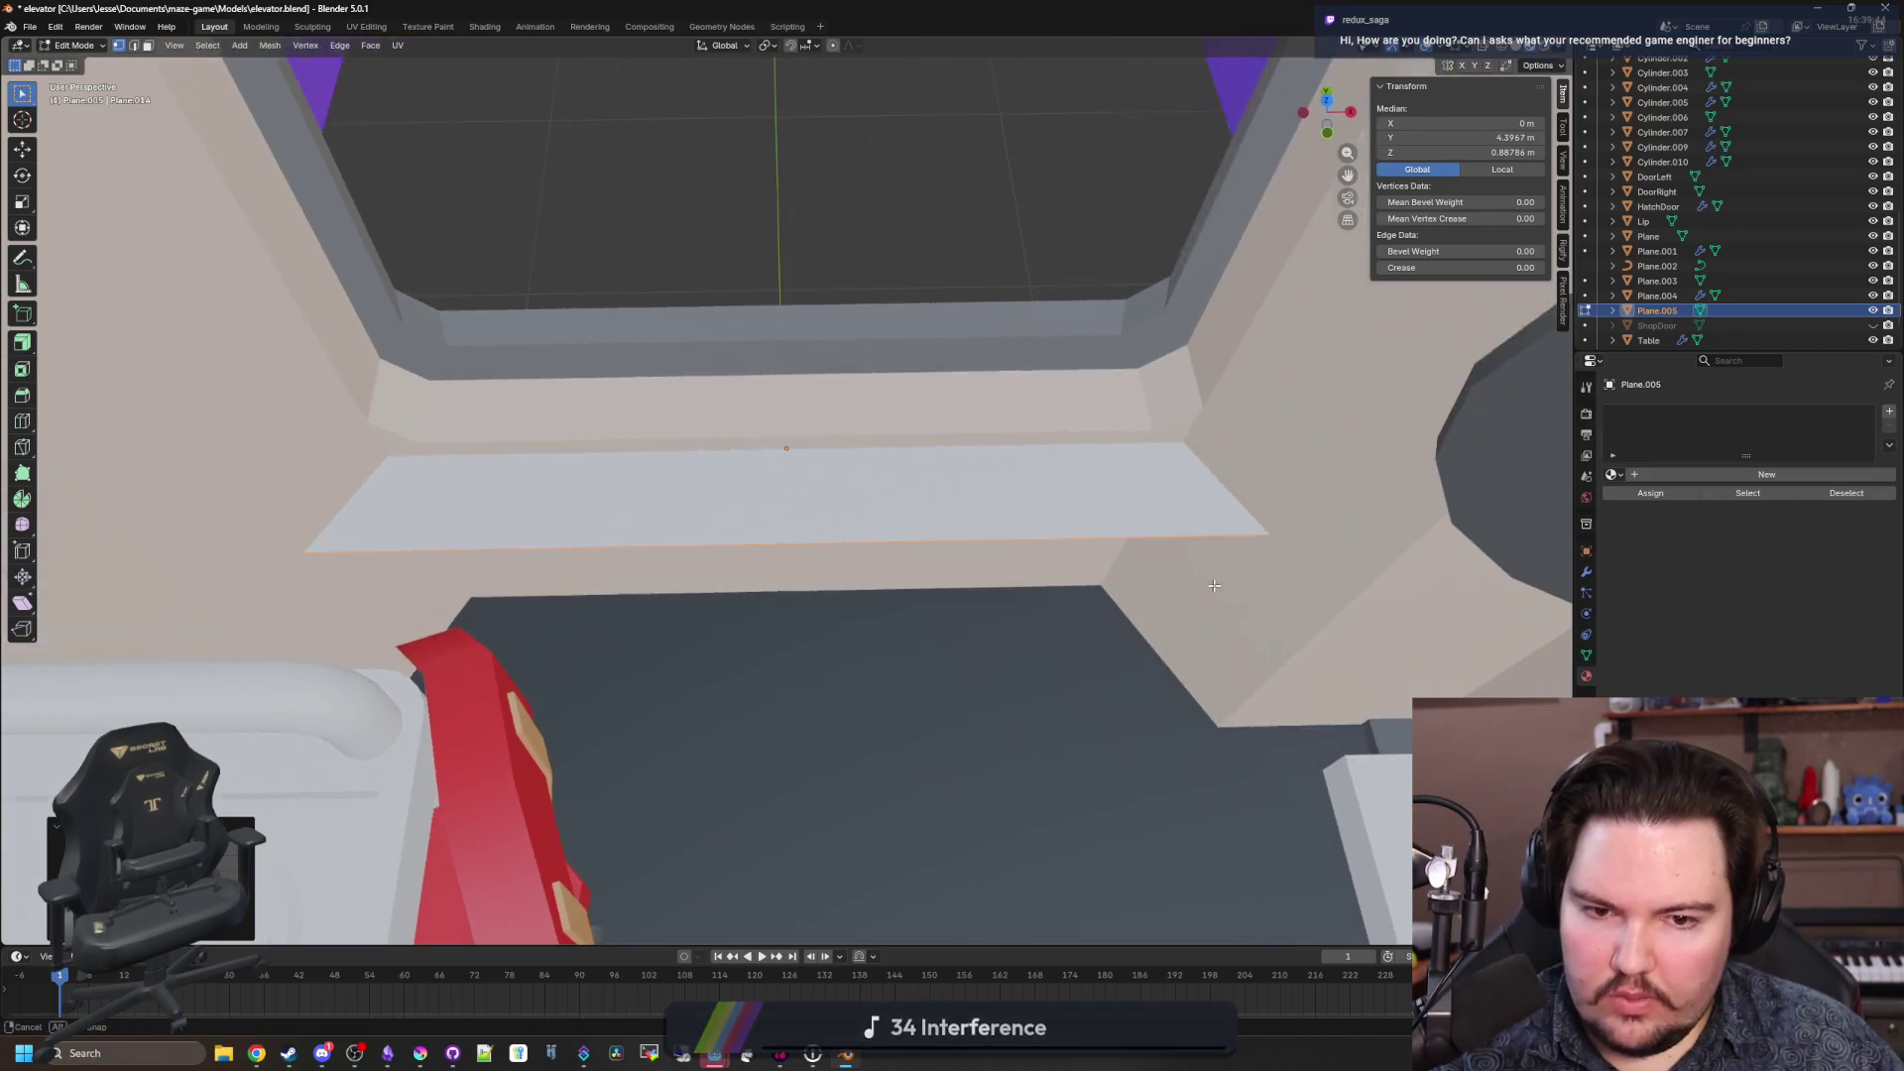
{"action": "mouse_move", "coordinate": [545, 480]}
{"action": "left_mouse_down"}
{"action": "mouse_move", "coordinate": [914, 579]}
{"action": "mouse_move", "coordinate": [1000, 576]}
{"action": "mouse_move", "coordinate": [1005, 555]}
{"action": "mouse_move", "coordinate": [667, 502]}
{"action": "mouse_move", "coordinate": [596, 416]}
{"action": "mouse_move", "coordinate": [701, 442]}
{"action": "mouse_move", "coordinate": [582, 413]}
{"action": "left_mouse_up"}
Lower the ledge face slightly along Z in face select mode.
{"action": "key", "text": "Tab"}
{"action": "left_click", "coordinate": [149, 46]}
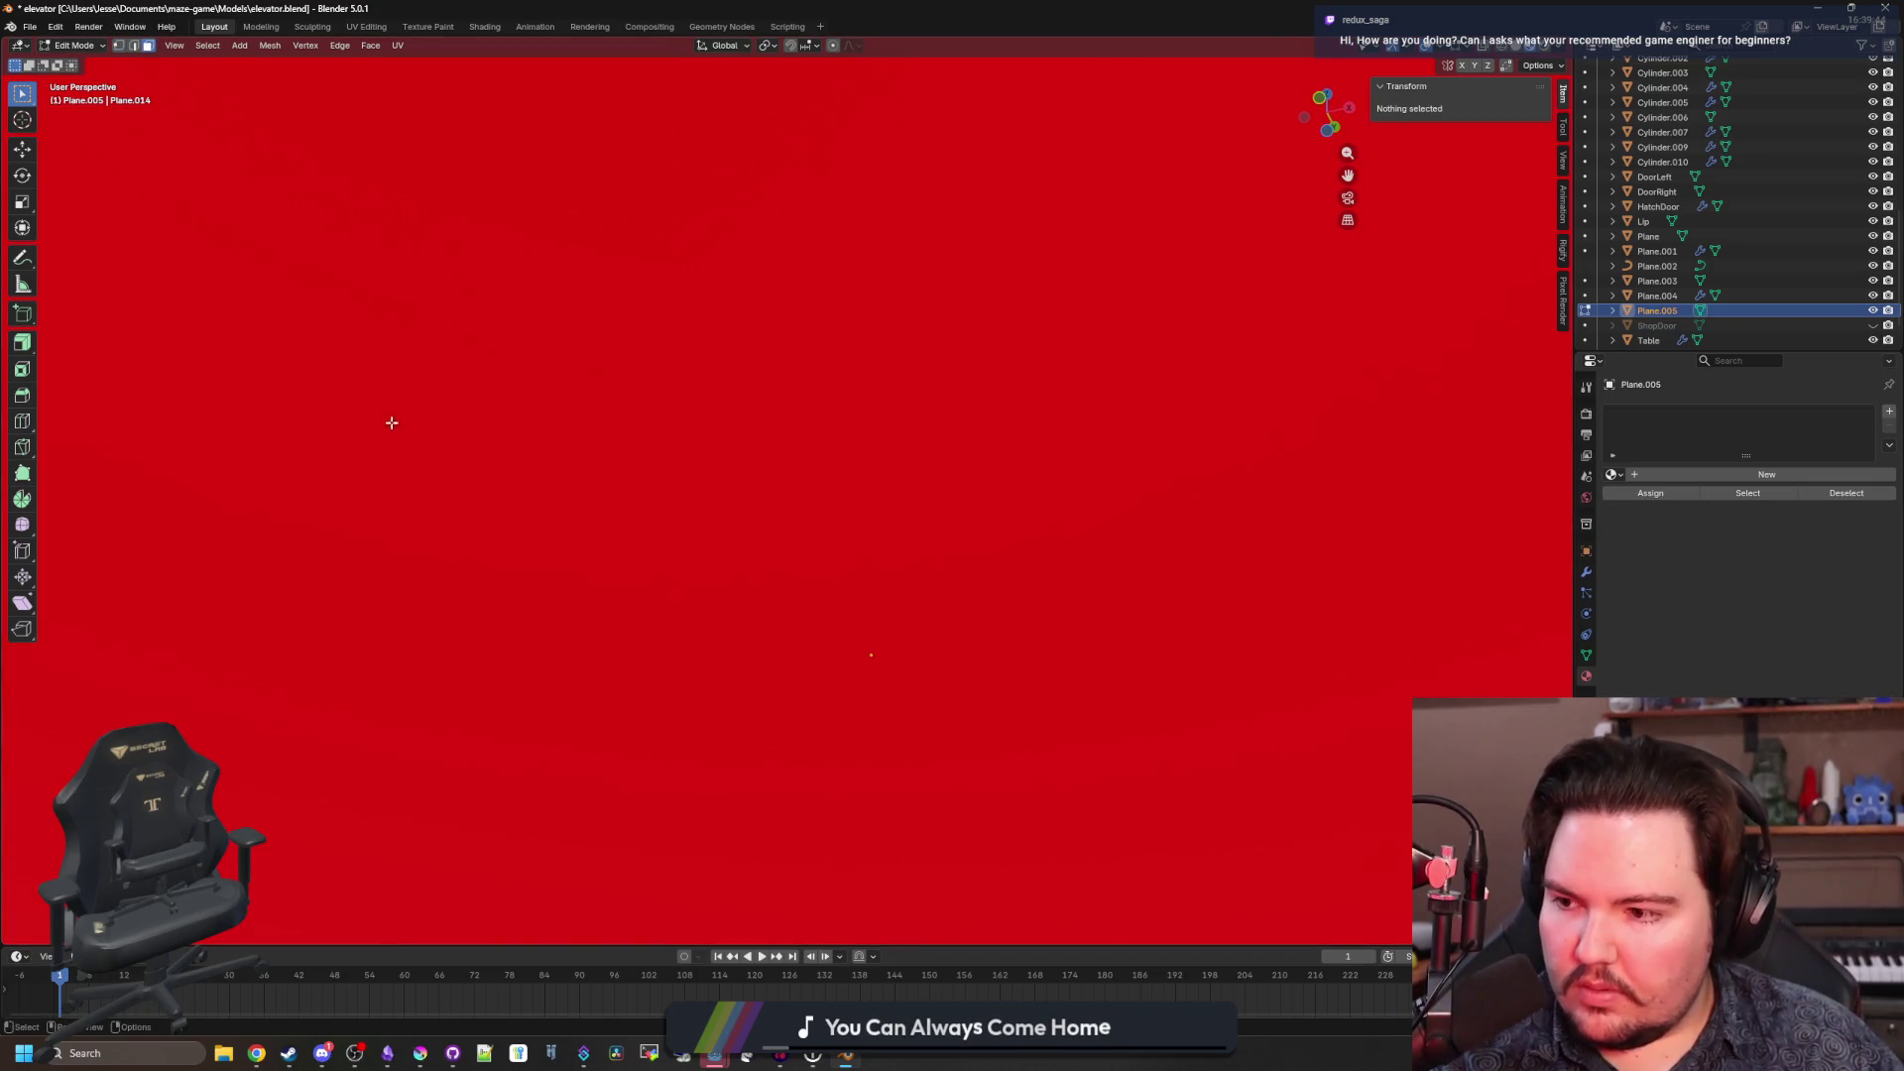
{"action": "scroll", "coordinate": [561, 537], "scroll_direction": "down", "scroll_amount": 5}
{"action": "left_click", "coordinate": [775, 609]}
{"action": "key", "text": "g"}
{"action": "key", "text": "z"}
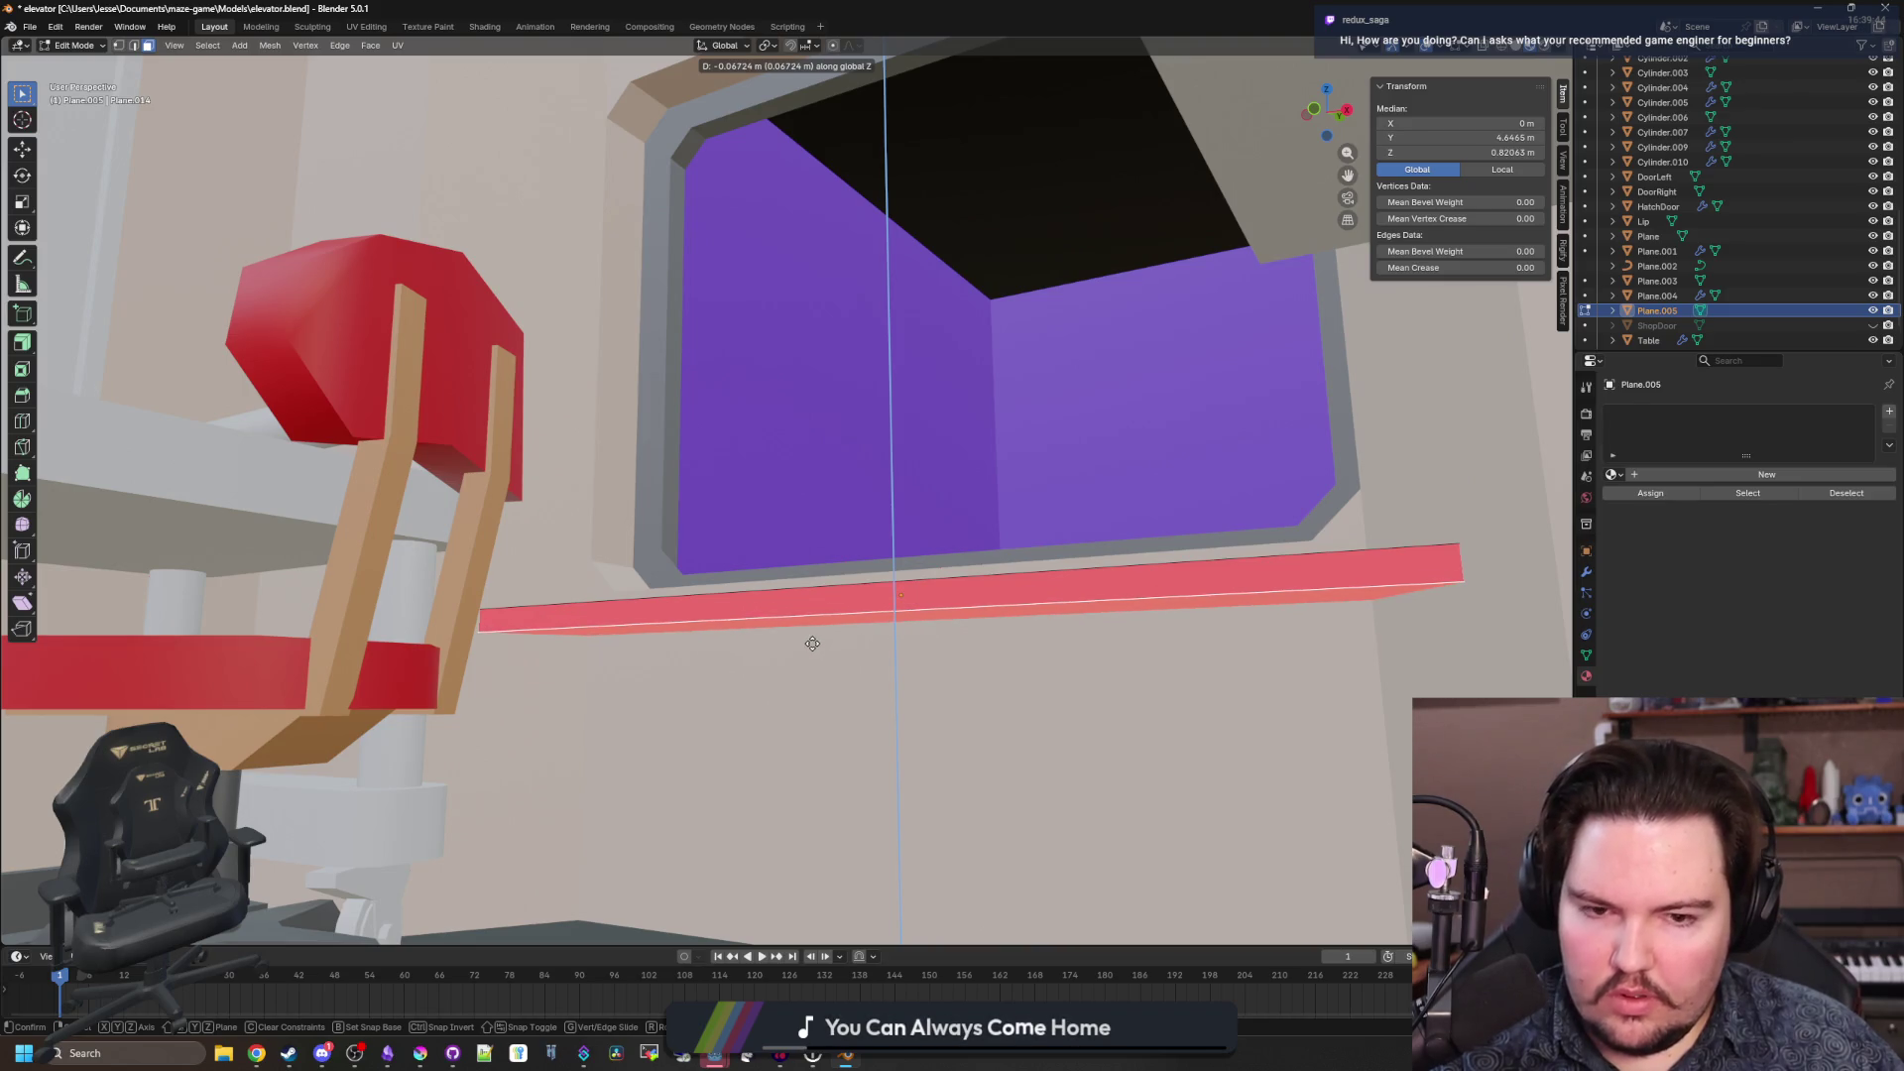
{"action": "left_click", "coordinate": [793, 645]}
{"action": "key", "text": "Tab"}
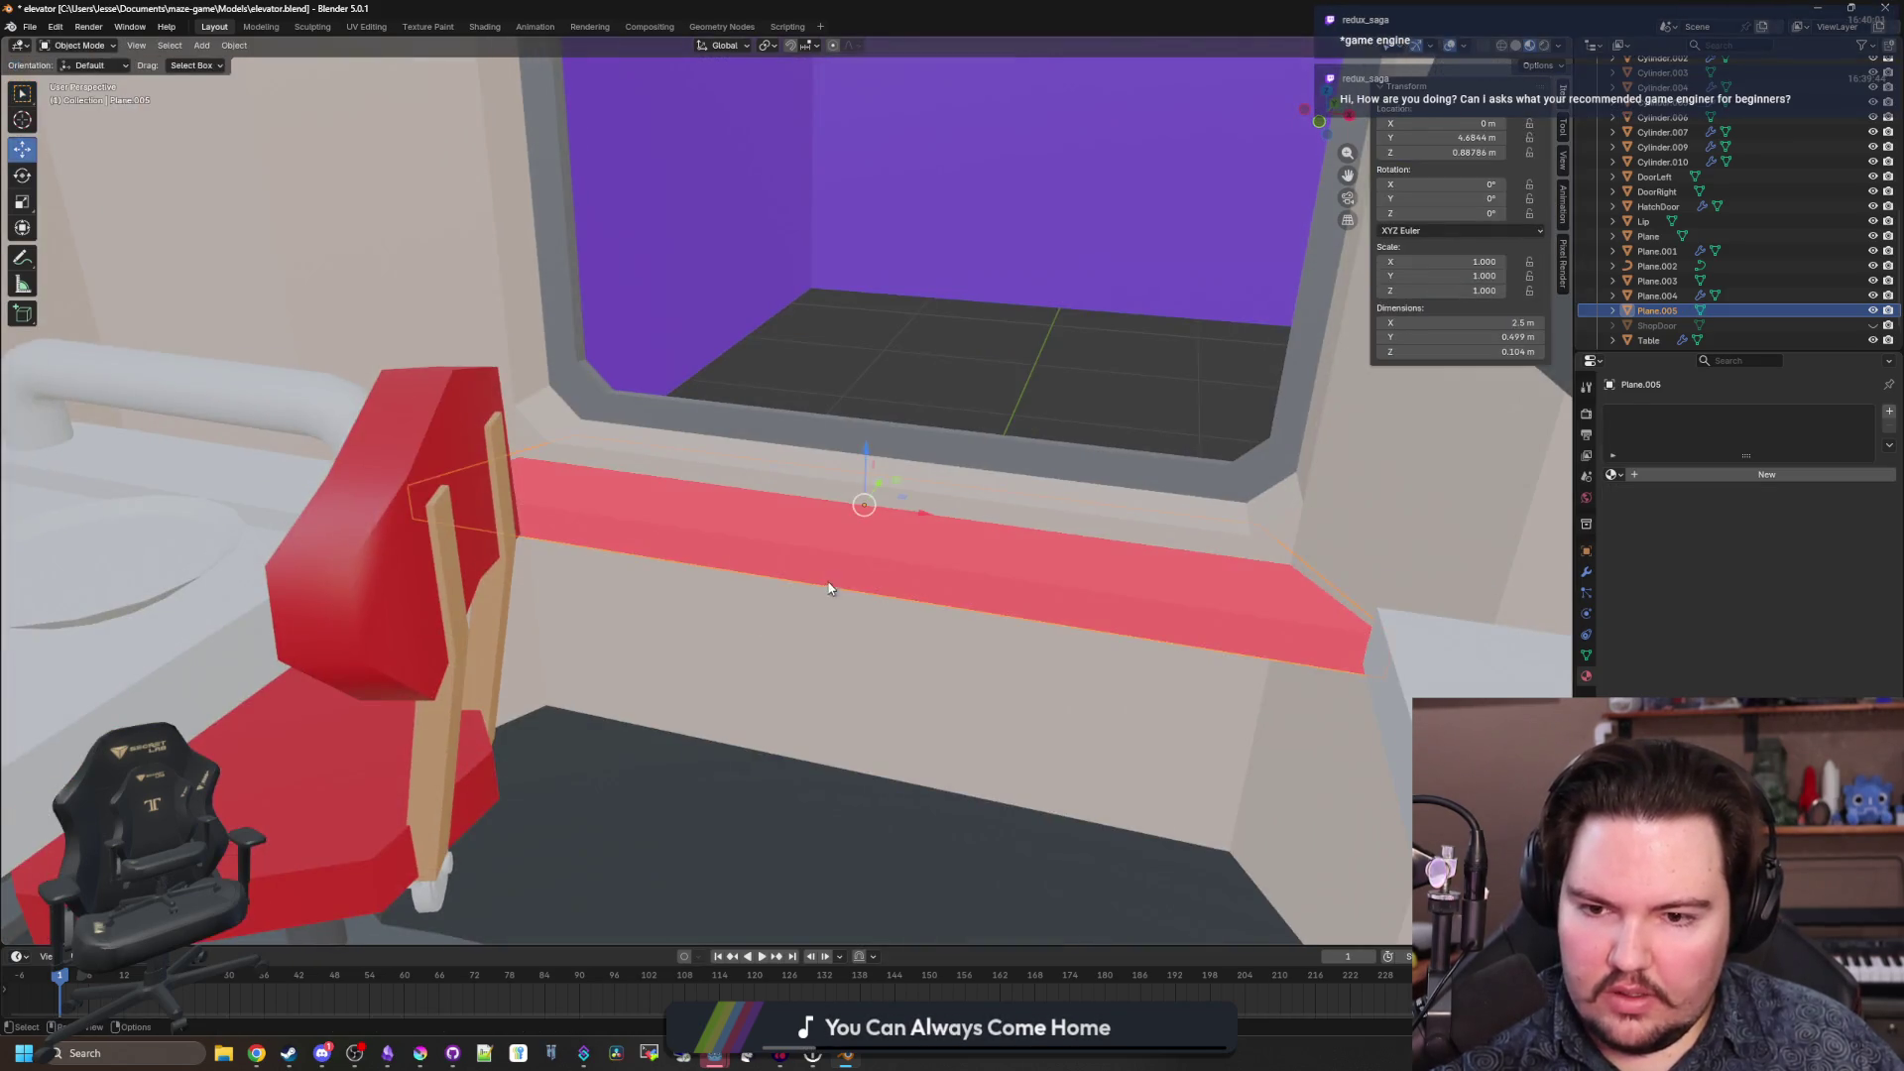
{"action": "left_click_drag", "start_coordinate": [830, 589], "coordinate": [1291, 622]}
{"action": "left_click", "coordinate": [1267, 553], "text": "shift"}
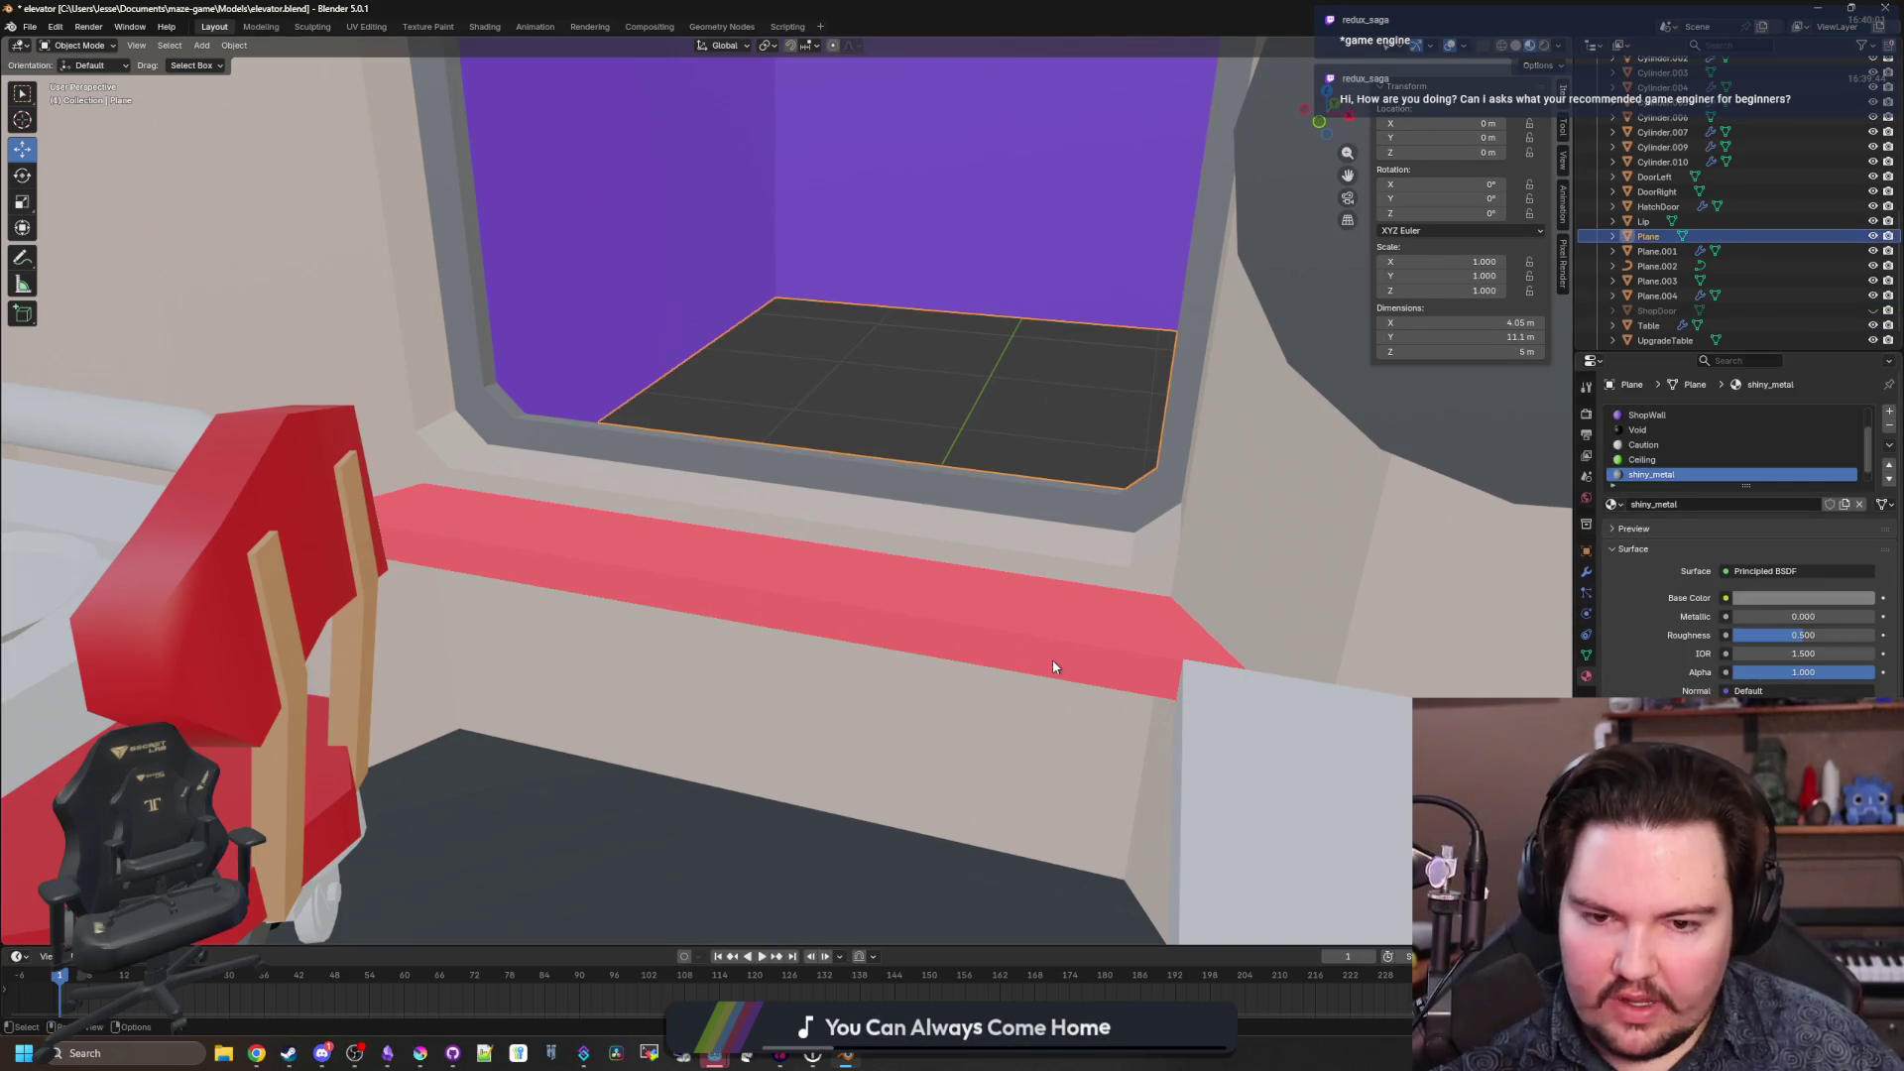
Select the whole linked ledge mesh and flip its normals.
{"action": "key", "text": "Tab"}
{"action": "left_click", "coordinate": [1020, 628]}
{"action": "left_click", "coordinate": [208, 46]}
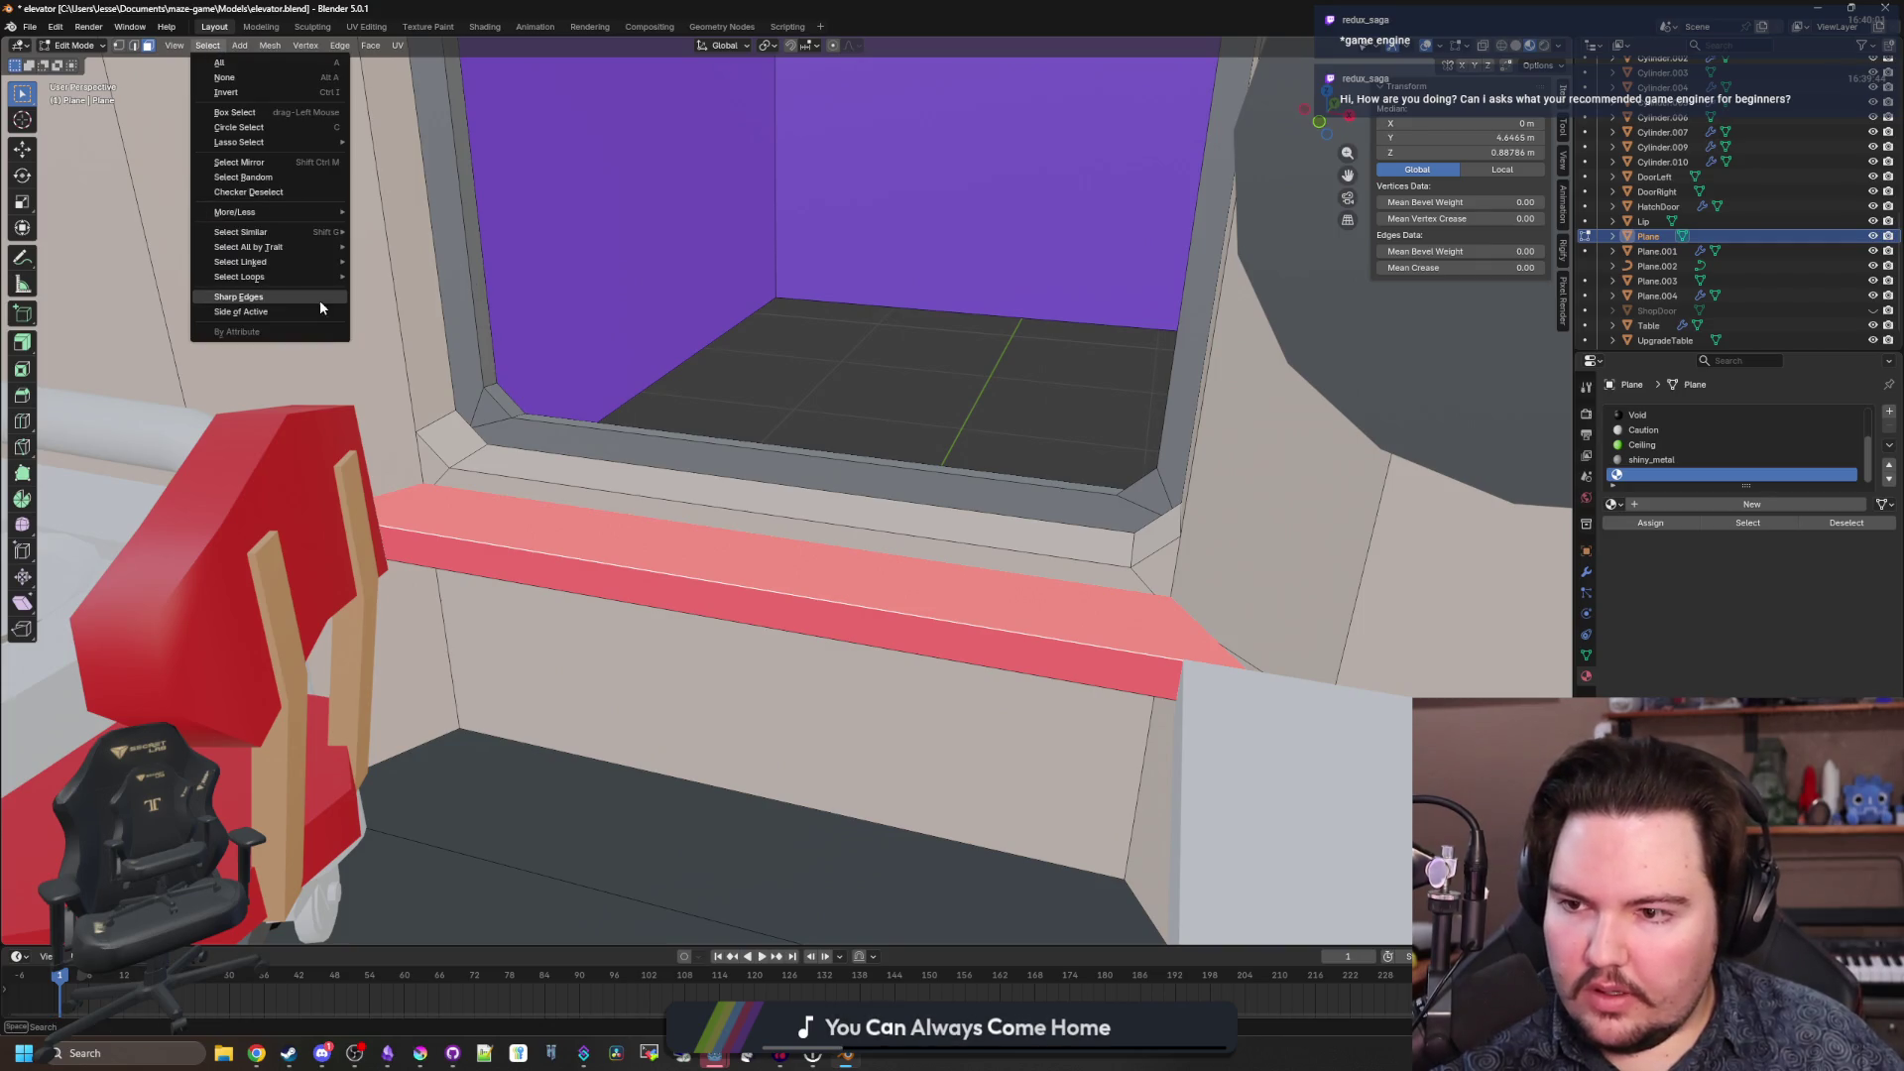
{"action": "mouse_move", "coordinate": [297, 263]}
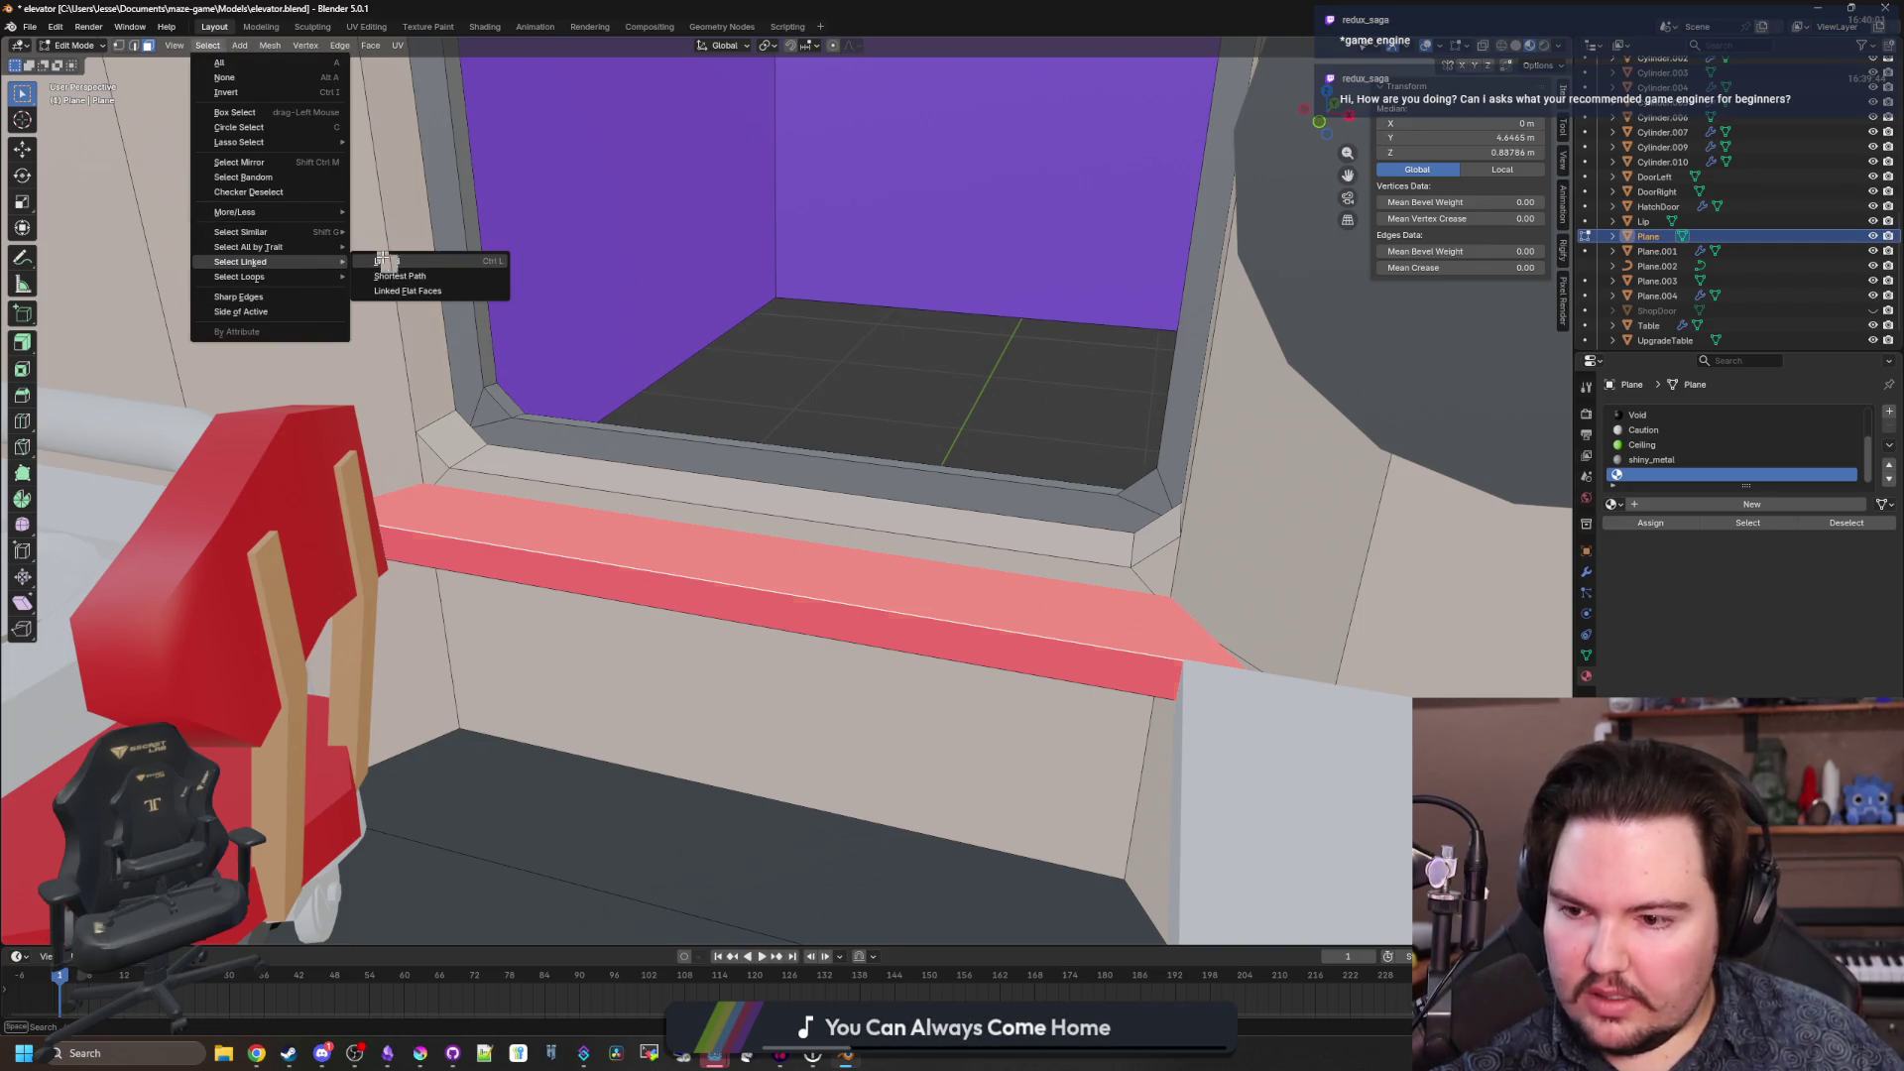
{"action": "left_click", "coordinate": [387, 262]}
{"action": "key", "text": "KP_Decimal"}
{"action": "left_click_drag", "start_coordinate": [423, 381], "coordinate": [207, 76]}
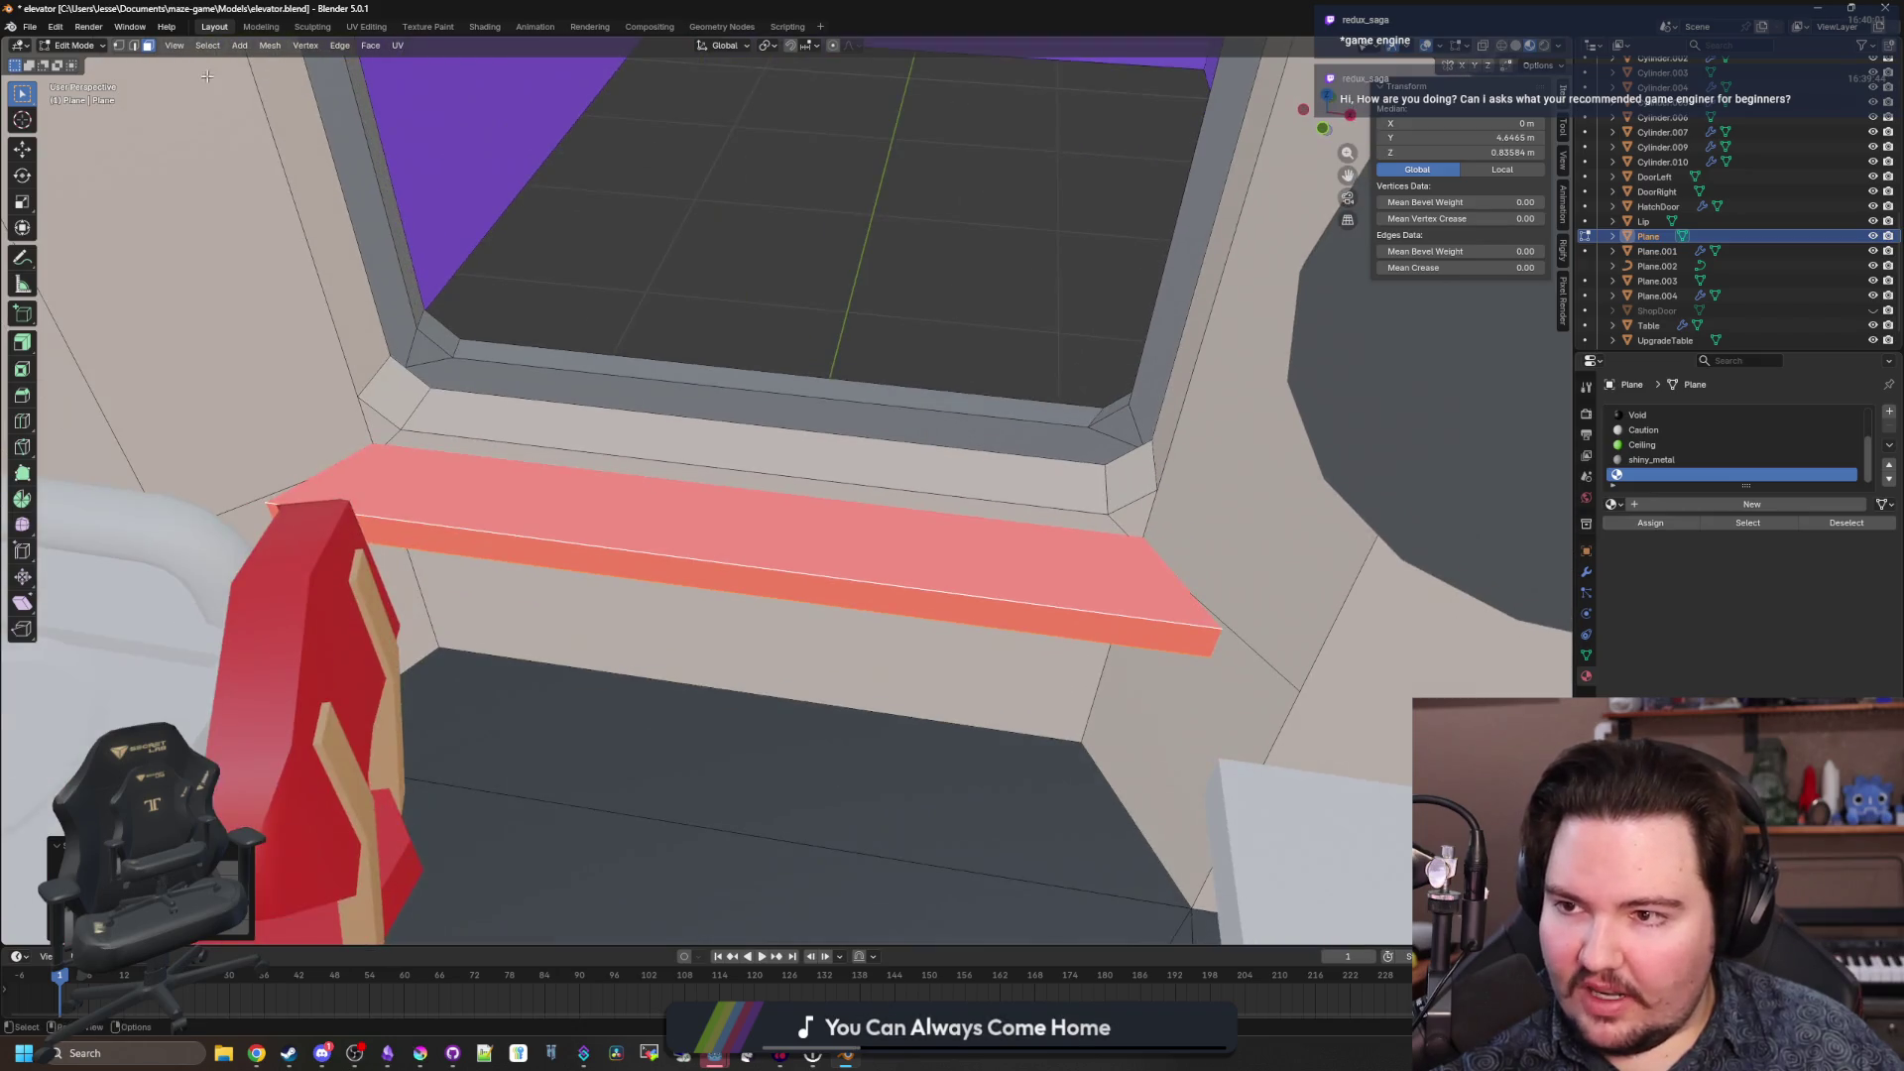
{"action": "left_click", "coordinate": [277, 47]}
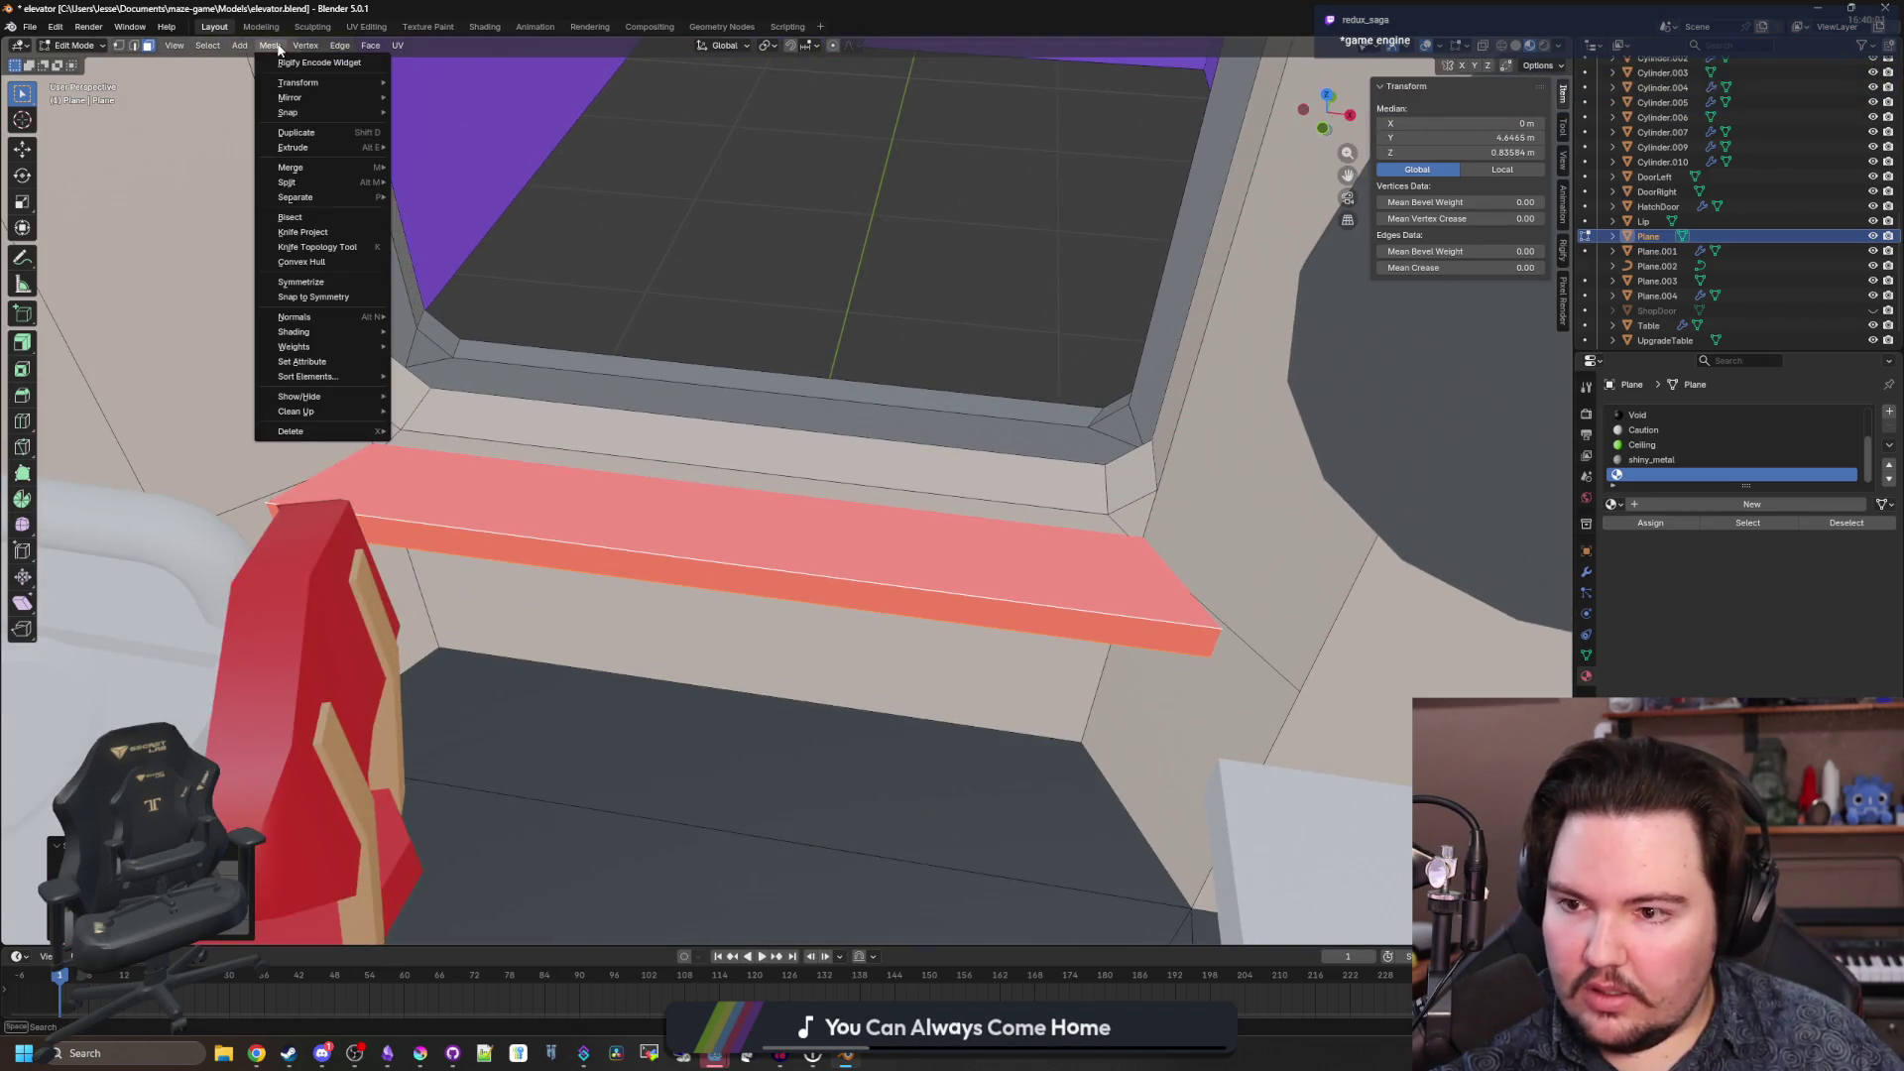
{"action": "mouse_move", "coordinate": [373, 319]}
{"action": "left_click", "coordinate": [434, 320]}
Assign the Floor material slot to the ledge.
{"action": "mouse_move", "coordinate": [446, 337]}
{"action": "left_mouse_down"}
{"action": "mouse_move", "coordinate": [583, 354]}
{"action": "mouse_move", "coordinate": [605, 382]}
{"action": "left_mouse_up"}
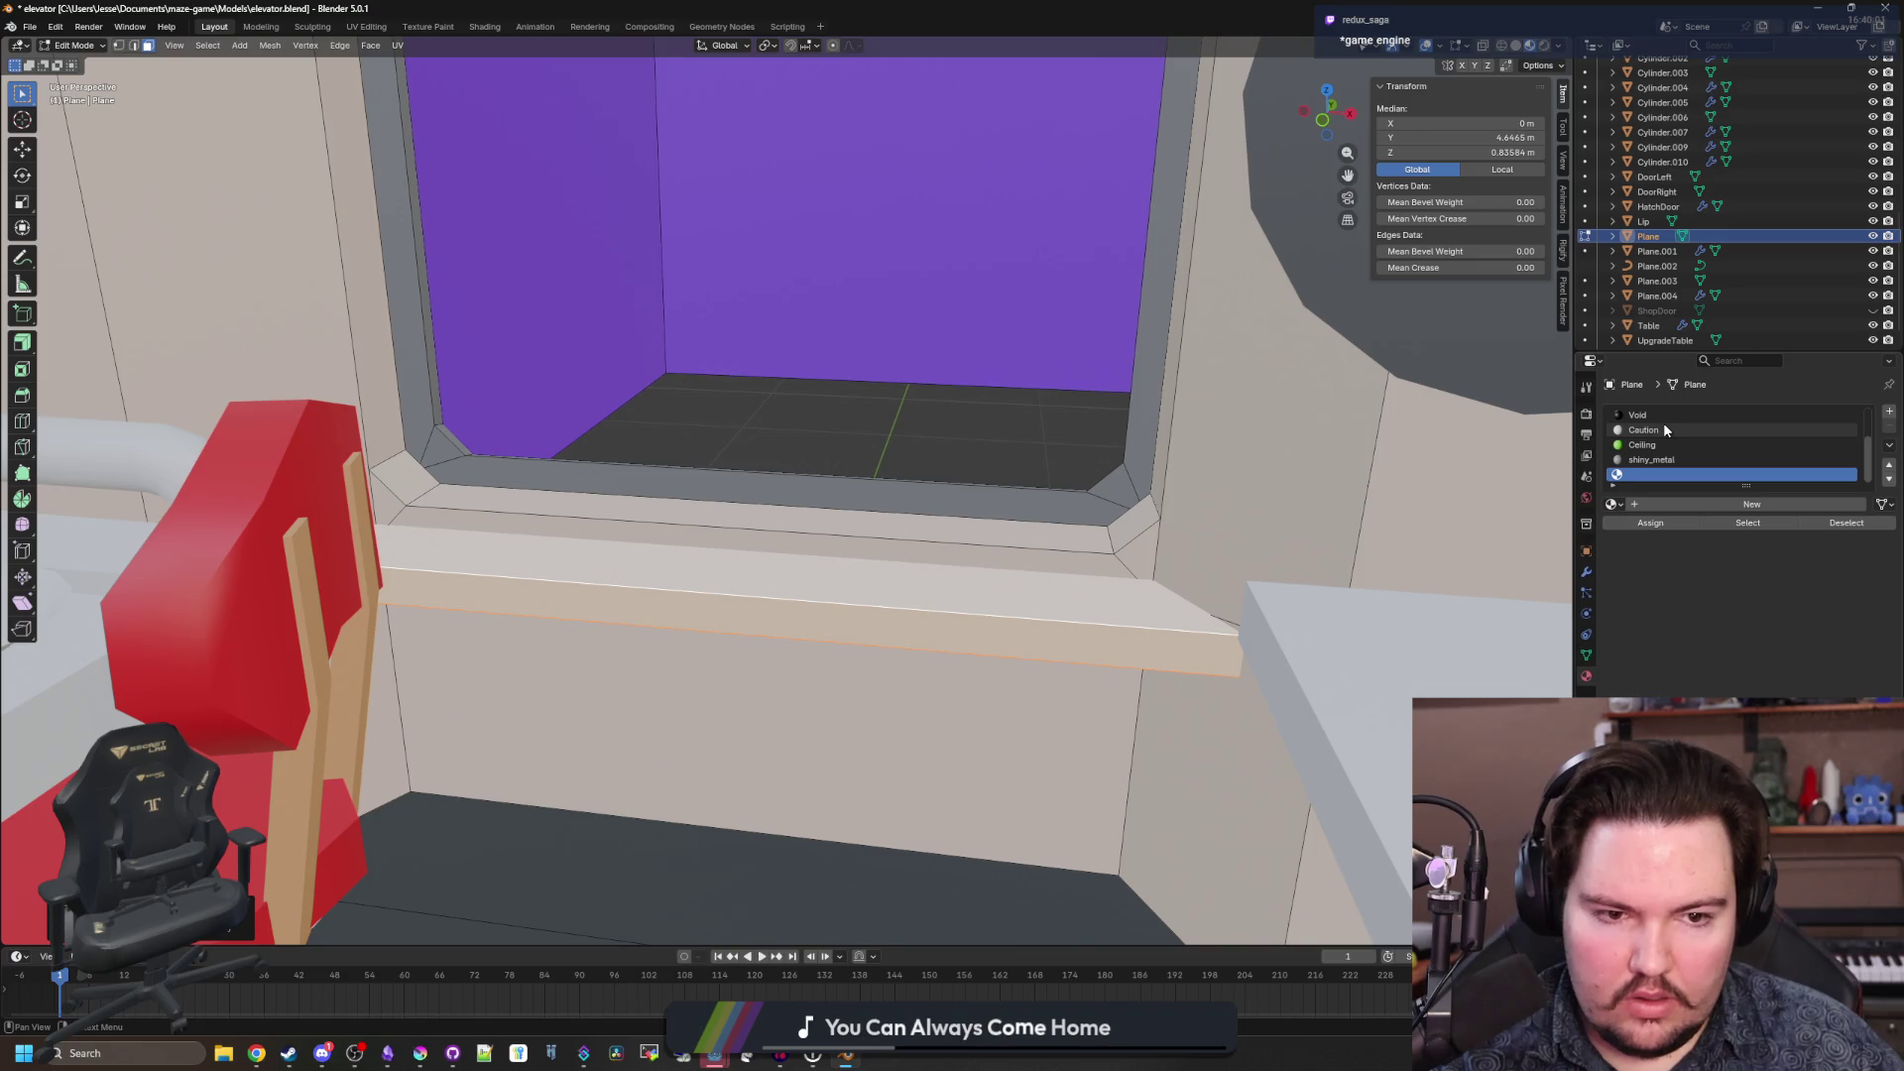
{"action": "scroll", "coordinate": [1668, 446], "scroll_direction": "up", "scroll_amount": 3}
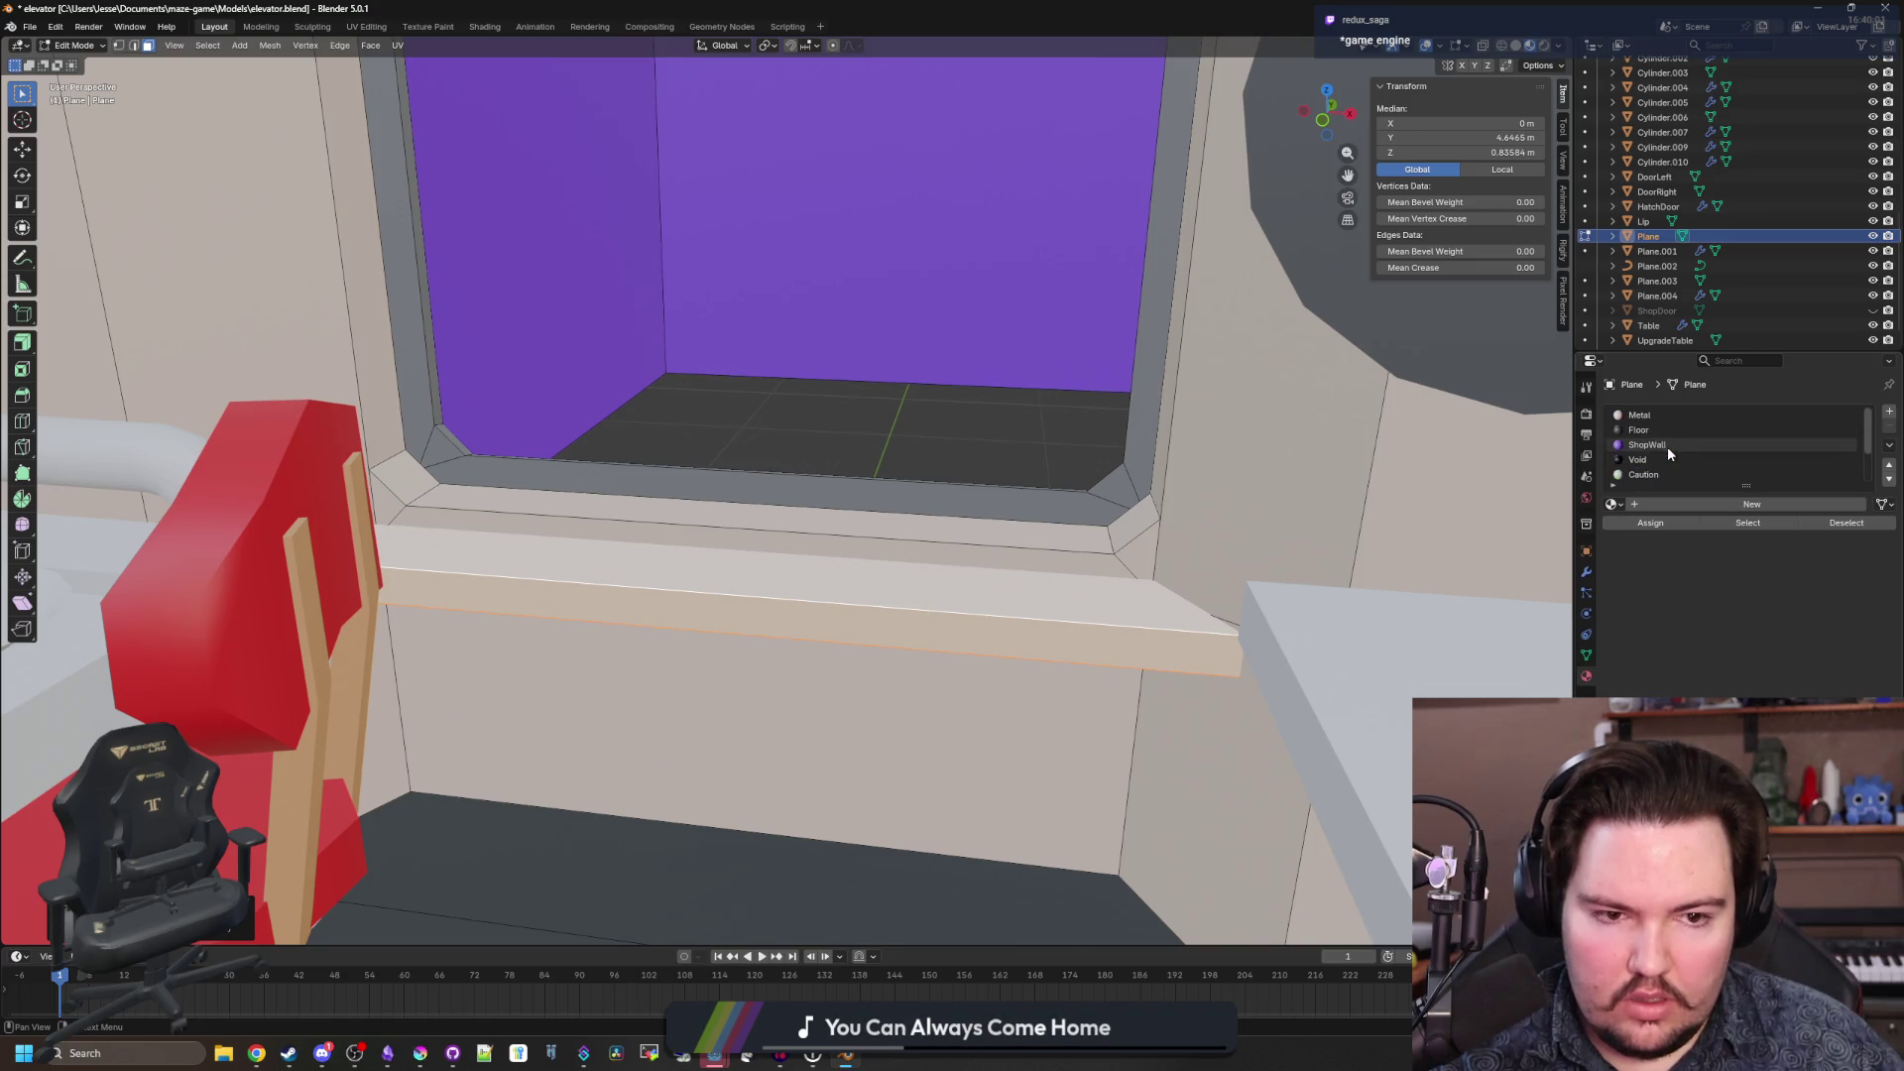
{"action": "left_click", "coordinate": [1670, 434]}
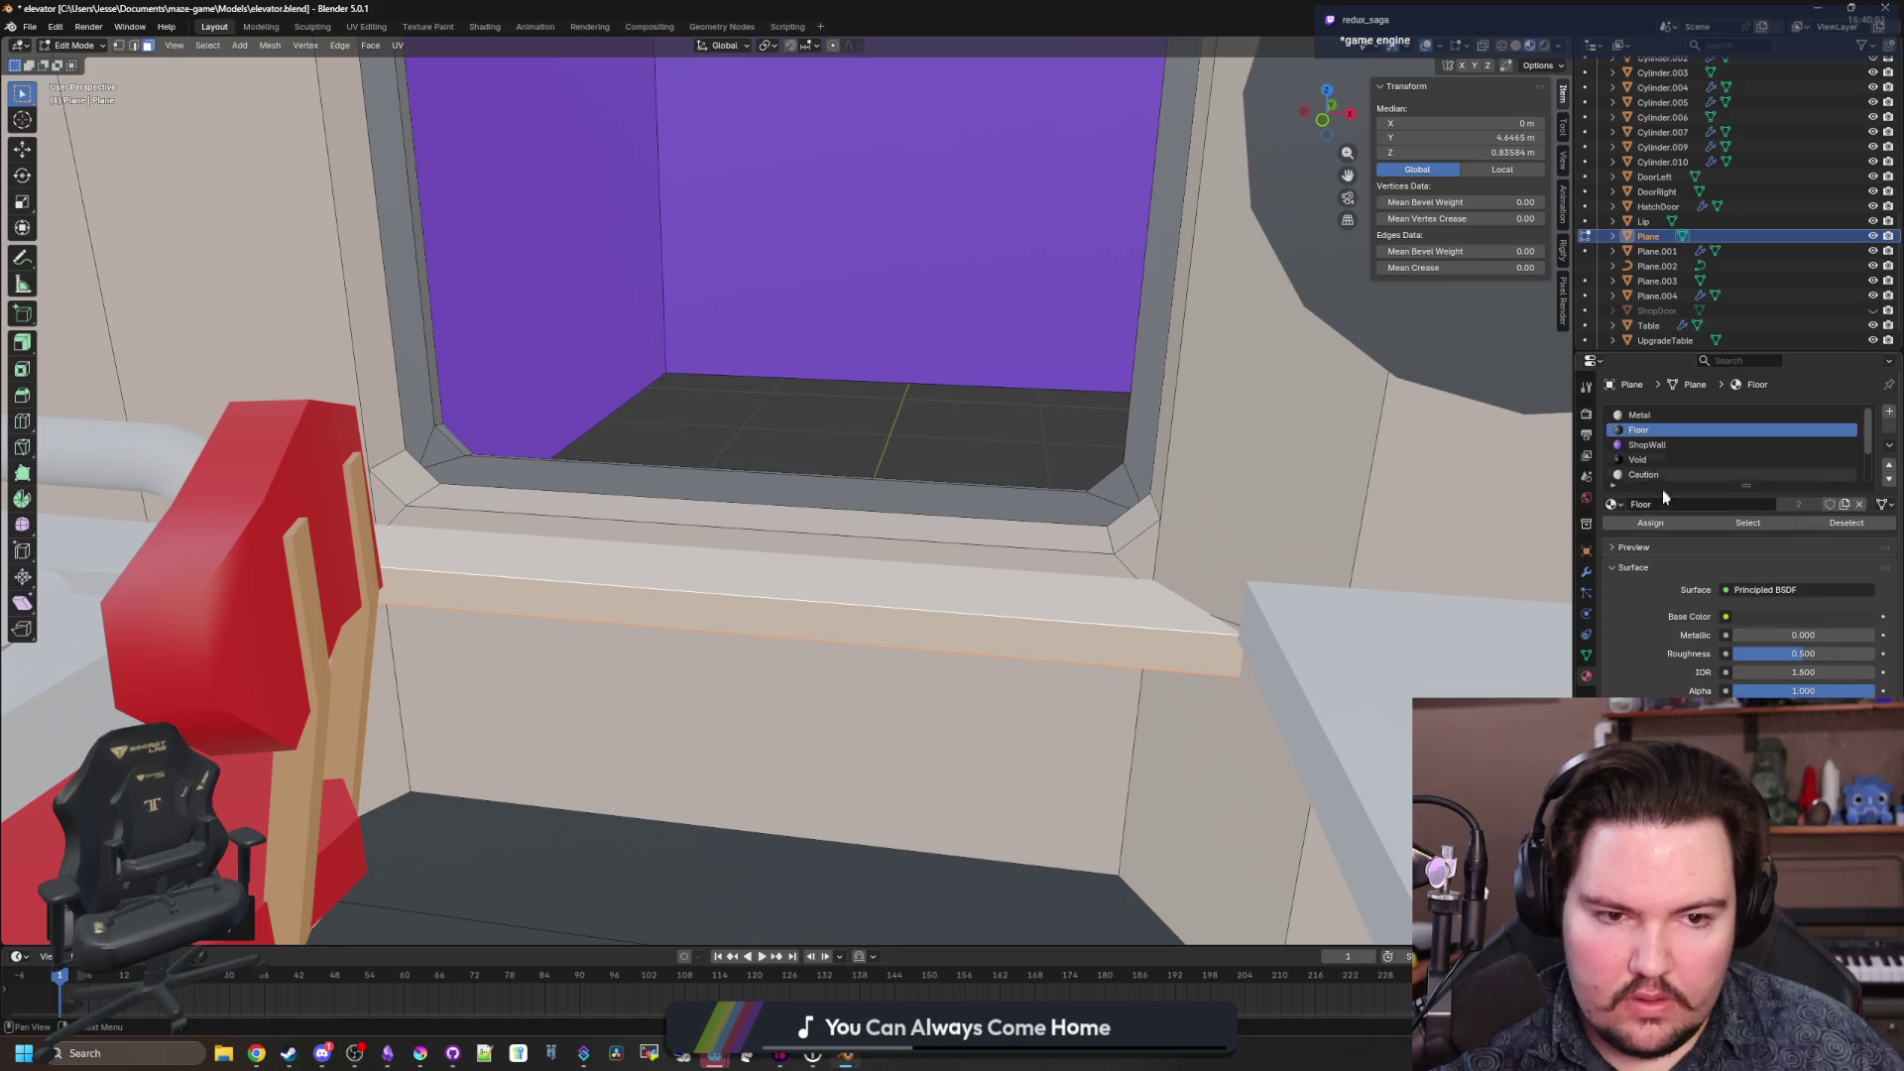
{"action": "left_click", "coordinate": [1655, 524]}
{"action": "key", "text": "Tab"}
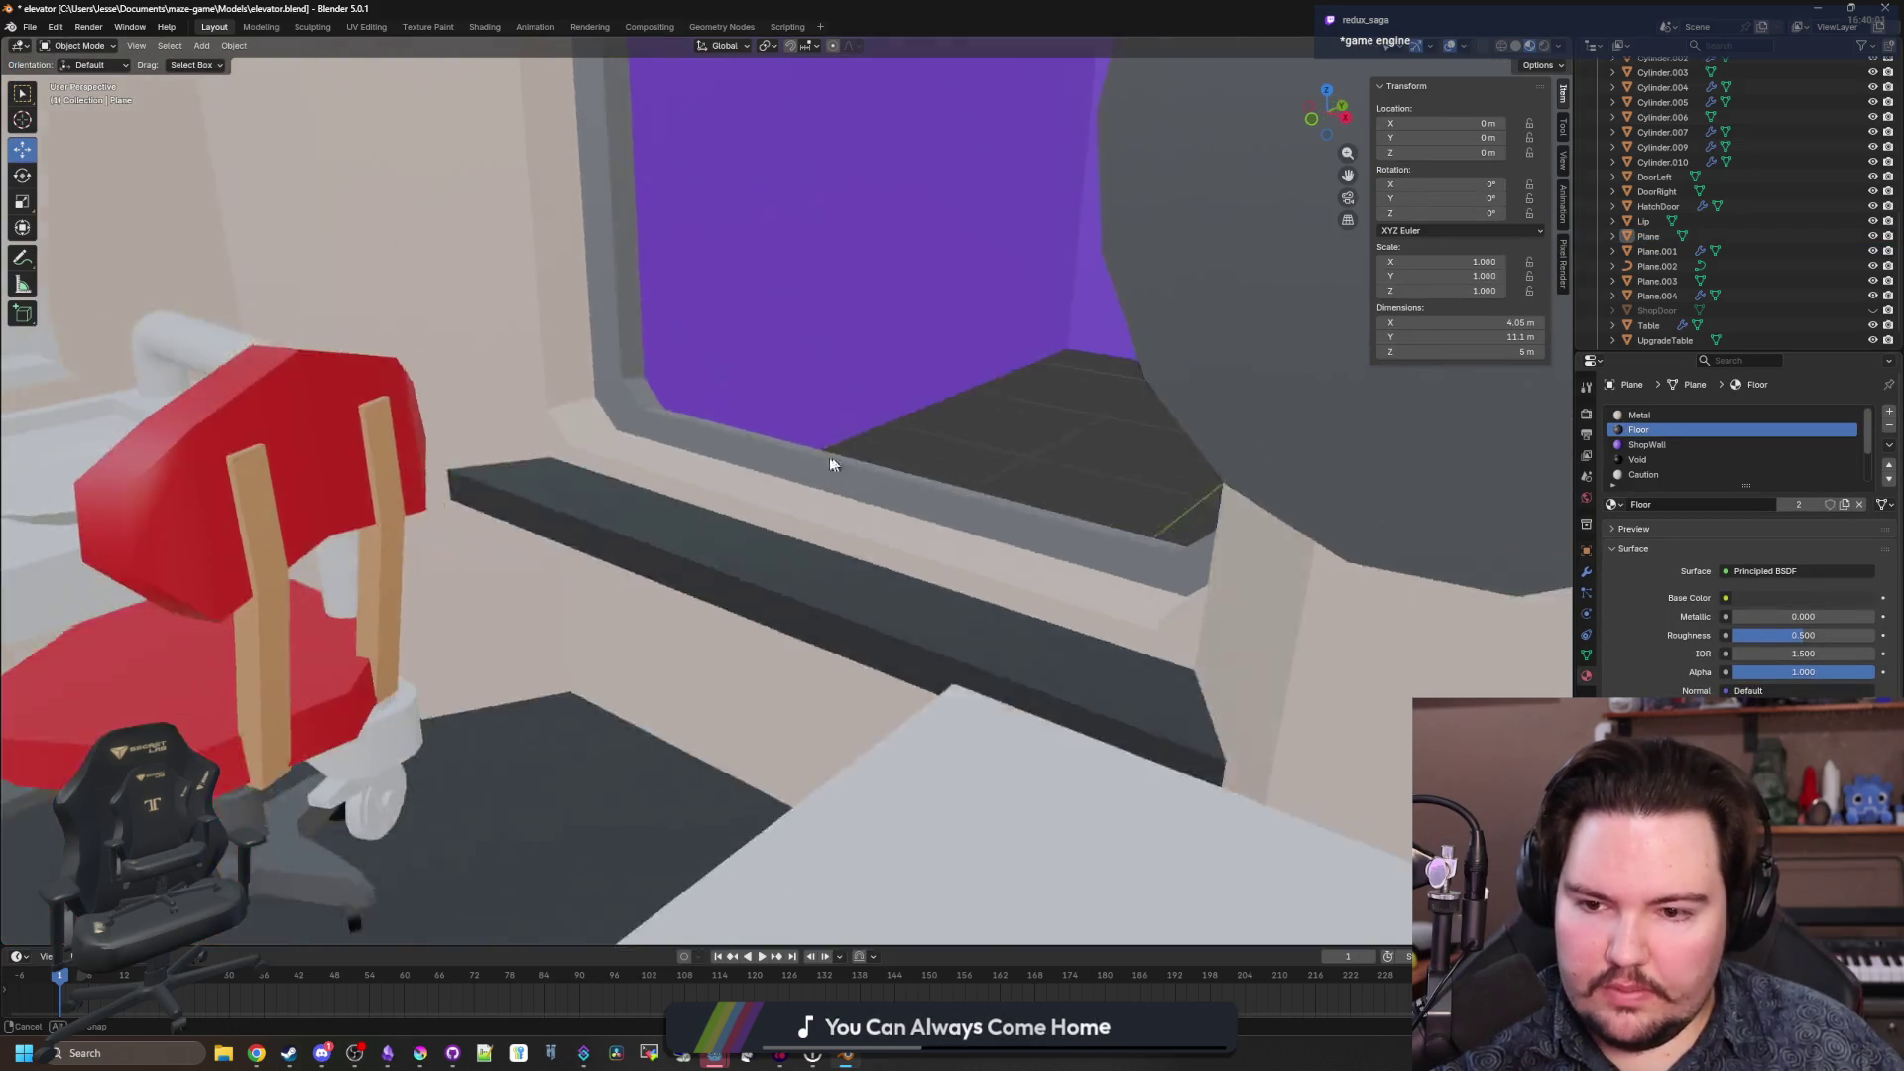
{"action": "left_click_drag", "start_coordinate": [764, 447], "coordinate": [750, 640]}
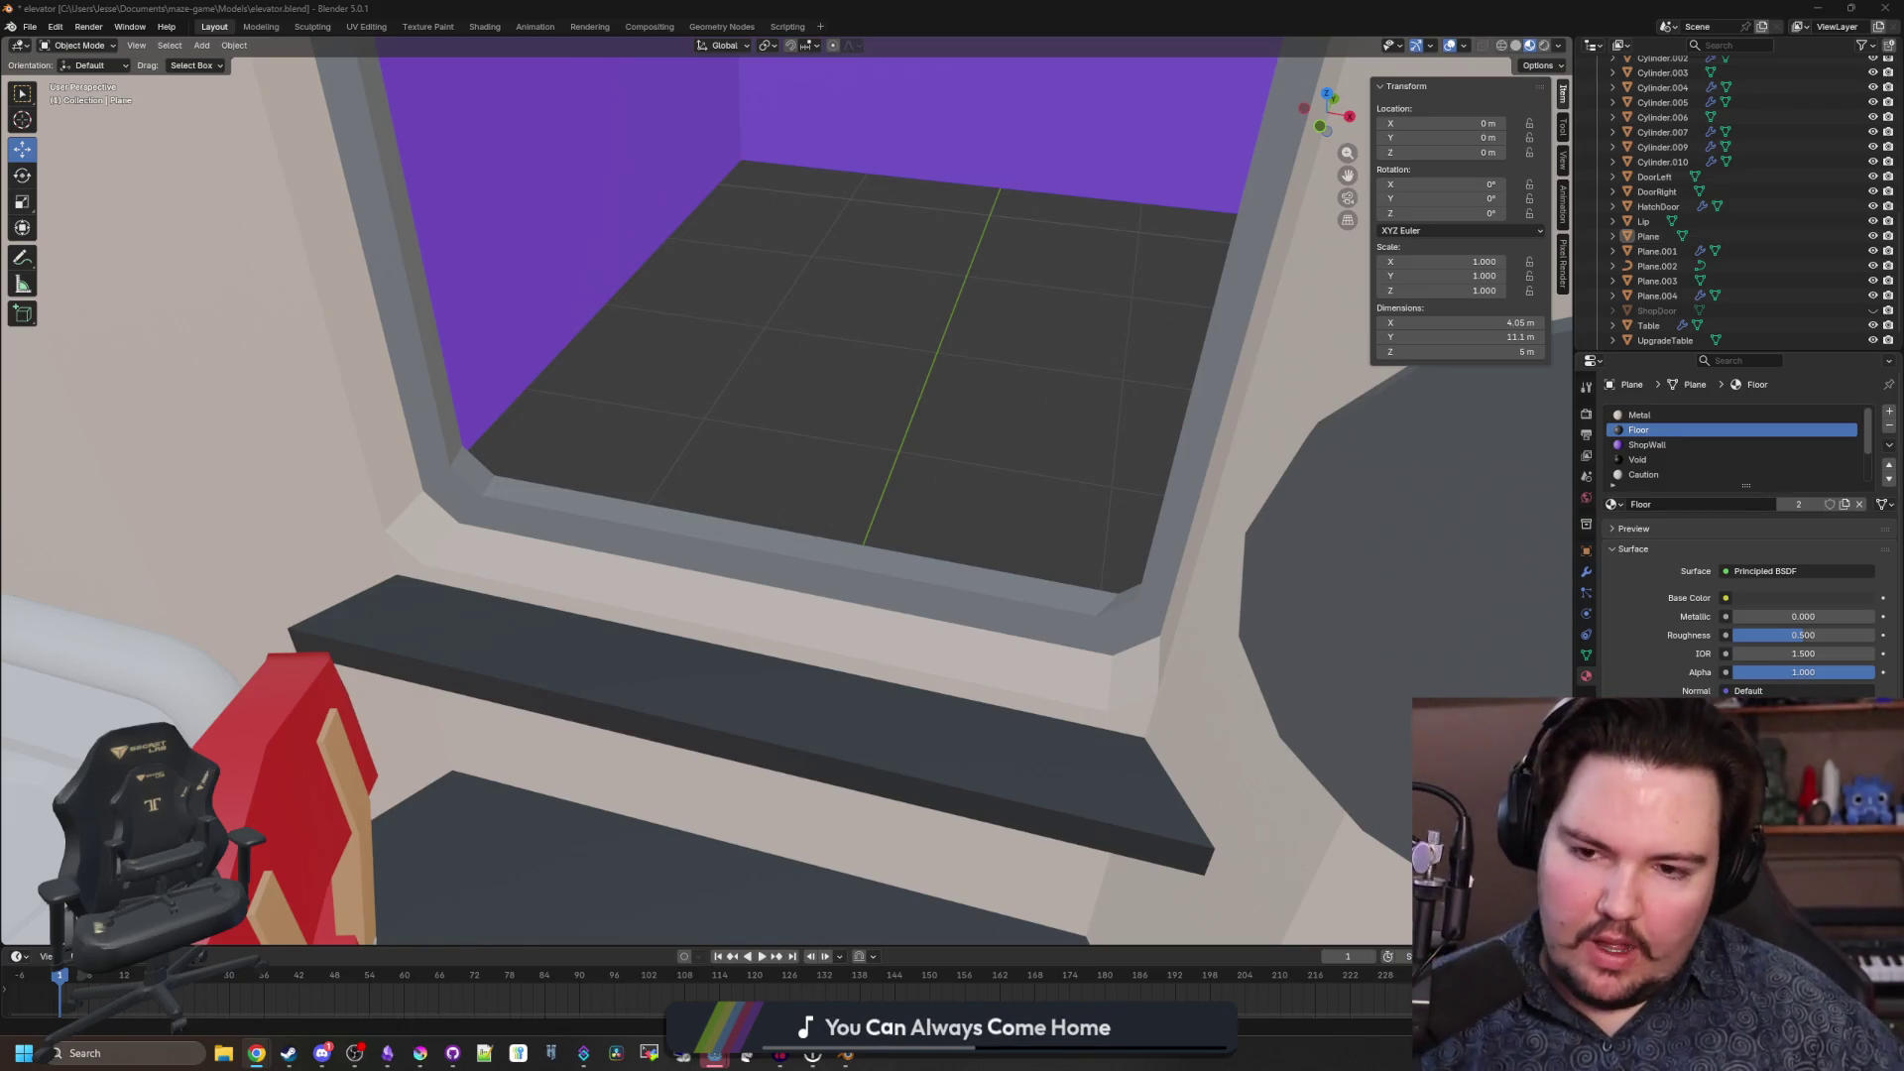
{"action": "mouse_move", "coordinate": [969, 491]}
{"action": "left_mouse_down"}
{"action": "mouse_move", "coordinate": [939, 436]}
{"action": "mouse_move", "coordinate": [949, 573]}
{"action": "mouse_move", "coordinate": [916, 586]}
{"action": "left_mouse_up"}
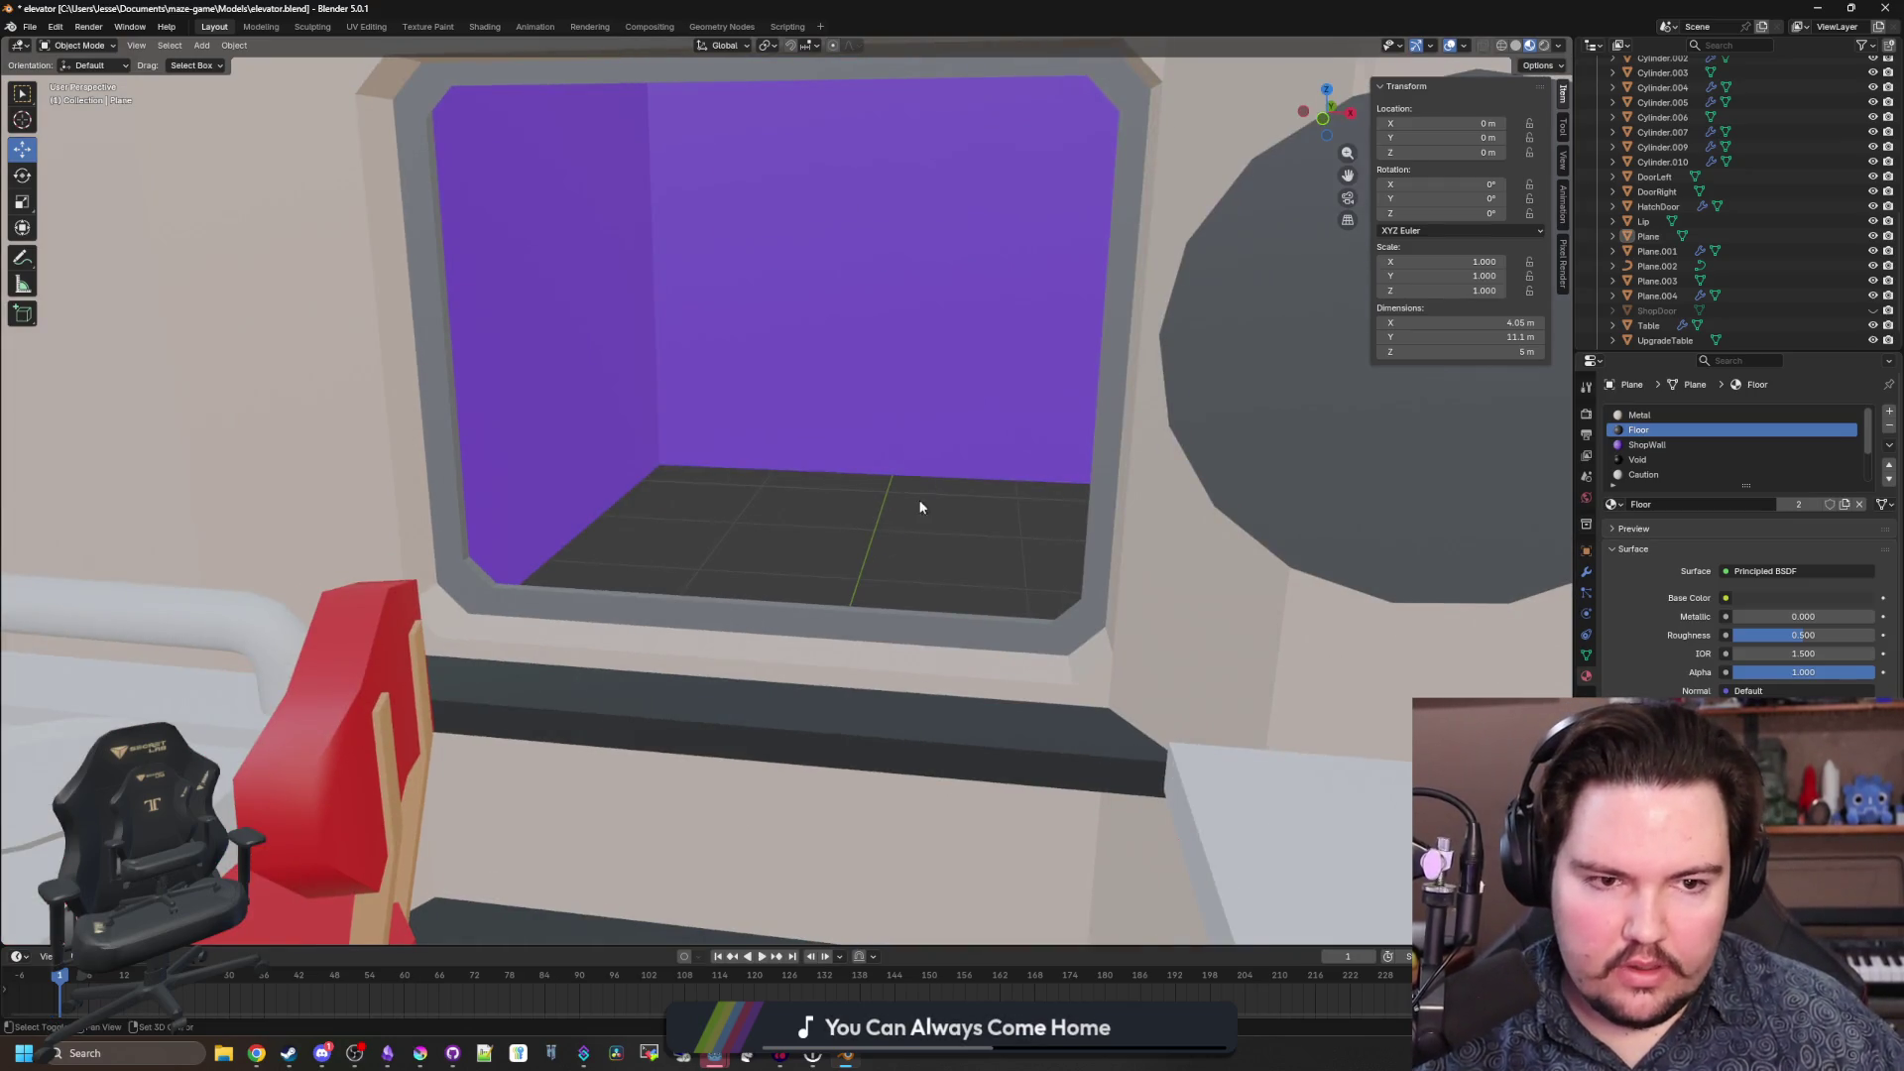
{"action": "scroll", "coordinate": [920, 506], "scroll_direction": "up", "scroll_amount": 2}
{"action": "left_click", "coordinate": [1785, 311]}
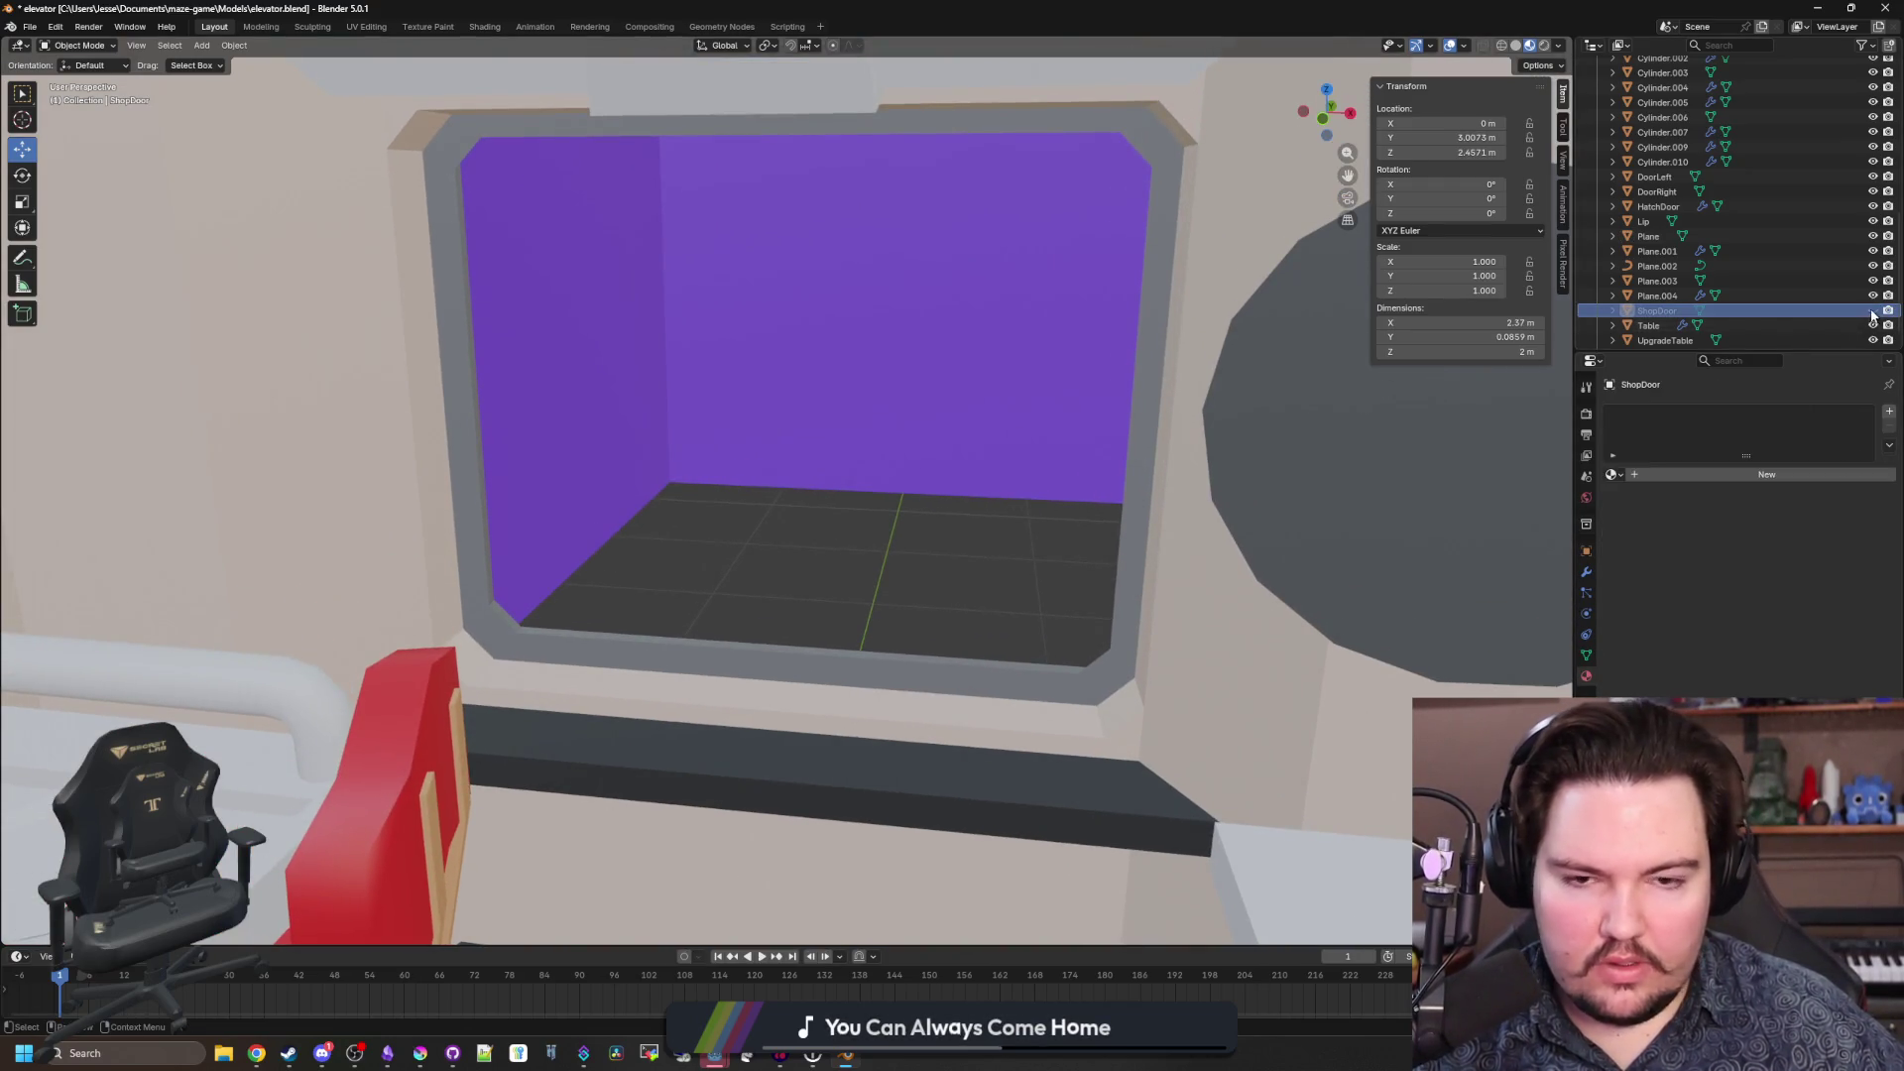
Unhide ShopDoor and slide it along Y and down along Z toward the doorway.
{"action": "left_click", "coordinate": [1872, 311]}
{"action": "mouse_move", "coordinate": [892, 467]}
{"action": "left_mouse_down"}
{"action": "mouse_move", "coordinate": [855, 407]}
{"action": "mouse_move", "coordinate": [562, 518]}
{"action": "mouse_move", "coordinate": [698, 473]}
{"action": "mouse_move", "coordinate": [769, 488]}
{"action": "mouse_move", "coordinate": [731, 531]}
{"action": "mouse_move", "coordinate": [723, 340]}
{"action": "mouse_move", "coordinate": [713, 437]}
{"action": "mouse_move", "coordinate": [897, 625]}
{"action": "mouse_move", "coordinate": [743, 668]}
{"action": "mouse_move", "coordinate": [327, 466]}
{"action": "mouse_move", "coordinate": [500, 492]}
{"action": "mouse_move", "coordinate": [399, 591]}
{"action": "left_mouse_up"}
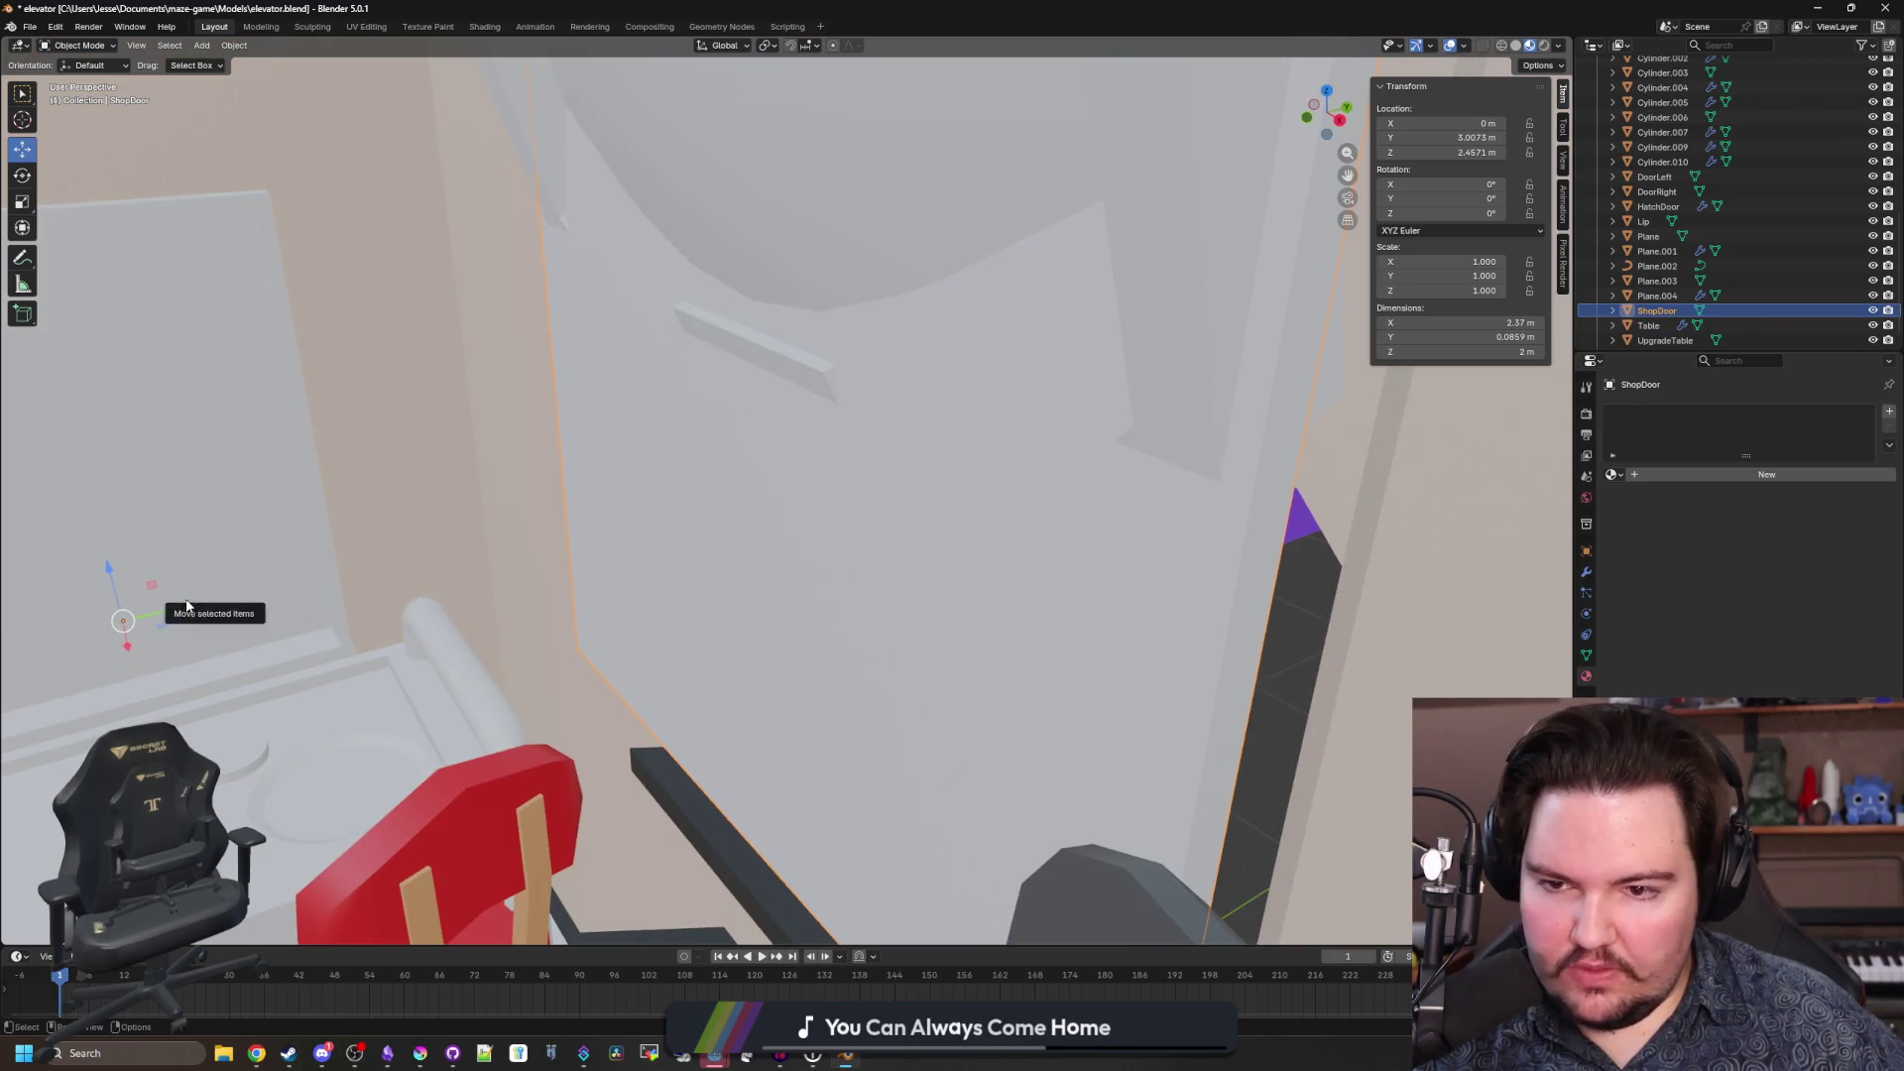
{"action": "mouse_move", "coordinate": [193, 610]}
{"action": "left_mouse_down"}
{"action": "mouse_move", "coordinate": [875, 450]}
{"action": "mouse_move", "coordinate": [791, 371]}
{"action": "left_mouse_up"}
{"action": "mouse_move", "coordinate": [892, 268]}
{"action": "left_mouse_down"}
{"action": "mouse_move", "coordinate": [876, 467]}
{"action": "mouse_move", "coordinate": [880, 411]}
{"action": "left_mouse_up"}
{"action": "mouse_move", "coordinate": [935, 663]}
{"action": "left_mouse_down"}
{"action": "mouse_move", "coordinate": [820, 531]}
{"action": "mouse_move", "coordinate": [794, 463]}
{"action": "mouse_move", "coordinate": [588, 443]}
{"action": "left_mouse_up"}
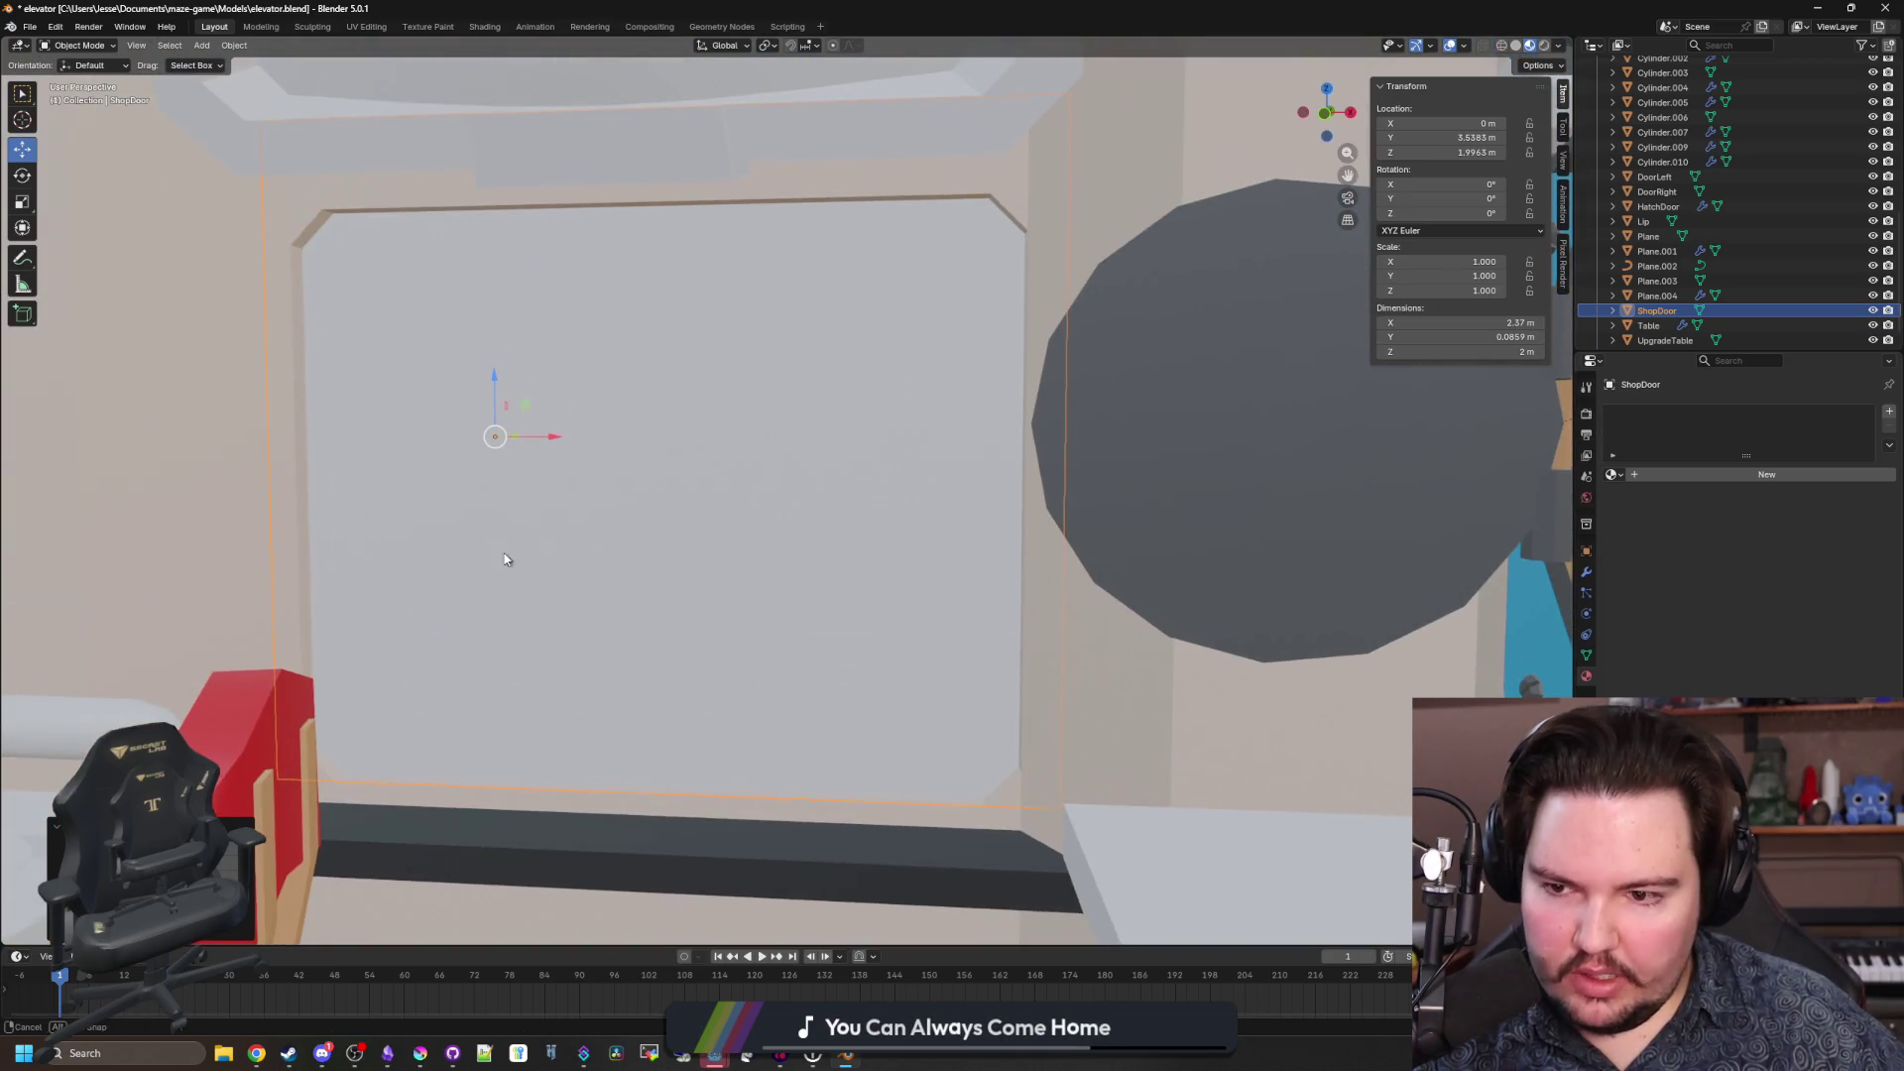
{"action": "left_click_drag", "start_coordinate": [504, 559], "coordinate": [526, 421]}
Reset the door's origin and nudge it into the frame at Y 4.8374 m.
{"action": "right_click", "coordinate": [595, 423]}
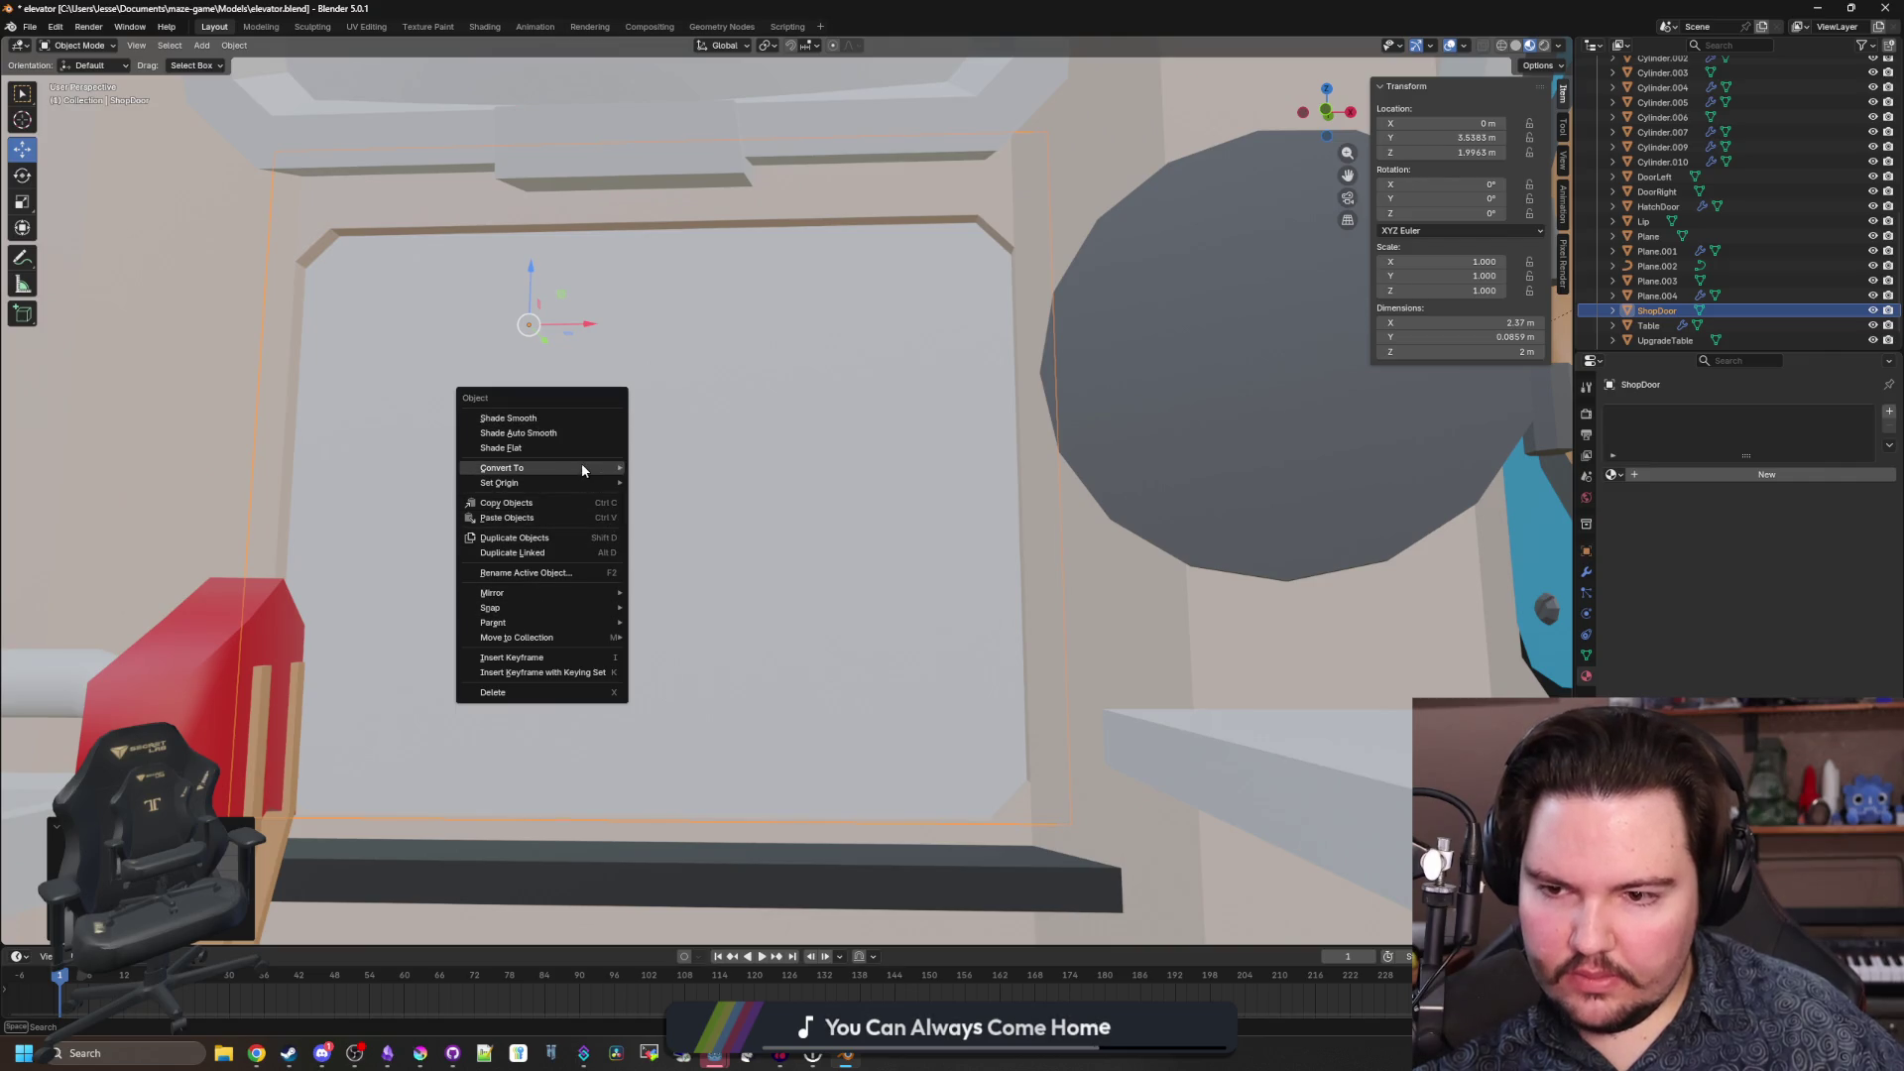
{"action": "mouse_move", "coordinate": [575, 488]}
{"action": "left_click", "coordinate": [682, 518]}
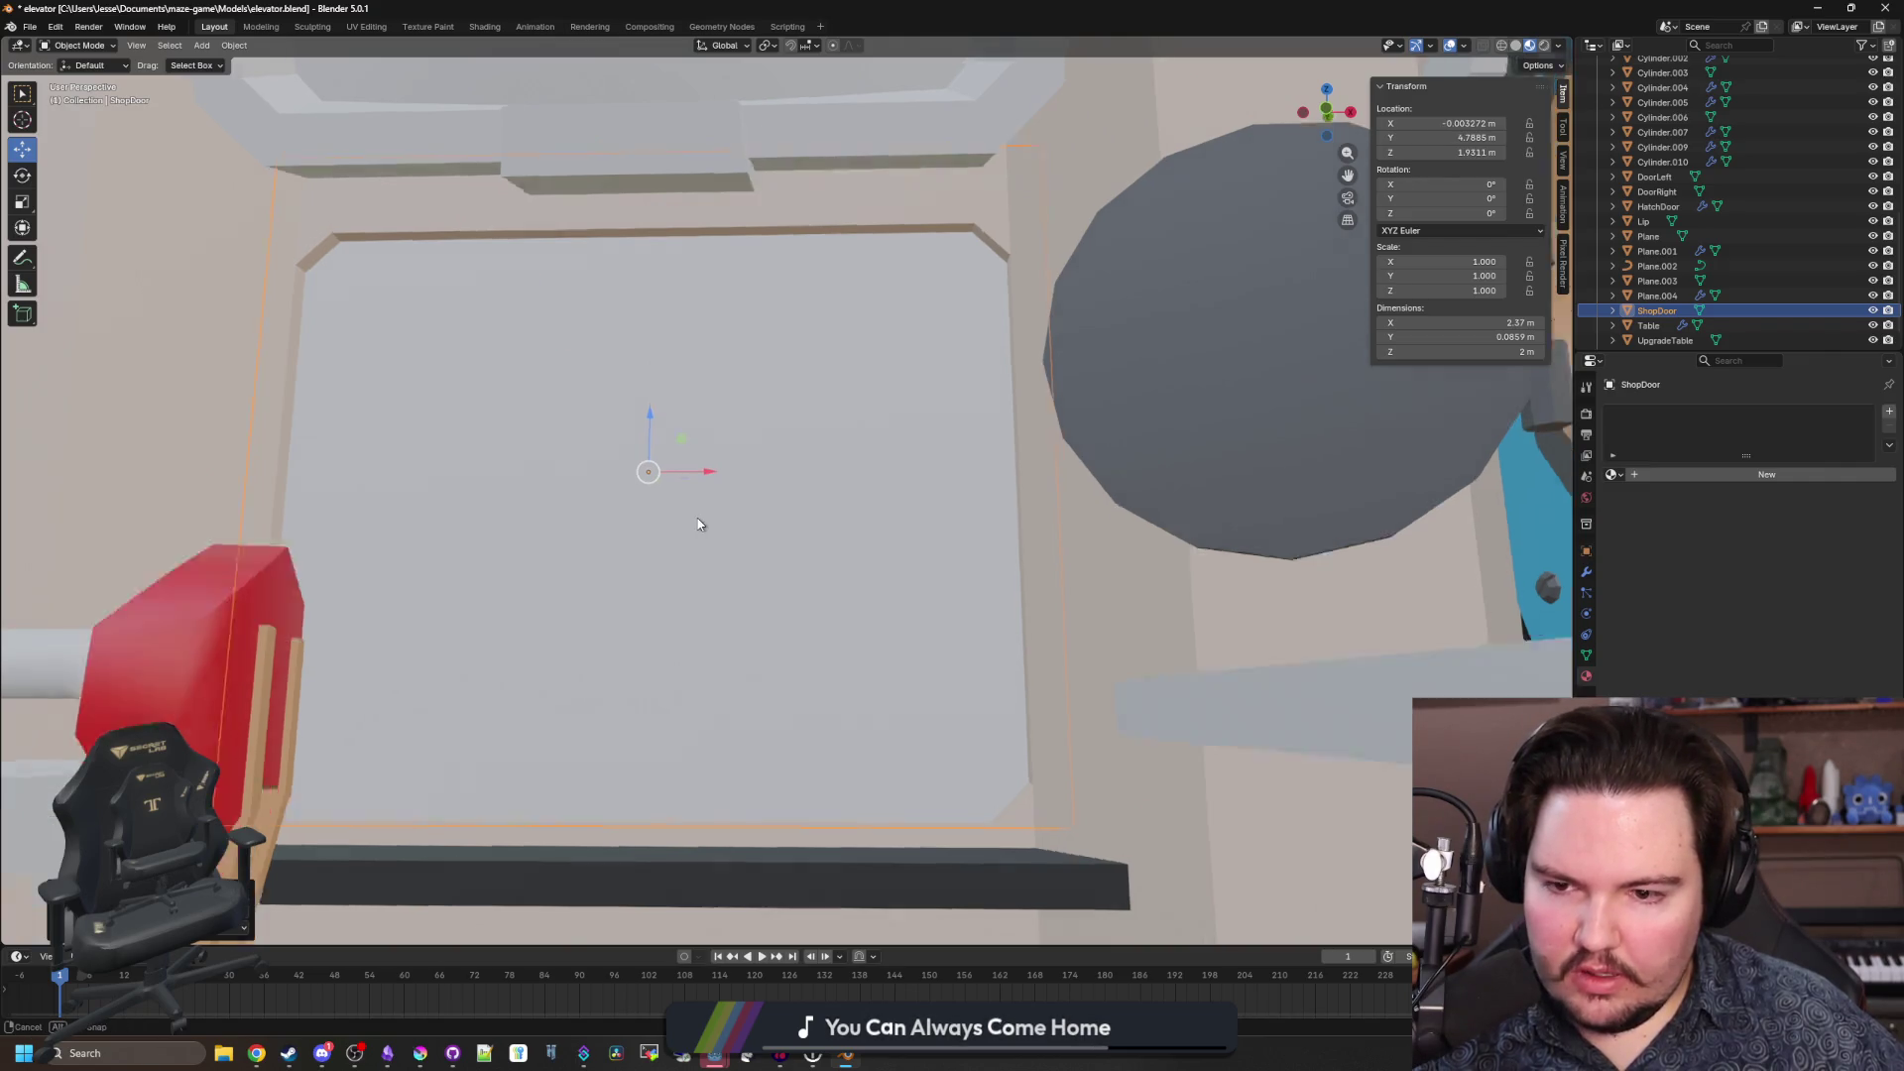
{"action": "mouse_move", "coordinate": [637, 425]}
{"action": "left_mouse_down"}
{"action": "mouse_move", "coordinate": [650, 413]}
{"action": "mouse_move", "coordinate": [646, 445]}
{"action": "mouse_move", "coordinate": [744, 544]}
{"action": "mouse_move", "coordinate": [855, 417]}
{"action": "mouse_move", "coordinate": [905, 407]}
{"action": "mouse_move", "coordinate": [843, 418]}
{"action": "mouse_move", "coordinate": [873, 603]}
{"action": "mouse_move", "coordinate": [775, 578]}
{"action": "mouse_move", "coordinate": [653, 484]}
{"action": "left_mouse_up"}
{"action": "left_click_drag", "start_coordinate": [696, 413], "coordinate": [711, 406]}
{"action": "left_click", "coordinate": [1130, 817]}
{"action": "mouse_move", "coordinate": [1131, 817]}
{"action": "left_mouse_down"}
{"action": "mouse_move", "coordinate": [863, 714]}
{"action": "mouse_move", "coordinate": [808, 658]}
{"action": "mouse_move", "coordinate": [865, 676]}
{"action": "left_mouse_up"}
{"action": "mouse_move", "coordinate": [706, 532]}
{"action": "left_mouse_down"}
{"action": "mouse_move", "coordinate": [714, 468]}
{"action": "mouse_move", "coordinate": [756, 557]}
{"action": "mouse_move", "coordinate": [708, 642]}
{"action": "left_mouse_up"}
{"action": "scroll", "coordinate": [729, 585], "scroll_direction": "up", "scroll_amount": 1}
{"action": "scroll", "coordinate": [730, 584], "scroll_direction": "down", "scroll_amount": 2}
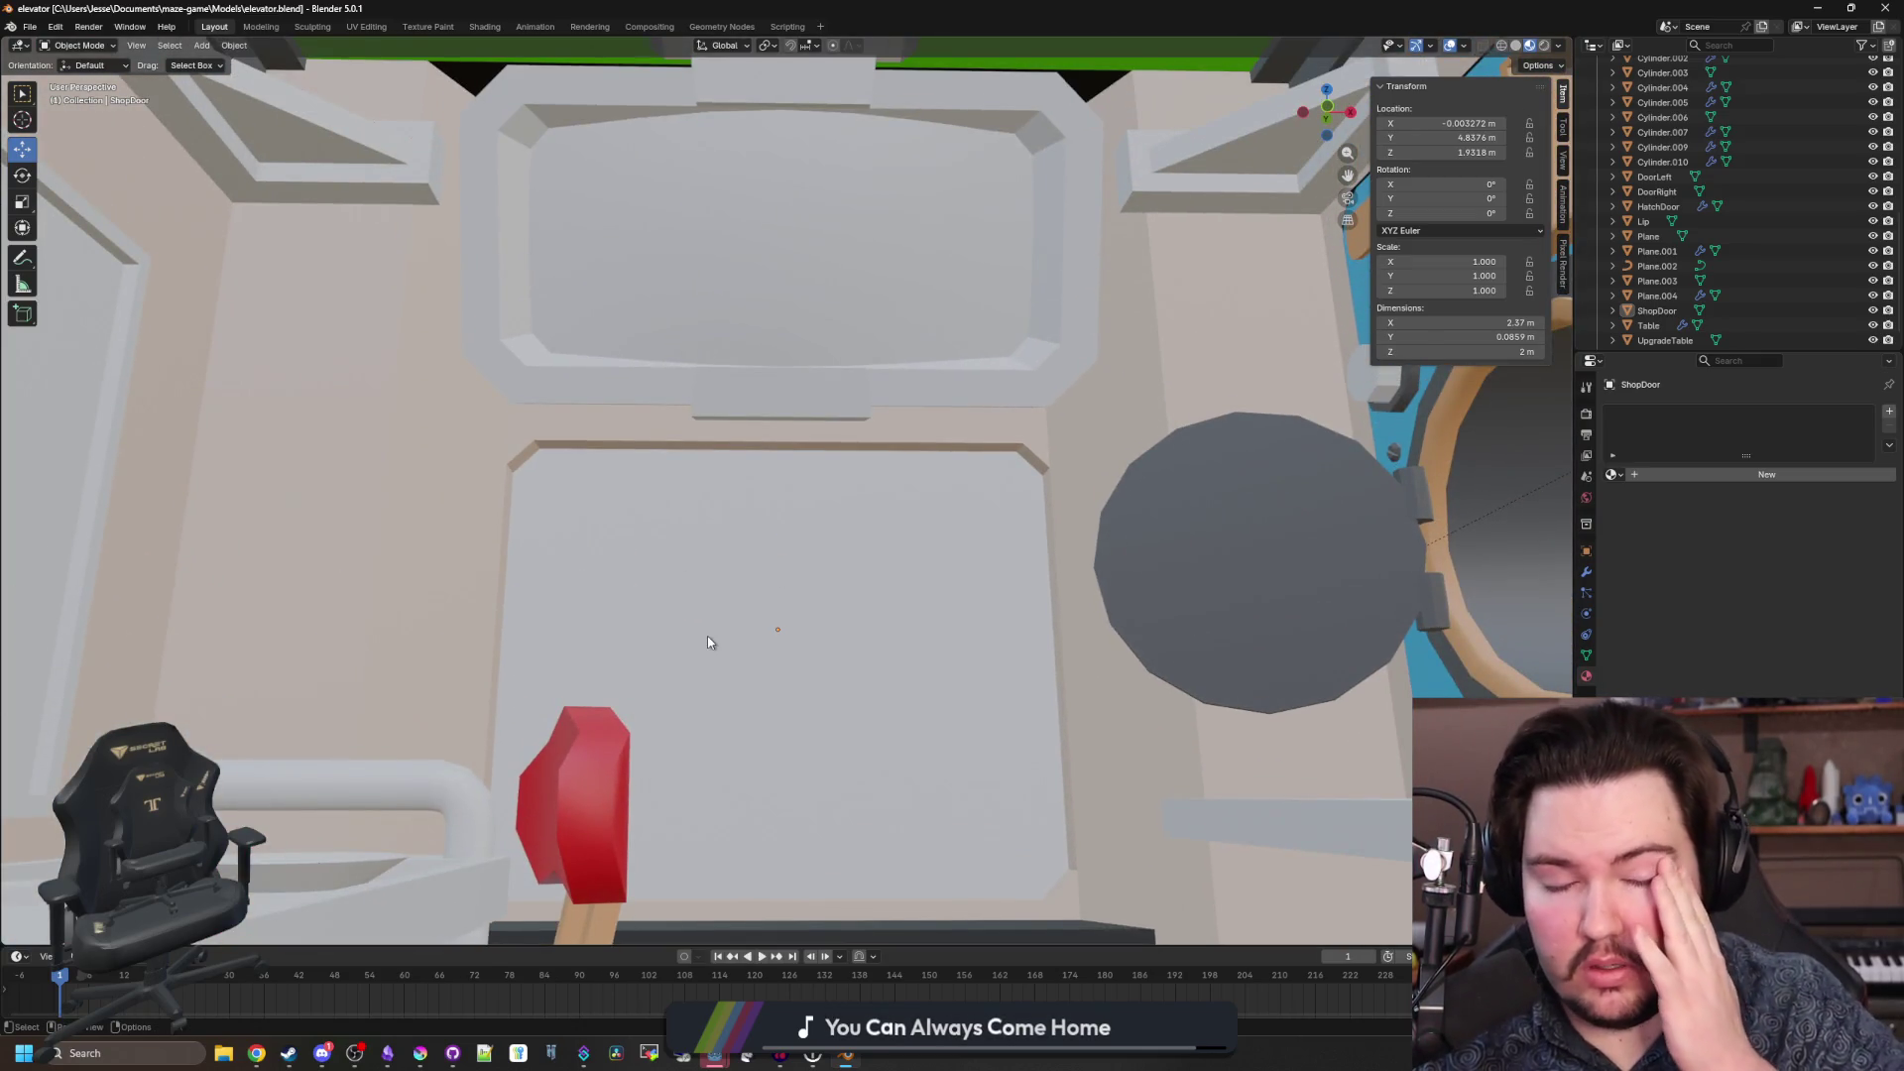
In the ceiling panel's mesh, select the whole linked outer border ring.
{"action": "left_click", "coordinate": [734, 247]}
{"action": "key", "text": "Tab"}
{"action": "mouse_move", "coordinate": [735, 247]}
{"action": "left_mouse_down"}
{"action": "mouse_move", "coordinate": [634, 516]}
{"action": "mouse_move", "coordinate": [423, 485]}
{"action": "left_mouse_up"}
{"action": "scroll", "coordinate": [423, 486], "scroll_direction": "up", "scroll_amount": 2}
{"action": "key", "text": "1"}
{"action": "left_click", "coordinate": [339, 357], "text": "alt"}
{"action": "left_click_drag", "start_coordinate": [339, 357], "coordinate": [287, 278]}
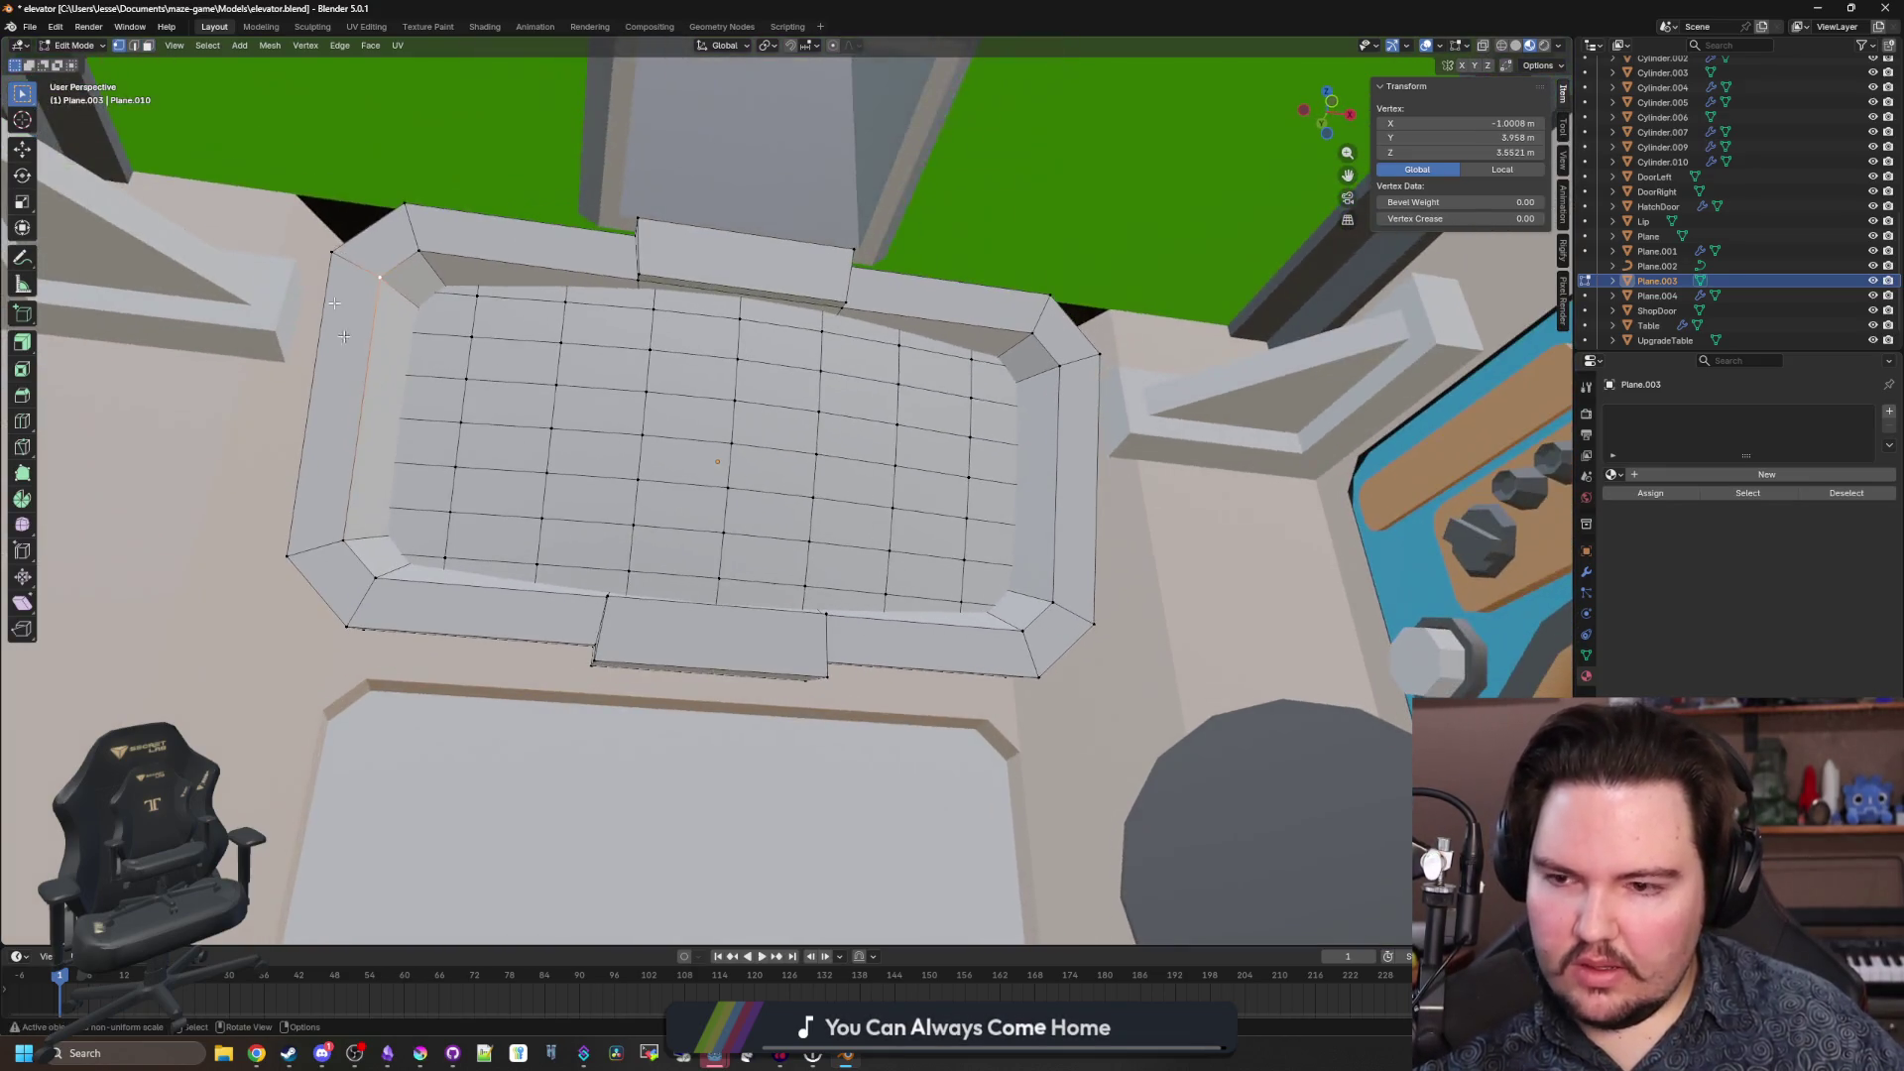
{"action": "left_click", "coordinate": [208, 45]}
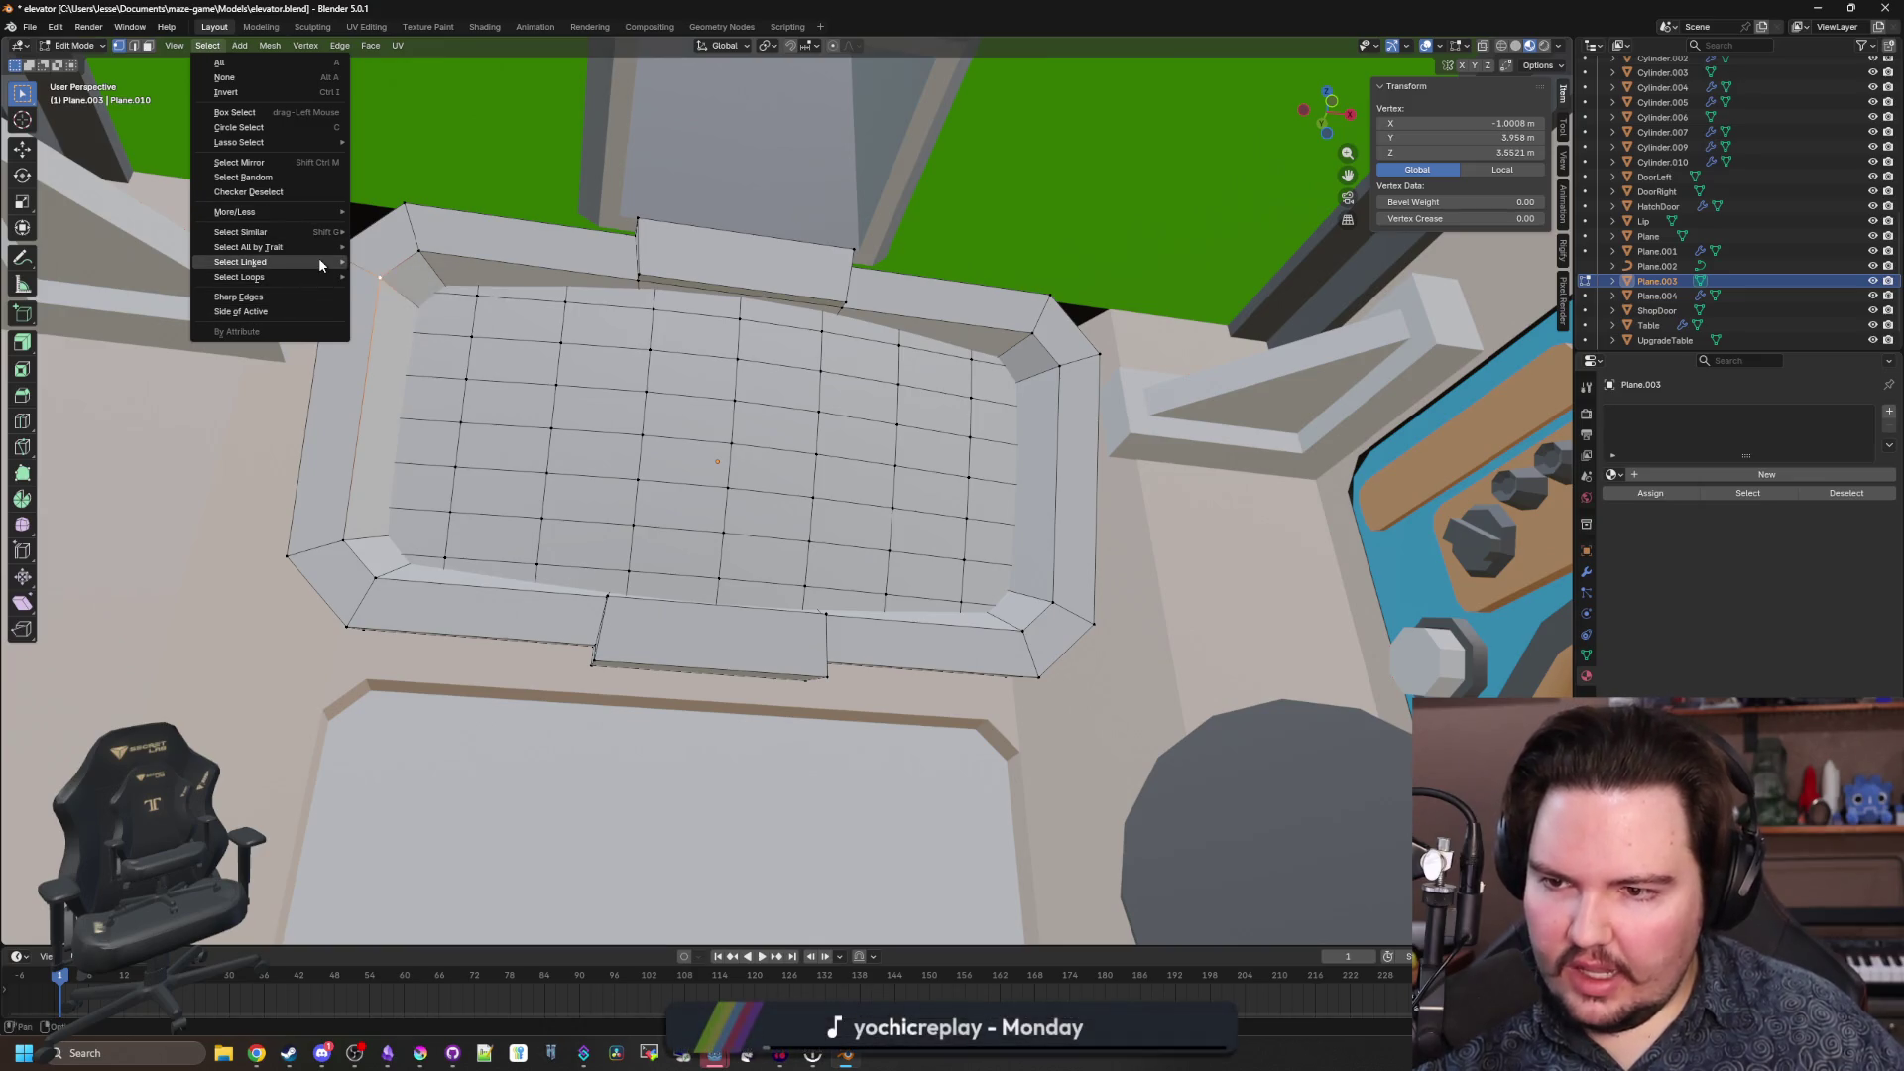
{"action": "left_click", "coordinate": [359, 261]}
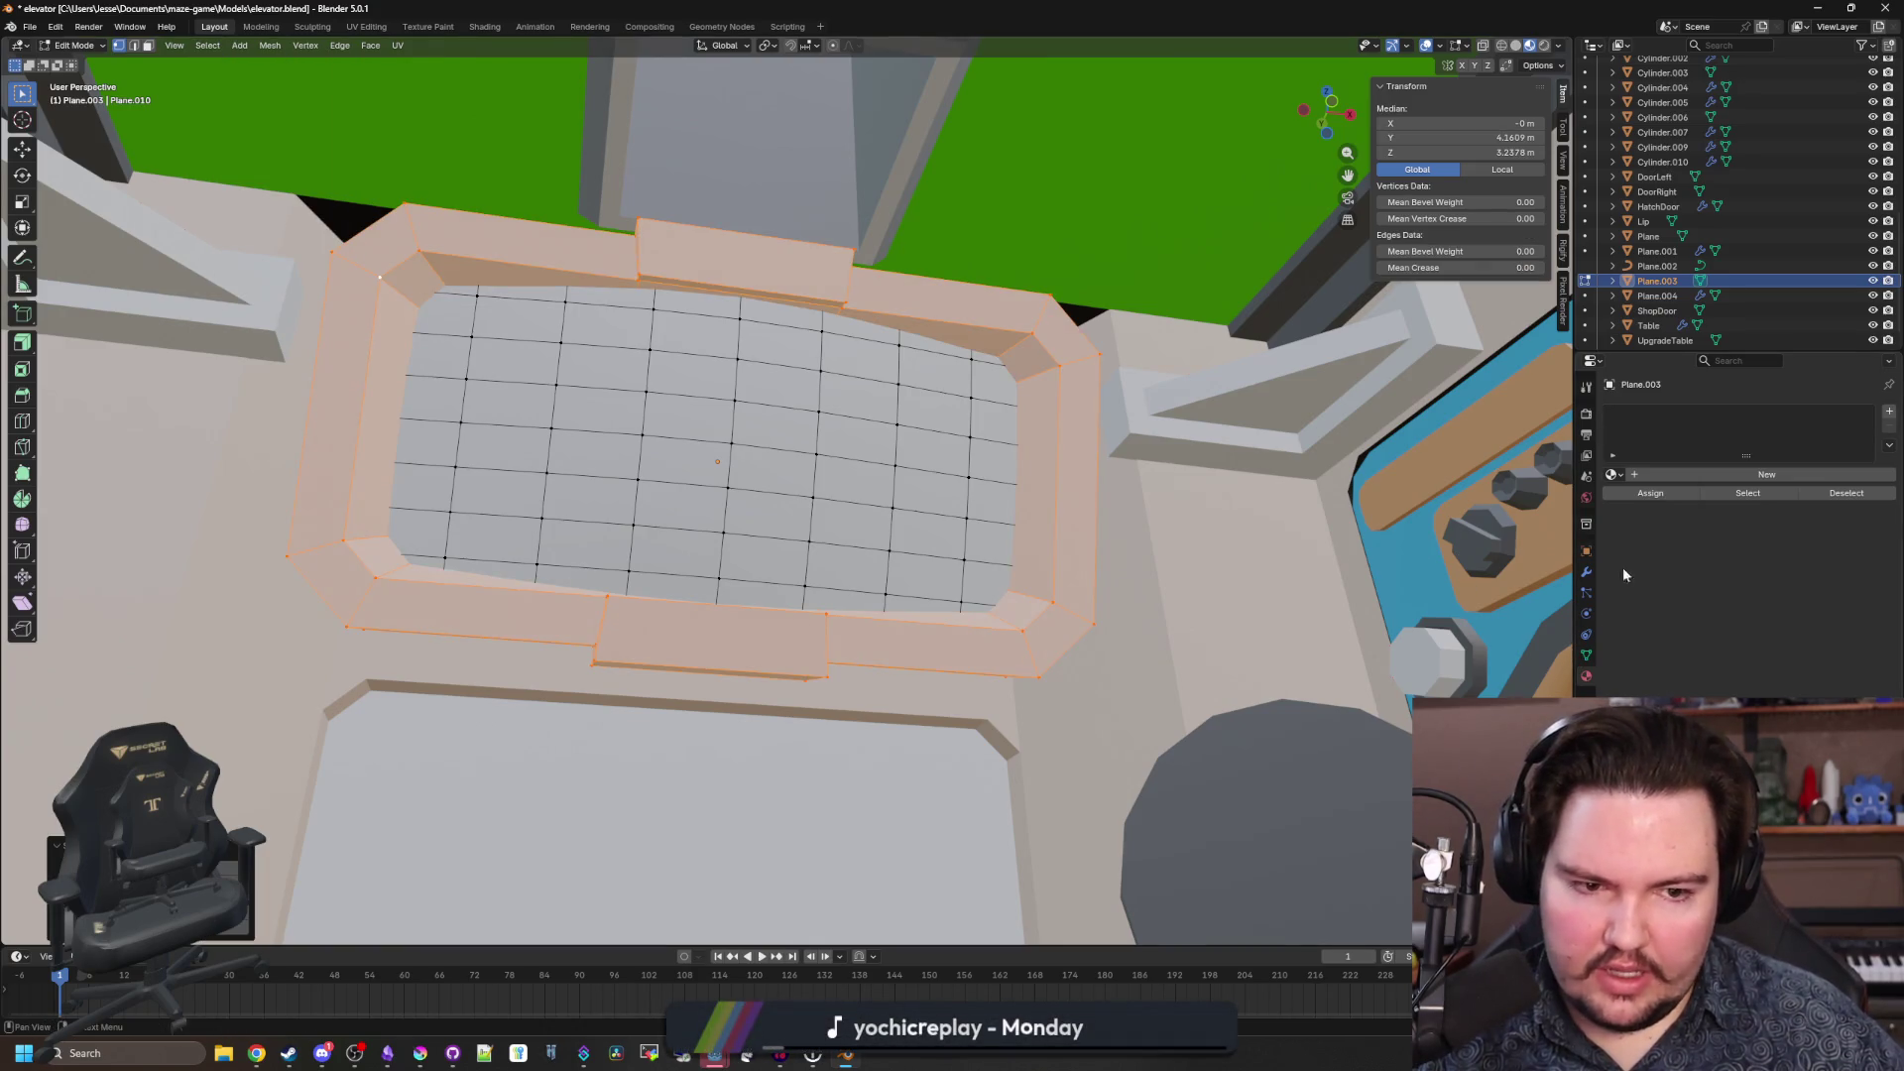
Assign BrushedMetal to the border ring and add a second, empty material slot.
{"action": "left_click_drag", "start_coordinate": [1570, 539], "coordinate": [1382, 539]}
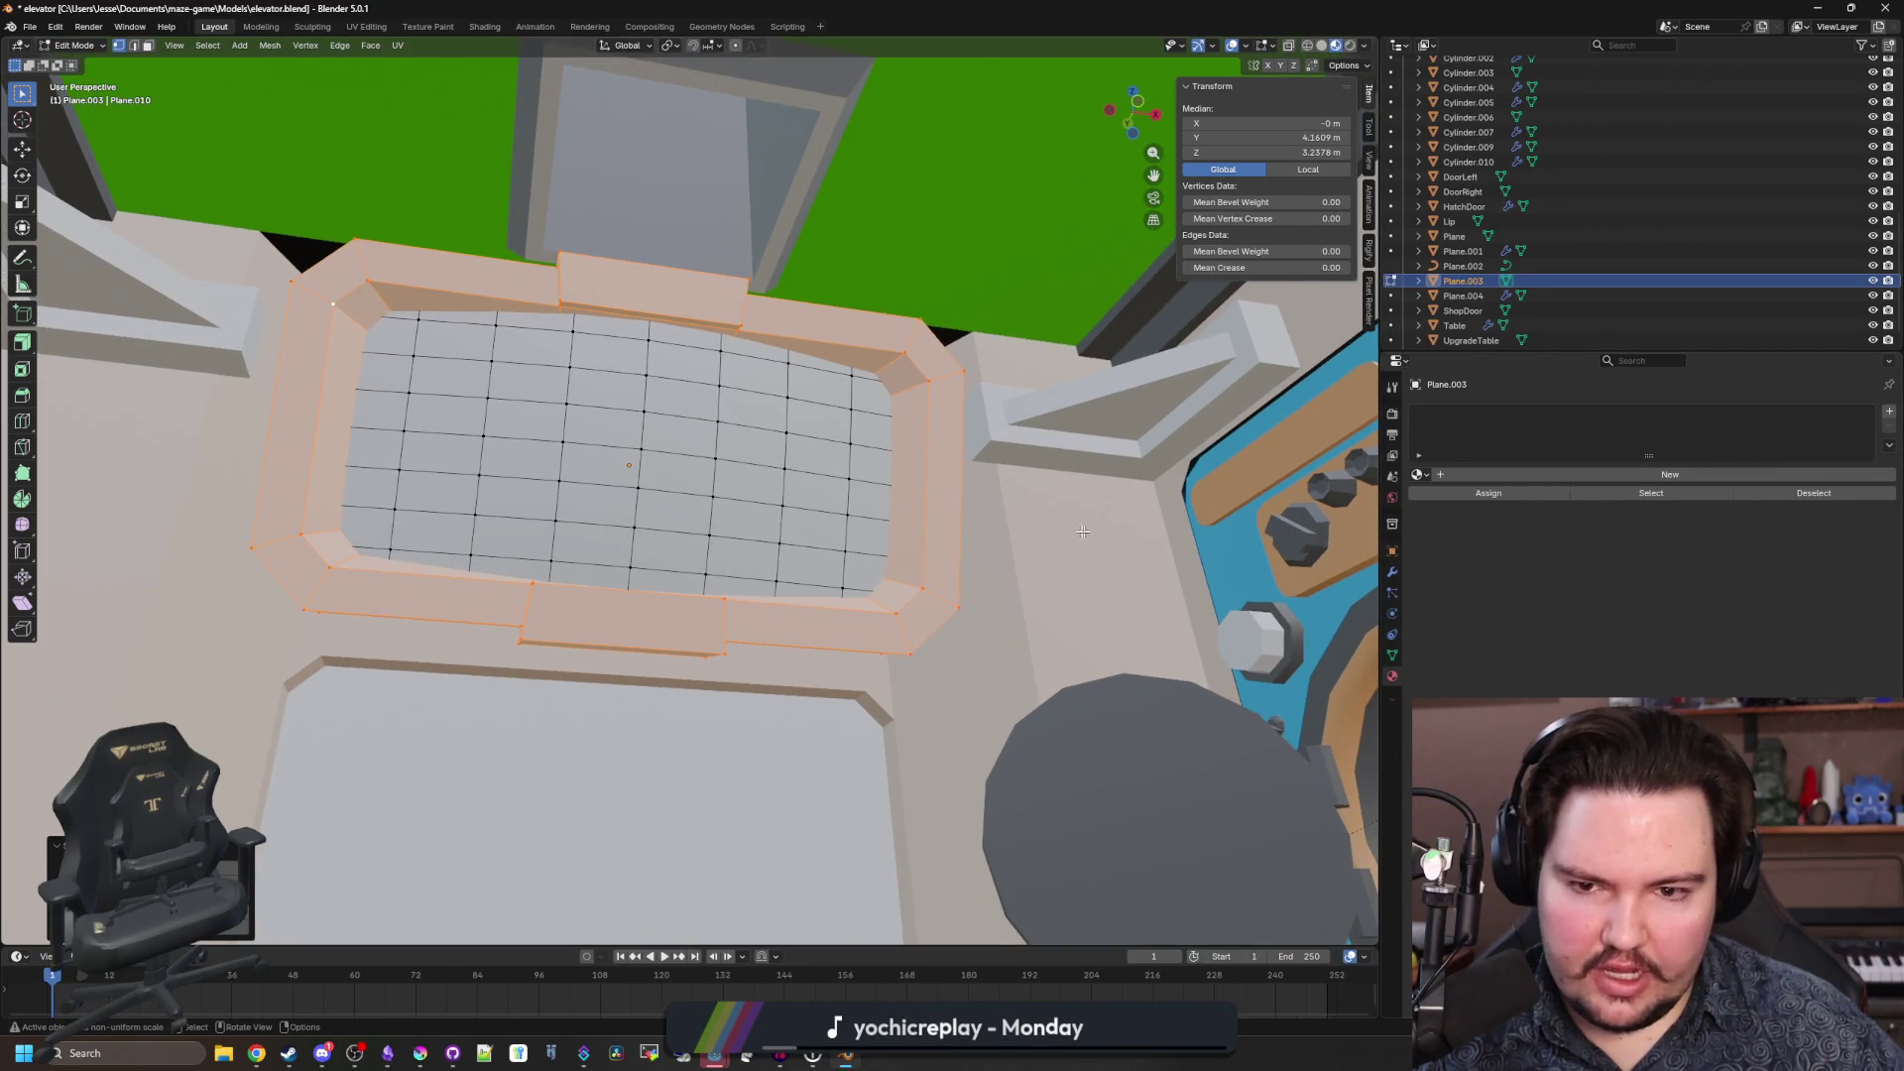
{"action": "left_click", "coordinate": [1419, 476]}
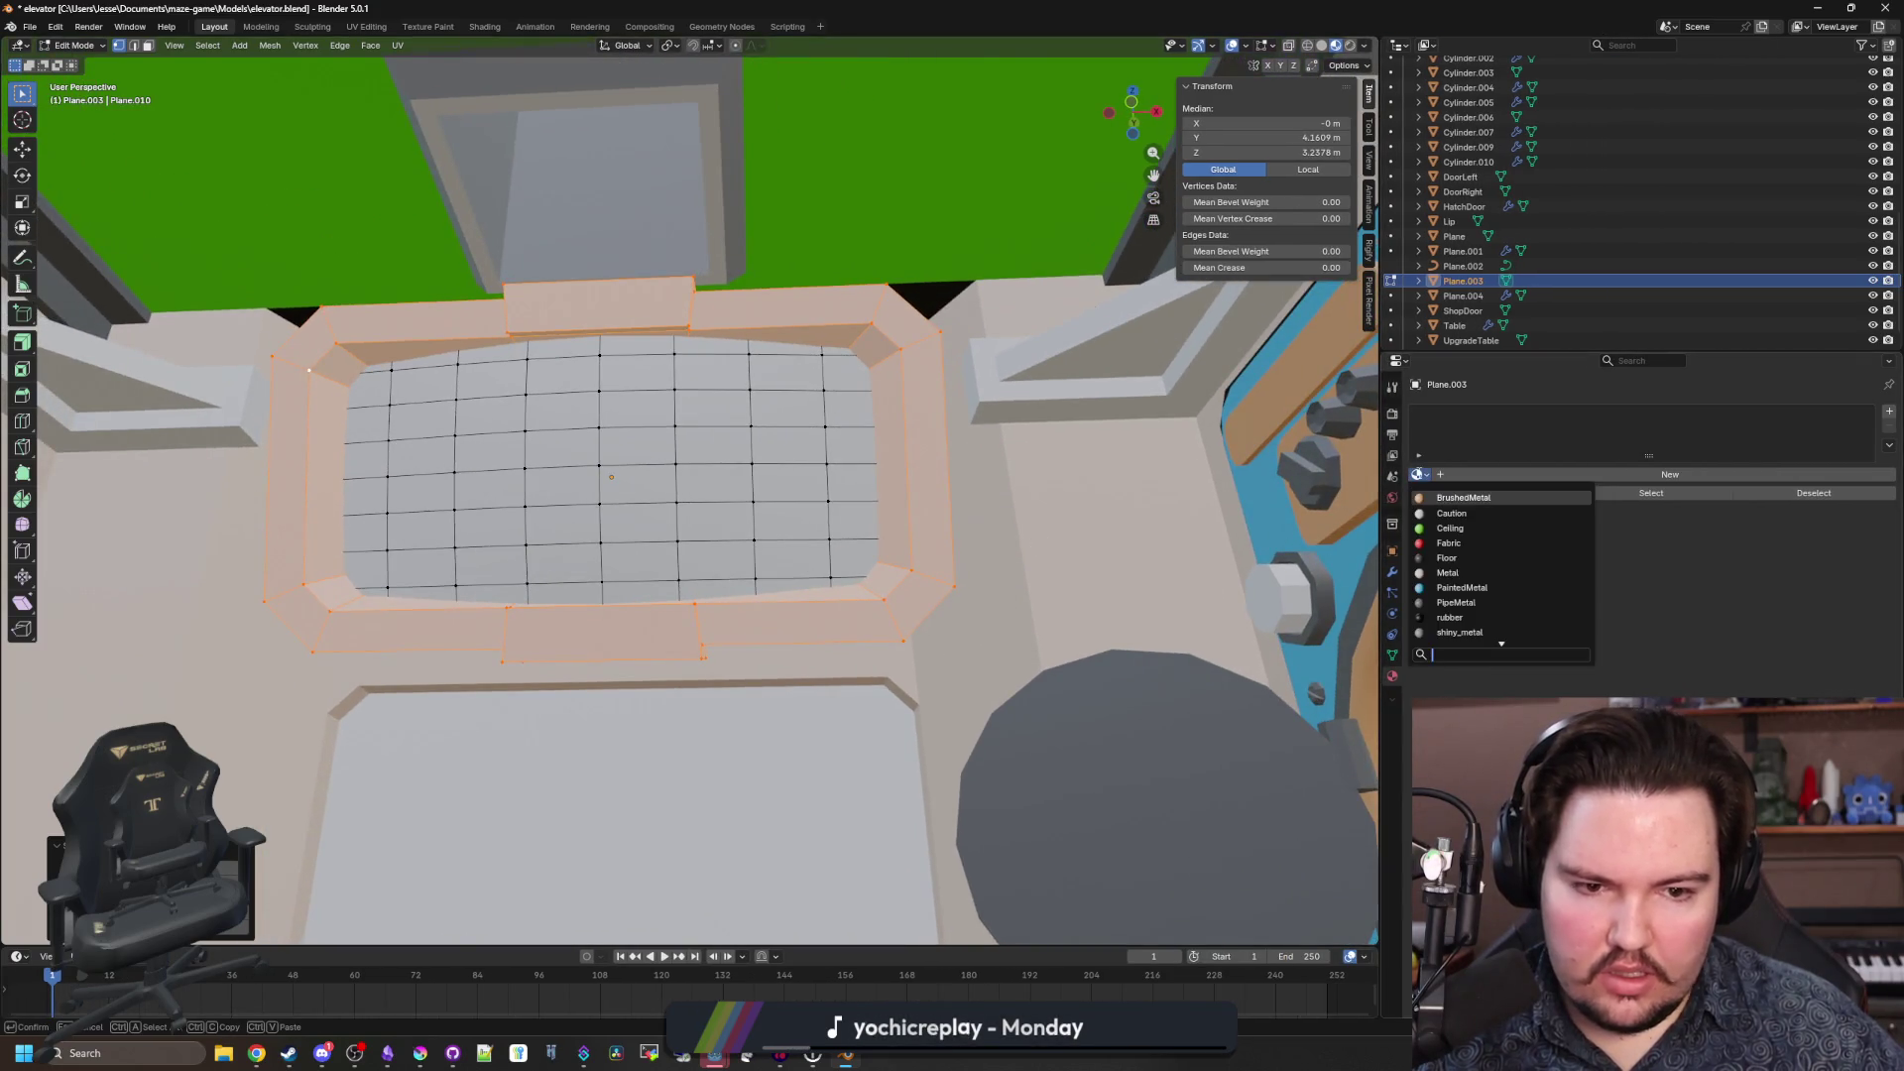
{"action": "left_click", "coordinate": [1470, 496]}
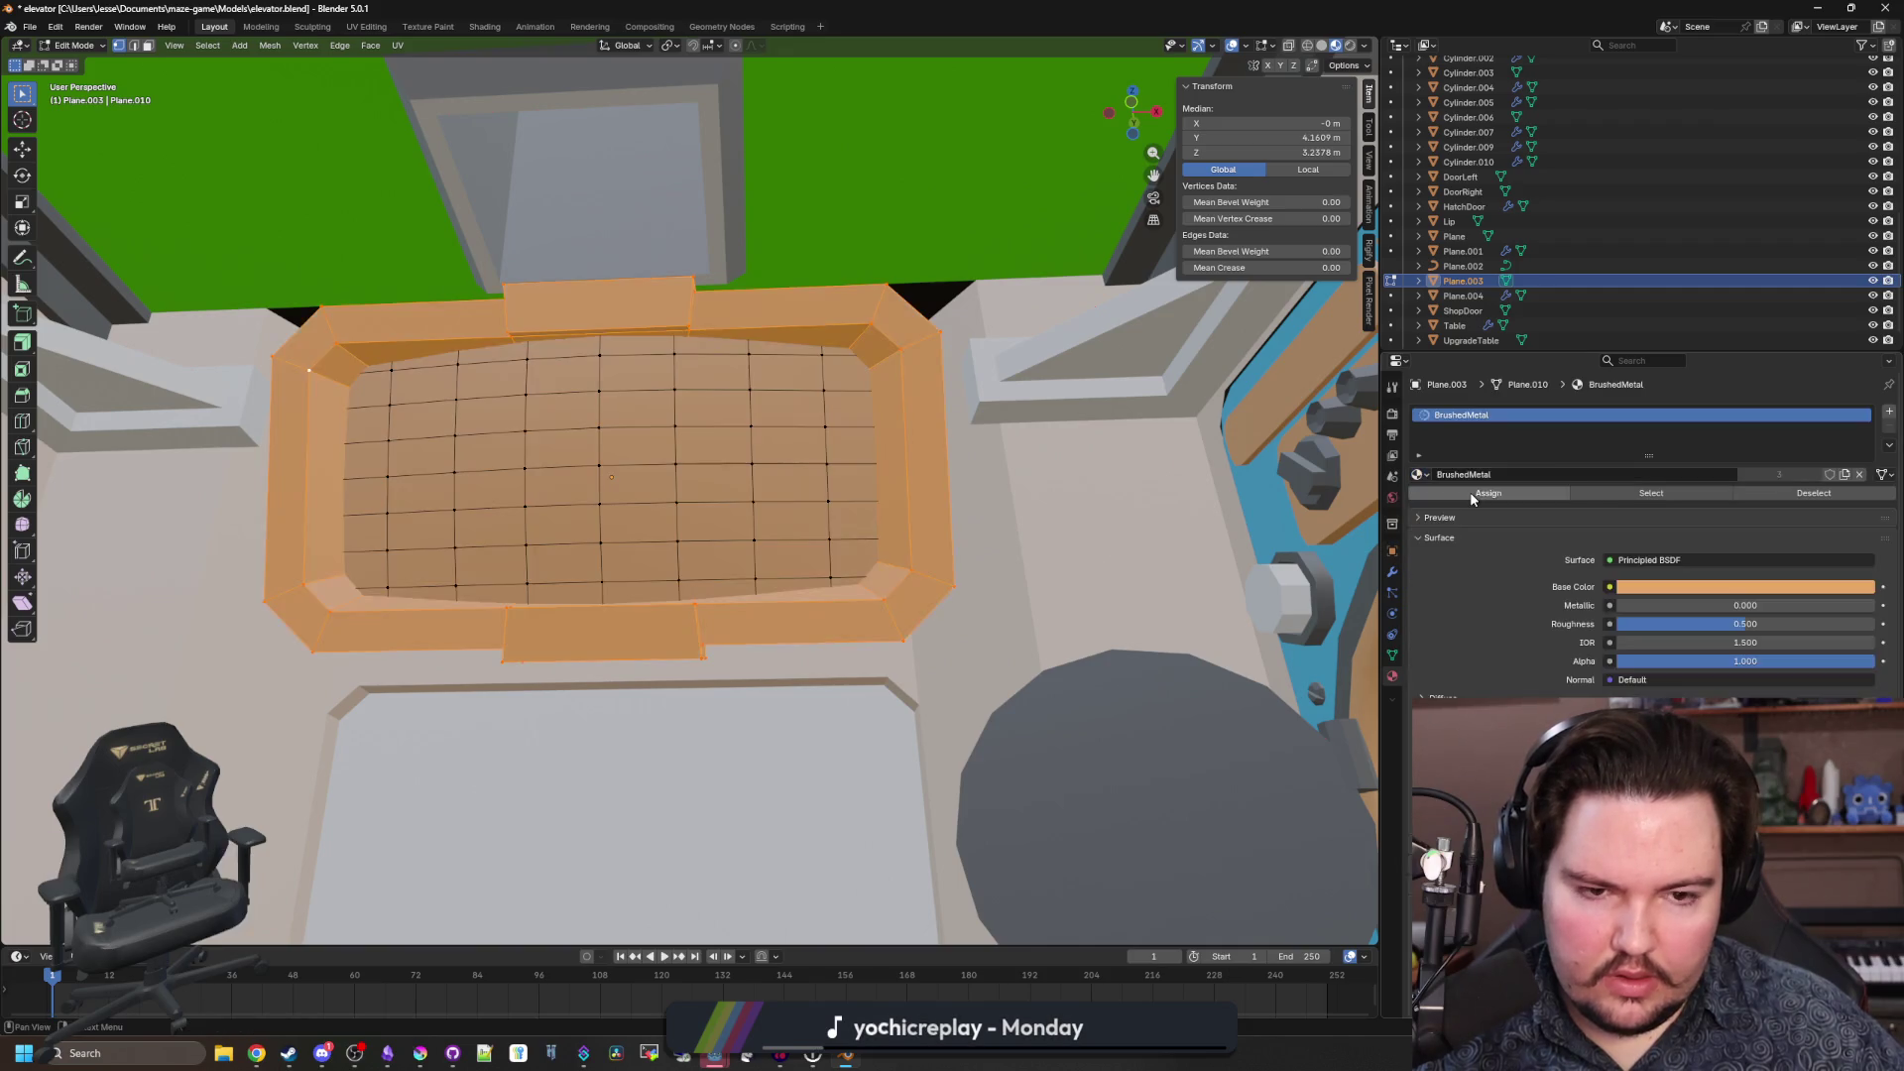
{"action": "left_click", "coordinate": [642, 432]}
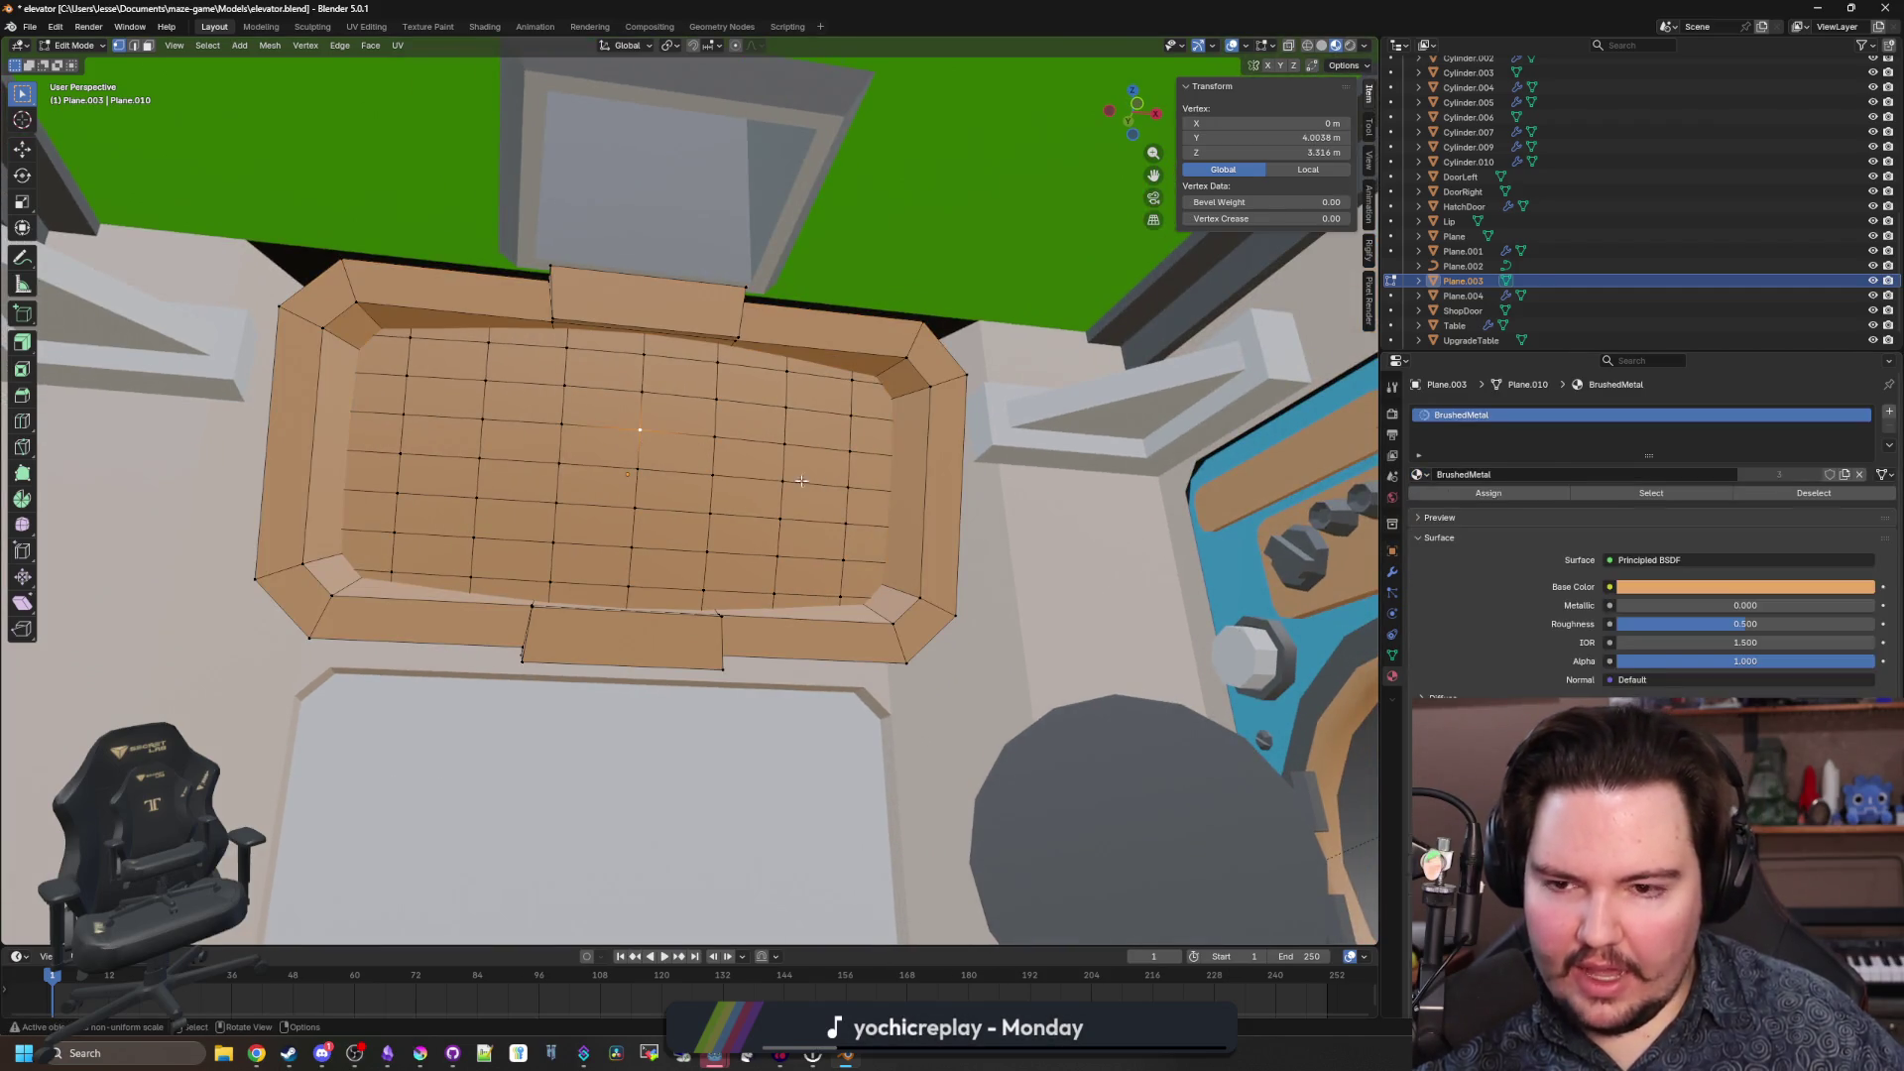
{"action": "left_click", "coordinate": [1887, 412]}
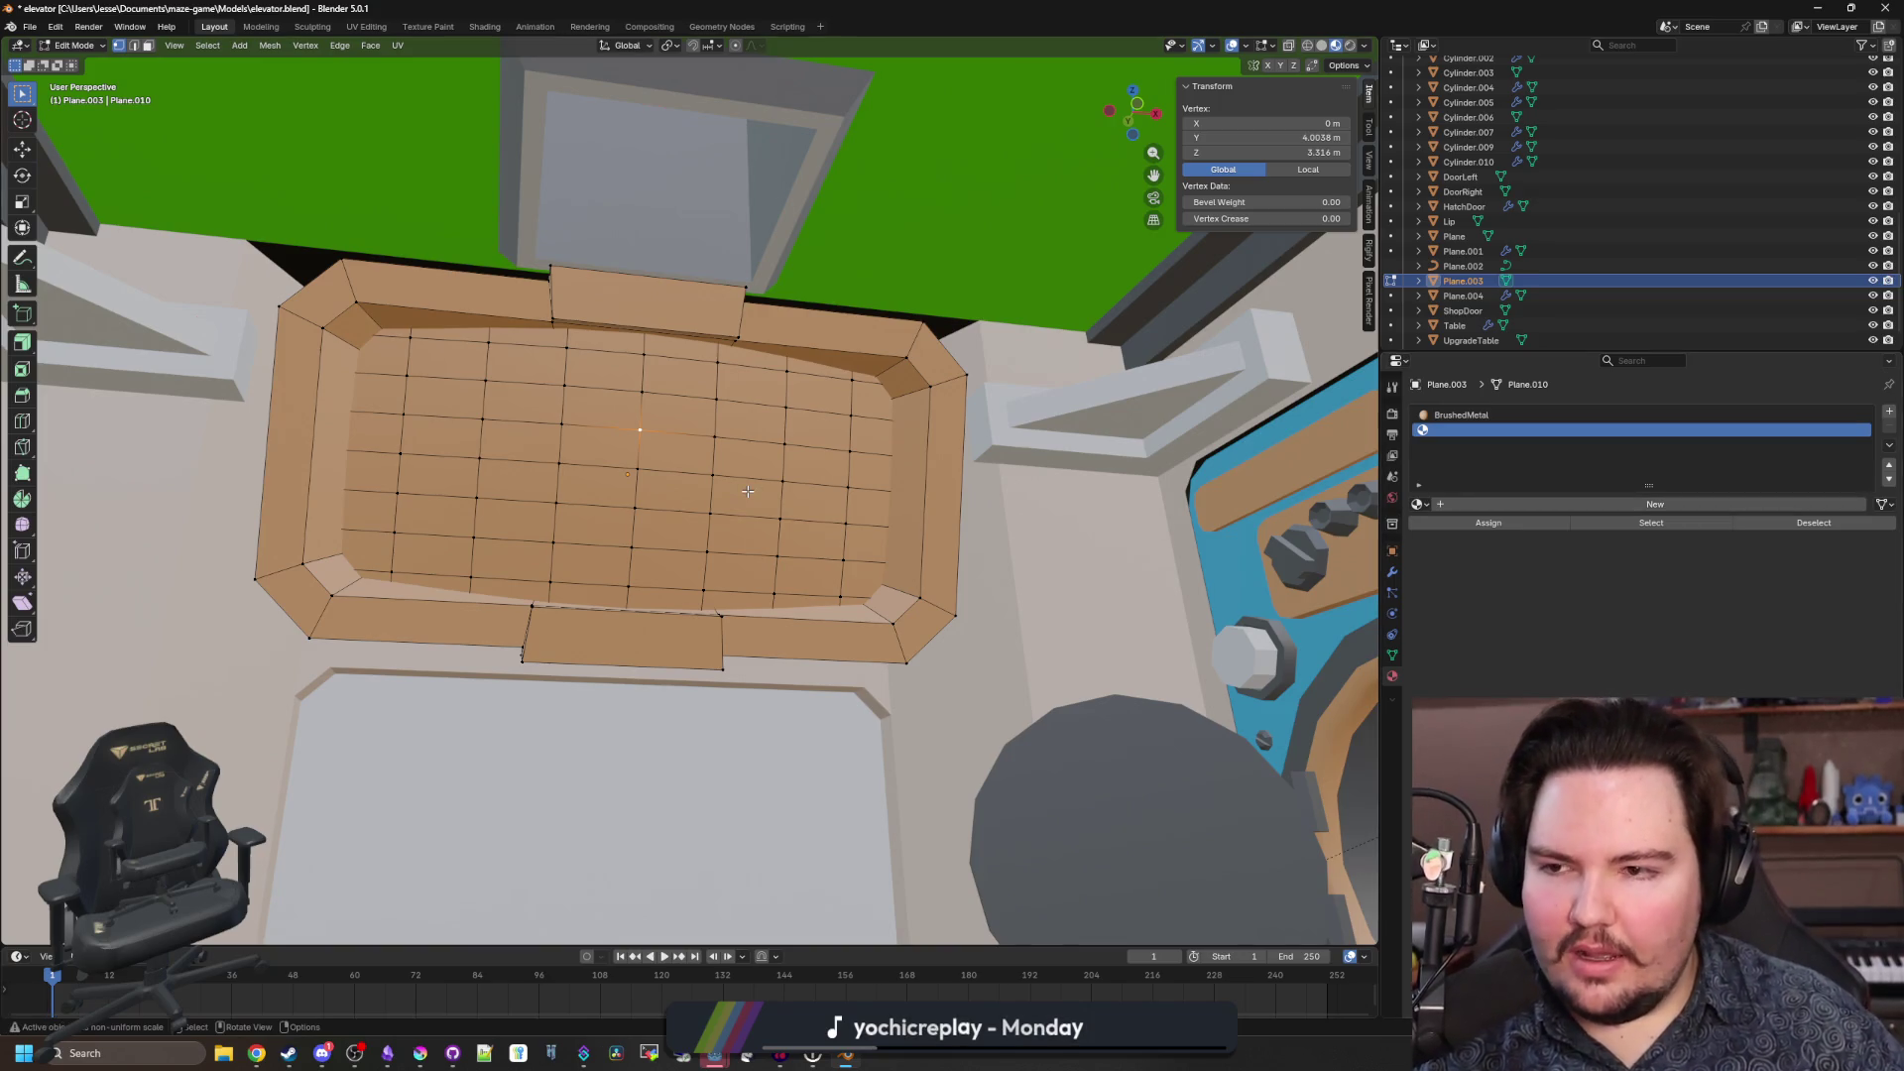
Select all linked faces of the panel's inner grid.
{"action": "left_click_drag", "start_coordinate": [317, 228], "coordinate": [285, 116]}
{"action": "left_click", "coordinate": [207, 46]}
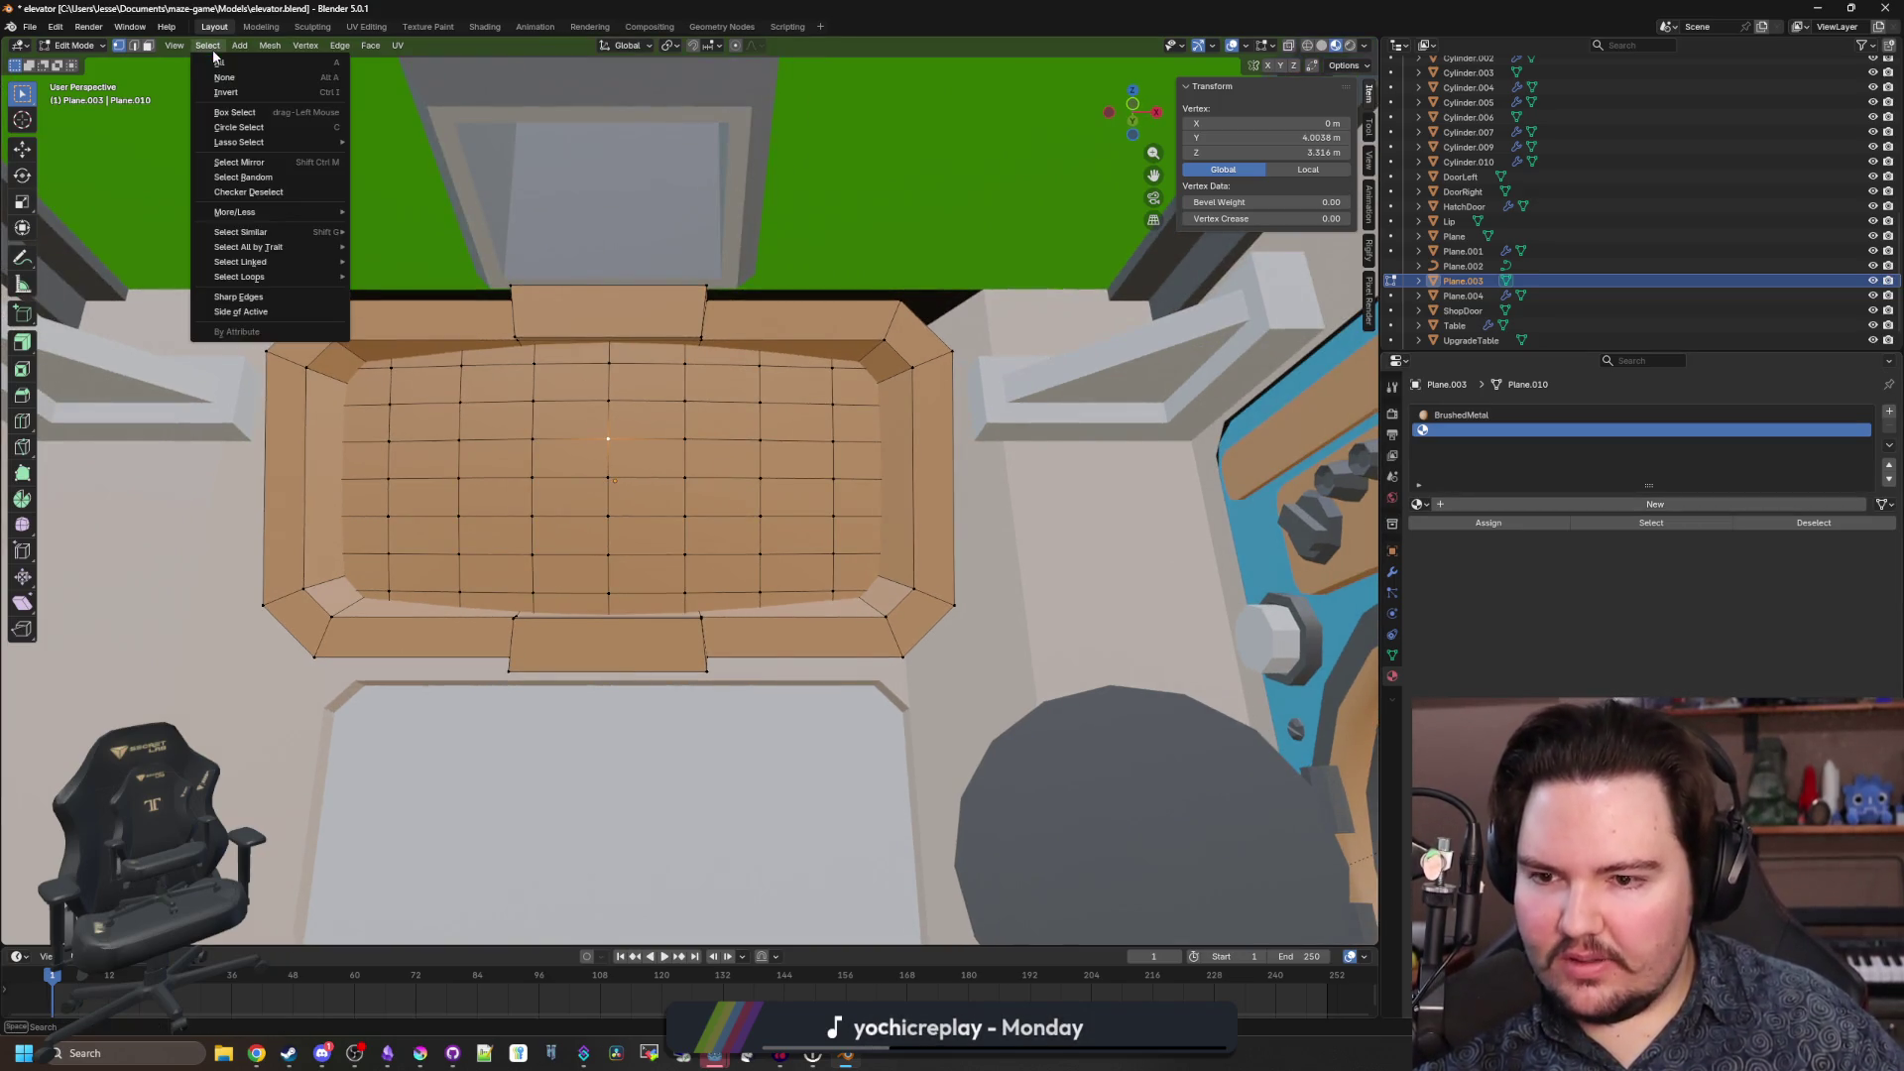
{"action": "mouse_move", "coordinate": [298, 262]}
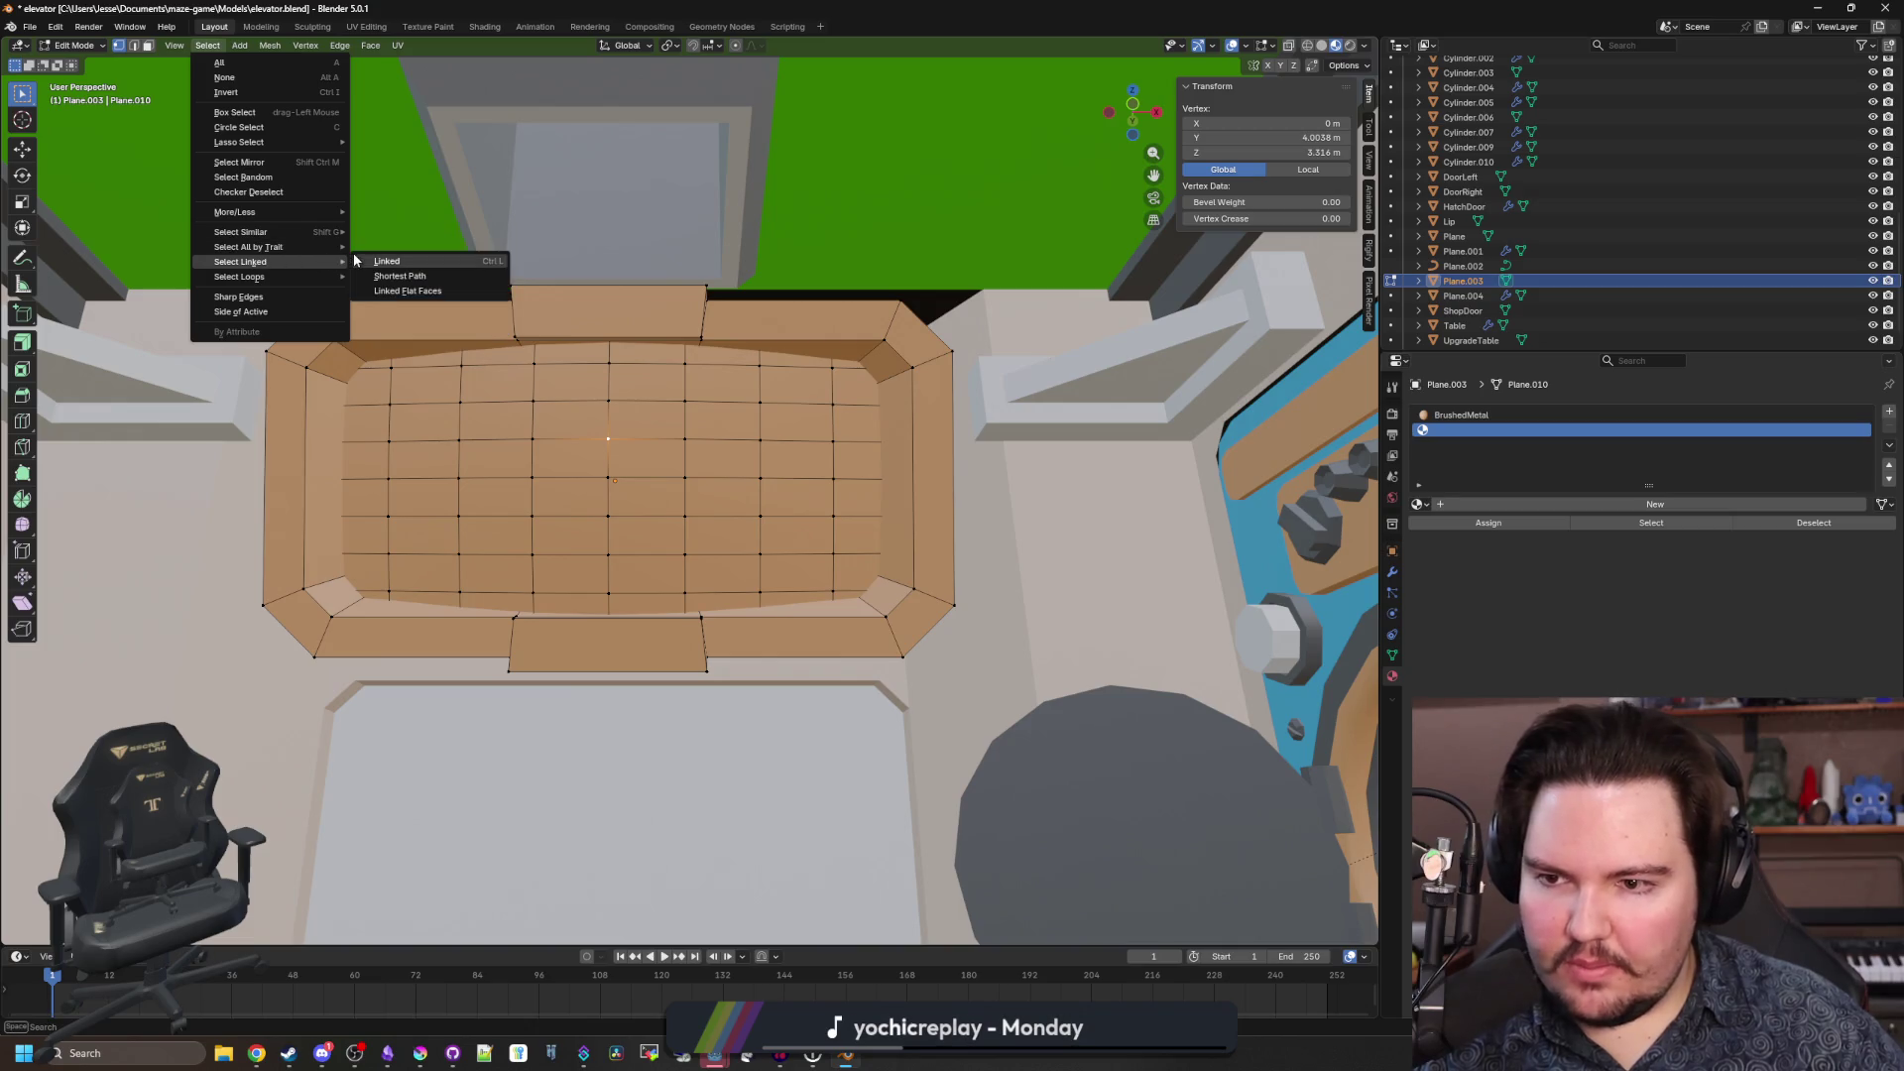
{"action": "left_click", "coordinate": [417, 261]}
{"action": "left_click", "coordinate": [256, 1053]}
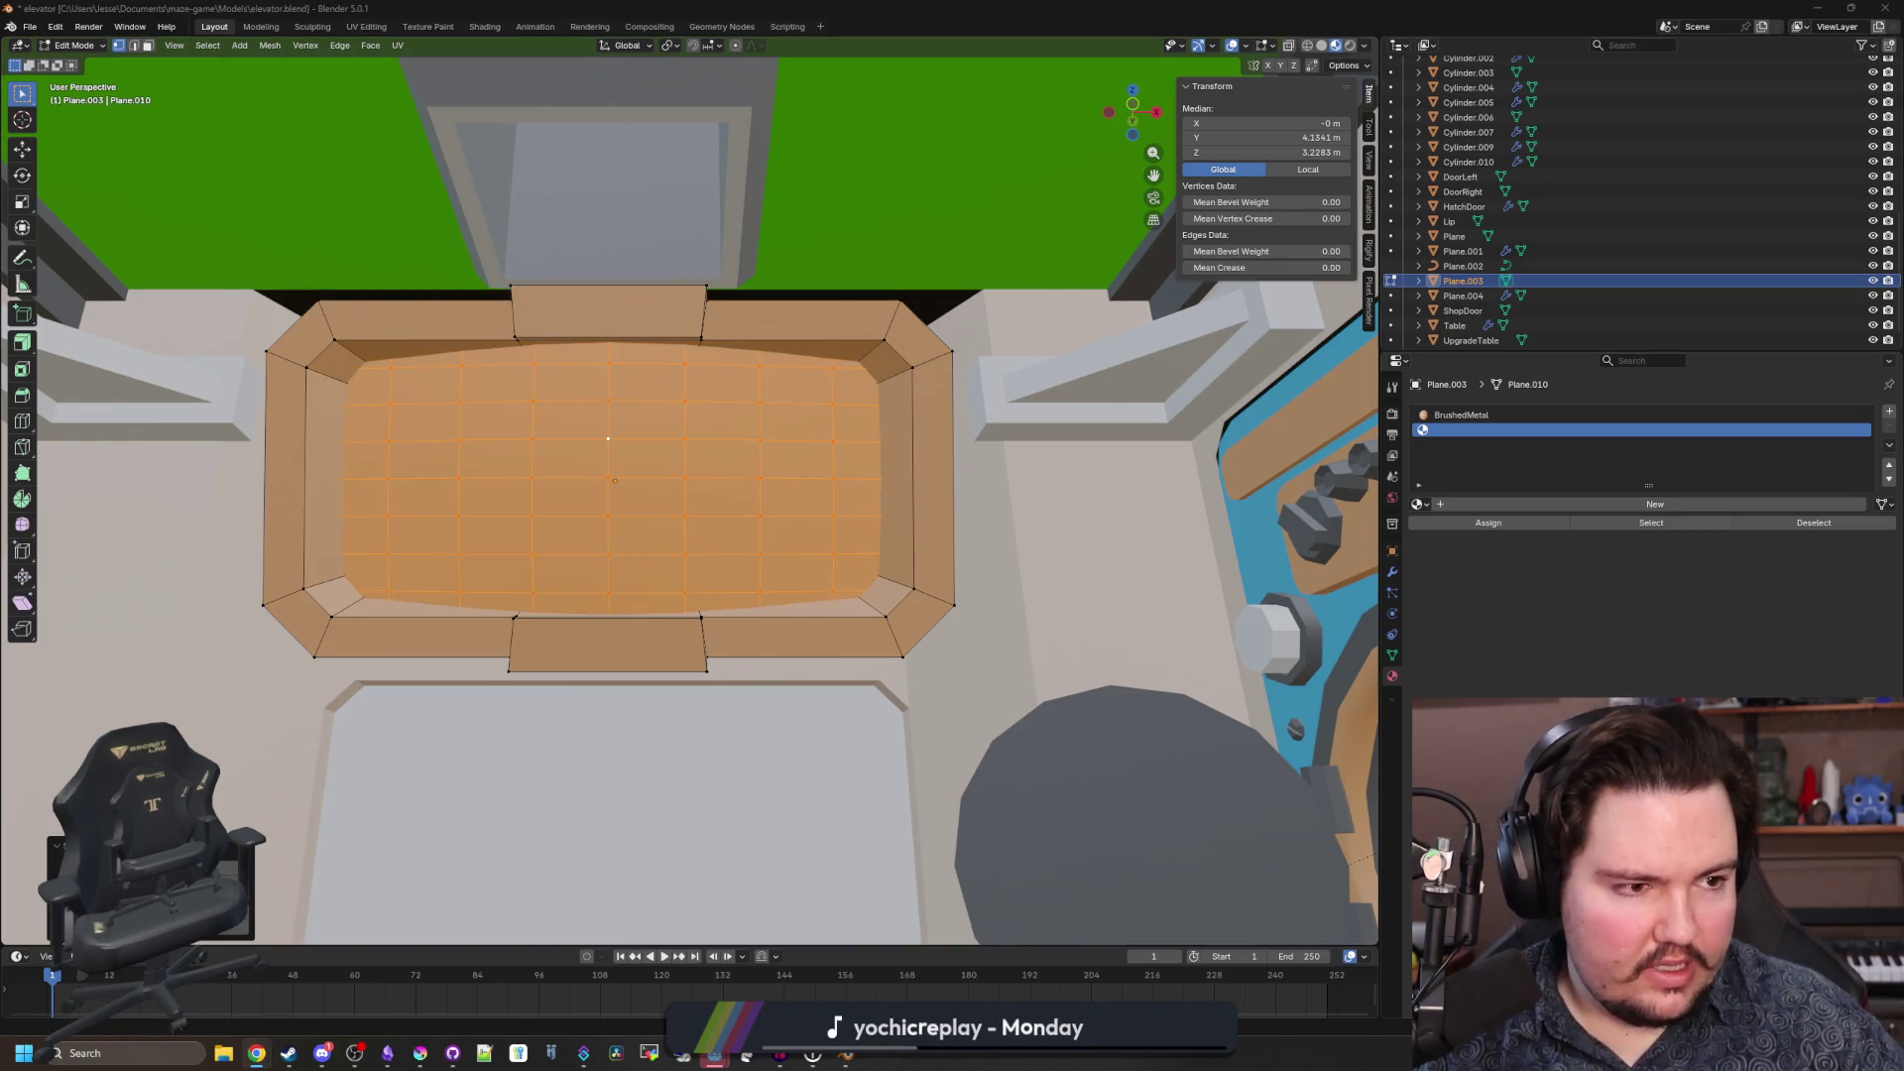
Search 'godot documentation' and open the Godot Docs Introduction page.
{"action": "type", "text": "godot documentation"}
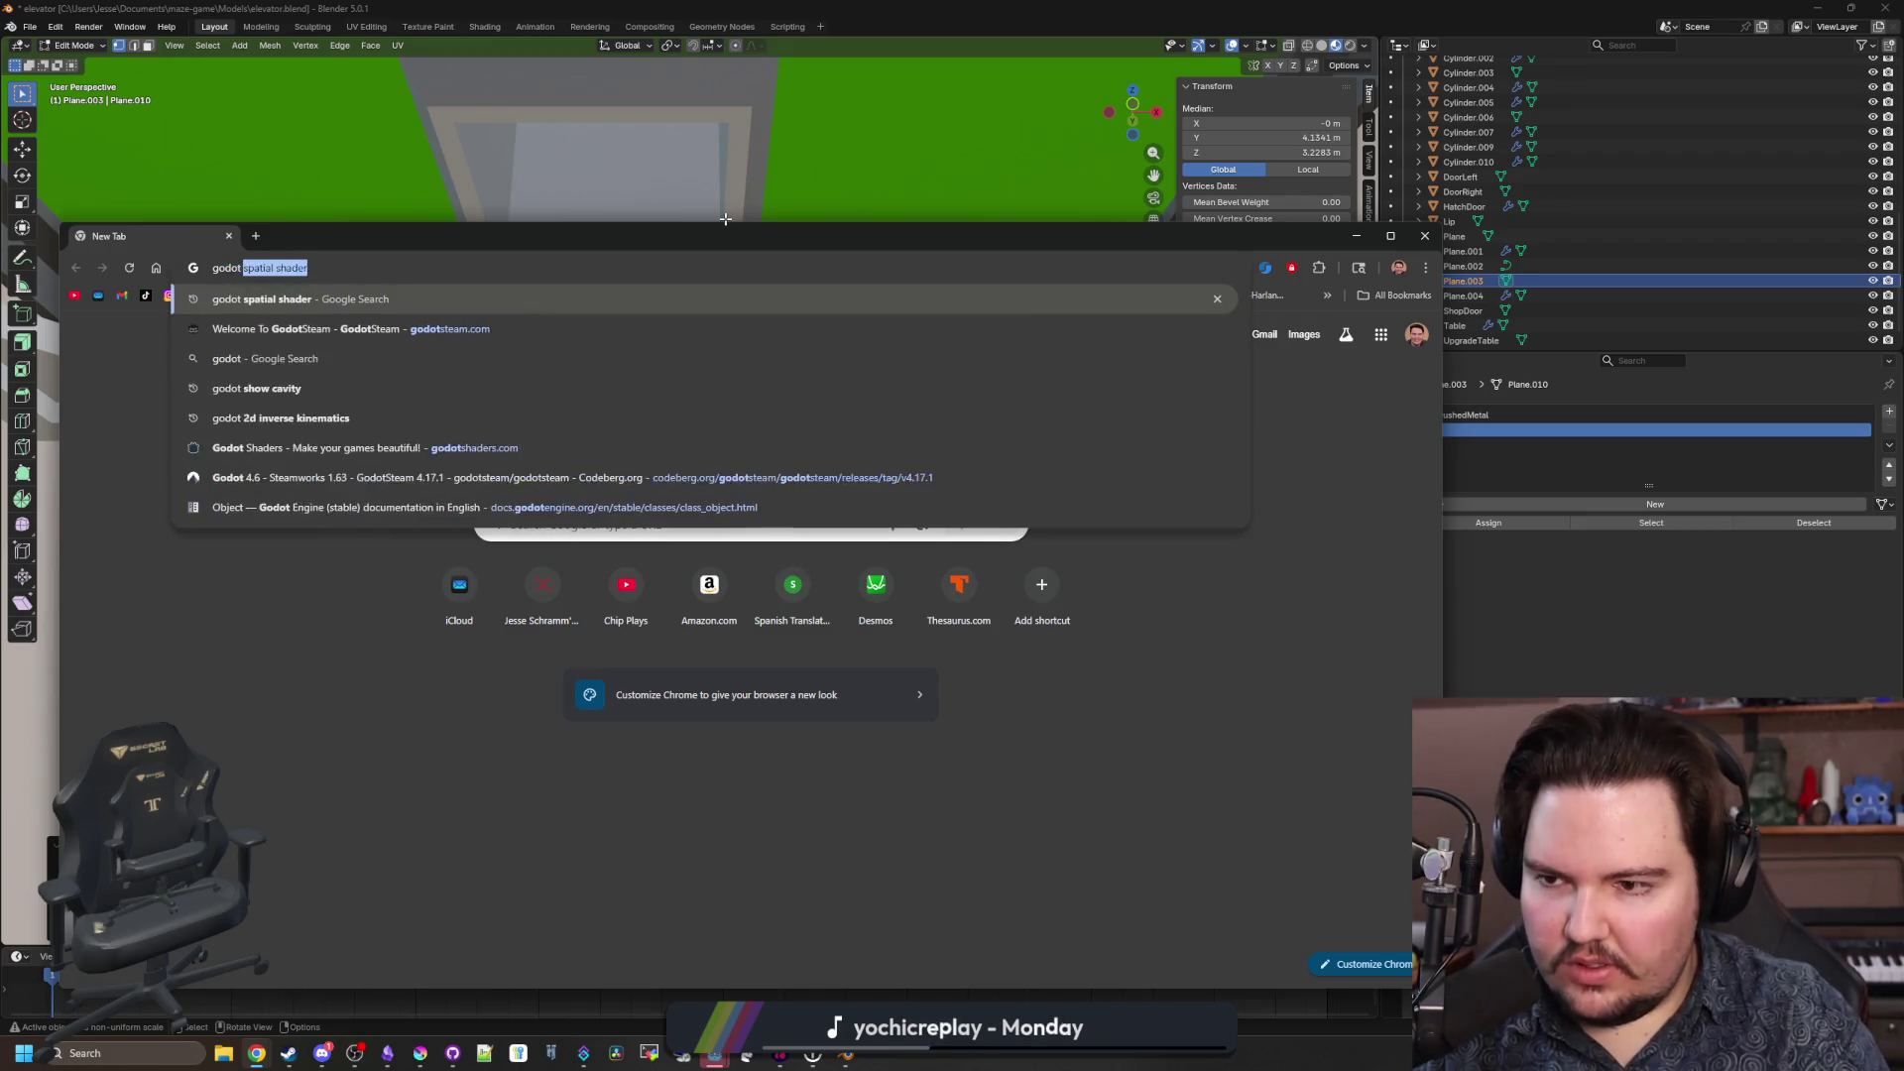
{"action": "key", "text": "Return"}
{"action": "left_click", "coordinate": [407, 477]}
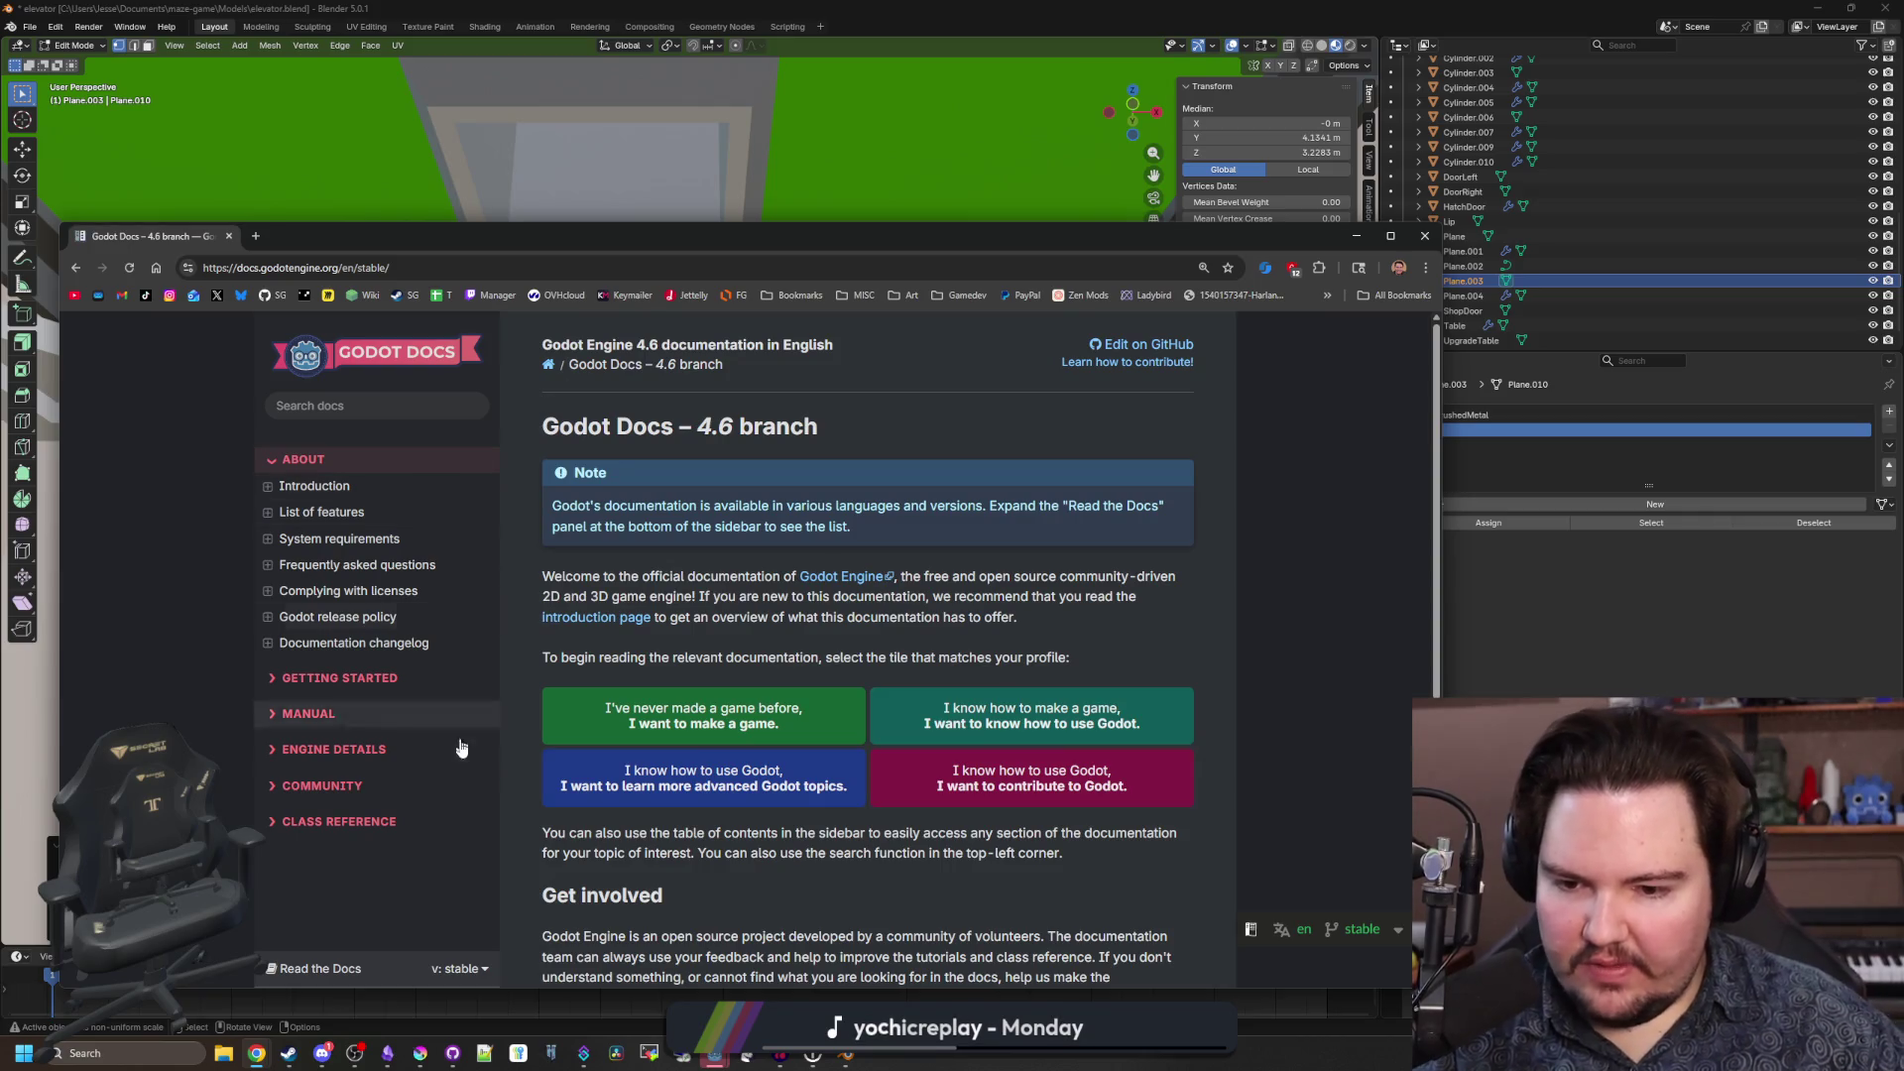
{"action": "scroll", "coordinate": [641, 593], "scroll_direction": "down", "scroll_amount": 1}
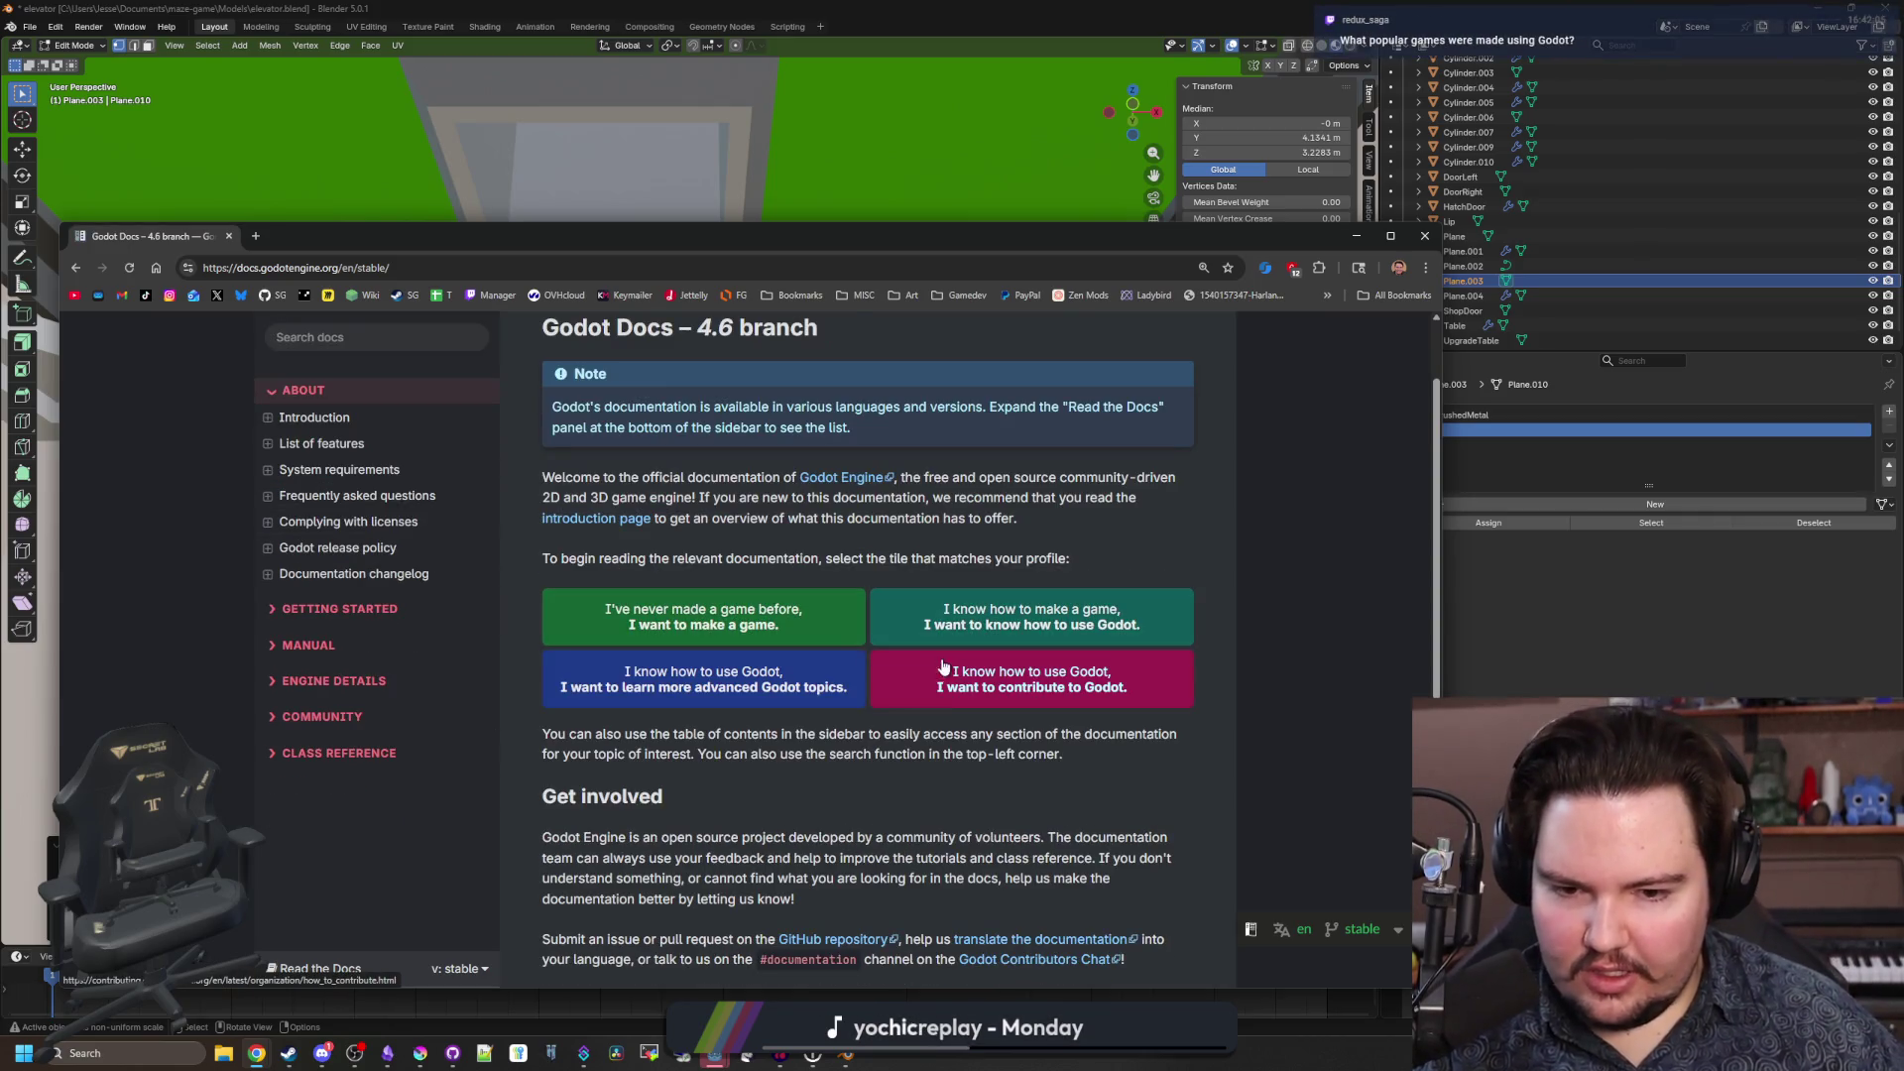
{"action": "left_click_drag", "start_coordinate": [716, 570], "coordinate": [613, 558]}
{"action": "left_click", "coordinate": [635, 570]}
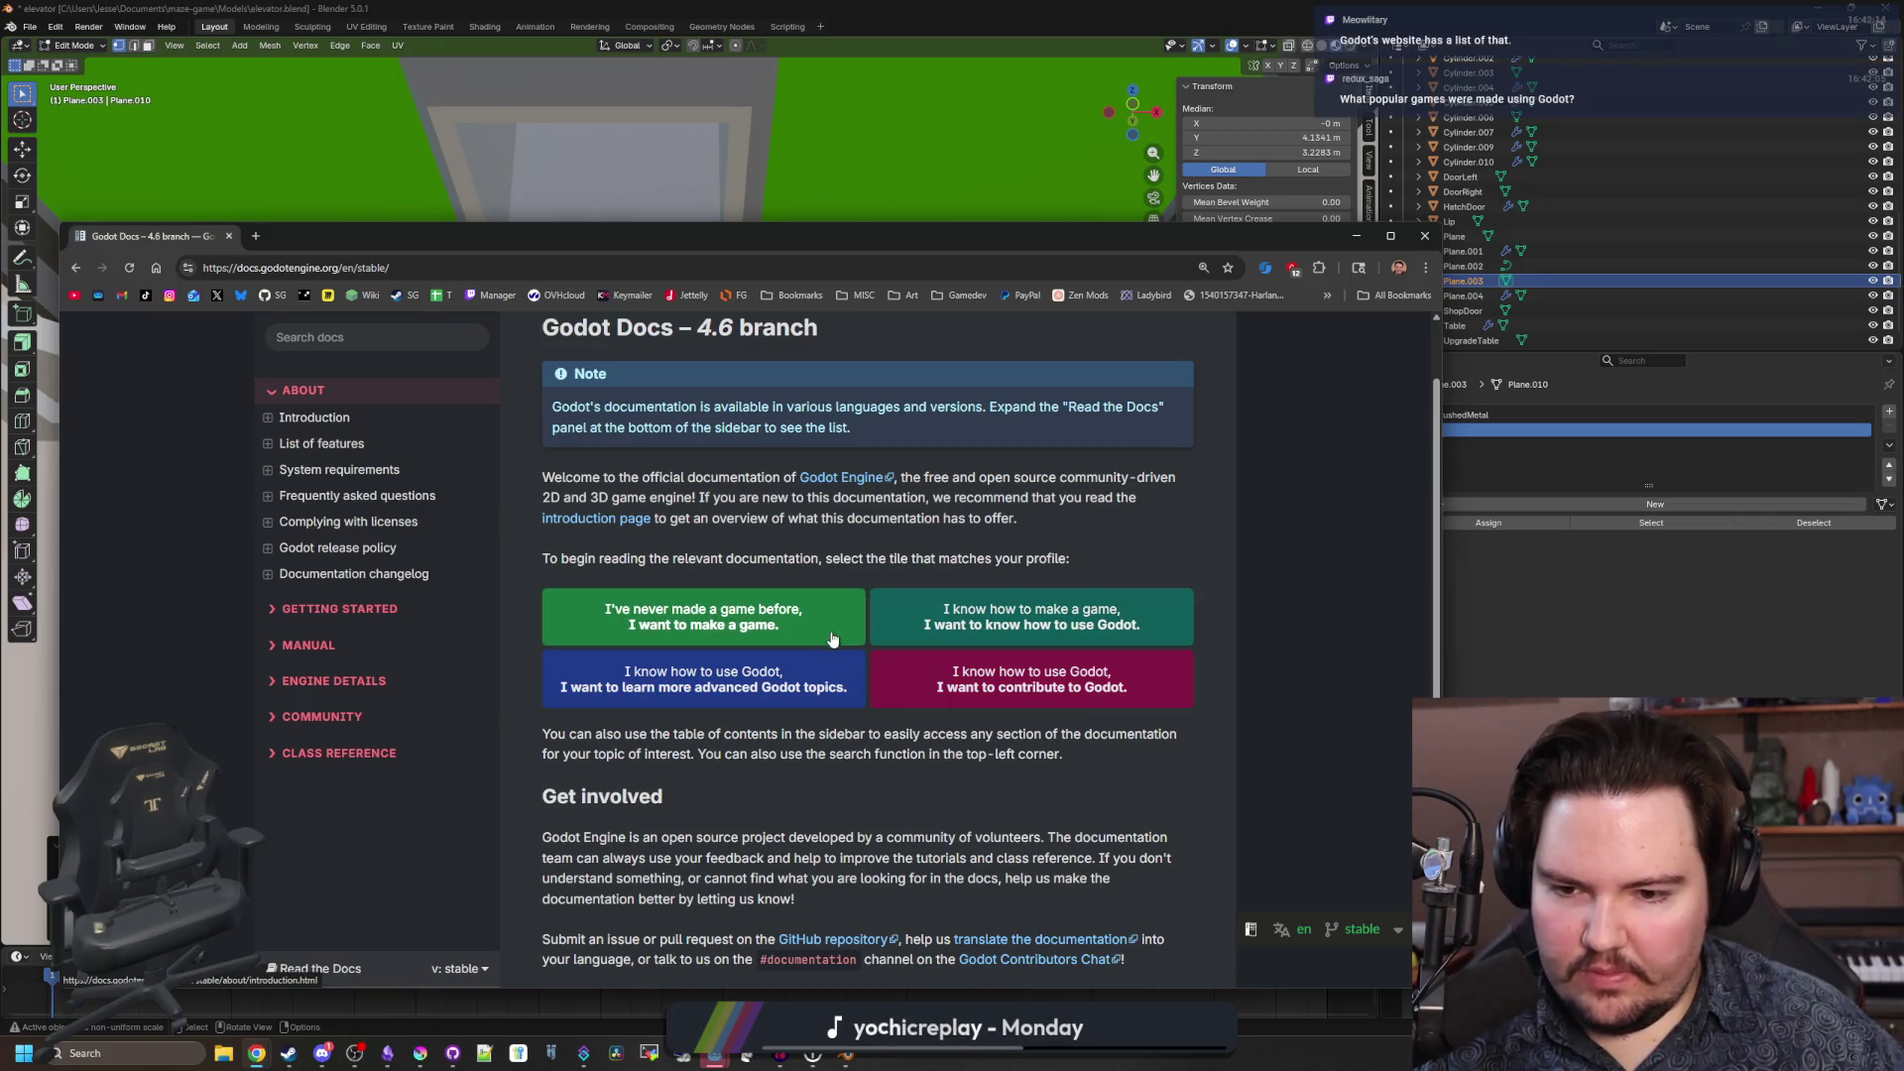
{"action": "left_click", "coordinate": [652, 610]}
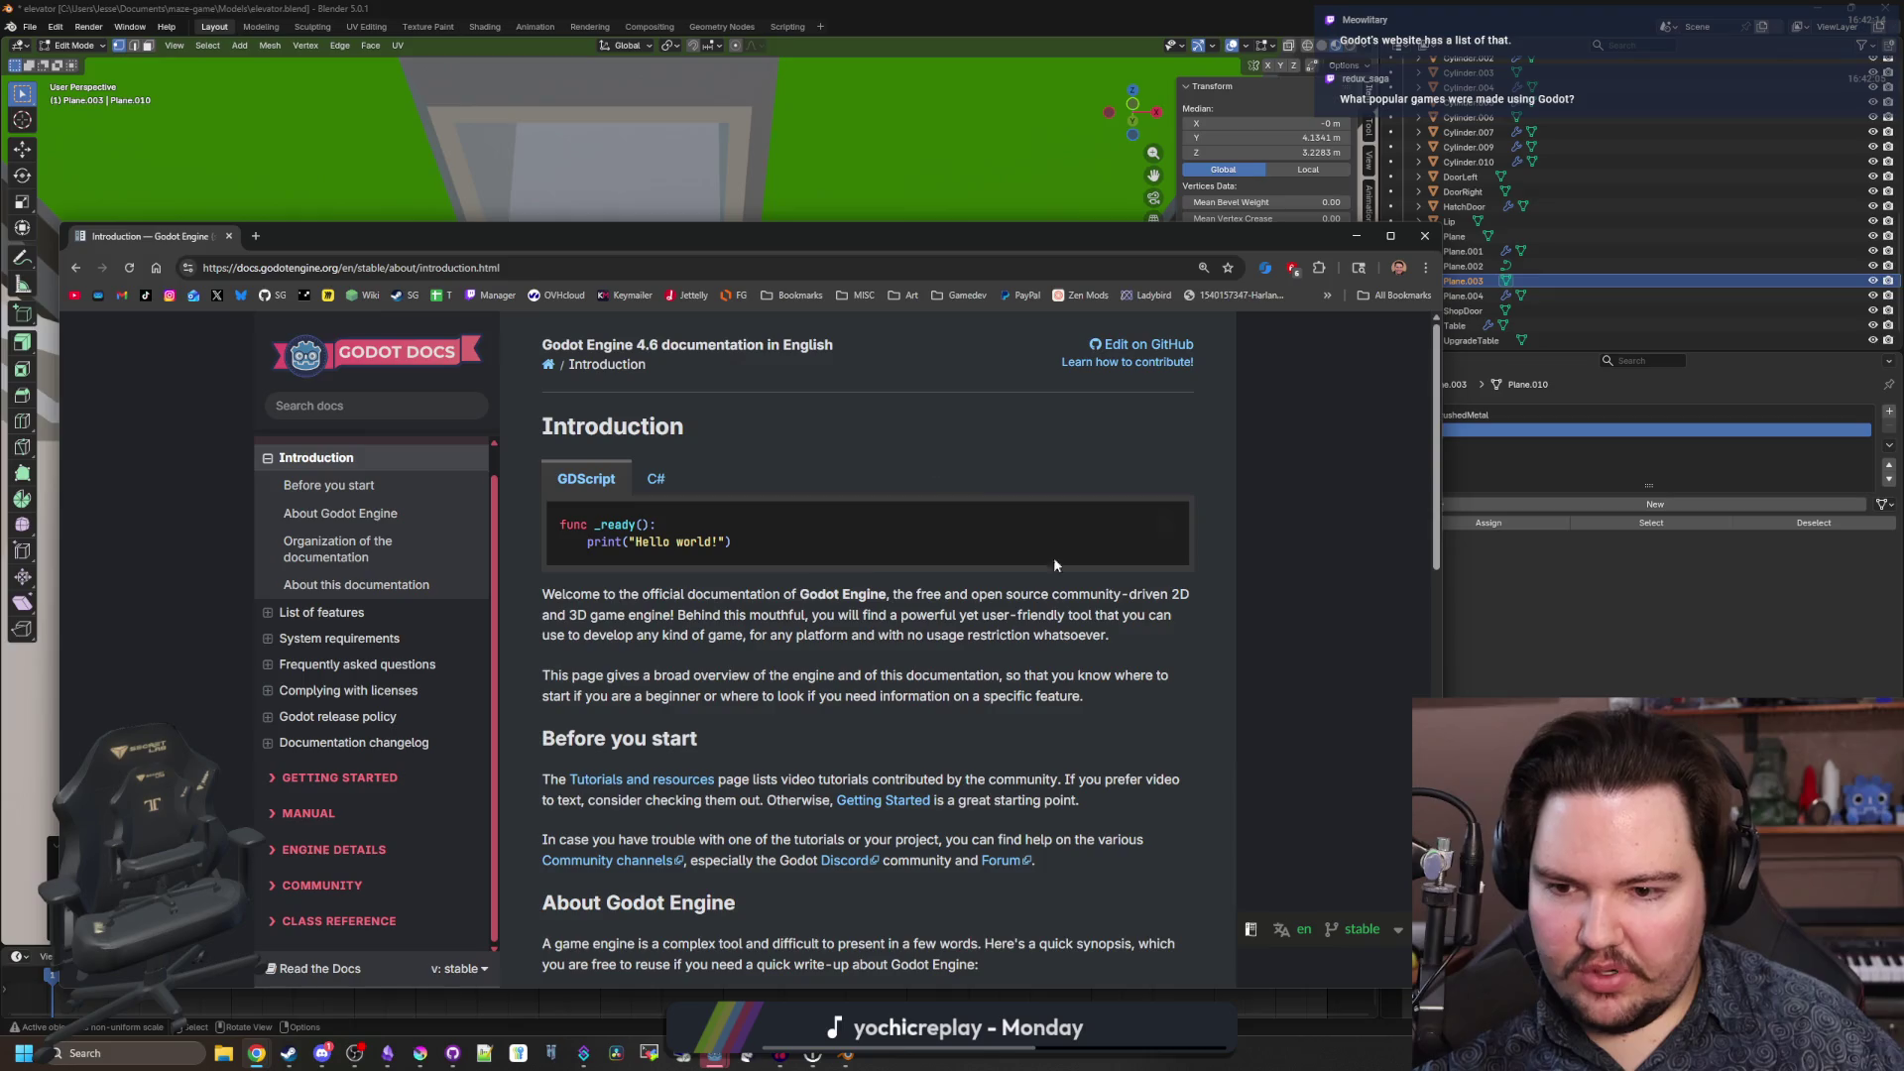
Skim the Introduction page, then search Google for 'godot'.
{"action": "scroll", "coordinate": [817, 528], "scroll_direction": "down", "scroll_amount": 15}
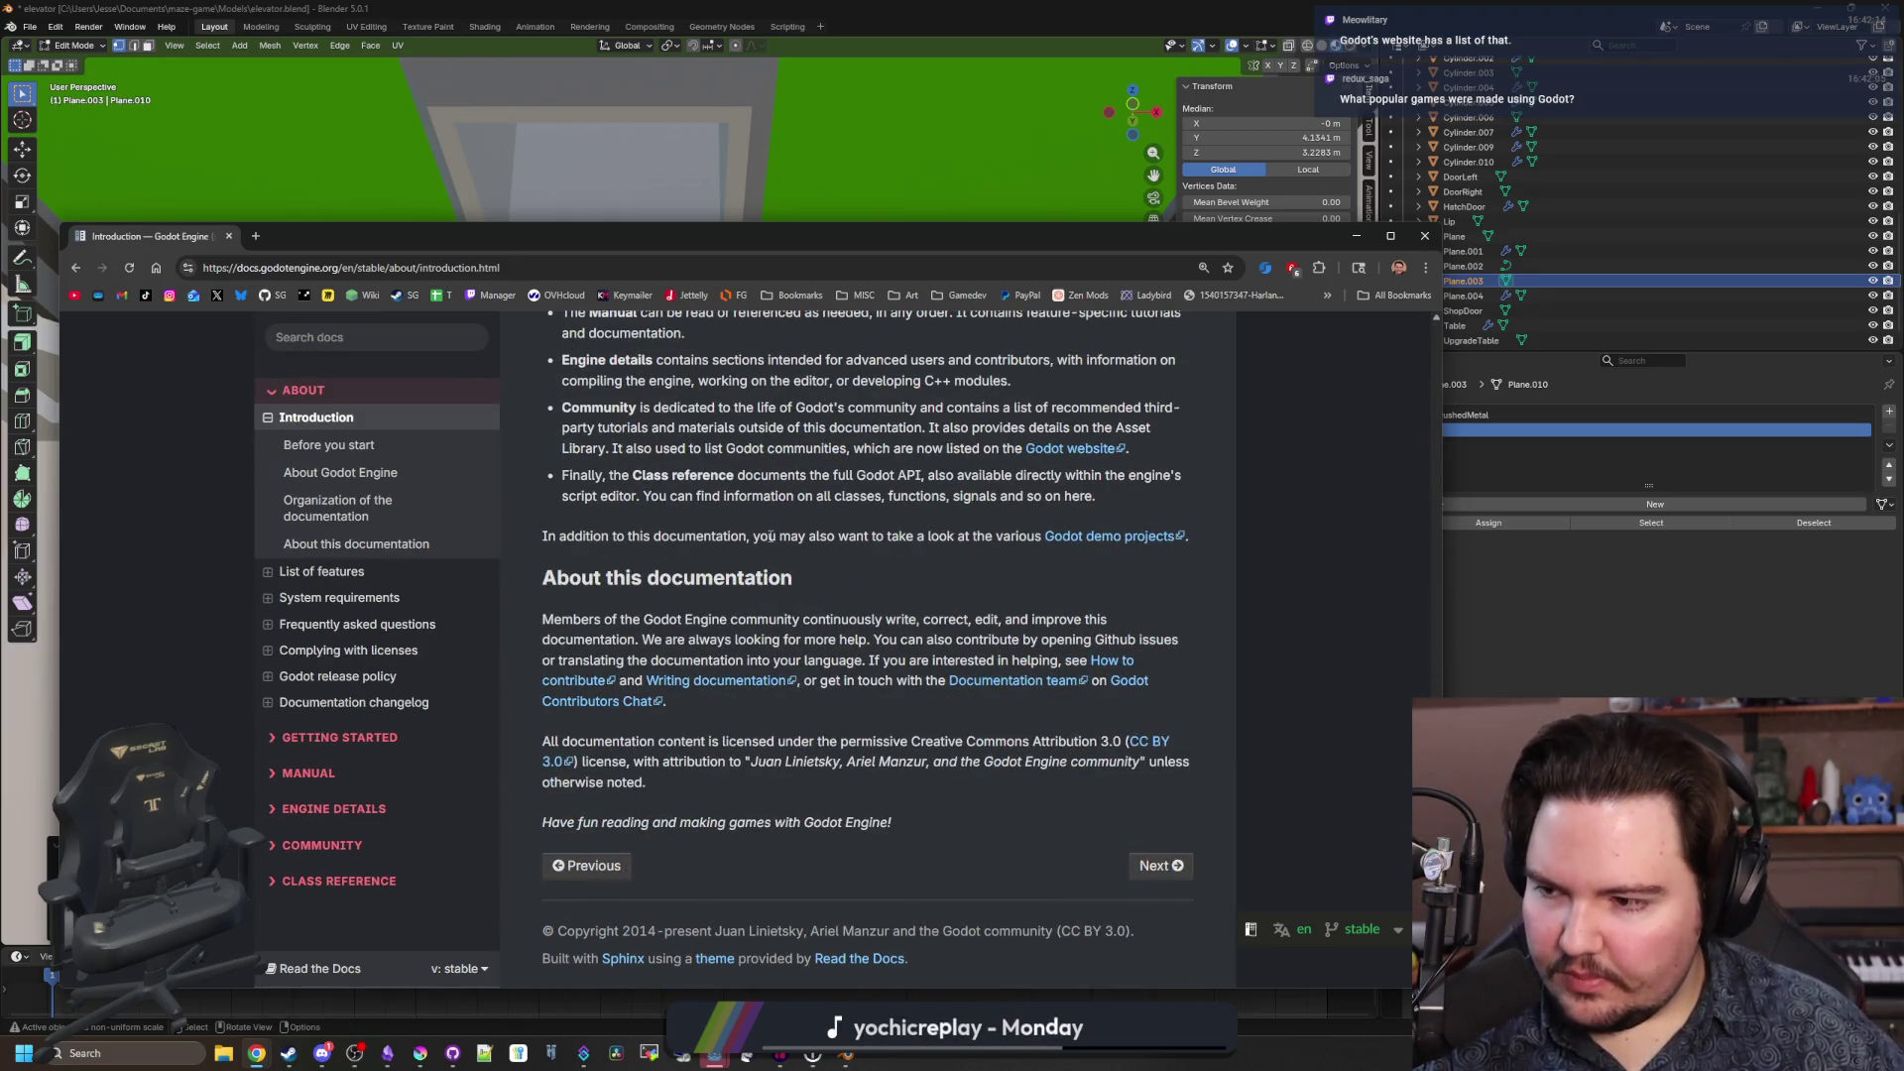
{"action": "scroll", "coordinate": [648, 637], "scroll_direction": "up", "scroll_amount": 15}
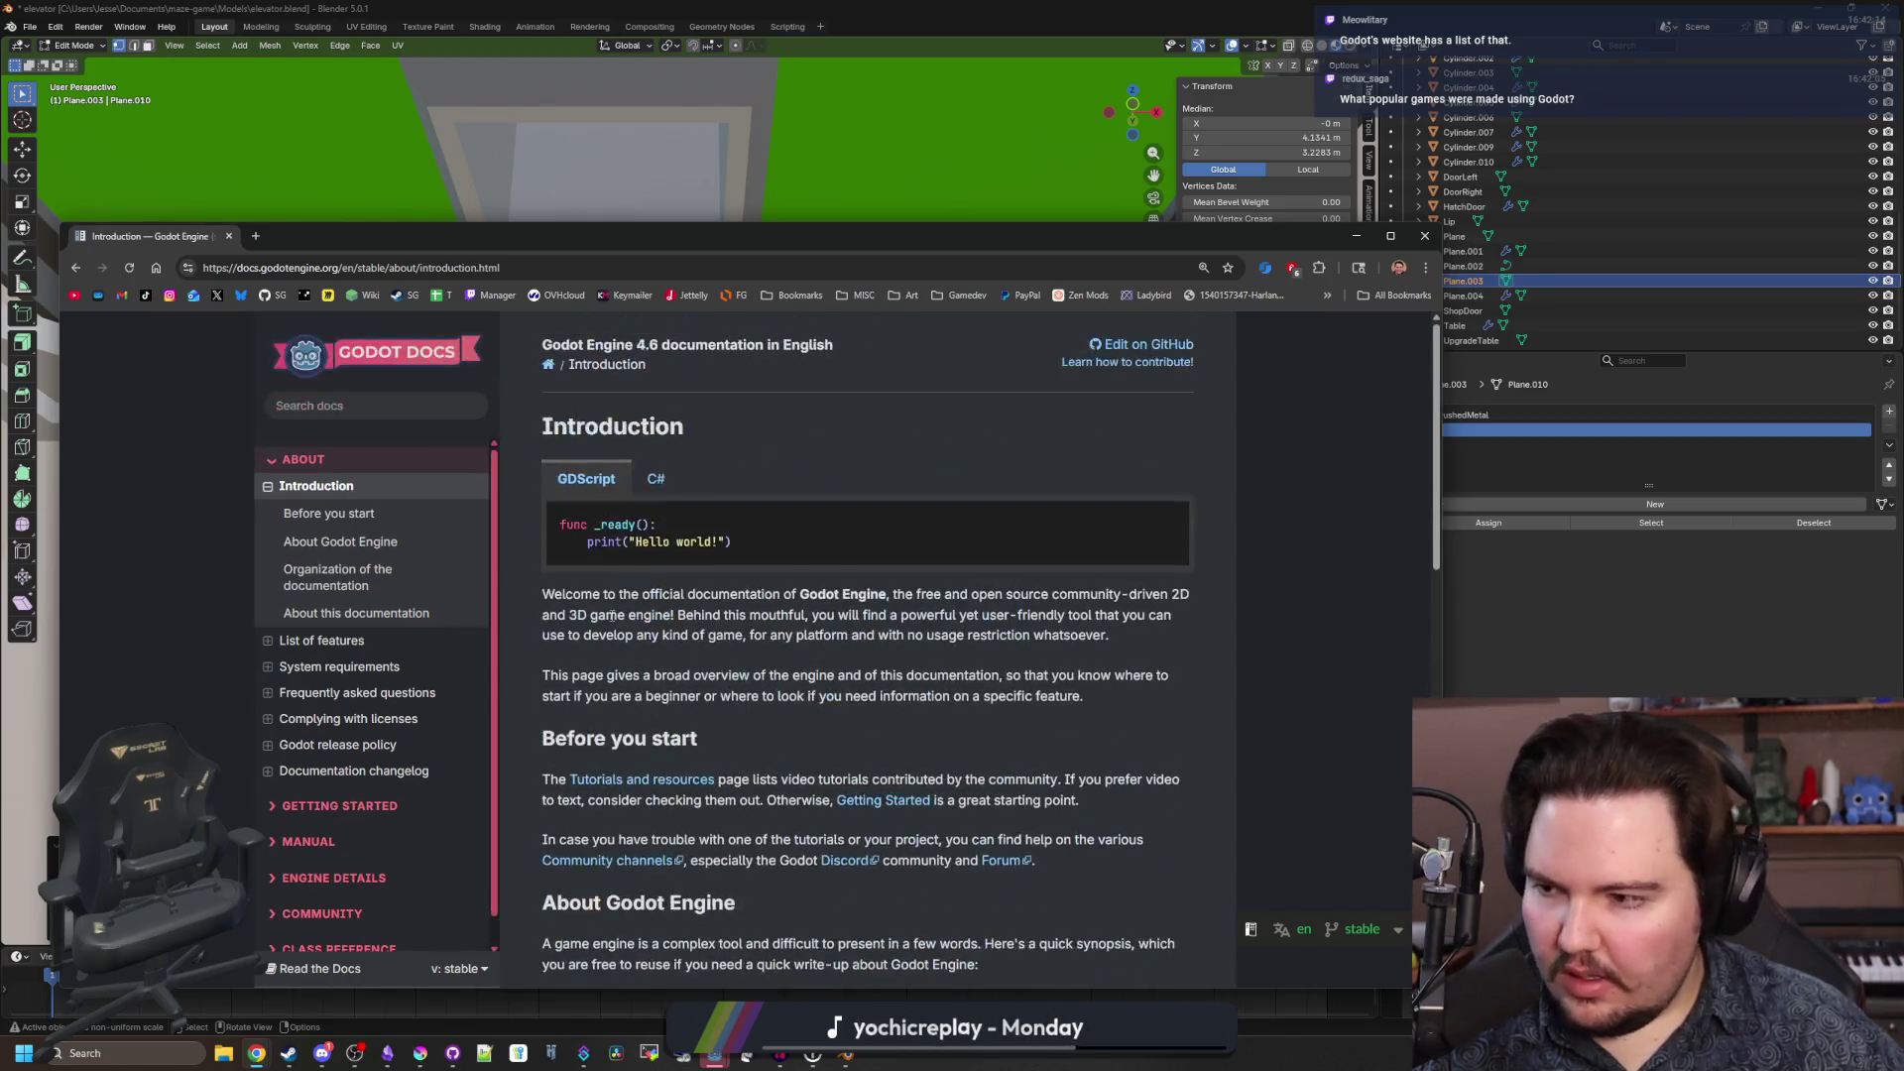
{"action": "left_click", "coordinate": [363, 269]}
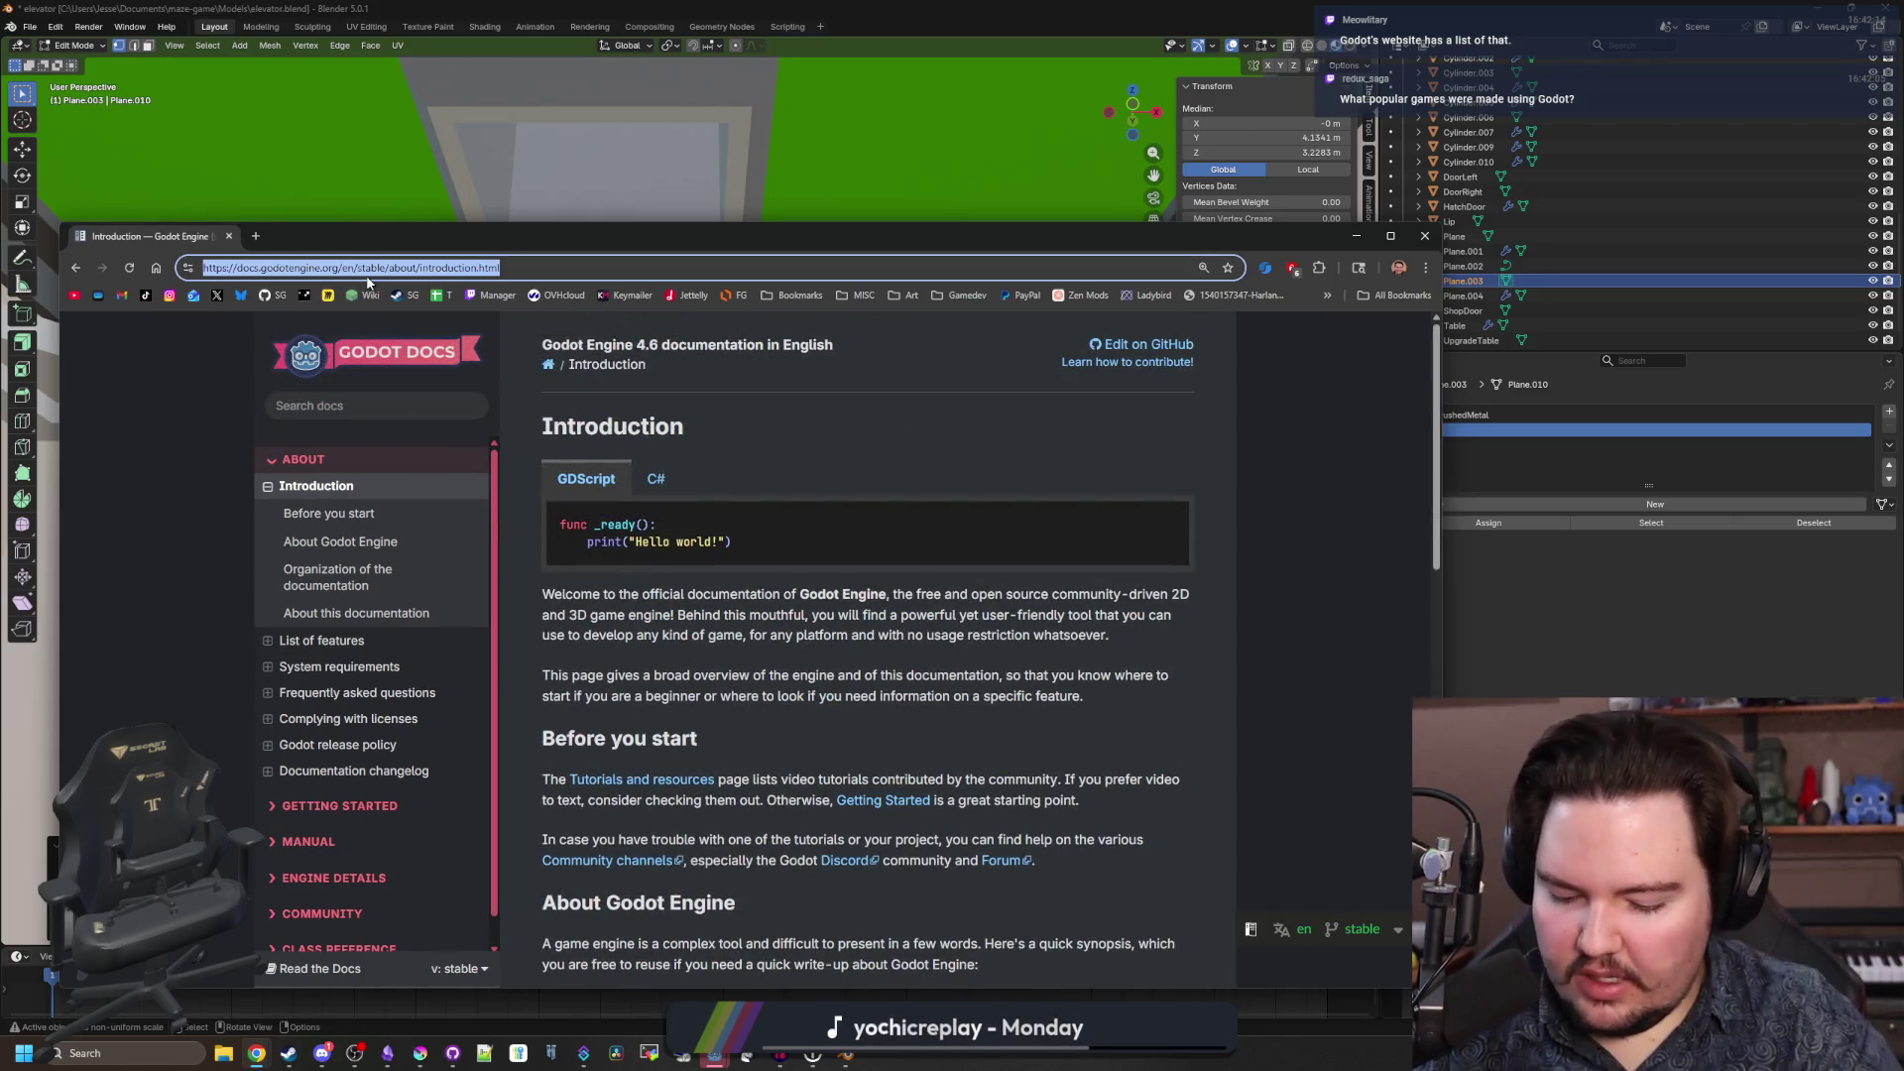
{"action": "type", "text": "godot"}
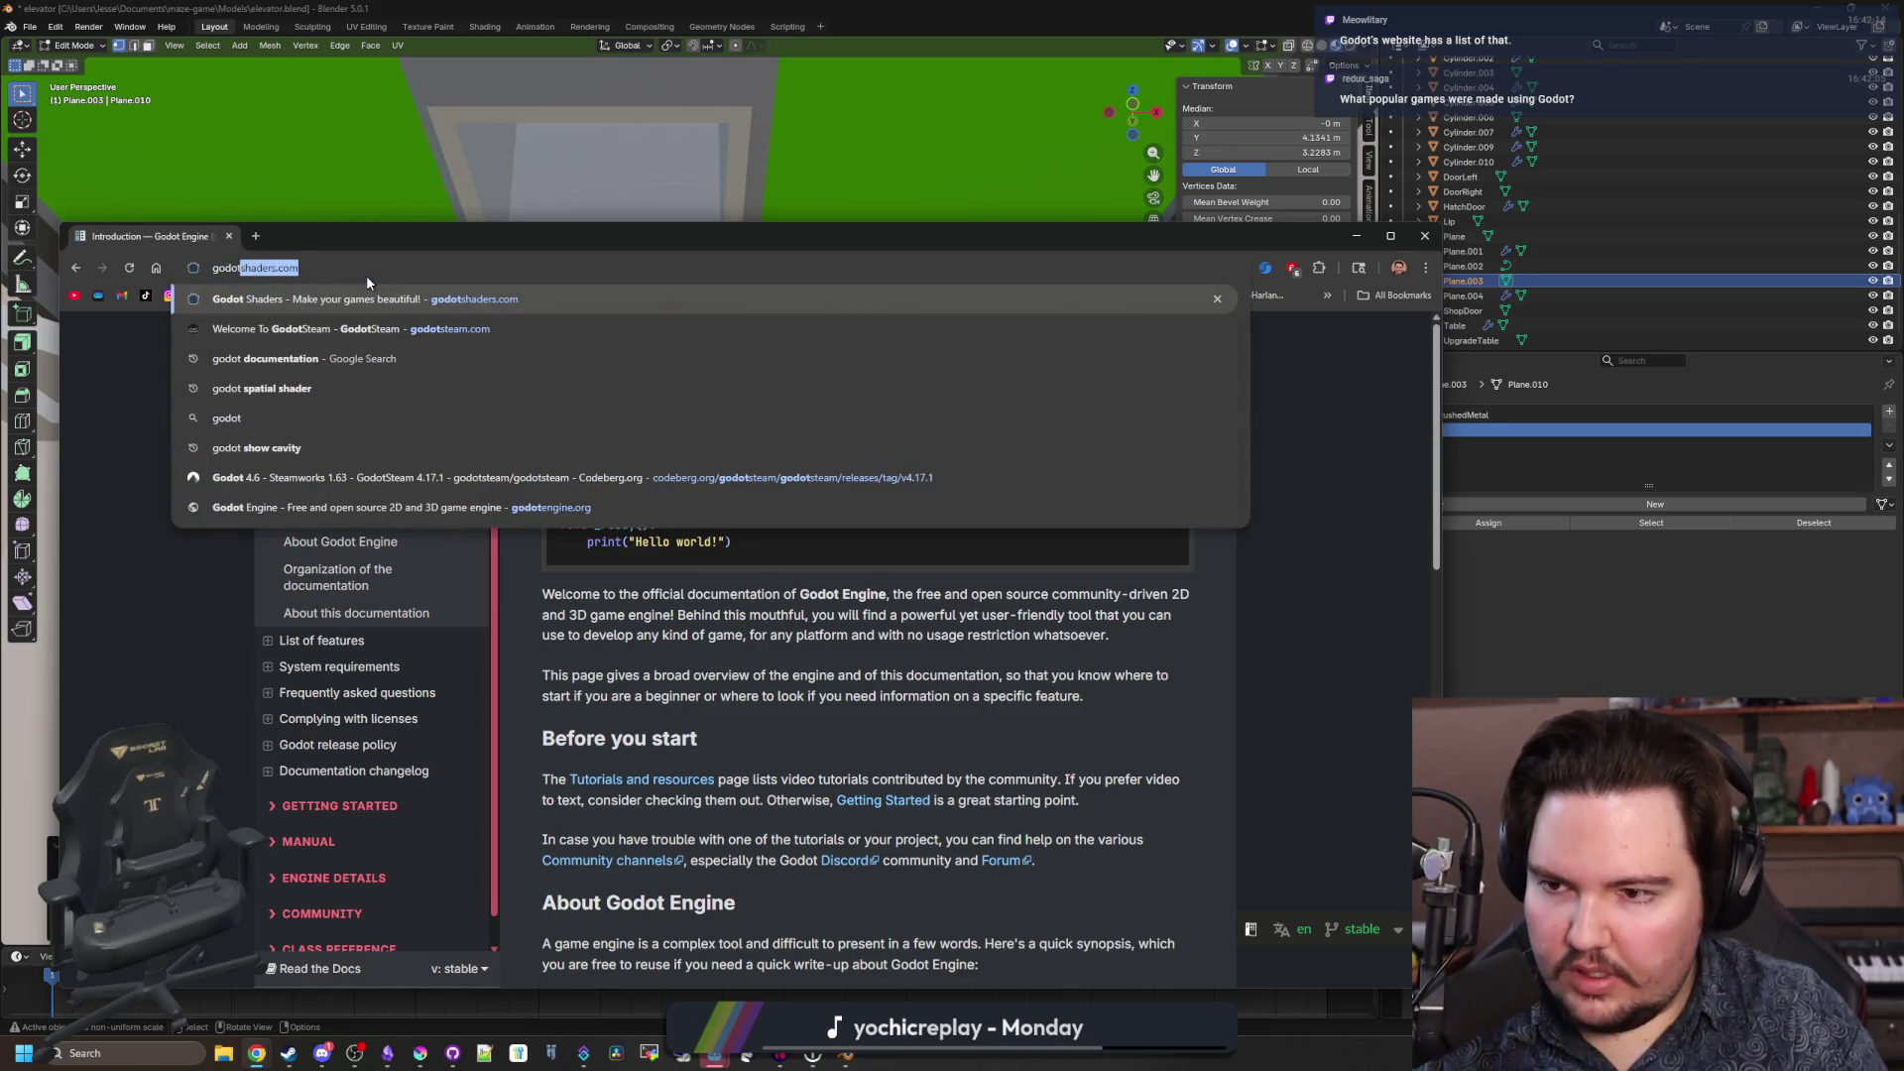
{"action": "key", "text": "Return"}
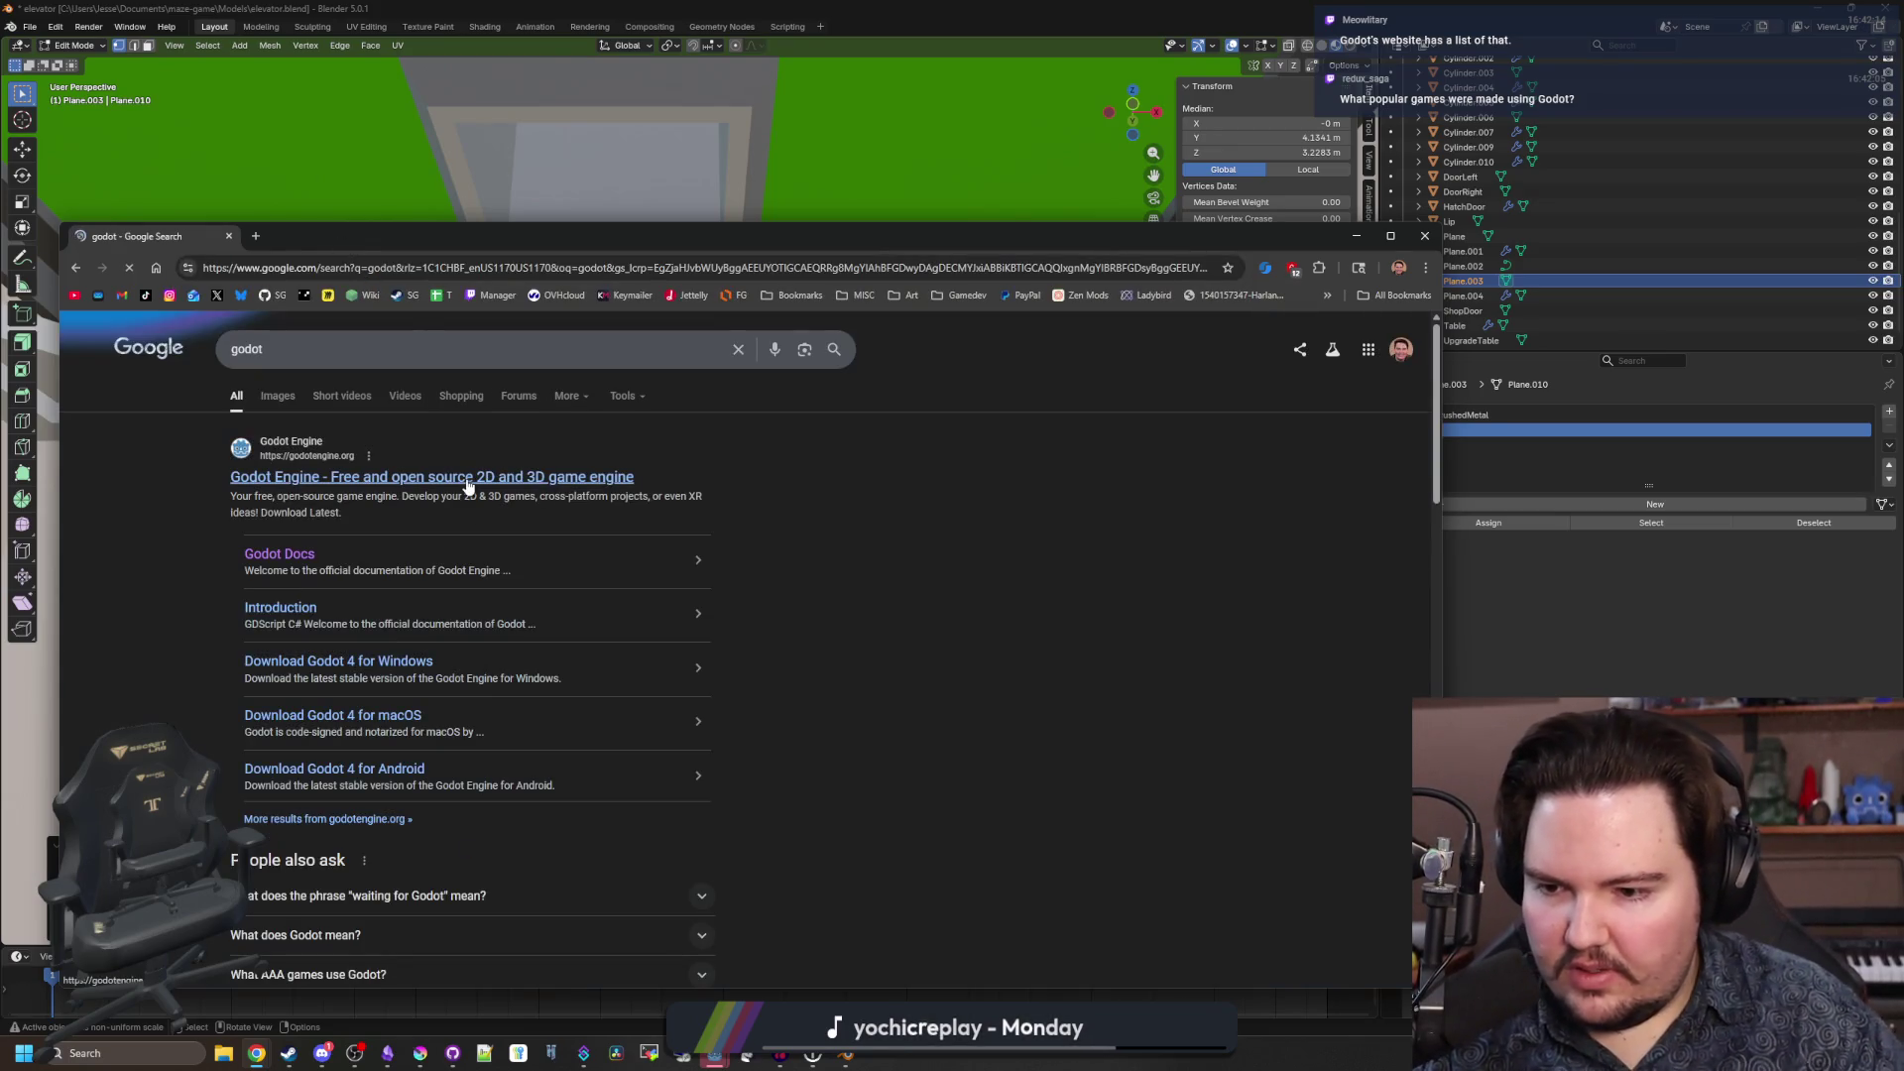
Open godotengine.org and scroll through its homepage sections and back up.
{"action": "left_click", "coordinate": [466, 479]}
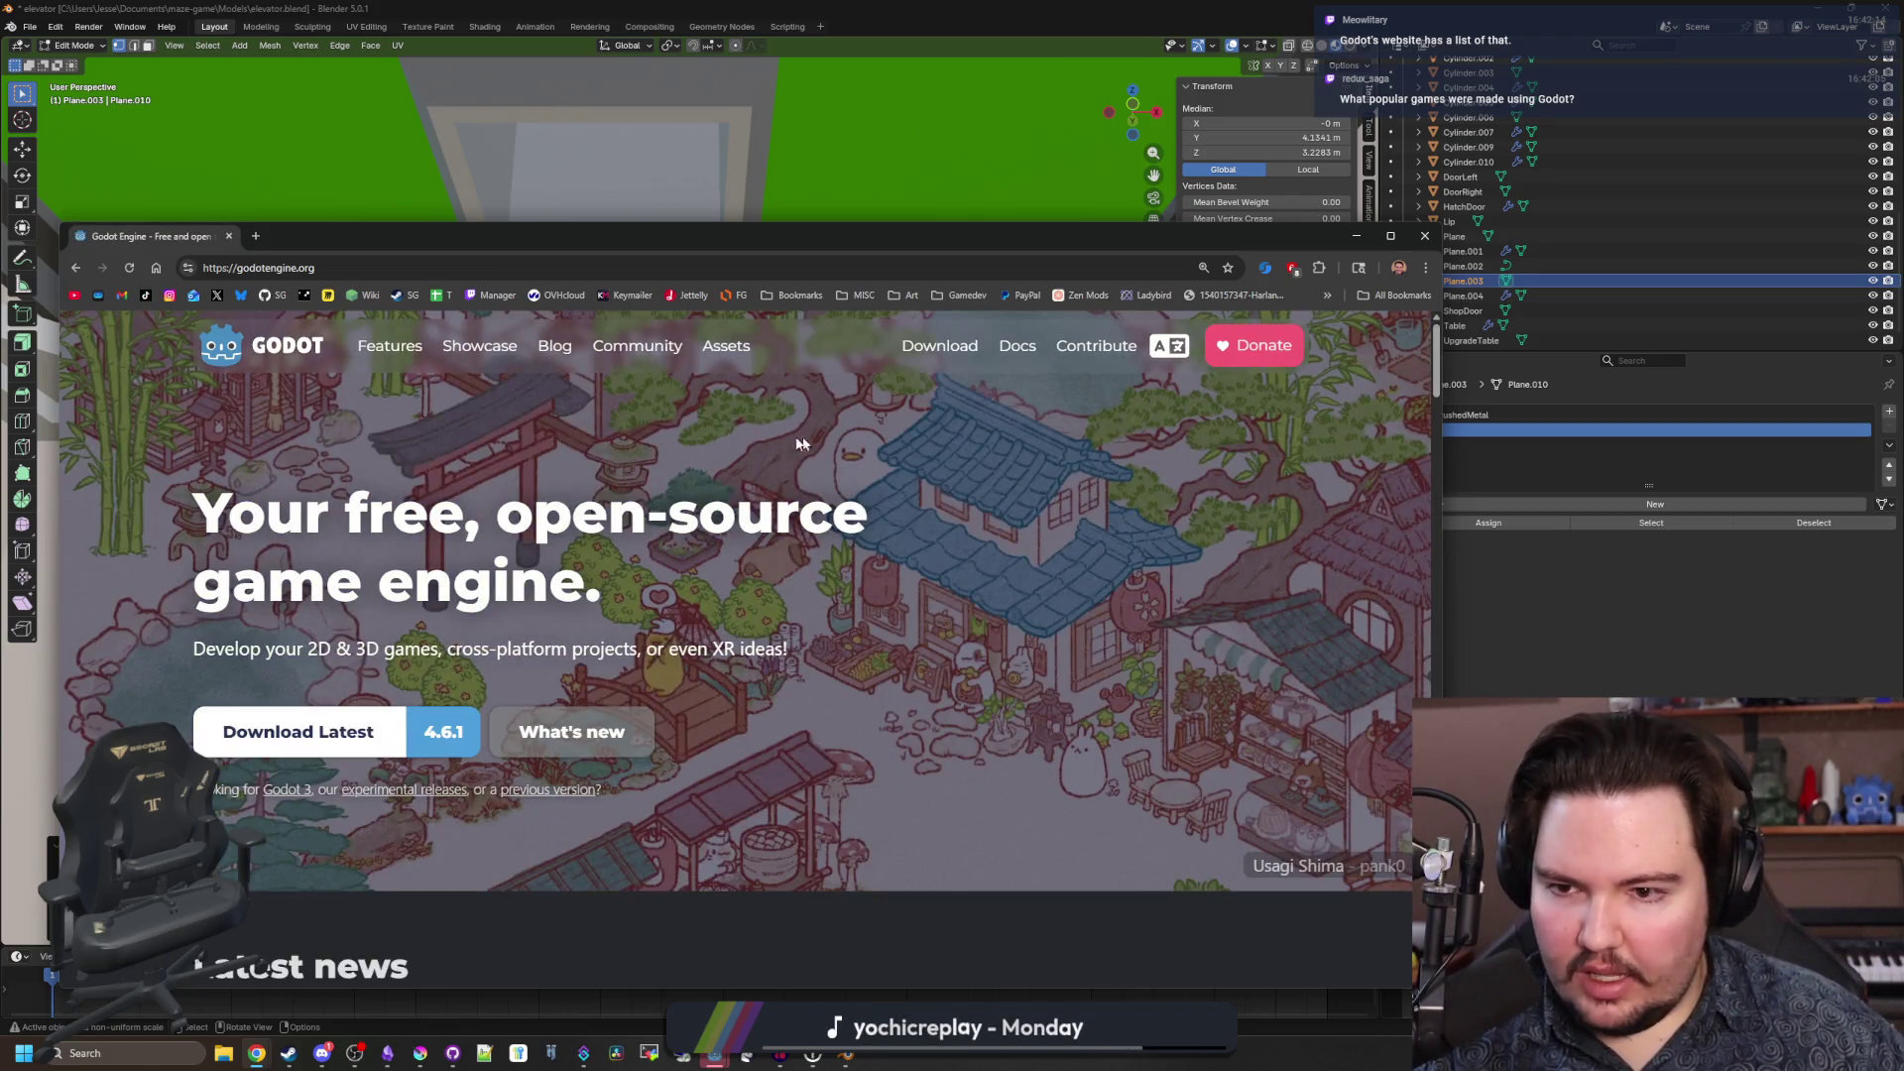
{"action": "scroll", "coordinate": [1103, 449], "scroll_direction": "down", "scroll_amount": 5}
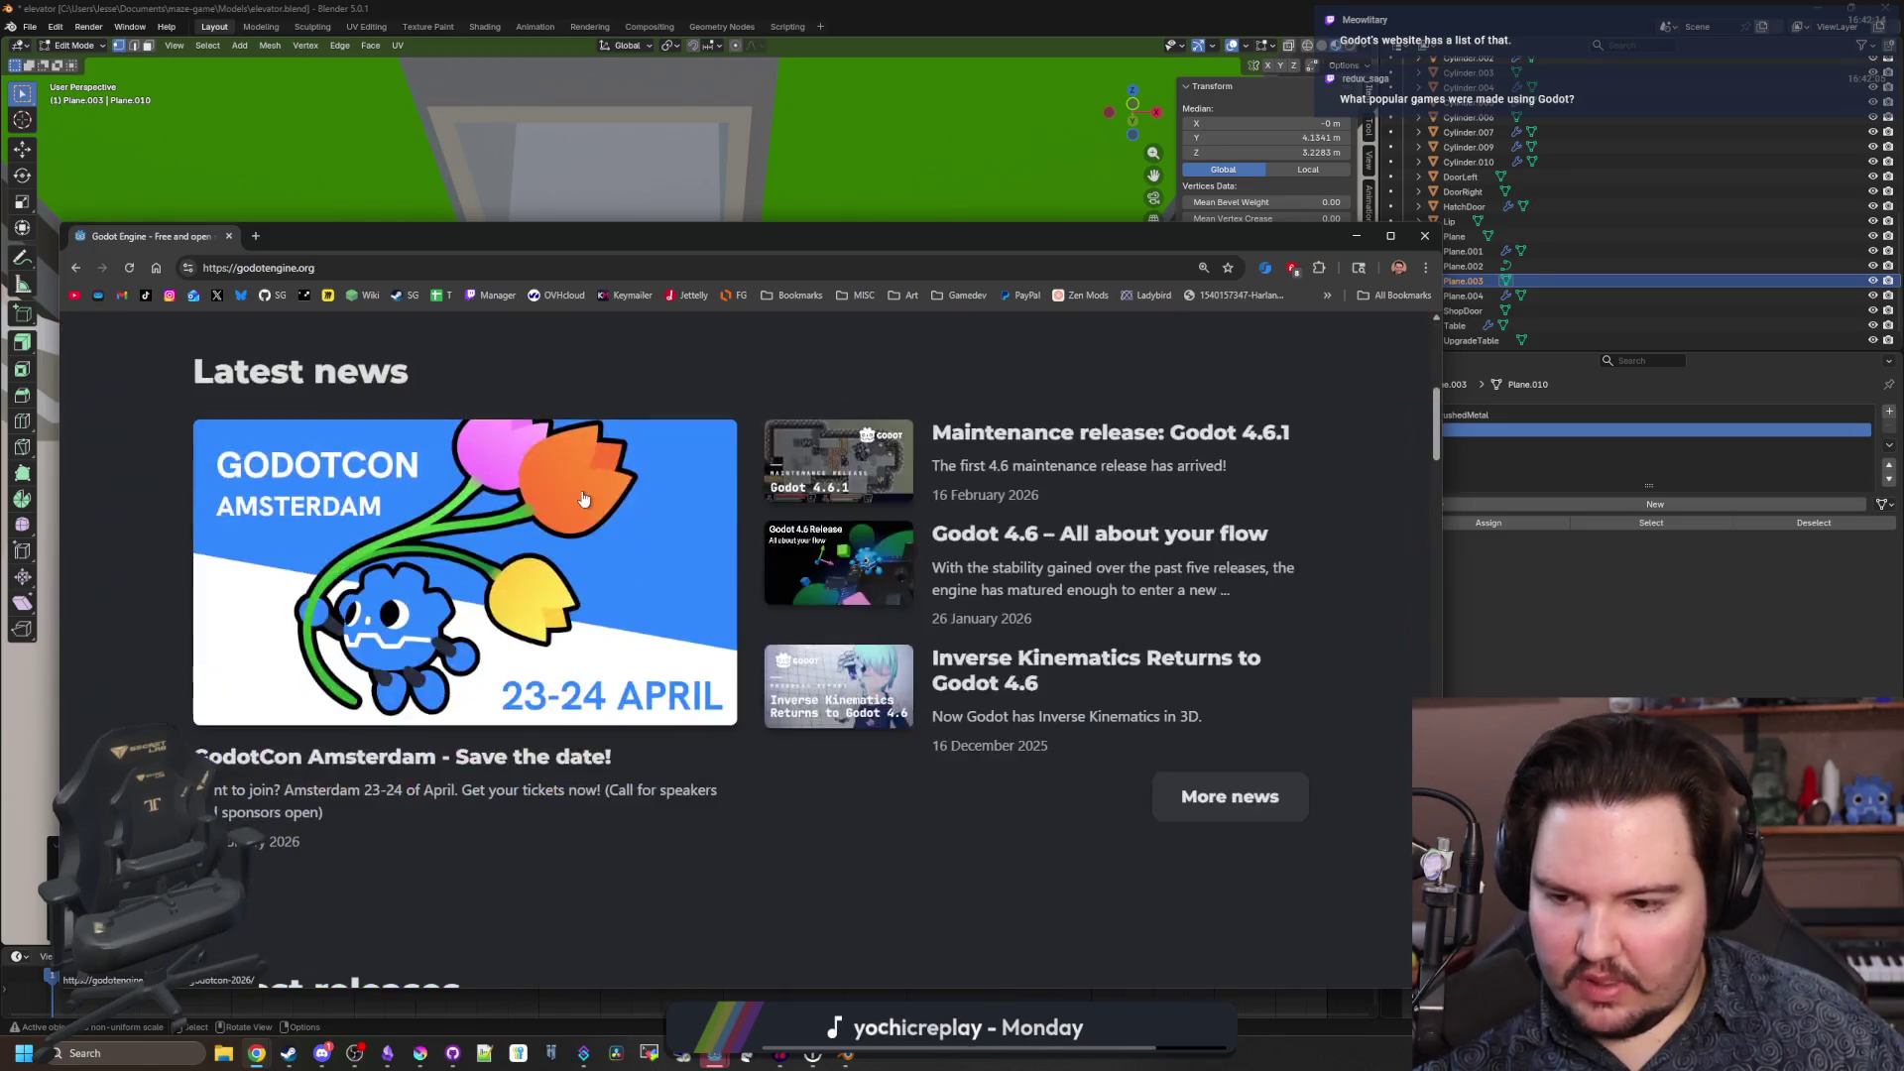
{"action": "scroll", "coordinate": [584, 499], "scroll_direction": "down", "scroll_amount": 5}
{"action": "scroll", "coordinate": [584, 499], "scroll_direction": "down", "scroll_amount": 3}
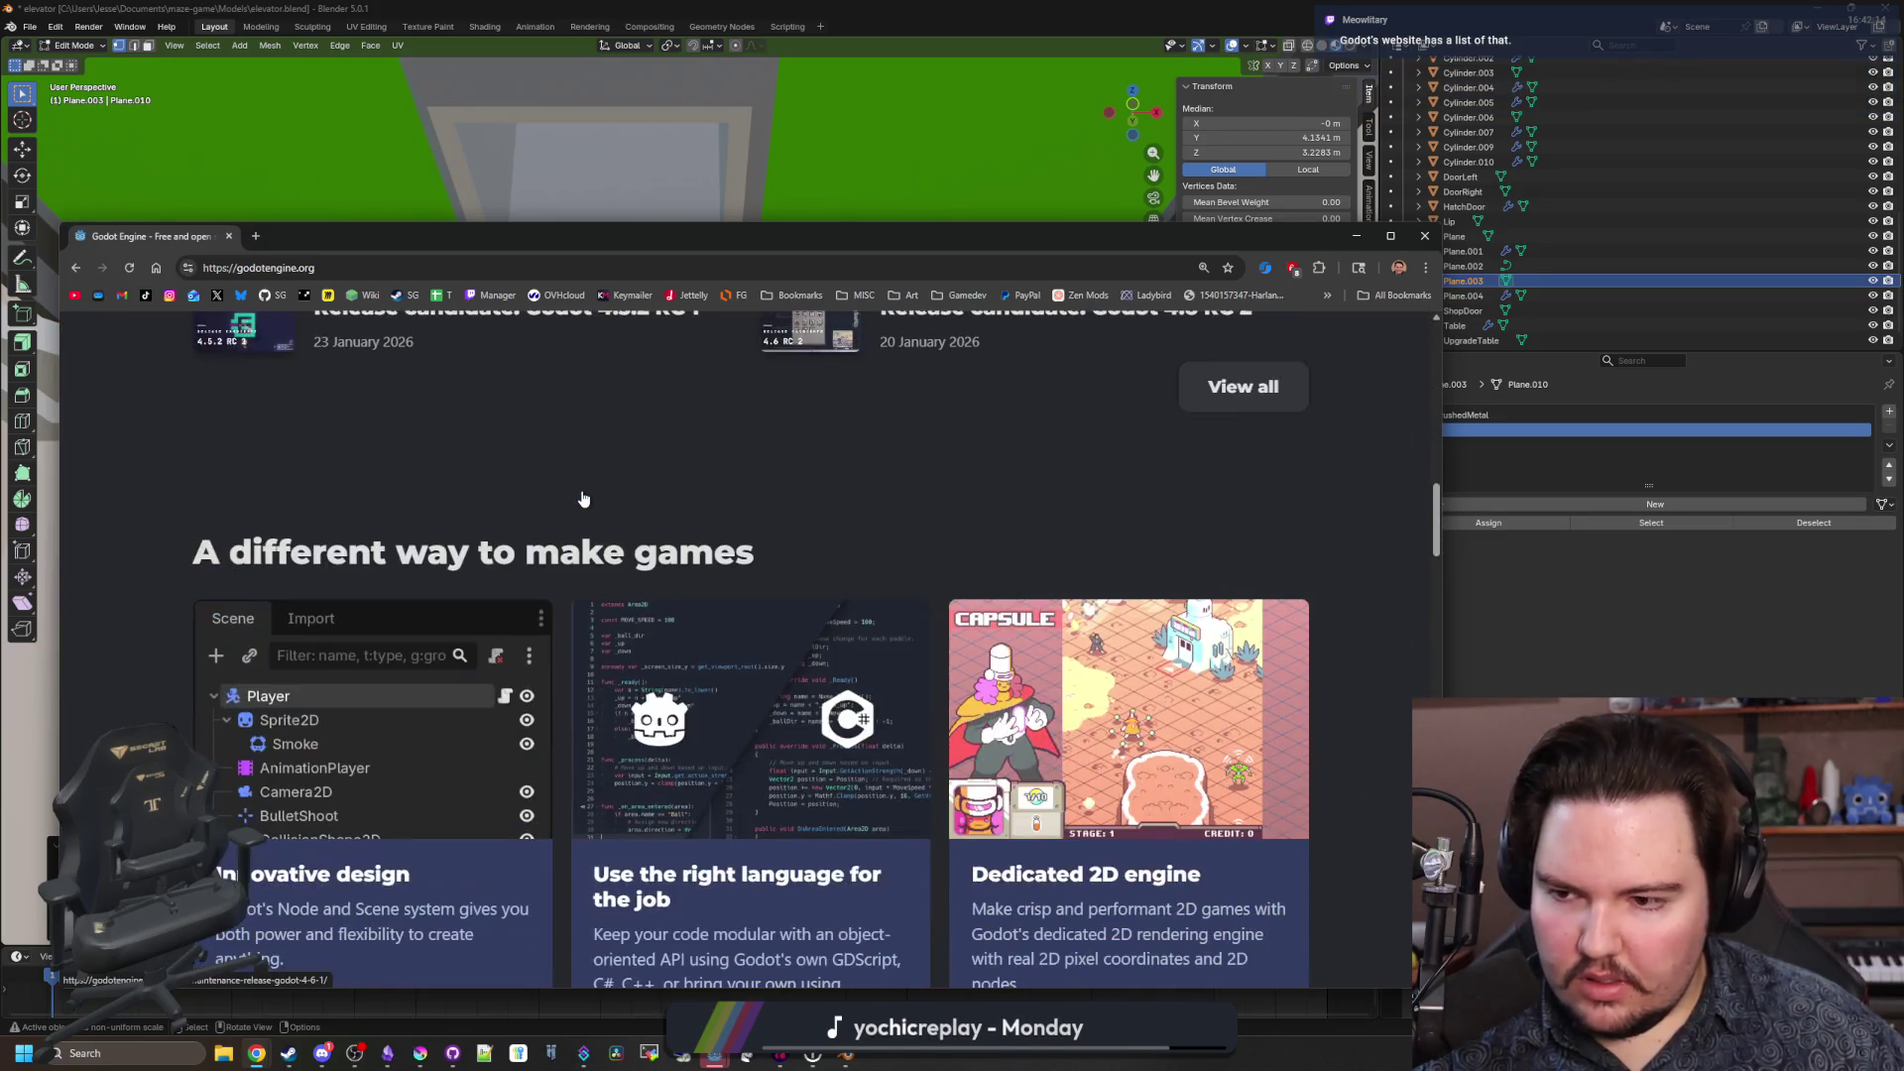
{"action": "scroll", "coordinate": [583, 493], "scroll_direction": "down", "scroll_amount": 7}
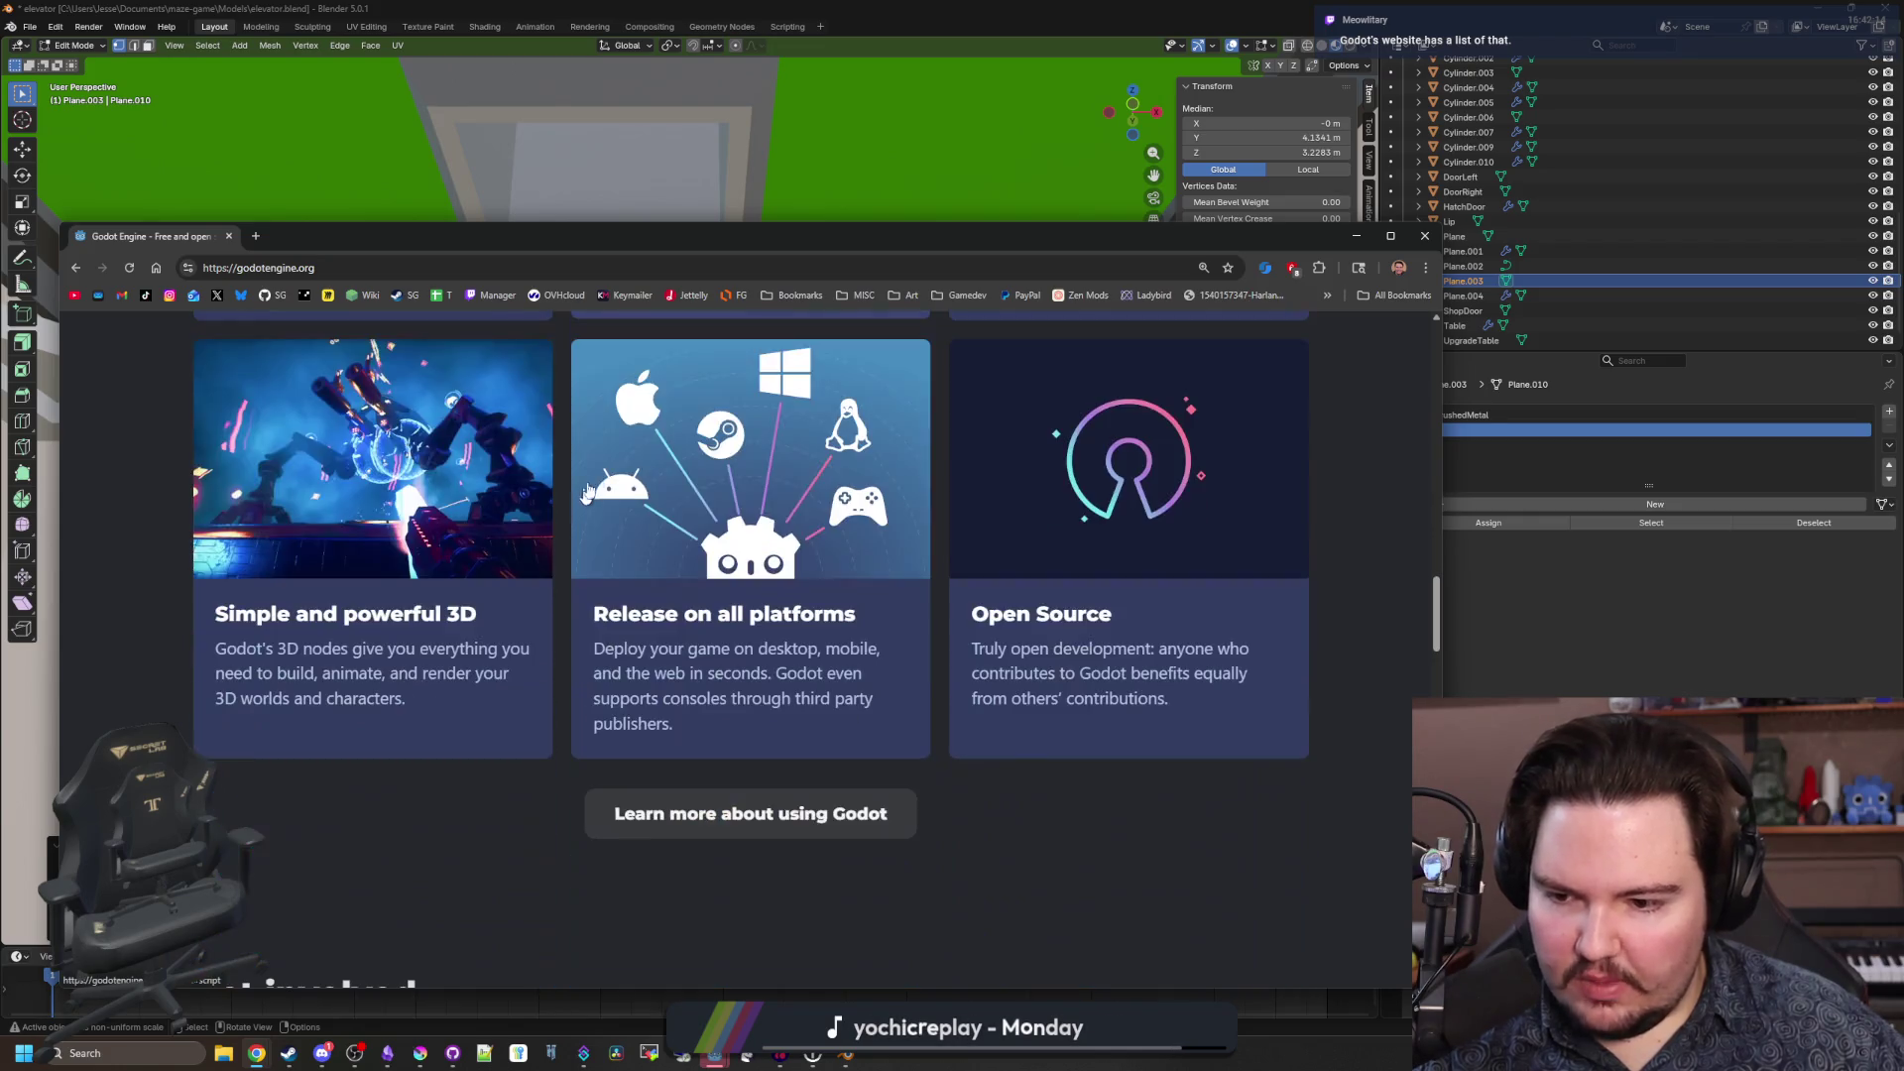
{"action": "scroll", "coordinate": [595, 480], "scroll_direction": "down", "scroll_amount": 5}
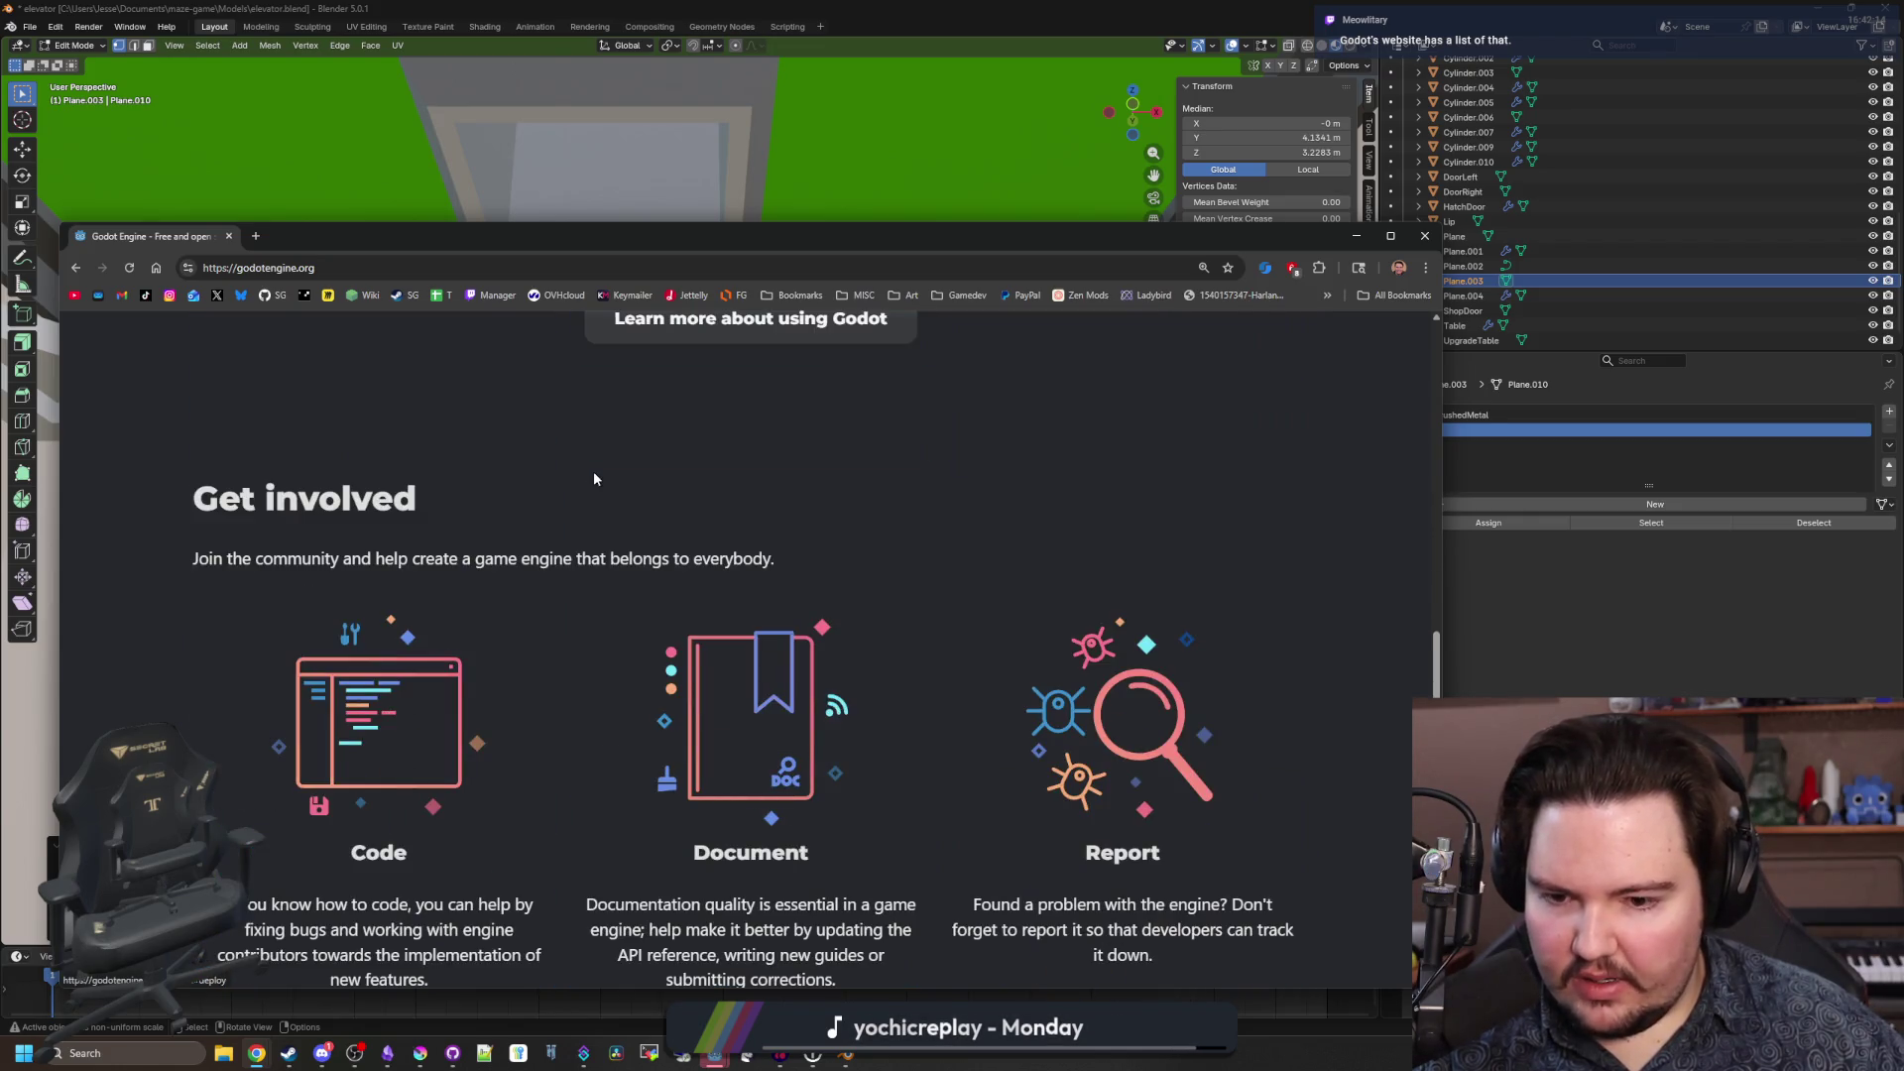
{"action": "scroll", "coordinate": [594, 479], "scroll_direction": "down", "scroll_amount": 10}
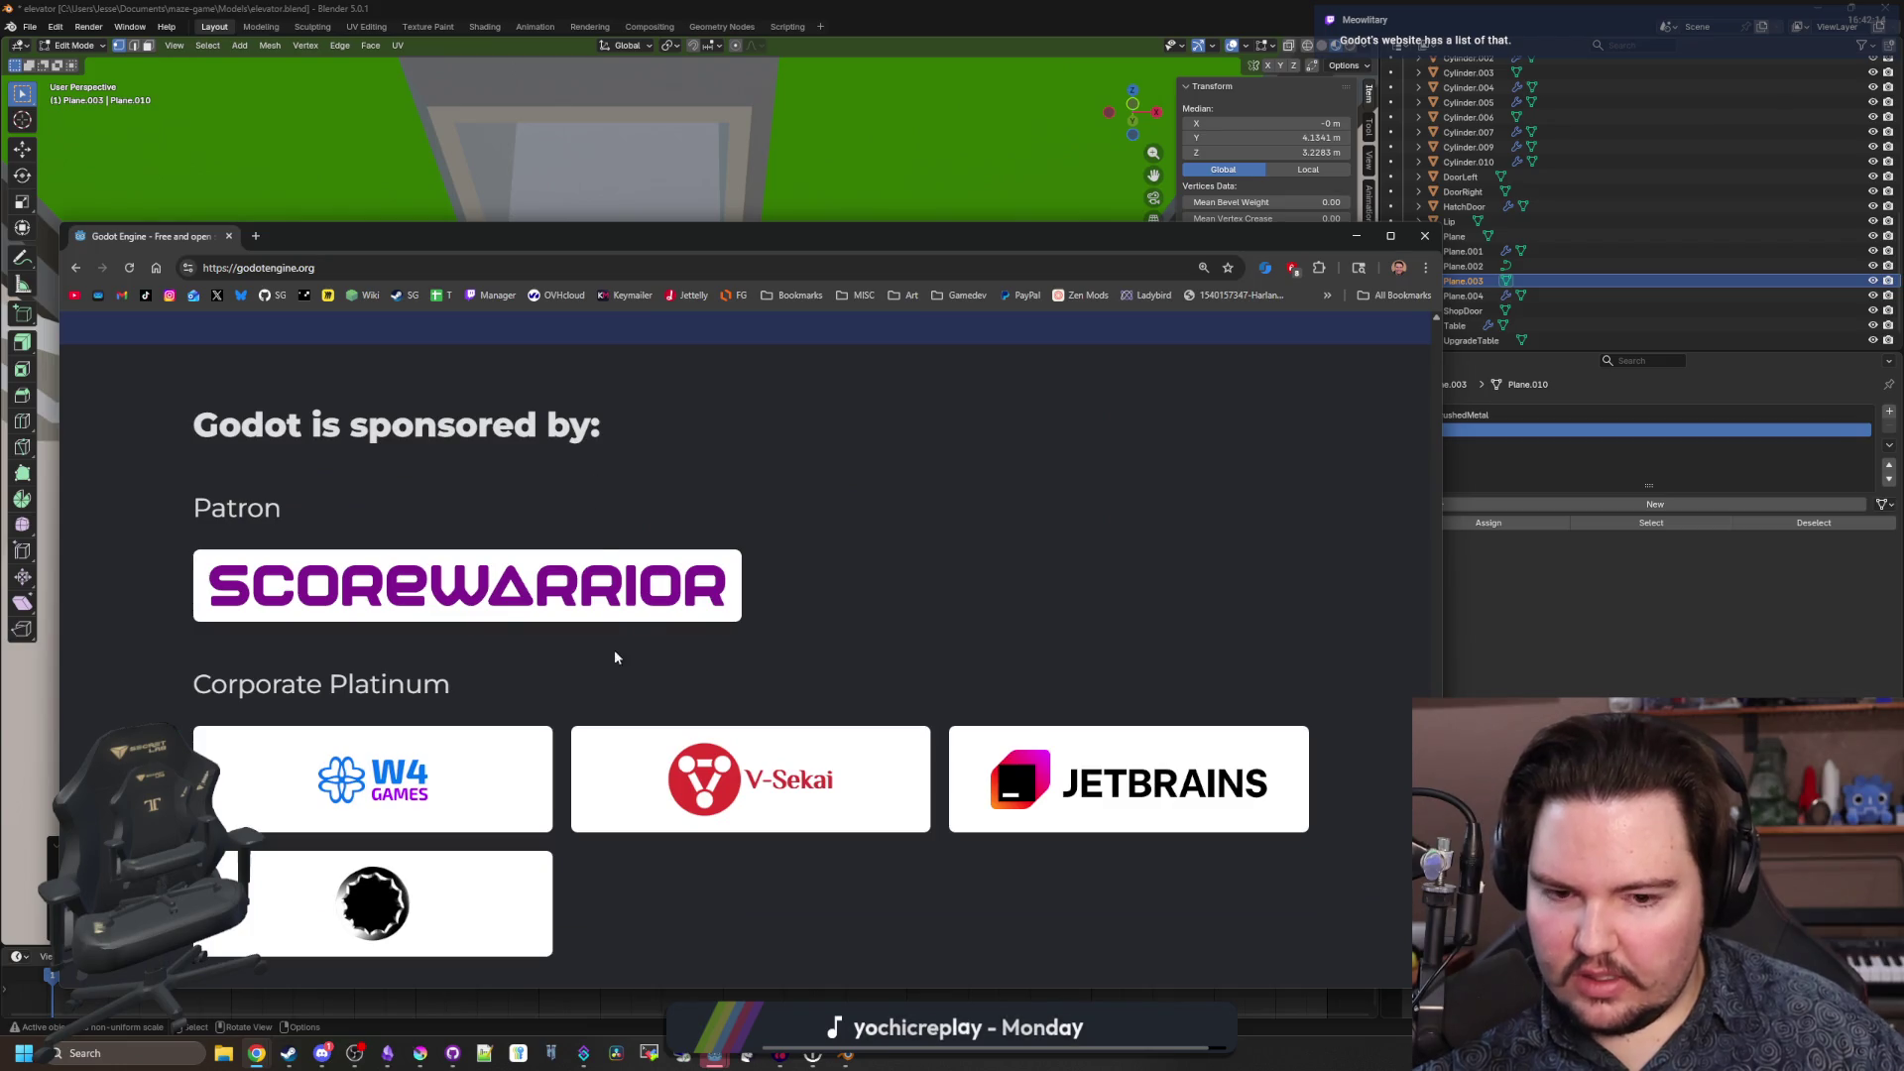
{"action": "scroll", "coordinate": [641, 628], "scroll_direction": "down", "scroll_amount": 5}
{"action": "scroll", "coordinate": [472, 366], "scroll_direction": "up", "scroll_amount": 20}
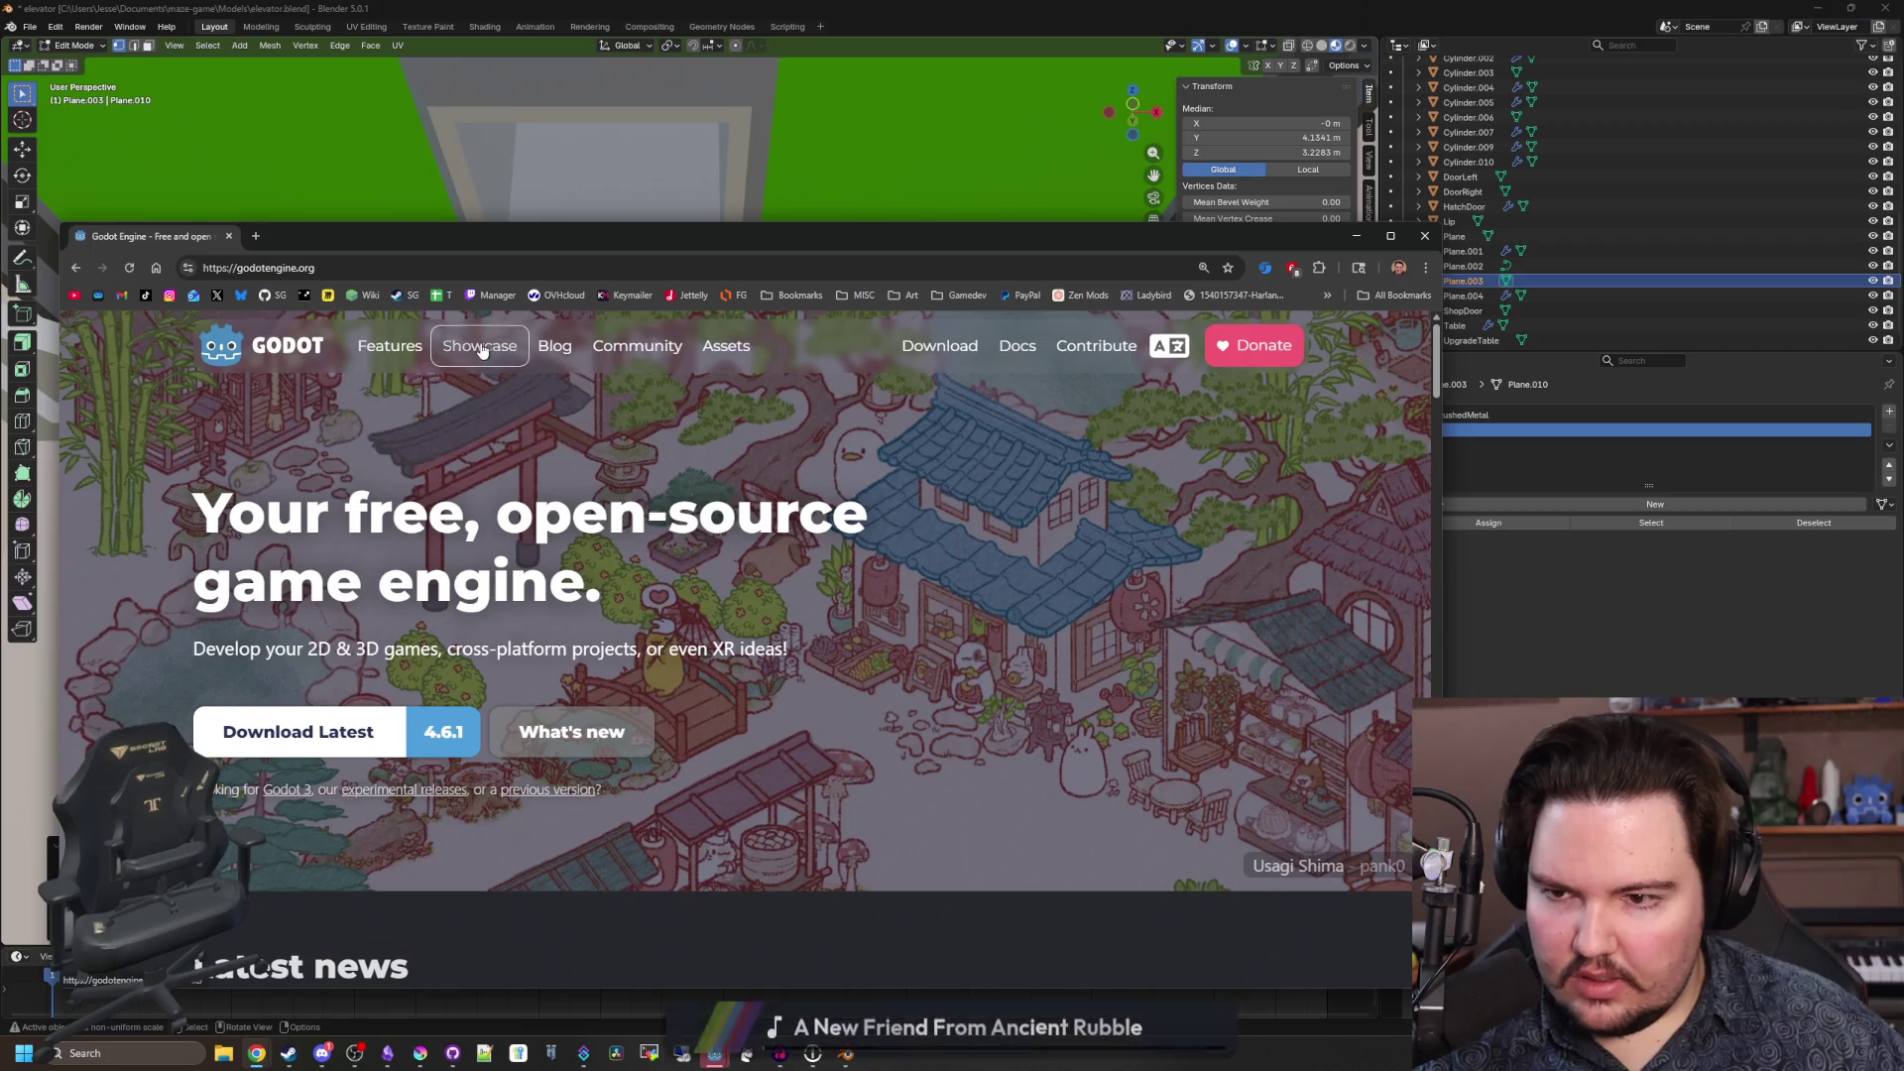
{"action": "left_click", "coordinate": [479, 348]}
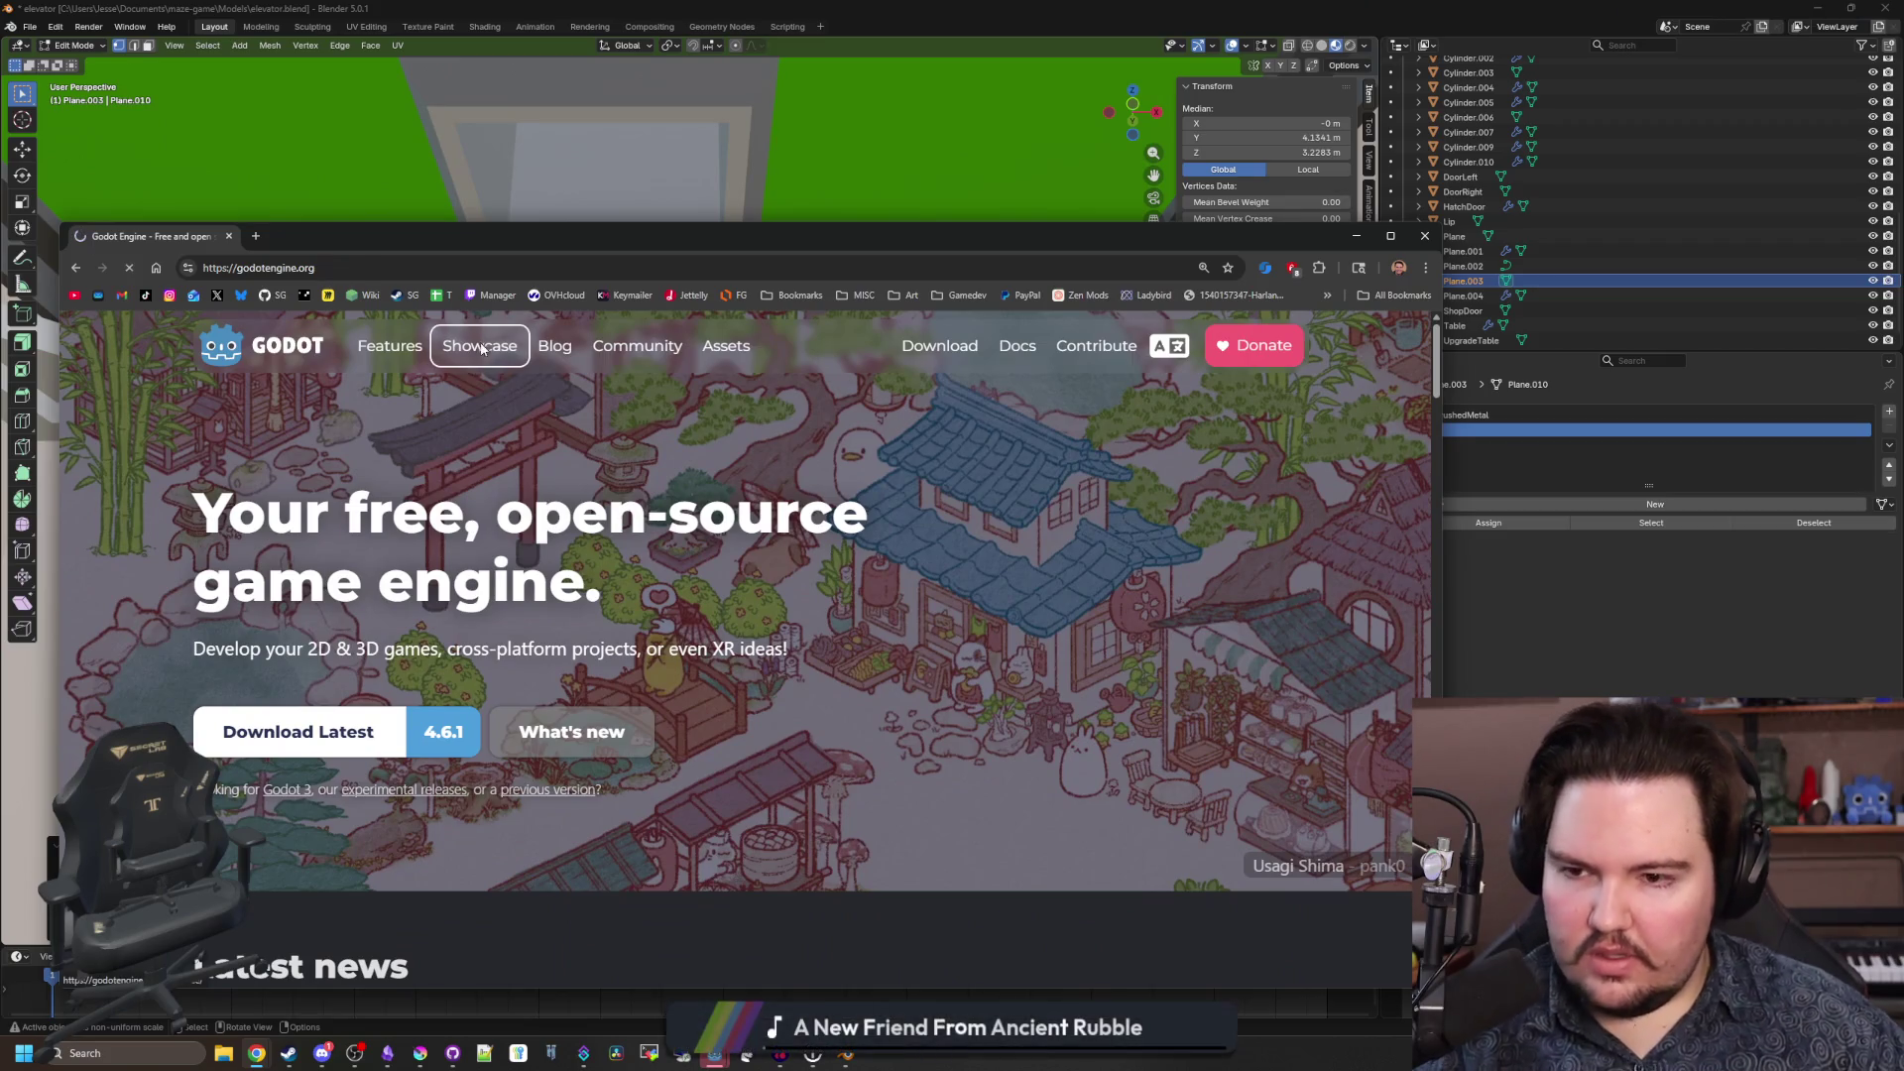
Scroll the Showcase down to Coming soon and open PVKK in a new tab.
{"action": "scroll", "coordinate": [595, 555], "scroll_direction": "down", "scroll_amount": 3}
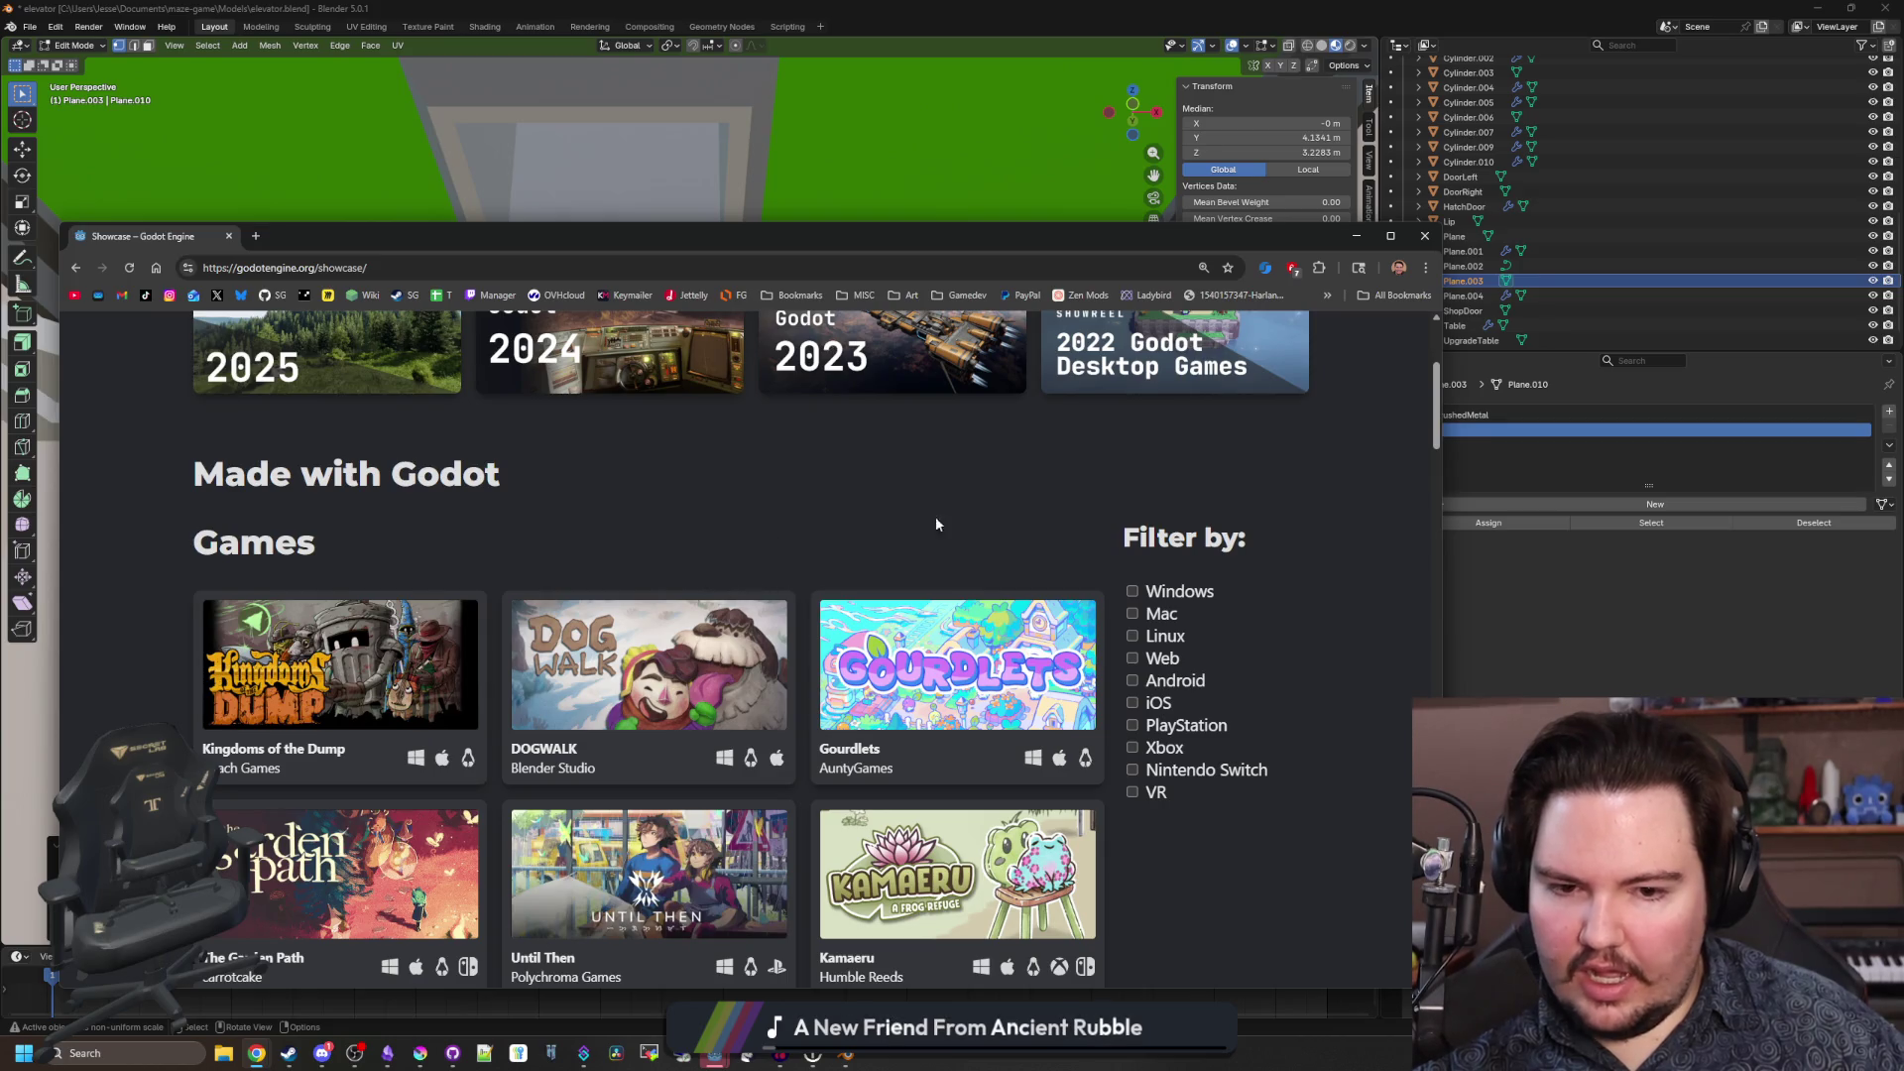
{"action": "scroll", "coordinate": [936, 523], "scroll_direction": "down", "scroll_amount": 6}
{"action": "scroll", "coordinate": [547, 645], "scroll_direction": "up", "scroll_amount": 4}
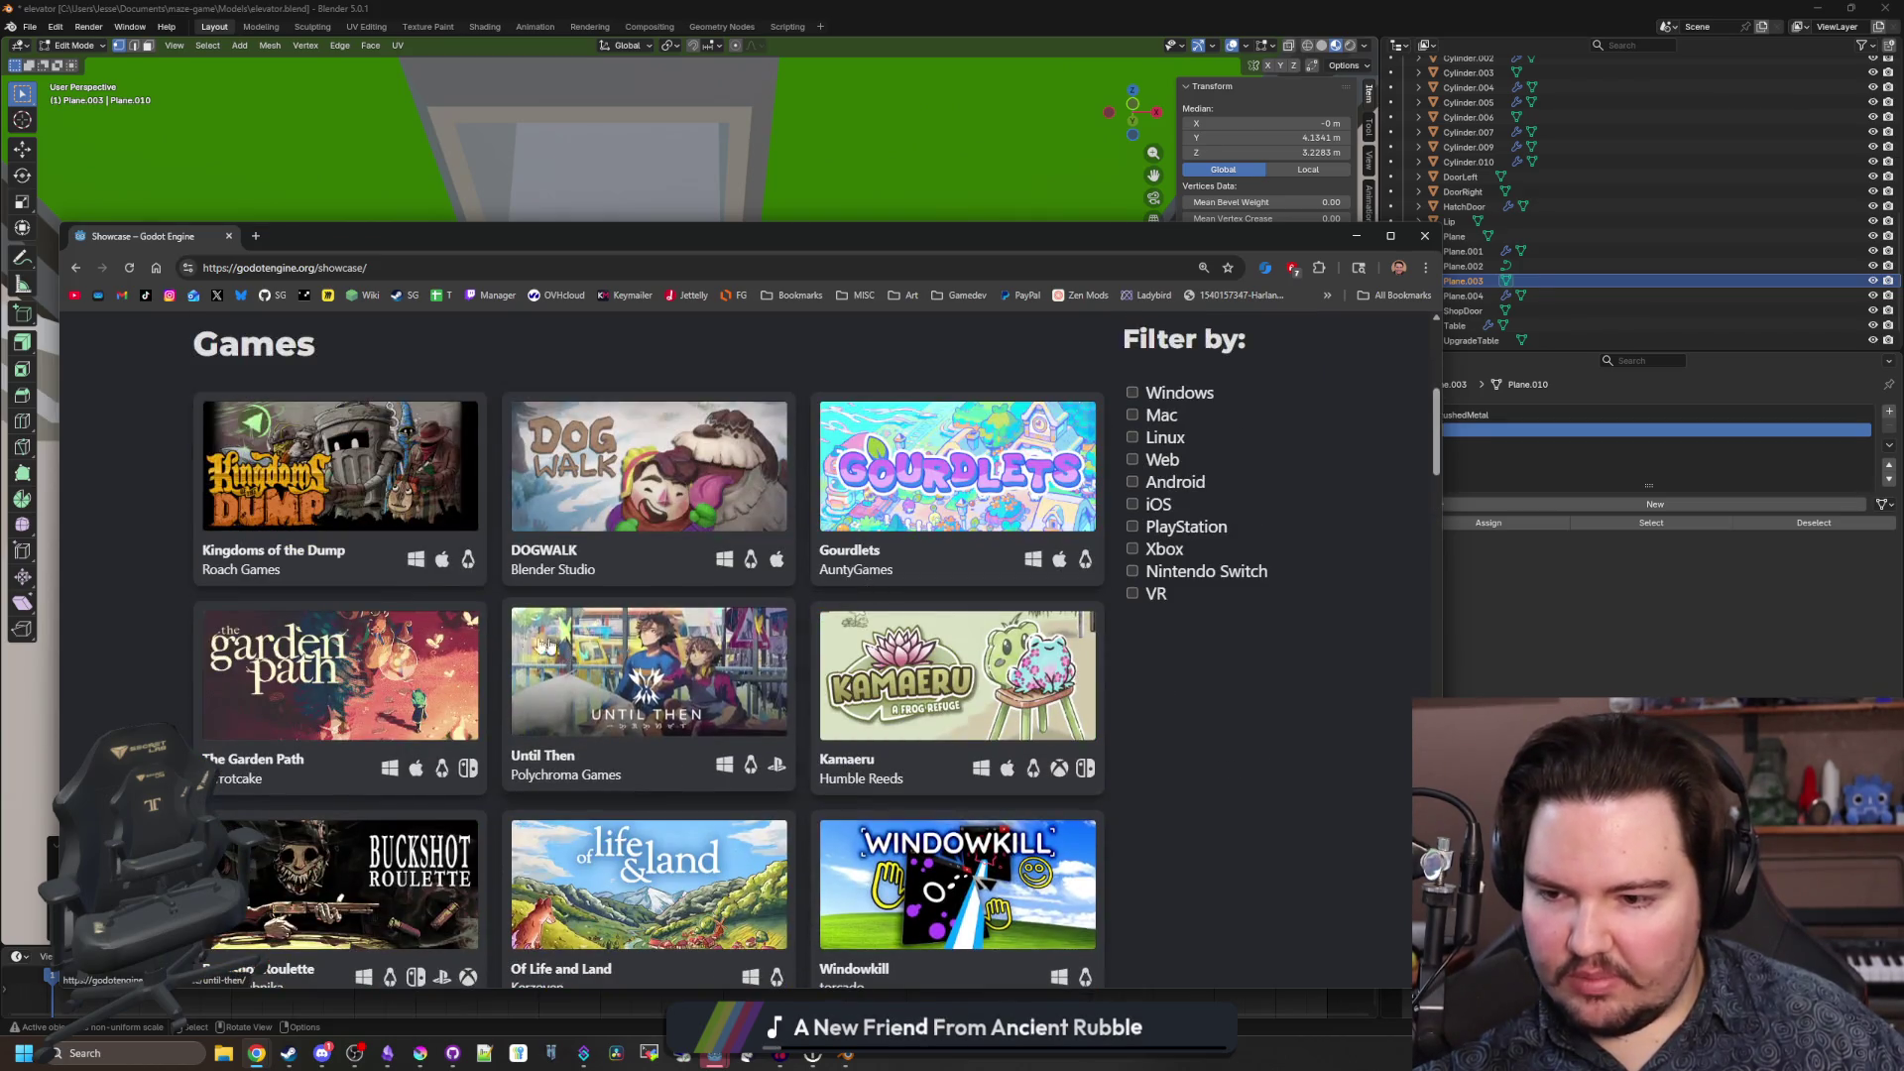
{"action": "scroll", "coordinate": [669, 625], "scroll_direction": "down", "scroll_amount": 4}
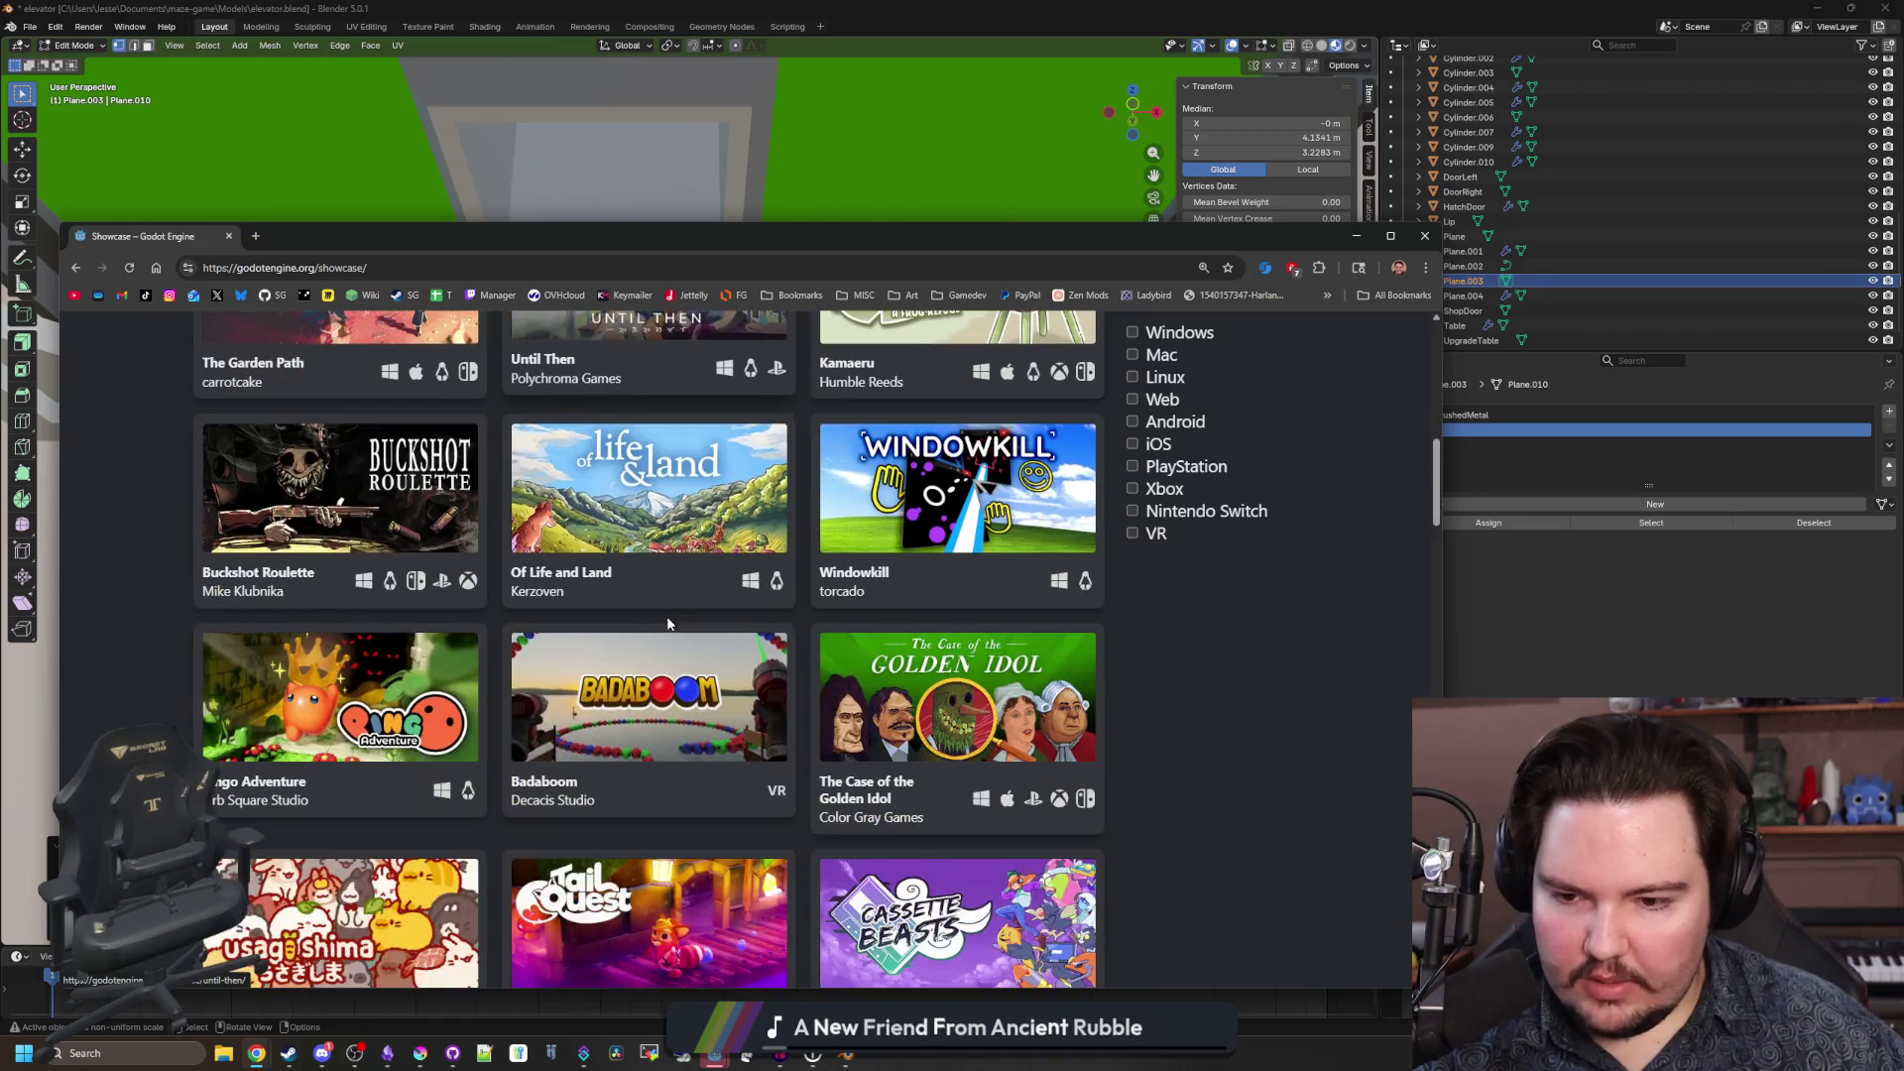
{"action": "scroll", "coordinate": [668, 624], "scroll_direction": "down", "scroll_amount": 3}
{"action": "scroll", "coordinate": [952, 568], "scroll_direction": "up", "scroll_amount": 1}
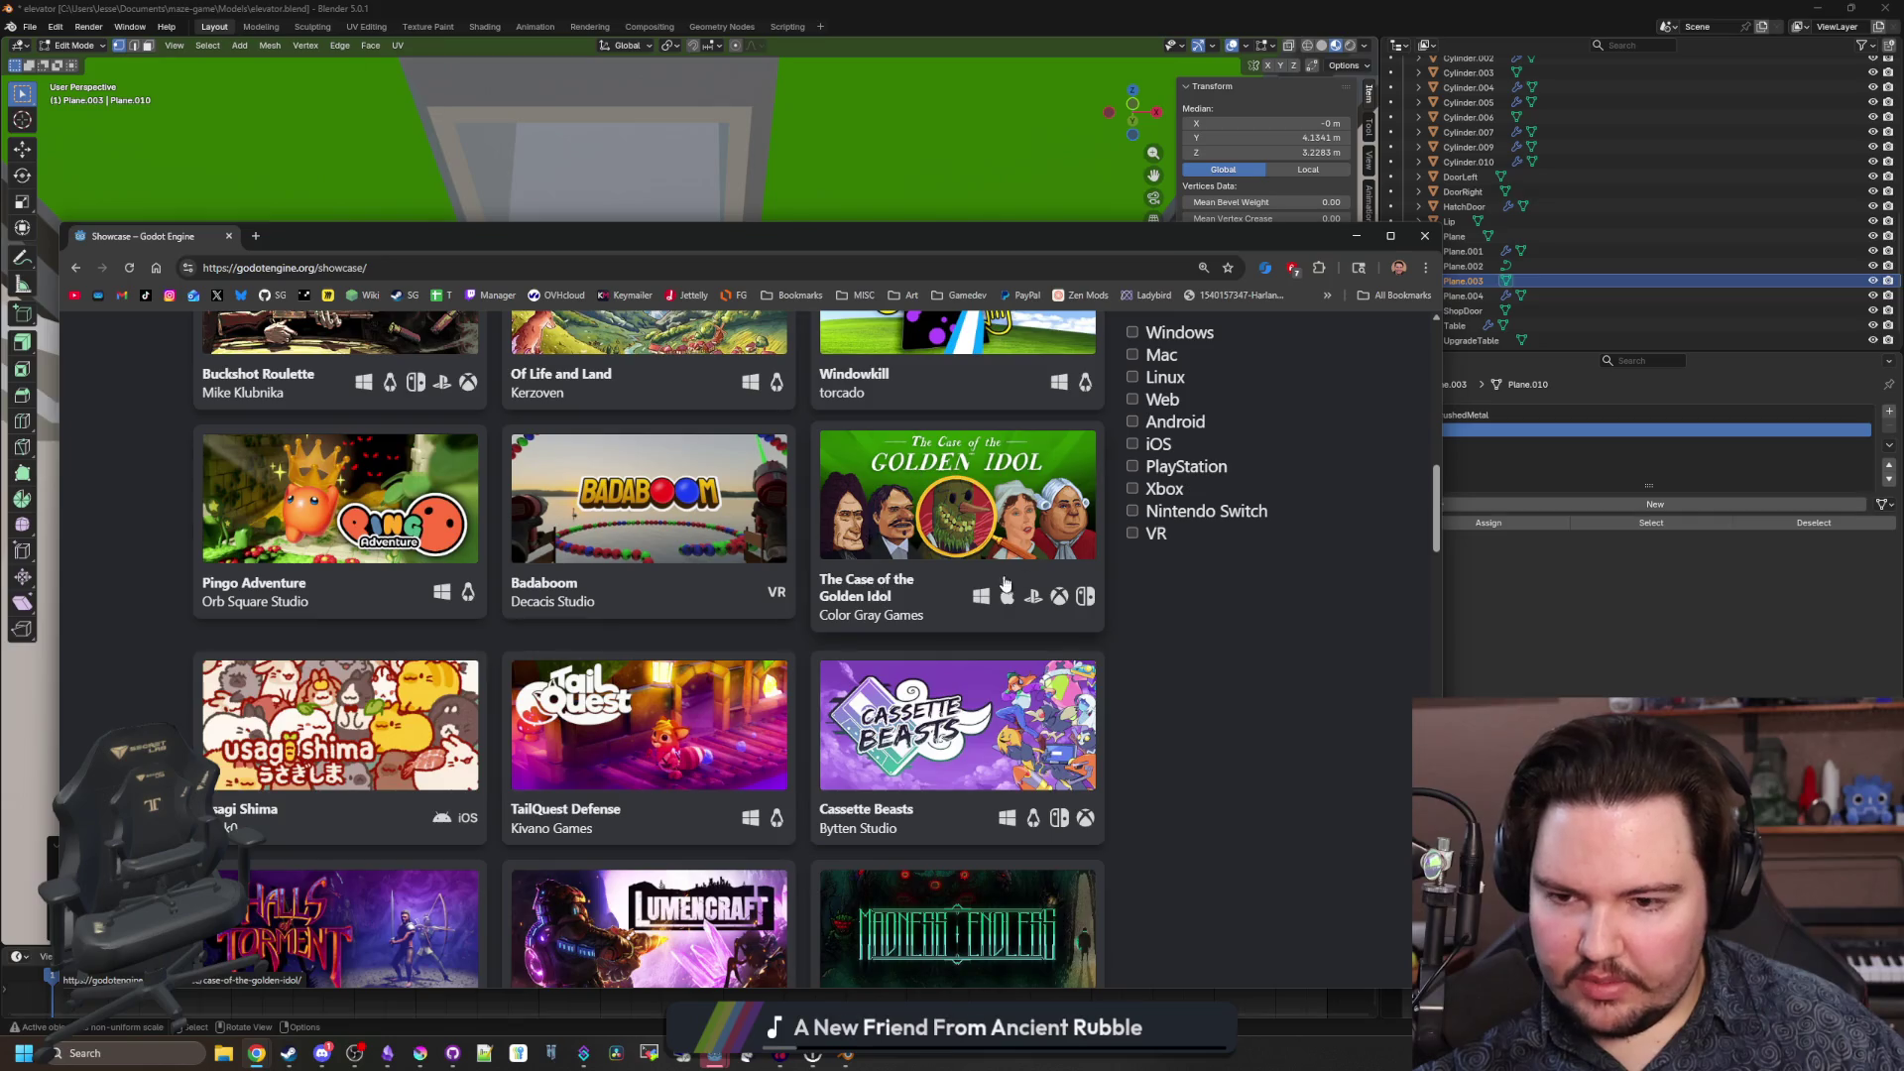
{"action": "scroll", "coordinate": [1011, 486], "scroll_direction": "down", "scroll_amount": 2}
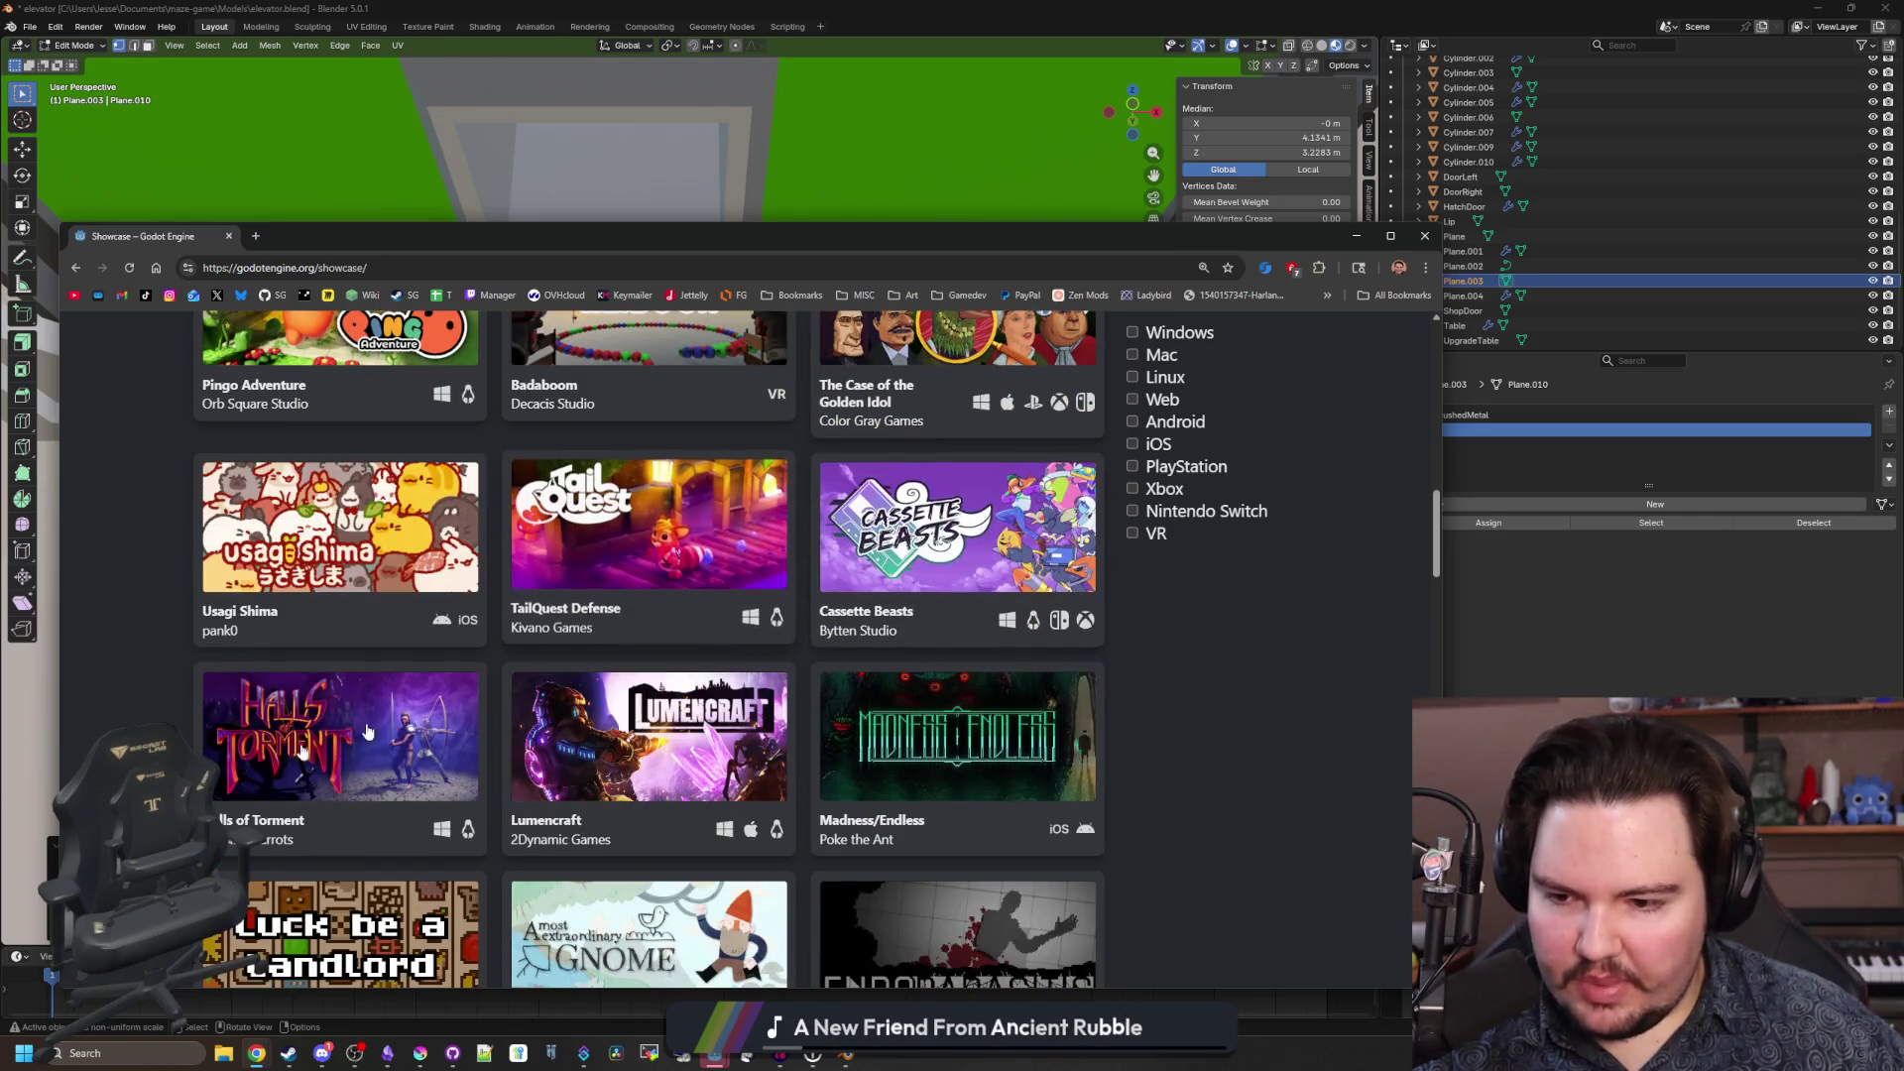
{"action": "scroll", "coordinate": [1037, 729], "scroll_direction": "down", "scroll_amount": 3}
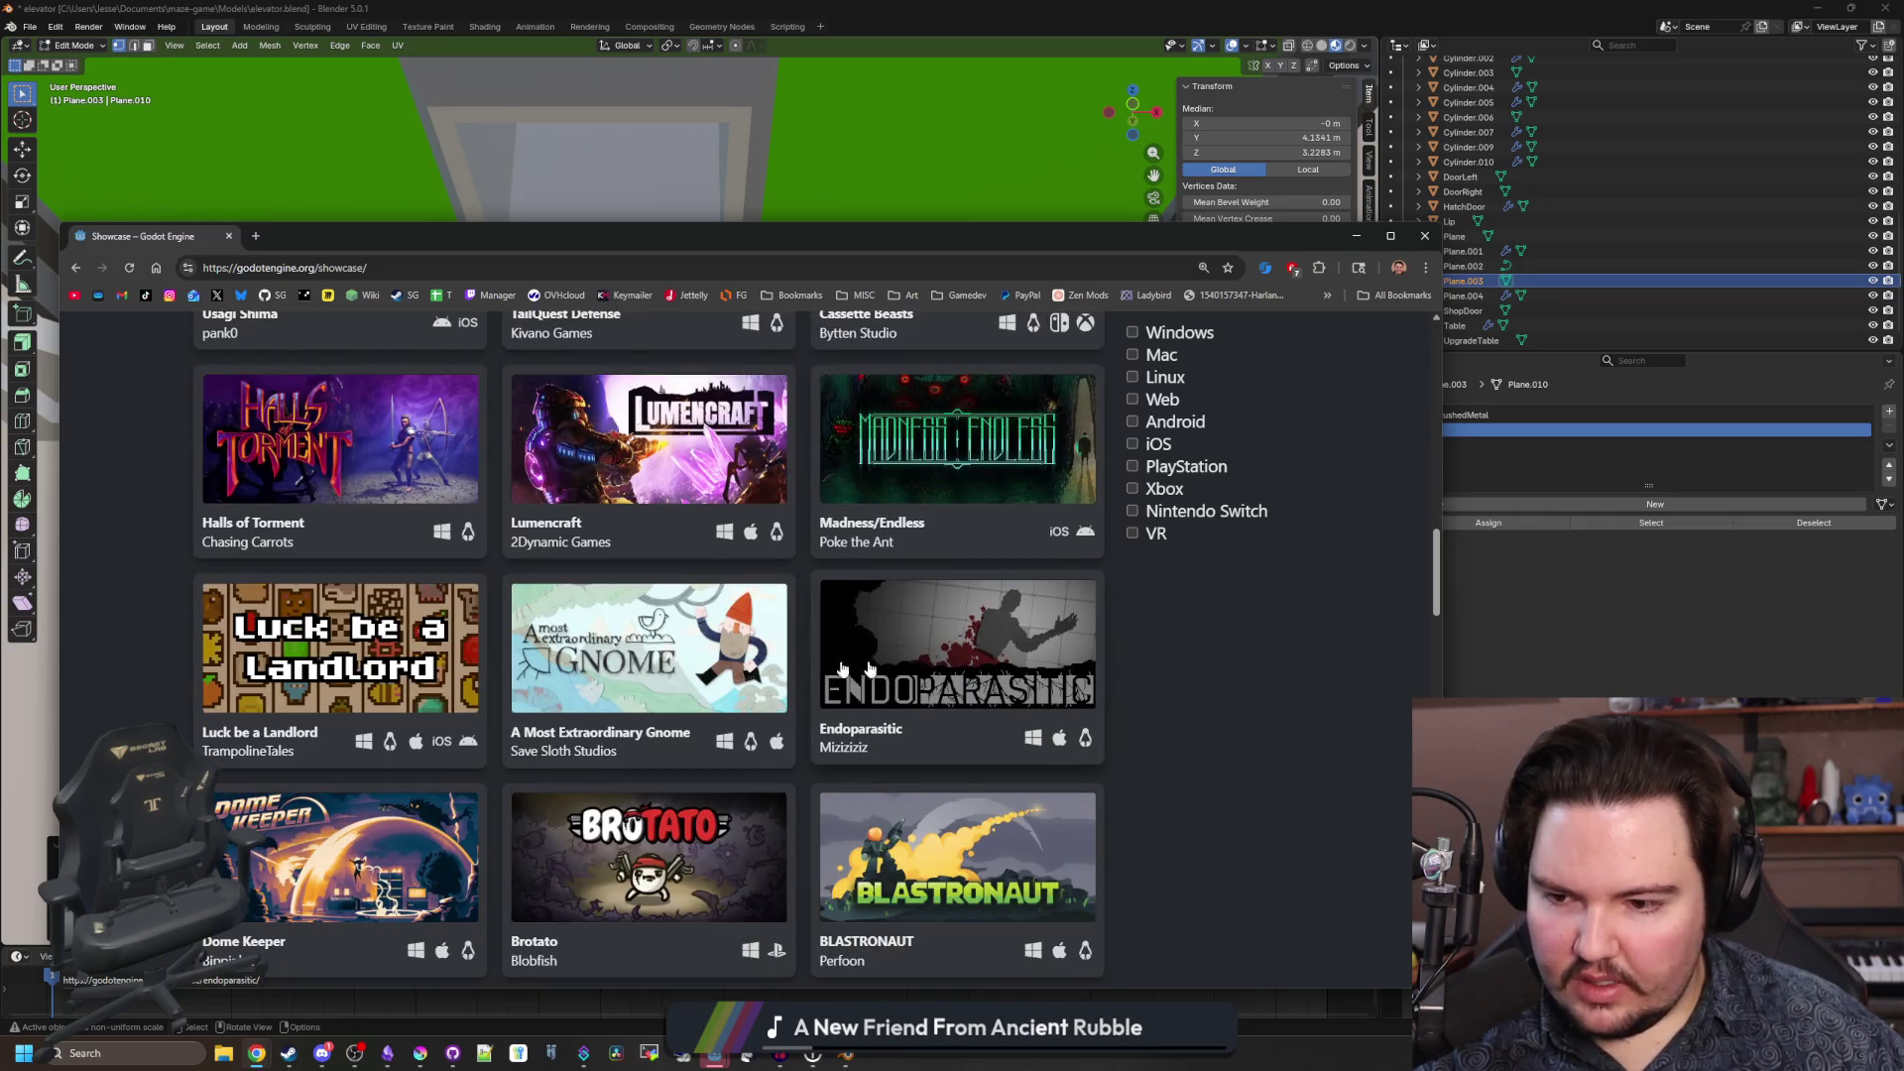
{"action": "scroll", "coordinate": [370, 631], "scroll_direction": "down", "scroll_amount": 2}
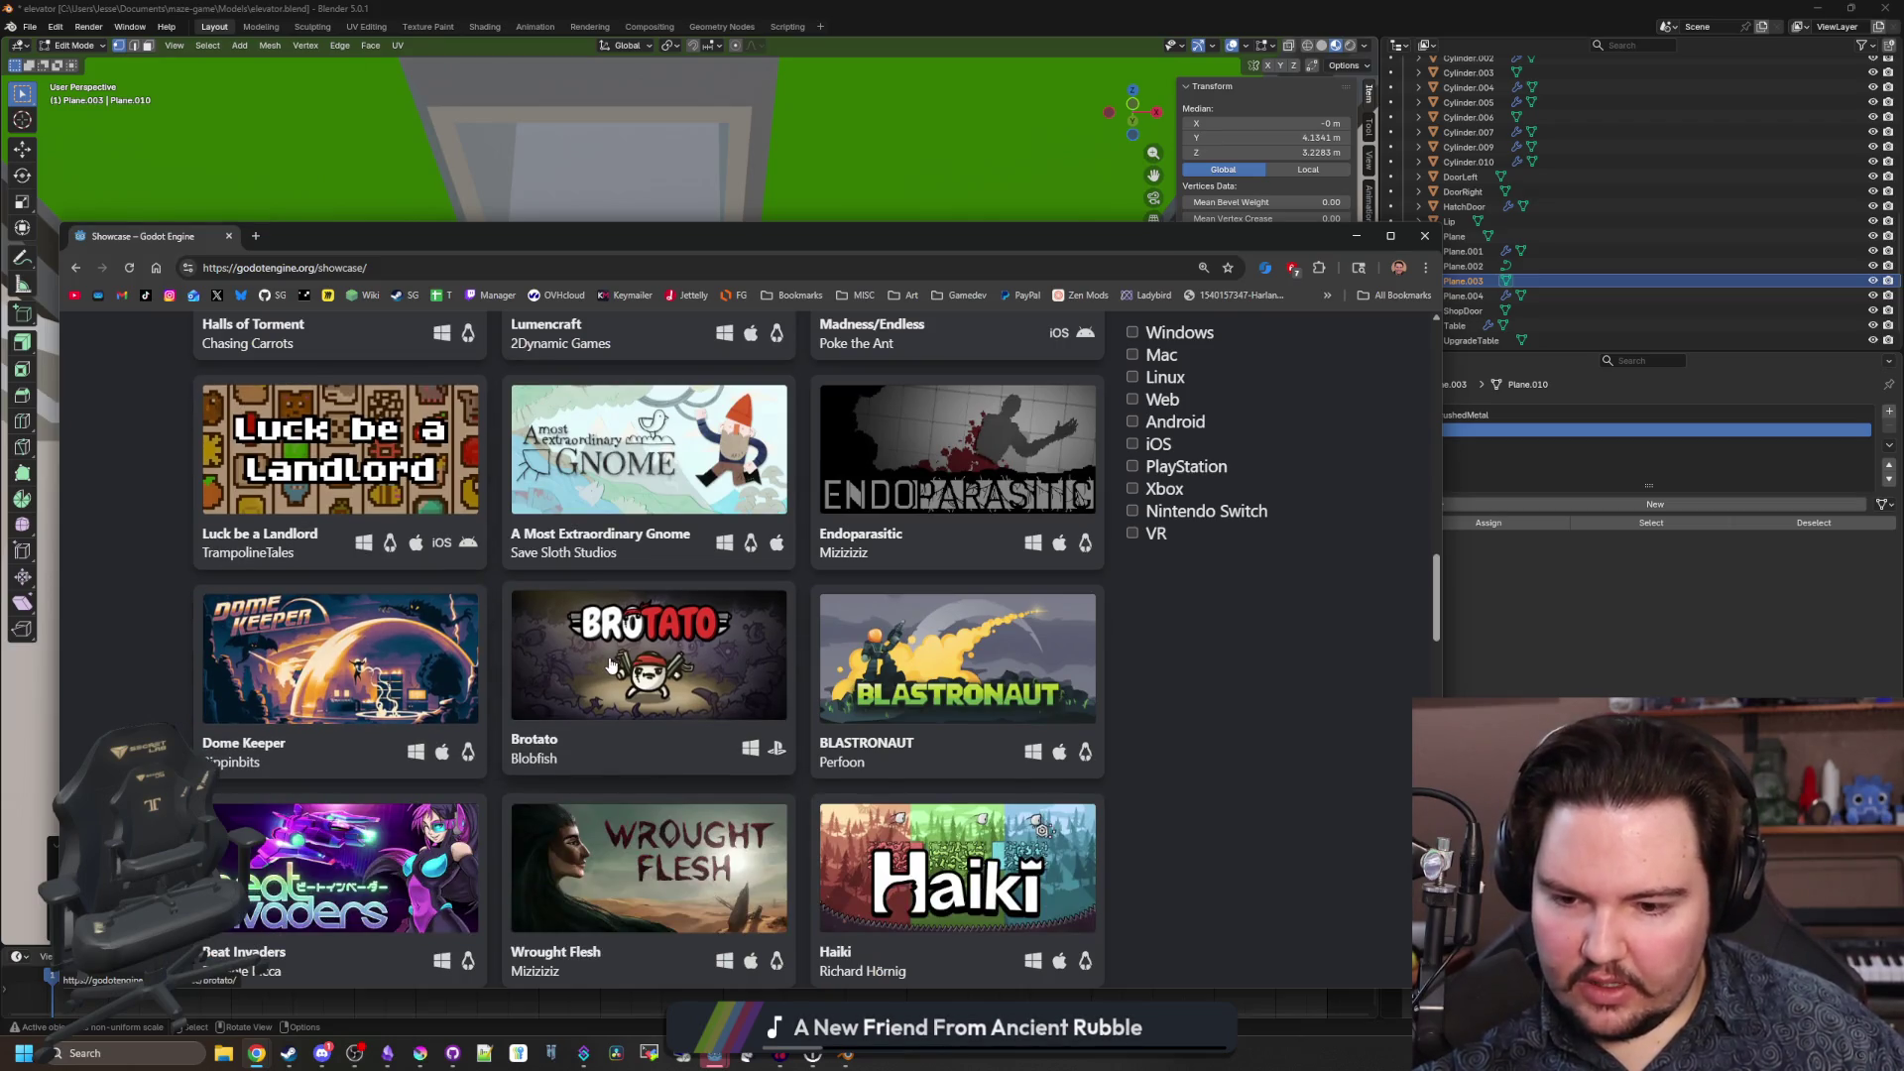
{"action": "scroll", "coordinate": [693, 723], "scroll_direction": "down", "scroll_amount": 3}
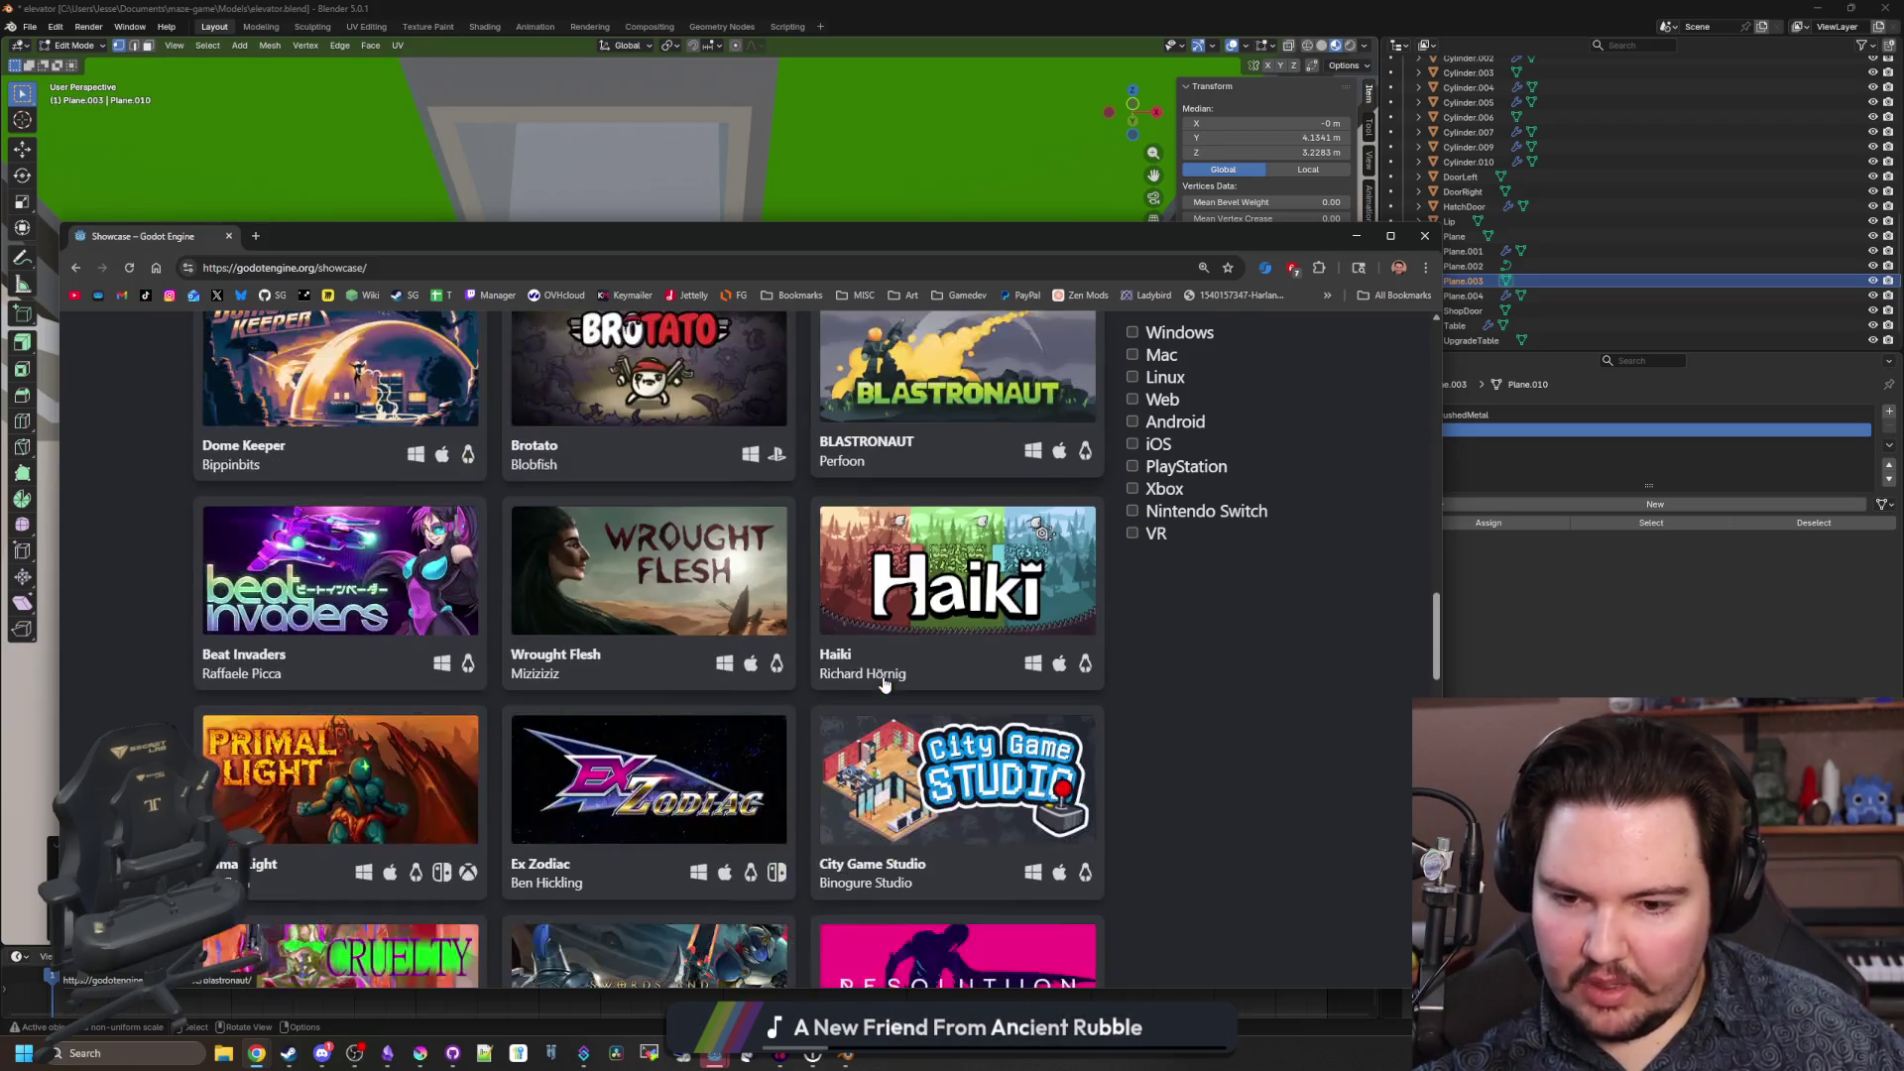
{"action": "scroll", "coordinate": [1071, 615], "scroll_direction": "down", "scroll_amount": 3}
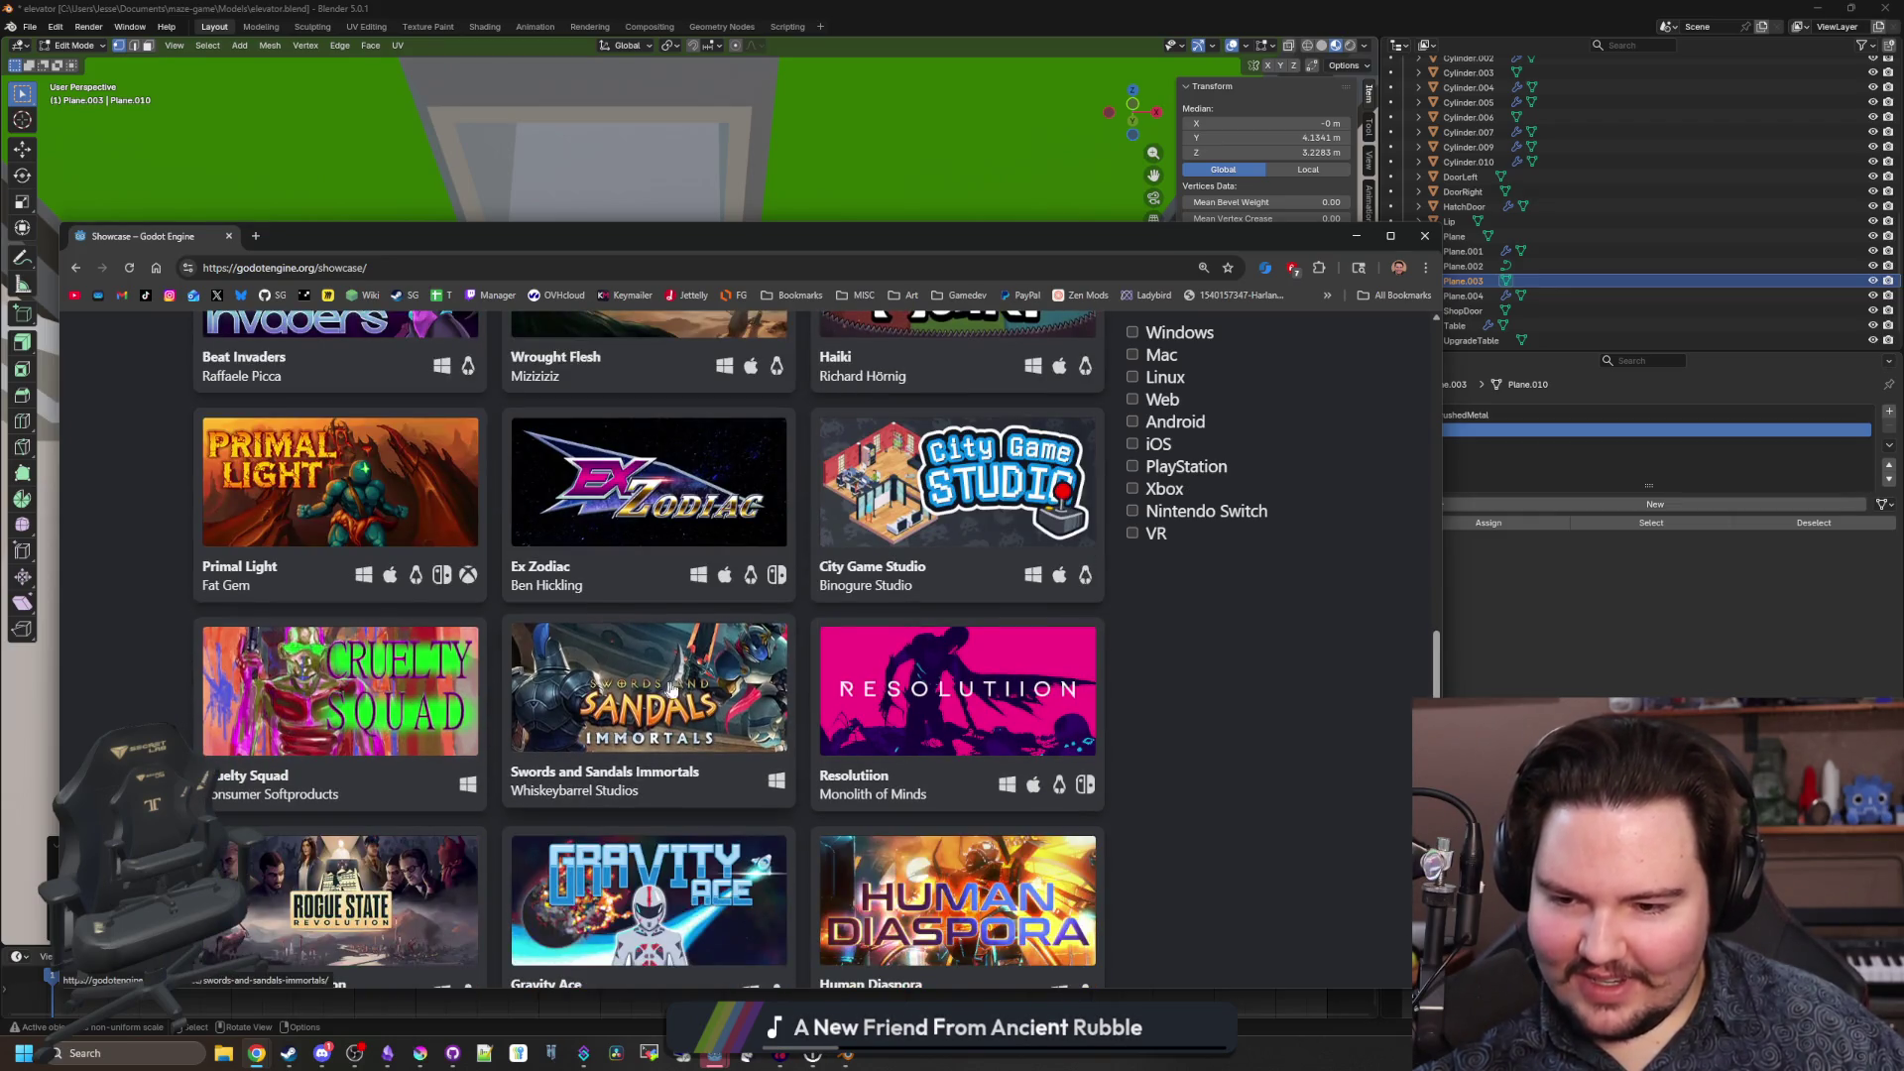
{"action": "scroll", "coordinate": [432, 667], "scroll_direction": "down", "scroll_amount": 3}
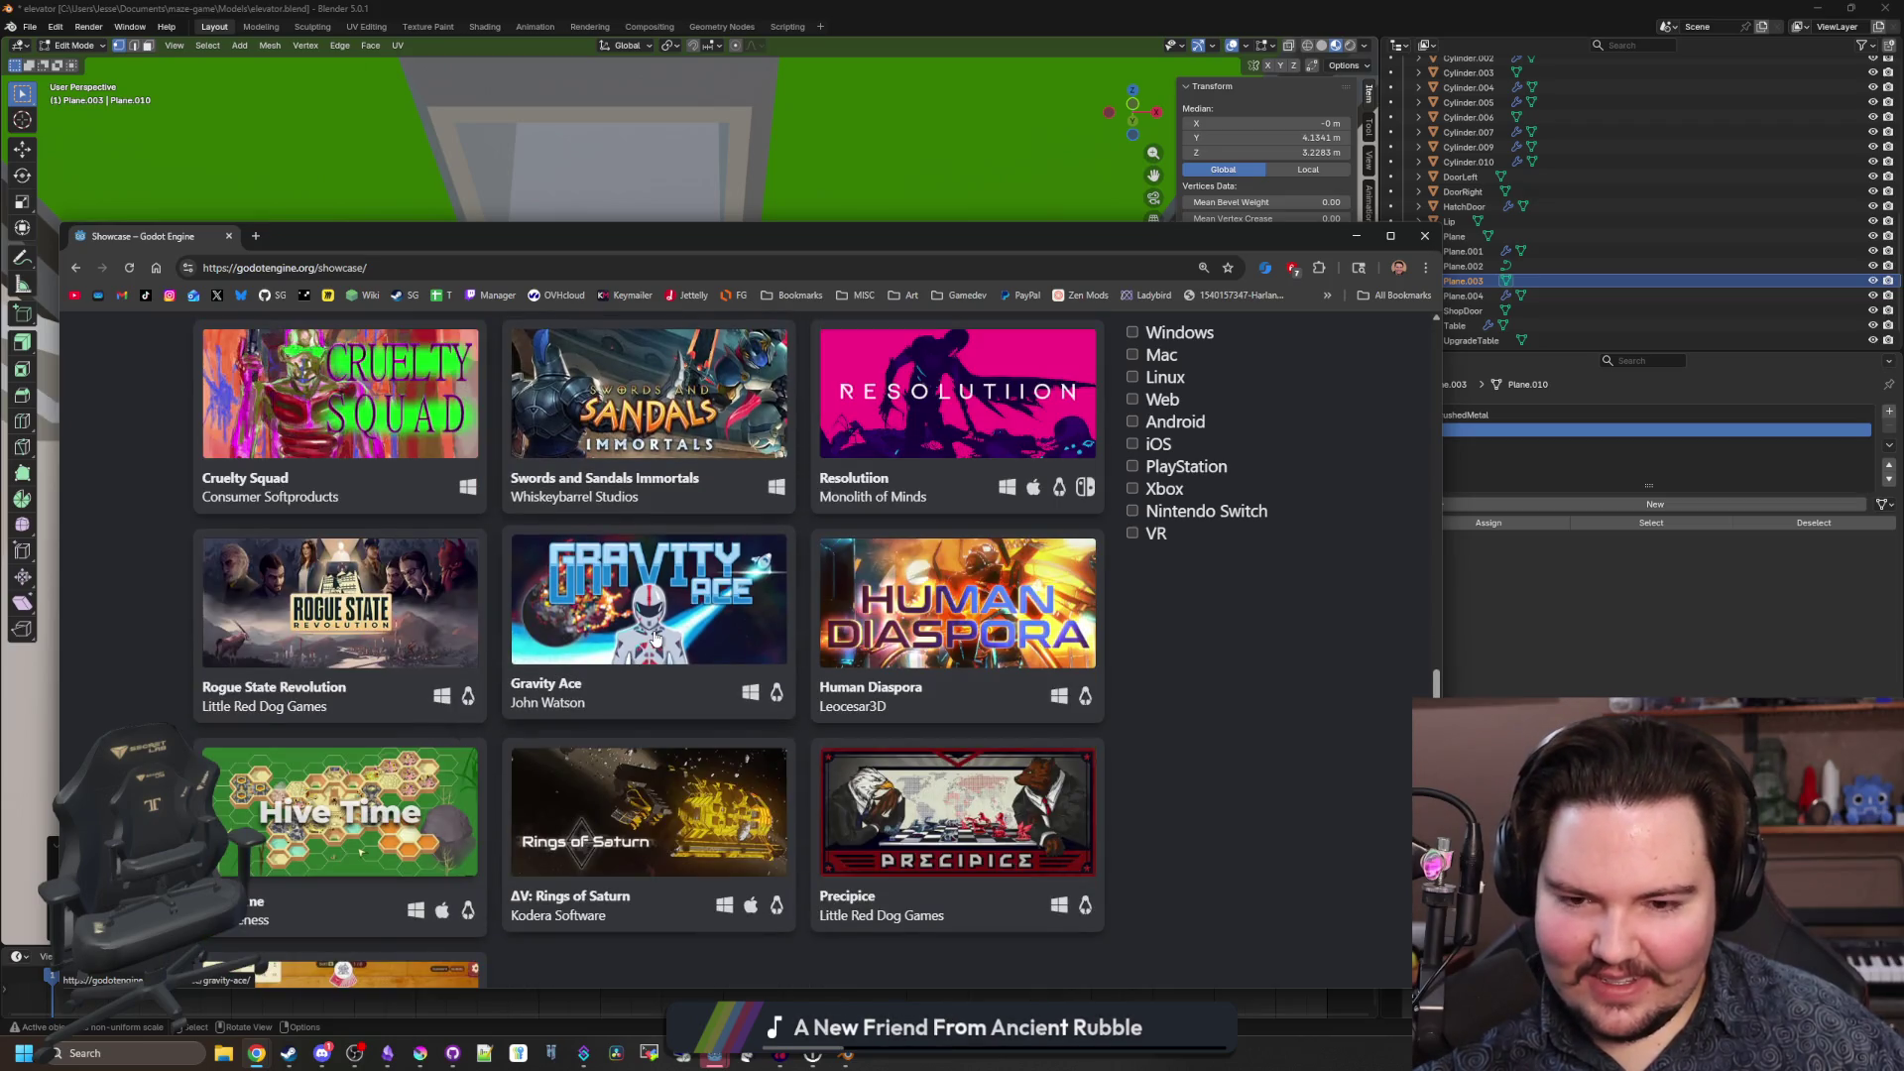
{"action": "scroll", "coordinate": [655, 639], "scroll_direction": "down", "scroll_amount": 2}
{"action": "scroll", "coordinate": [397, 620], "scroll_direction": "down", "scroll_amount": 3}
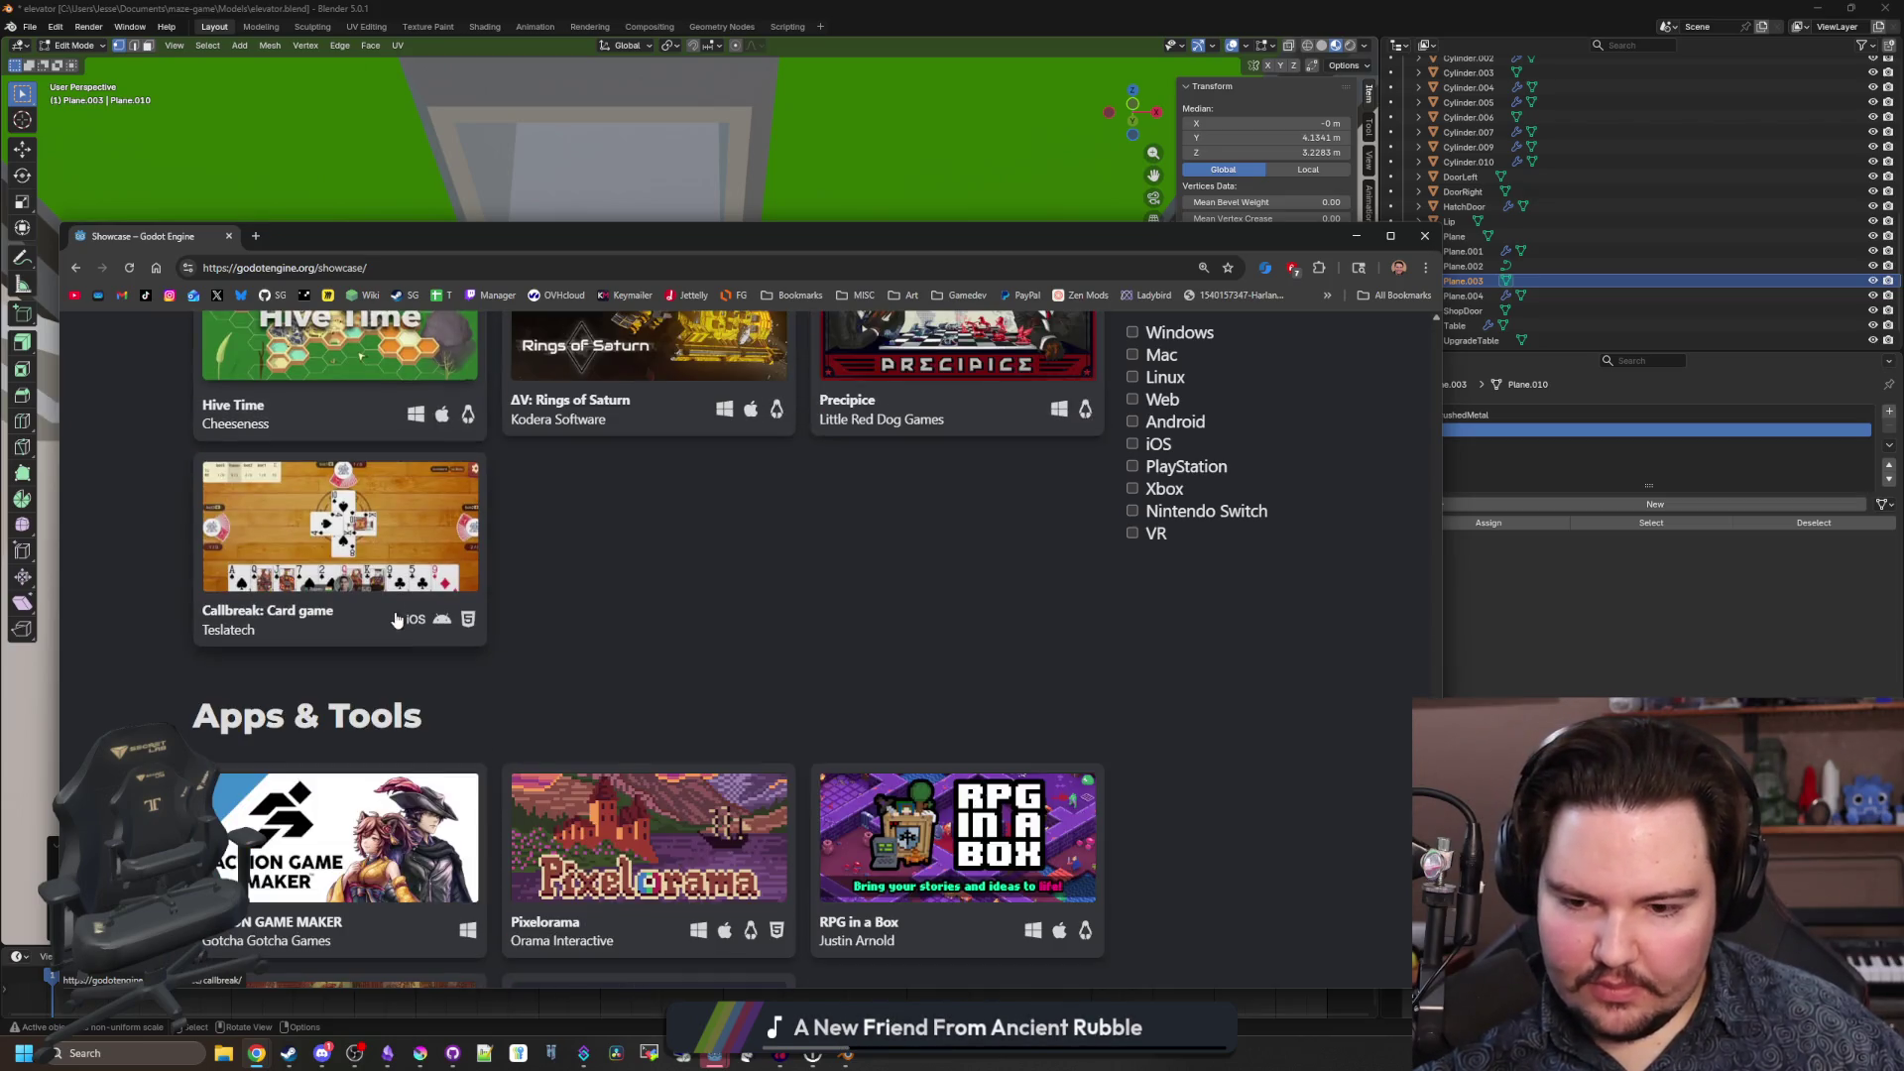
{"action": "scroll", "coordinate": [674, 610], "scroll_direction": "down", "scroll_amount": 2}
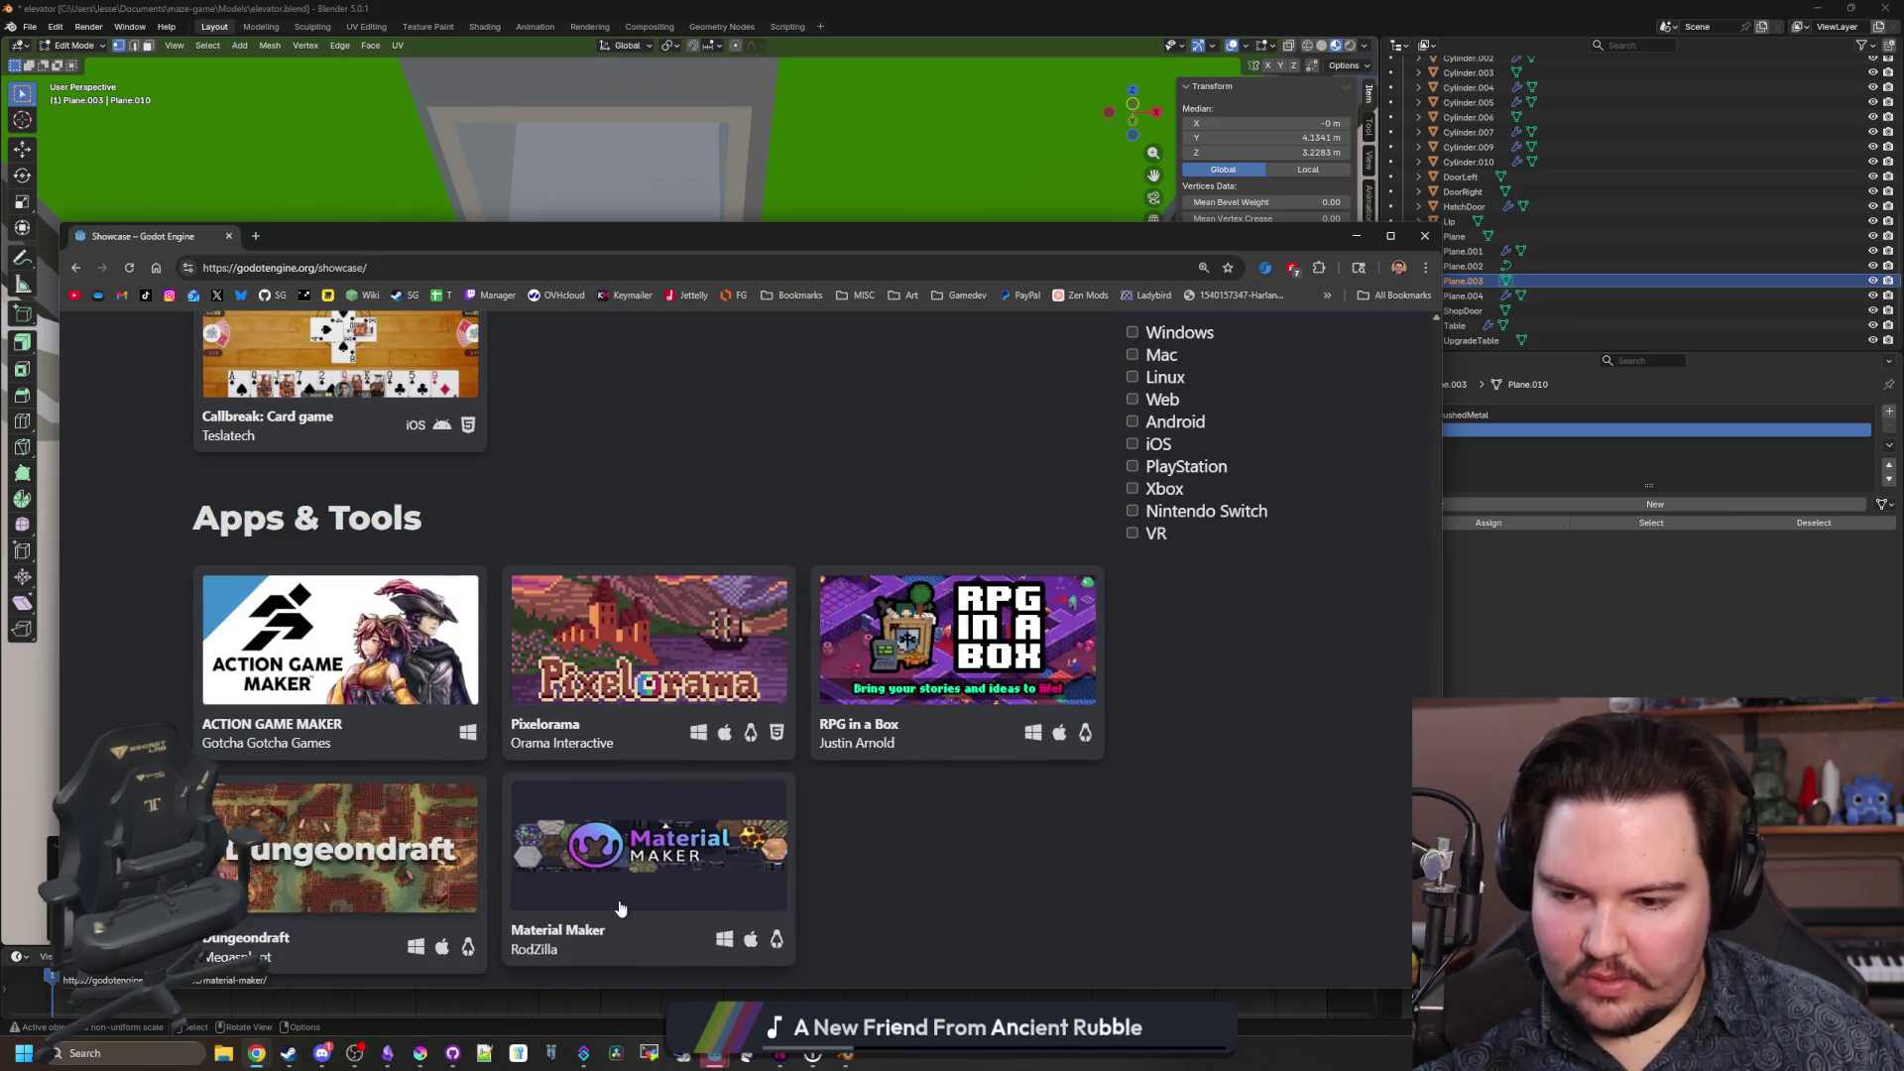
{"action": "scroll", "coordinate": [725, 736], "scroll_direction": "down", "scroll_amount": 3}
{"action": "scroll", "coordinate": [724, 736], "scroll_direction": "down", "scroll_amount": 2}
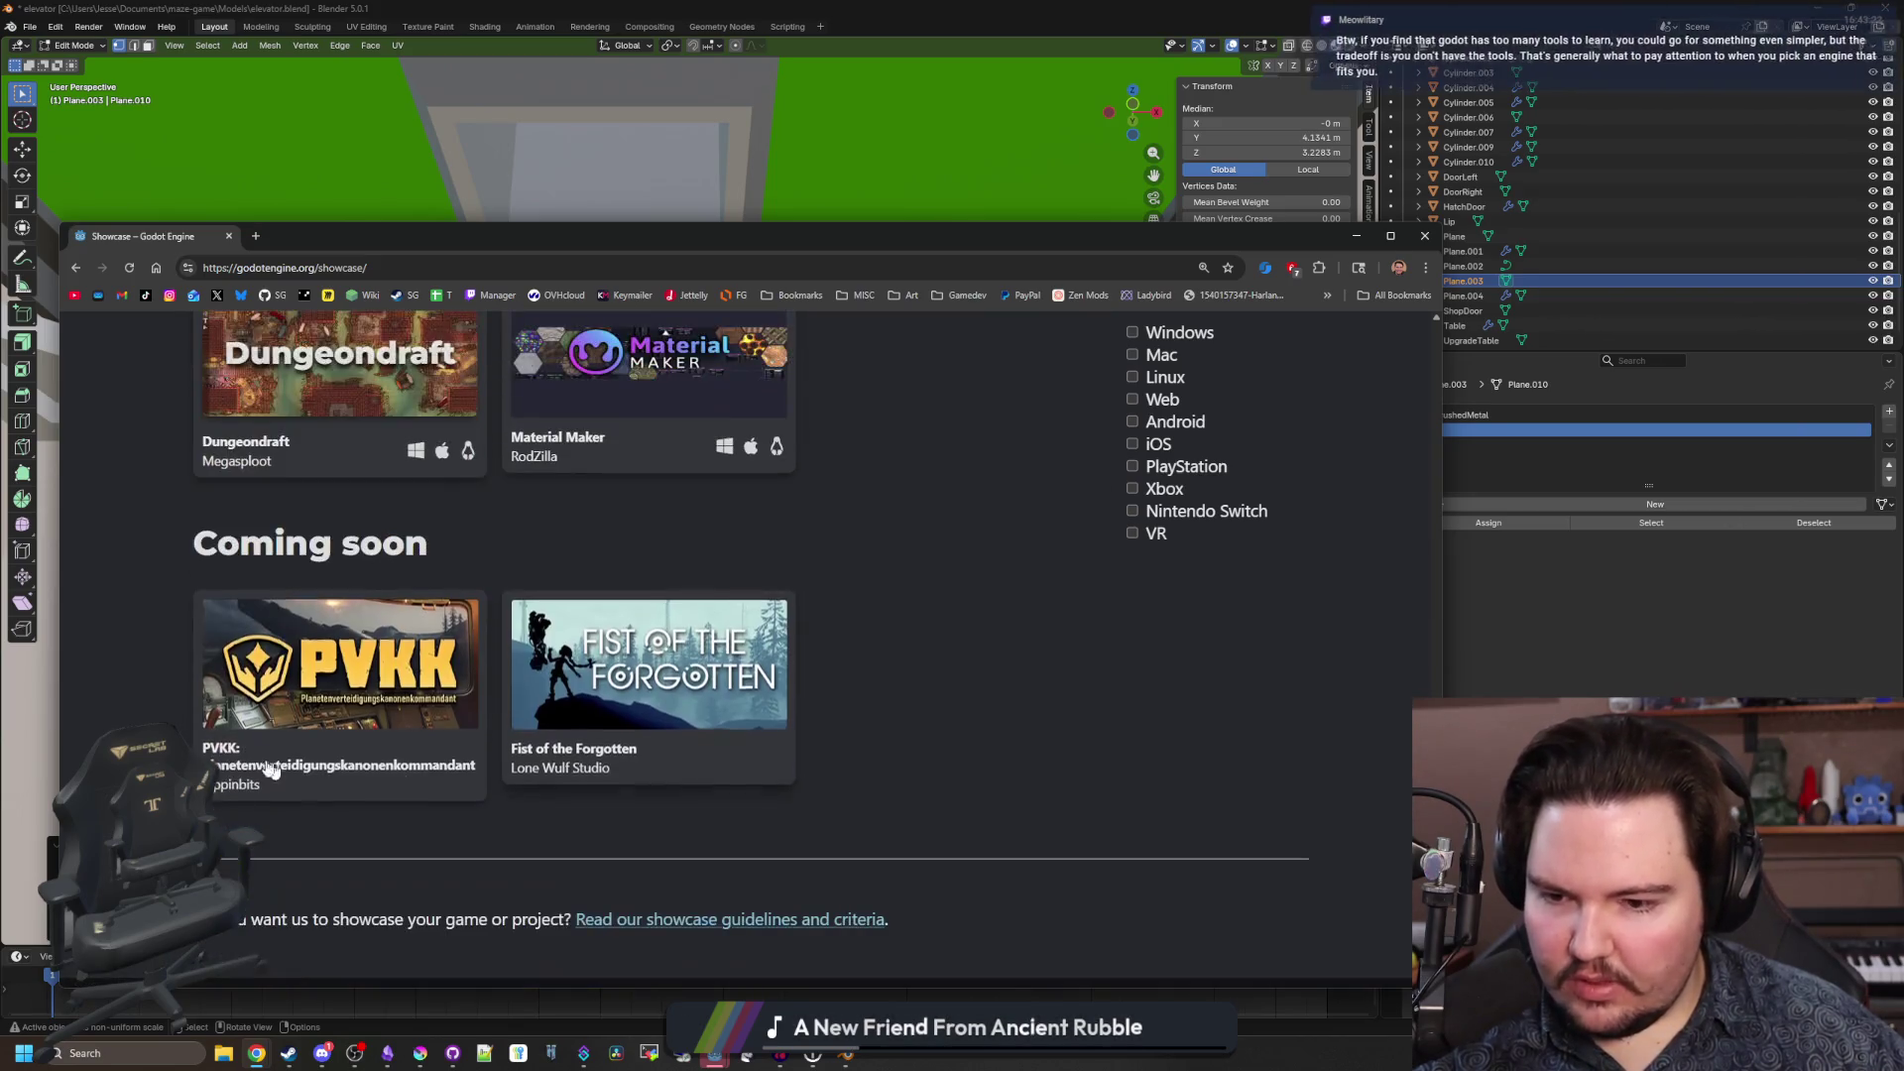
{"action": "middle_click", "coordinate": [262, 769]}
{"action": "scroll", "coordinate": [263, 769], "scroll_direction": "up", "scroll_amount": 1}
Bring up the PVKK showcase page and scroll through its description.
{"action": "left_click", "coordinate": [323, 236]}
{"action": "scroll", "coordinate": [714, 566], "scroll_direction": "down", "scroll_amount": 4}
{"action": "scroll", "coordinate": [686, 590], "scroll_direction": "down", "scroll_amount": 10}
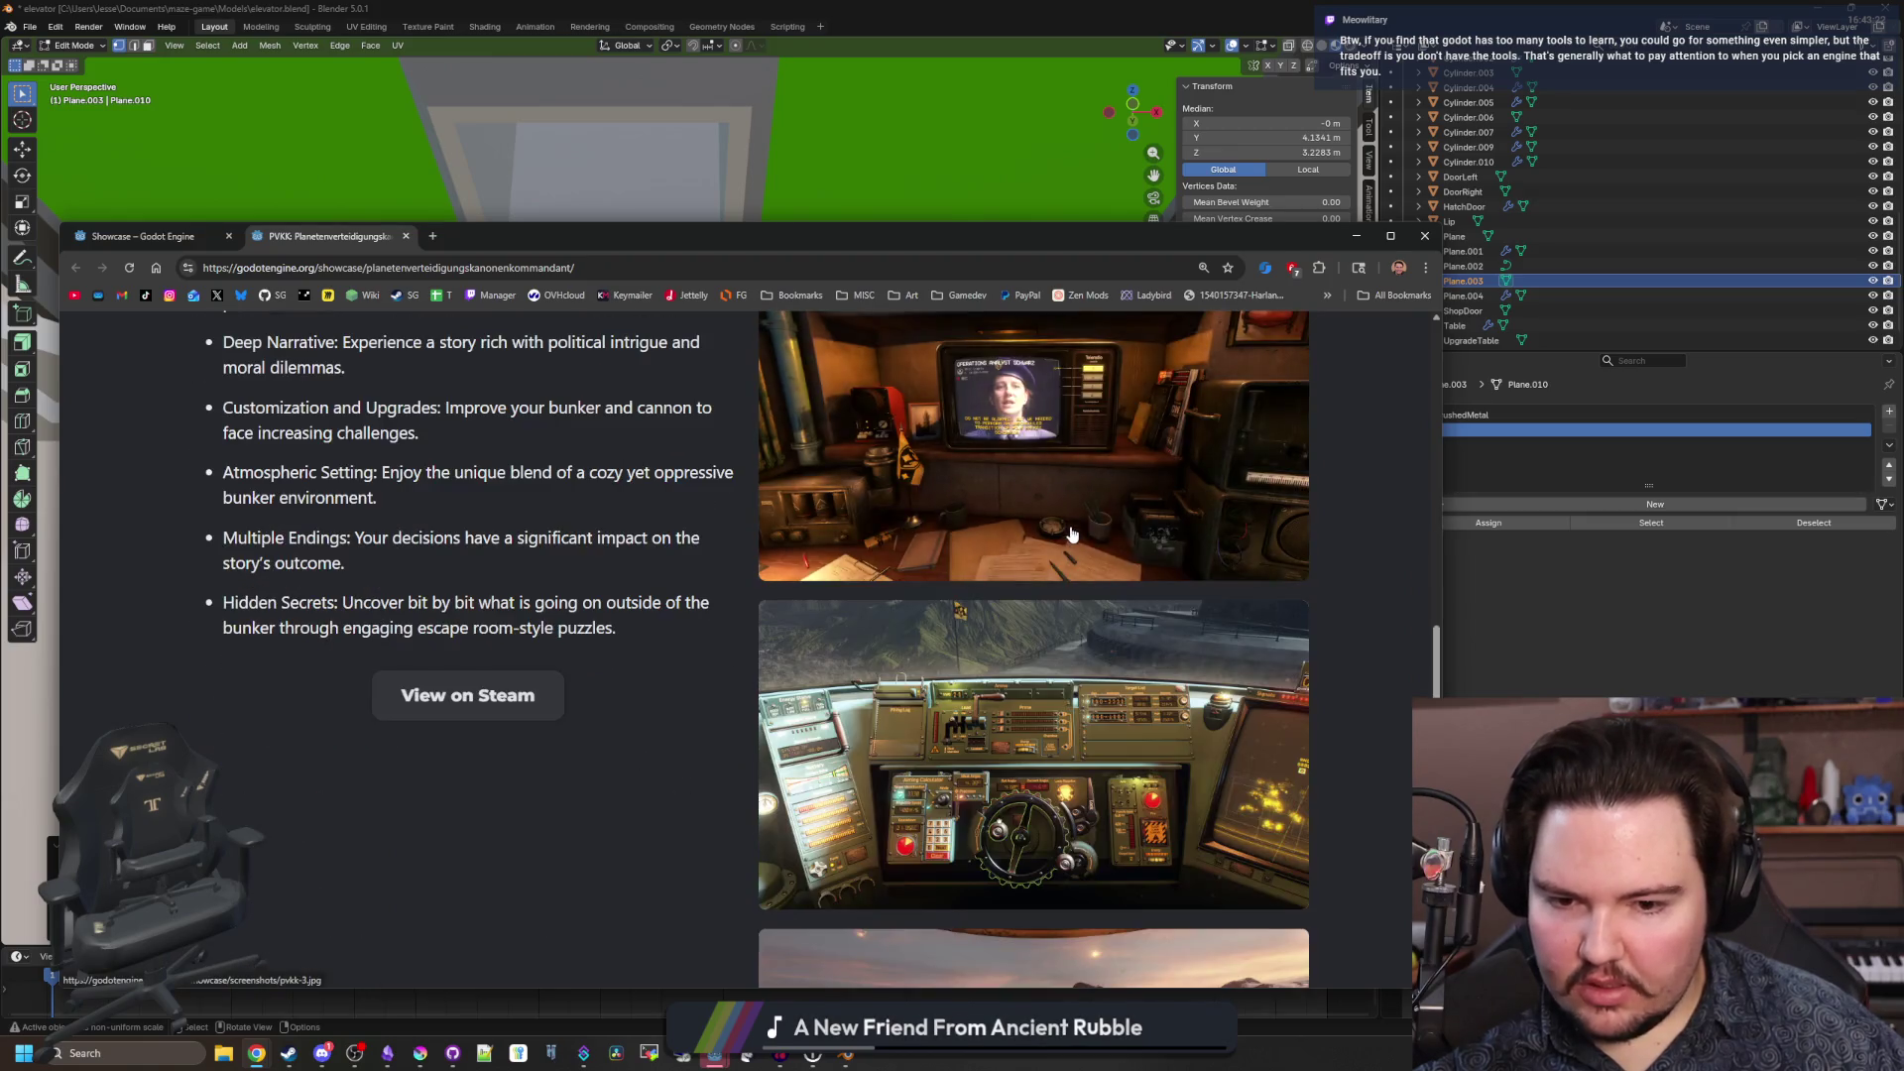
{"action": "scroll", "coordinate": [1071, 535], "scroll_direction": "down", "scroll_amount": 3}
{"action": "scroll", "coordinate": [1071, 535], "scroll_direction": "up", "scroll_amount": 17}
{"action": "scroll", "coordinate": [1024, 741], "scroll_direction": "down", "scroll_amount": 3}
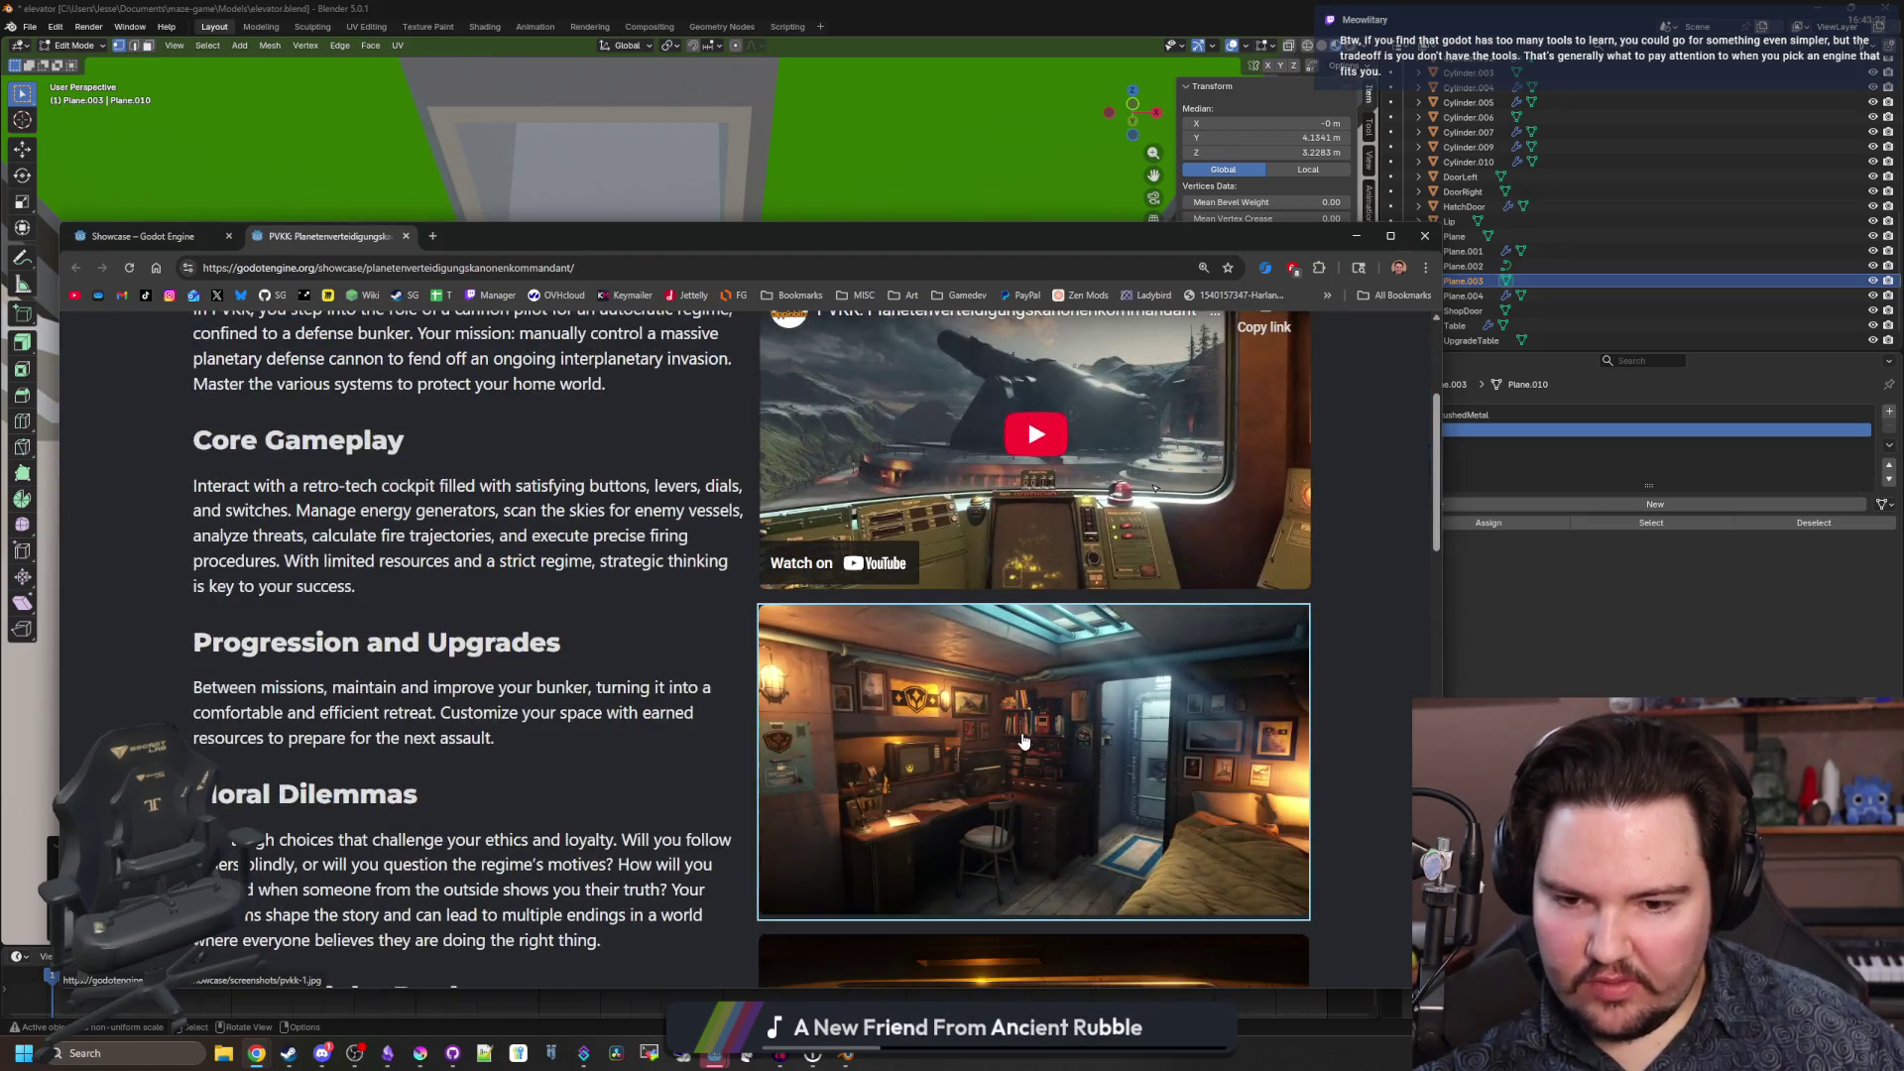
View the PVKK screenshots full size from the bunker shot onward, then close the gallery.
{"action": "left_click", "coordinate": [1024, 741]}
{"action": "left_click", "coordinate": [1394, 648]}
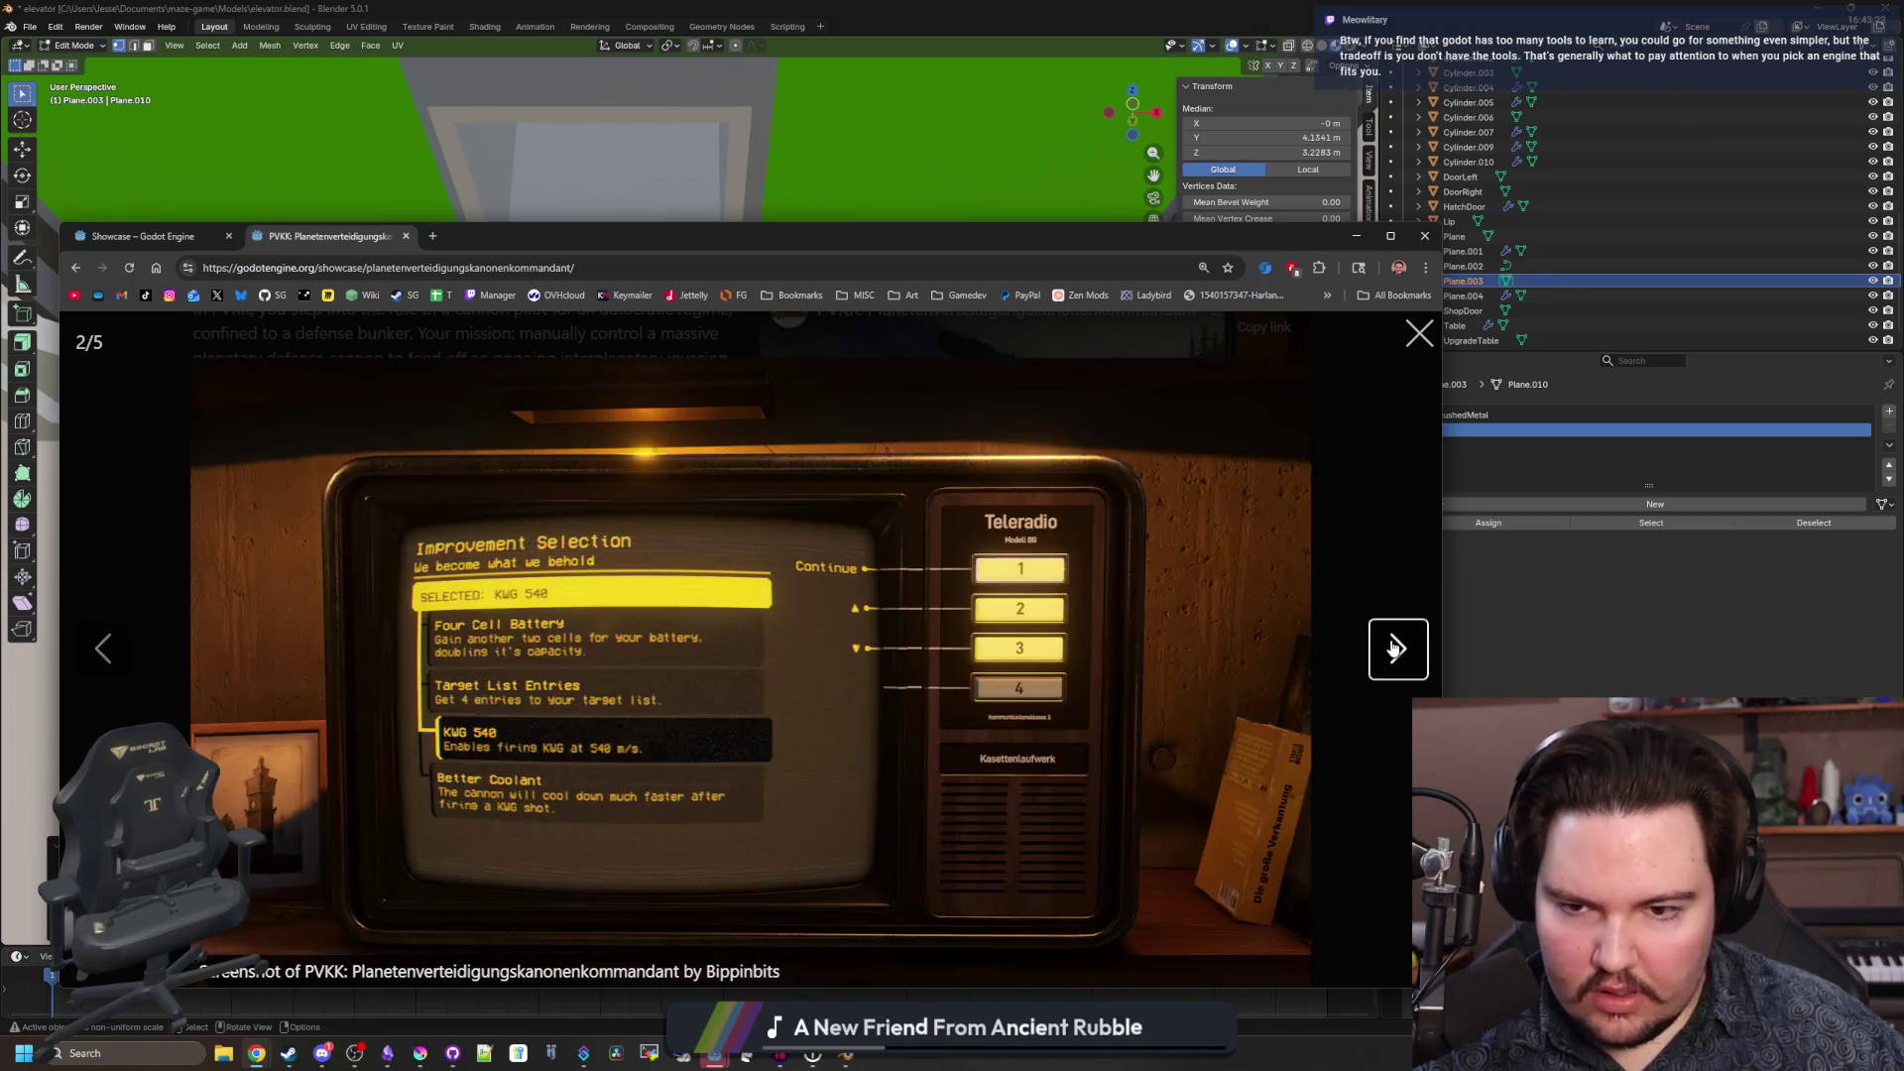
{"action": "left_click", "coordinate": [1398, 650]}
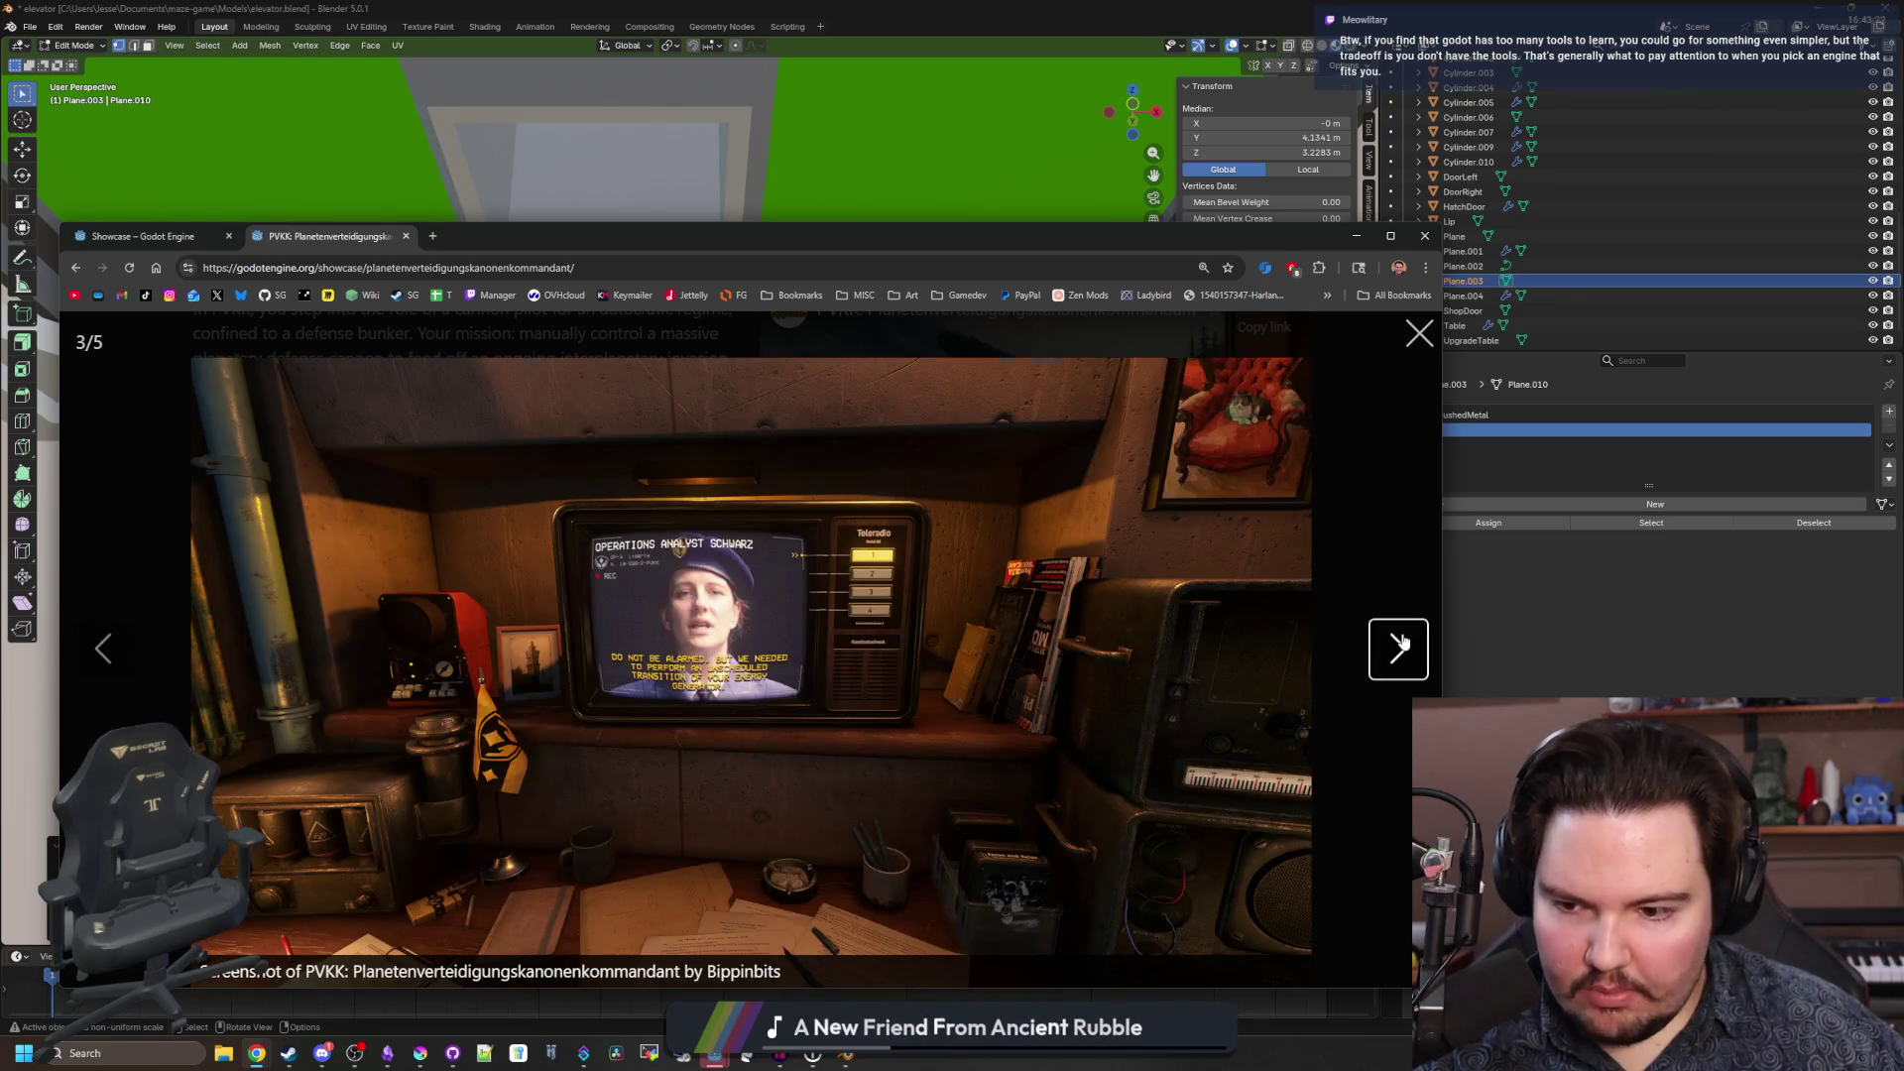
{"action": "left_click", "coordinate": [1400, 644]}
{"action": "left_click", "coordinate": [1400, 645]}
{"action": "left_click", "coordinate": [1402, 640]}
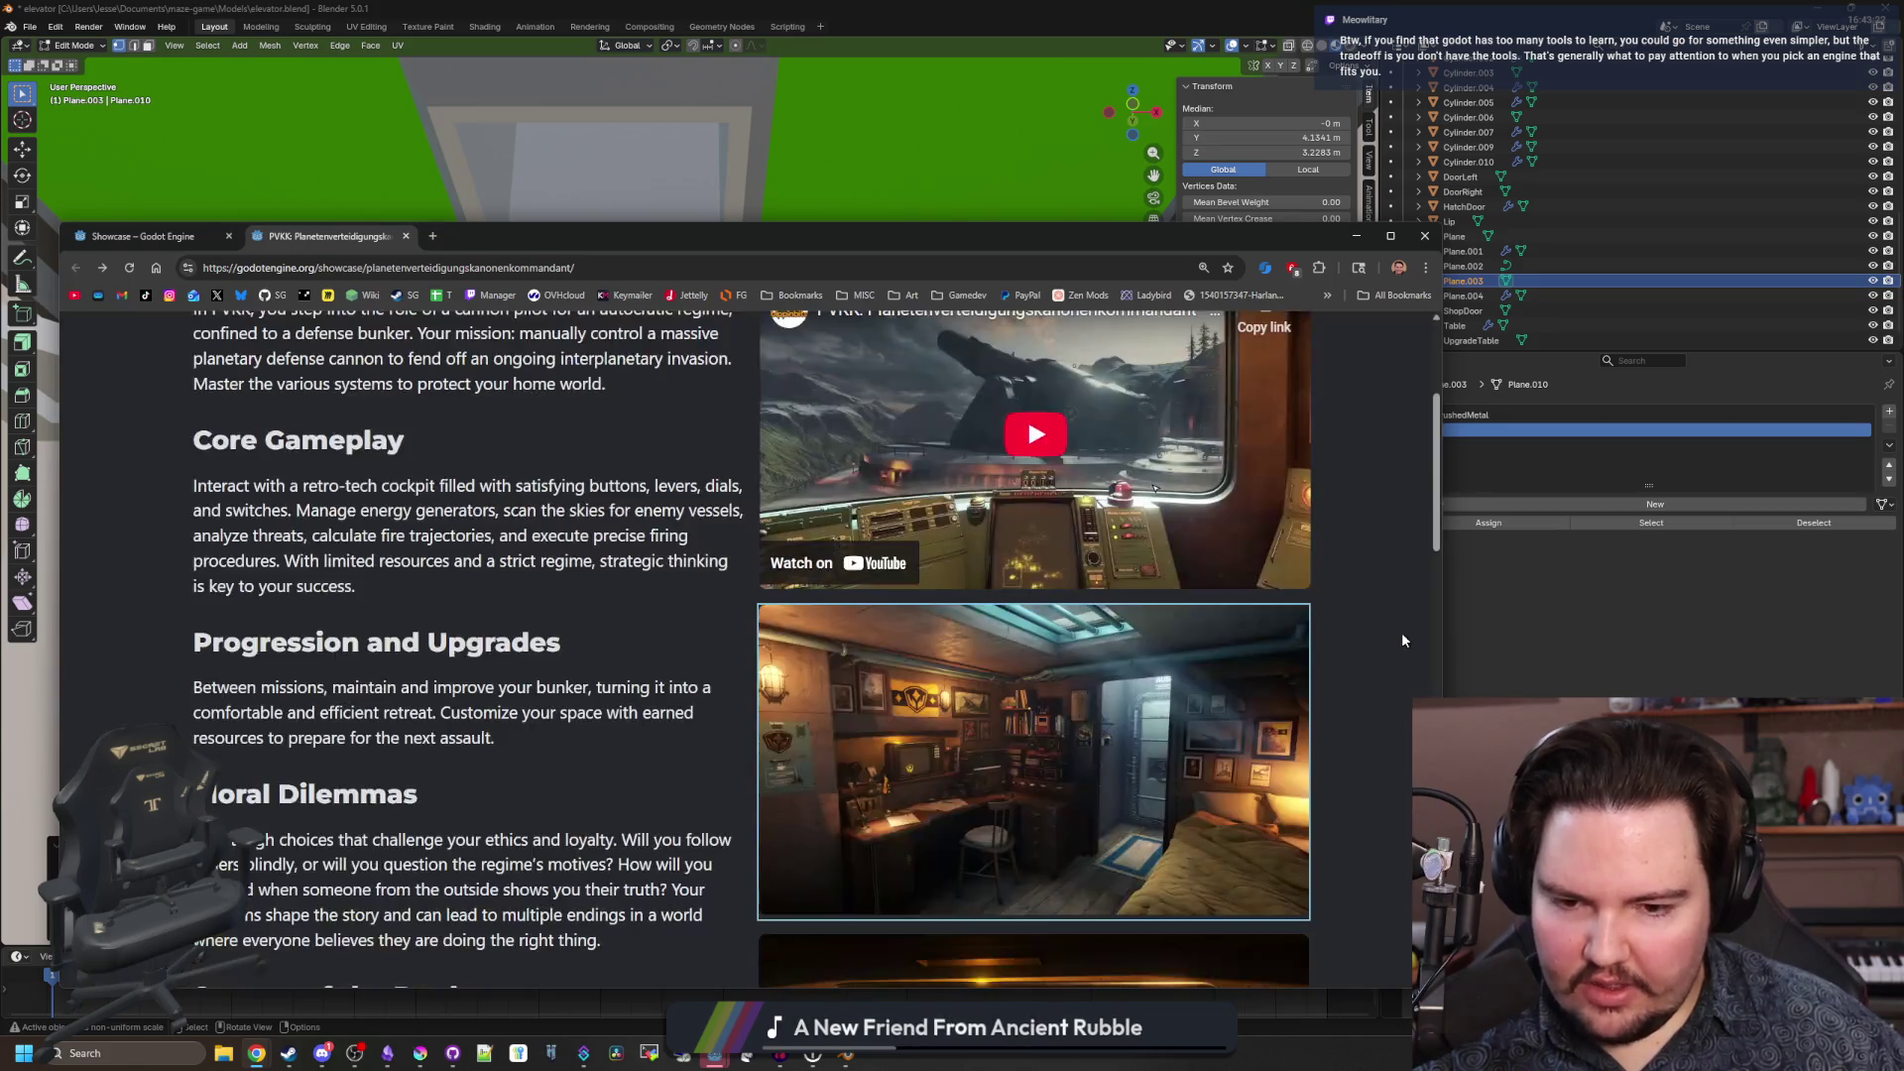
{"action": "scroll", "coordinate": [387, 591], "scroll_direction": "down", "scroll_amount": 12}
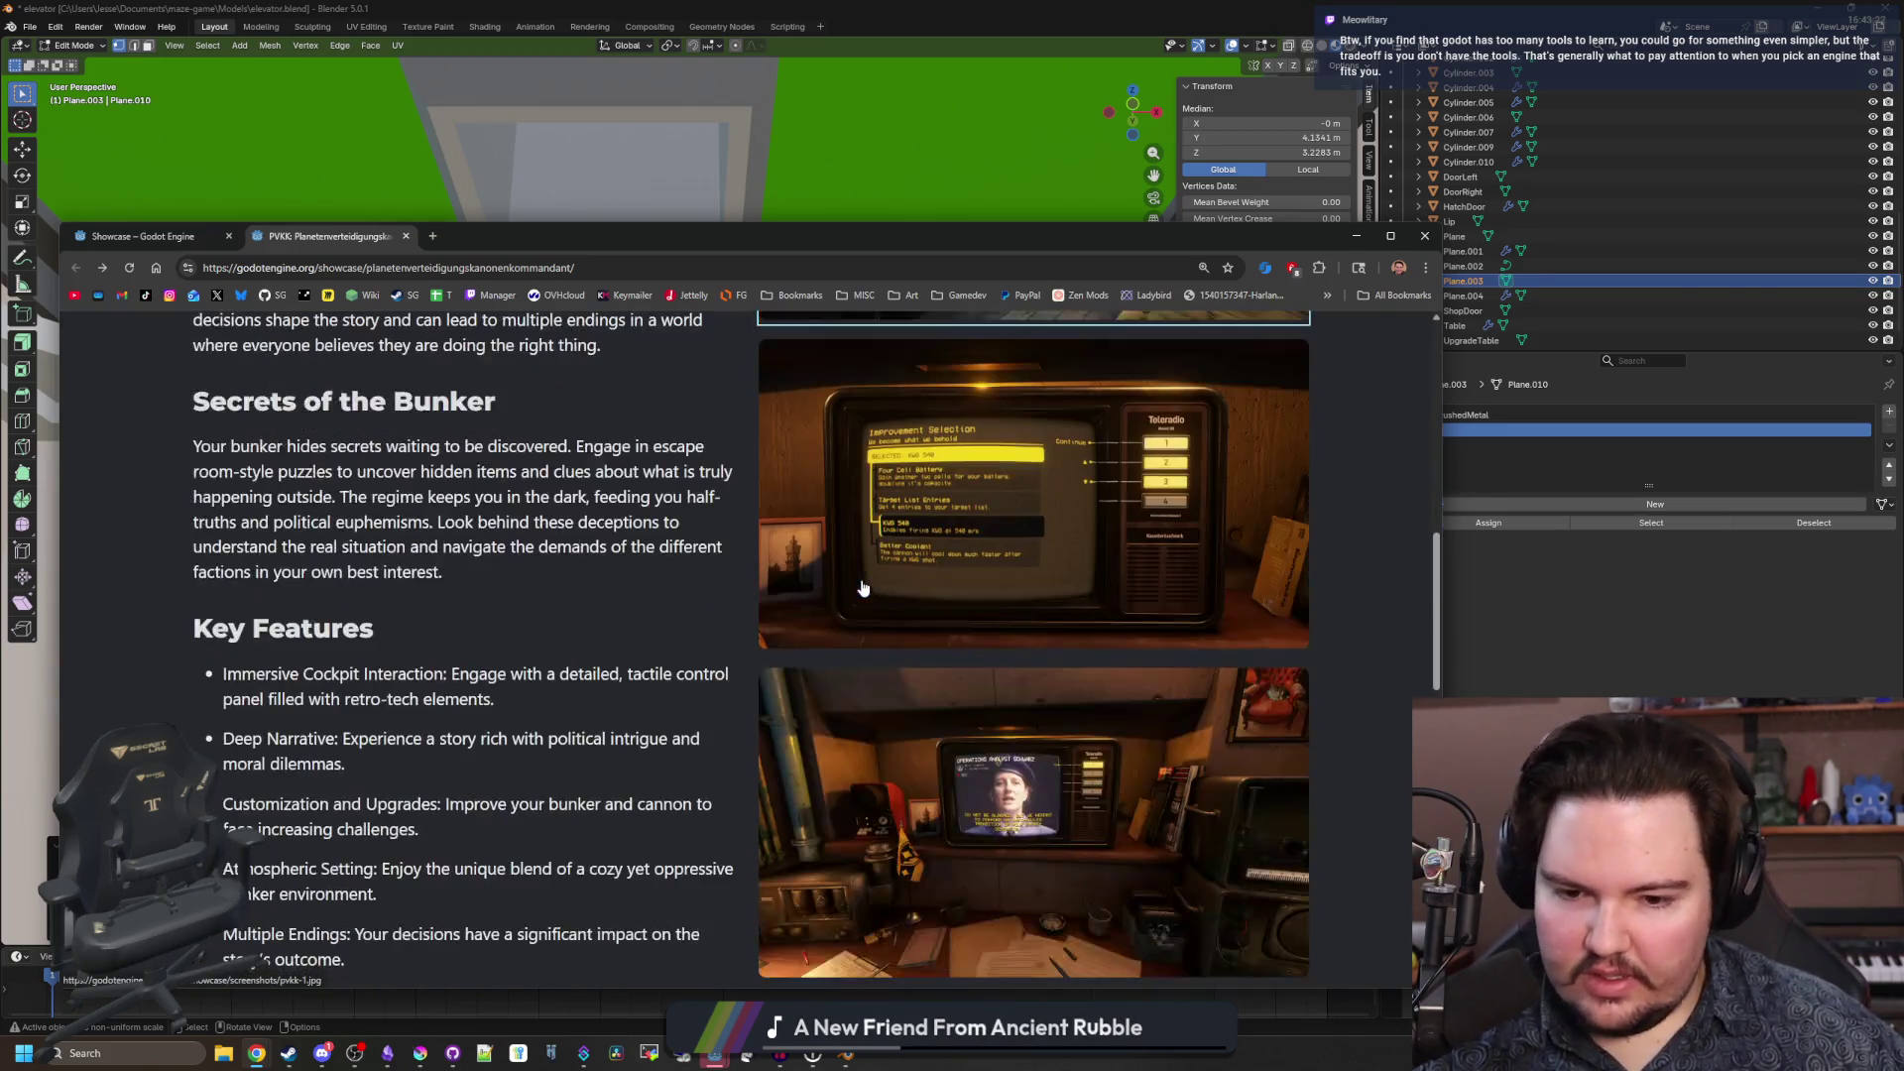
{"action": "scroll", "coordinate": [824, 645], "scroll_direction": "down", "scroll_amount": 5}
{"action": "scroll", "coordinate": [808, 627], "scroll_direction": "up", "scroll_amount": 4}
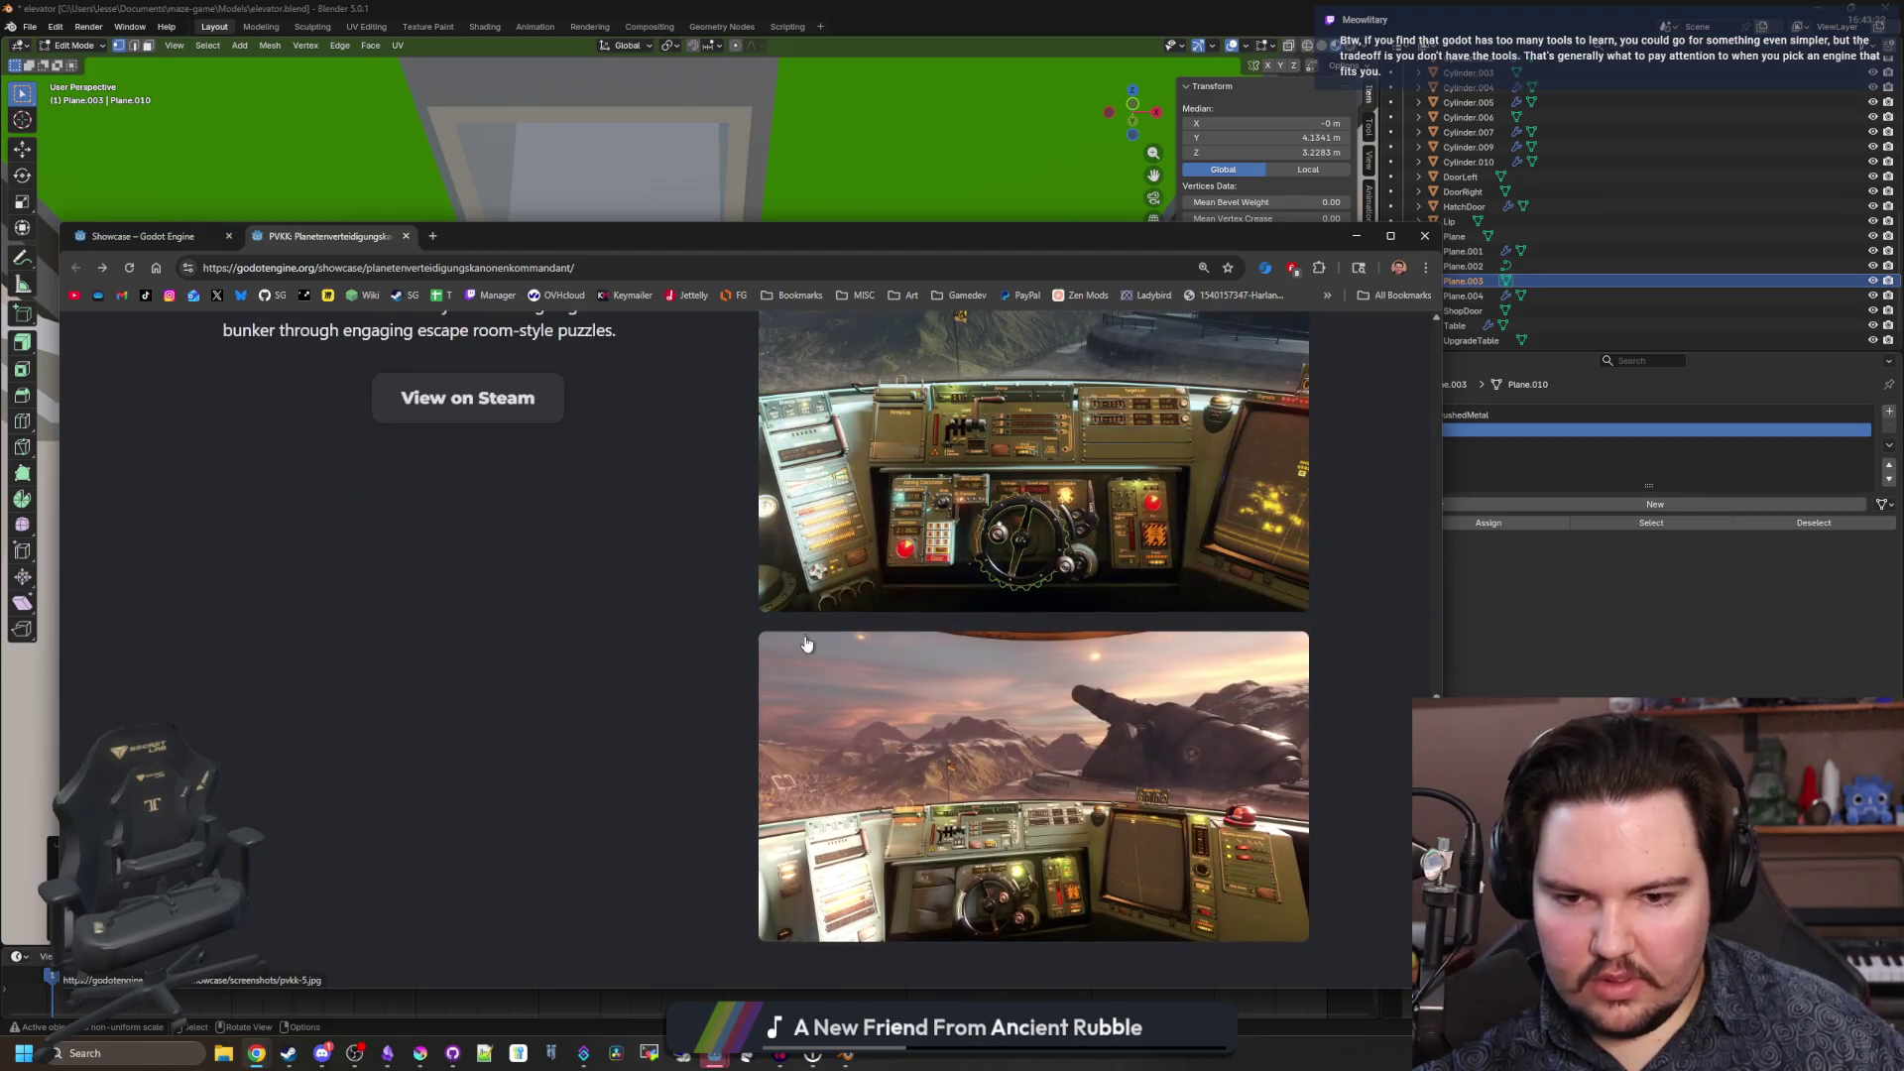
{"action": "scroll", "coordinate": [676, 571], "scroll_direction": "up", "scroll_amount": 15}
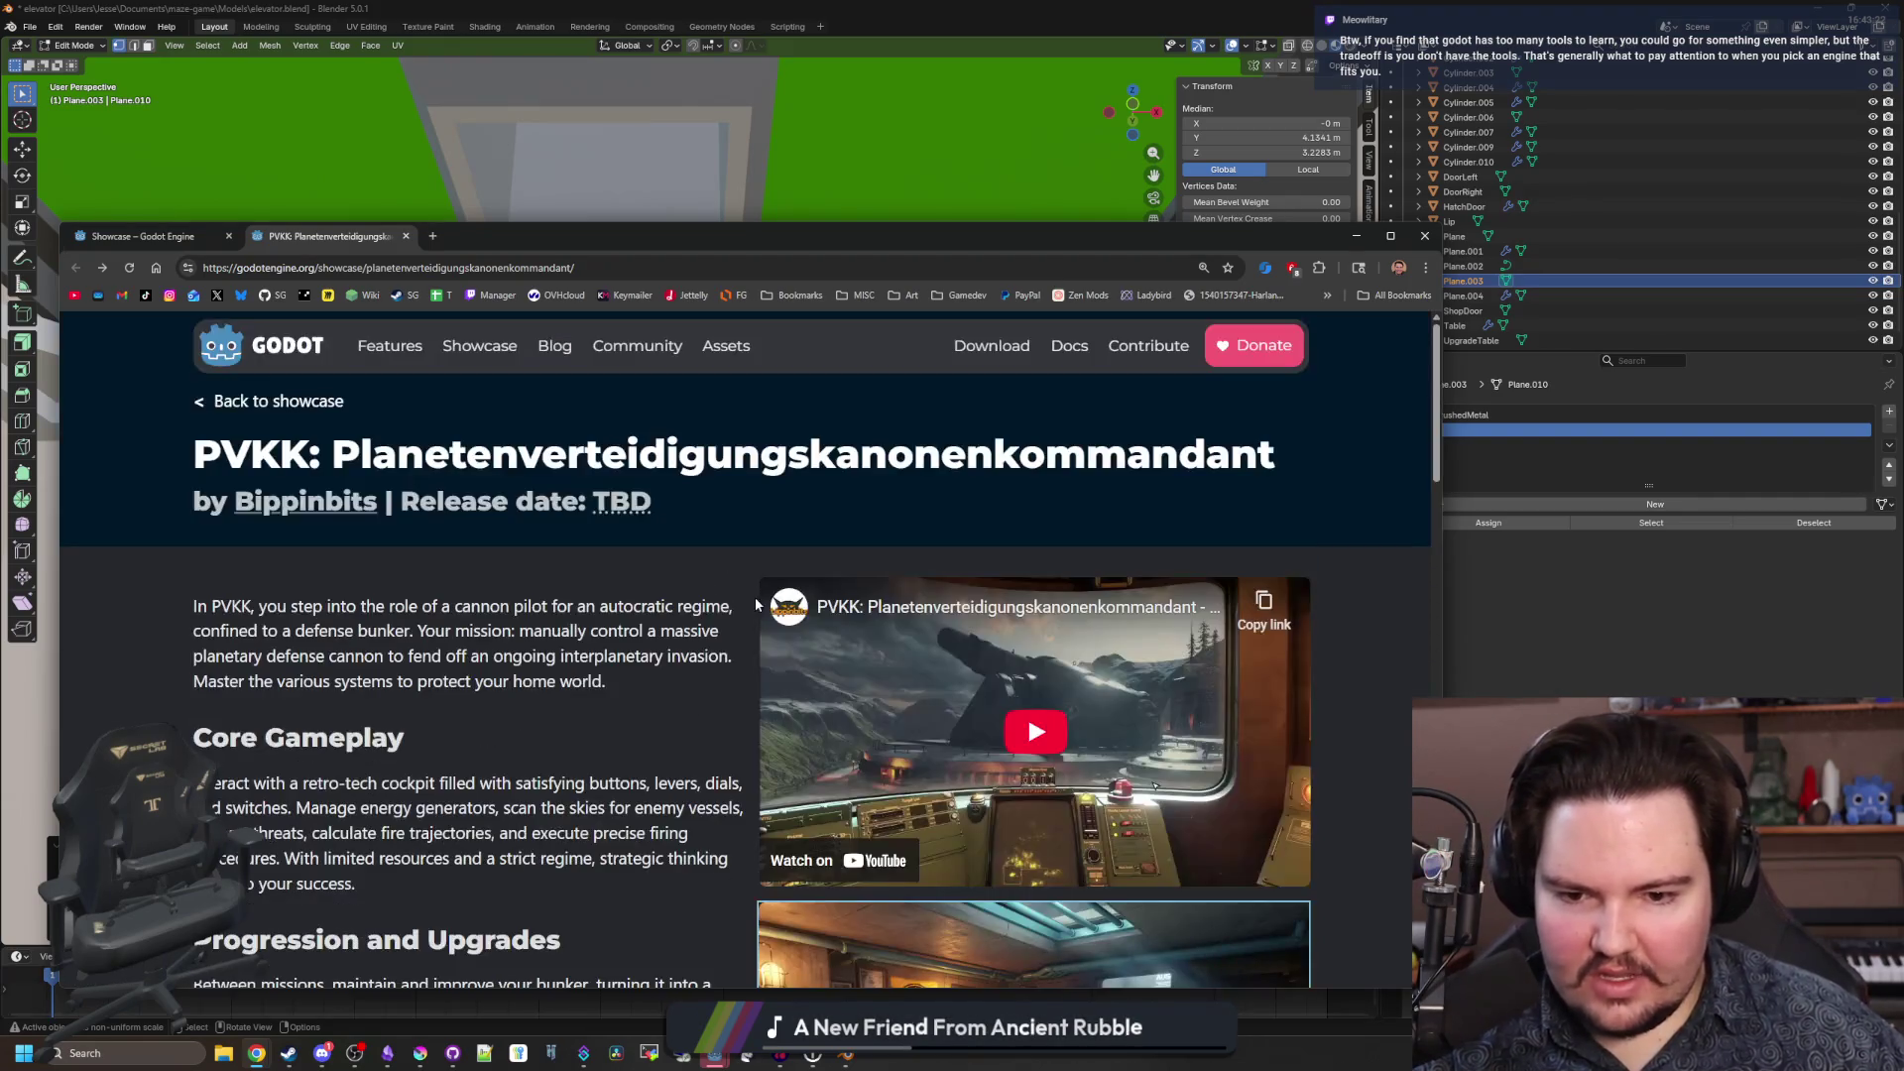
Return to the PVKK page and step through all five screenshots, first to fifth.
{"action": "key", "text": "ctrl+shift+Tab"}
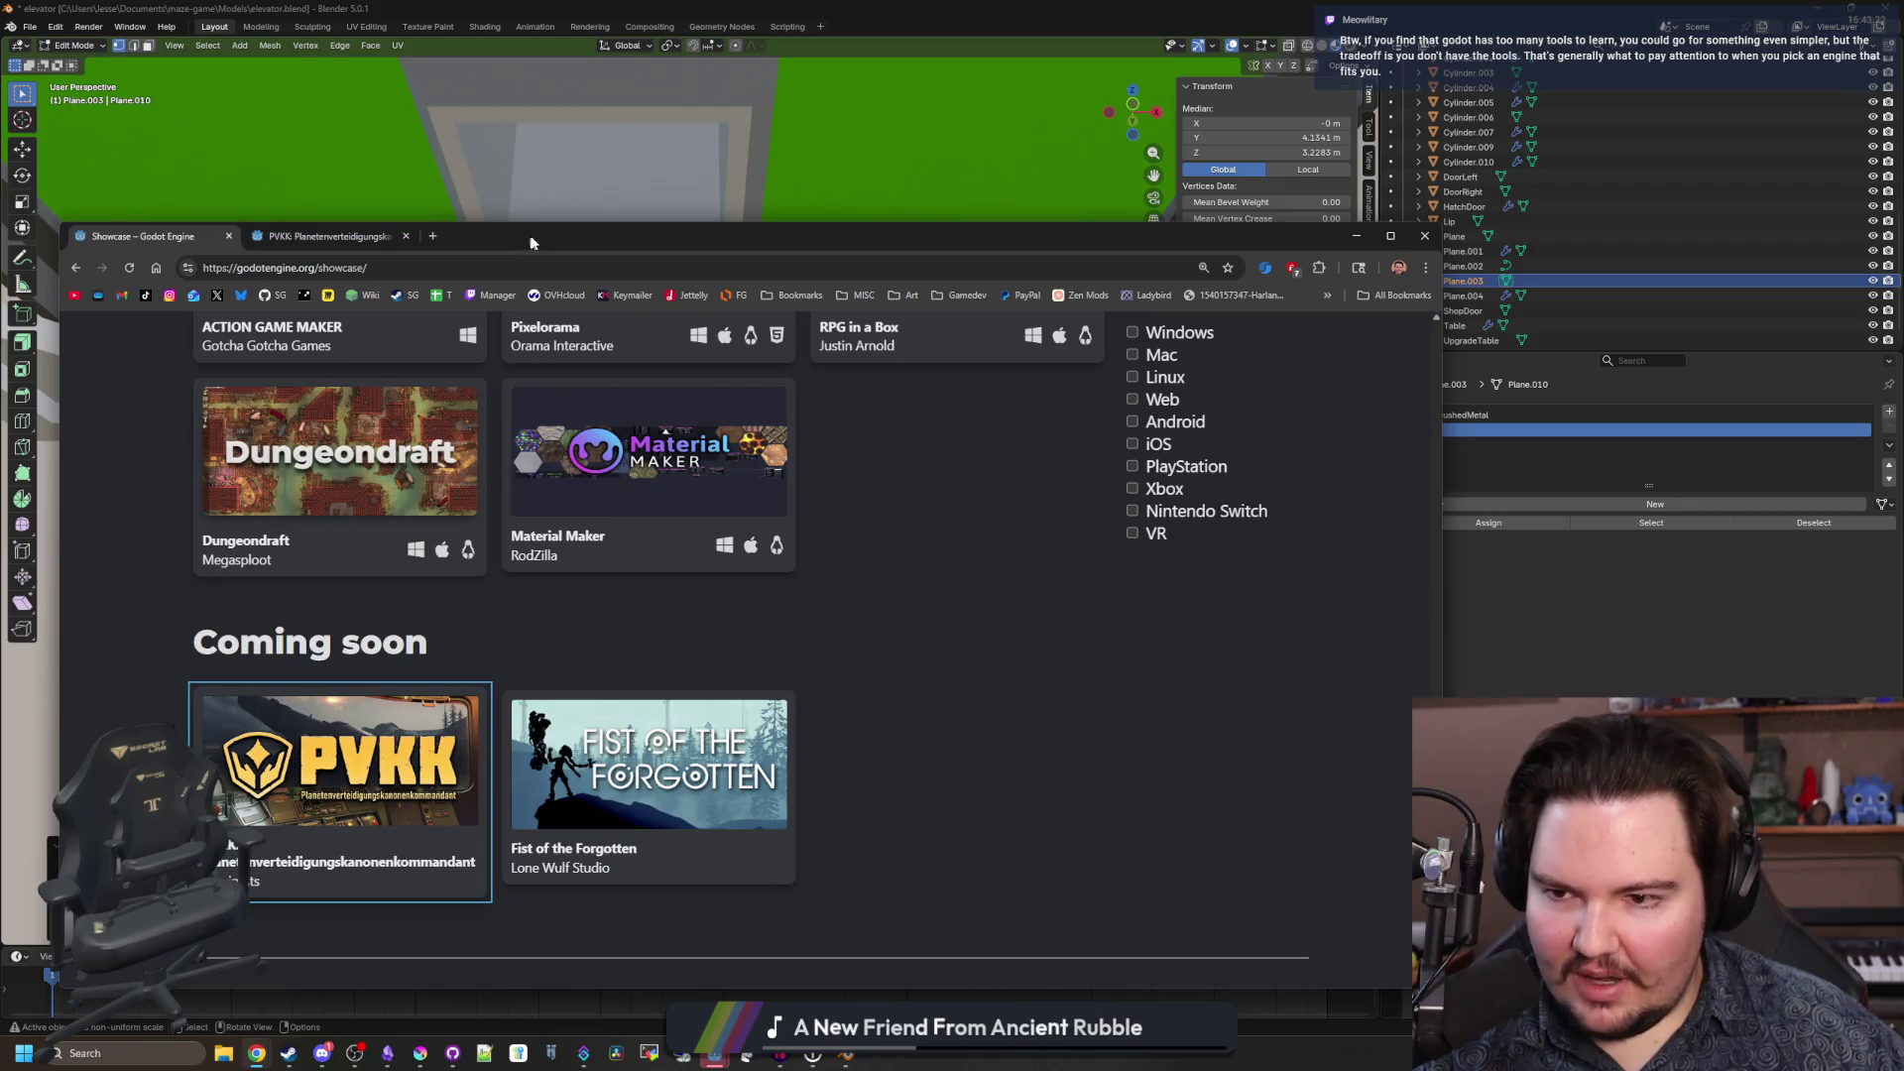
{"action": "left_click", "coordinate": [307, 238]}
{"action": "scroll", "coordinate": [991, 645], "scroll_direction": "down", "scroll_amount": 3}
{"action": "left_click", "coordinate": [1369, 647]}
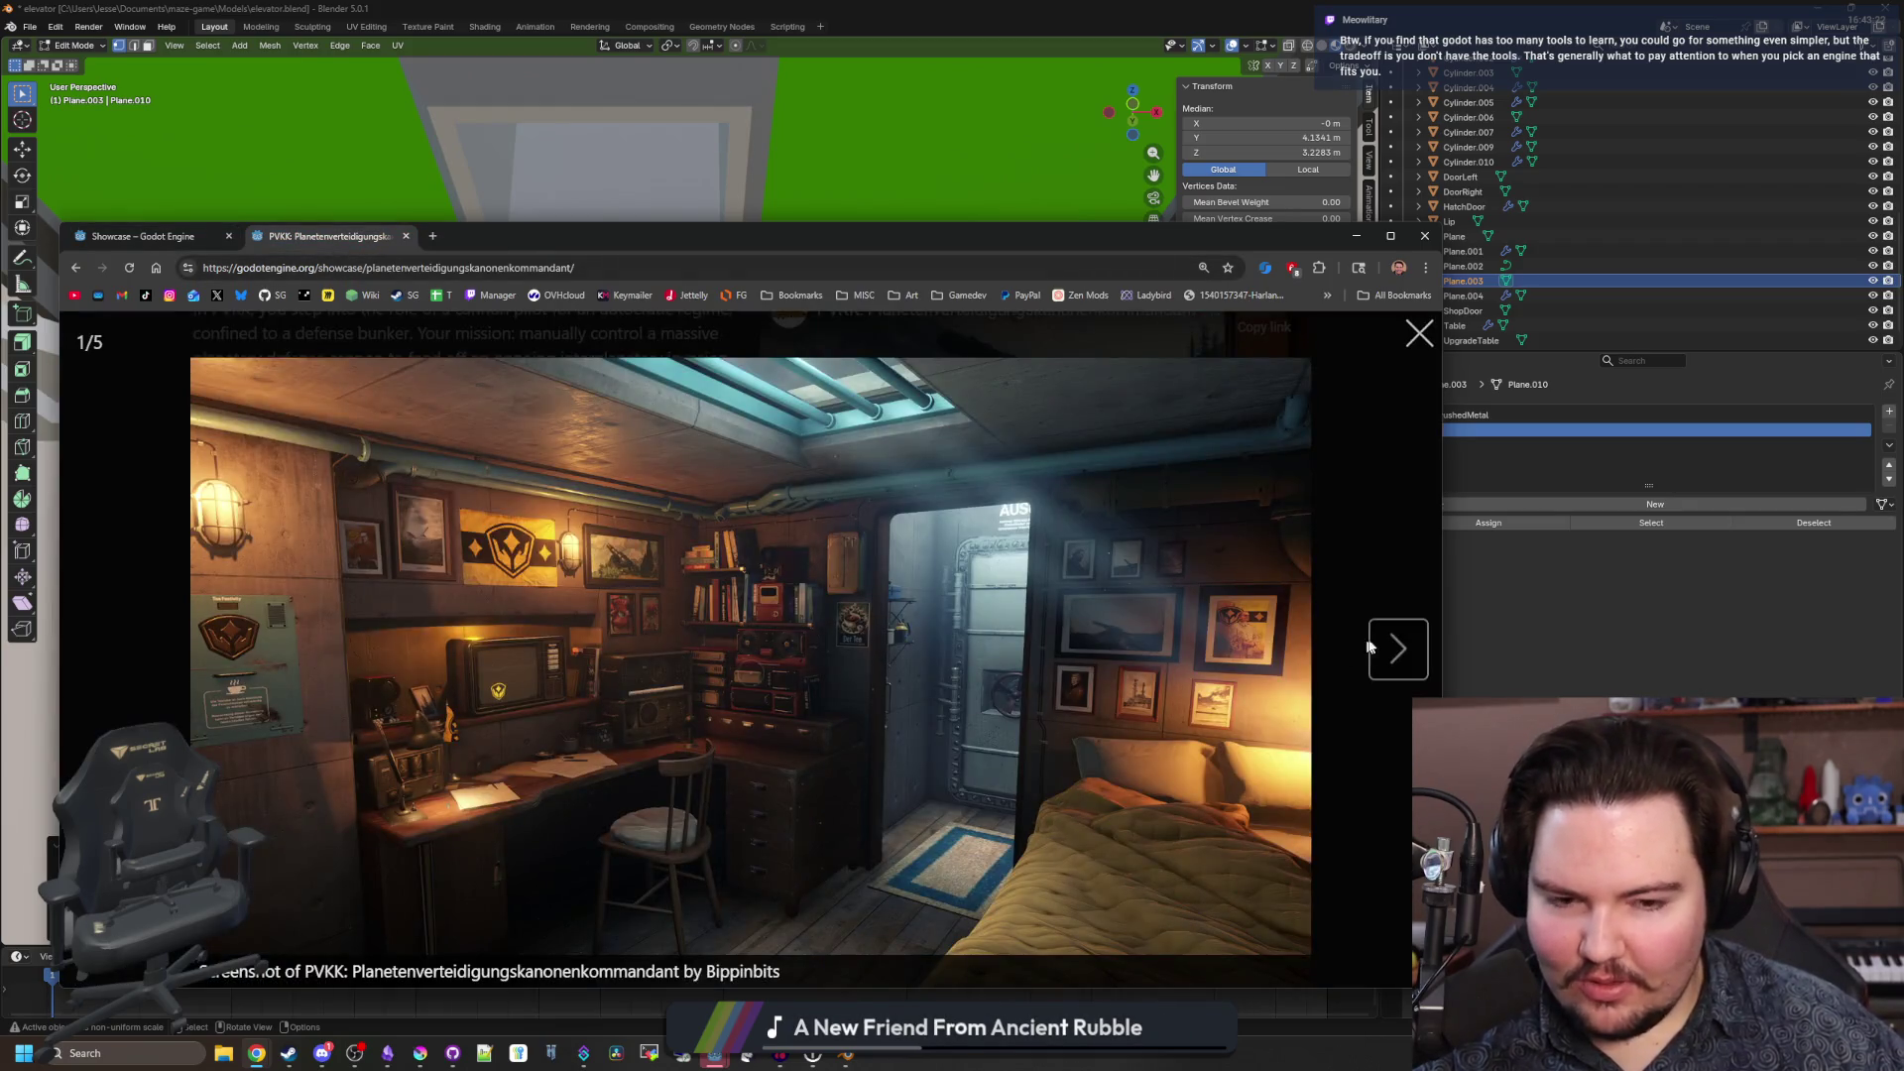
{"action": "left_click", "coordinate": [1396, 647]}
{"action": "left_click", "coordinate": [1397, 647]}
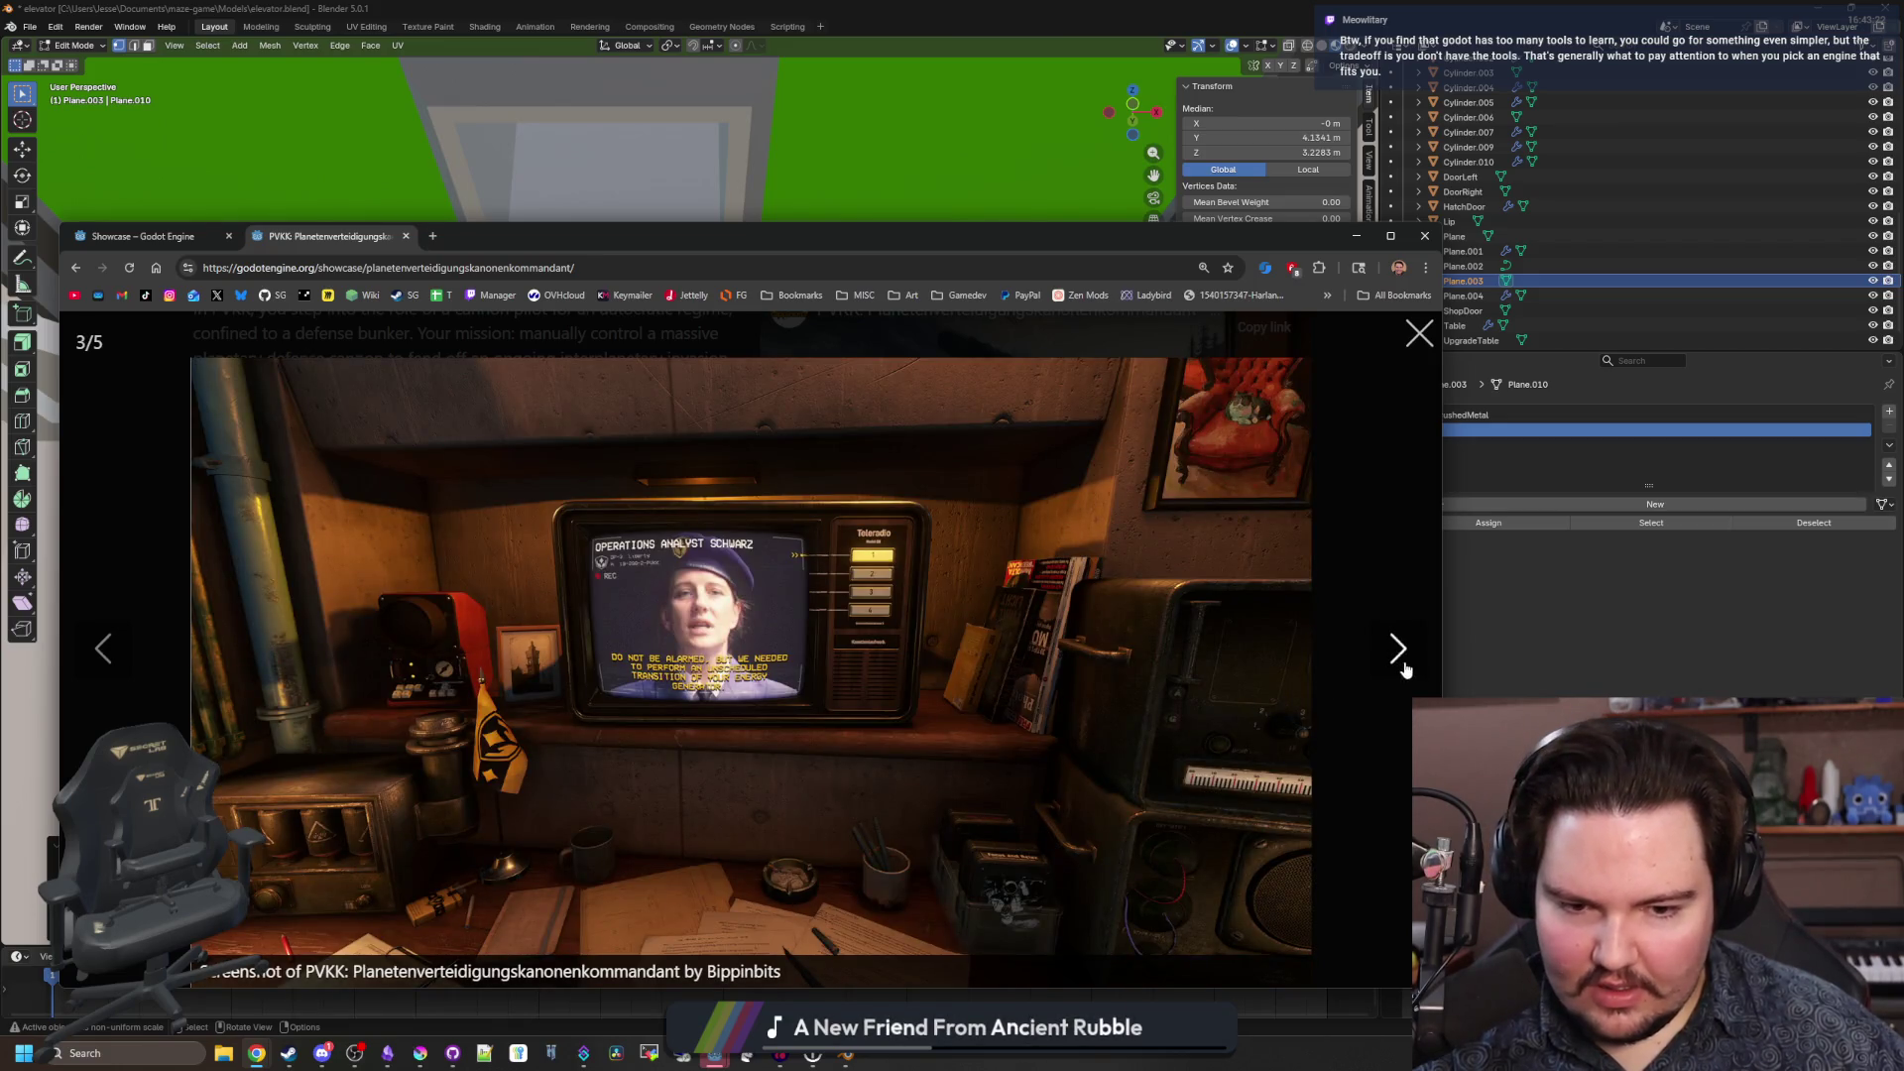
{"action": "left_click", "coordinate": [1399, 650]}
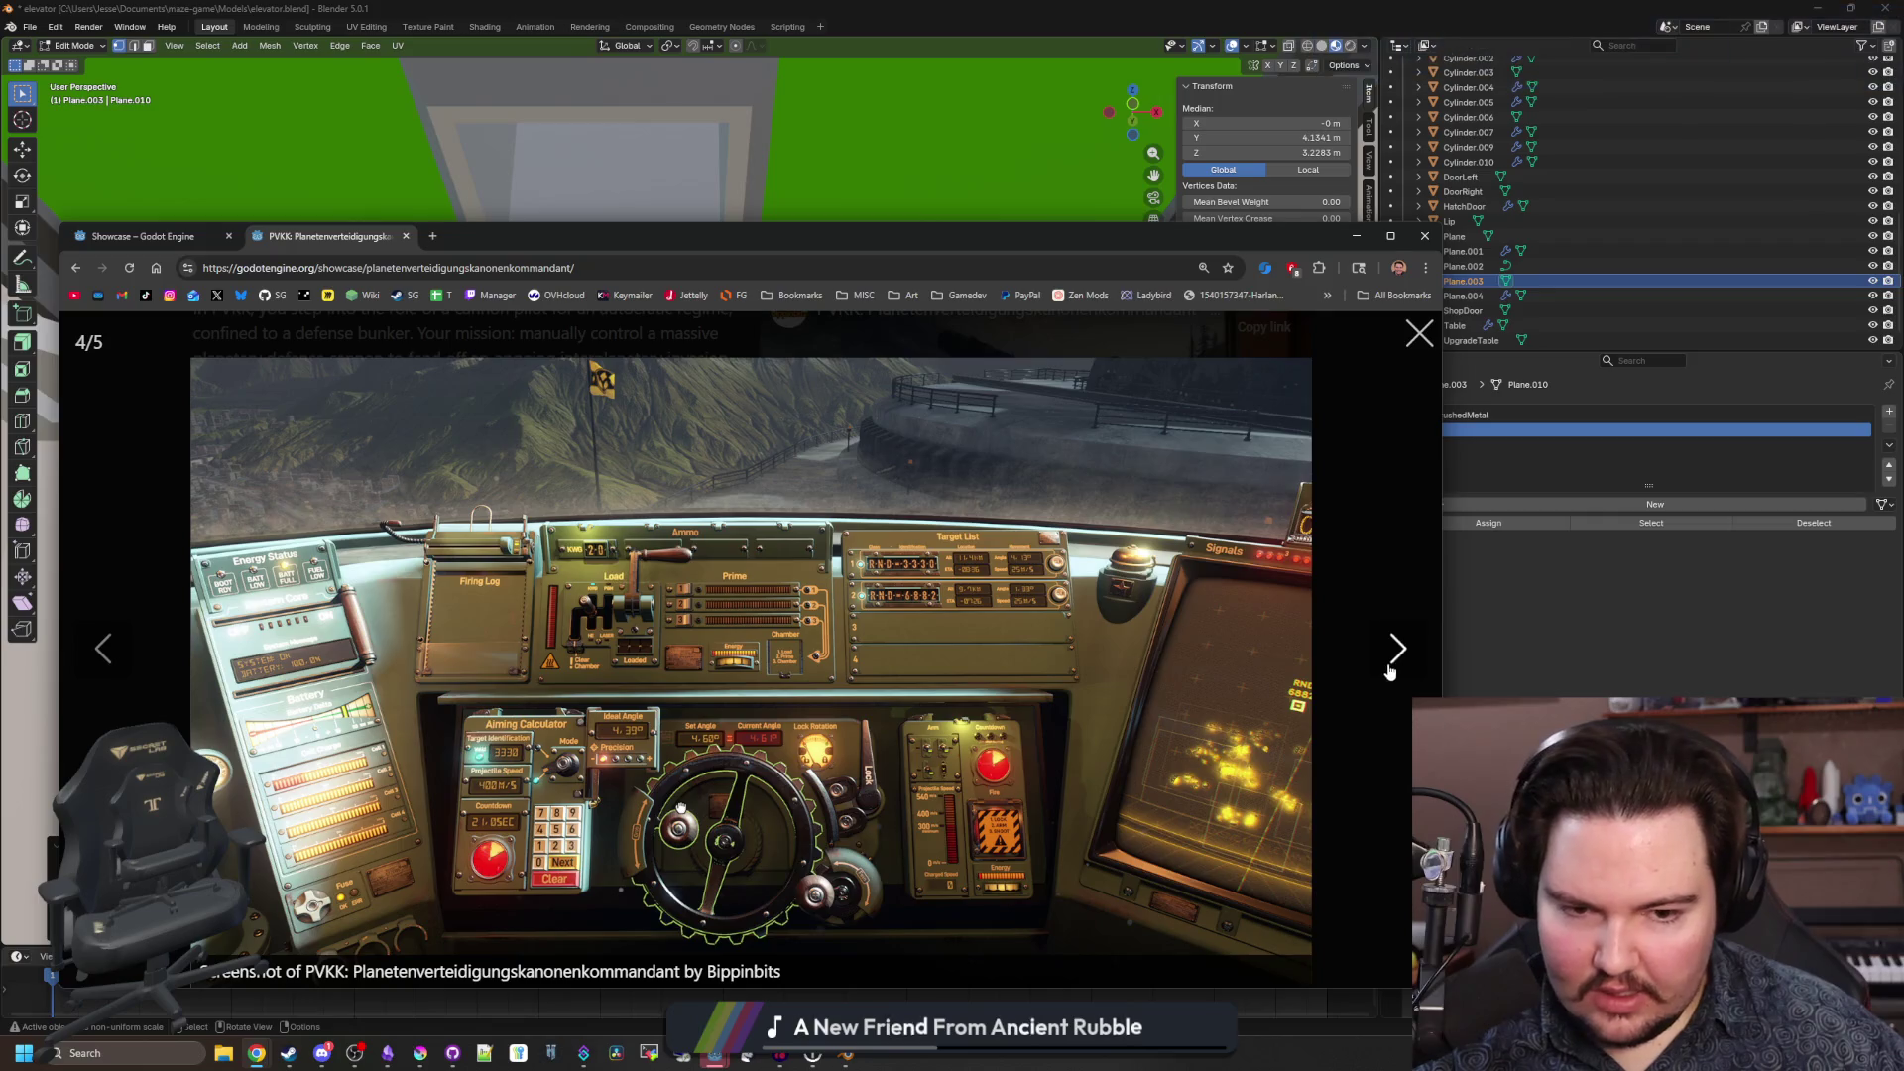
{"action": "left_click", "coordinate": [1393, 649]}
{"action": "left_click", "coordinate": [1388, 663]}
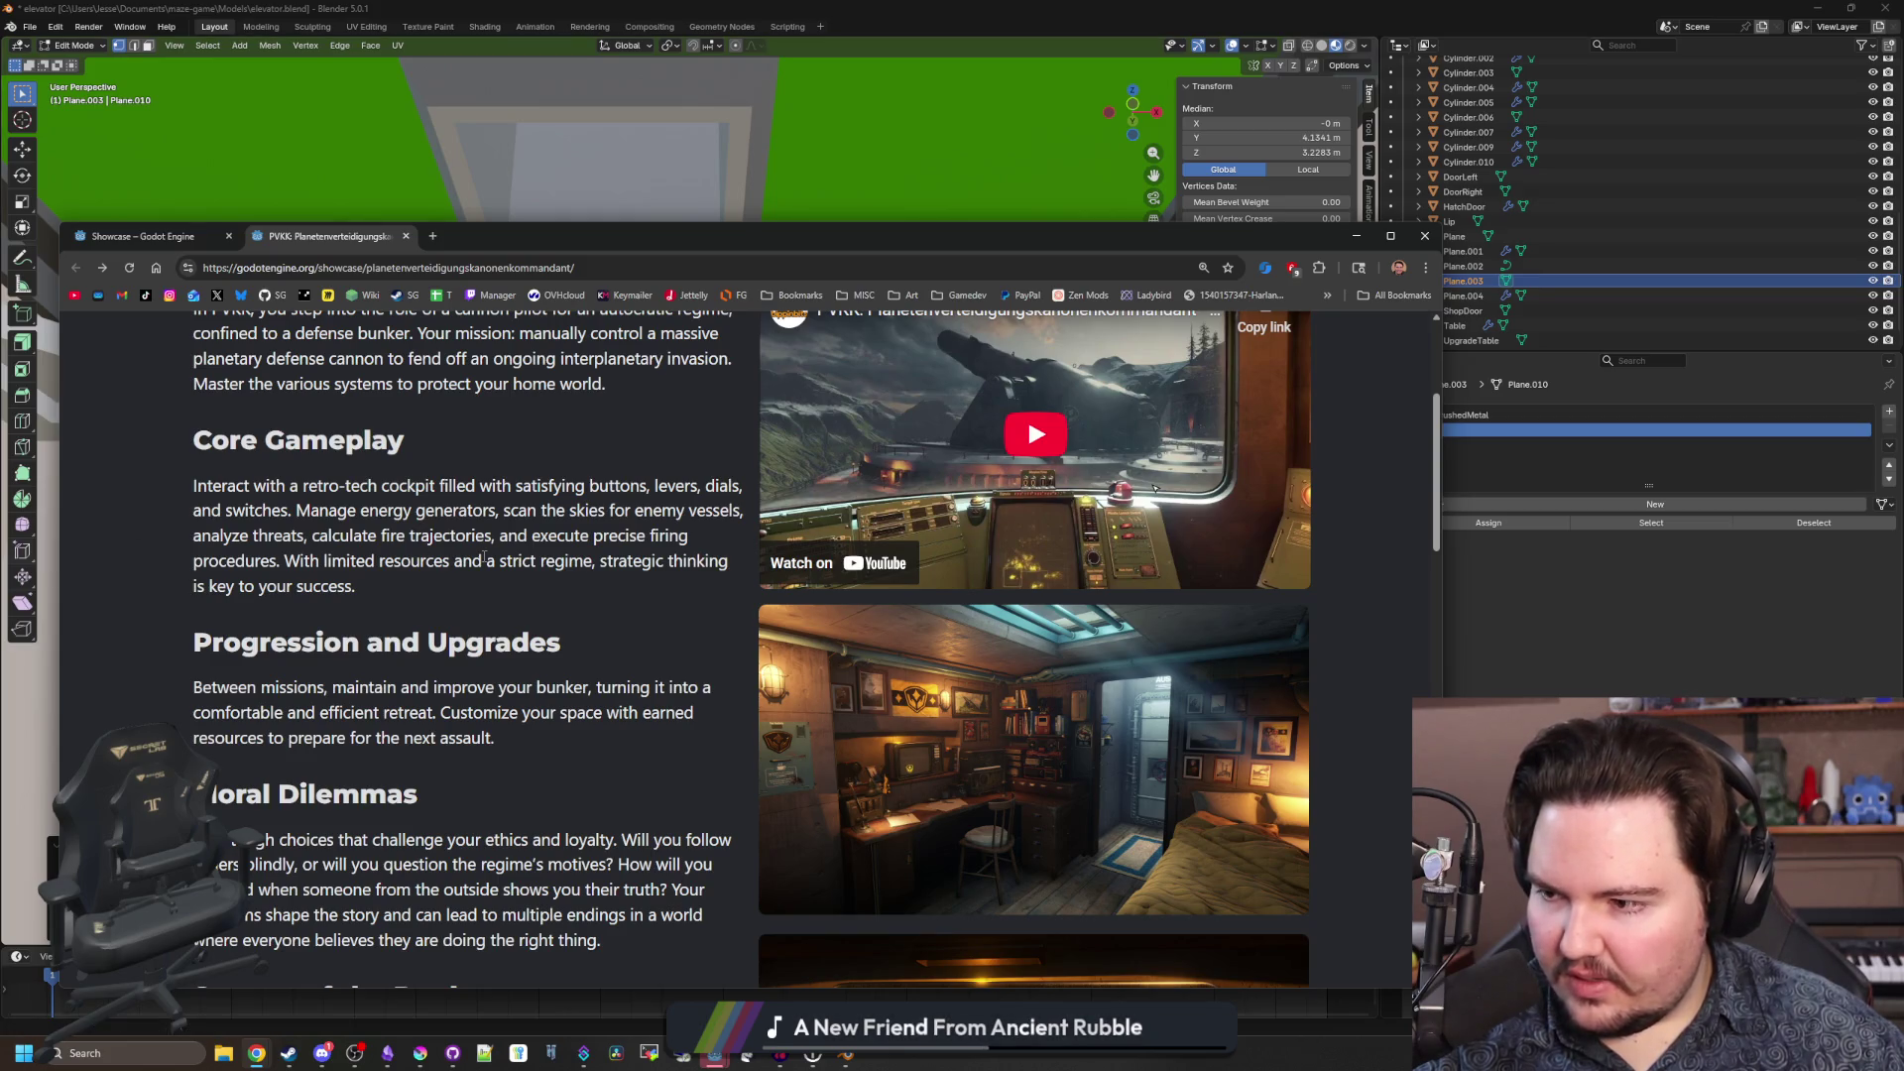
{"action": "mouse_move", "coordinate": [466, 236]}
{"action": "left_mouse_down"}
{"action": "mouse_move", "coordinate": [747, 693]}
{"action": "mouse_move", "coordinate": [613, 489]}
{"action": "mouse_move", "coordinate": [580, 314]}
{"action": "left_mouse_up"}
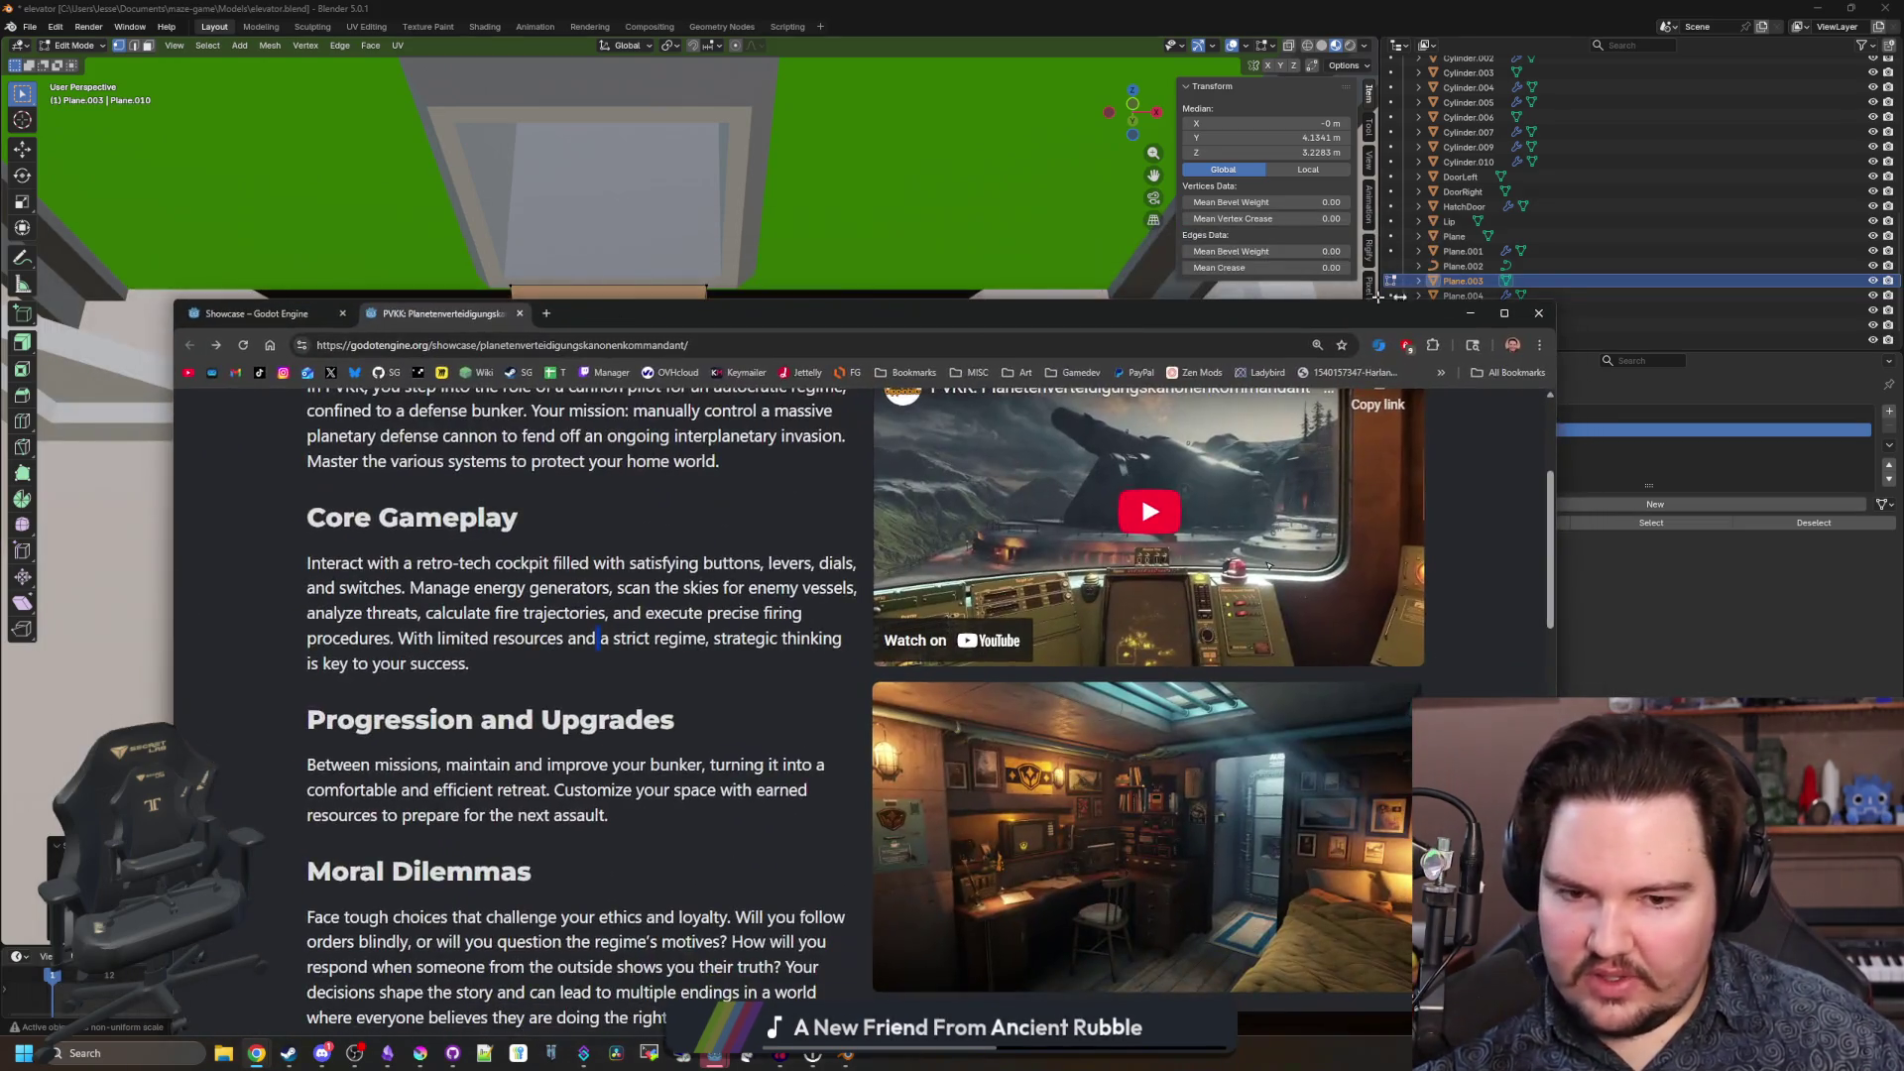
Close the Chrome window and open the Browse Material list in Material Properties.
{"action": "left_click", "coordinate": [1550, 313]}
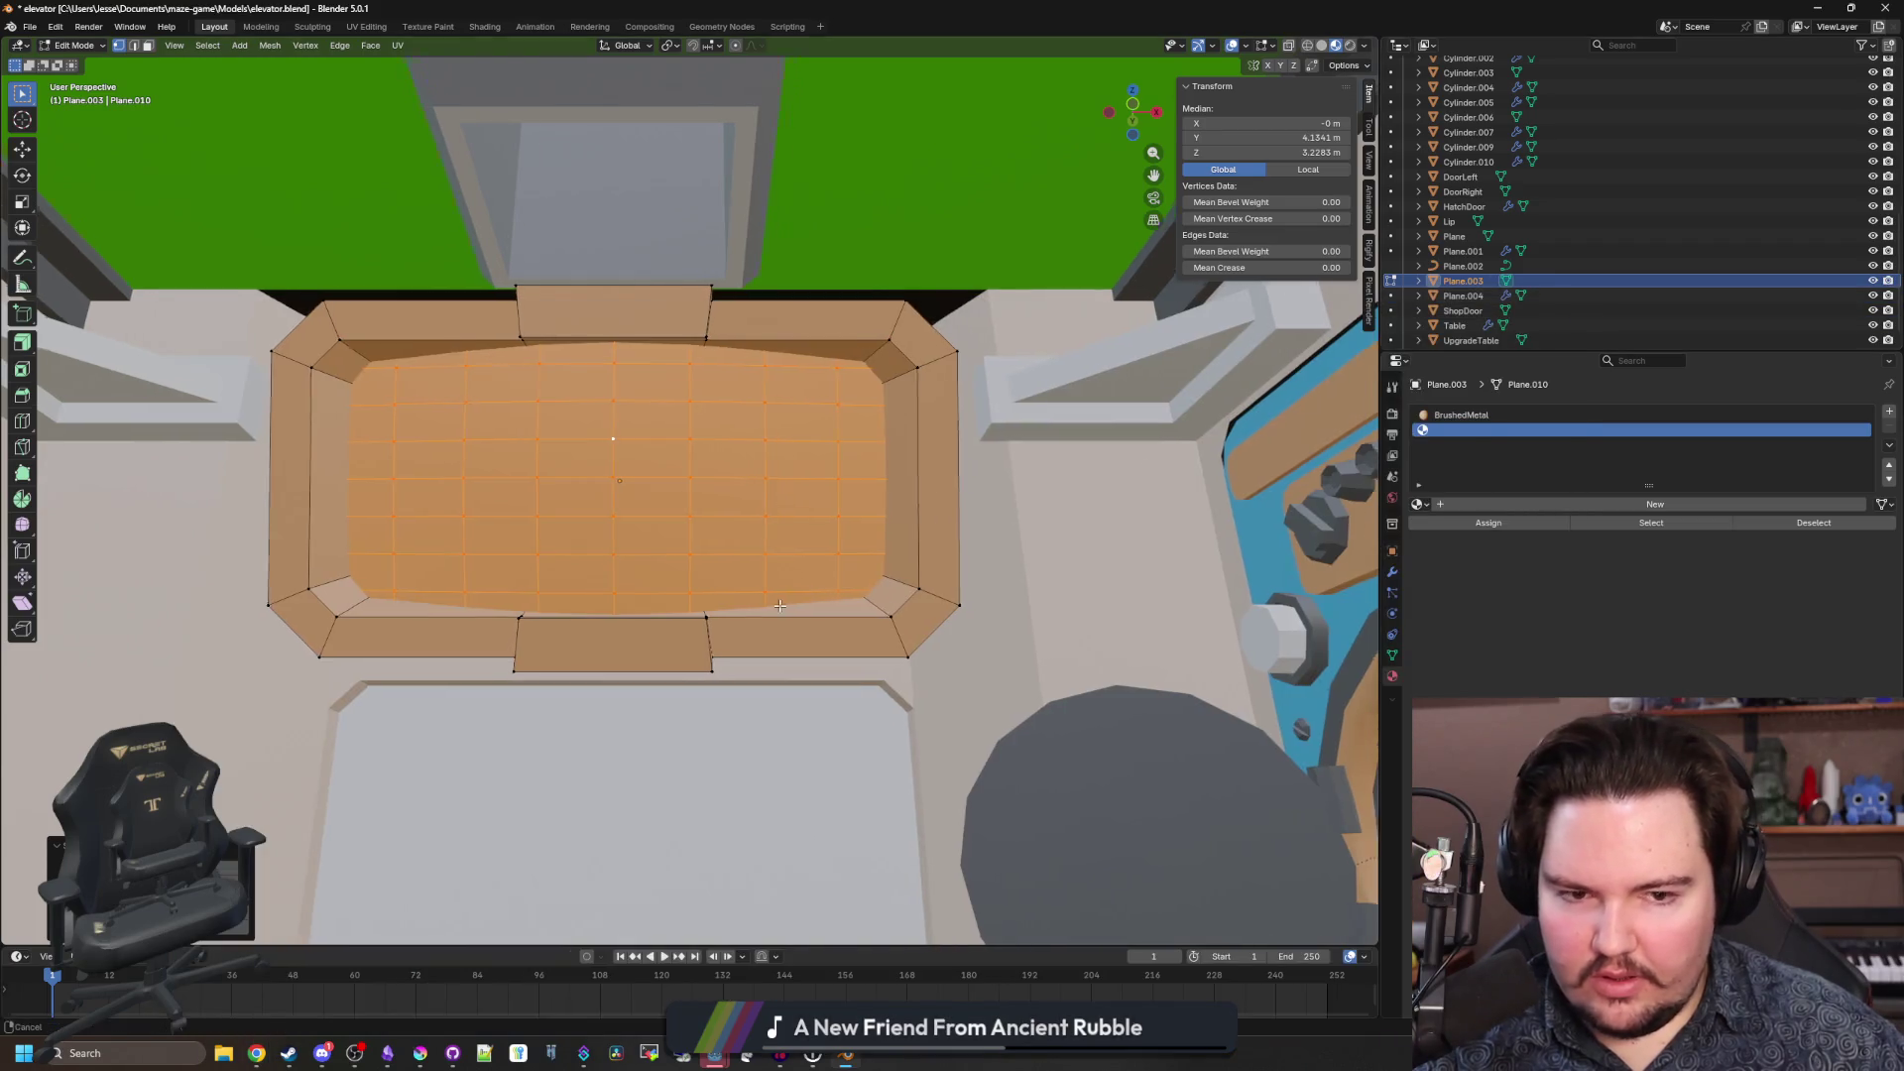
{"action": "left_click", "coordinate": [1417, 505]}
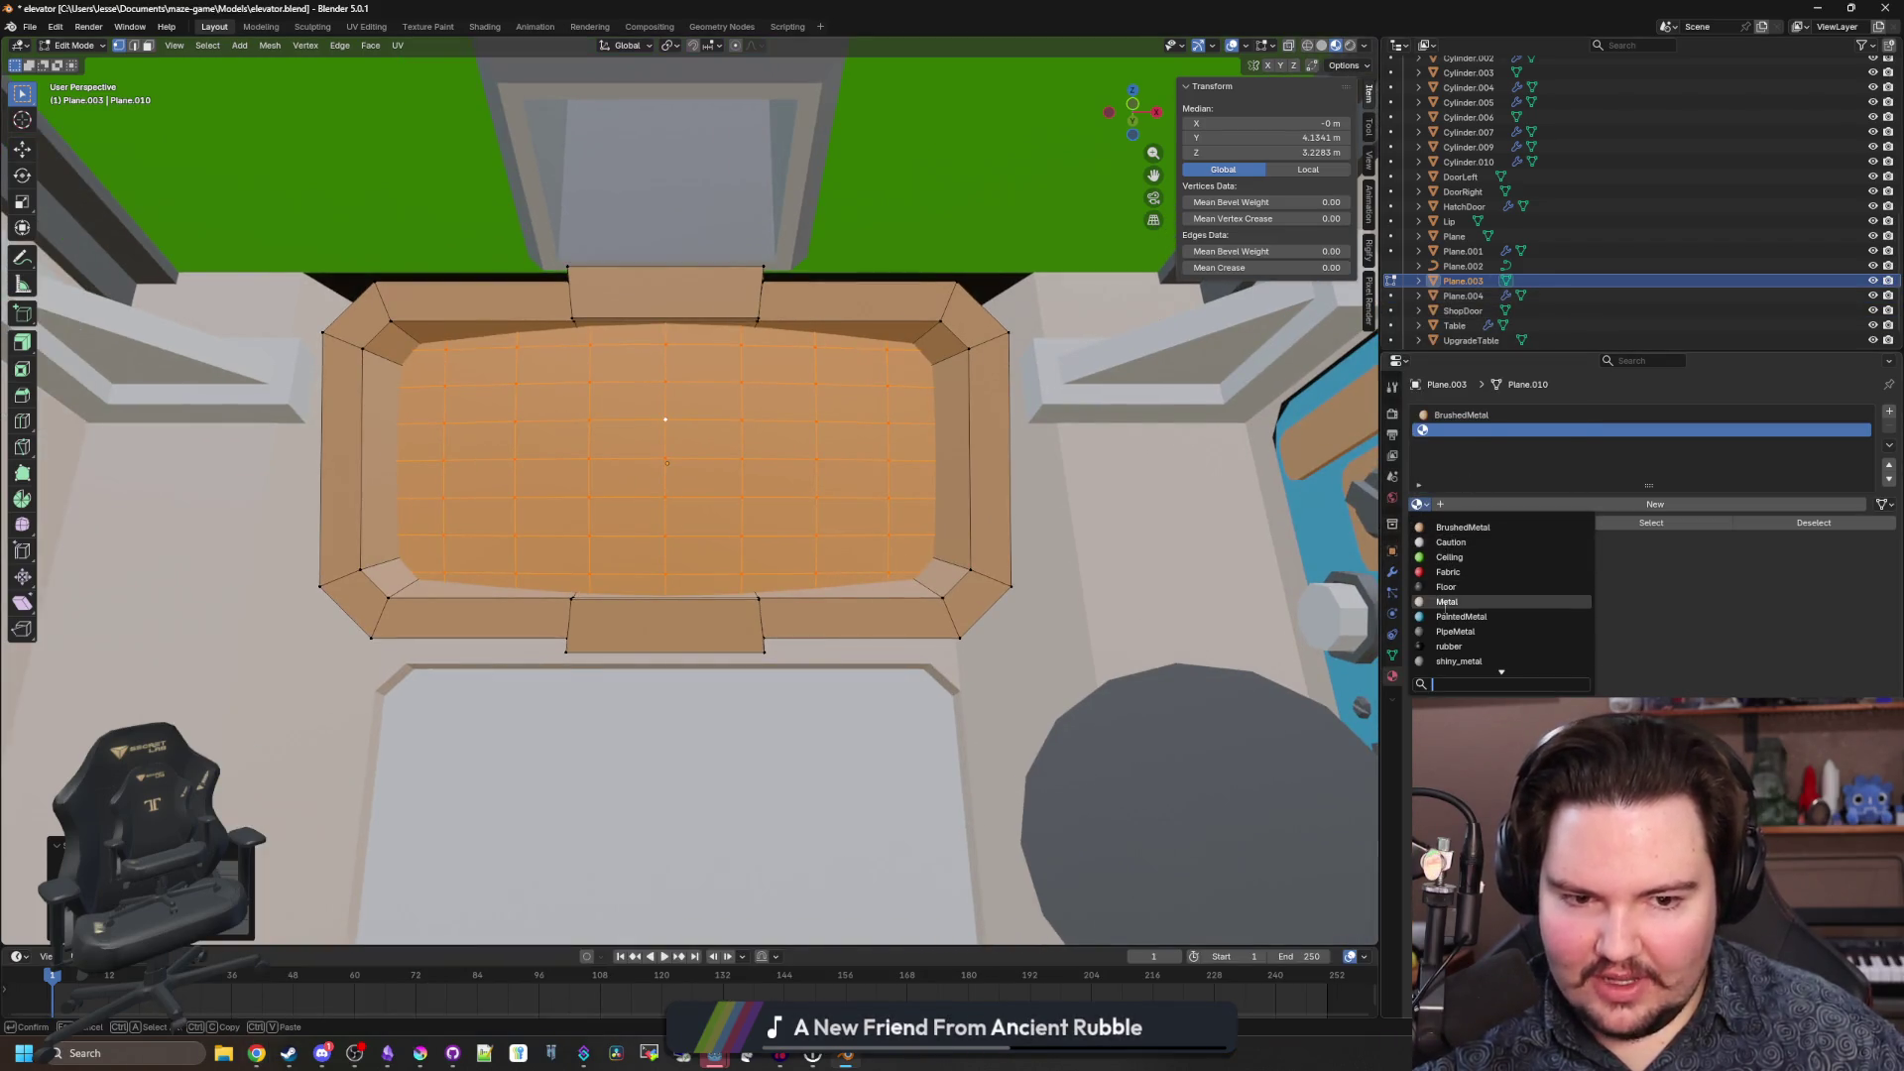